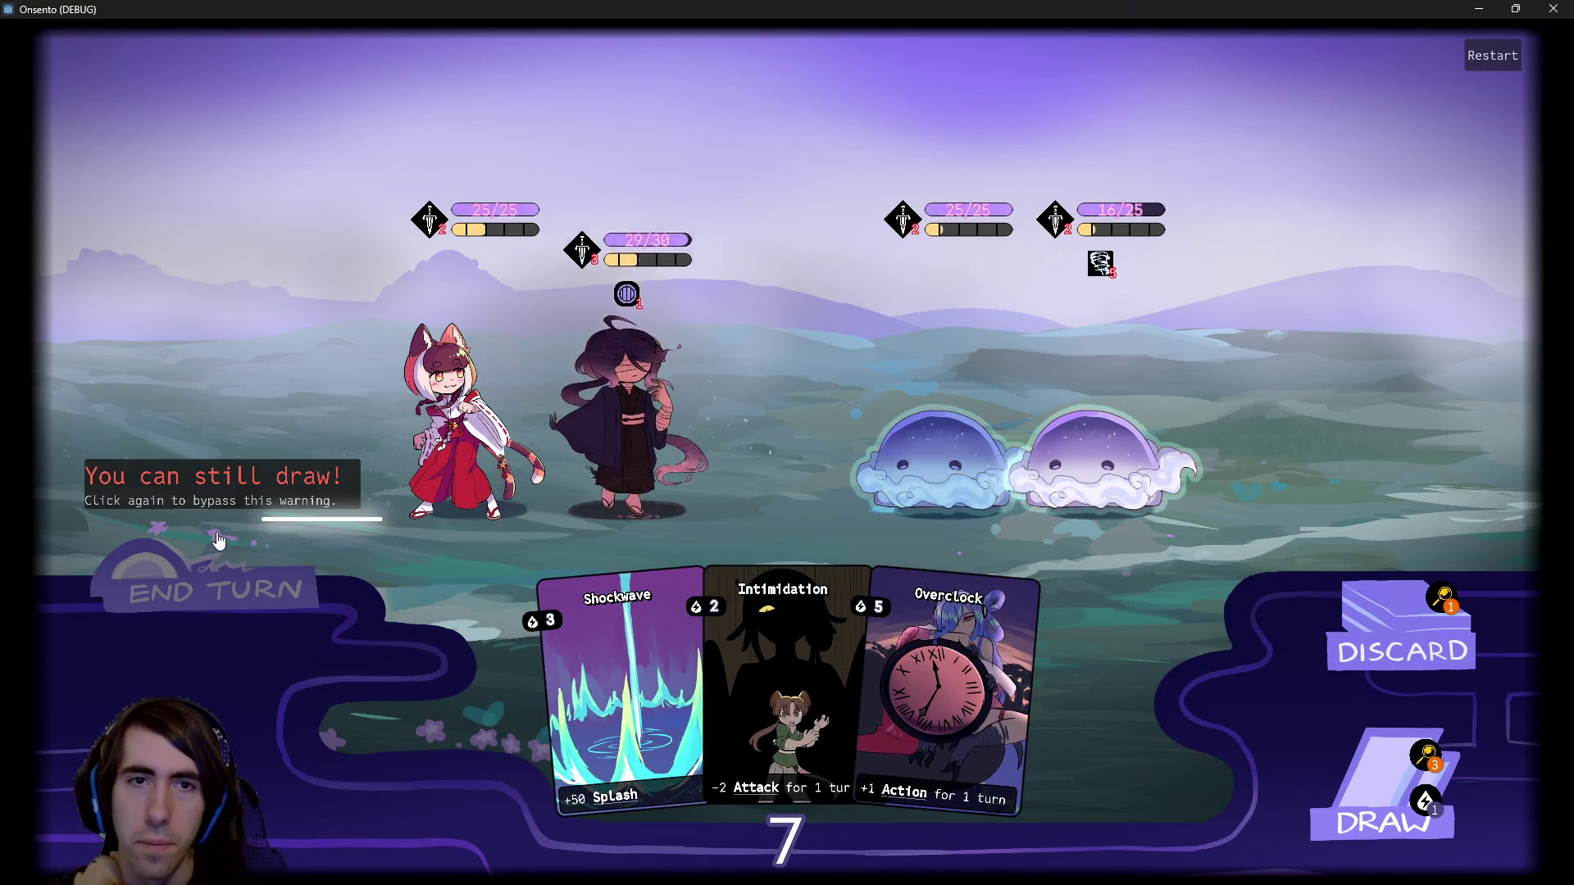
Buff the dark-haired ally with Motivation twice, Overclock and Guard Up, then end the turn.
key(ctrl+z)
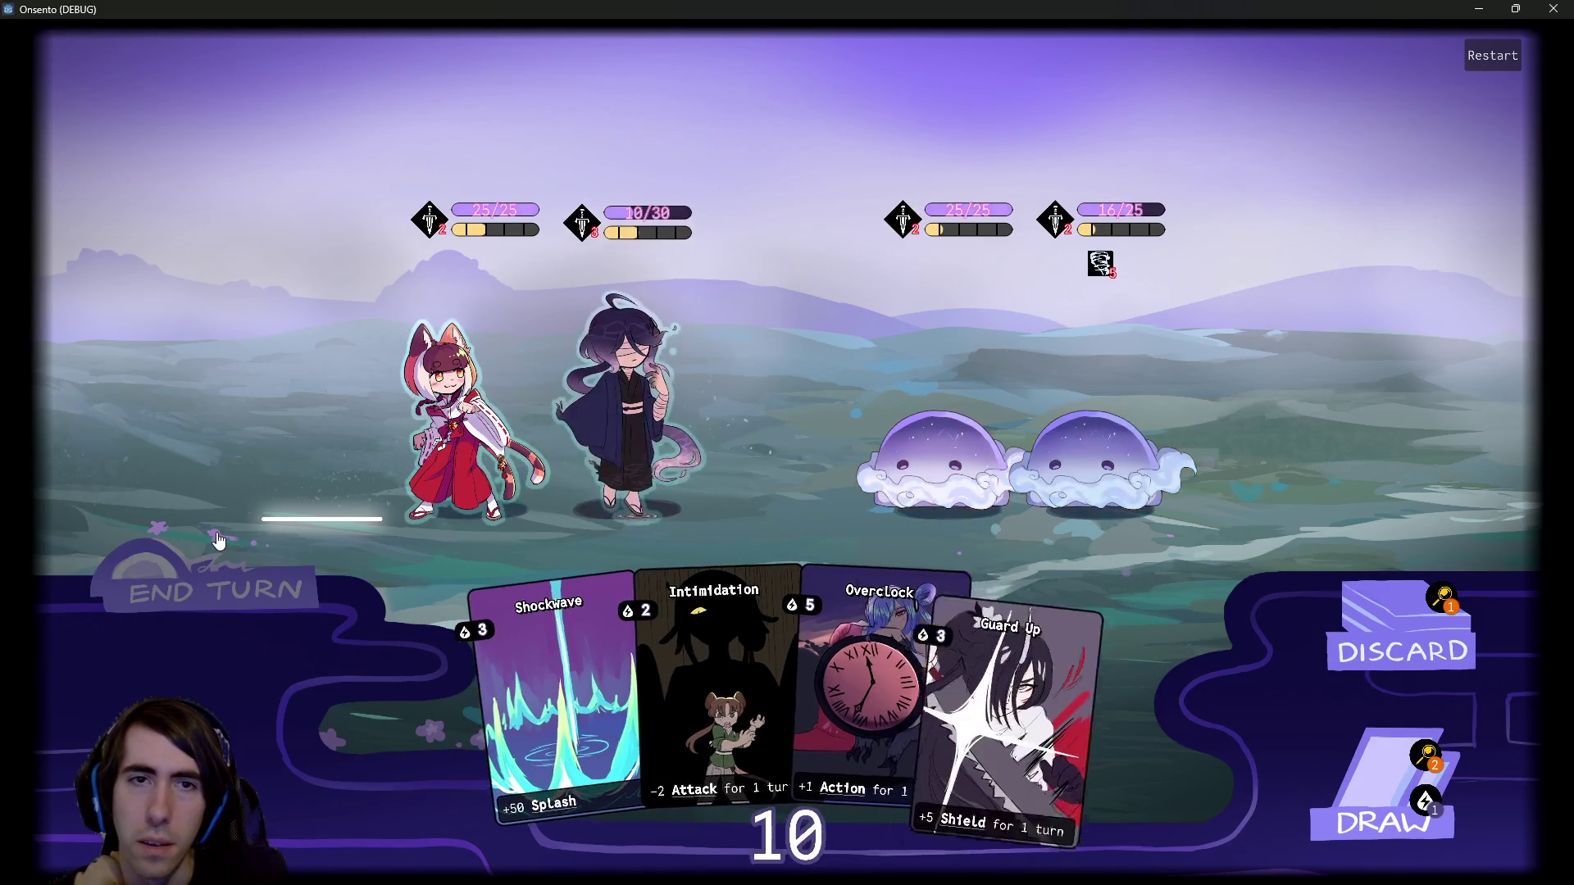
click(1382, 787)
drag(986, 607, 623, 377)
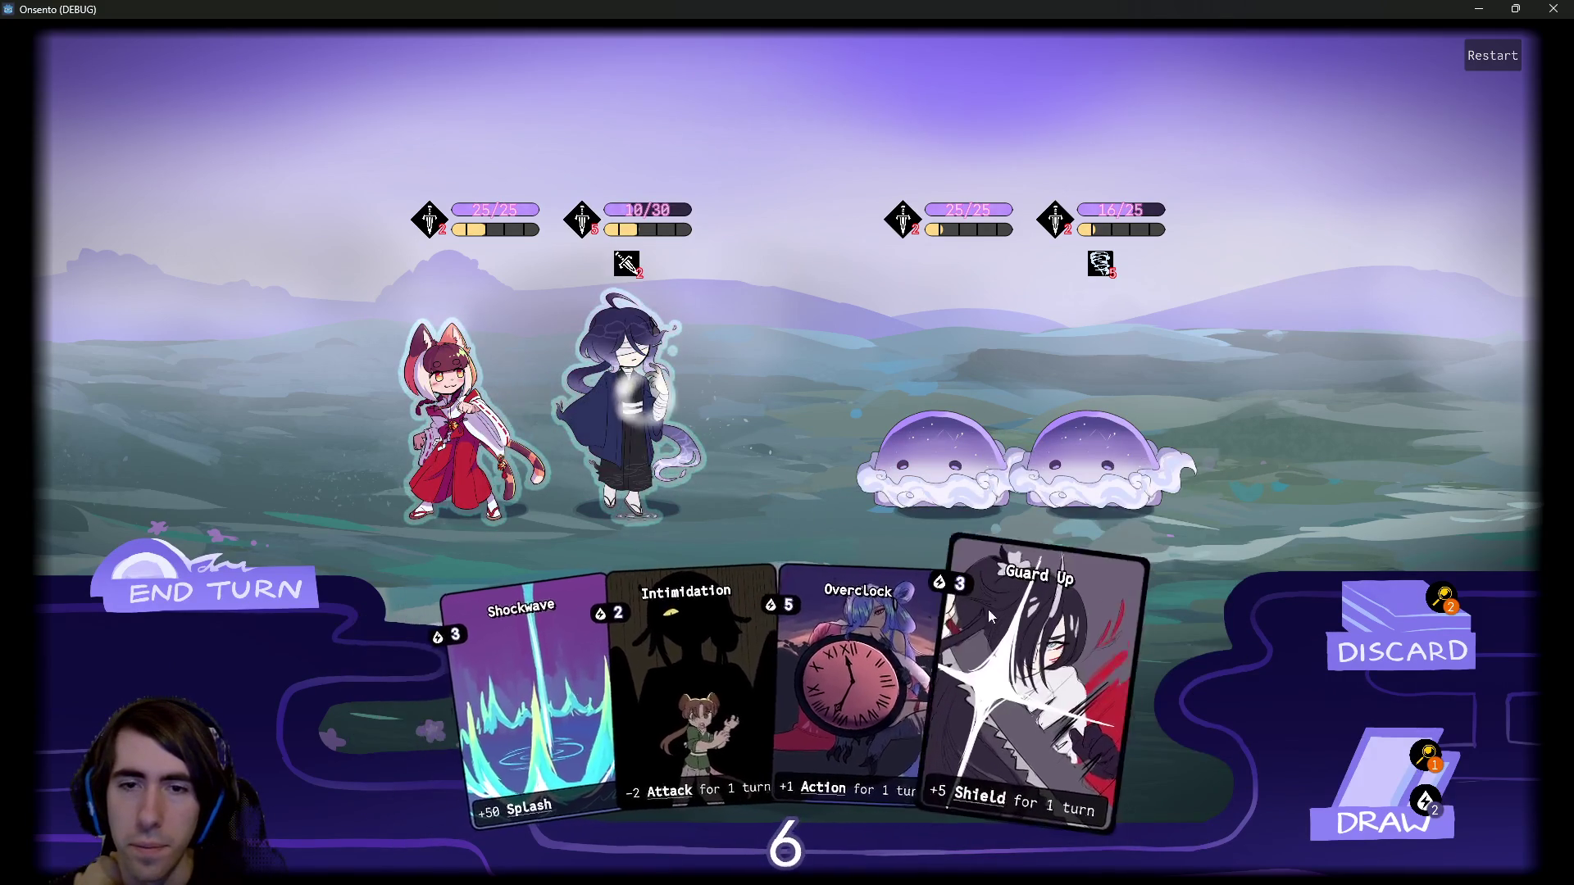
drag(861, 533, 611, 373)
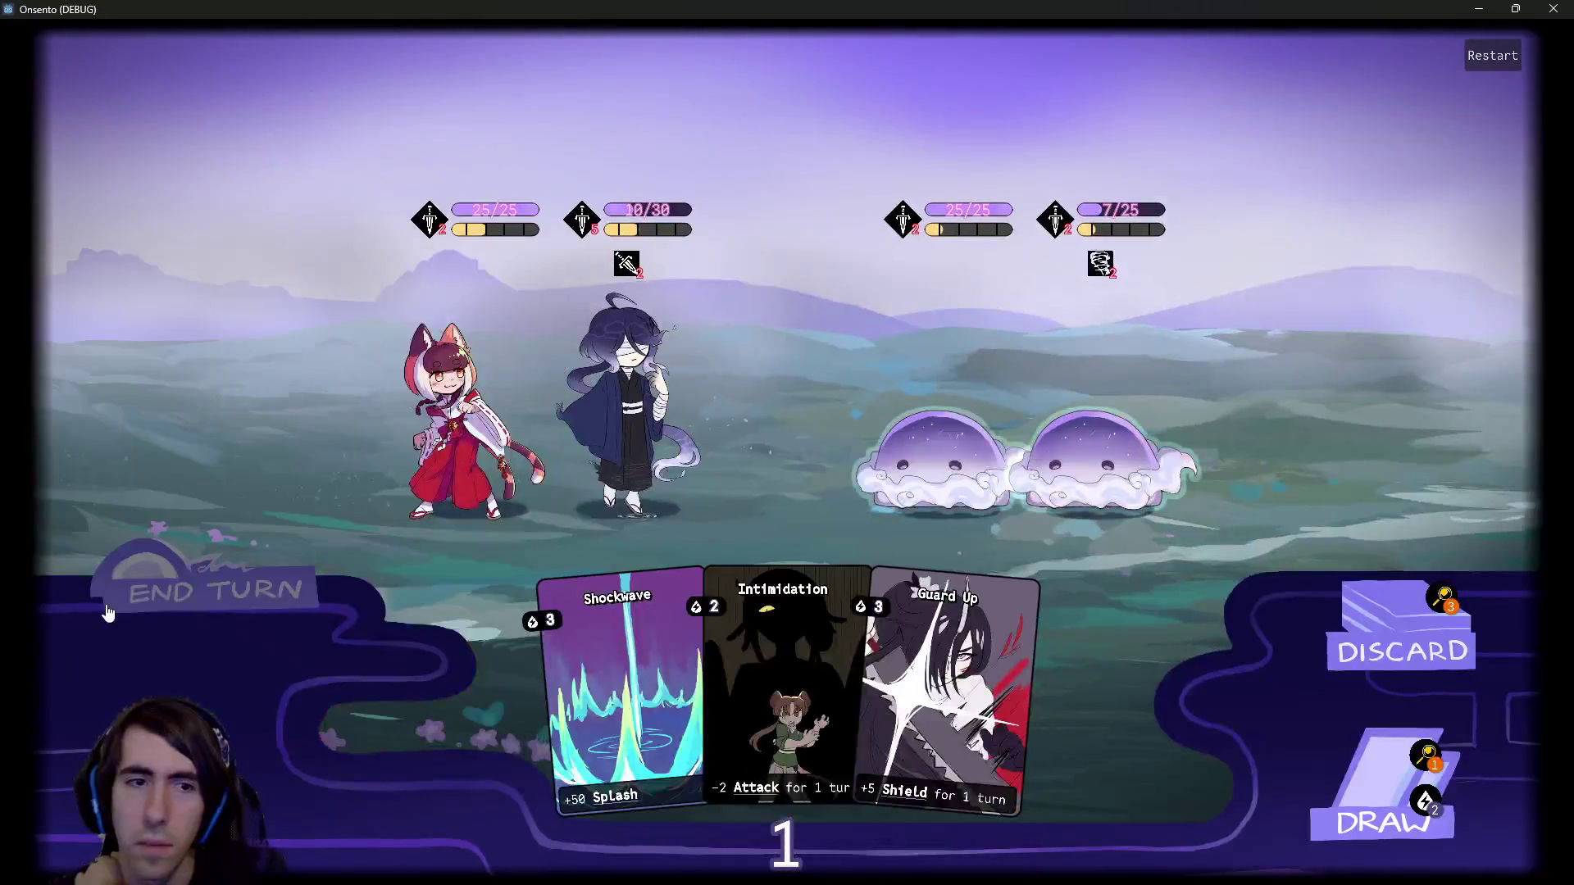
drag(949, 672, 655, 435)
drag(828, 689, 623, 423)
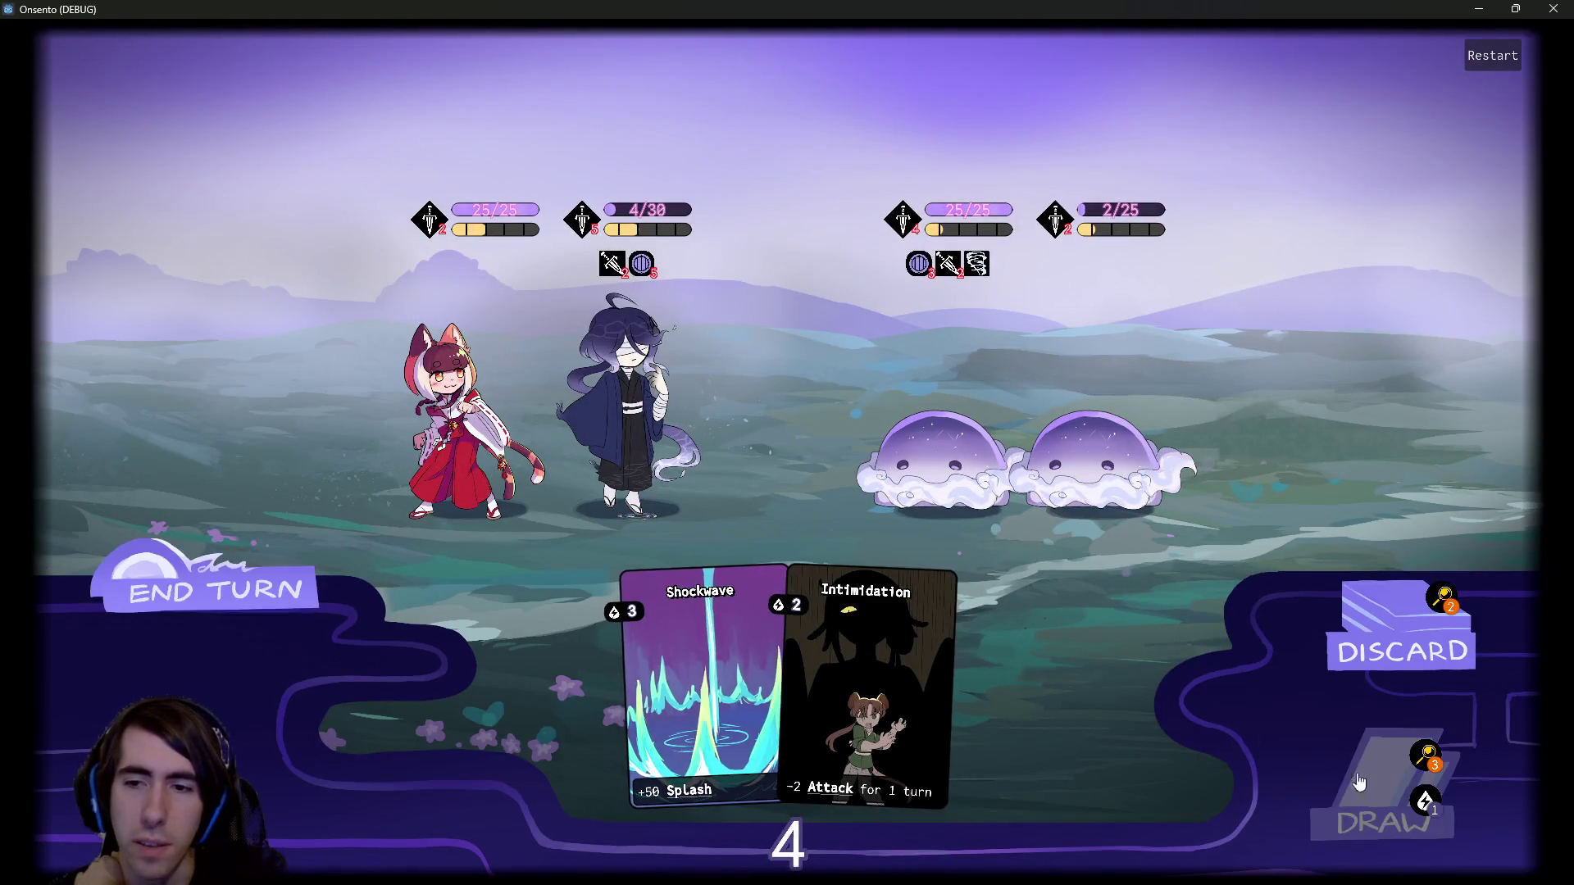
click(1322, 787)
click(301, 558)
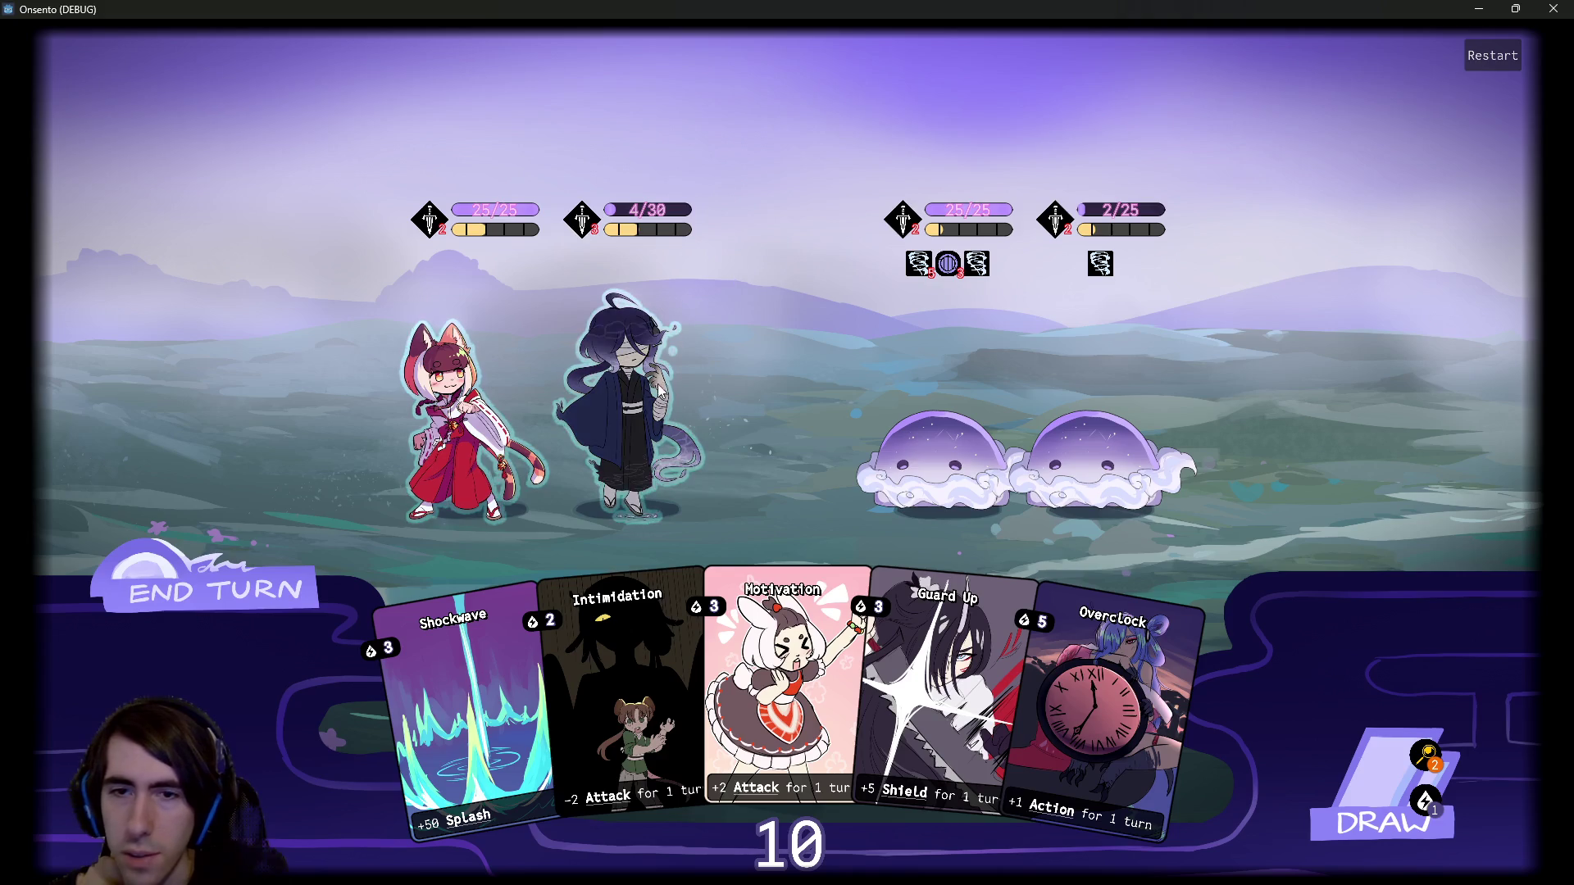
Play Motivation on the dark-haired ally, Motivation and Overclock on the cat girl, then end turn.
drag(783, 656, 636, 406)
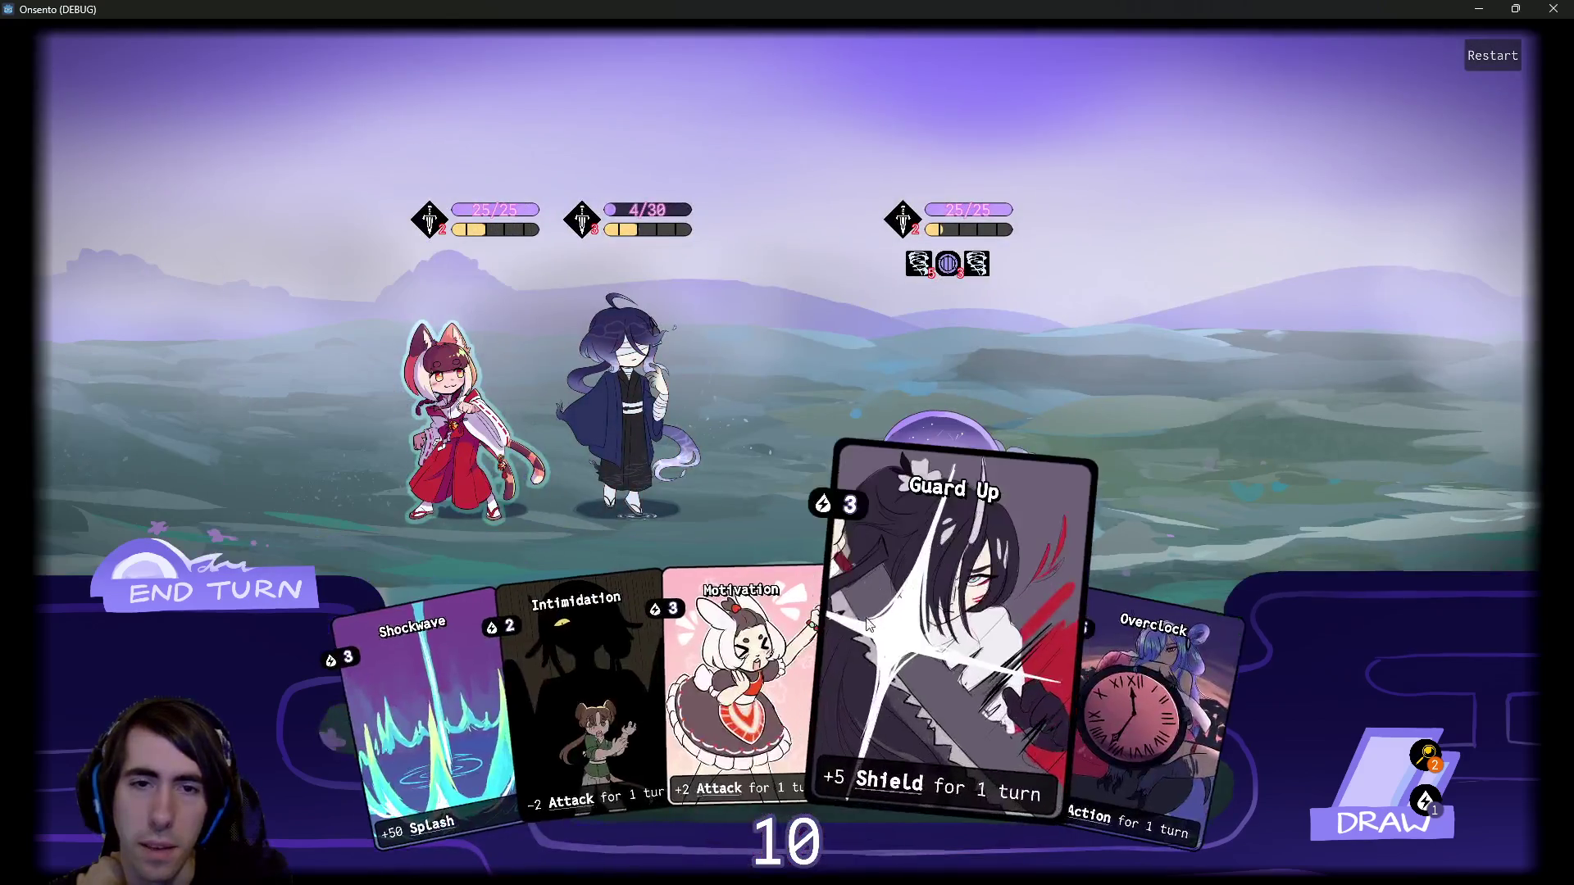
drag(741, 680, 457, 433)
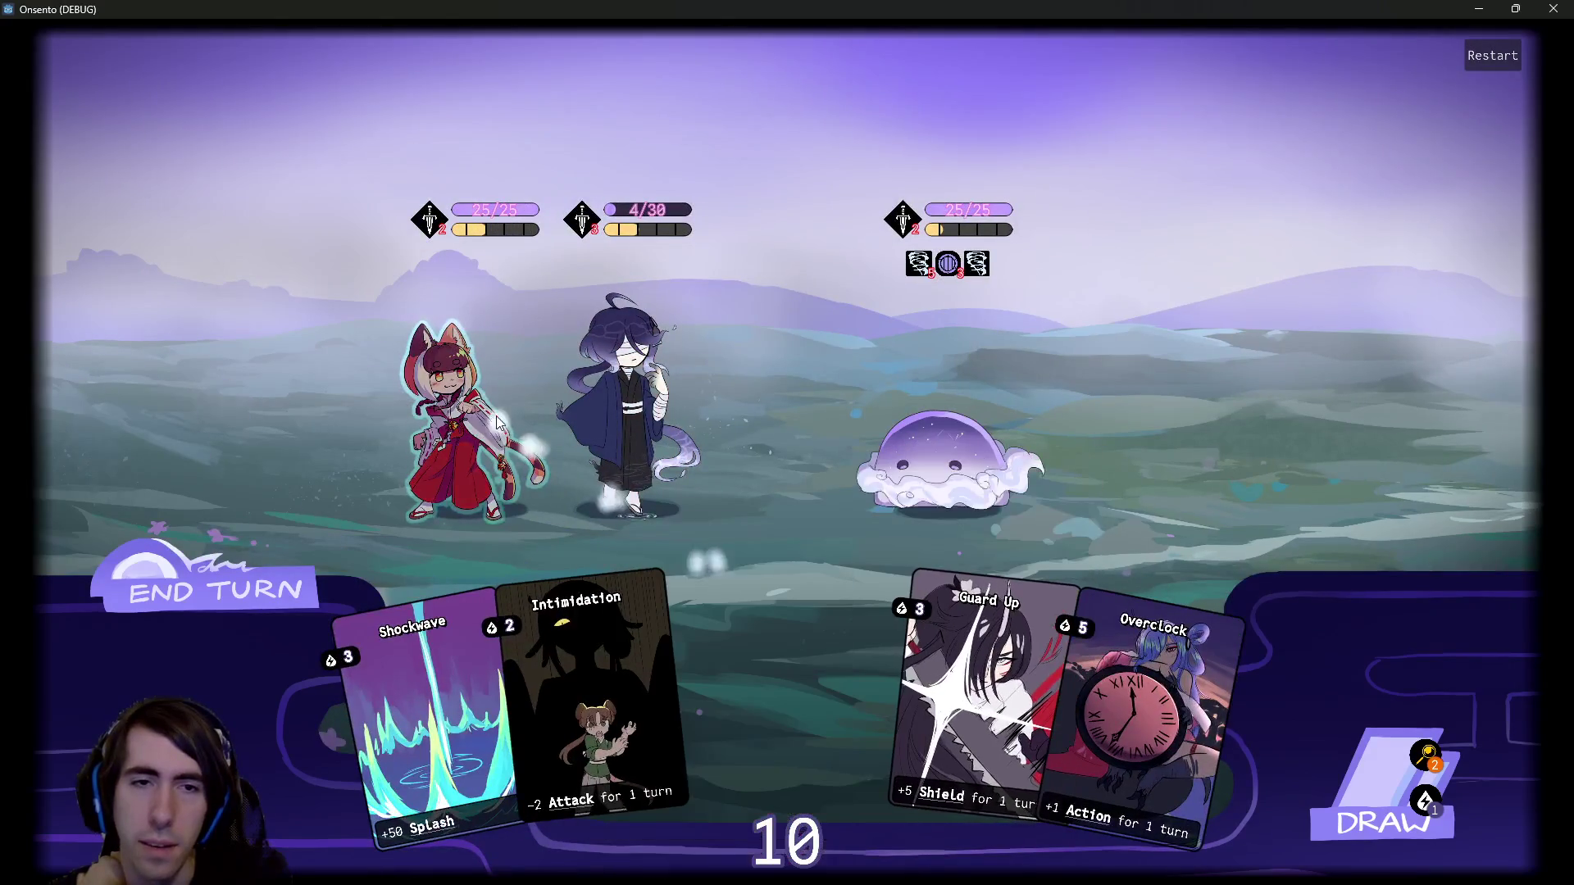
drag(1041, 666, 457, 433)
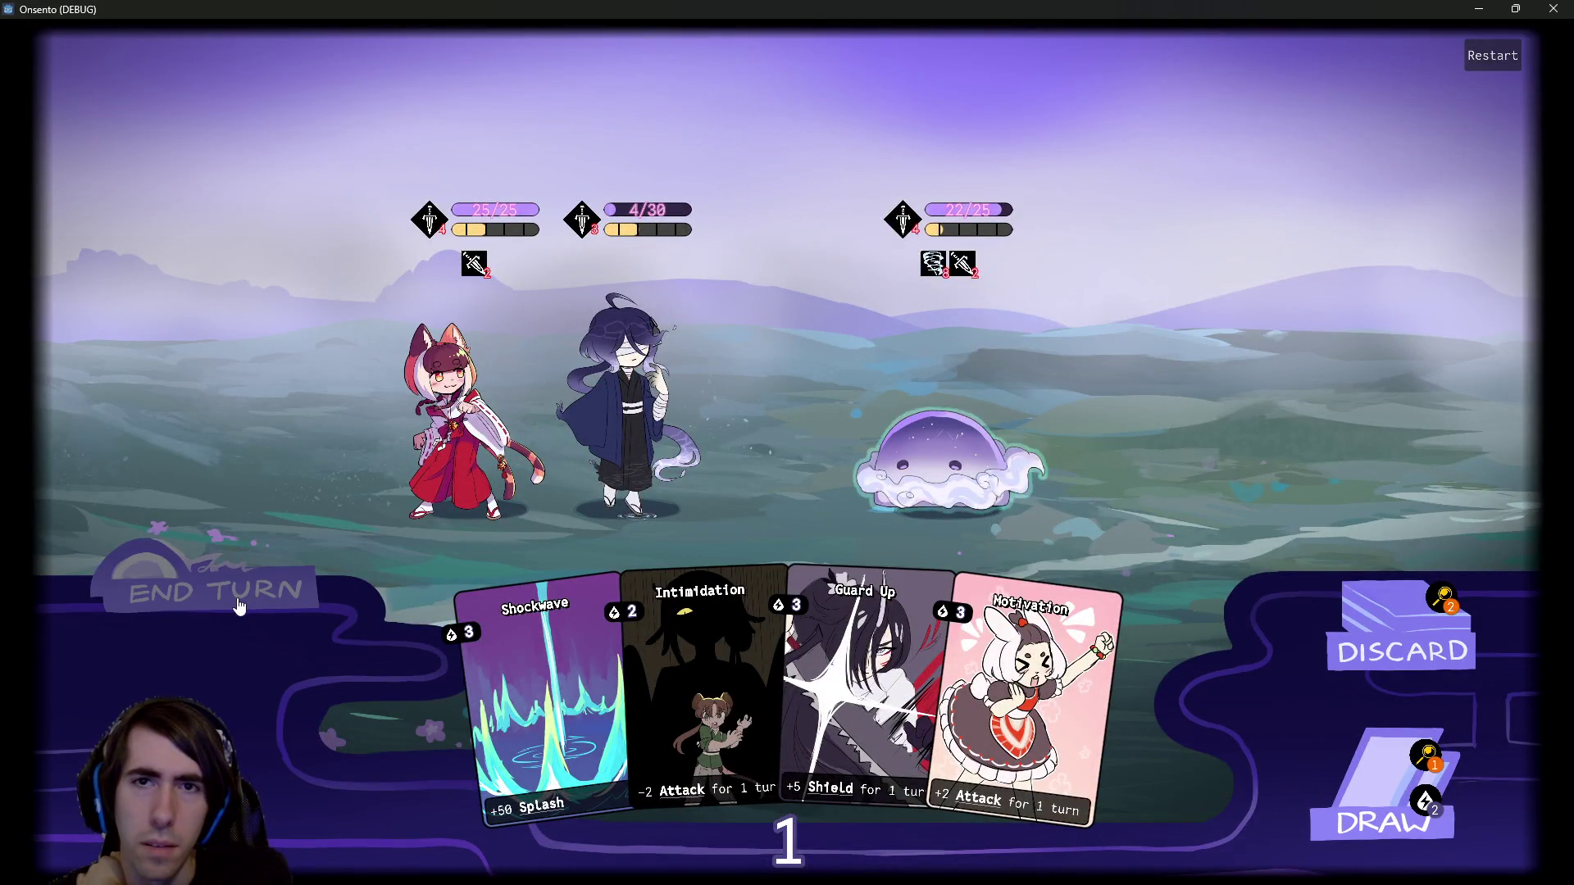
click(238, 607)
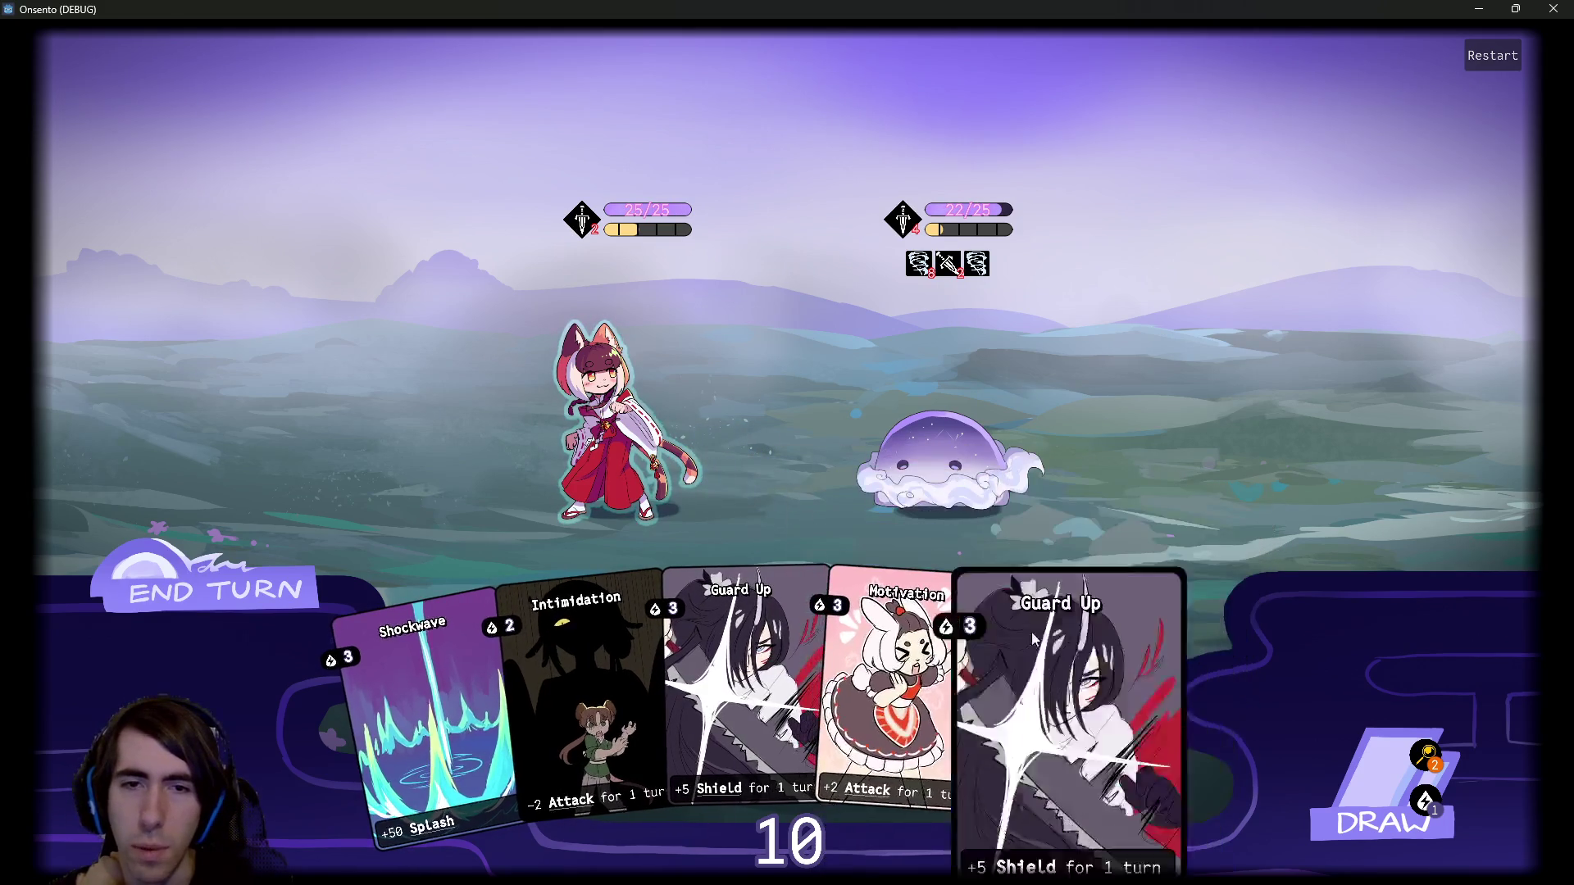
Give the cat girl two Guard Ups, two Motivations and Overclock, then end the turn.
click(1090, 682)
click(771, 688)
click(1336, 782)
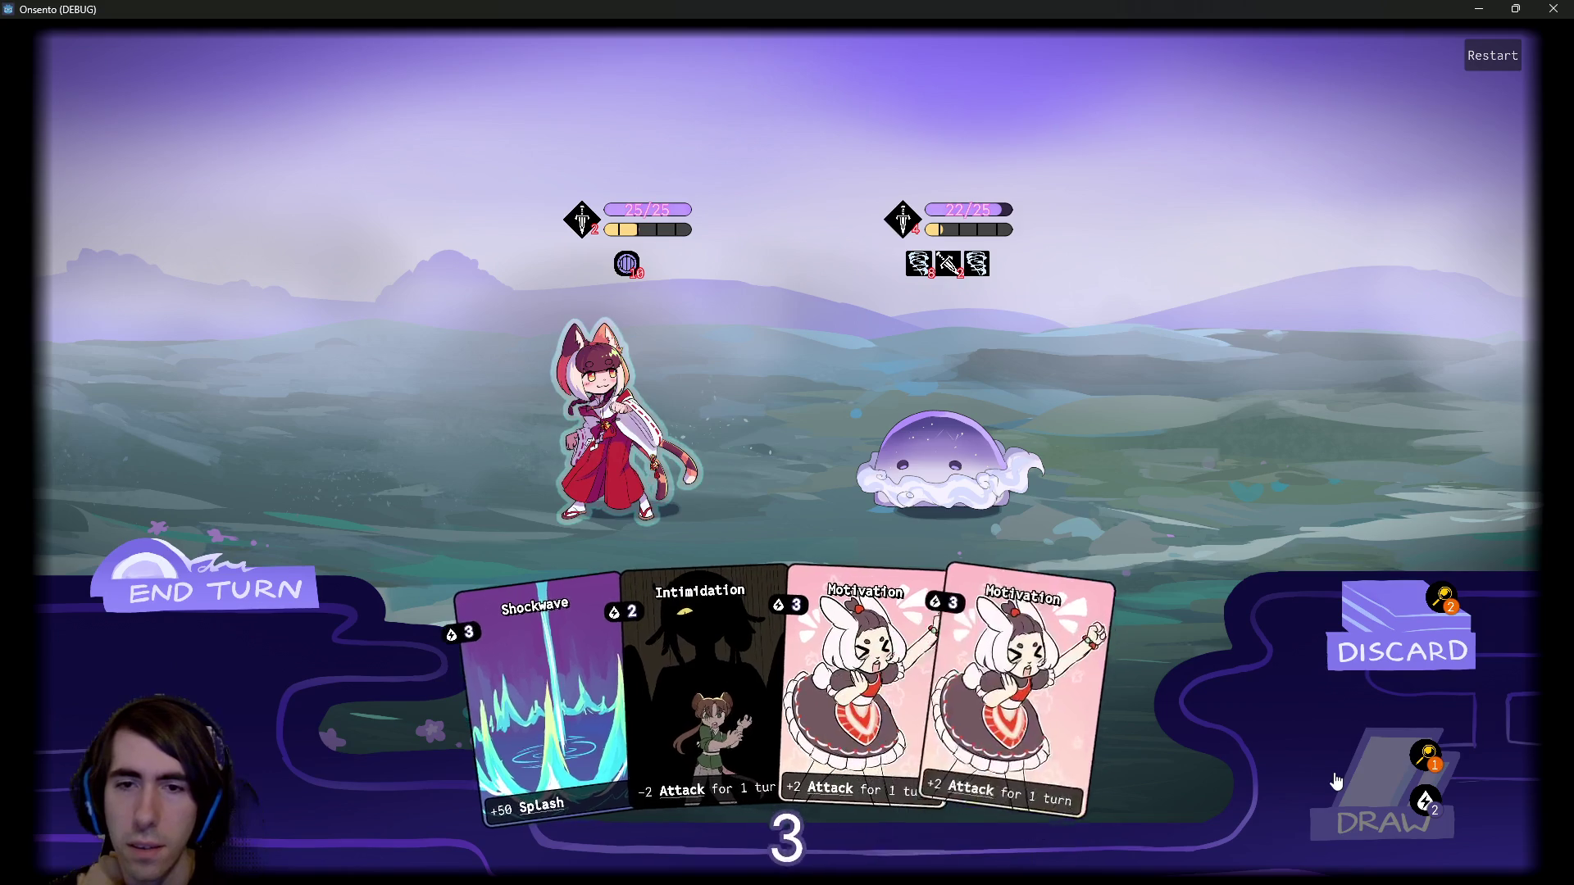
click(1033, 688)
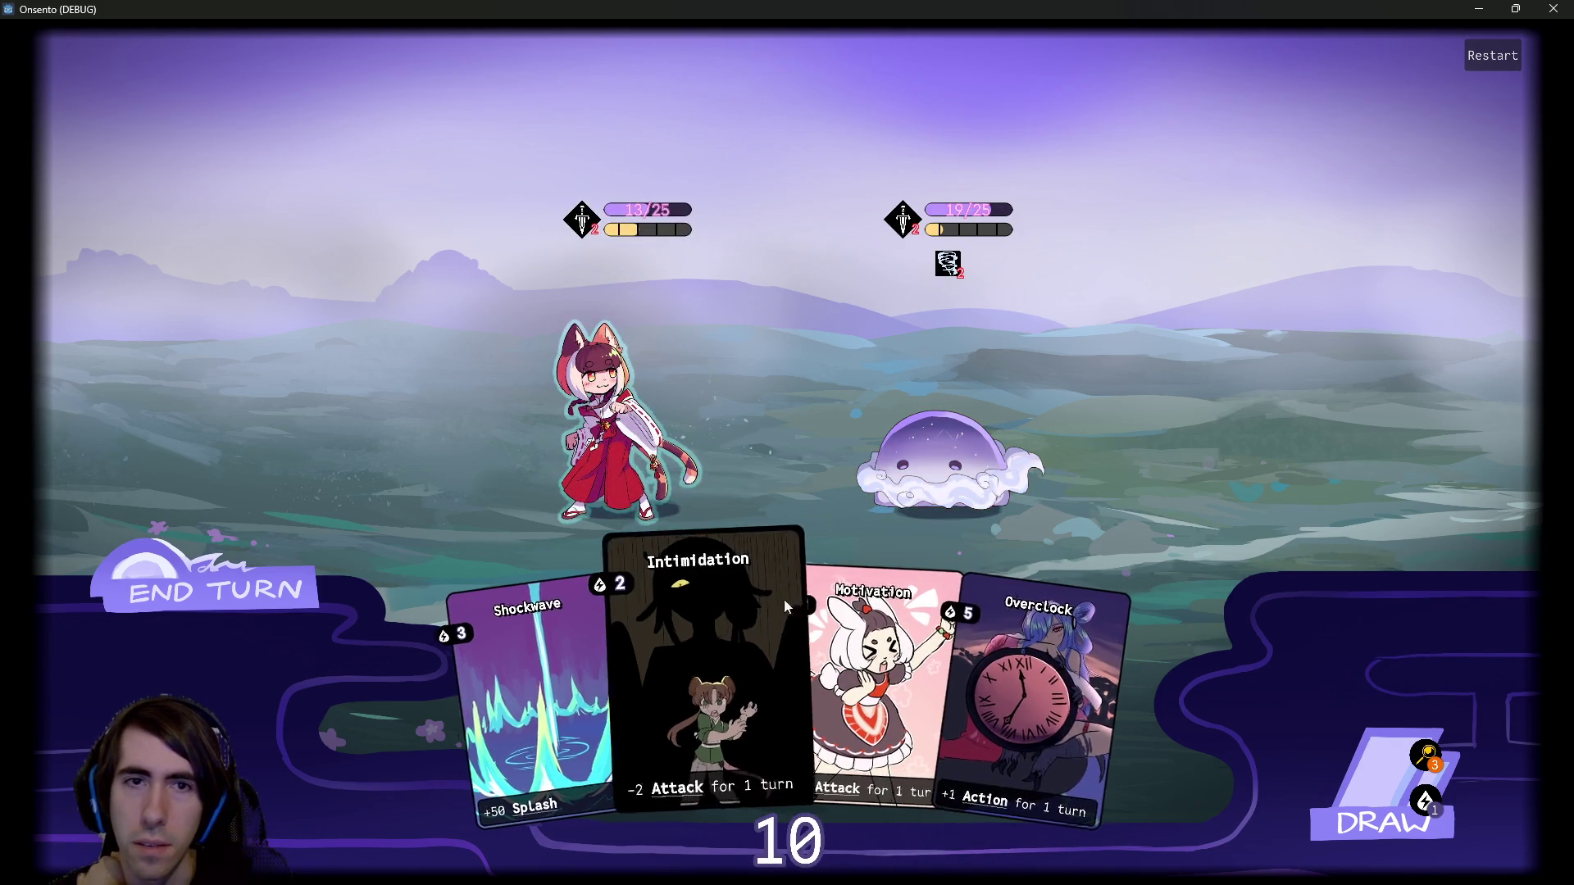
click(878, 639)
click(961, 628)
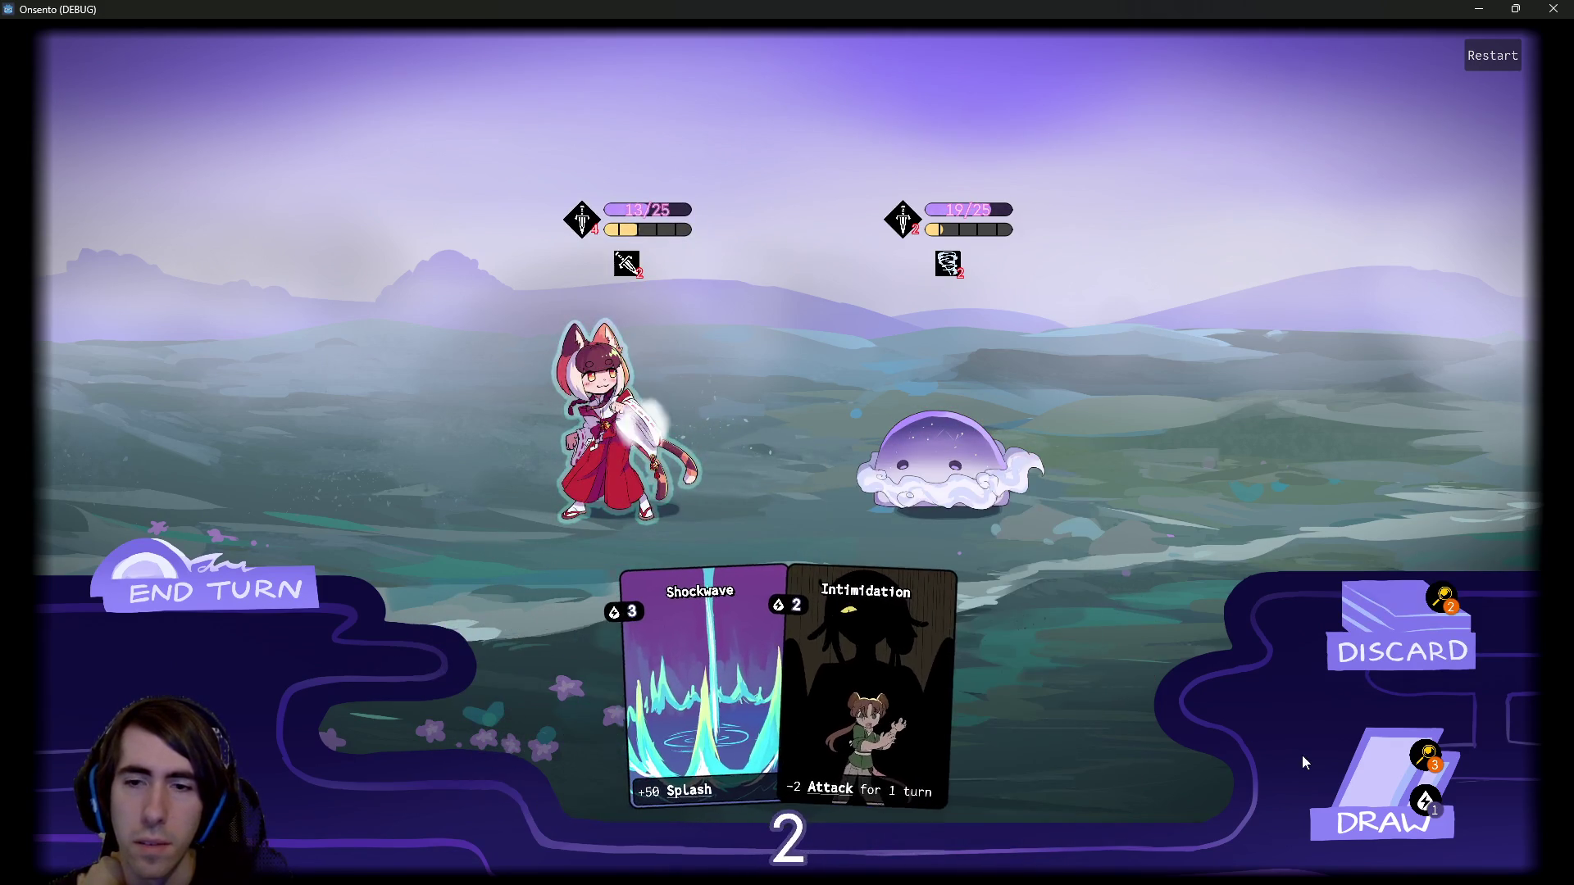
click(1345, 776)
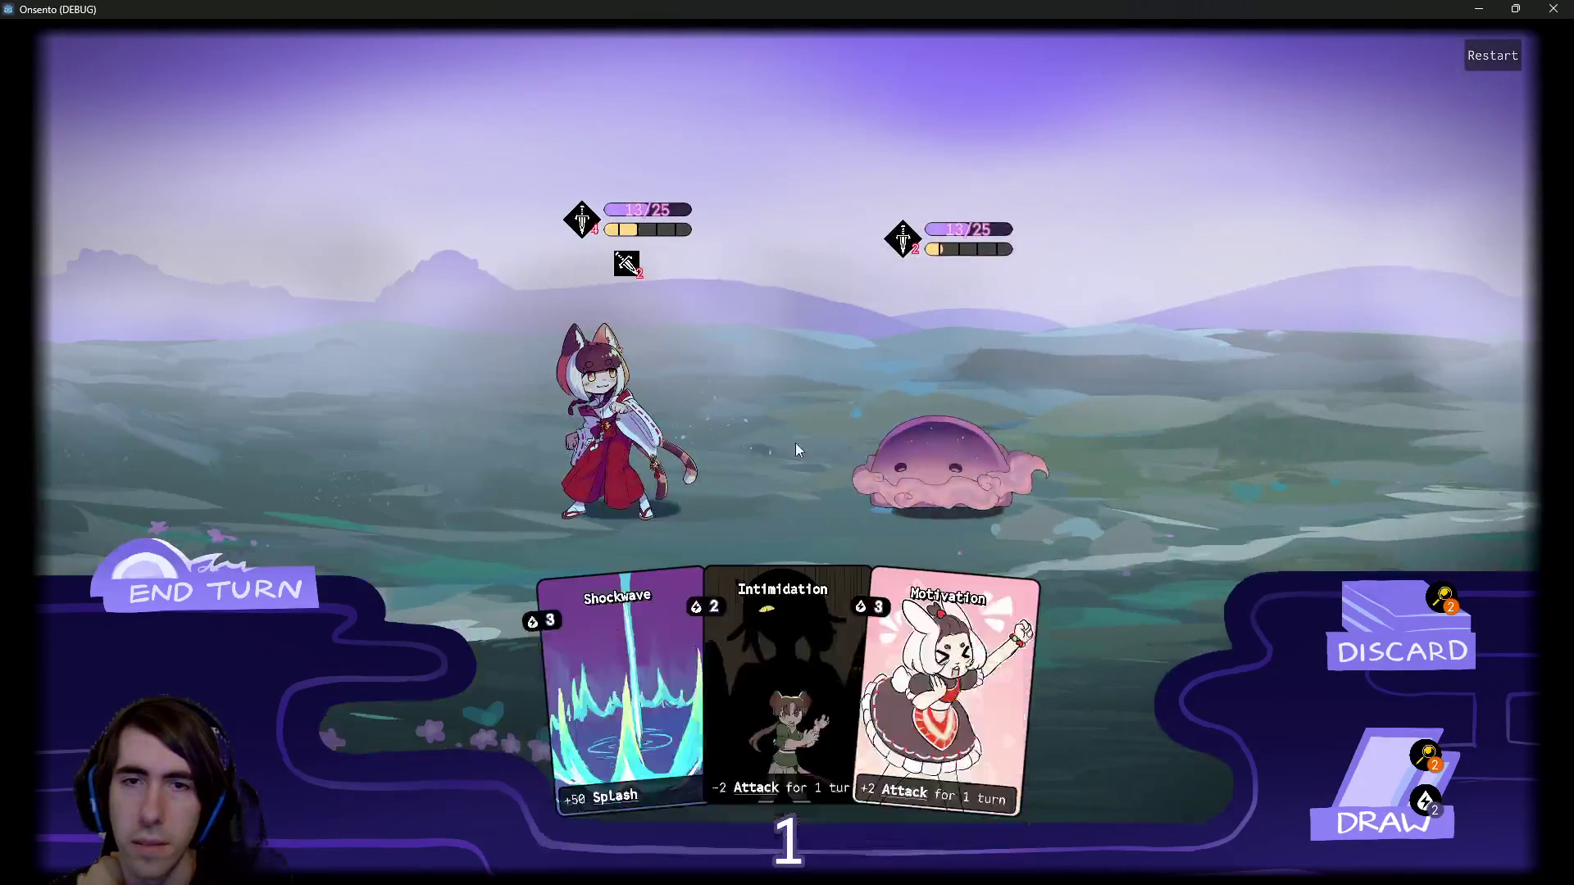
click(218, 605)
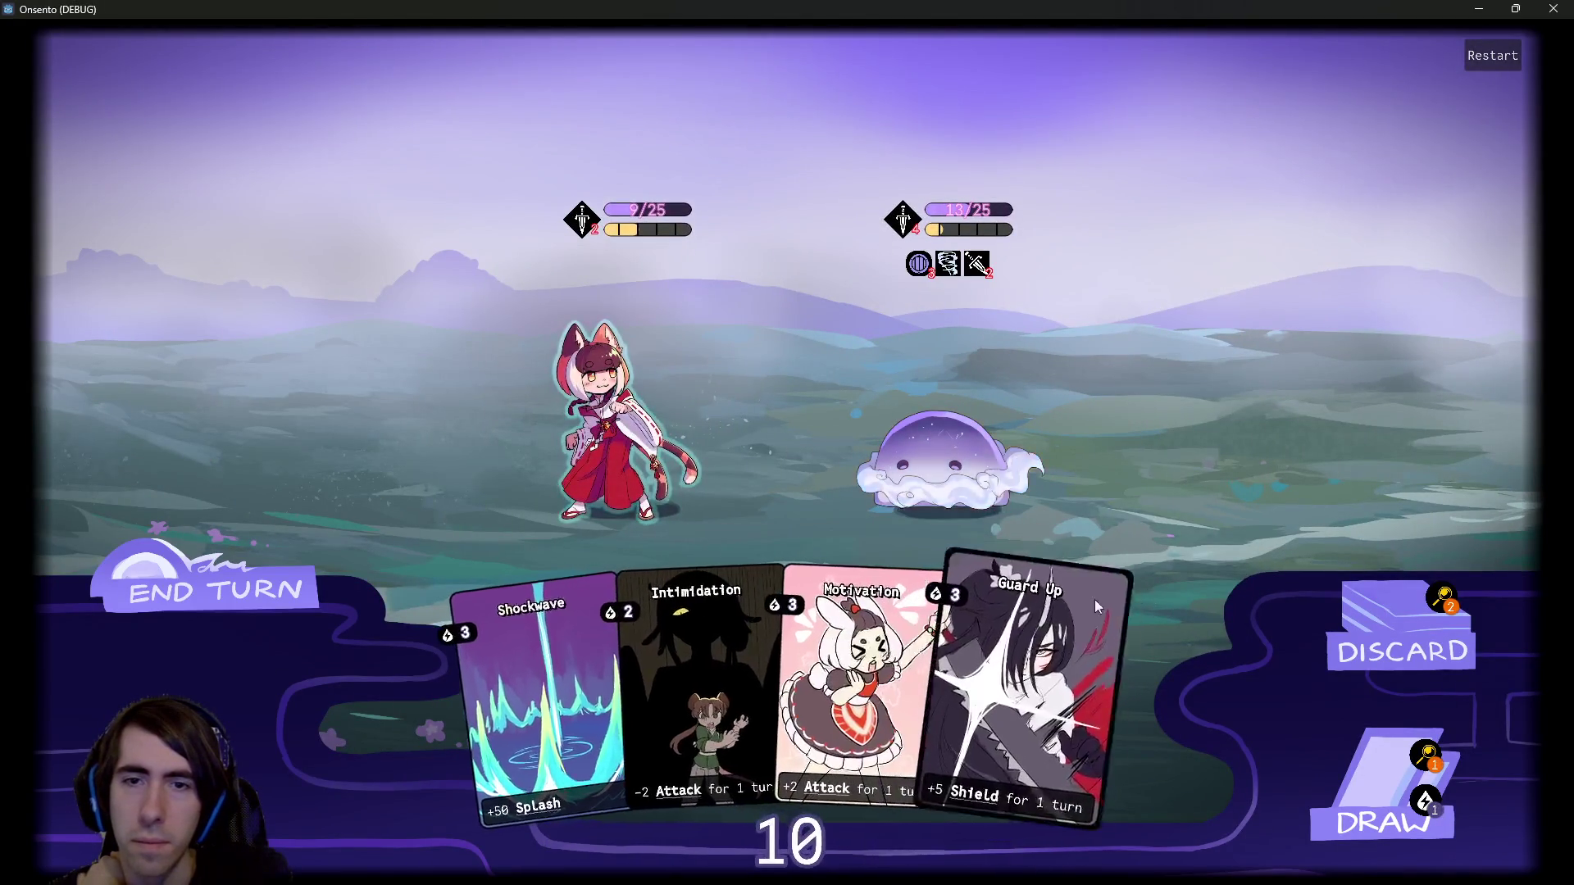
Play Intimidation on the slime and buff the cat girl with Motivation and Overclock over two turns.
drag(902, 656, 625, 424)
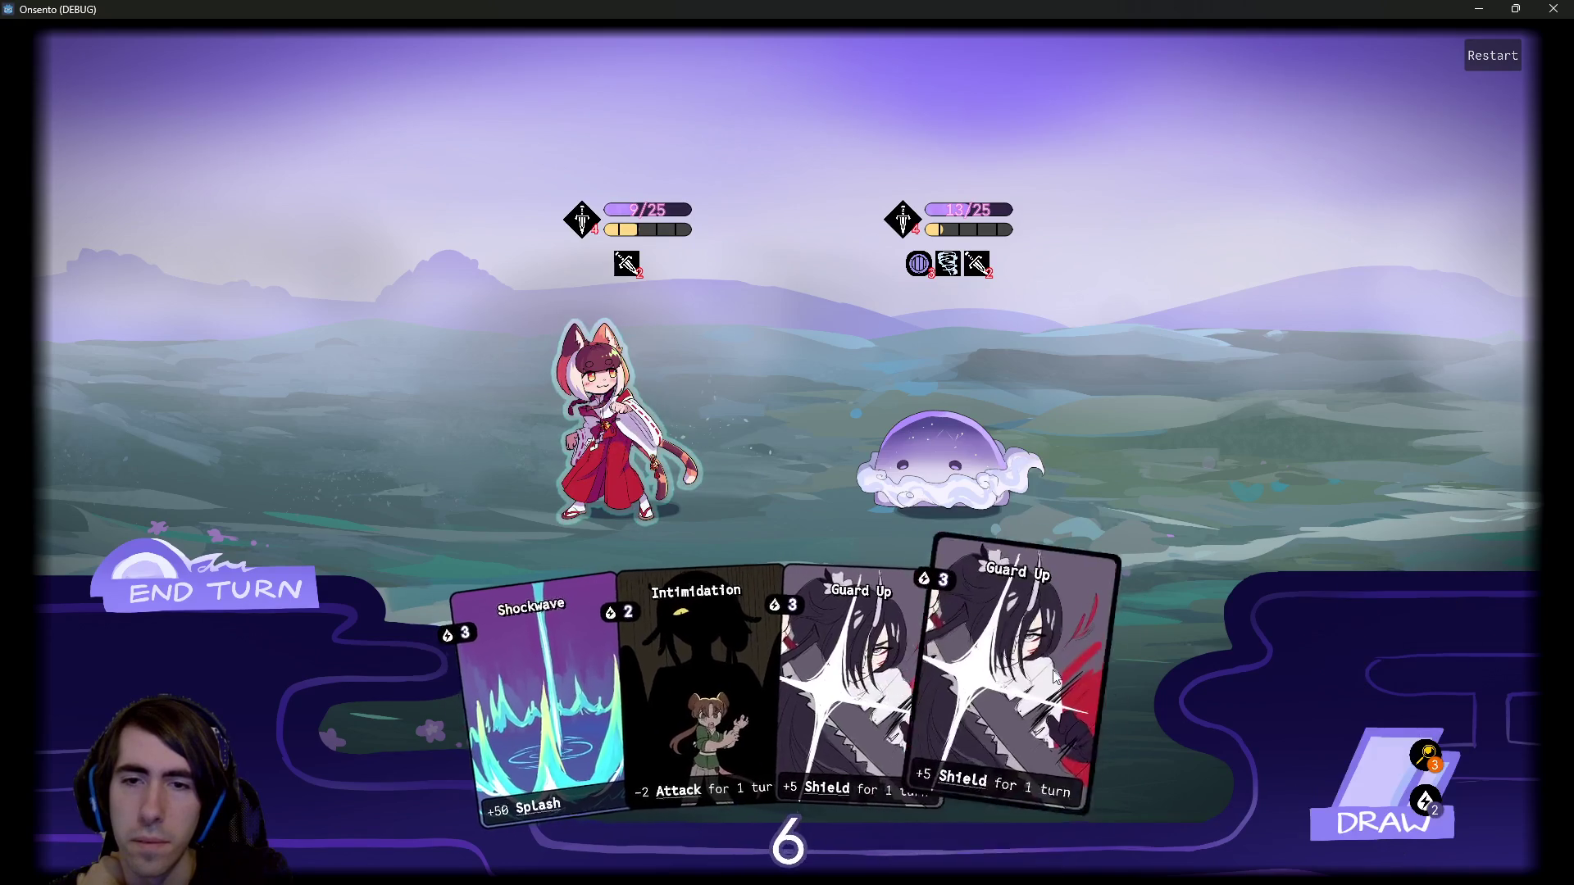
drag(967, 689, 598, 407)
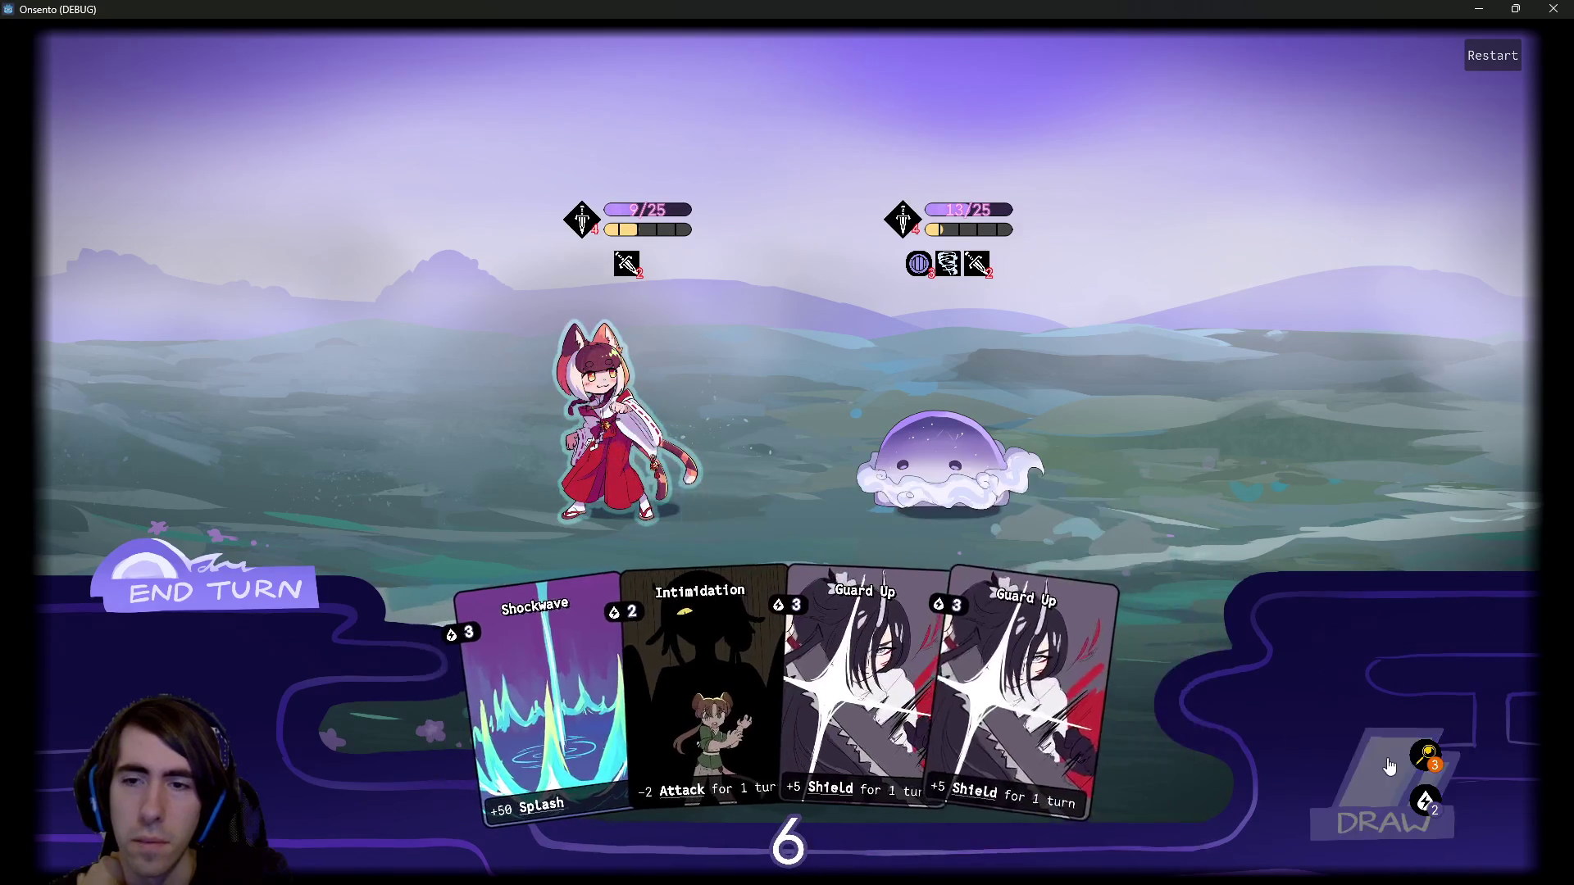
click(1353, 779)
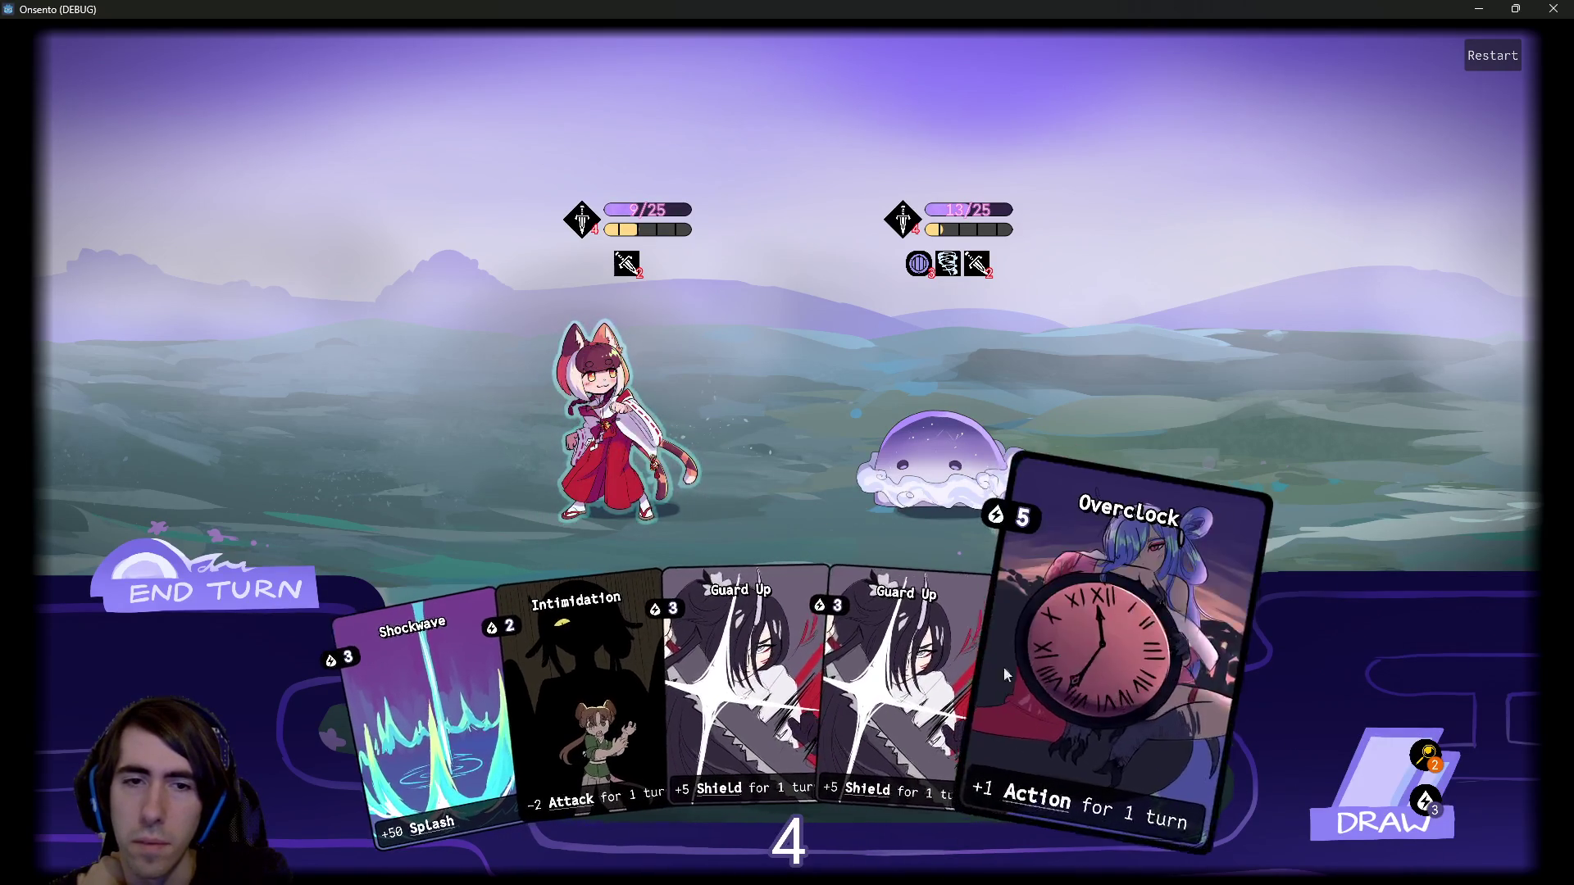
drag(593, 638, 568, 432)
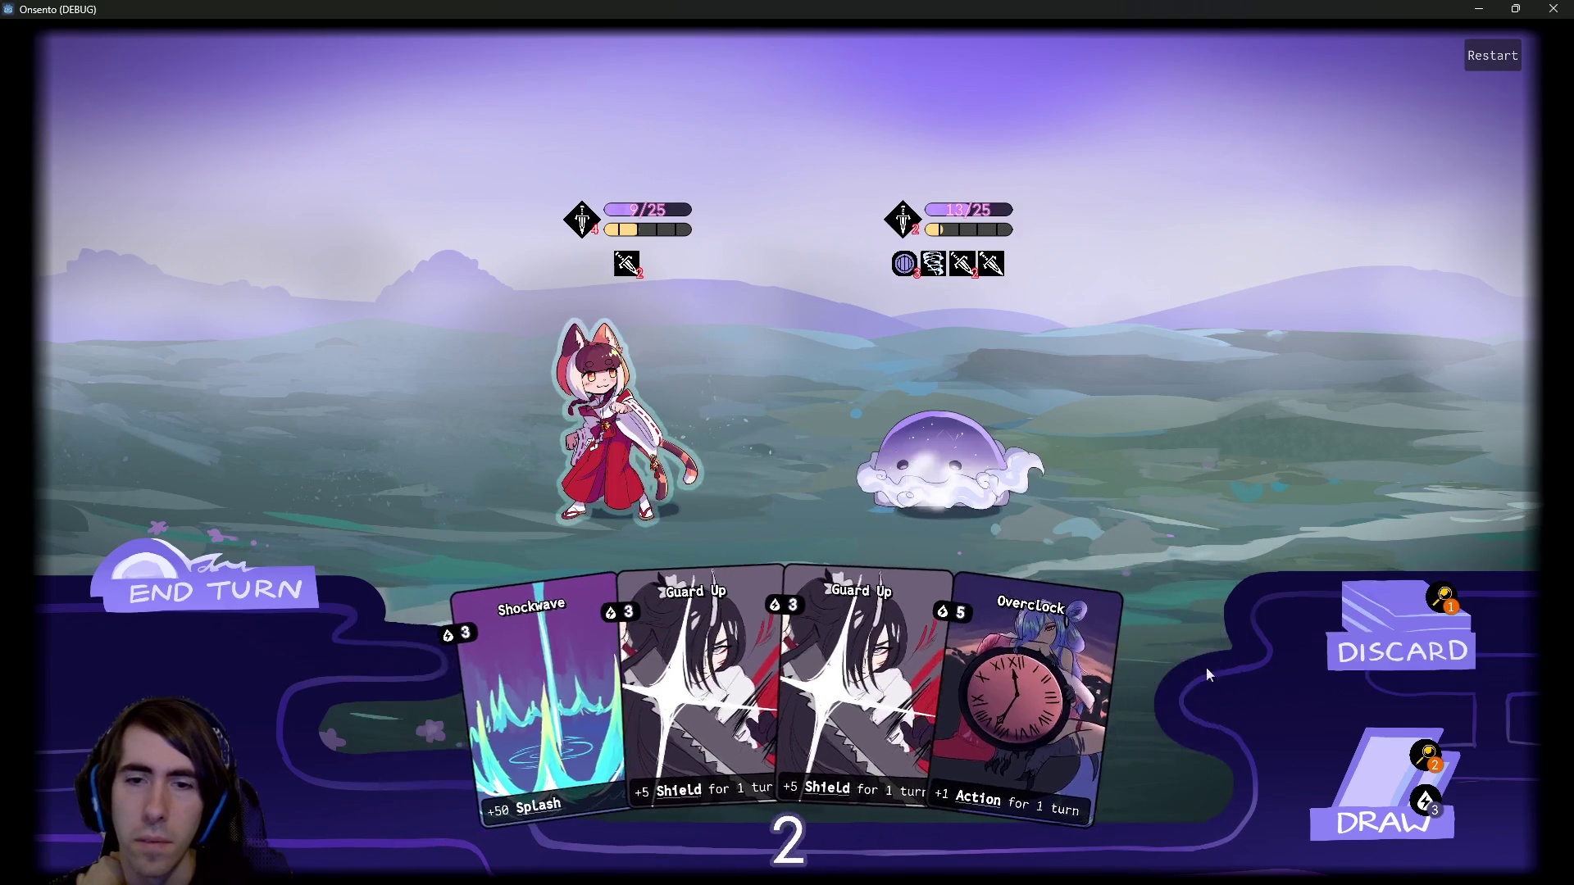
click(217, 591)
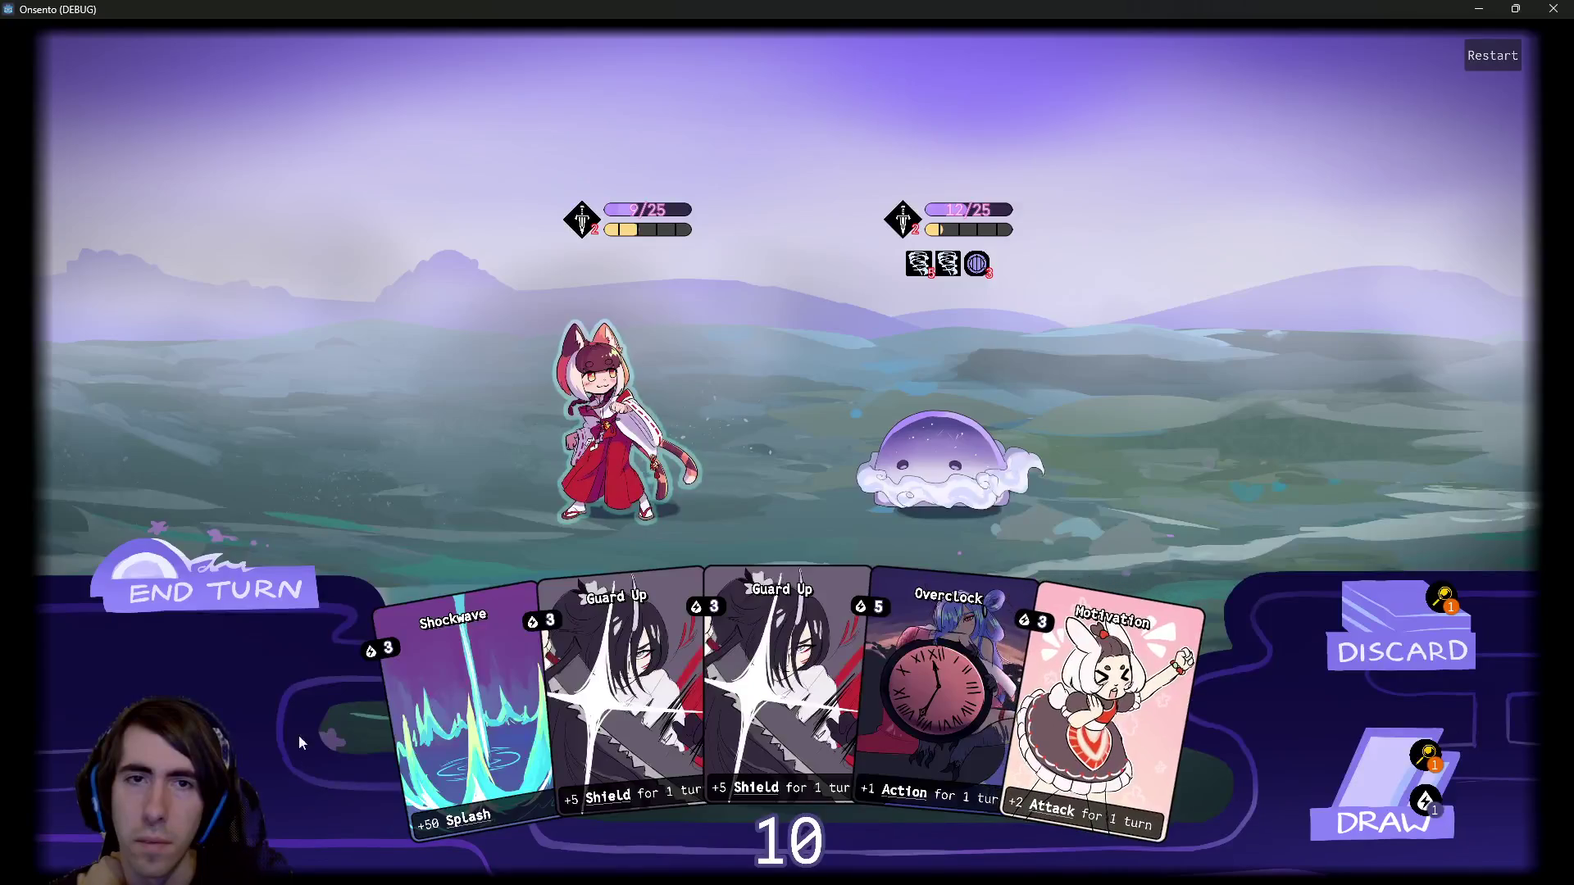
drag(1155, 718, 607, 409)
drag(1025, 655, 602, 393)
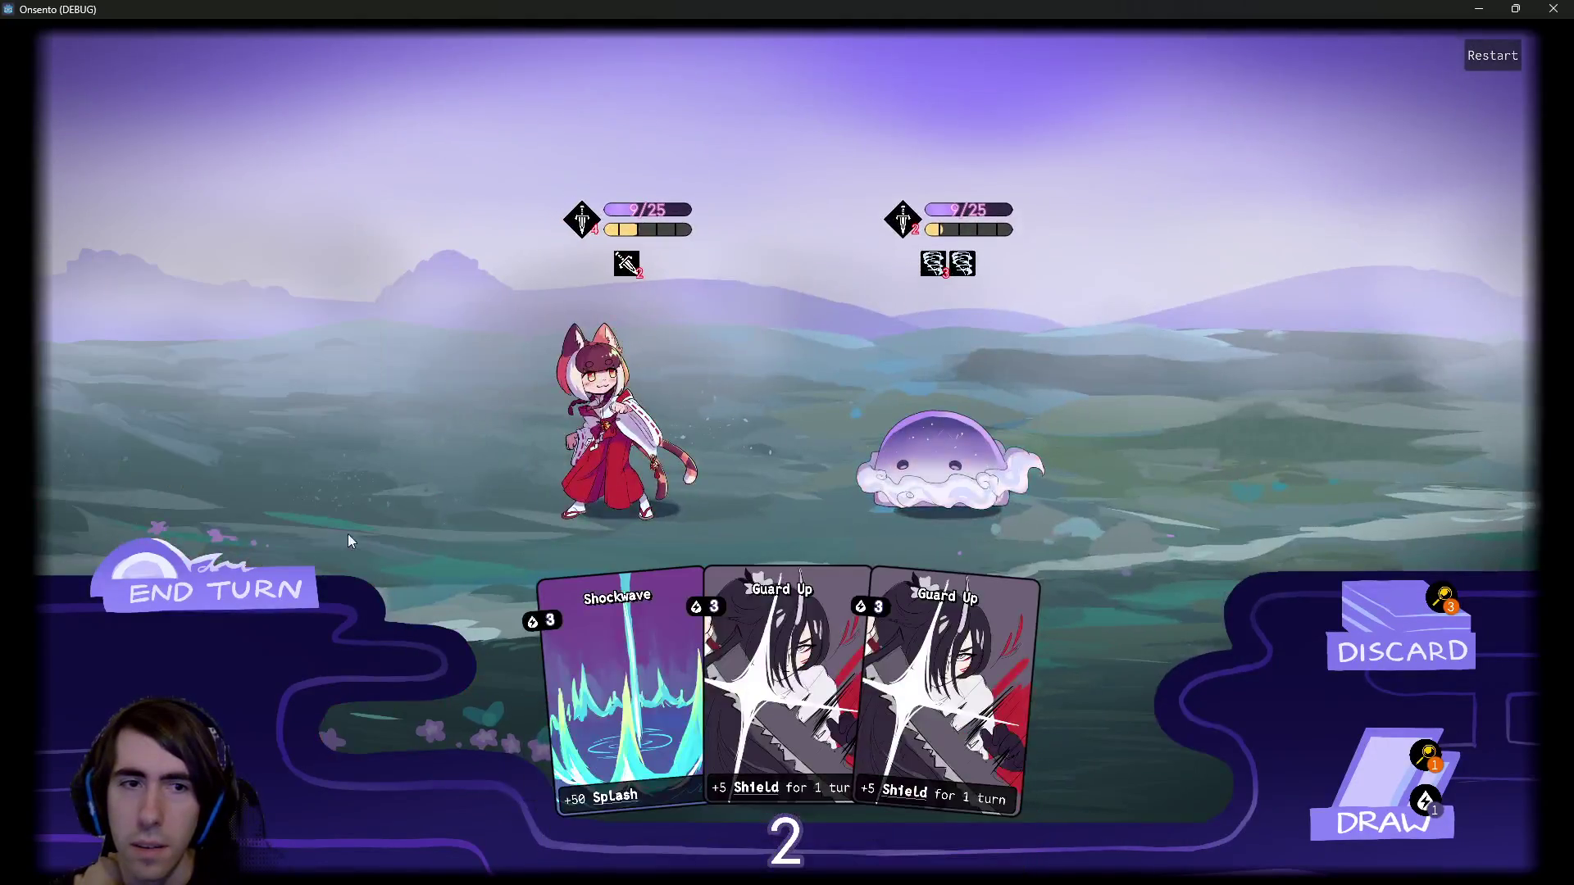
click(295, 586)
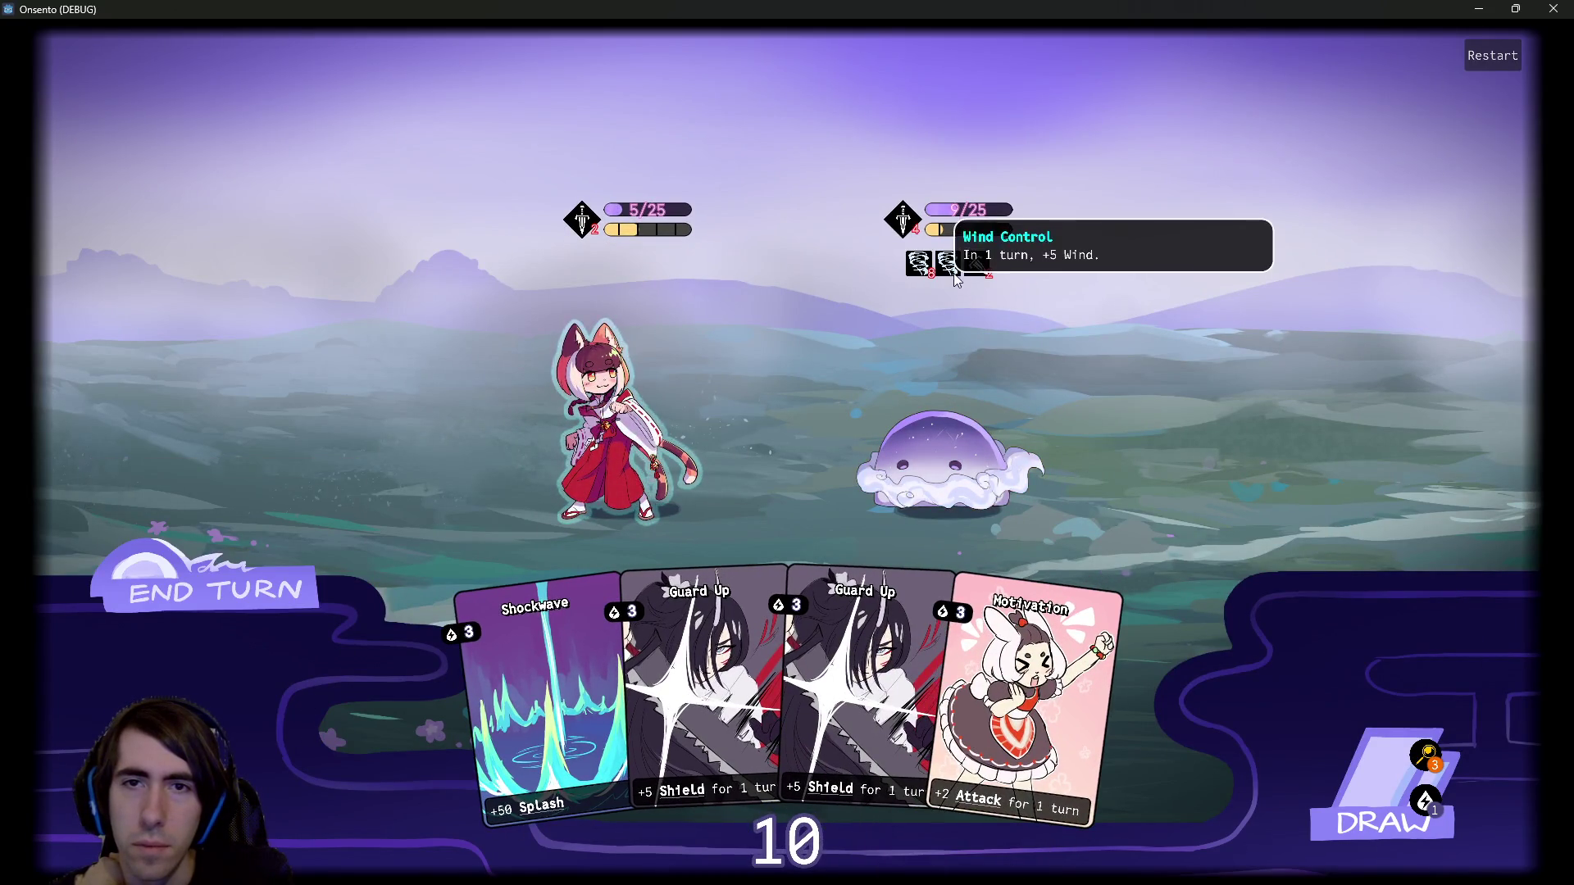
Play two Motivations and Guard Up on the cat girl, end the final turn, and close the game.
click(1330, 758)
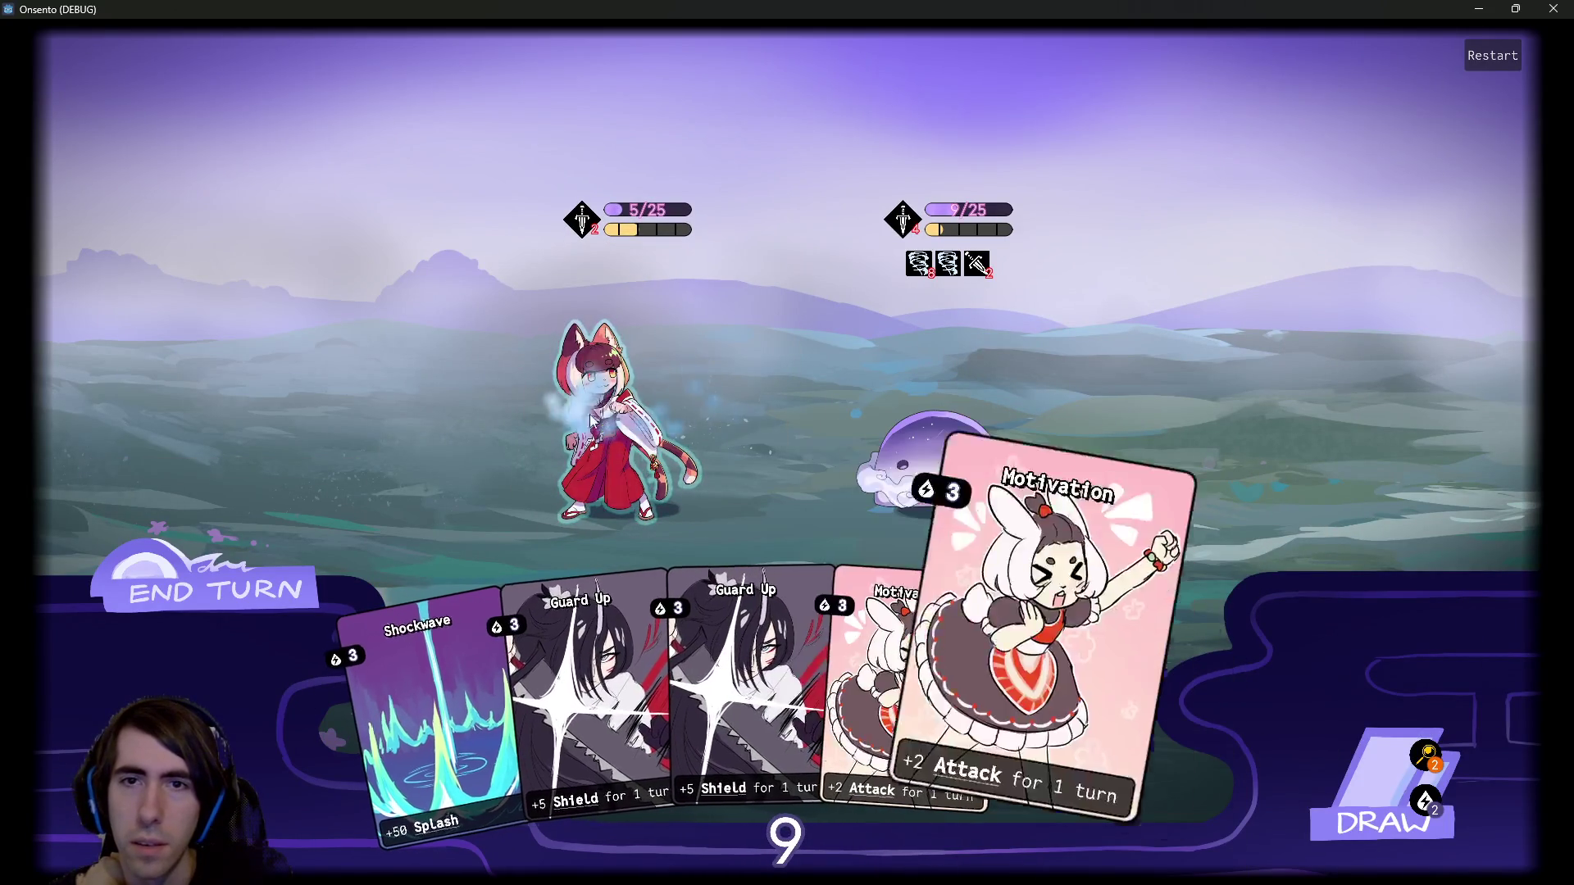
drag(934, 655, 606, 426)
drag(1148, 705, 608, 429)
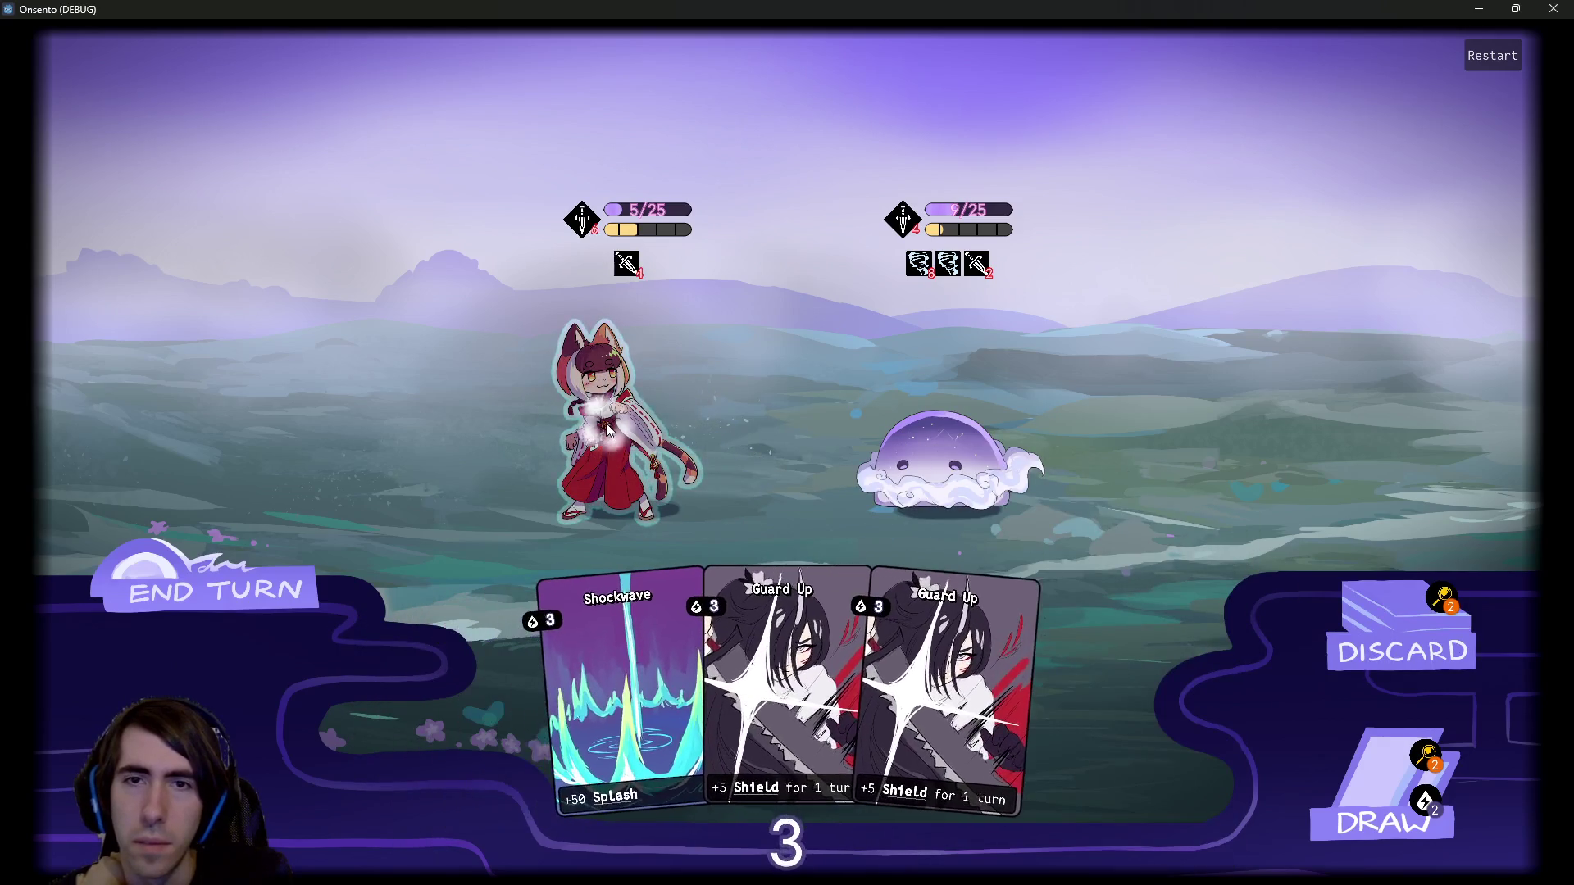
drag(833, 563, 654, 456)
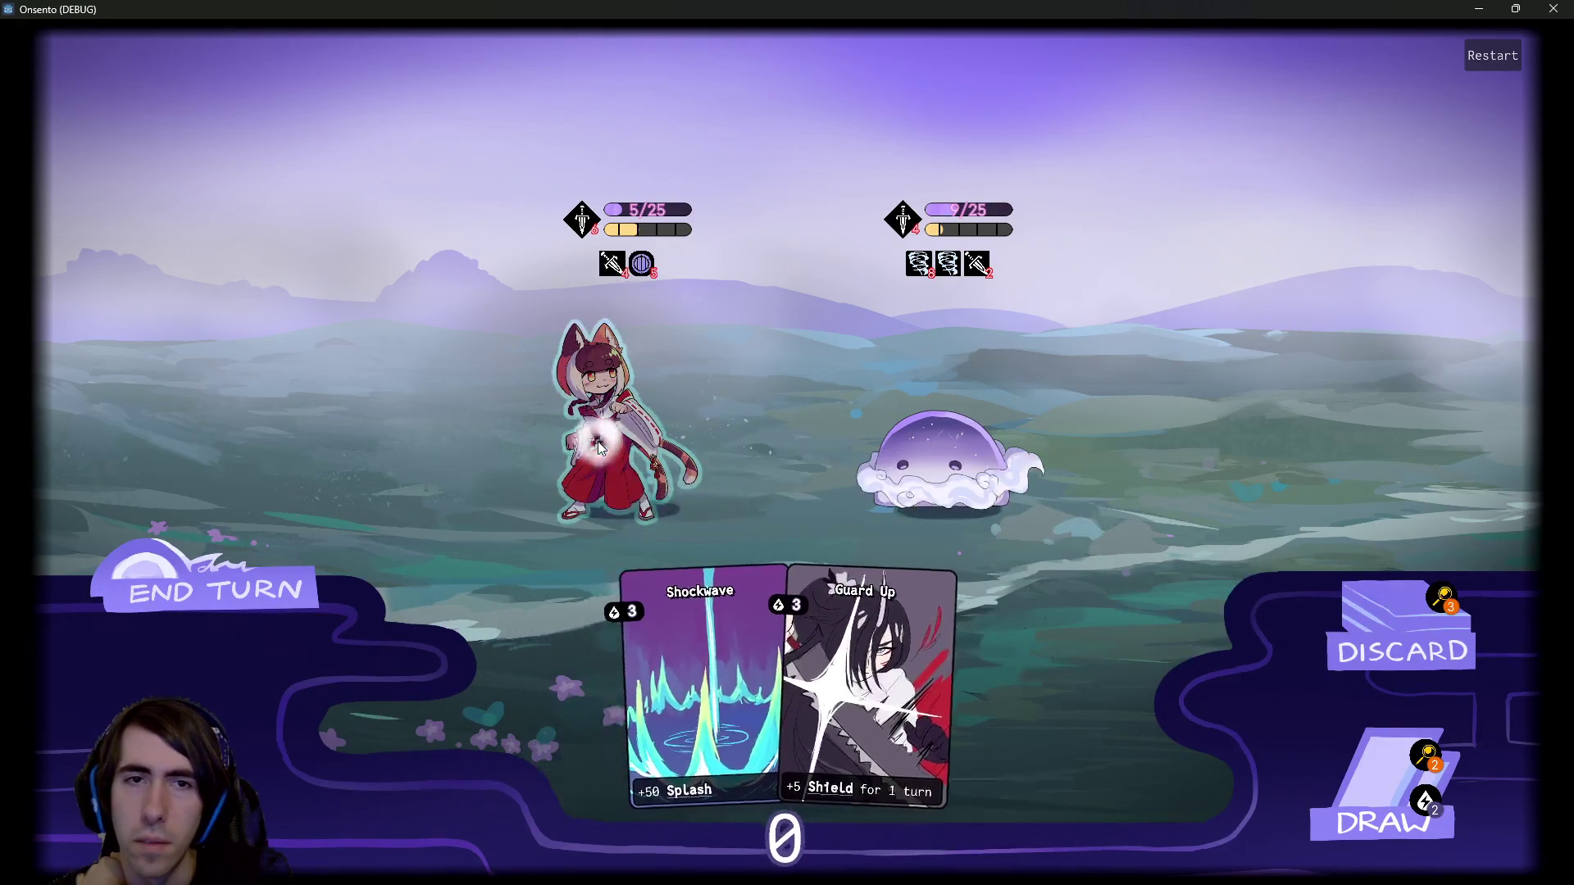
click(205, 590)
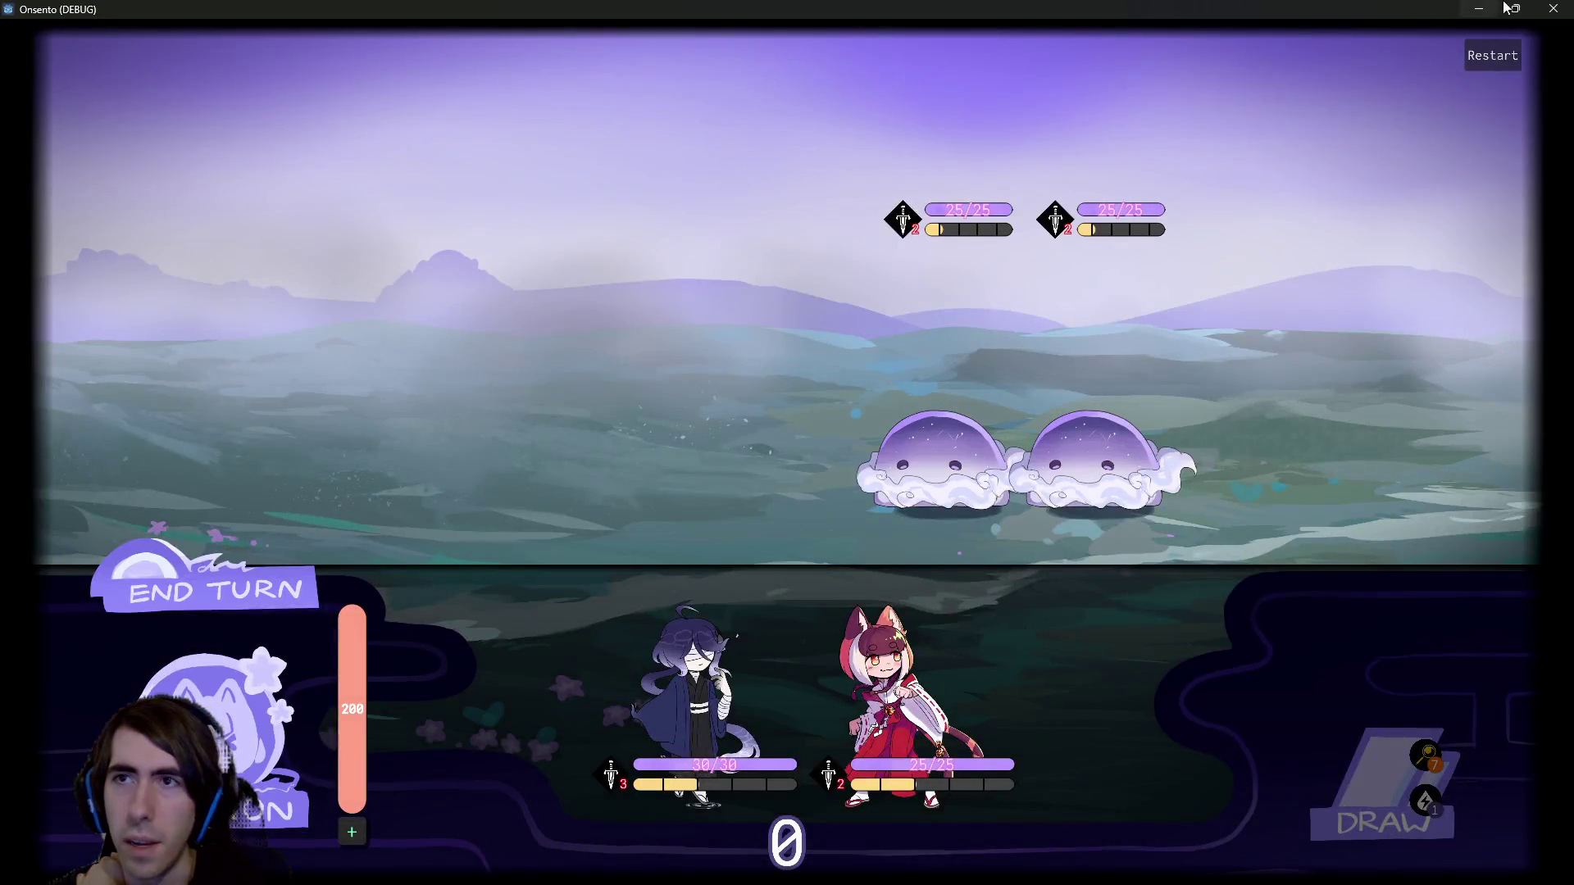
click(1553, 8)
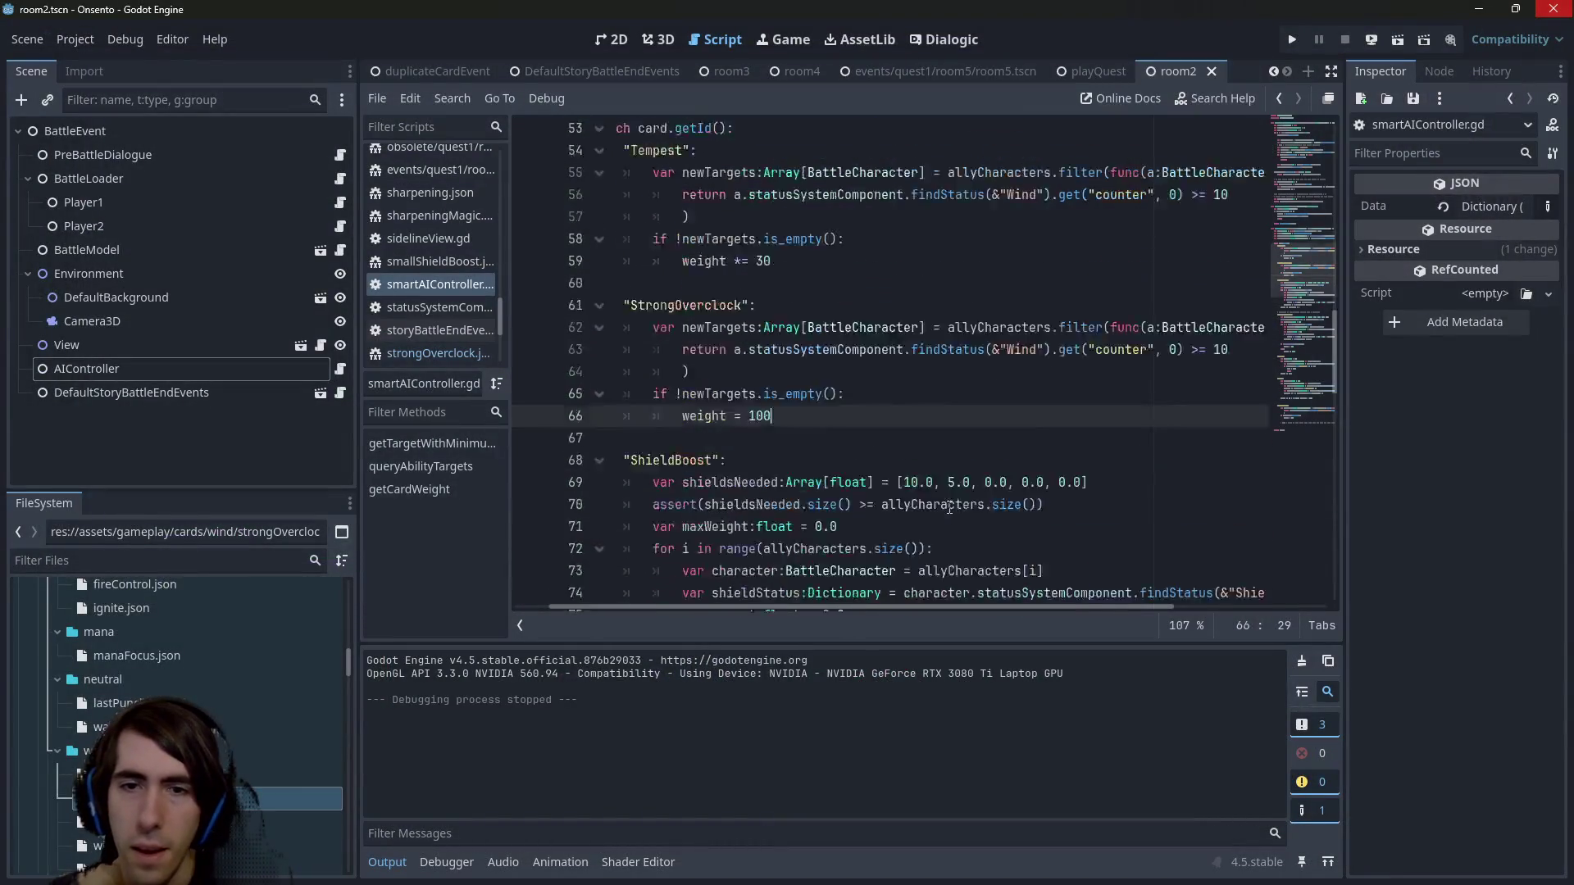
Open room2Battle.json through the quick file search for 'room2'.
click(948, 279)
key(shift+alt+o)
text(room2)
double_click(947, 278)
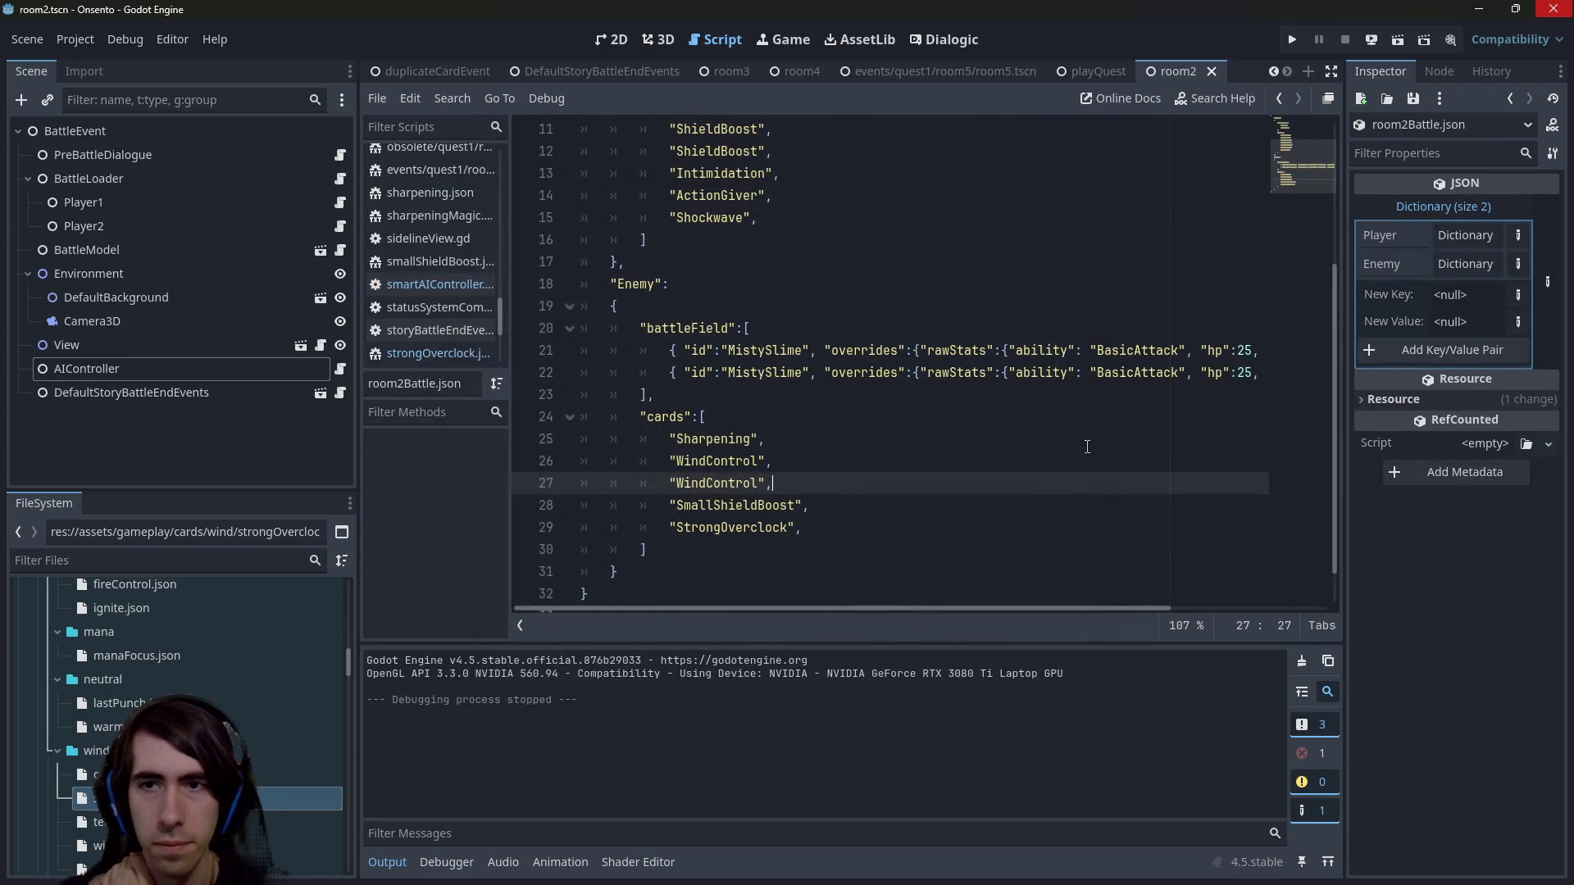
Review the MistySlime enemy entries and their card list, then run the current scene again.
drag(823, 609, 975, 608)
click(1054, 351)
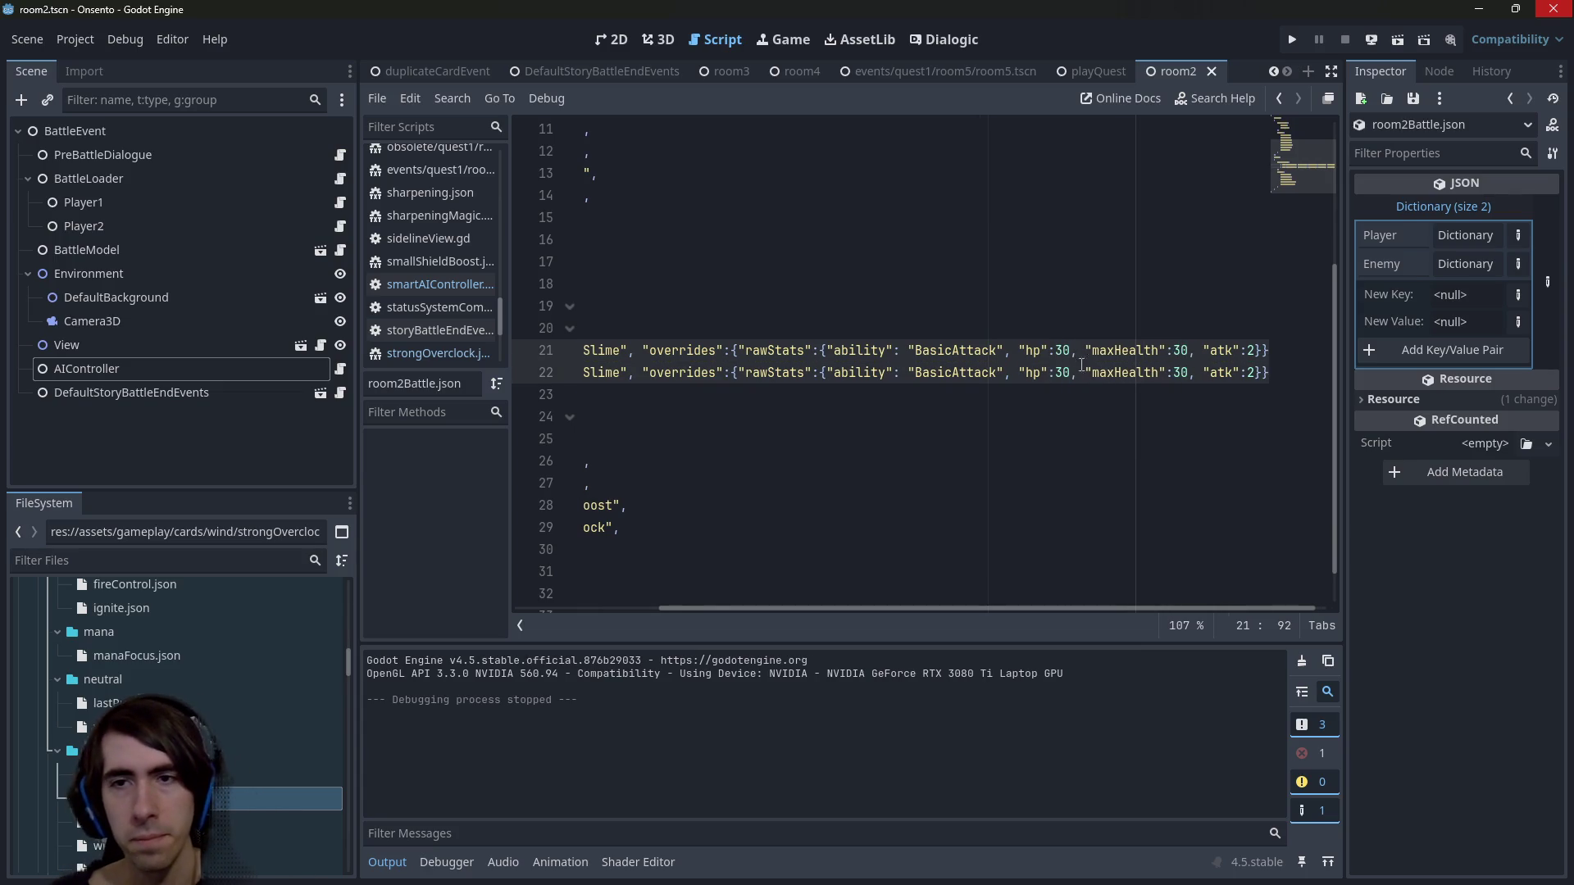
click(1241, 337)
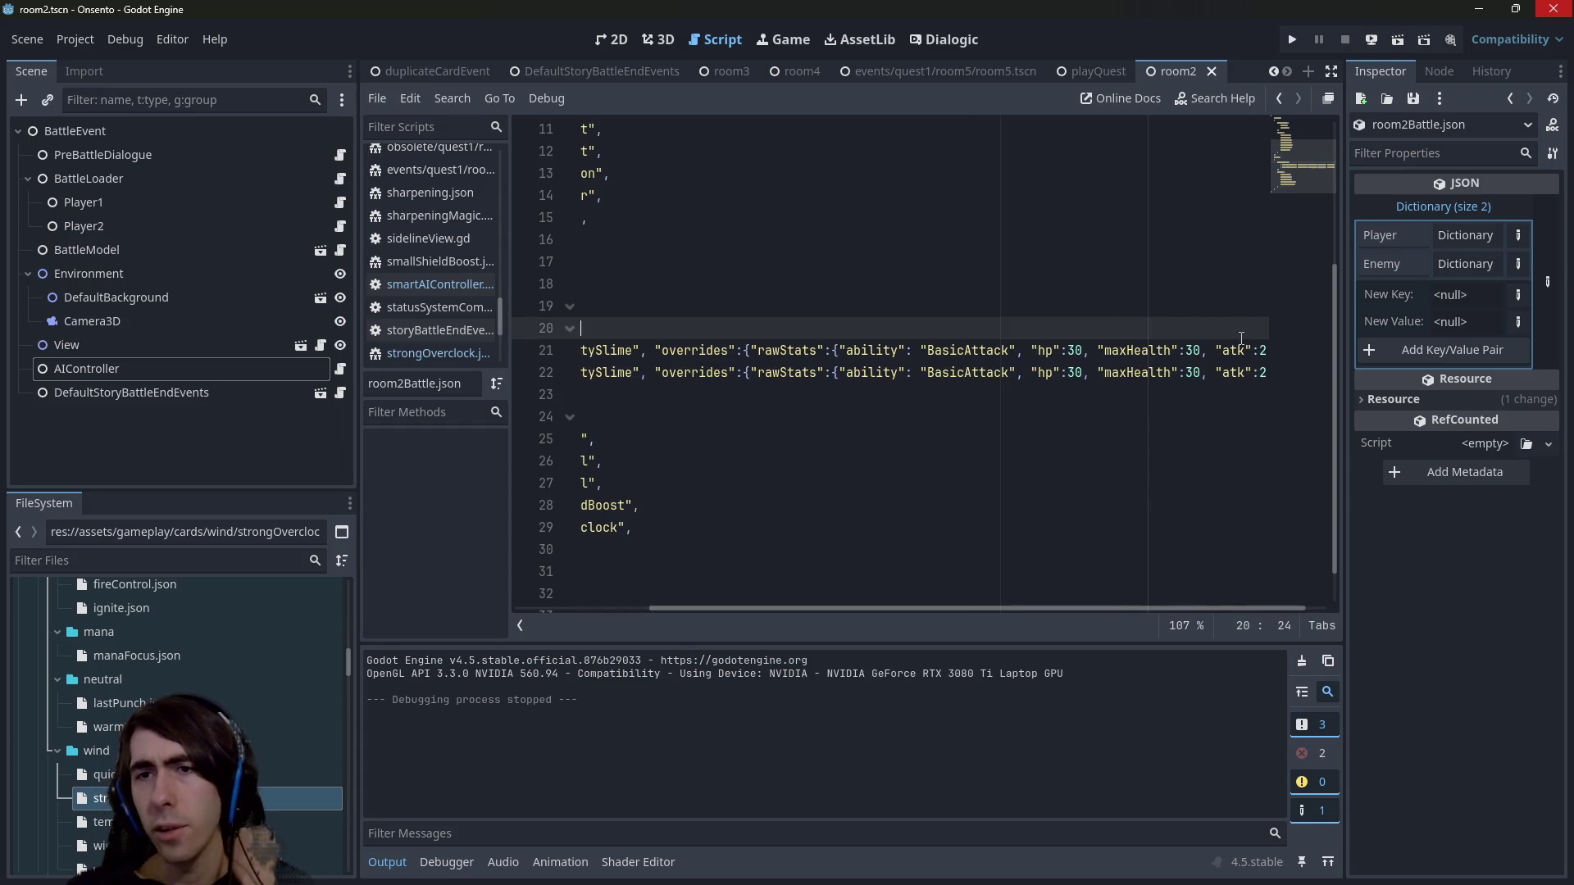
click(1206, 400)
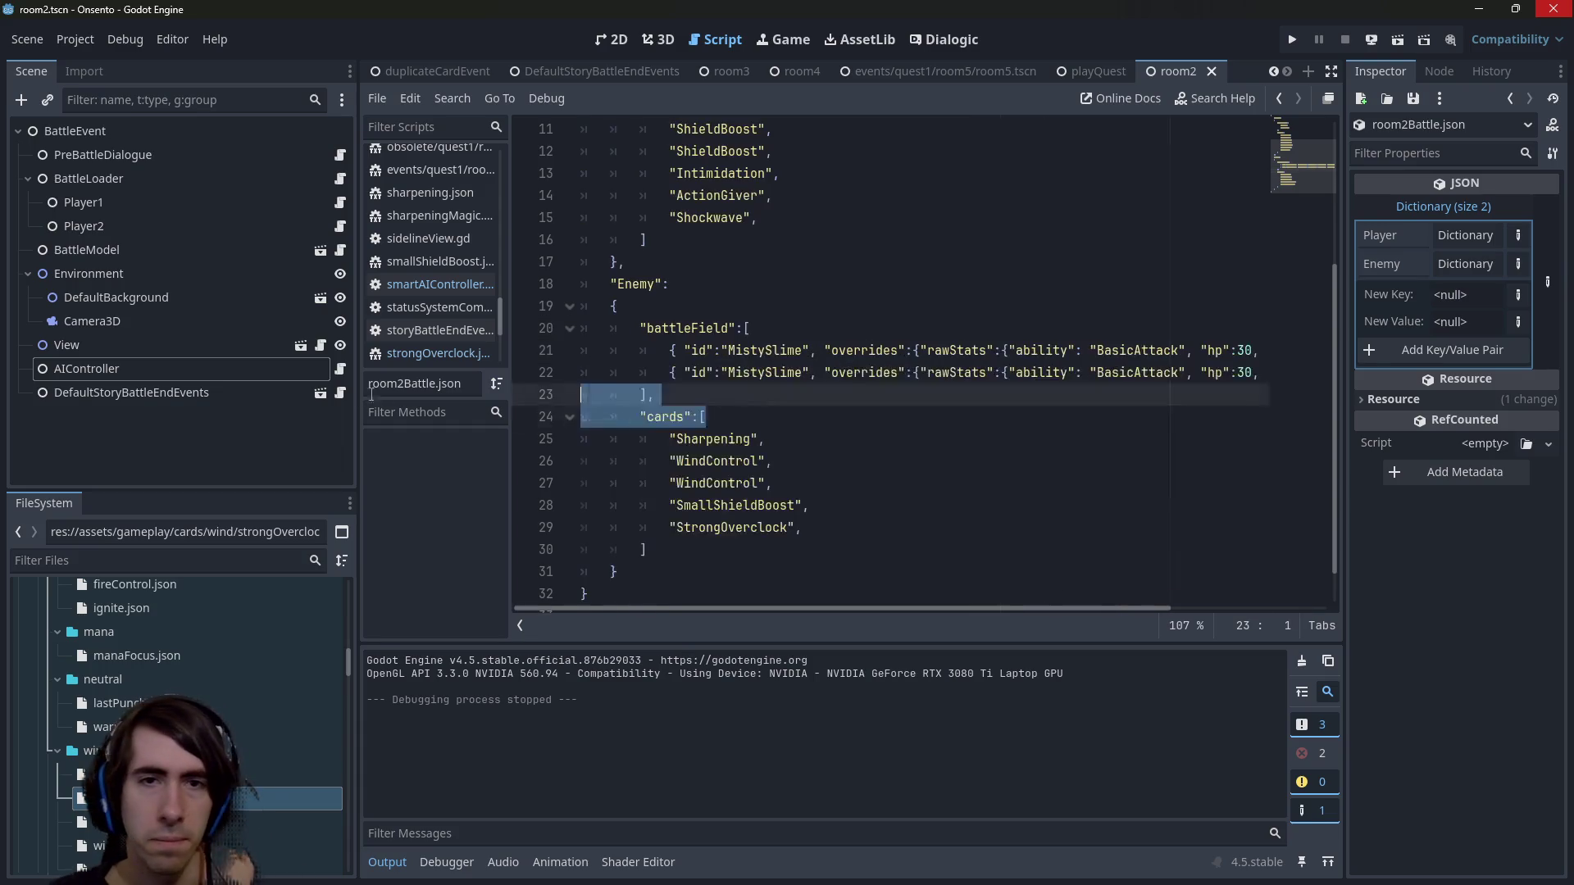
click(805, 351)
scroll(805, 365, up, 3)
scroll(804, 365, down, 3)
scroll(804, 385, up, 1)
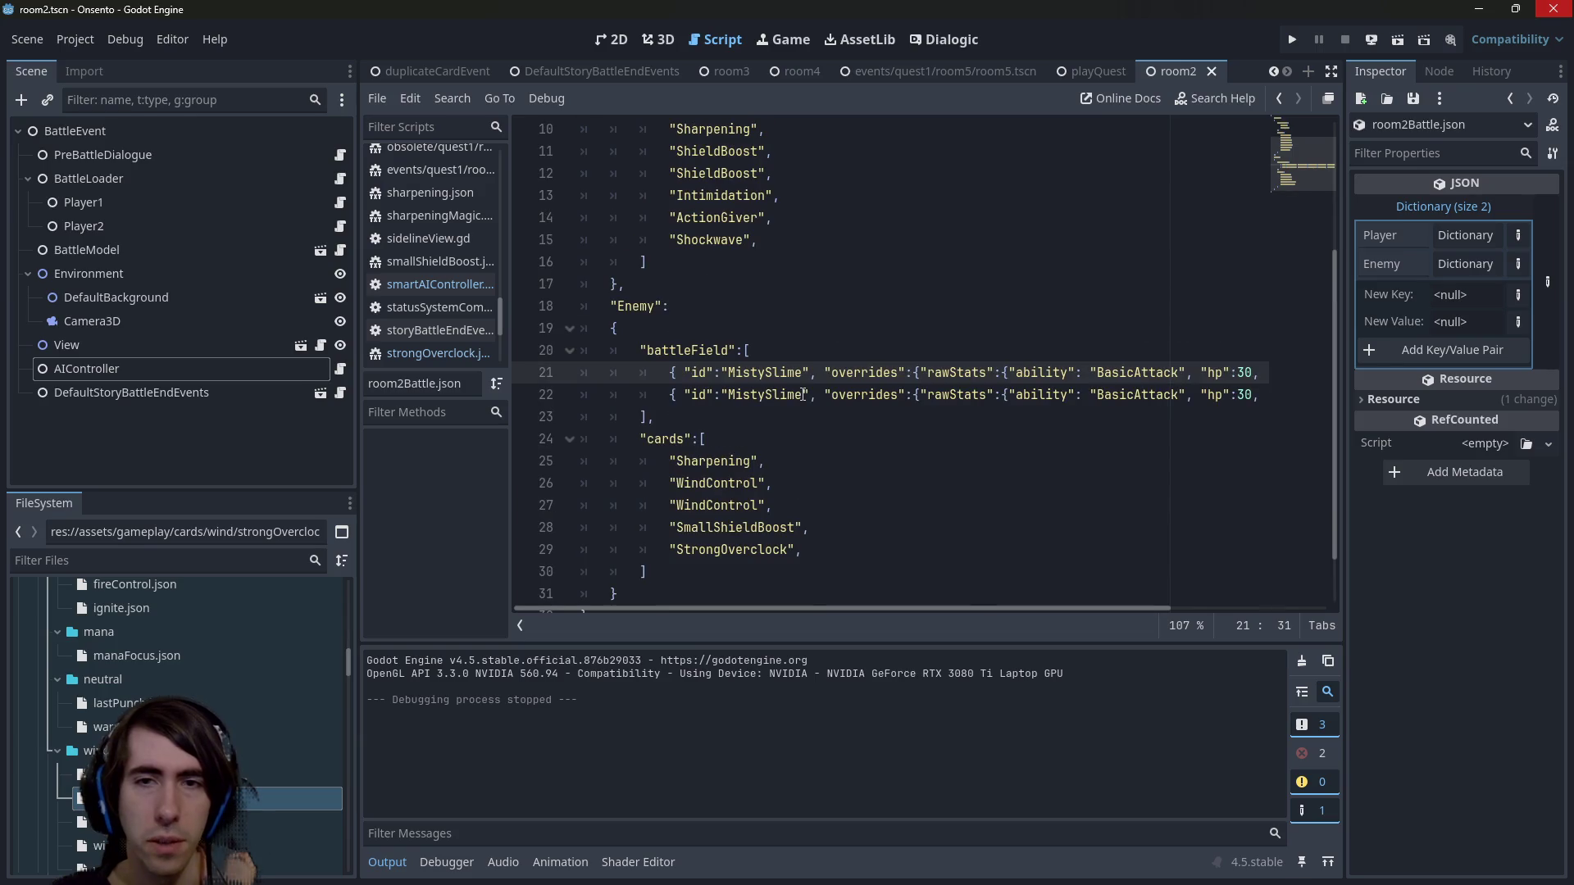
click(1392, 41)
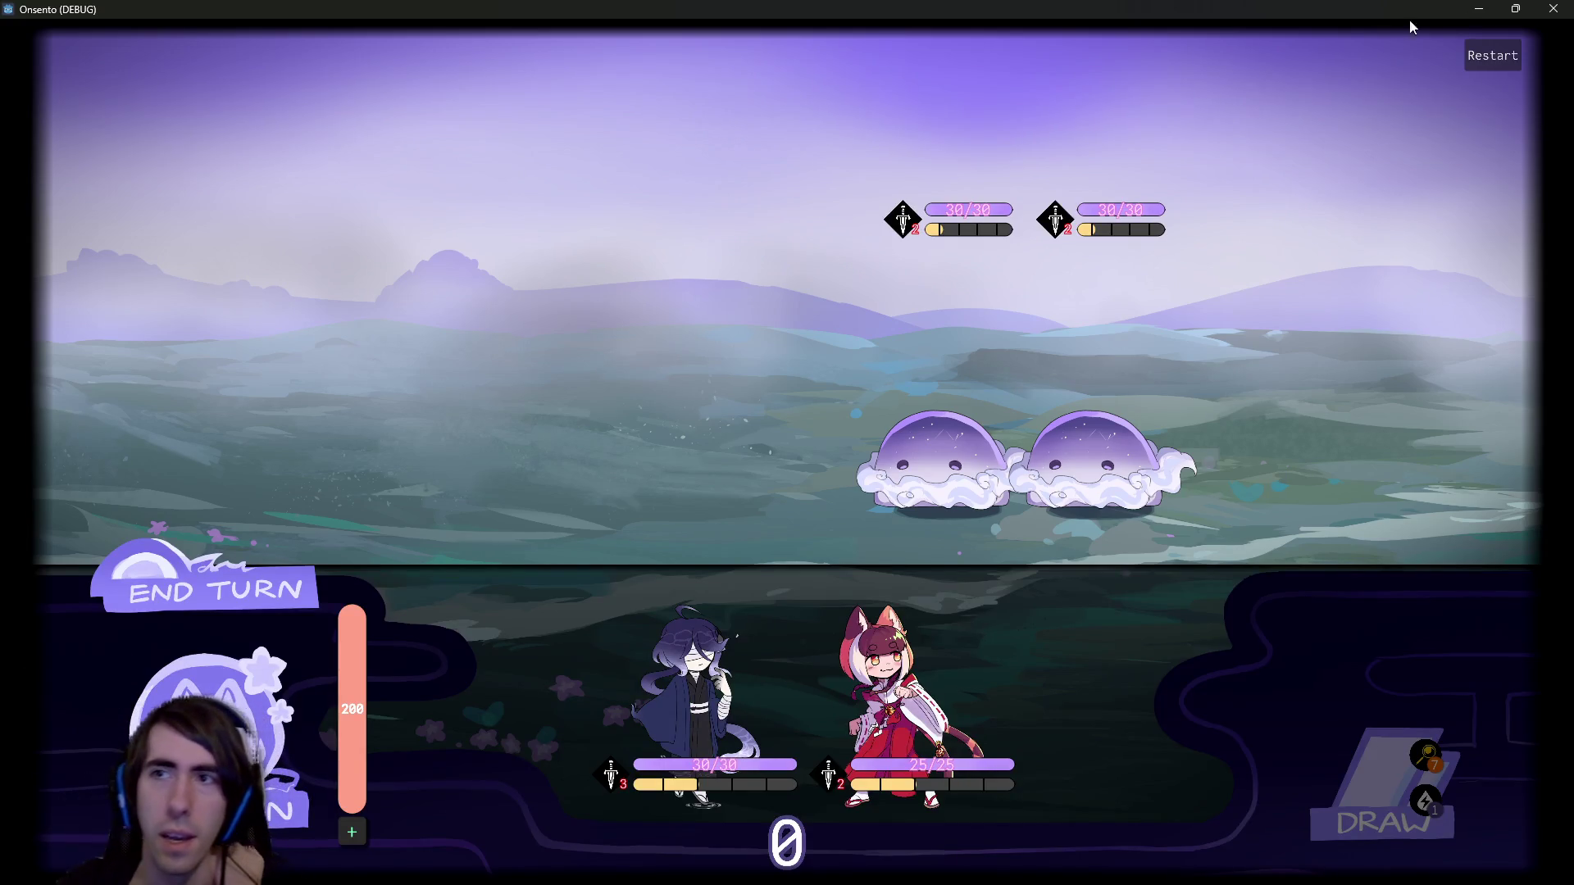
Close the game, scroll room2Battle.json right to read the Misty Slime stats, and relaunch with F6.
click(1554, 8)
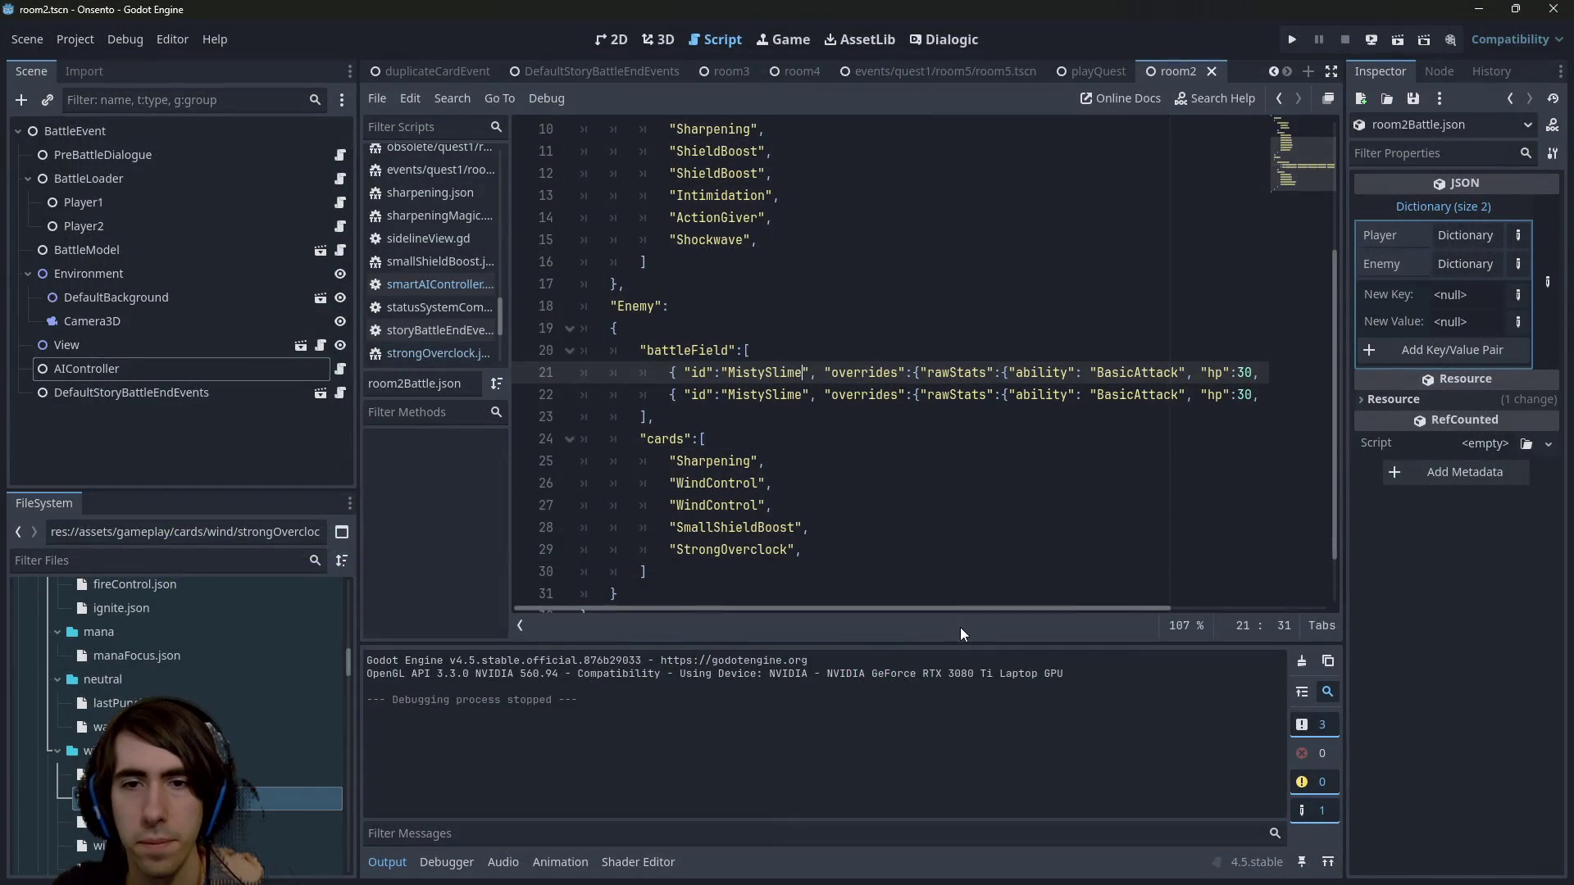
mouse_move(953, 607)
mouse_down()
mouse_move(1136, 605)
mouse_move(1086, 605)
mouse_move(1112, 603)
mouse_up()
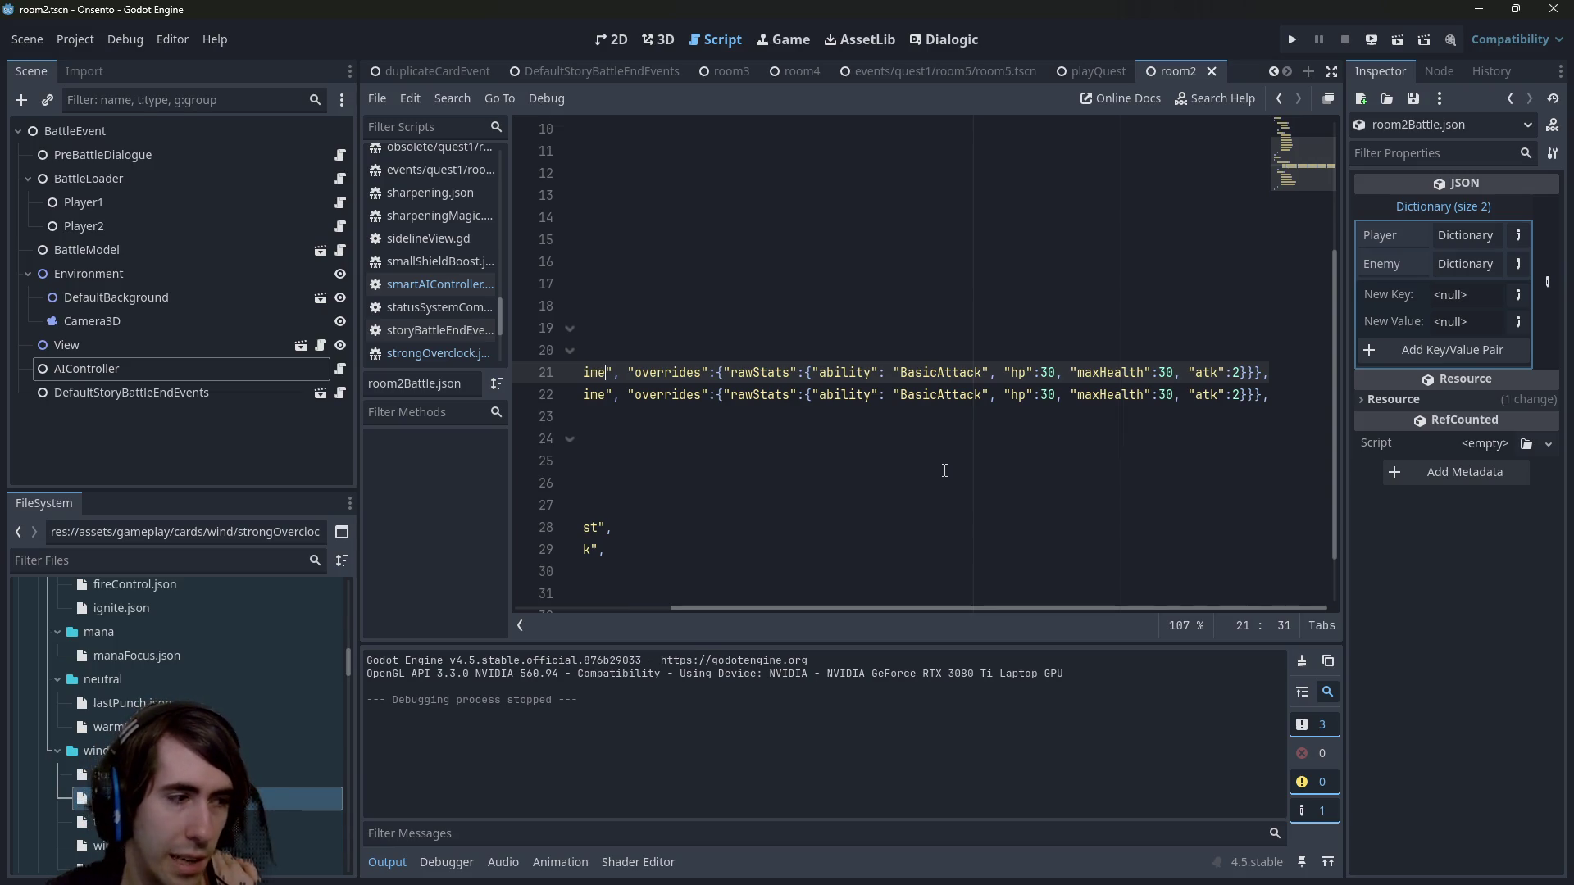
key(F6)
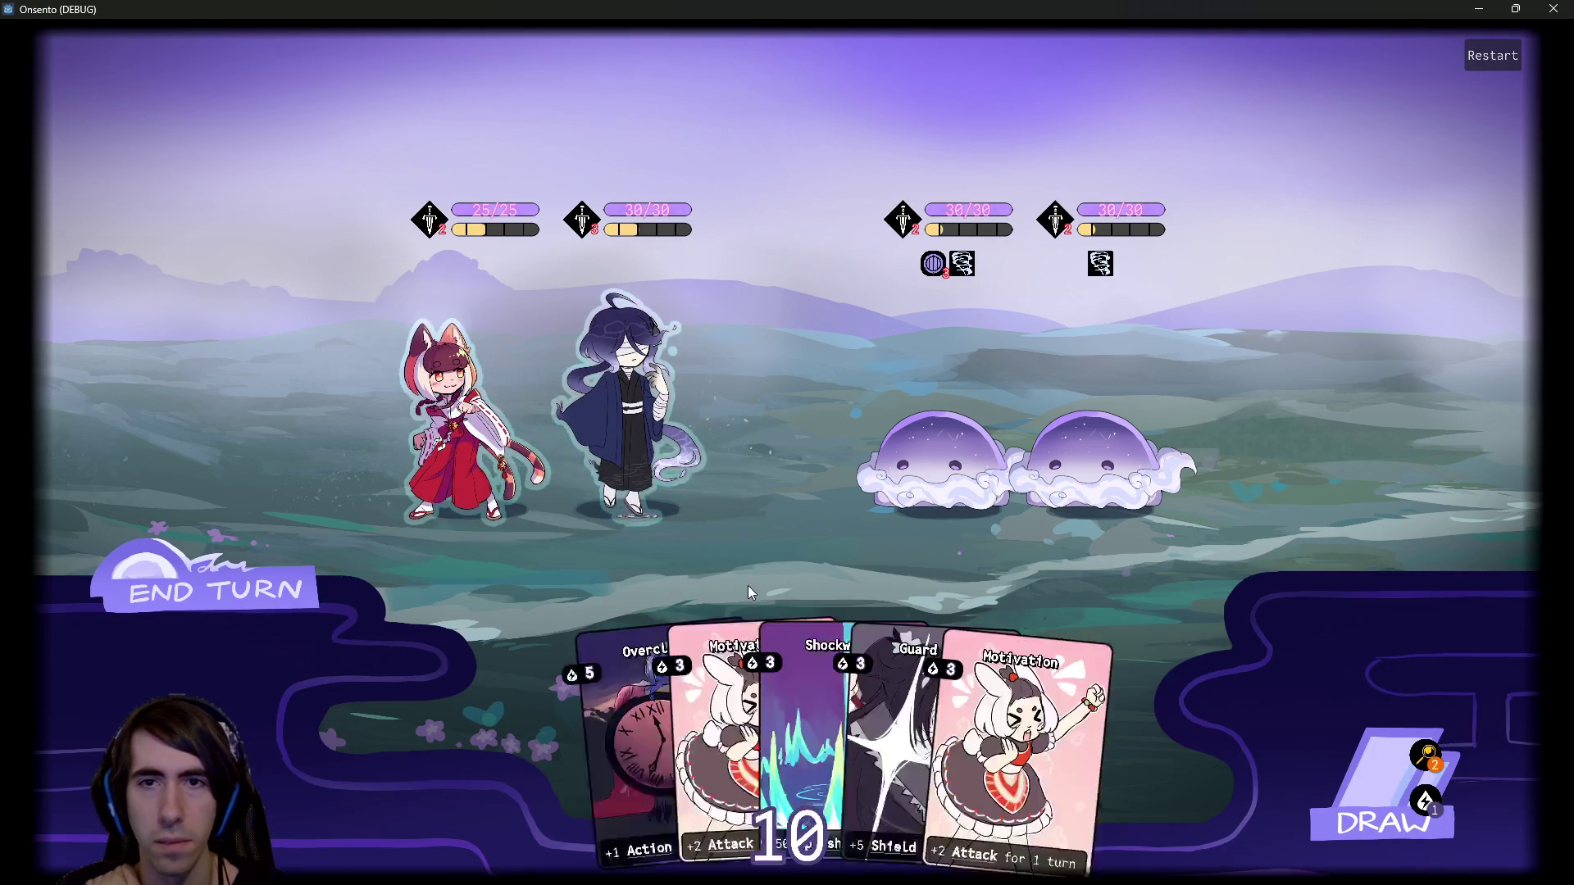
Shield the blindfolded hero and fox girl with Guard Ups, add Motivation, then end the turn.
drag(988, 705, 687, 412)
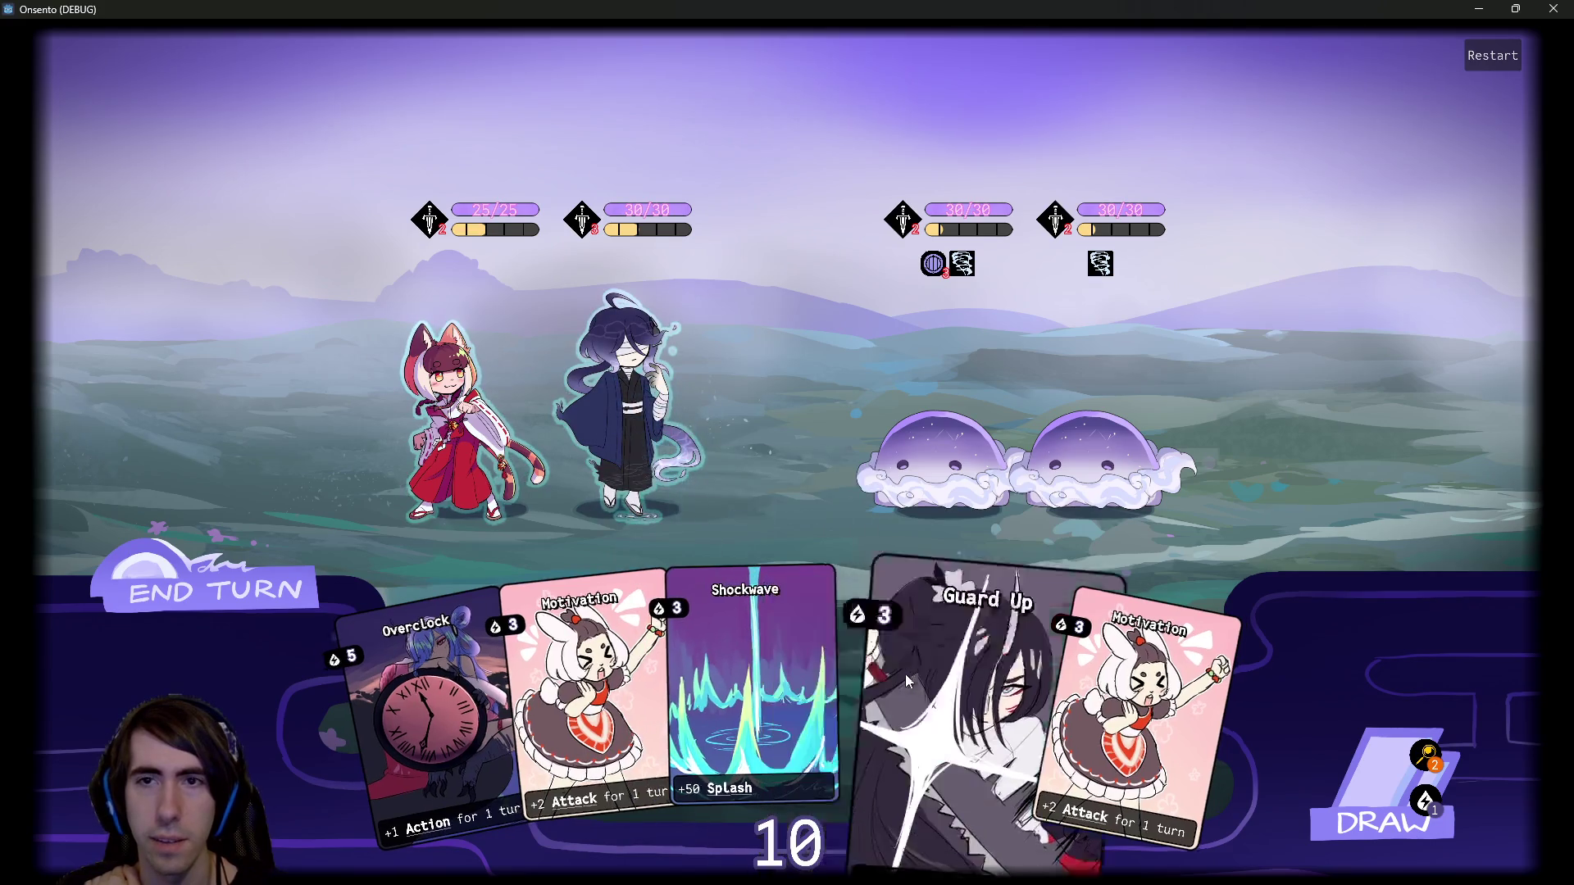
drag(912, 667, 631, 401)
click(1377, 787)
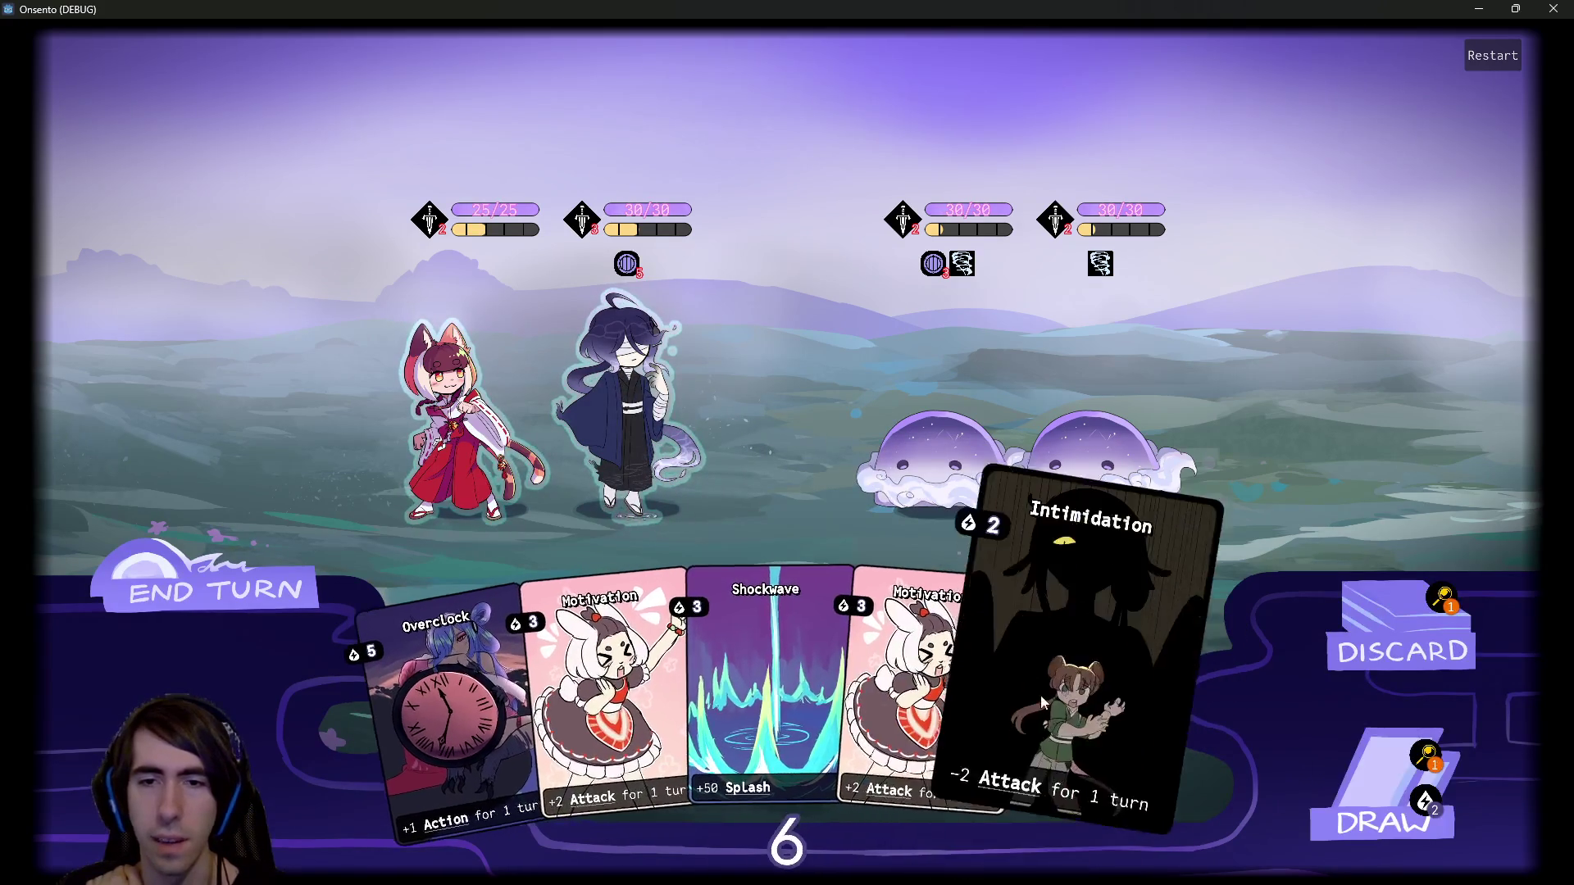
click(1377, 787)
drag(1246, 689, 451, 443)
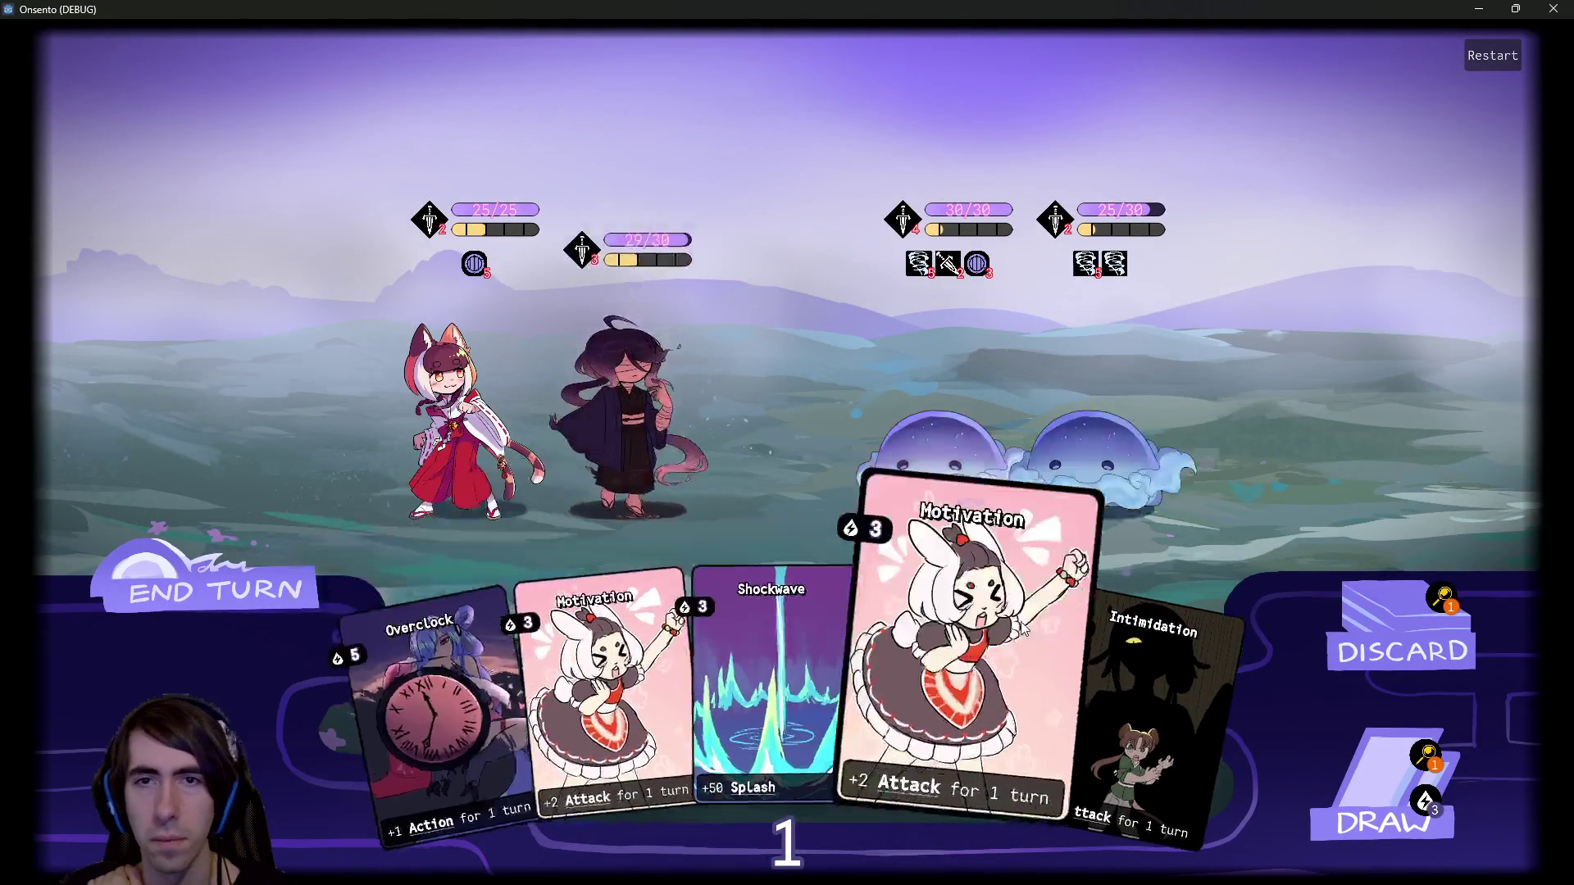
drag(1181, 697, 615, 424)
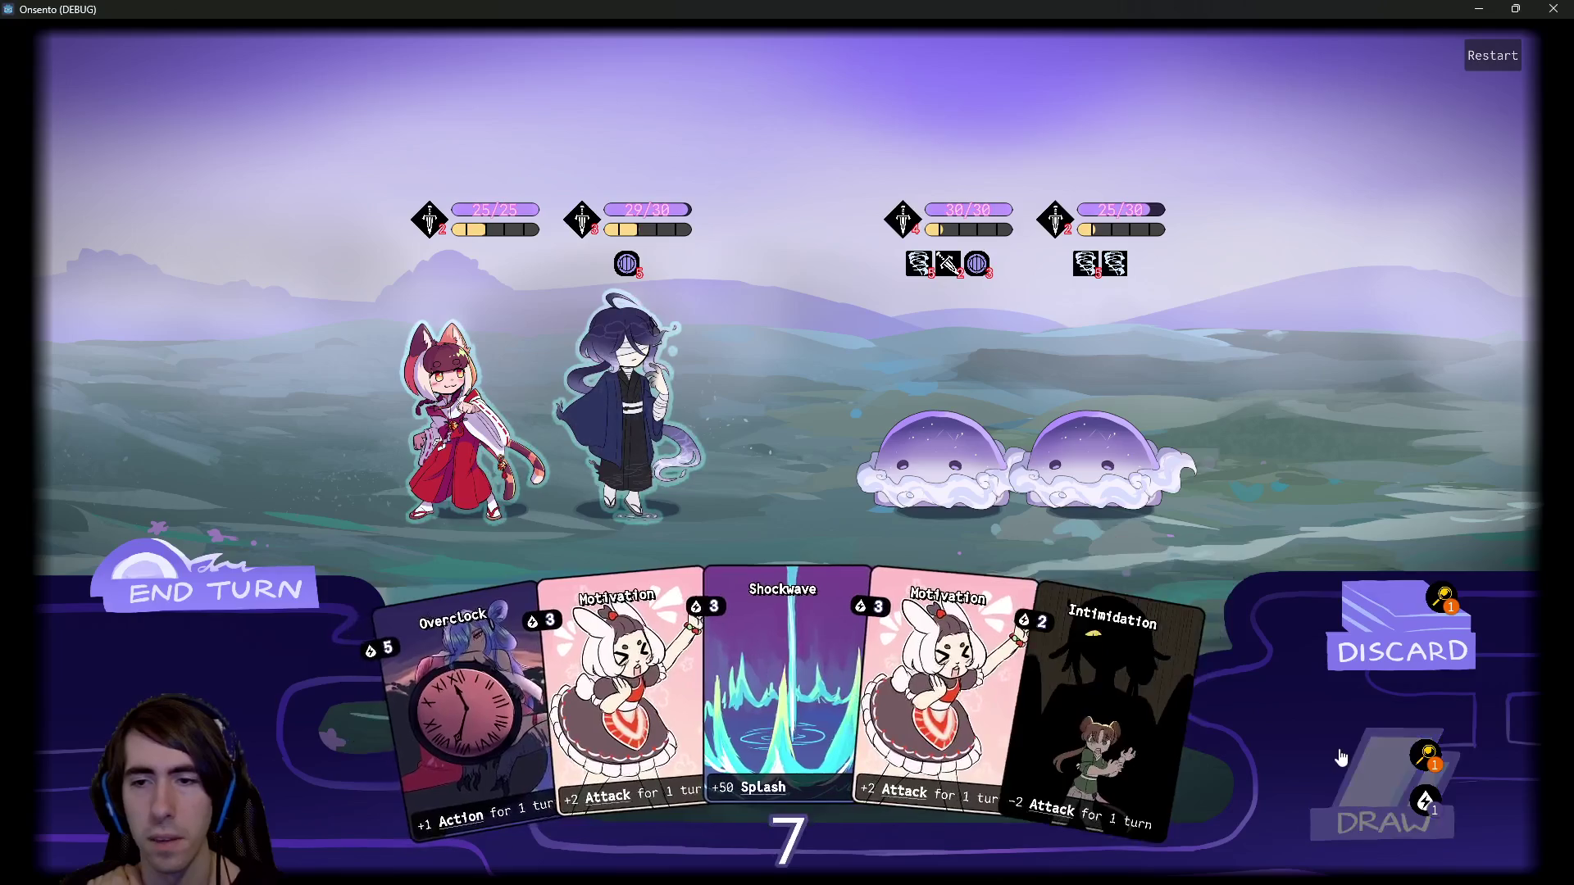
click(1386, 808)
drag(1148, 655, 463, 418)
drag(946, 662, 648, 409)
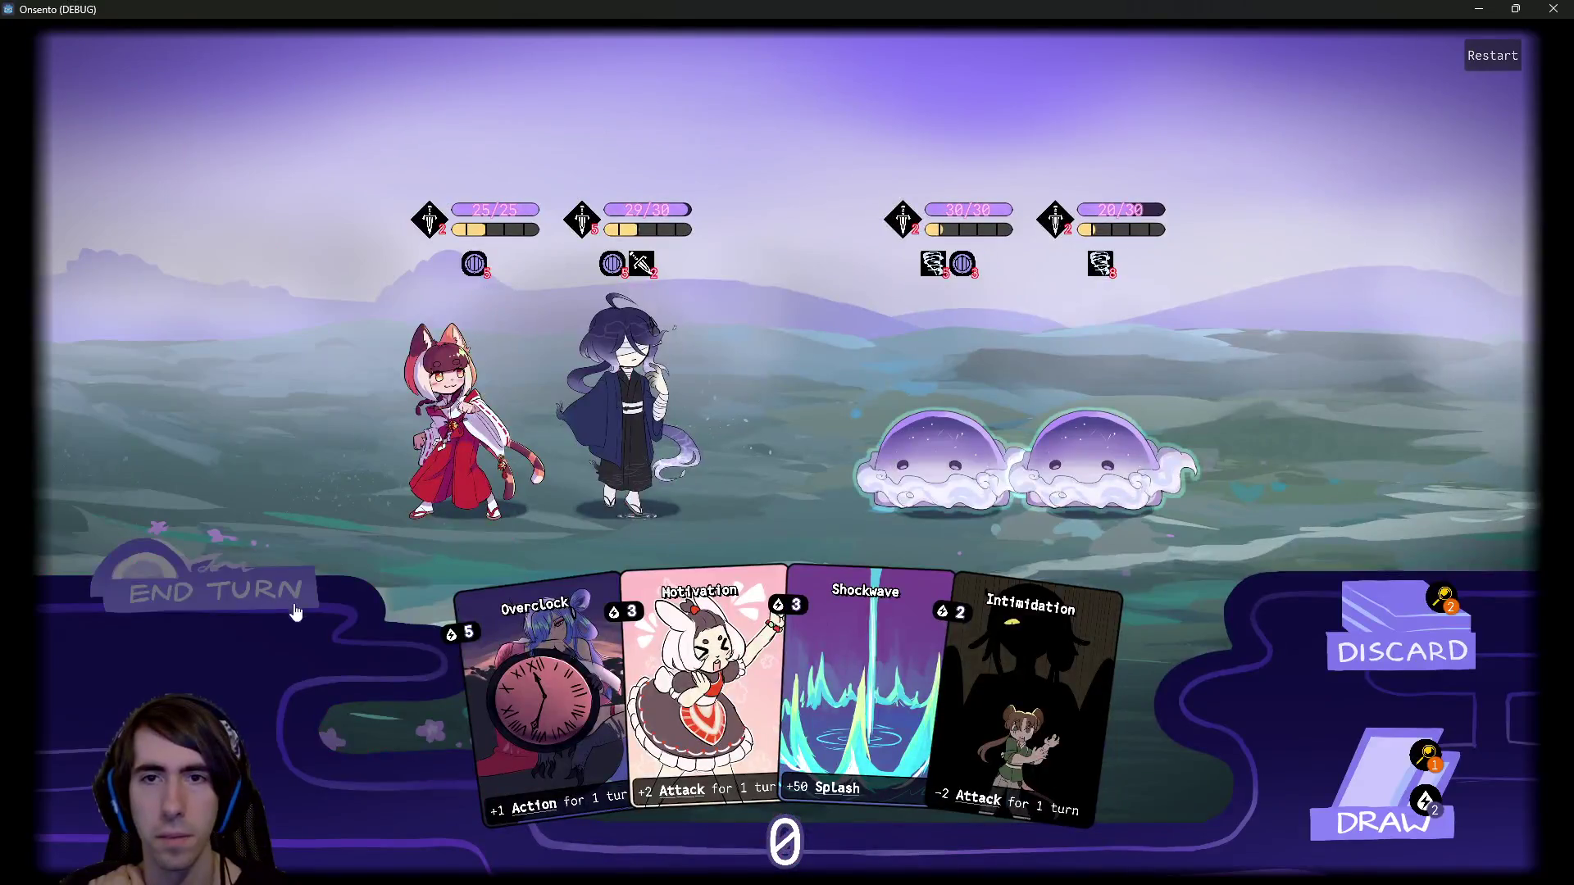
click(296, 612)
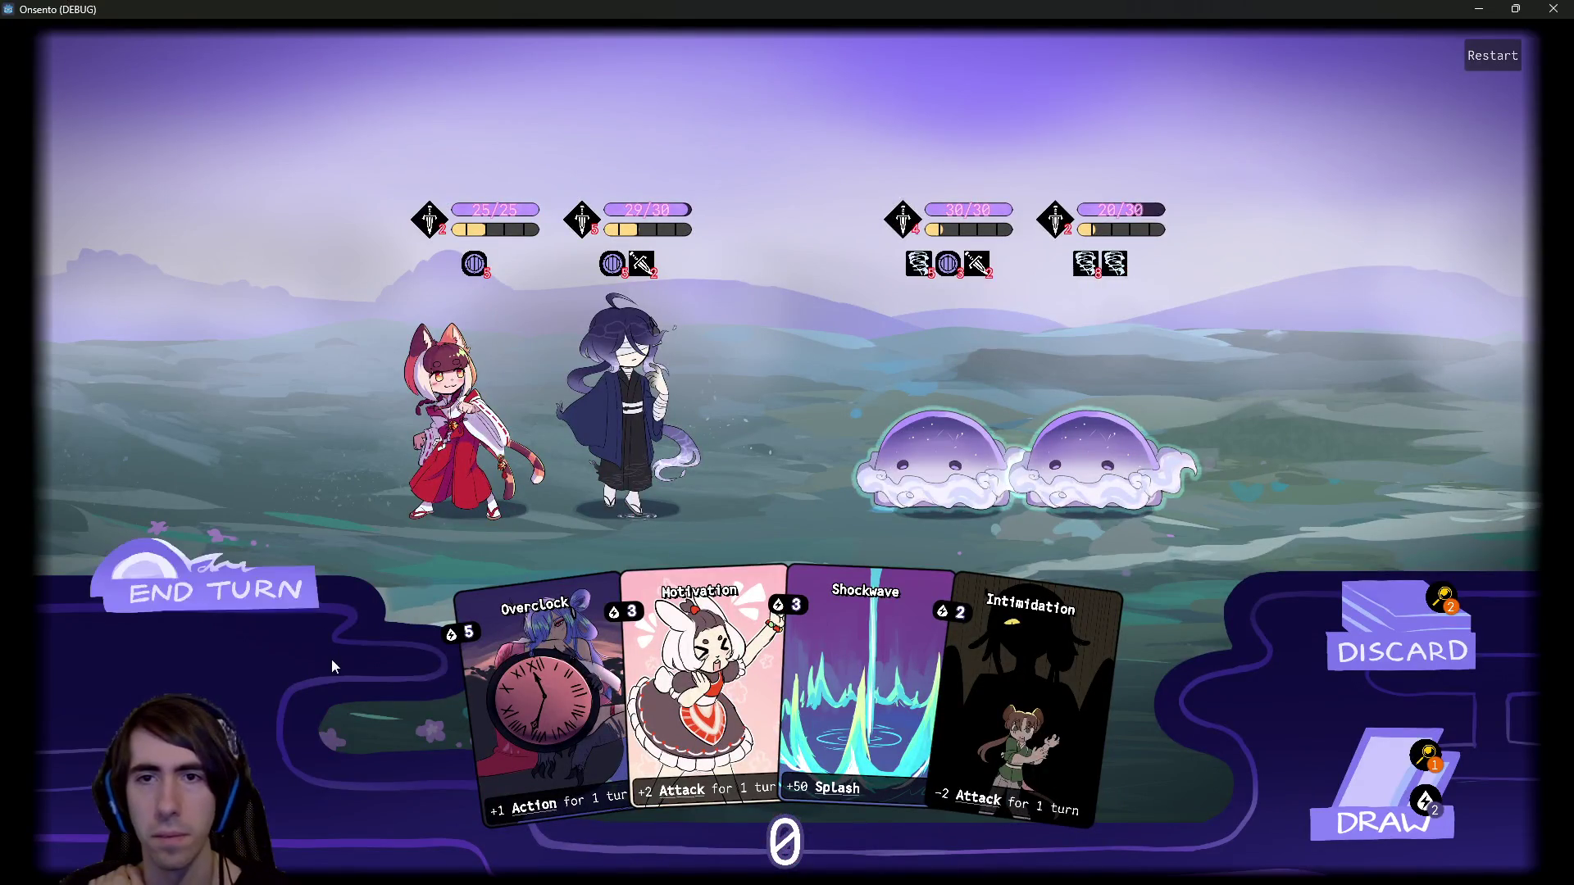
Over two turns, draw cards and stack Guard Up and Motivation on the blindfolded hero.
click(642, 396)
click(1320, 791)
drag(1195, 623, 463, 410)
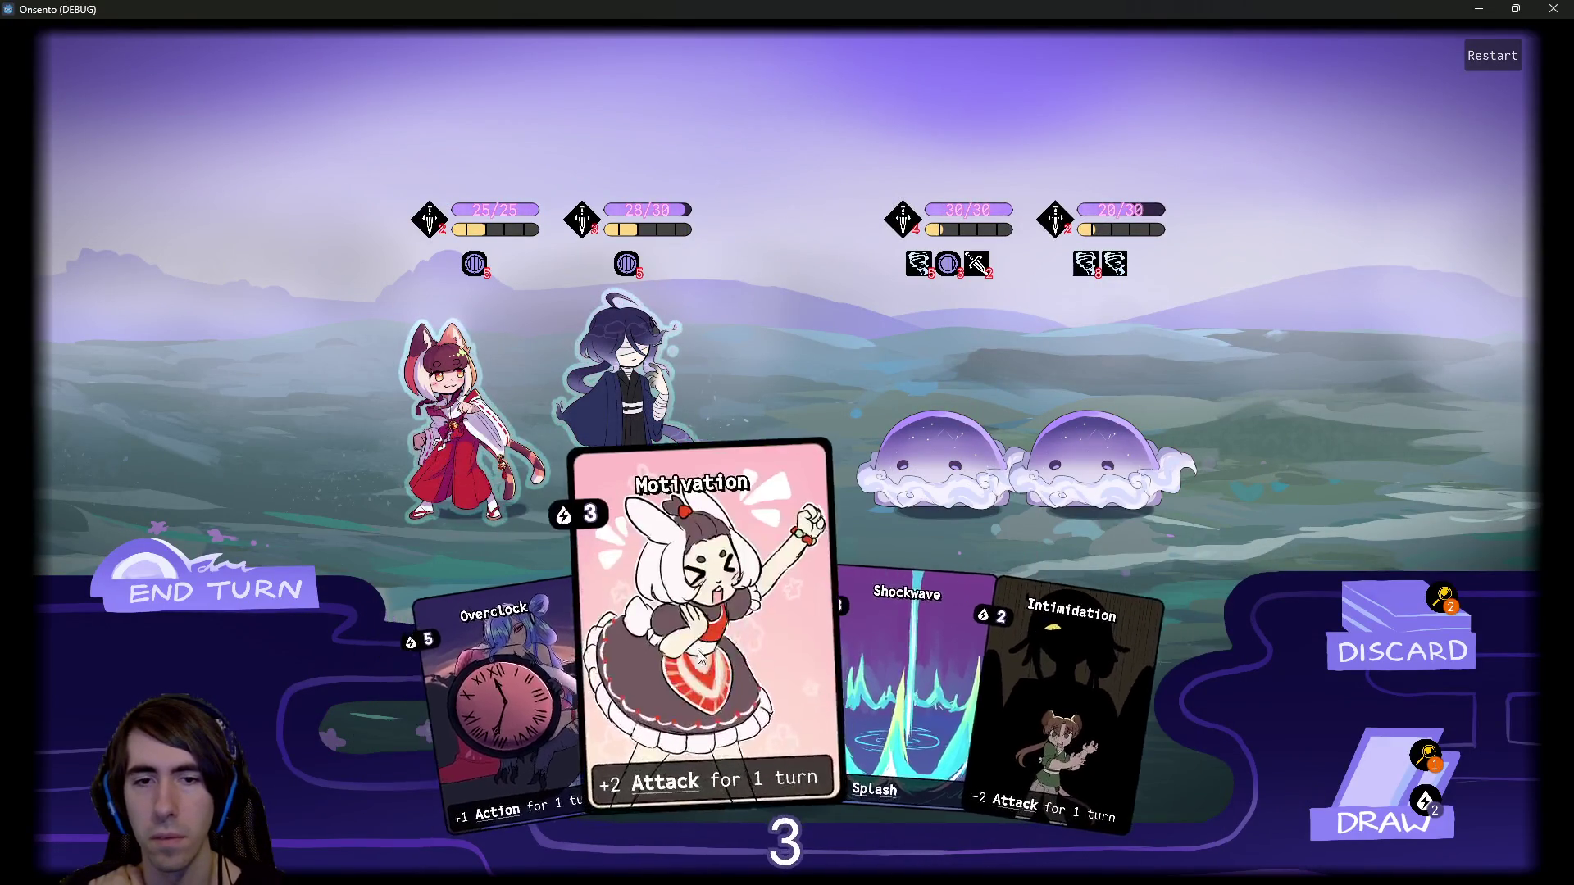
drag(700, 654, 613, 387)
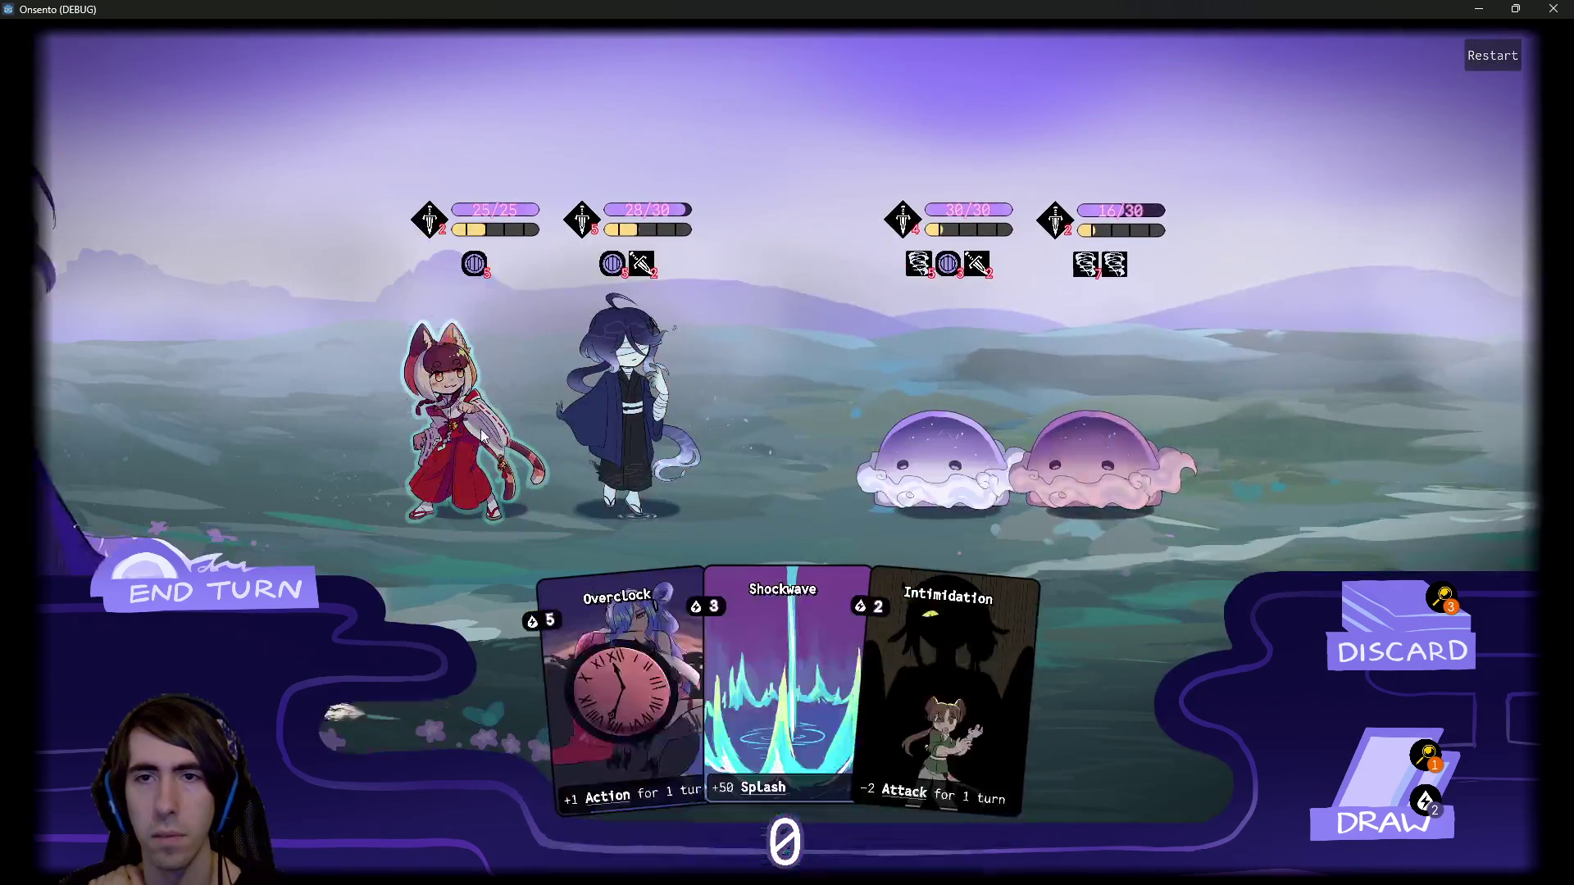
click(270, 605)
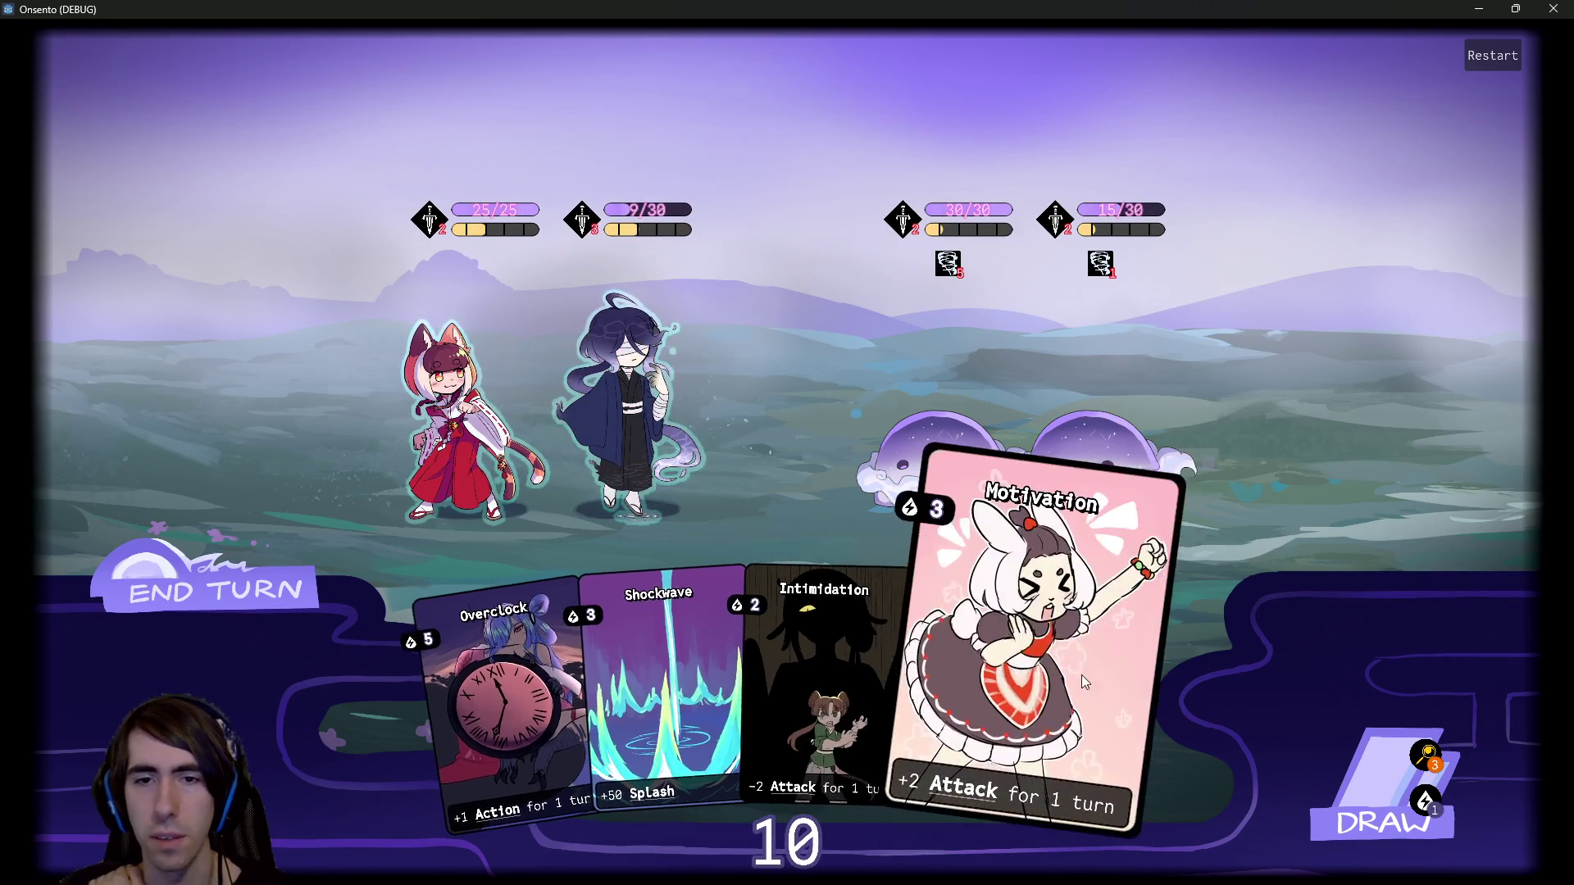
click(1367, 757)
click(1221, 738)
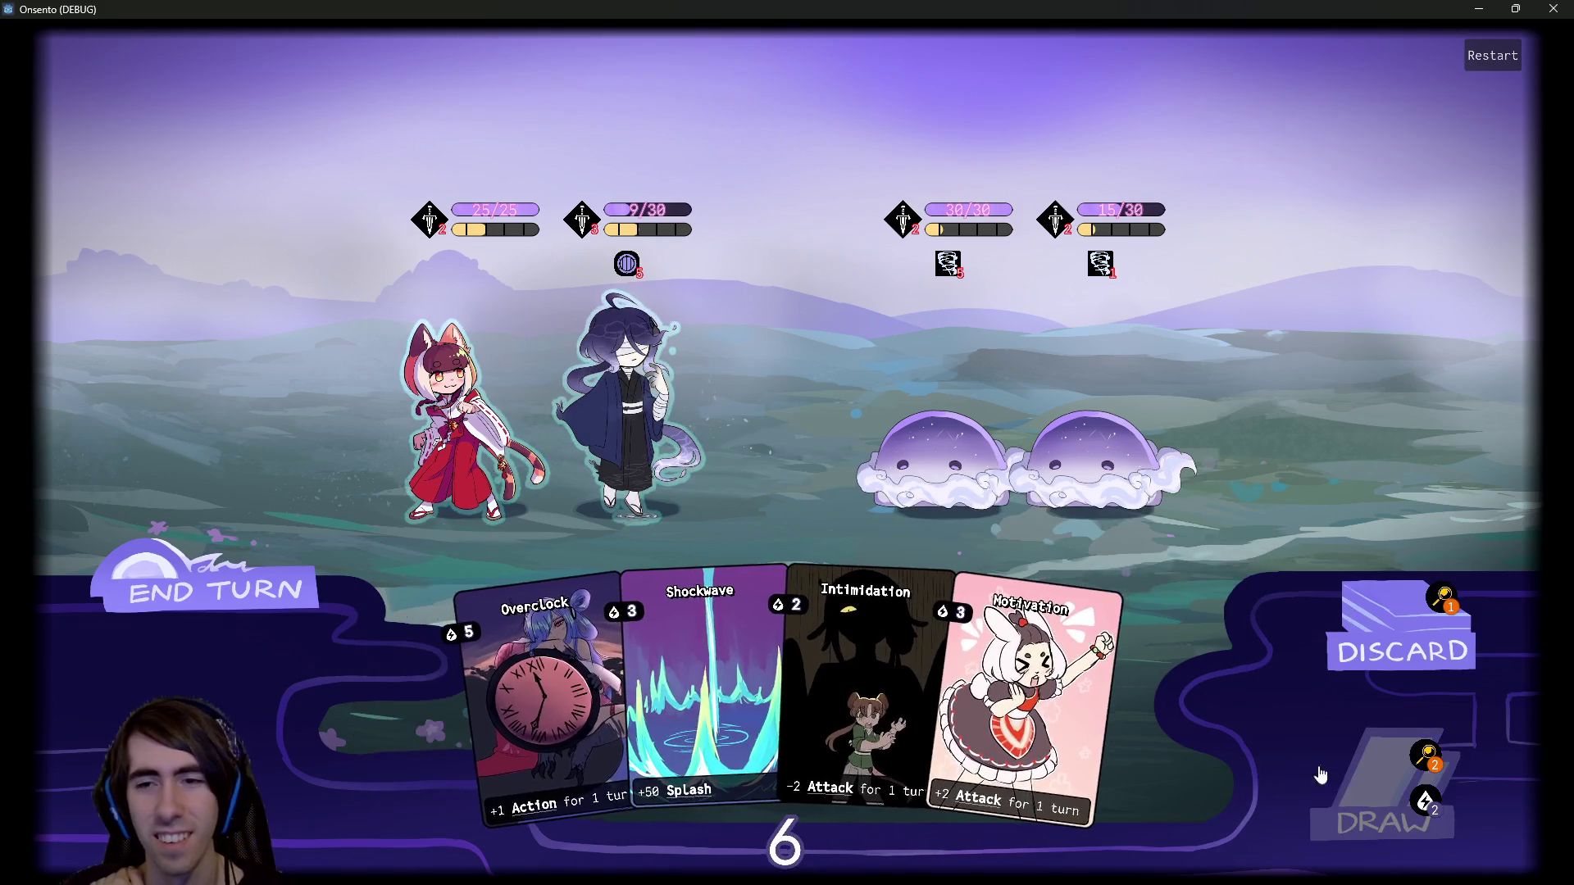
click(1316, 773)
mouse_move(1140, 722)
mouse_down()
mouse_move(596, 390)
mouse_move(838, 409)
mouse_up()
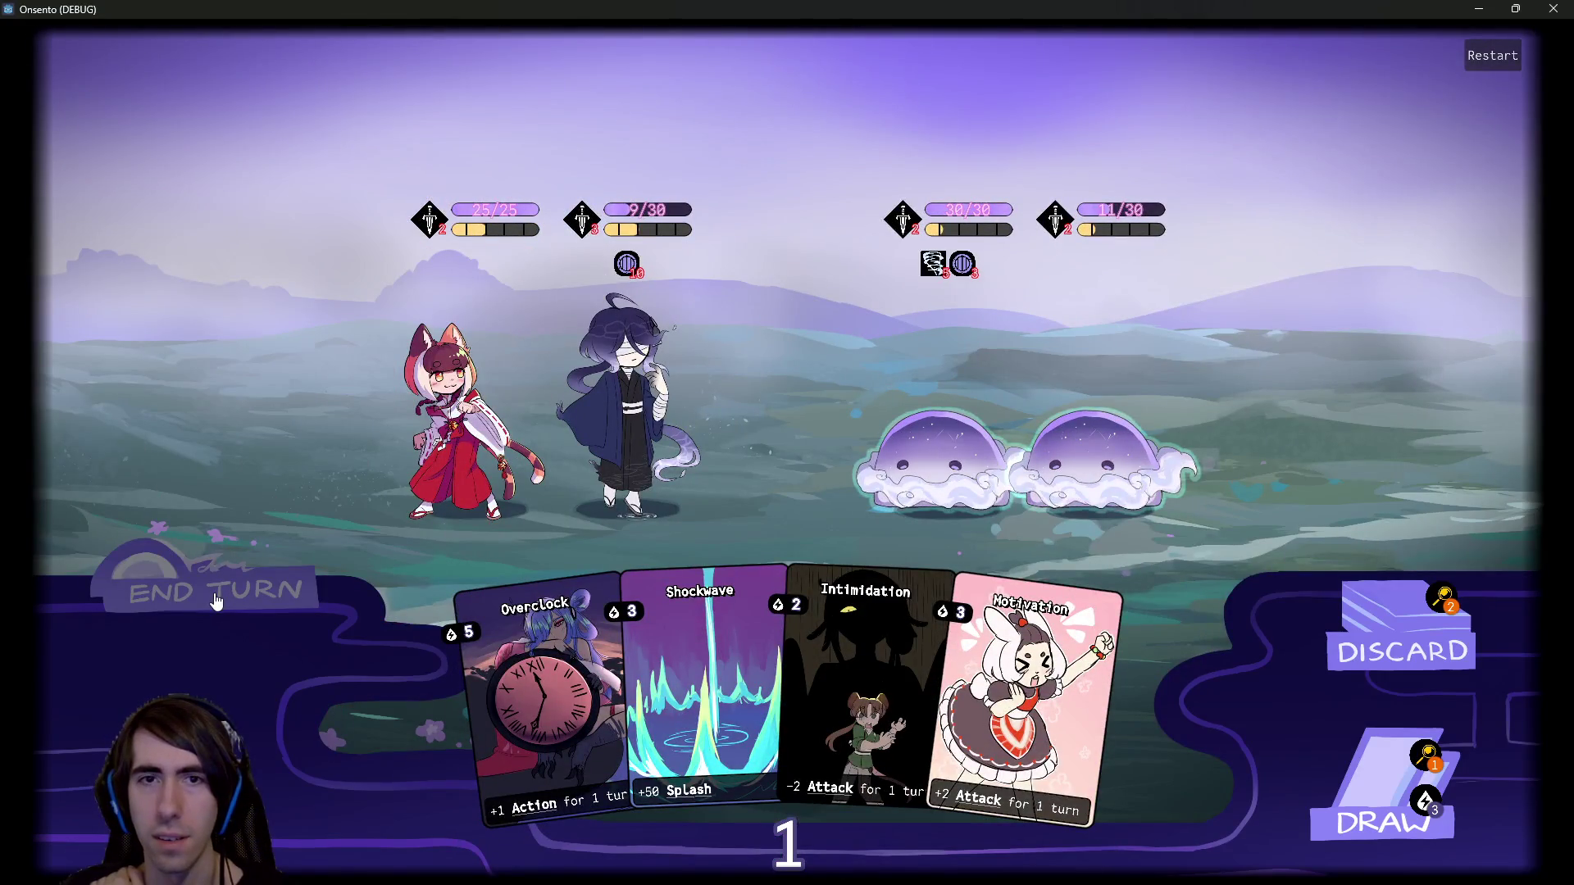
click(217, 601)
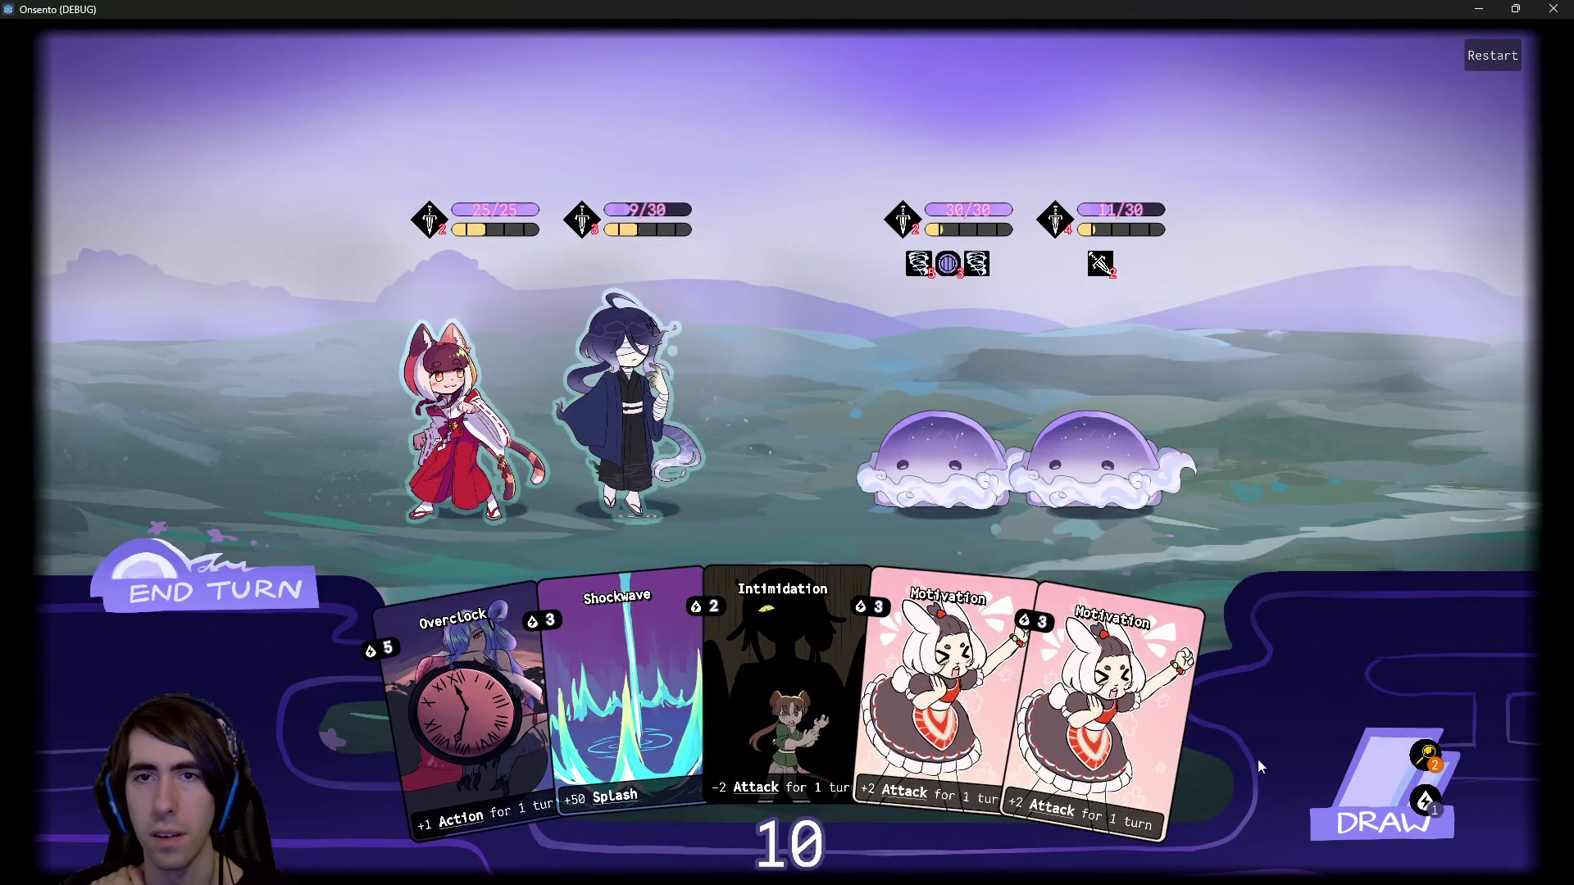
Play more Guard Up and Motivation on the blindfolded hero across two turns.
click(1325, 794)
mouse_move(1140, 721)
mouse_down()
mouse_move(642, 415)
mouse_move(1031, 418)
mouse_up()
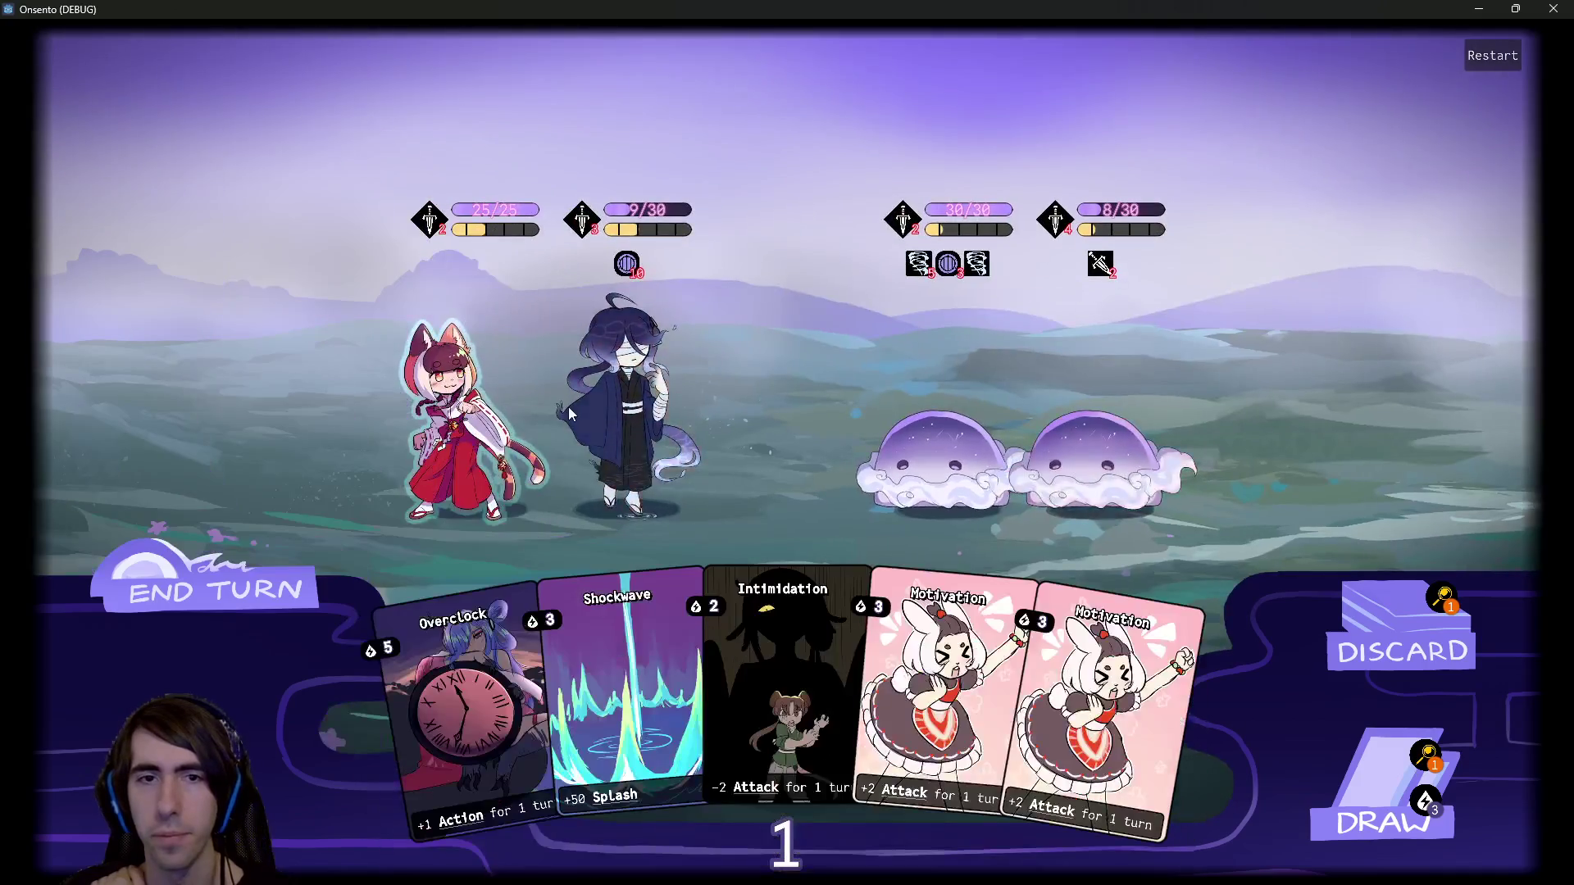
click(207, 602)
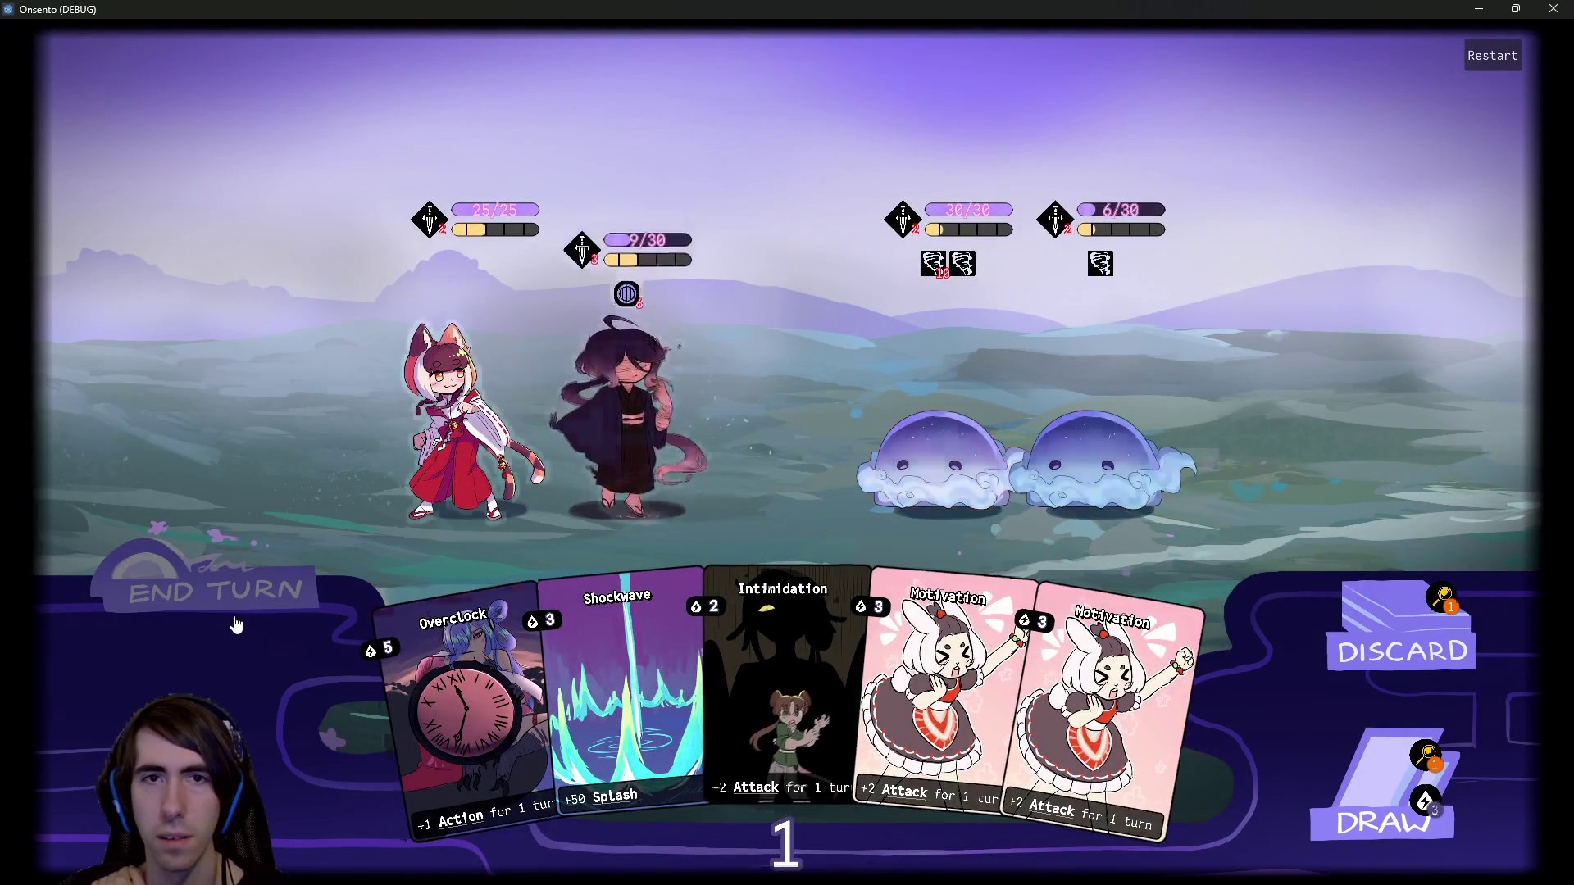
click(234, 625)
mouse_move(1041, 697)
mouse_down()
mouse_move(1033, 656)
mouse_move(673, 435)
mouse_up()
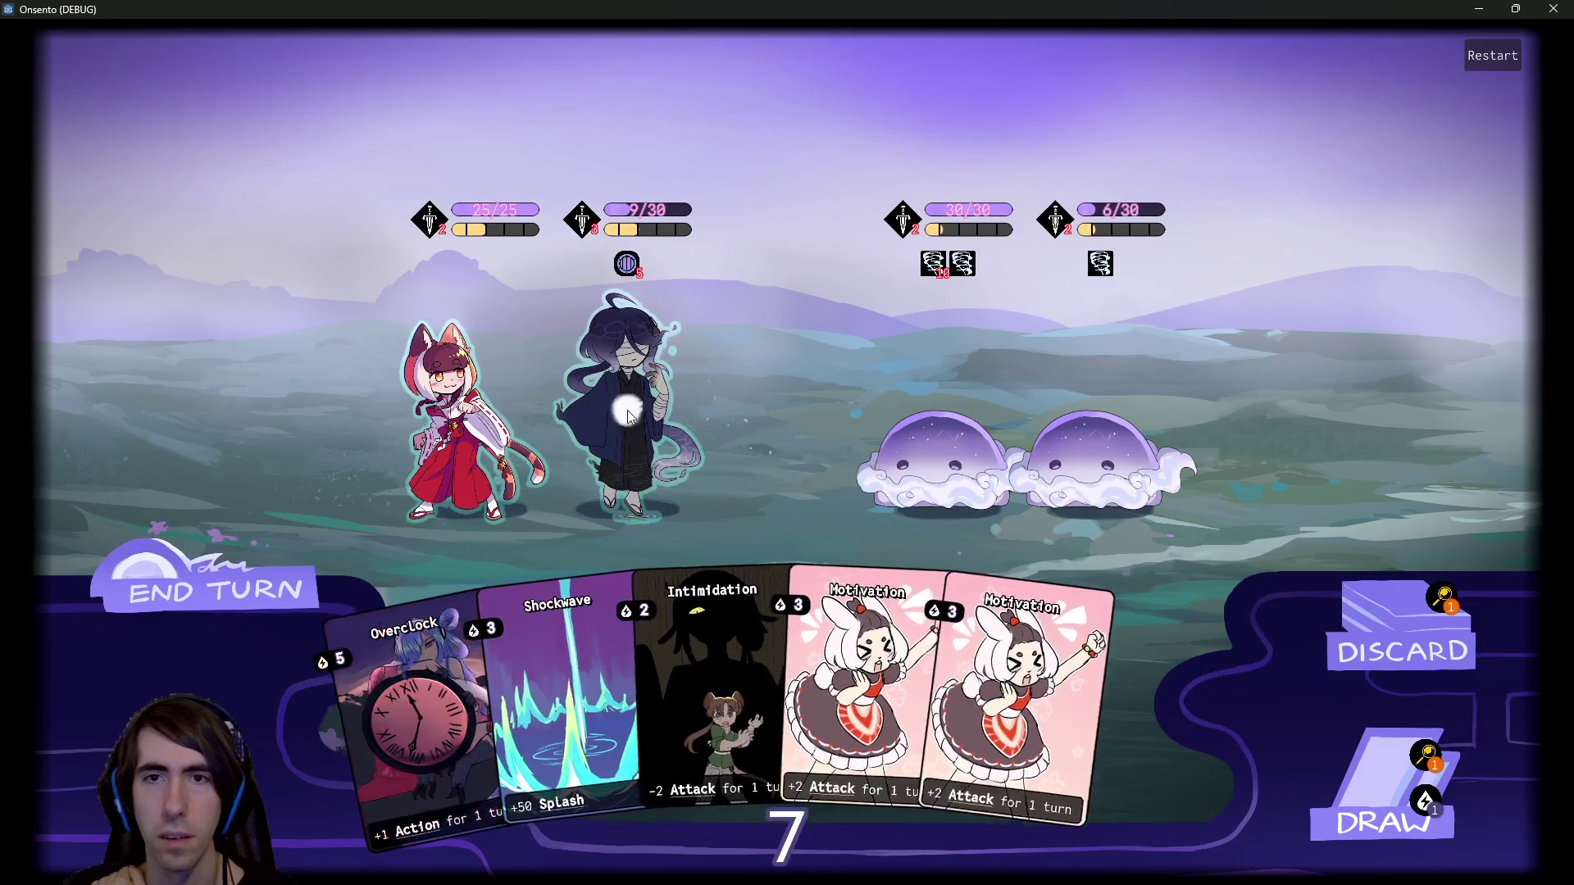
click(1336, 791)
drag(705, 424, 637, 400)
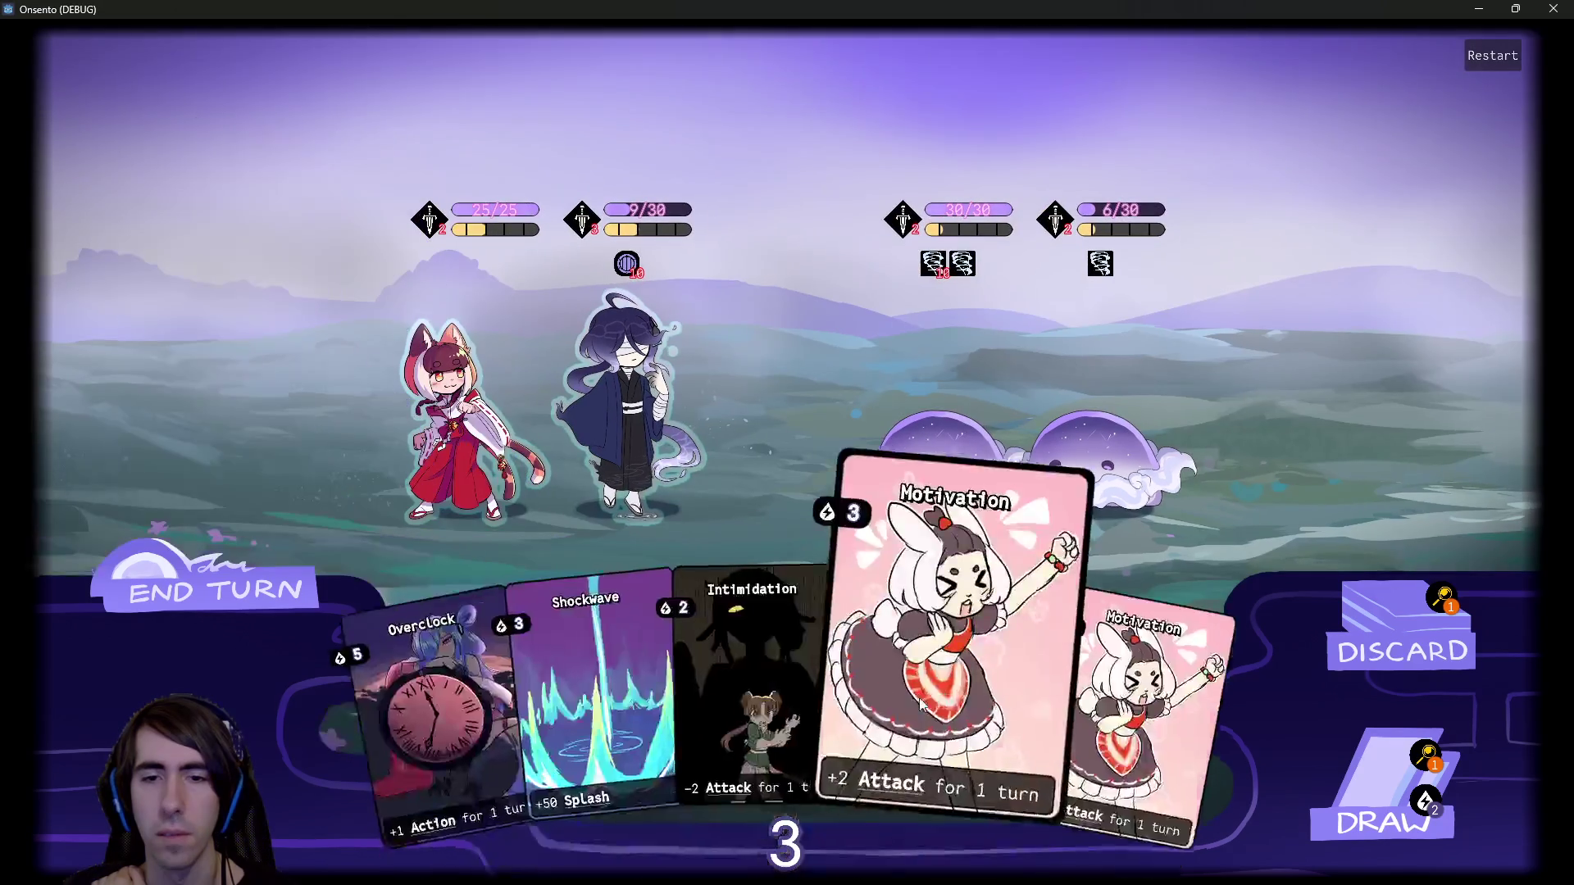
drag(1025, 737, 648, 394)
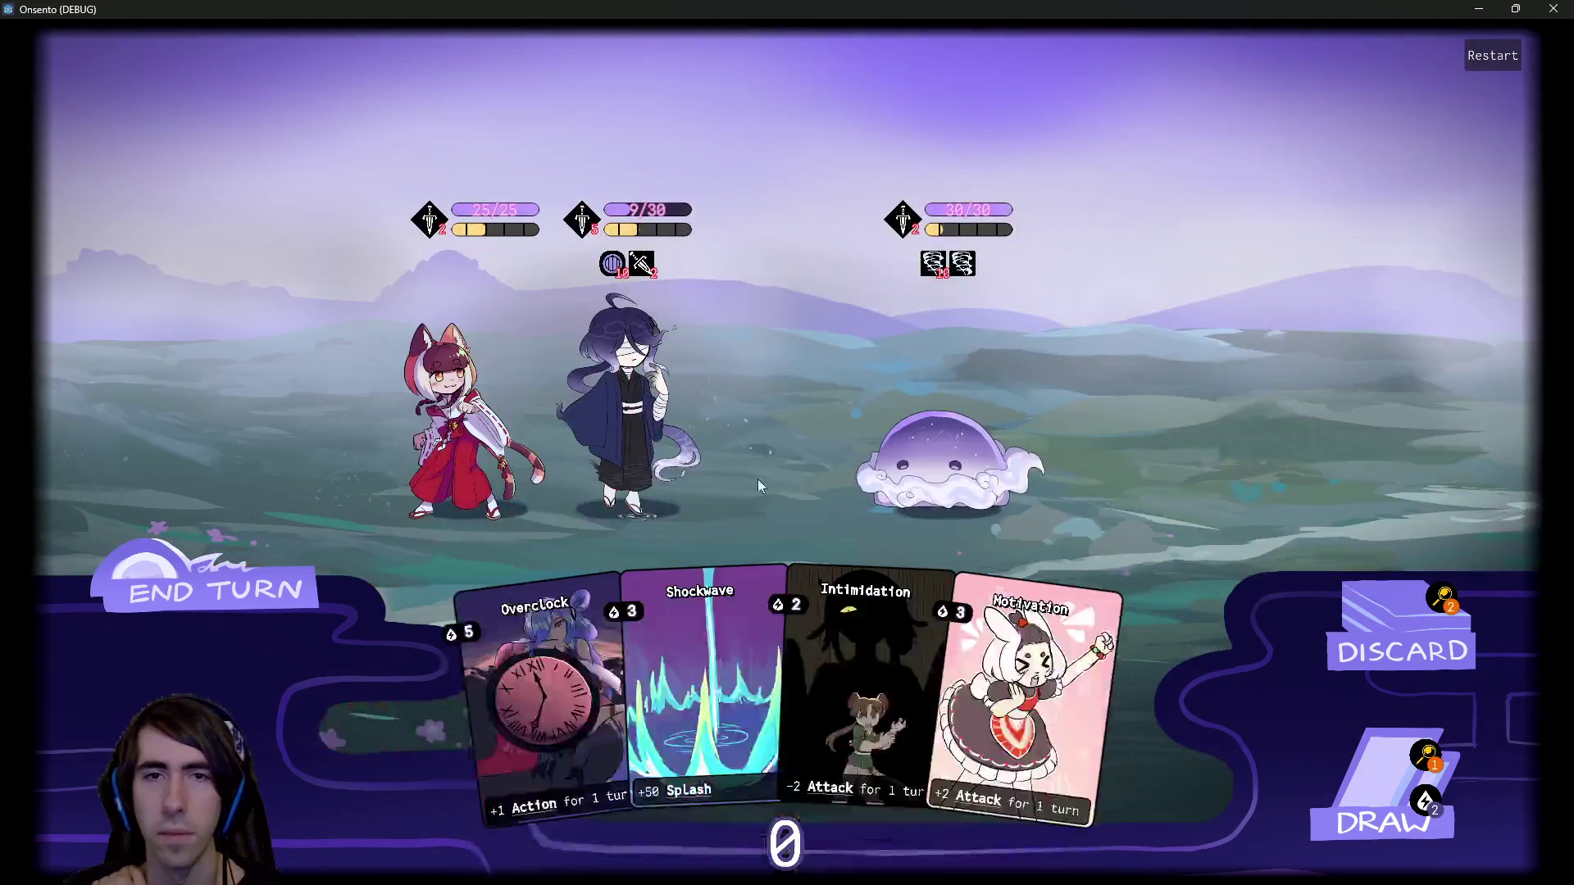
click(205, 590)
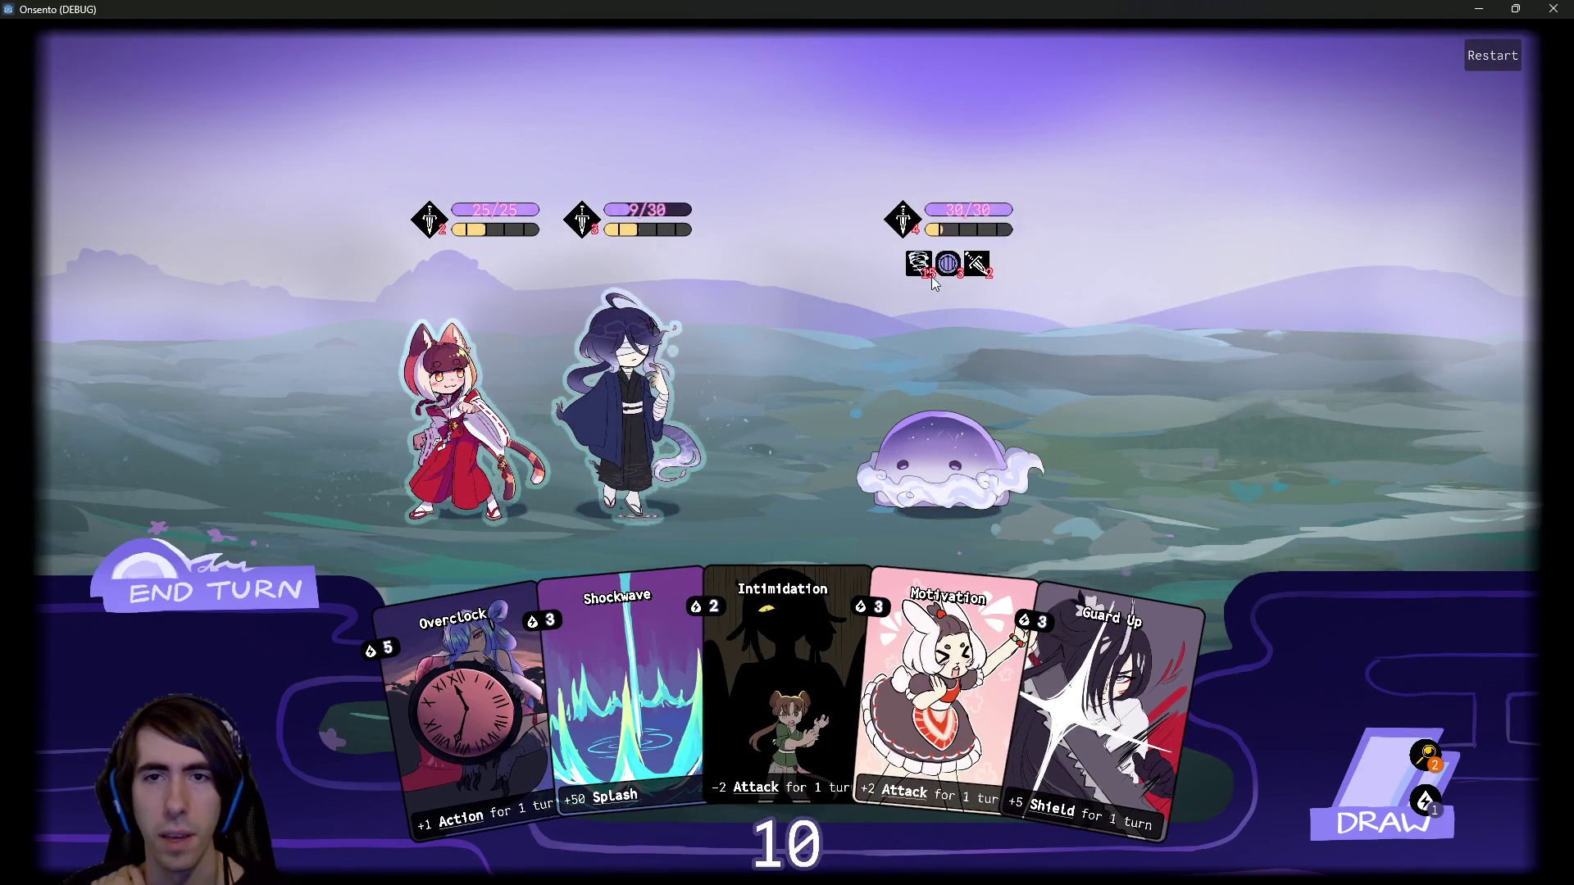
Close the game window and return to the Godot editor.
mouse_move(962, 214)
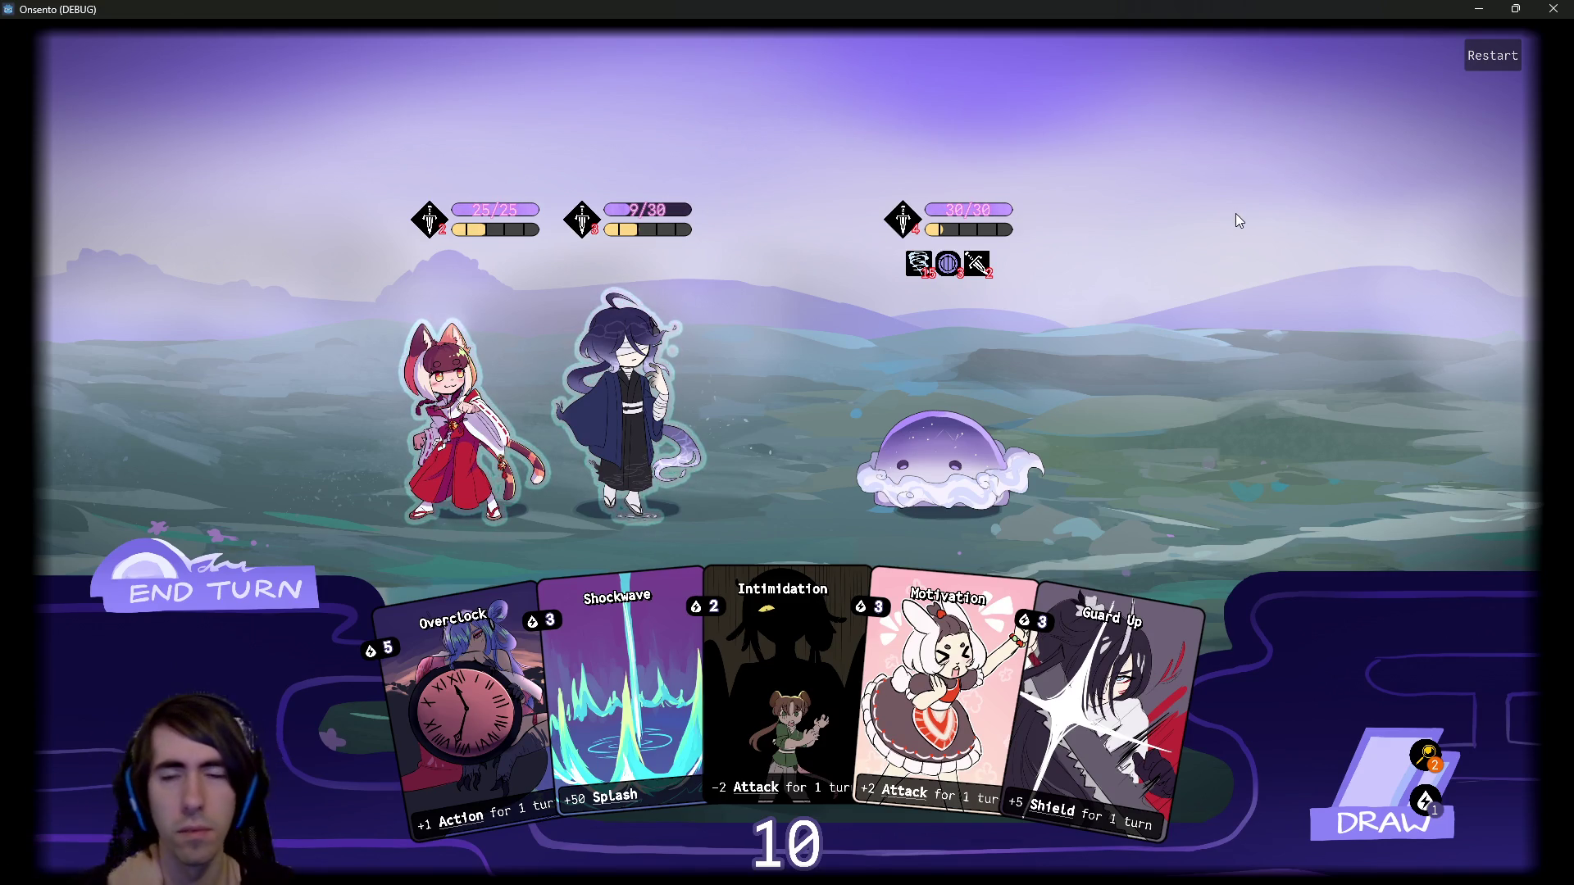
mouse_move(919, 270)
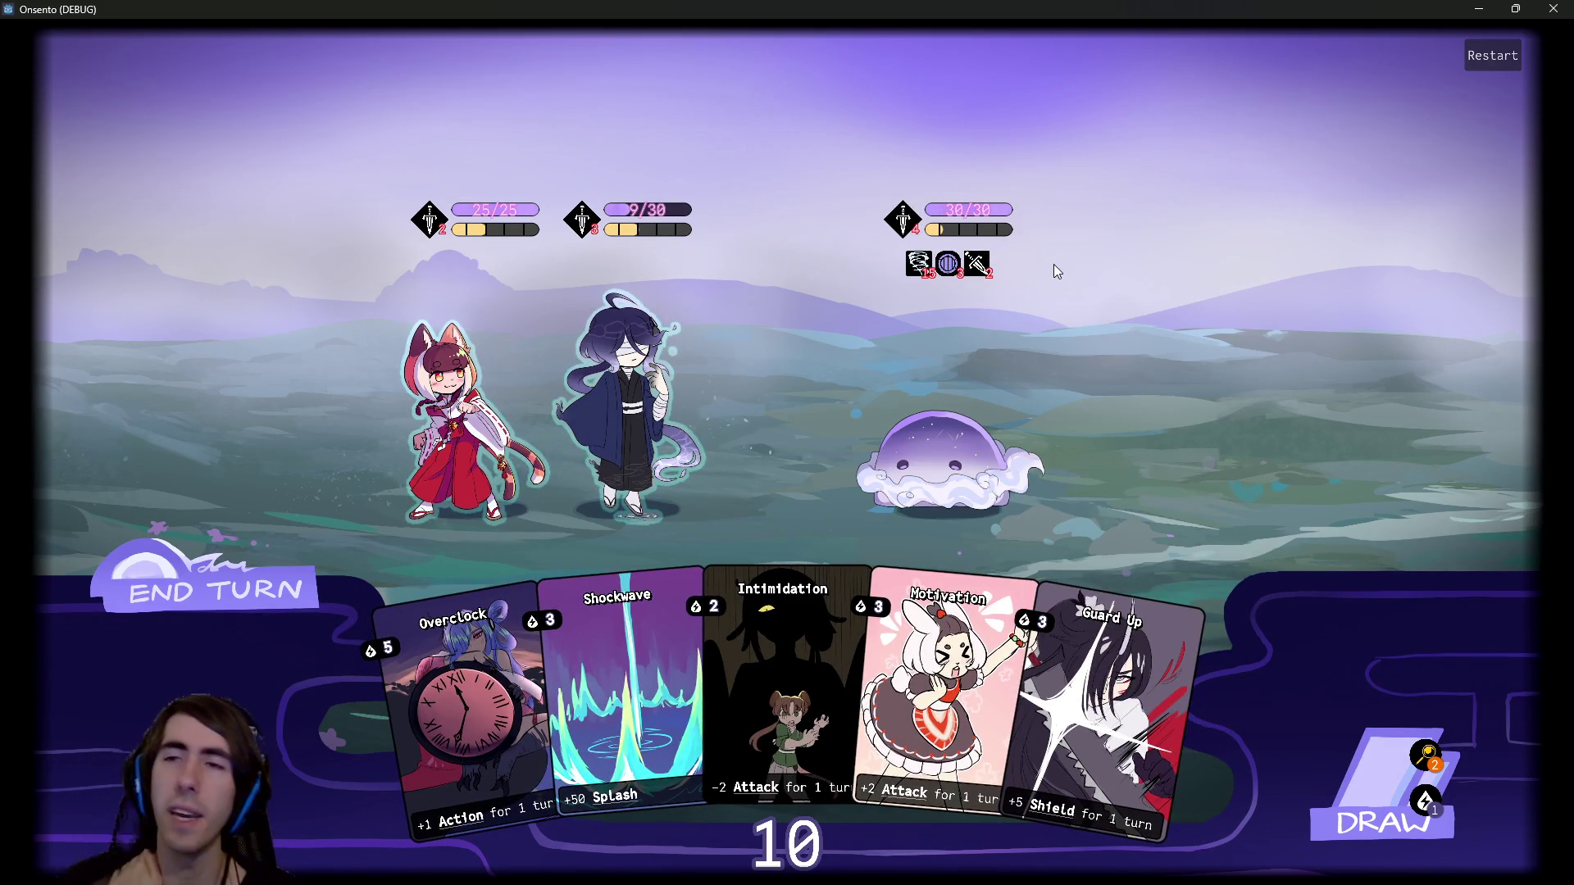
click(1545, 7)
Search files for infiniteDraw, tick Infinite Hand on AIController, save room2, and rerun the scene.
key(ctrl+shift+f)
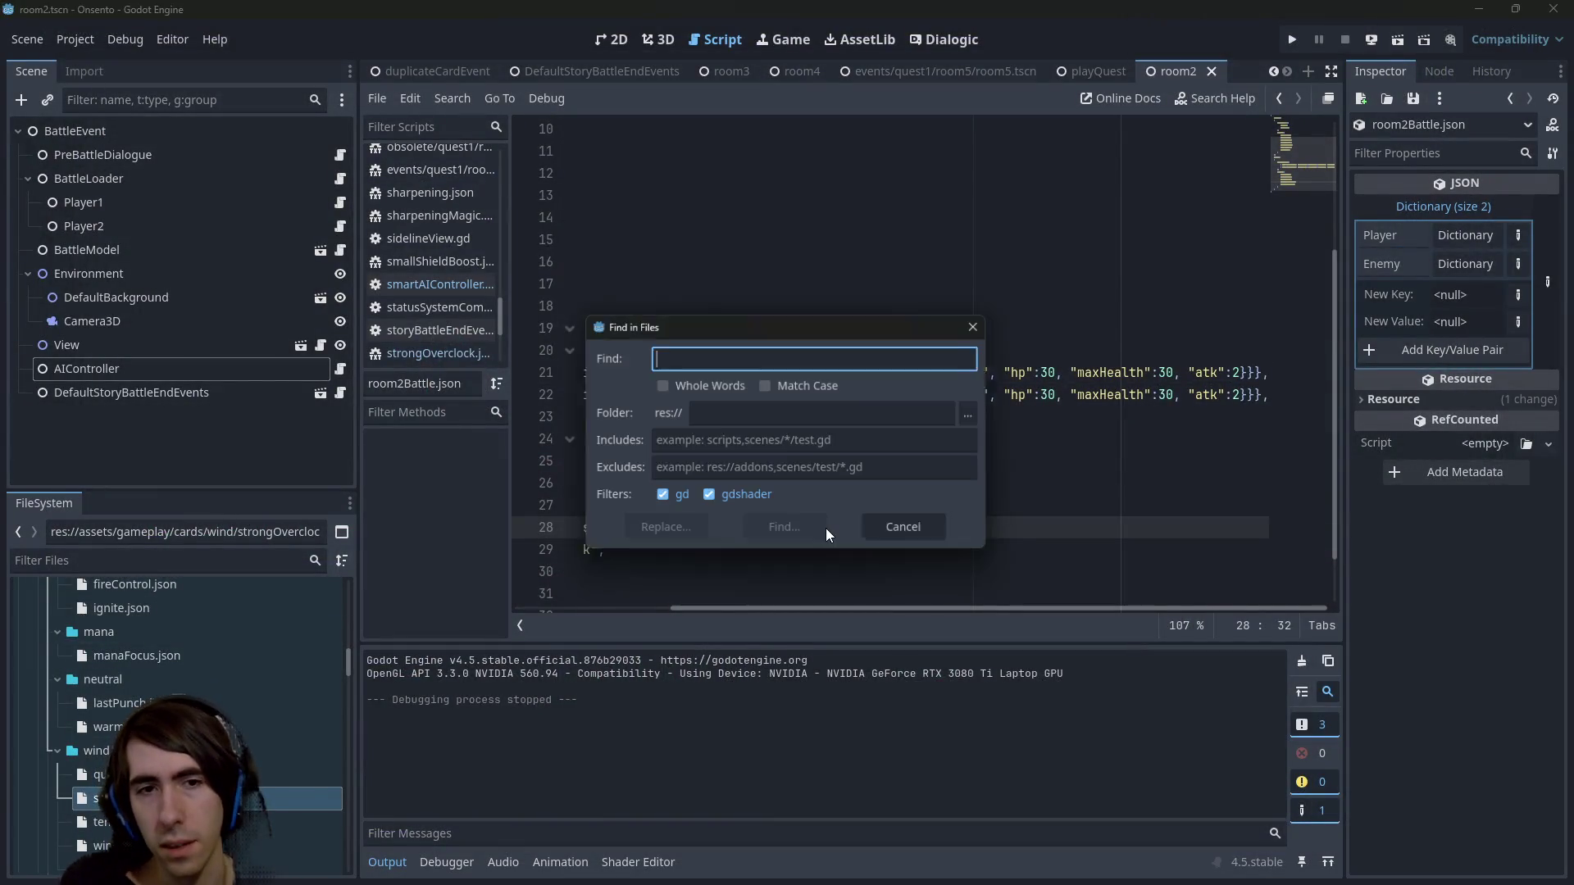
text(infiniteDraw)
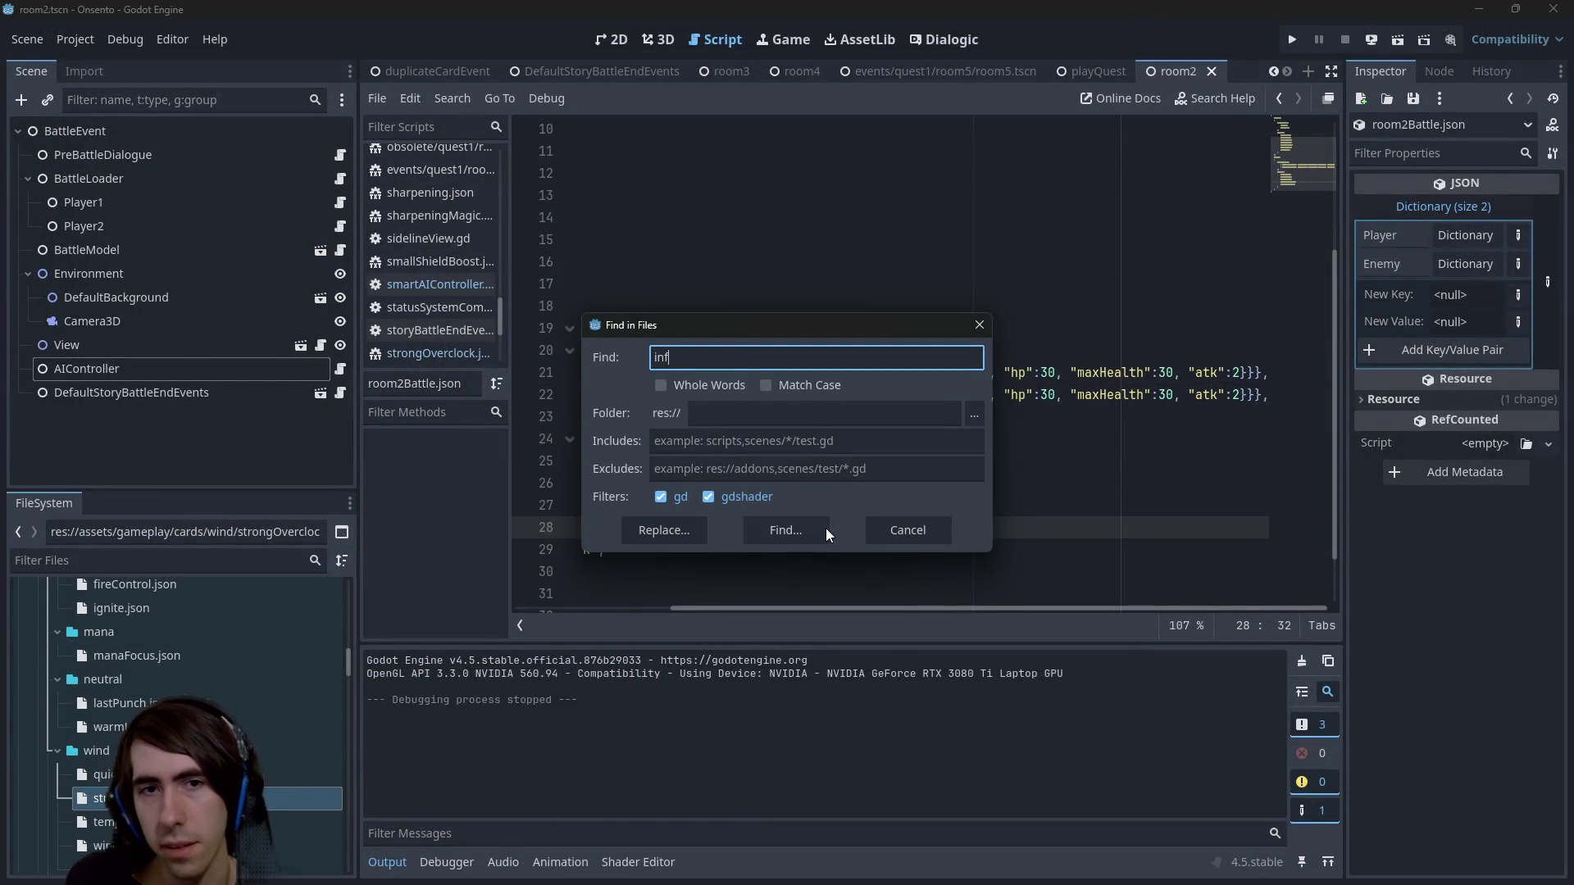
key(Return)
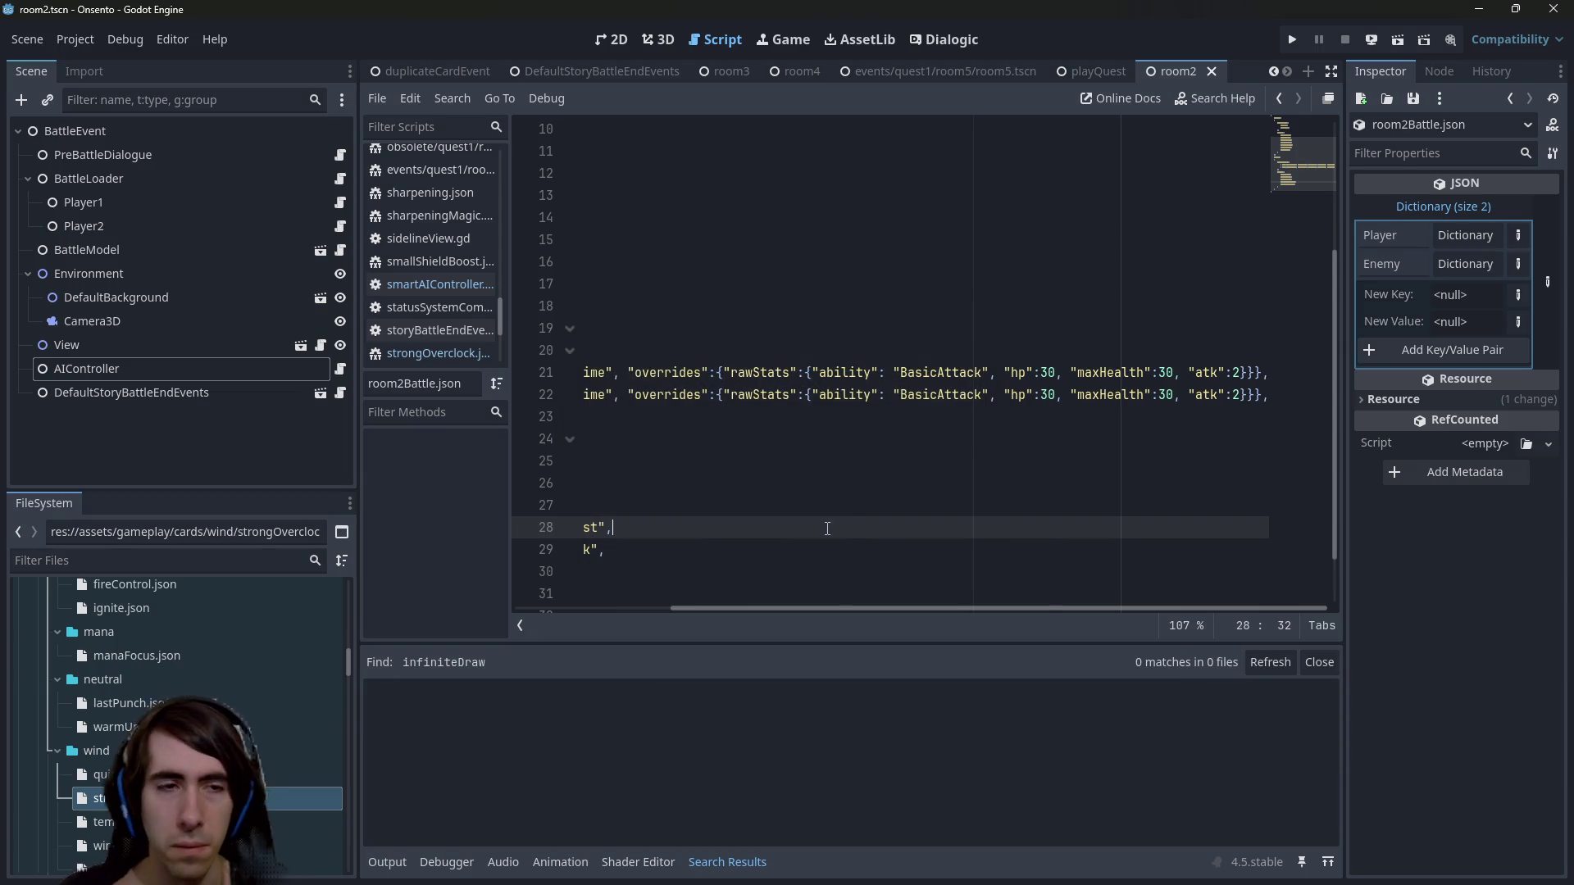
click(97, 368)
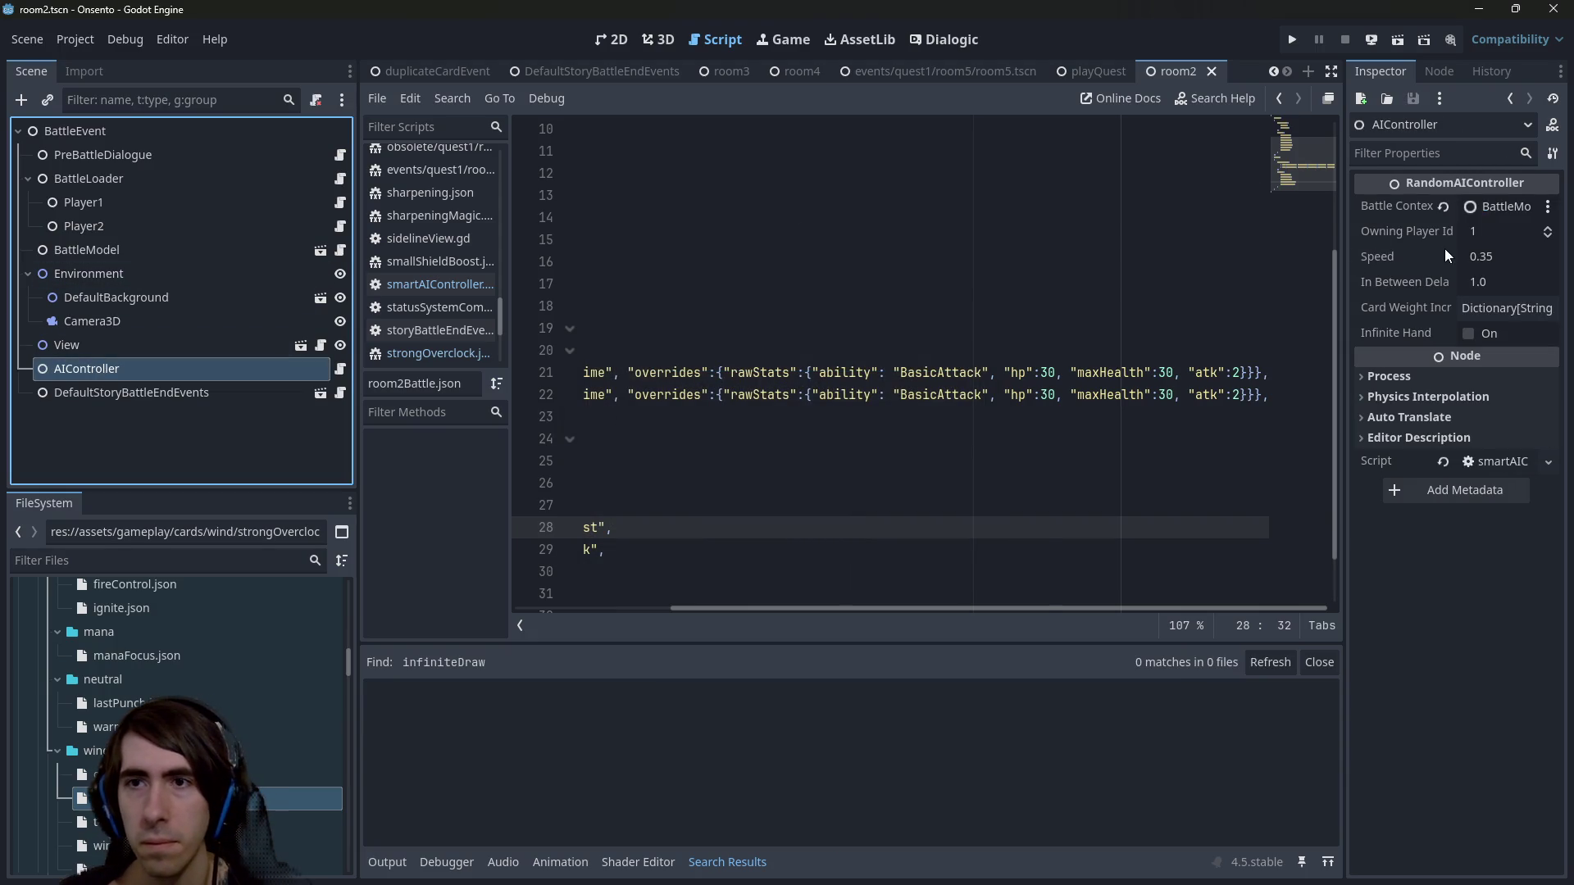
click(1486, 334)
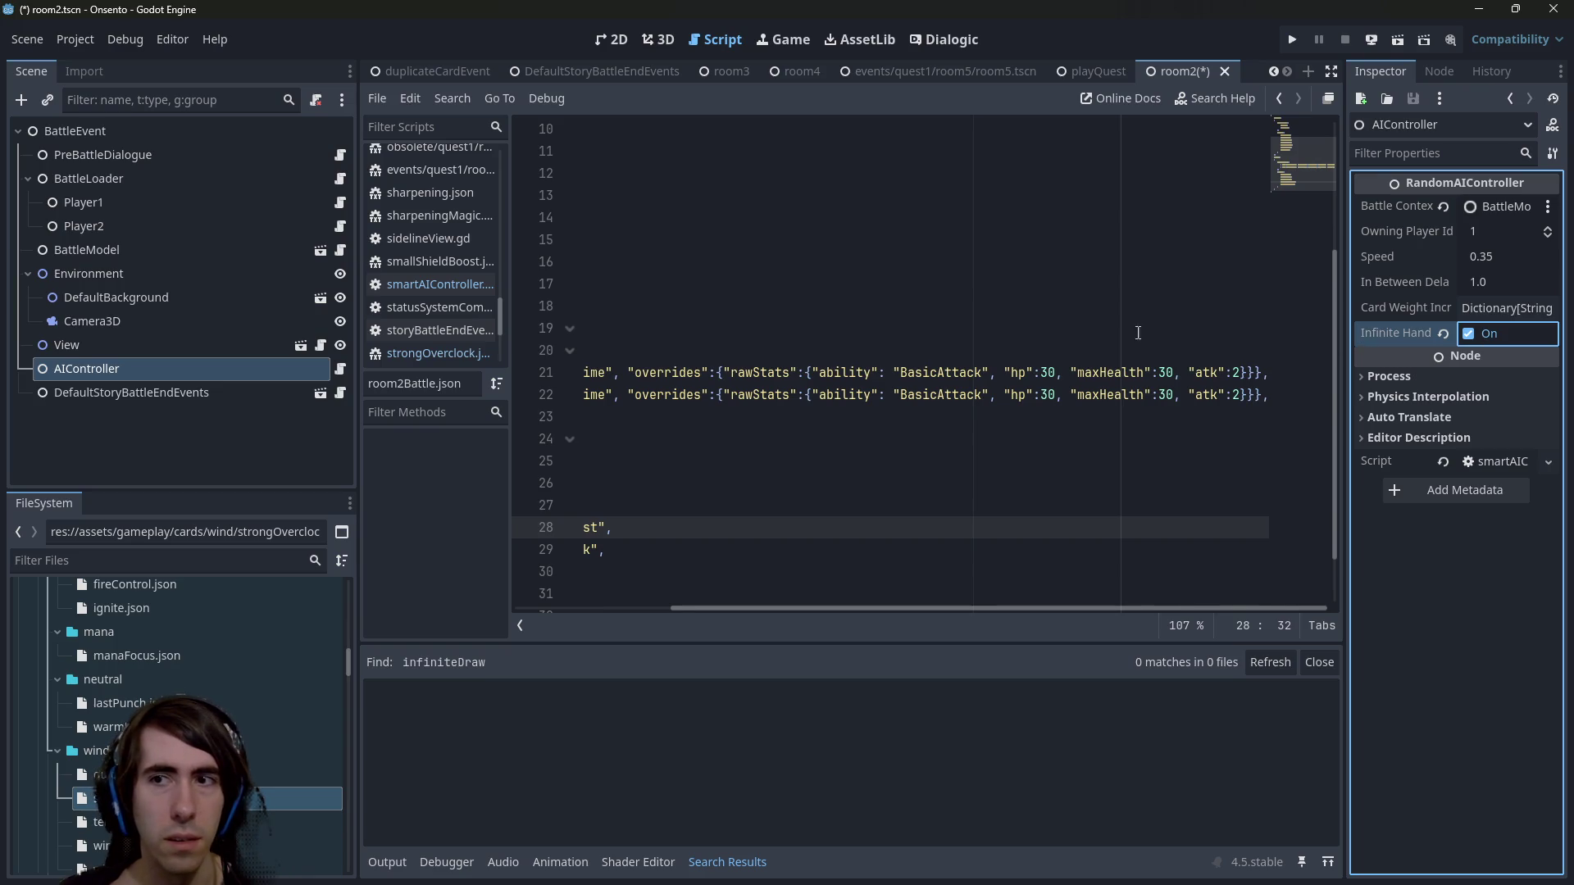
key(ctrl+s)
click(1393, 46)
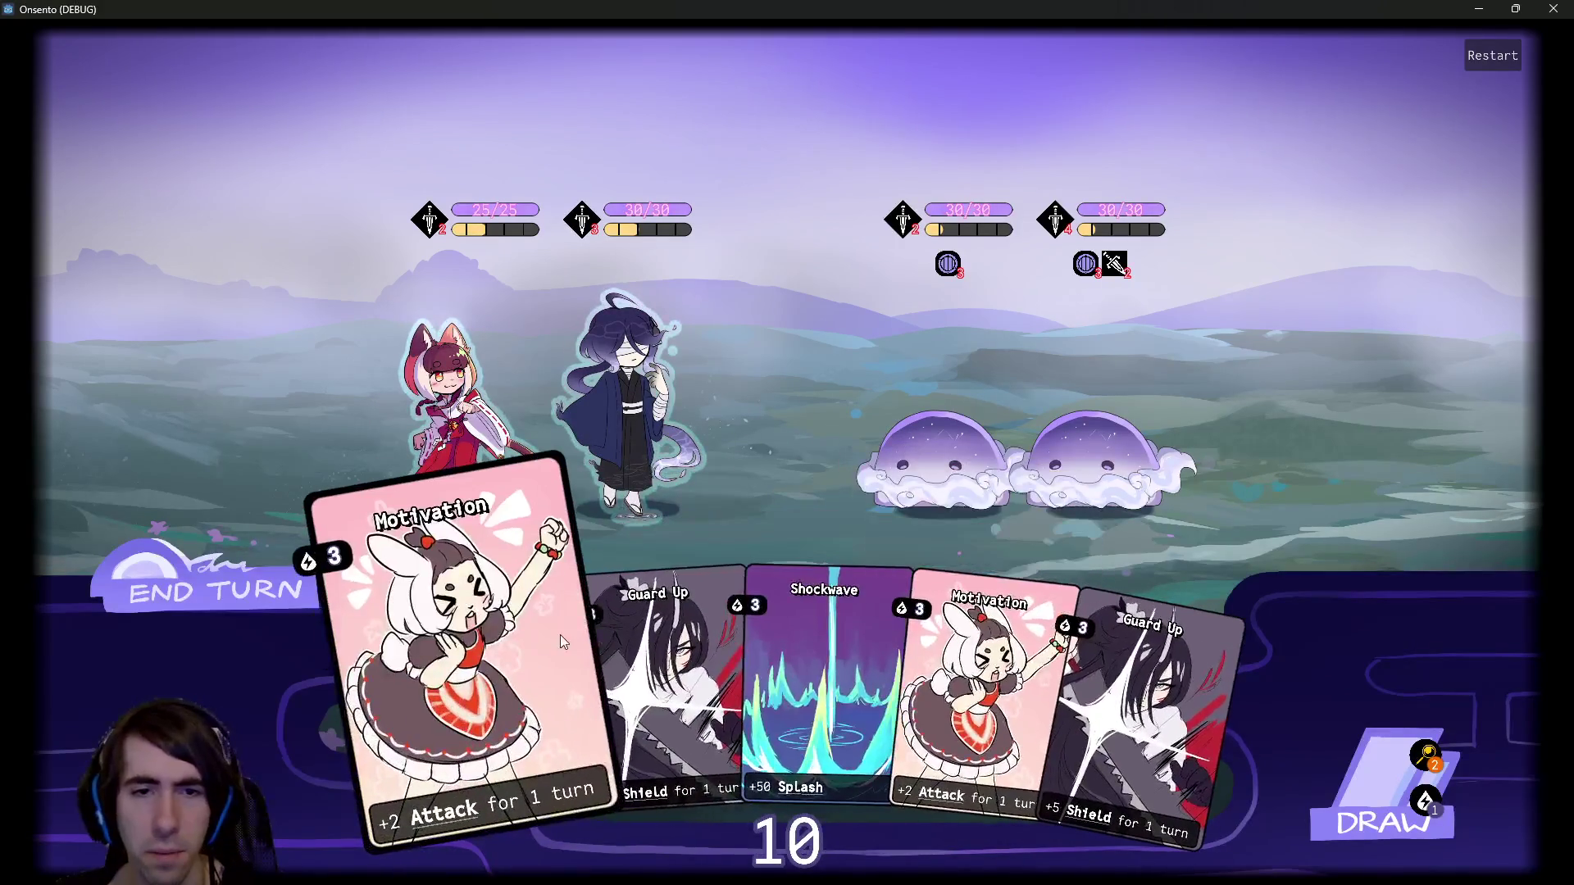
Shield the blindfolded hero and cat girl with Guard Up, then end the turn past the warning.
drag(623, 628, 647, 449)
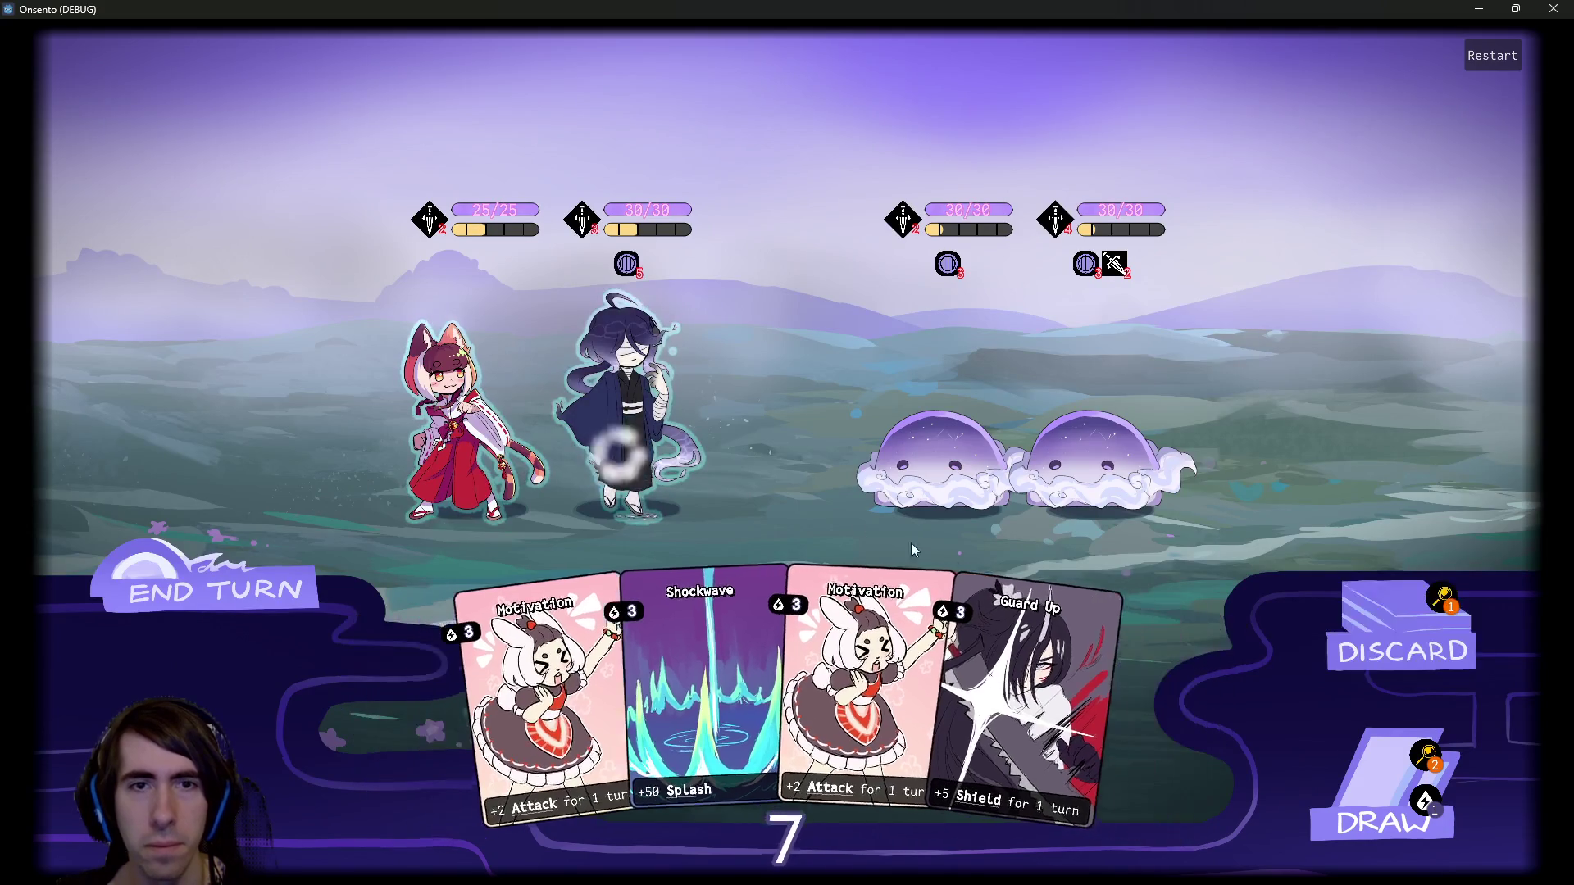
mouse_move(955, 574)
mouse_down()
mouse_move(986, 670)
mouse_move(822, 460)
mouse_up()
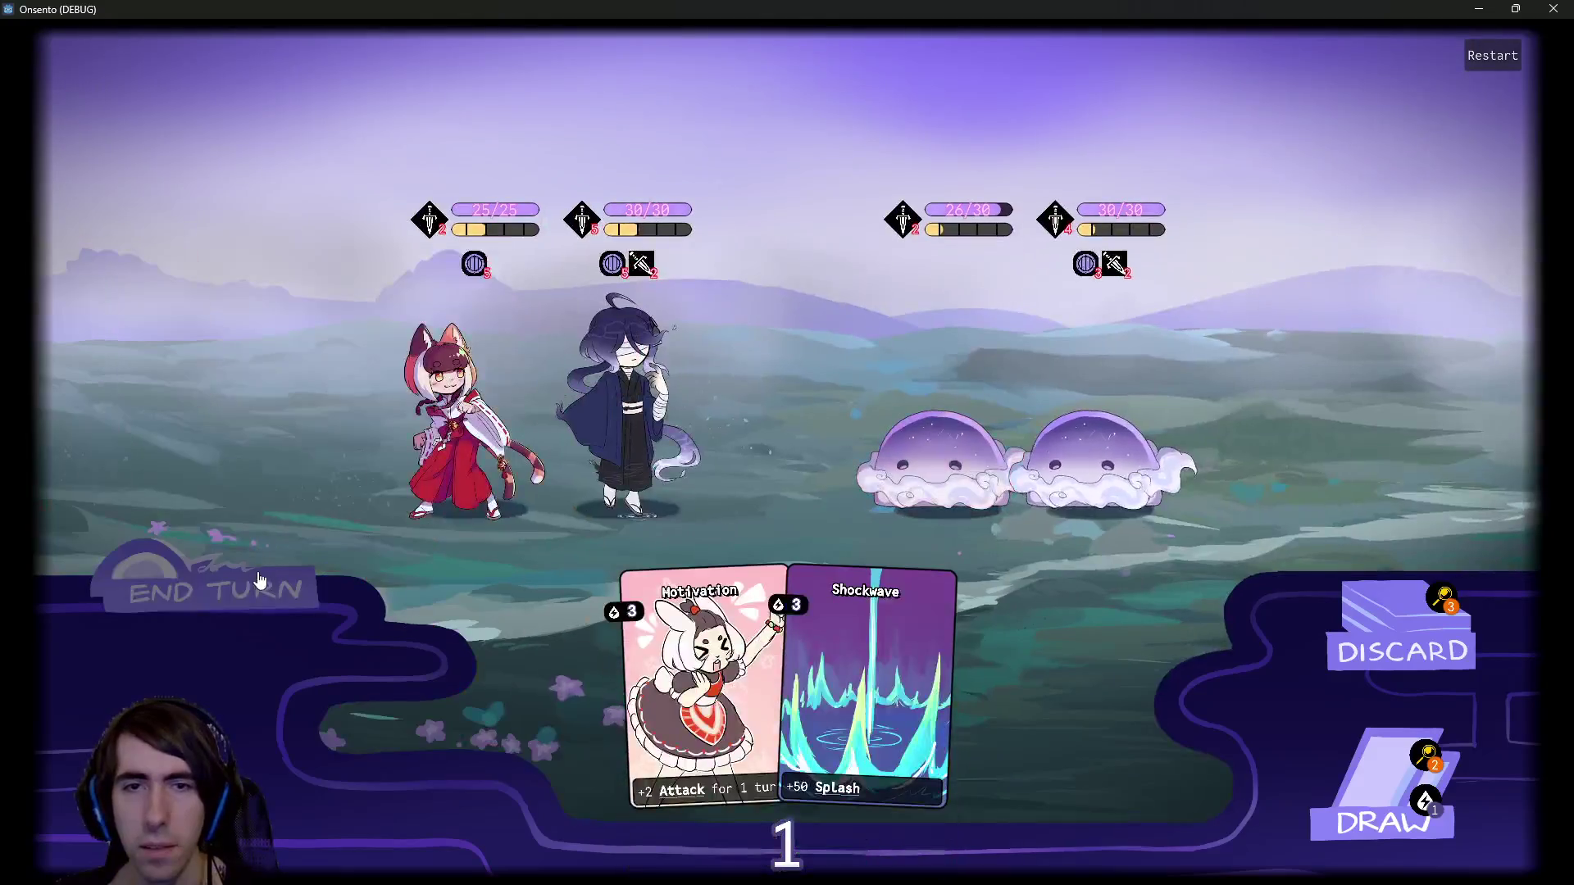
click(263, 580)
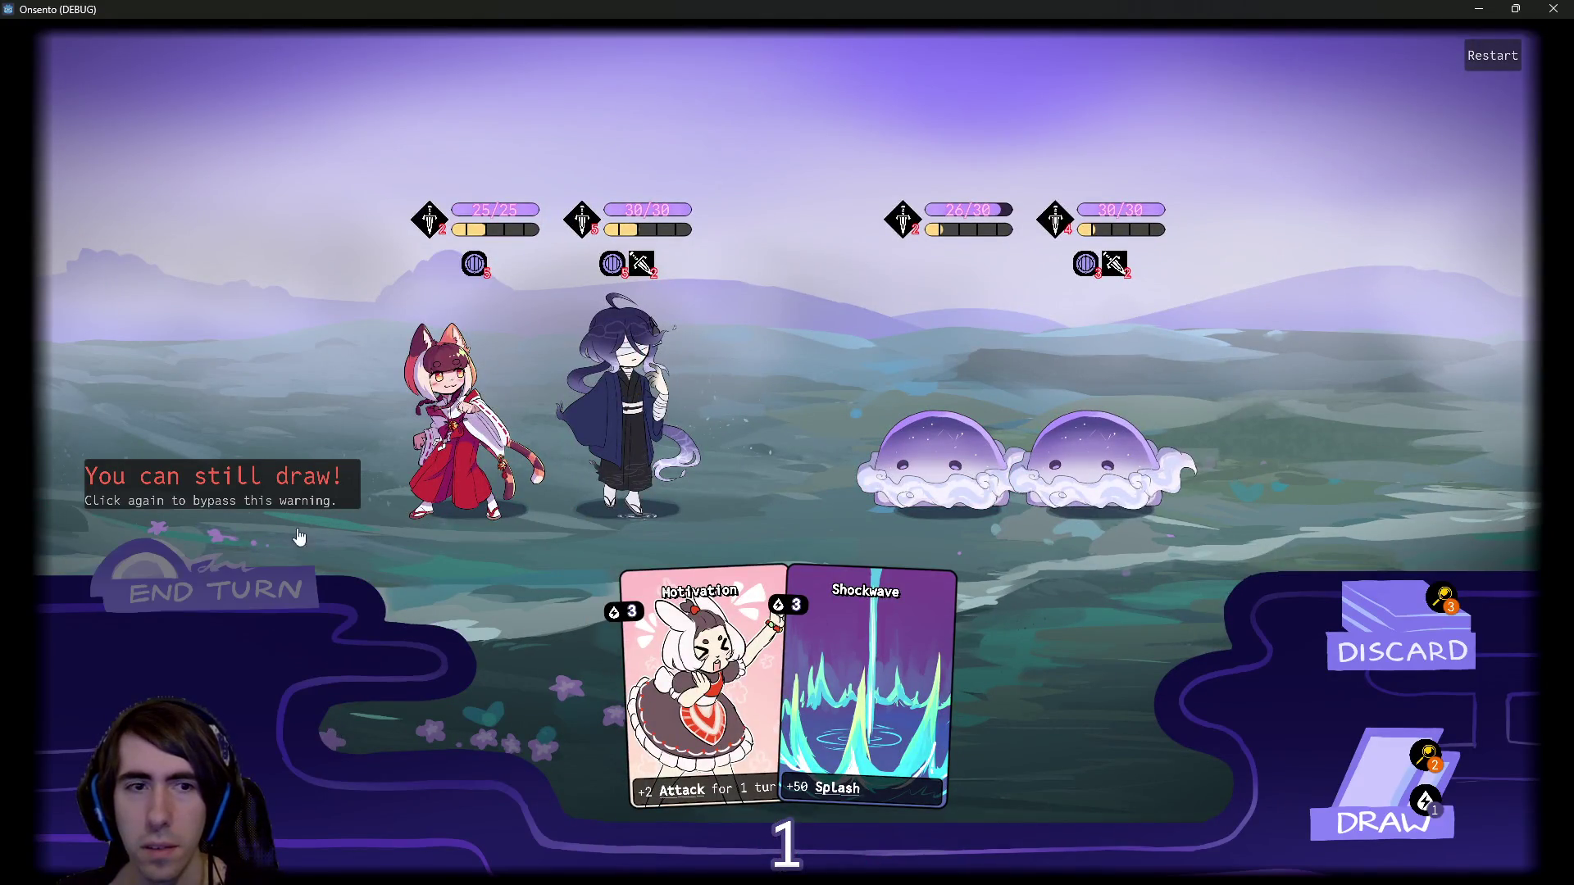
click(277, 545)
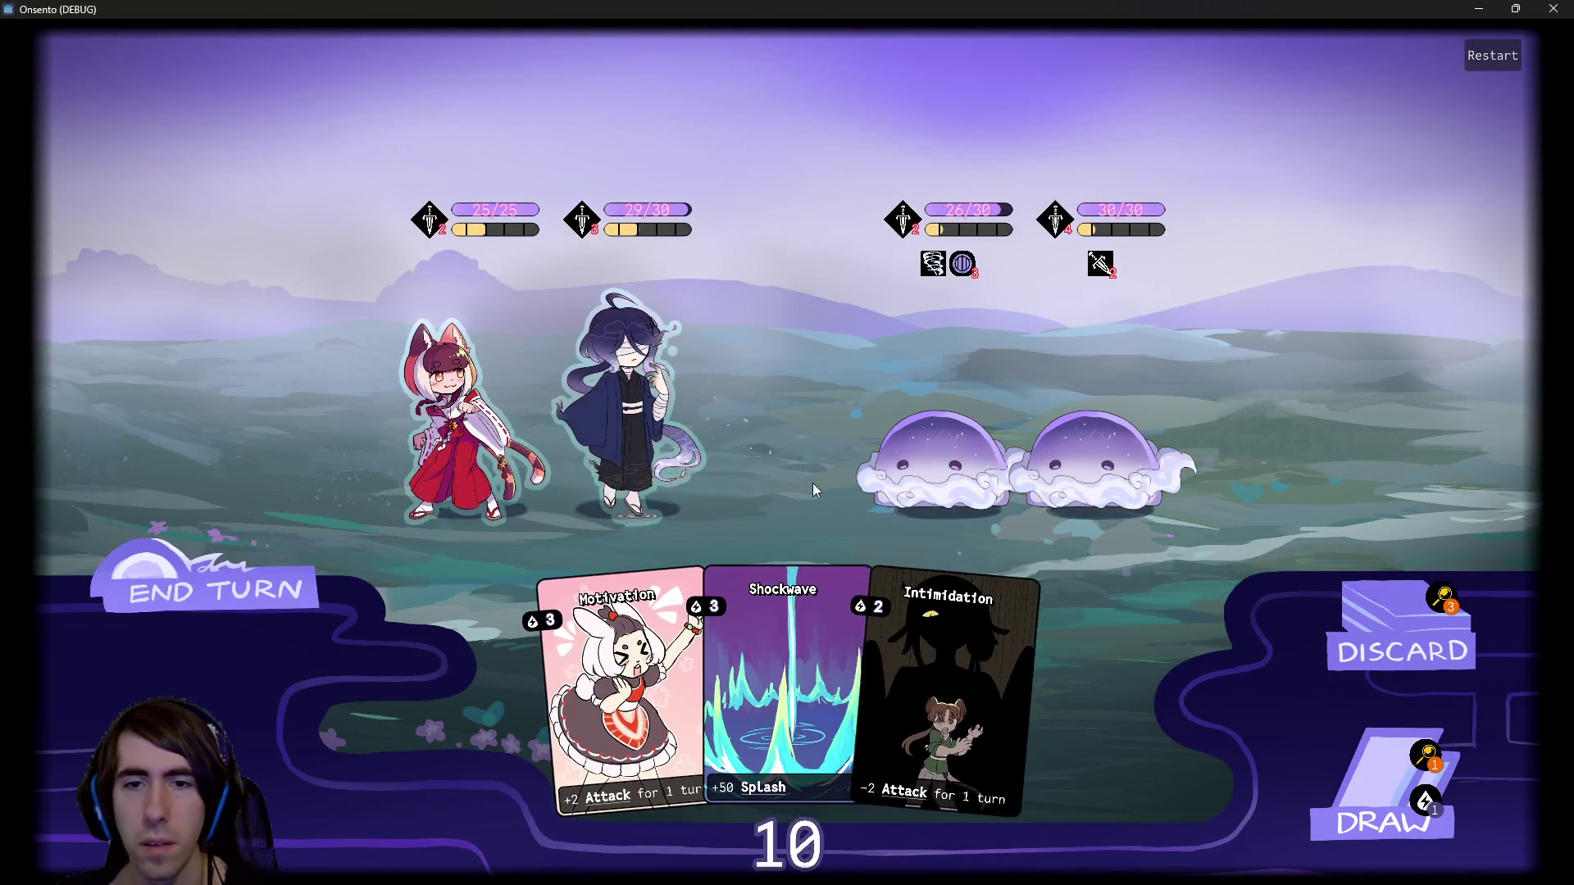
Buff the cloaked ally with Motivation twice, Overclock and Guard Up.
click(1386, 787)
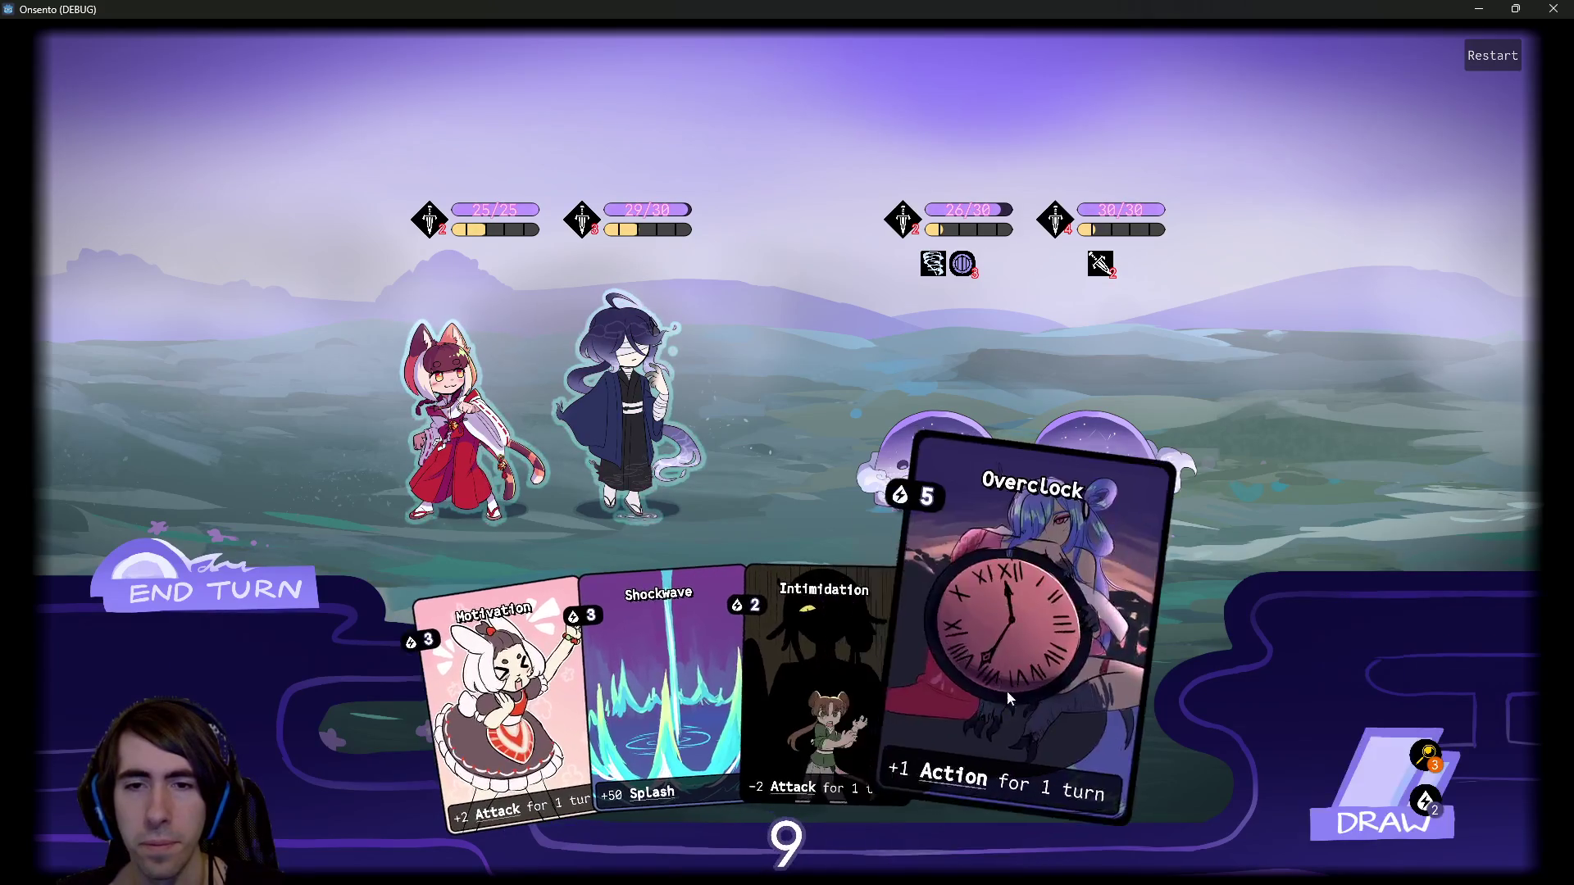
drag(541, 648, 632, 394)
mouse_move(1049, 689)
mouse_down()
mouse_move(672, 418)
mouse_move(1082, 447)
mouse_up()
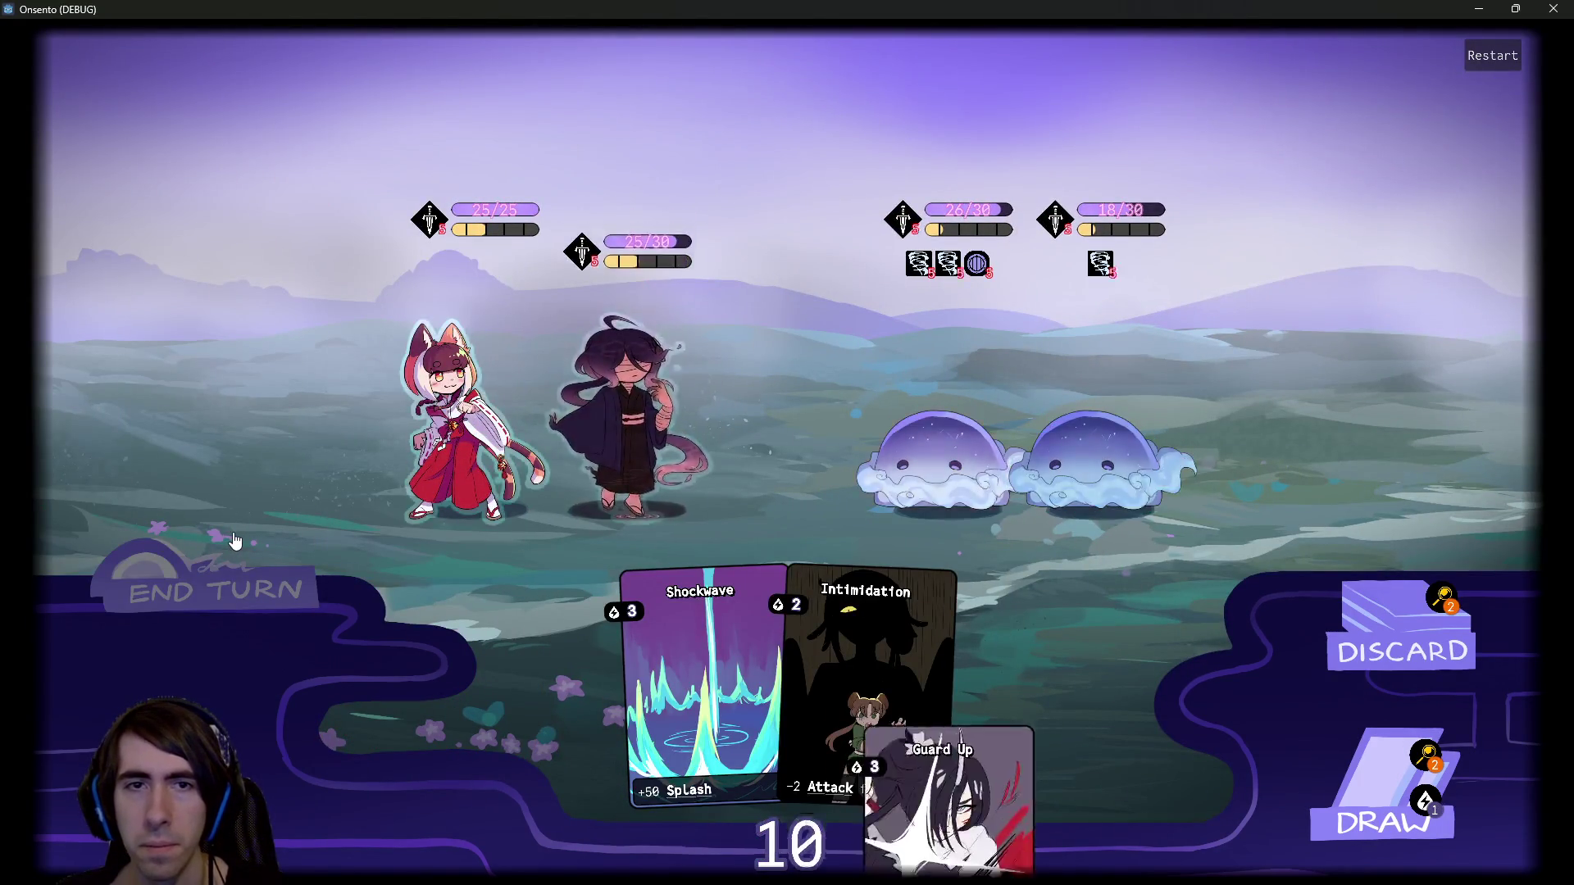
click(1334, 789)
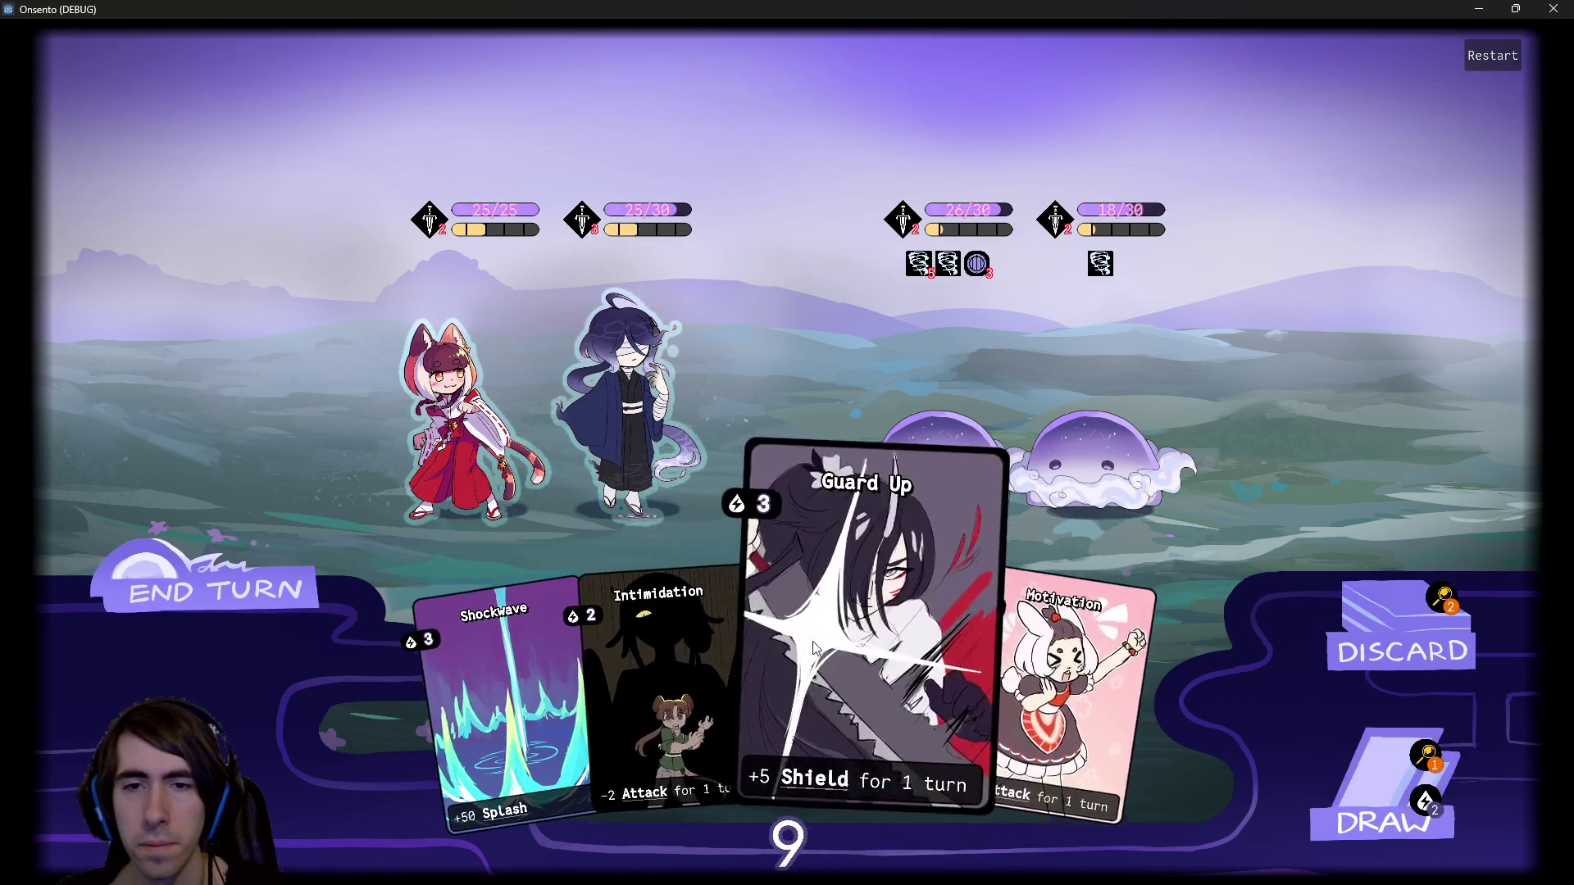
drag(943, 697, 672, 414)
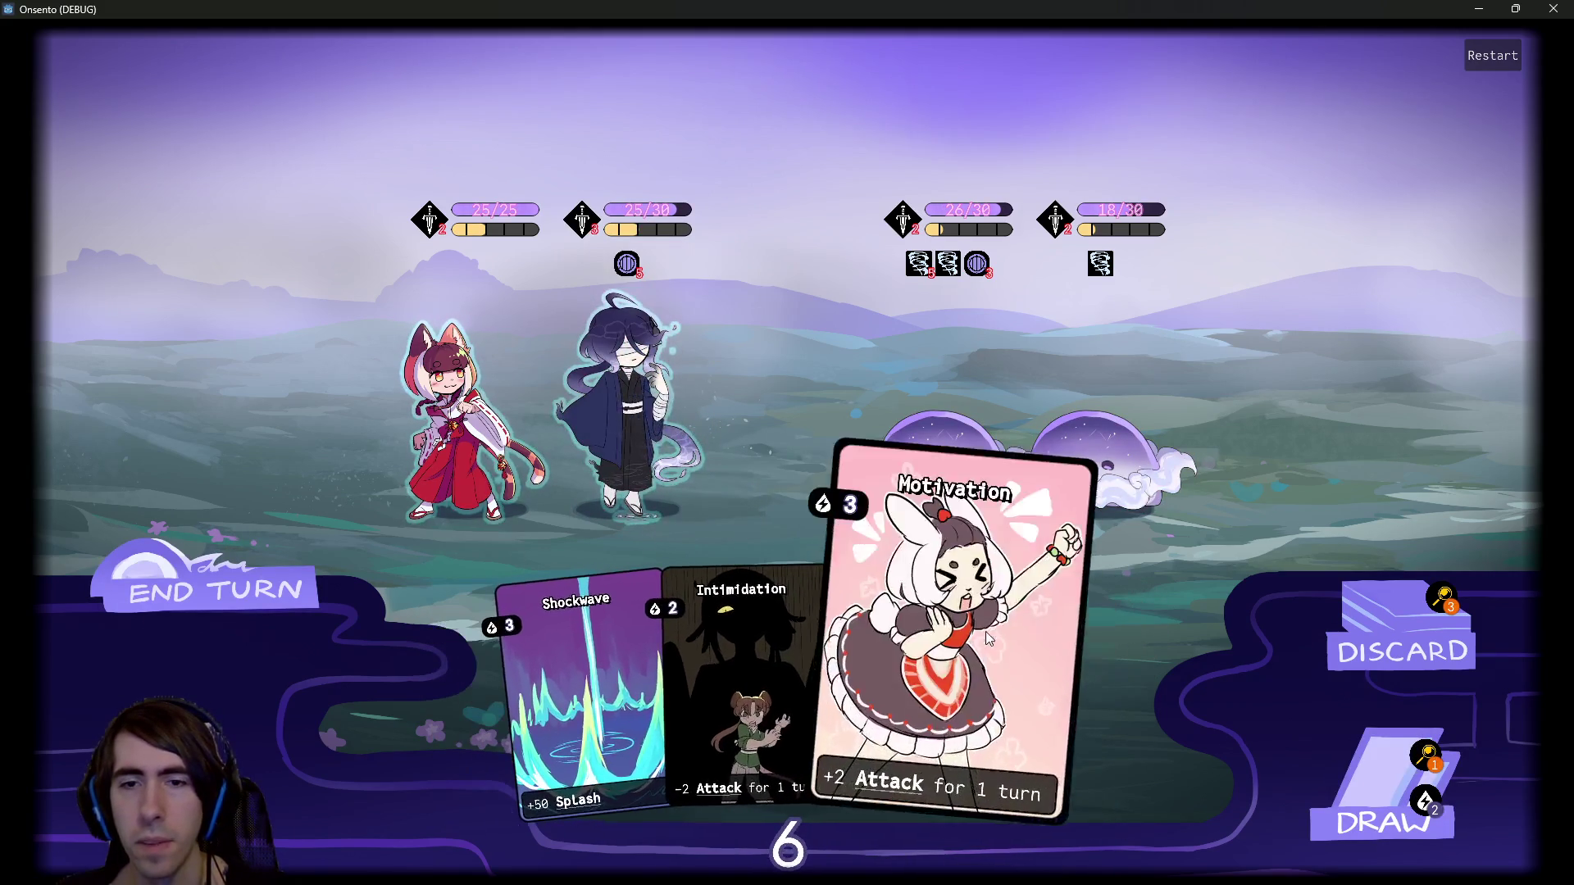
drag(1033, 696, 647, 410)
Attack the right slime with the cloaked ally, end the turn, and minimize the game.
click(1377, 787)
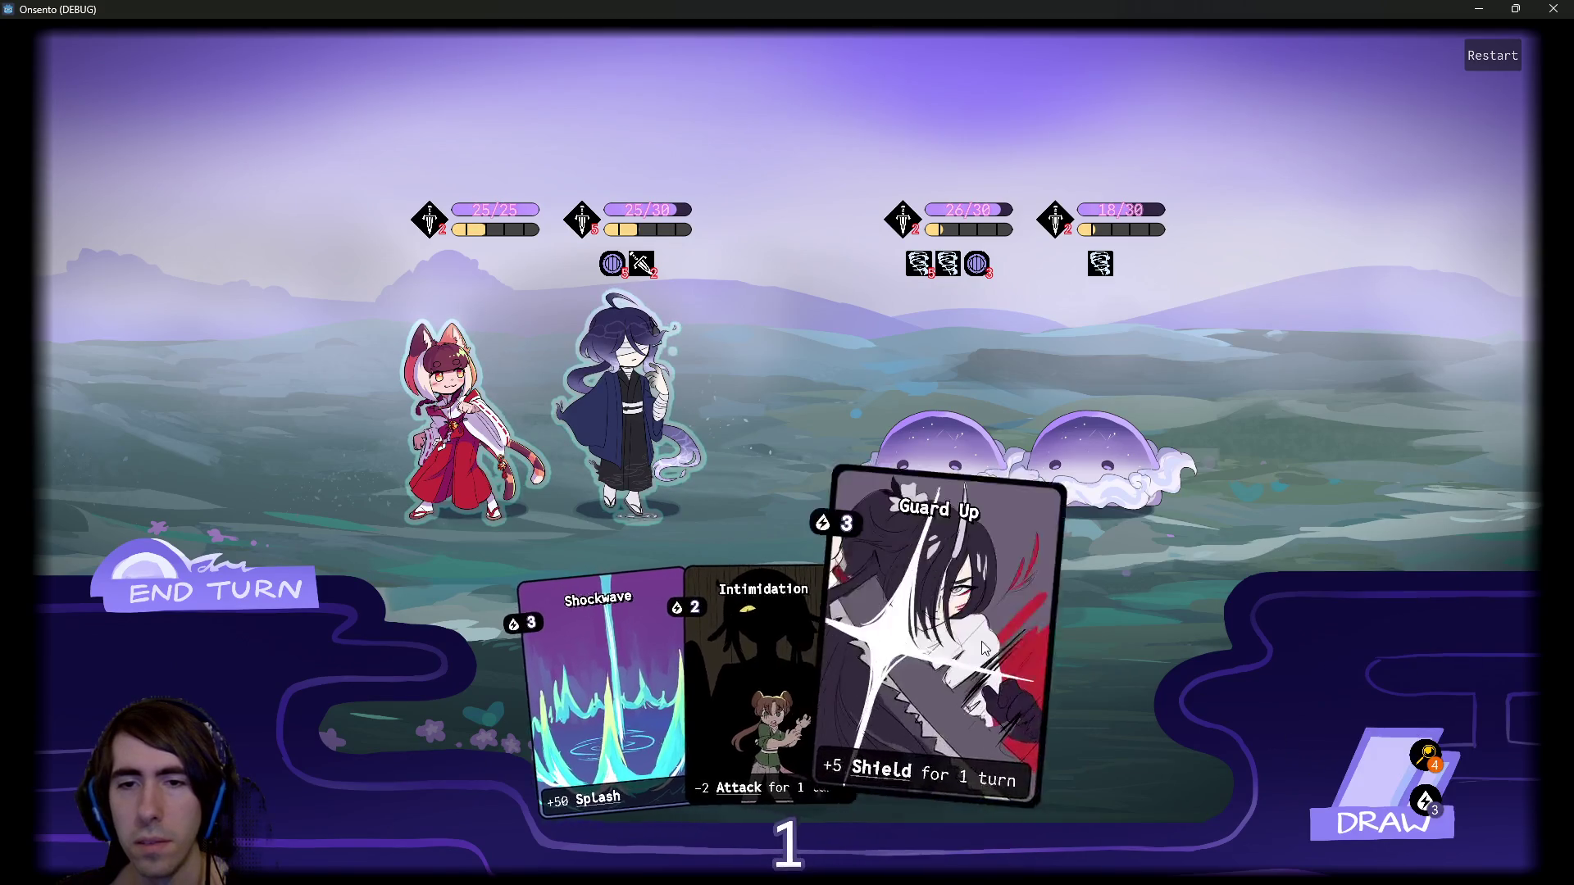
click(640, 410)
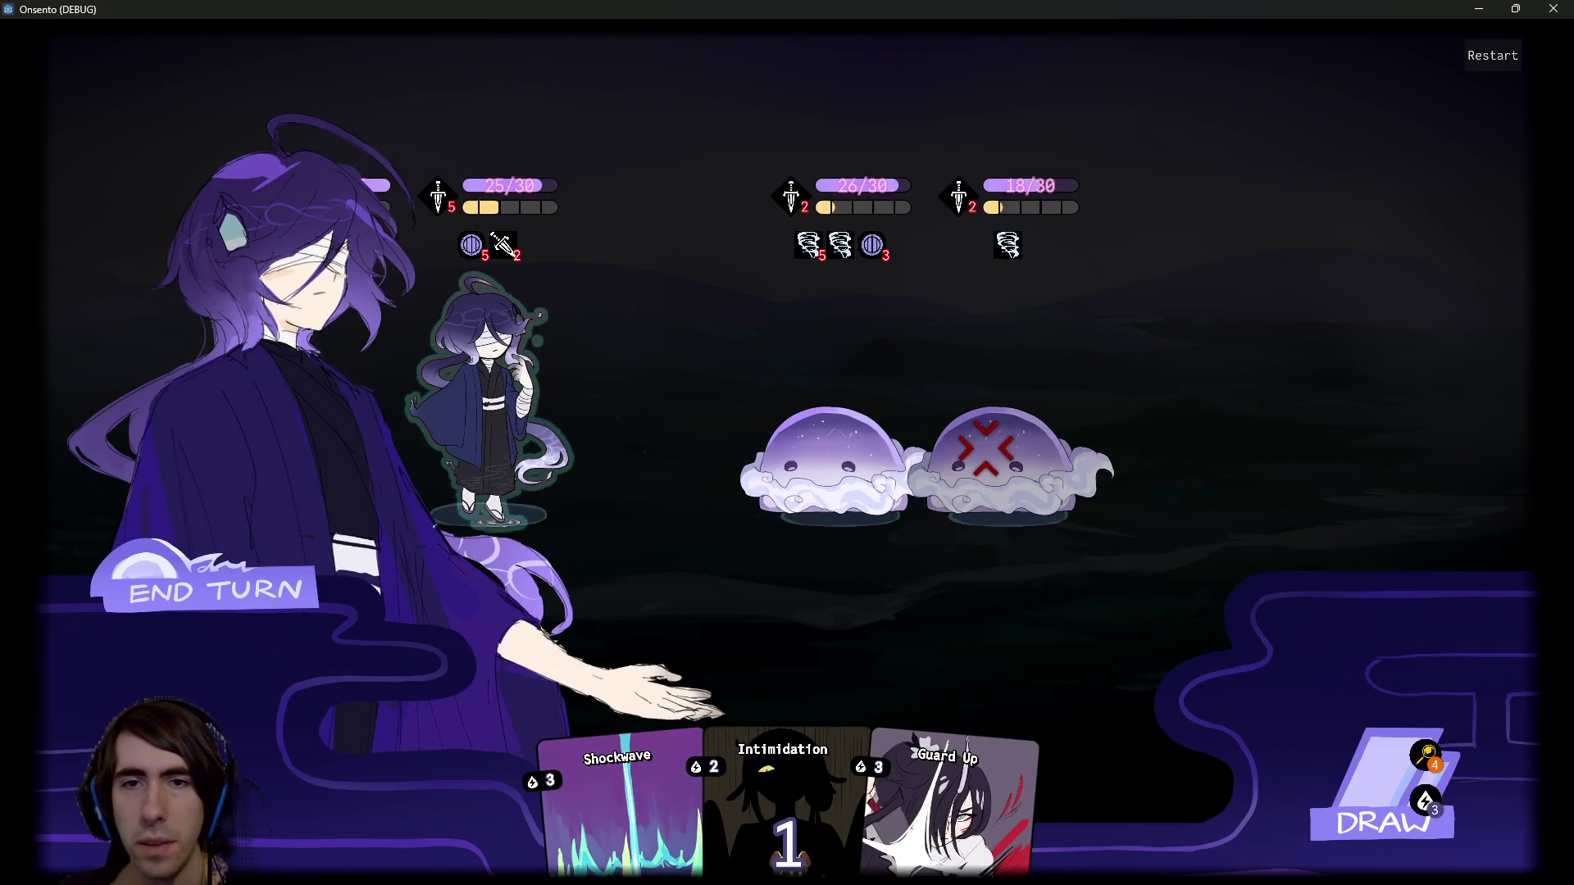
click(1008, 463)
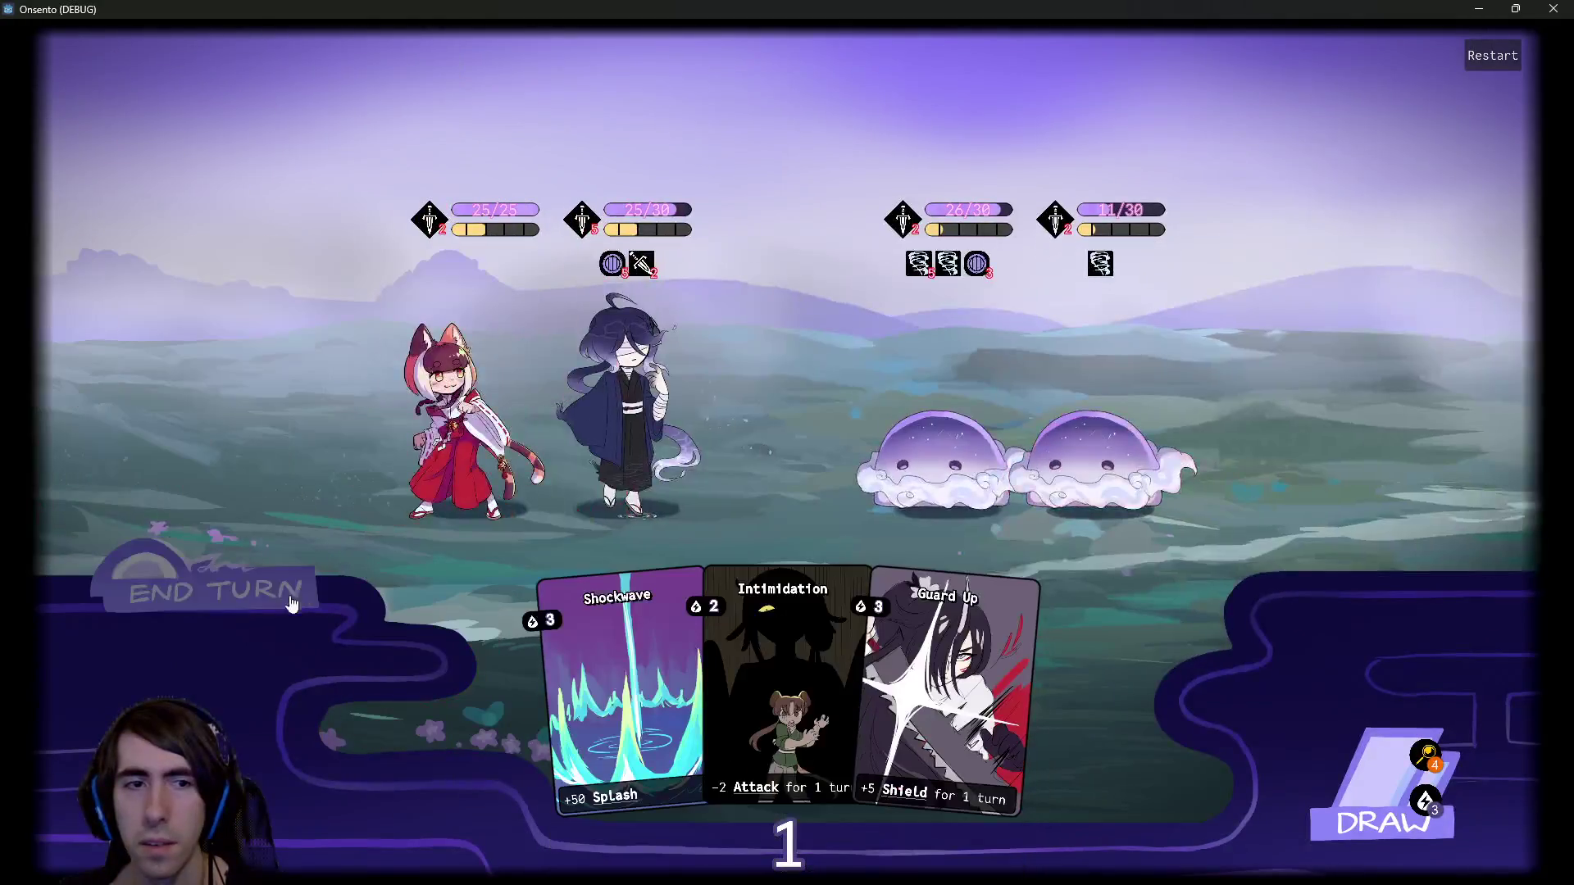
click(265, 615)
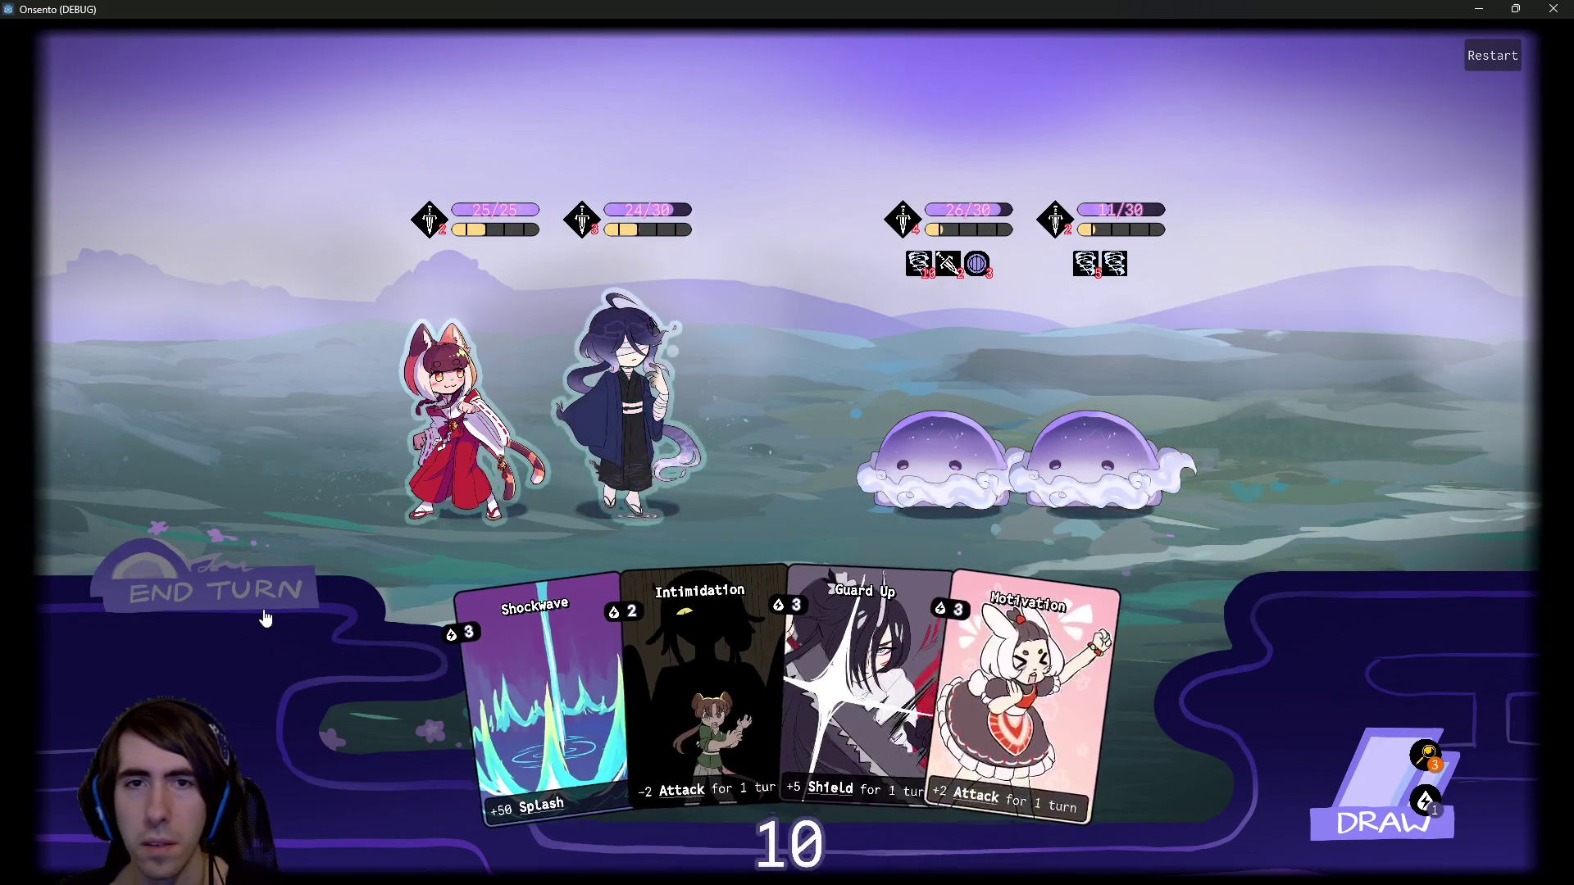
mouse_move(918, 279)
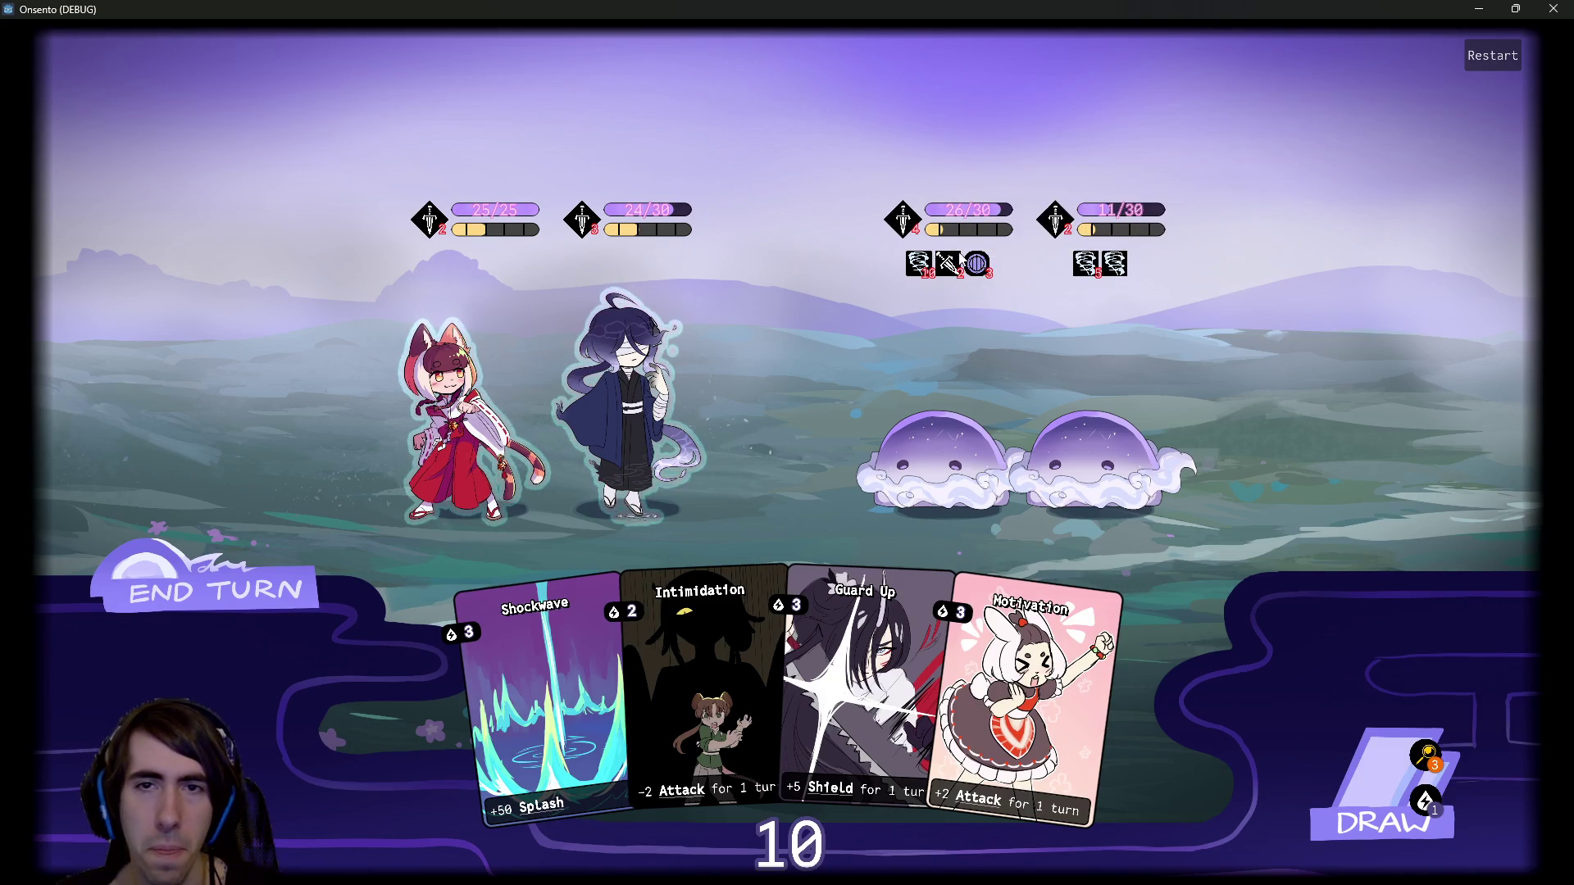
click(1490, 5)
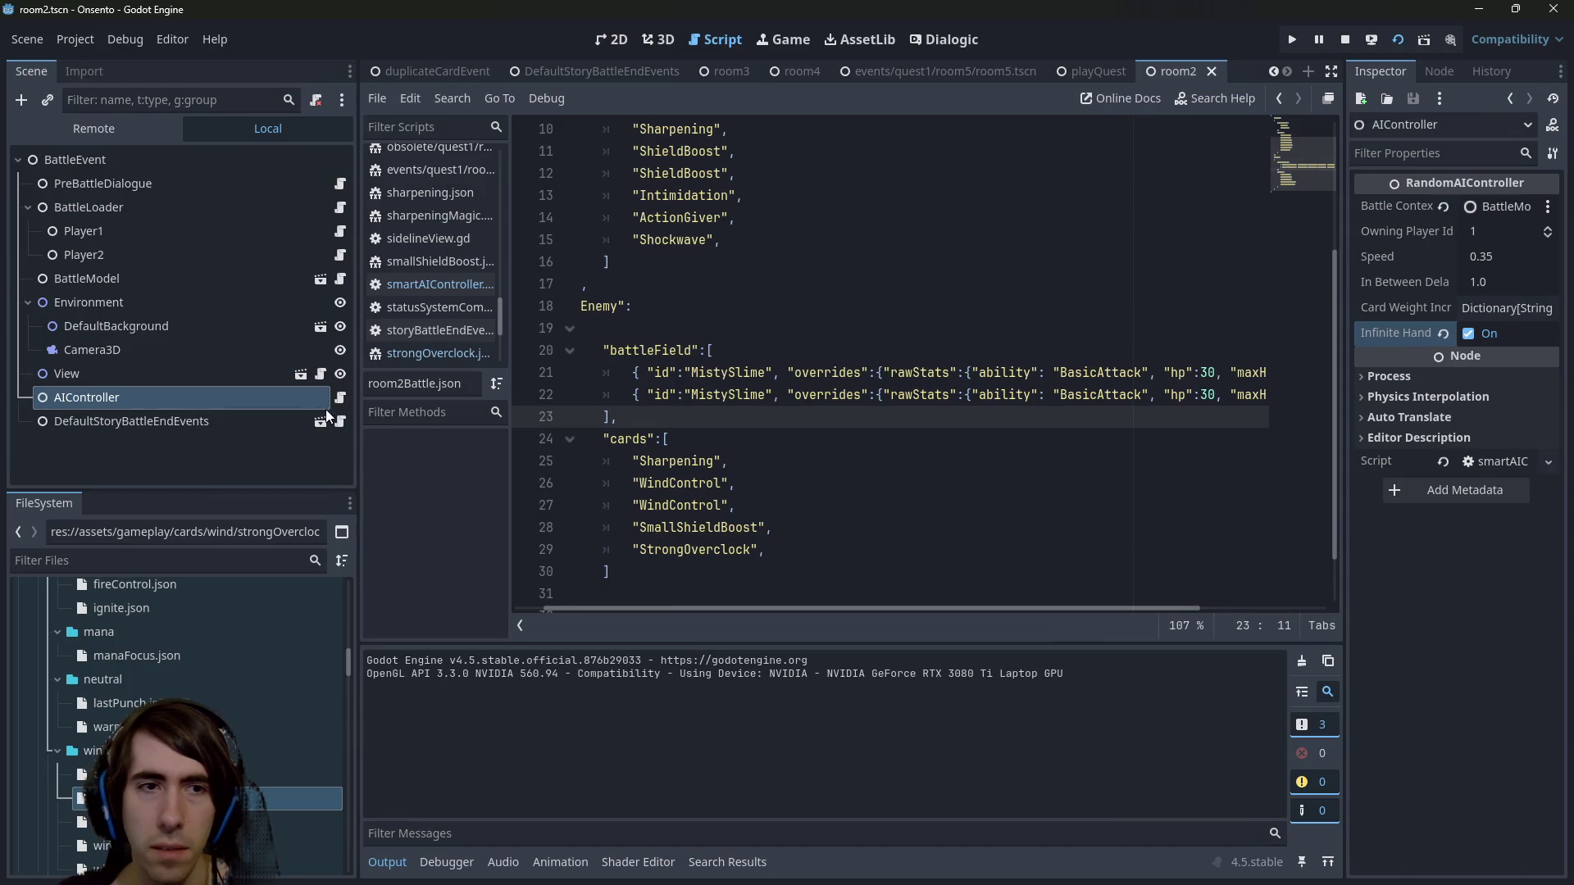
Open smartAIController.gd to check the StrongOverclock card weight.
click(339, 398)
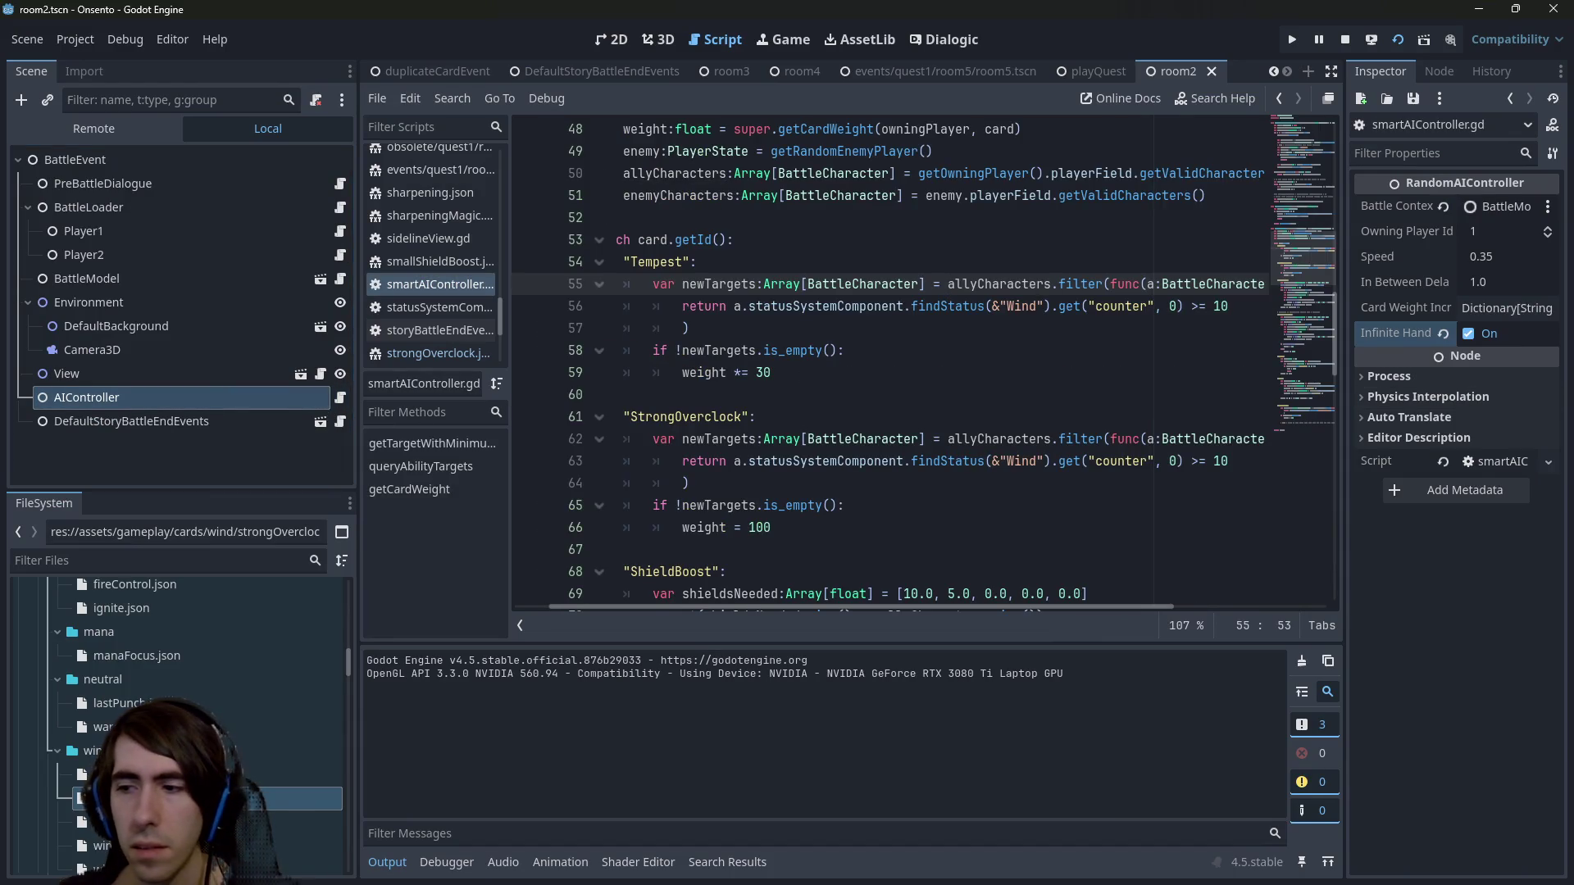
key(alt+Tab)
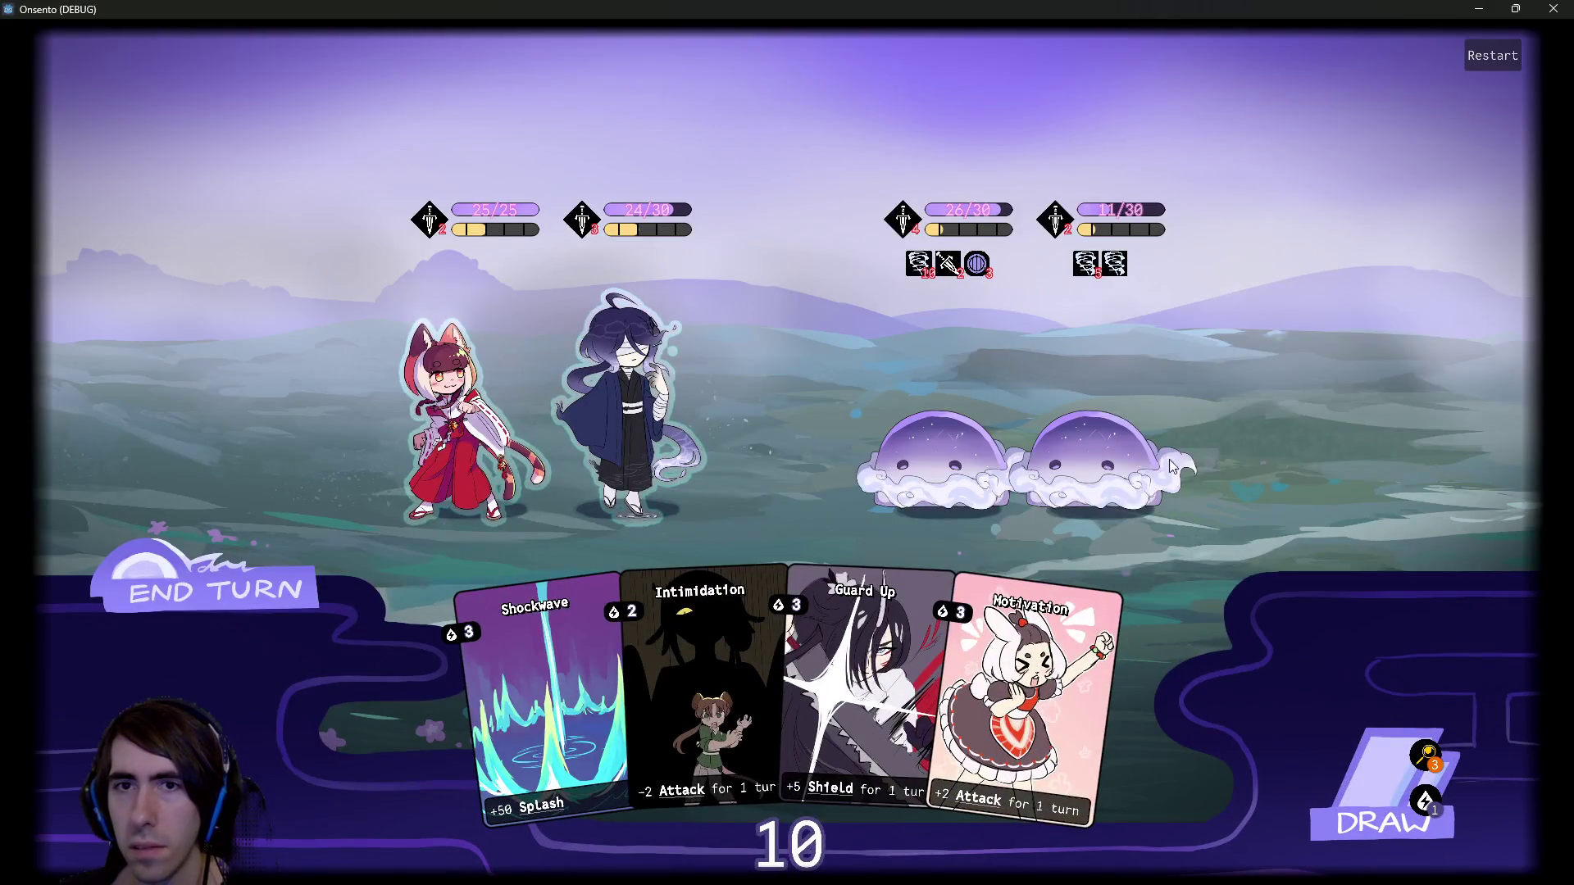
click(1485, 8)
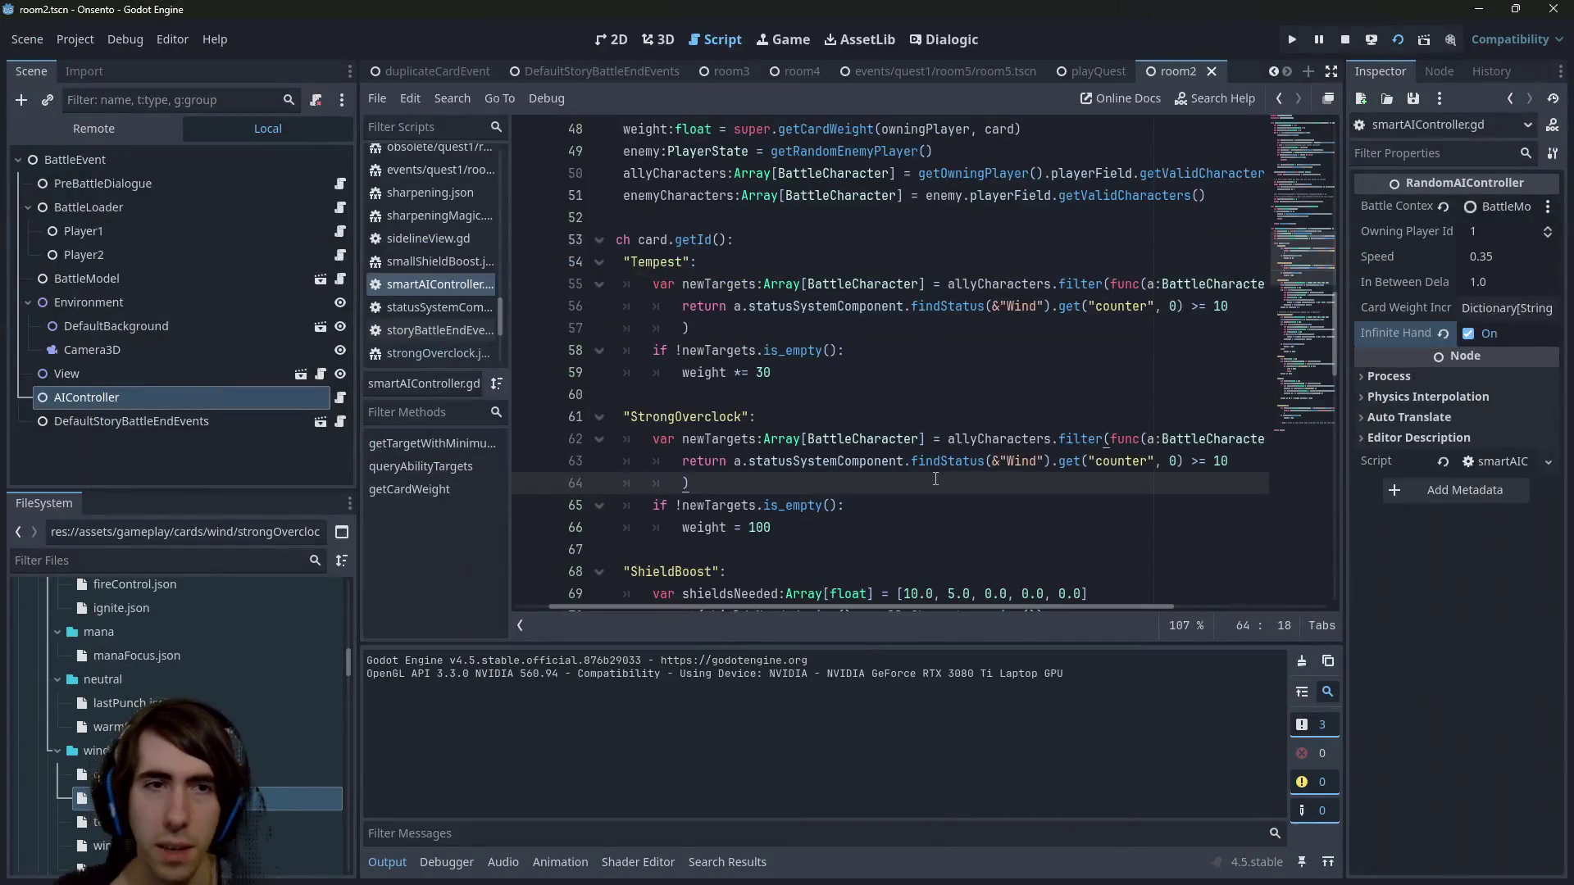
Open room2Battle.json via Quick Open with the search 'room2'.
key(shift+alt+o)
text(room2)
key(Down)
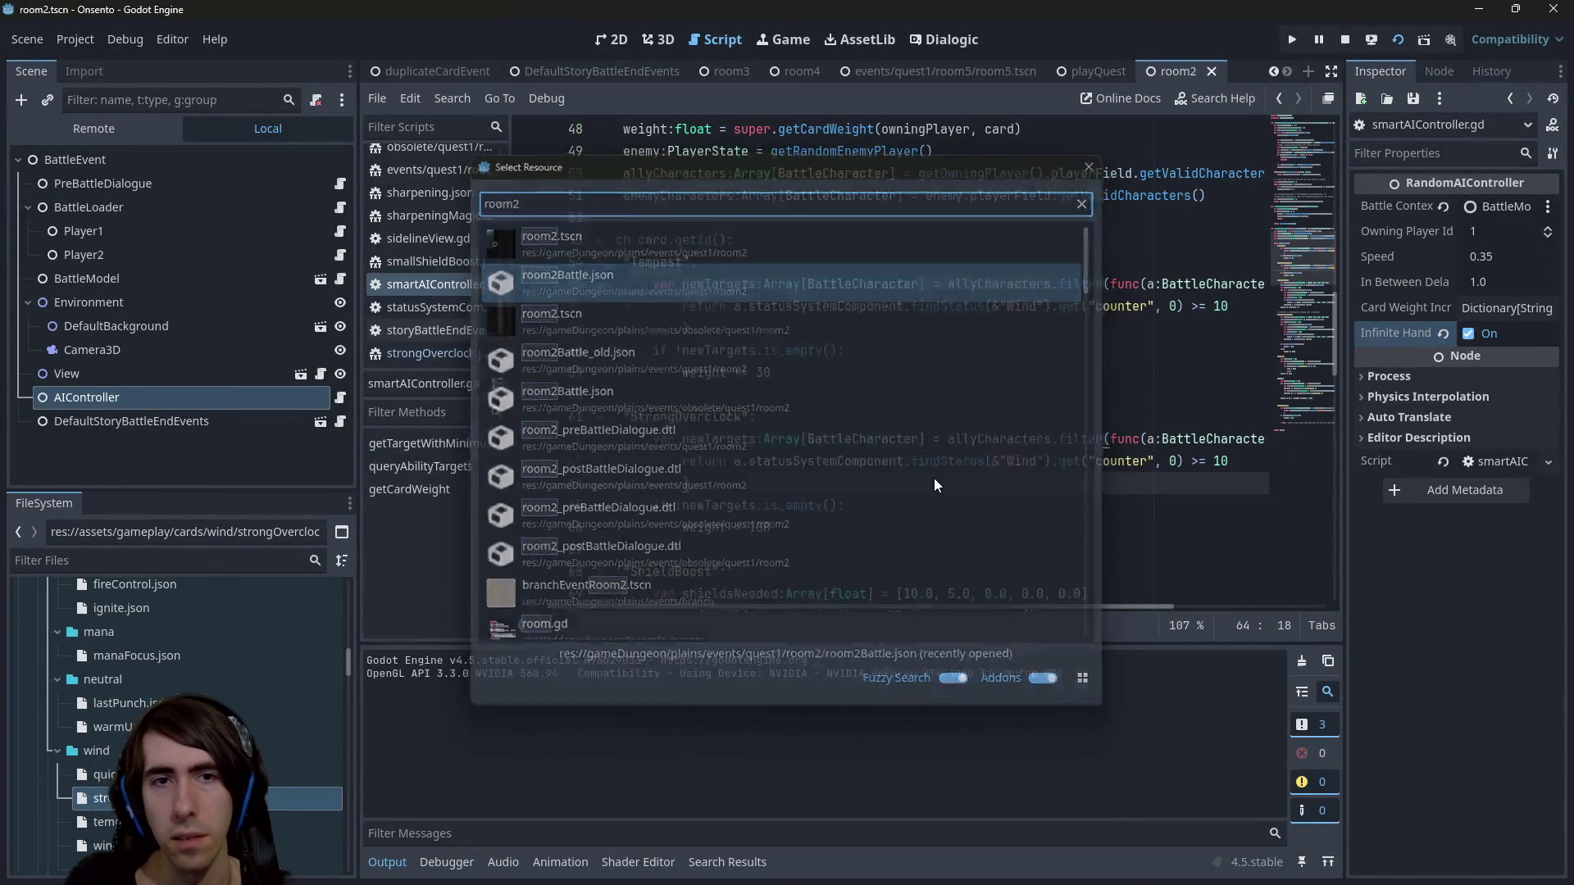
key(Return)
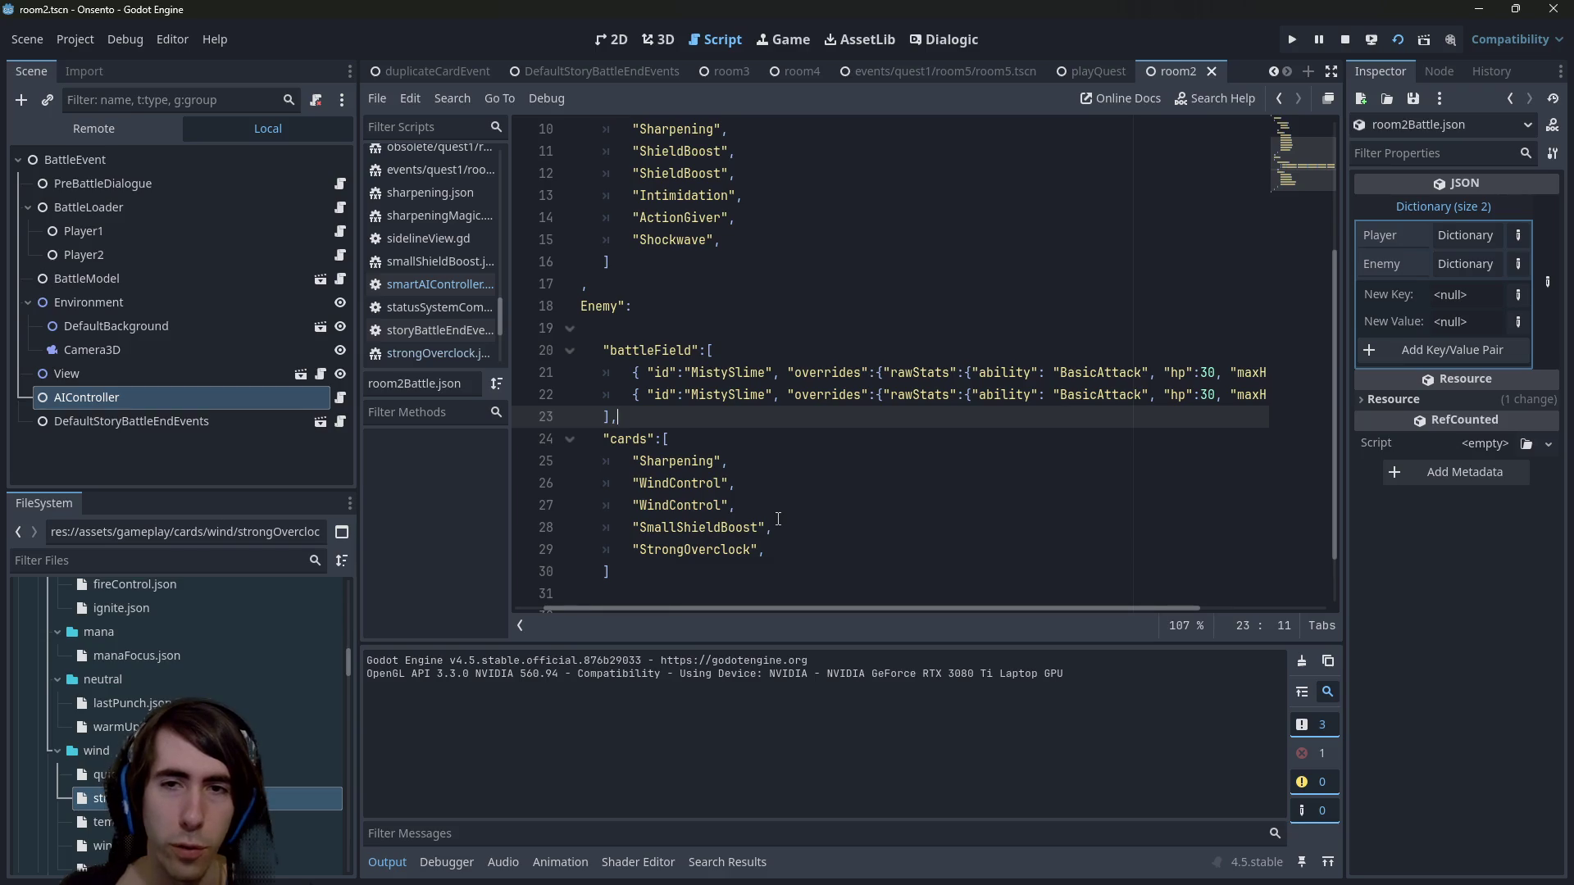
Undo to restore room2Battle.json's indentation, then play Guard Up on the ally in the game.
key(alt+Tab)
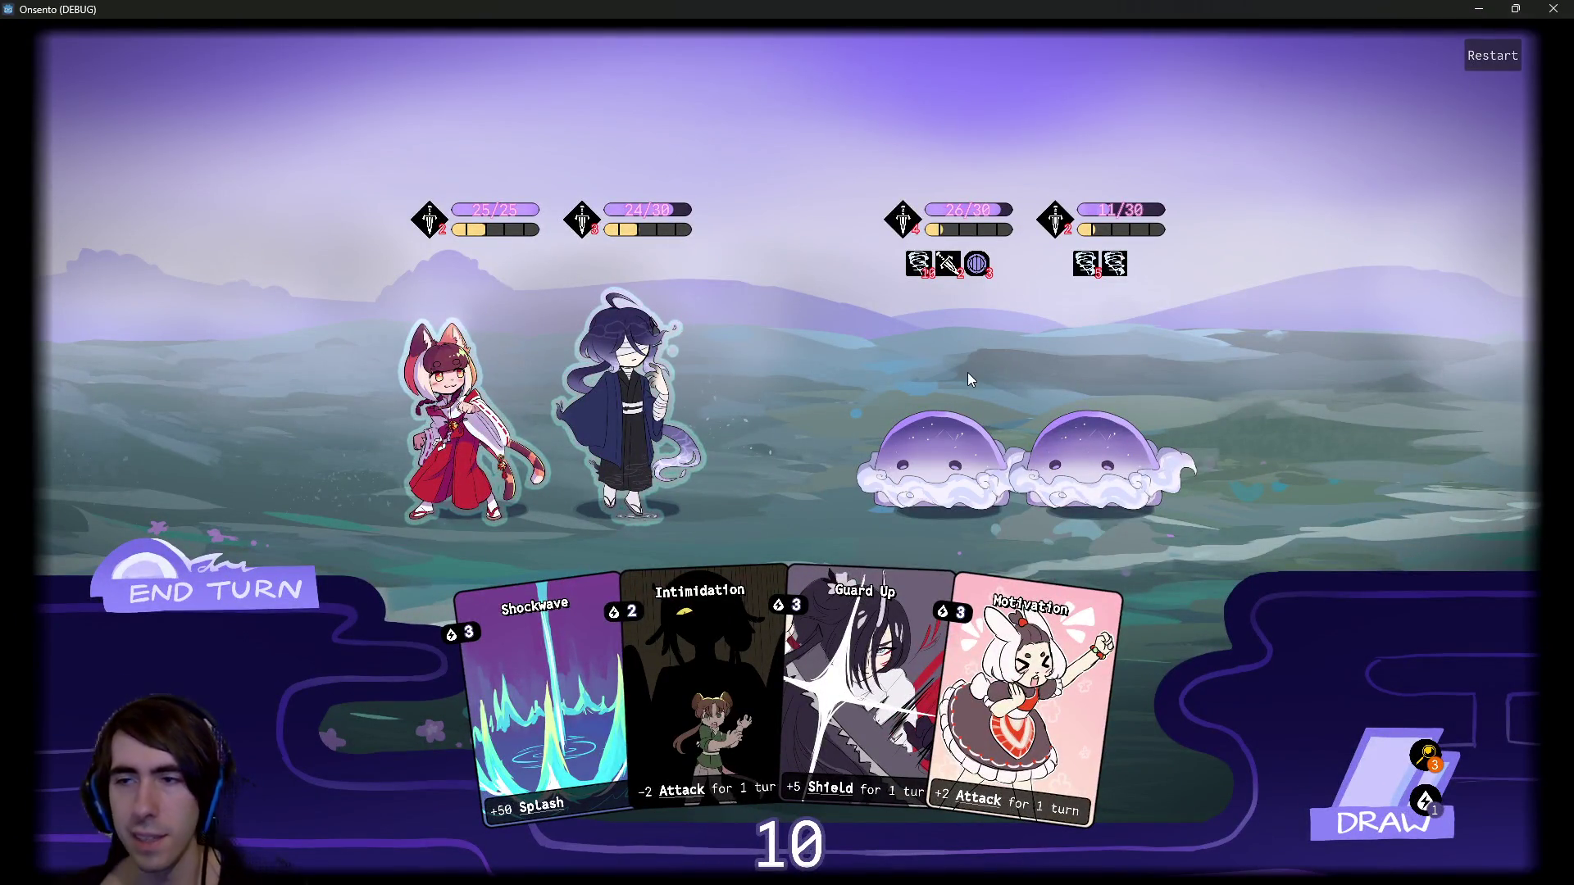
click(1479, 8)
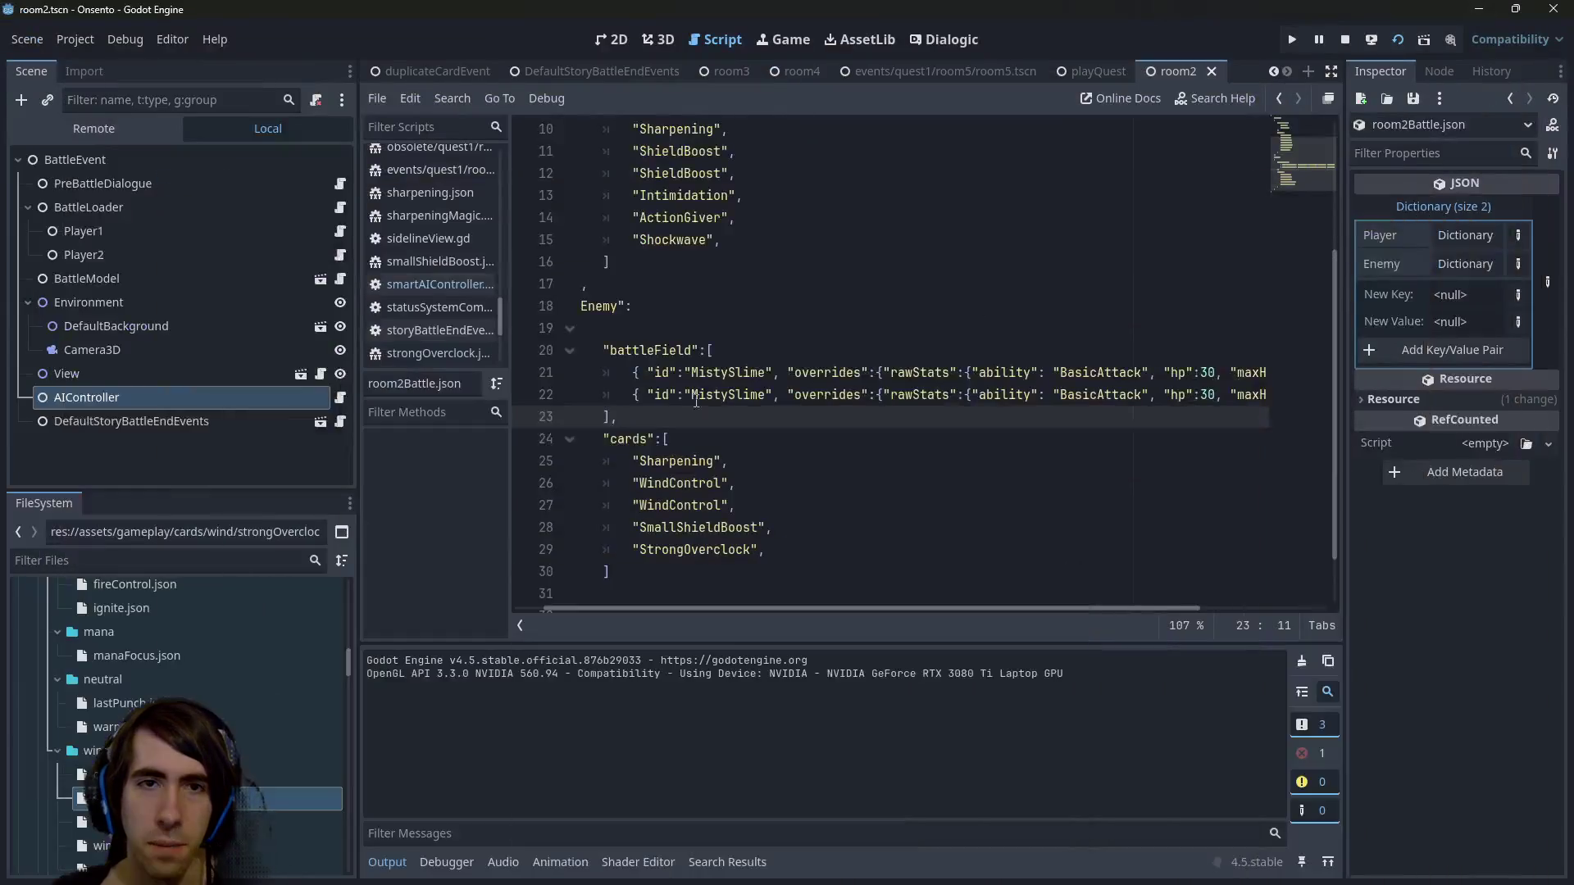
key(ctrl+z)
key(ctrl+z)
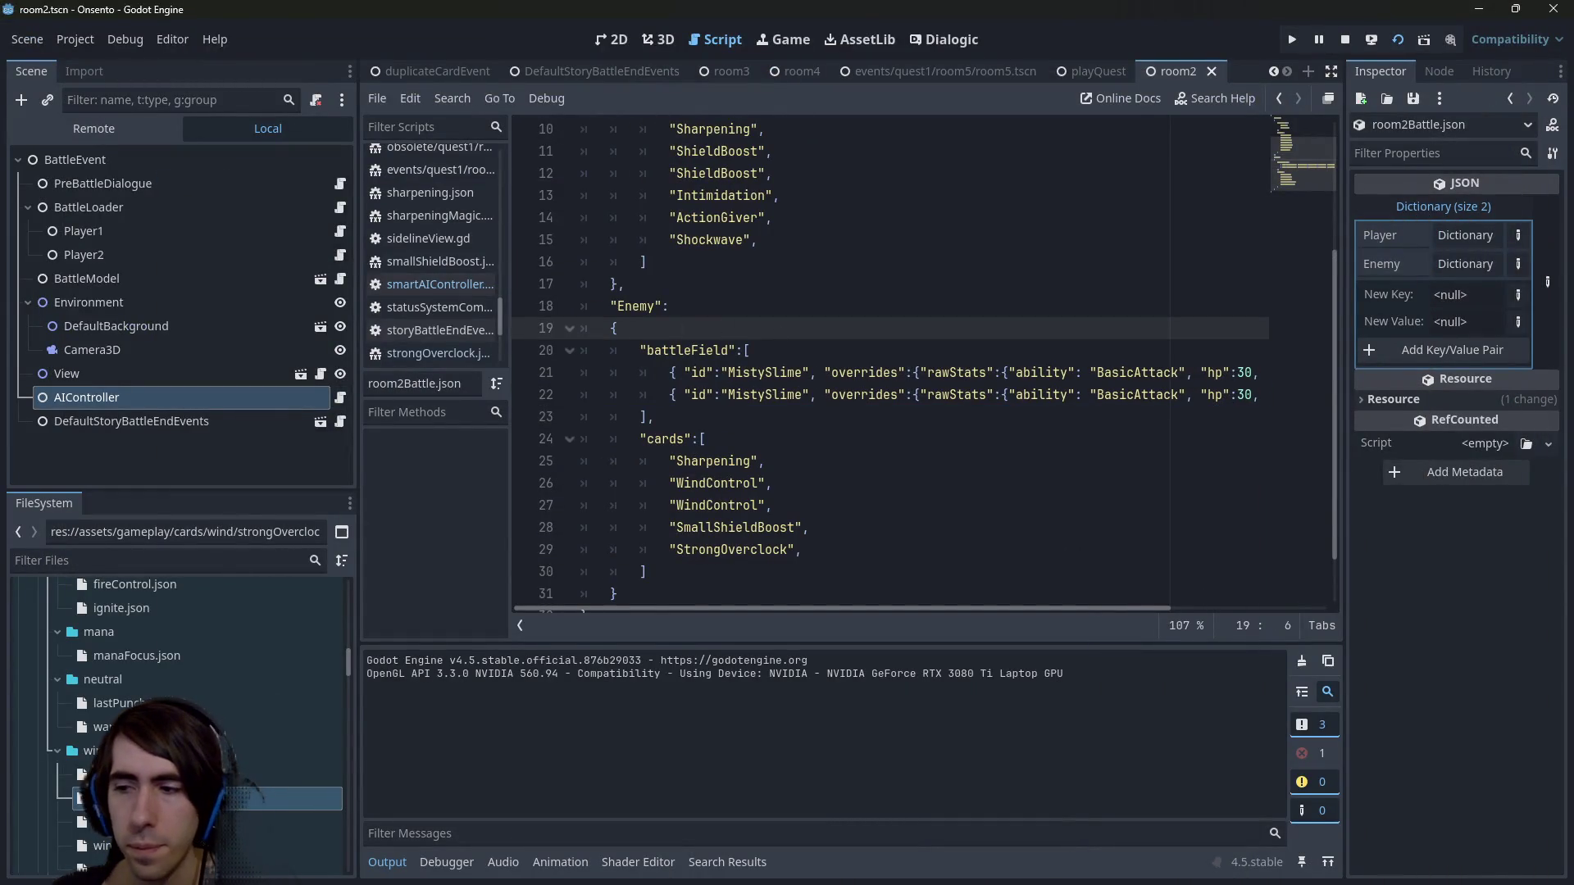
key(alt+Tab)
click(973, 572)
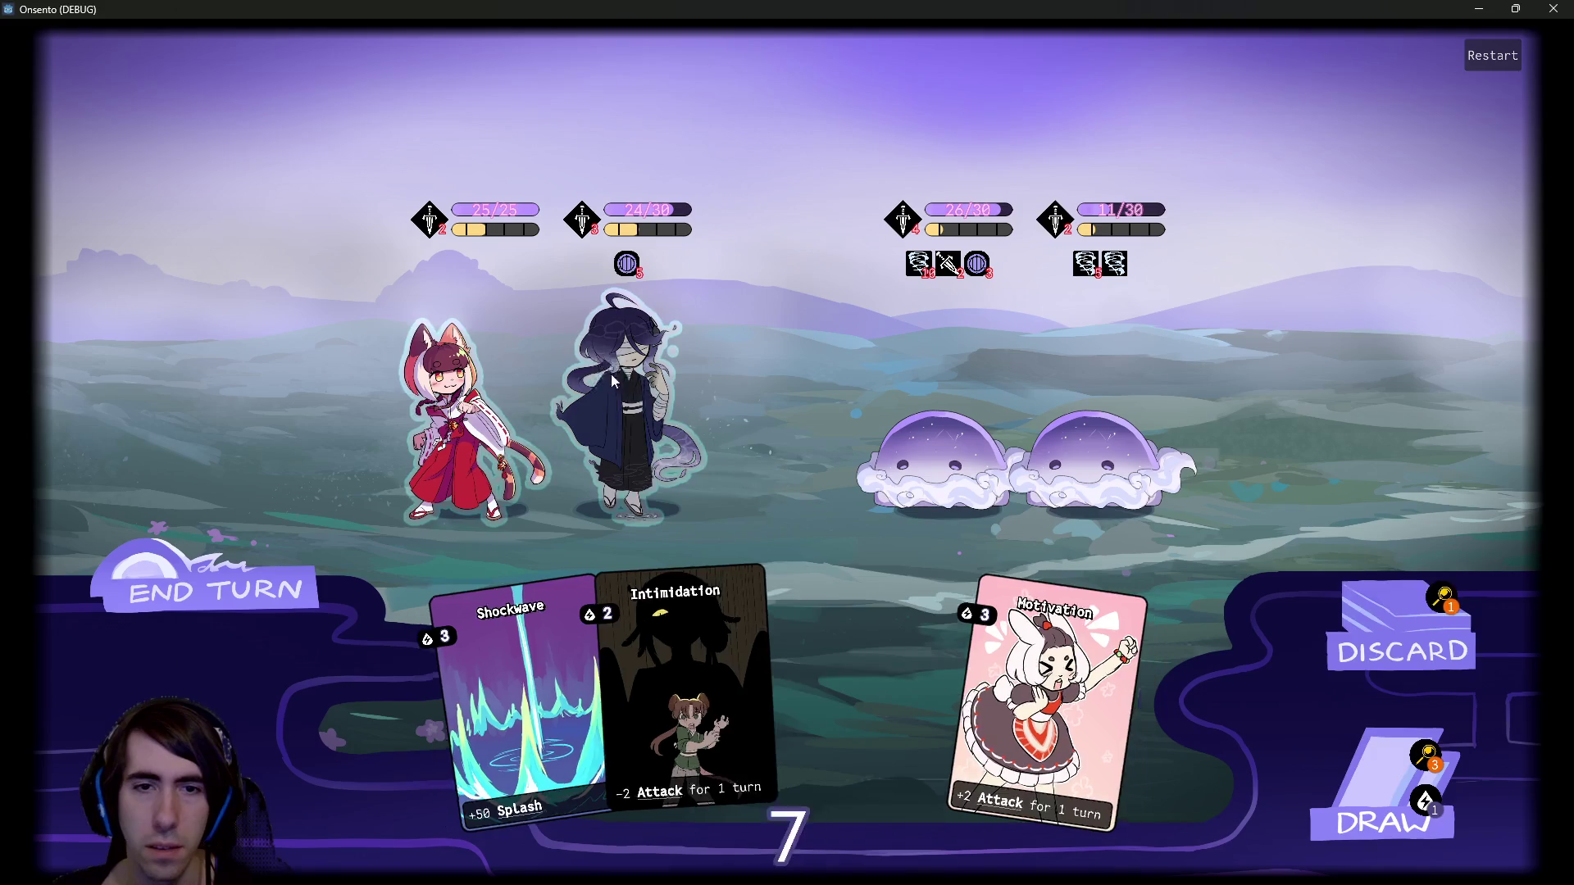
Draw four cards across two turns, ending each turn past the warning.
click(1339, 812)
click(1361, 800)
click(1361, 800)
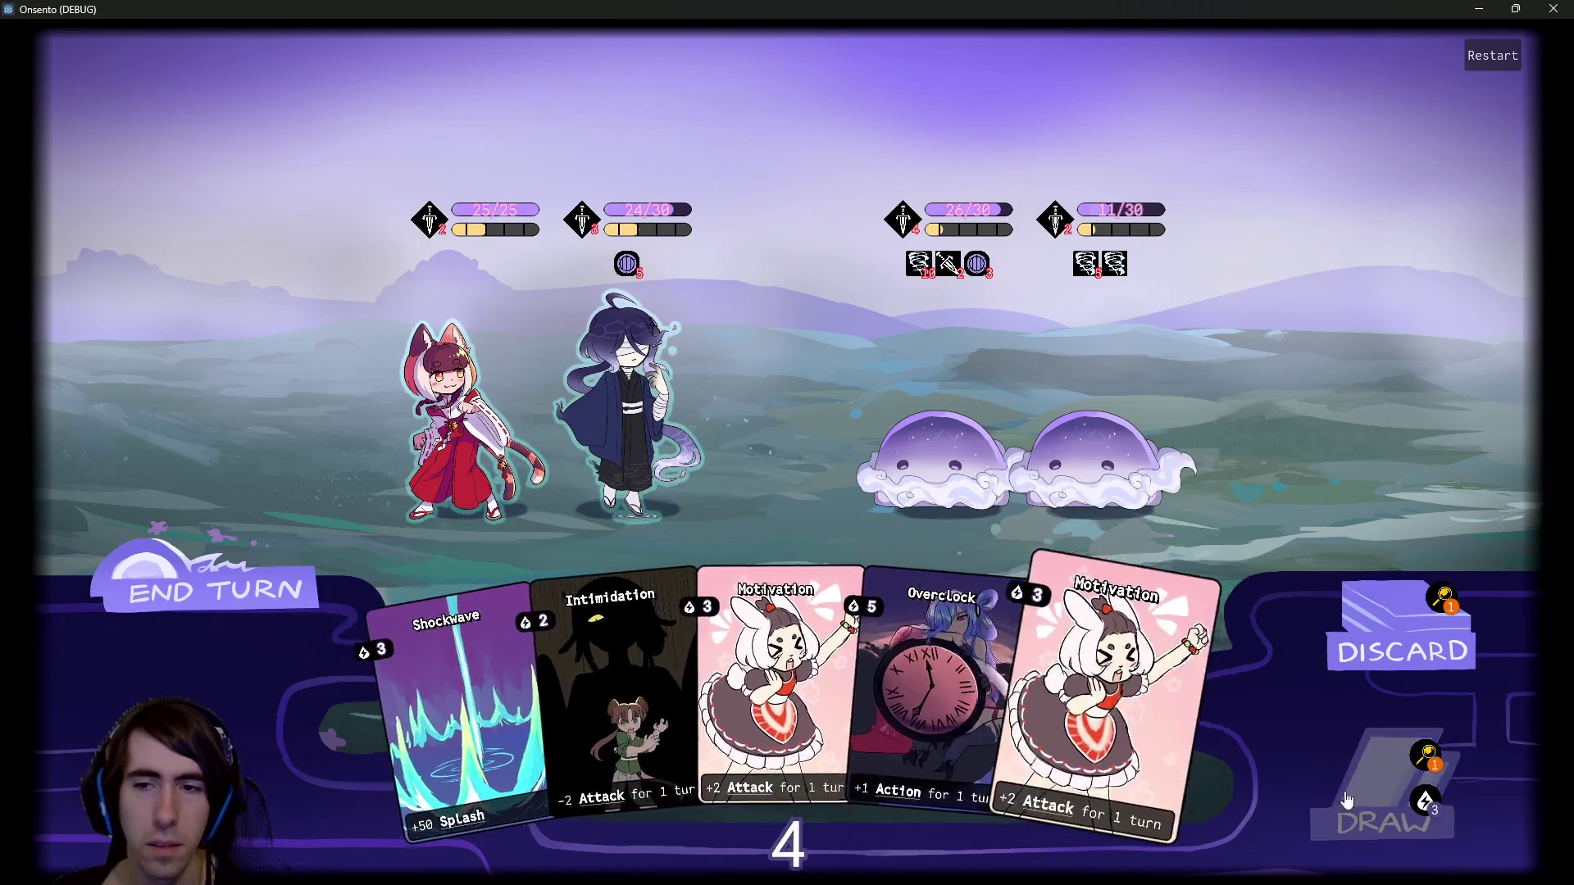
click(259, 579)
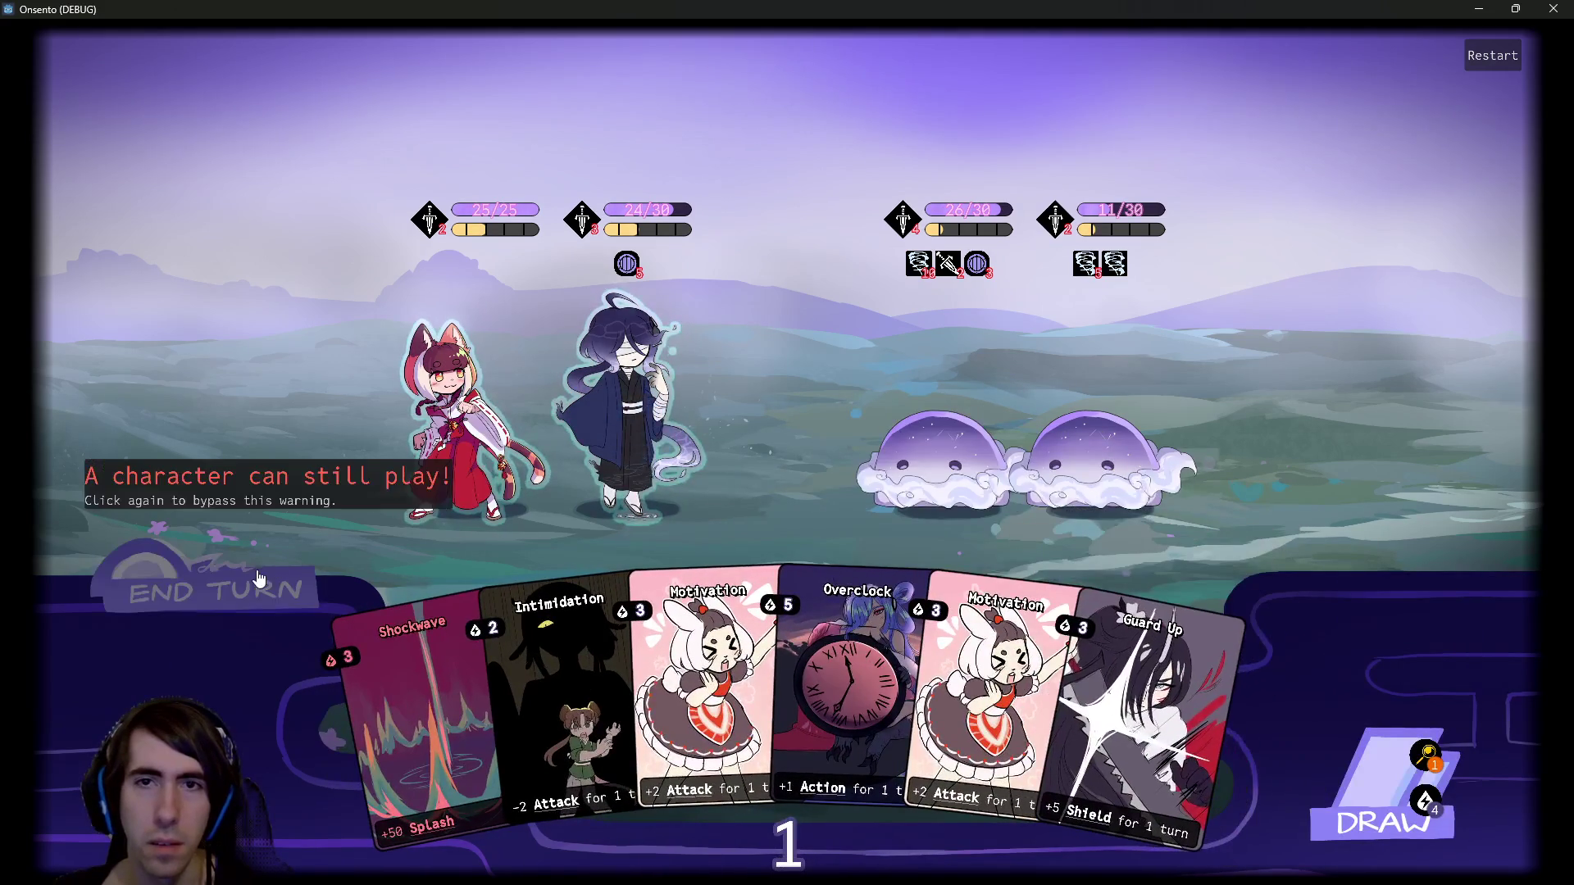
click(259, 578)
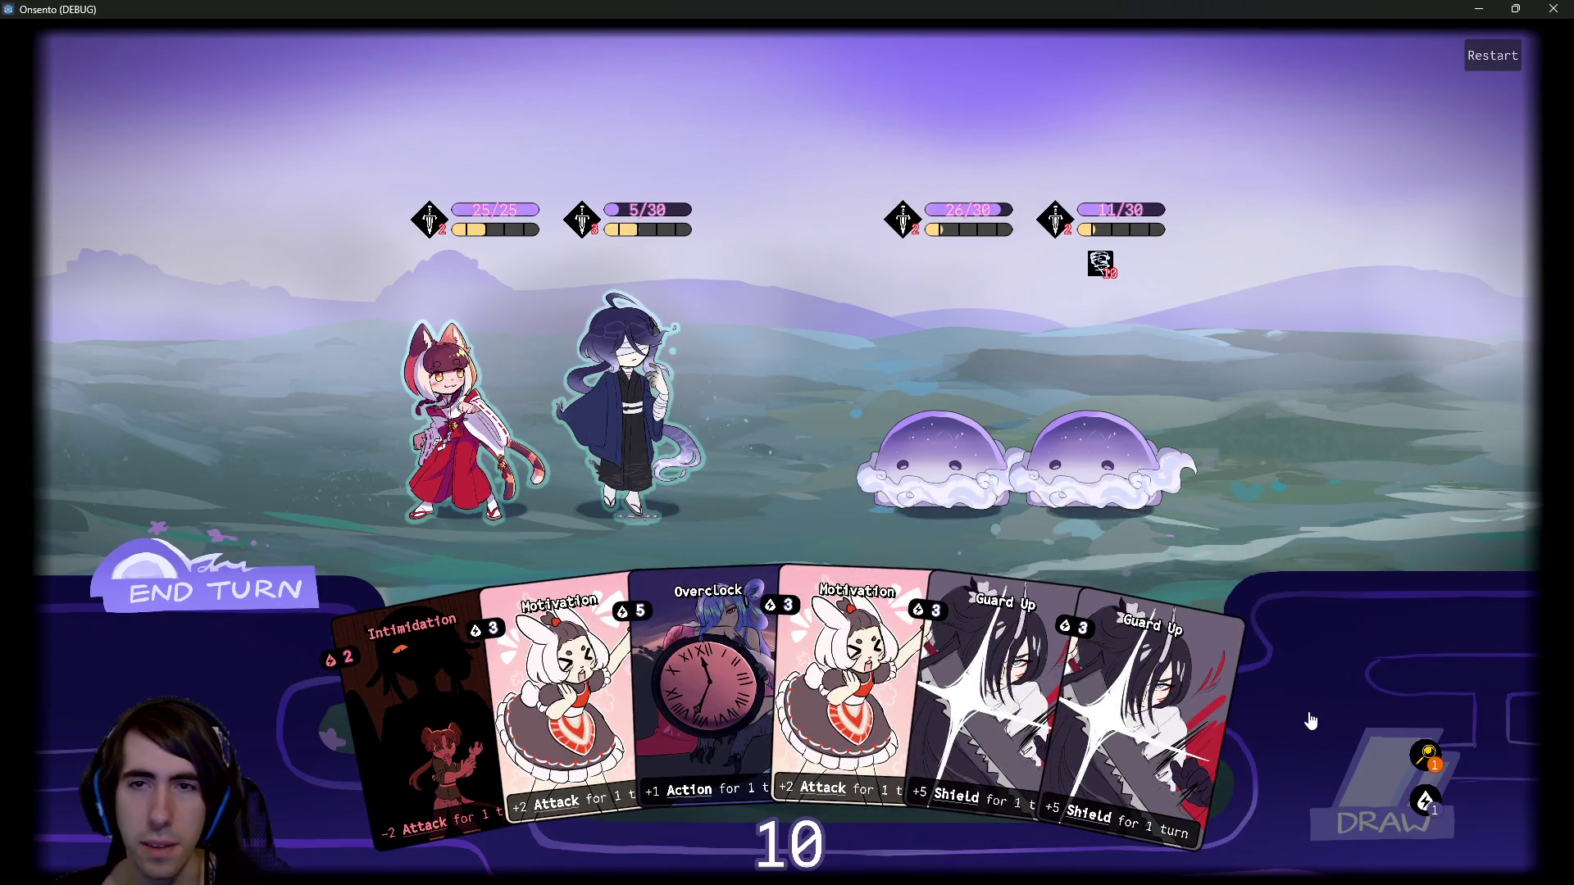
click(1349, 738)
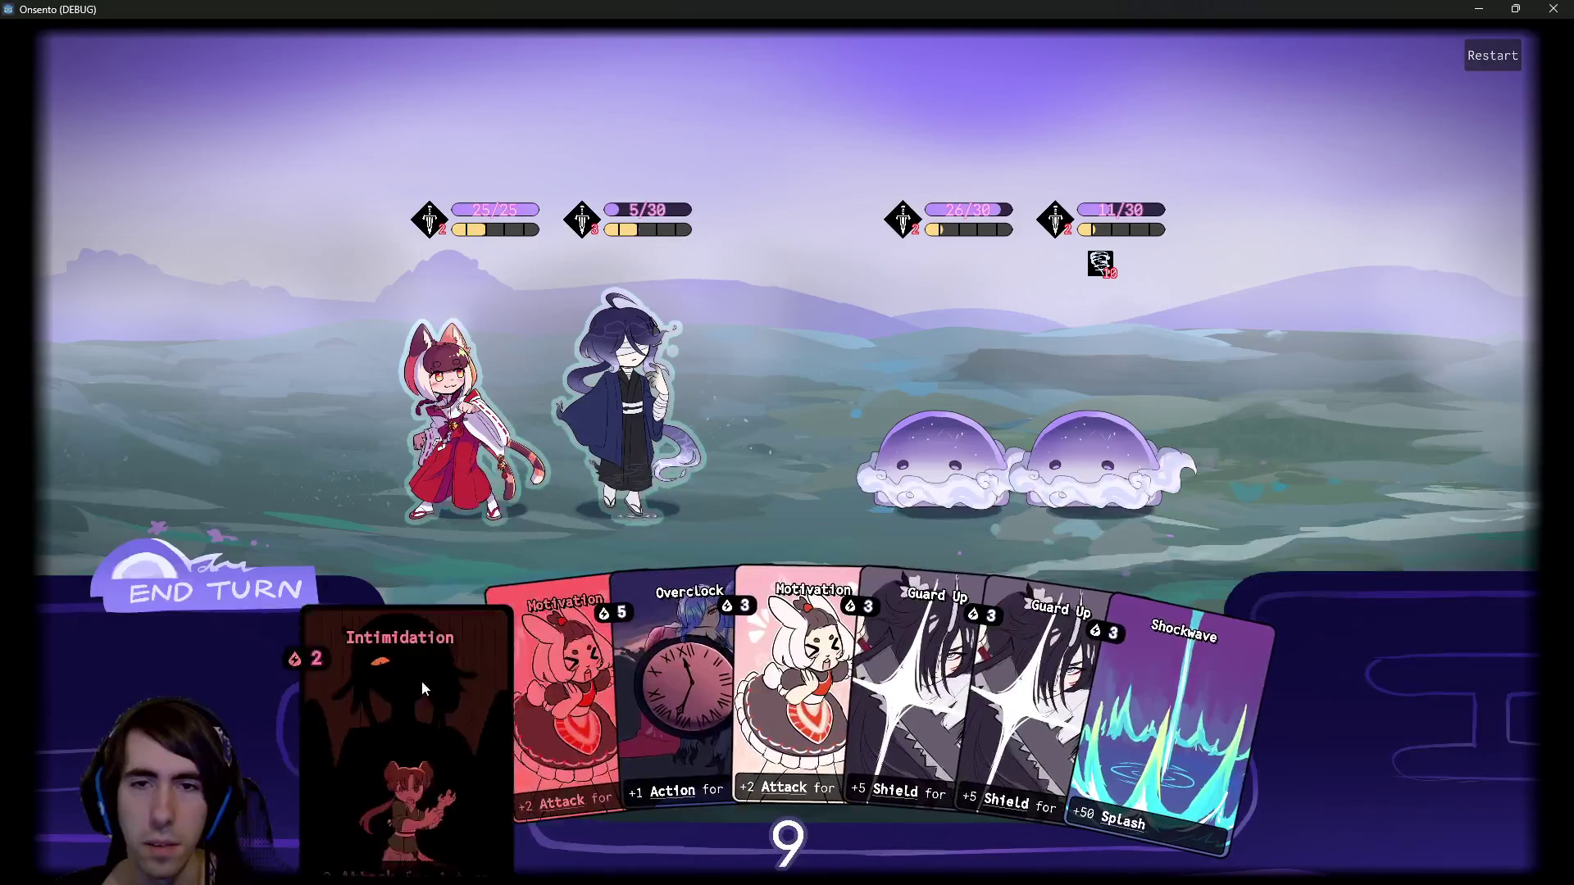
click(179, 605)
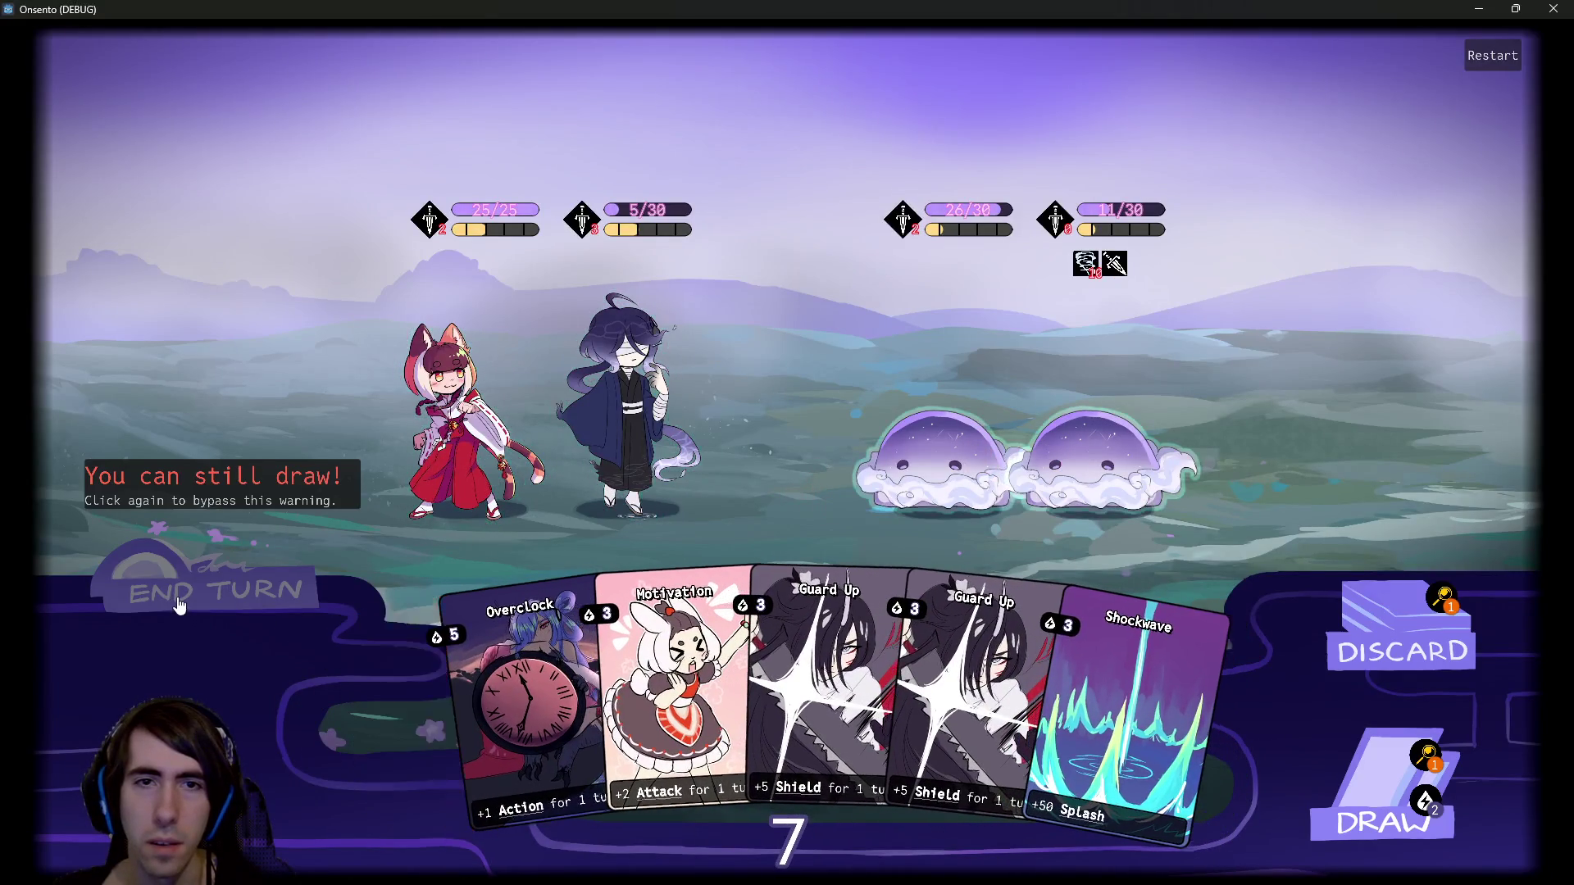
click(179, 605)
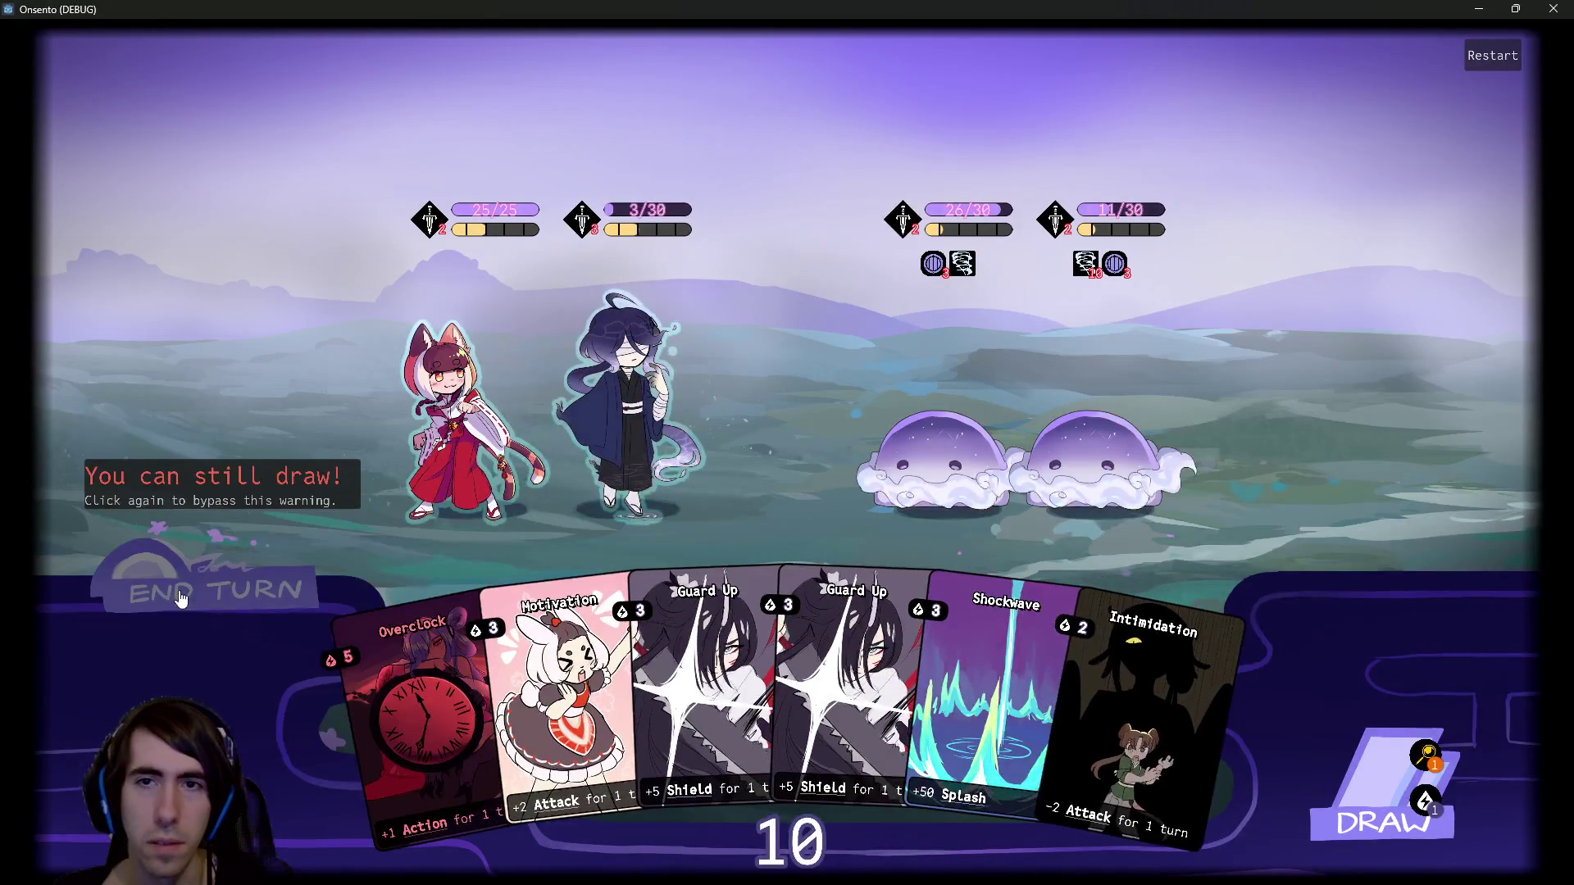
Play Intimidation on the right slime and Guard Up on the cloaked ally, end turn, close the game.
drag(1152, 672, 1098, 459)
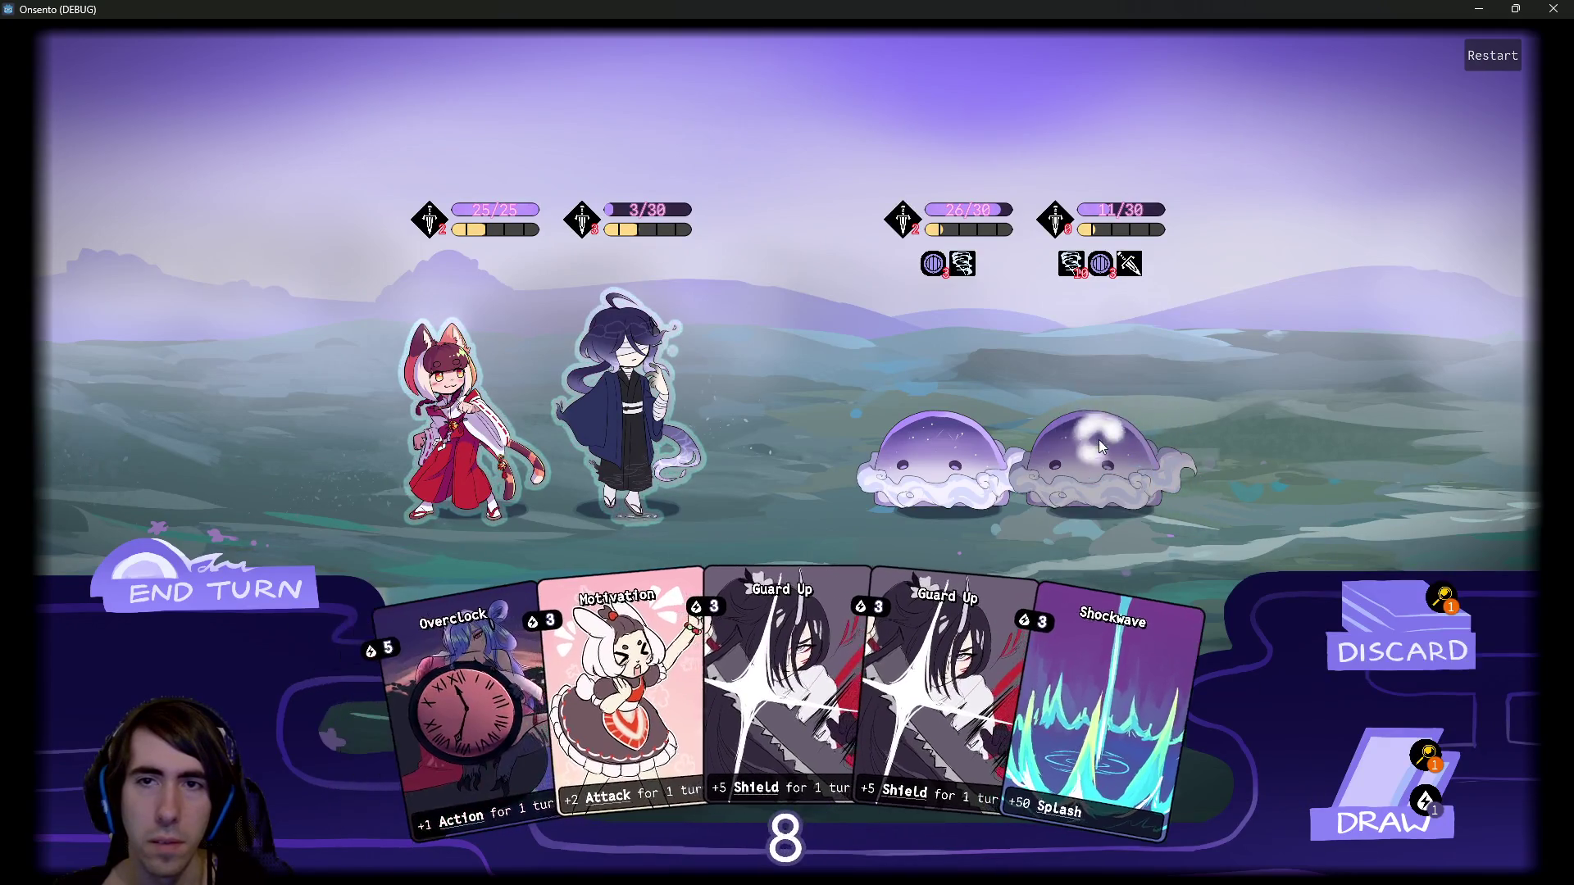
drag(951, 697, 631, 418)
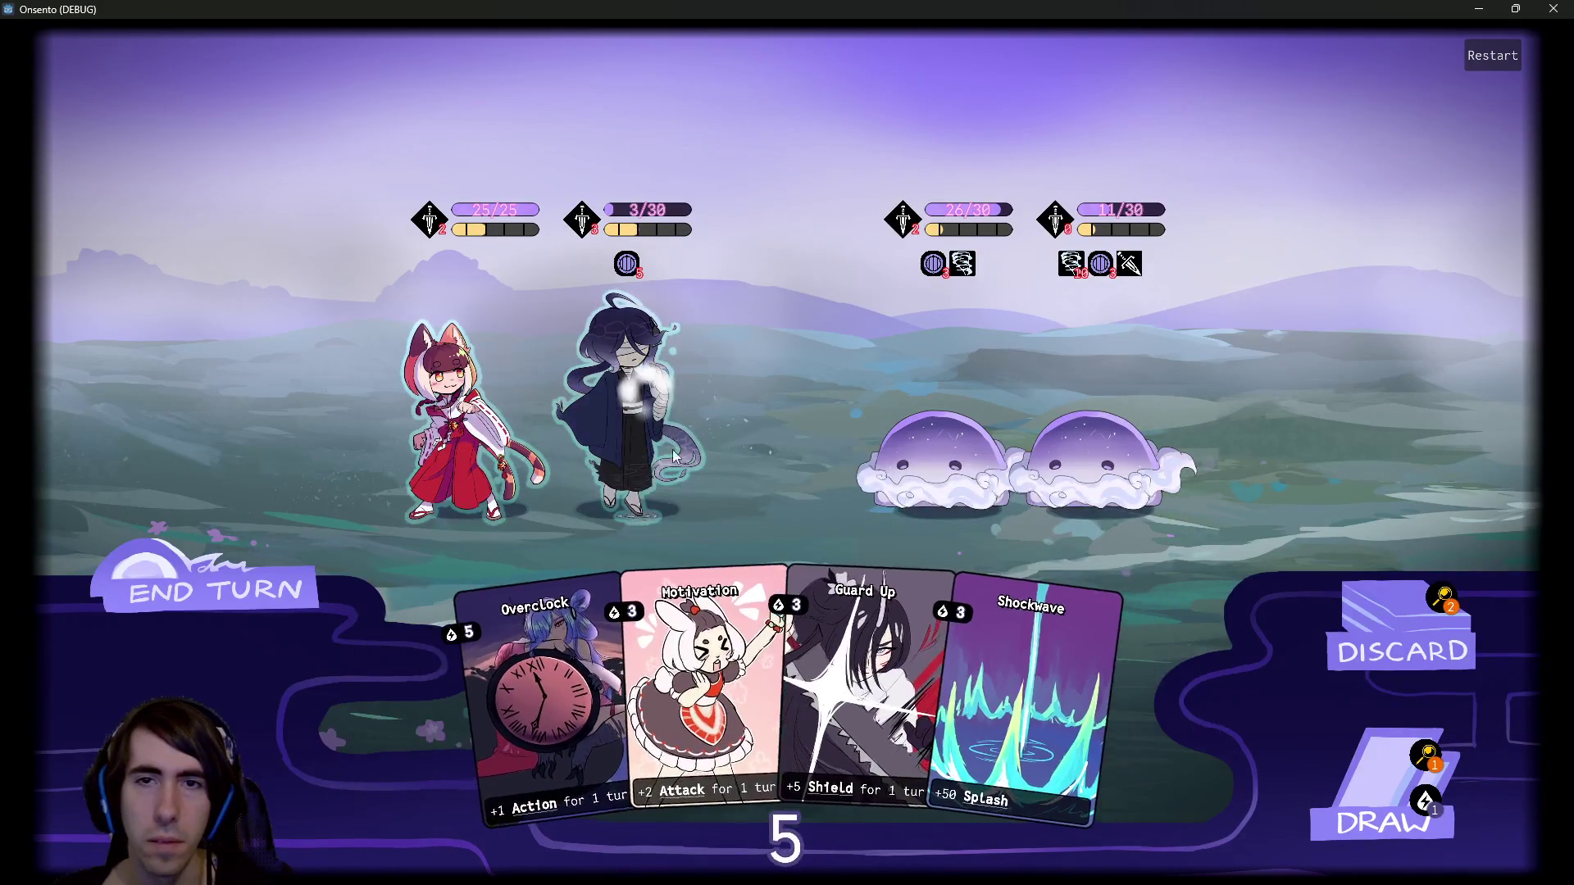
click(191, 599)
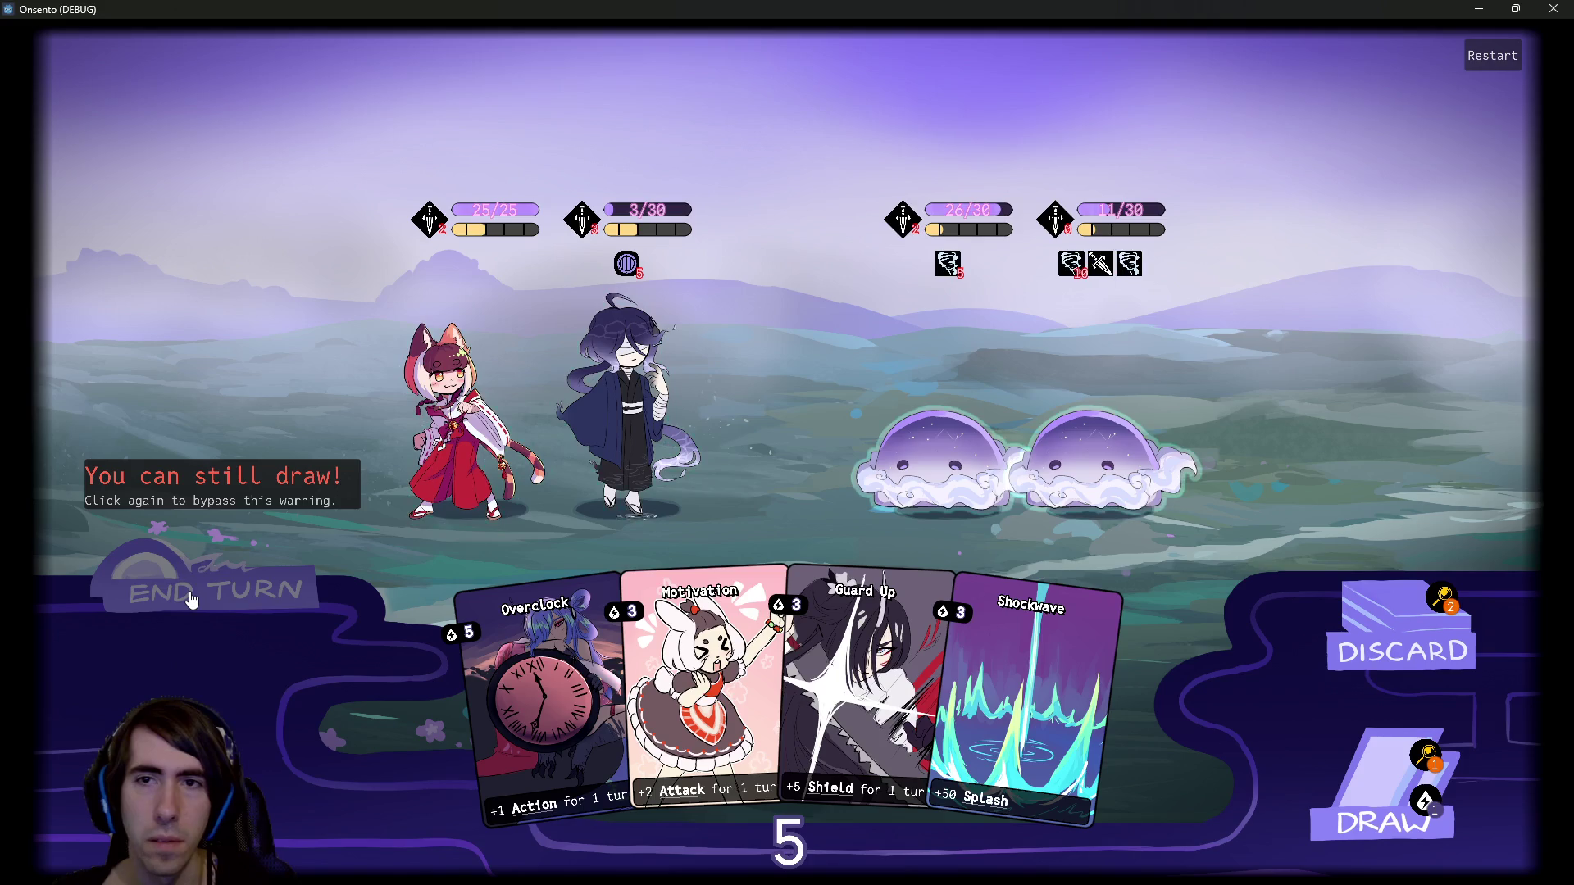
click(190, 599)
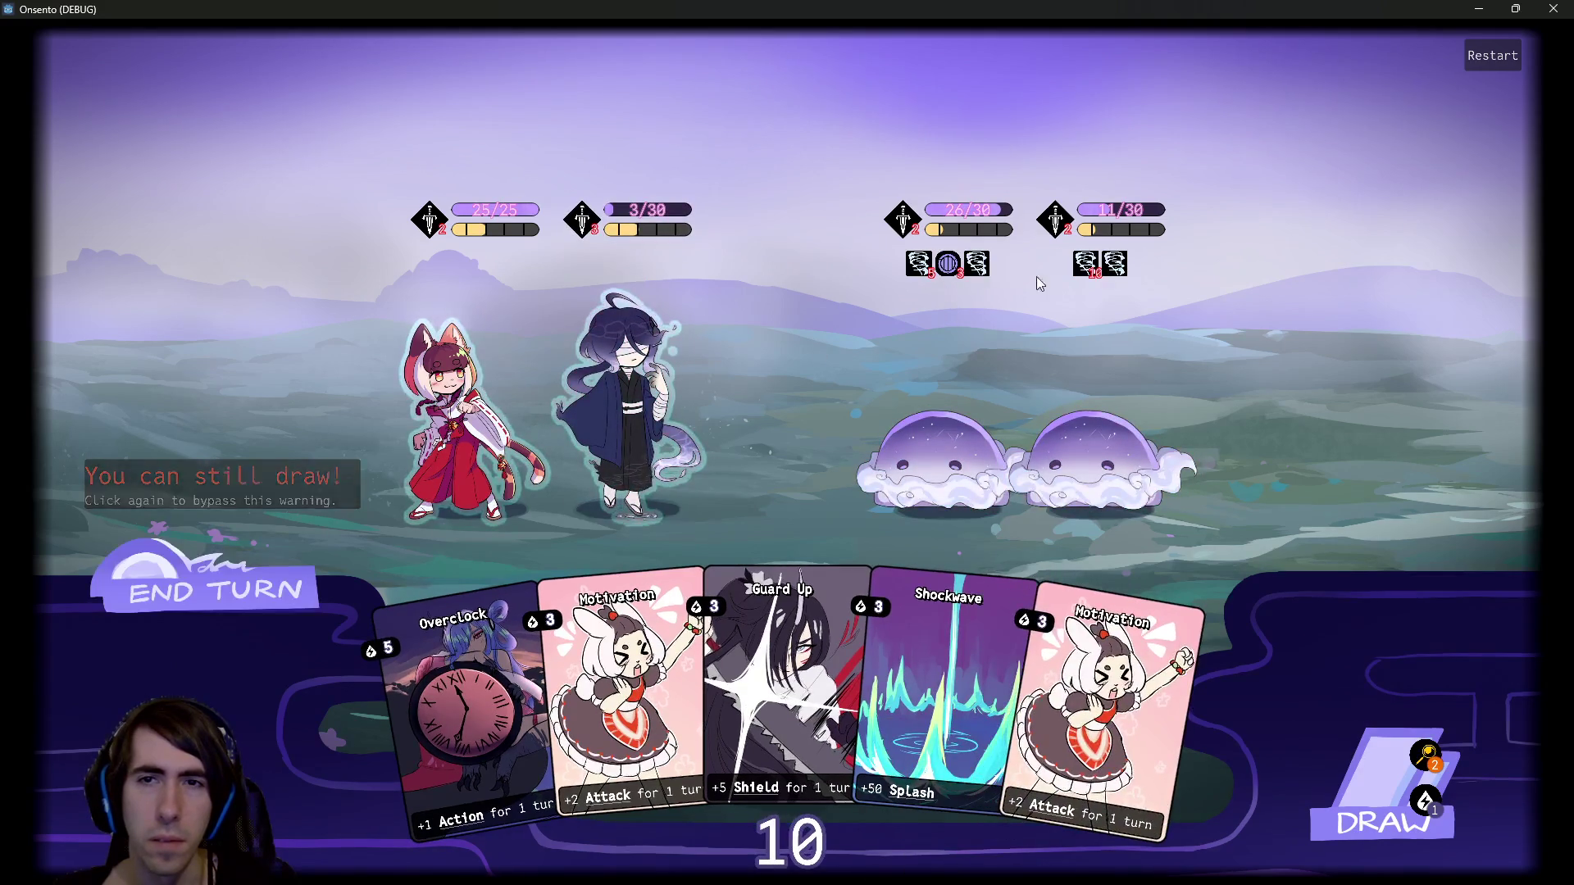
mouse_move(1108, 269)
click(1553, 9)
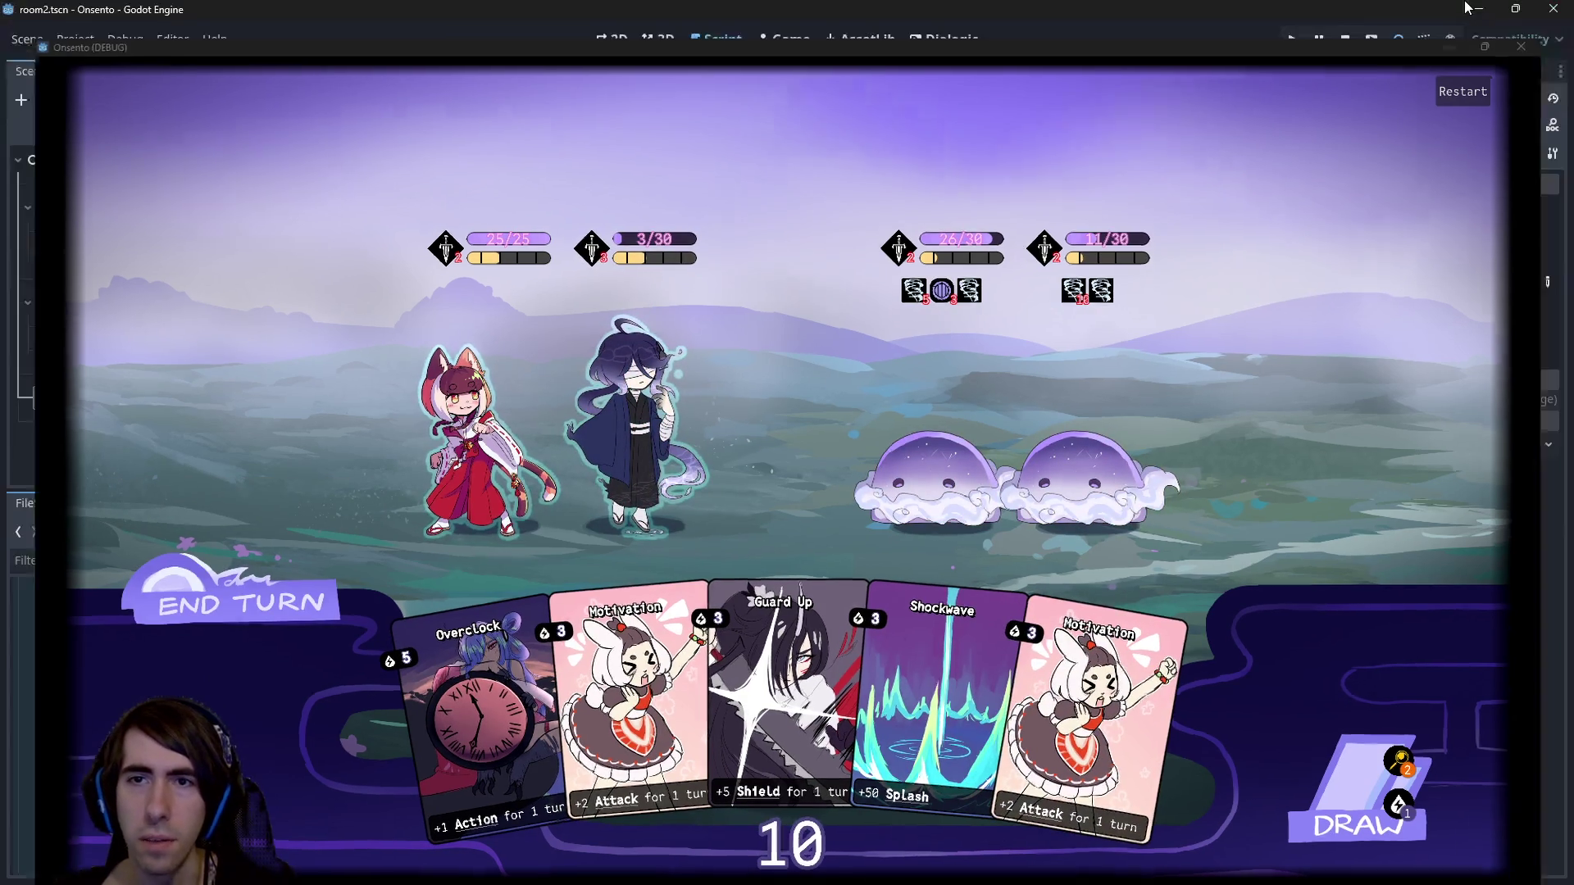
click(741, 418)
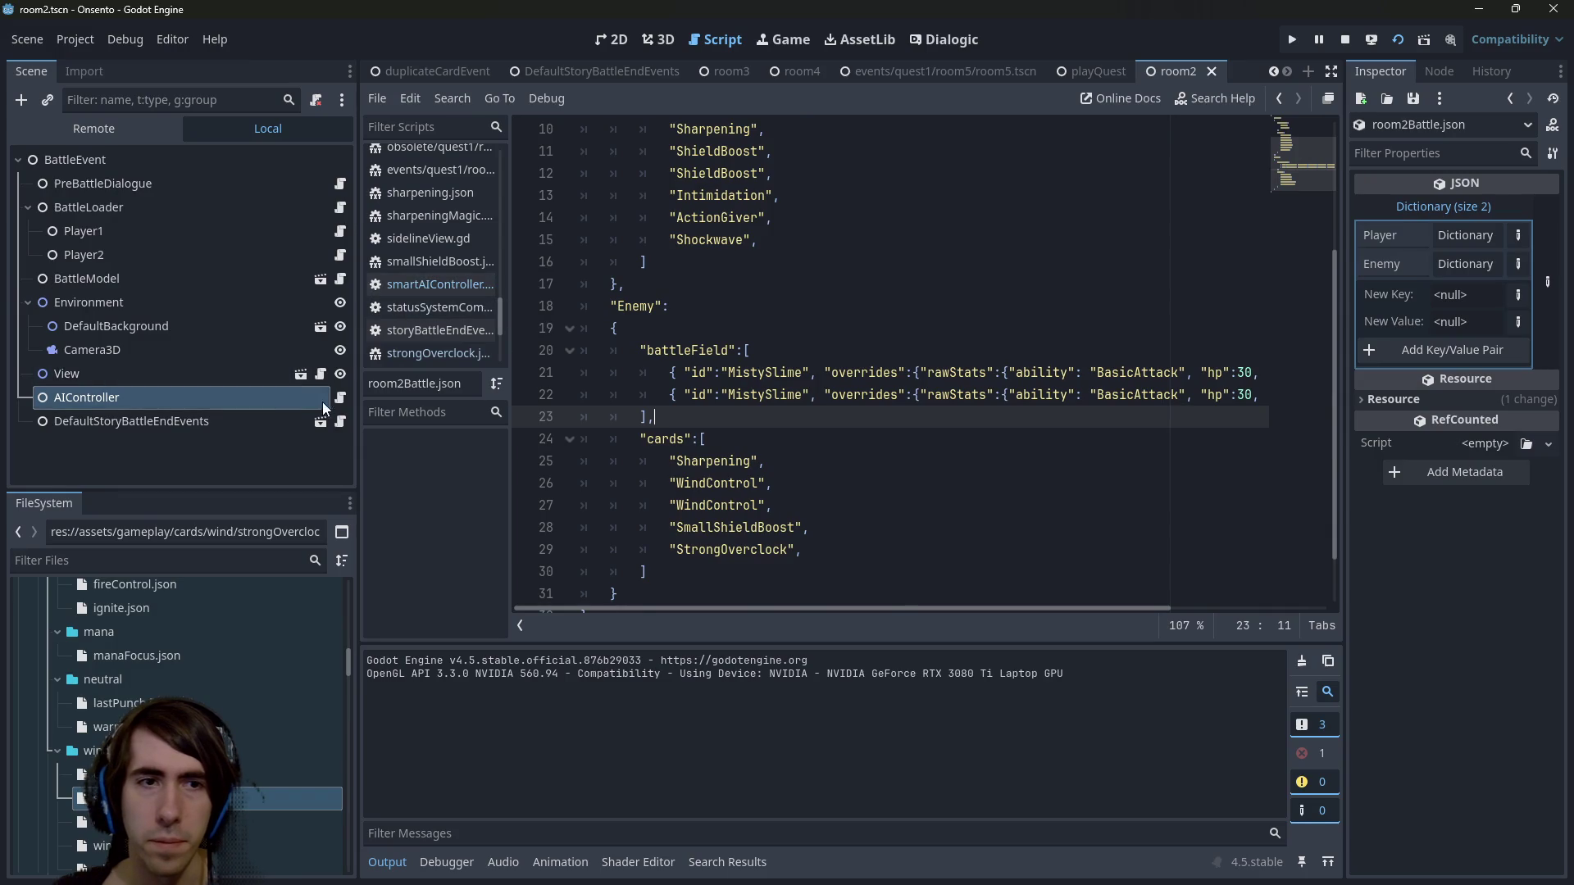
Open smartAIController.gd and set a breakpoint on line 62, the StrongOverclock weight check.
click(340, 399)
drag(787, 374, 446, 359)
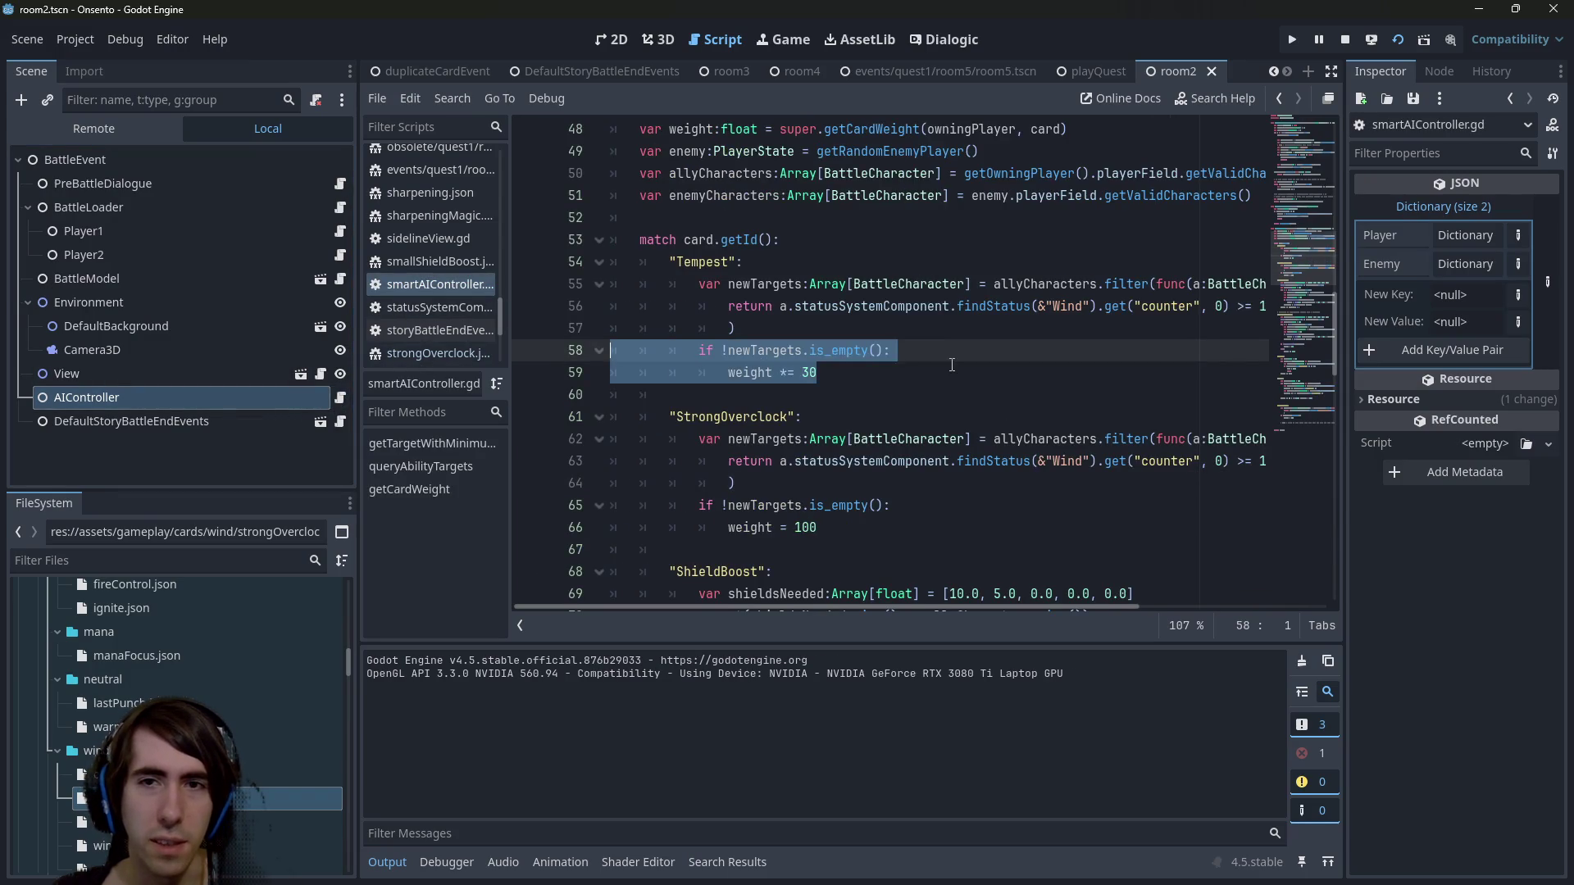
click(952, 365)
mouse_move(887, 608)
mouse_down()
mouse_move(995, 594)
mouse_move(676, 587)
mouse_up()
scroll(738, 533, up, 2)
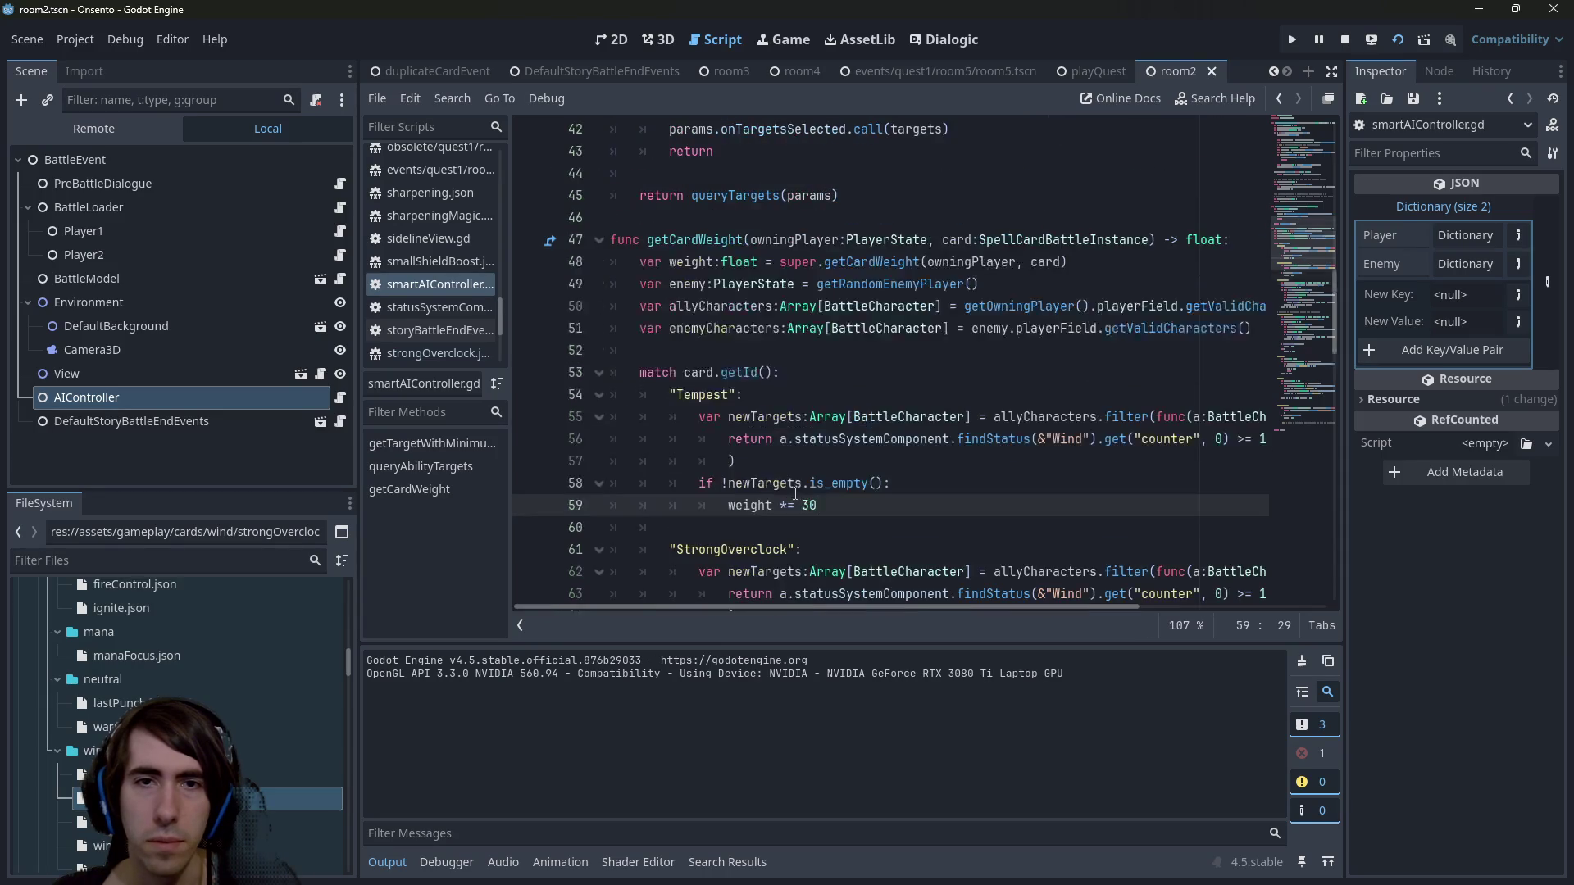
scroll(779, 497, down, 1)
scroll(878, 461, down, 1)
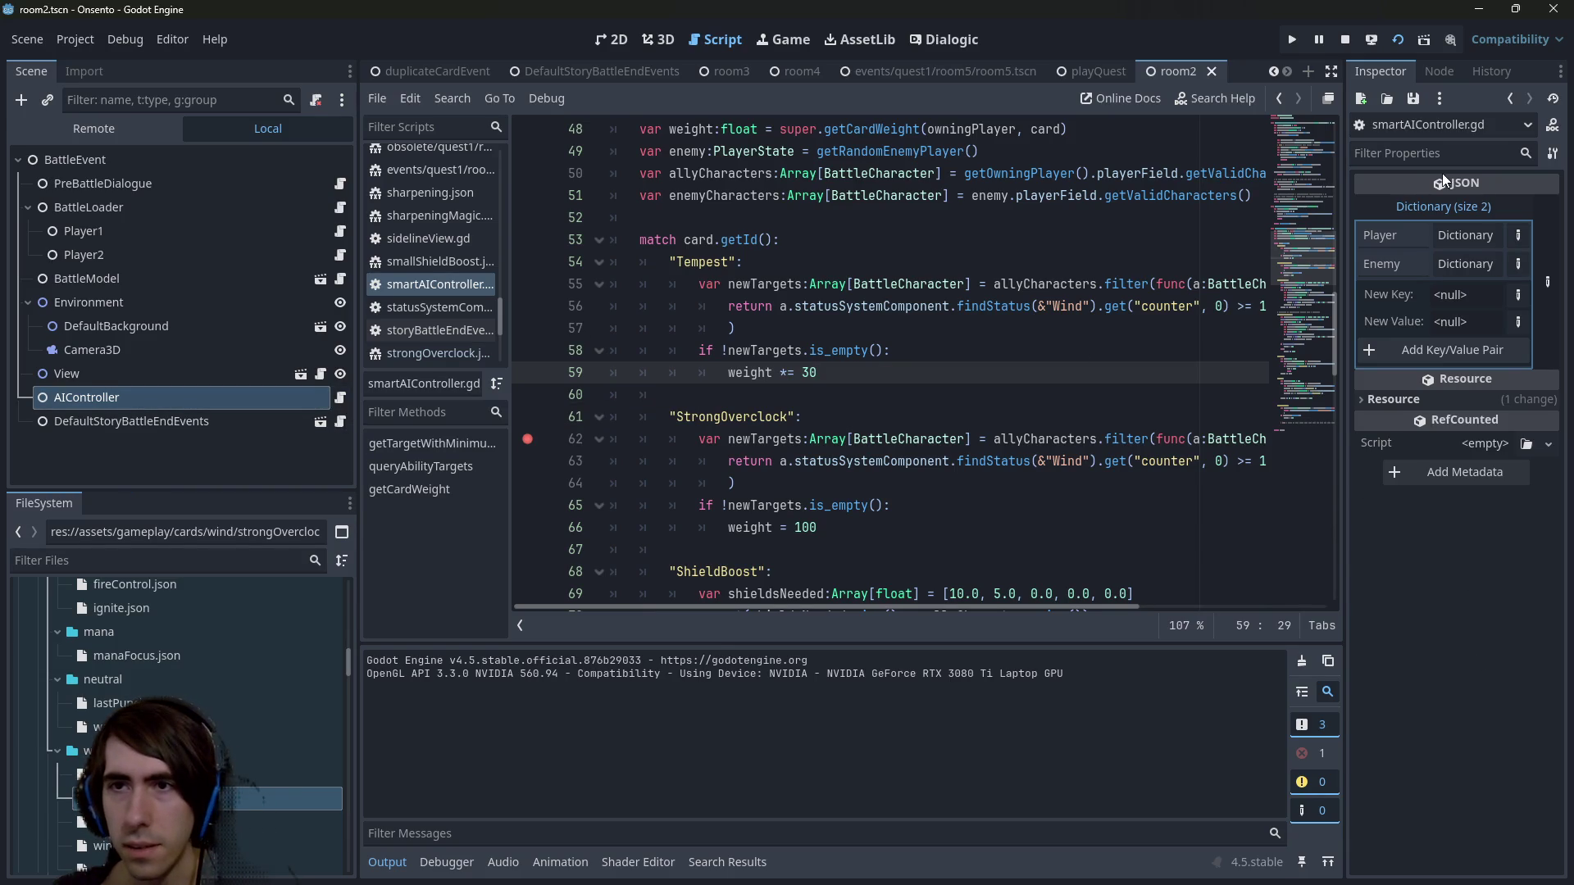
Review the AIController node's card weight dictionary and its 1.0 delay value in the Inspector.
click(1472, 205)
click(123, 374)
click(169, 398)
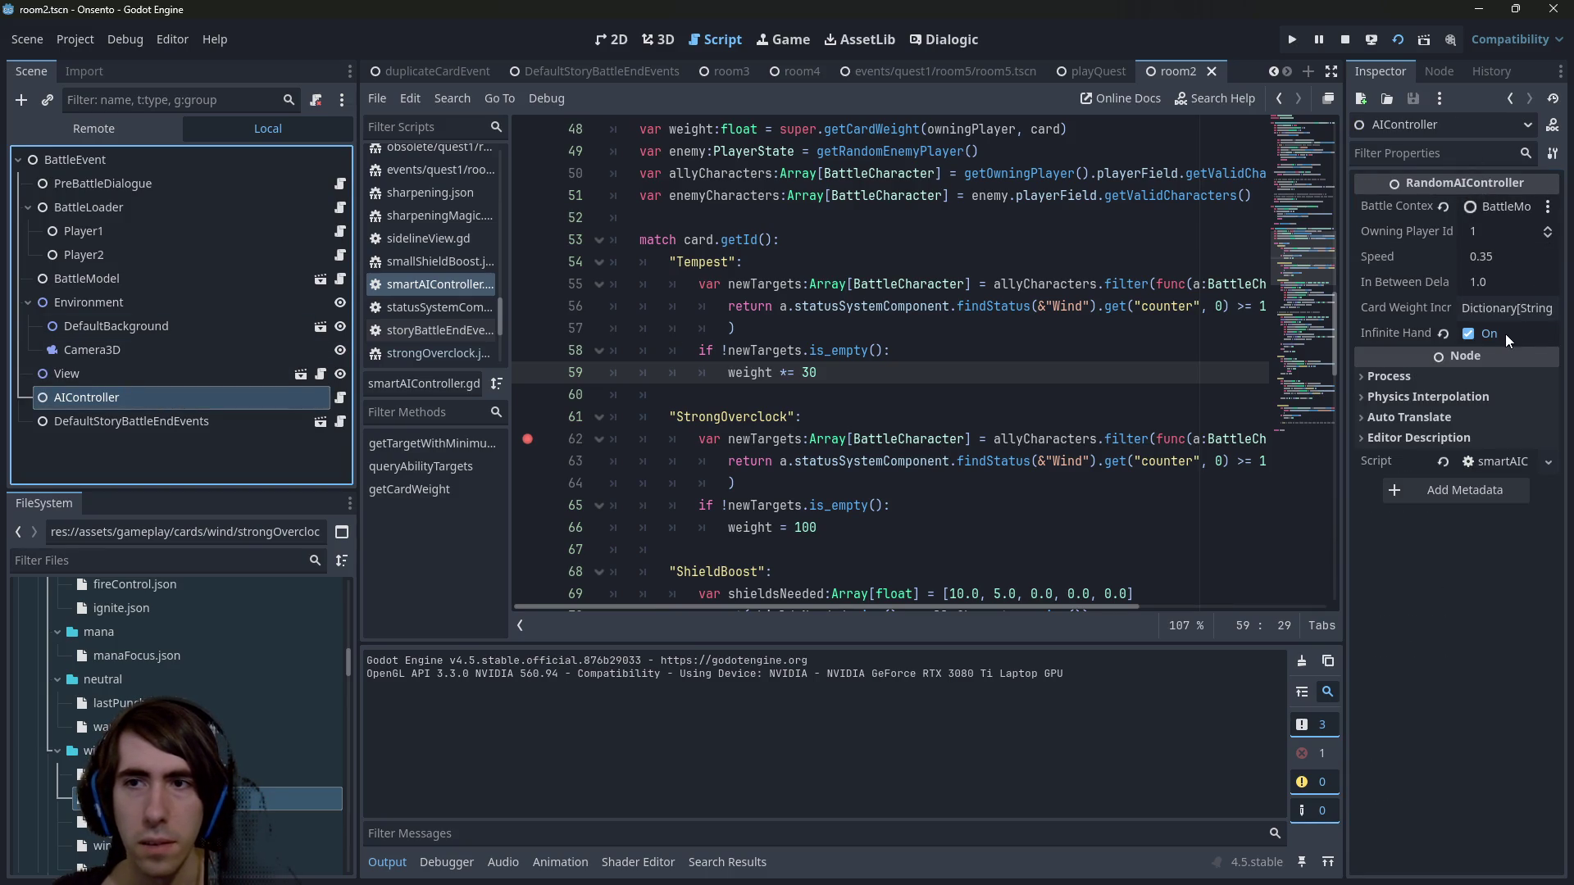
click(1519, 317)
click(1511, 311)
click(1510, 312)
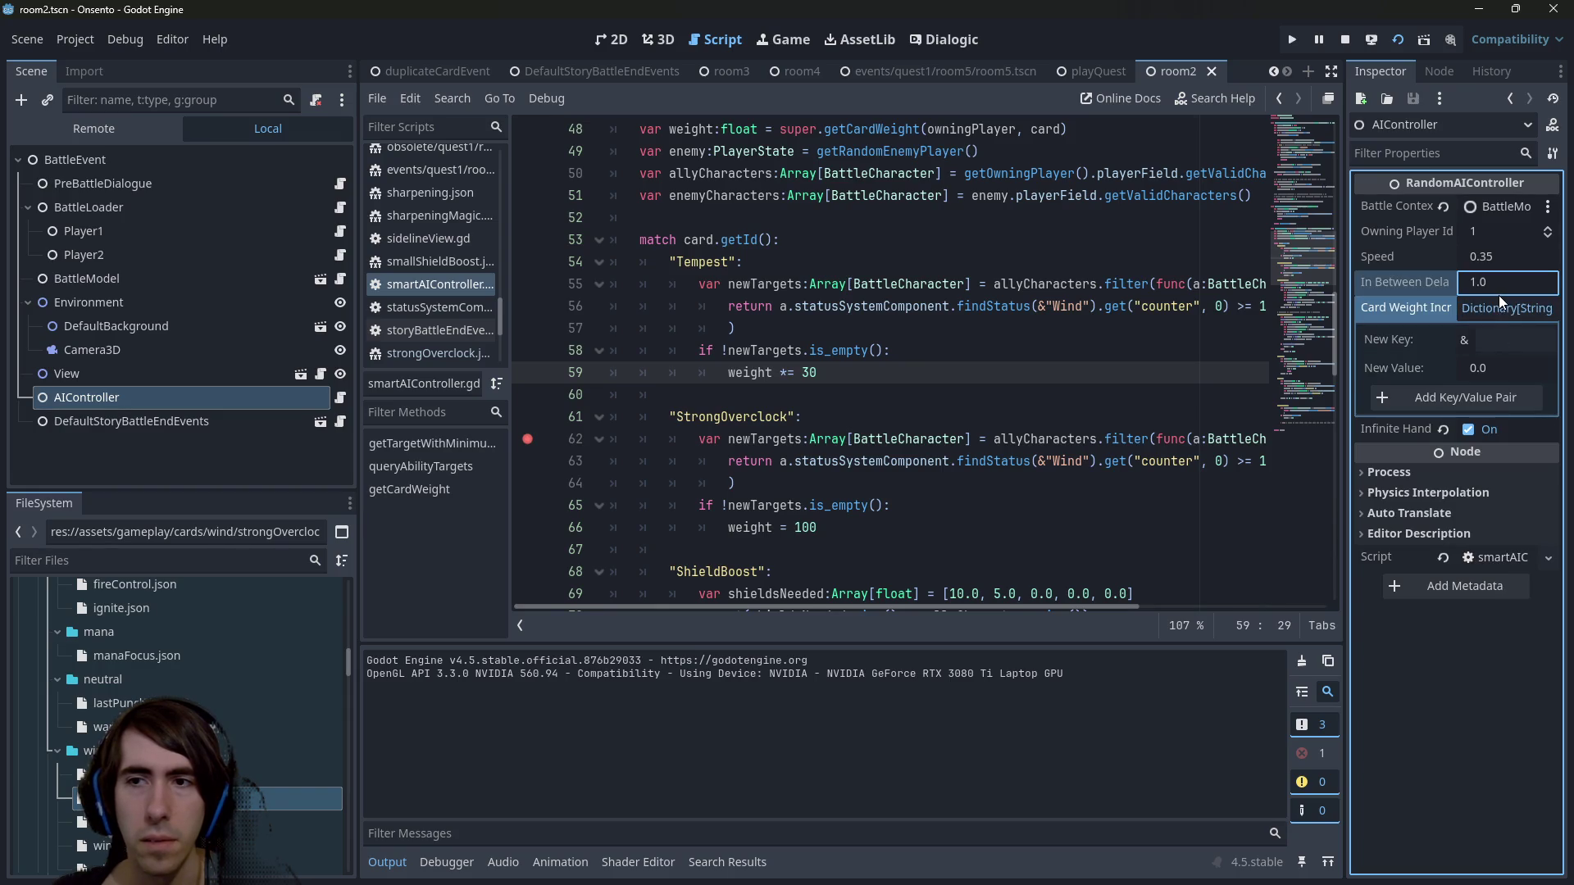
click(1500, 296)
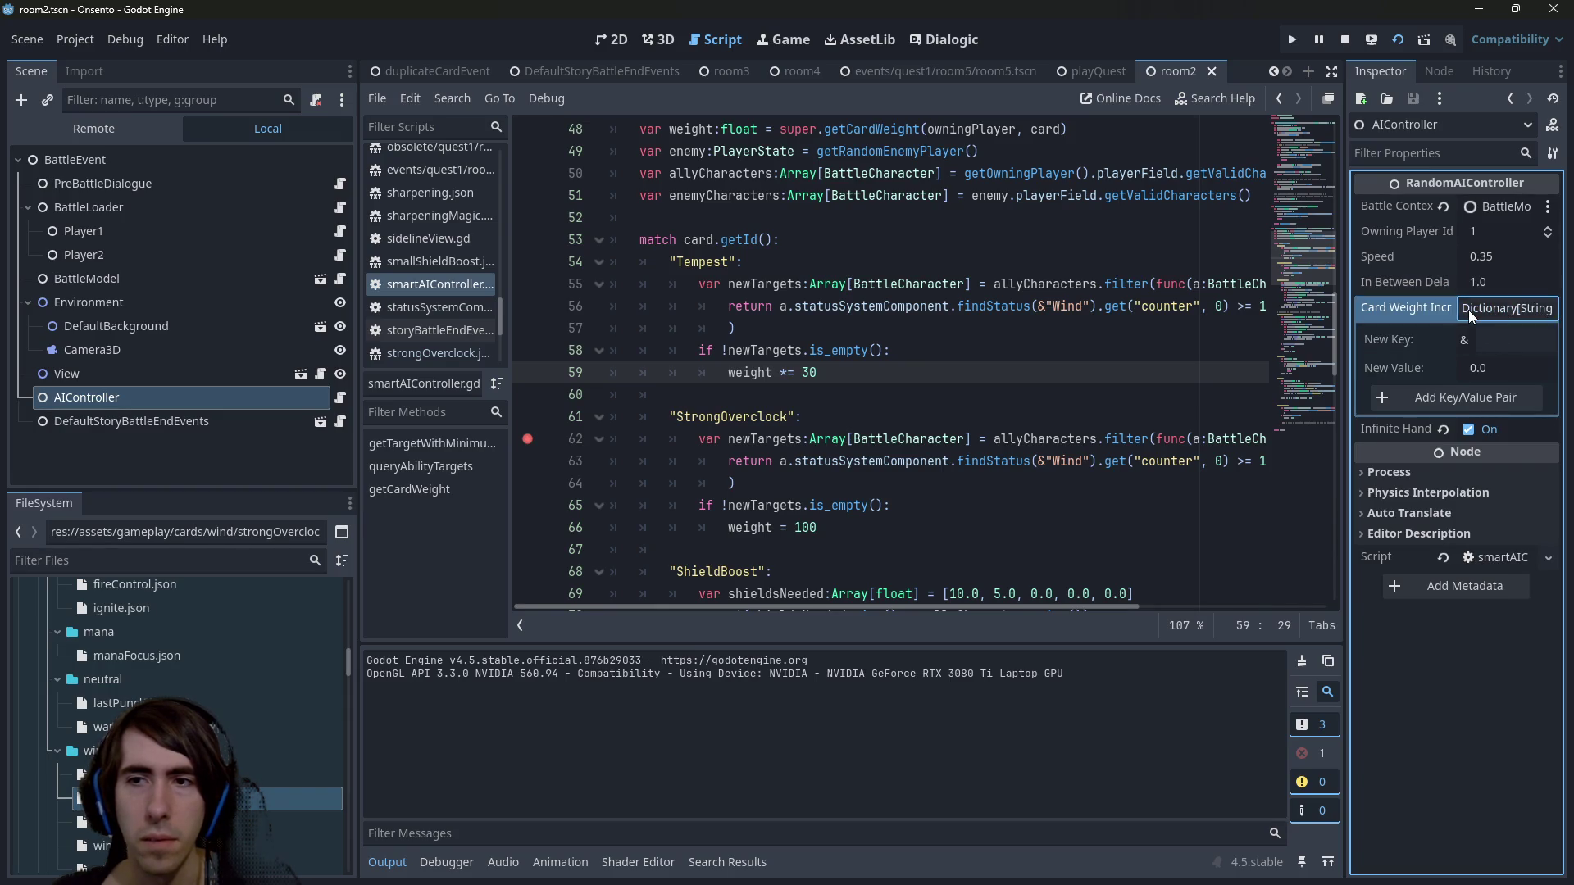
click(1468, 310)
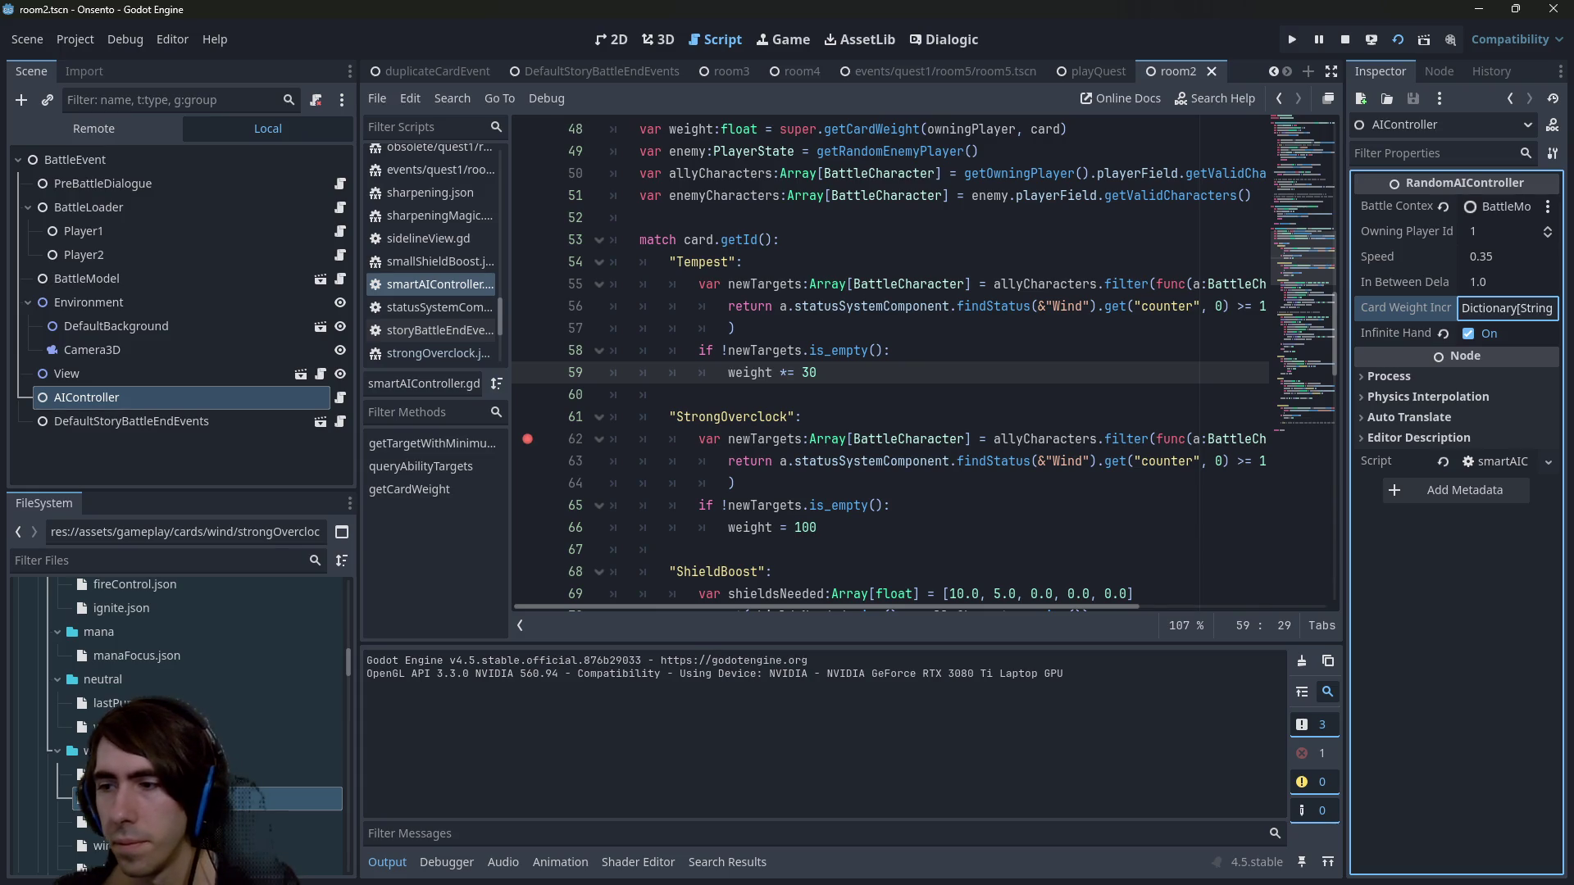
Run the battle with F5 and end the player's turn so the AI reaches the breakpoint.
key(F5)
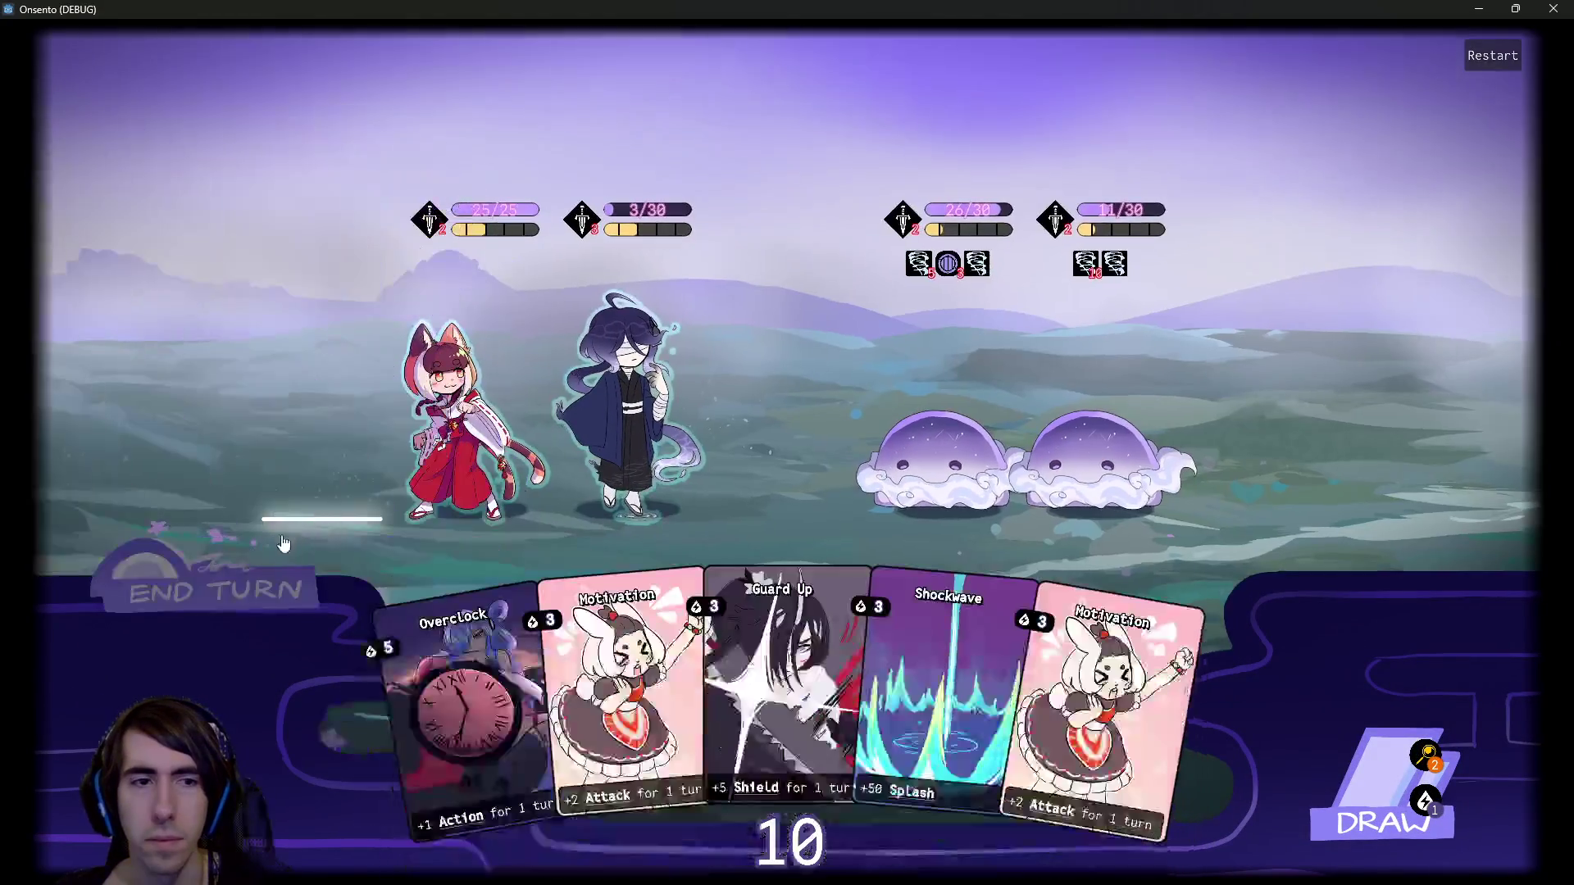
click(263, 586)
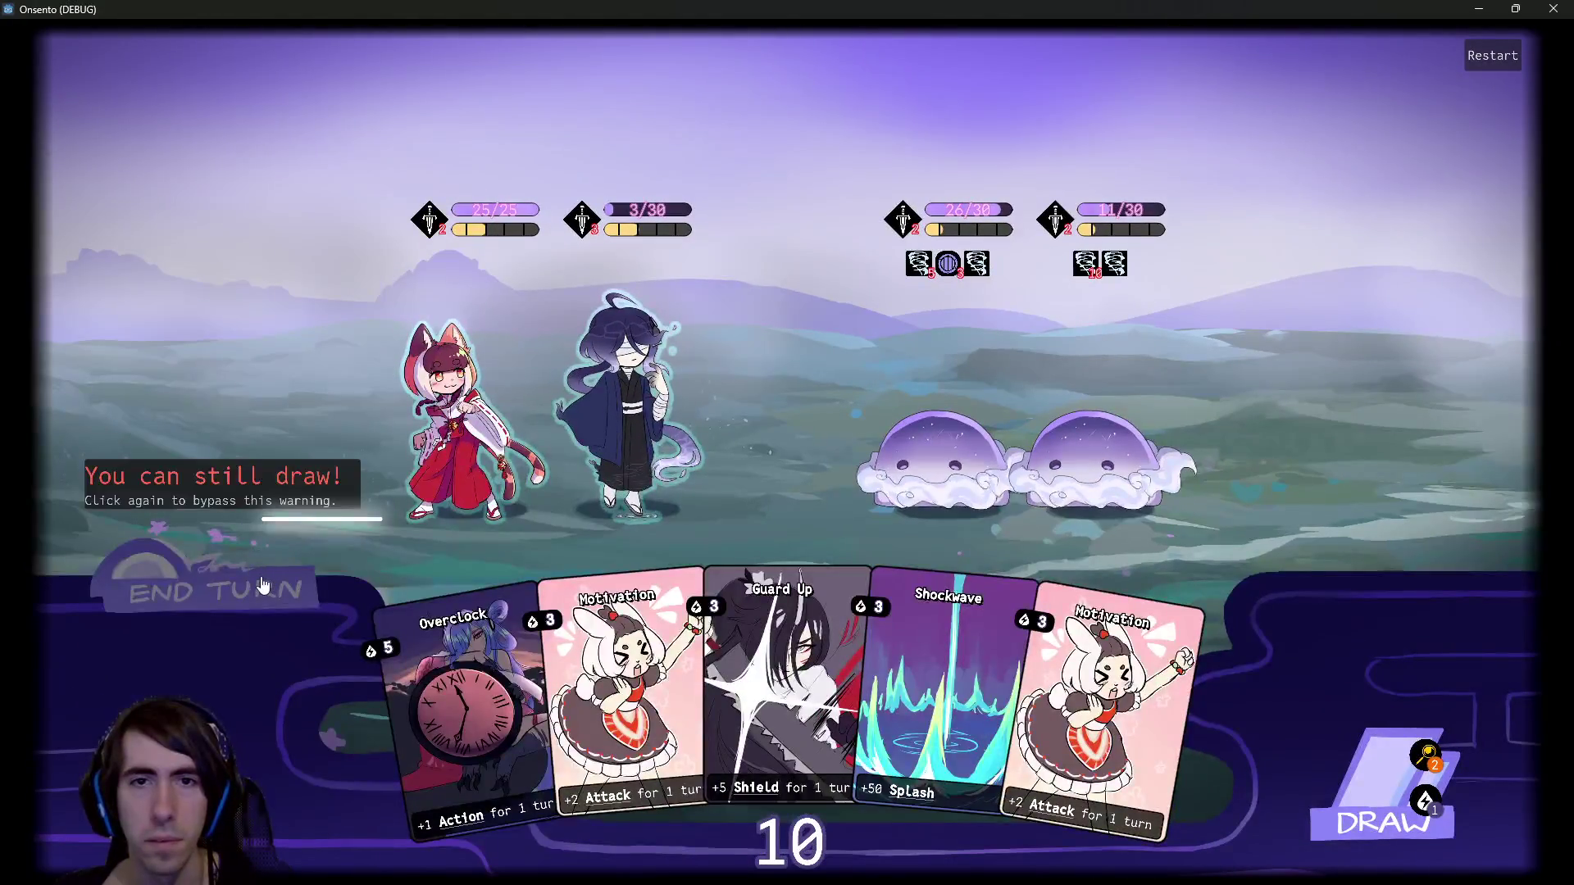
click(262, 585)
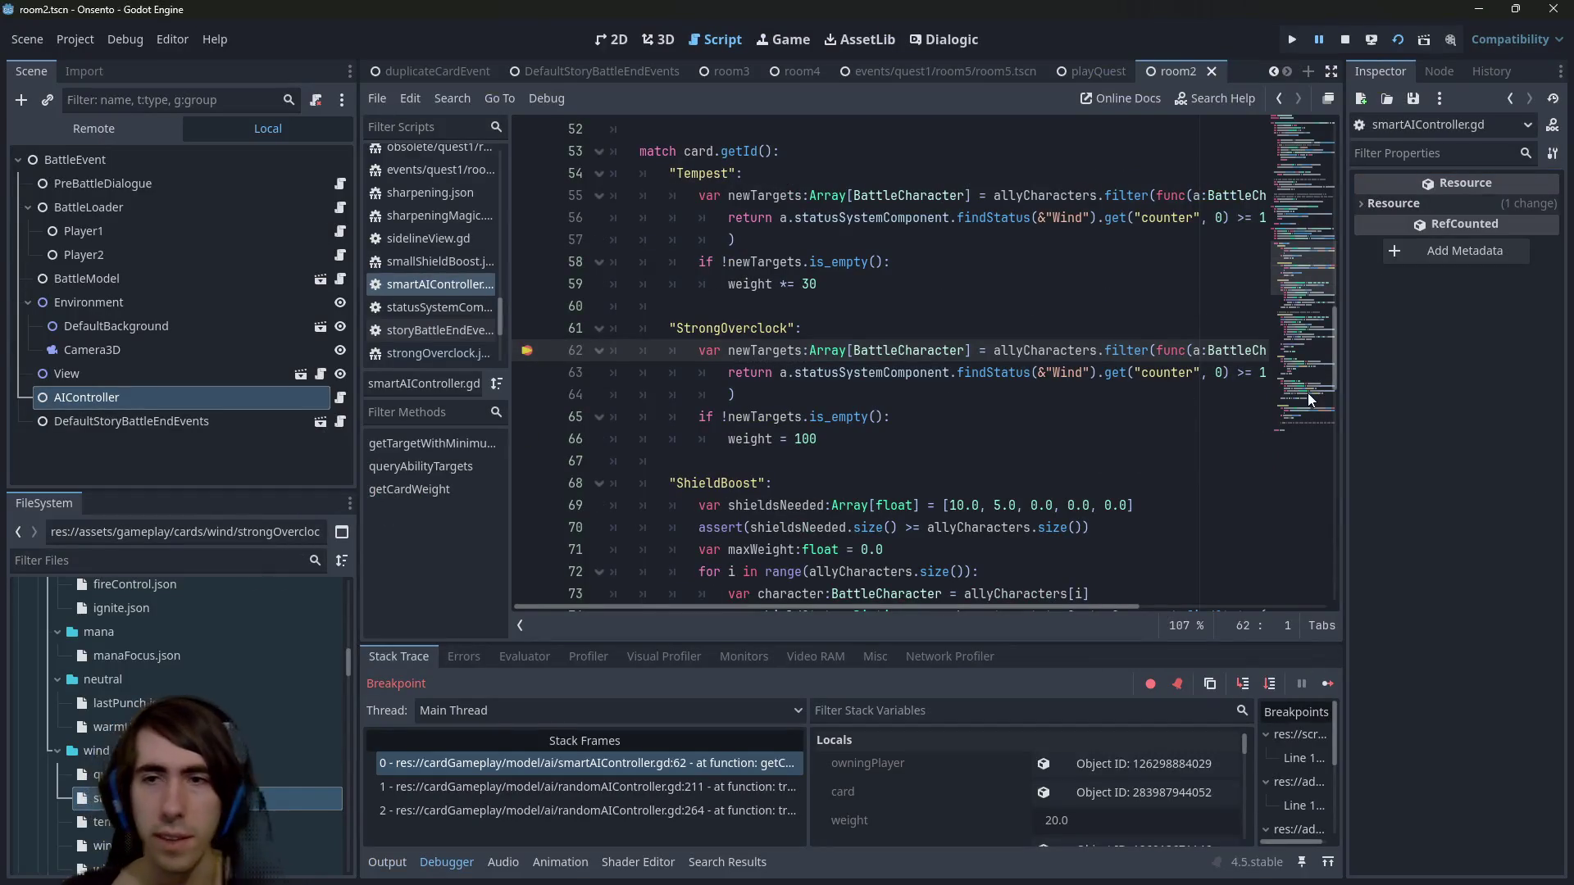
Widen the code view and read weight as 20.0 at the StrongOverclock check.
drag(507, 426, 420, 413)
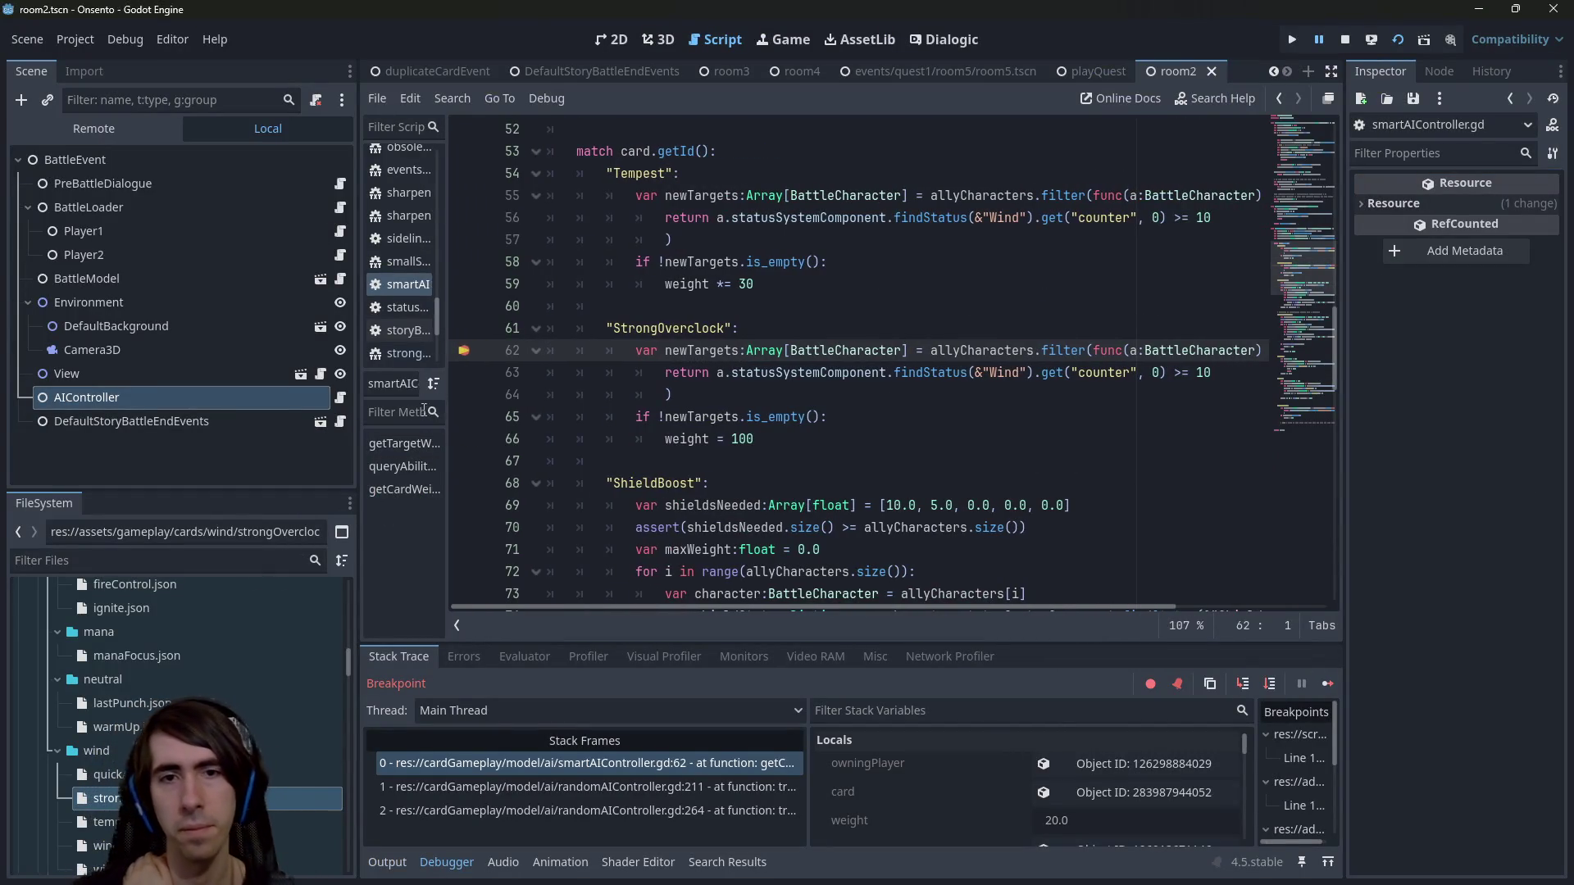
mouse_move(691, 444)
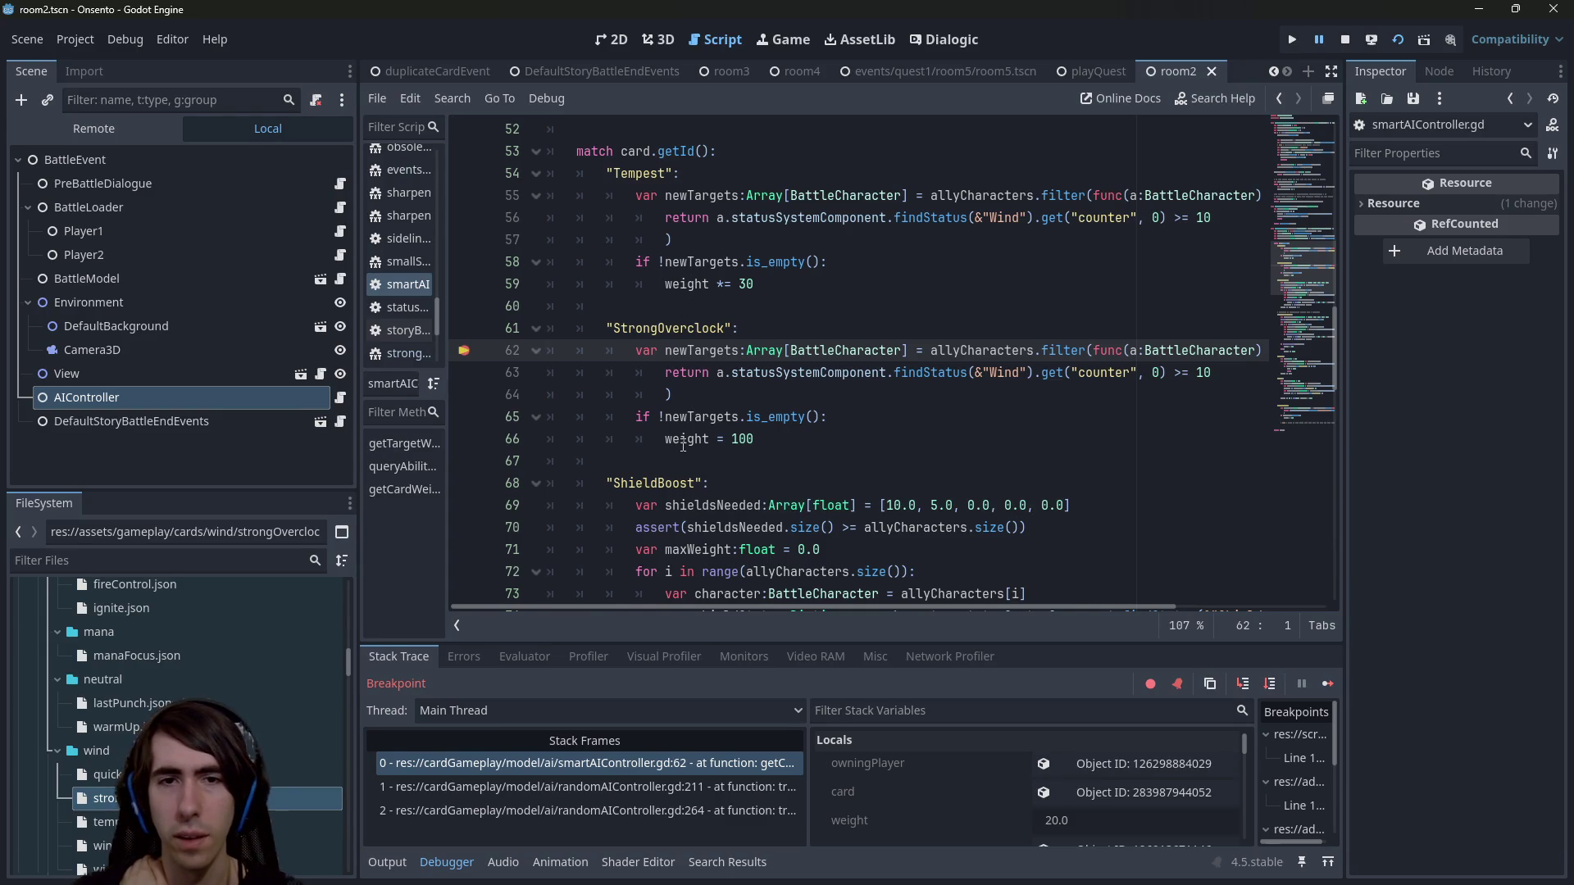
mouse_move(676, 284)
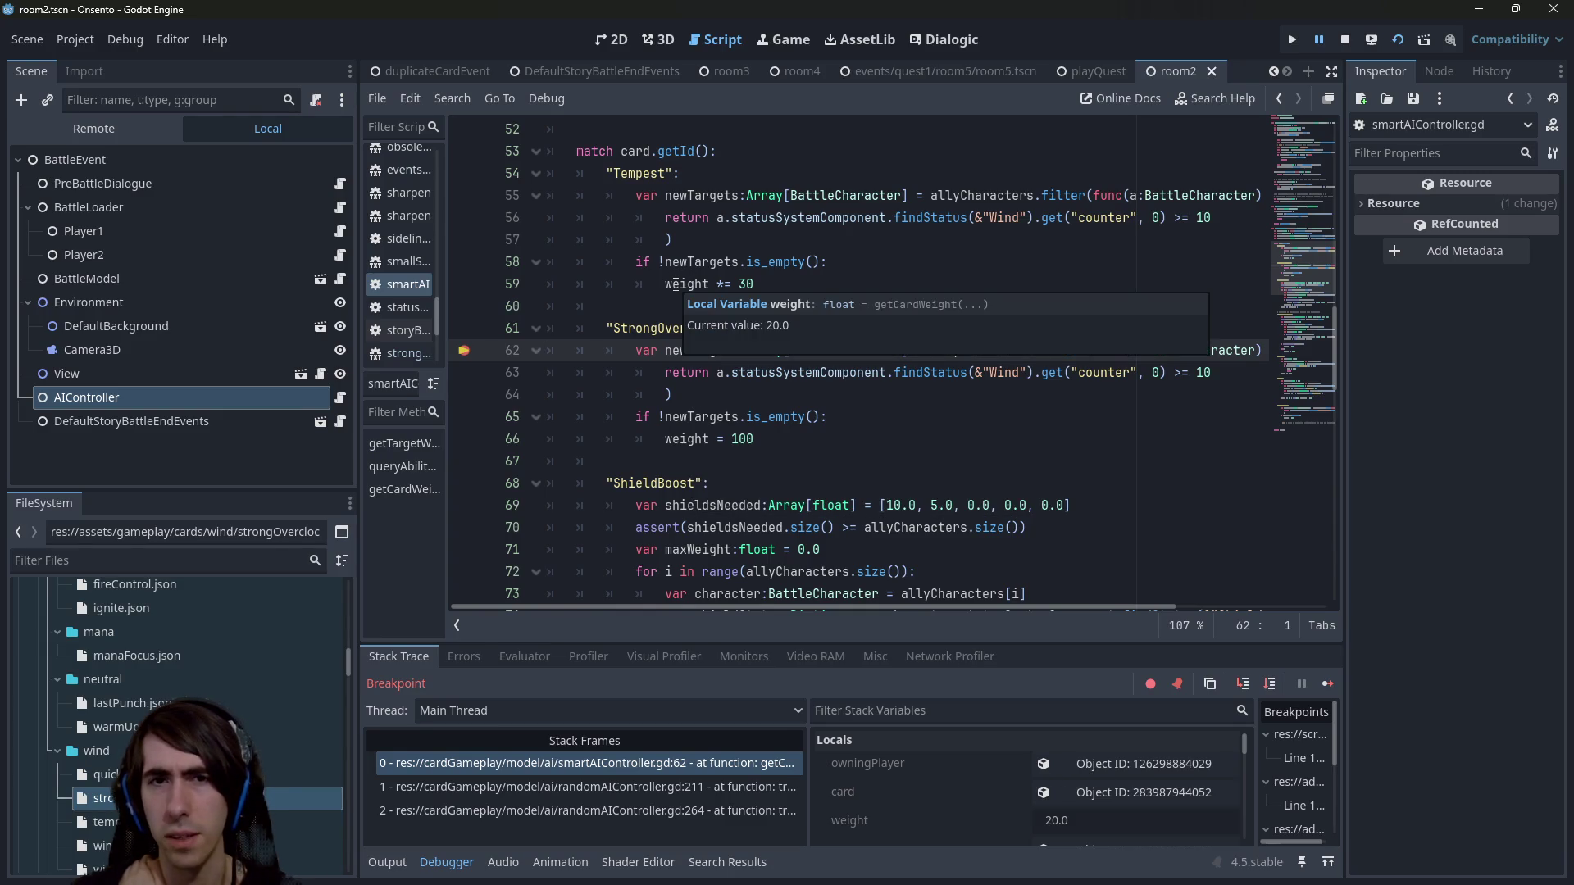
scroll(675, 285, up, 2)
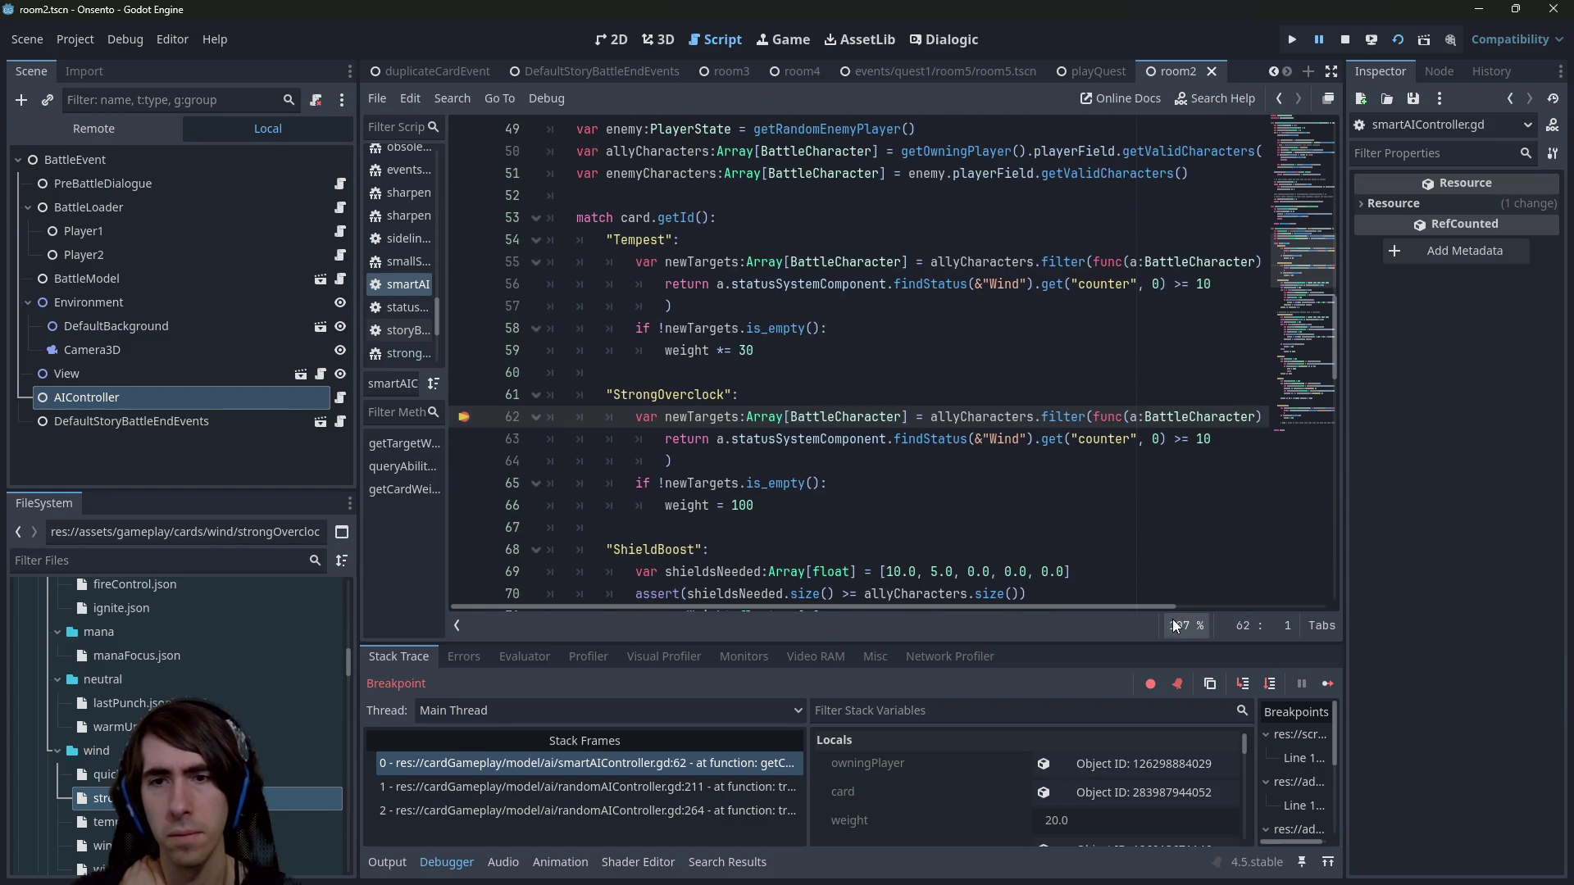
Step past StrongOverclock until weight 100 returns to randomAIController.gd line 211.
click(1271, 685)
click(1272, 685)
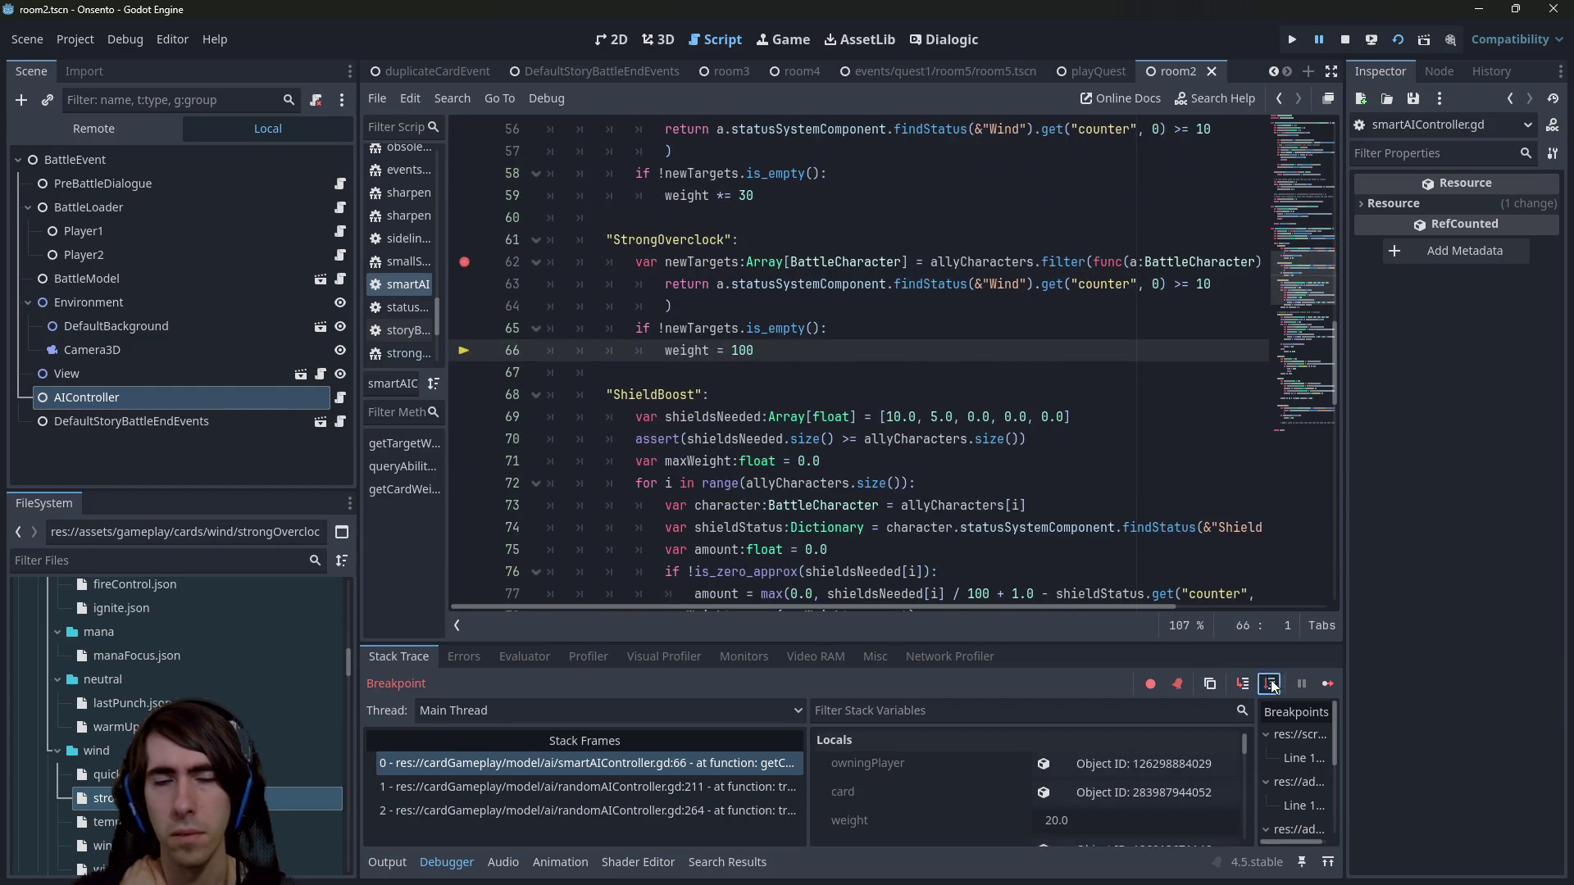
click(1272, 685)
scroll(762, 461, up, 5)
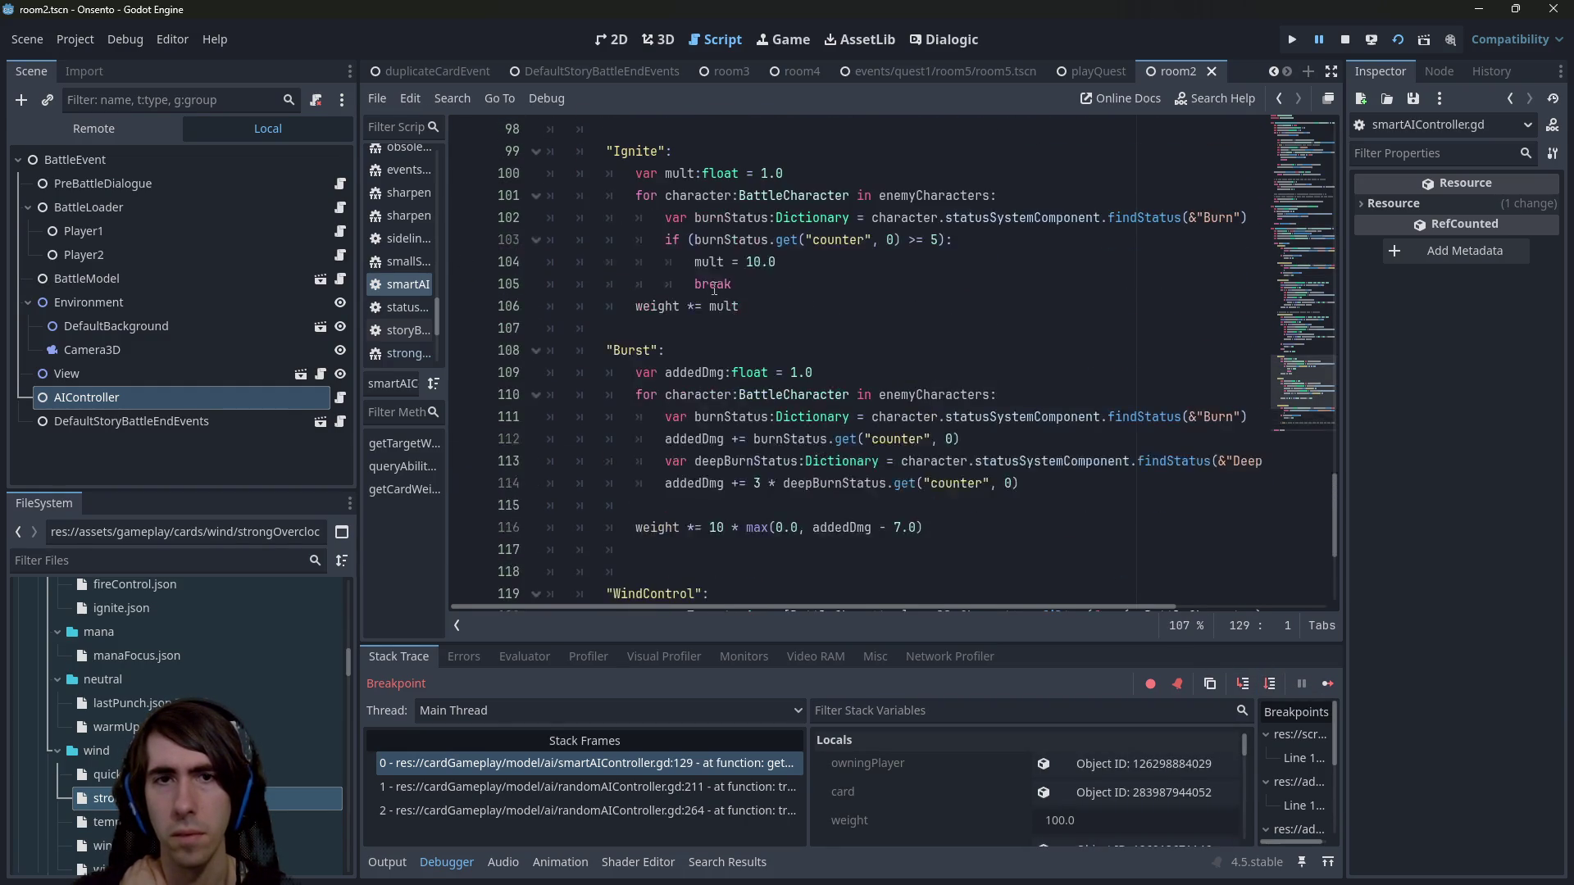
scroll(720, 307, down, 3)
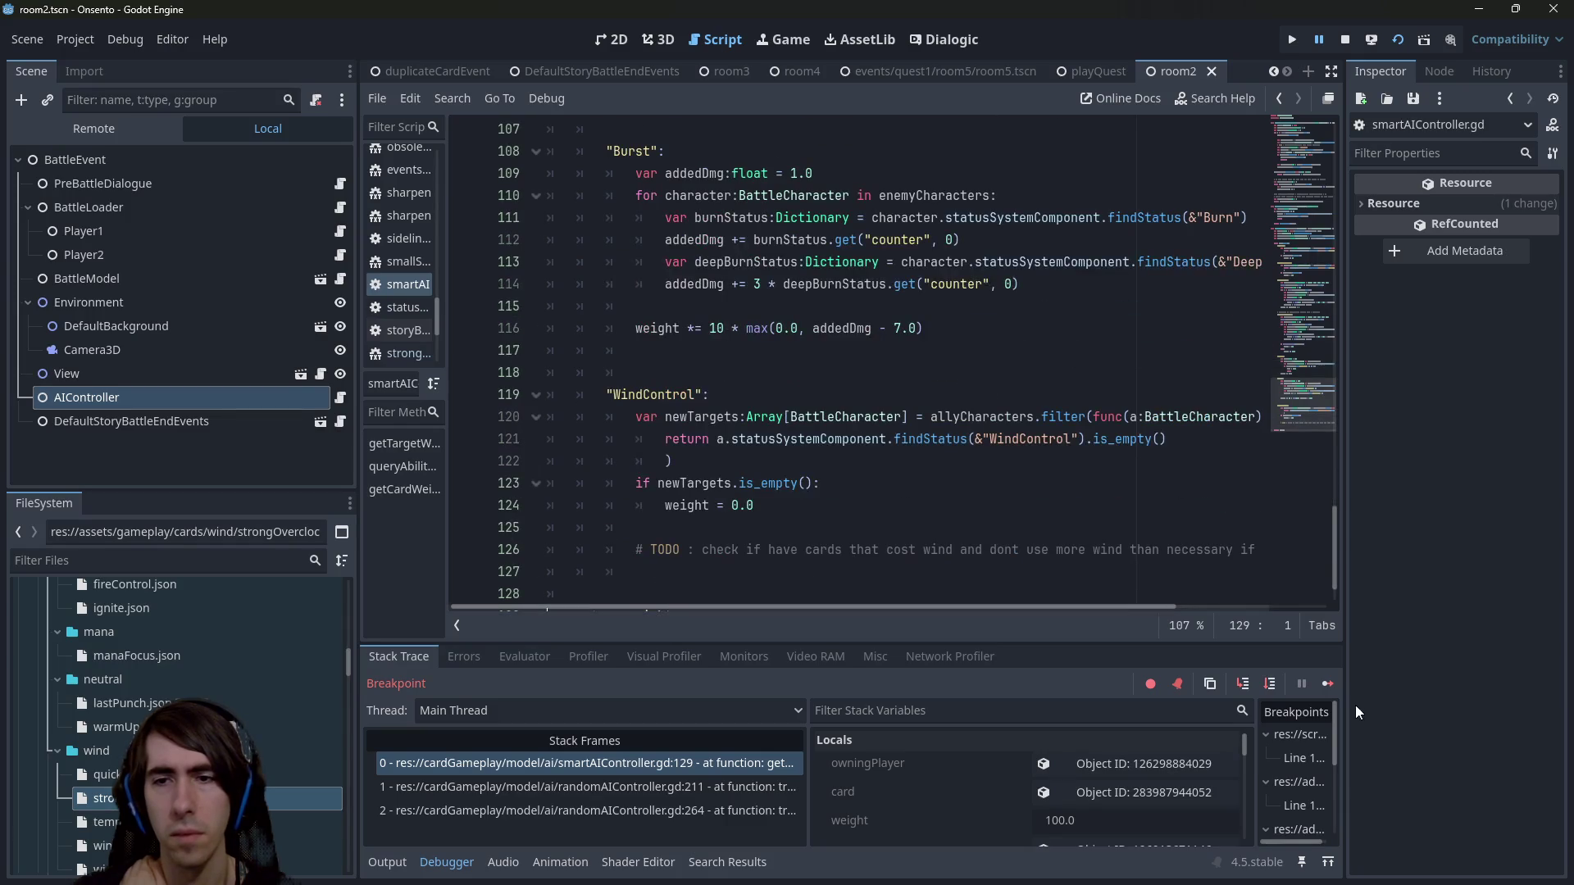
click(1271, 683)
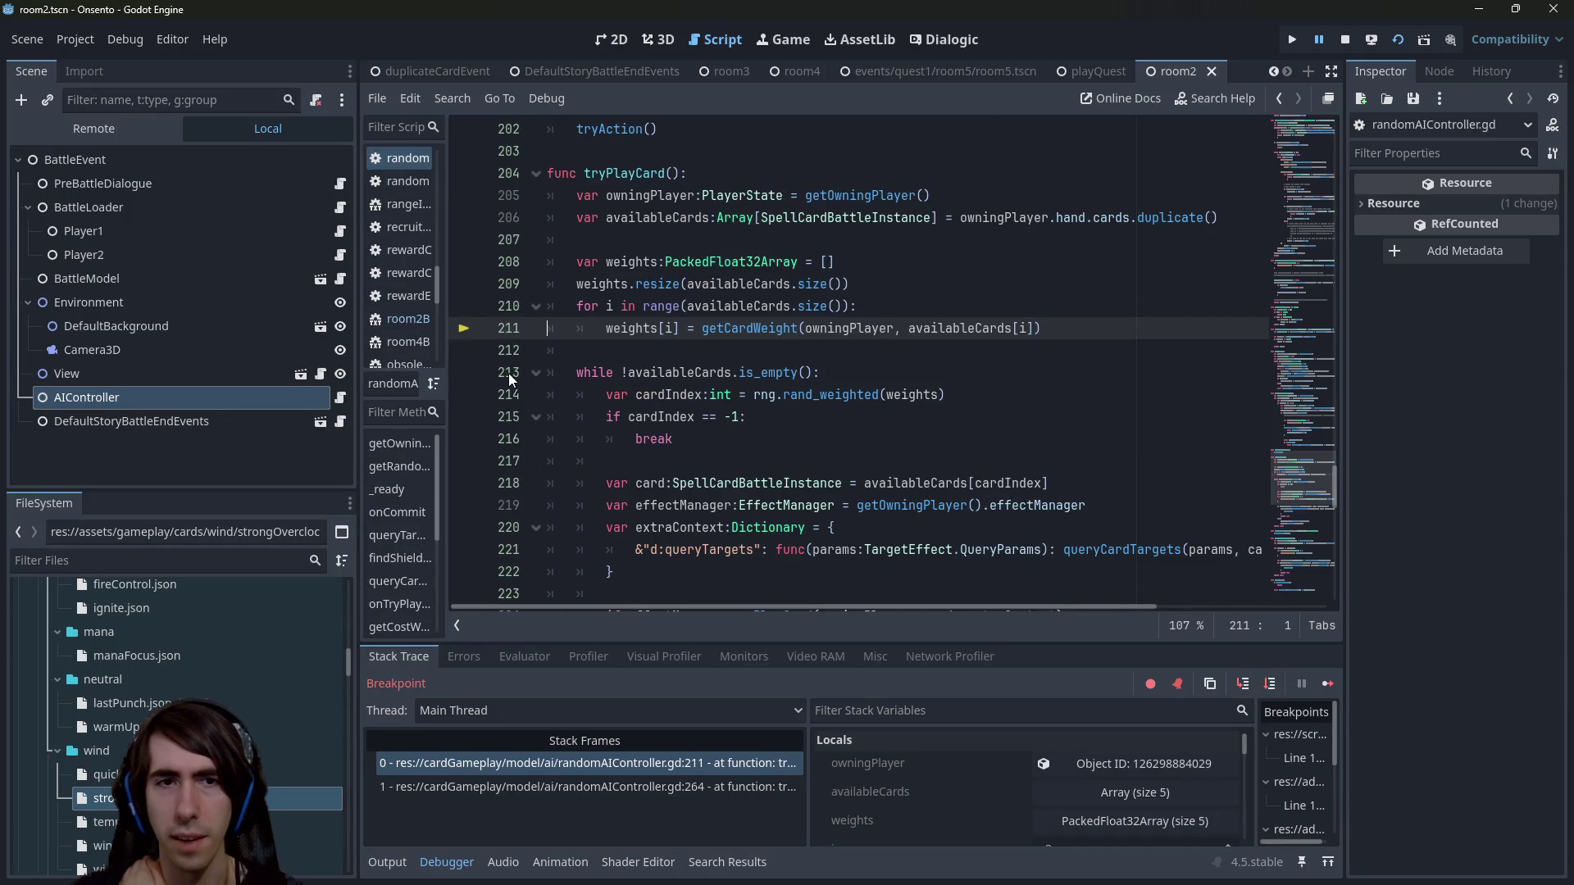
Continue to line 213 and expand weights, showing 3.0, 100.0, 30.0 and 3.0.
click(1335, 691)
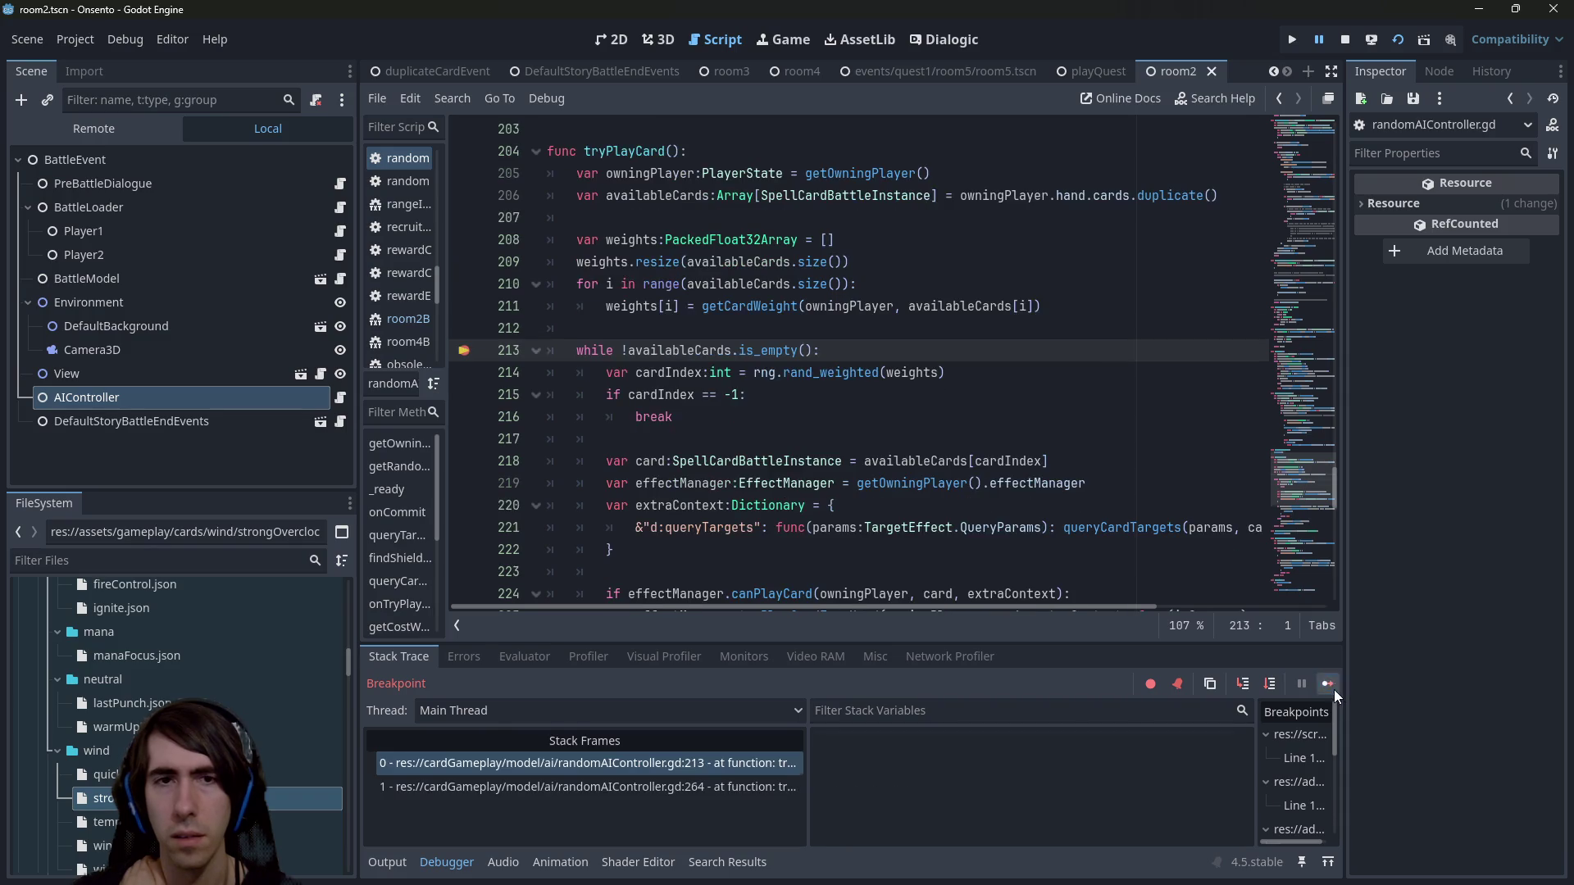
click(1095, 820)
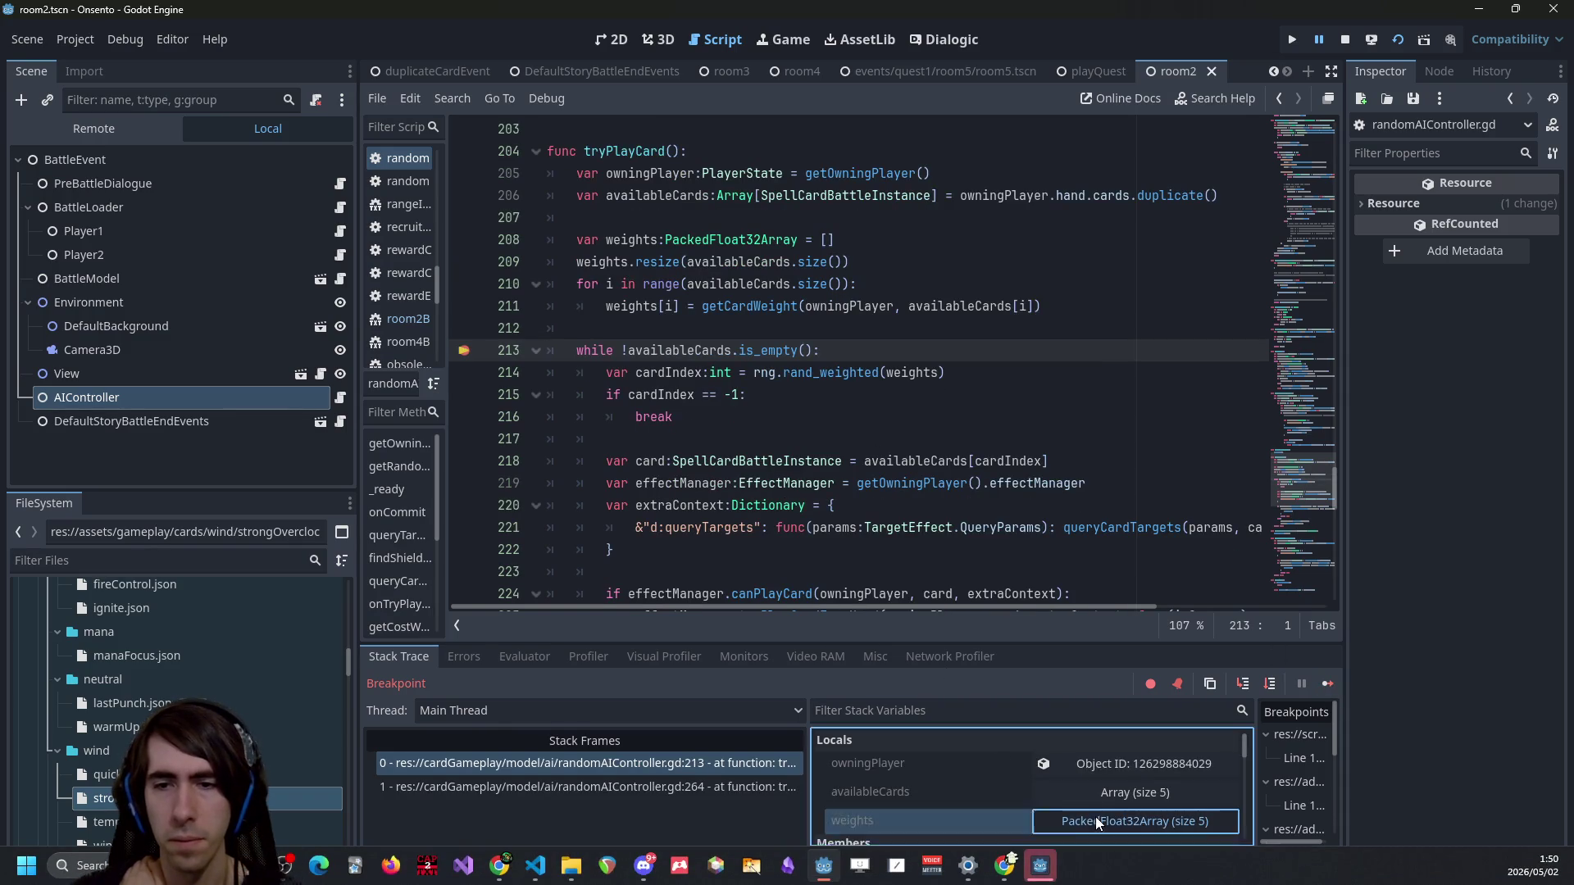
scroll(1025, 802, down, 4)
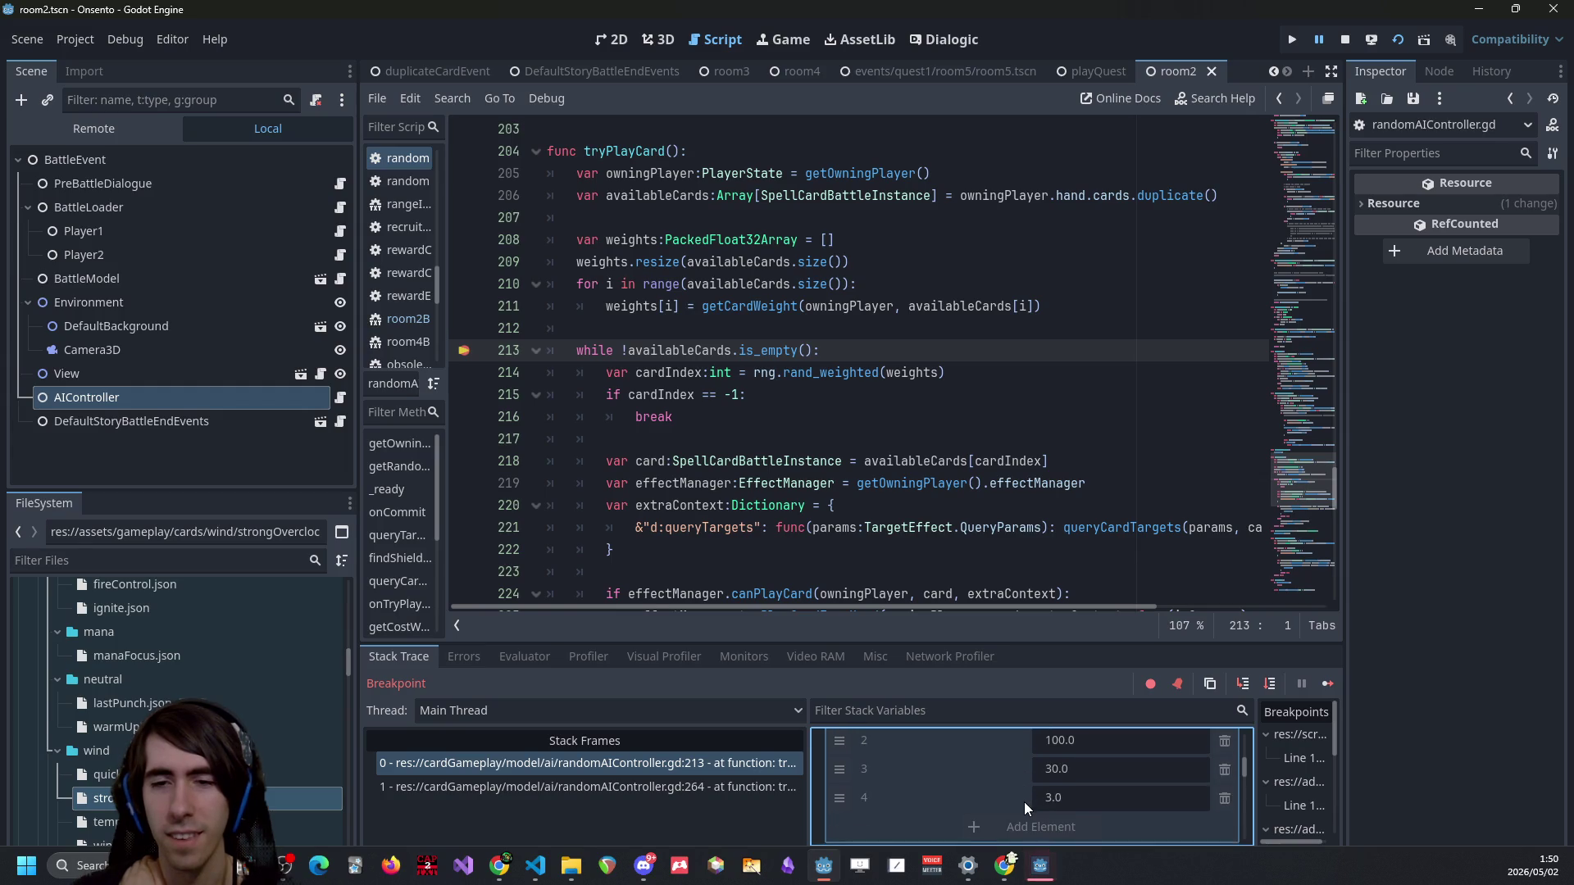
scroll(1025, 801, up, 1)
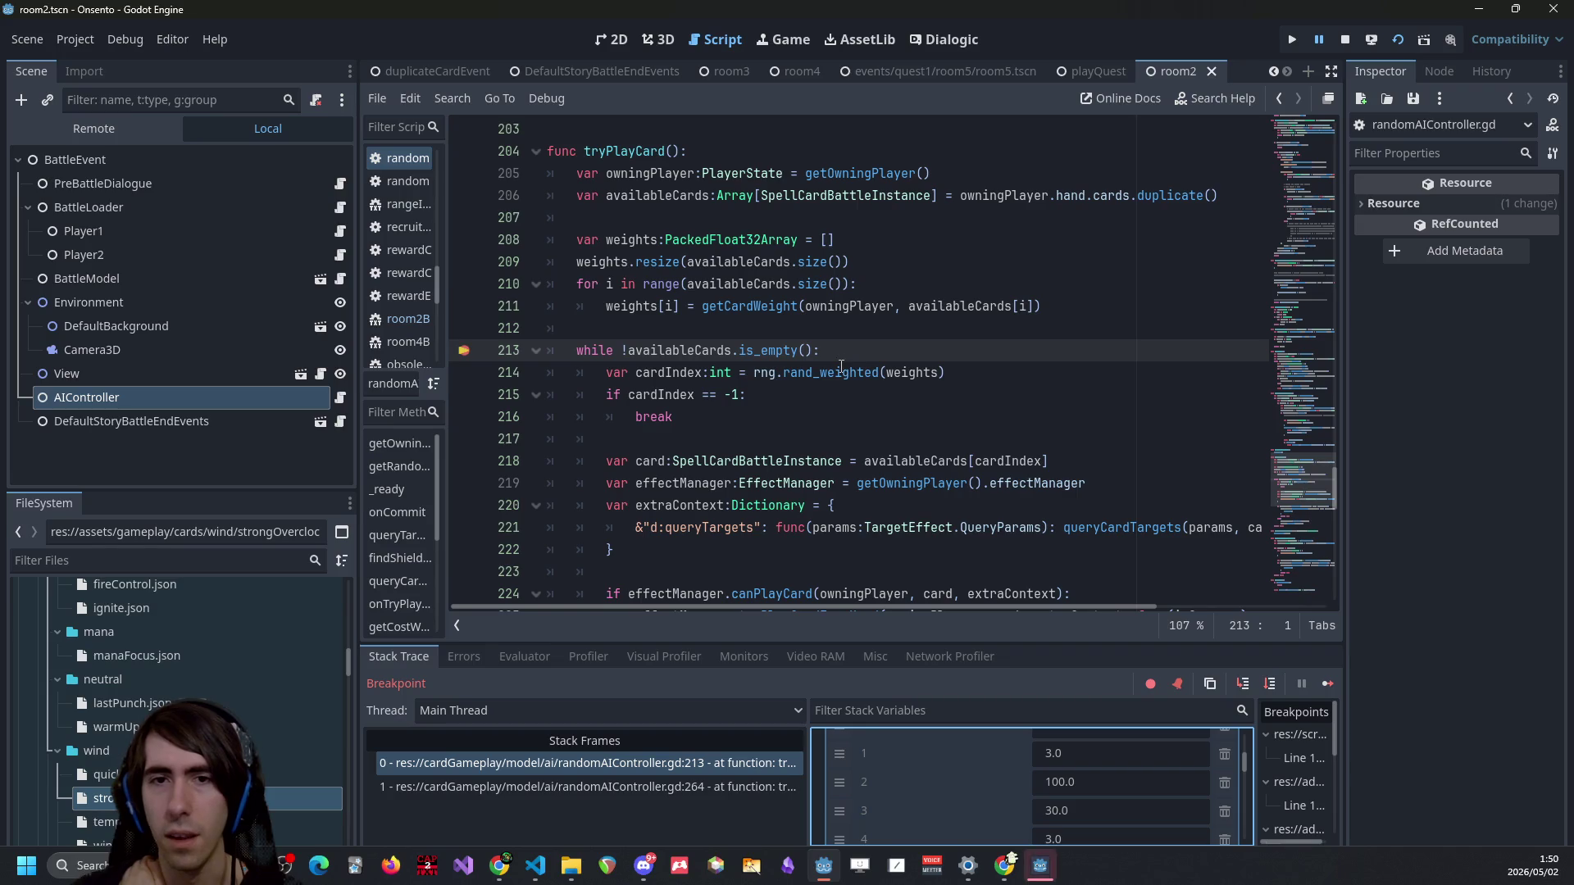
mouse_move(841, 368)
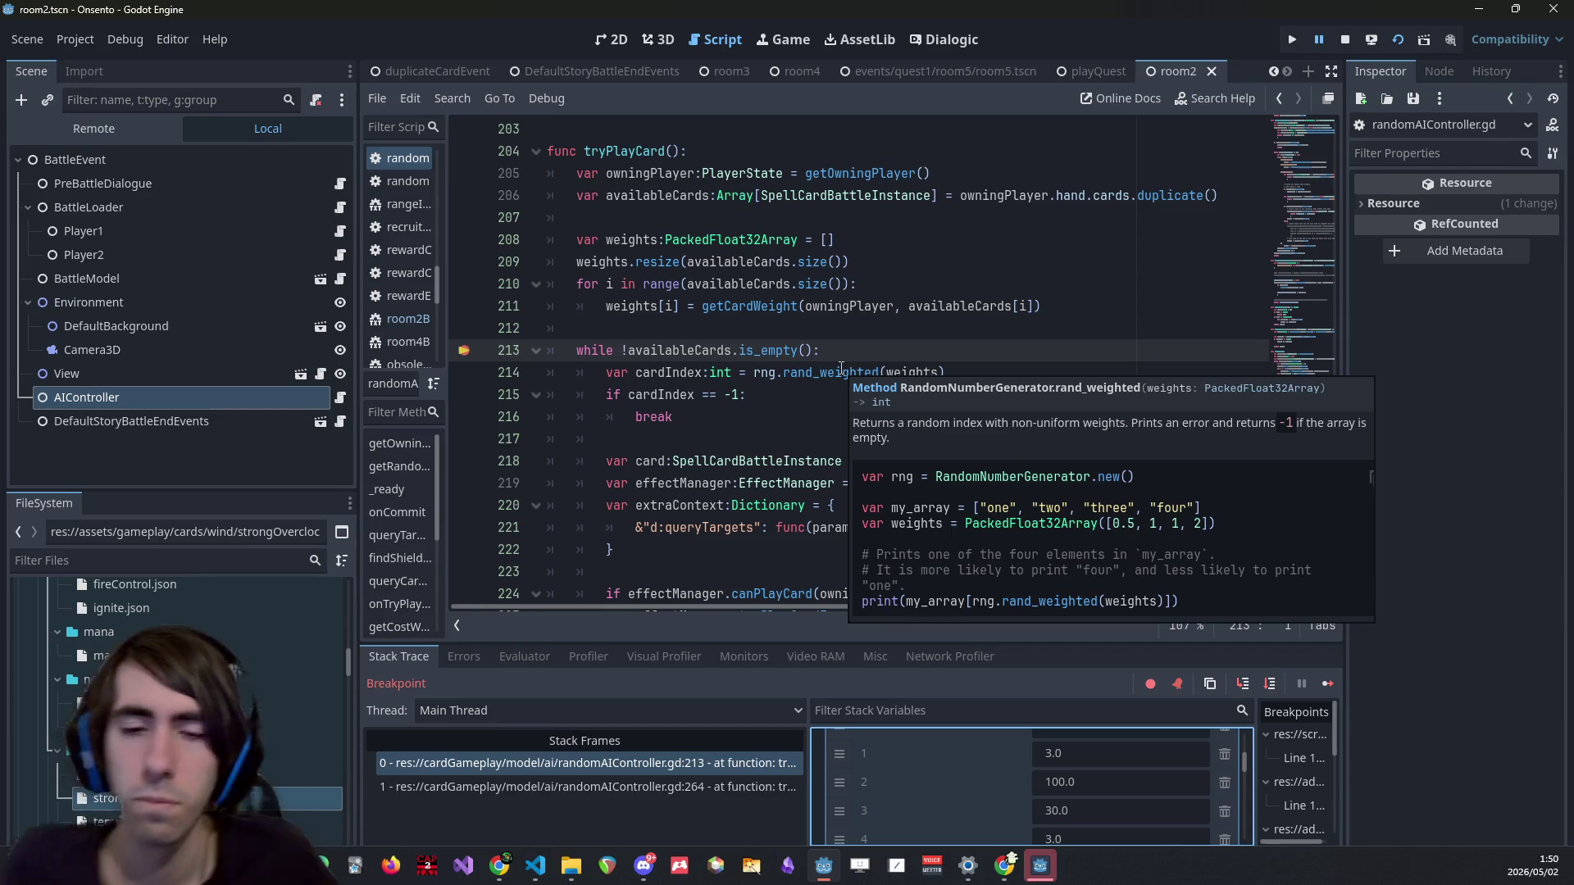
click(755, 306)
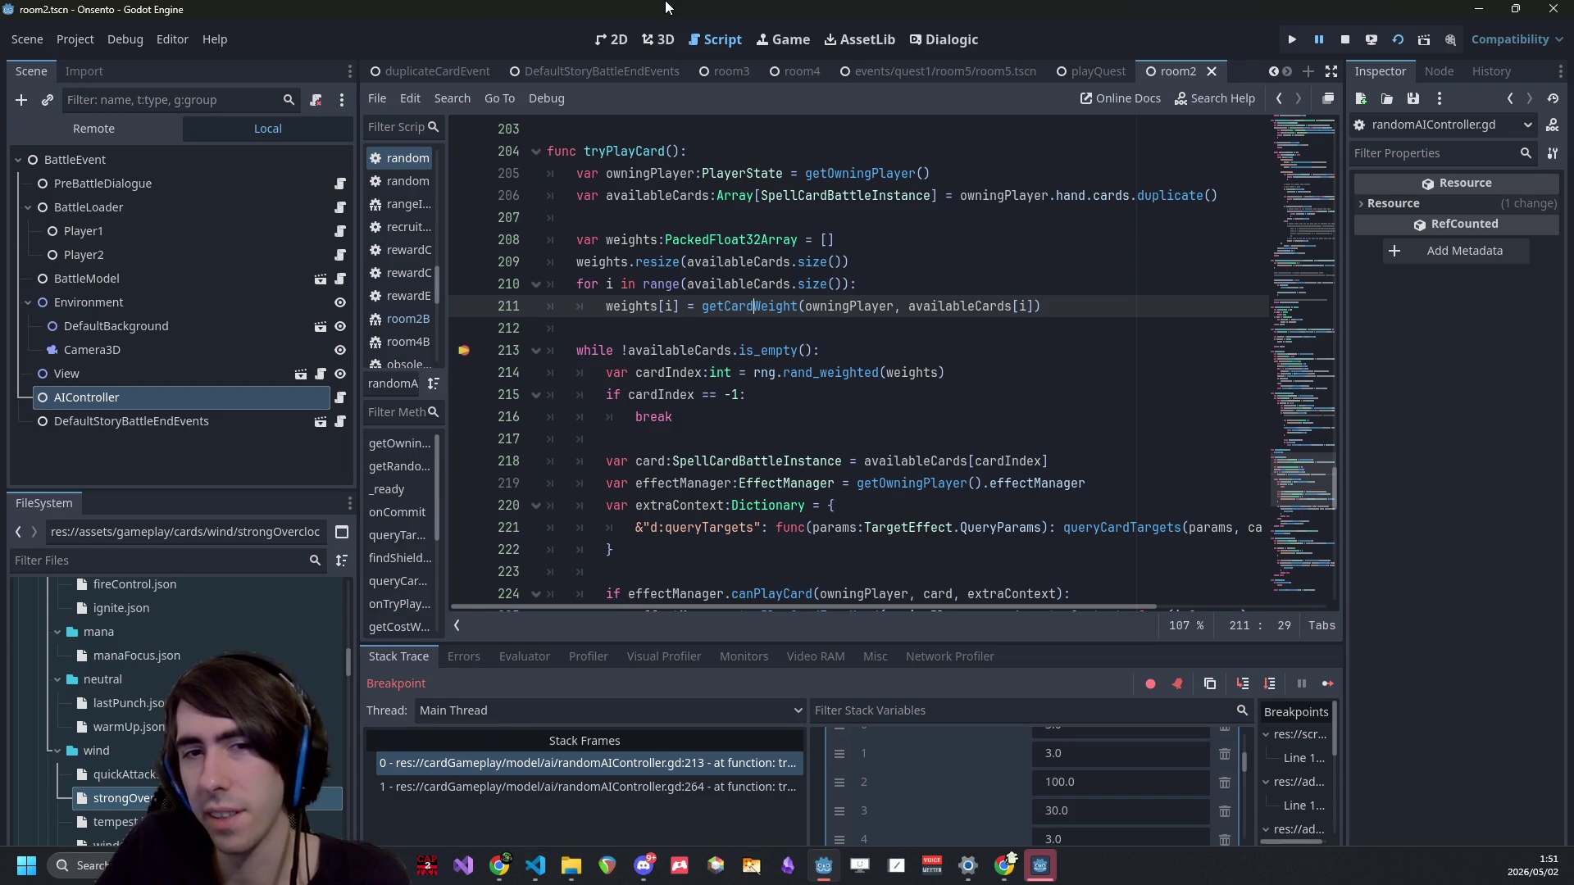
click(660, 395)
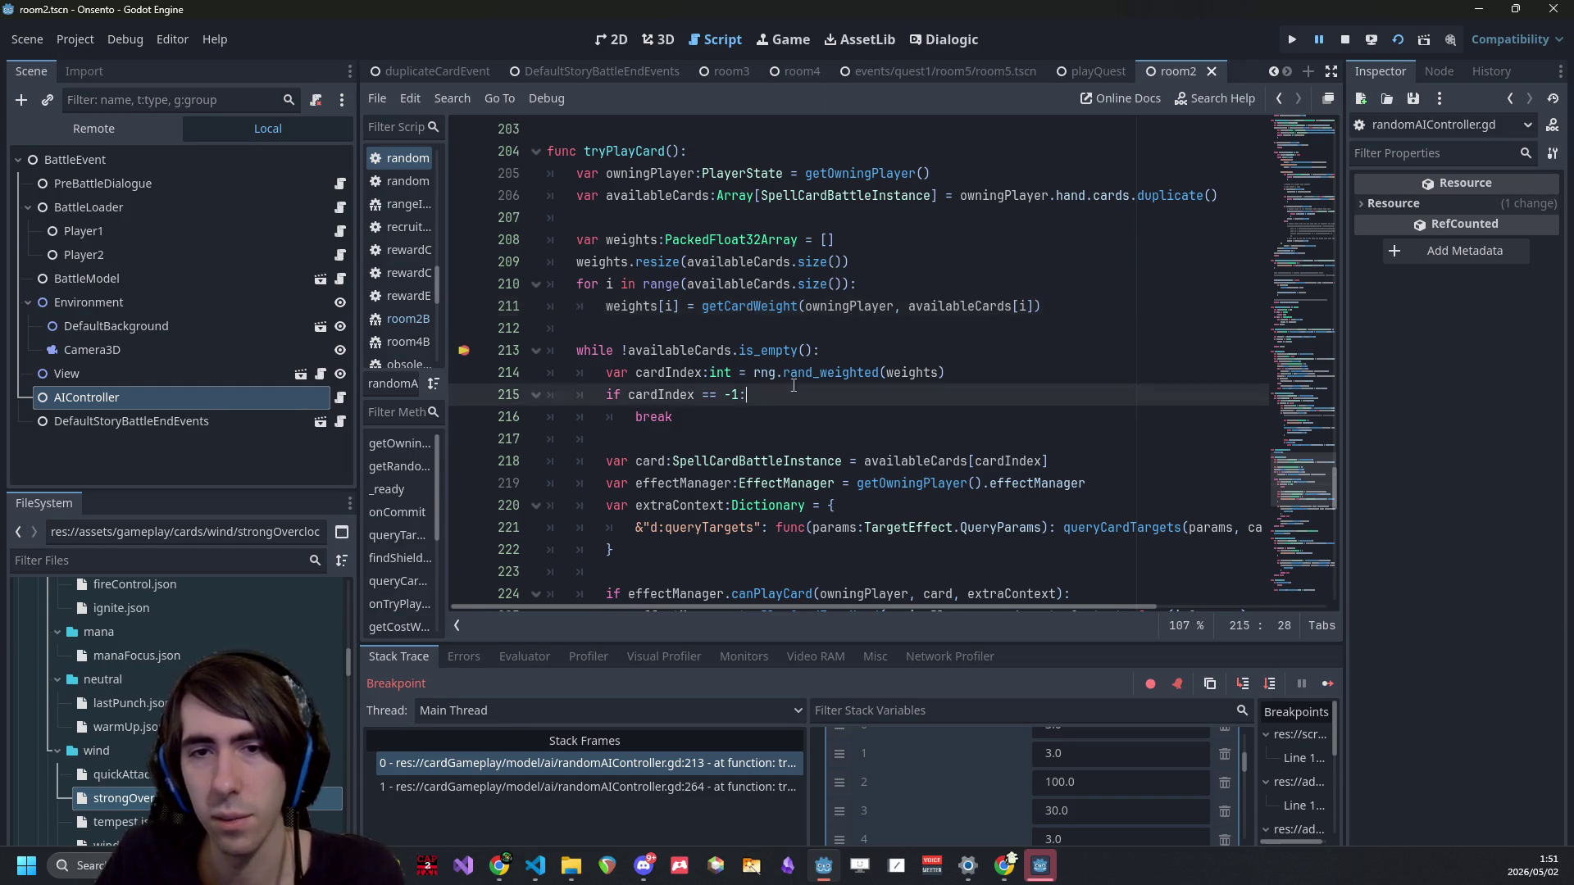
double_click(660, 395)
scroll(928, 400, down, 2)
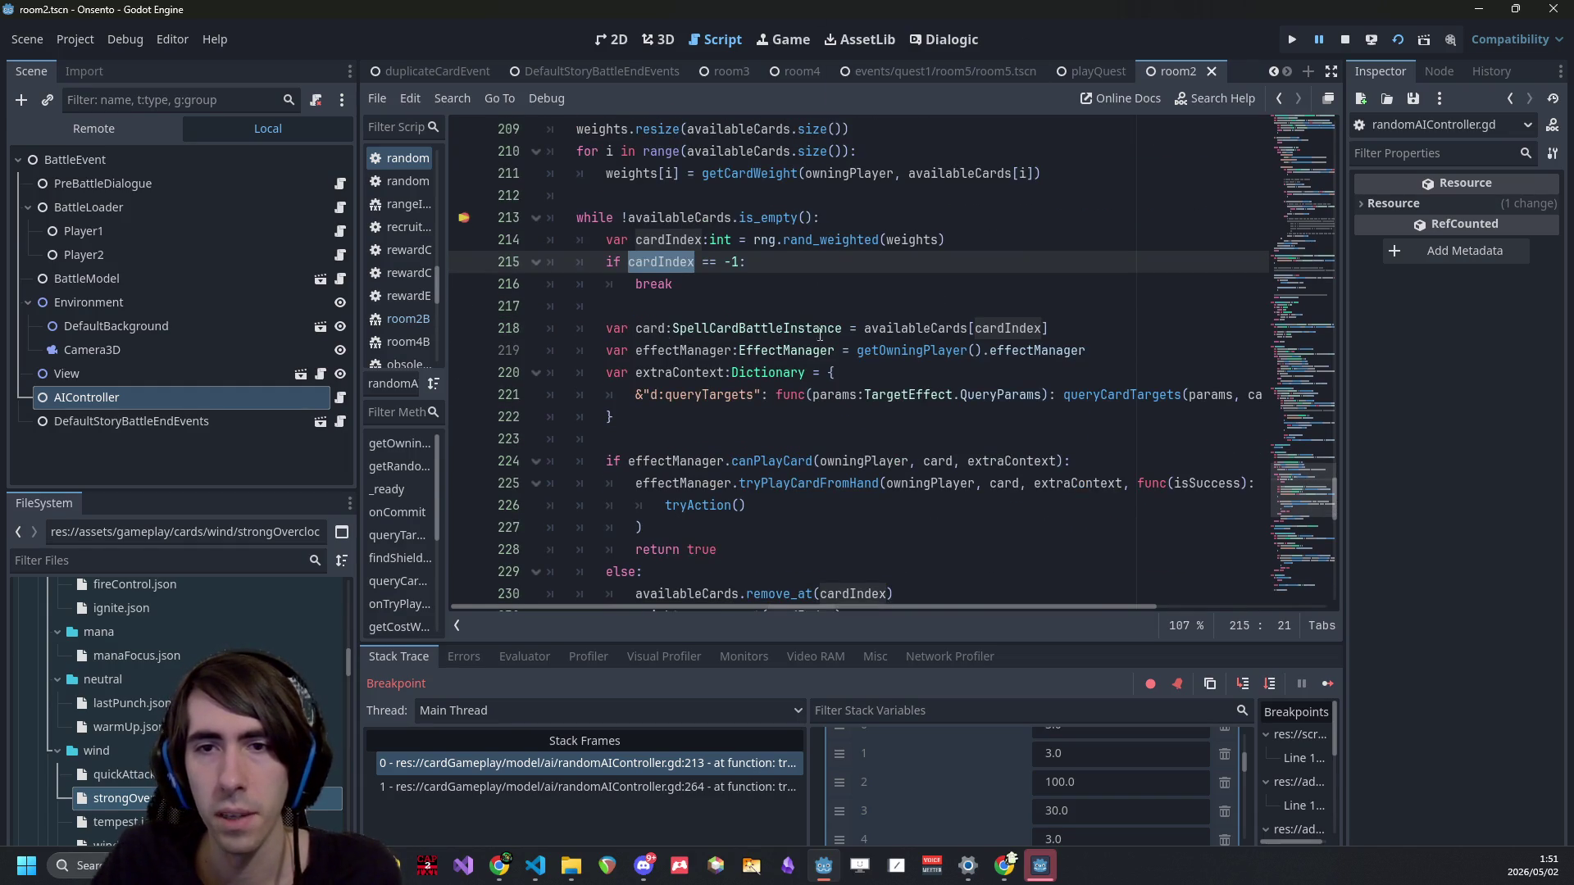
scroll(756, 329, down, 1)
drag(877, 541, 524, 390)
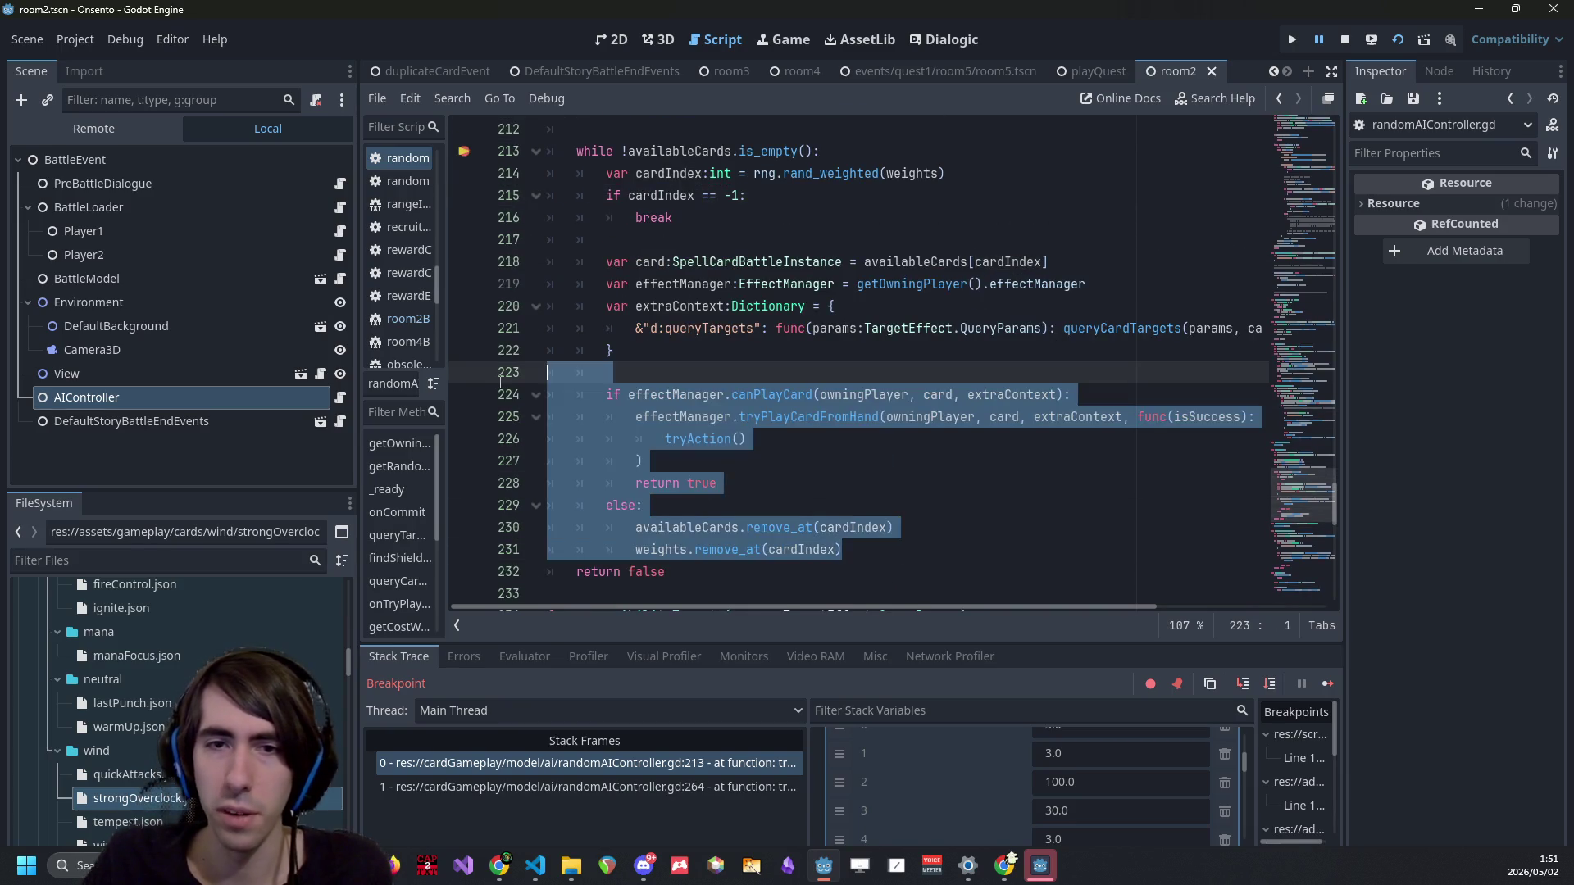
click(797, 262)
scroll(820, 262, up, 4)
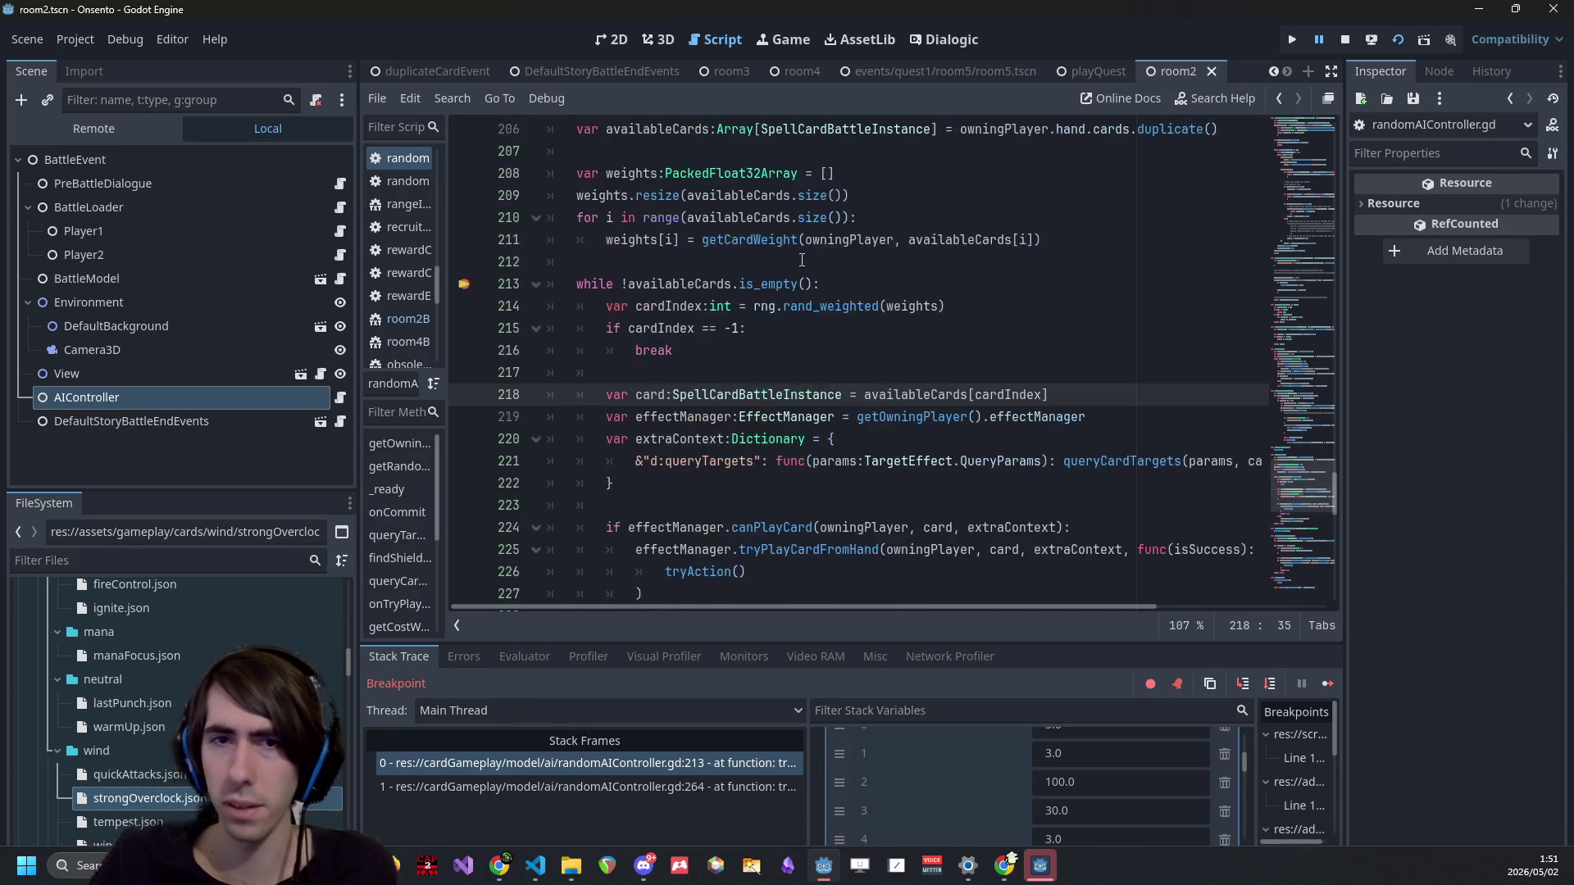
click(1071, 375)
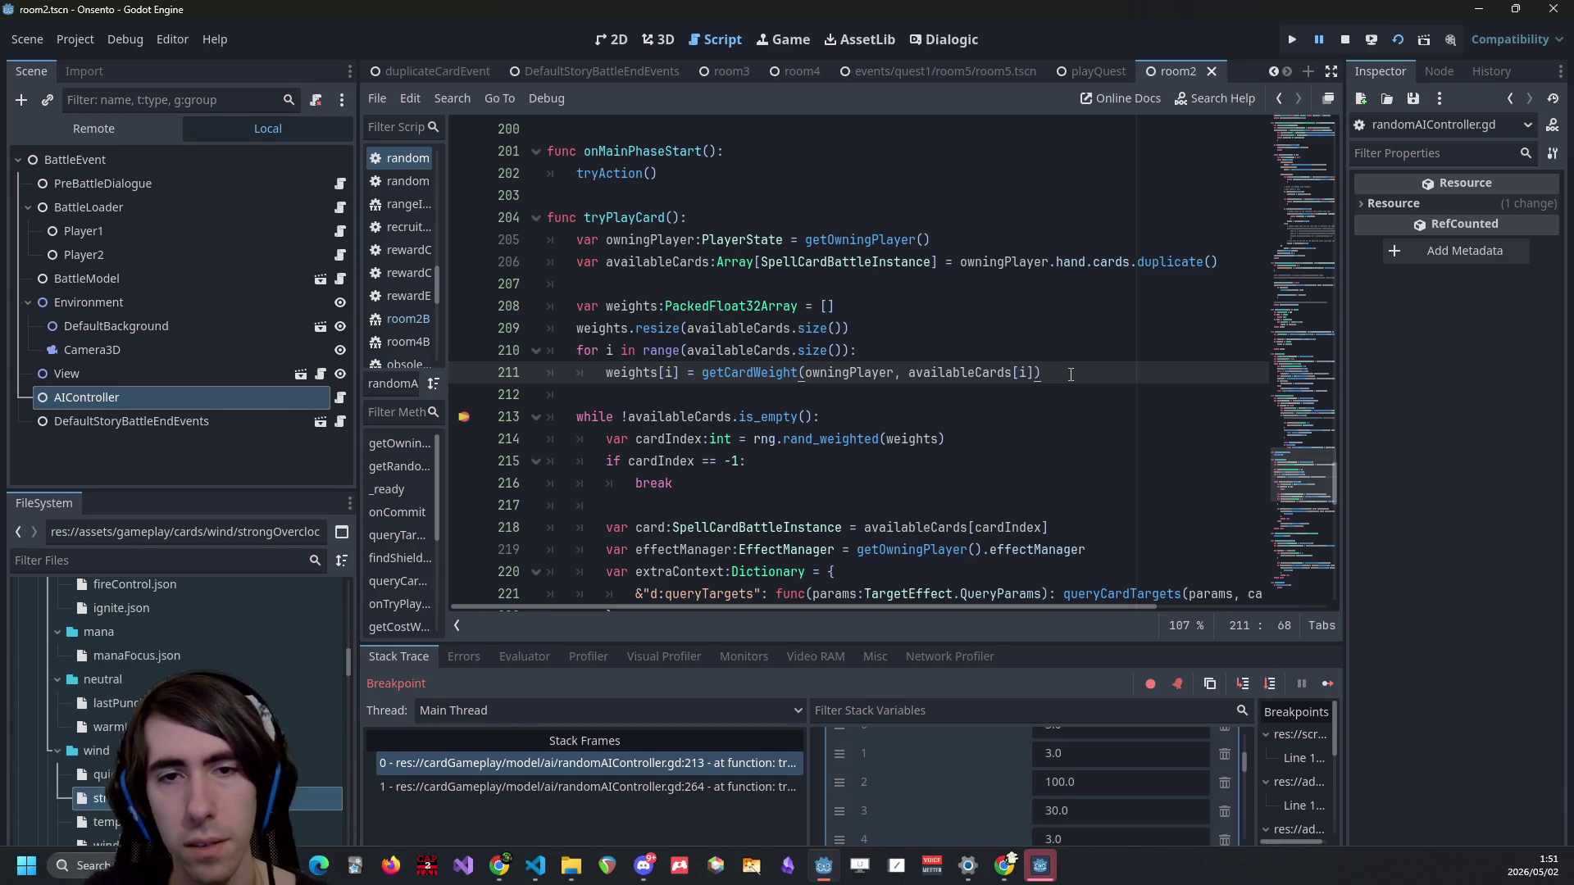
double_click(779, 373)
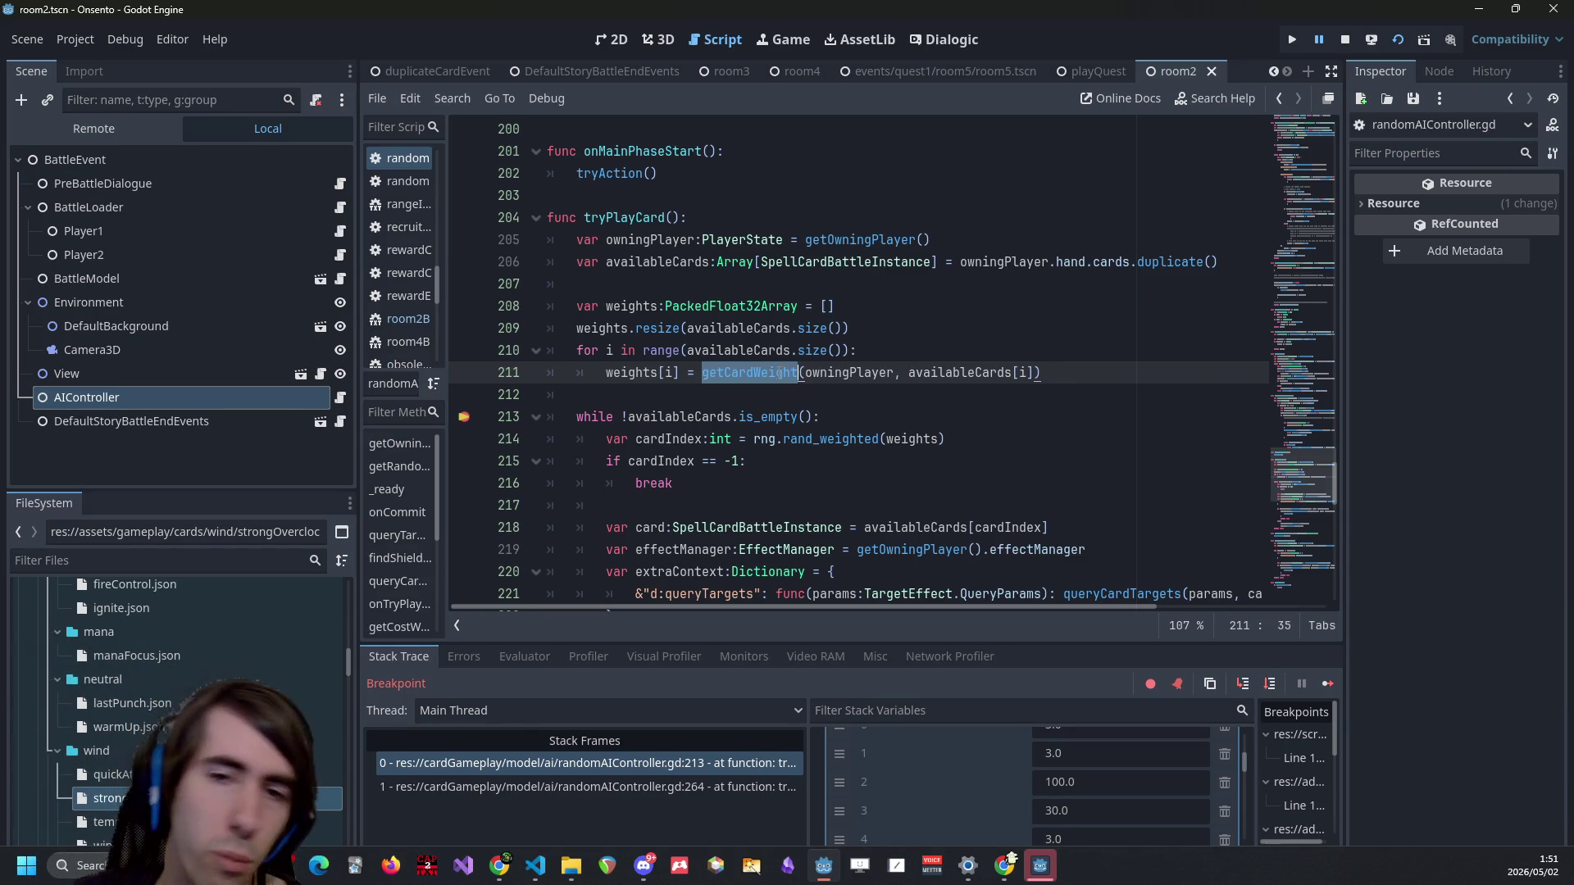
click(772, 379)
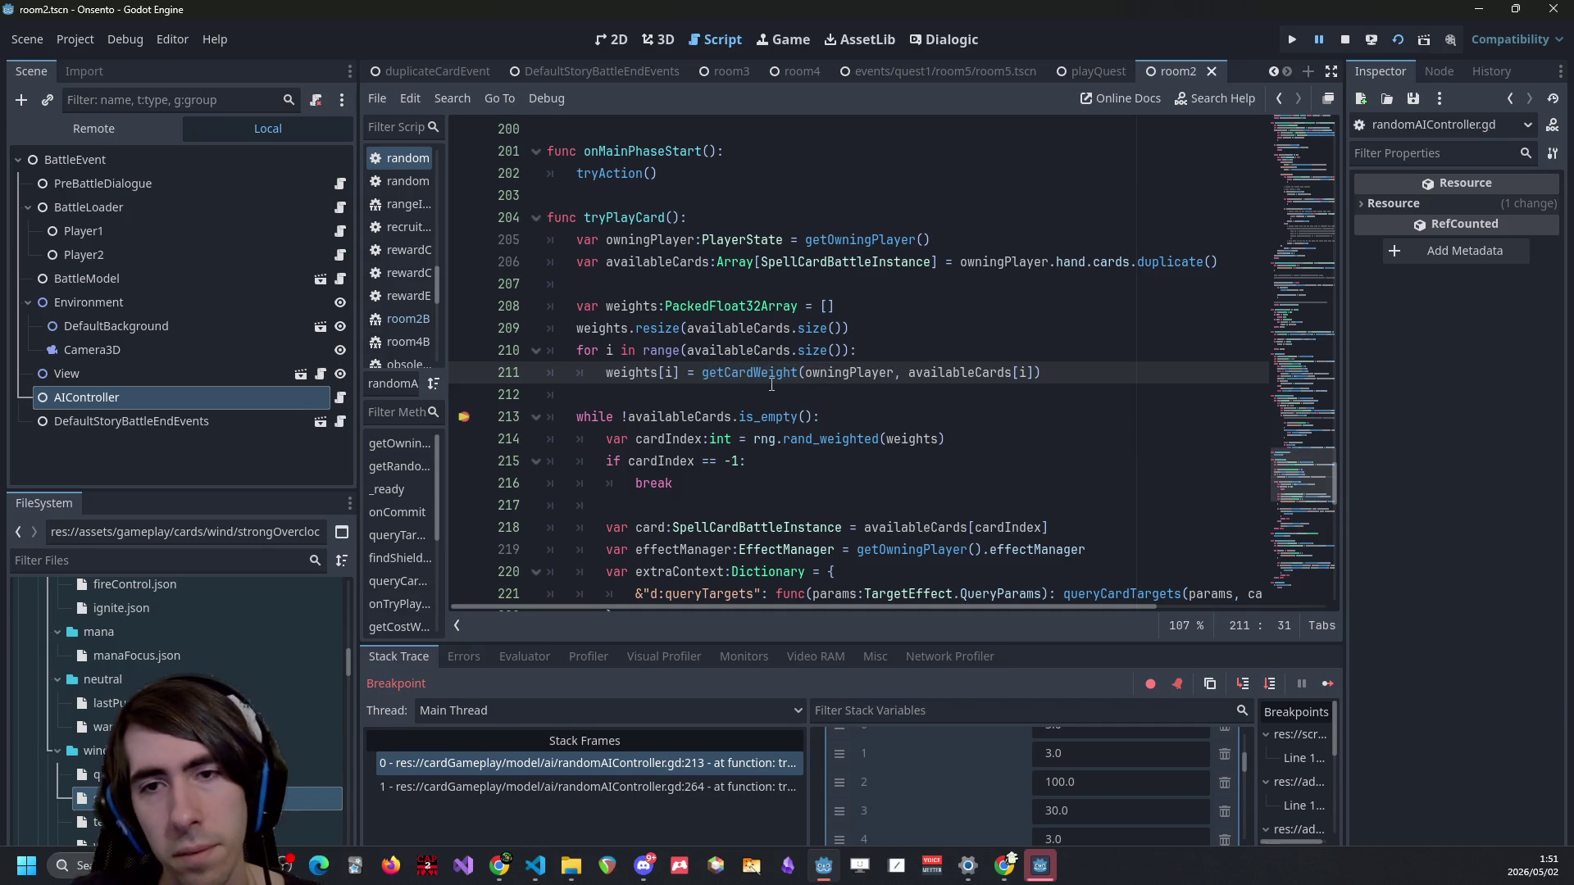
mouse_move(771, 382)
double_click(616, 371)
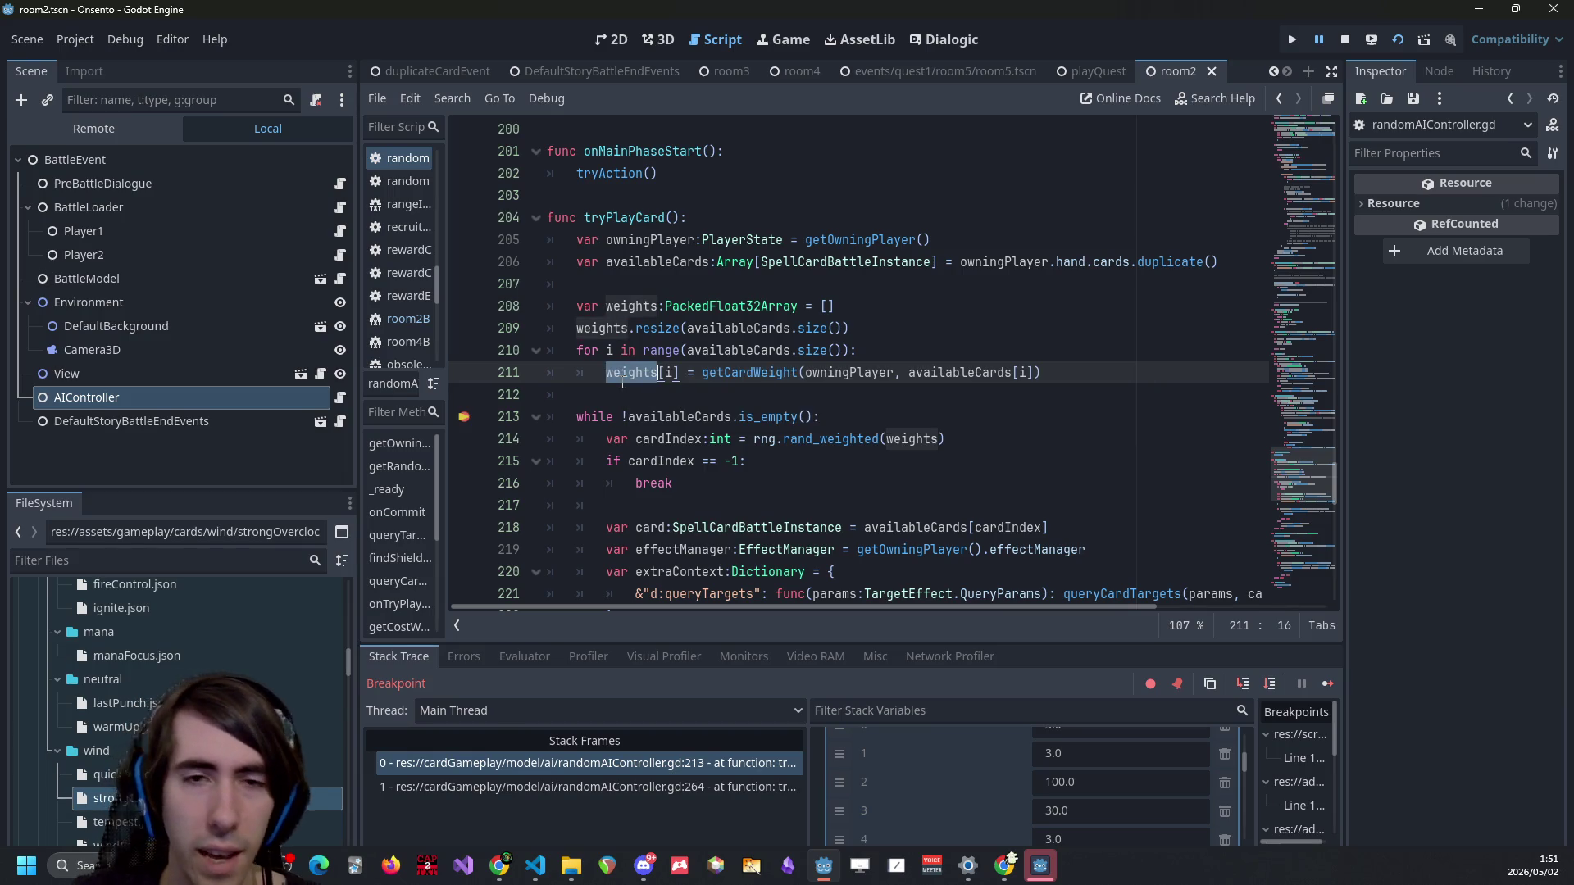
mouse_move(622, 383)
drag(852, 329, 548, 305)
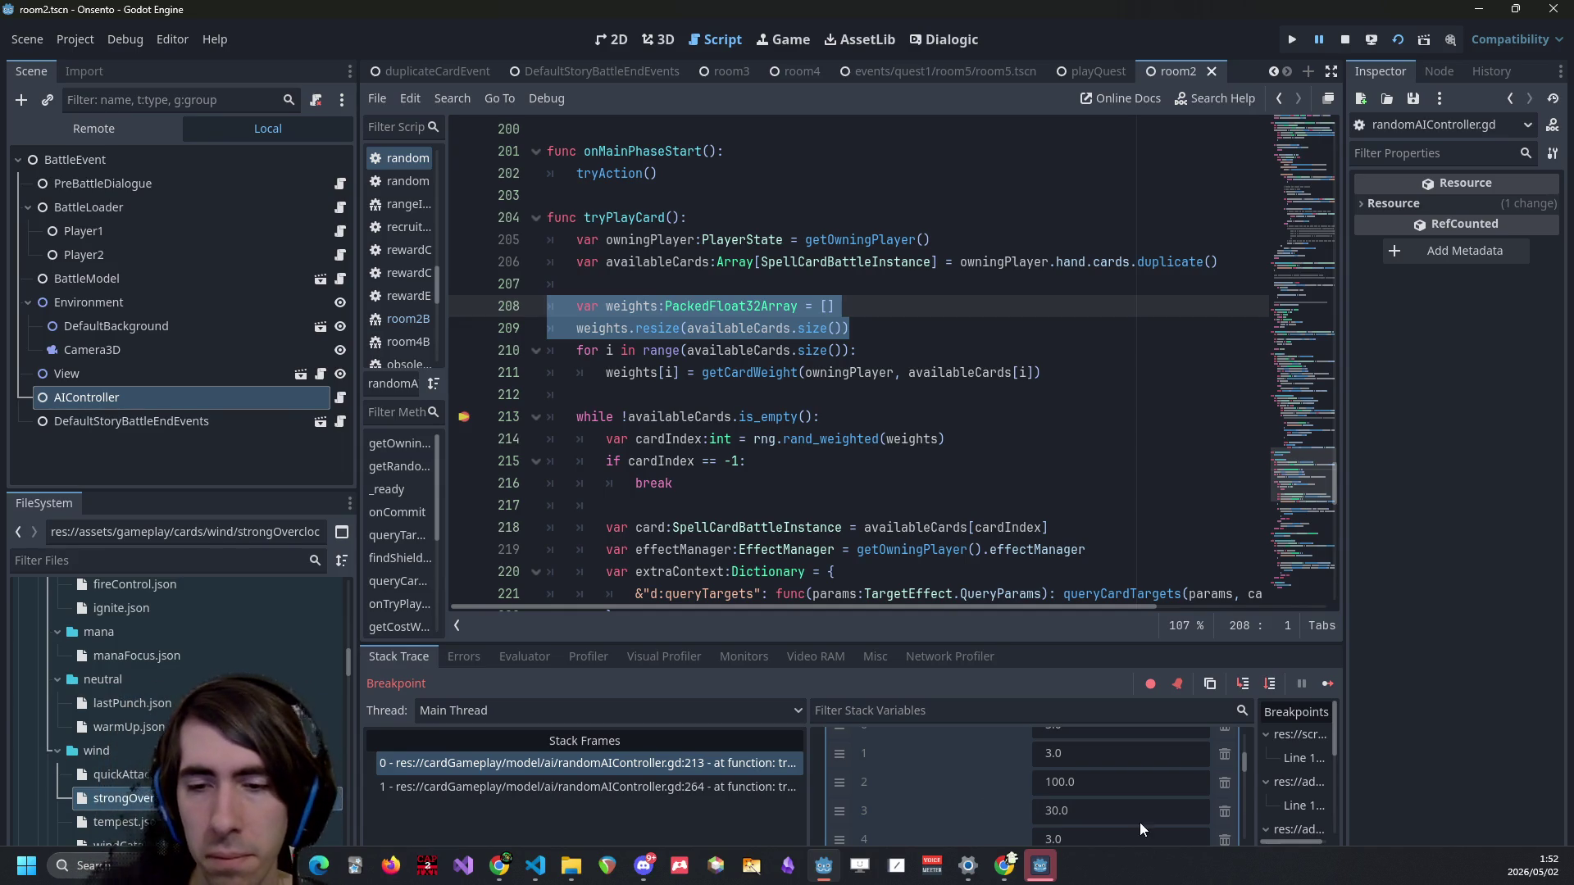
Scroll Stack Variables to compare five weights (3.0, 3.0, 100.0, 30.0, 3.0) with five availableCards objects.
scroll(1089, 809, up, 1)
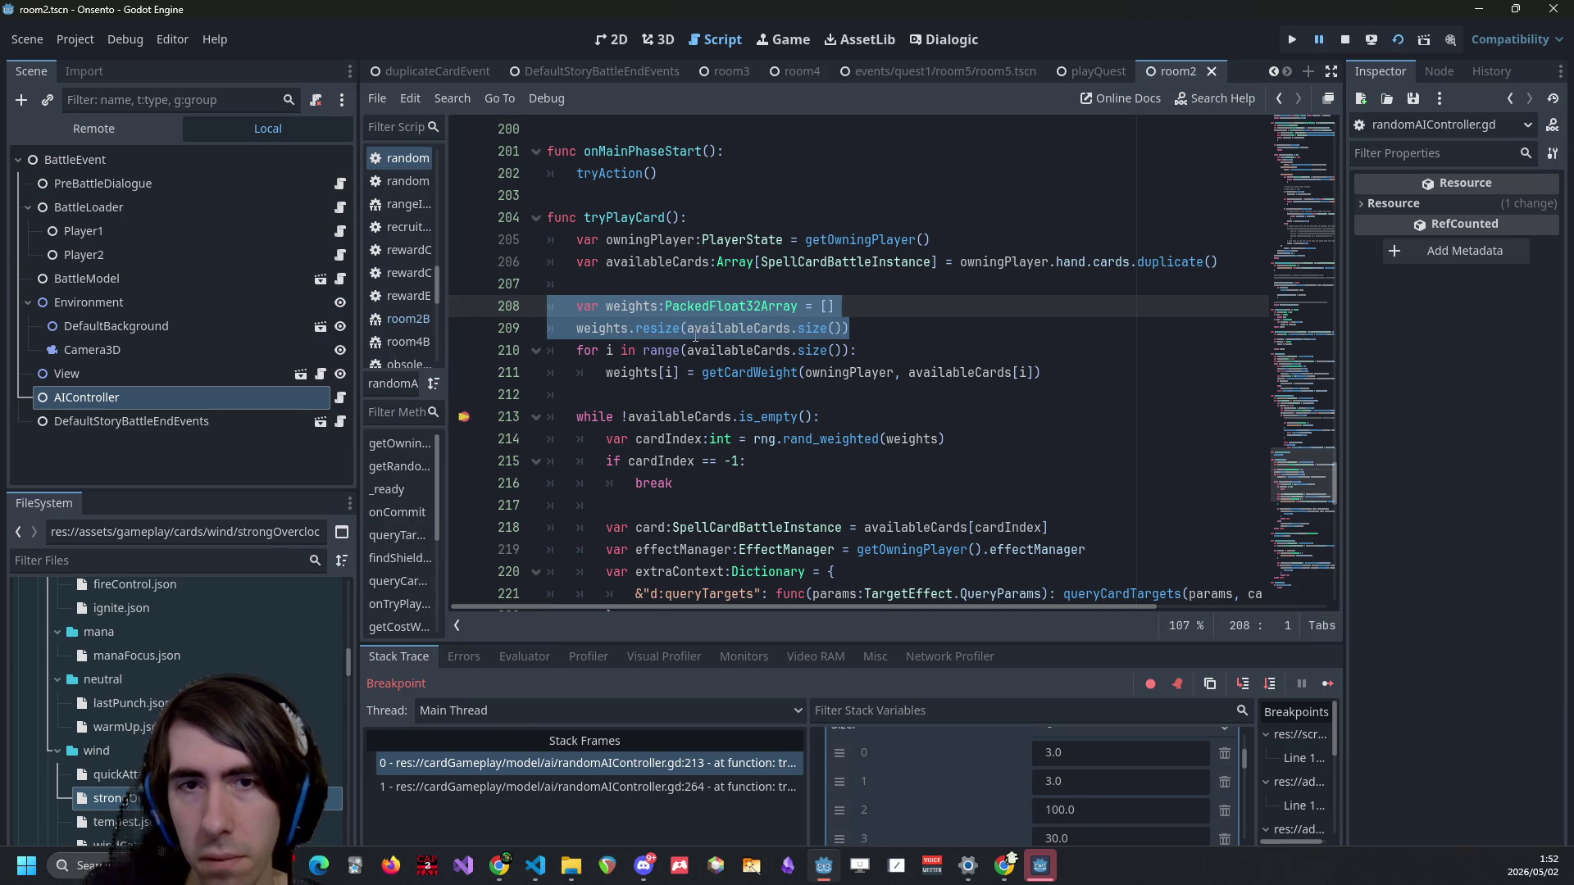
scroll(692, 344, down, 1)
scroll(1025, 755, down, 1)
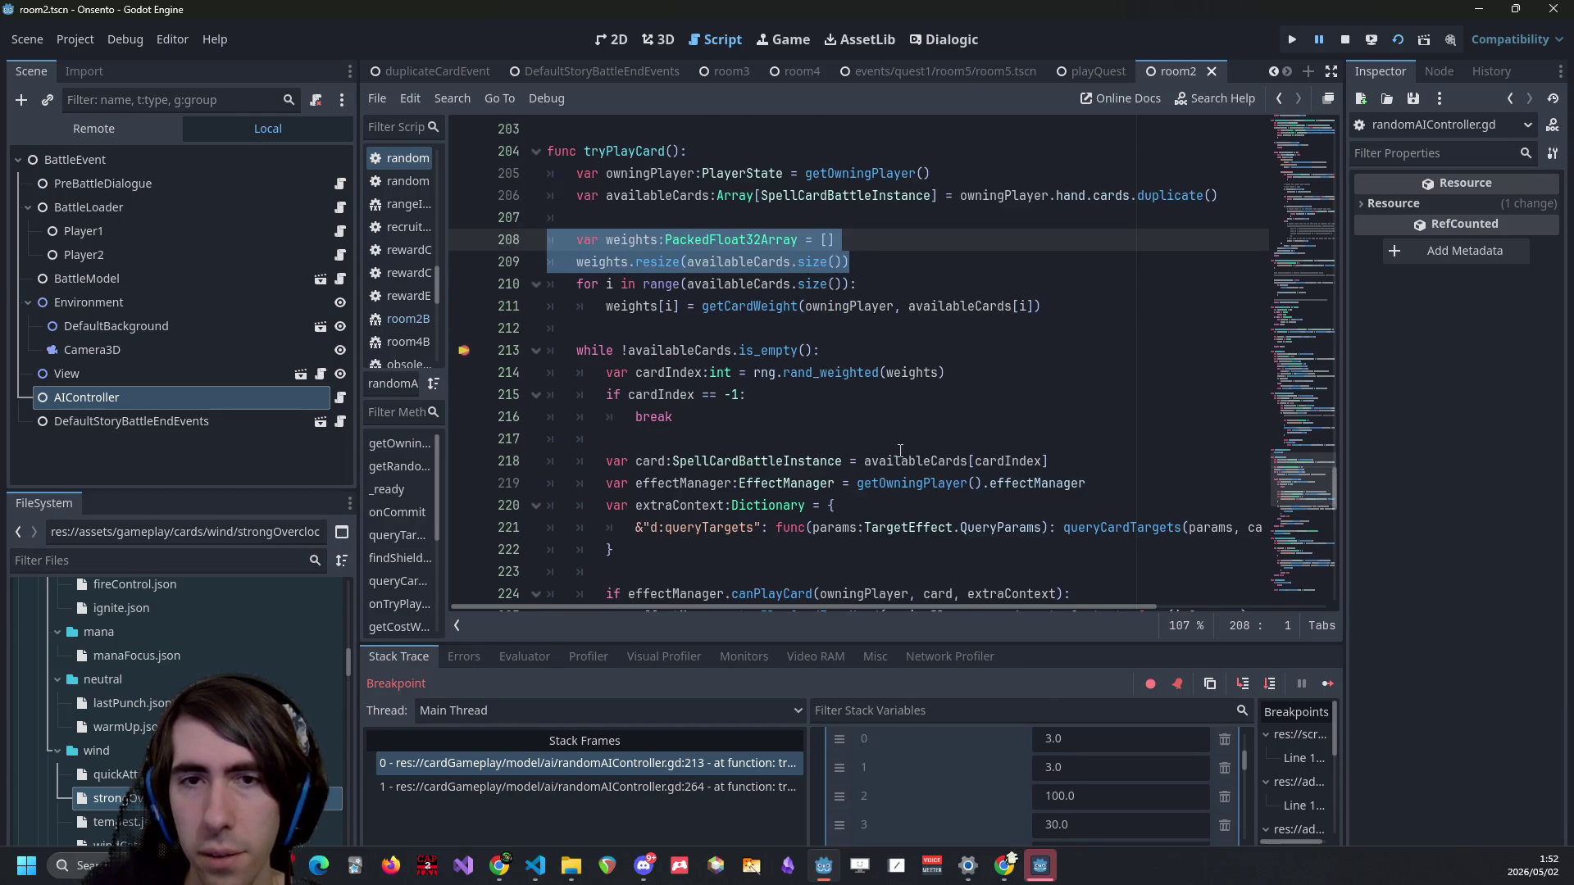
mouse_move(718, 256)
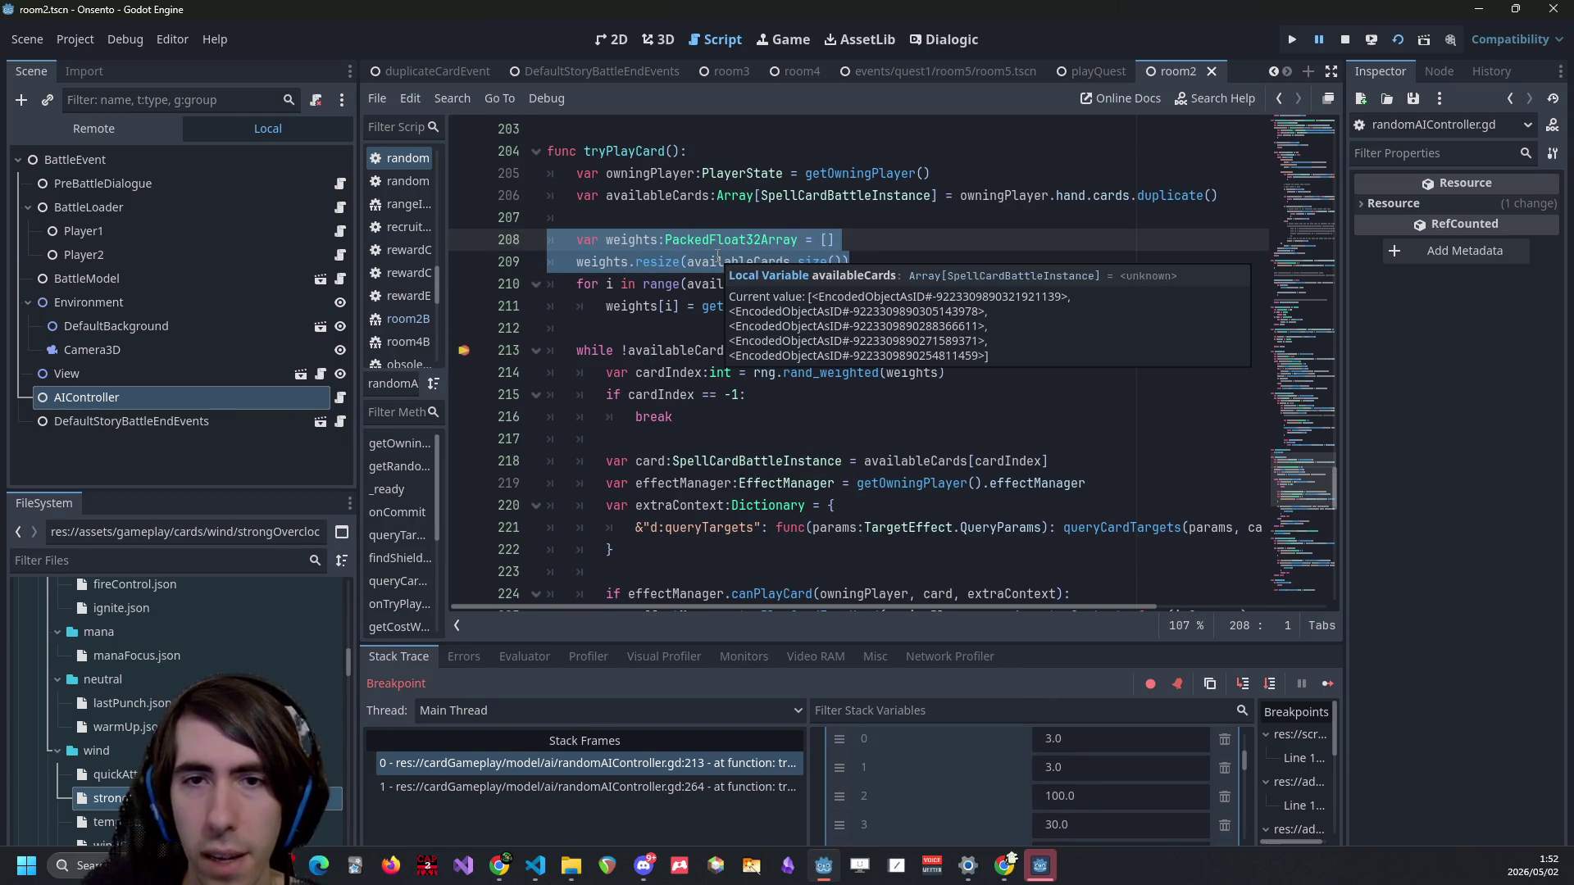
scroll(1007, 777, down, 4)
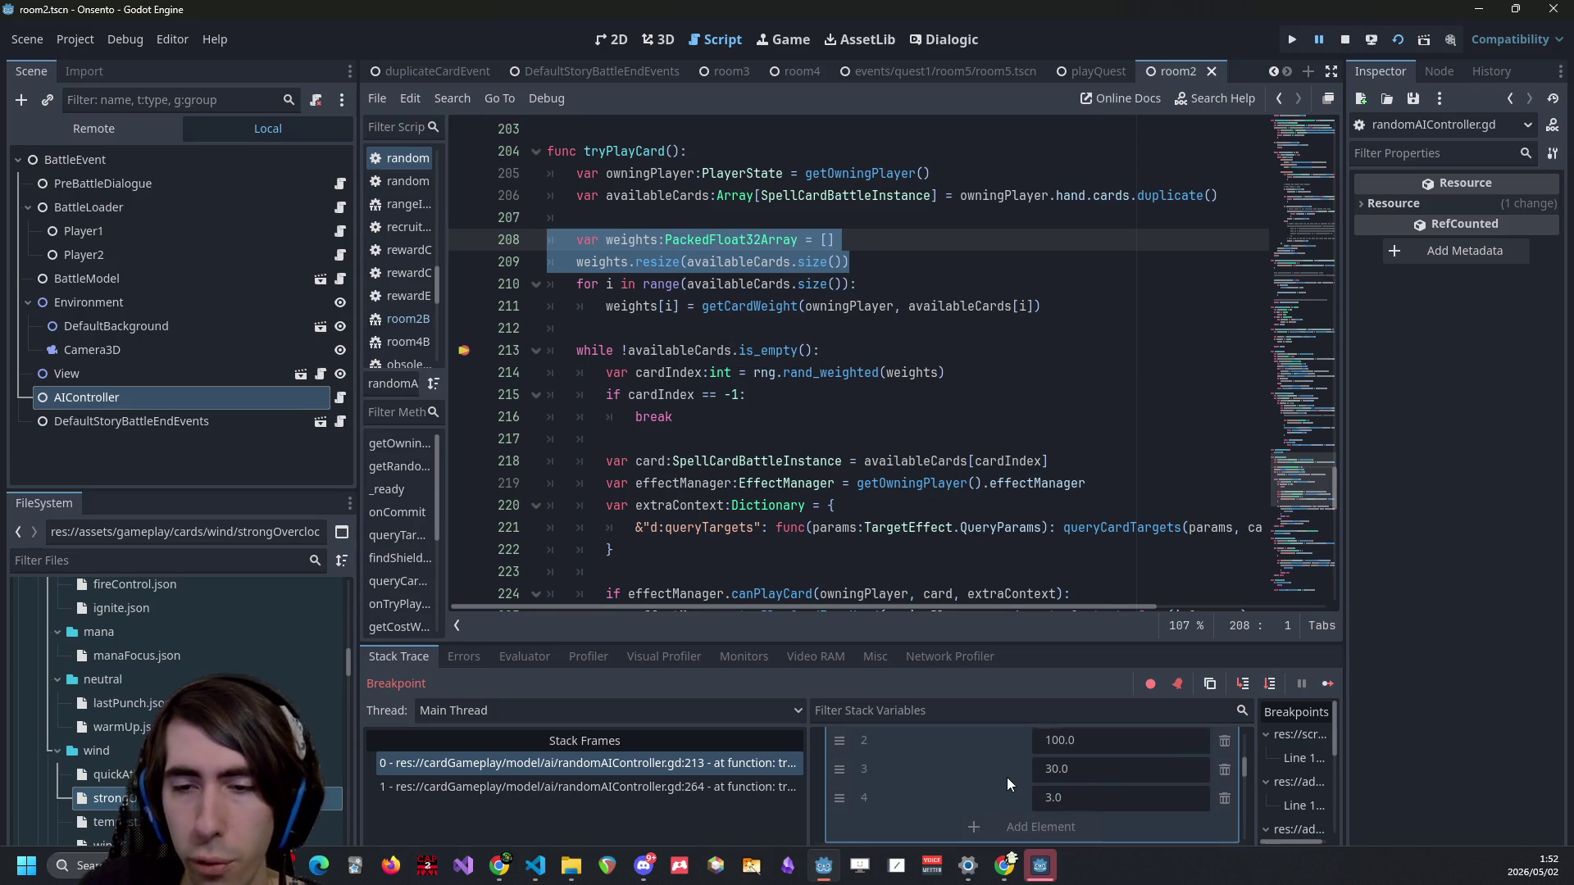
scroll(1006, 777, down, 4)
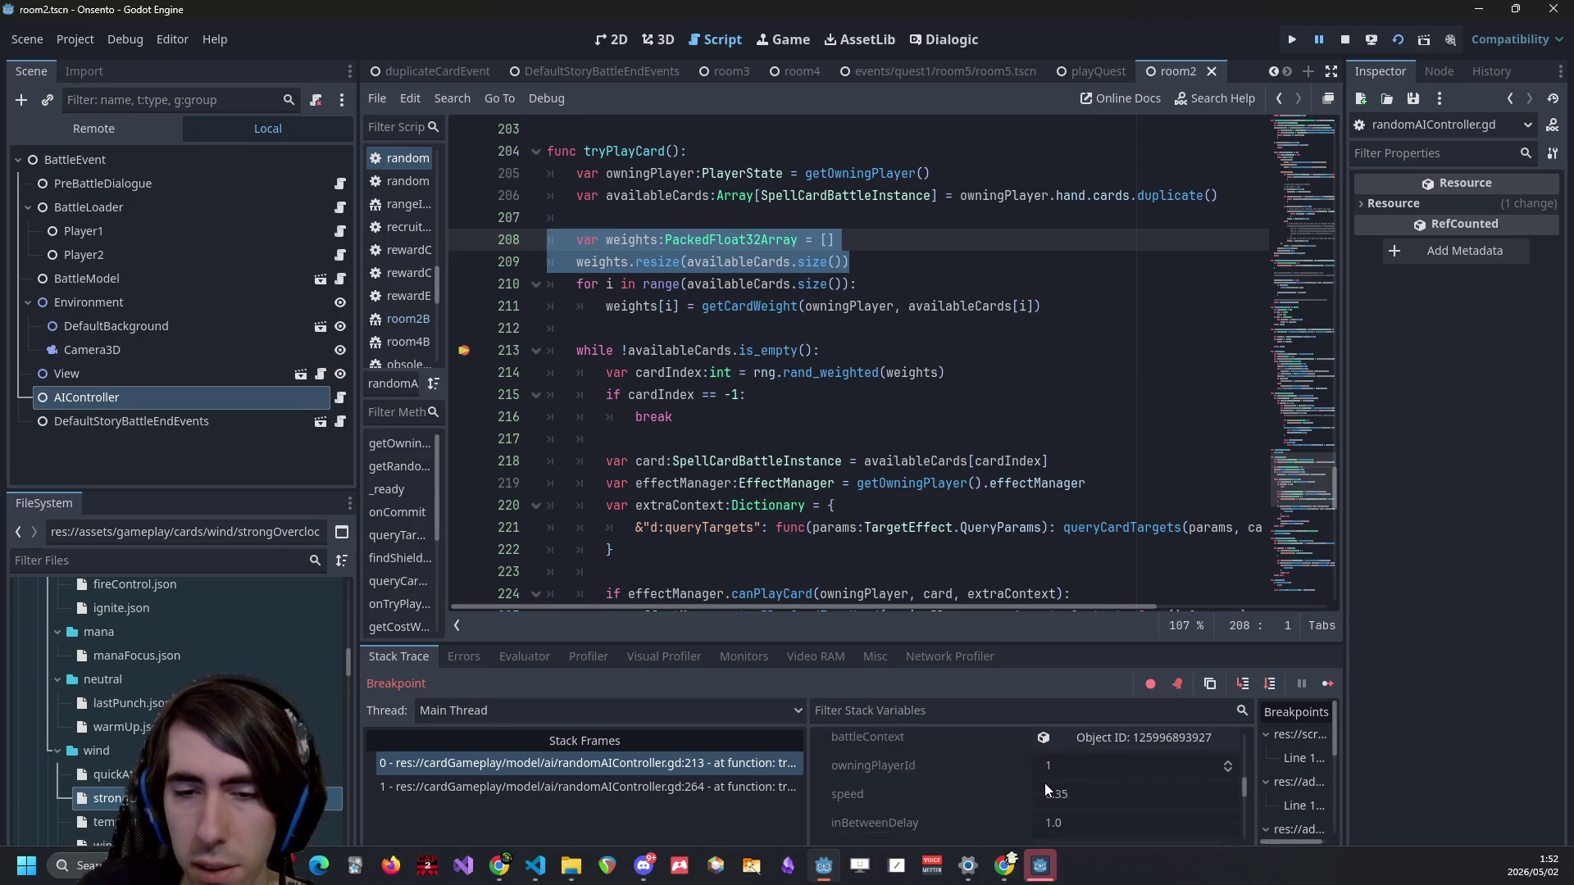
scroll(1045, 784, up, 2)
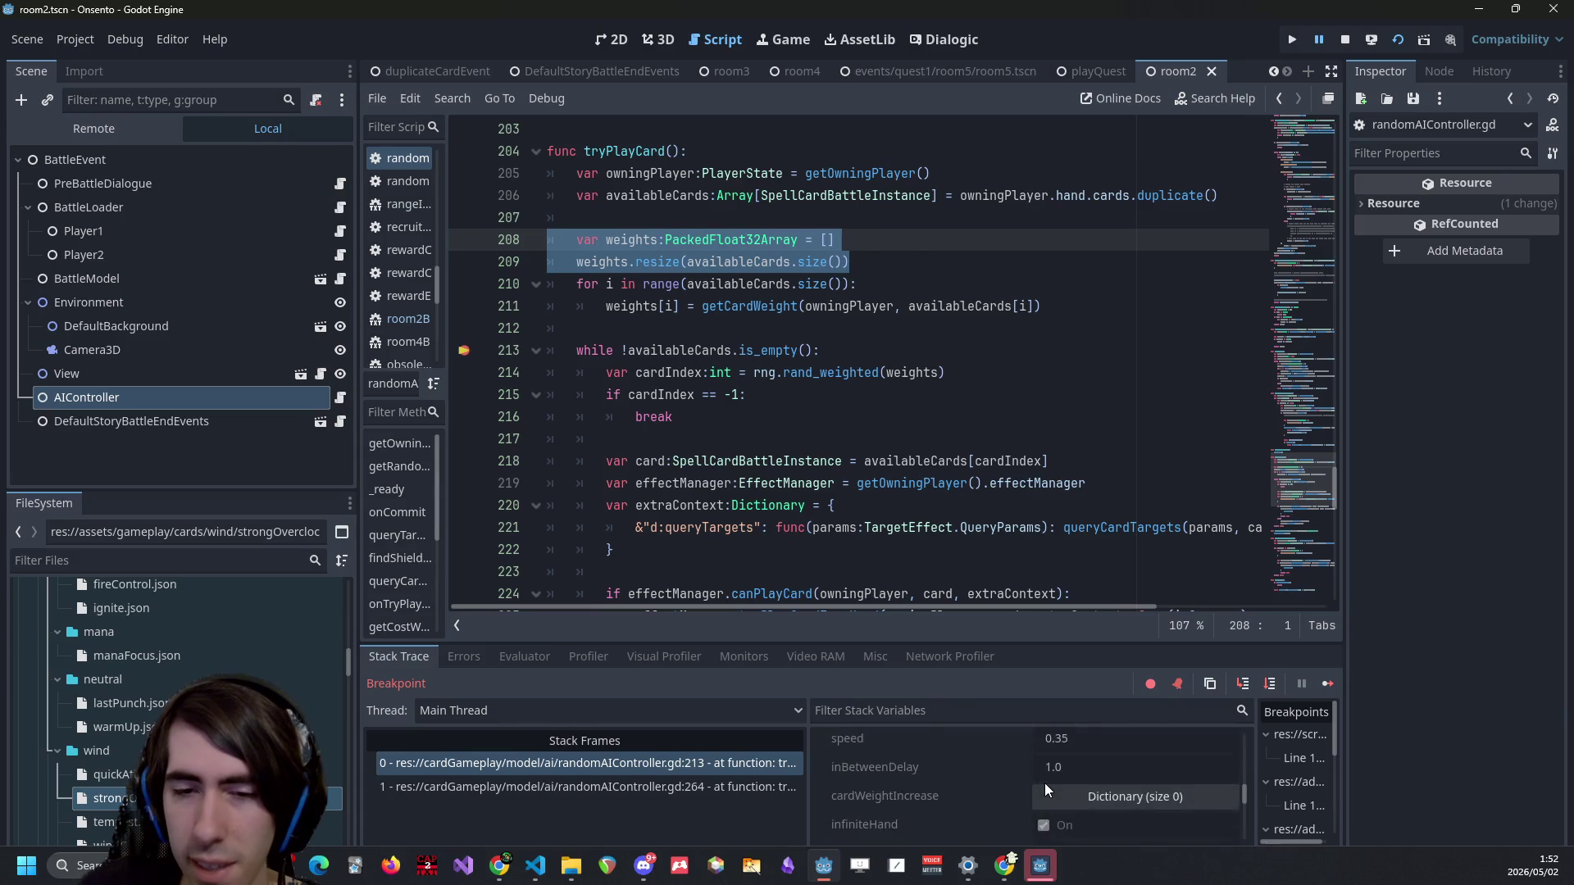
scroll(1045, 783, up, 5)
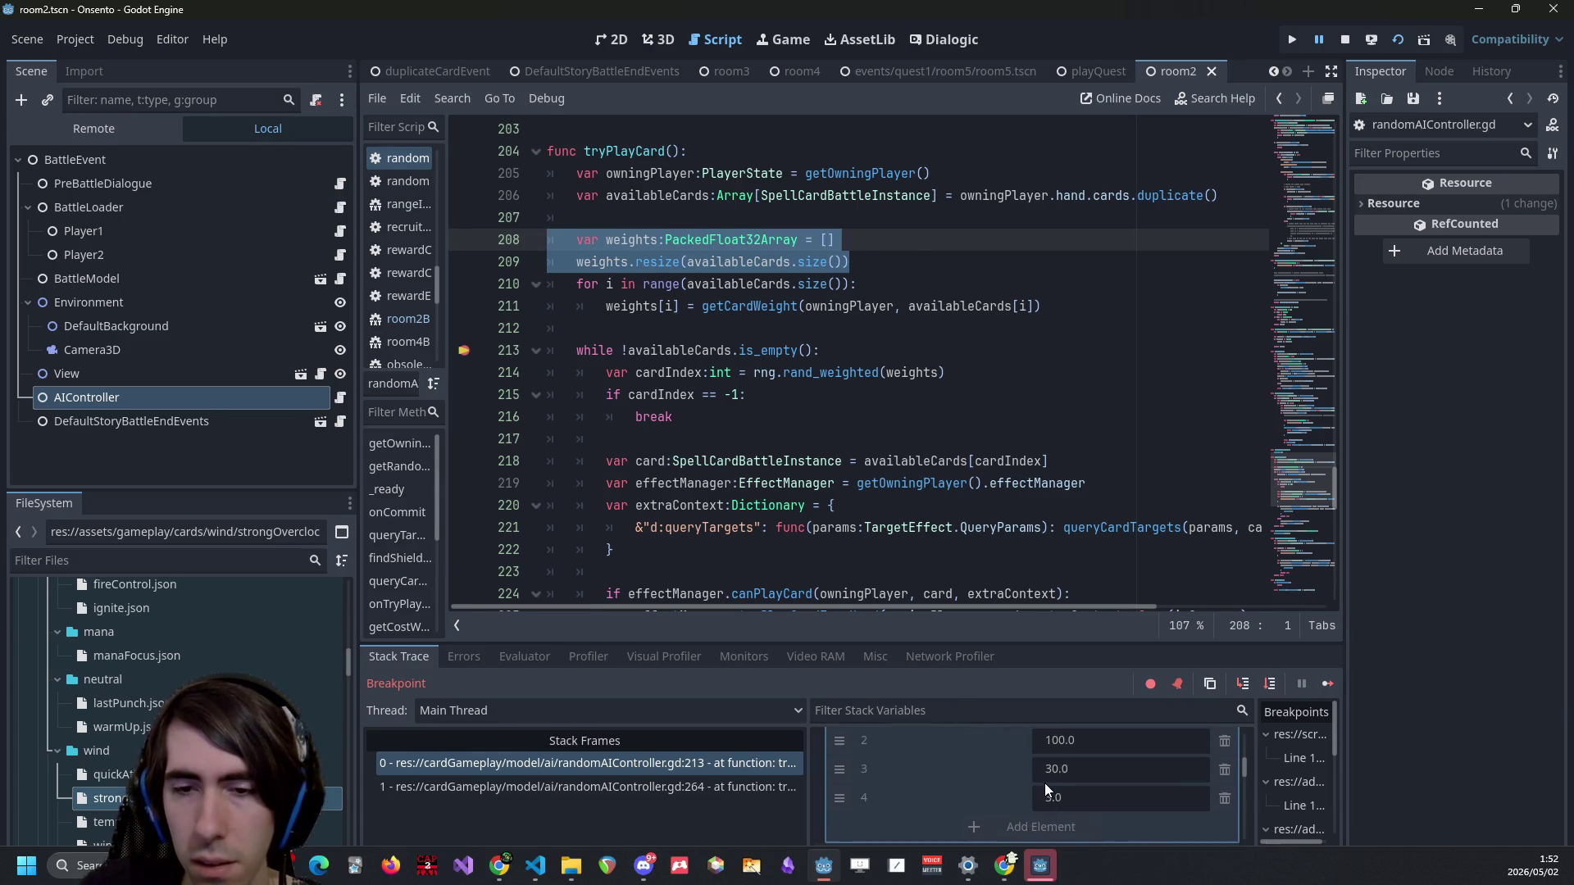
scroll(1044, 783, up, 5)
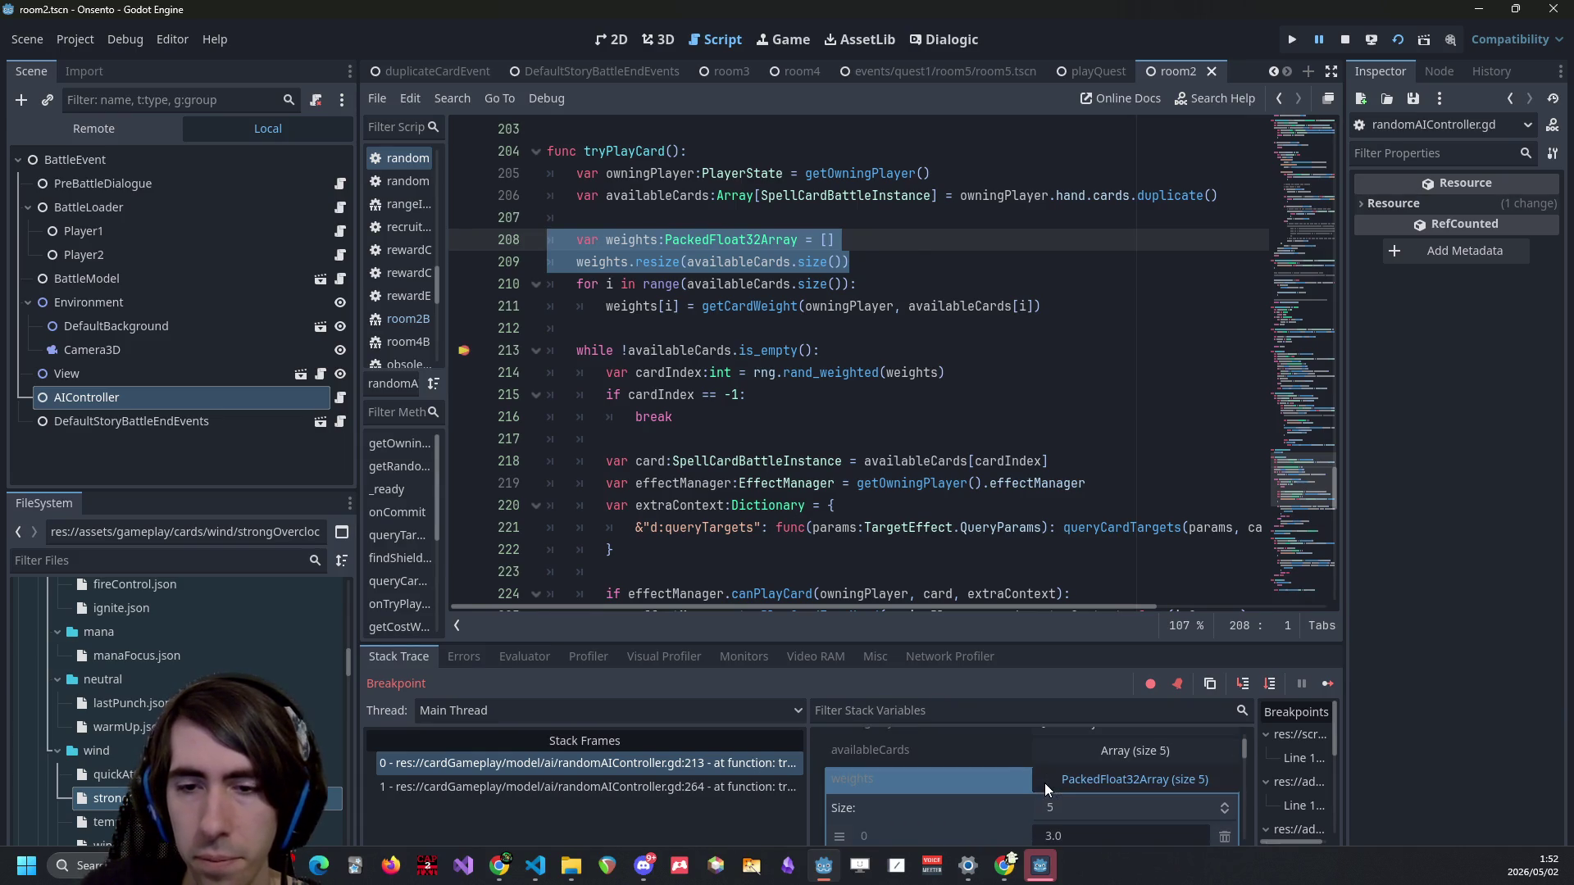
scroll(1069, 761, down, 1)
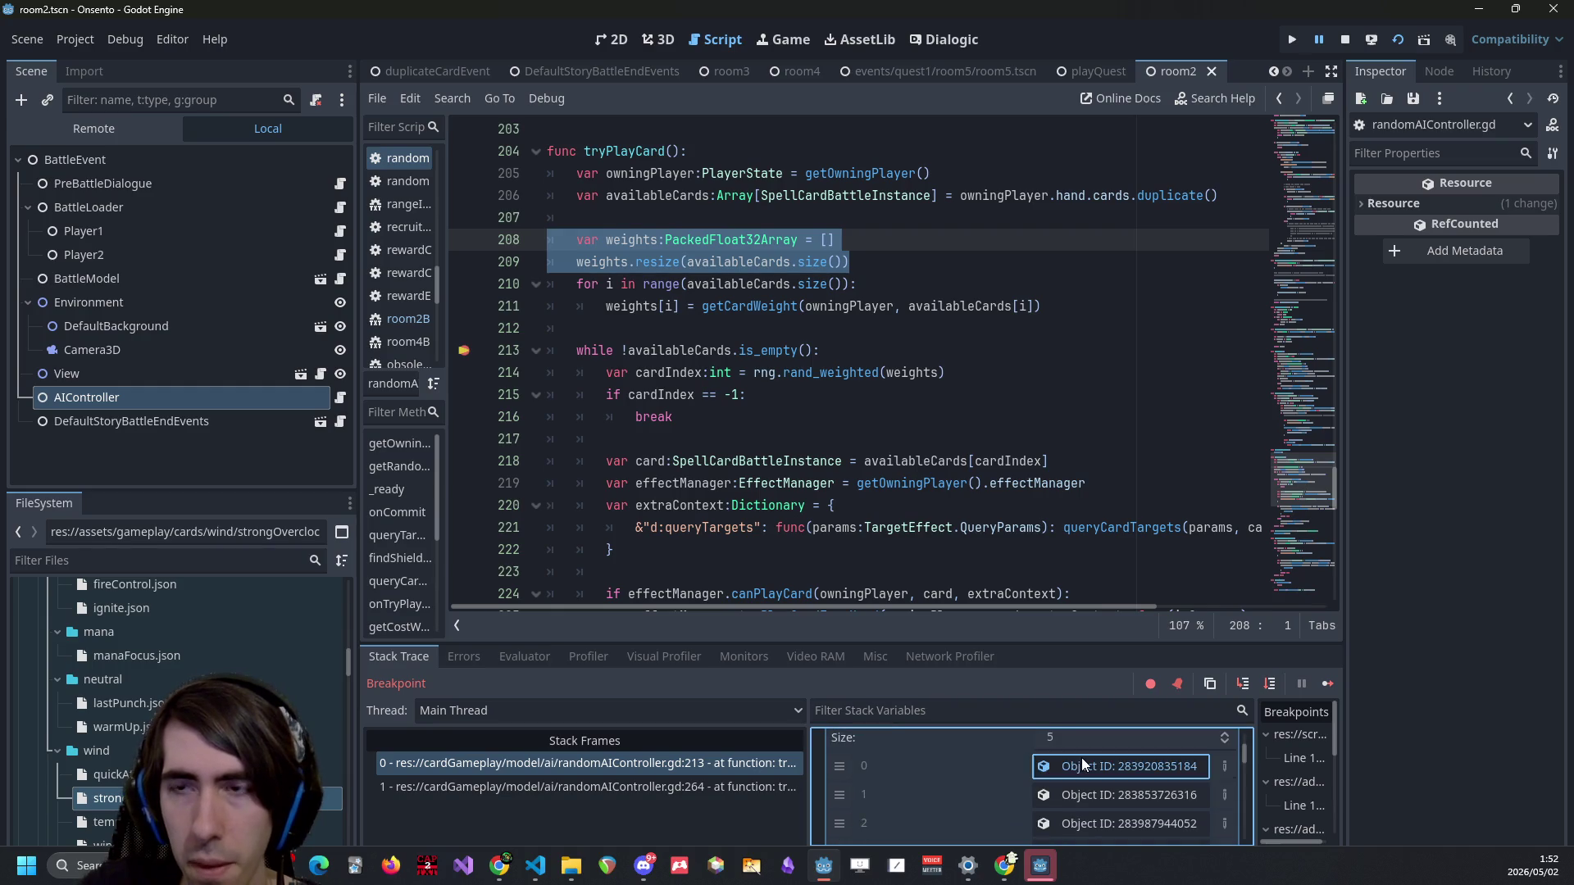
click(1080, 763)
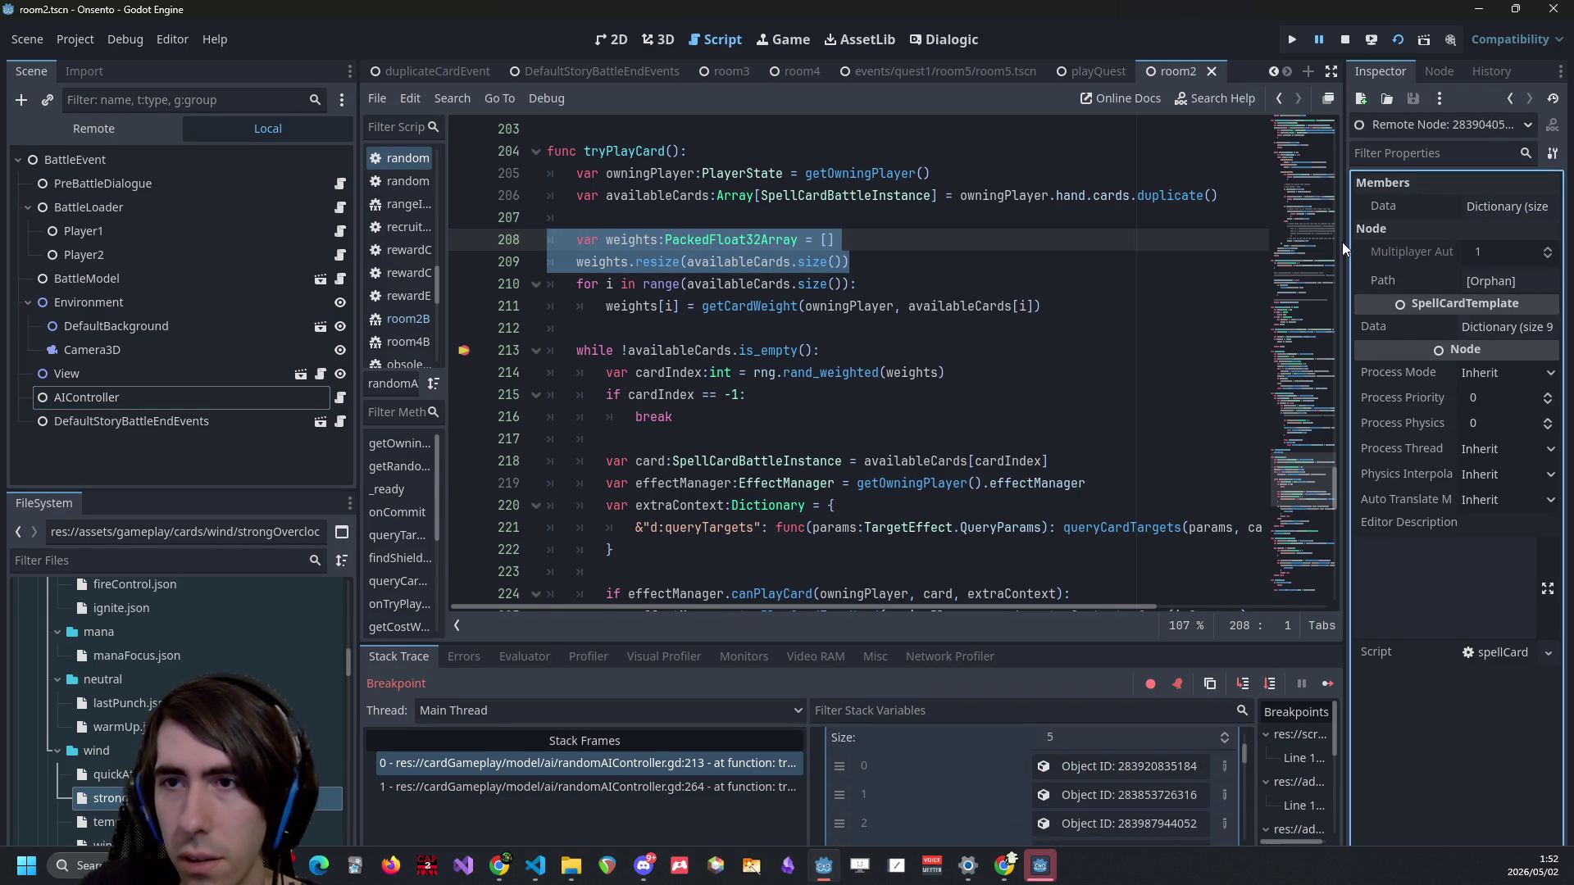
drag(1344, 242, 1222, 243)
click(1455, 205)
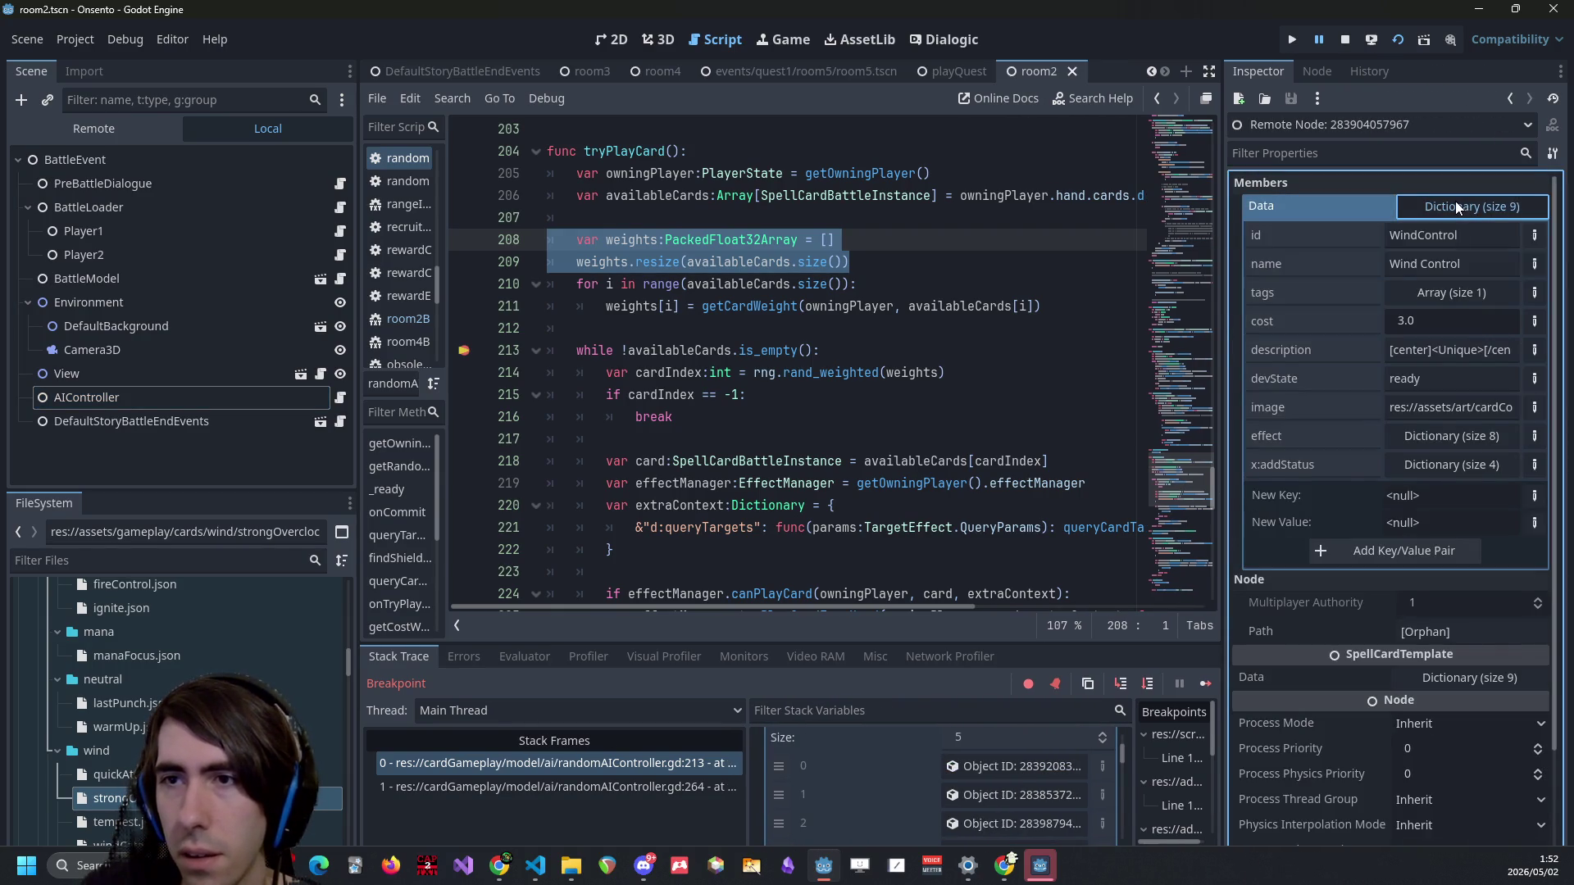
click(1454, 205)
scroll(1020, 787, down, 1)
click(1021, 809)
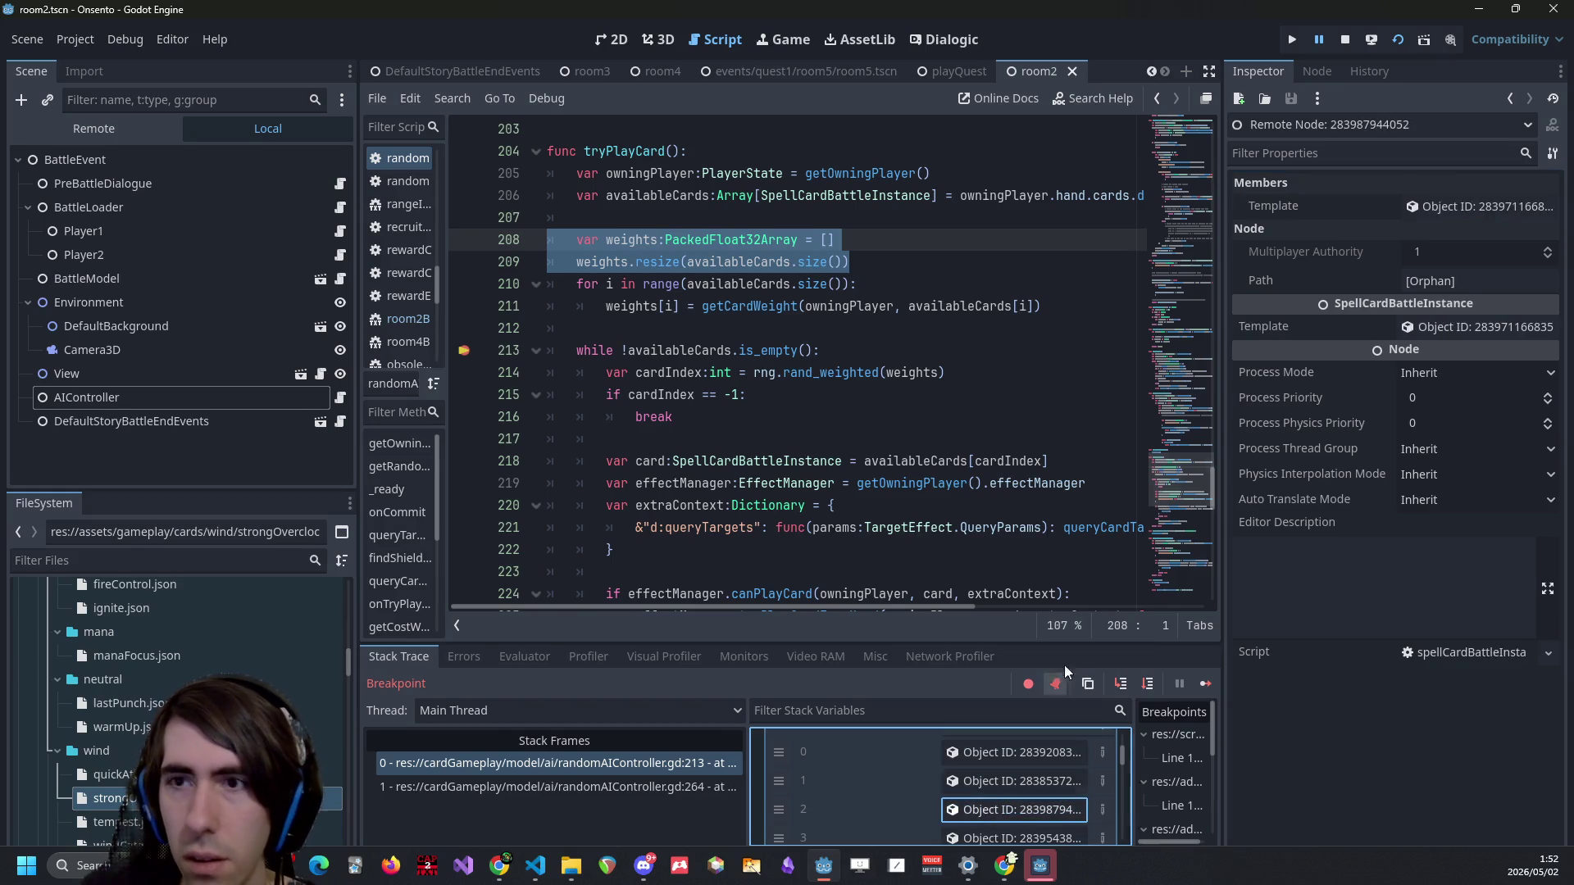
click(1474, 204)
click(1474, 205)
scroll(920, 800, down, 1)
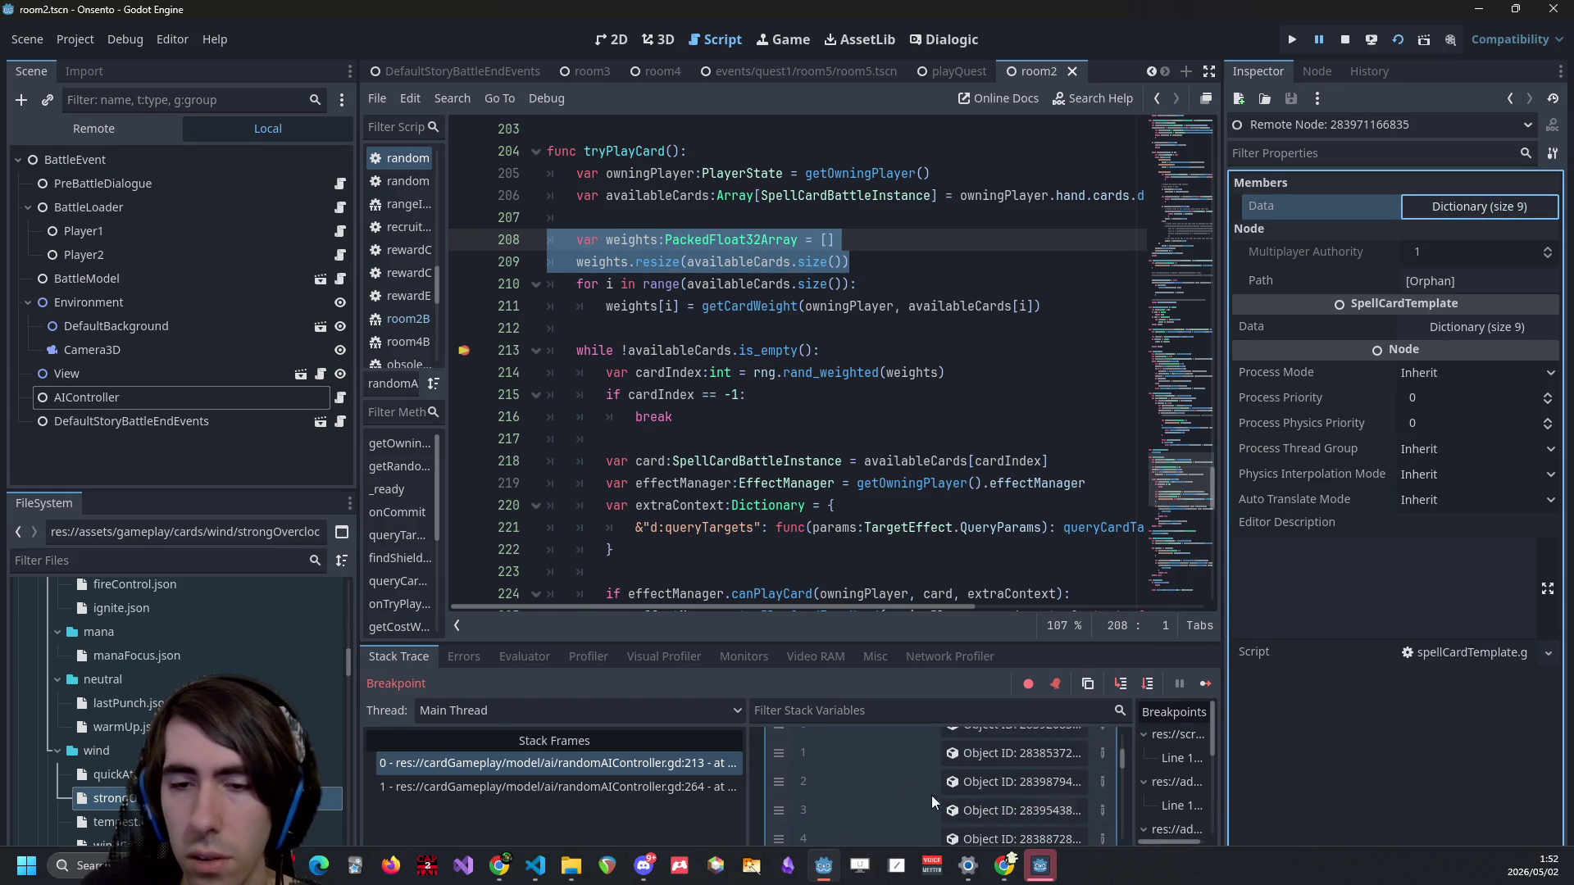
click(1017, 810)
click(1492, 205)
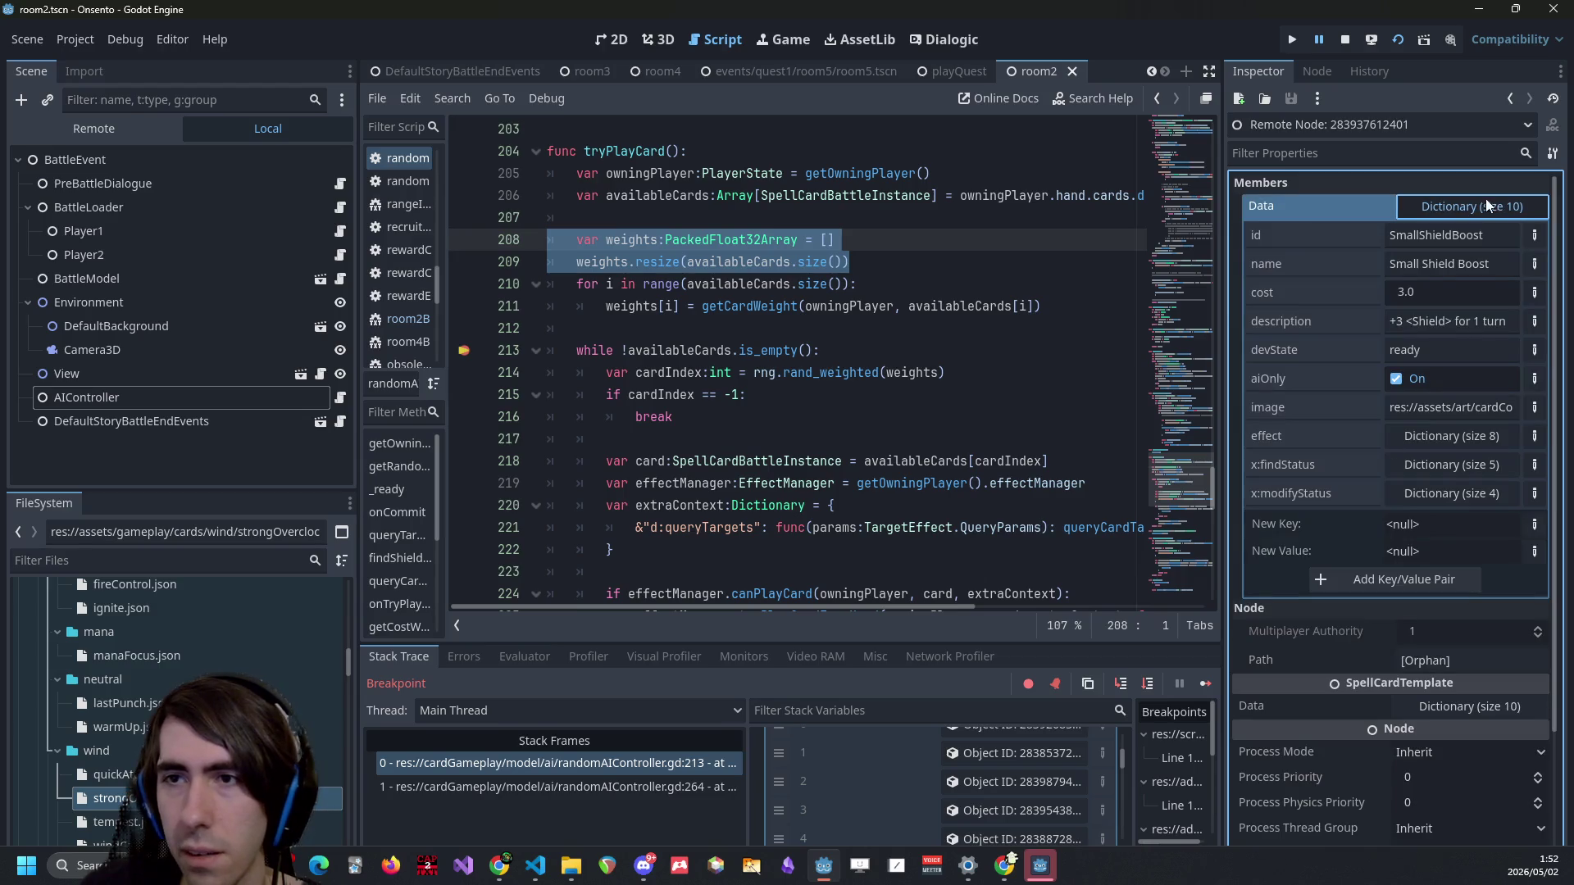
scroll(1025, 328, up, 6)
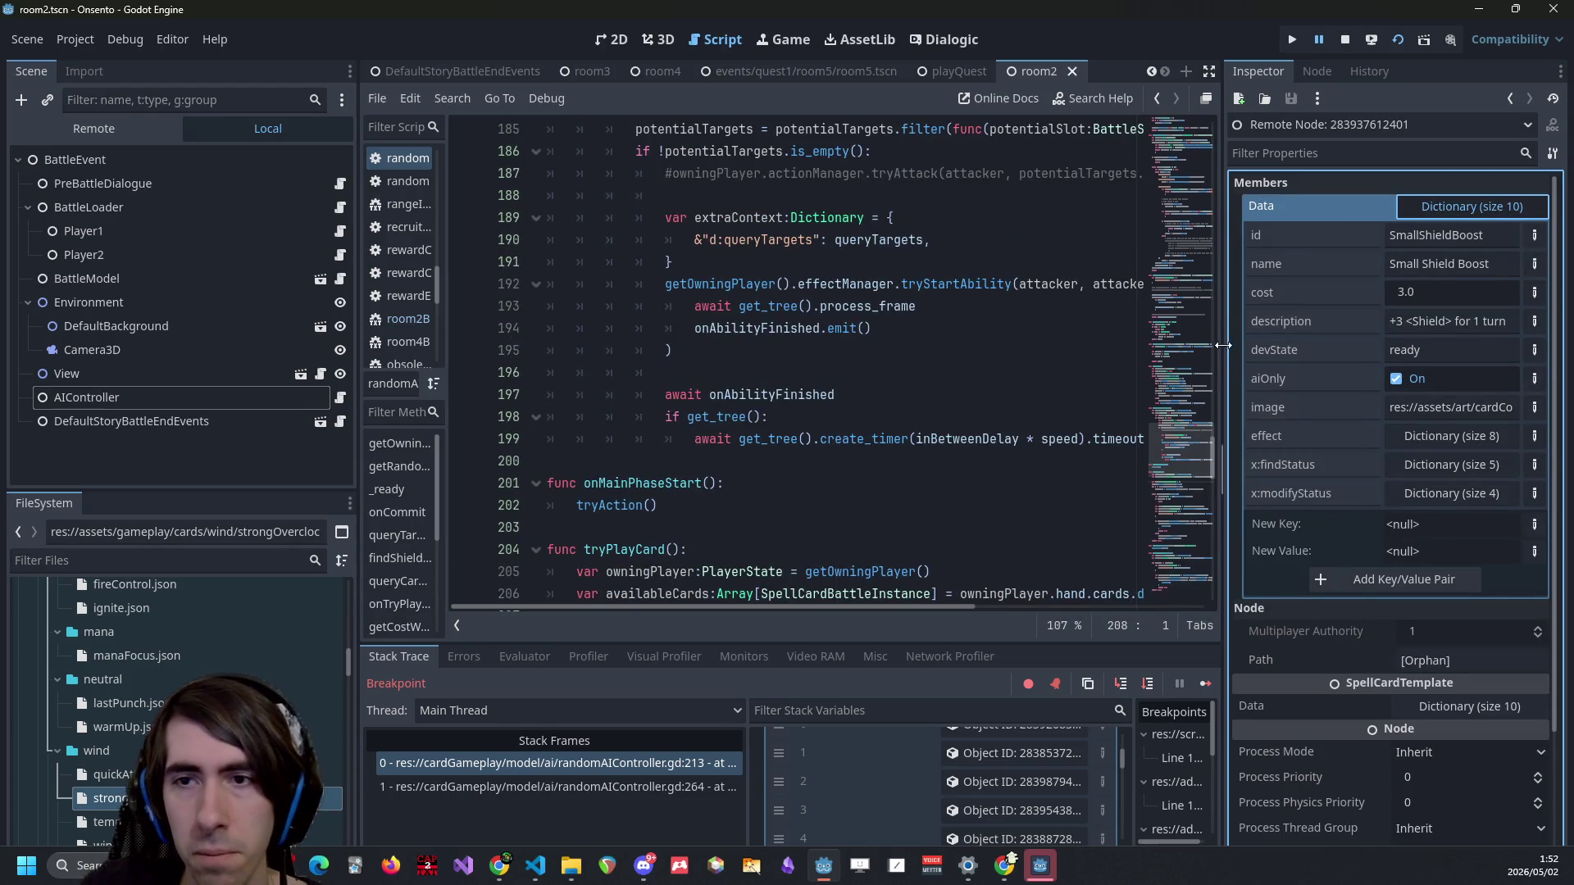
drag(1223, 346, 1332, 346)
scroll(949, 404, up, 8)
scroll(949, 403, down, 15)
scroll(916, 379, up, 3)
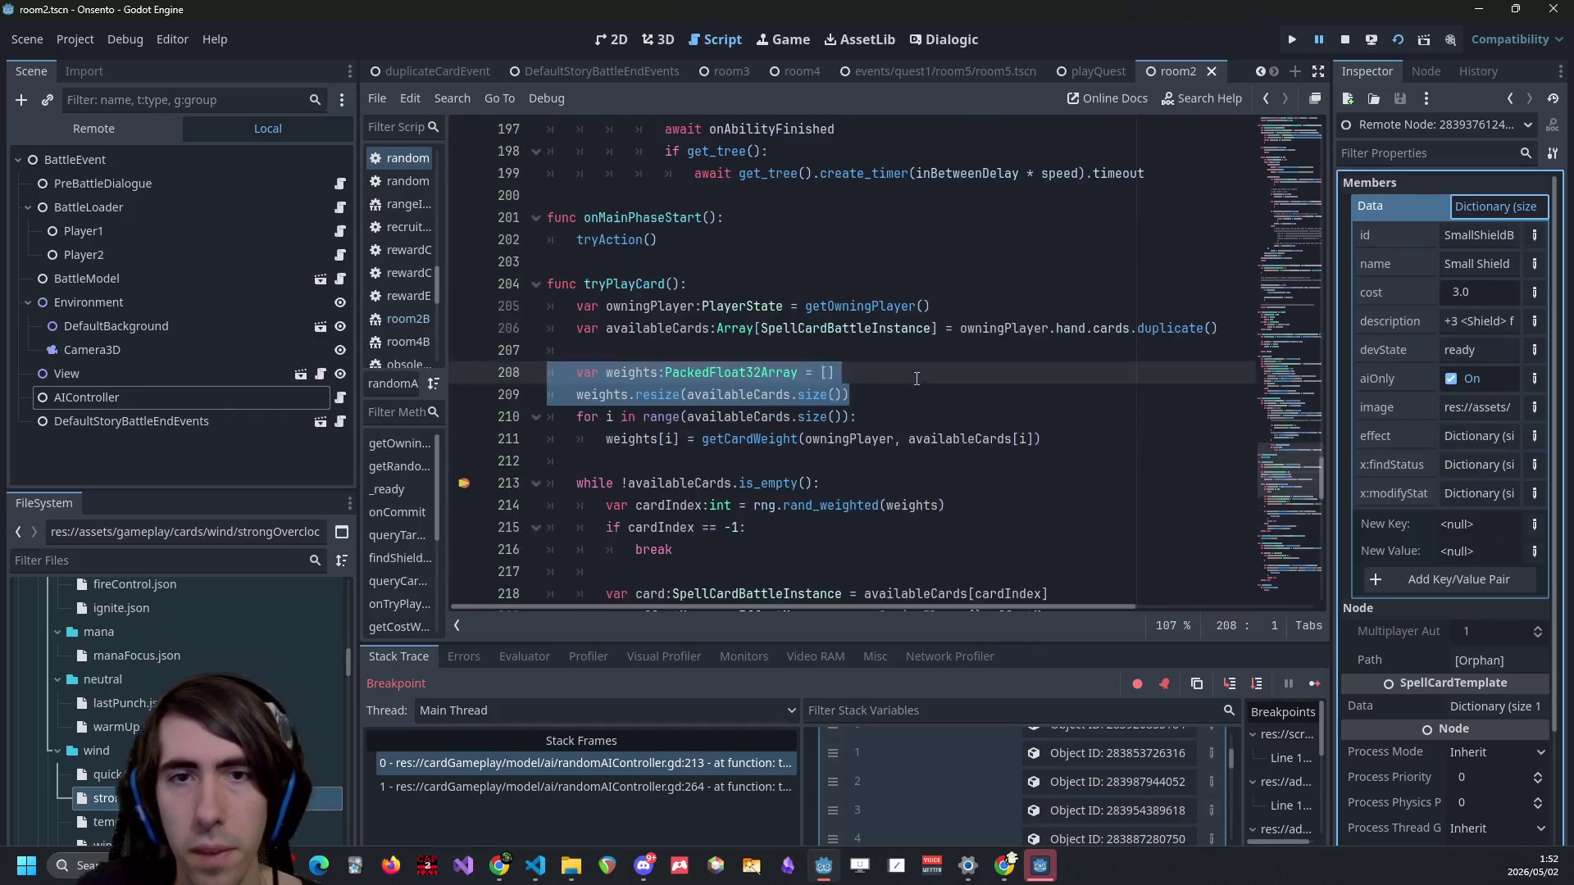
click(782, 373)
click(753, 438)
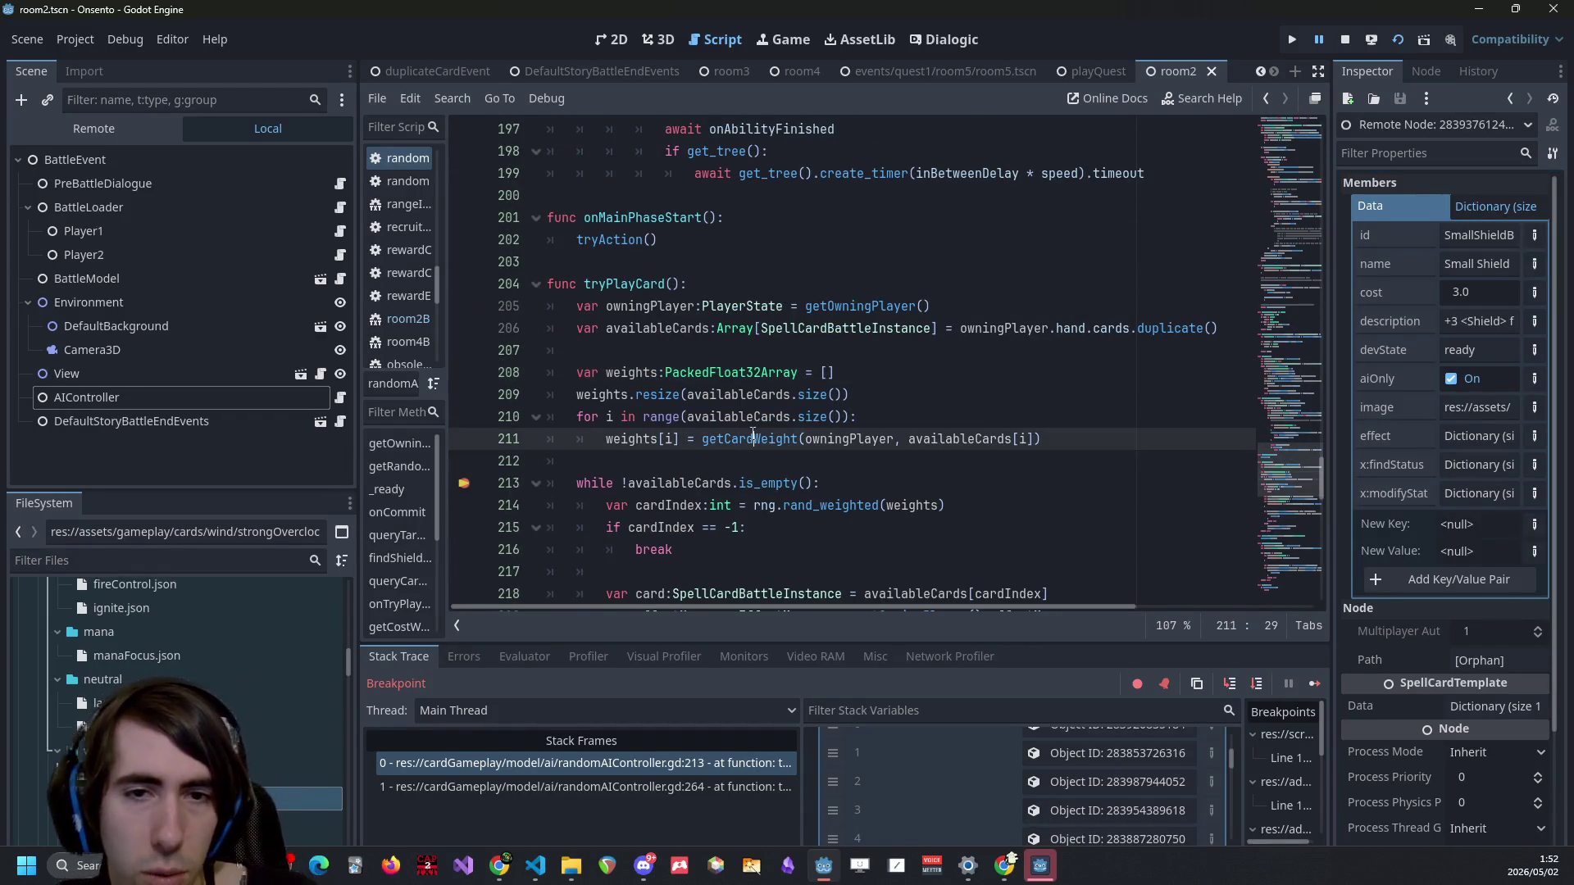
ctrl+click(752, 438)
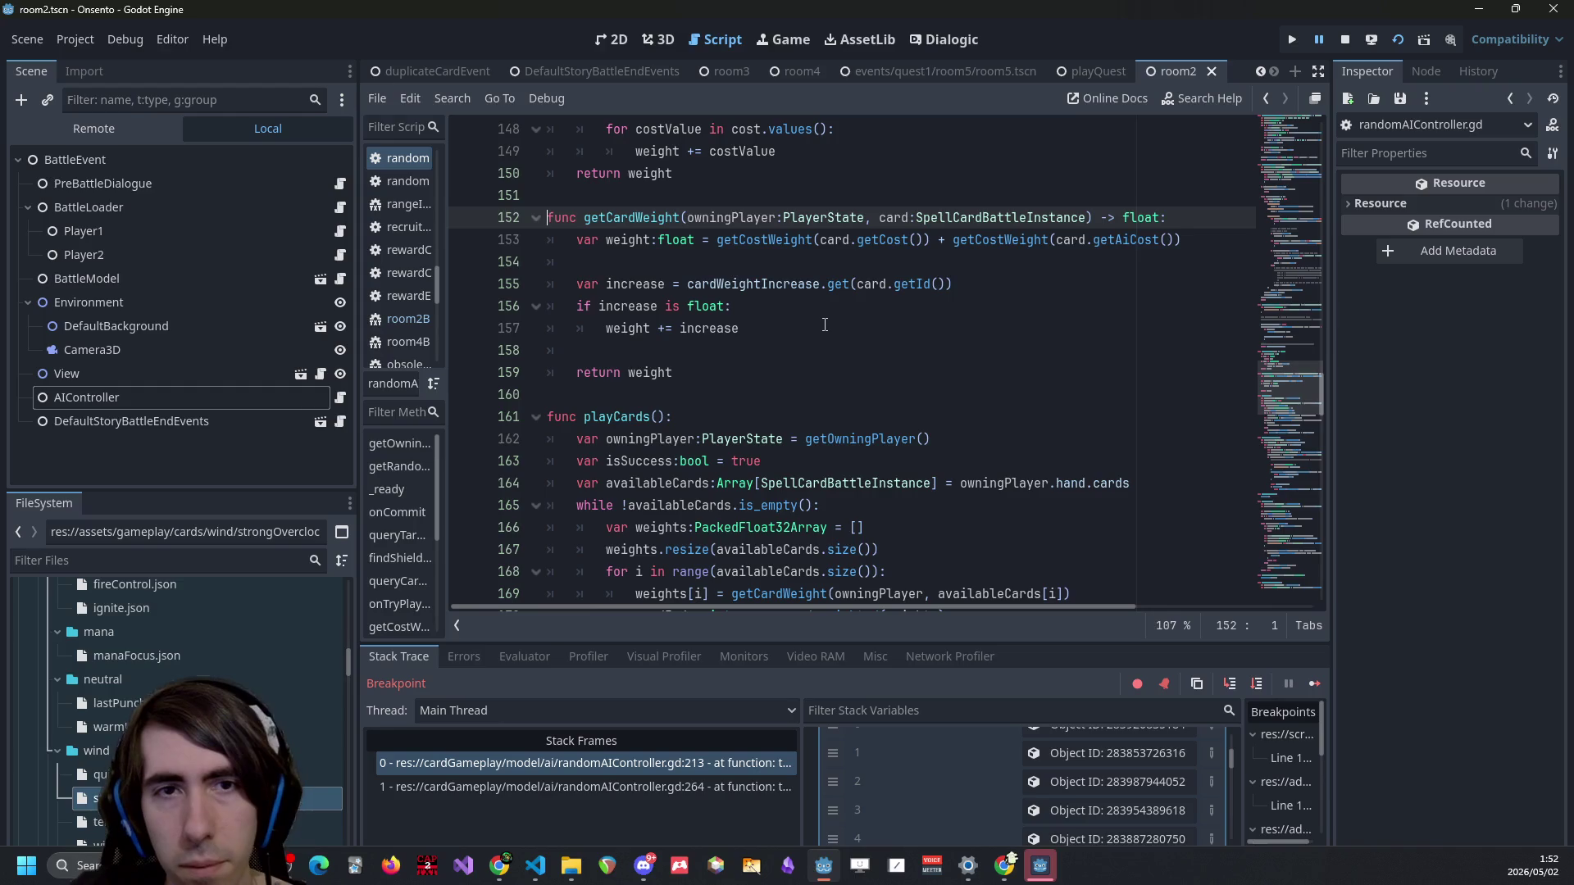
key(alt+Left)
key(alt+Right)
key(alt+Left)
key(alt+Right)
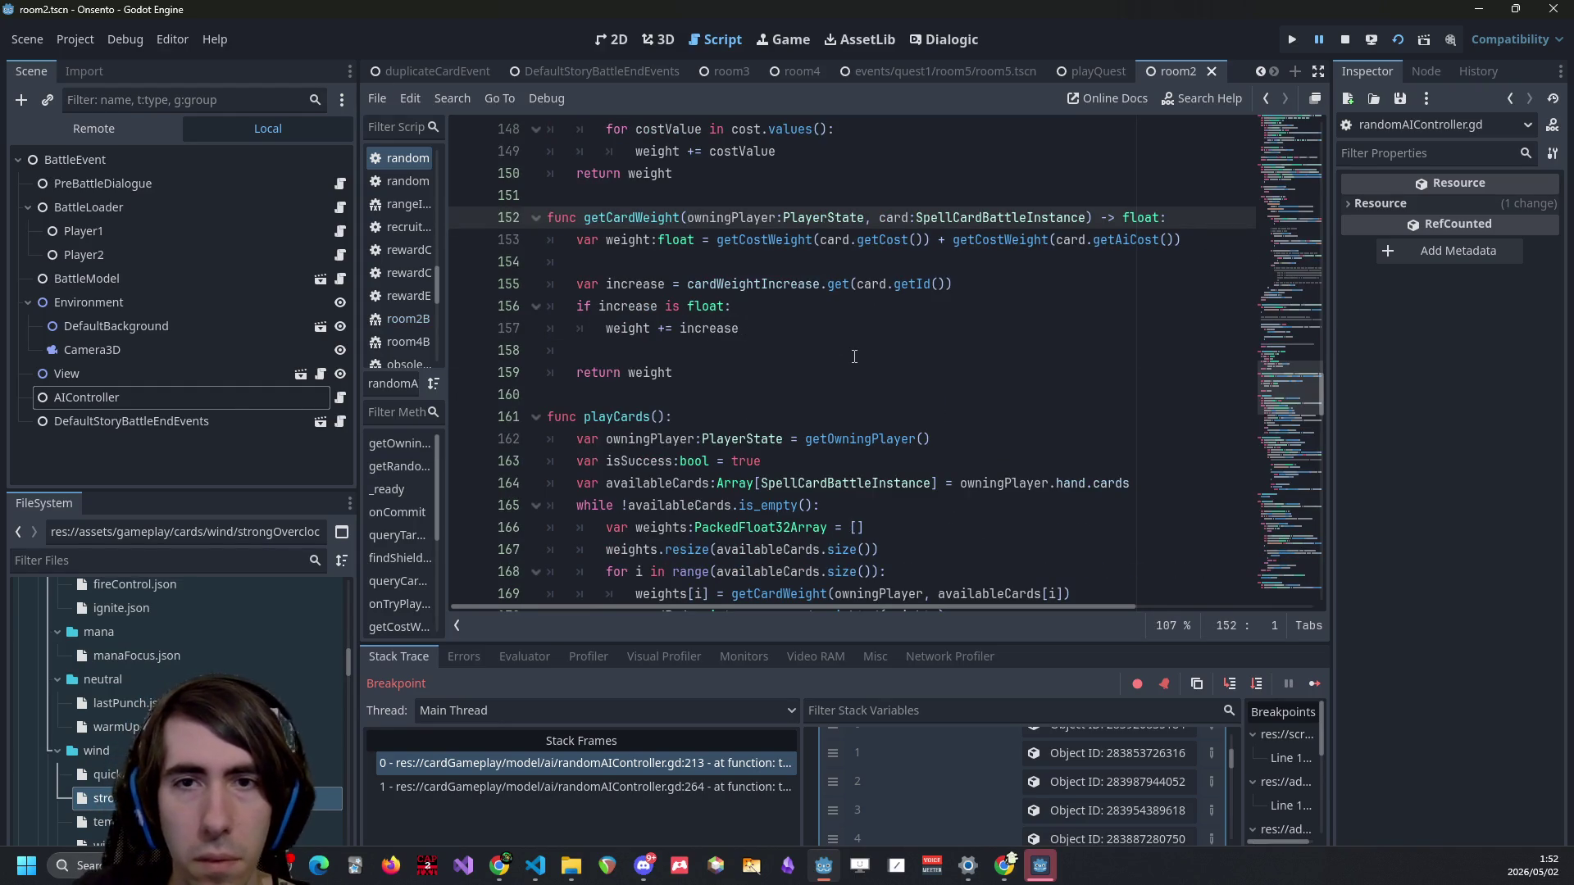
scroll(850, 354, up, 3)
key(alt+Left)
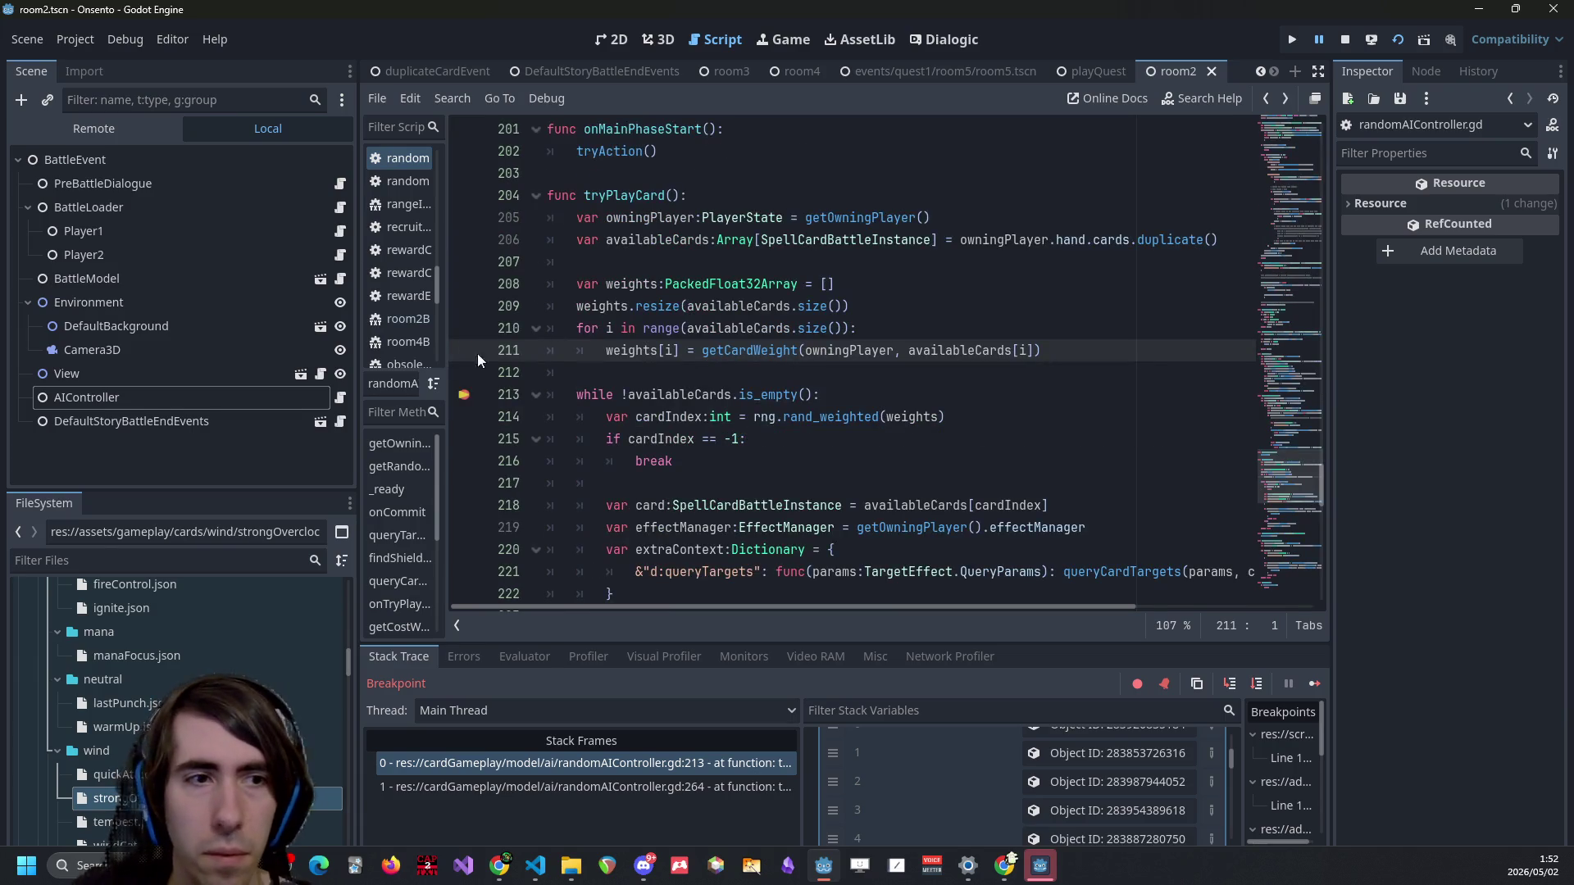
click(337, 396)
Change SmallShieldBoost's 10.0 weight multiplier on line 97 to 5.
scroll(987, 366, up, 2)
scroll(987, 366, down, 2)
scroll(987, 365, down, 3)
scroll(987, 366, up, 12)
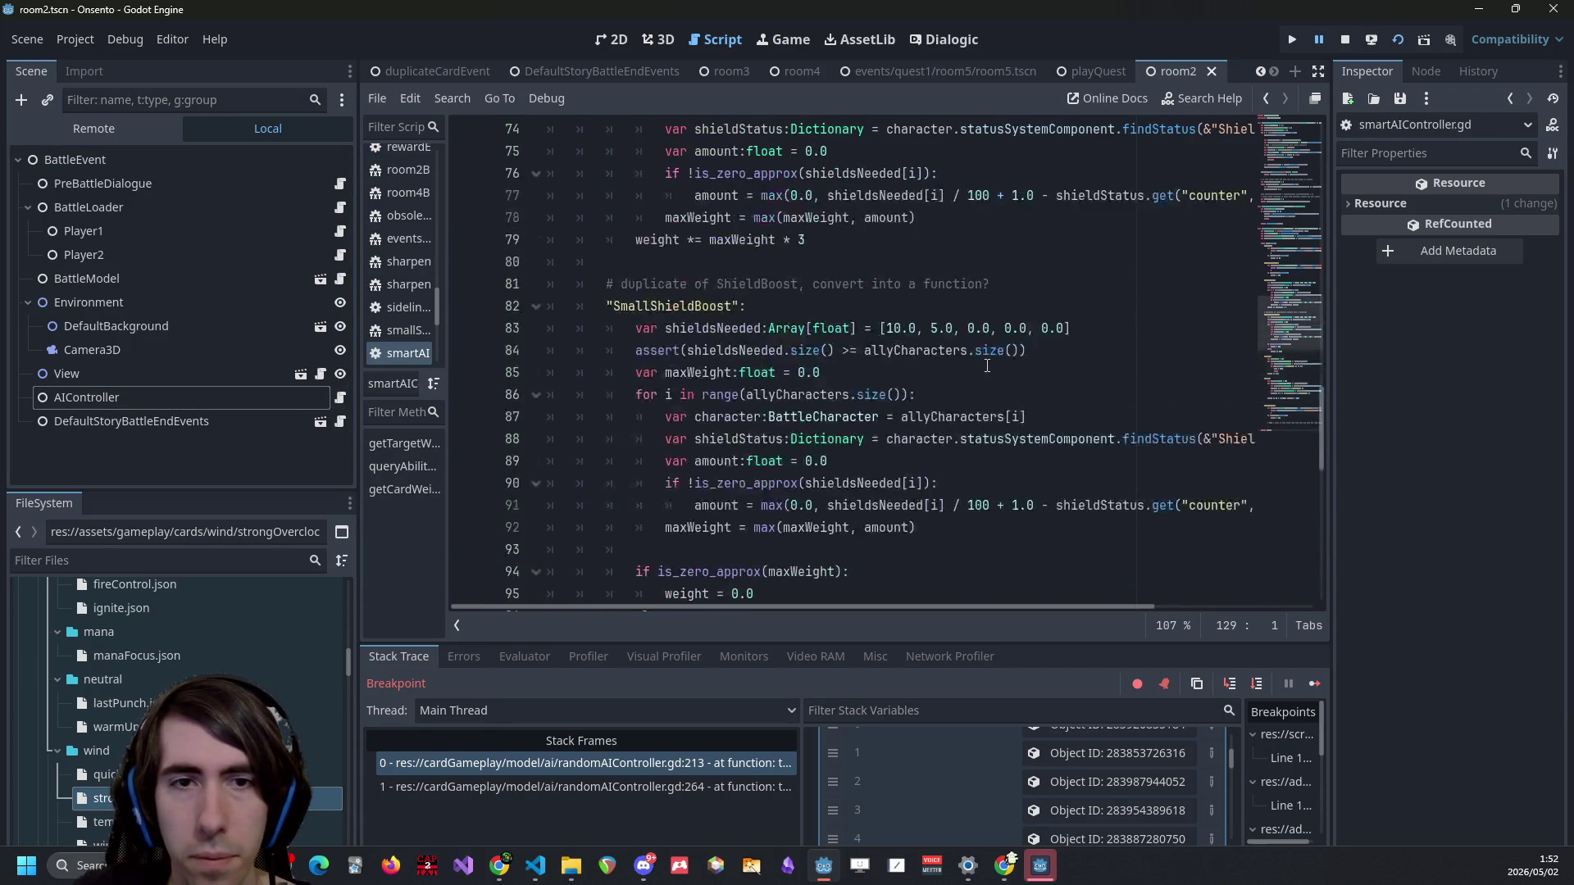
scroll(902, 270, down, 1)
click(817, 171)
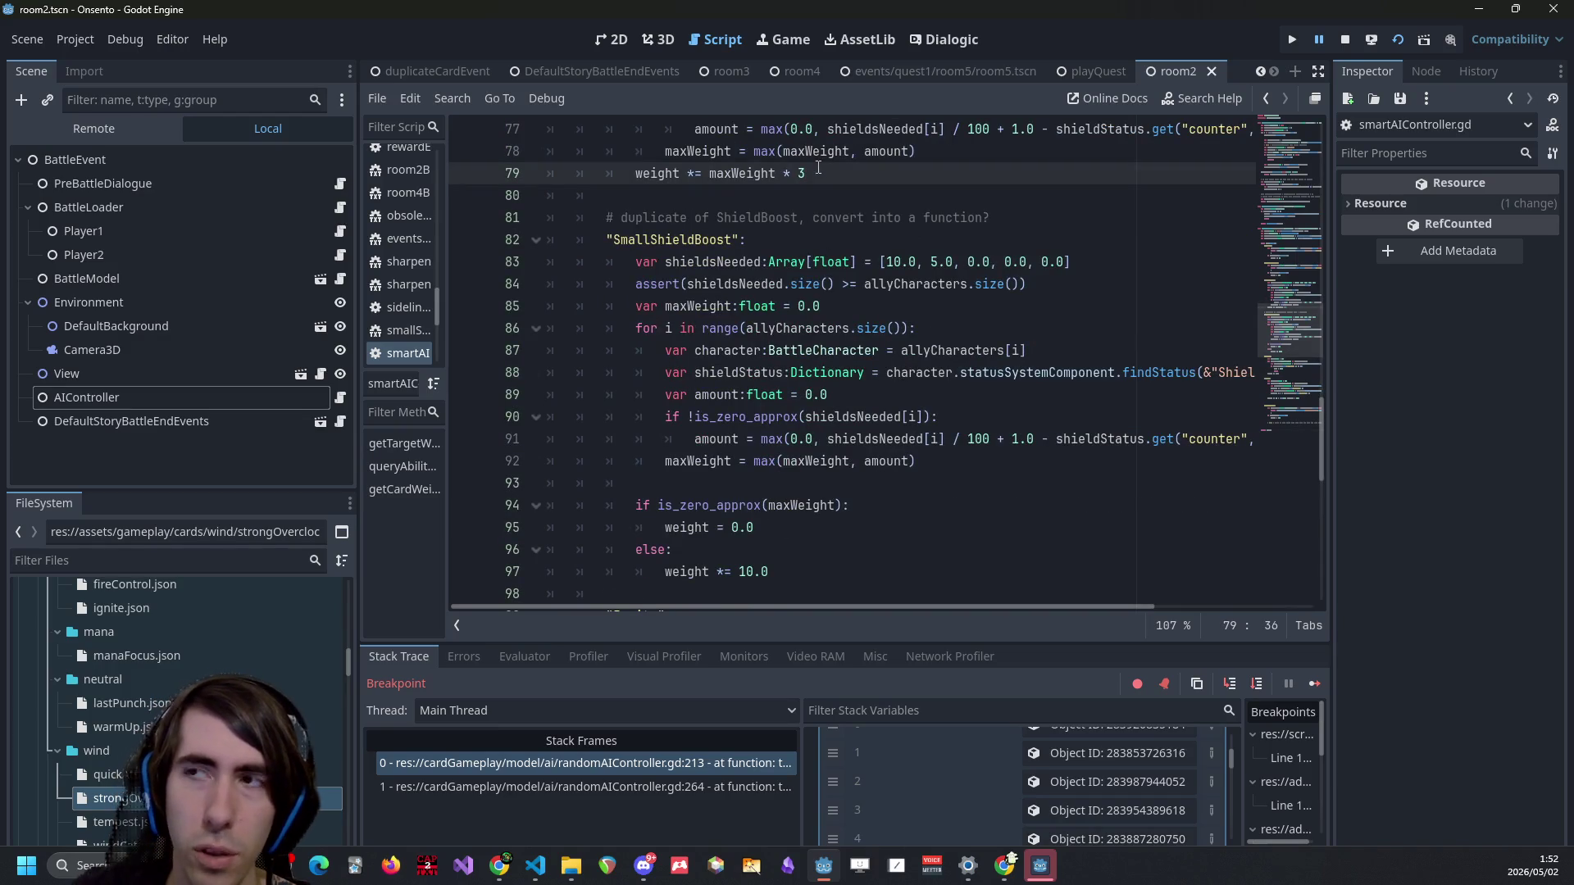
click(793, 574)
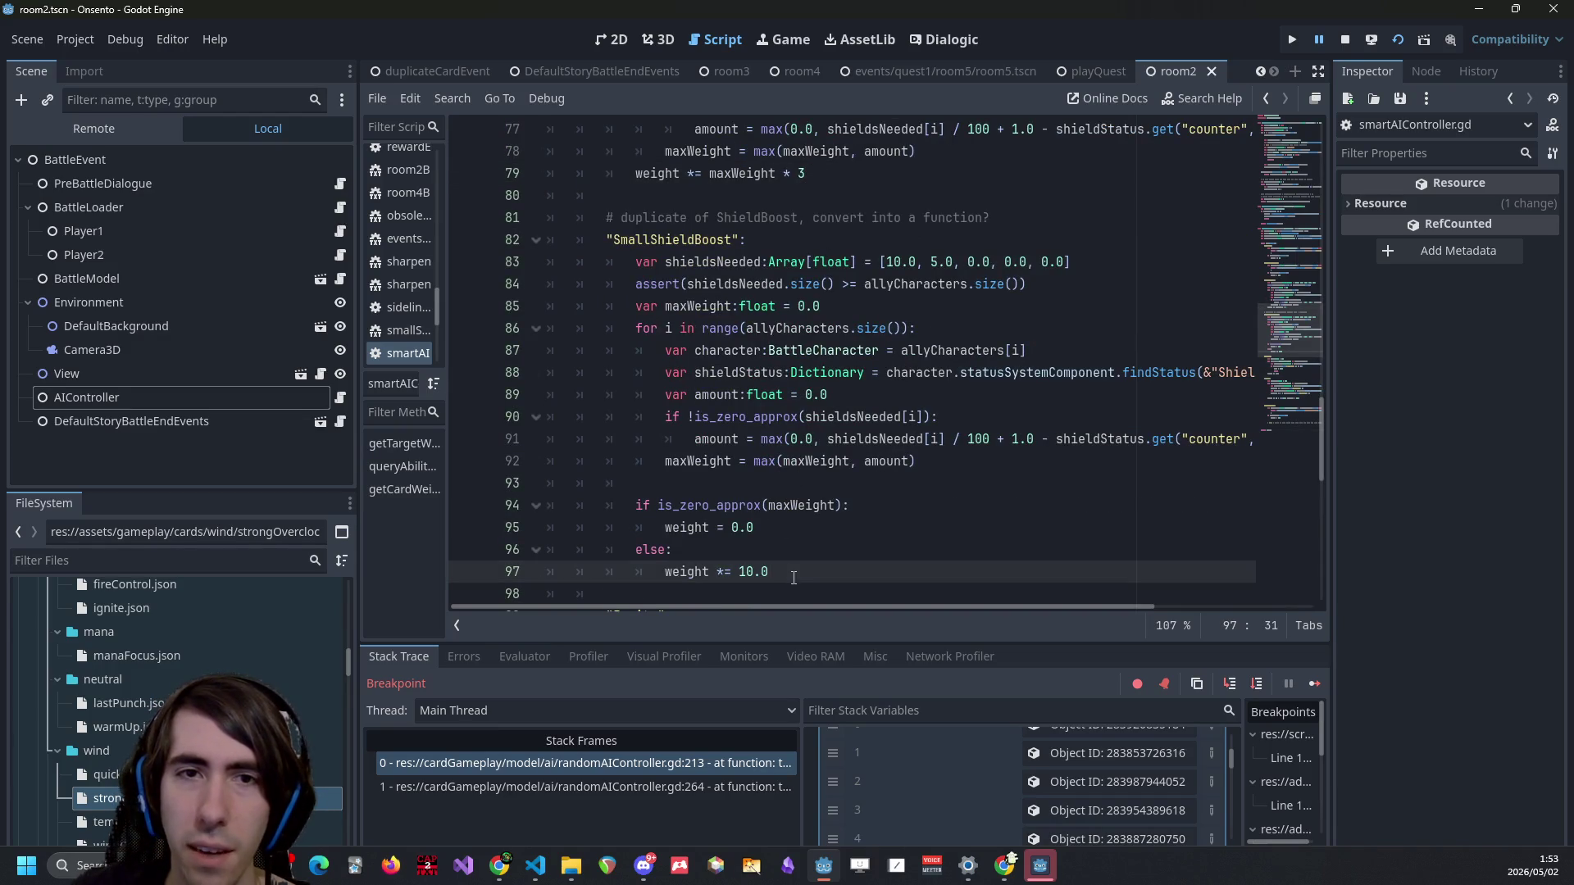
scroll(792, 558, up, 5)
scroll(792, 541, down, 6)
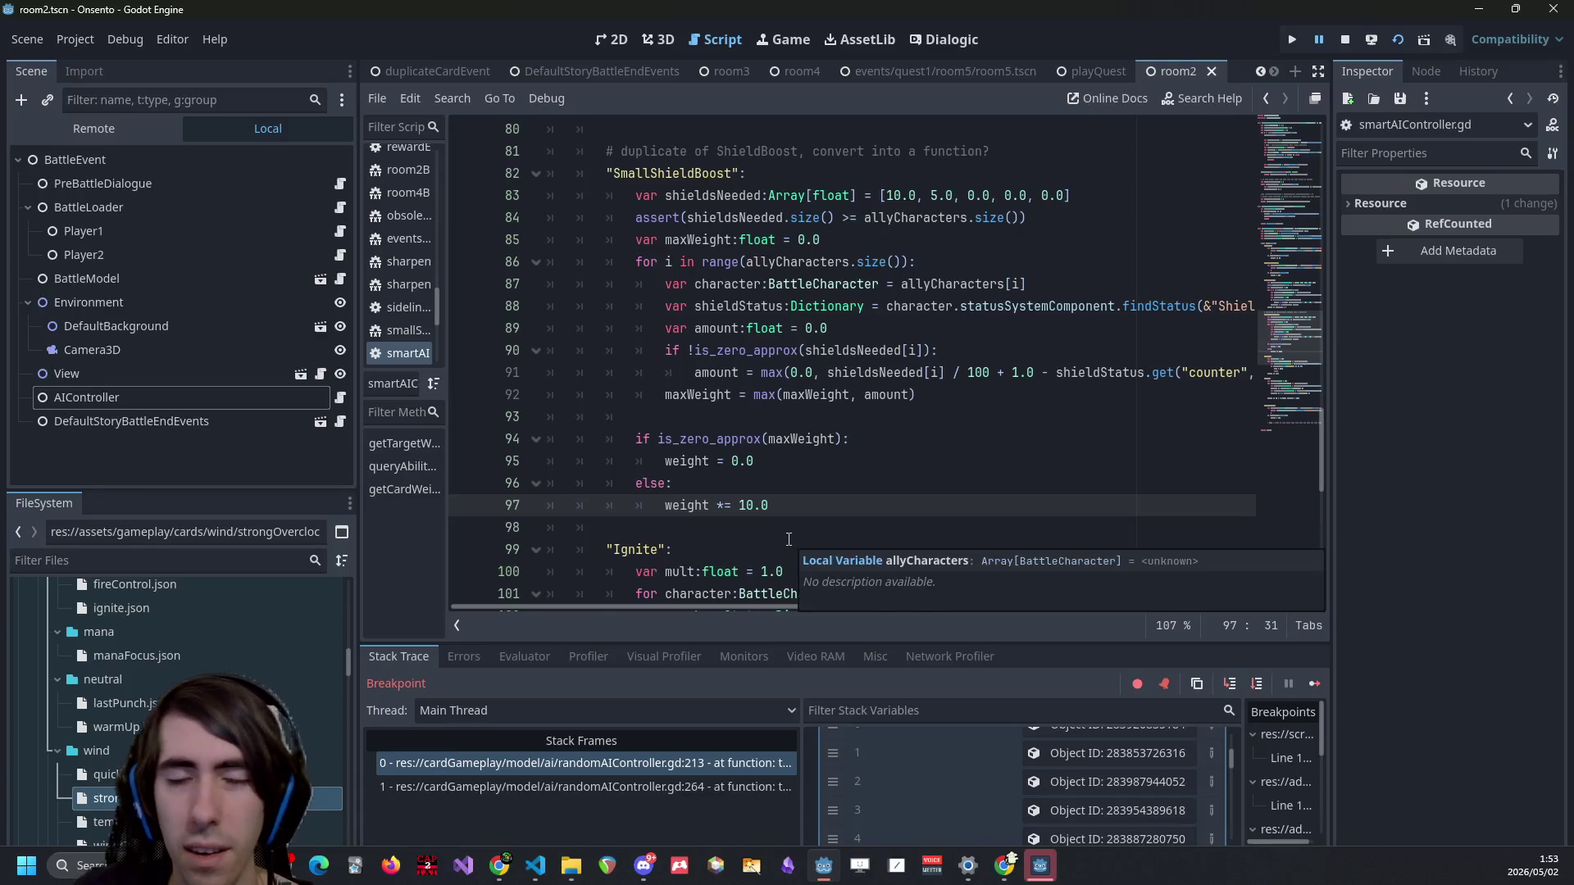
key(BackSpace)
key(BackSpace)
key(BackSpace)
text(5)
Change the line 79 multiplier from 3 to 5 and save the script.
scroll(778, 508, up, 1)
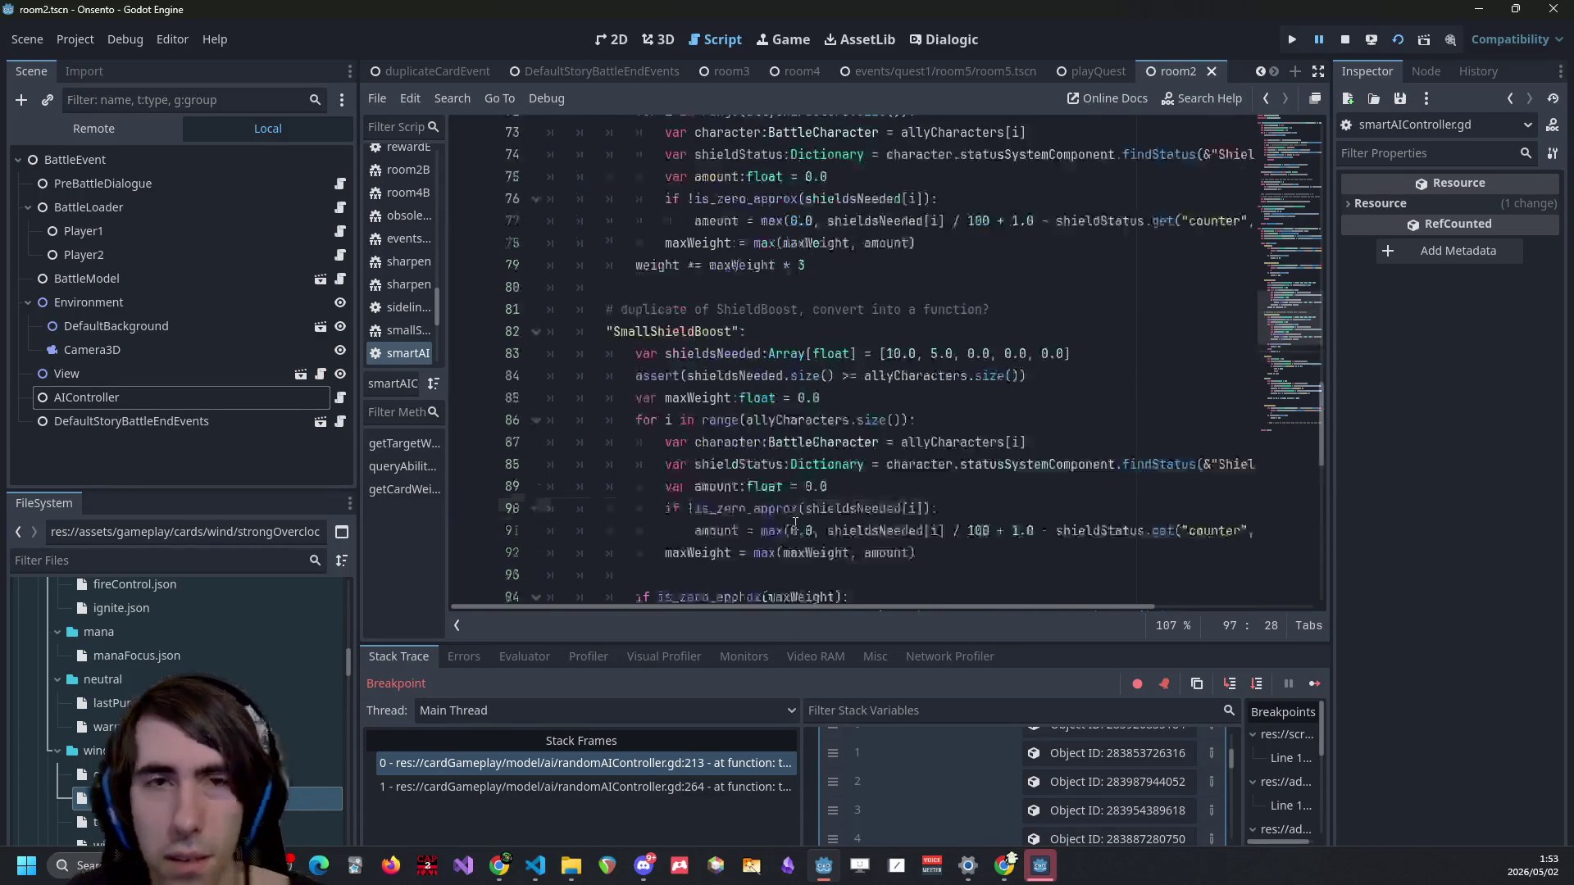
scroll(748, 475, down, 1)
scroll(747, 476, up, 4)
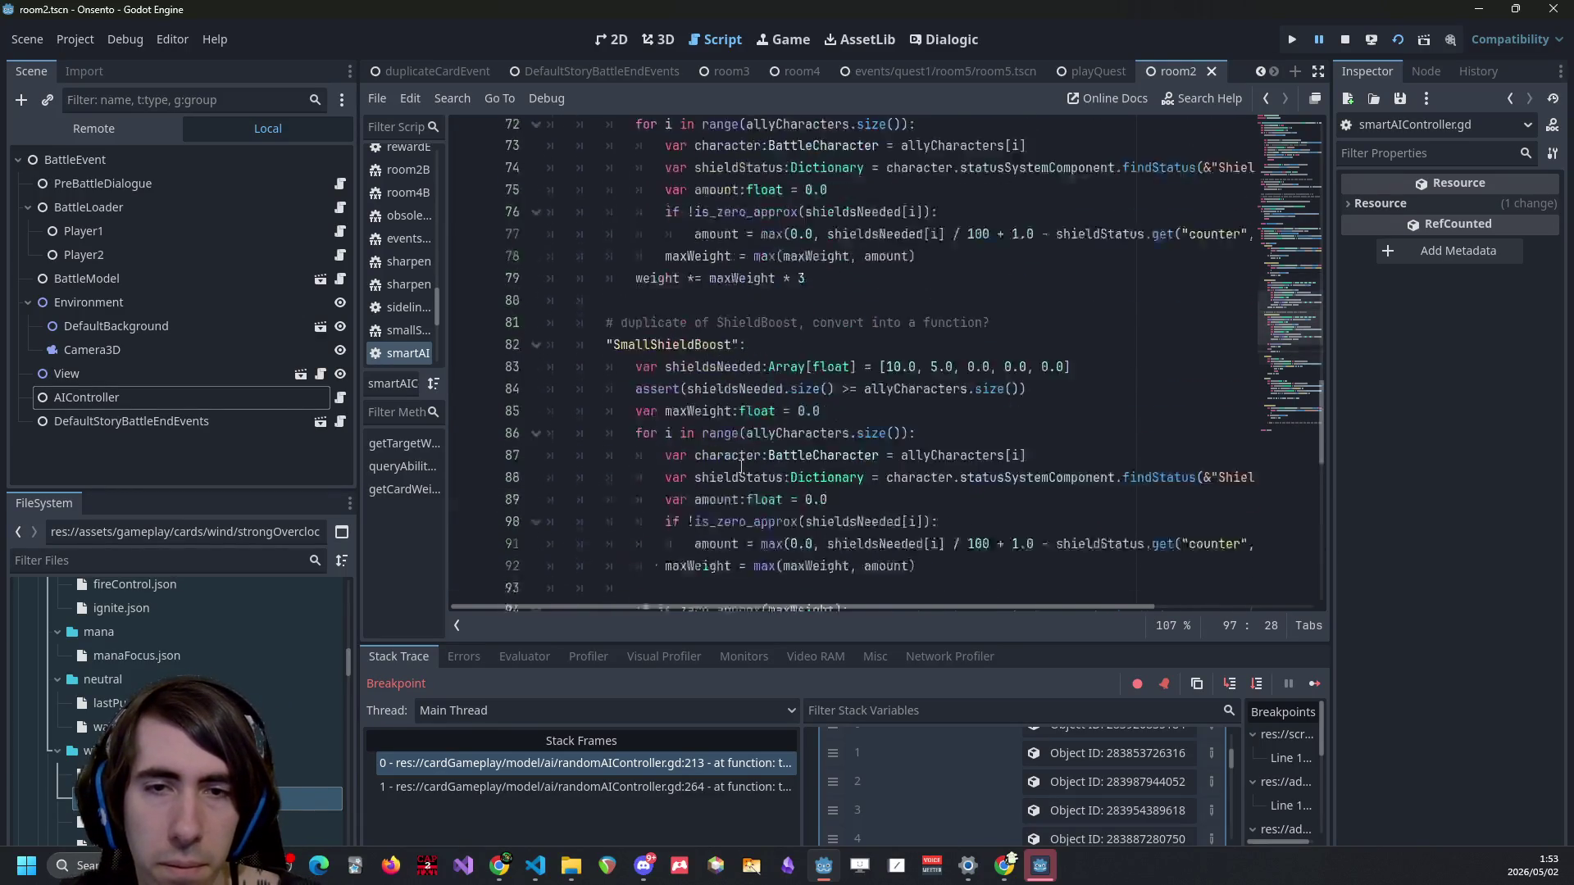
click(836, 368)
key(BackSpace)
text(5)
key(ctrl+s)
Select and cut the is_zero_approx(maxWeight) if/else block for reuse.
scroll(839, 370, down, 3)
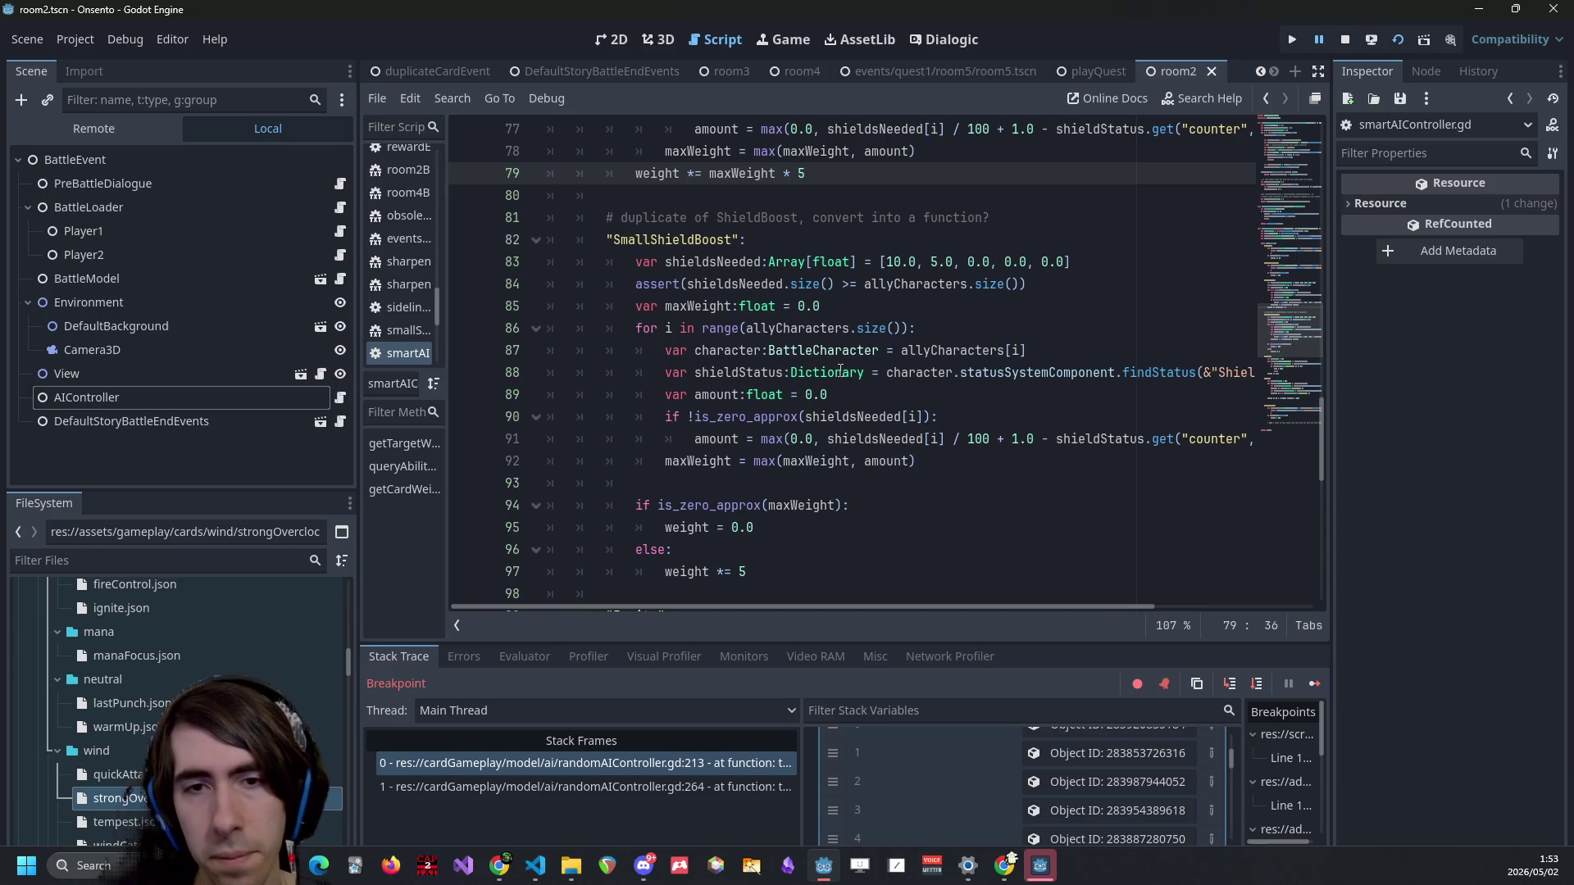
scroll(840, 371, up, 2)
scroll(840, 371, up, 2)
scroll(839, 376, down, 4)
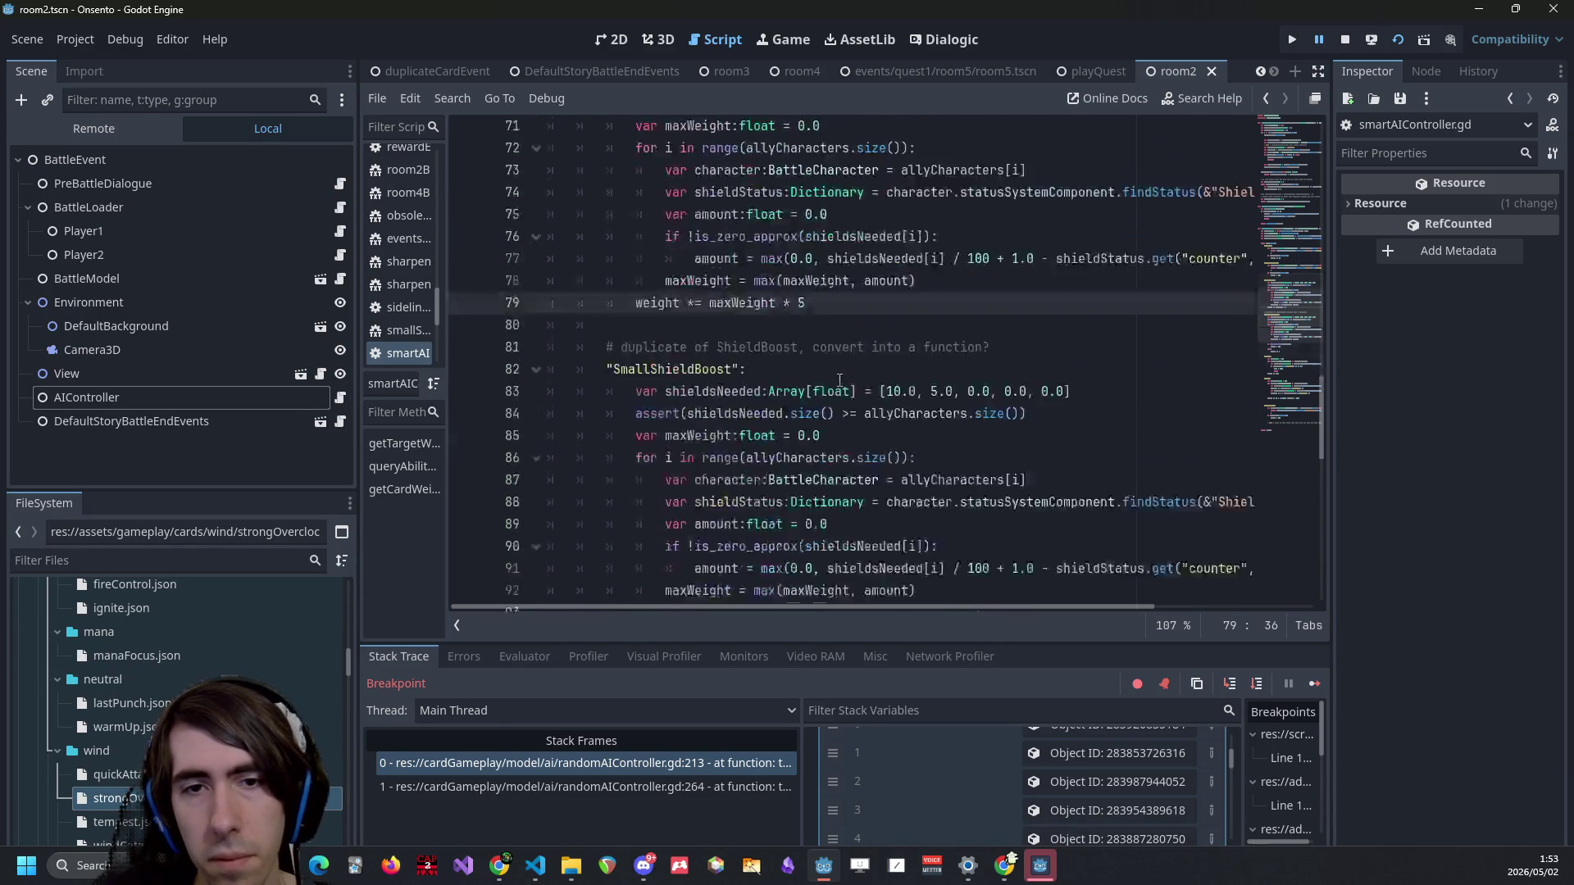
scroll(839, 383, up, 2)
scroll(831, 360, down, 3)
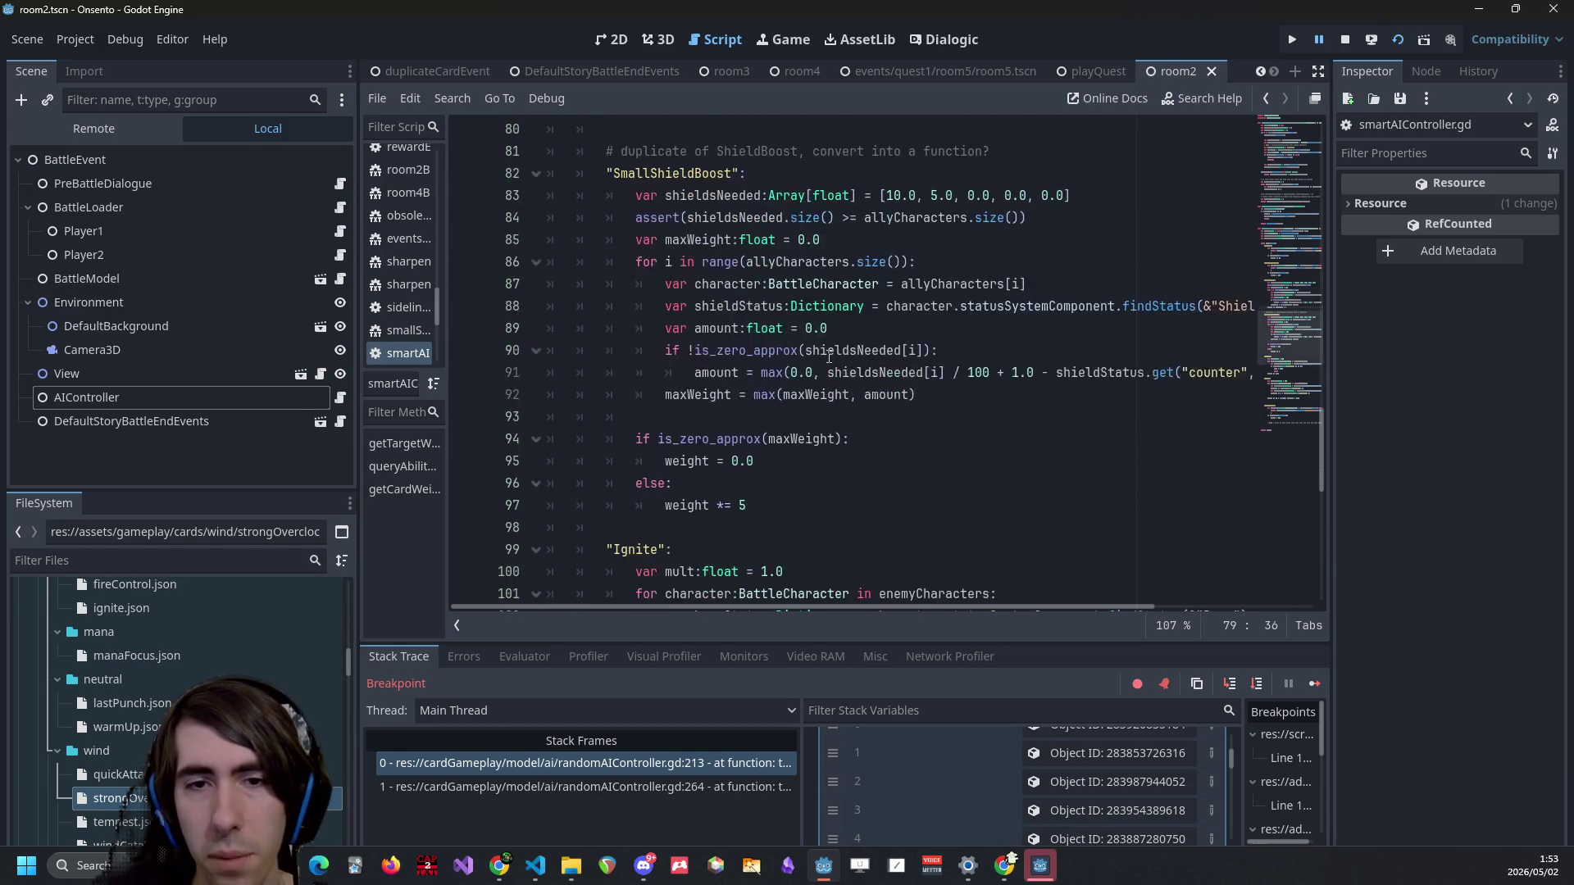
scroll(829, 357, up, 2)
scroll(829, 356, down, 4)
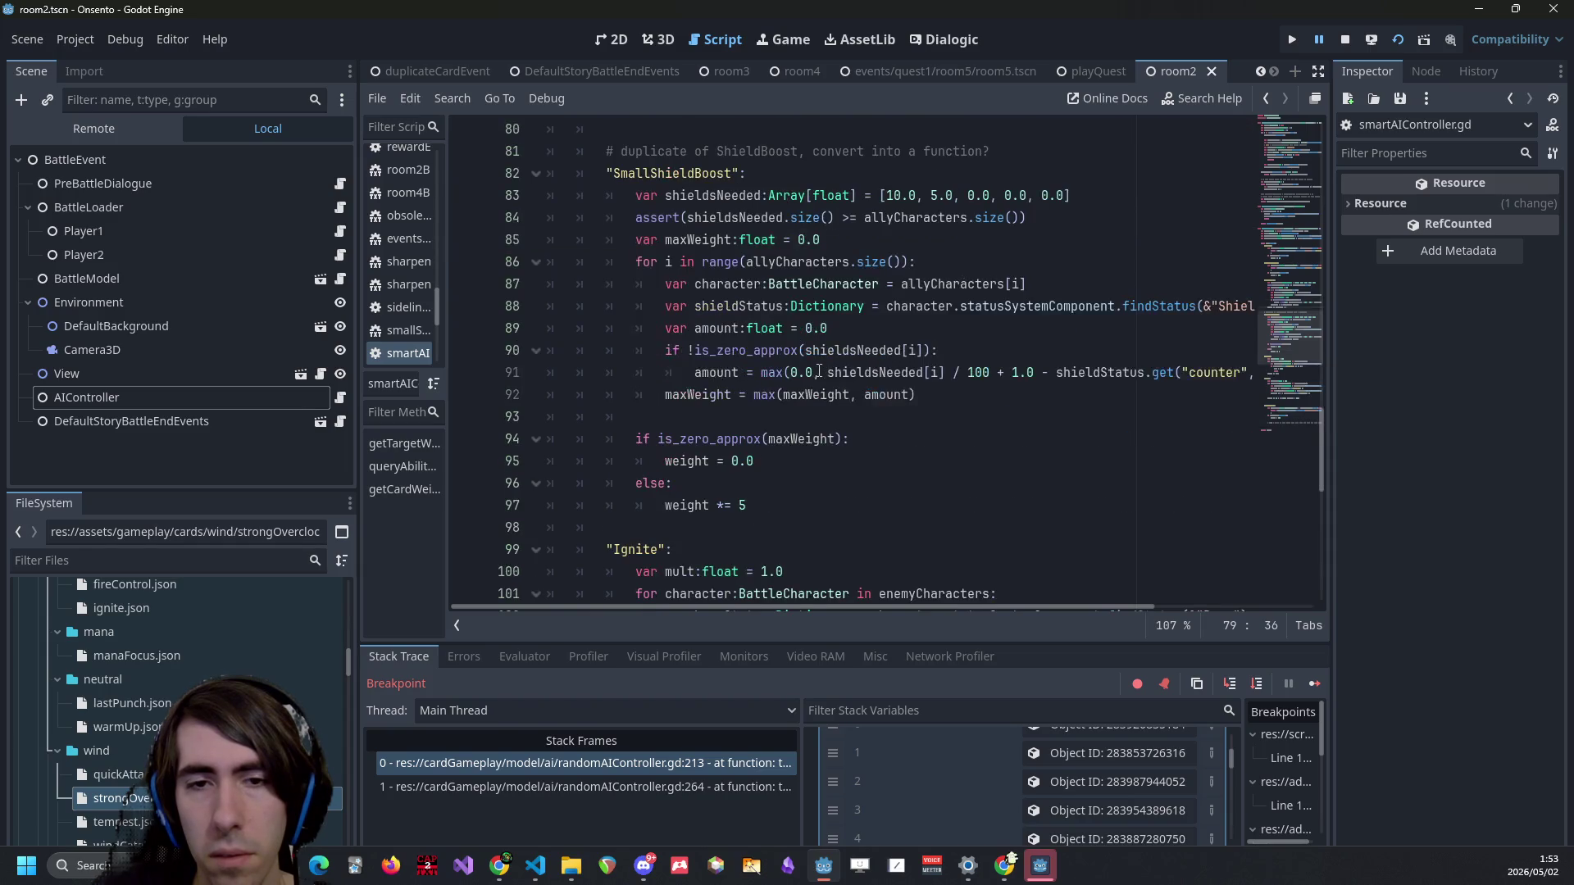
scroll(819, 370, up, 3)
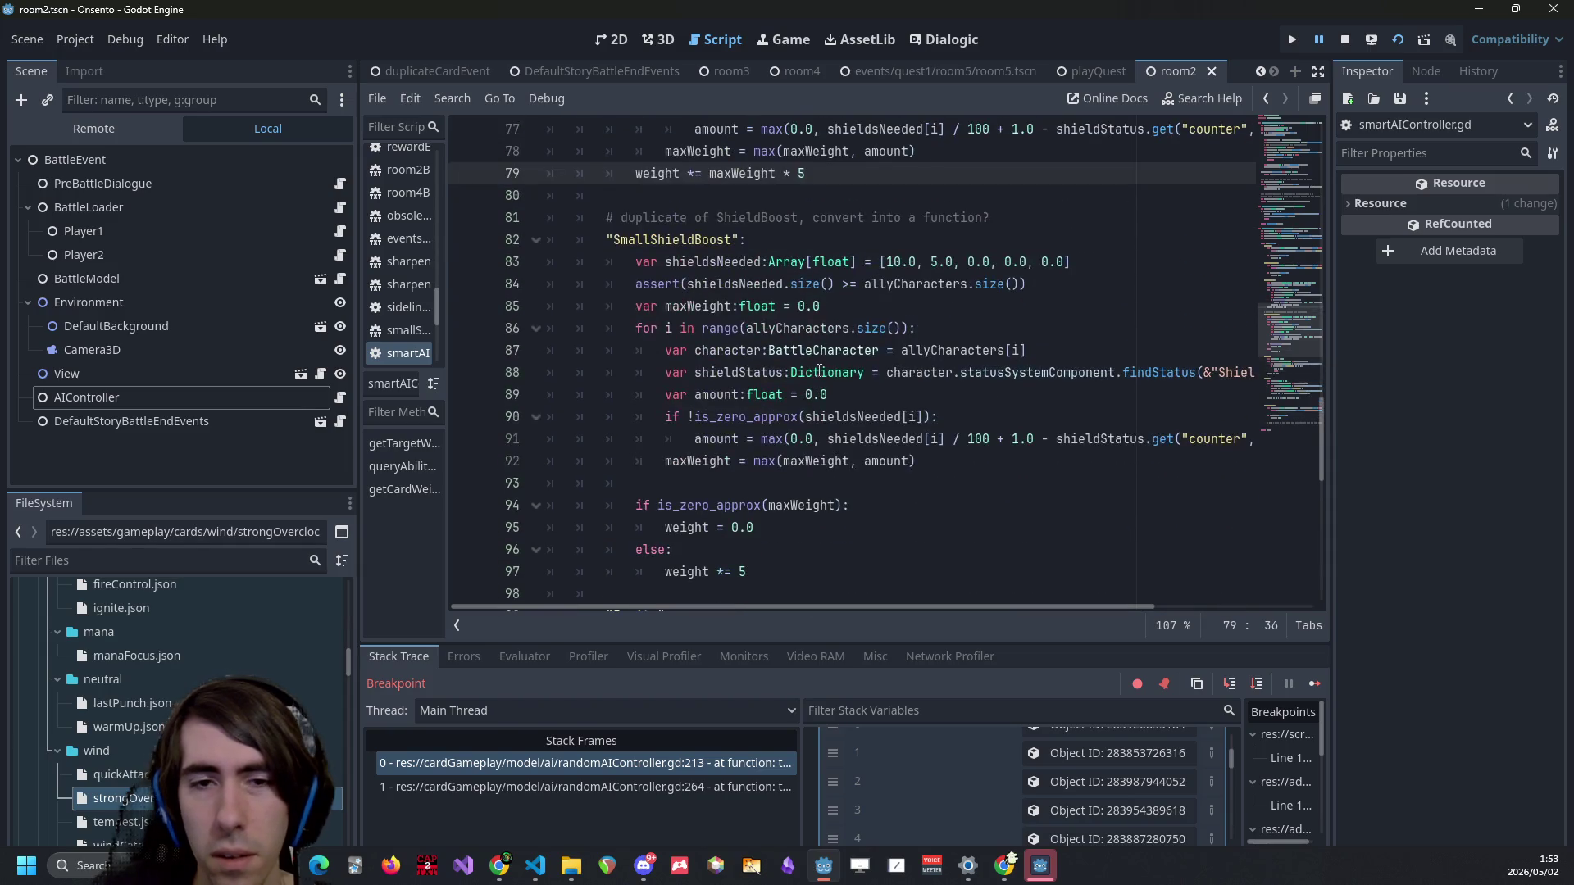
double_click(741, 173)
scroll(777, 367, up, 4)
scroll(777, 366, down, 1)
drag(787, 505, 518, 432)
key(ctrl+x)
scroll(775, 376, up, 5)
Paste the zero-check block over ShieldBoost's 'weight *= maxWeight * 5' line, with a blank line above.
click(903, 439)
key(ctrl+v)
click(937, 418)
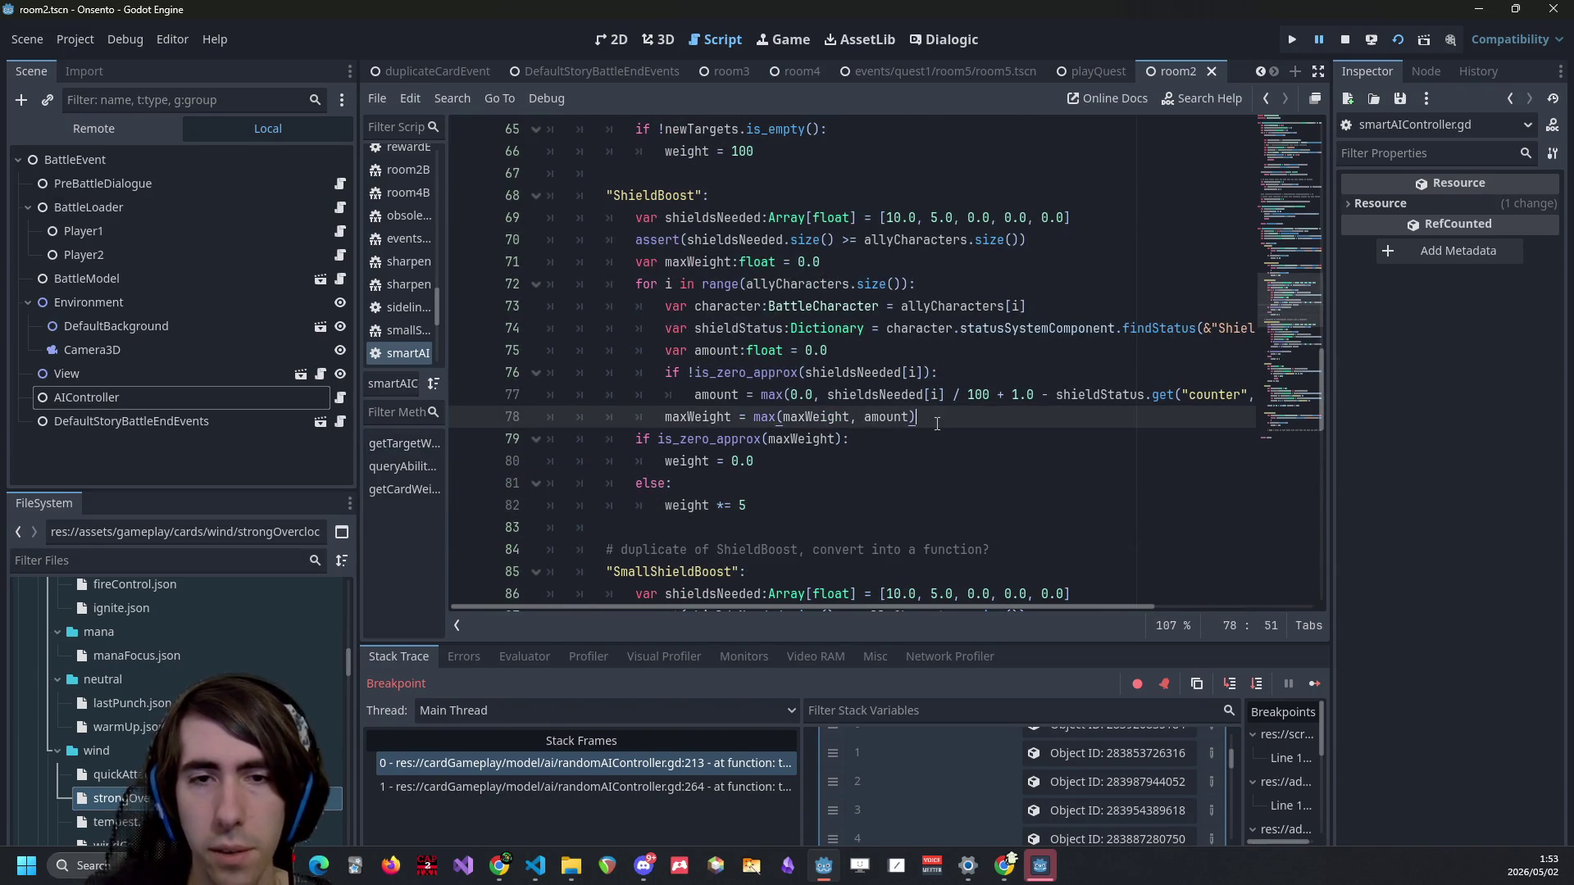
key(Return)
click(764, 525)
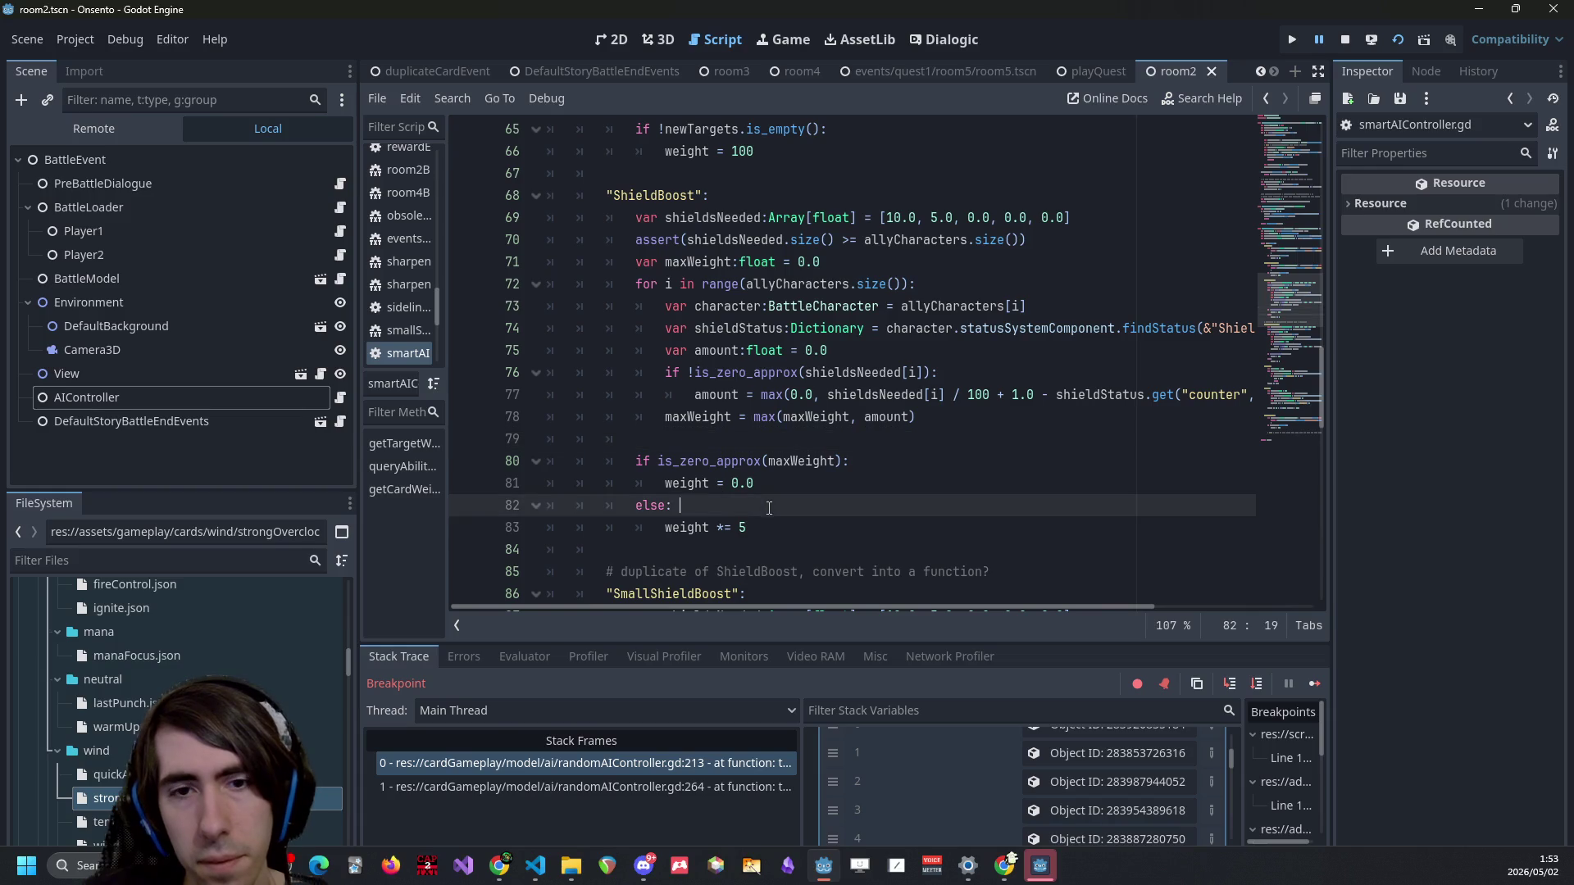
Review the pasted ShieldBoost zero check and make the script list slightly wider.
scroll(764, 525, down, 6)
scroll(764, 526, up, 6)
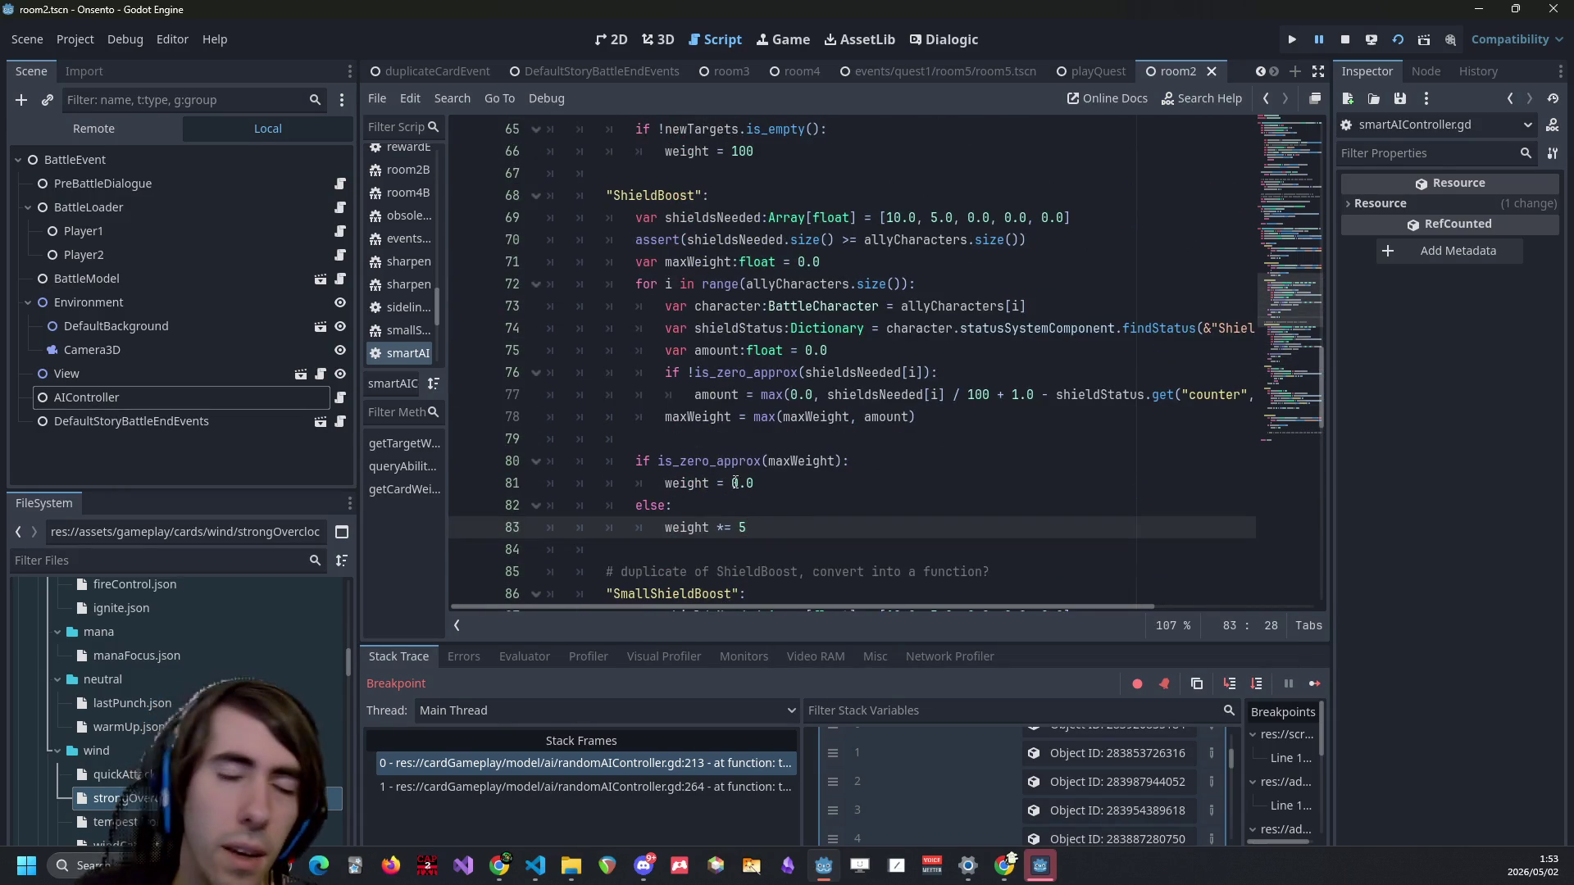
scroll(793, 477, down, 6)
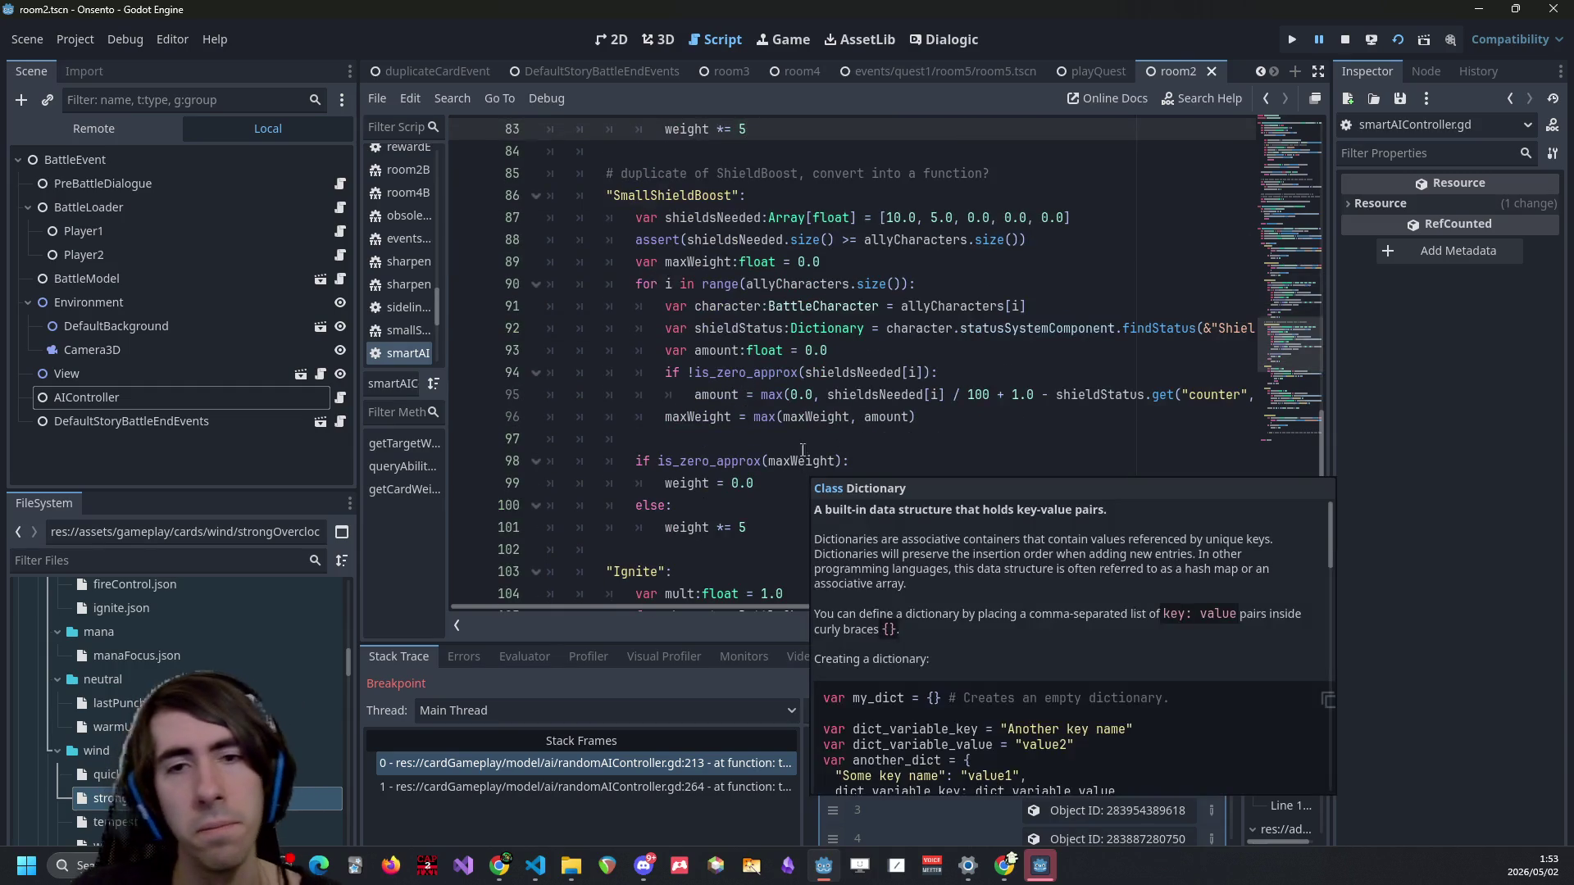
mouse_move(791, 412)
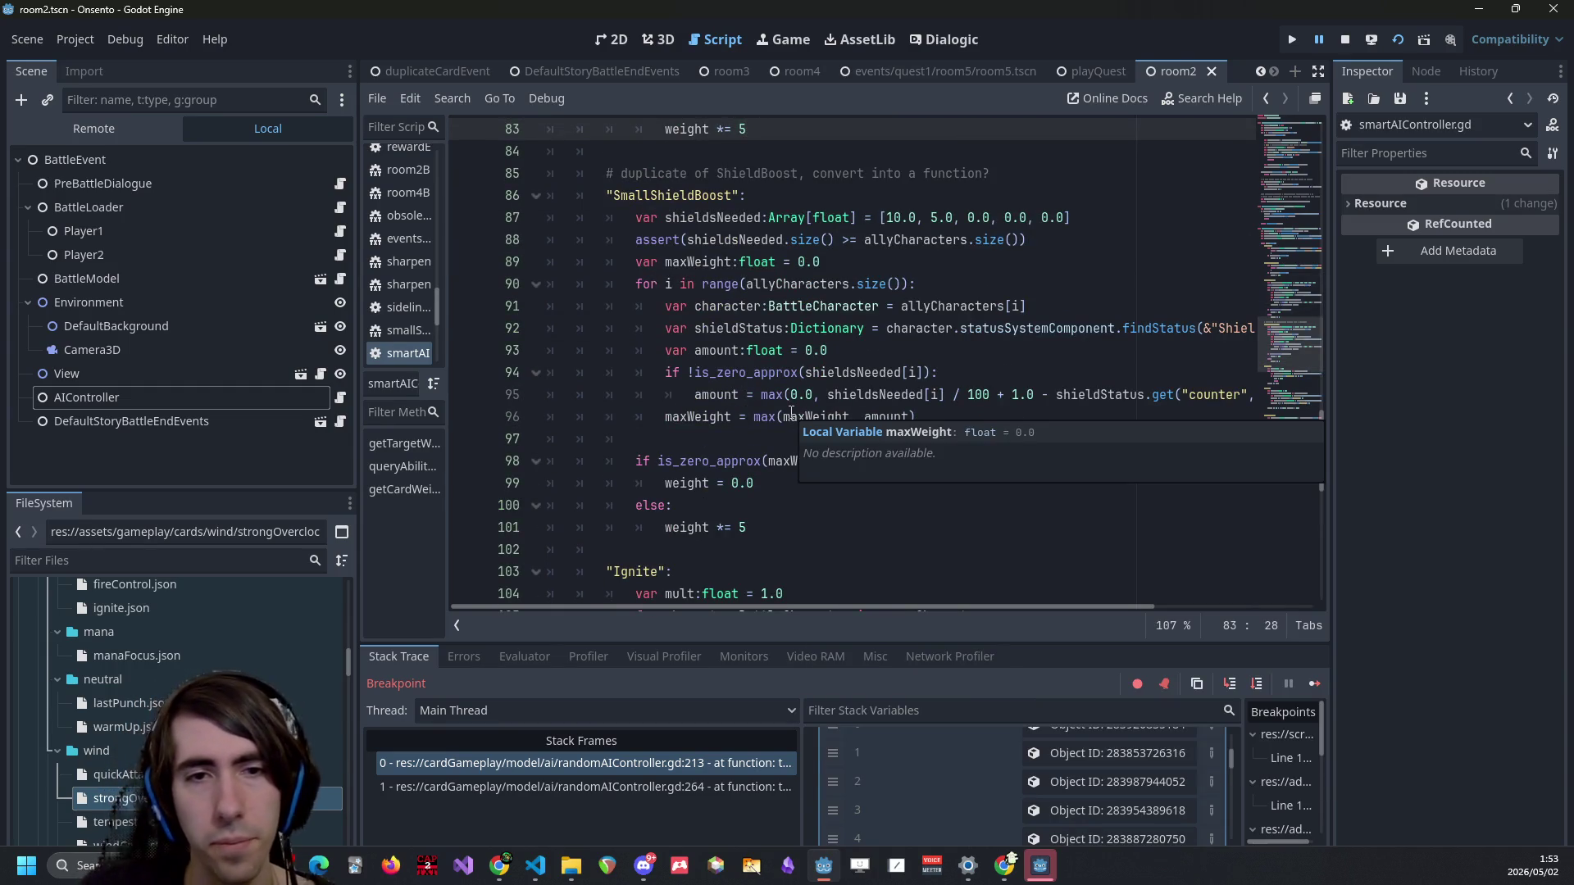
scroll(791, 413, up, 5)
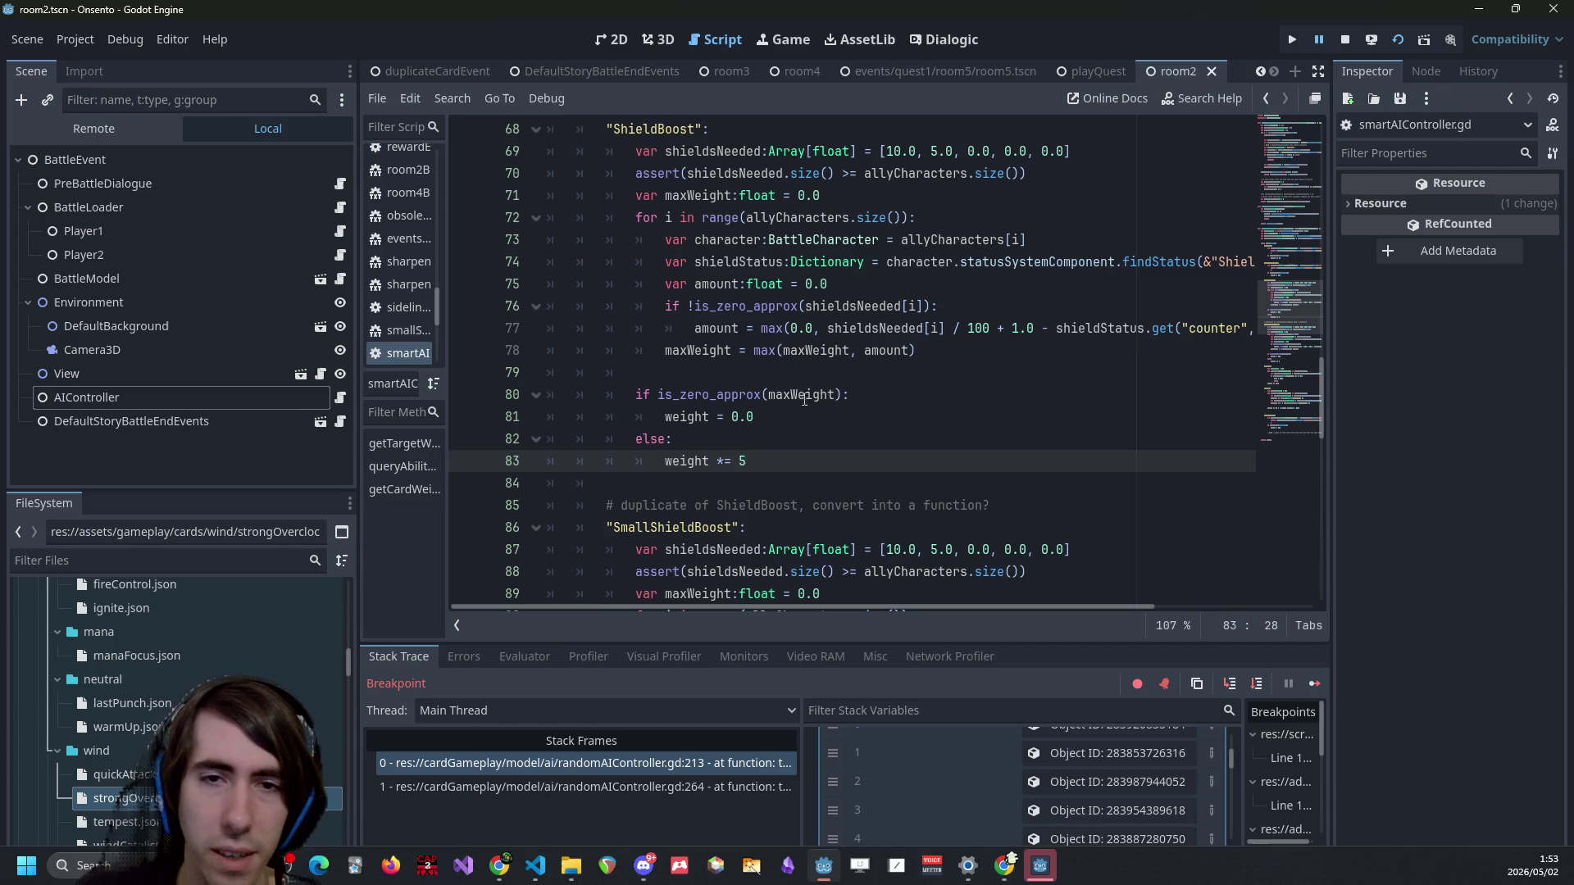
double_click(802, 394)
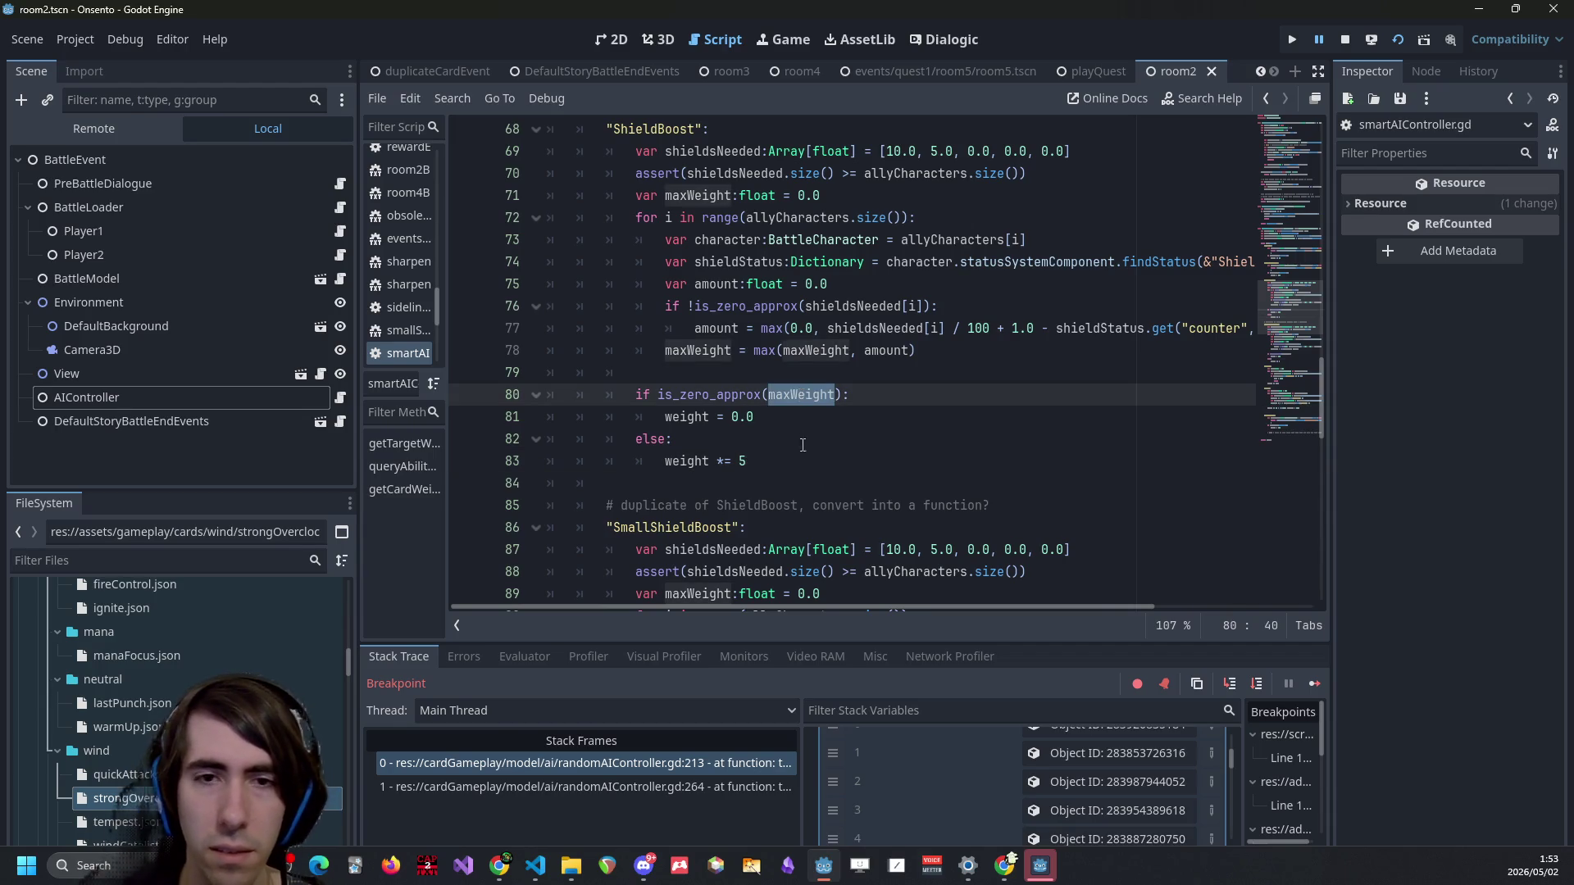
scroll(802, 441, down, 6)
scroll(802, 452, up, 3)
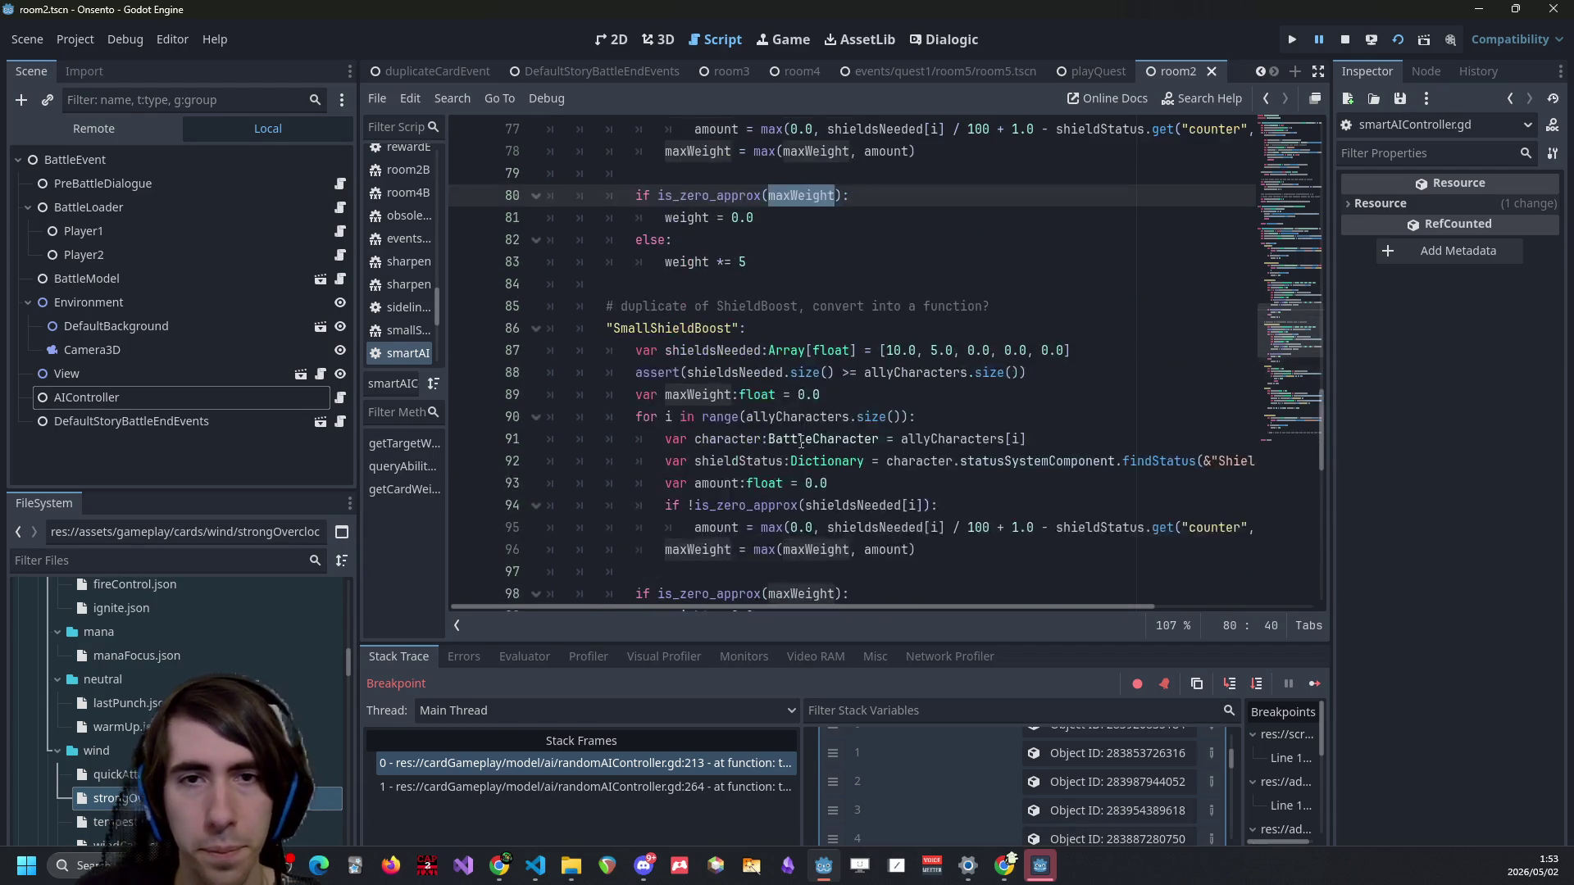
mouse_move(442, 297)
mouse_down()
mouse_move(537, 316)
mouse_move(450, 324)
mouse_up()
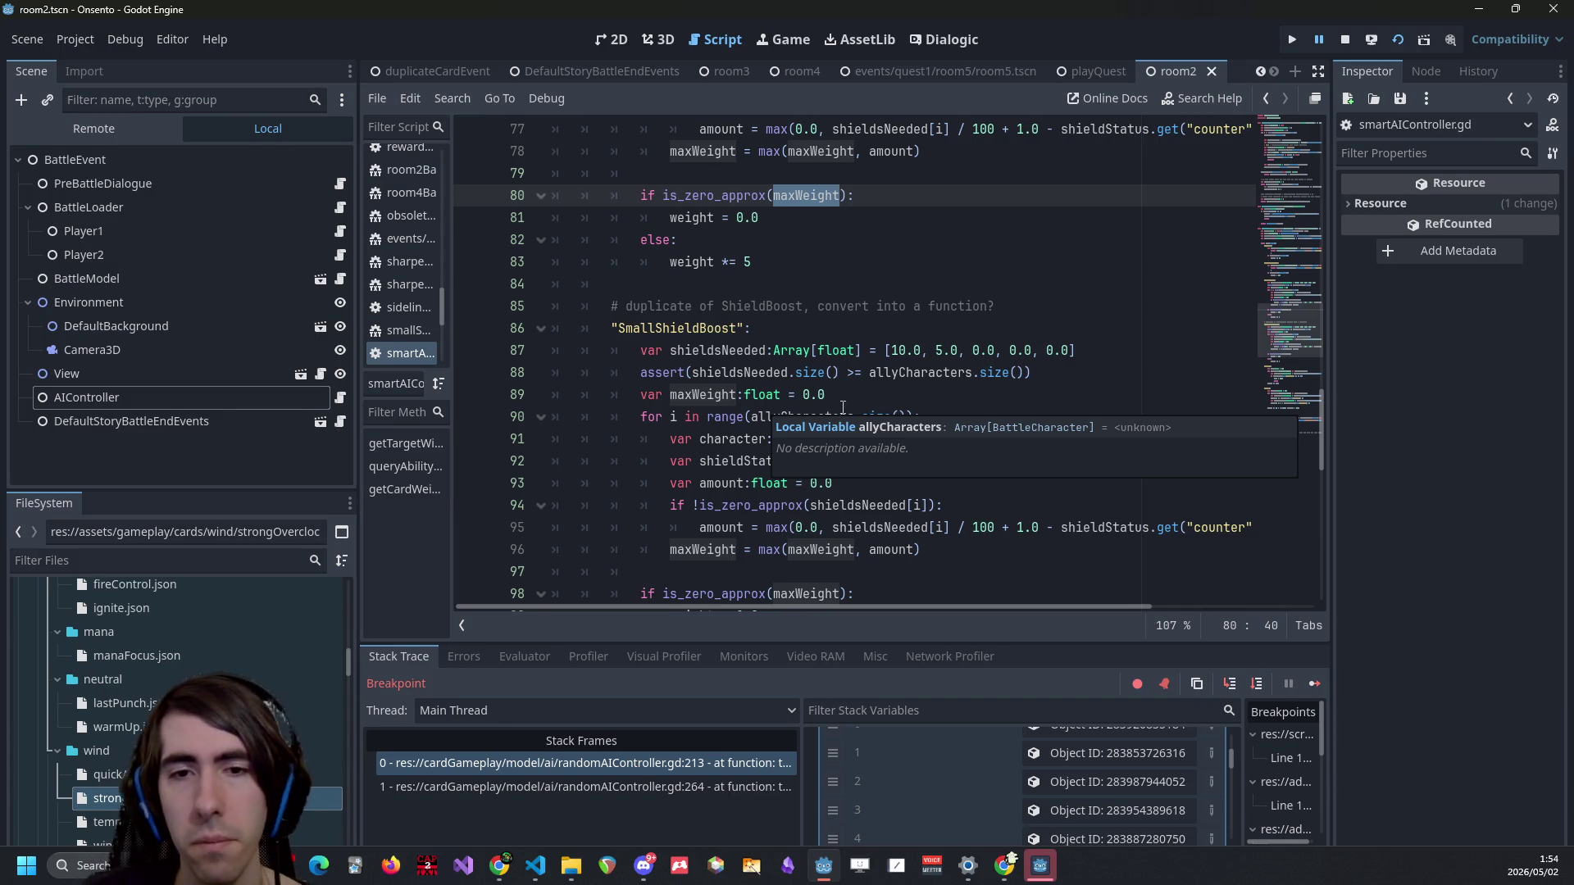
scroll(838, 408, up, 3)
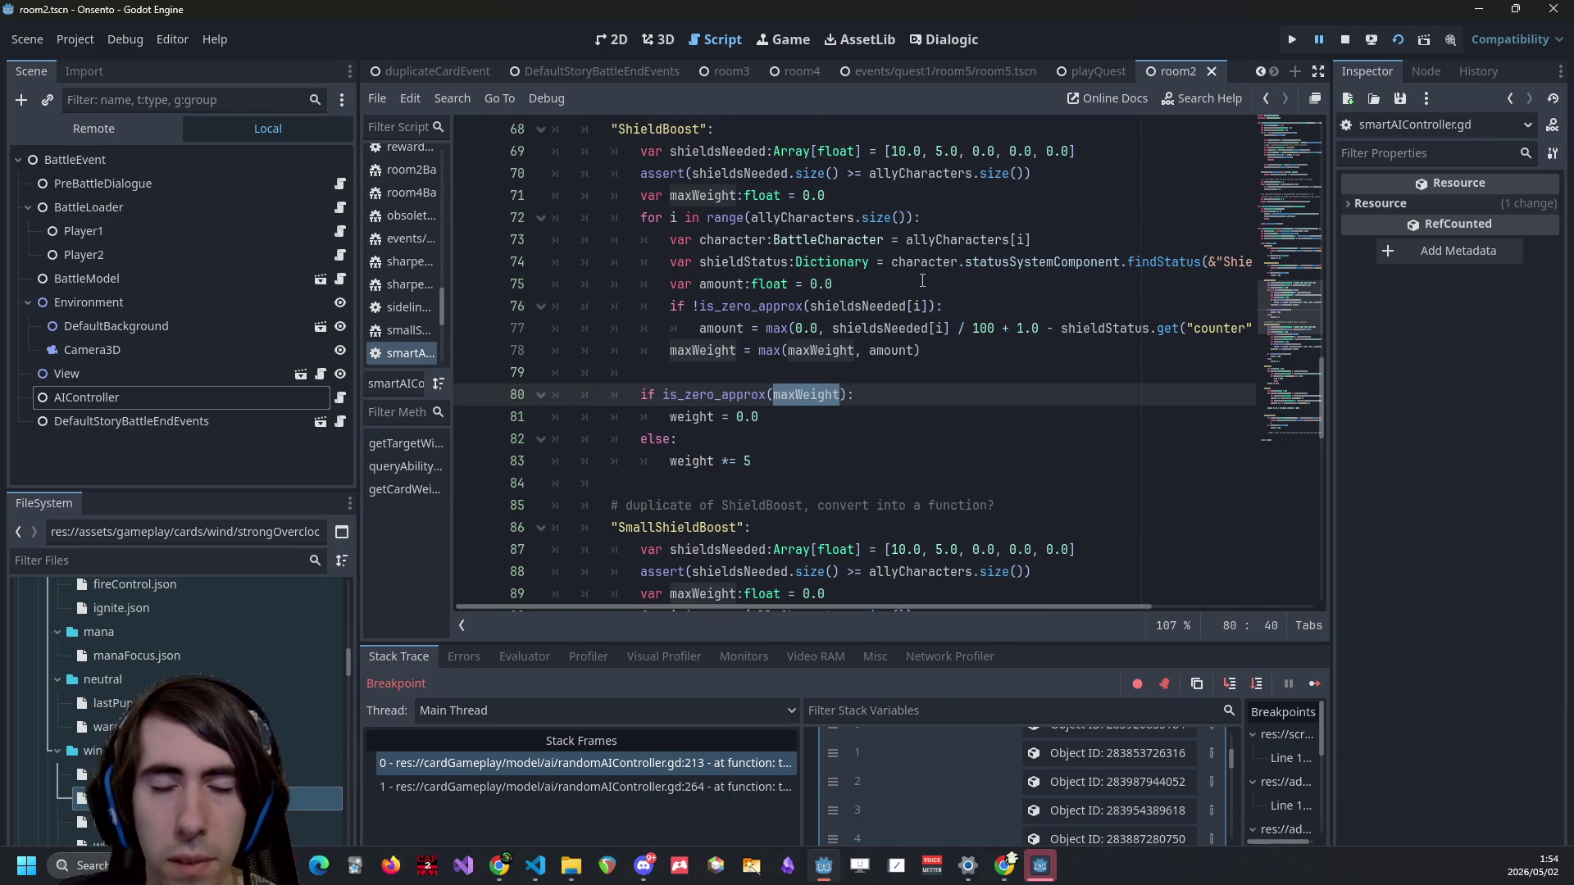
scroll(933, 312, up, 6)
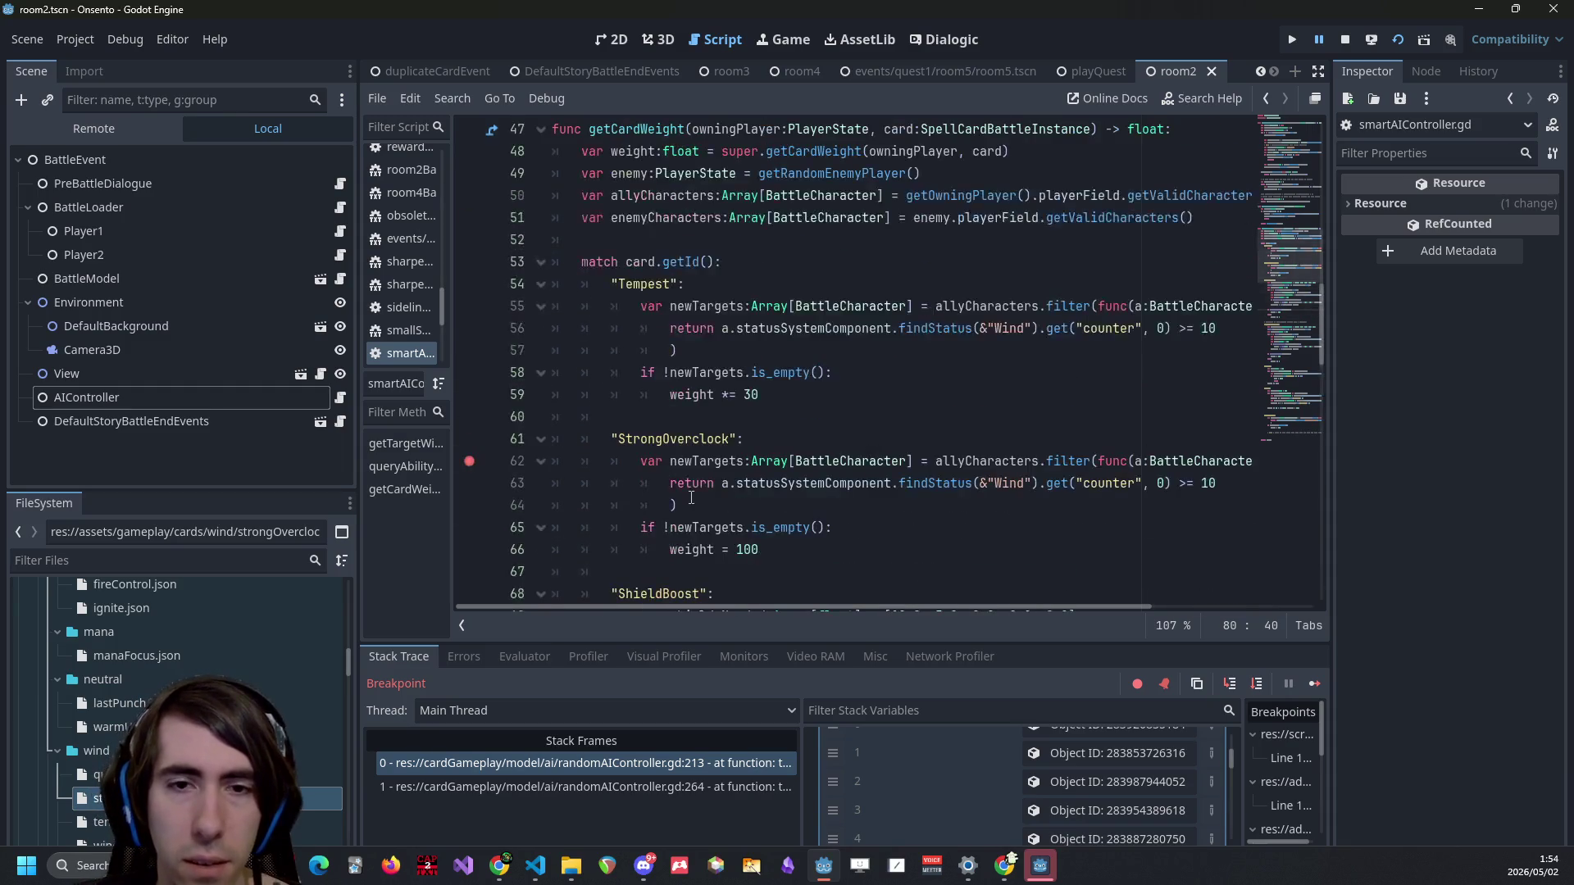
click(791, 486)
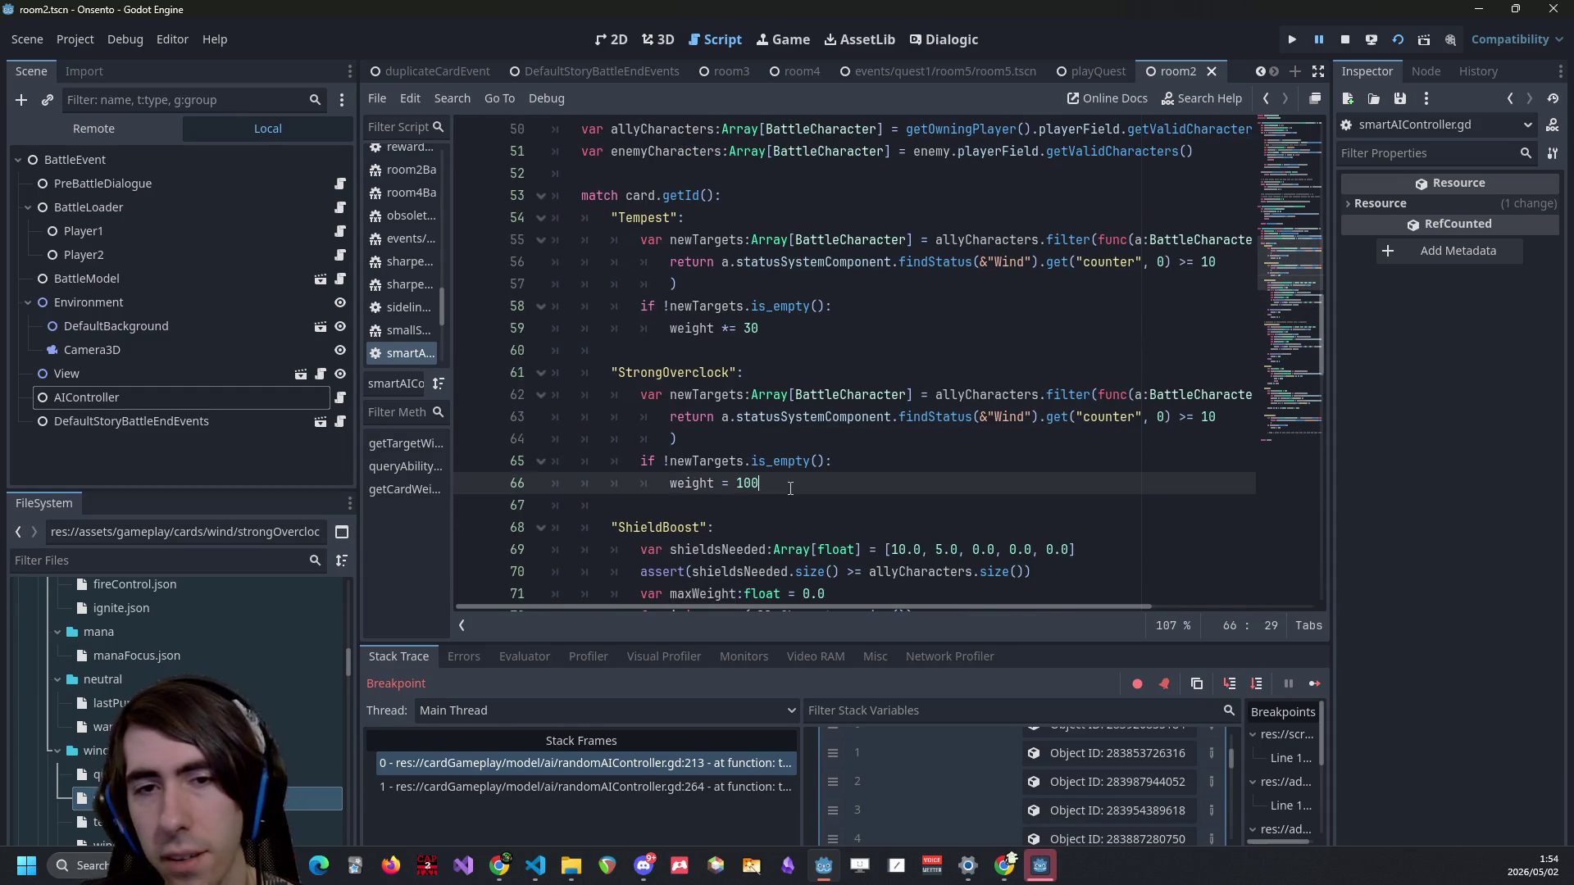
scroll(791, 488, up, 2)
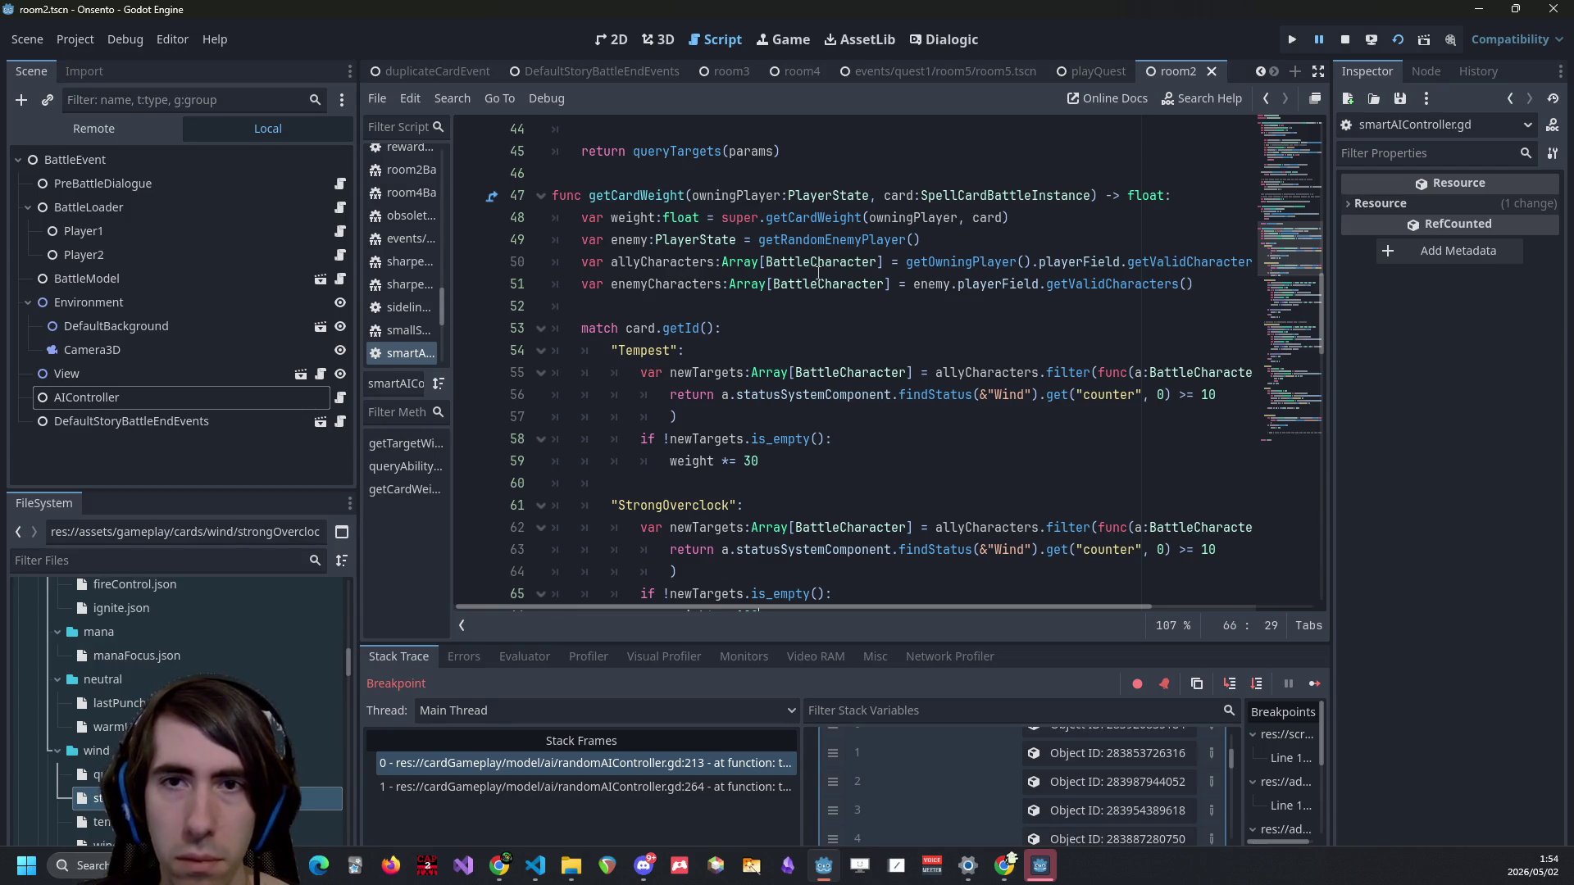
scroll(760, 470, down, 2)
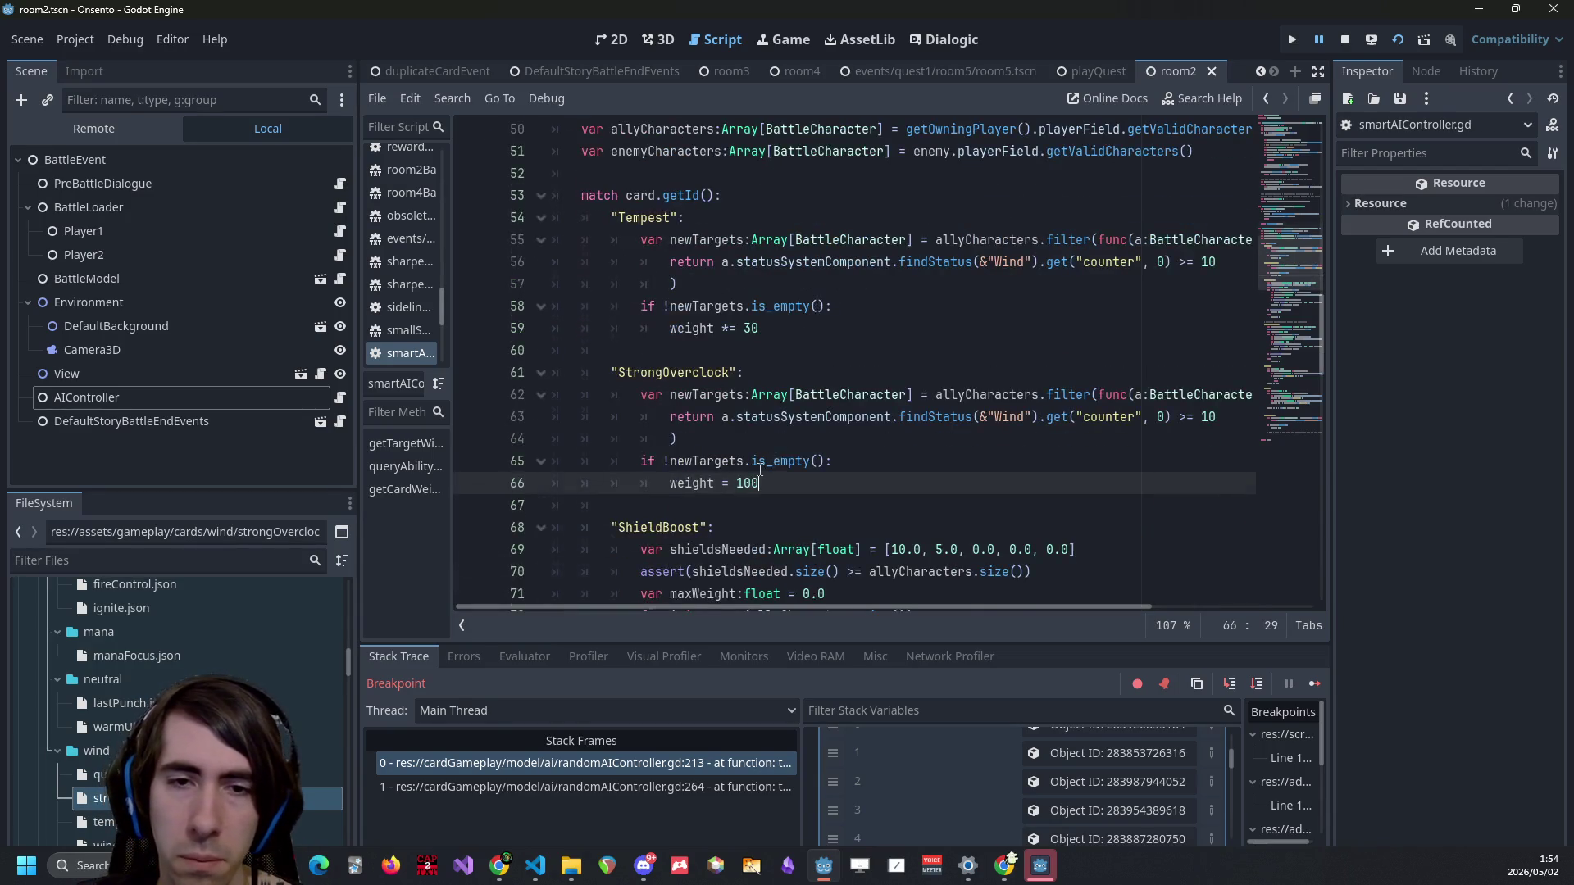
scroll(760, 470, up, 2)
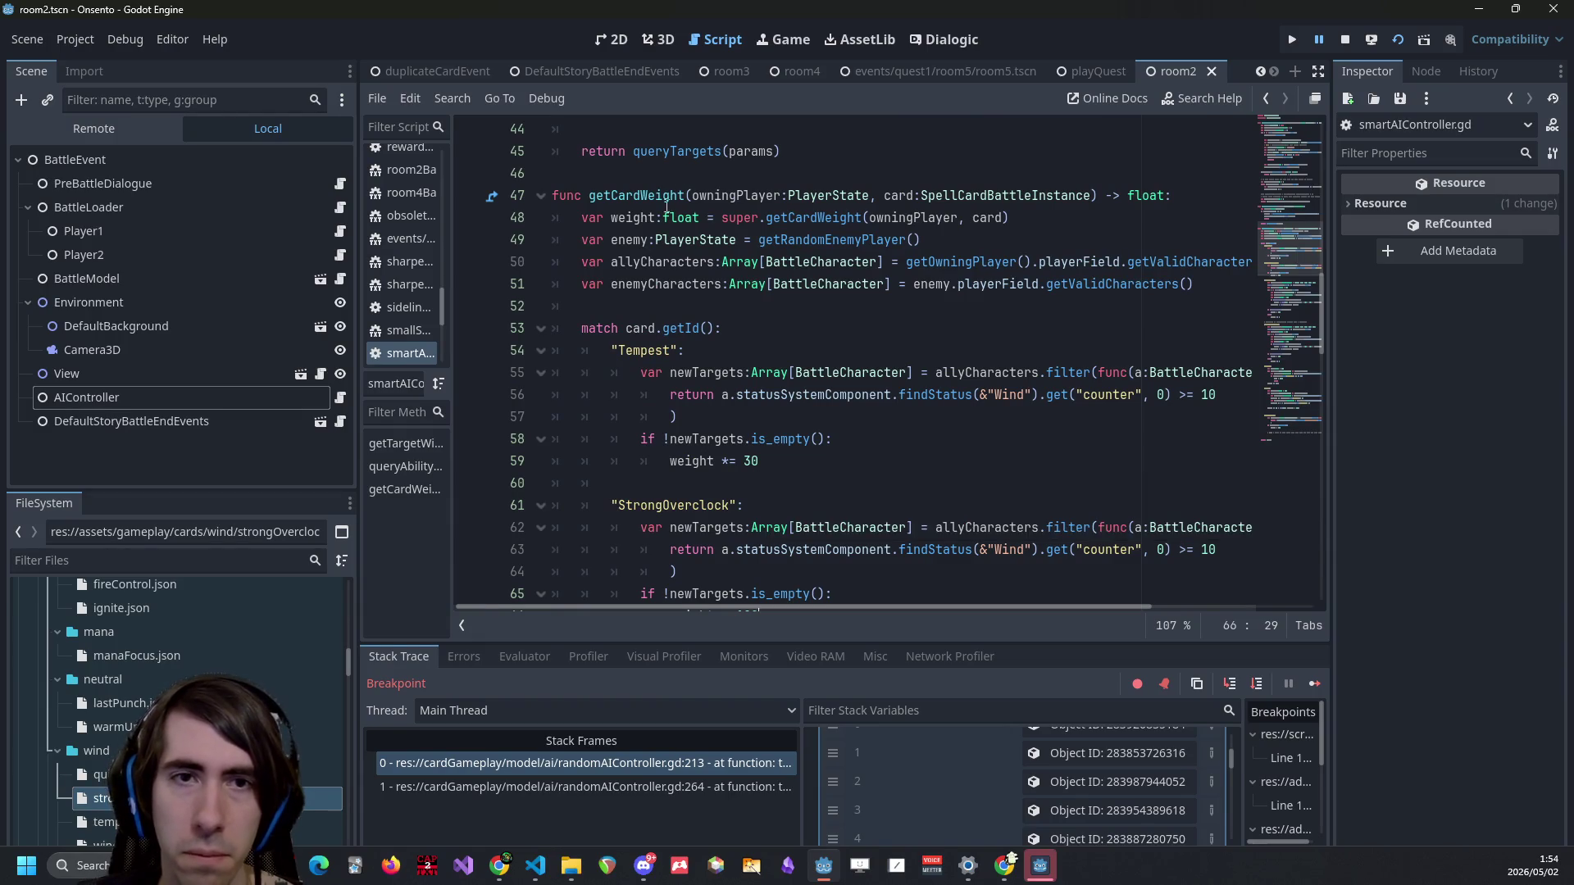
double_click(636, 196)
drag(1277, 263, 1281, 124)
click(848, 173)
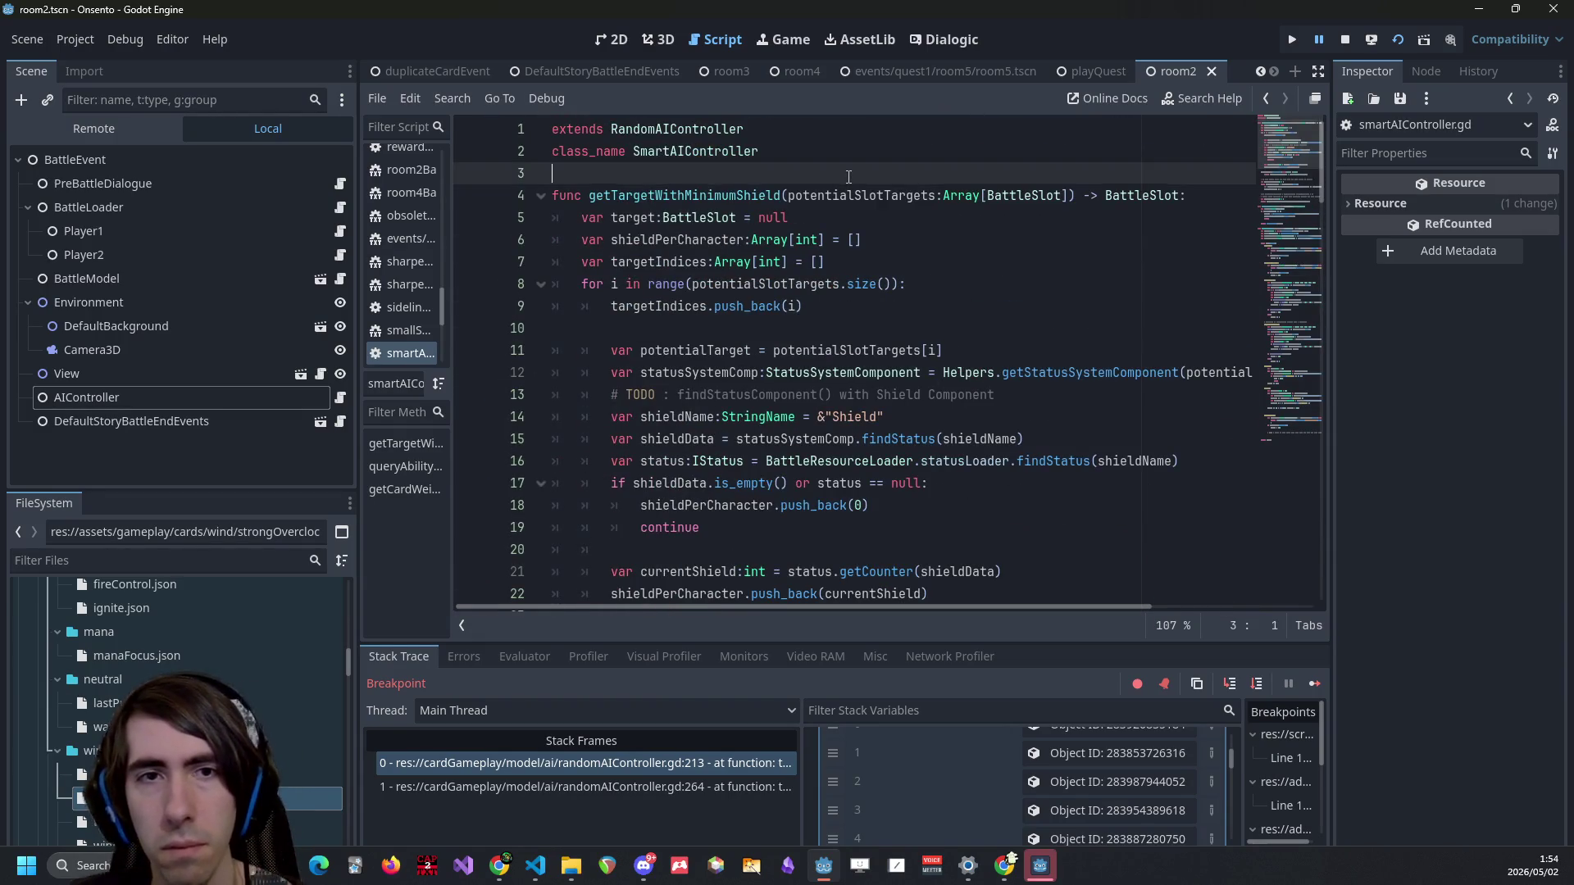
Declare 'var forceWeight:float = 100000000' below class_name SmartAIController.
key(Return)
key(Return)
key(Up)
text(var forcedWeight)
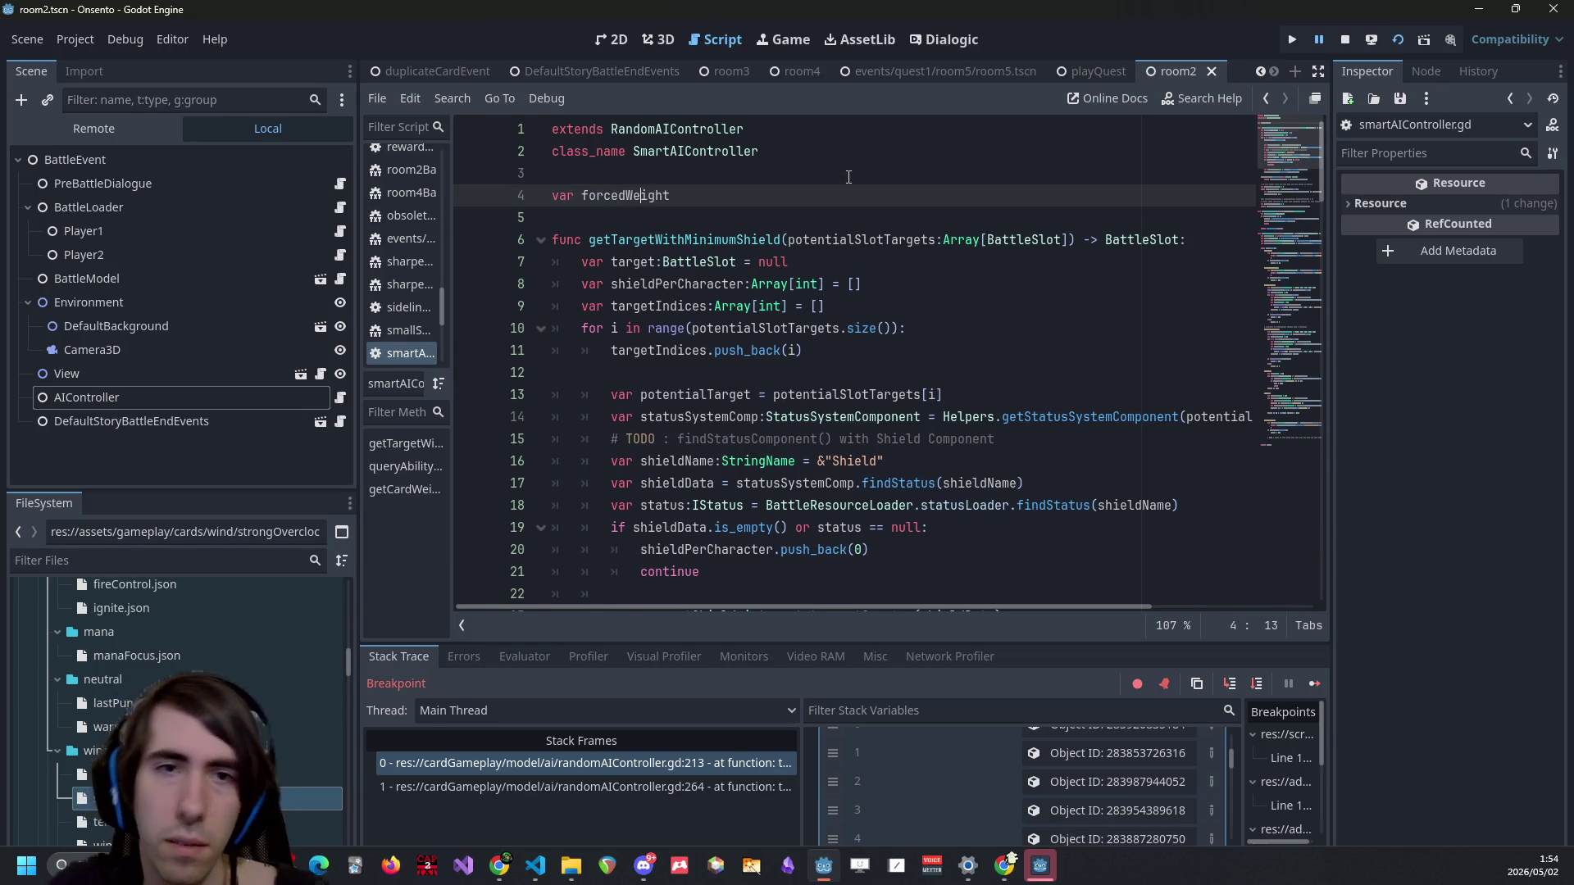
key(BackSpace)
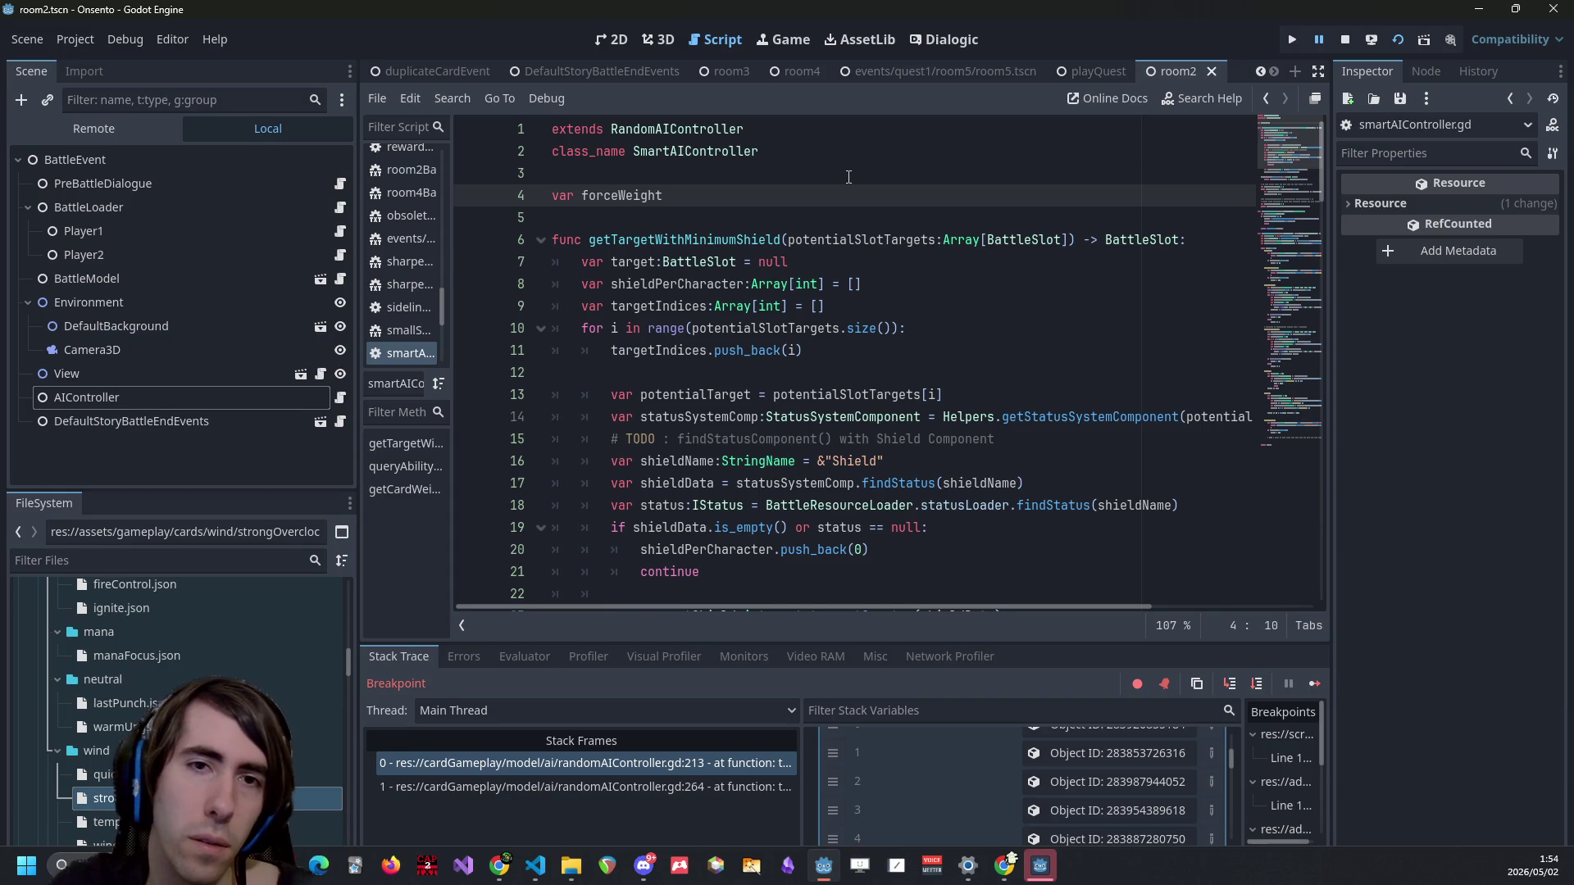
text(":float = 100)
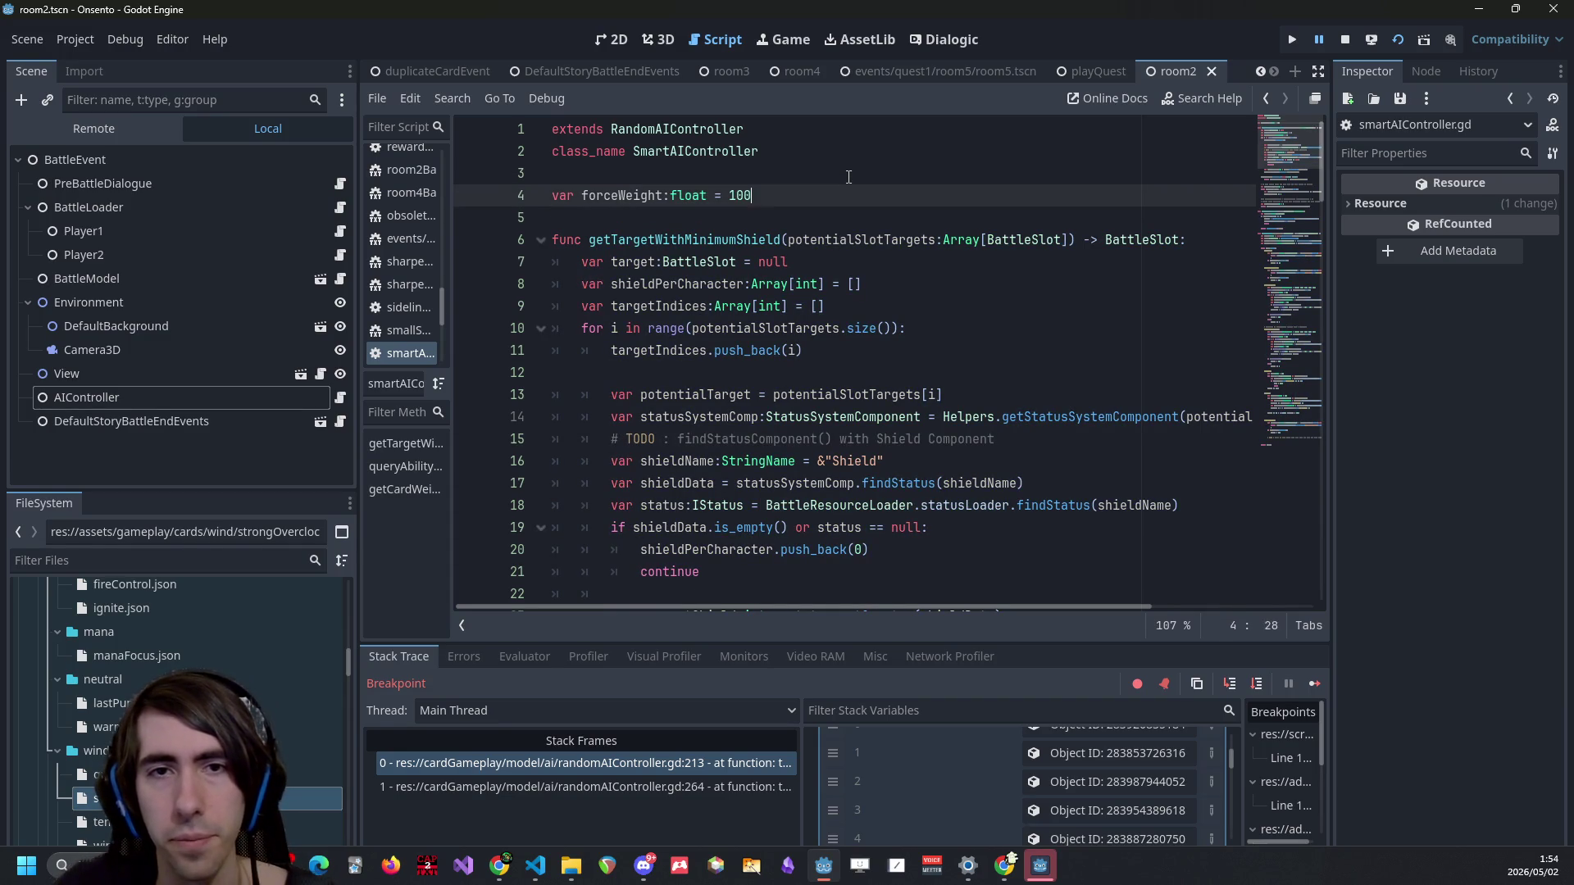
text(000000)
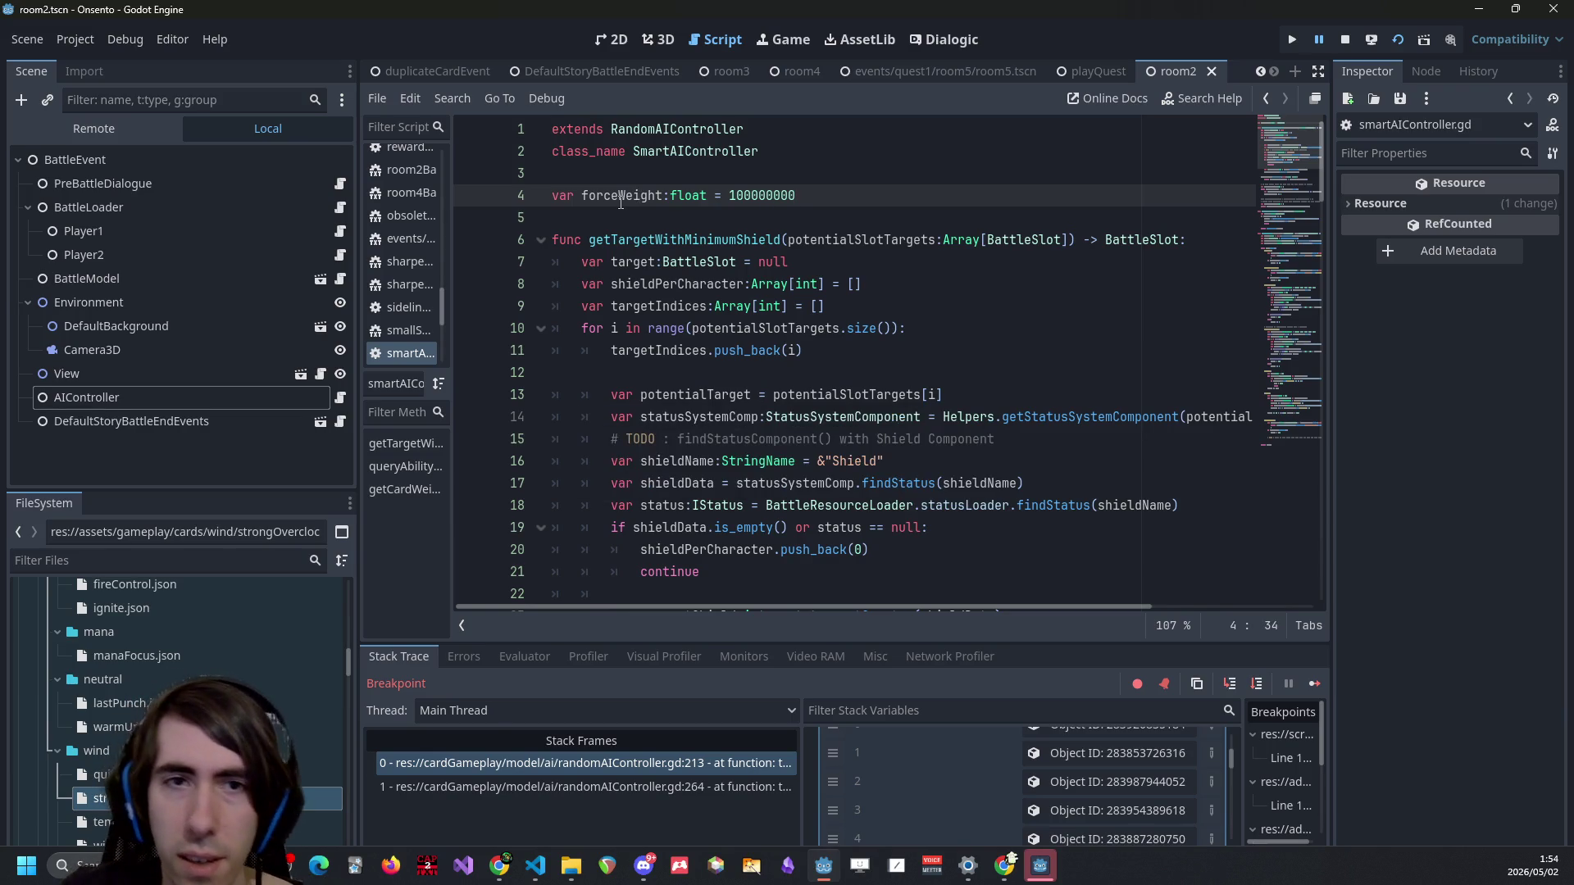
Replace StrongOverclock's weight value 100 with forceWeight.
double_click(648, 195)
key(ctrl+c)
scroll(763, 245, down, 18)
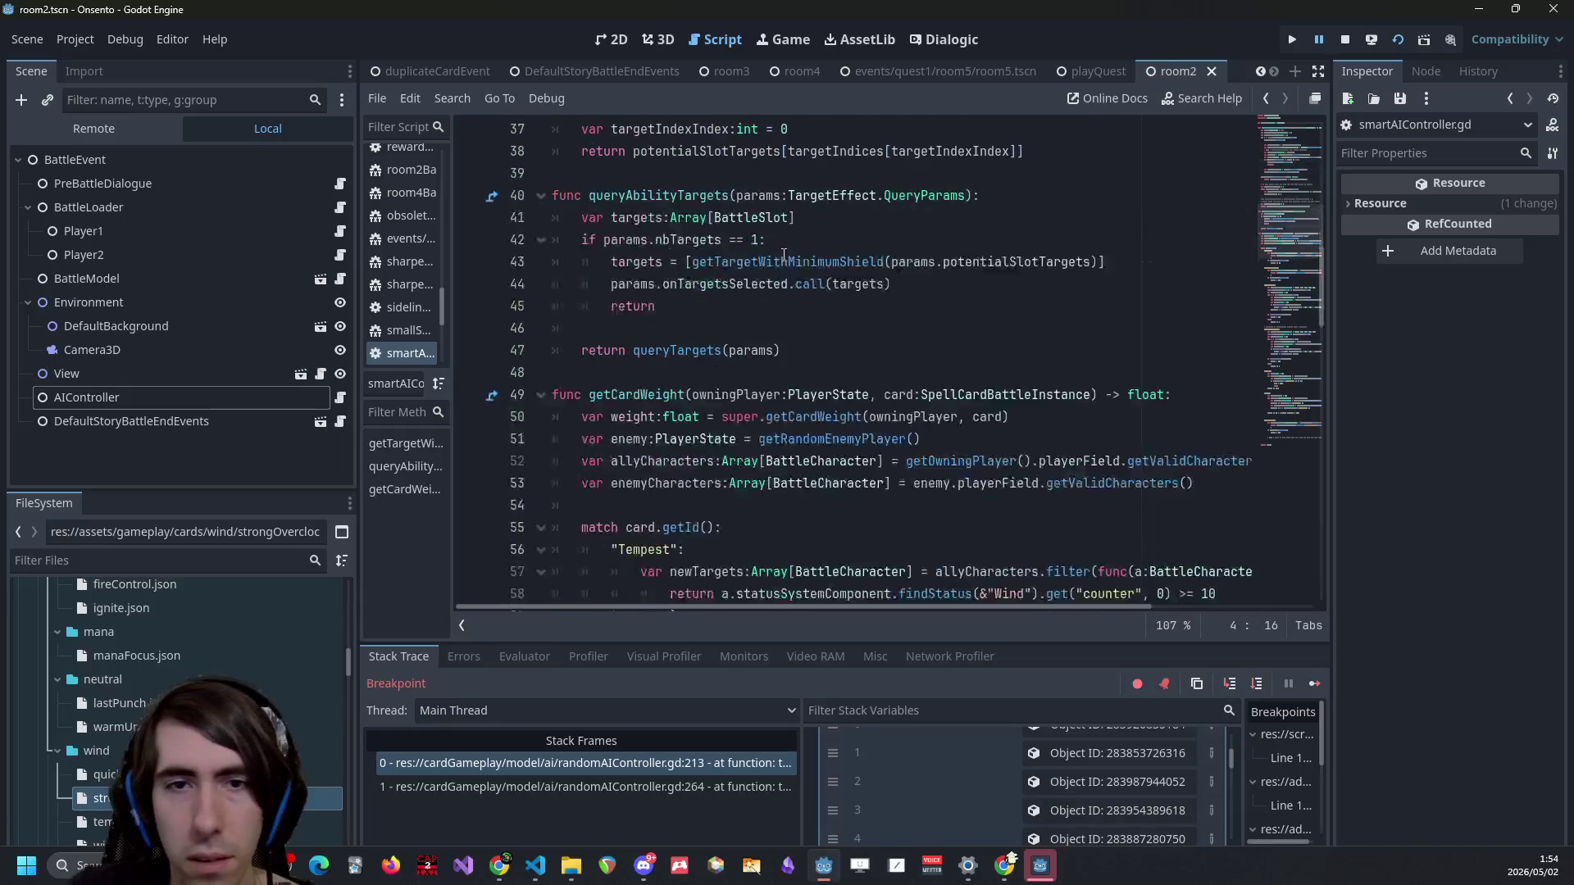
scroll(784, 255, up, 3)
scroll(737, 302, down, 3)
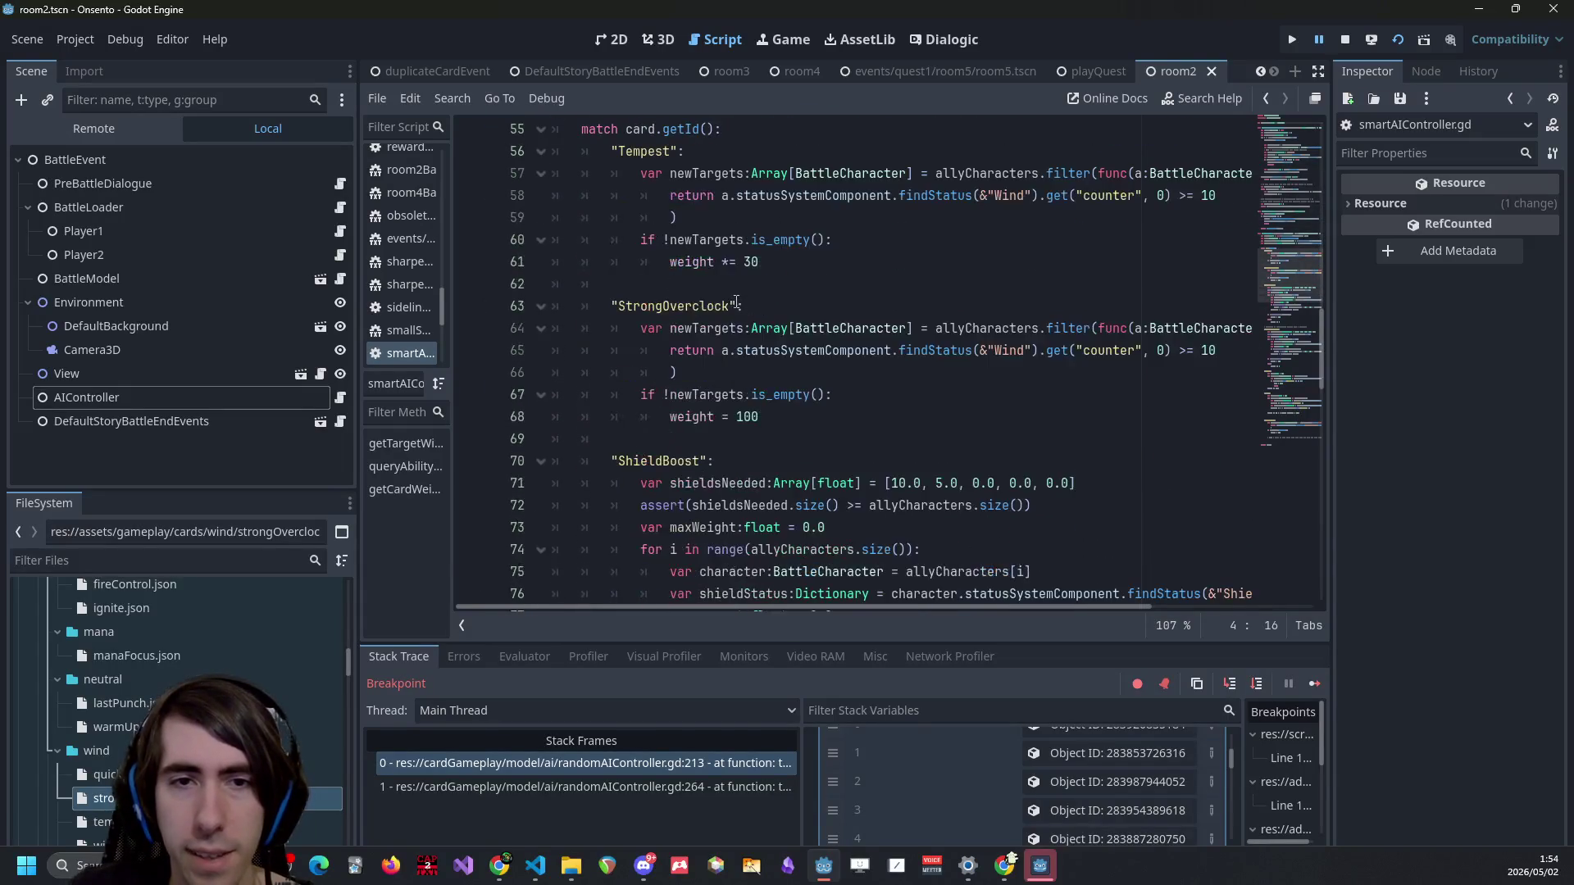
double_click(739, 419)
key(ctrl+v)
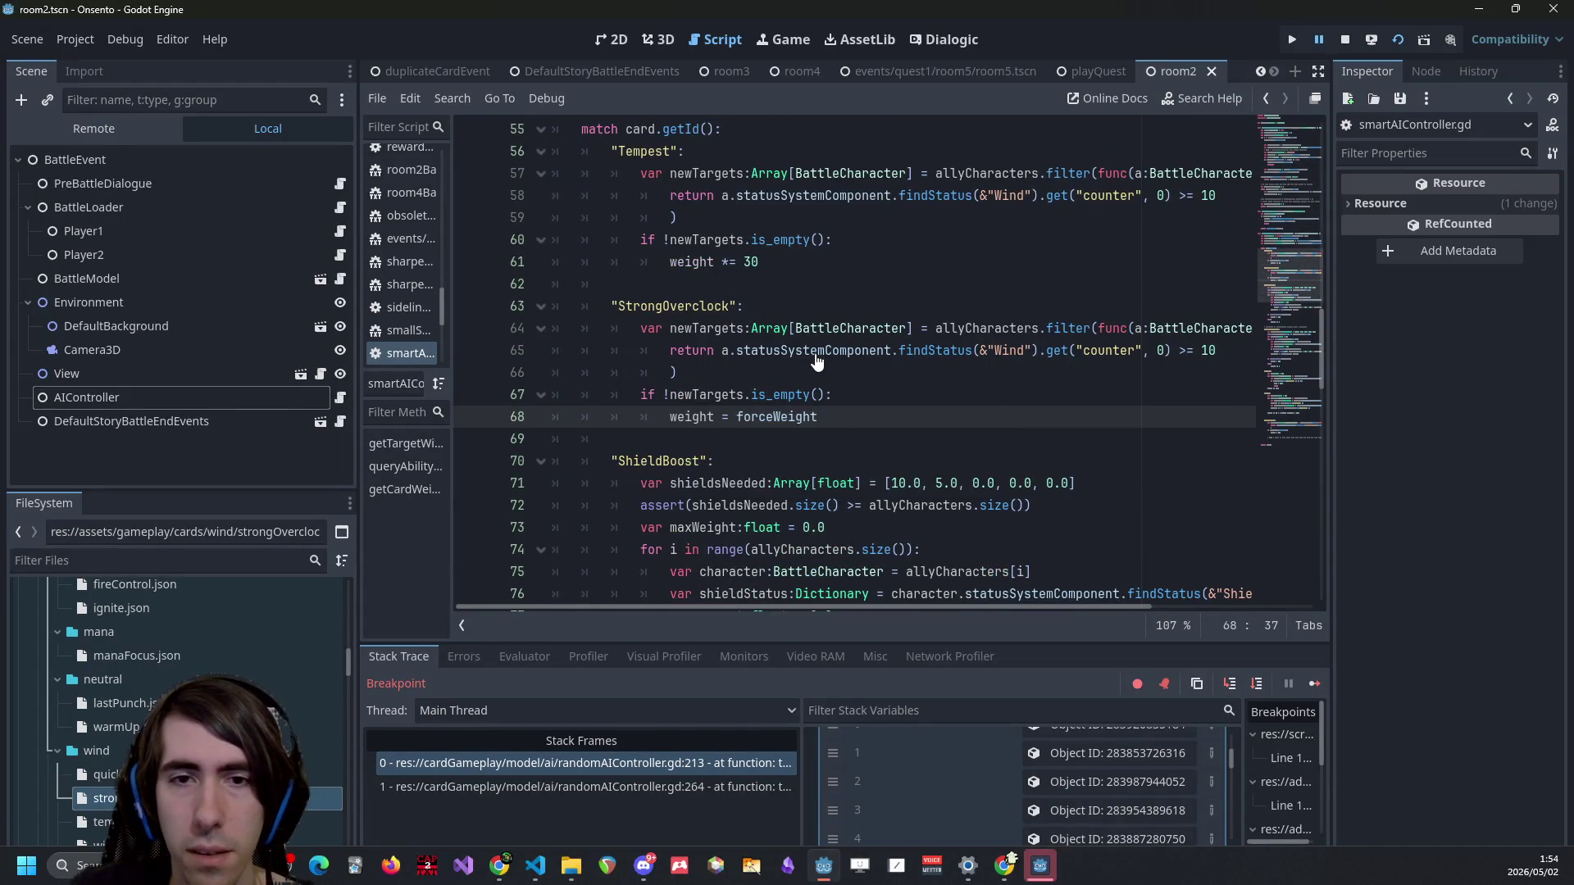
Change Tempest's '*= 30' weight line to '= forceWeight'.
scroll(817, 361, up, 3)
scroll(770, 338, down, 1)
scroll(758, 336, up, 2)
scroll(746, 334, down, 1)
click(744, 333)
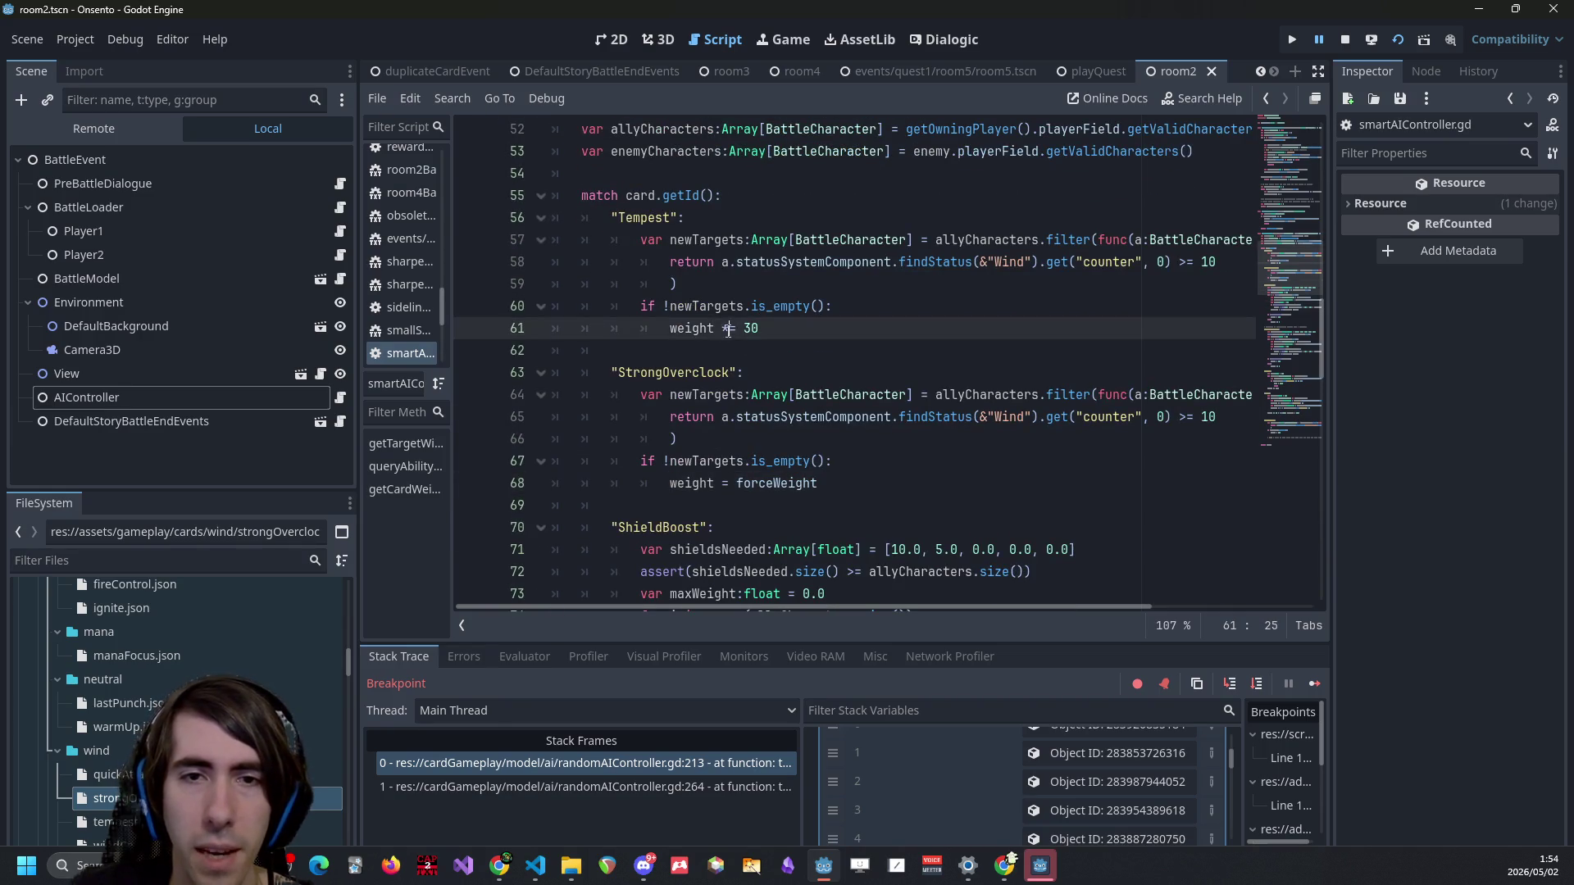
key(BackSpace)
key(BackSpace)
key(BackSpace)
text(= forceWeight)
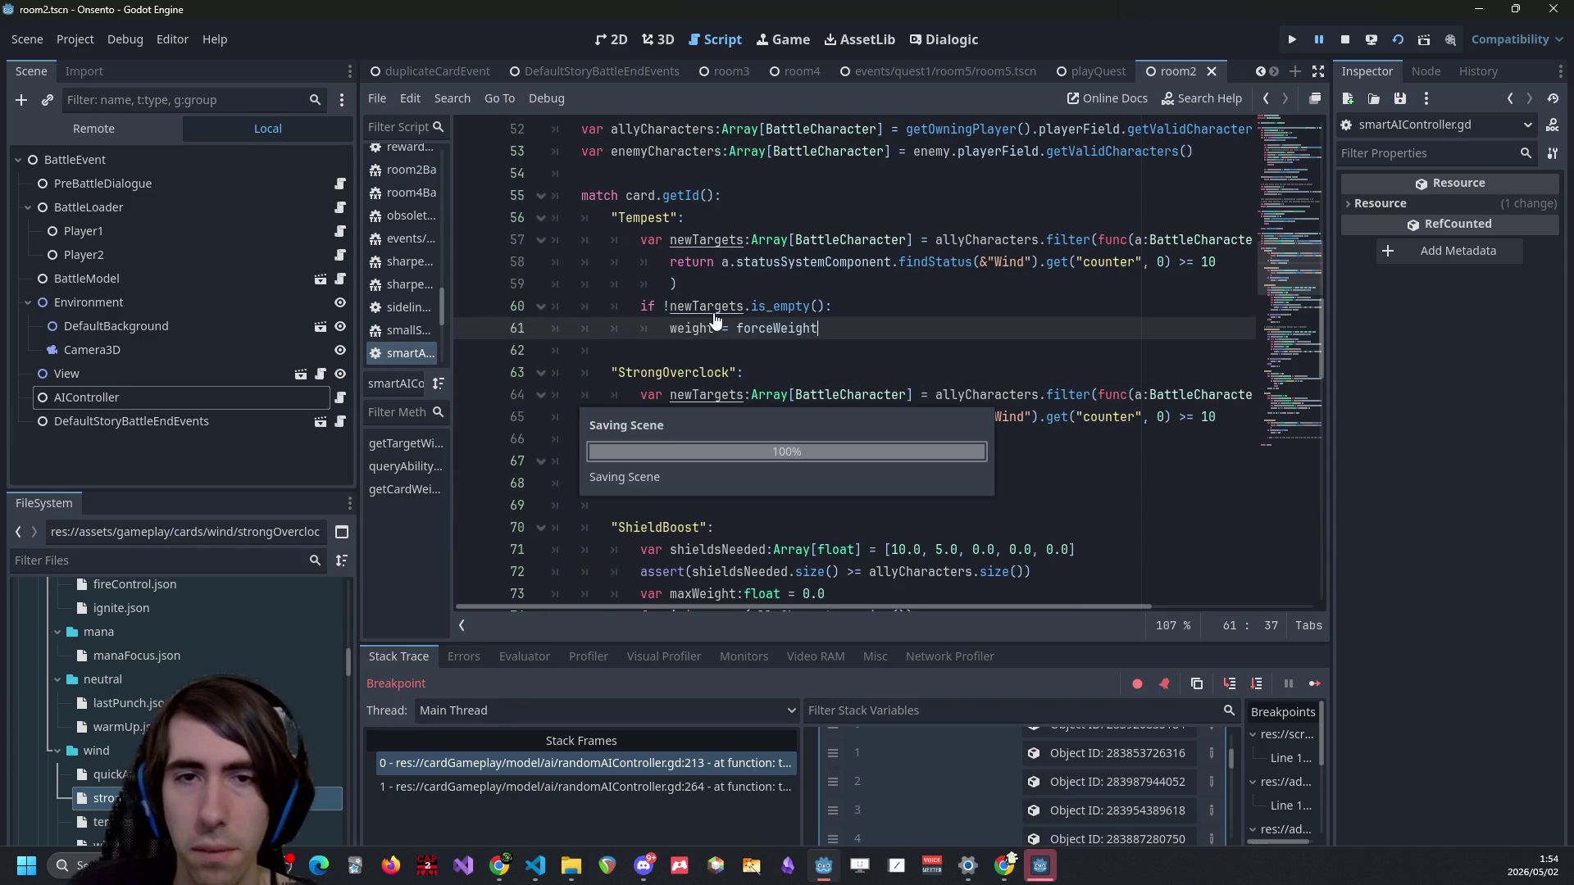
Look over the script, select the getCardWeight name, then the forceWeight declaration line.
scroll(705, 344, down, 8)
scroll(699, 360, down, 13)
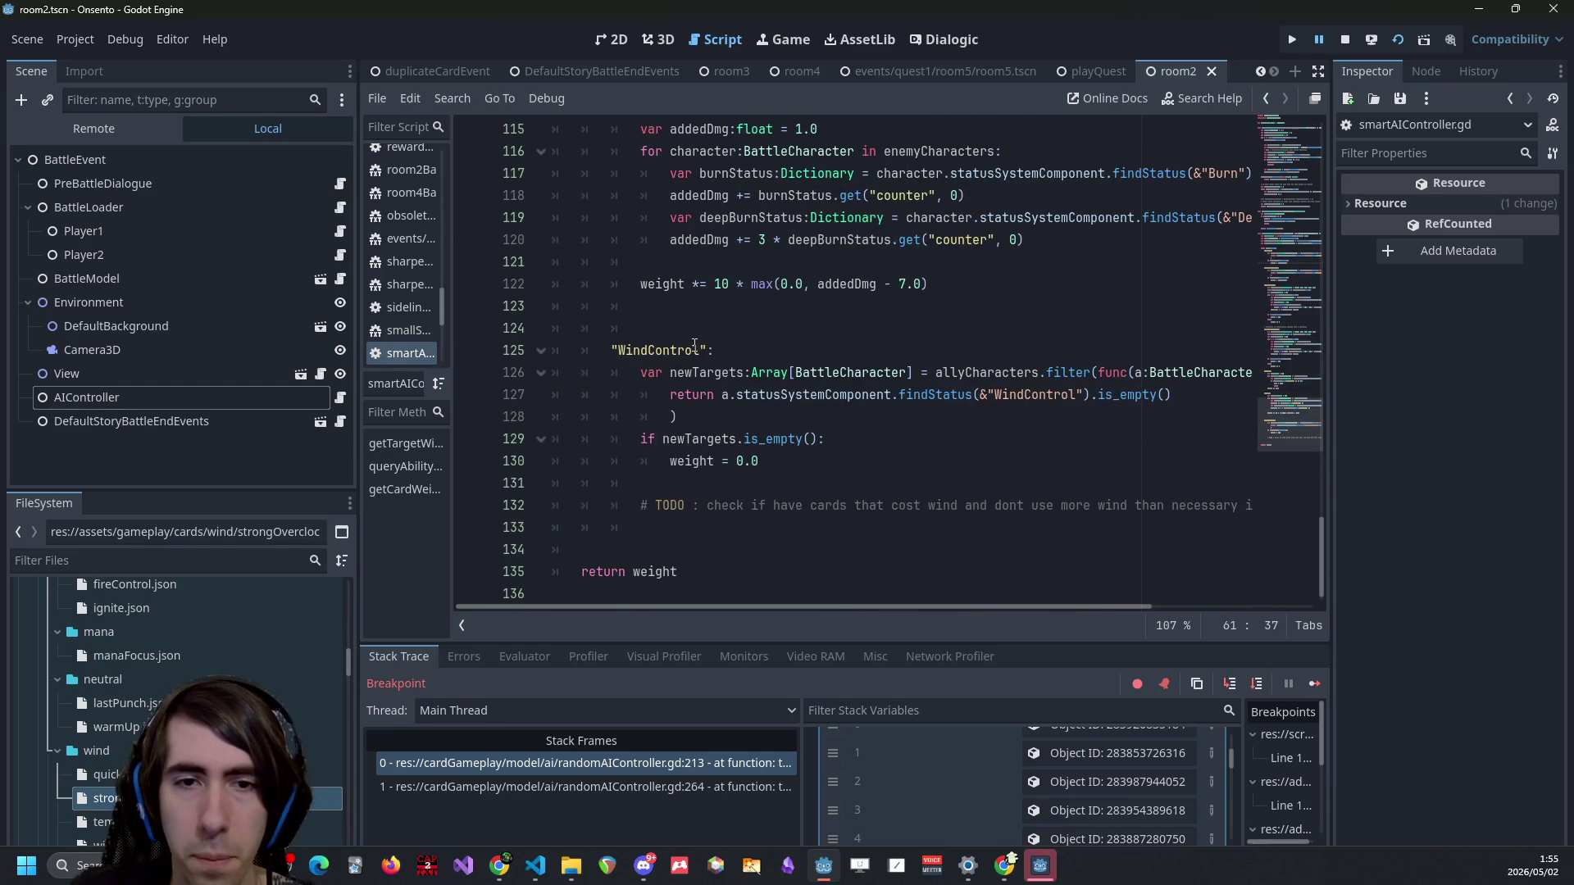
scroll(693, 336, up, 20)
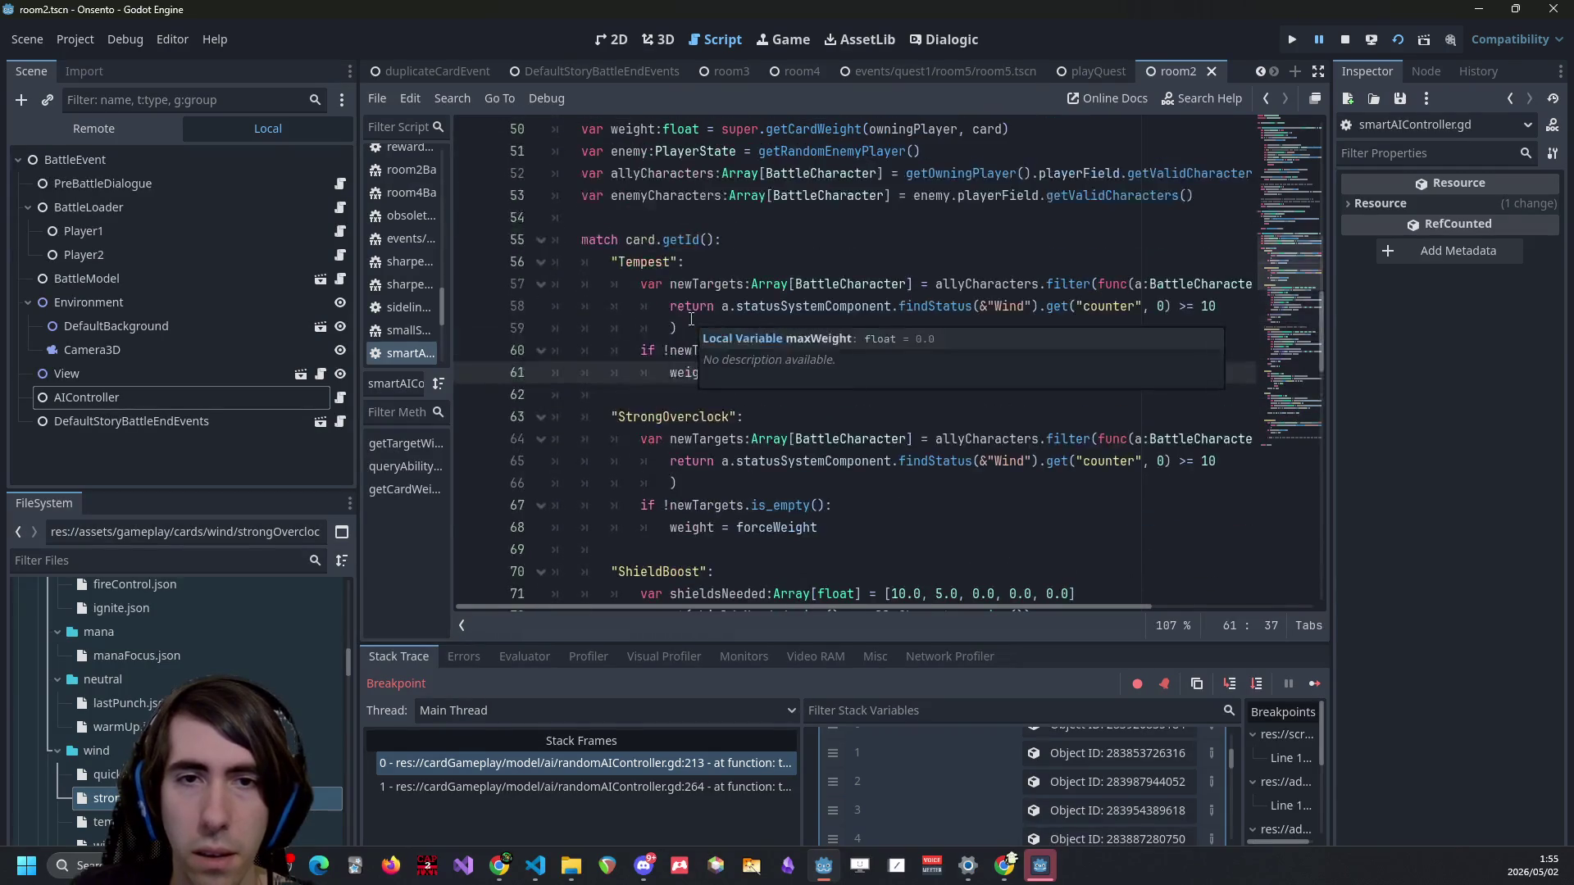
scroll(736, 378, down, 16)
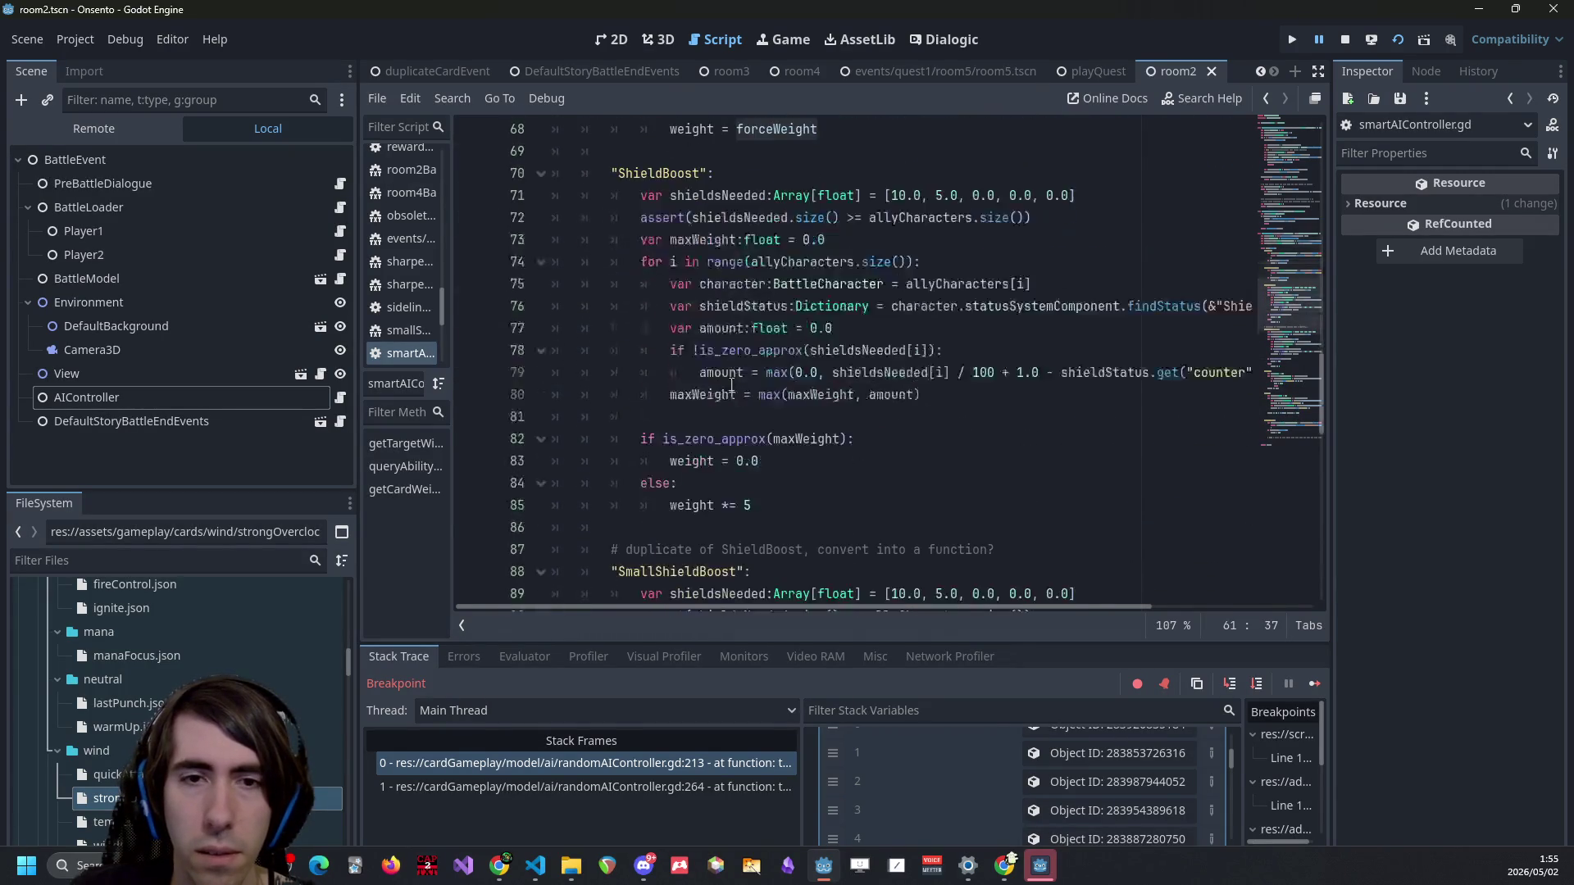
scroll(731, 383, down, 8)
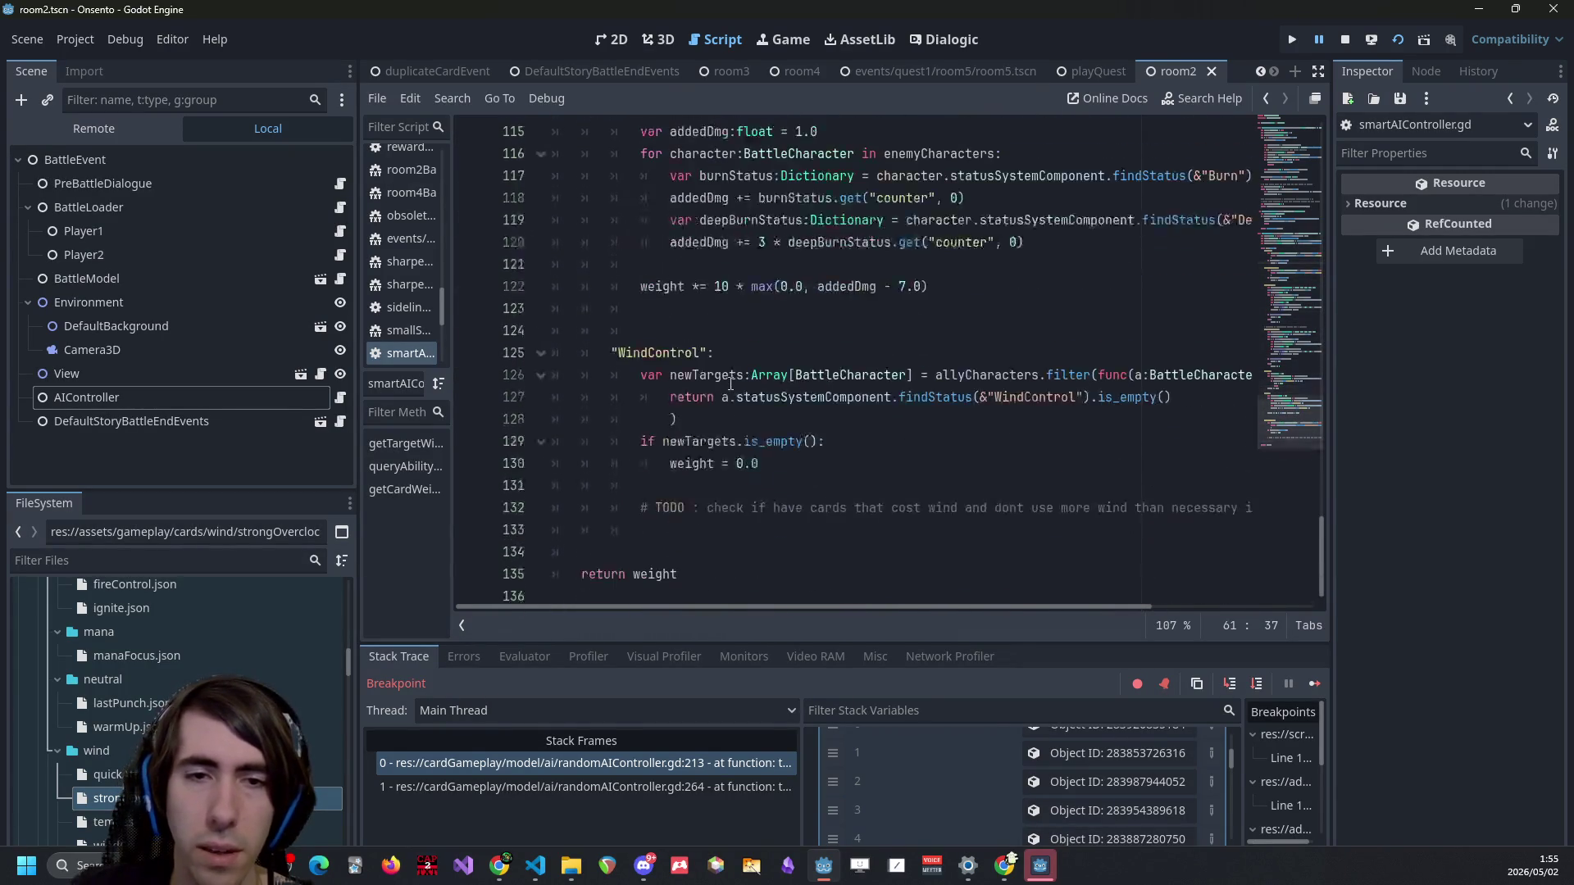
scroll(732, 355, up, 20)
scroll(732, 357, up, 7)
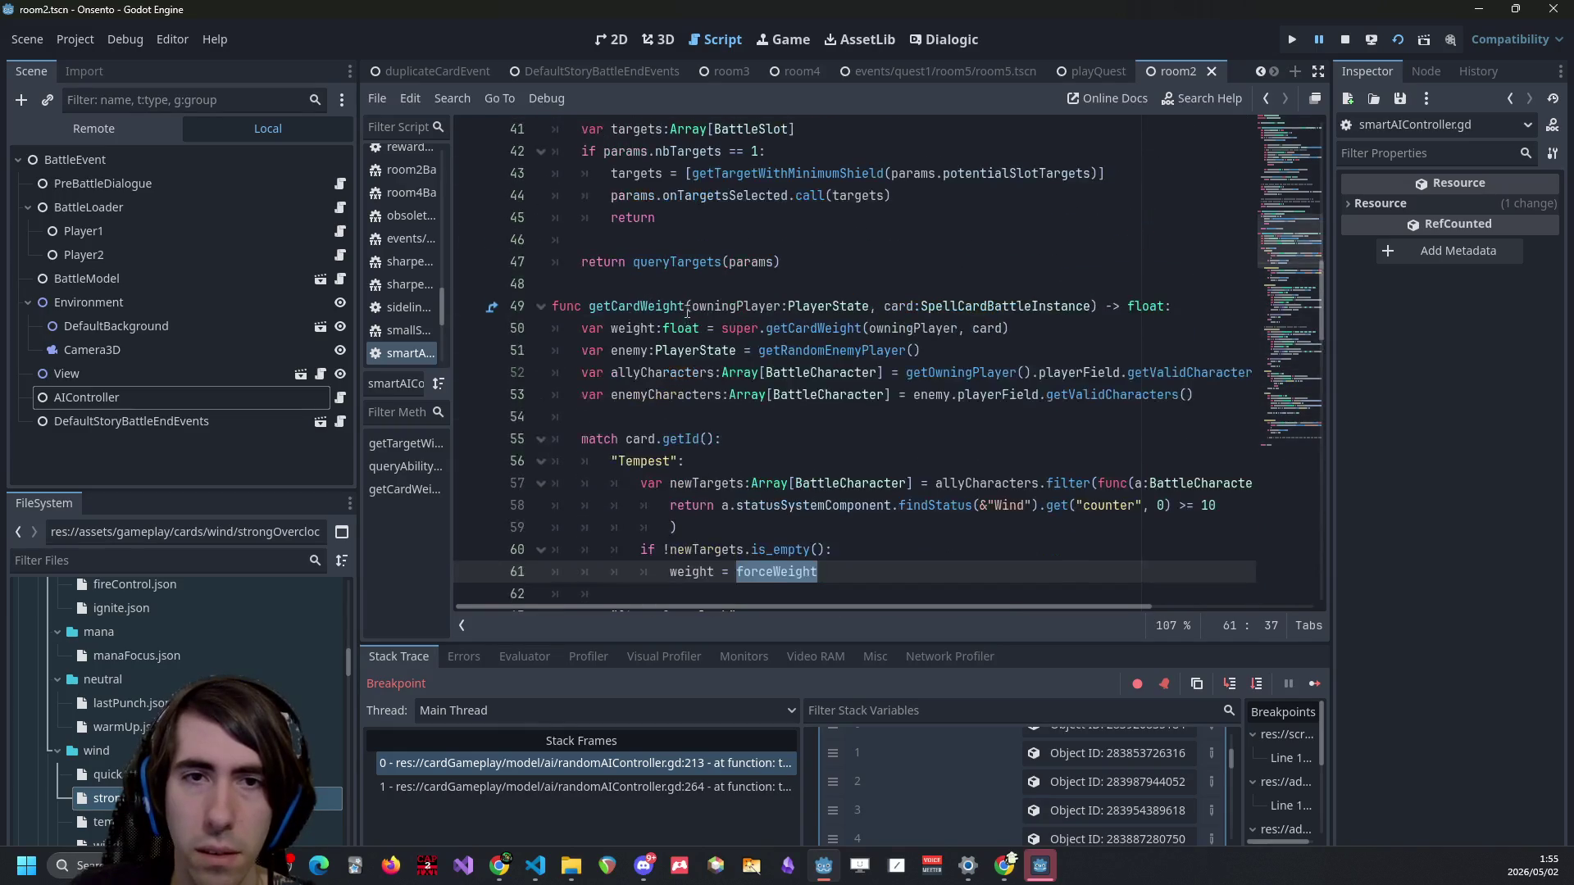
double_click(686, 306)
scroll(732, 357, up, 13)
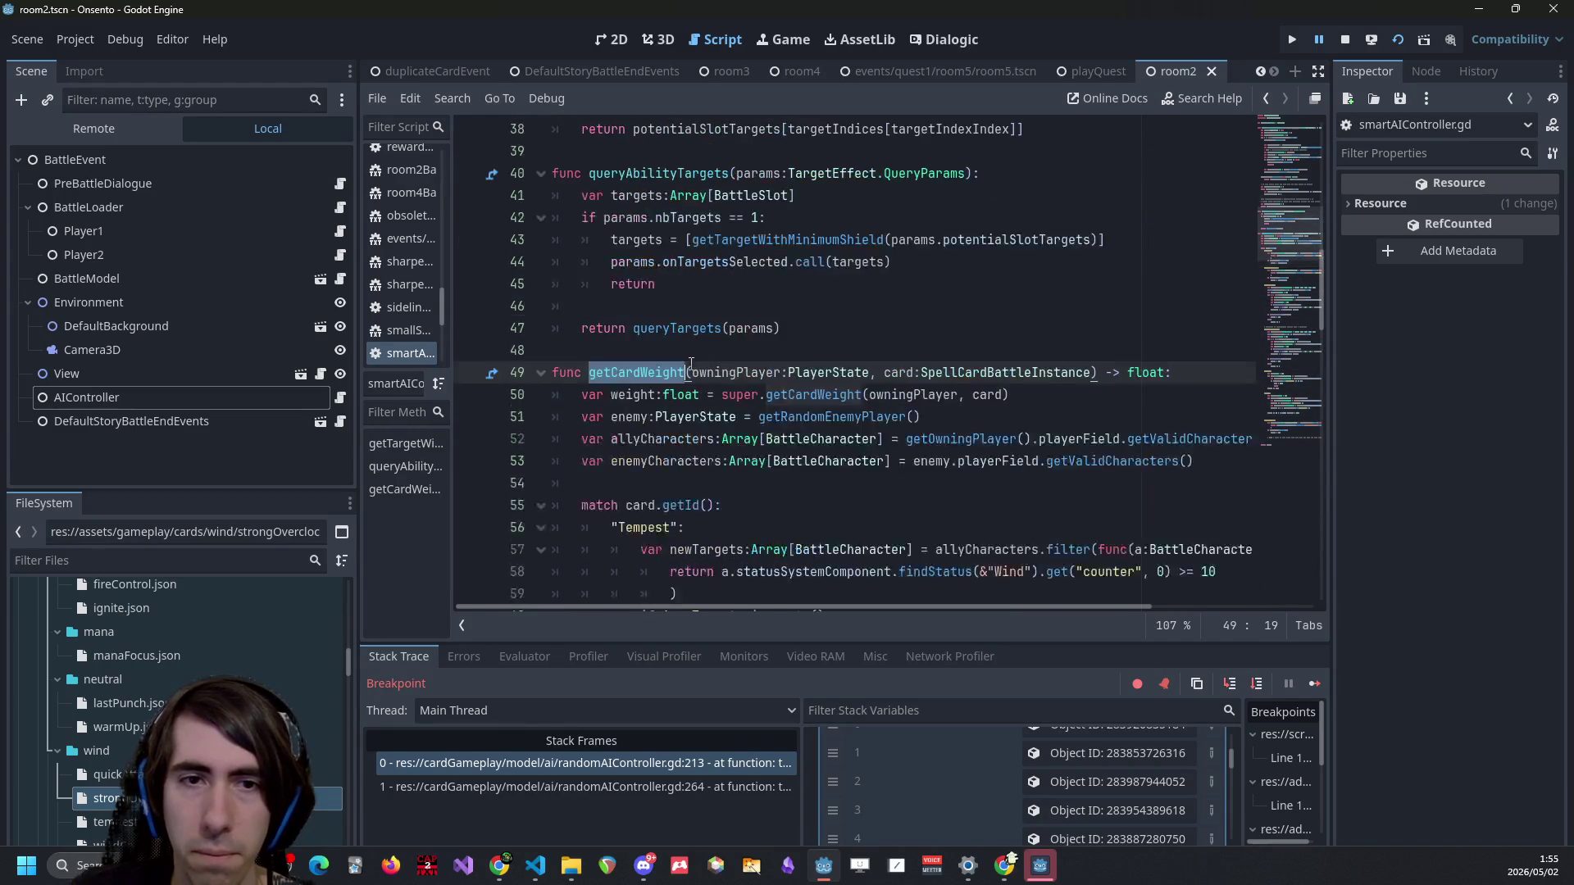
drag(795, 195, 426, 180)
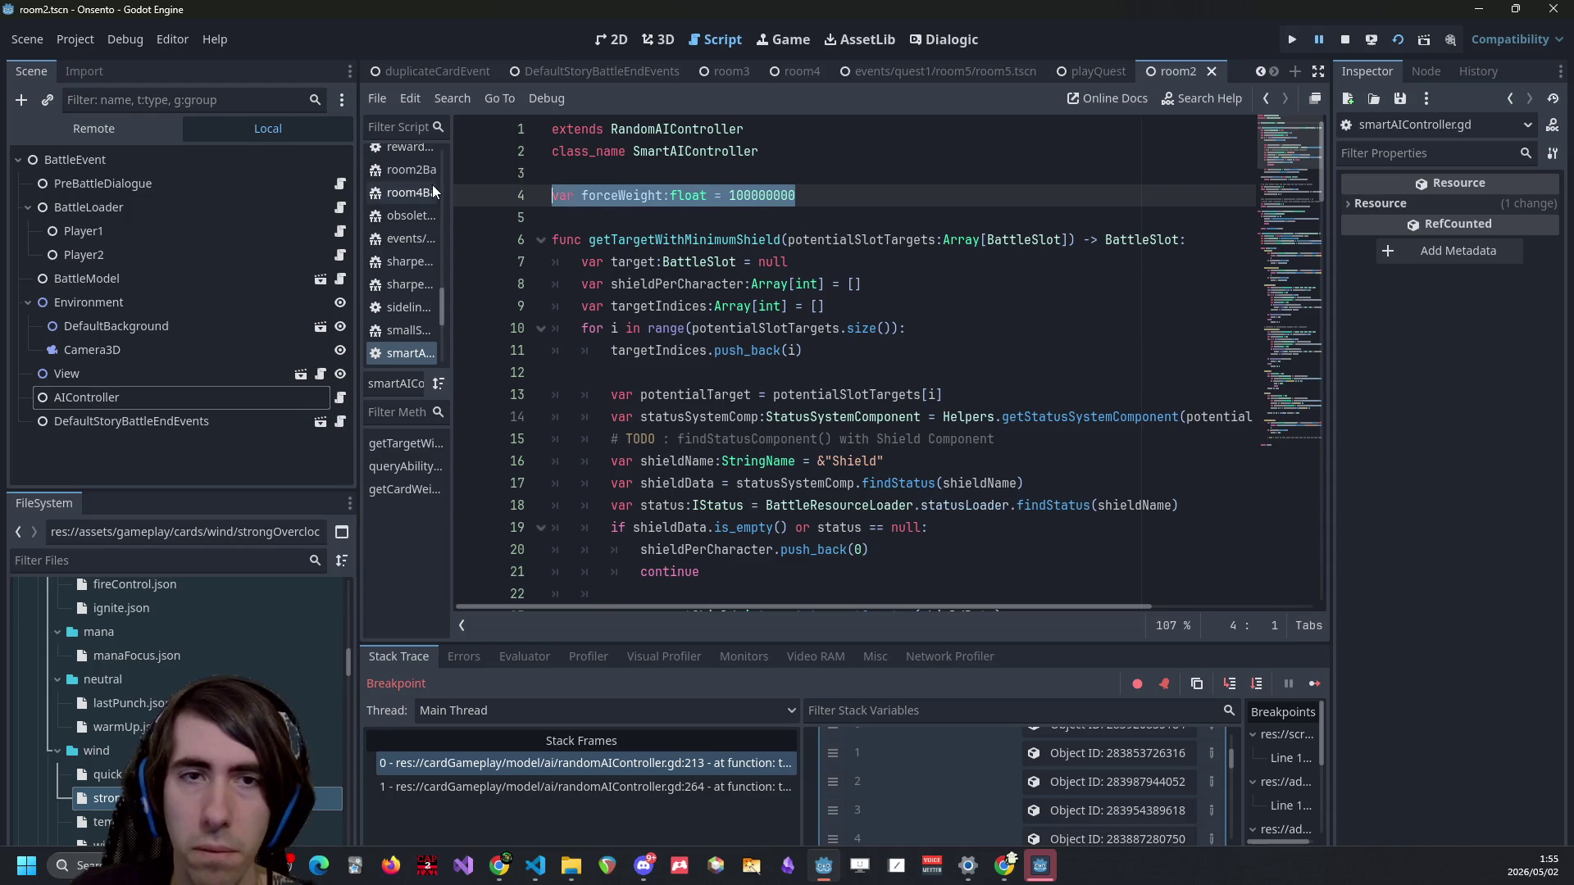
Delete the forceWeight declaration from smartAIController.gd, save, and switch to randomAIController.gd.
key(BackSpace)
key(BackSpace)
key(ctrl+s)
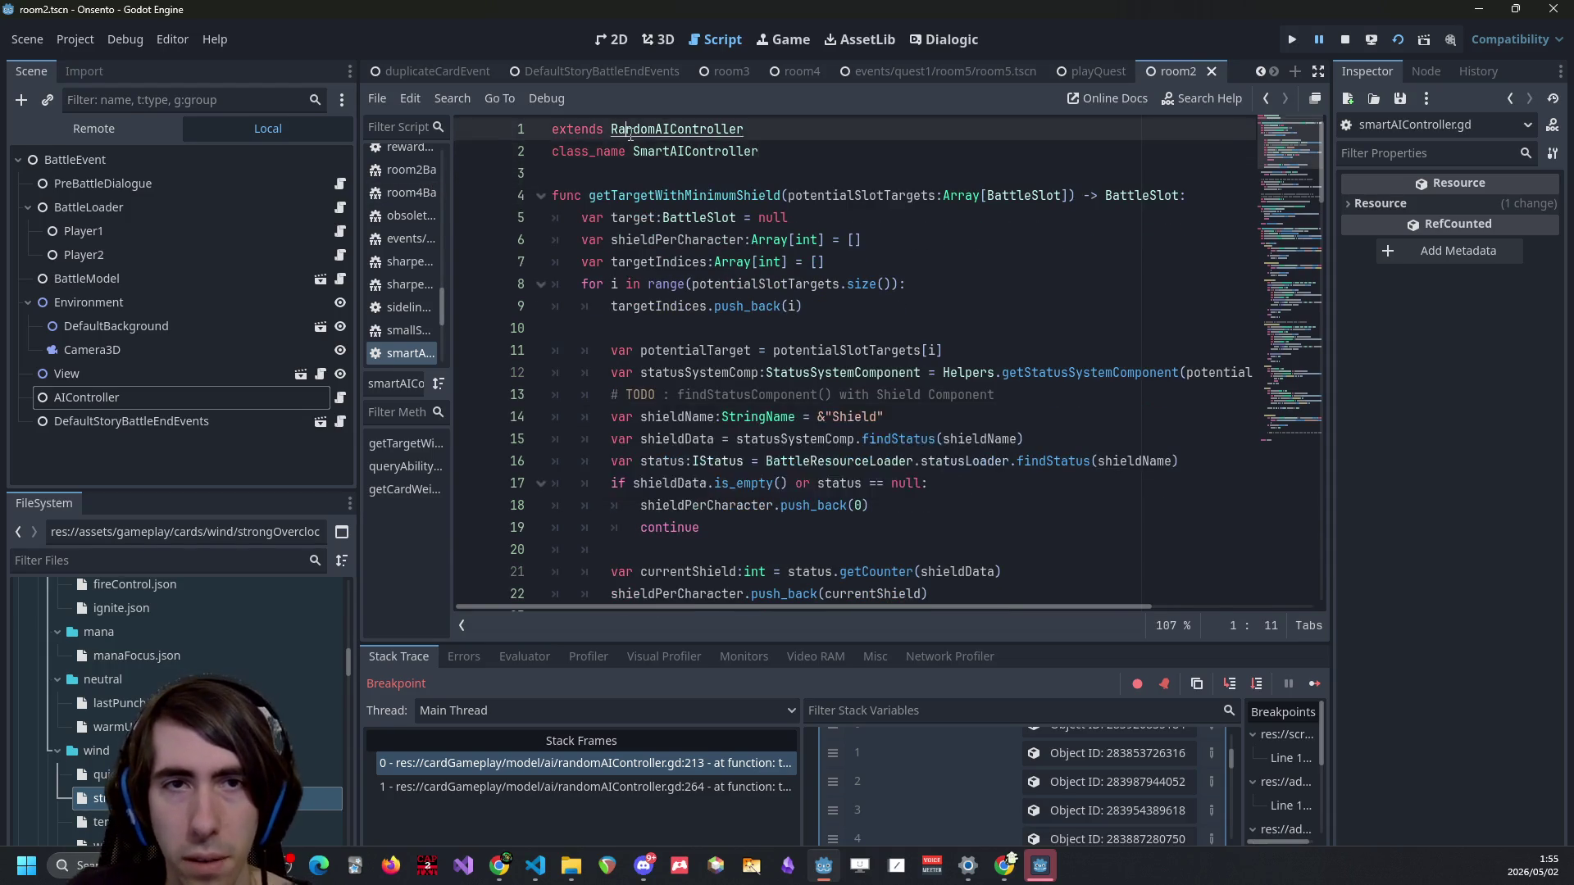
click(407, 157)
scroll(1309, 447, down, 10)
drag(1310, 447, 1044, 209)
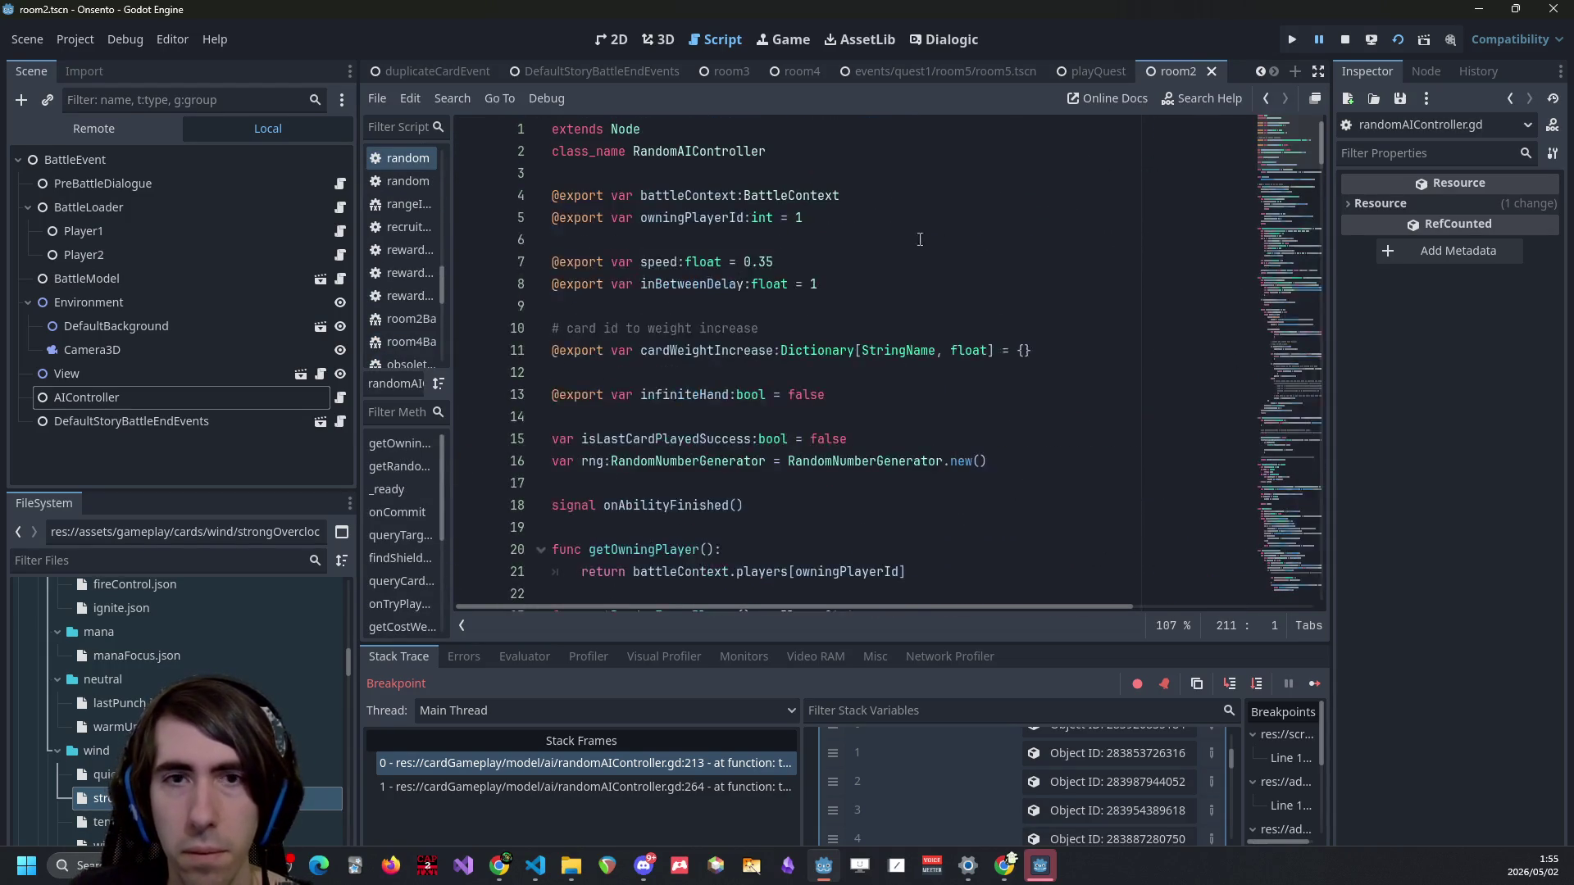
Declare 'var forceWeight:float = 100000000' near the top of randomAIController.gd.
click(854, 412)
key(Return)
text(var forceWeight:float = 100000000)
mouse_move(1288, 144)
mouse_down()
mouse_move(1273, 539)
mouse_move(1286, 495)
mouse_move(1247, 446)
mouse_up()
scroll(827, 297, up, 1)
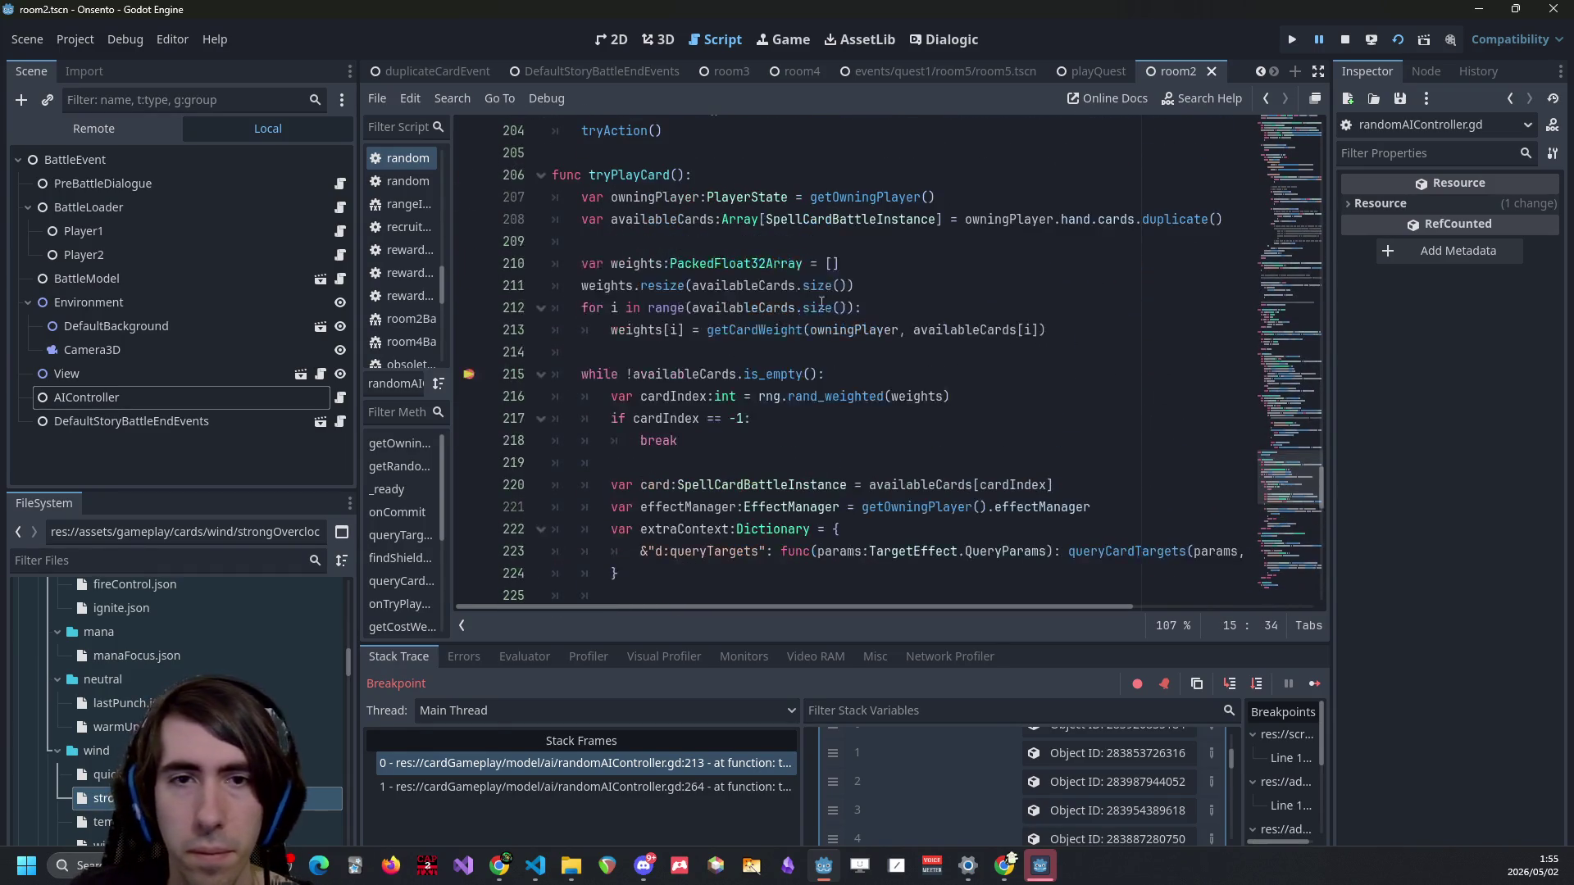
click(852, 376)
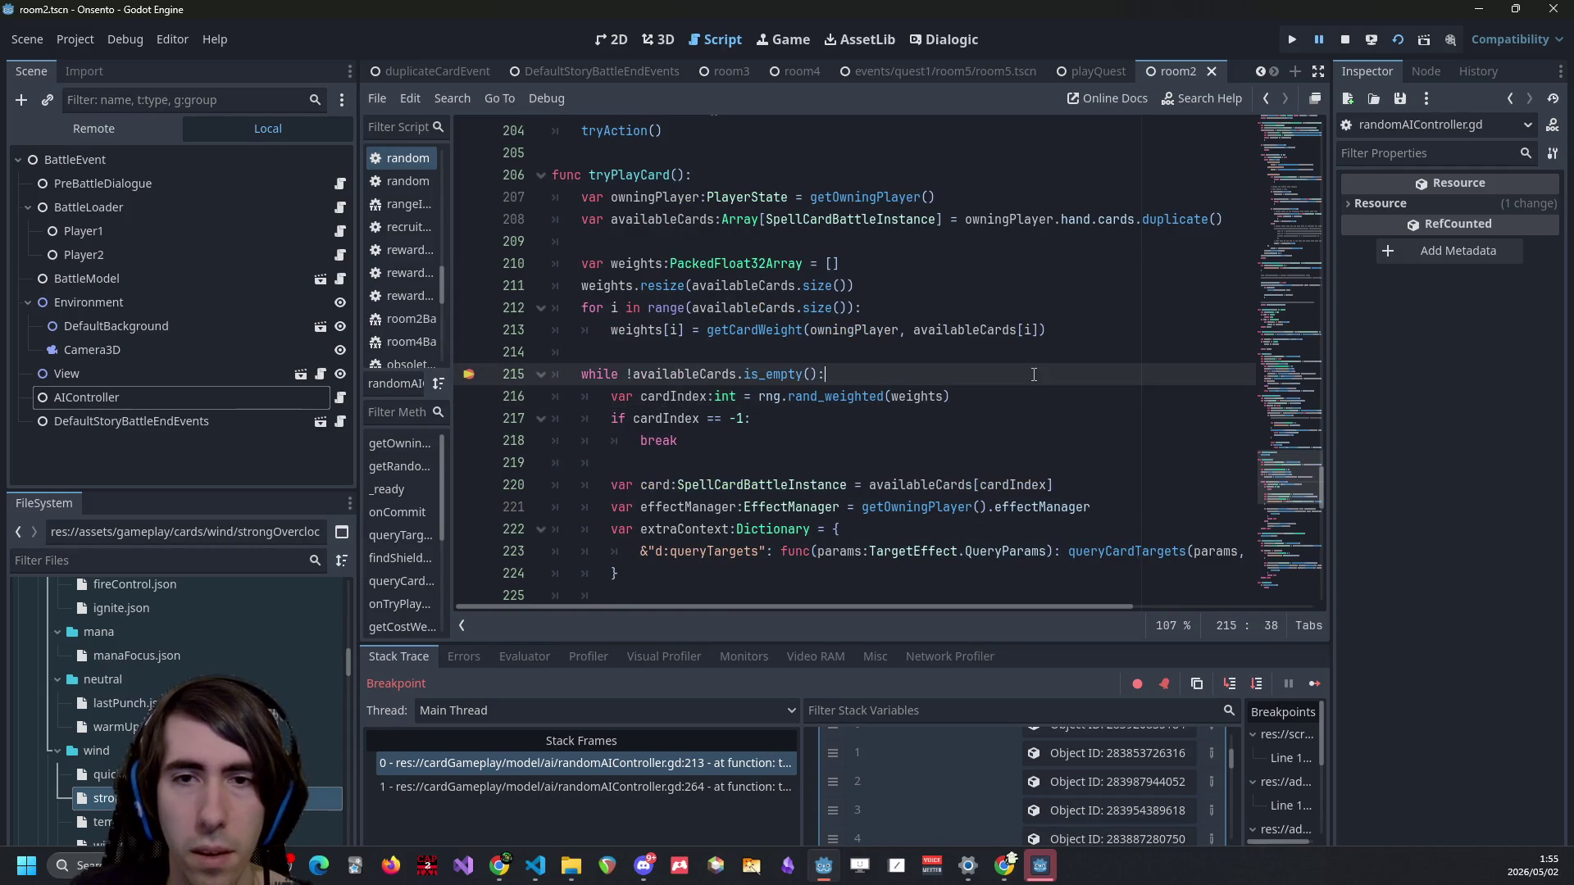
Add a forceWeight line inside tryPlayCard's while loop, with blank lines opened above it.
key(Return)
text(forceWeight)
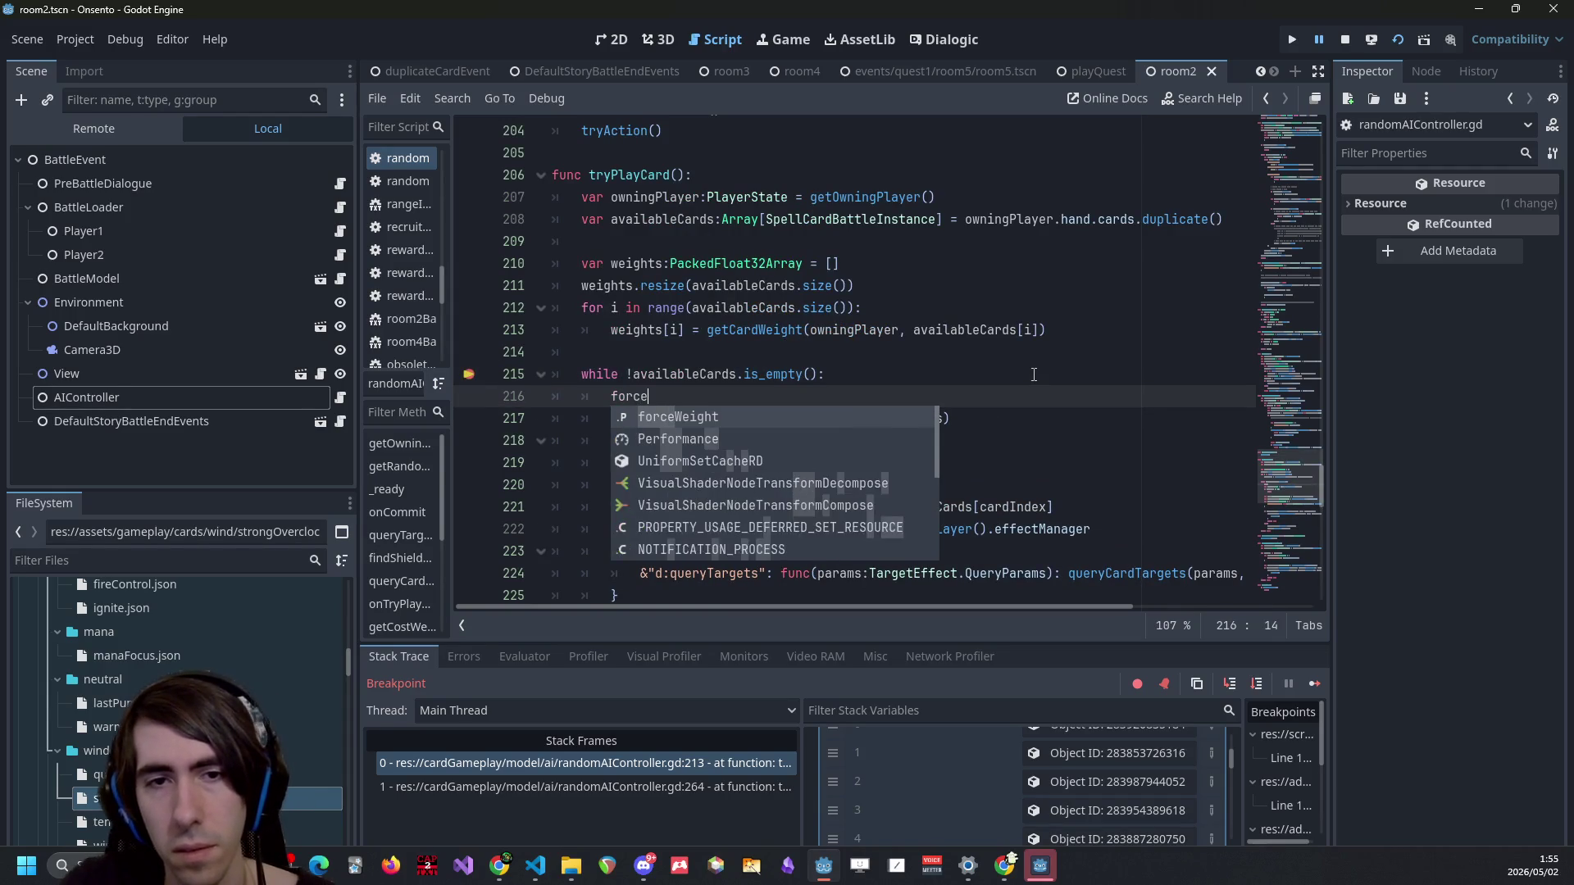
key(Down)
key(End)
key(Left)
key(ctrl+shift+Left)
key(Up)
key(ctrl+shift+Return)
key(Return)
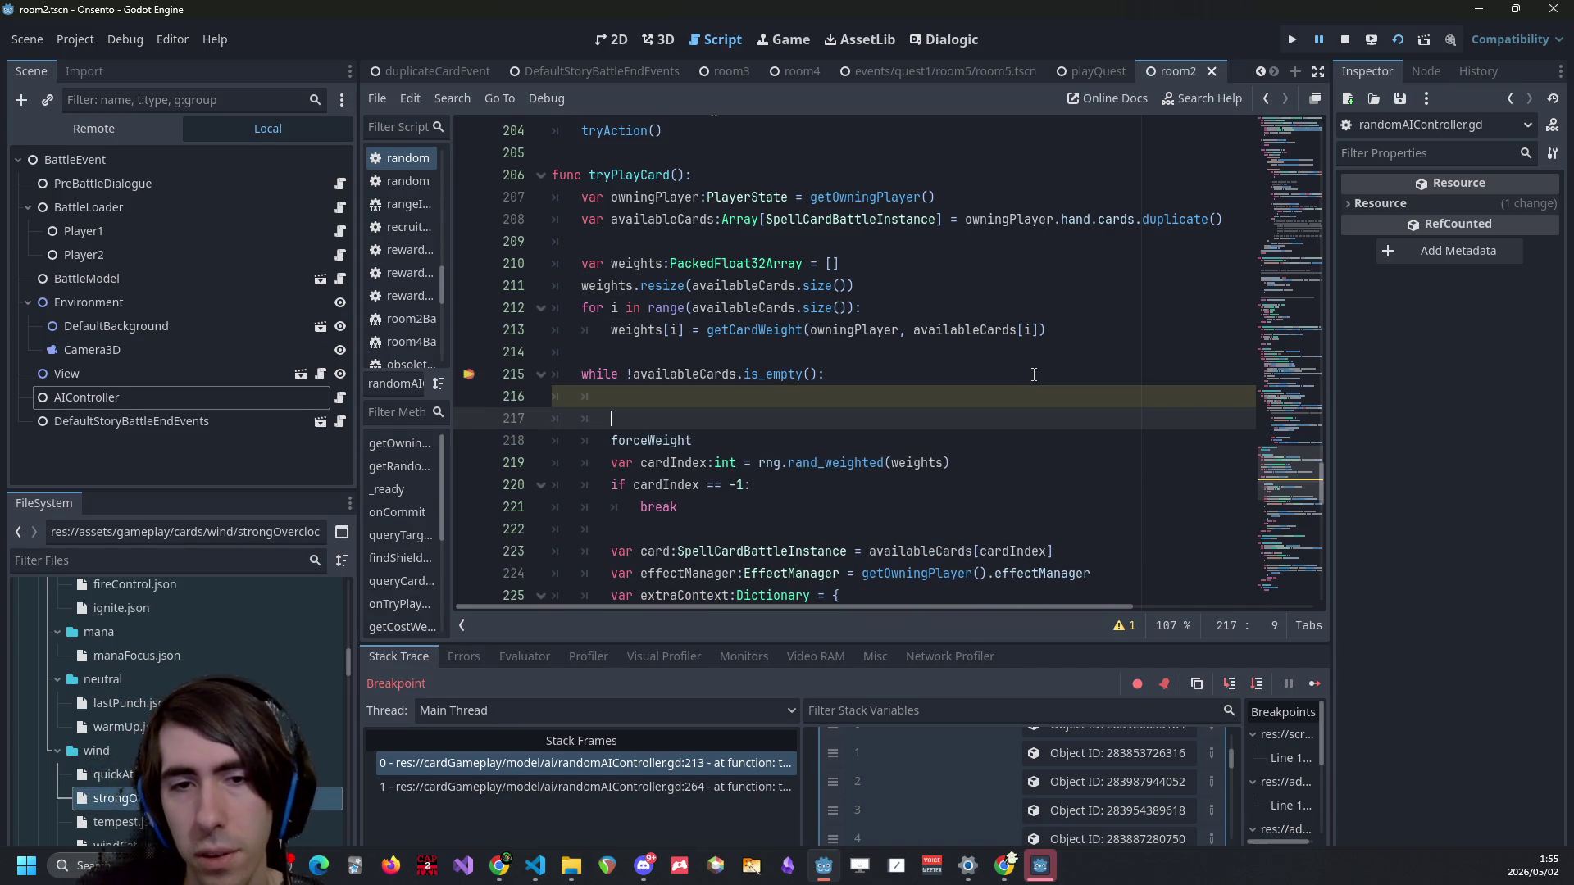
scroll(1029, 369, down, 1)
scroll(1016, 354, up, 1)
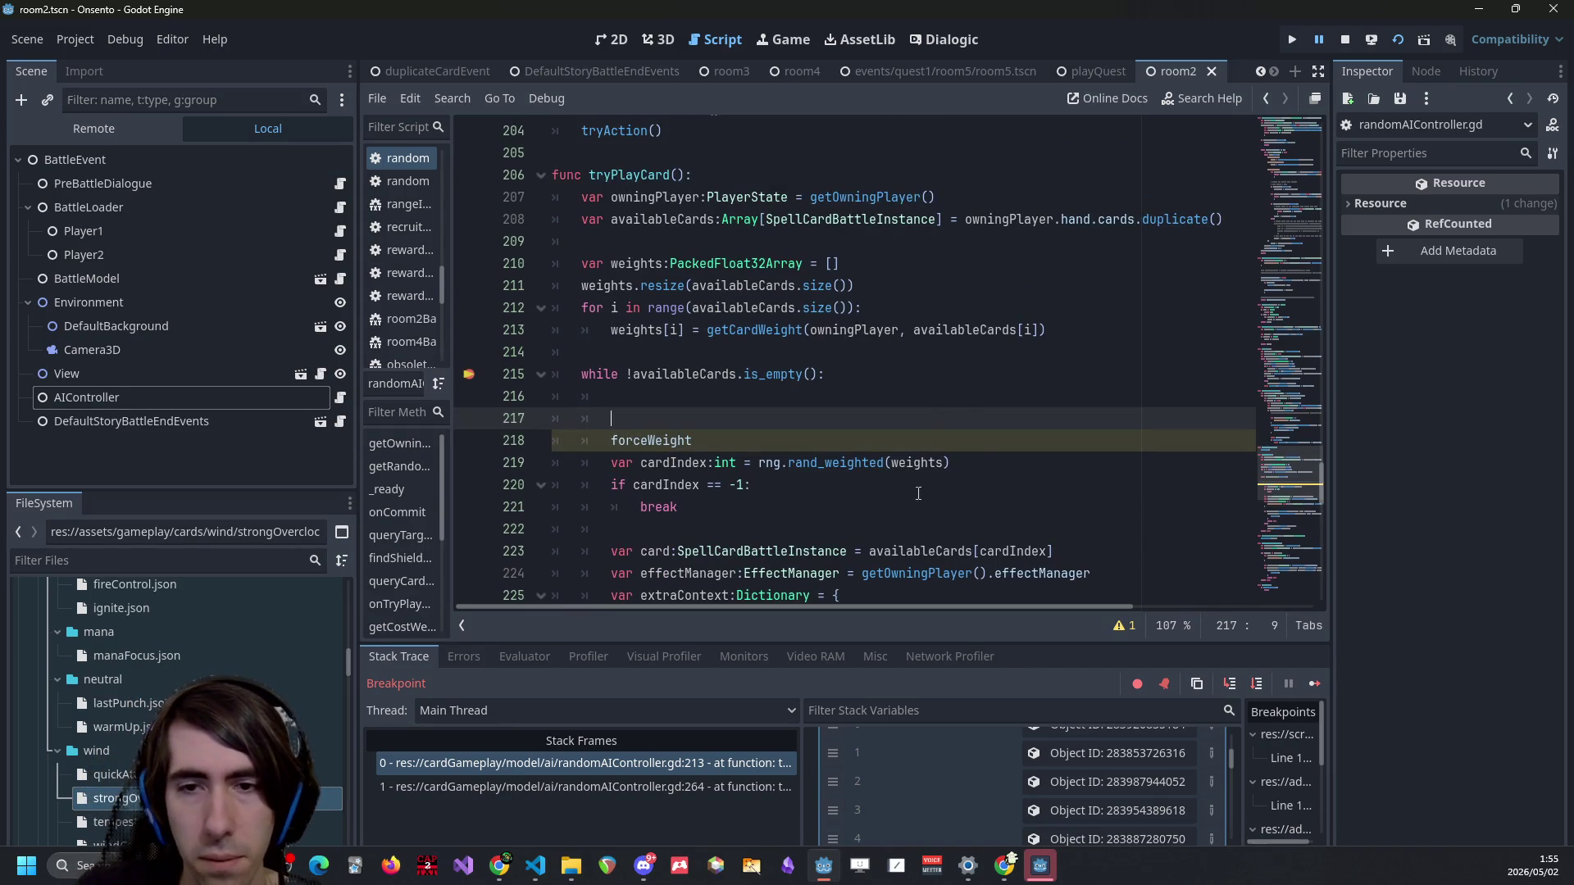
Enter weights.find() above the forceWeight line using method autocomplete.
text(weights)
text(find()
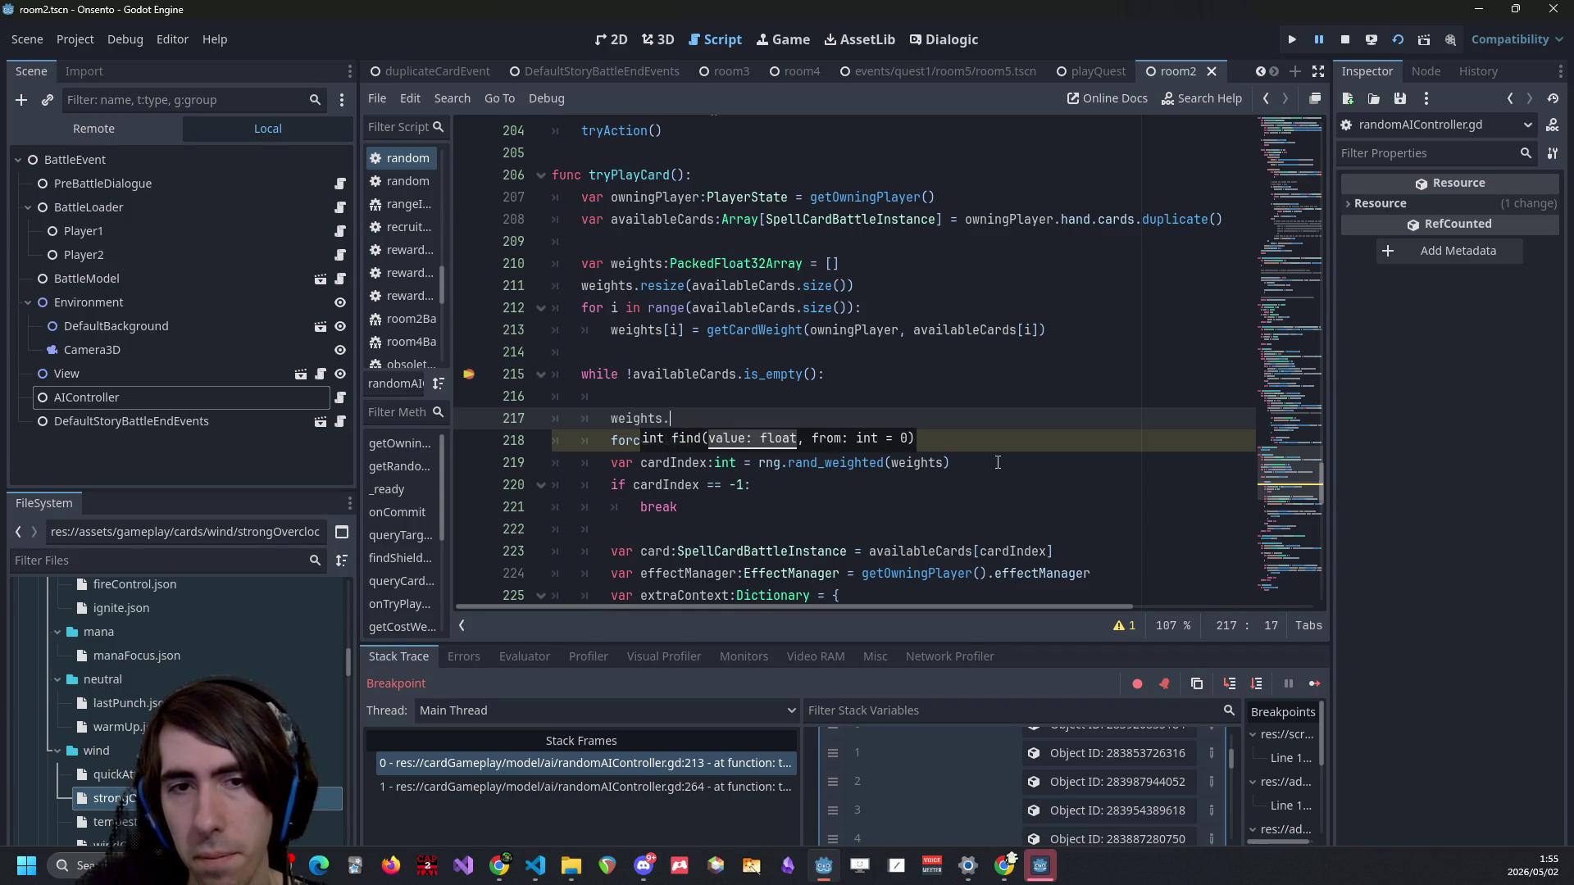
text(find()
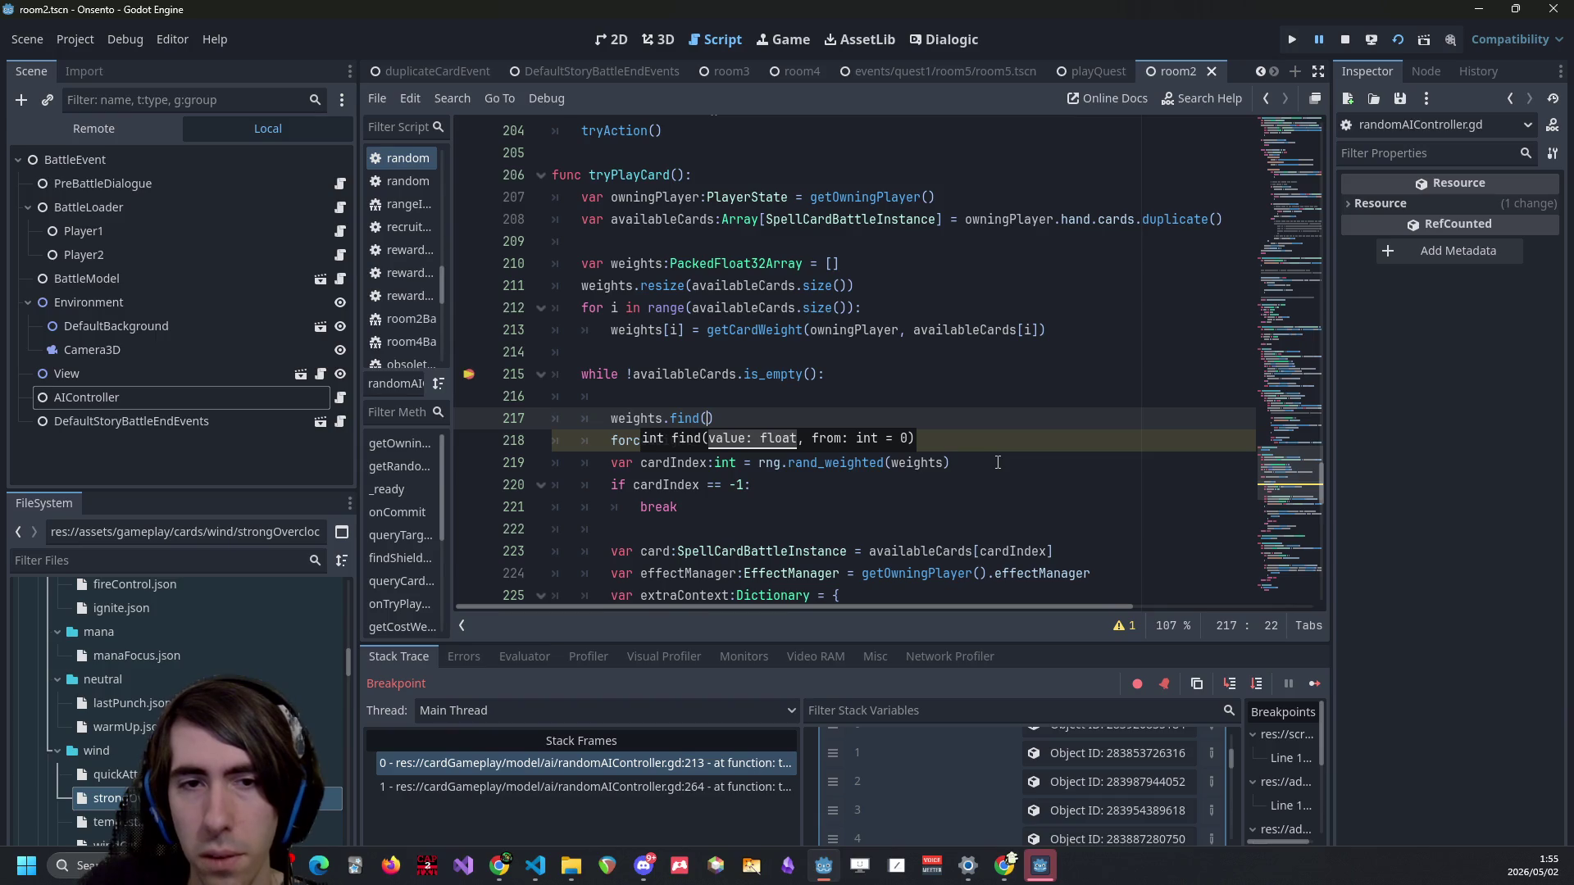
key(BackSpace)
key(BackSpace)
key(BackSpace)
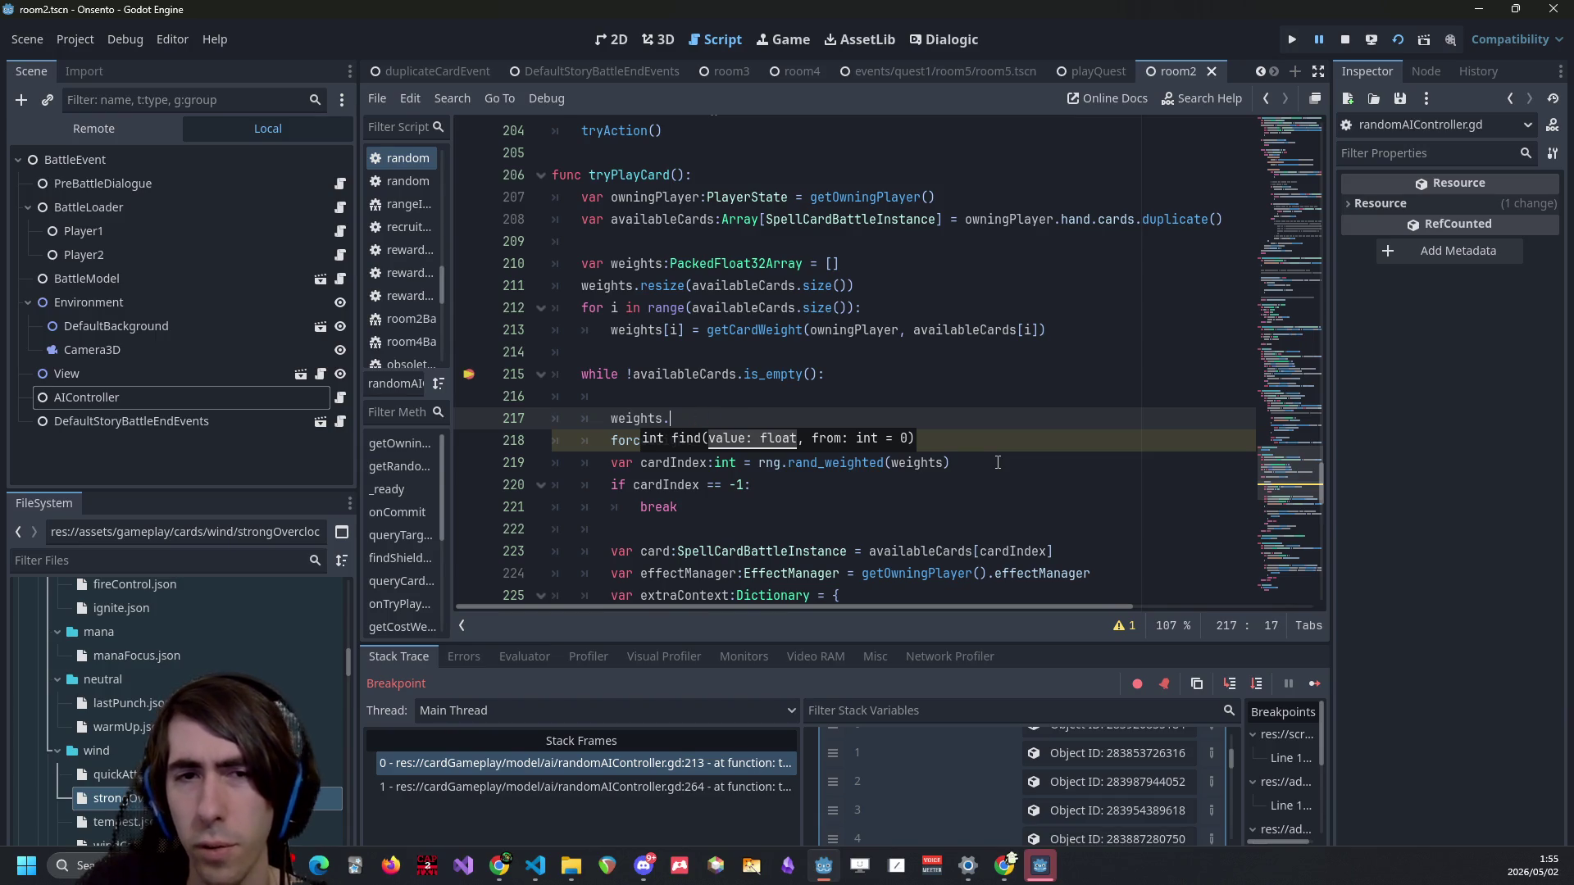
key(Delete)
key(ctrl+z)
key(ctrl+space)
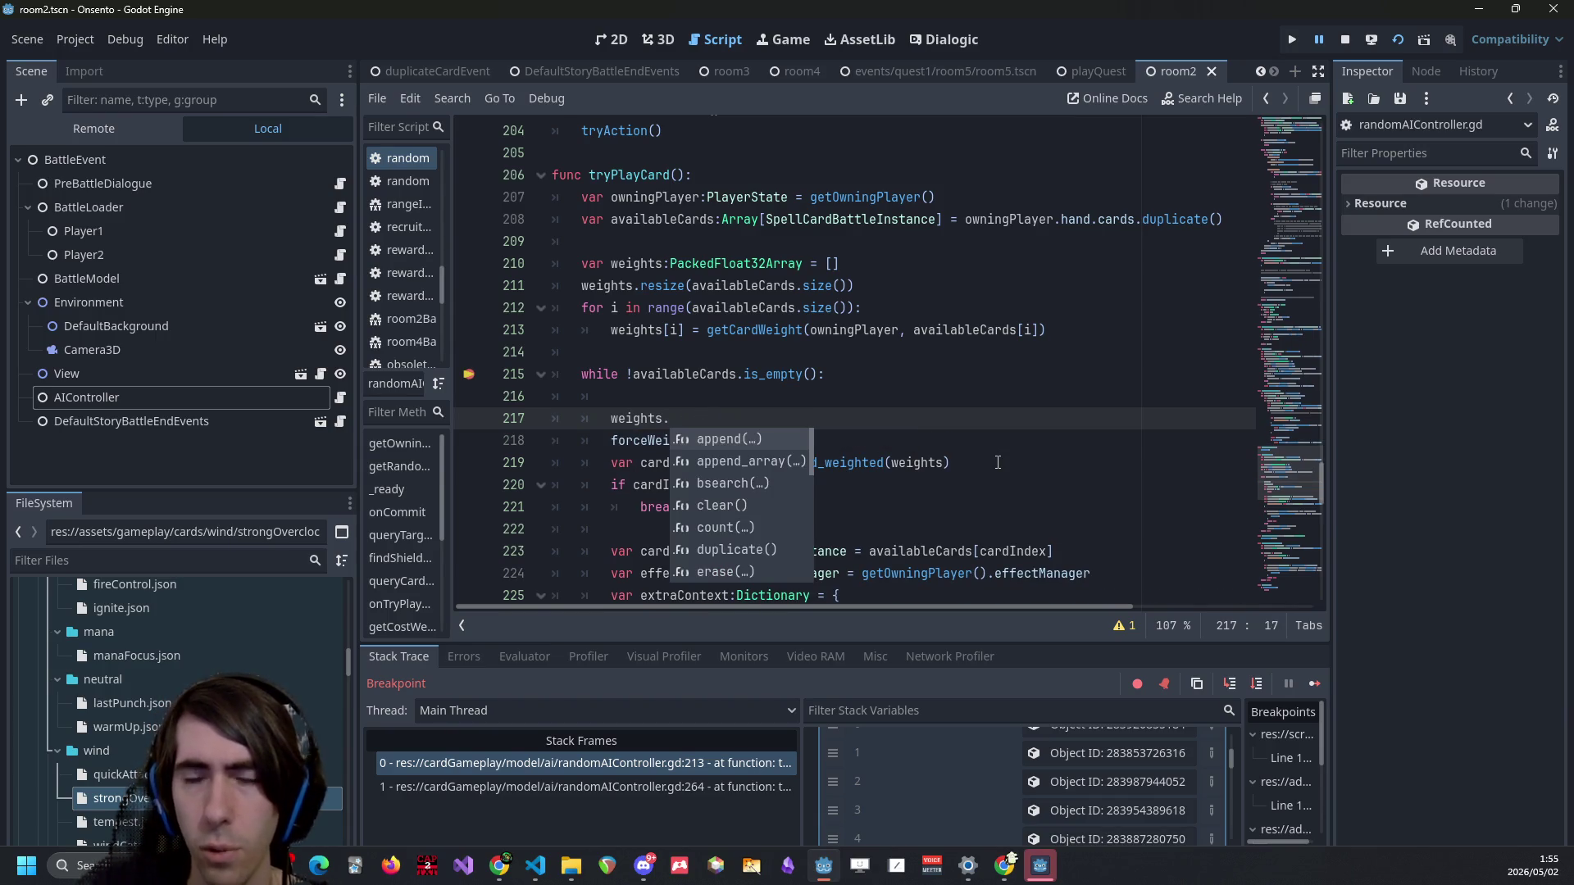
text(fin)
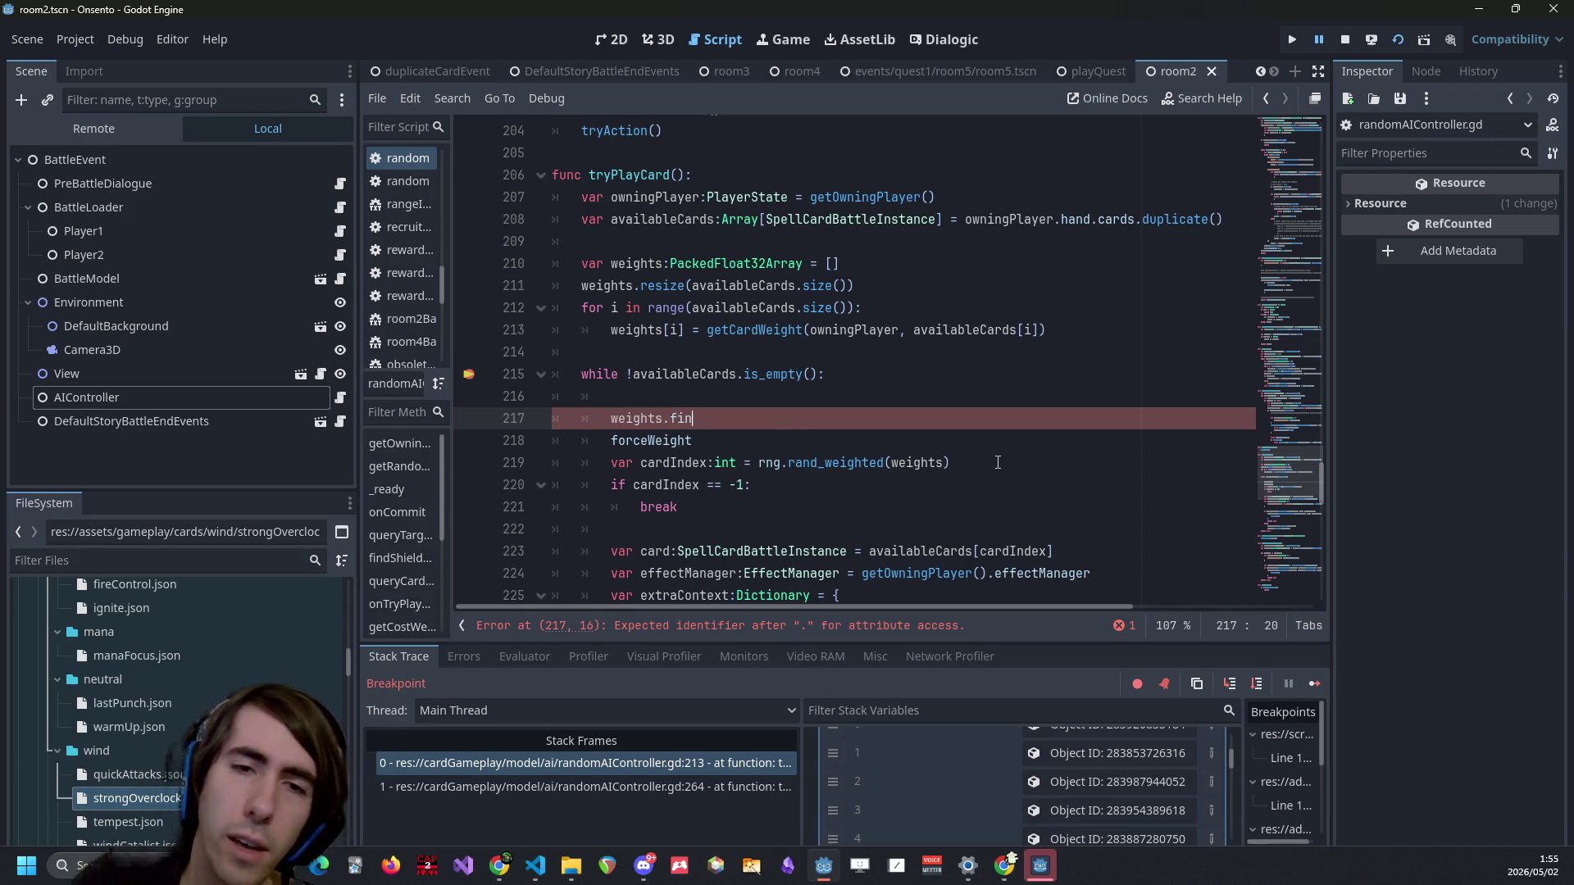
key(Return)
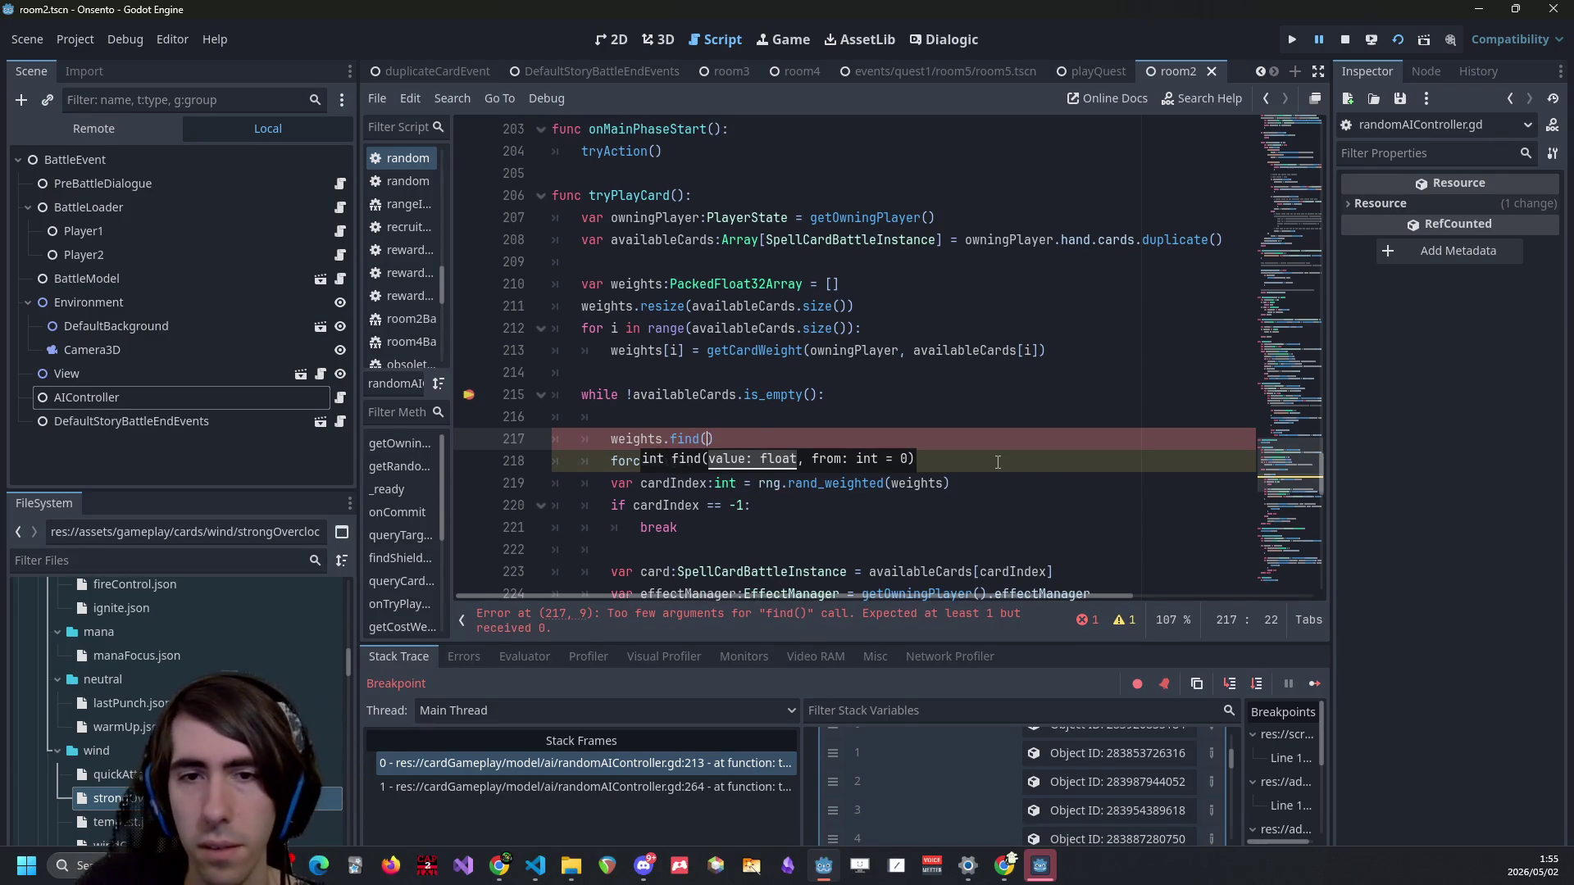
key(ctrl+space)
key(Escape)
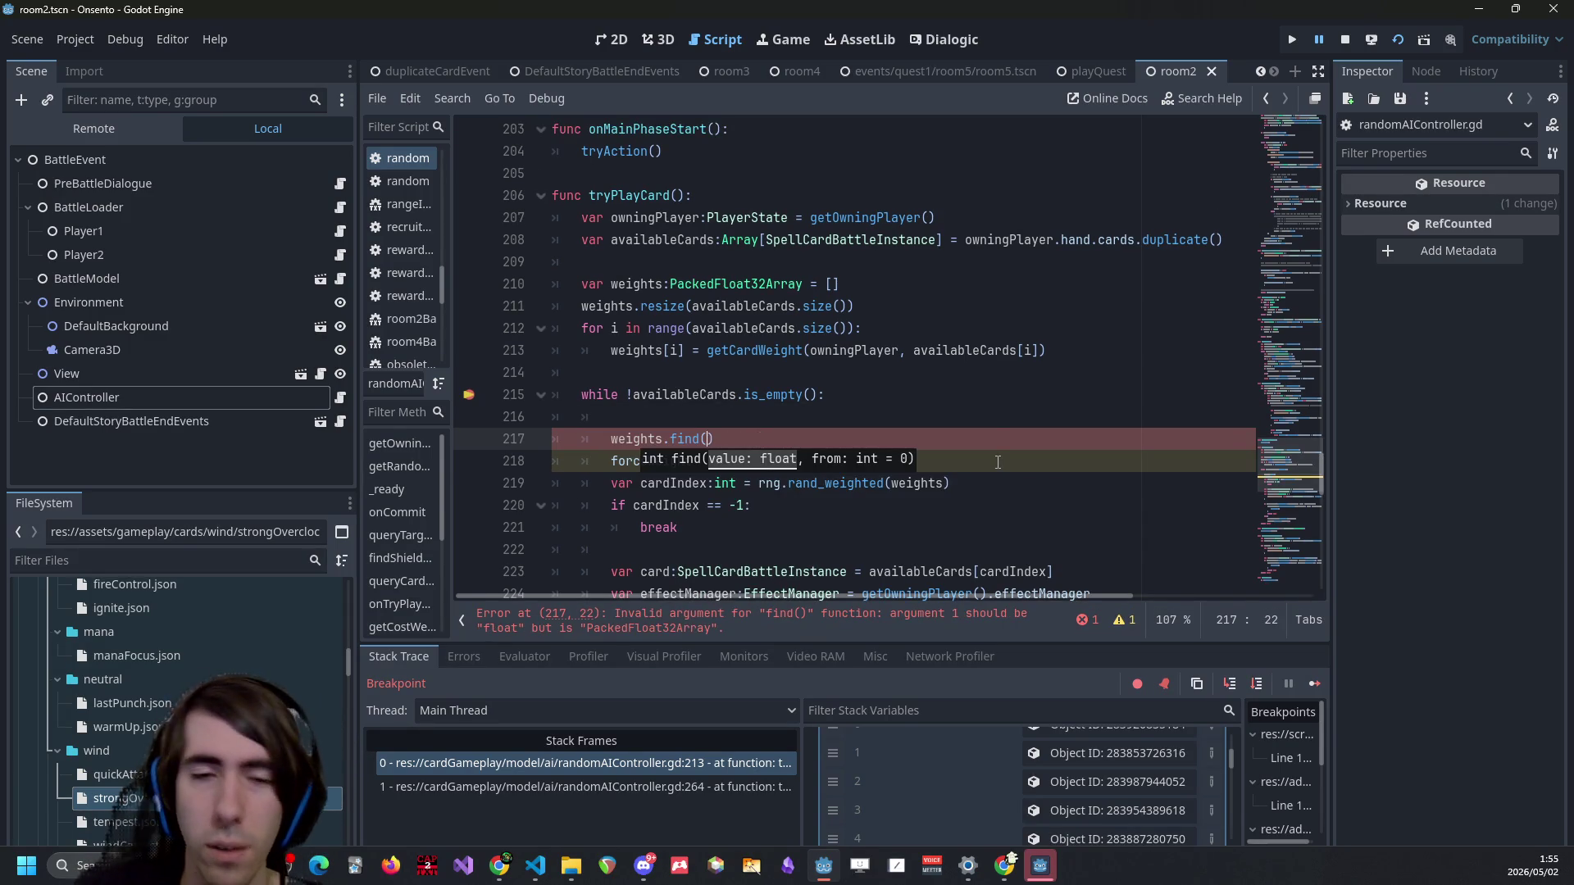
Tidy the find call and inspect its arguments and the PackedFloat32Array weights variable.
mouse_move(693, 445)
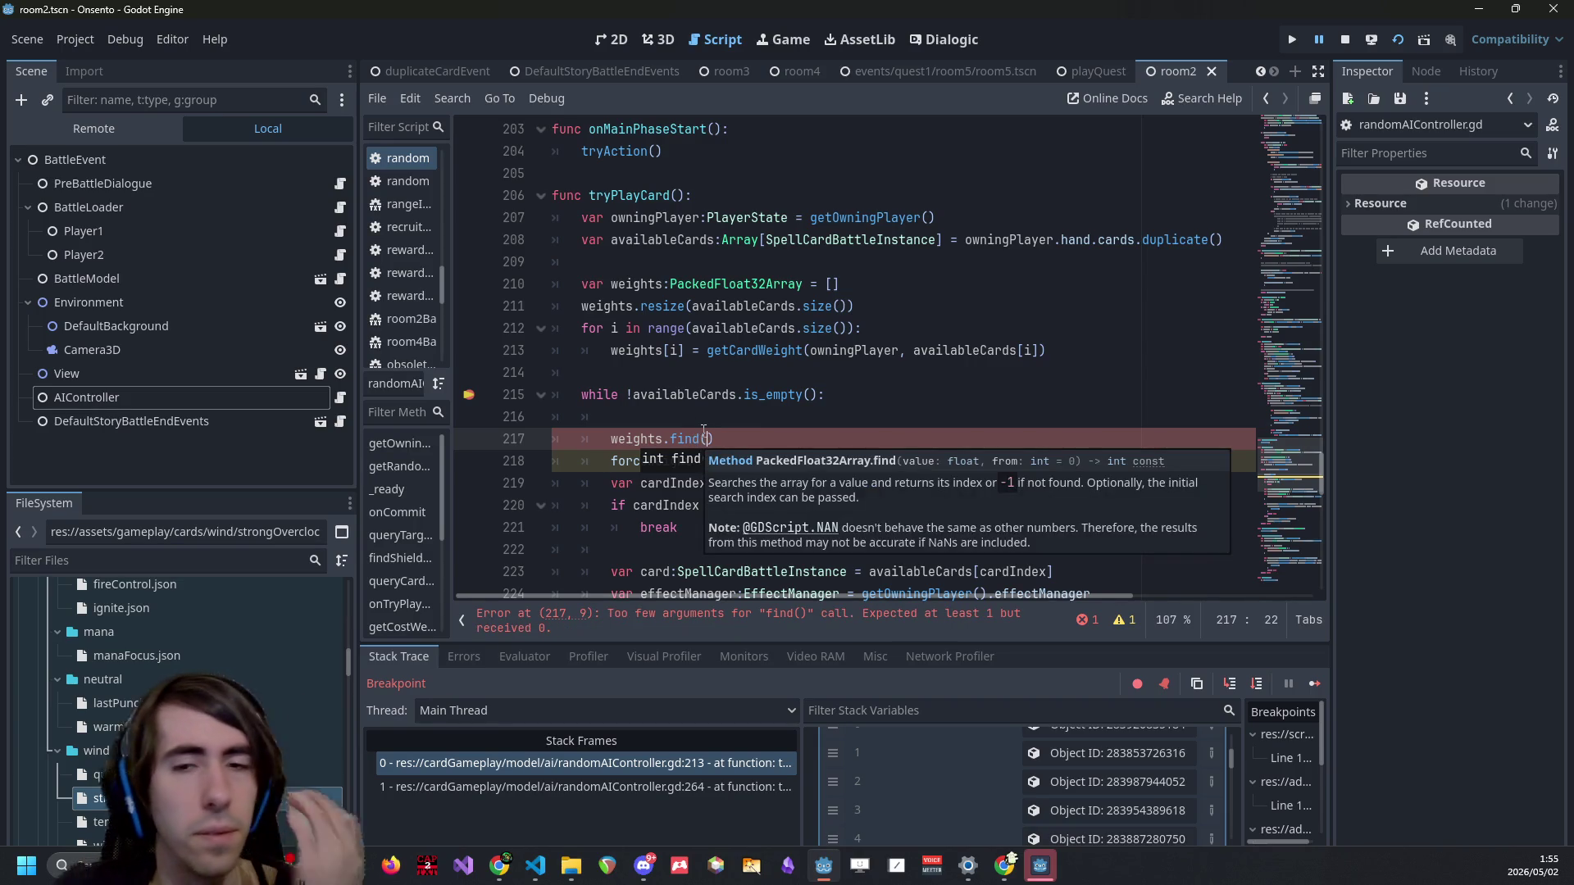
double_click(697, 438)
text(find_c)
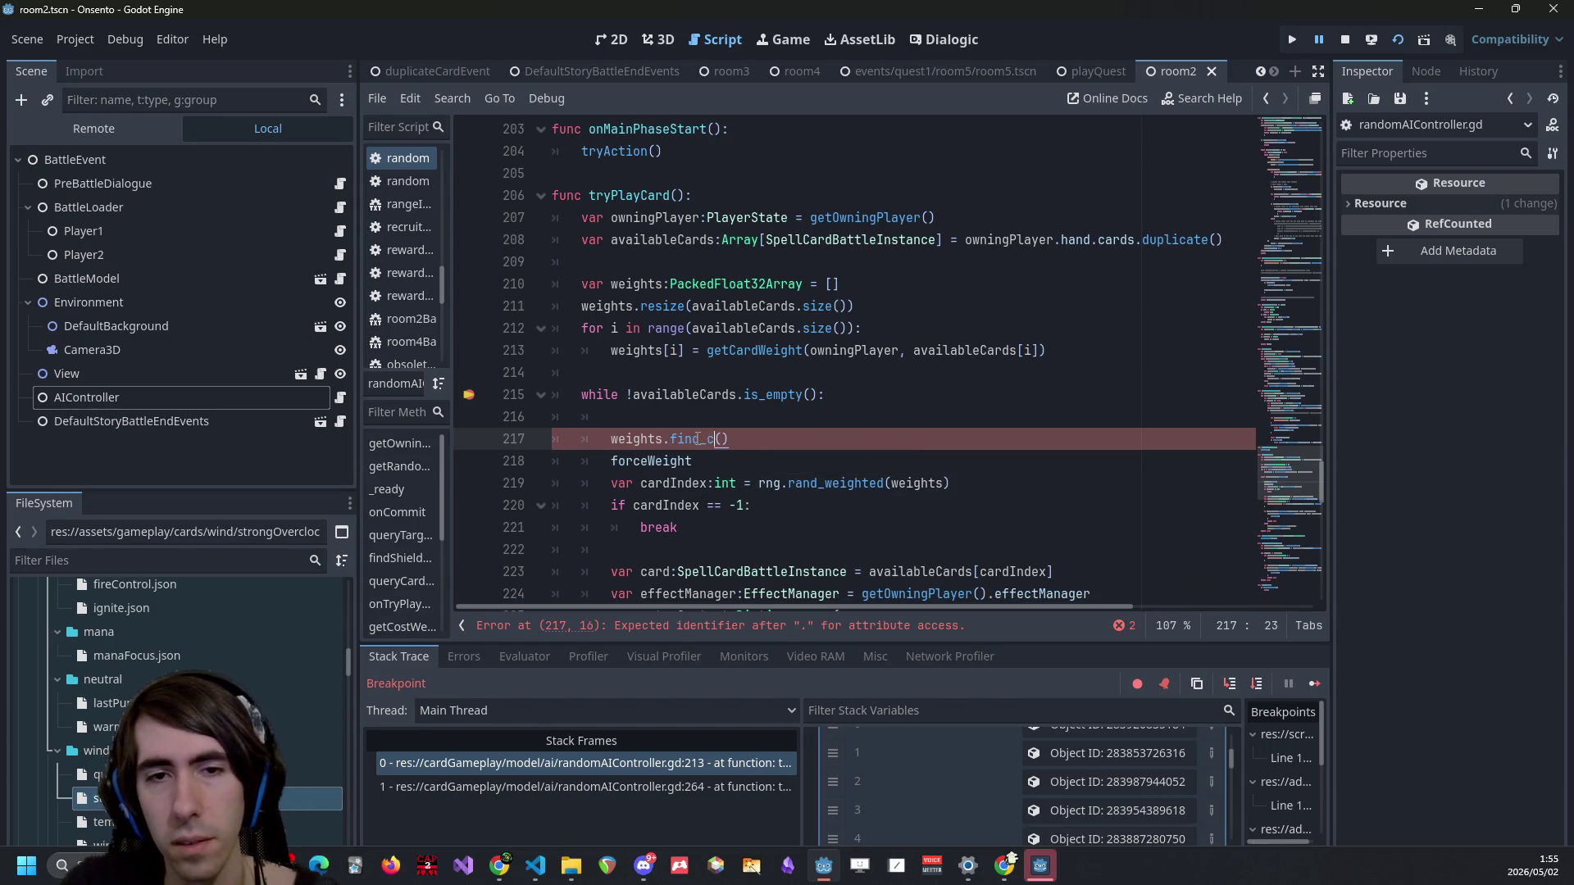
key(BackSpace)
key(BackSpace)
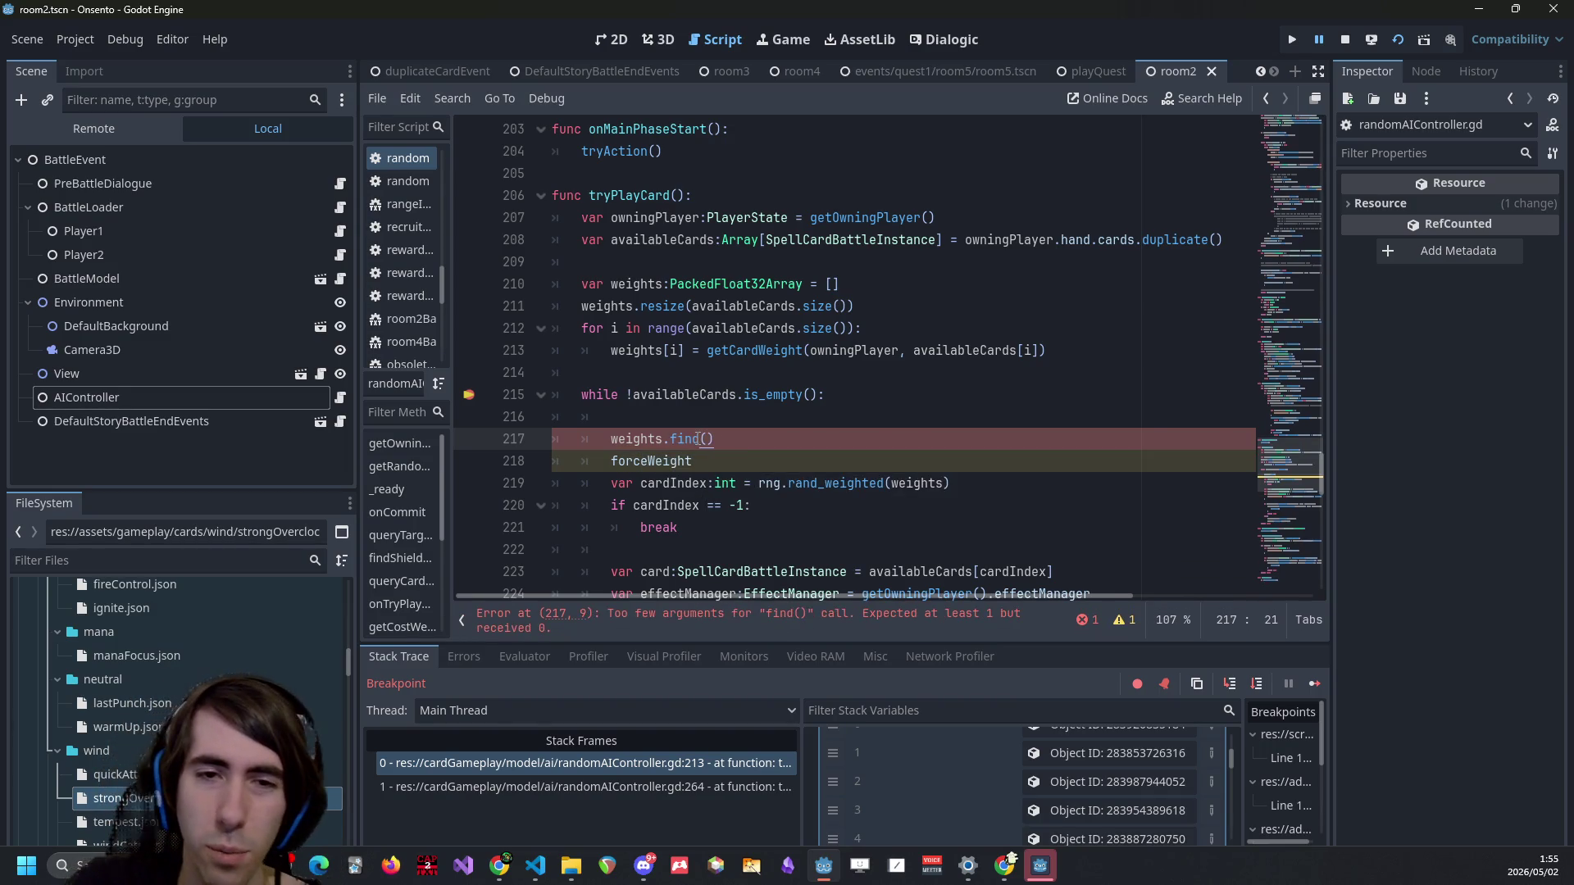
key(Right)
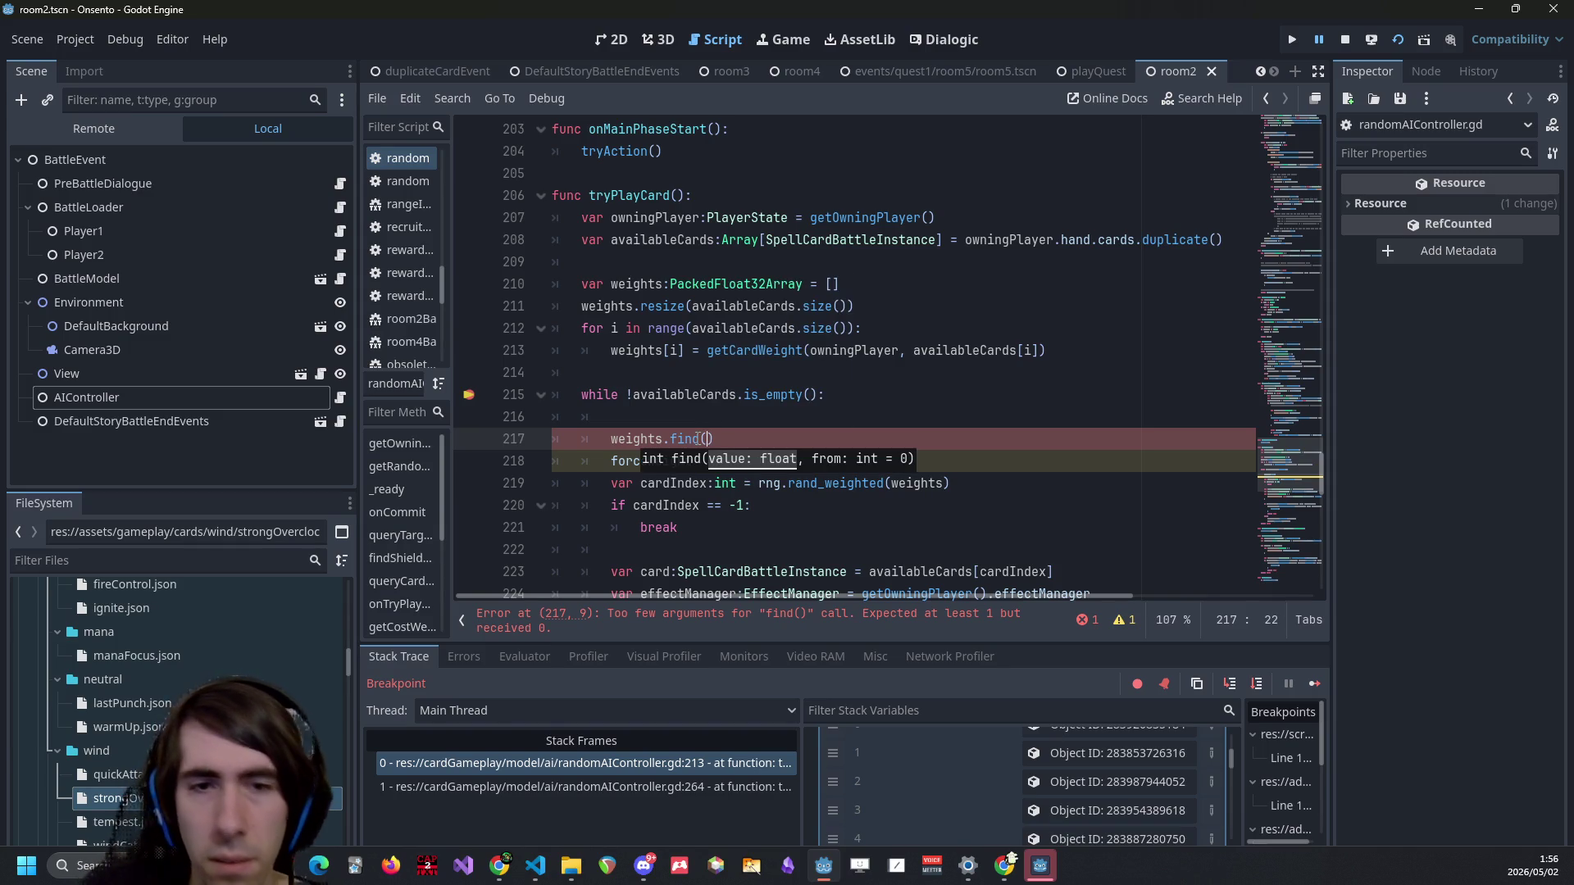
double_click(659, 438)
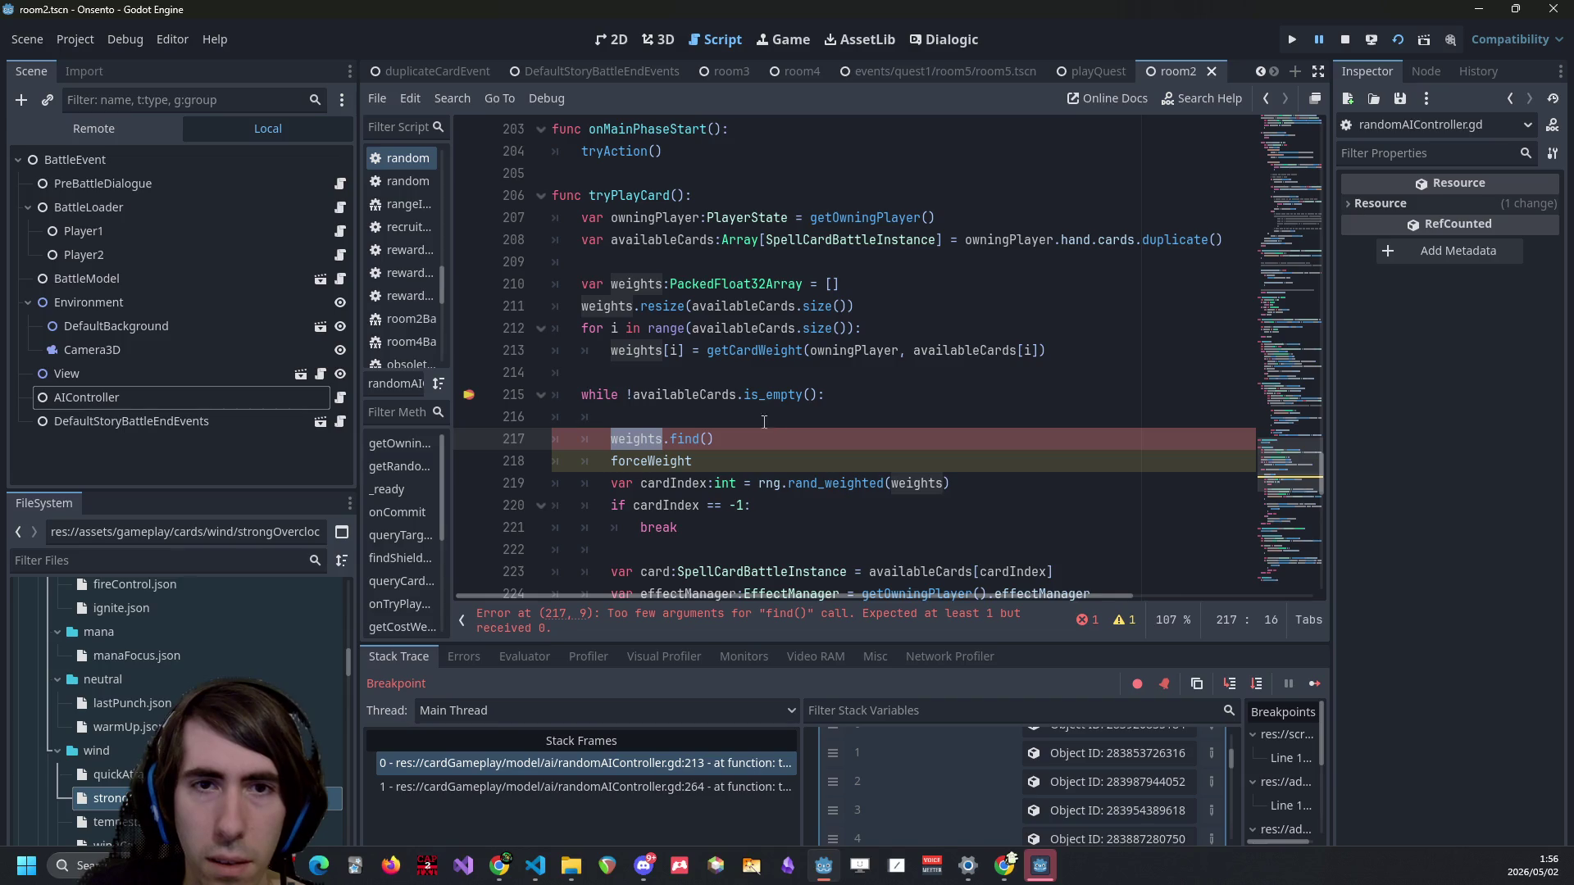
double_click(732, 284)
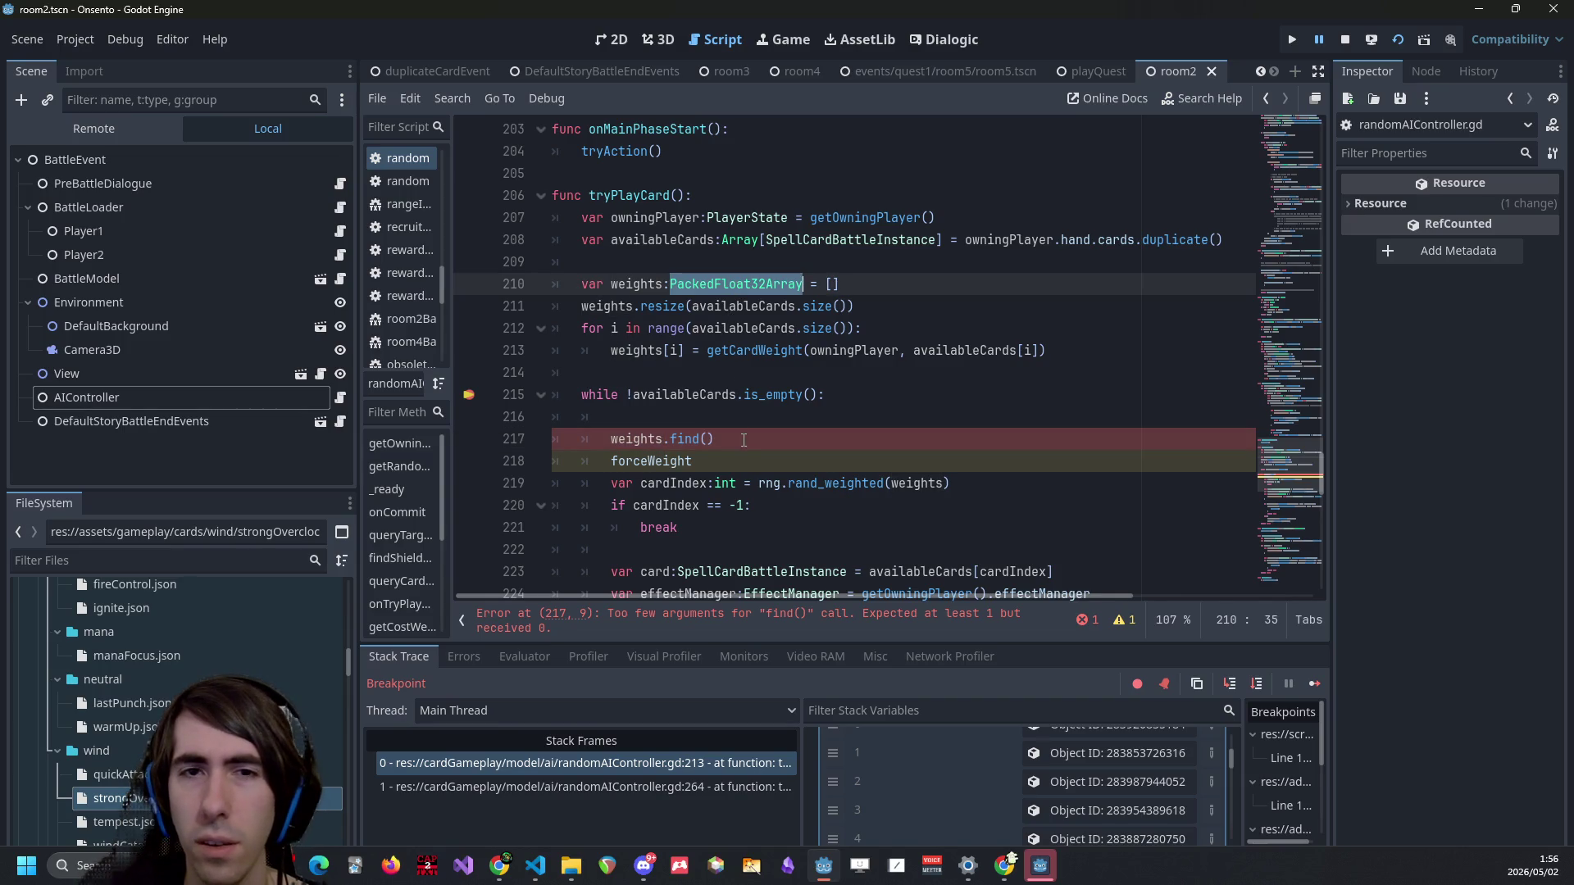
ctrl+click(741, 285)
key(ctrl+f)
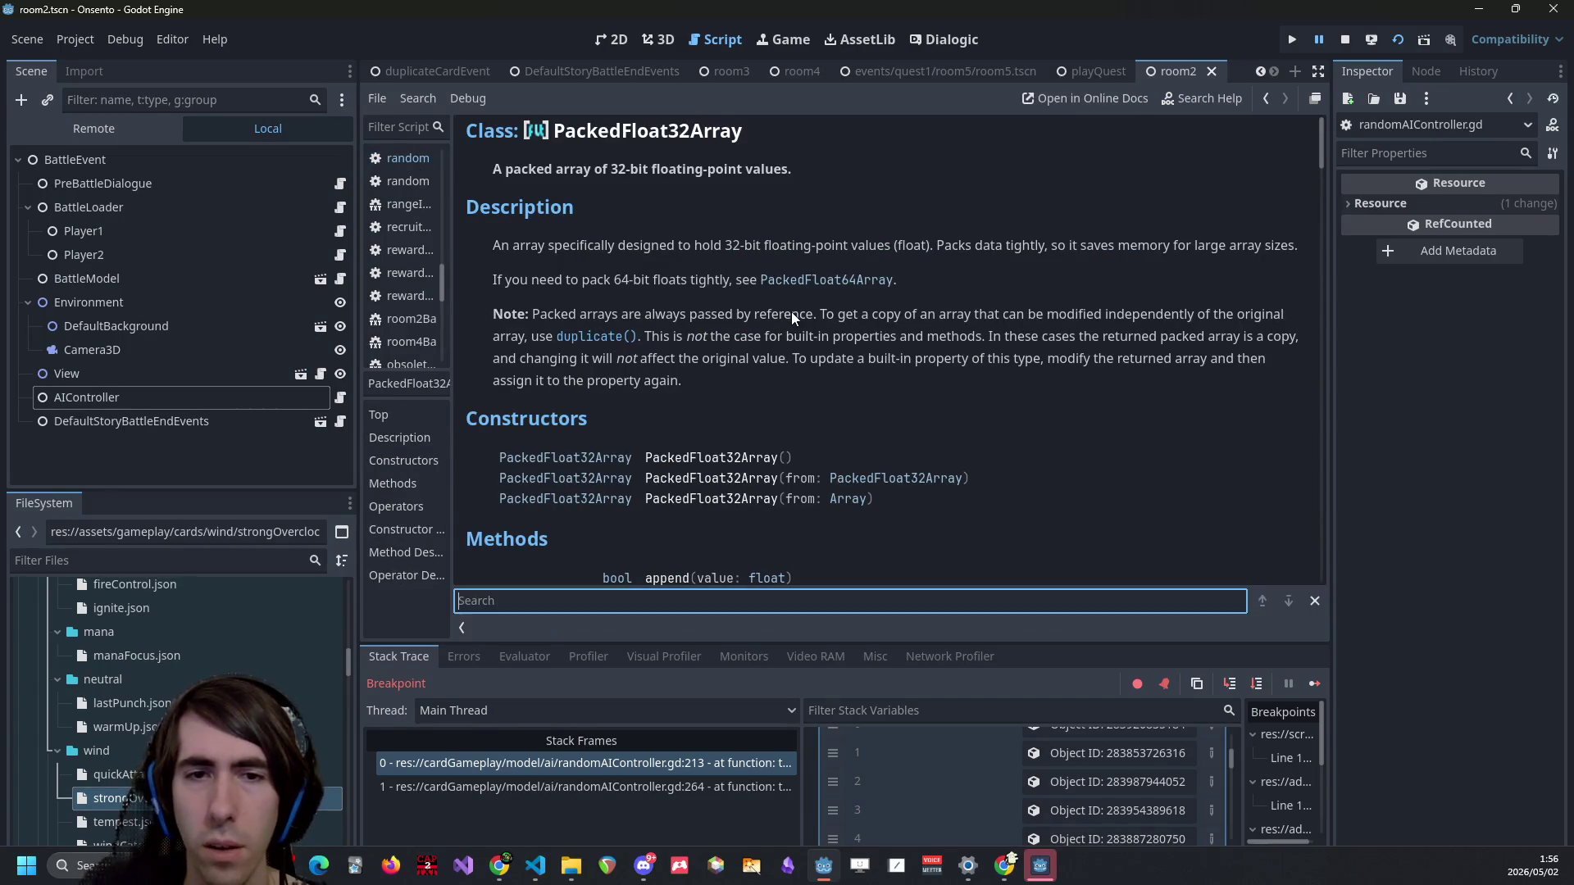
text(find)
scroll(726, 242, up, 2)
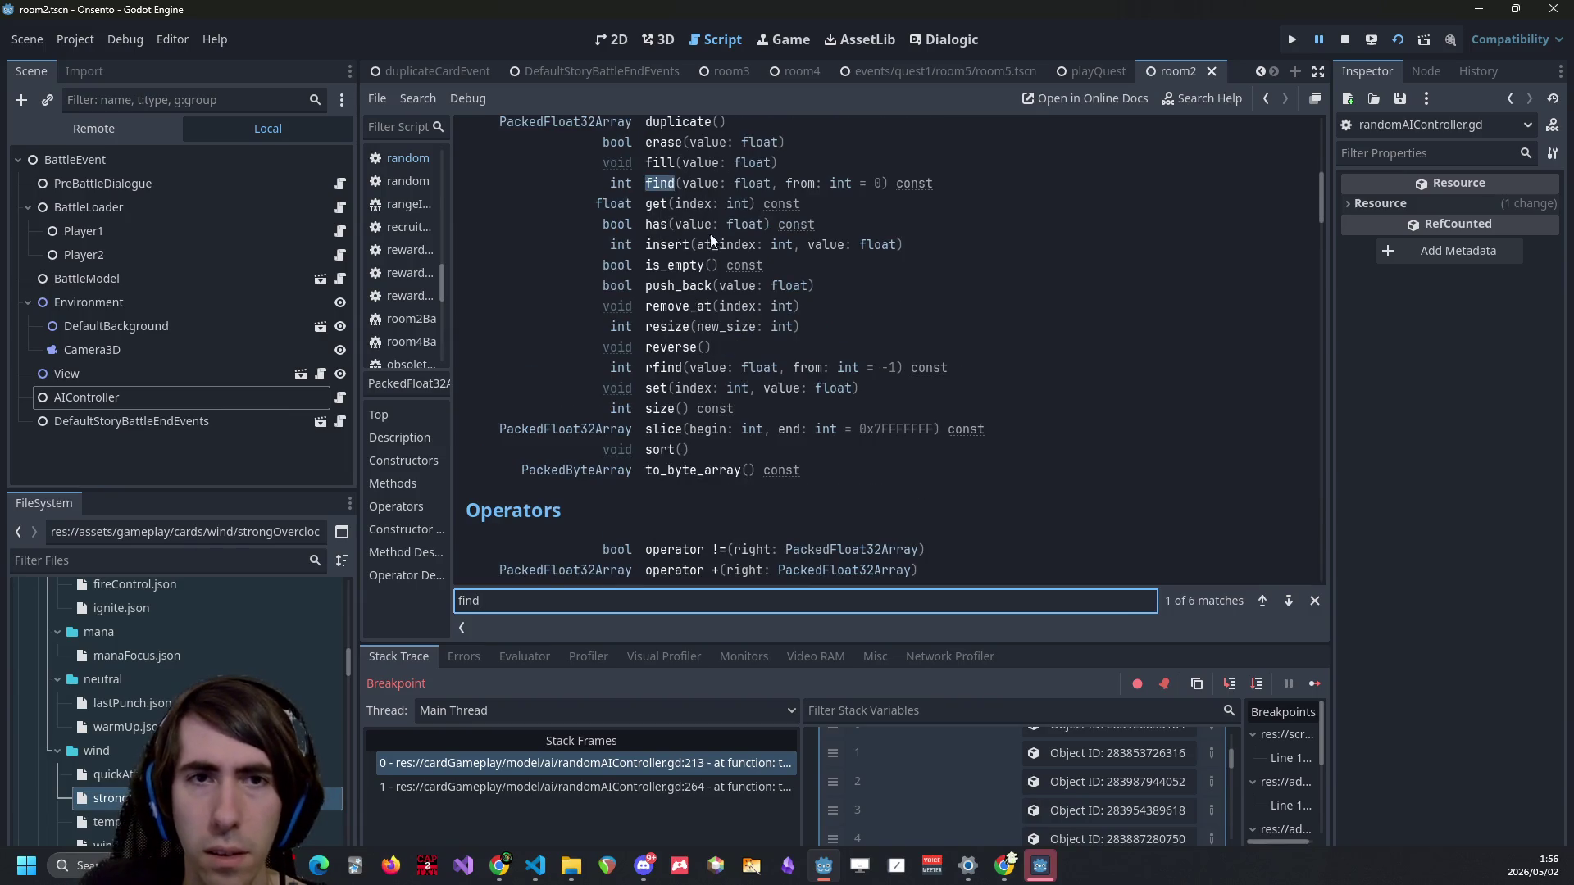
click(622, 183)
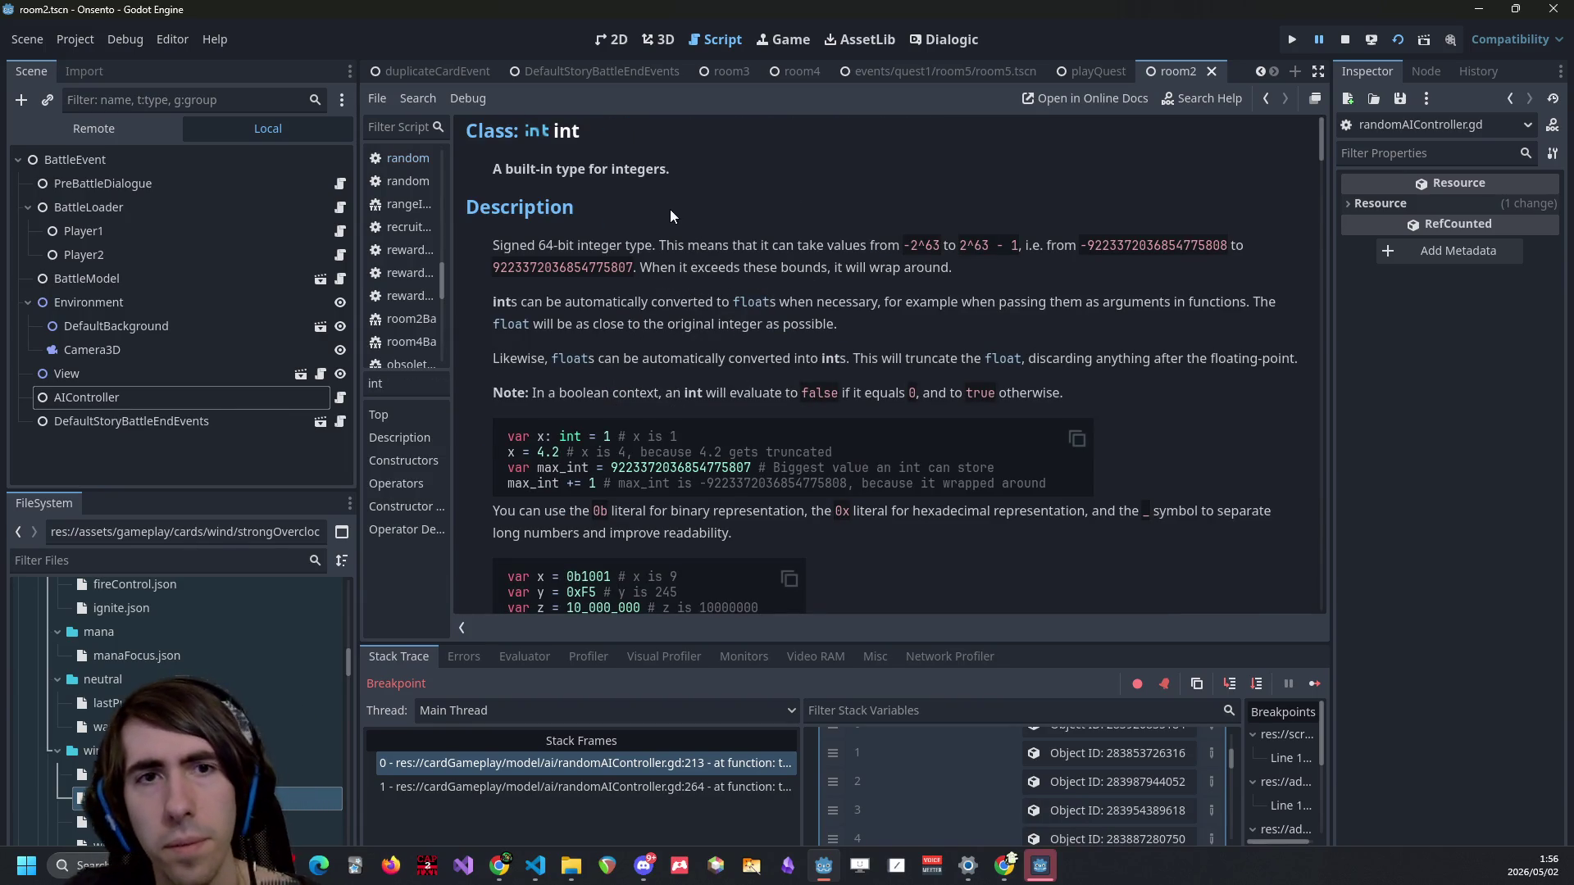
key(alt+Left)
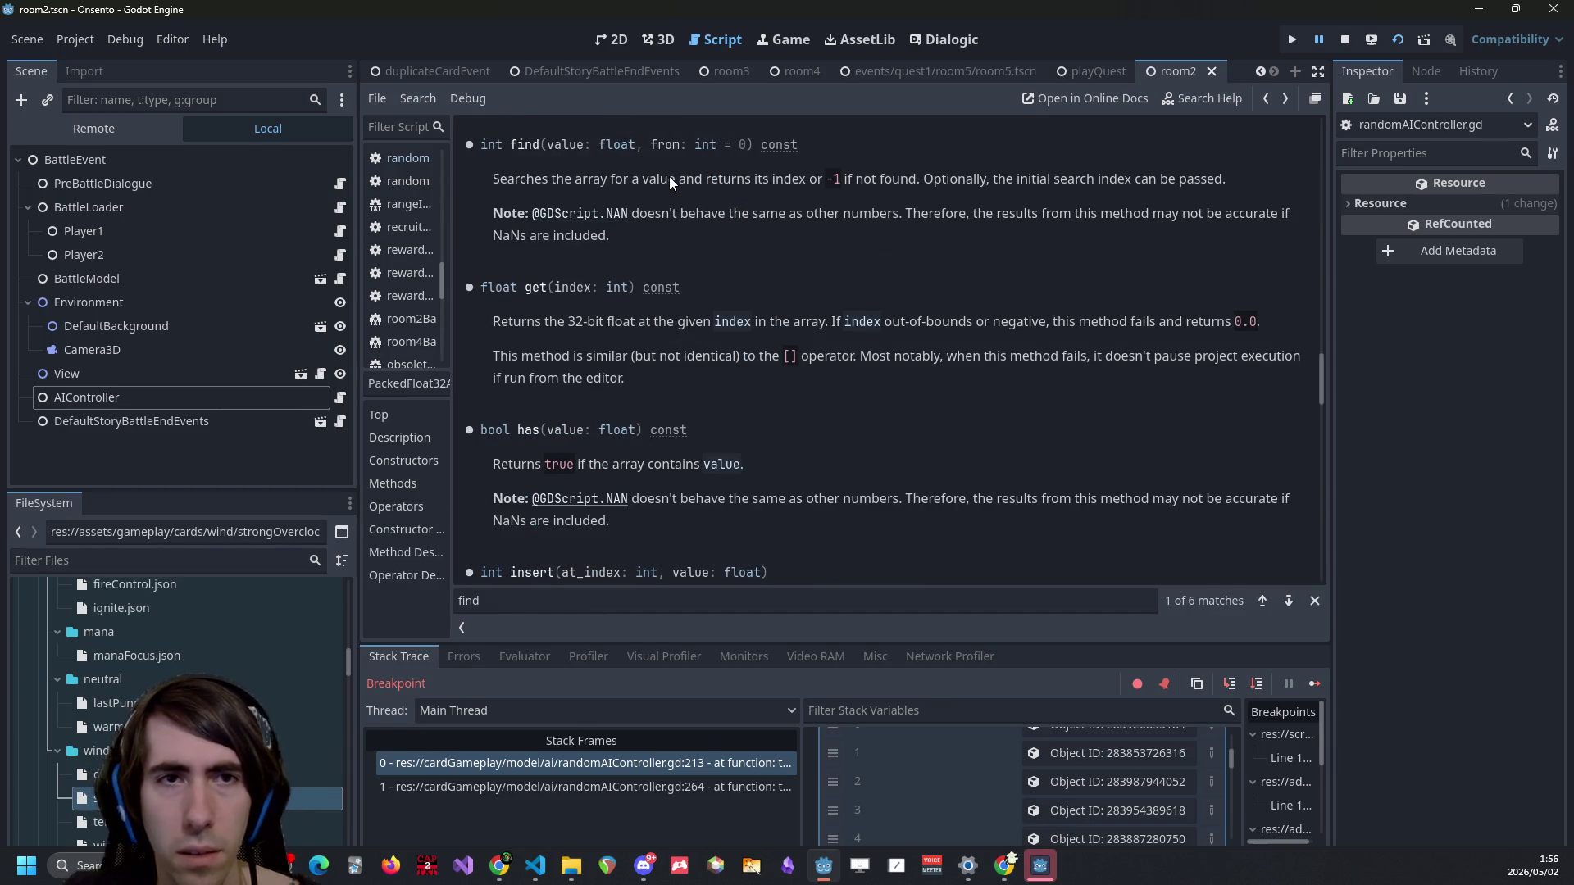
scroll(669, 175, up, 2)
drag(611, 238, 903, 237)
click(906, 237)
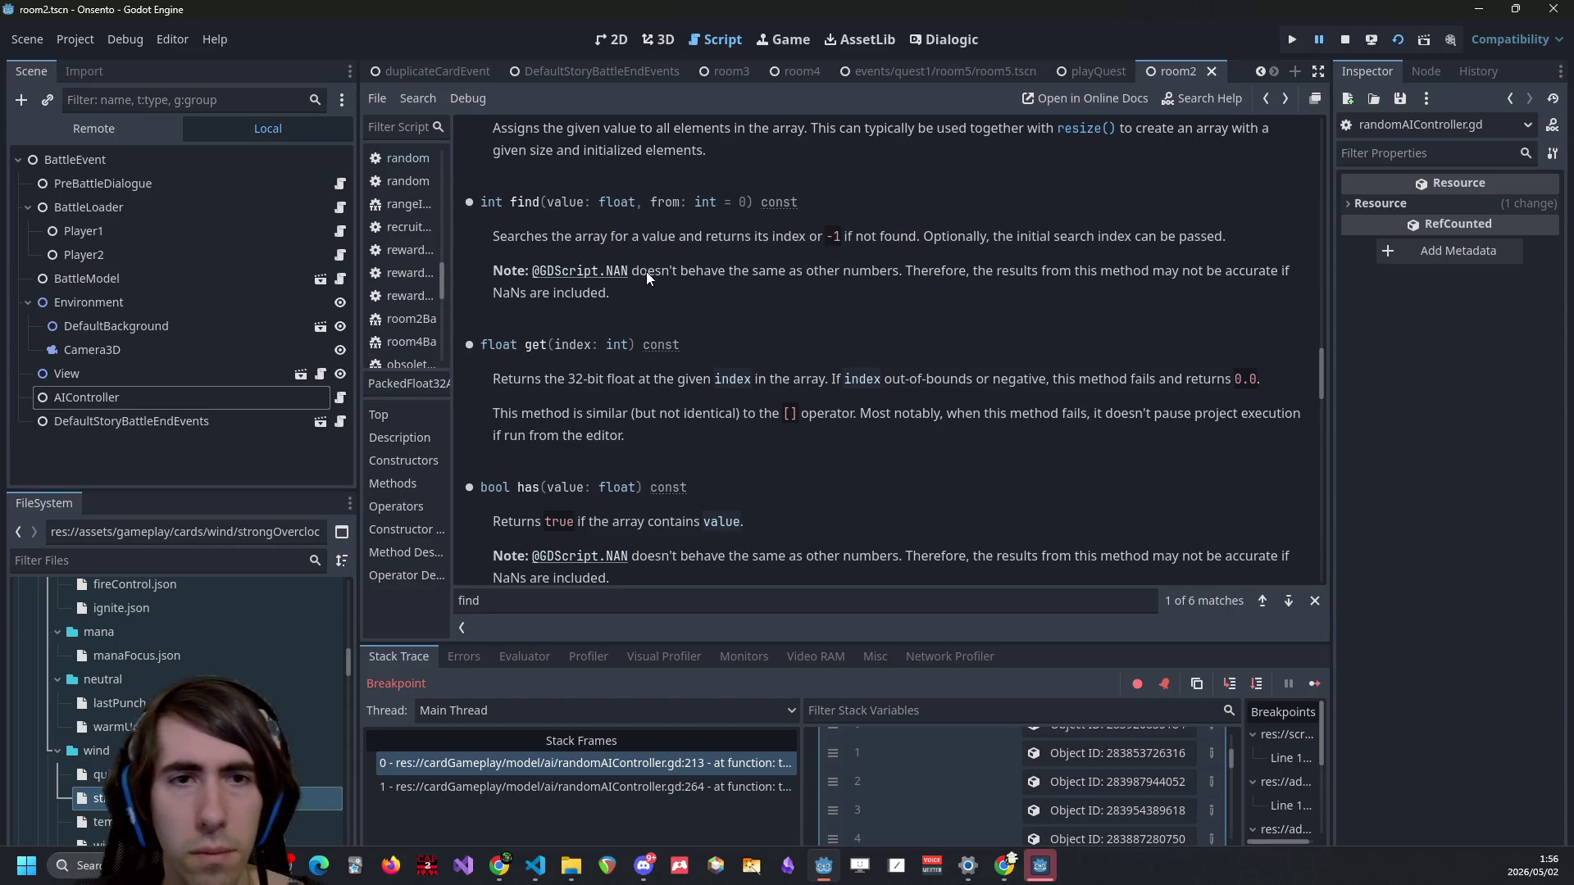
drag(653, 273, 741, 279)
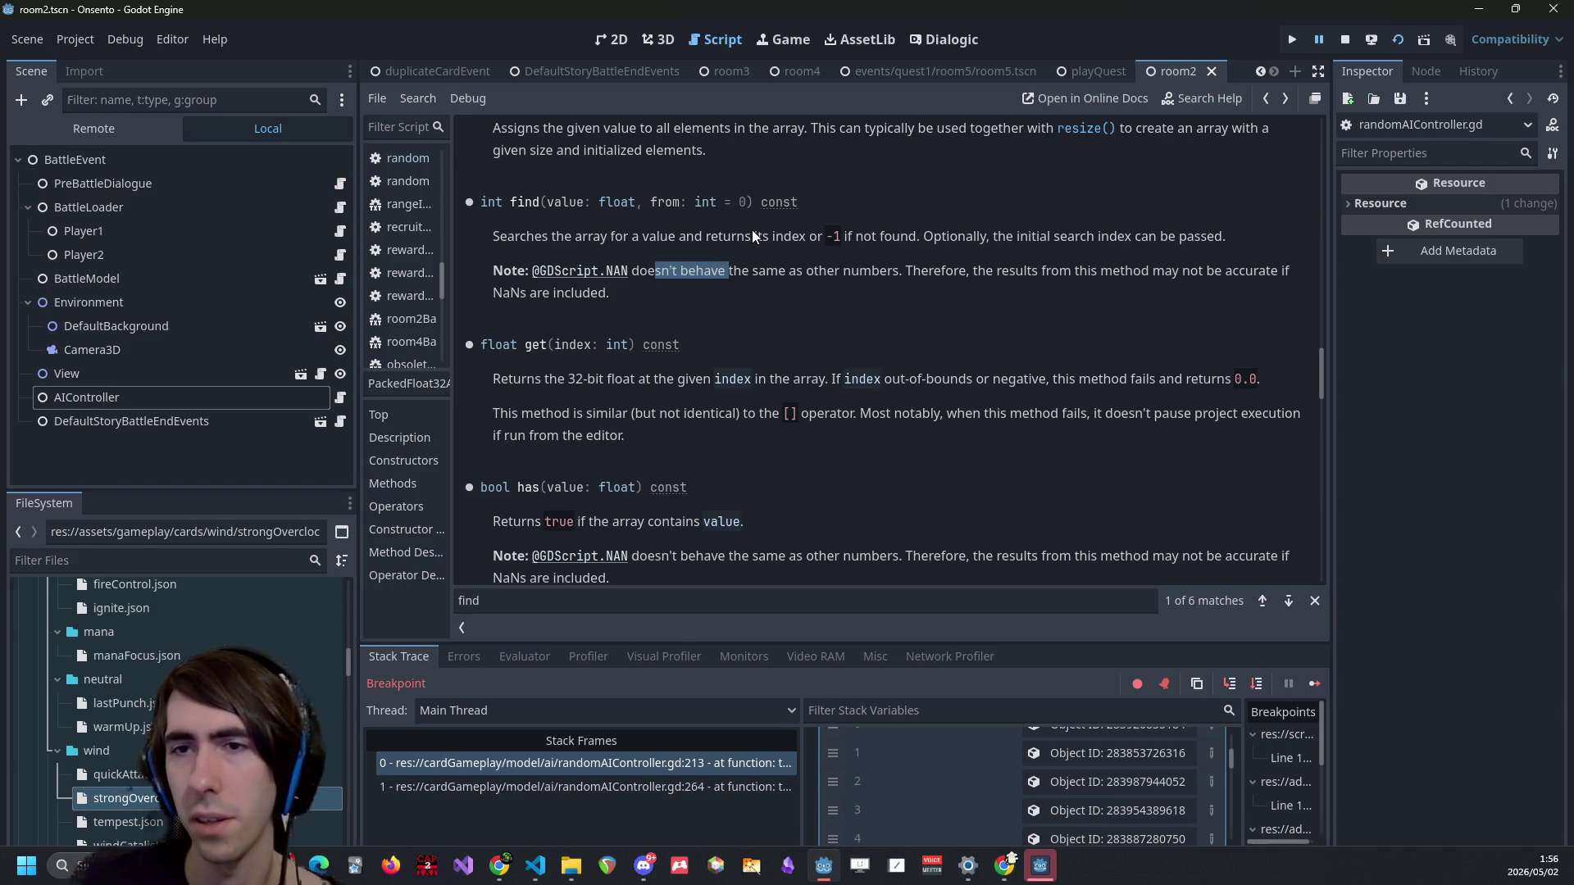
click(759, 258)
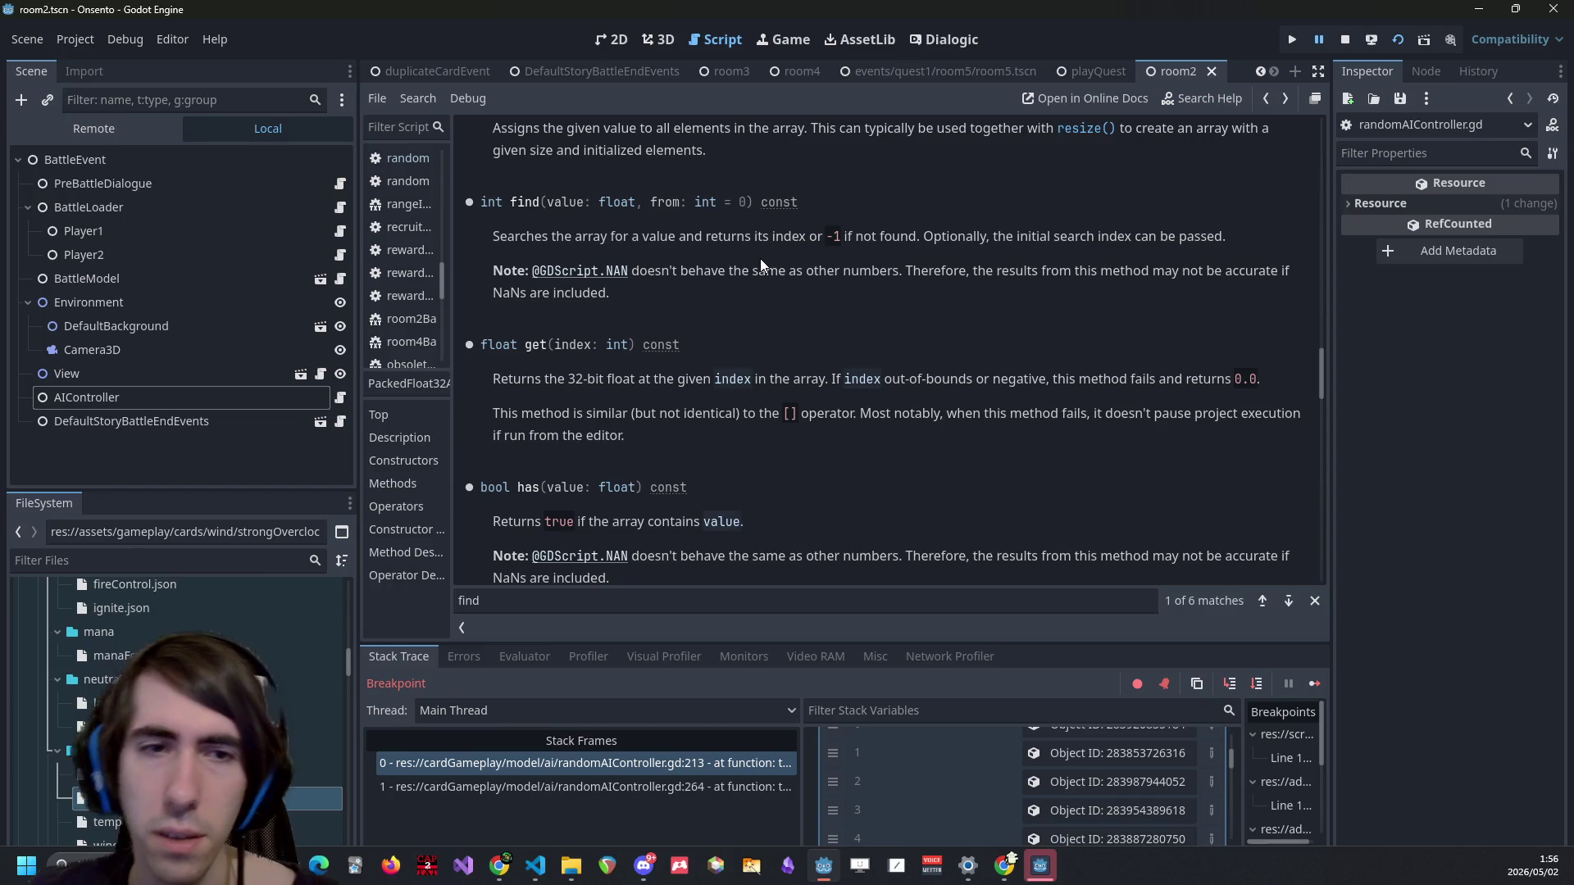
key(alt+Left)
click(766, 440)
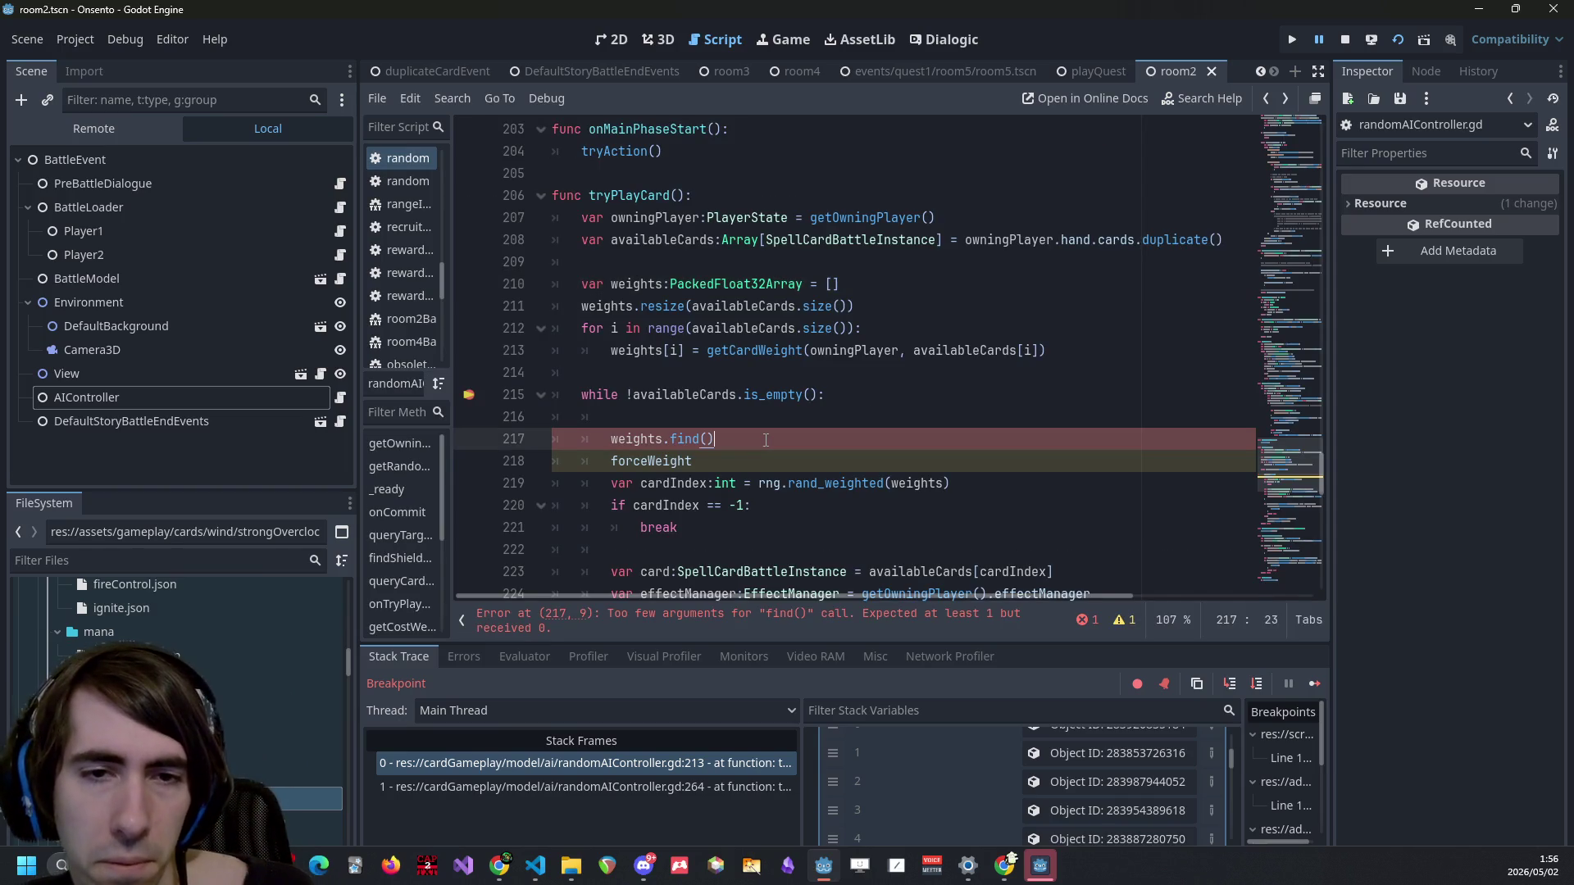
Browse the array method suggestions after weights, briefly inserting and removing has.
key(BackSpace)
key(BackSpace)
key(BackSpace)
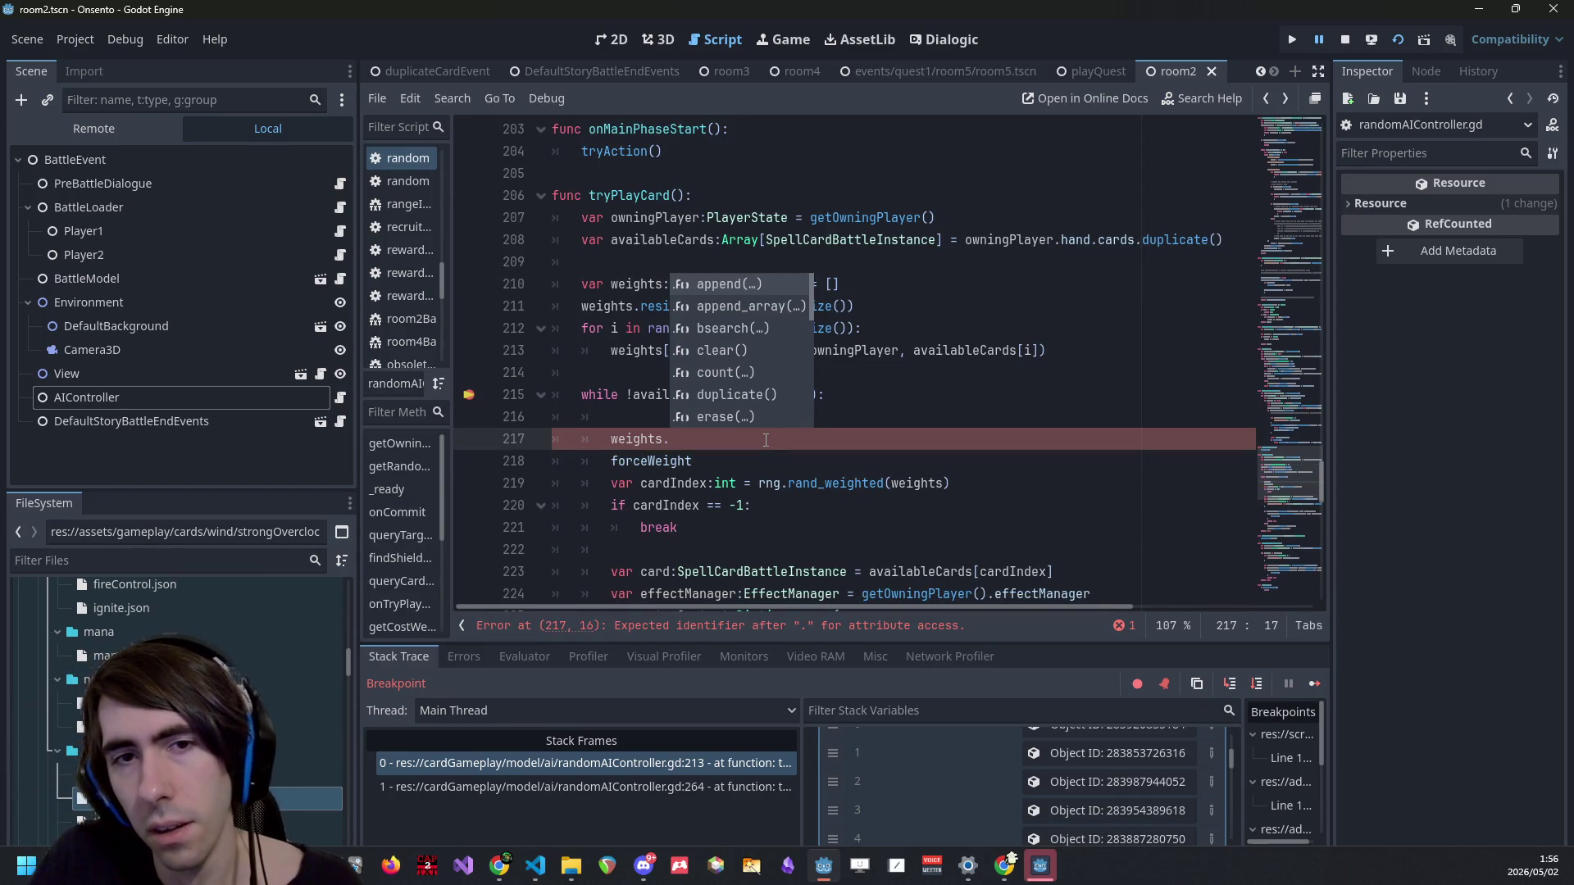
key(Down)
key(Down)
key(Down)
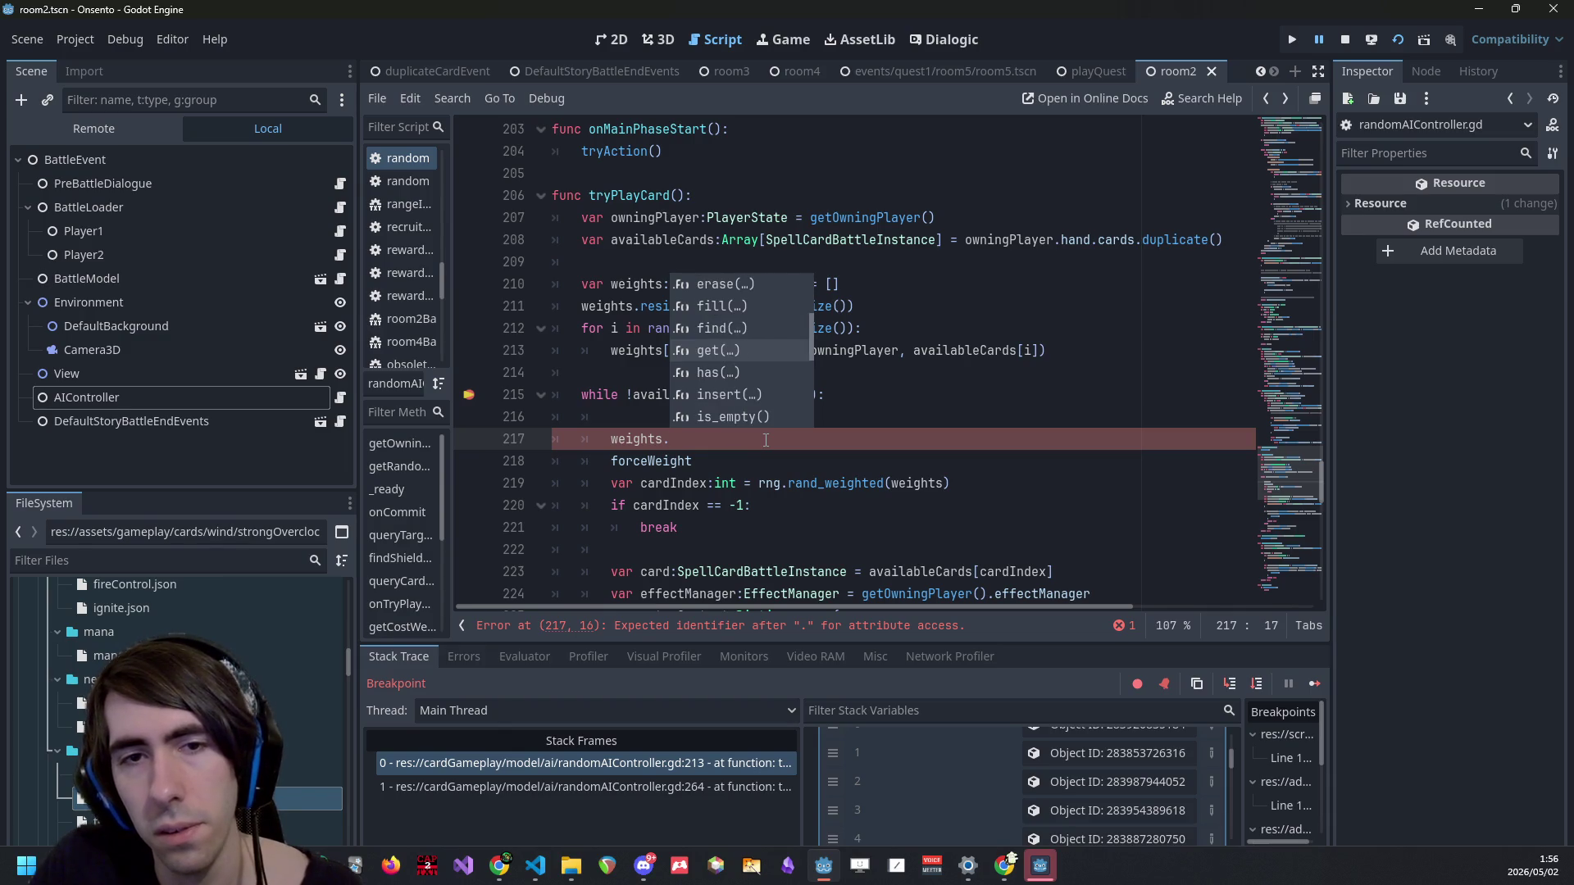
key(Up)
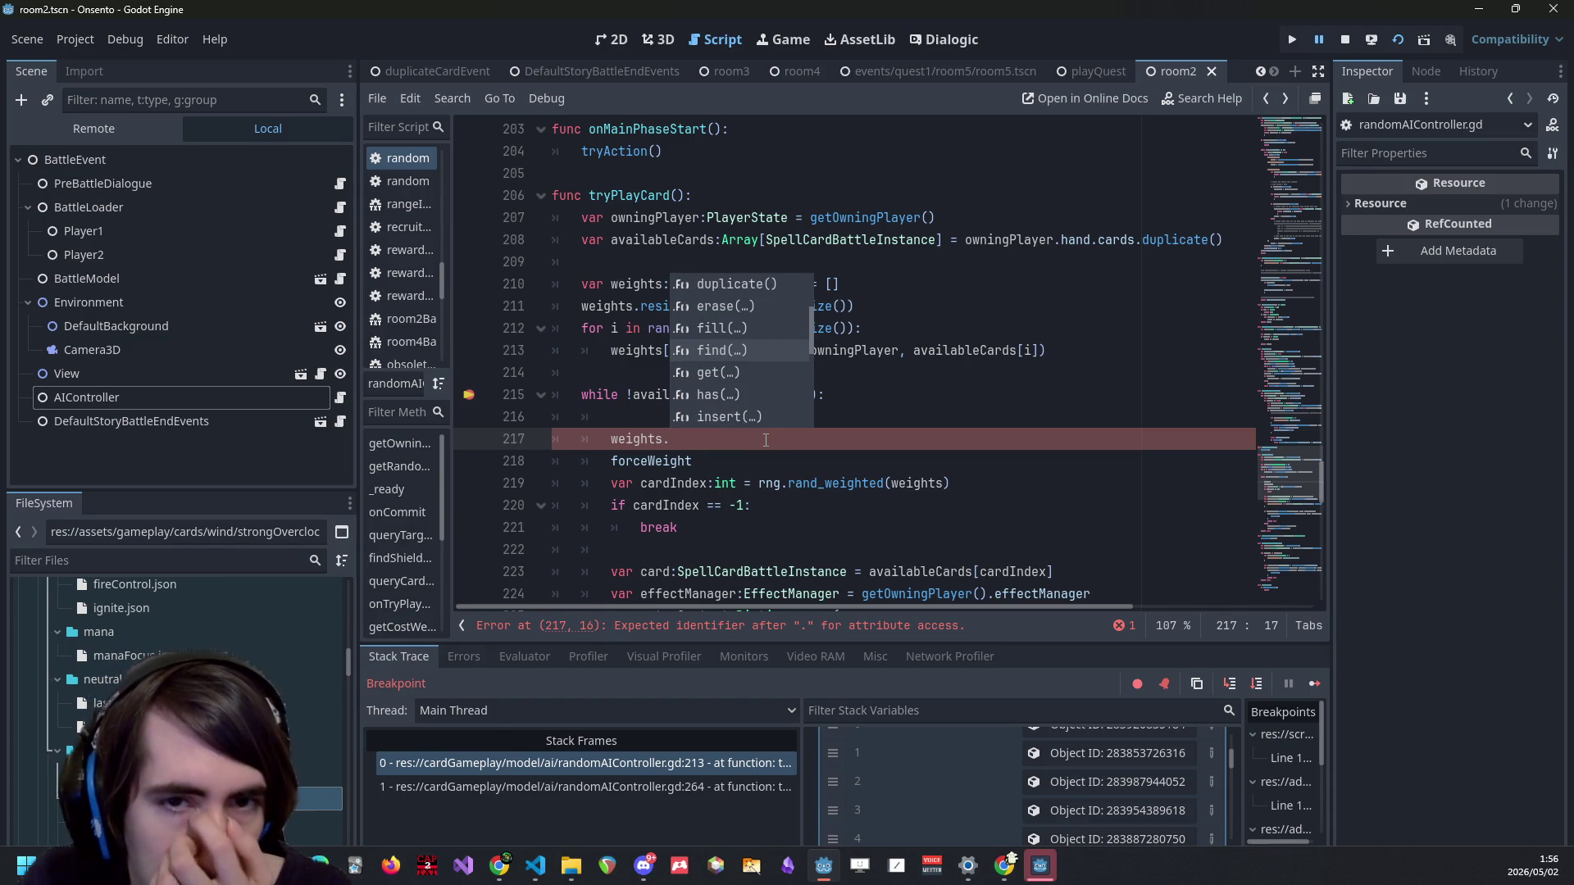
key(Down)
key(Down)
key(Down)
key(Down)
key(Down)
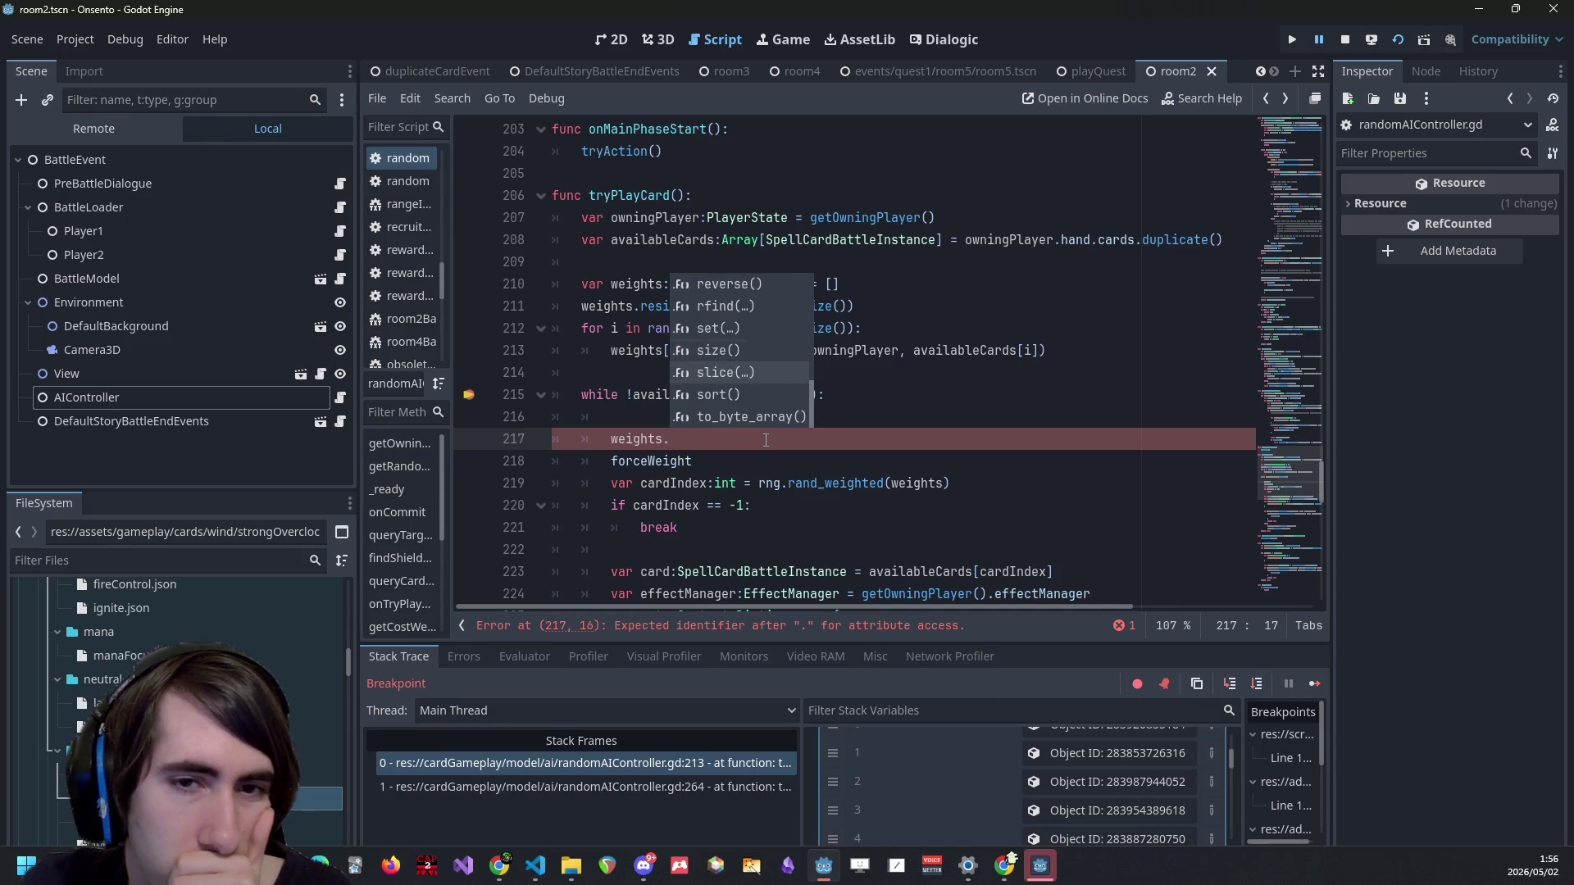
key(Up)
key(Up)
key(Up)
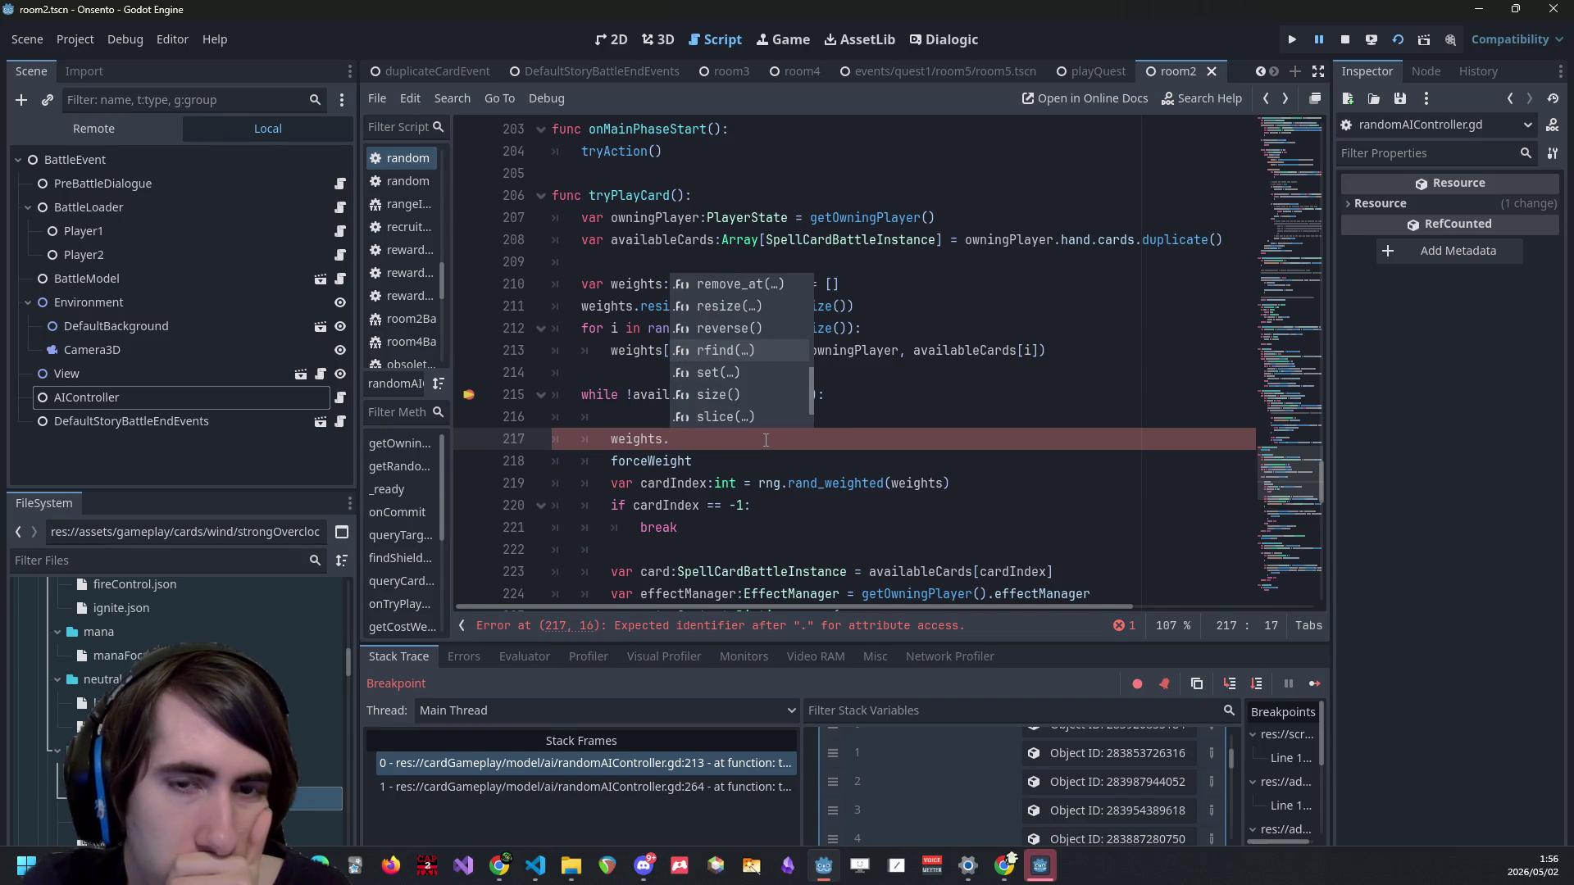
key(Down)
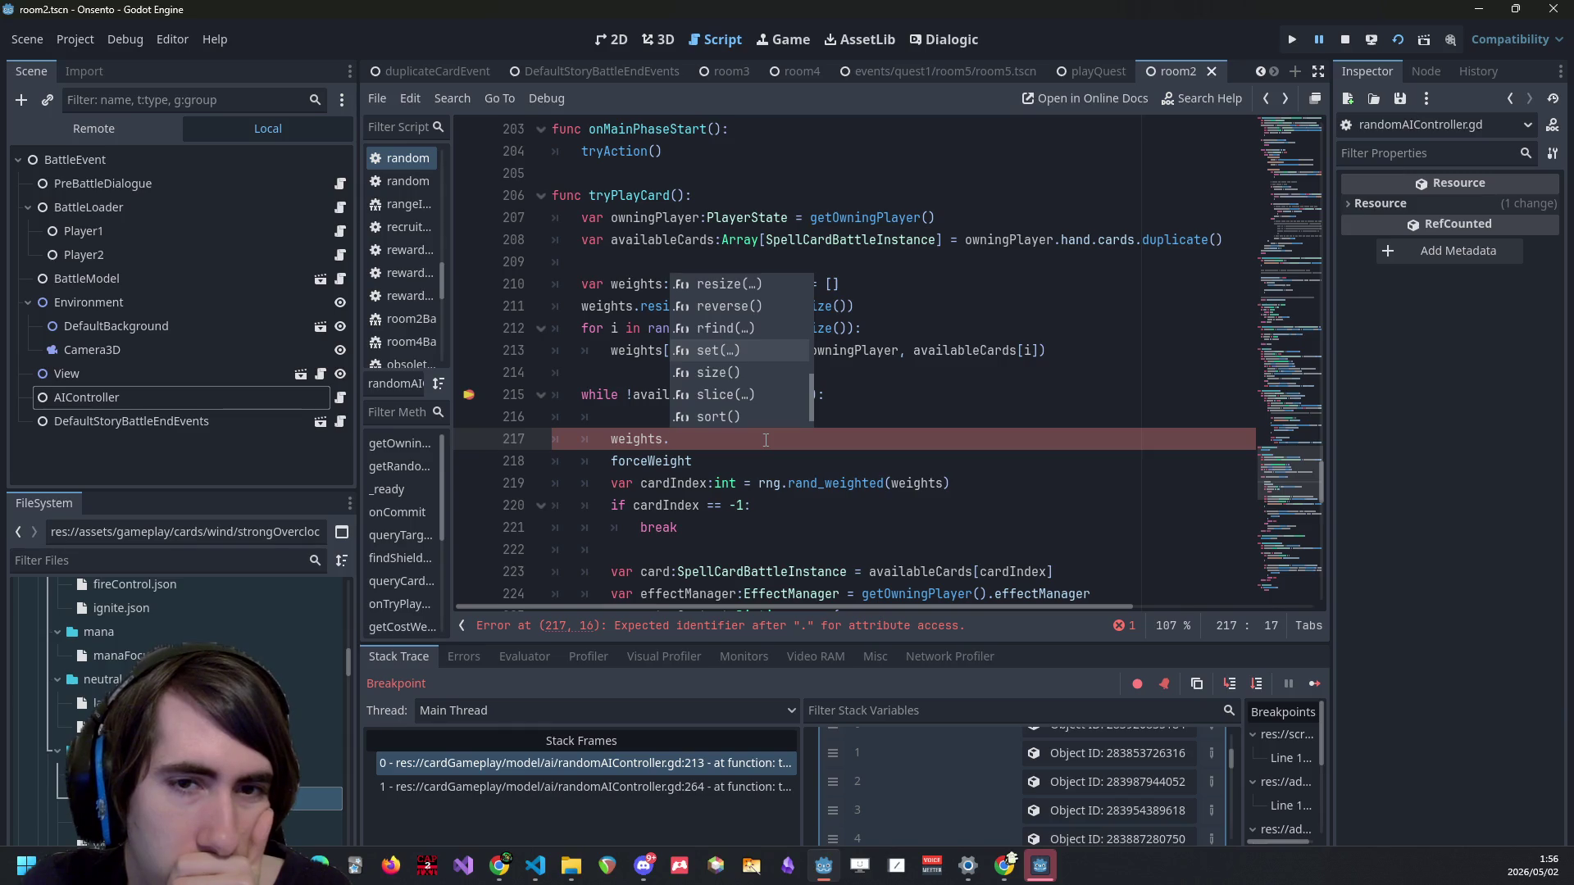
key(Up)
key(Up)
key(Up)
key(Up)
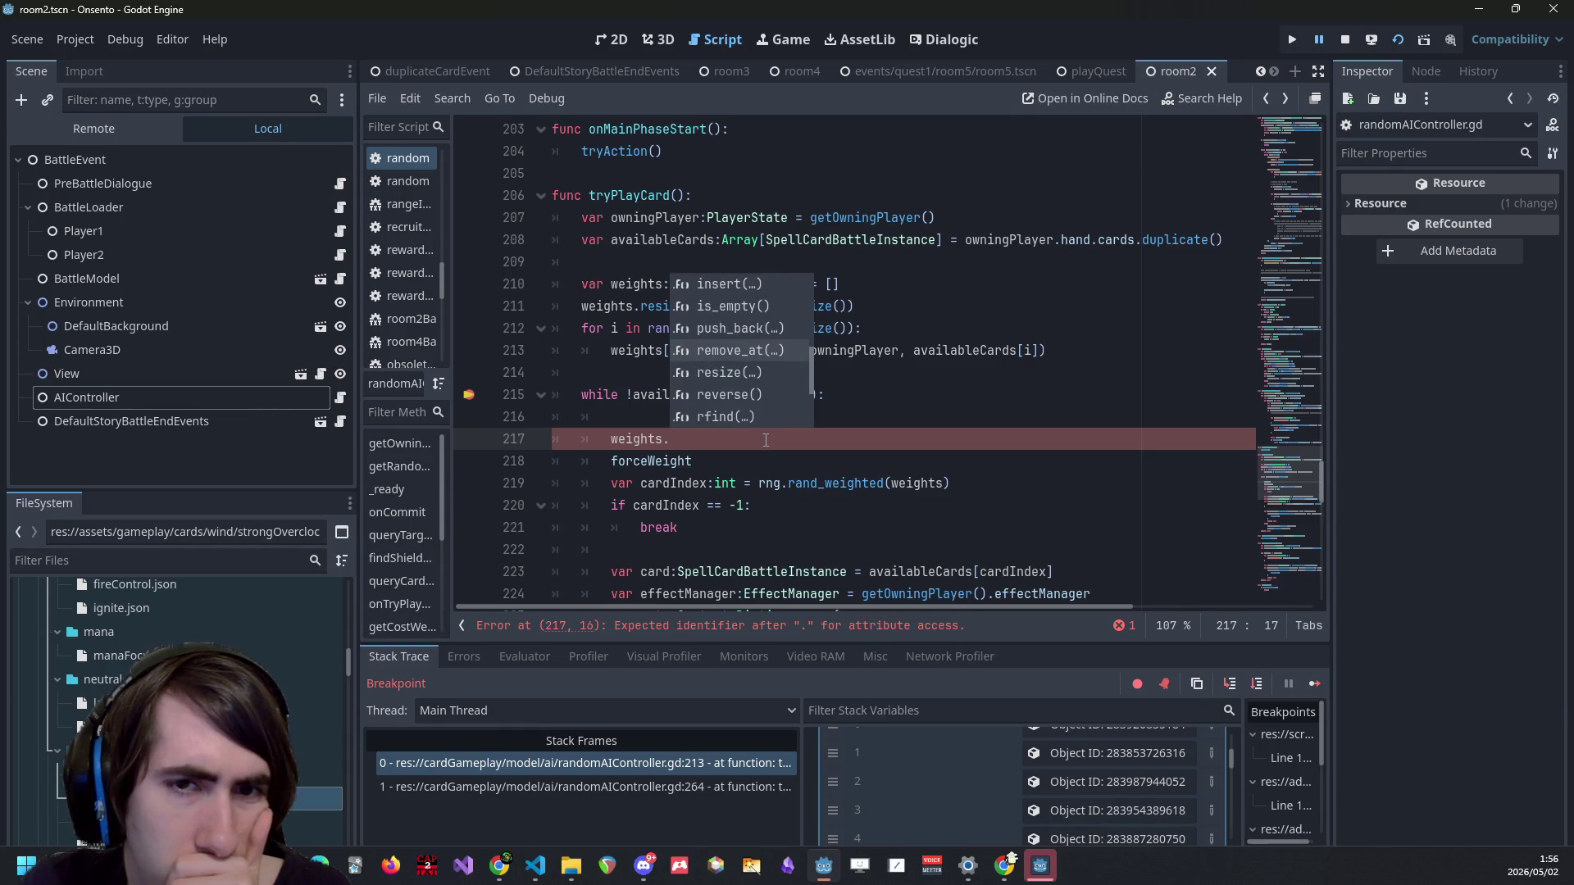
key(Up)
key(Up)
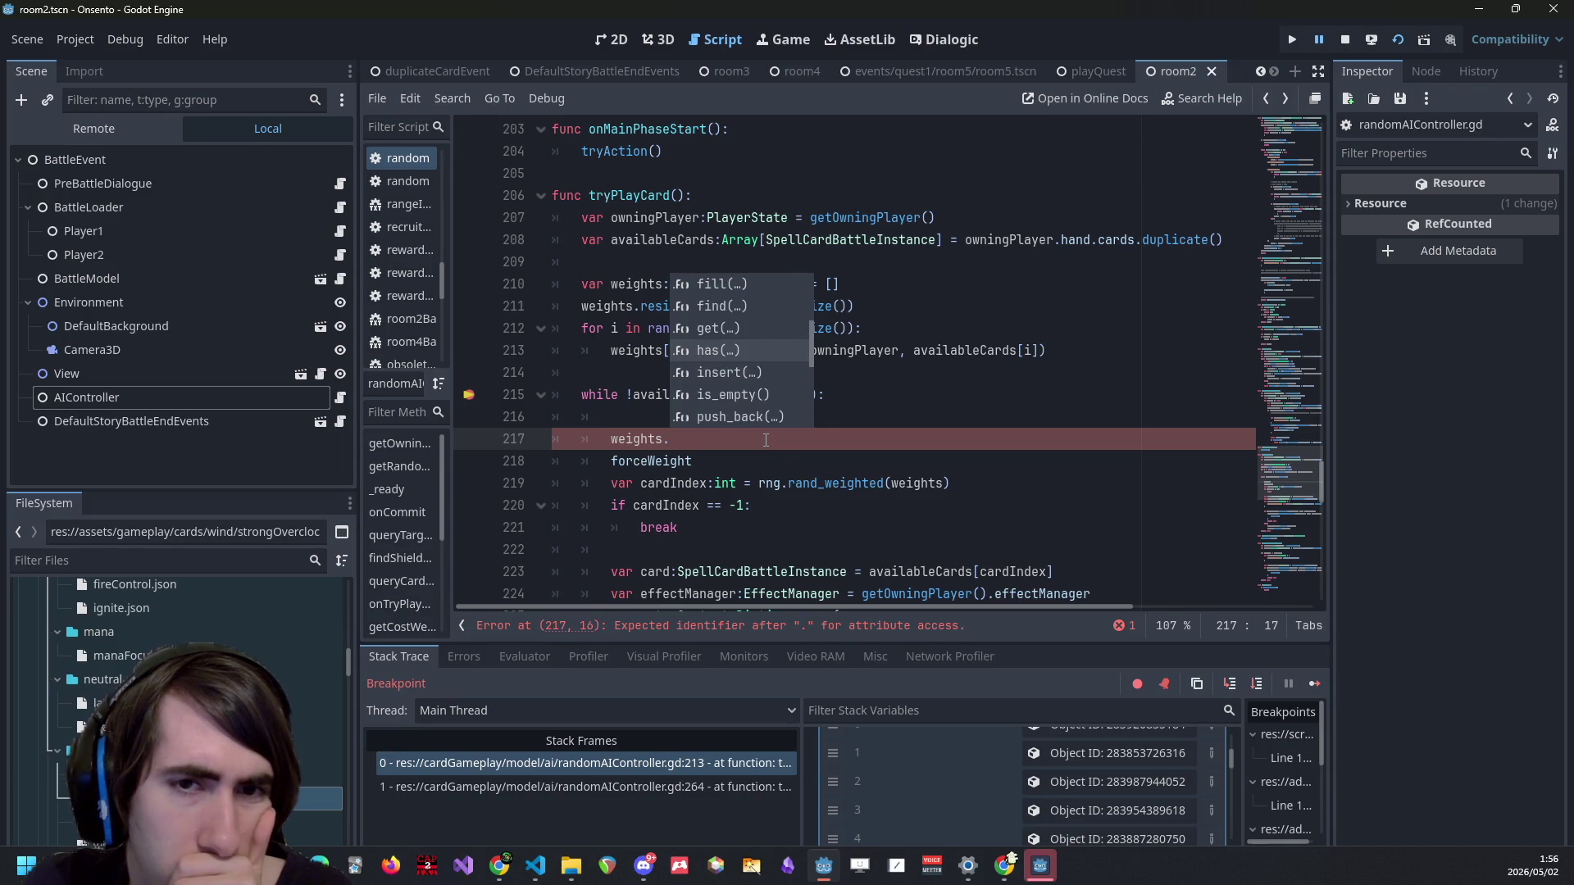
key(Return)
key(BackSpace)
key(BackSpace)
key(BackSpace)
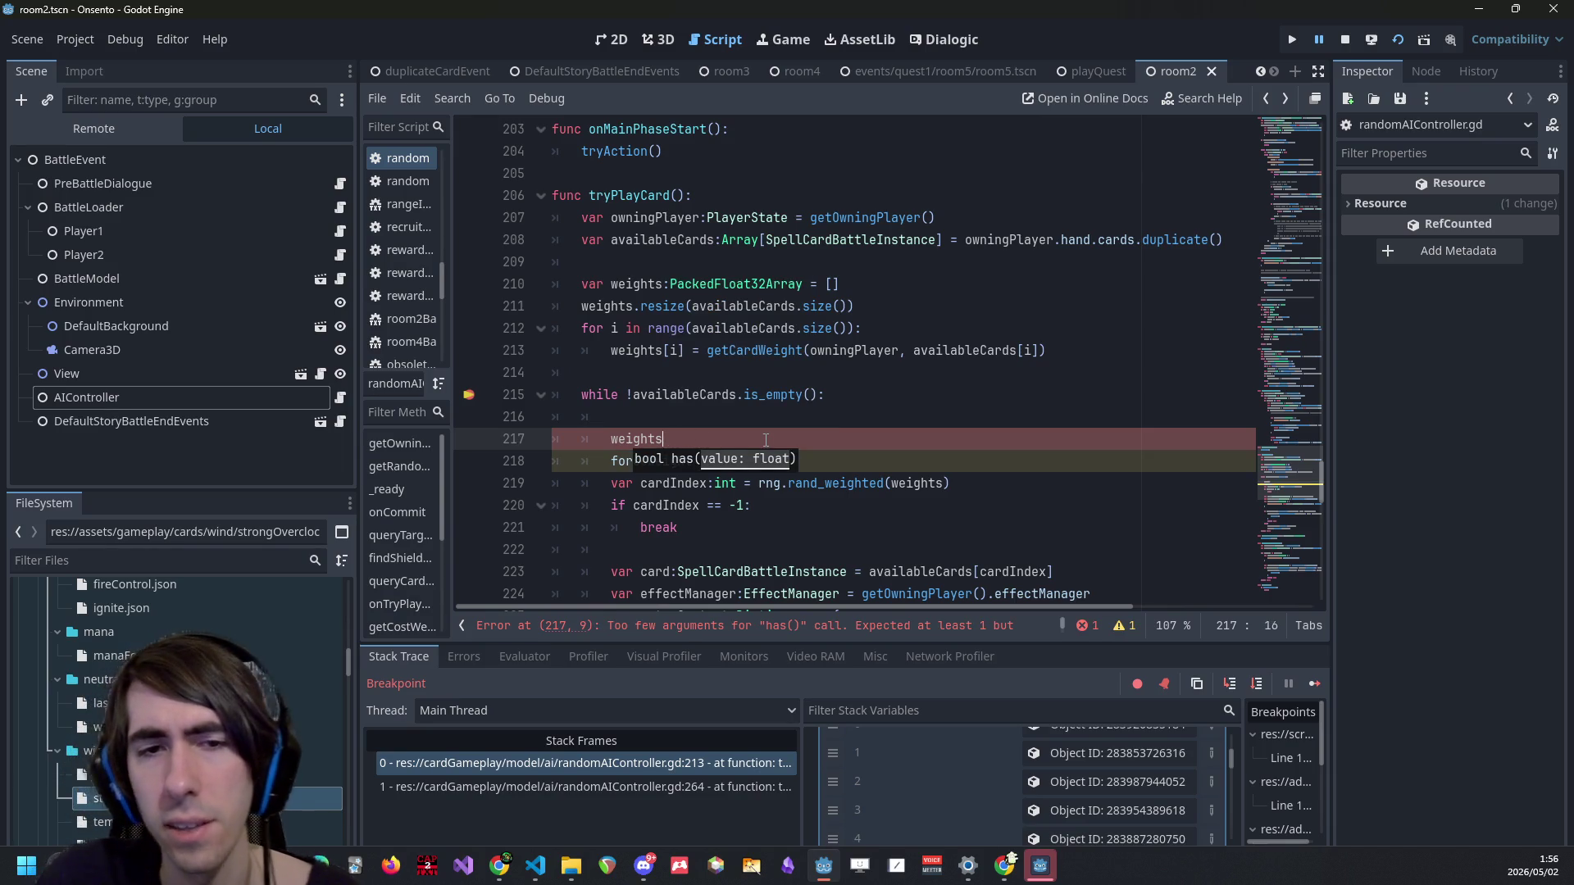
text(.)
Complete line 217 as weights.find(forceWeight) and delete the stray forceWeight line below.
key(Escape)
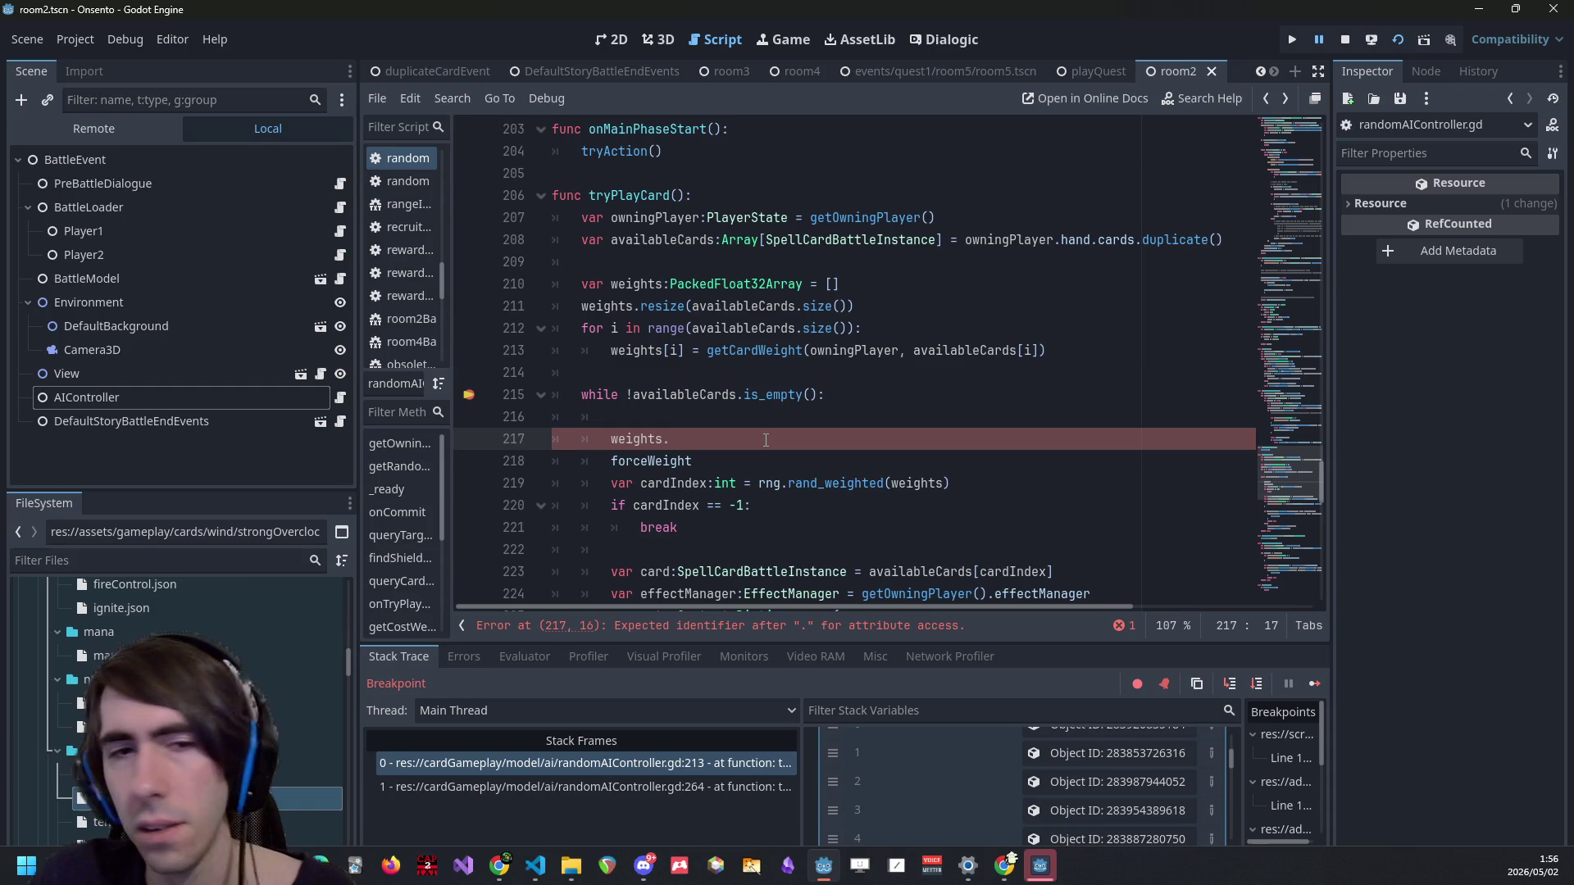
text(find)
key(Return)
key(Down)
key(shift+Home)
key(BackSpace)
key(BackSpace)
key(BackSpace)
key(Left)
text(forceWeight)
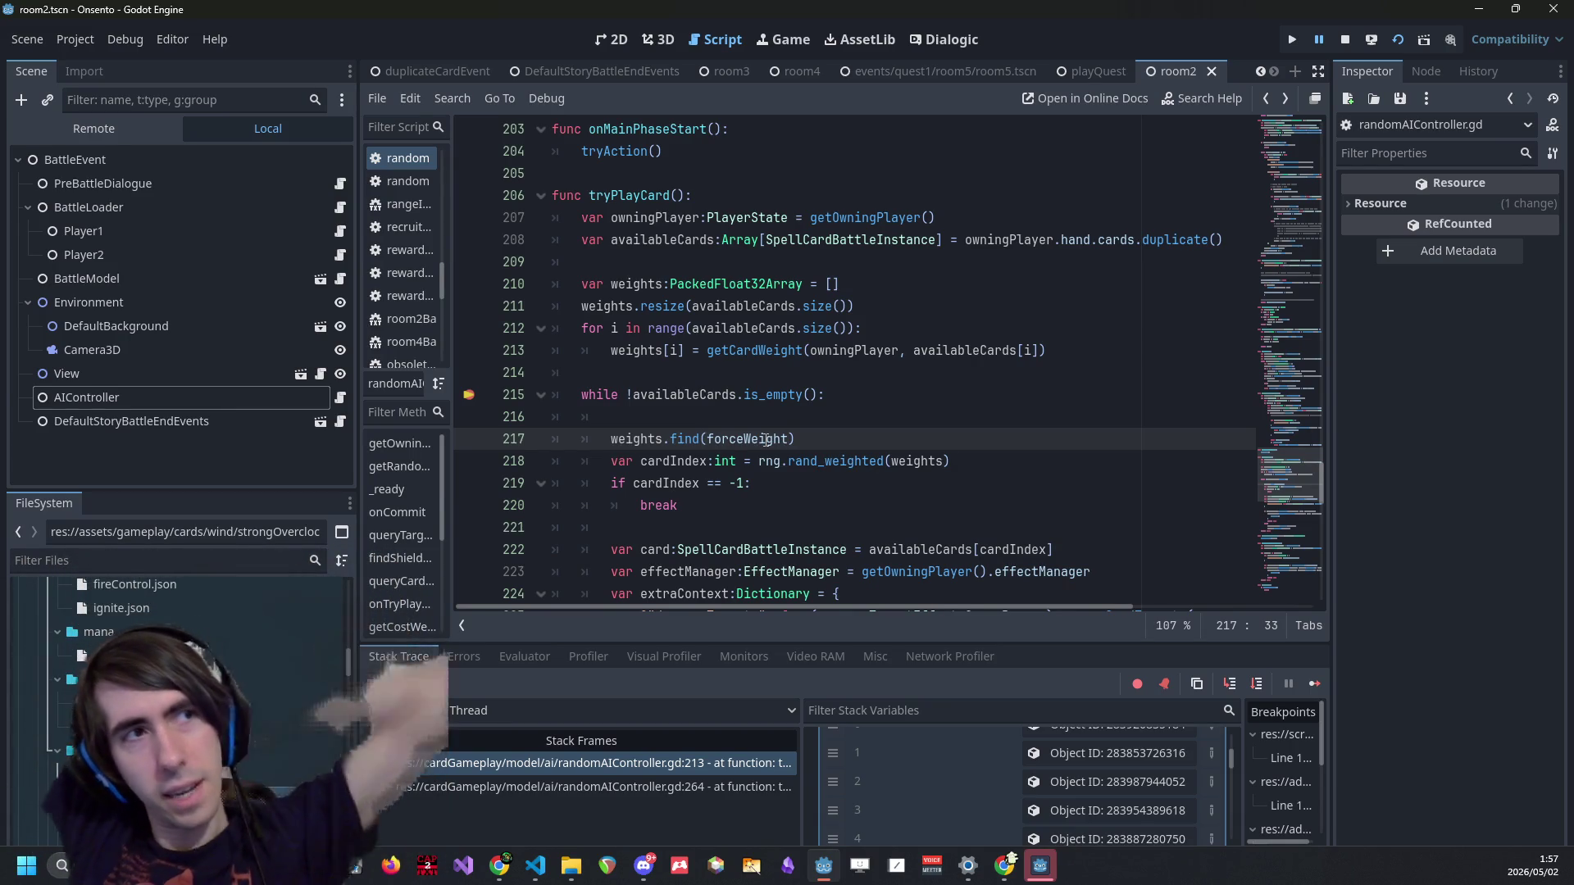
Store the lookup as var forcedCardIndex:int = weights.find(forceWeight).
key(Home)
text(var forcedIndex =)
key(Left)
key(Left)
key(Left)
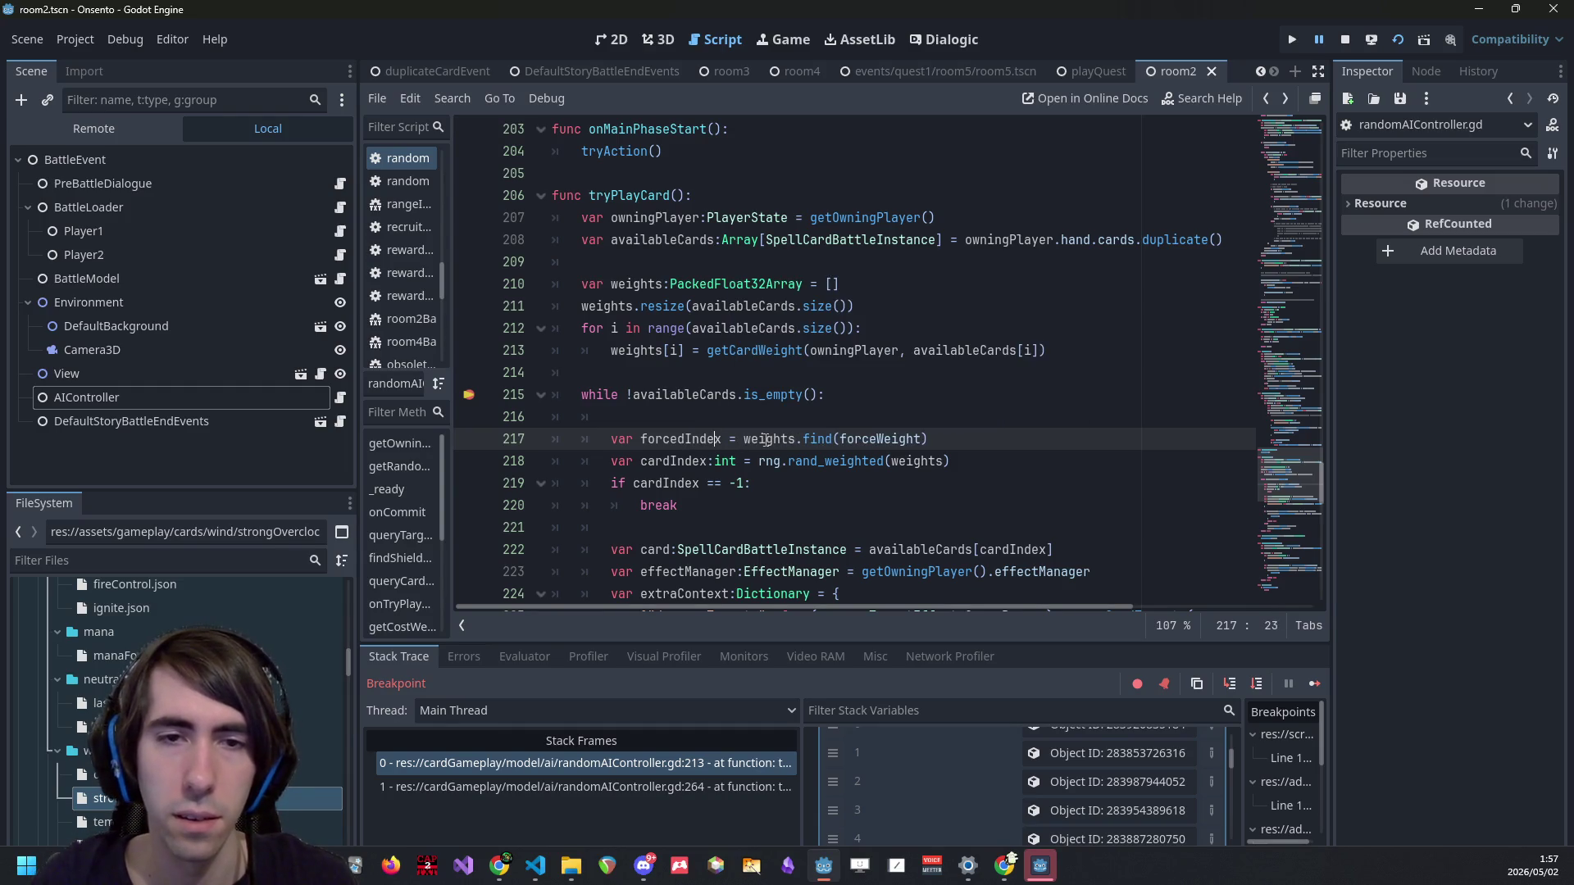
key(Left)
text(Card)
key(Right)
key(Right)
key(Right)
text(:int)
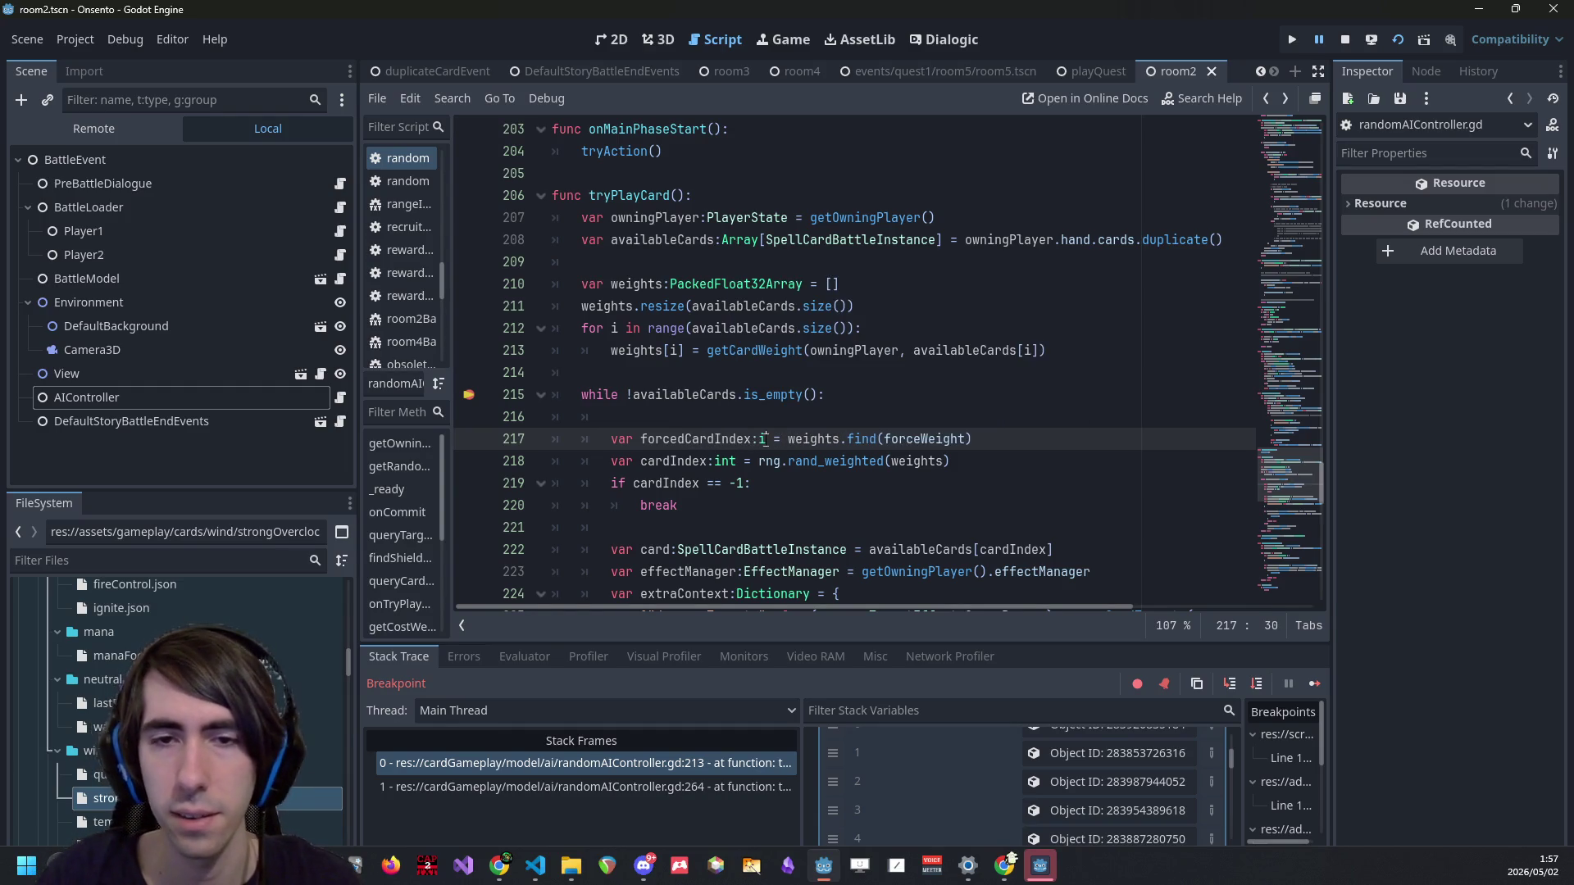
double_click(727, 428)
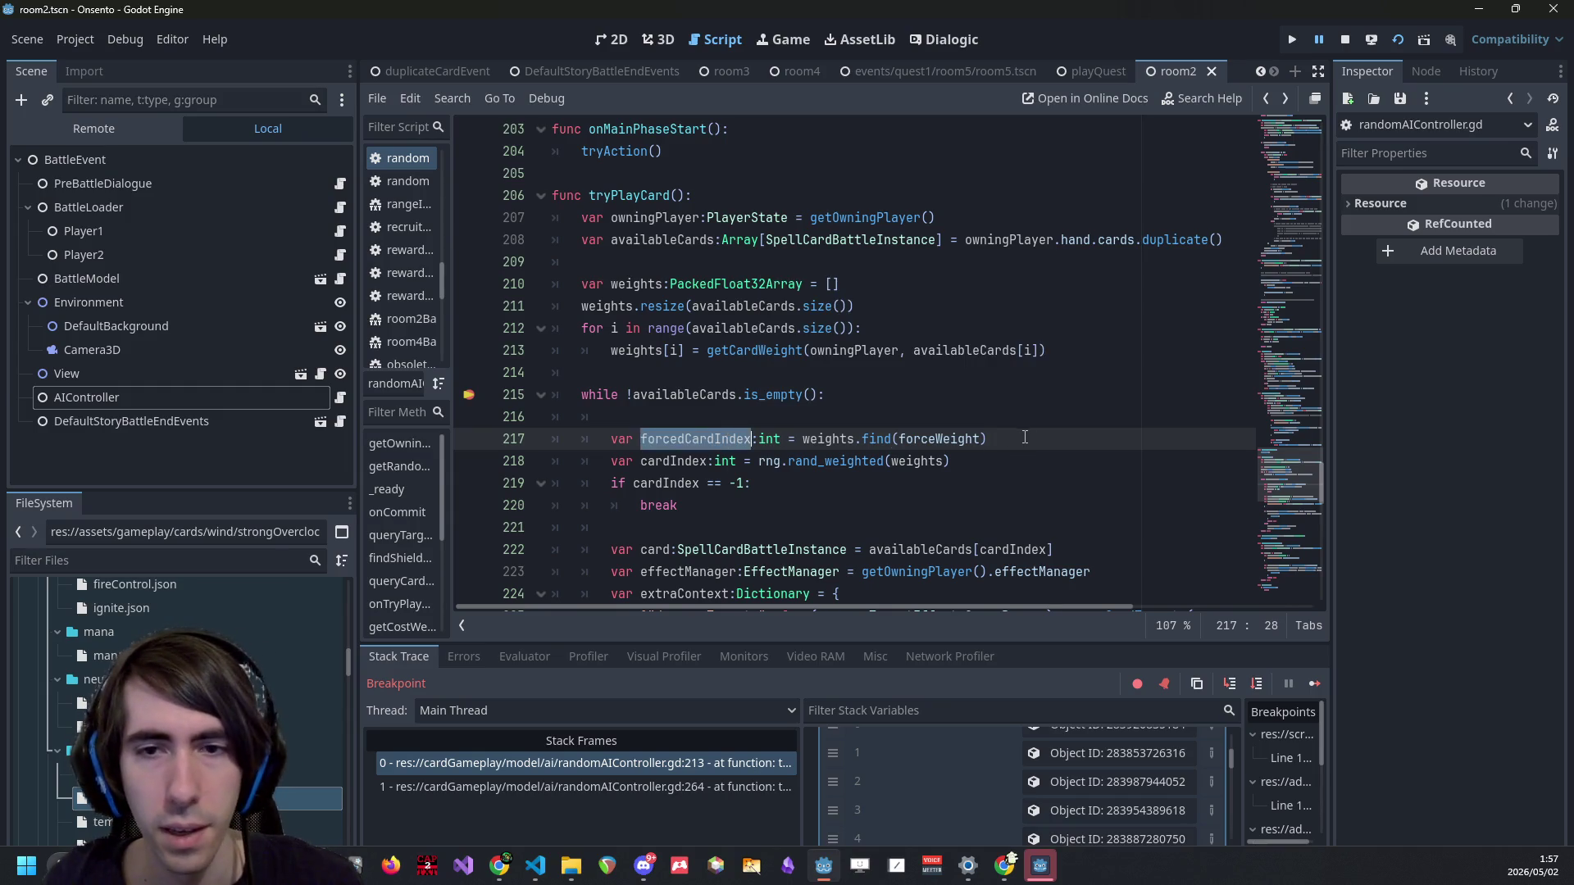
Add an if forcedCardIndex != -1: check above the random pick line.
key(Down)
key(End)
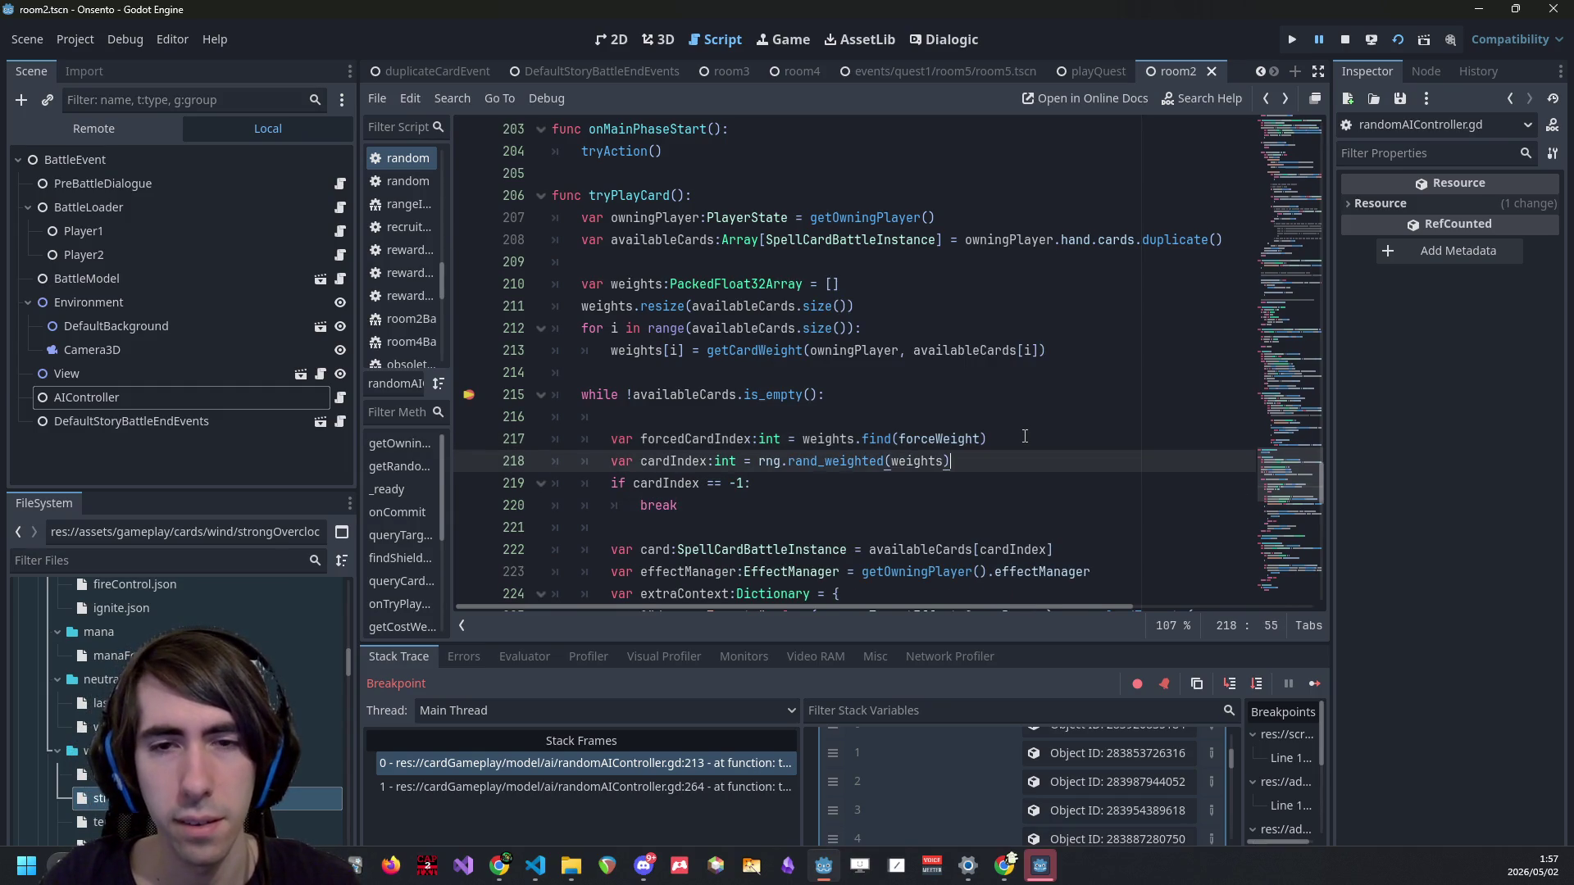
key(Return)
key(ctrl+z)
key(BackSpace)
key(BackSpace)
key(BackSpace)
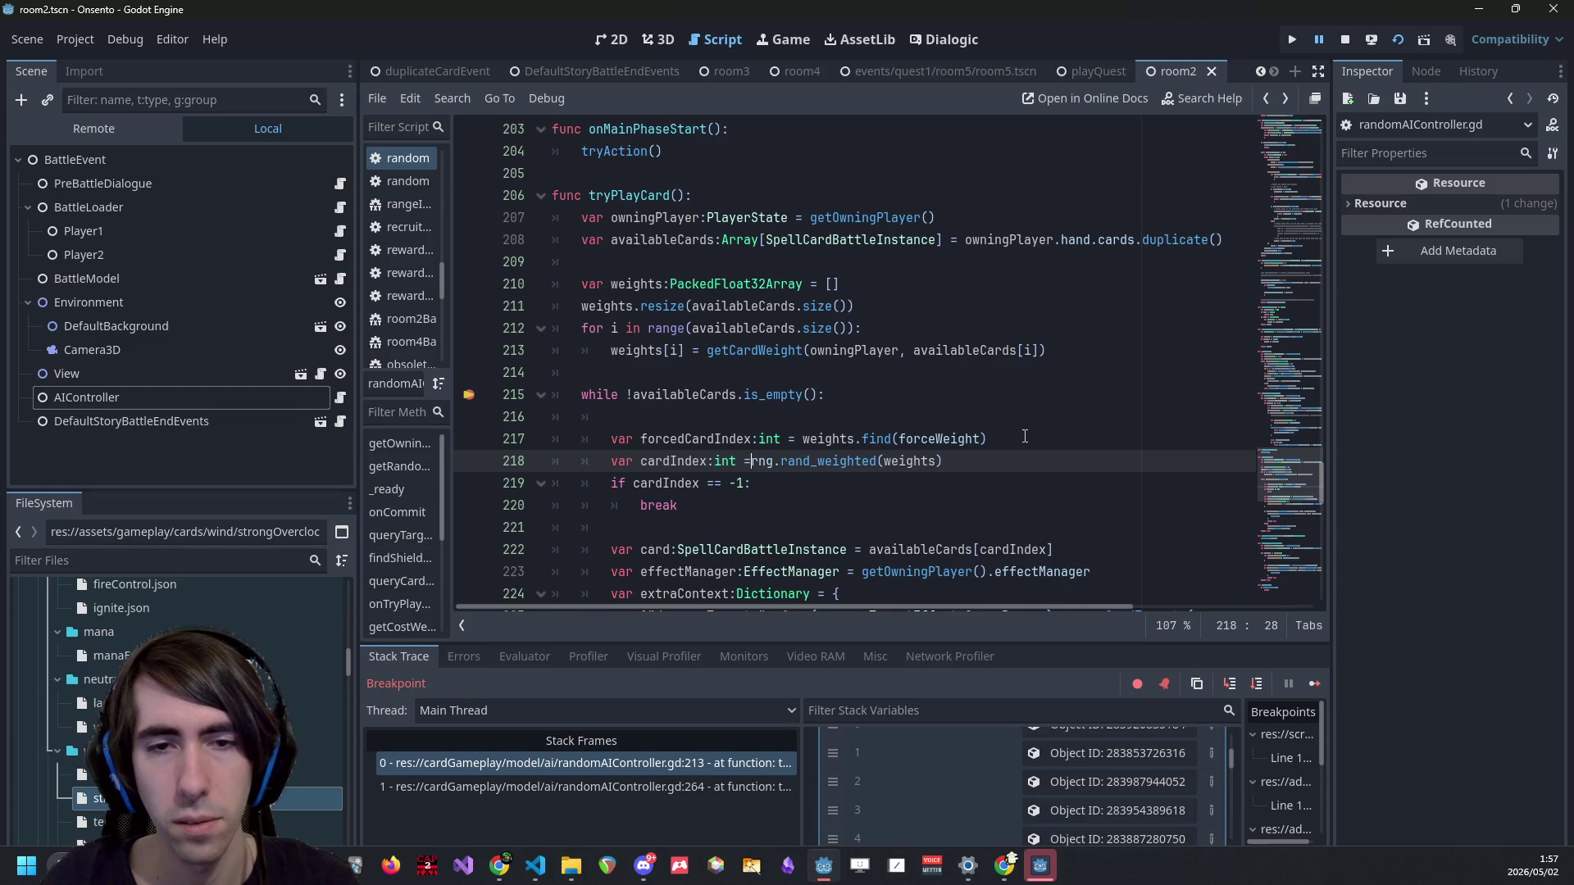
key(Return)
key(Return)
key(Up)
text(if forcedCardIndex )
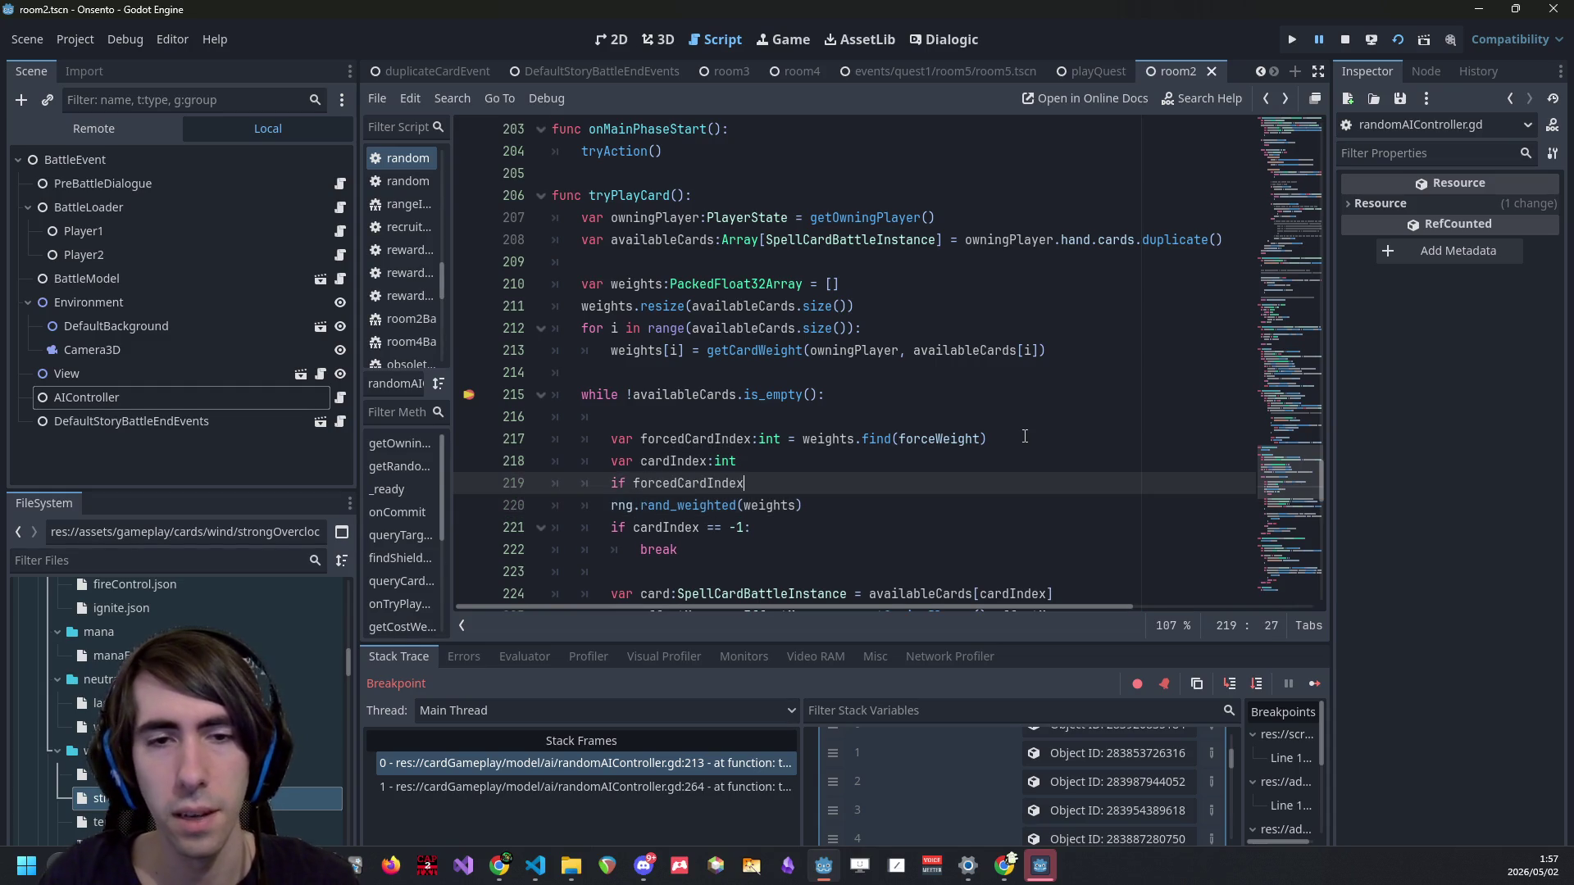
text(!= -1:)
key(Return)
key(Up)
key(Up)
key(Up)
key(Down)
key(ctrl+shift+Right)
key(Down)
key(Down)
key(Up)
key(Up)
key(Up)
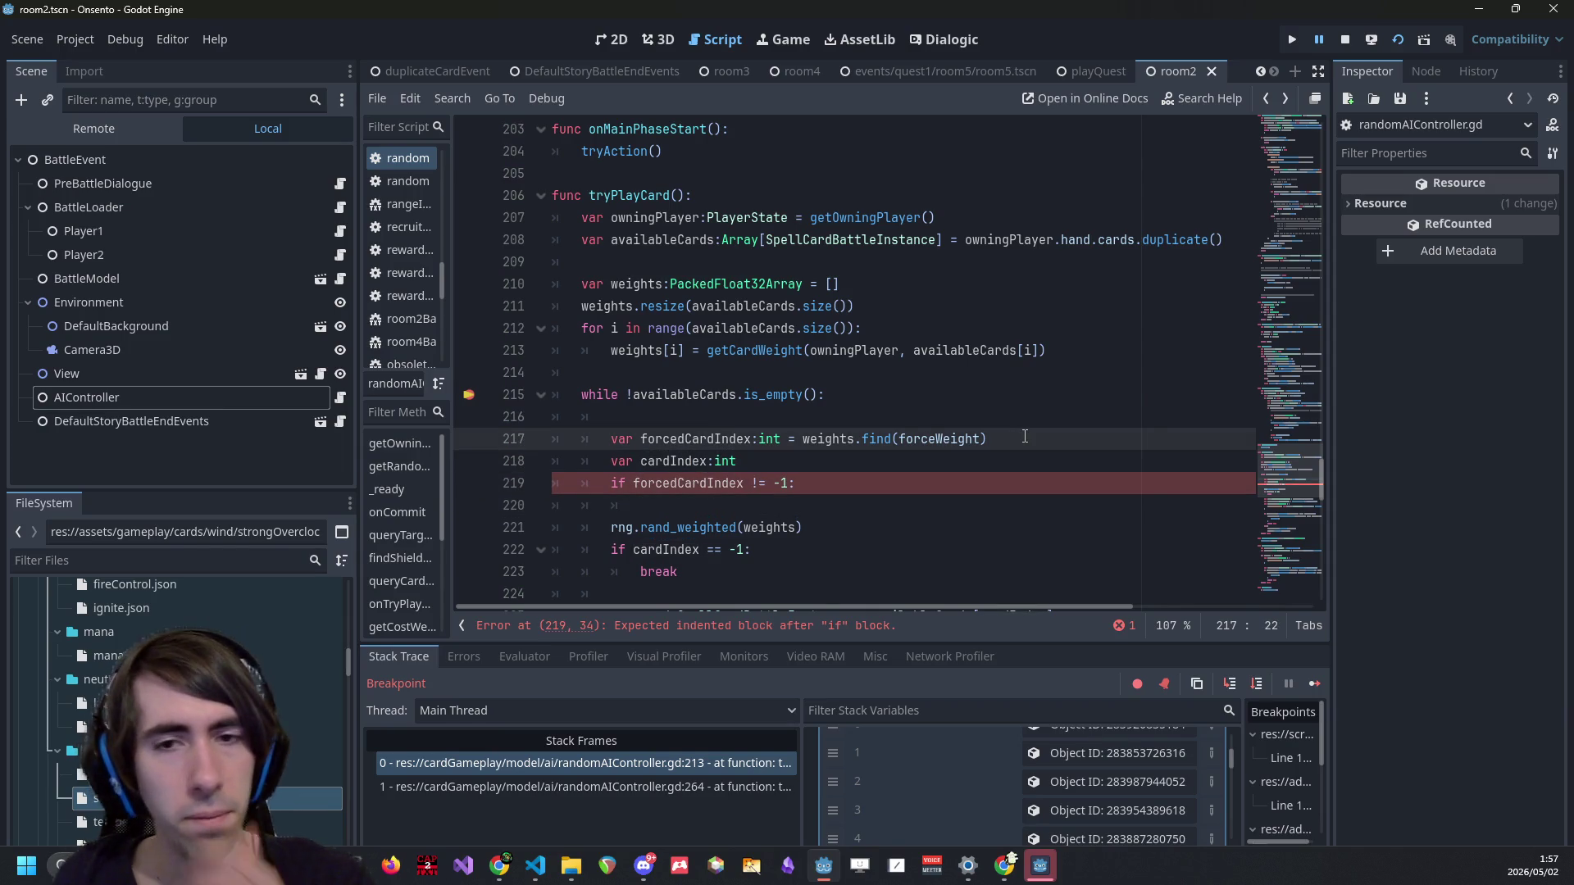
Use forcedCardIndex under the if and move the random weighted pick into an else branch.
double_click(747, 443)
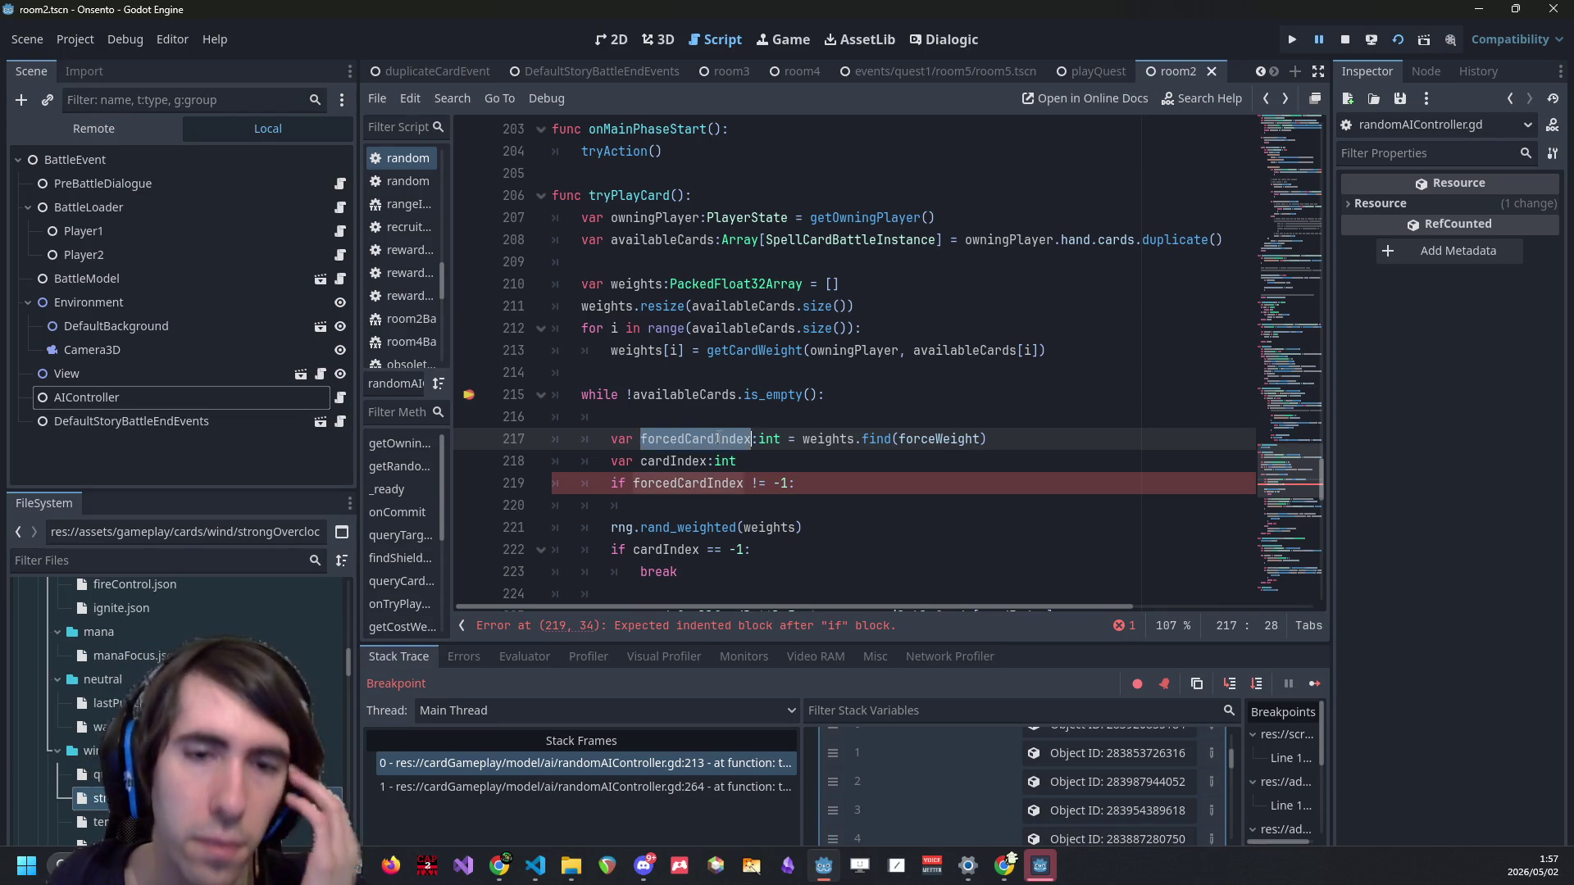
click(801, 443)
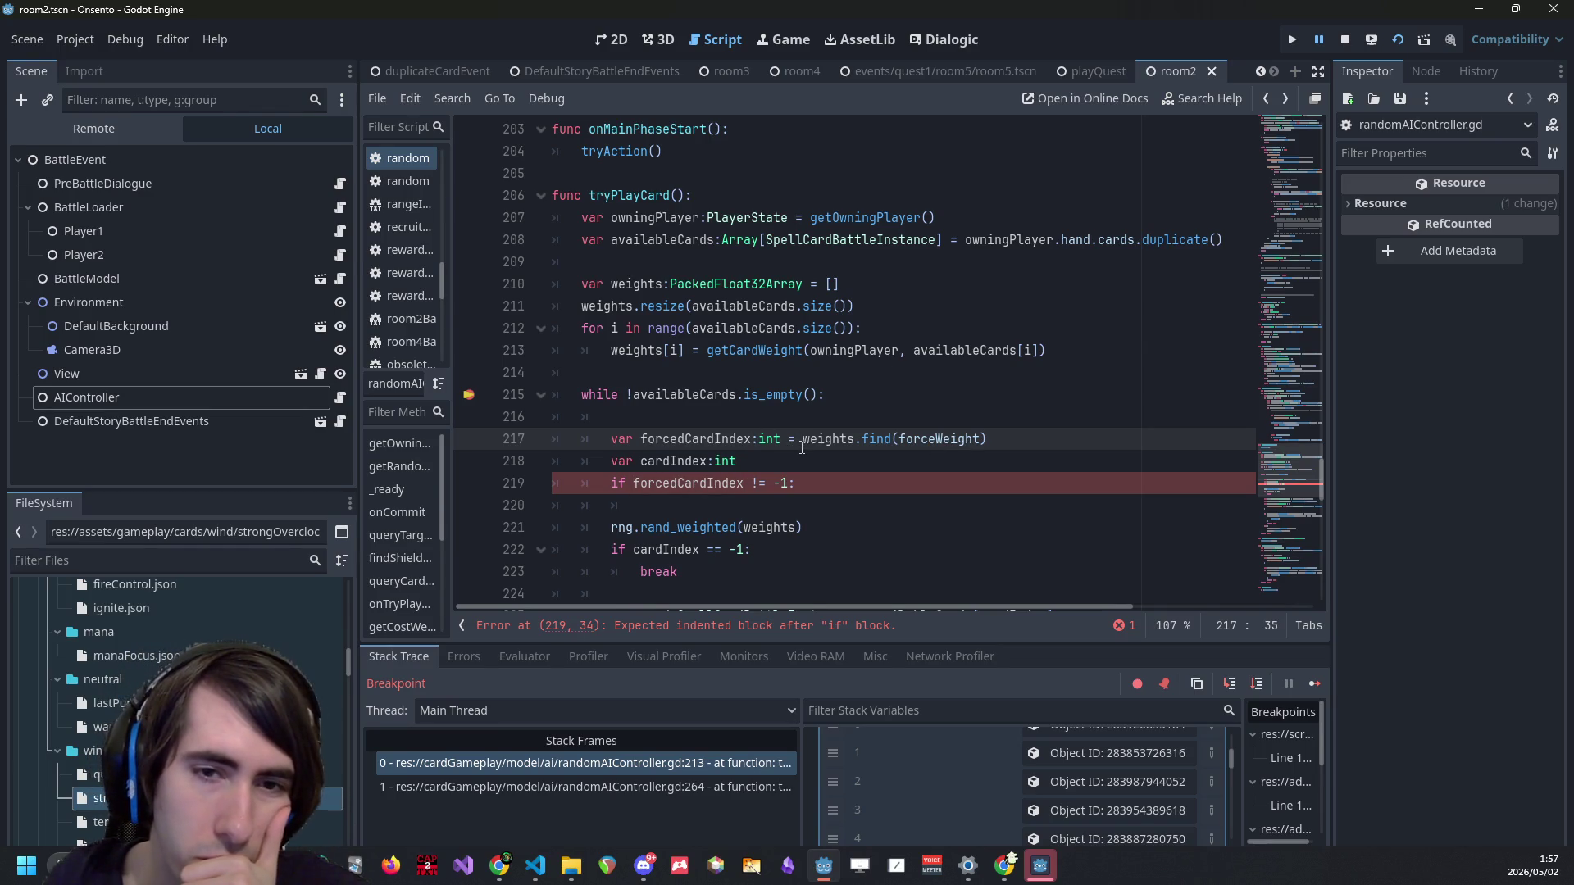
double_click(702, 439)
key(ctrl+c)
click(712, 502)
key(ctrl+v)
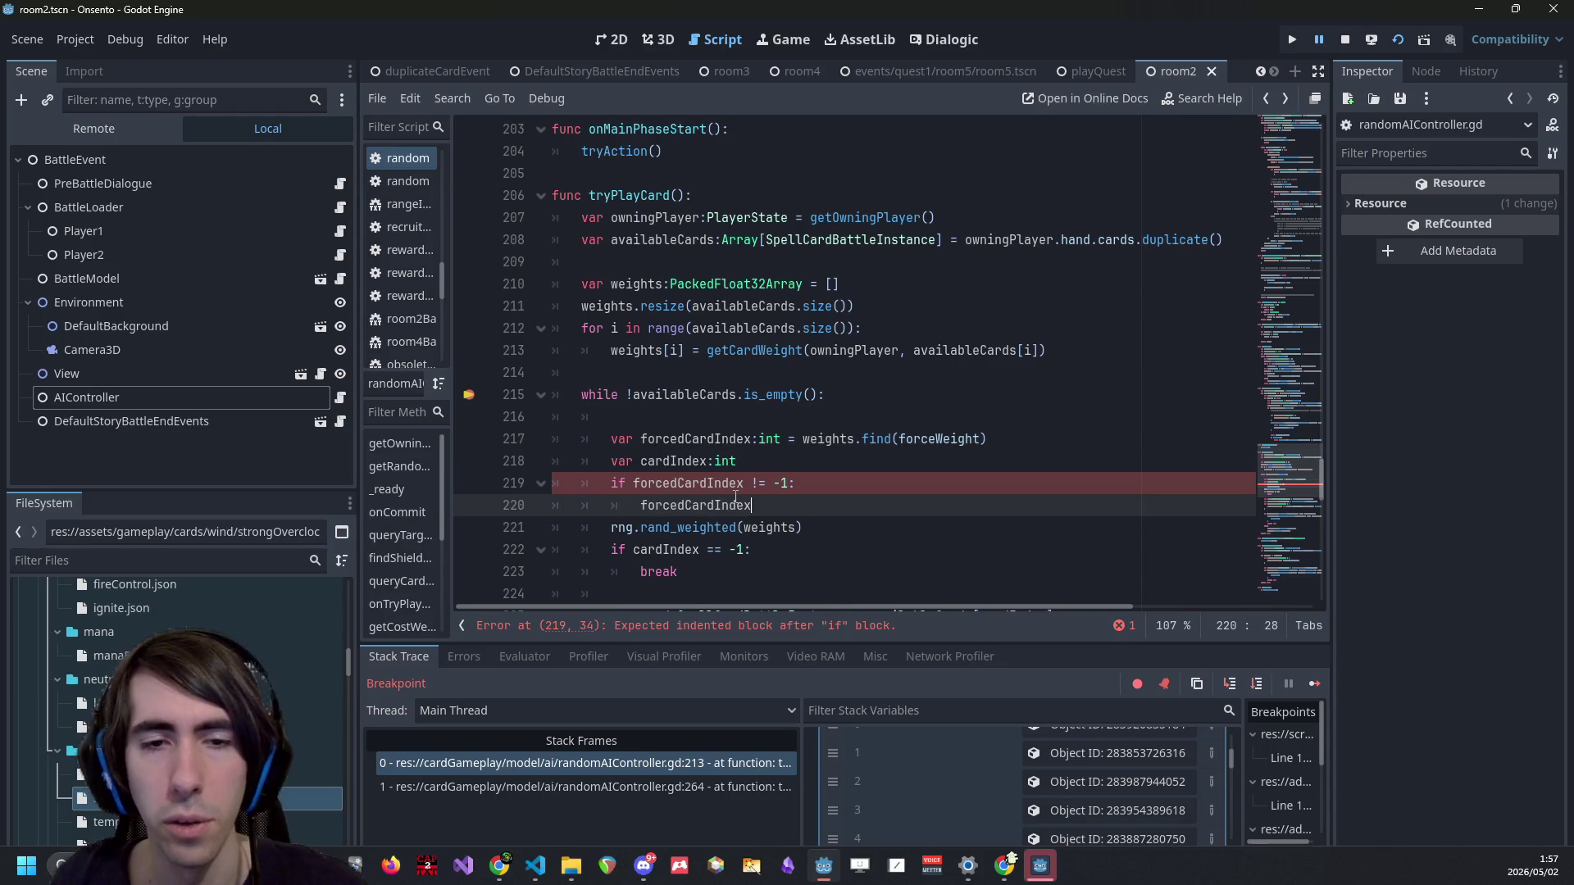
key(Return)
key(BackSpace)
text(else:)
scroll(736, 497, down, 2)
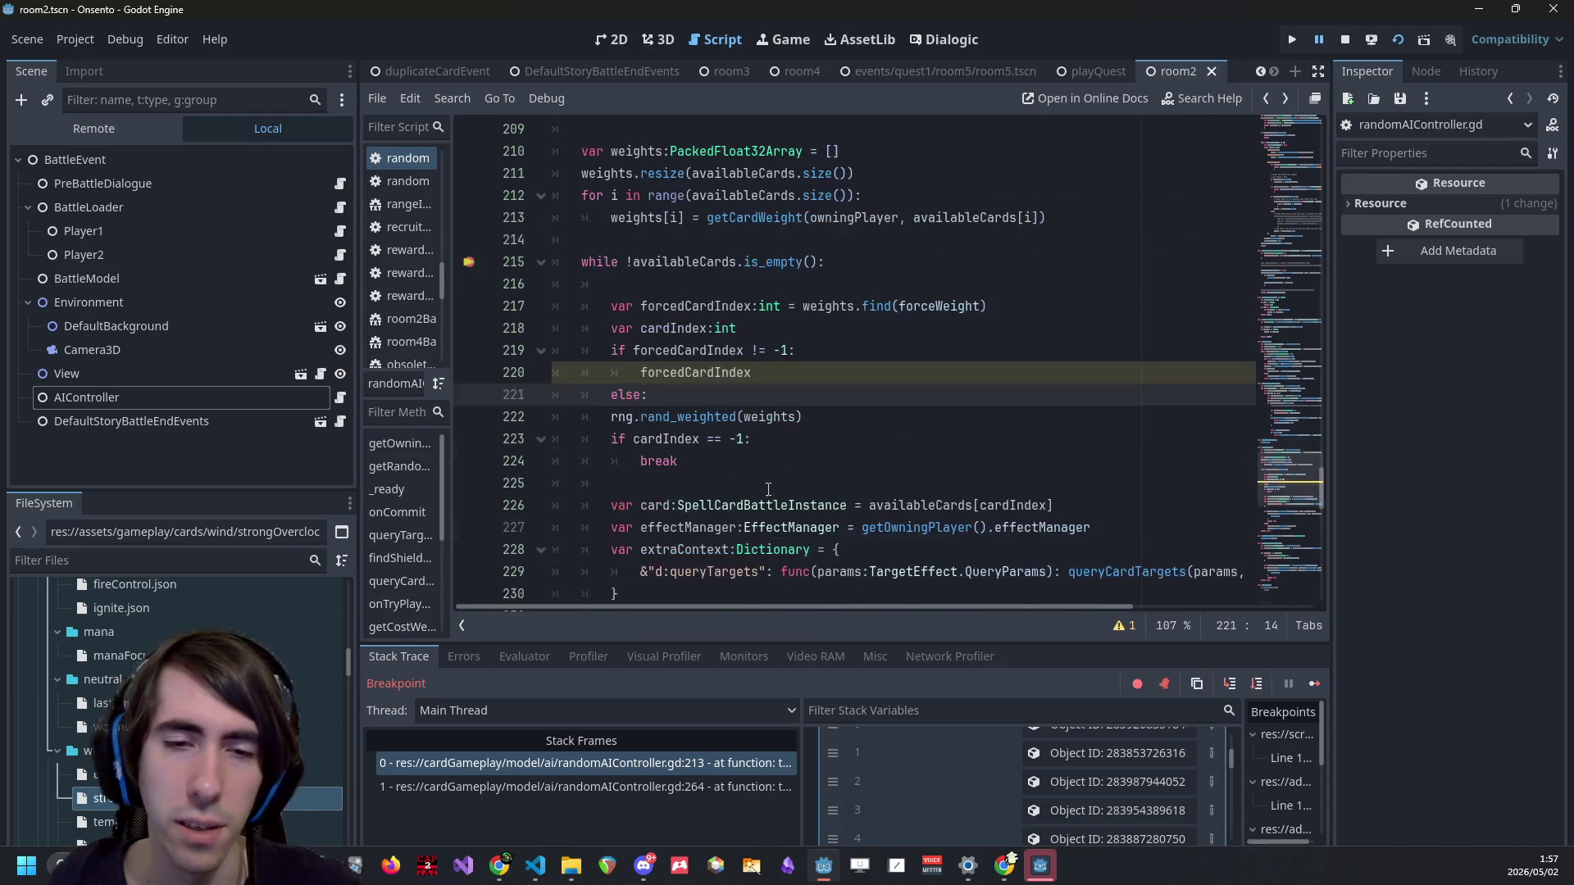
click(610, 417)
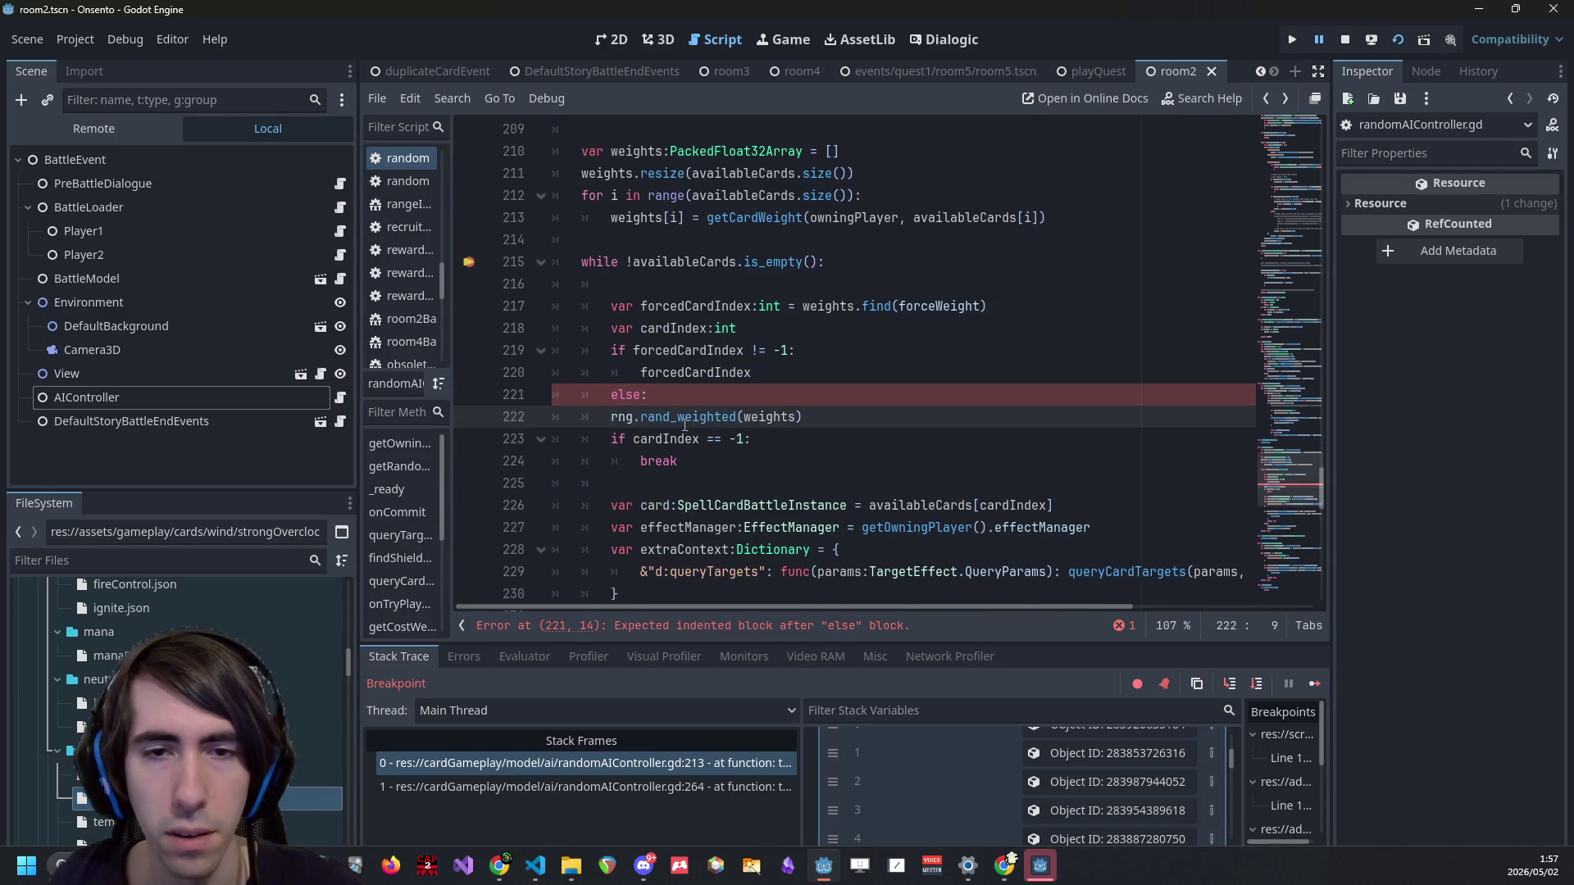
key(Tab)
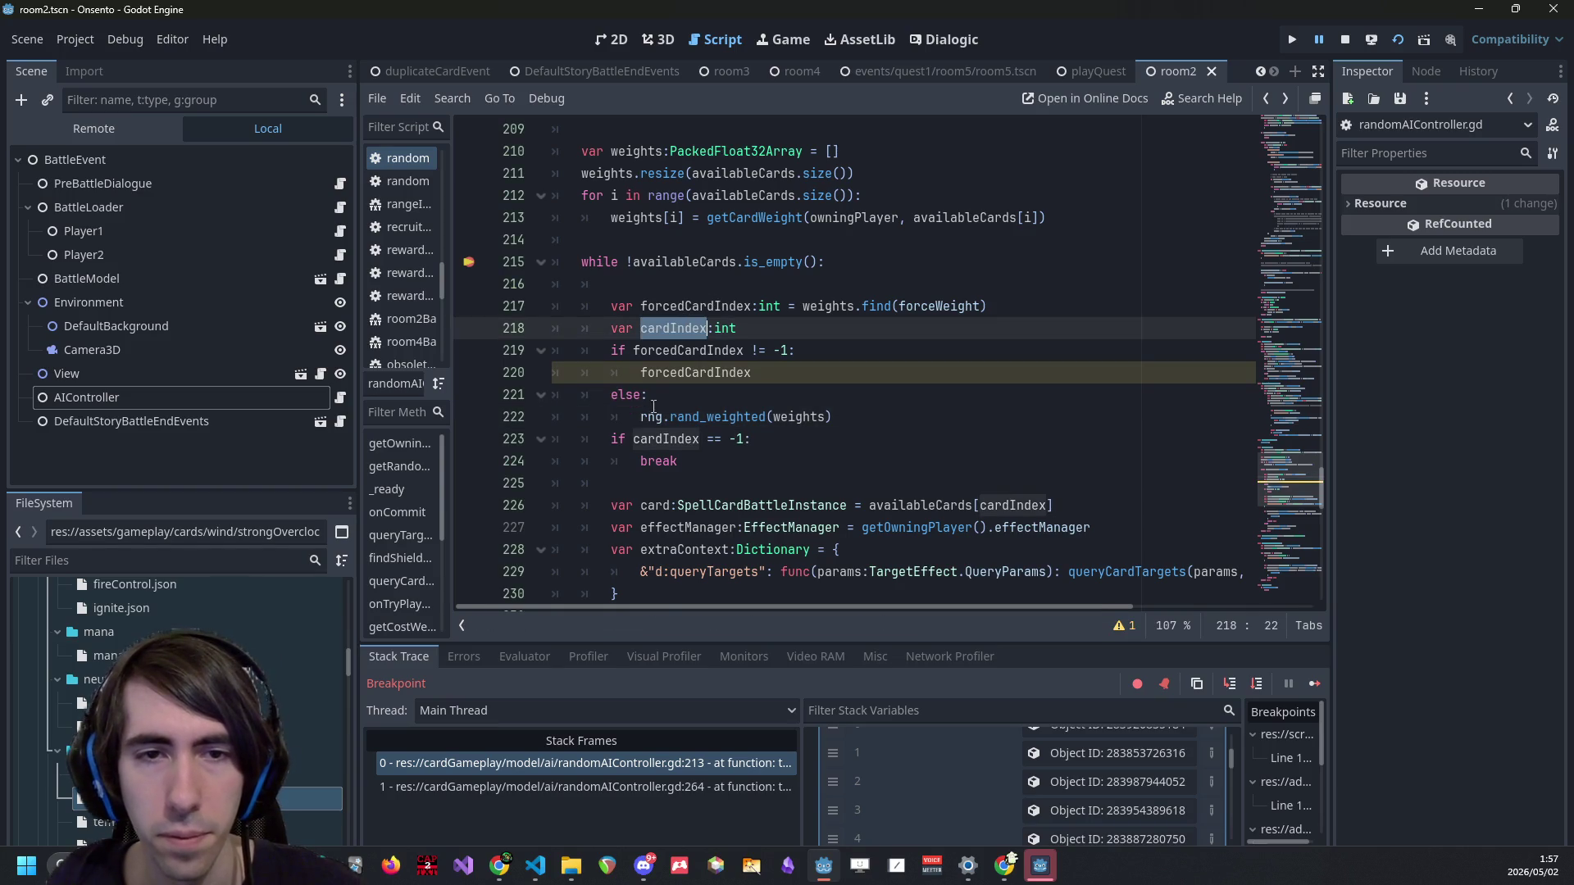
text(cardIndex =)
Assign both branch results to cardIndex and save the script.
key(Up)
key(Up)
key(Home)
text(cardIndex =)
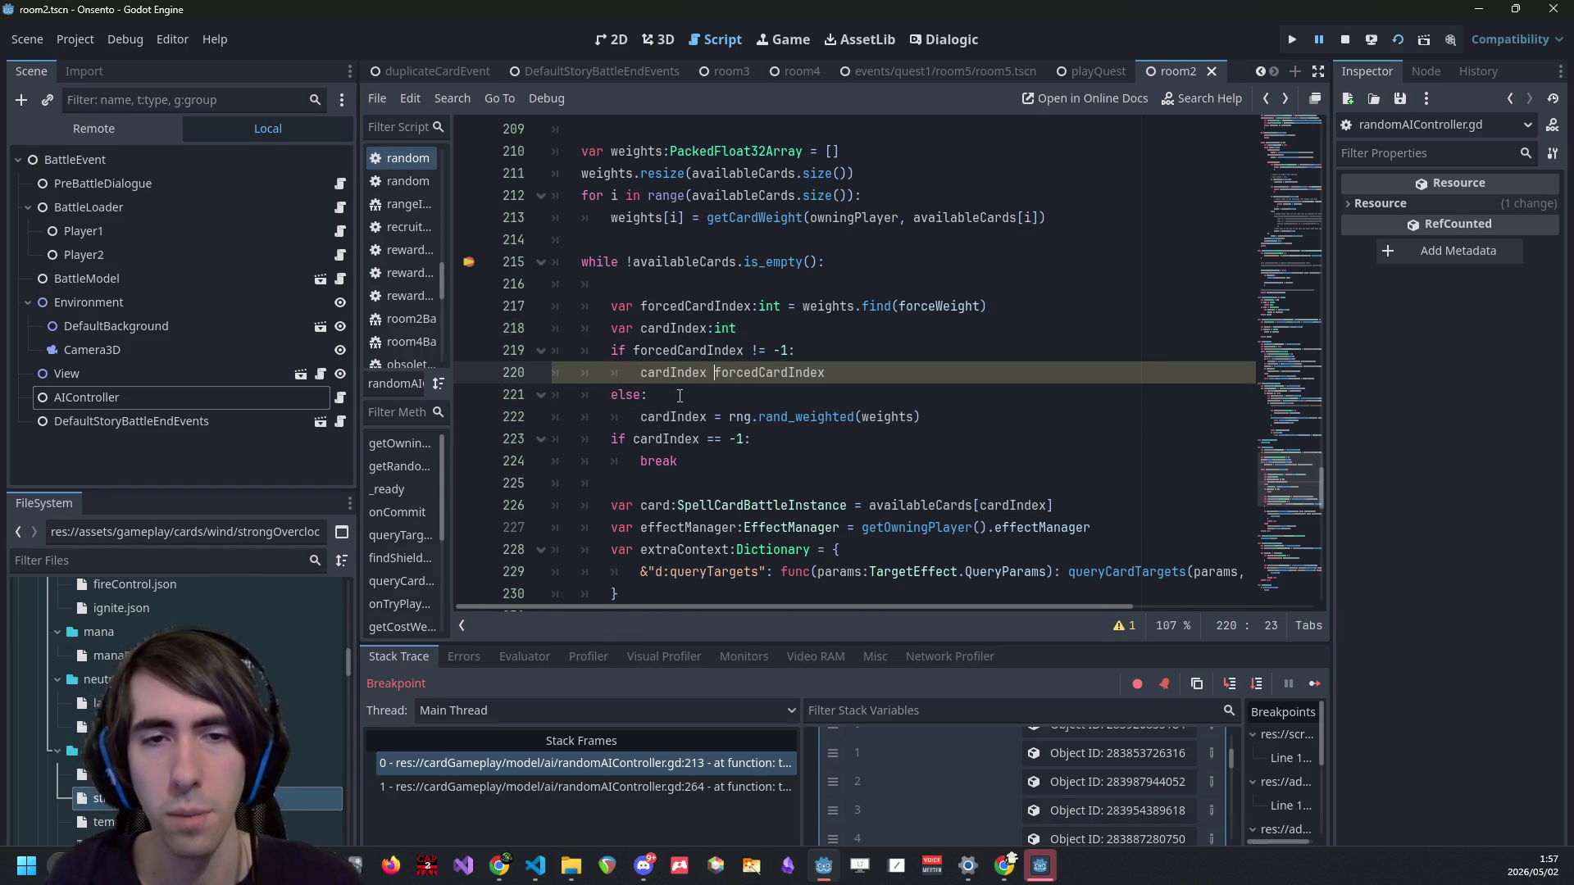
key(ctrl+s)
key(Escape)
key(Up)
key(End)
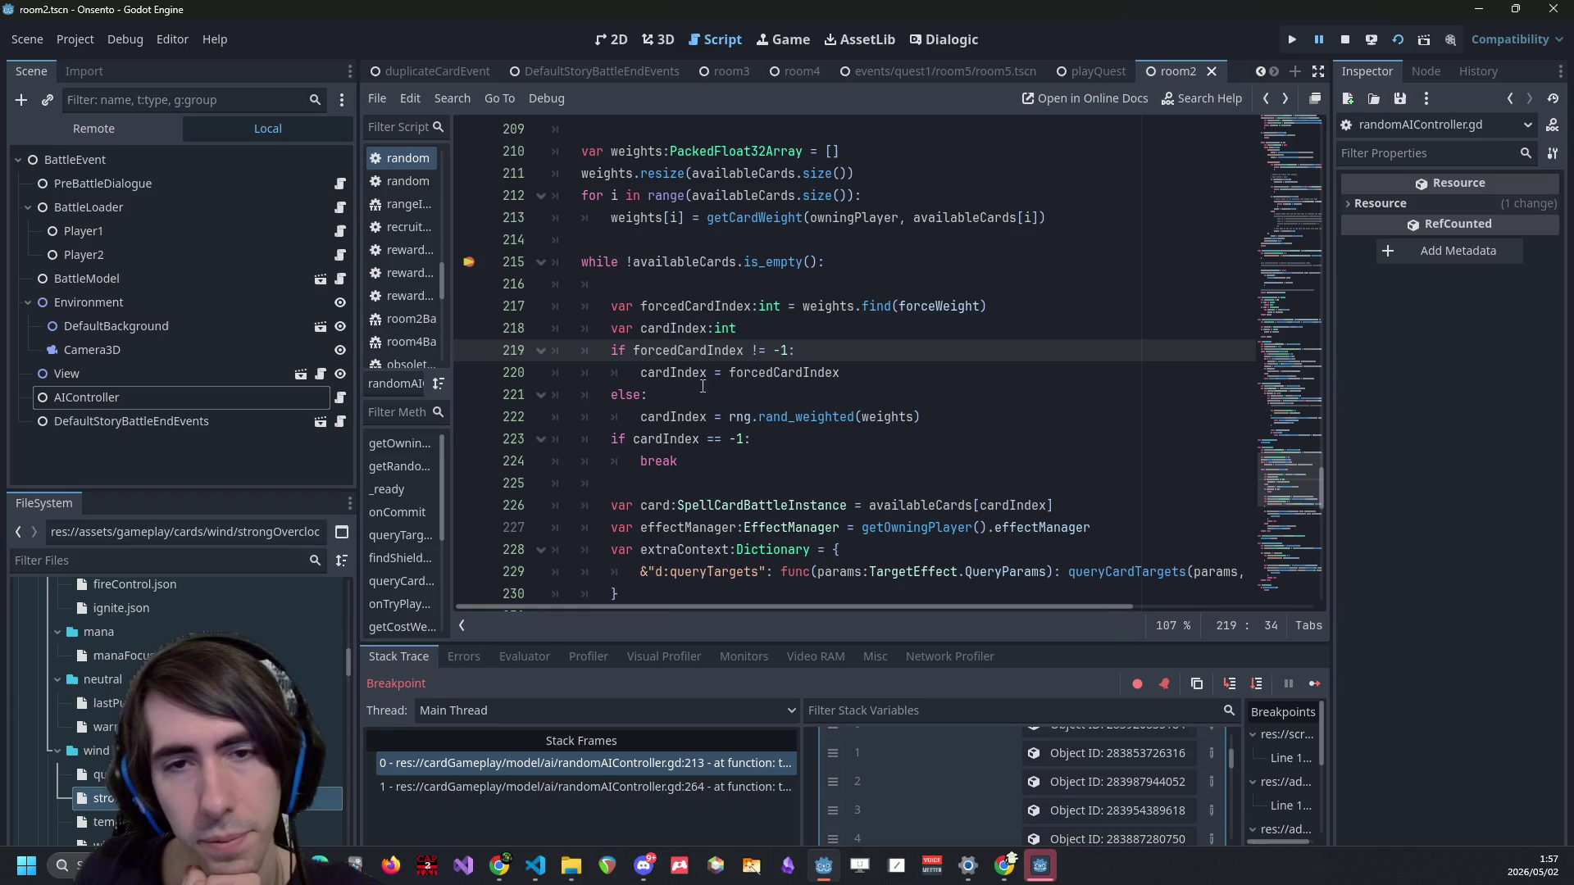
Initialise cardIndex with forcedCardIndex, run rand_weighted only when it is -1, and delete the leftover else.
click(866, 413)
key(Return)
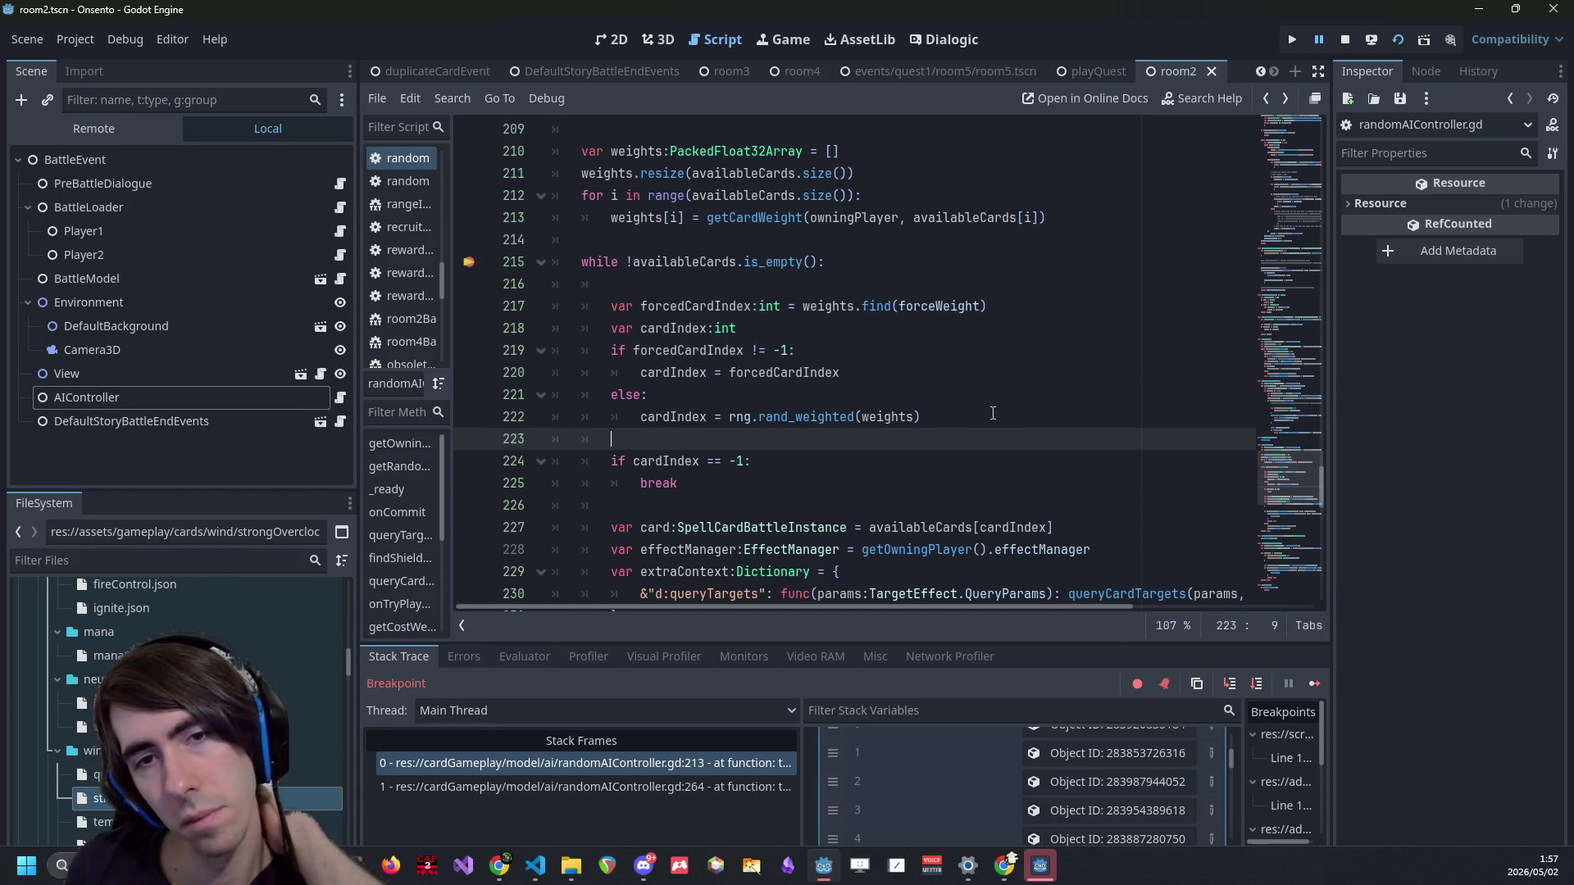
key(ctrl+z)
key(ctrl+z)
key(ctrl+z)
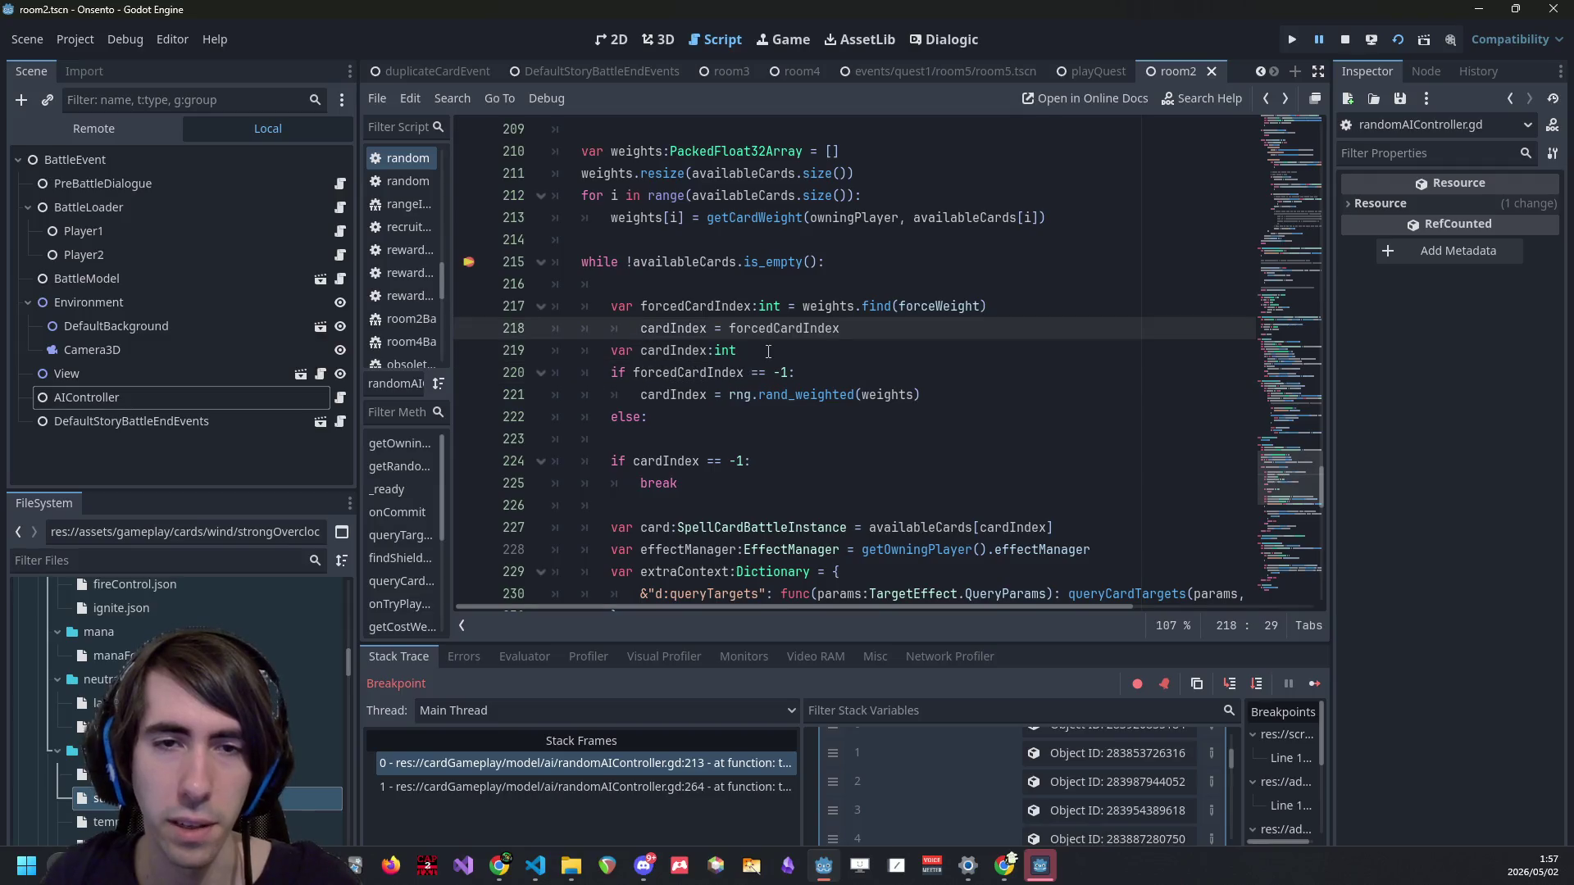
key(shift+Home)
key(shift+Home)
key(BackSpace)
key(BackSpace)
text(=)
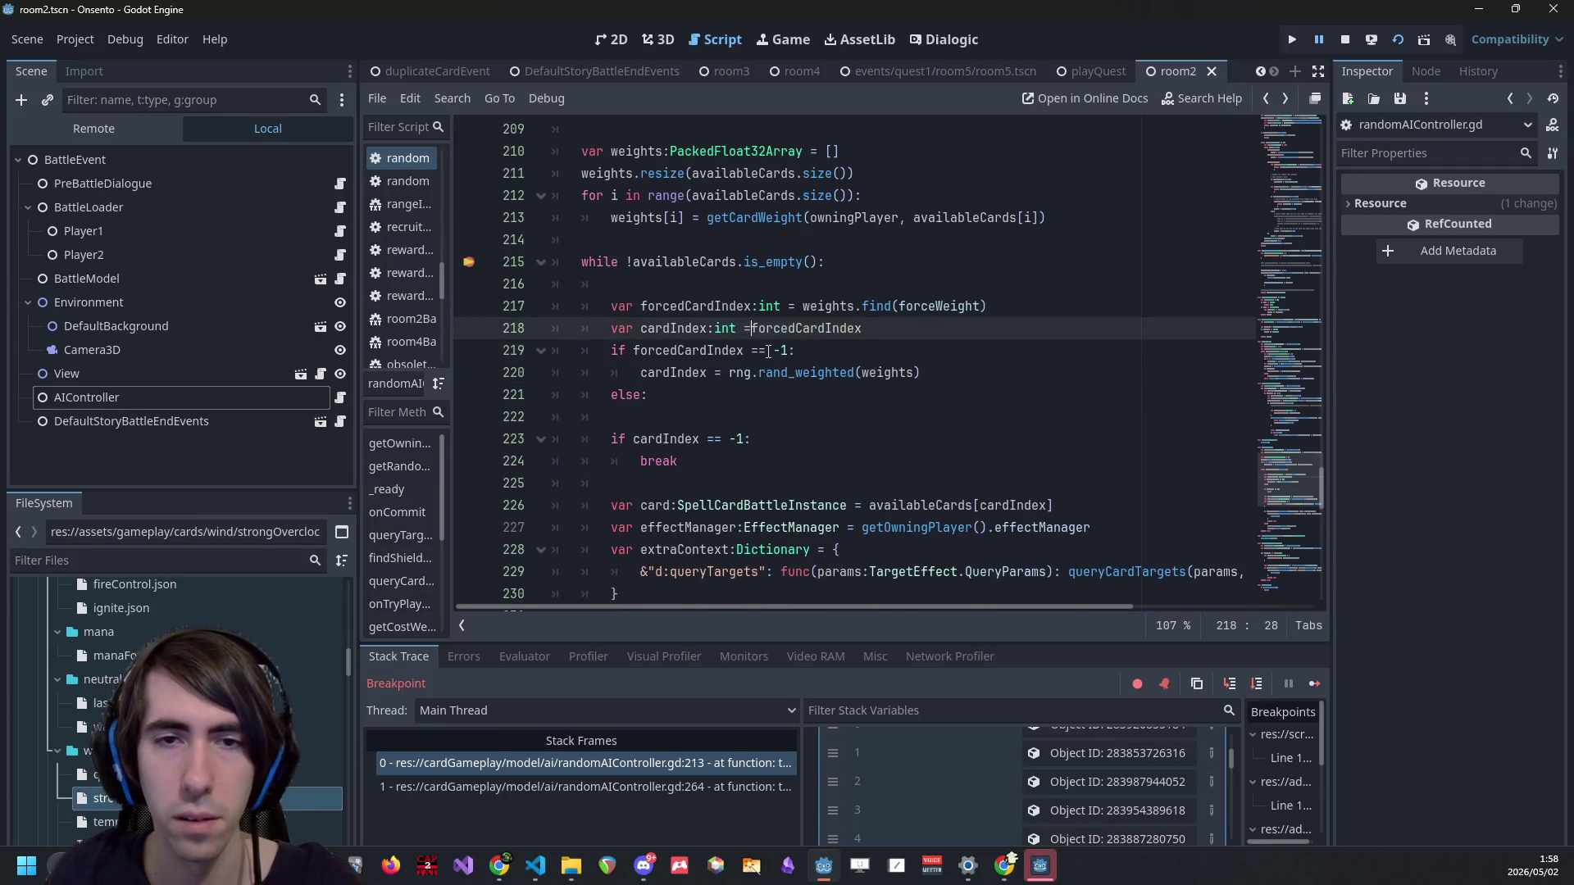
key(ctrl+s)
click(711, 392)
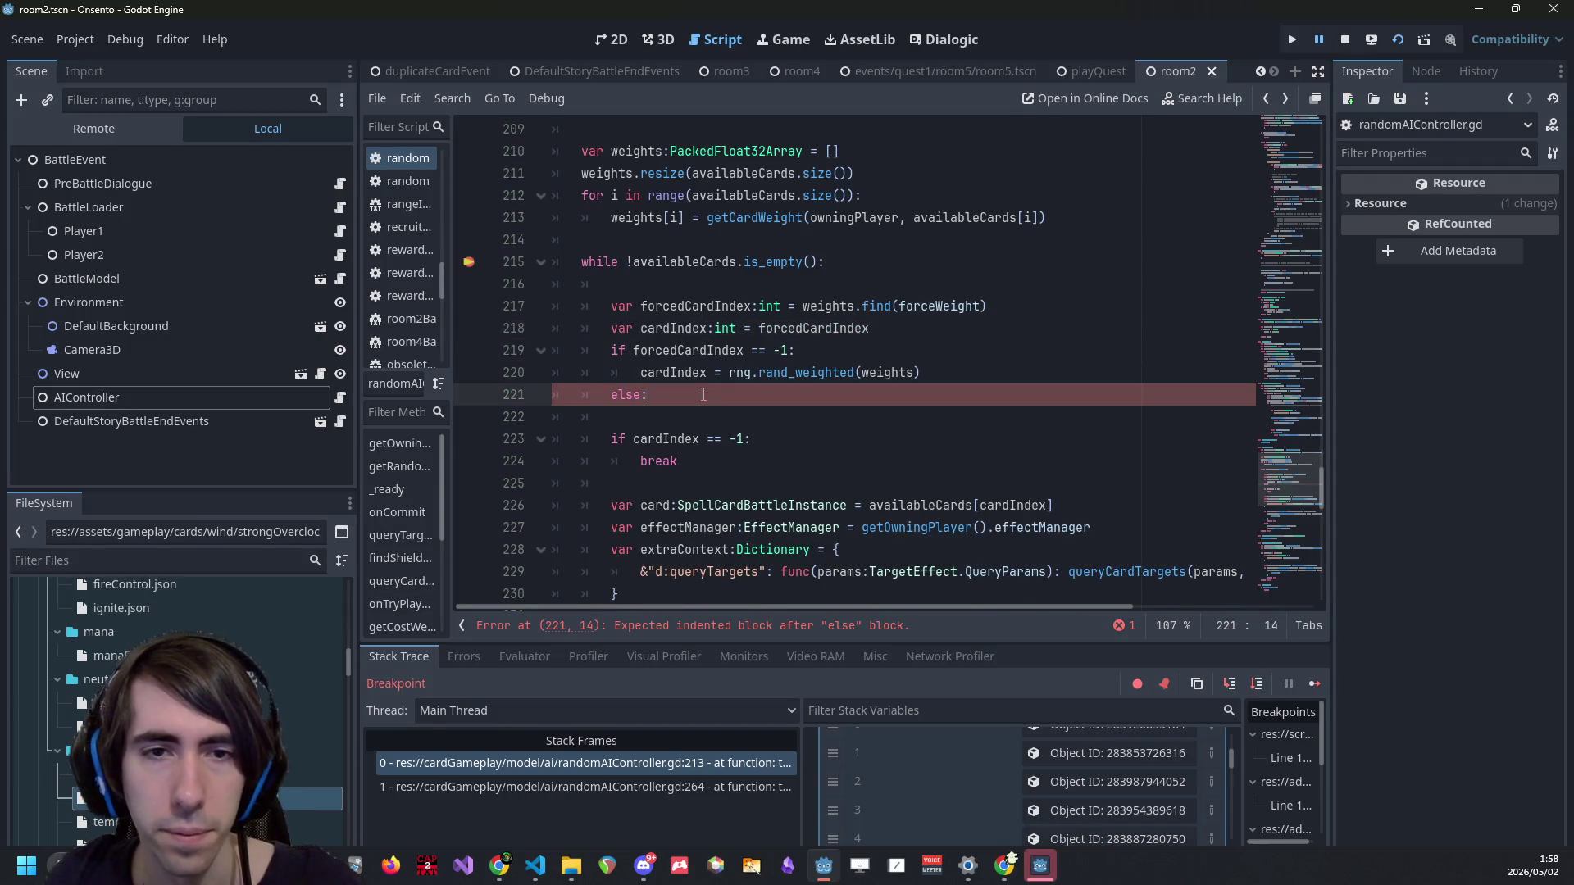
key(BackSpace)
key(BackSpace)
key(BackSpace)
key(ctrl+s)
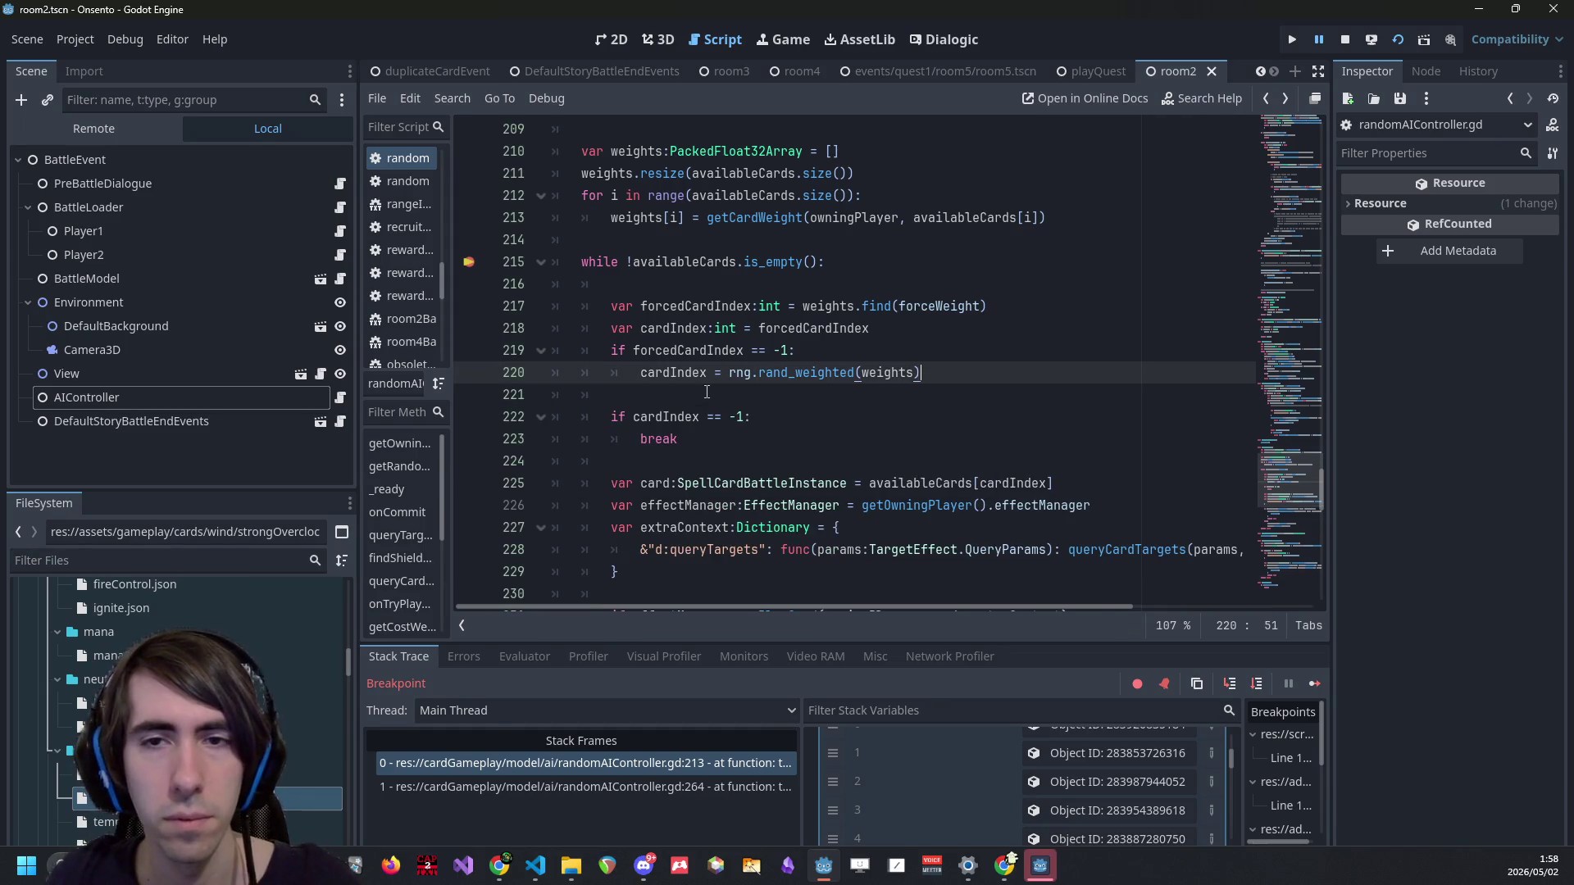
Stop the debug session, remove the while-loop breakpoint and empty line, and save.
click(1345, 40)
click(469, 262)
click(716, 281)
key(Delete)
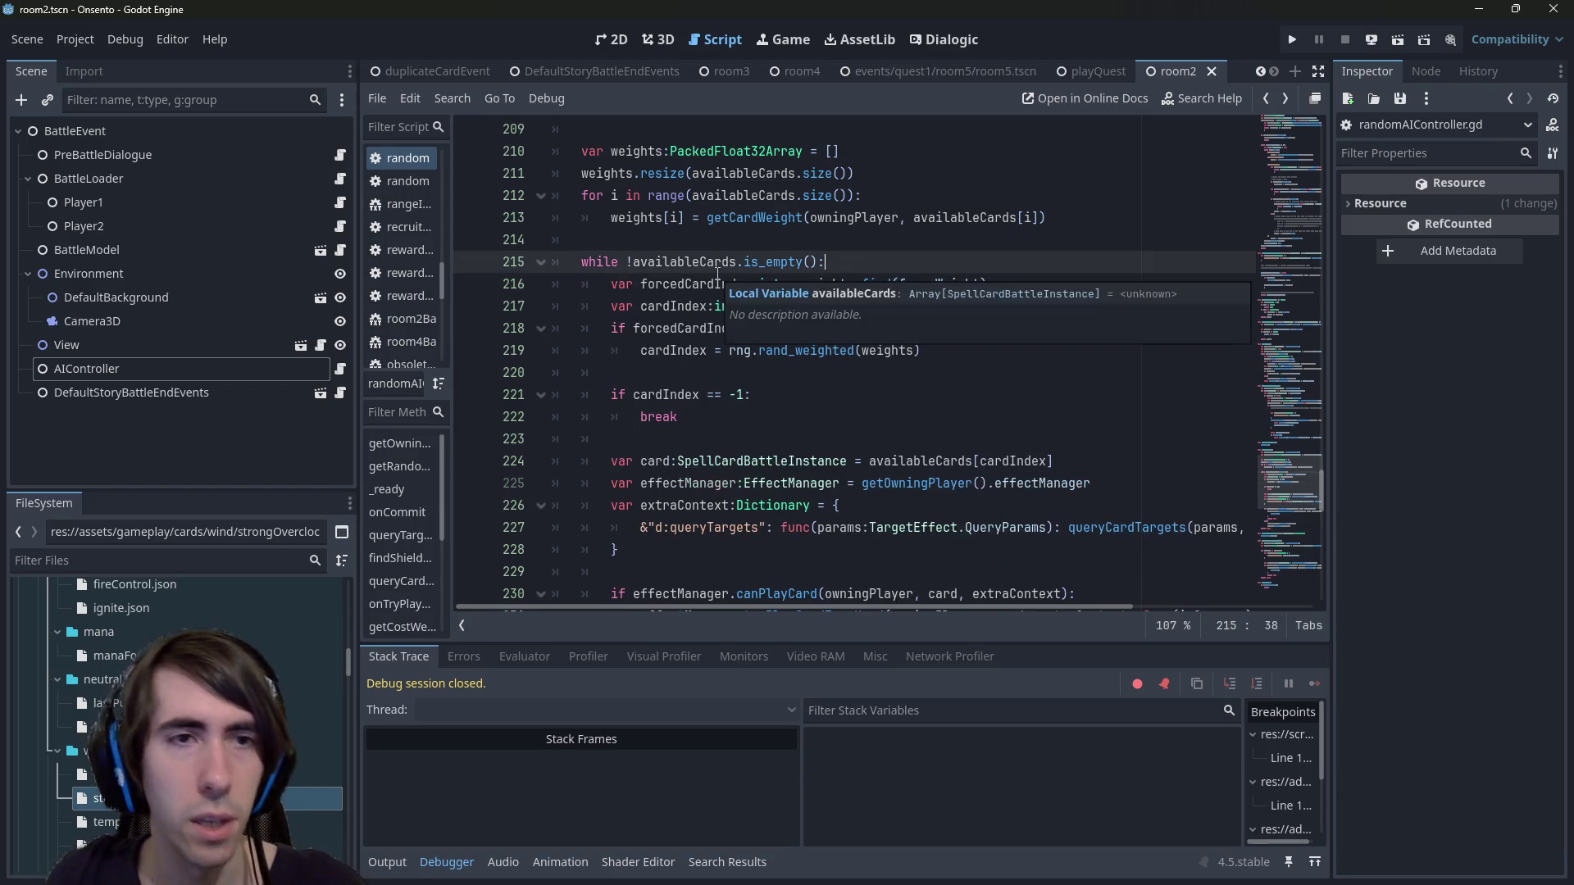
key(ctrl+s)
Switch to smartAIController.gd, review the StrongOverclock and Tempest weight rules, and relaunch the battle scene.
key(alt+Left)
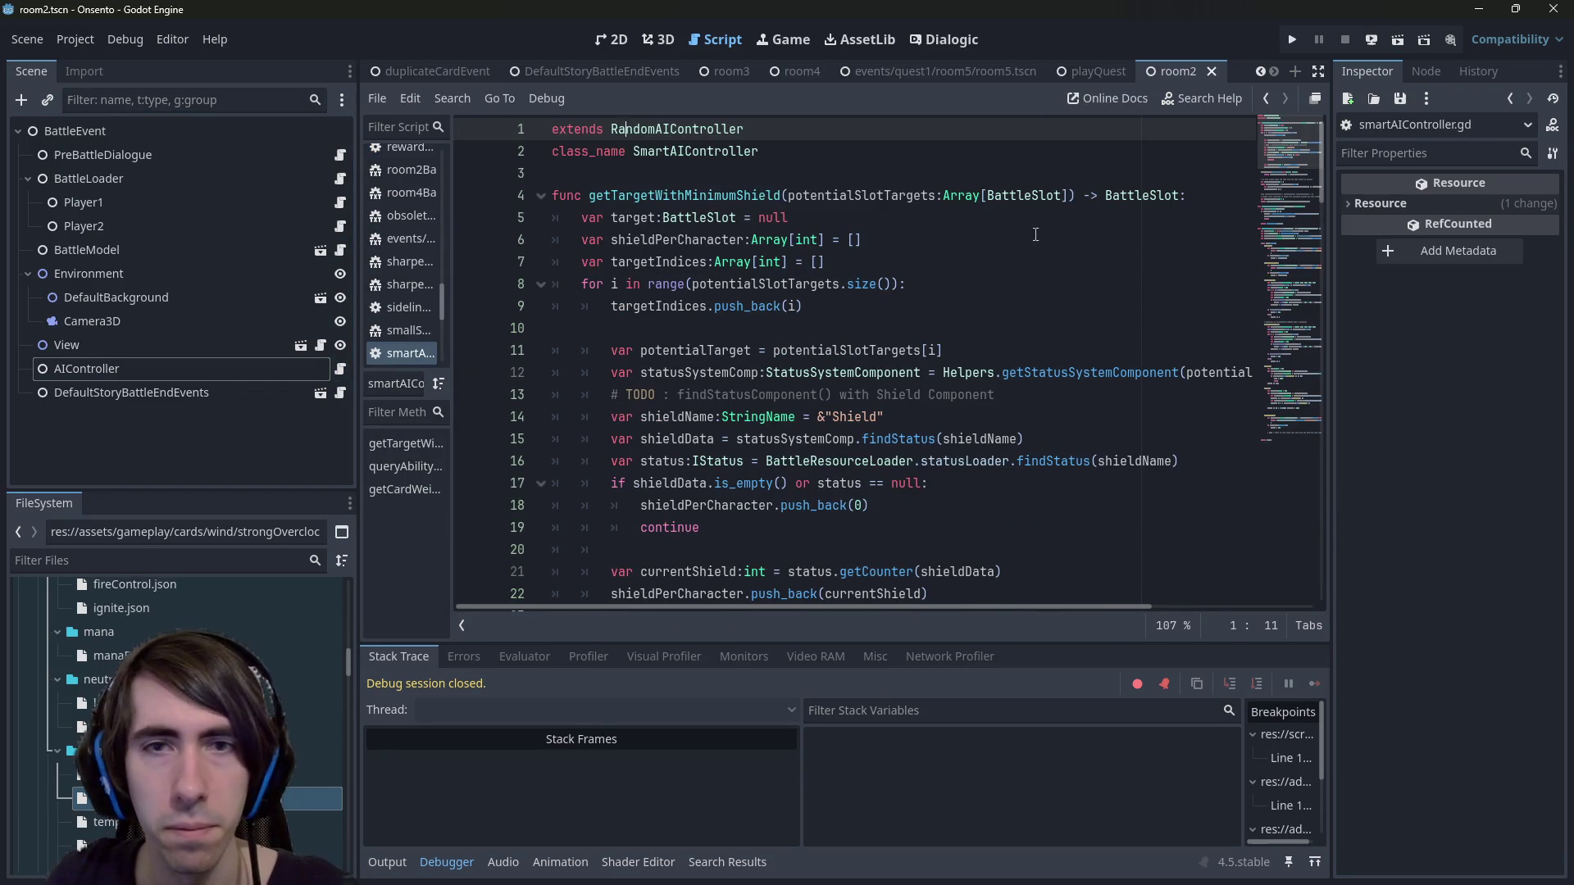
click(1291, 347)
click(1280, 291)
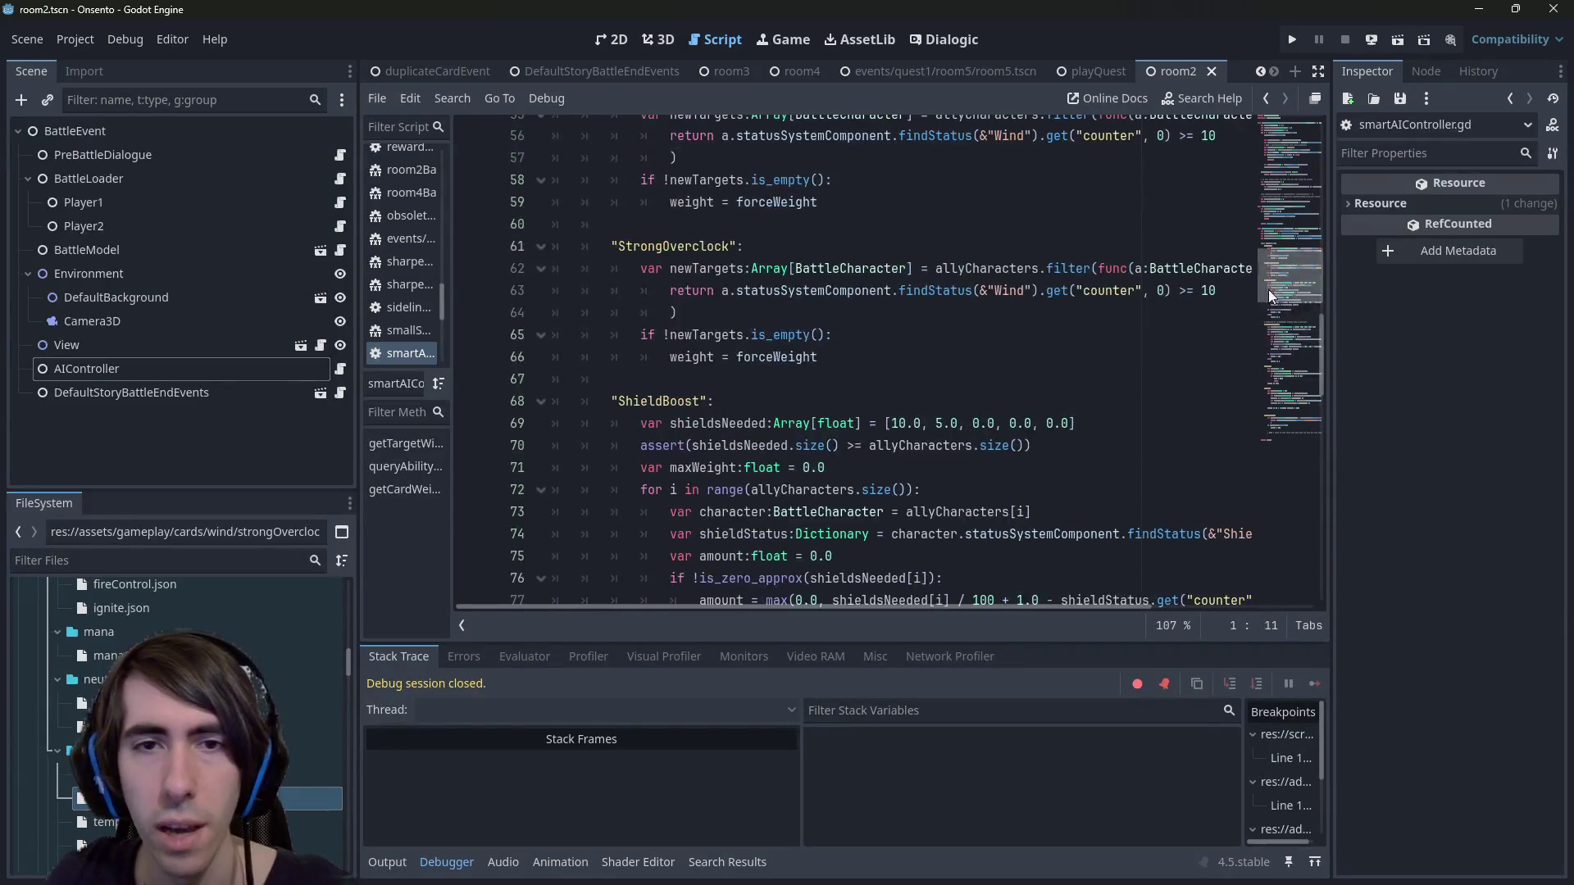
click(1398, 43)
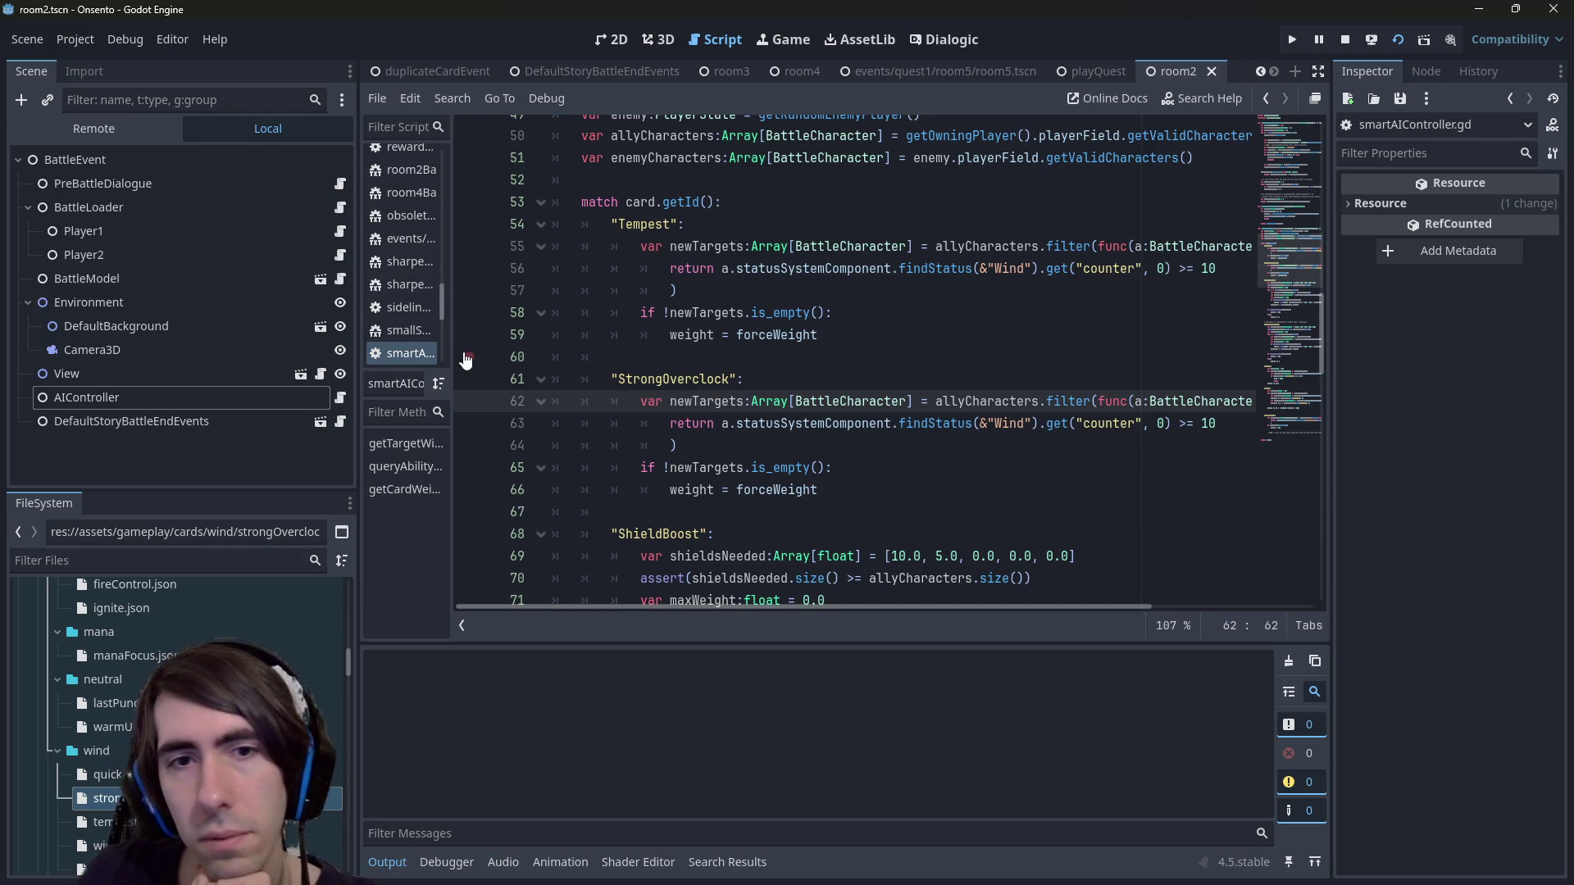
double_click(691, 334)
Scroll down the script and bring the running Onsento game window to the front.
scroll(703, 383, down, 6)
scroll(702, 383, down, 3)
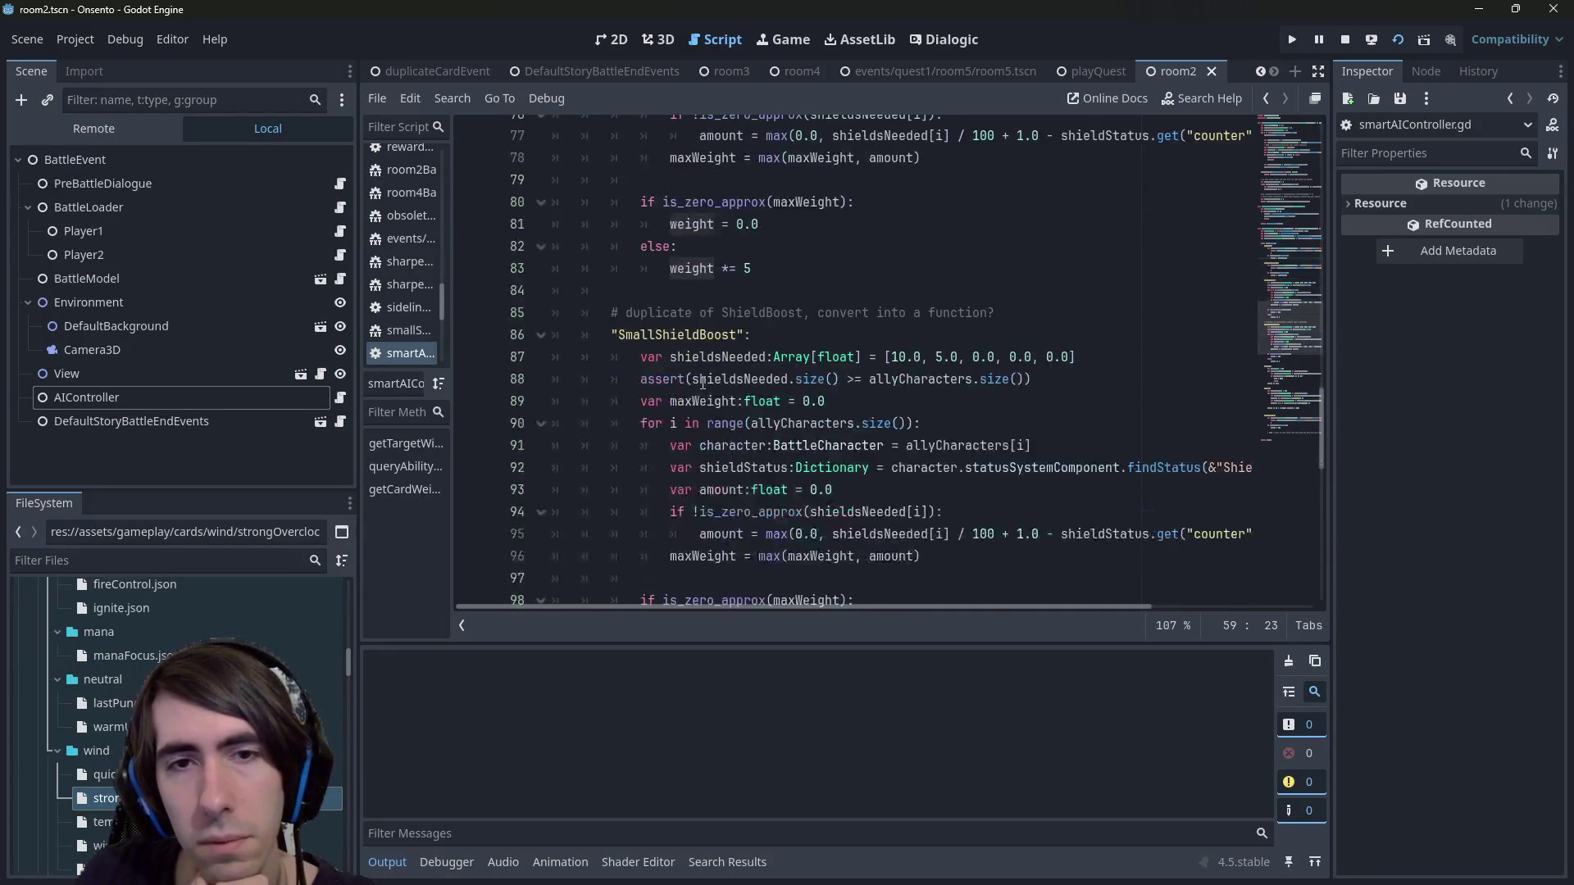
scroll(703, 383, down, 9)
scroll(703, 383, down, 4)
mouse_move(1055, 875)
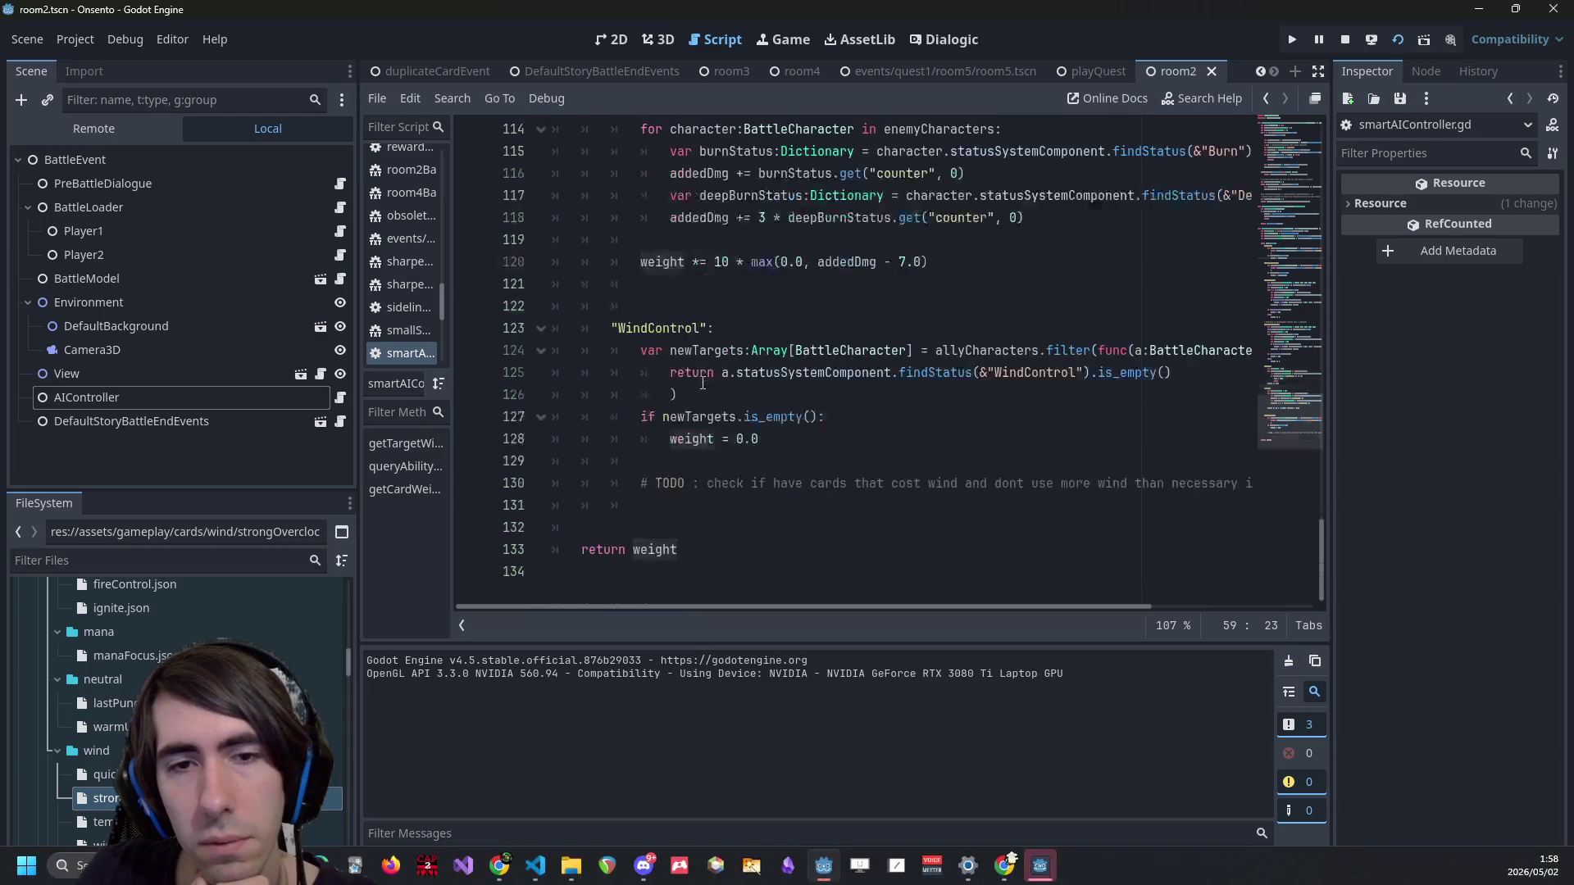
click(1055, 875)
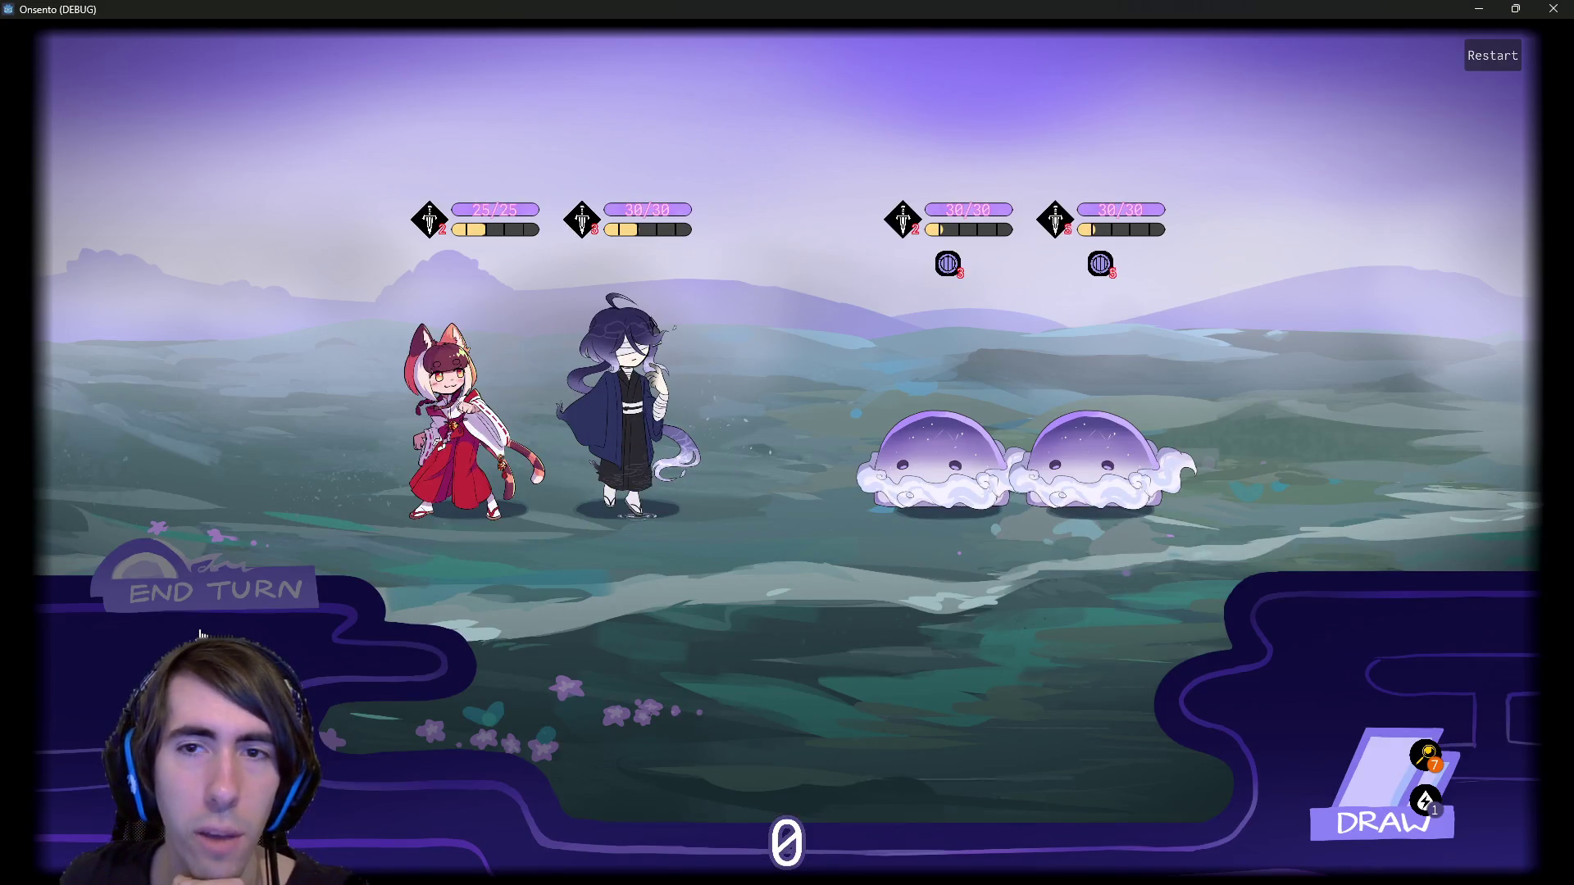
End six turns in a row, past the draw warning, to watch the slimes act.
click(209, 615)
click(209, 615)
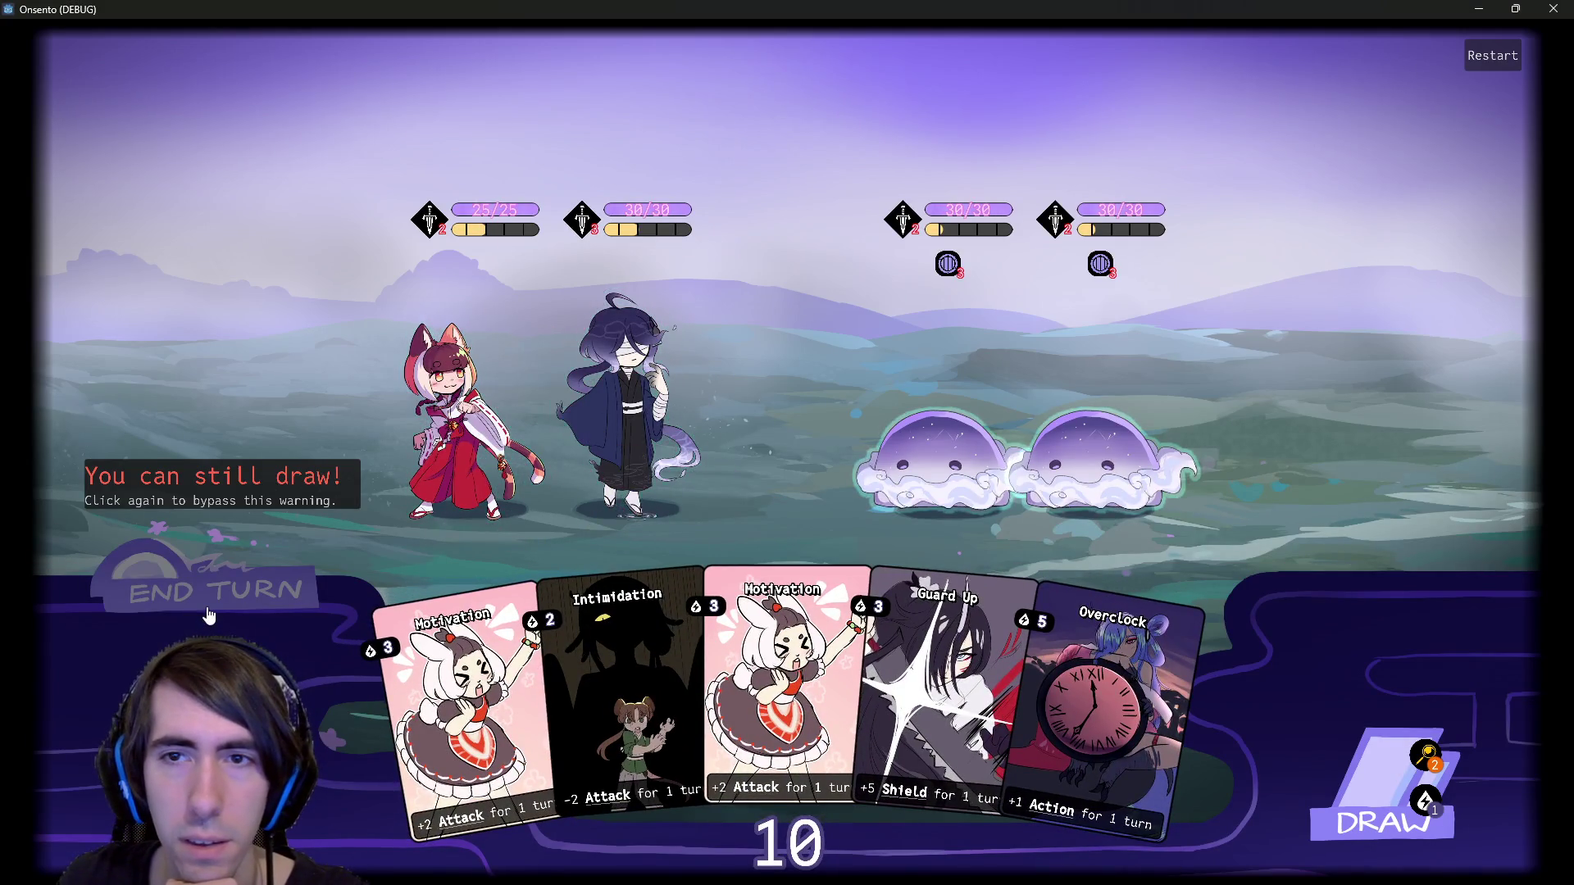
click(211, 615)
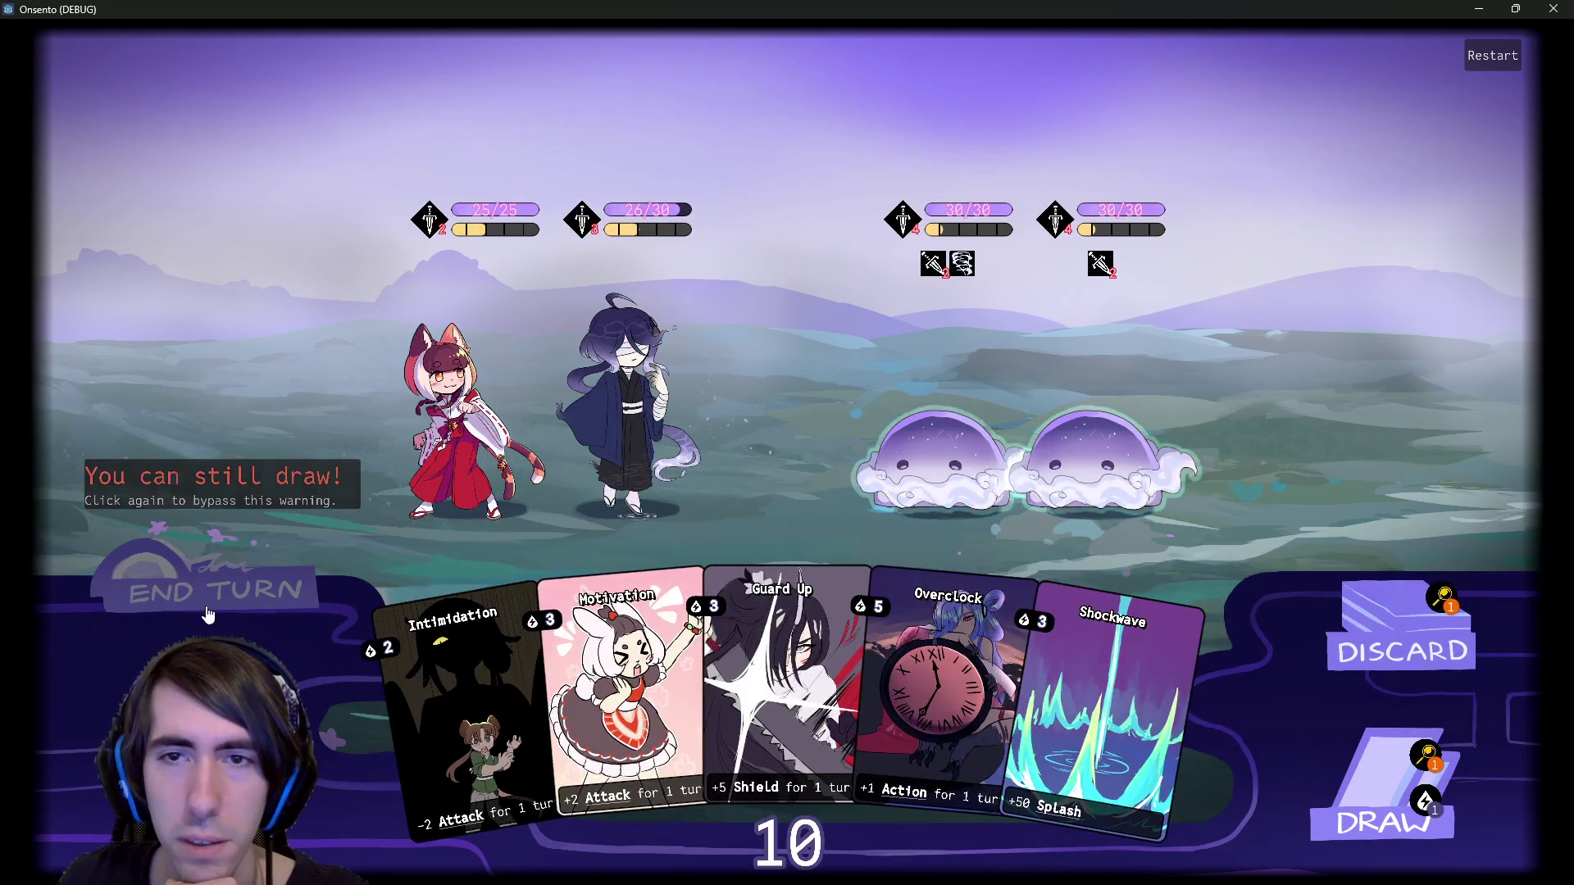
click(209, 615)
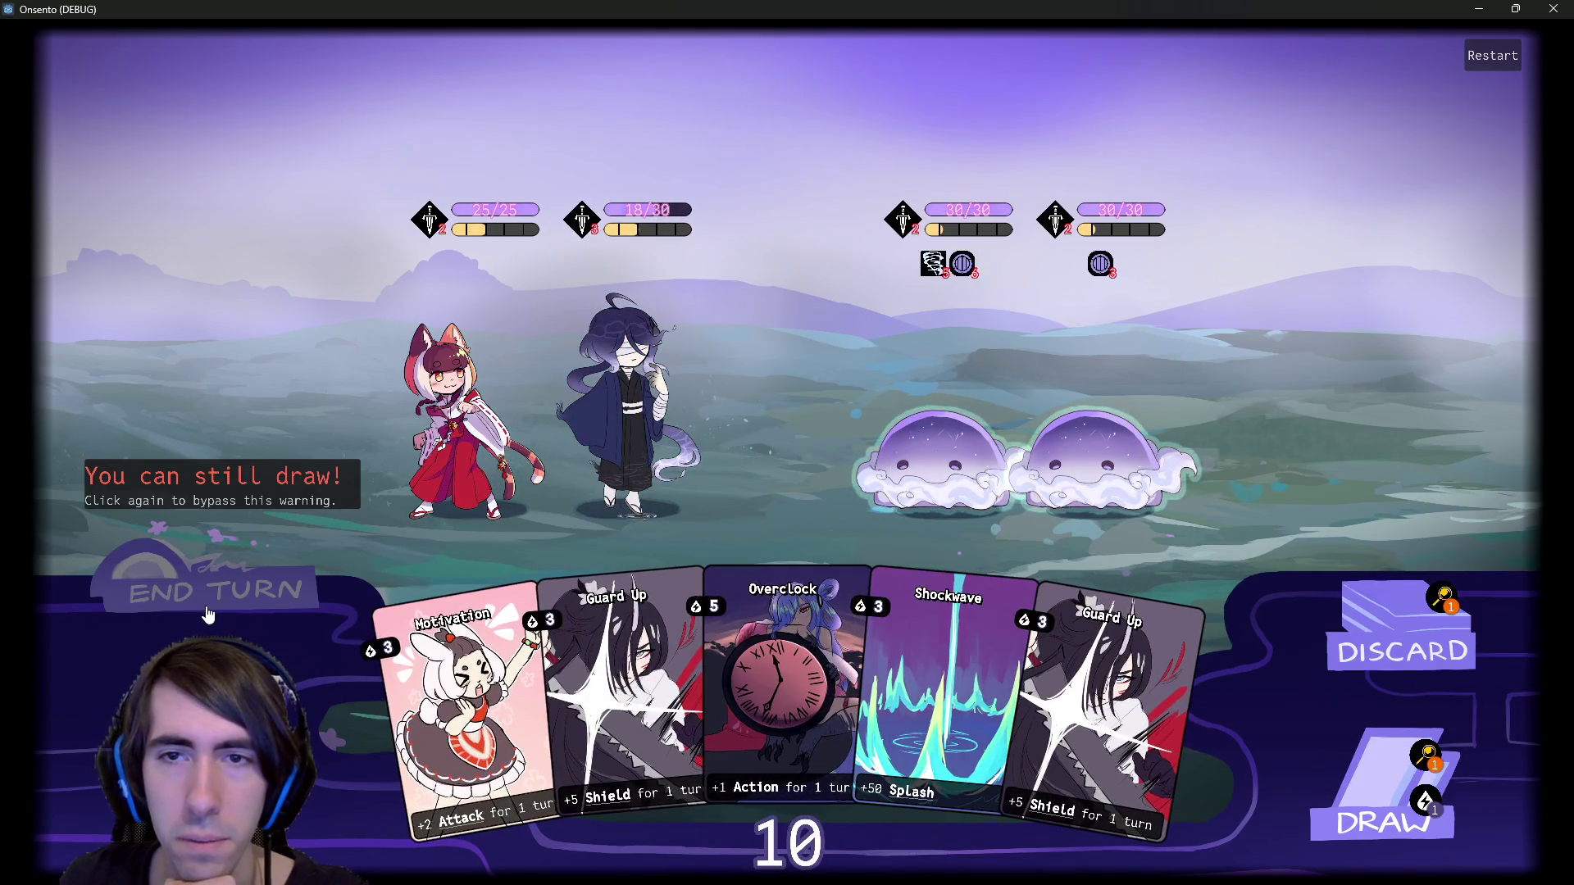
click(209, 615)
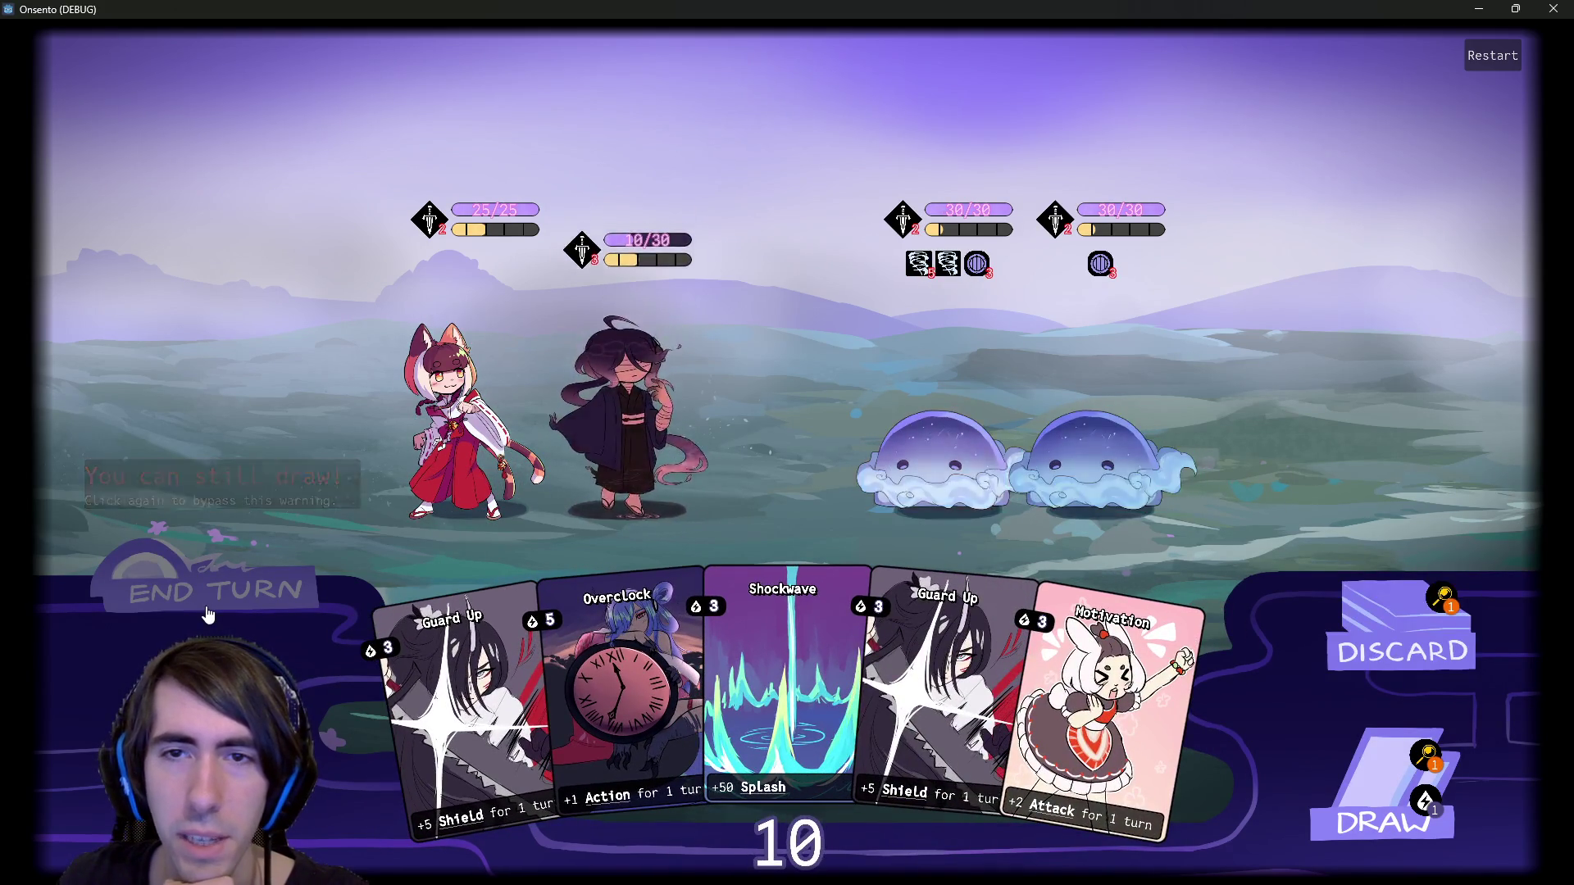
click(209, 615)
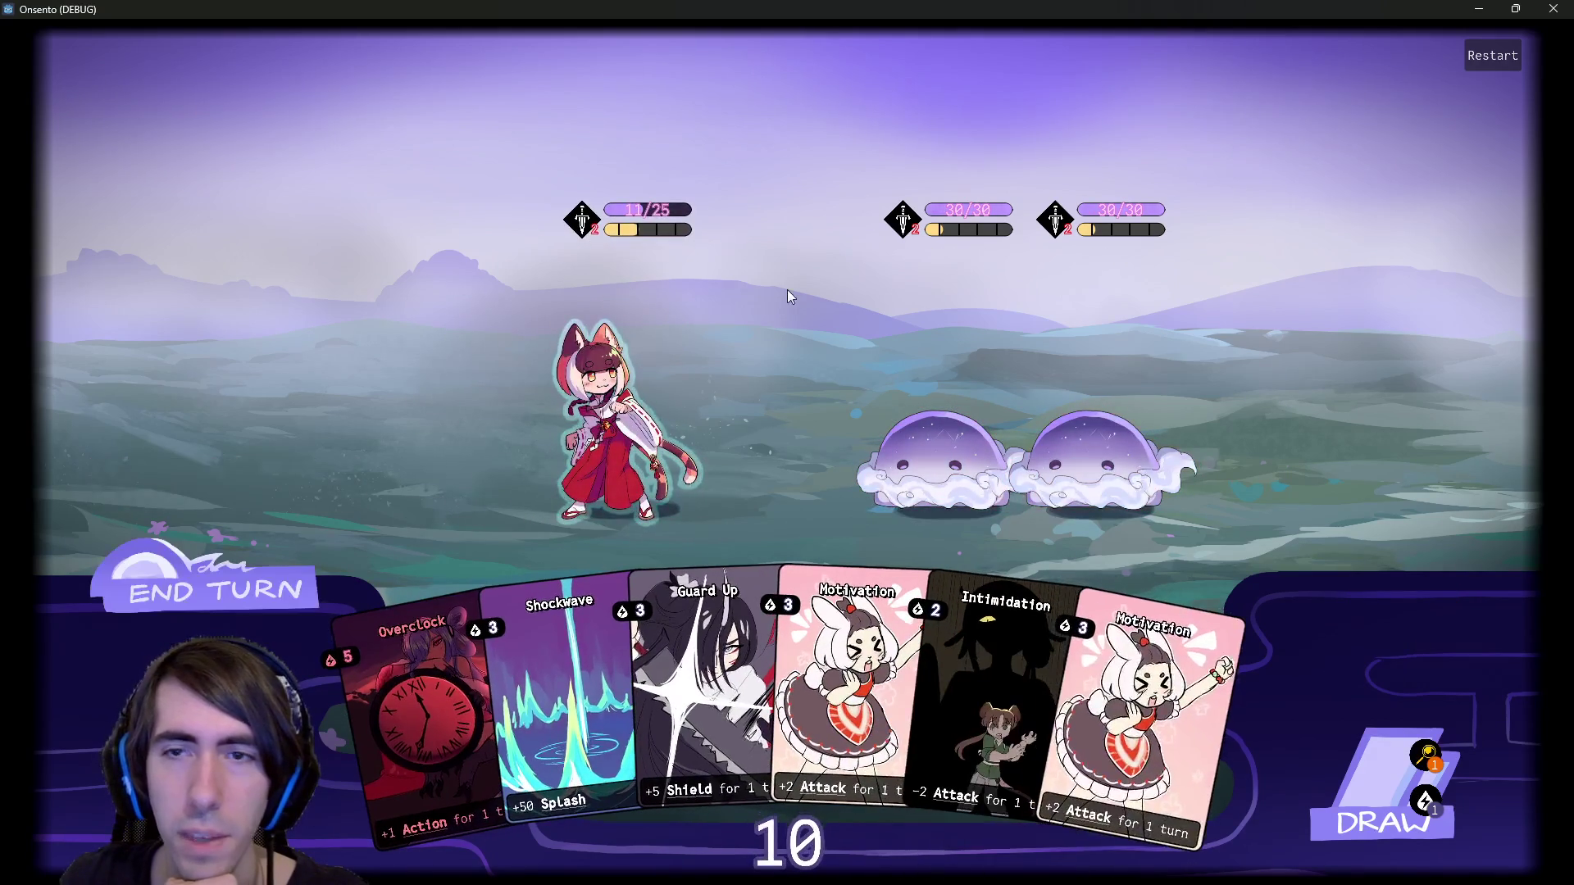
Play Guard Up on the cat ally, undo and replay it, then close the game.
mouse_move(275, 582)
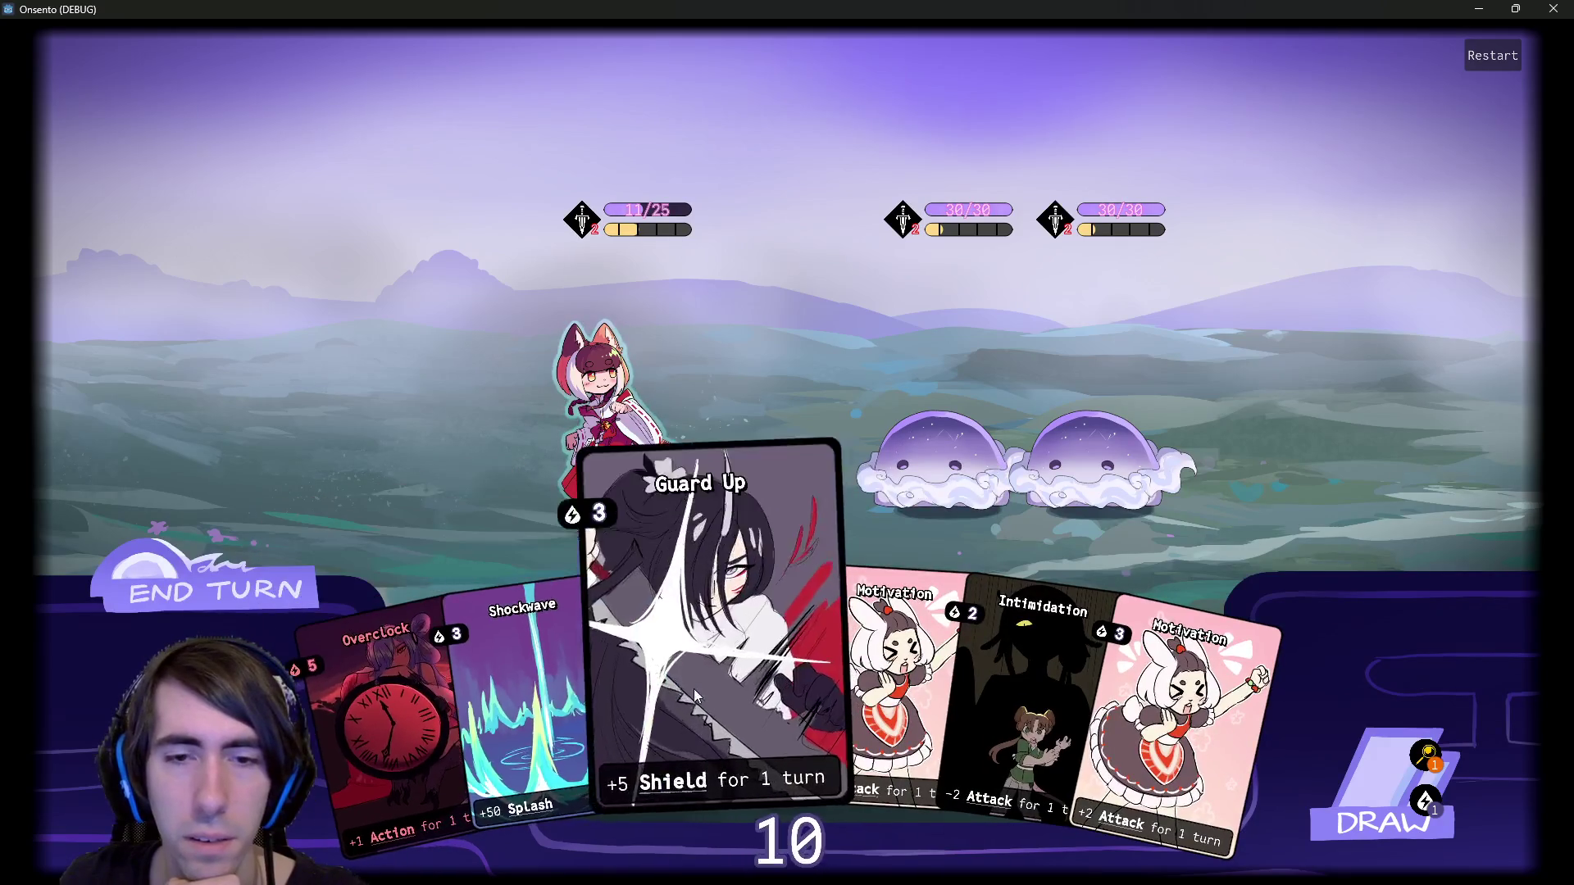
click(729, 673)
click(199, 607)
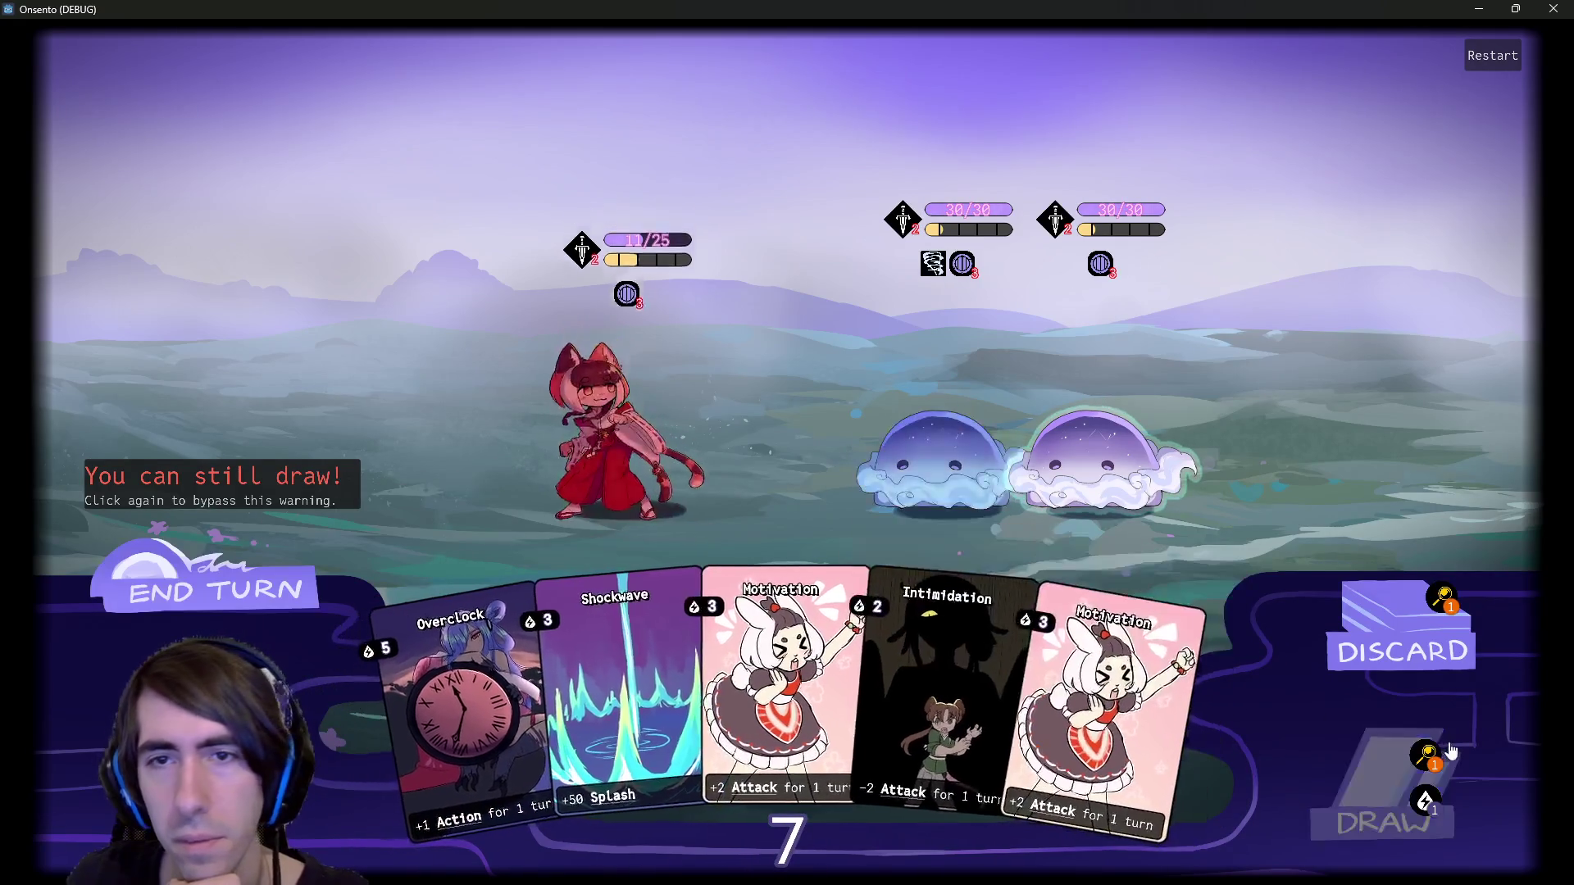
key(ctrl+z)
click(242, 583)
key(ctrl+z)
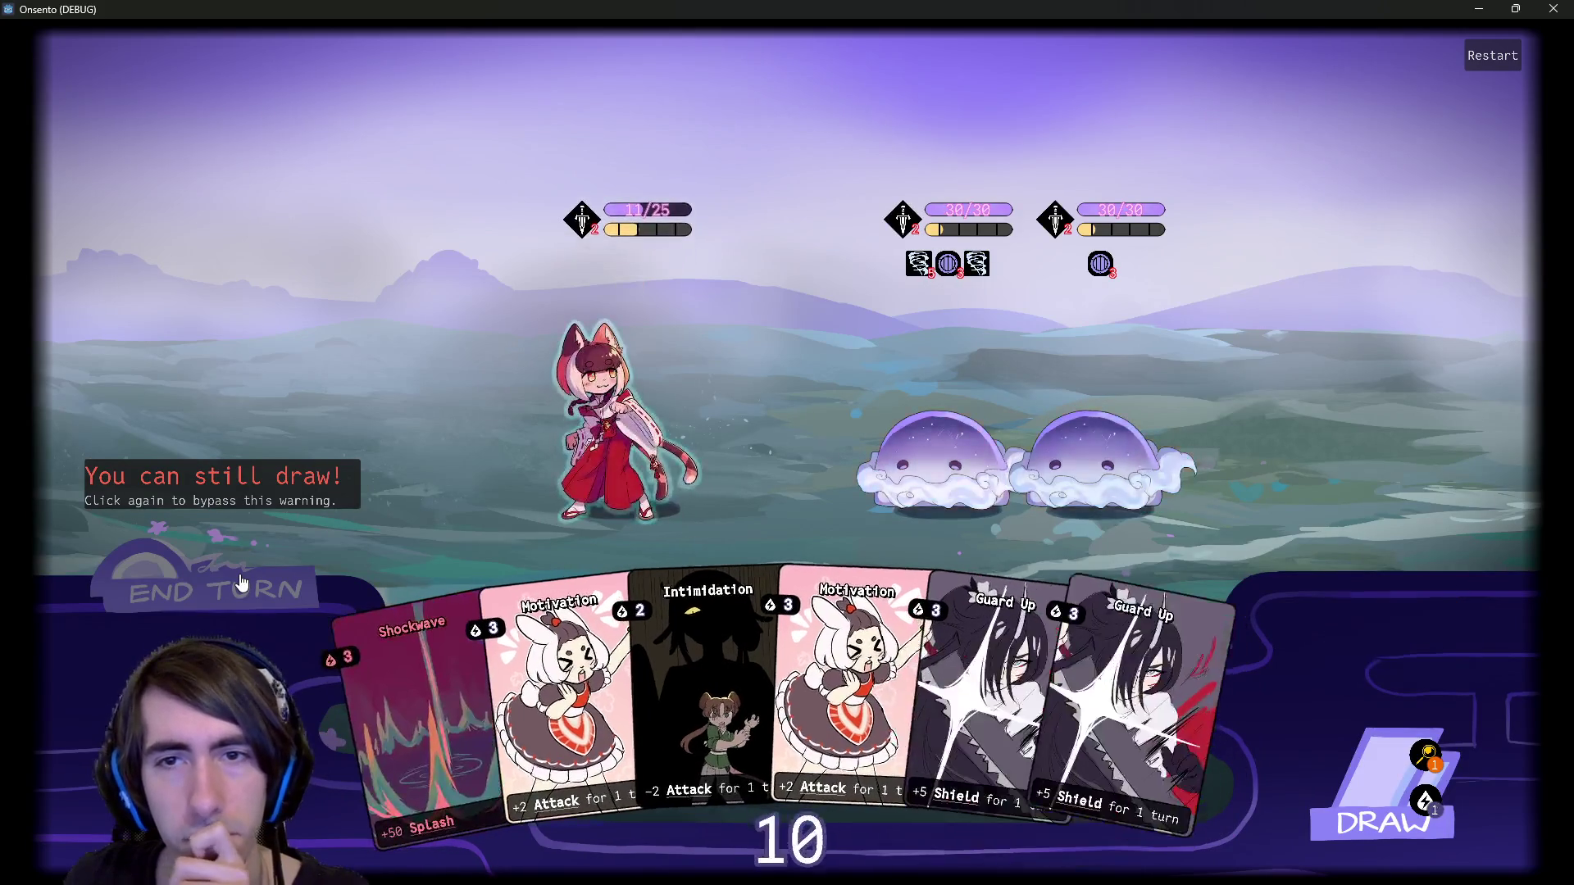
drag(967, 644, 781, 515)
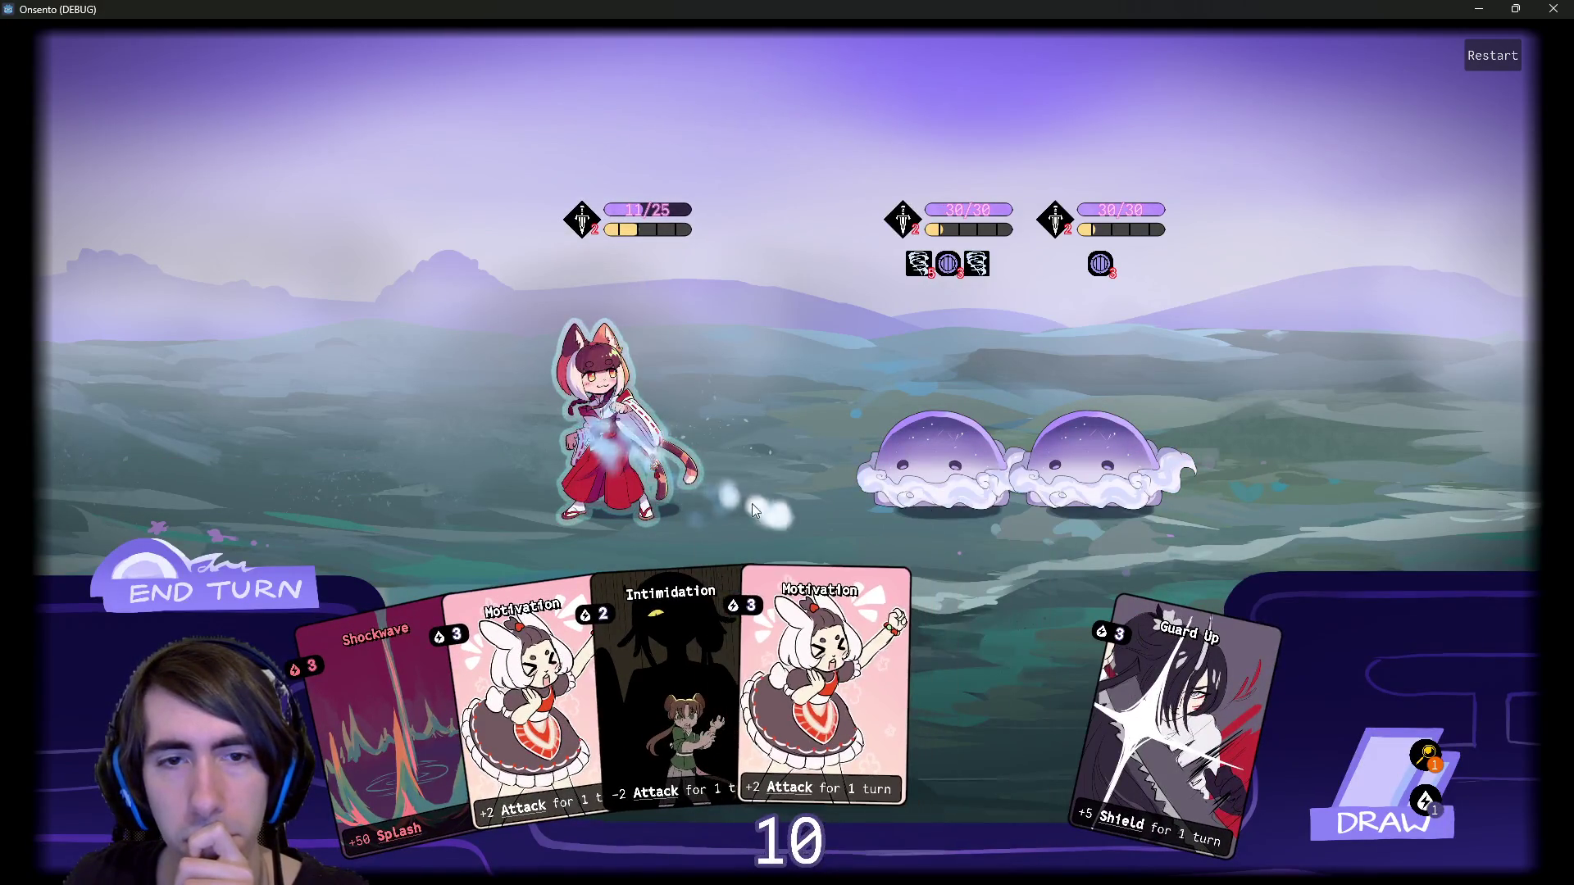
click(234, 574)
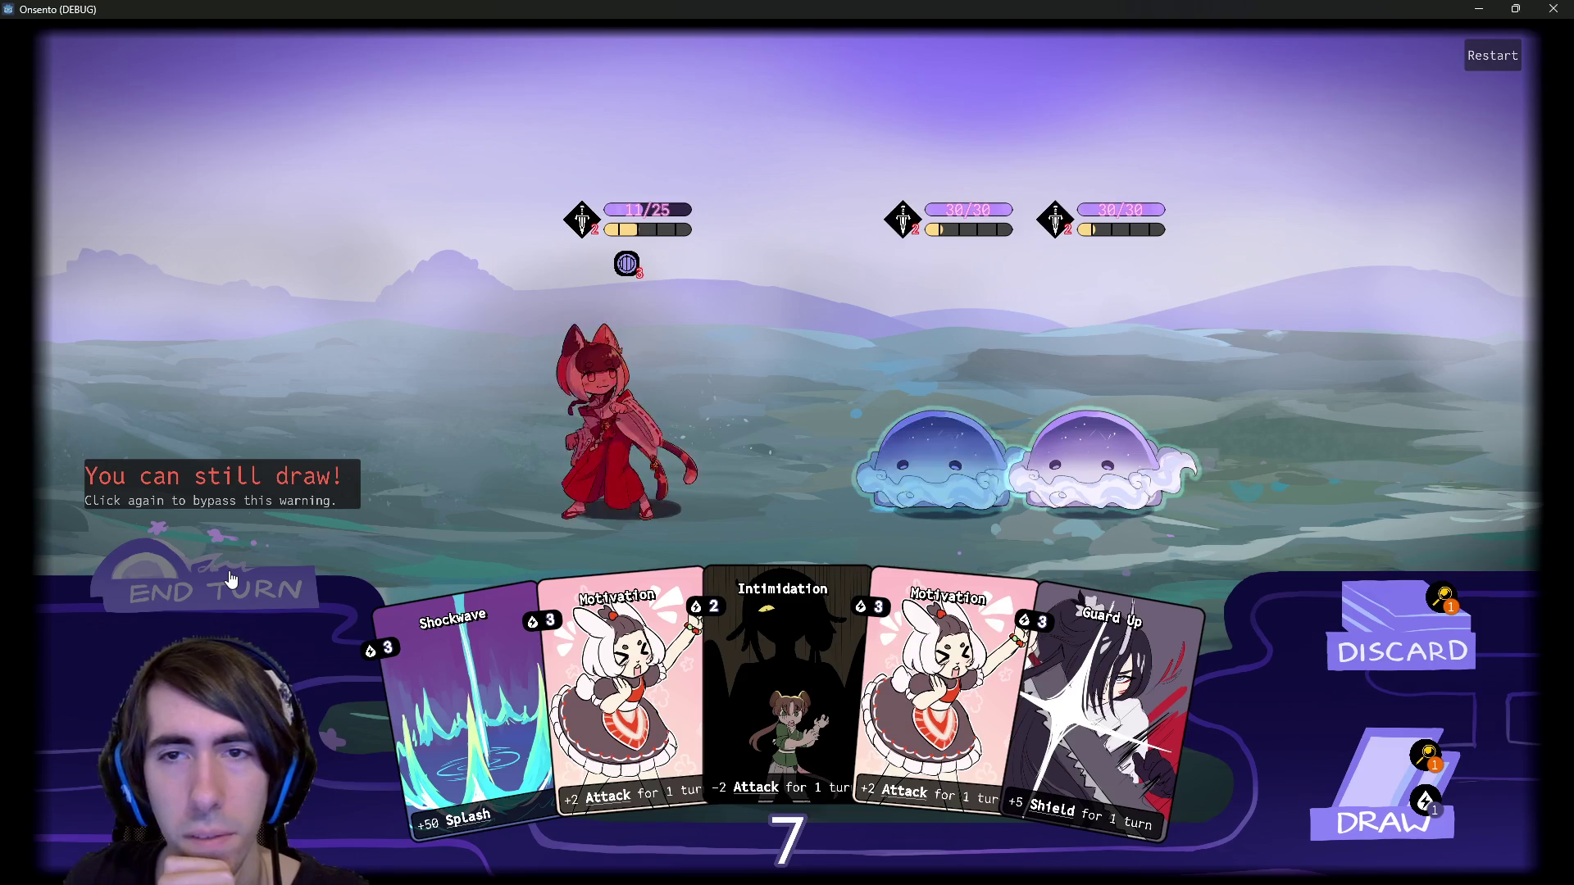
click(1557, 10)
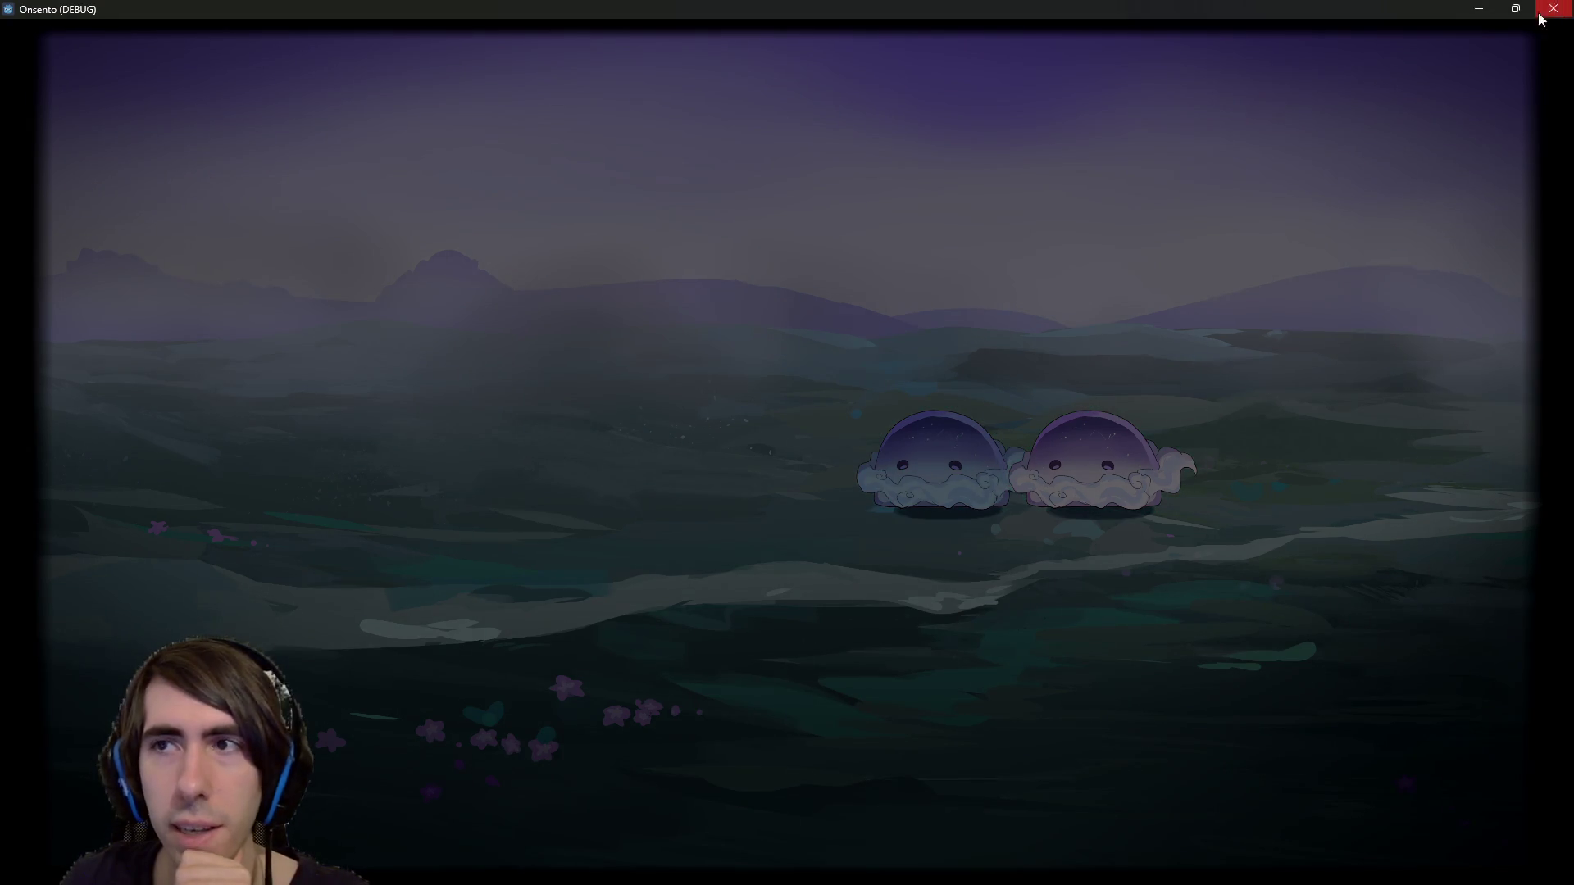
Change the SmallShieldBoost weight multiplier to 'weight *= 2' and save the script.
scroll(747, 365, up, 6)
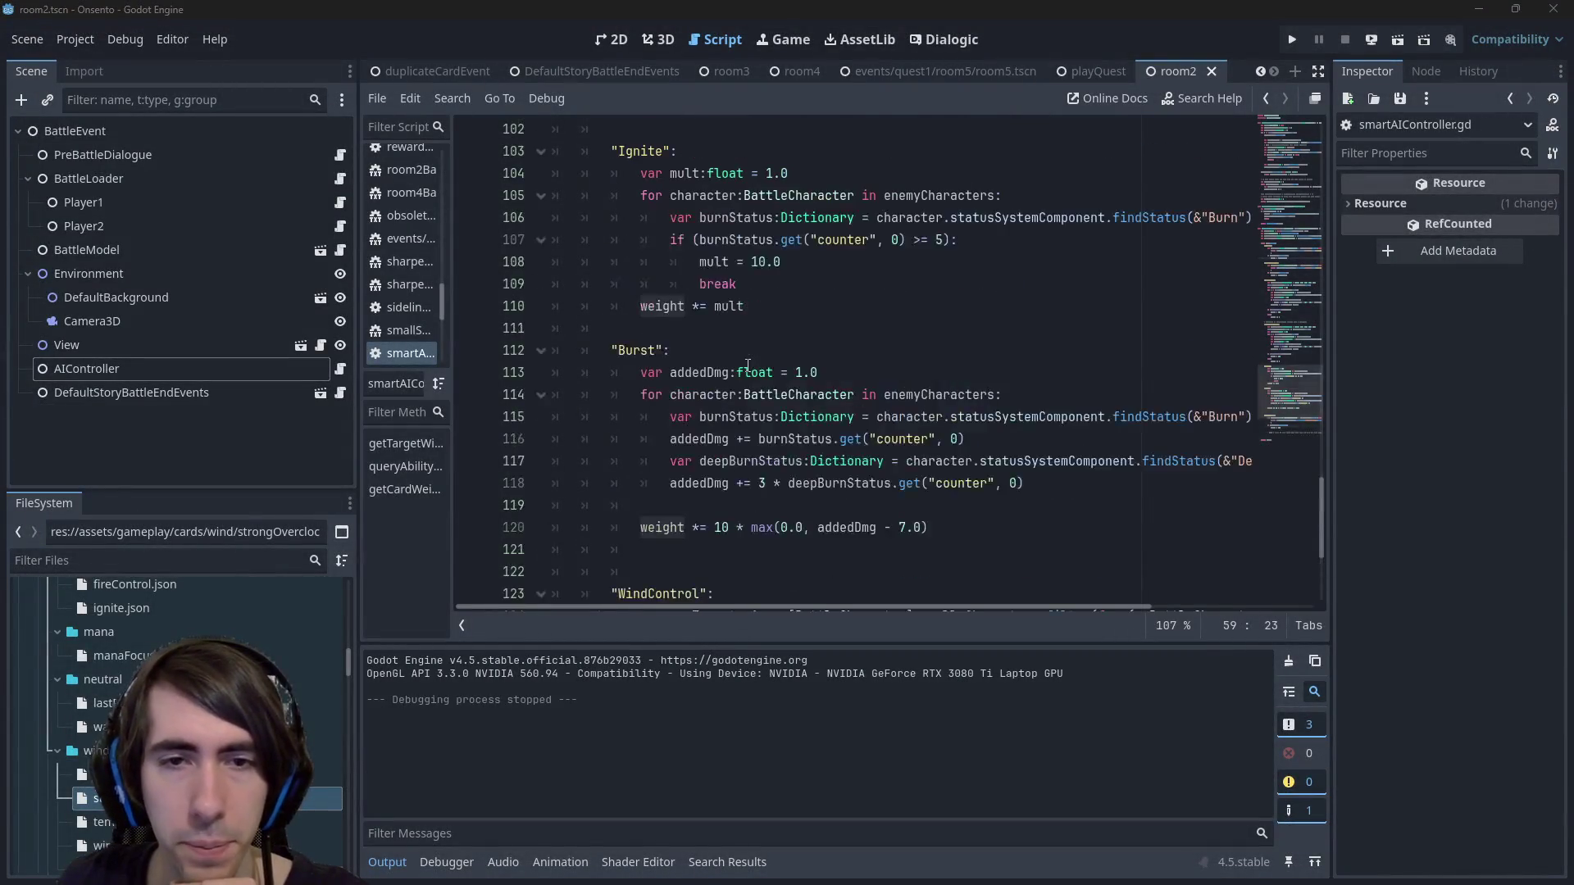
scroll(748, 365, up, 12)
scroll(743, 345, down, 4)
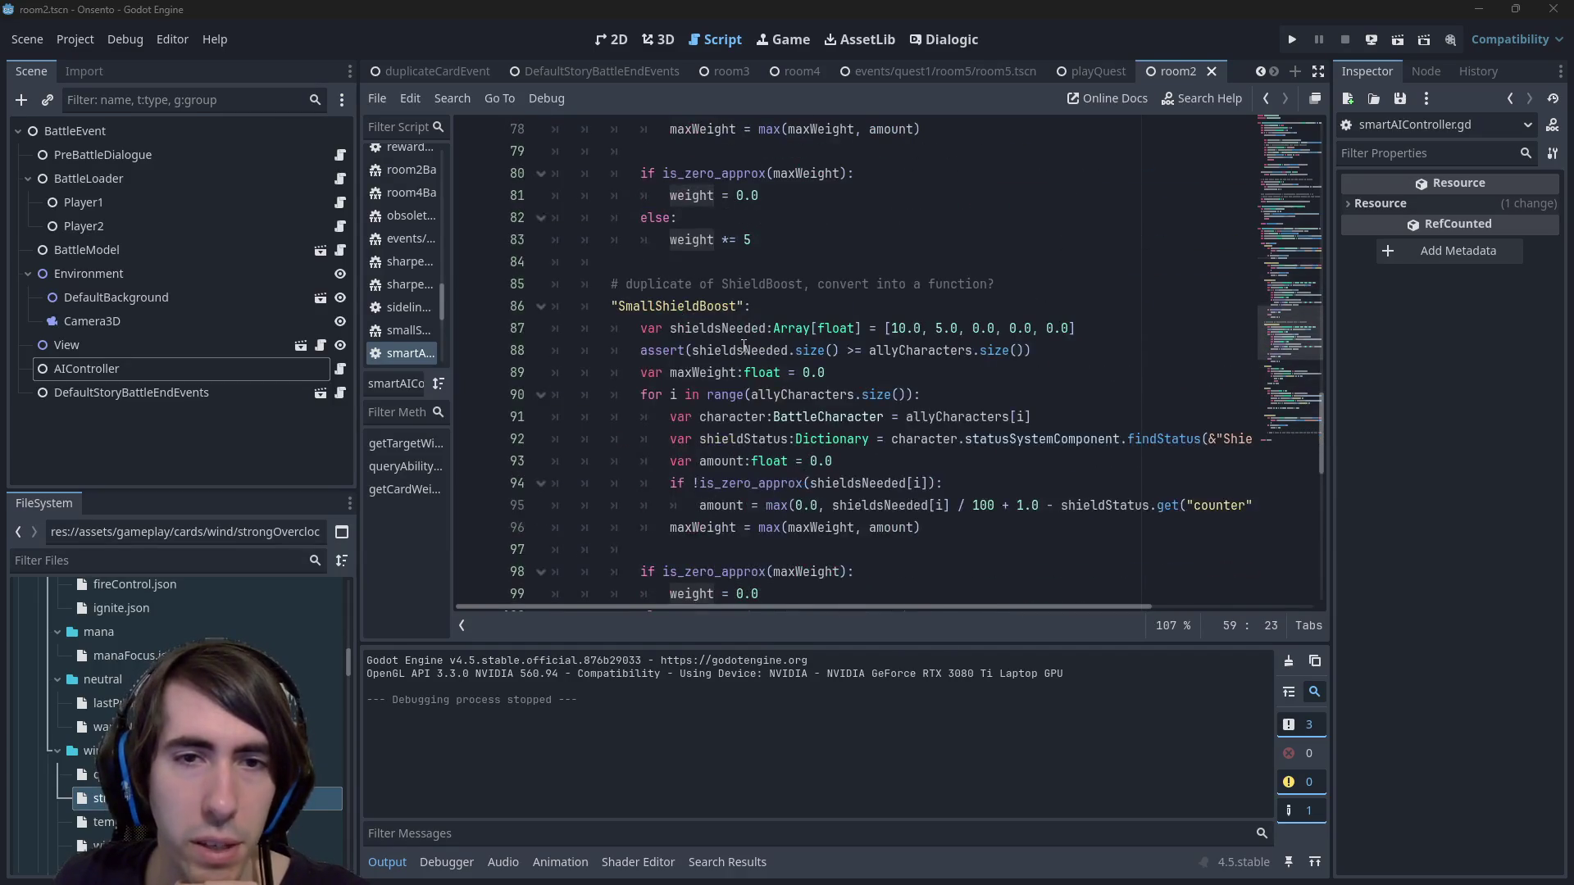
scroll(768, 500, down, 2)
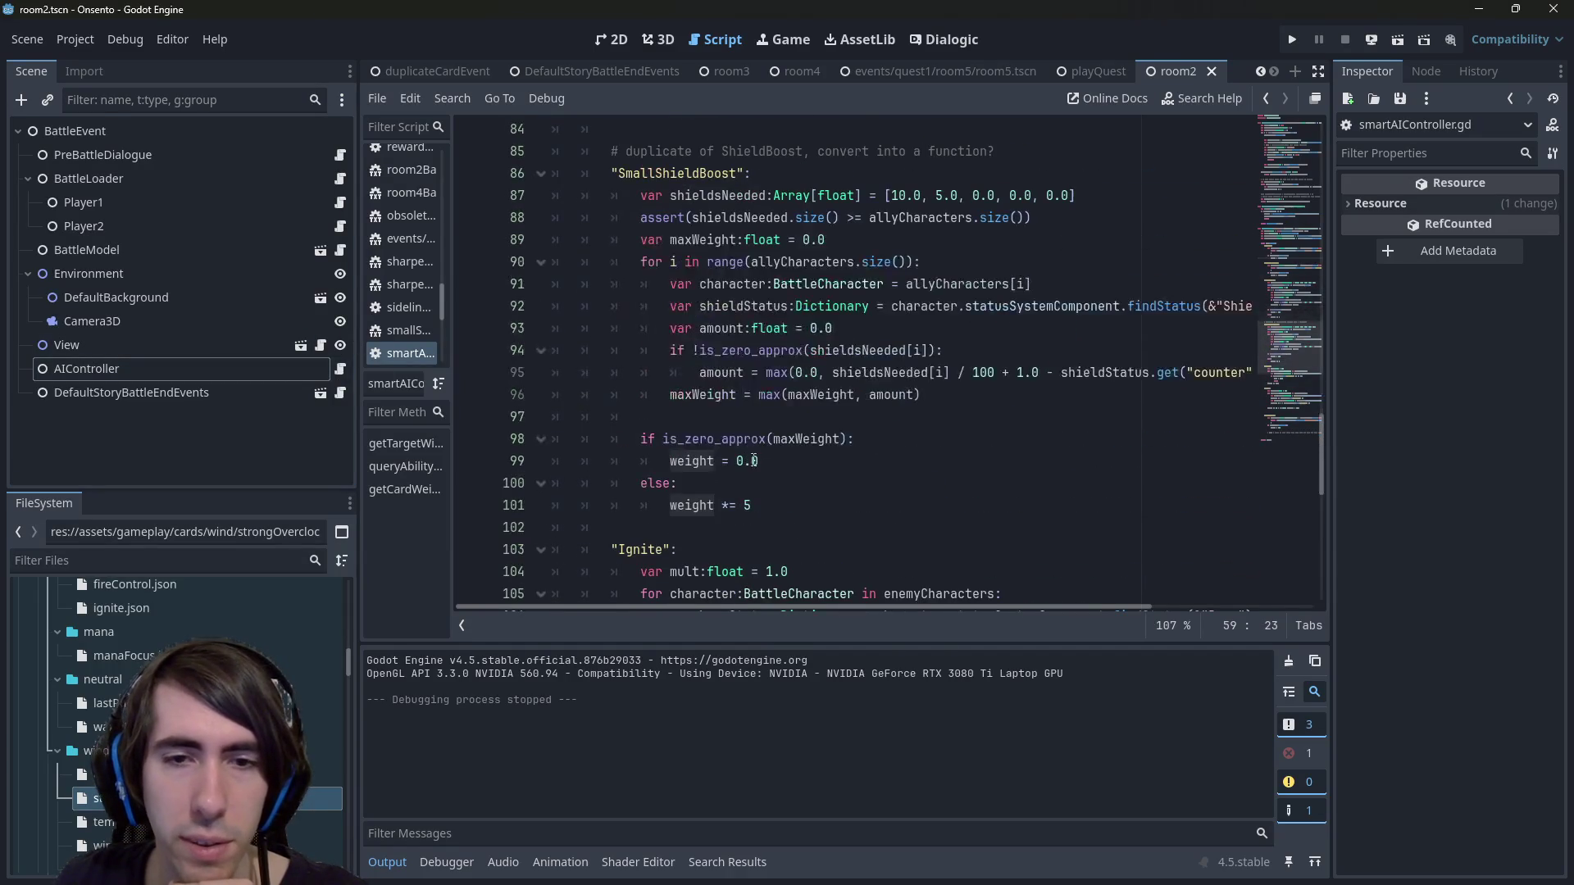
click(768, 504)
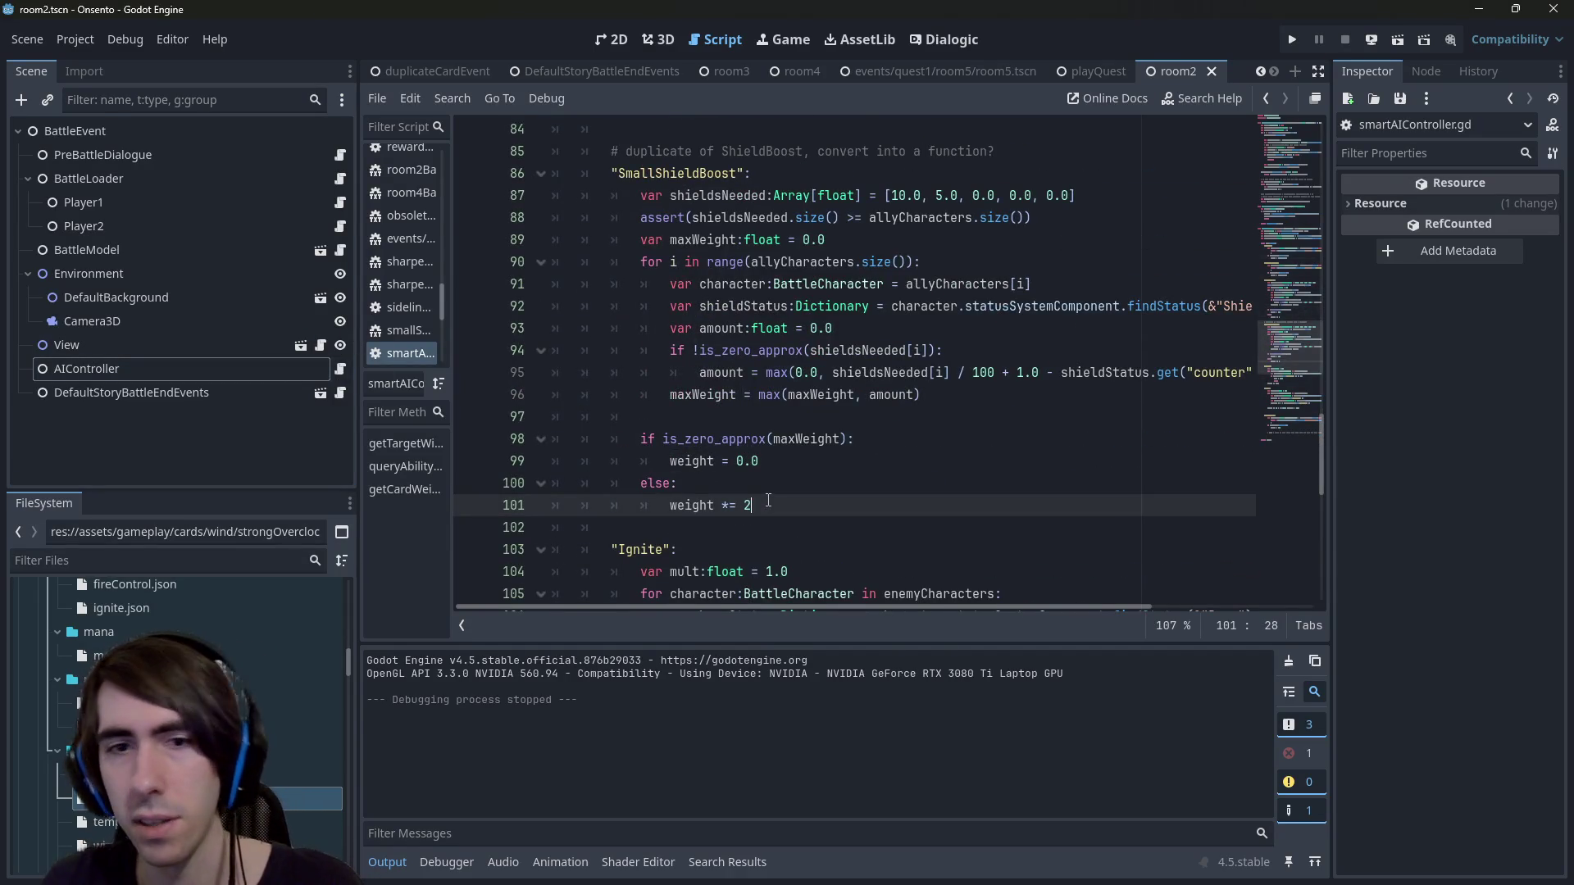
scroll(702, 441, up, 4)
click(771, 369)
key(ctrl+s)
Run the current scene to test the AI, then stop it.
scroll(784, 369, up, 7)
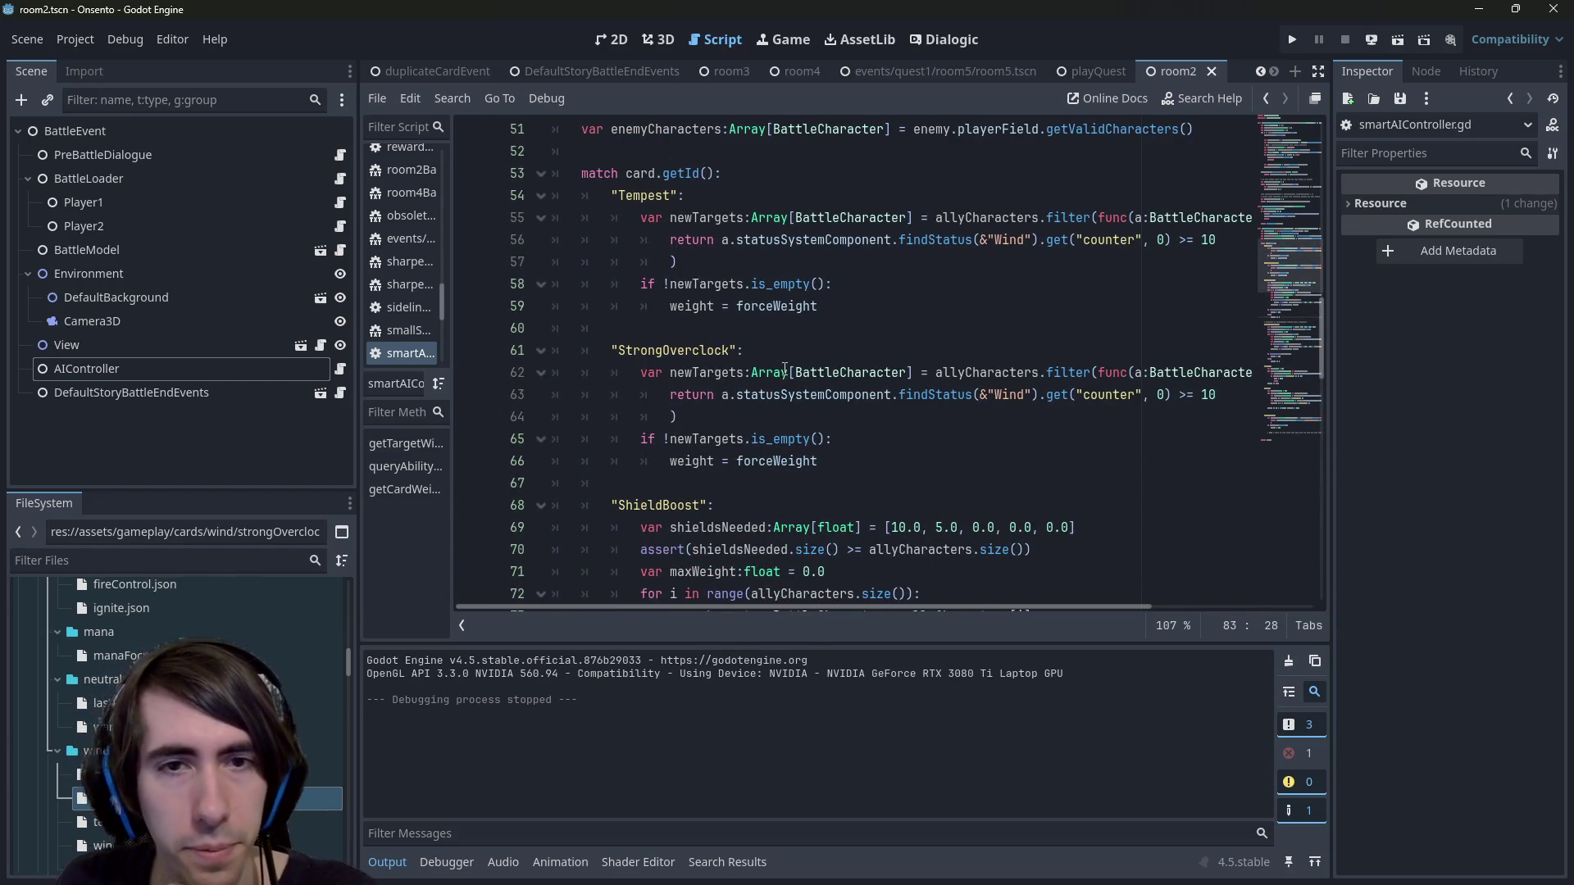
click(1398, 39)
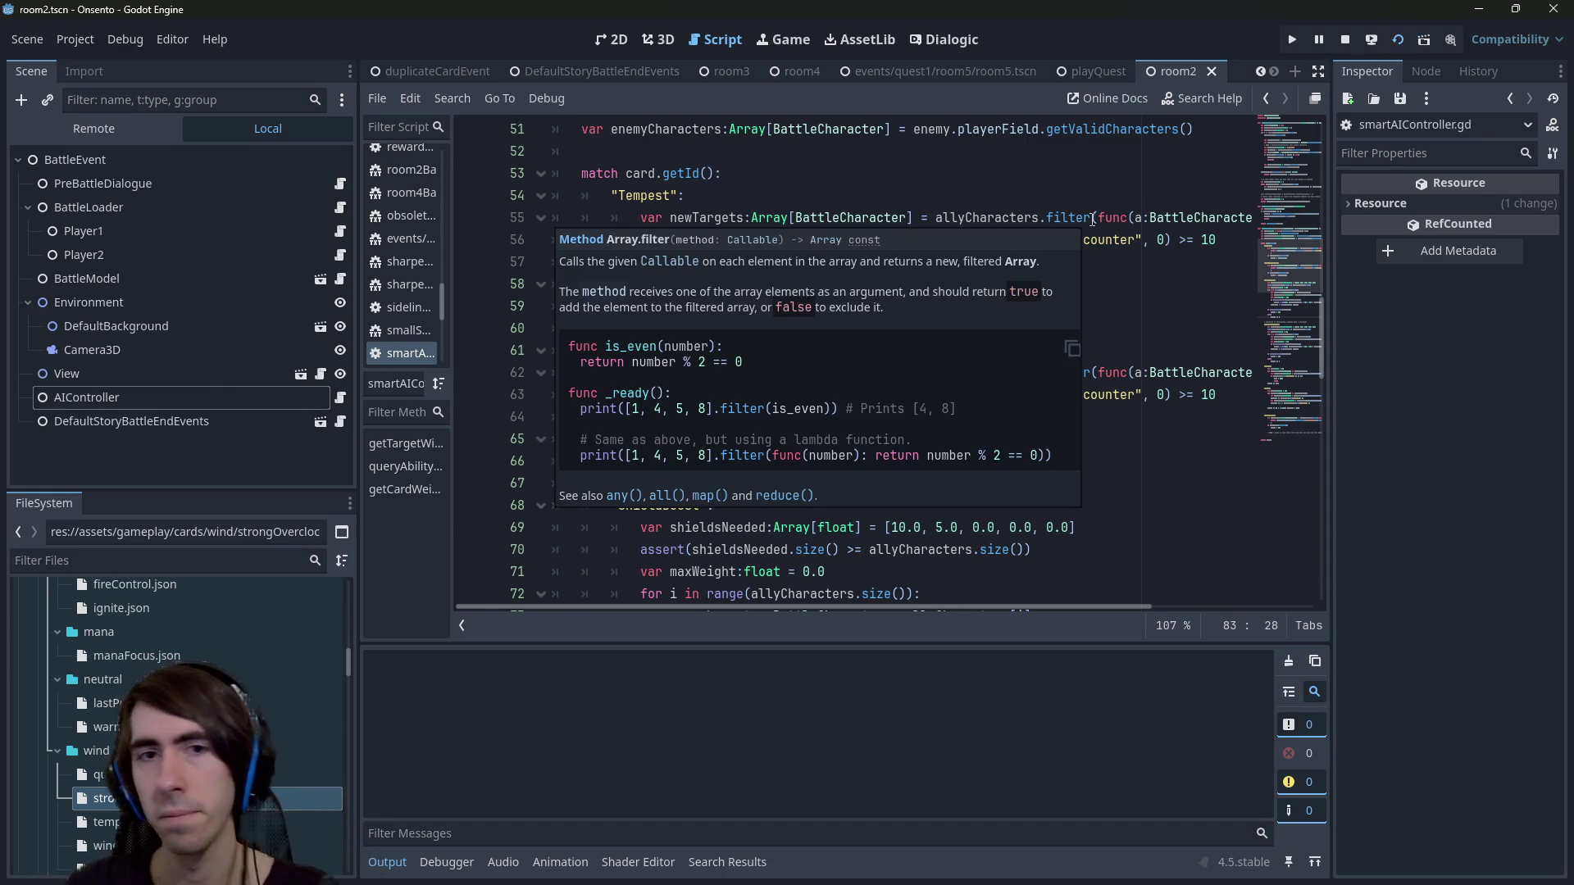
click(1339, 40)
scroll(829, 405, down, 6)
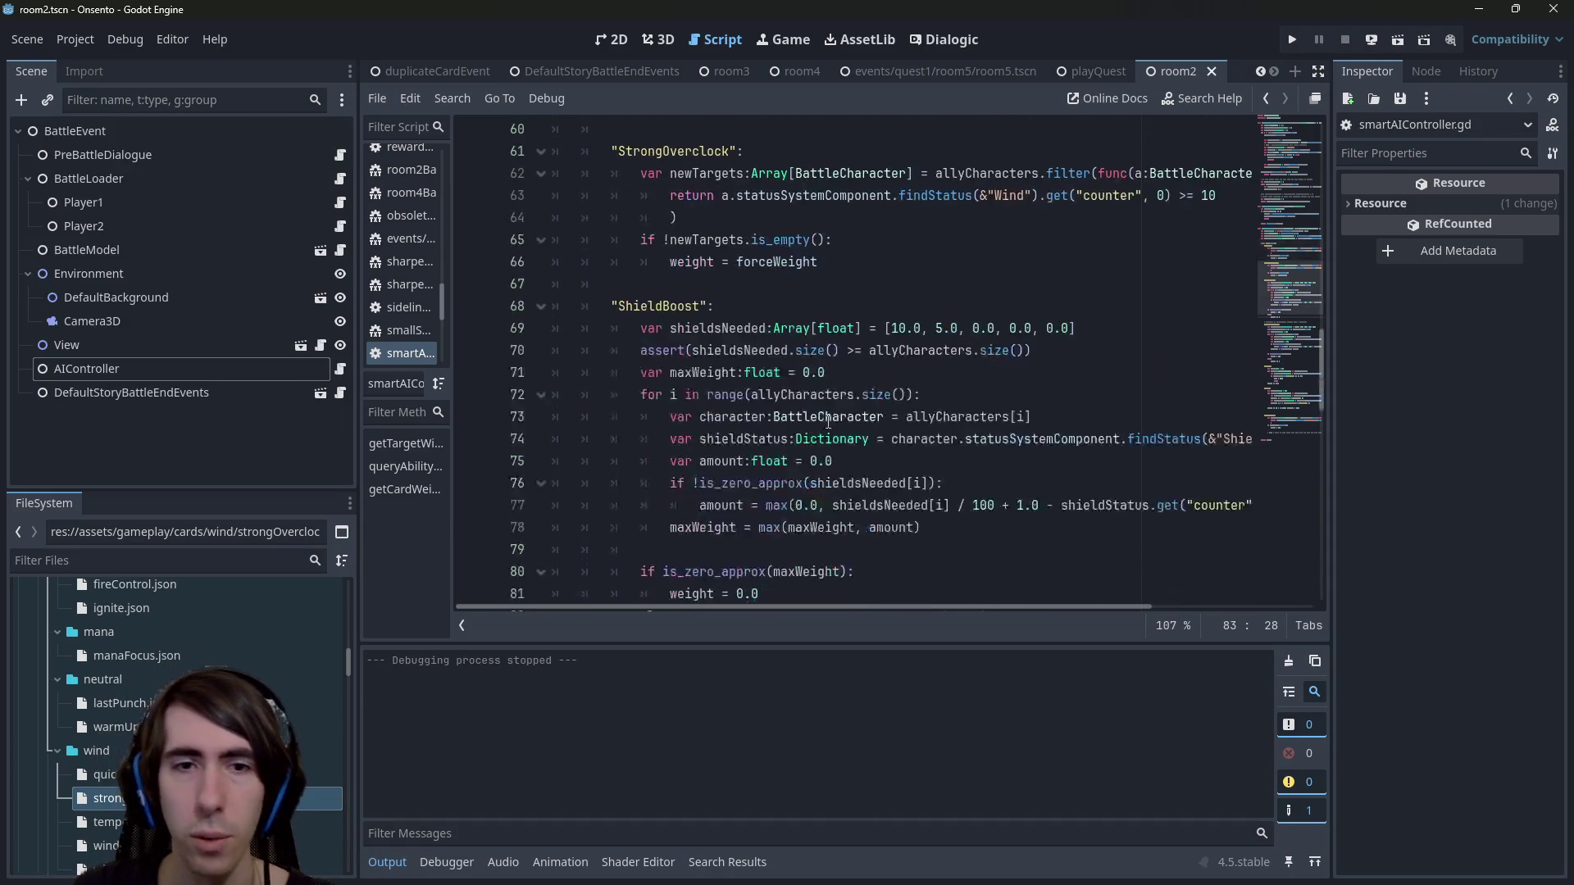
scroll(828, 405, up, 1)
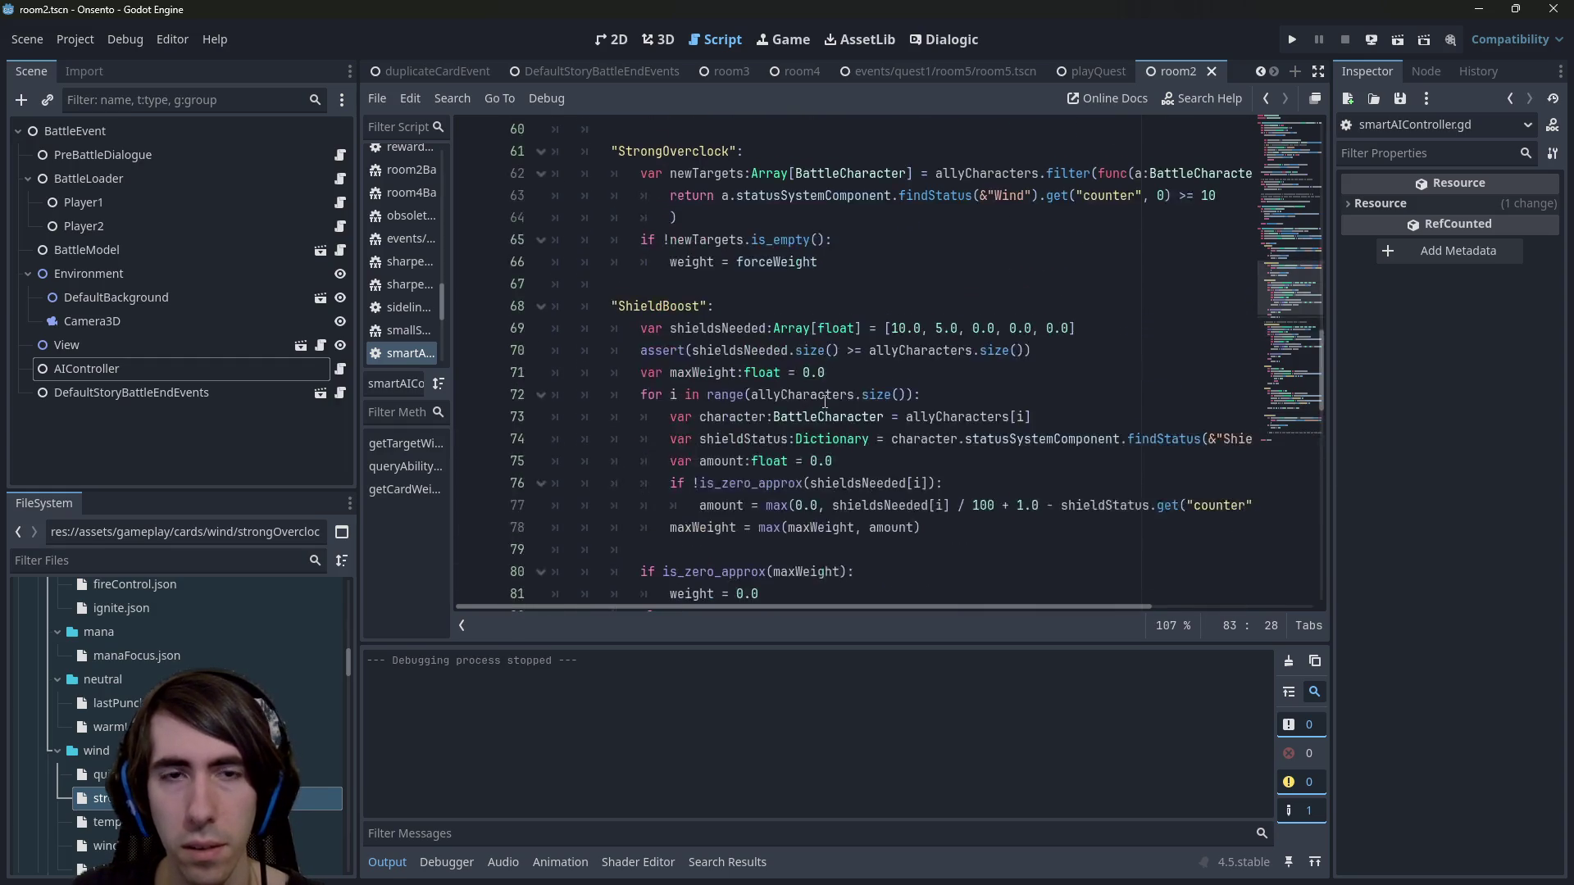
scroll(820, 407, down, 9)
scroll(815, 407, down, 7)
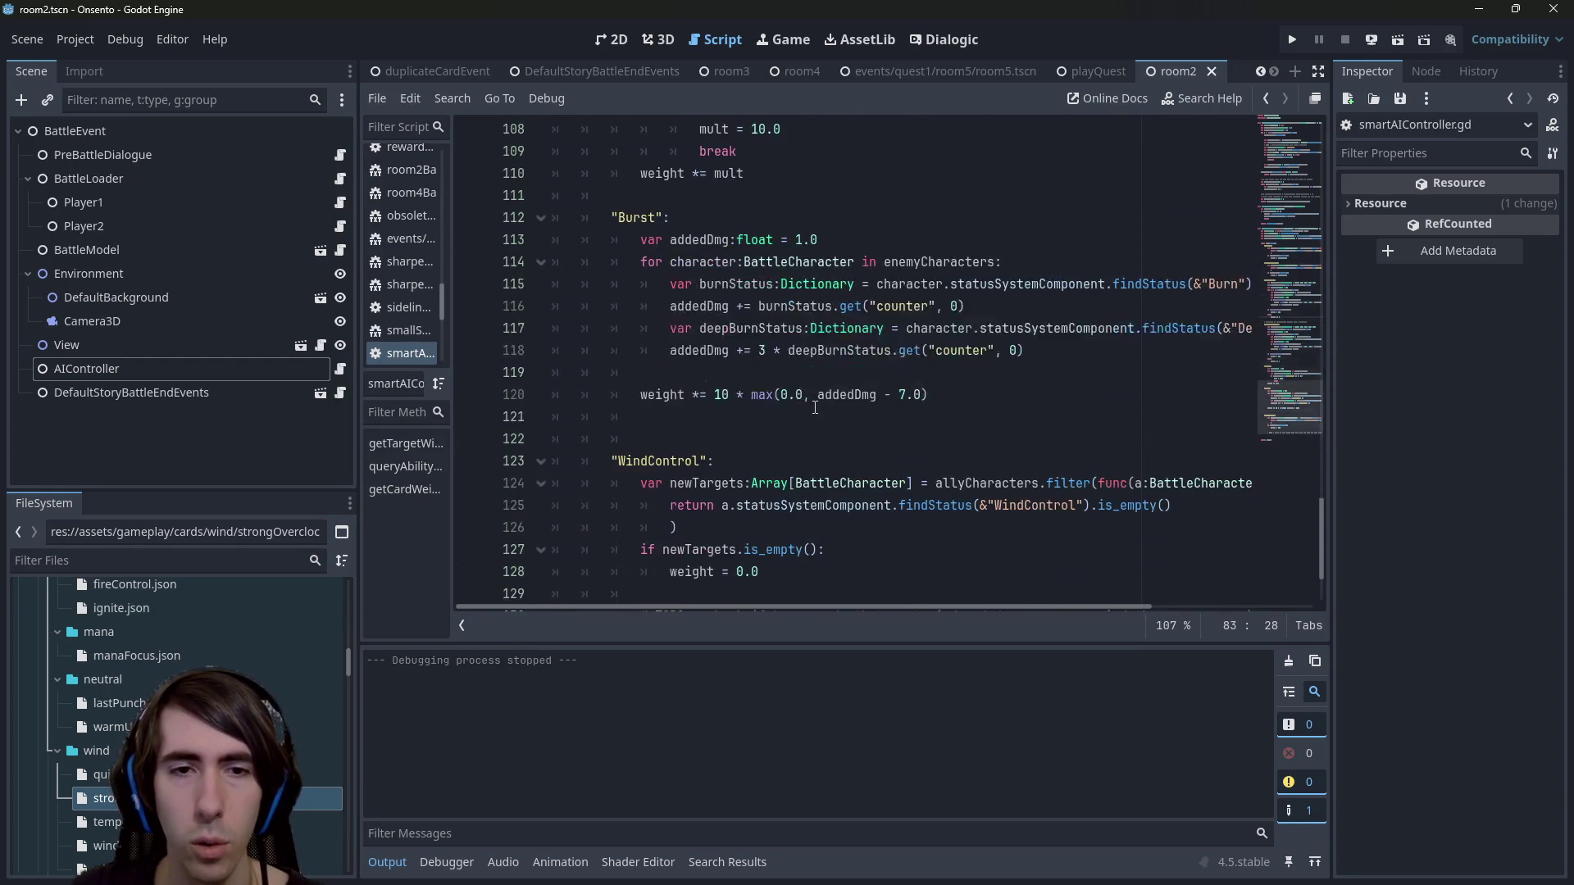
Add an 'else:' branch after 'weight = 0.0' in the WindControl block.
click(817, 430)
click(836, 392)
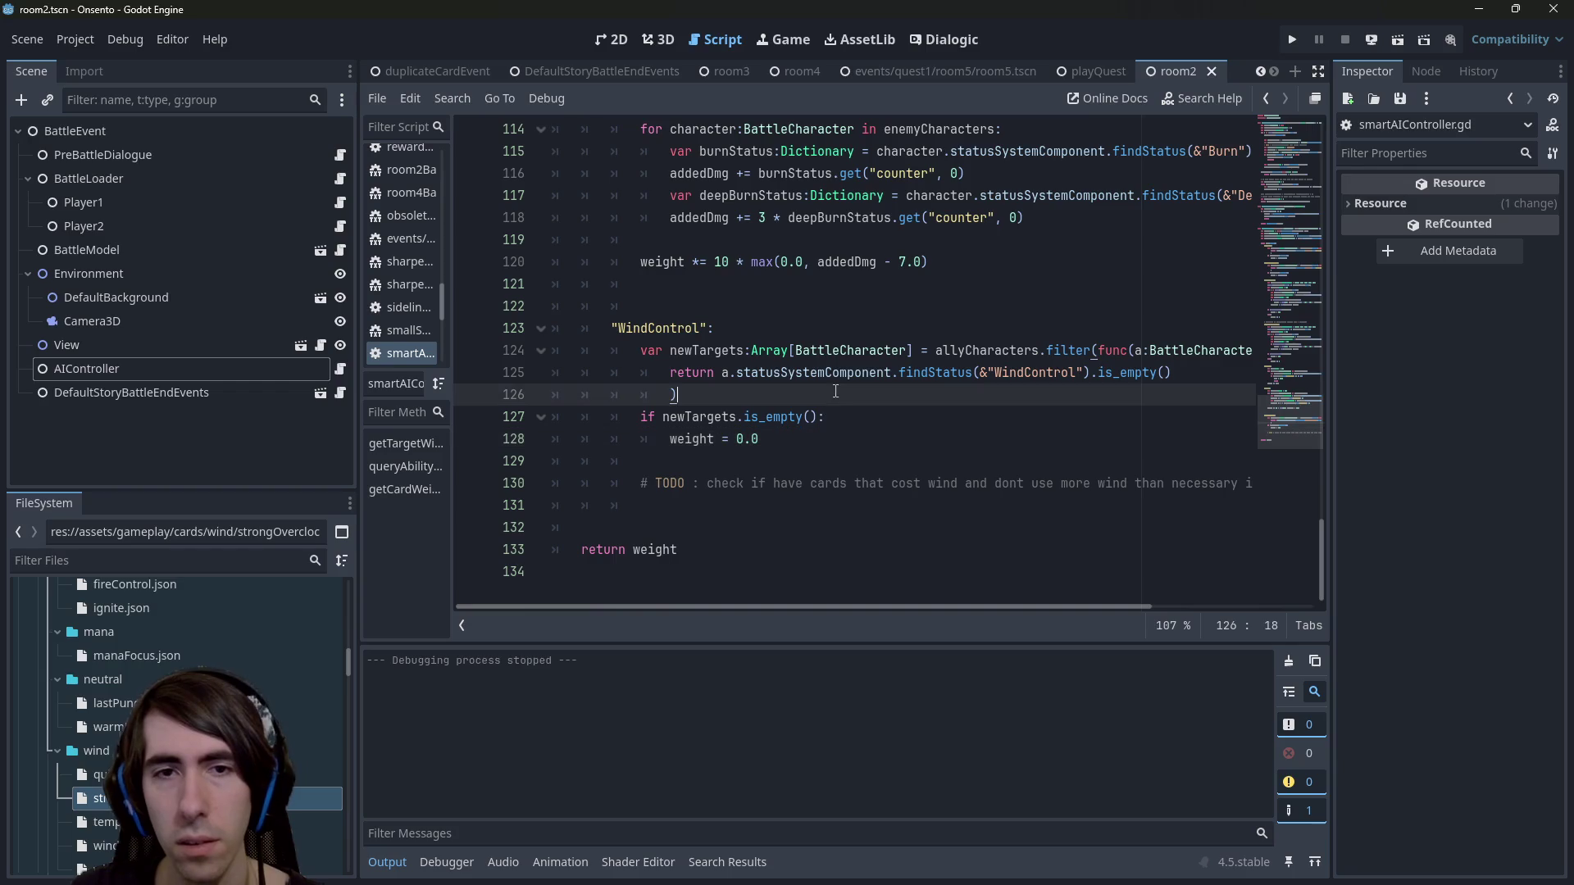
double_click(715, 350)
click(811, 439)
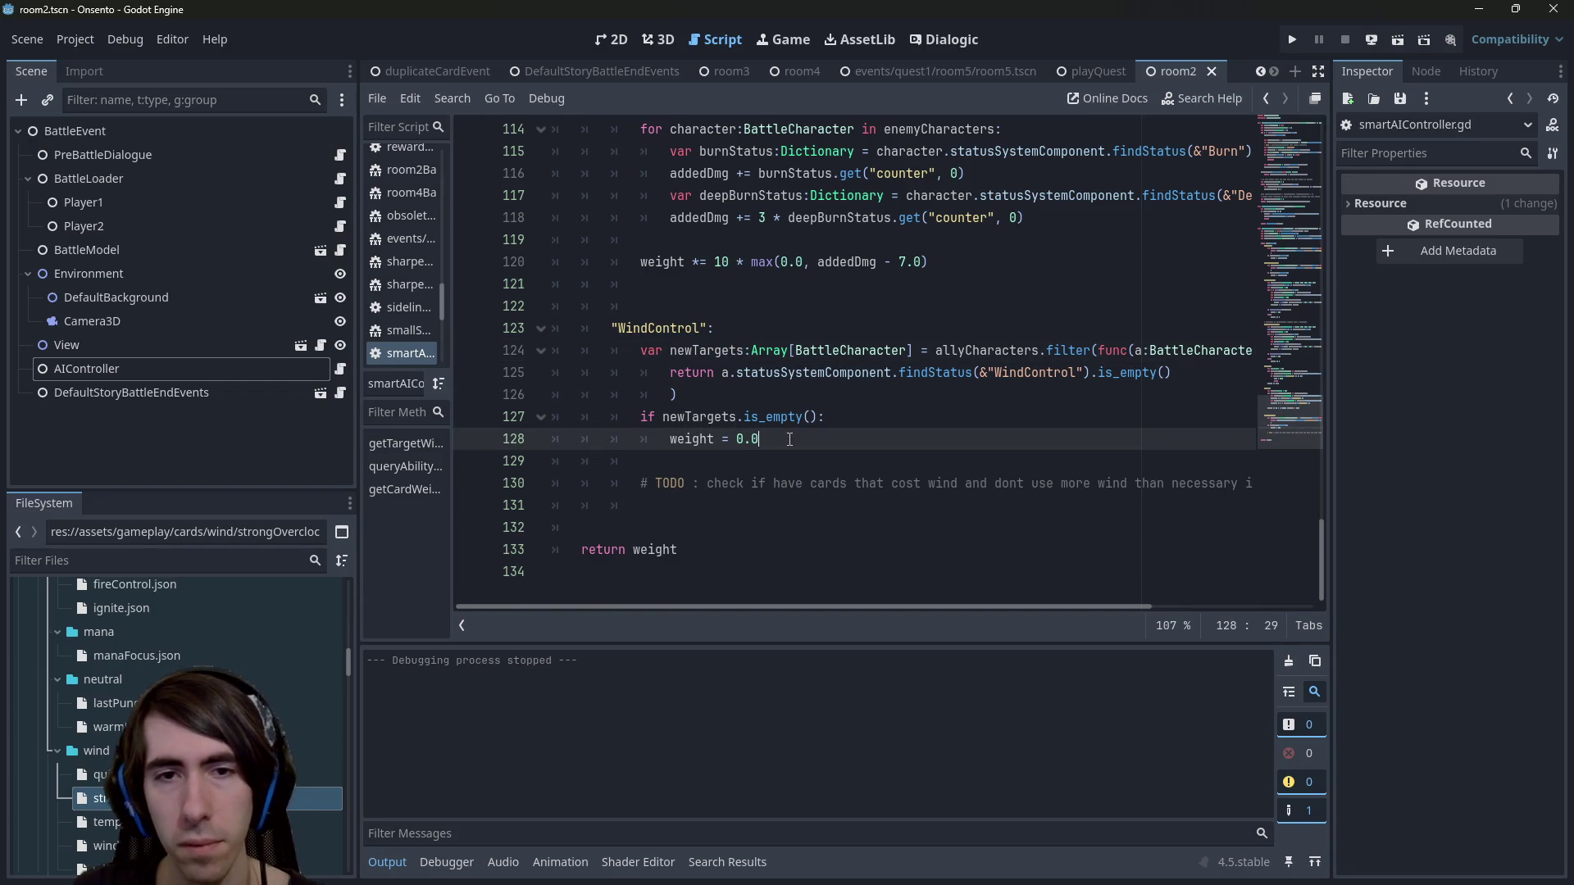
key(Return)
key(BackSpace)
text(else:)
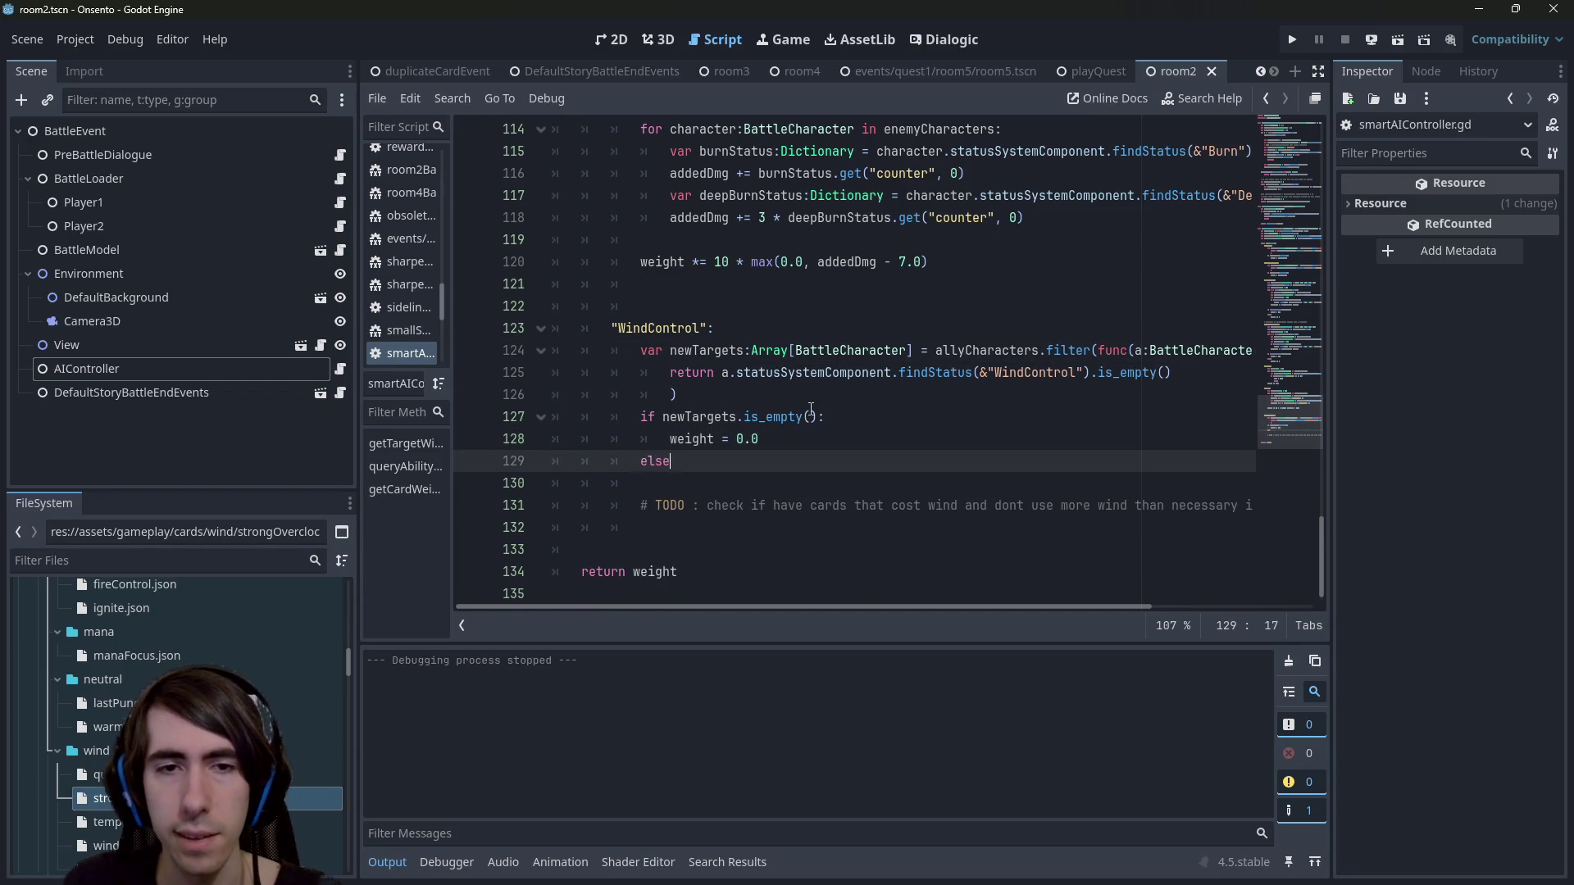
key(Return)
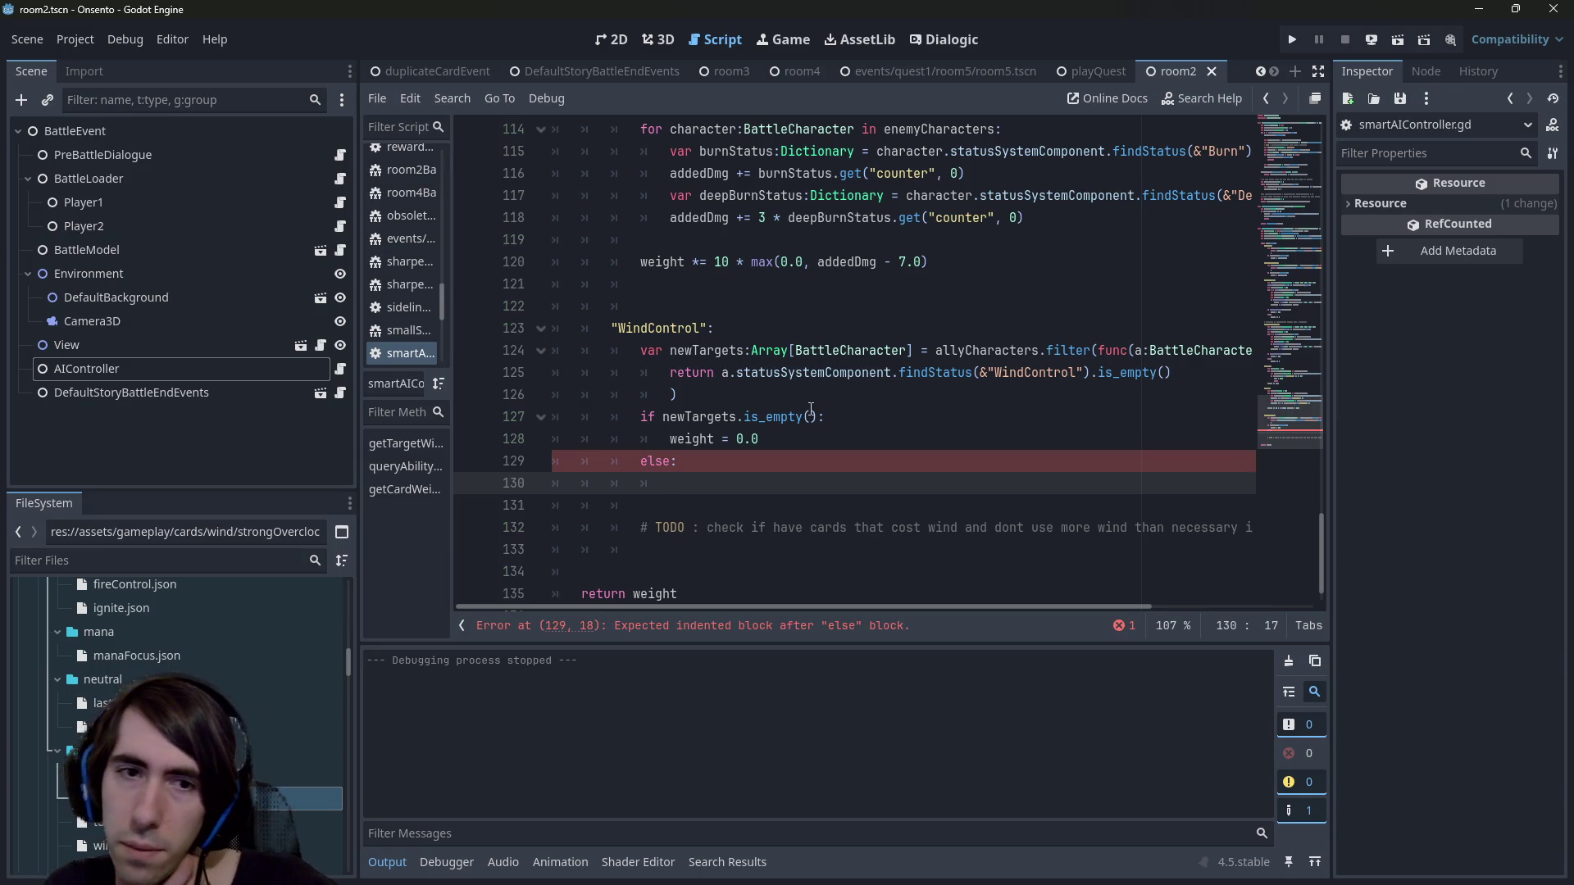
Fill the WindControl else branch with 'weight *= 2'.
scroll(810, 408, up, 7)
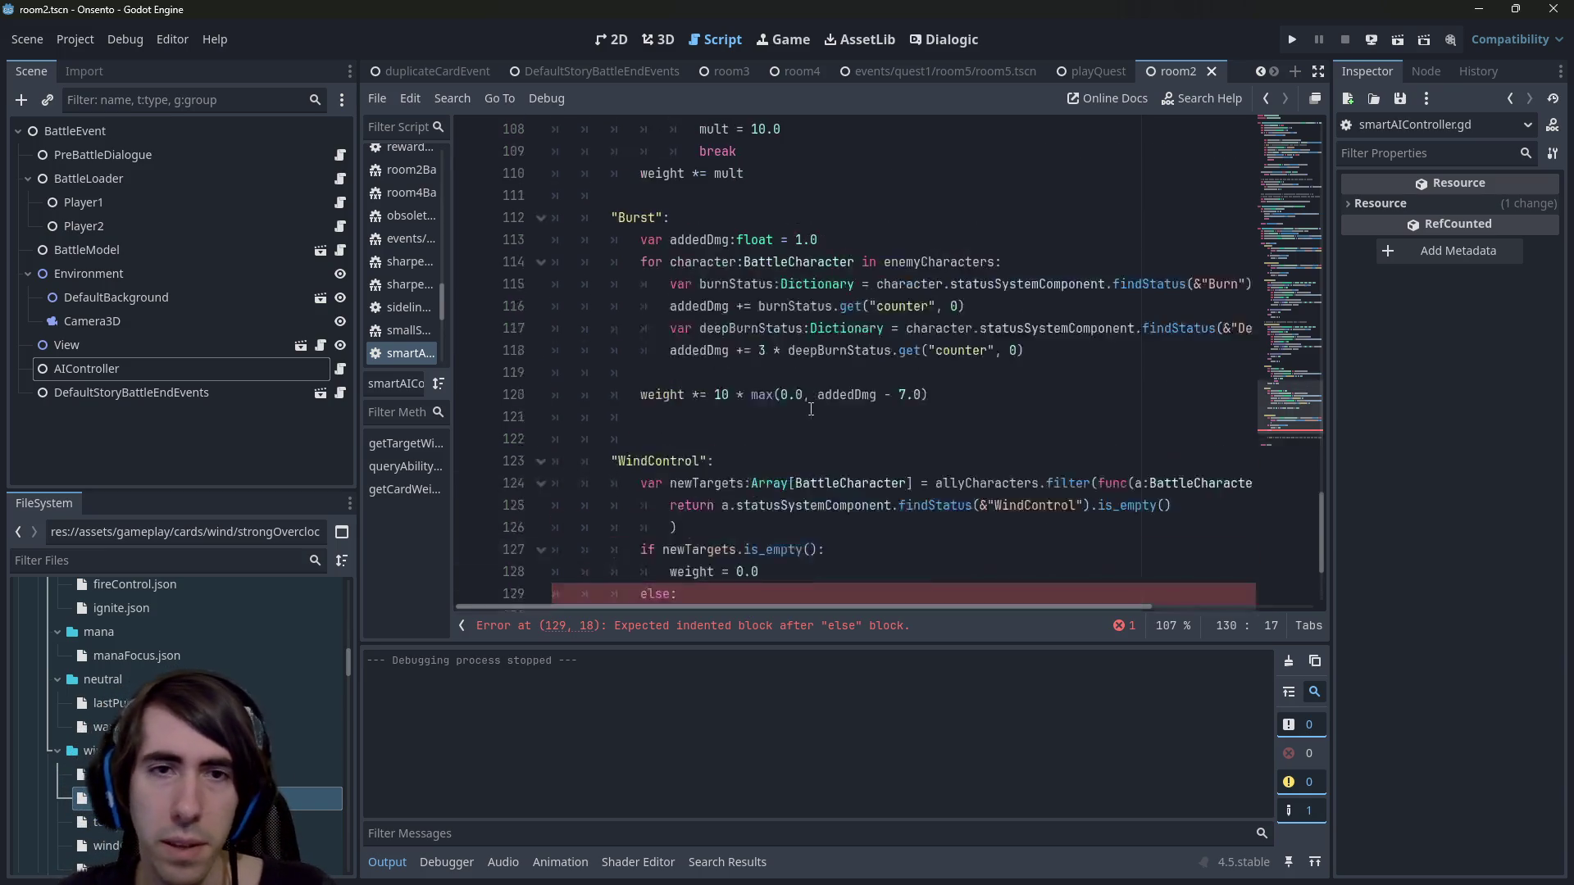
click(784, 305)
key(Home)
scroll(783, 361, down, 8)
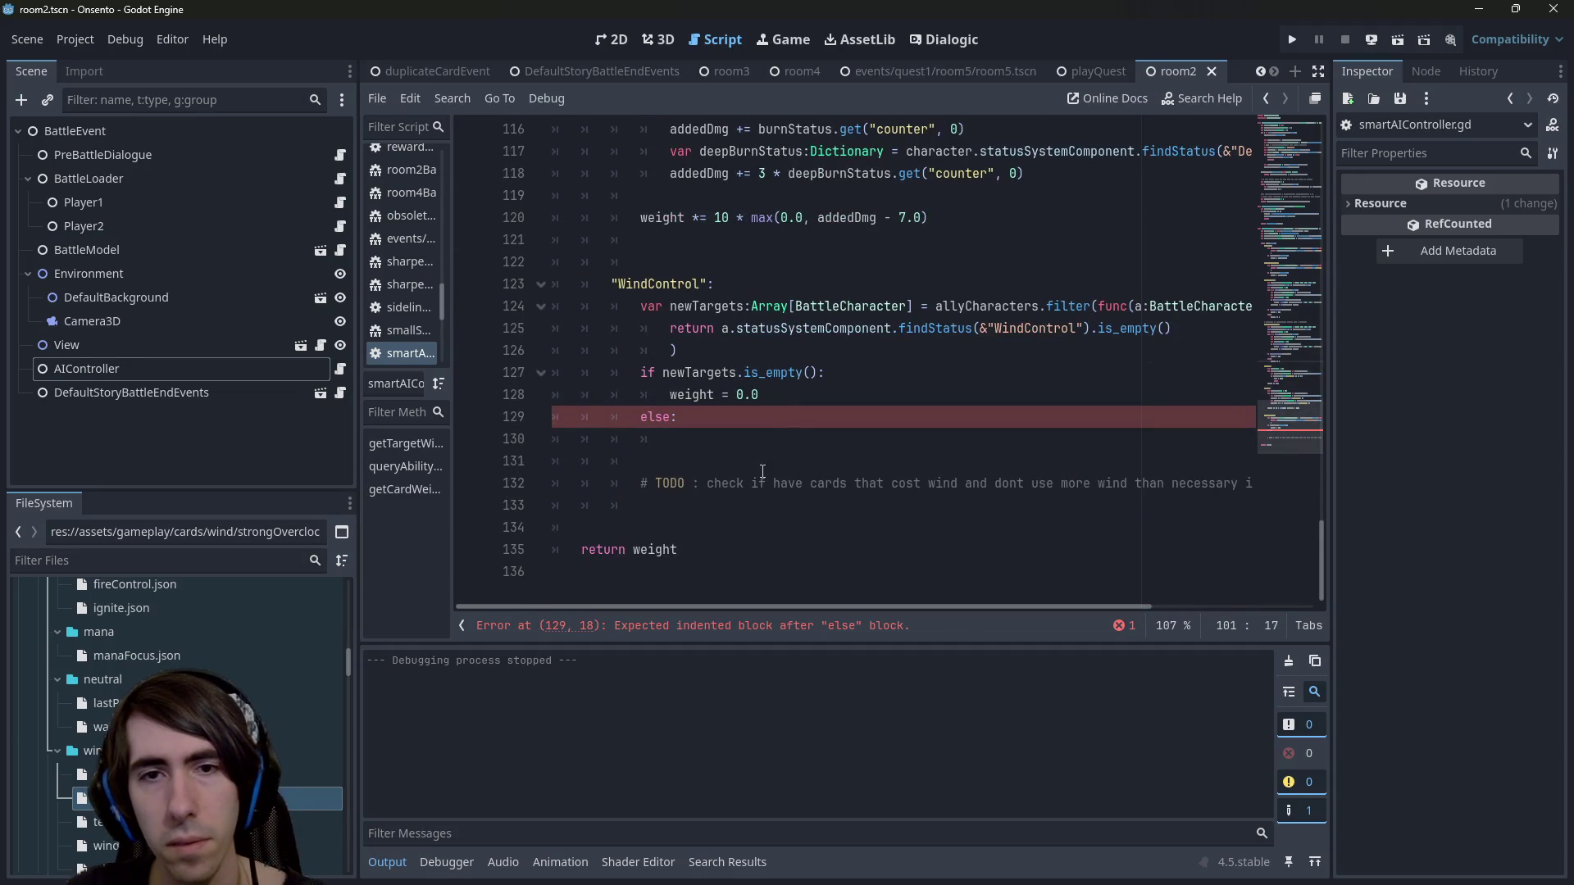
click(776, 435)
text(weight *= 2)
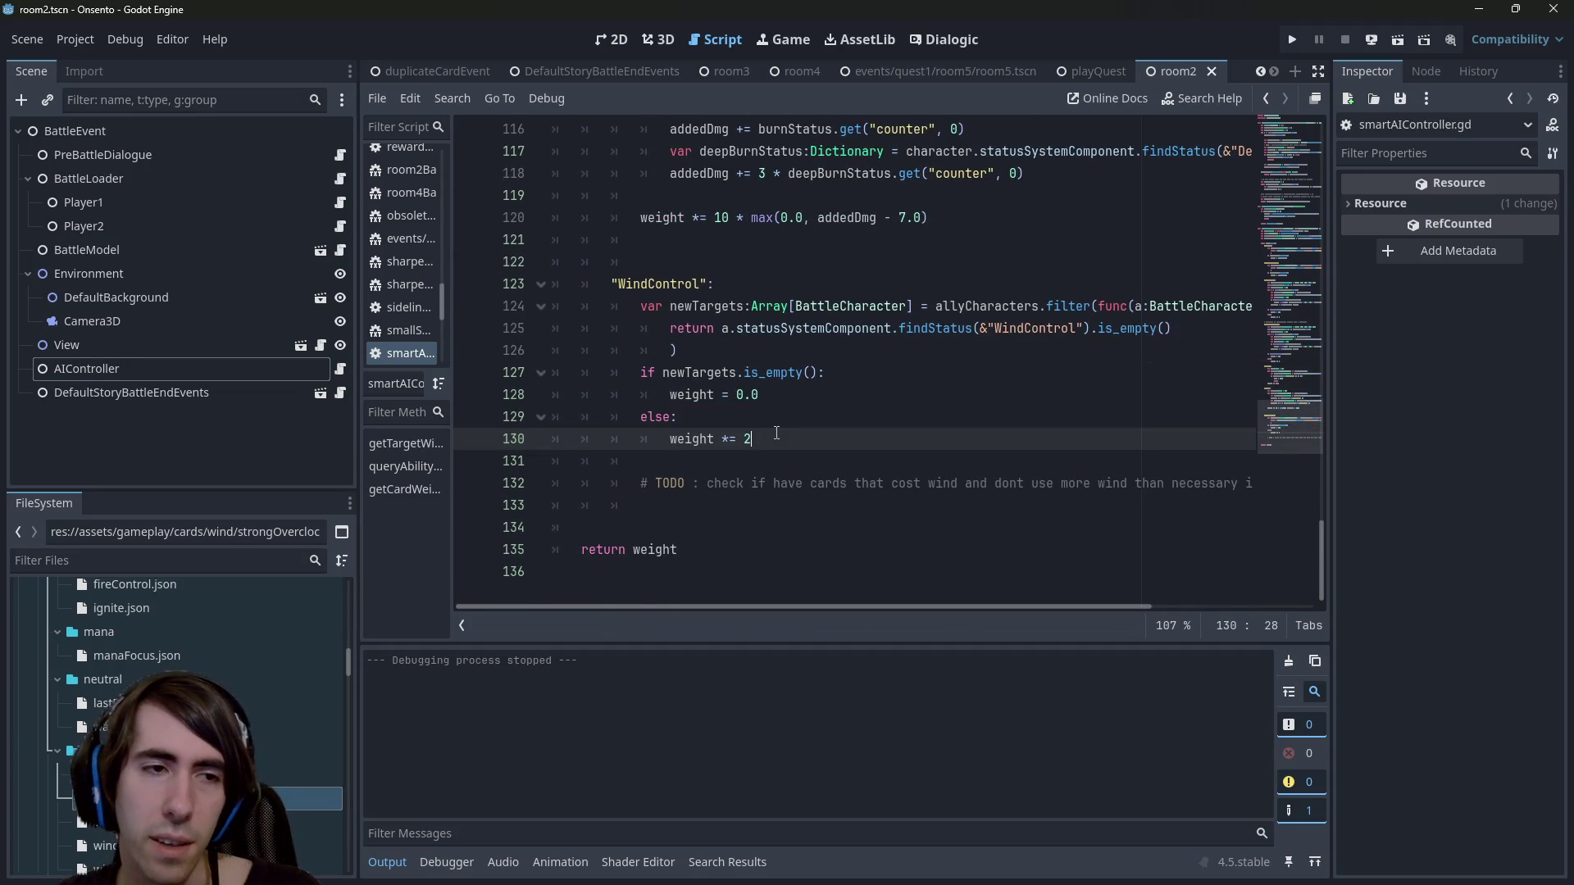
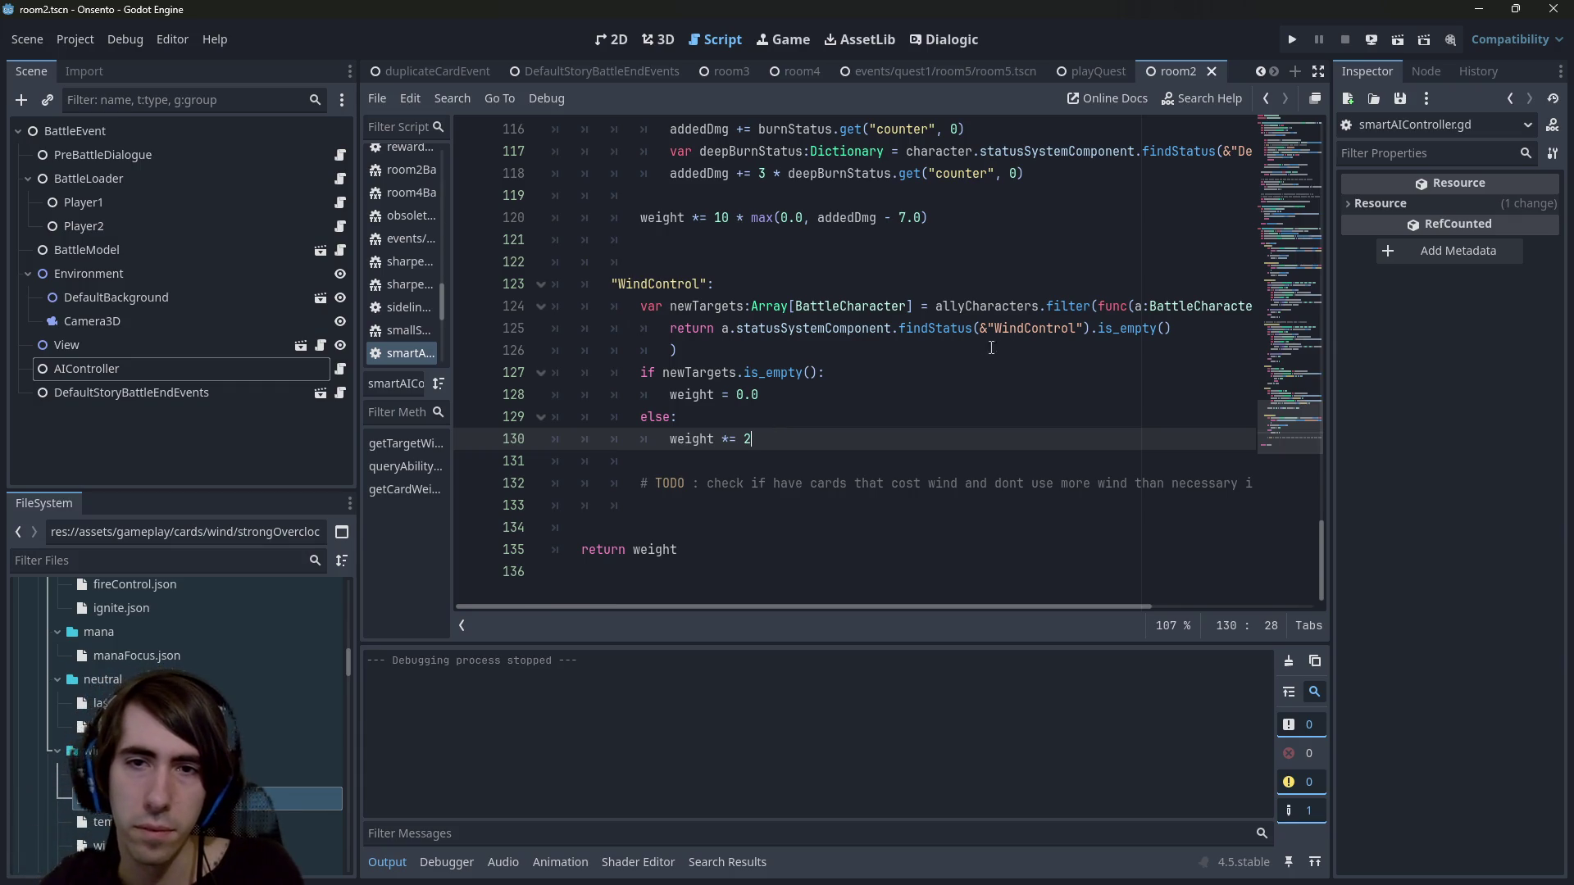
Review findStatus and the newTargets filter lines 124–126 in the WindControl weighting code.
ctrl+click(949, 332)
key(alt+Left)
key(alt+Left)
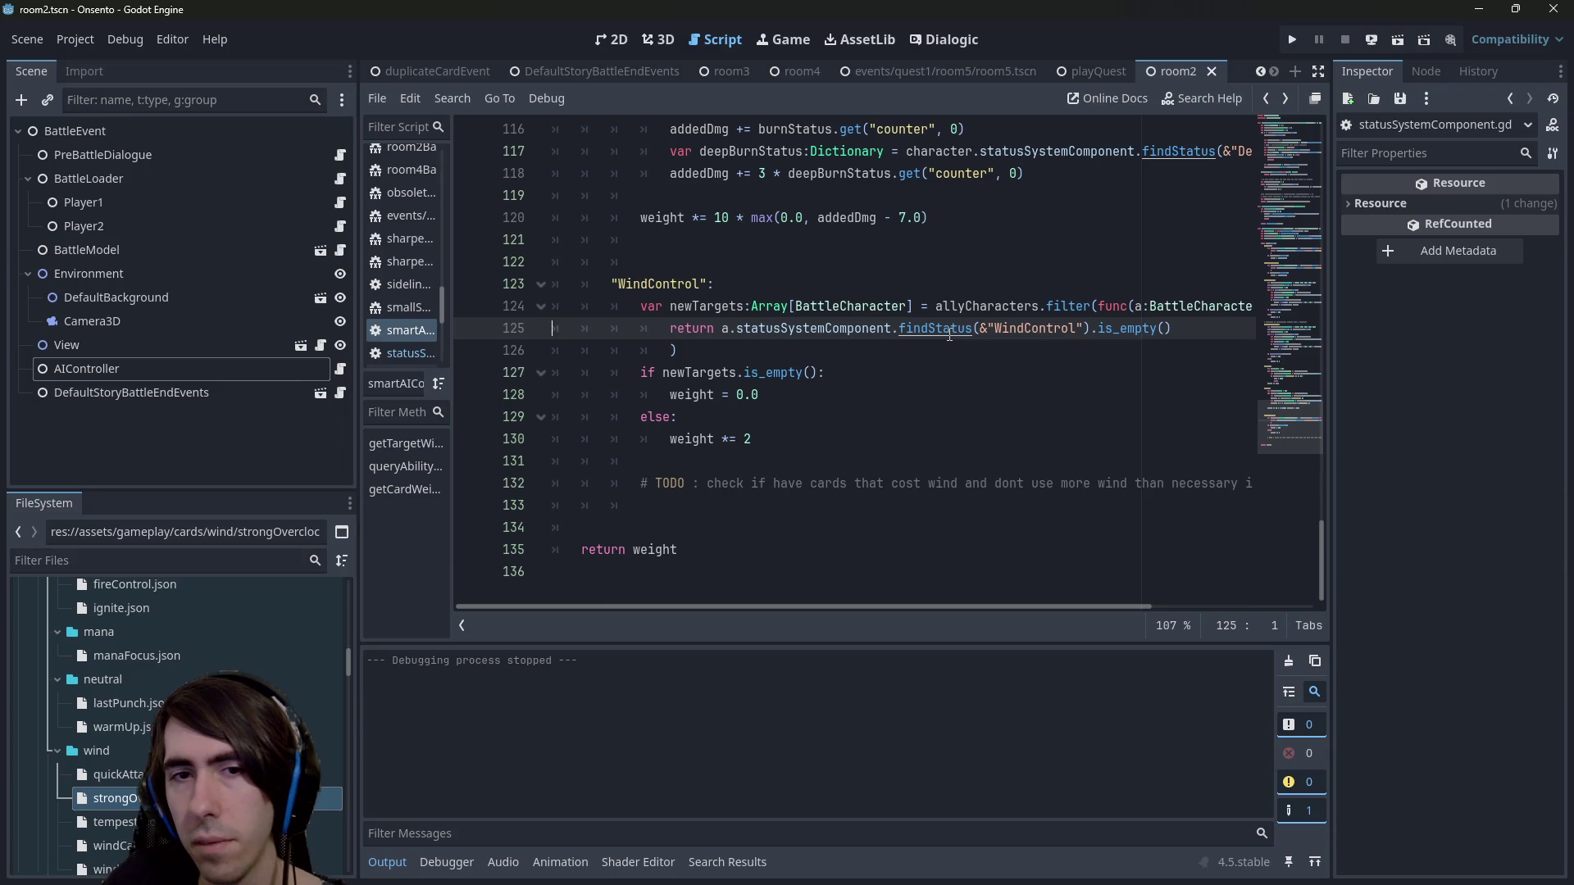
double_click(701, 370)
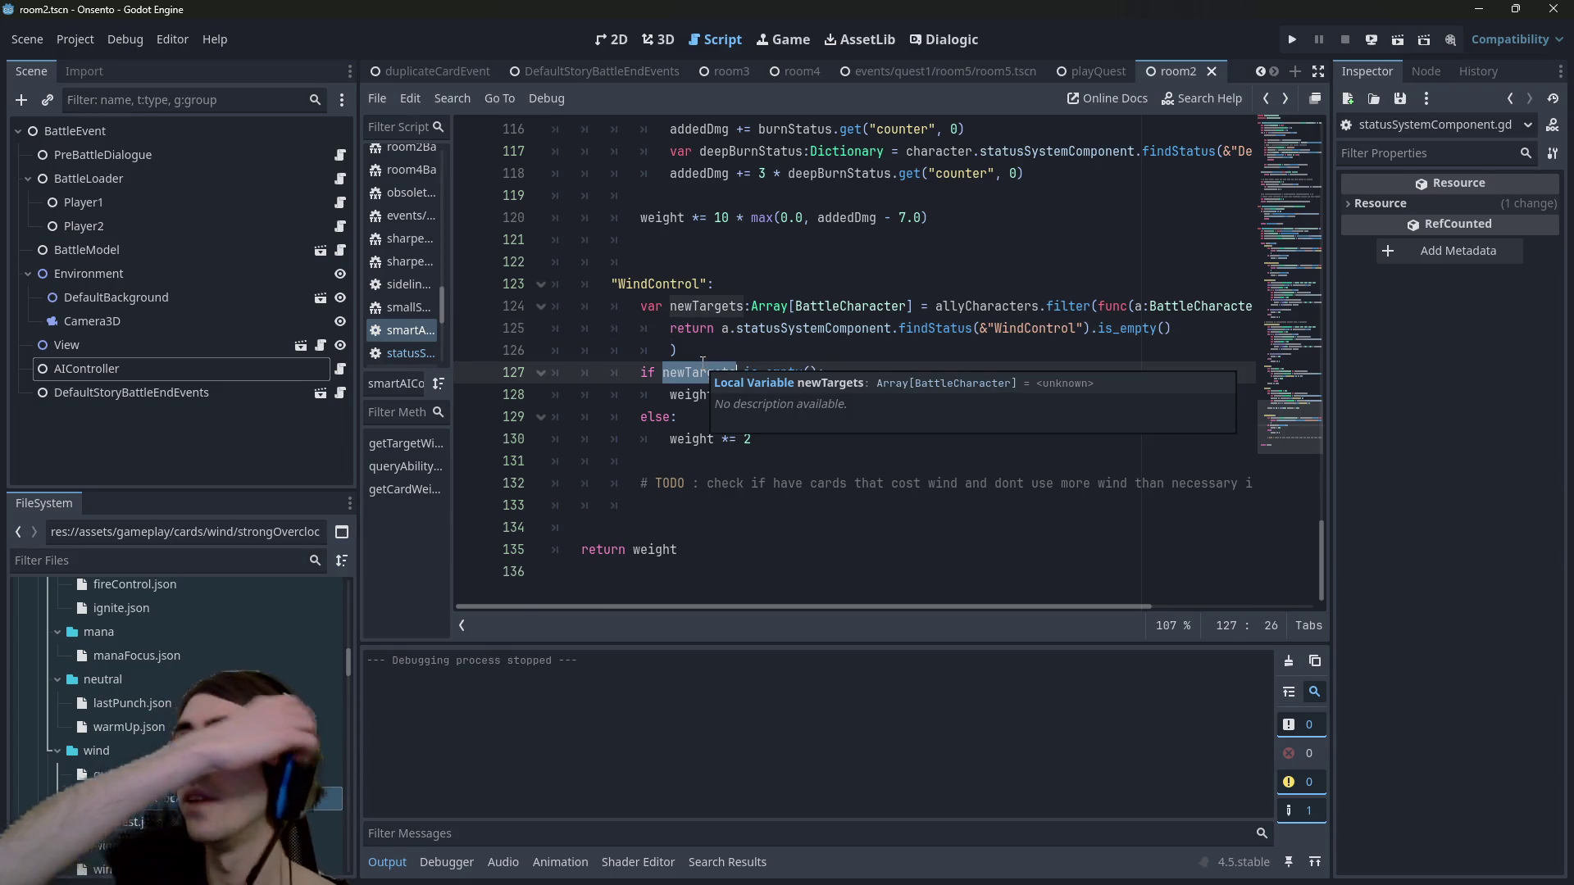
double_click(1057, 328)
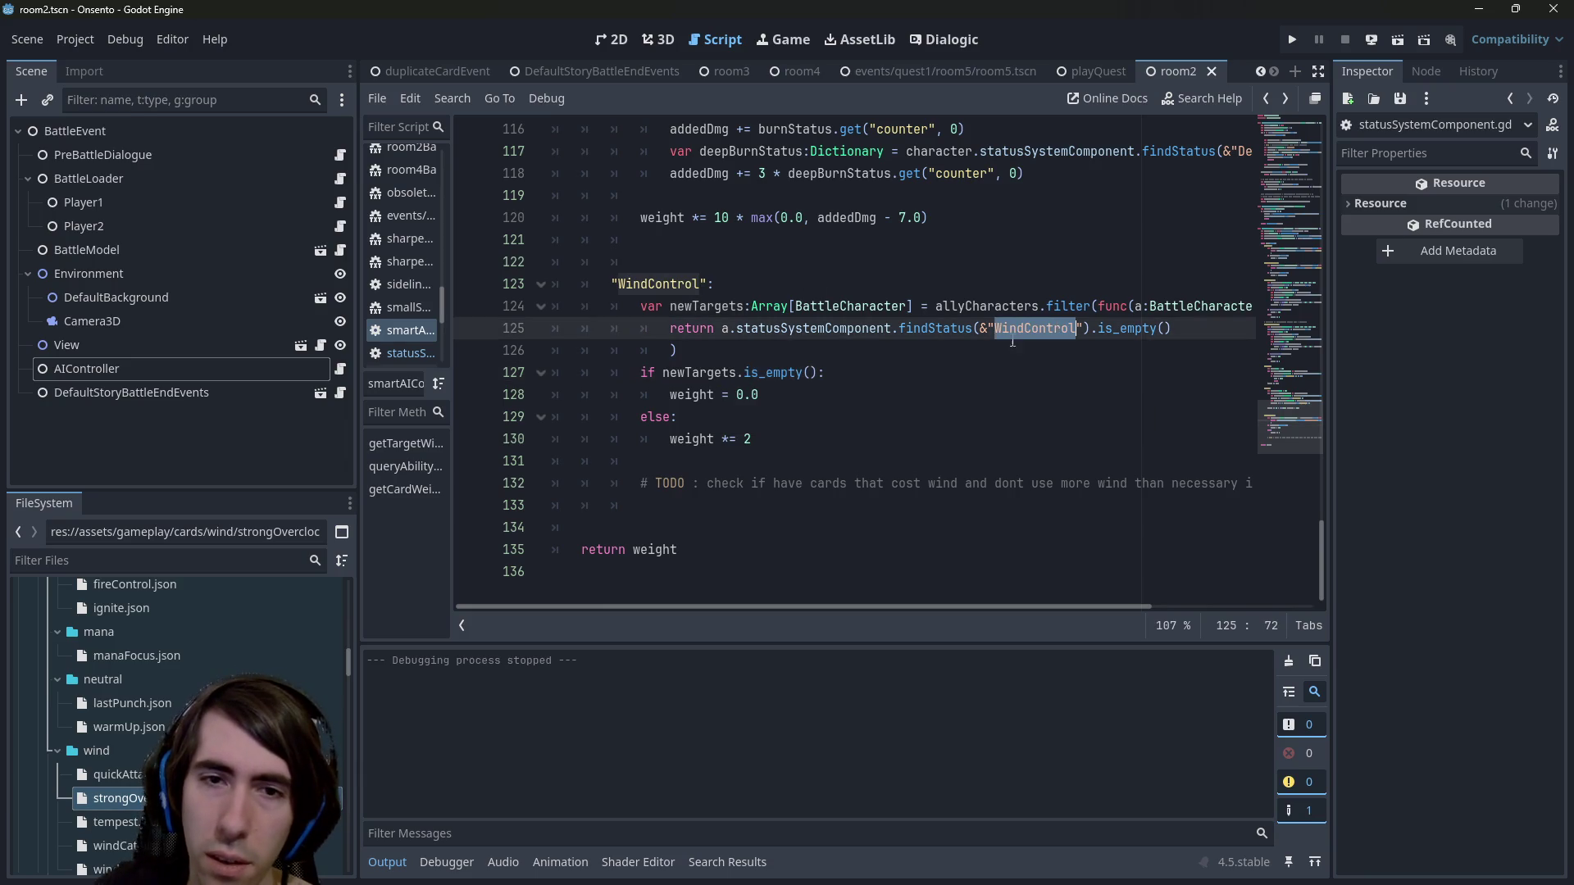
click(780, 438)
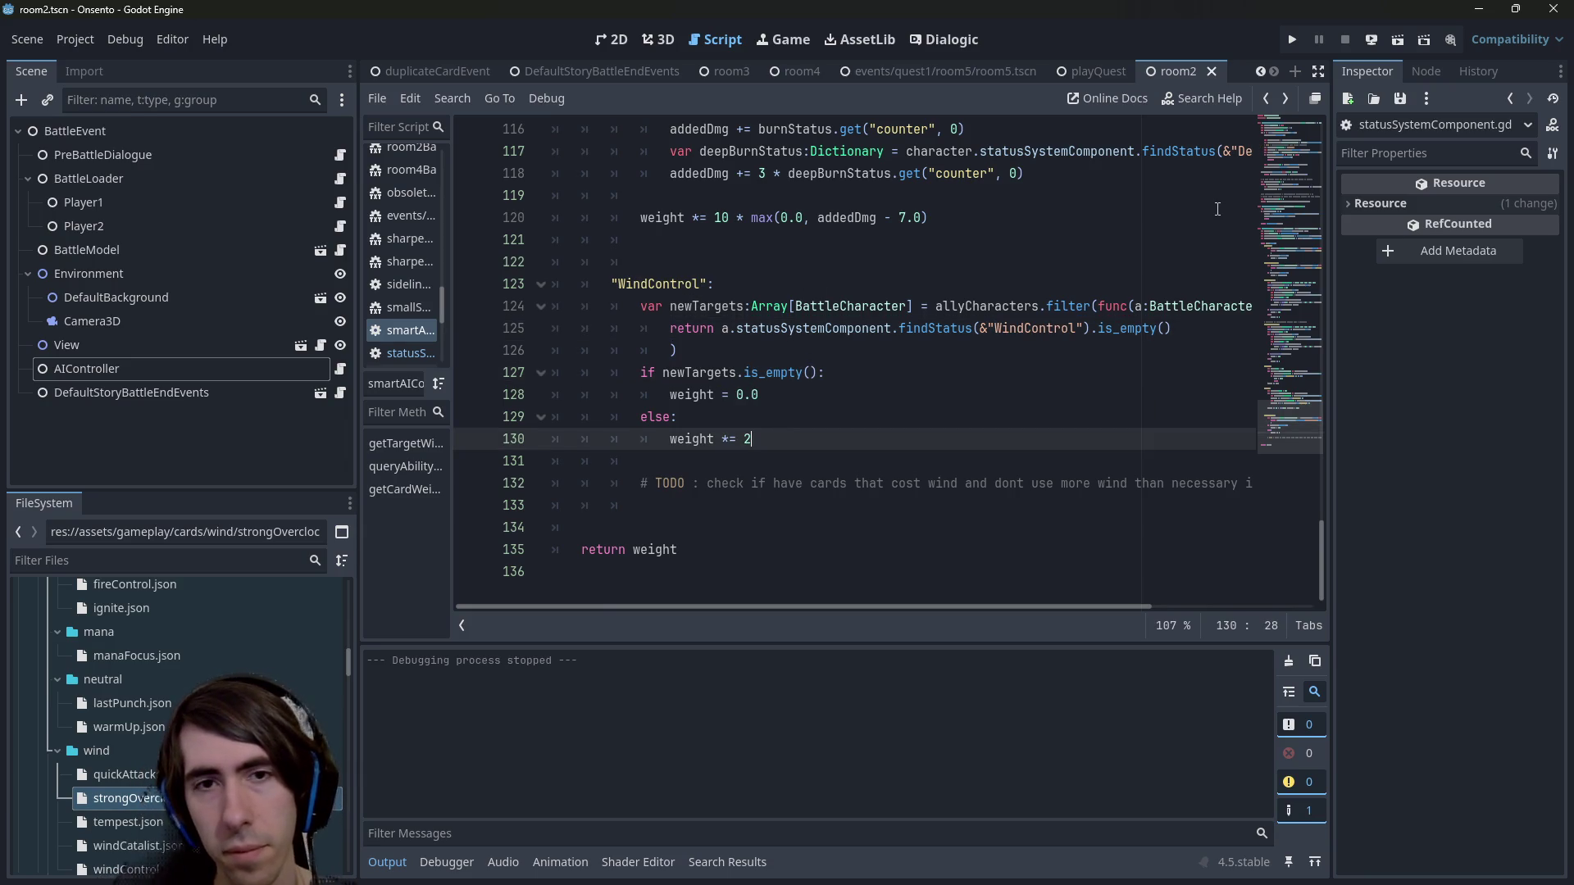
drag(839, 351, 524, 314)
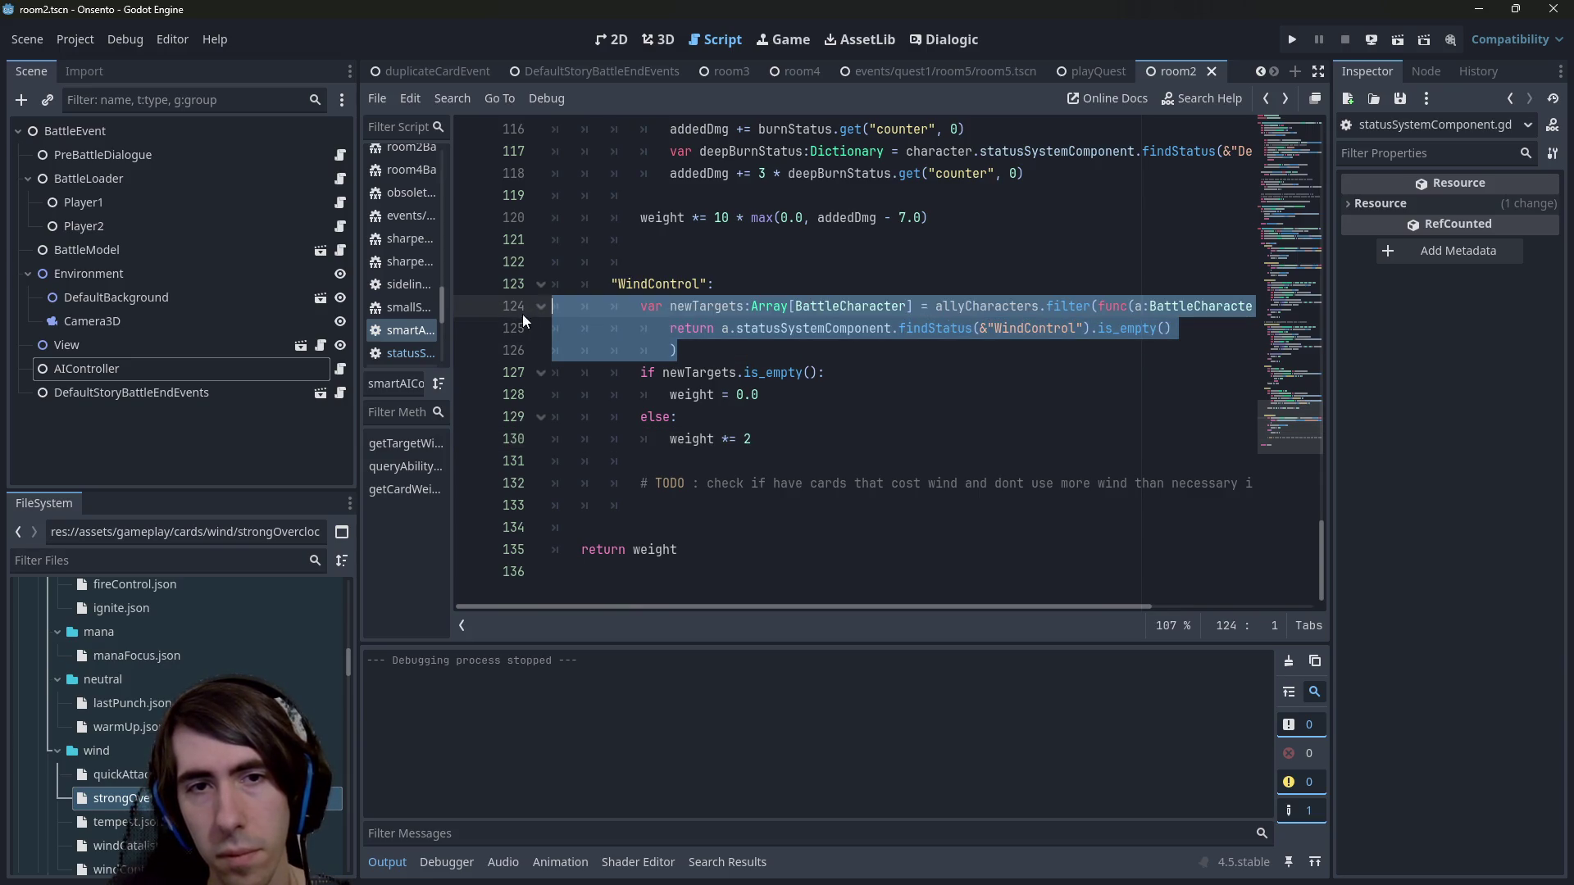
click(810, 450)
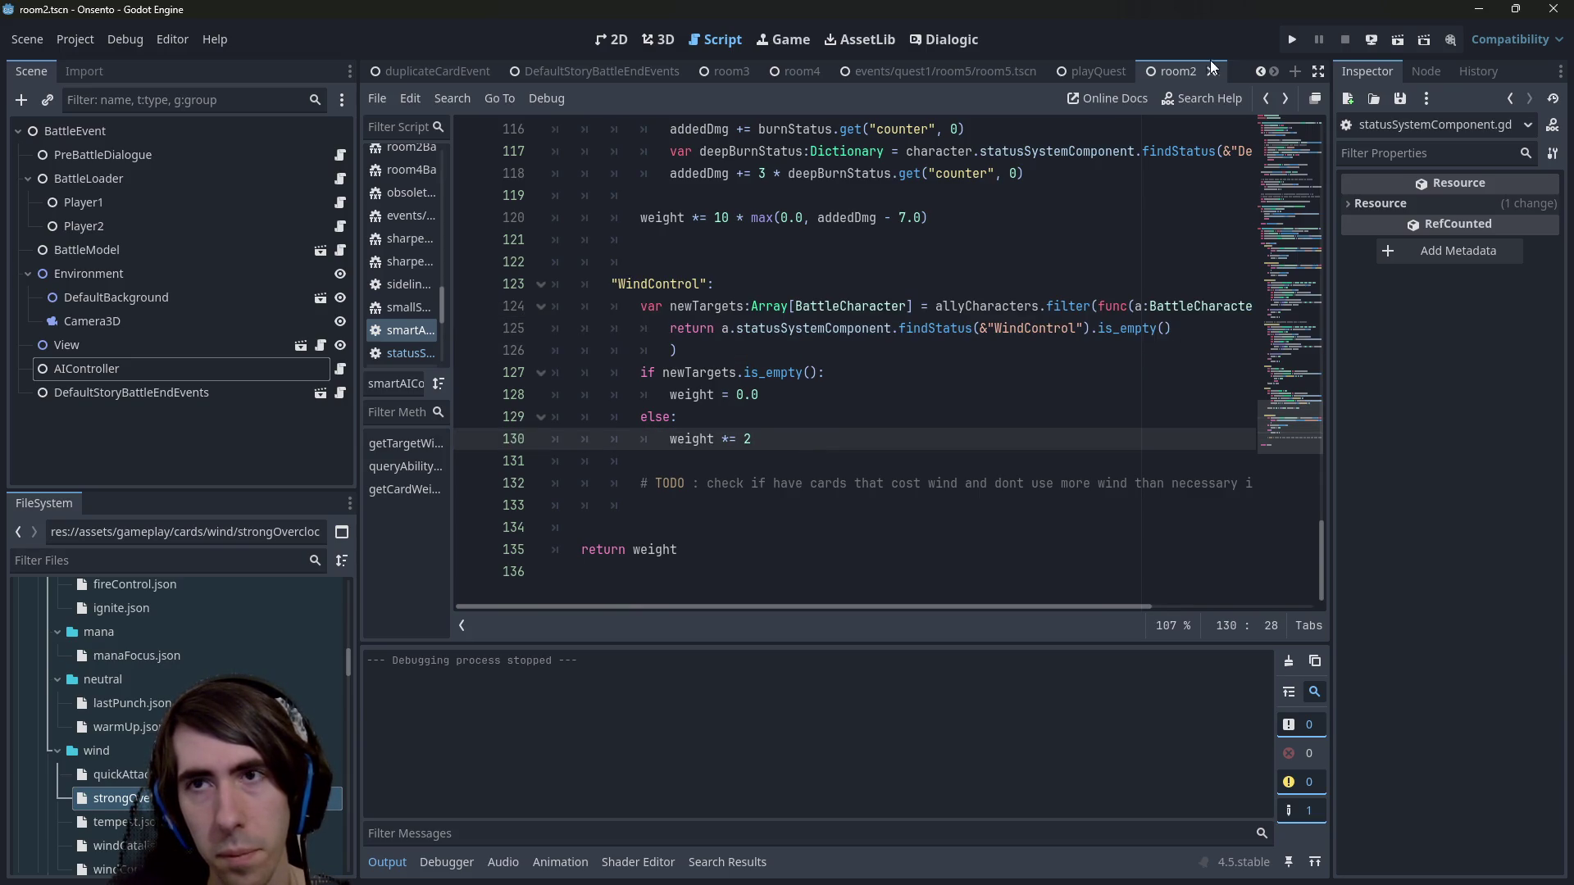
Run the battle, swap party slots, buff the blue-haired ally, attack the left slime, end turn.
click(1398, 41)
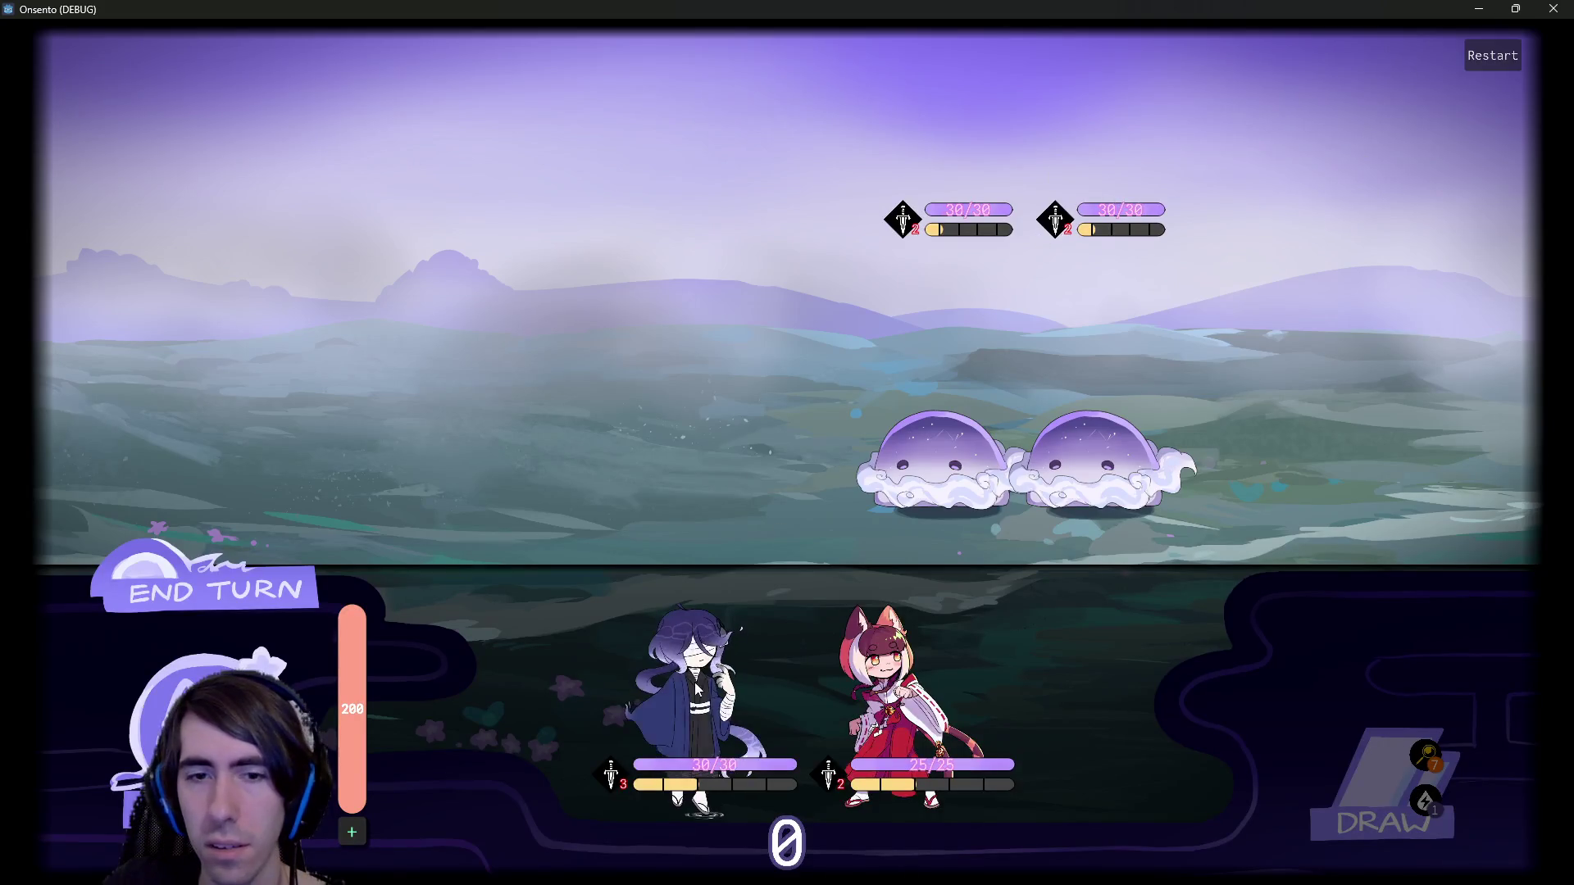
click(683, 679)
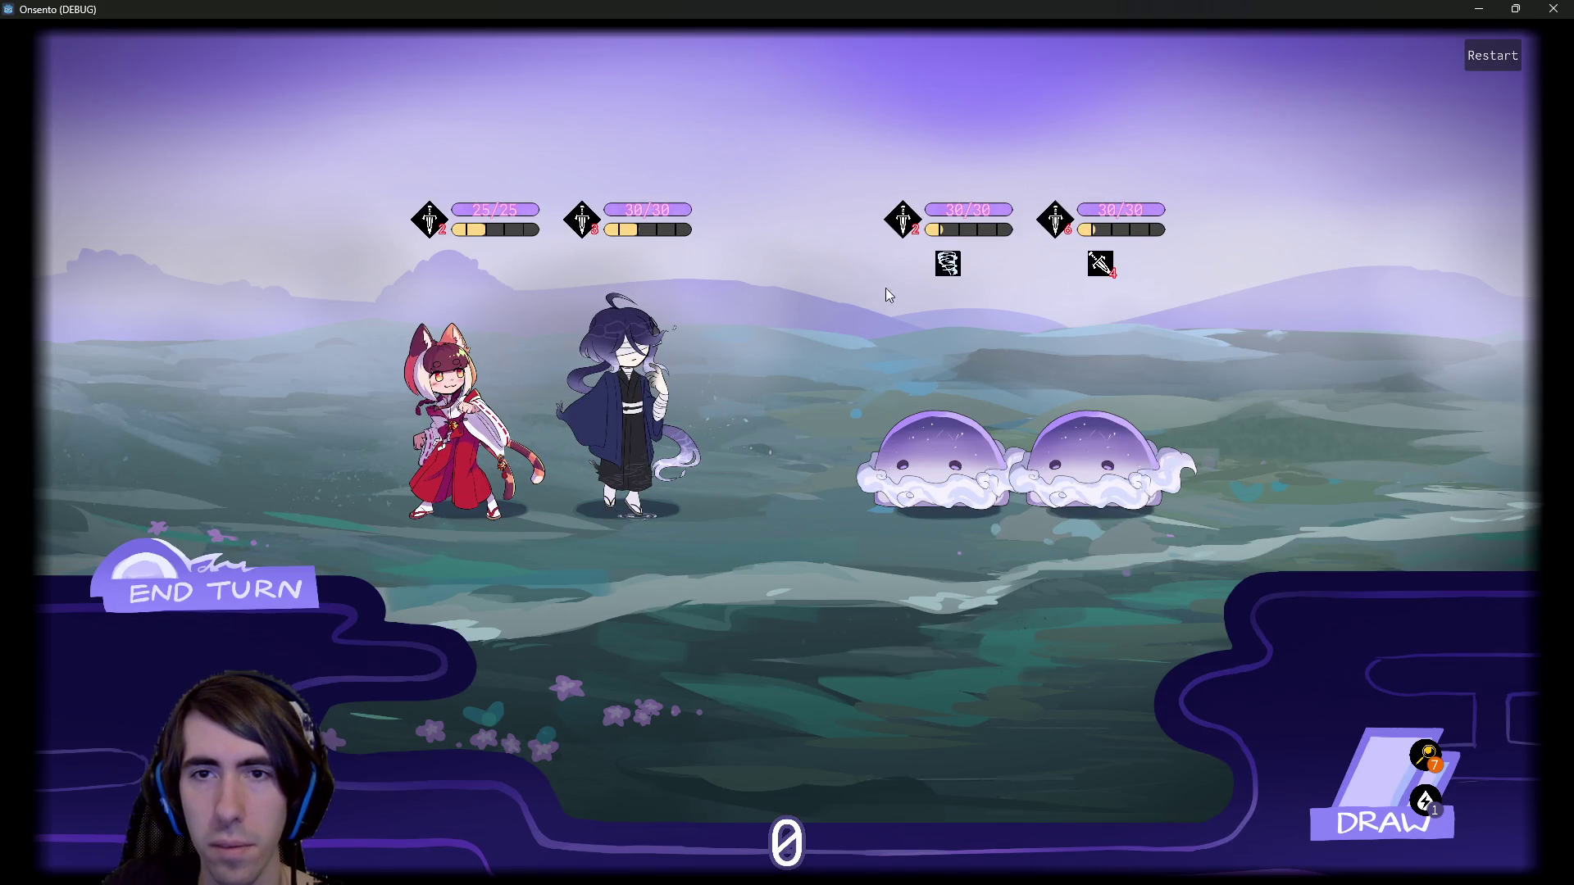
drag(637, 619, 702, 474)
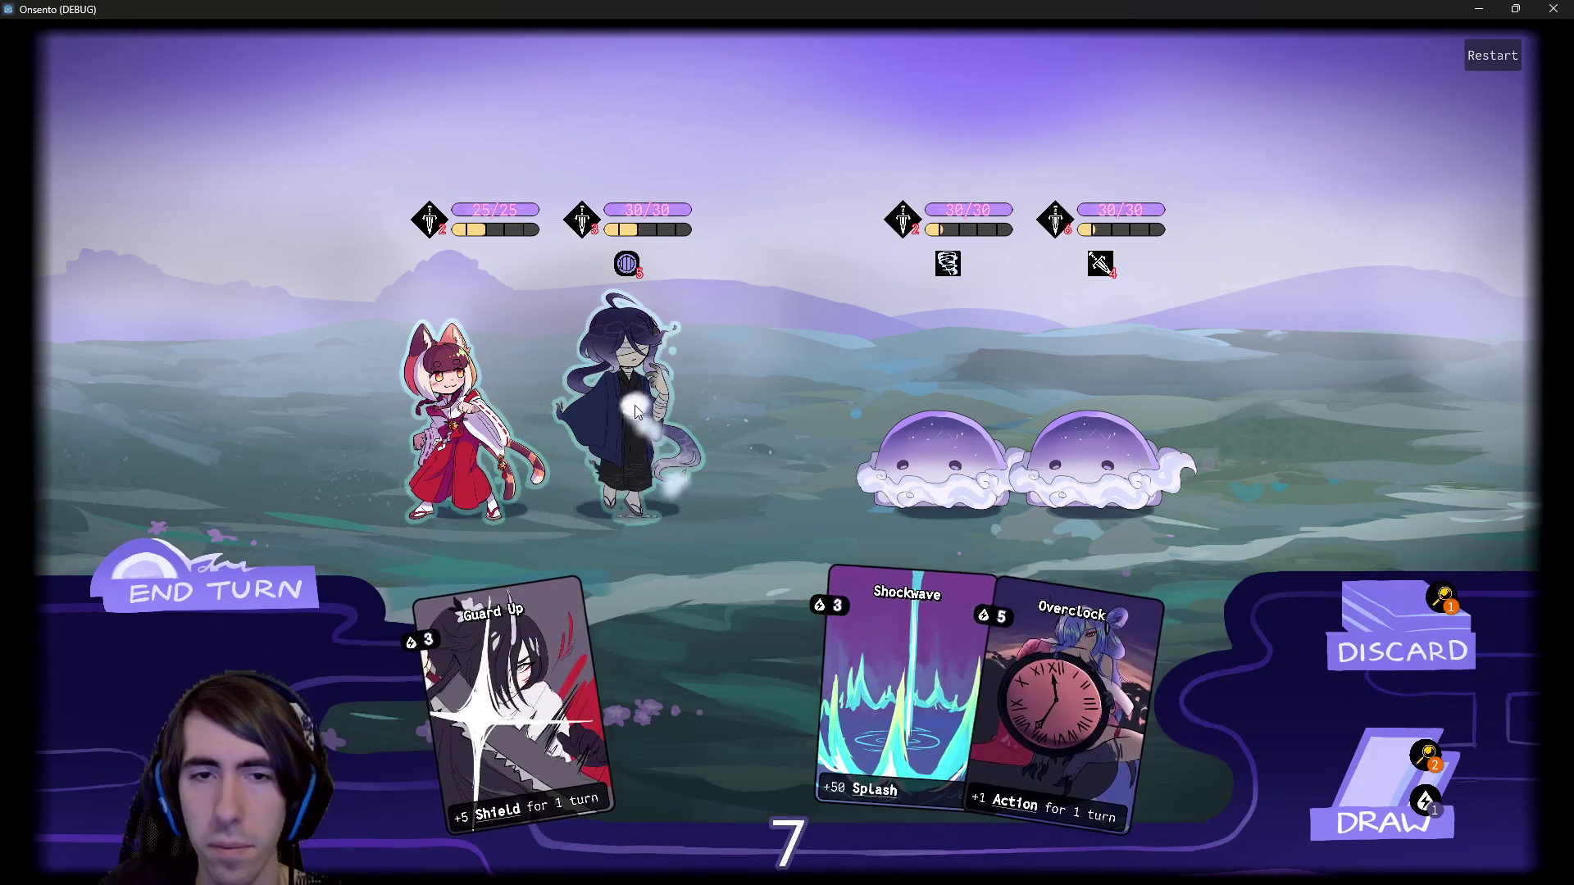
click(637, 413)
click(1386, 812)
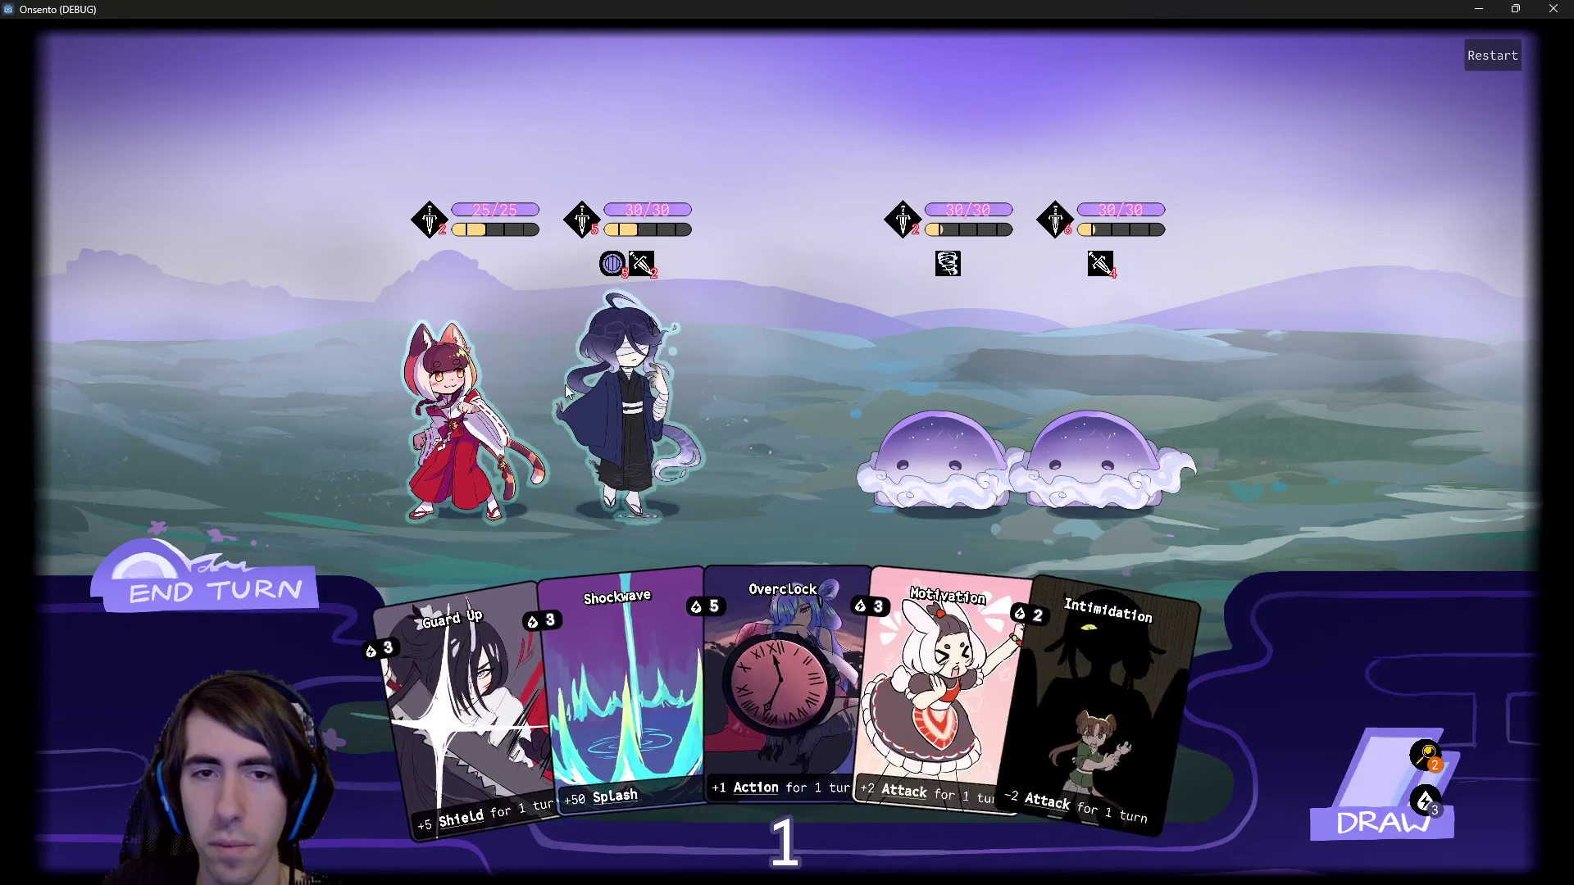
click(567, 391)
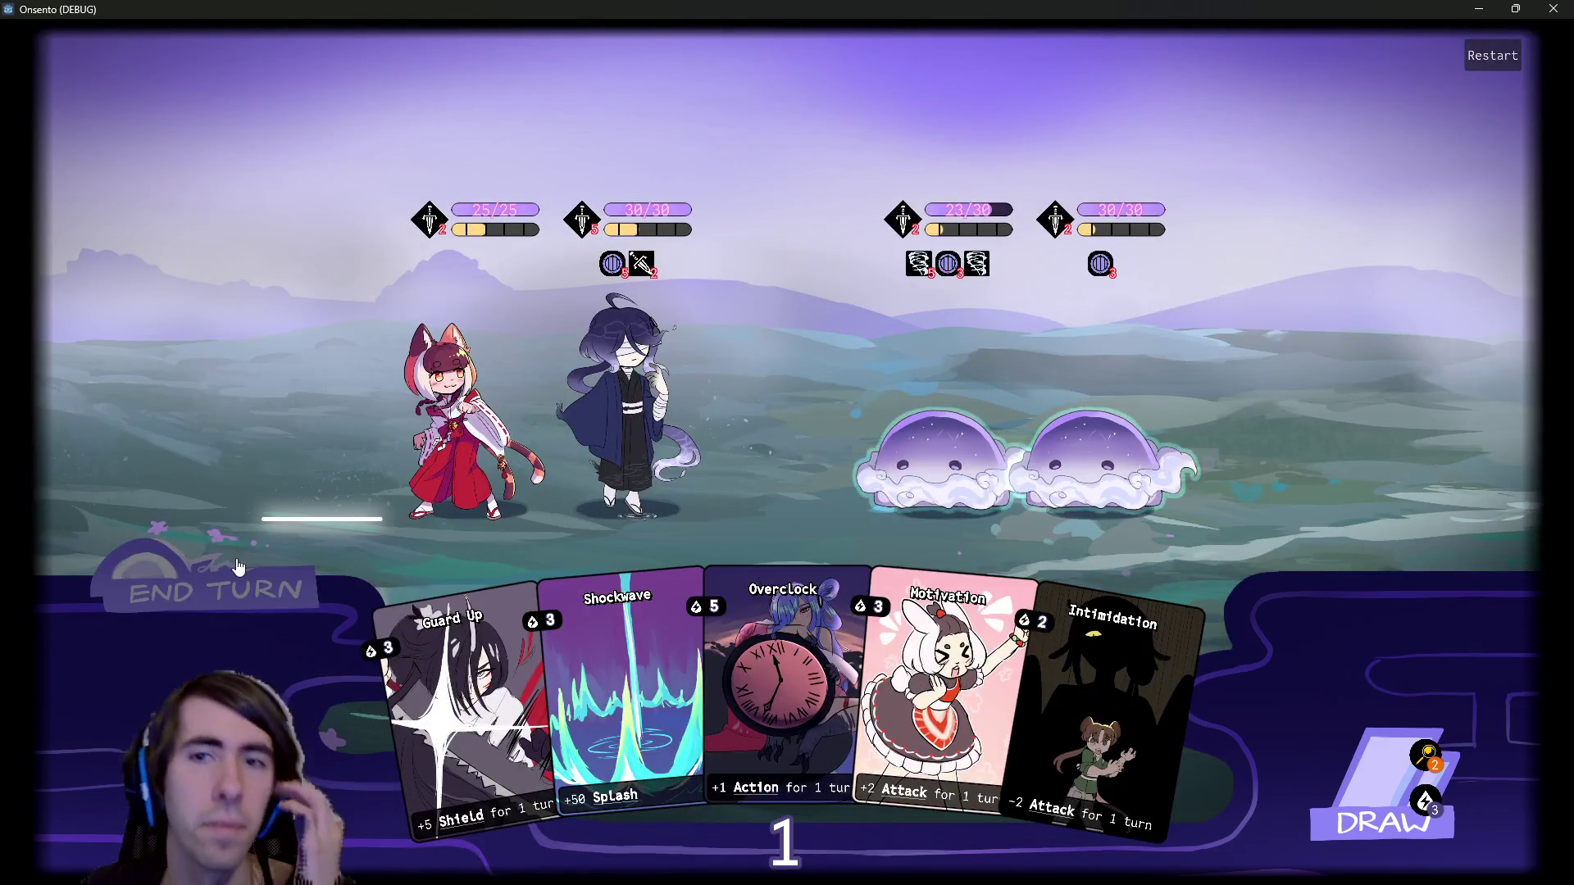
click(237, 567)
Stack Motivation, Overclock and Guard Up on the blue-haired ally and attack the right slime.
drag(807, 672, 671, 484)
drag(804, 648, 627, 402)
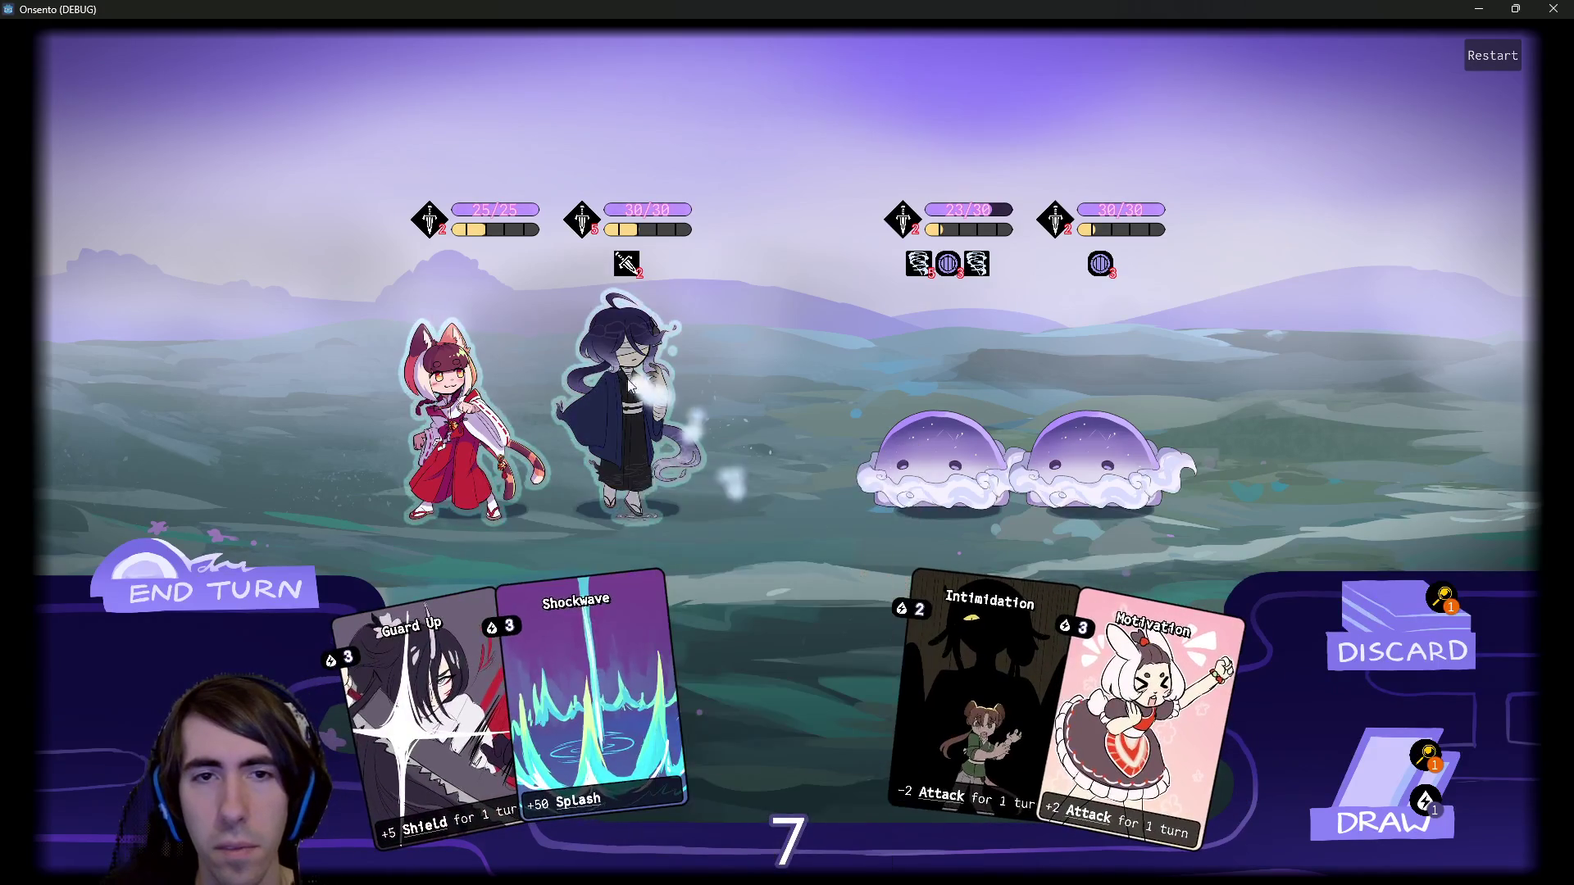
click(1333, 780)
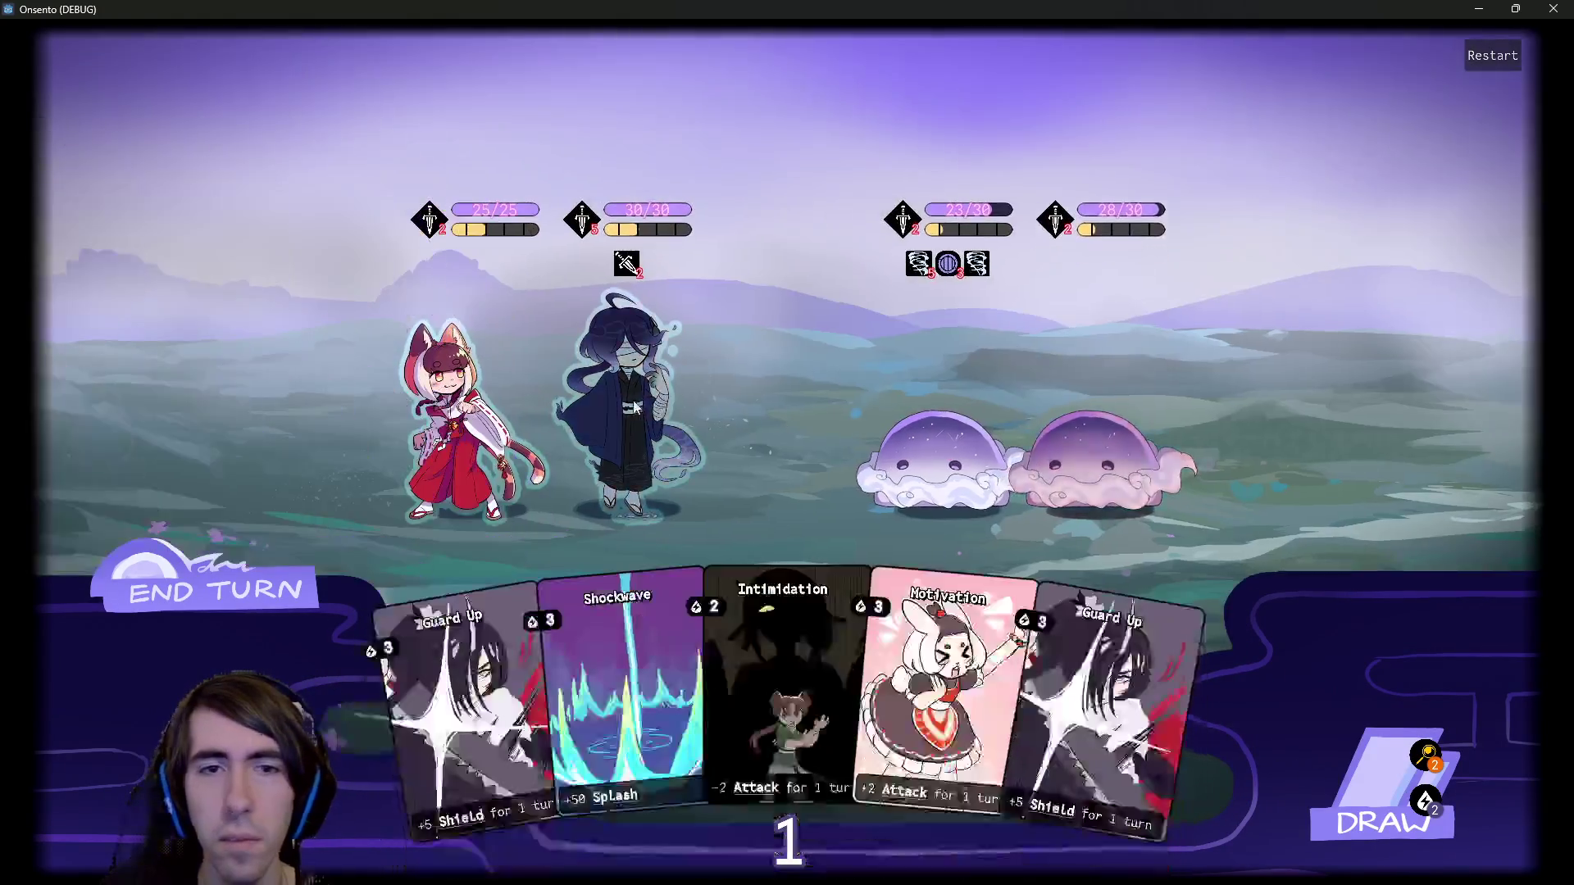
click(634, 408)
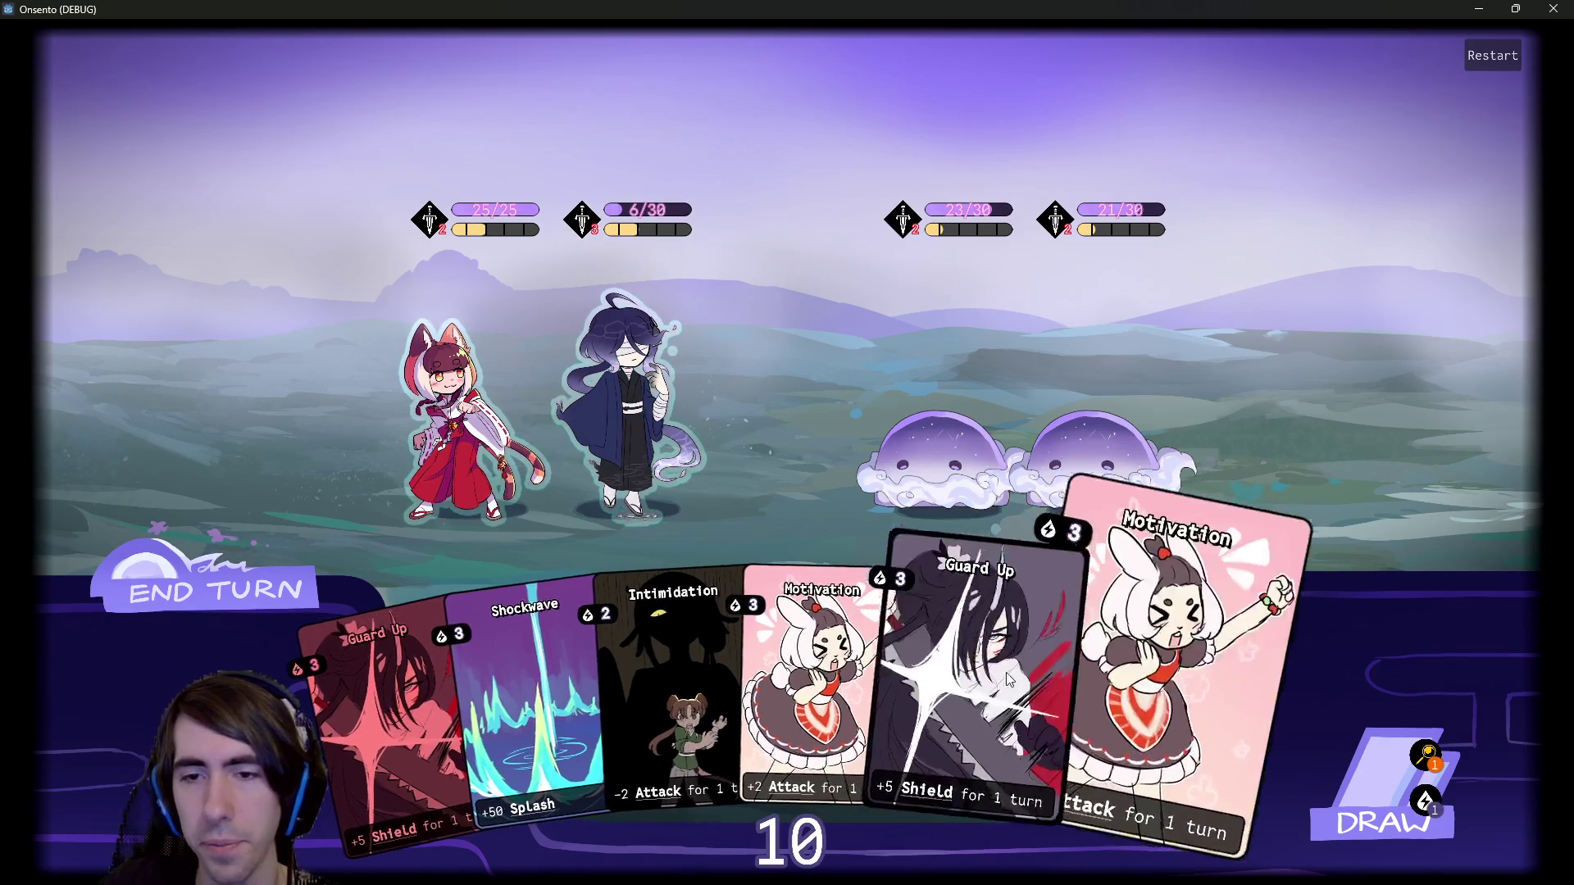
drag(970, 650, 584, 352)
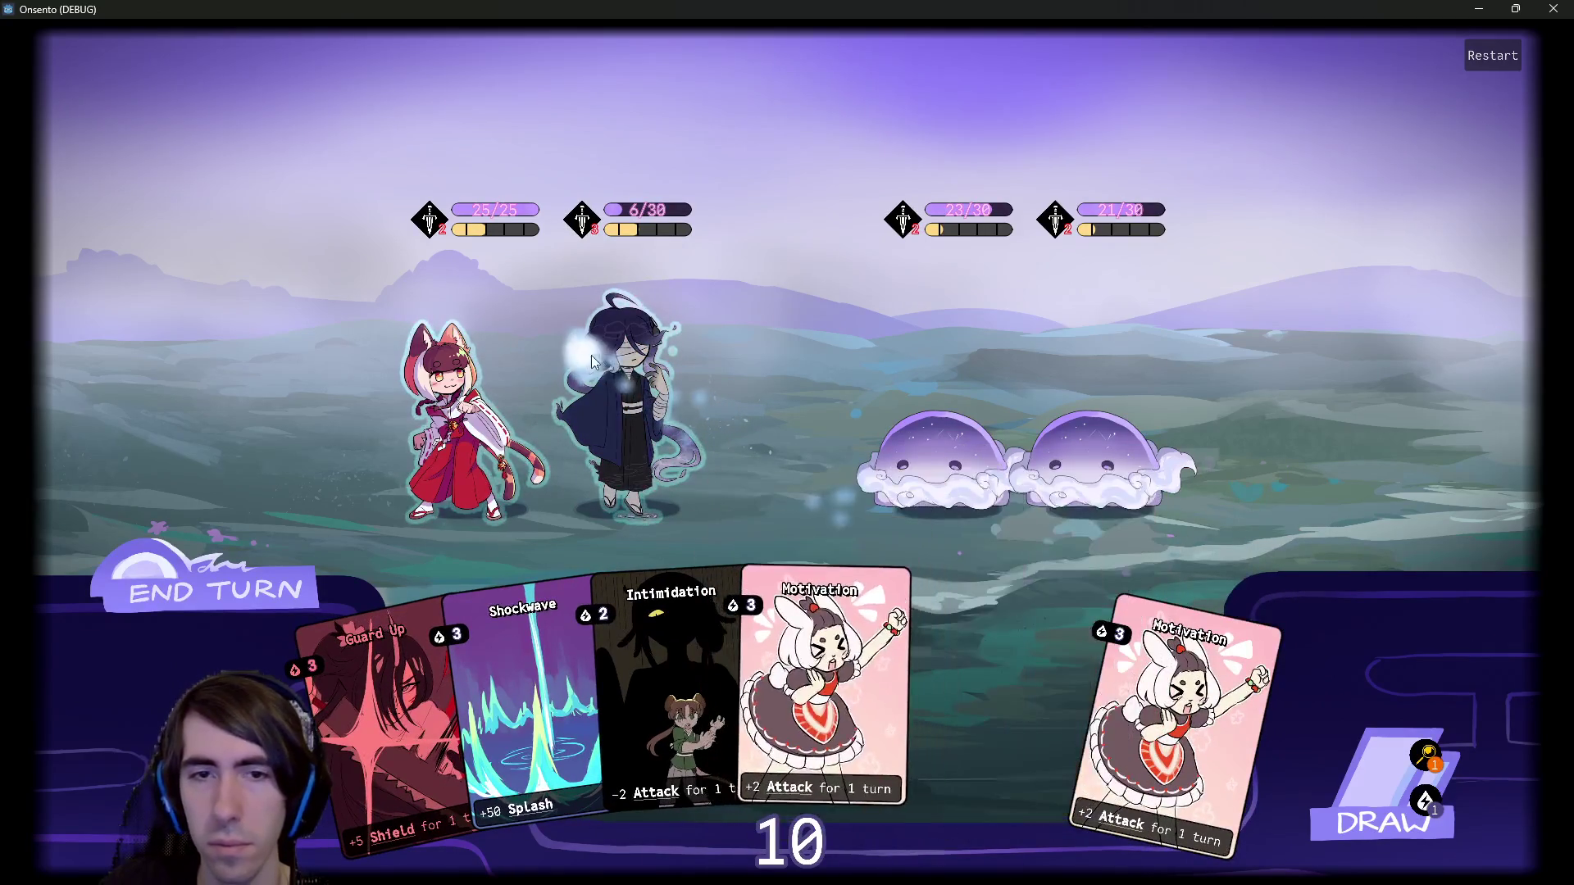
drag(984, 664, 607, 377)
drag(1054, 672, 631, 385)
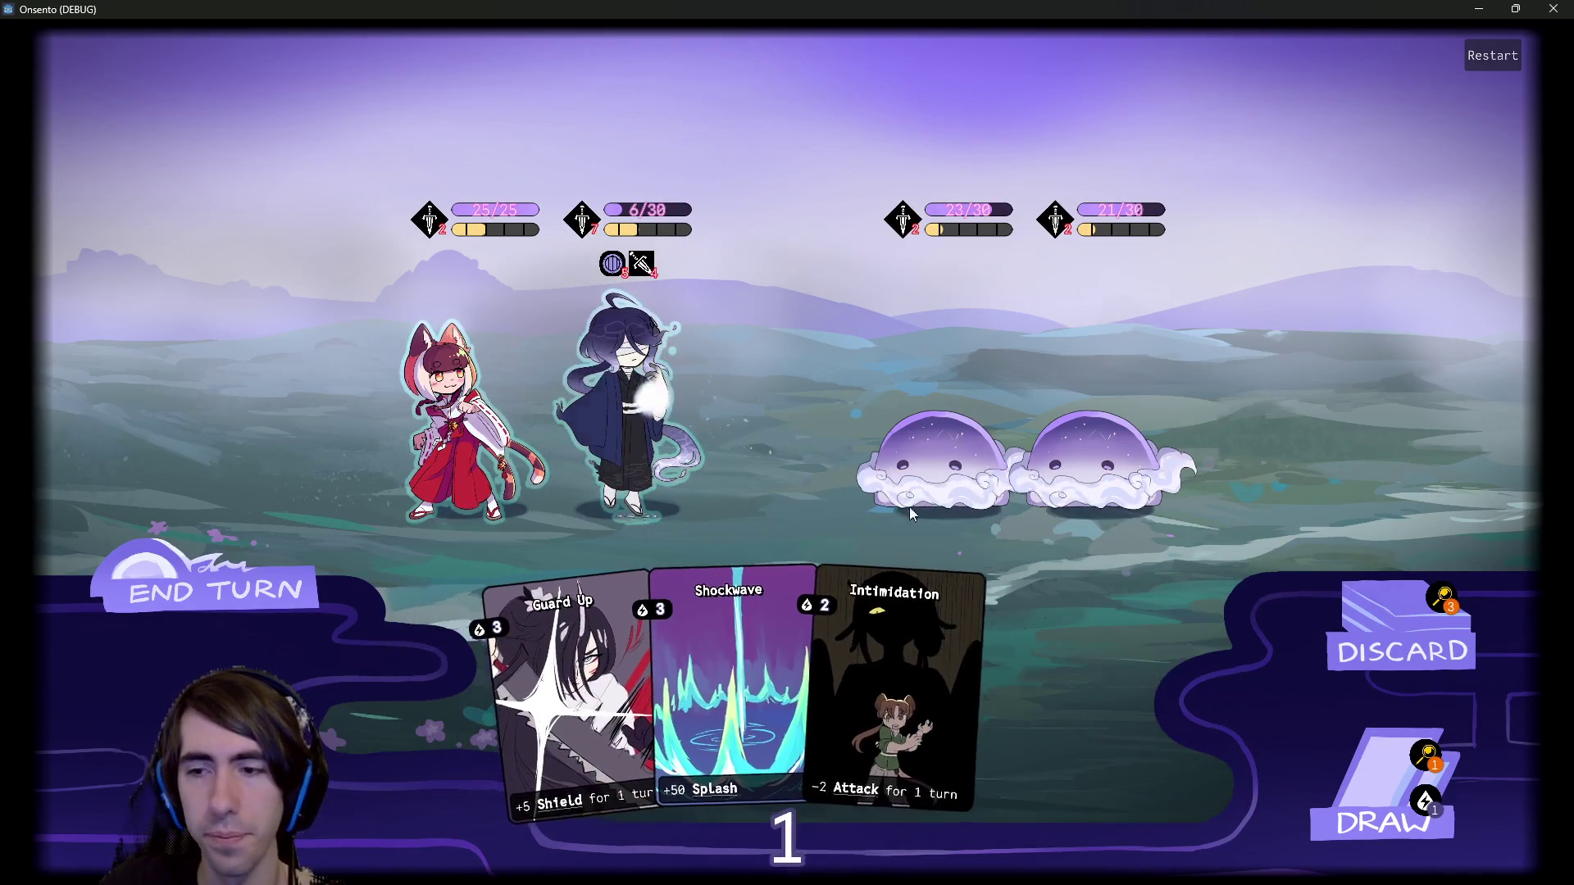
click(1353, 771)
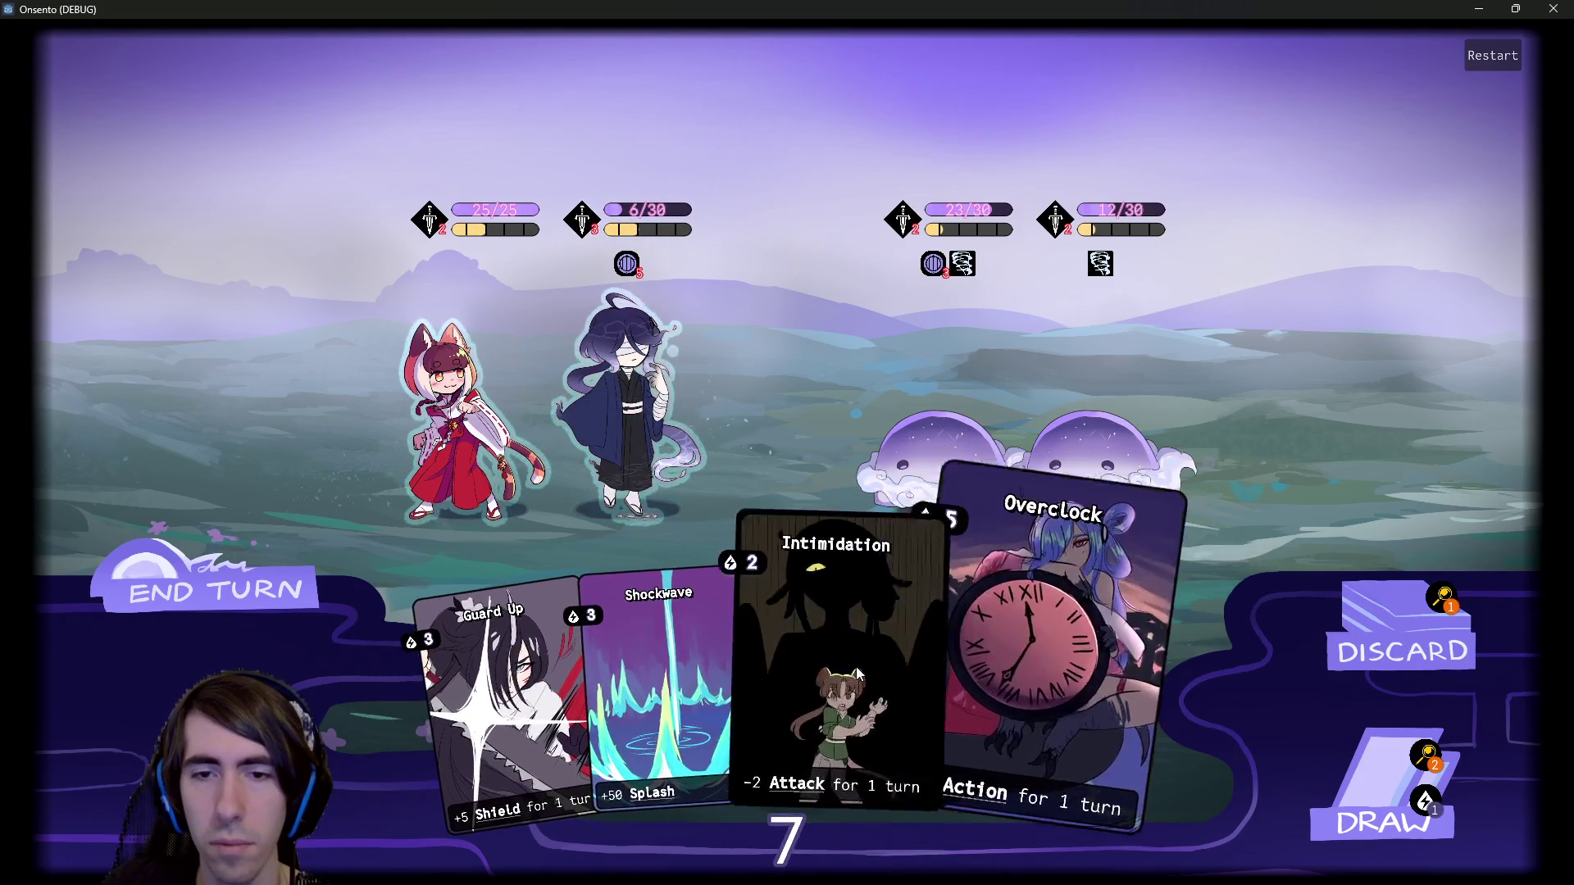
Draw more cards and hit the right slime with the blue-haired and fox allies.
click(1386, 779)
mouse_move(1098, 705)
mouse_down()
mouse_move(625, 400)
mouse_move(1066, 443)
mouse_up()
click(1385, 787)
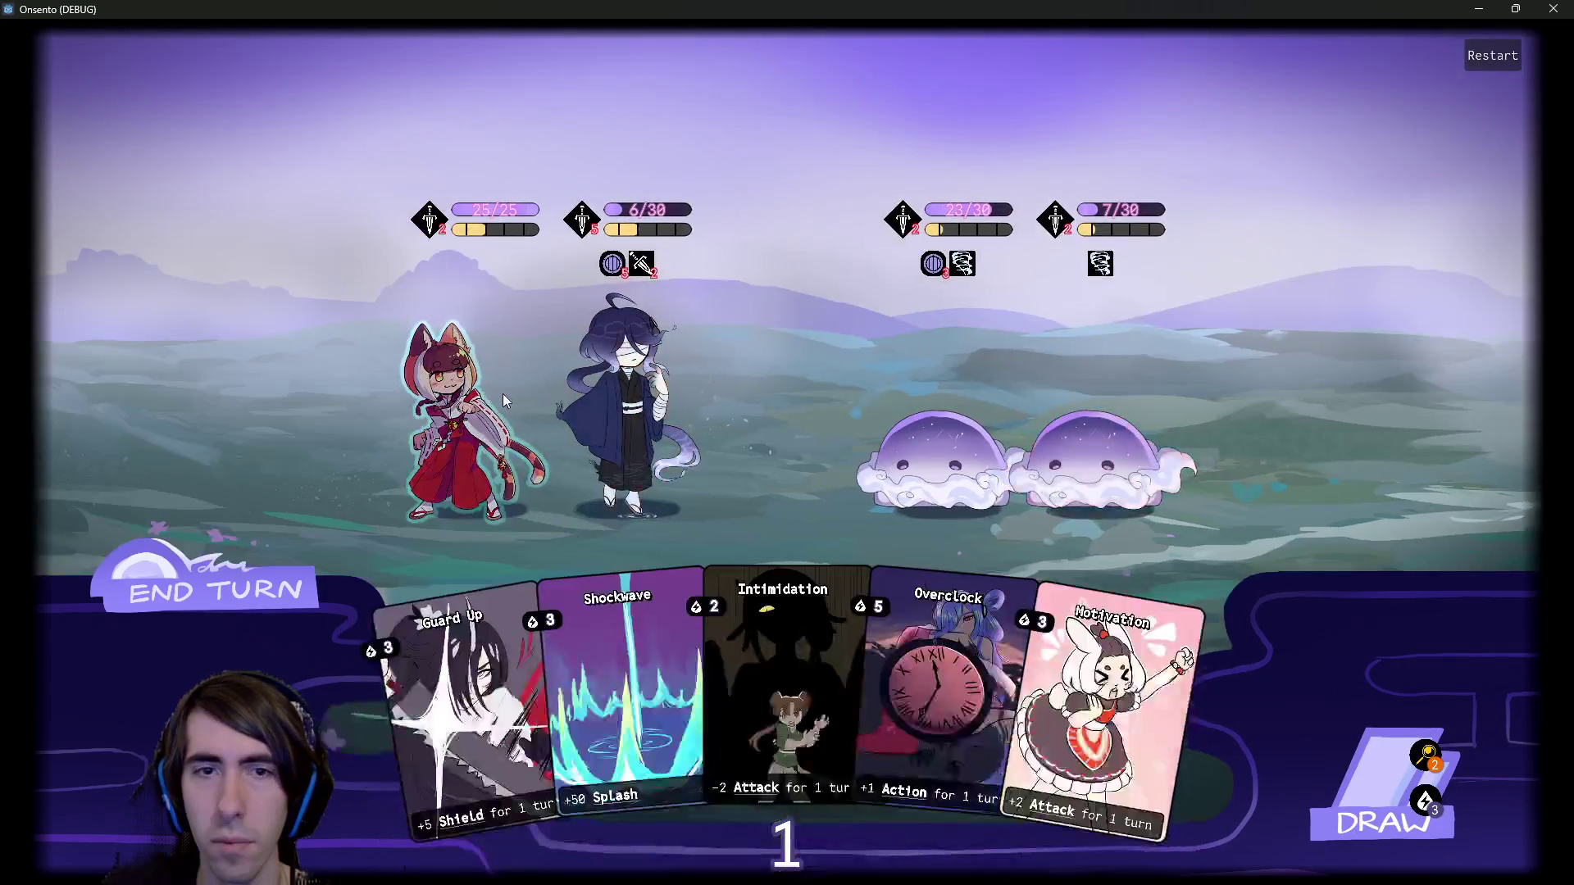
drag(503, 394, 1109, 426)
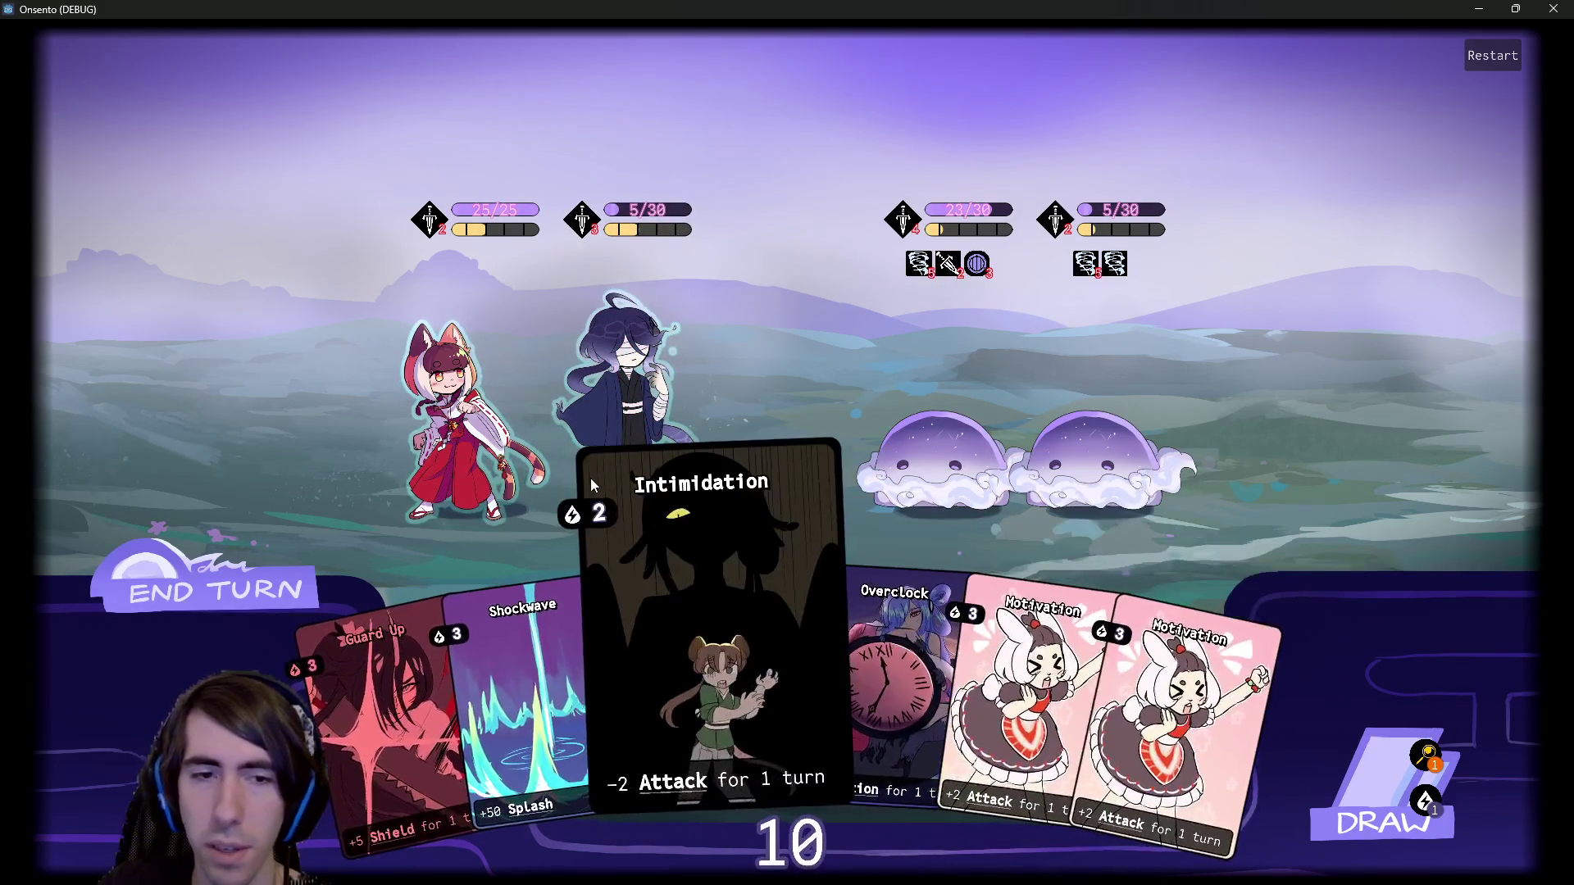
drag(467, 410, 1098, 459)
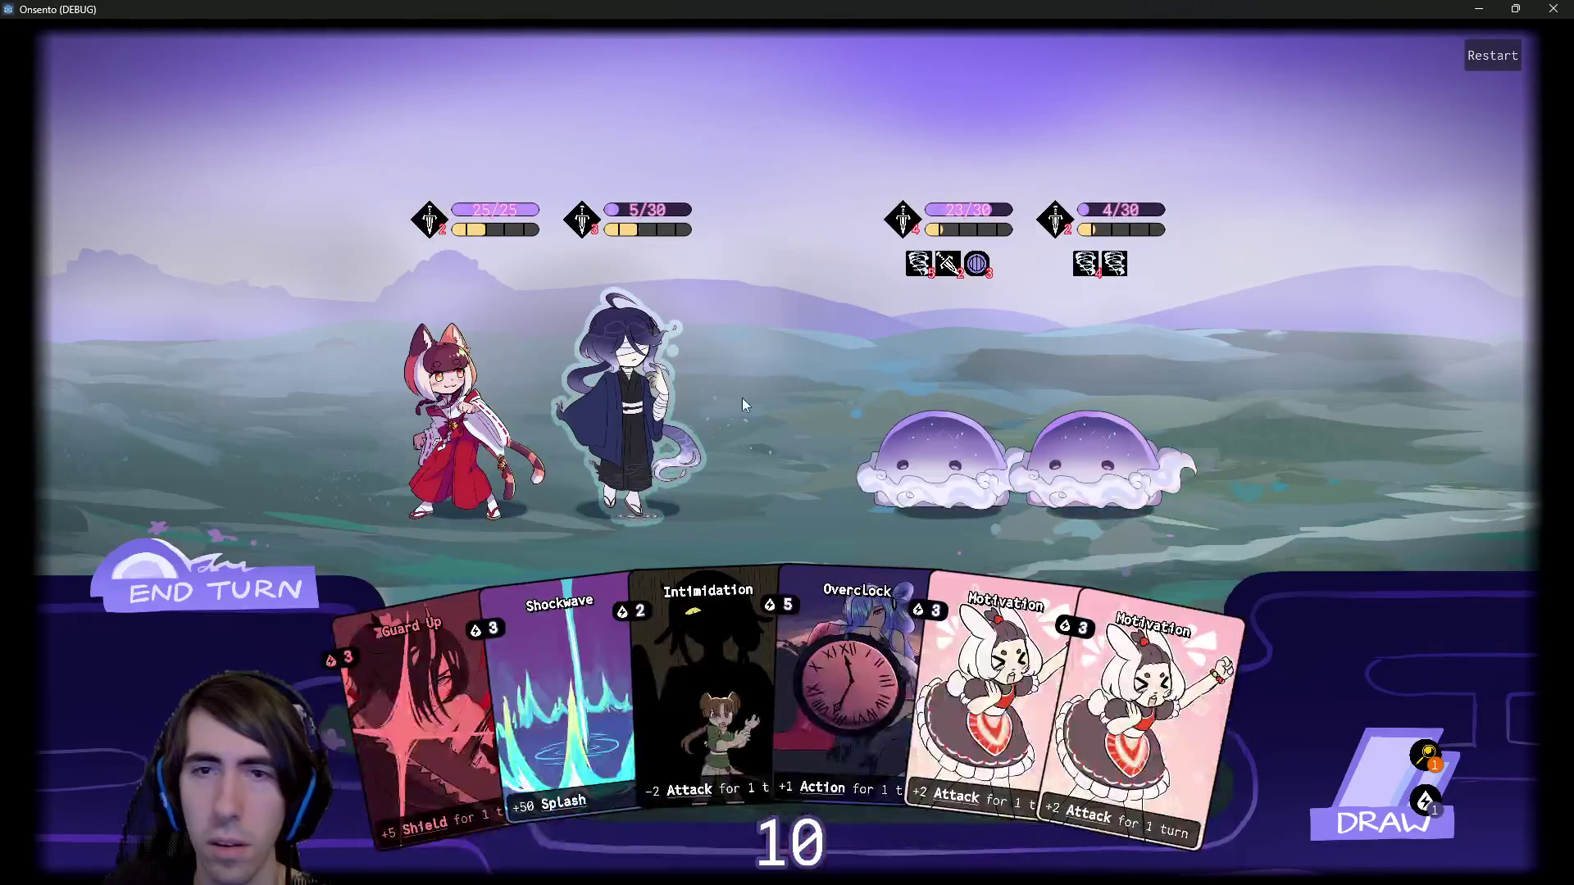
Play Motivation and Guard Up shields on the blue-haired ally, then end the turn.
mouse_move(956, 601)
mouse_down()
mouse_move(685, 398)
mouse_move(935, 459)
mouse_up()
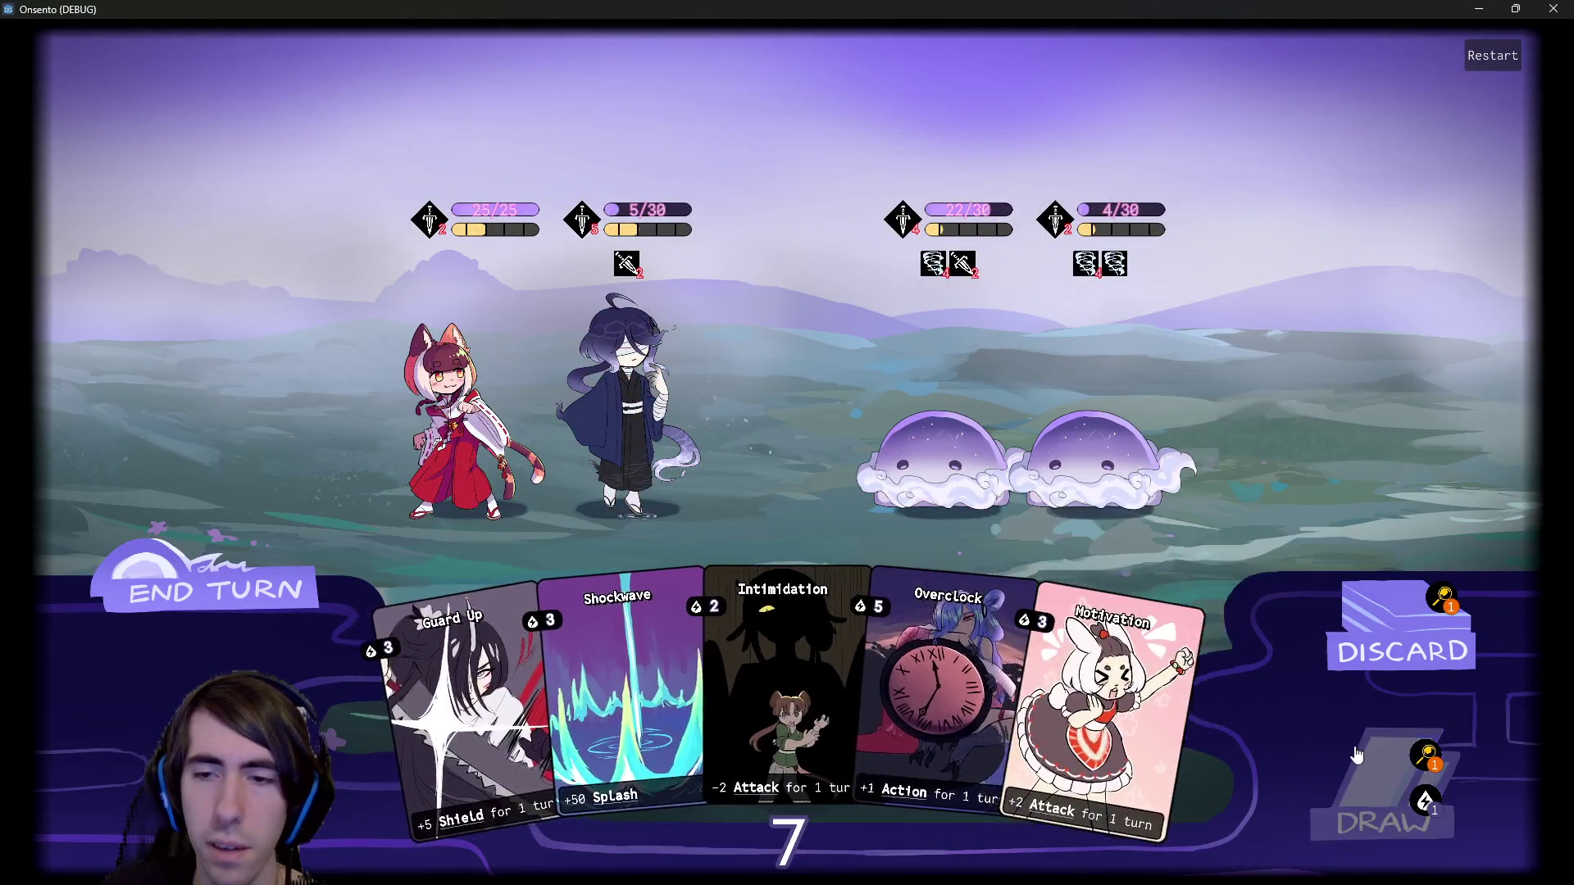
click(1356, 756)
drag(1140, 705, 669, 362)
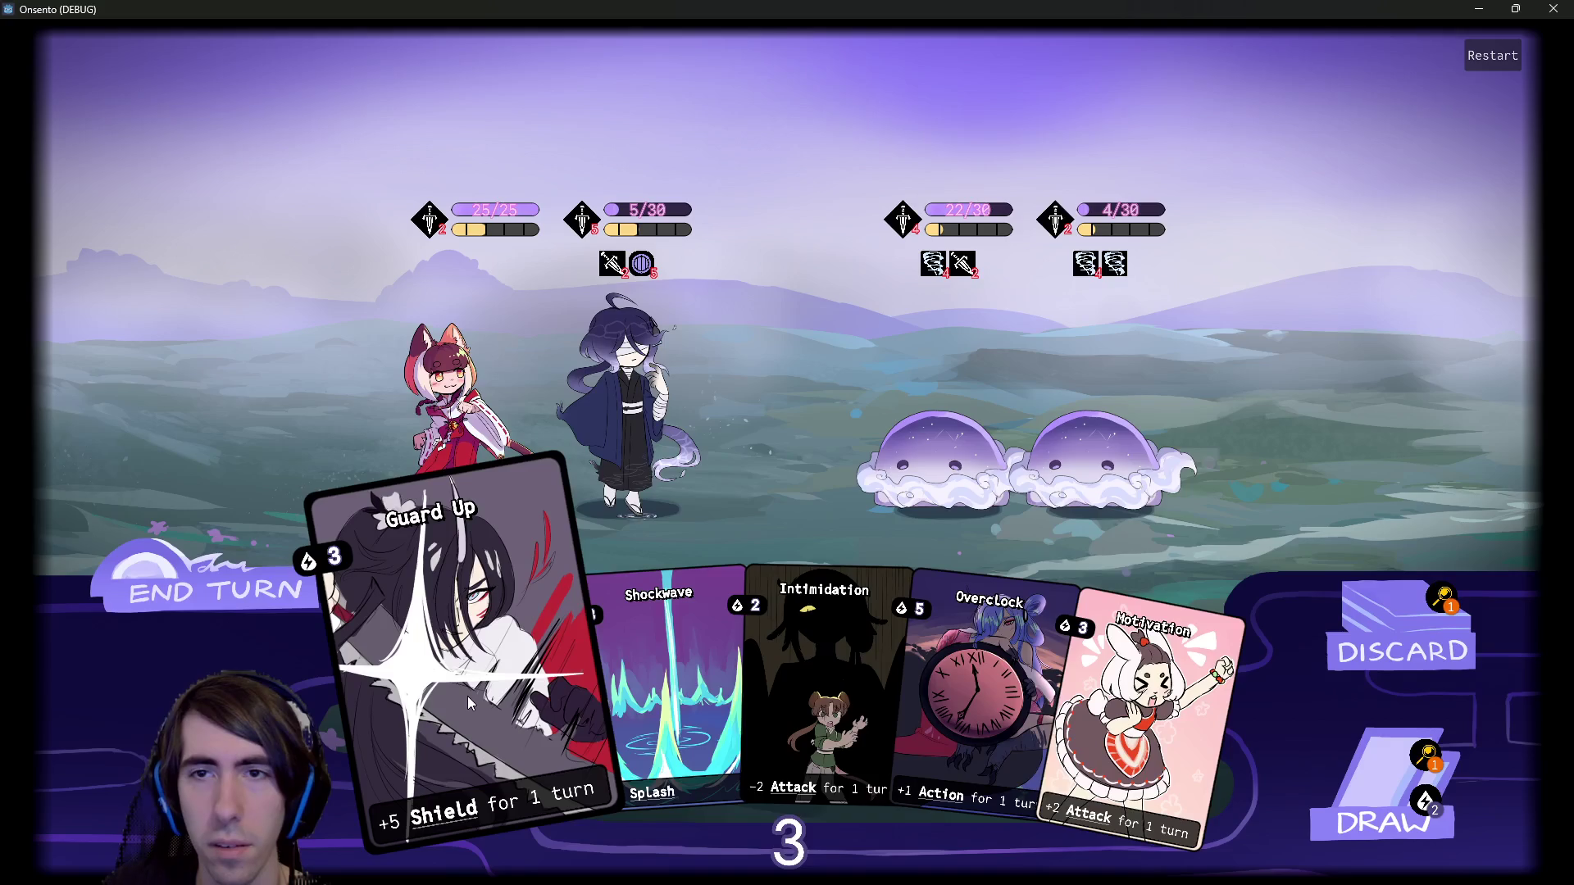
drag(467, 696, 610, 454)
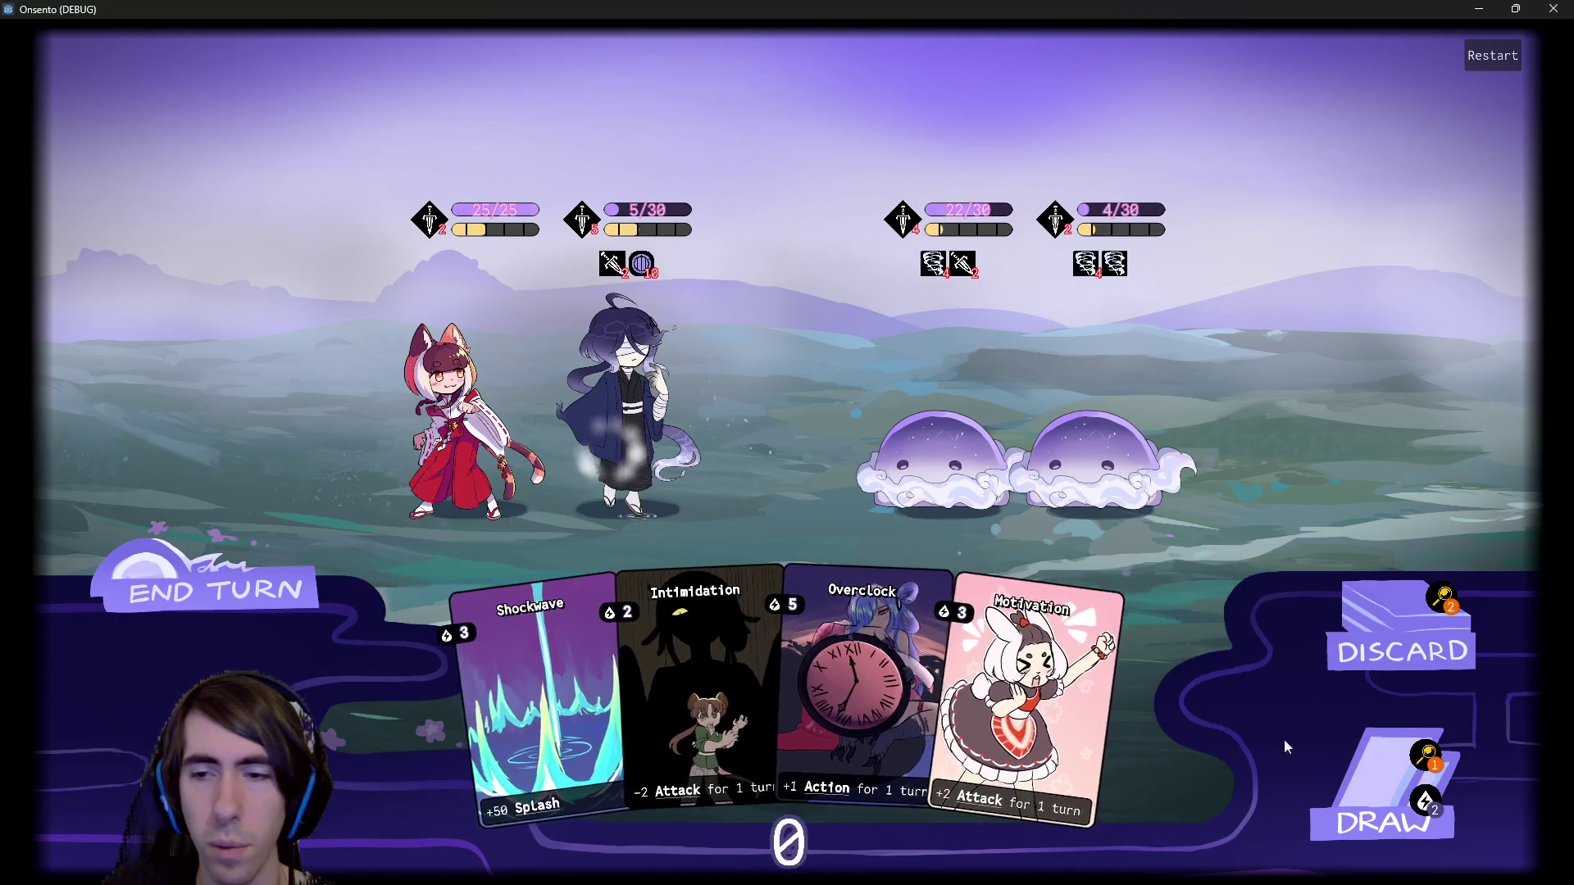
click(241, 588)
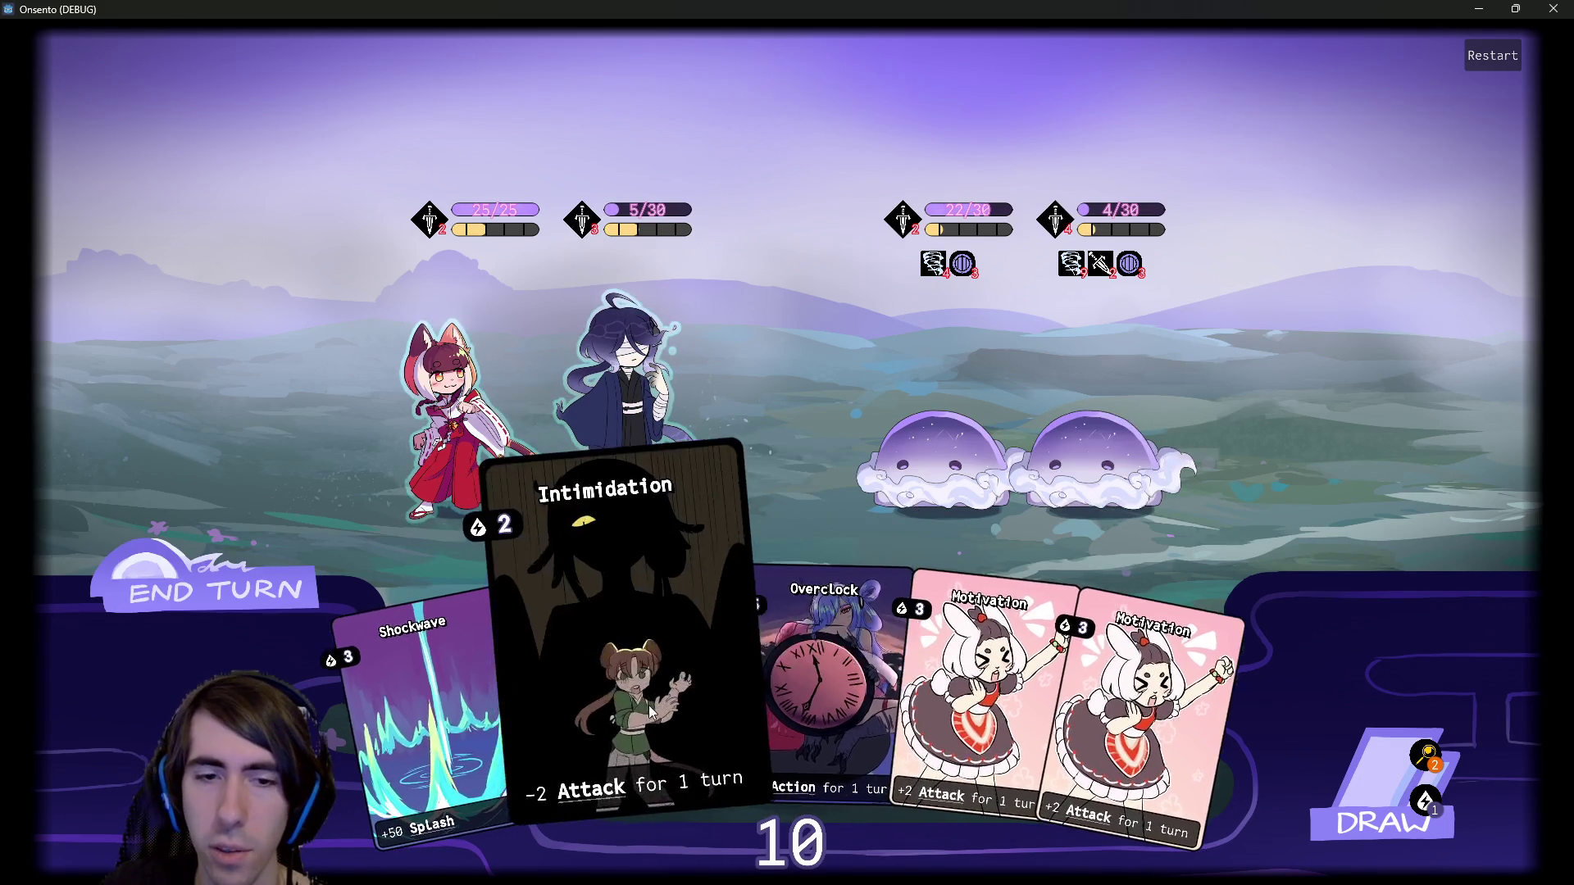
Weaken the right enemy with Intimidation, buff the blue ally with Motivation and Overclock, end turn.
drag(623, 696, 1039, 426)
drag(855, 633, 657, 405)
drag(799, 659, 631, 402)
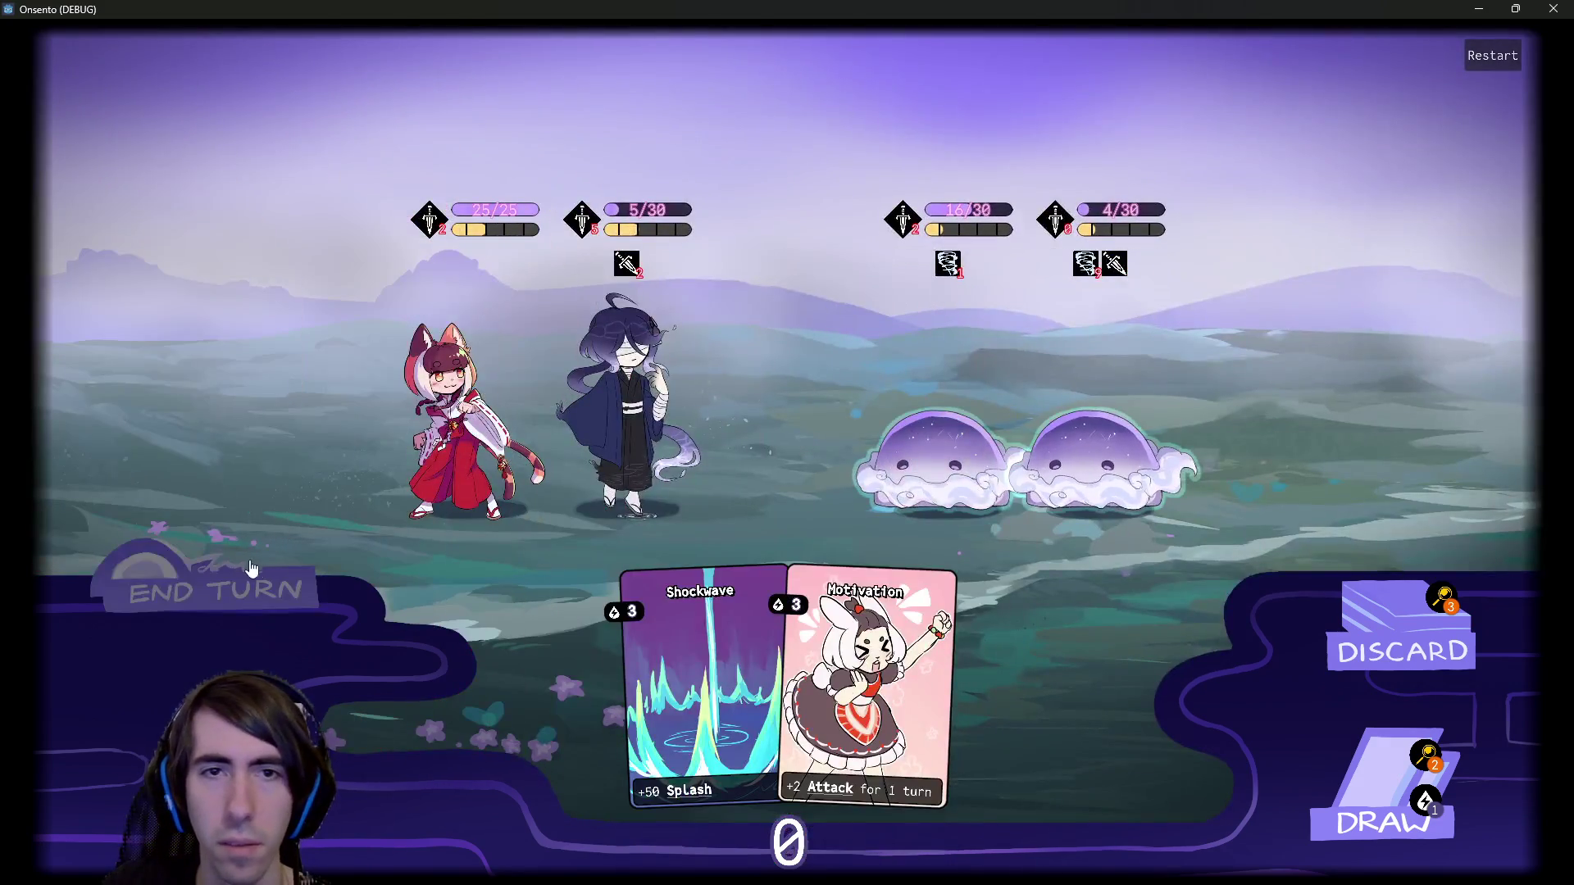
click(251, 569)
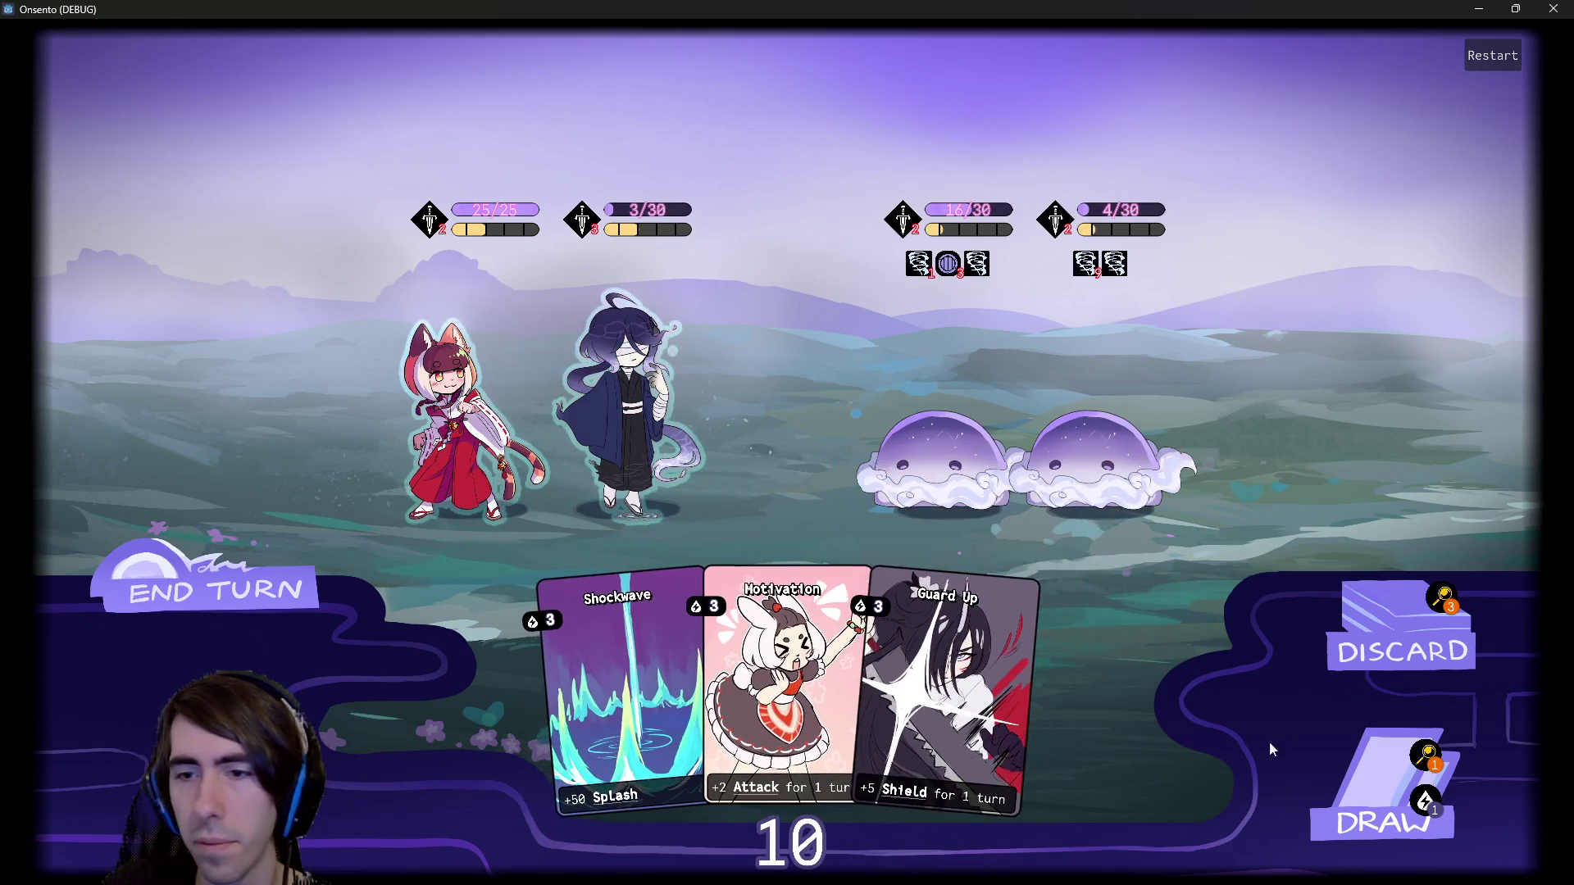
Draw cards and shield the dark-haired ally with Guard Up.
click(1337, 775)
mouse_move(1110, 275)
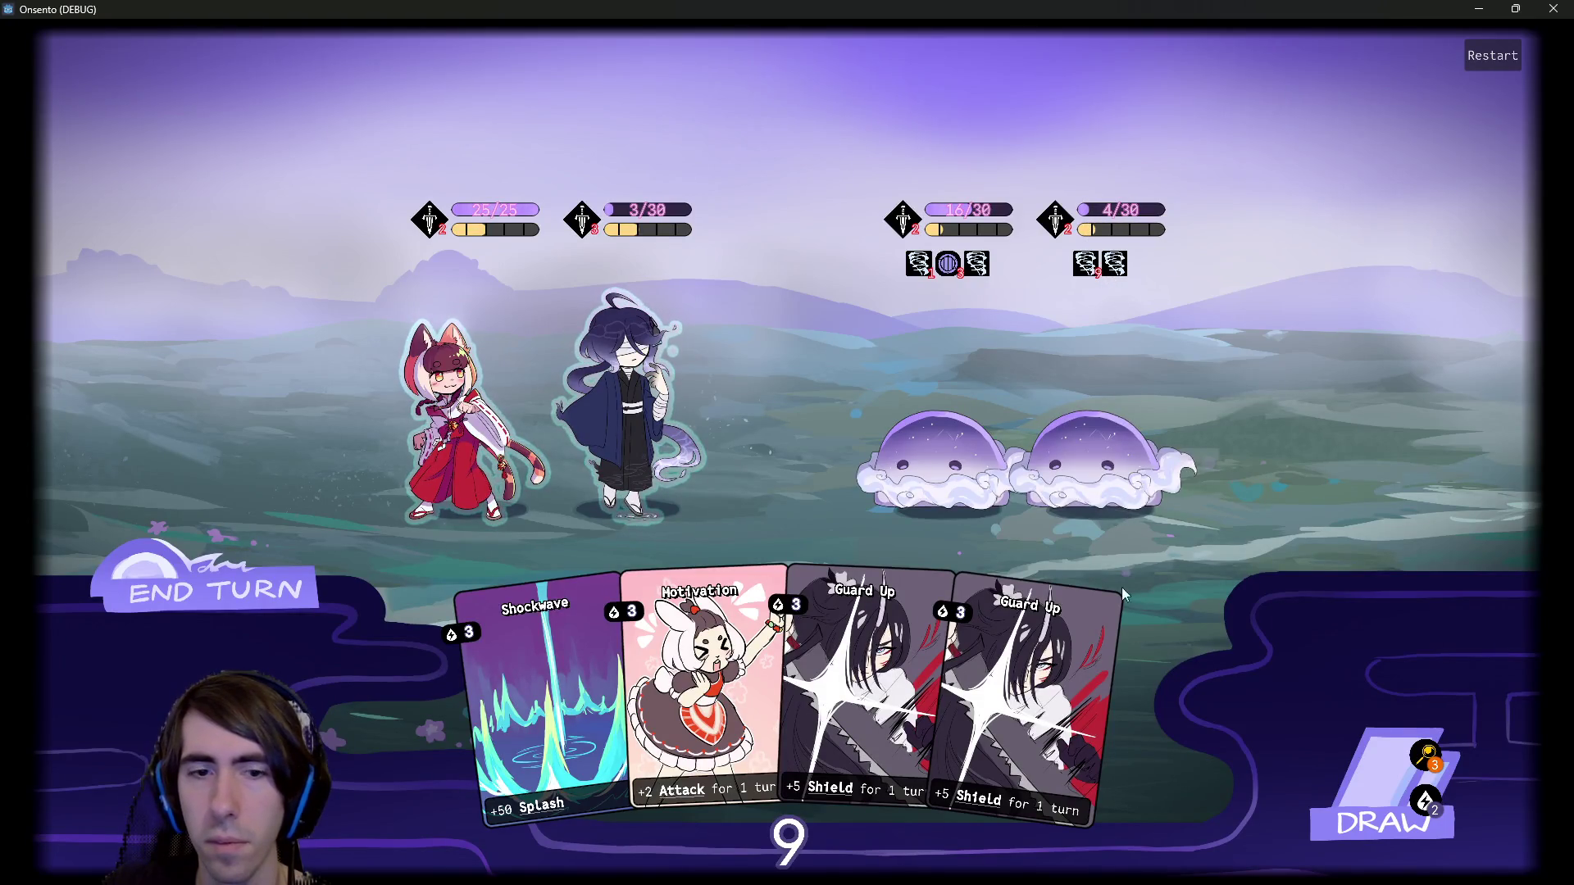
click(1328, 779)
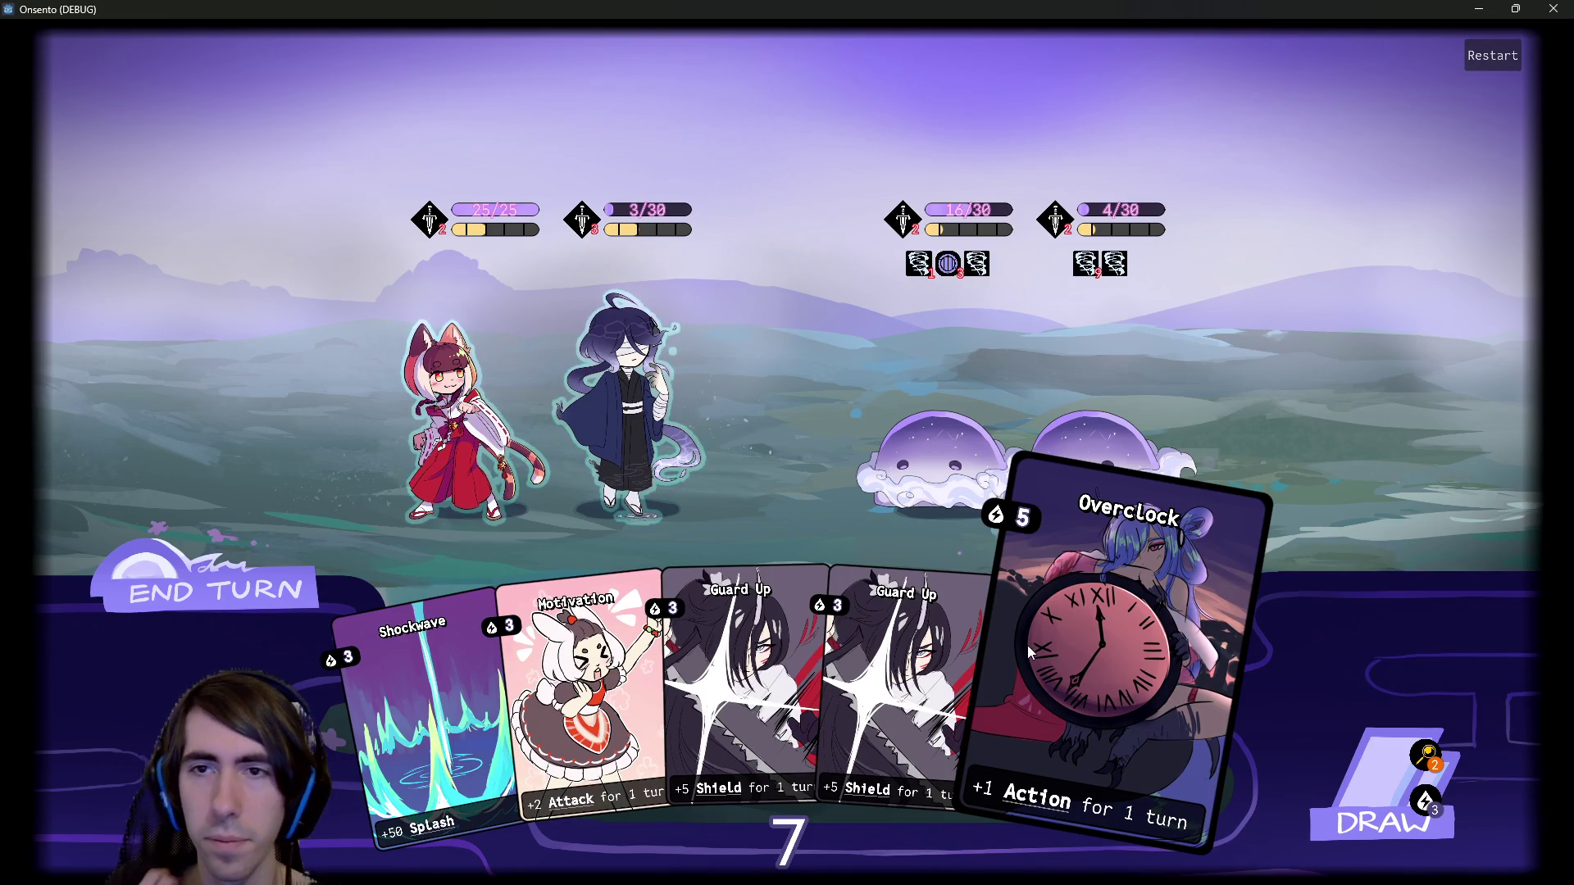
drag(943, 648, 596, 425)
click(1345, 787)
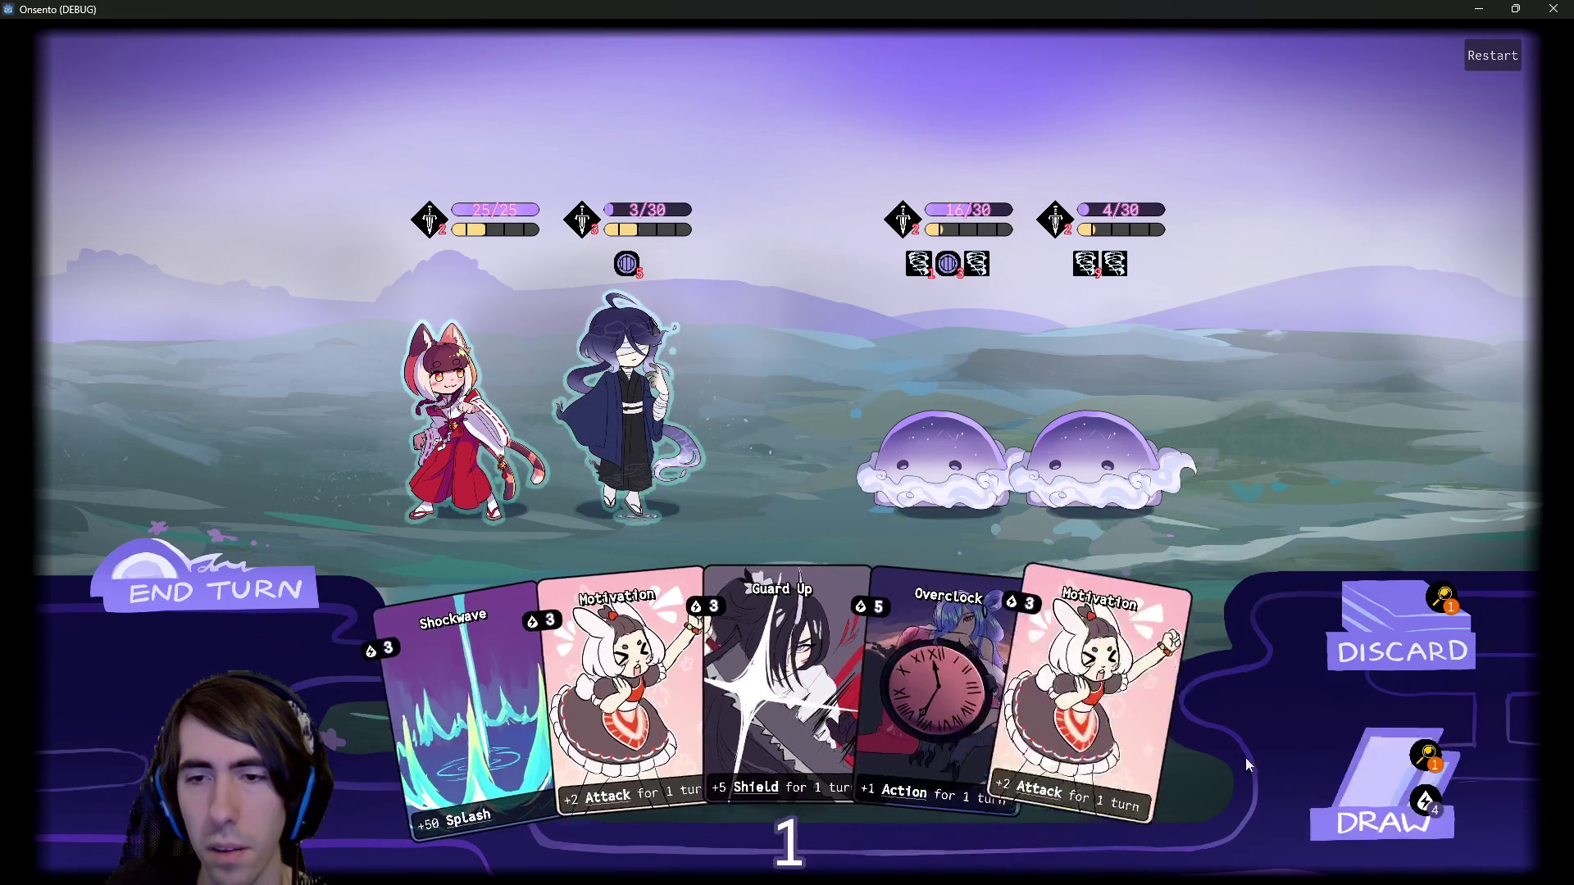
Inspect the discard and draw piles, then pick up the Guard Up card.
click(1440, 602)
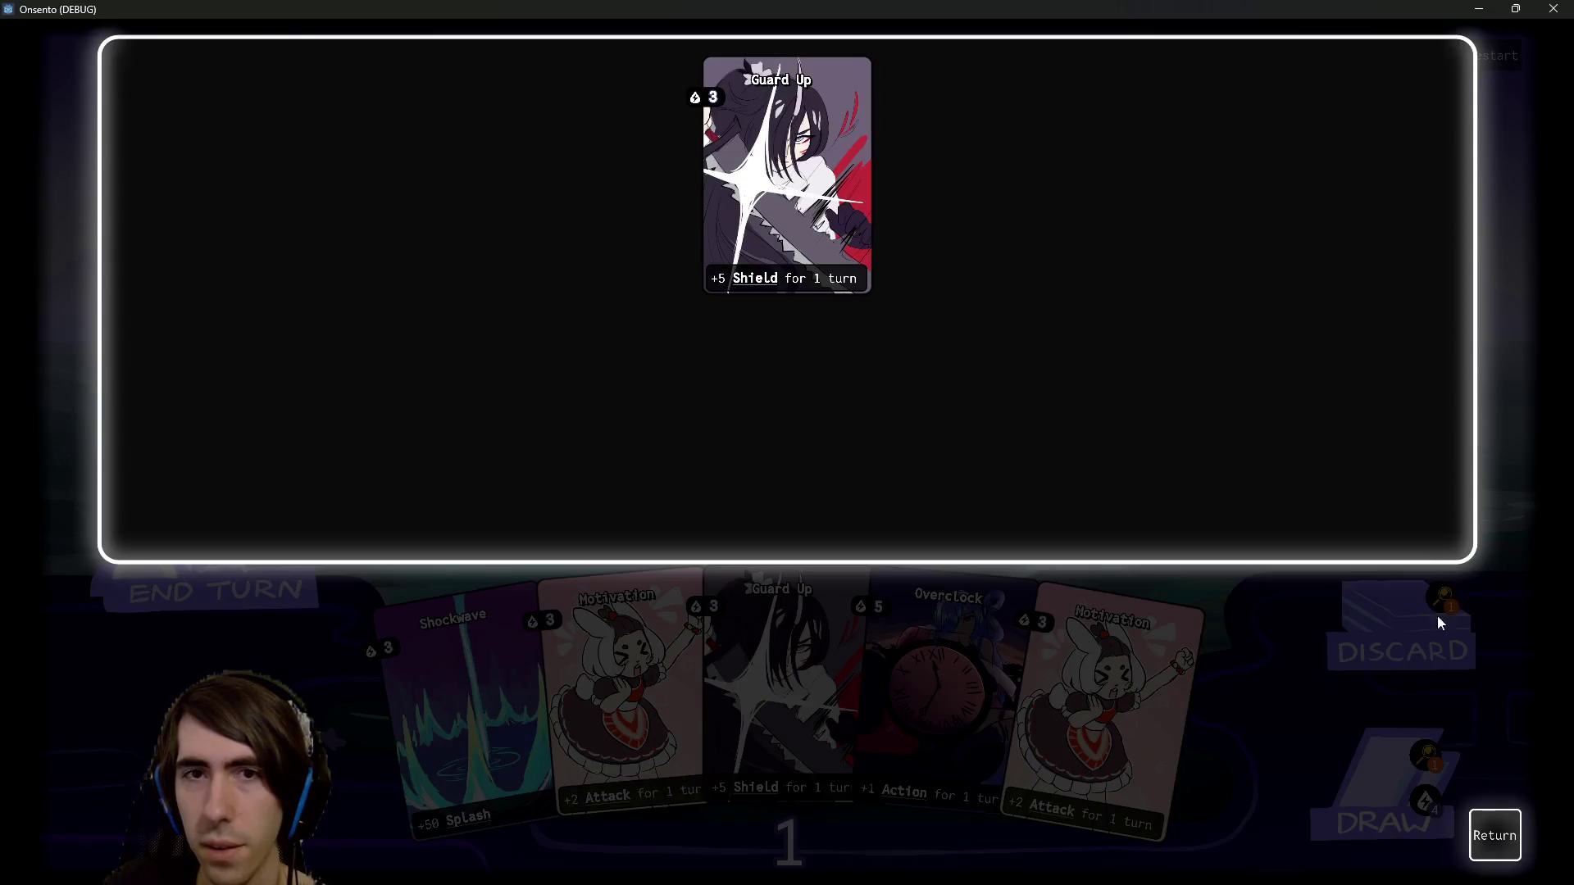
click(1492, 835)
click(1427, 756)
click(1493, 835)
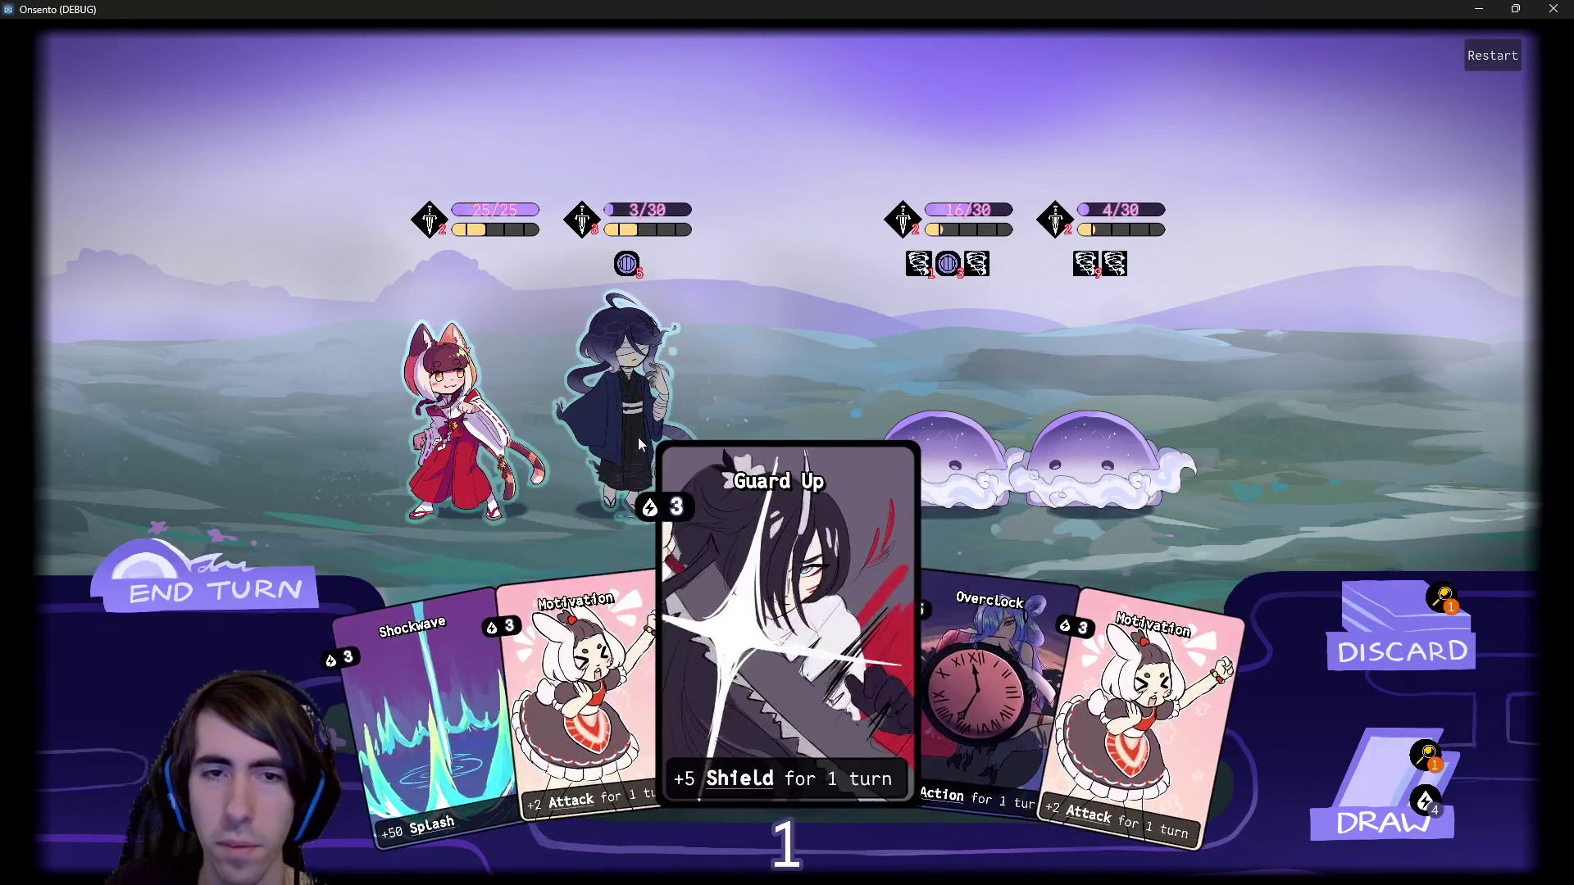
click(695, 478)
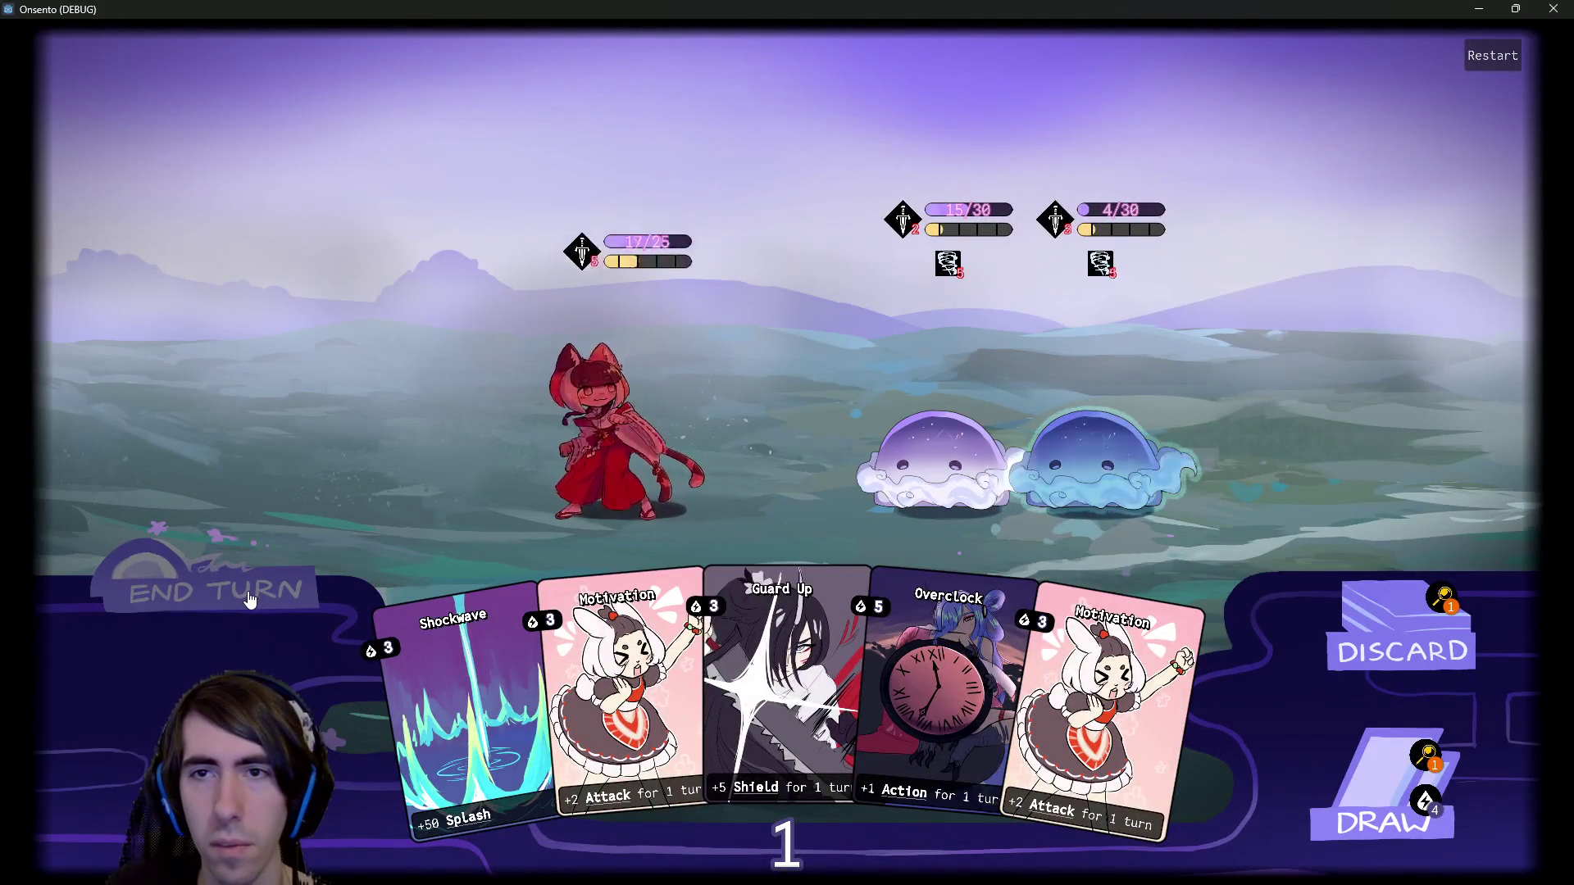
Buff the cat-girl with Motivation and Overclock, attack the right slime, draw, end turn.
click(283, 590)
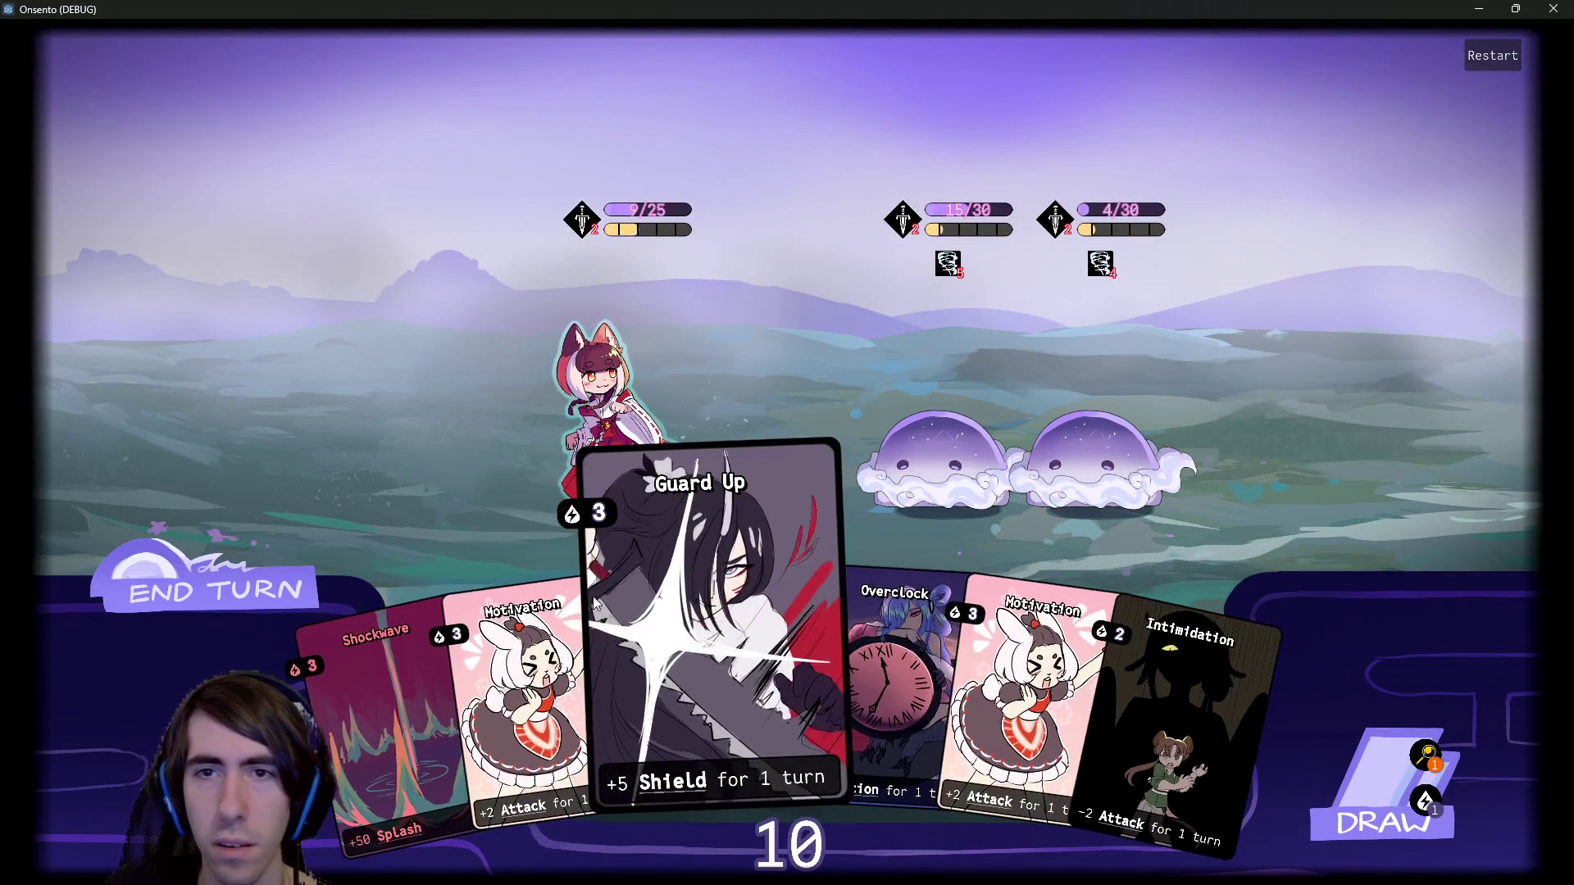
click(565, 640)
click(597, 435)
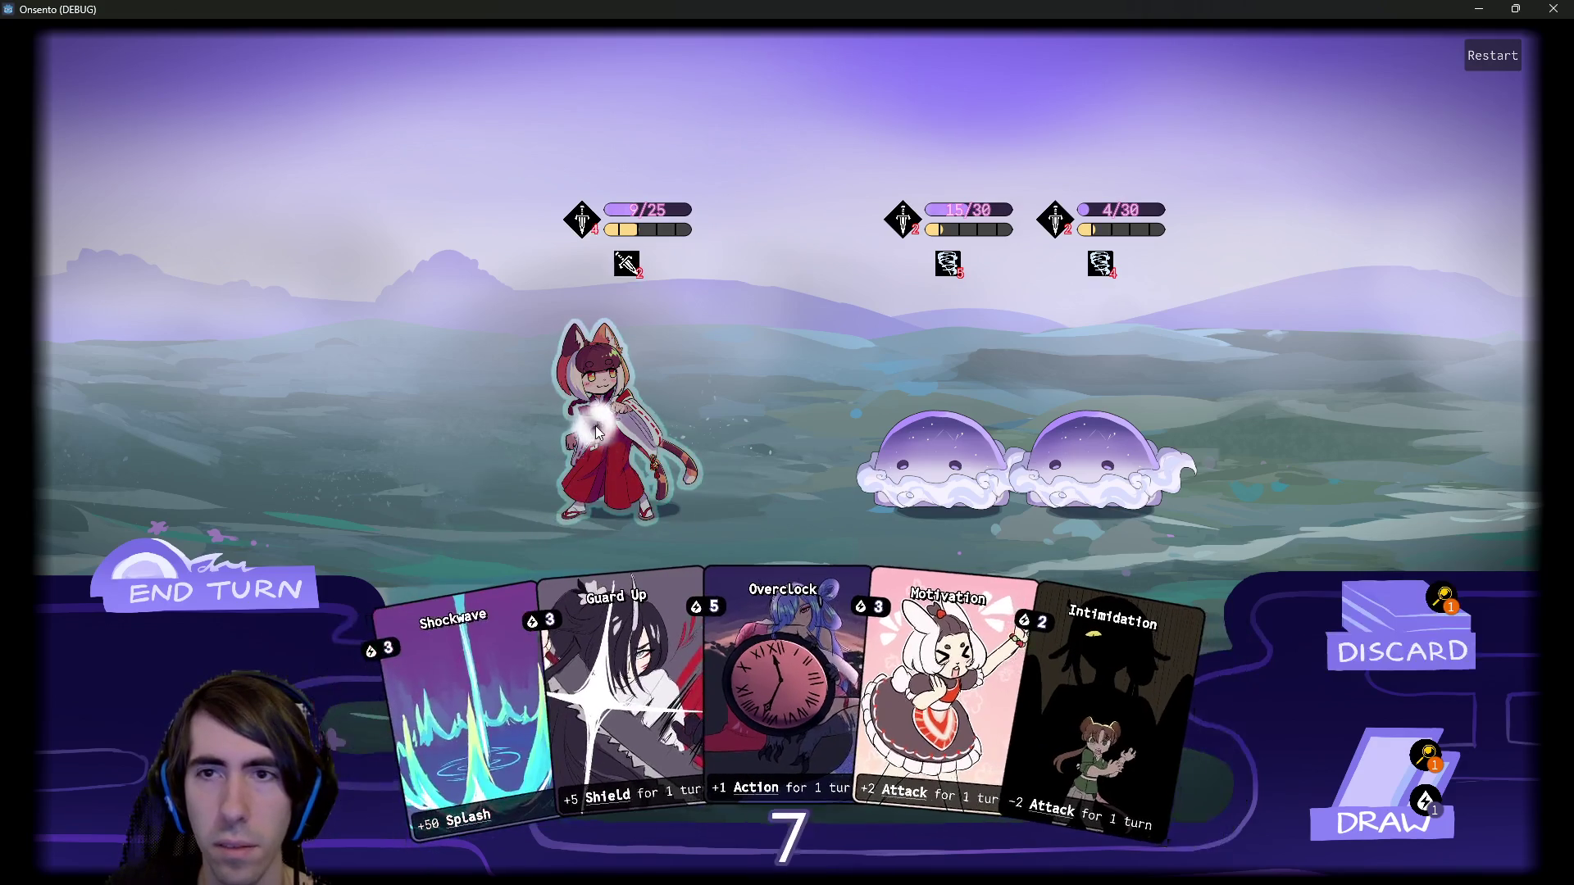
click(787, 672)
click(856, 444)
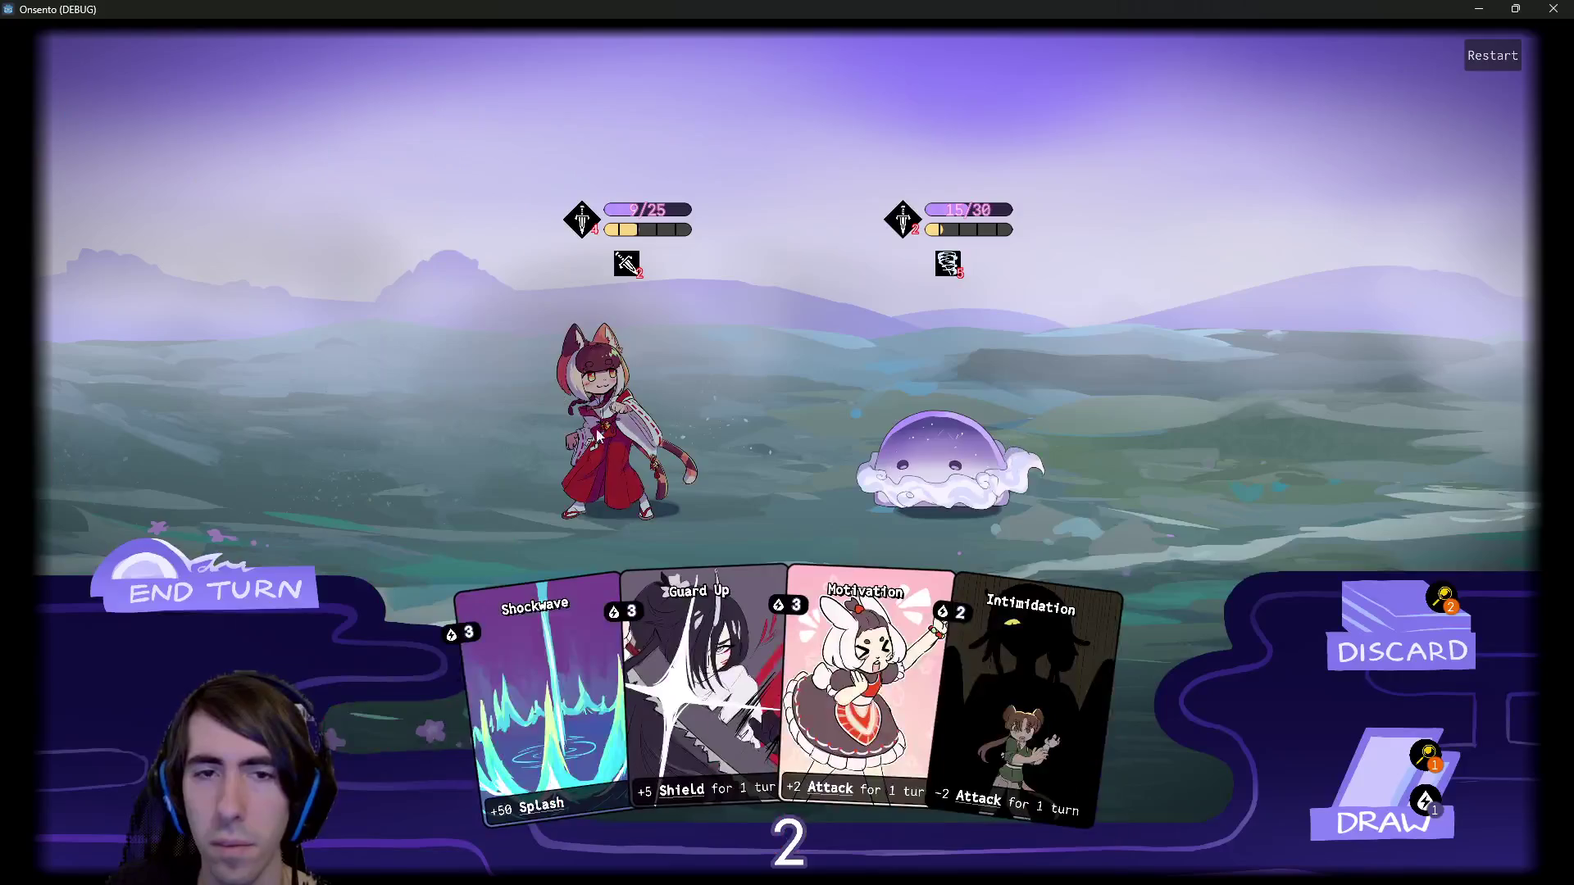
click(283, 592)
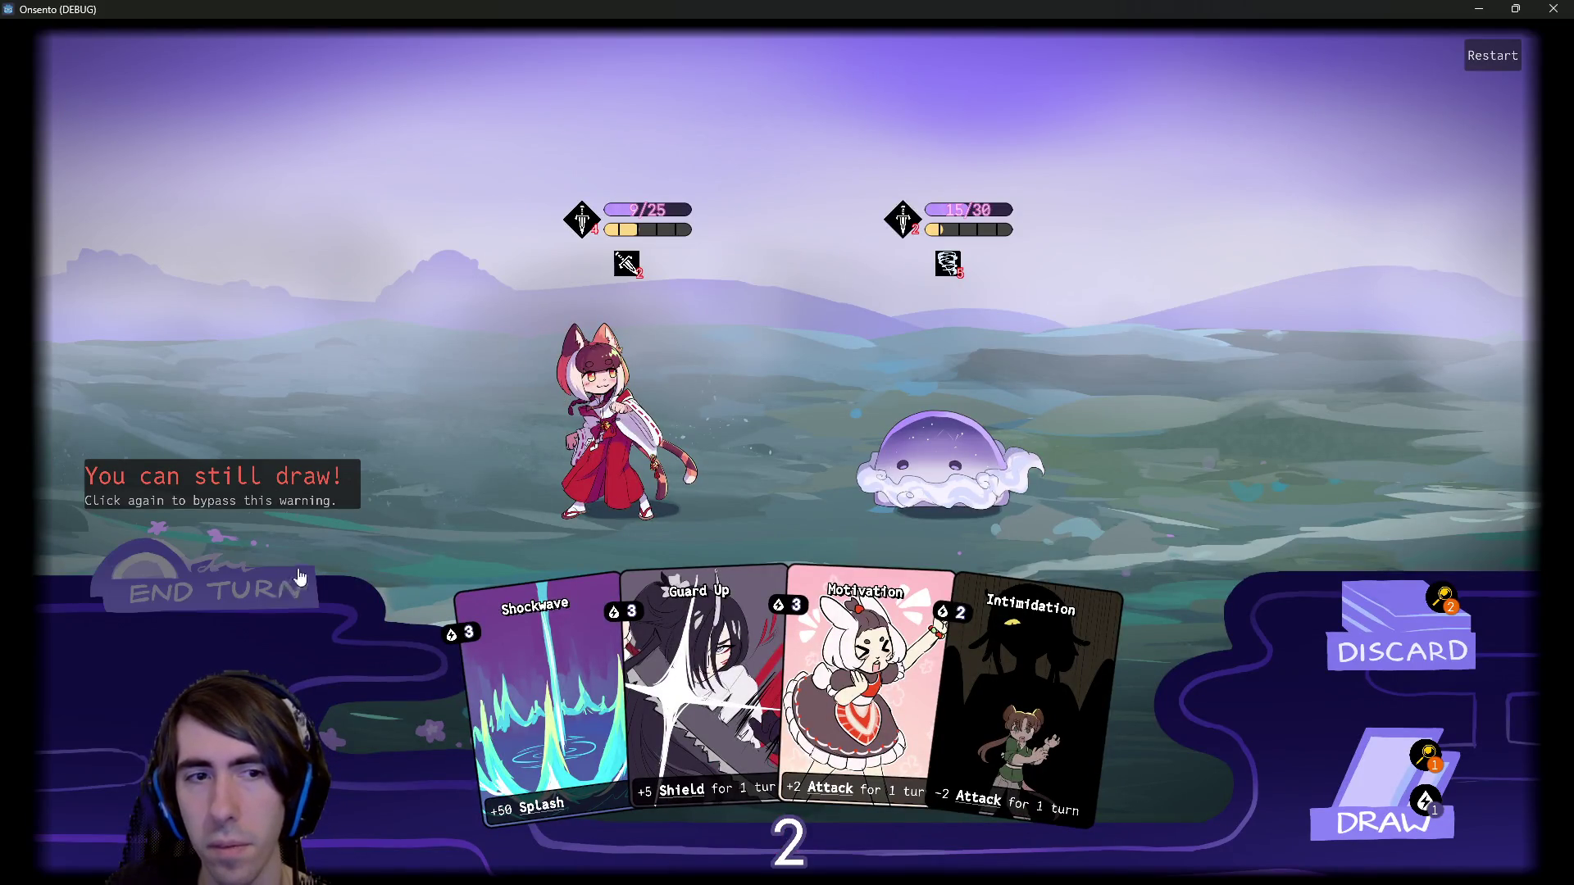
key(d)
click(261, 591)
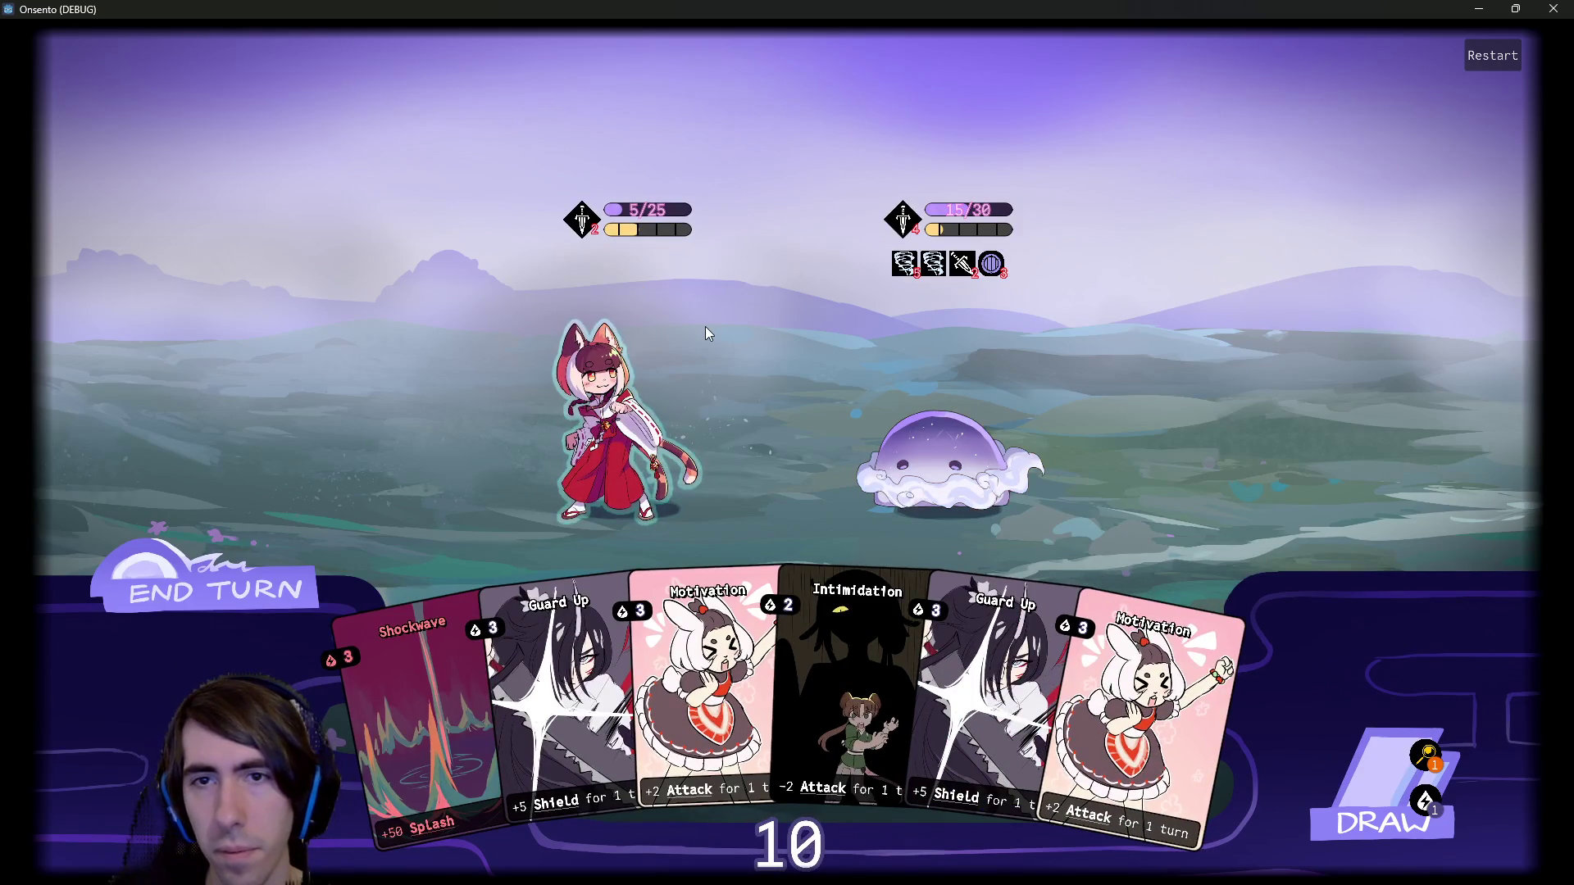
Play Motivation and two Overclocks on the cat-girl, drawing extra cards.
click(712, 623)
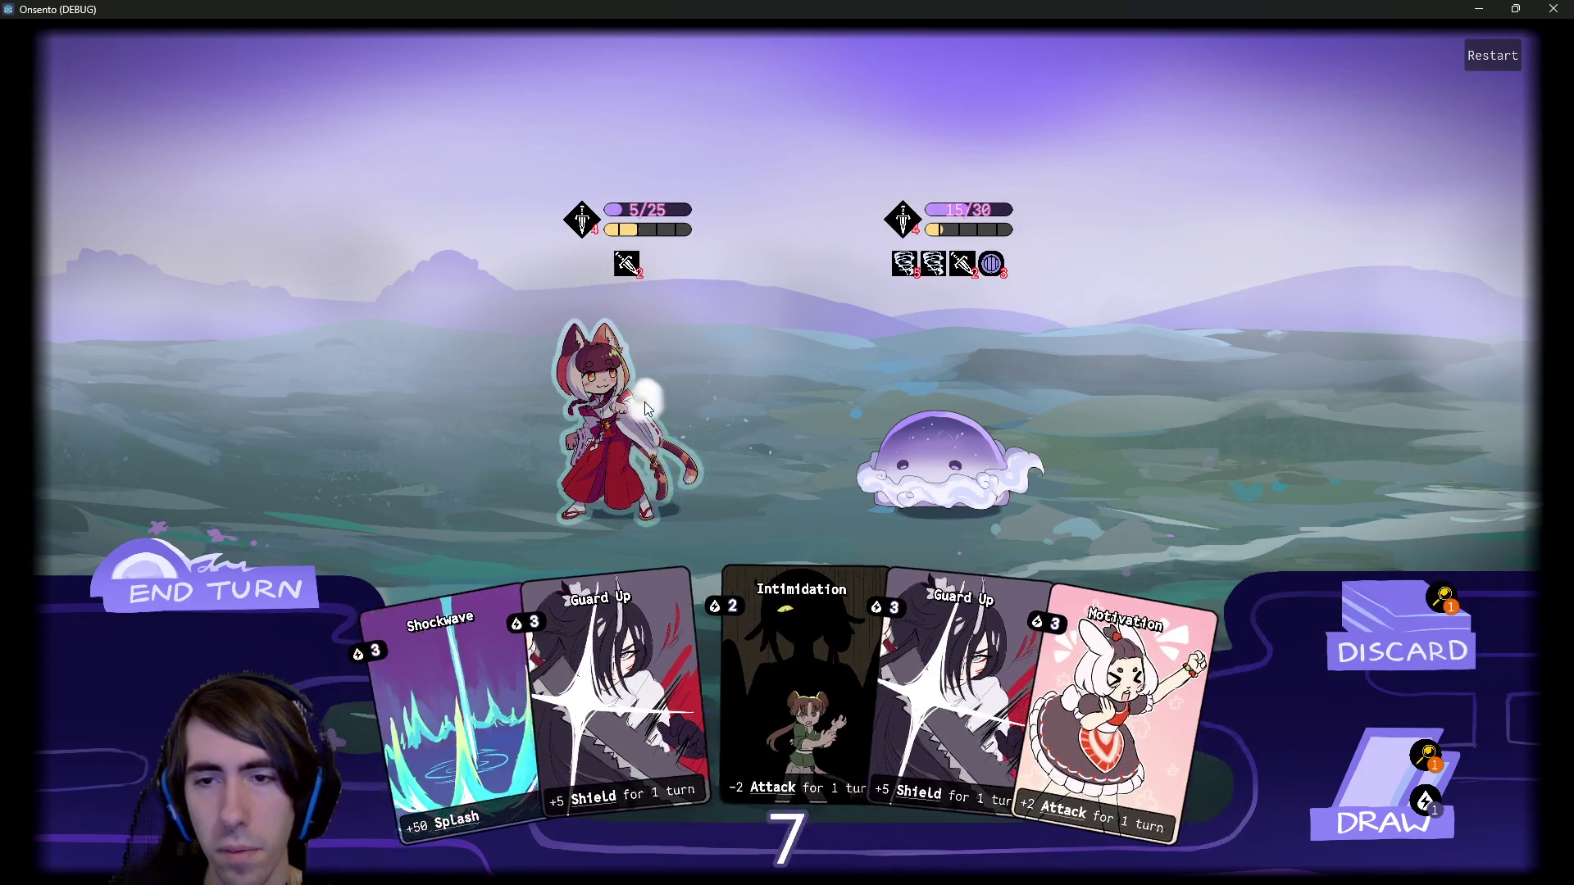
click(1343, 775)
drag(1184, 706, 621, 392)
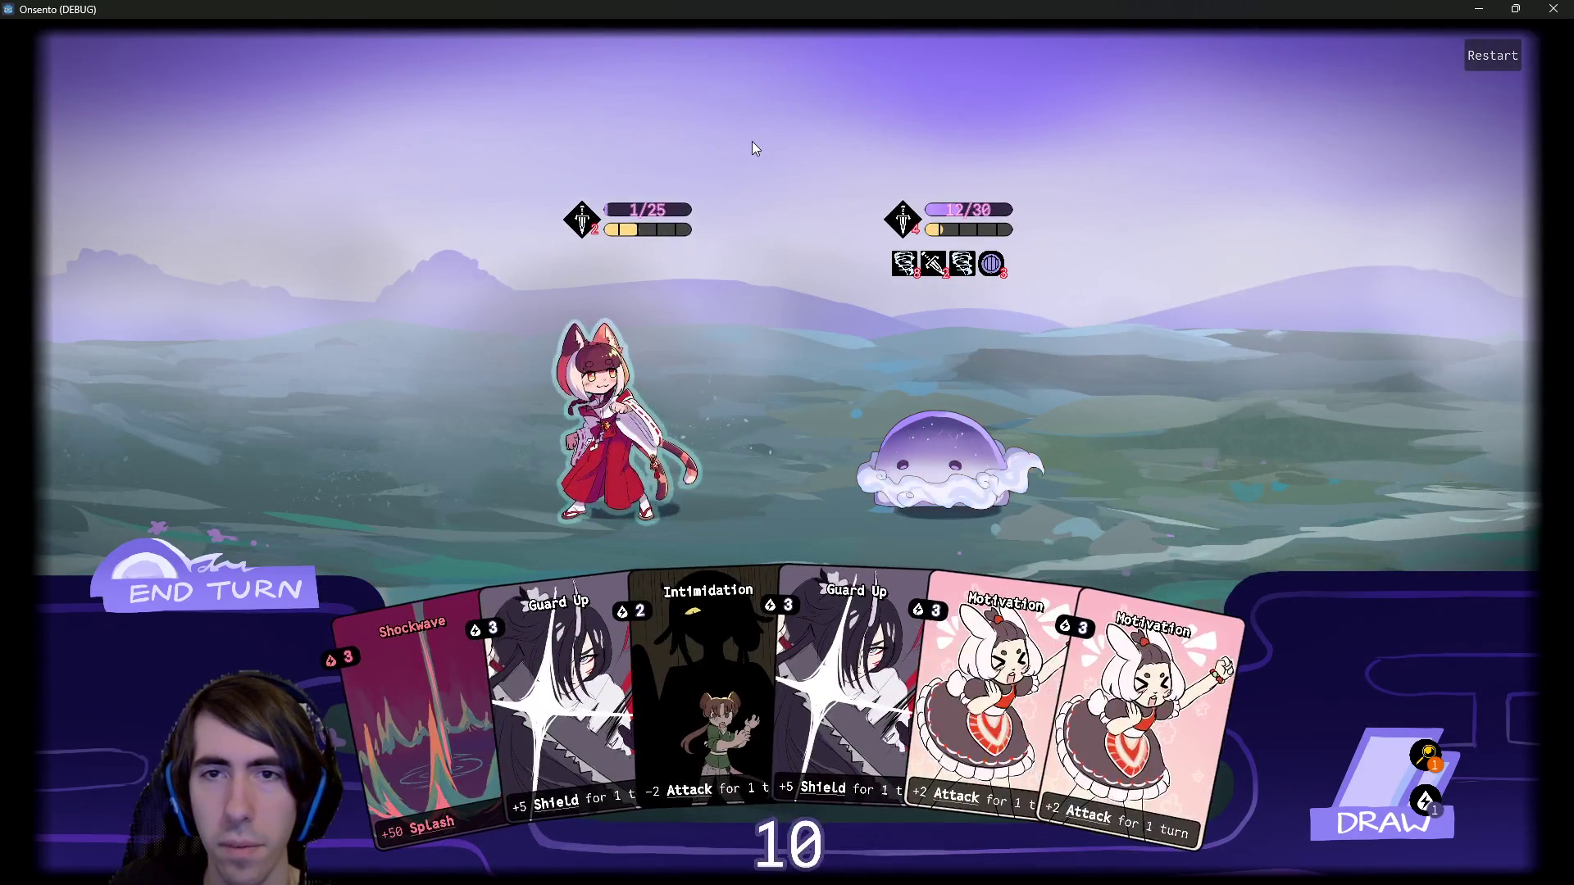
mouse_move(897, 220)
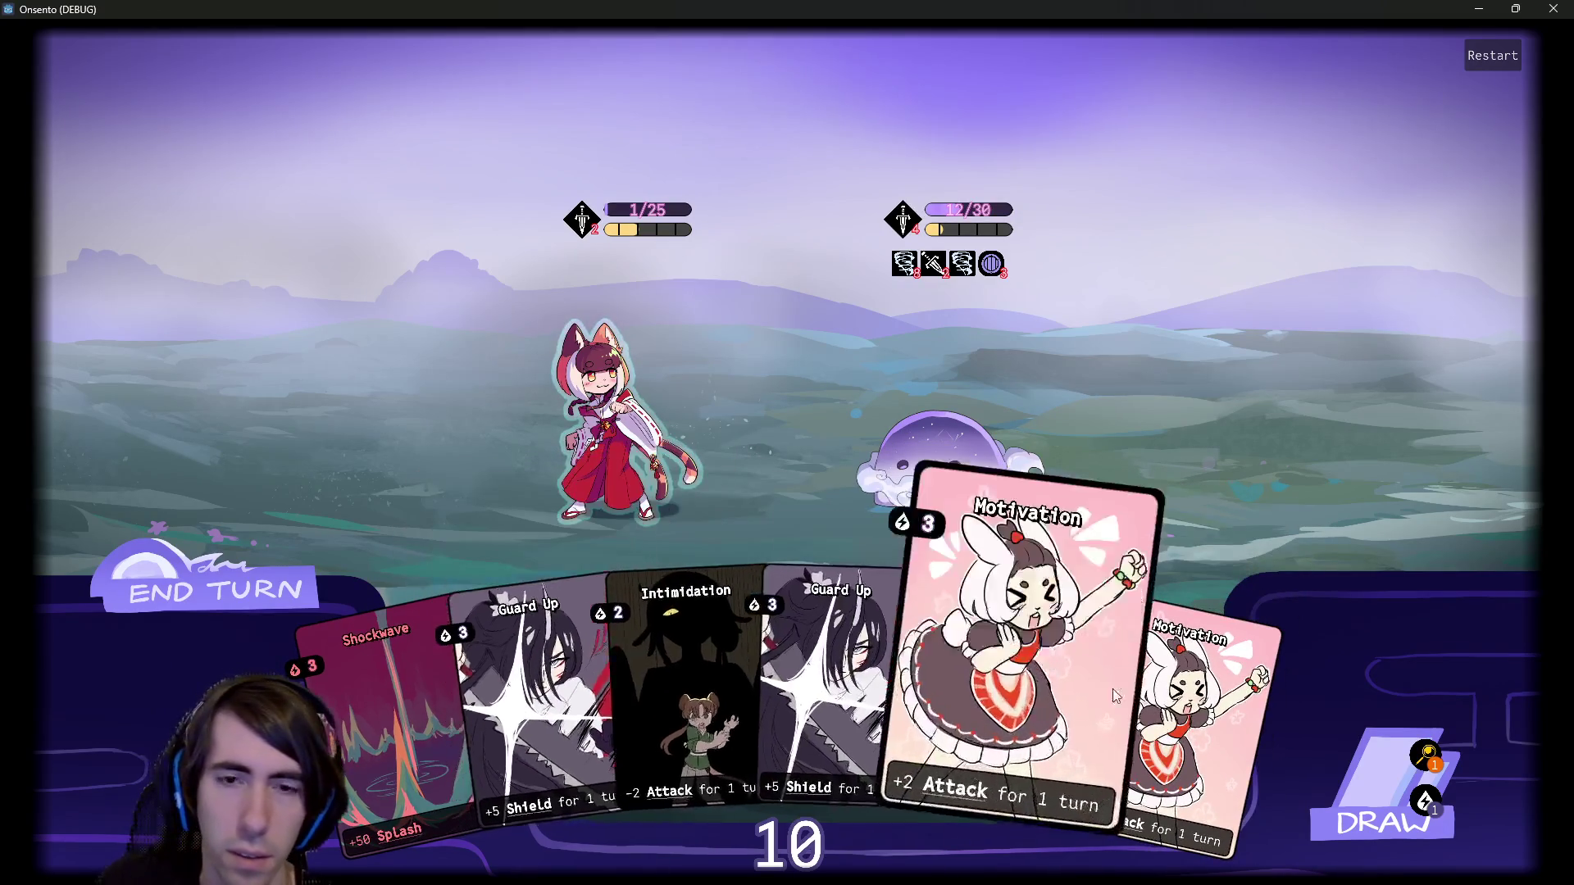
click(1330, 765)
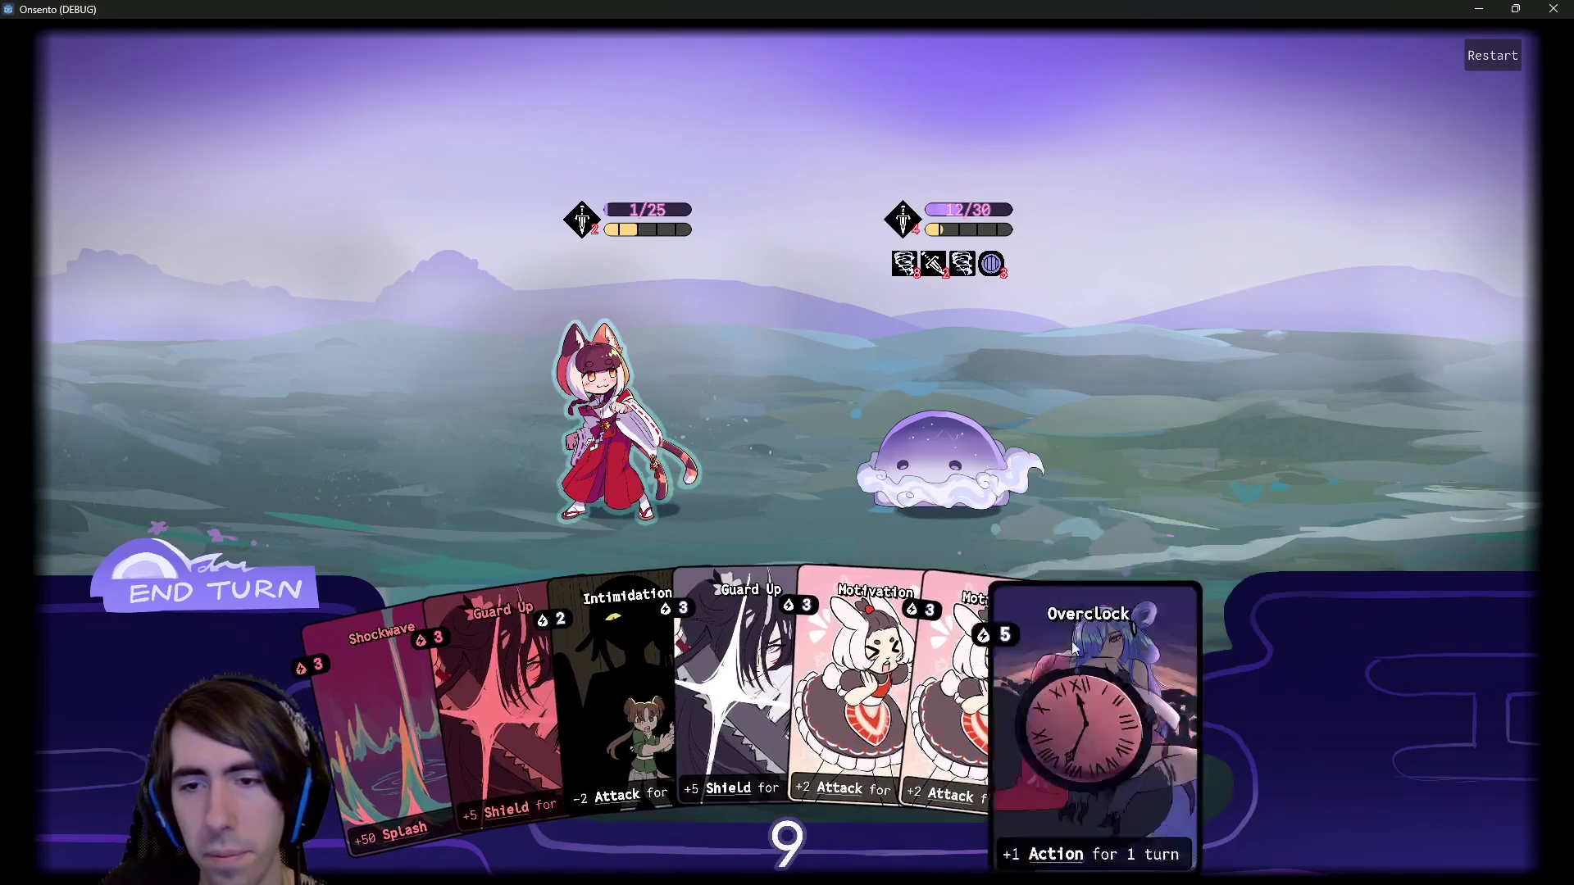
drag(1181, 738, 615, 381)
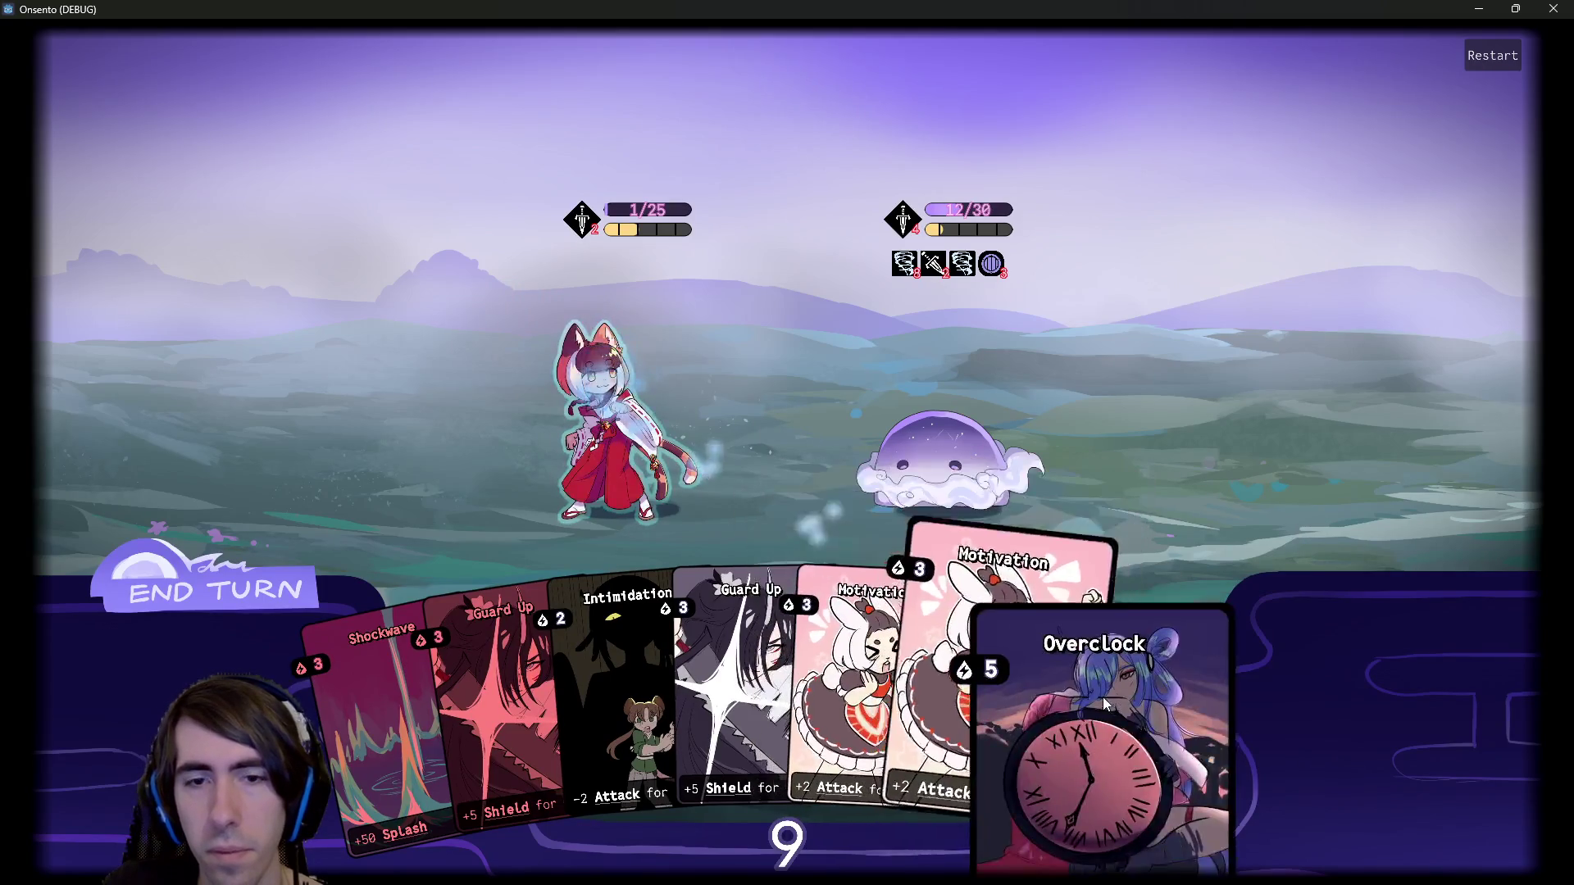
Intimidate the slime, shield and buff the cat-girl, drop the slime to 7 HP, end turn.
drag(604, 677, 938, 446)
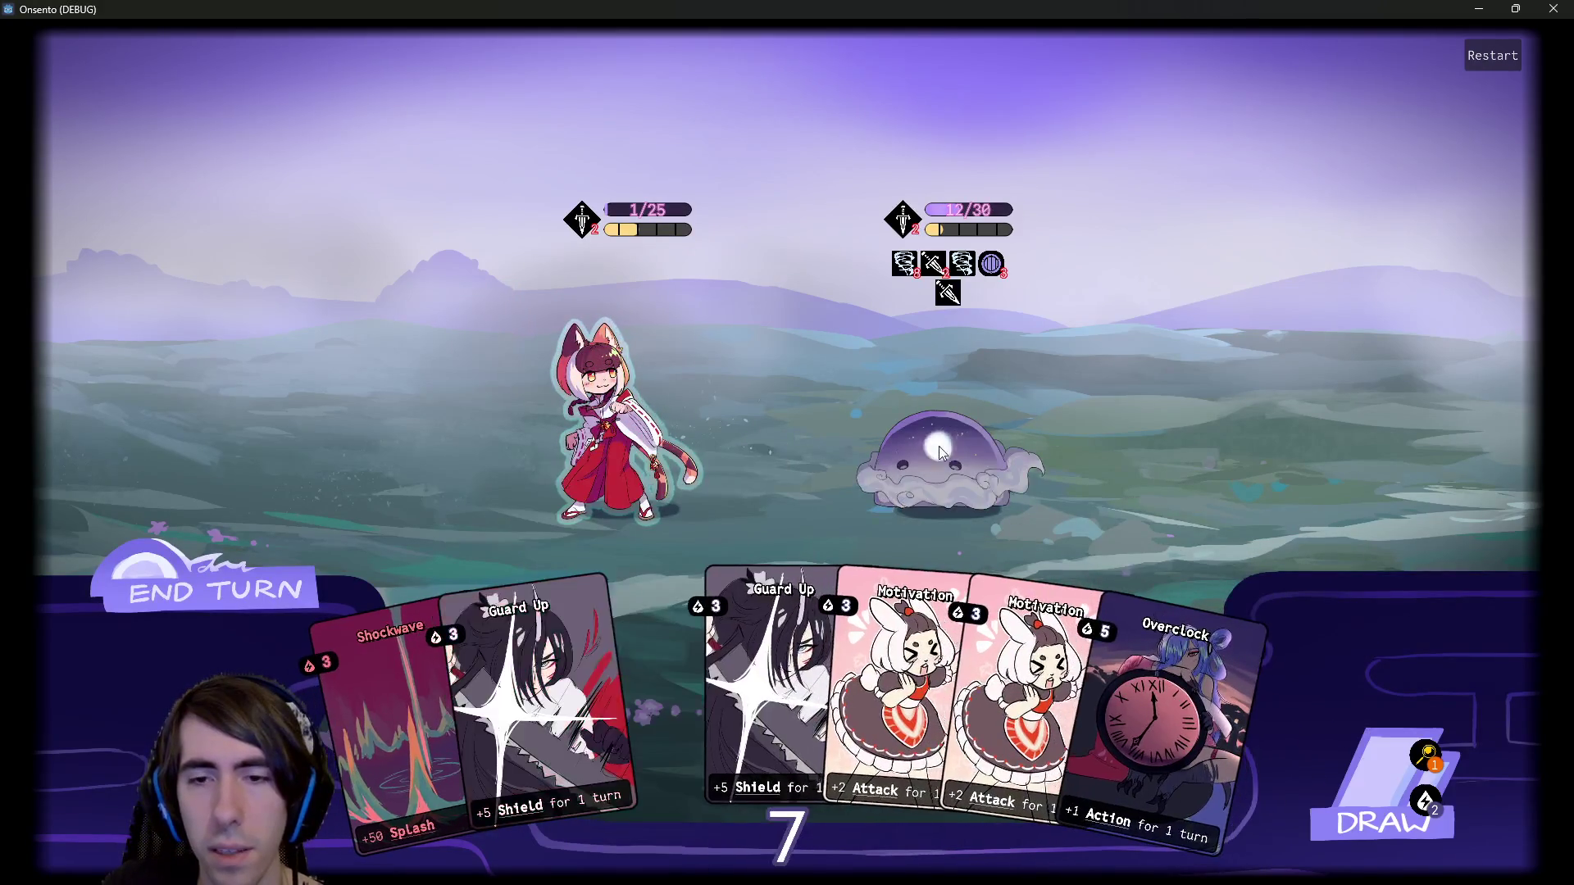
drag(656, 681, 631, 410)
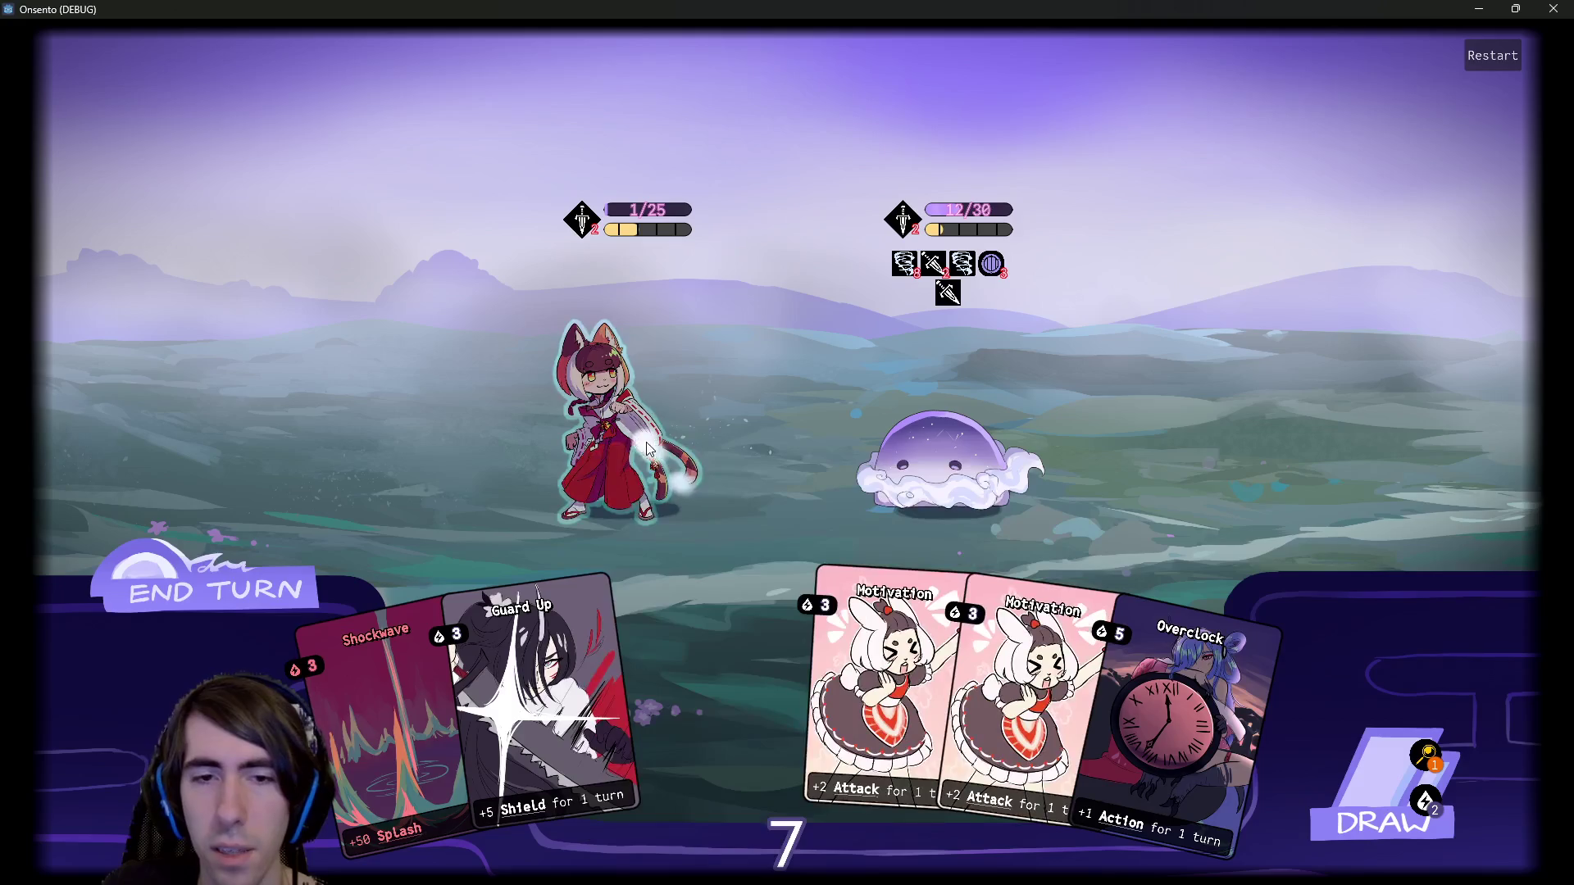
drag(779, 656, 642, 464)
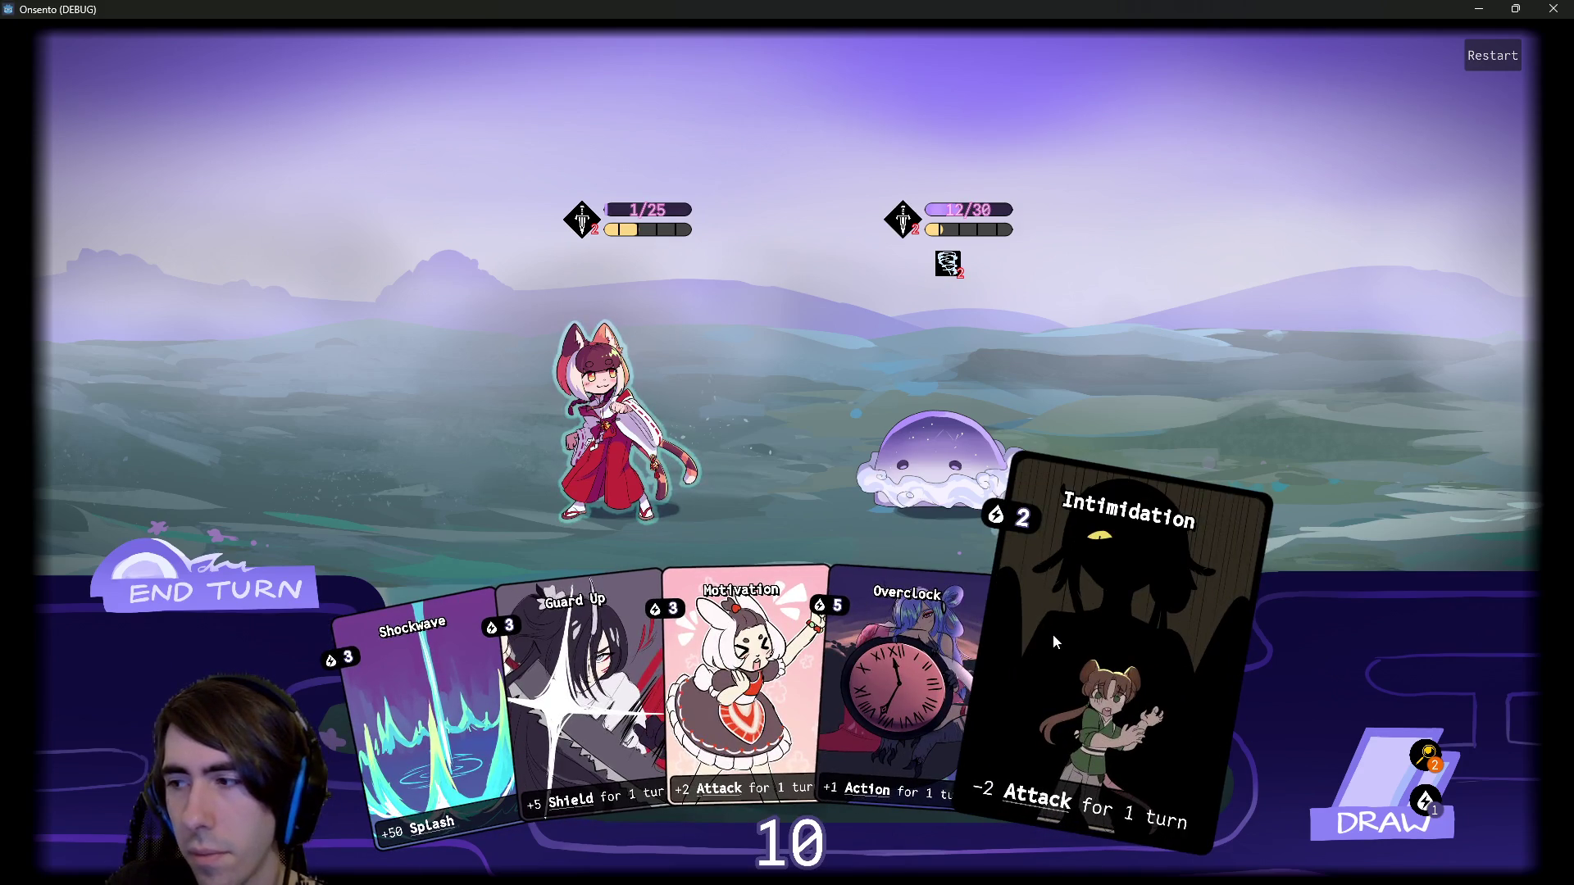
drag(746, 656, 631, 462)
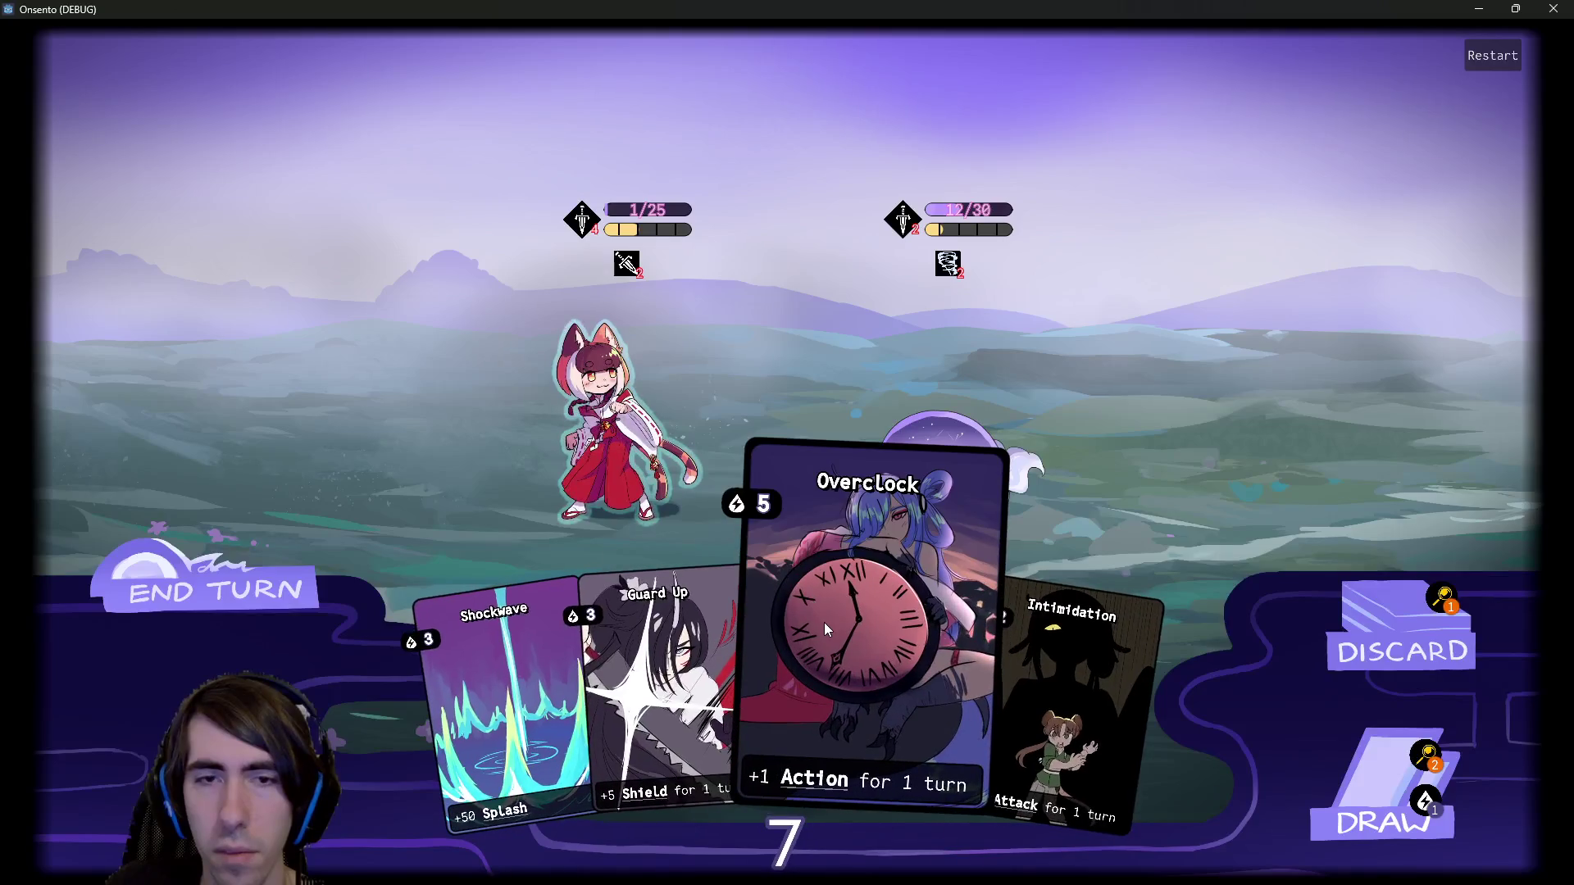
click(702, 626)
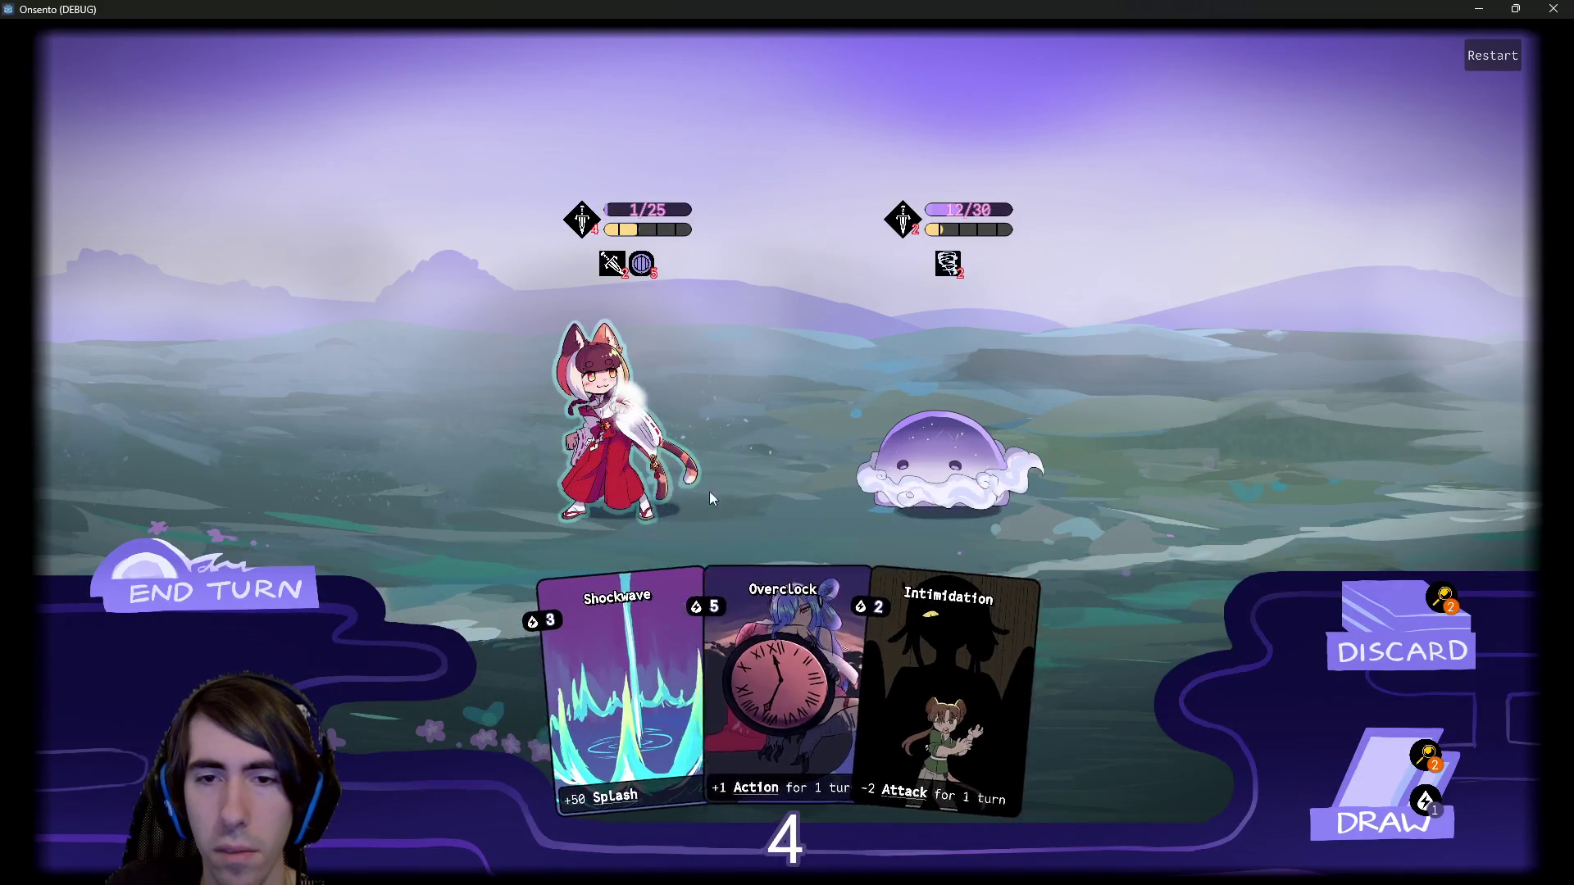
click(1304, 771)
click(1066, 662)
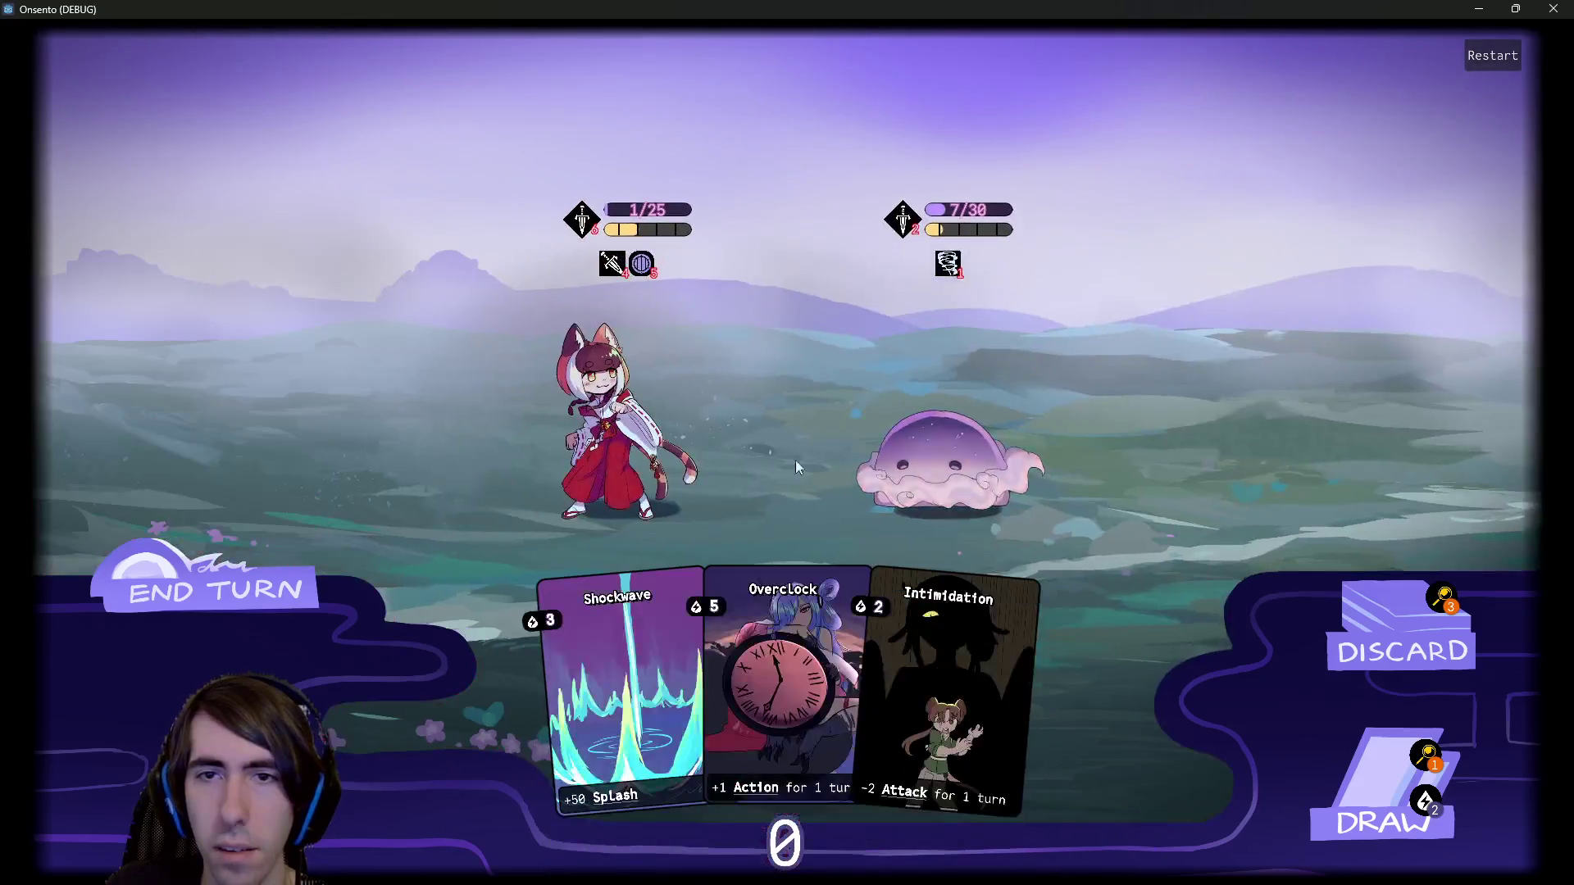
click(141, 556)
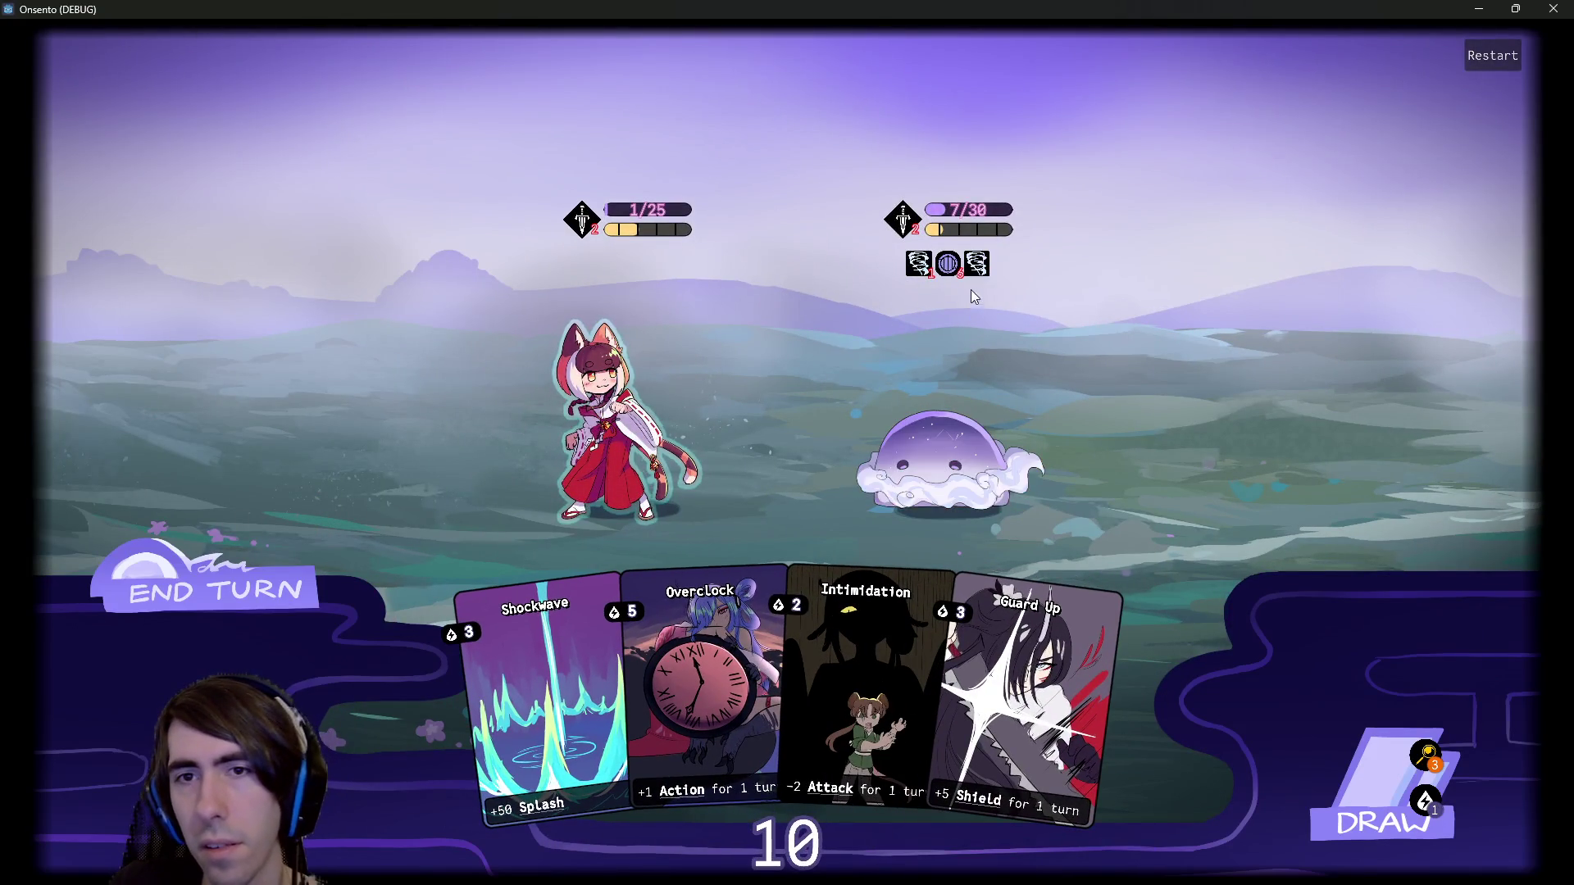
Draw cards, shield the cat-girl with Guard Up, and end the turn despite the warning.
mouse_move(863, 611)
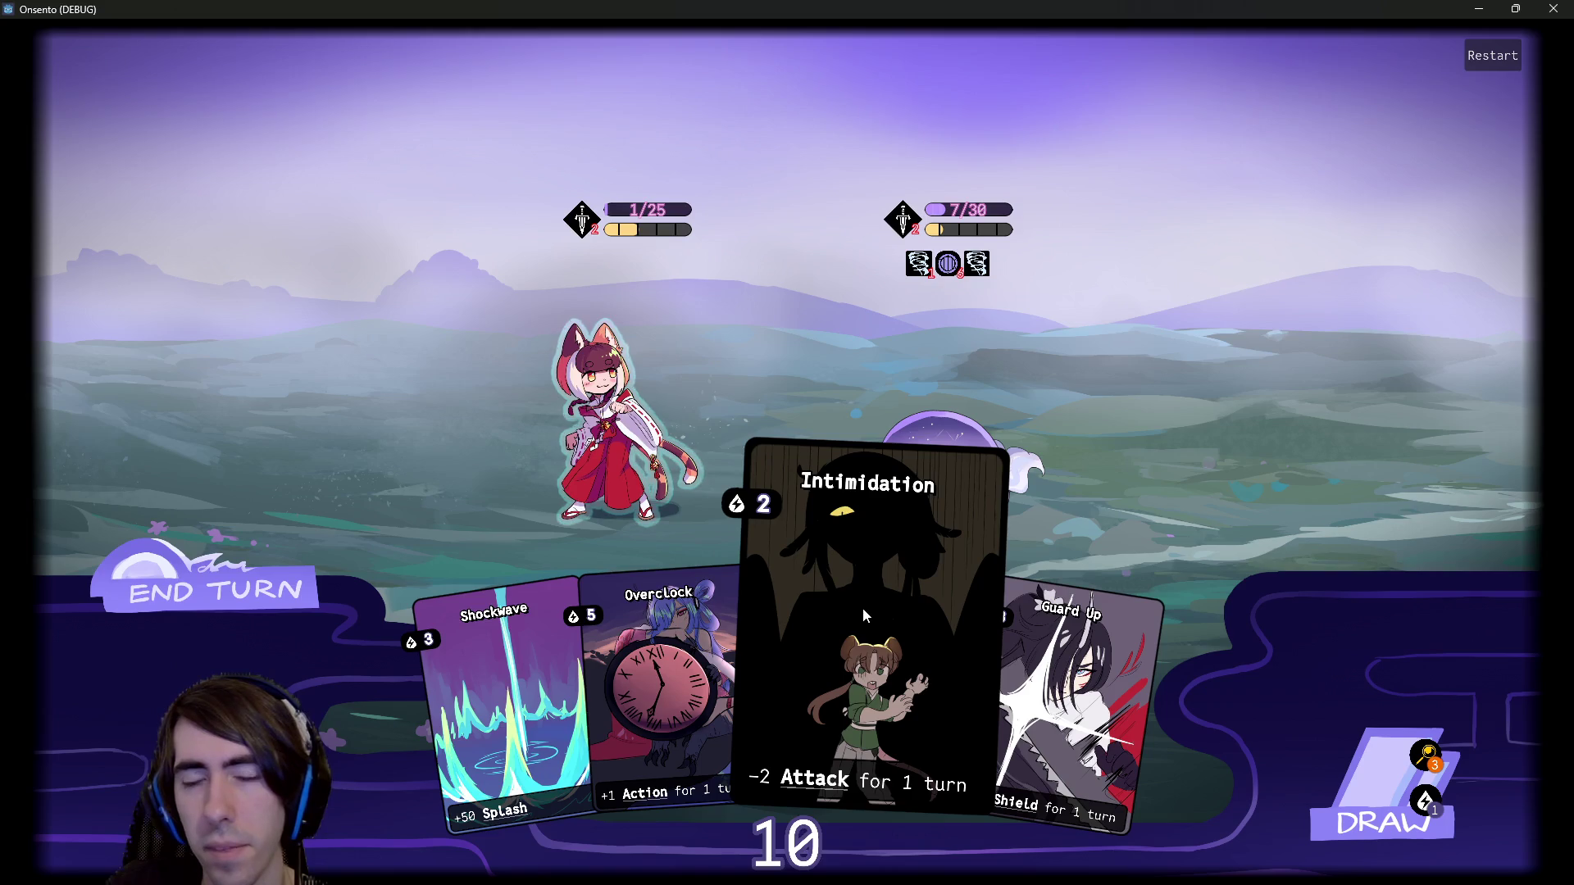
click(1363, 792)
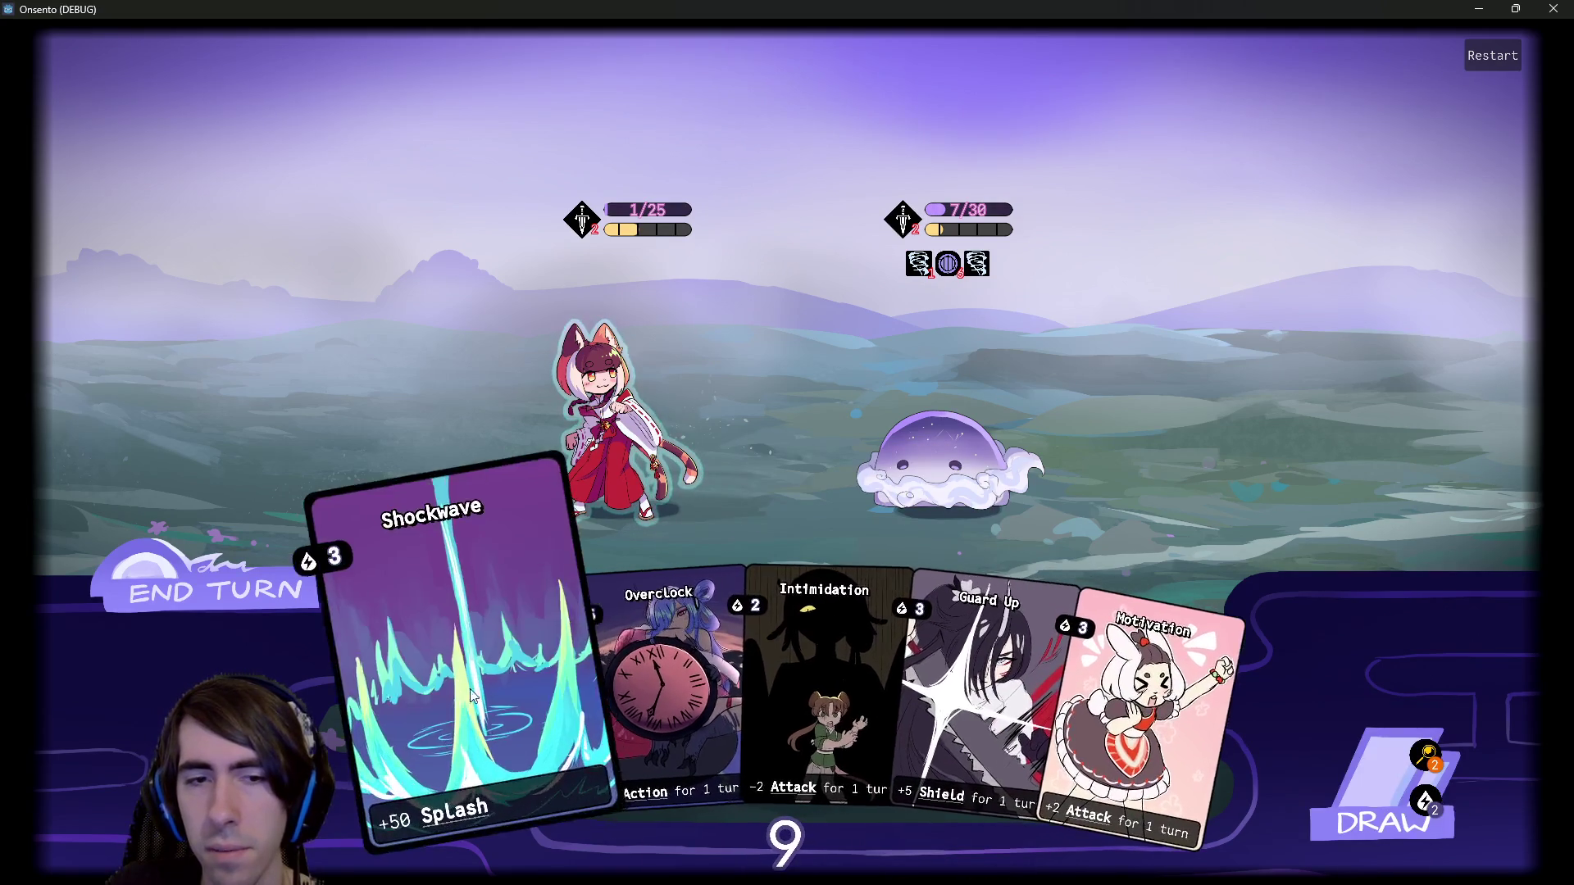
click(1363, 792)
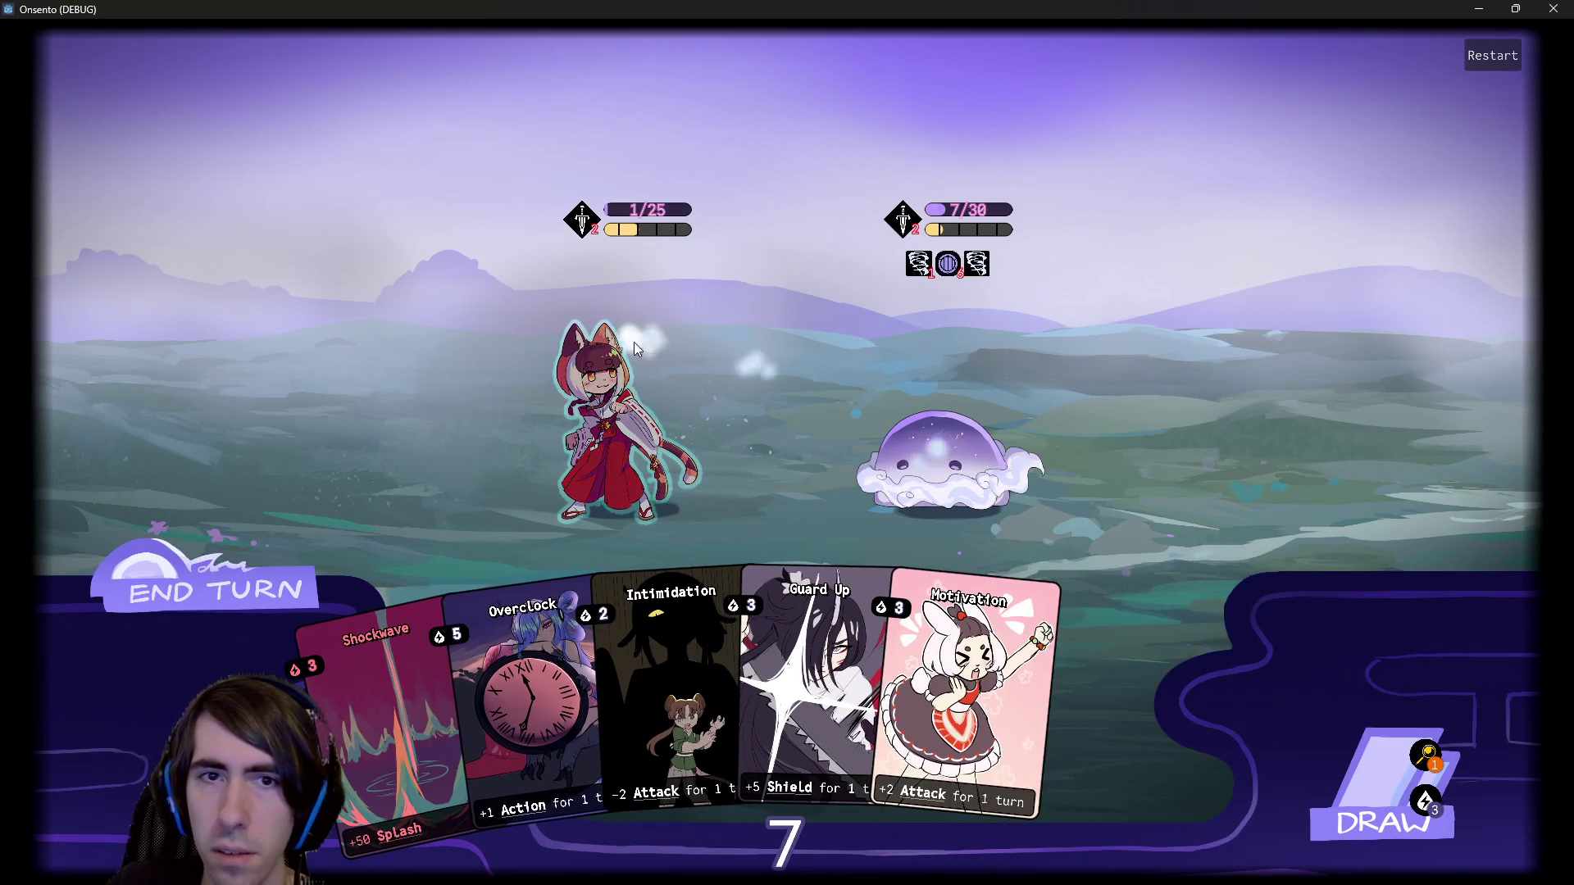
click(637, 346)
click(1362, 792)
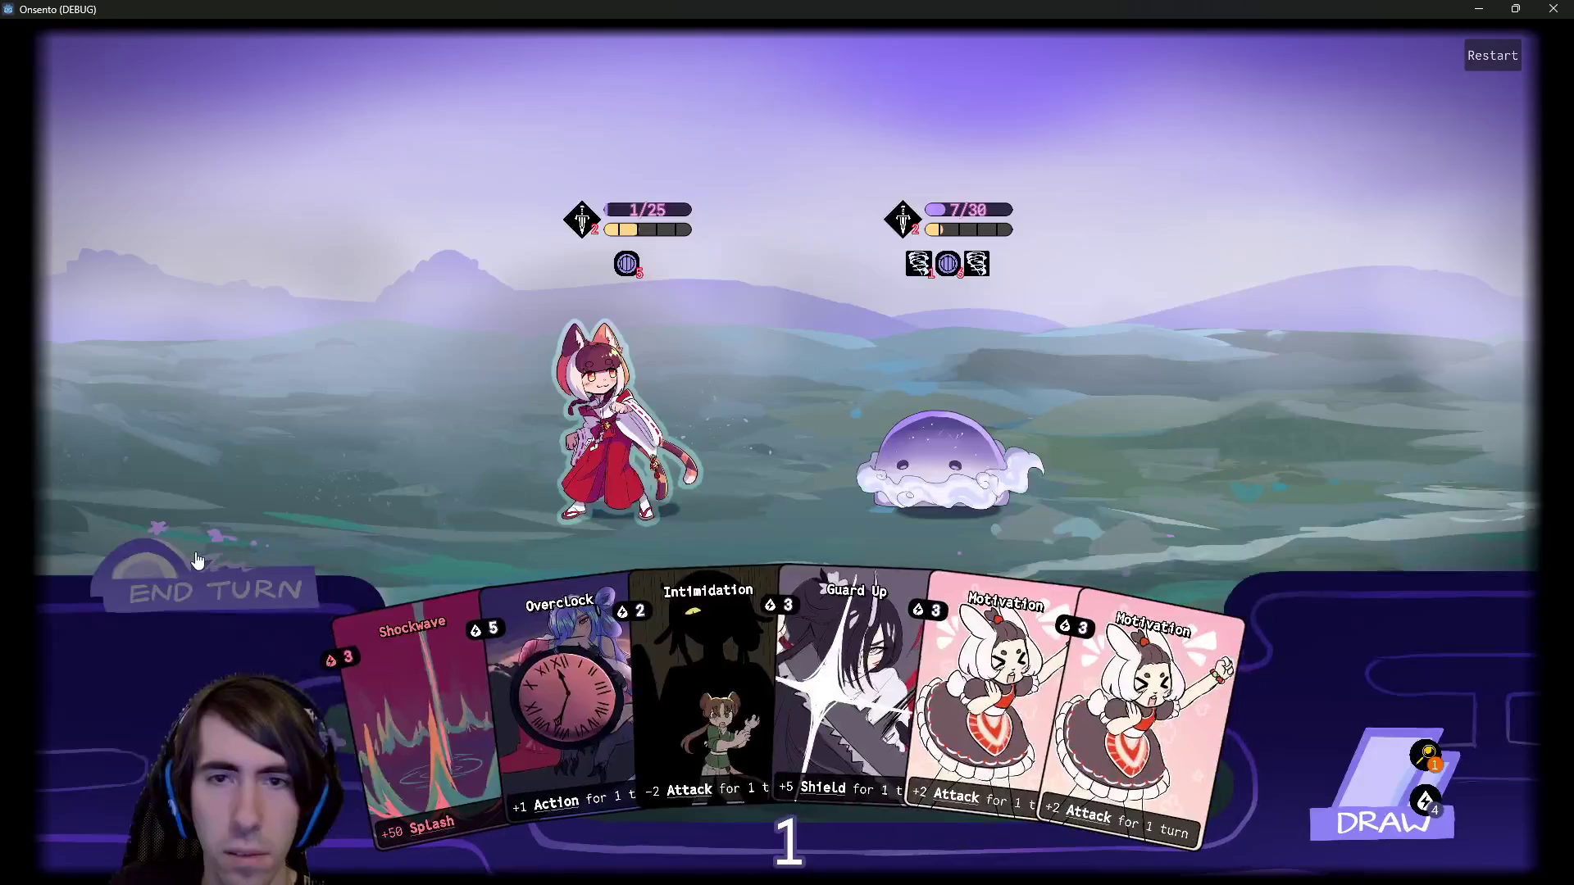
click(197, 560)
click(197, 560)
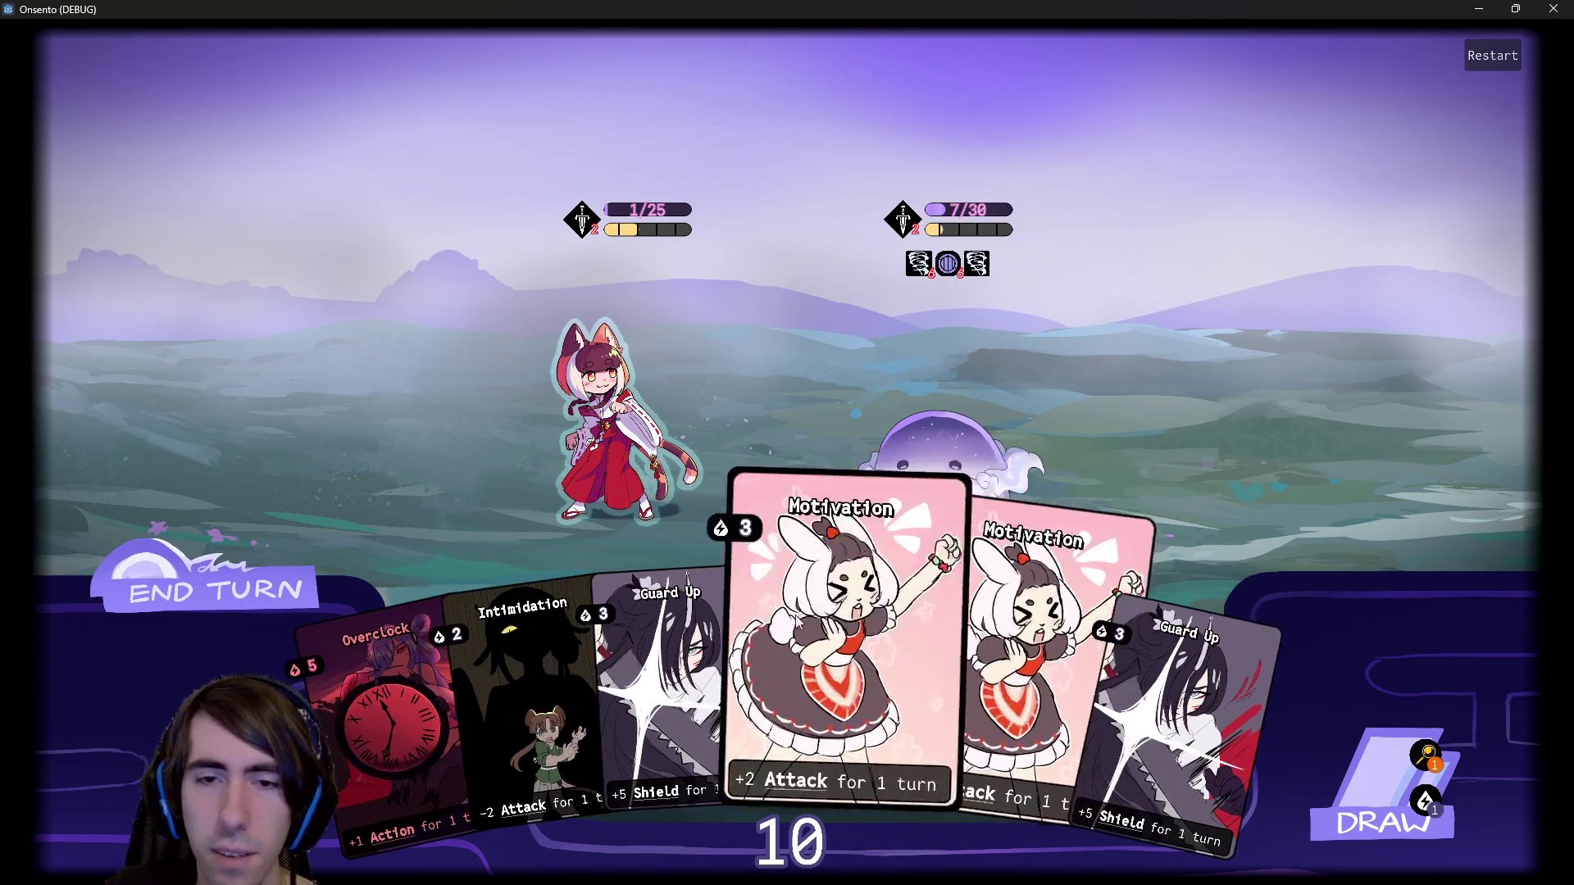
Boost the cat-girl with Motivation cards and end the turn, triggering a fresh encounter.
drag(869, 681, 598, 410)
drag(393, 721, 571, 418)
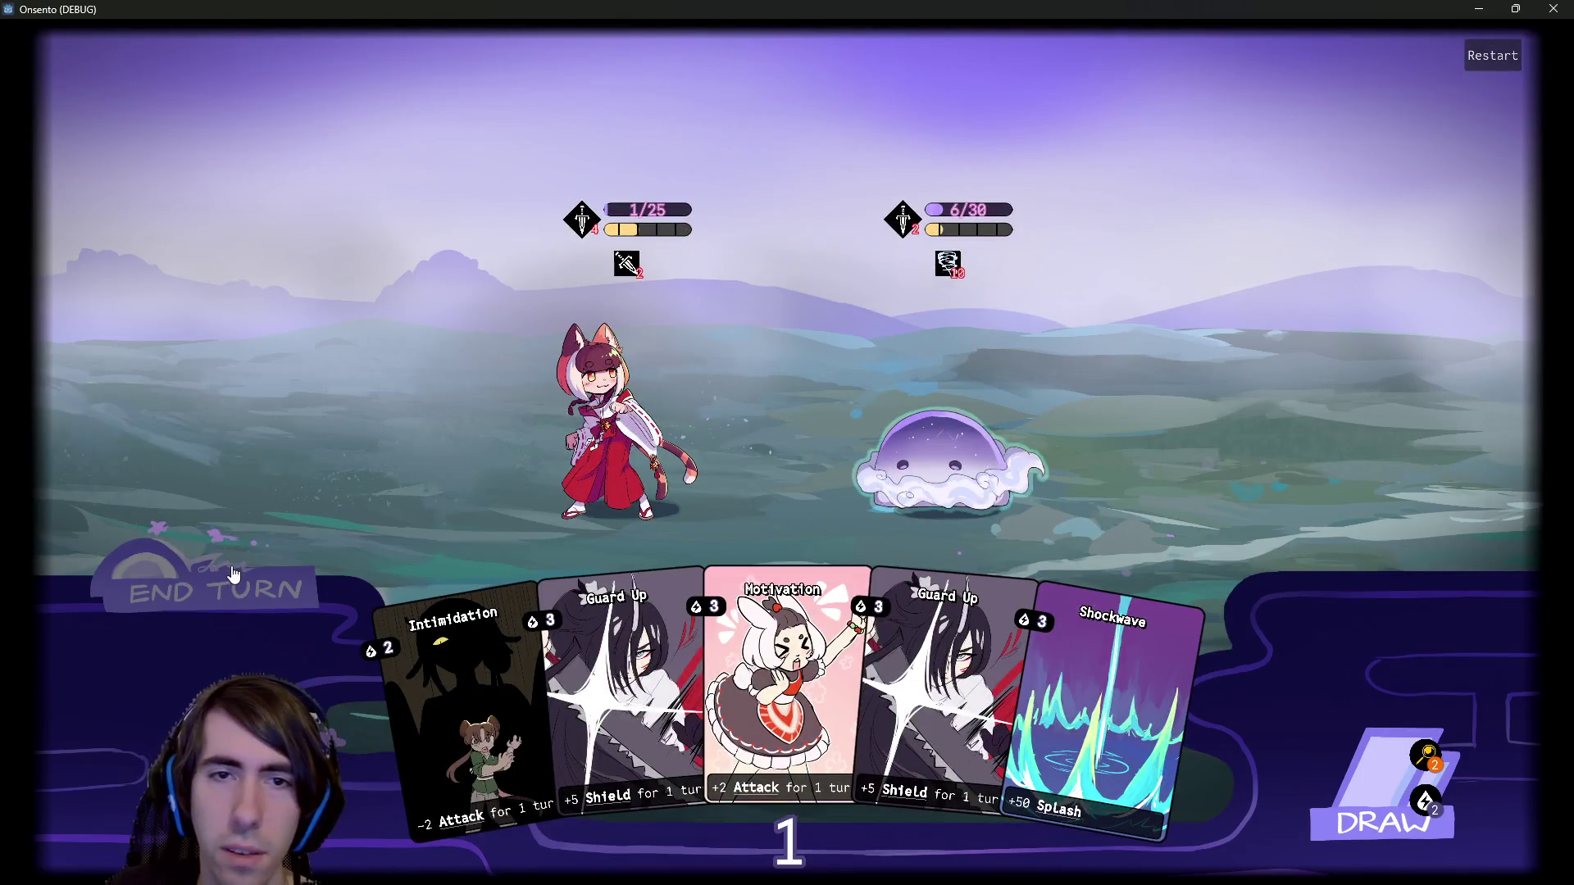
click(234, 574)
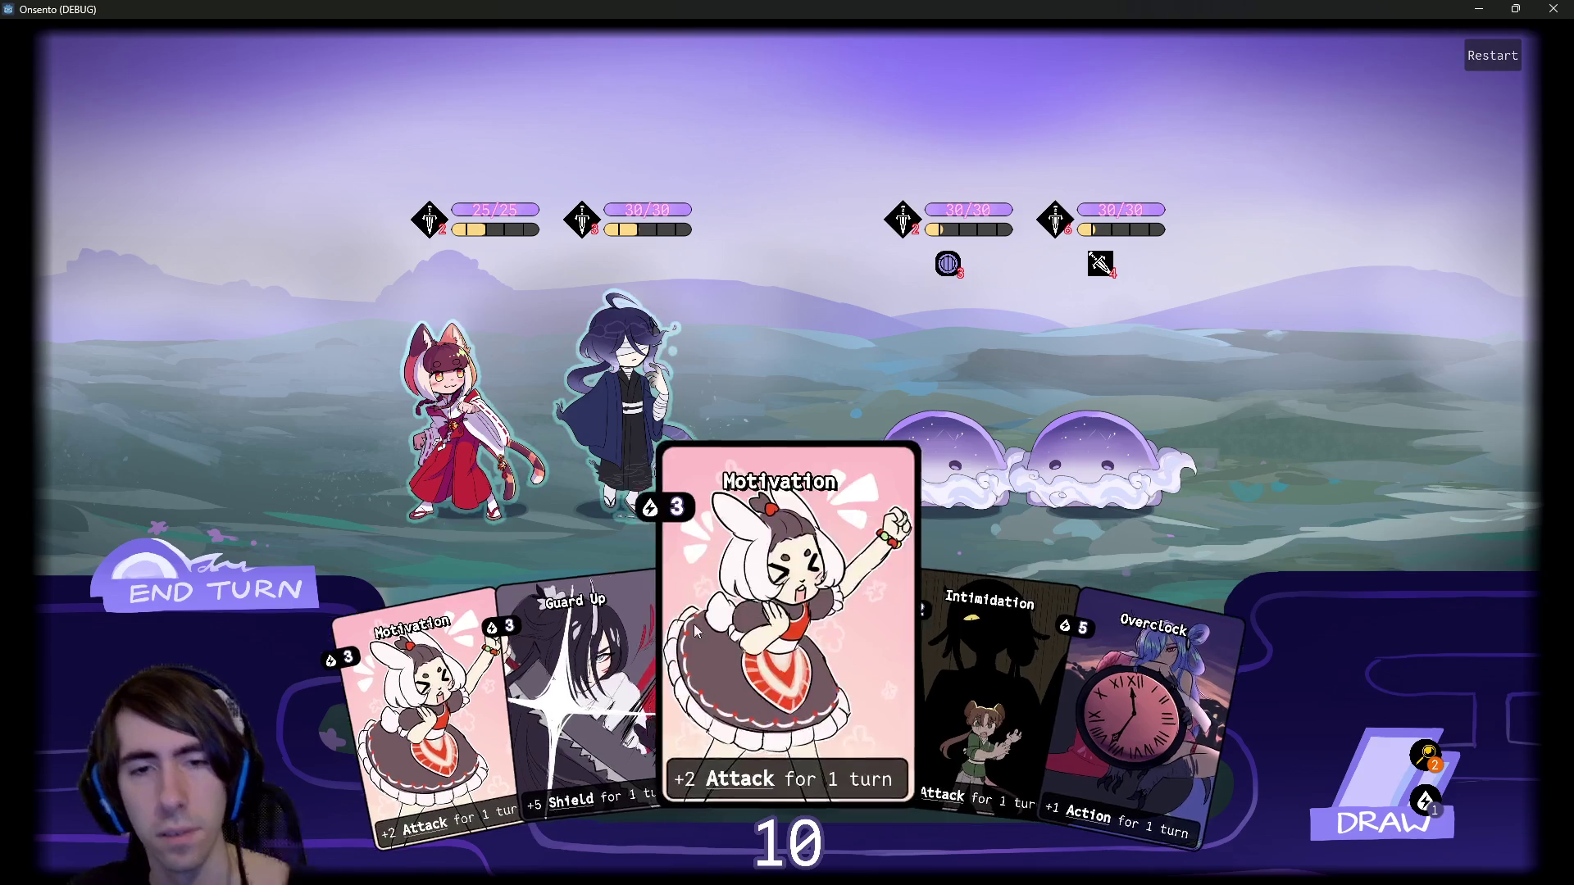
Play Motivation and Overclock on the blue-haired ally, draw, and attack the right slime.
drag(785, 648, 648, 410)
drag(1132, 697, 663, 426)
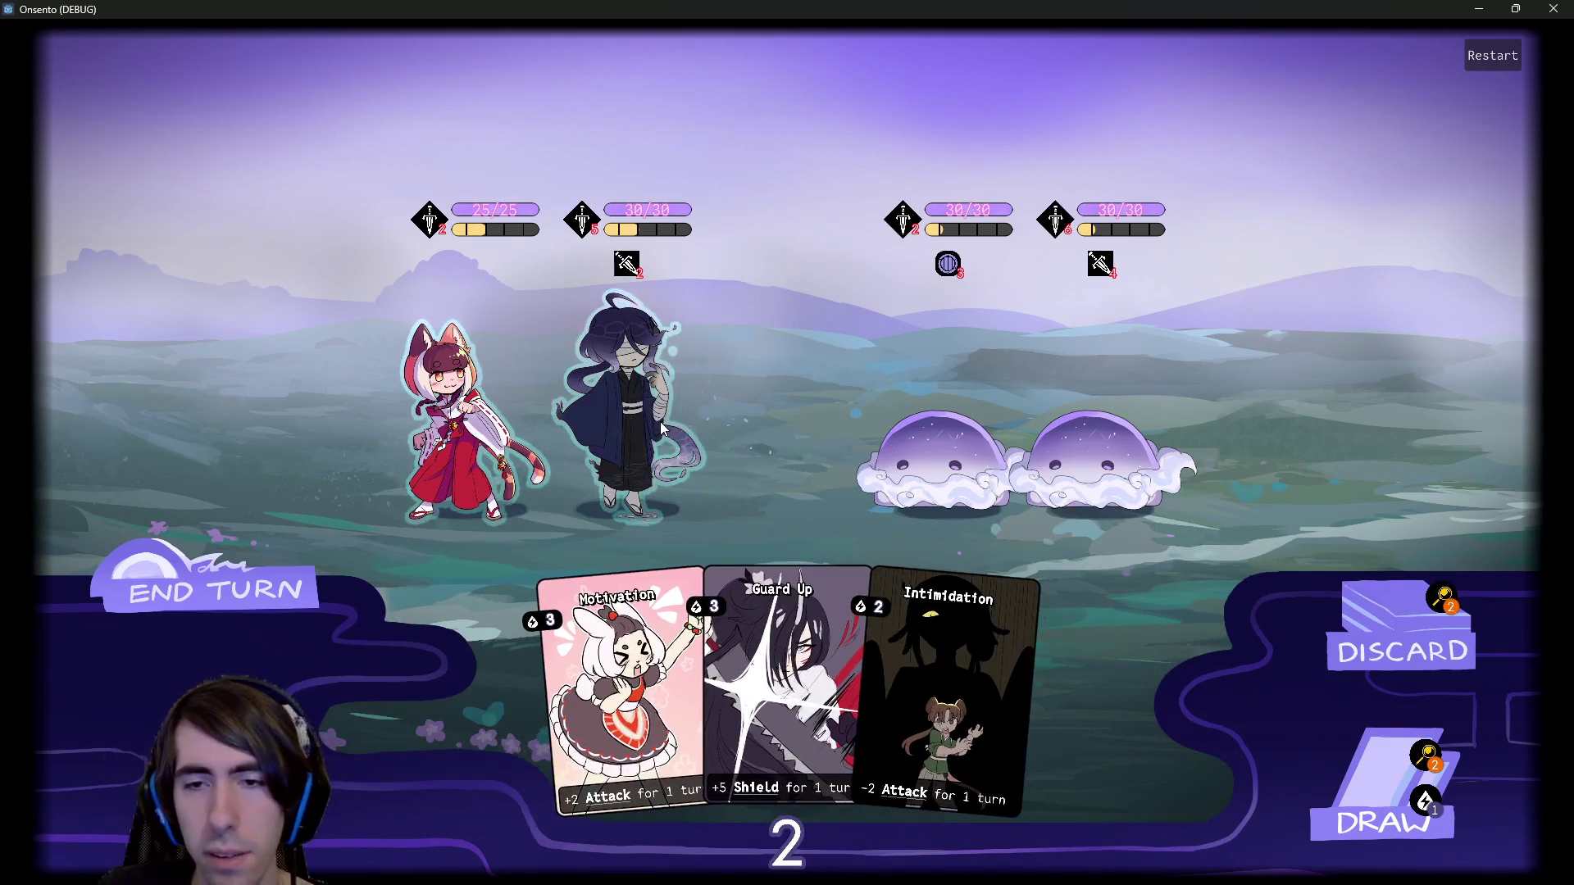
click(1328, 748)
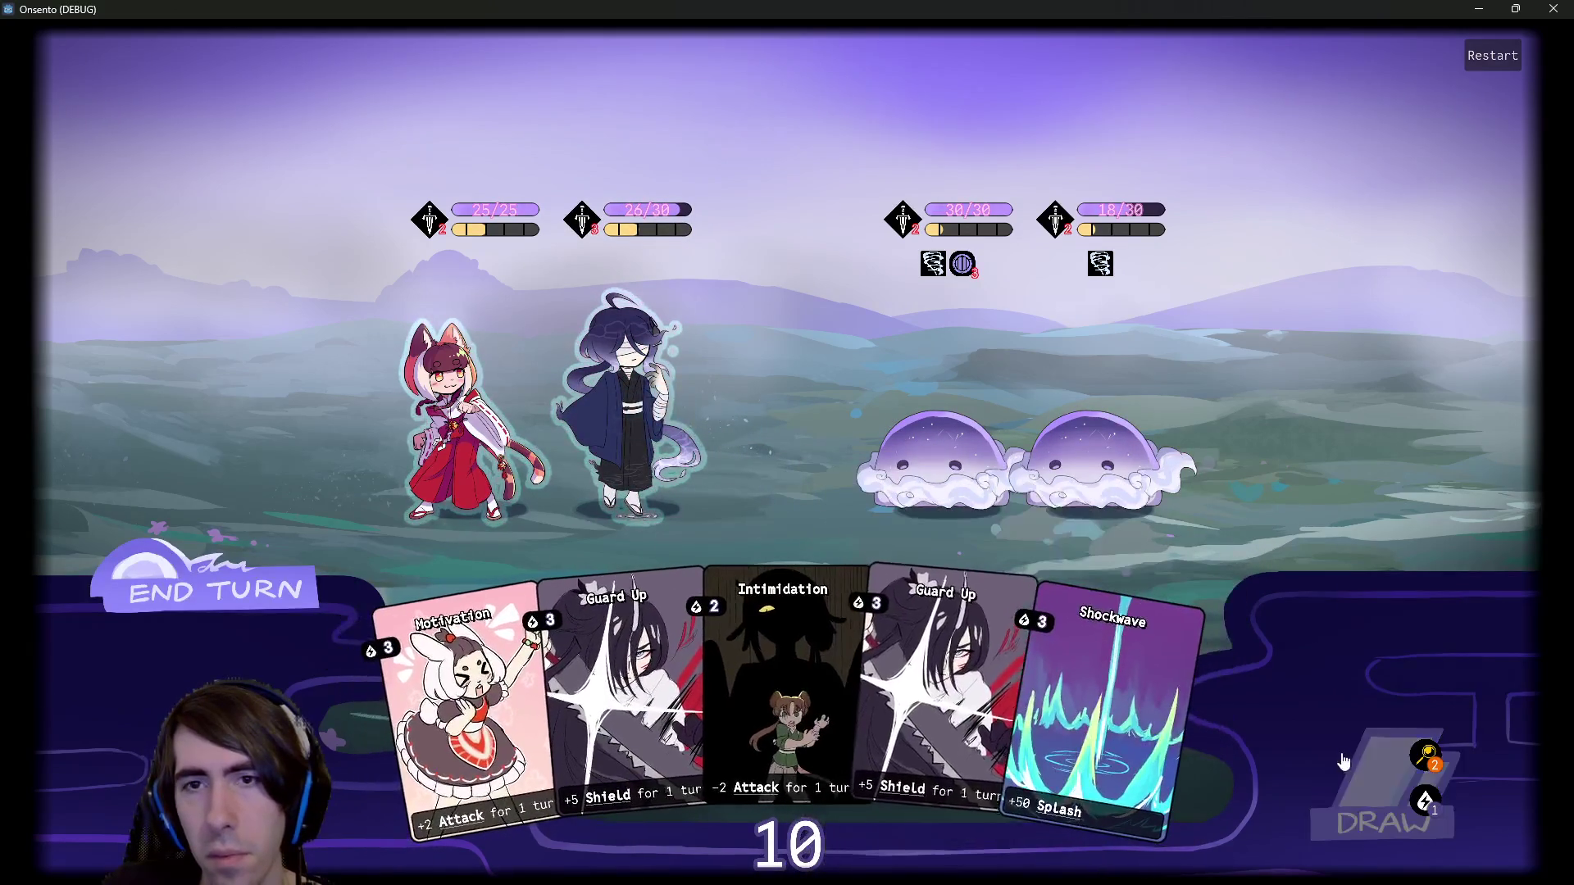
click(1382, 820)
Stack Motivations and Guard Up on the blindfolded ally and Intimidate the left slime.
drag(825, 505, 619, 394)
drag(385, 721, 619, 393)
drag(527, 702, 619, 385)
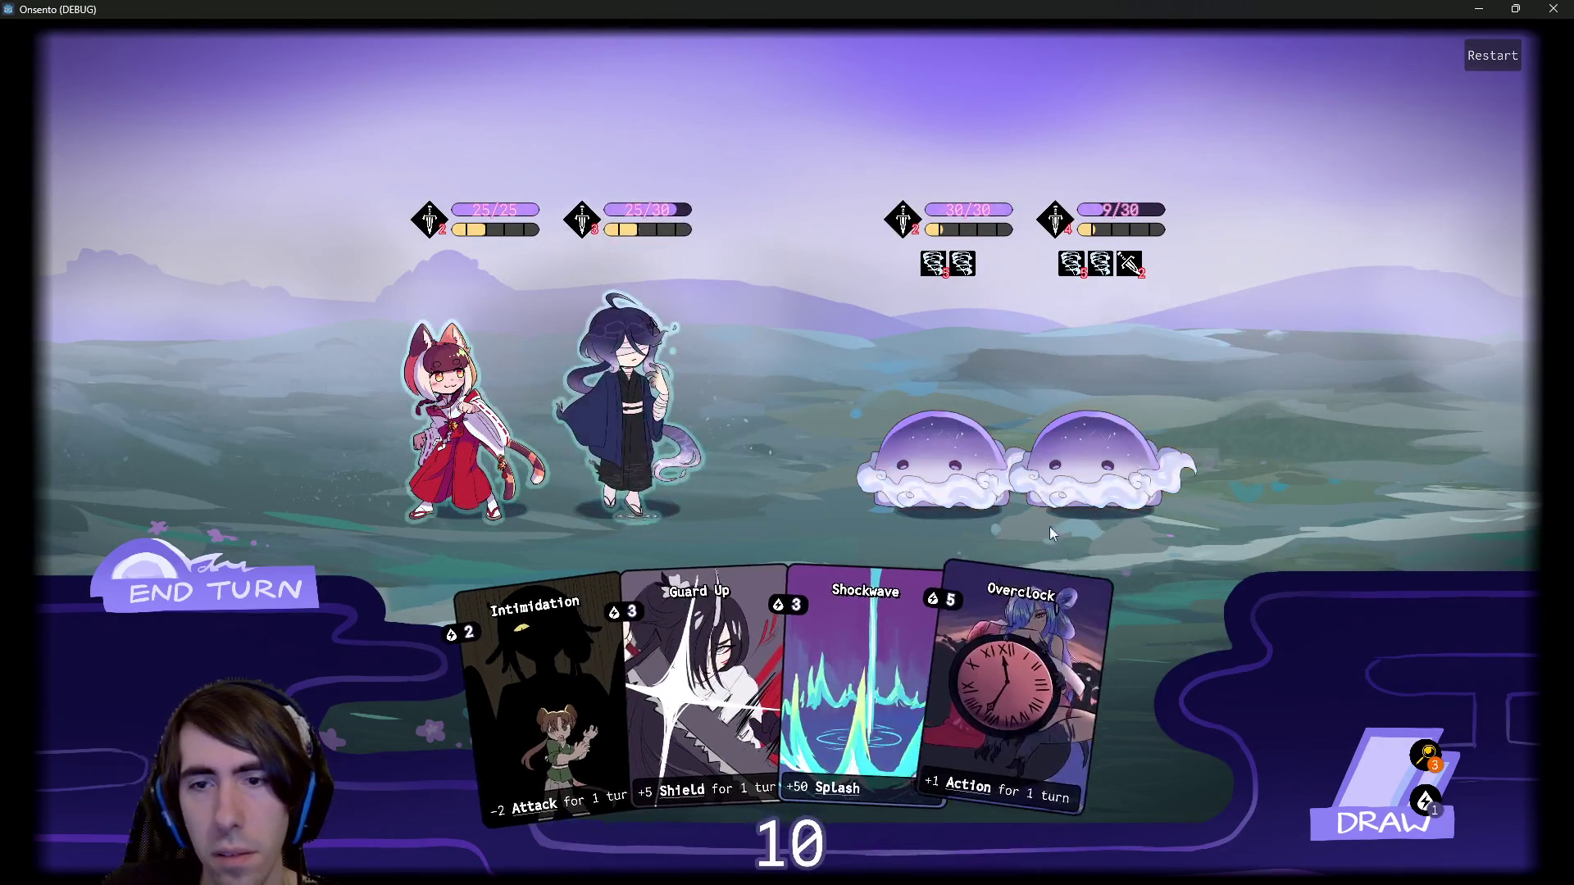
click(1385, 779)
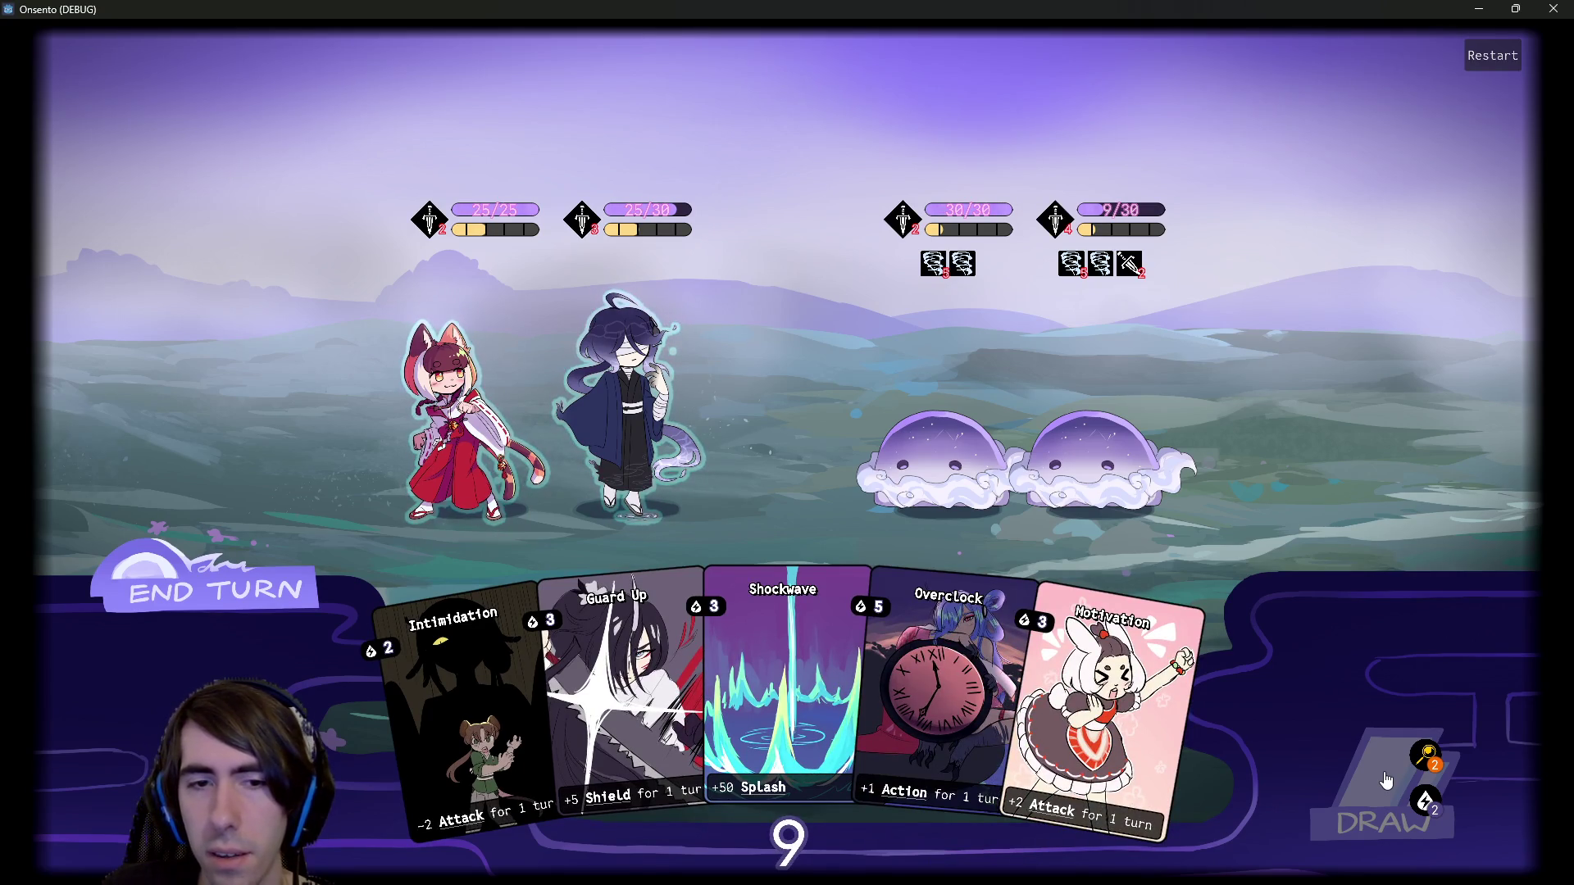
drag(460, 721, 921, 407)
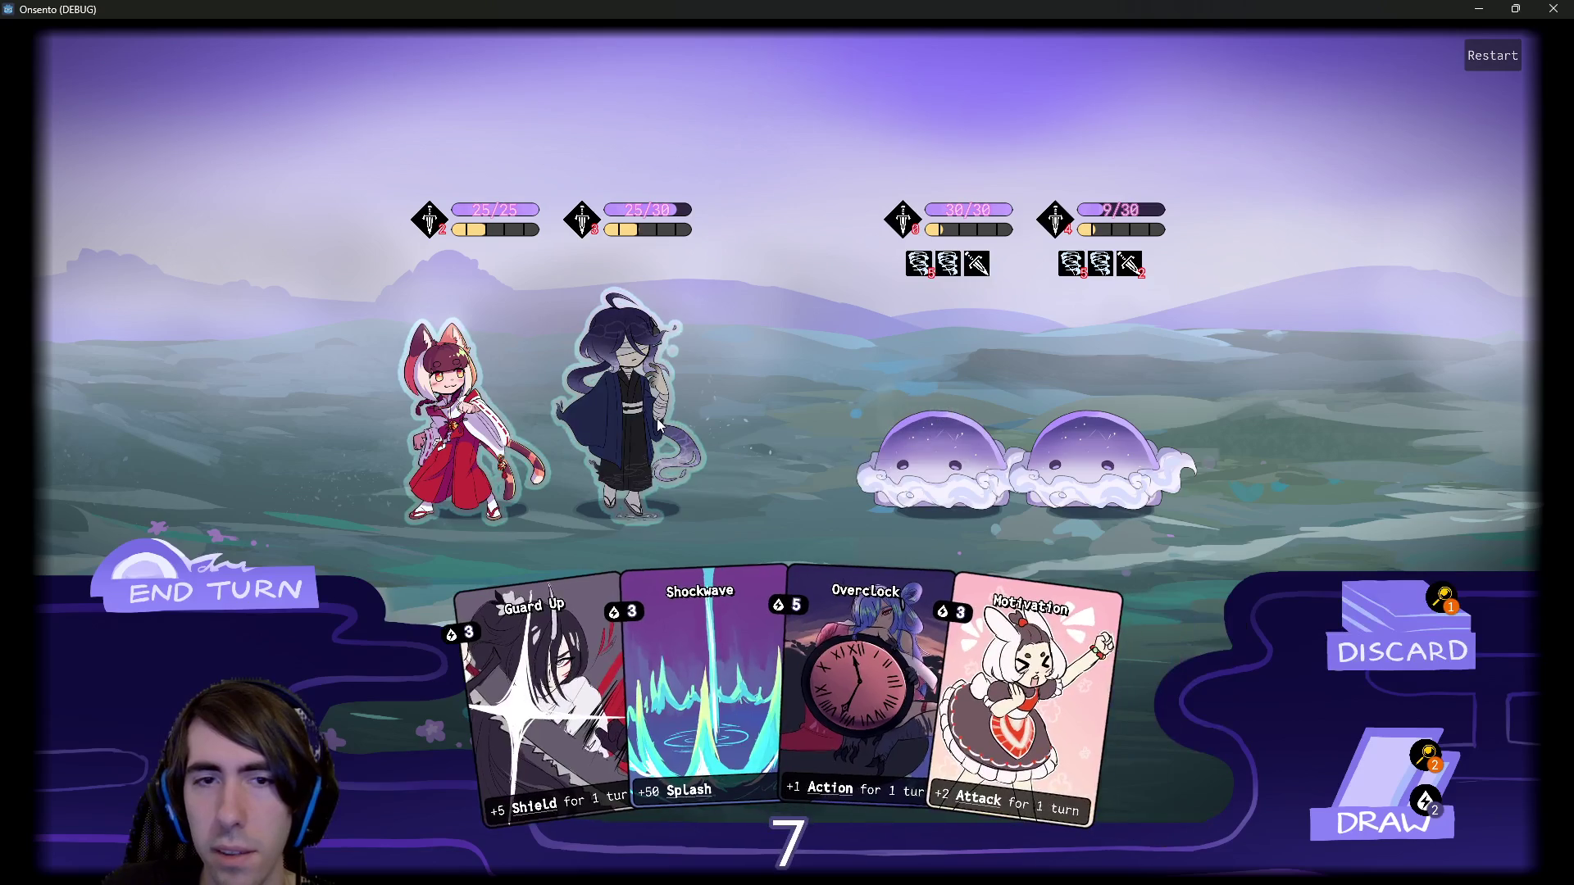
drag(926, 673, 643, 408)
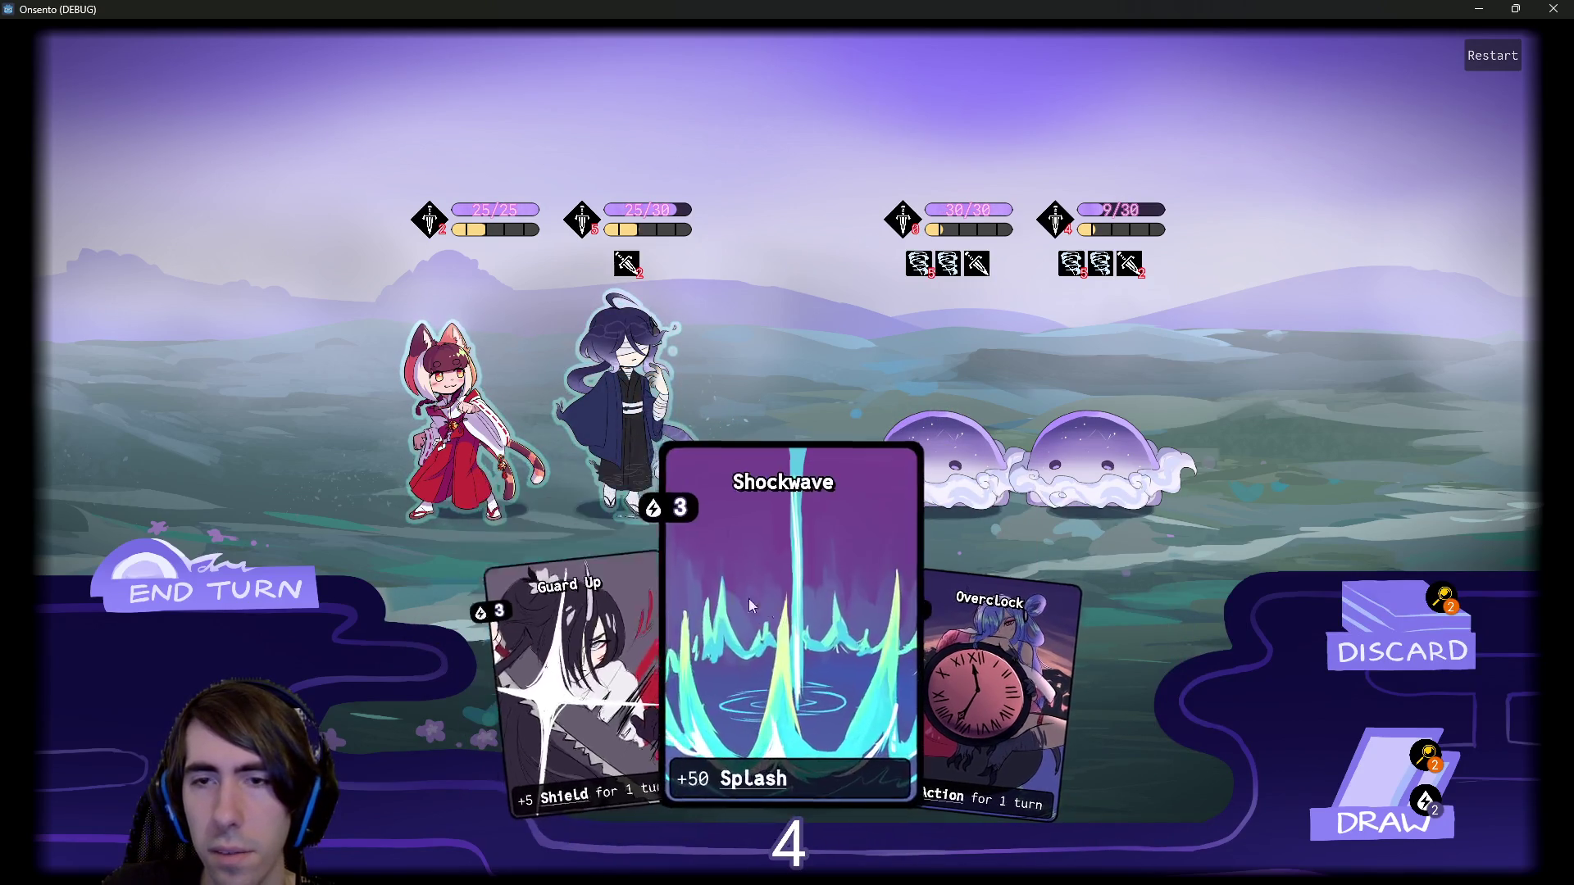
drag(574, 672, 625, 407)
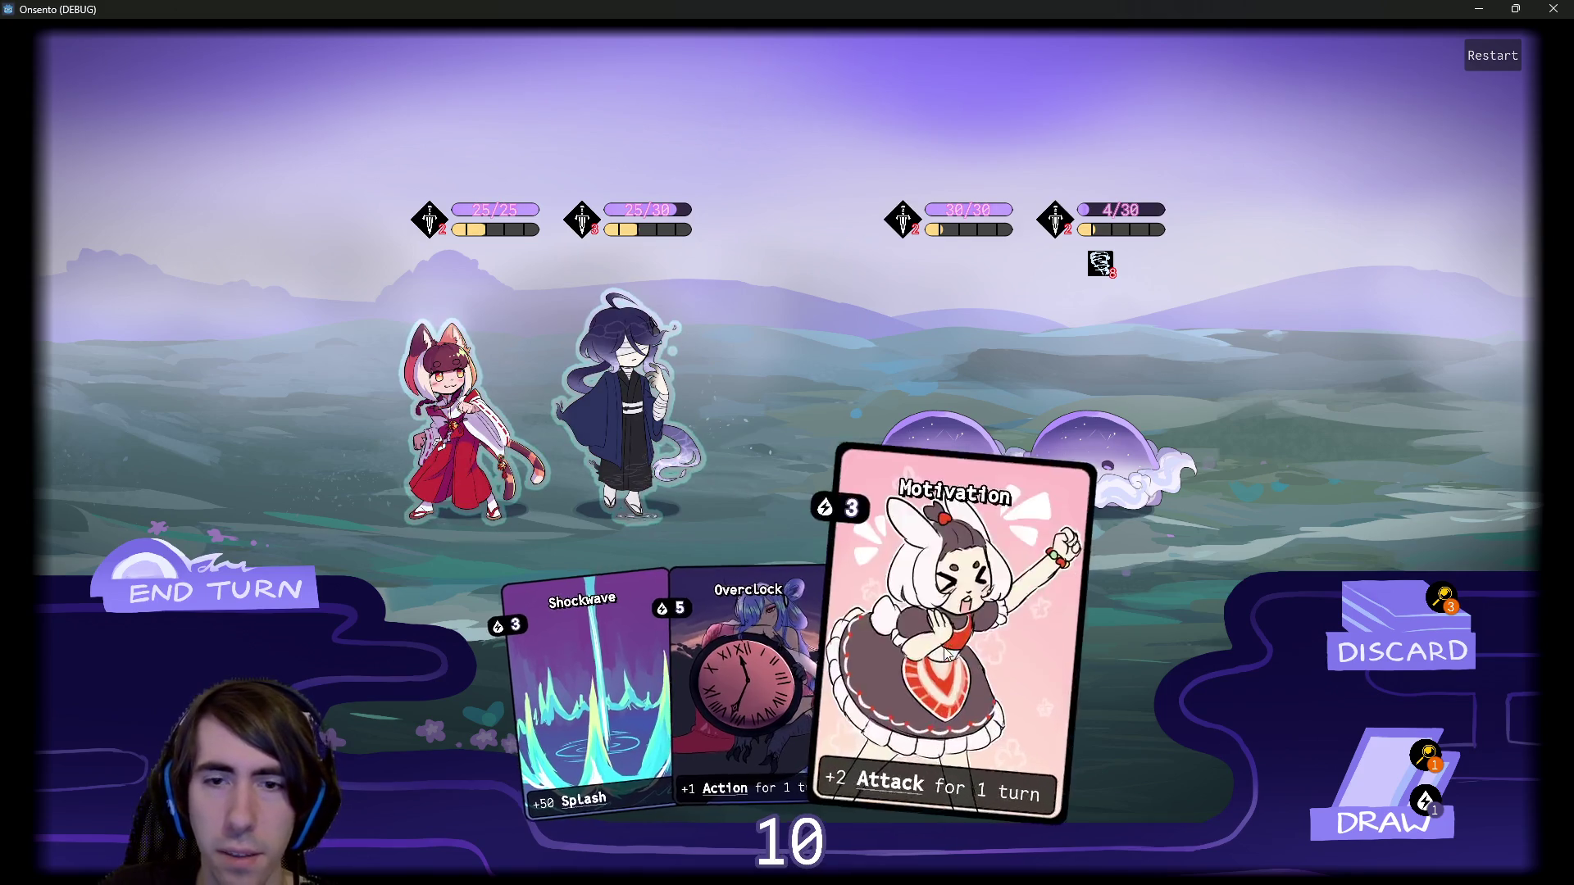
drag(943, 697, 623, 410)
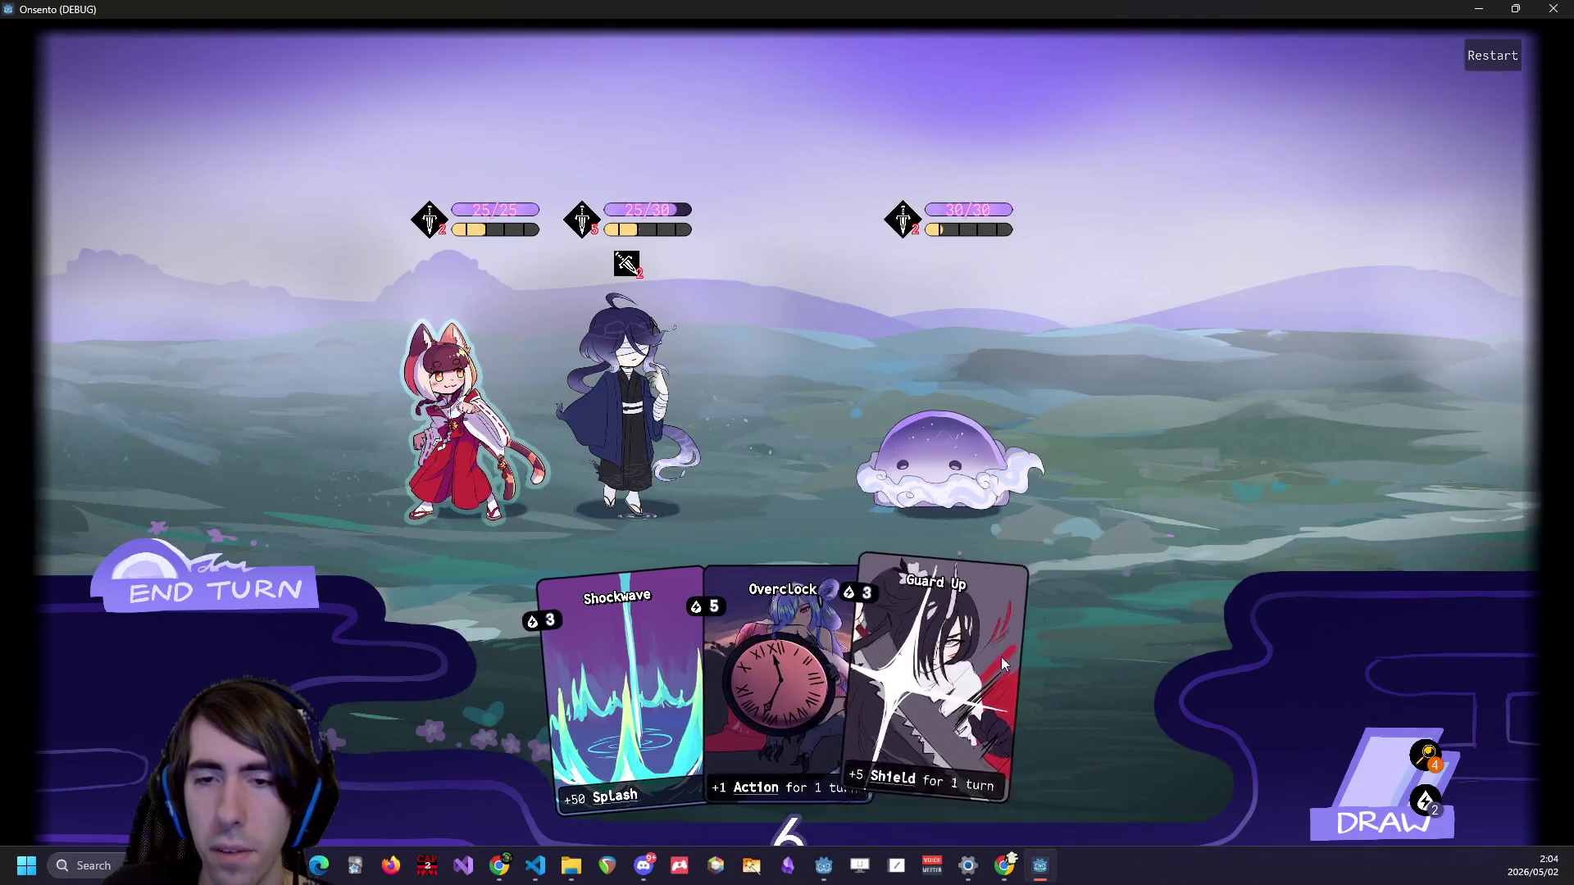
Raise the blindfolded ally's attack to 7 and add Motivation and Overclock.
drag(1001, 657, 711, 430)
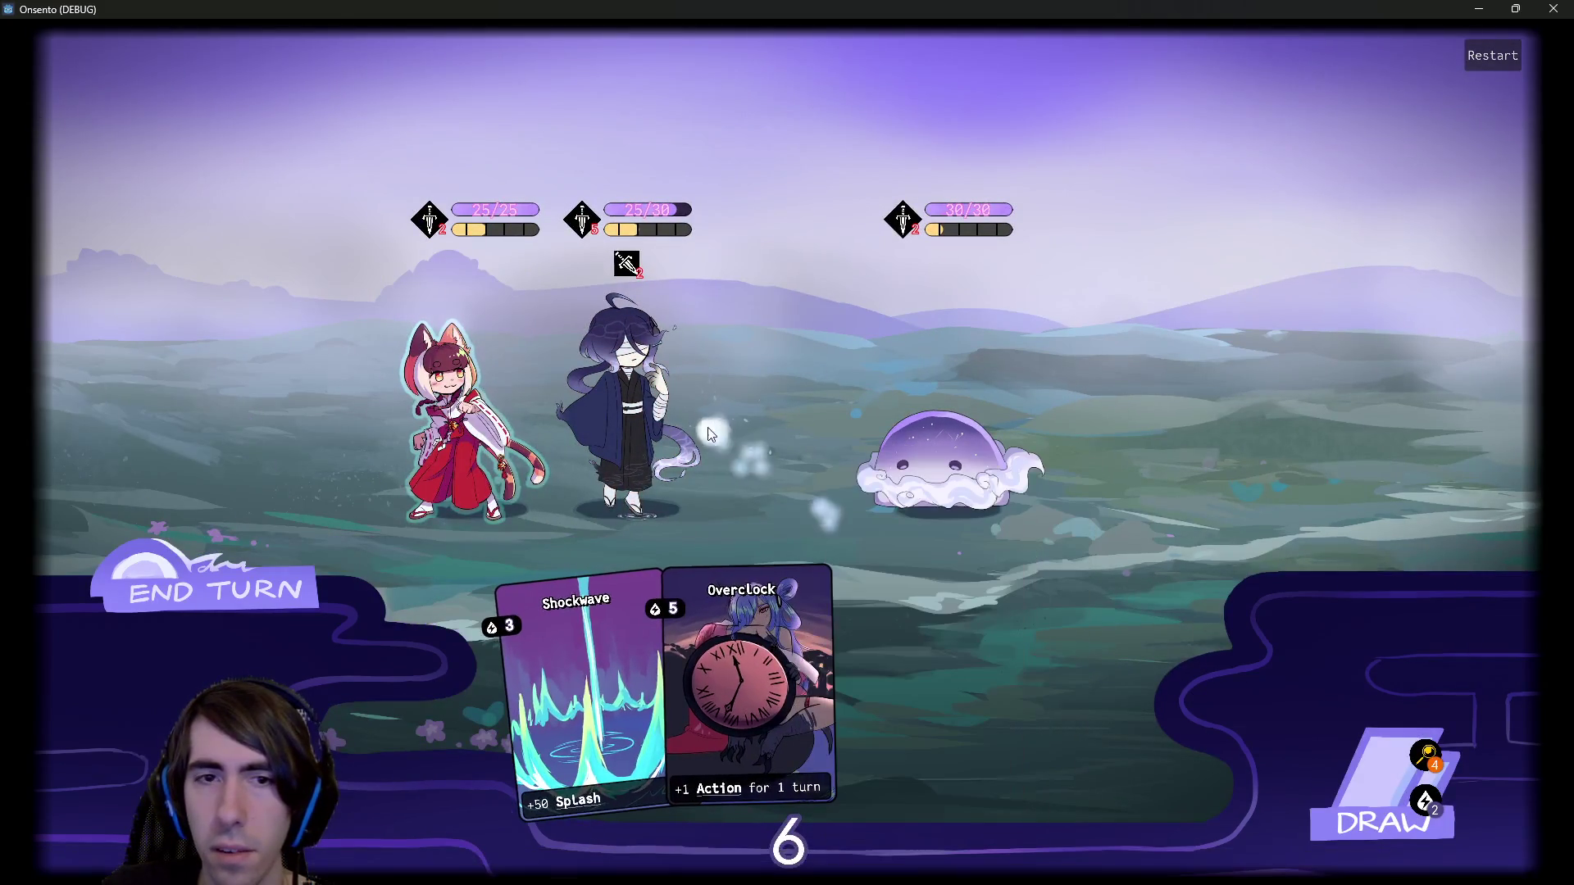
click(1353, 779)
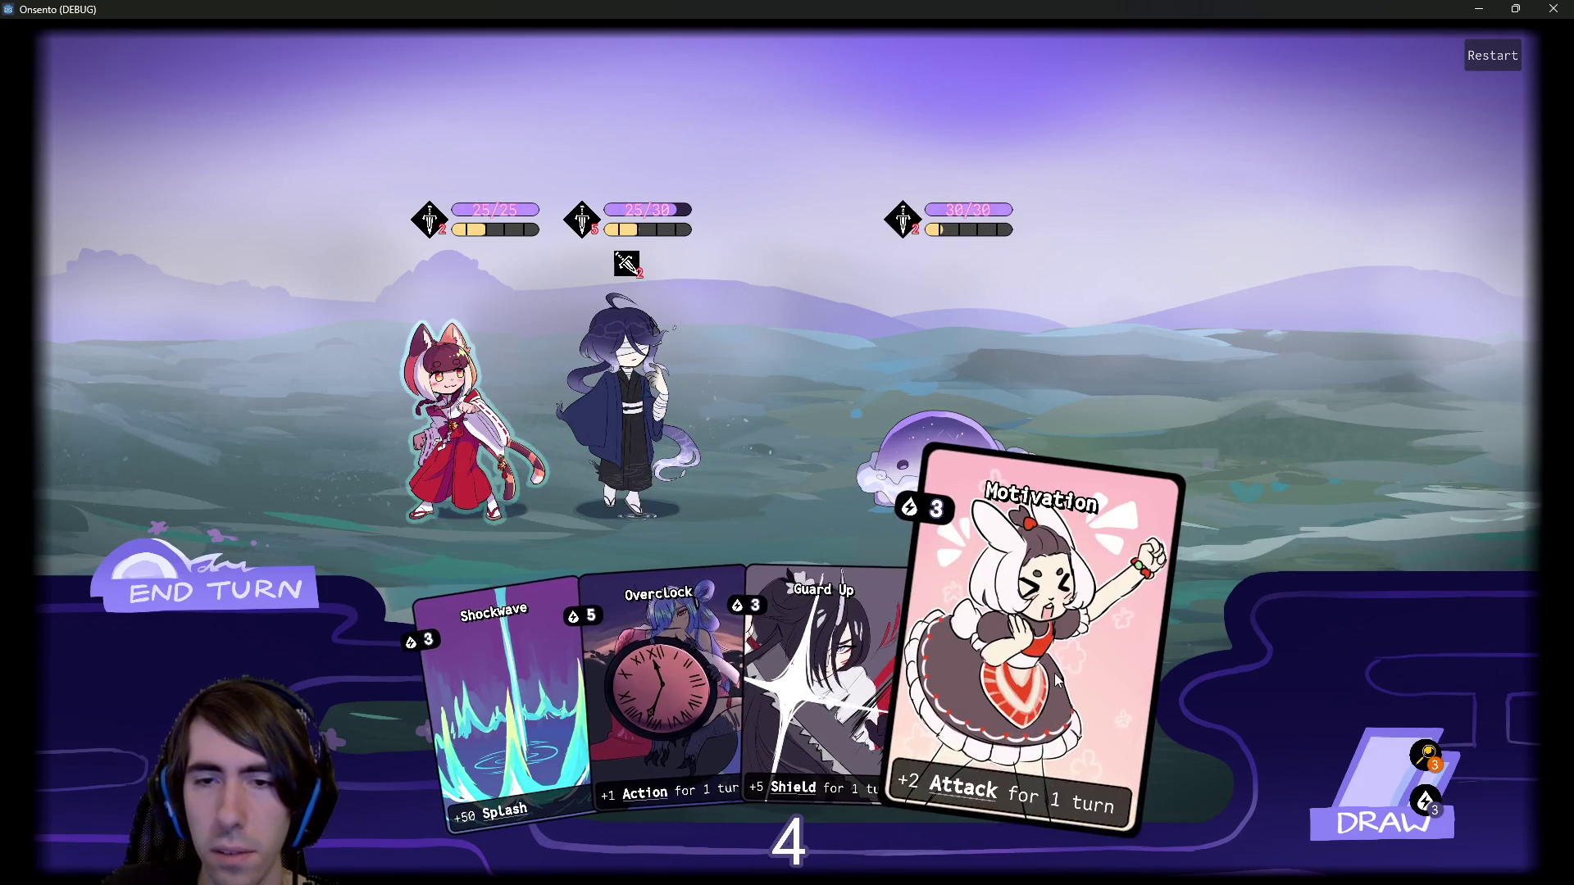
drag(1058, 678, 580, 484)
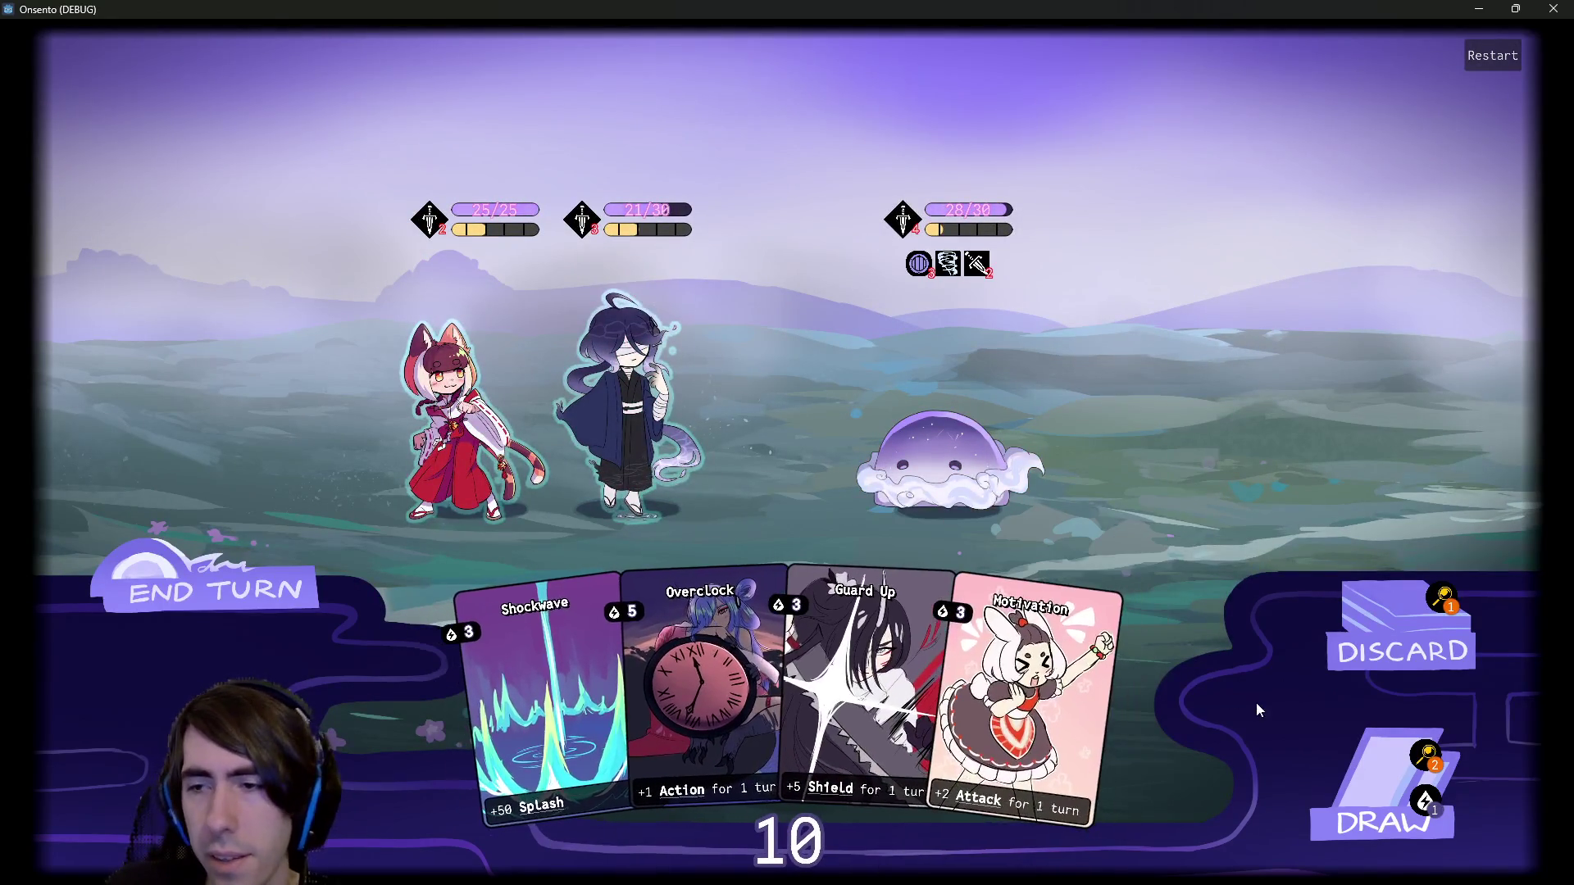
click(1316, 793)
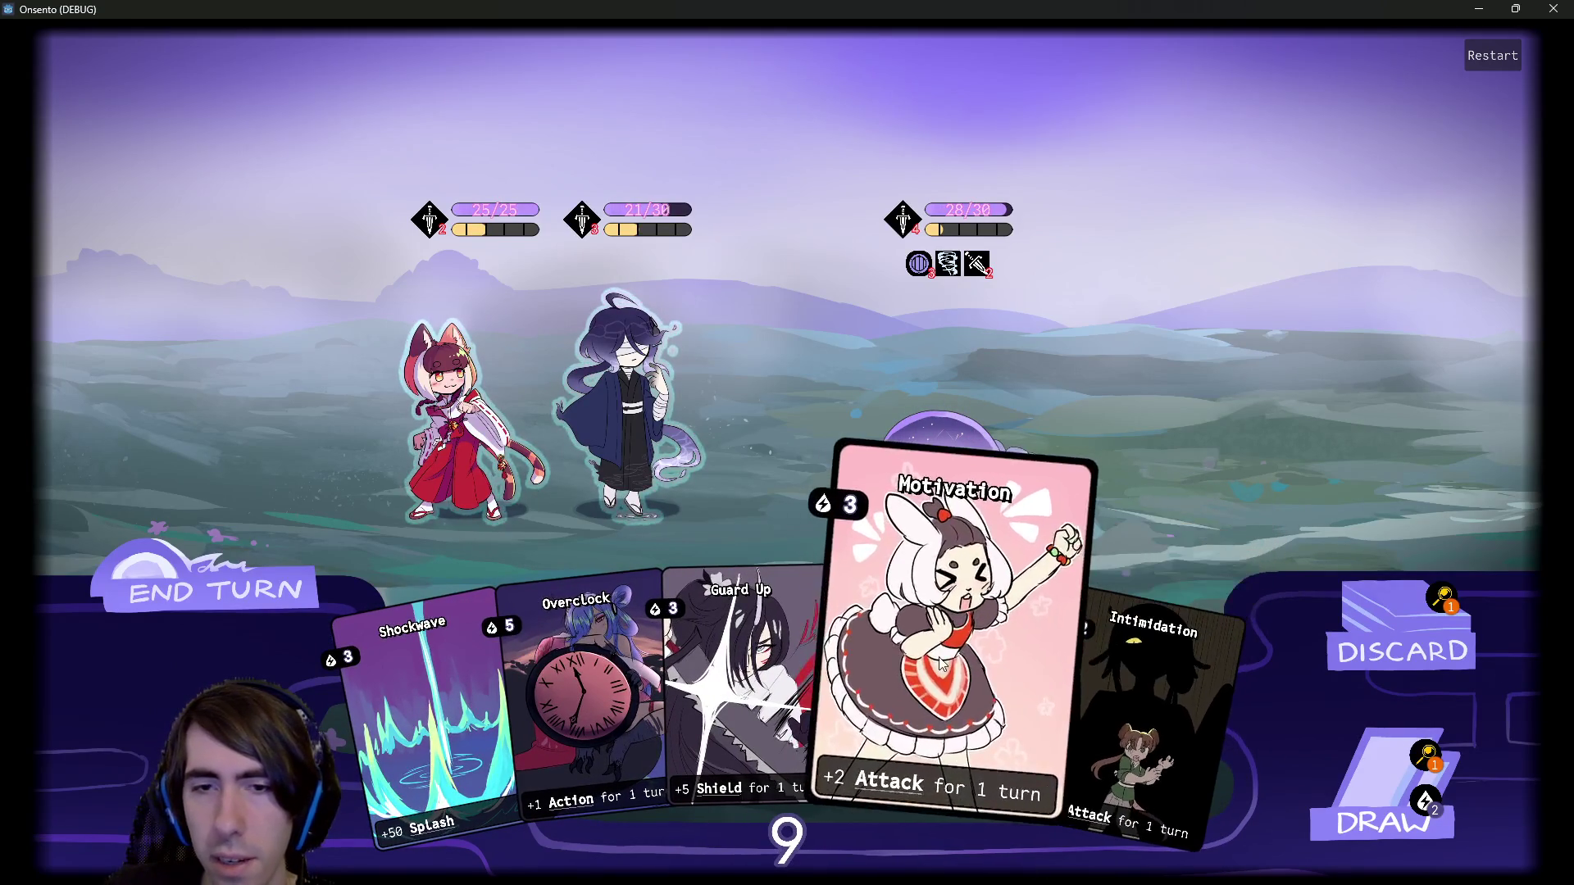
drag(1011, 662, 611, 414)
drag(582, 697, 631, 410)
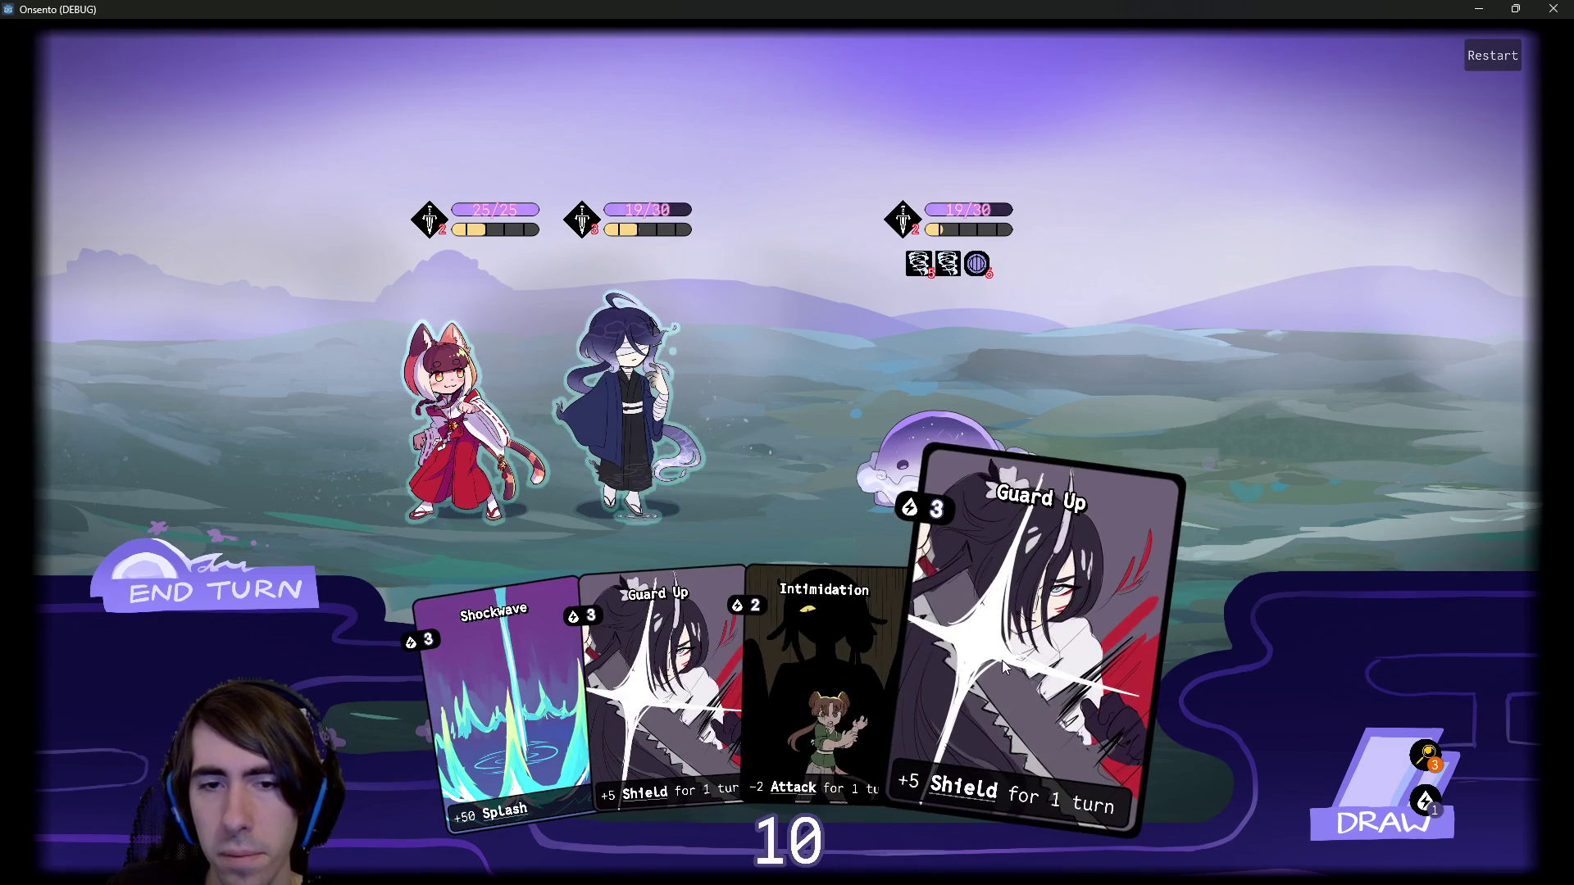
Draw cards, buff and shield the second ally with Motivation and Guard Up, end turn.
click(1337, 773)
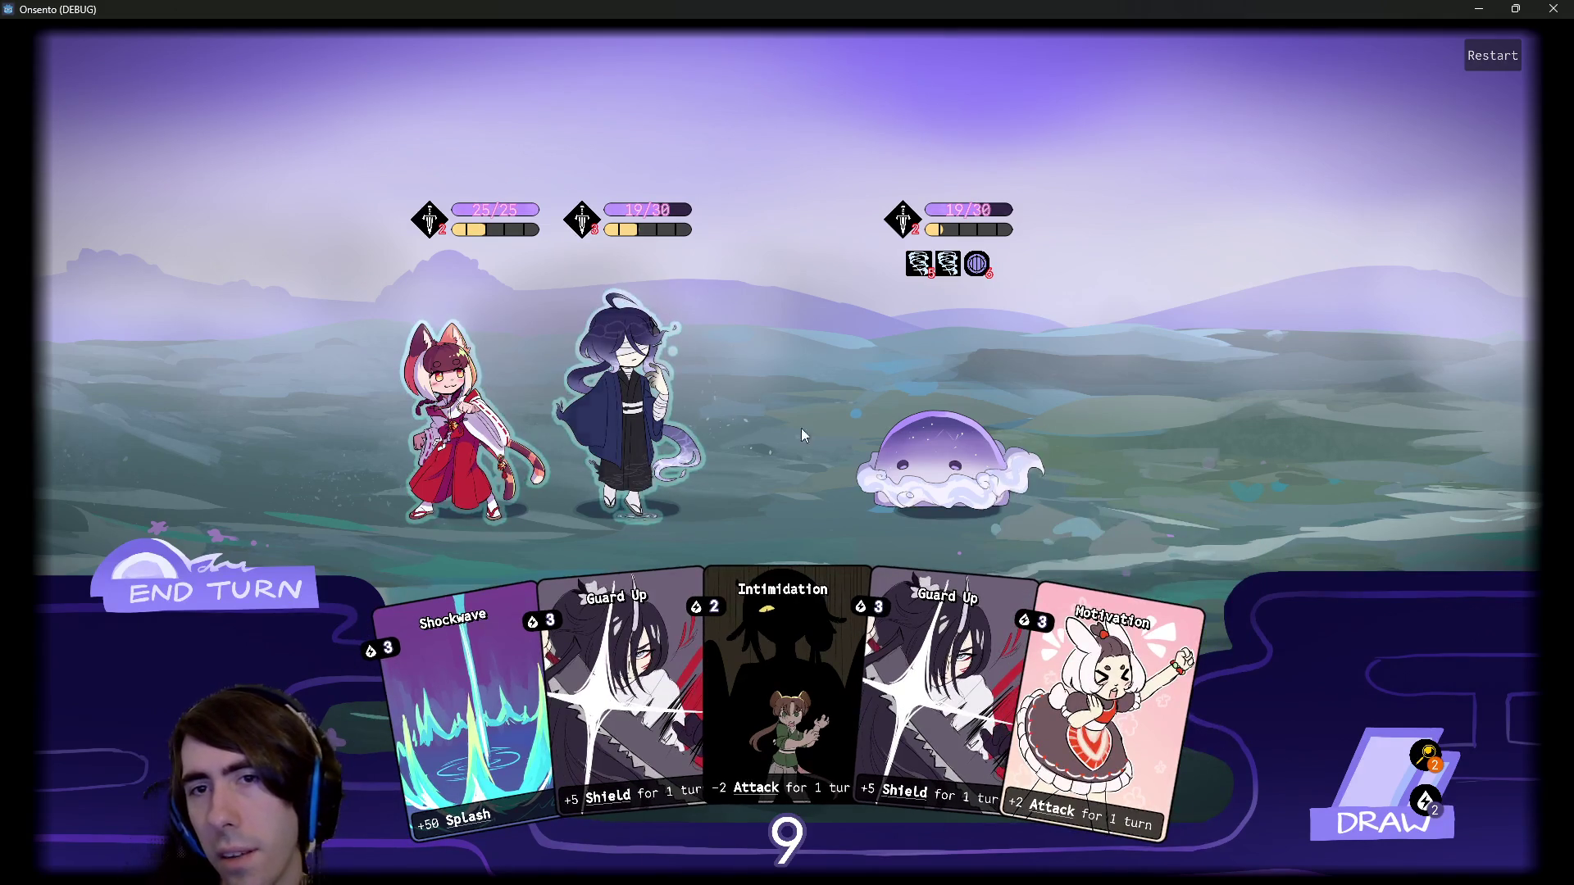
click(1344, 790)
drag(1099, 697, 631, 394)
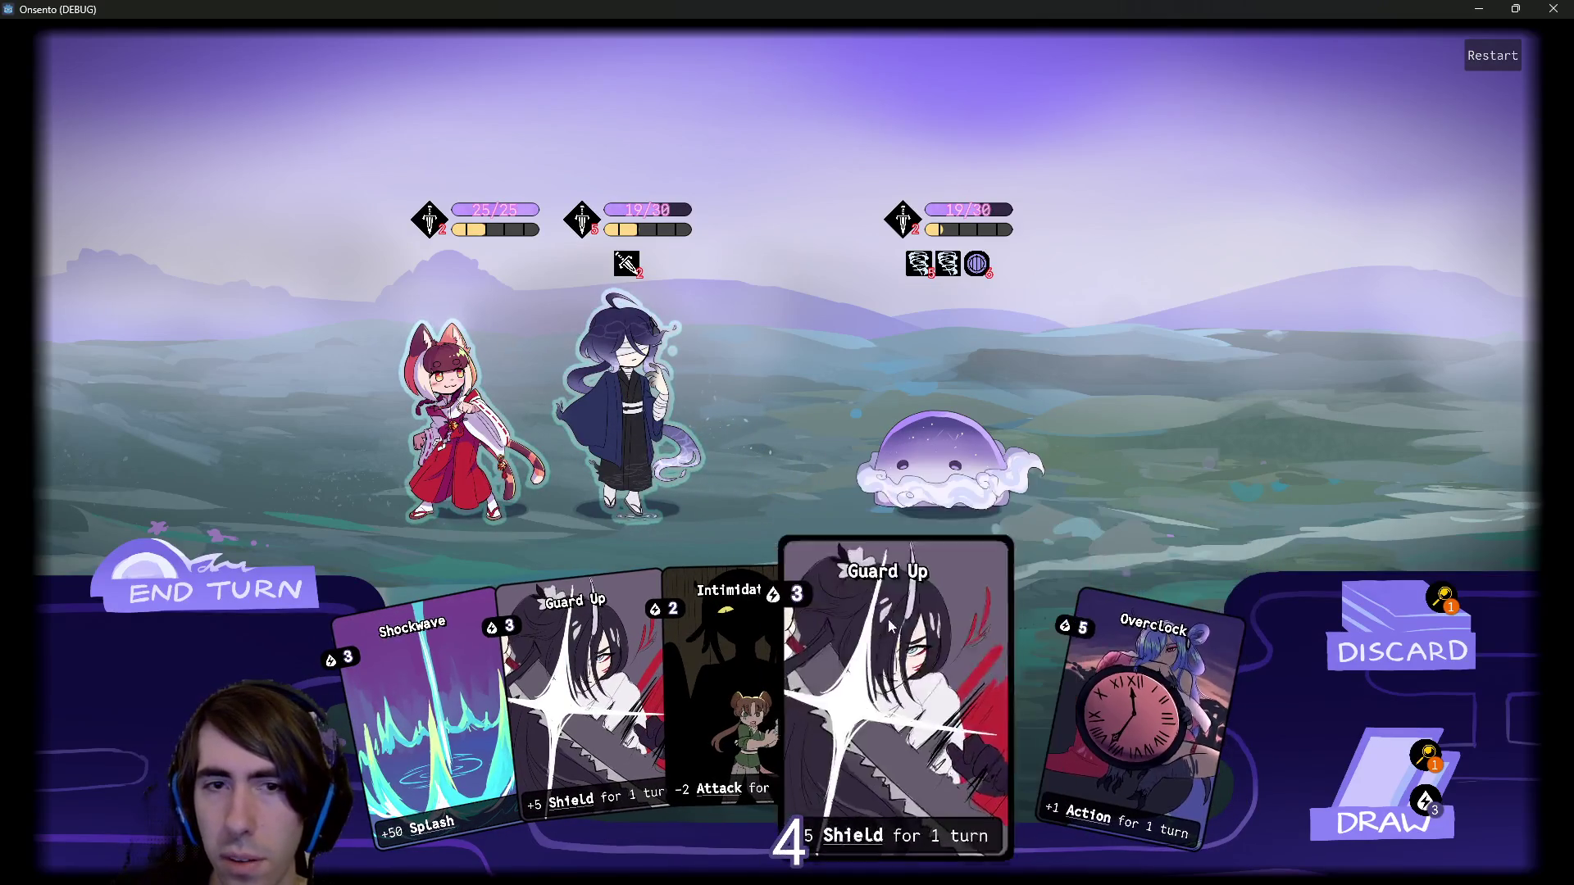
drag(903, 641, 643, 401)
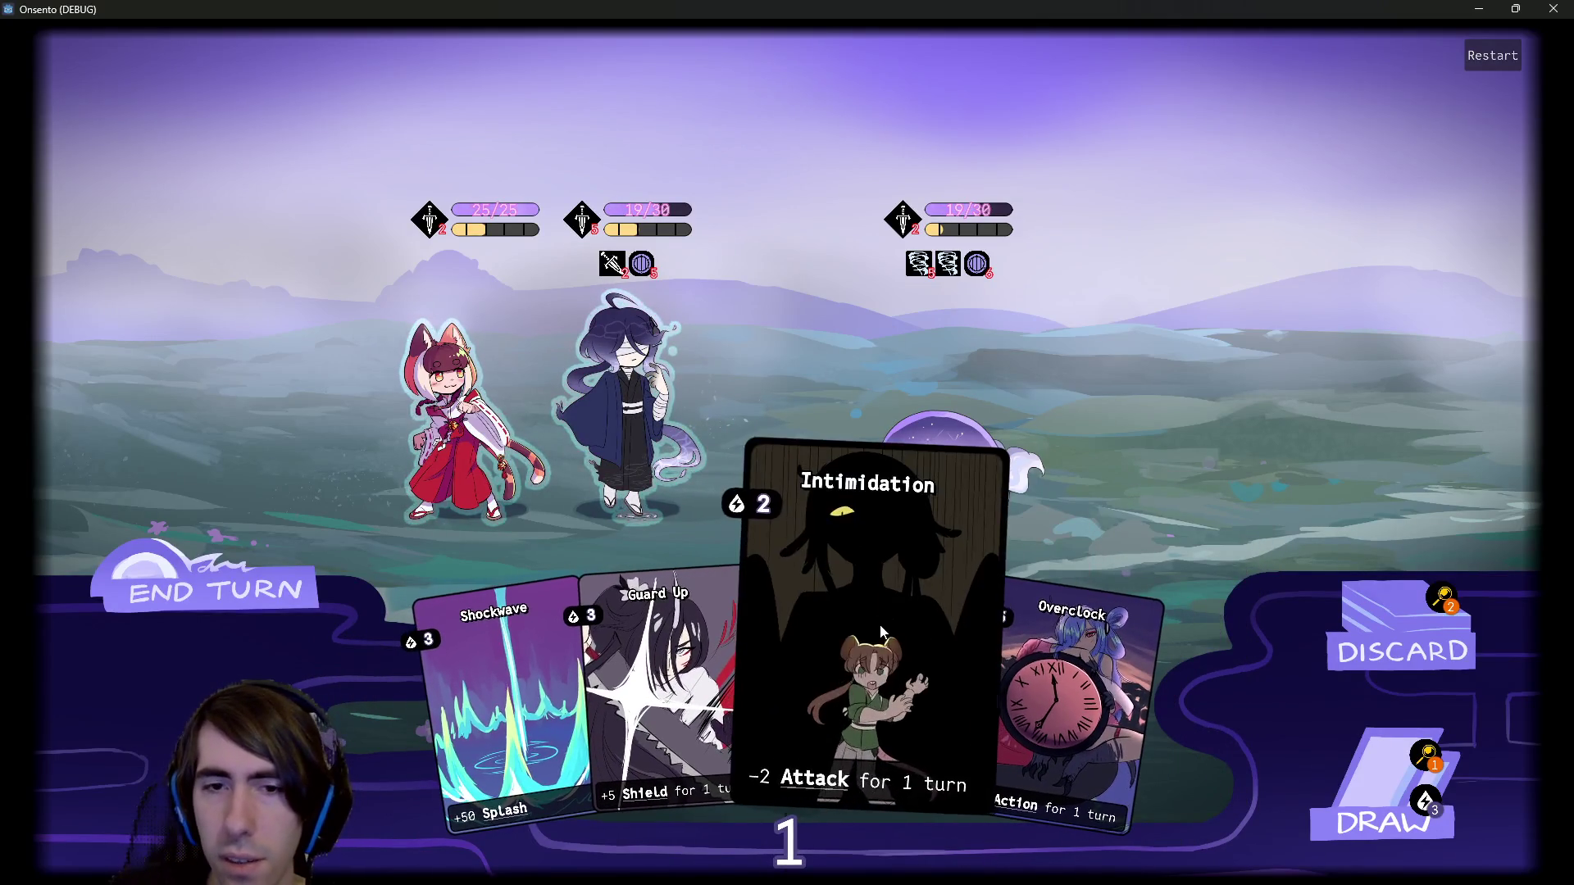
click(1415, 845)
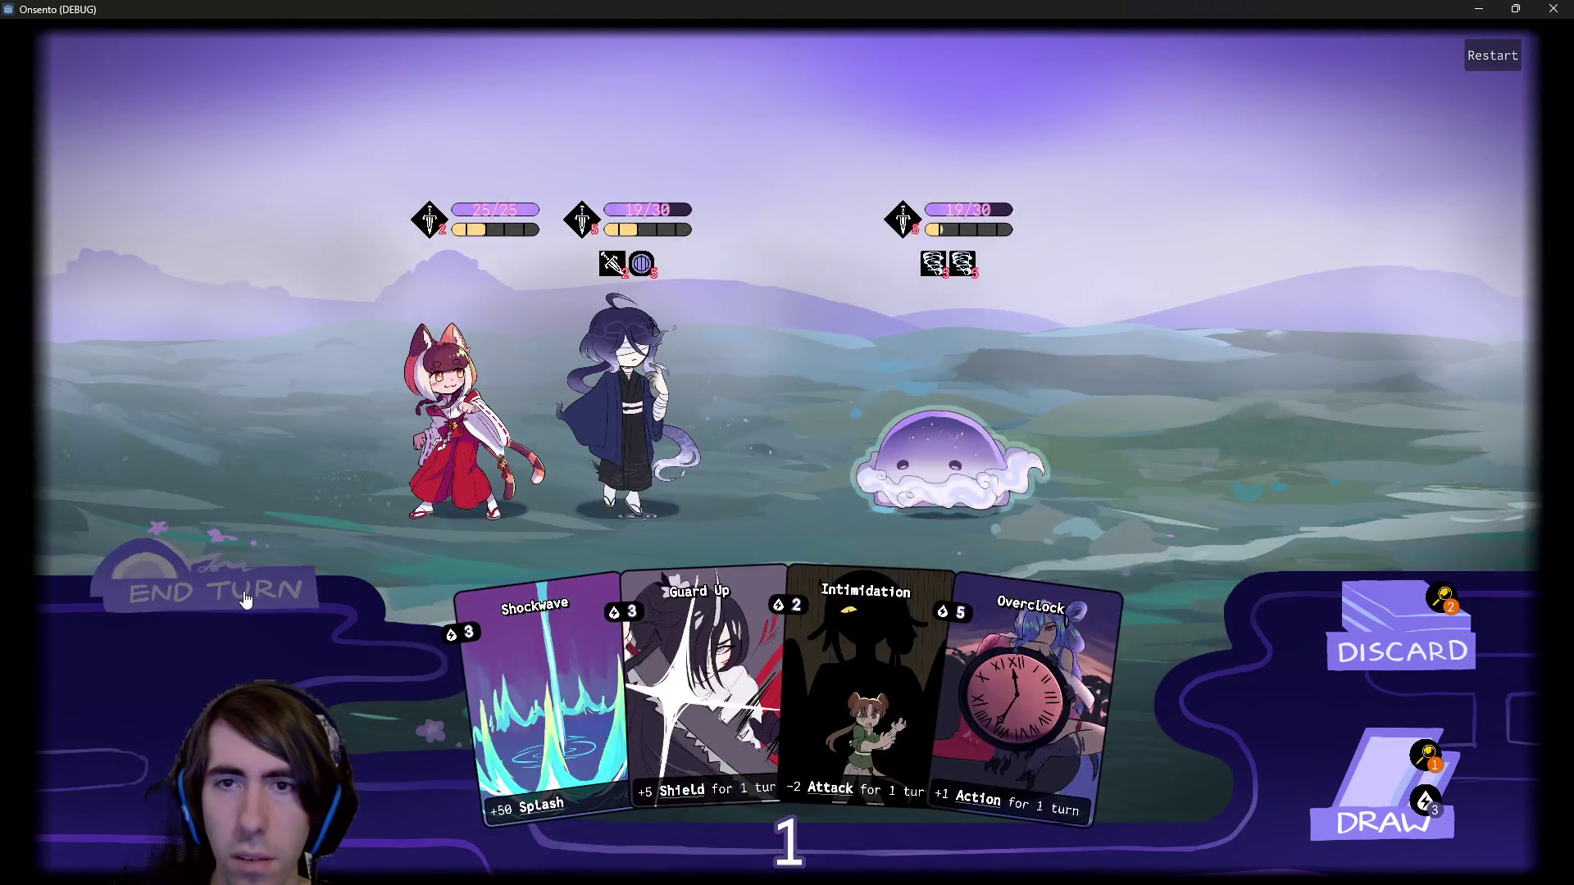
click(246, 601)
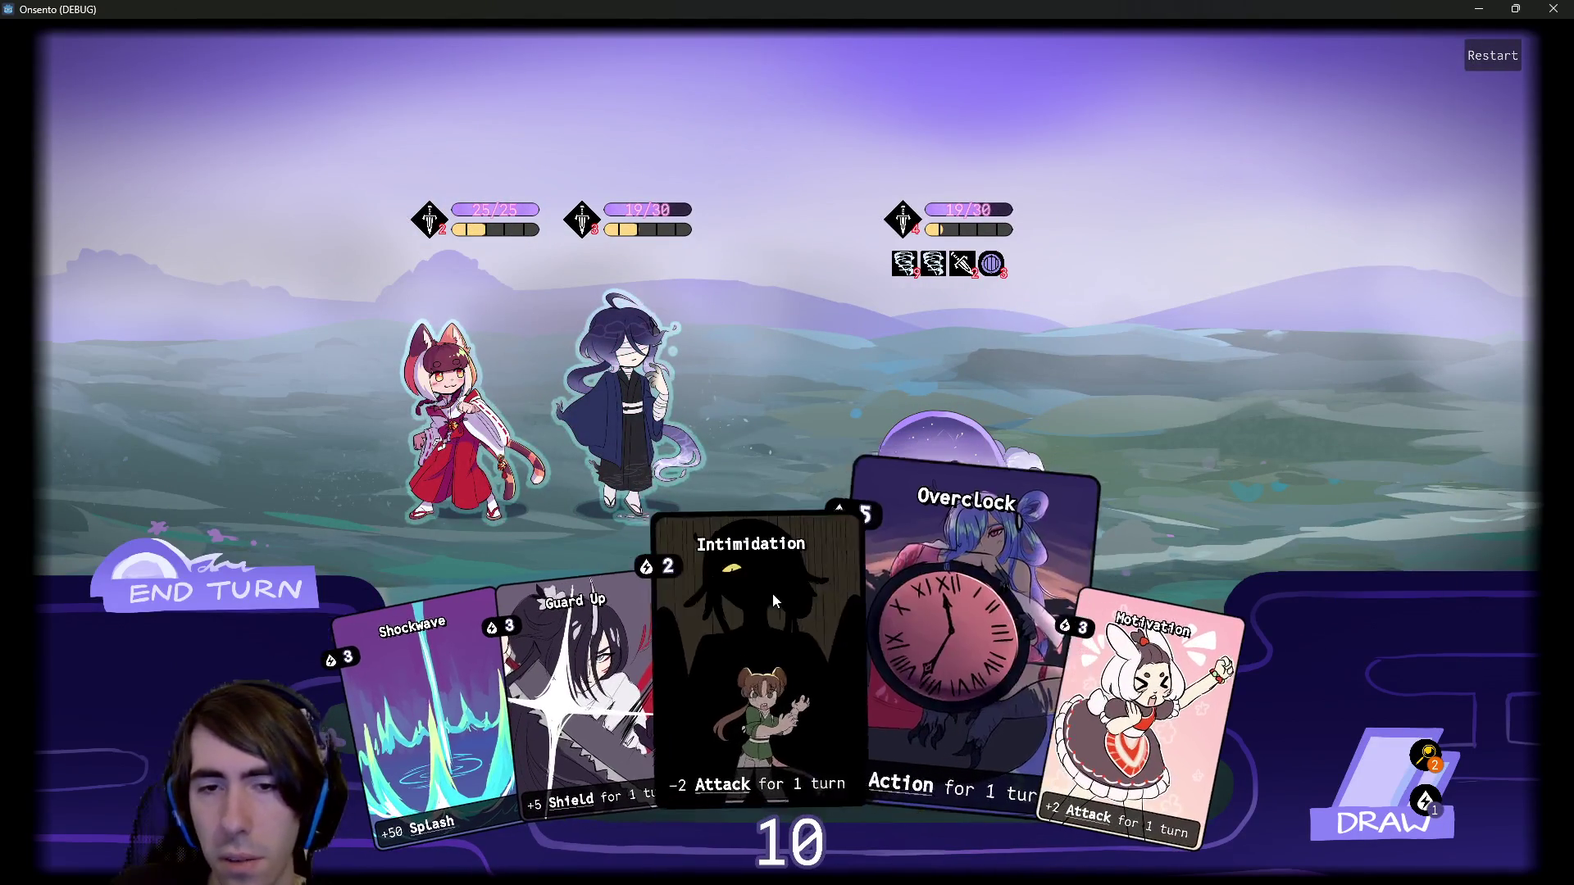
Intimidate the slime, give the blue-haired ally Overclock and Motivation, end turn.
drag(769, 613, 937, 450)
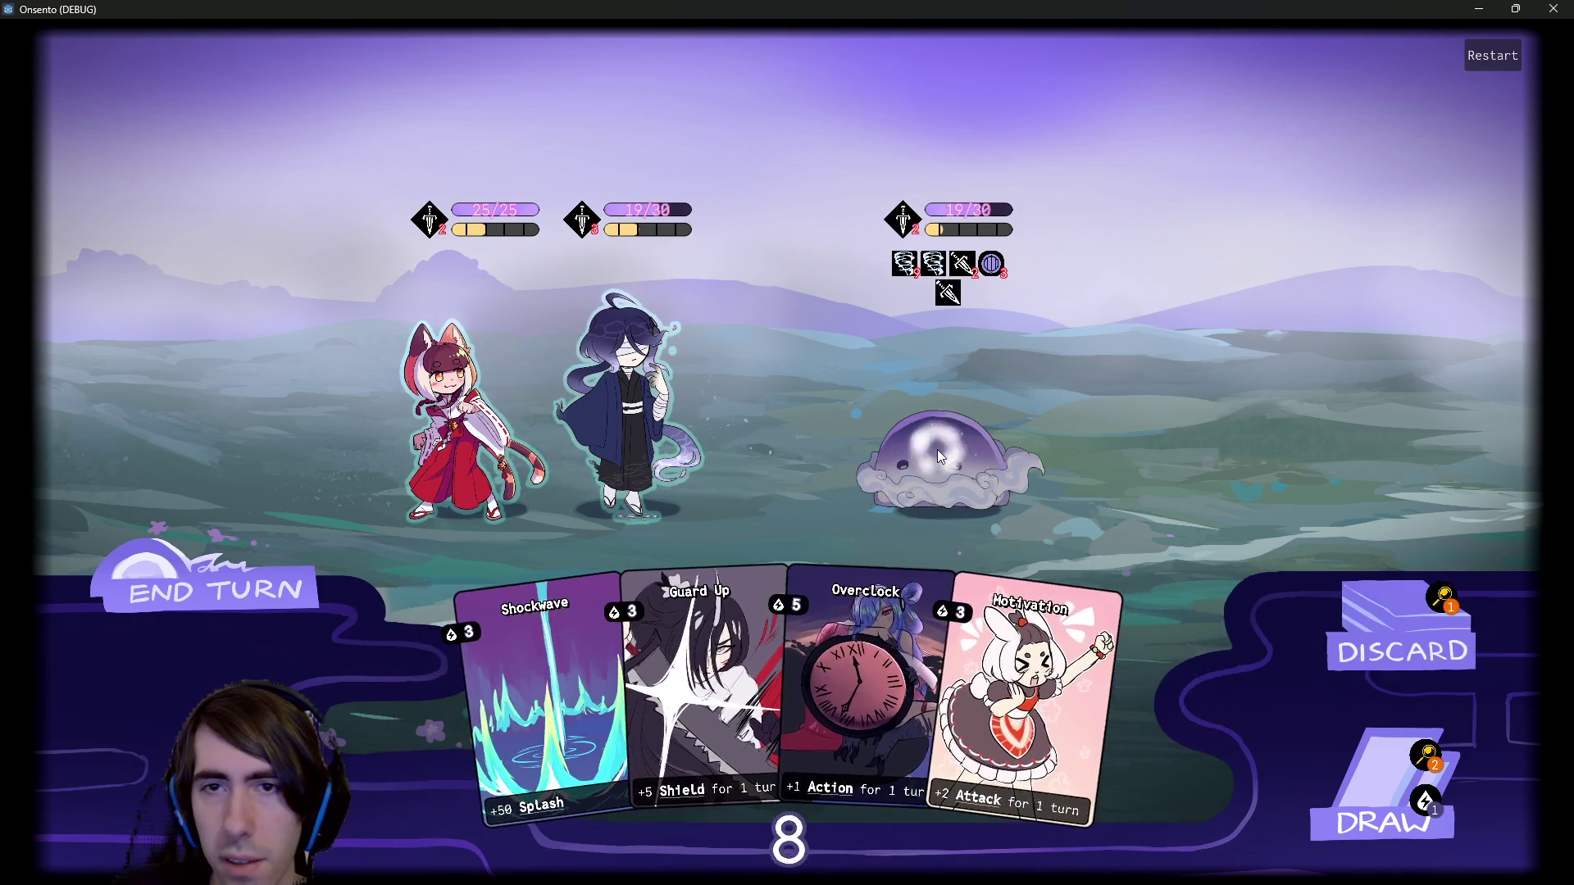
drag(868, 656, 652, 425)
mouse_move(1057, 705)
mouse_down()
mouse_move(639, 406)
mouse_move(780, 425)
mouse_up()
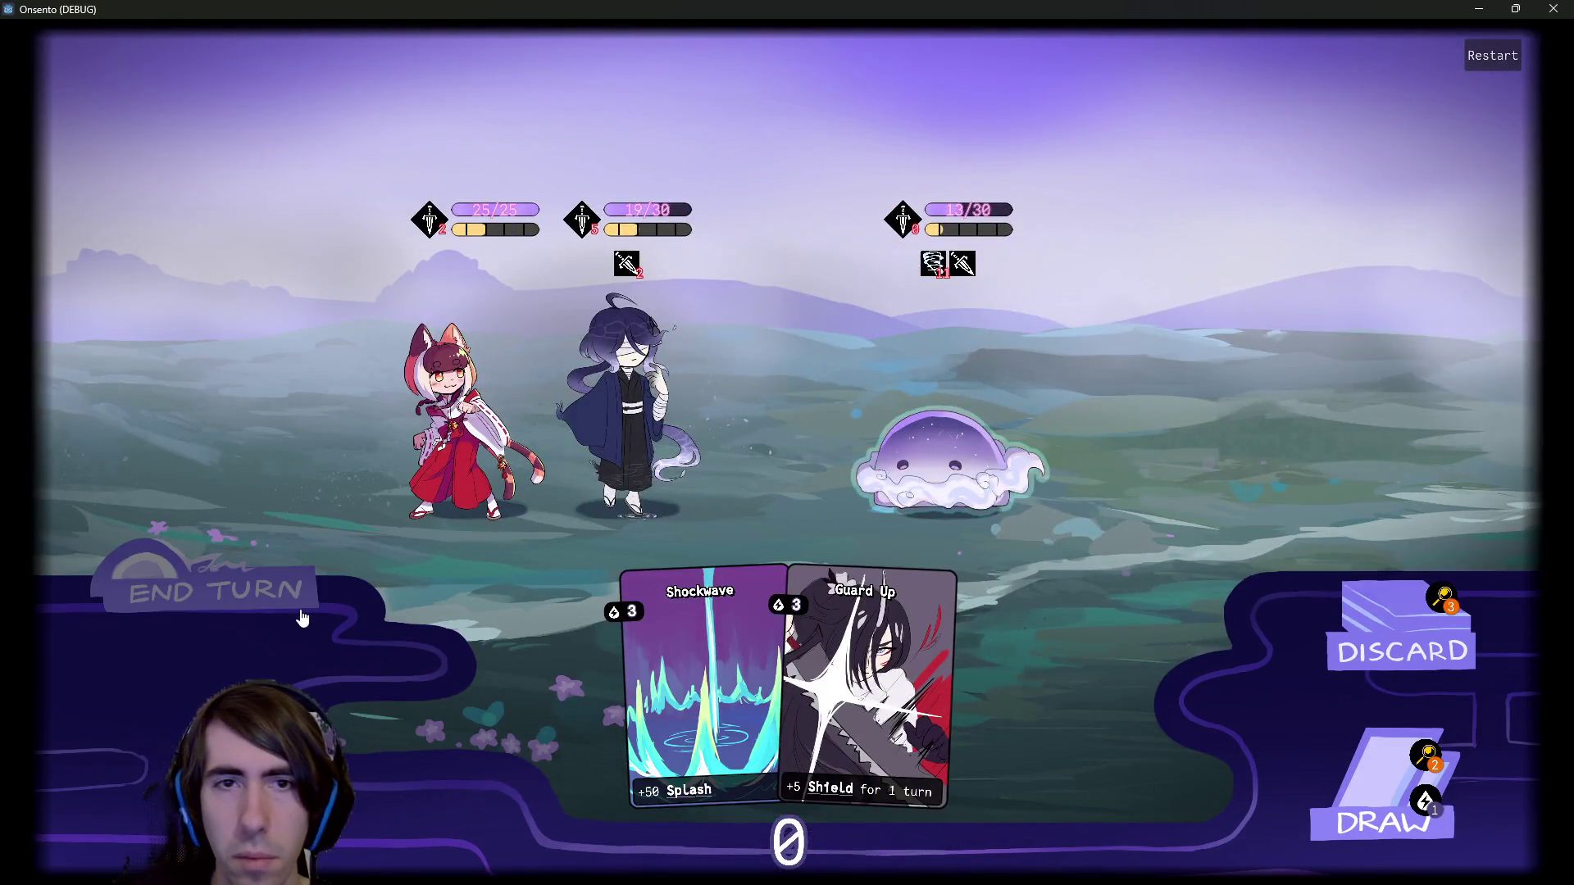
click(302, 616)
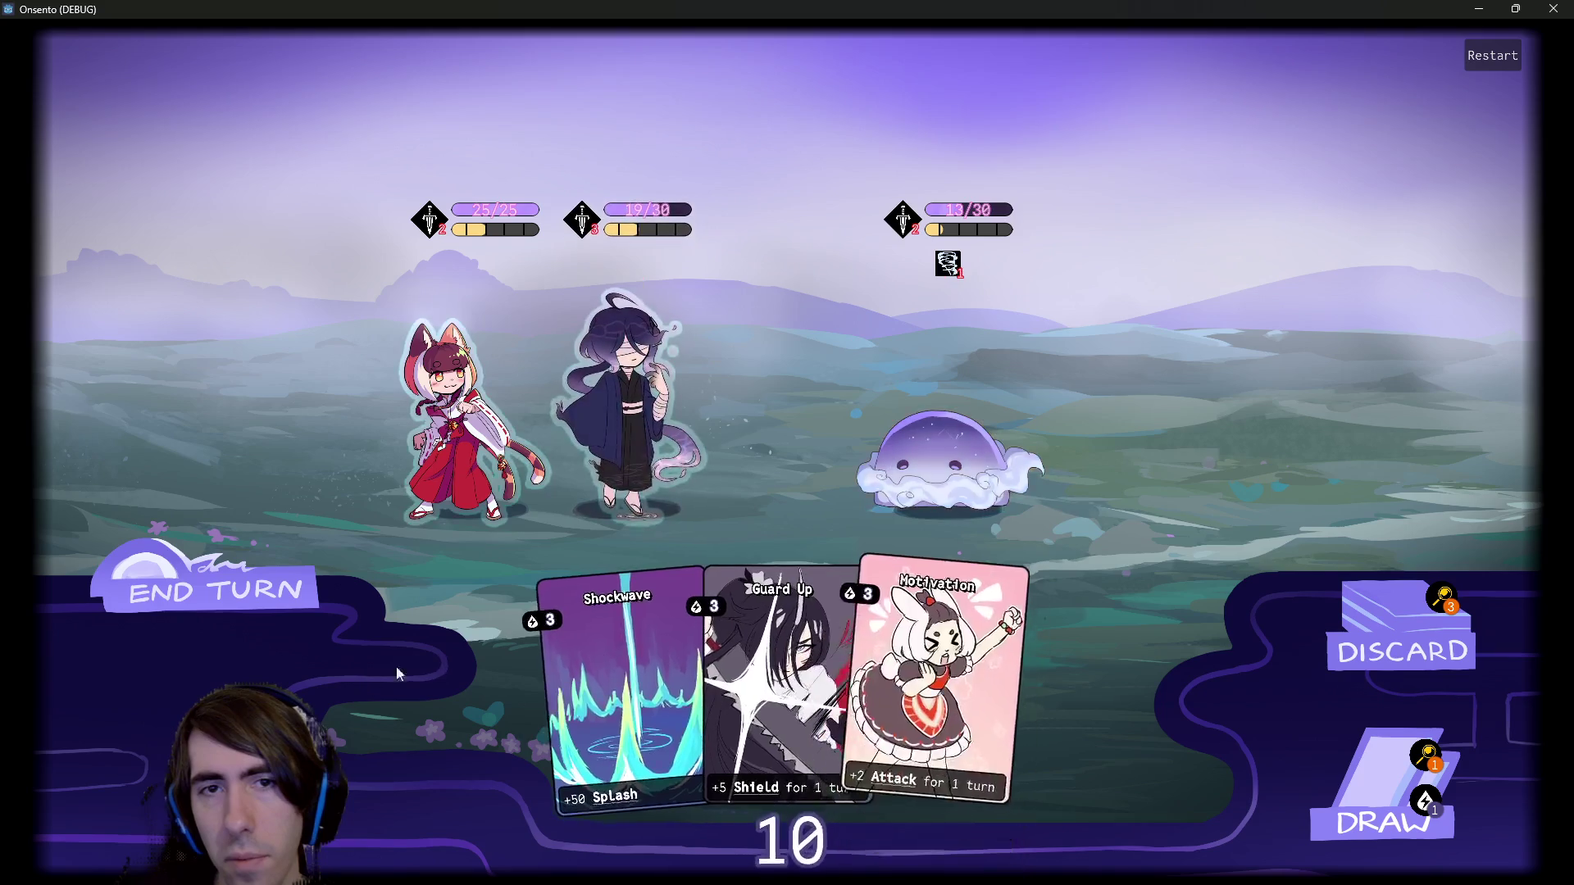
Draw cards, raise the blue-haired ally's attack to 7 with two Motivations, end turn.
click(1346, 743)
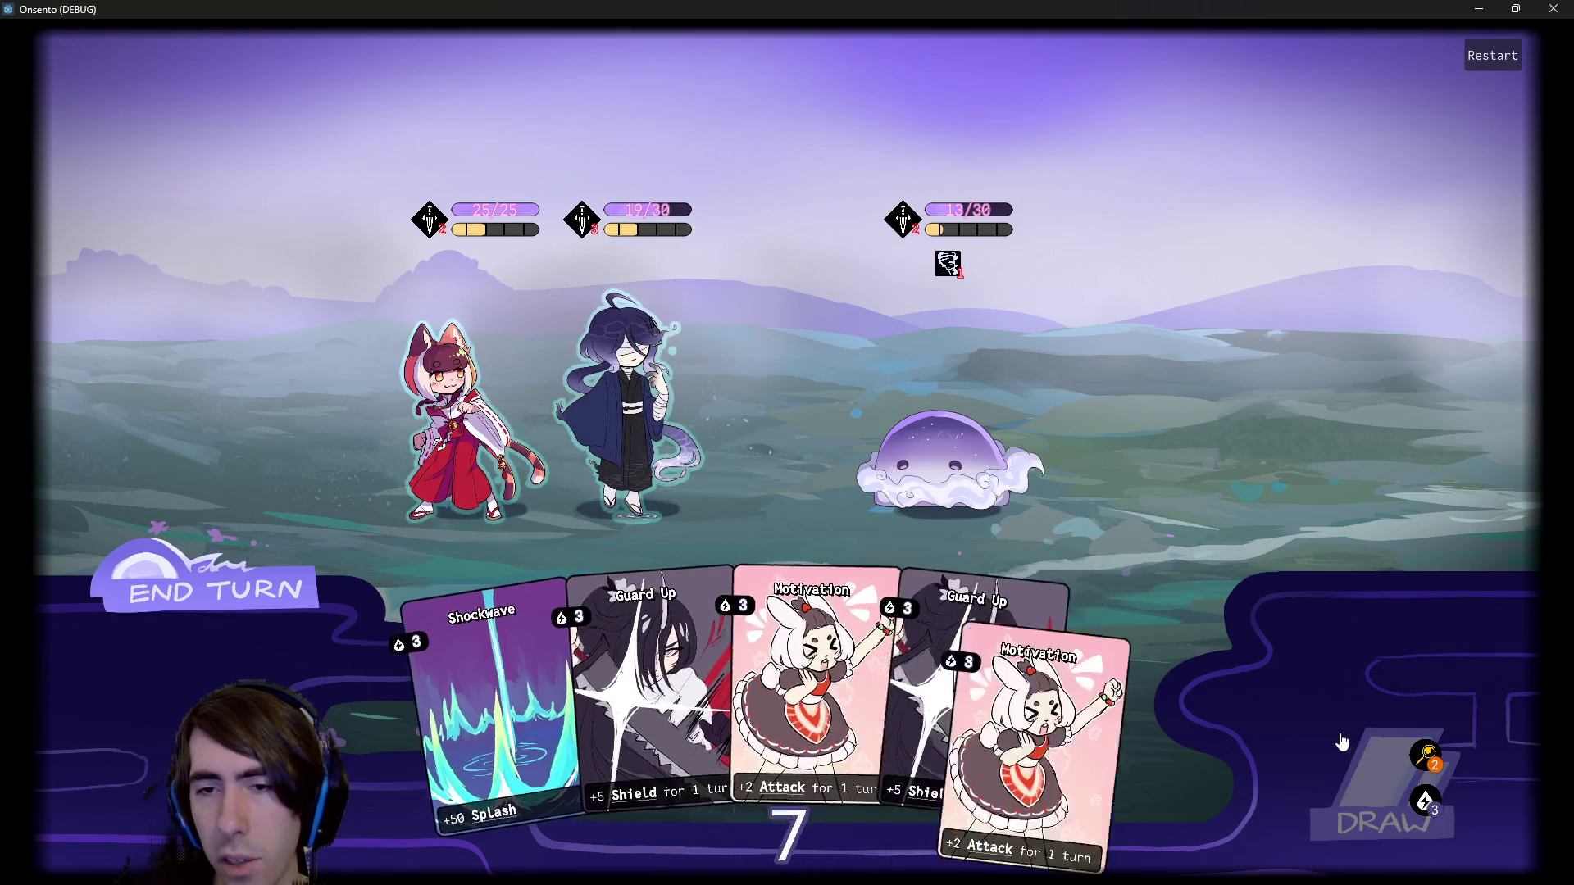
drag(787, 696, 637, 369)
drag(1148, 721, 611, 386)
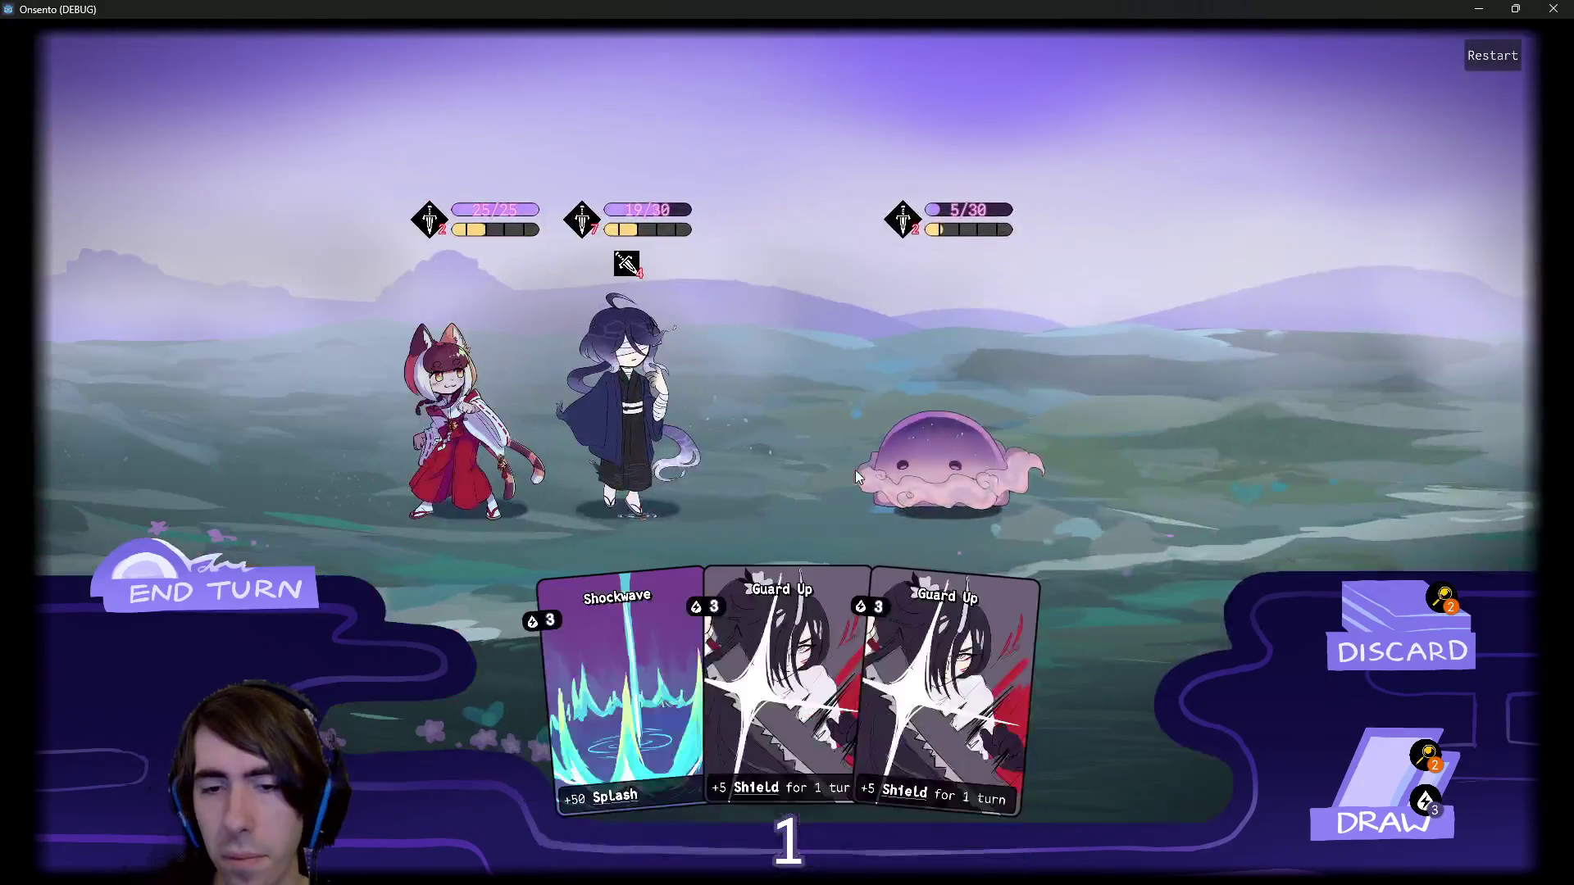
click(219, 553)
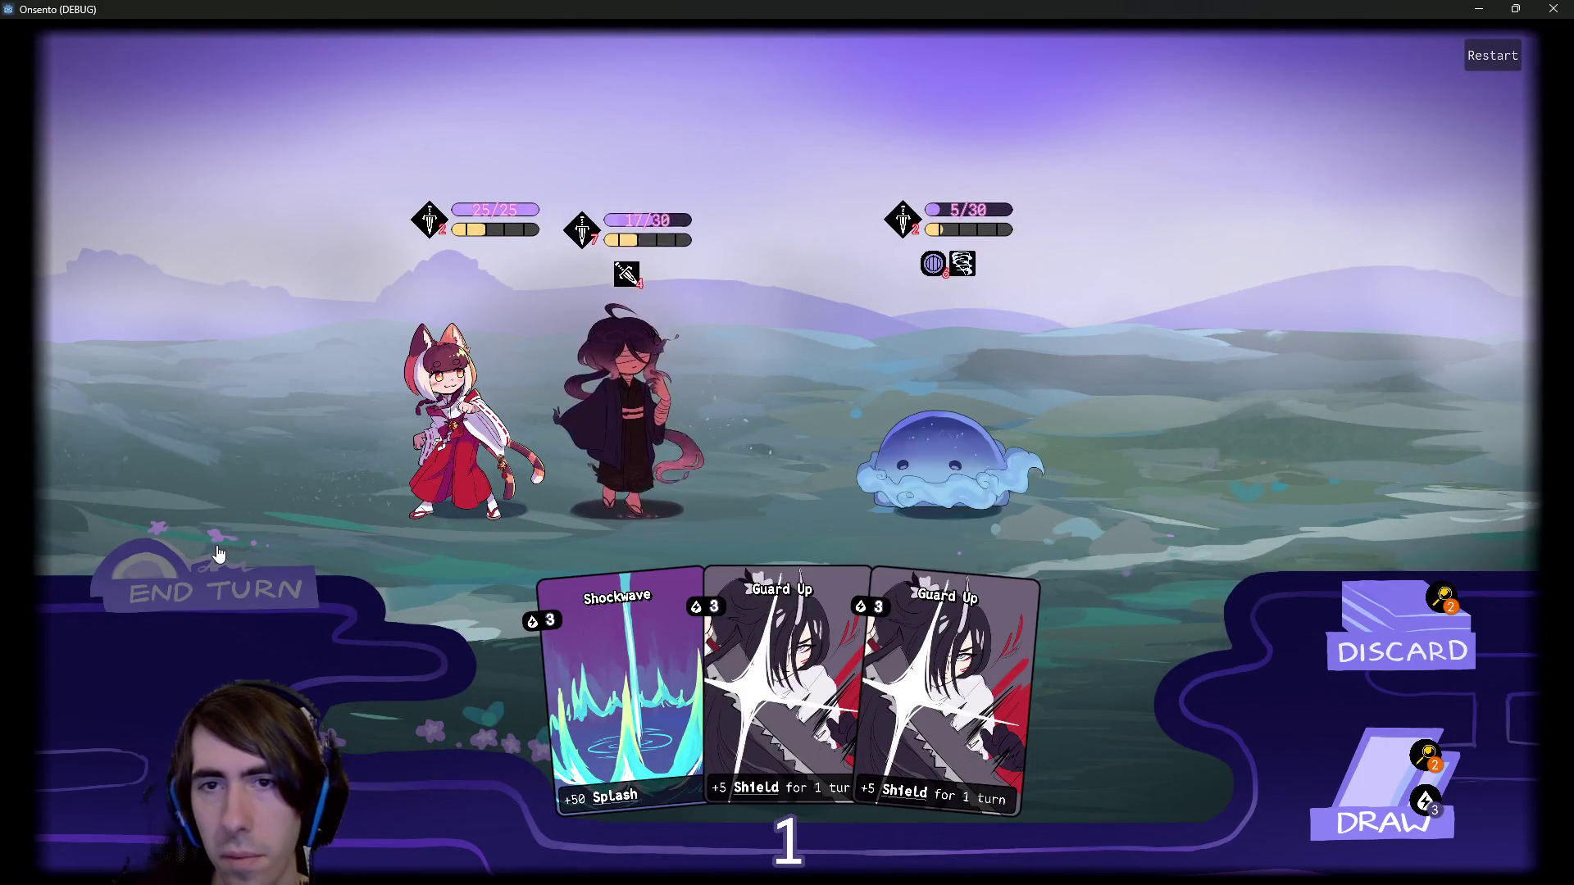
Draw and play Overclock, end turn, then play Motivation and Intimidation on the blindfolded ally.
click(1387, 797)
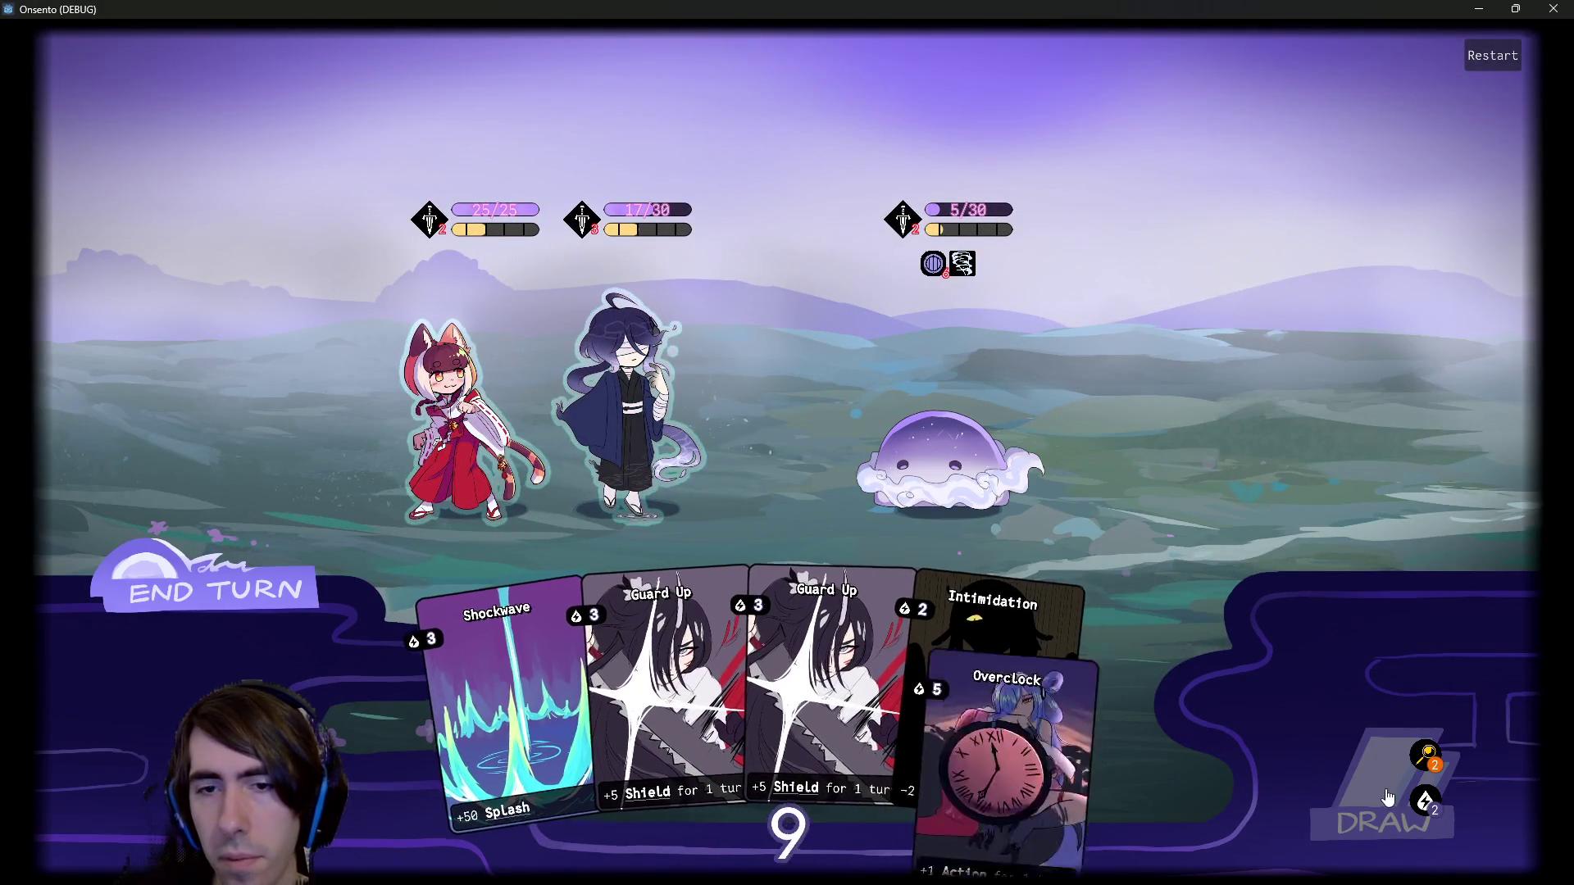
click(1385, 800)
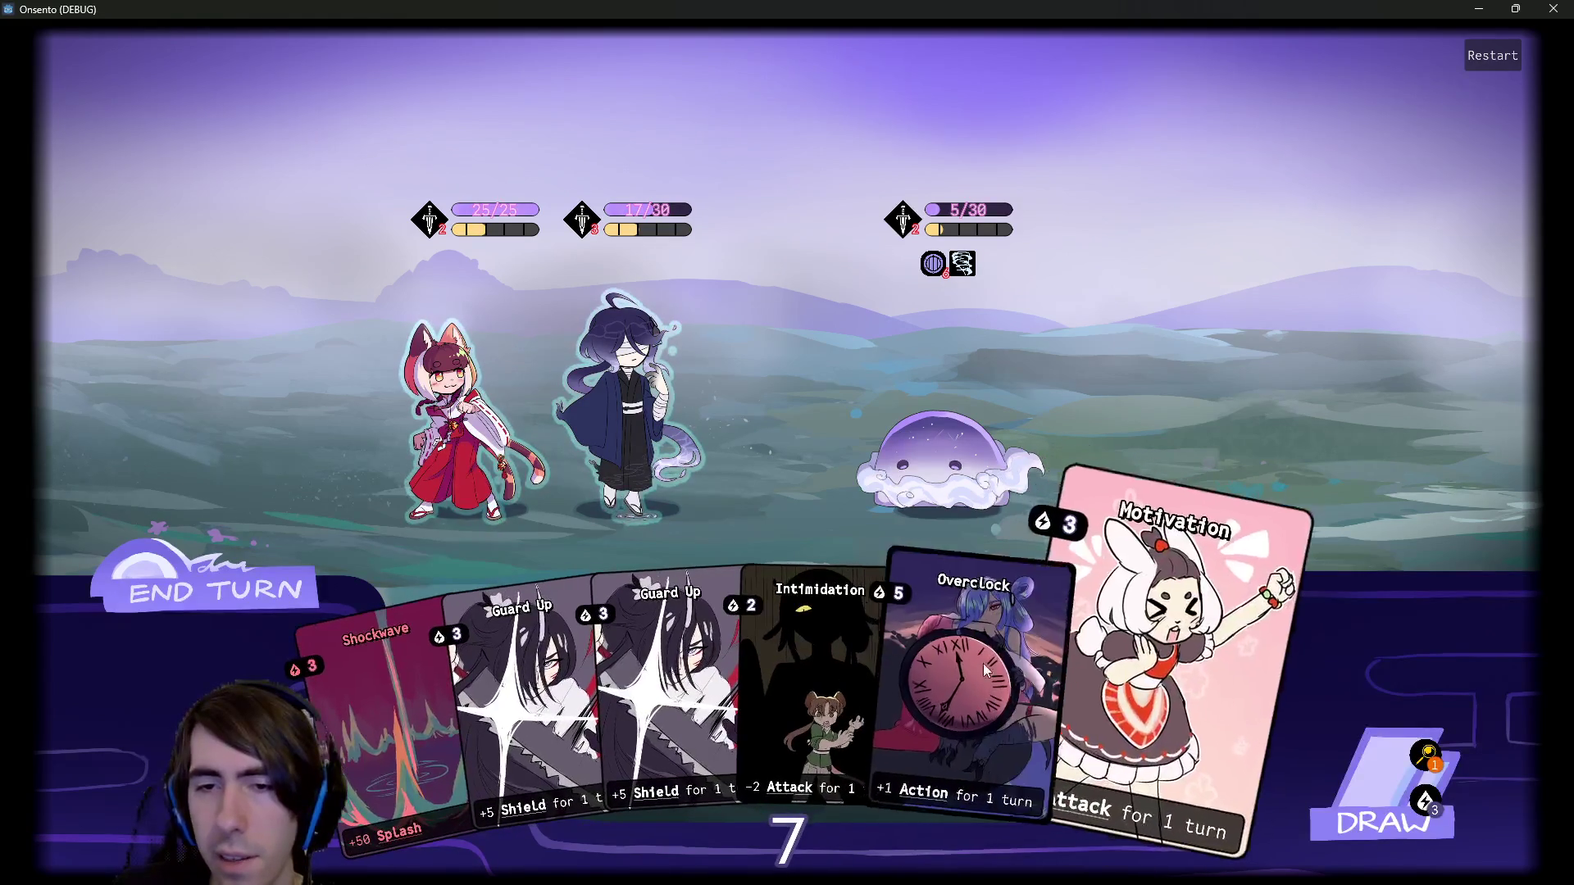
click(954, 659)
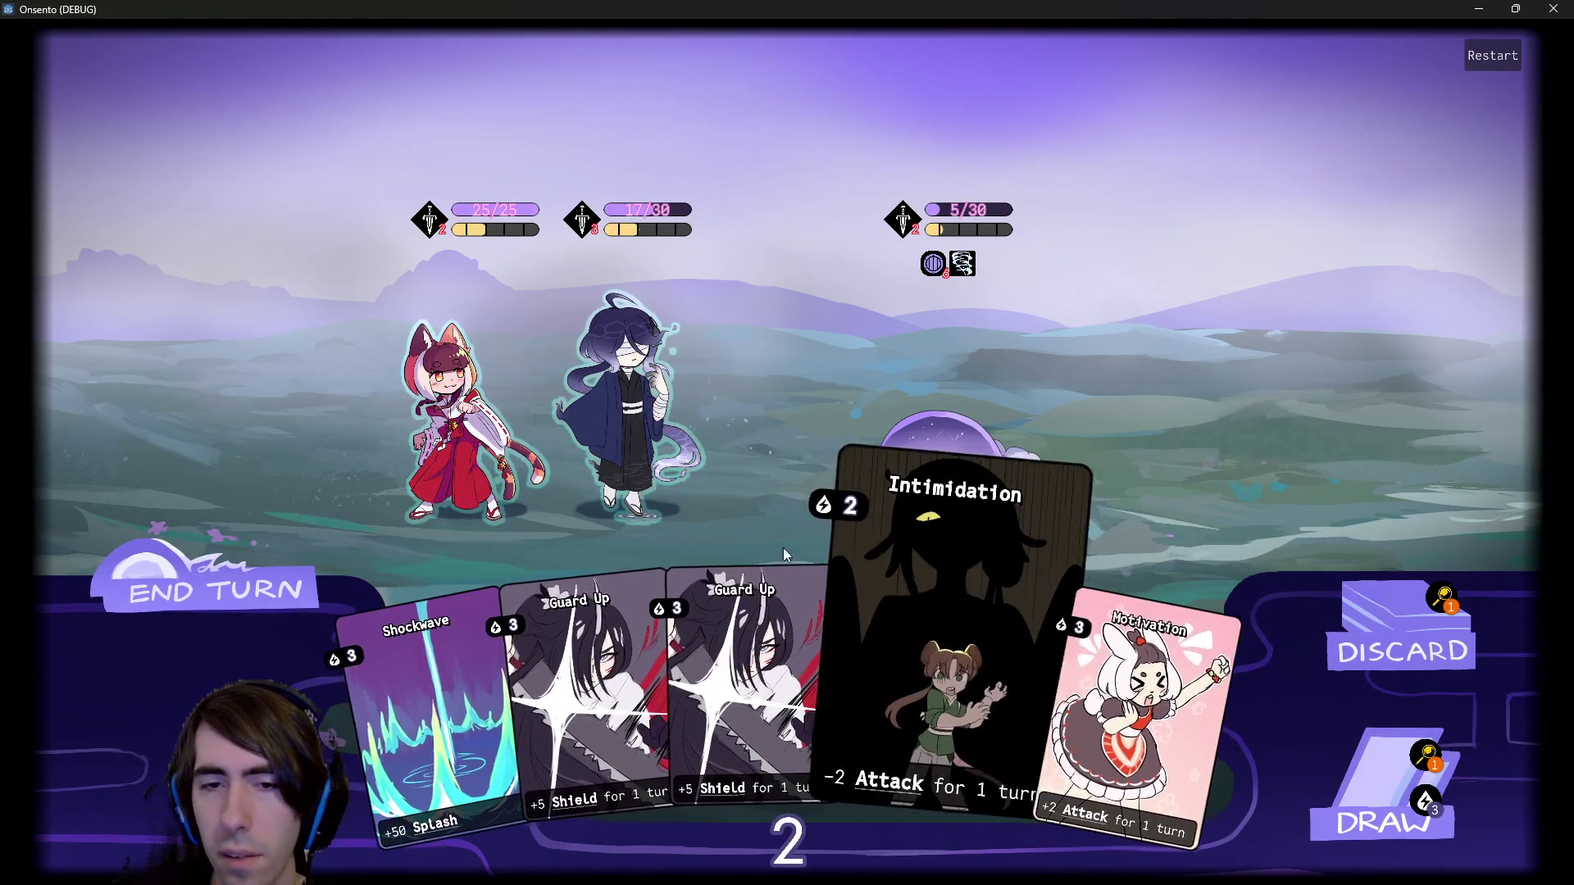
click(569, 426)
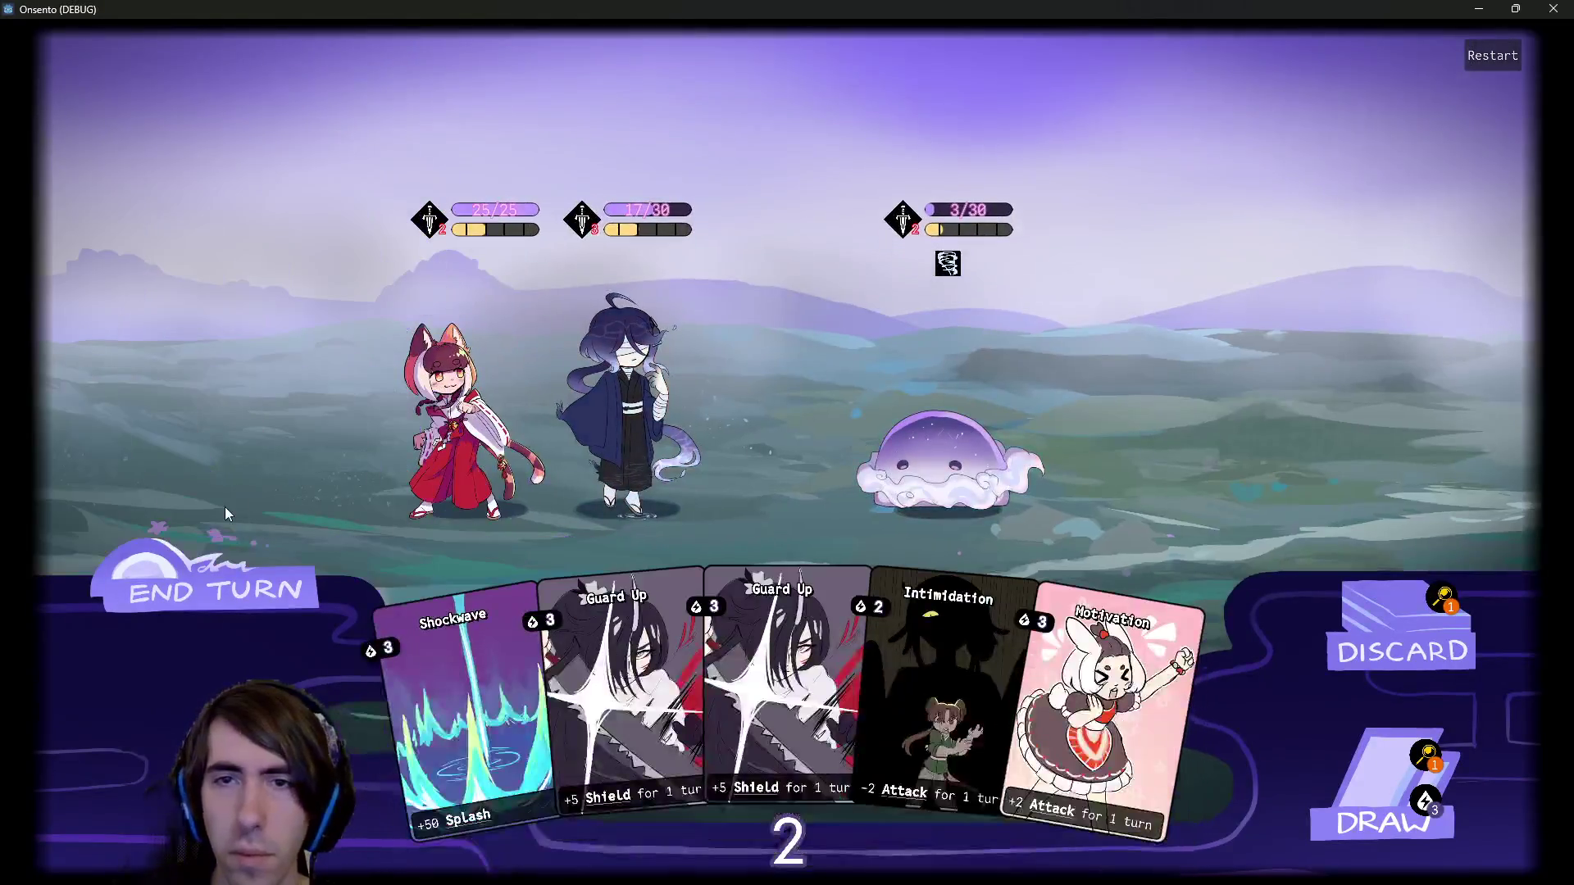
click(261, 579)
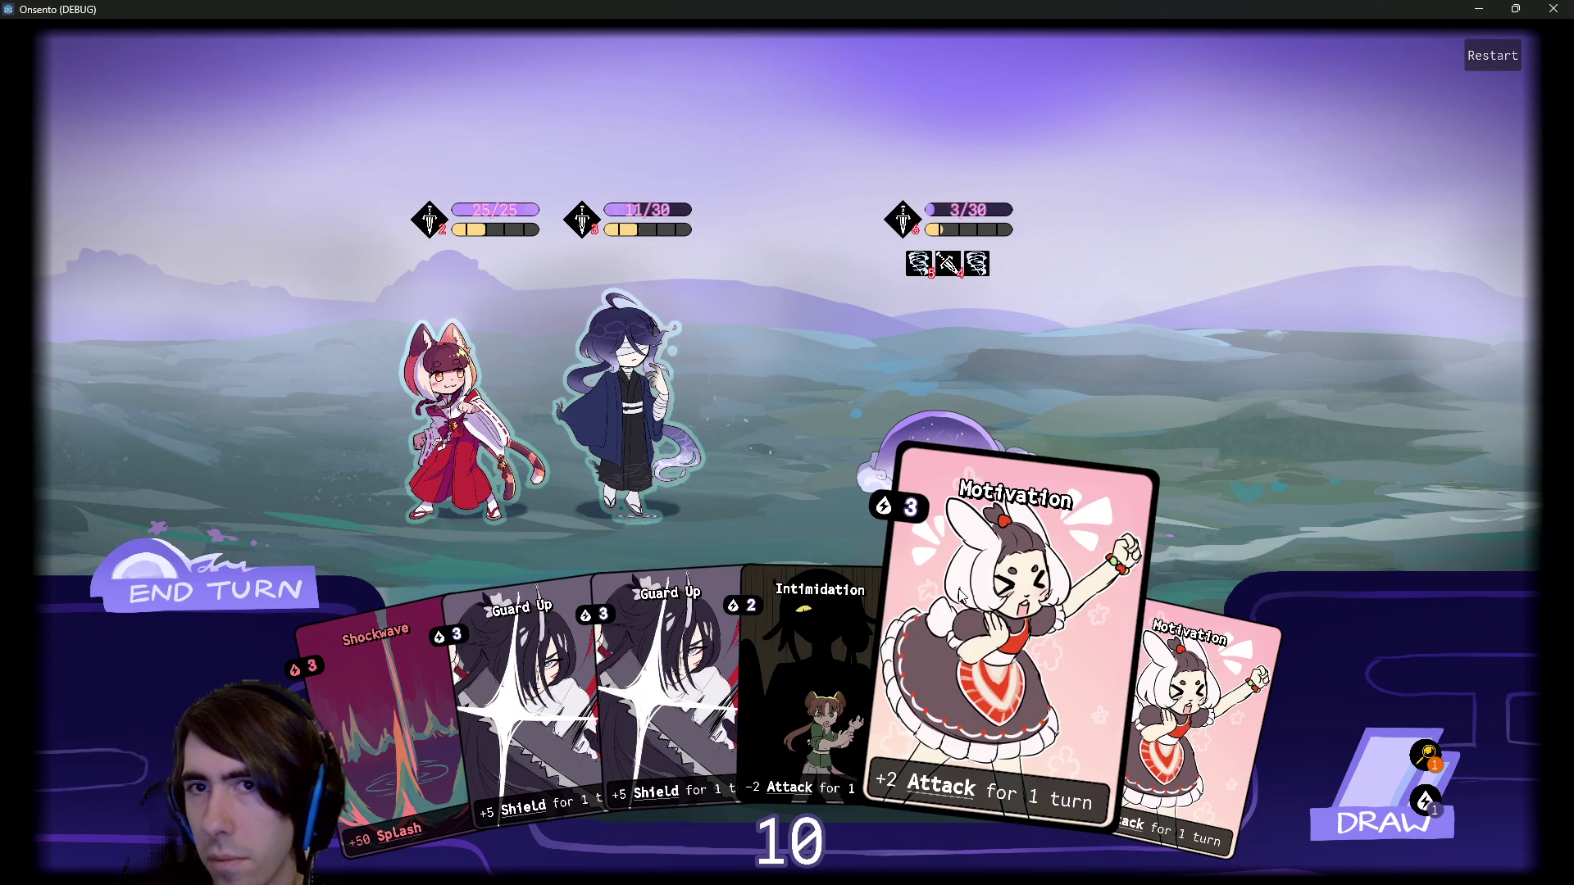
drag(952, 589, 643, 400)
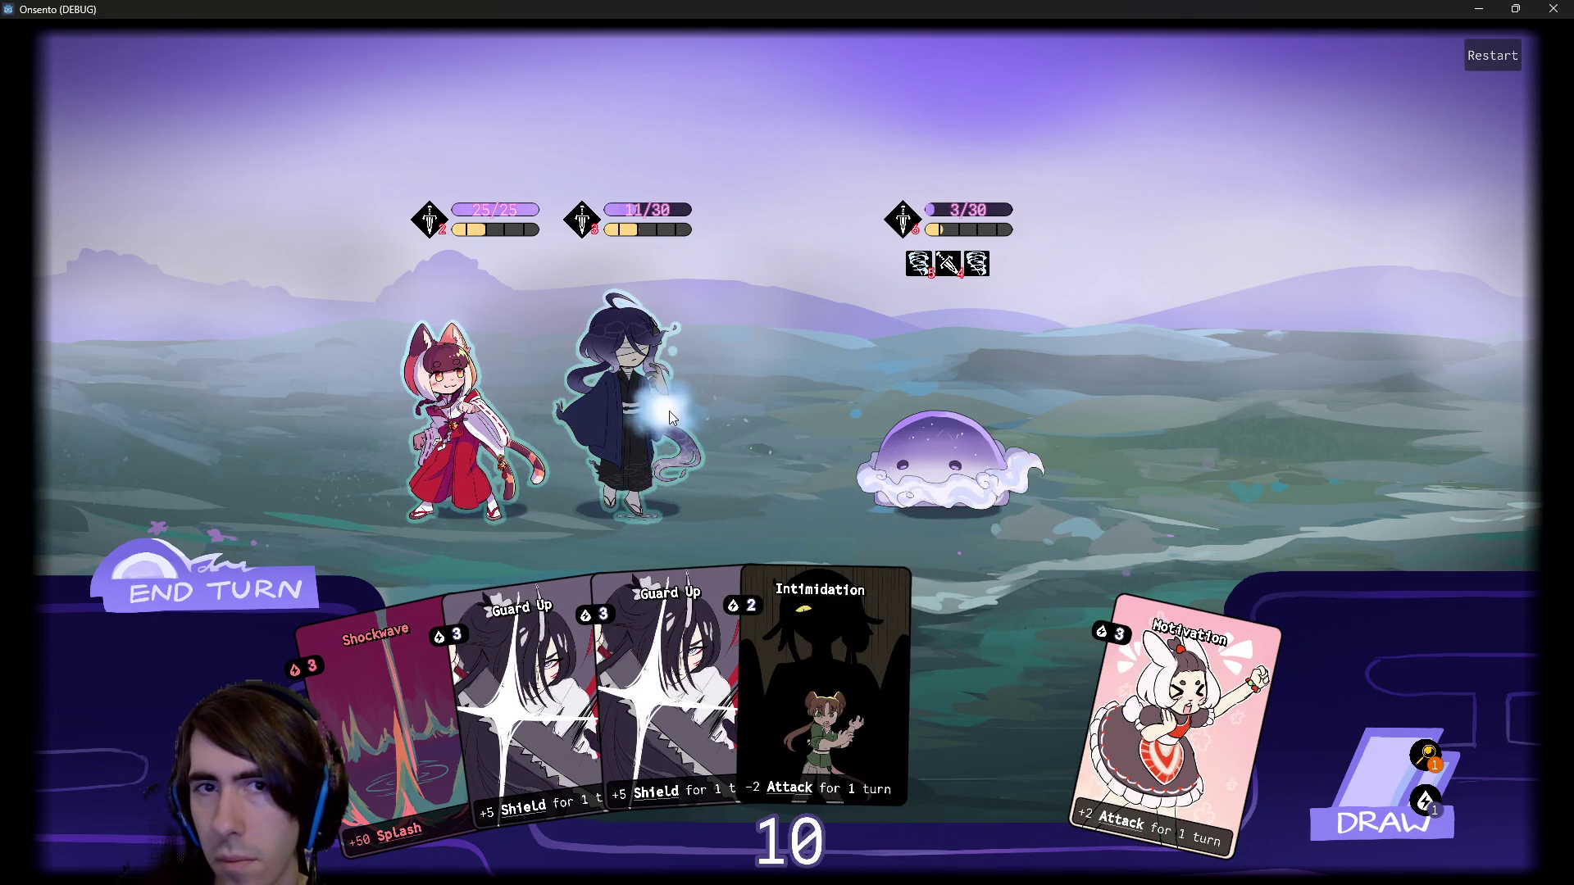
drag(1029, 662, 672, 384)
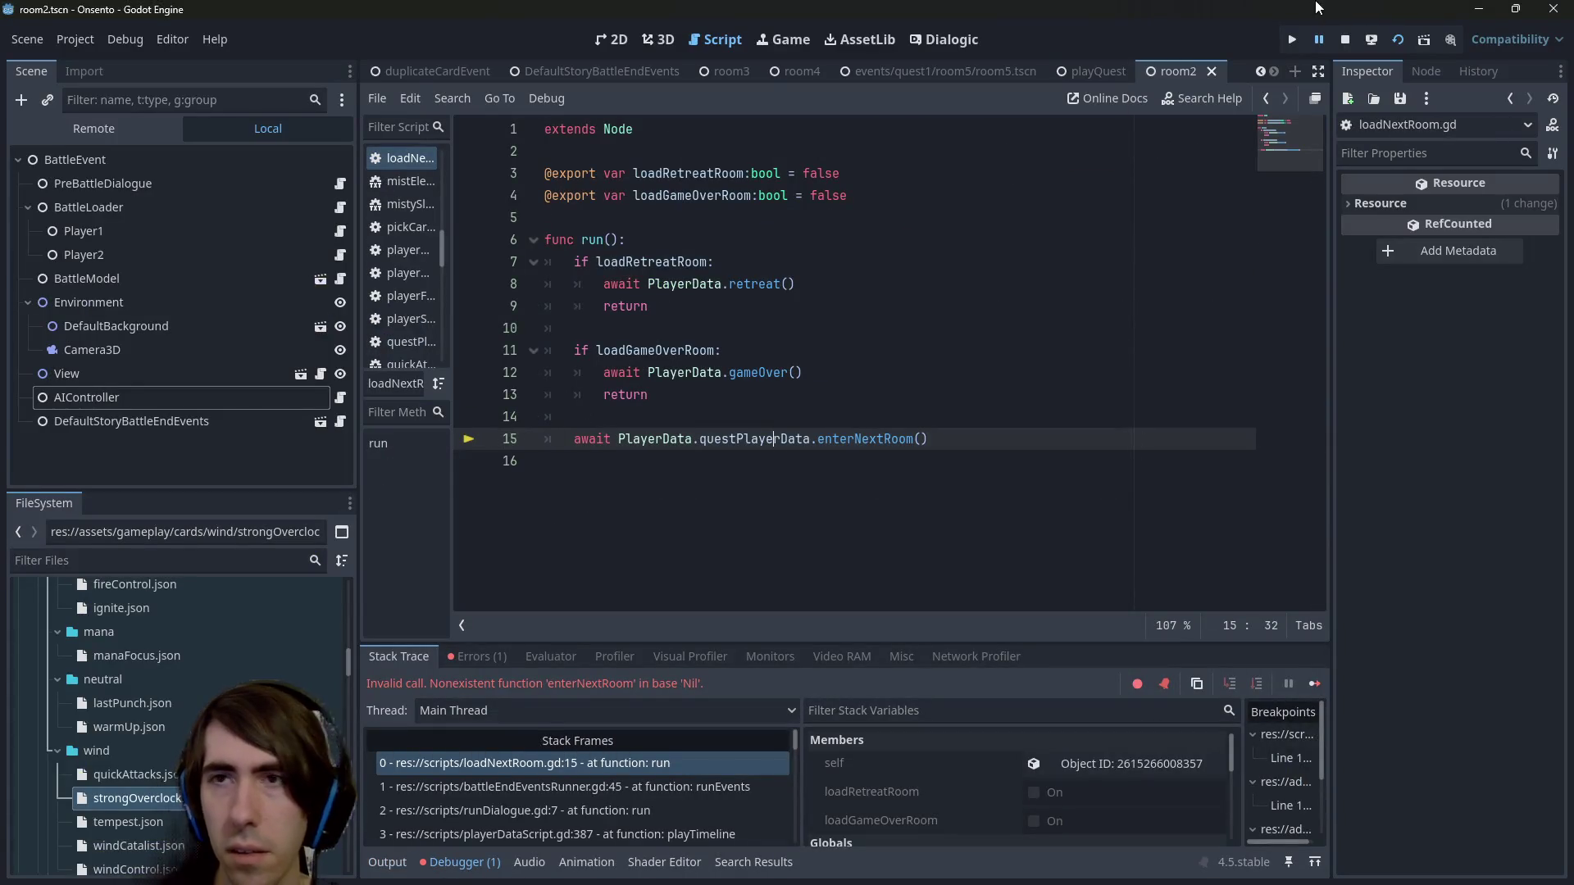
Stop debugging, open strongOverclock.json's '+10 <Action> for 1 turn' description, then relaunch and close the battle.
click(1337, 36)
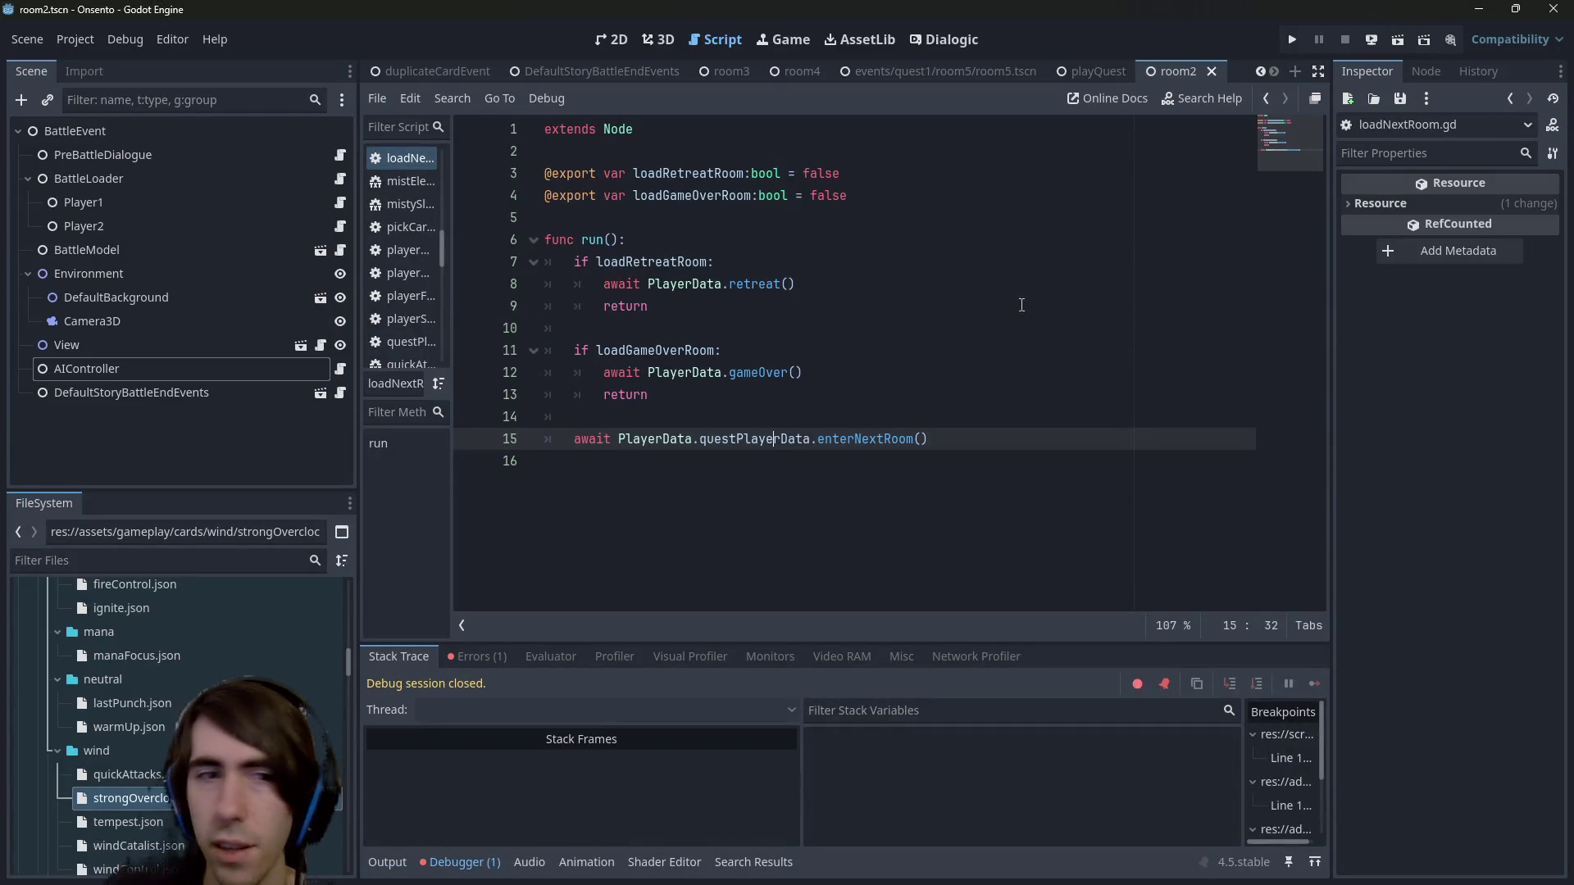
double_click(182, 798)
click(891, 314)
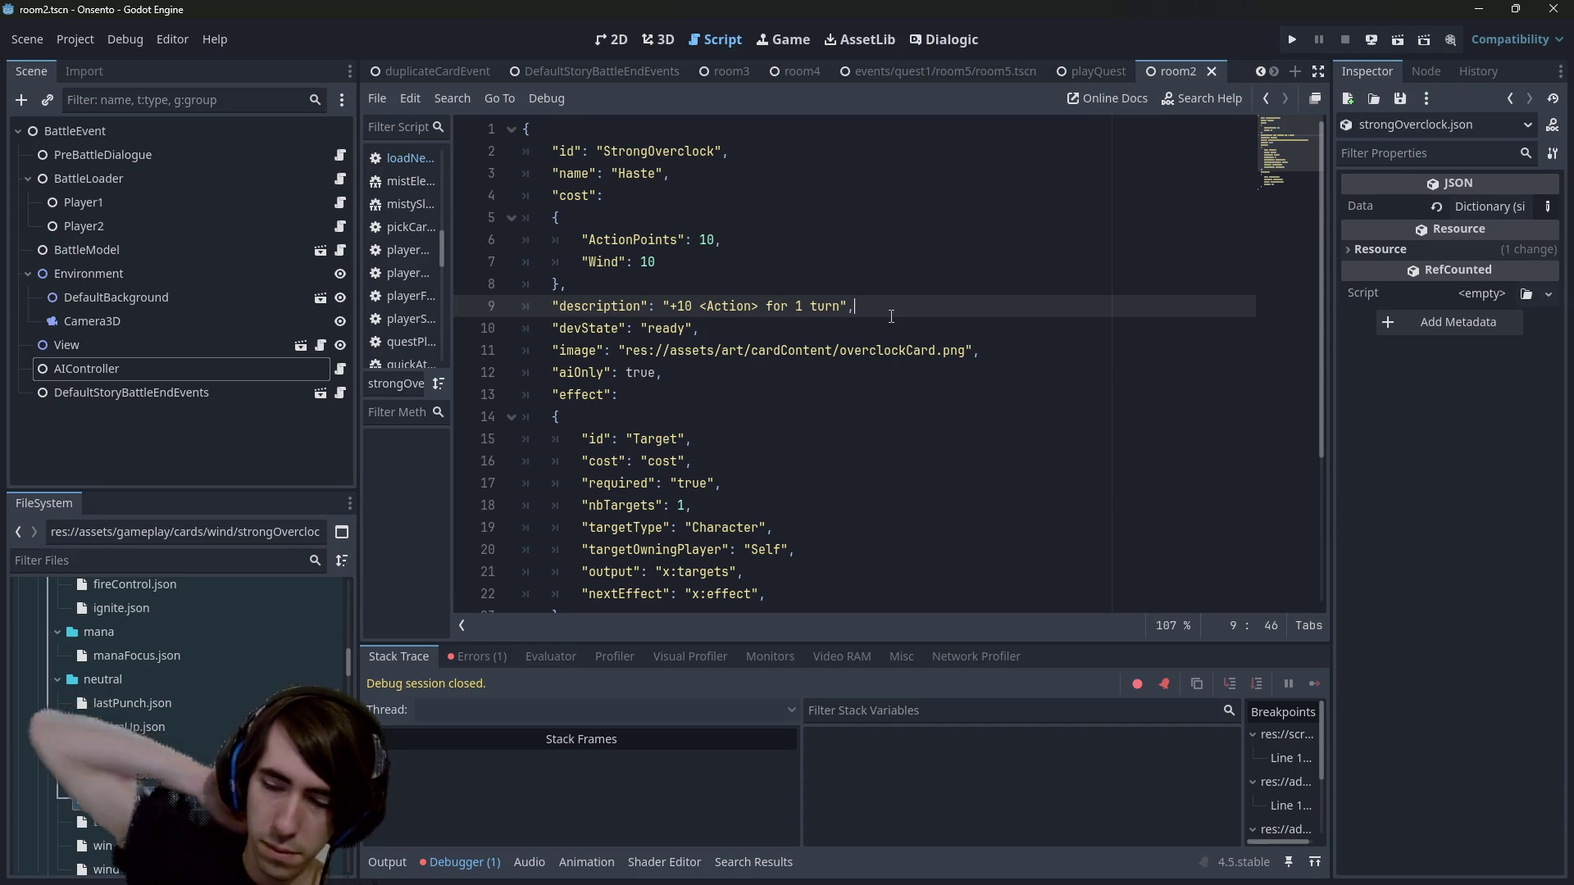
click(1399, 41)
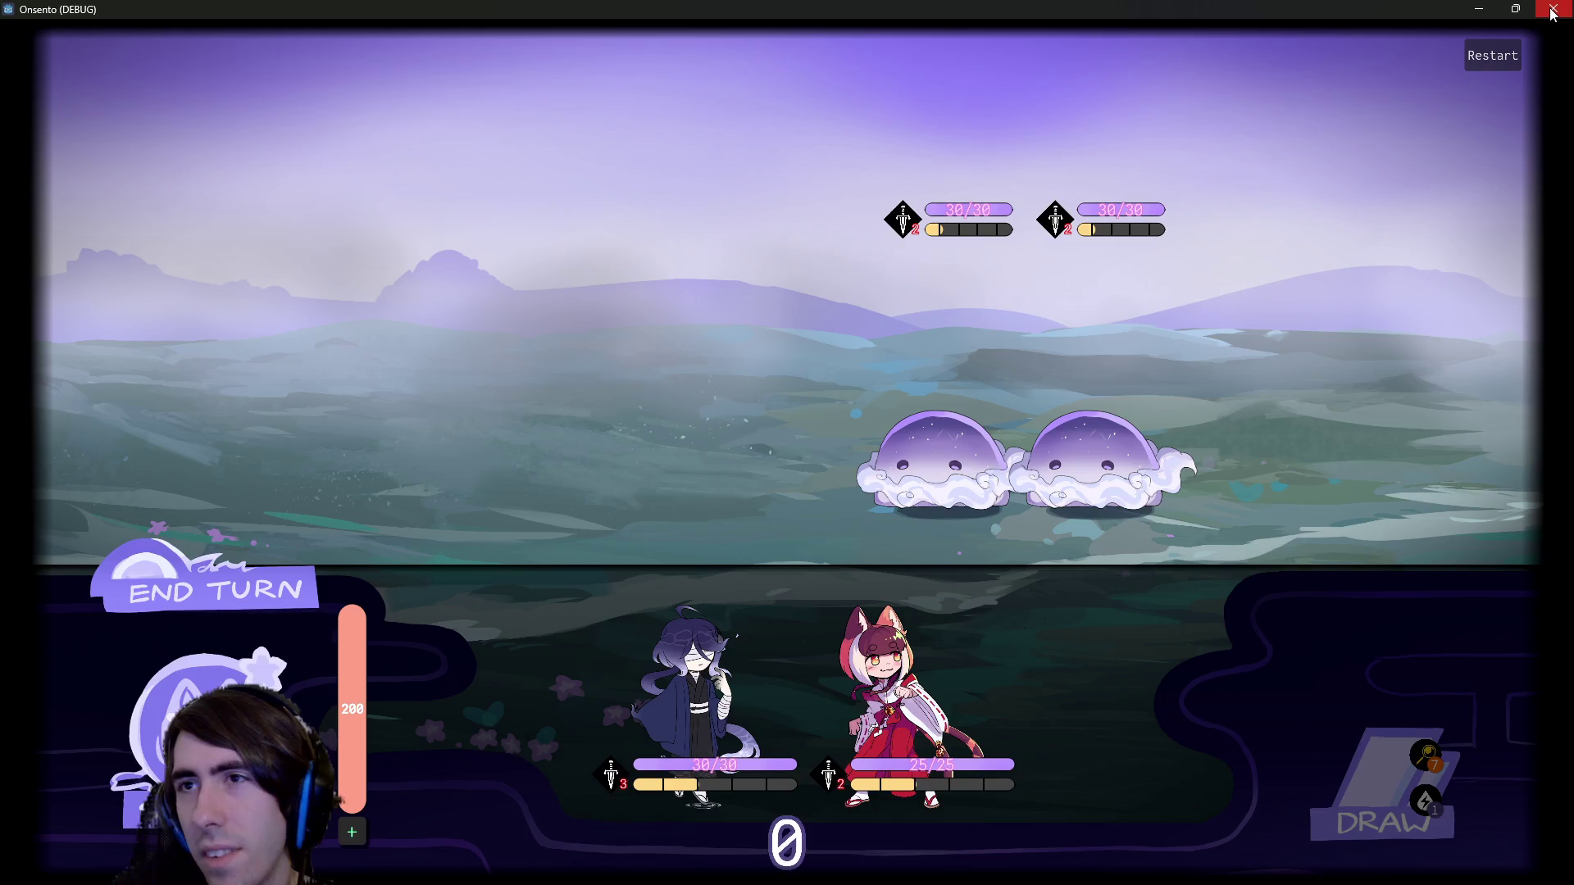
click(1553, 10)
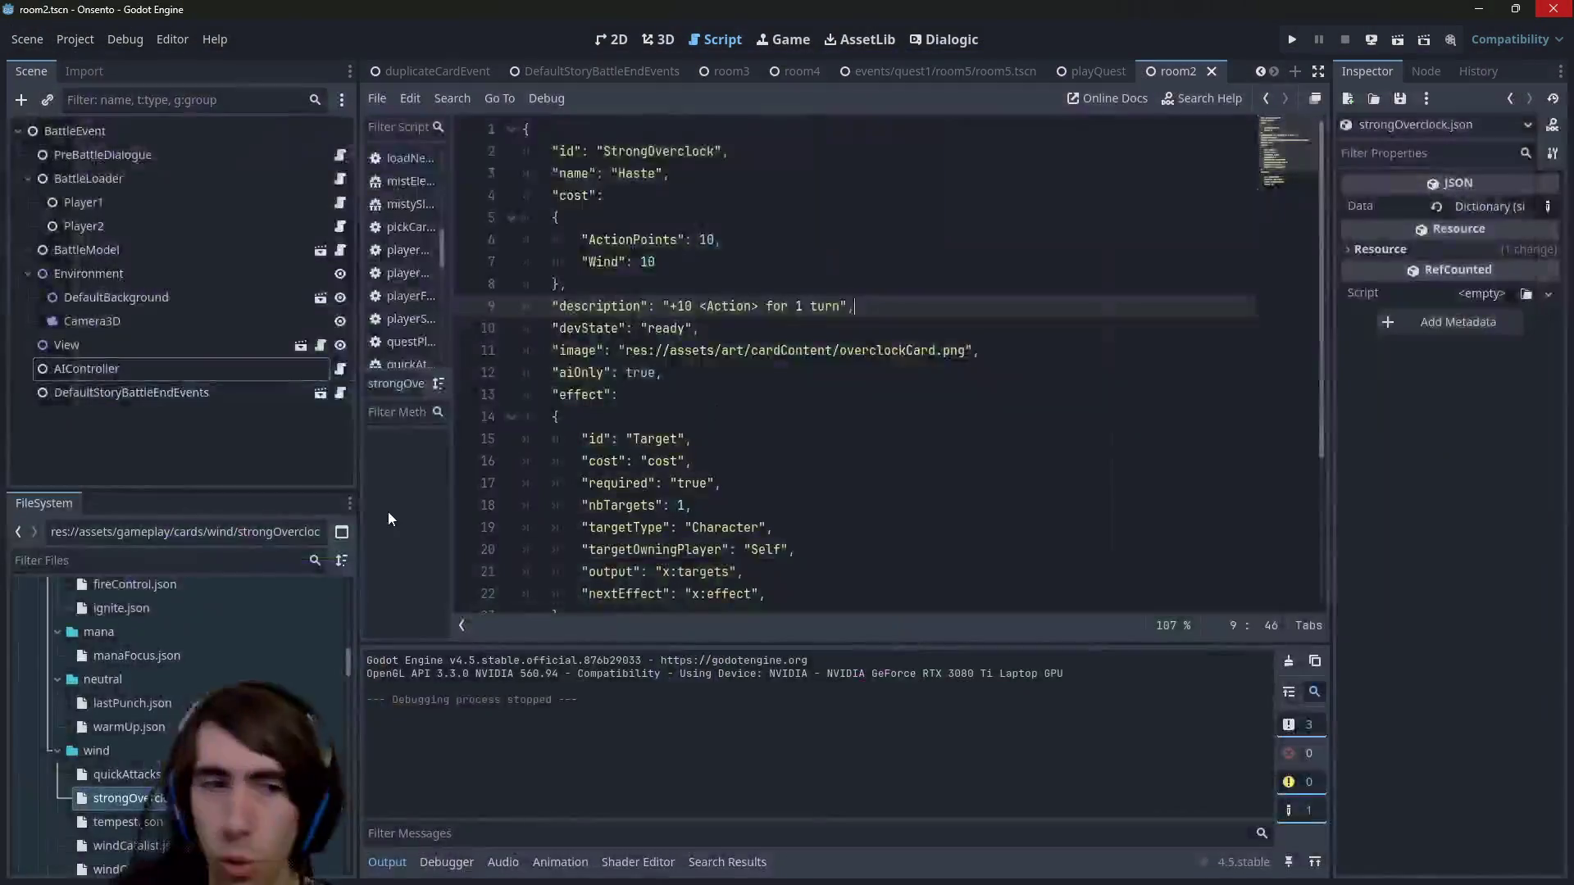
click(765, 351)
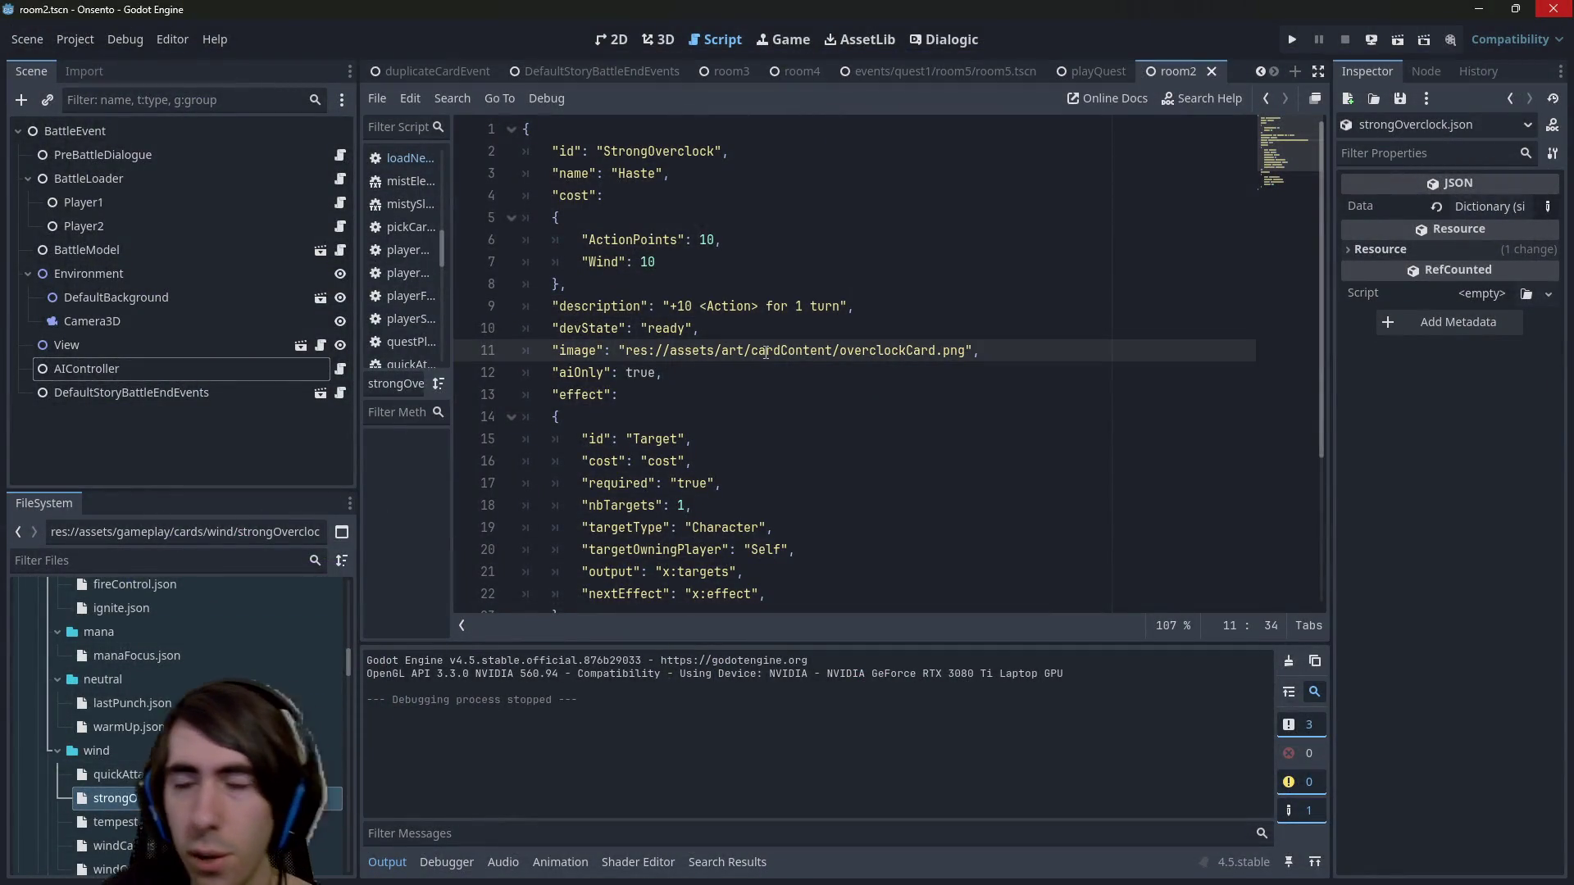
Quick-open room2Battle.json via 'room2b' and select the enemy's SmallShieldBoost card entry.
key(alt+Left)
scroll(764, 352, up, 10)
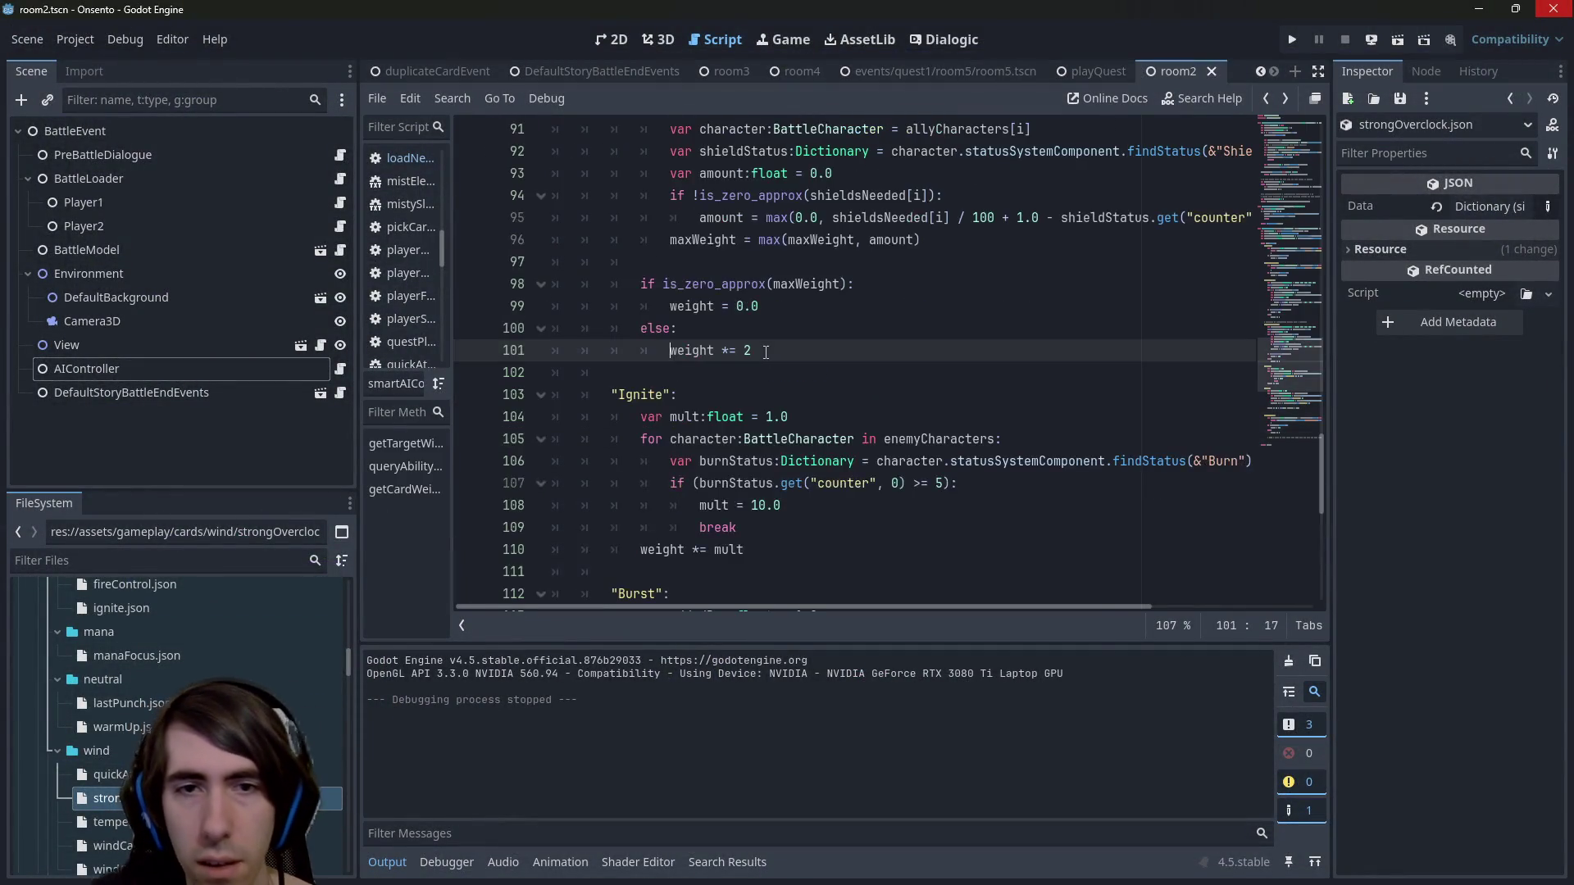
key(shift+alt+o)
text(room2b)
key(Return)
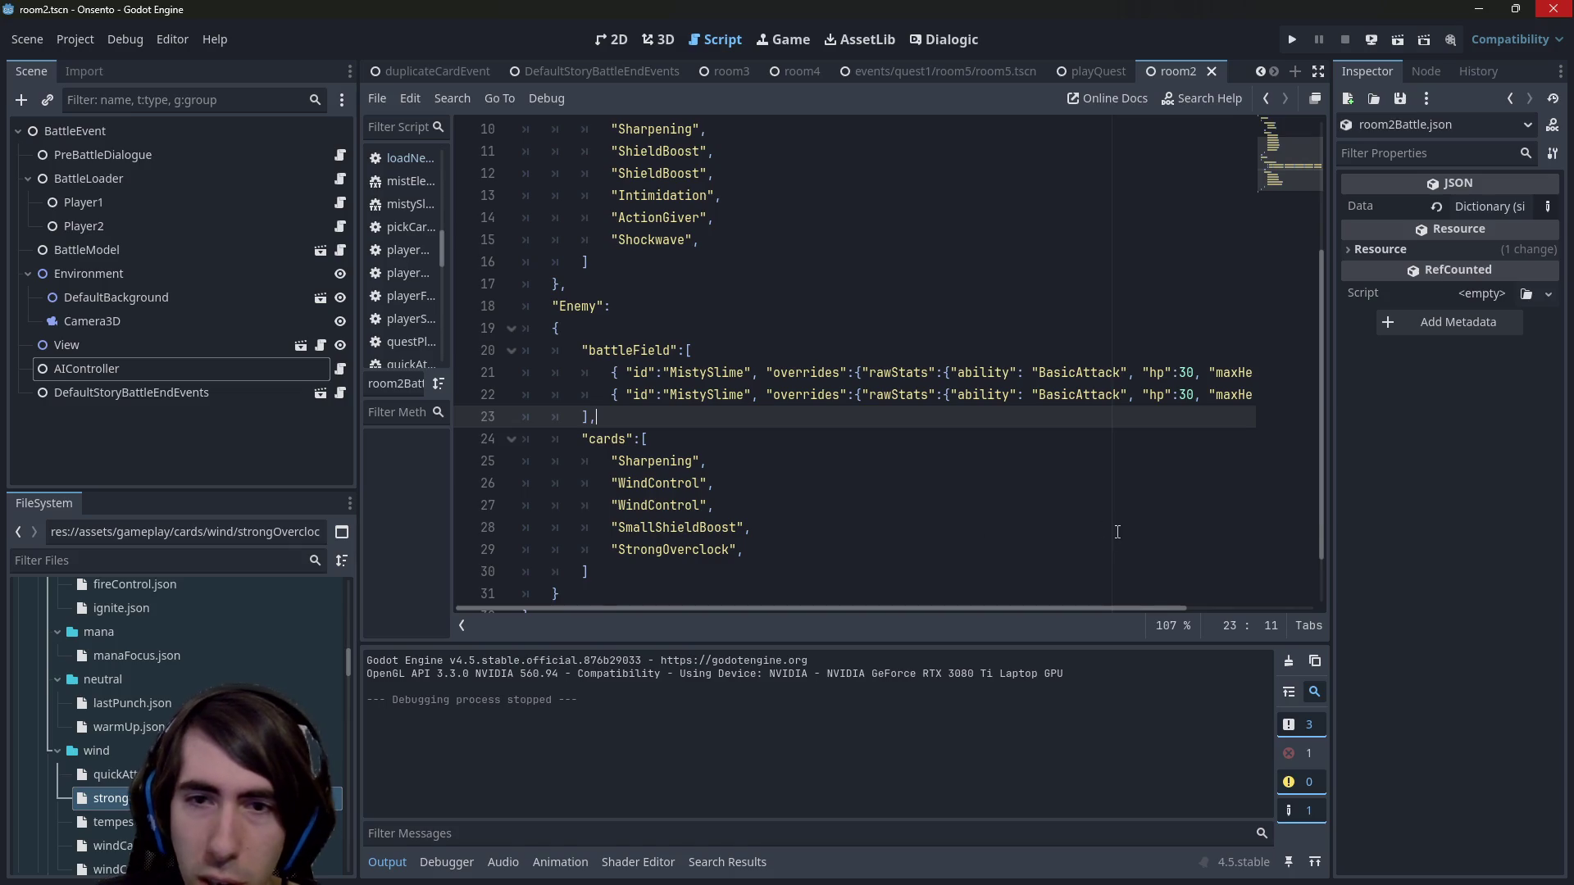
mouse_move(821, 518)
mouse_down()
mouse_move(509, 488)
mouse_move(376, 523)
mouse_up()
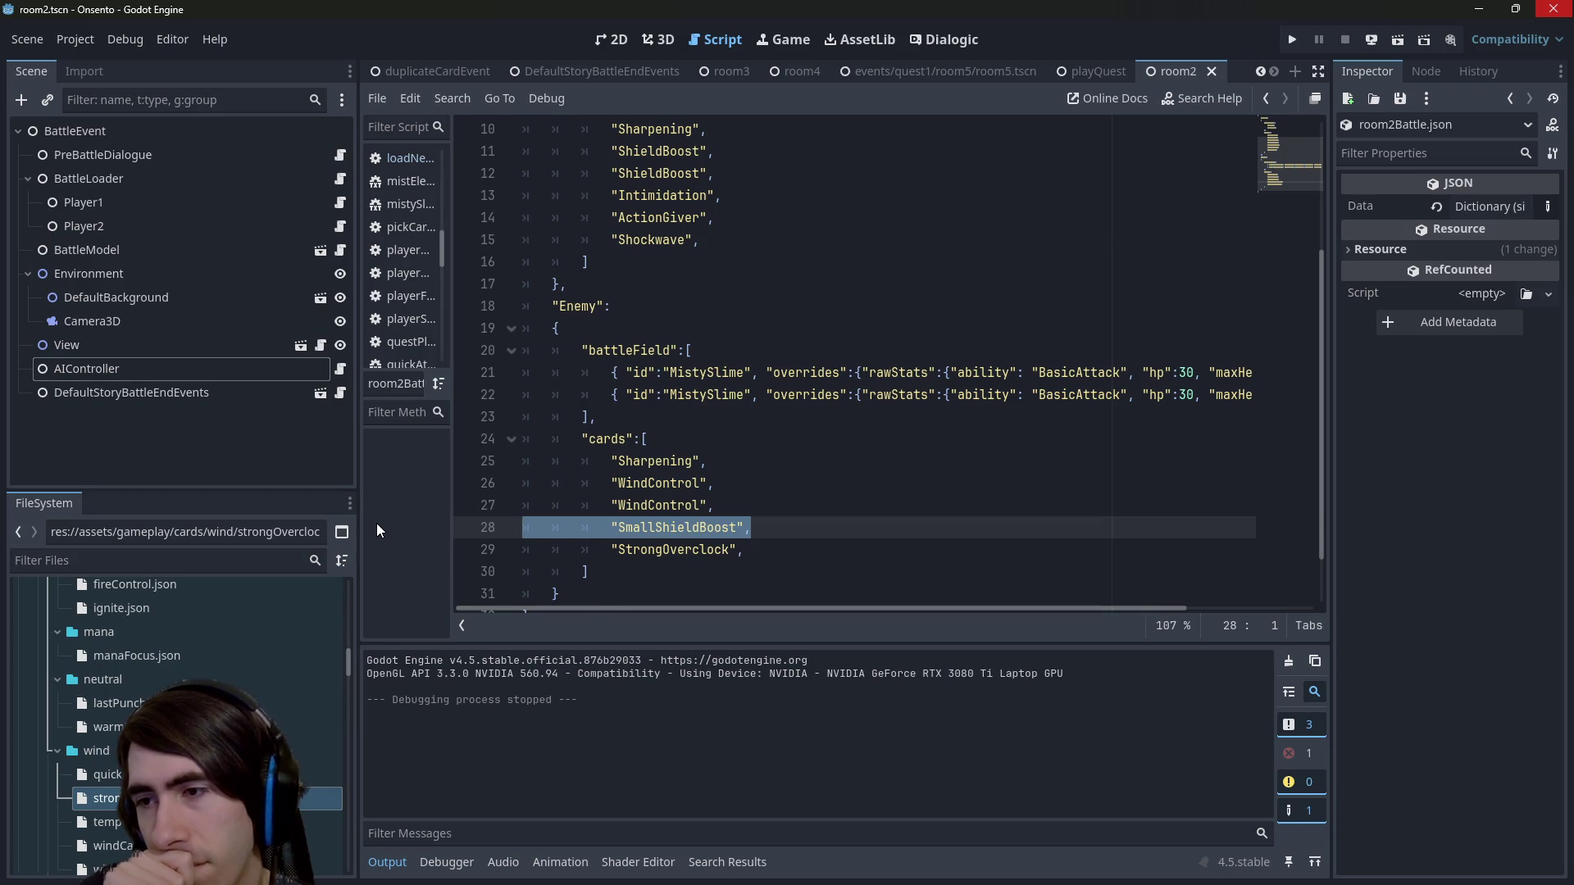
Expand the AIController's Card Weight Increment dictionary and open the smartAIController script.
click(115, 371)
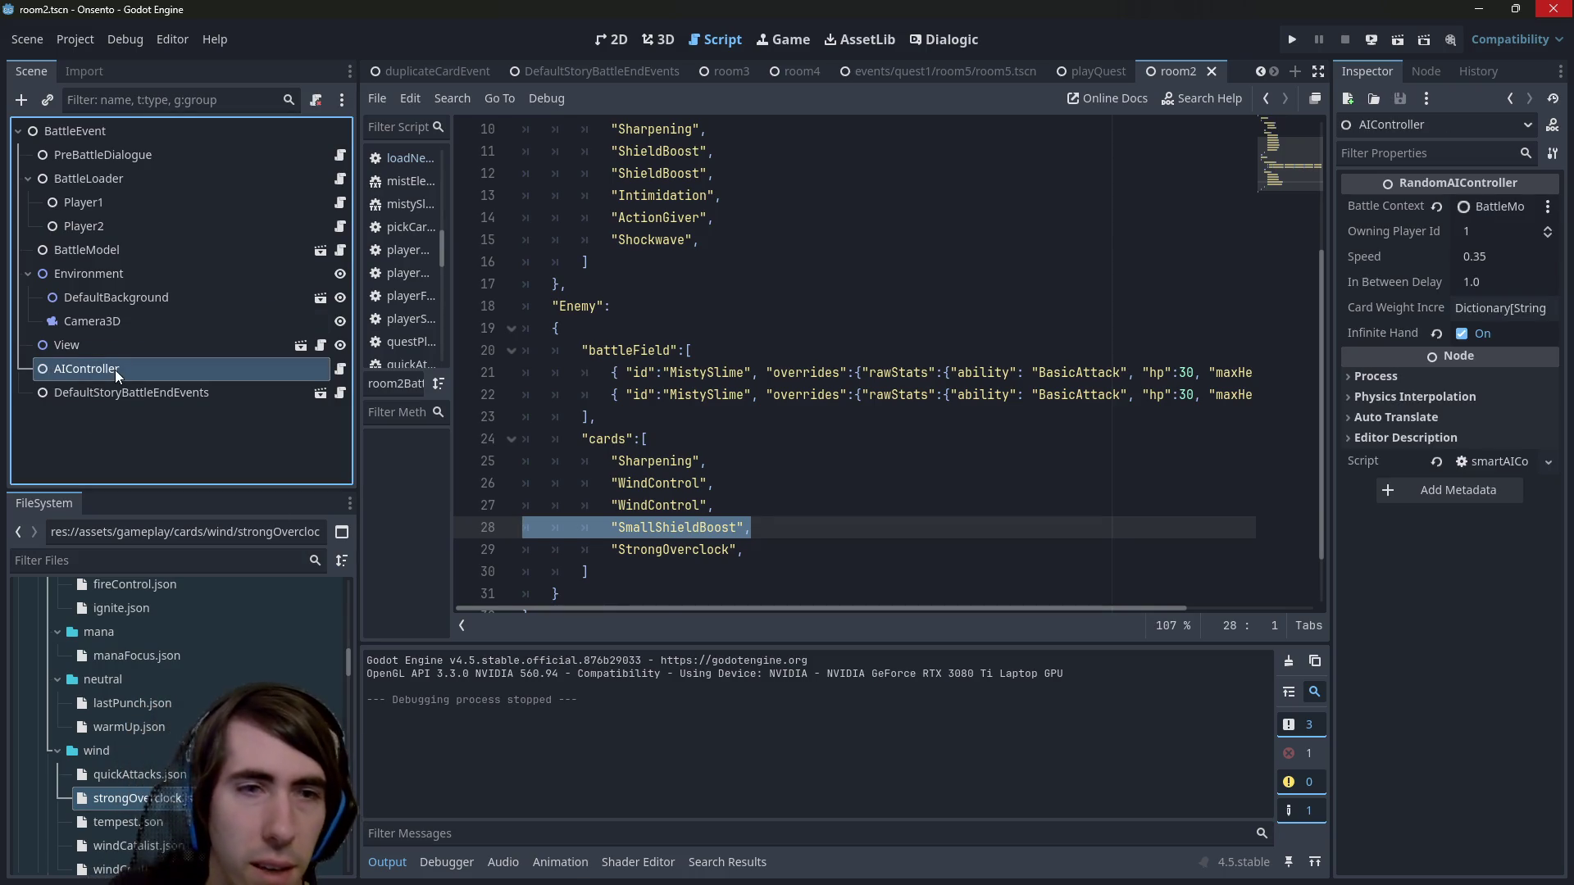
click(1458, 310)
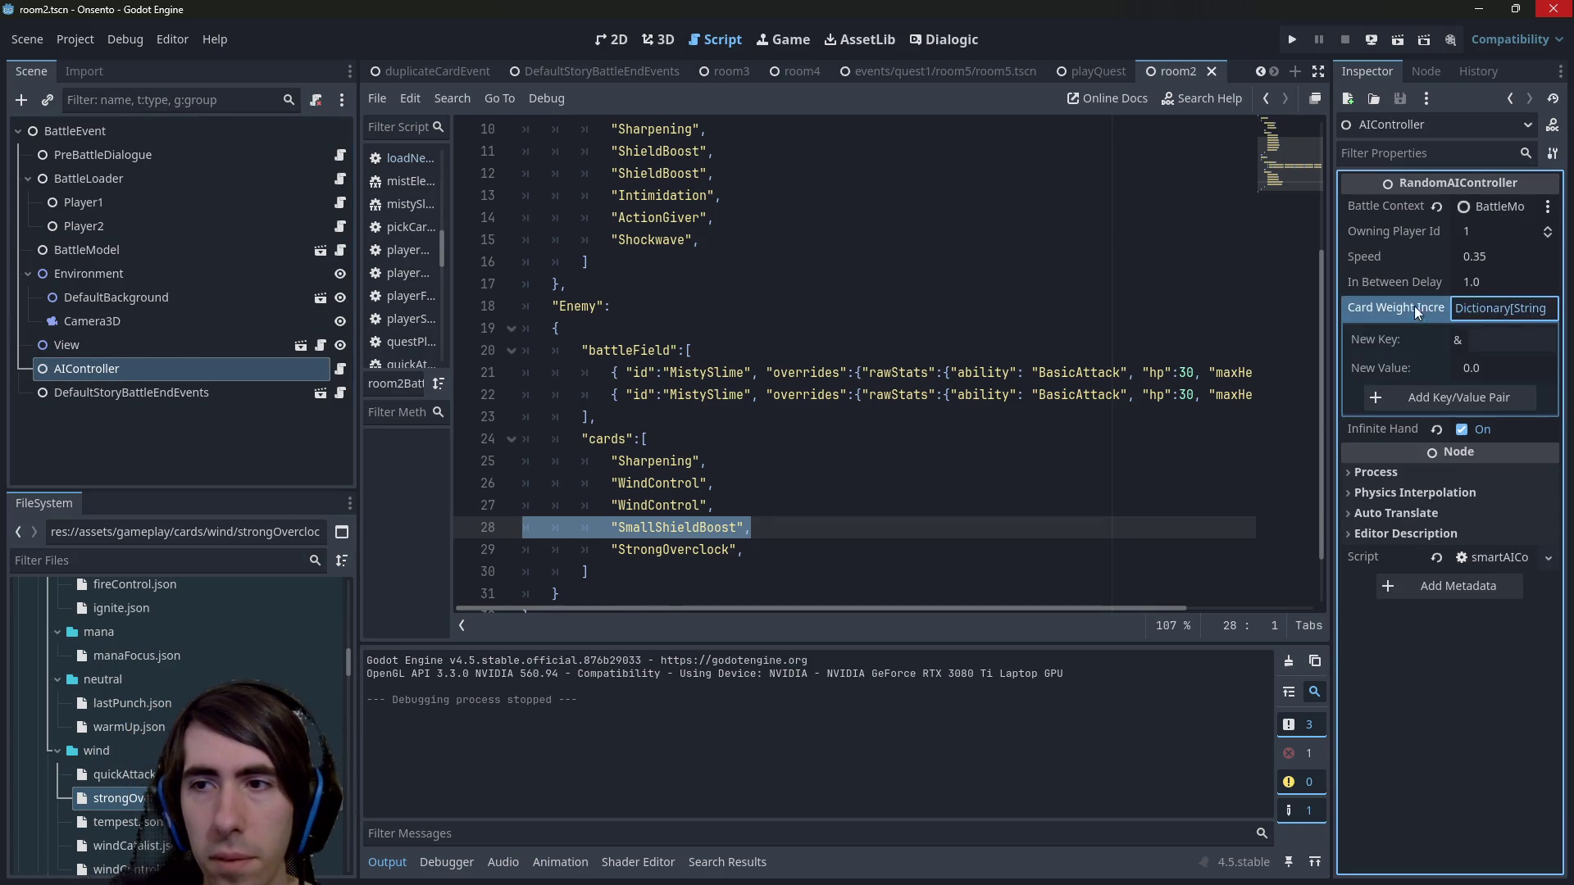
click(340, 369)
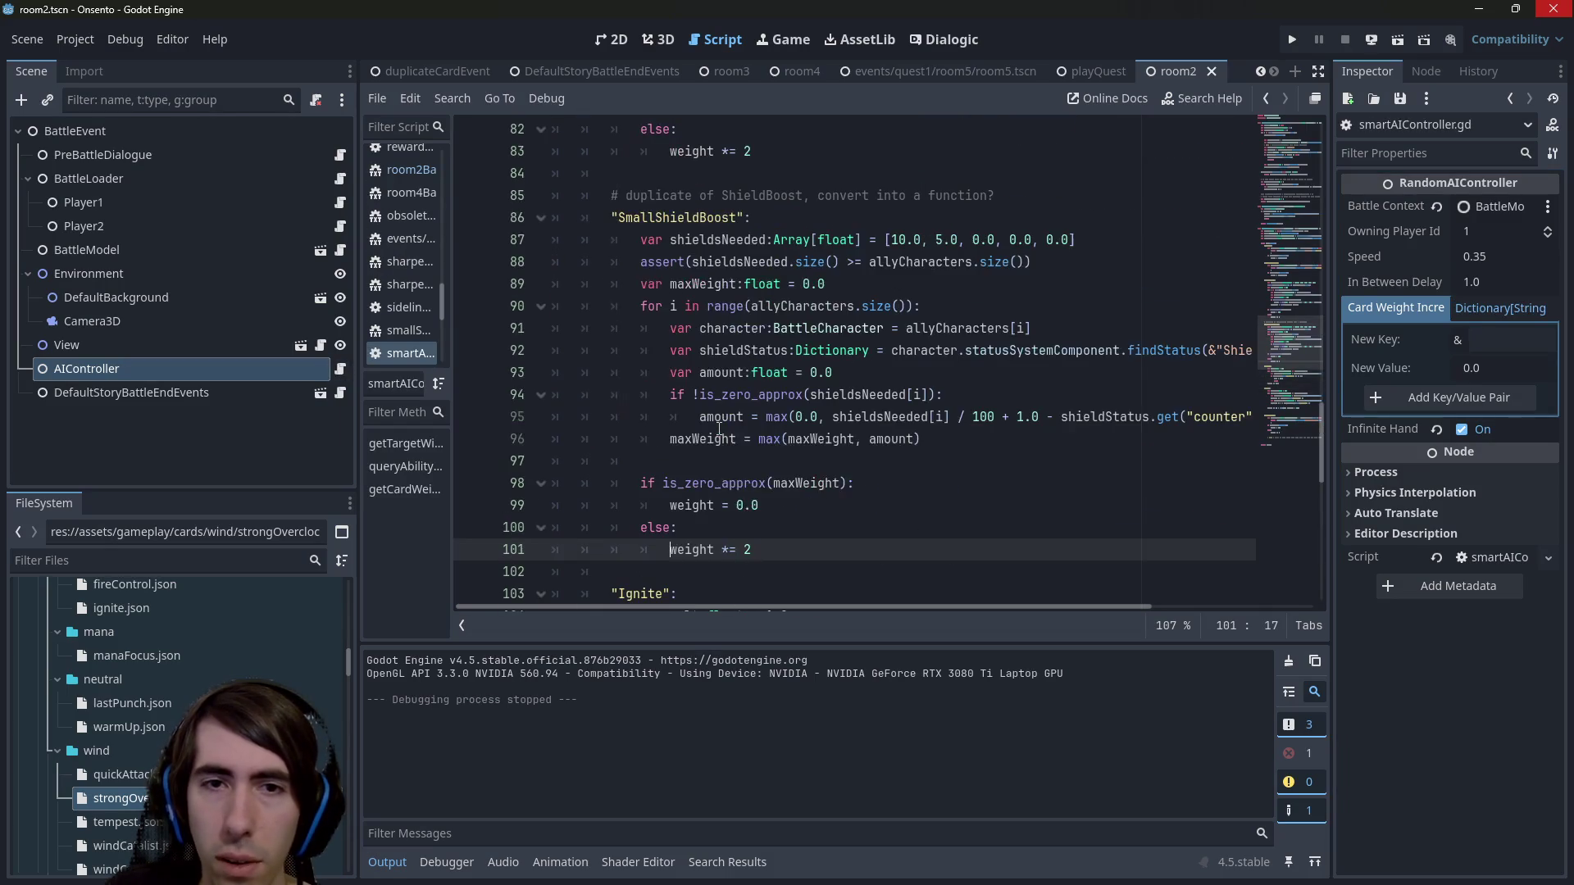
scroll(719, 428, up, 13)
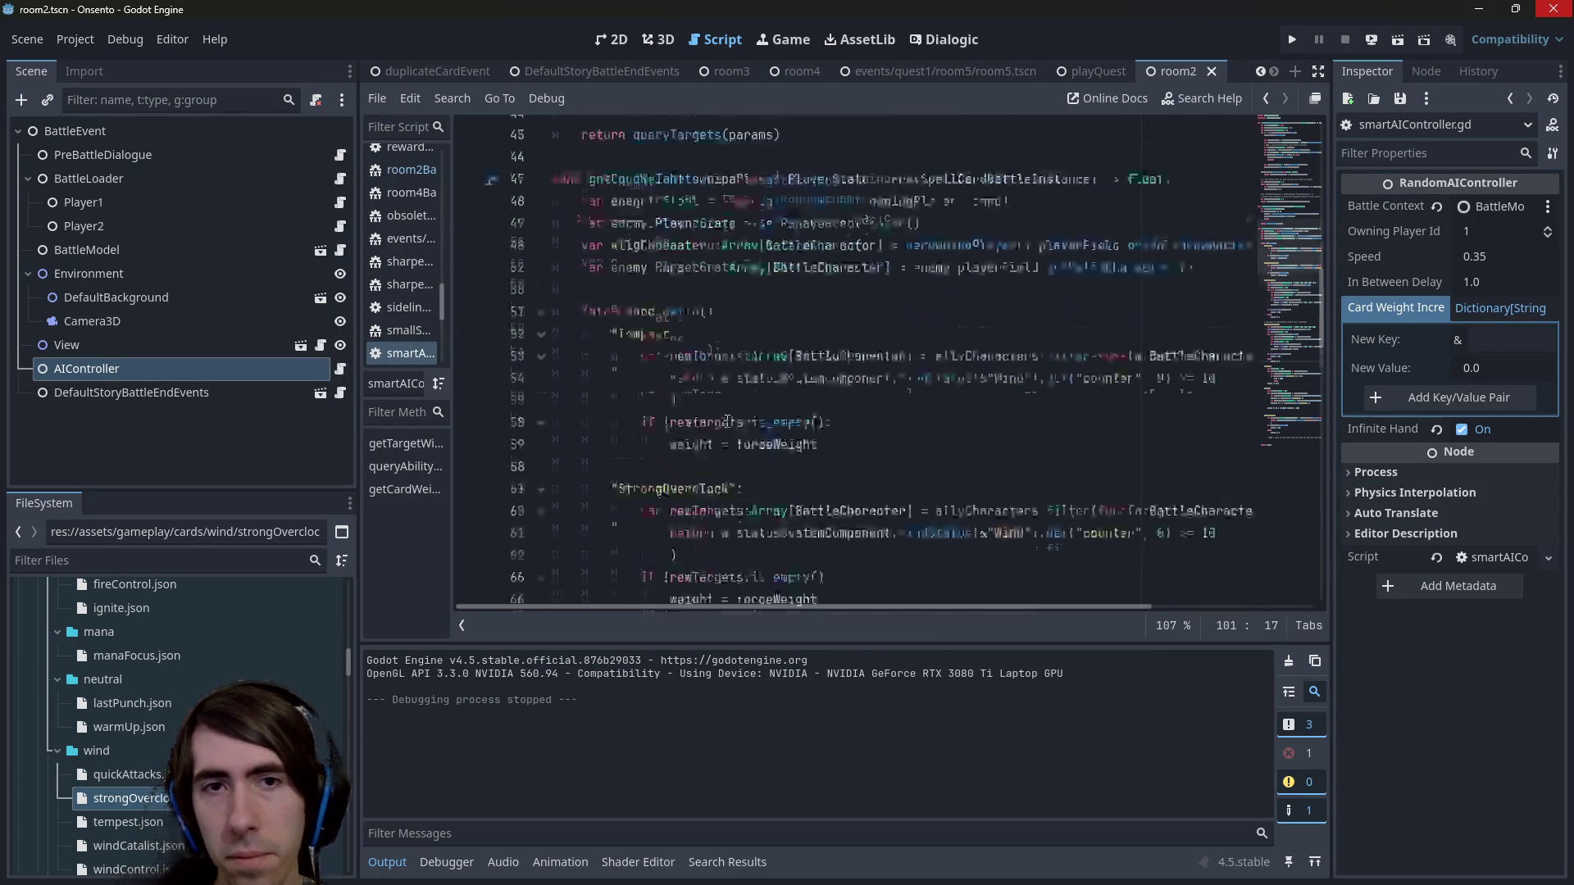
scroll(727, 422, down, 1)
scroll(728, 423, up, 1)
scroll(727, 423, down, 1)
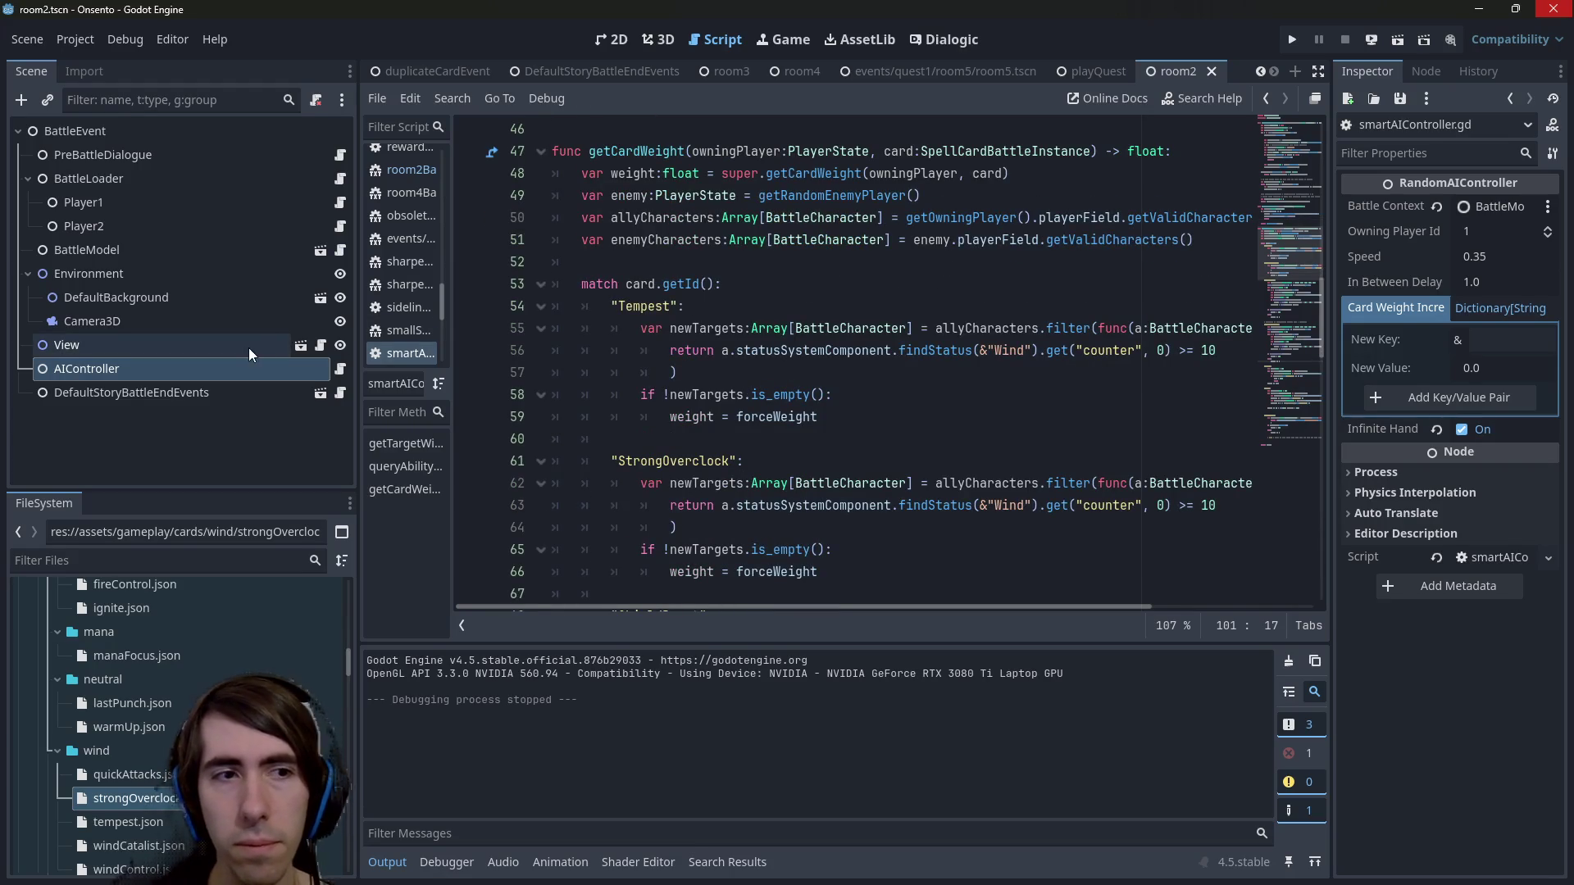
Search the script for 'ardWeig' and jump to the parent getCardWeight in randomAIController.gd.
click(764, 316)
key(ctrl+f)
text(a)
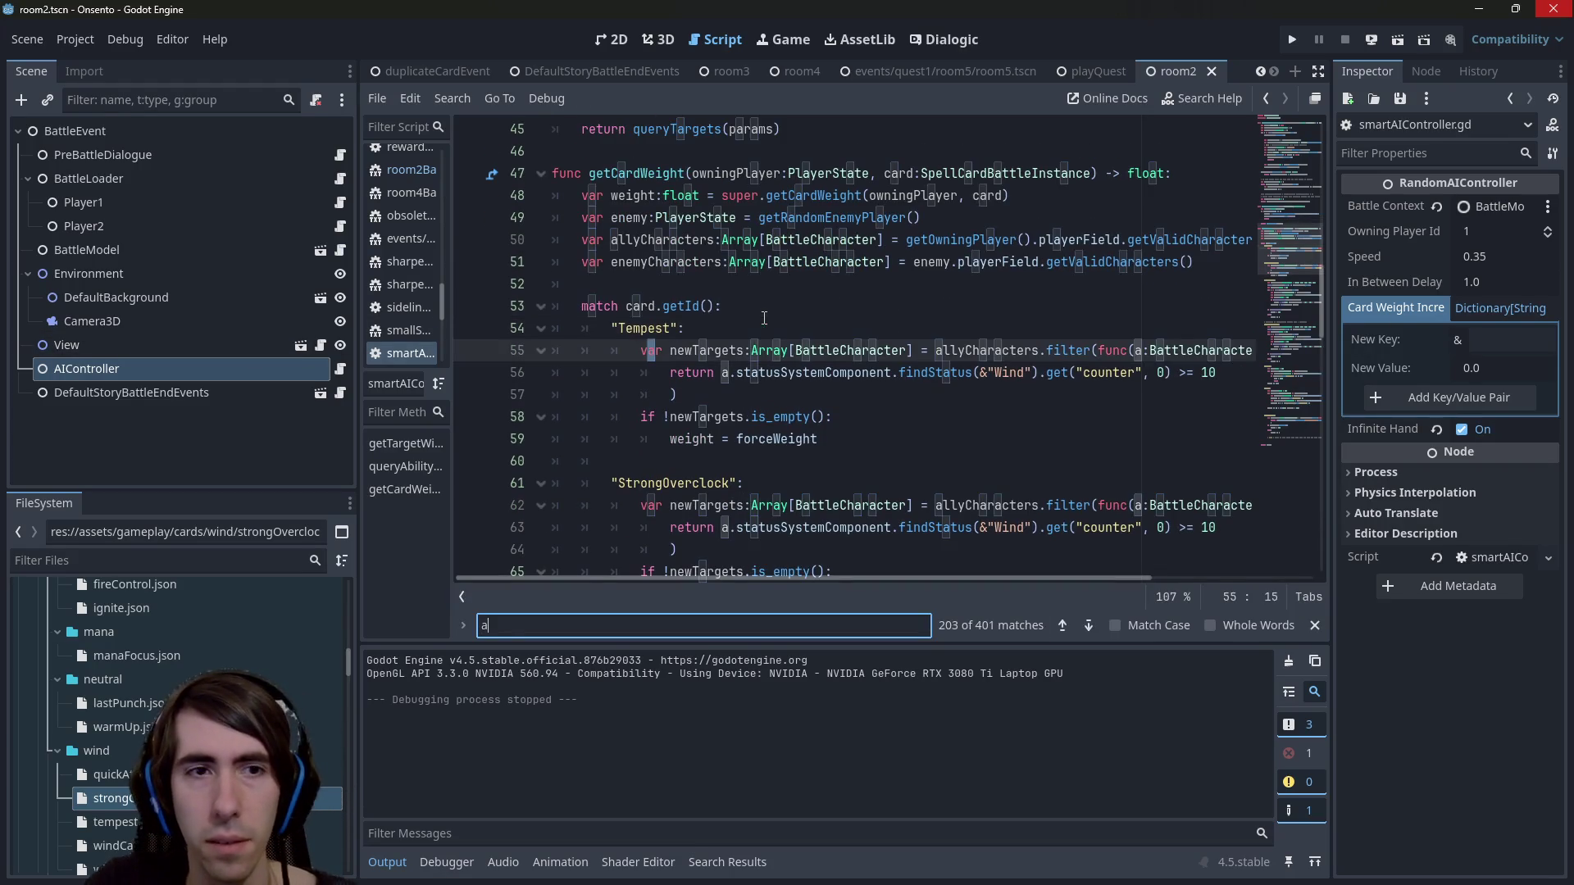
text(rdWeight)
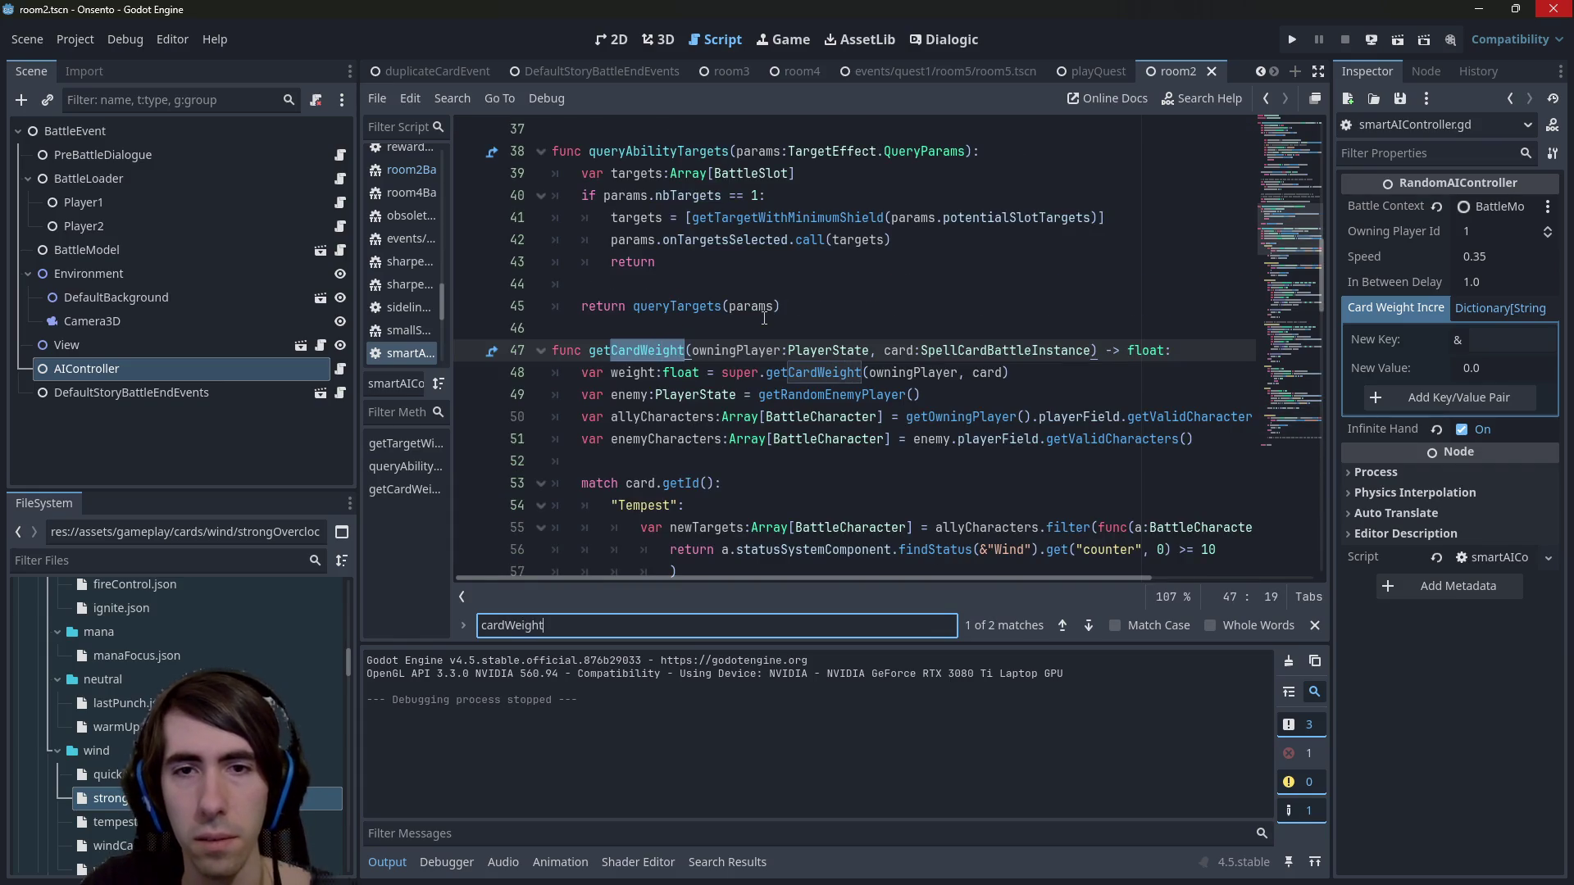
click(623, 376)
scroll(871, 468, down, 6)
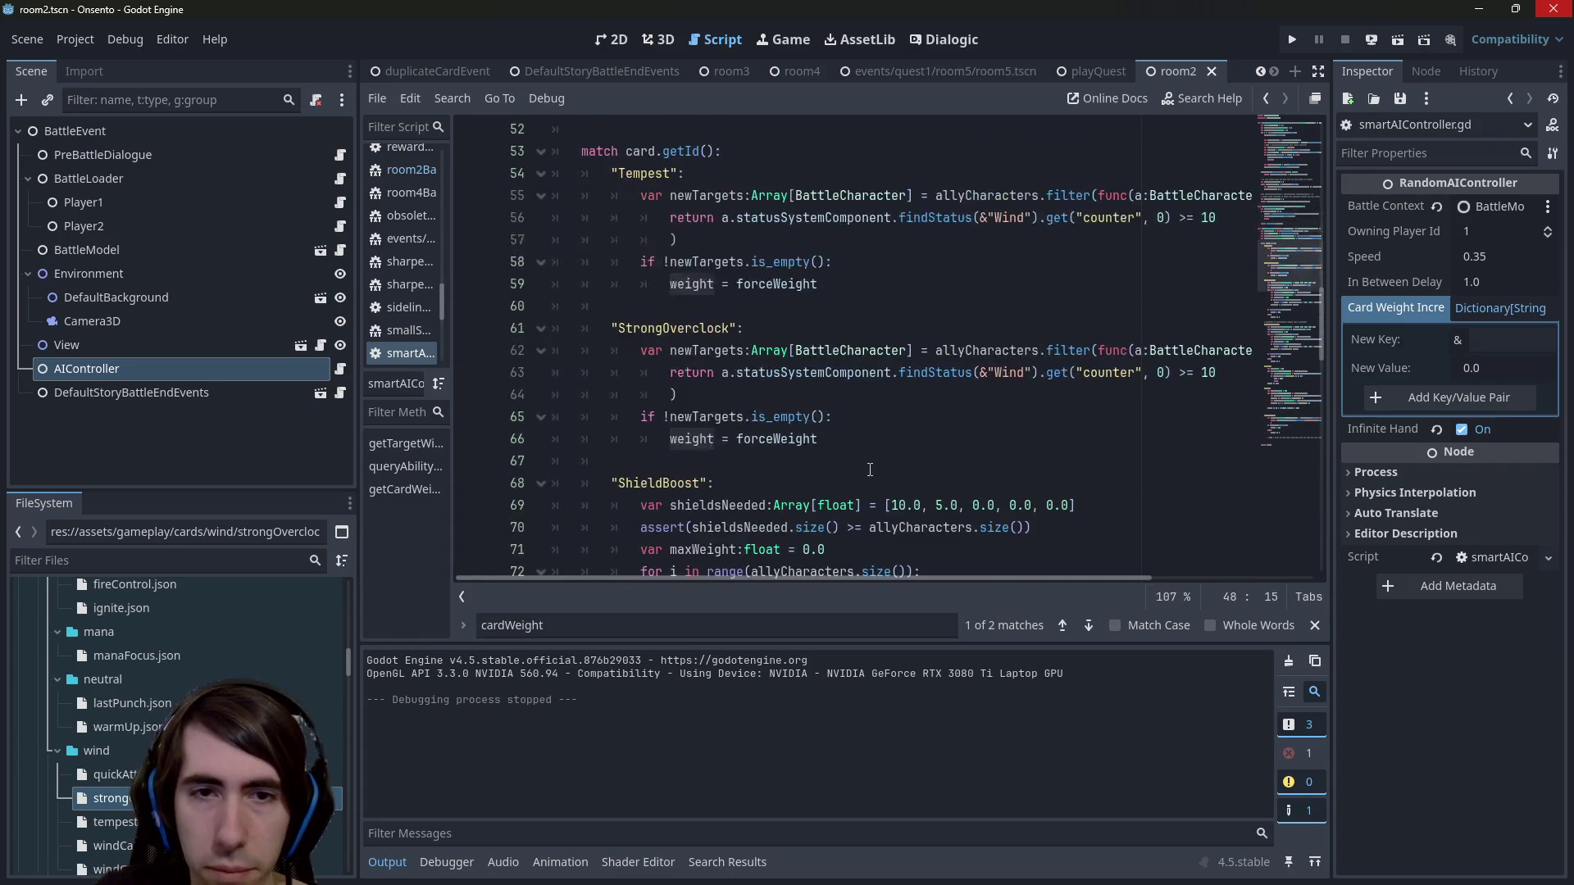
scroll(870, 468, up, 3)
scroll(871, 468, down, 6)
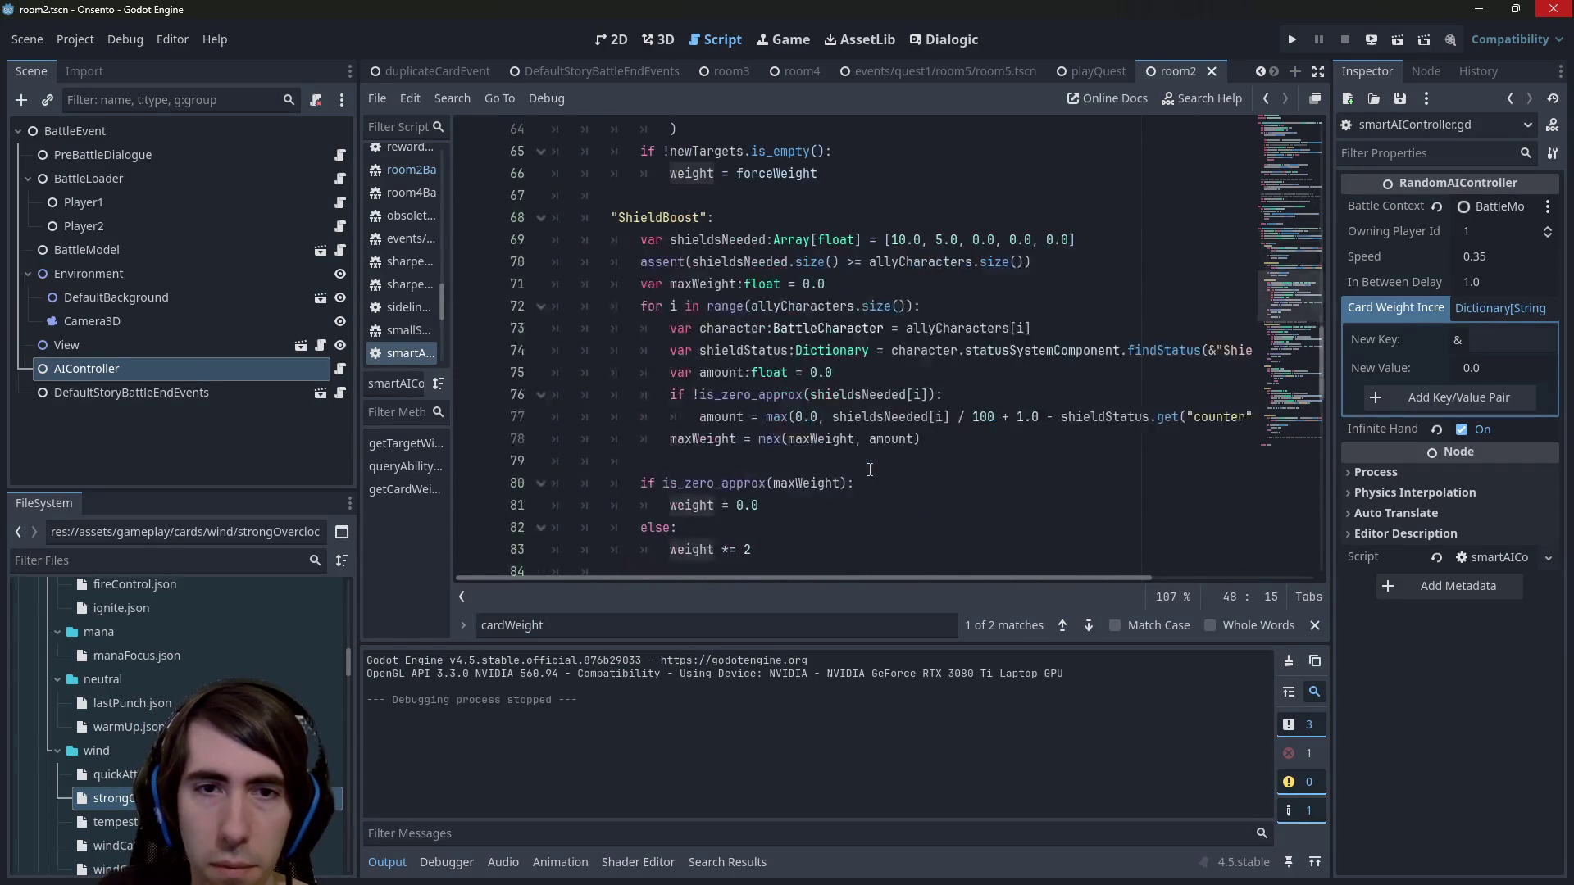
scroll(871, 468, up, 5)
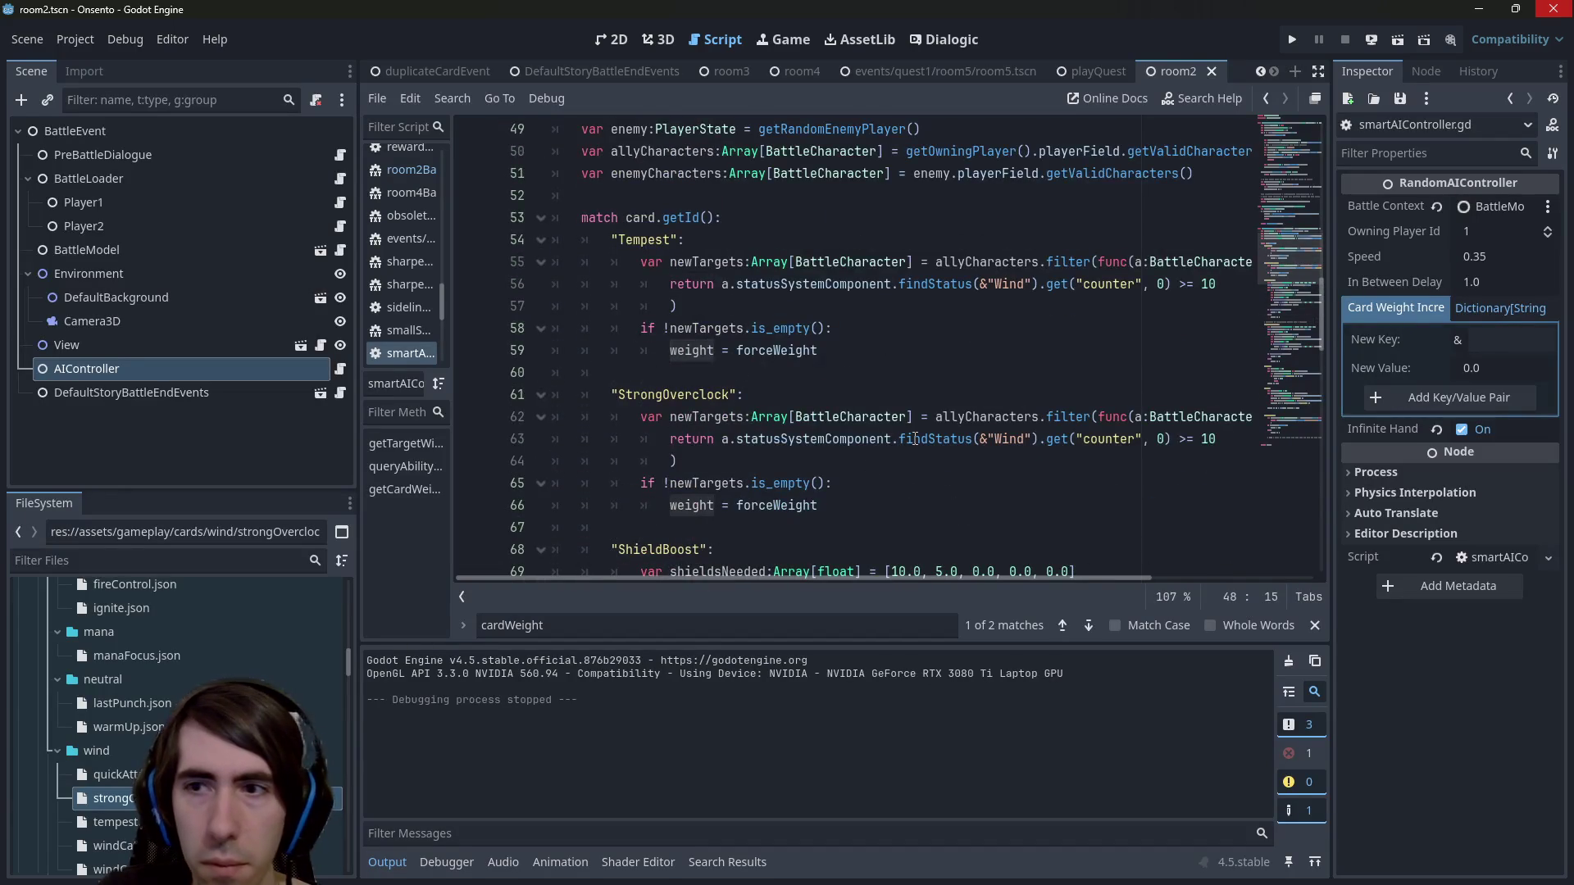
scroll(811, 310, up, 4)
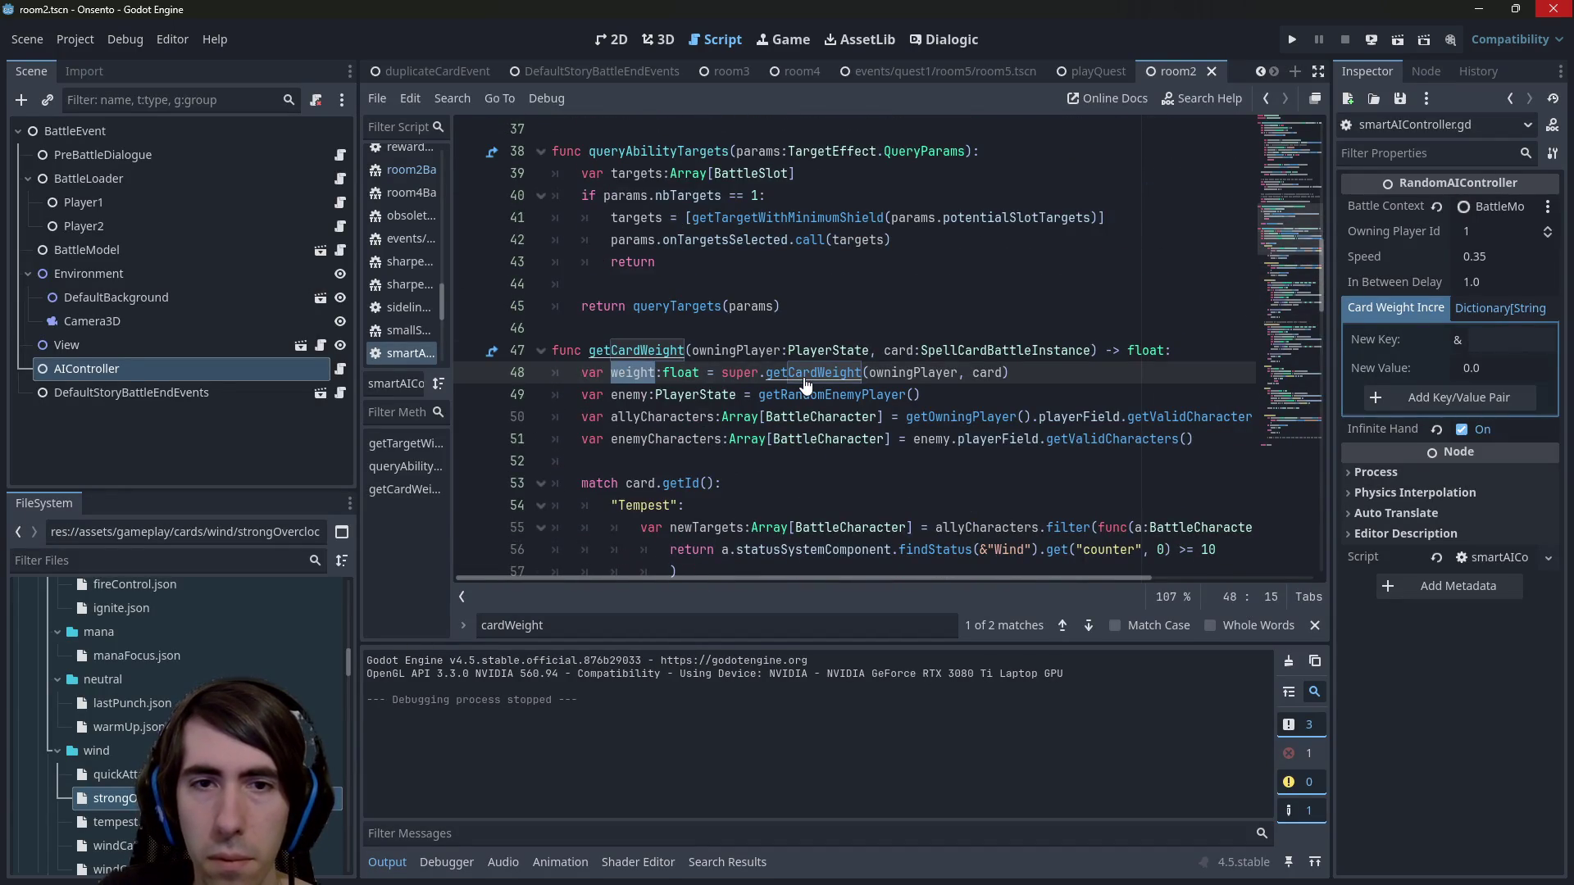
ctrl+click(806, 383)
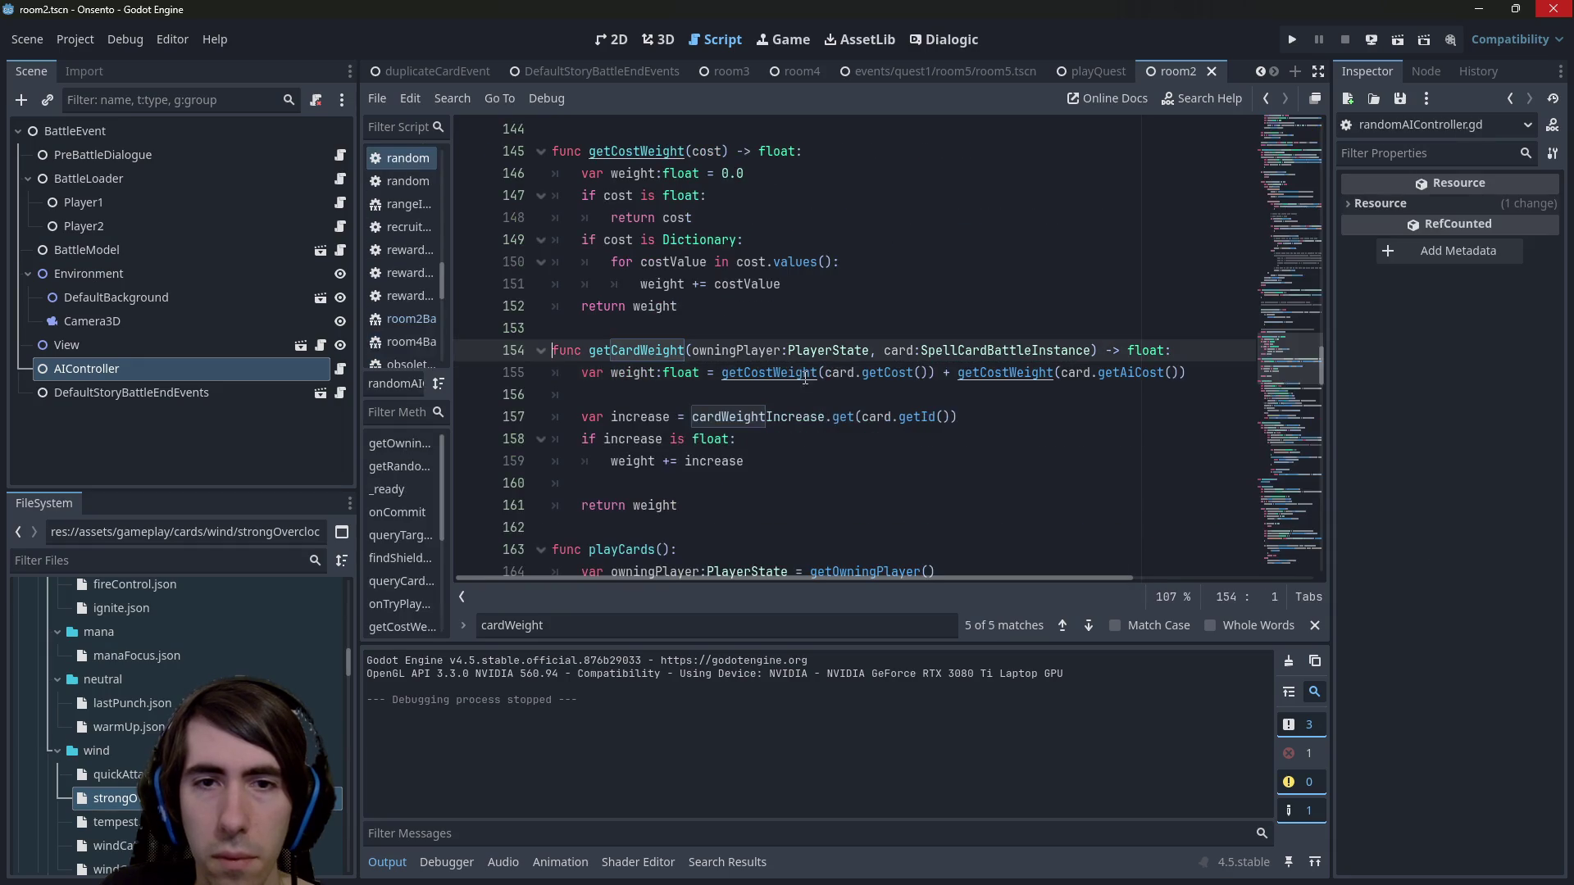
Change the getCardWeight addition to multiplication (weight *= increase) and save.
double_click(717, 417)
double_click(641, 416)
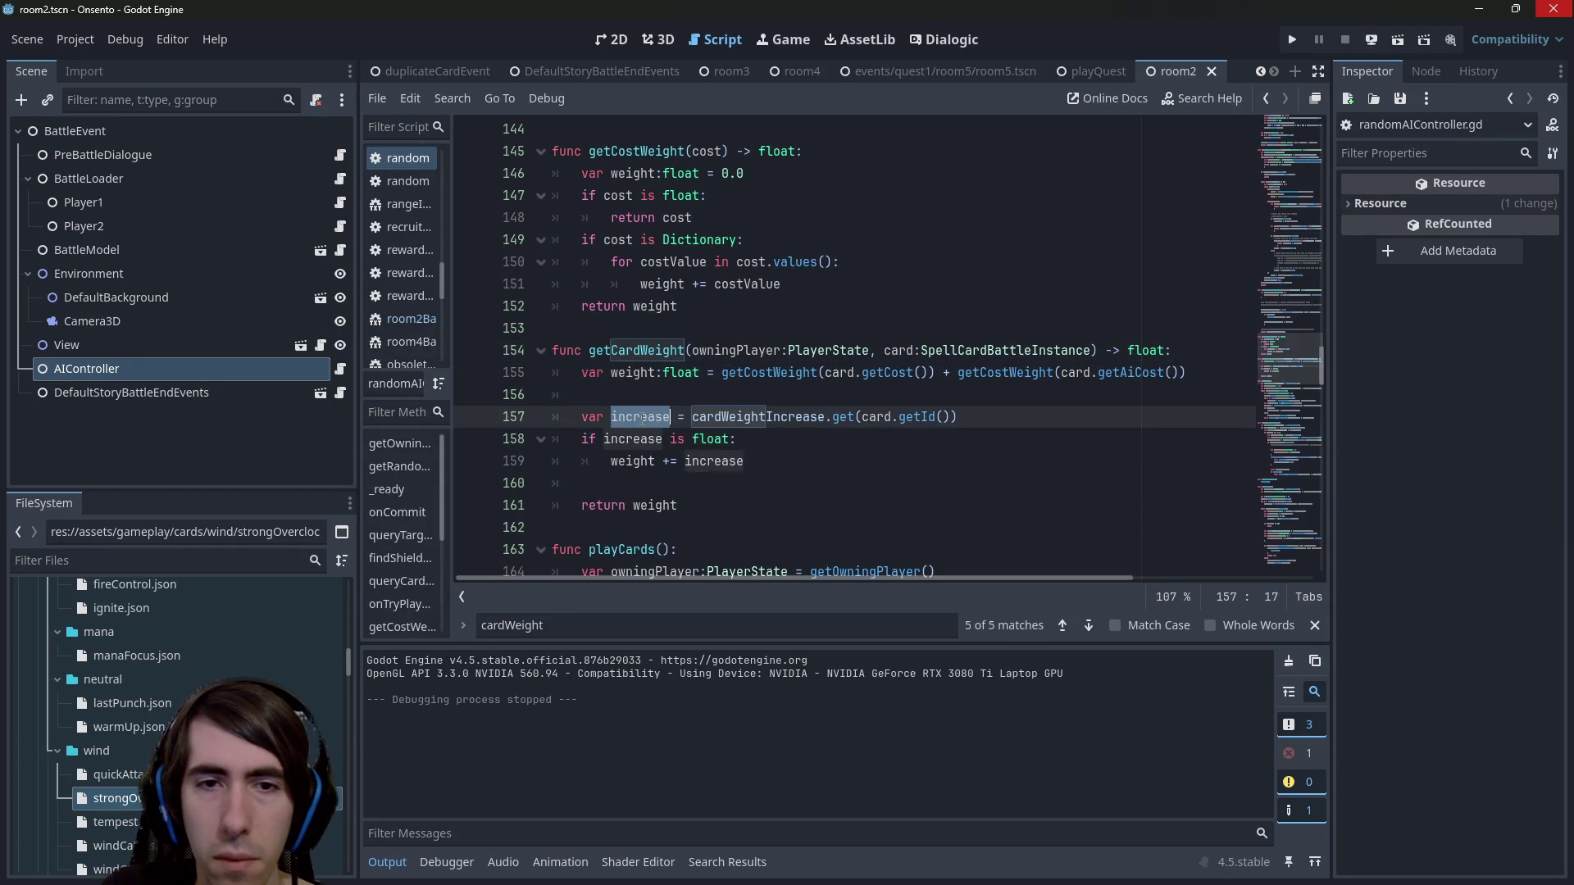
key(Down)
key(Down)
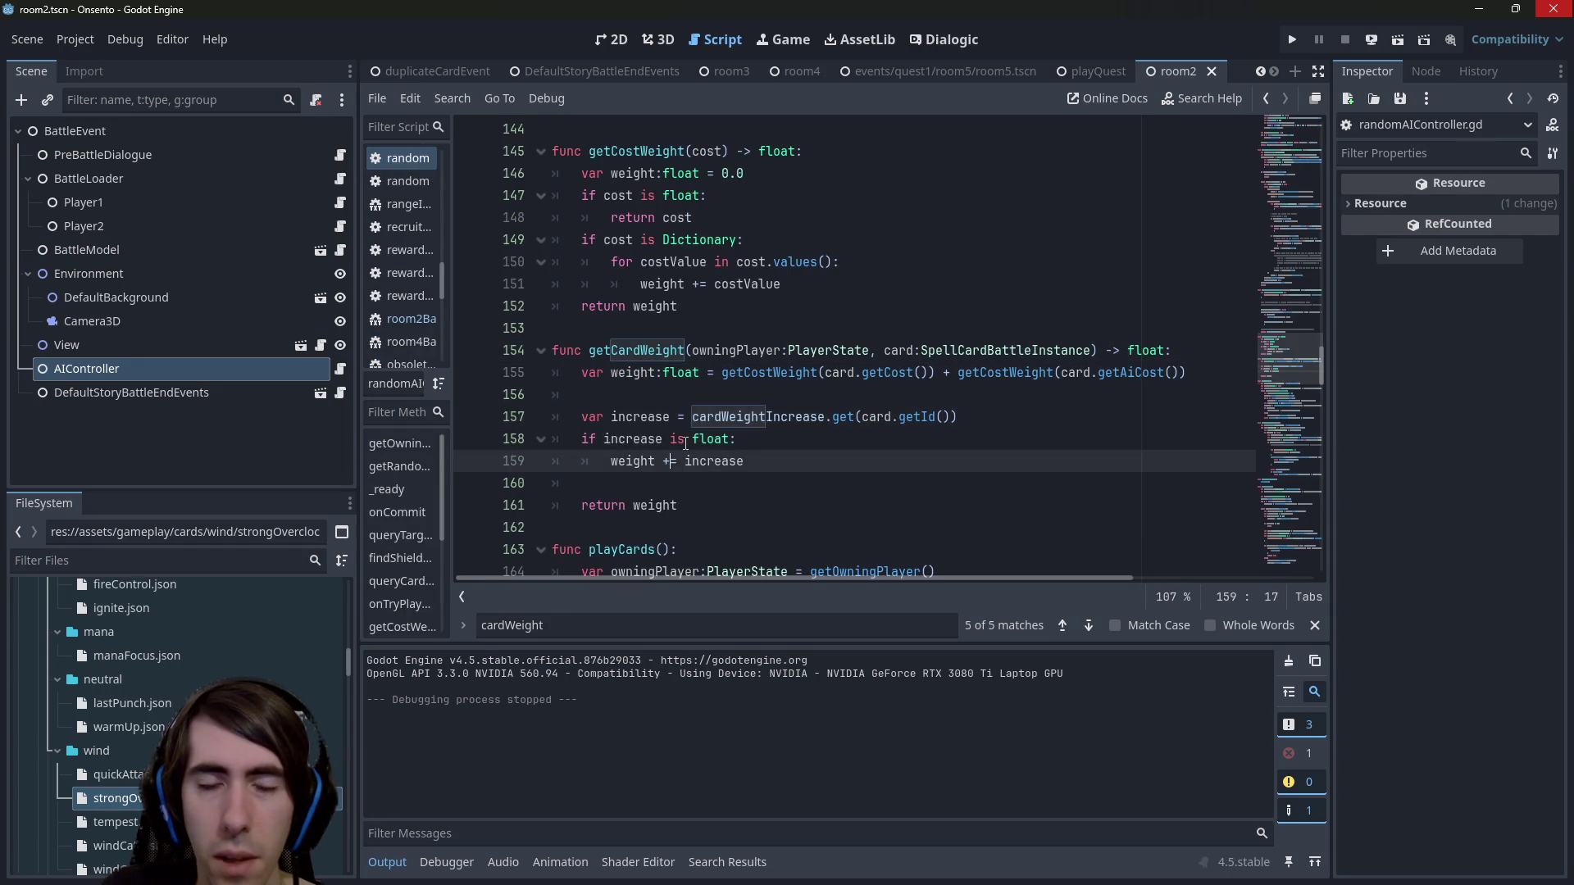
key(ctrl+s)
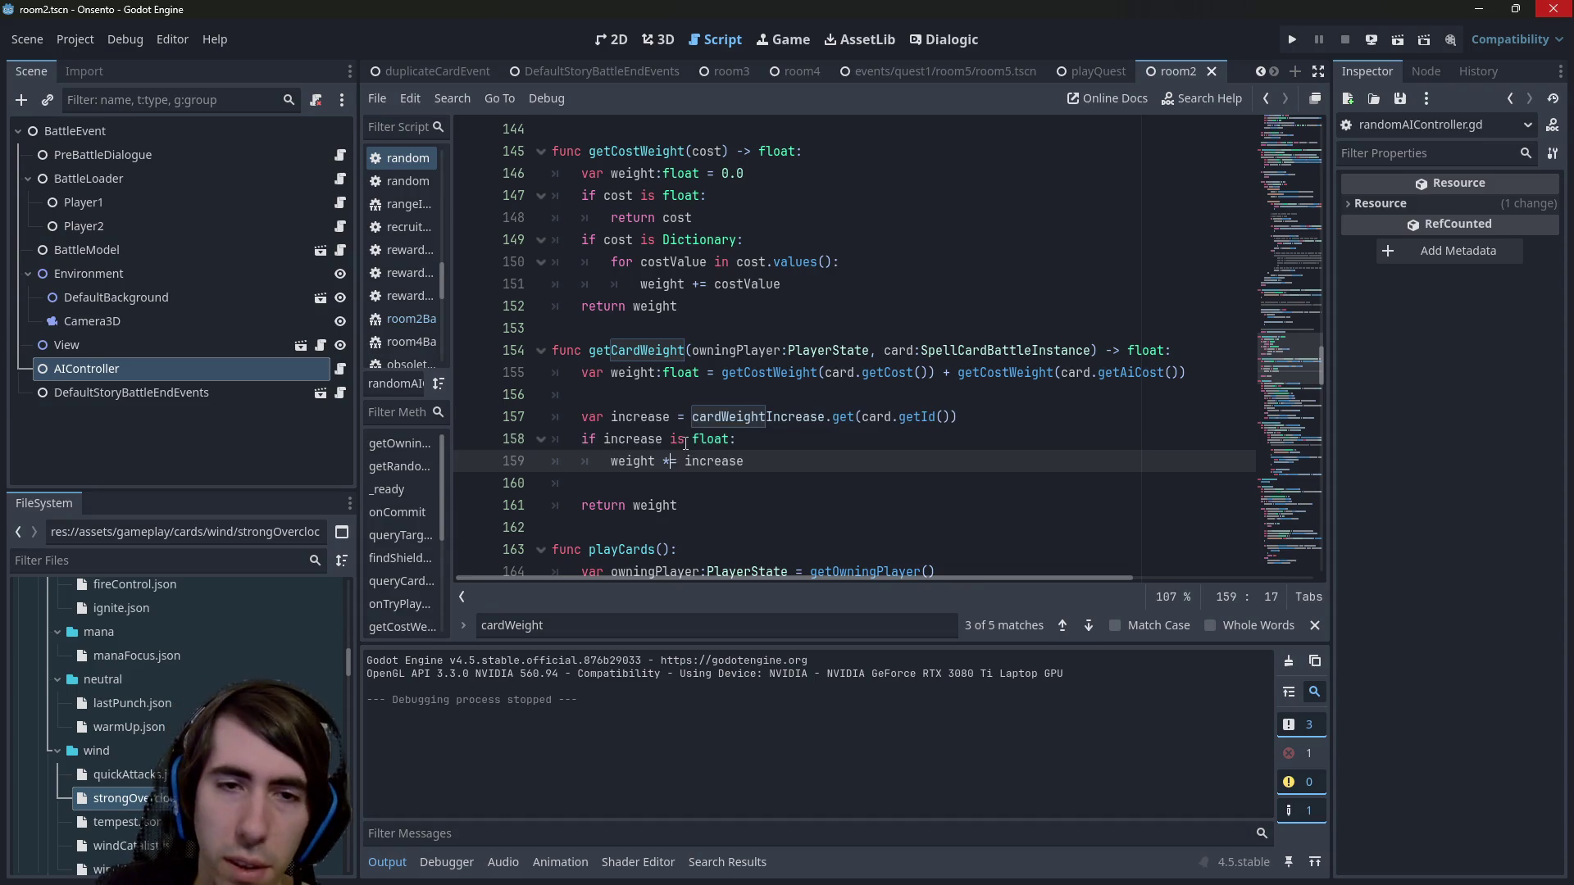
click(109, 367)
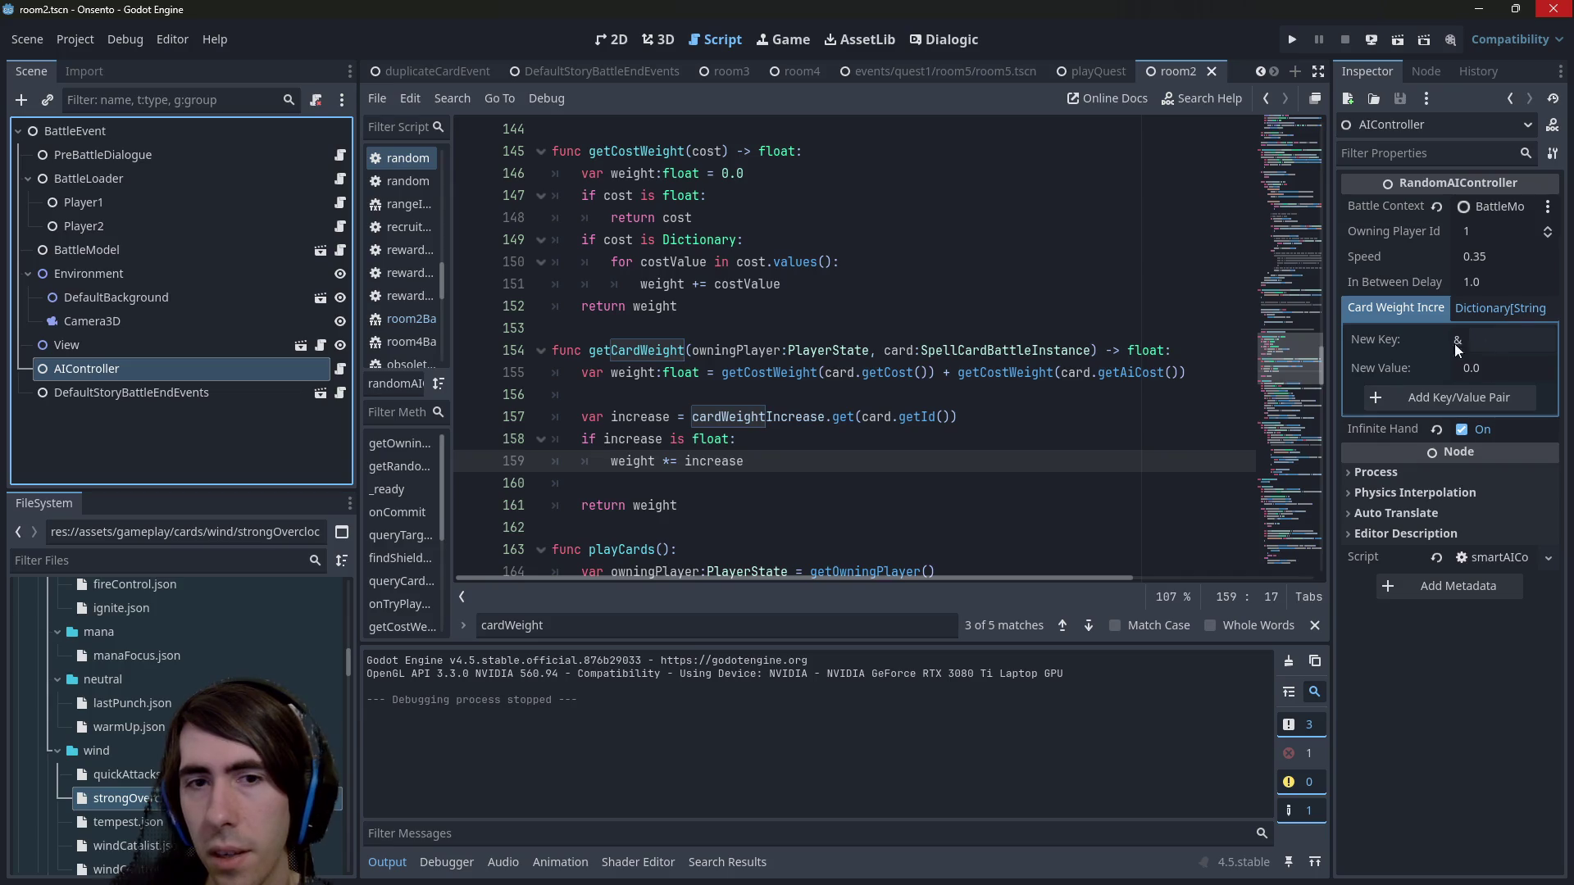
Rename cardWeightIncrease to cardWeightMult in randomAIController.gd and save.
double_click(642, 442)
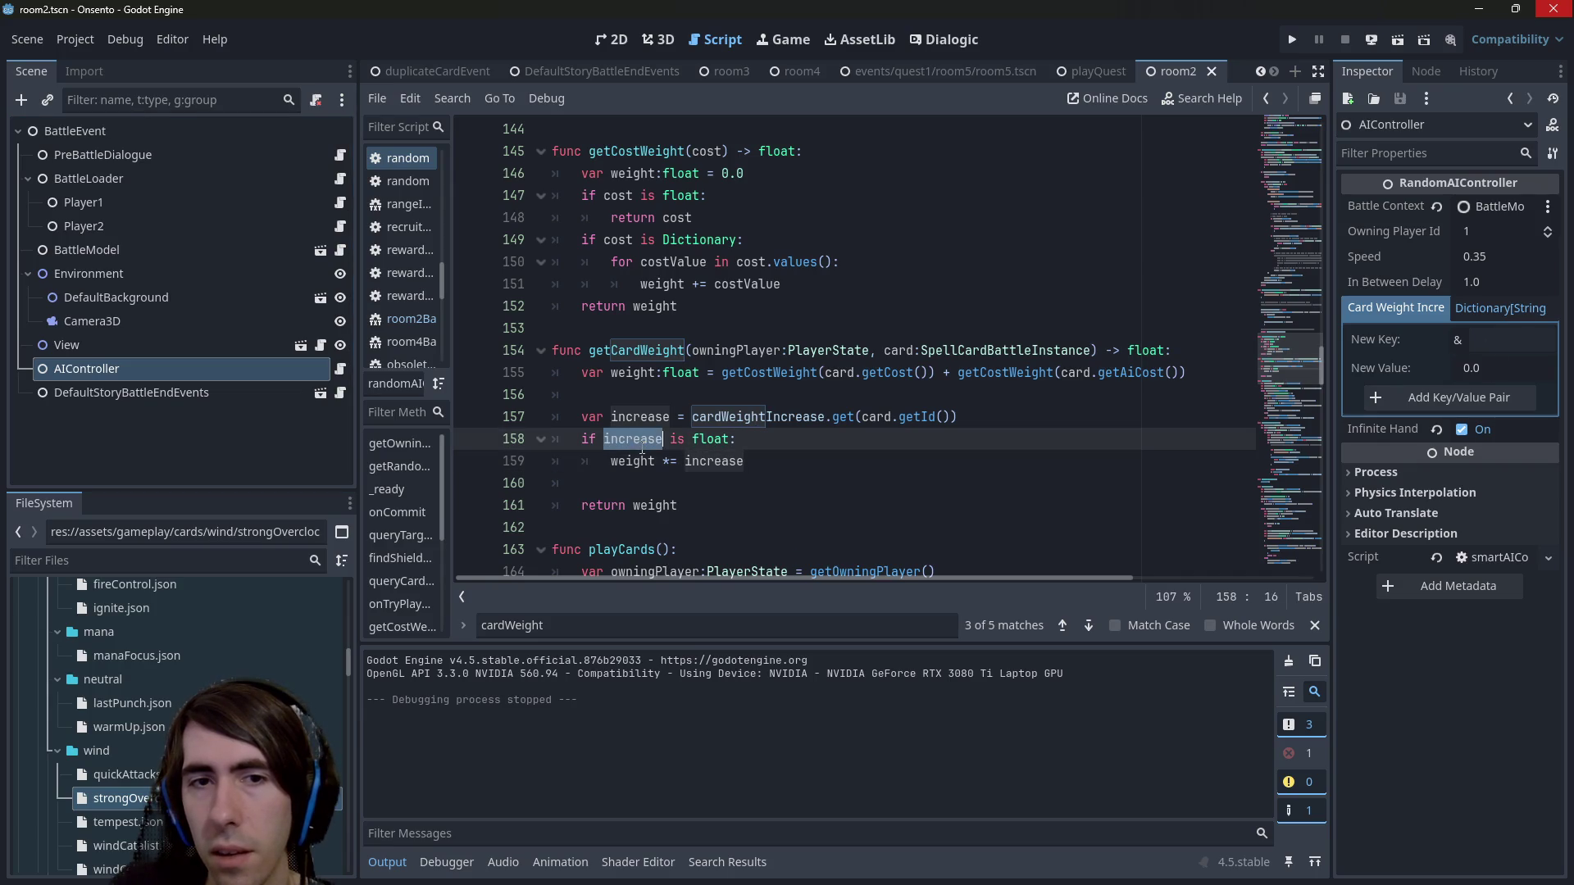
ctrl+click(771, 418)
key(alt+Left)
key(BackSpace)
key(BackSpace)
key(BackSpace)
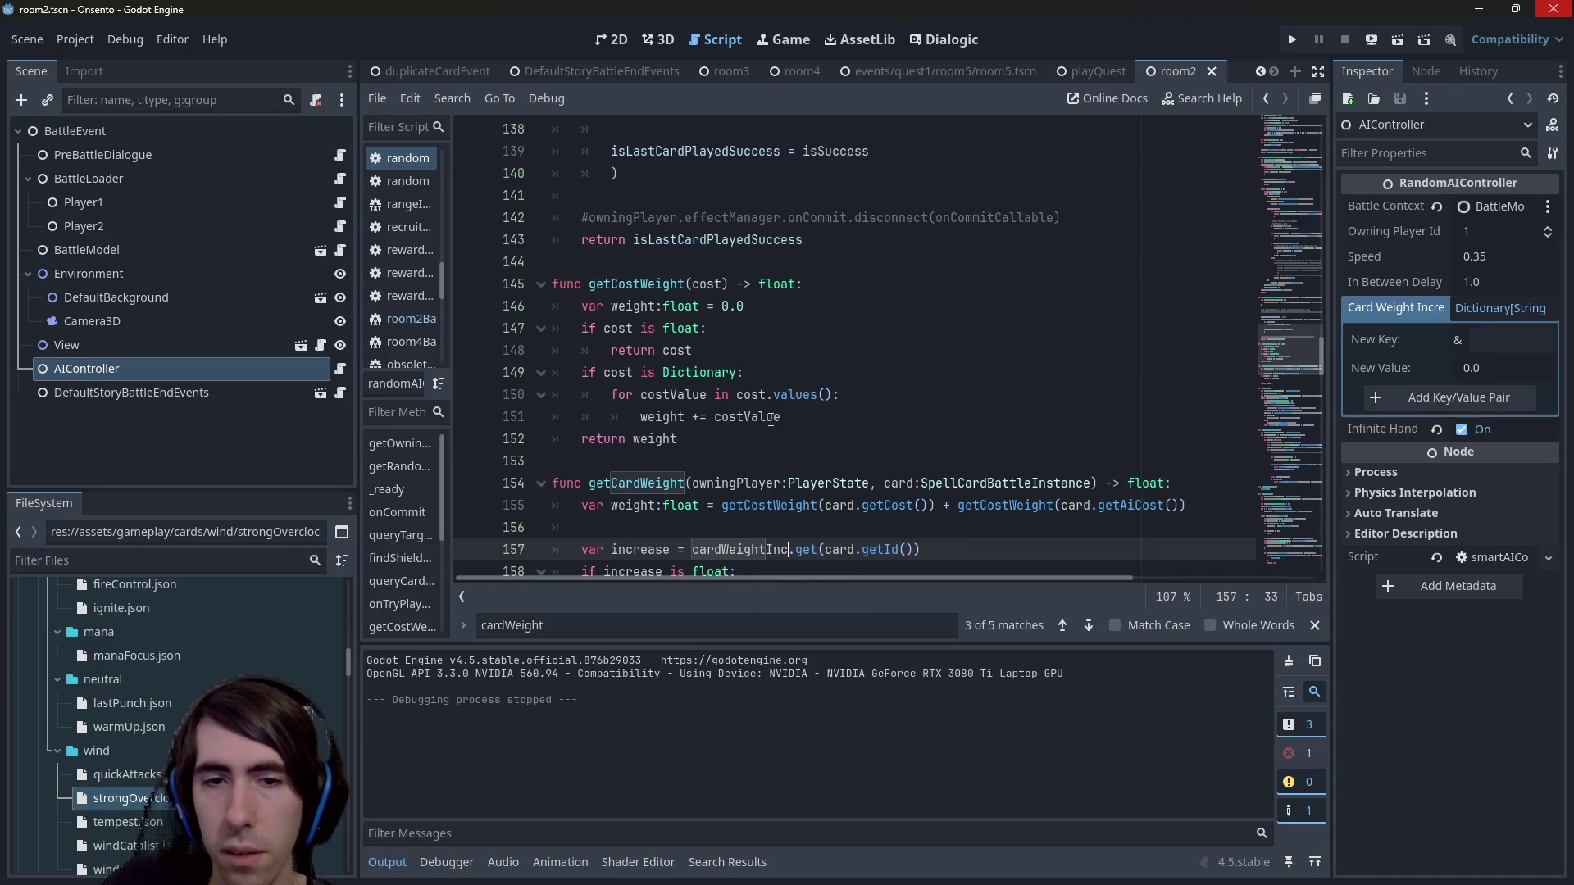
text(Mult)
key(ctrl+s)
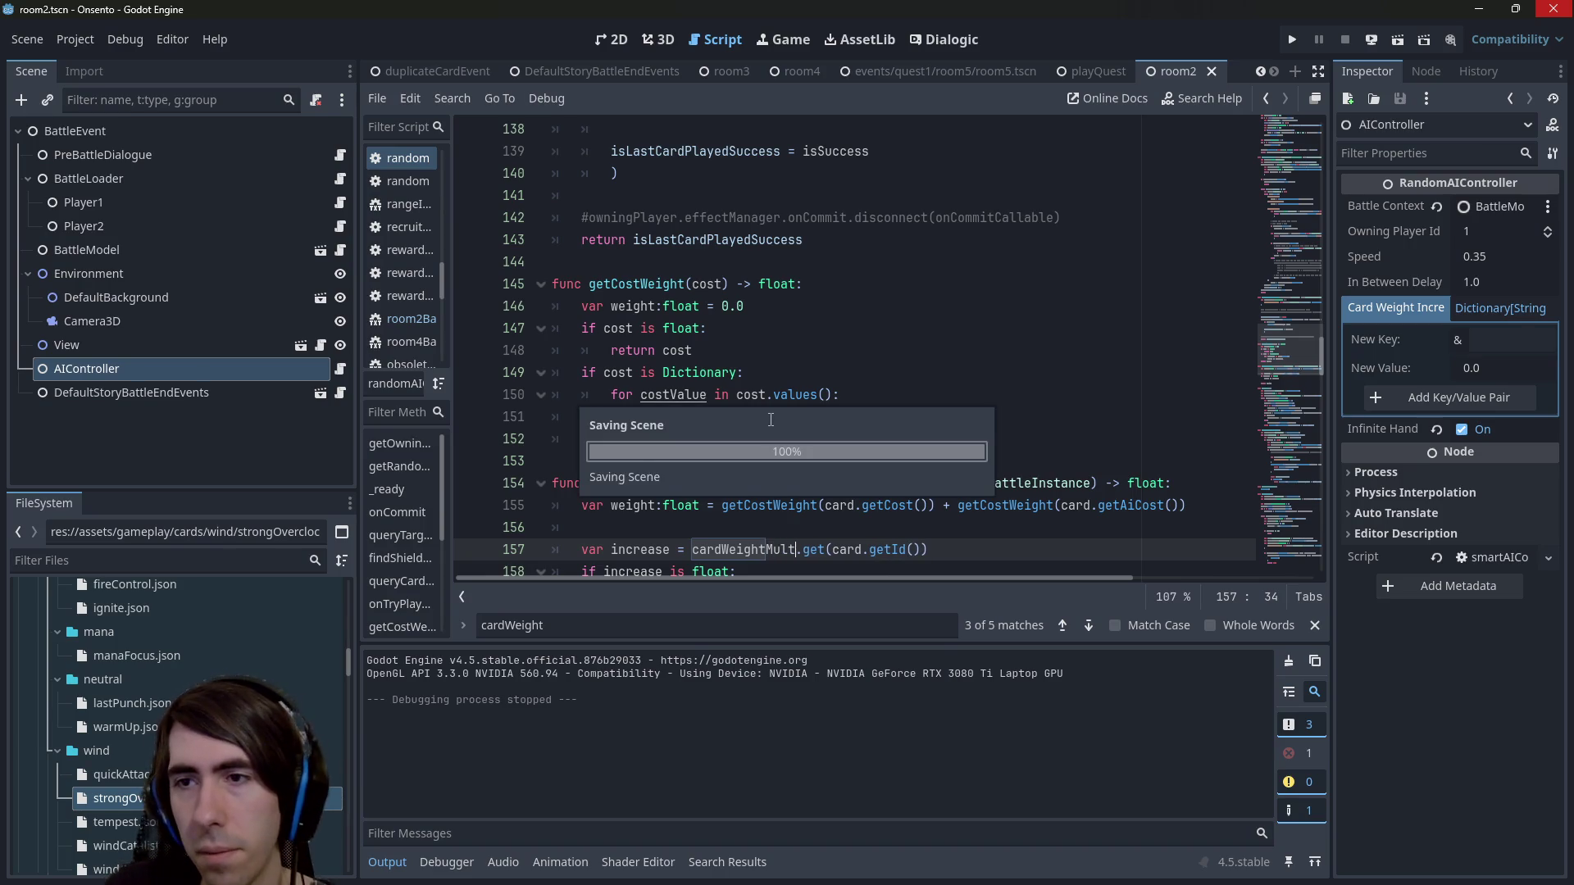
Add a SmallShieldBoost key to the card weight multipliers and find it in the script.
click(1504, 341)
text(SmallShield)
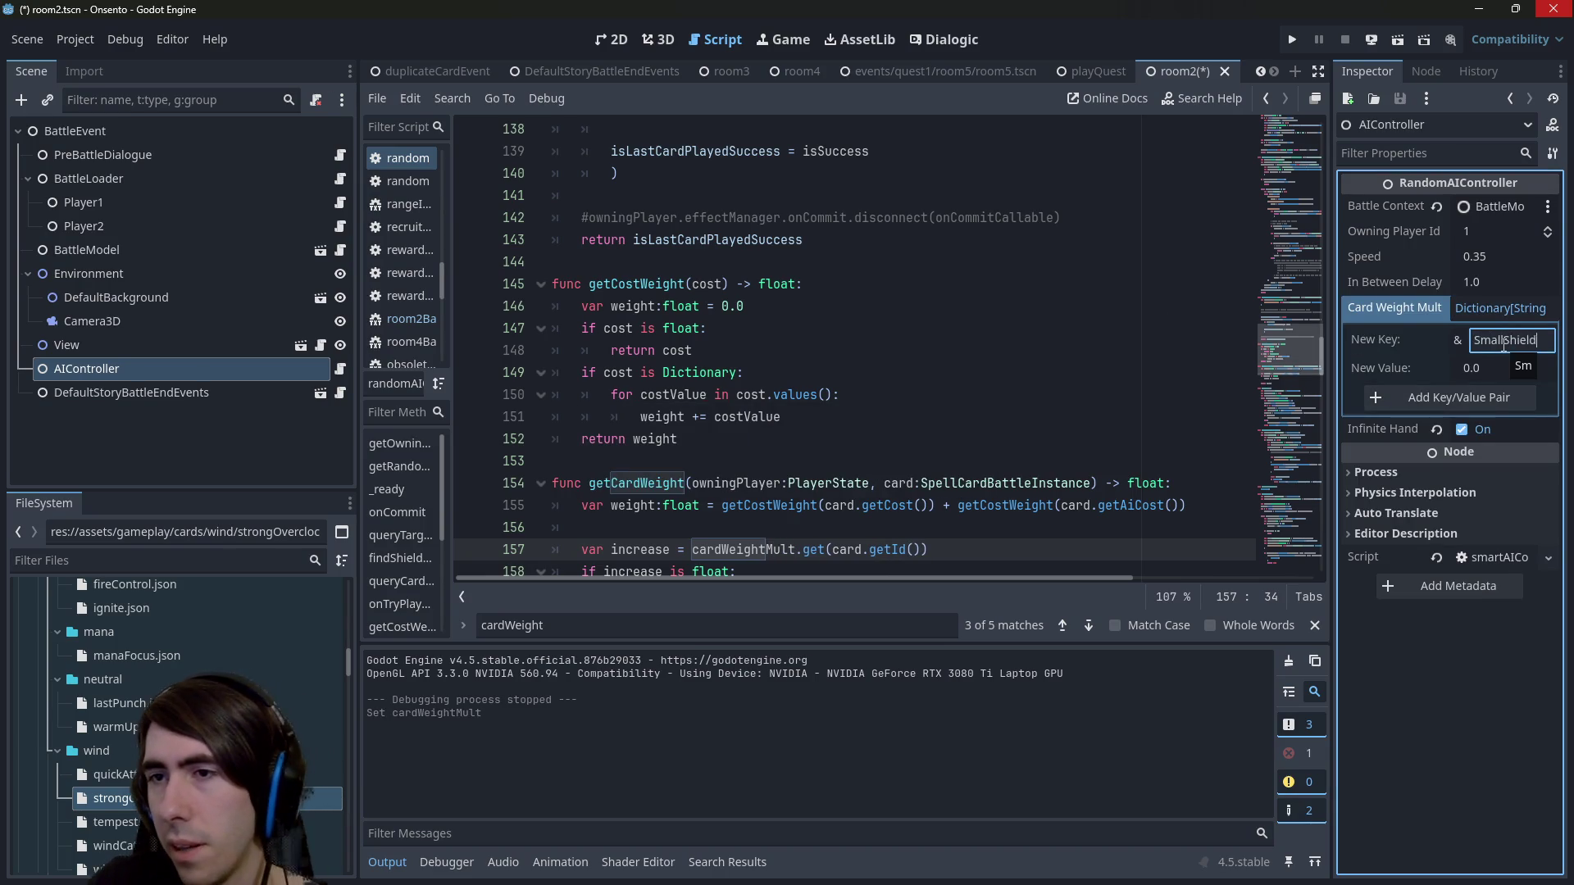
key(ctrl+a)
key(ctrl+c)
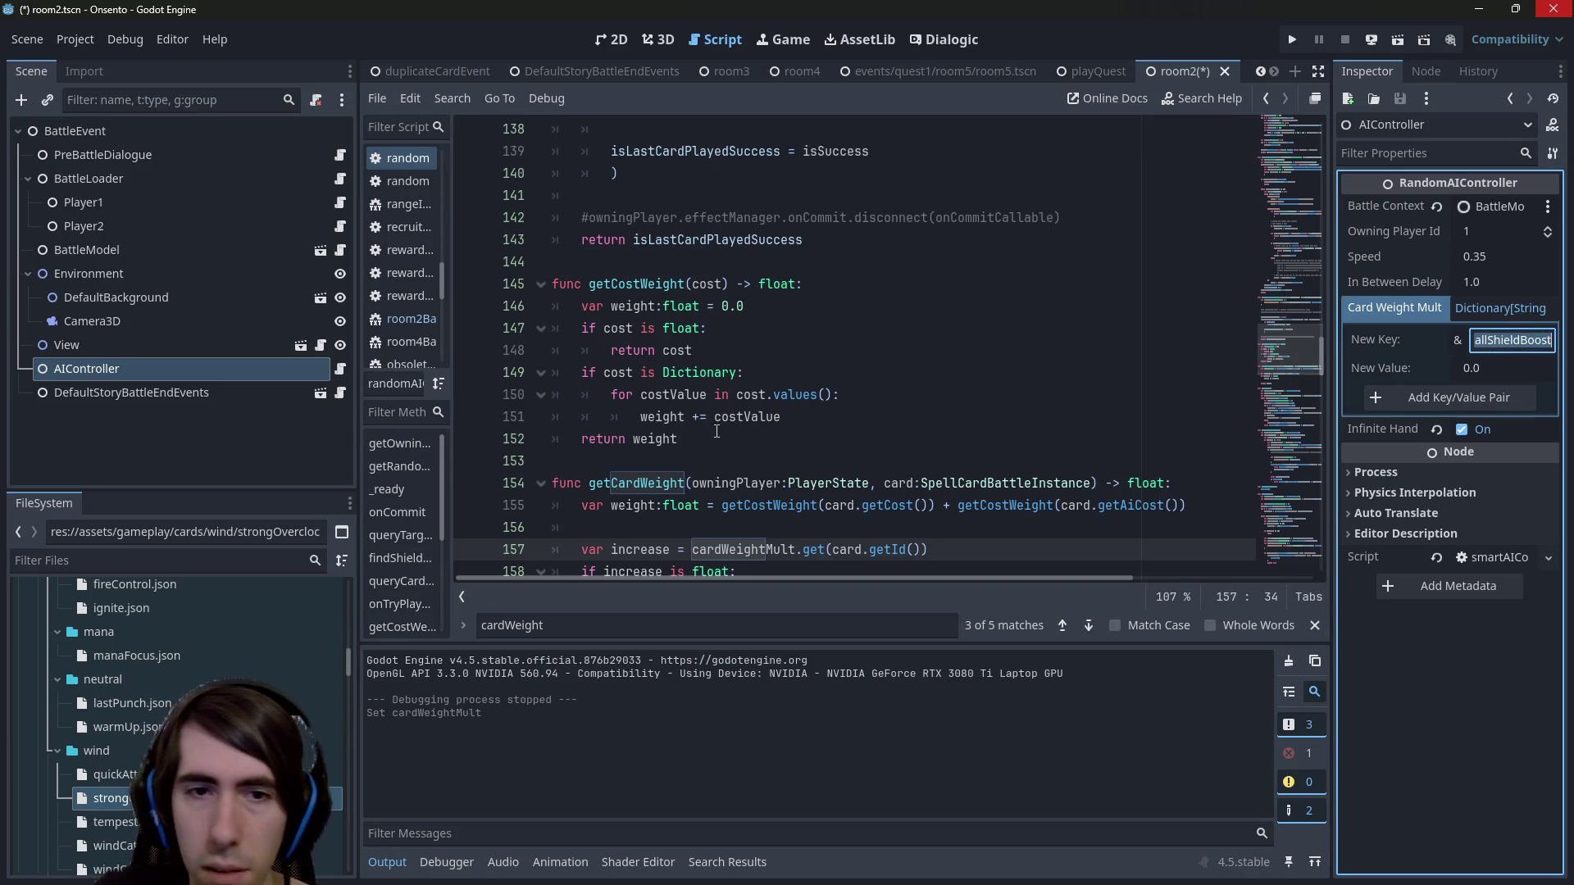
click(862, 414)
key(ctrl+f)
key(ctrl+v)
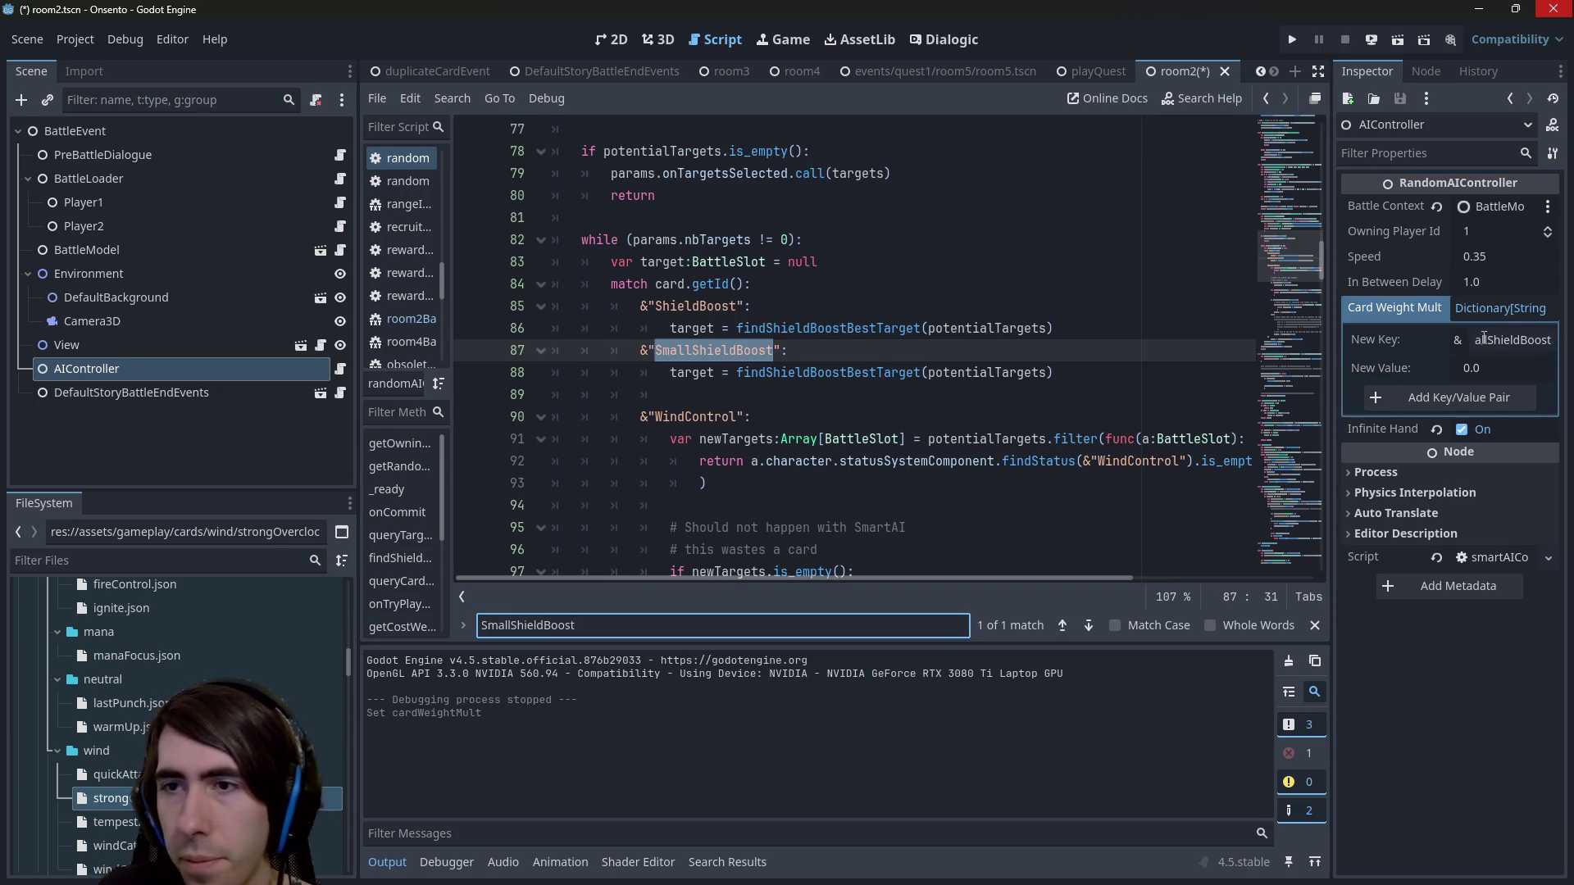
Set SmallShieldBoost's multiplier to 0.3, save room2 and run the scene.
click(1474, 370)
text(0.3)
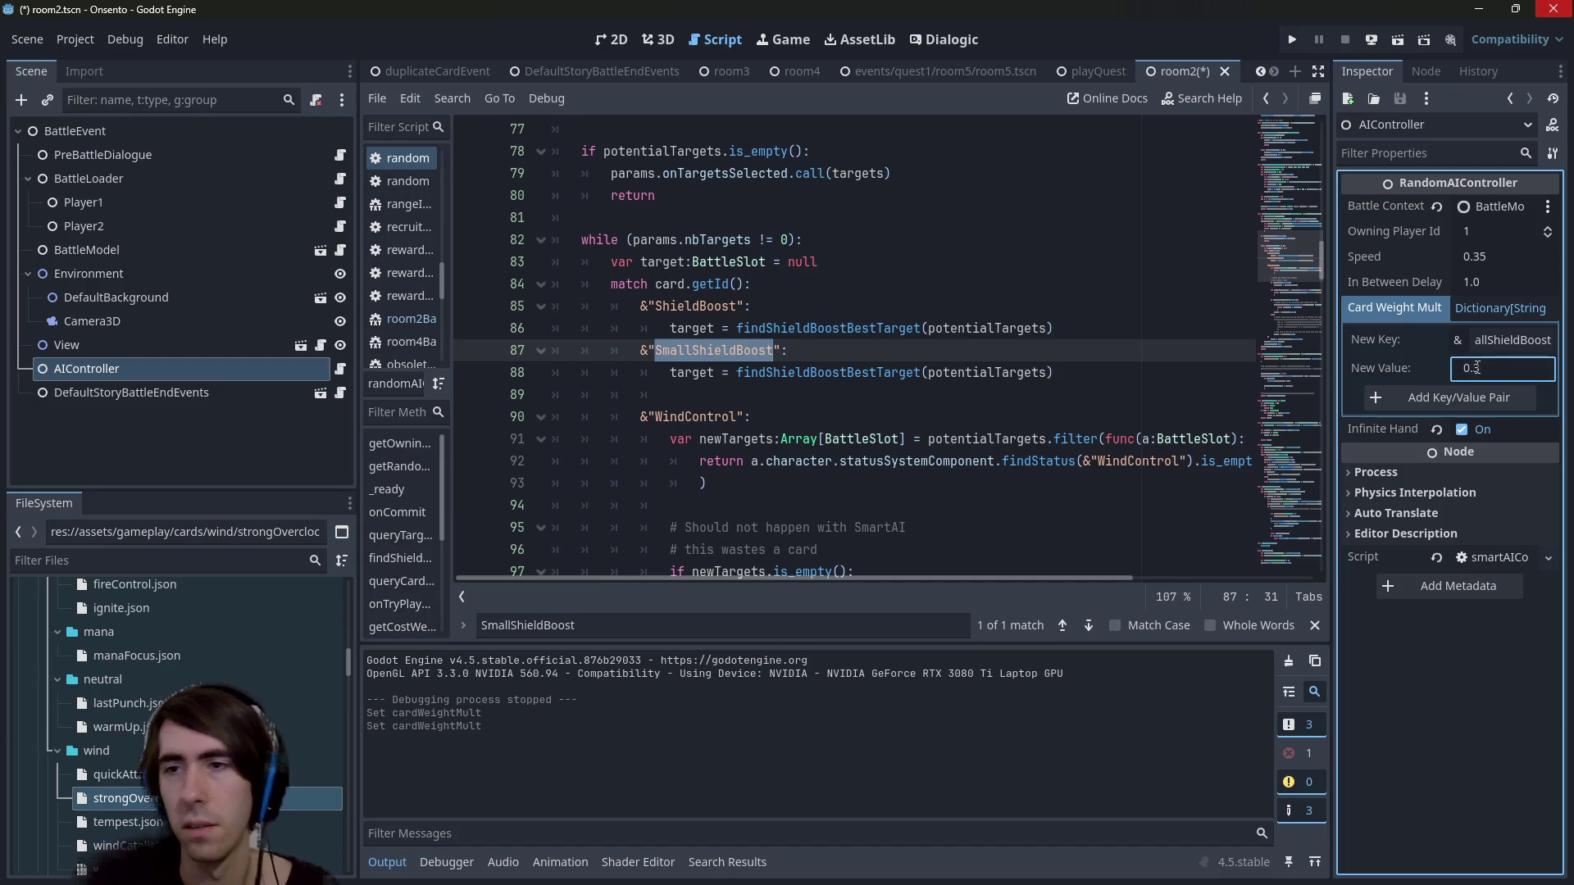
click(1008, 361)
key(F6)
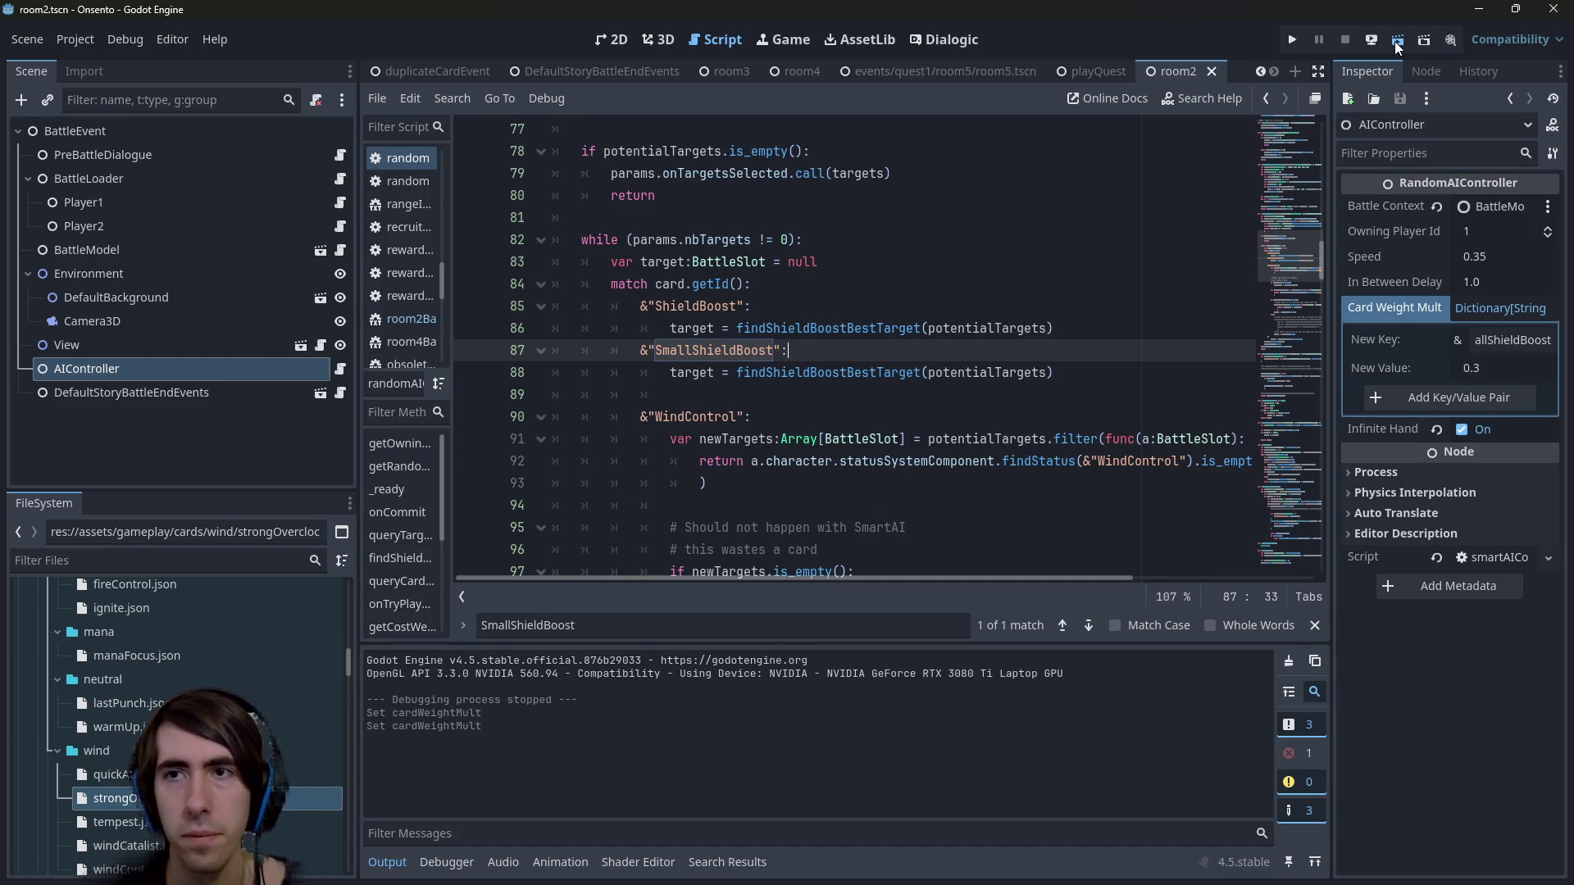
Close the running game and launch the room2 scene again.
mouse_move(1102, 445)
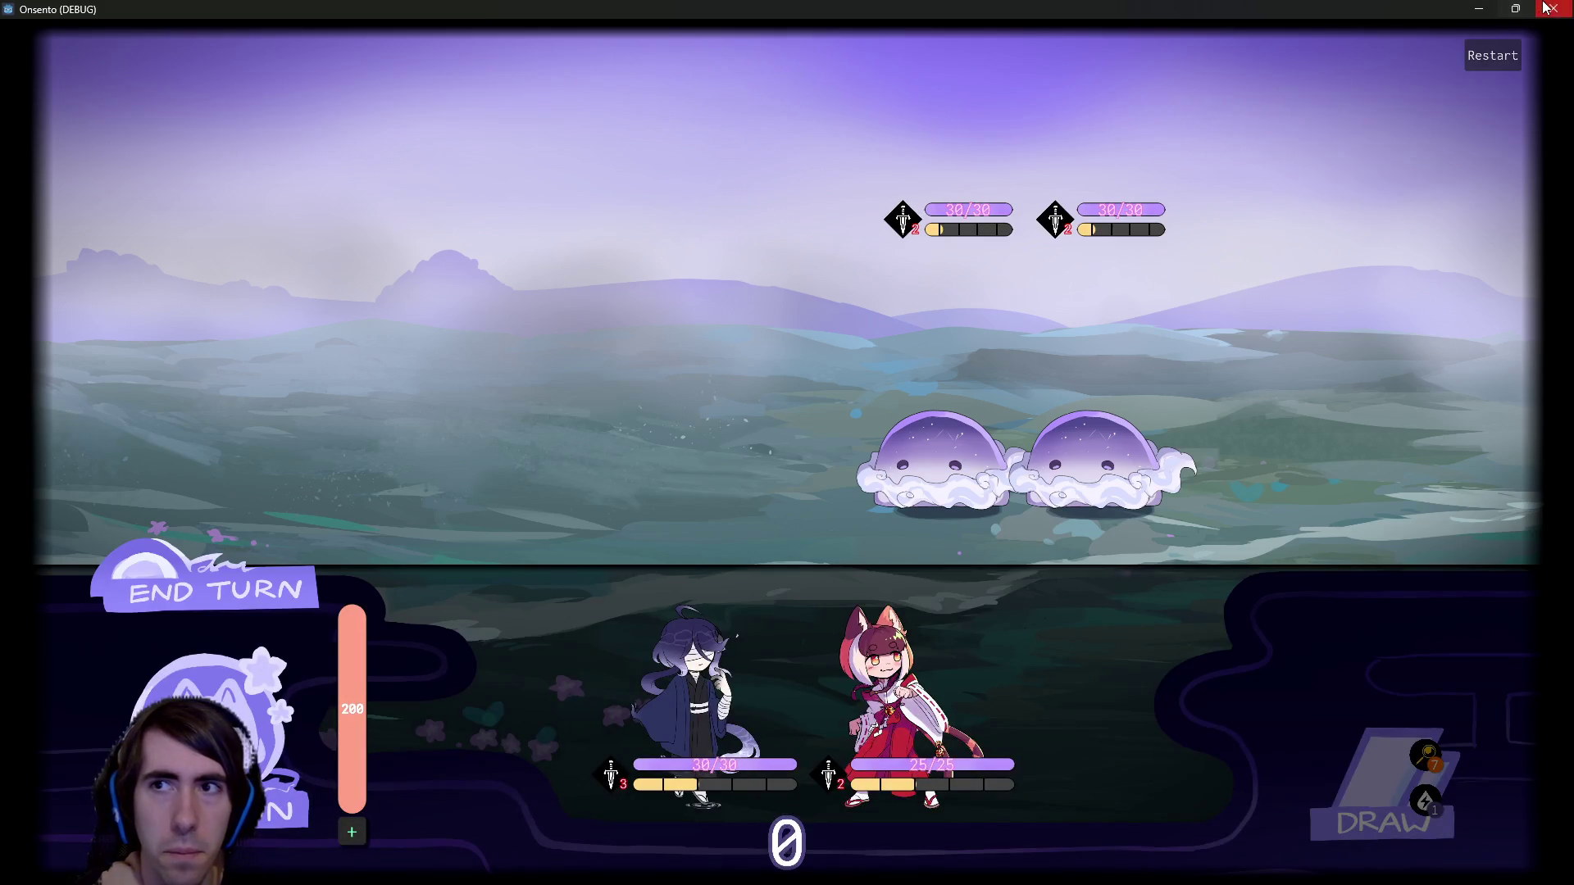
click(1546, 8)
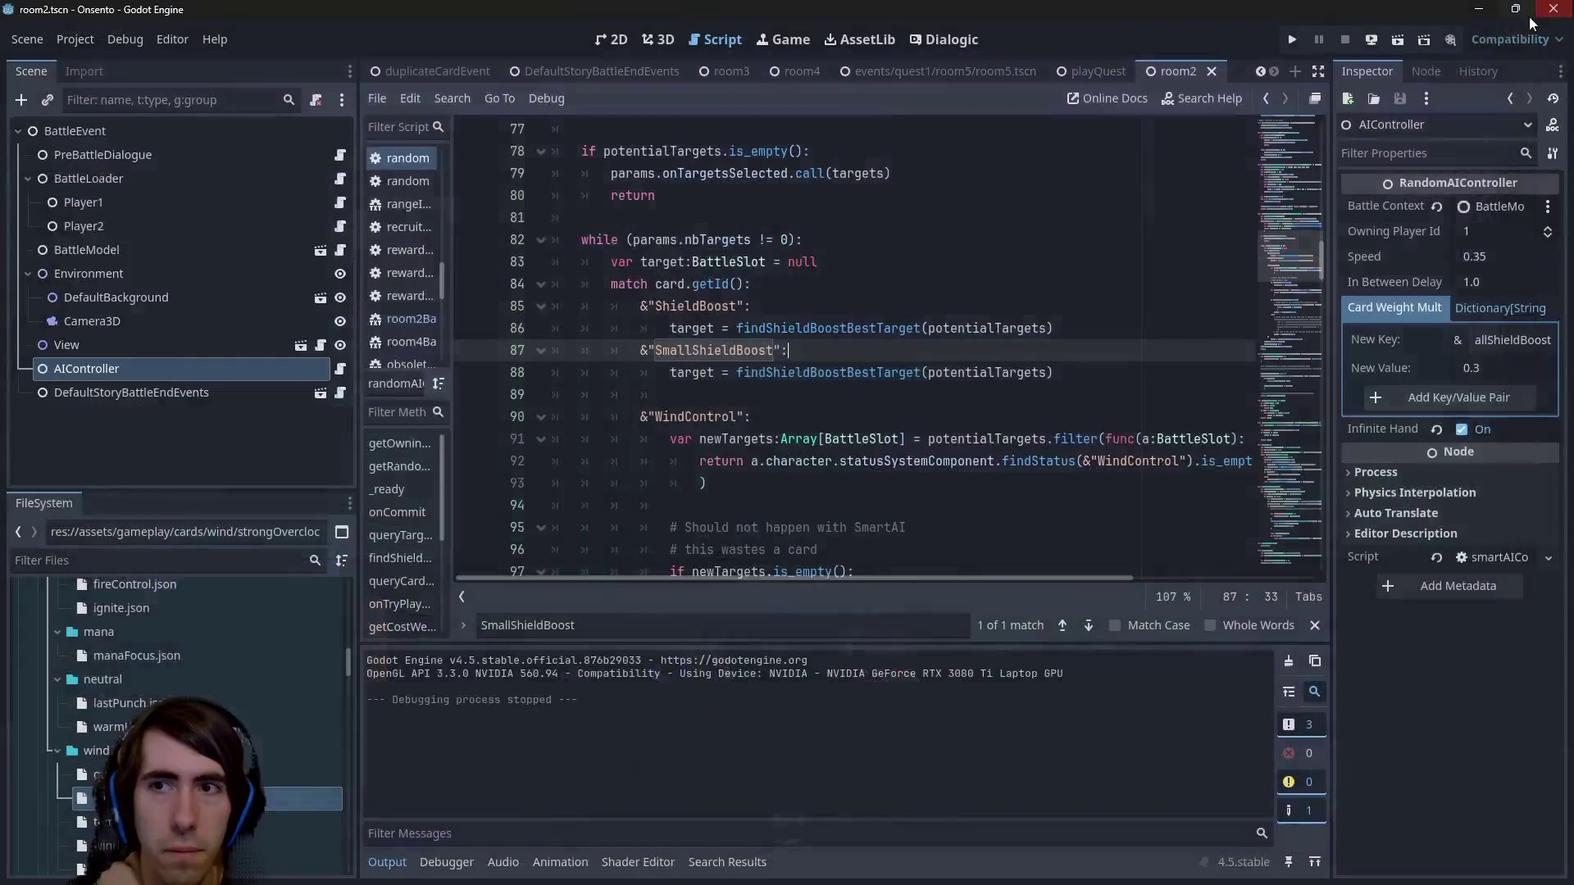
click(1397, 45)
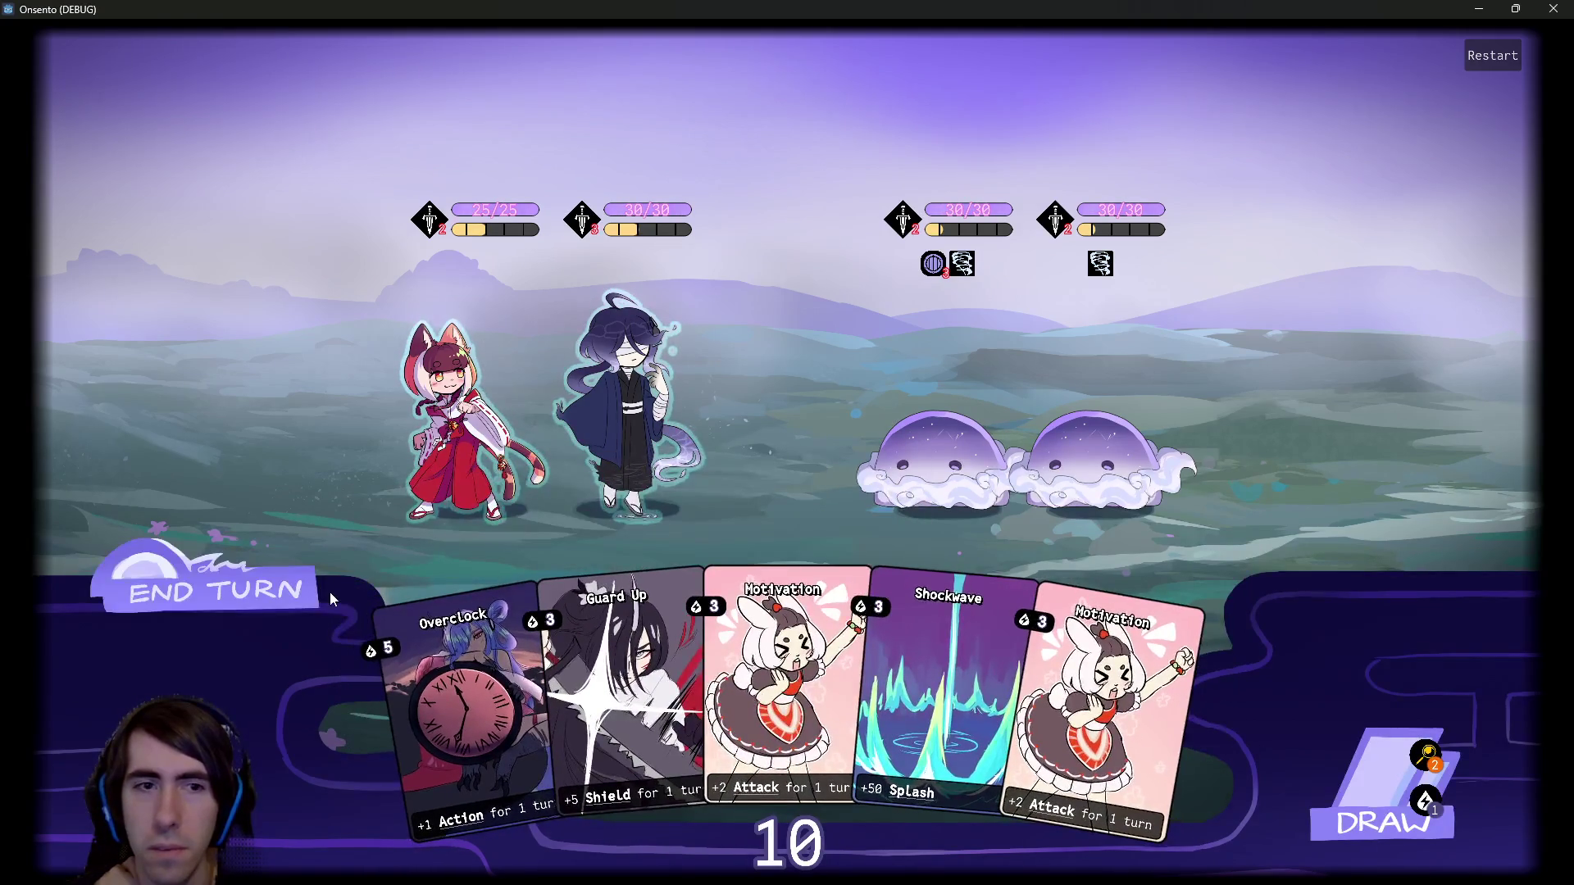
Buff the blue-haired ally with Motivation and Guard Up, attack the right slime, and Intimidate the left slime.
drag(765, 660, 669, 425)
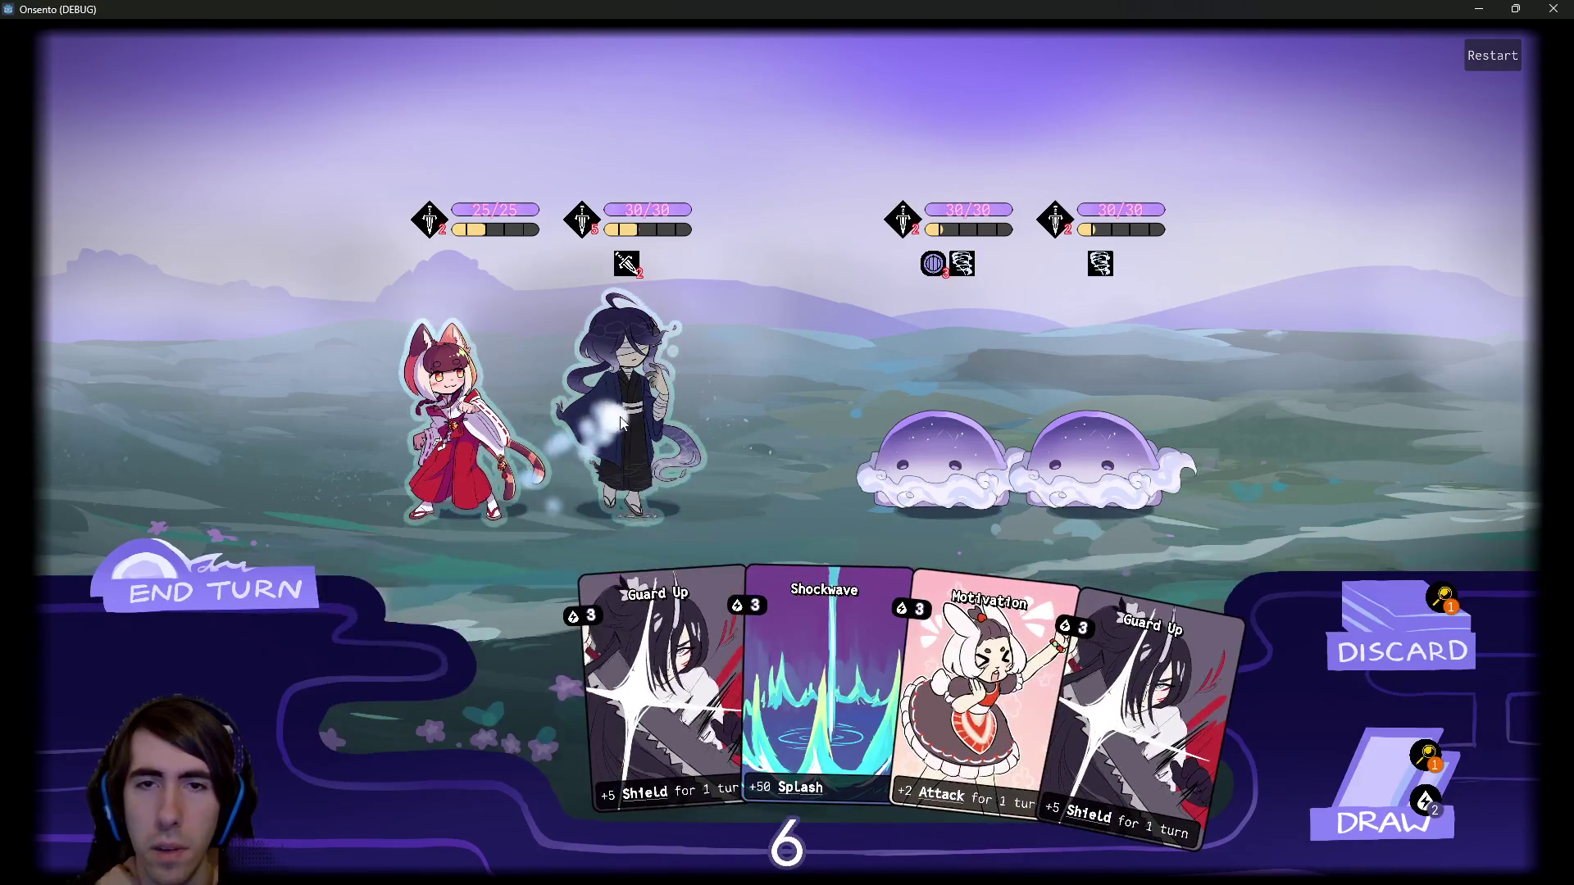
drag(621, 424, 973, 386)
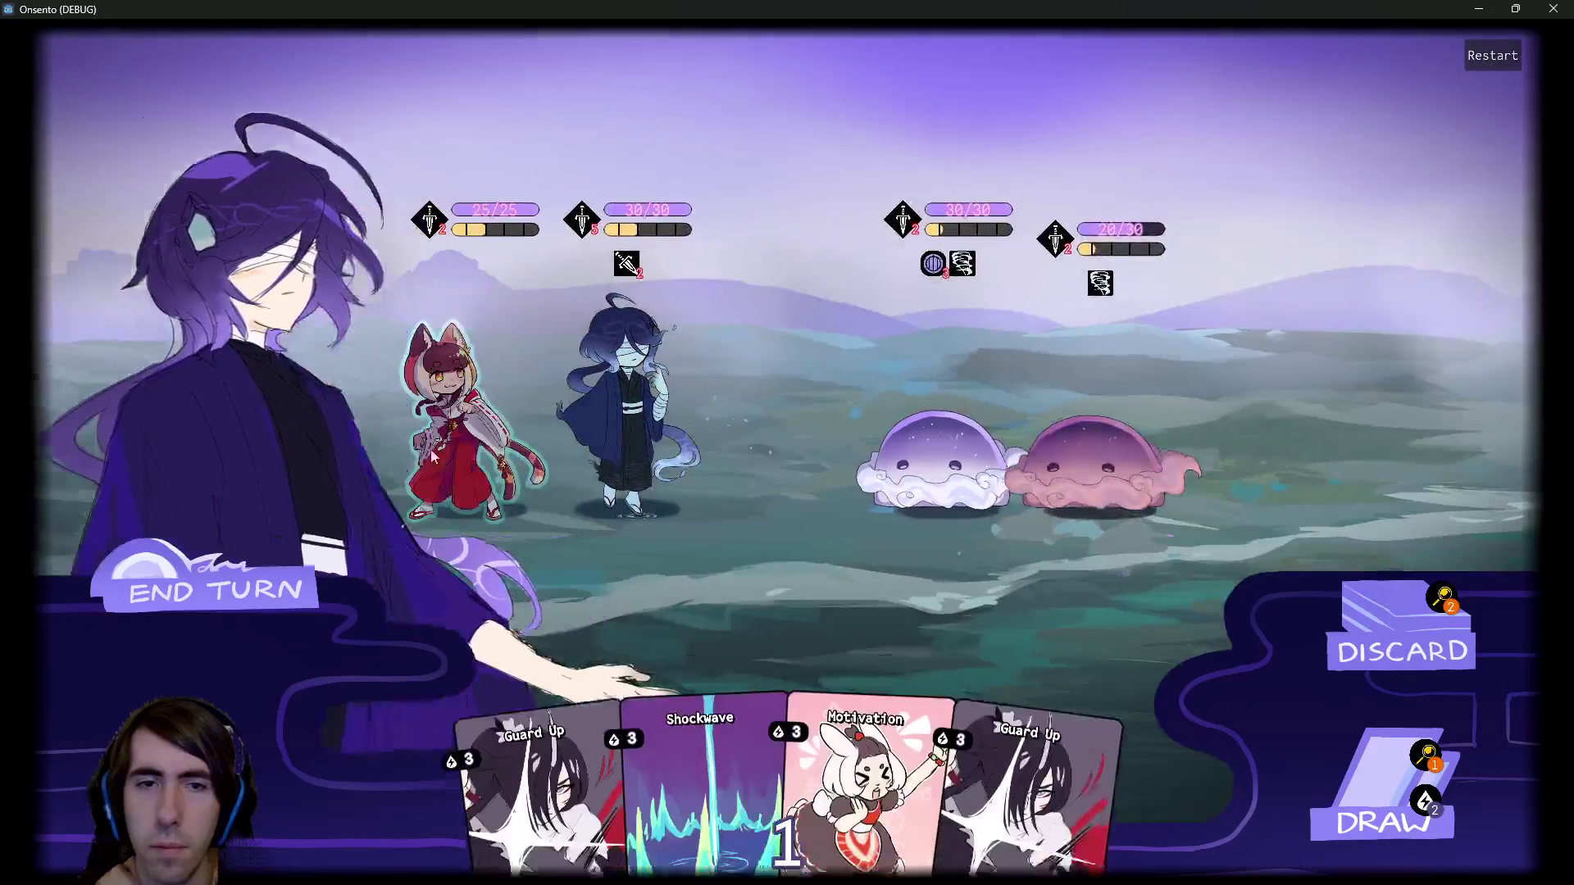
drag(432, 457, 975, 475)
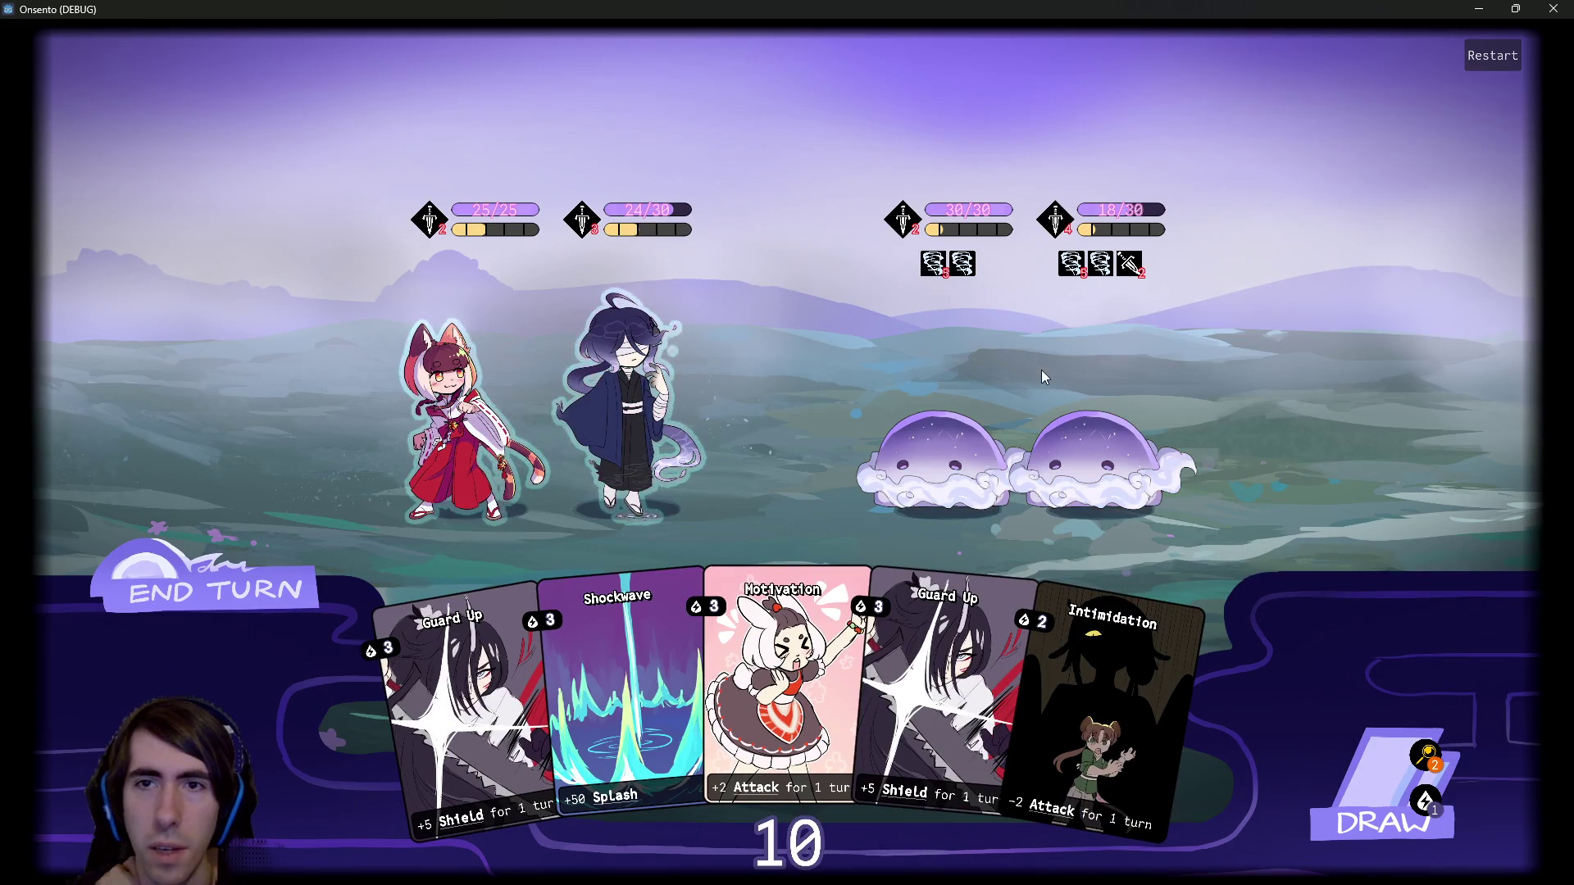
click(1349, 770)
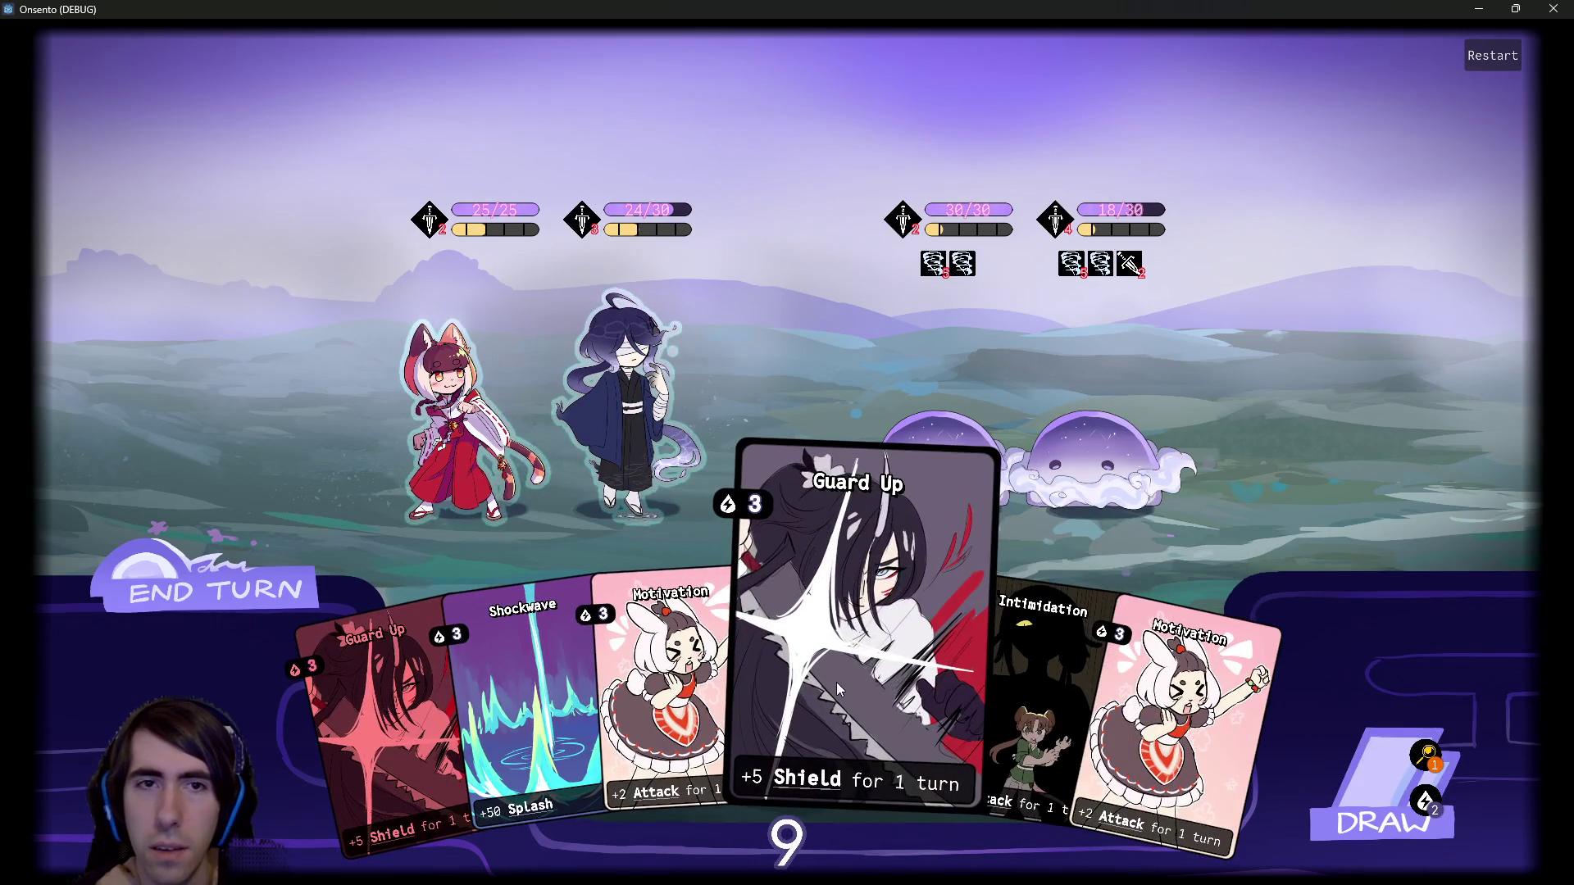
drag(836, 682, 651, 454)
drag(689, 672, 627, 410)
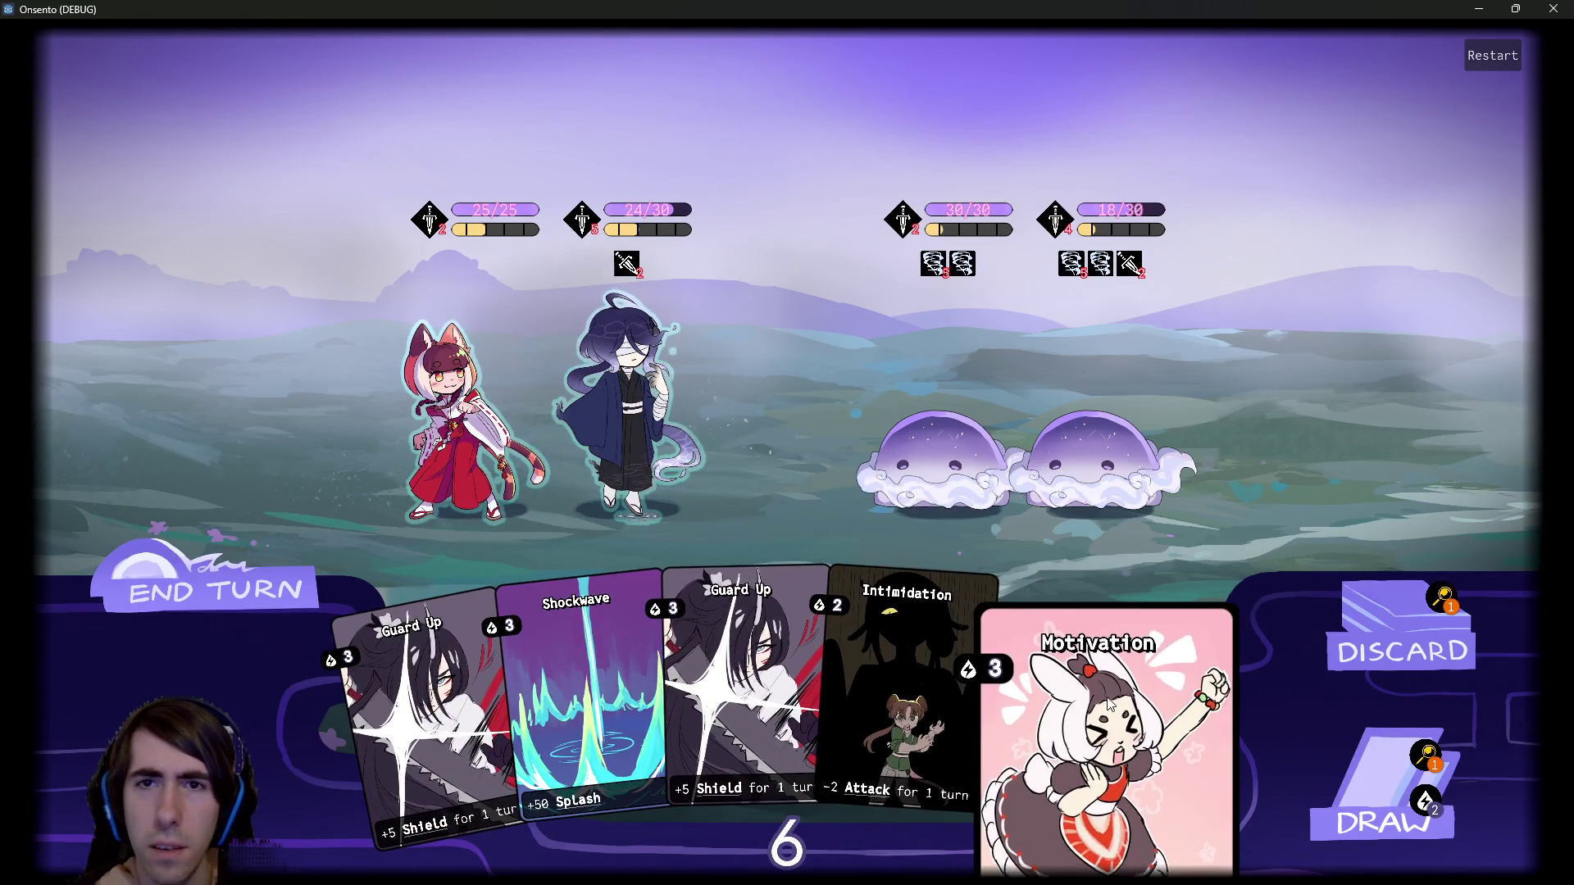
click(652, 438)
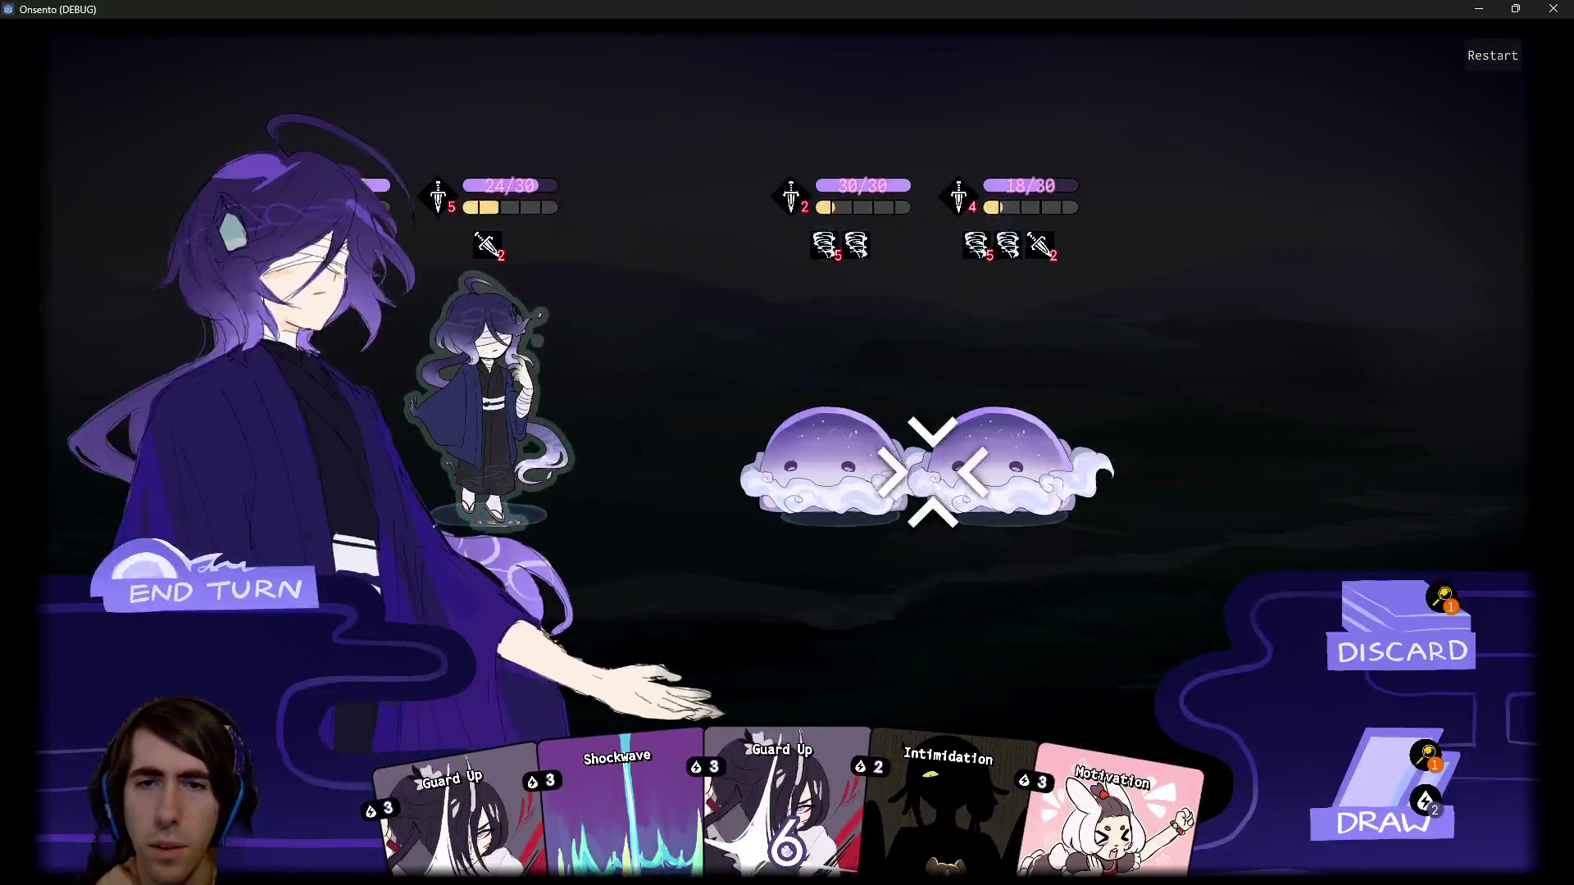
drag(968, 656, 891, 444)
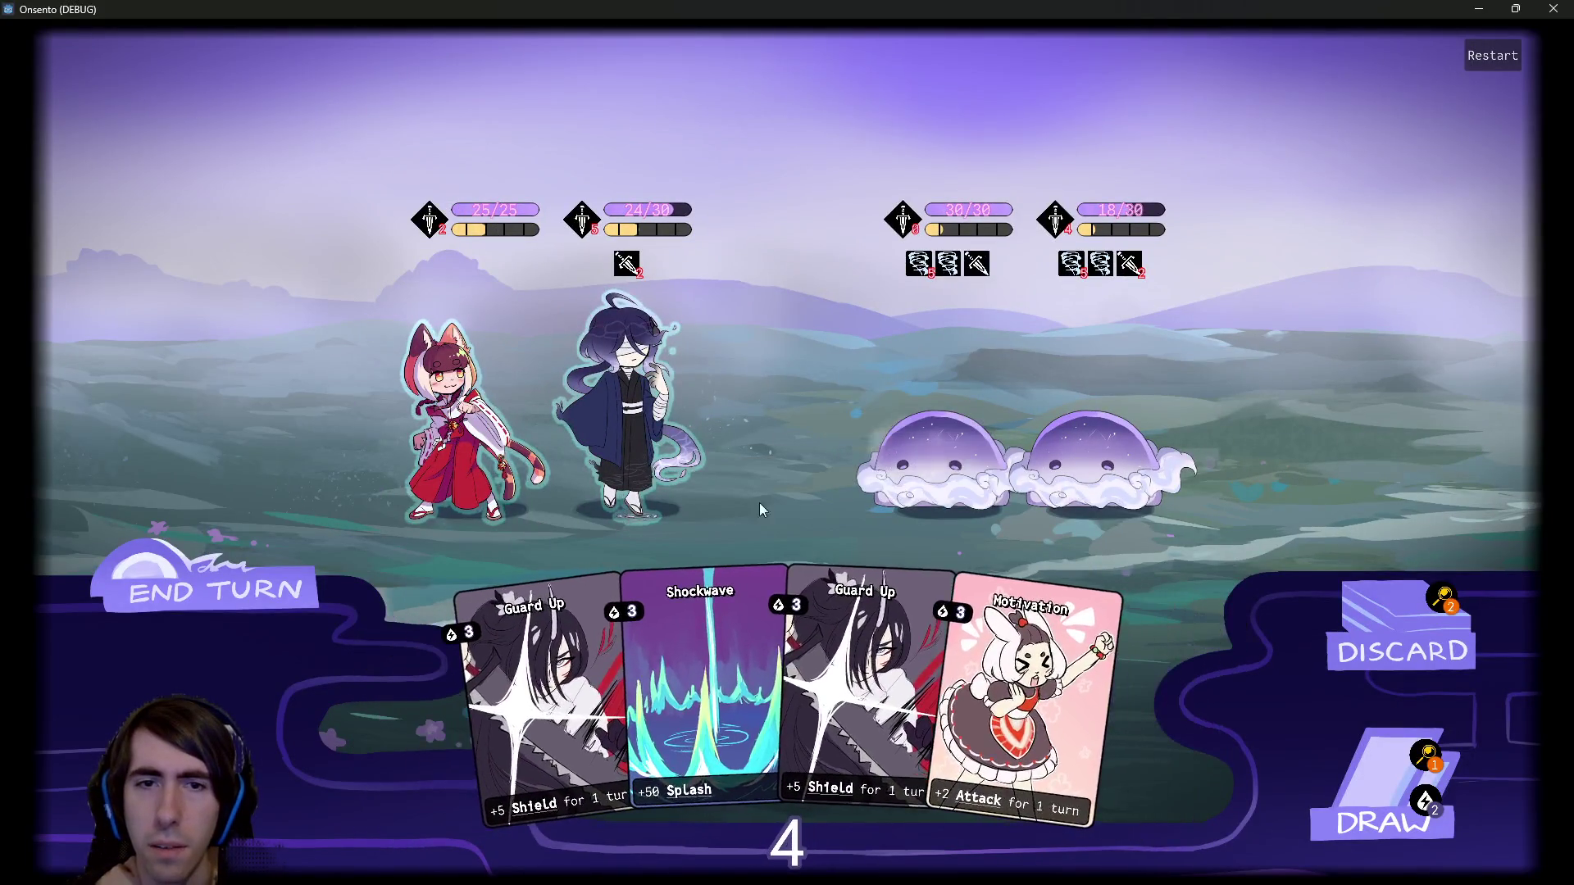
Hit the right slime with a Motivation attack, then buff the blindfolded ally with Overclock and Motivation.
drag(779, 454, 1091, 459)
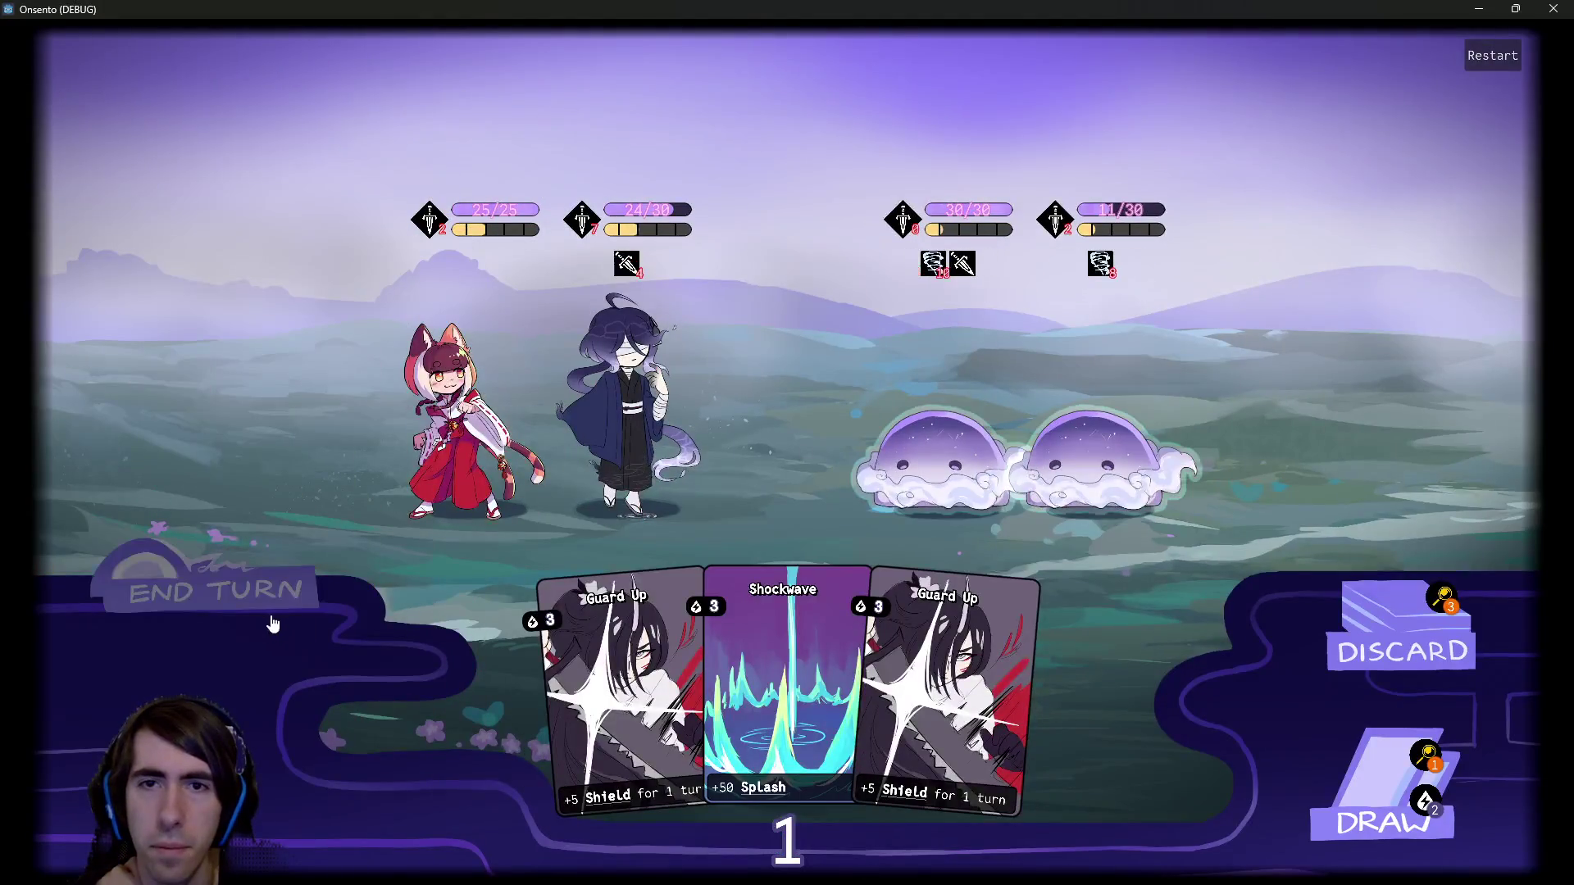
click(312, 605)
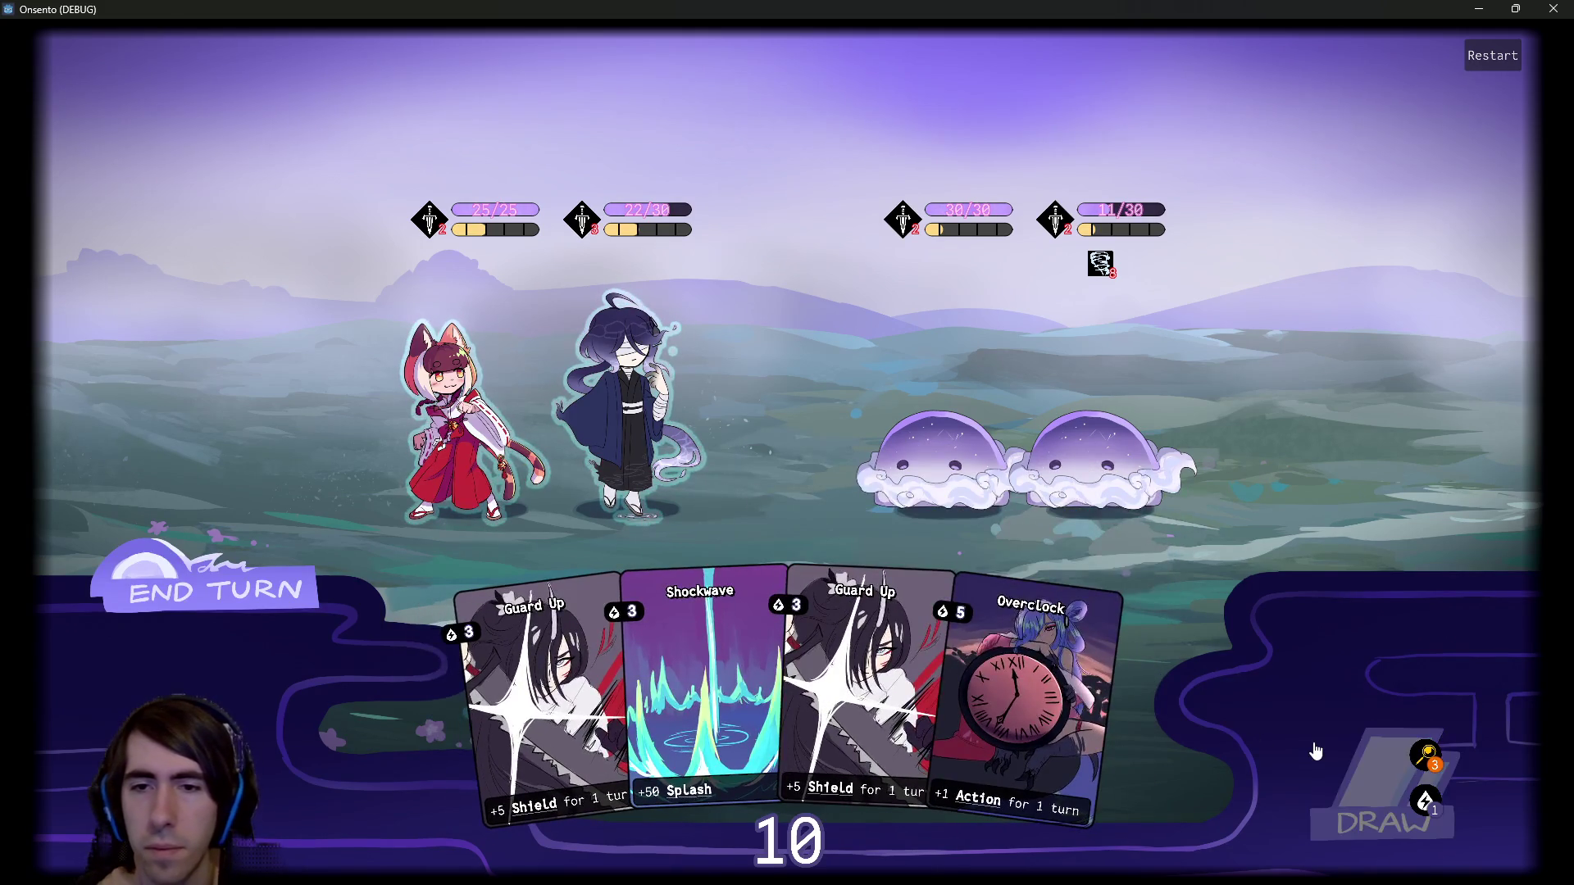
click(1318, 756)
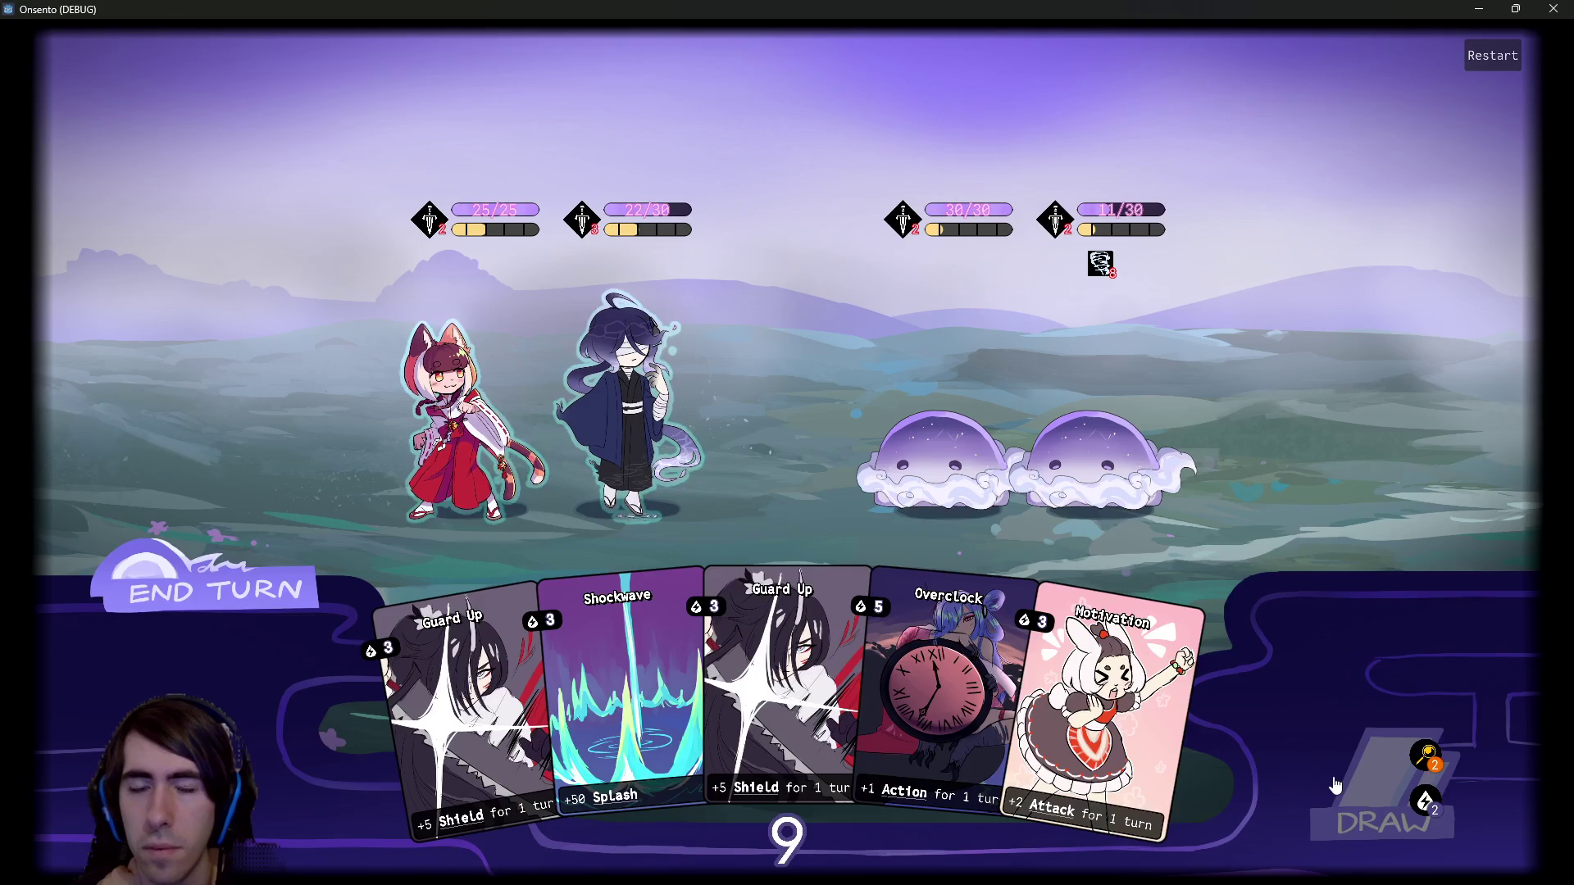
mouse_move(1098, 713)
mouse_down()
mouse_move(789, 415)
mouse_move(623, 394)
mouse_up()
mouse_move(984, 697)
mouse_down()
mouse_move(738, 459)
mouse_move(616, 392)
mouse_up()
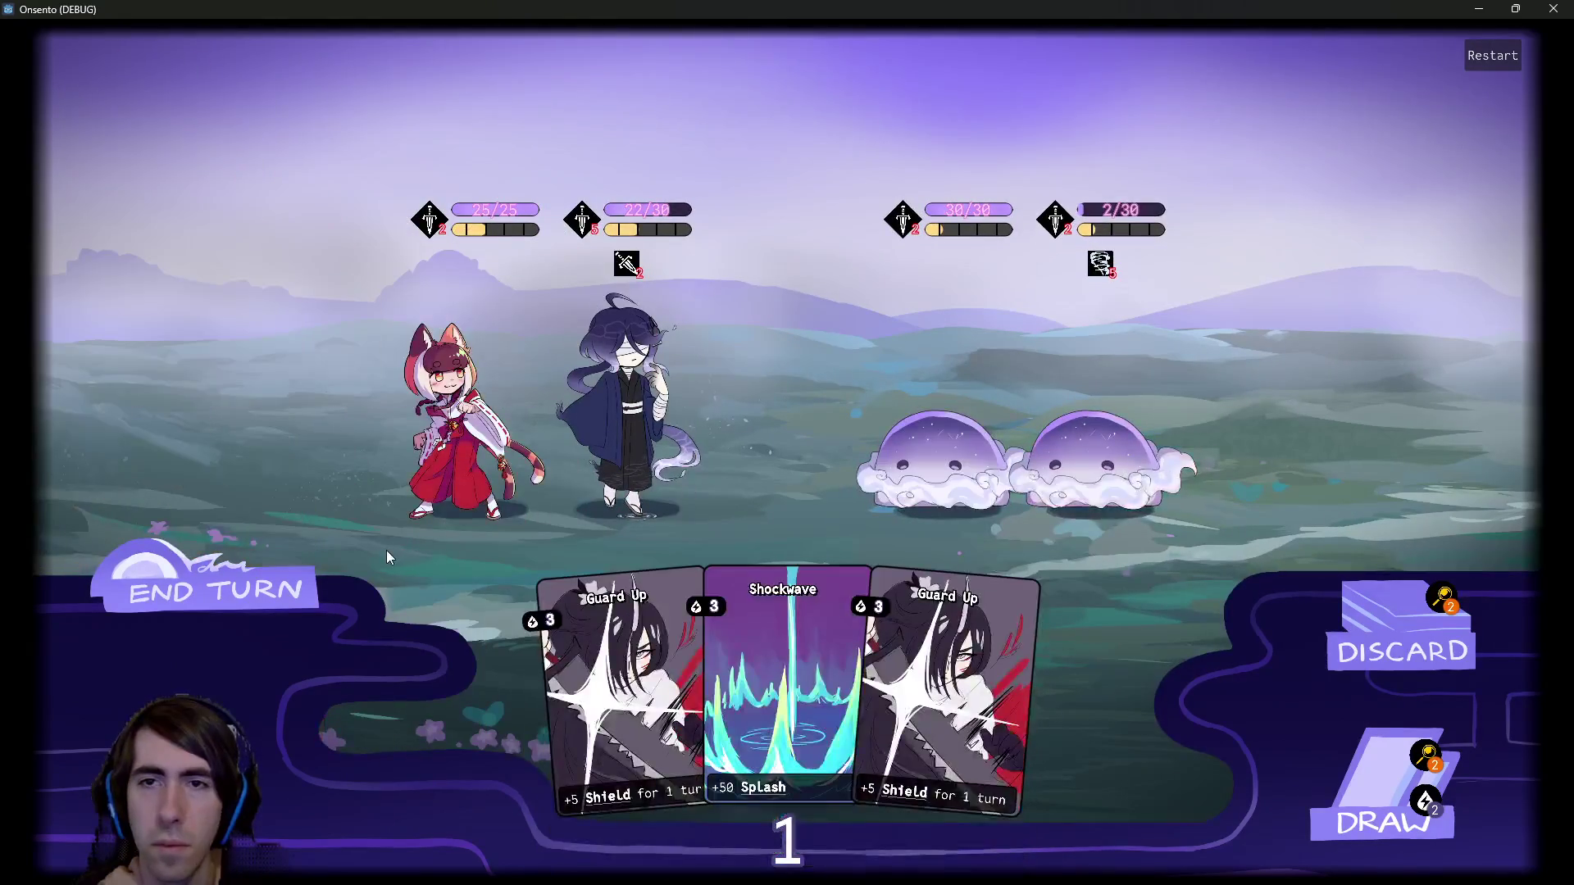
click(316, 582)
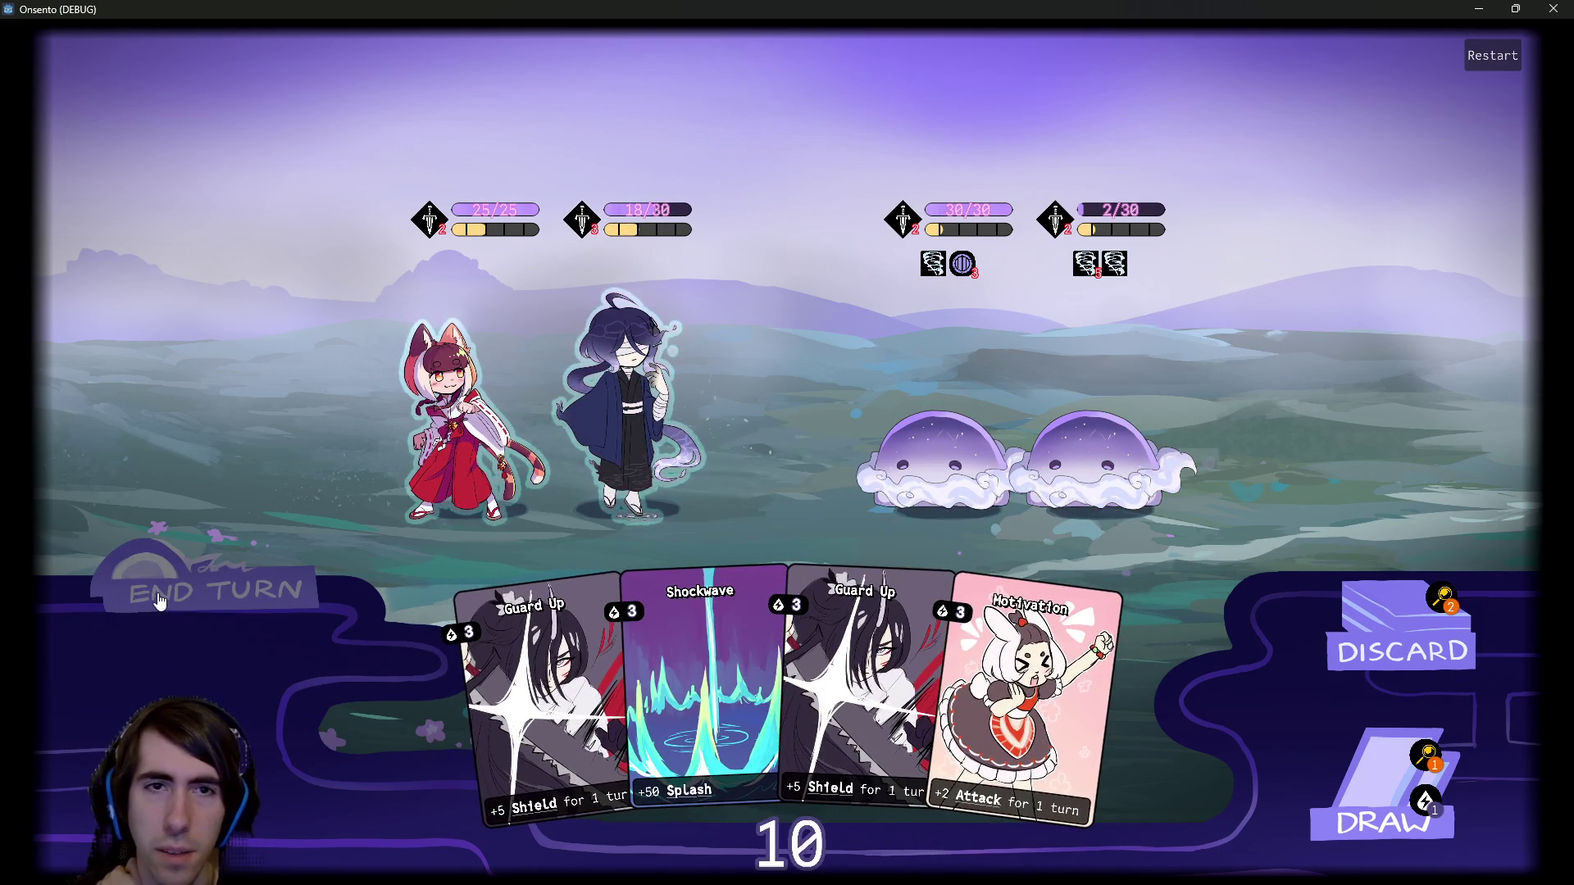
Shield the blindfolded ally, finish off the 2/30 slime, and buff the fox girl with Overclock and Motivation.
drag(869, 673, 662, 424)
click(291, 599)
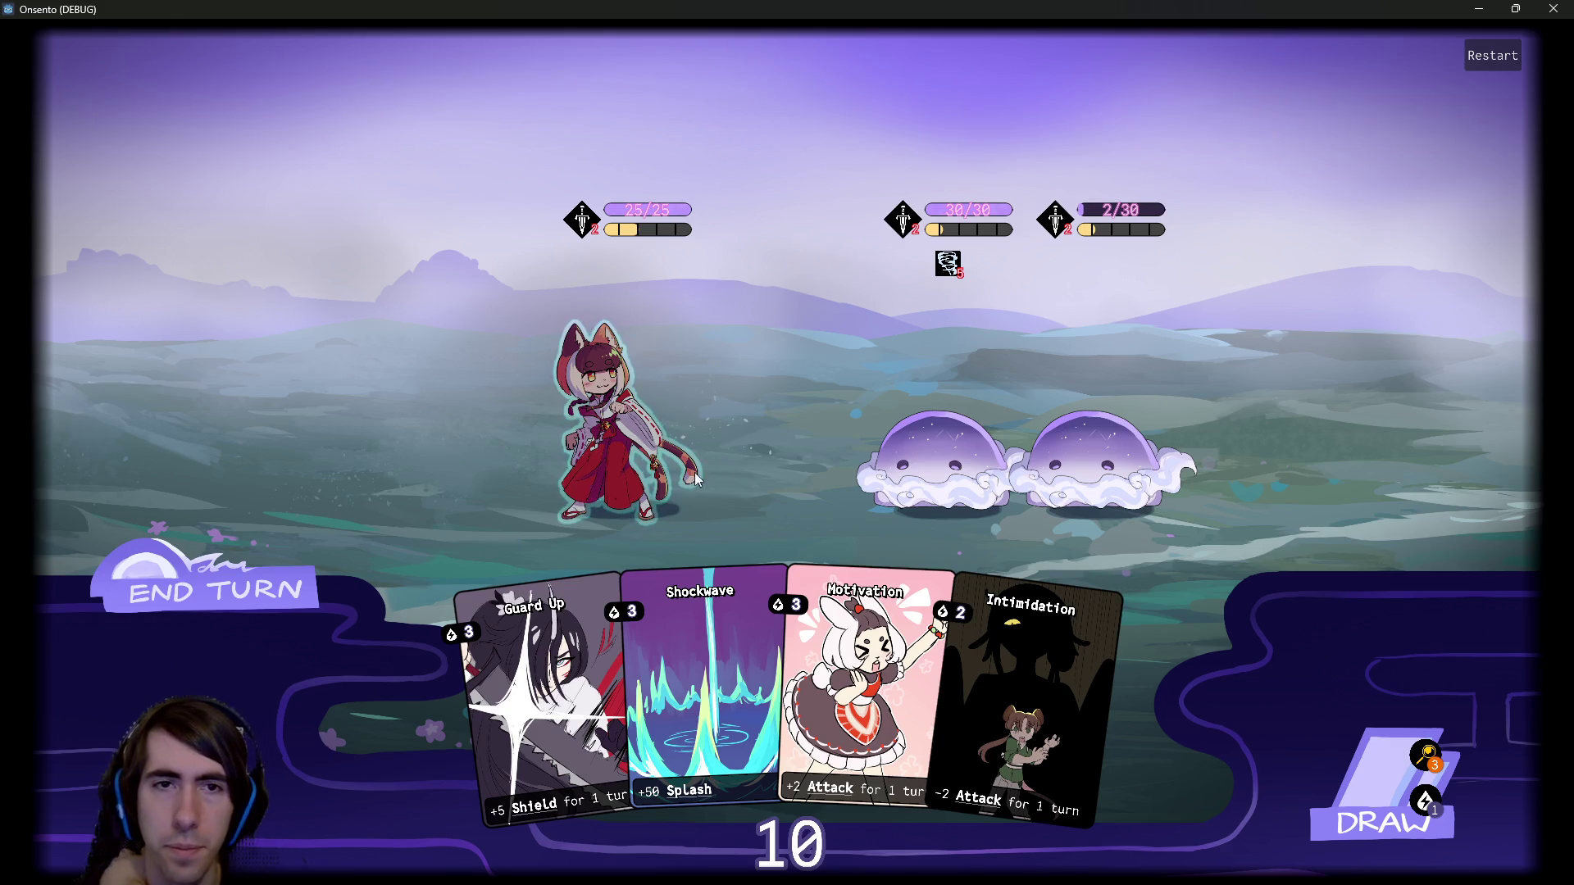
click(616, 492)
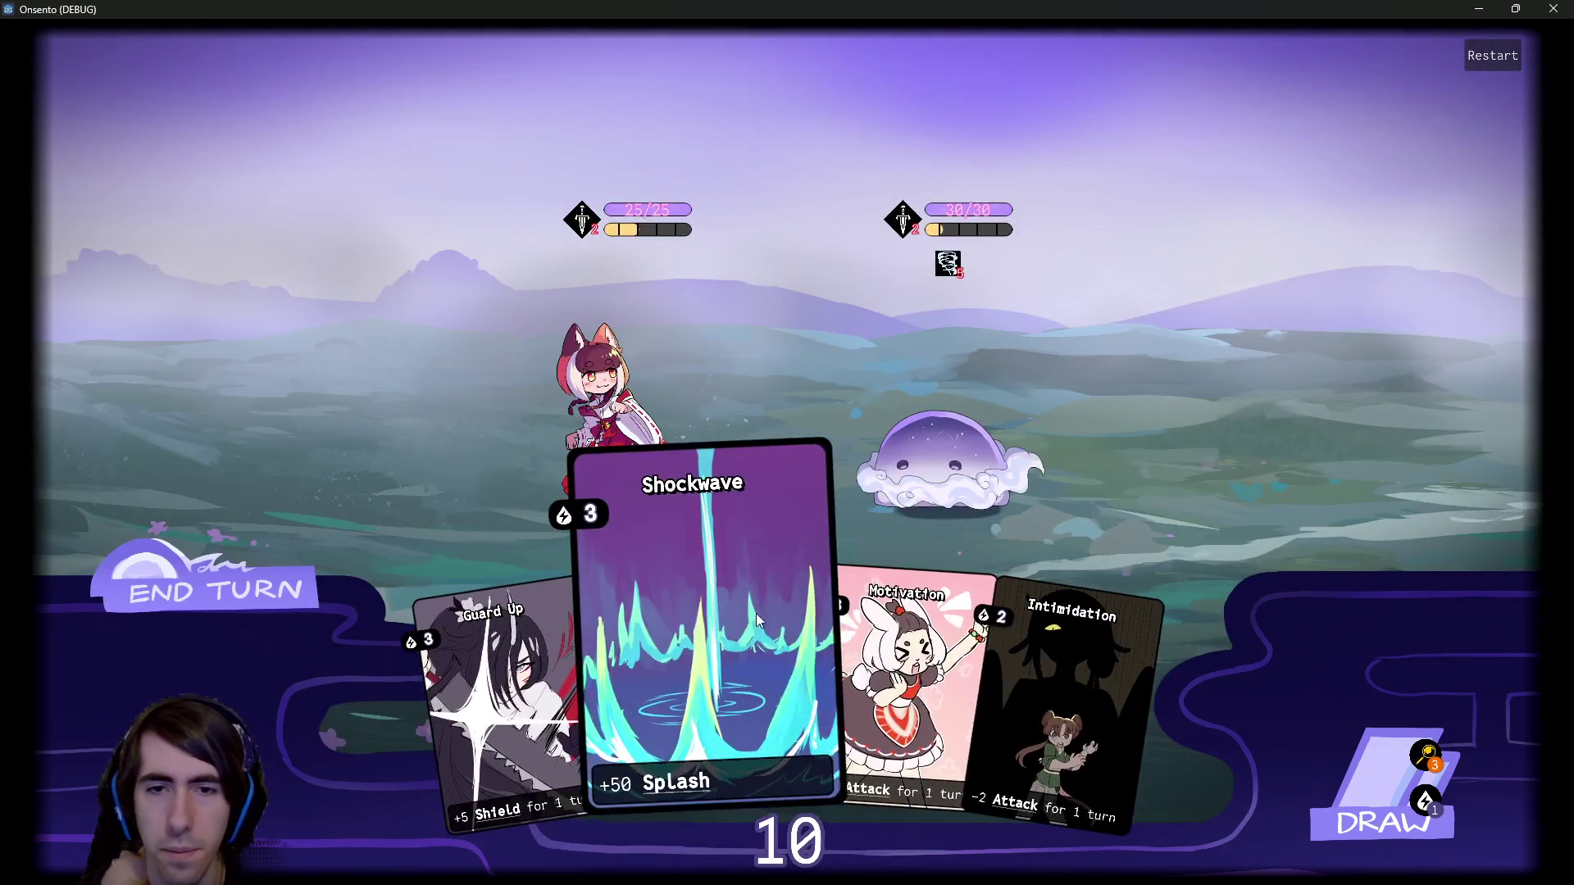
drag(910, 680, 642, 461)
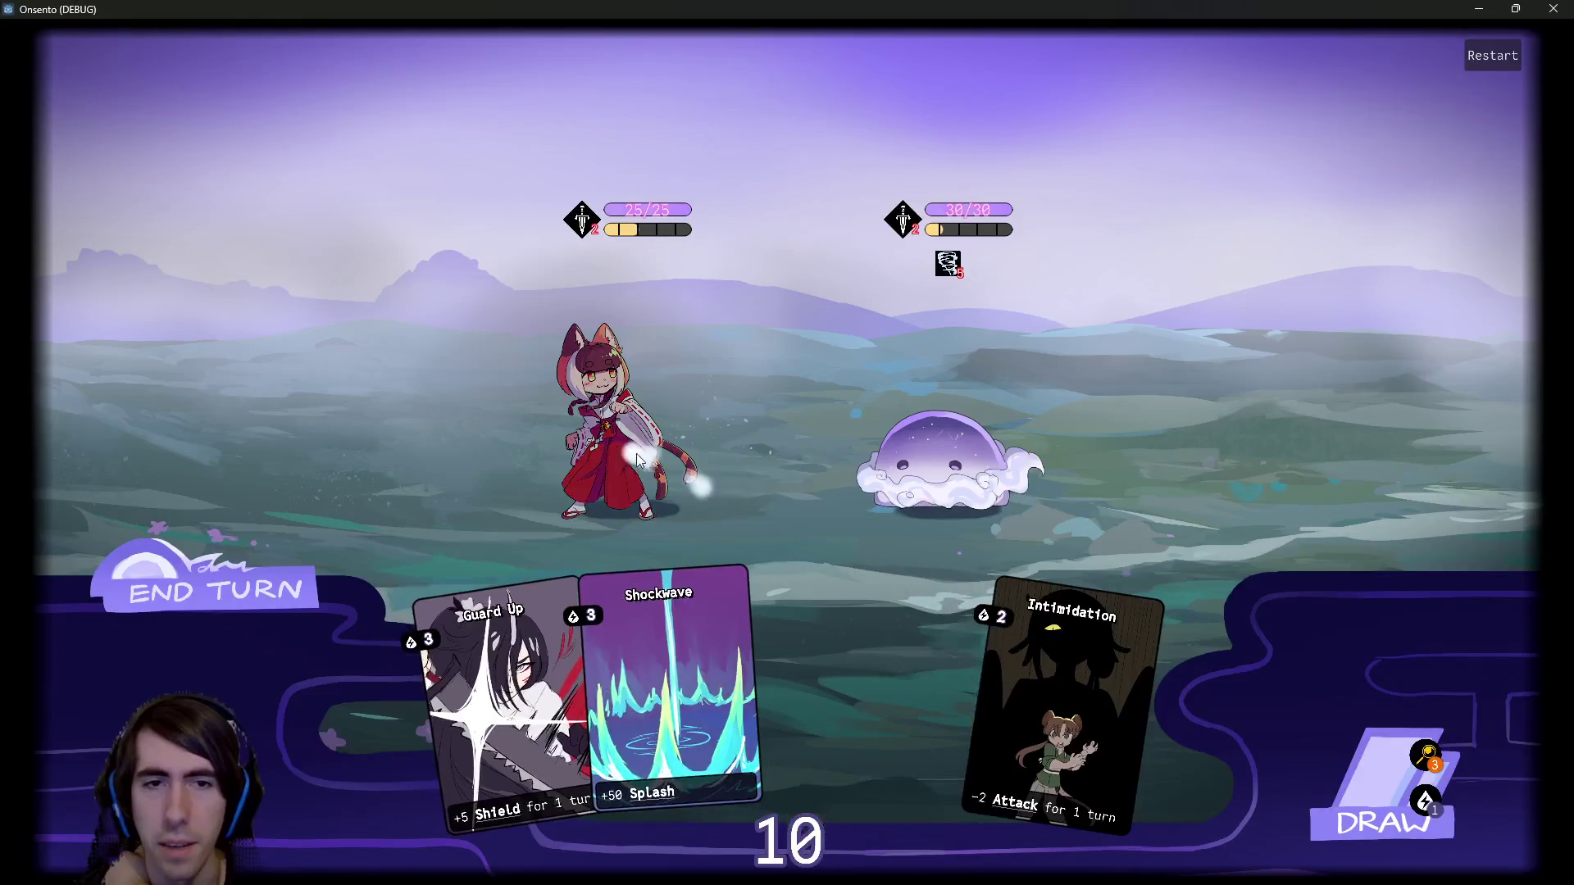
click(1383, 816)
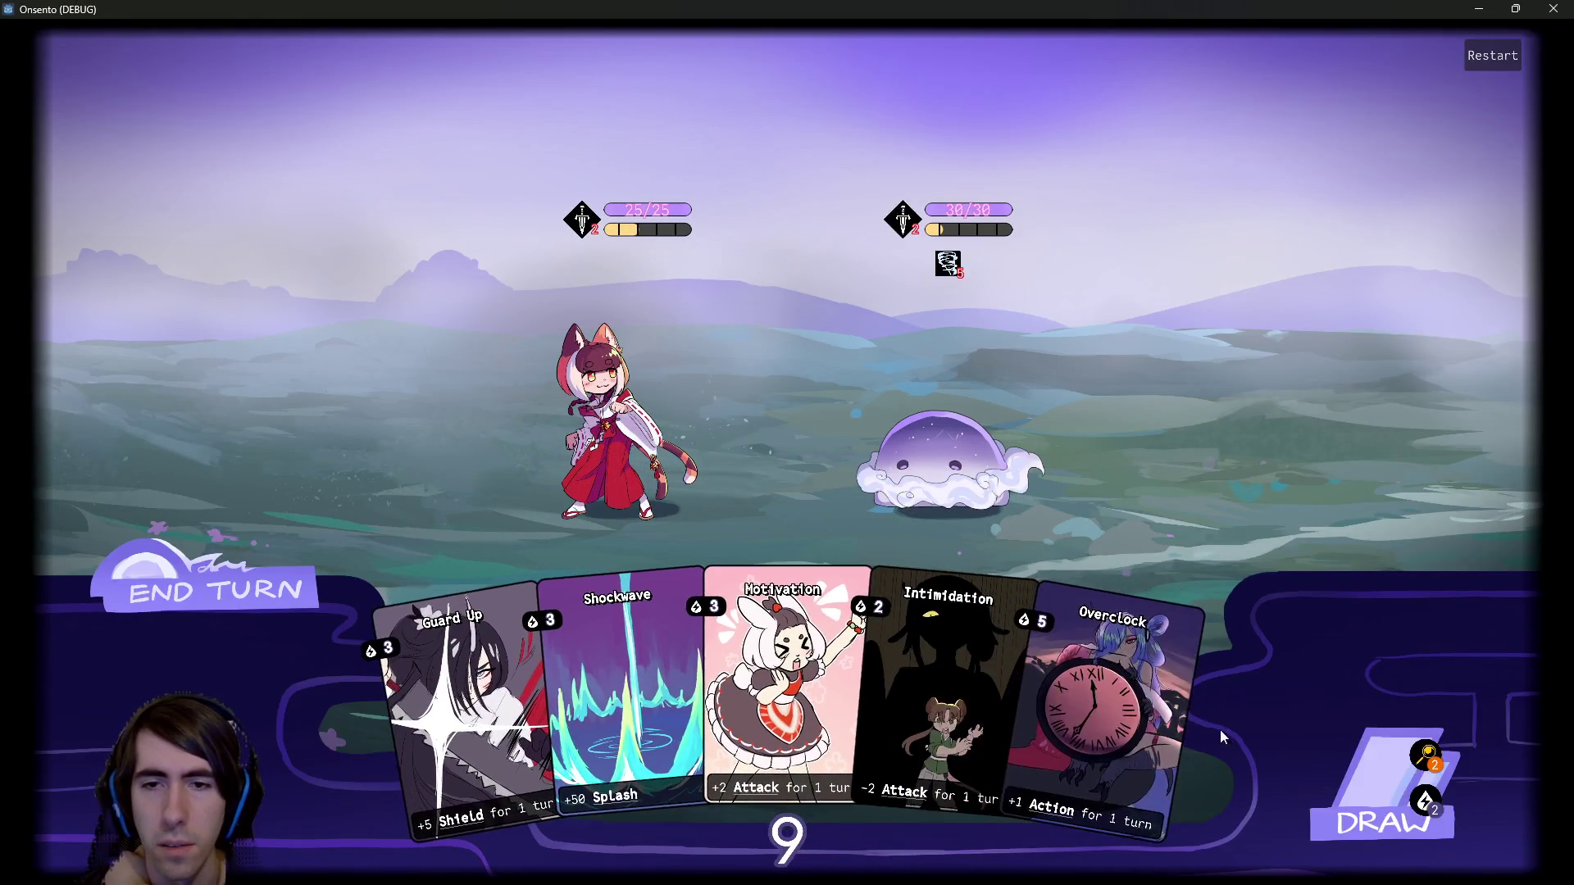
drag(1115, 722, 759, 479)
drag(927, 706, 609, 432)
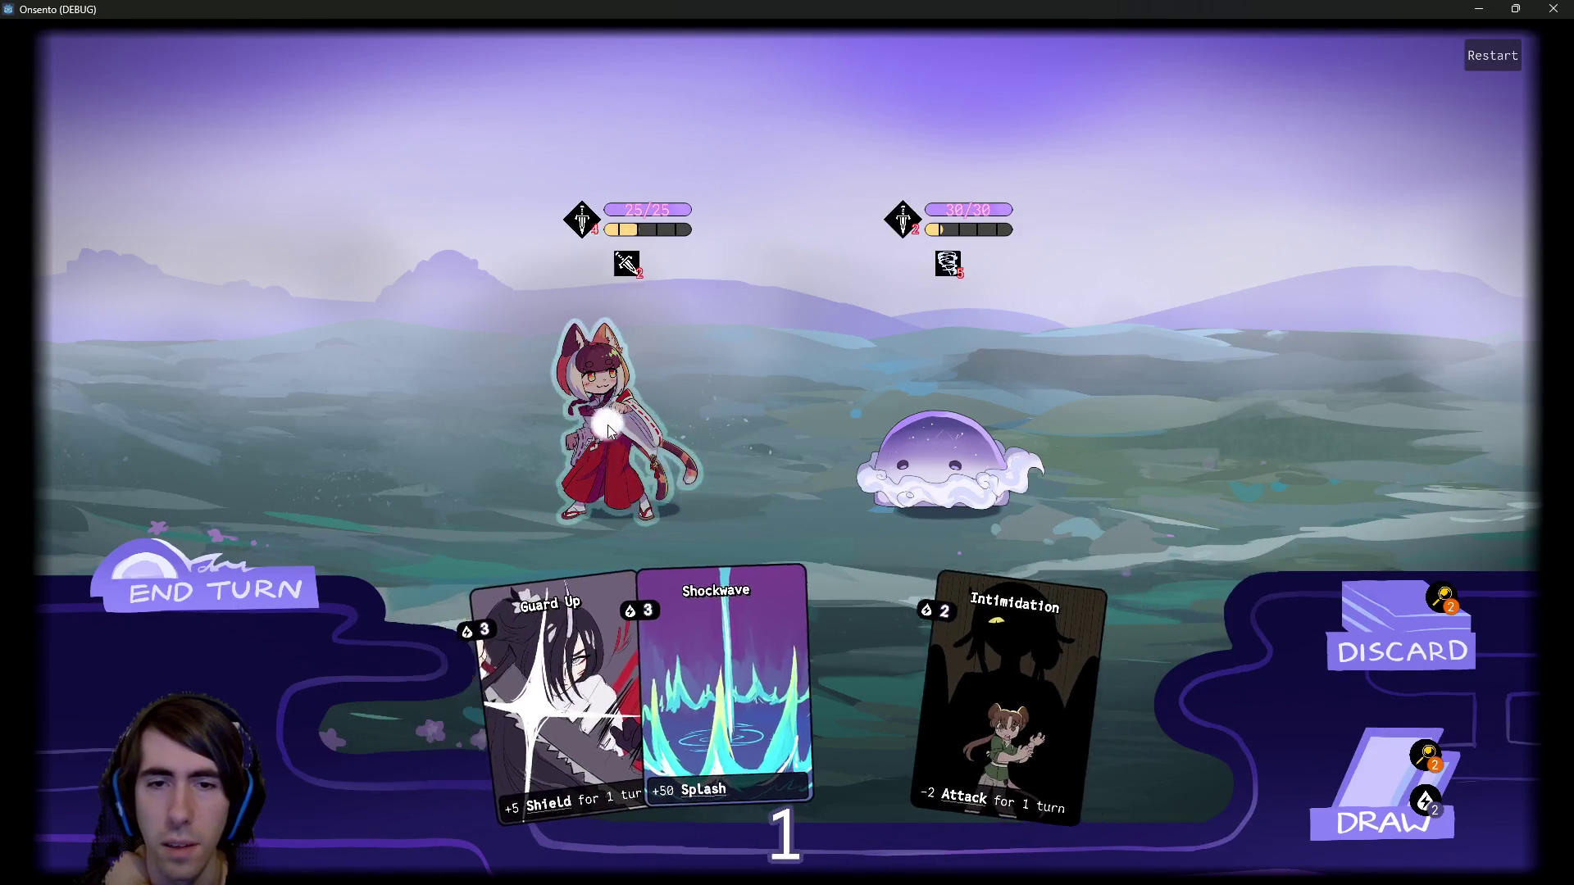
click(253, 567)
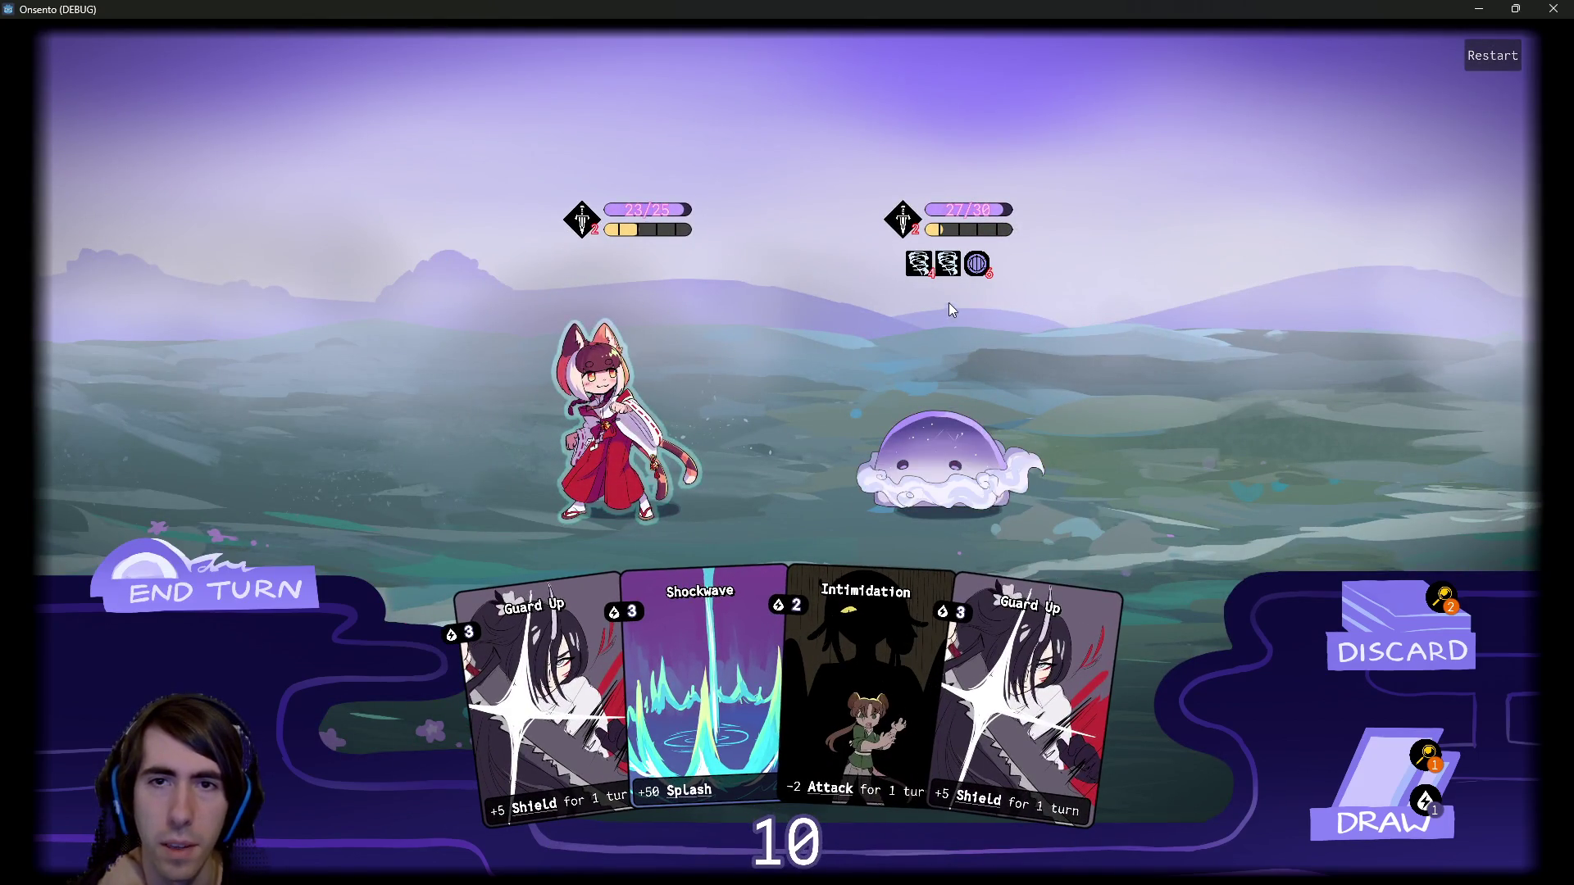
Shield the fox girl with two Guard Ups, then play Overclock and Motivation over the next turns.
click(1084, 662)
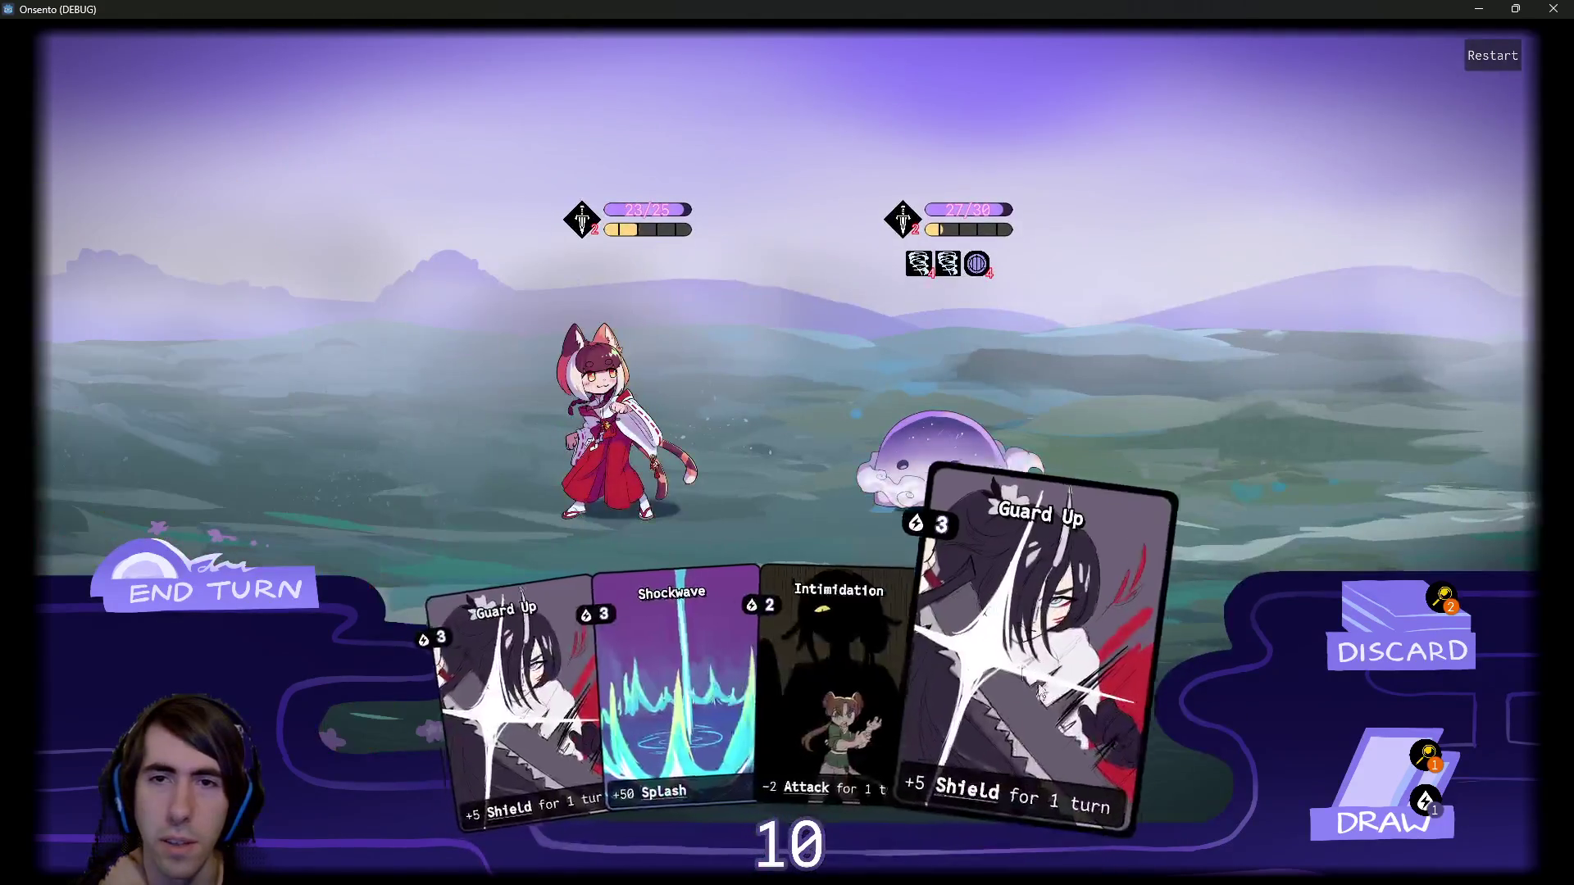
drag(1037, 664, 598, 423)
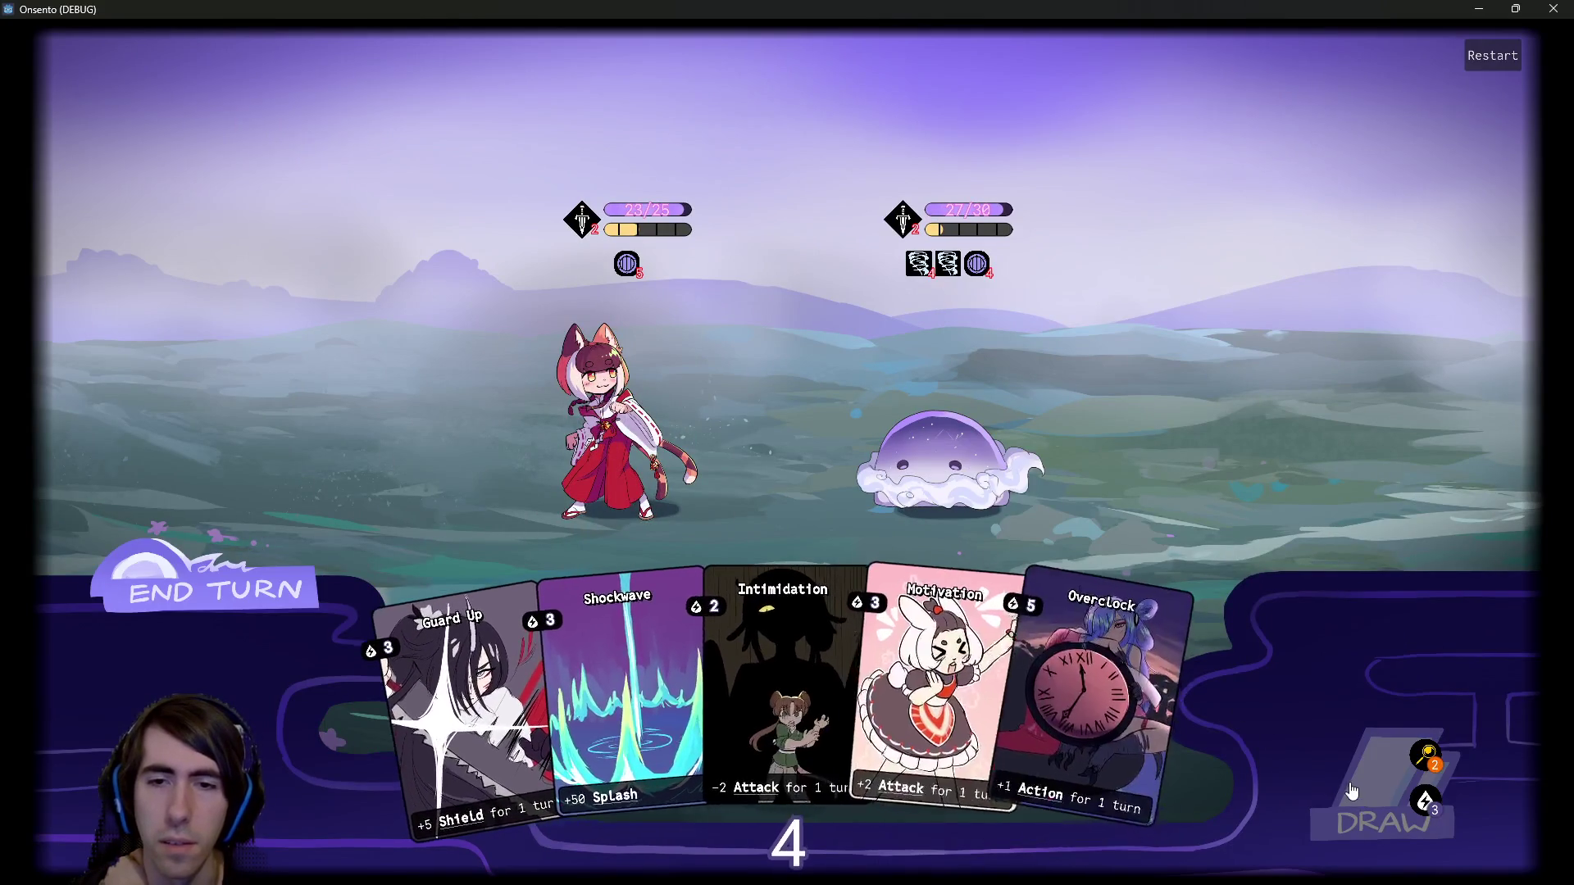
click(248, 601)
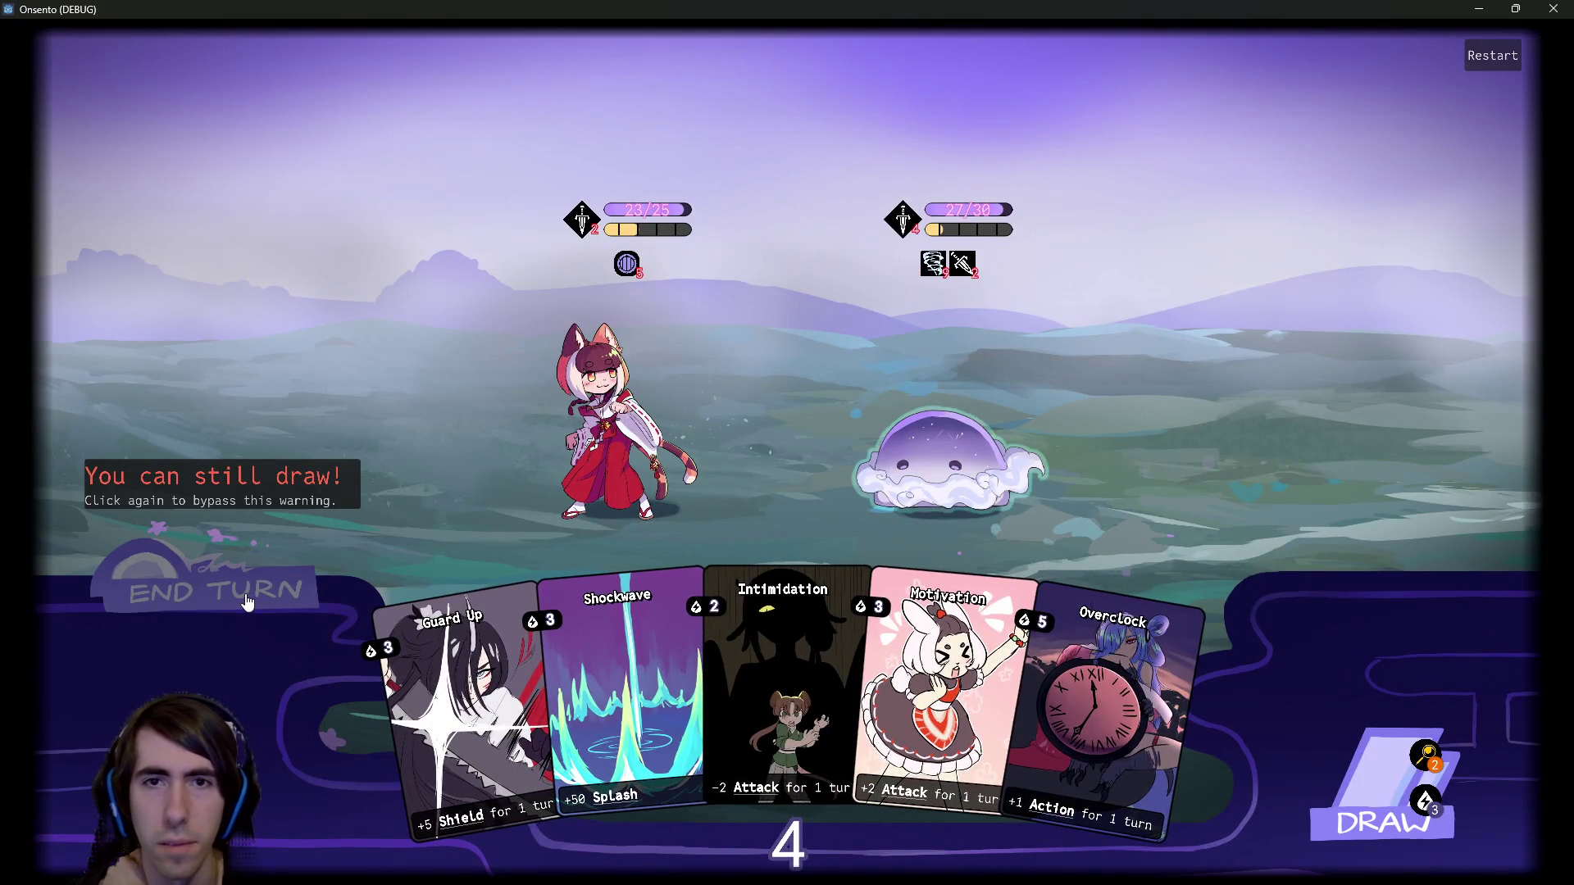
click(247, 602)
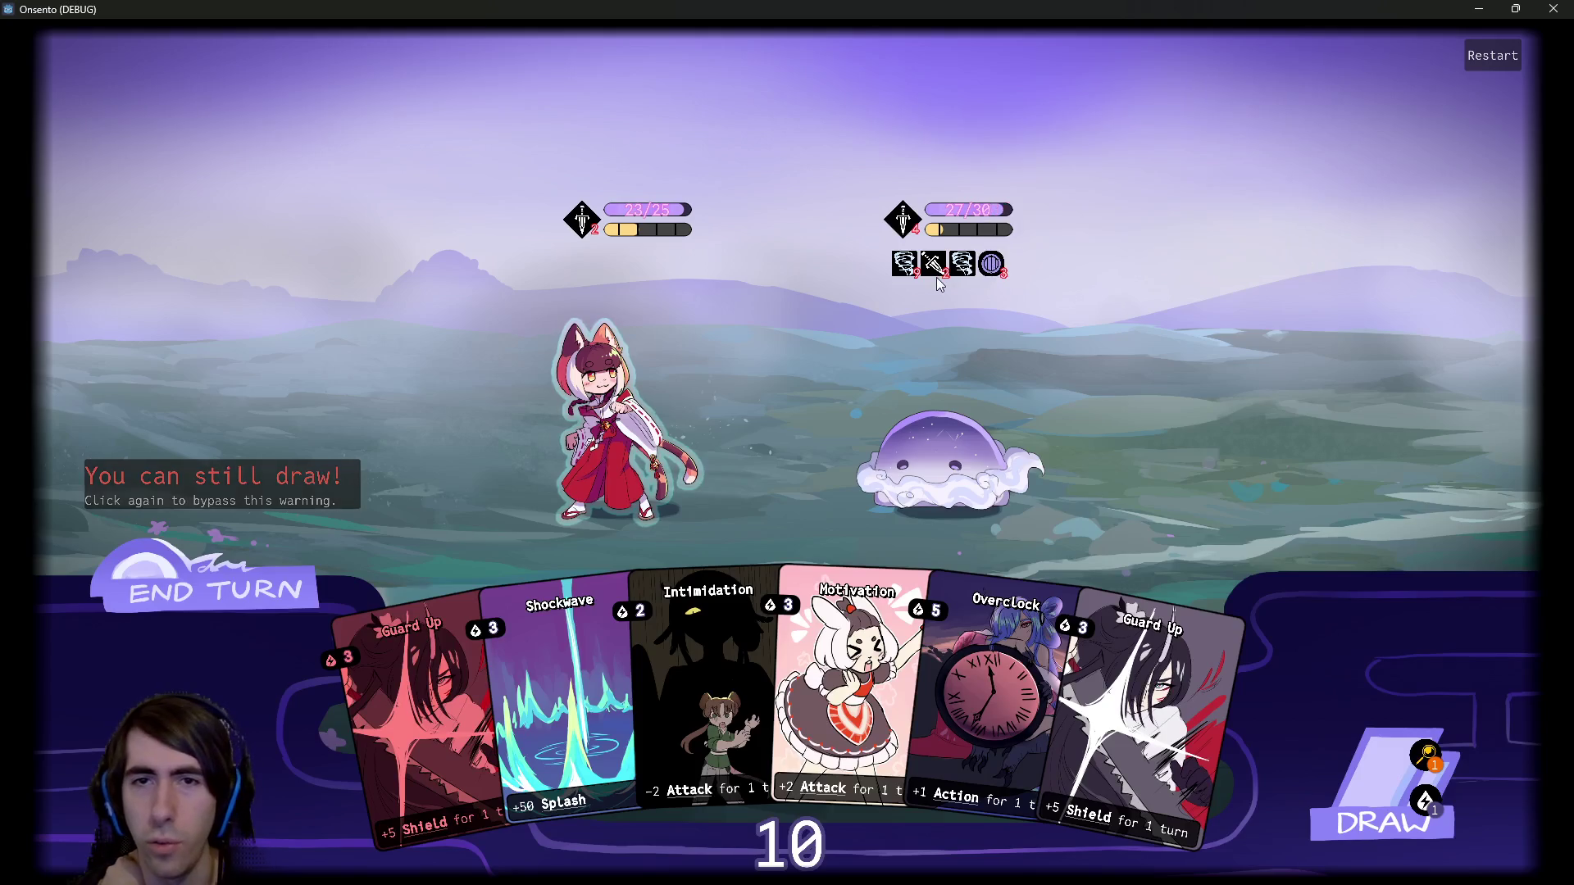
mouse_move(1005, 282)
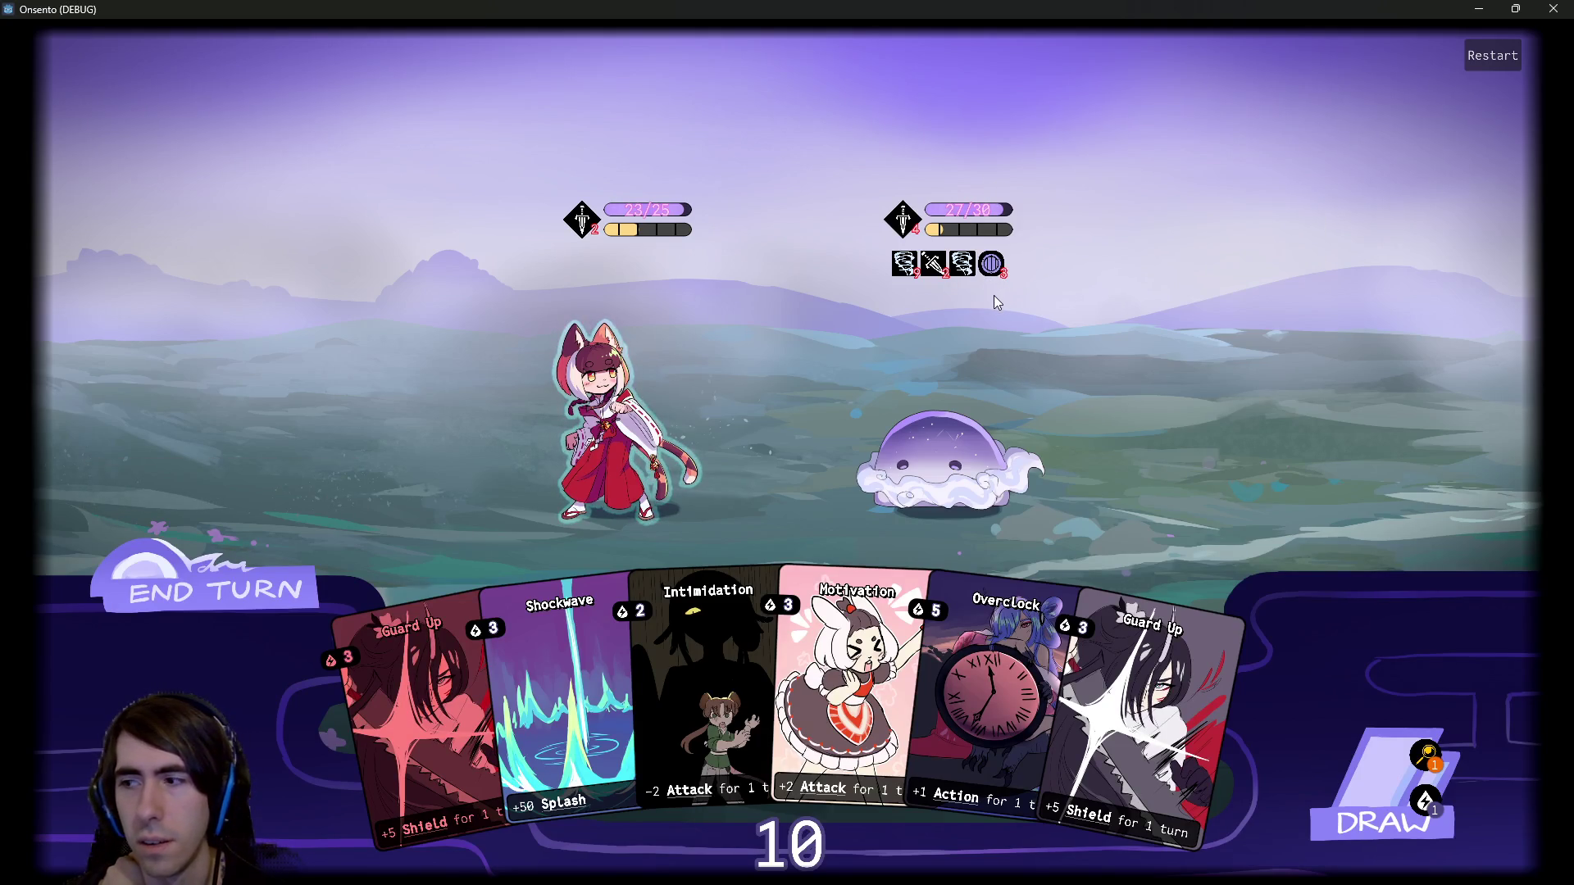
click(980, 677)
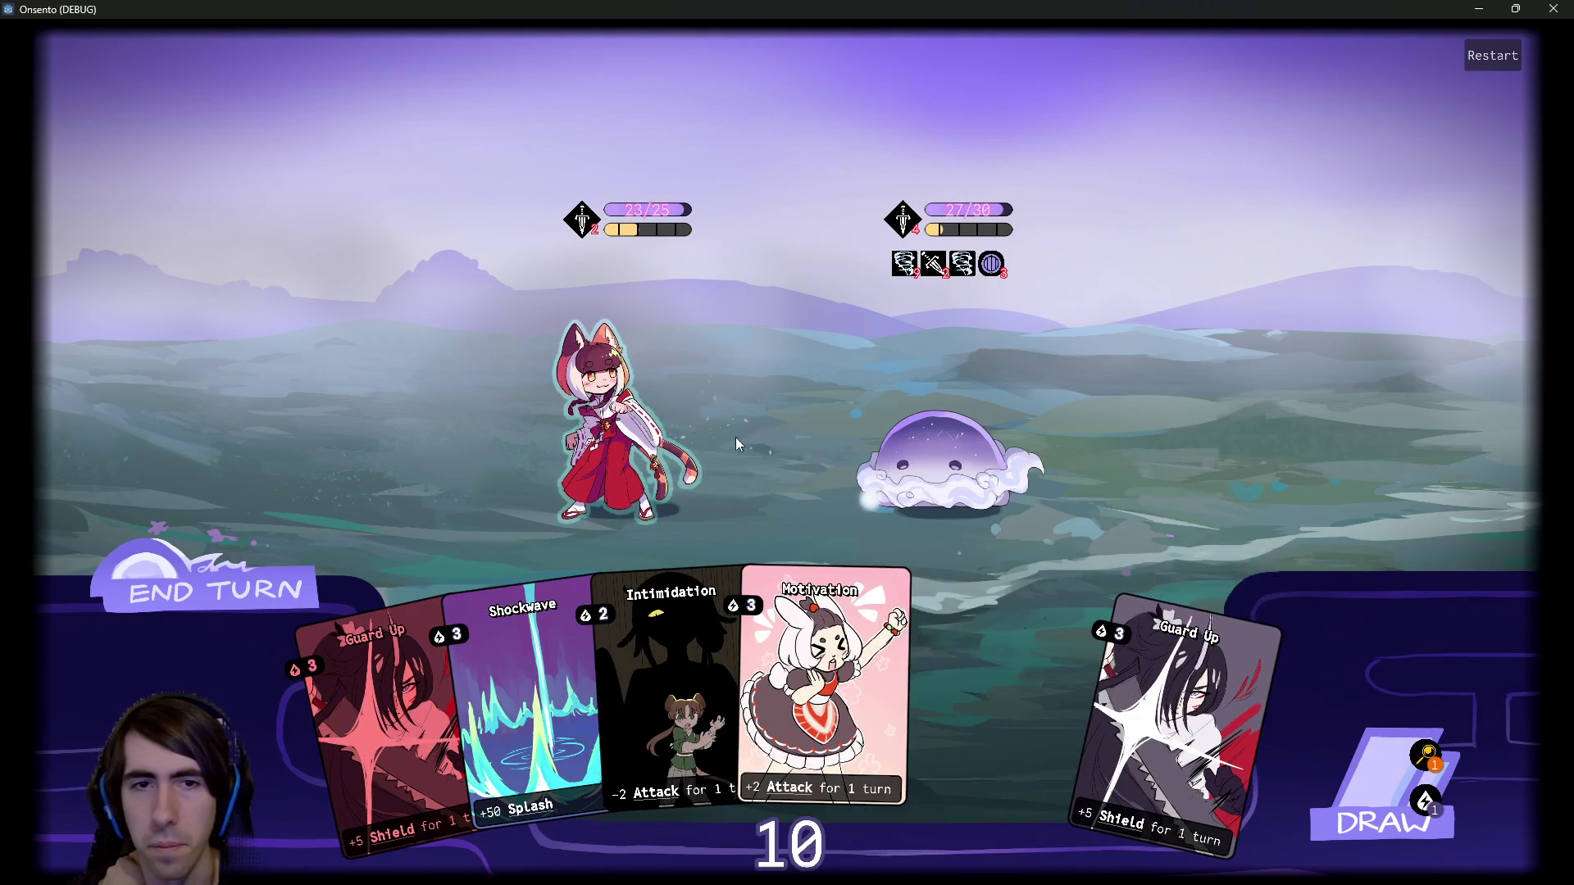
click(917, 689)
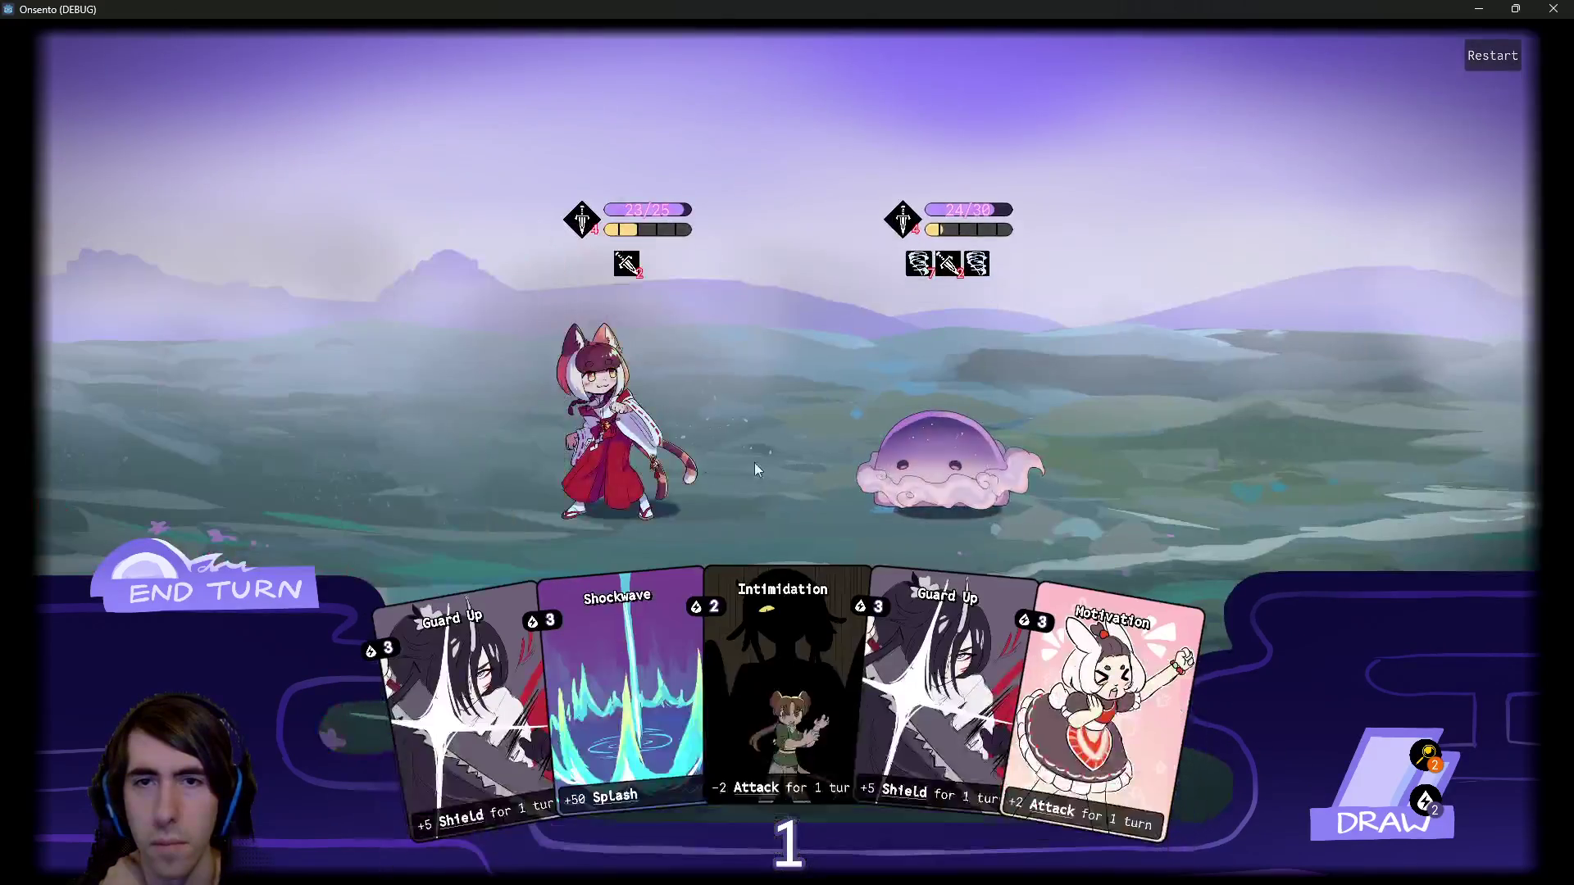
click(243, 598)
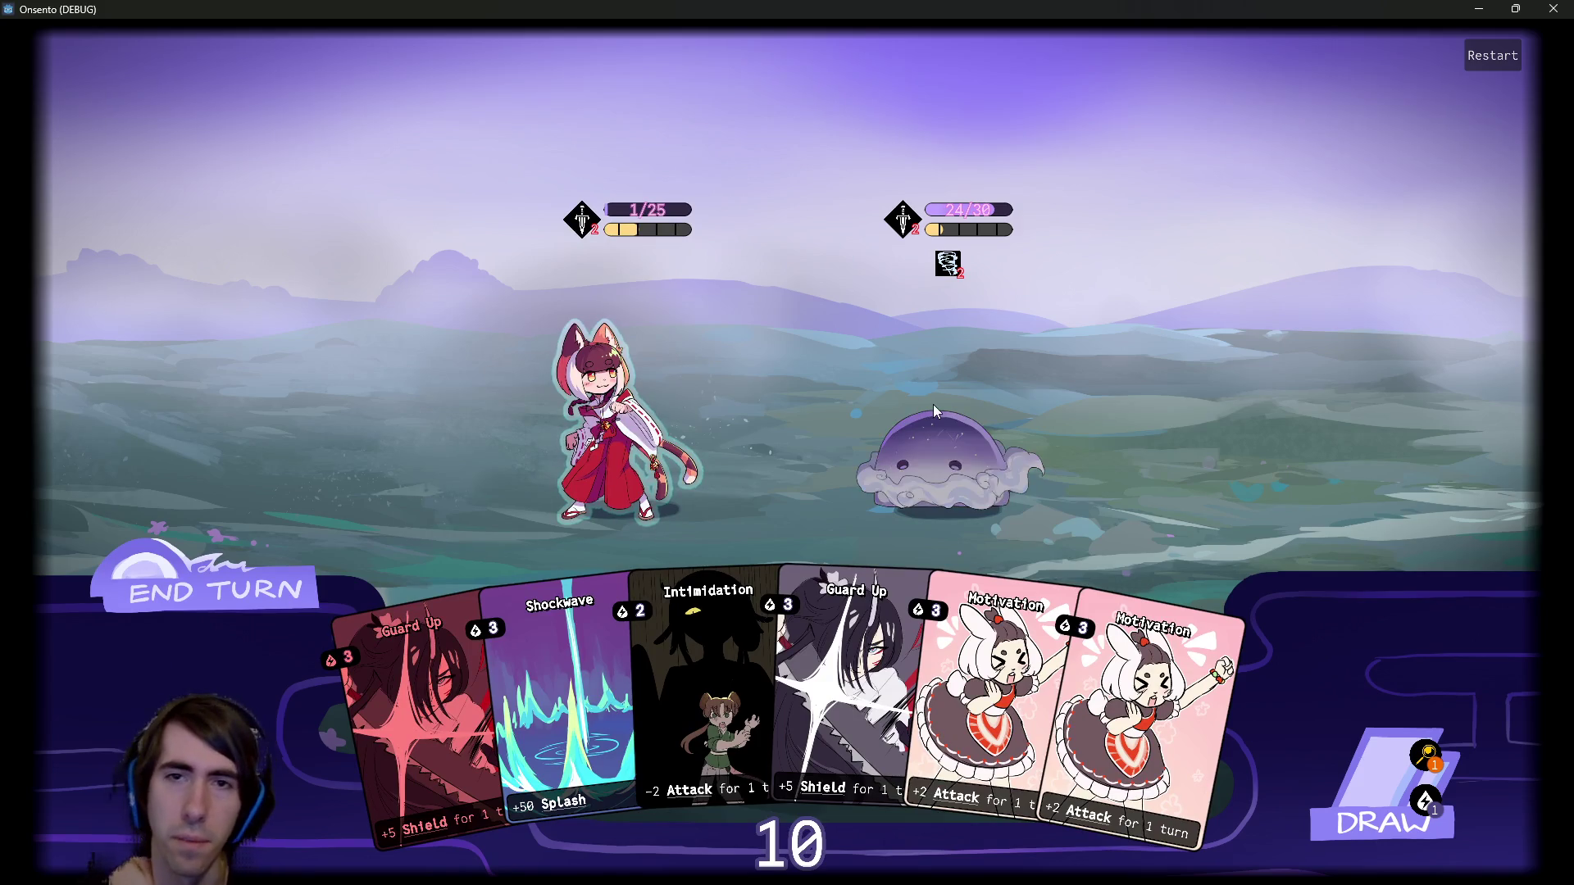
Play Guard Up and two Motivation cards, attack the slime, and end the turn.
click(914, 603)
click(915, 602)
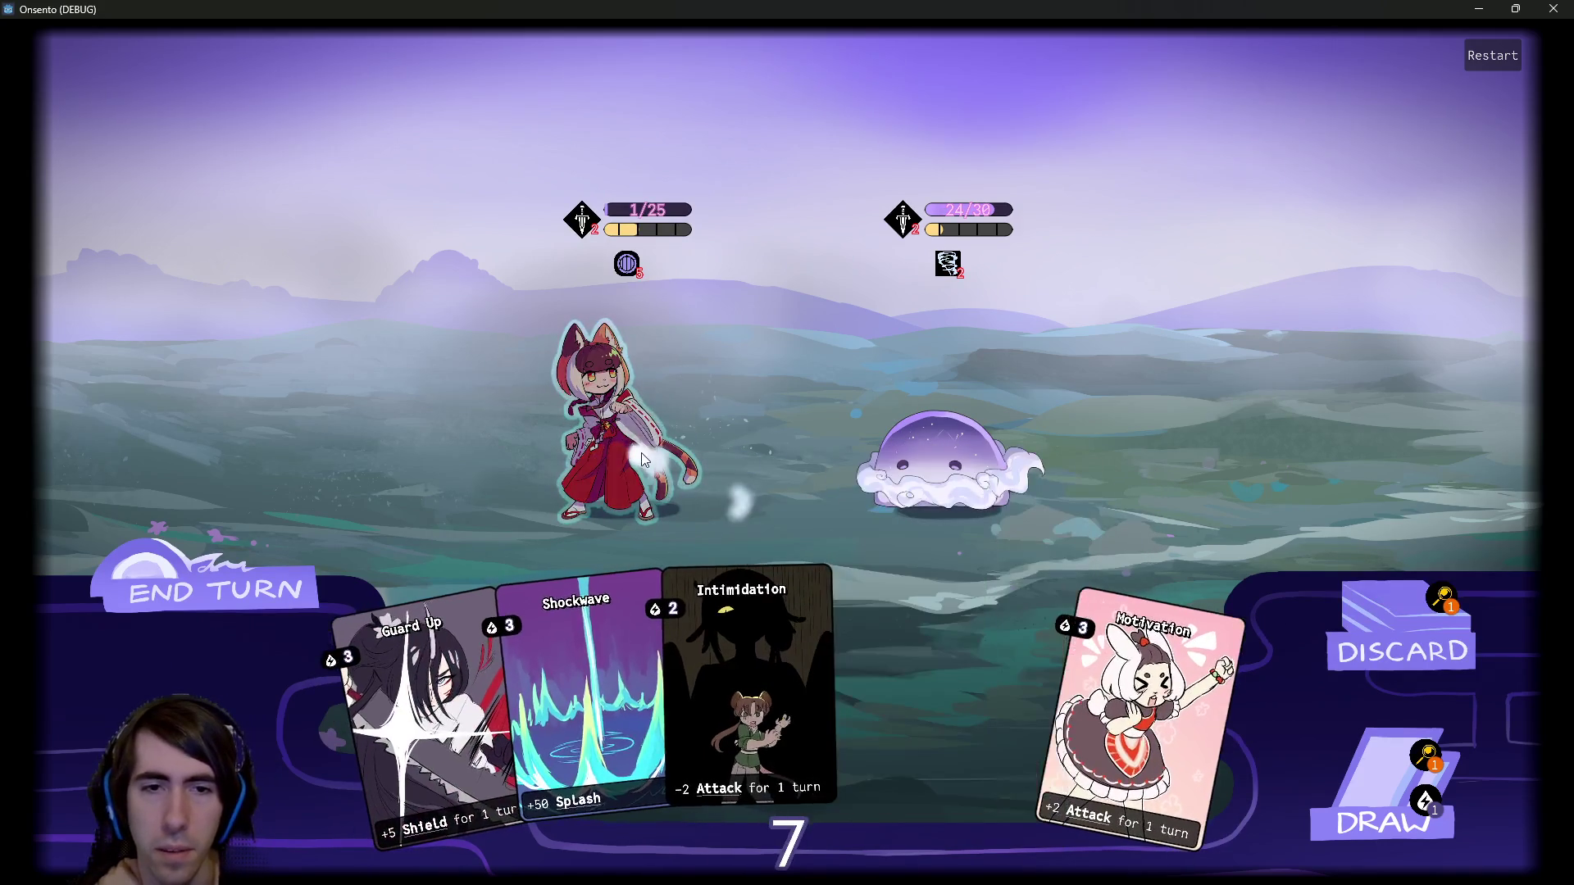
click(1328, 774)
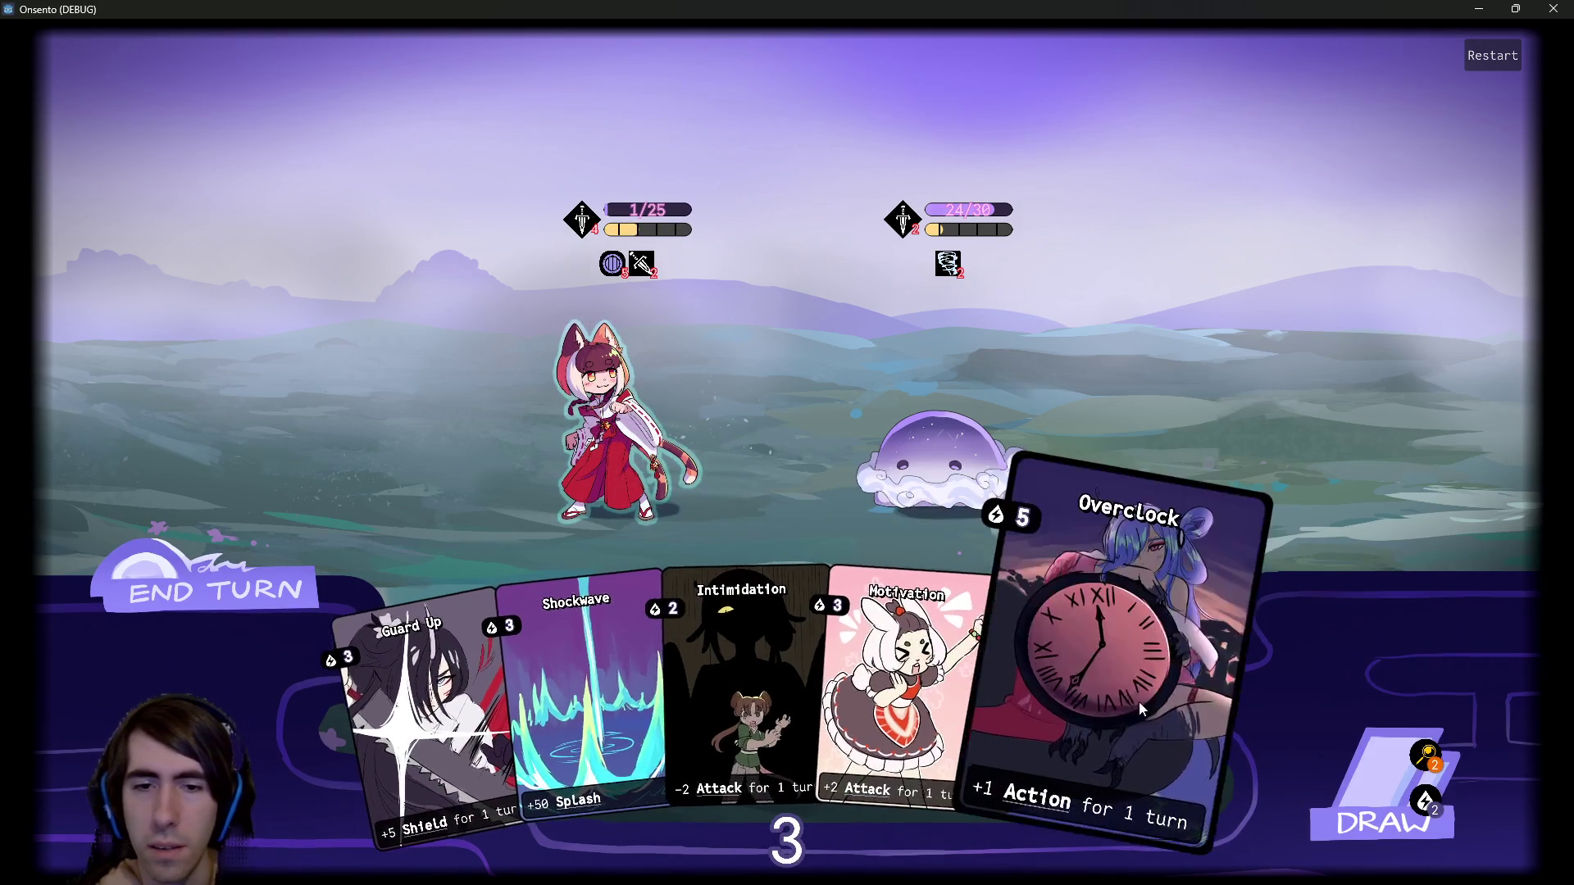
click(943, 640)
click(689, 430)
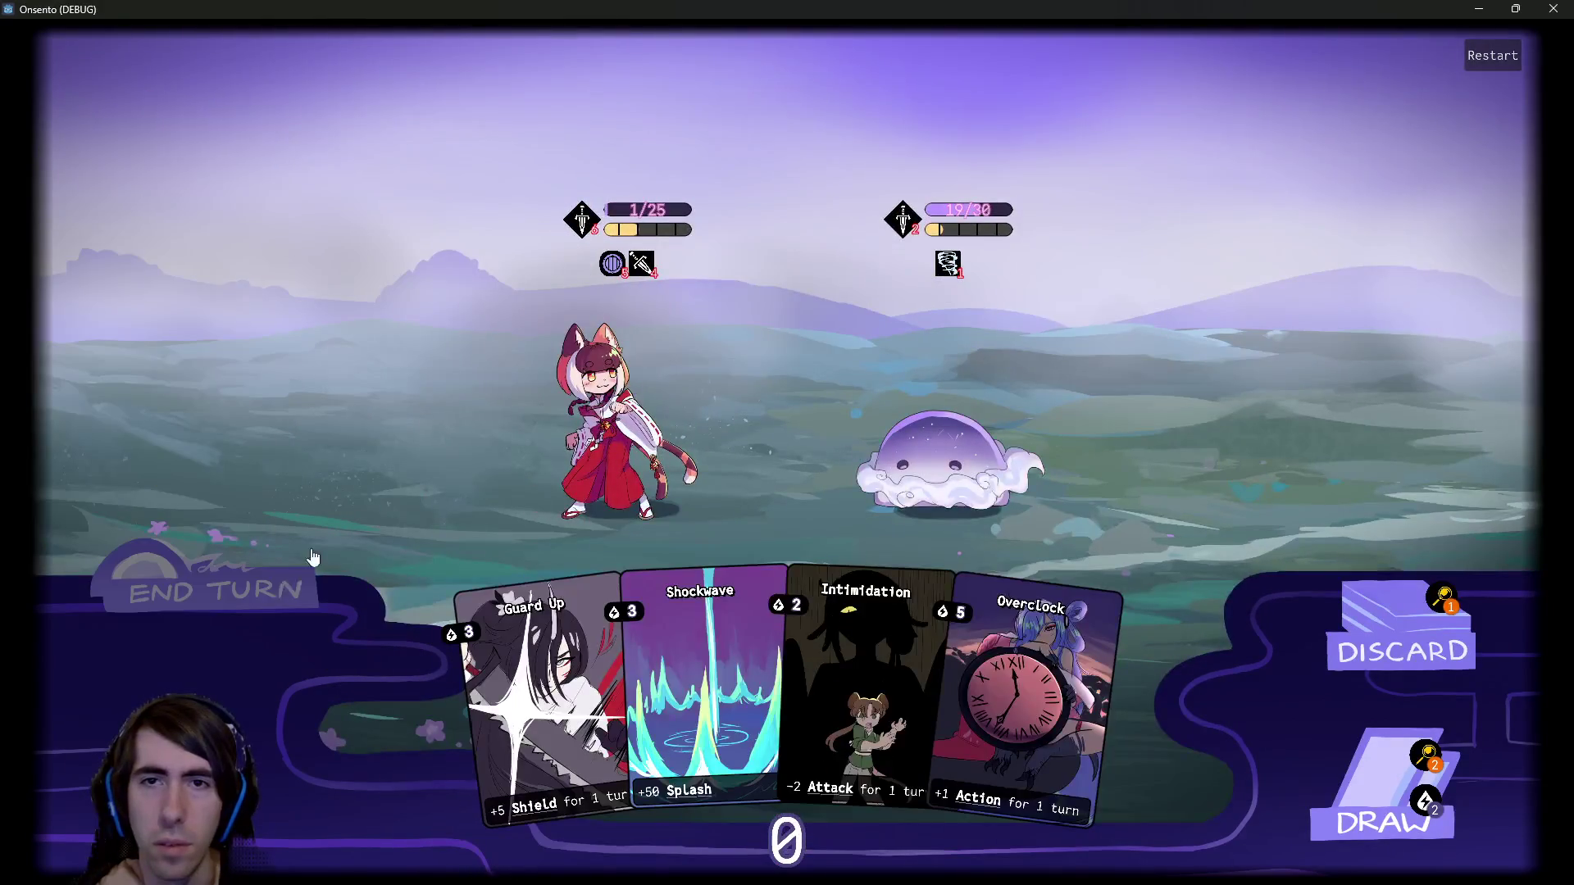
click(262, 587)
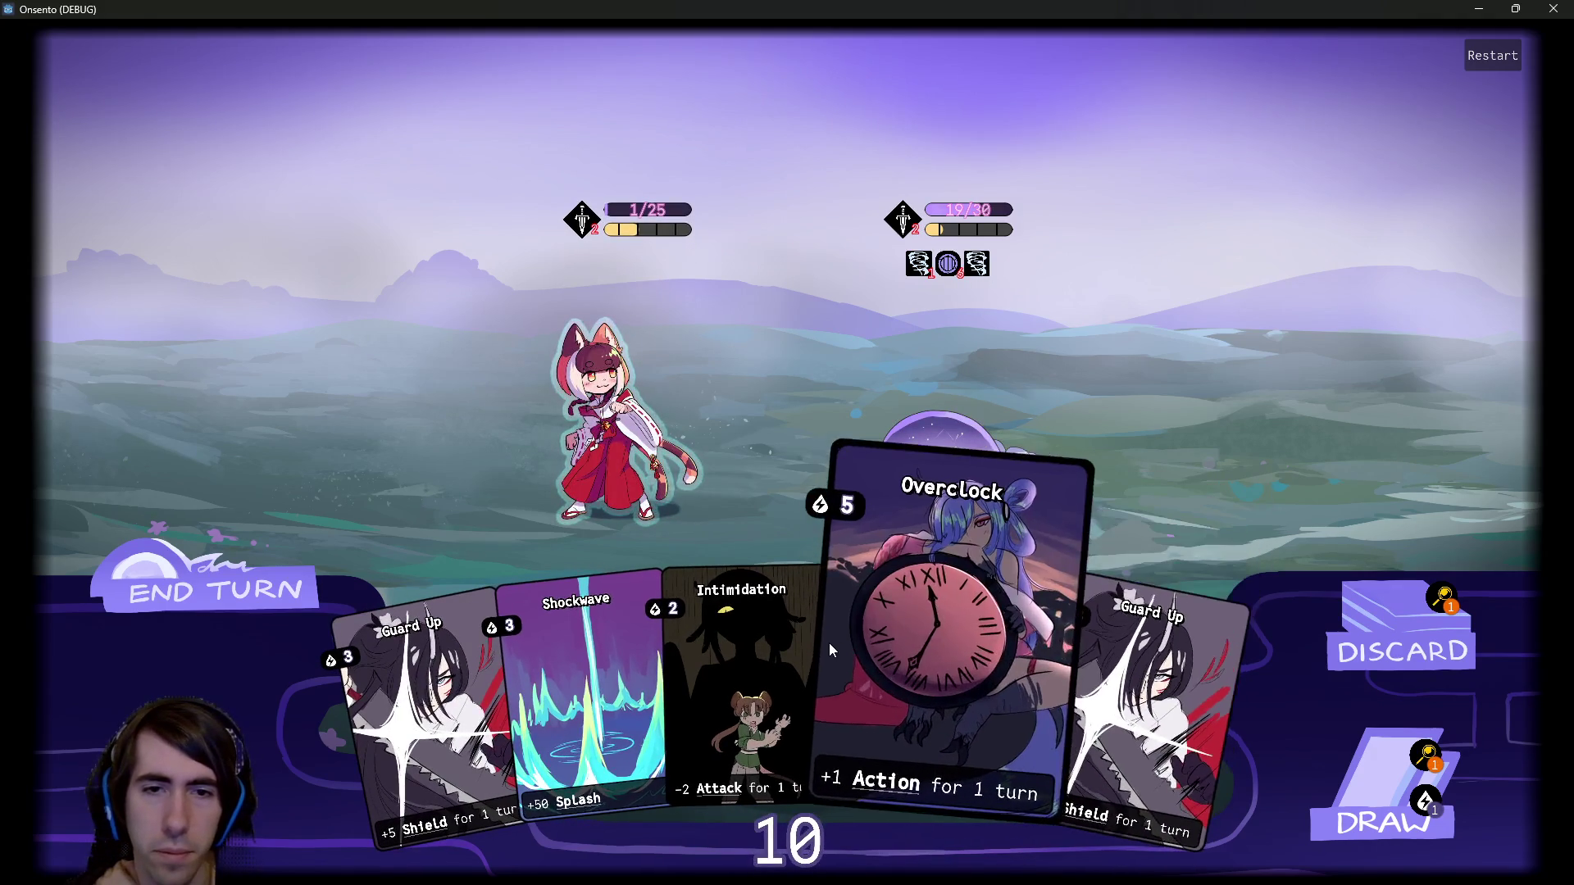
Play Guard Up, Motivation and Overclock, attack the slime to cut its shield, and end the turn.
drag(402, 651, 606, 427)
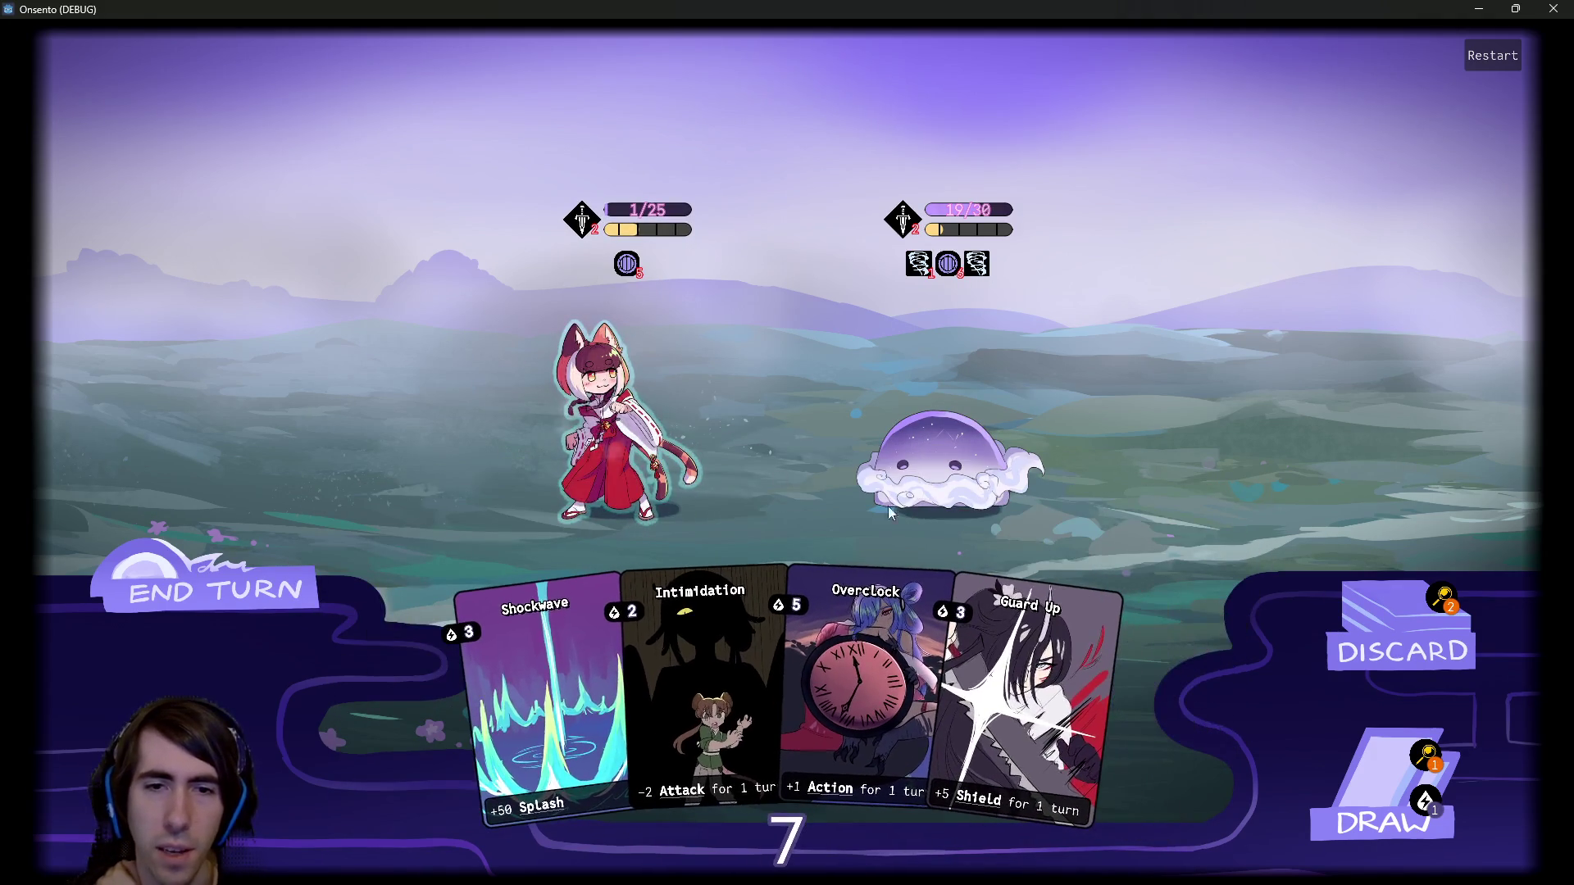
click(1405, 820)
click(1128, 710)
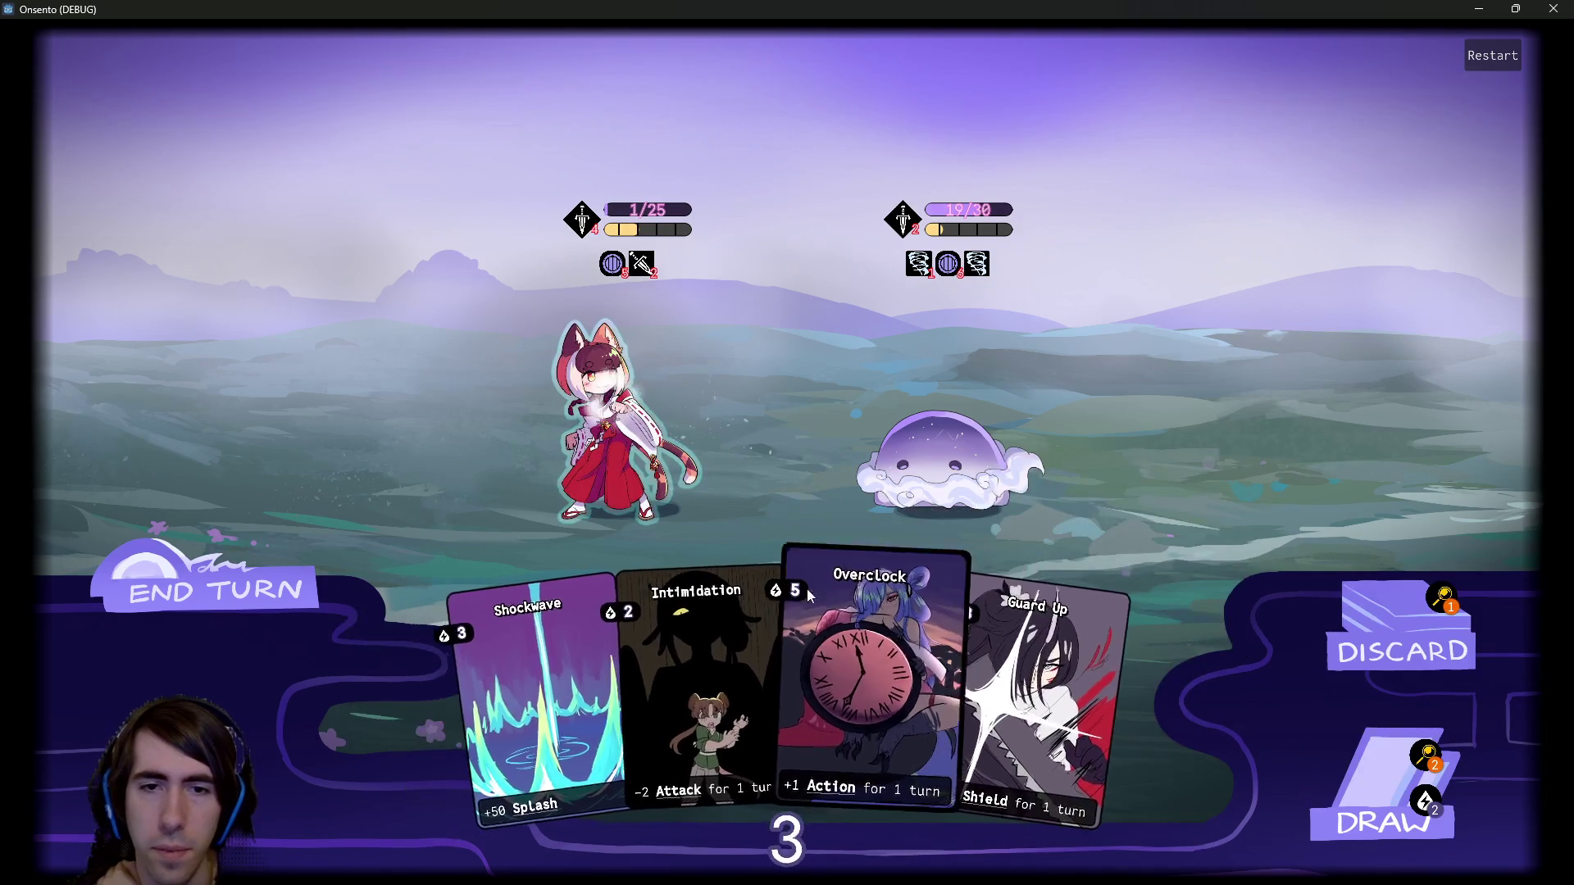
drag(769, 564, 721, 519)
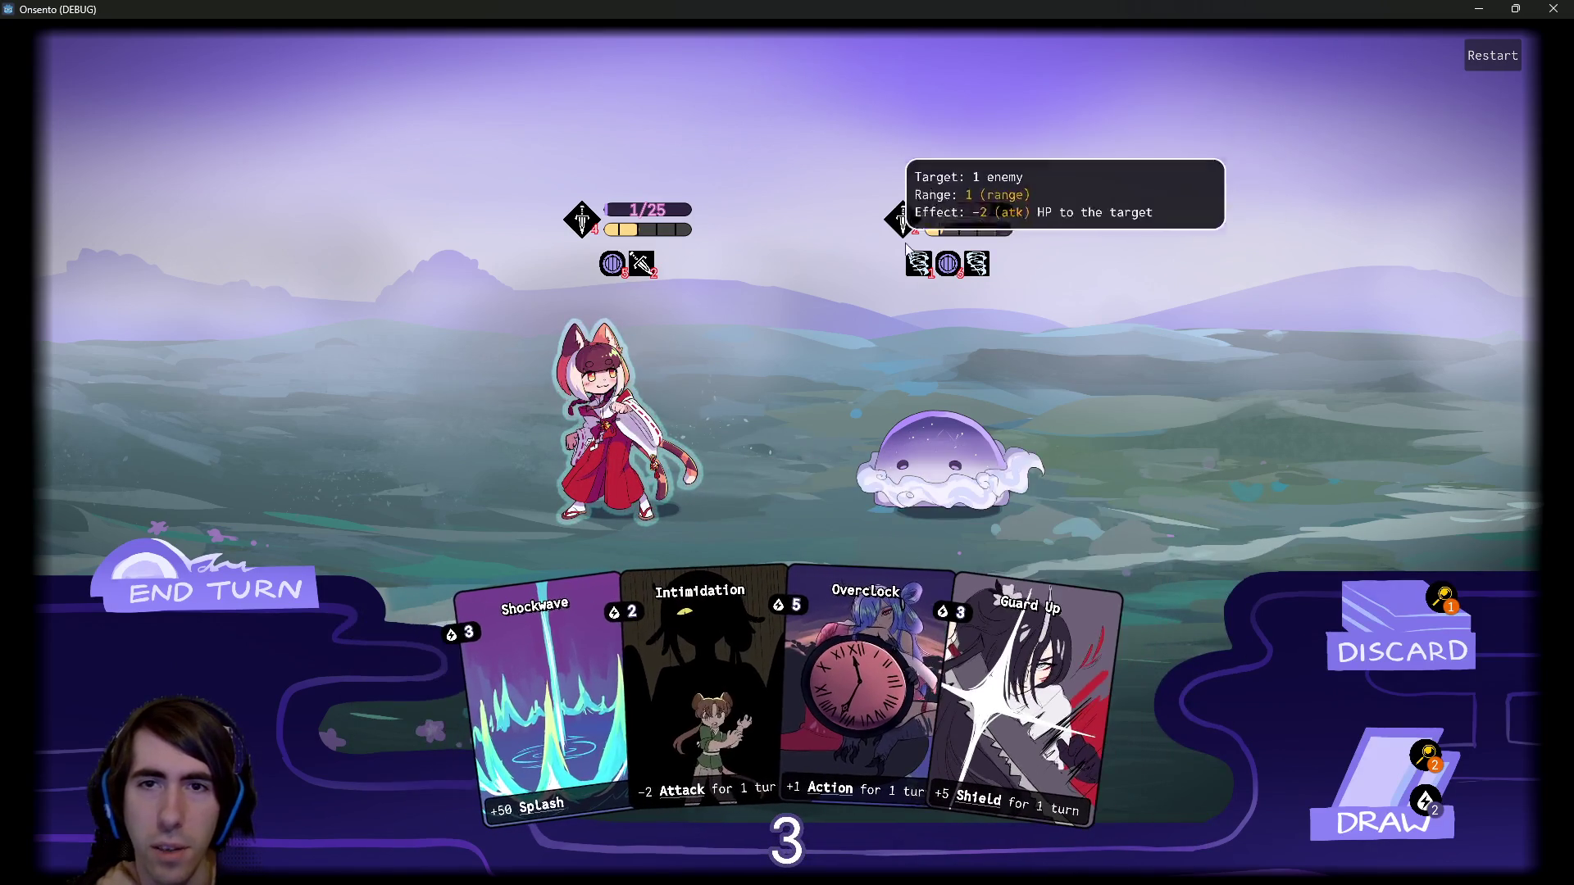
click(1002, 490)
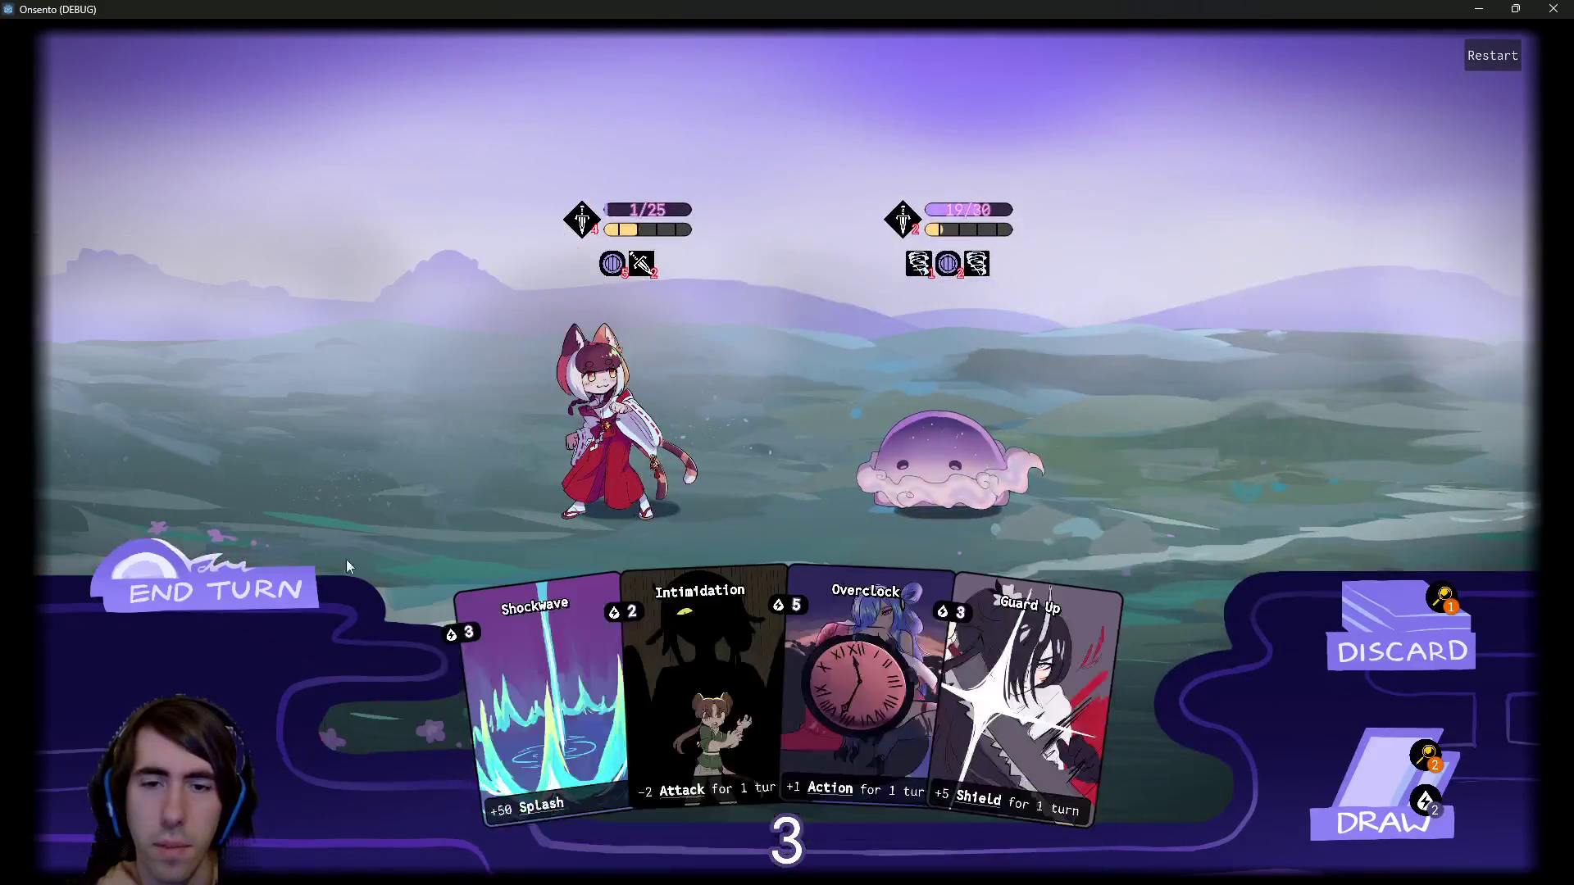
click(1386, 816)
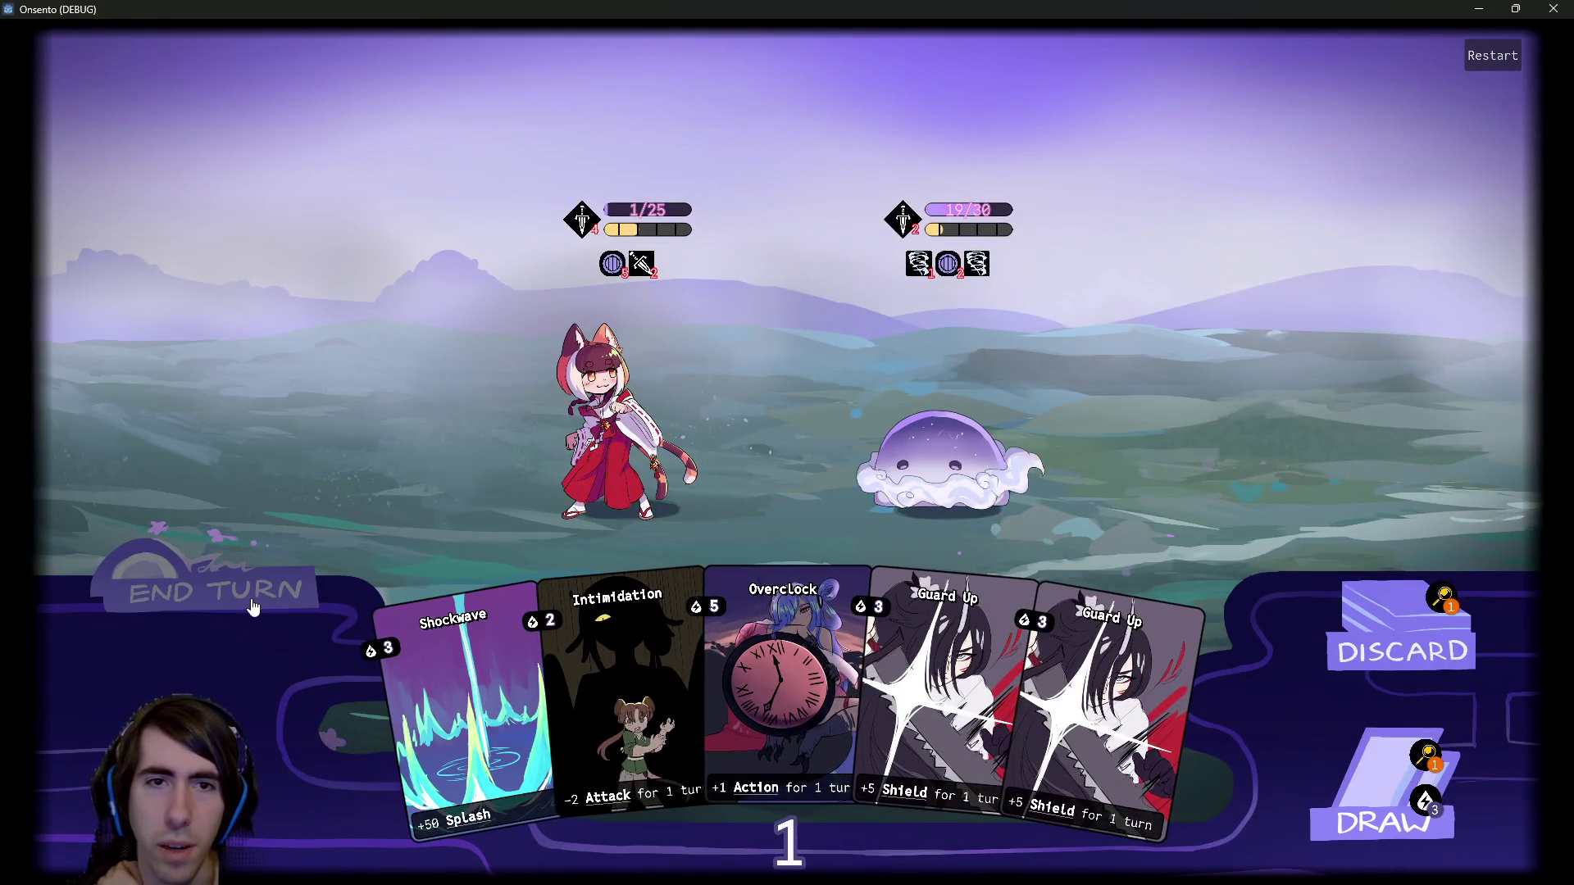
click(253, 607)
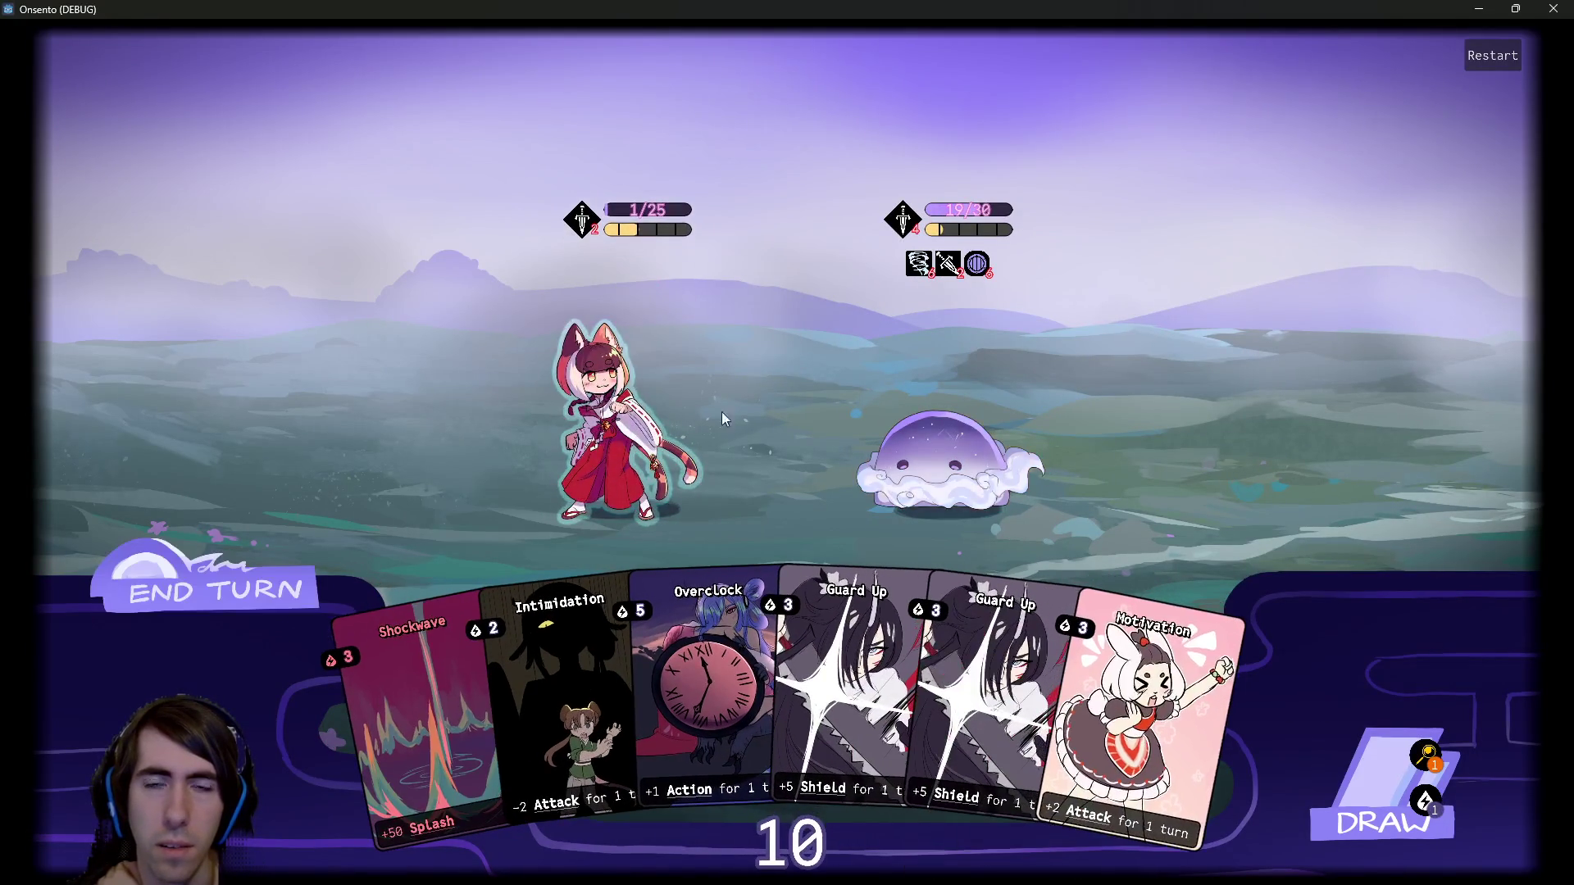
Shield the player with several Guard Up cards, play Motivation, attack the slime, and end the turn.
mouse_move(971, 267)
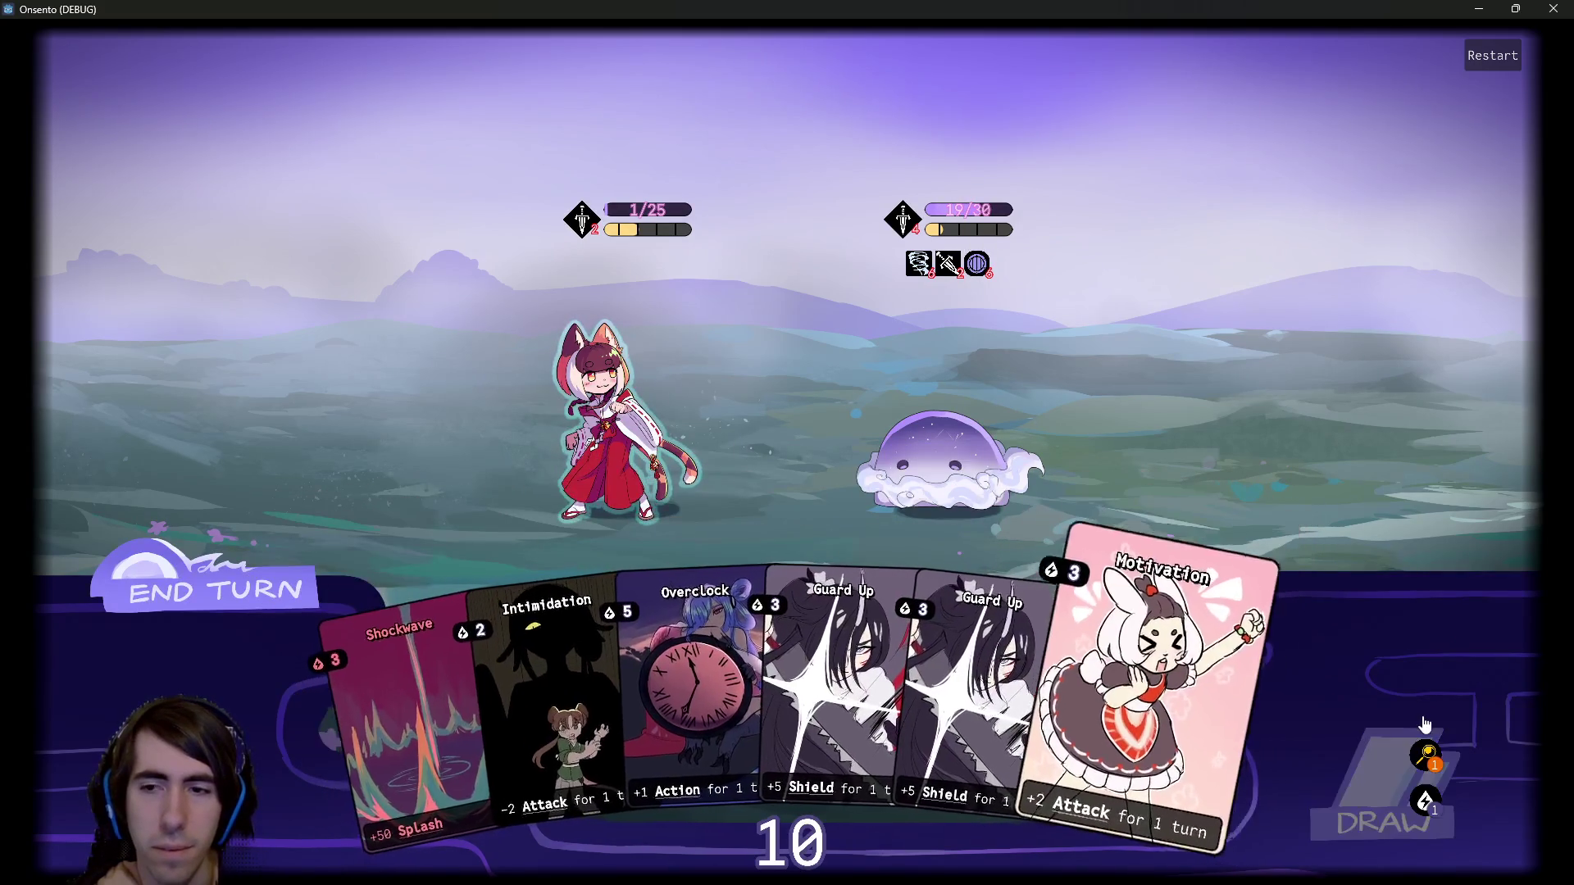
drag(869, 697, 607, 385)
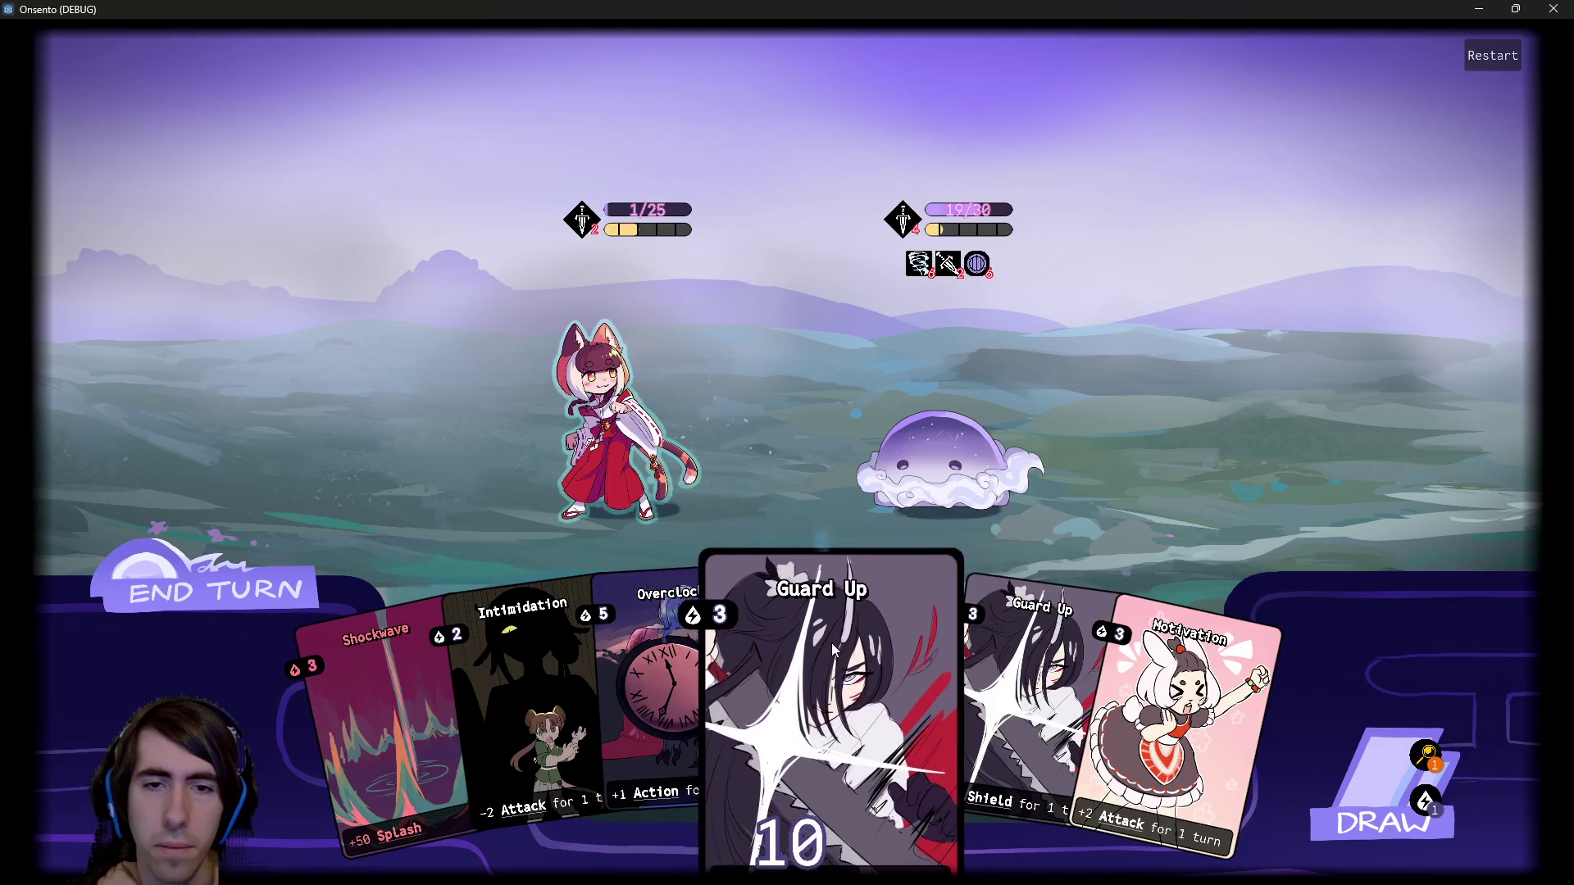
drag(833, 648, 607, 393)
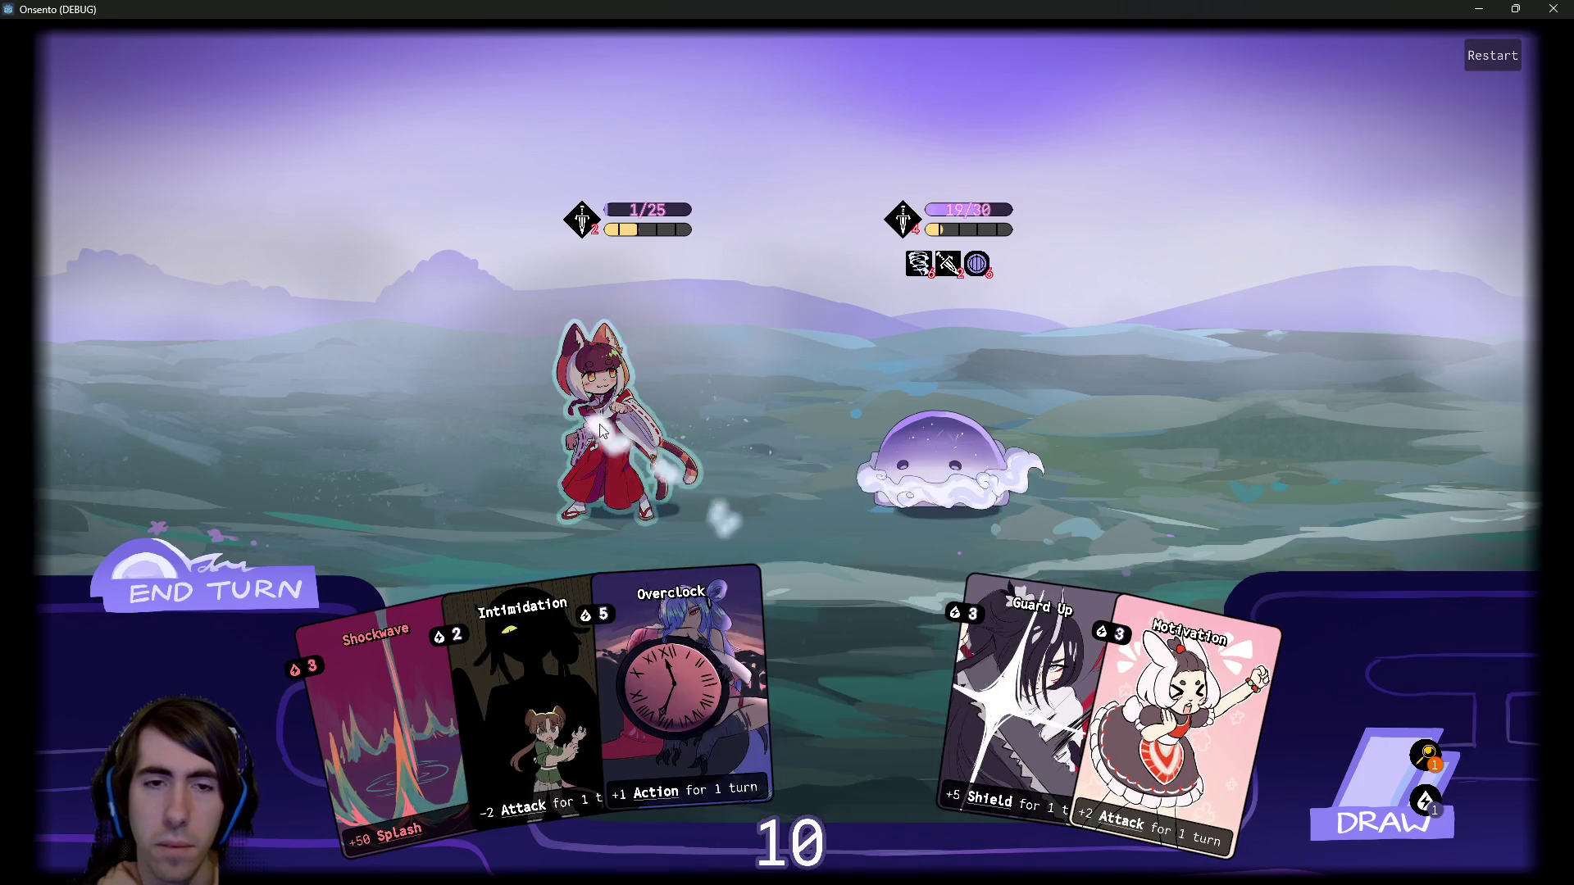
drag(763, 617, 641, 454)
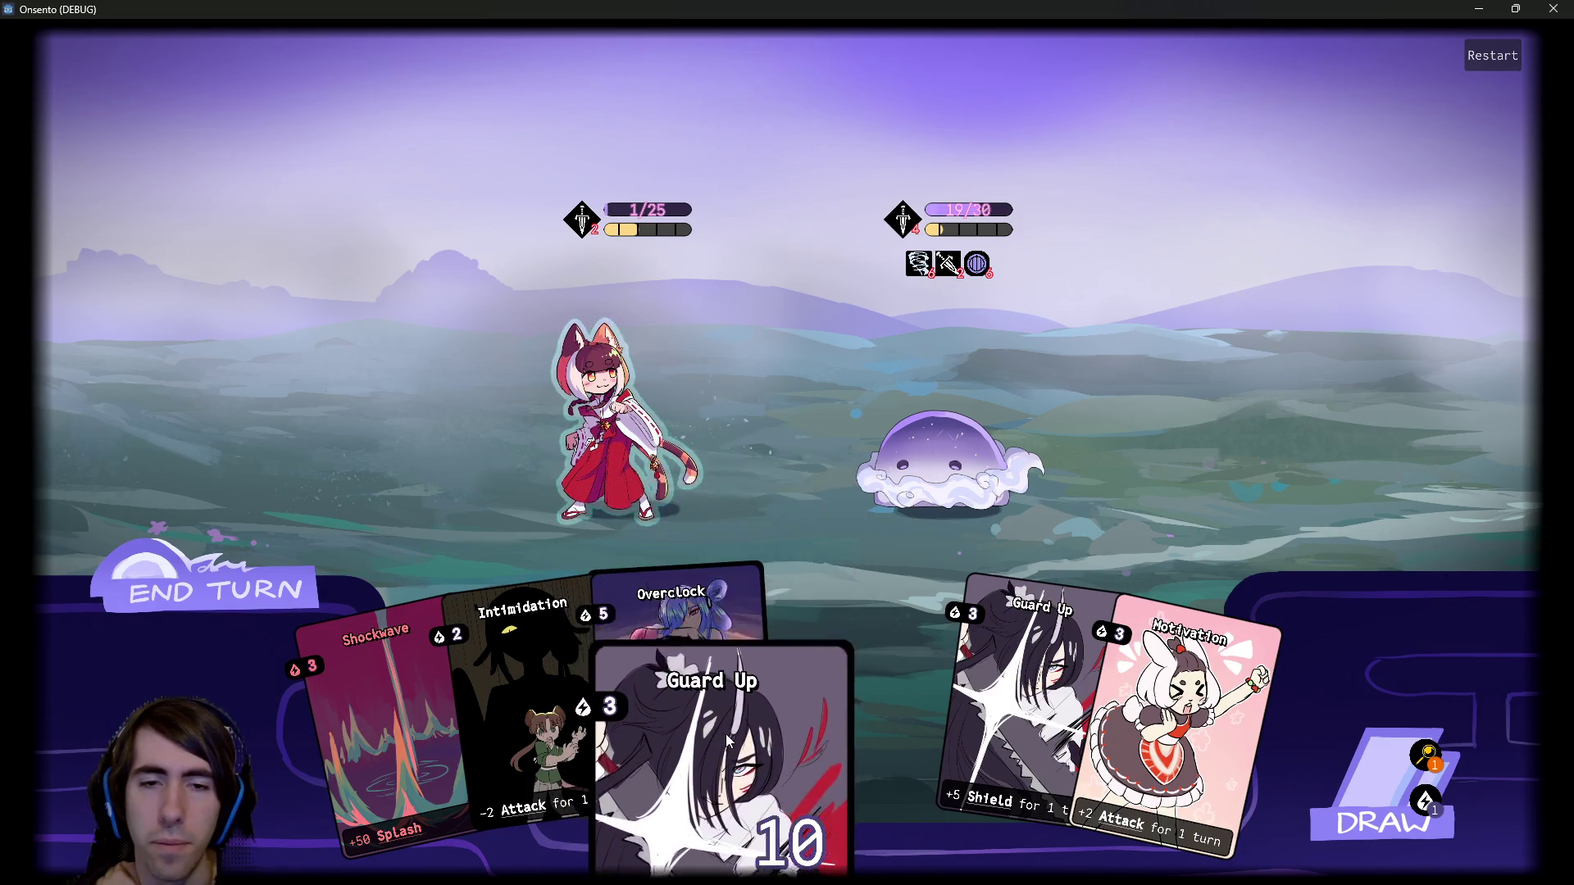
click(698, 668)
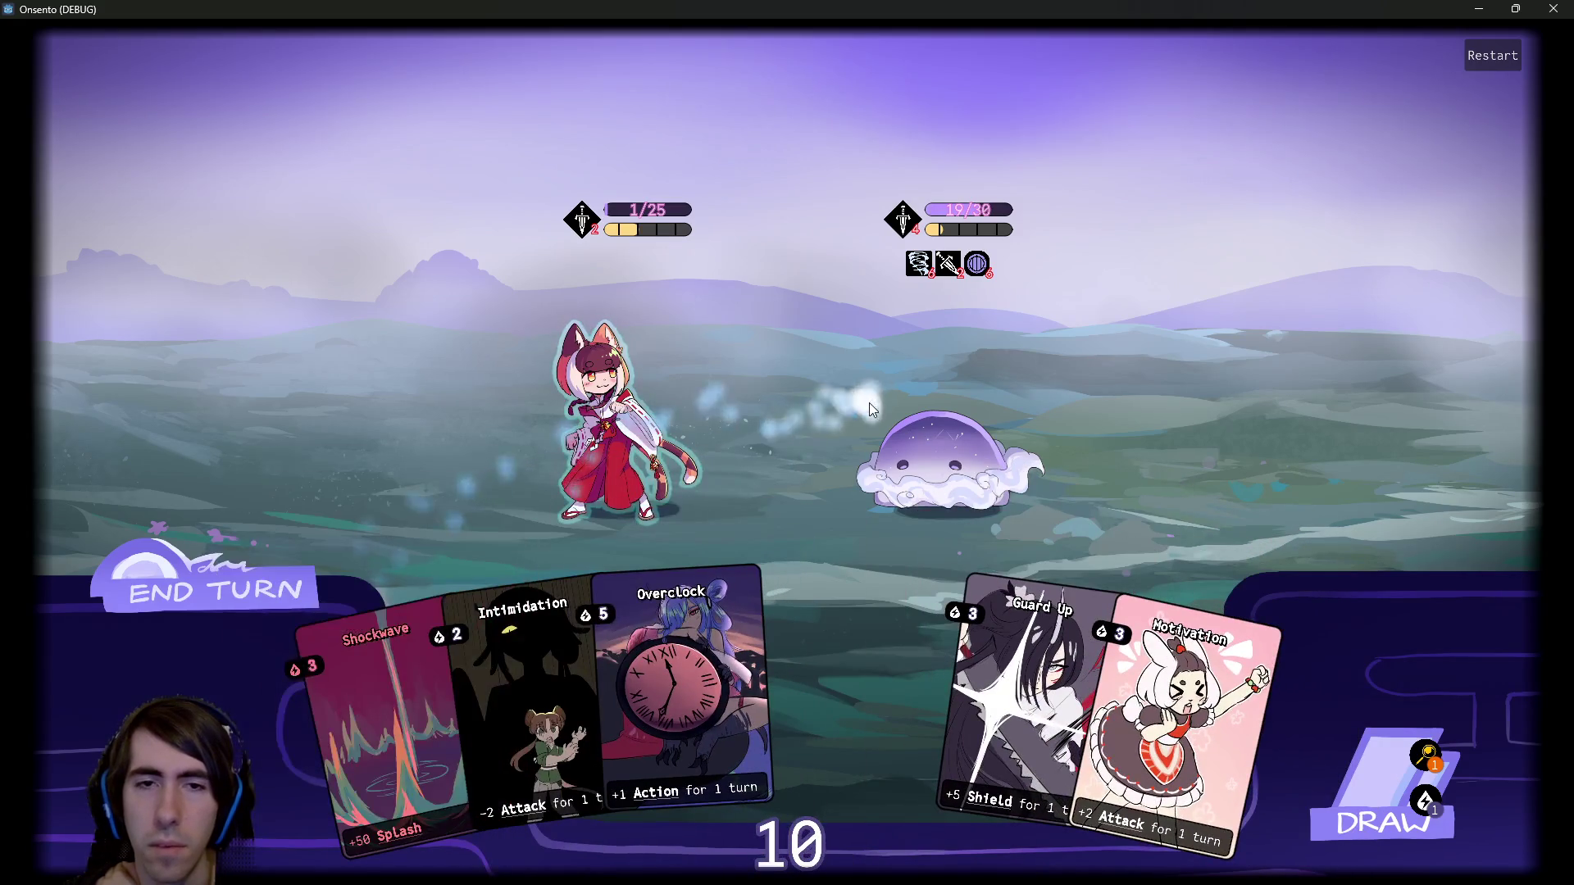
click(636, 398)
click(1164, 655)
click(605, 424)
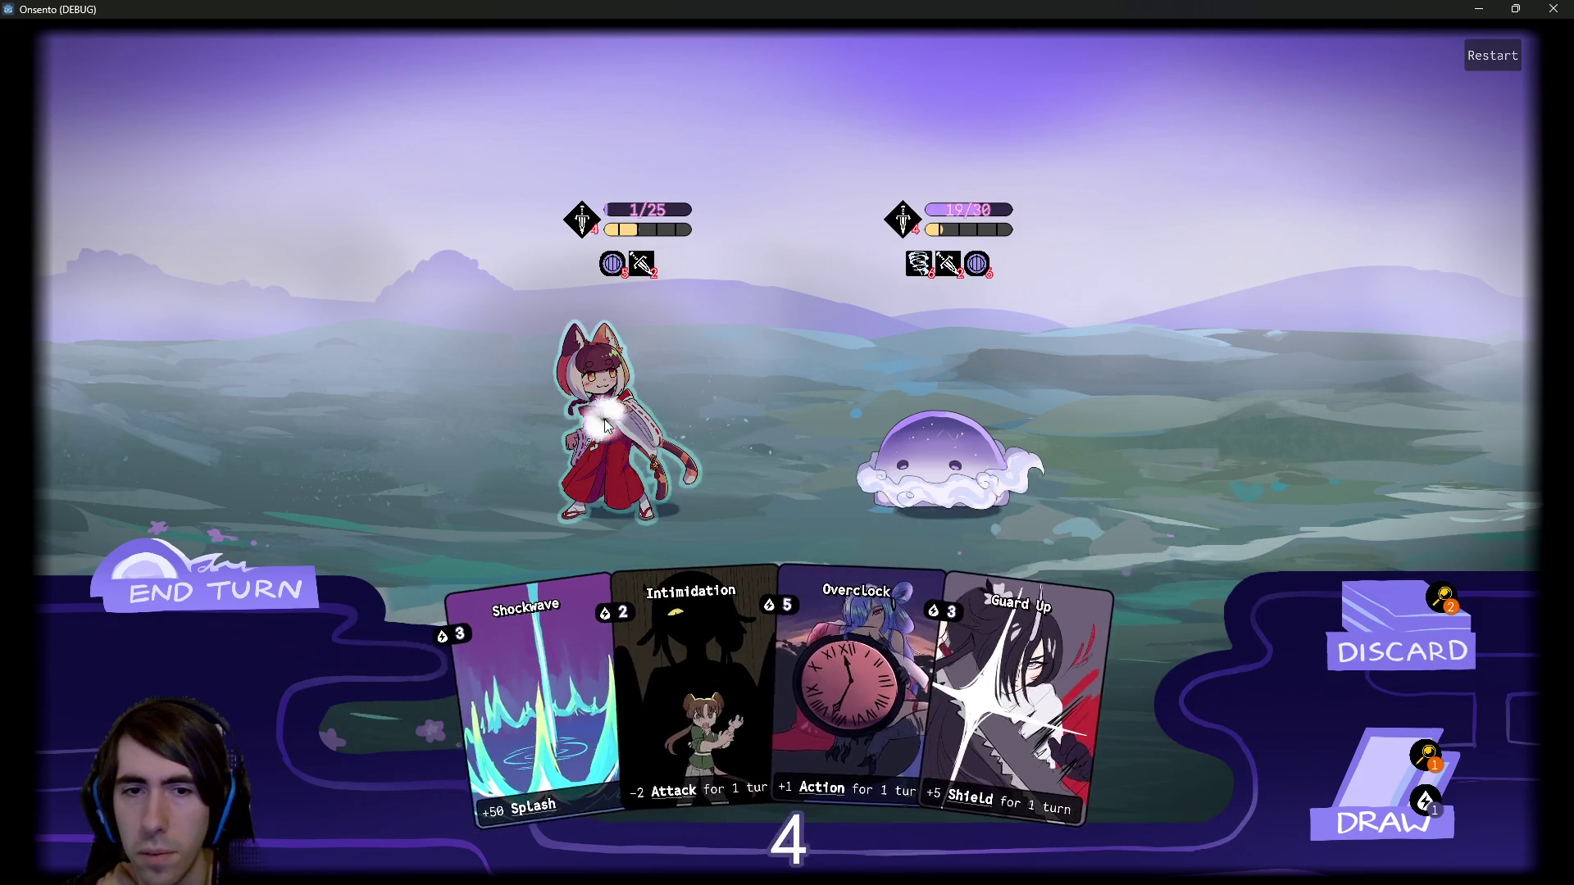
click(841, 454)
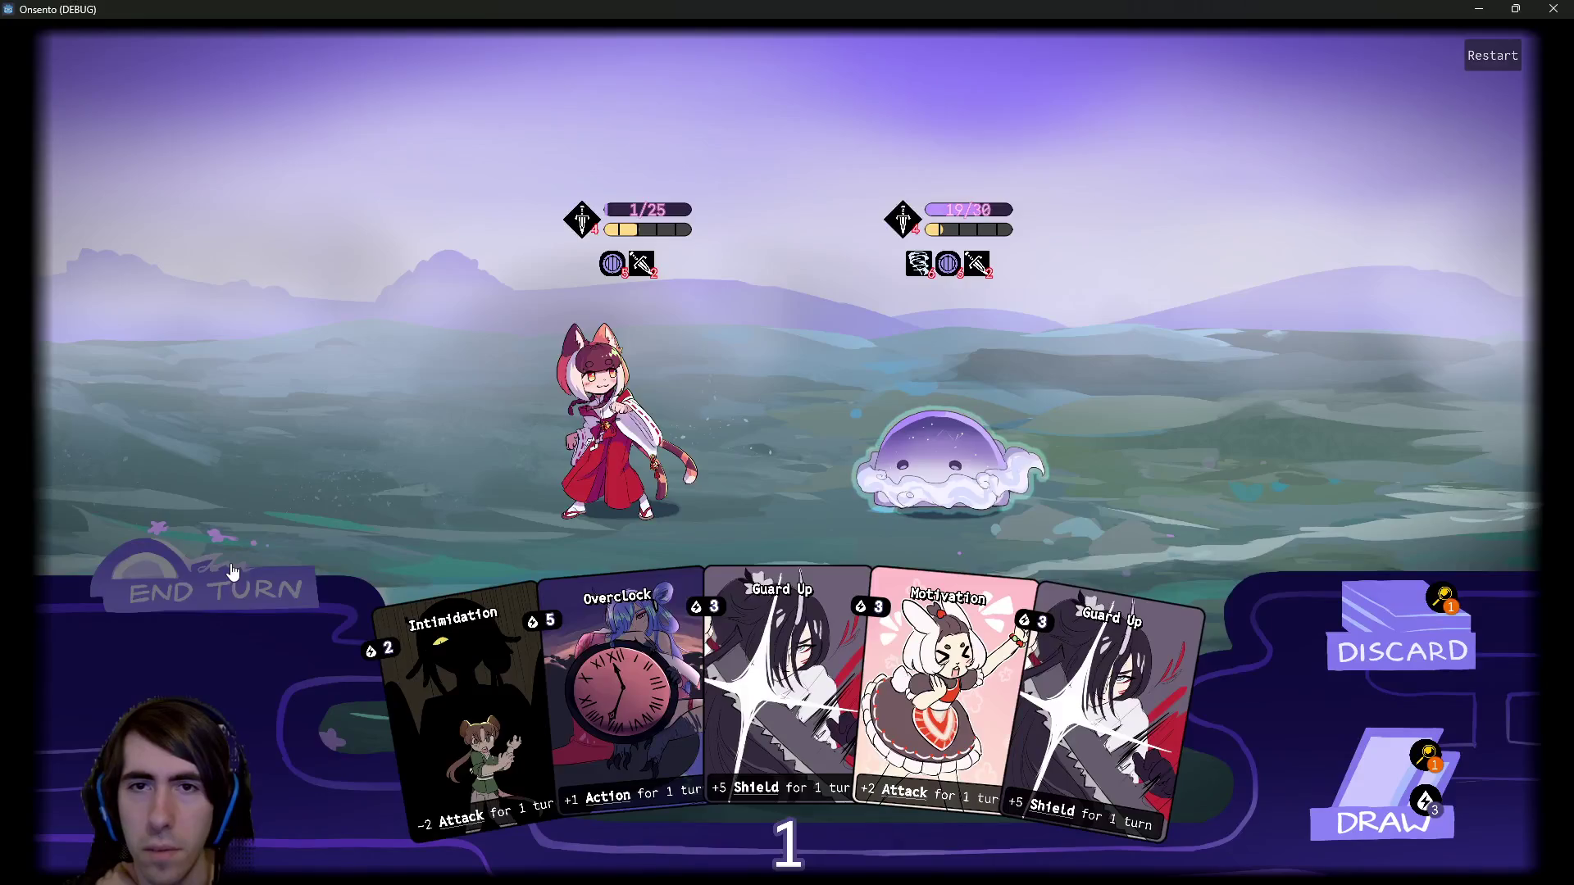
click(233, 572)
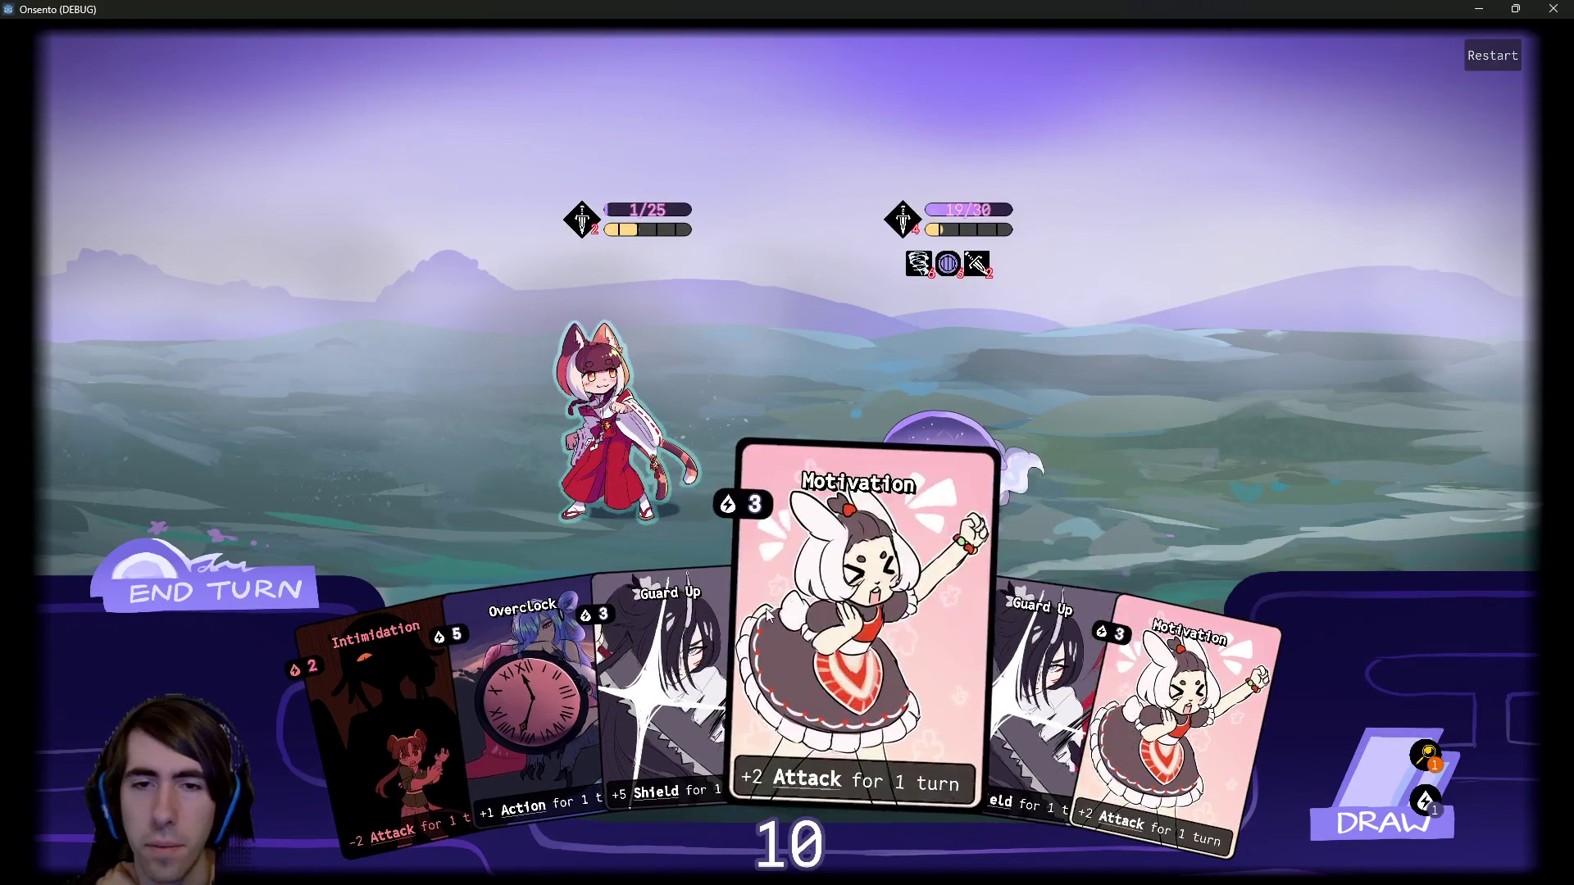
Play Motivation and Overclock, draw a card, then close the game window.
mouse_move(577, 233)
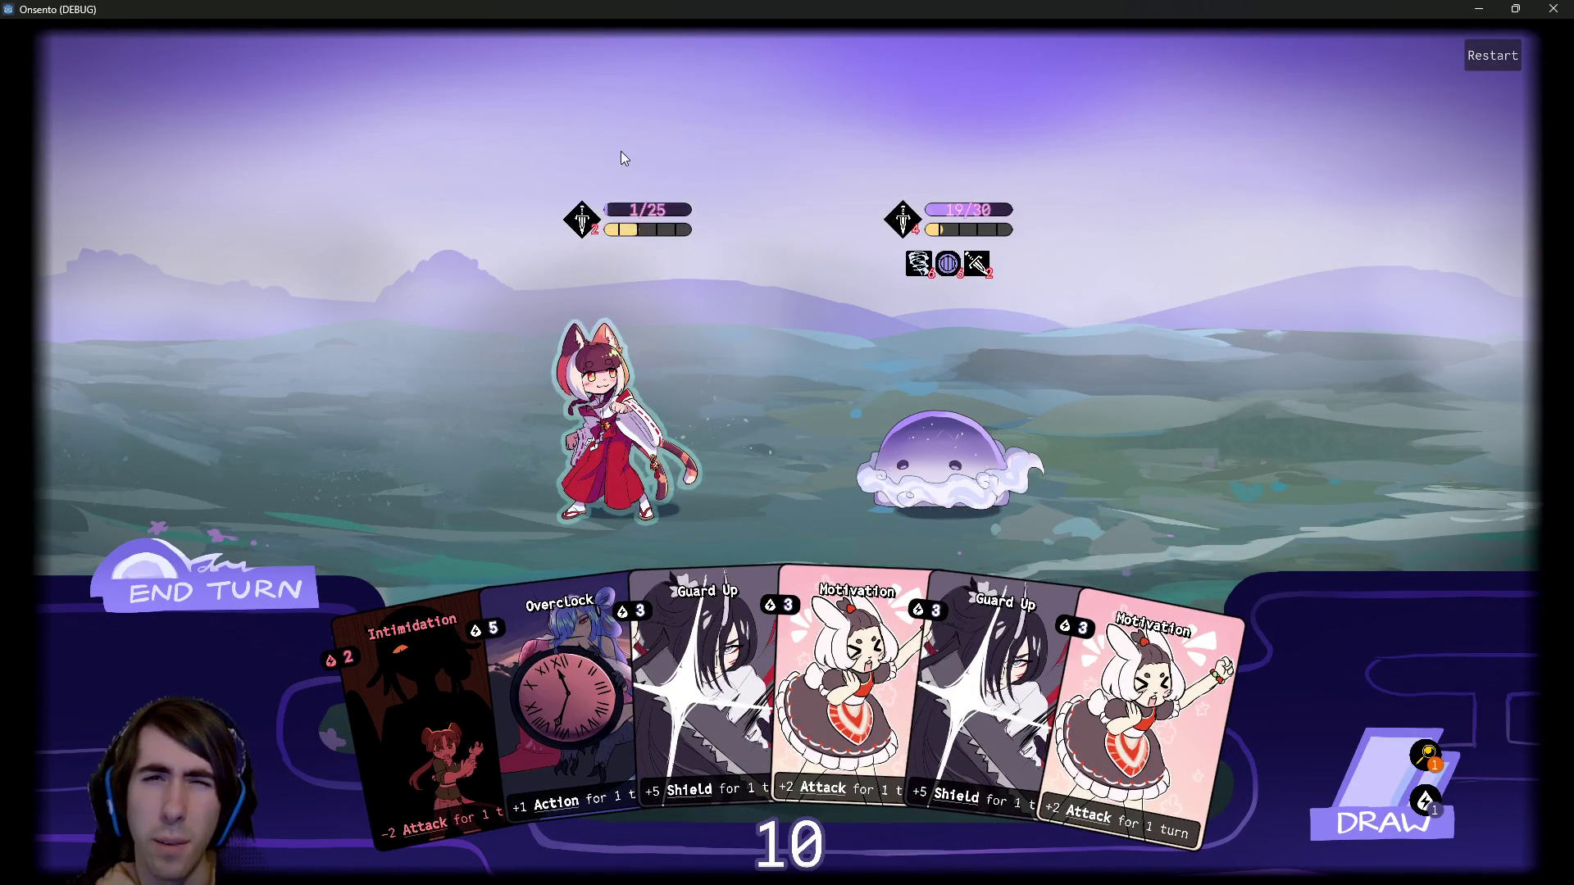
click(856, 689)
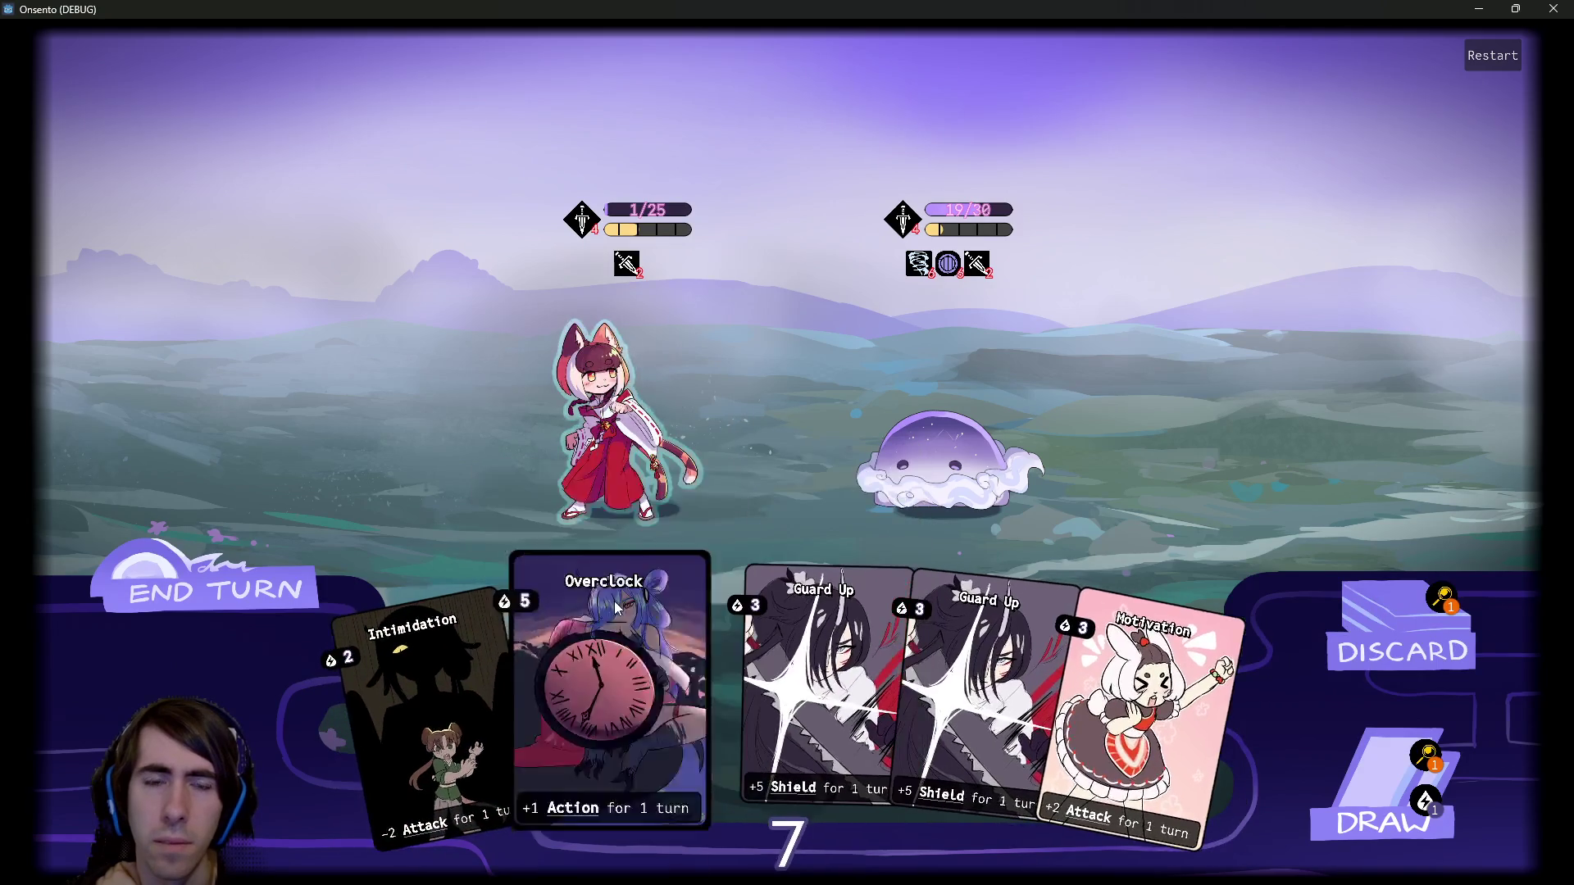
click(610, 640)
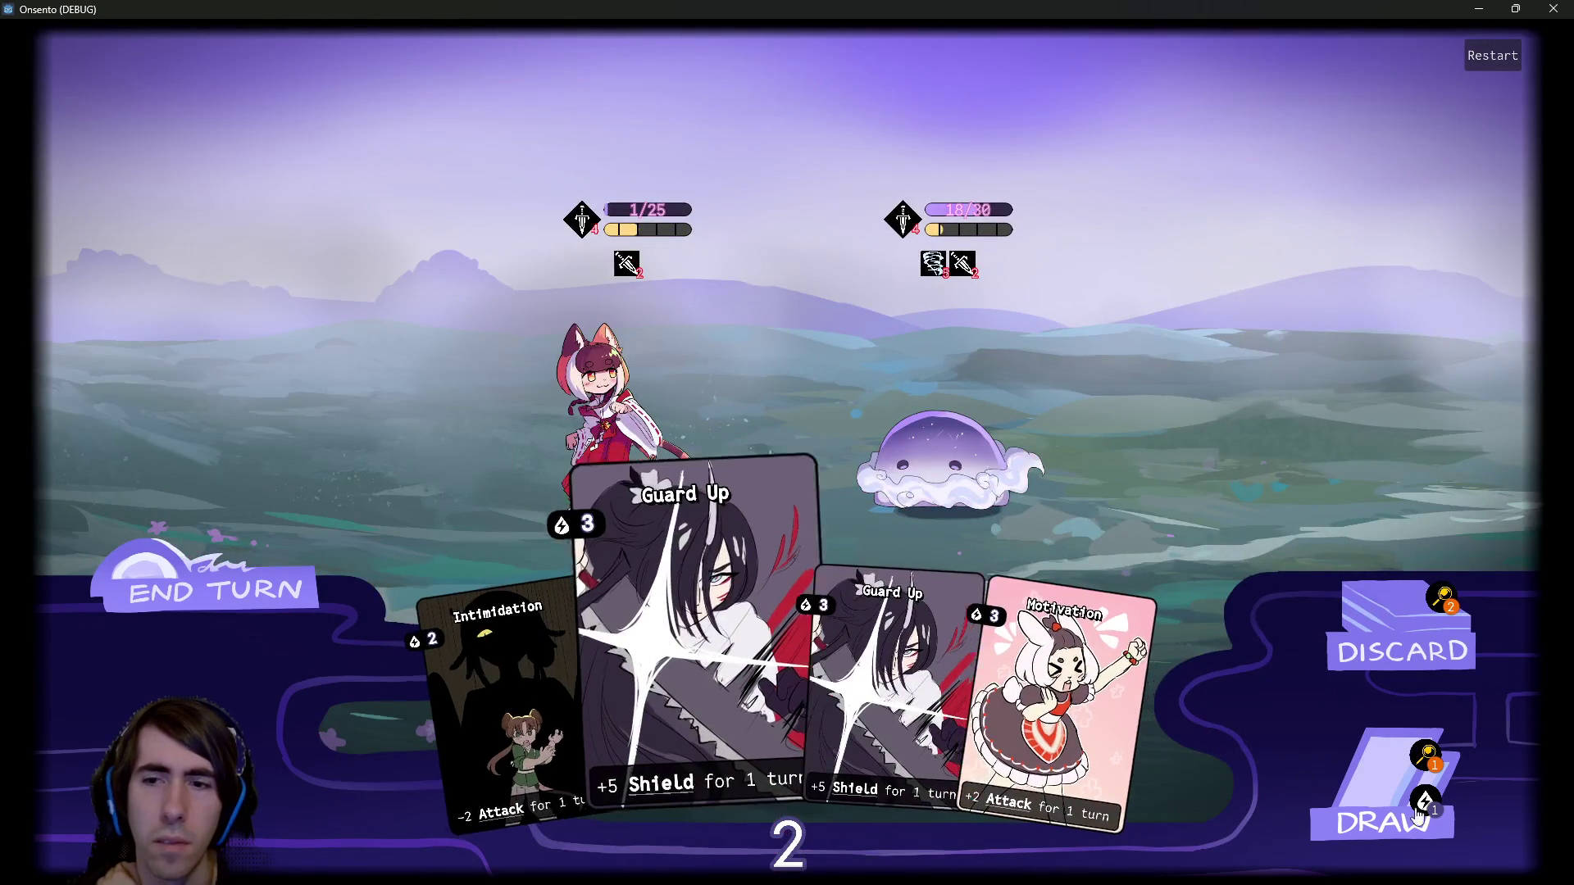
click(1336, 777)
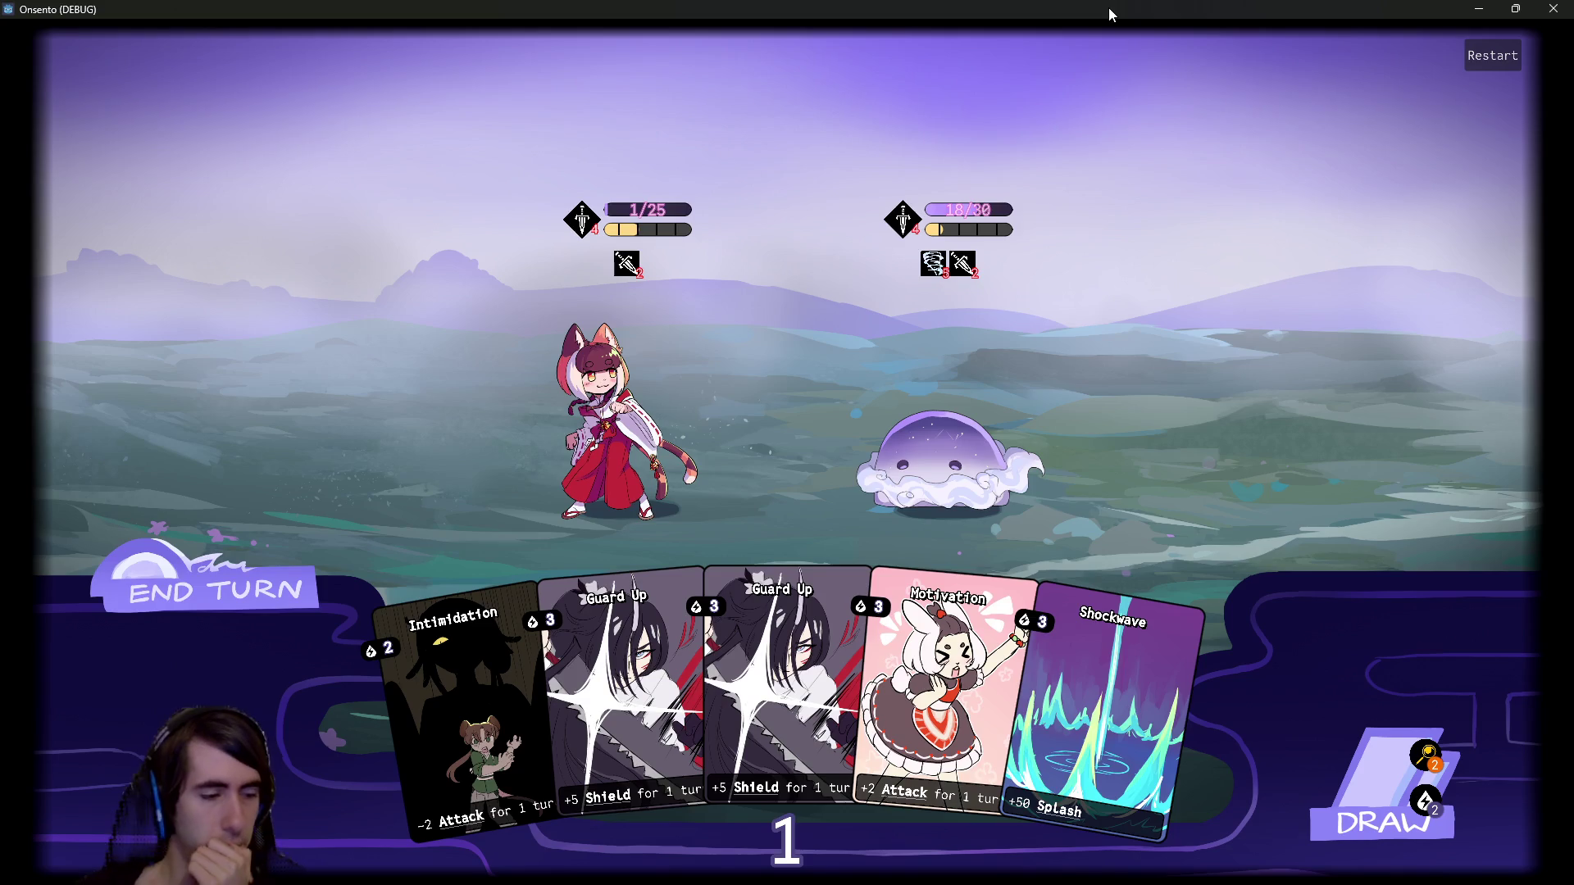
click(1543, 9)
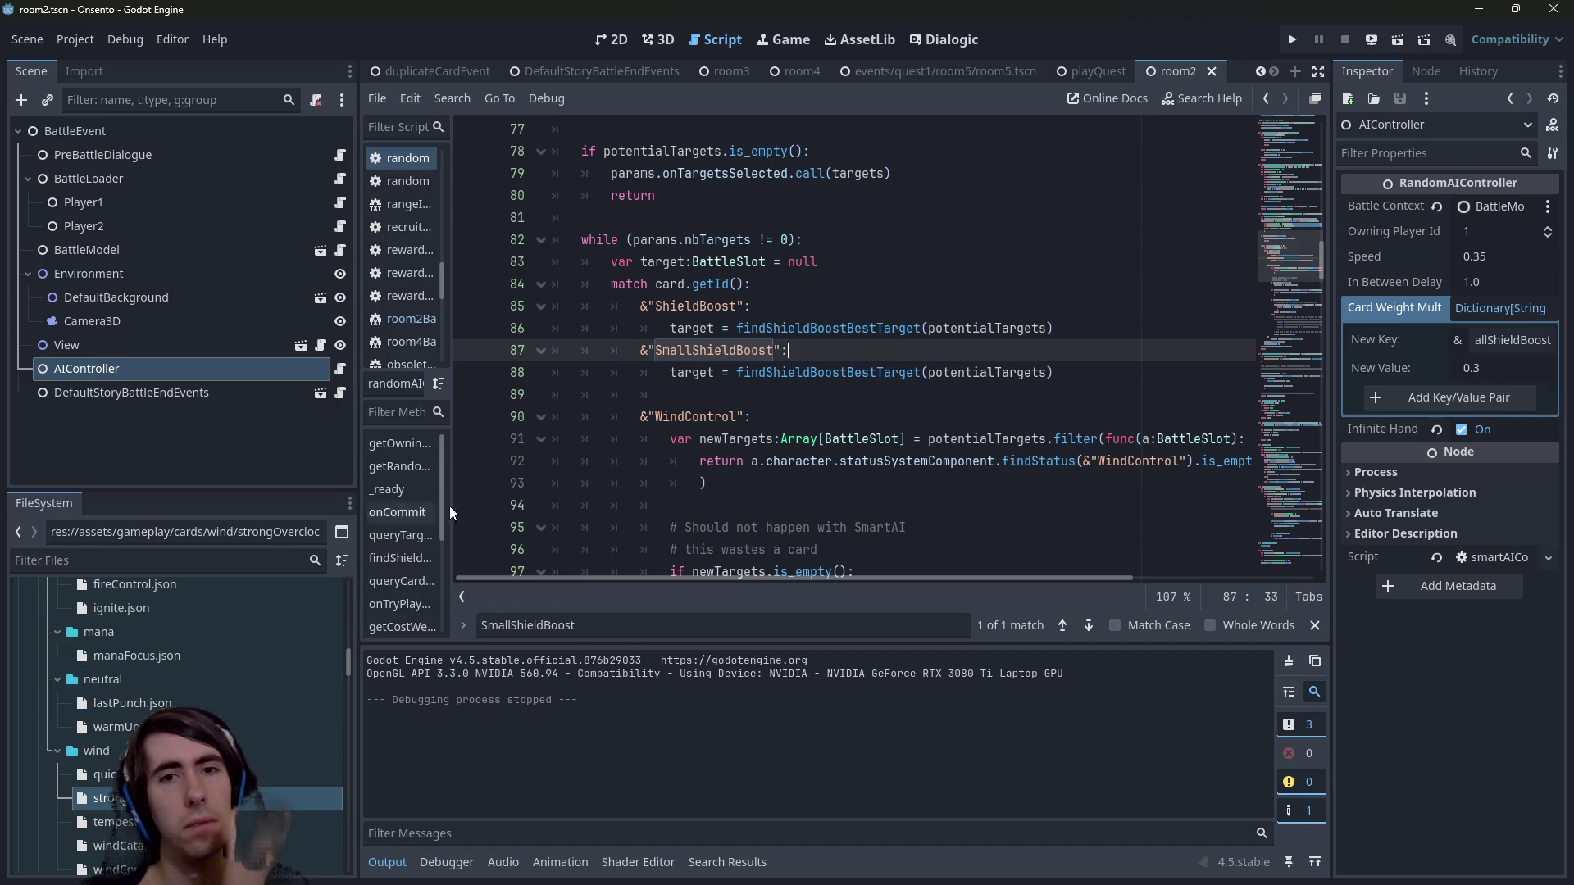
Open room2Battle.json through the quick resource finder.
click(890, 434)
key(shift+alt+o)
text(room2)
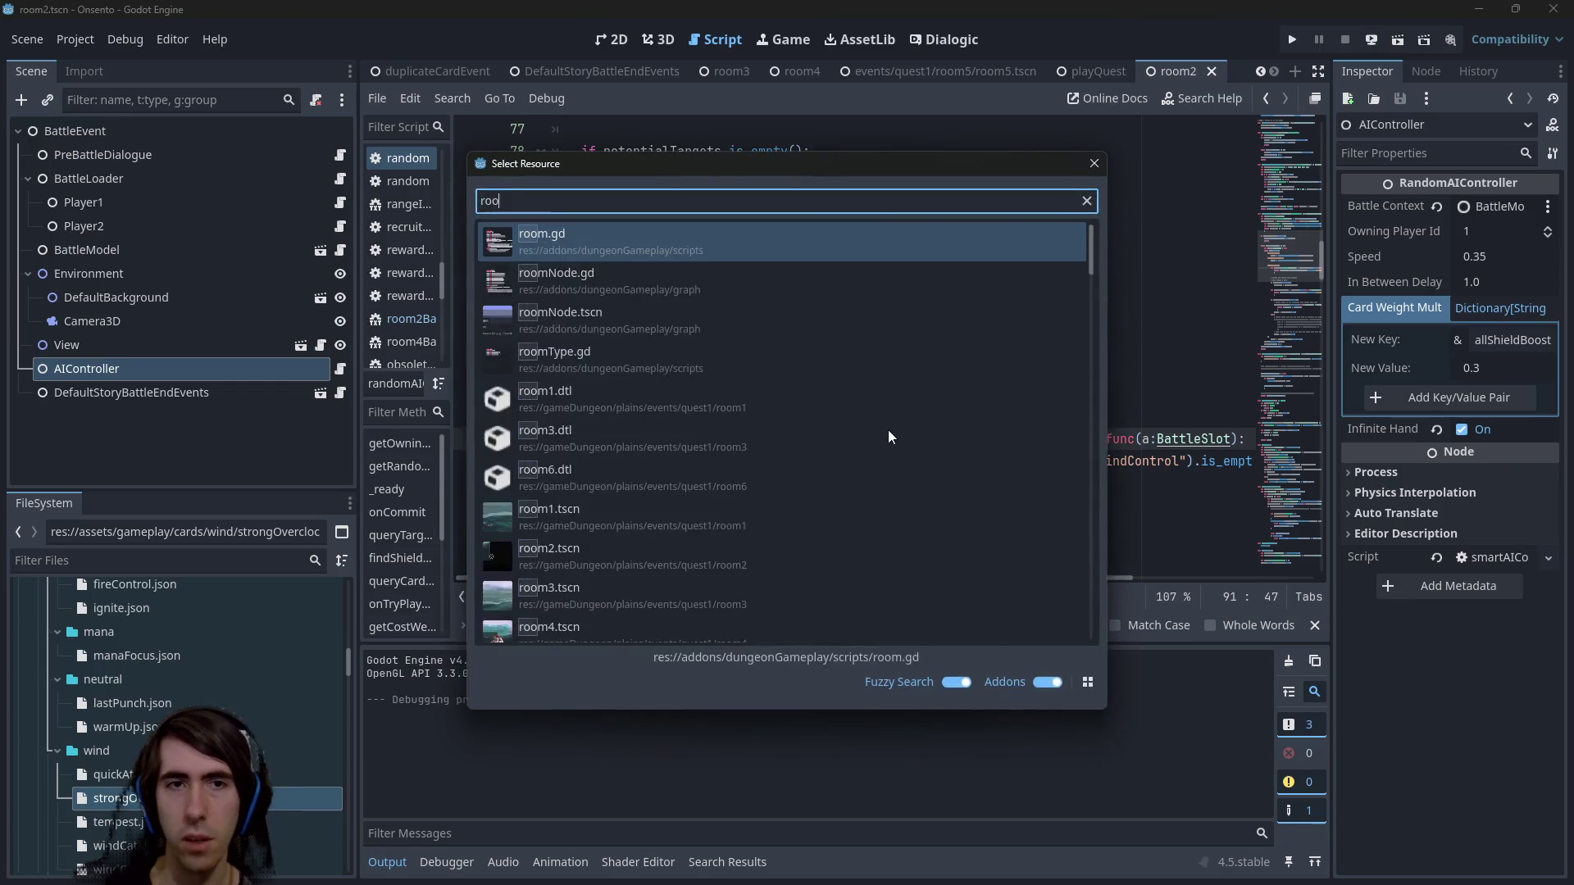
key(Down)
key(Return)
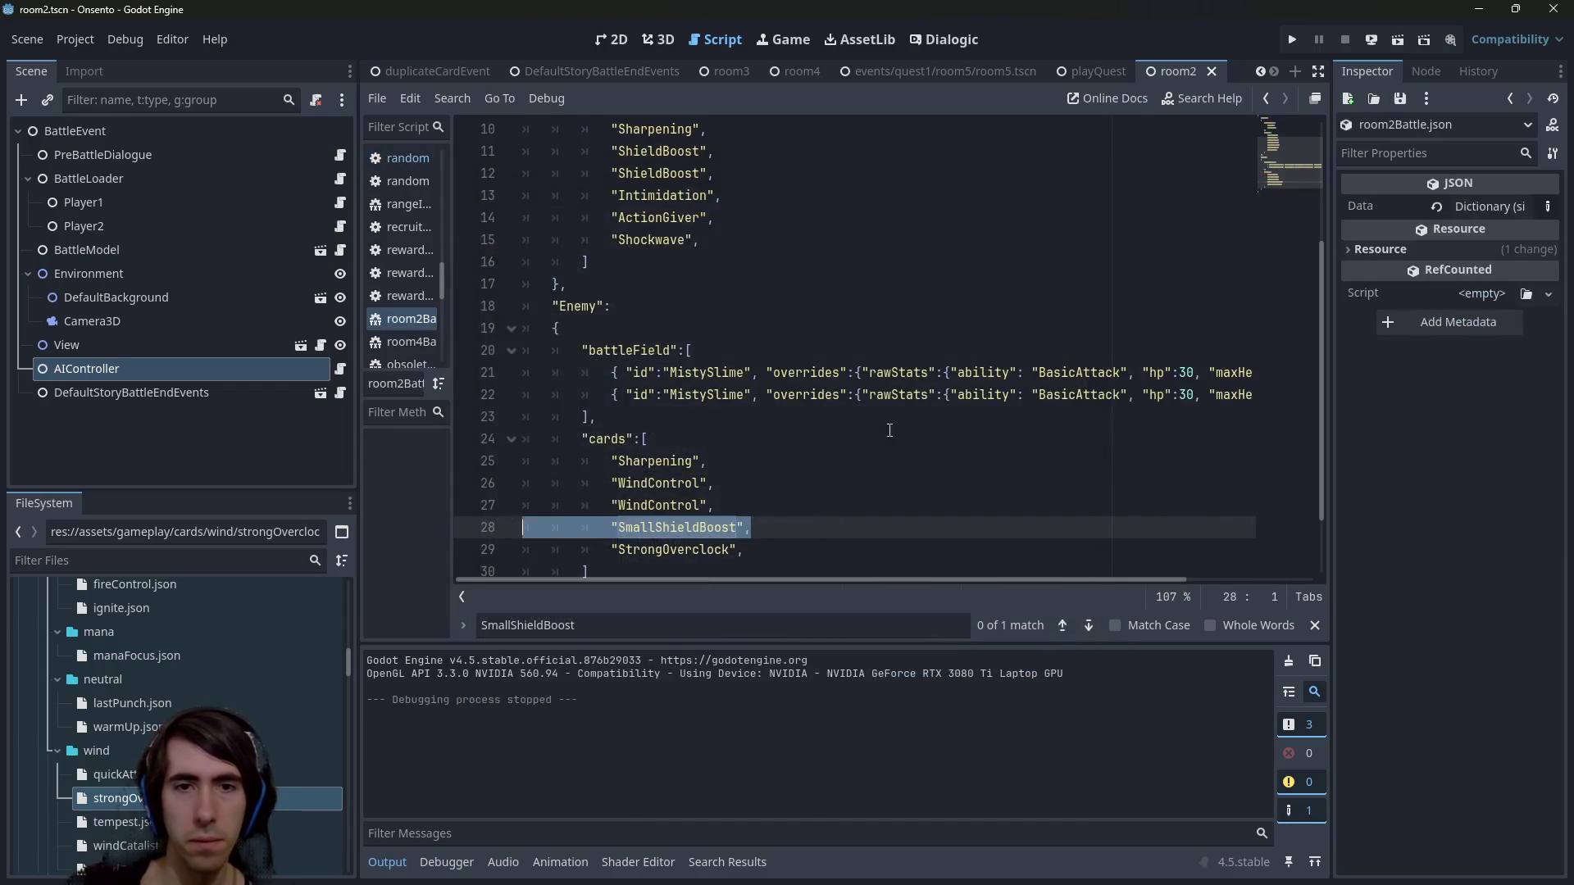
Delete the SmallShieldBoost line from the Enemy cards, save, and run the scene.
key(BackSpace)
key(BackSpace)
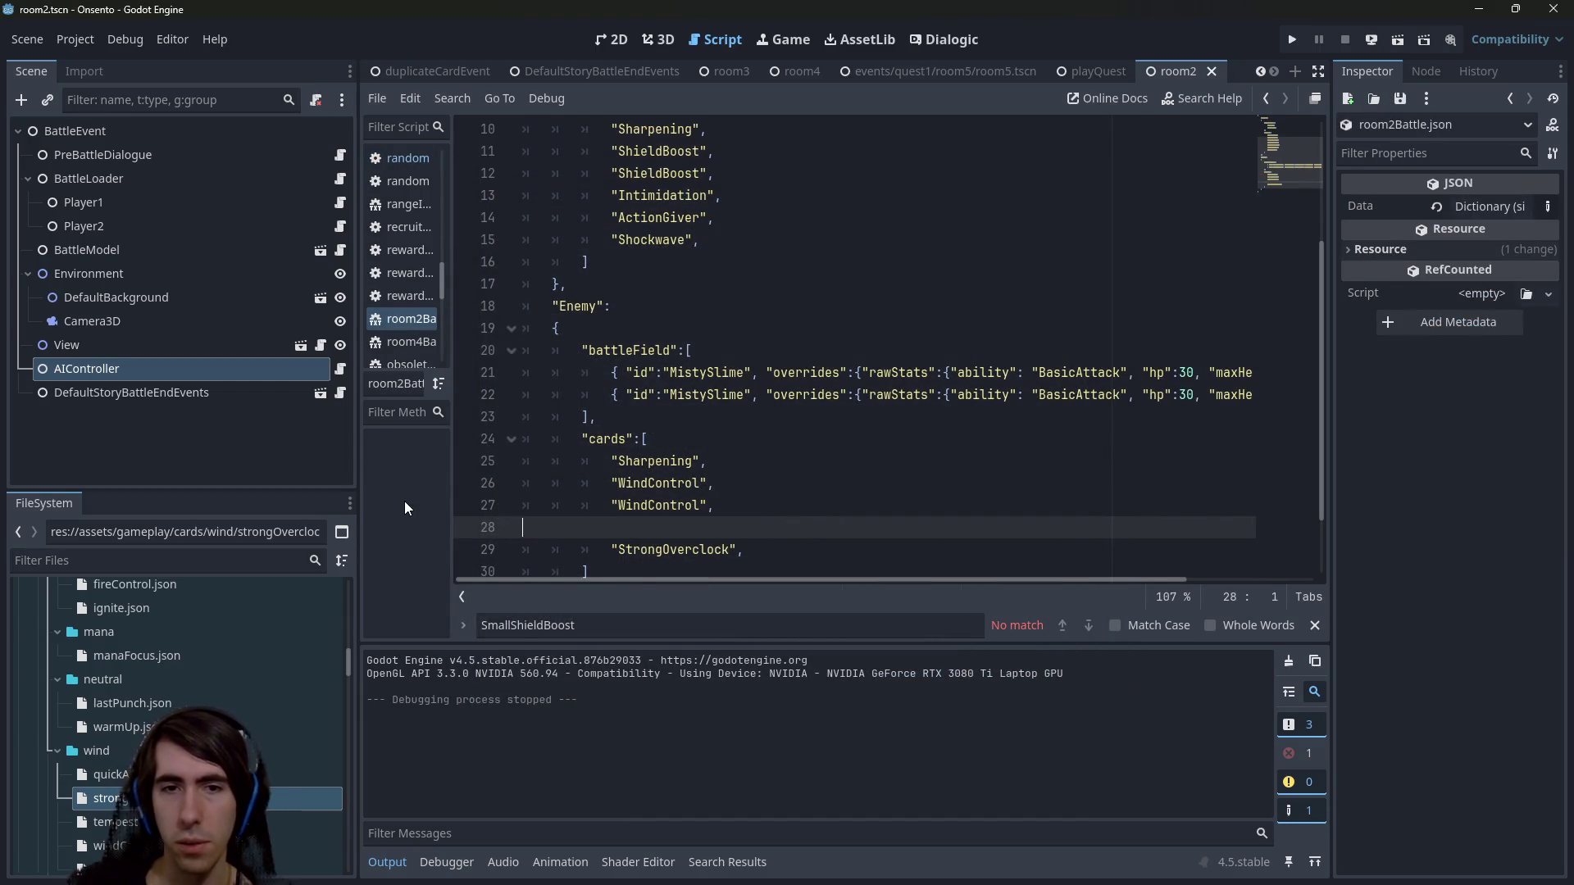
key(shift+Home)
key(shift+Home)
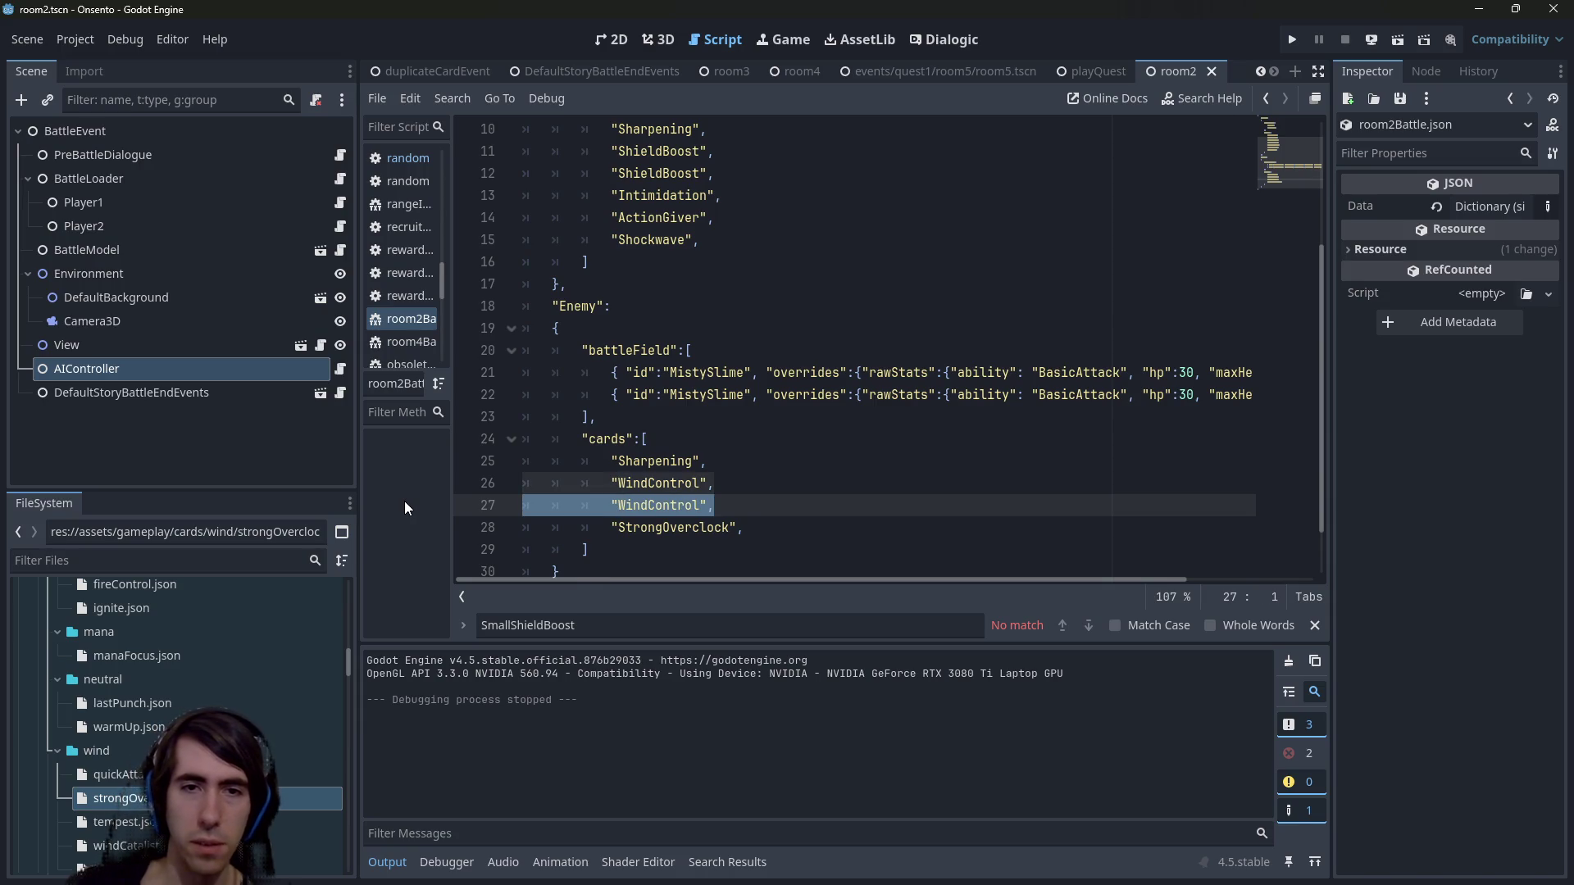
key(End)
key(ctrl+s)
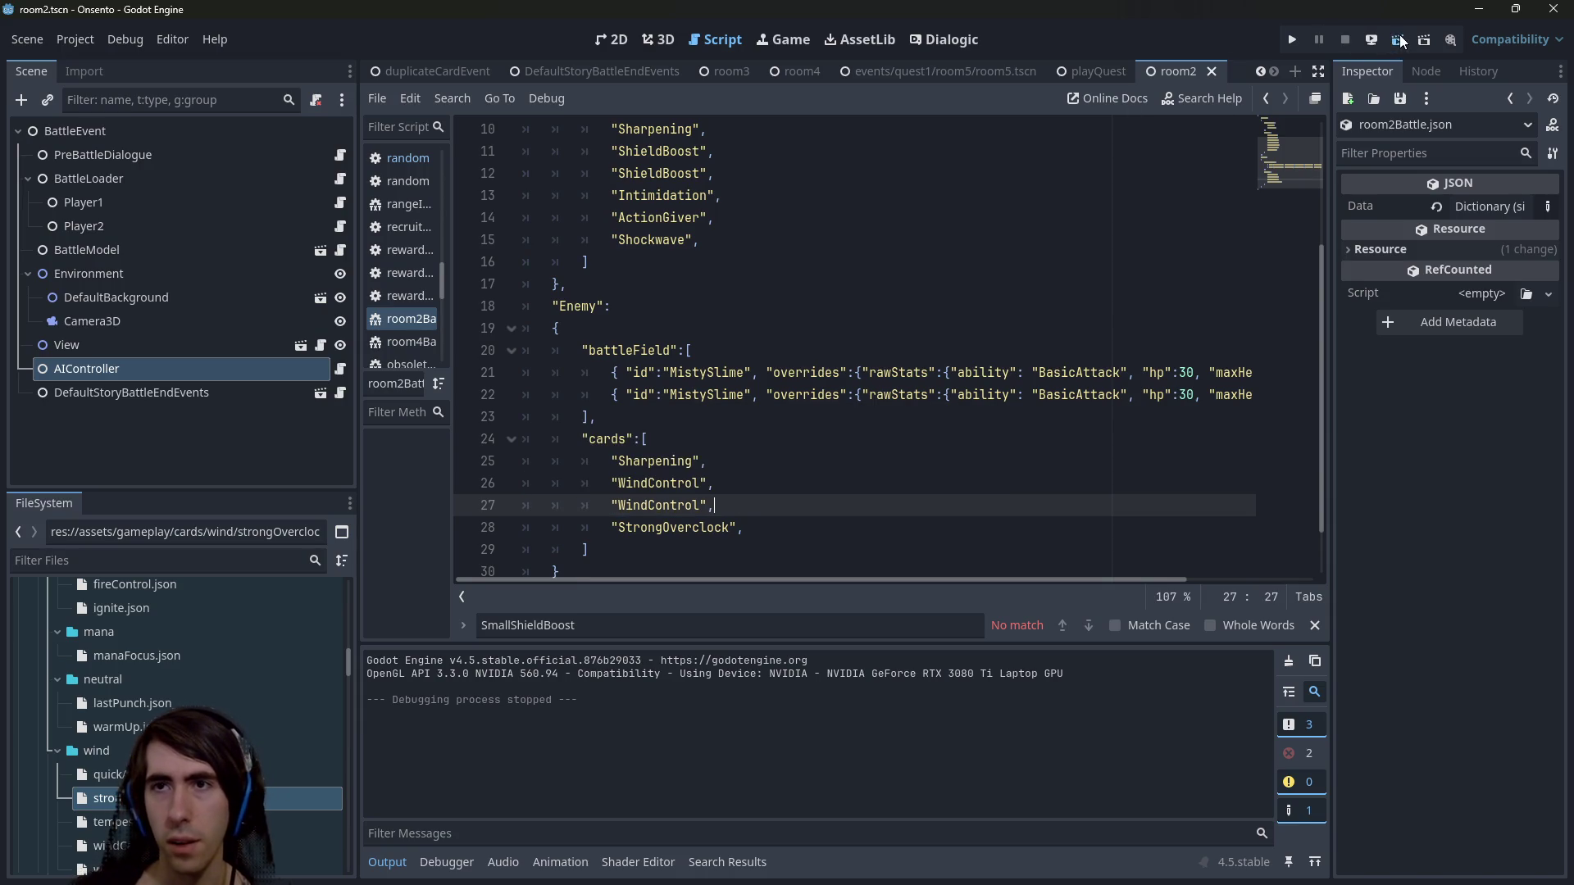
click(1399, 40)
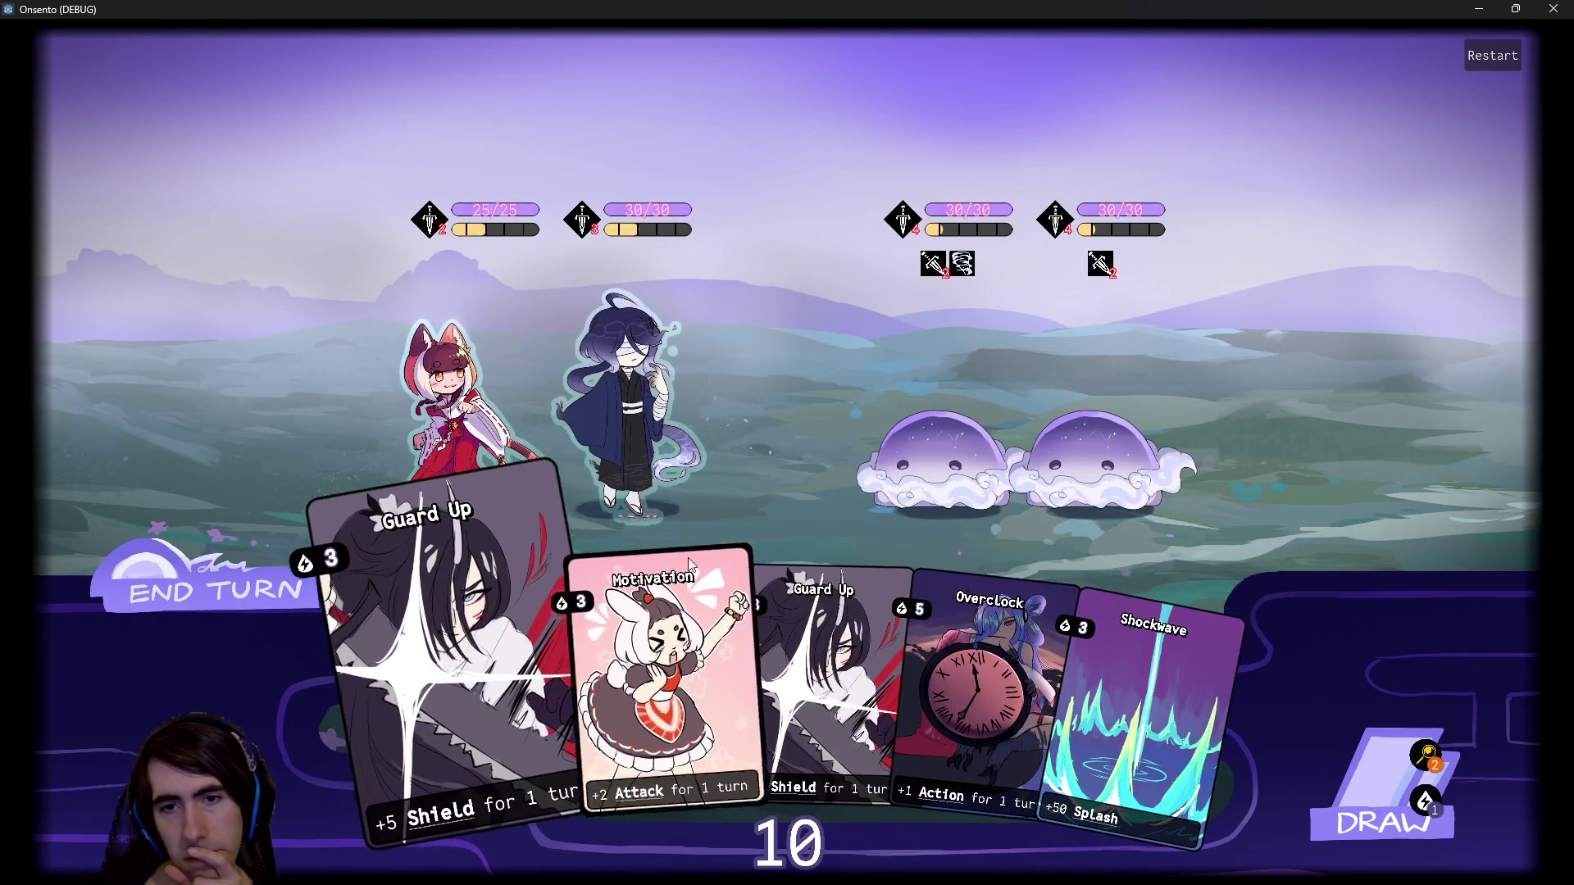
Buff the second party member with Motivation and Overclock twice, attack the right slime, and end the turn.
drag(635, 574, 635, 377)
drag(811, 591, 633, 373)
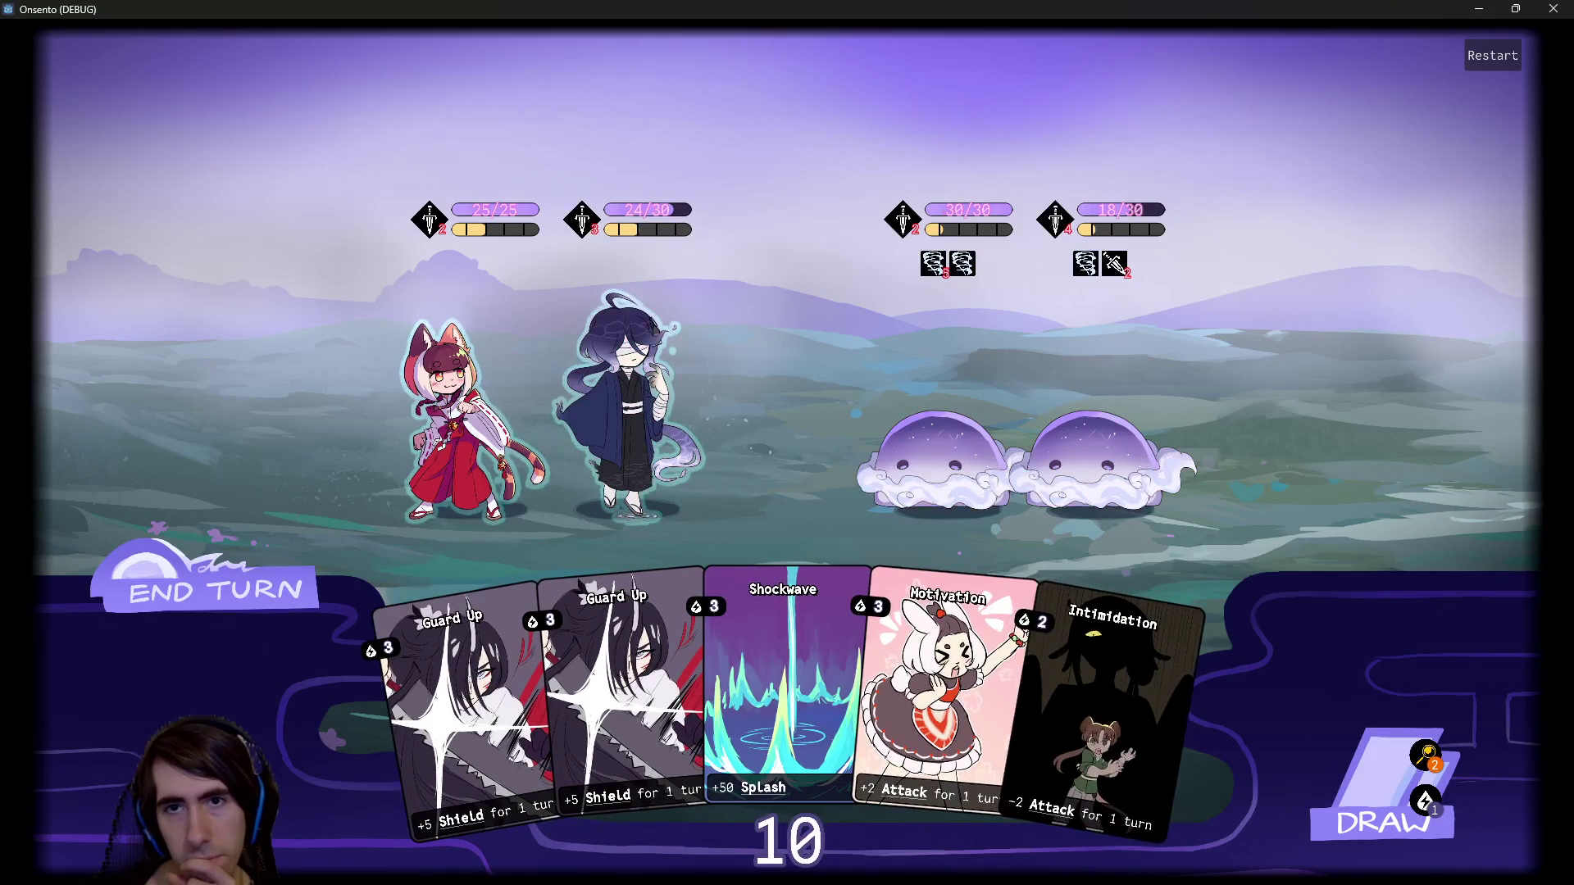
click(1389, 781)
drag(861, 672, 671, 438)
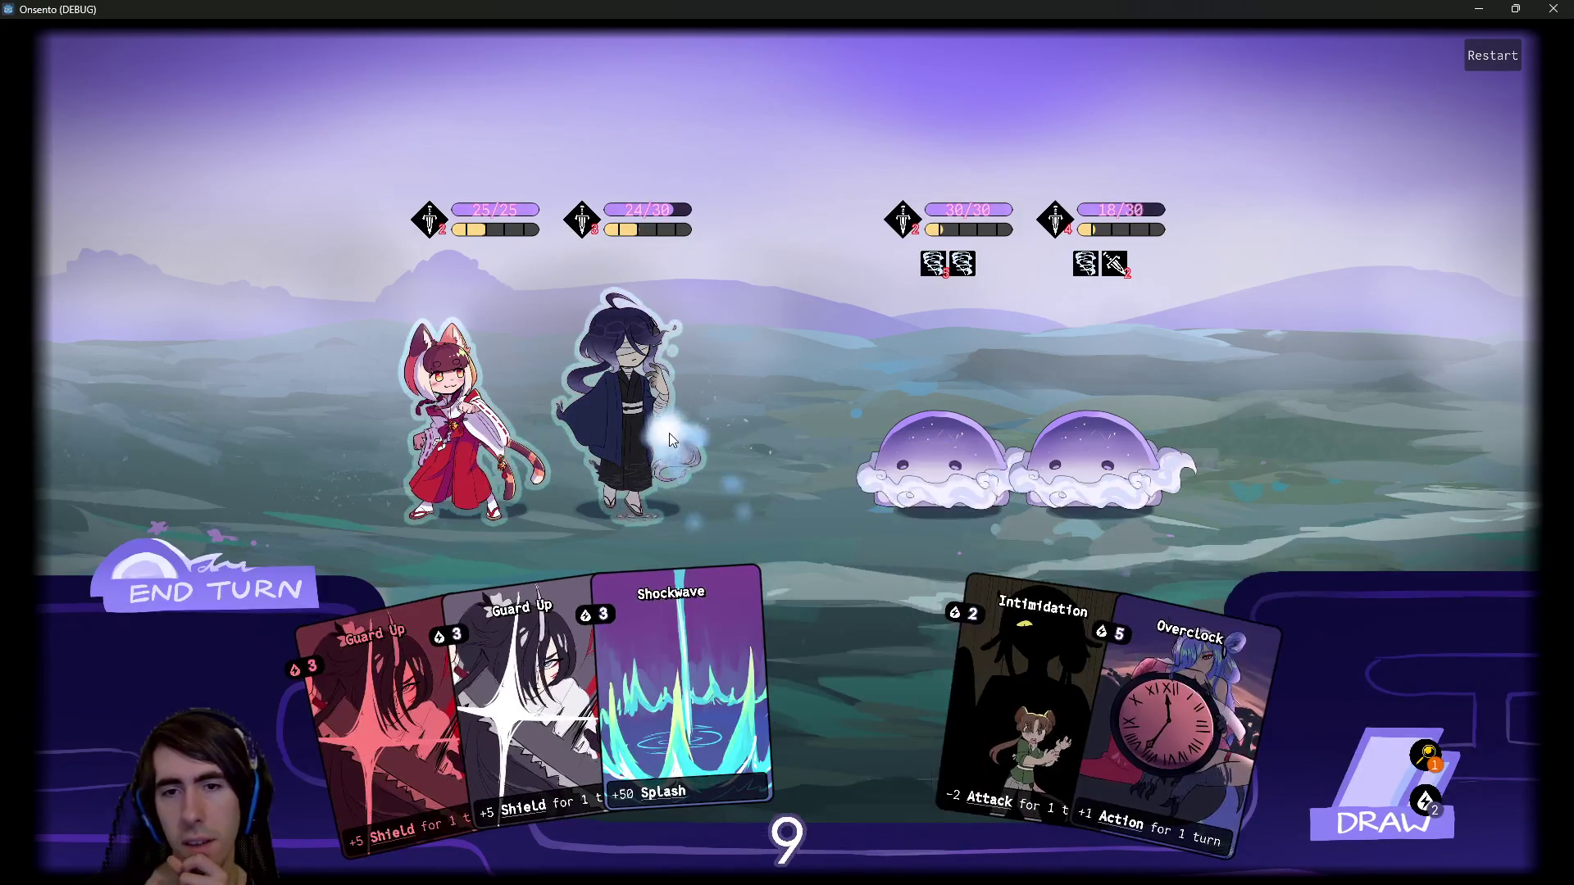
drag(1164, 697, 672, 372)
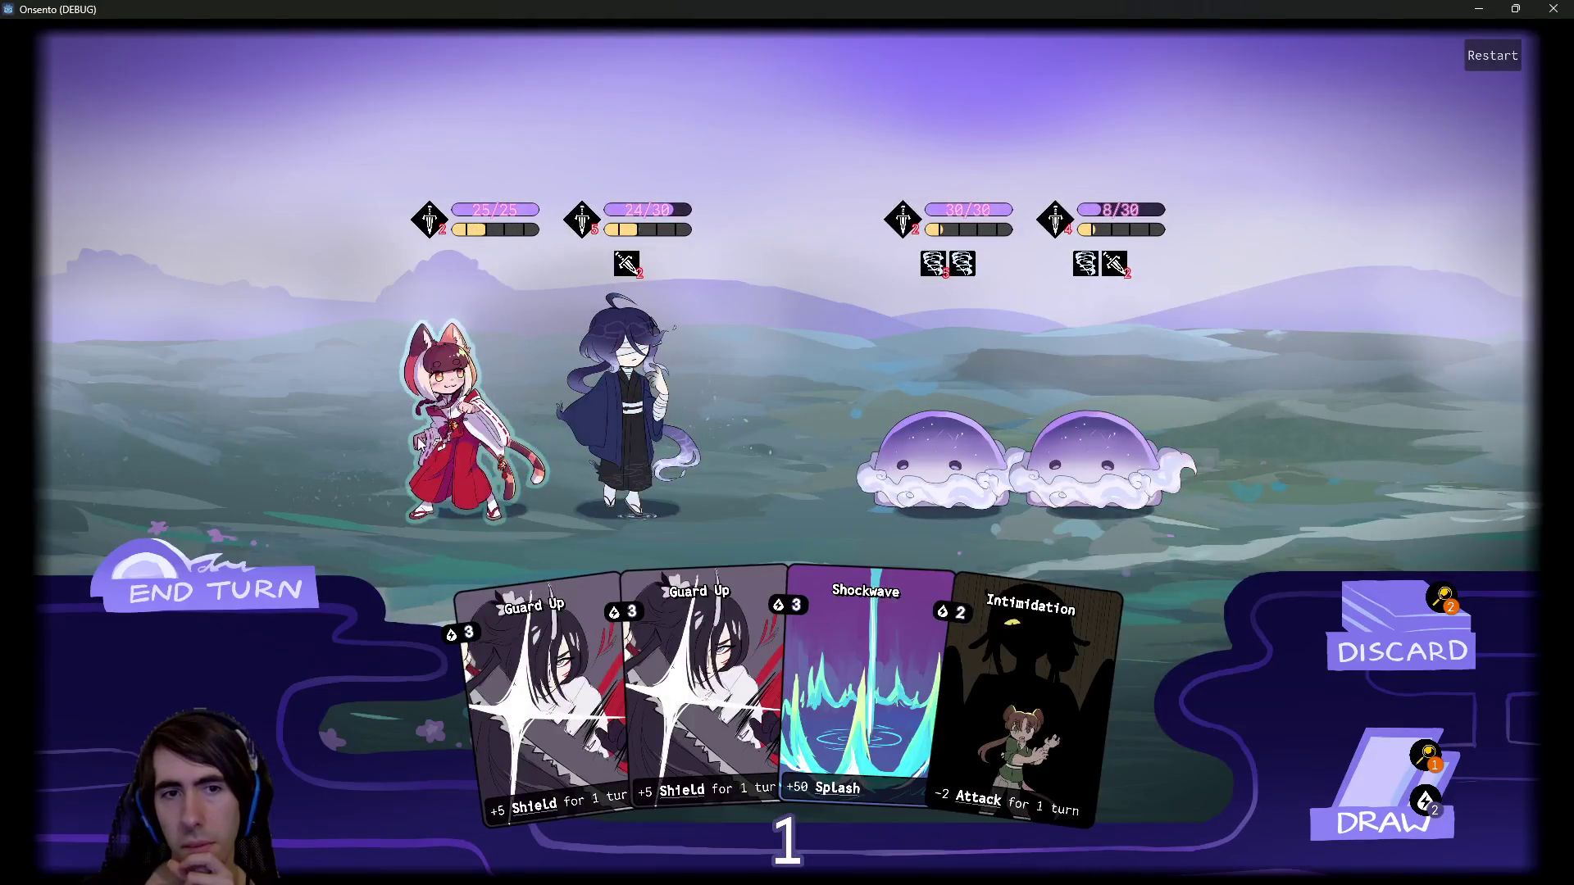
click(420, 443)
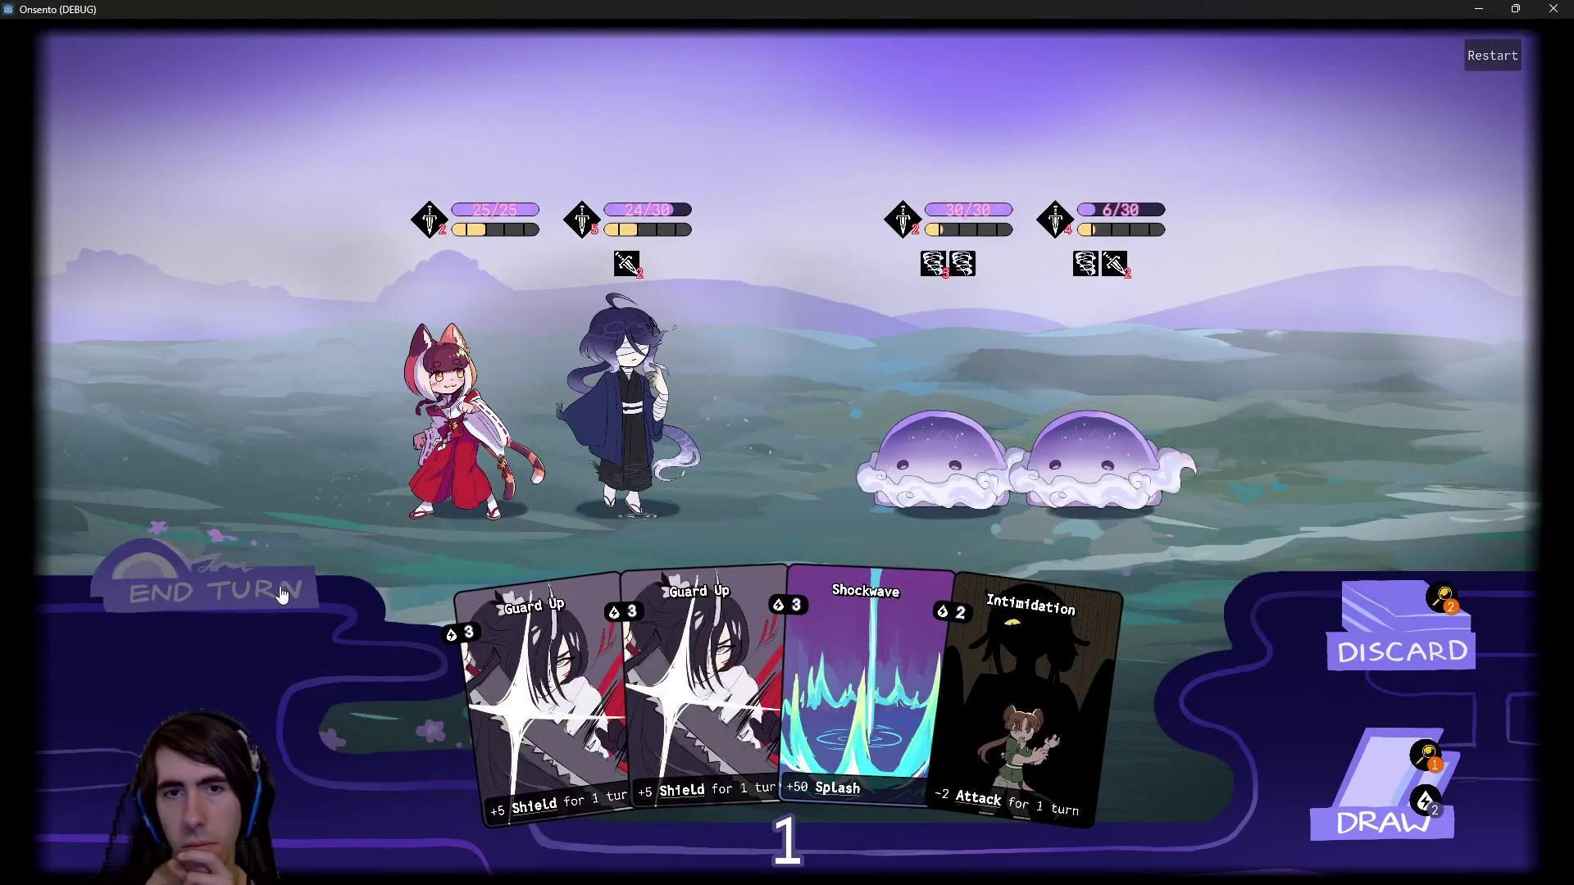
click(281, 592)
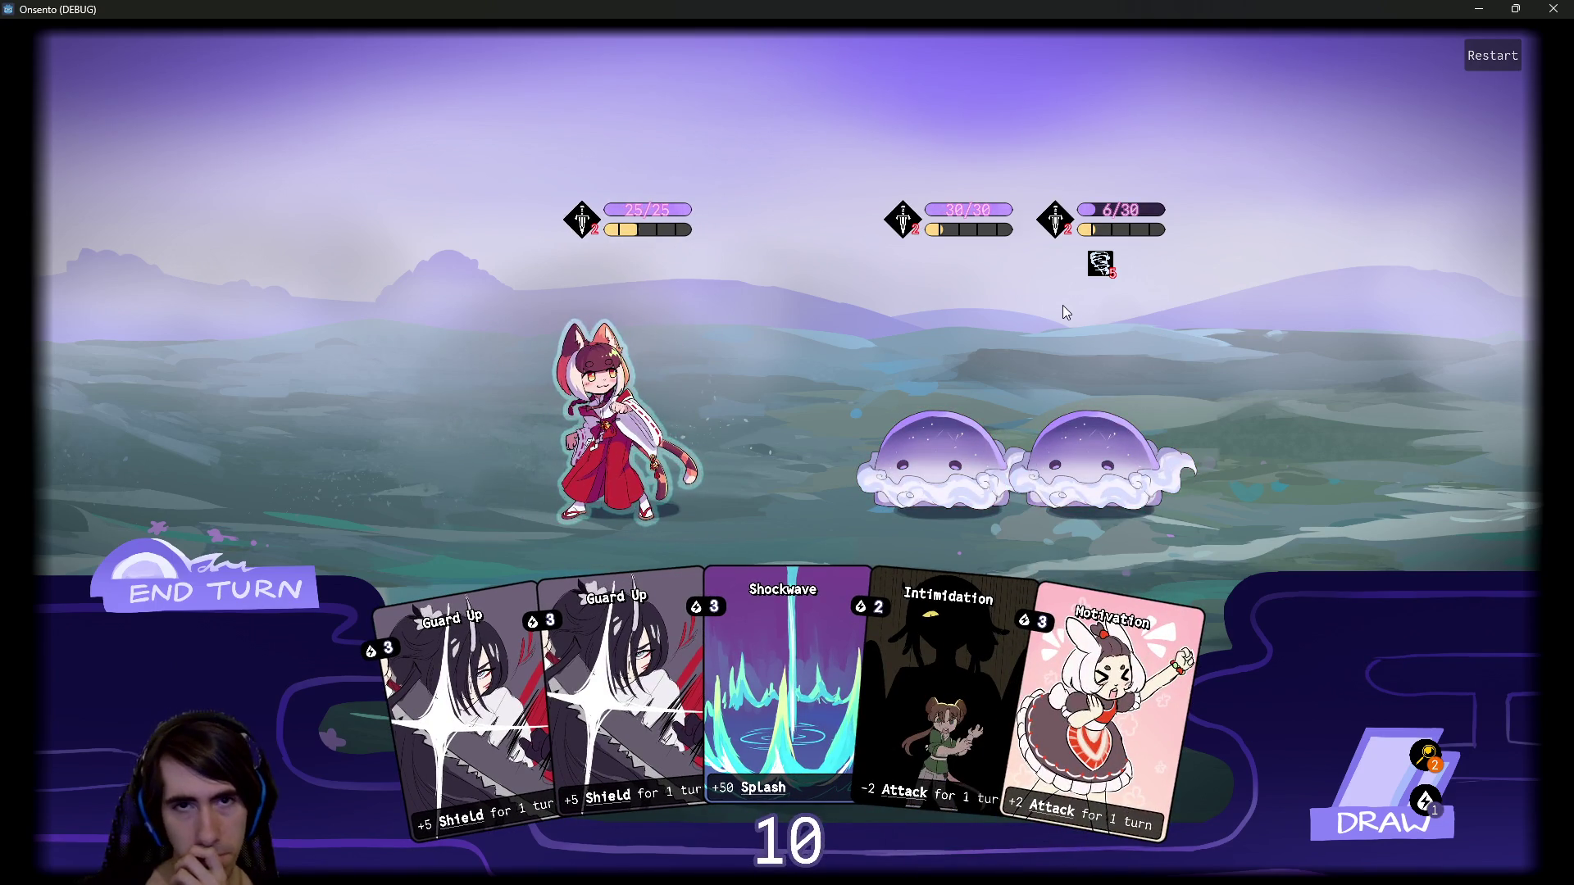
Buff the cat girl with two rounds of Overclock and Motivation, then end the turn.
click(1366, 766)
drag(1035, 657, 666, 461)
drag(972, 697, 615, 426)
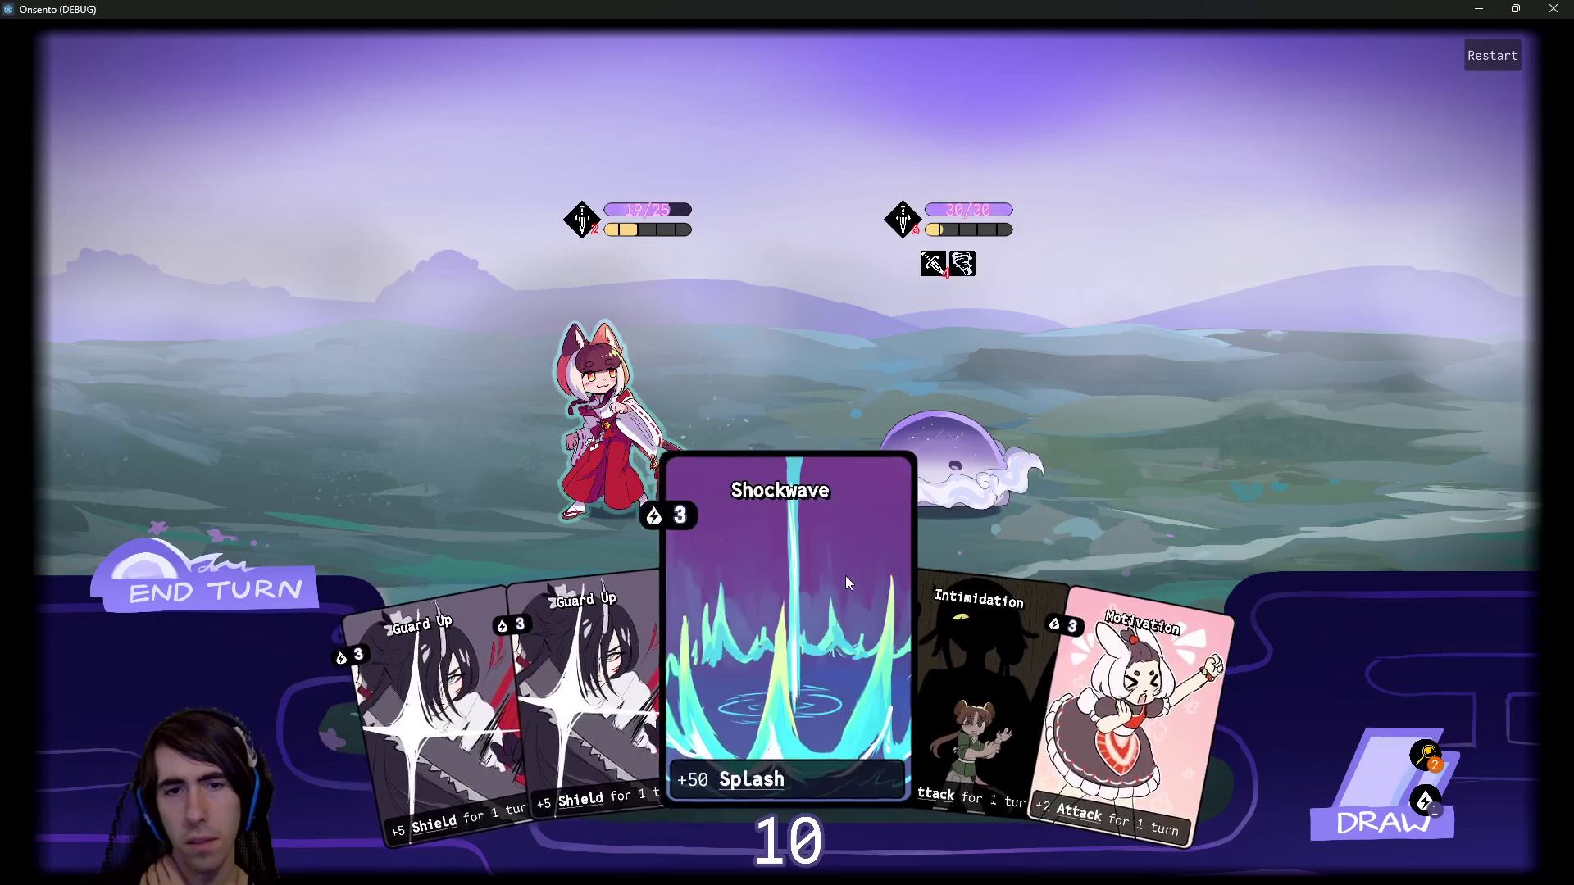
click(1326, 743)
drag(1057, 656, 623, 410)
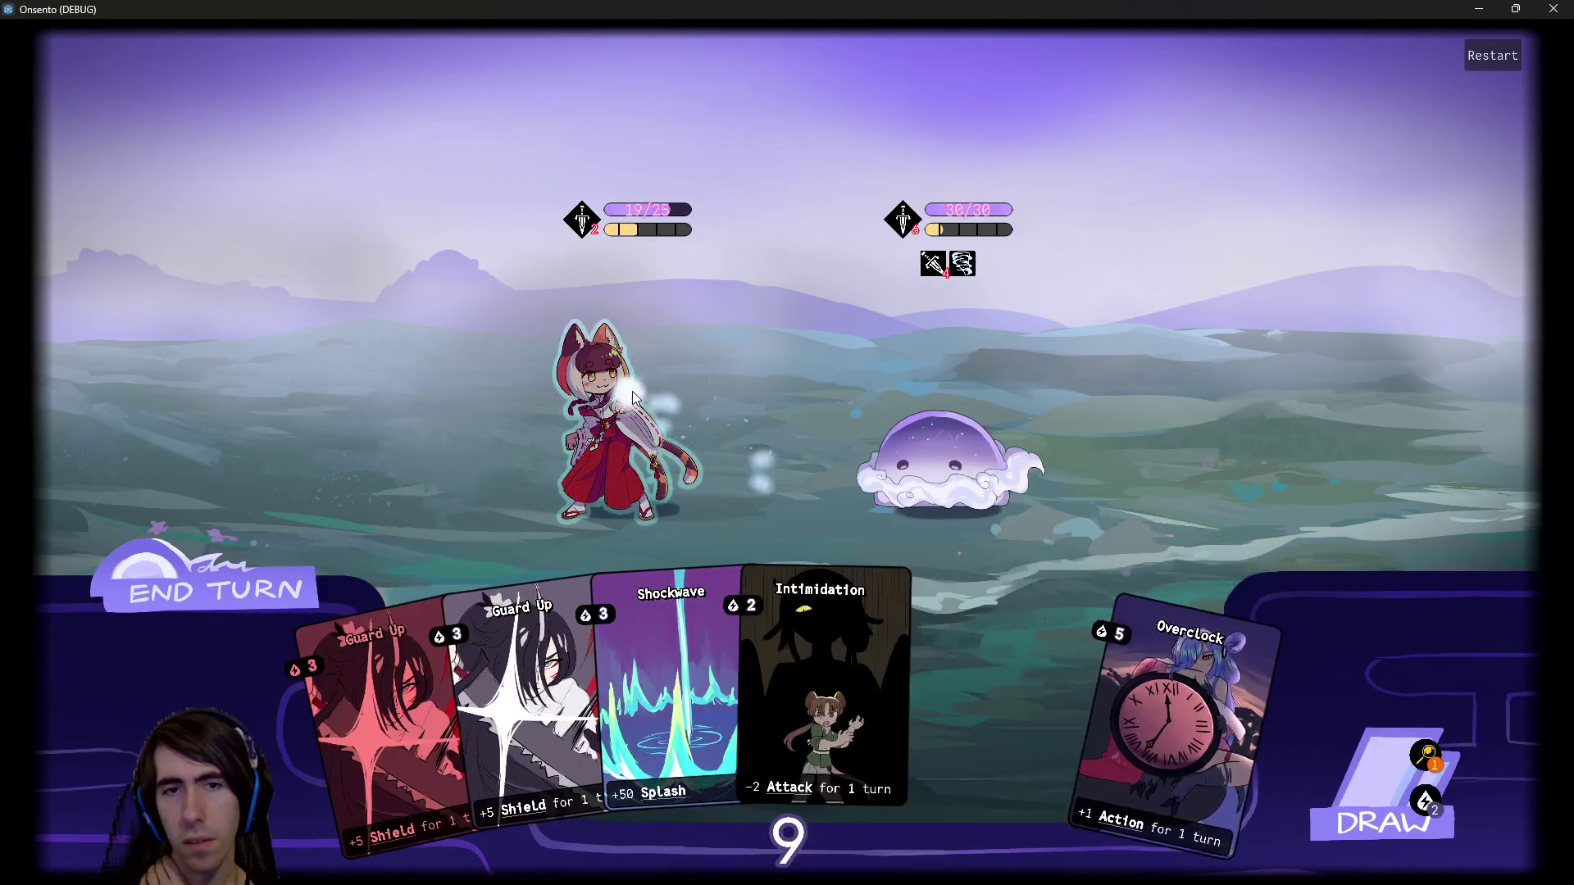
drag(1165, 726, 636, 438)
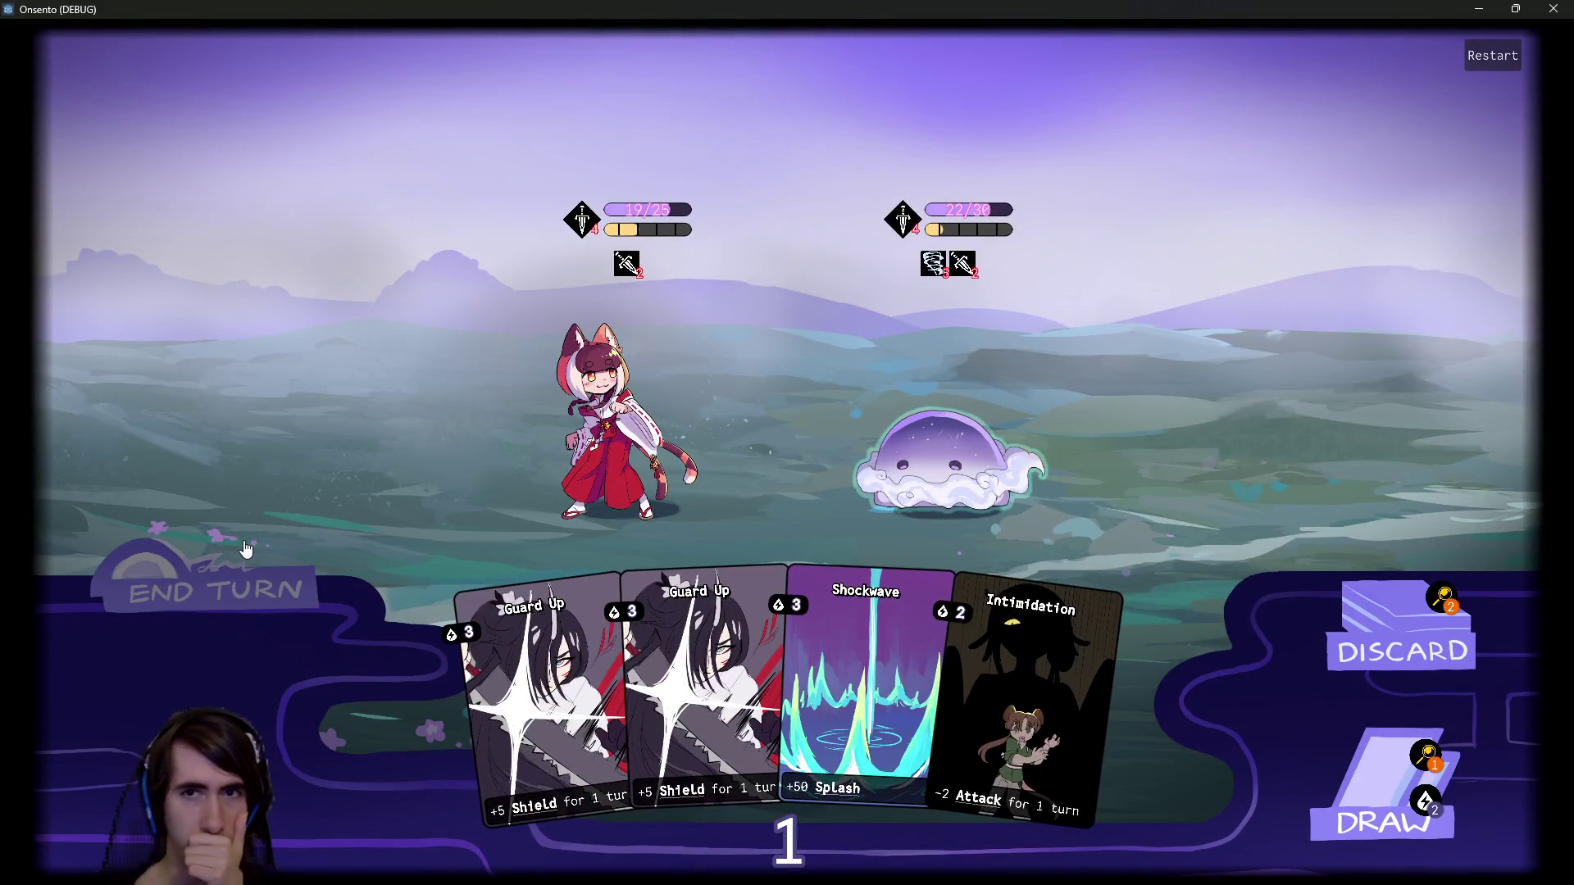
click(243, 545)
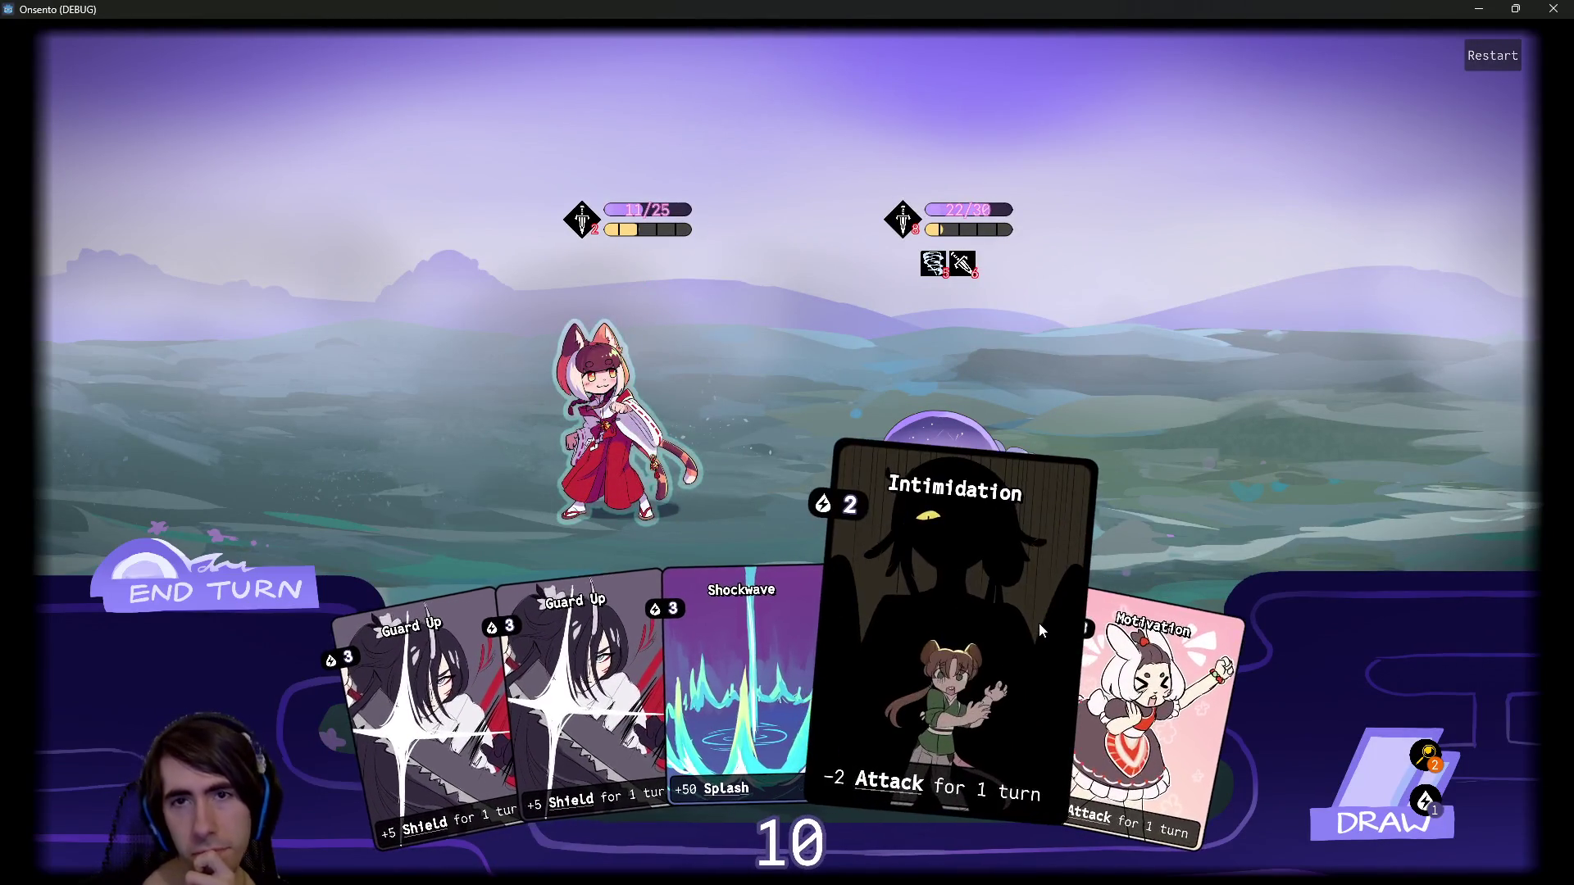
Keep buffing the cat girl and attacking the remaining slime until the battle ends.
click(1123, 707)
click(1353, 771)
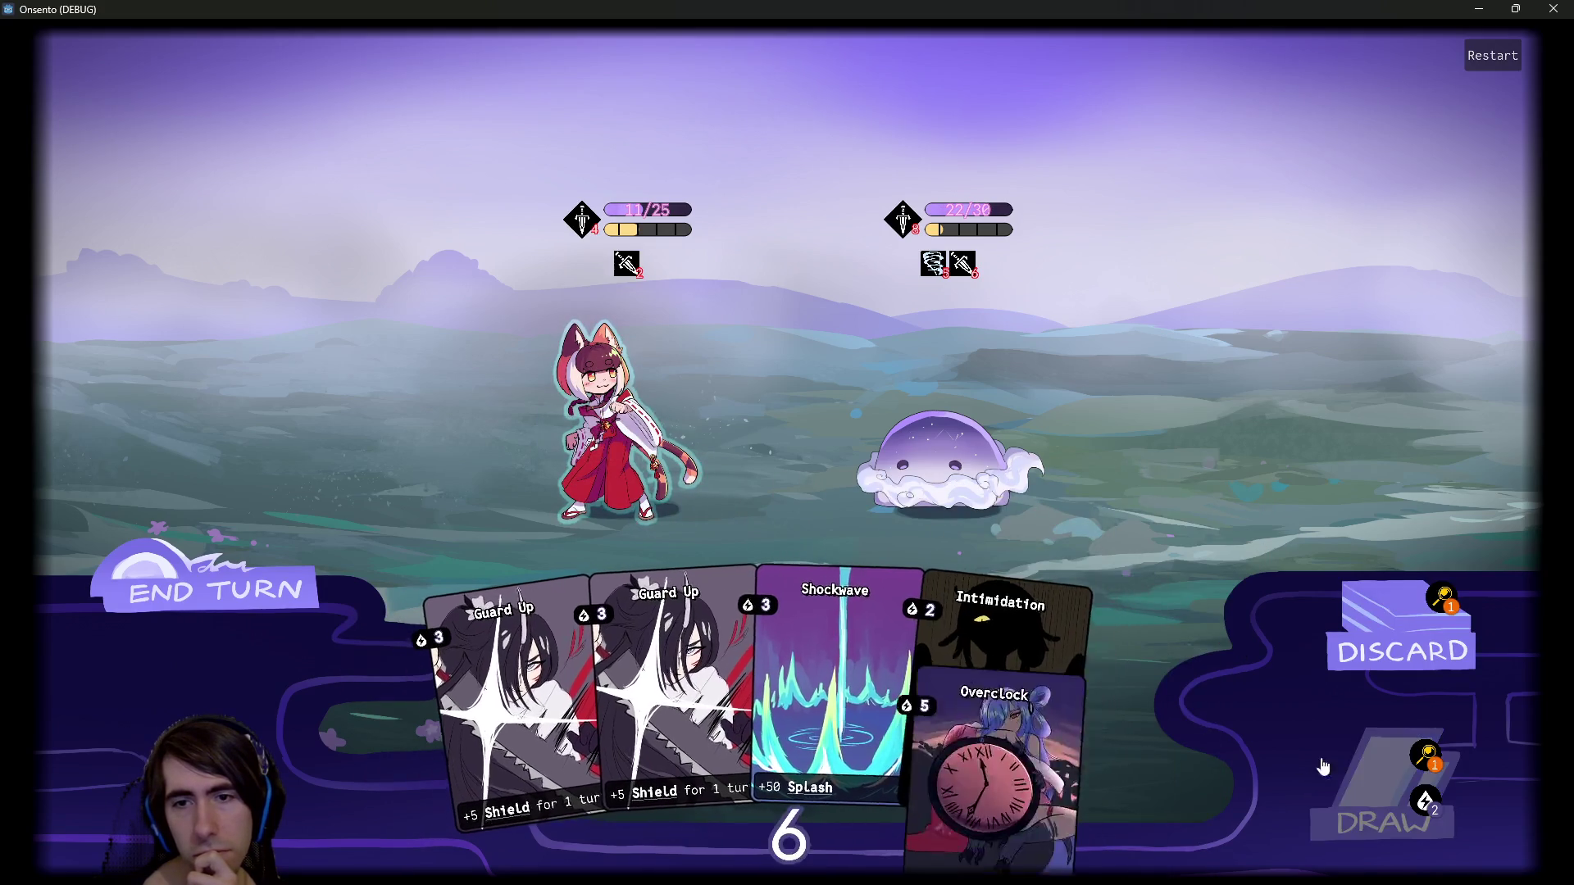
click(888, 589)
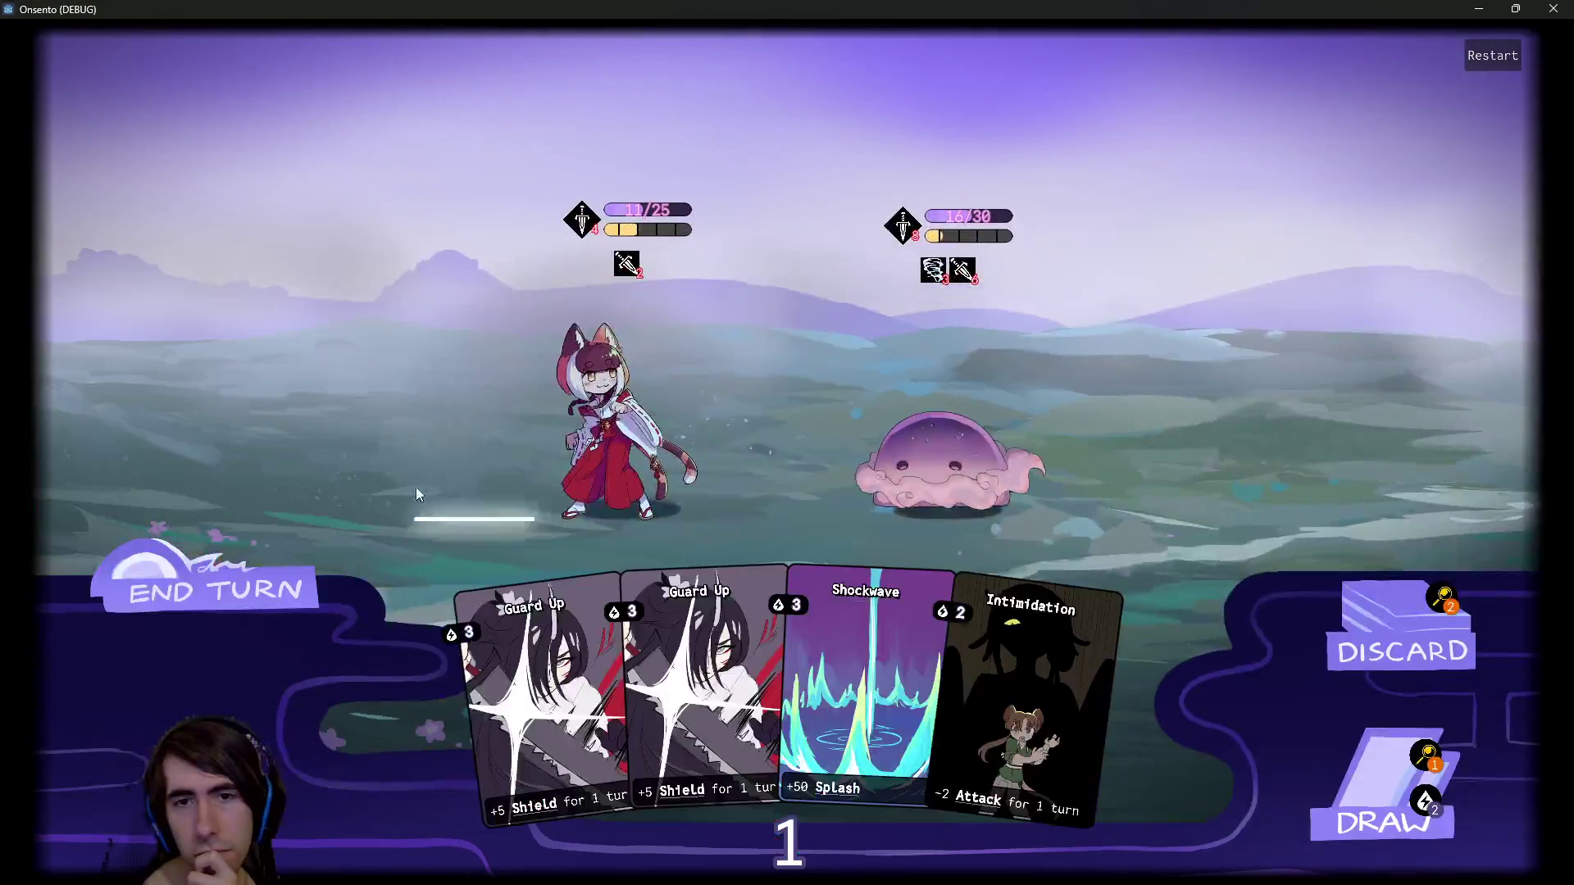
click(295, 568)
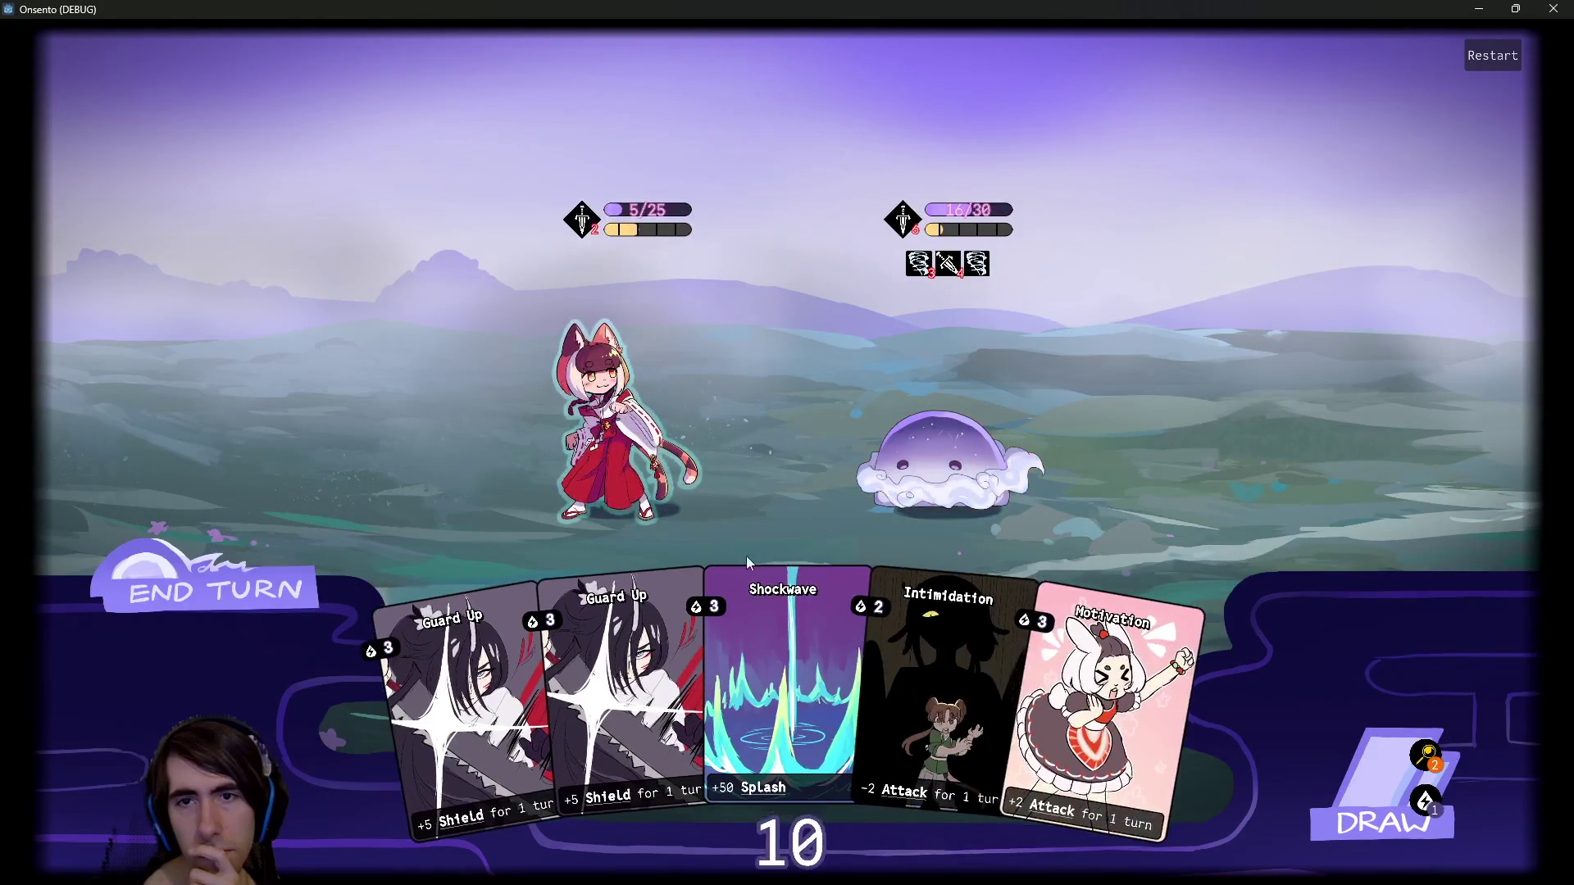
click(1323, 744)
drag(1057, 623, 642, 414)
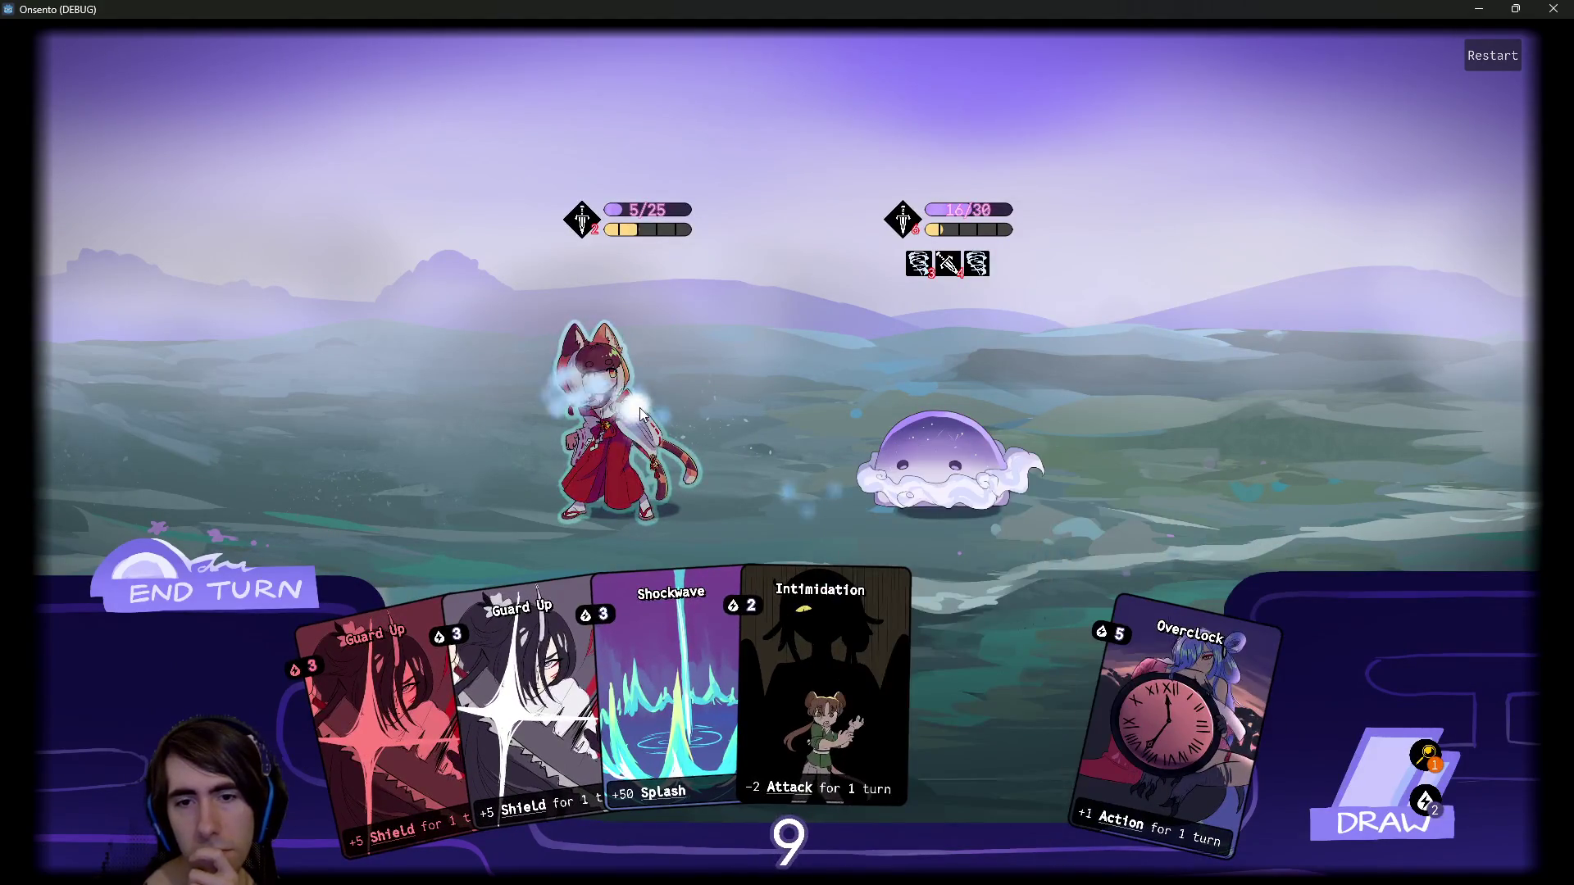
drag(1077, 662, 602, 422)
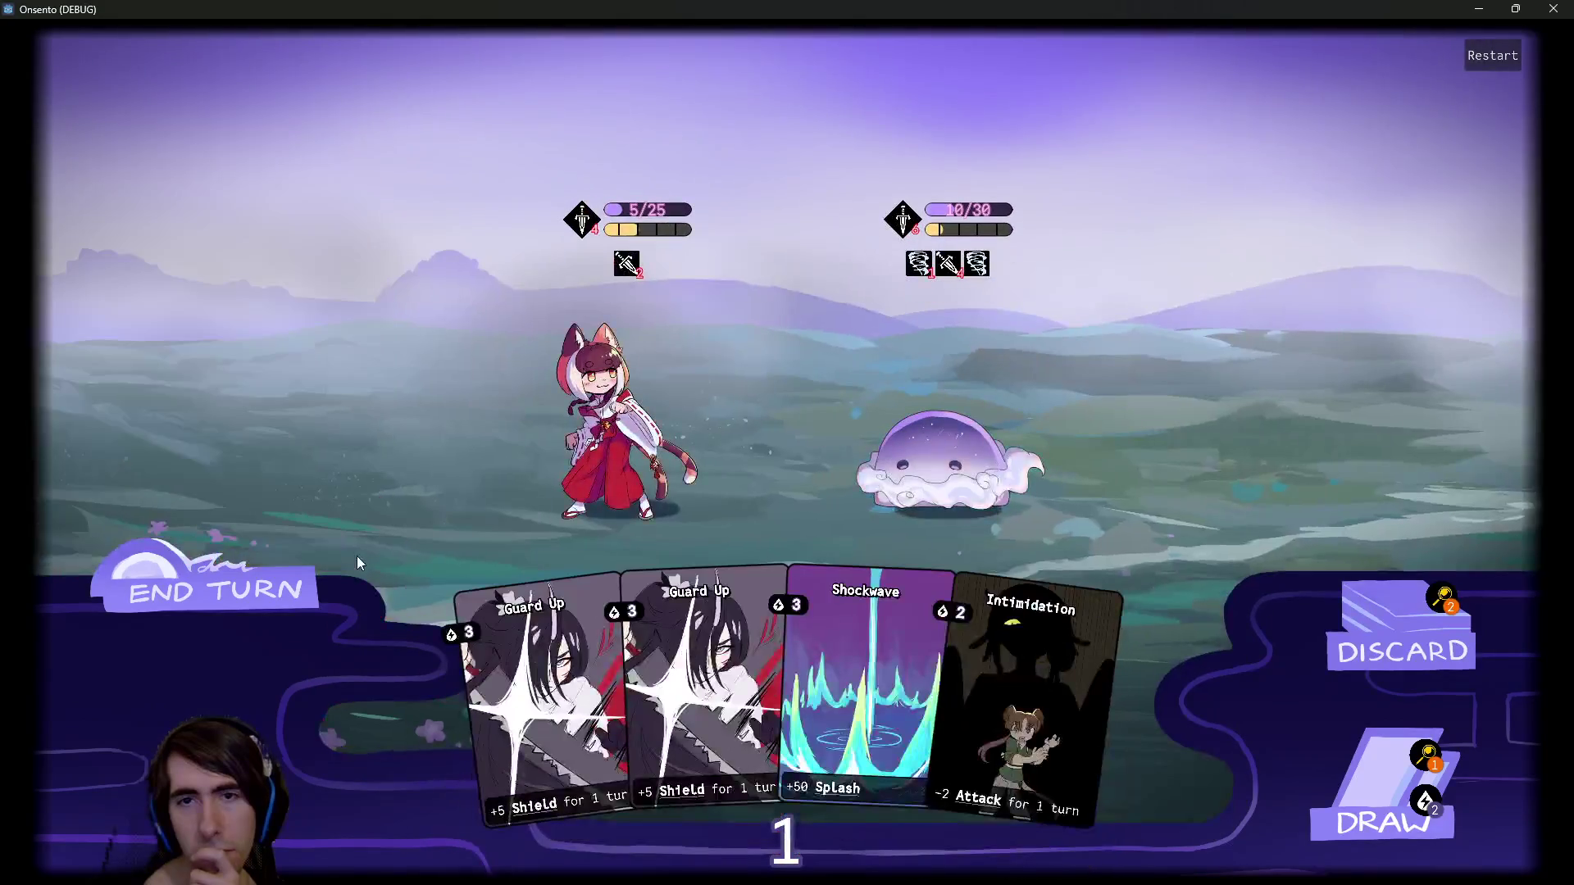
click(296, 590)
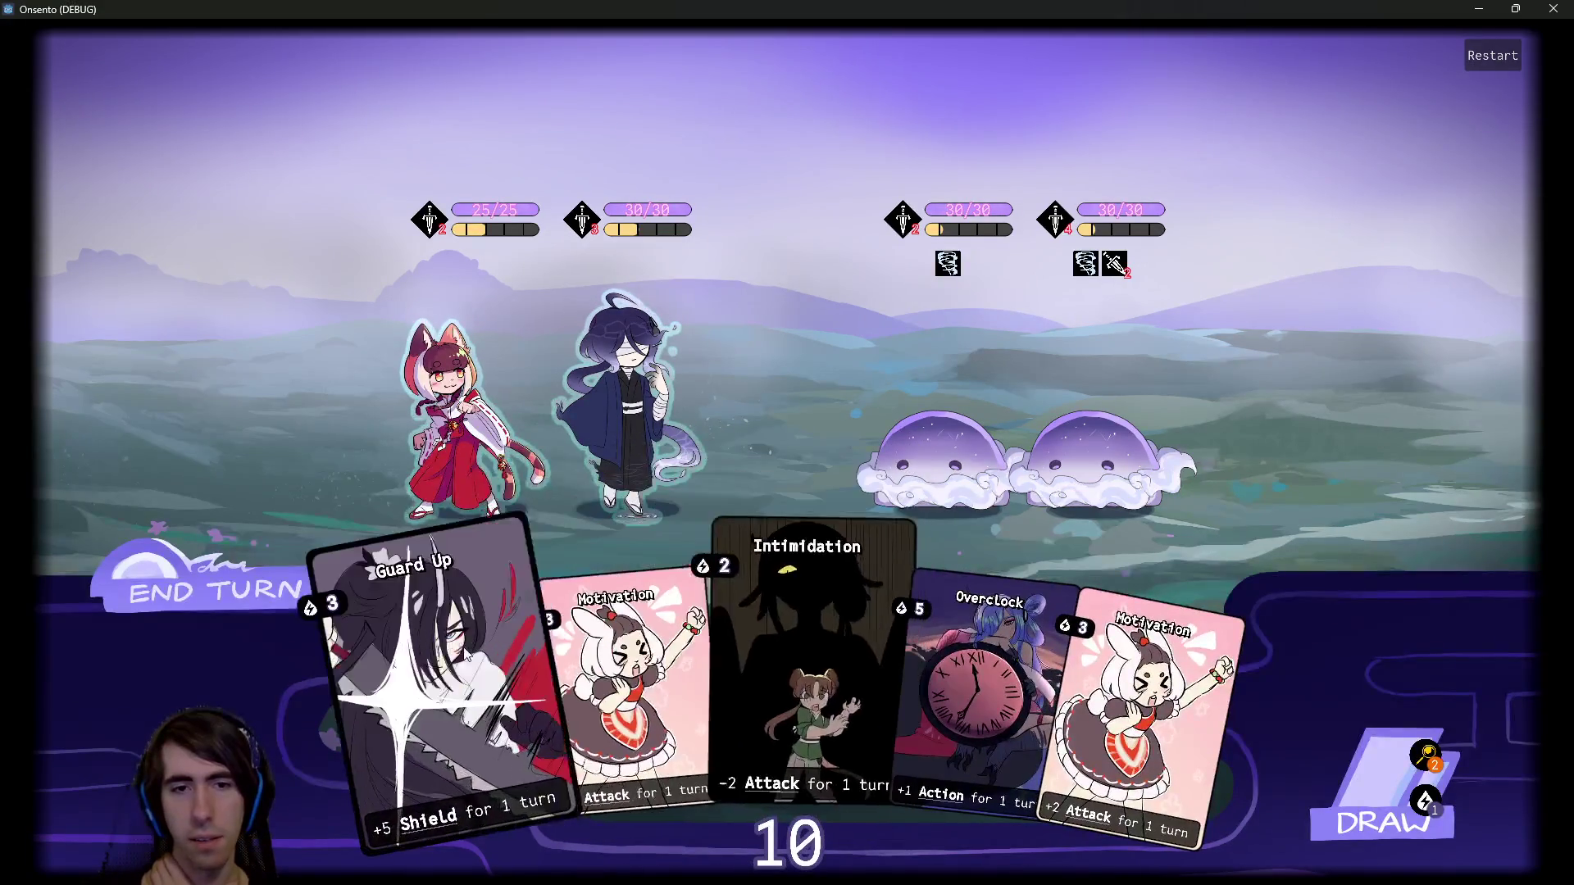
Shield the blue-haired ally, then buff the dark-haired ally with Guard Up and two Motivations, and attack the right slime.
click(1332, 783)
mouse_move(1139, 697)
mouse_down()
mouse_move(631, 427)
mouse_move(849, 449)
mouse_up()
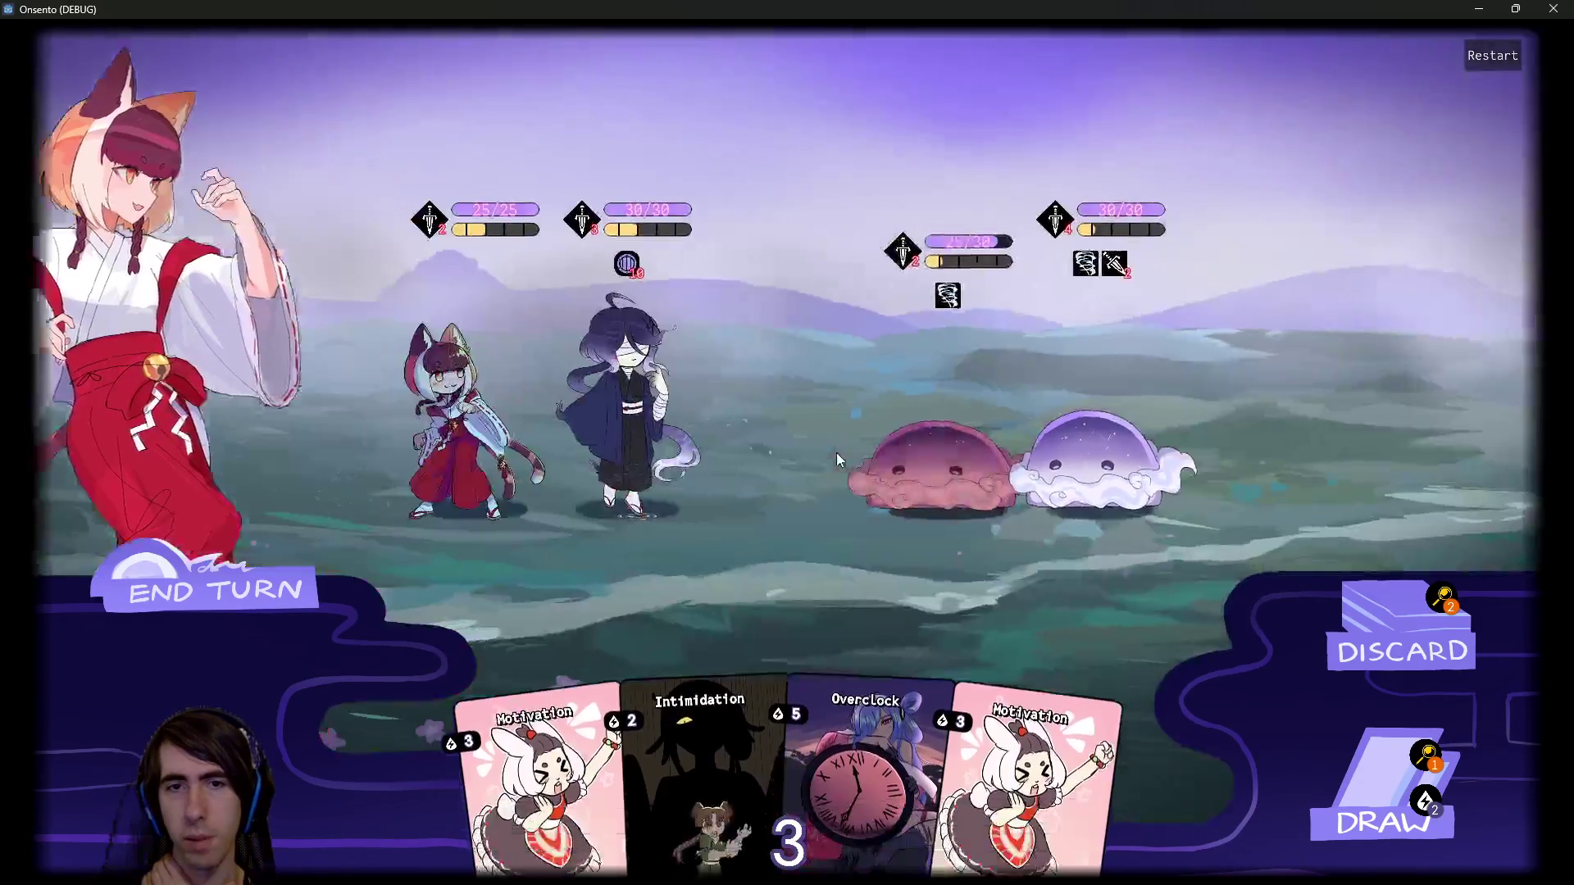
click(298, 558)
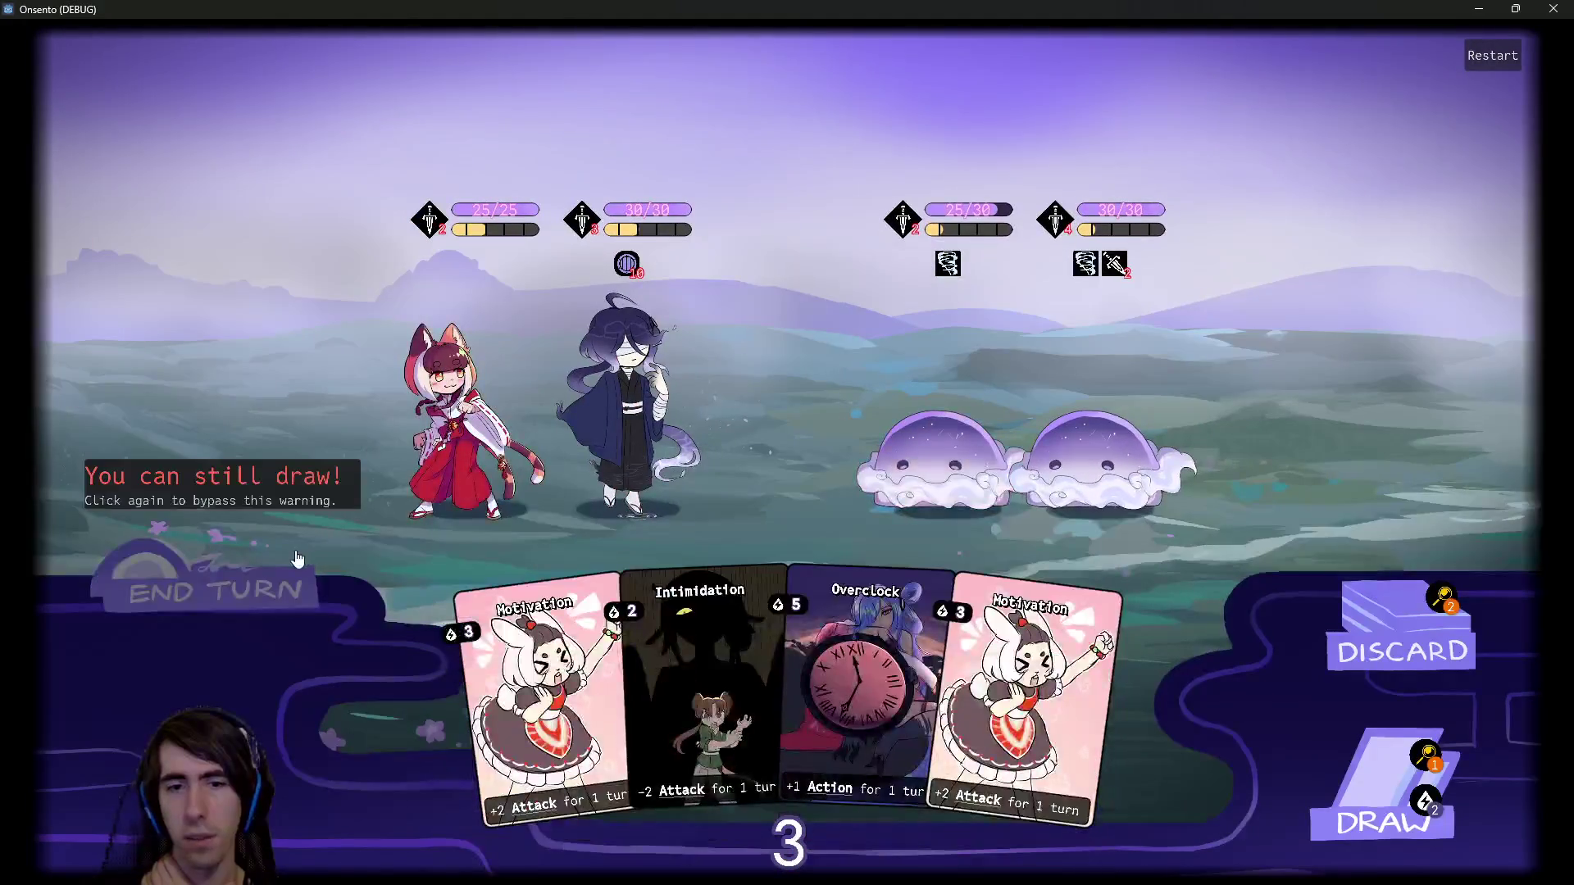
click(1383, 816)
click(1383, 815)
drag(1133, 708, 643, 440)
drag(955, 681, 632, 410)
drag(515, 652, 631, 393)
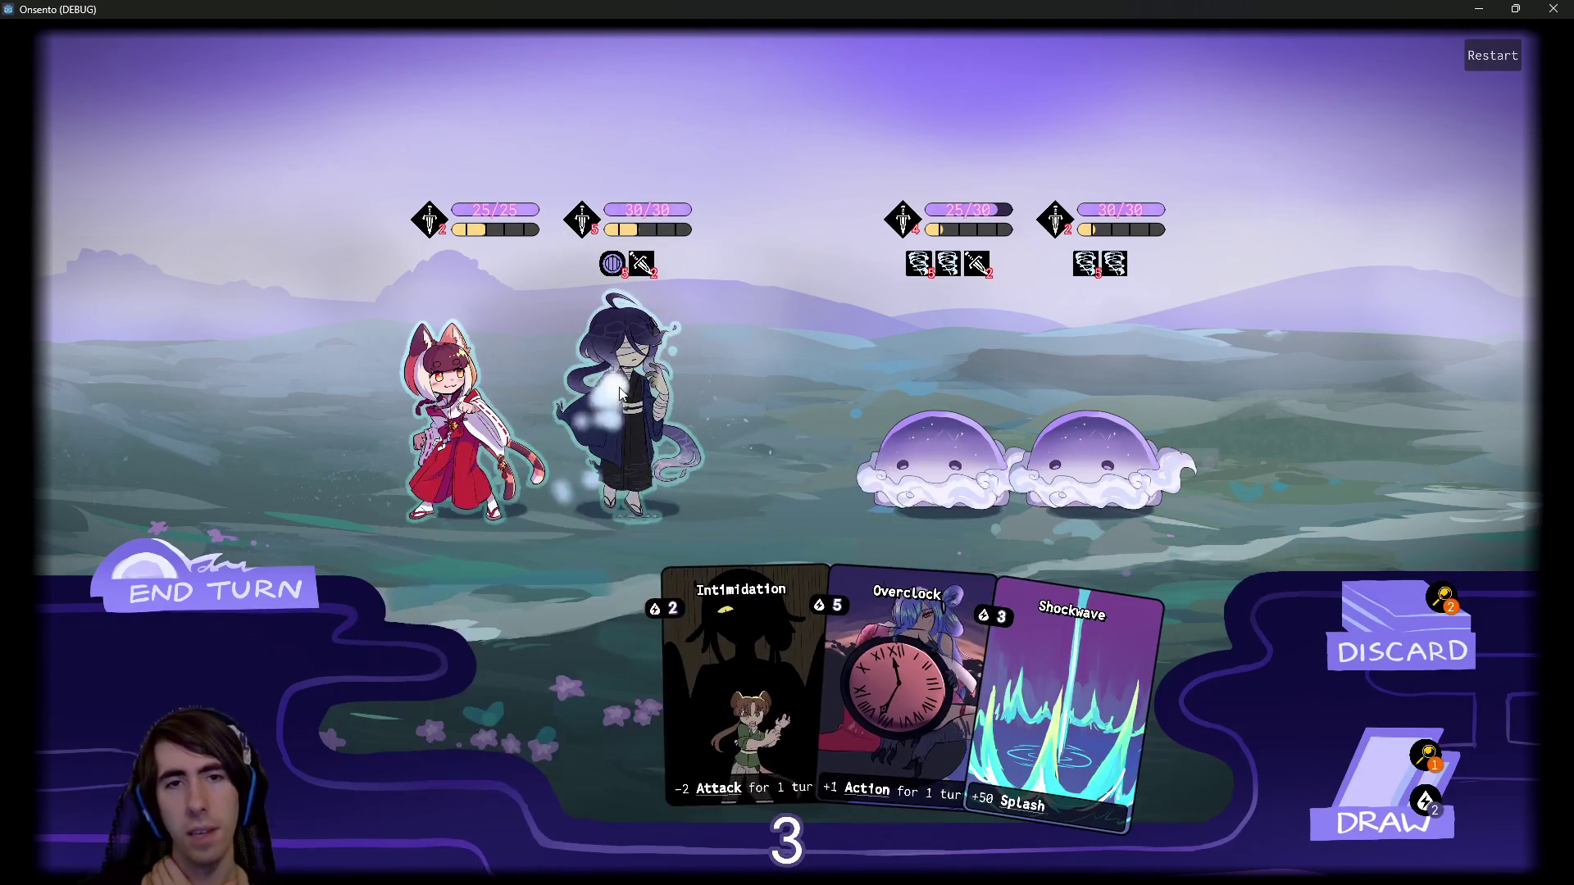
click(1010, 410)
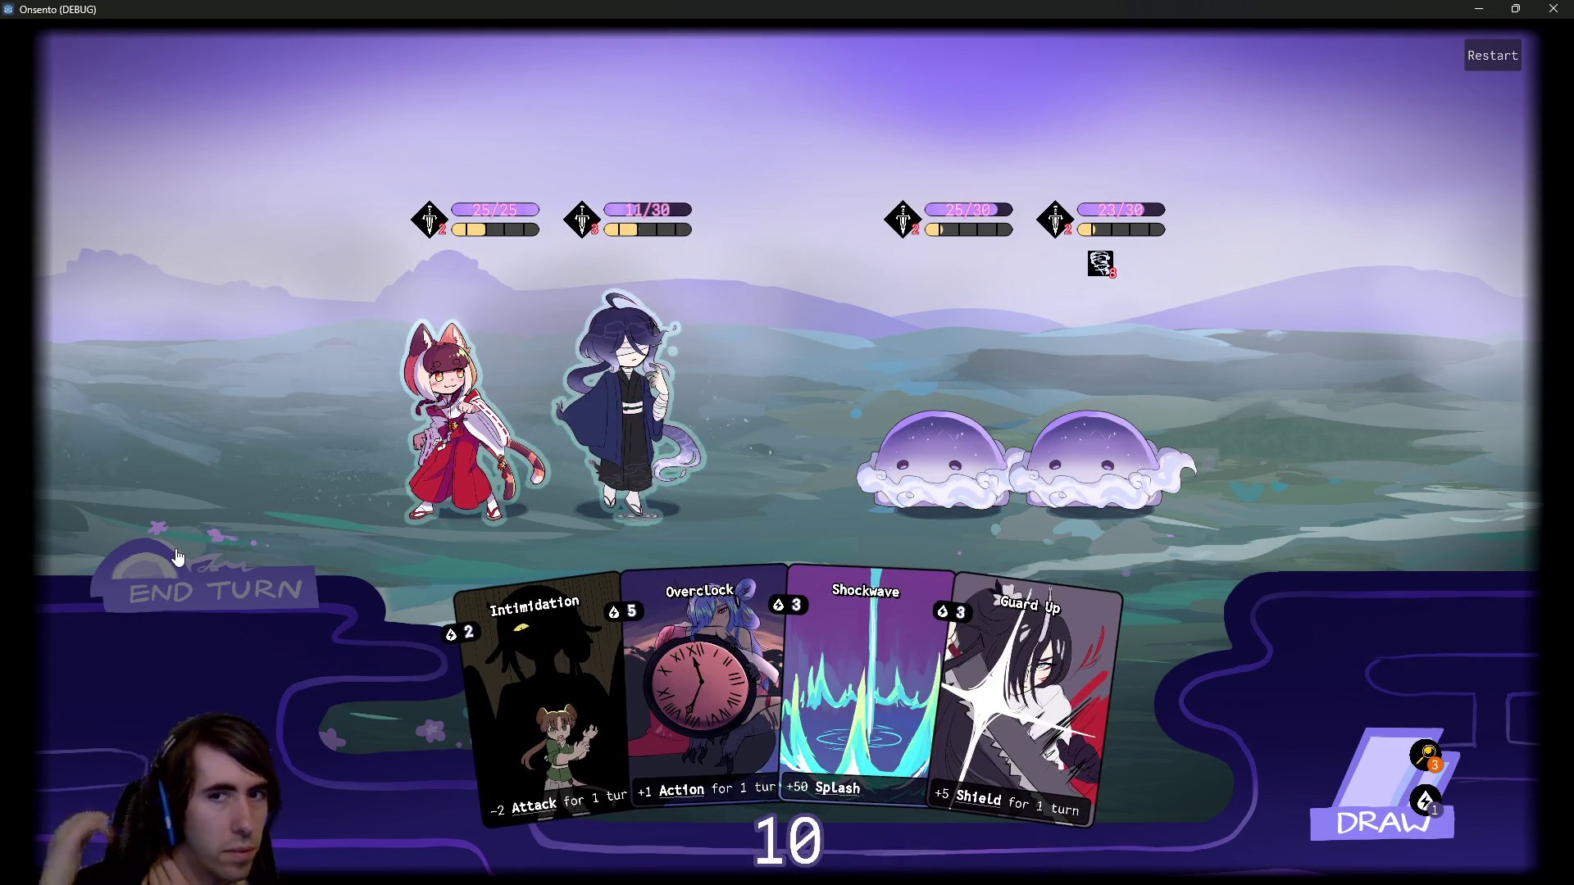
Give the dark-haired ally another Guard Up and the blue-haired ally Motivation, then end the turn.
drag(1033, 697, 627, 410)
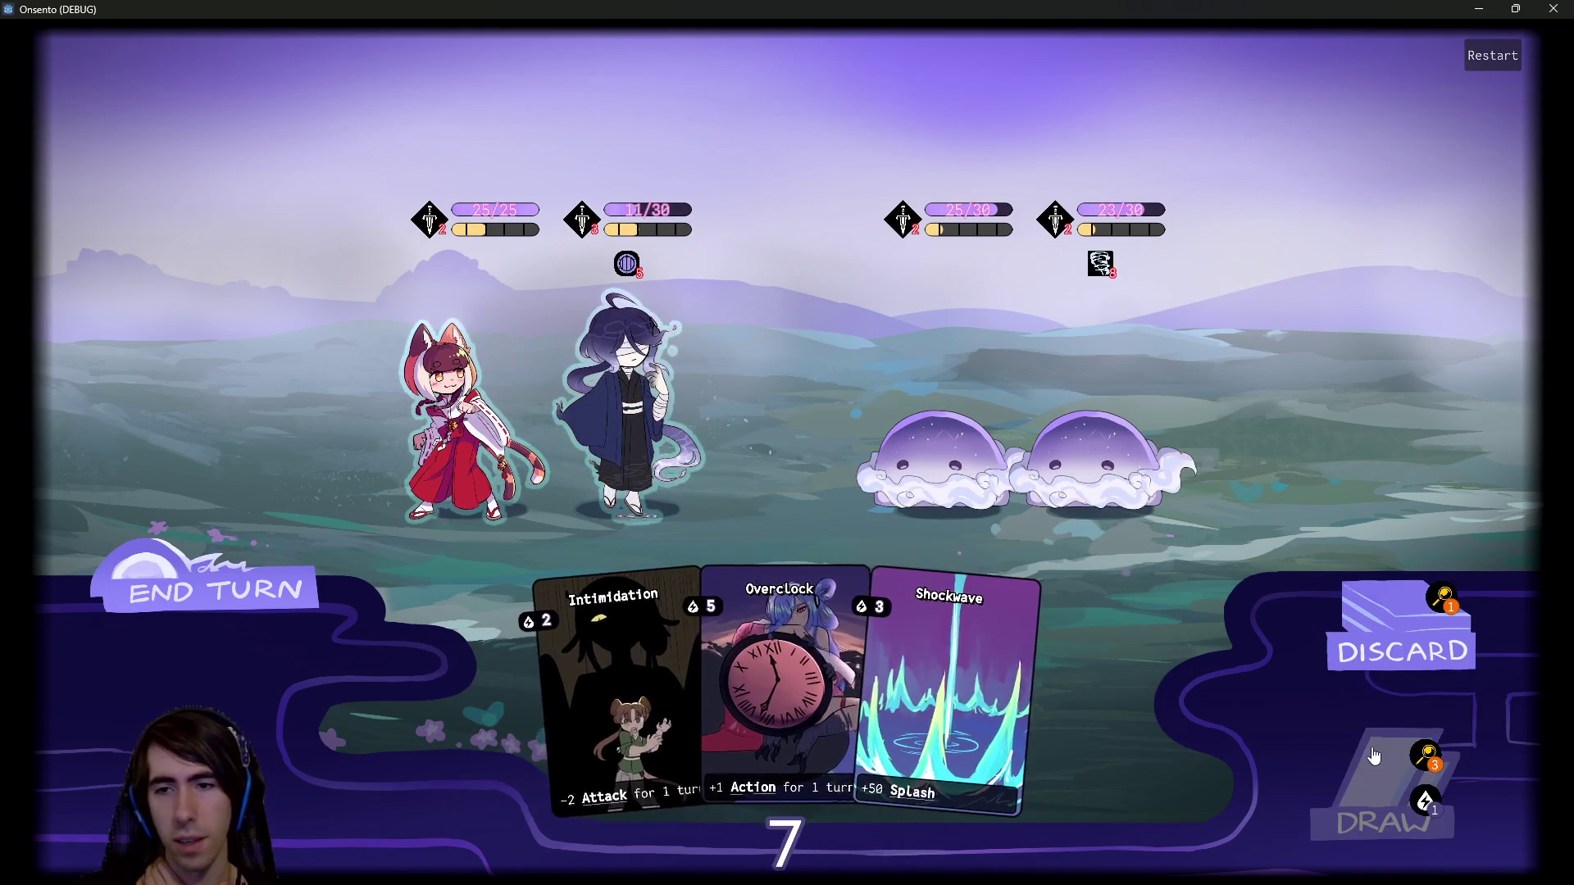
click(1355, 751)
click(1357, 754)
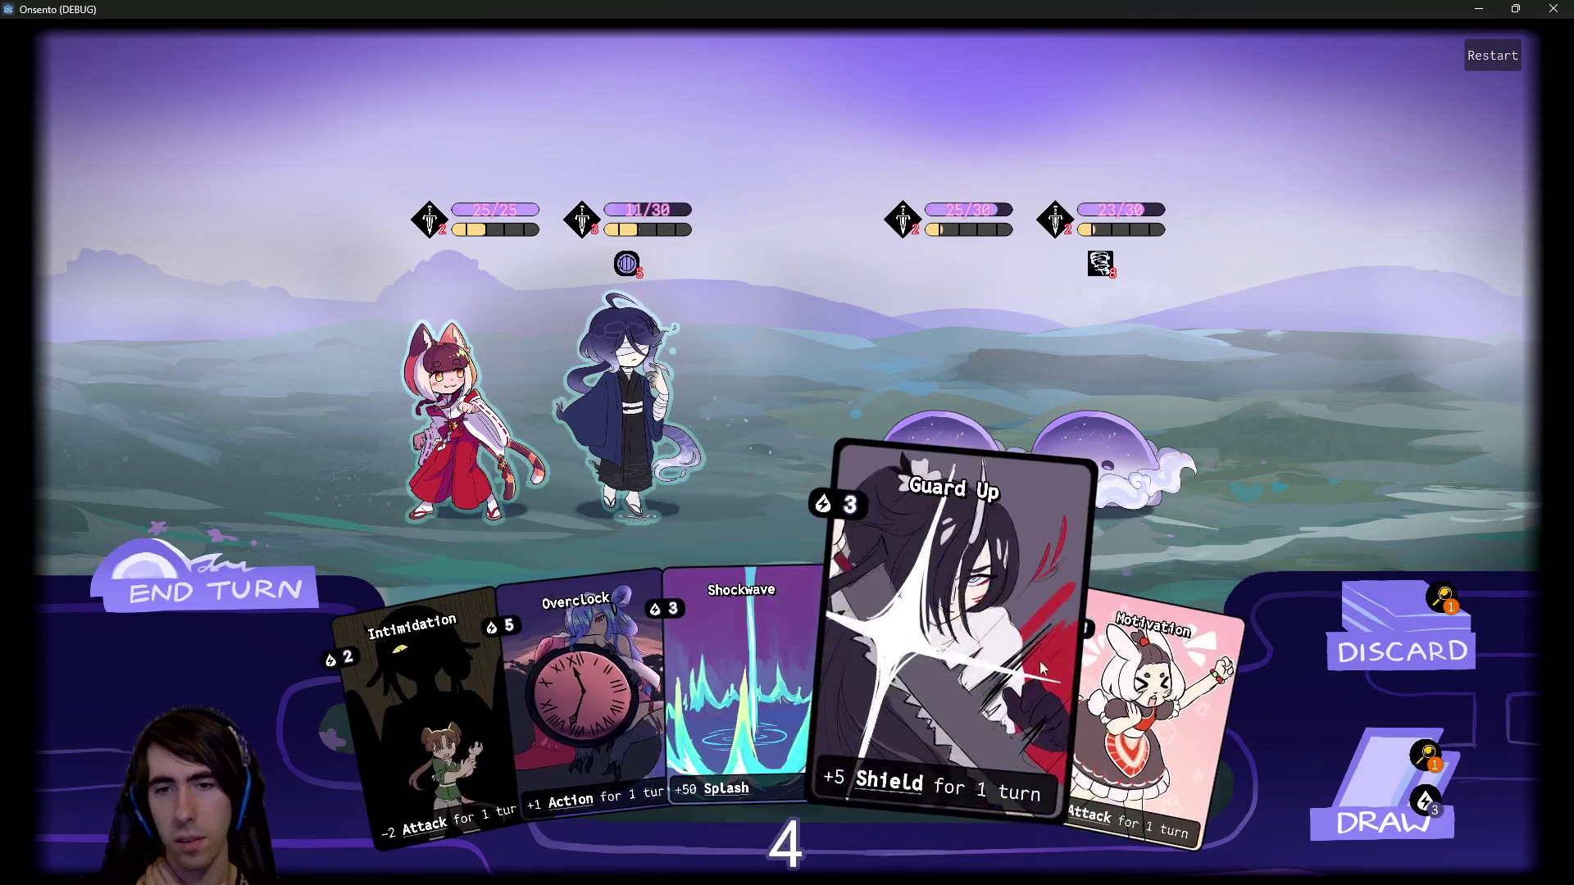
drag(1148, 721, 627, 410)
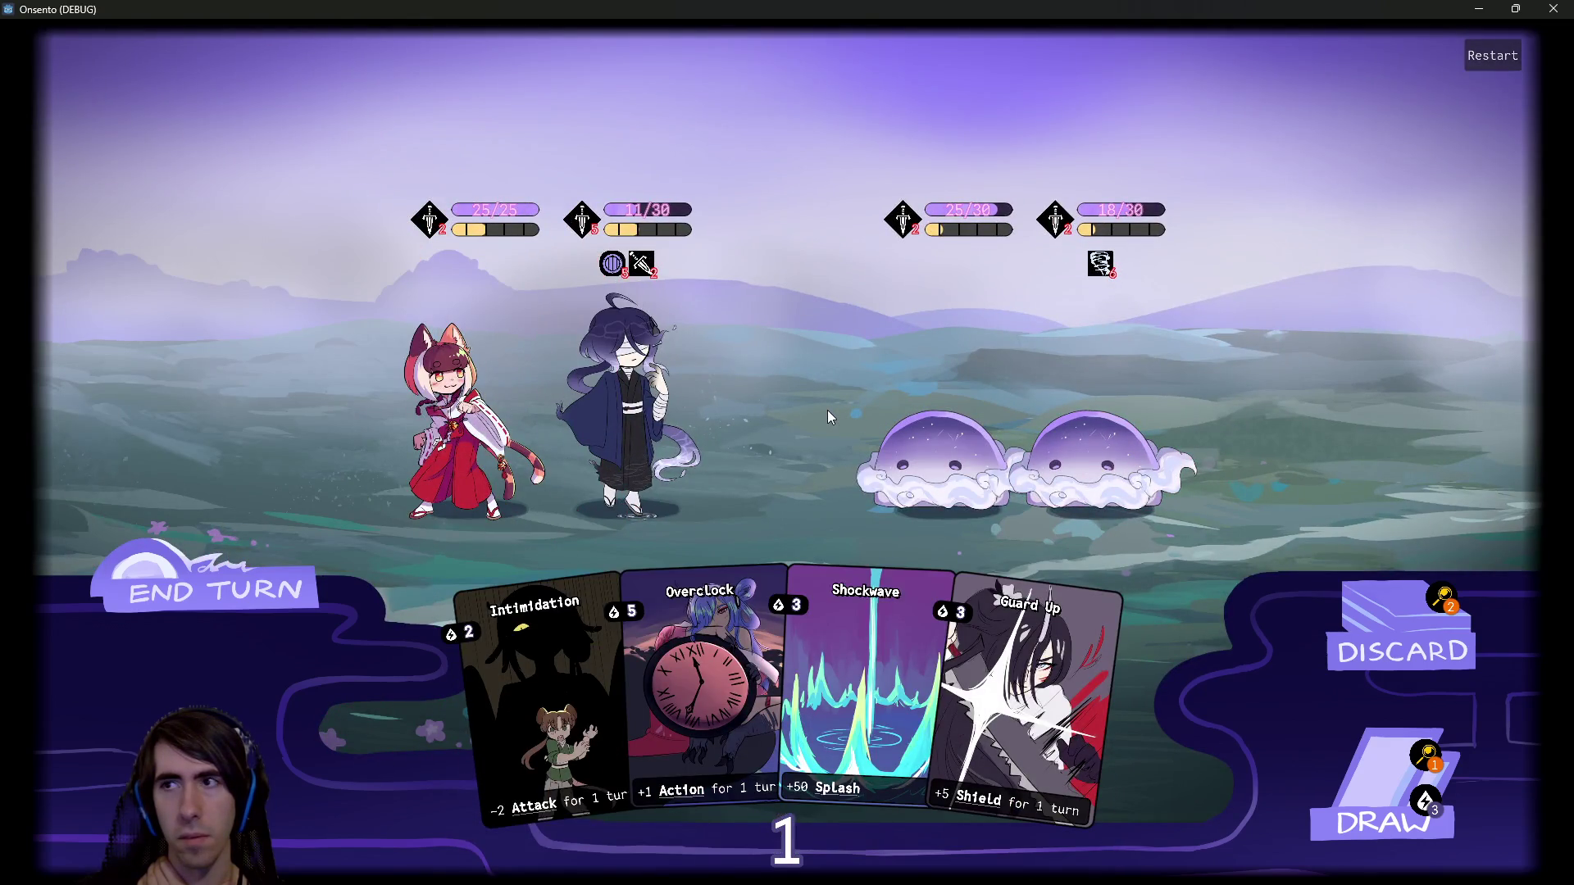
click(174, 596)
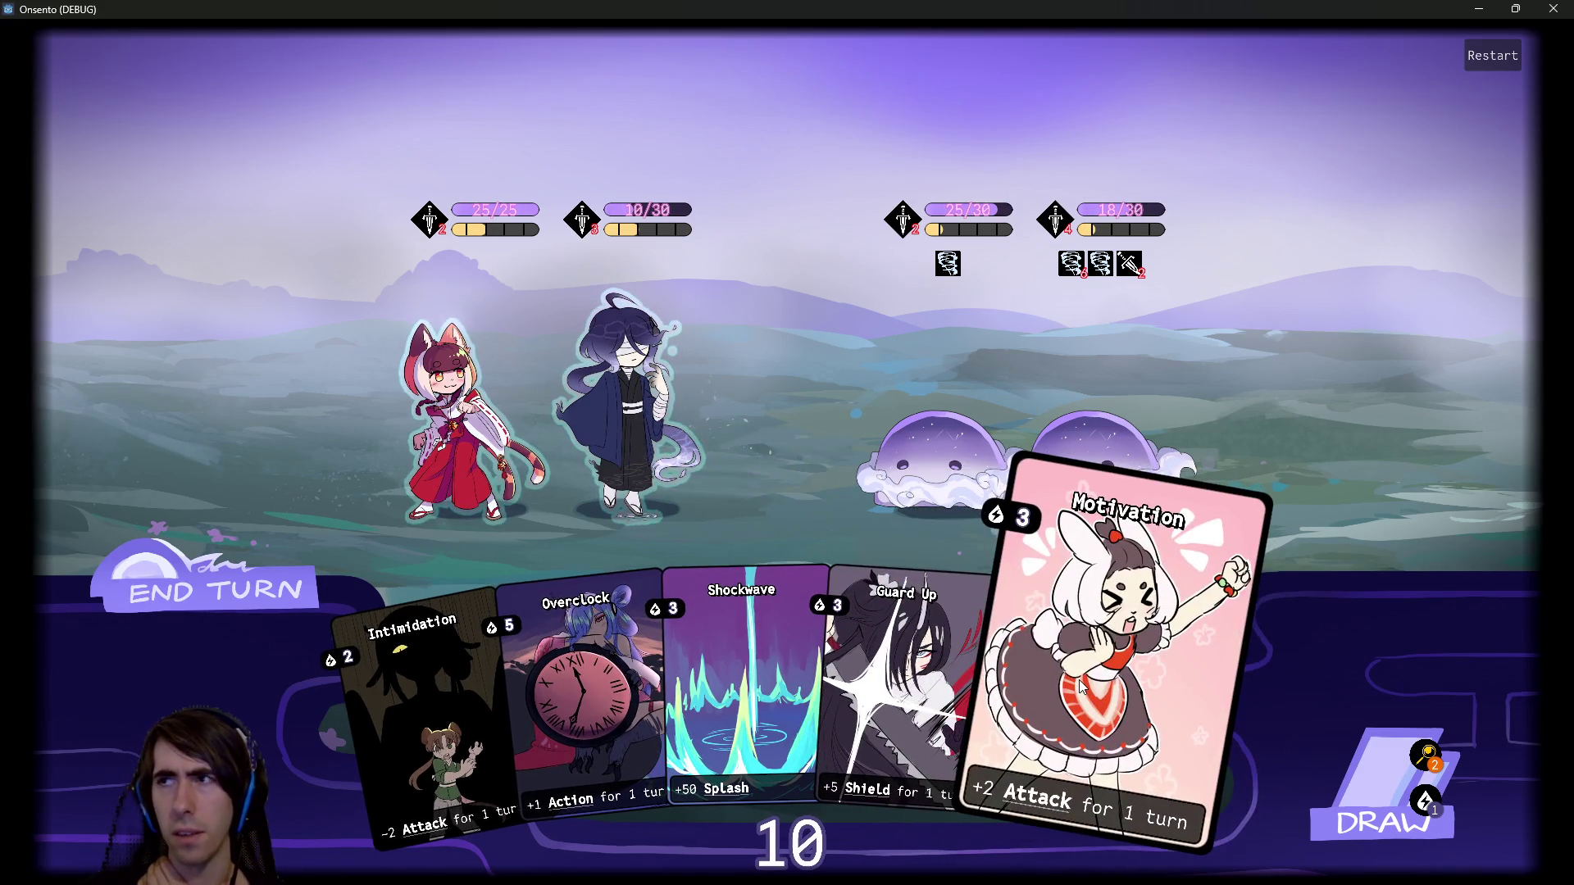
Buff the blindfolded ally with Motivation and Overclock, attack the right slime, and end the turn.
drag(1080, 687, 631, 390)
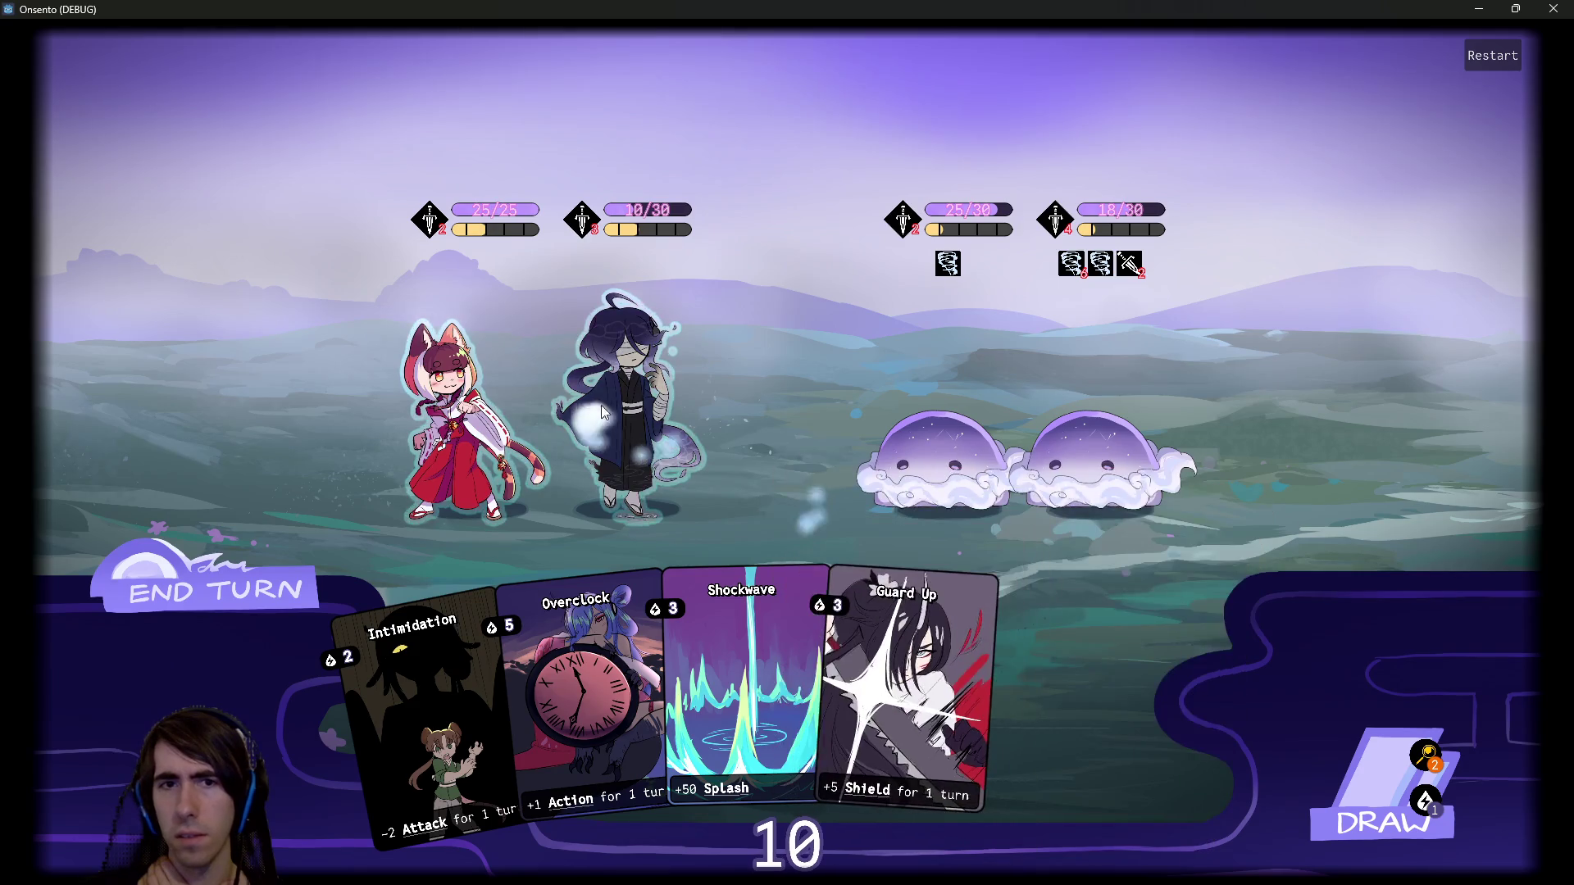
drag(706, 659, 642, 386)
click(1362, 763)
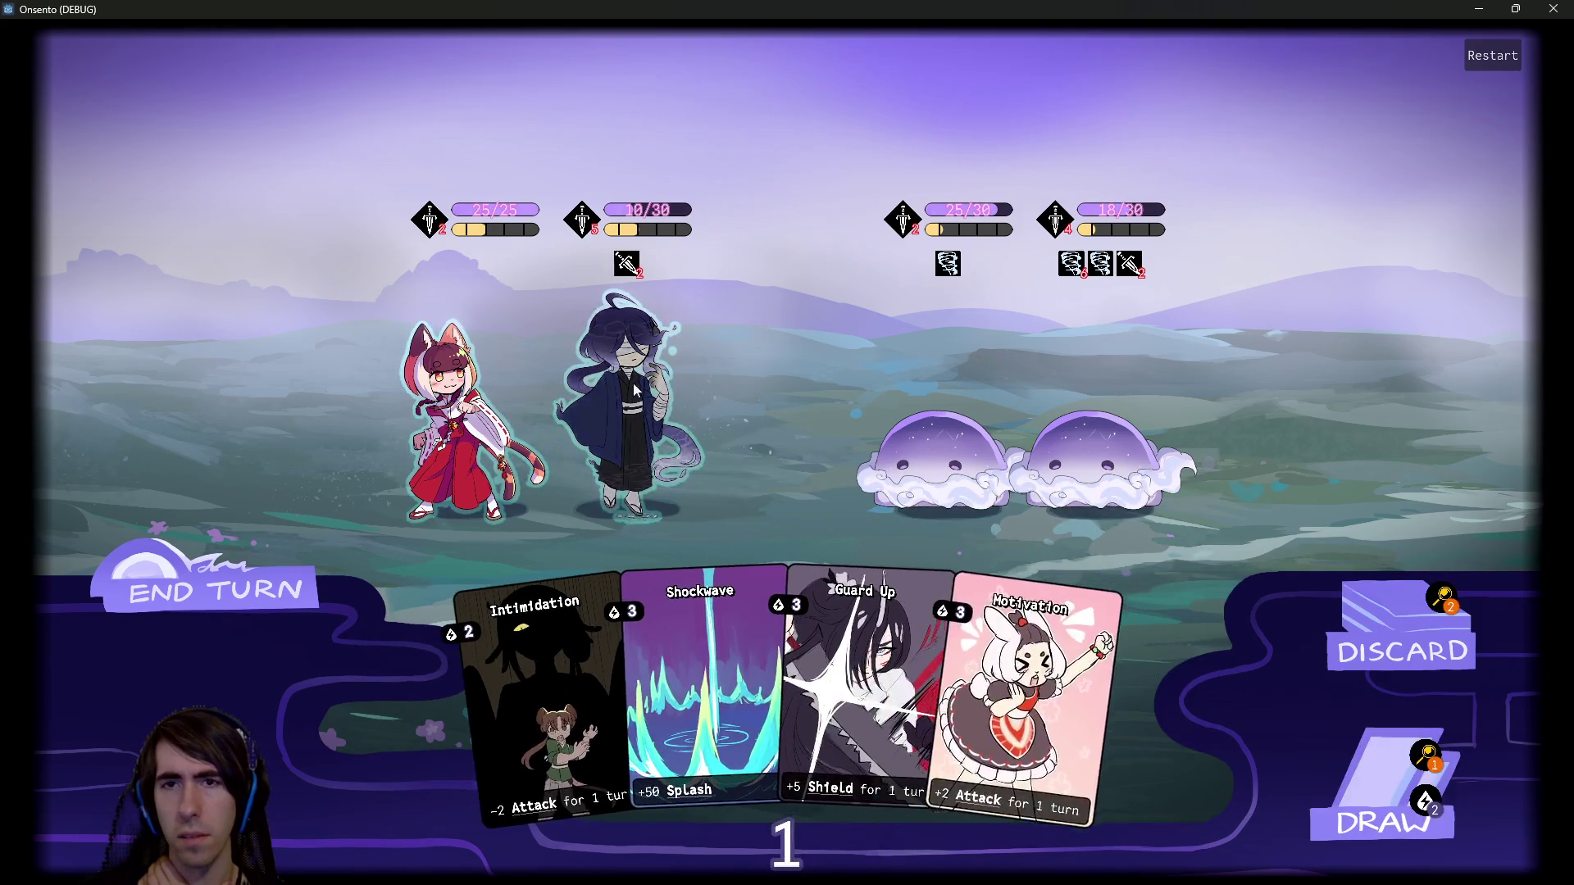
click(633, 382)
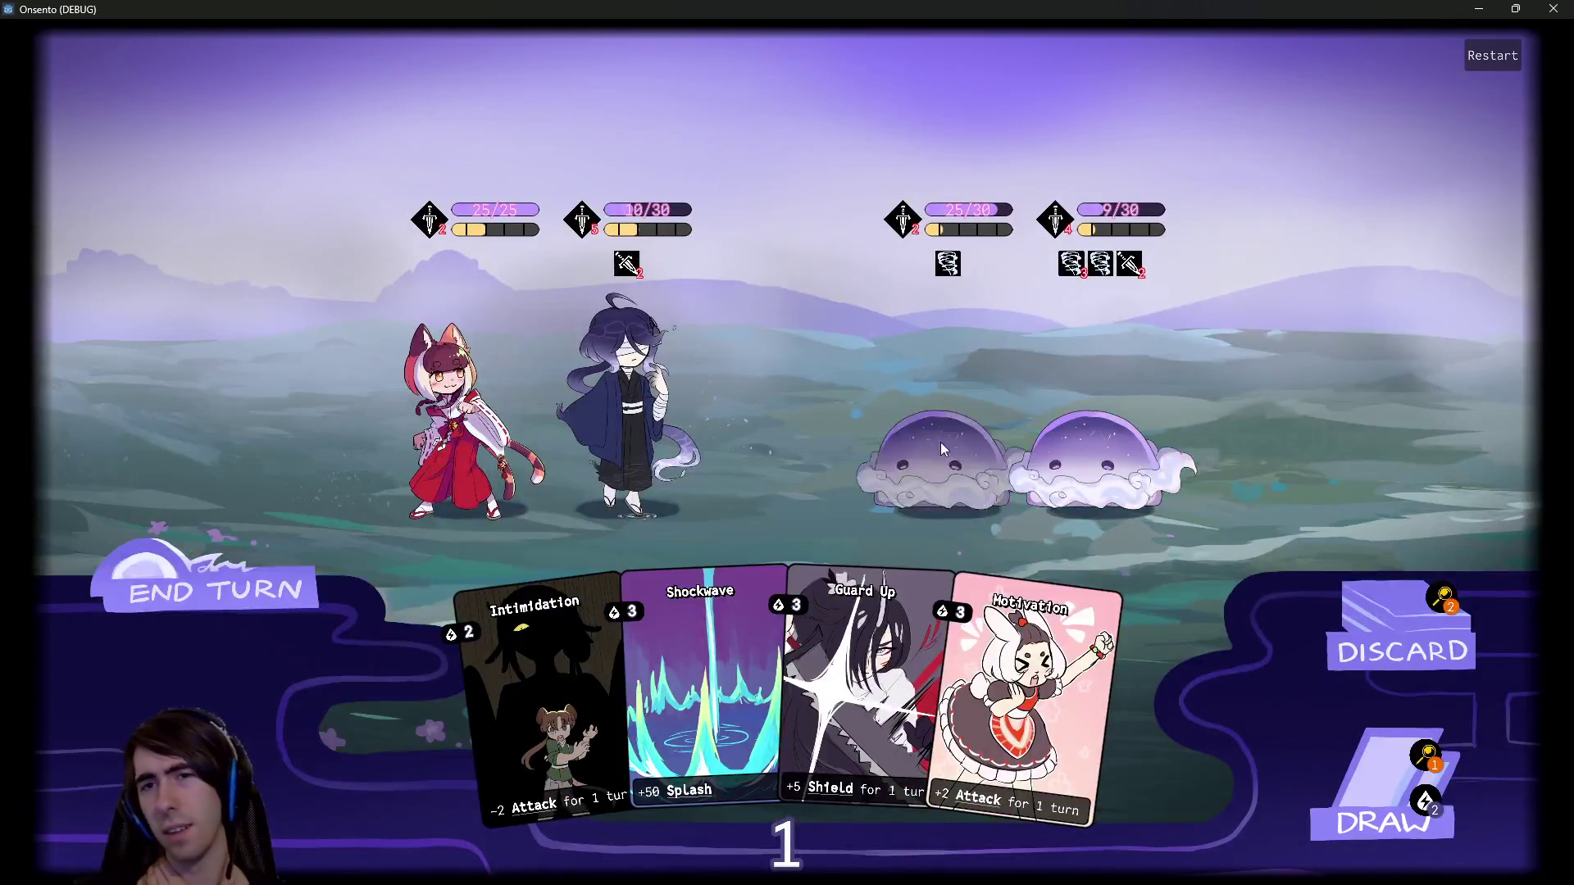
click(207, 597)
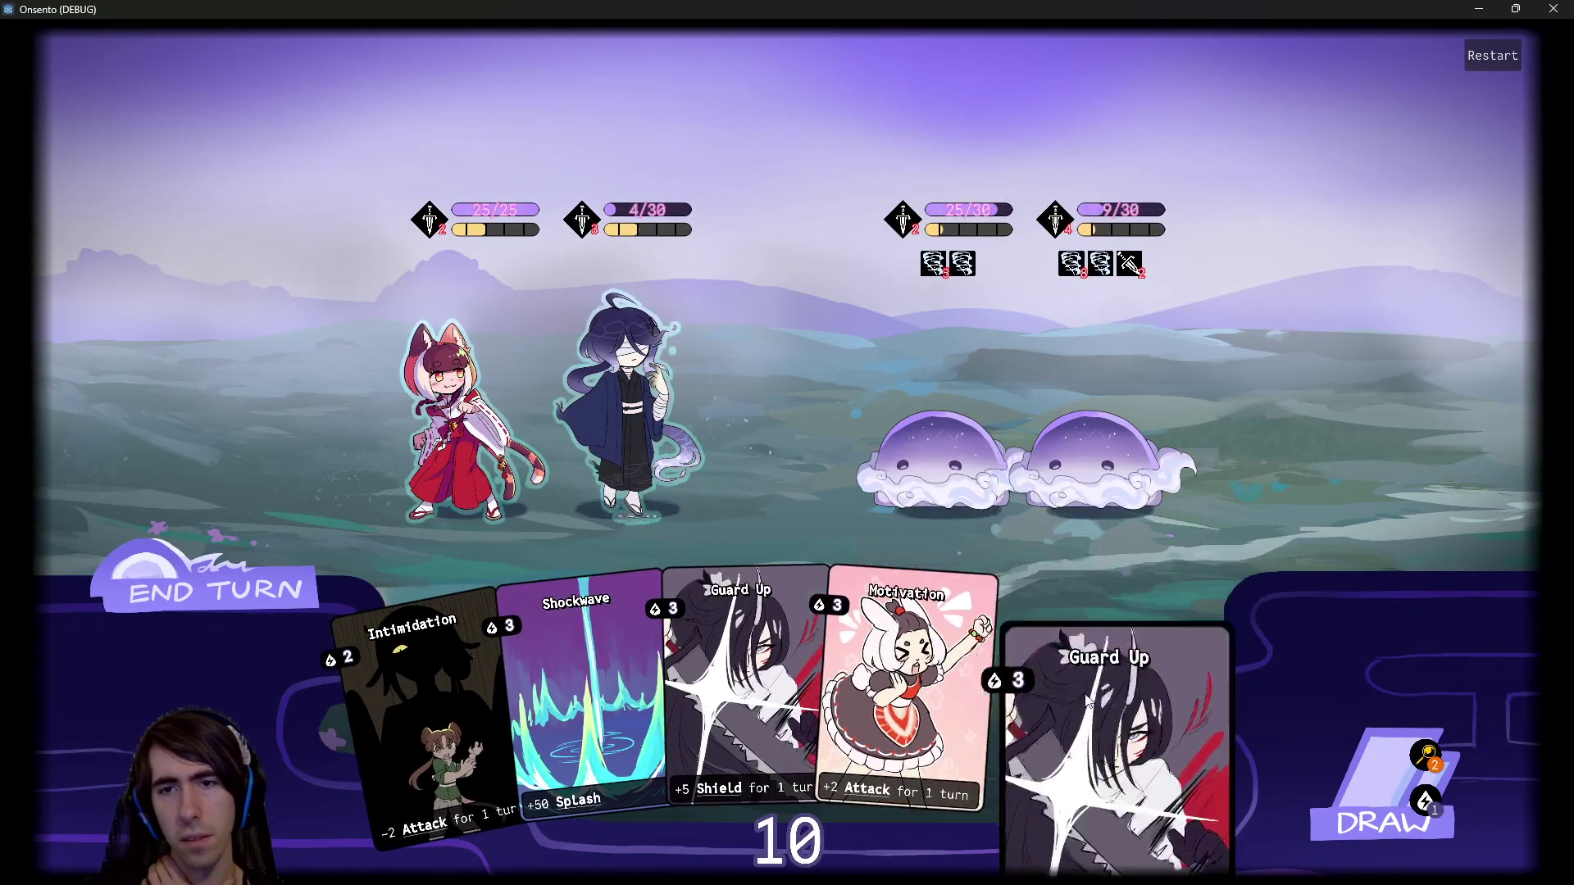
Shield and buff the blindfolded ally and the fox girl with Guard Up and Motivation, then end the turn.
drag(1117, 719, 629, 410)
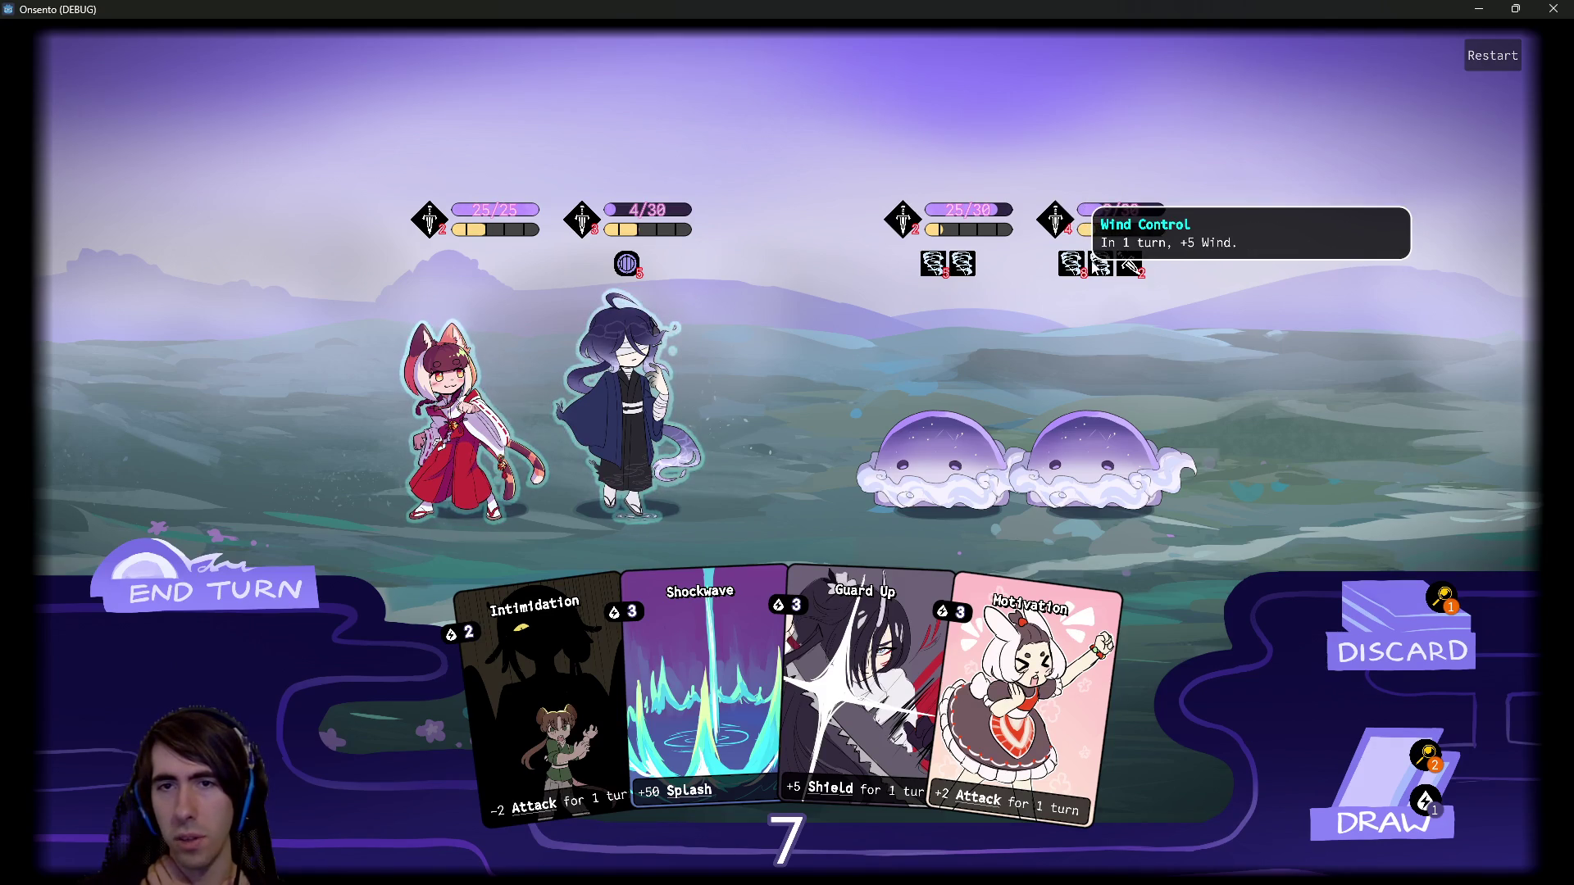
drag(1041, 681, 630, 410)
drag(947, 625, 609, 399)
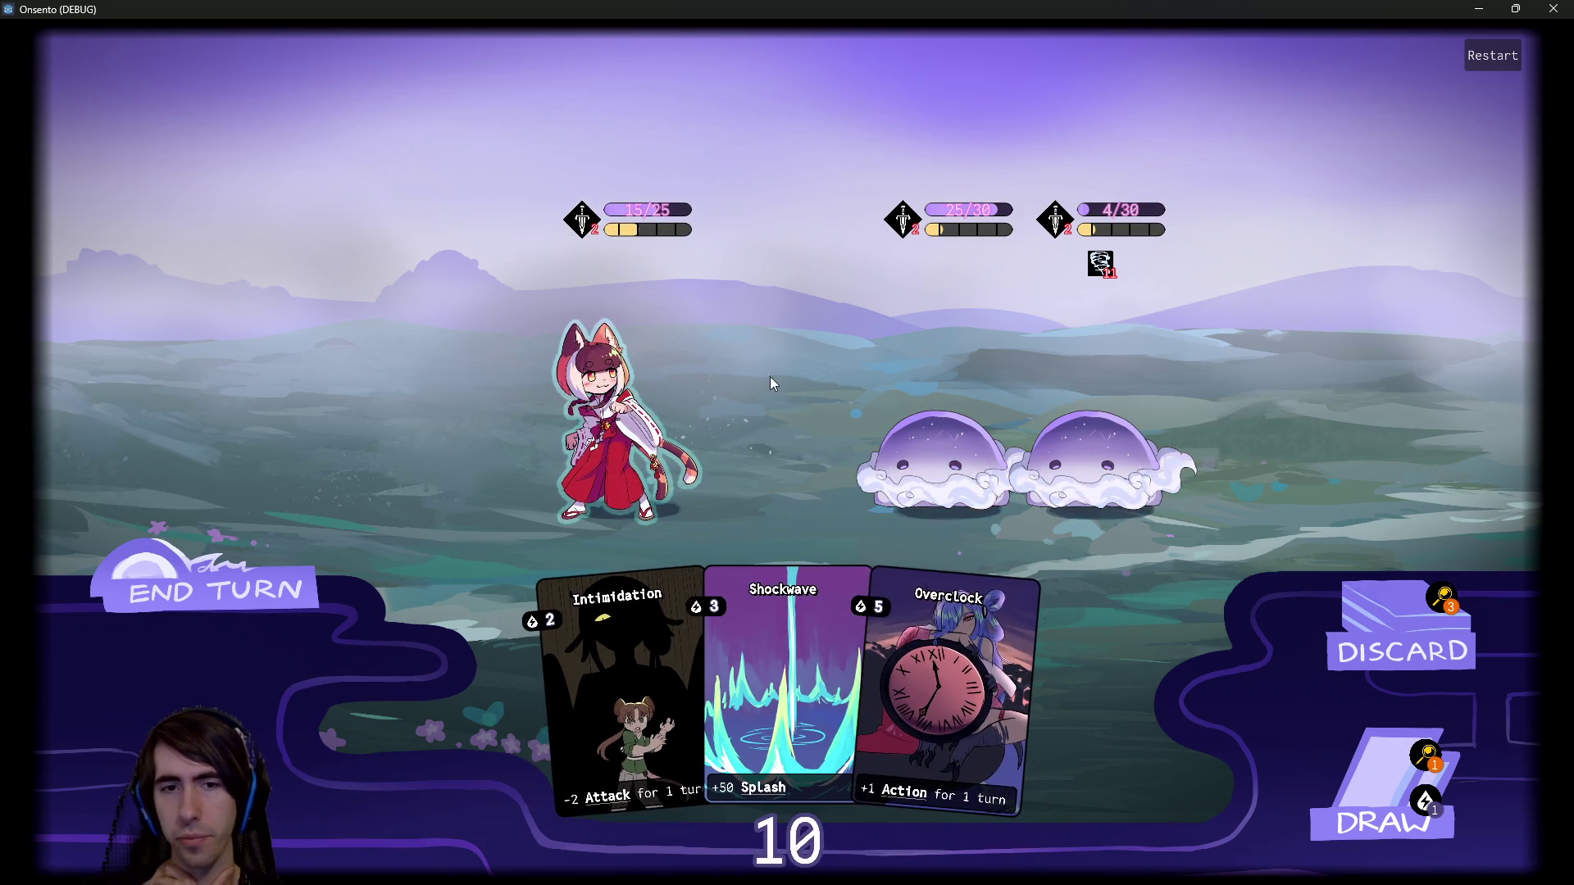
click(1365, 775)
click(1365, 775)
drag(1091, 672, 623, 410)
drag(1025, 705, 723, 441)
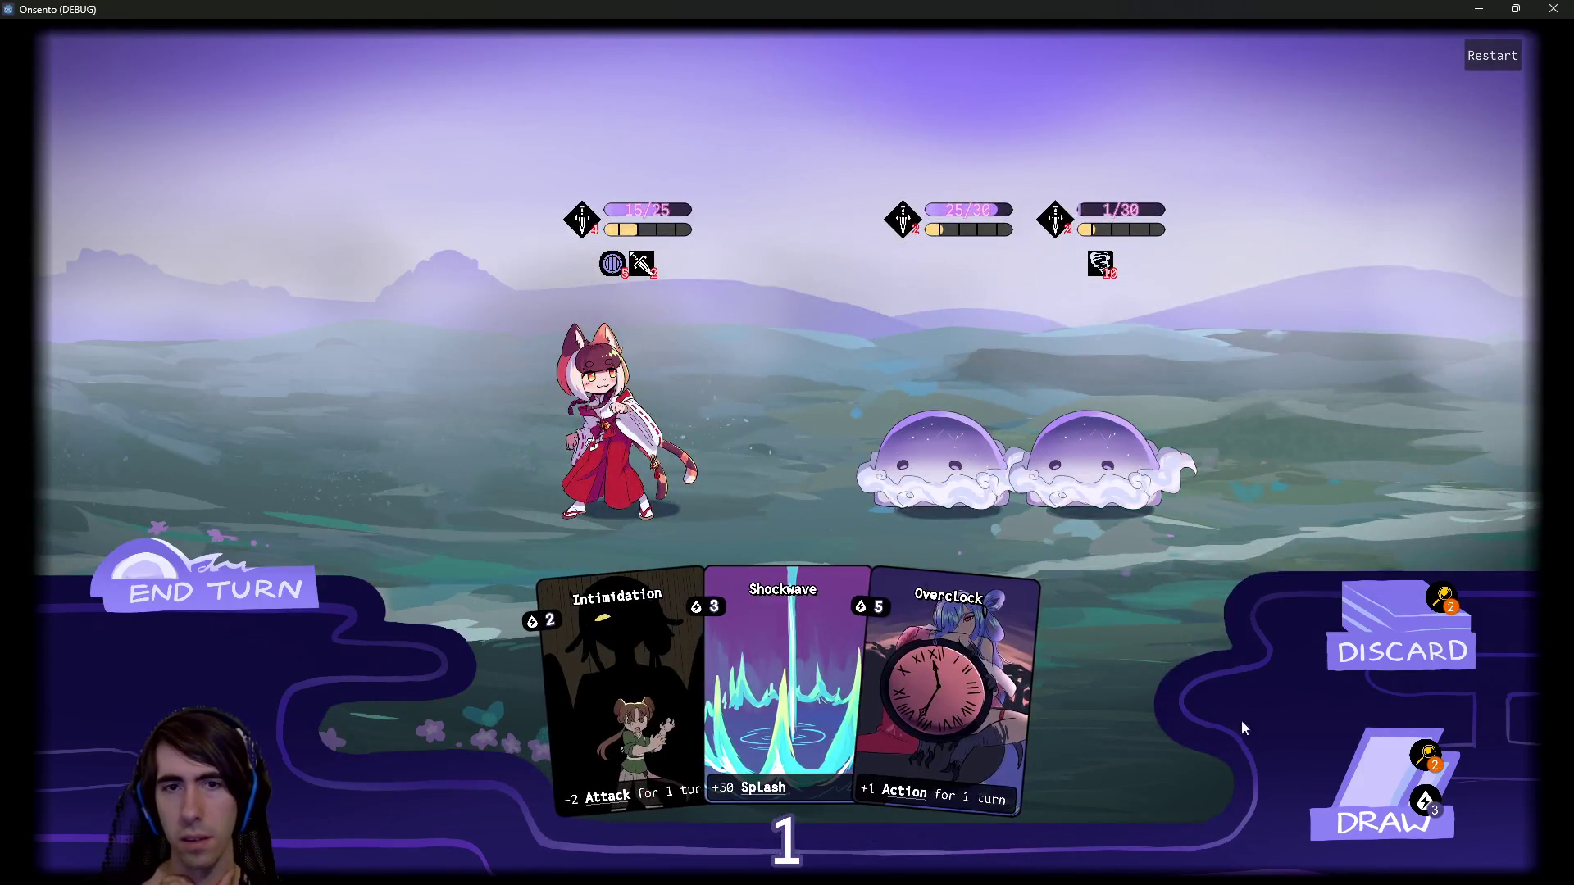
click(205, 574)
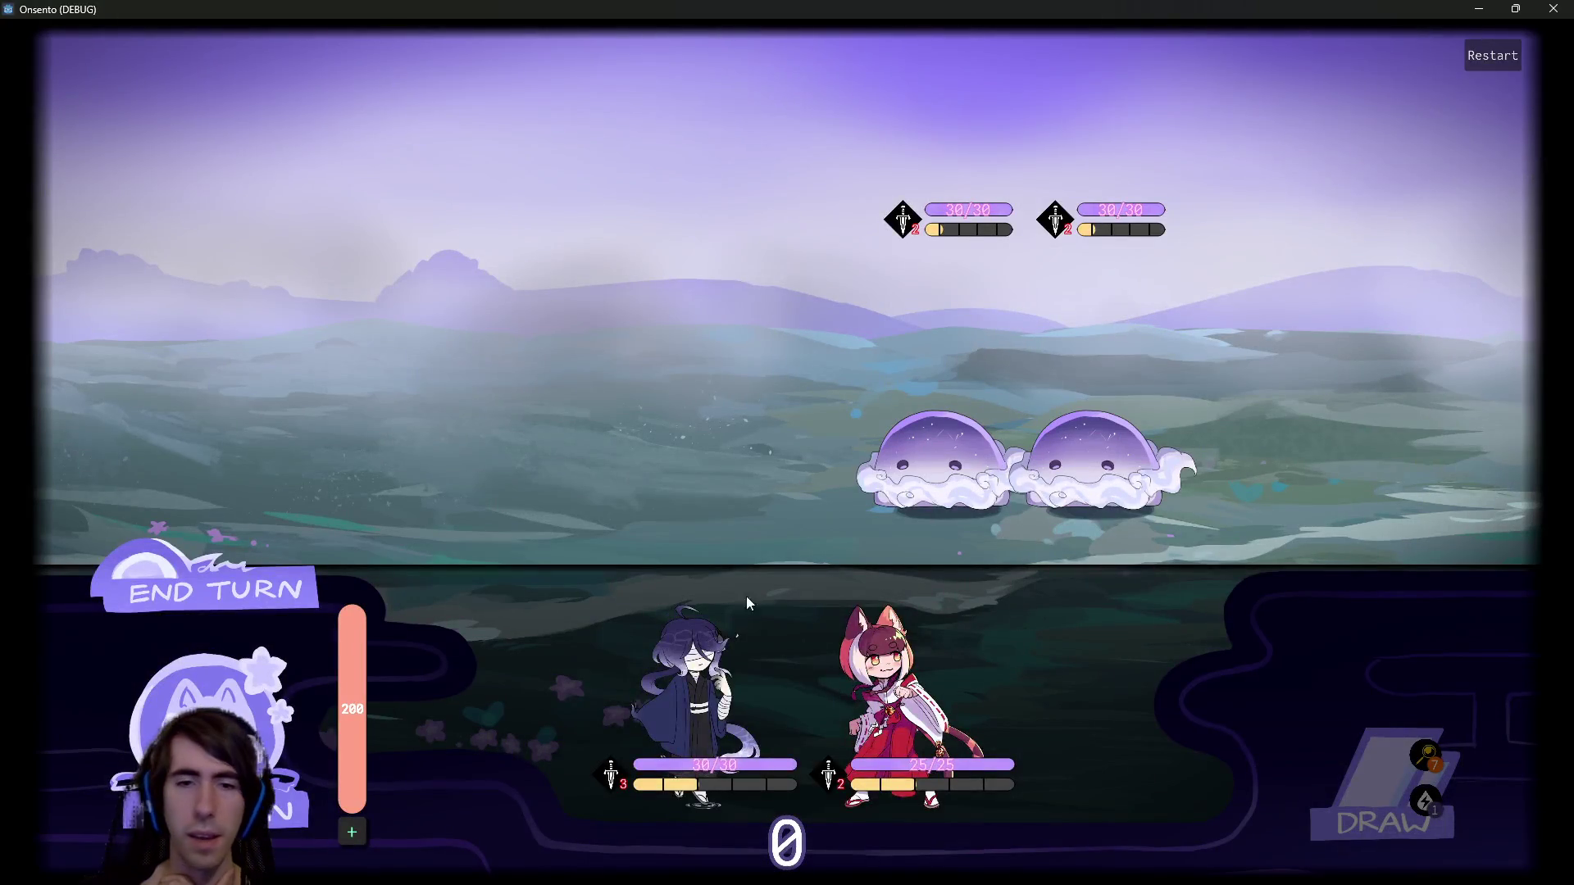
Place two heroes, buff the blindfolded hero with Motivation and Overclock, and end the turn.
mouse_move(746, 603)
mouse_down()
mouse_move(666, 331)
mouse_move(656, 345)
mouse_up()
mouse_move(885, 696)
mouse_down()
mouse_move(479, 376)
mouse_move(513, 380)
mouse_up()
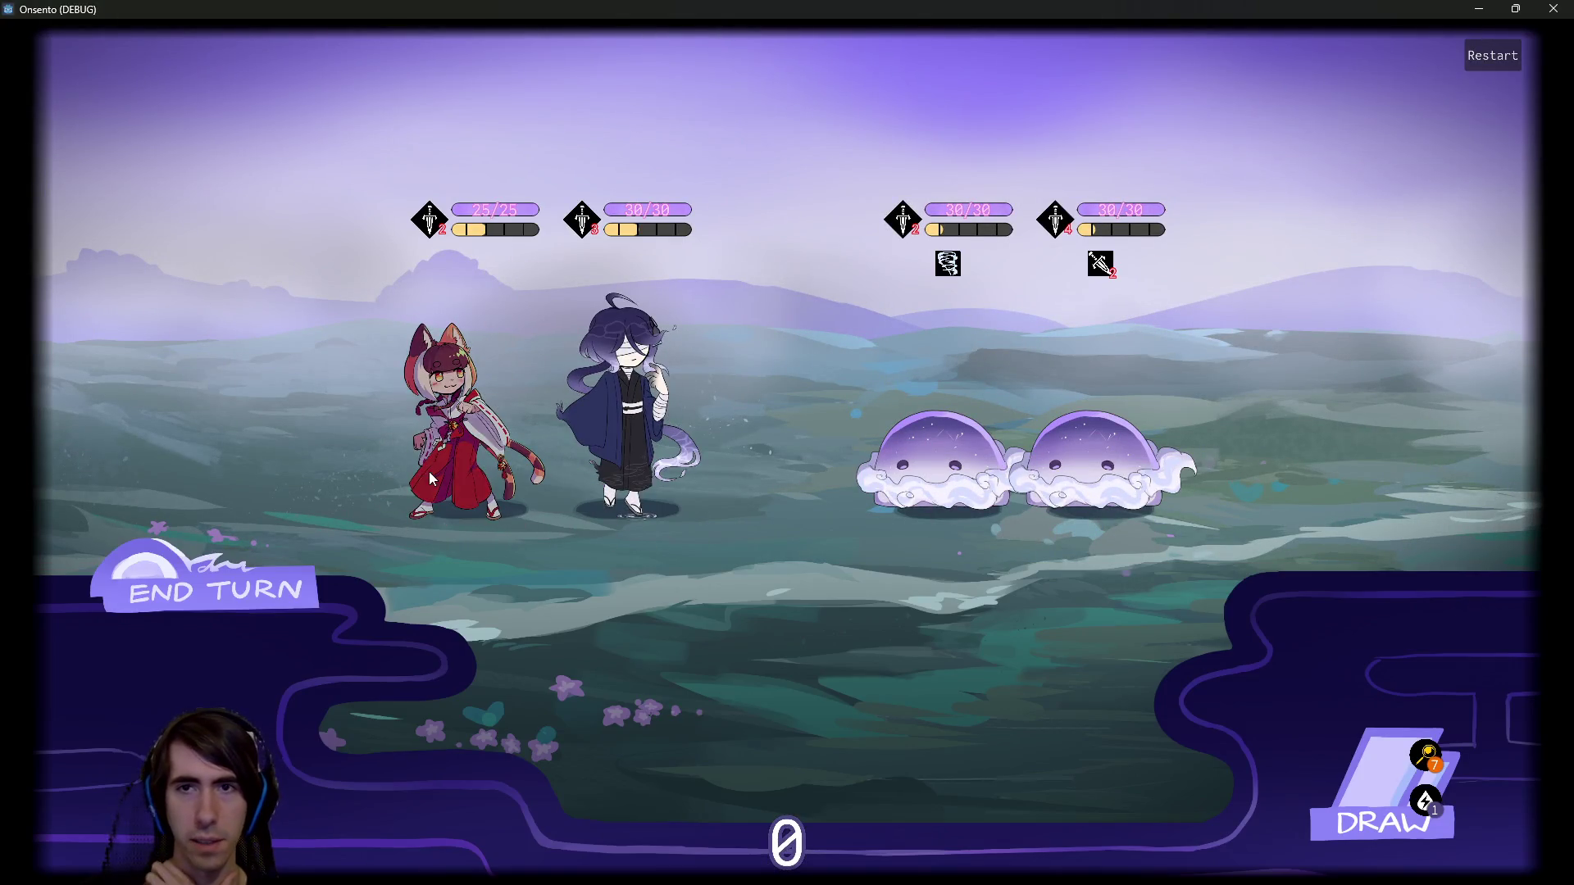
drag(823, 672, 623, 369)
drag(459, 722, 623, 369)
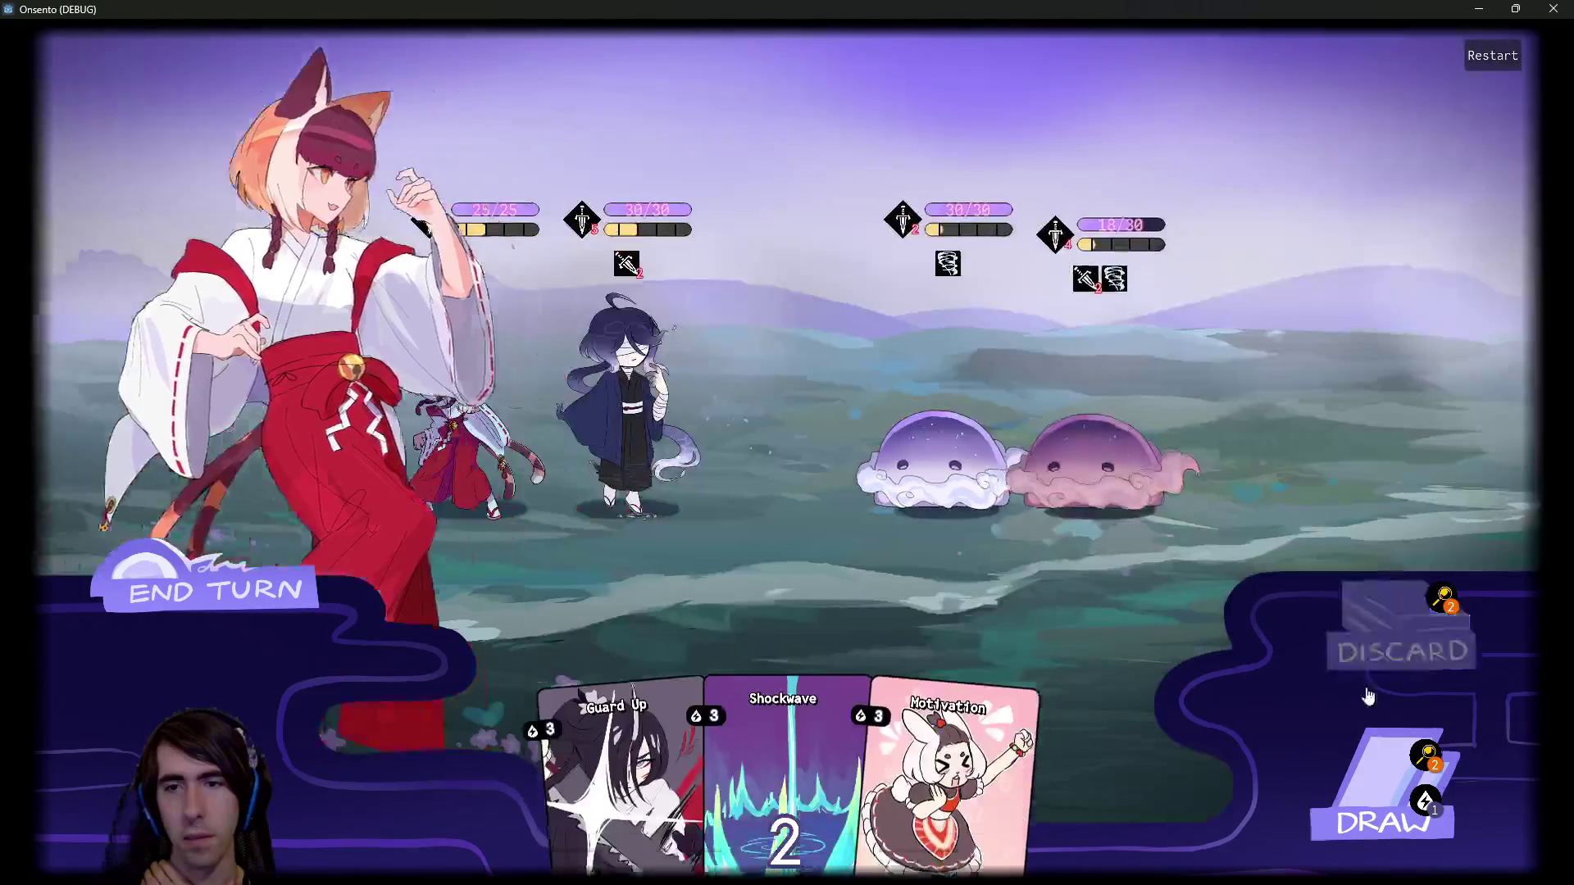
click(1381, 767)
click(264, 605)
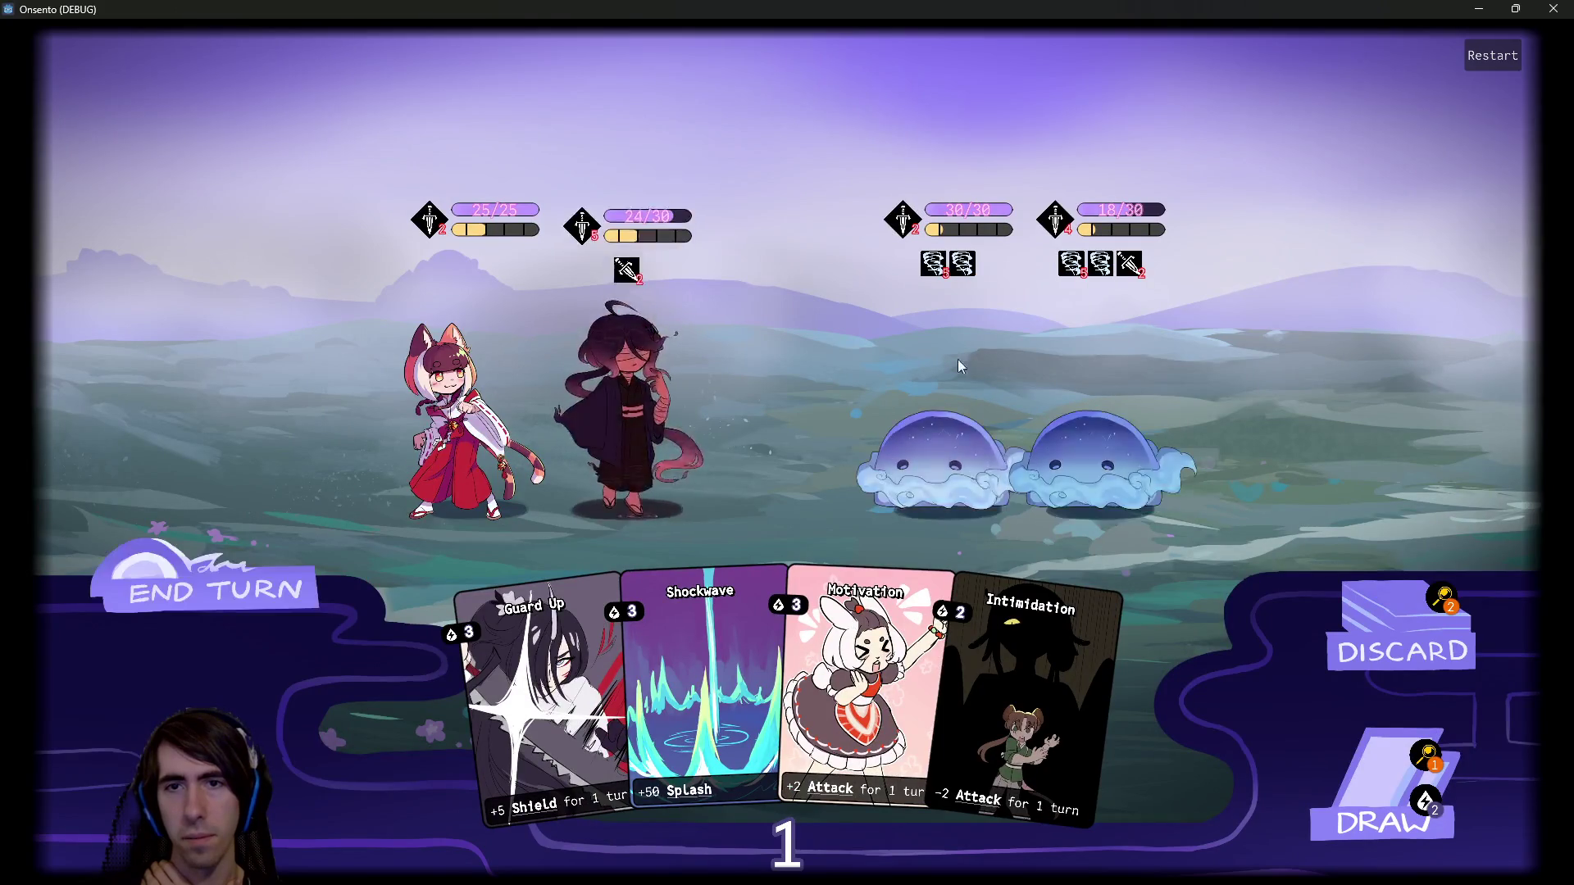
Attack the left slime, weaken the right slime with Intimidation, and give the dark-haired ally Motivation.
click(931, 459)
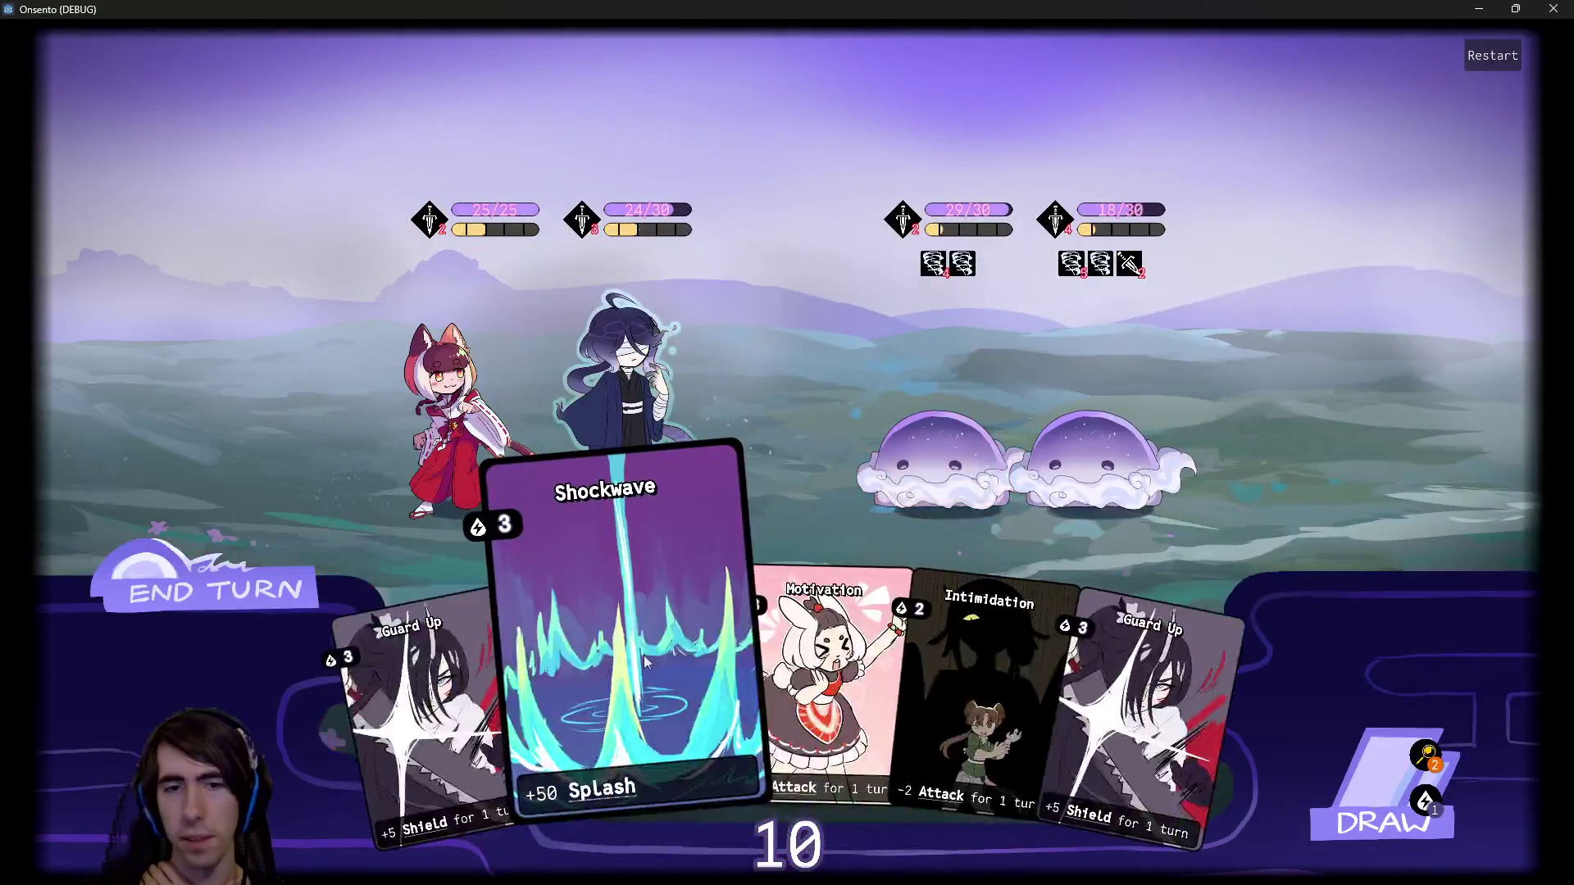
click(951, 647)
click(1114, 456)
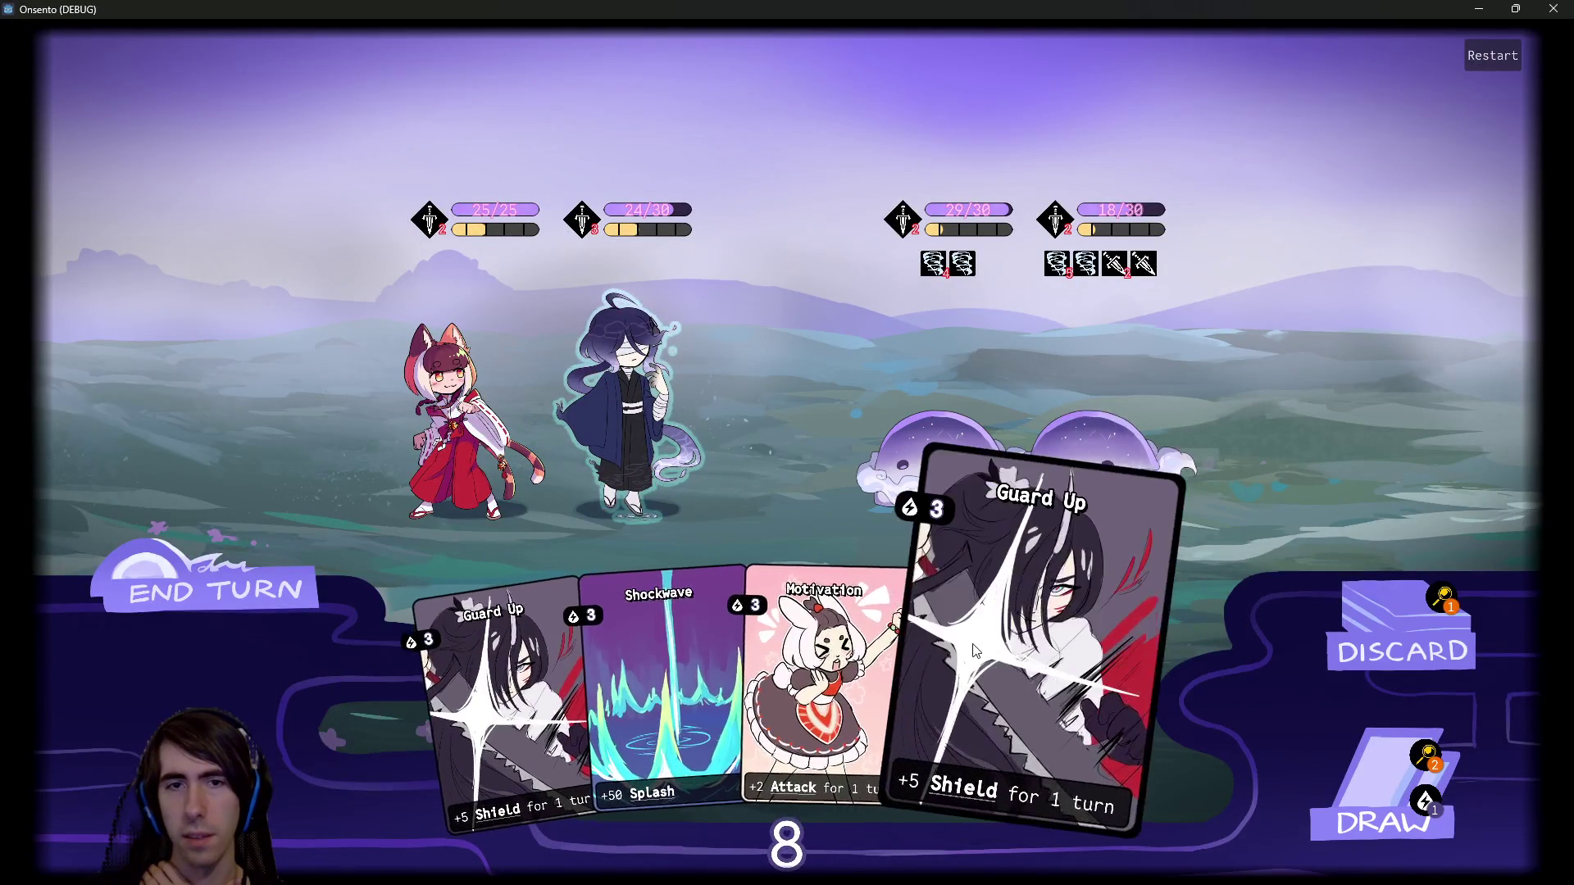
click(820, 655)
click(633, 393)
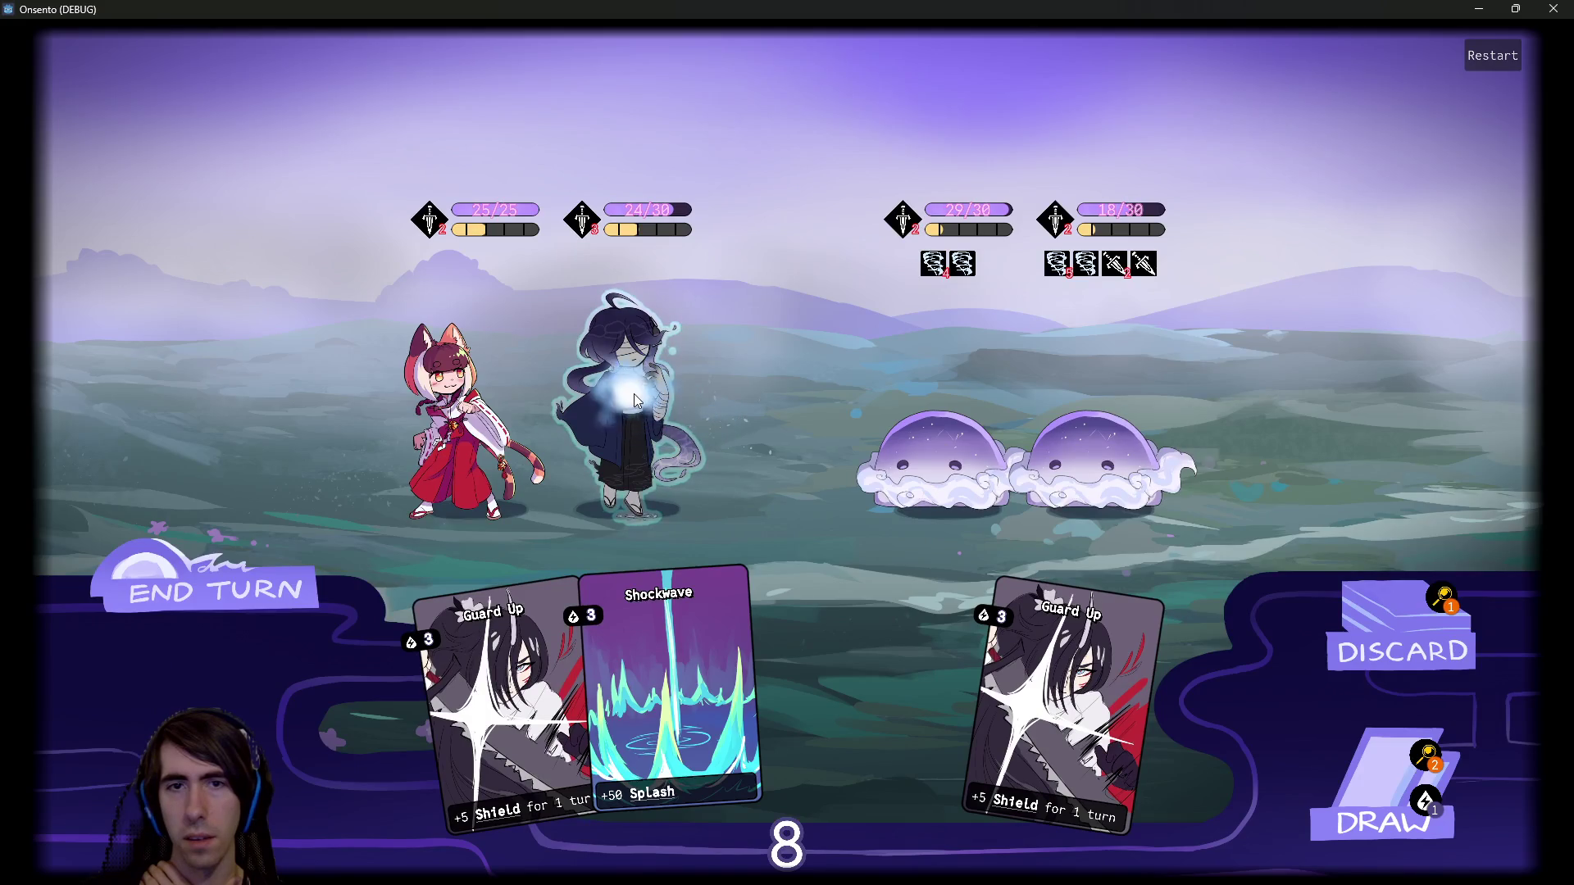
click(1357, 797)
click(1357, 797)
click(310, 557)
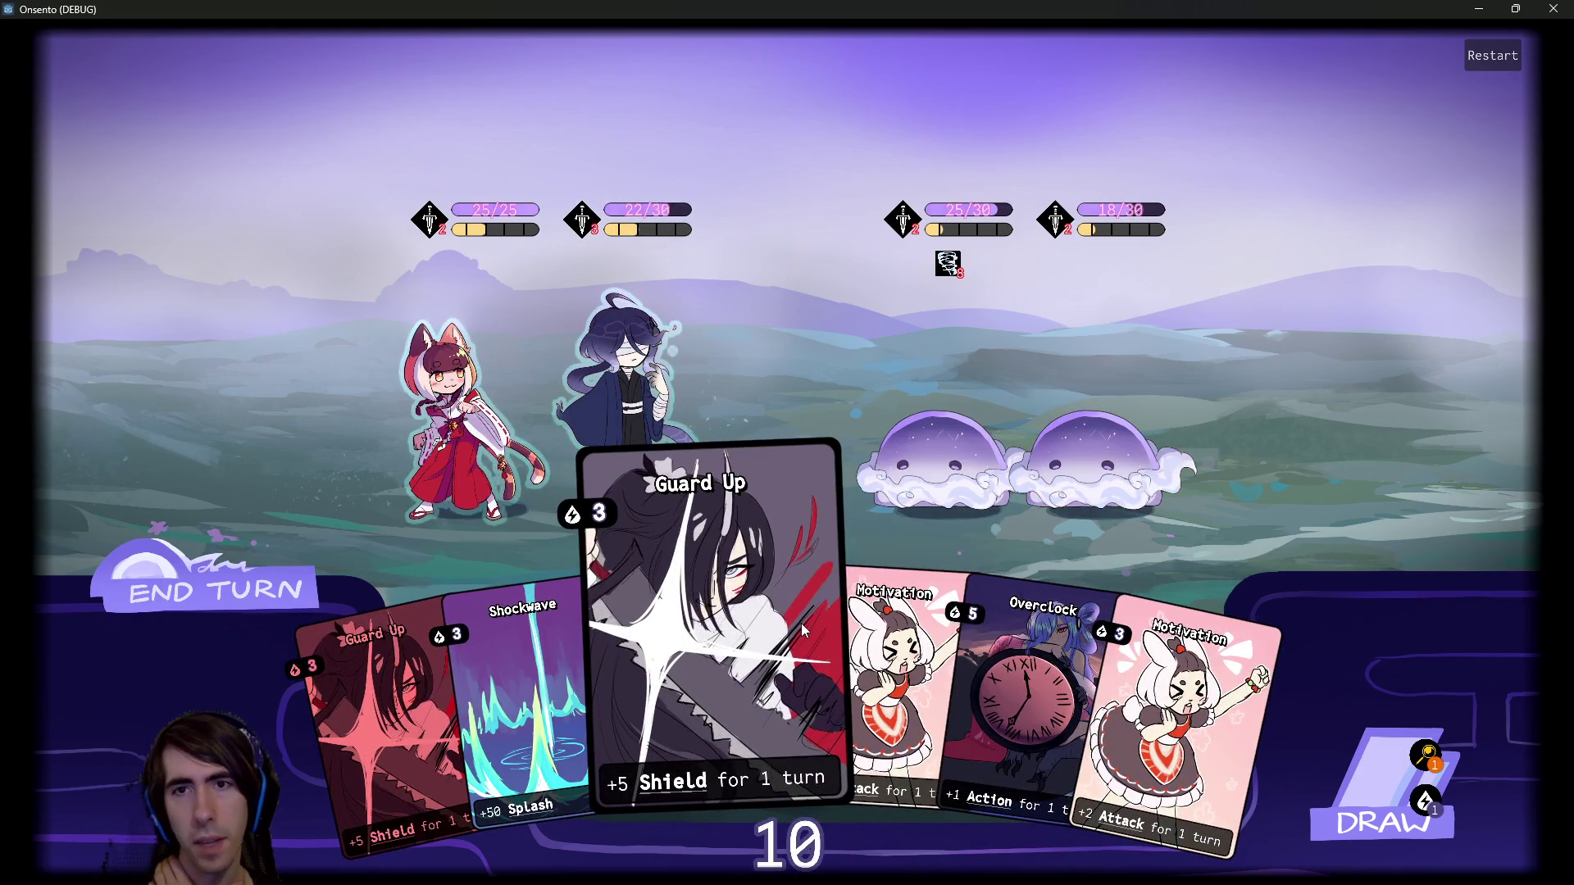
Buff the dark-haired ally with Motivation and Overclock, attack the right slime, and end the turn.
drag(869, 631, 631, 393)
drag(926, 656, 751, 463)
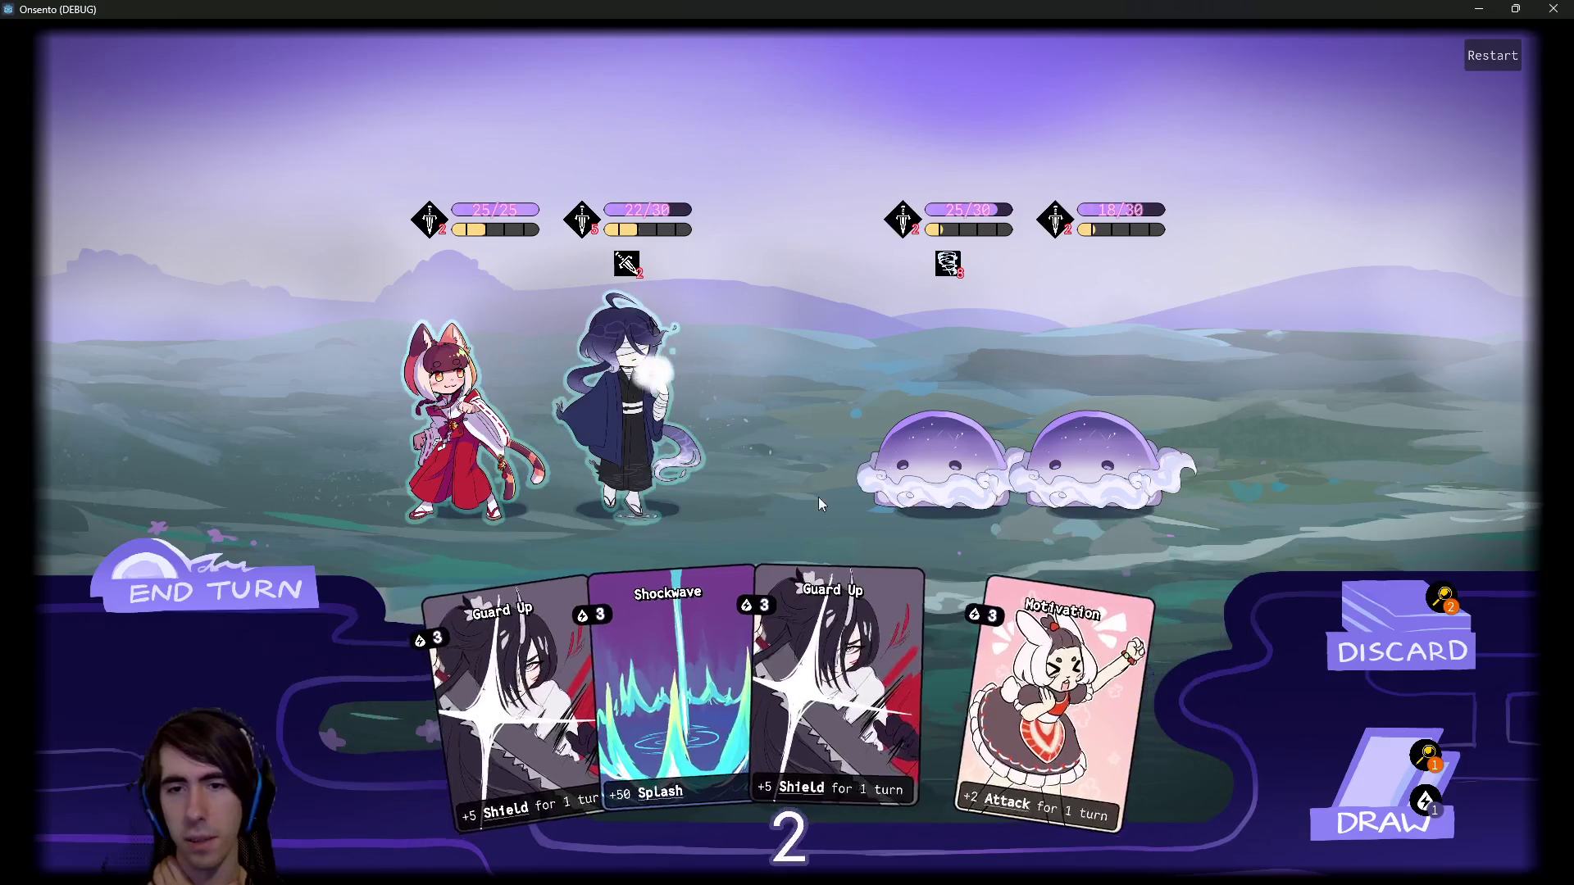
click(1384, 811)
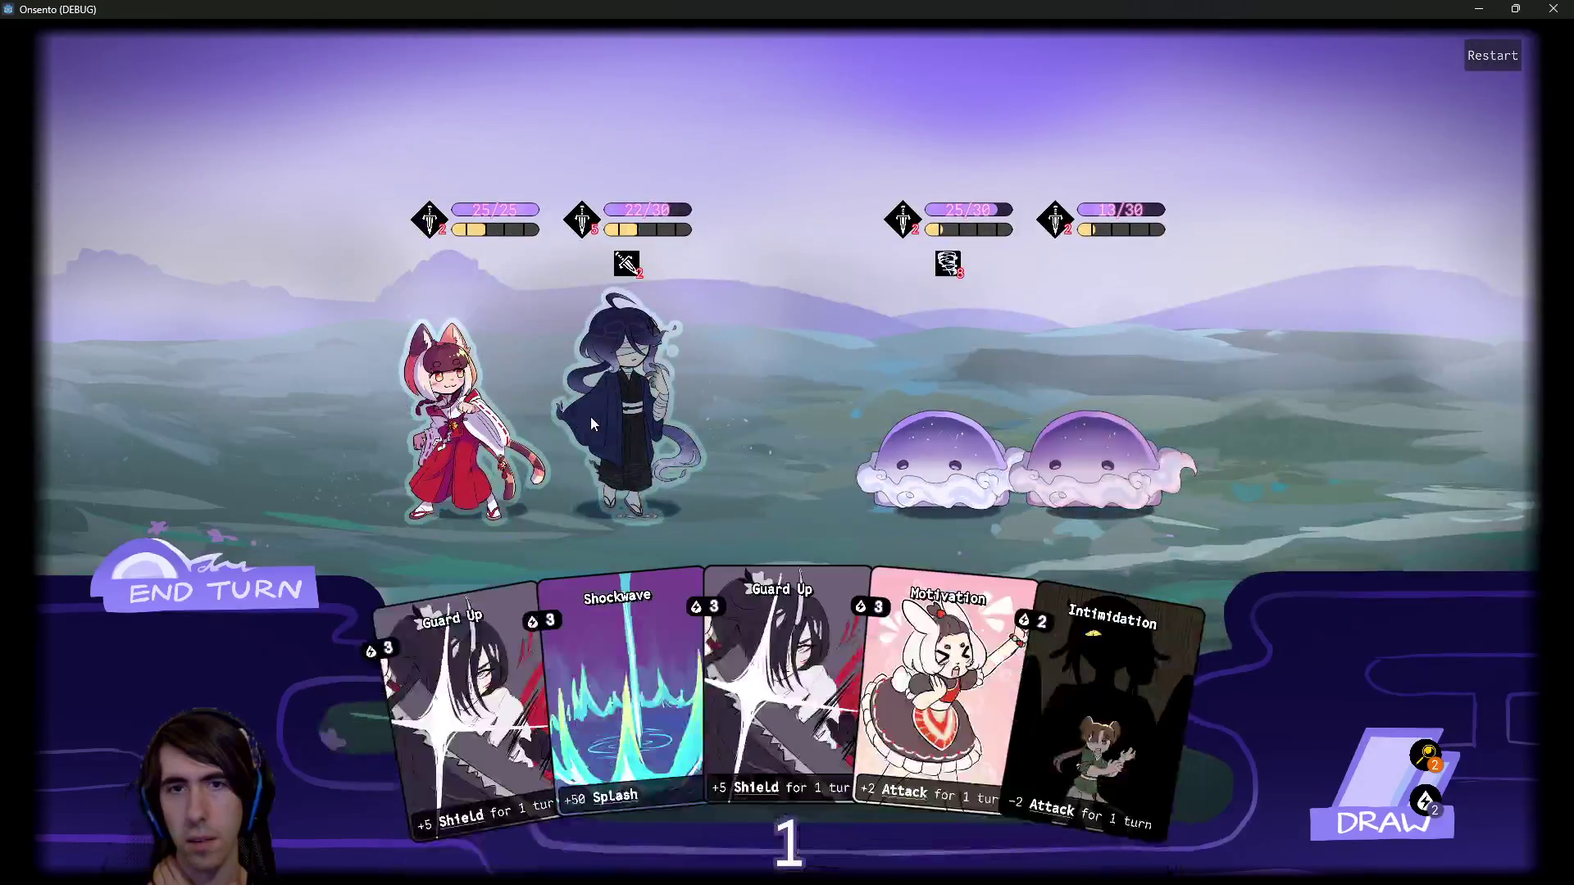
drag(590, 417, 1091, 459)
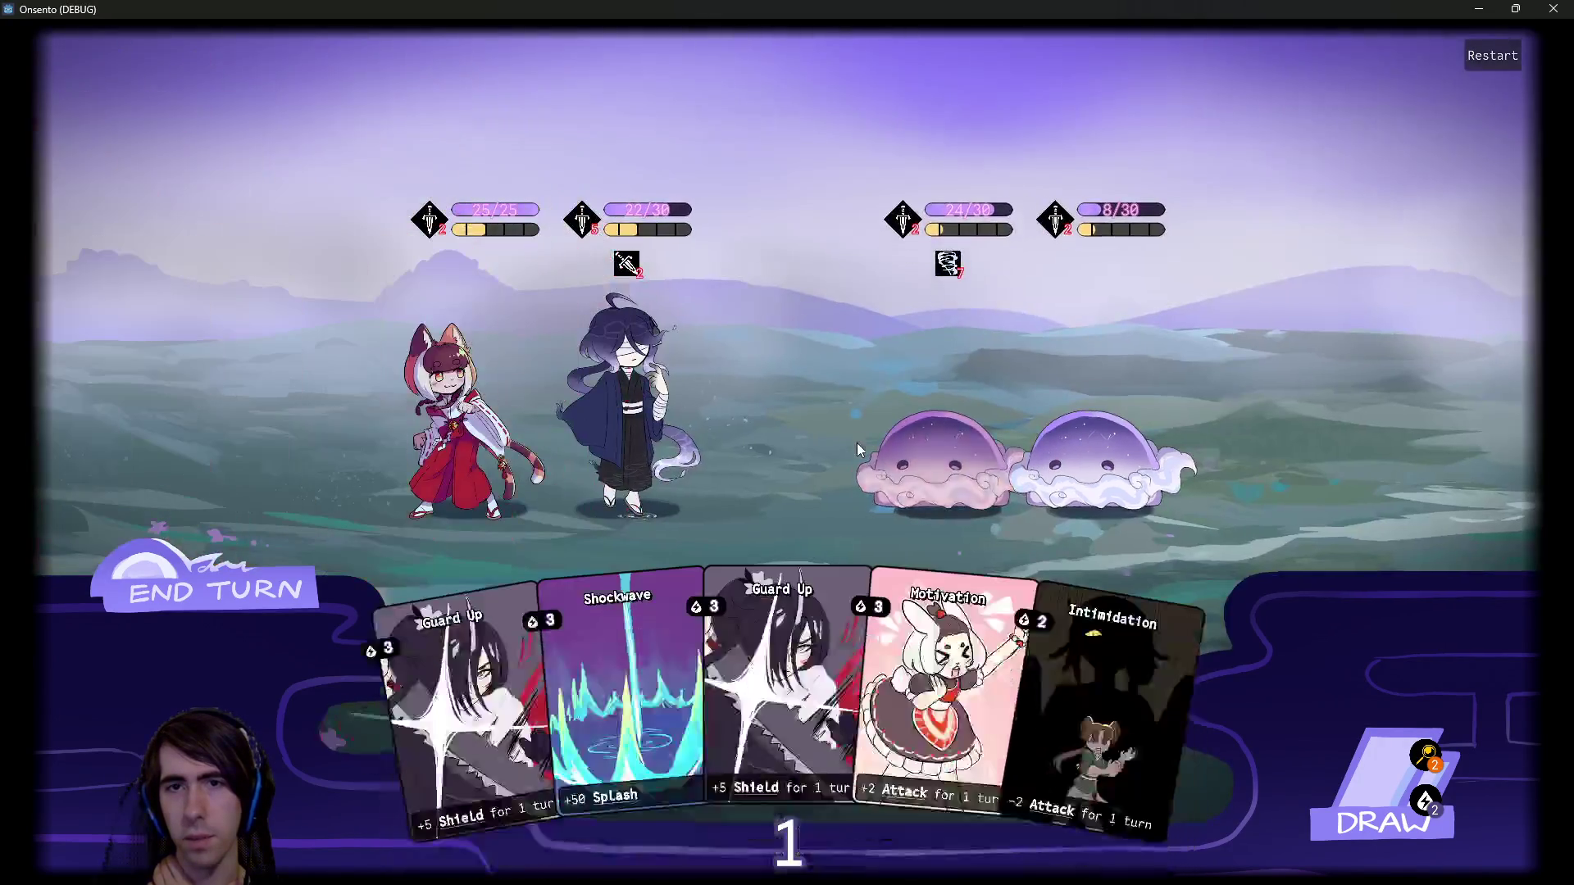
click(129, 600)
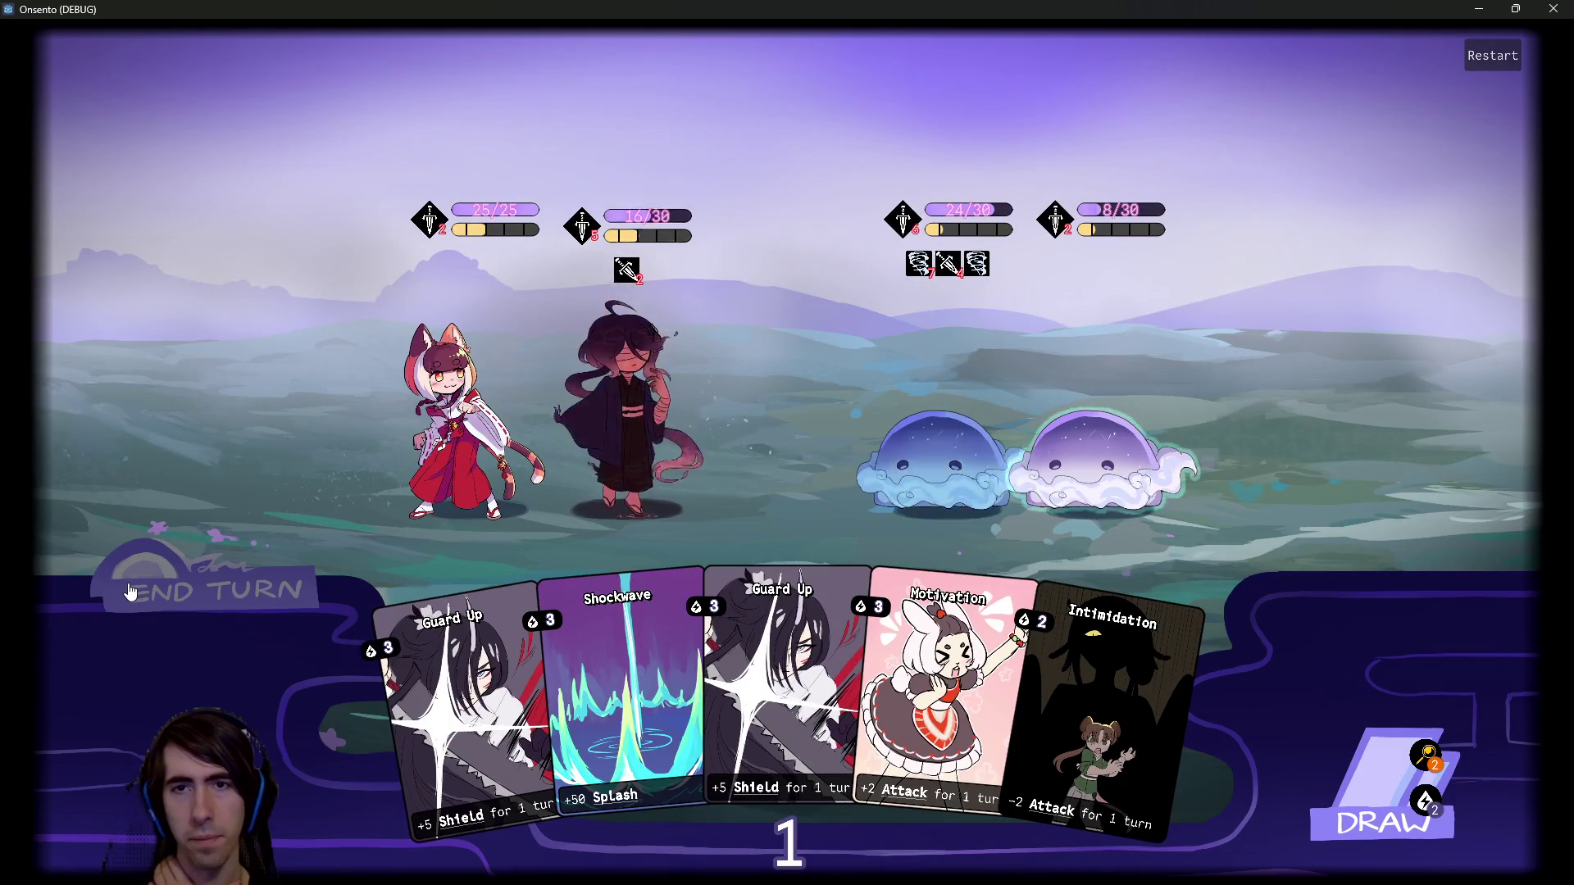
Intimidate the left slime, buff the middle ally with Motivation, and finish off the right slime.
drag(987, 638, 927, 445)
drag(1024, 648, 638, 391)
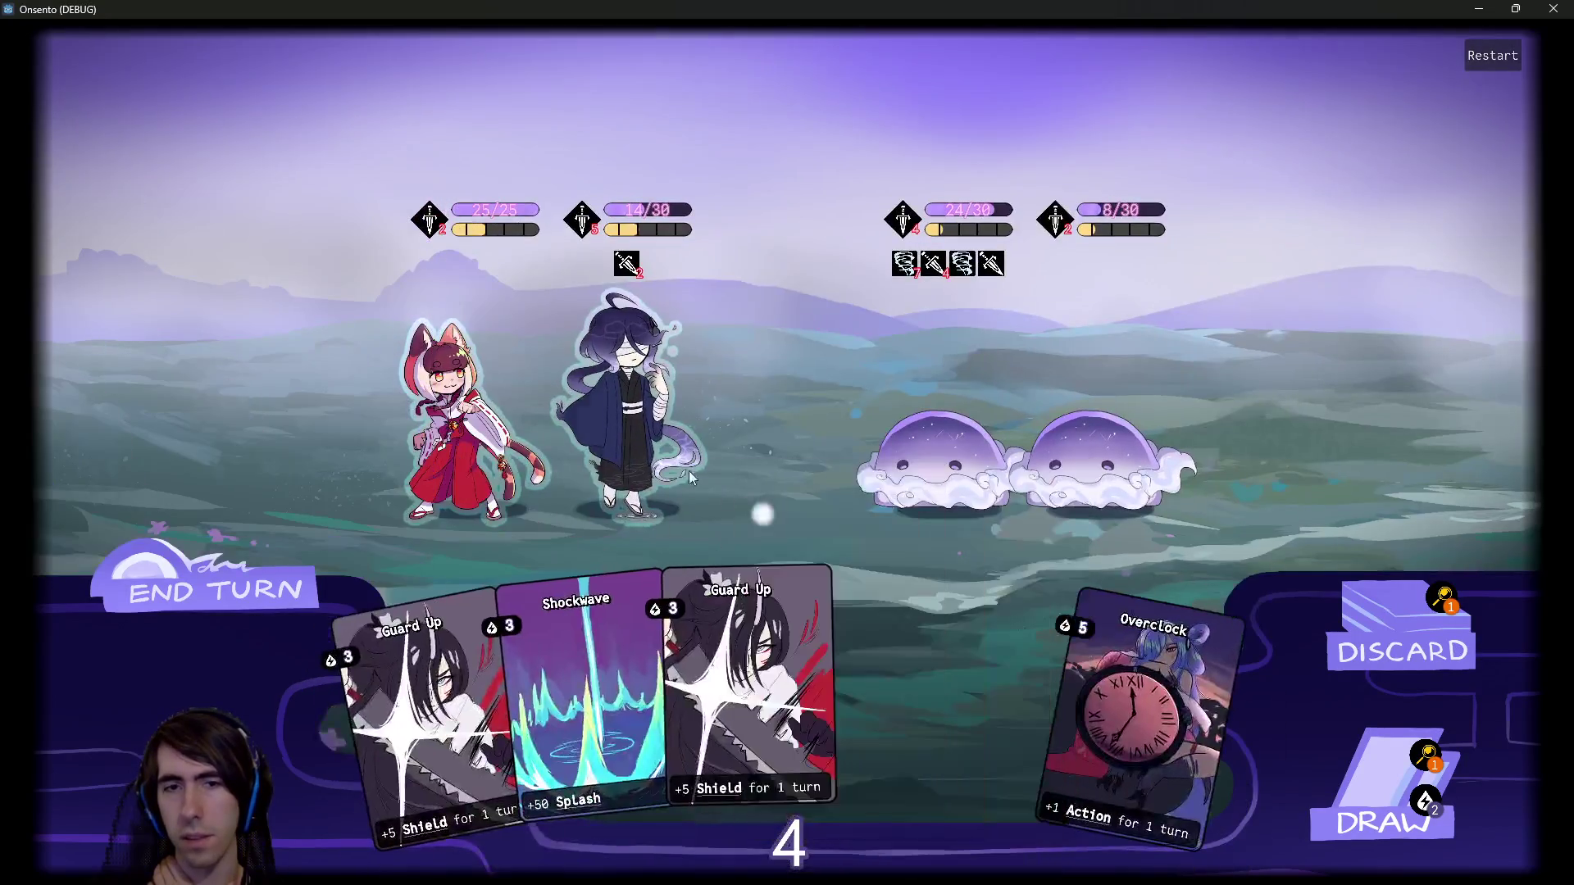
click(689, 477)
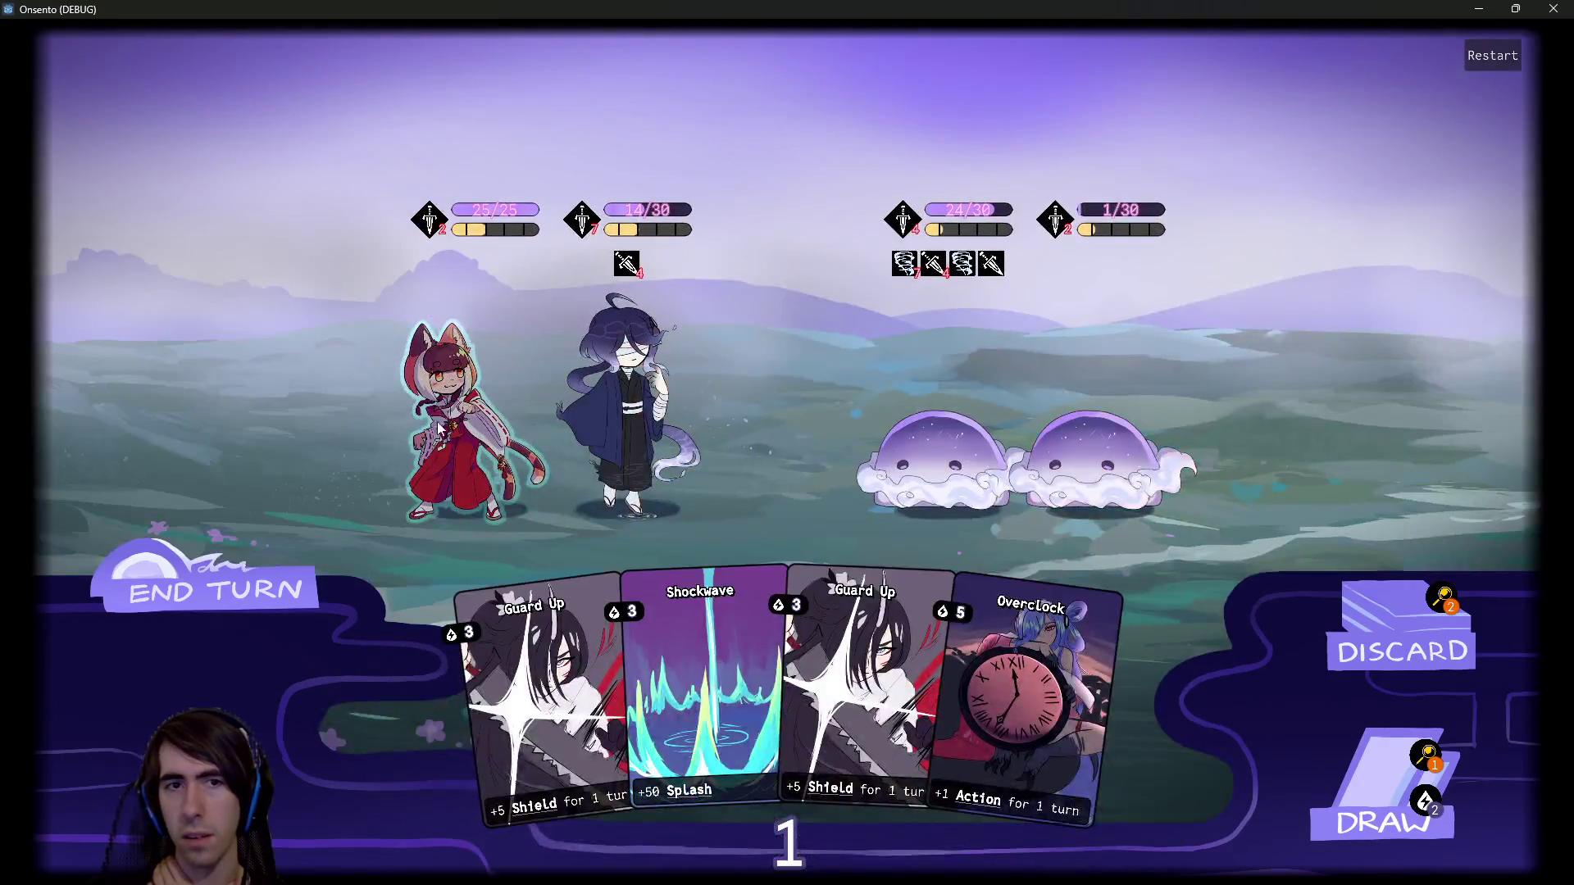
click(439, 427)
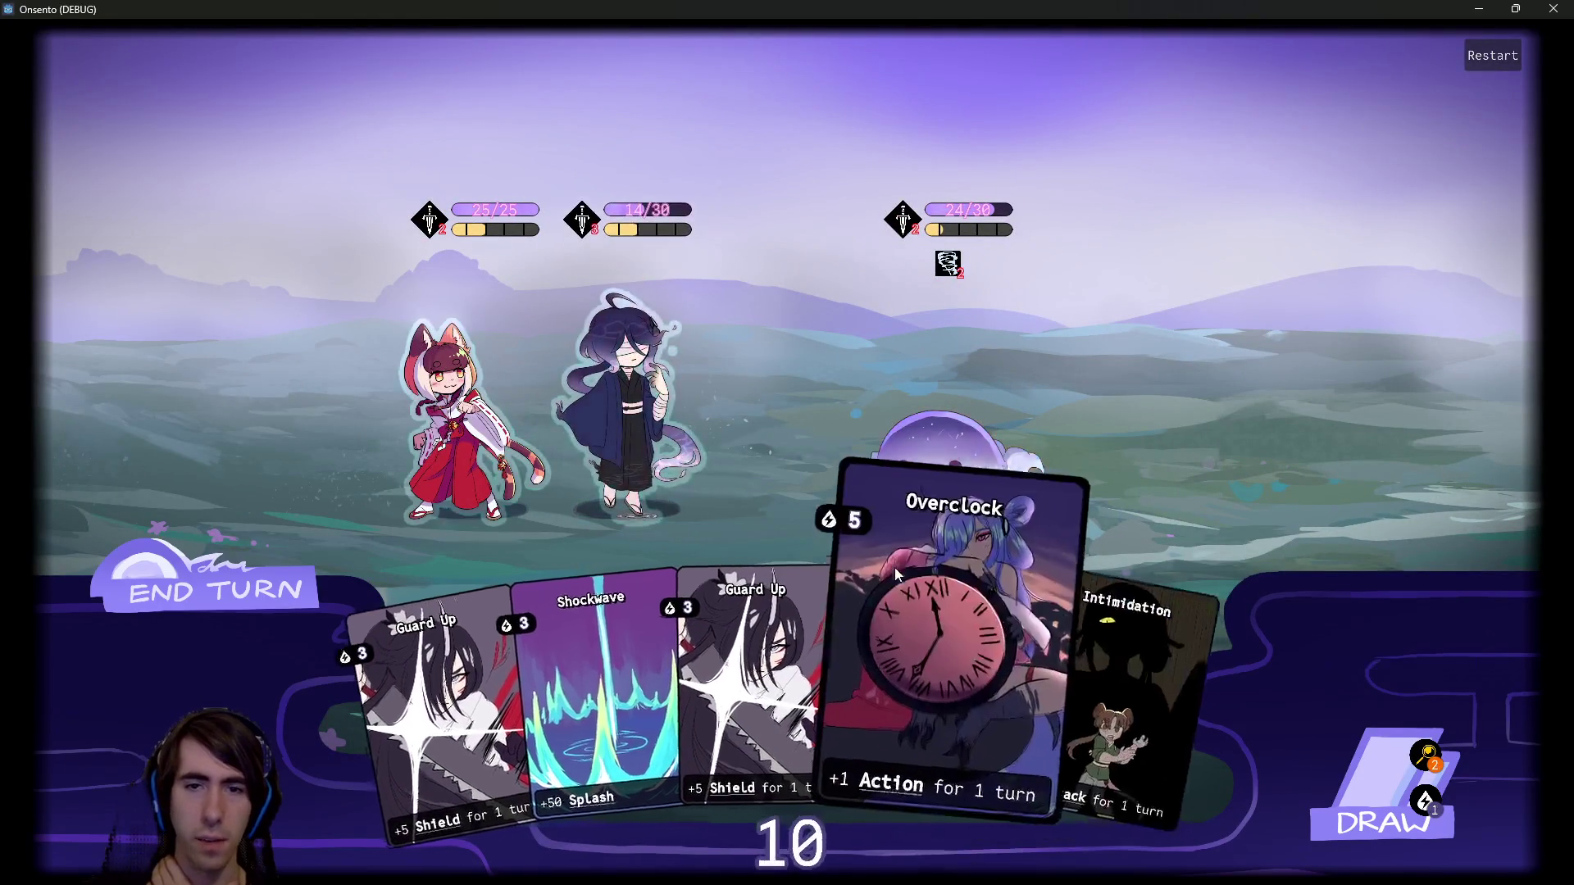
Power up the middle ally with Overclock and three Motivations, attack the slime, and end the turn.
drag(864, 654, 647, 395)
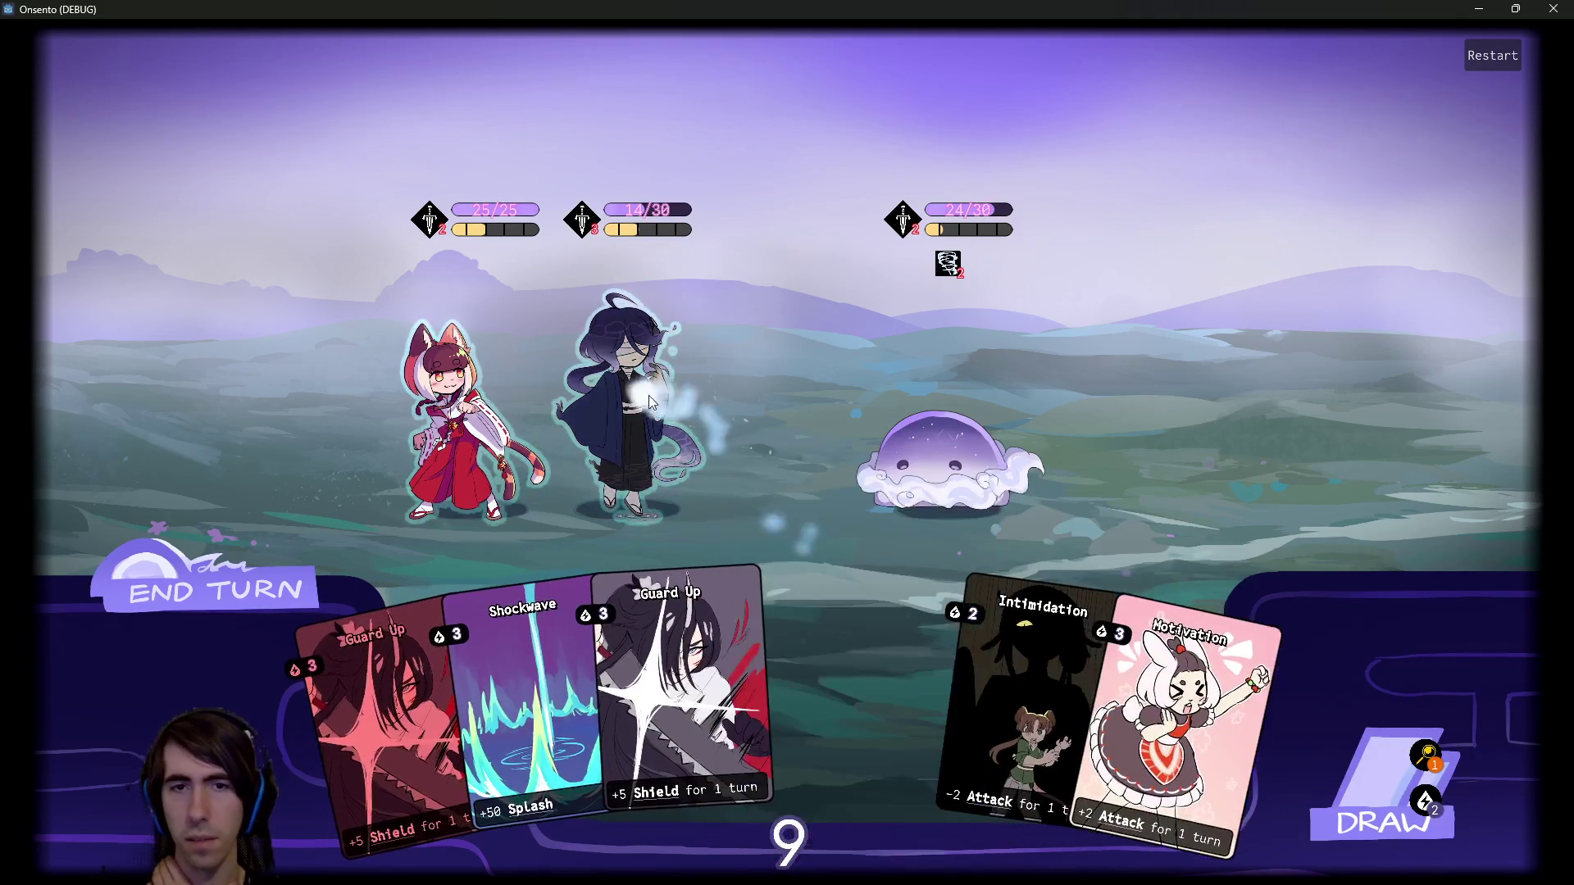
drag(1090, 684, 640, 394)
click(640, 394)
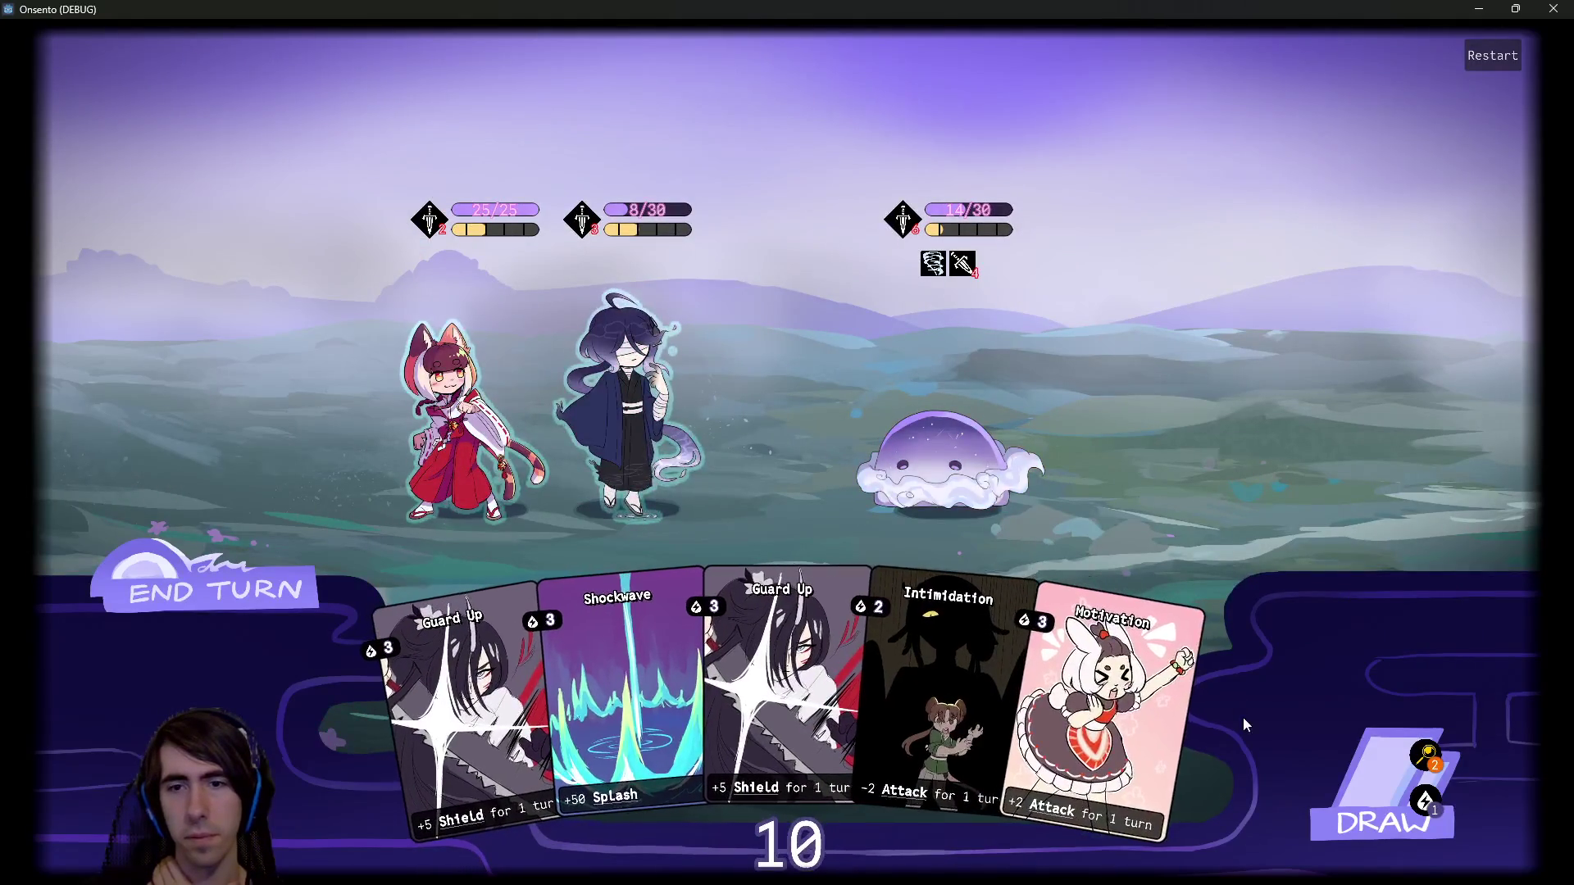
click(1332, 770)
drag(1148, 656, 607, 410)
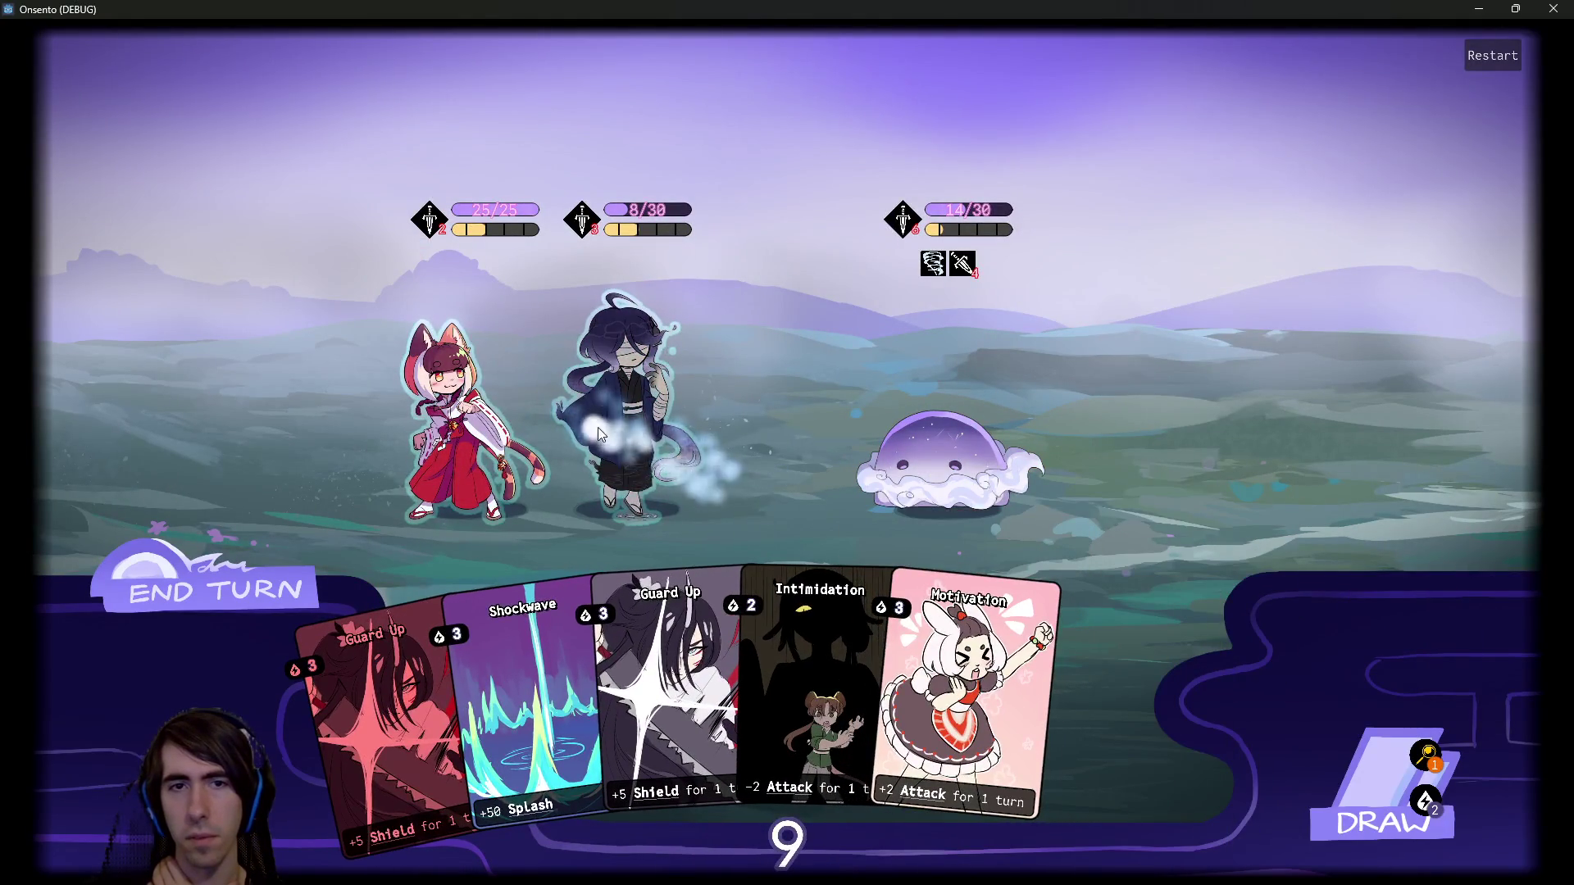
drag(1099, 669, 641, 426)
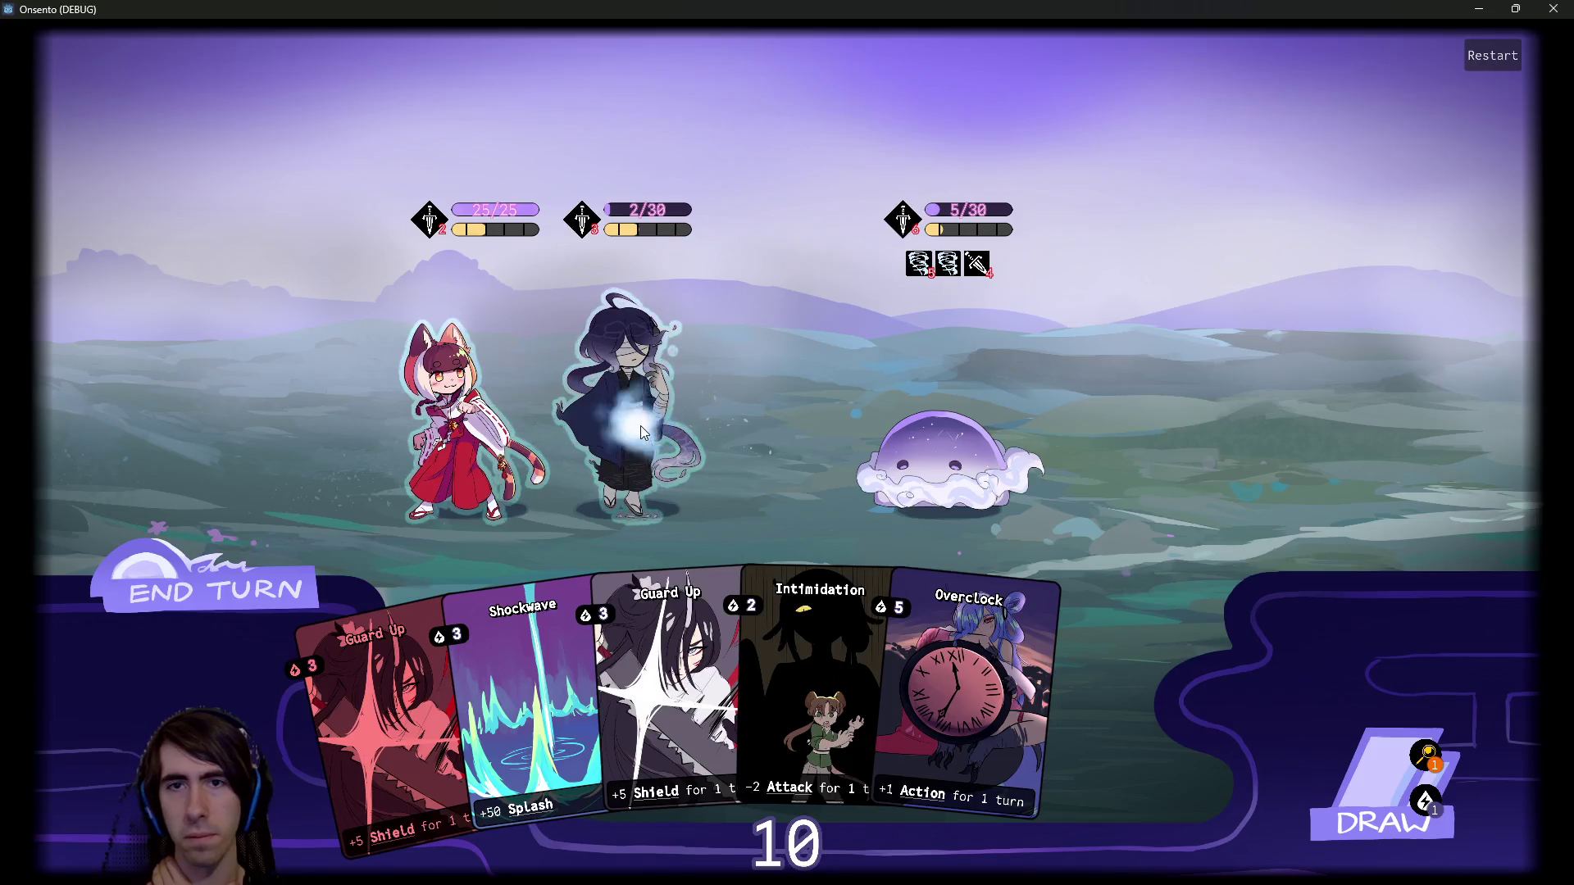
click(189, 597)
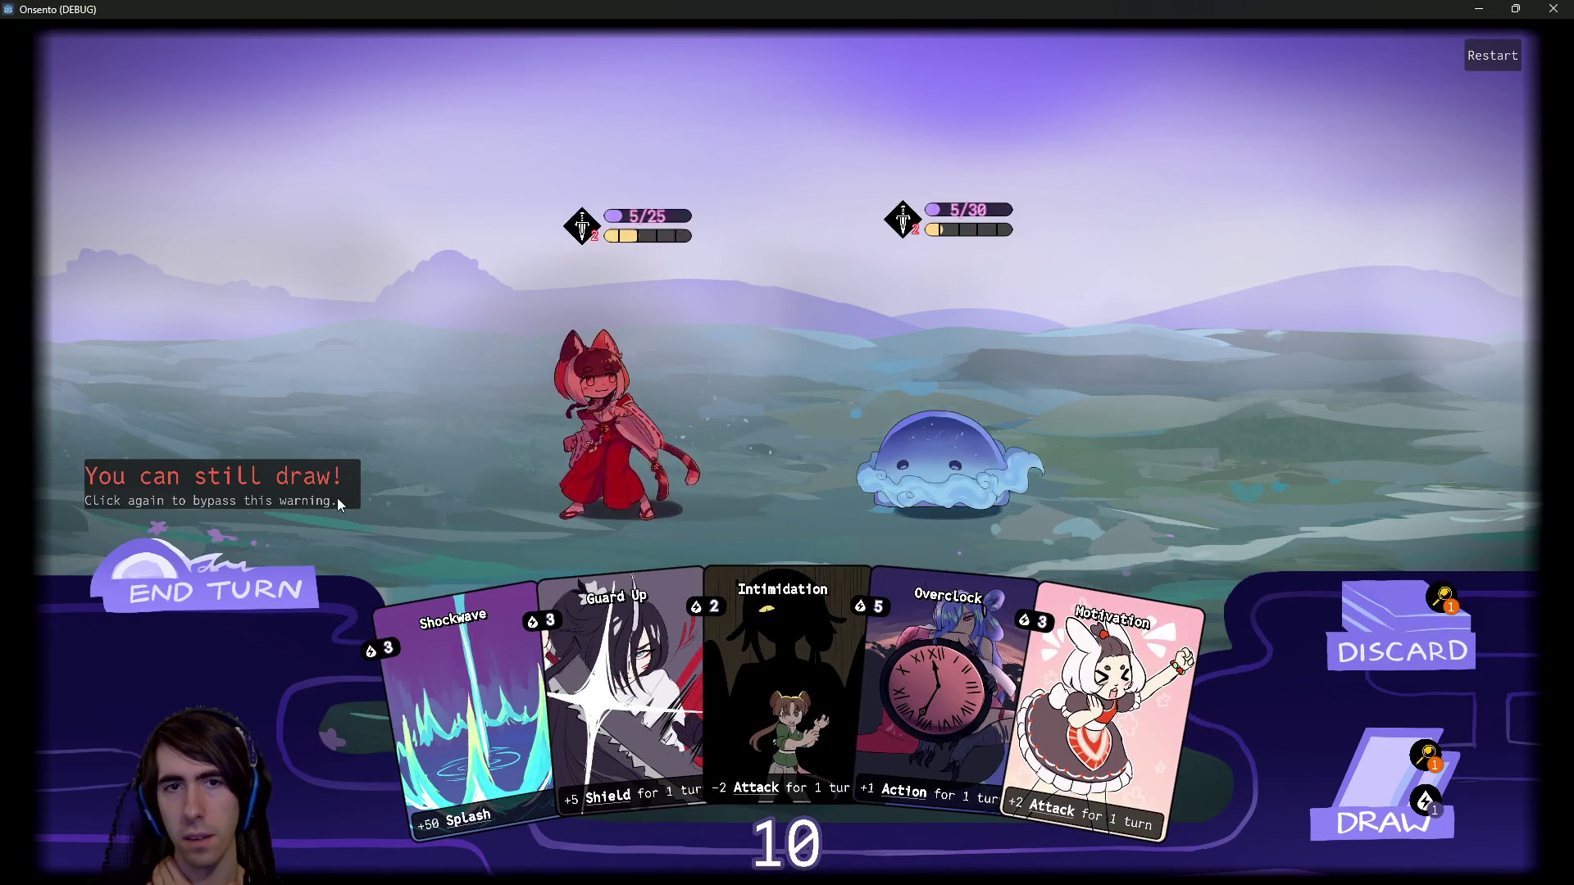
Give the cat girl two attack buffs, then stop the debug session after the enterNextRoom error.
drag(1017, 672, 623, 418)
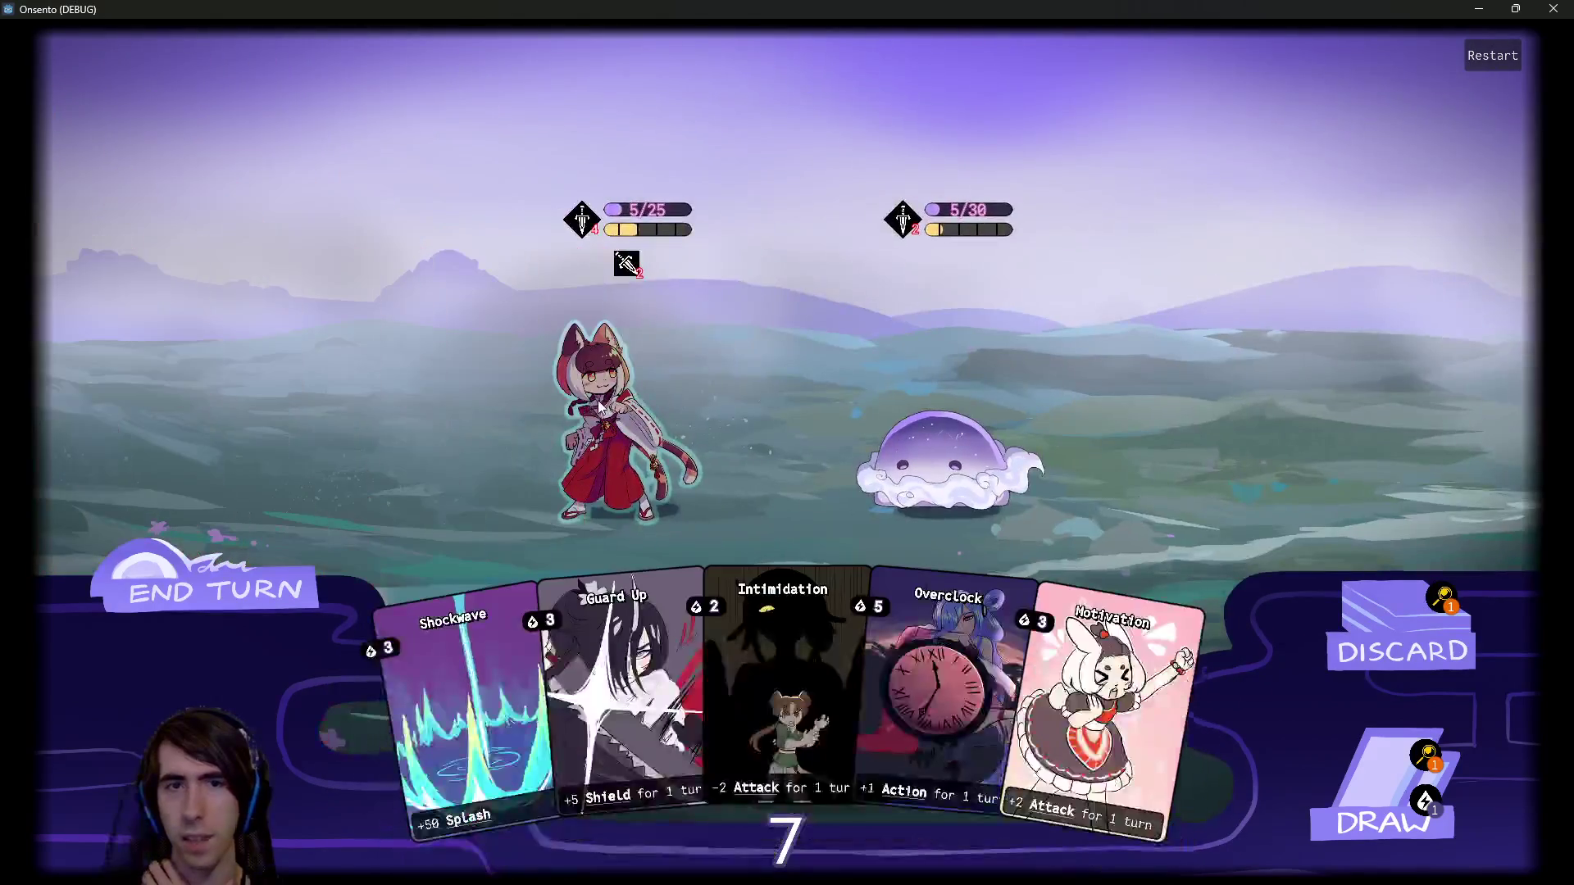
drag(1135, 656, 605, 395)
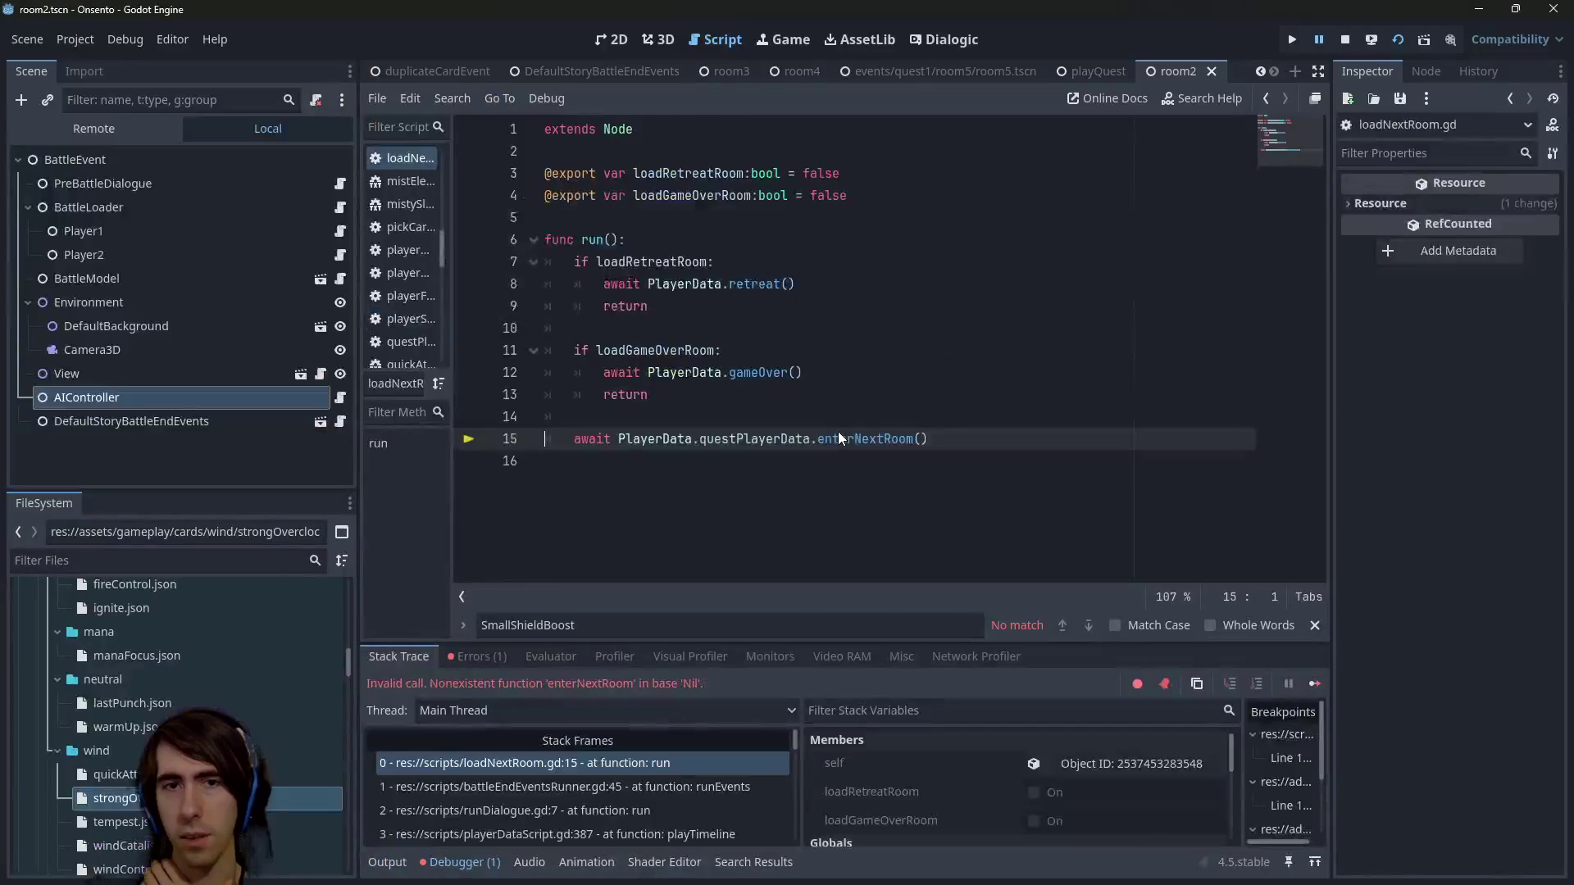
click(1345, 39)
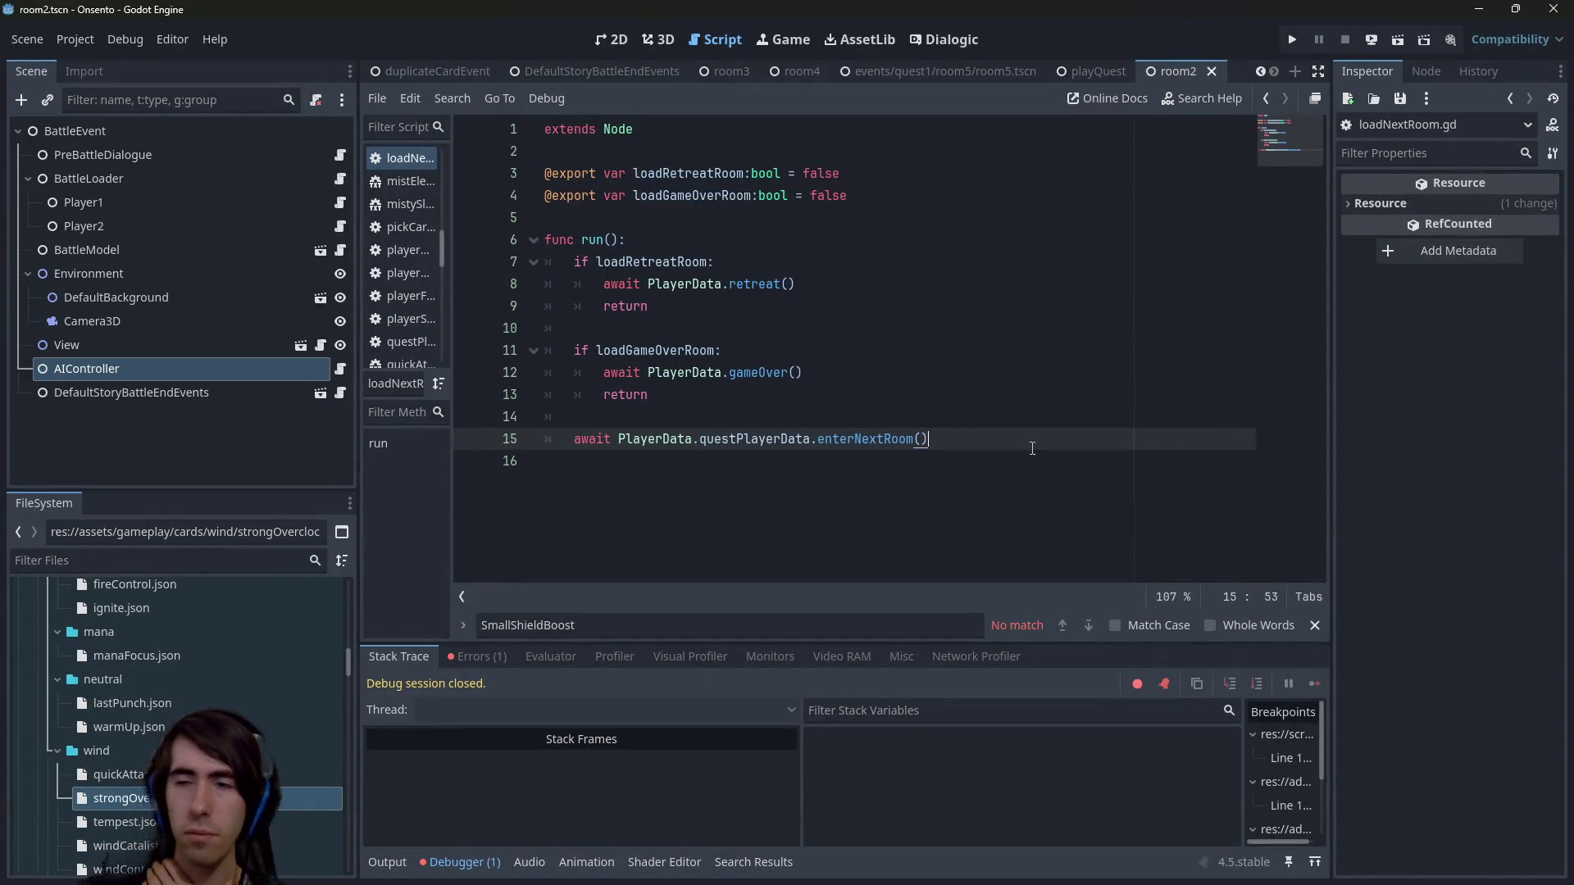
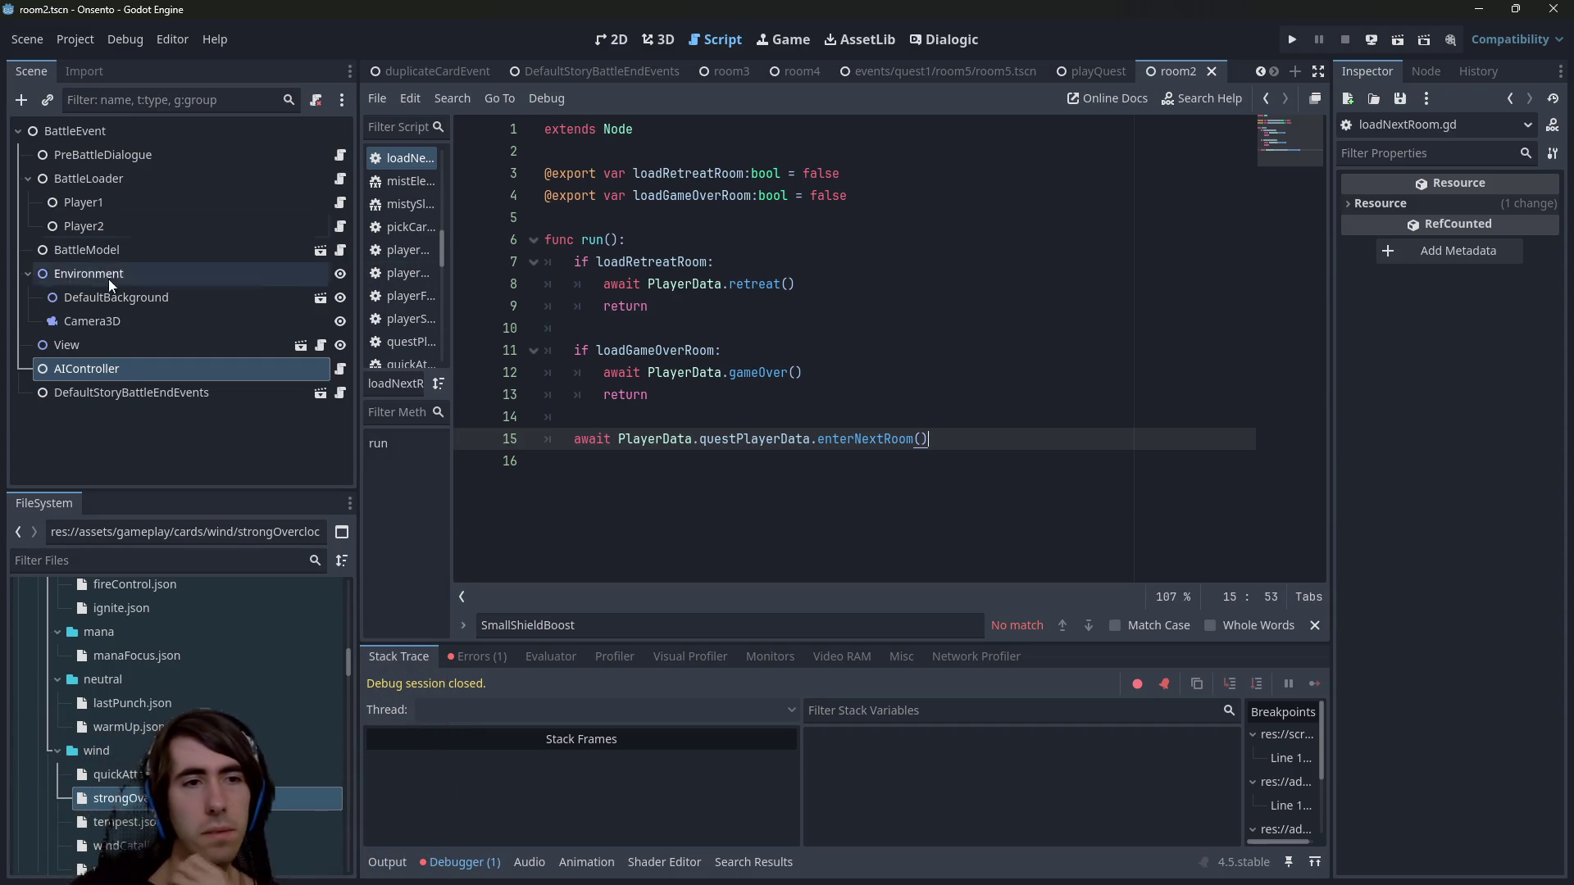
Review the AIController's RandomAIController settings: speed 0.35, delay 1.0, infinite hand on.
click(127, 376)
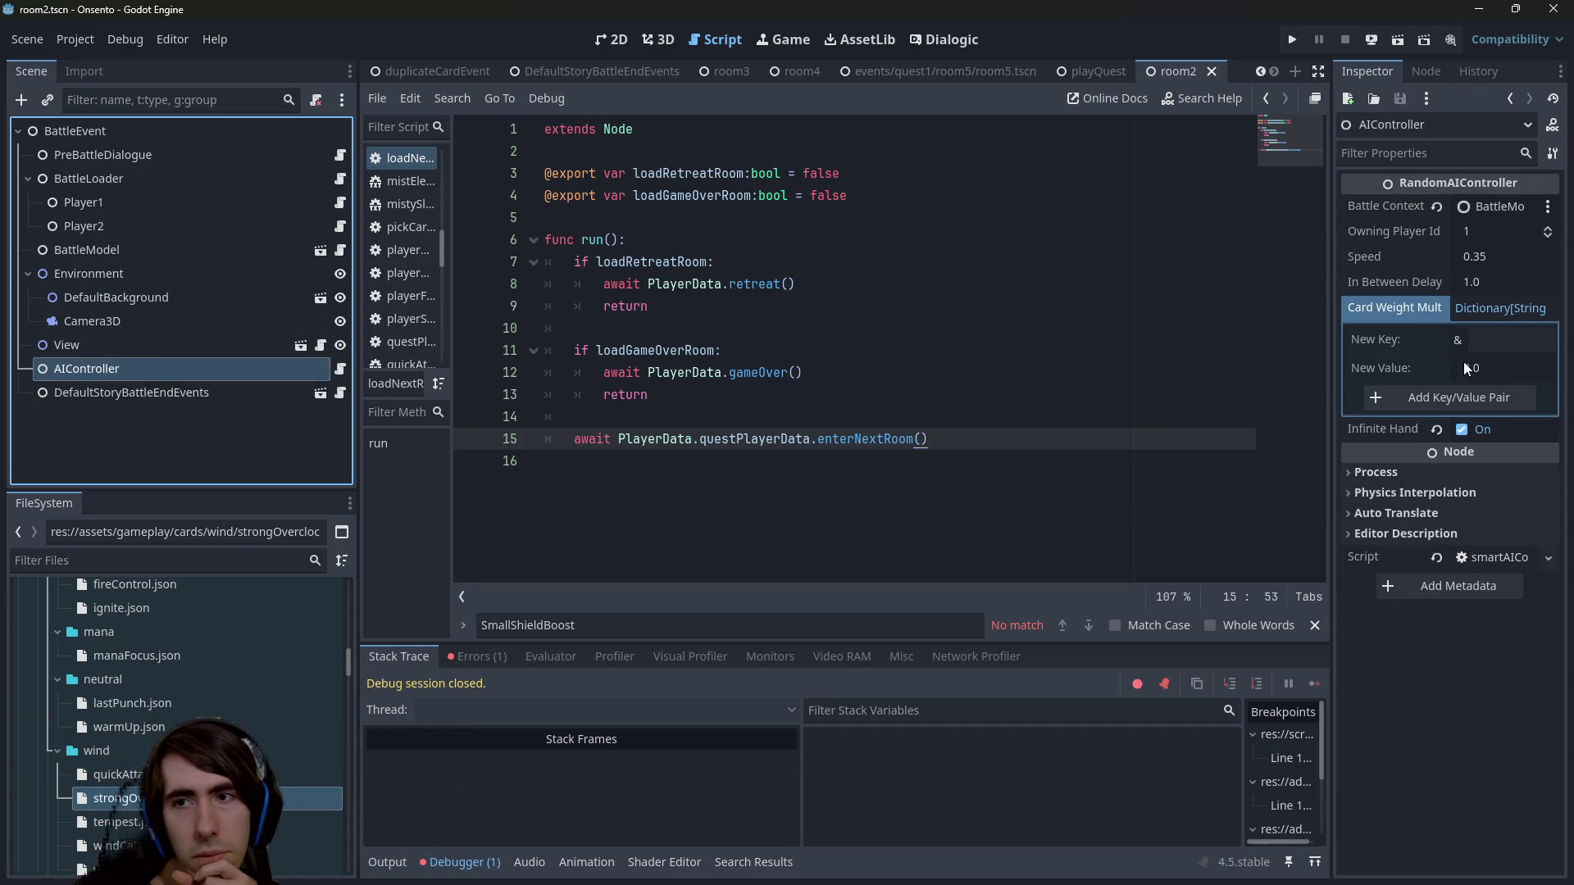
click(1480, 307)
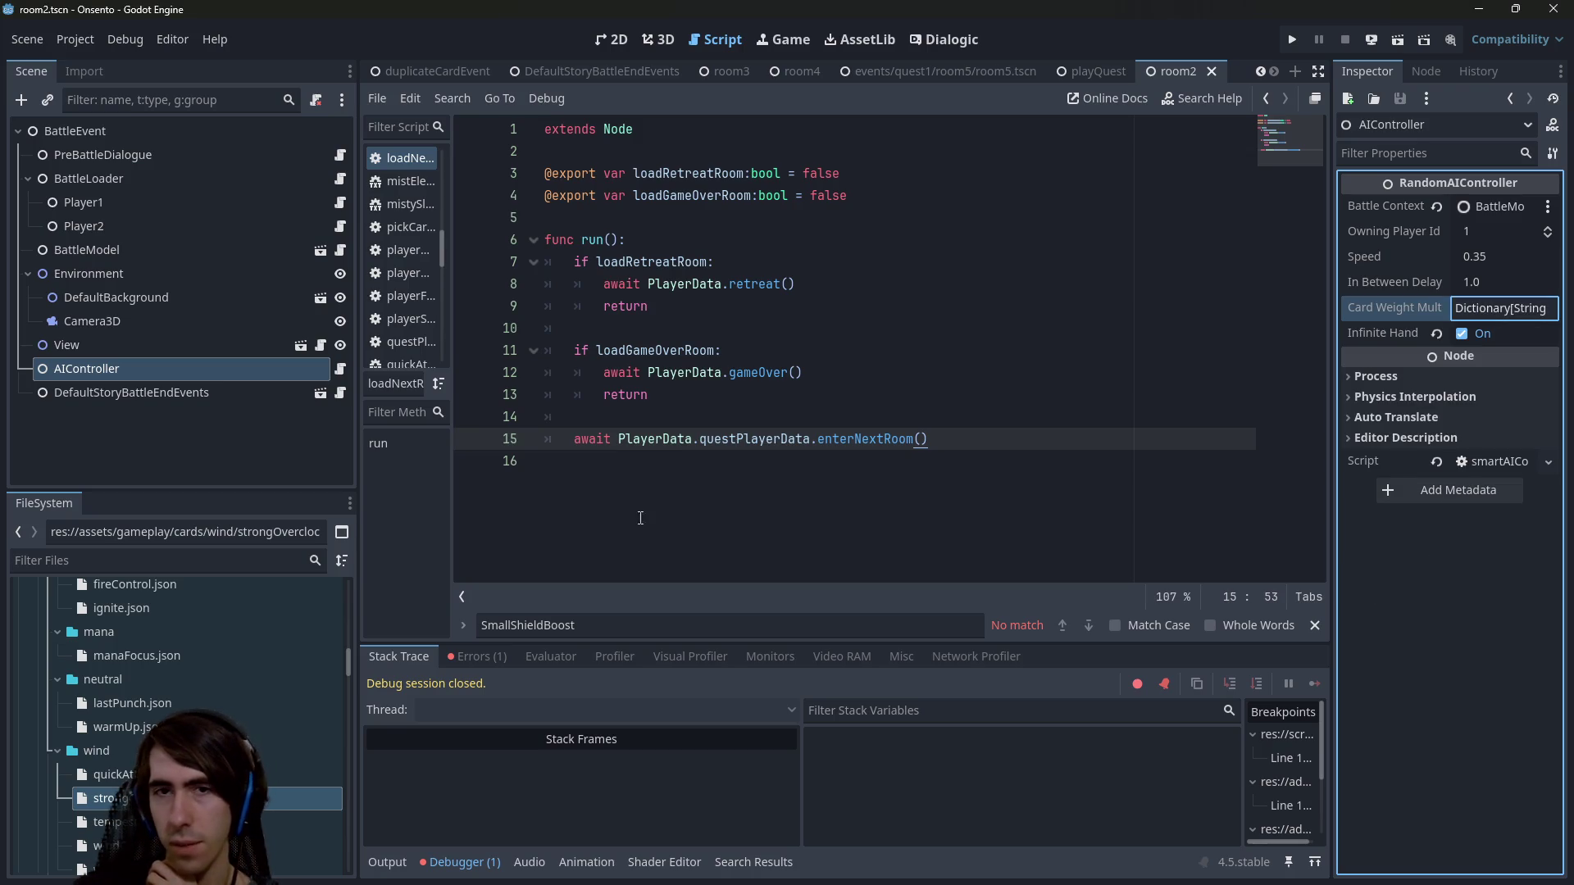
click(829, 475)
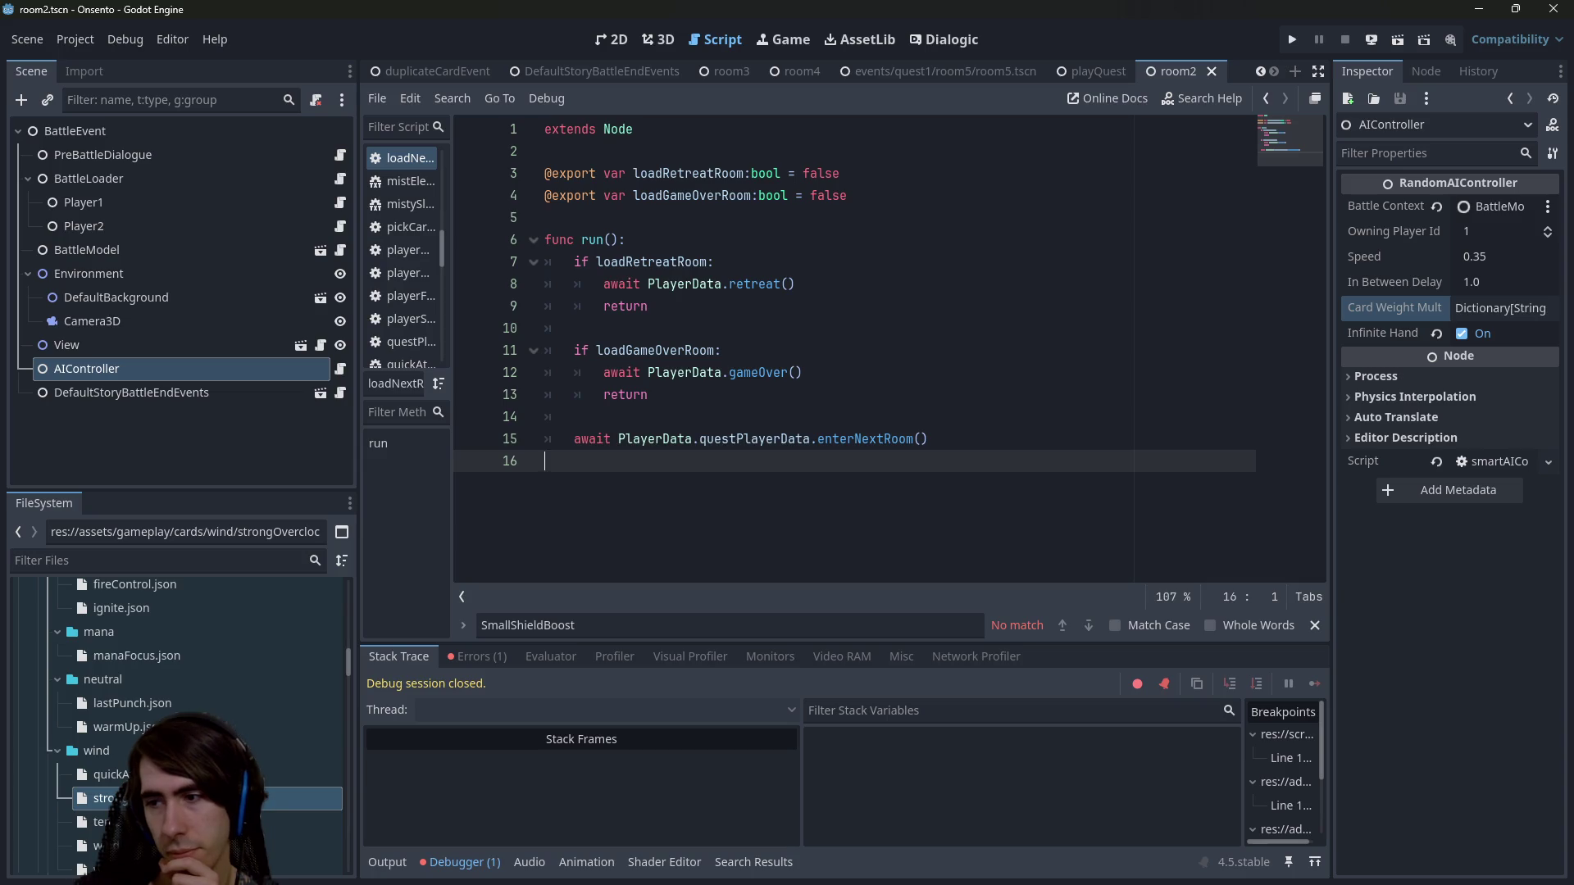
scroll(97, 679, up, 15)
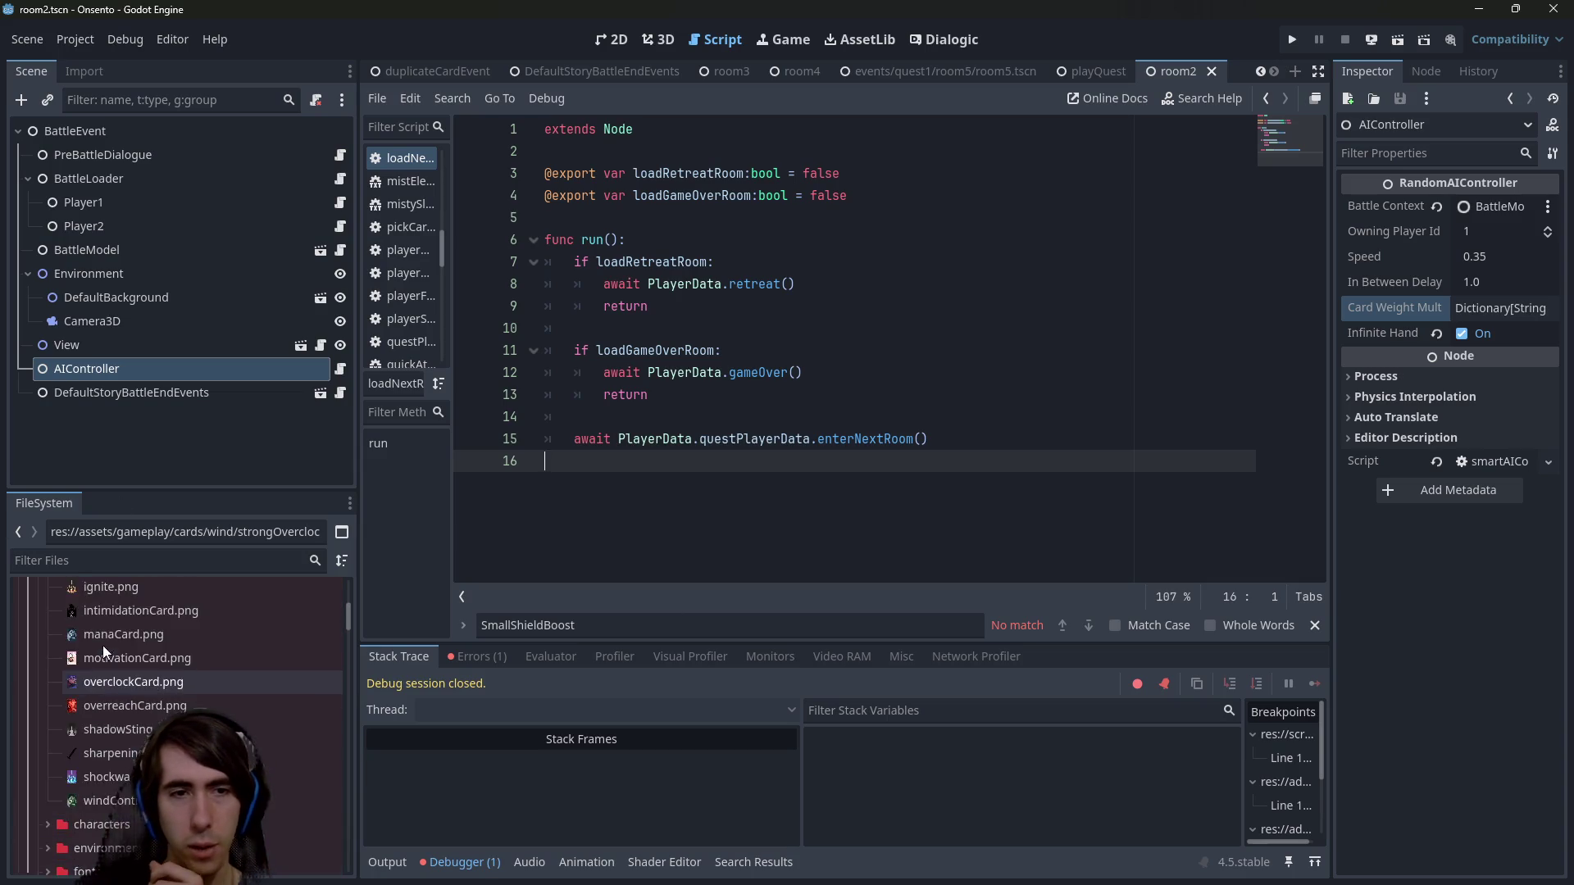
right_click(95, 623)
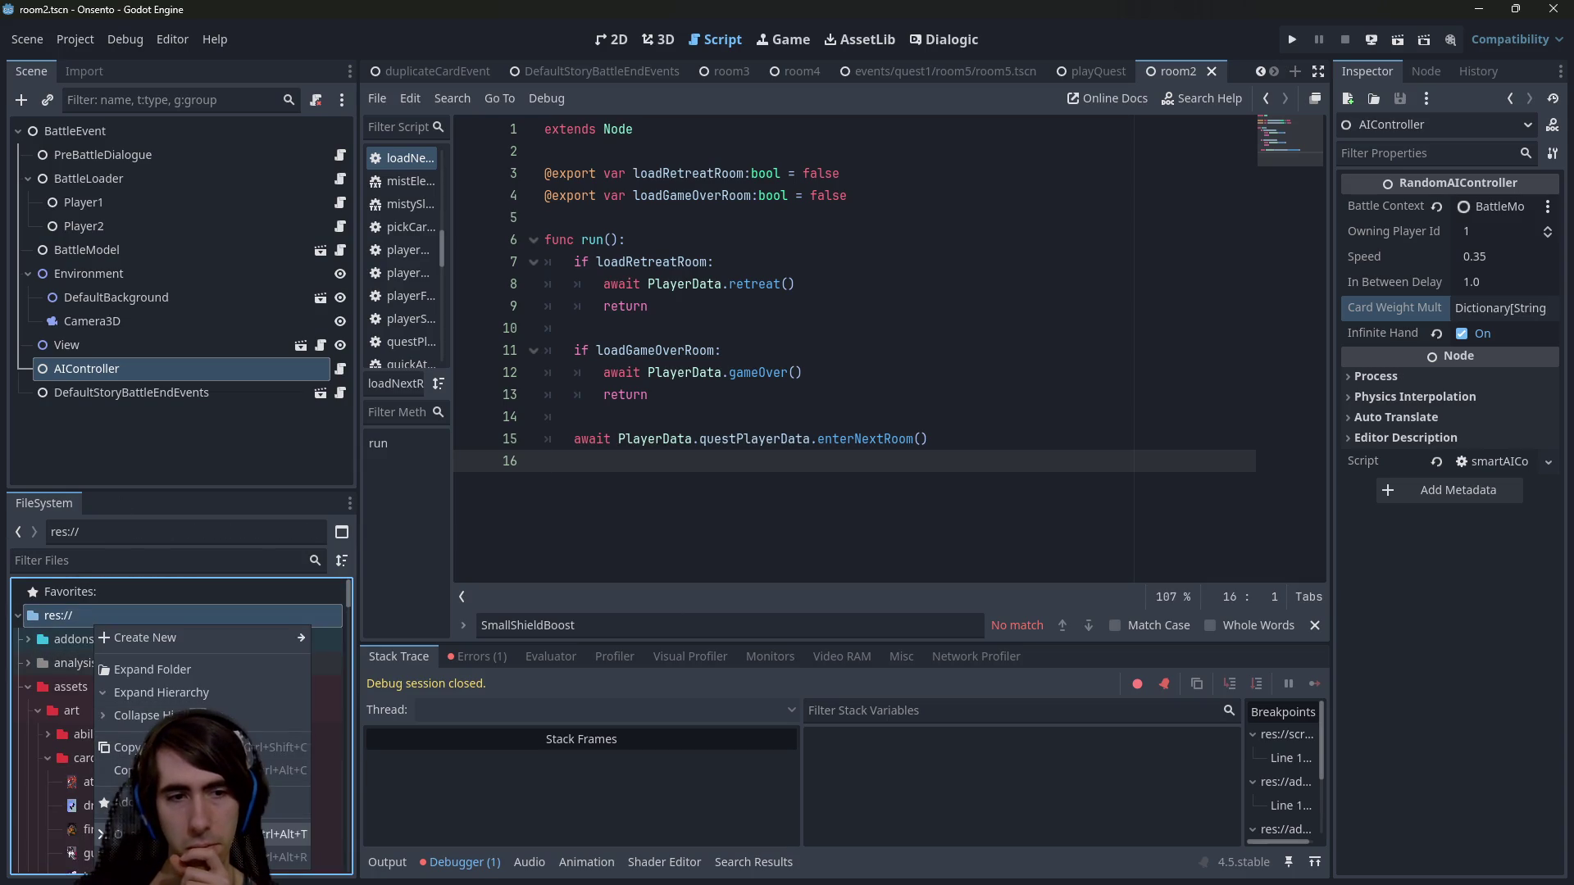
key(Escape)
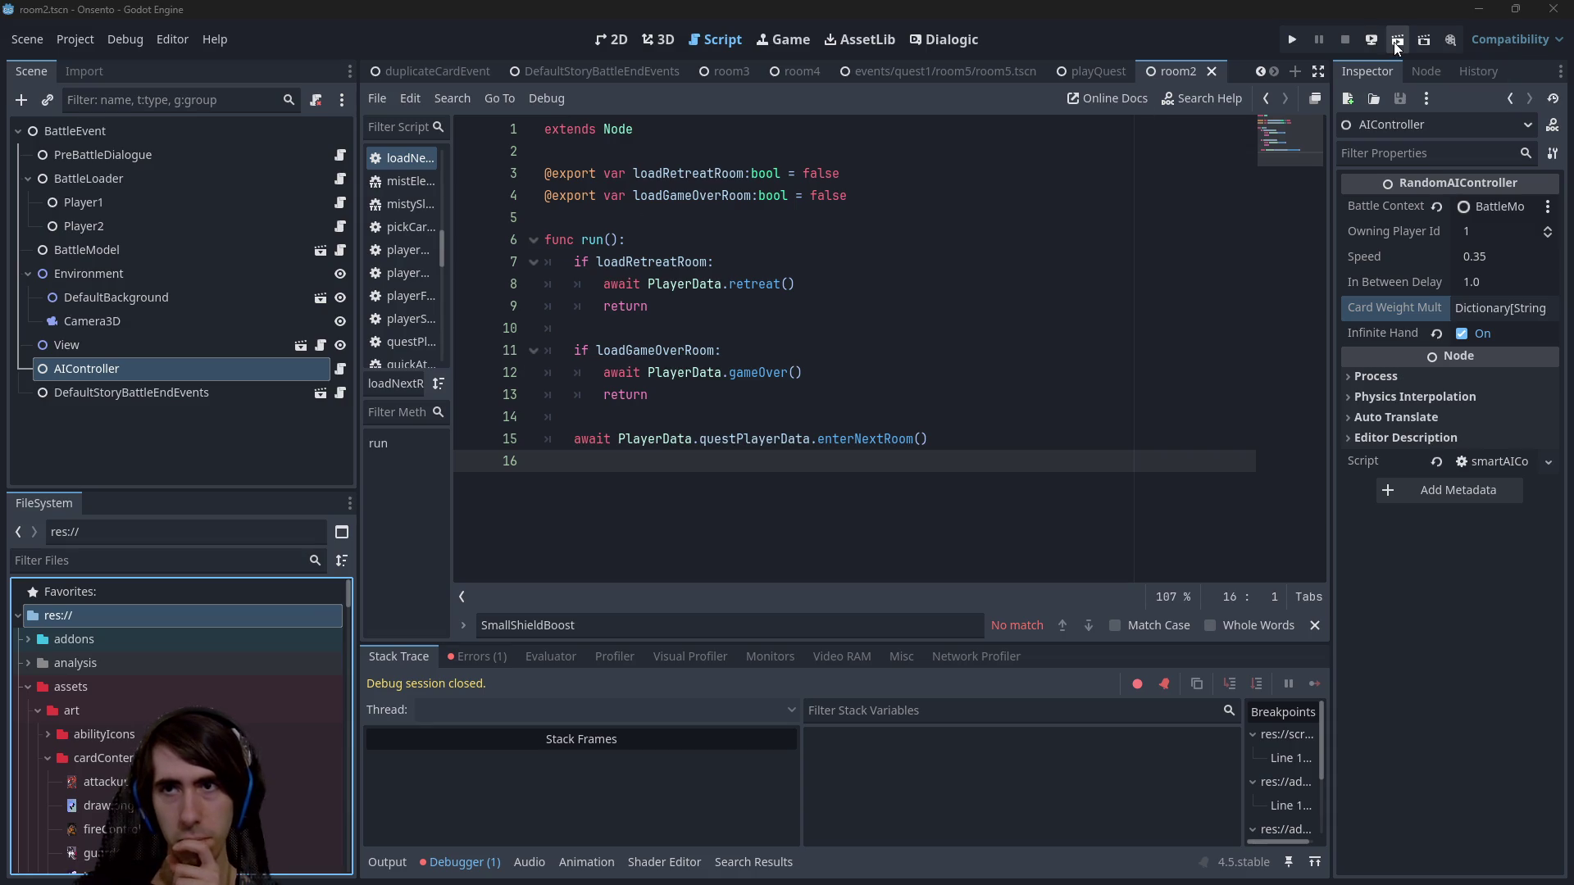
Run the room2 battle, watch two heroes face two purple slimes, then close the game.
click(1398, 45)
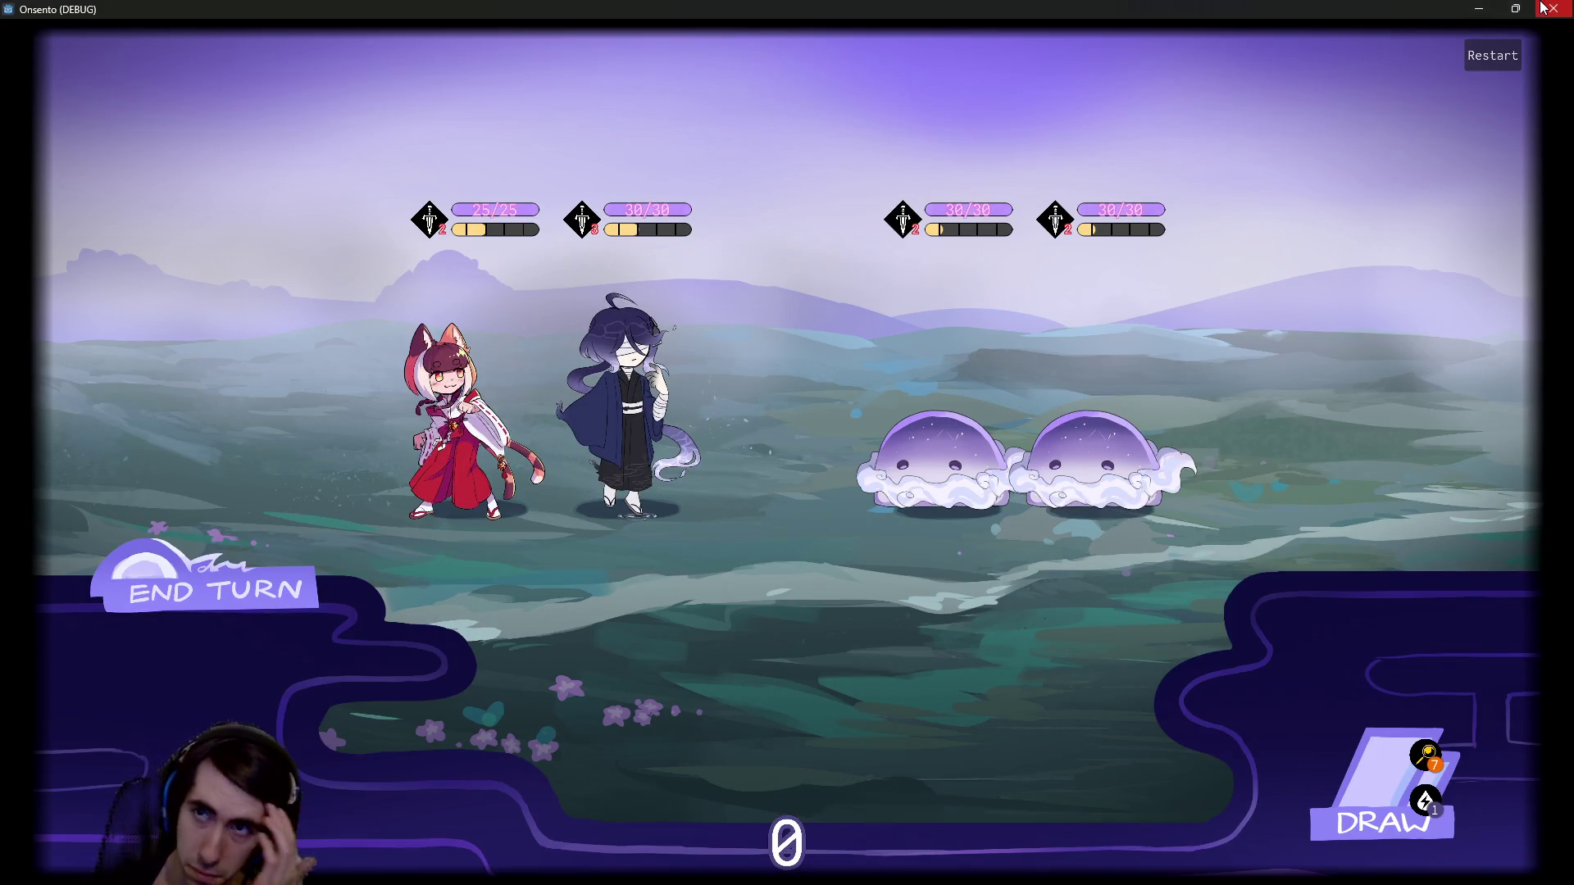
click(1542, 9)
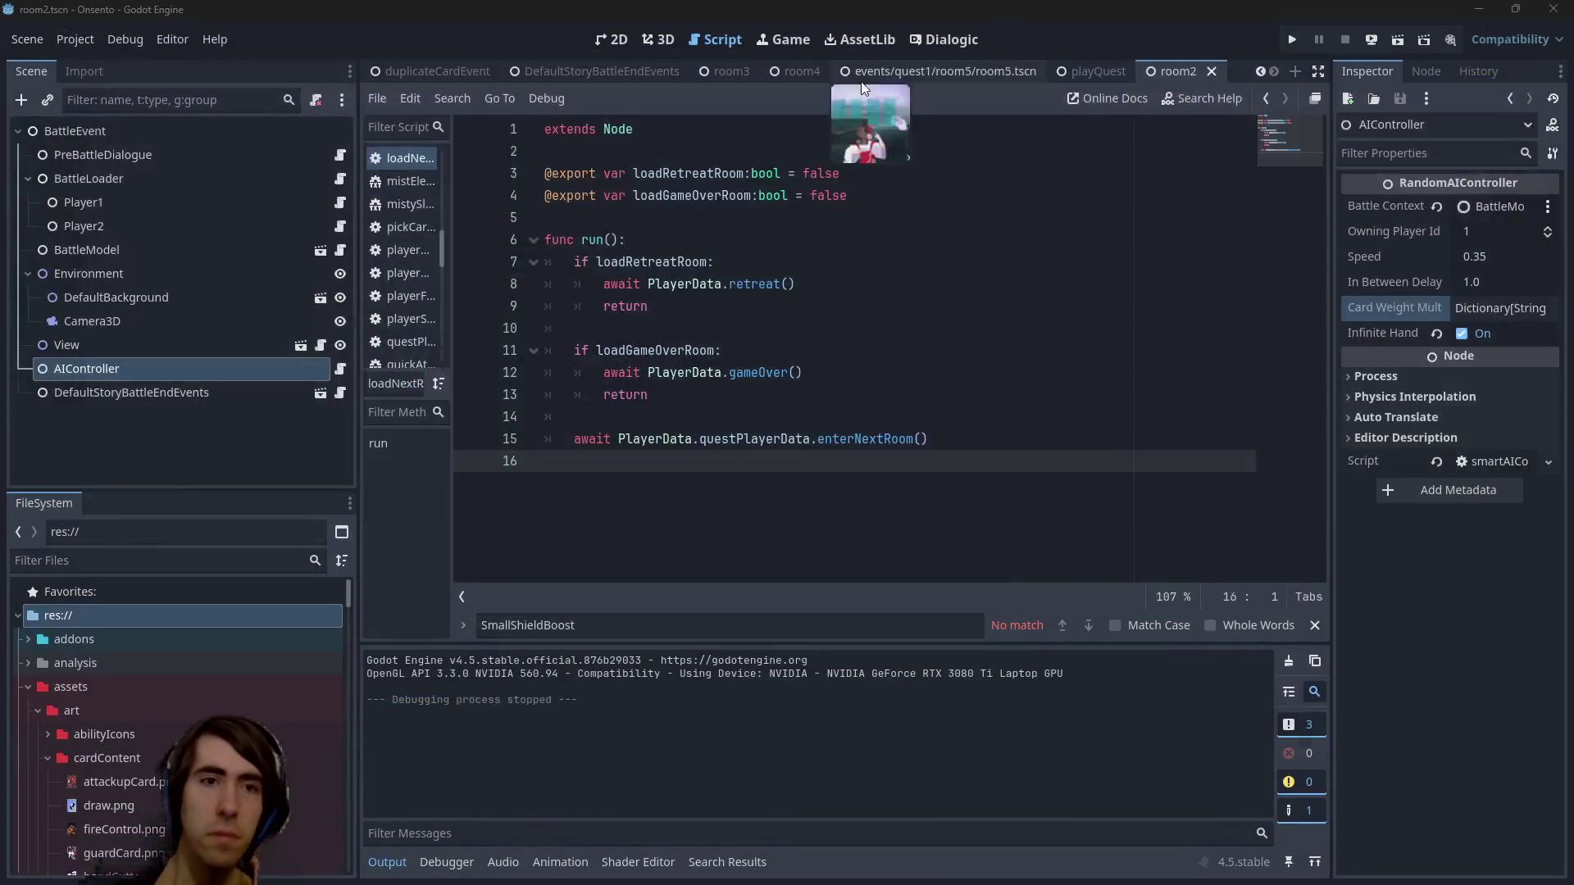
Browse to the room2 folder and open room2_preBattleDialogue as visual event blocks.
click(124, 689)
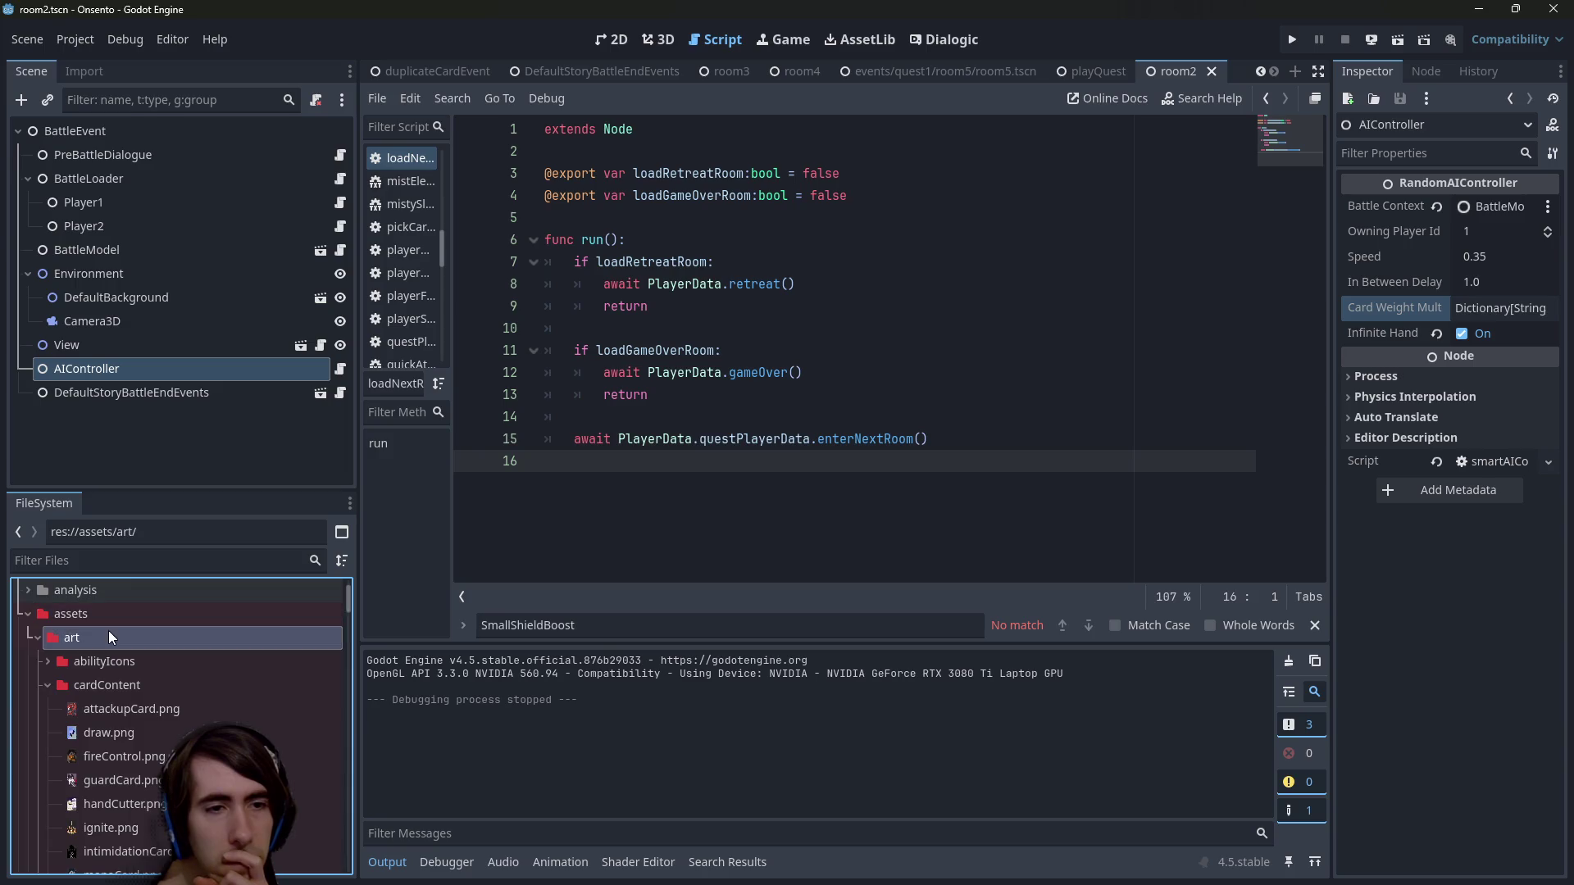
click(106, 636)
scroll(97, 663, down, 3)
scroll(114, 729, down, 5)
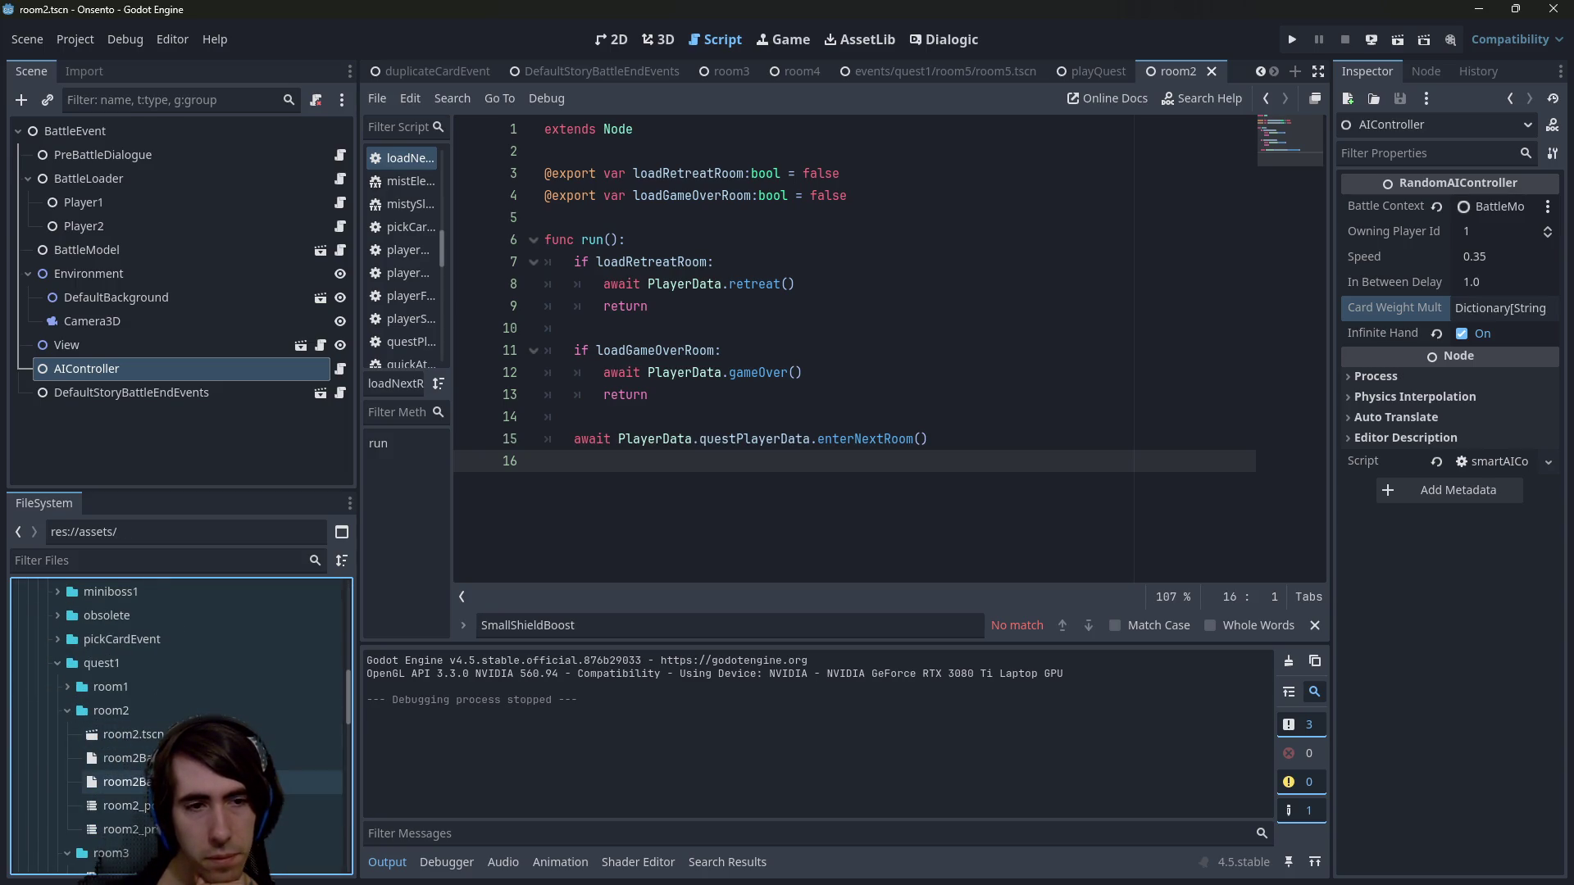
click(205, 781)
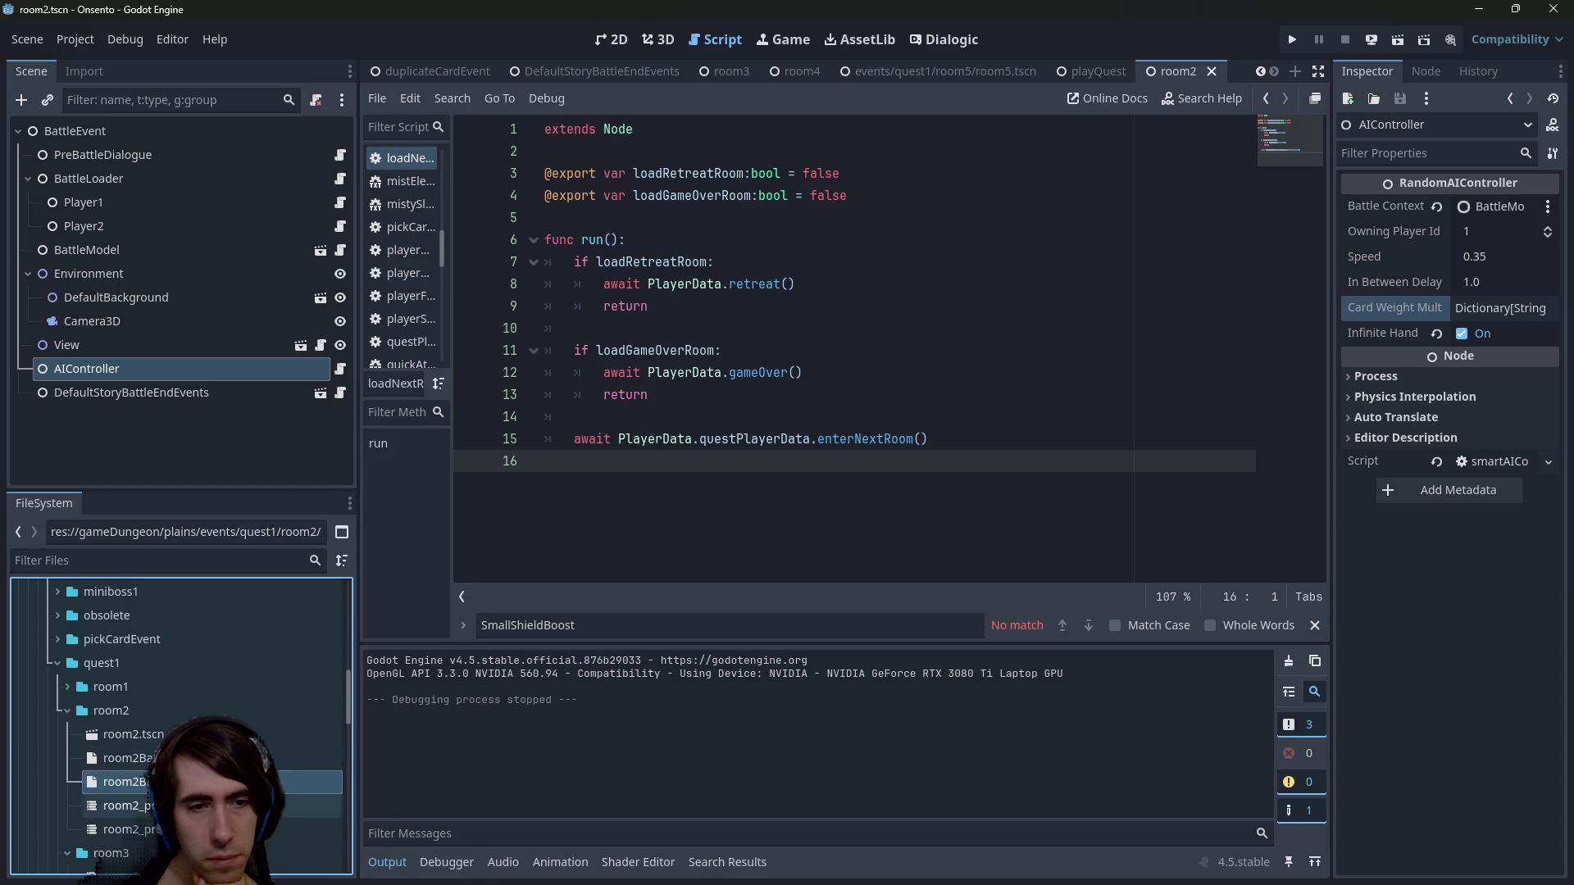
scroll(205, 781, down, 1)
double_click(205, 792)
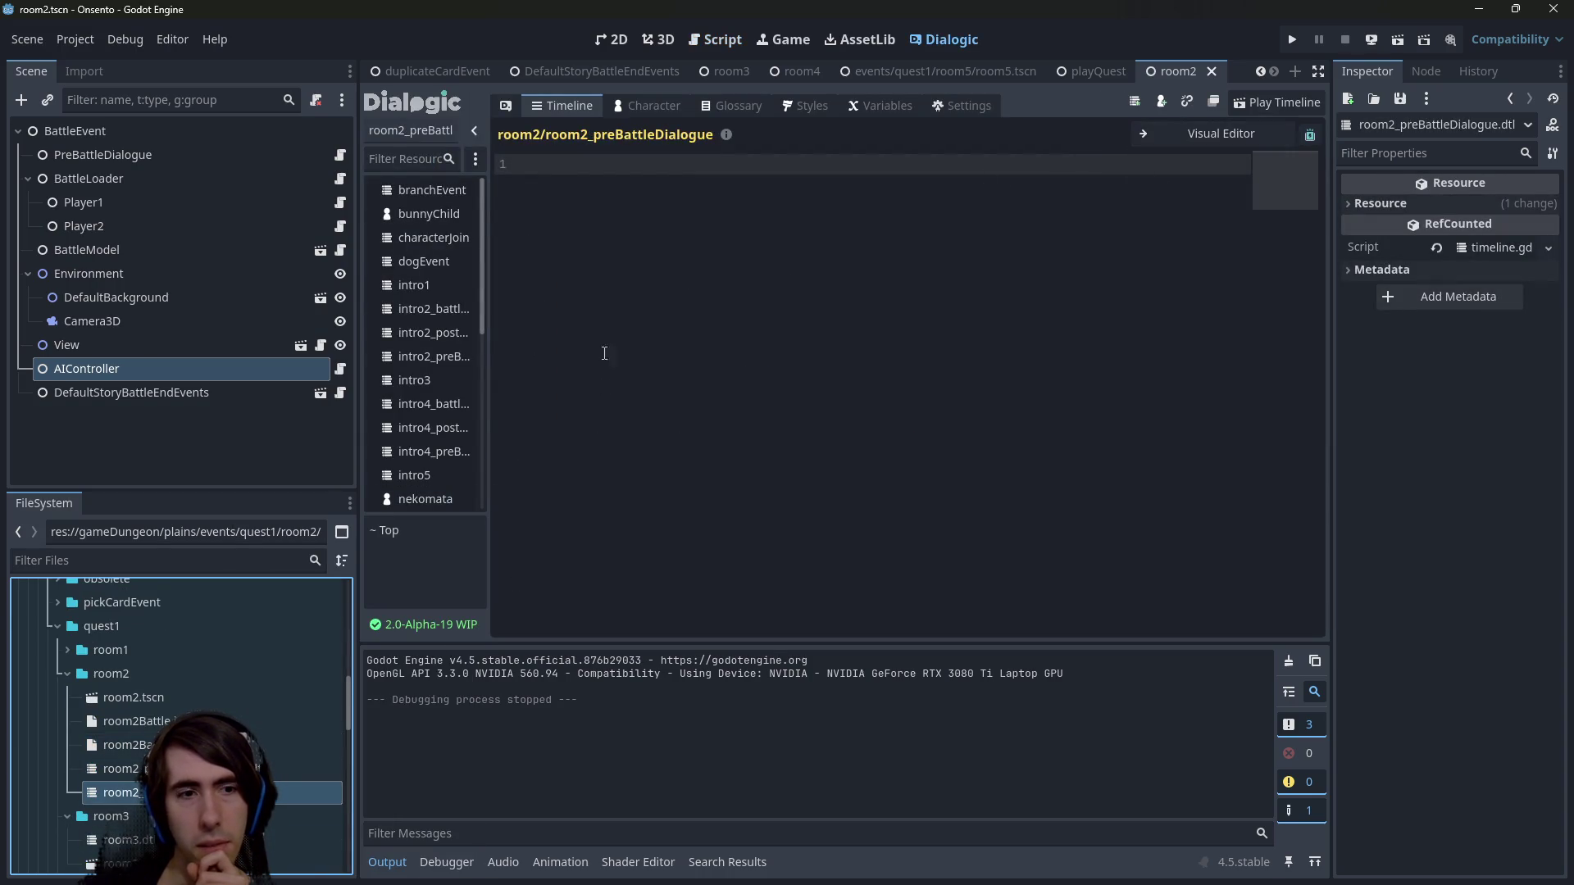
click(1221, 132)
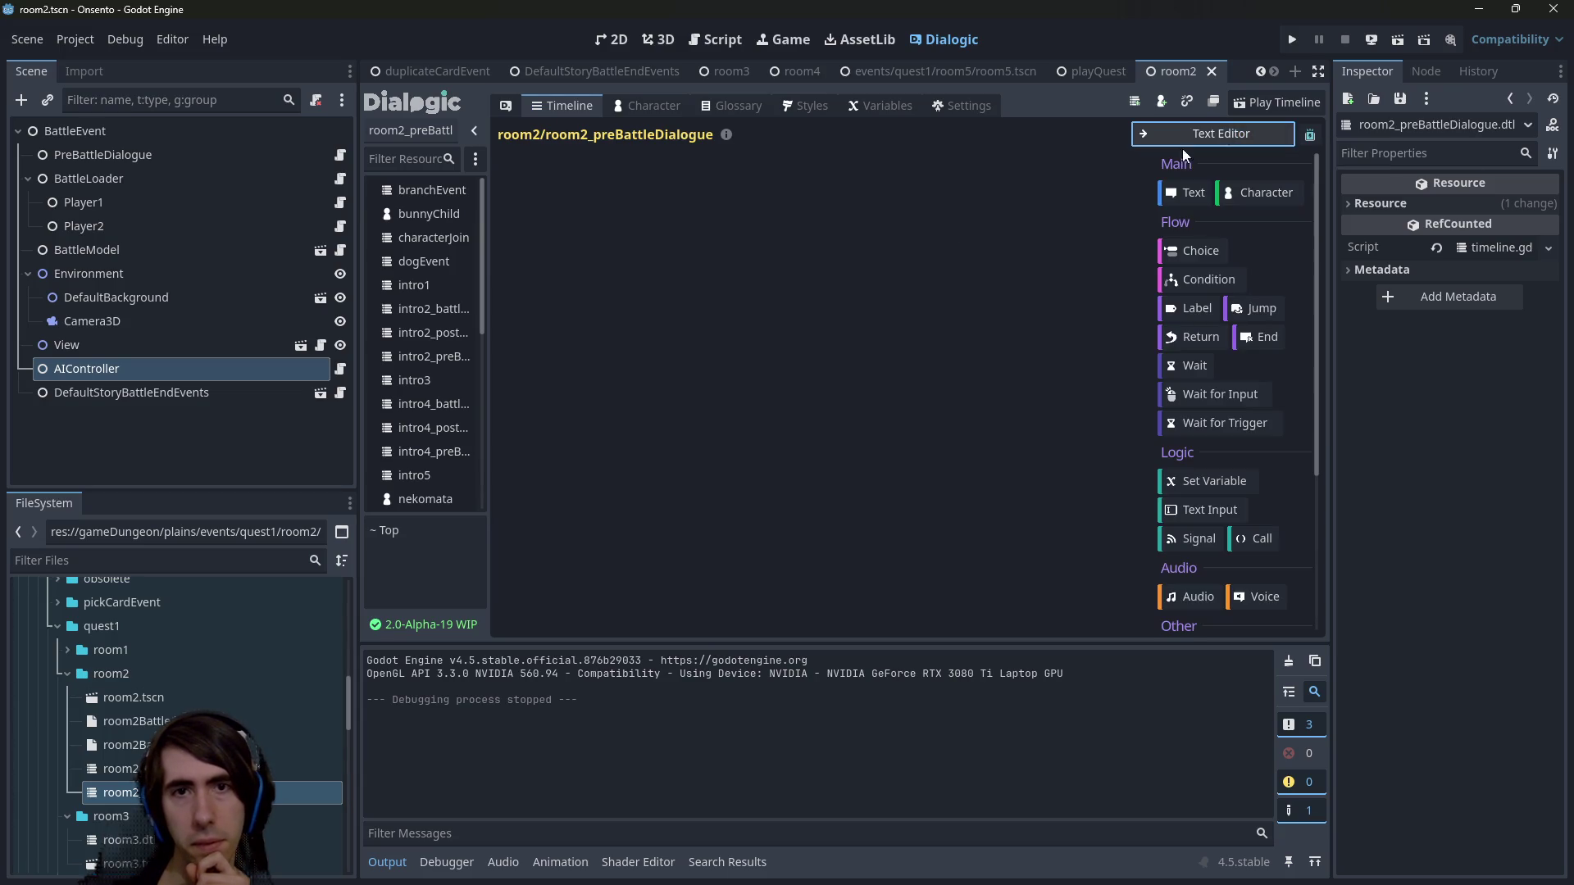
scroll(246, 713, down, 5)
Compare against the room3 dialogue timeline in its text and visual views.
double_click(130, 694)
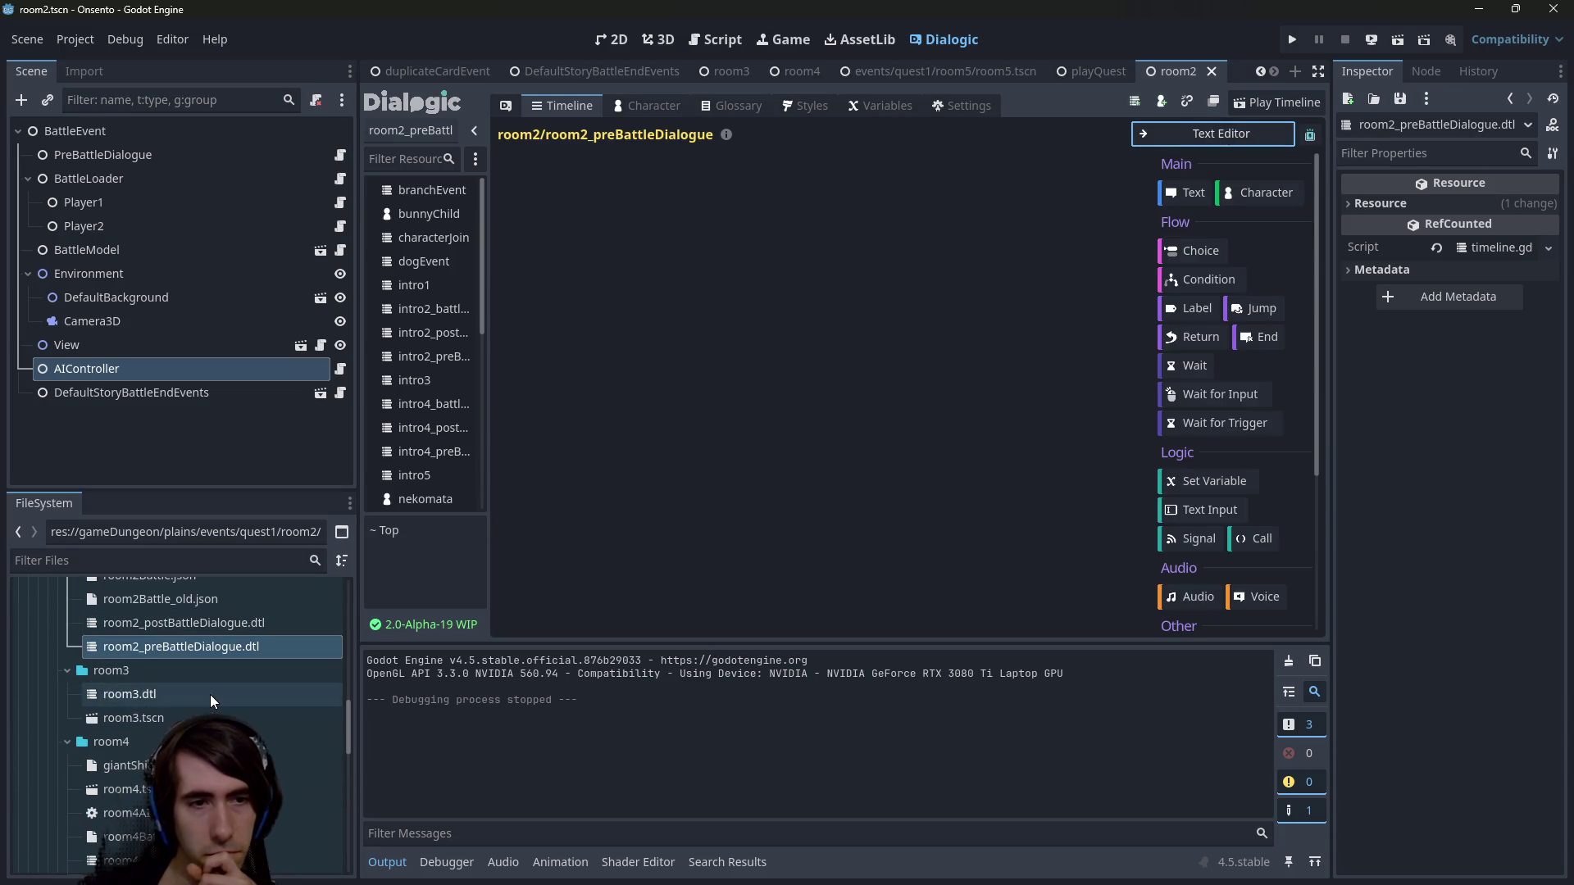
click(1270, 140)
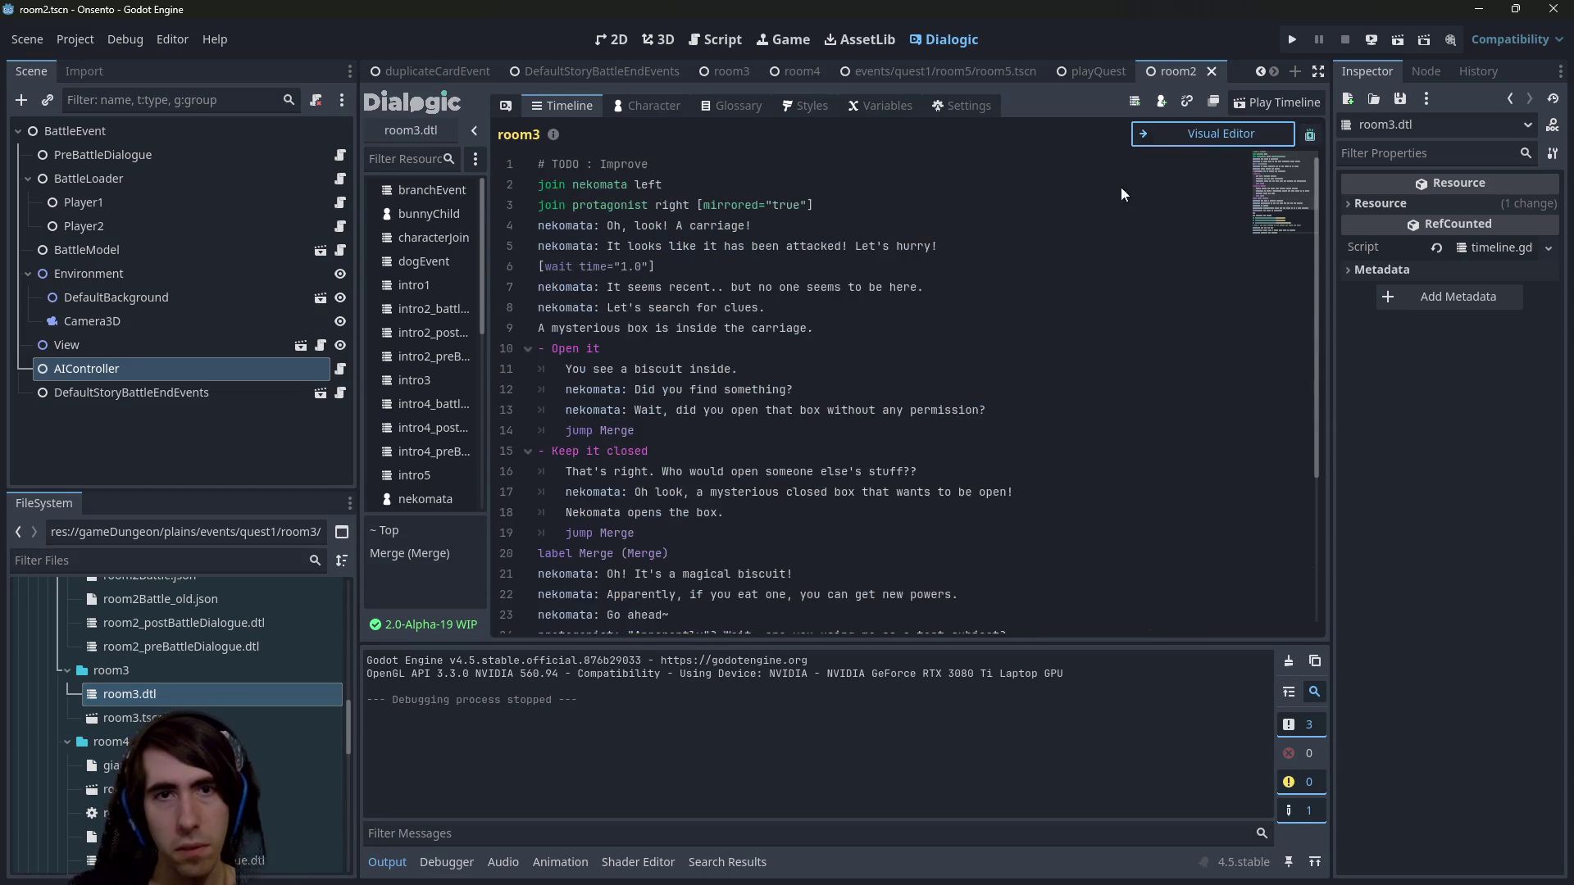
click(1186, 134)
scroll(167, 689, up, 4)
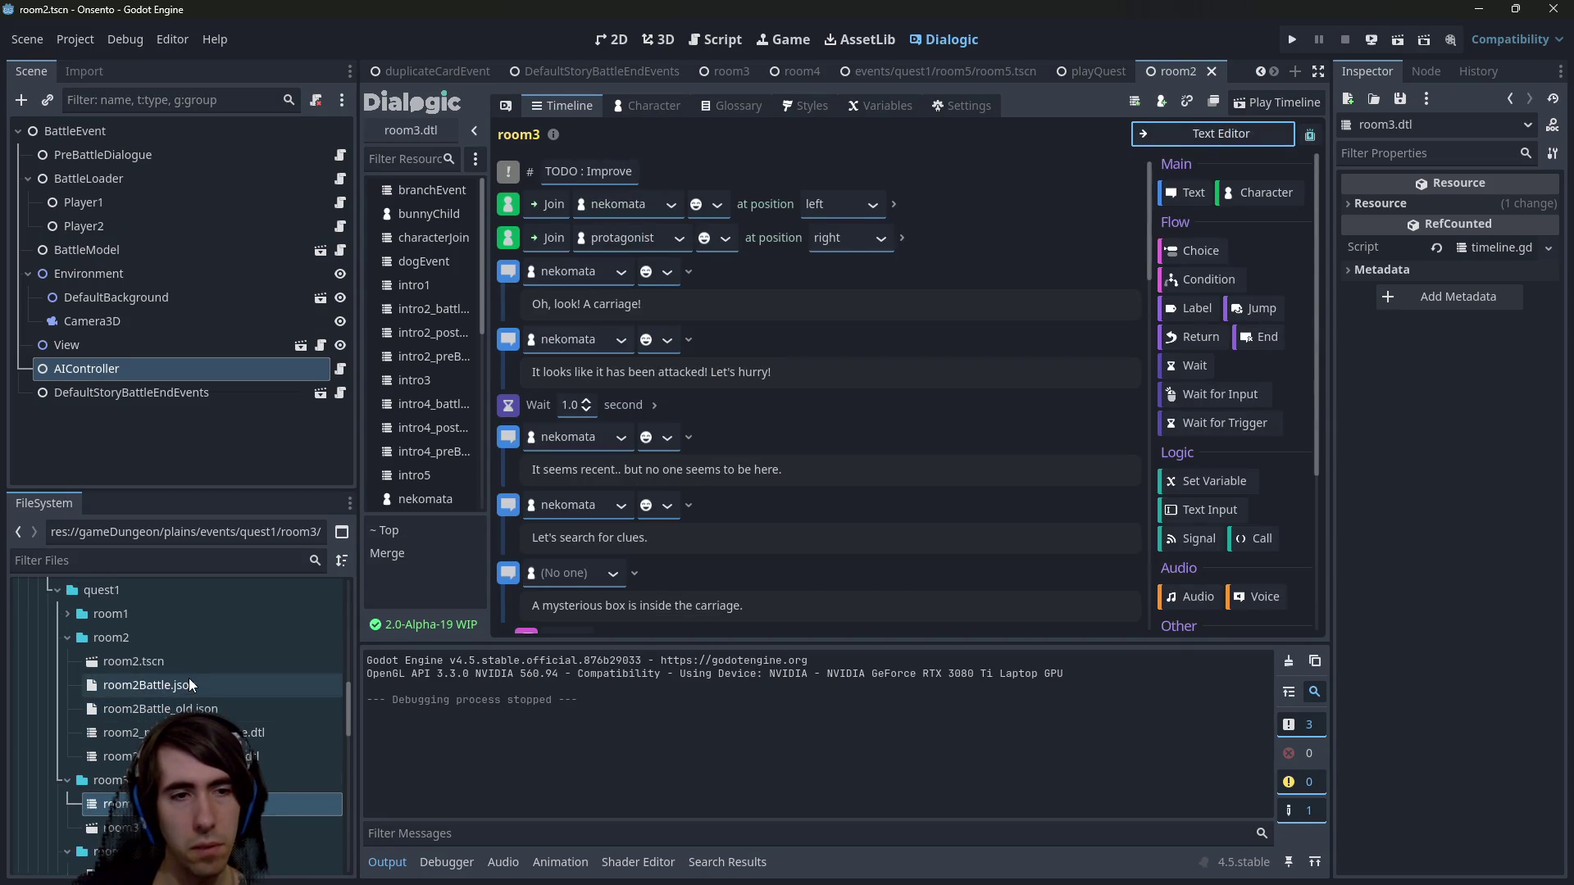
In room2_preBattleDialogue's text view, delete all dialogue from line 8 onward.
double_click(189, 755)
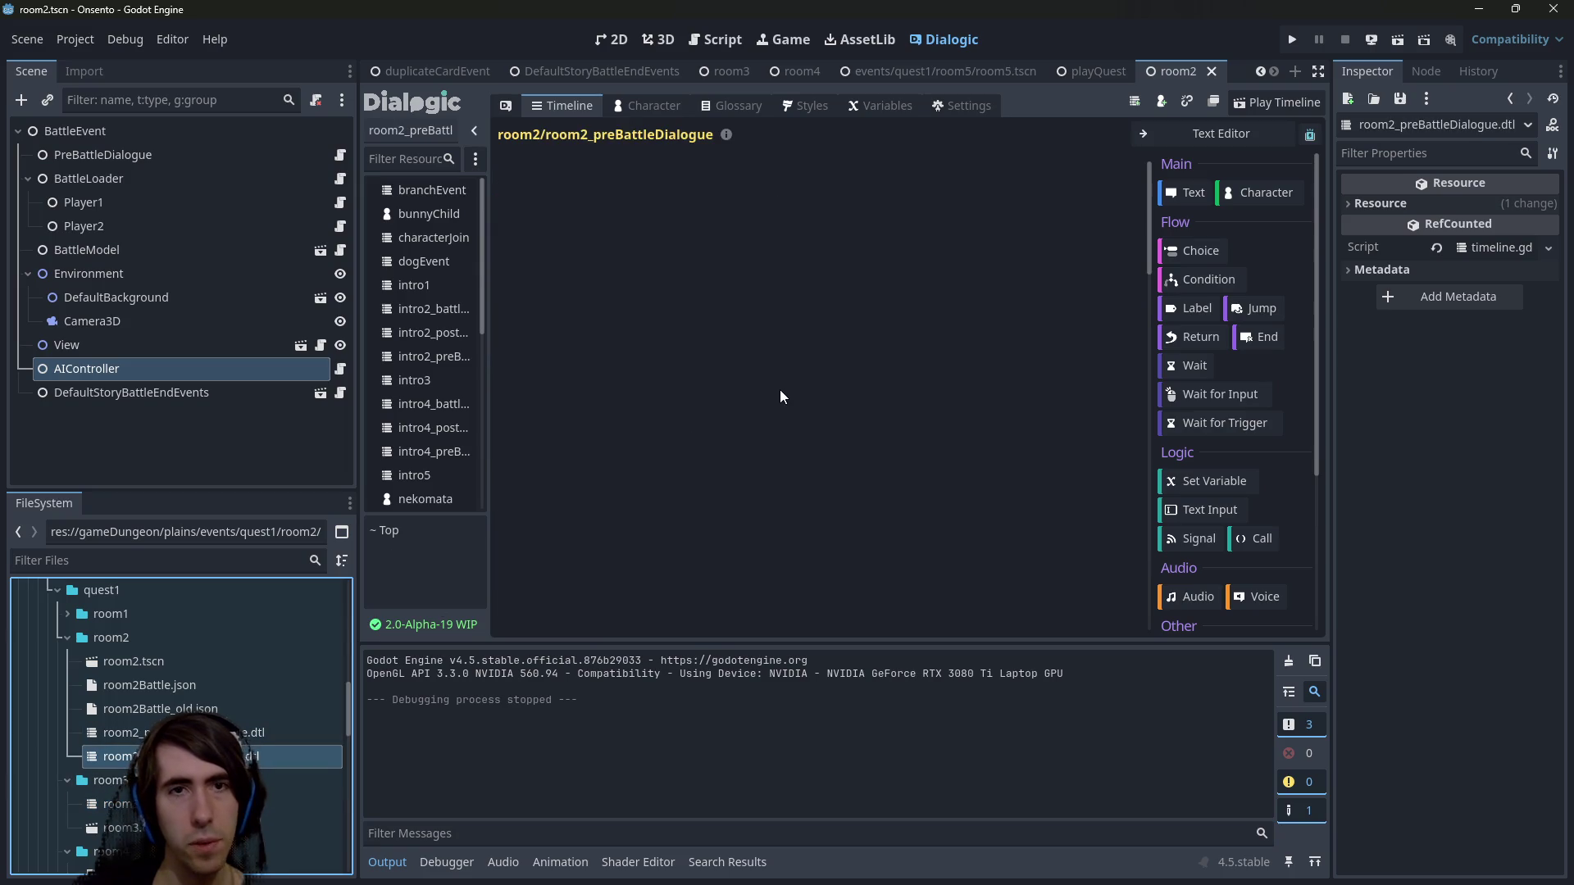
click(1262, 135)
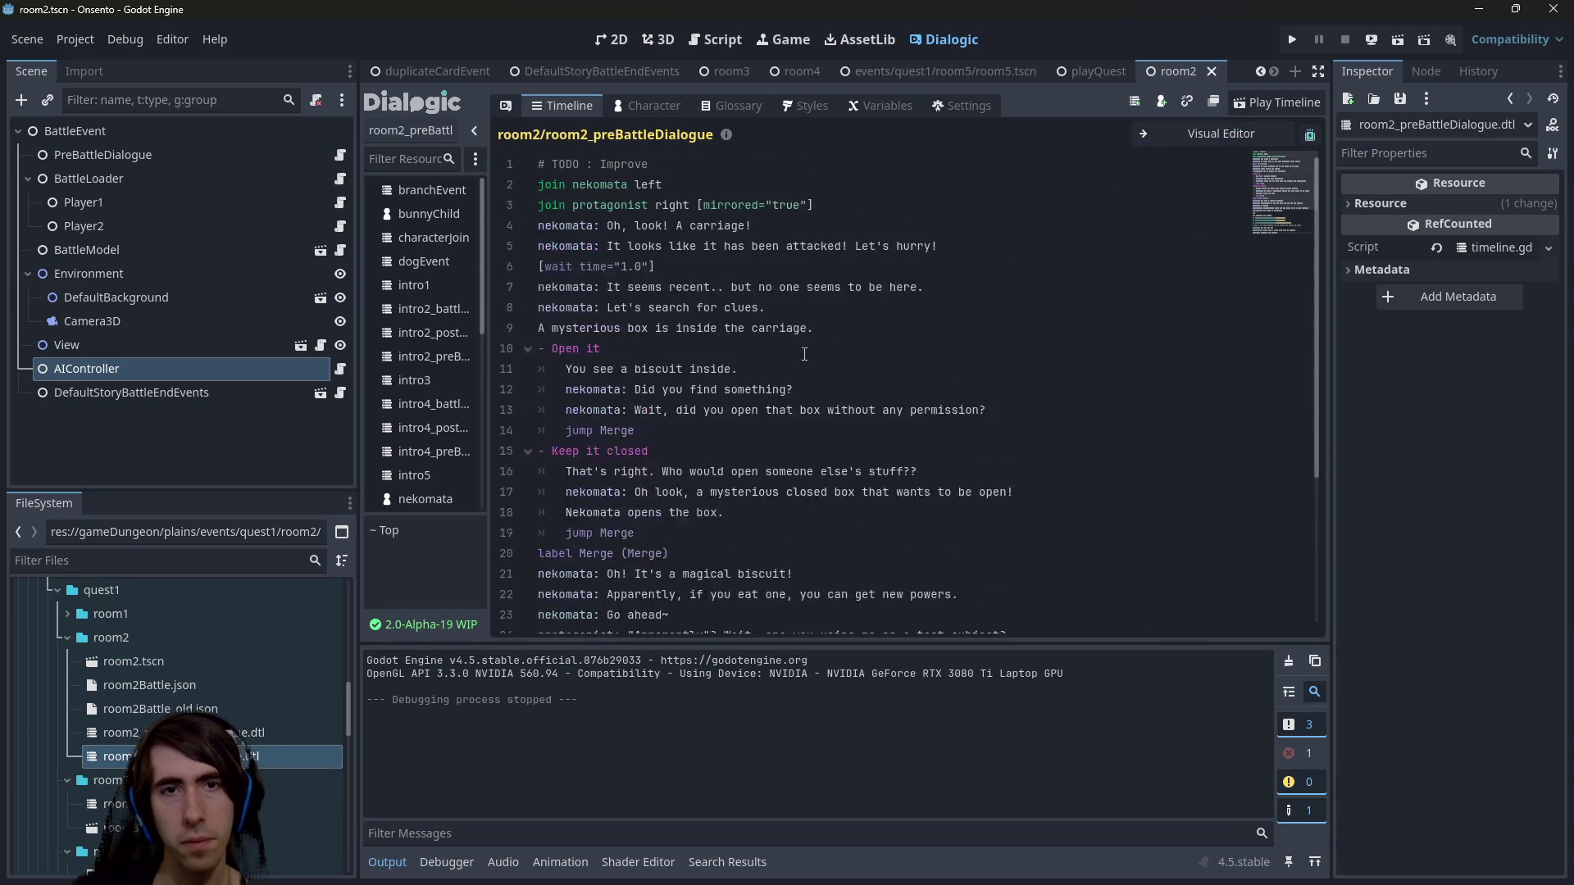
click(1246, 141)
scroll(794, 336, down, 3)
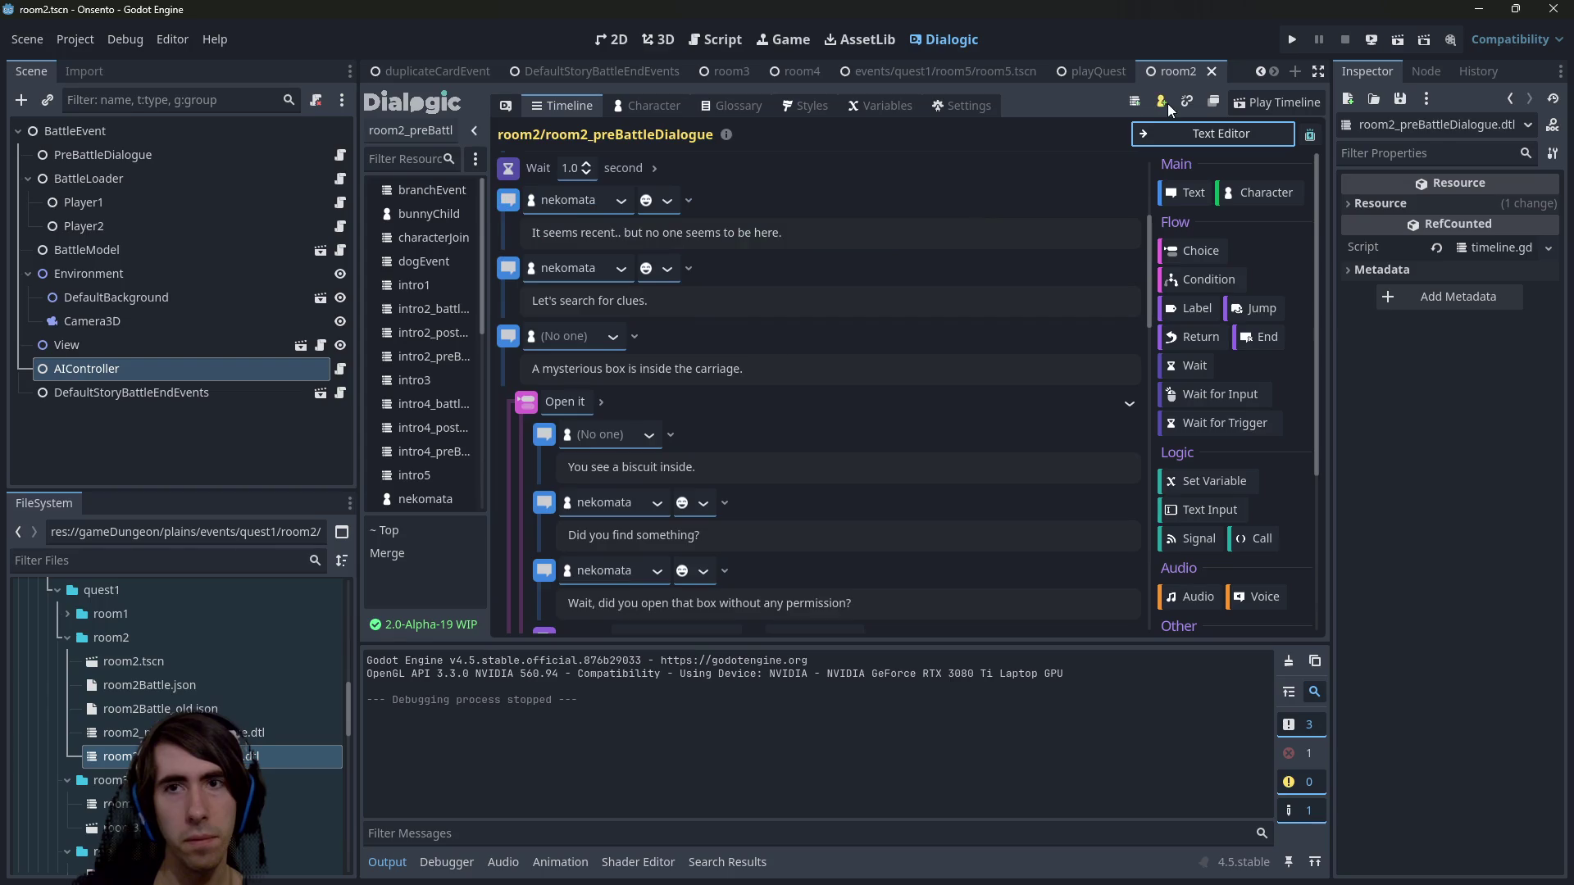
click(1184, 134)
mouse_move(819, 632)
mouse_down()
mouse_move(722, 409)
mouse_move(533, 308)
mouse_up()
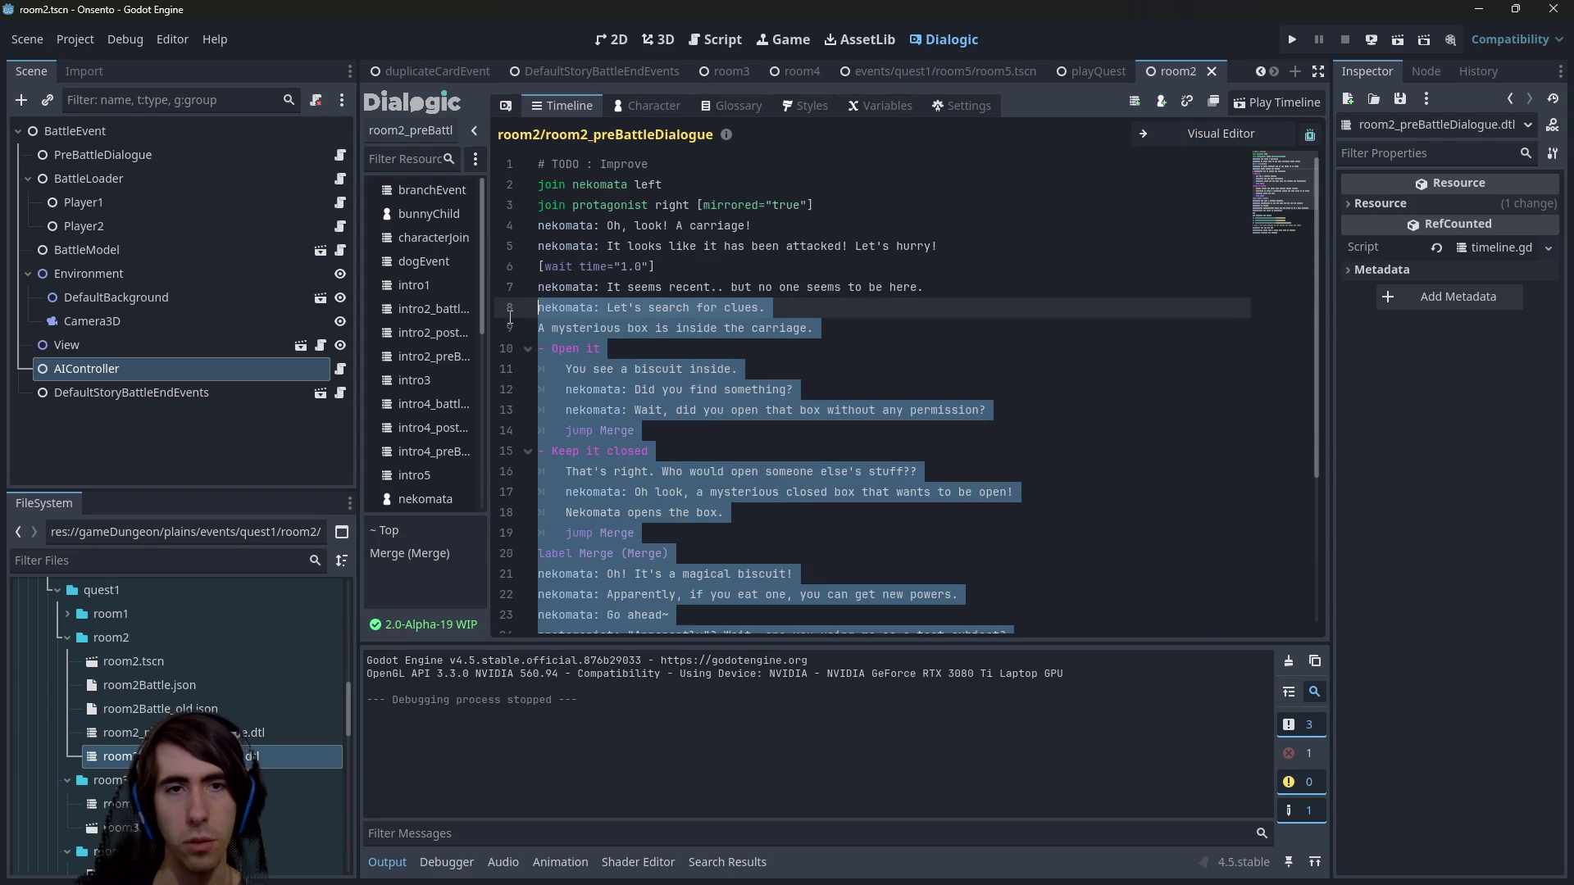
key(Delete)
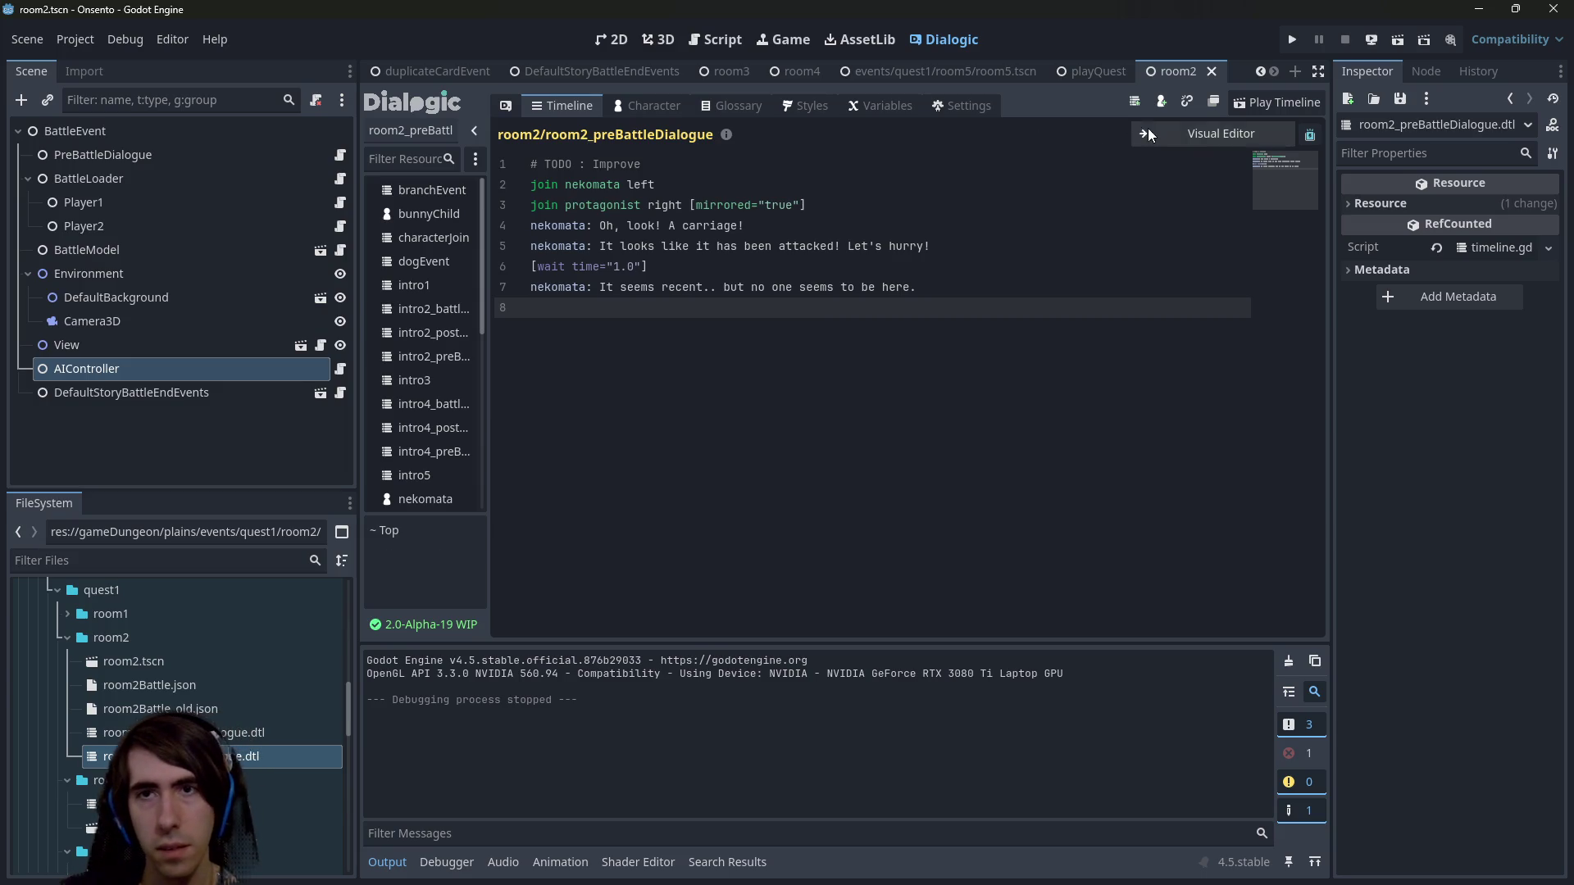
Delete the Wait 1.0 second event and the protagonist Join event from the timeline.
click(1148, 131)
right_click(512, 400)
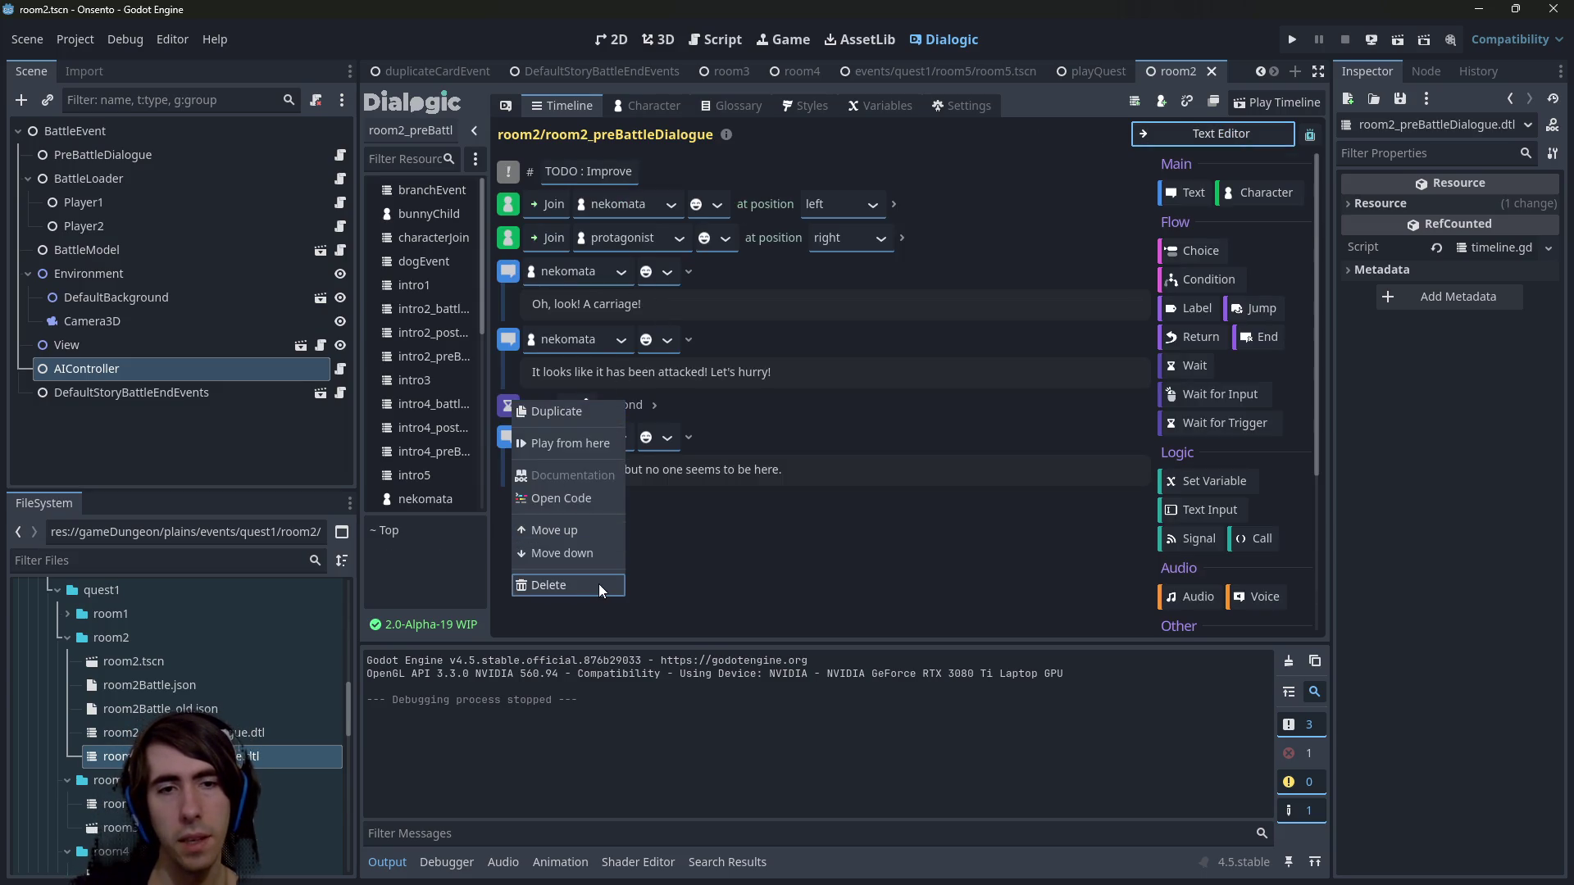
click(600, 589)
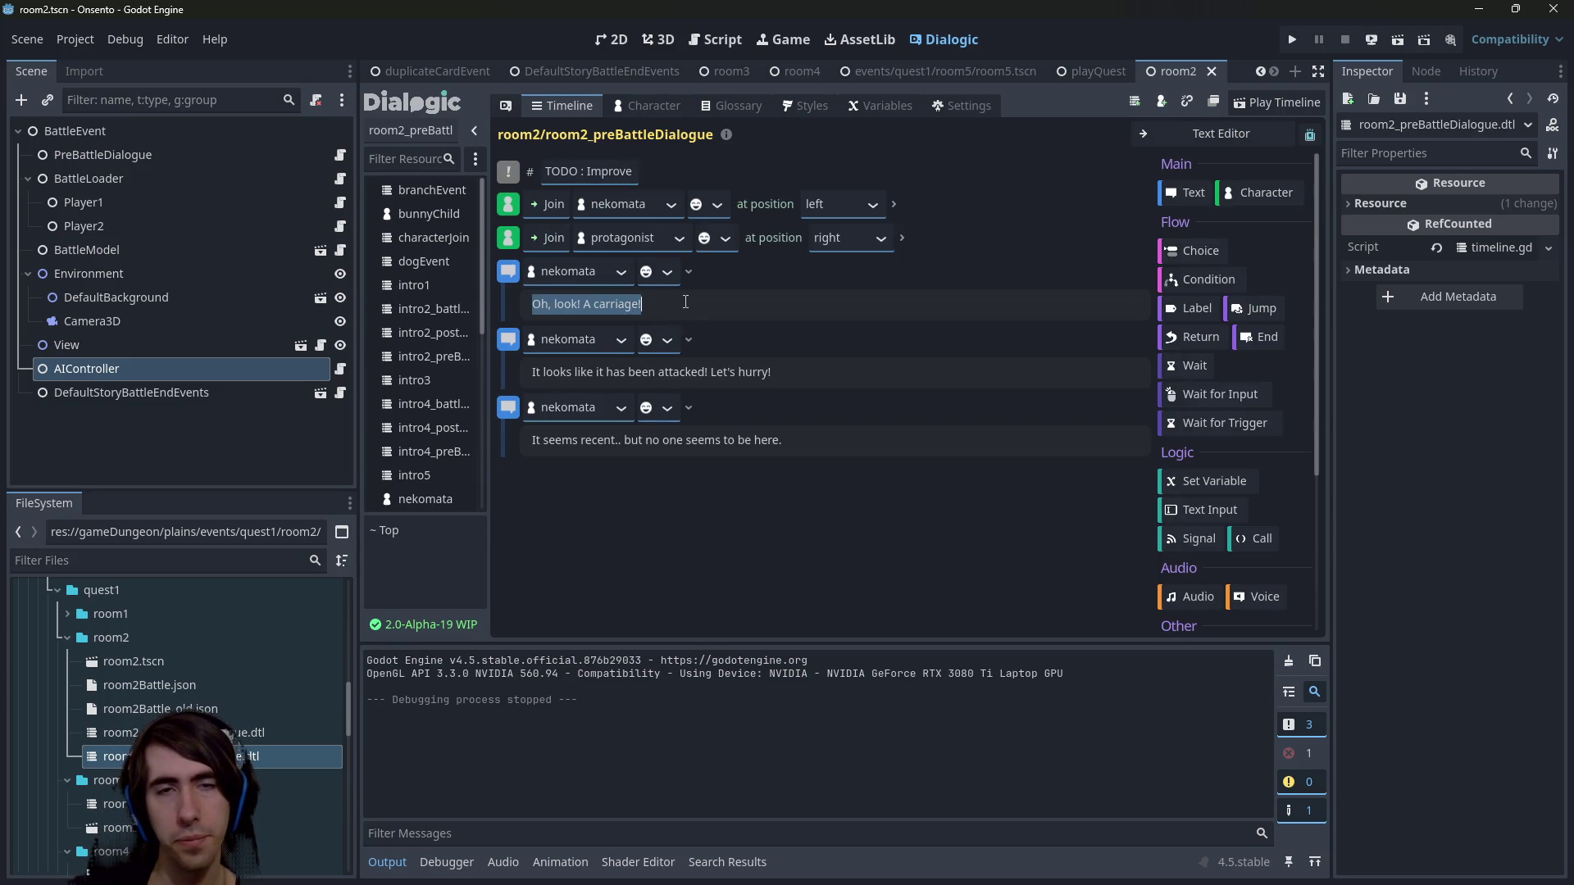
right_click(506, 241)
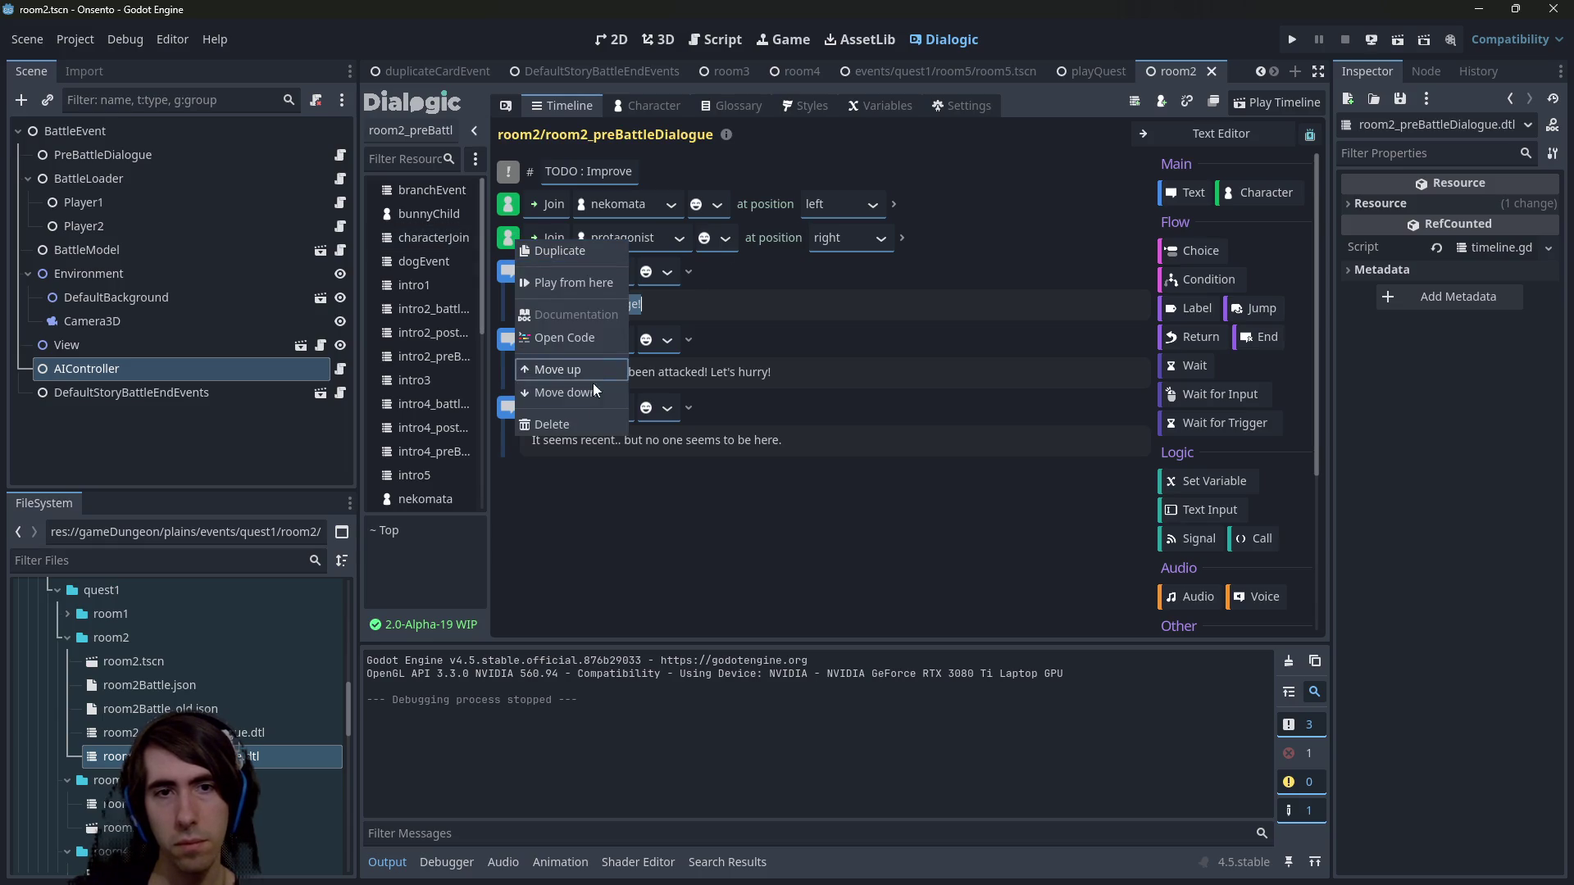
click(589, 420)
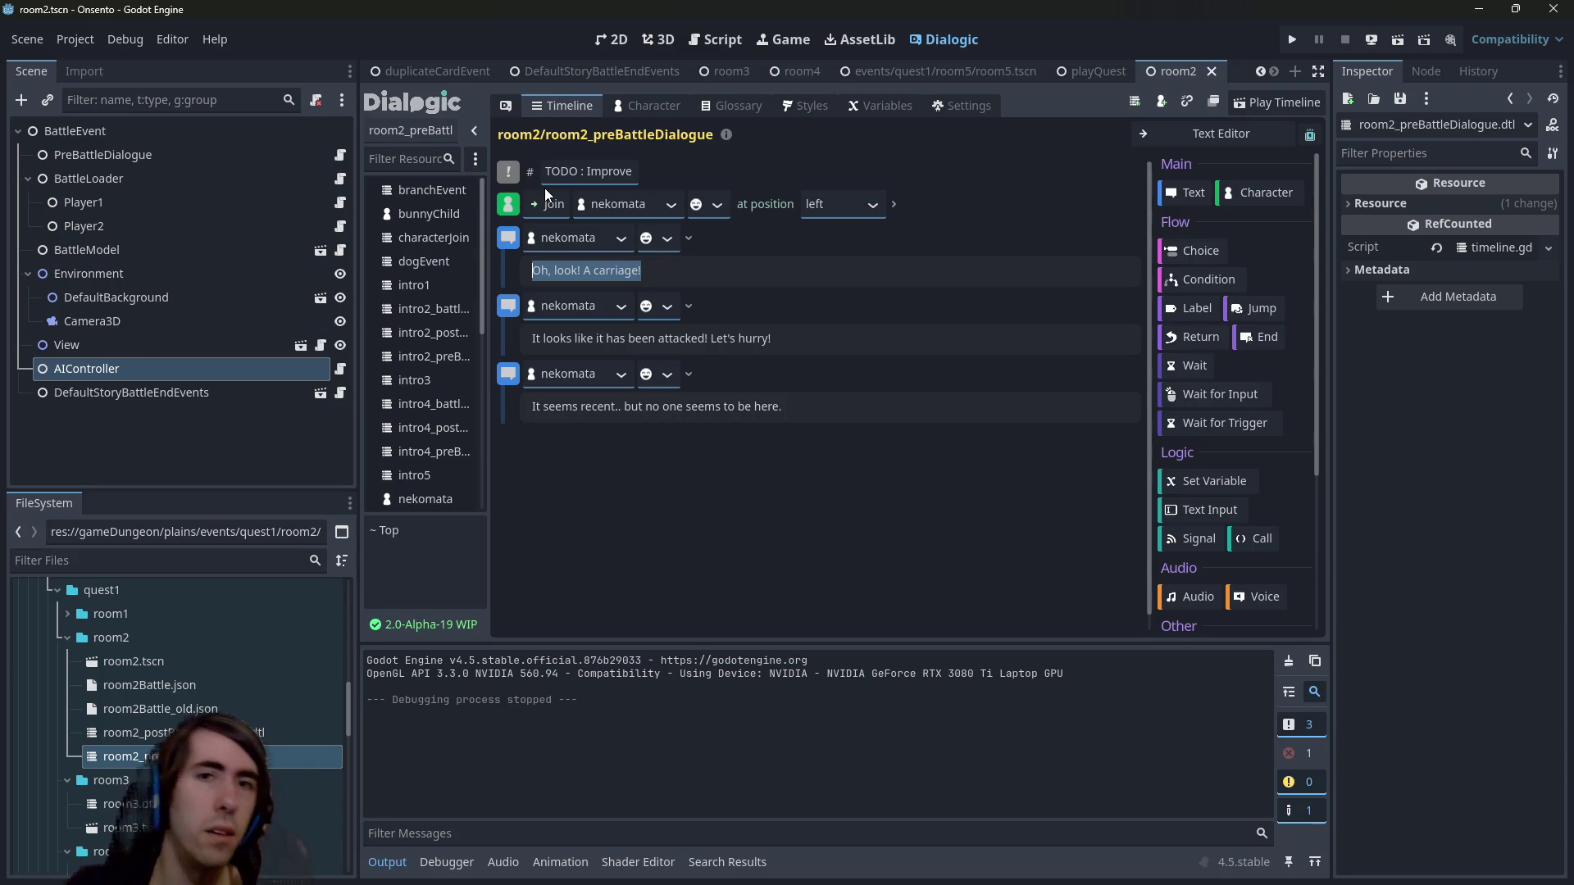
key(alt+shift+o)
Quick-open the intro2 scene by searching 'intro2' and look over its battle layout in 2D.
text(intro)
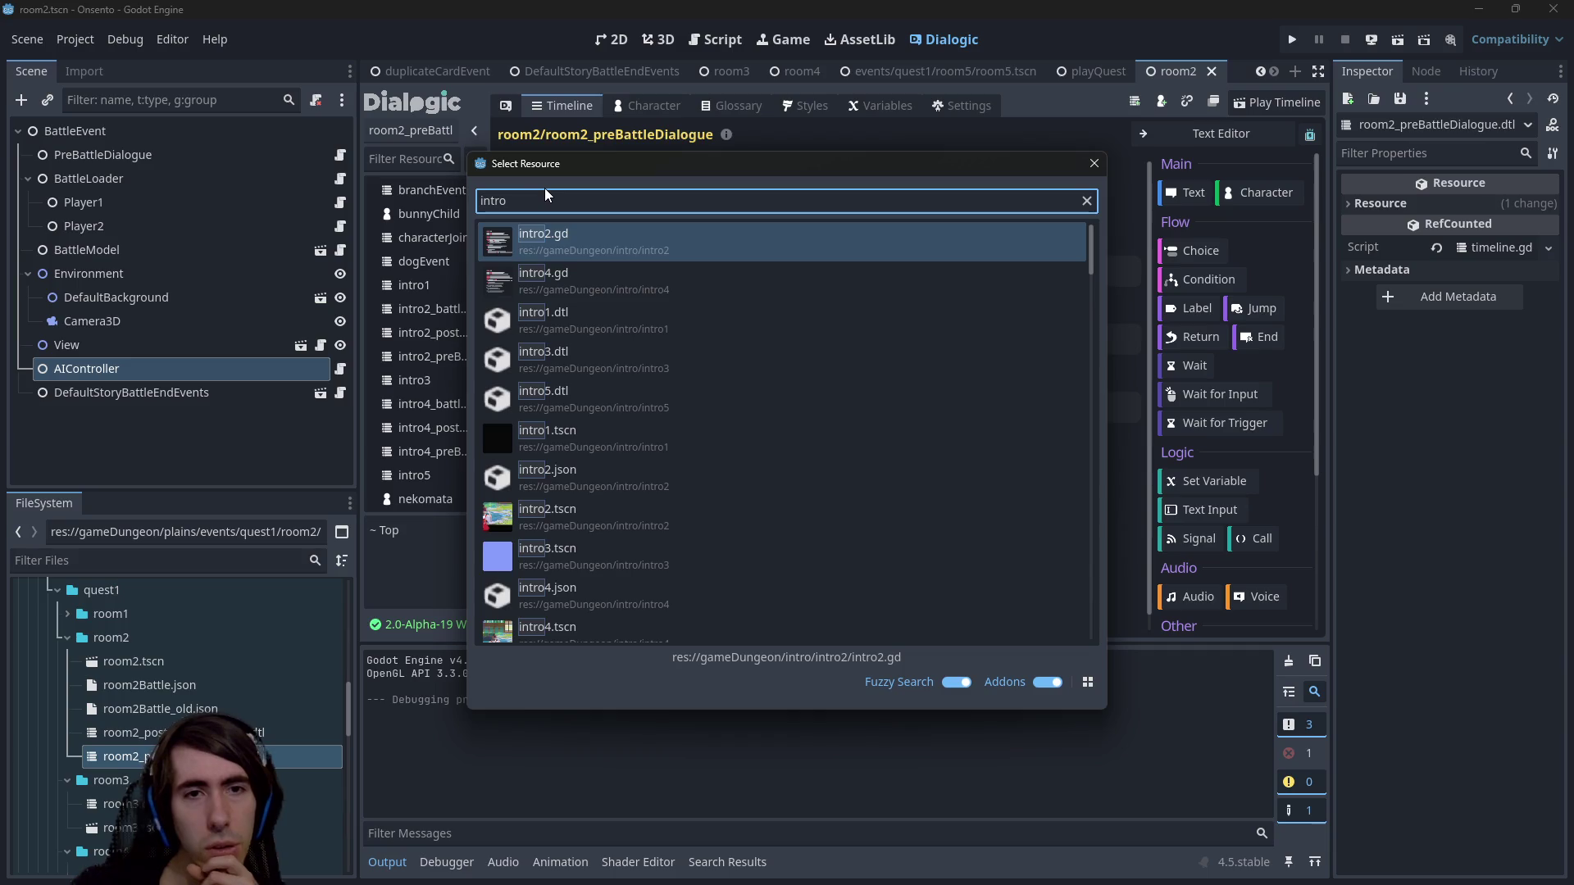
key(Down)
key(Down)
key(Down)
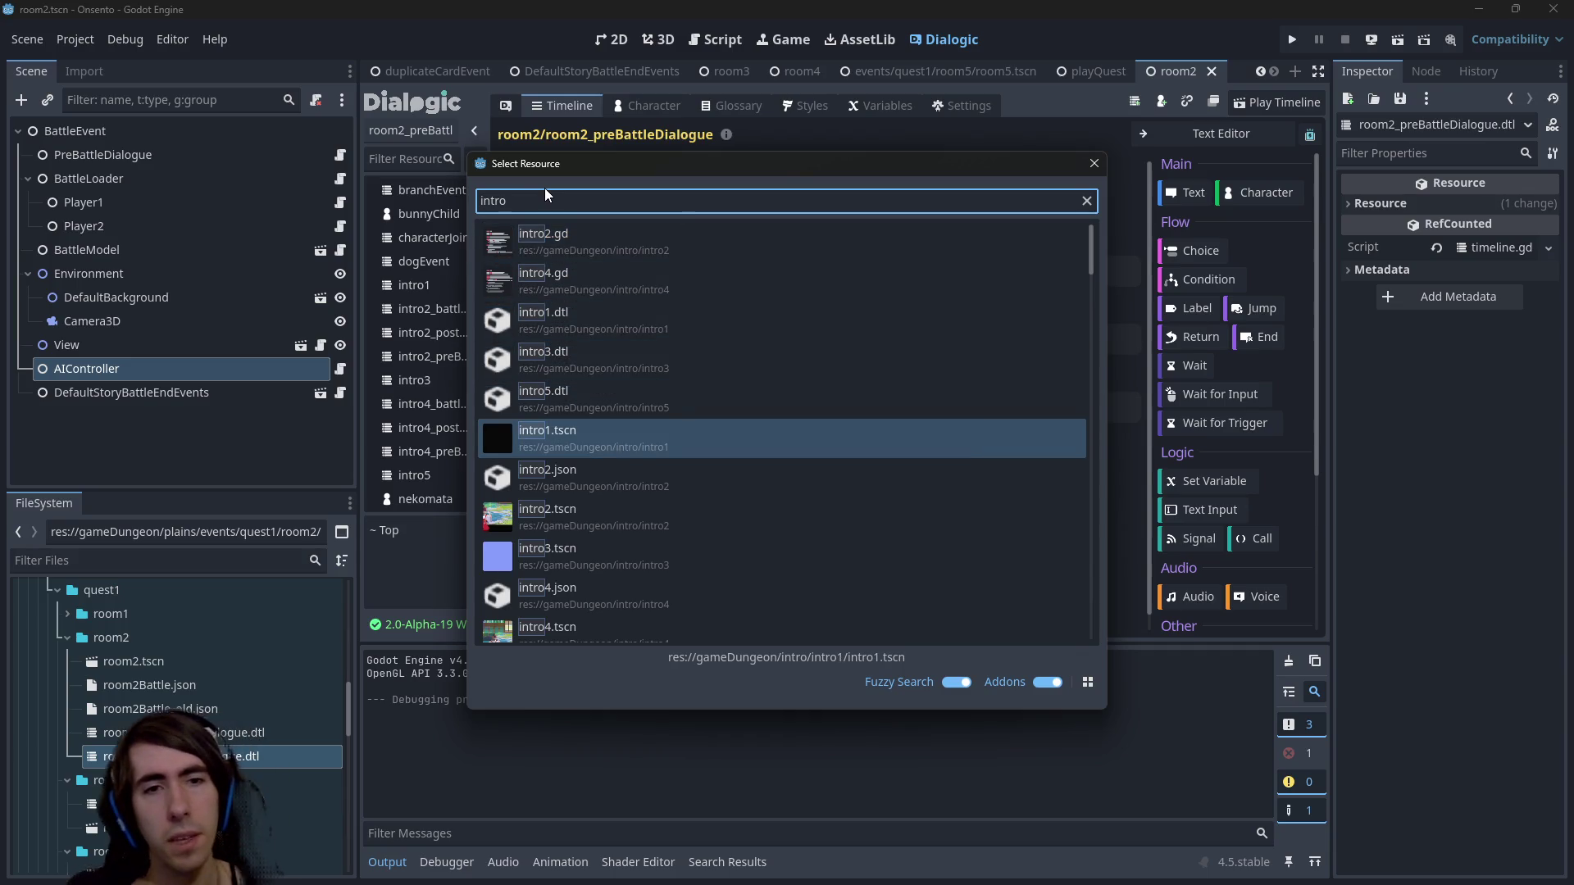
text(2)
key(Down)
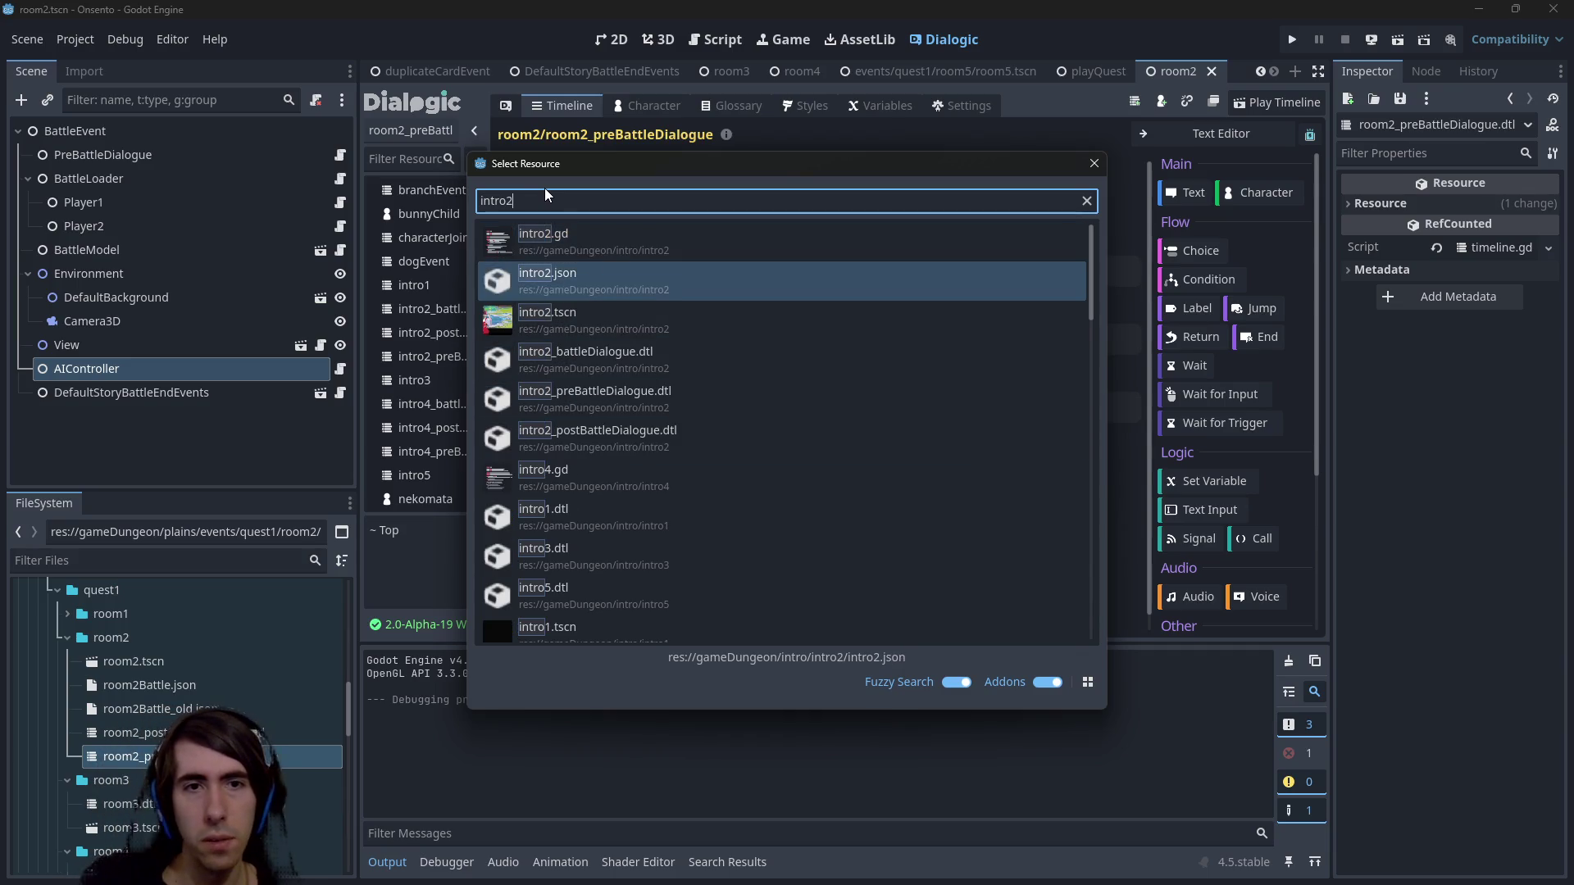
key(Down)
key(Return)
click(611, 37)
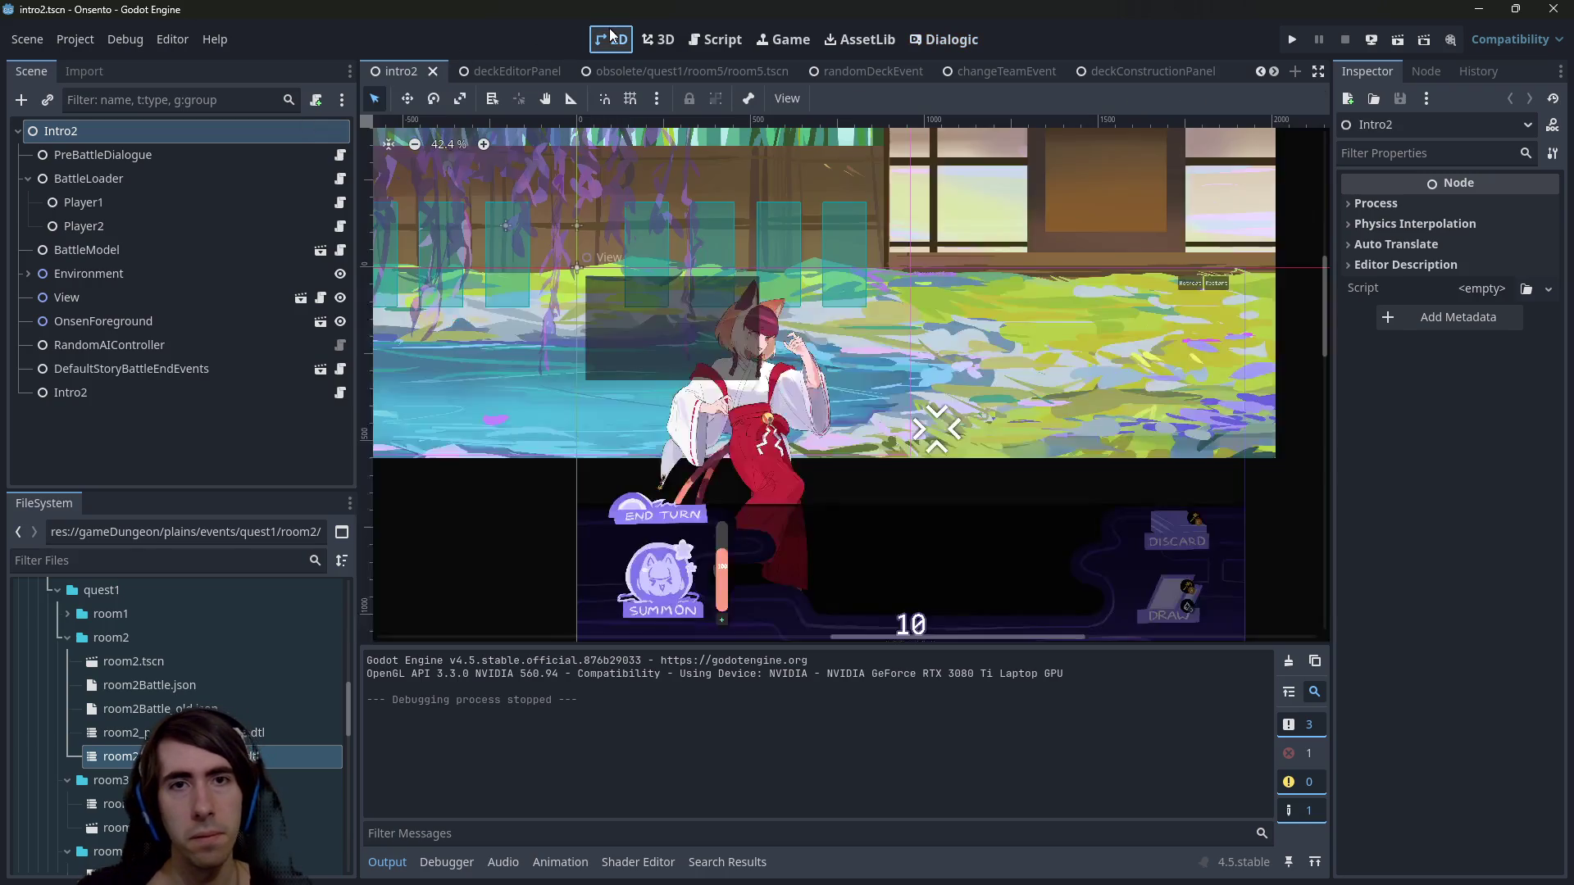
scroll(824, 512, up, 1)
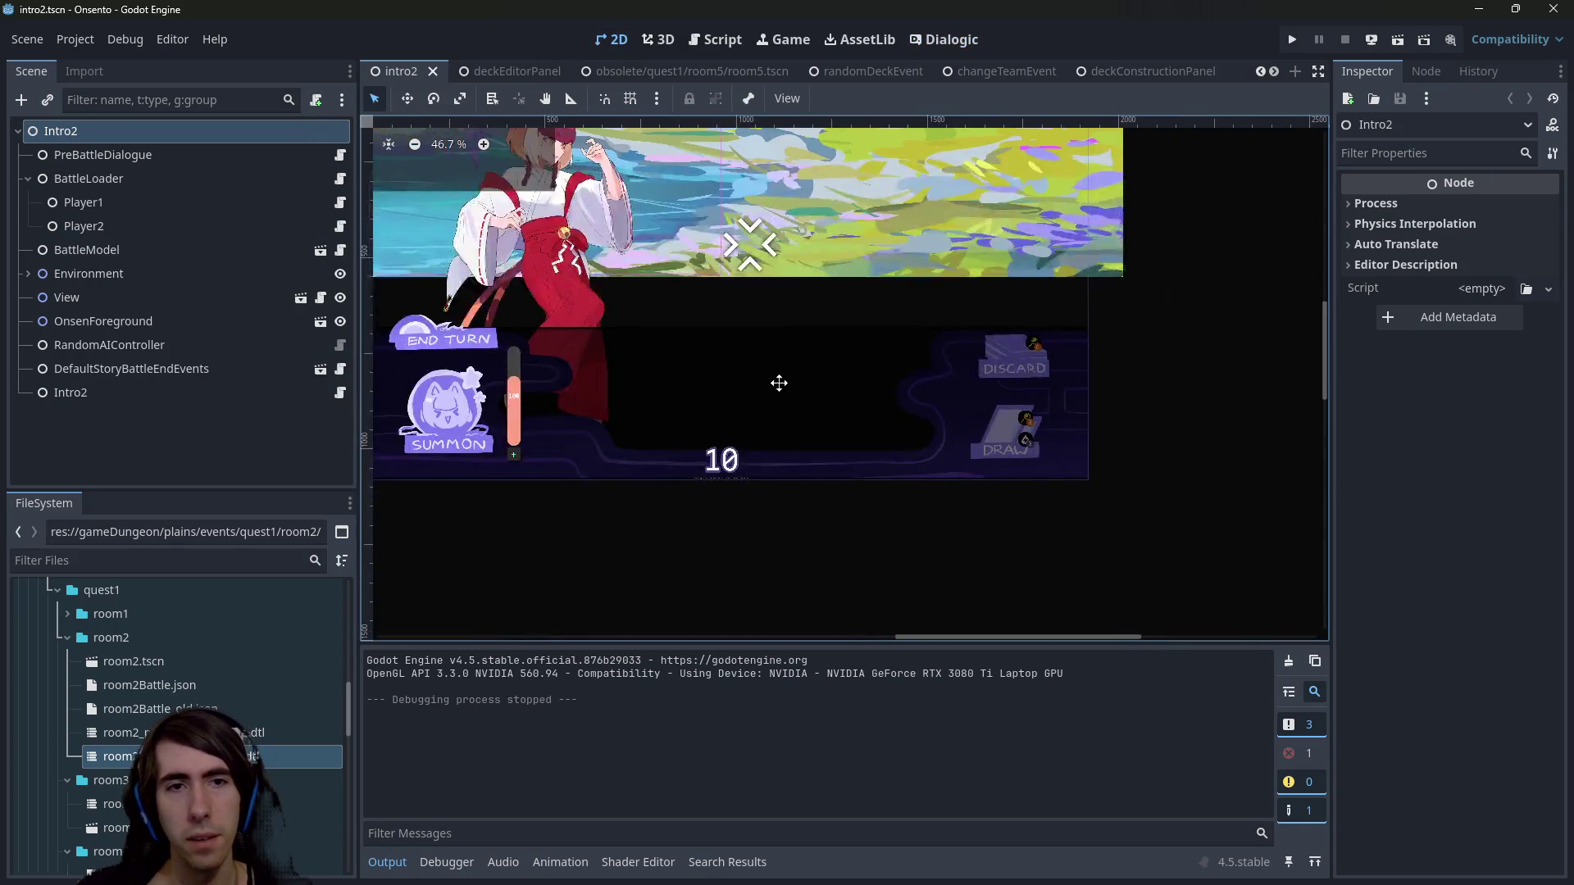
drag(776, 380, 815, 482)
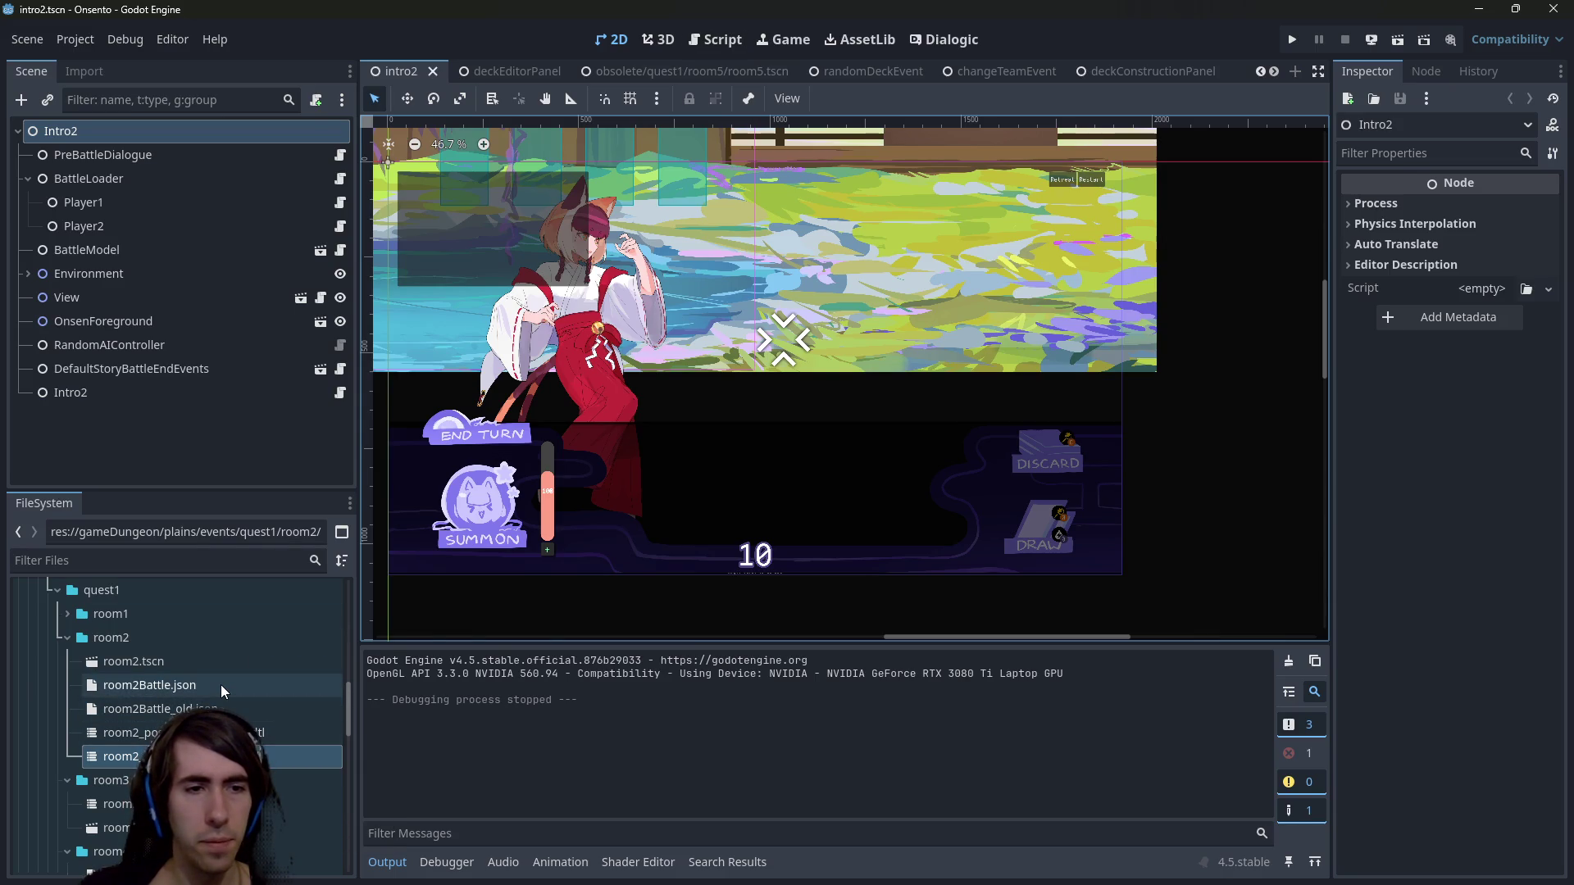
scroll(219, 686, down, 1)
scroll(164, 668, up, 2)
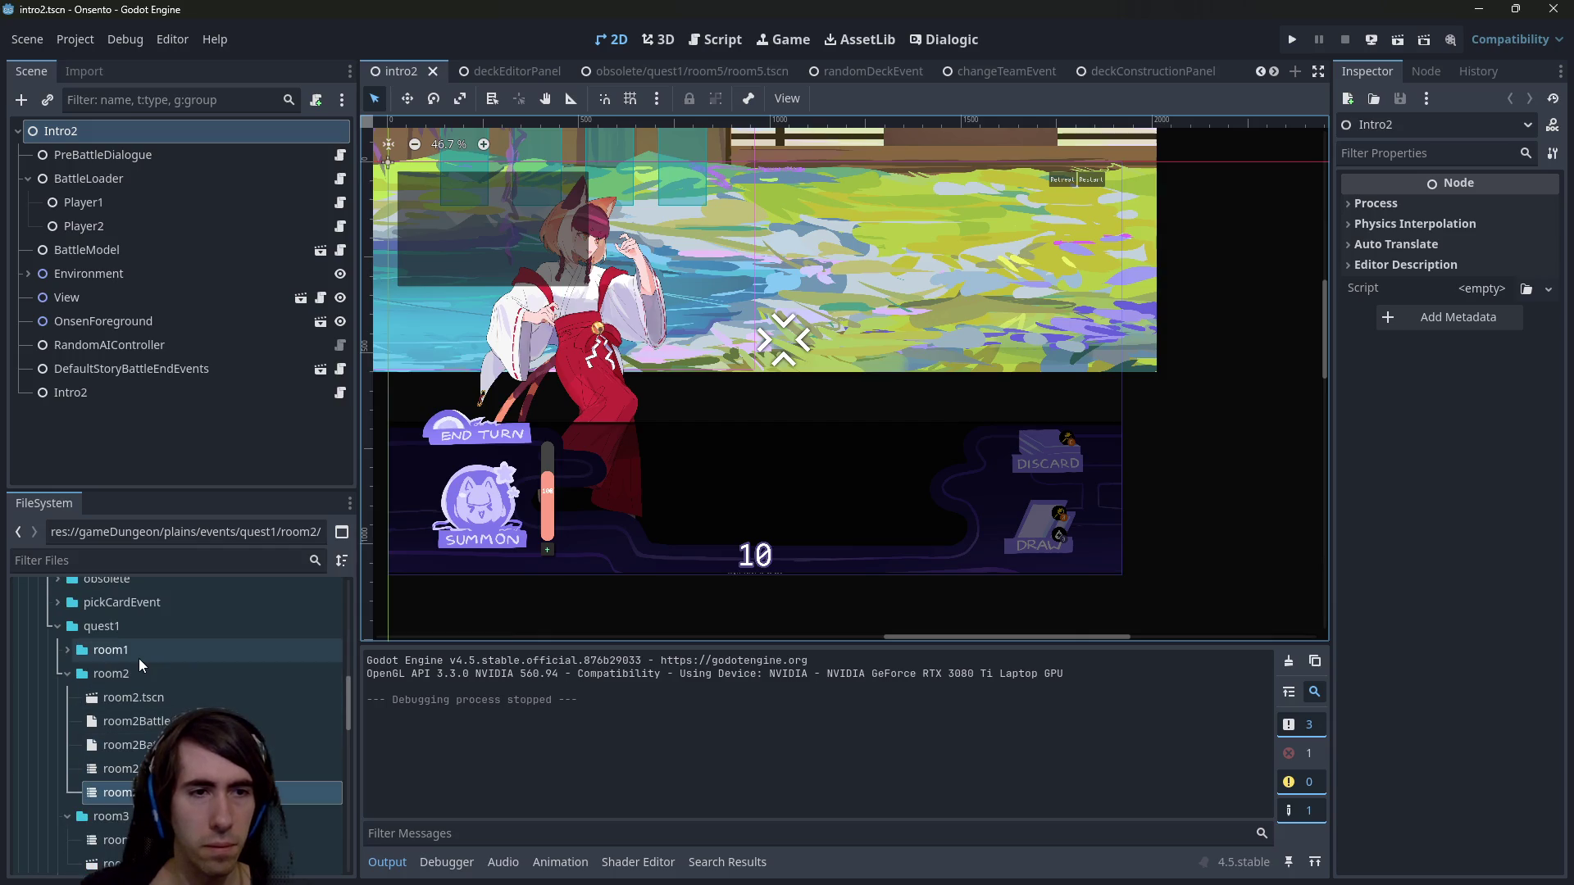
scroll(155, 652, down, 3)
scroll(155, 651, up, 5)
scroll(144, 704, down, 10)
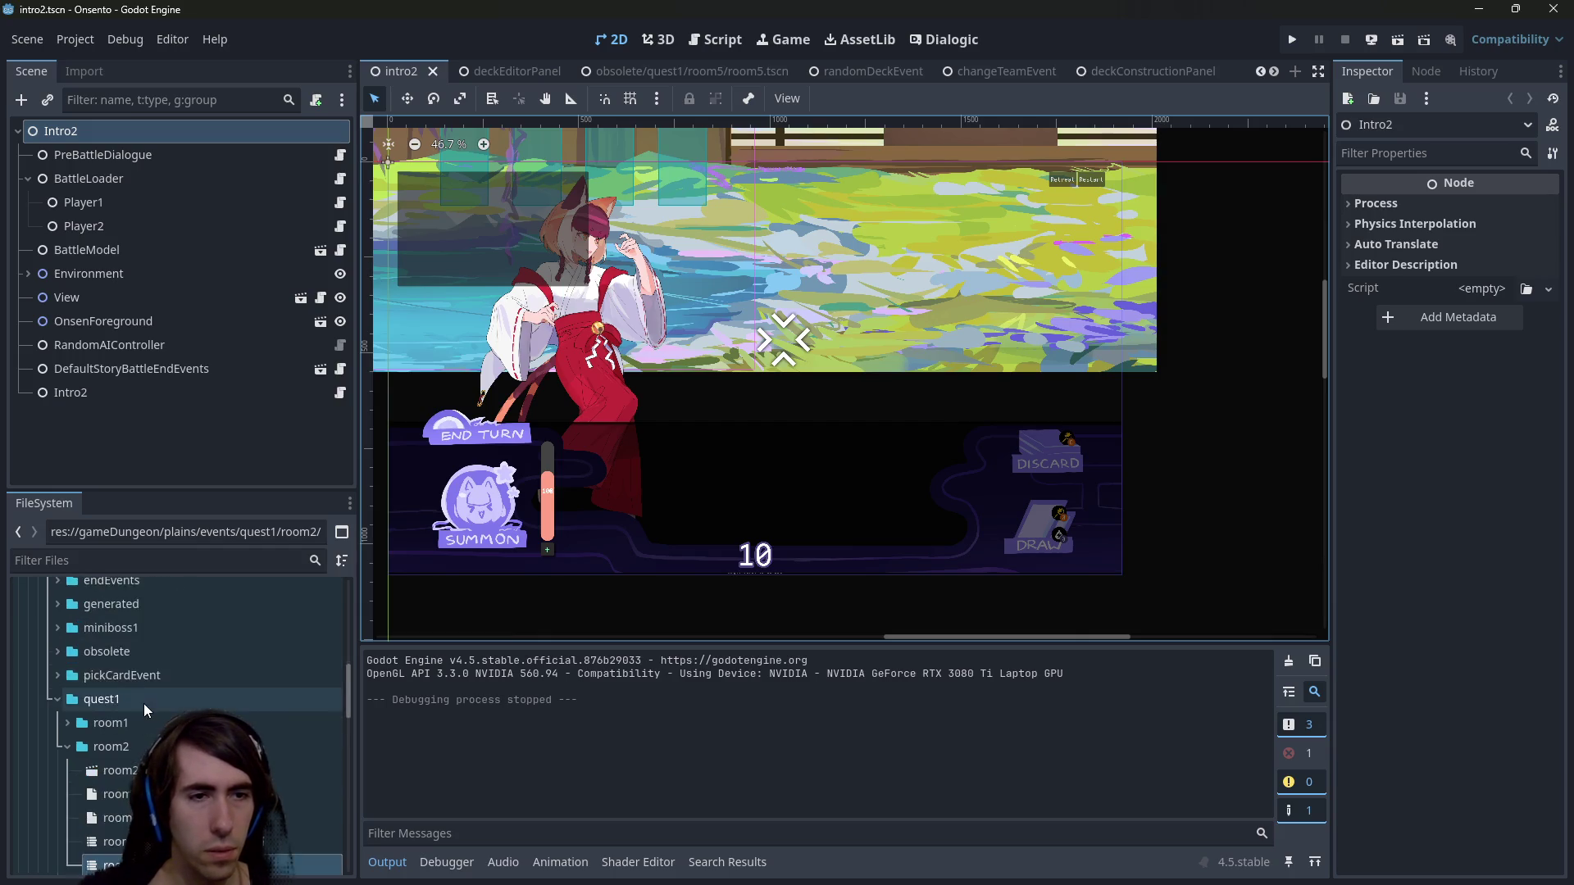
scroll(141, 718, up, 8)
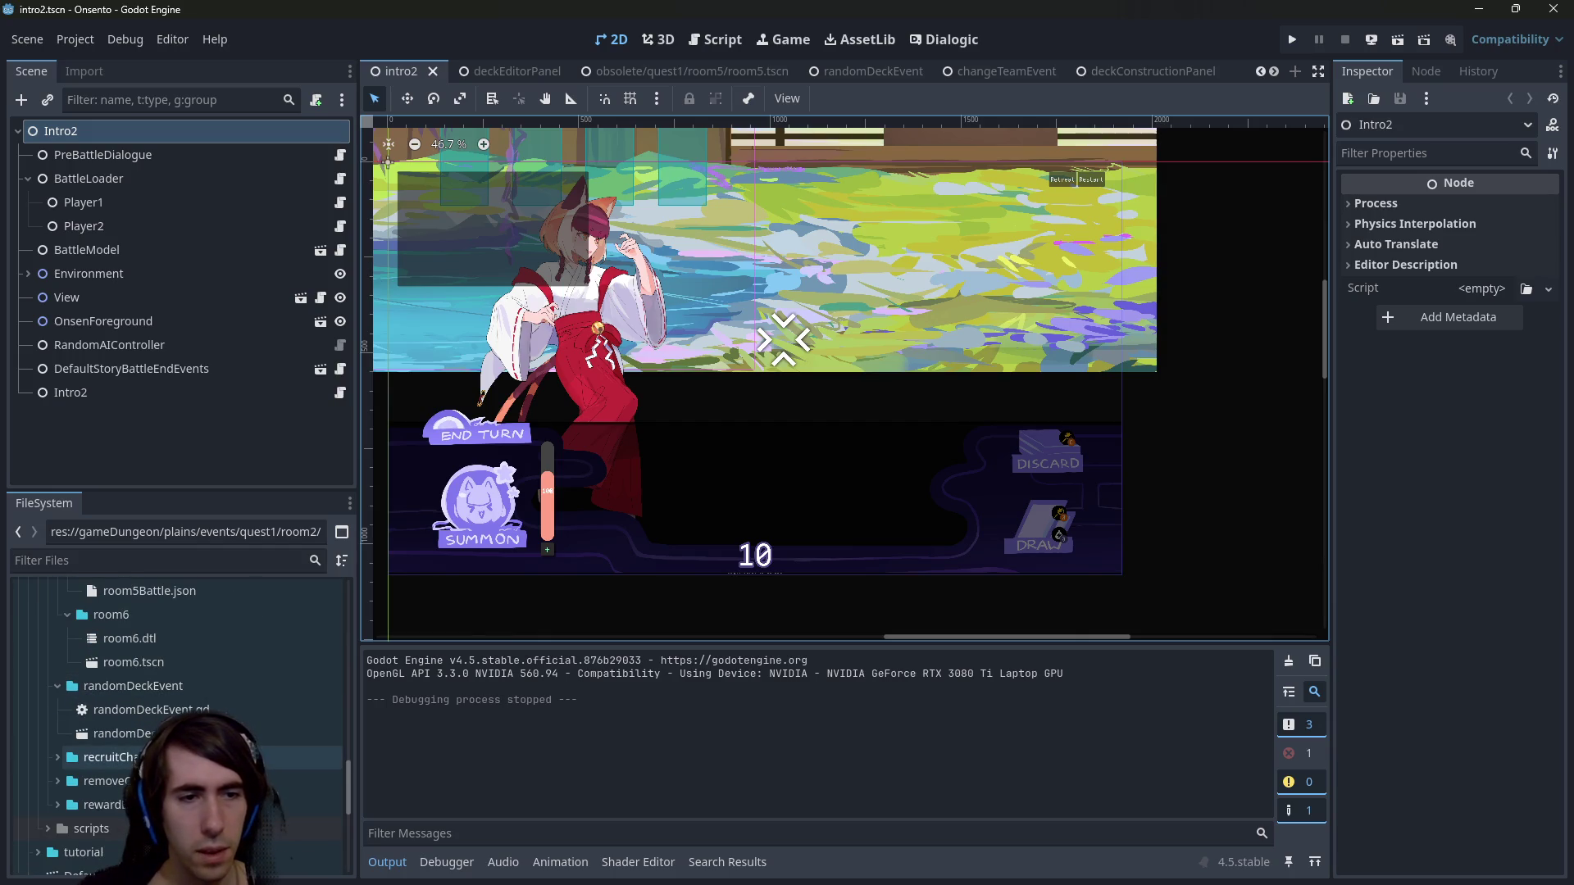
scroll(135, 711, up, 10)
Open intro2_battleDialogue.dtl from the intro folder in Dialogic.
click(110, 694)
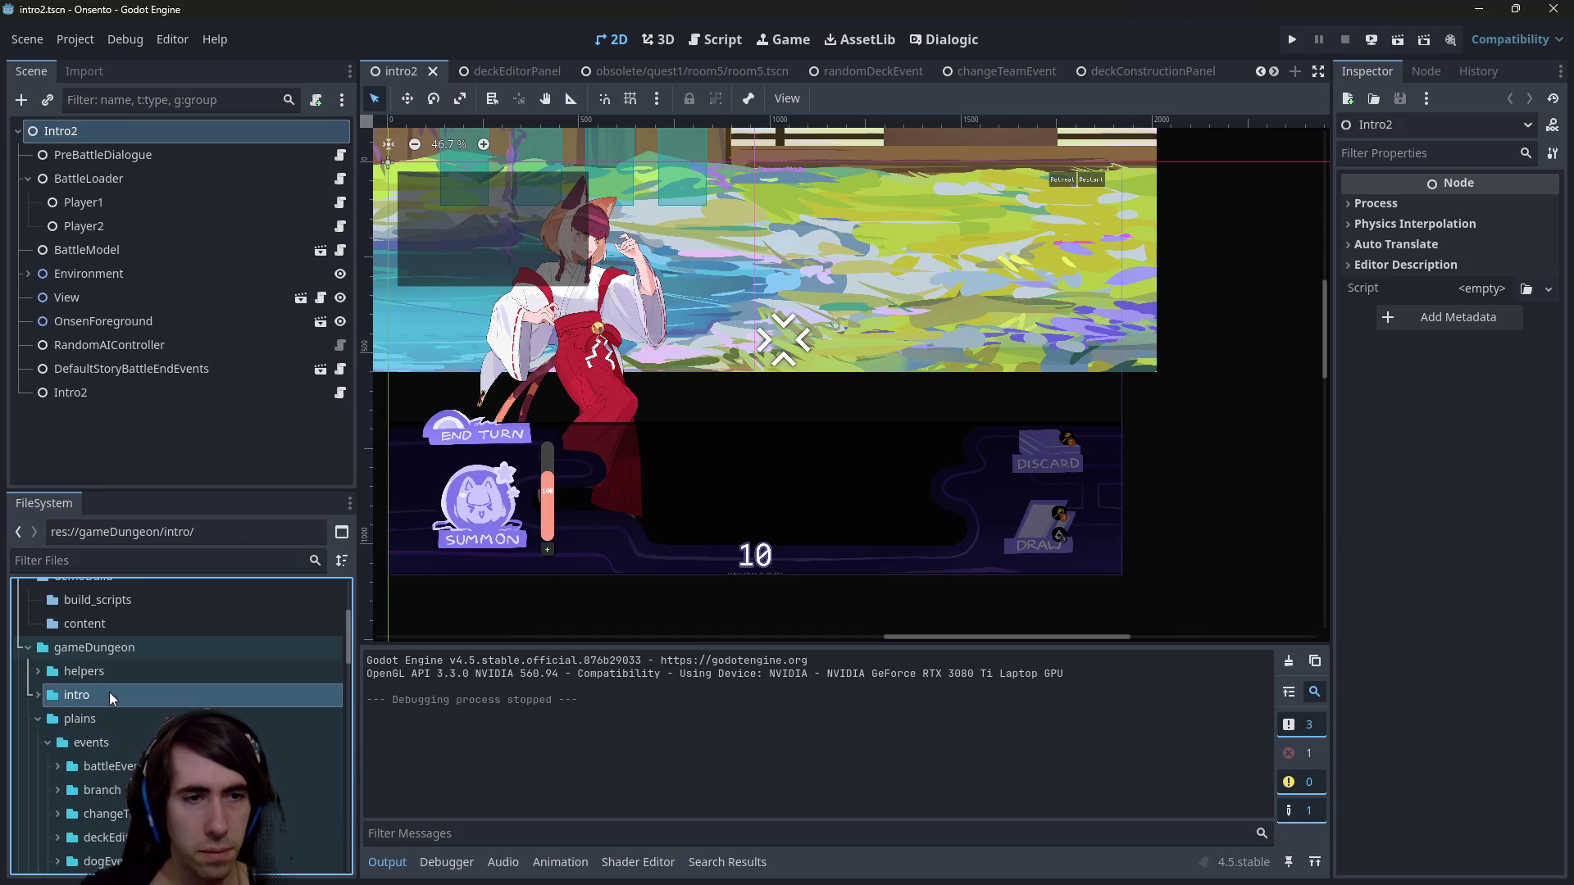
scroll(145, 727, down, 4)
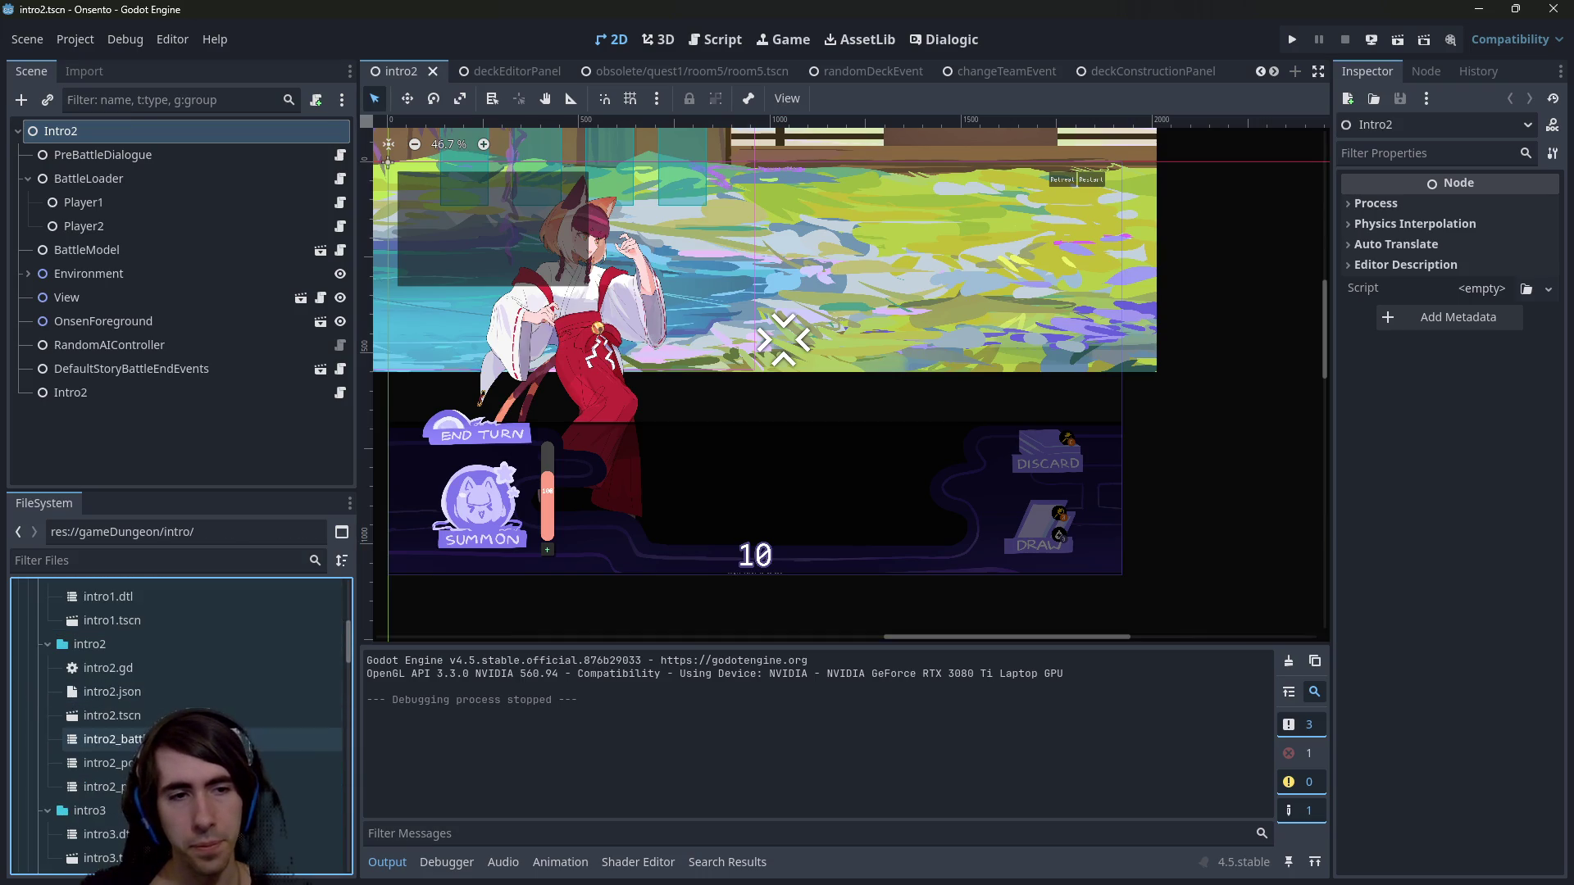
double_click(114, 739)
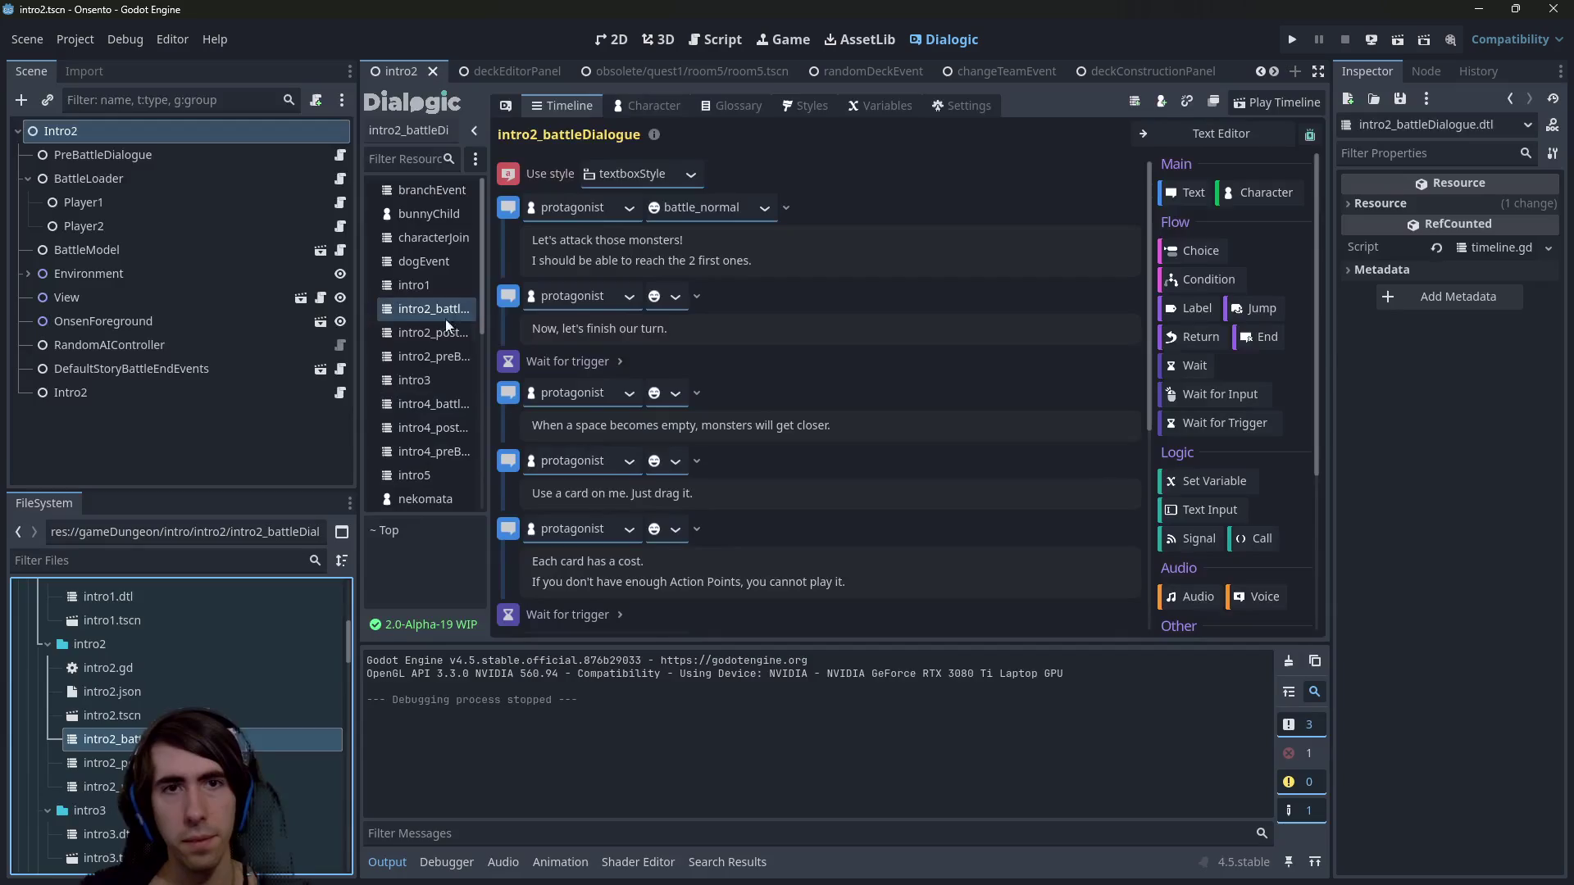
Inspect the PreBattleDialogue, BattleLoader and Intro2 nodes, widening the Inspector panel.
scroll(737, 260, down, 5)
scroll(737, 260, up, 5)
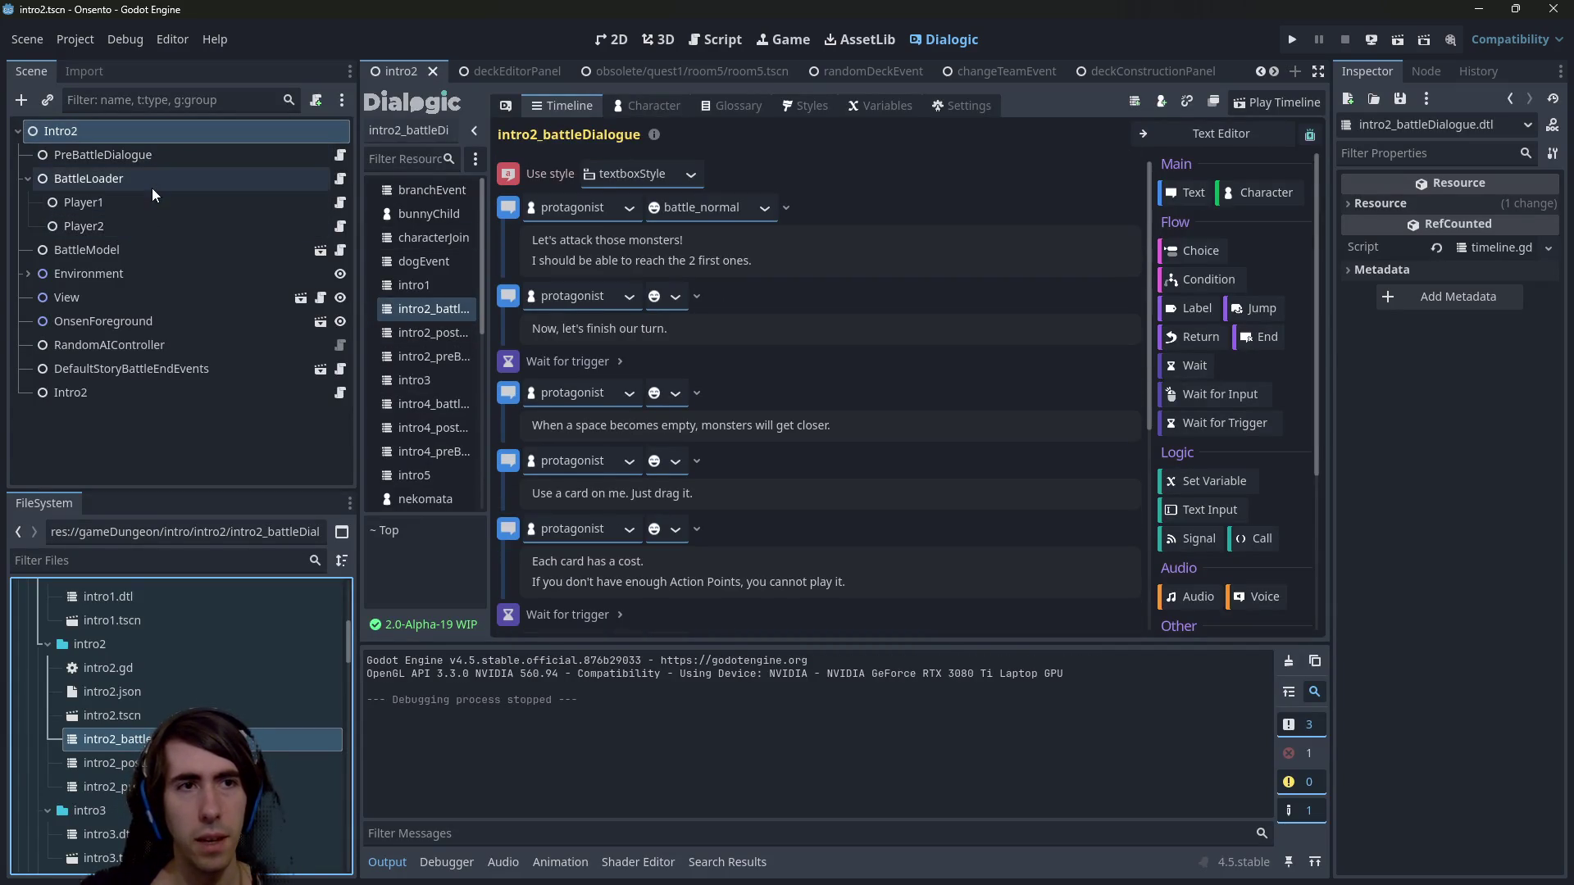
click(155, 156)
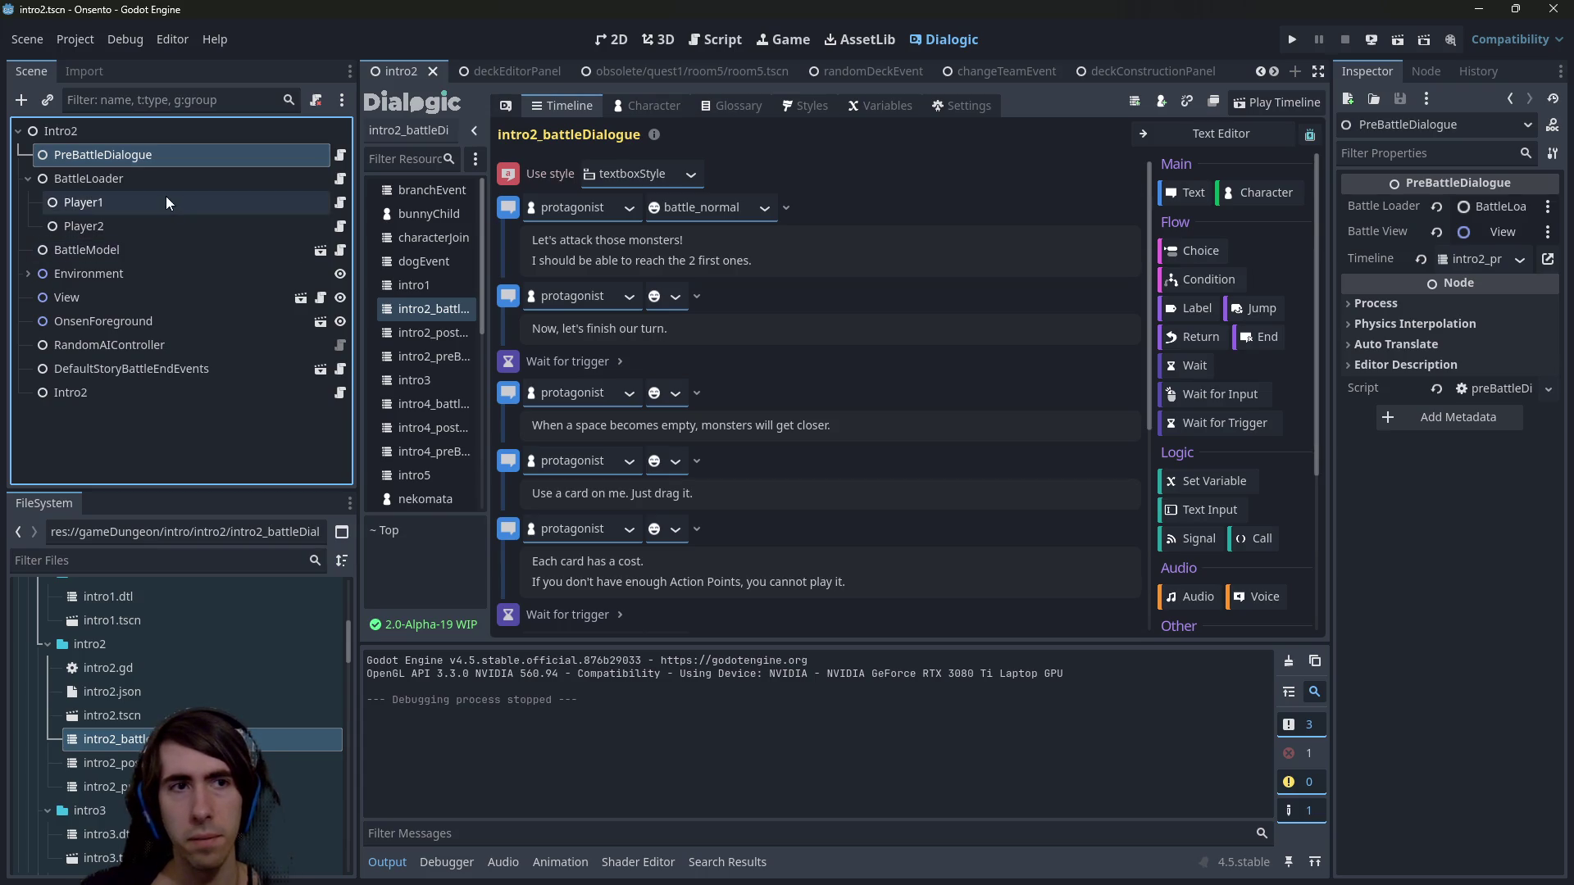
click(161, 181)
click(120, 391)
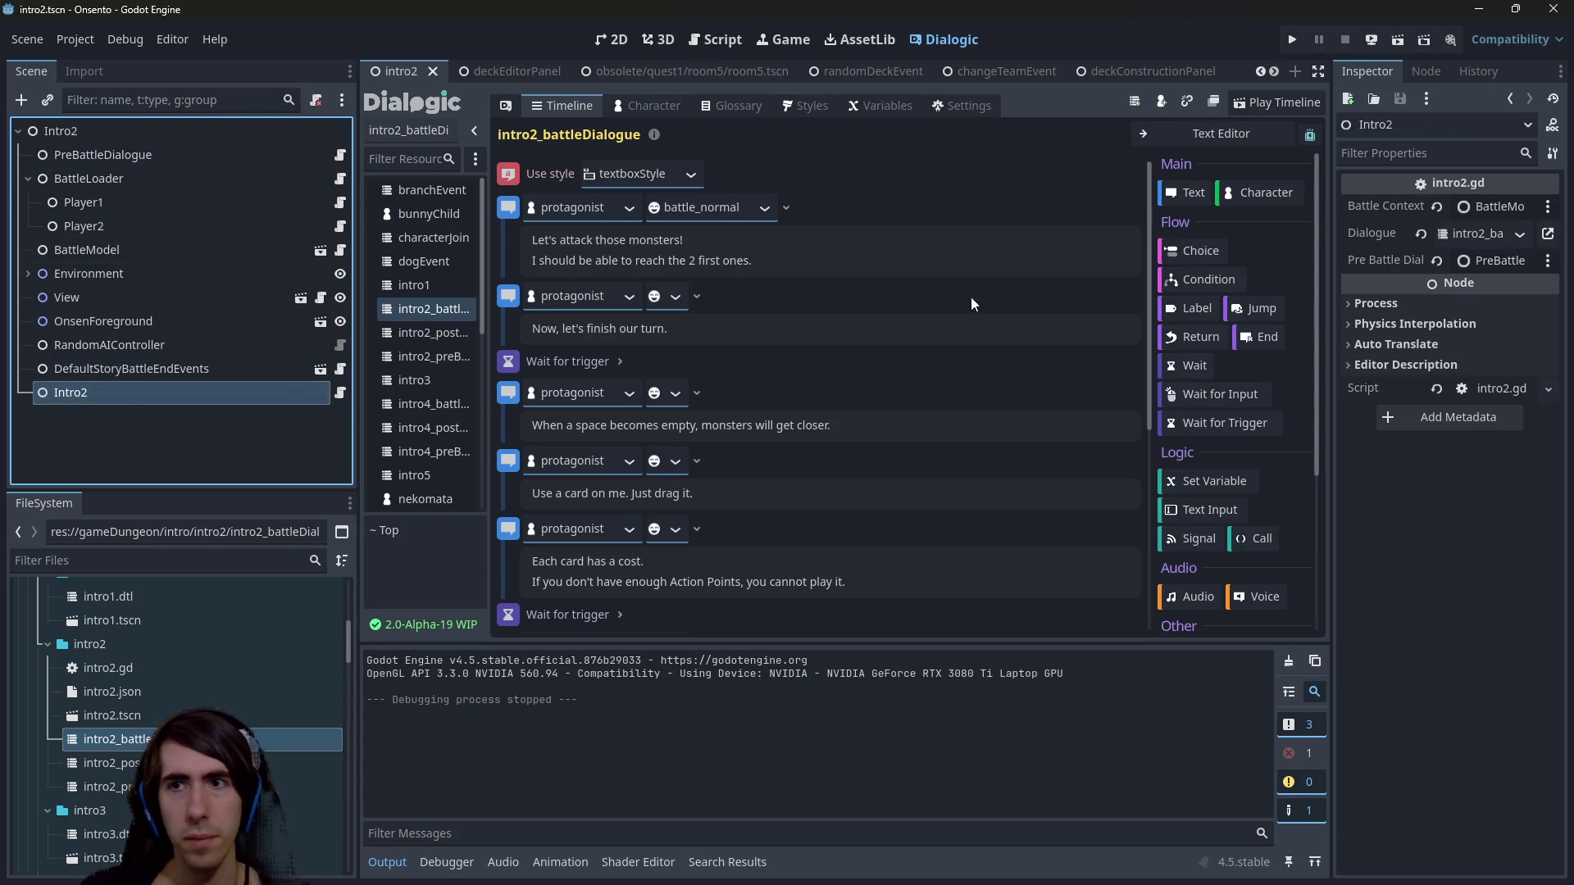
mouse_move(1340, 282)
mouse_down()
mouse_move(1049, 285)
mouse_move(1189, 287)
mouse_move(1074, 289)
mouse_move(1155, 296)
mouse_up()
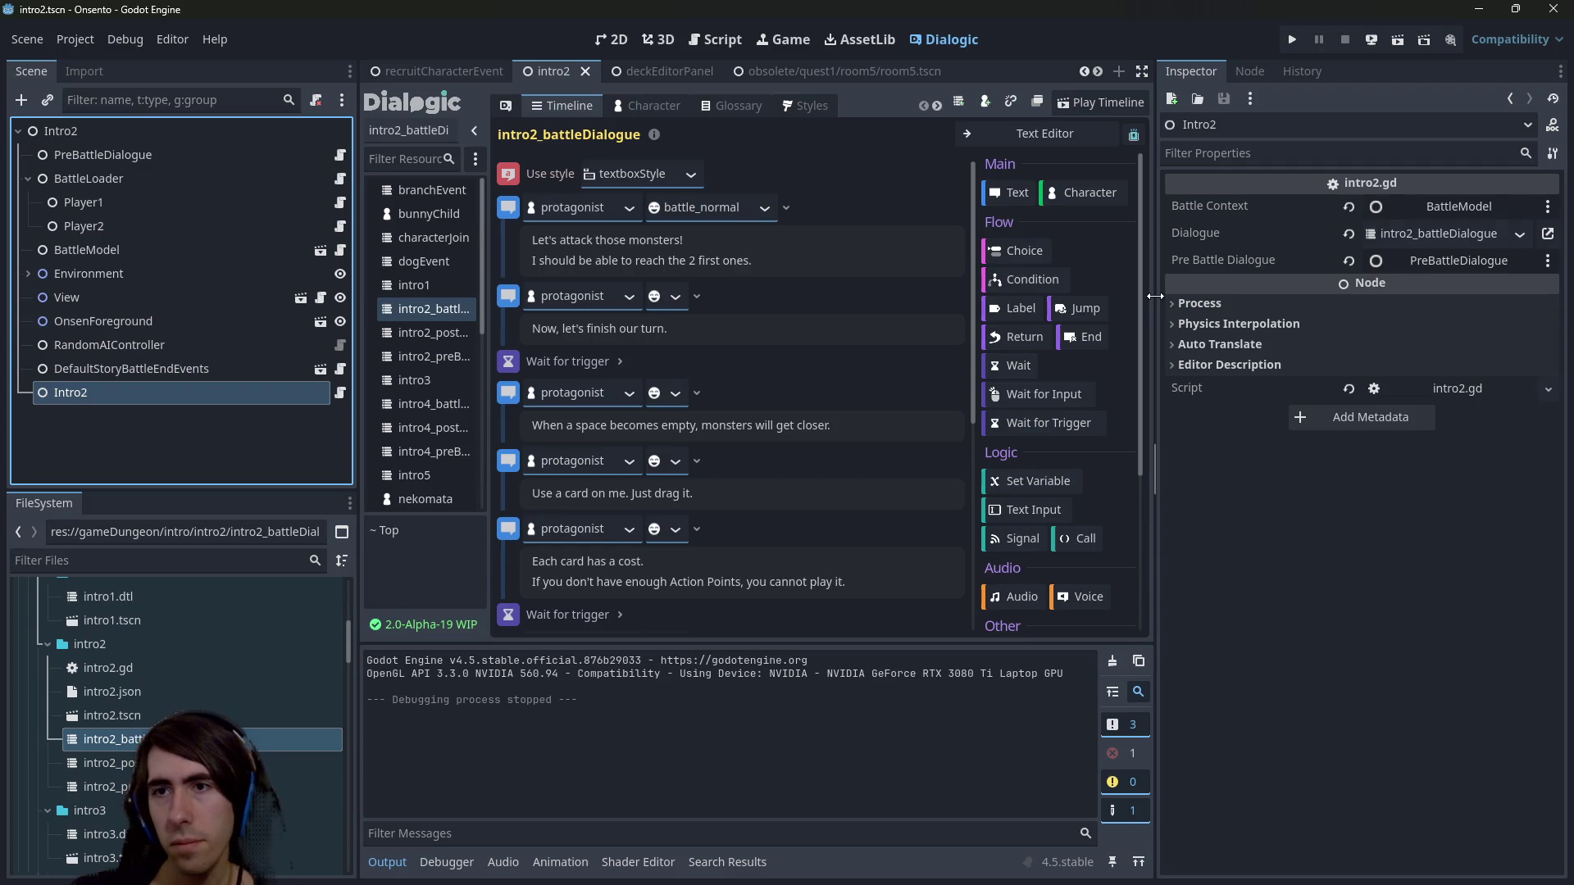
Open intro2.gd and find the playBattleTimeline(dialogue) call on line 23.
click(341, 392)
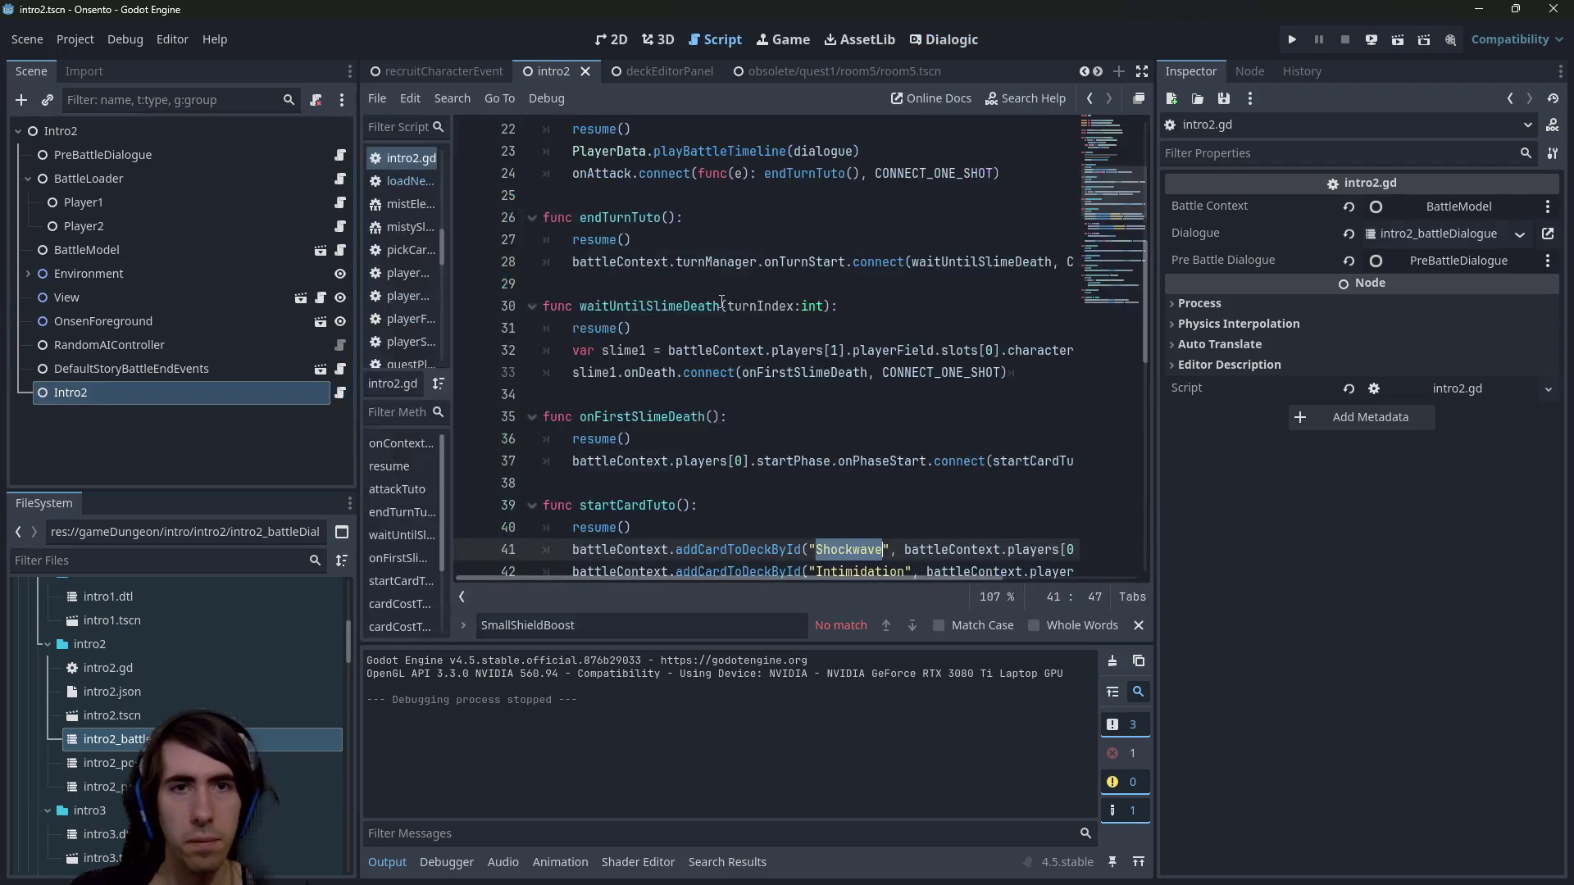
click(647, 198)
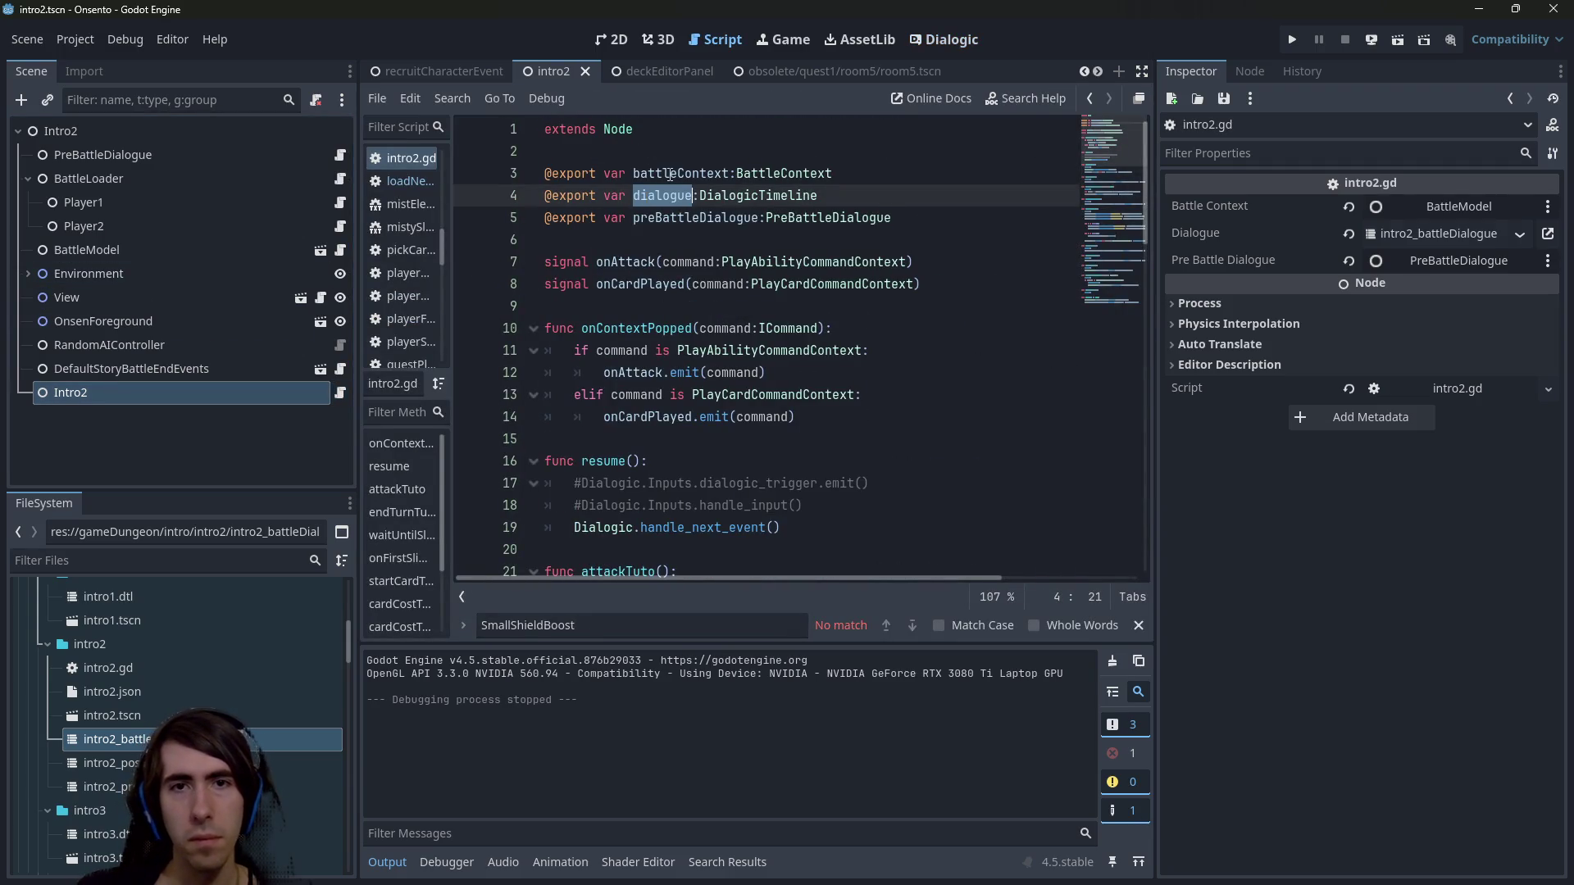
key(ctrl+f)
key(Return)
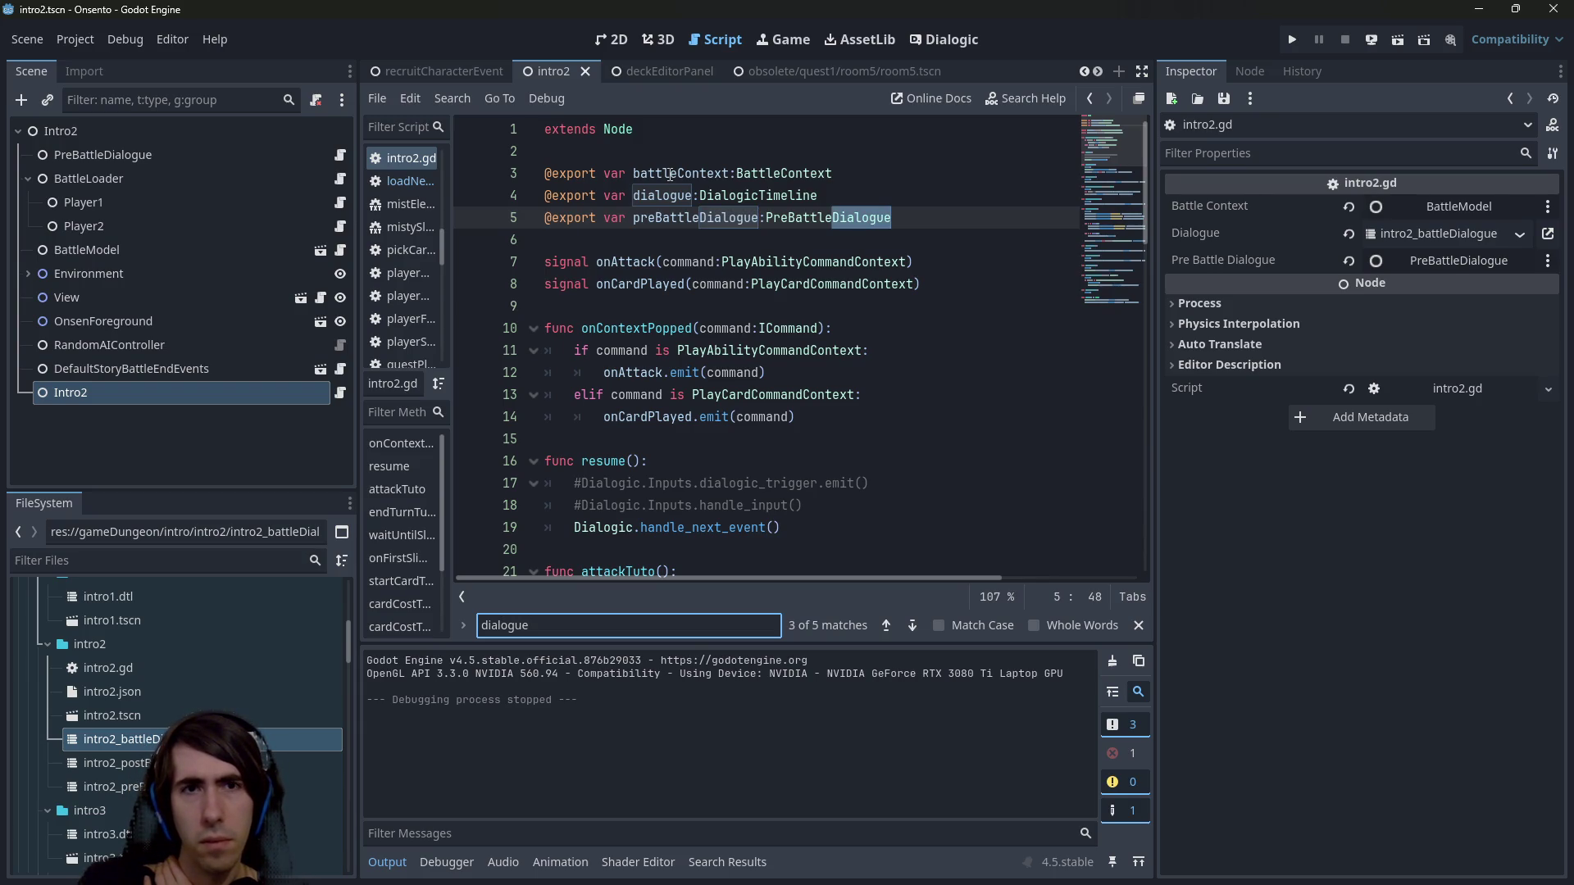
key(Return)
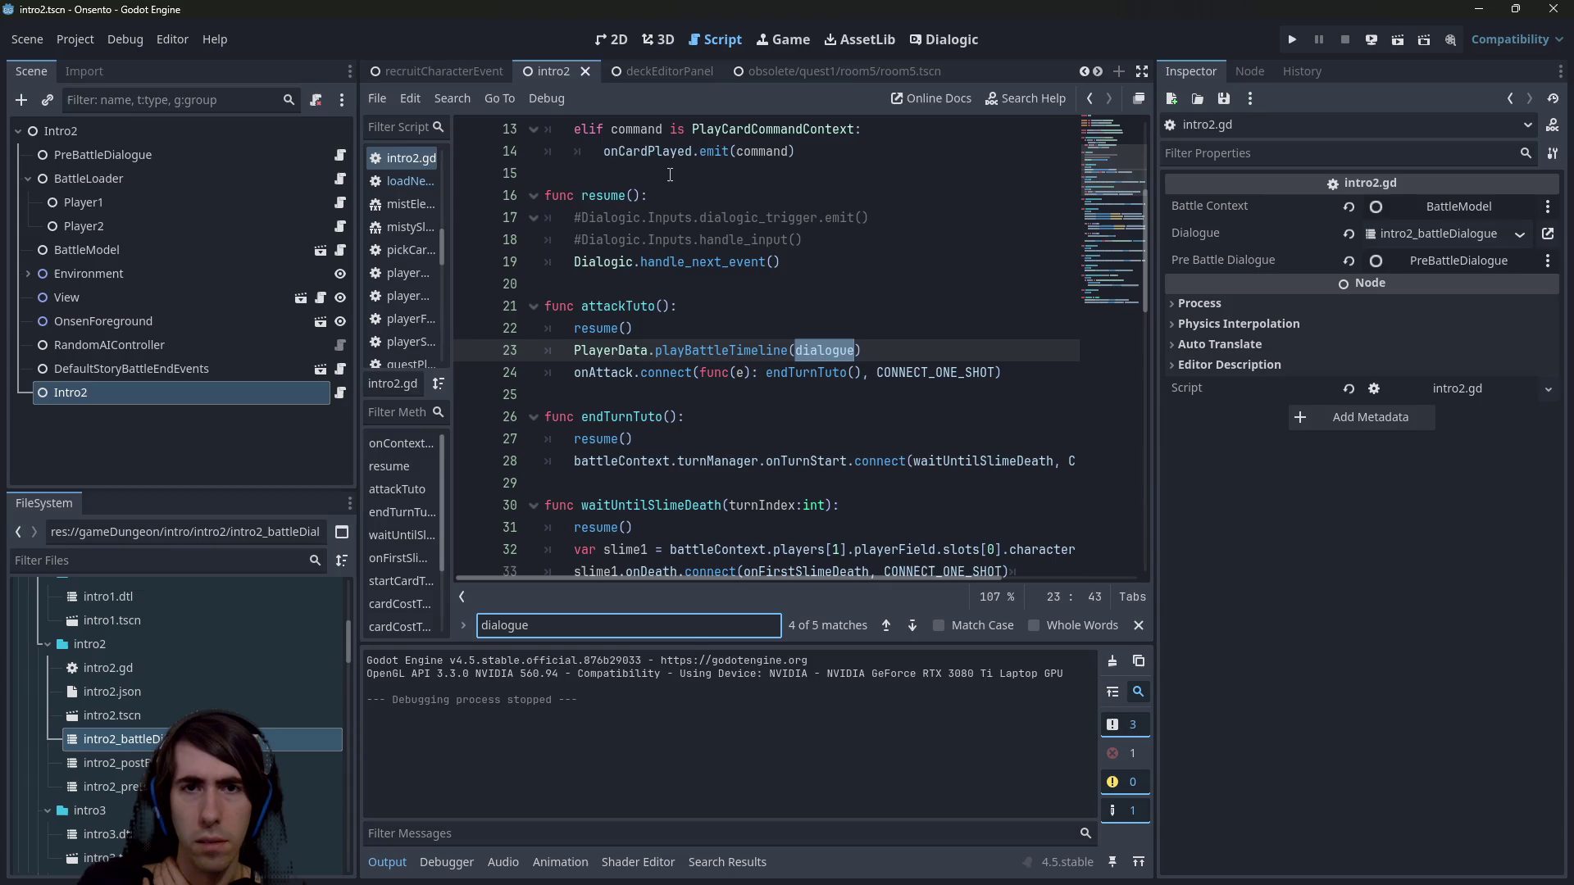
drag(861, 350, 574, 350)
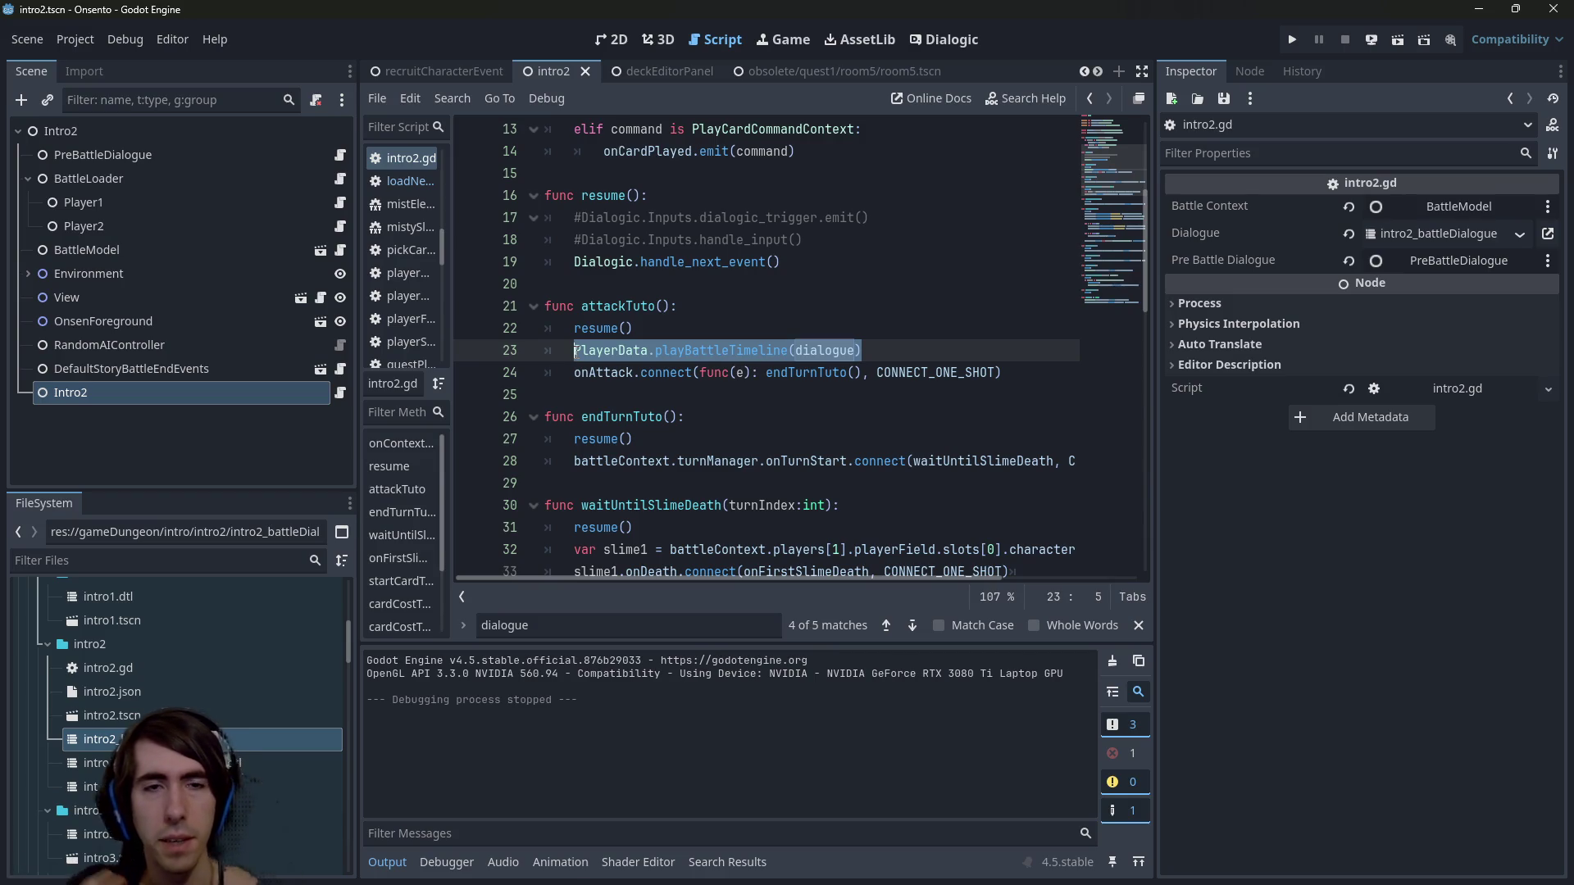
drag(992, 351, 621, 351)
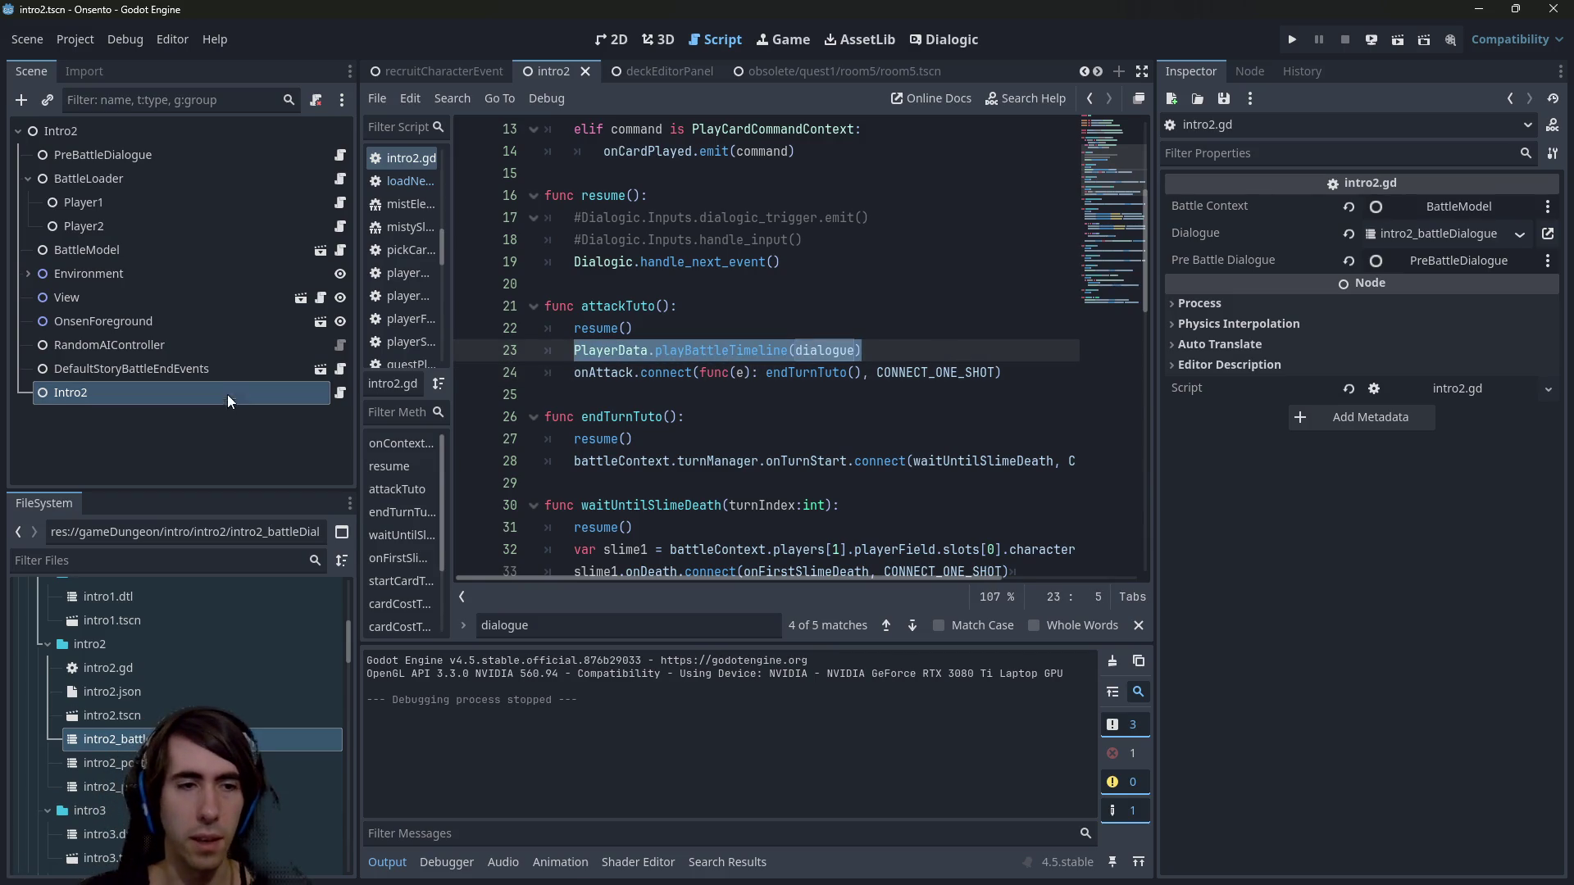
Look up 'room2' files in quick open without opening any, then widen the script list.
key(shift+alt+o)
text(room)
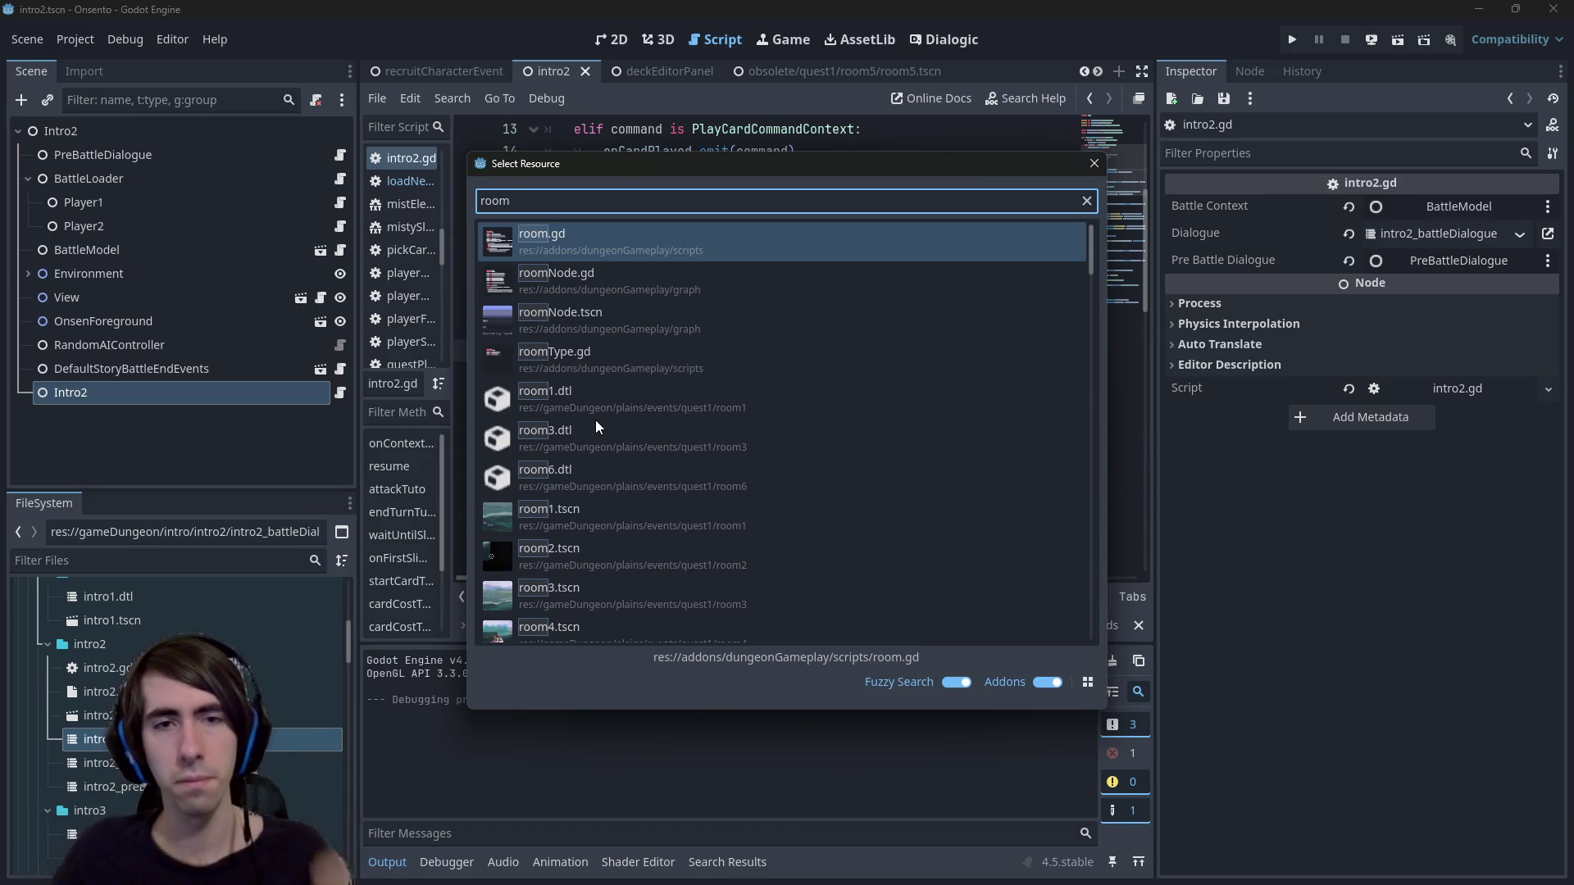
text(2)
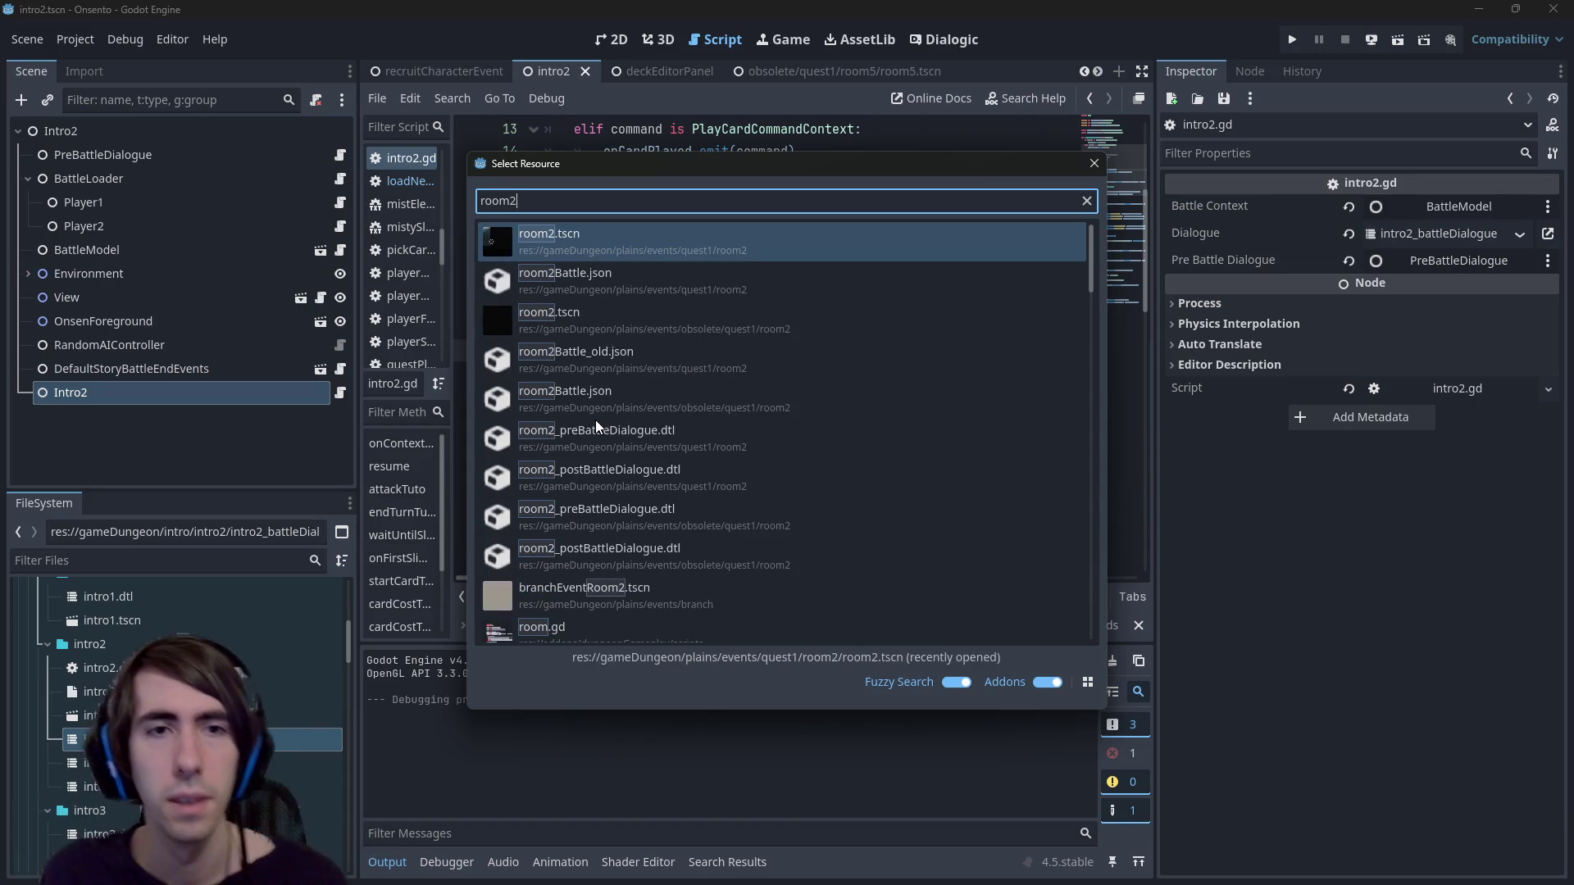
key(Down)
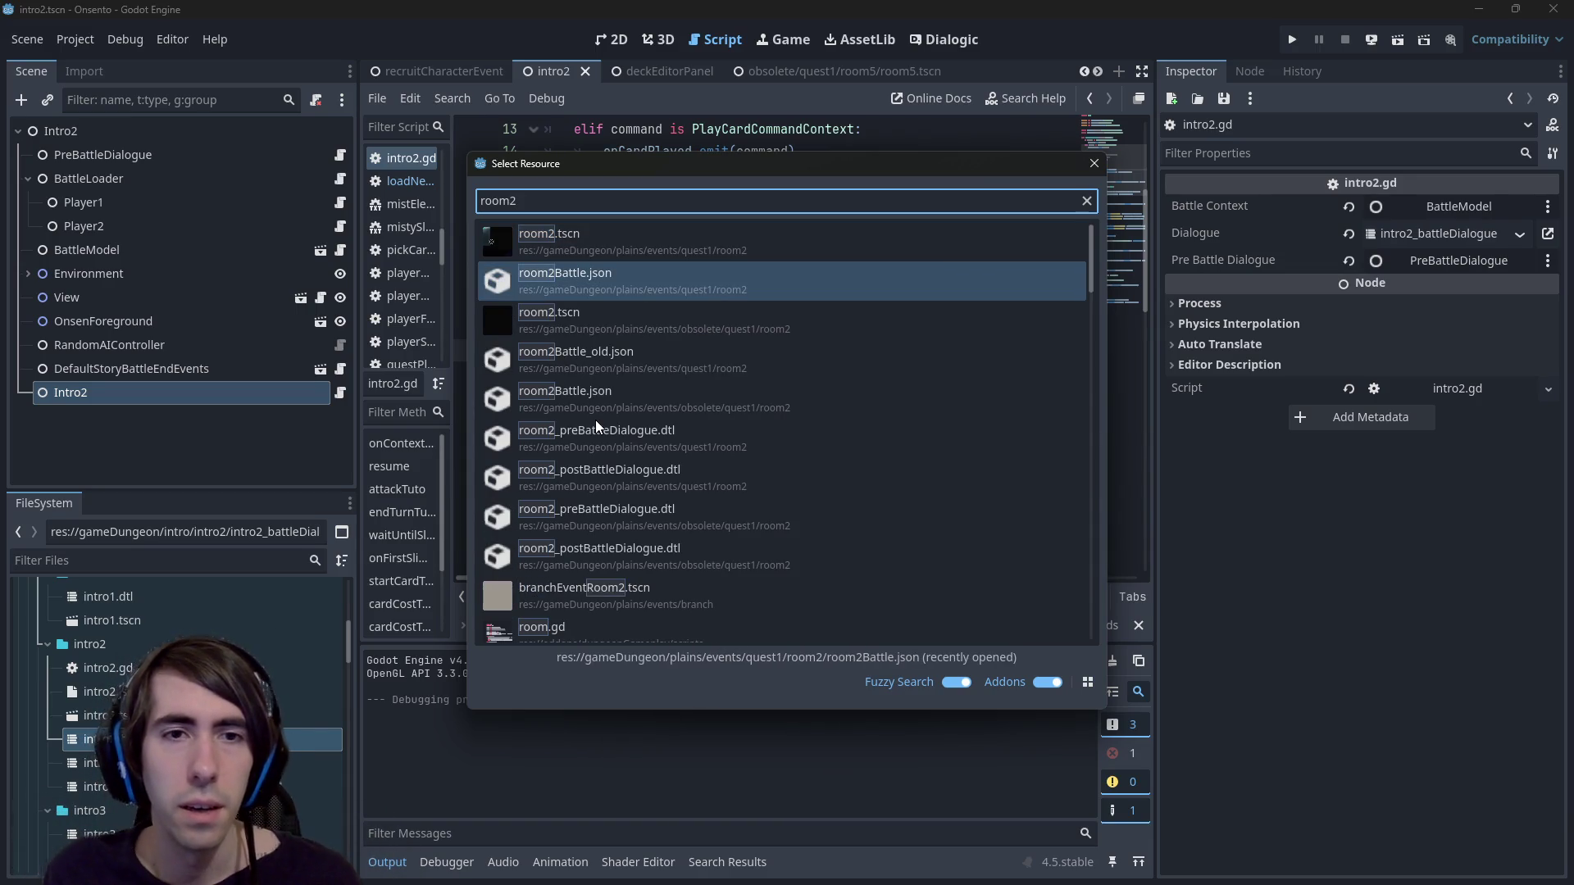
key(Escape)
click(625, 328)
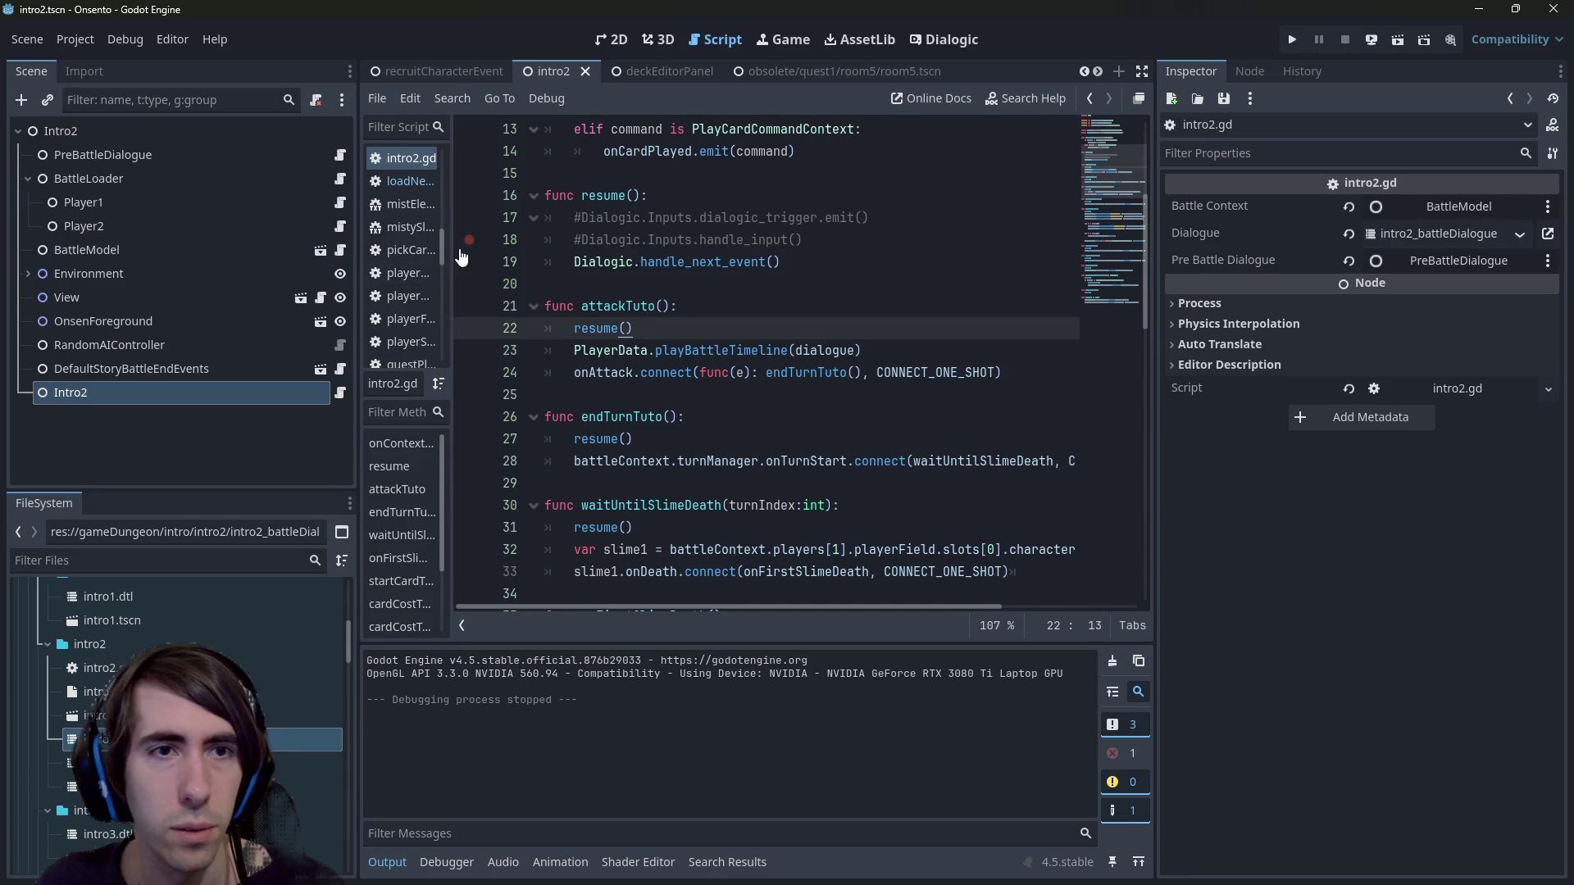
drag(454, 248, 482, 248)
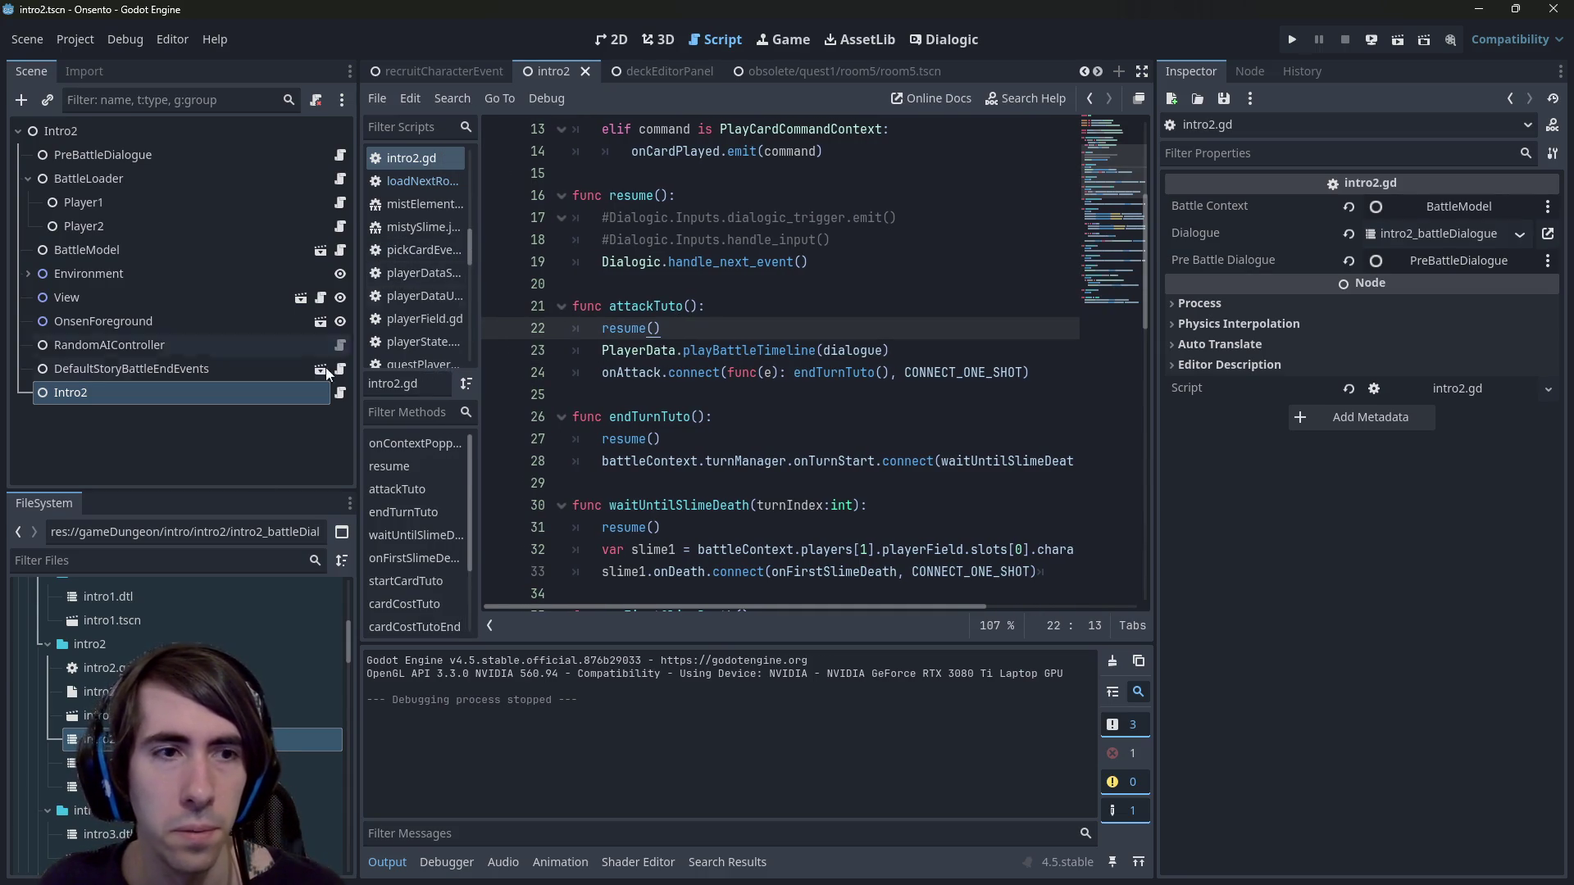
click(295, 740)
Reopen intro2_battleDialogue, peek at its plain-text view, and scroll through its events.
double_click(295, 740)
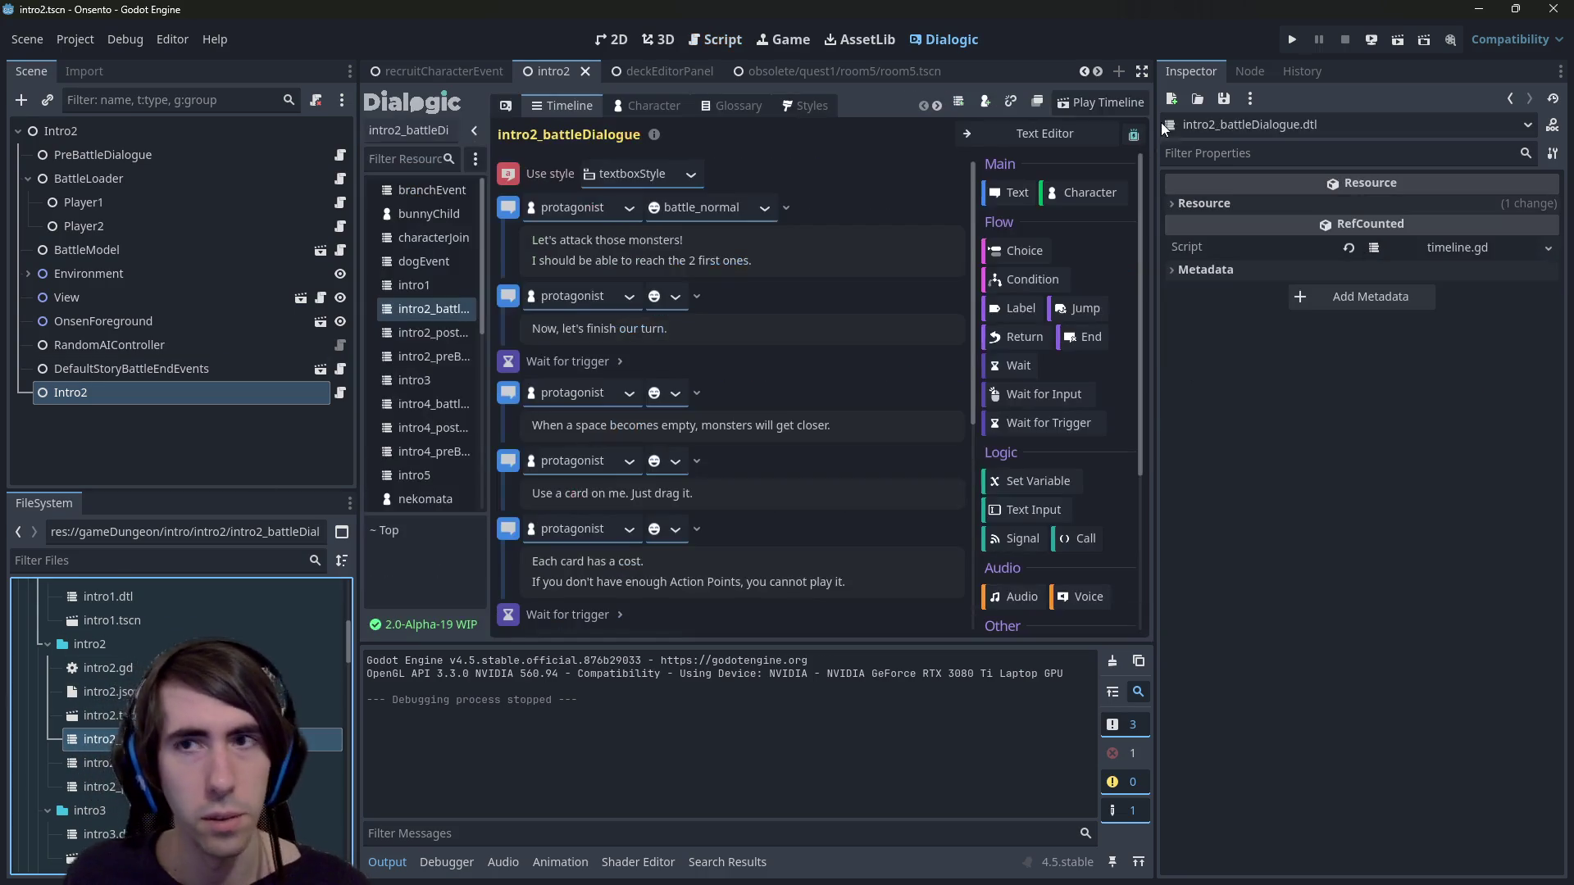
click(1044, 134)
key(ctrl+a)
click(947, 170)
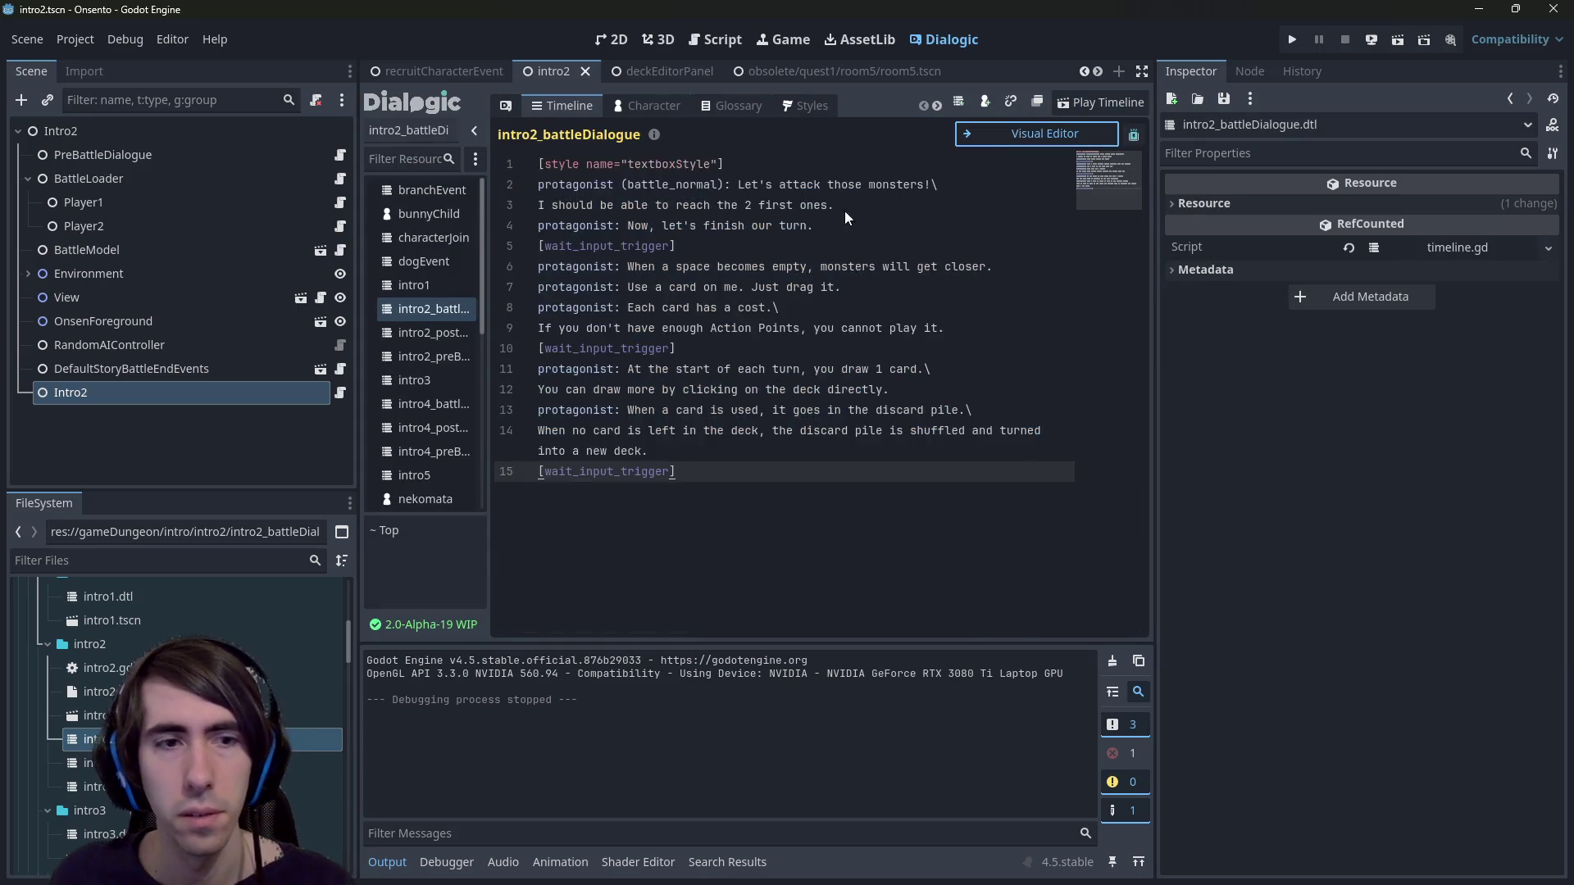
click(1044, 134)
scroll(295, 739, down, 10)
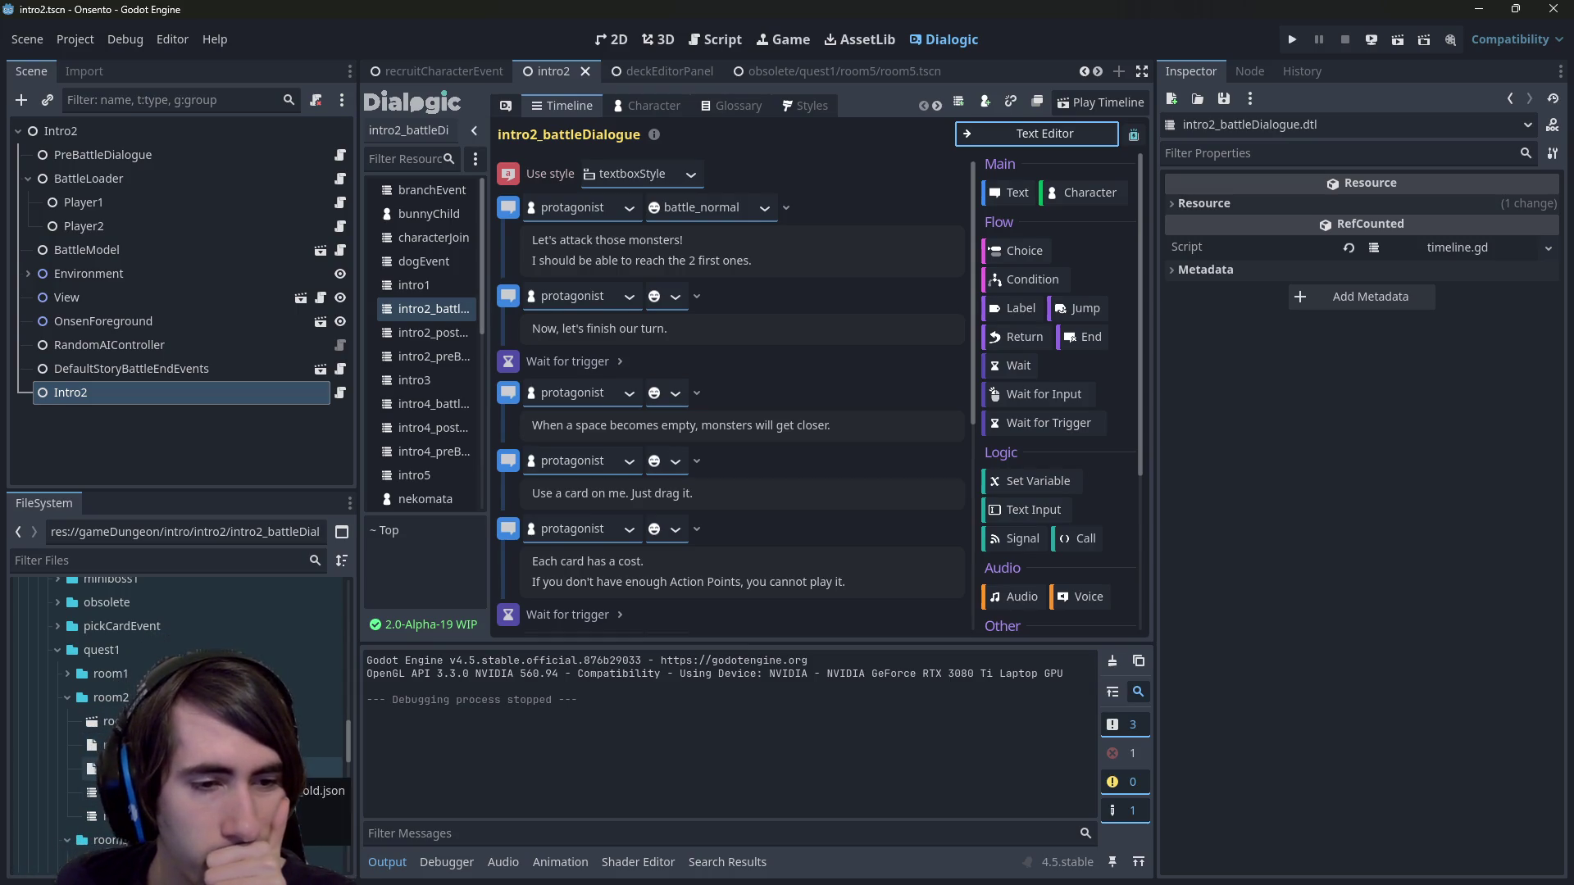
scroll(295, 740, down, 5)
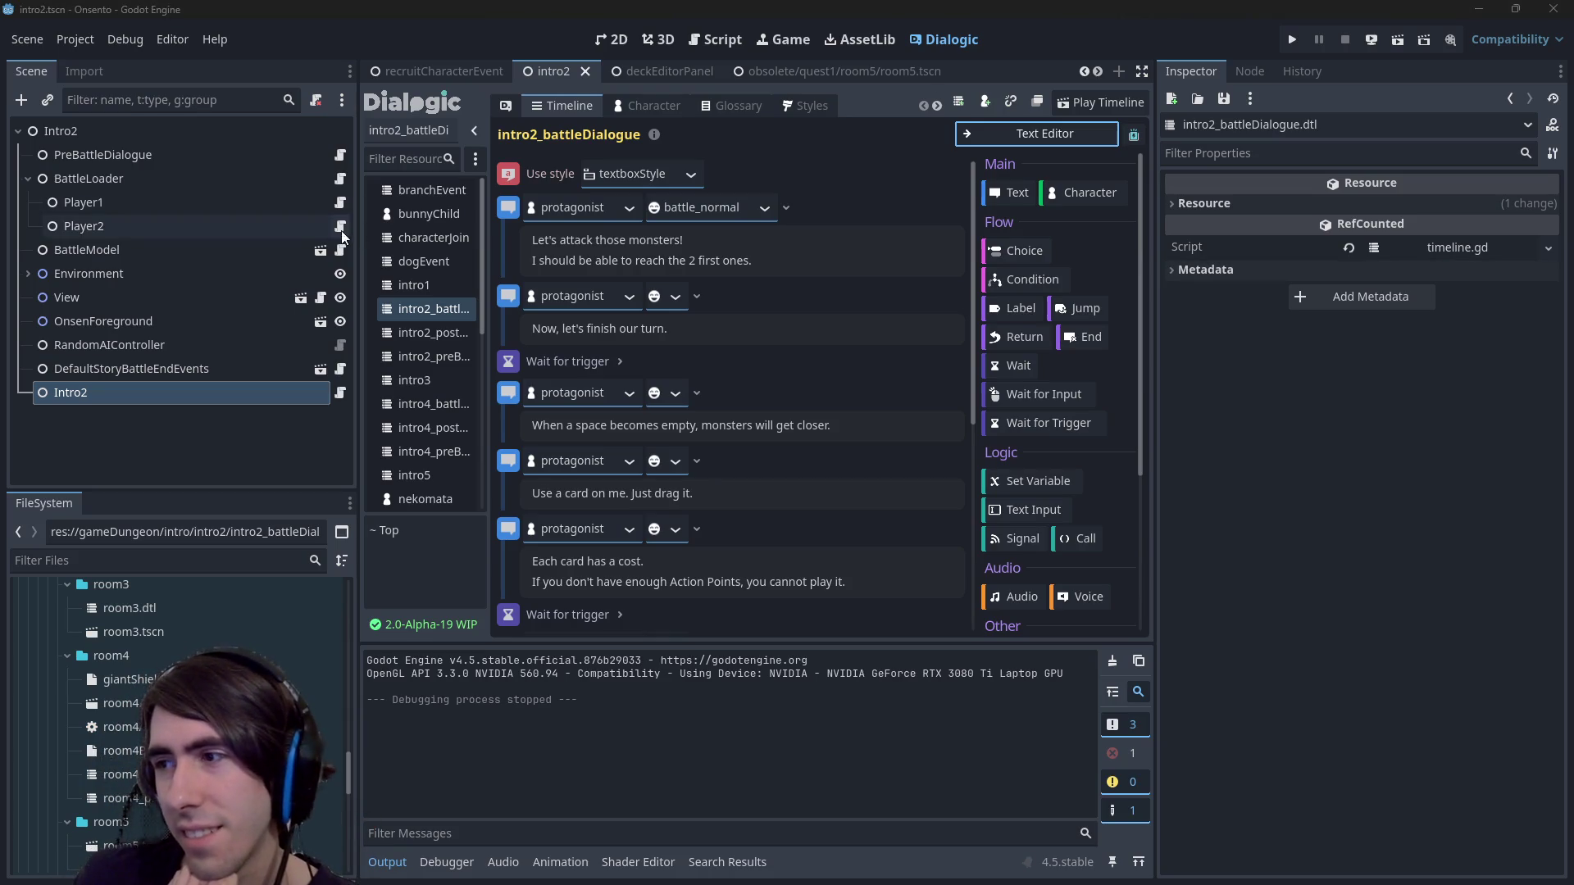
scroll(180, 721, down, 3)
scroll(181, 705, up, 3)
scroll(185, 624, up, 2)
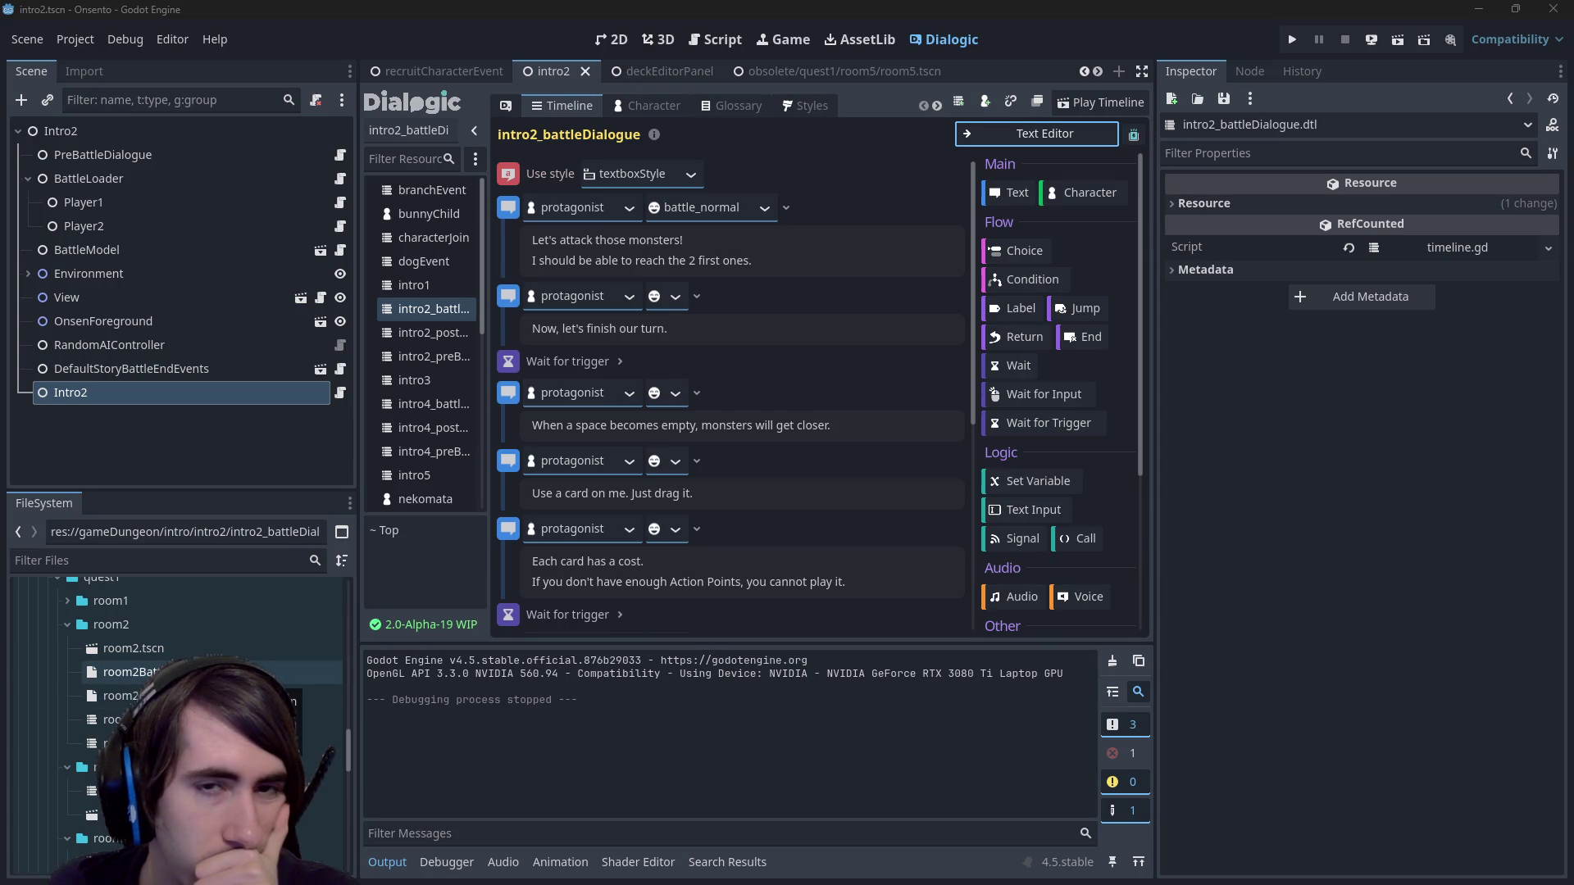
Open room2Battle.json and bring up the room2 folder's context menu.
double_click(131, 673)
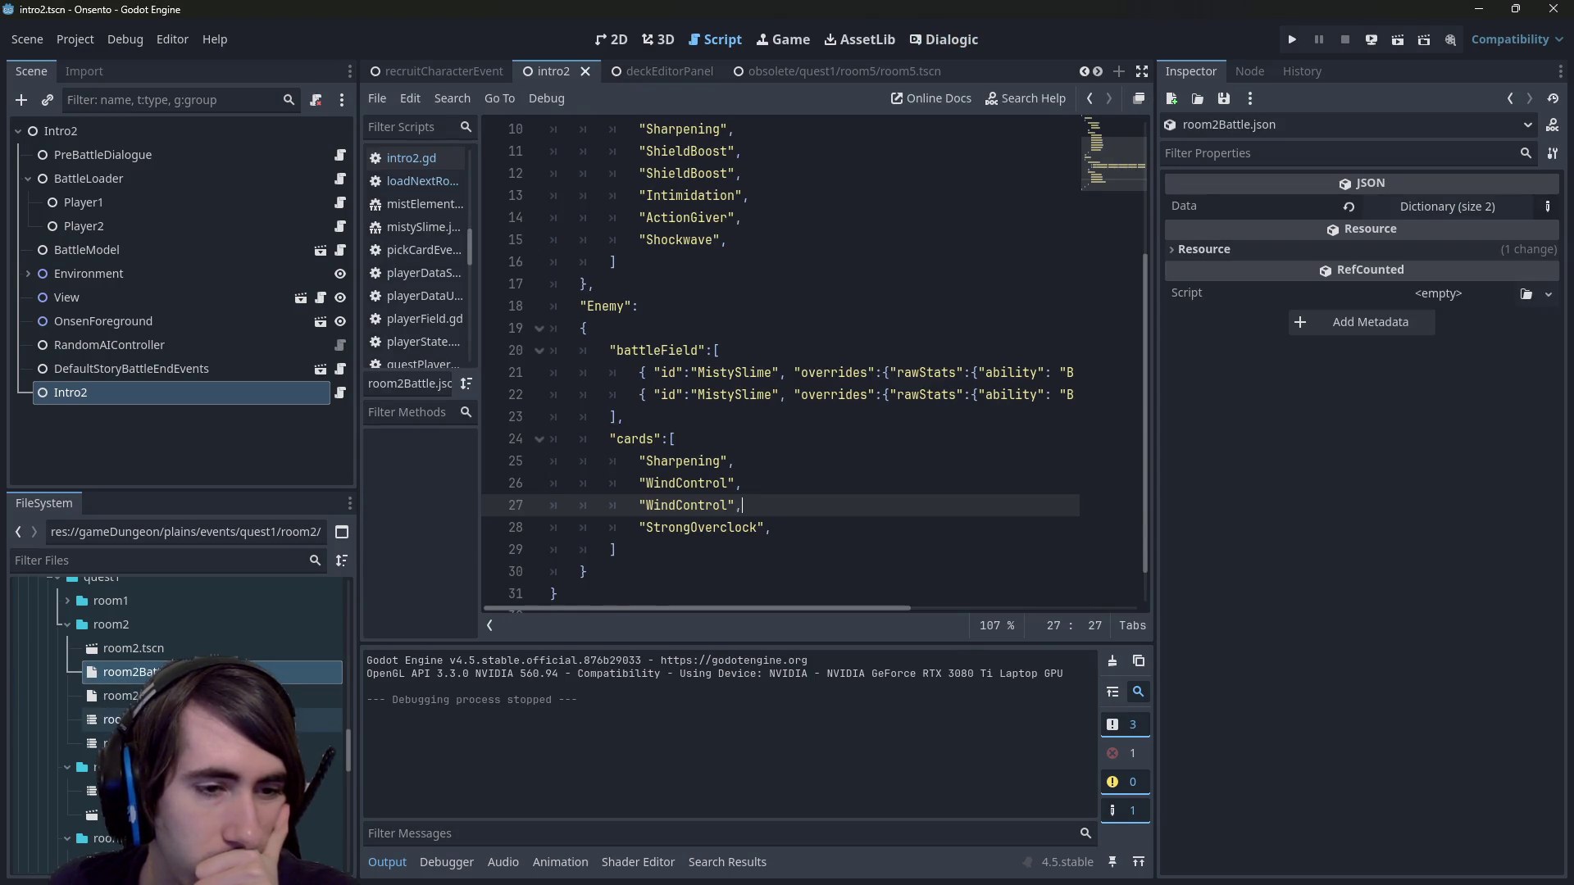
right_click(161, 623)
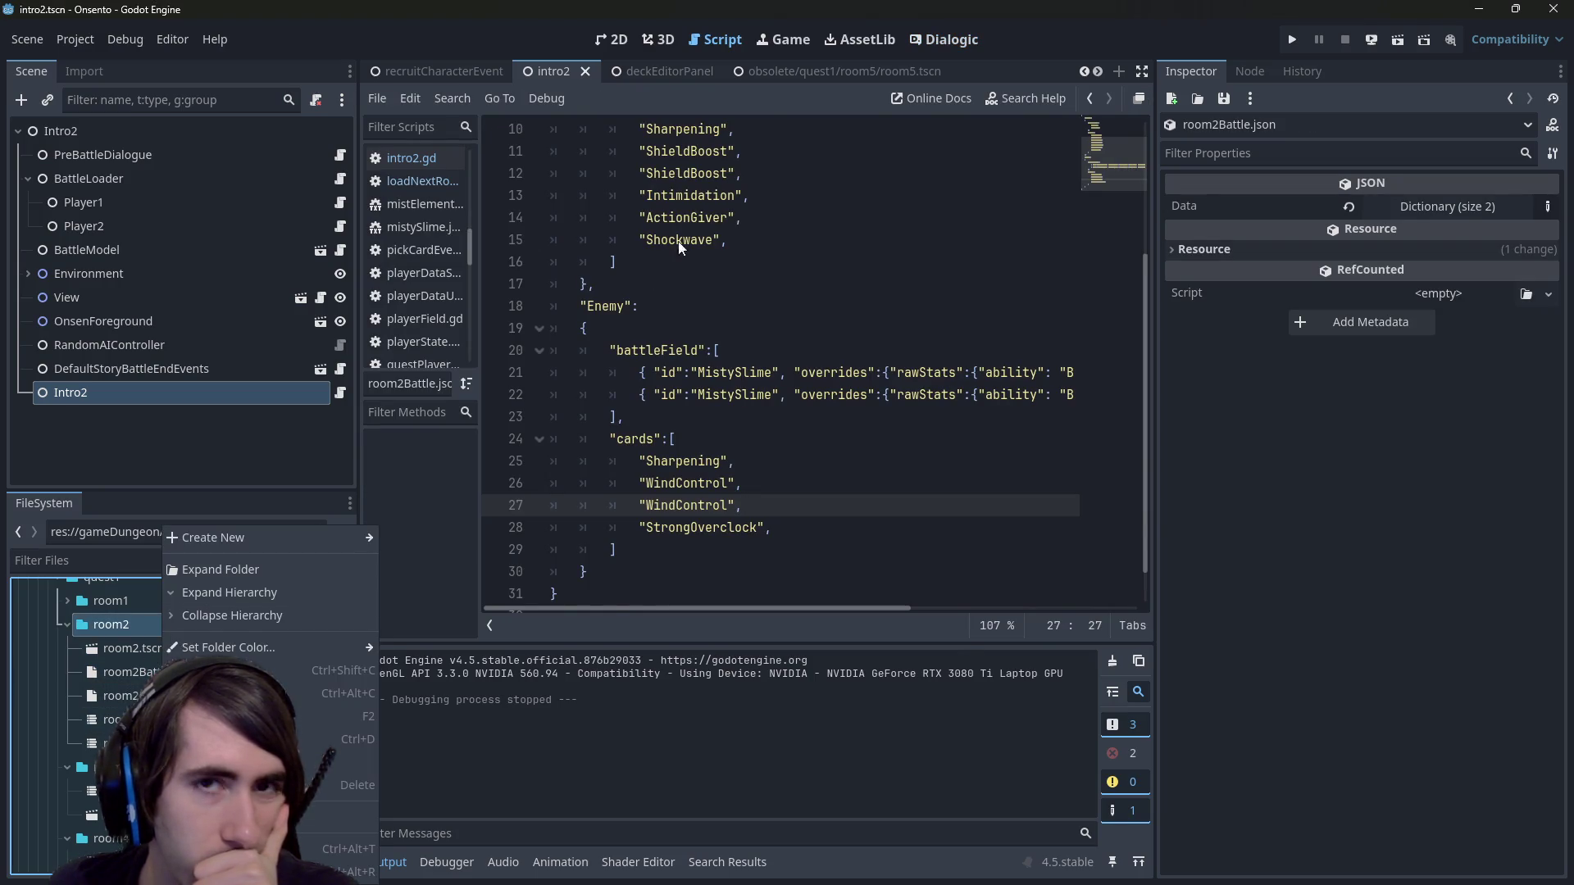
click(951, 39)
Cancel a first New Timeline attempt and copy the room2 folder's path.
click(951, 39)
click(506, 105)
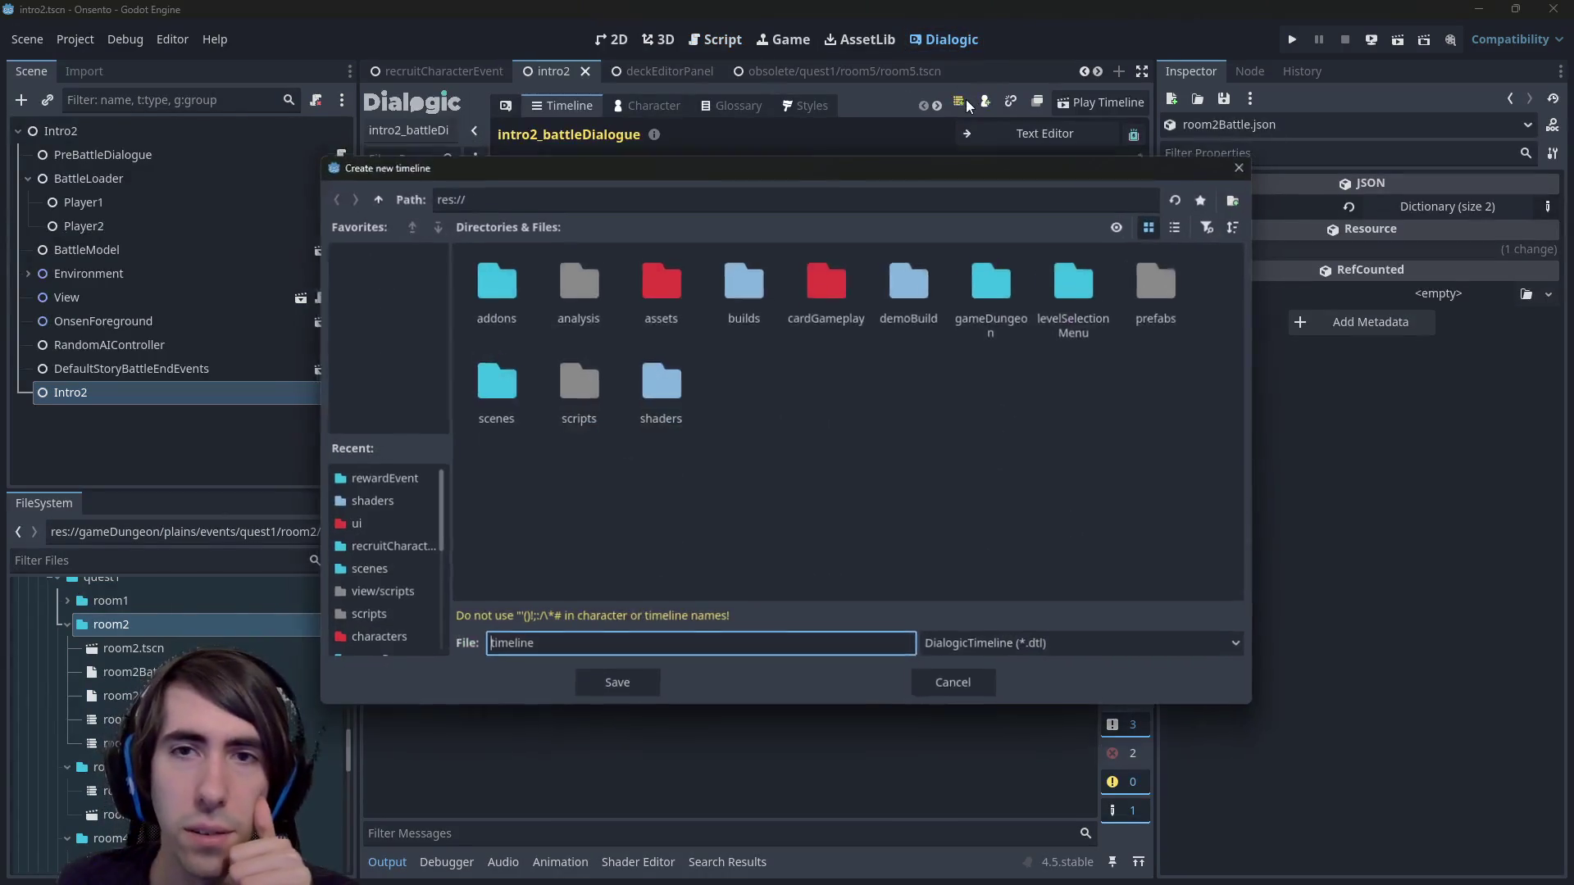
drag(710, 168, 839, 185)
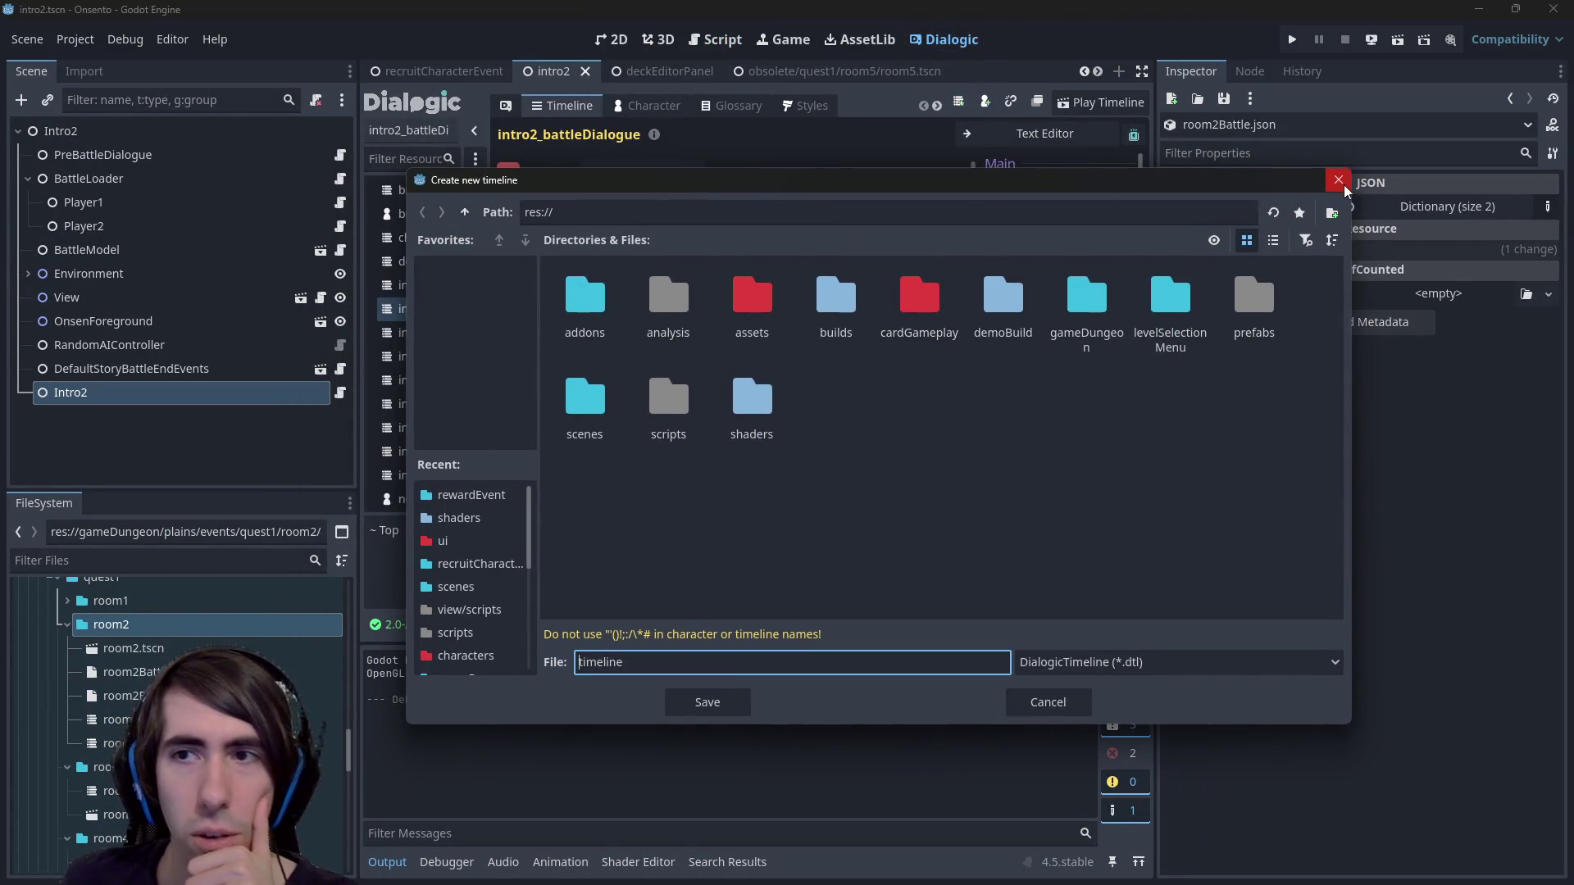
click(1337, 179)
right_click(241, 624)
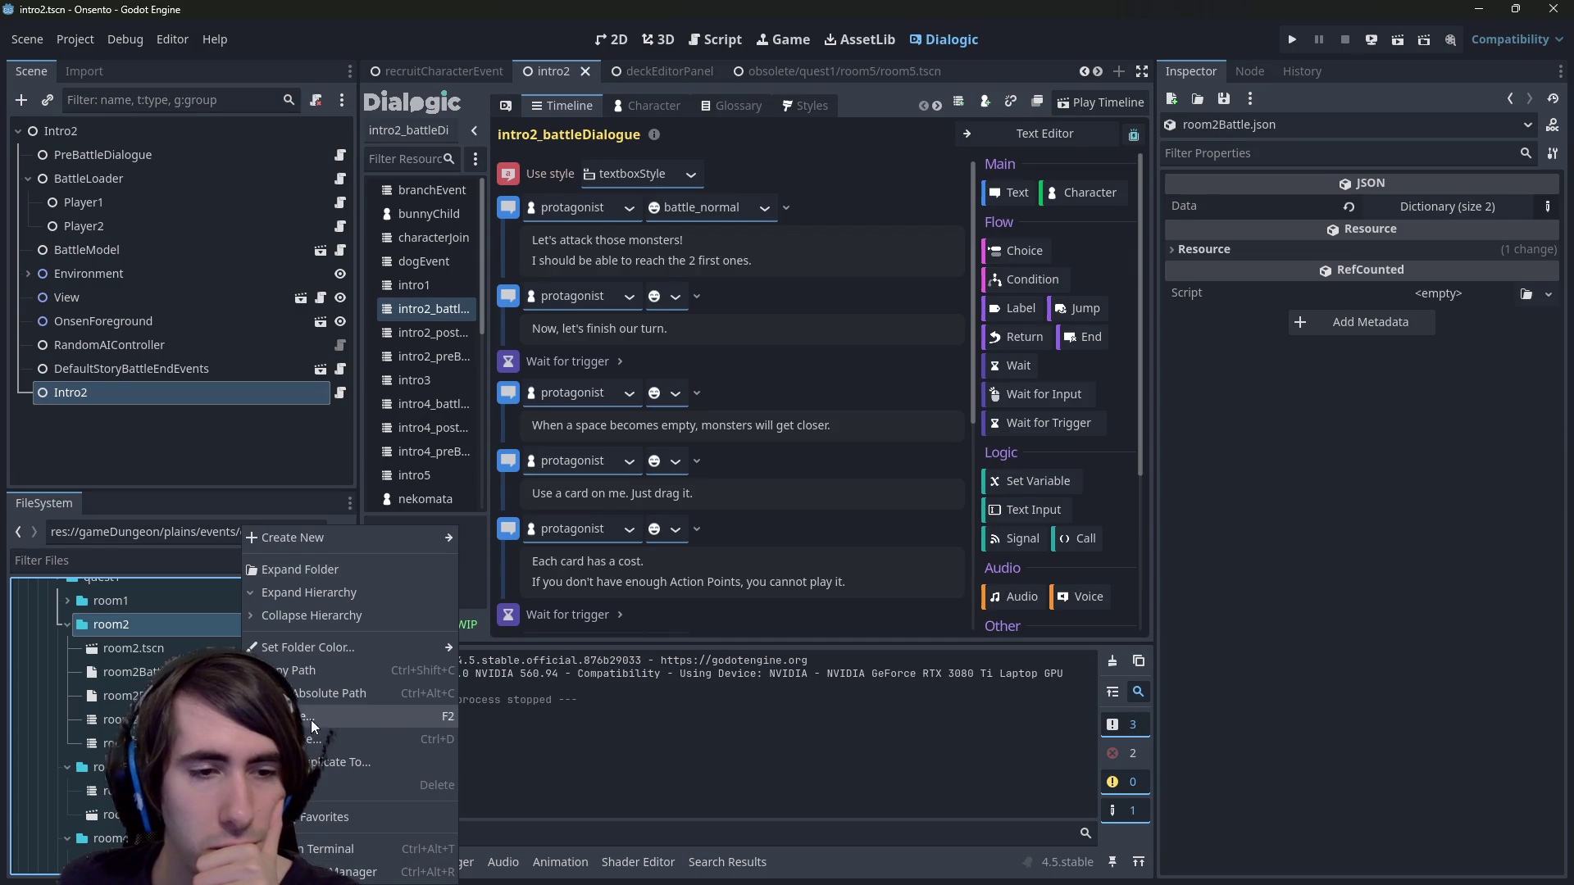
click(311, 669)
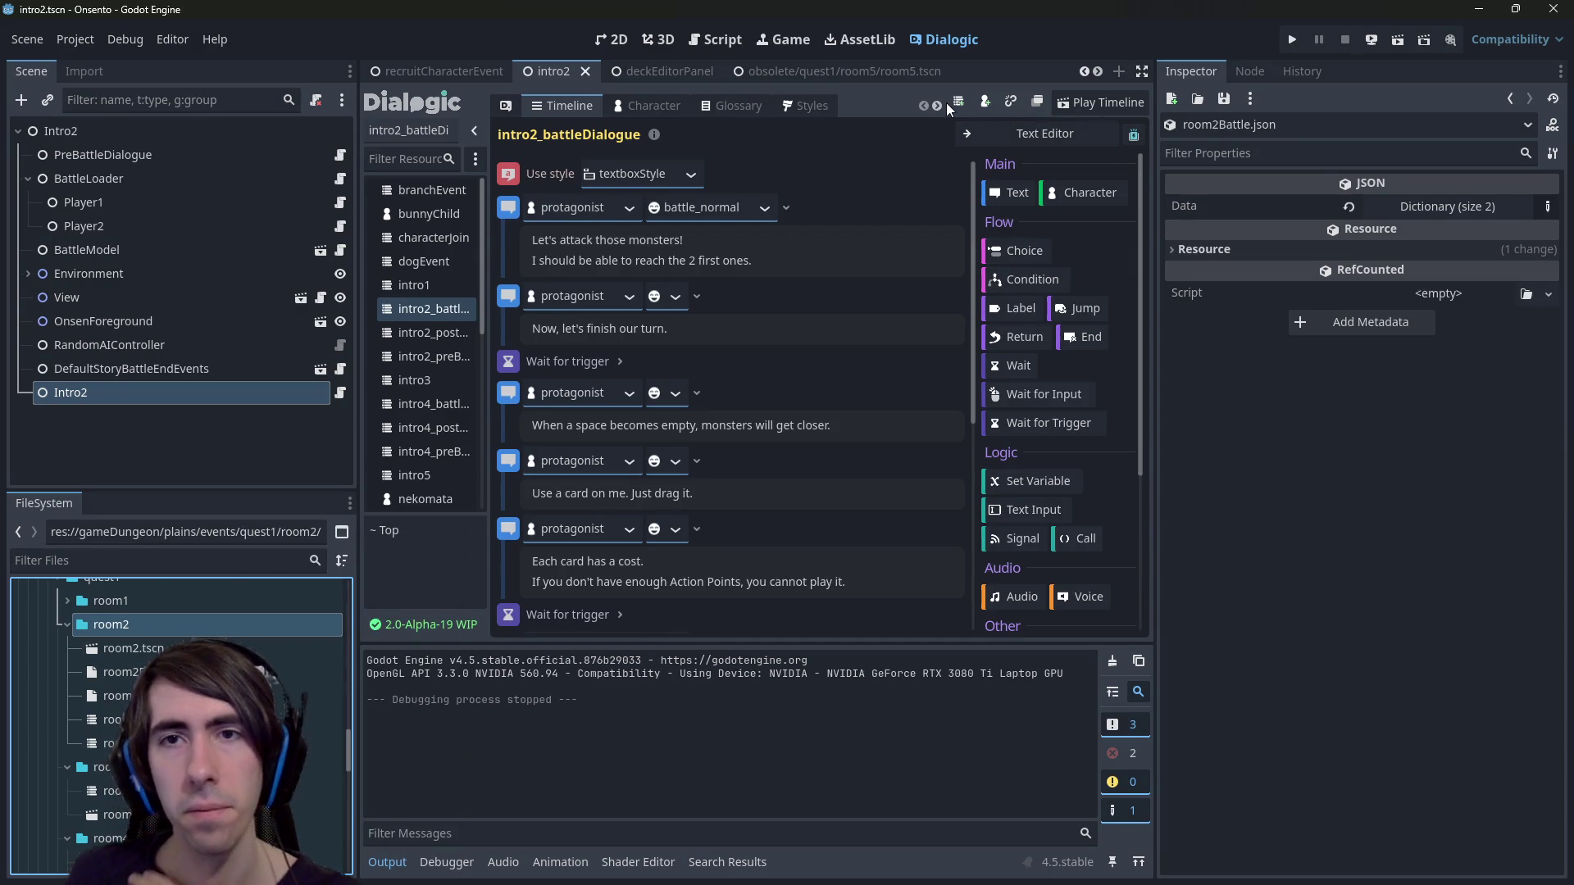
Create timeline room2_battleDialogue at the pasted room2 path and view it as text.
click(959, 102)
click(574, 204)
key(ctrl+a)
key(ctrl+v)
key(Return)
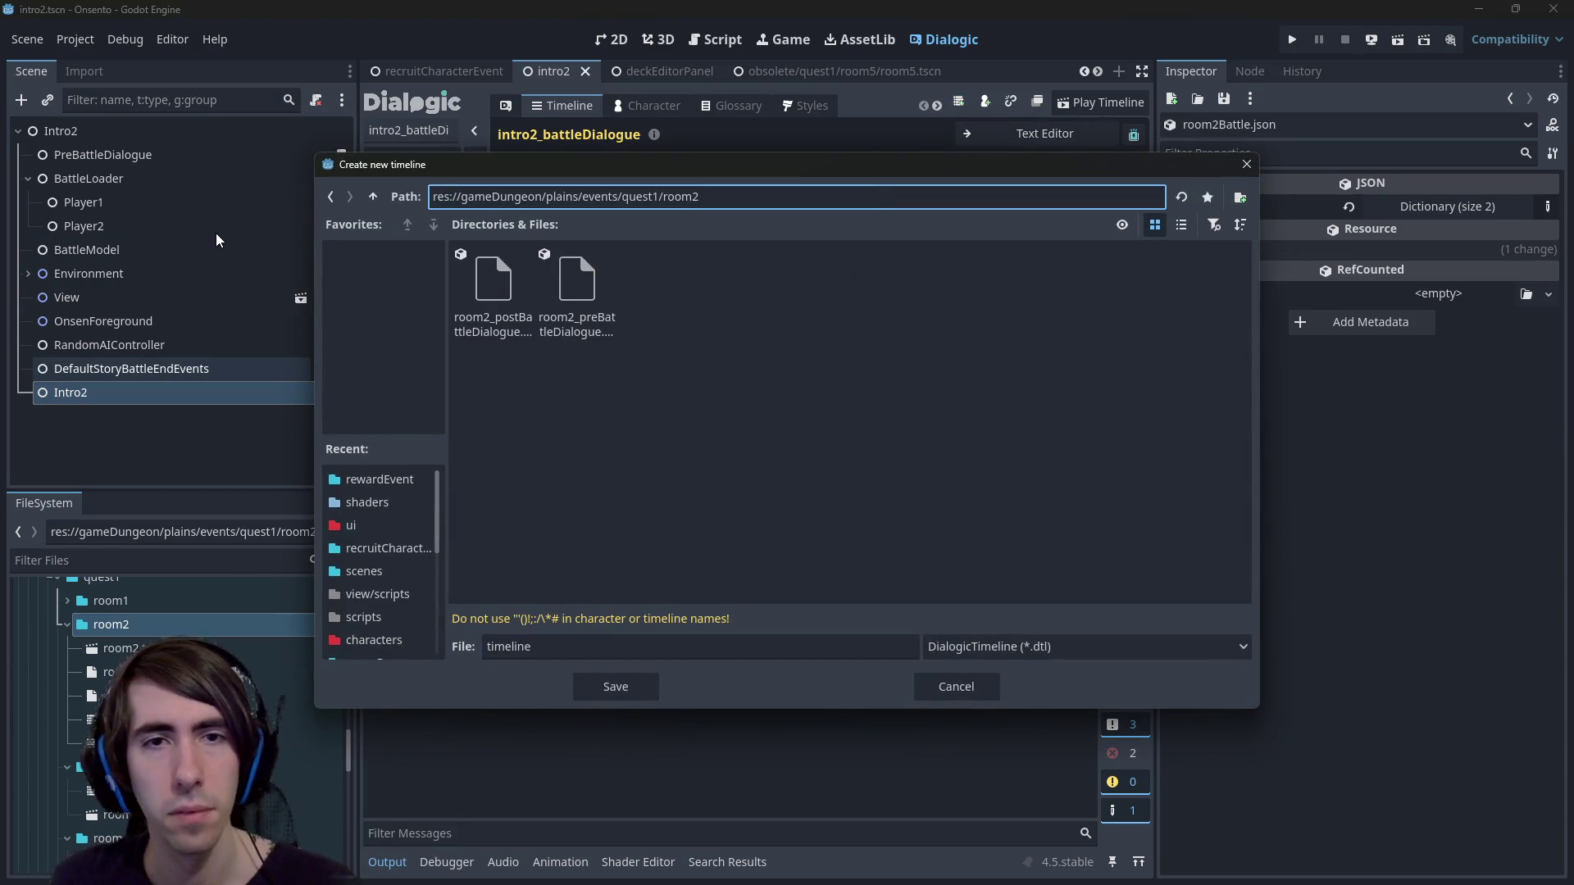
key(Tab)
text(r)
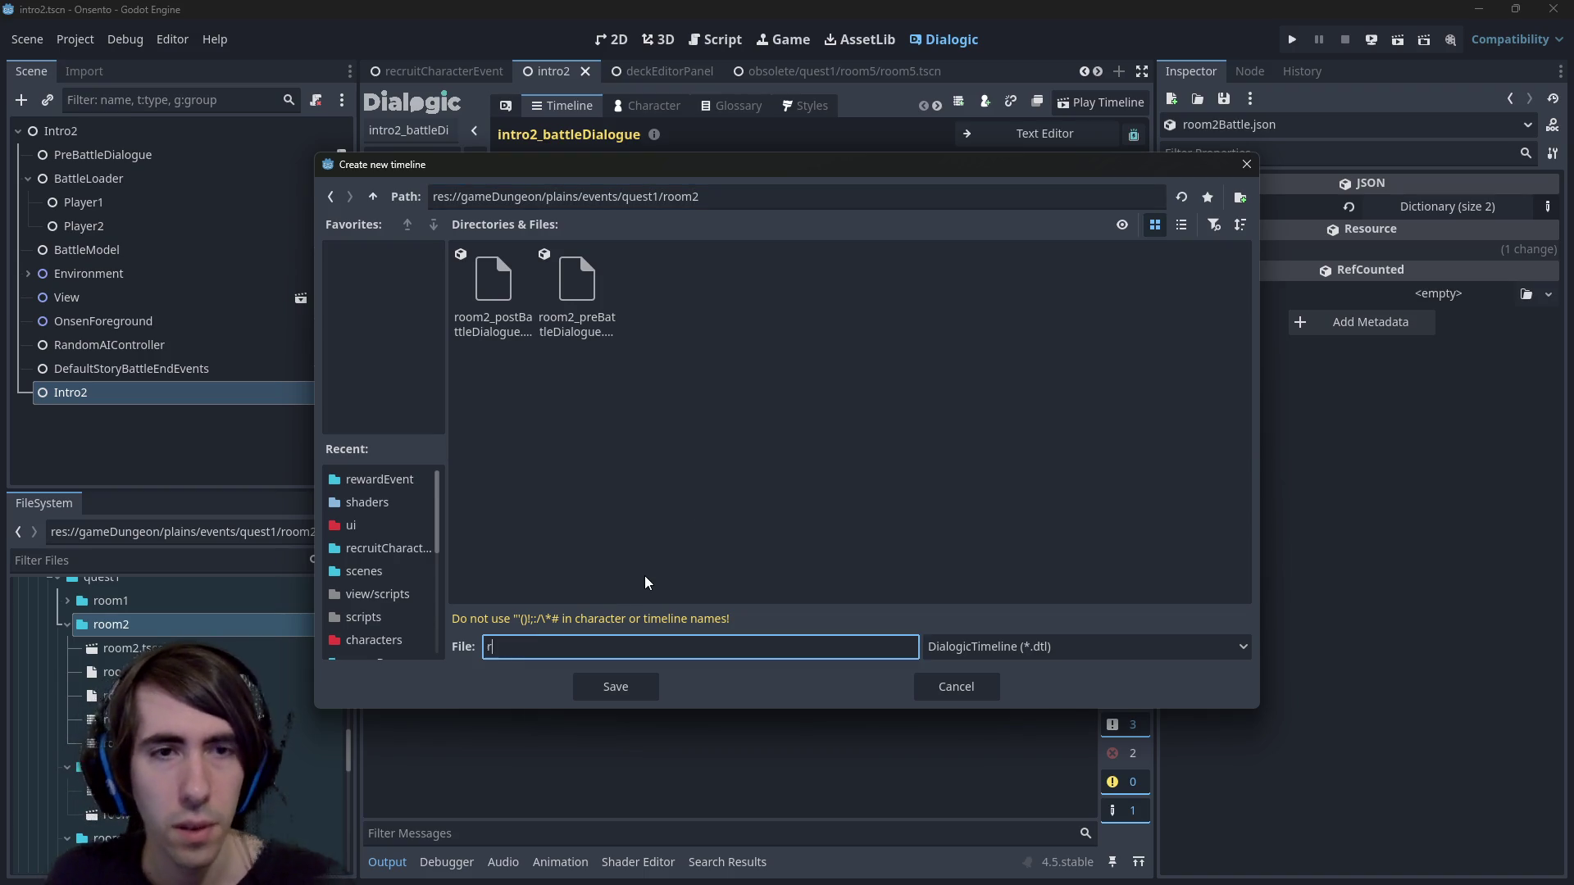
text(oom2_battl)
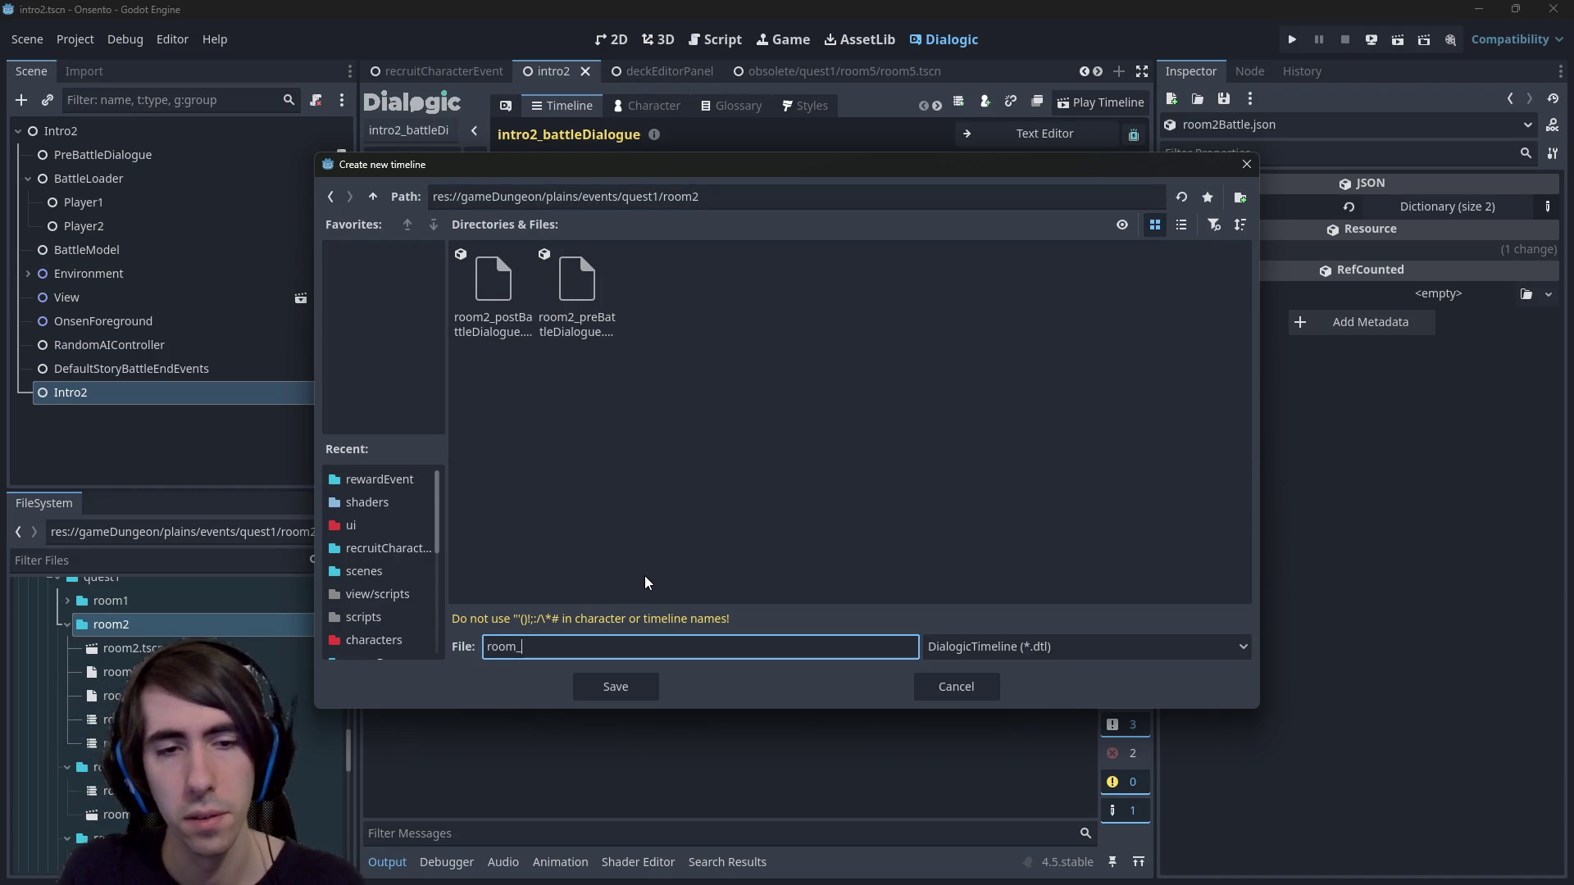
text(eDialogue)
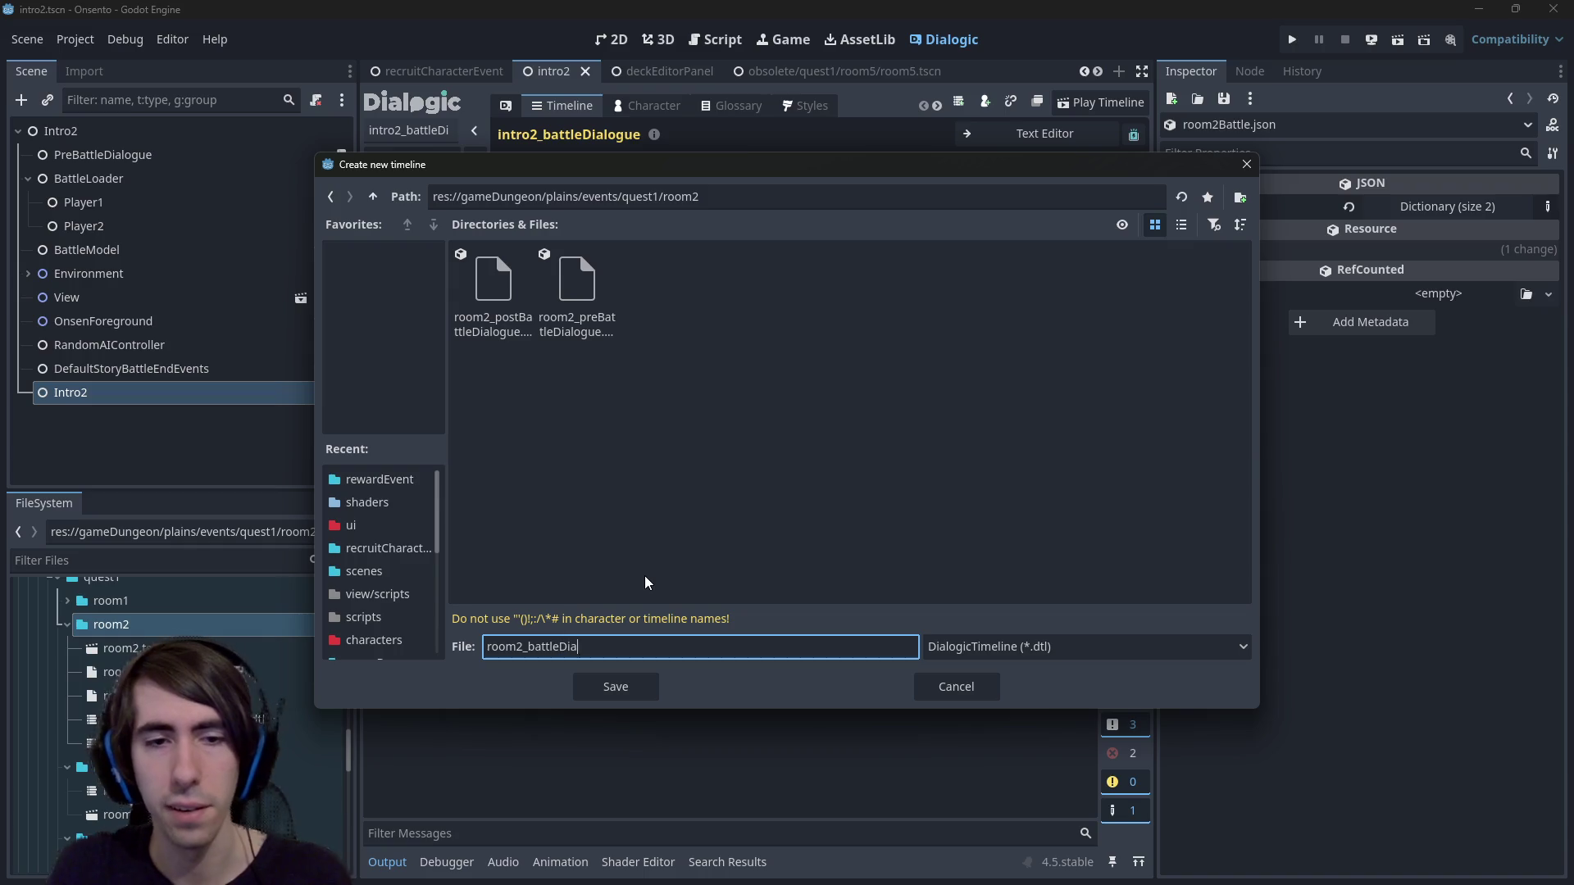
key(Return)
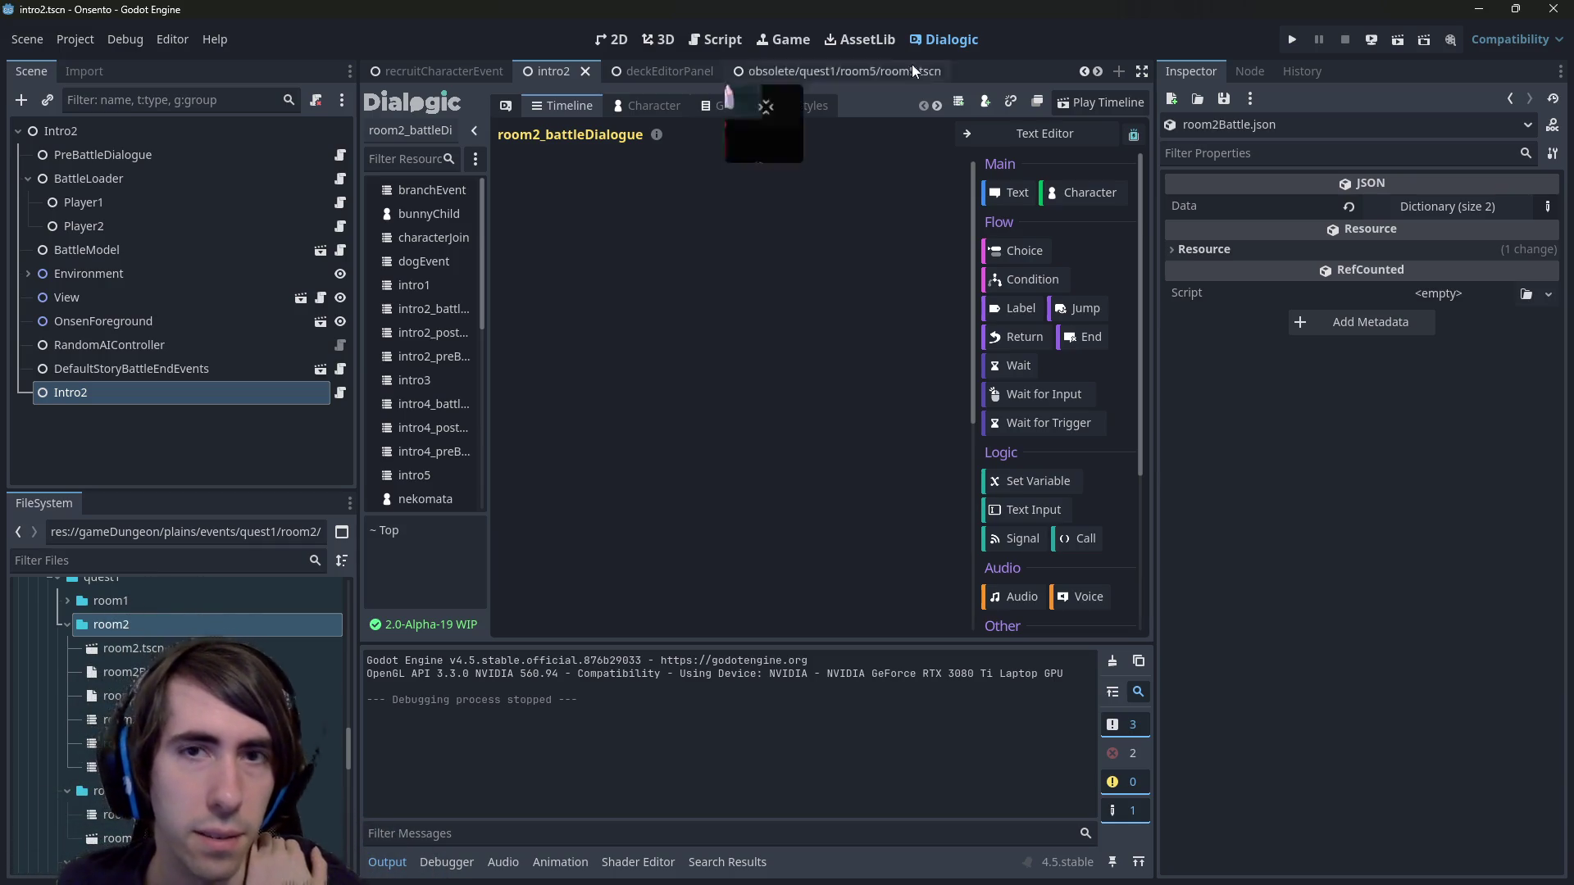
click(1107, 136)
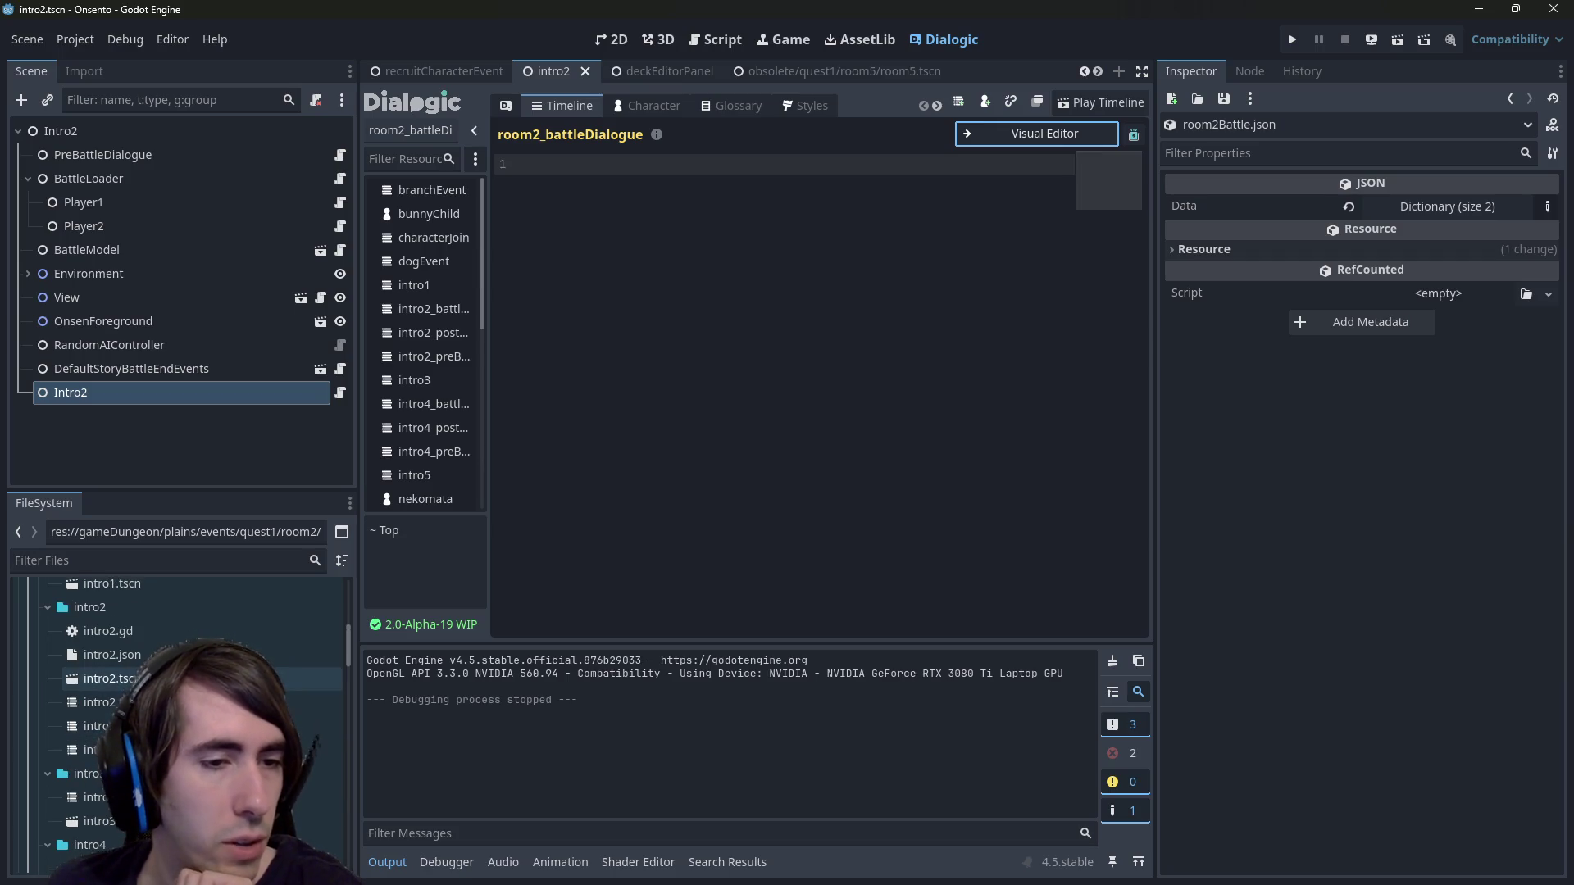
Open the intro2 and intro4 battle timelines and check nekomata's portrait choices.
double_click(106, 703)
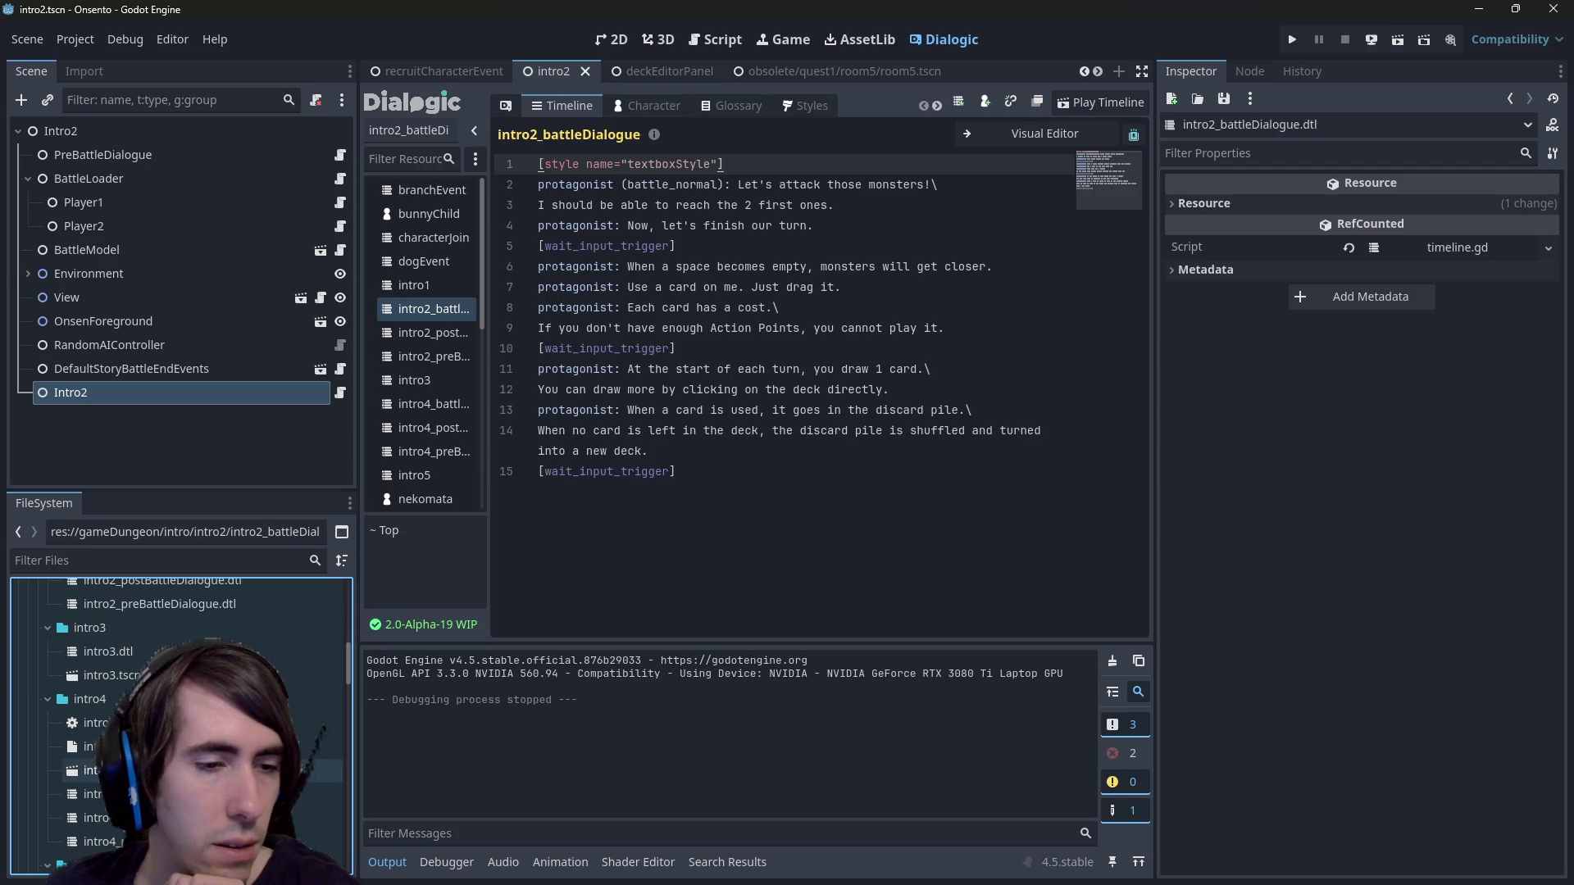
double_click(164, 794)
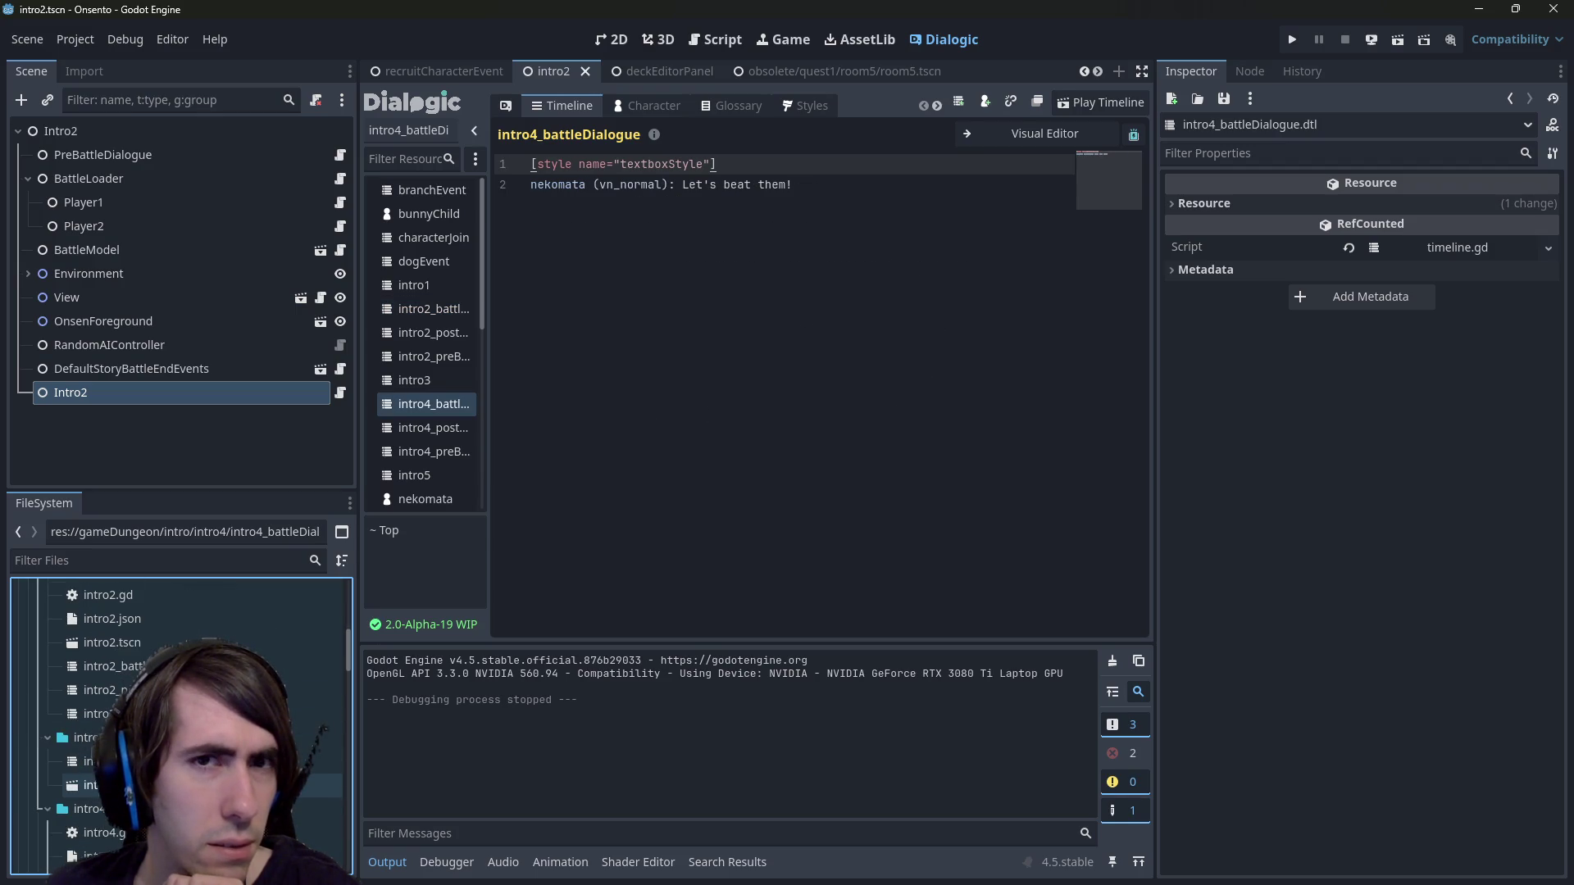
click(1000, 145)
click(733, 208)
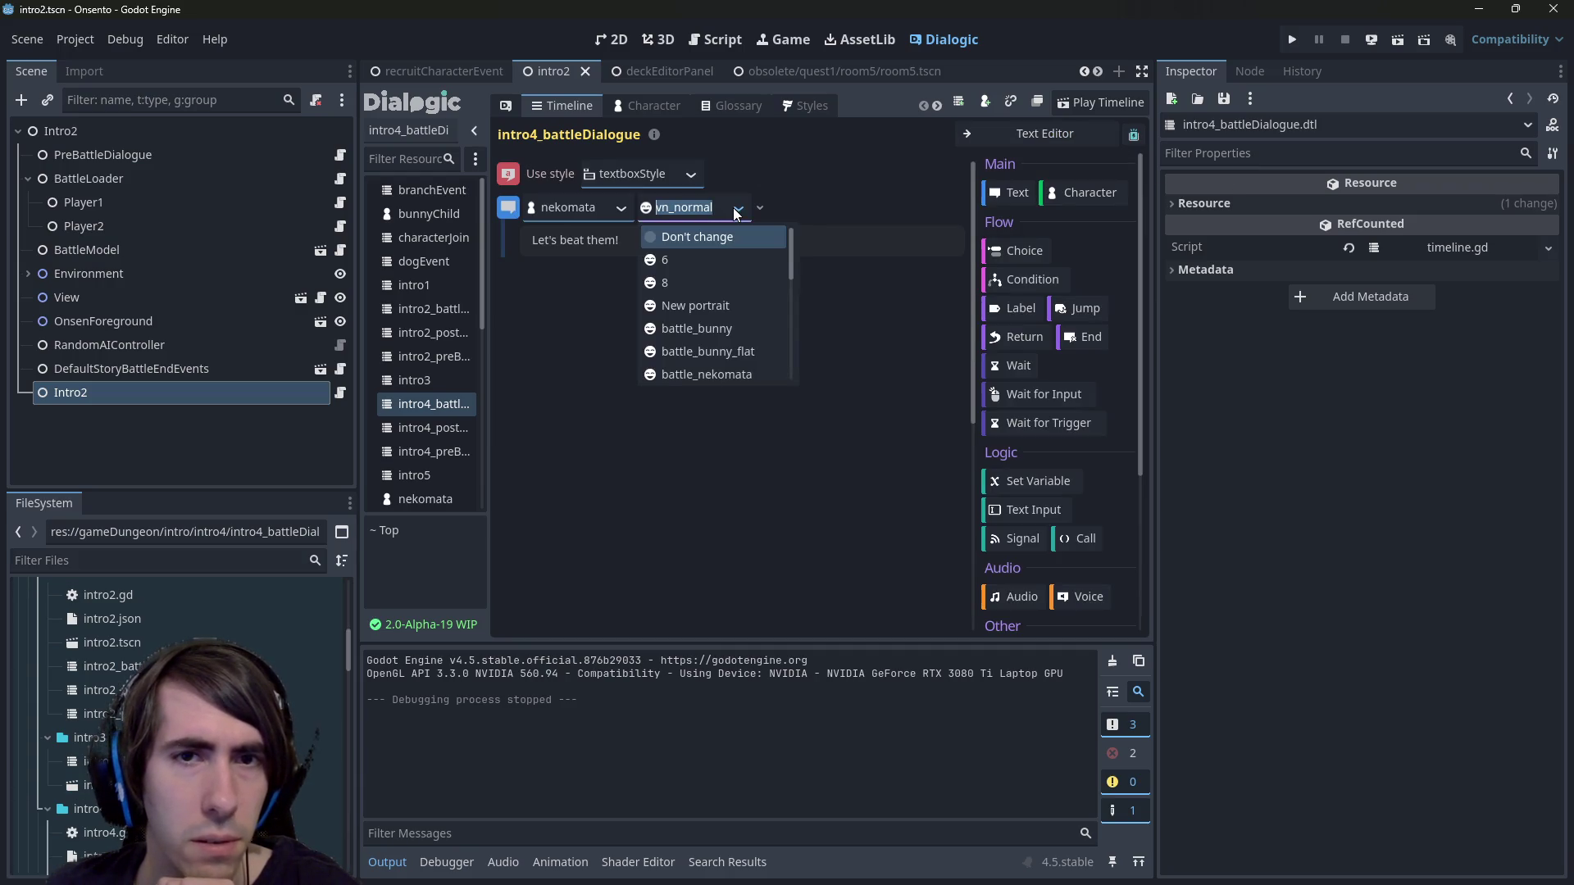
click(774, 366)
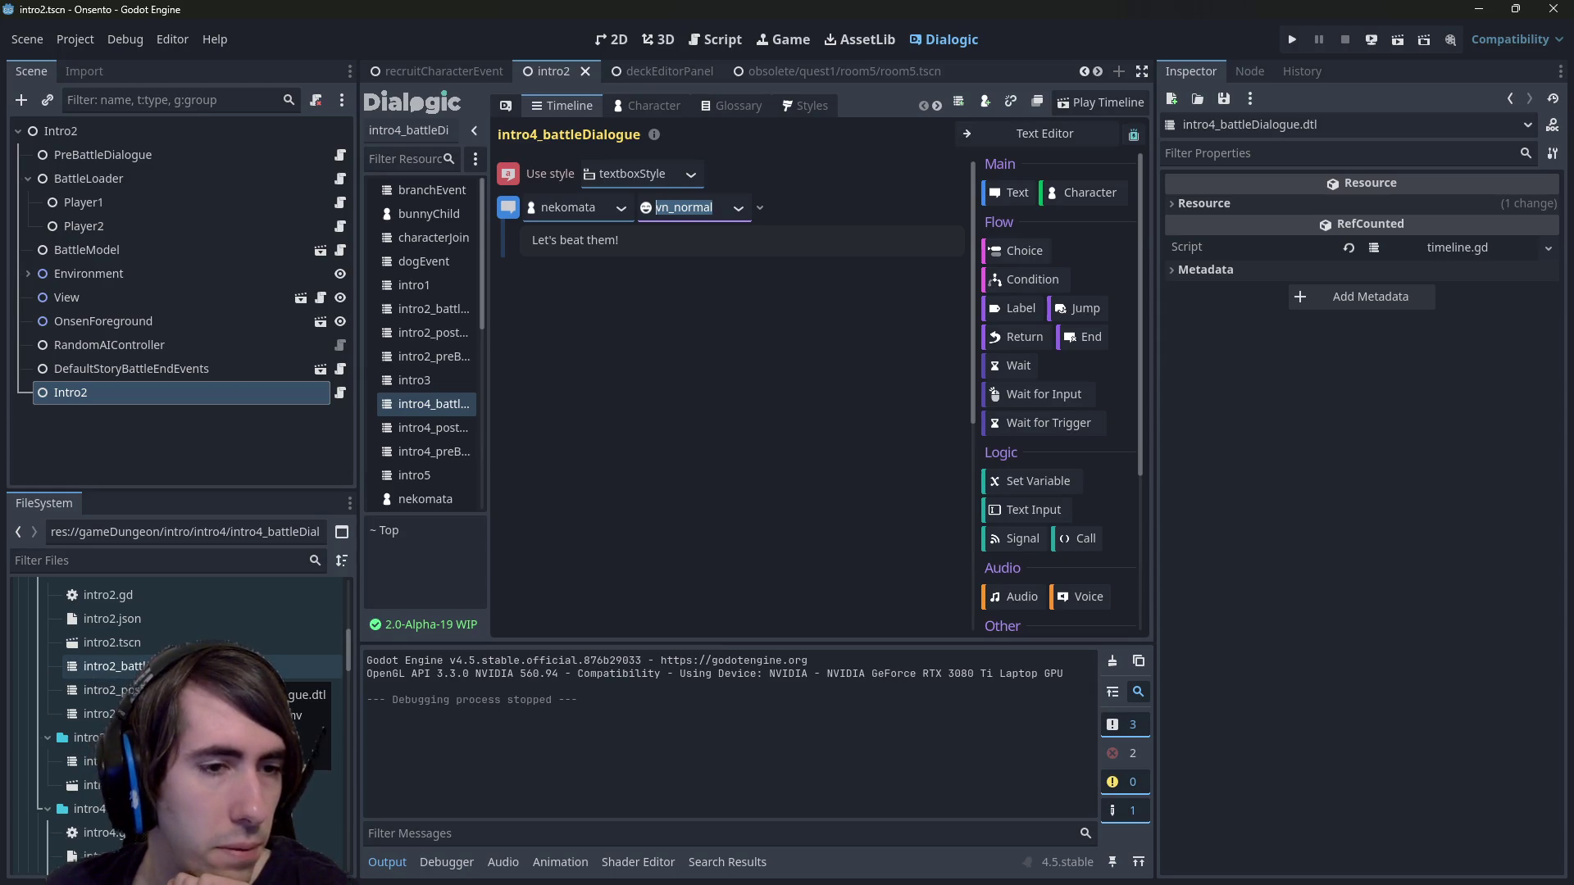
Reopen intro2_battleDialogue and scroll through its tutorial lines.
double_click(115, 666)
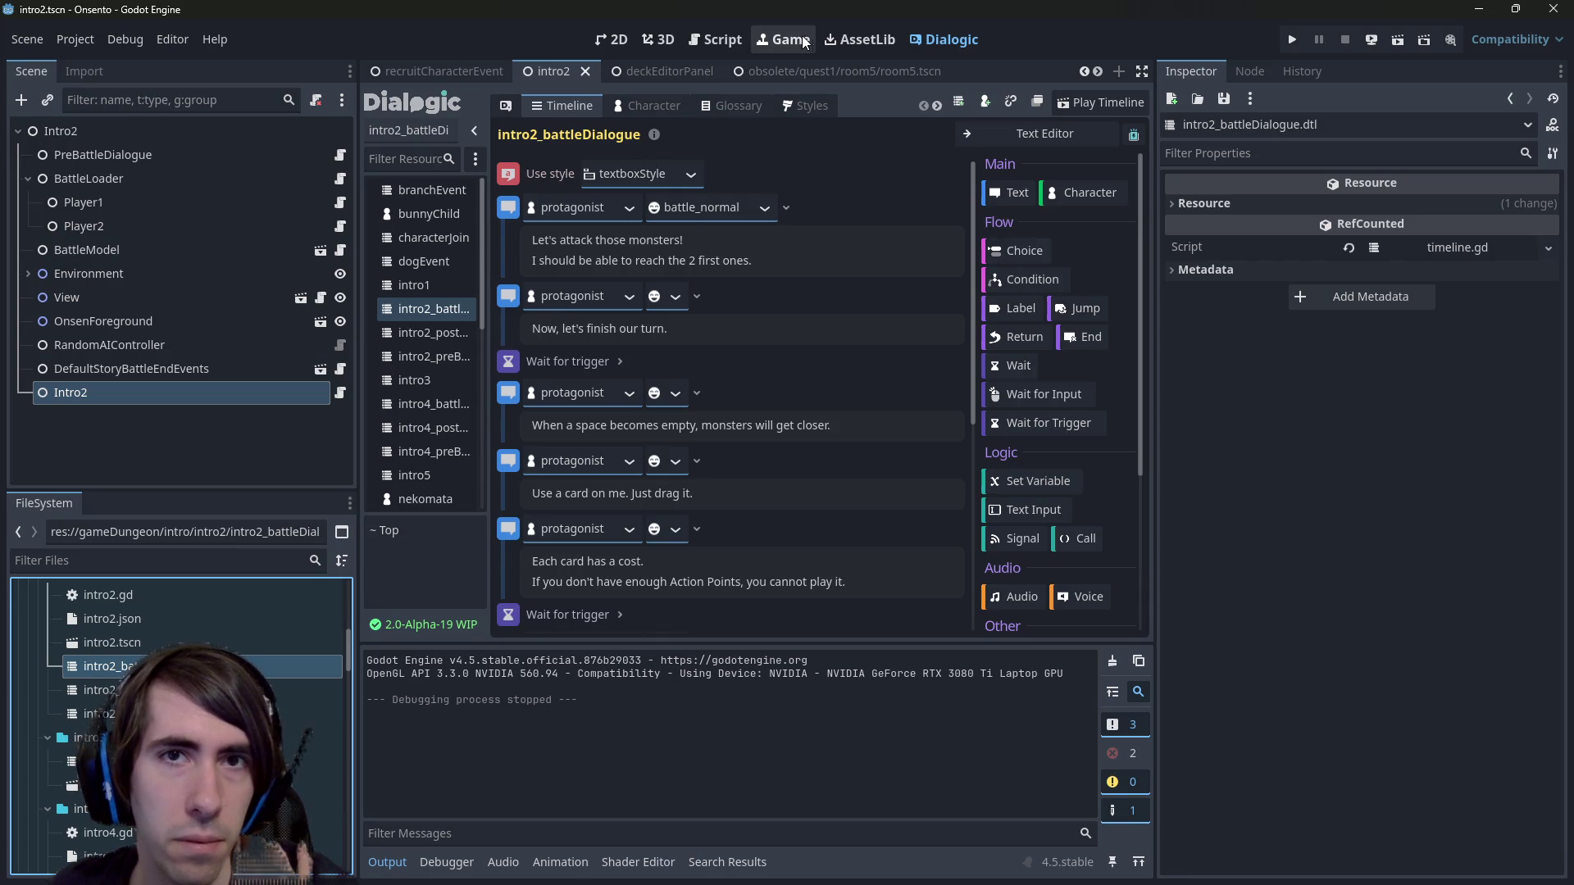
scroll(279, 664, down, 3)
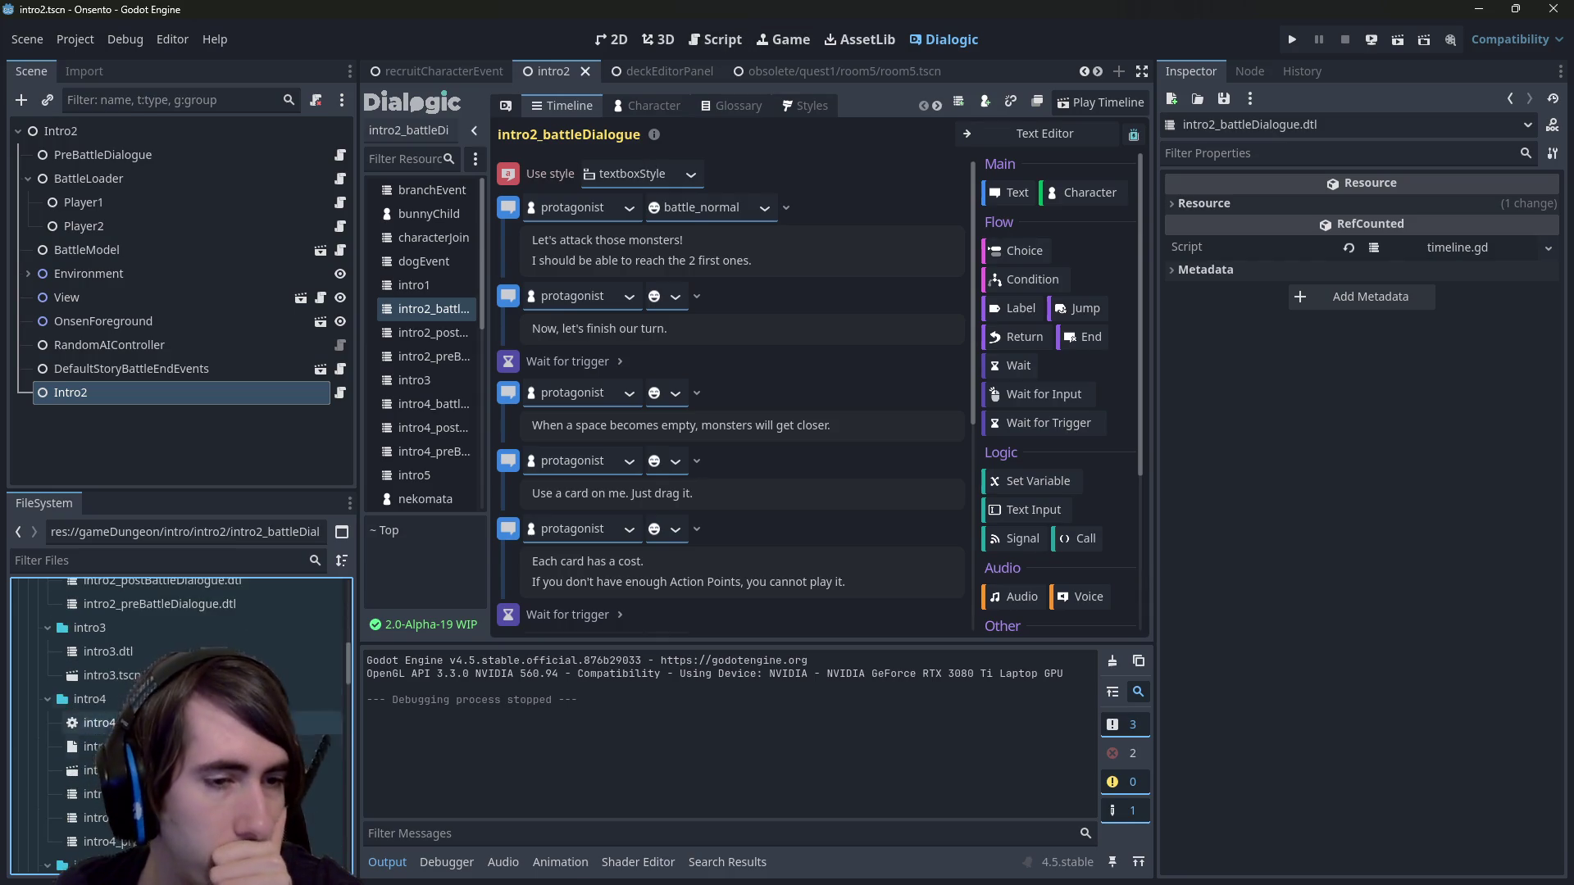
scroll(279, 706, down, 7)
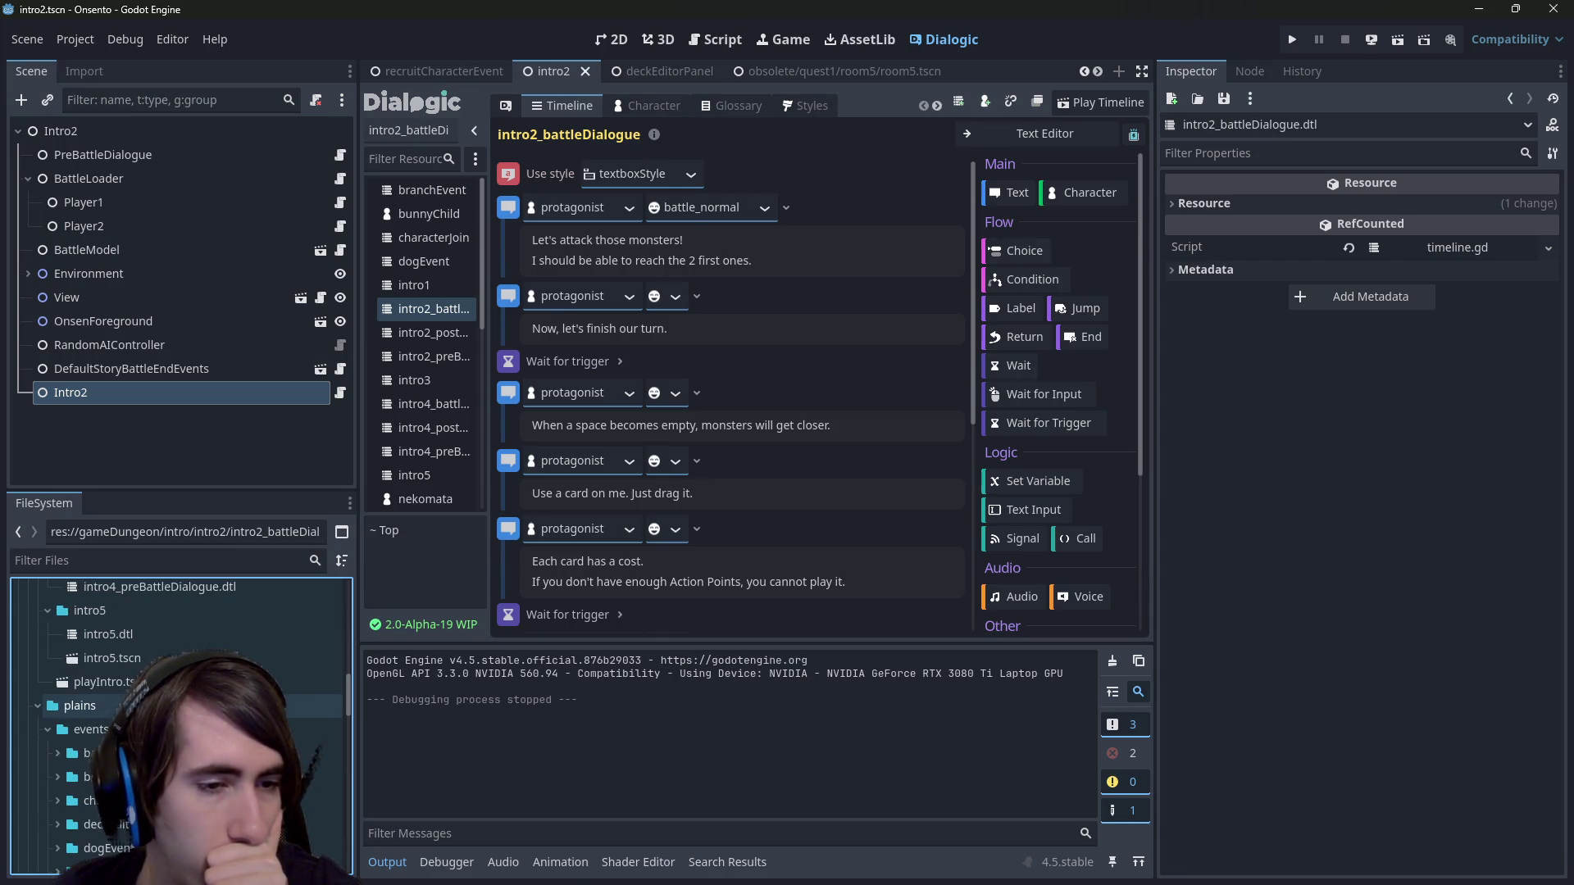
scroll(279, 706, up, 9)
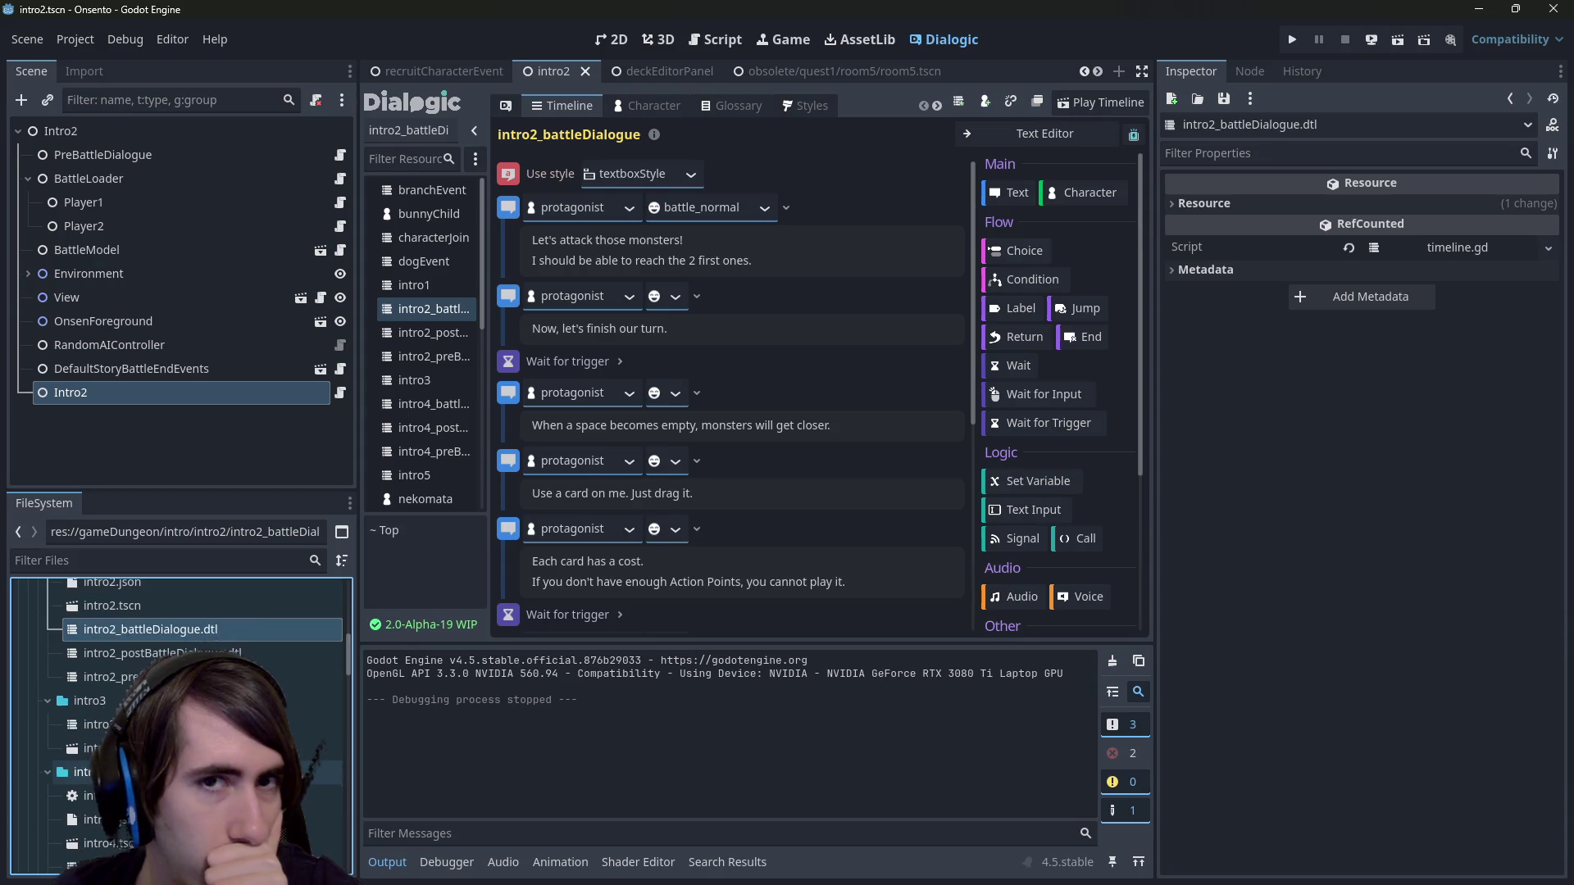
scroll(559, 412, down, 5)
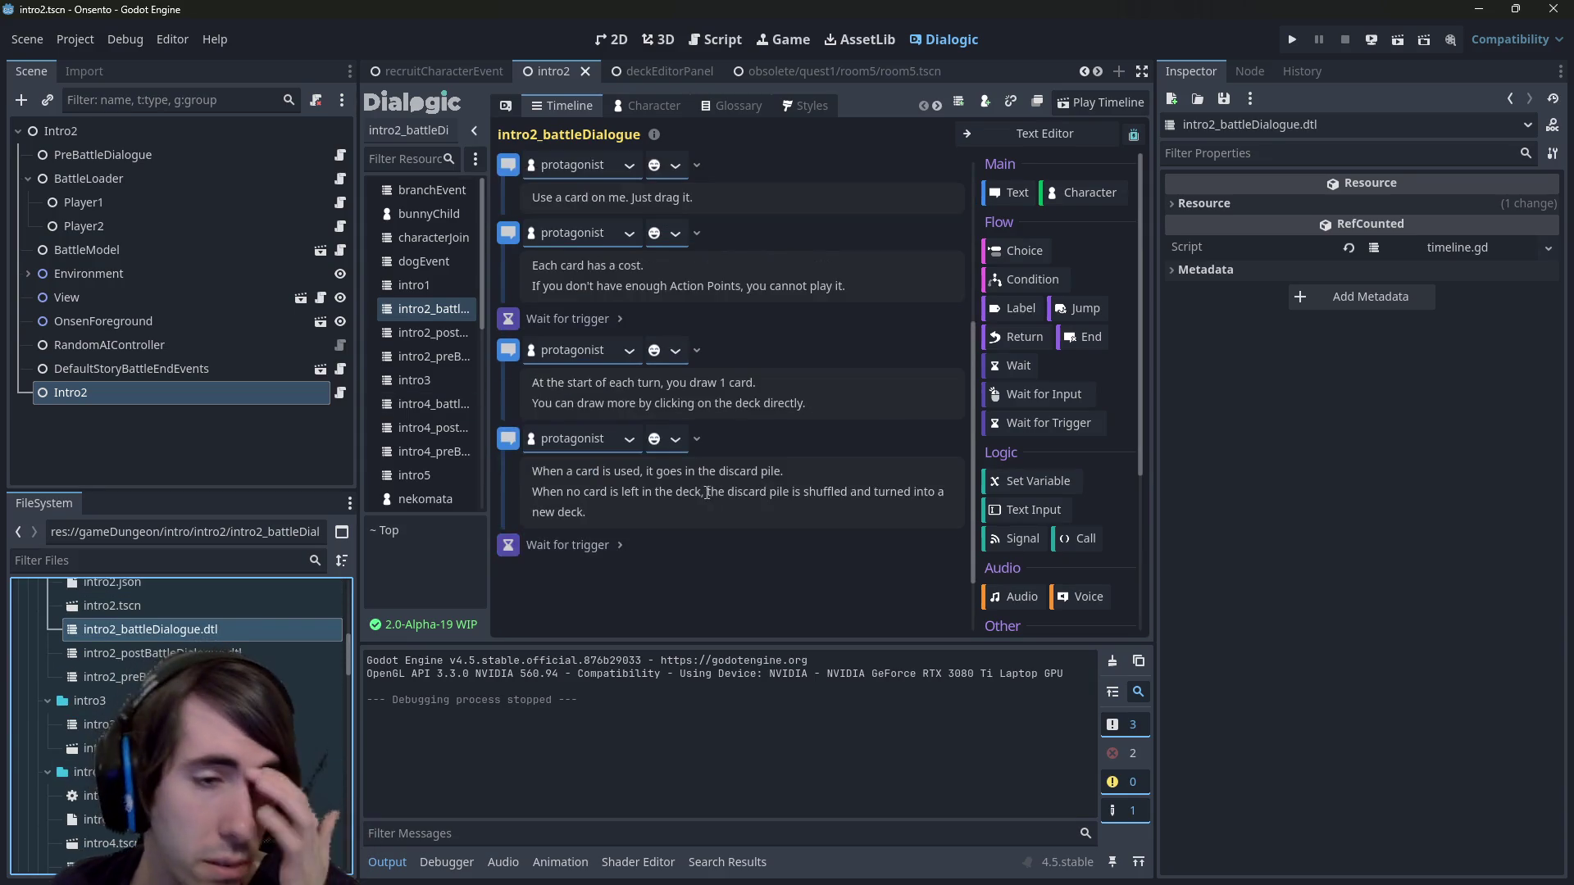
scroll(185, 628, down, 4)
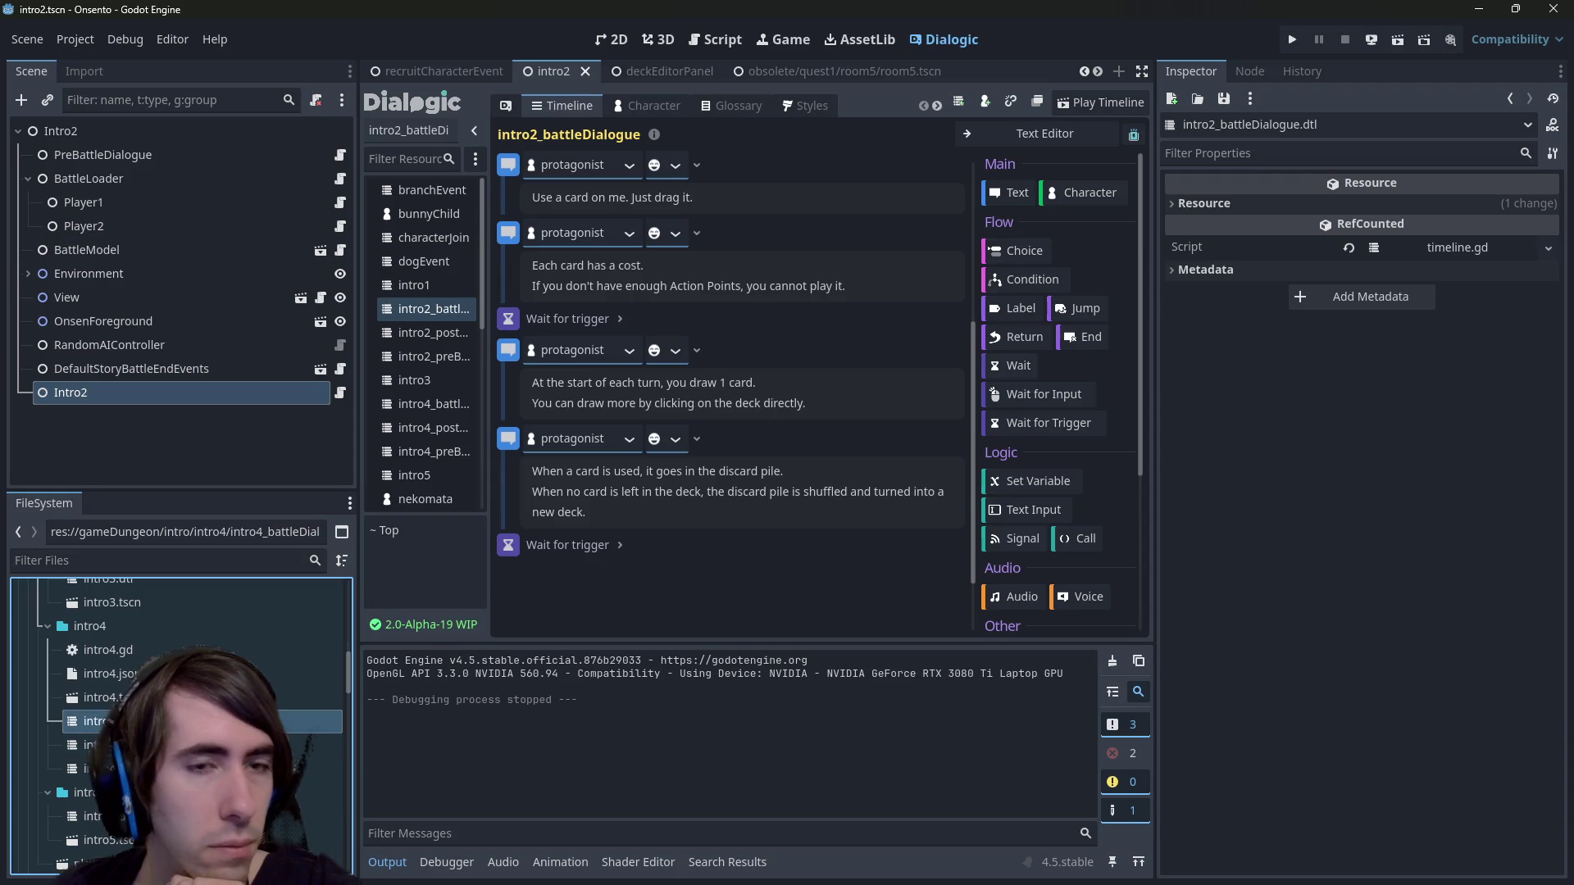
Switch between intro4 and intro2, filtering nekomata's portrait list for 'battle' then clearing it.
click(156, 720)
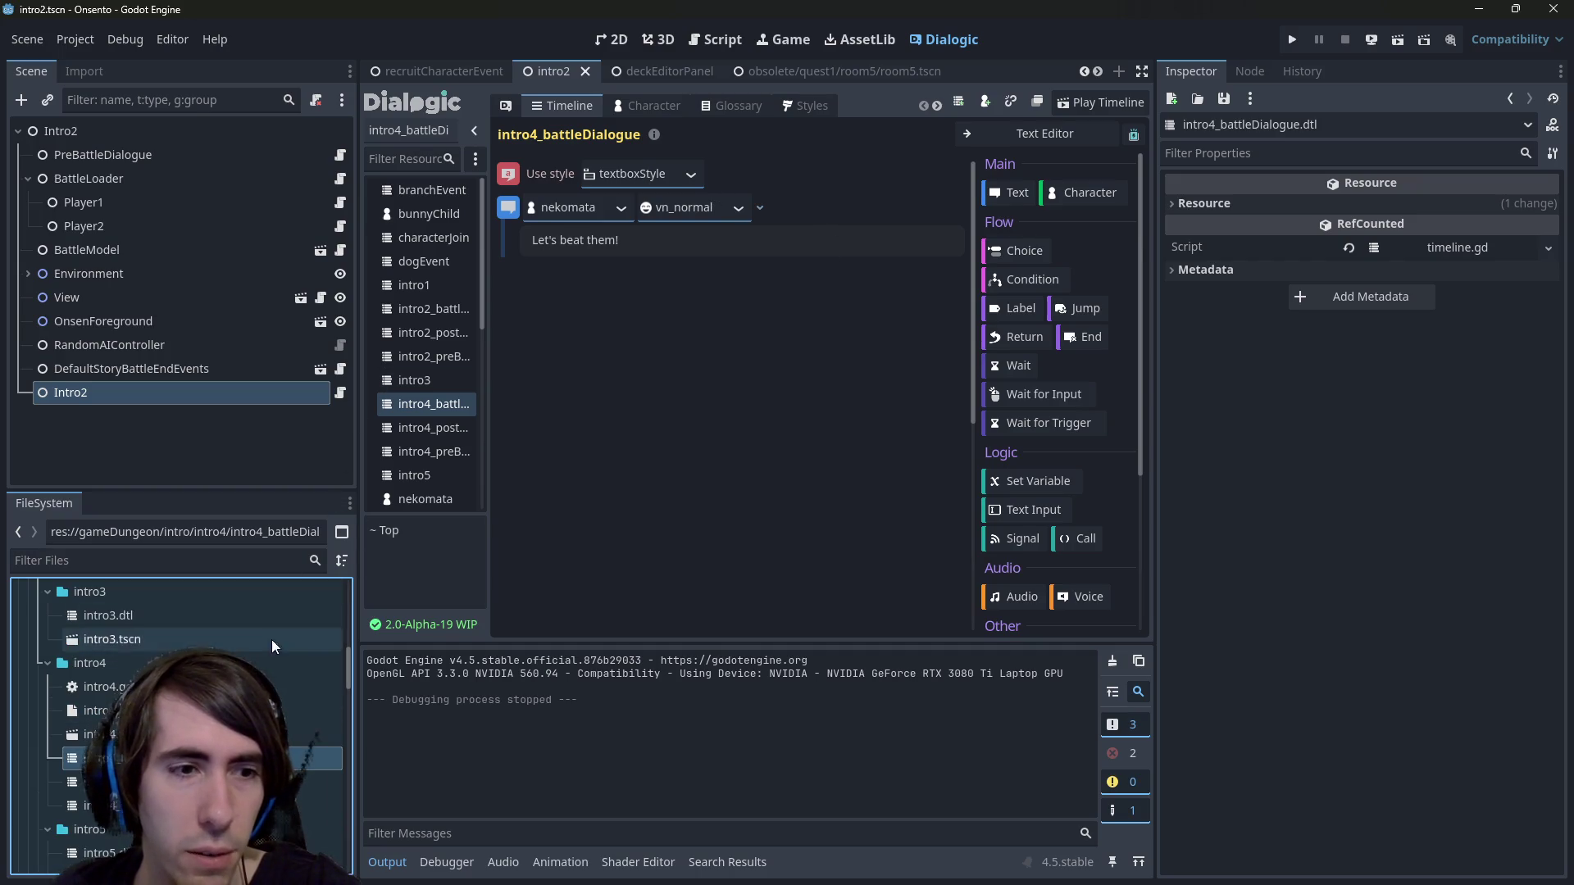
scroll(108, 692, up, 4)
scroll(109, 692, up, 1)
click(108, 692)
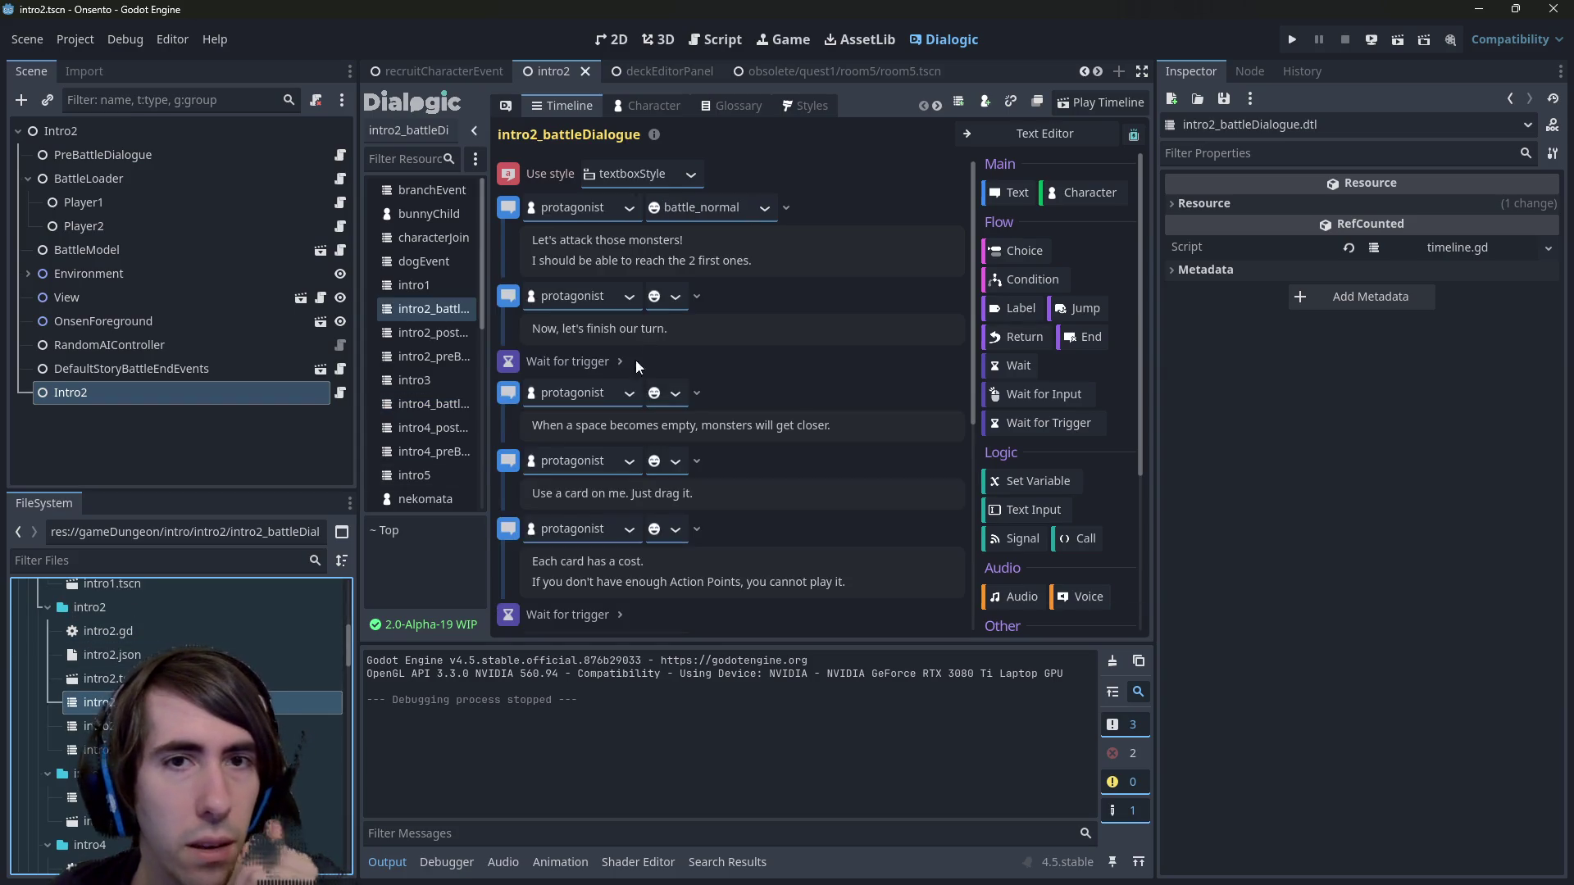
scroll(260, 672, down, 3)
click(205, 794)
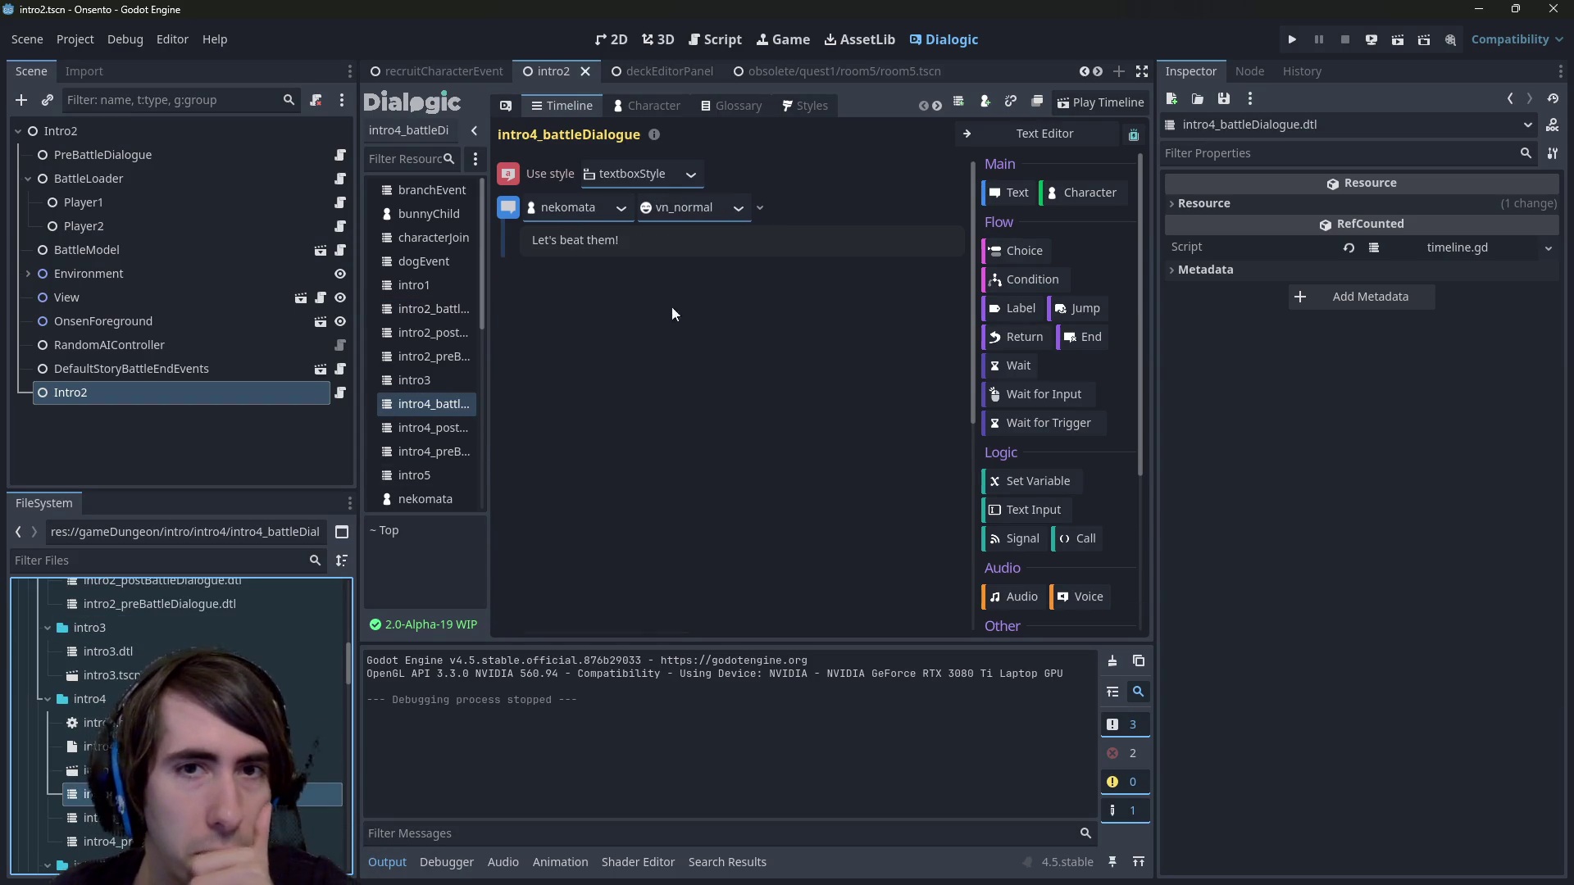
click(739, 212)
text(battle)
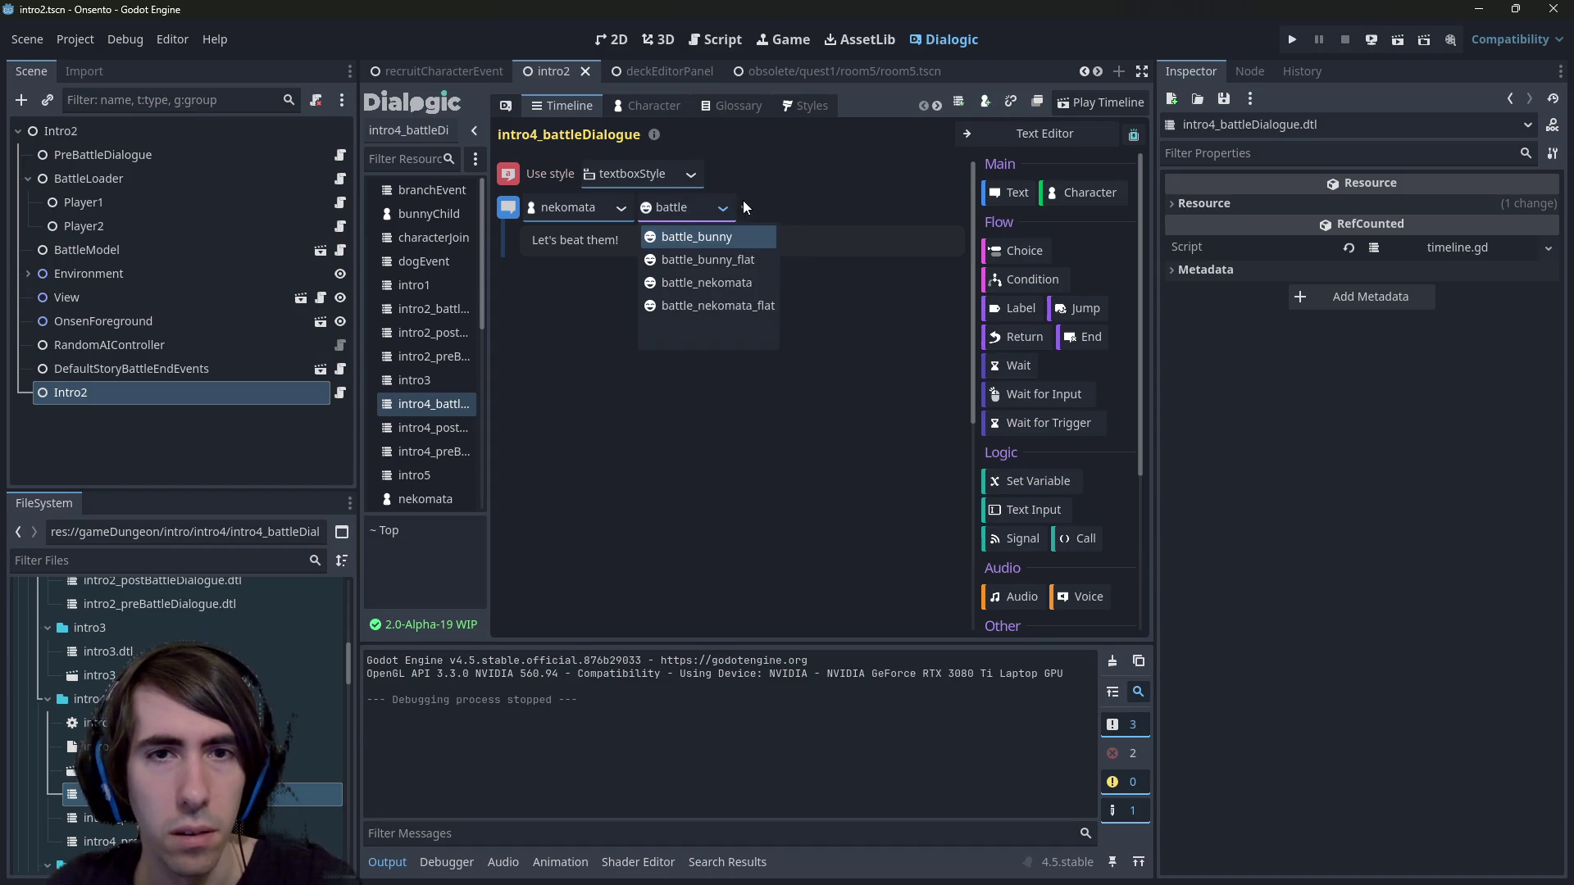
key(BackSpace)
key(BackSpace)
key(BackSpace)
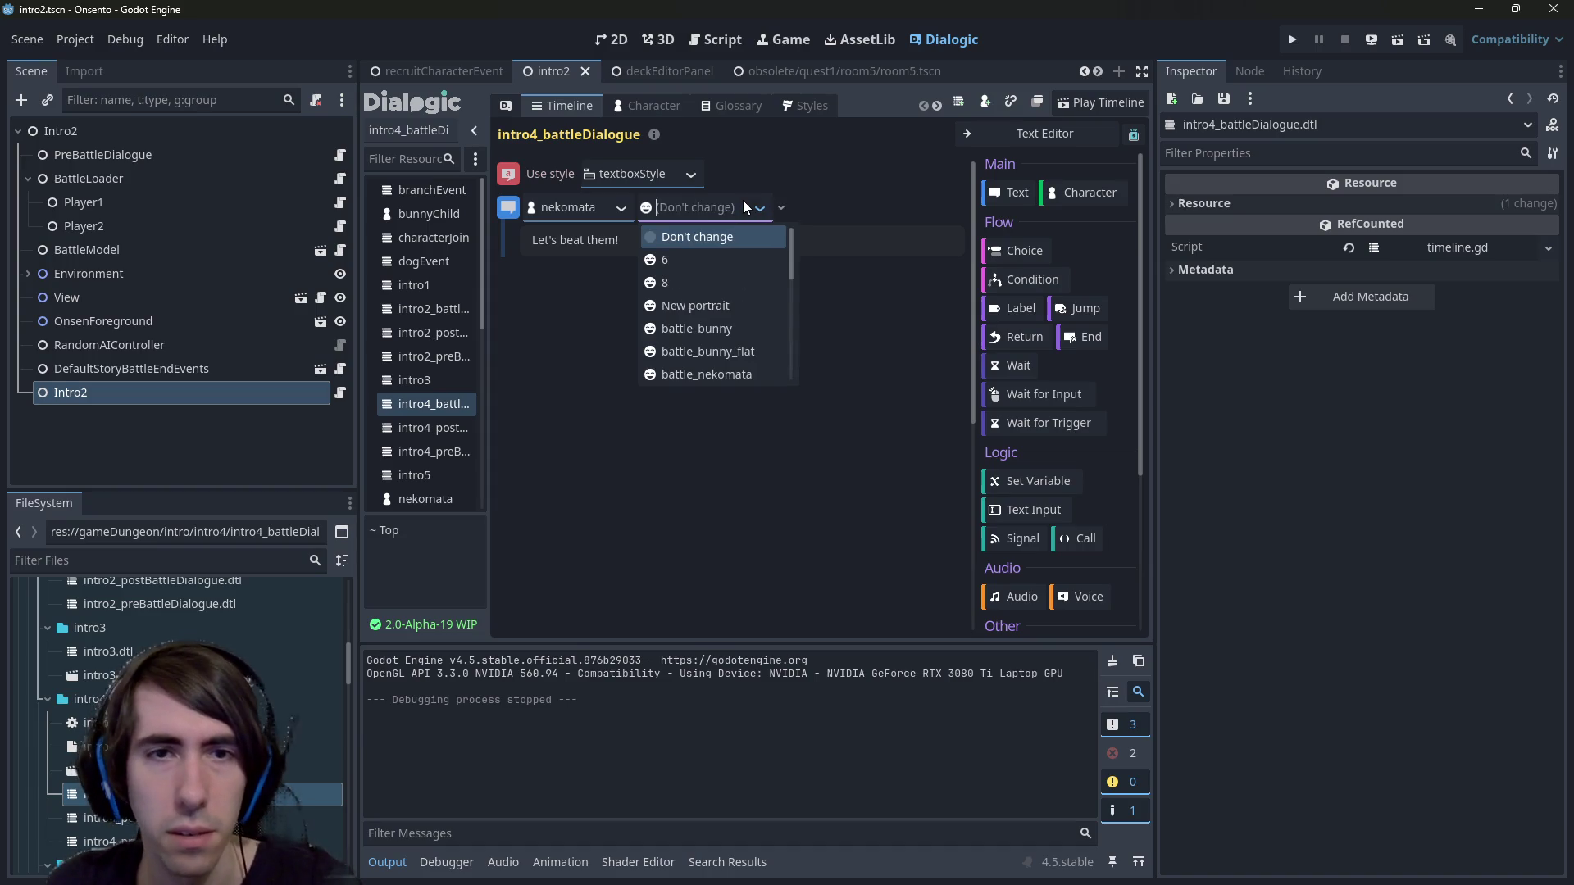
click(621, 327)
scroll(181, 714, up, 5)
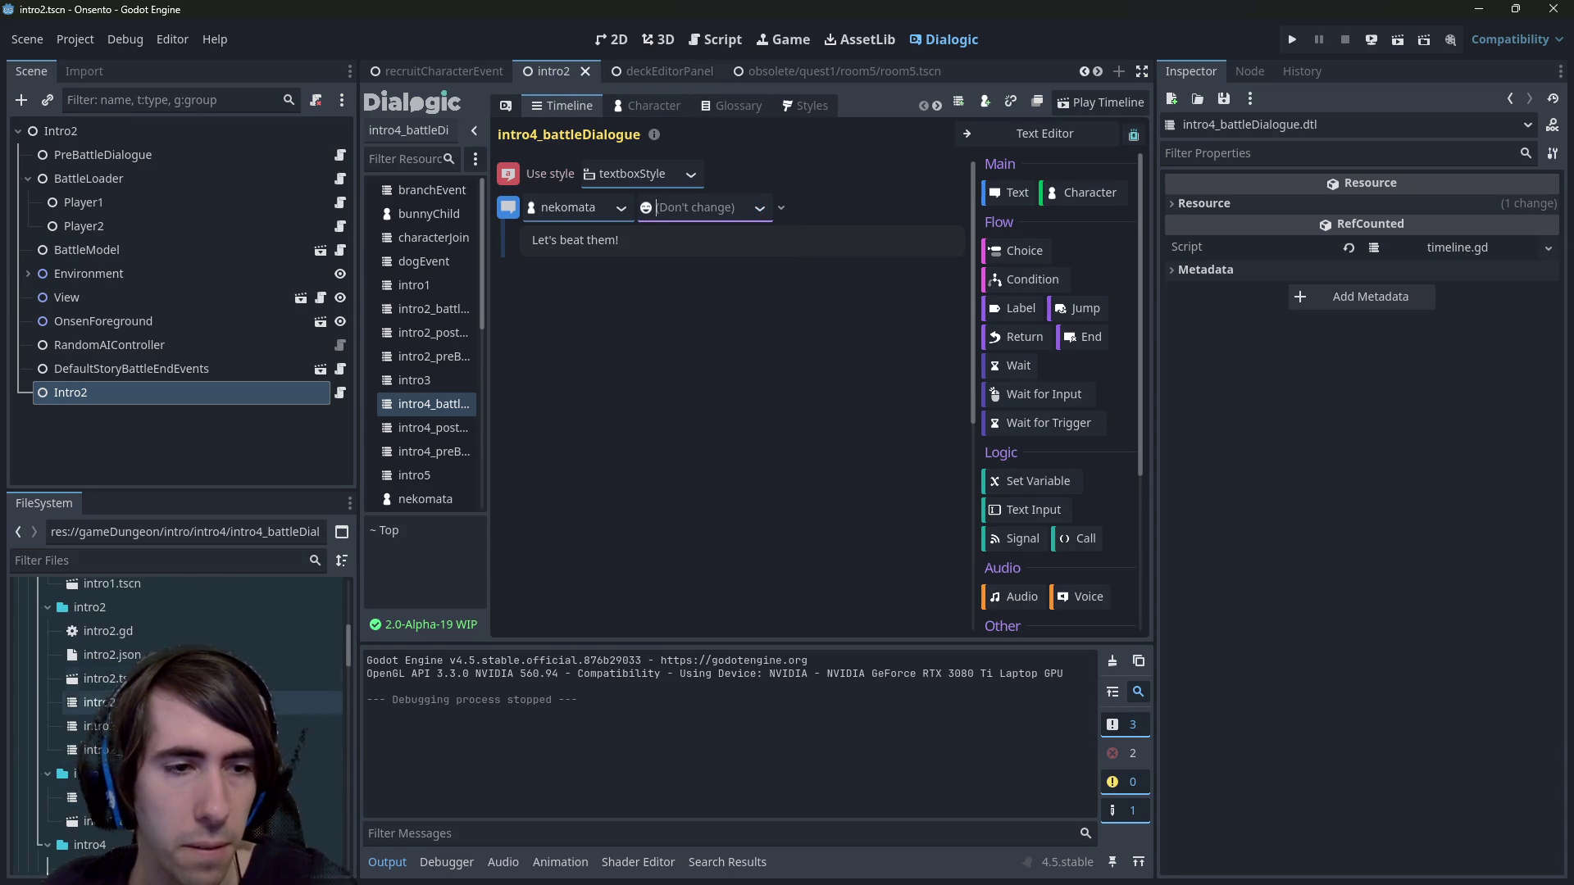
Glance at intro2_battleDialogue once more, then open intro4_battleDialogue.dtl.
double_click(90, 702)
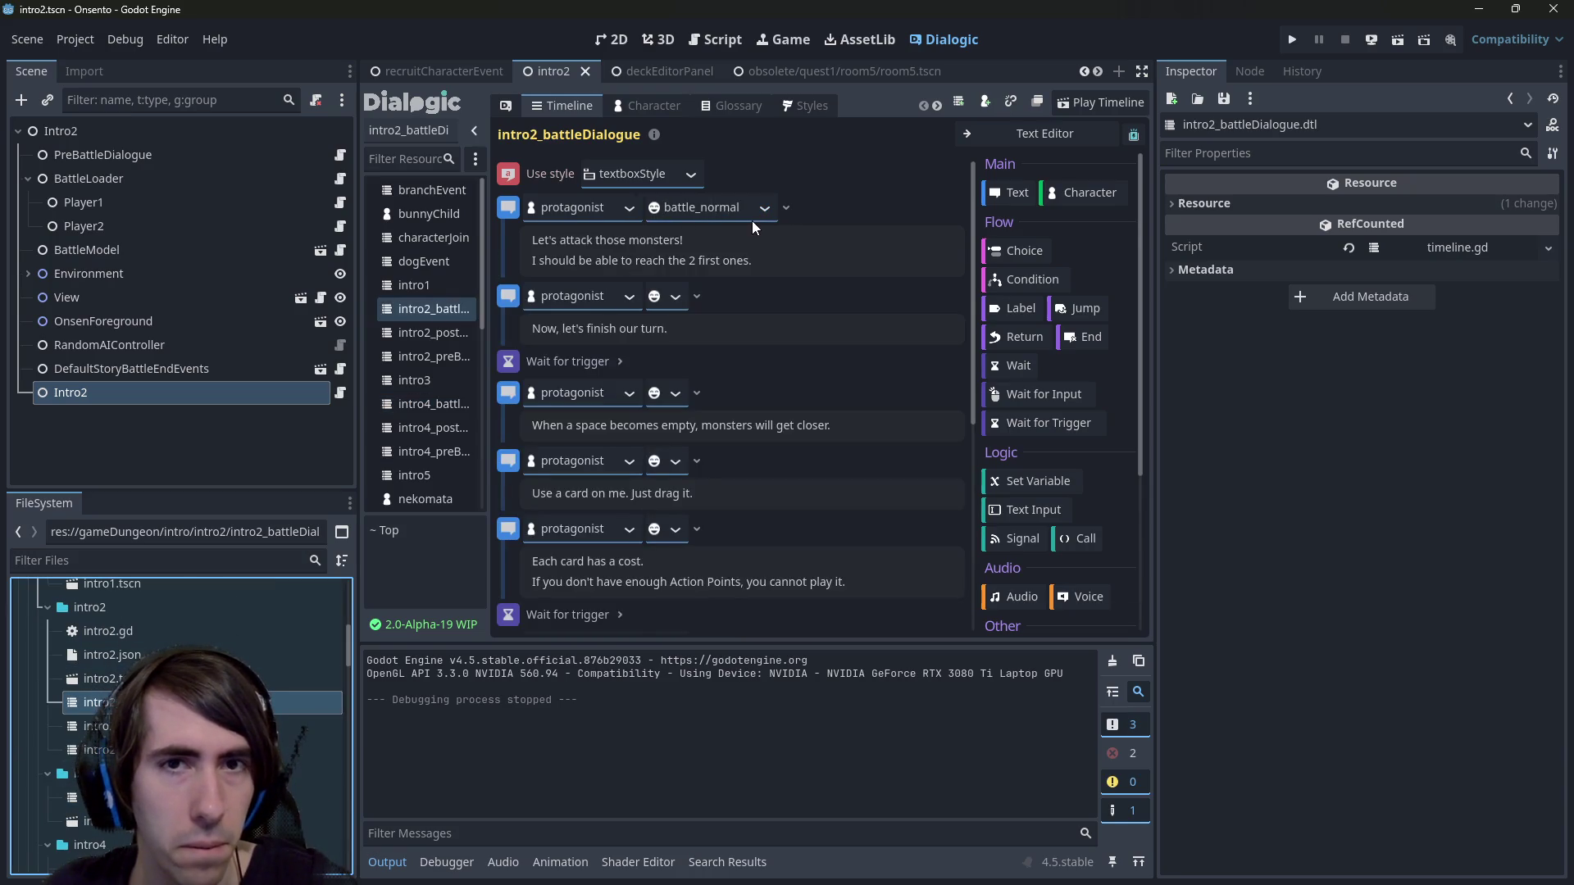
scroll(248, 656, down, 3)
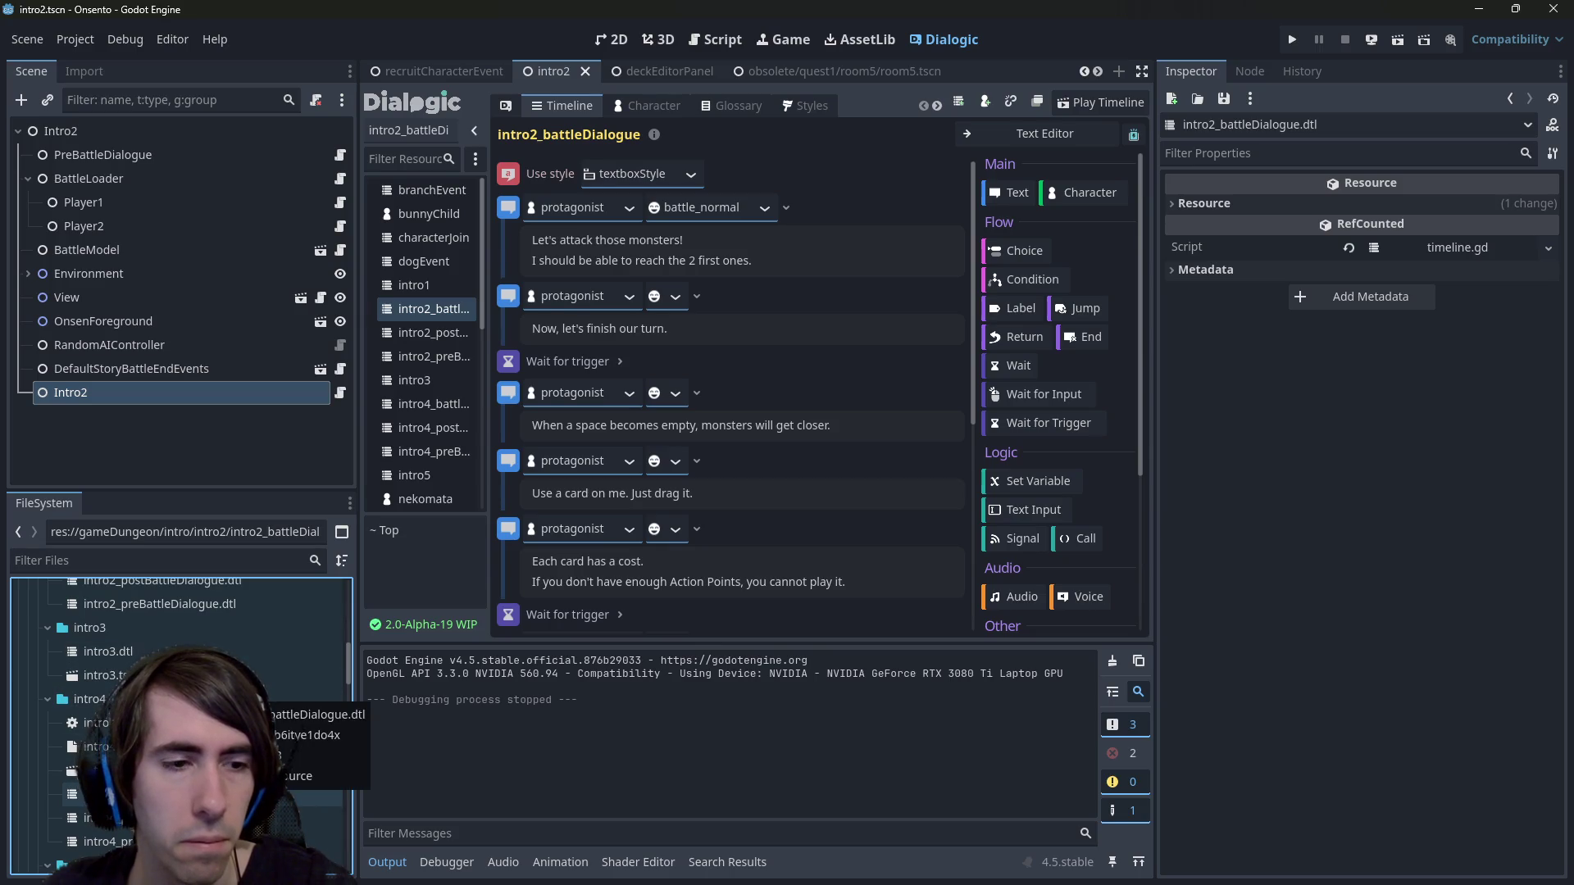
double_click(246, 794)
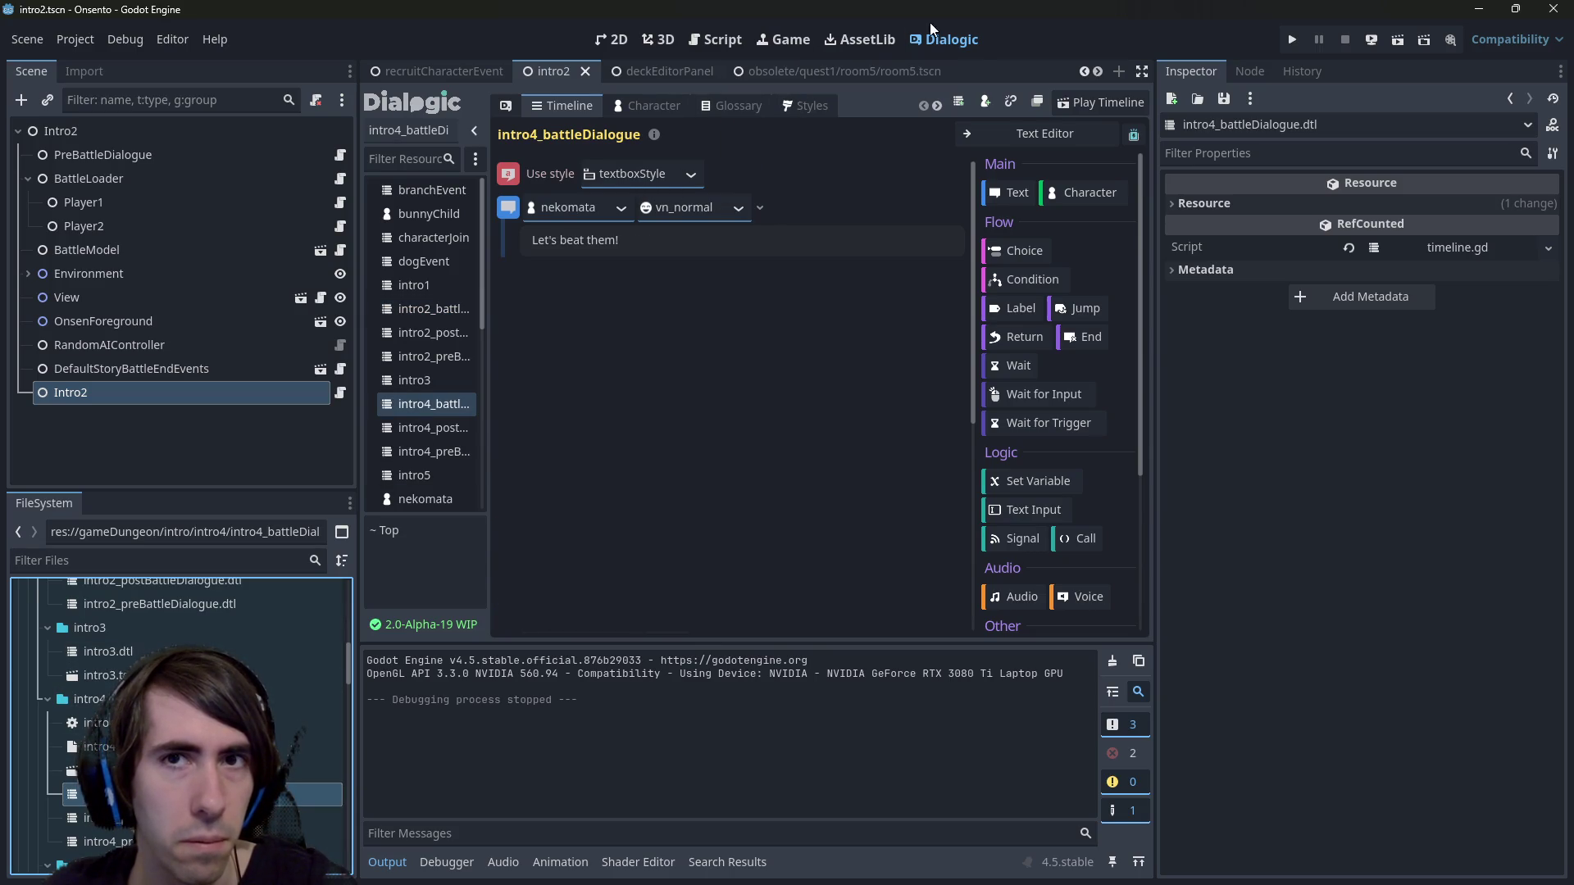
Switch to Dialogic's Characters view and select the nekomata character for editing.
click(656, 105)
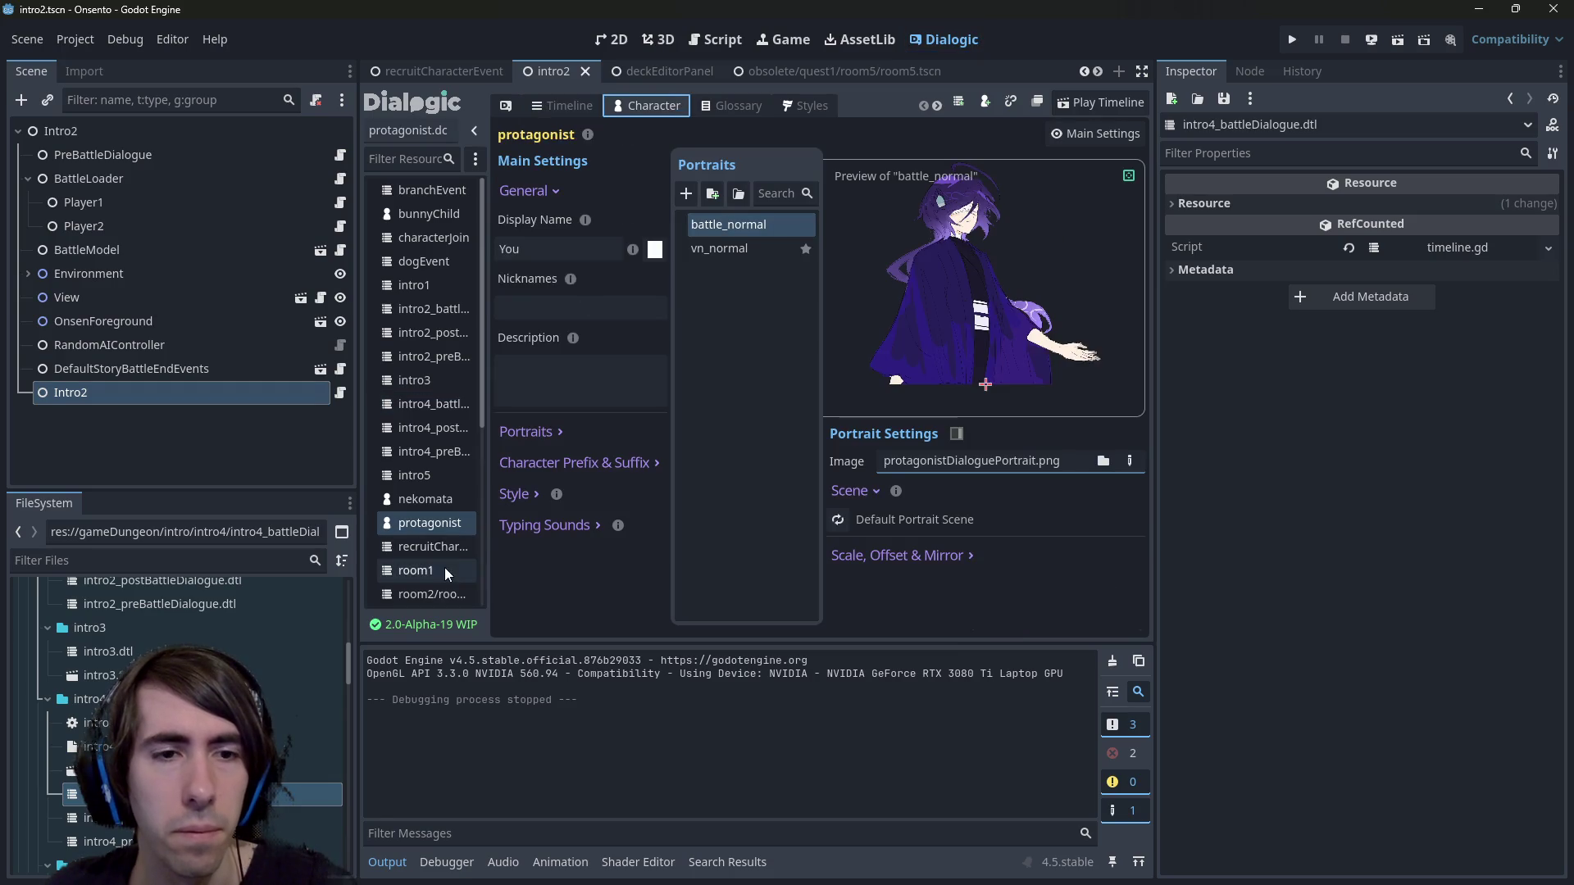
drag(486, 538, 522, 537)
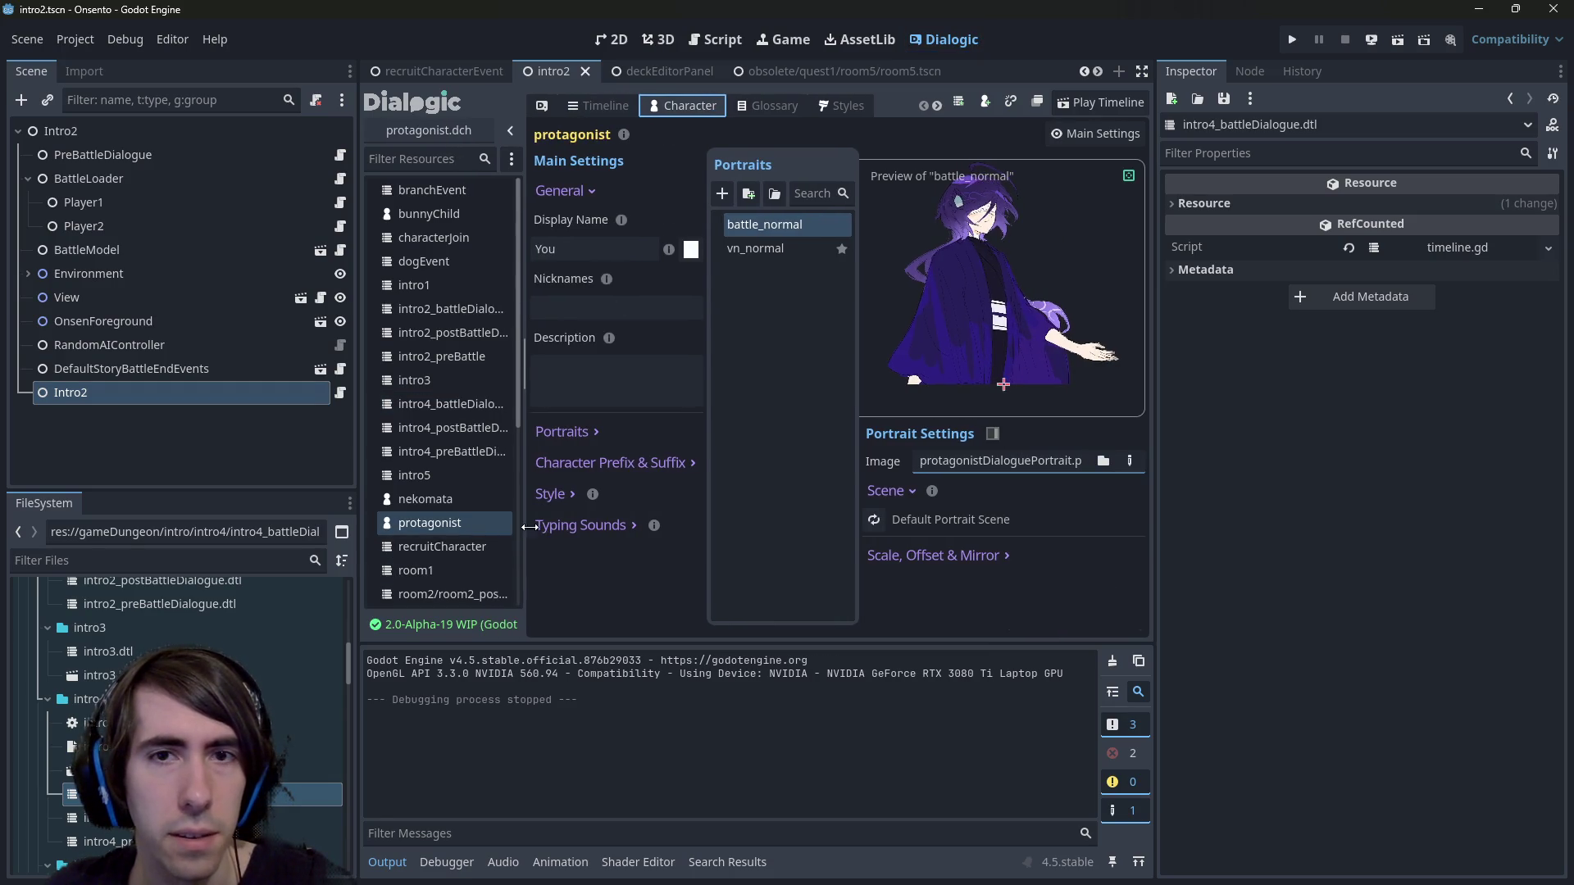
click(775, 247)
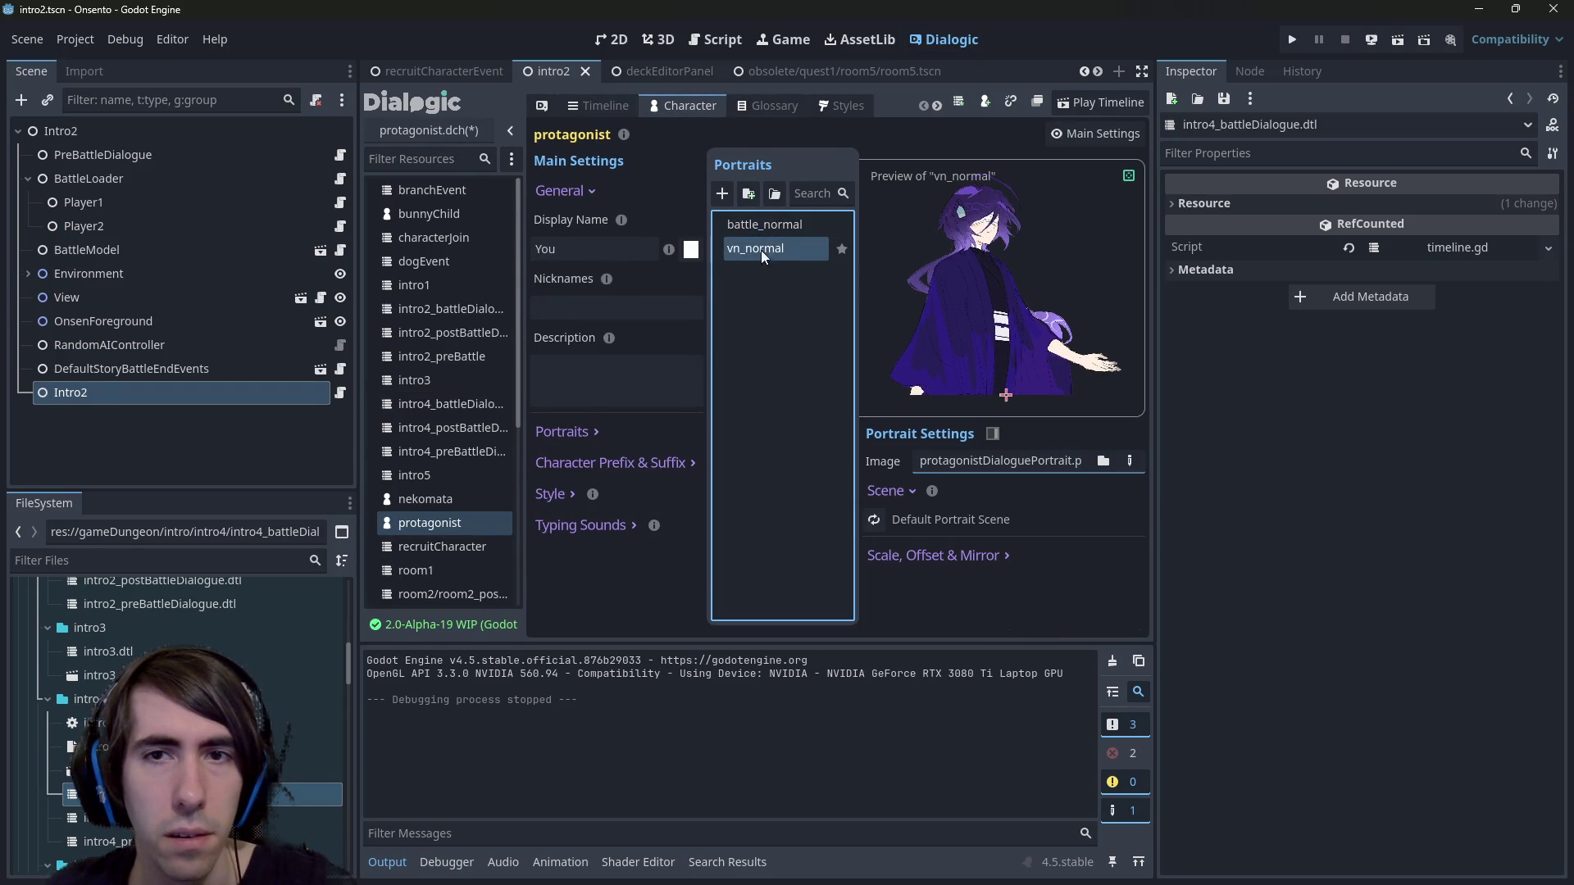
click(448, 494)
click(436, 527)
click(439, 502)
Delete nekomata's portrait 6, portrait 8 and the New portrait entry.
right_click(774, 229)
click(761, 226)
click(760, 343)
click(760, 228)
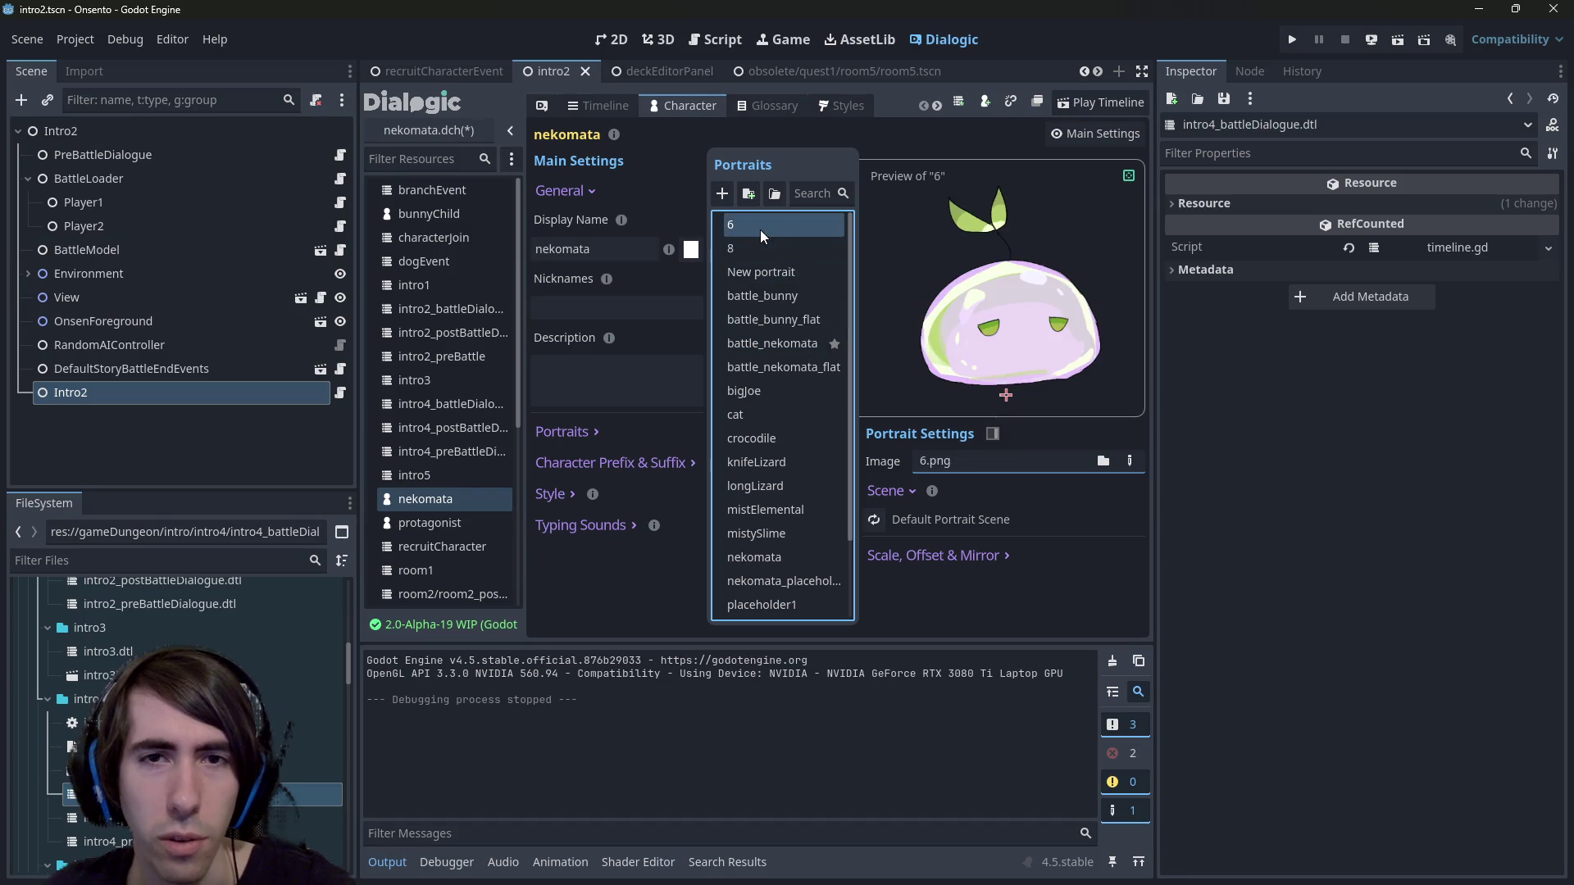
right_click(760, 229)
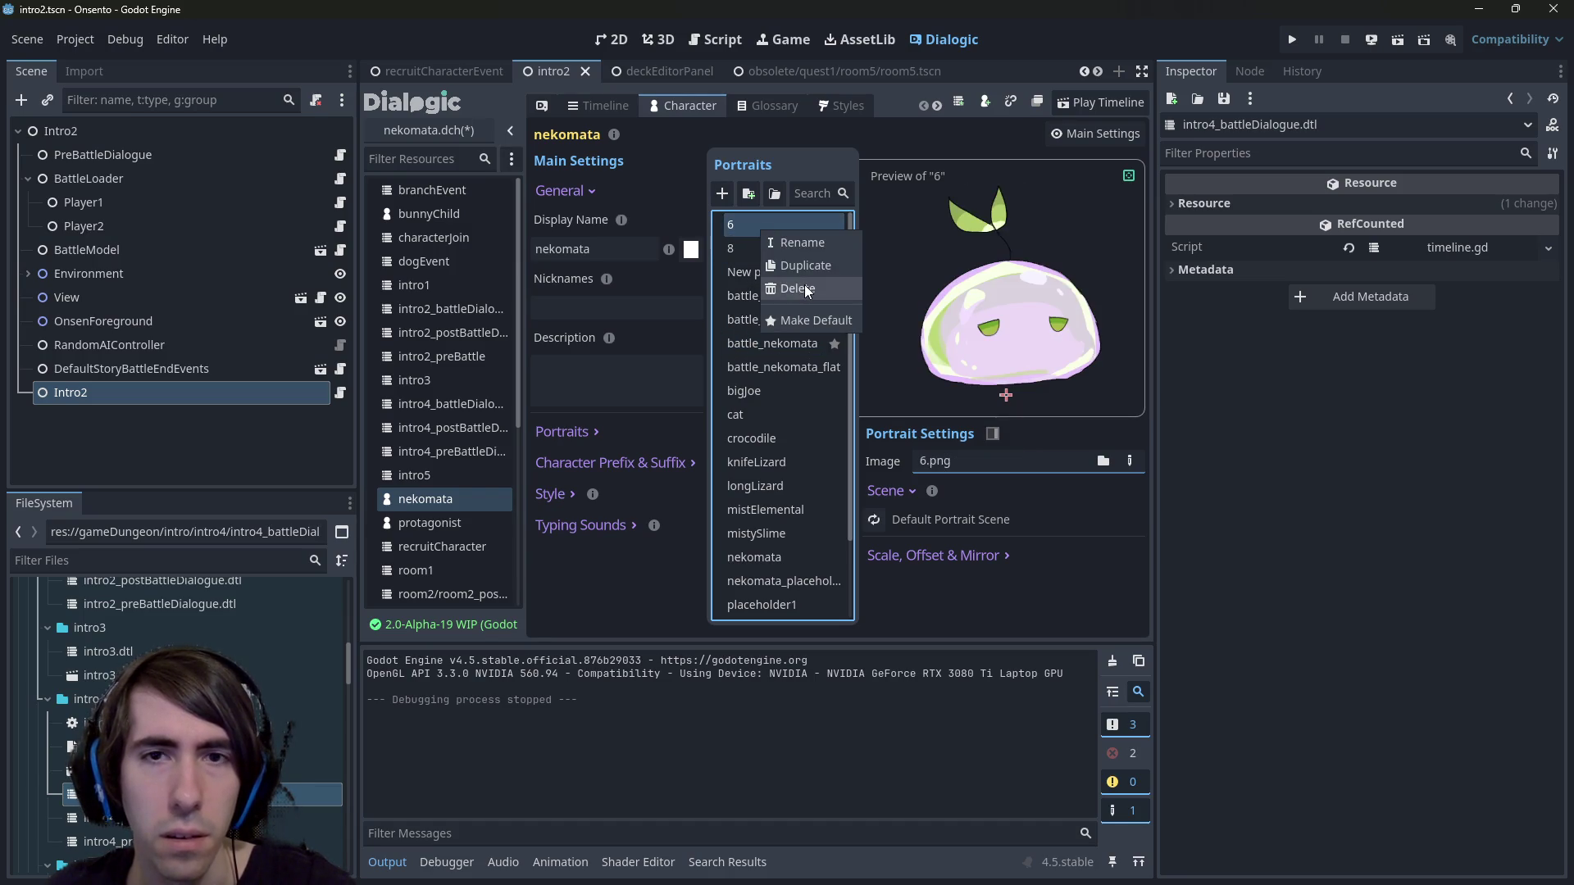
click(806, 290)
right_click(793, 226)
click(810, 282)
right_click(789, 230)
click(809, 292)
Delete the battle_bunny, battle_bunny_flat and battle_nekomata portraits.
right_click(787, 238)
click(799, 288)
right_click(805, 228)
click(814, 282)
right_click(790, 227)
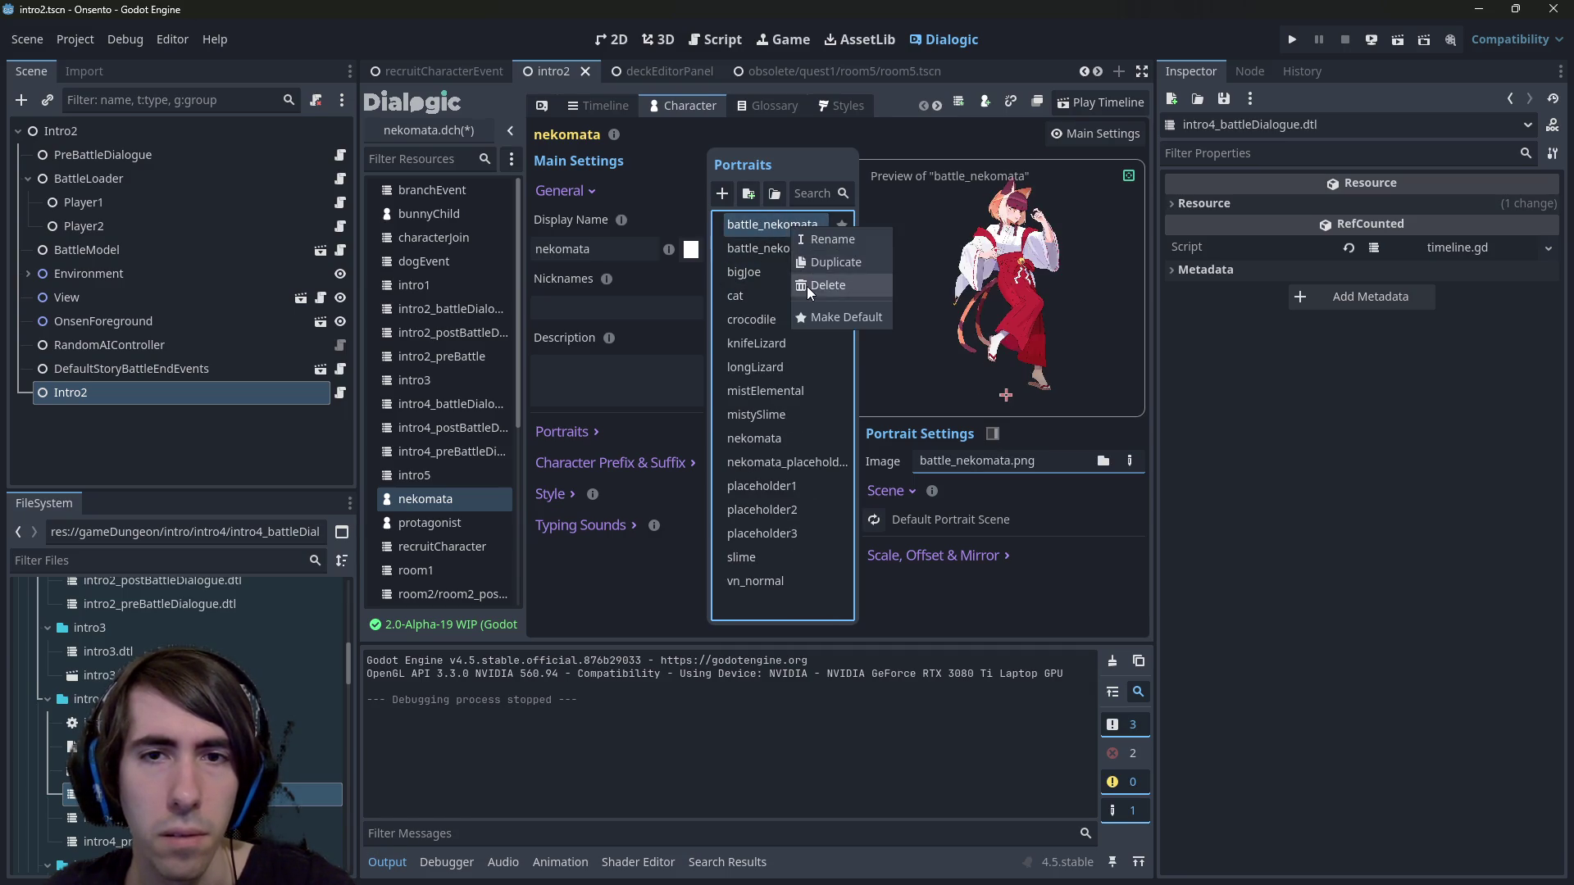
click(807, 288)
Delete every remaining portrait except vn_normal, then add a new portrait.
right_click(785, 230)
click(770, 324)
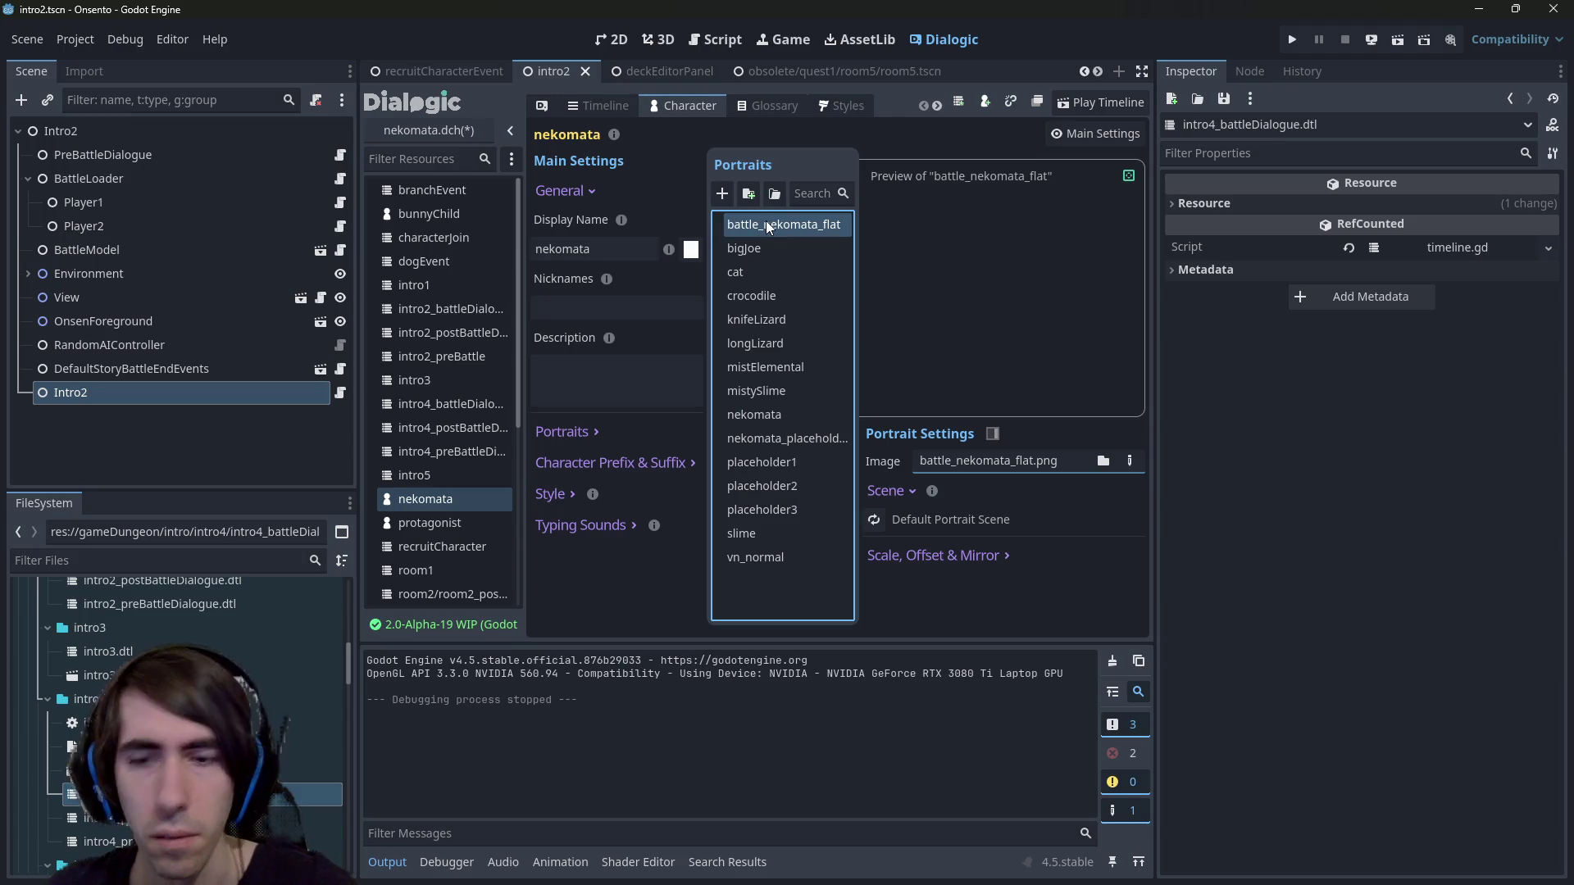
key(Delete)
key(Delete)
key(Delete)
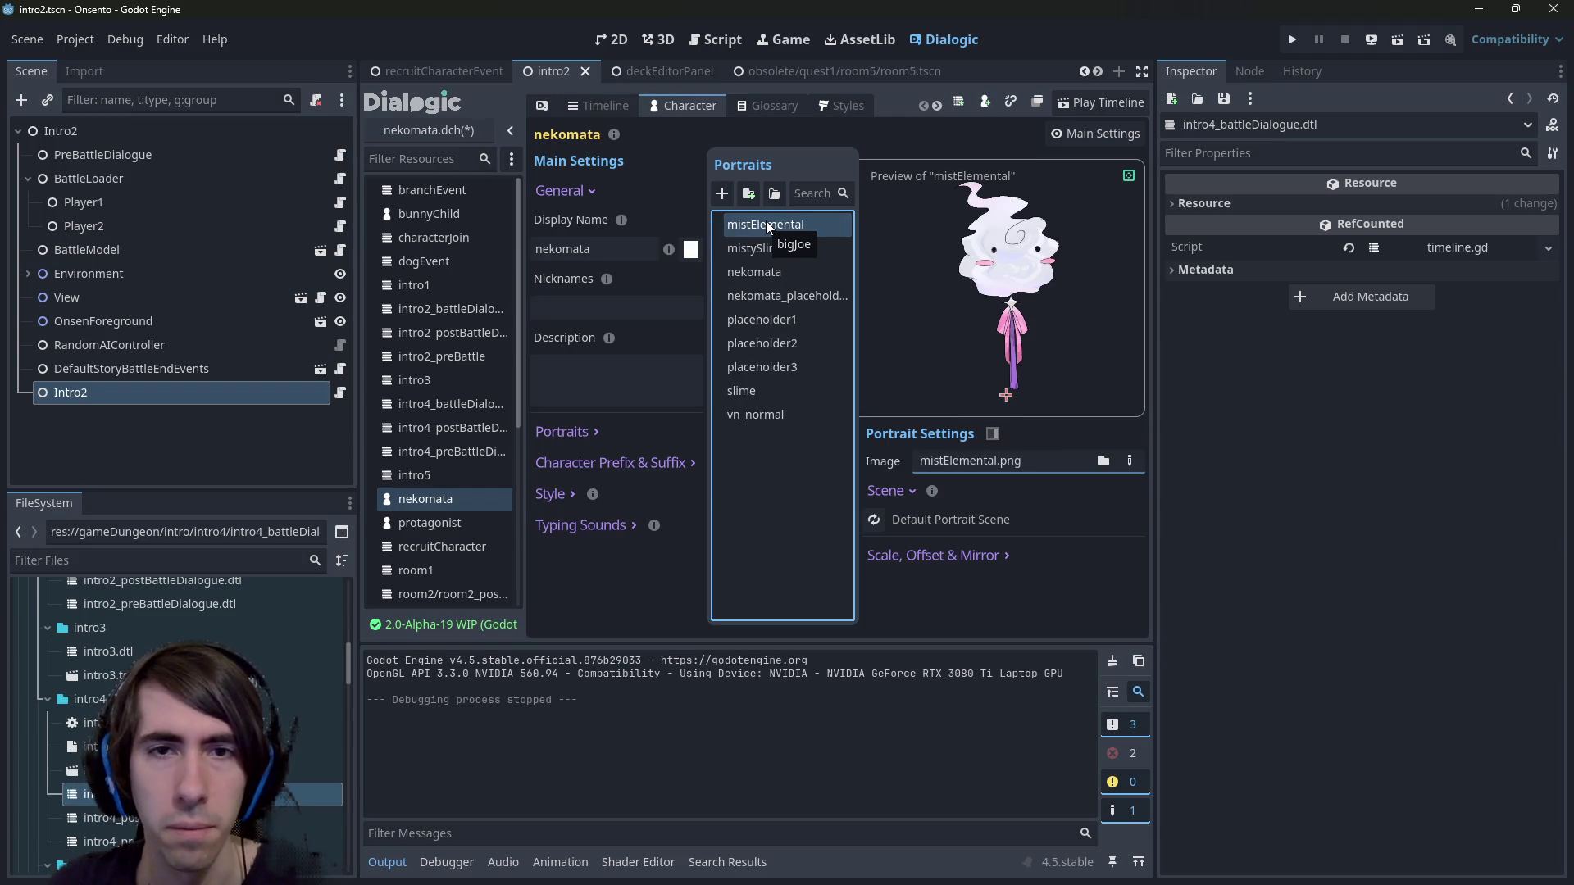
key(Delete)
key(Delete)
key(Delete)
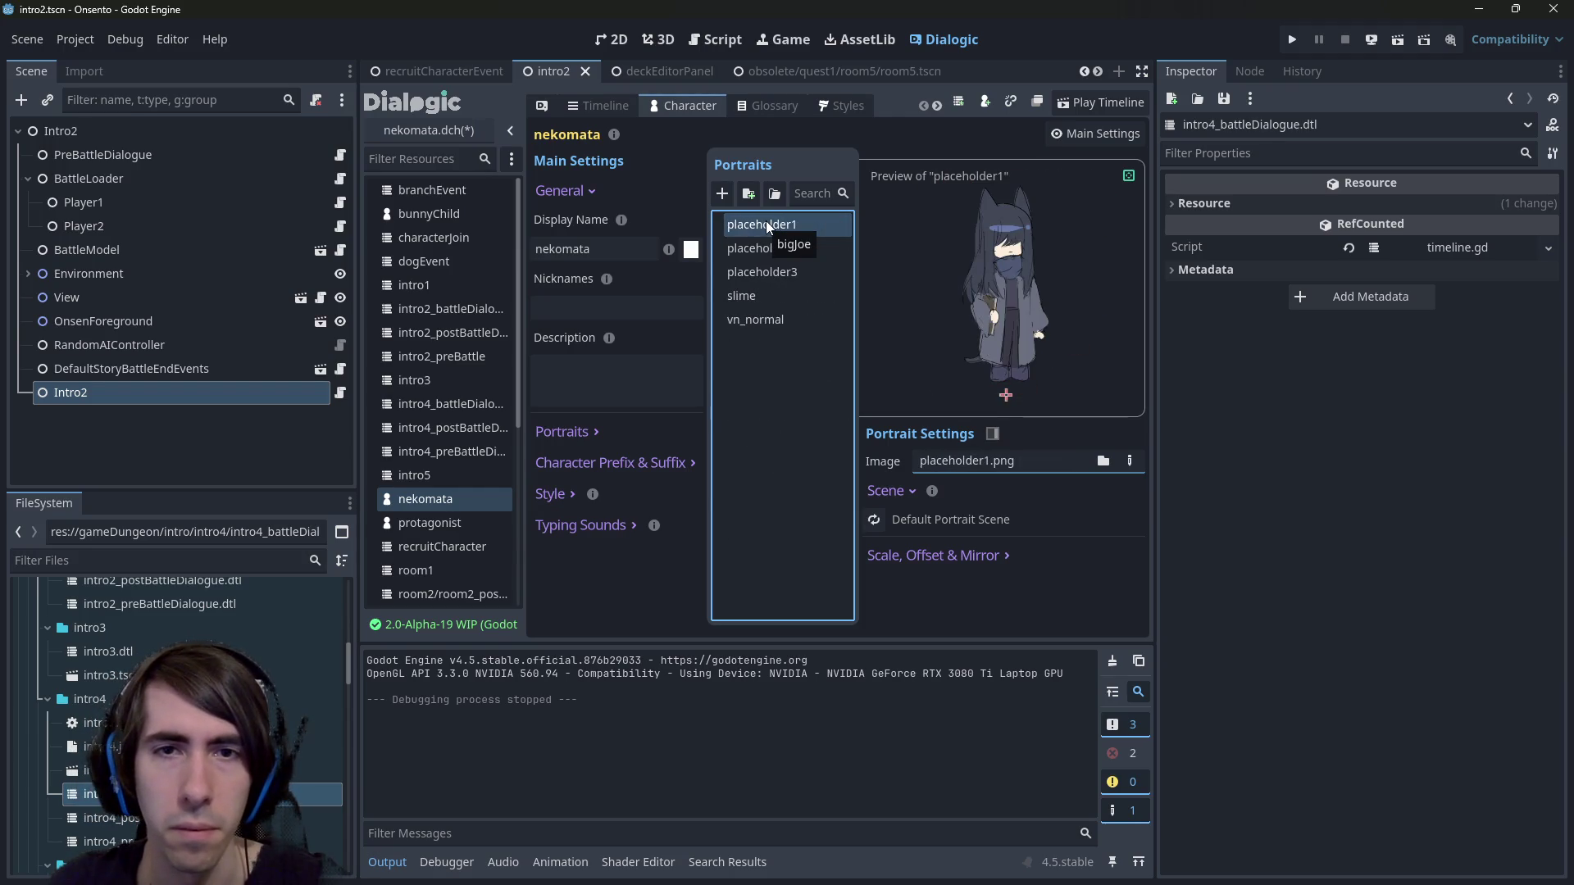
key(Delete)
key(Delete)
key(Delete)
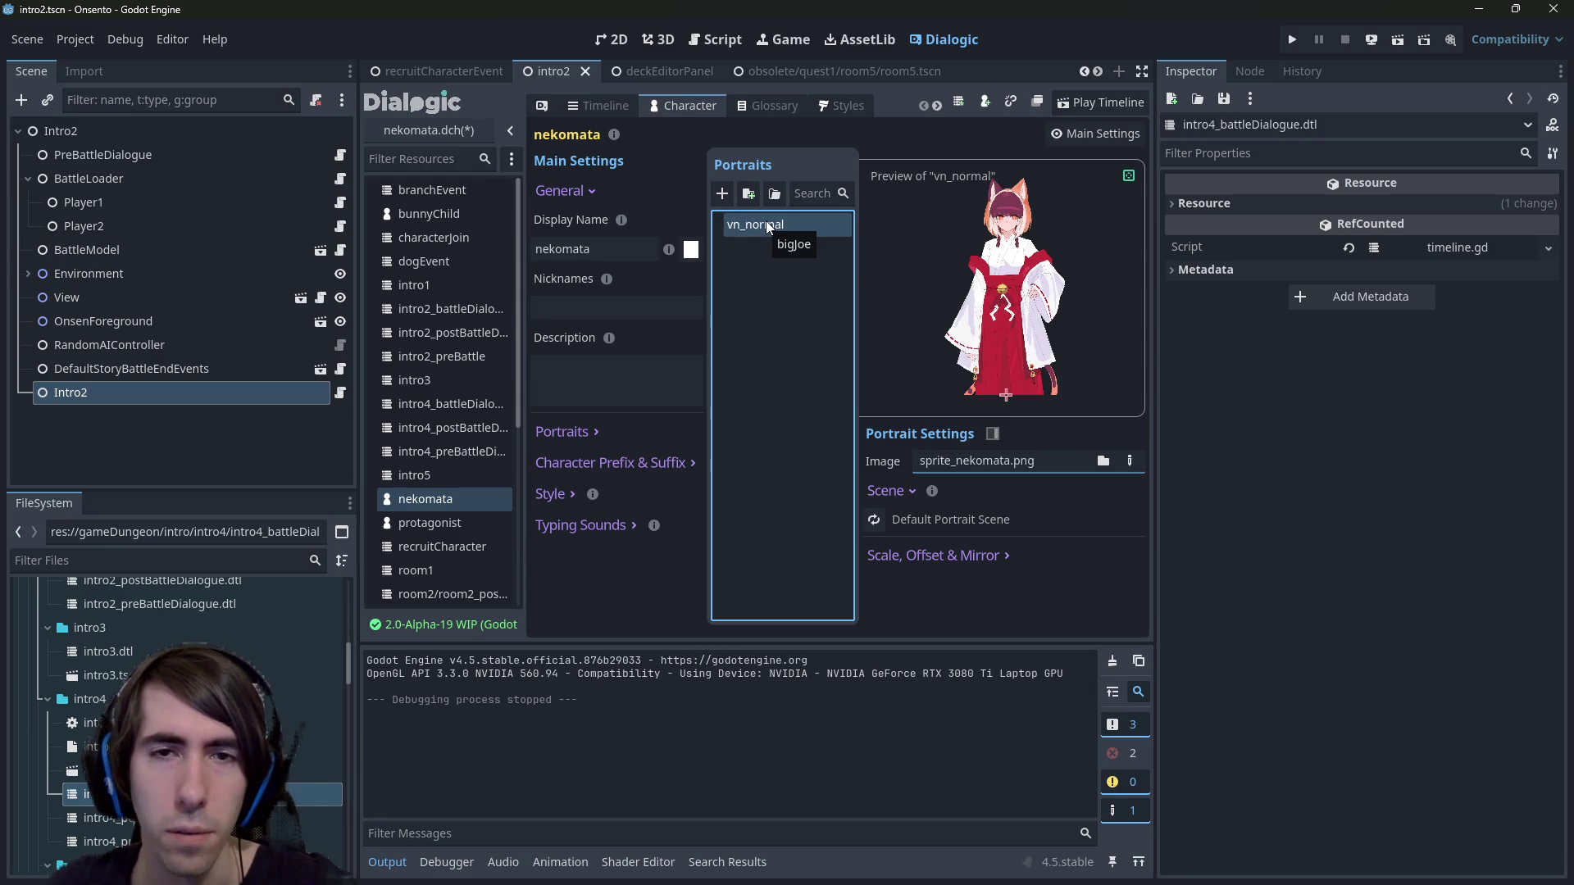
click(723, 194)
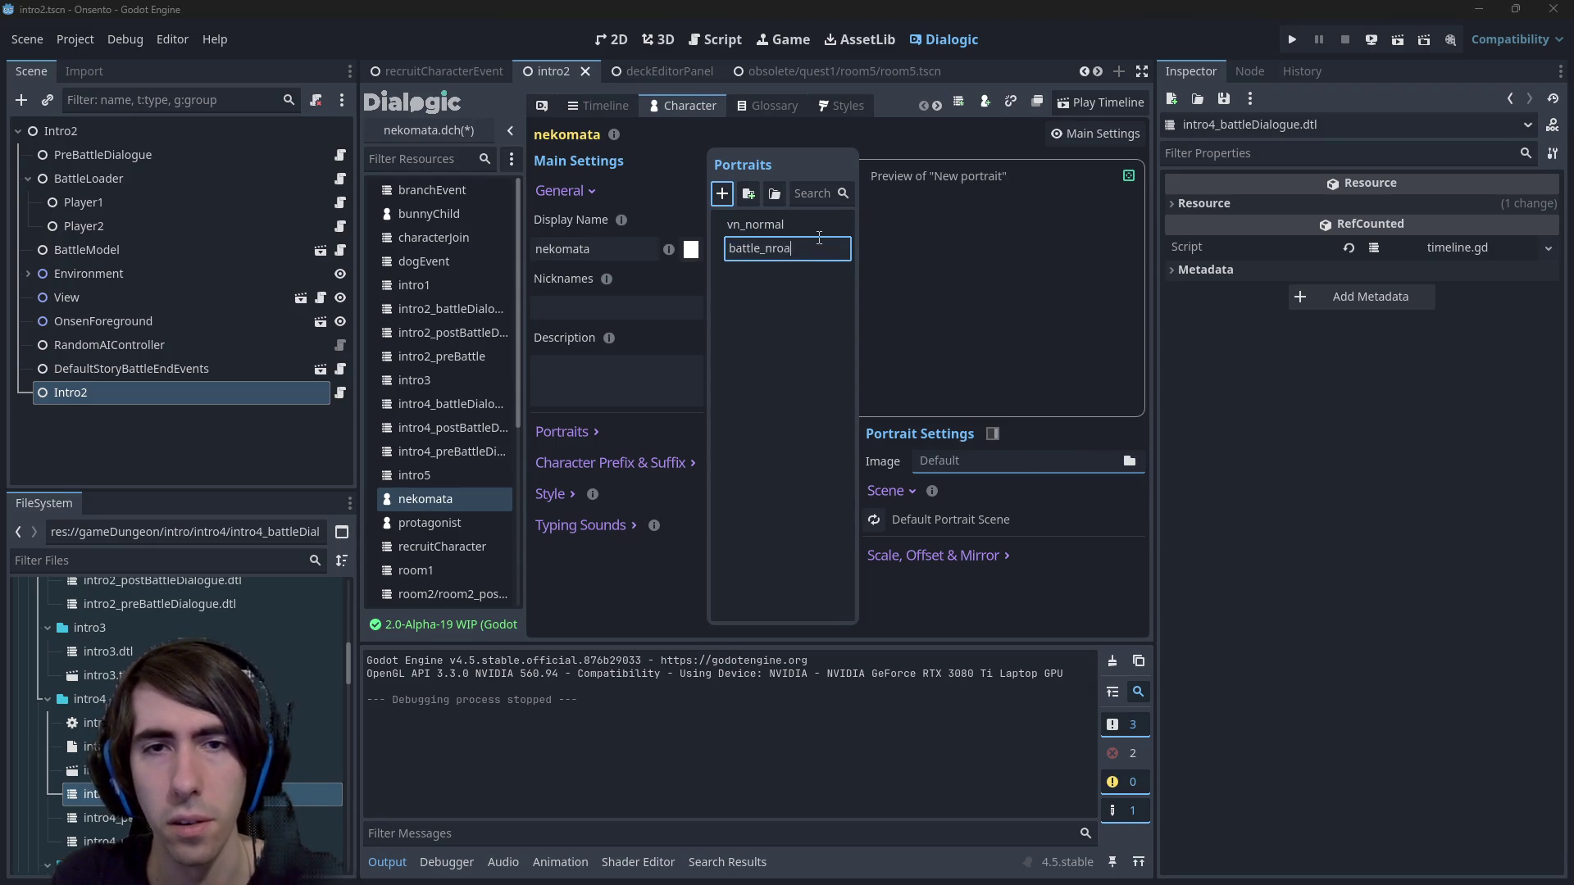
text(ormal)
Name the new nekomata portrait battle_normal, leaving its image unset for now.
key(Return)
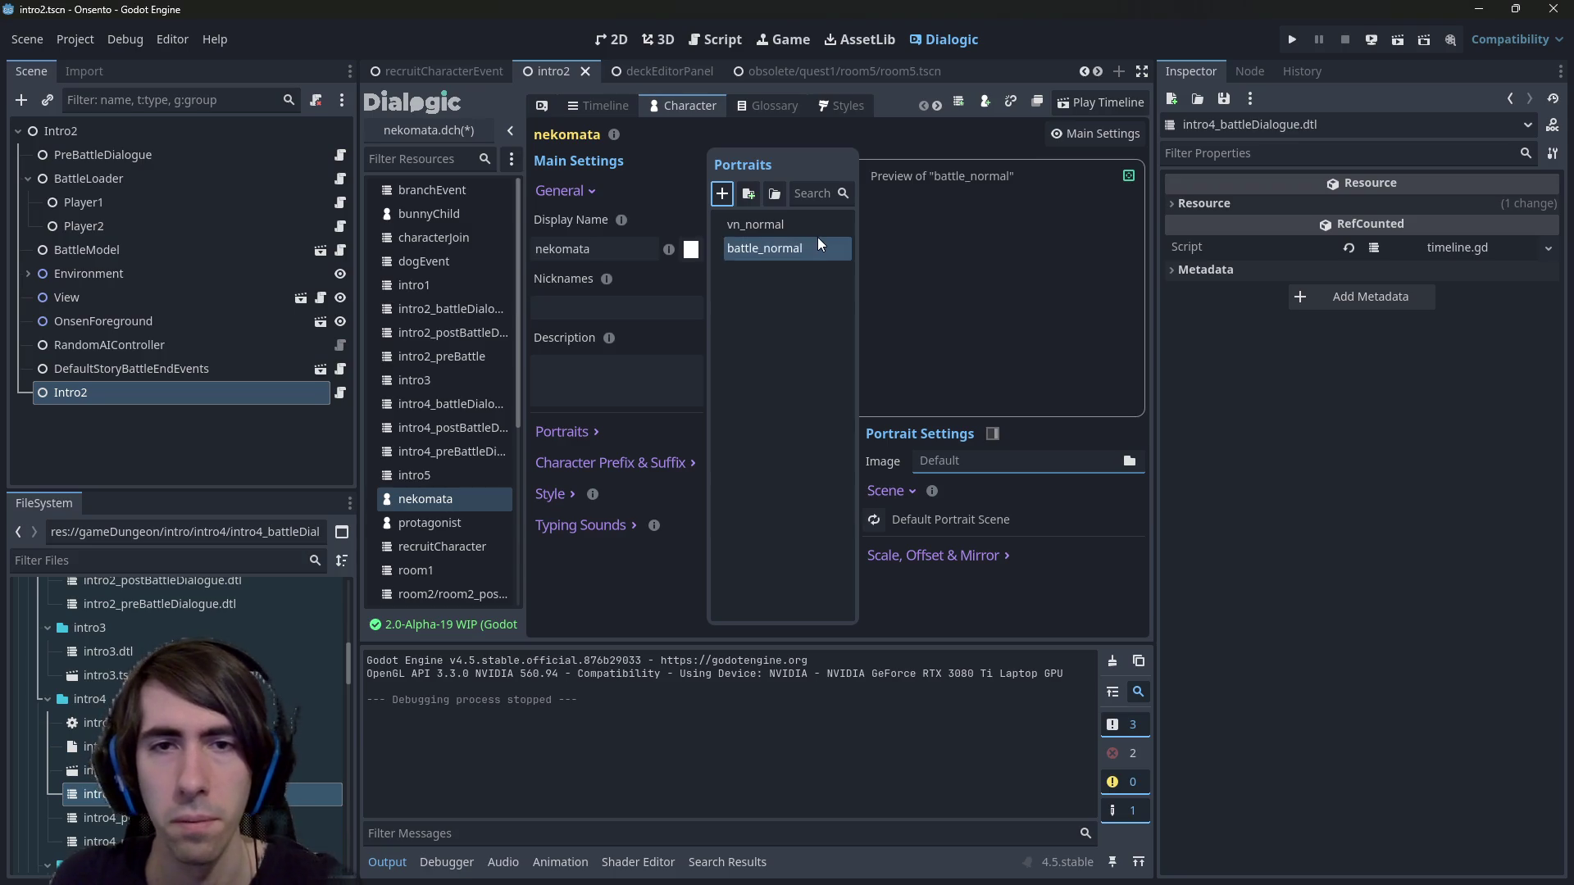
click(809, 231)
click(785, 244)
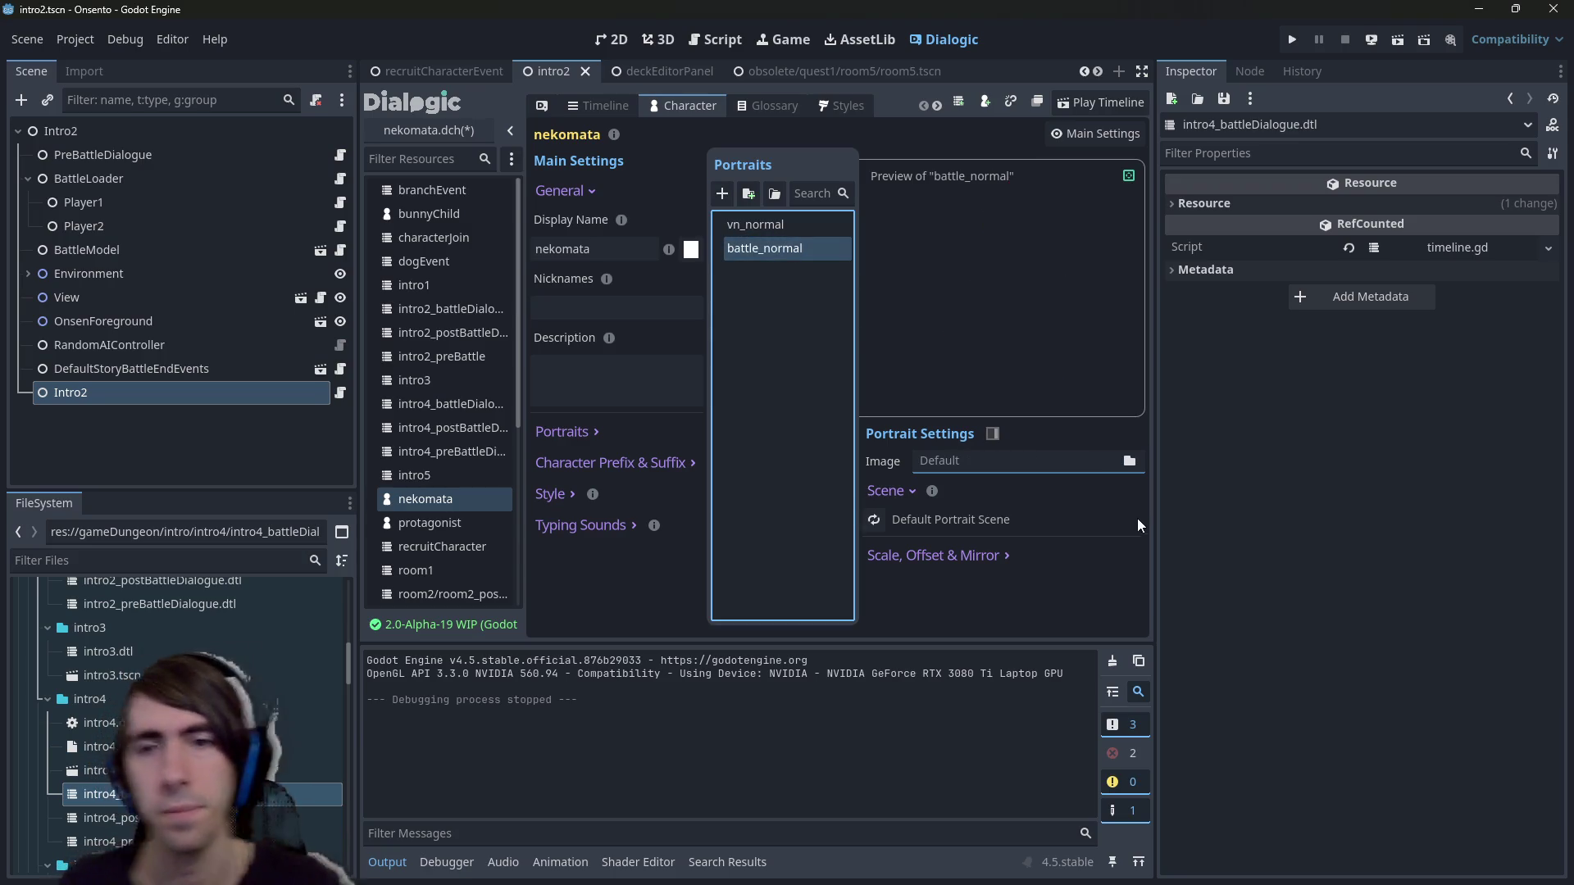
click(1126, 464)
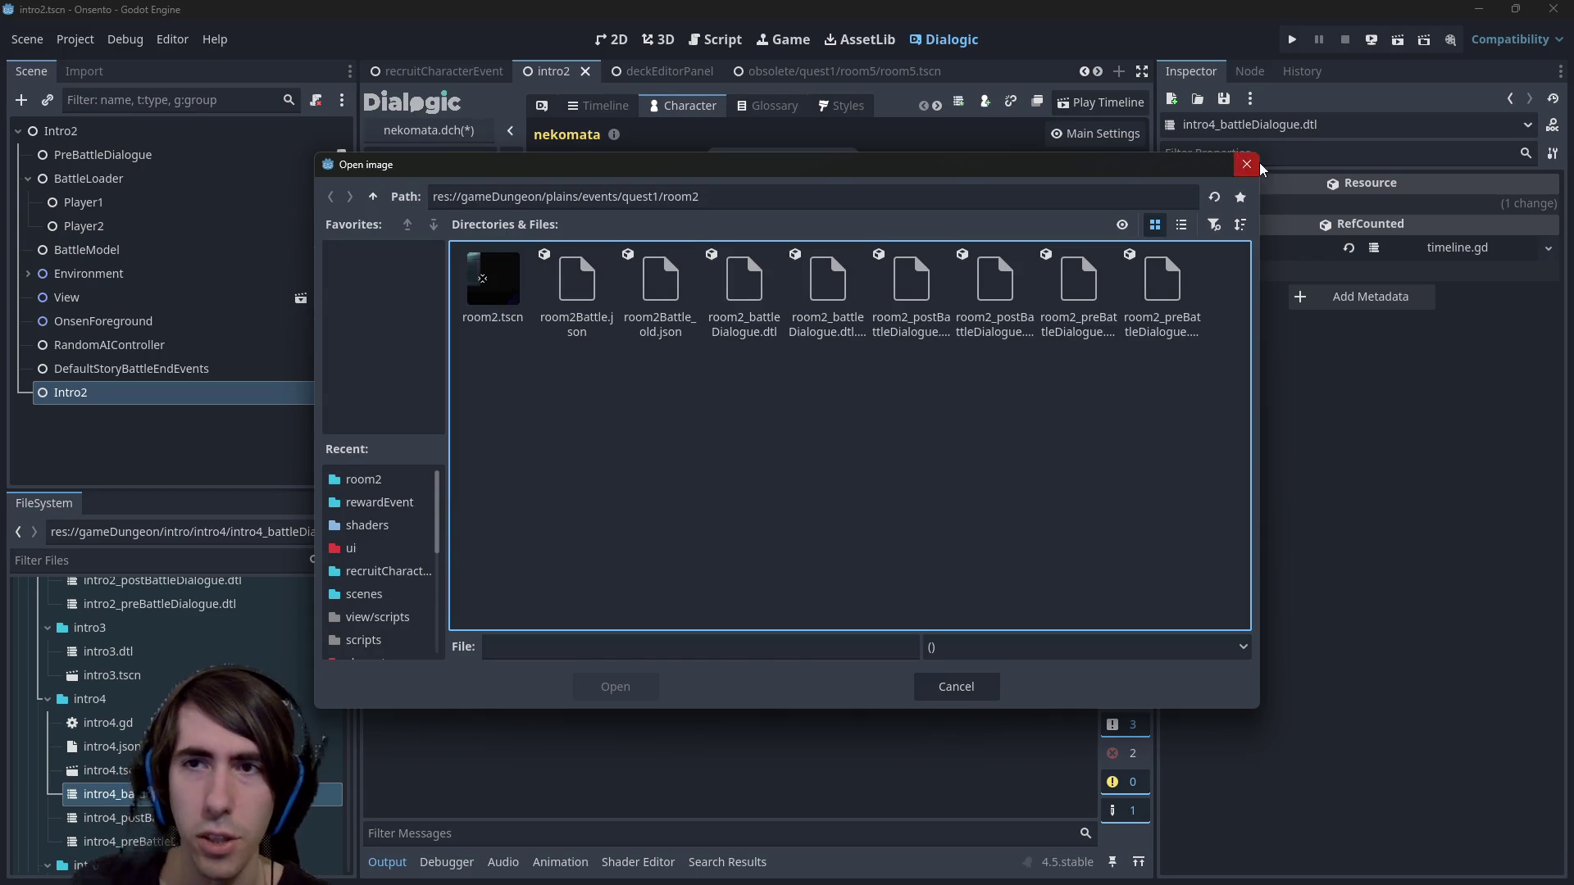
click(1256, 164)
click(765, 267)
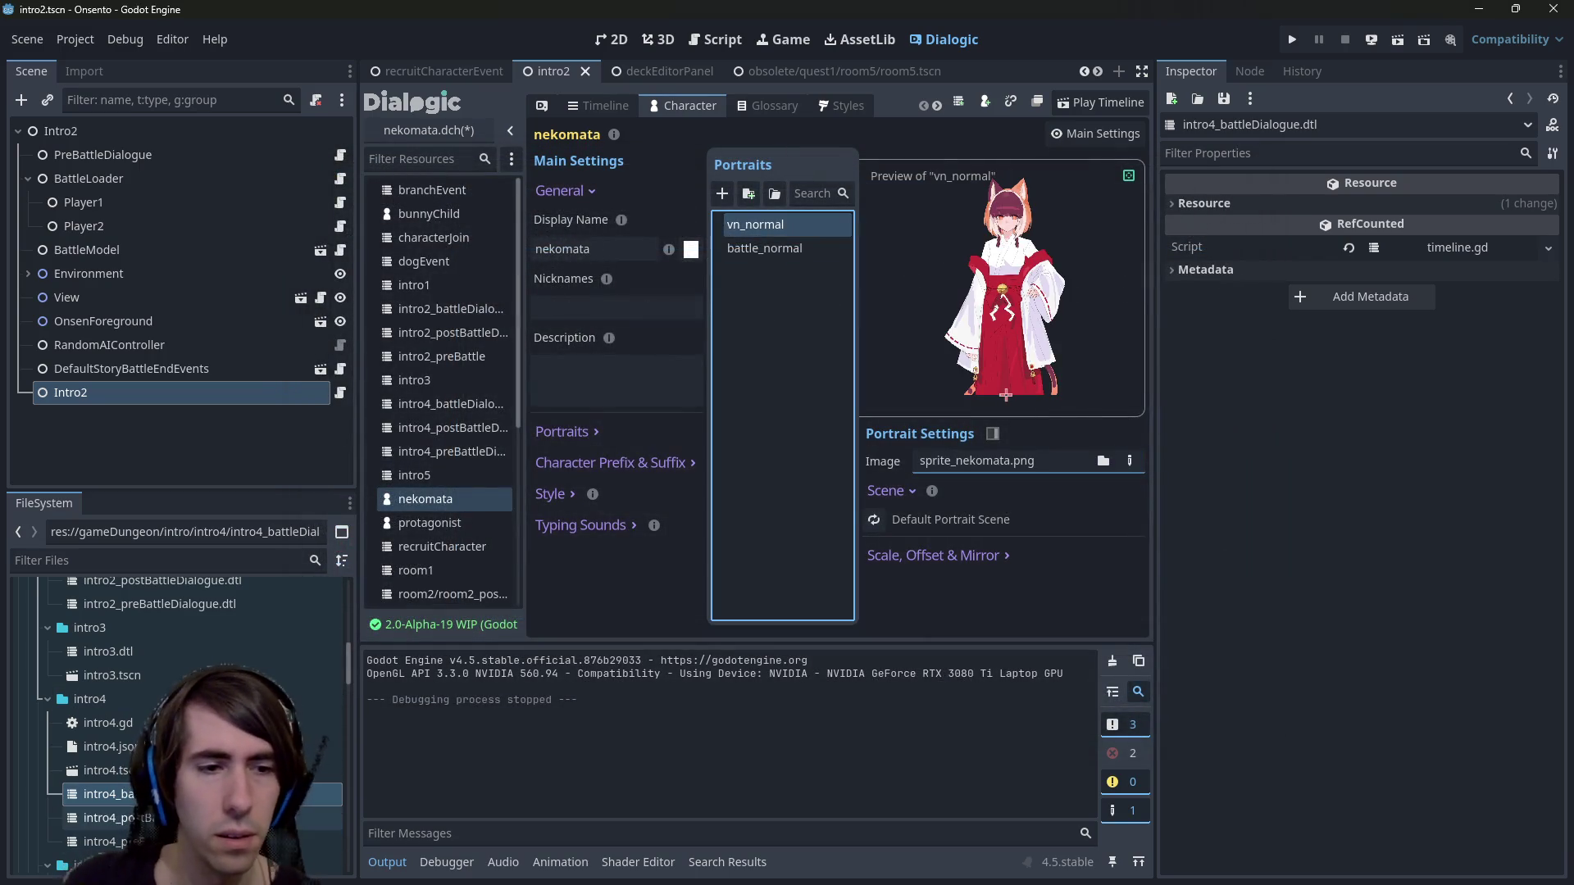
Check the intro4 dialogue timelines, then compare nekomata's portraits with the protagonist's vn_normal and battle_normal.
double_click(107, 818)
double_click(107, 794)
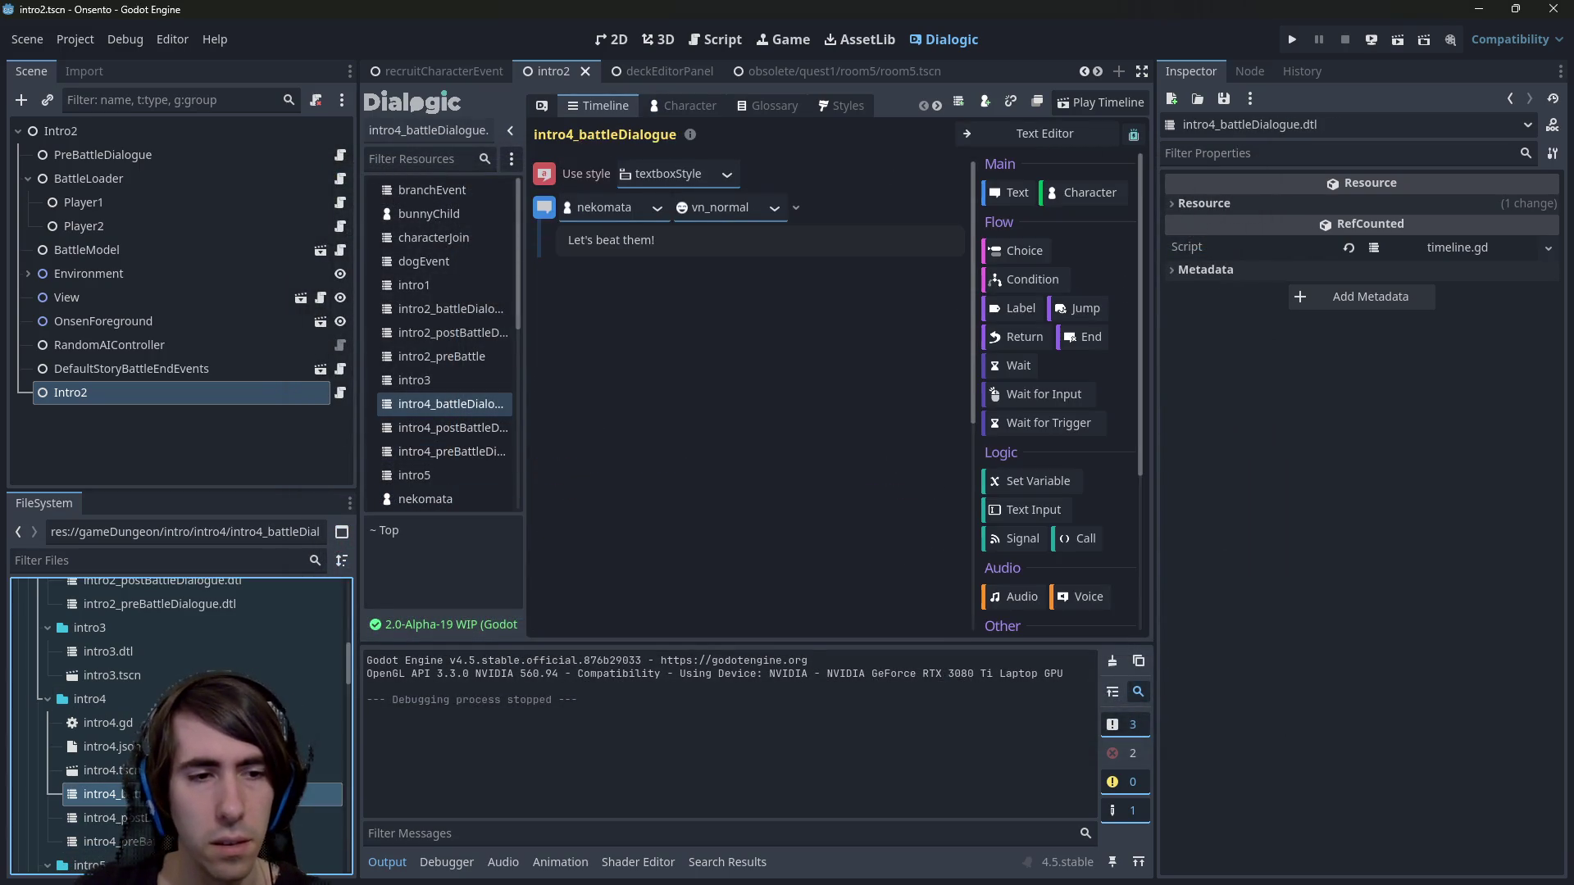
click(687, 102)
click(455, 528)
click(779, 245)
click(781, 223)
click(460, 501)
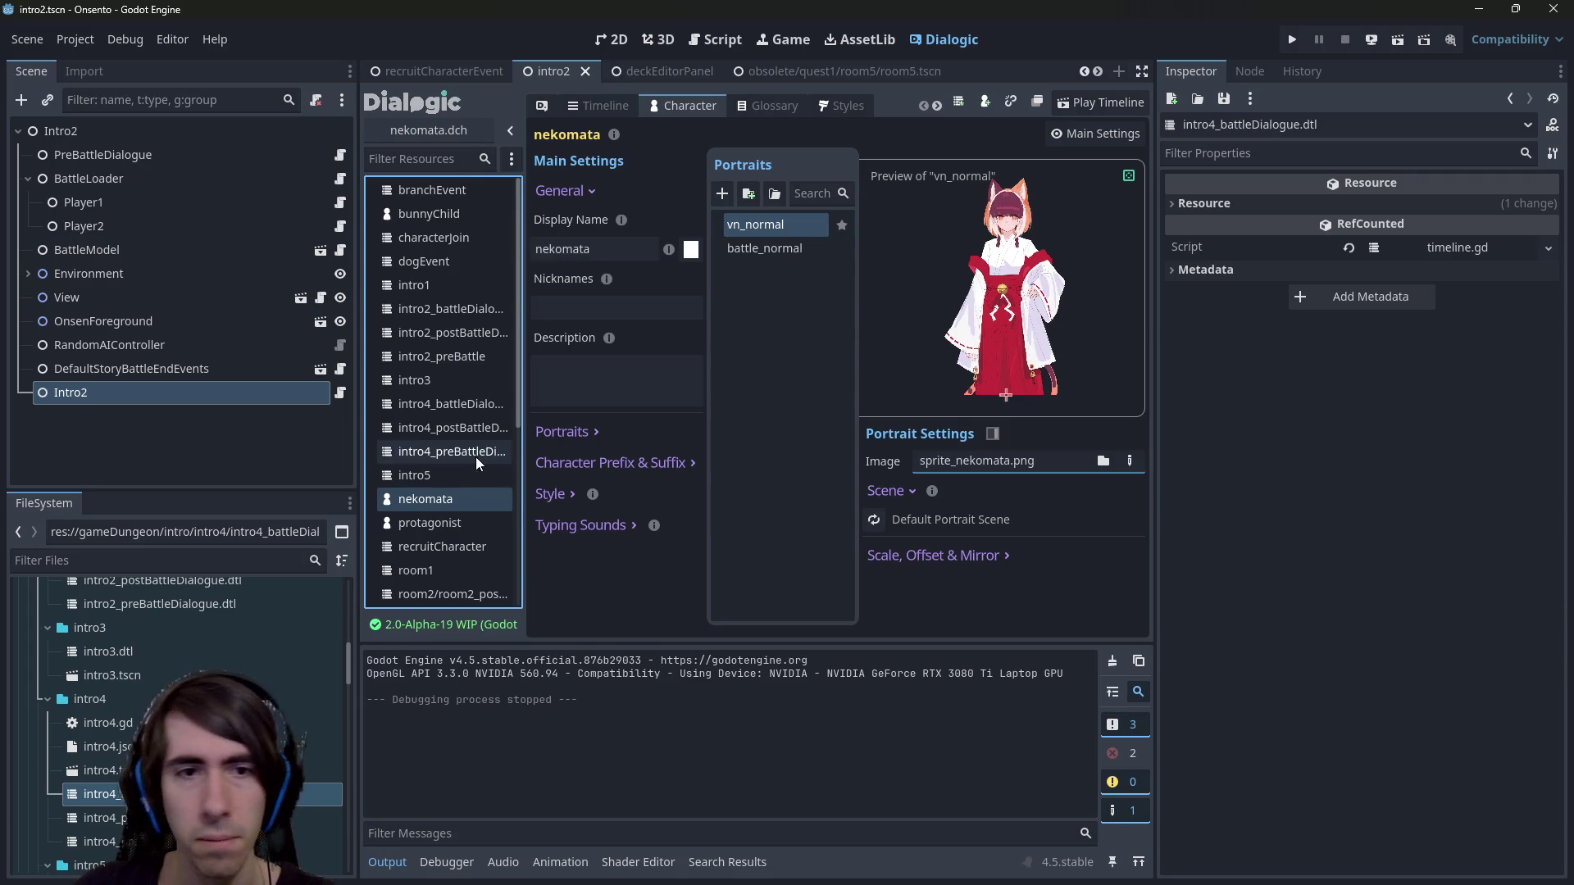
click(424, 525)
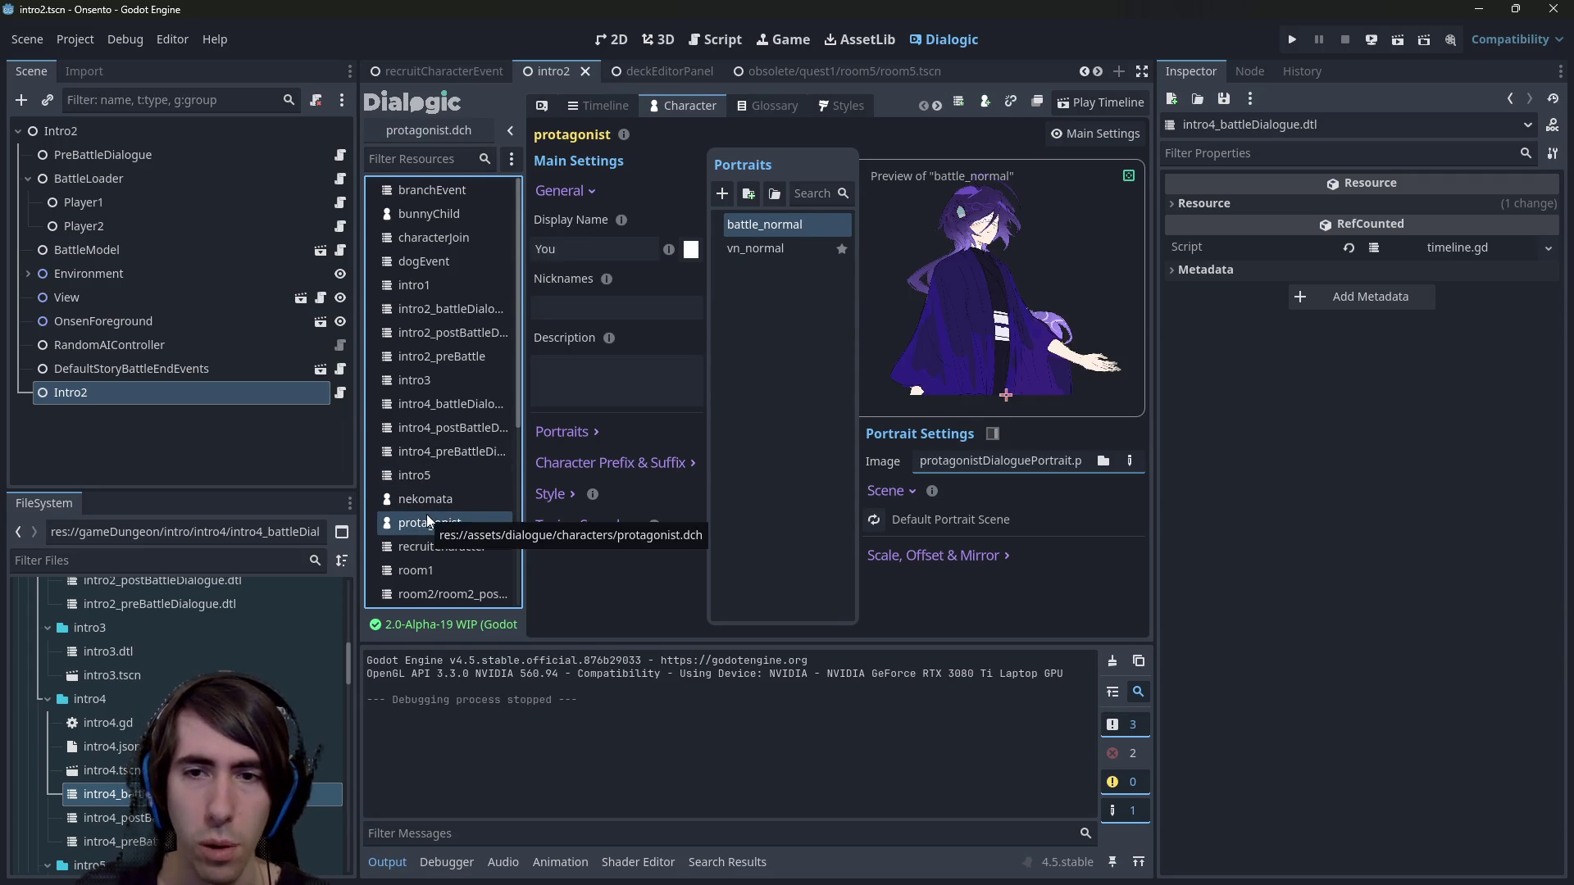
click(435, 499)
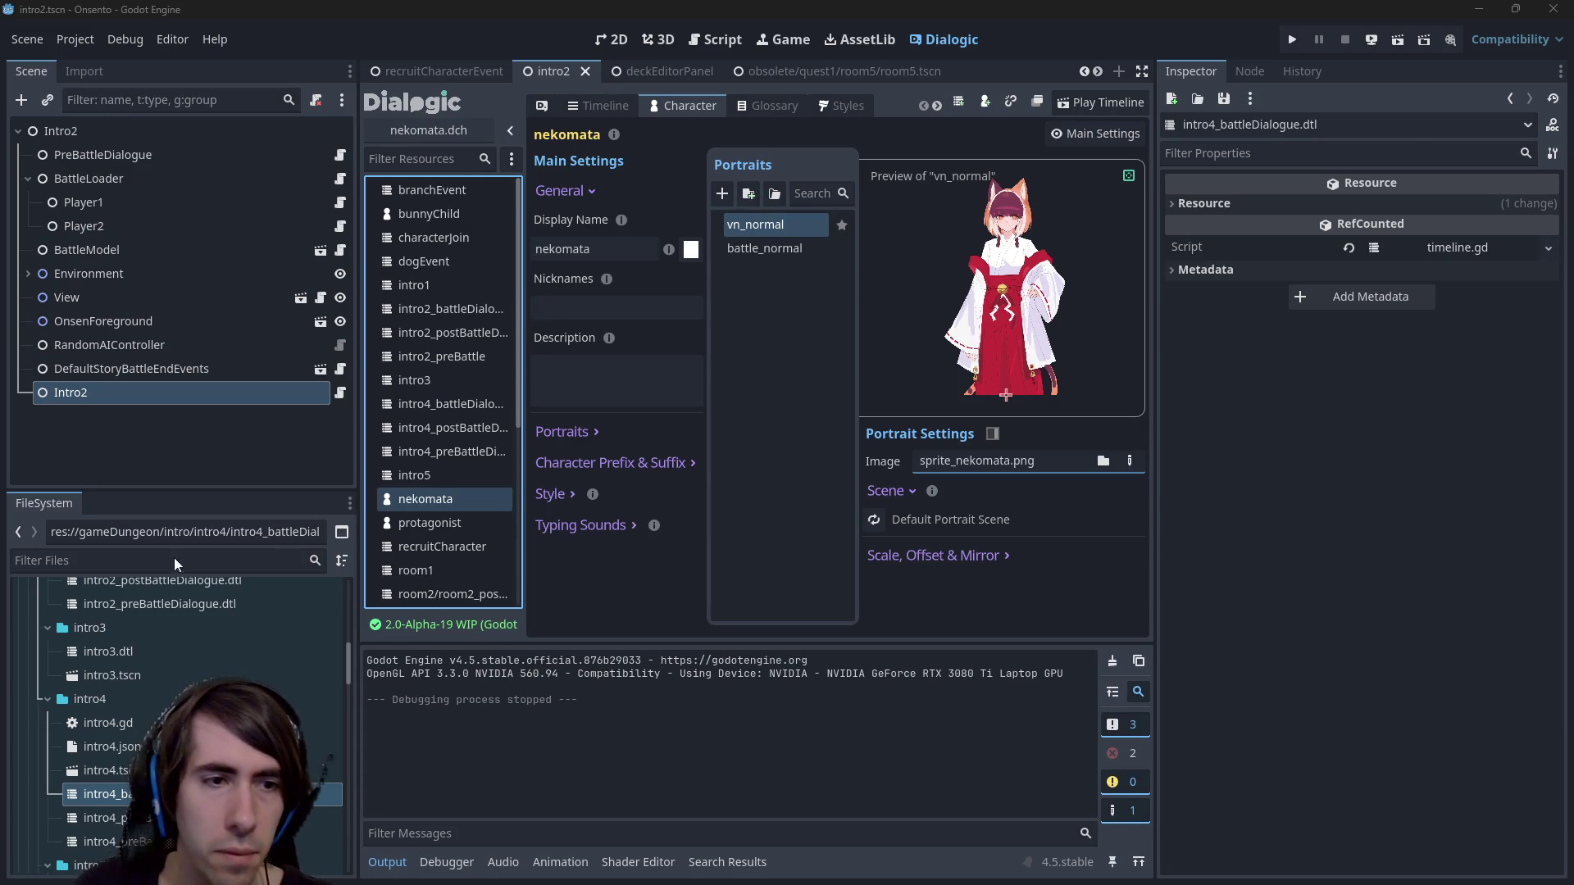
click(761, 233)
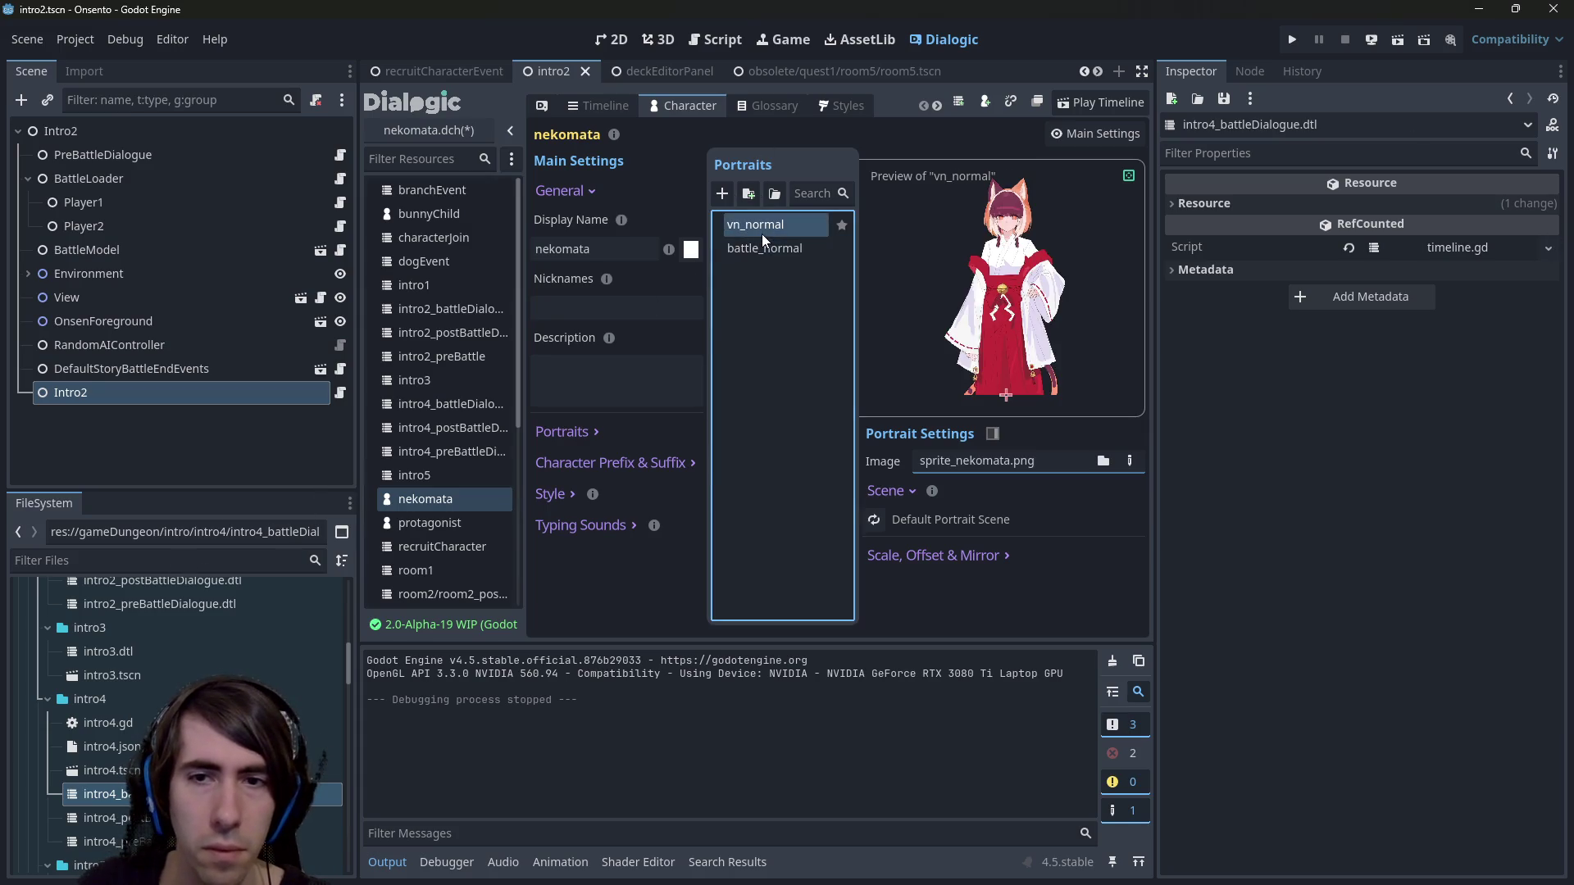
Filter files for 'sprite neko' and open sprite_nekomata.png in GIMP as an external program.
click(215, 561)
text(sprite neko)
right_click(273, 705)
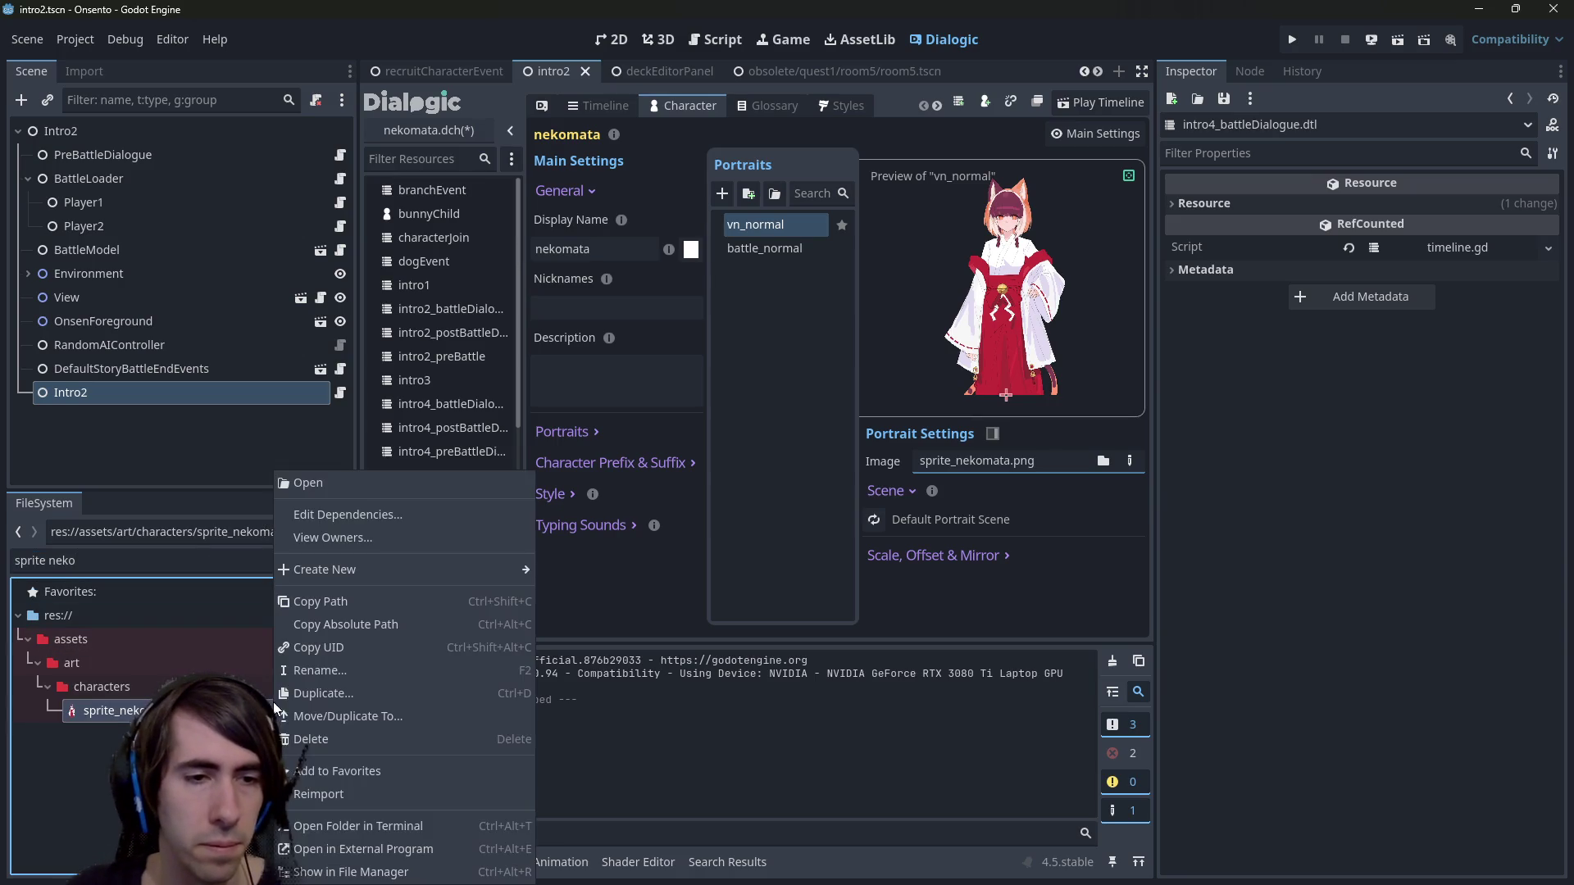
click(348, 871)
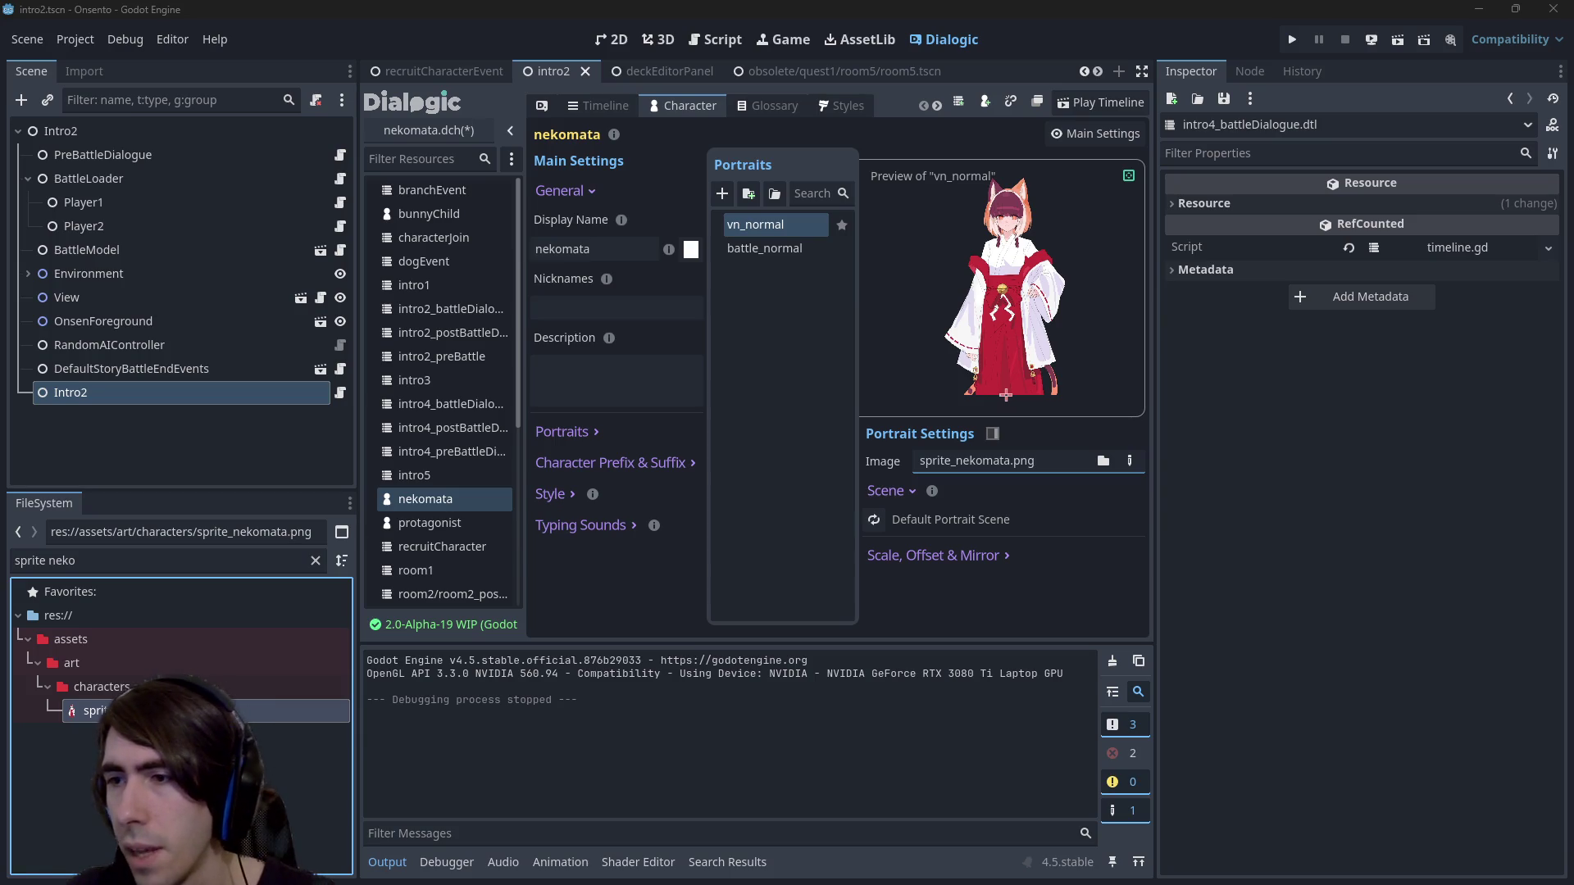
mouse_move(1010, 884)
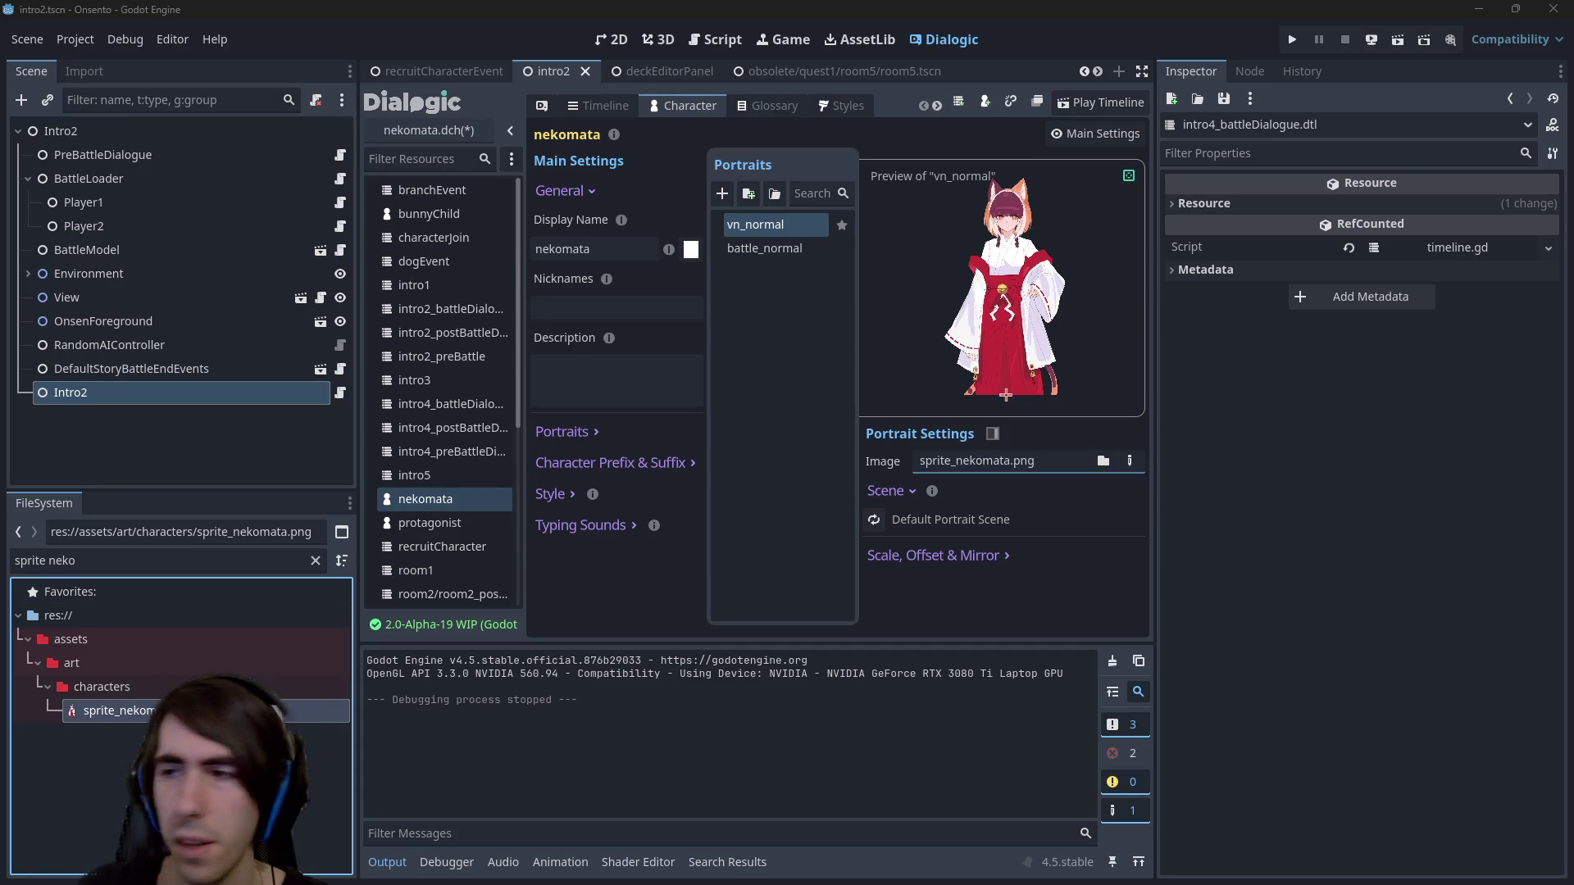
key(alt+Tab)
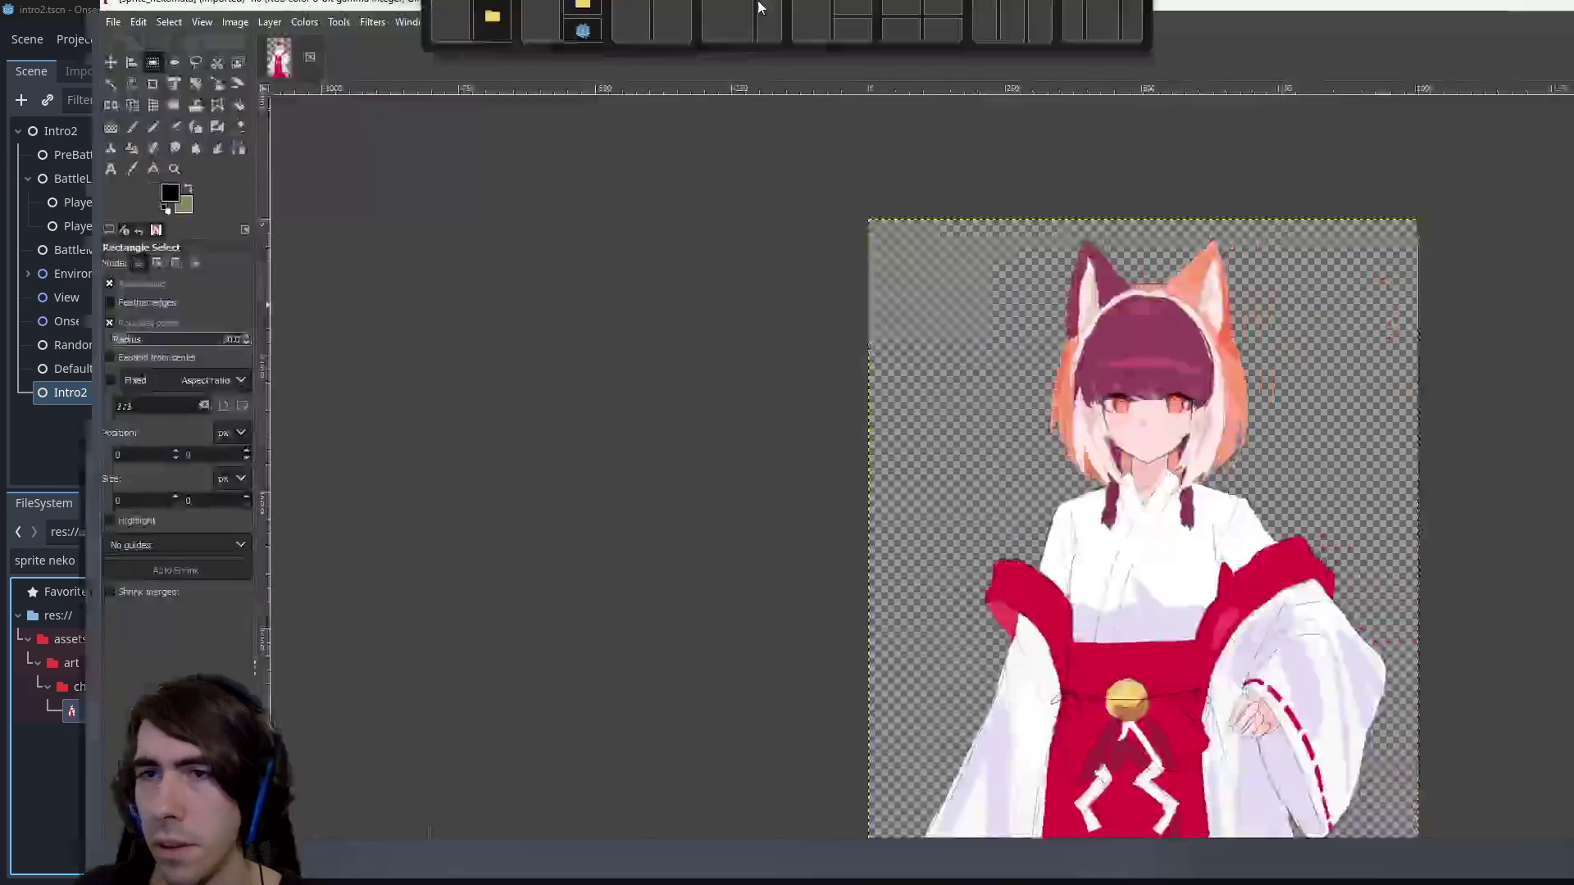
Crop the nekomata sprite to an 856×856 selection of her head and upper body, then return to Godot.
ctrl+scroll(696, 363, up, 2)
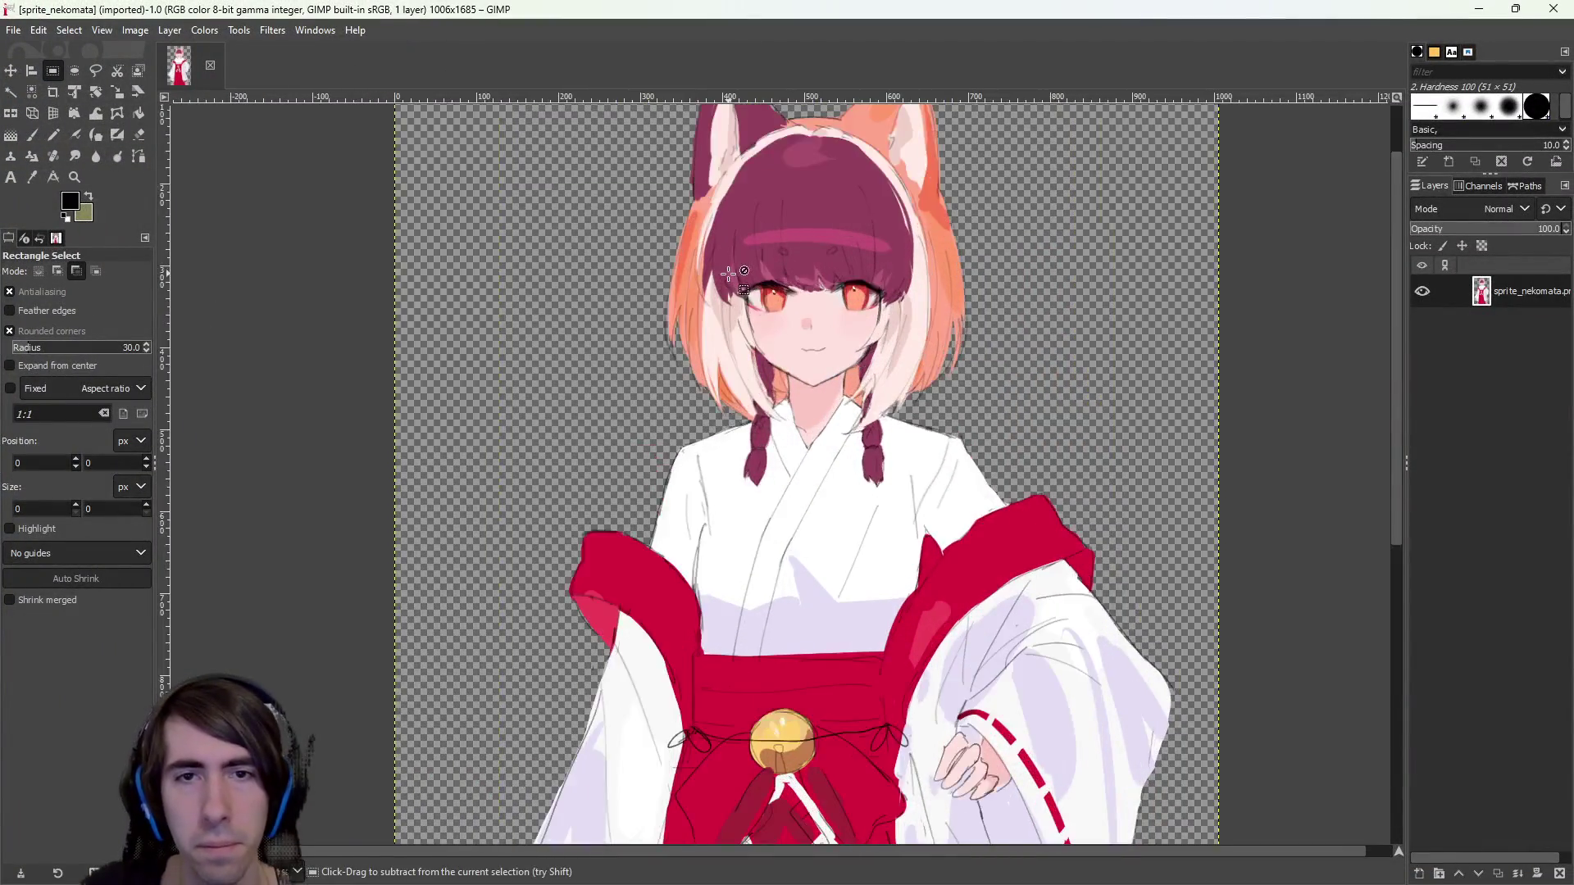
ctrl+scroll(574, 327, down, 2)
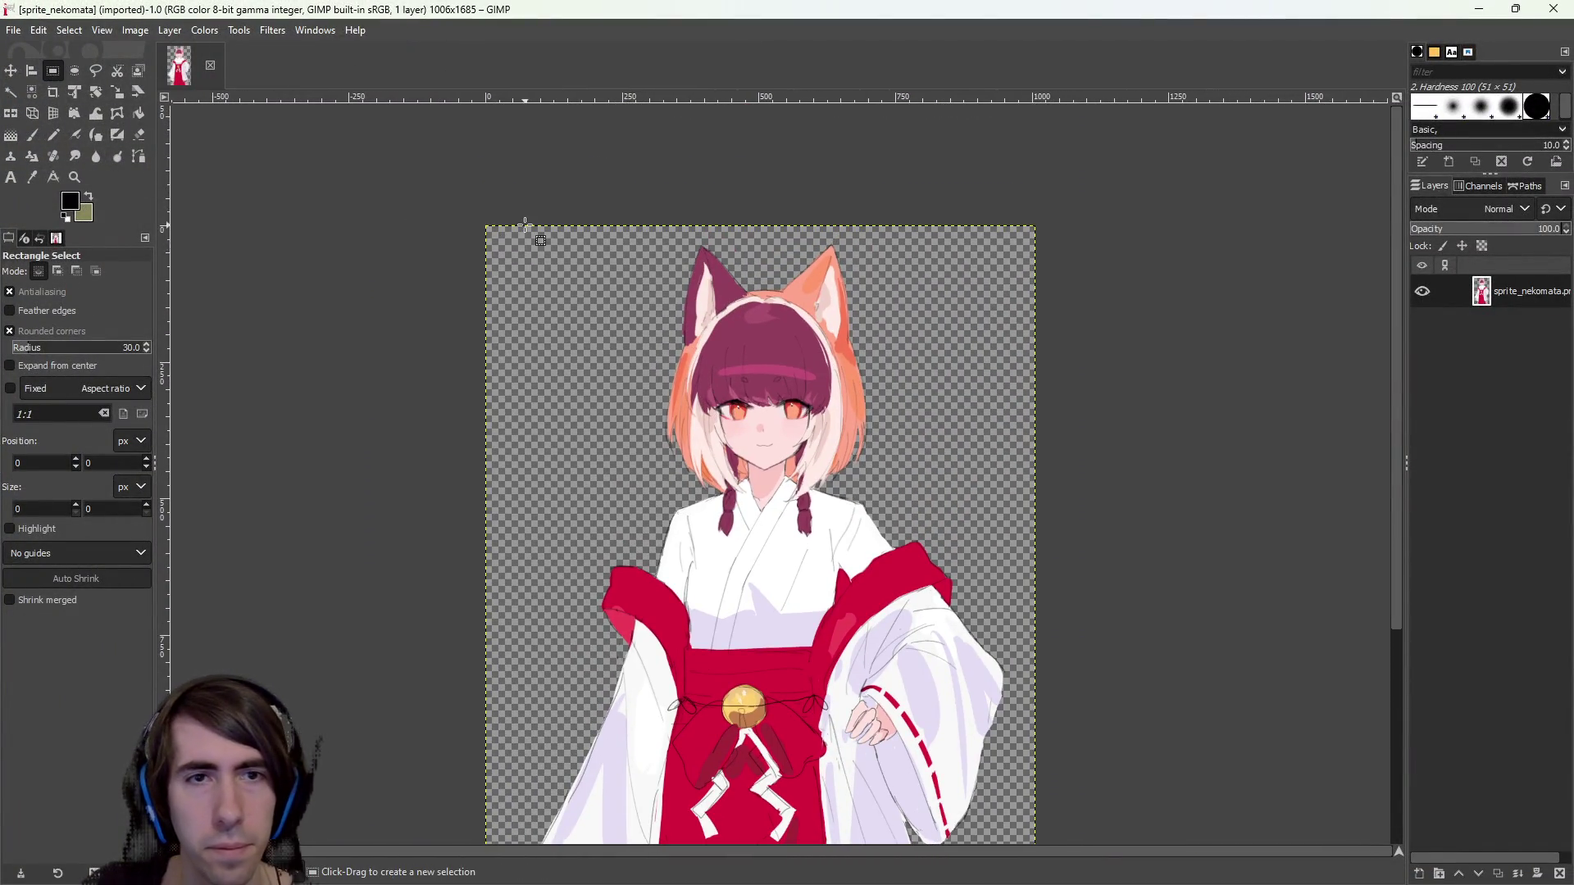
mouse_move(520, 233)
mouse_down()
mouse_move(902, 533)
mouse_move(1010, 702)
mouse_up()
ctrl+scroll(885, 689, up, 1)
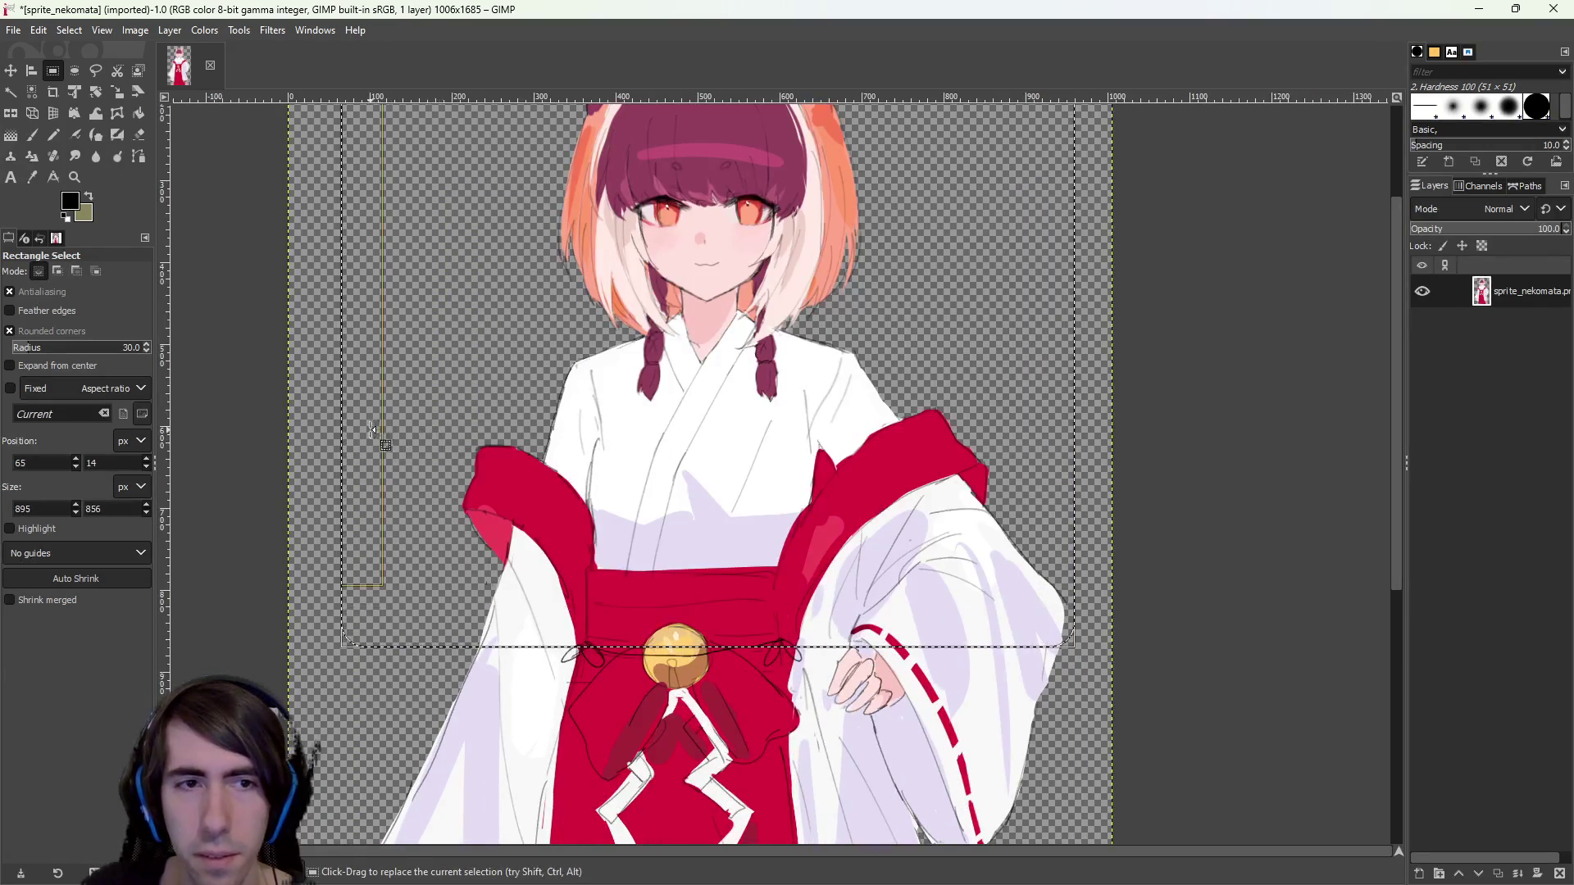
mouse_move(360, 430)
mouse_down()
mouse_move(410, 430)
mouse_move(392, 432)
mouse_up()
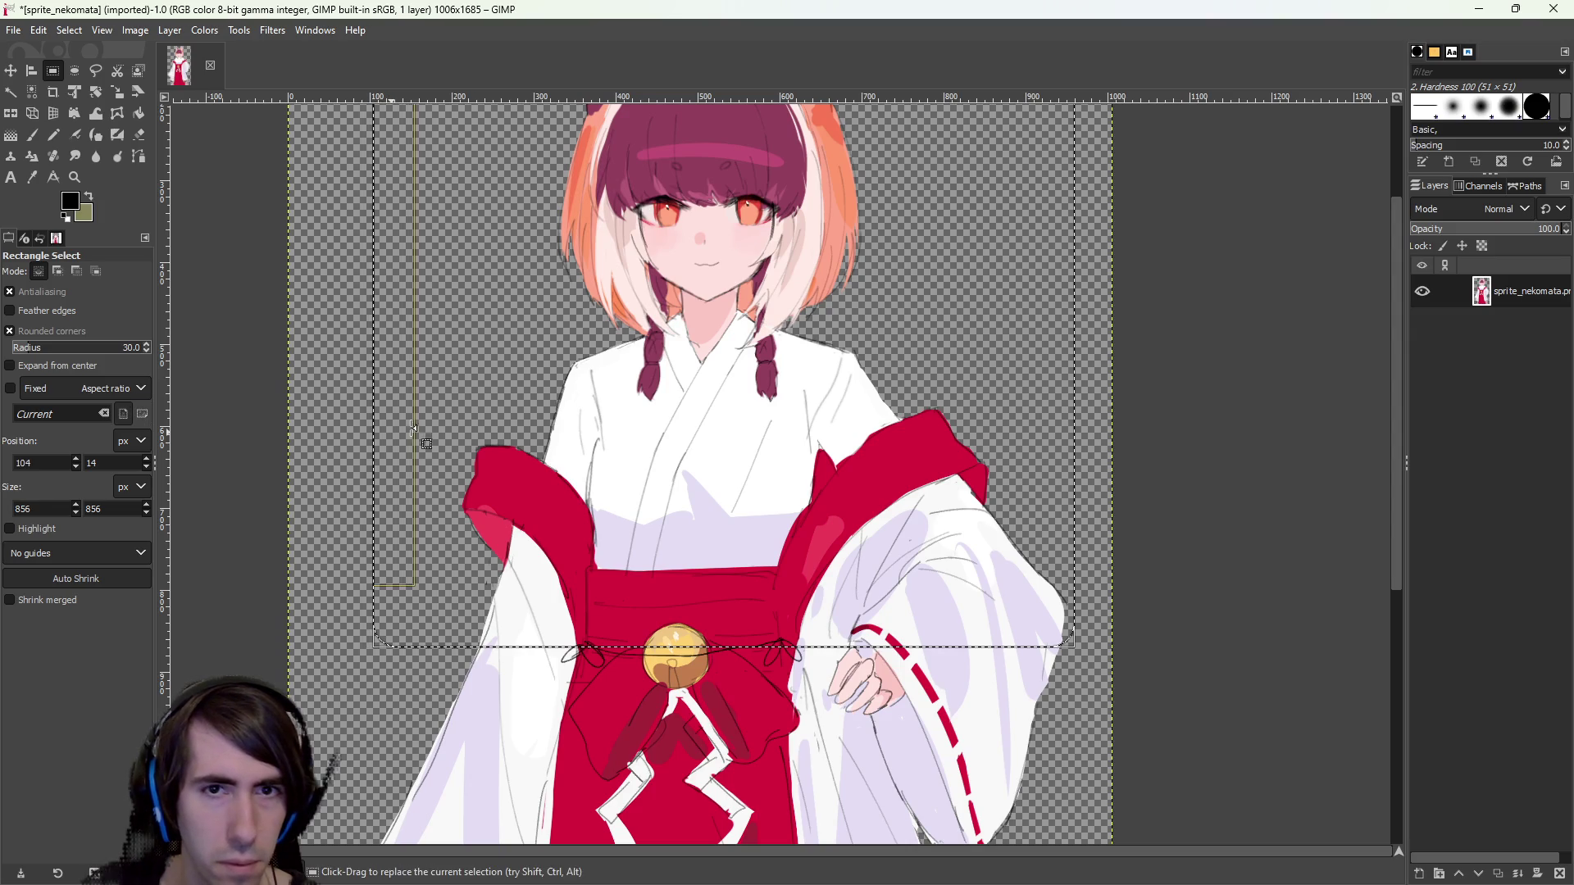
scroll(703, 405, down, 1)
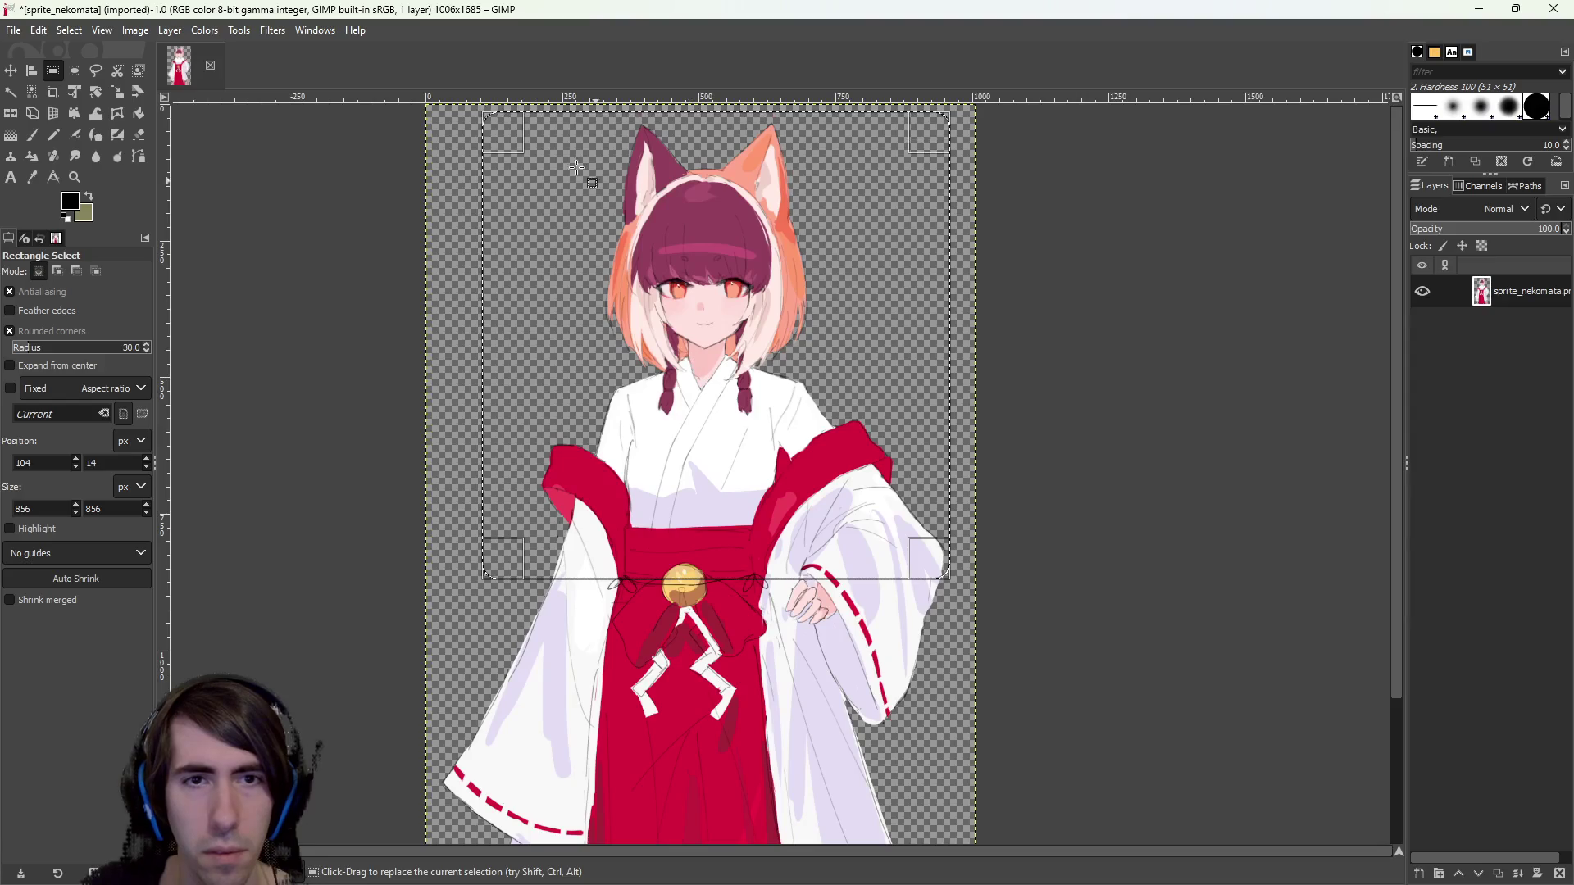
click(134, 30)
click(157, 300)
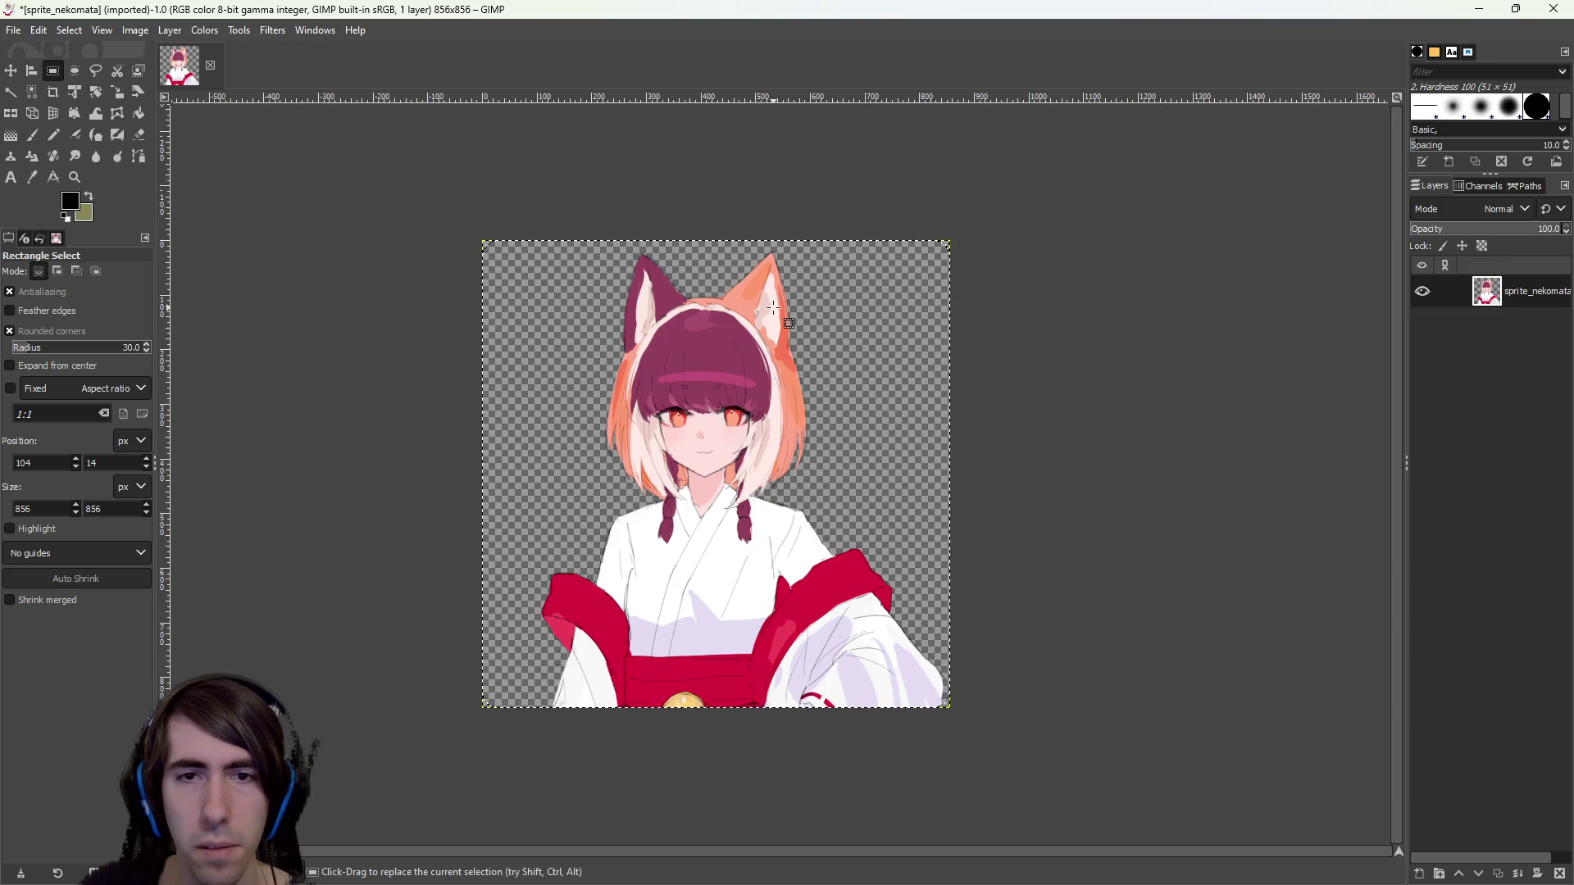
key(alt+Tab)
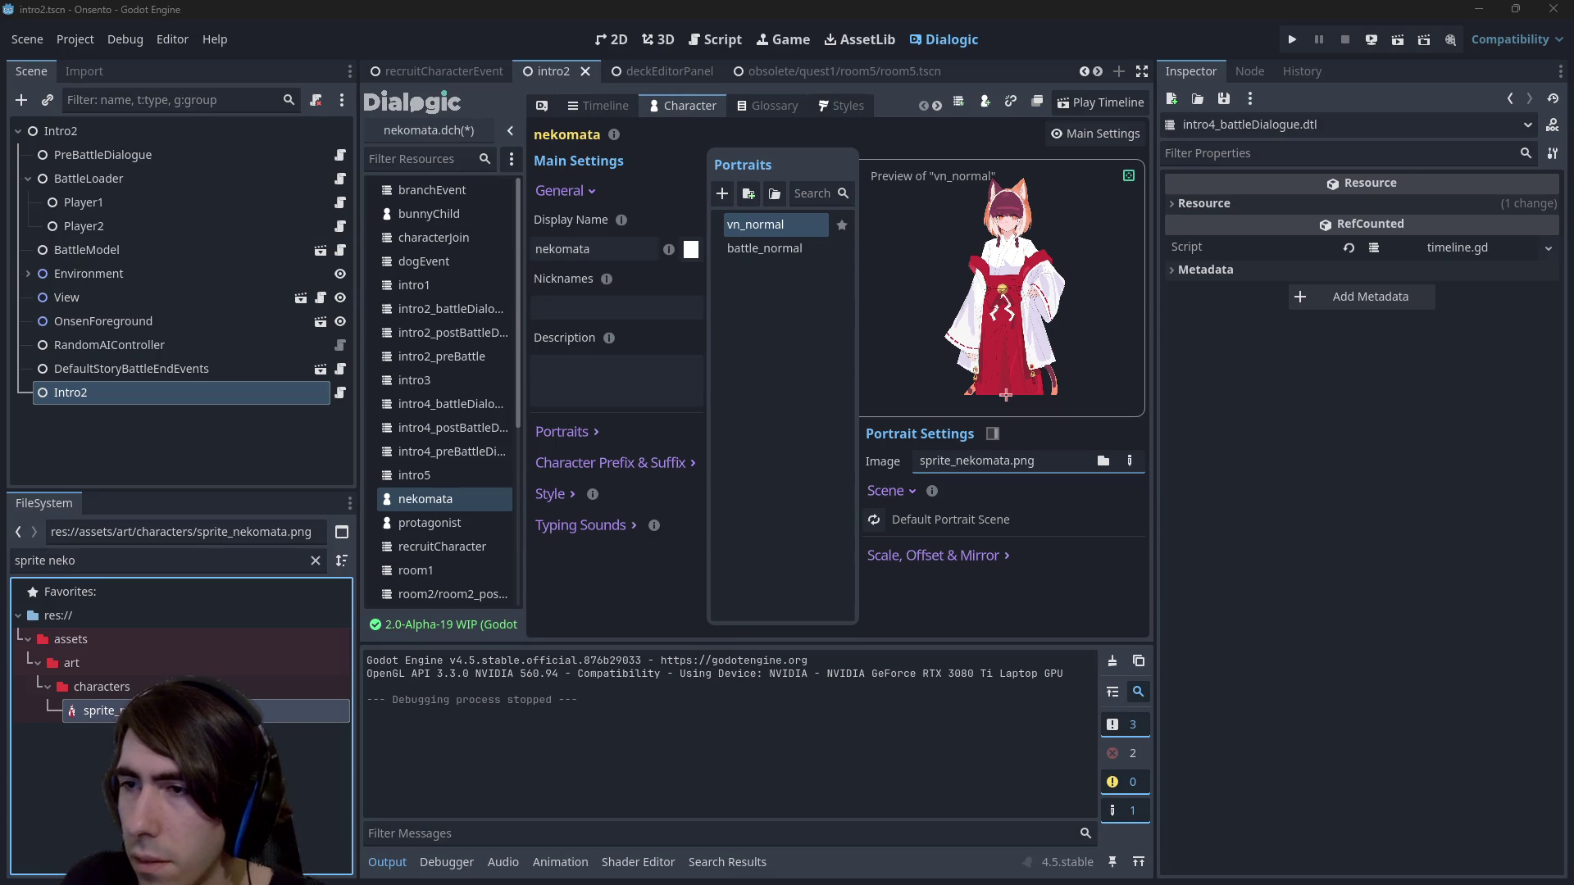
Clear the FileSystem filter and select nekomata's battle_normal portrait.
click(193, 558)
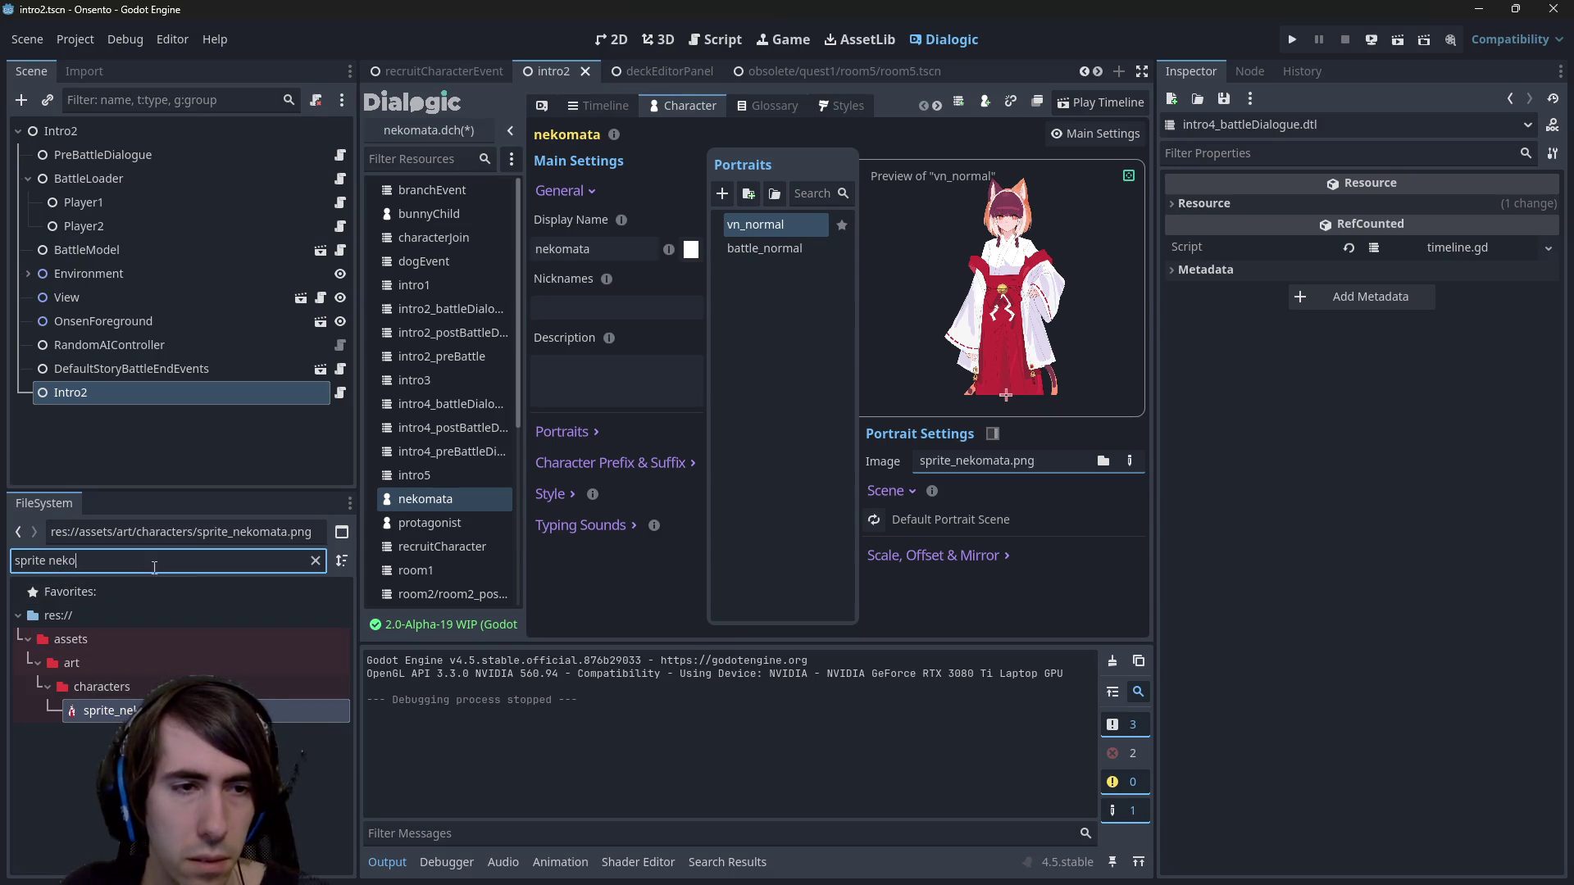
click(317, 564)
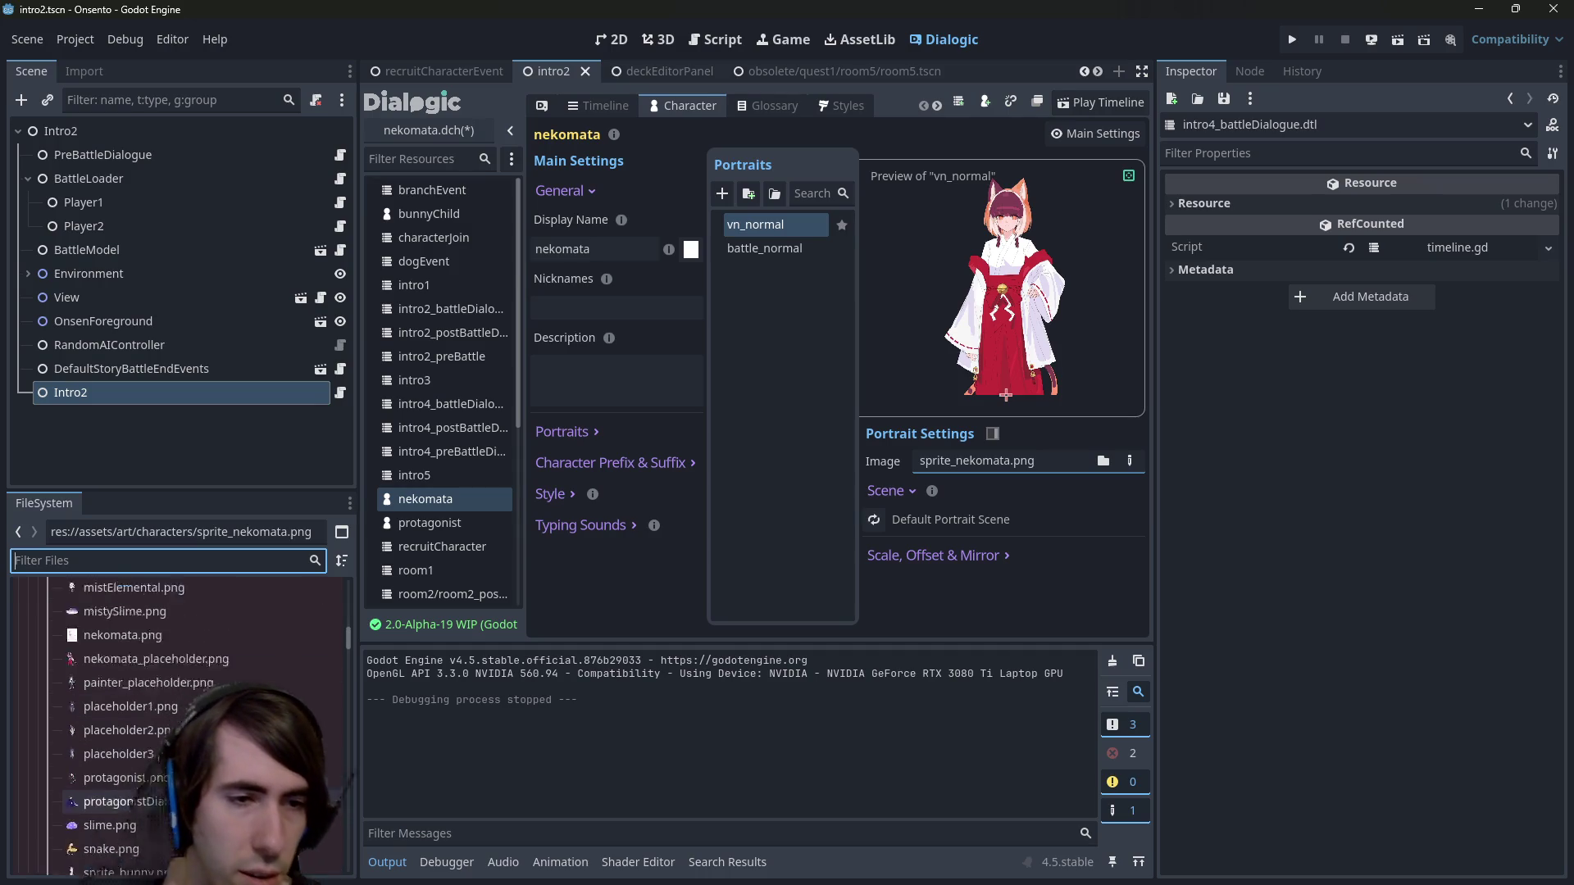
scroll(164, 712, up, 4)
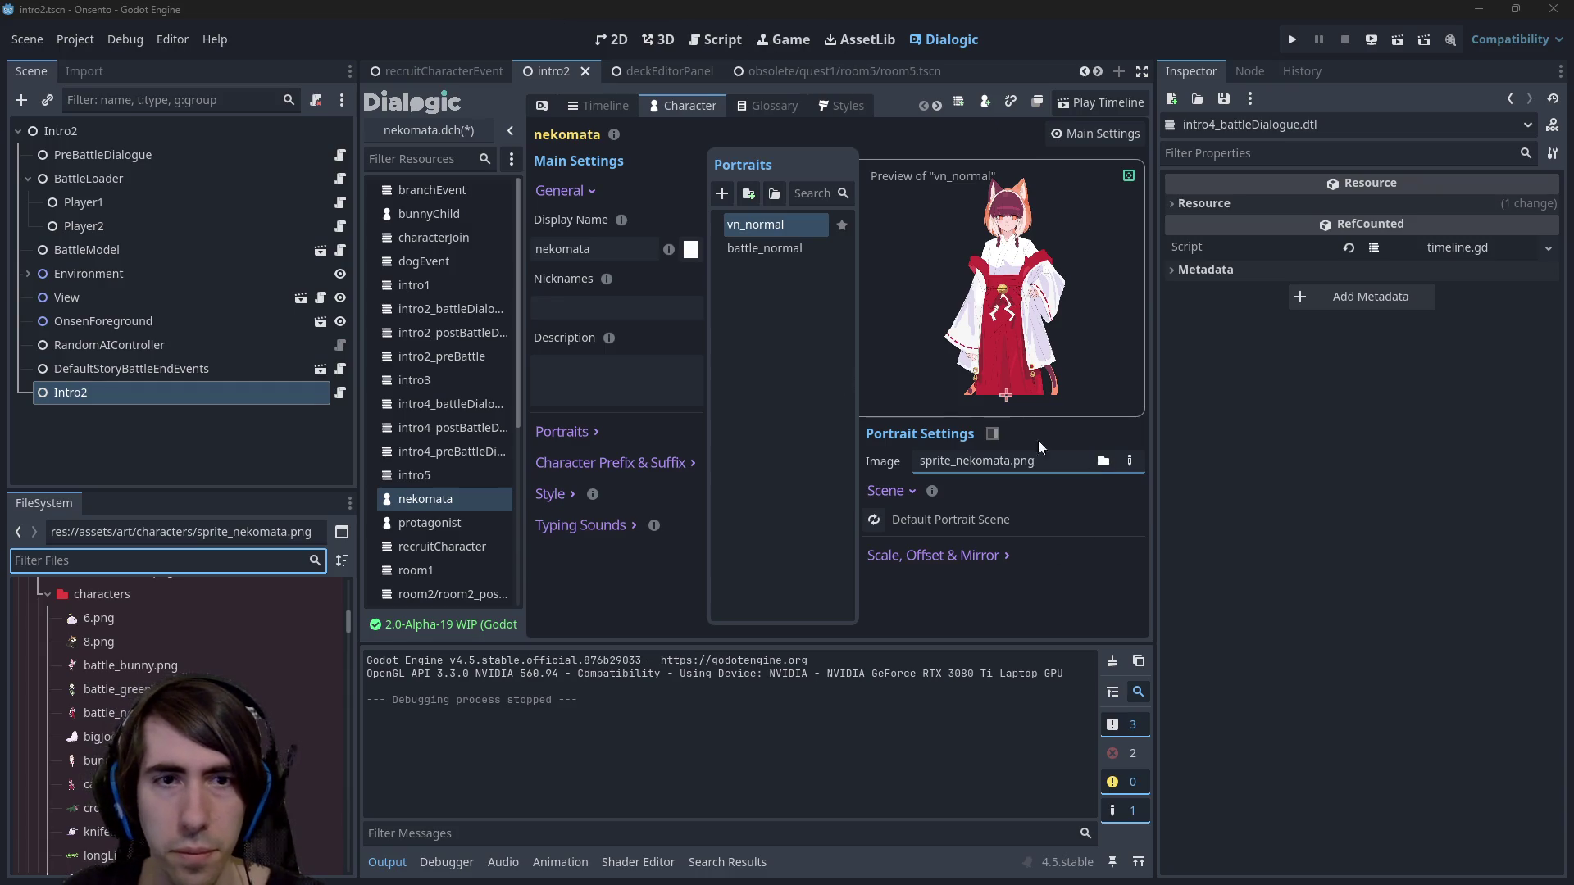
click(767, 250)
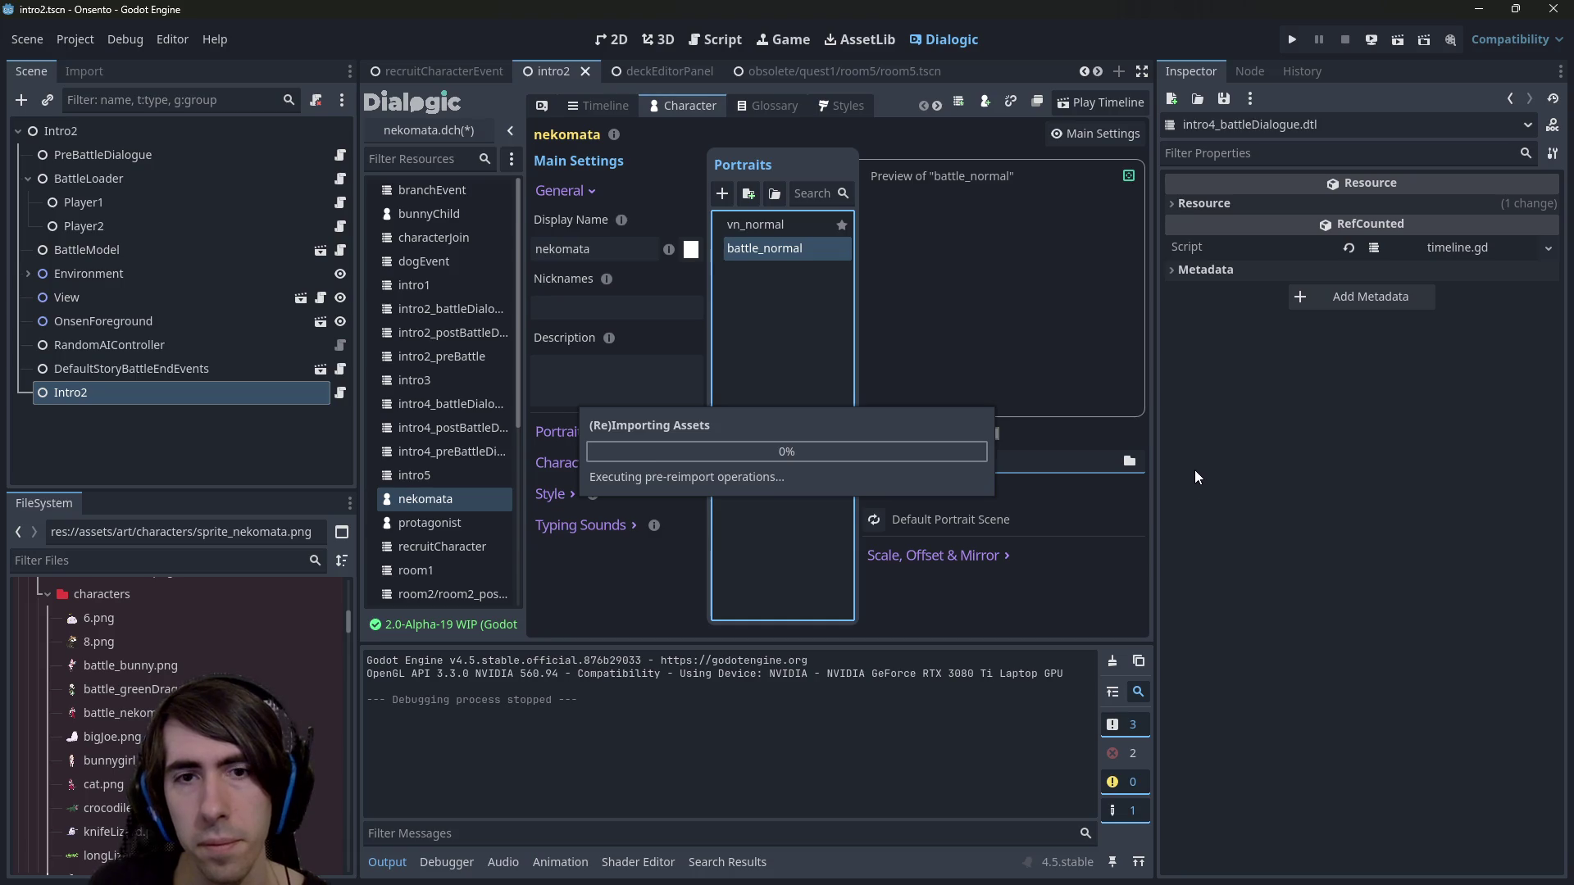
click(1128, 467)
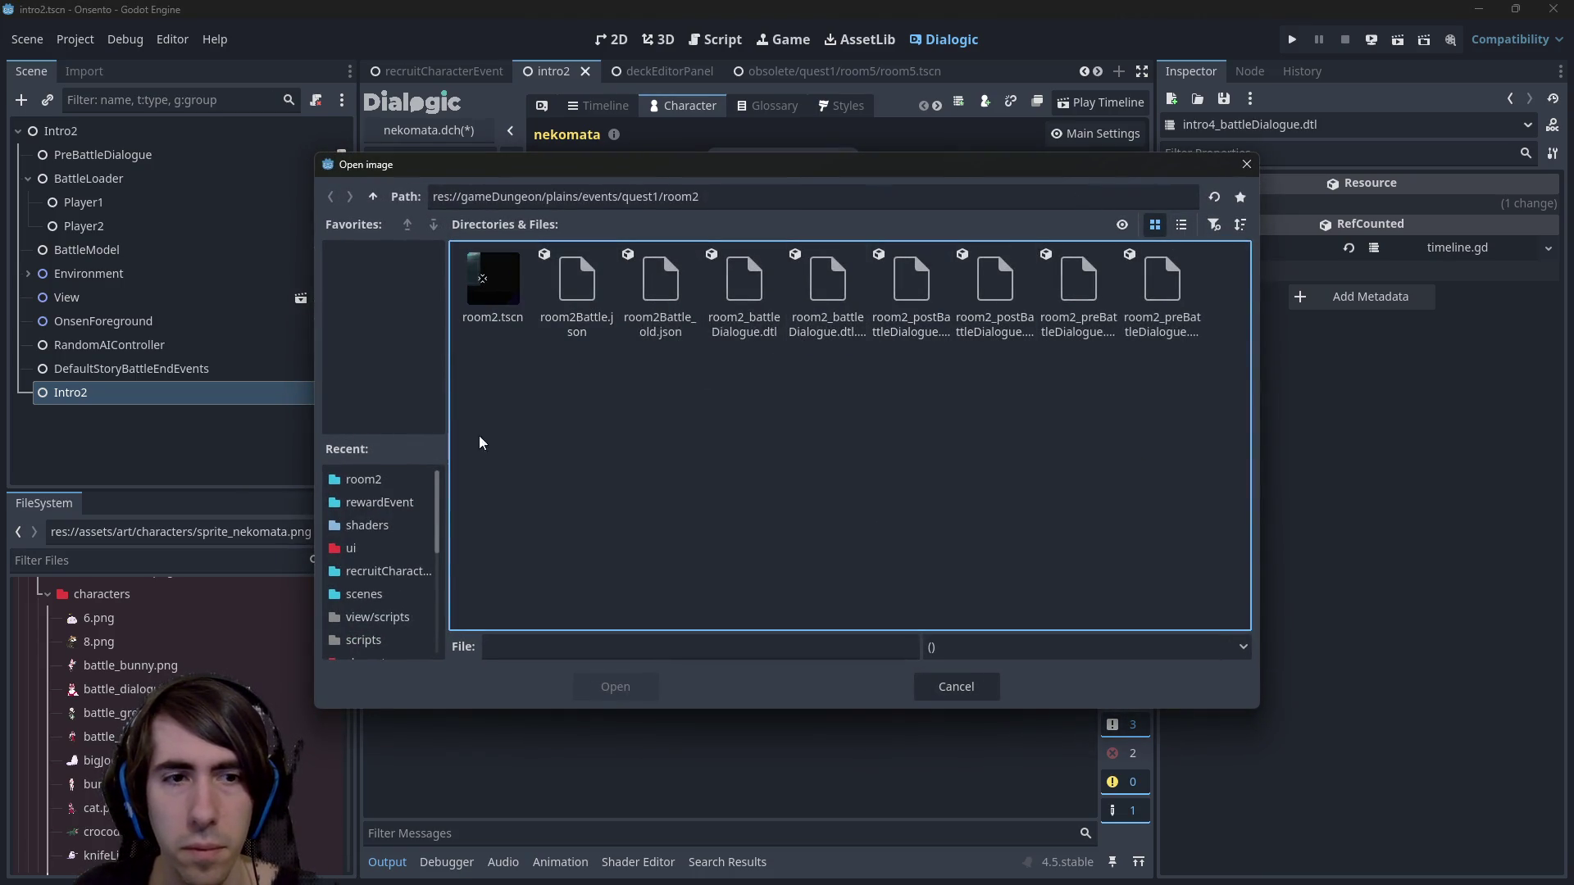
click(1246, 165)
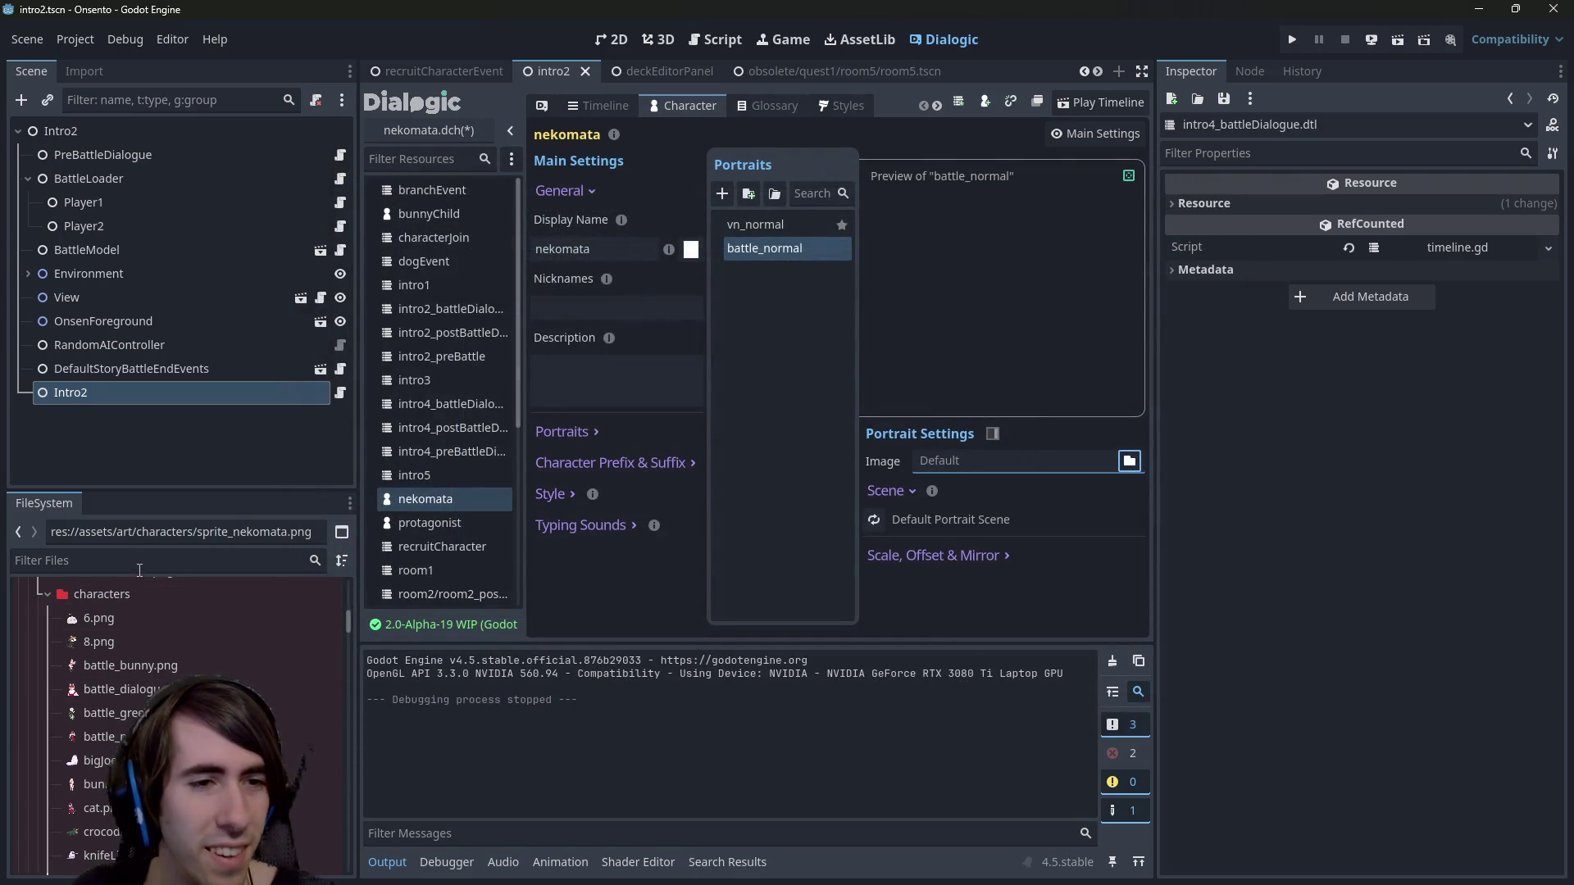
Drag battle_dialogue_nekomata.png onto battle_normal's image field and save the nekomata character.
mouse_move(182, 686)
mouse_down()
mouse_move(619, 633)
mouse_move(1058, 463)
mouse_up()
key(ctrl+s)
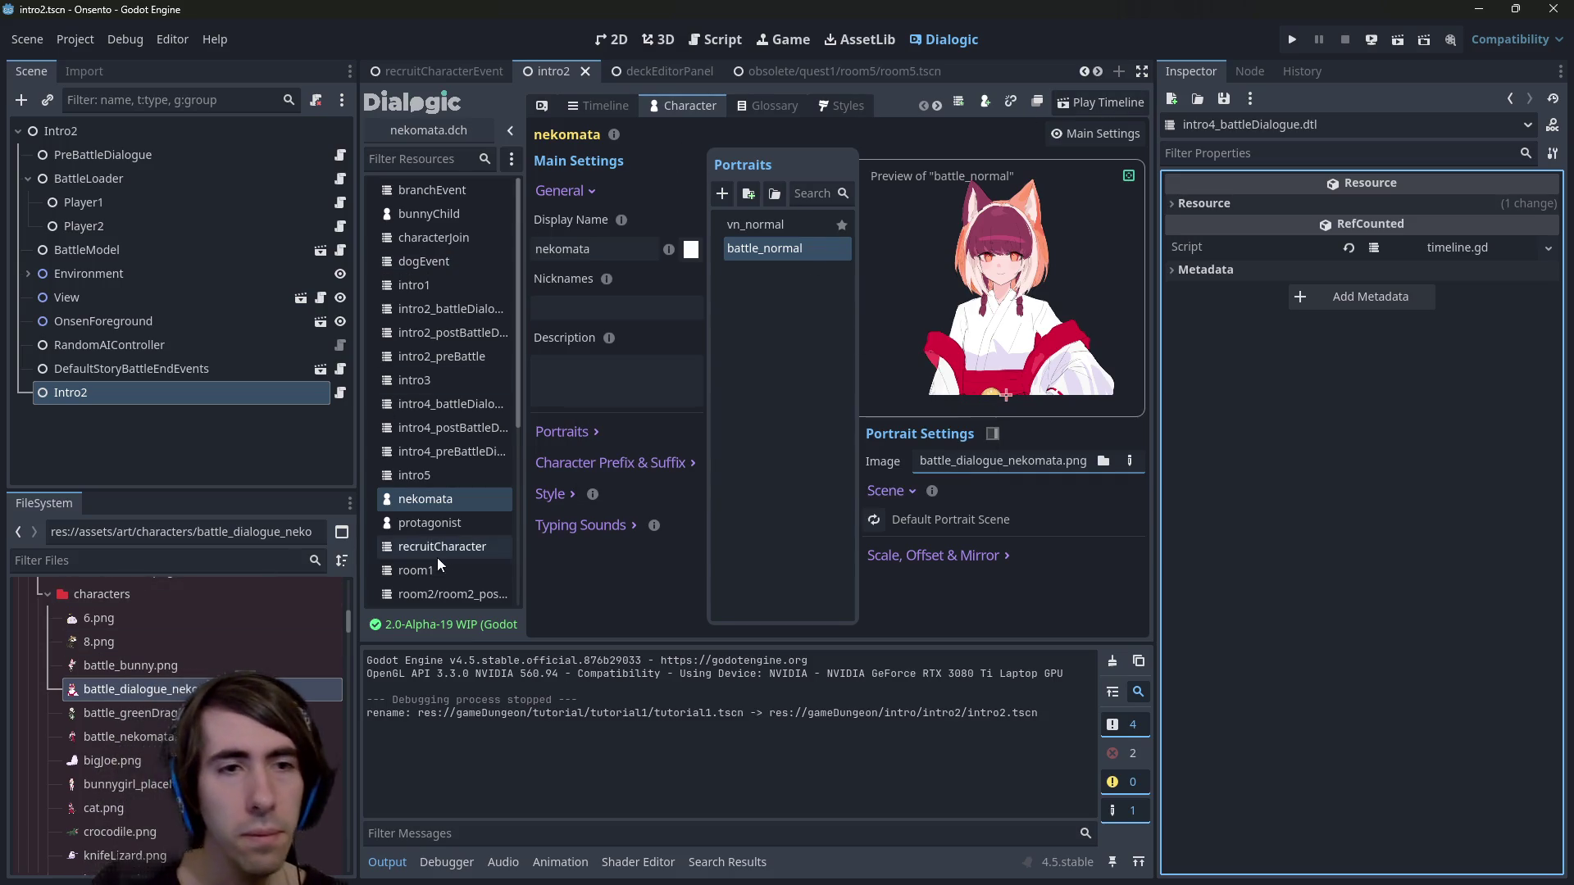
scroll(199, 645, down, 15)
scroll(164, 650, up, 3)
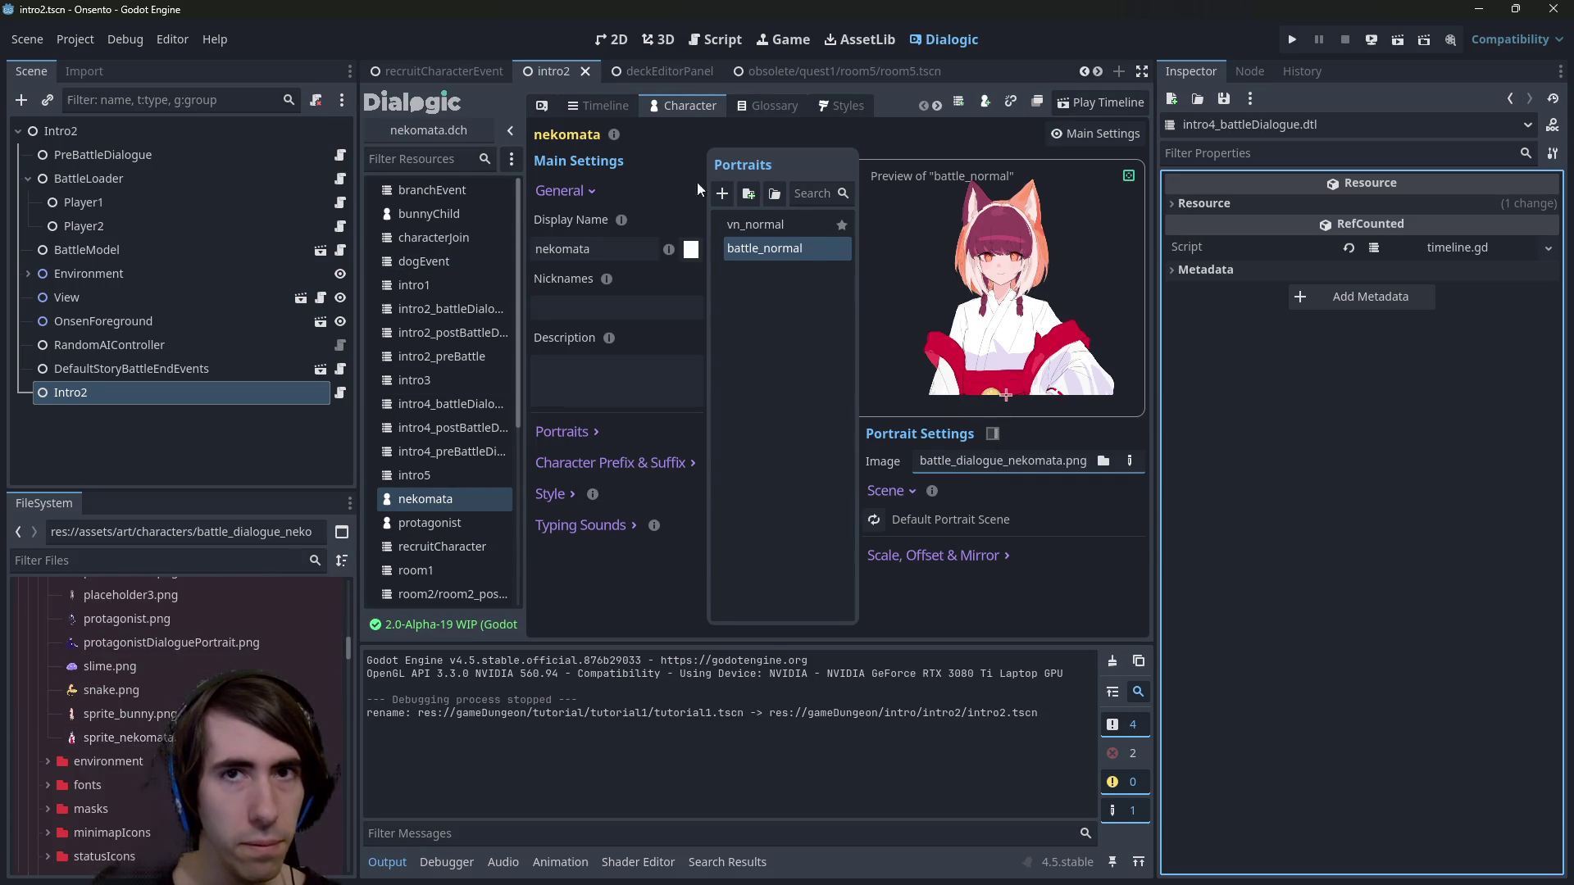
scroll(149, 774, down, 8)
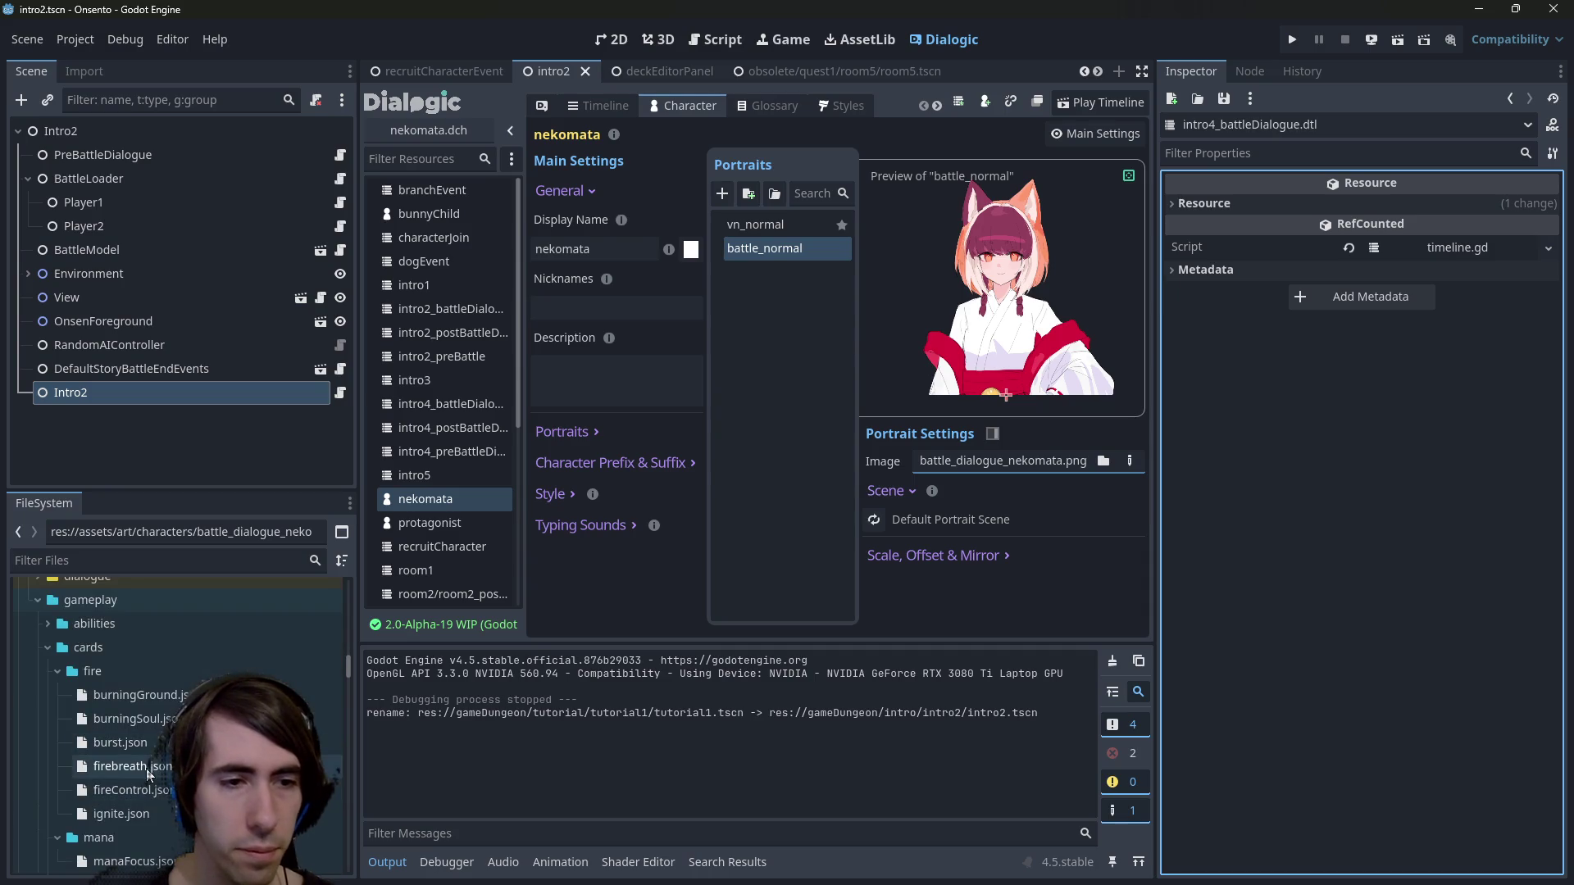
scroll(156, 730, down, 8)
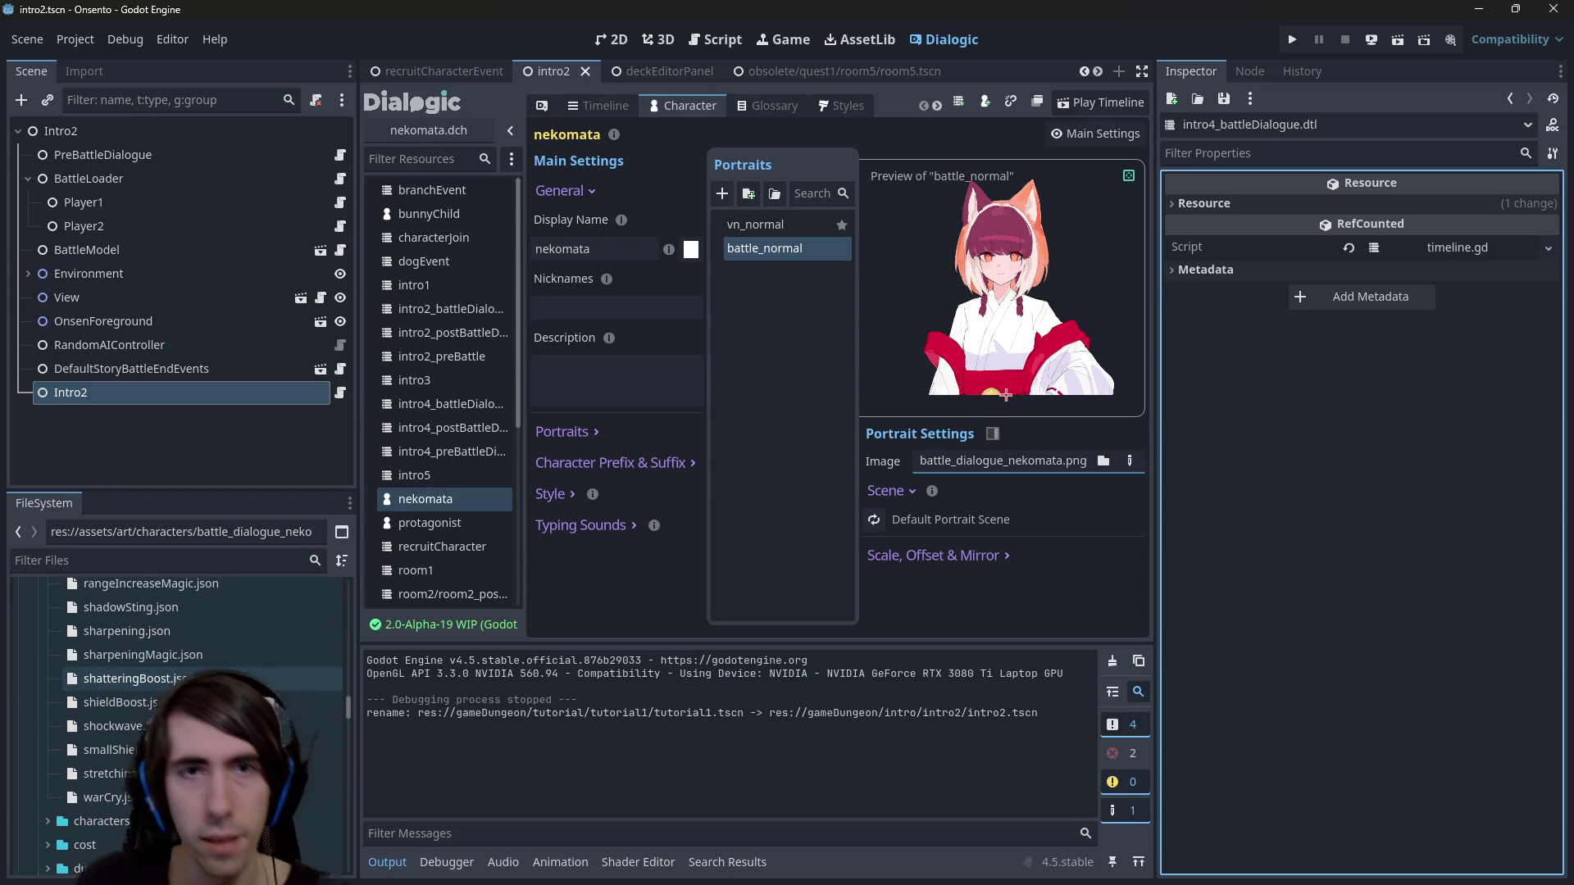
key(shift+alt+o)
Open intro4_battleDialogue and set nekomata's line to the battle_normal portrait, then save.
text(intro4)
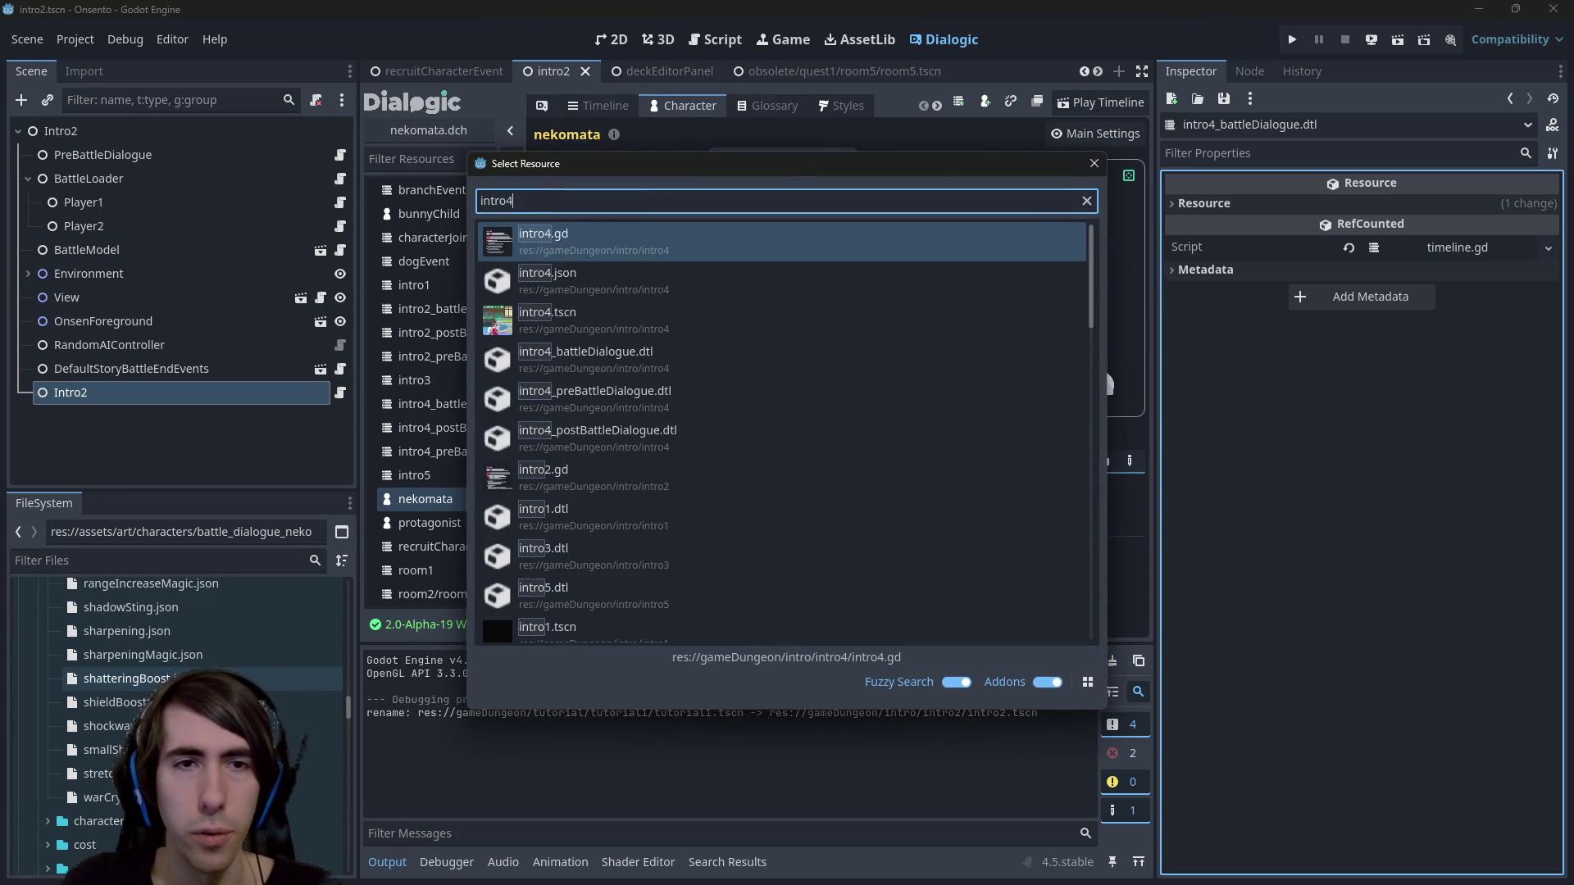
key(Up)
key(Down)
key(Down)
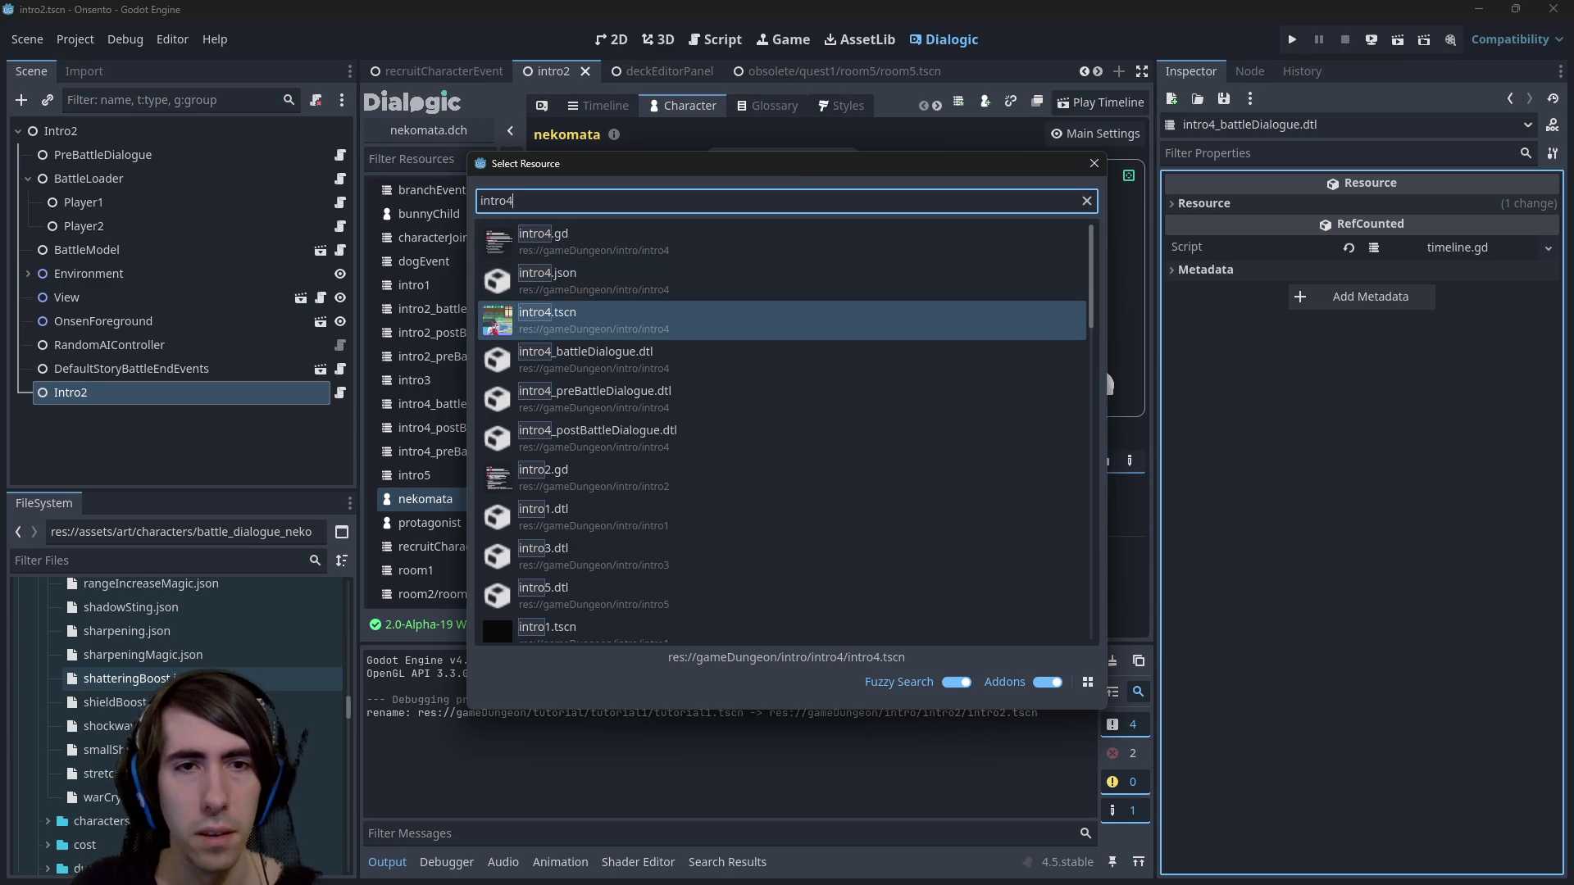
key(Down)
key(Return)
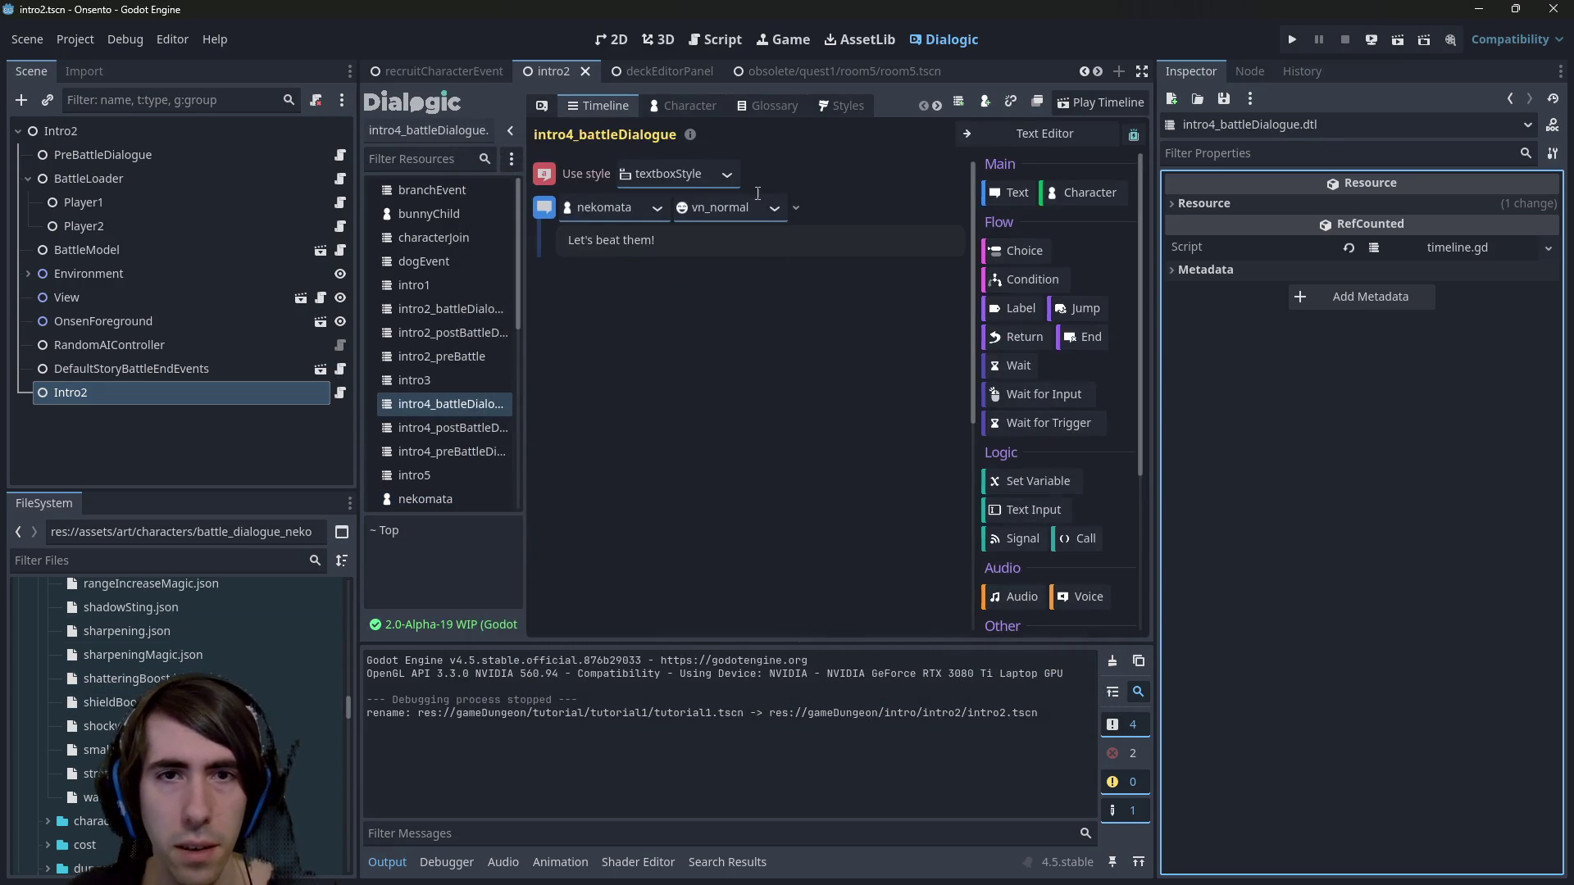
click(763, 206)
click(746, 280)
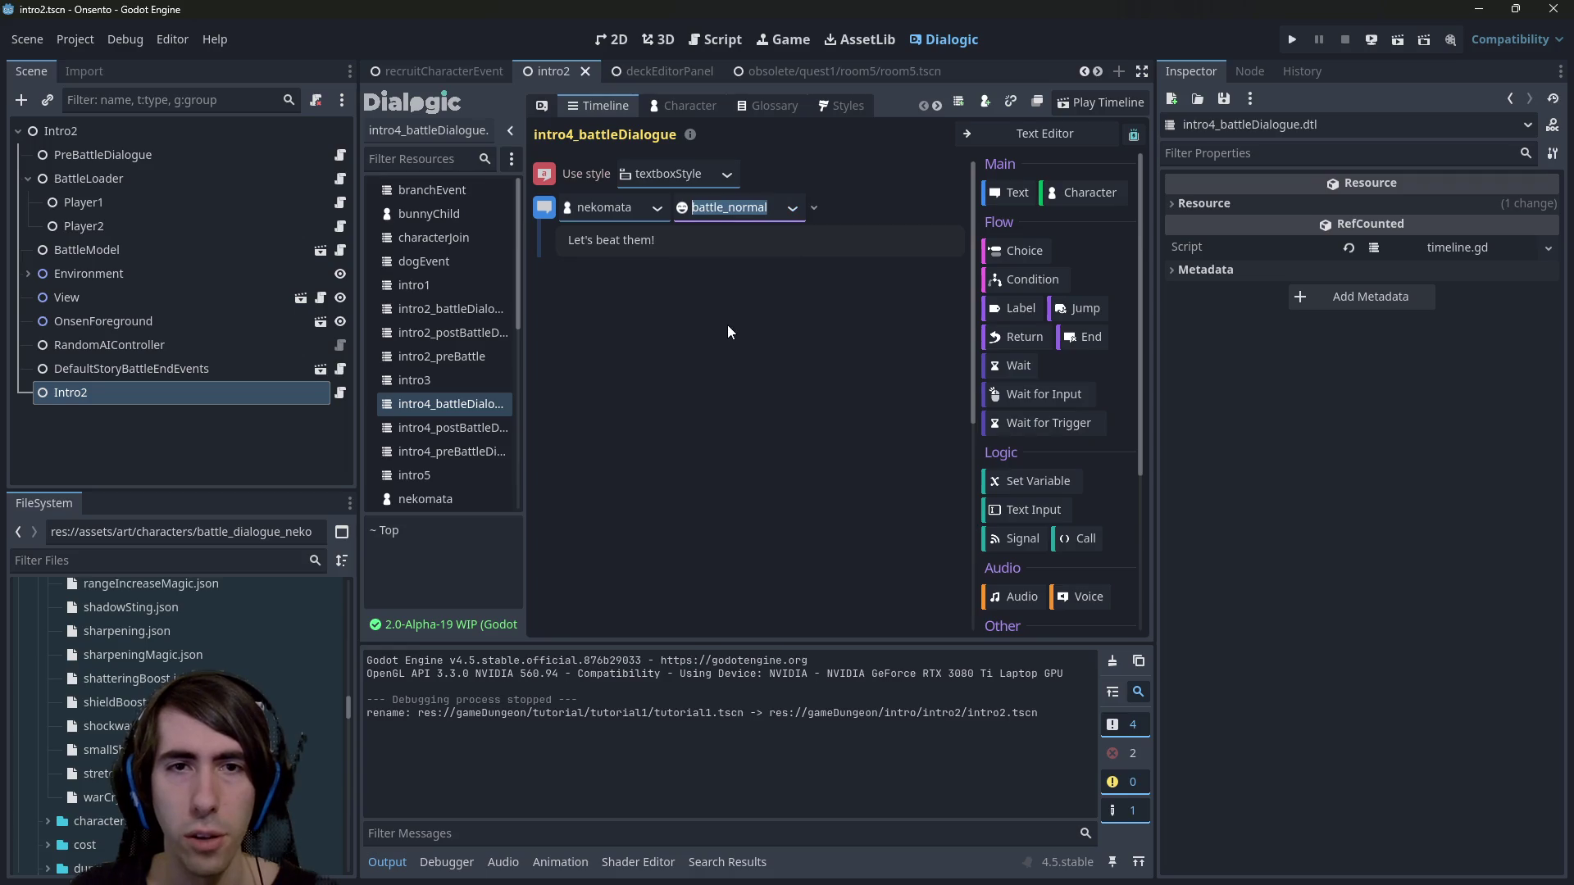
key(ctrl+s)
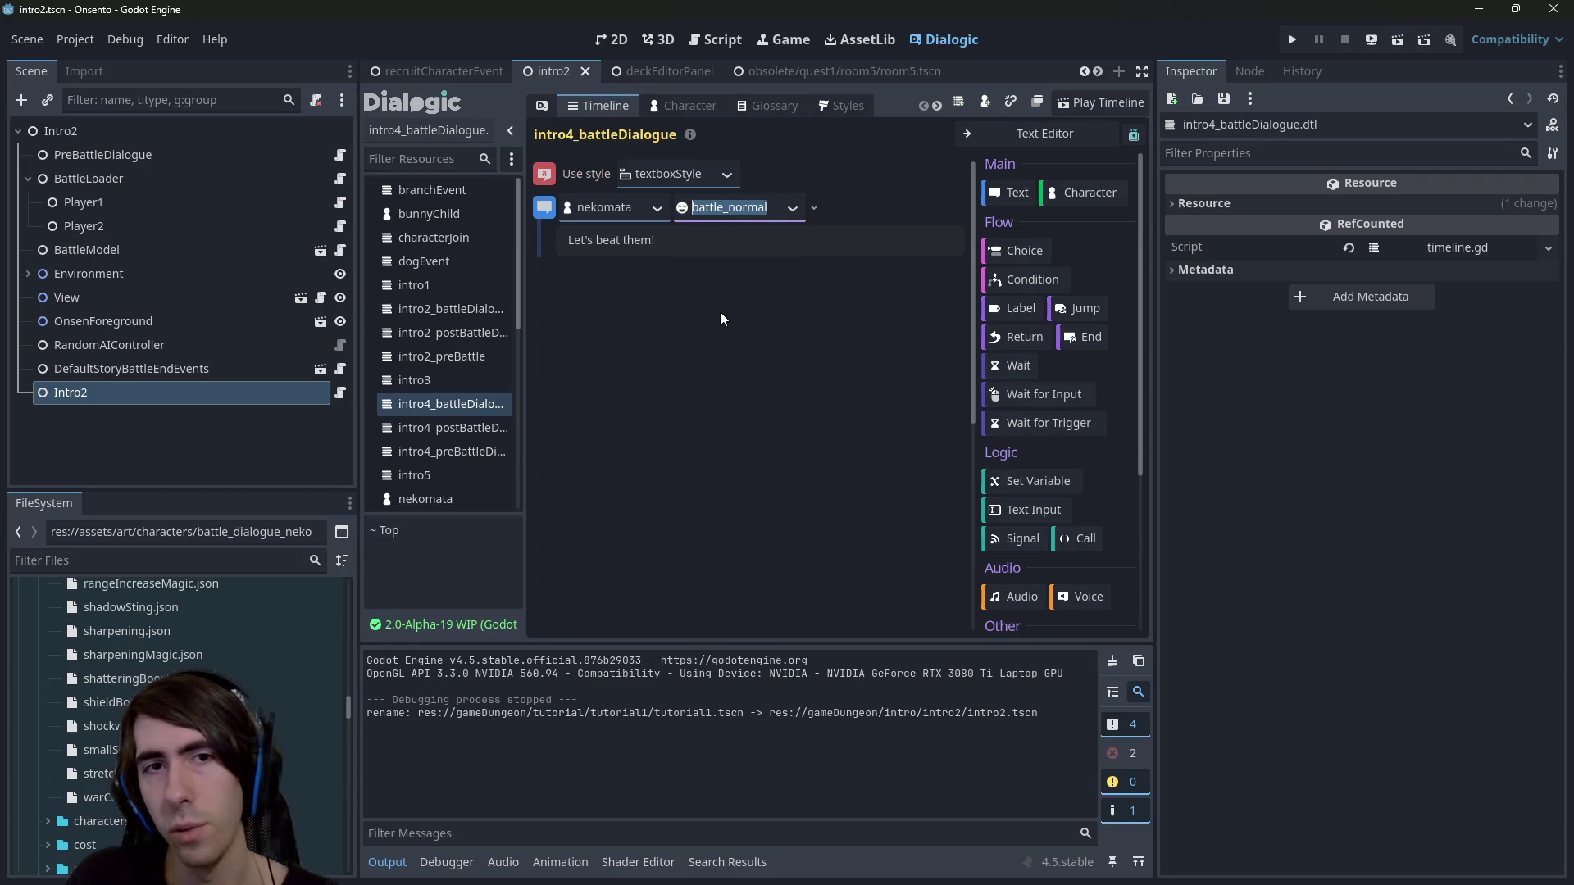
Run the current scene, advance the dialogue, and close the game.
key(shift+alt+o)
key(Escape)
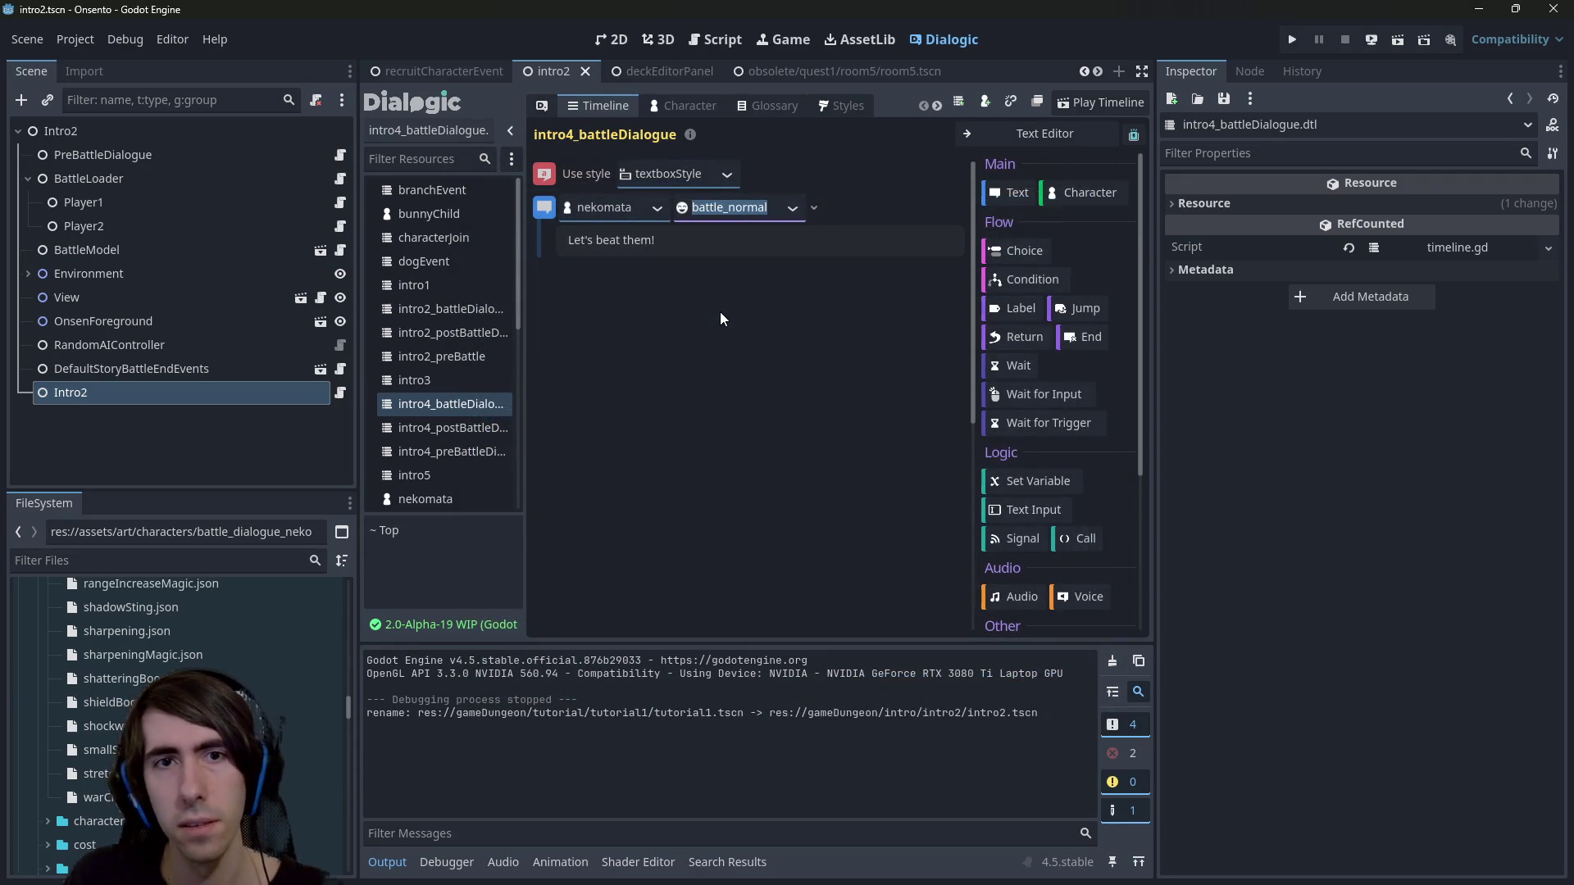
click(1396, 39)
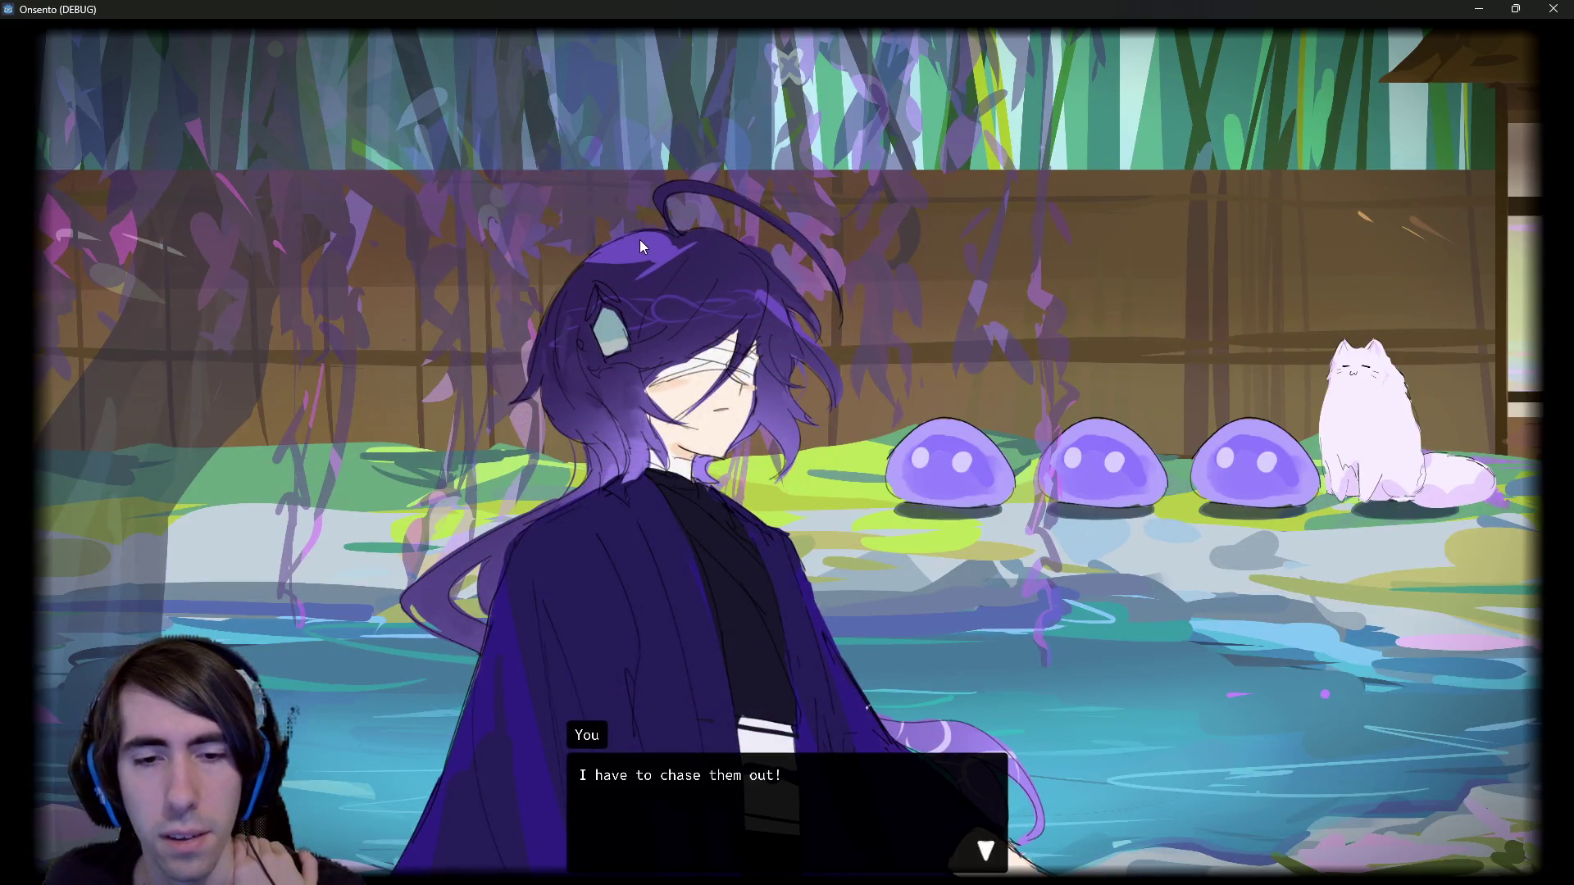
click(639, 240)
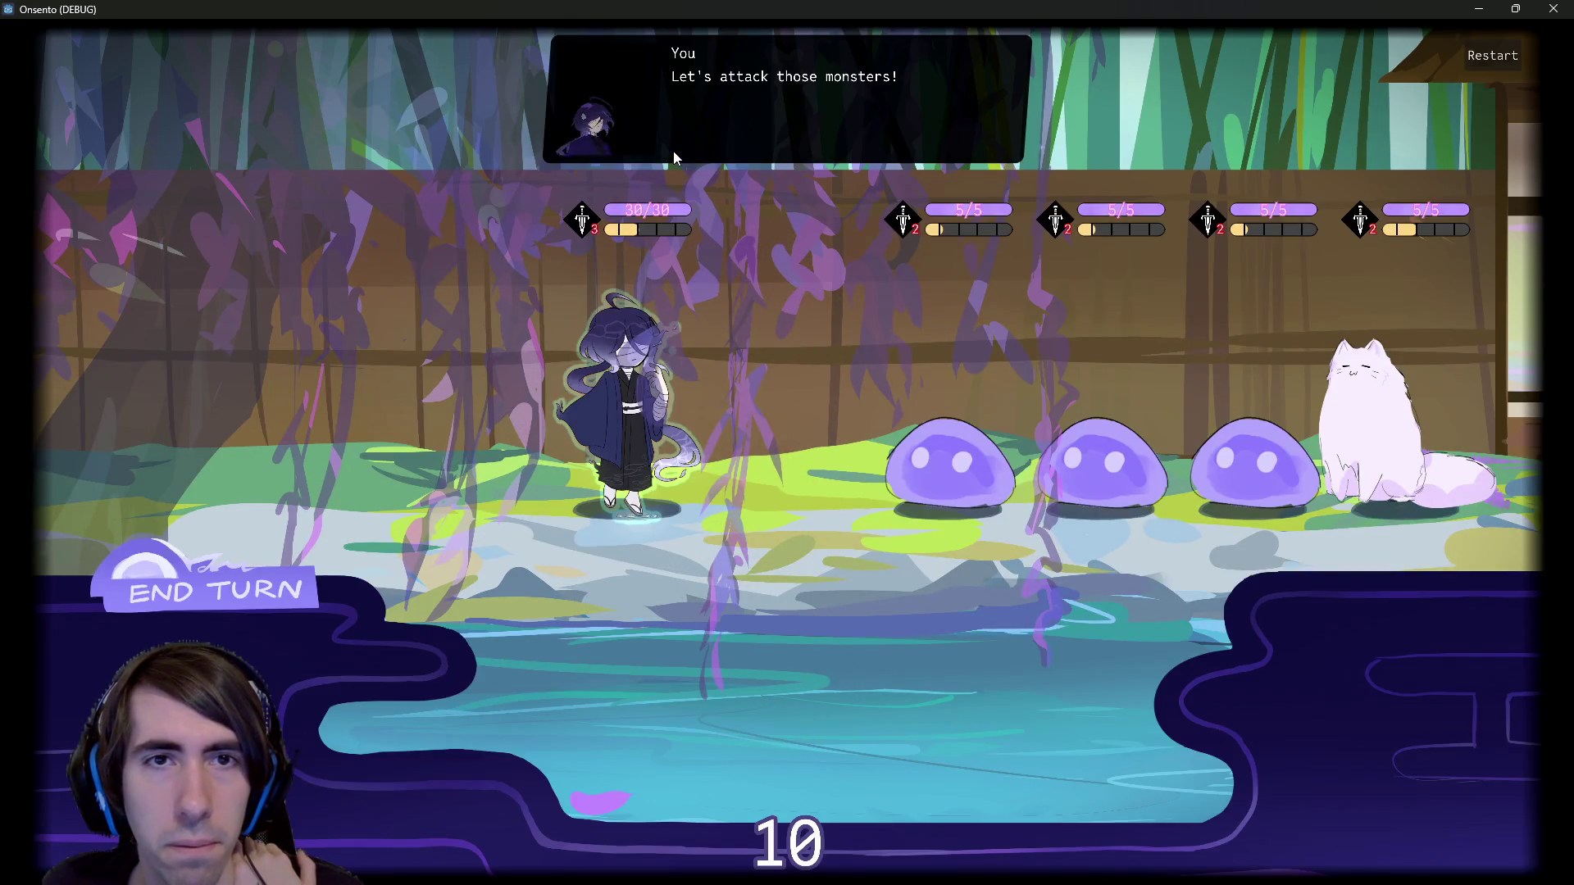
click(1554, 8)
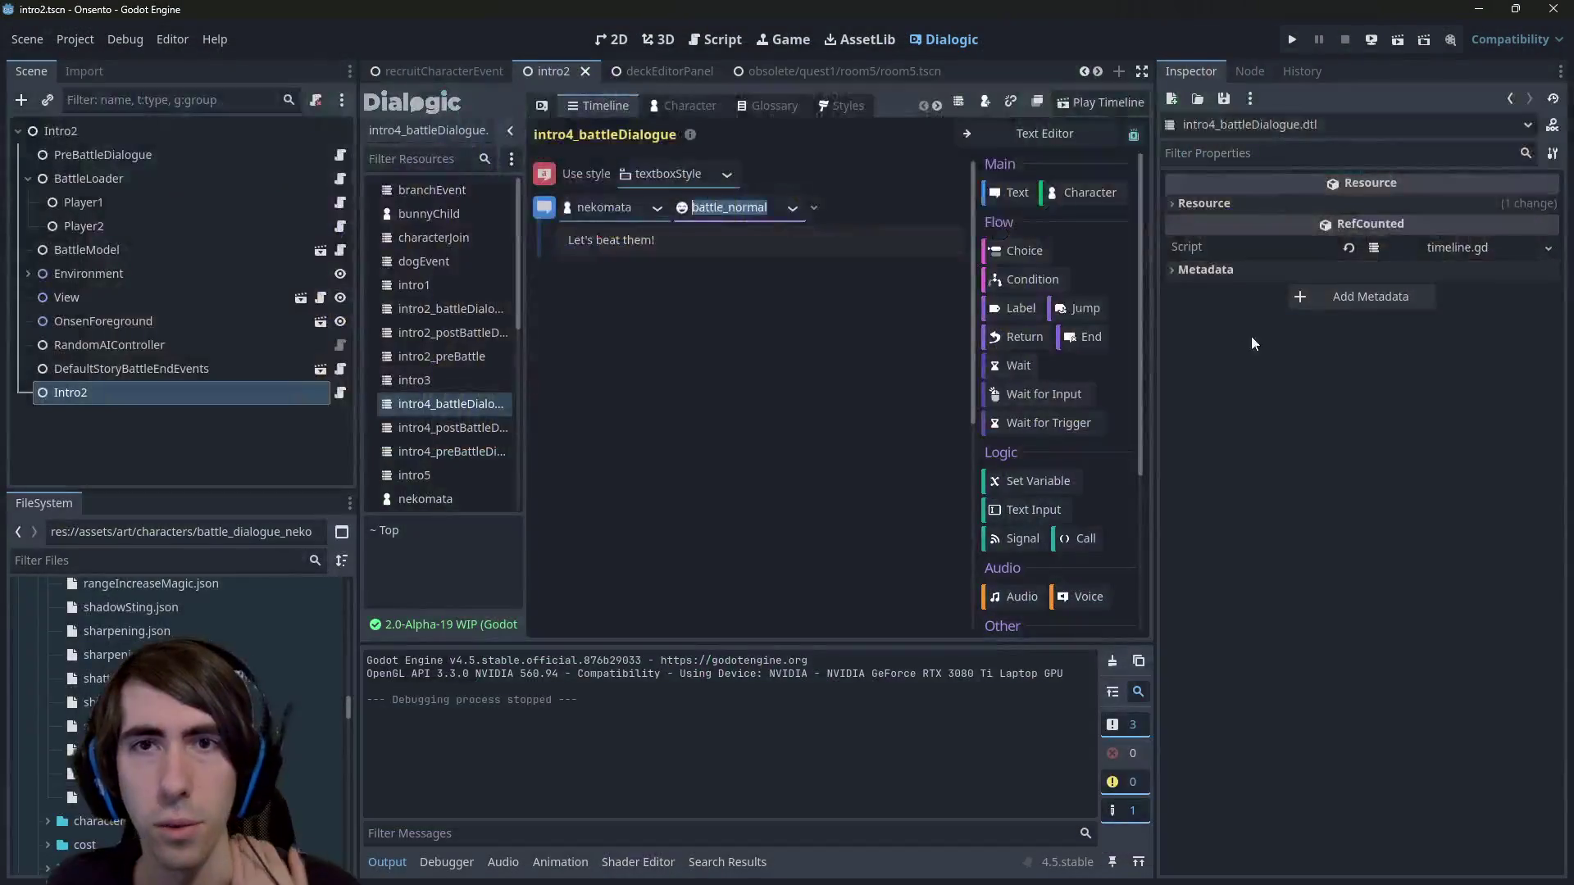
Open the intro4 scene, play it through the dialogue, and close the game.
key(shift+alt+o)
text(intro4)
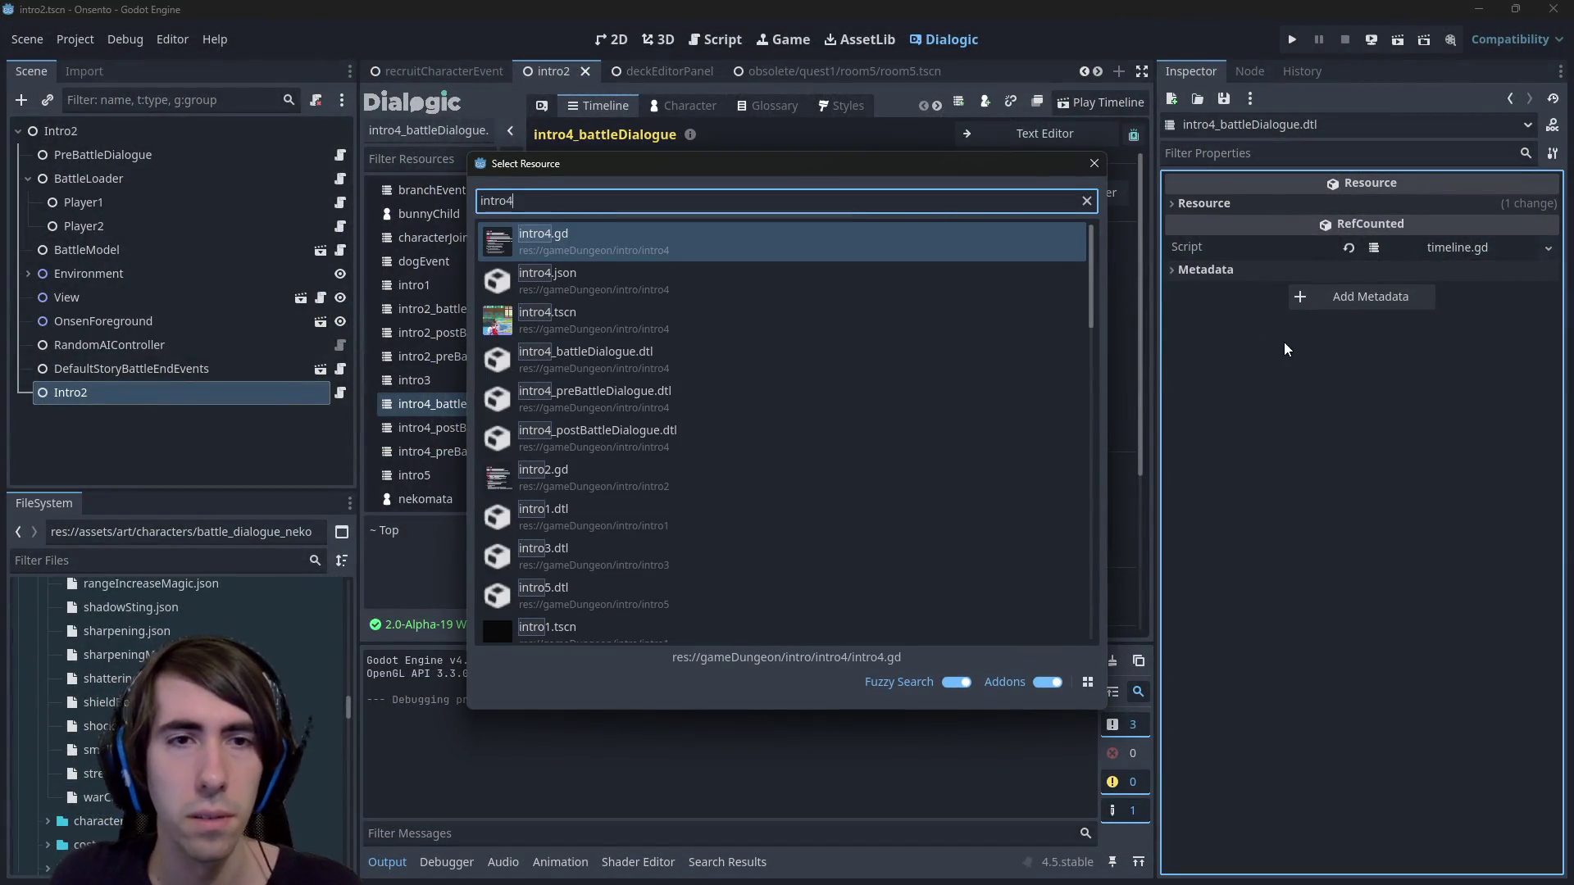
key(Down)
key(Down)
key(Return)
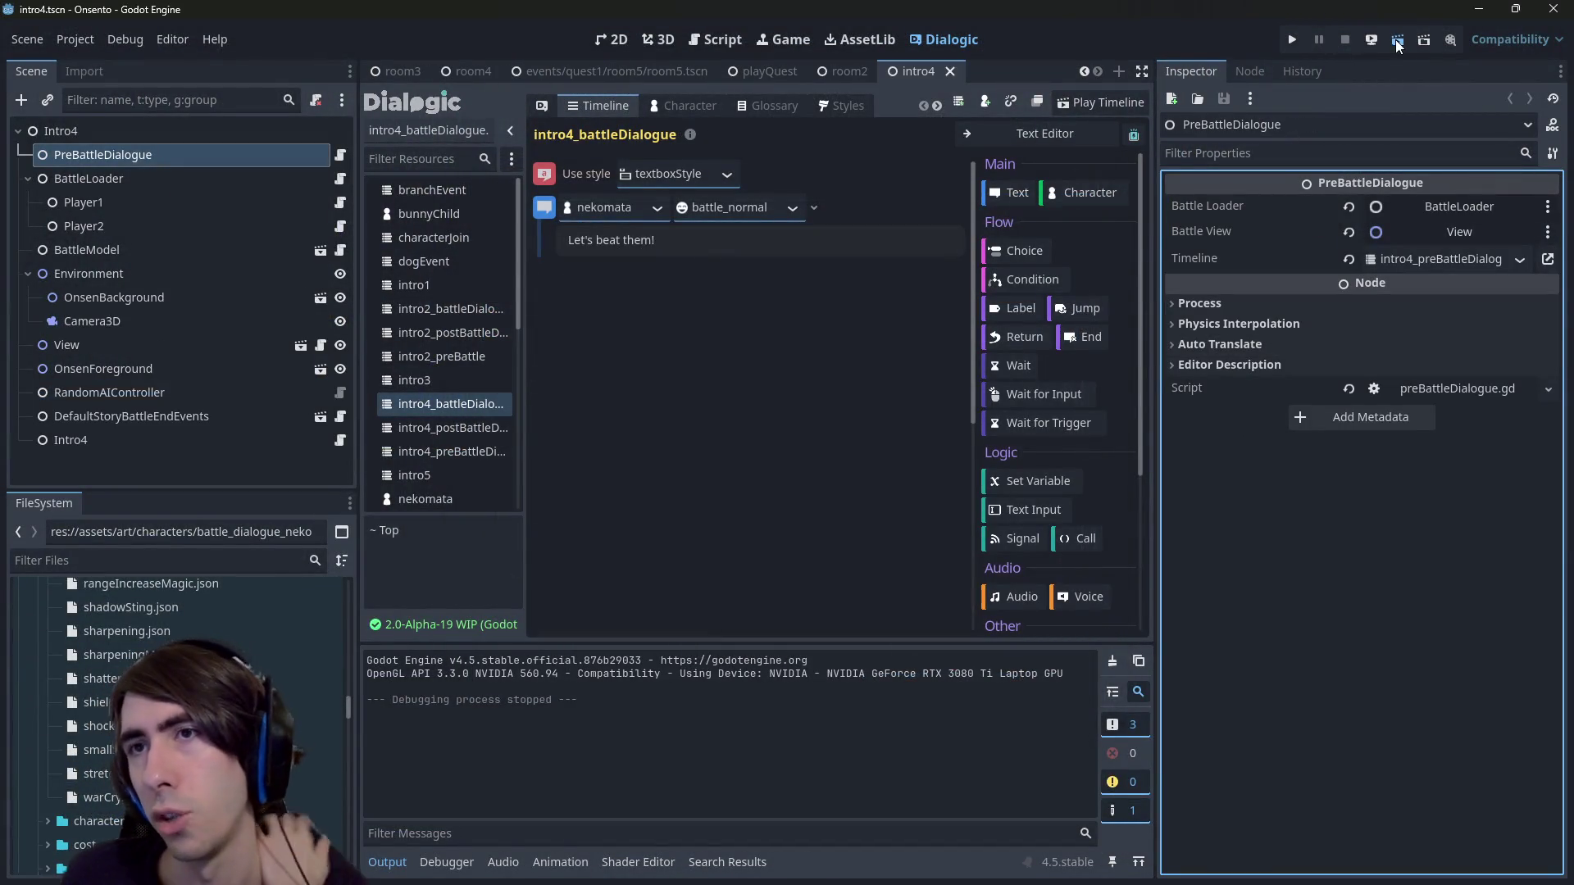
click(1396, 41)
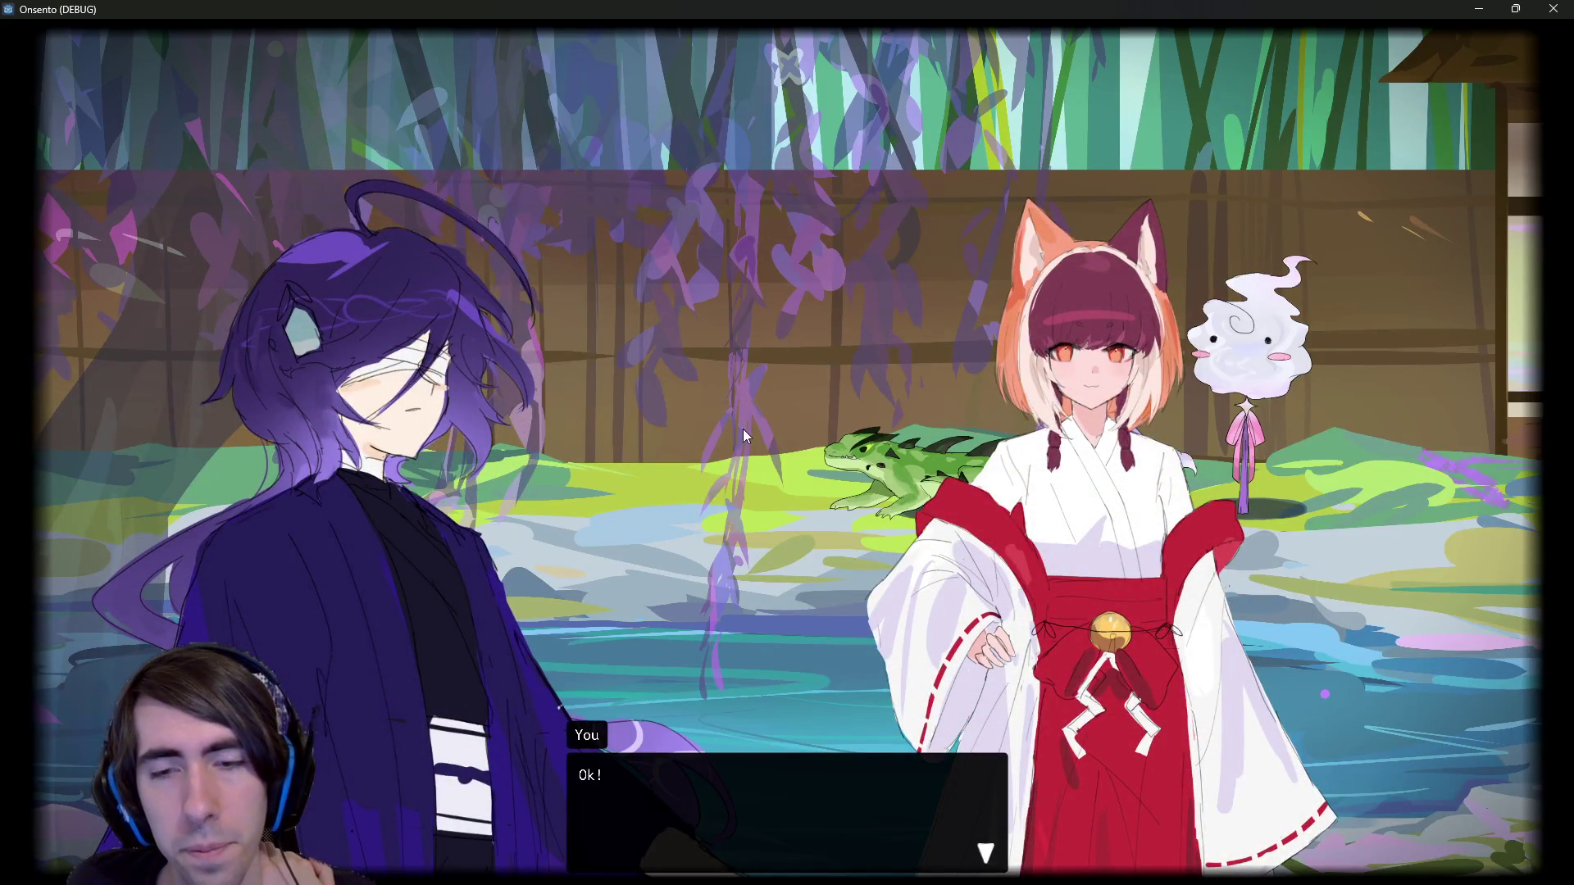
click(744, 431)
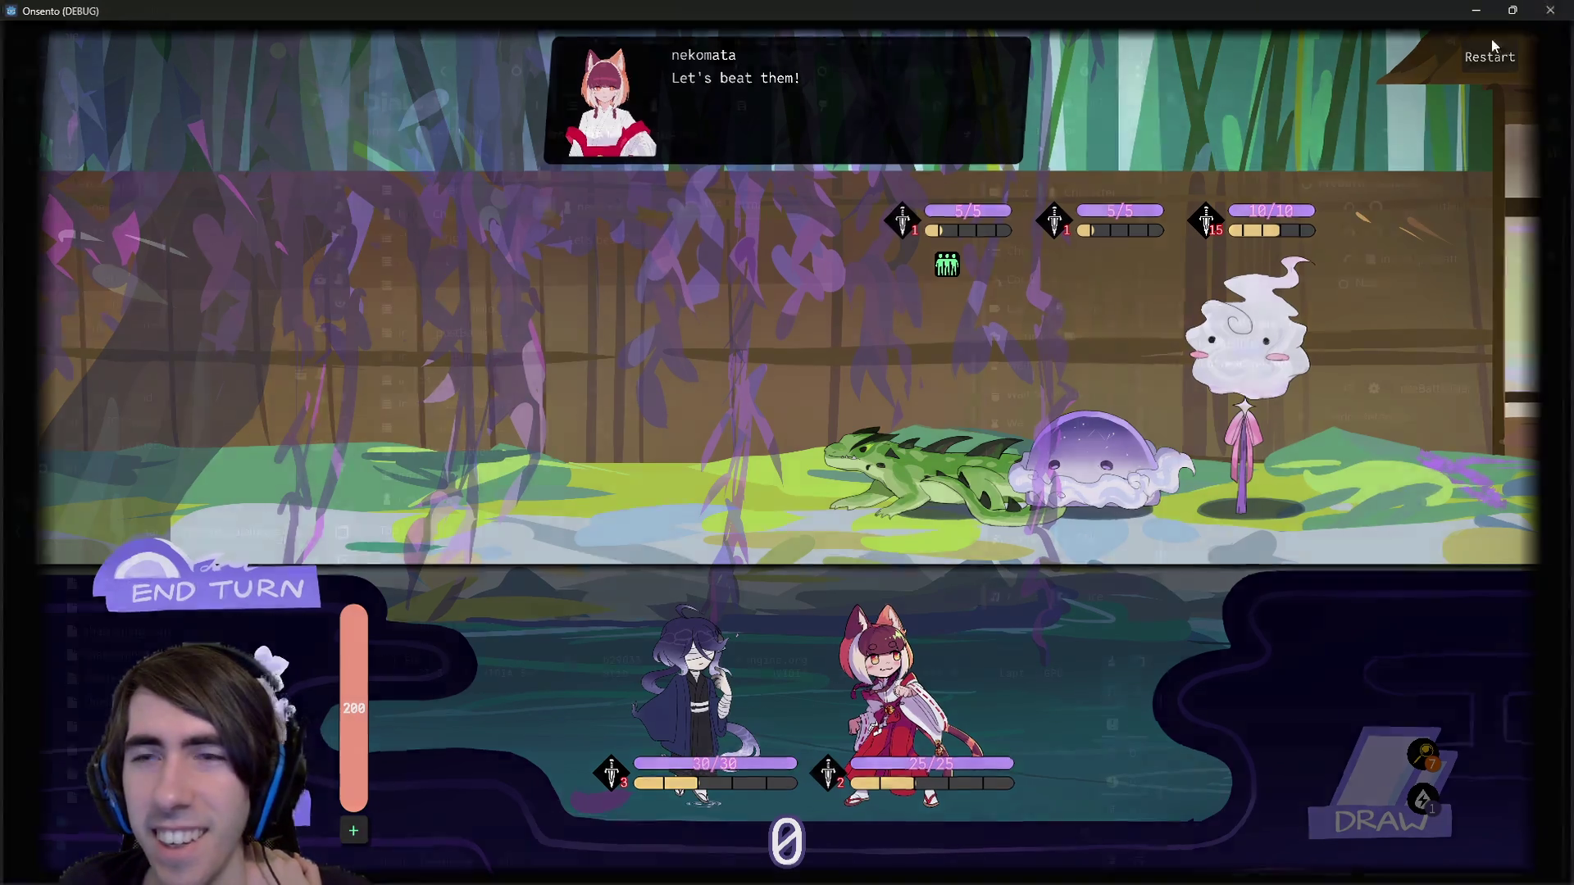
click(1552, 10)
Search the project resources for 'room2'.
key(alt+shift+o)
text(room2)
key(Down)
key(Down)
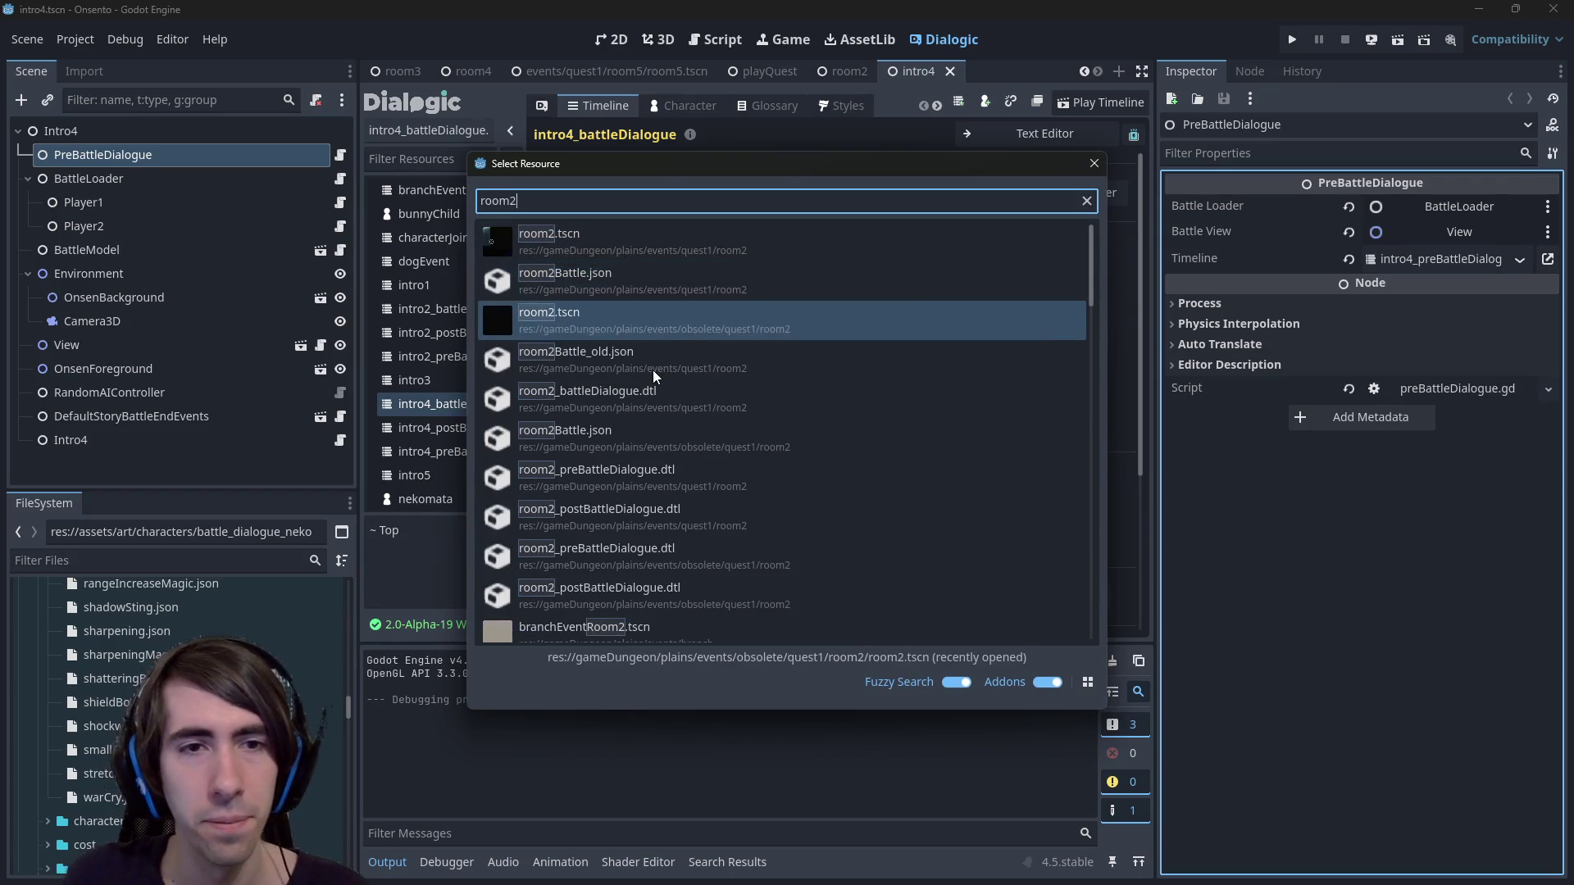
Open the room2.tscn scene from the resource search results.
key(Up)
key(Up)
key(Return)
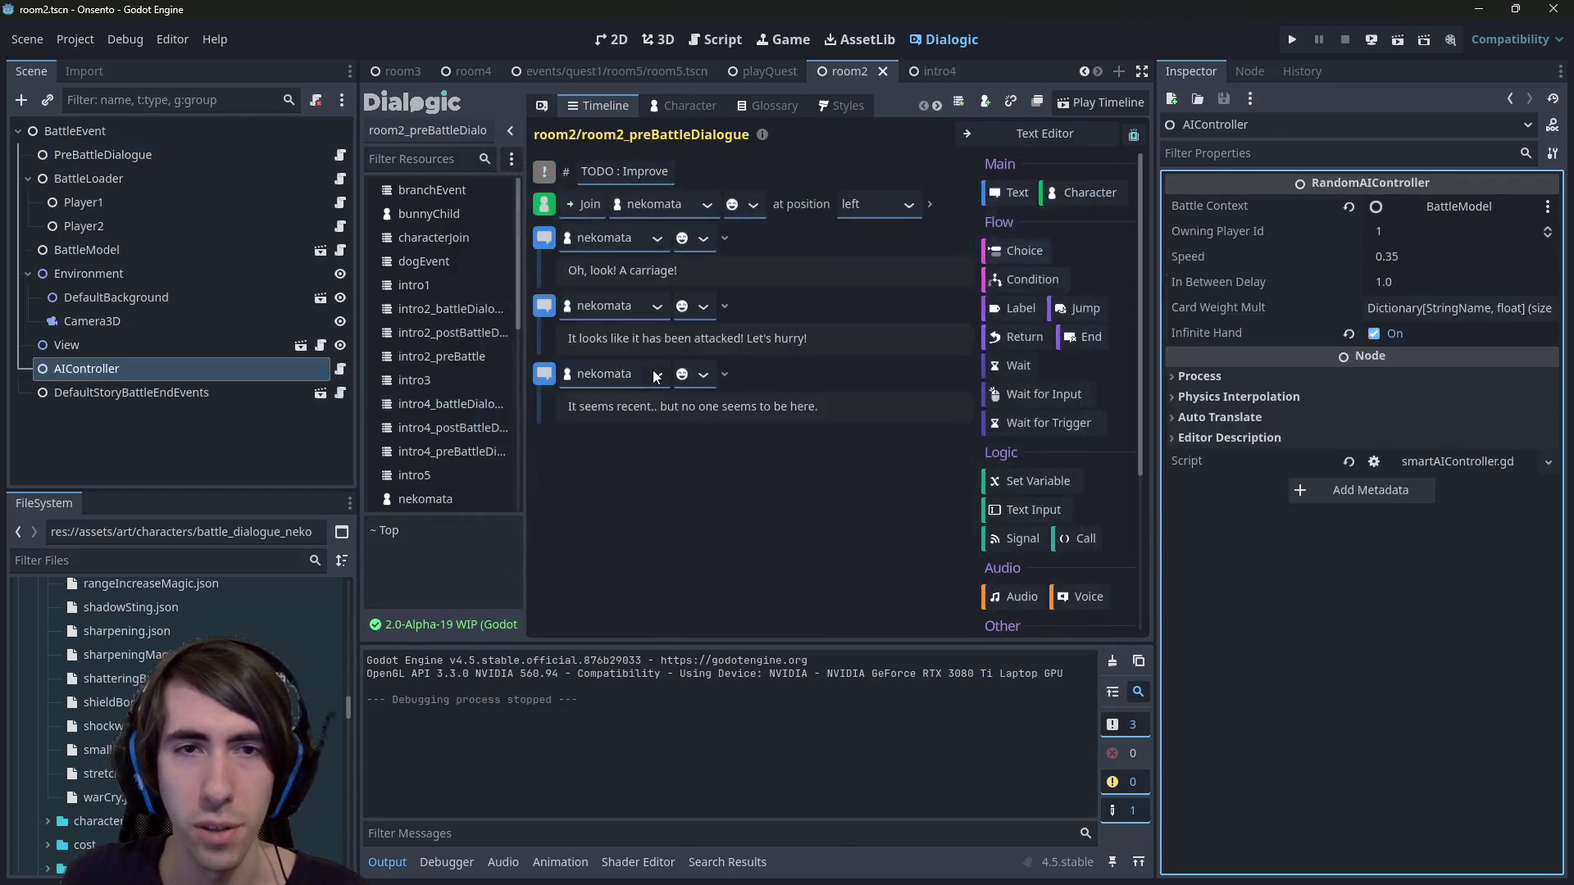
key(alt+shift+o)
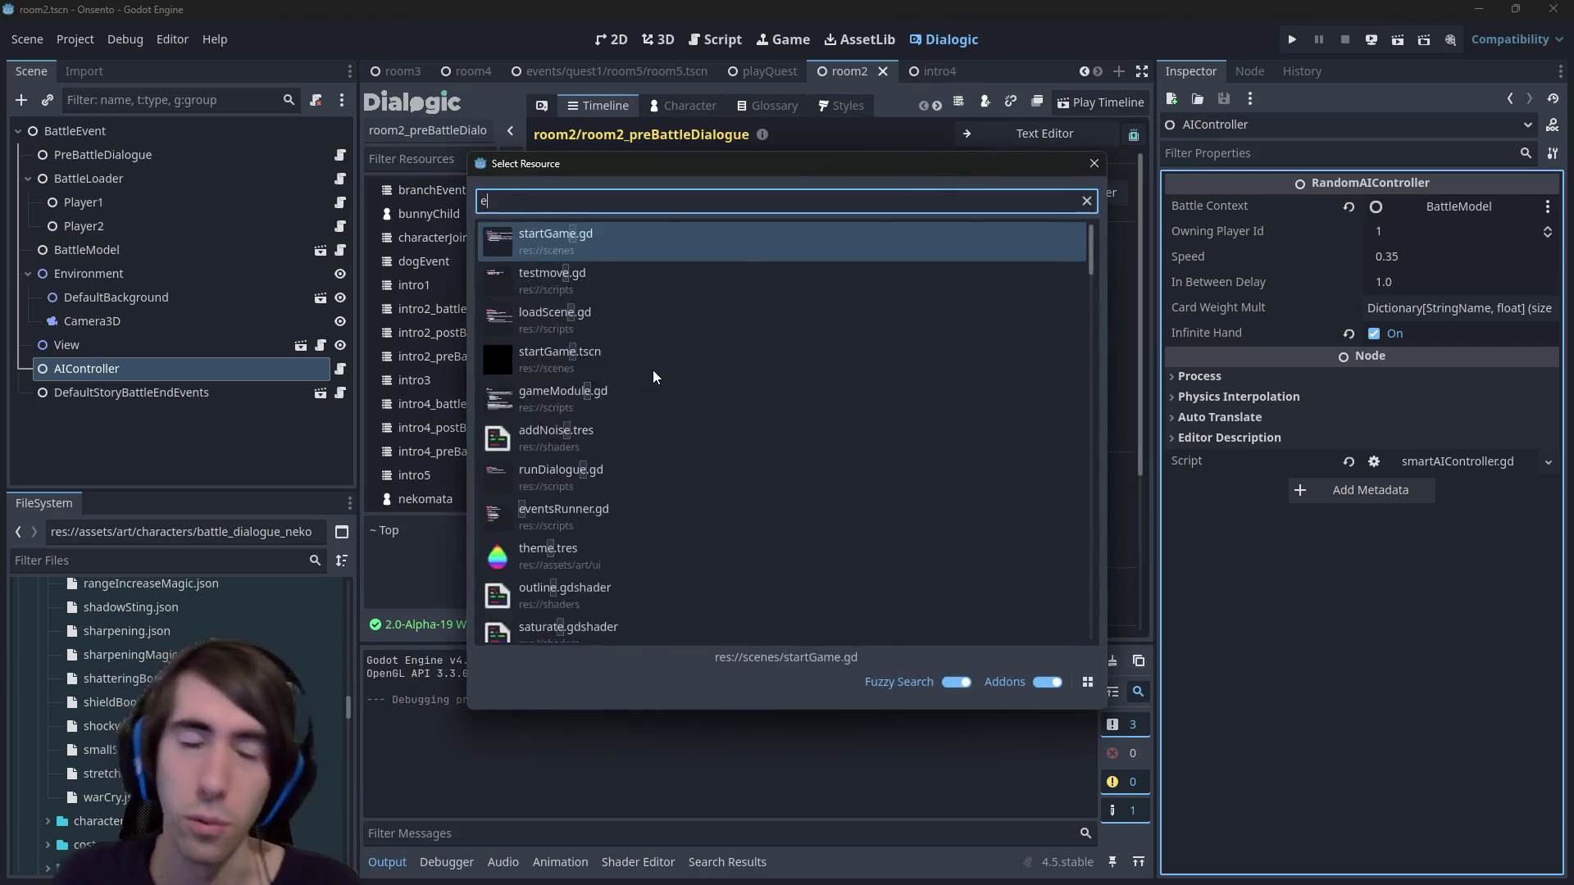
key(BackSpace)
key(Escape)
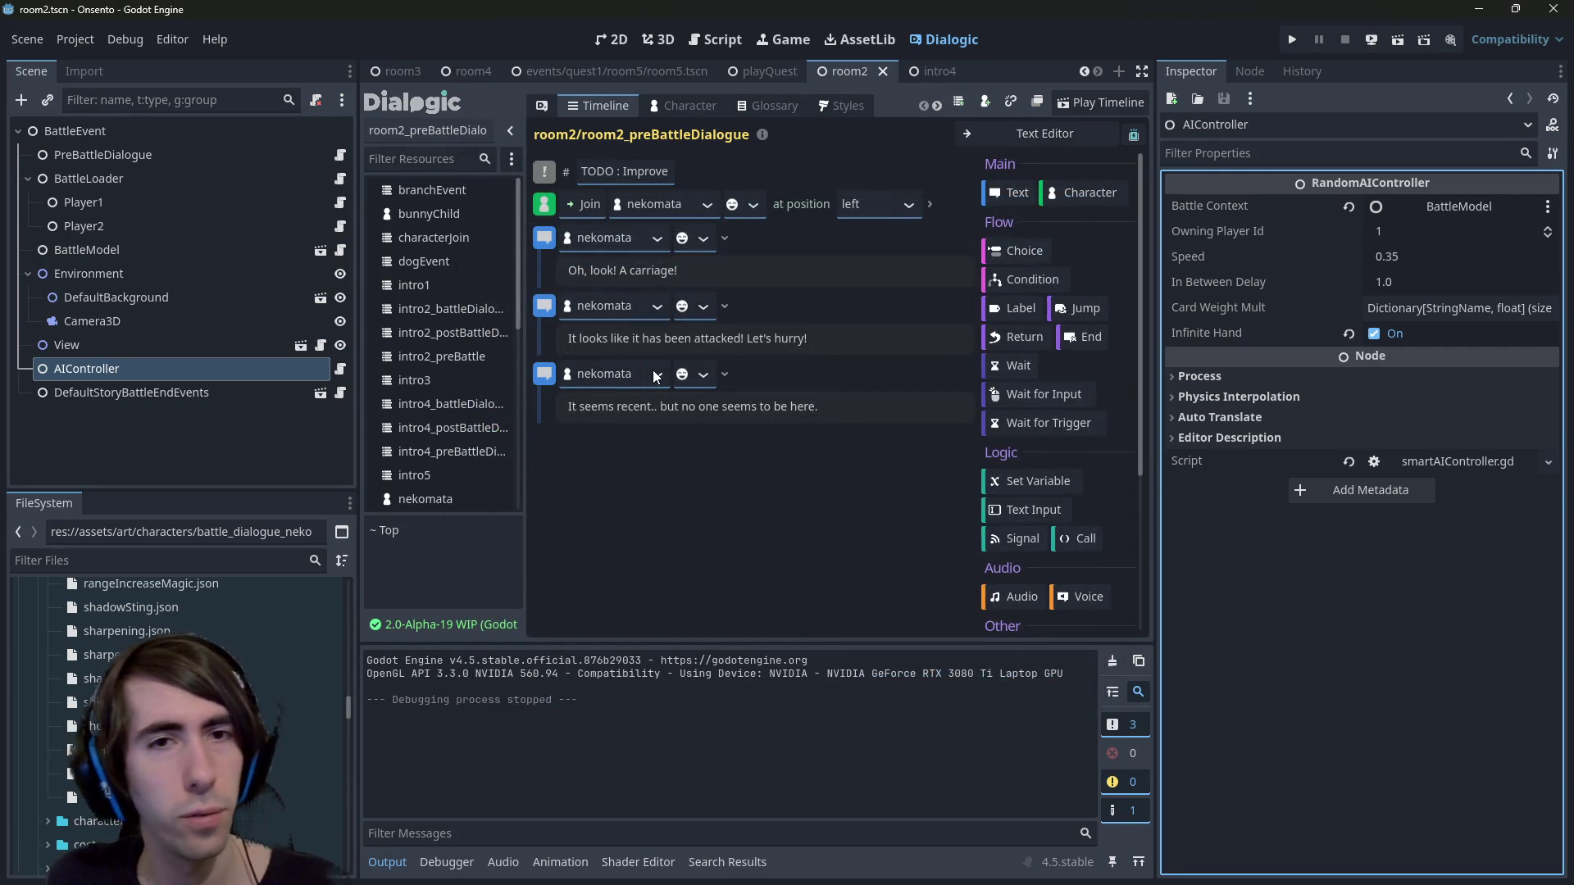
key(alt+shift+o)
text(r)
key(BackSpace)
key(Escape)
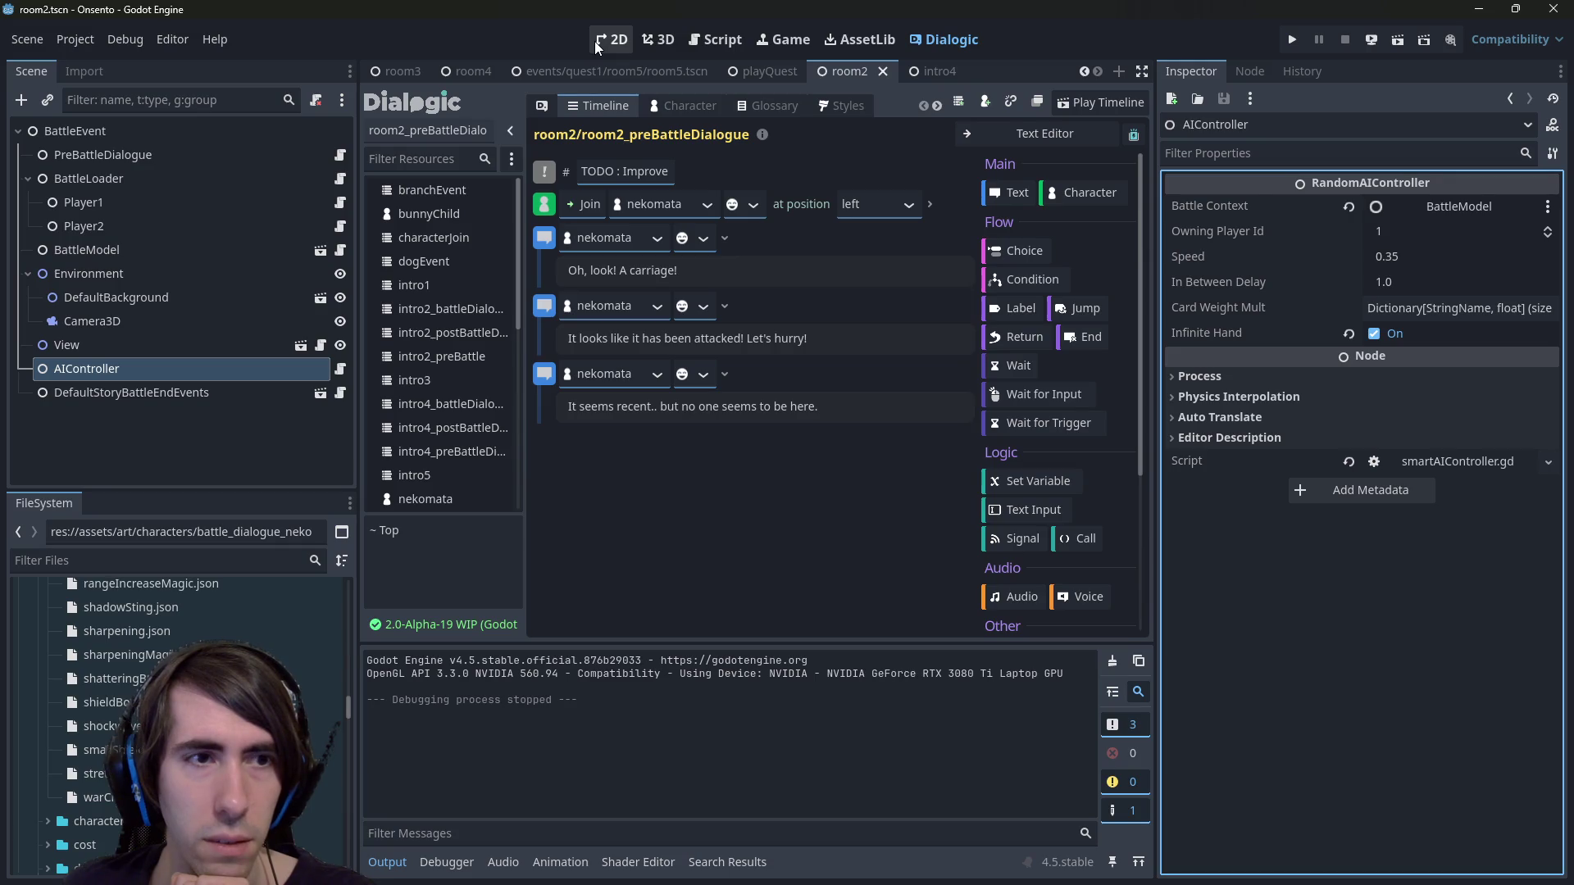
Run room2, filter project files to 'room2', and click through the pre-battle dialogue before closing.
click(1397, 42)
click(204, 560)
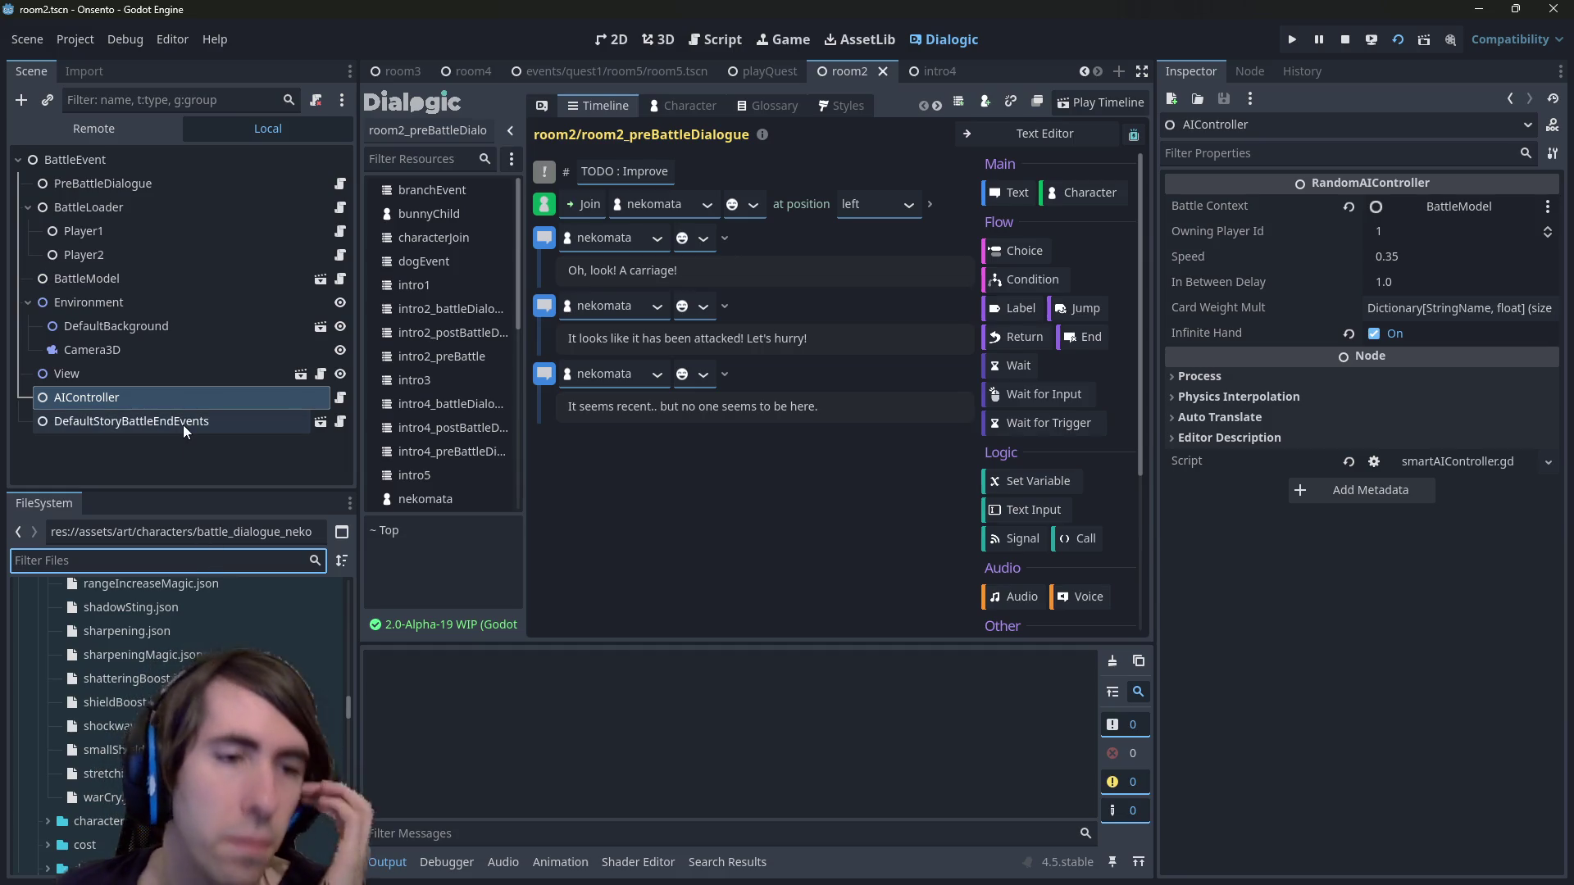
text(room2)
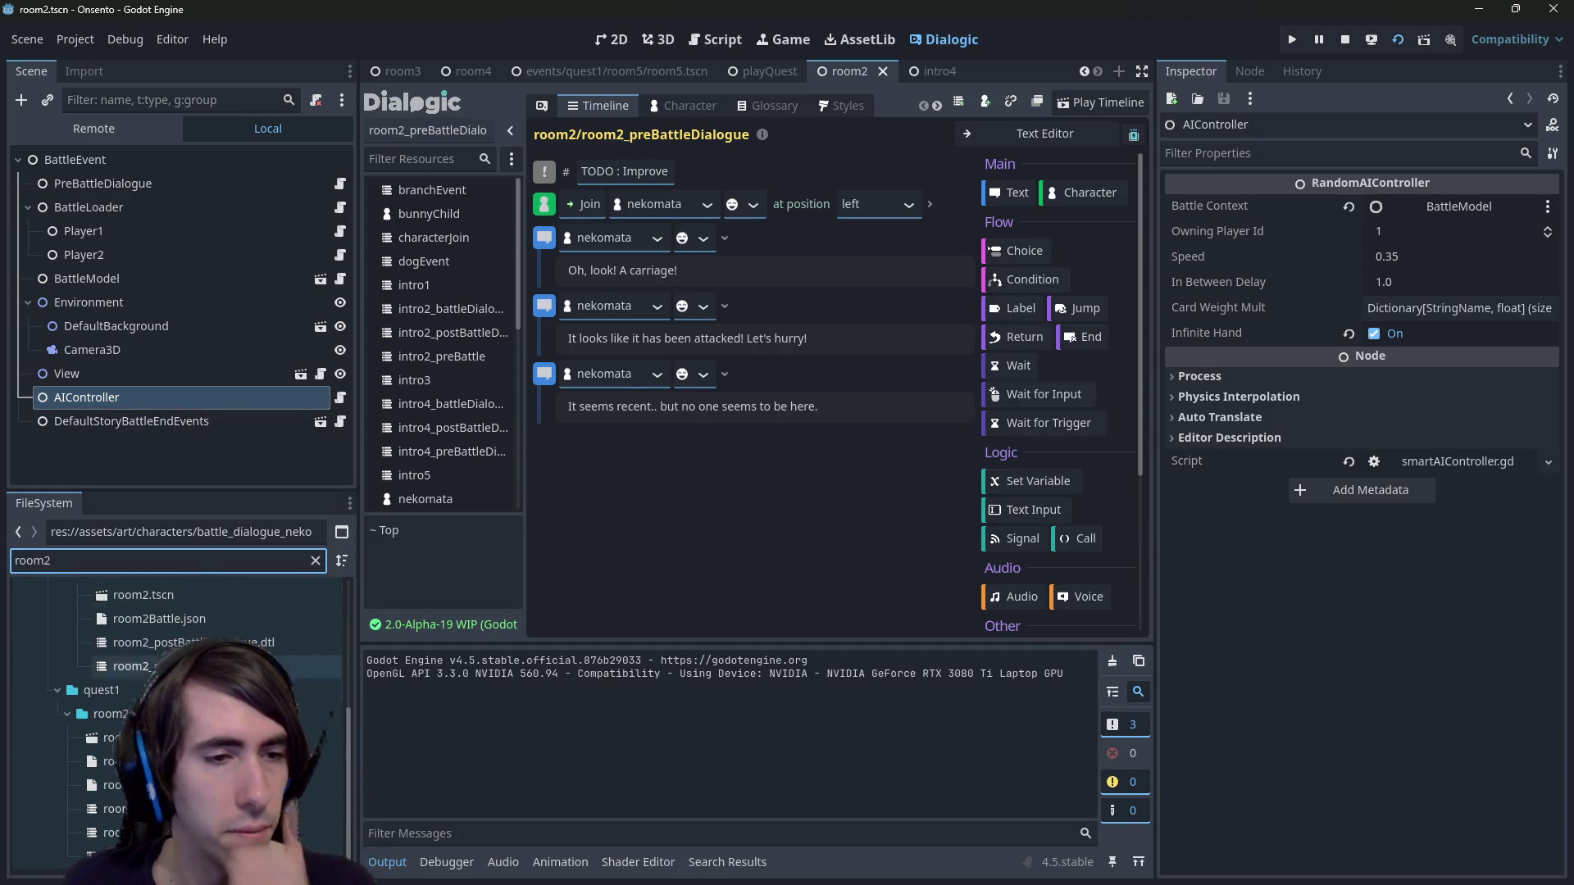
click(111, 738)
key(F6)
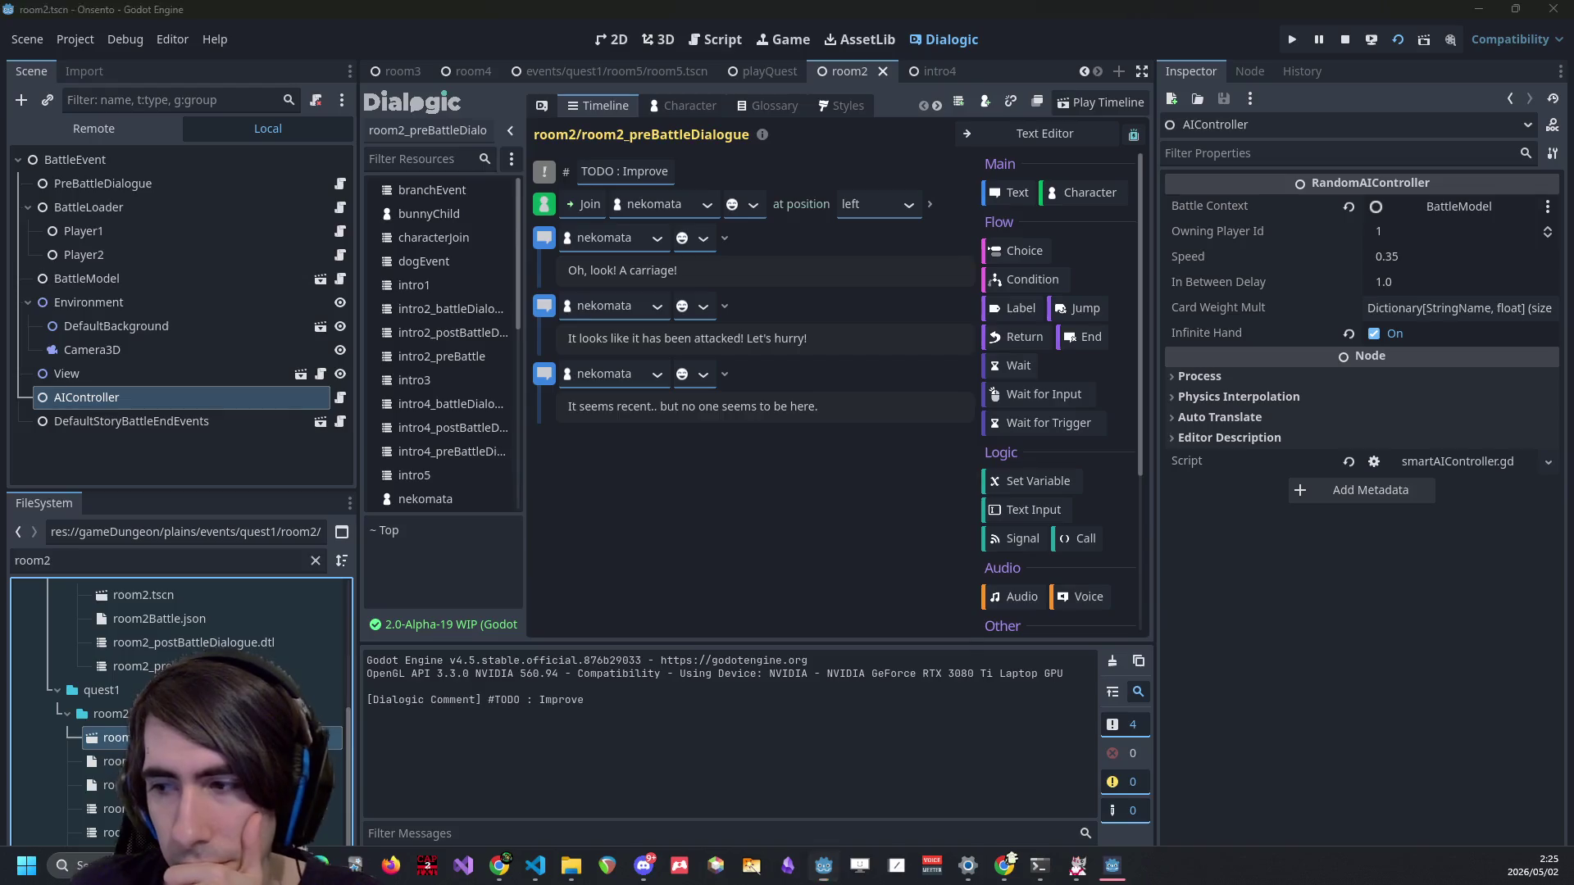
click(1052, 600)
click(1038, 593)
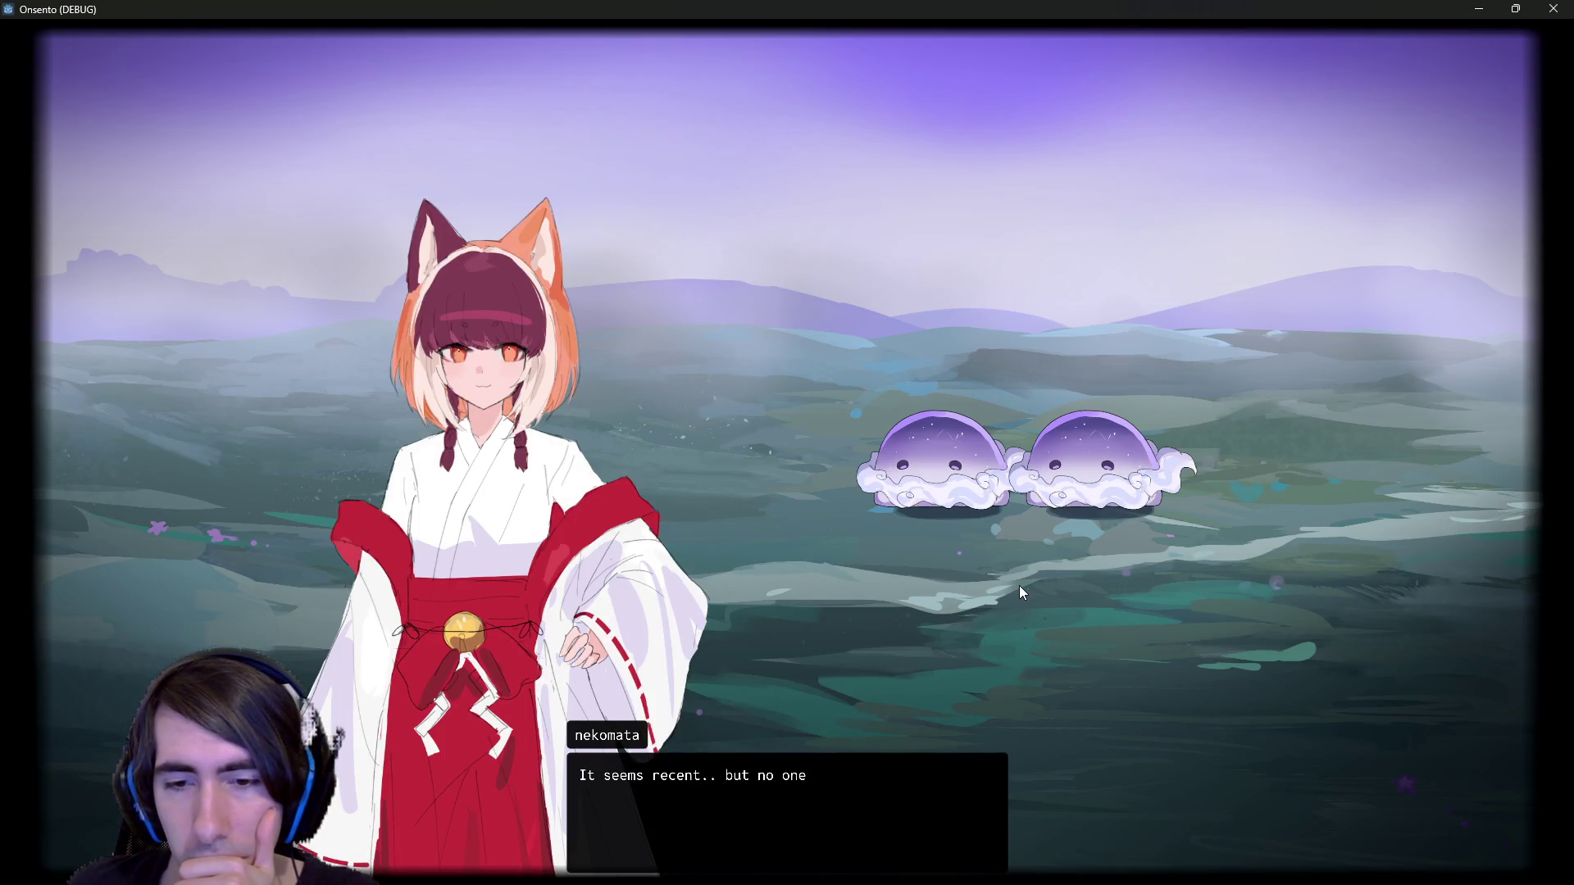
click(1020, 585)
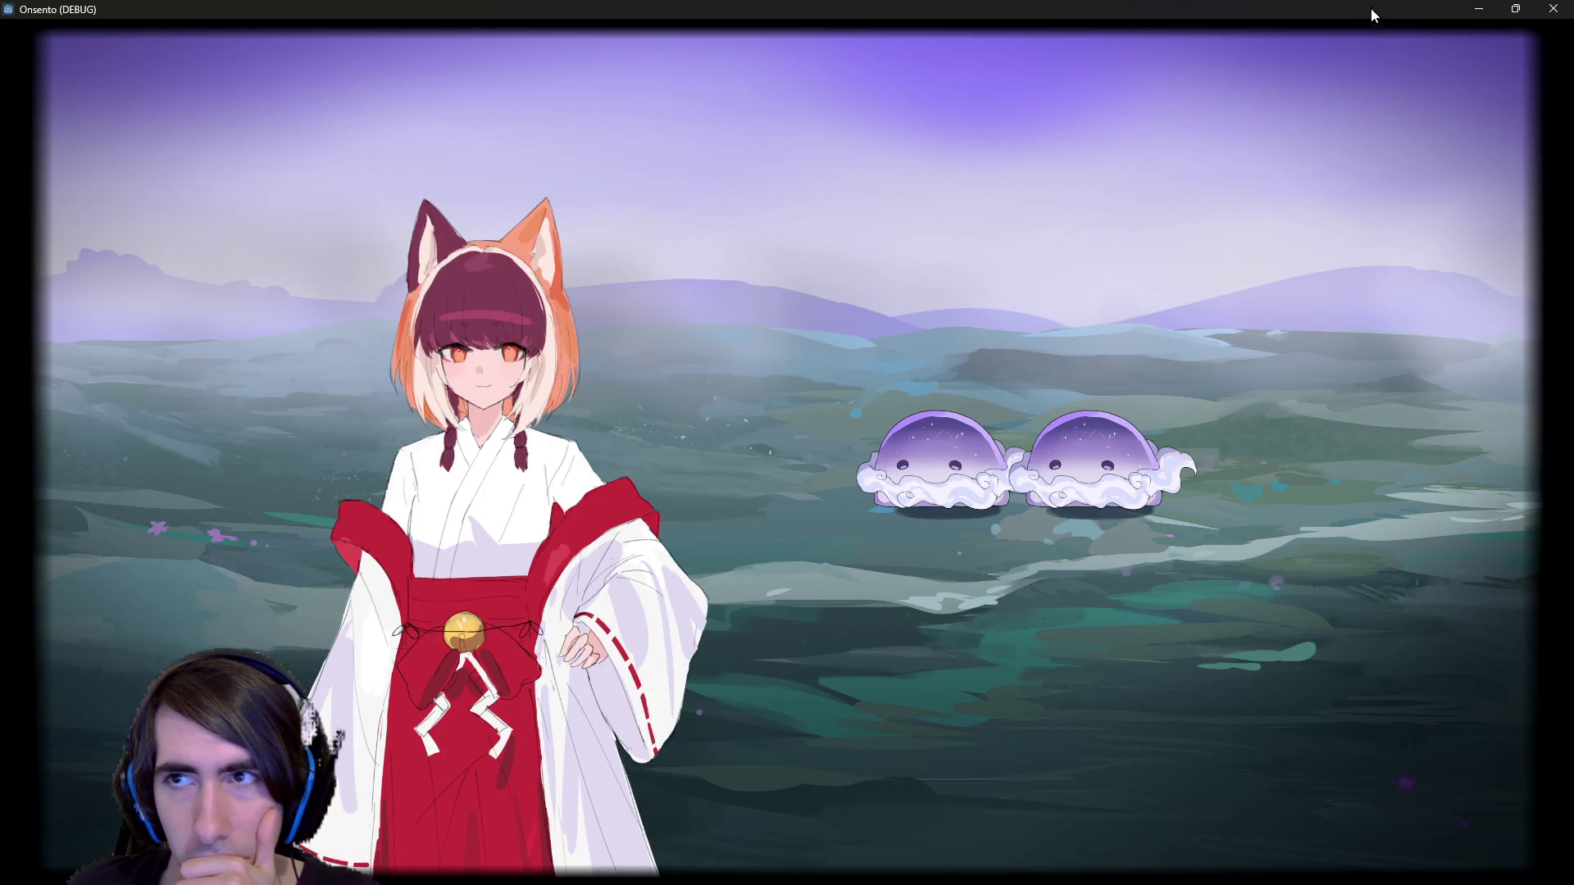
click(1553, 9)
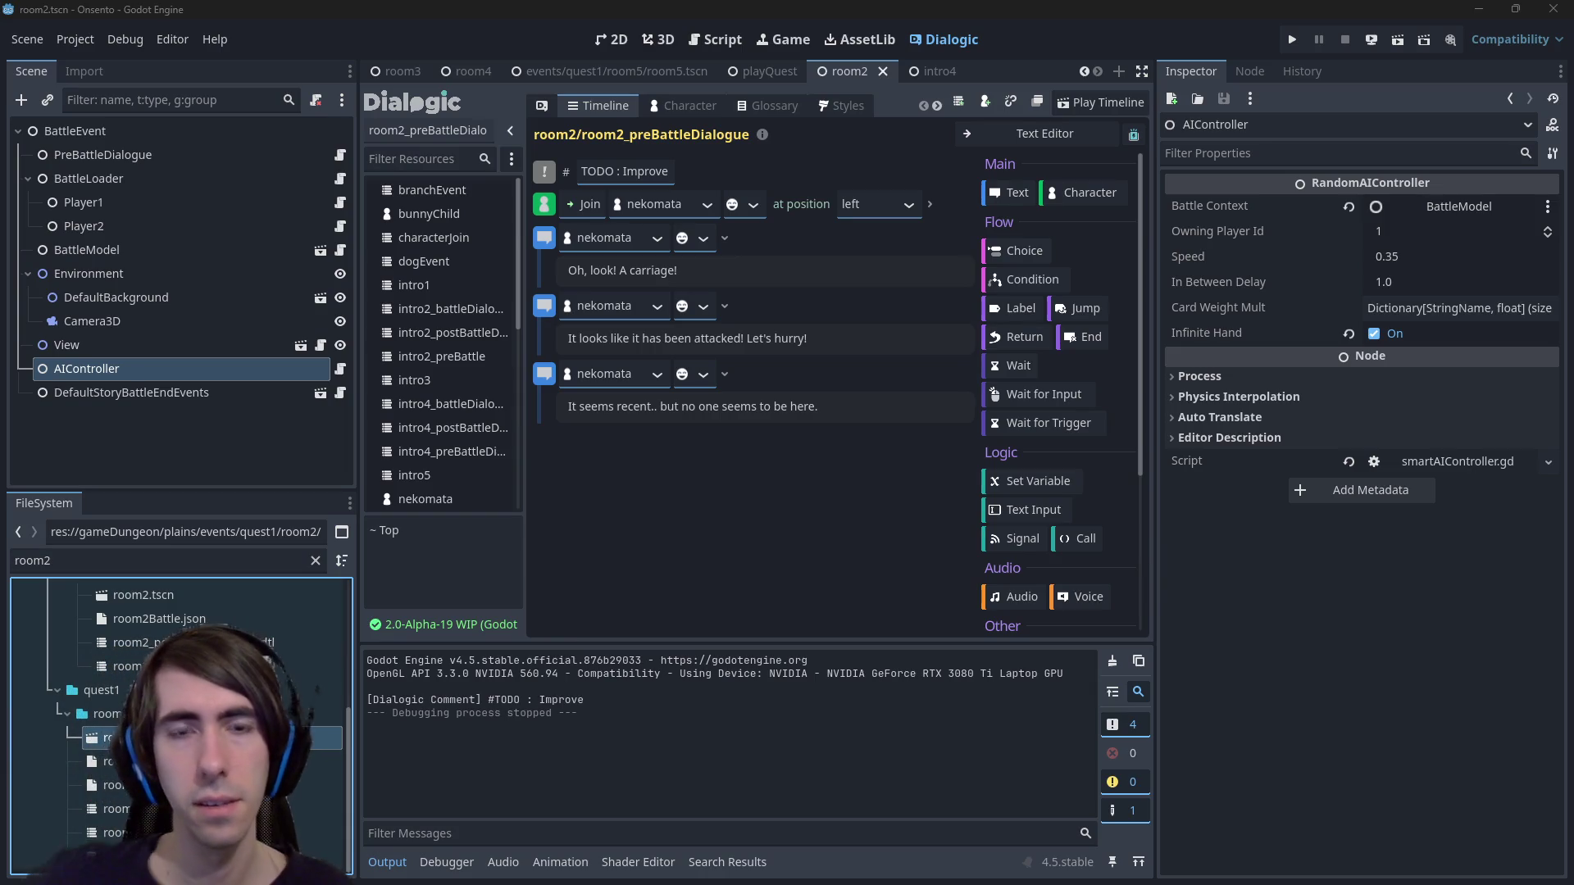
Delete every line of room2's pre-battle timeline in the Text Editor, then open room2_battleDialogue.dtl.
click(1045, 133)
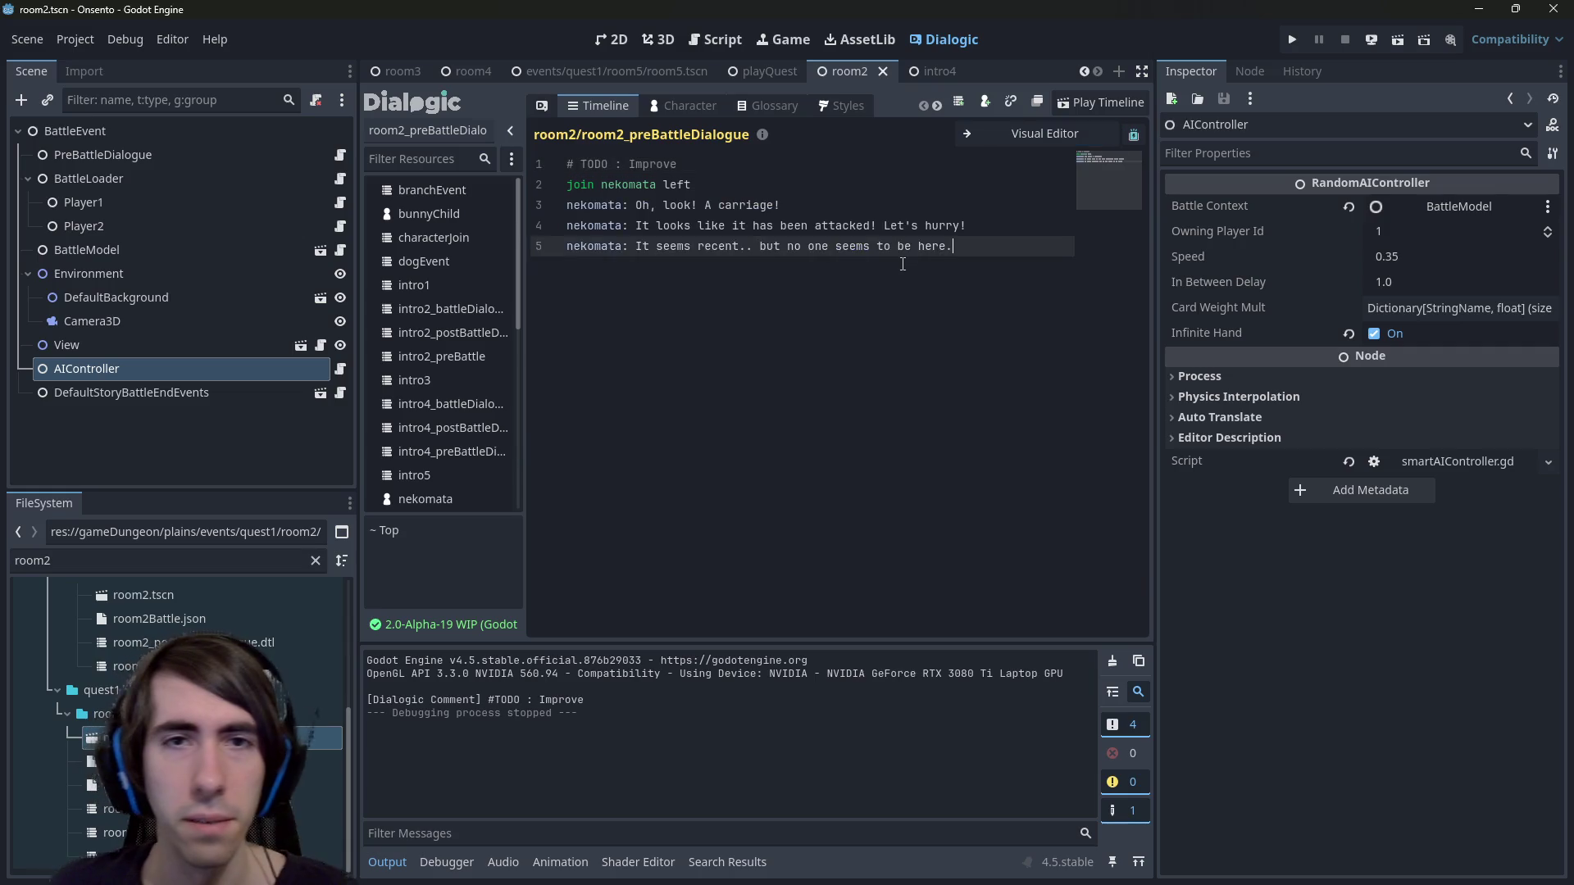
key(ctrl+a)
key(BackSpace)
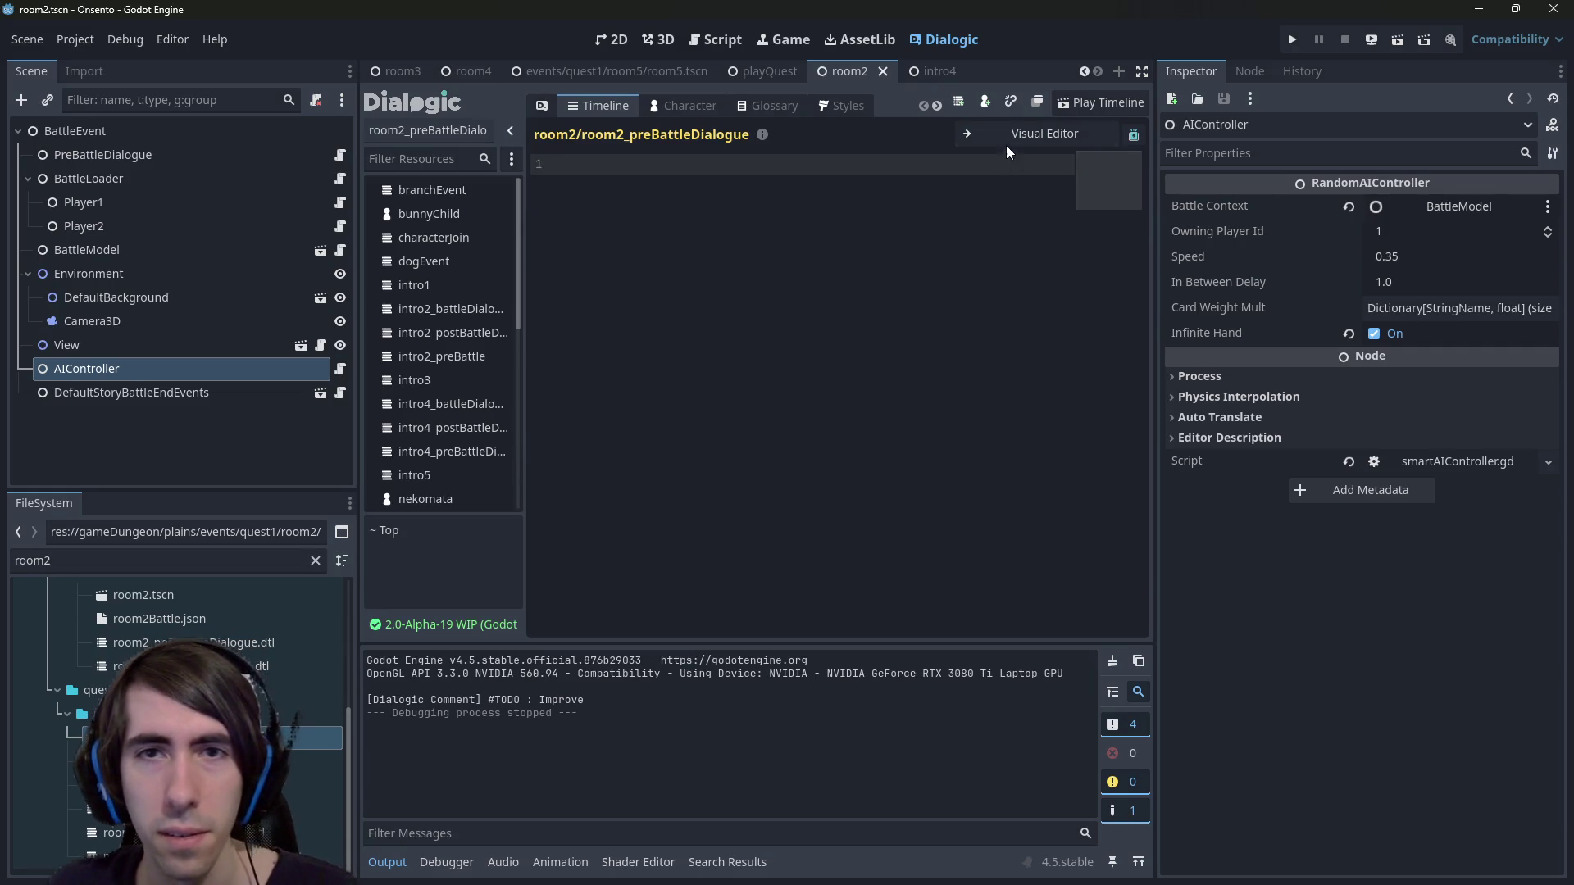
click(1017, 135)
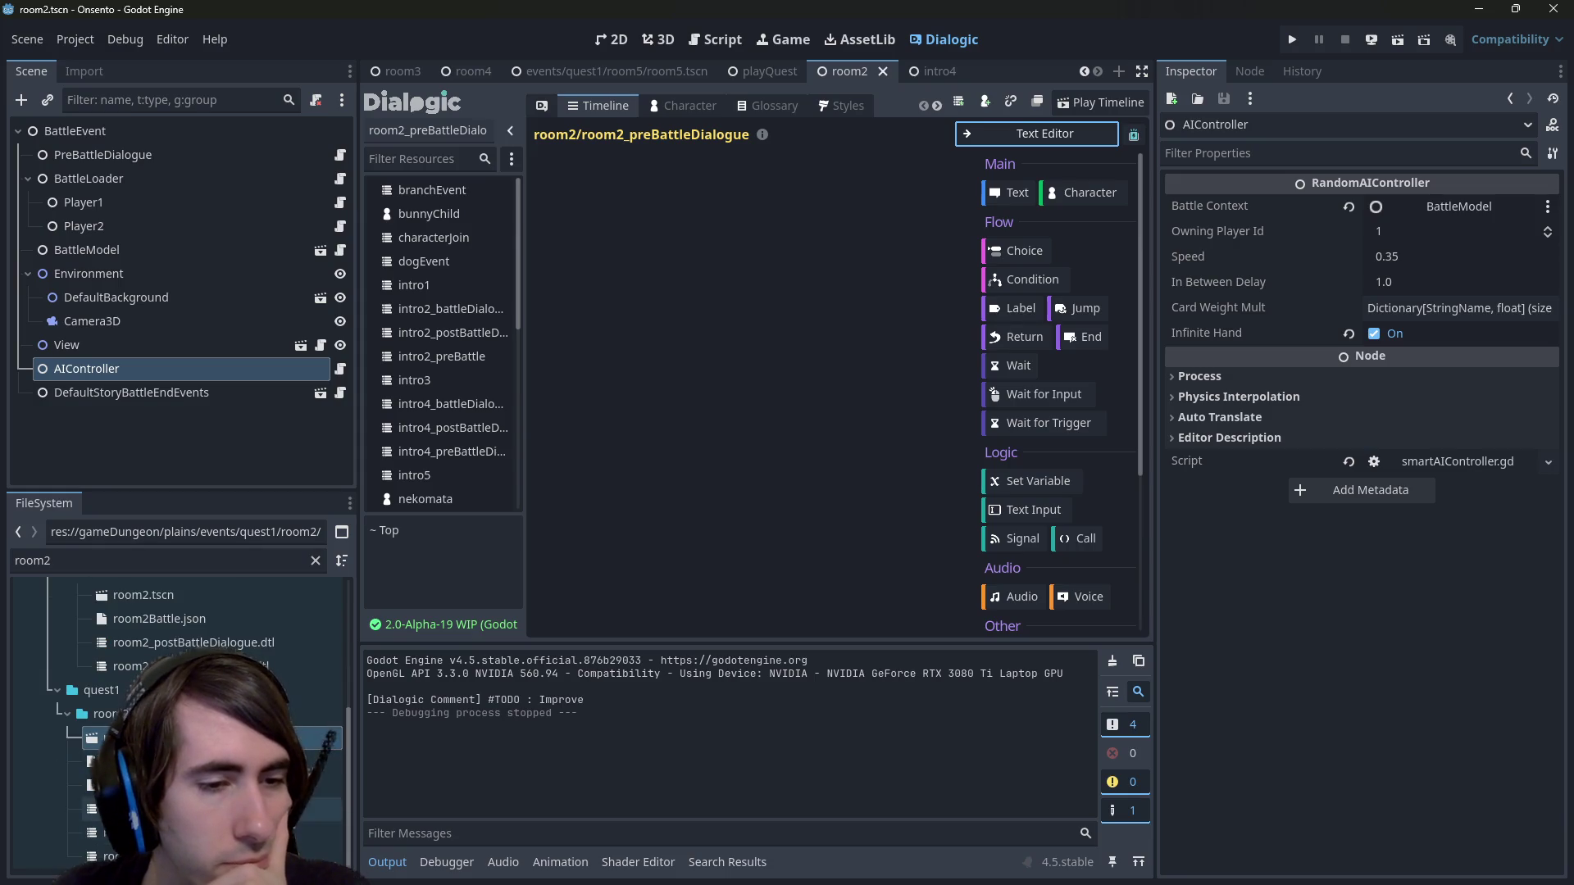
click(246, 809)
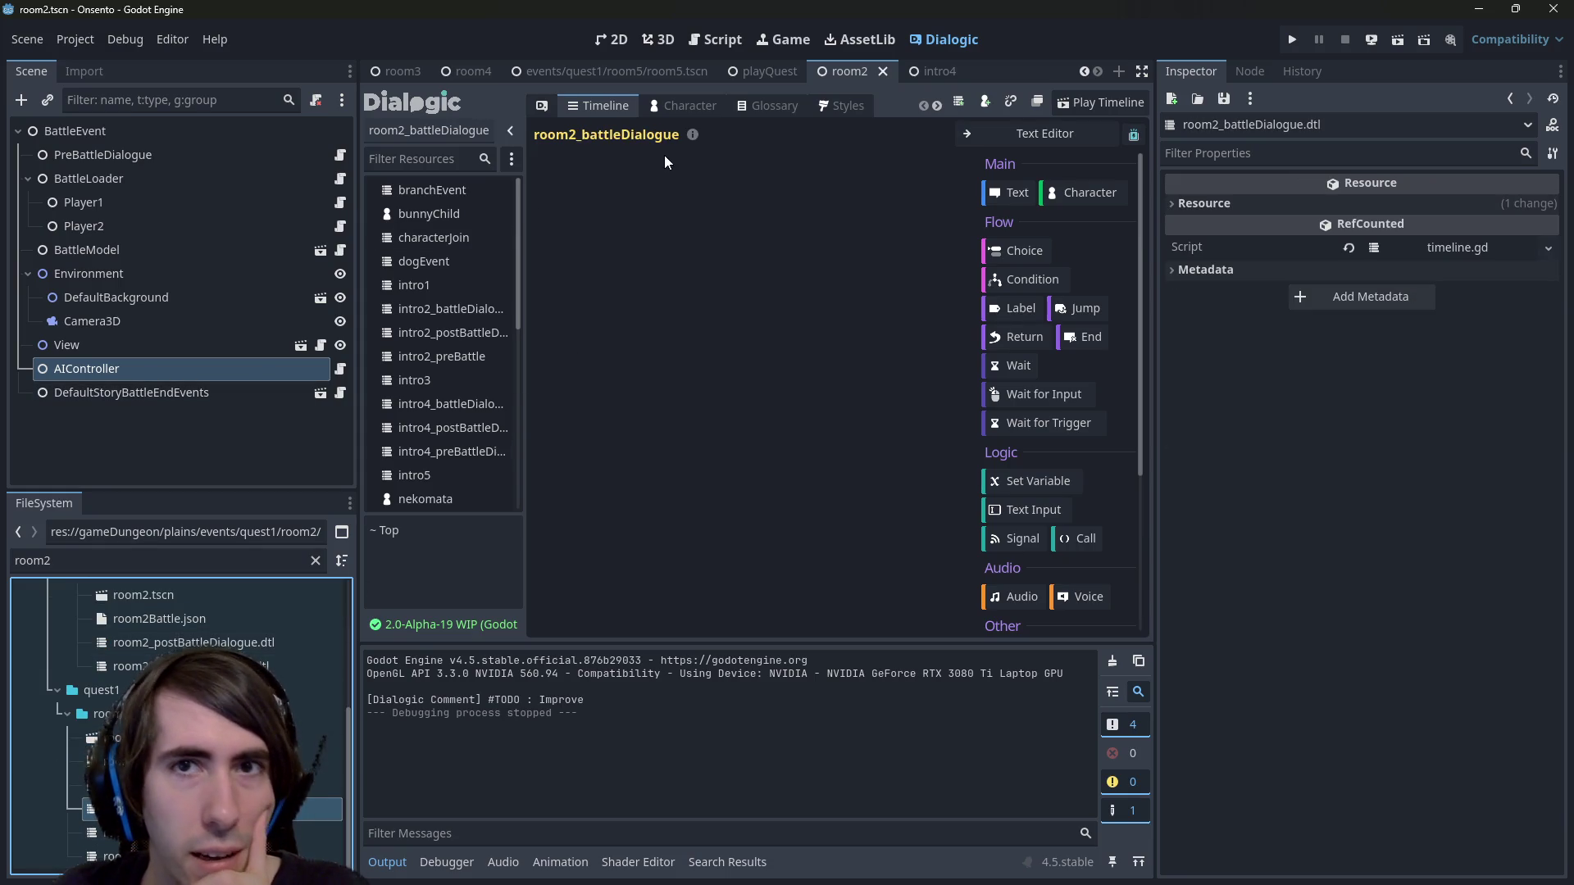
click(828, 73)
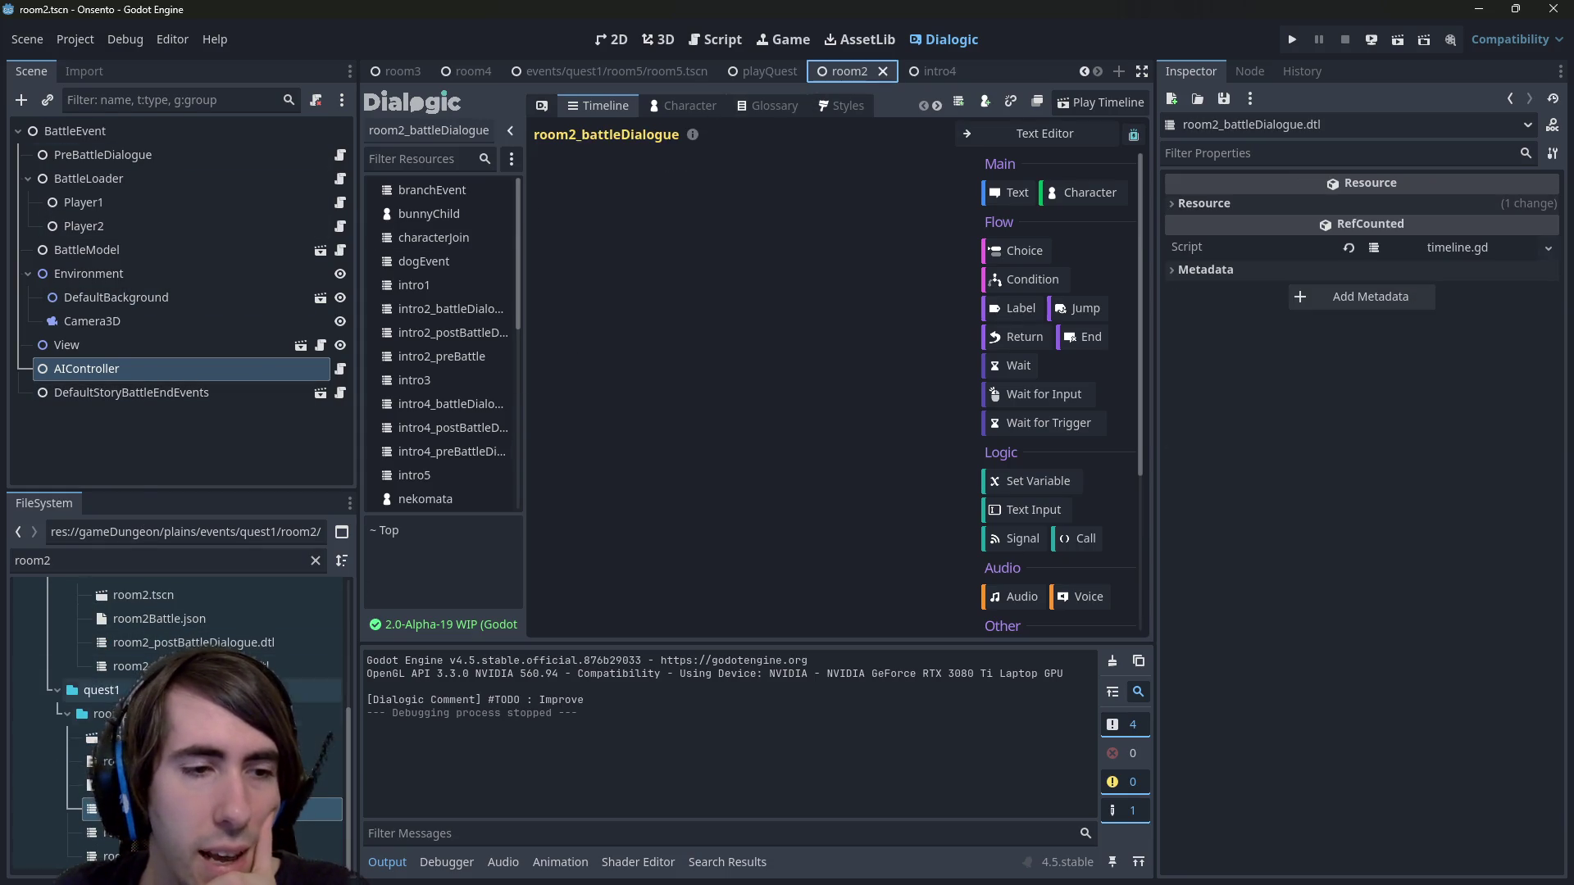
click(320, 714)
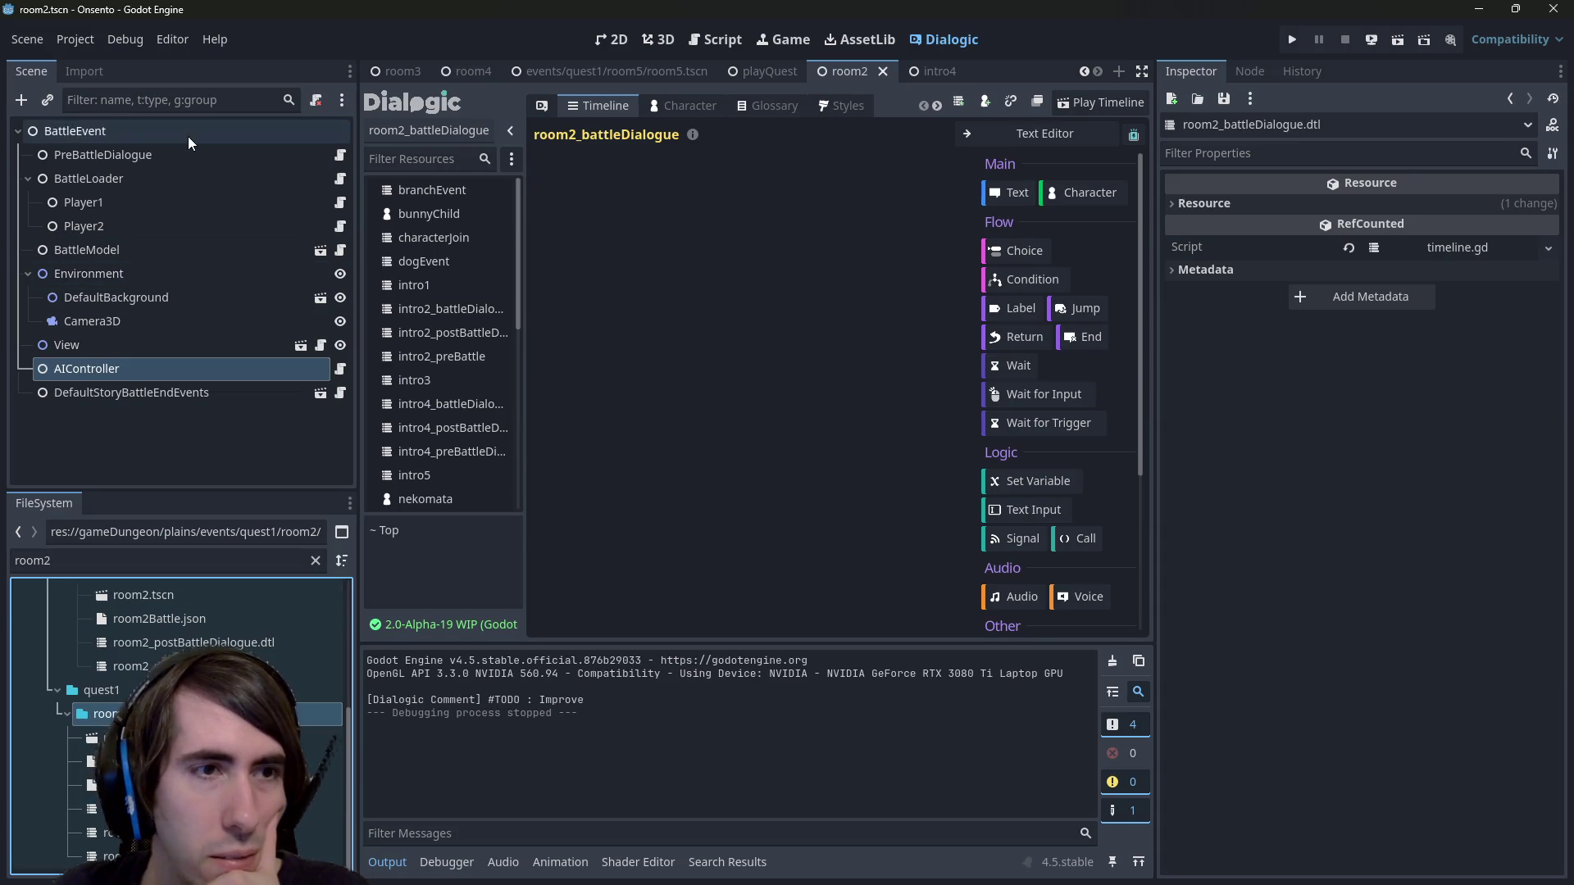
Add a plain Node named Room2 under BattleEvent and save the scene.
right_click(95, 132)
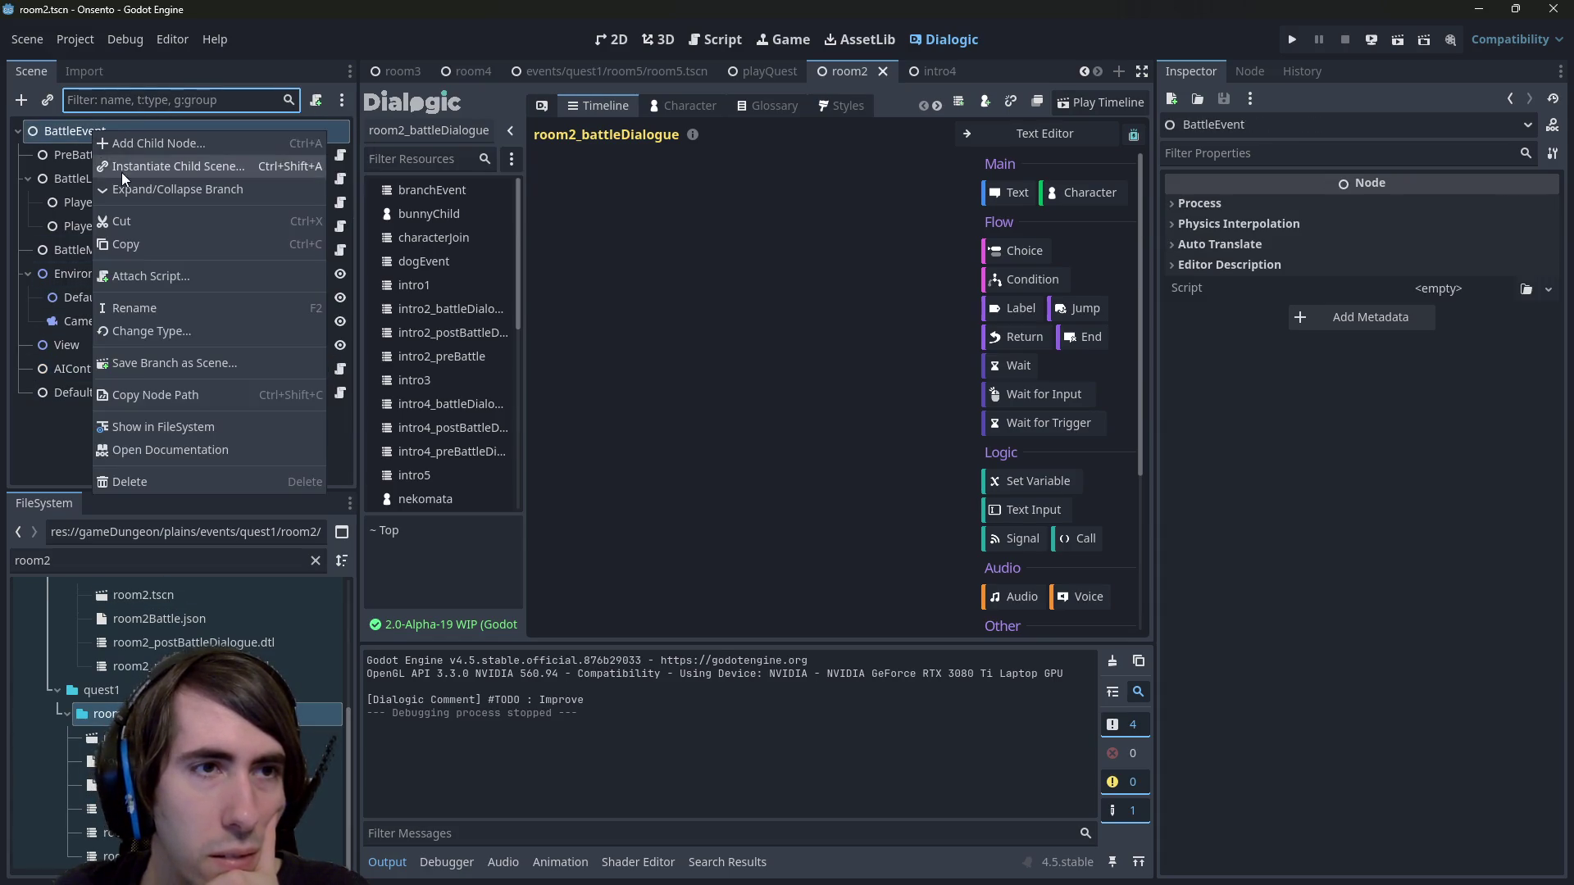
click(158, 144)
double_click(574, 256)
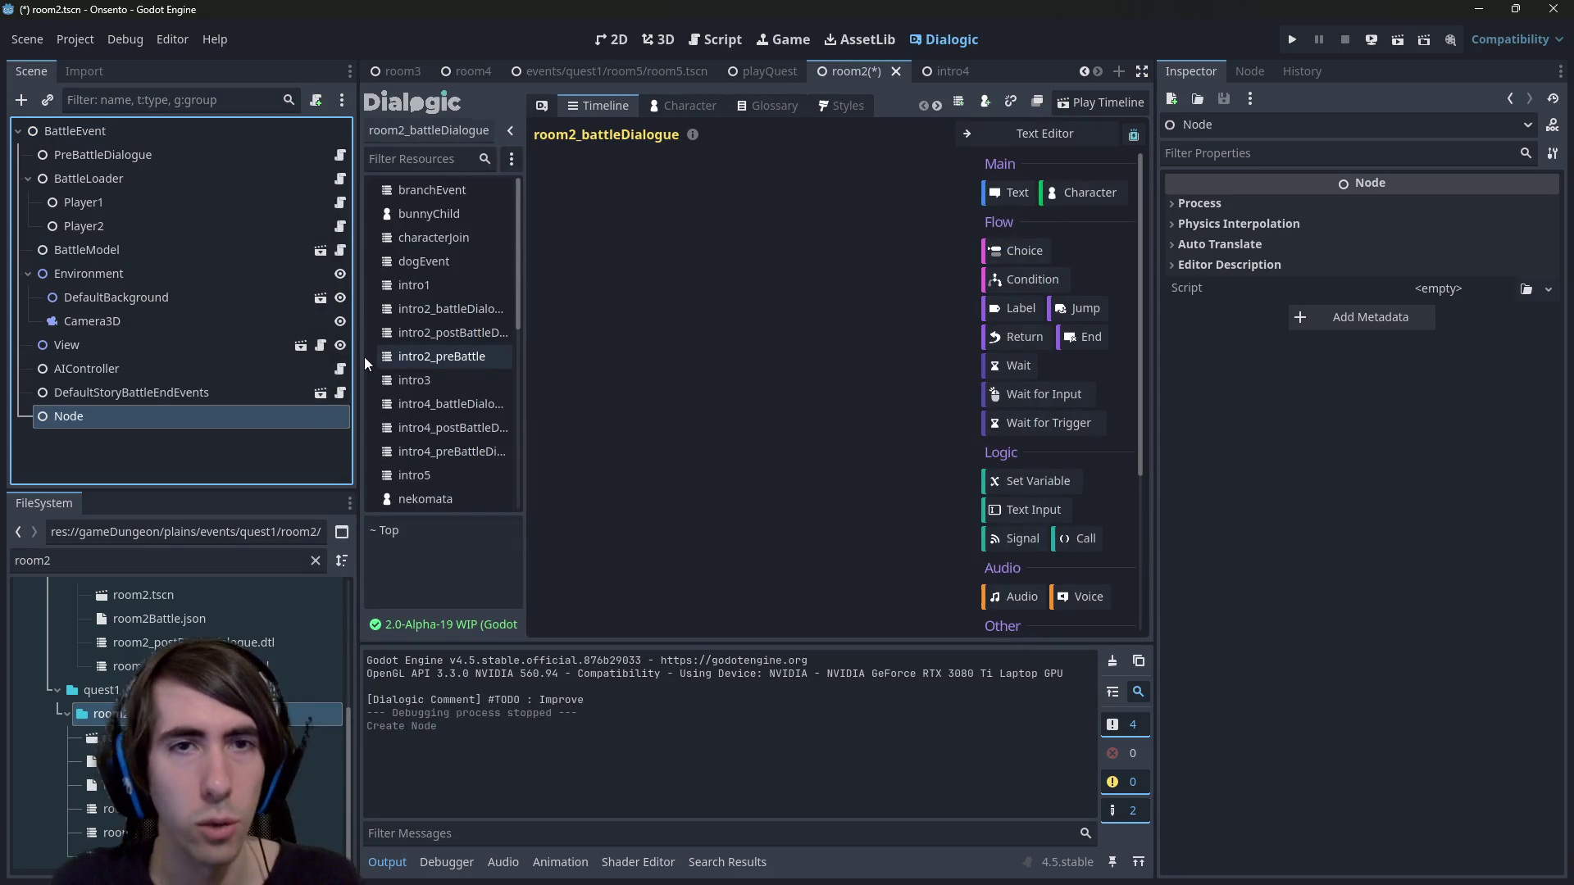
key(F2)
text(Room2)
key(Return)
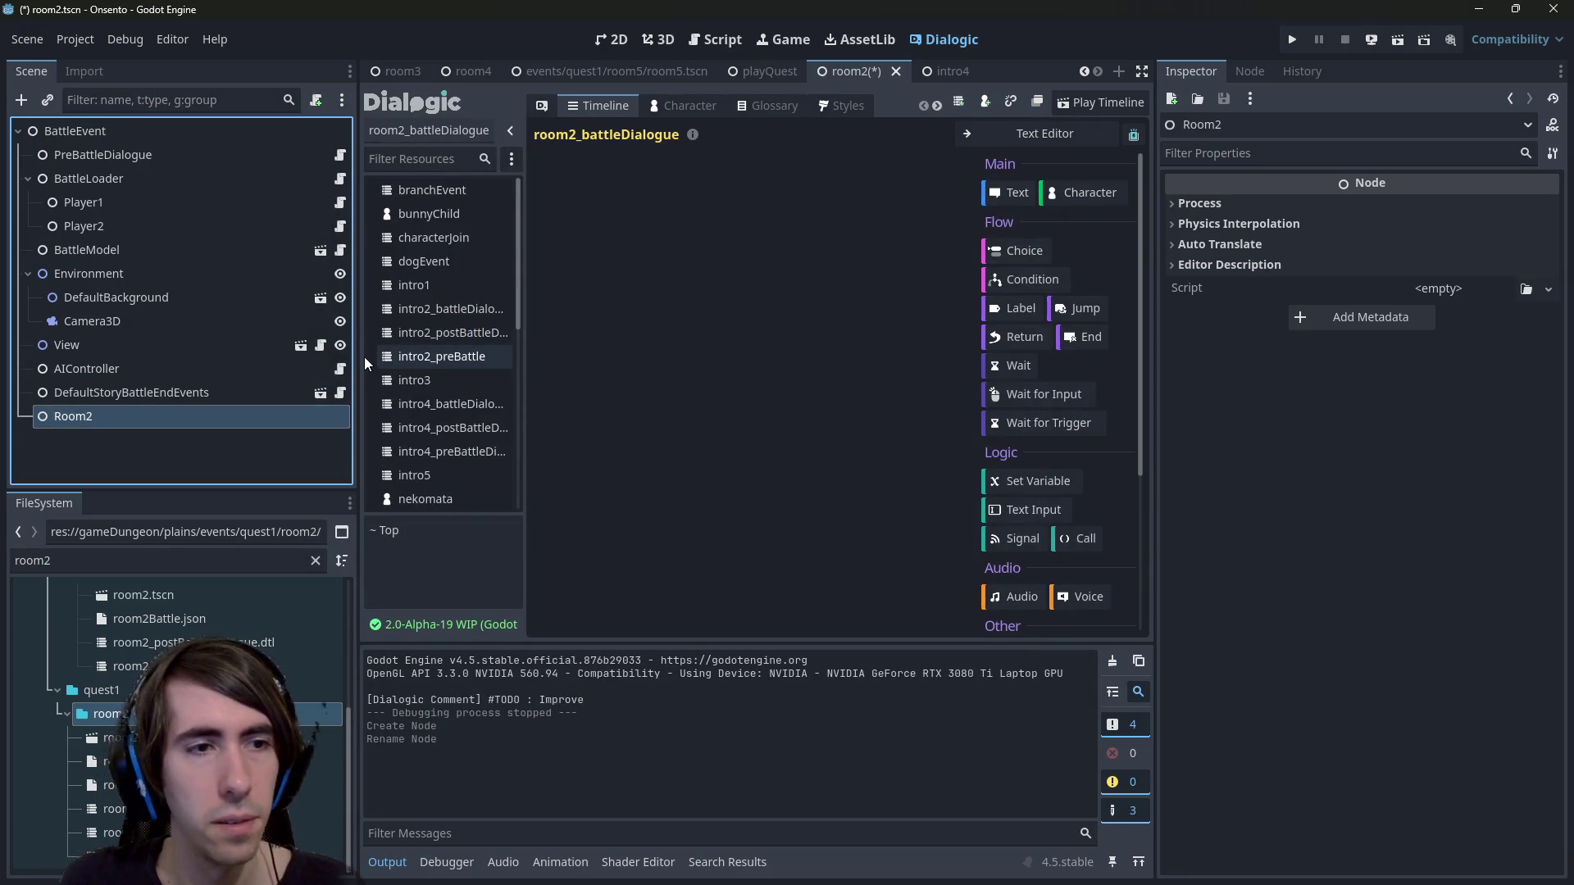
key(ctrl+s)
Attach a new room2.gd script to Room2 and add a blank line to it.
click(315, 100)
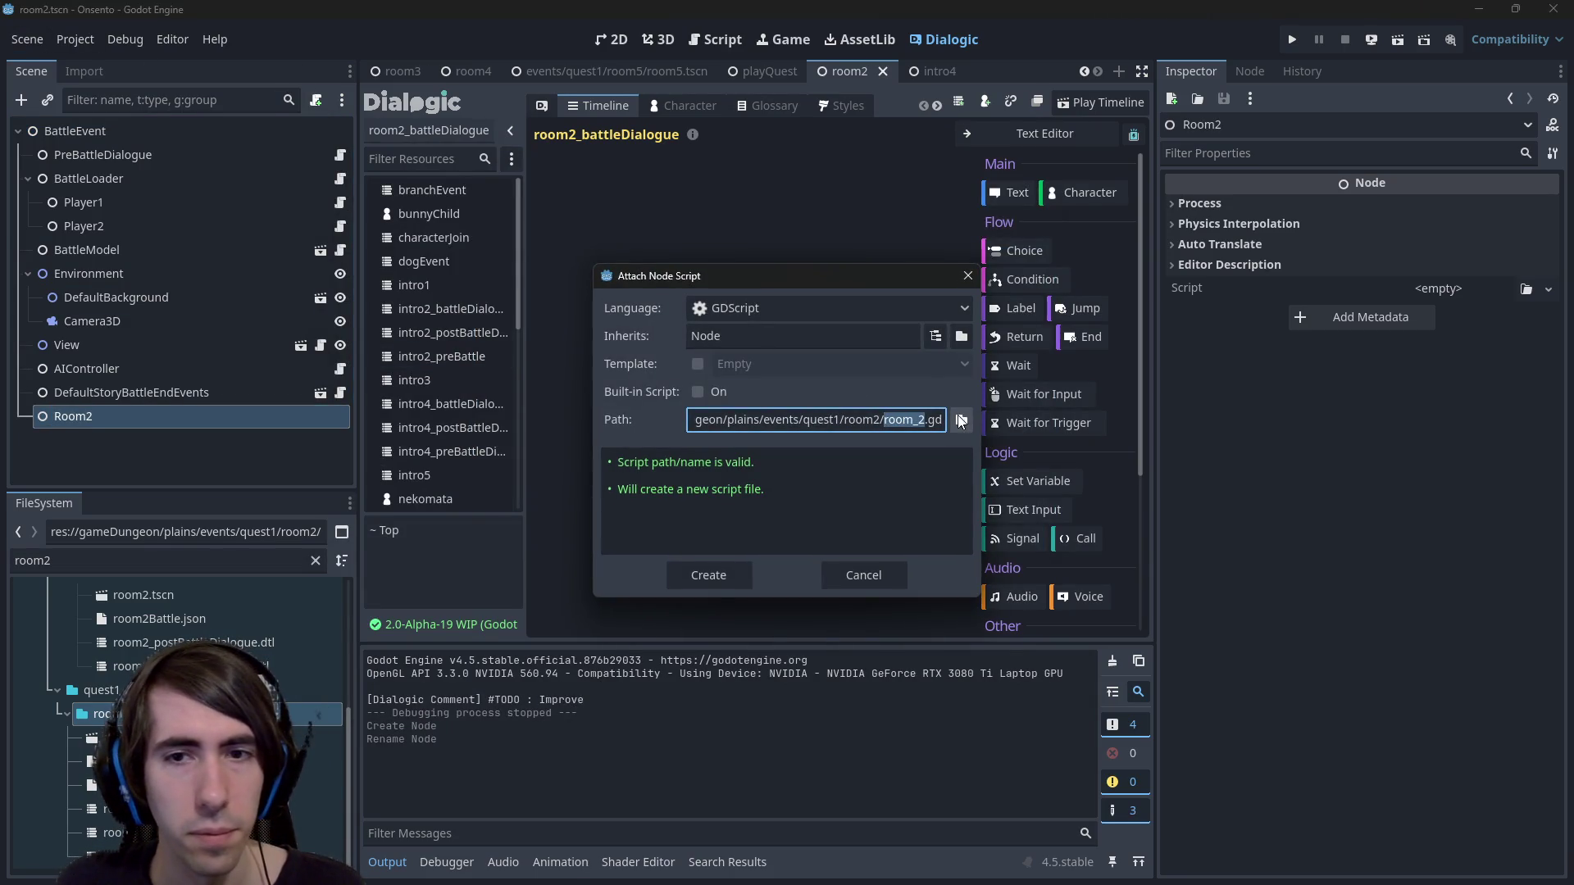
key(Right)
key(Left)
key(BackSpace)
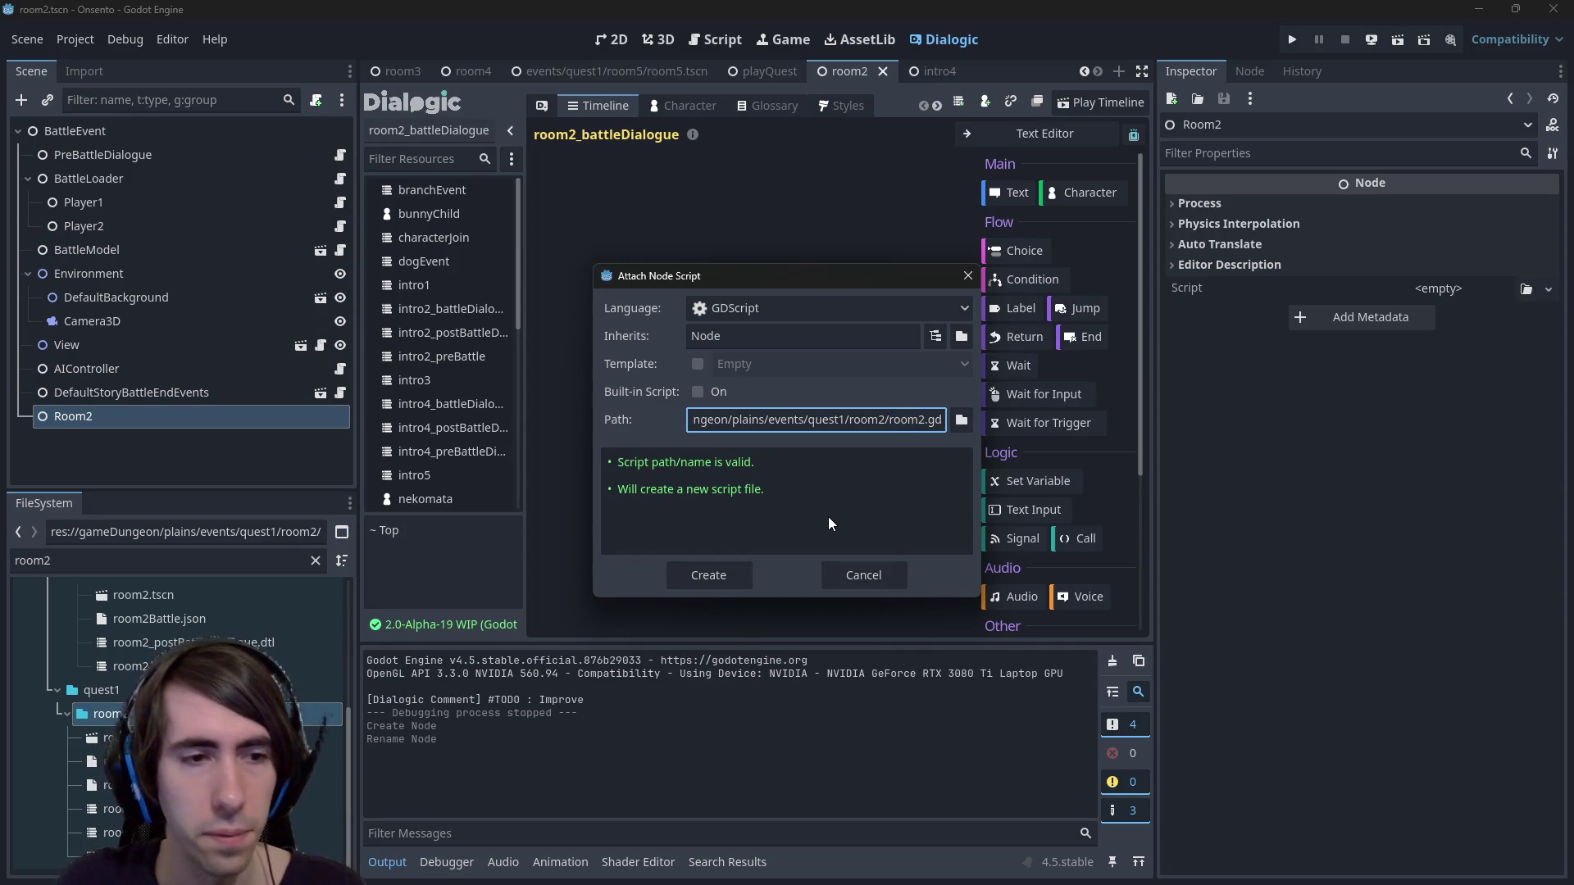
click(726, 577)
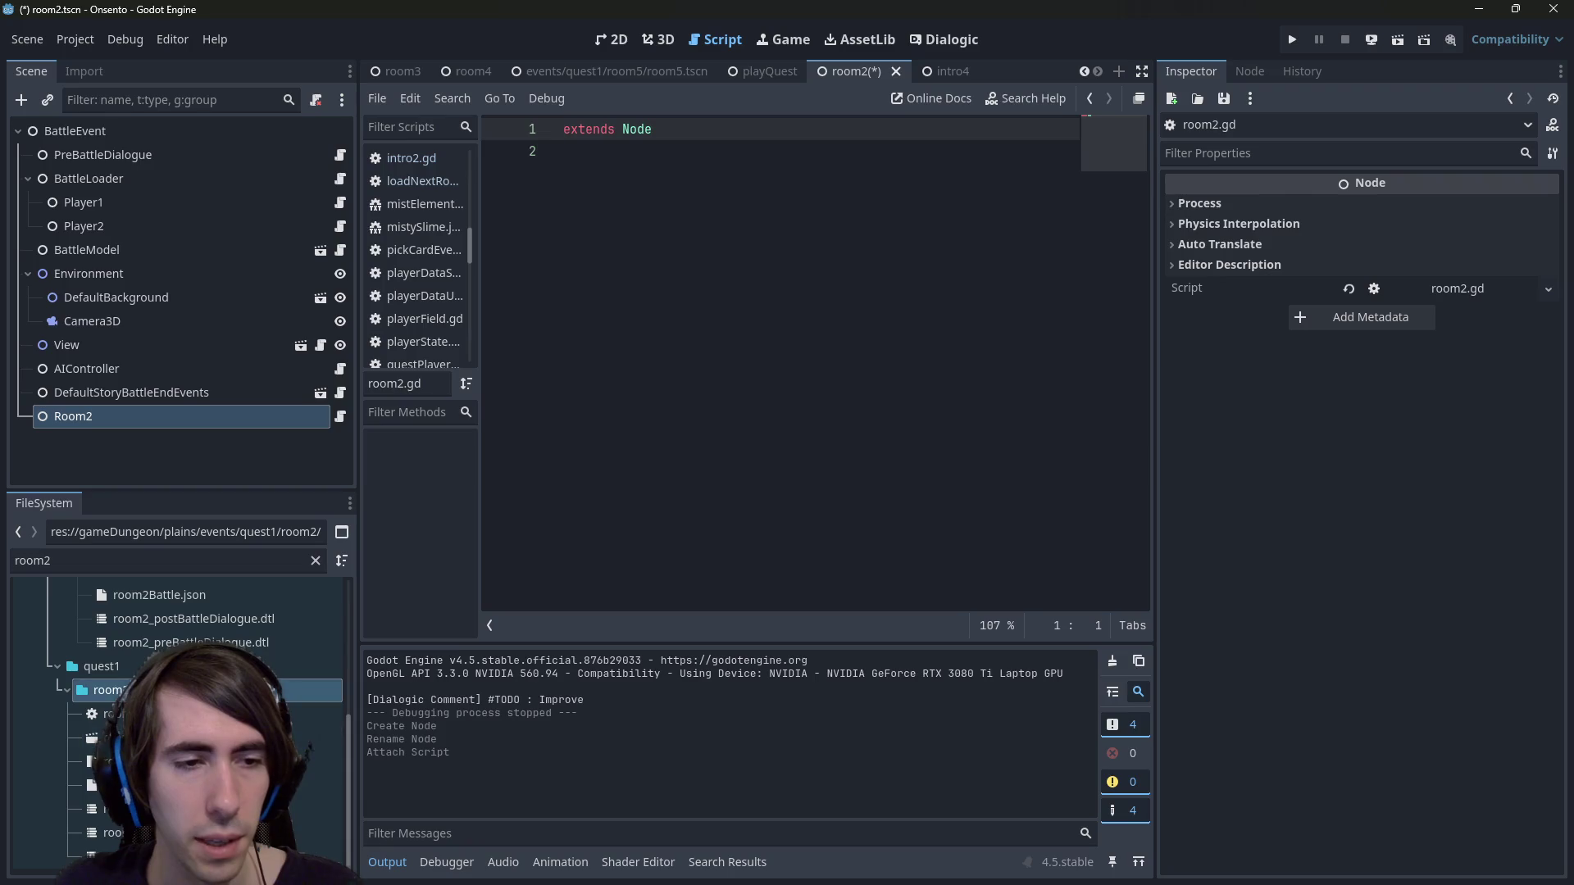
click(638, 377)
key(Return)
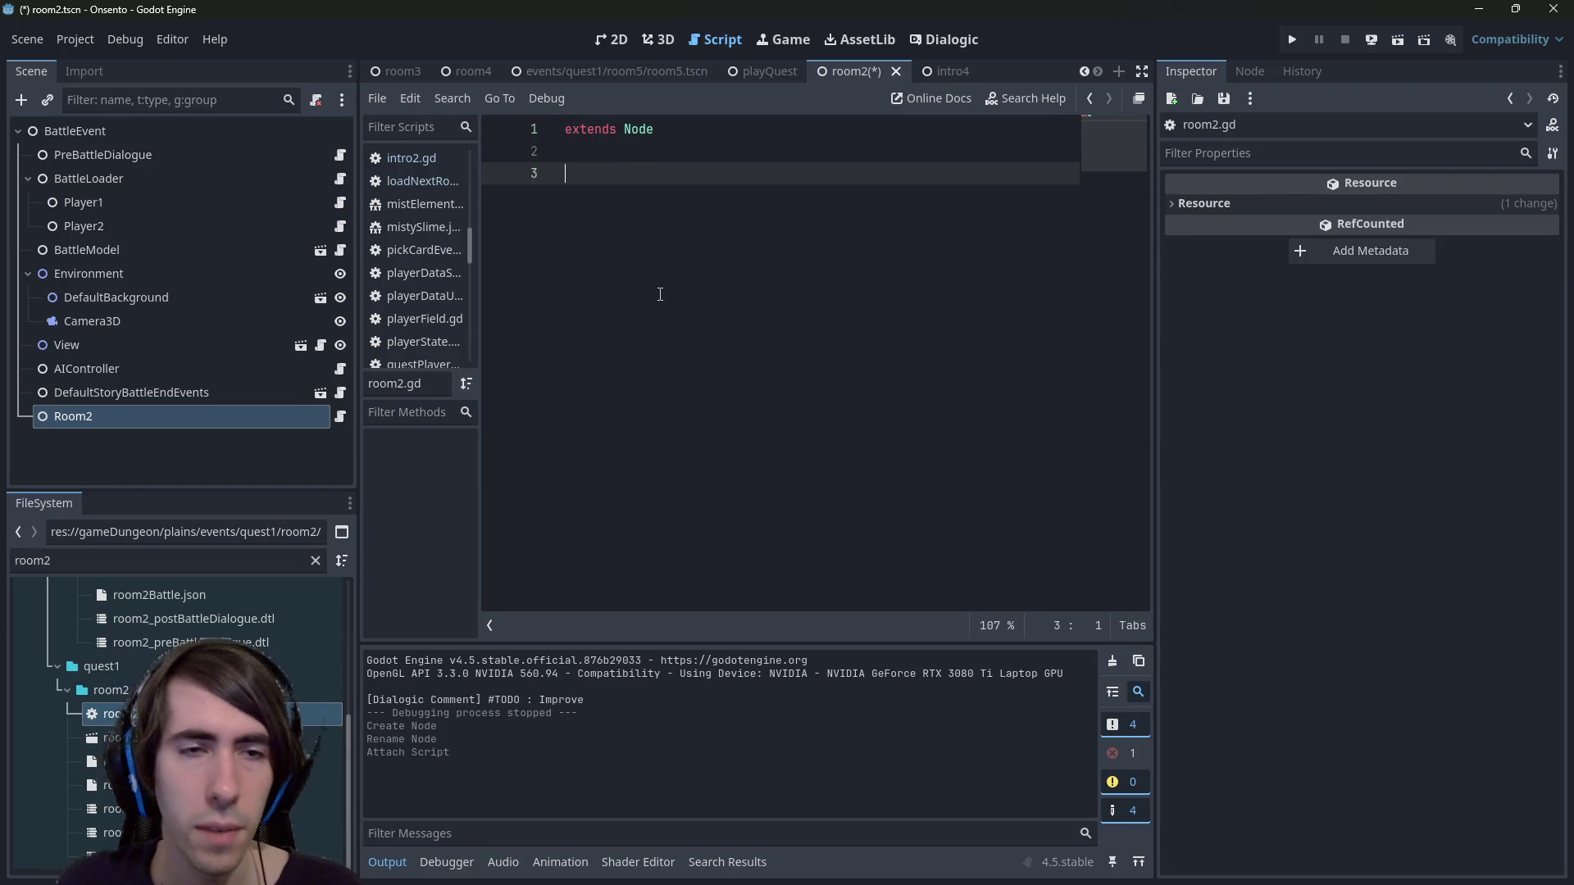
key(shift+alt+o)
text(intro4)
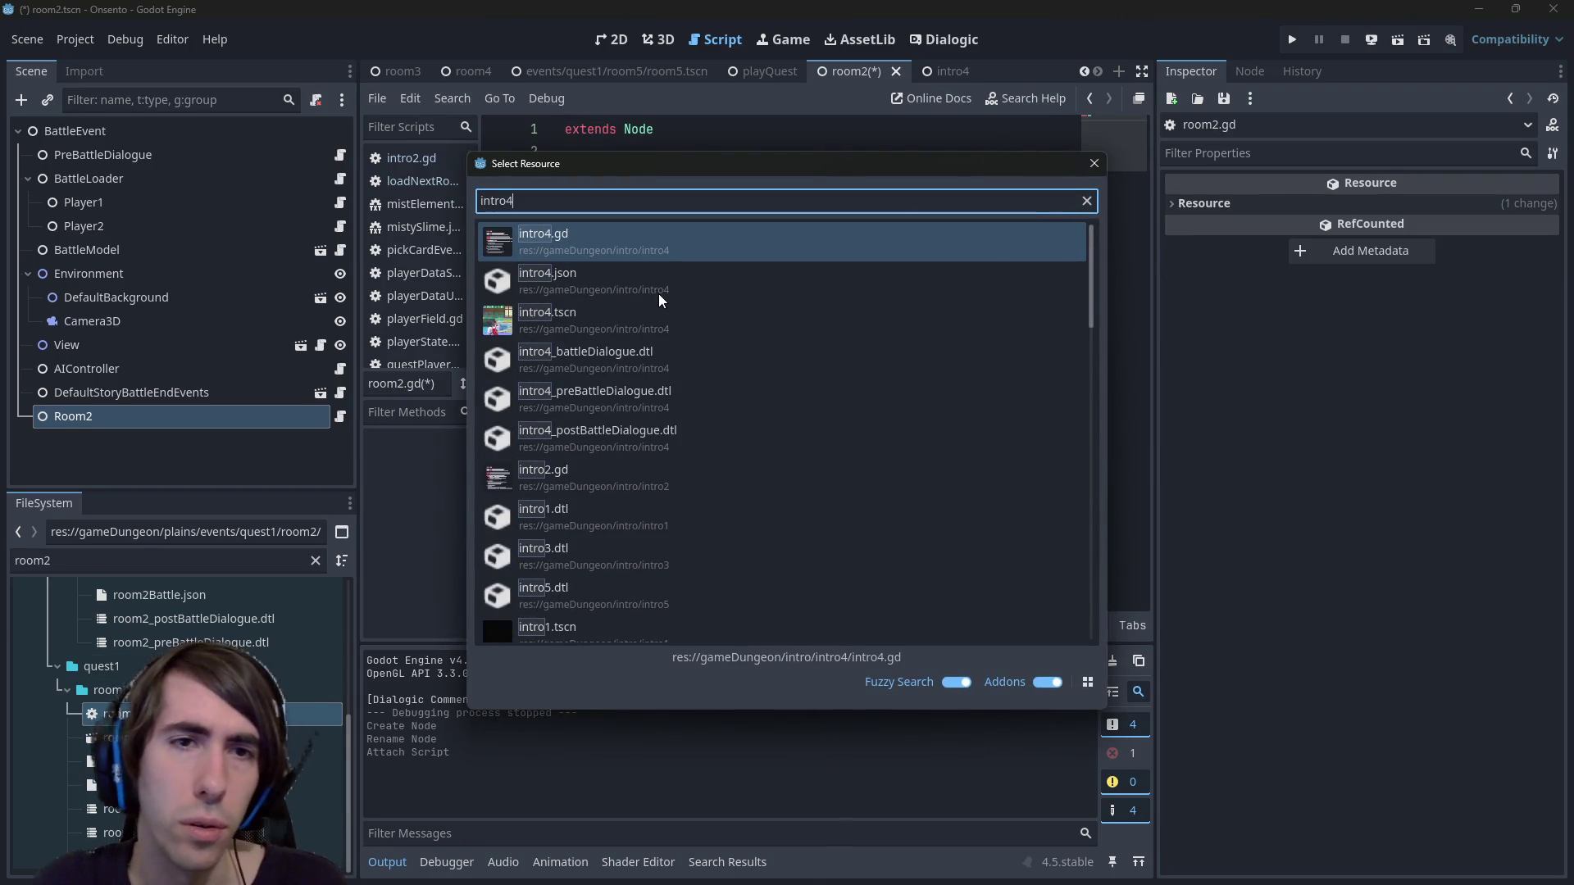
Copy the attackTuto function and its export variables from intro4.gd.
key(Return)
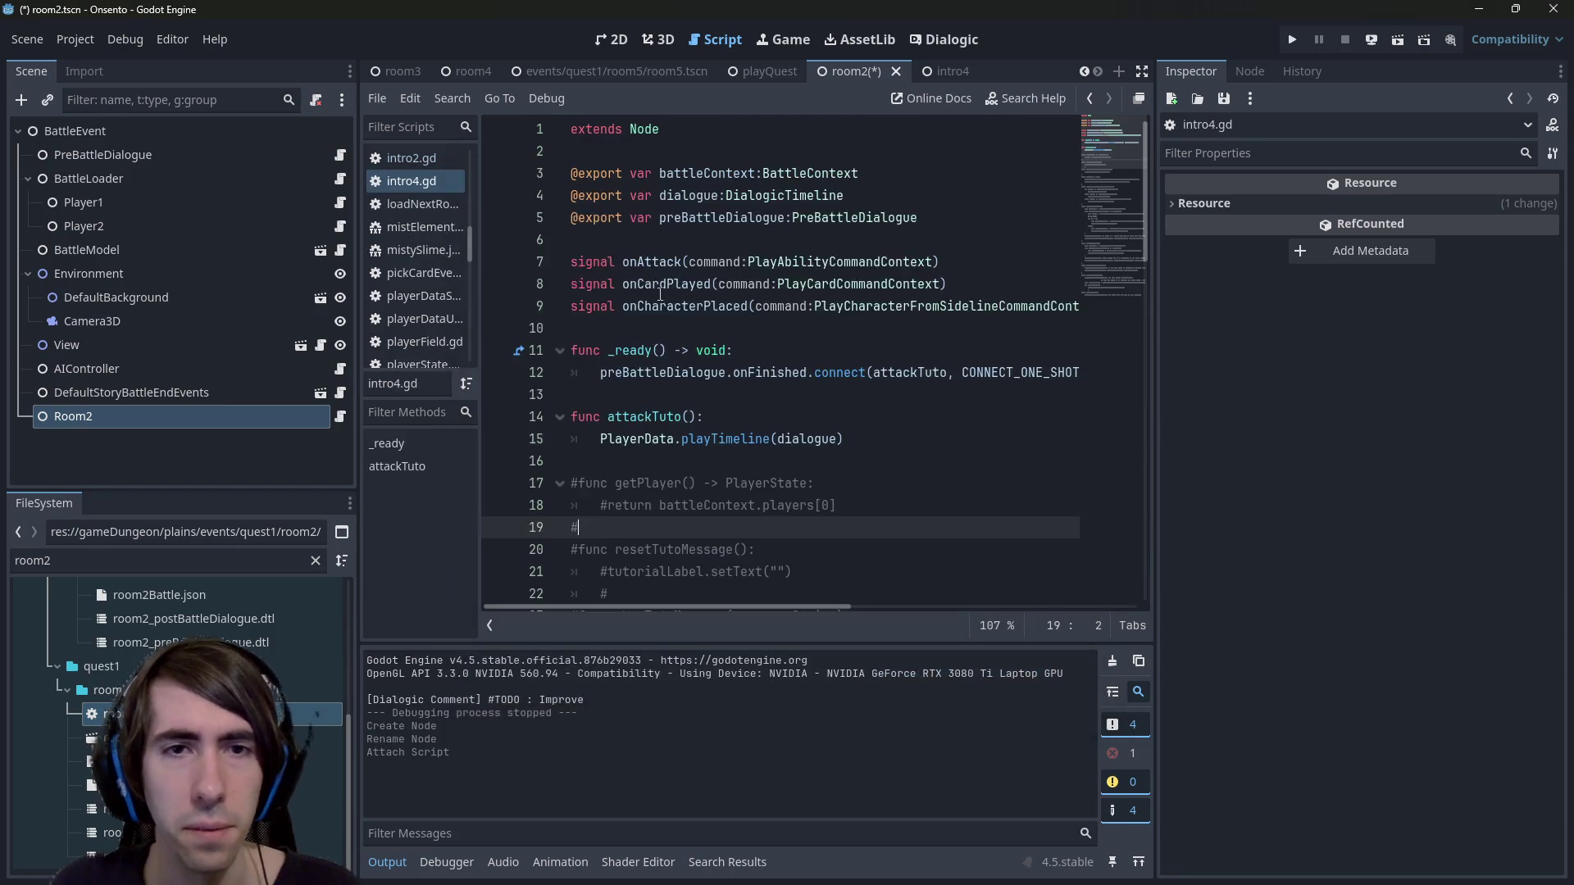
scroll(712, 303, down, 2)
drag(1161, 297, 1350, 297)
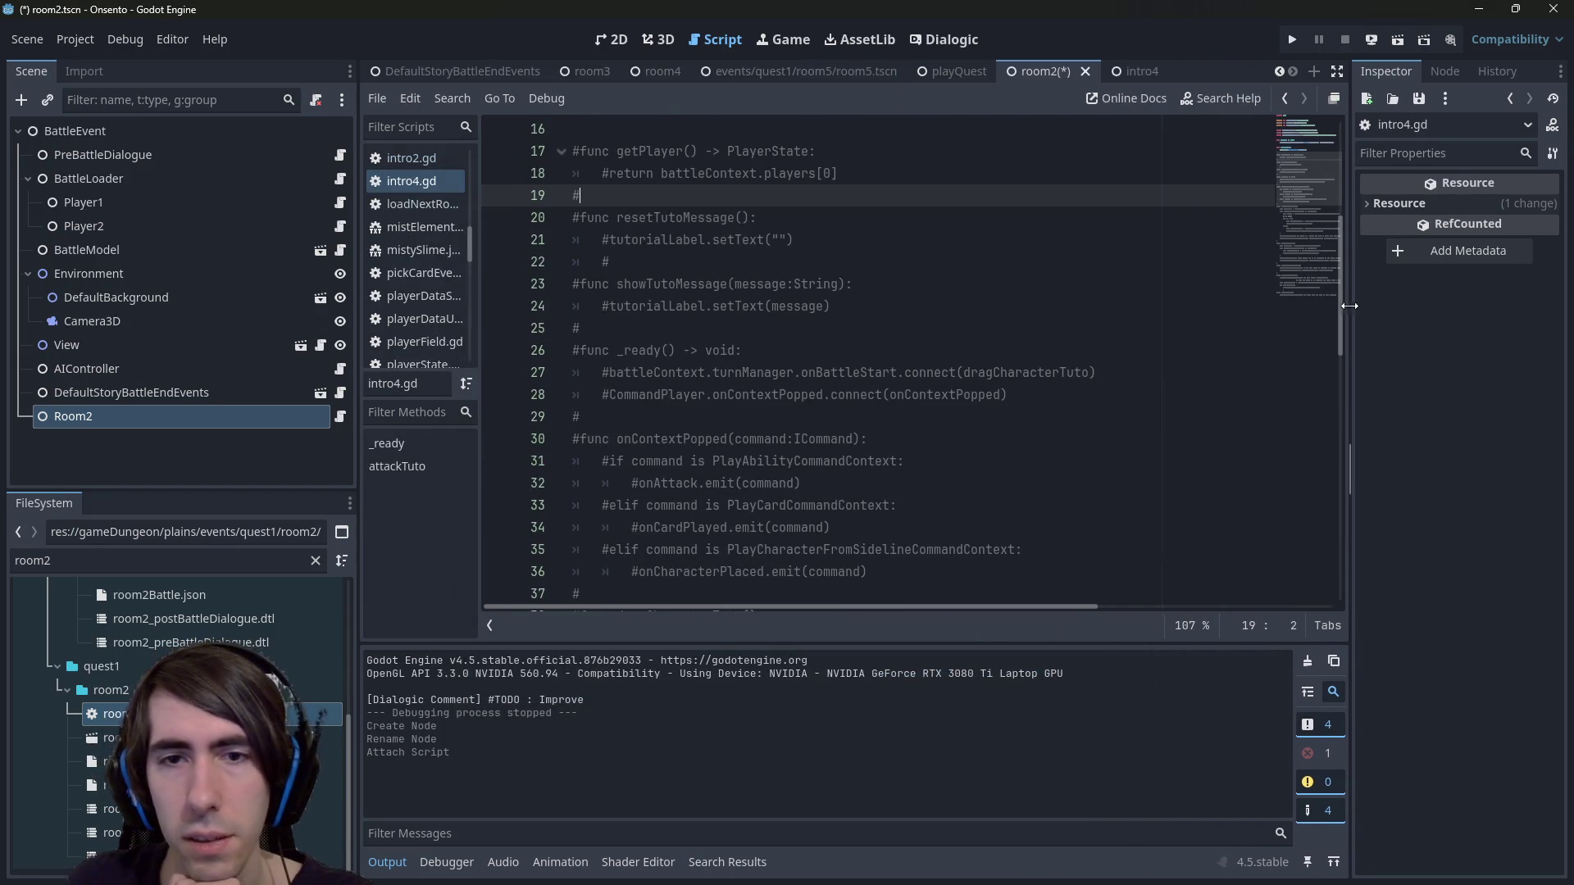
scroll(964, 432, down, 5)
scroll(964, 432, up, 10)
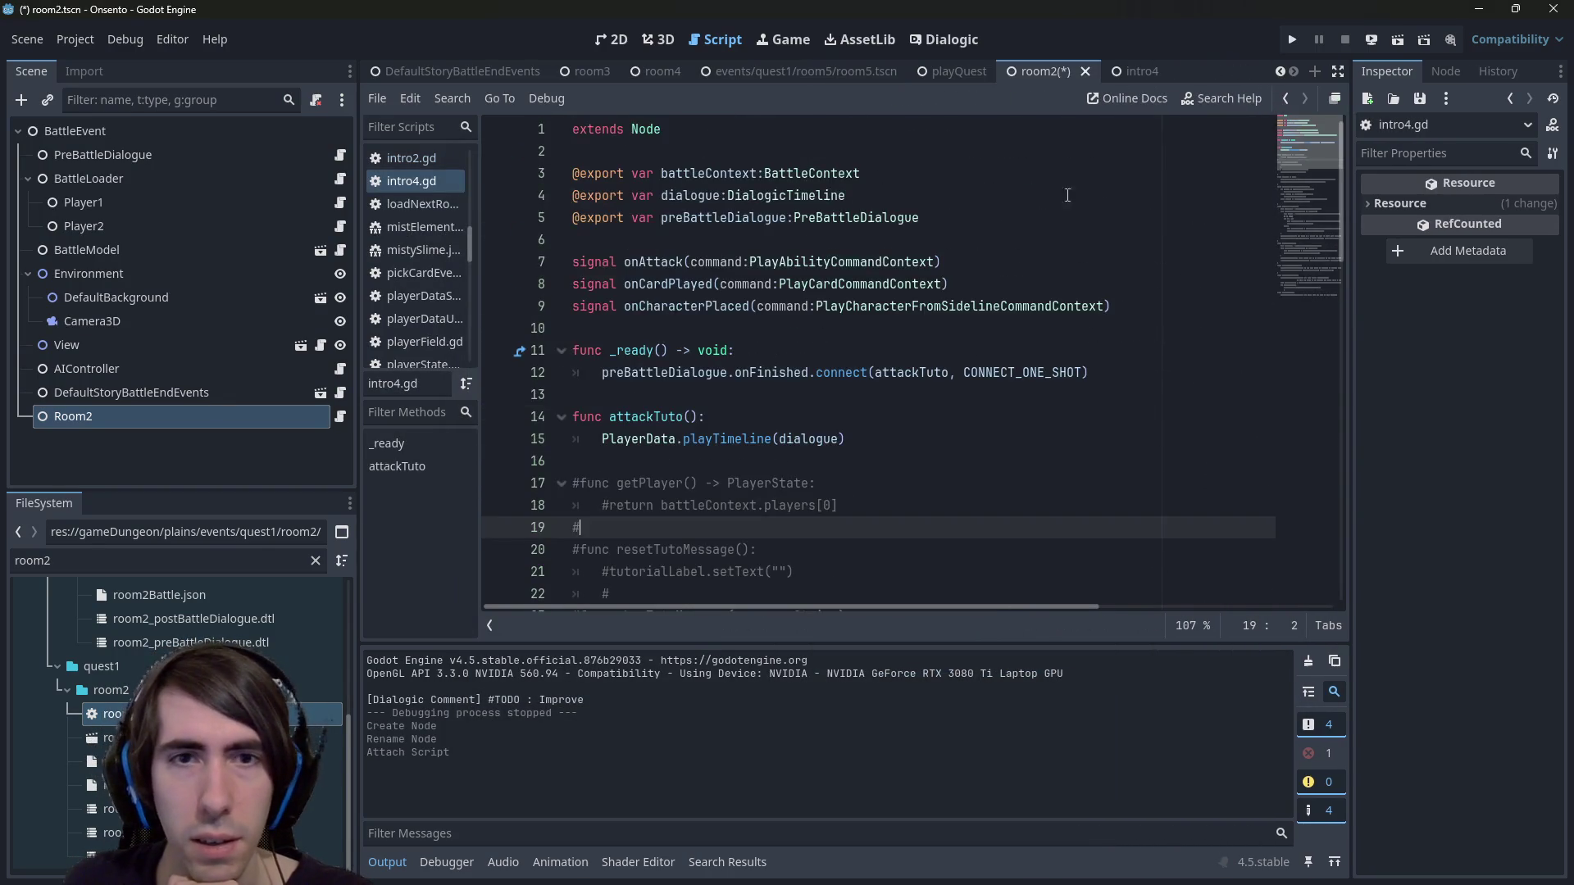
click(874, 305)
mouse_move(845, 438)
mouse_down()
mouse_move(566, 350)
mouse_move(524, 395)
mouse_up()
mouse_move(426, 407)
mouse_down()
mouse_move(917, 439)
mouse_move(574, 349)
mouse_move(543, 175)
mouse_up()
key(ctrl+c)
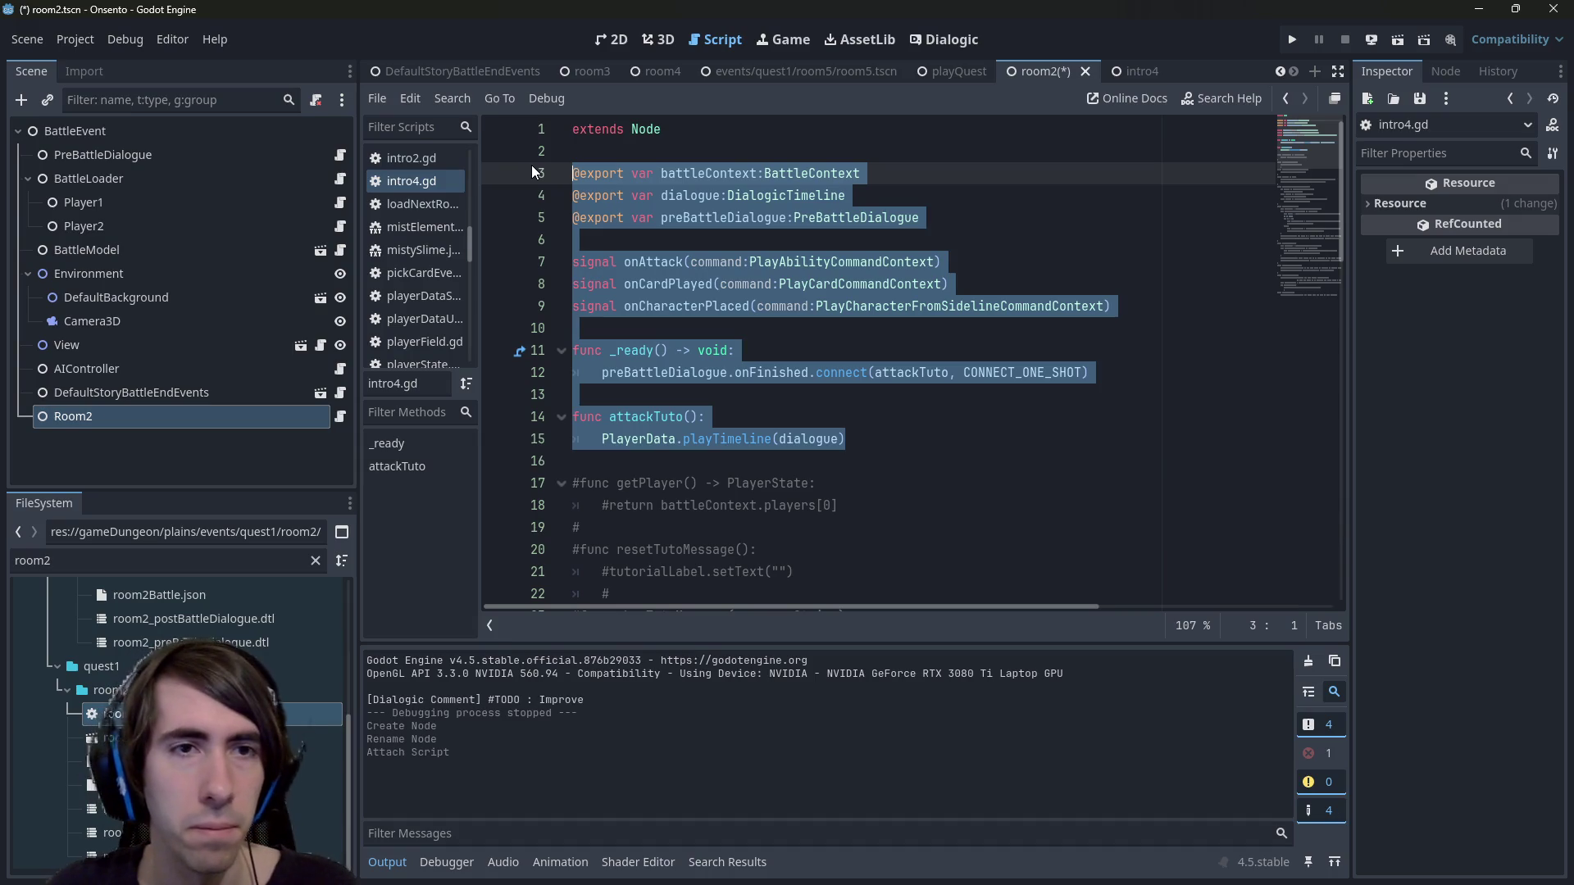
scroll(446, 200, up, 2)
key(ctrl+alt+o)
key(Escape)
Paste the intro4 code into room2.gd and delete the preBattleDialogue export line.
double_click(297, 714)
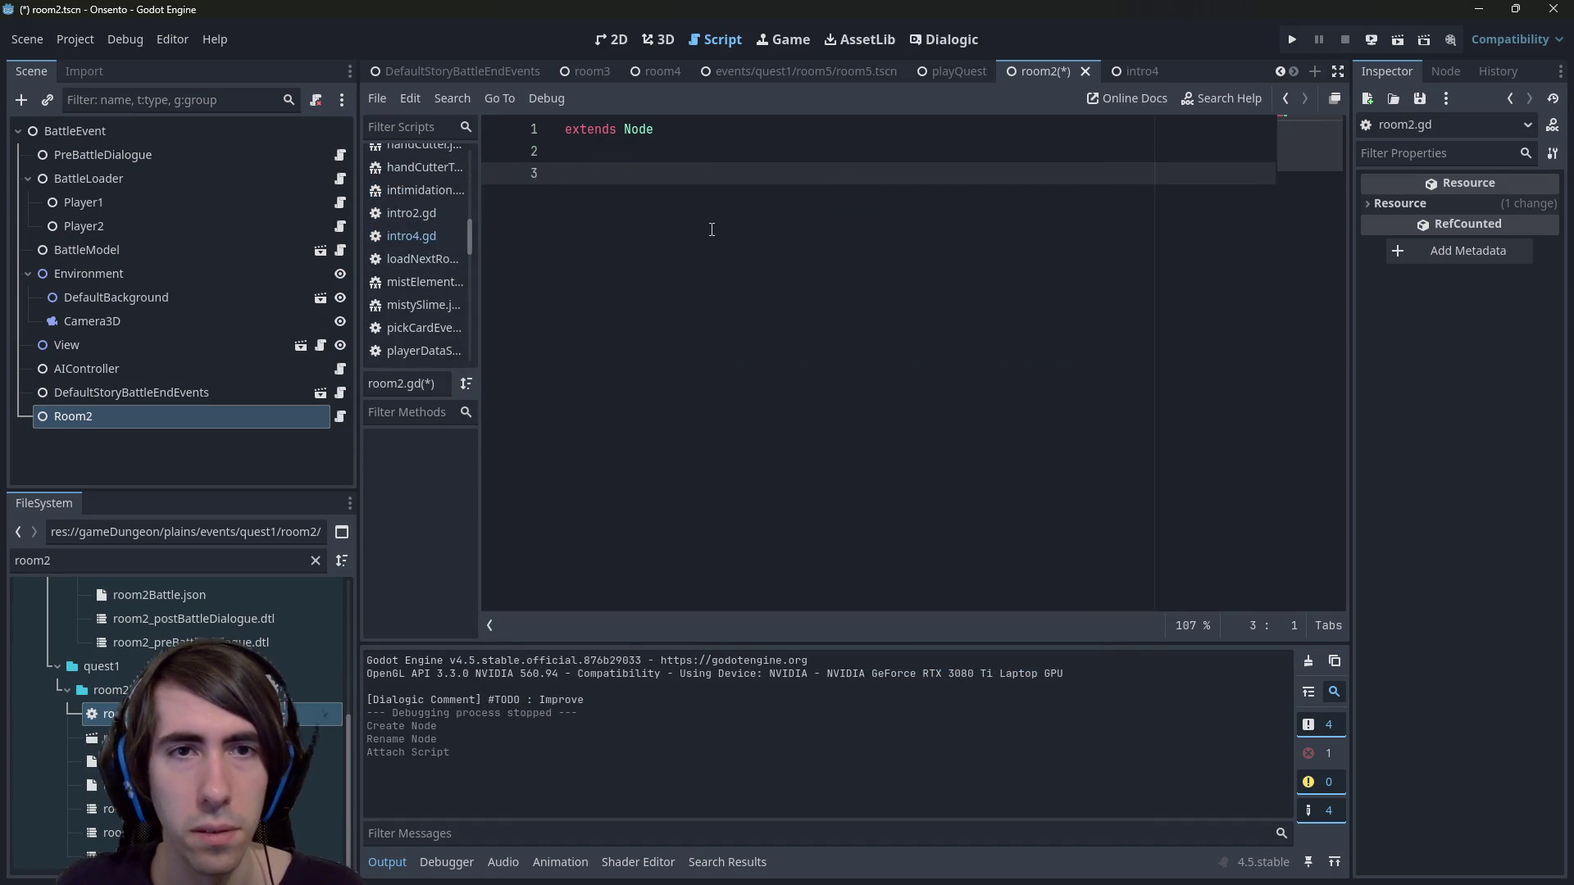
key(ctrl+v)
click(973, 211)
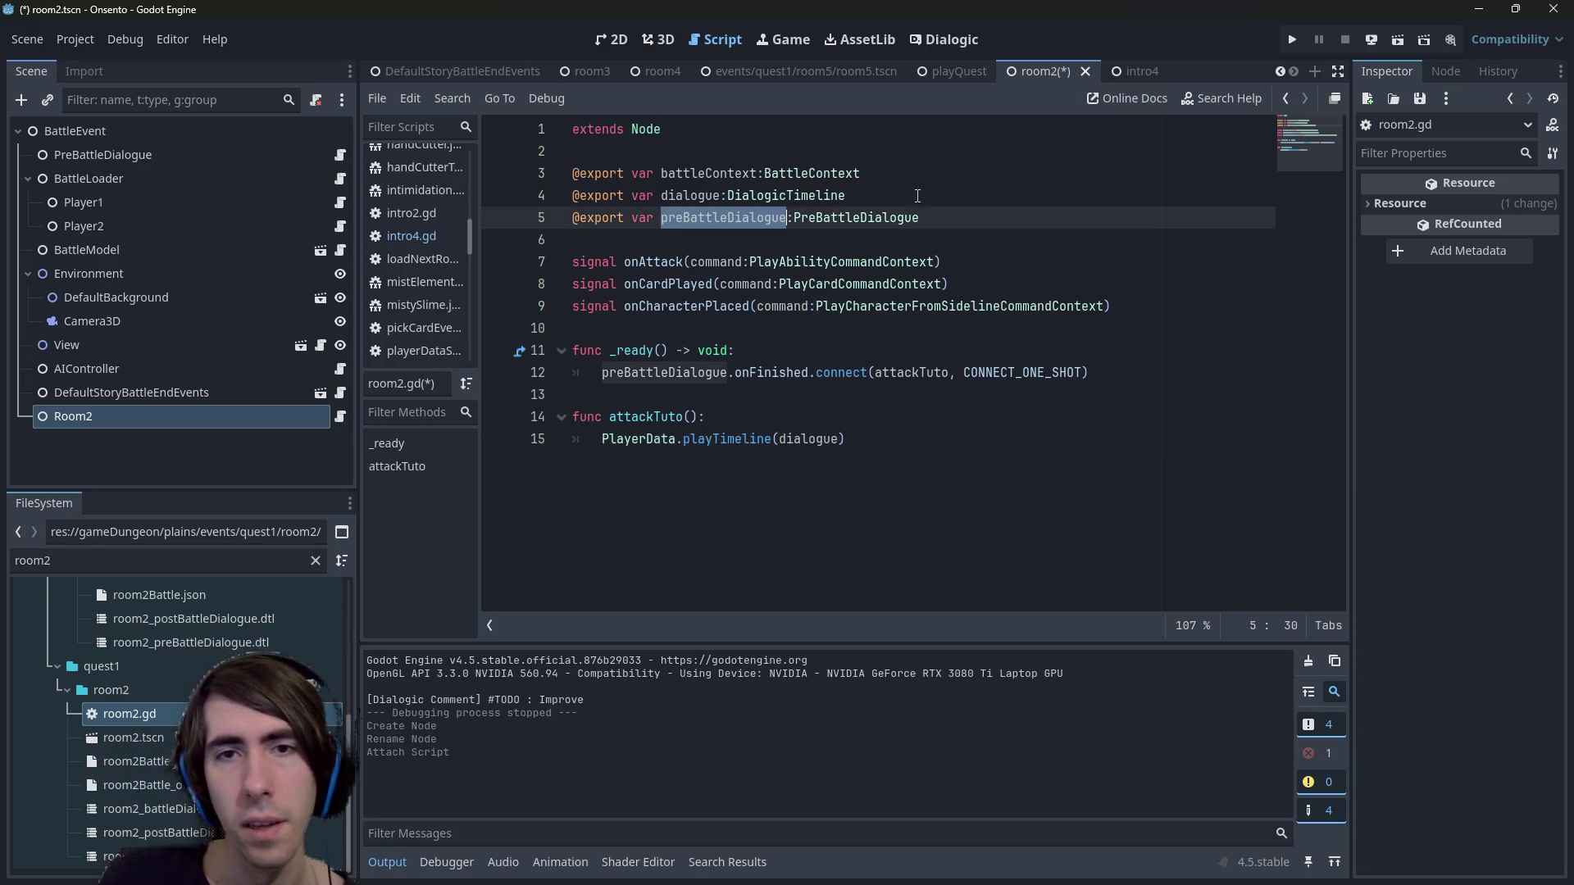
drag(972, 211, 491, 216)
key(BackSpace)
key(BackSpace)
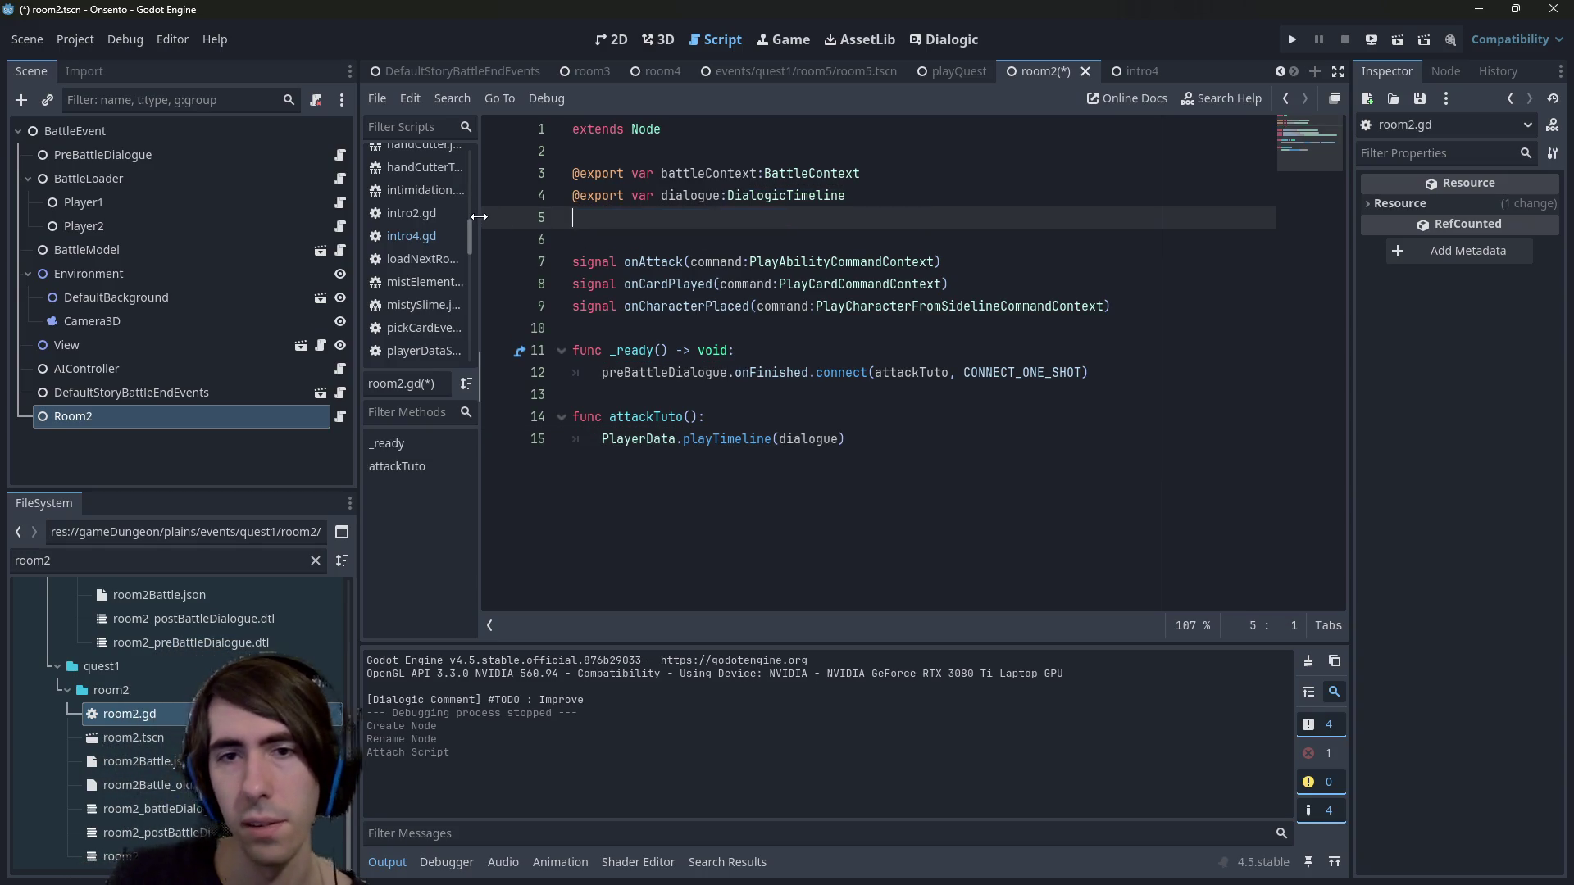
Clear the old connect call from room2's _ready function.
mouse_move(1088, 350)
mouse_down()
mouse_move(574, 284)
mouse_move(541, 287)
mouse_move(524, 321)
mouse_up()
drag(1089, 350, 598, 352)
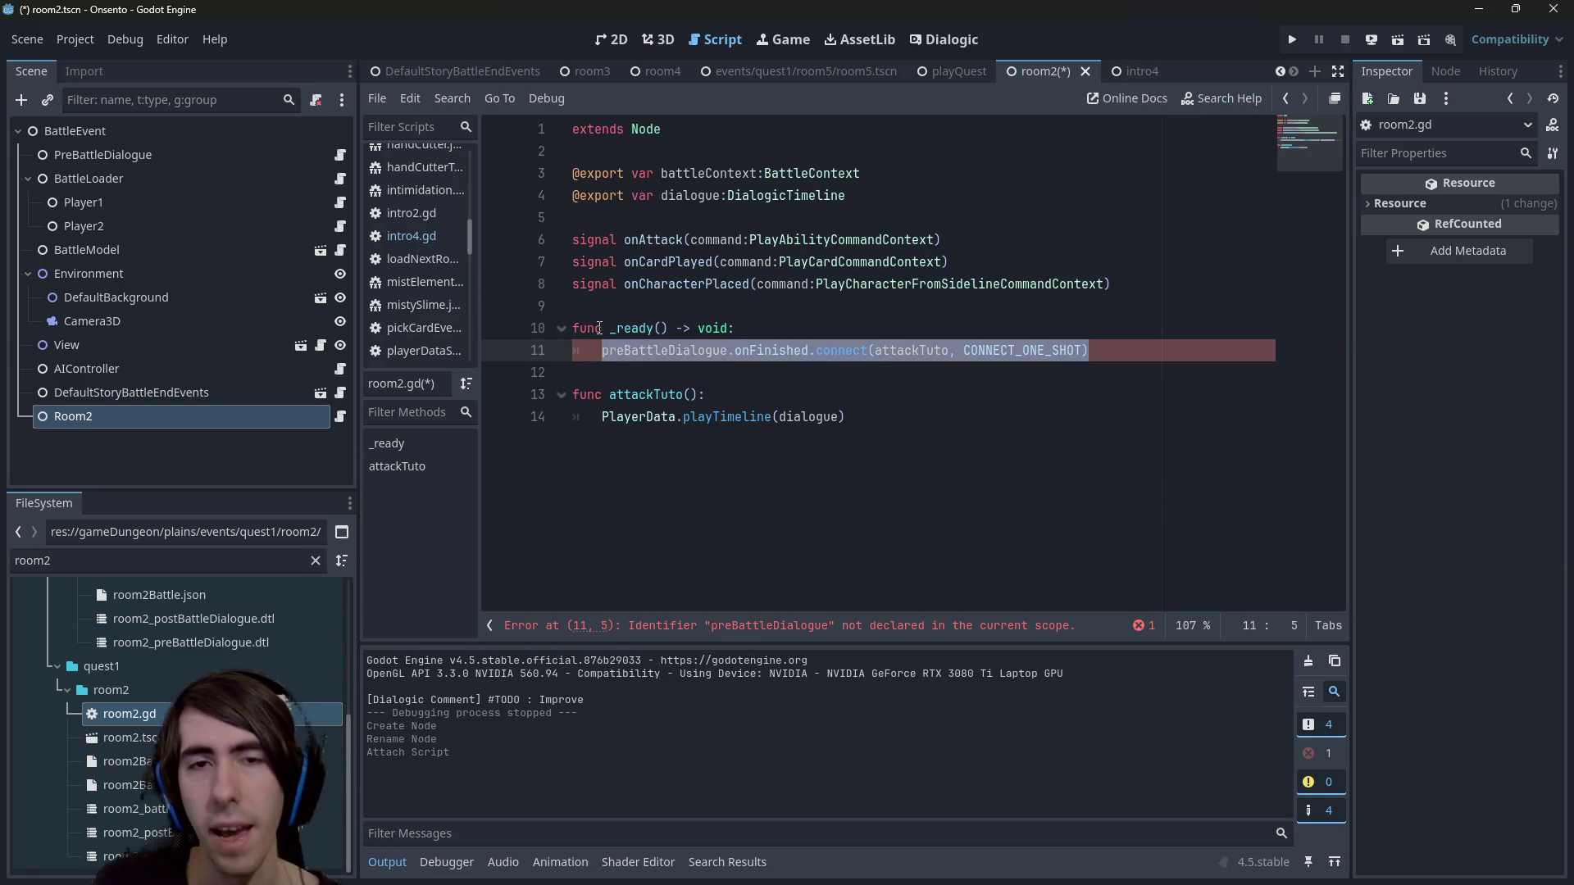
key(BackSpace)
key(Return)
key(BackSpace)
key(BackSpace)
Put battleContext inside _ready and delete the three signal declarations.
double_click(706, 168)
key(ctrl+c)
click(623, 350)
key(ctrl+v)
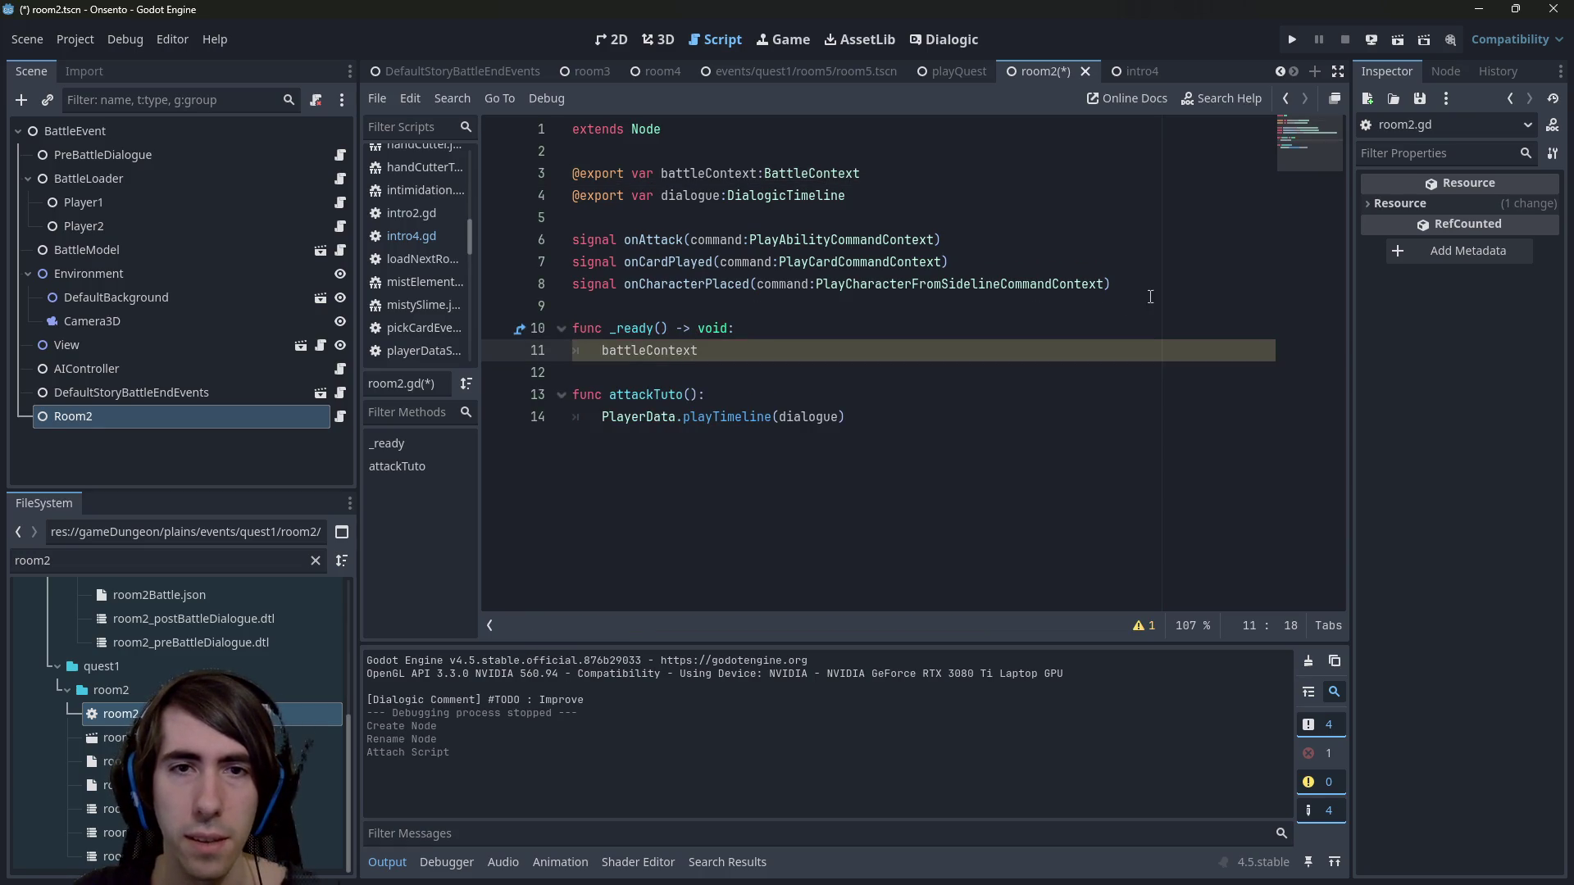
drag(1131, 285, 462, 234)
key(Delete)
key(Delete)
key(Delete)
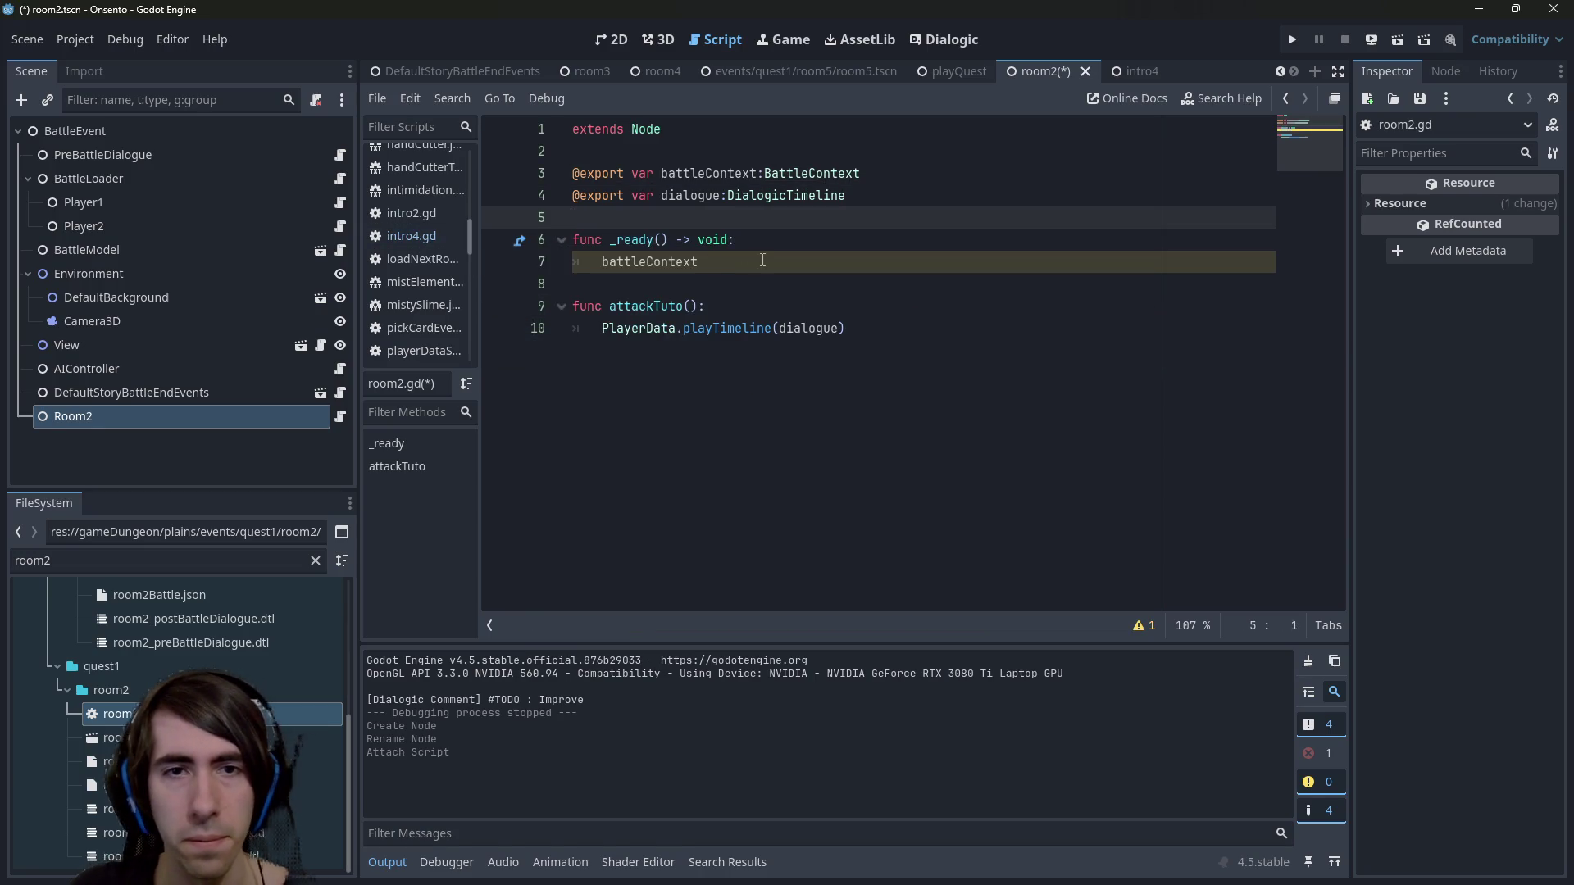
Complete the call as battleContext.players[1].onCardPlayed() and jump to its definition in playerState.
click(763, 261)
text(.)
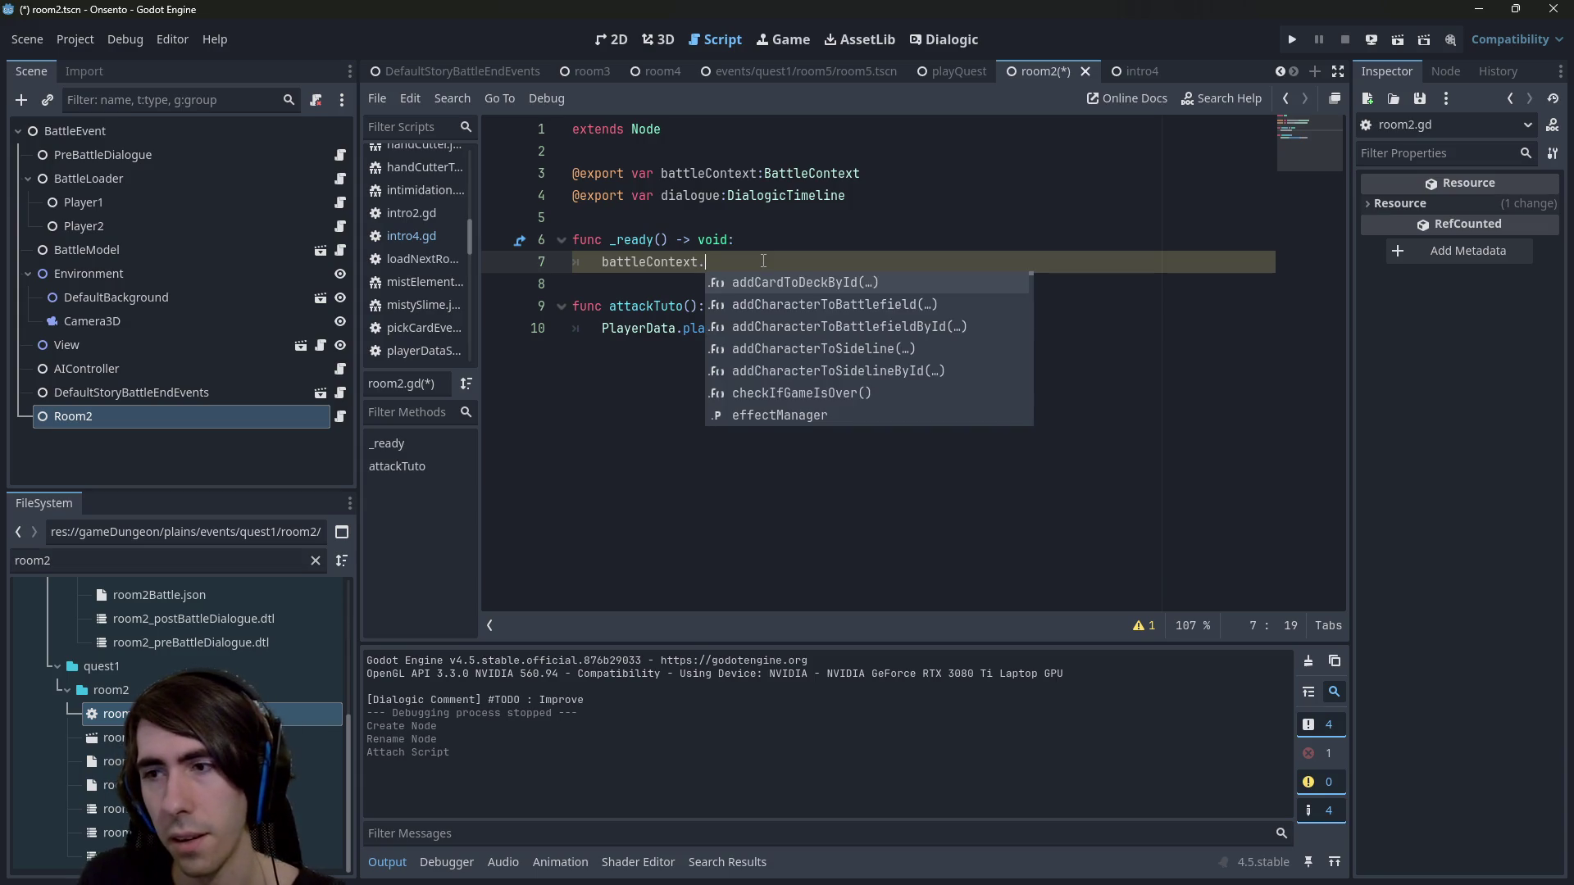
text(enem)
text(.)
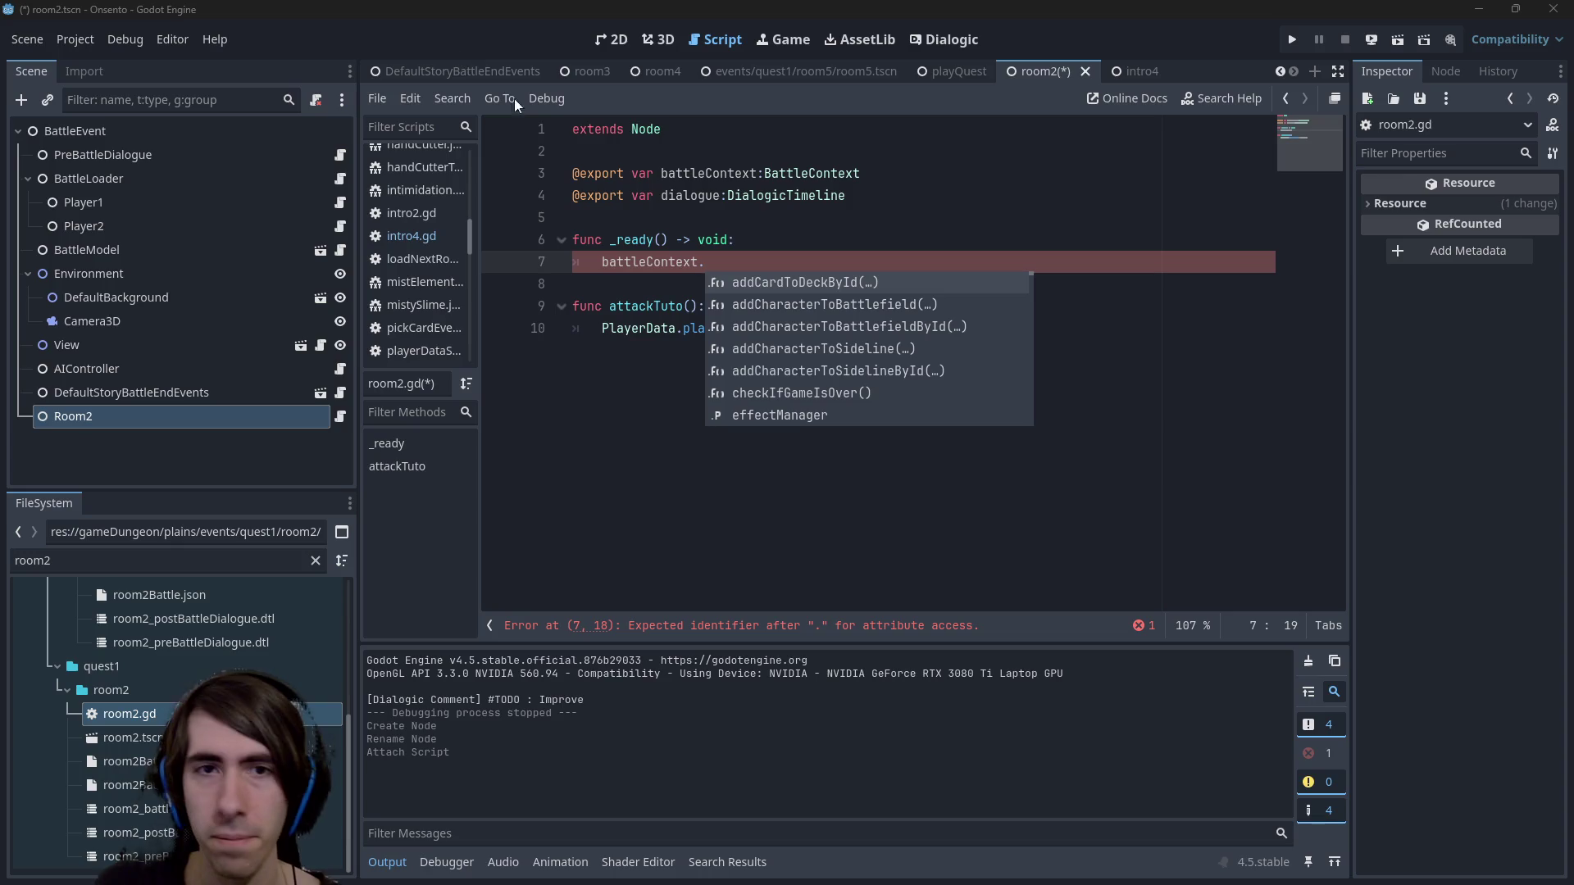
key(Escape)
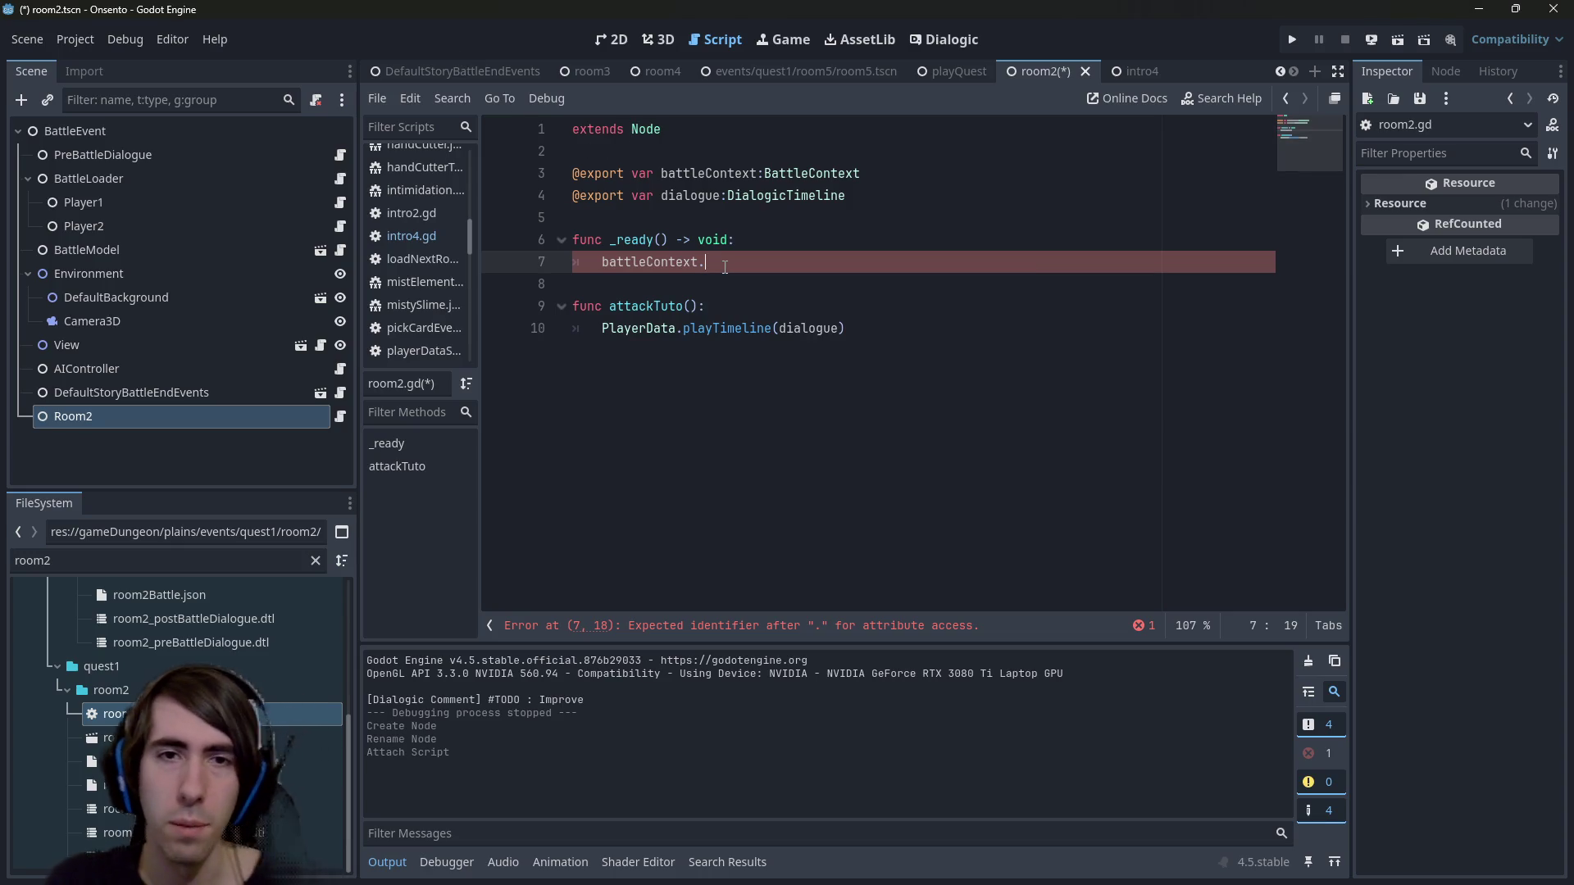
text(players)
text([1].enem)
key(BackSpace)
key(BackSpace)
key(BackSpace)
text(on)
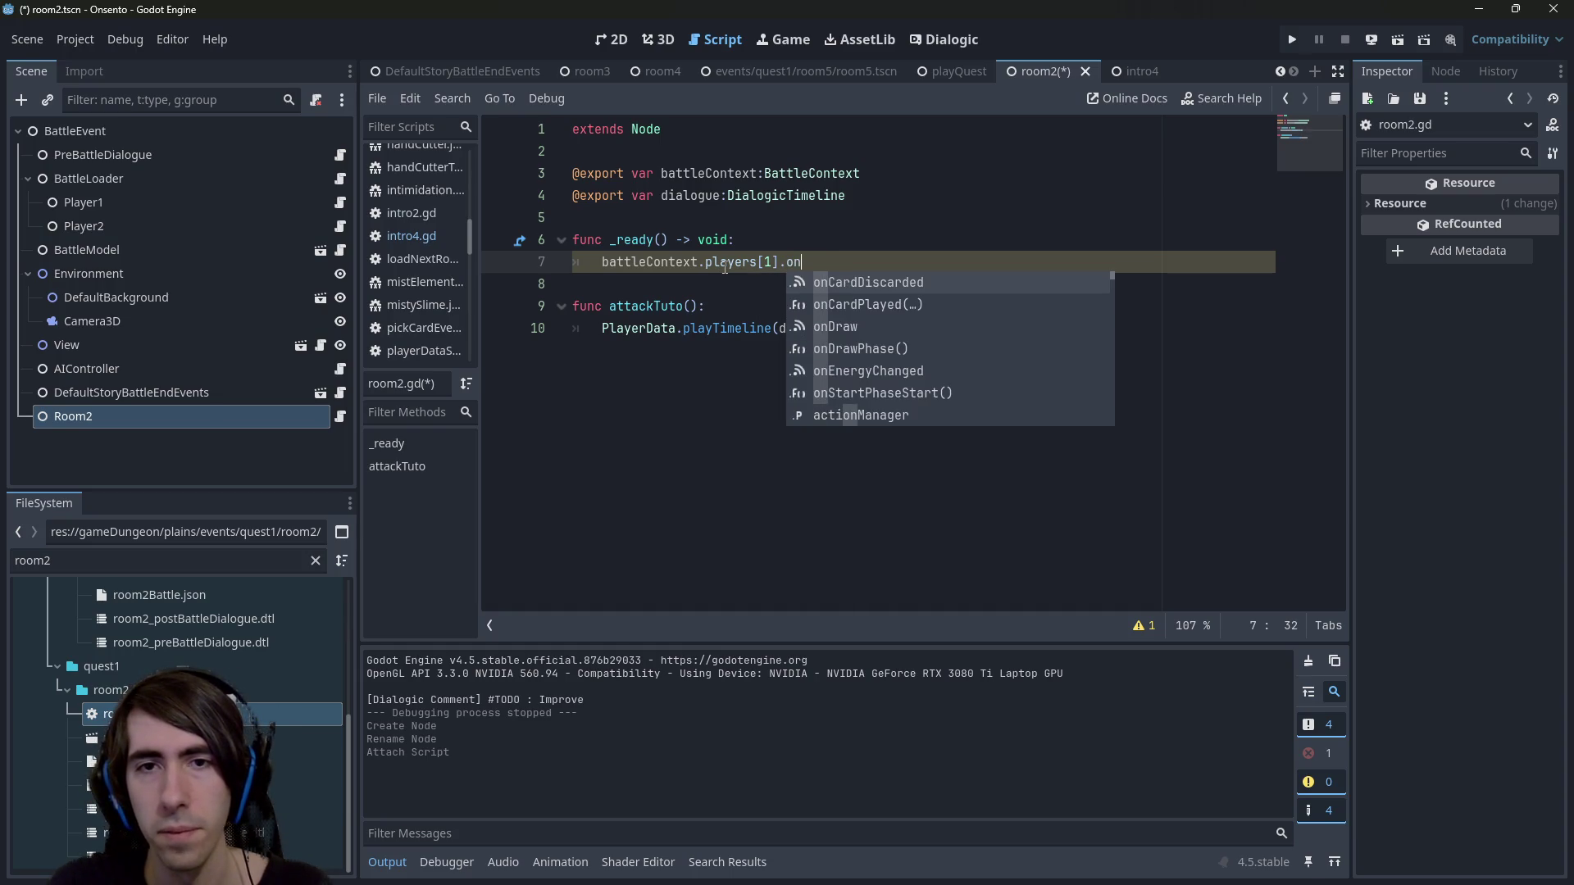
key(Down)
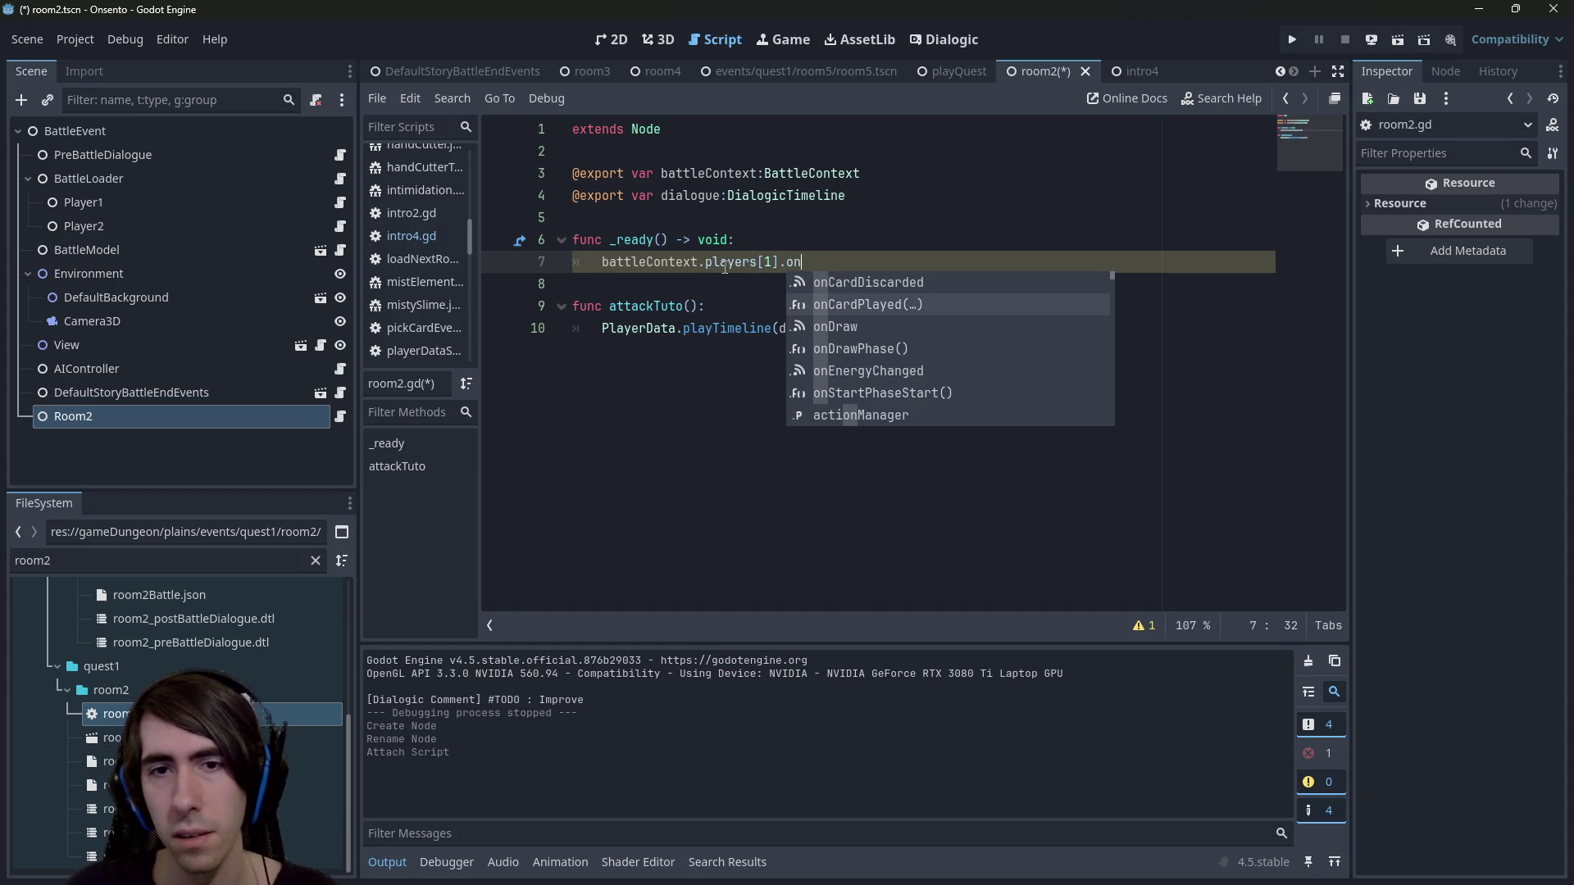
key(Return)
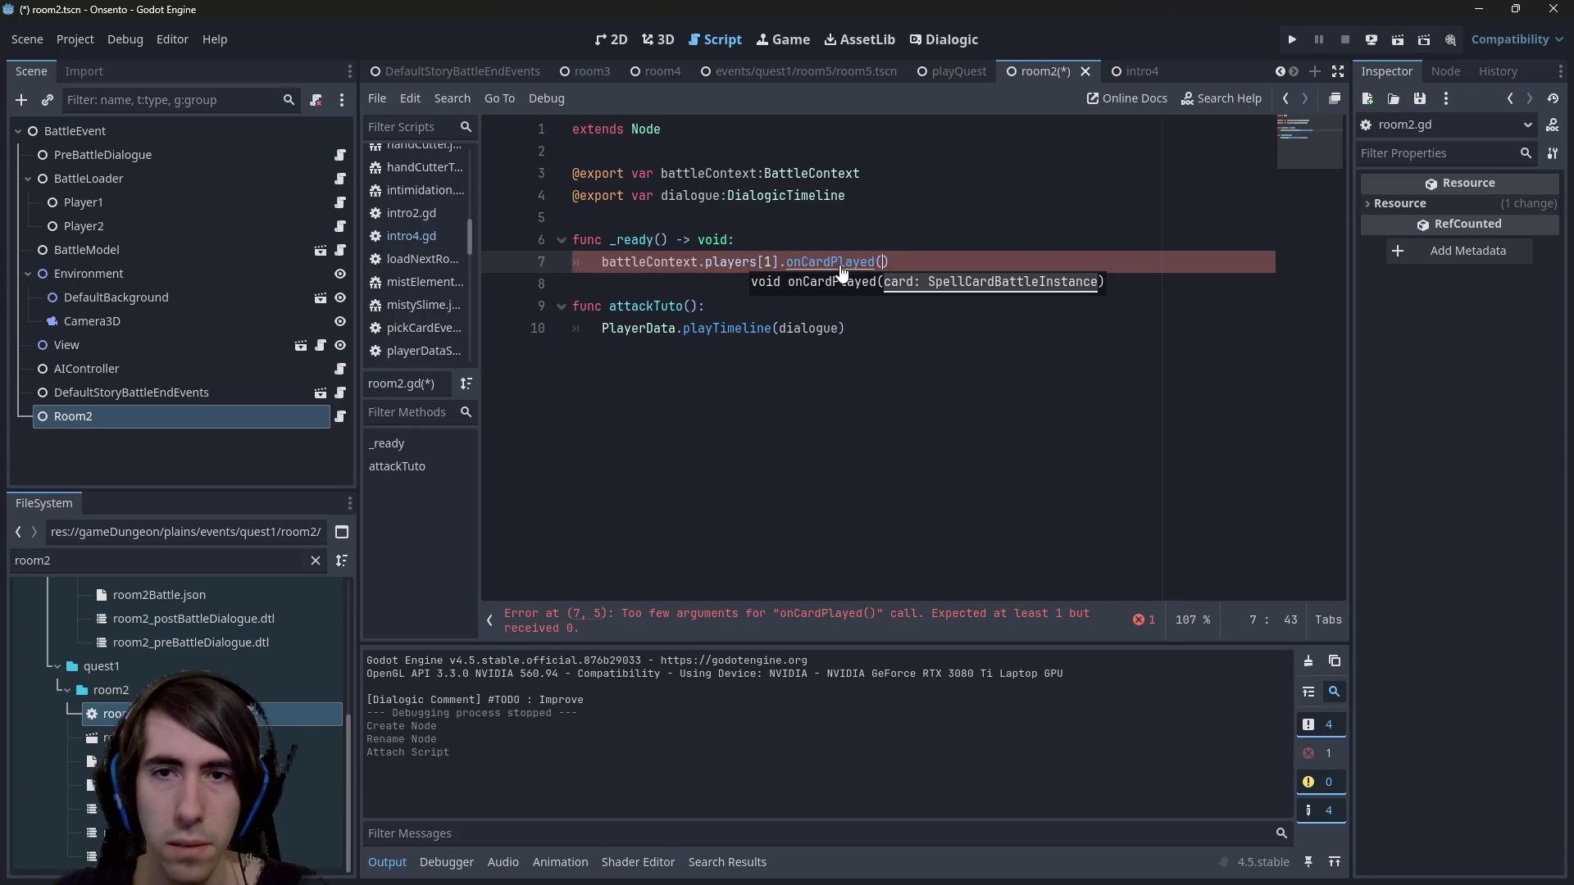
ctrl+click(841, 268)
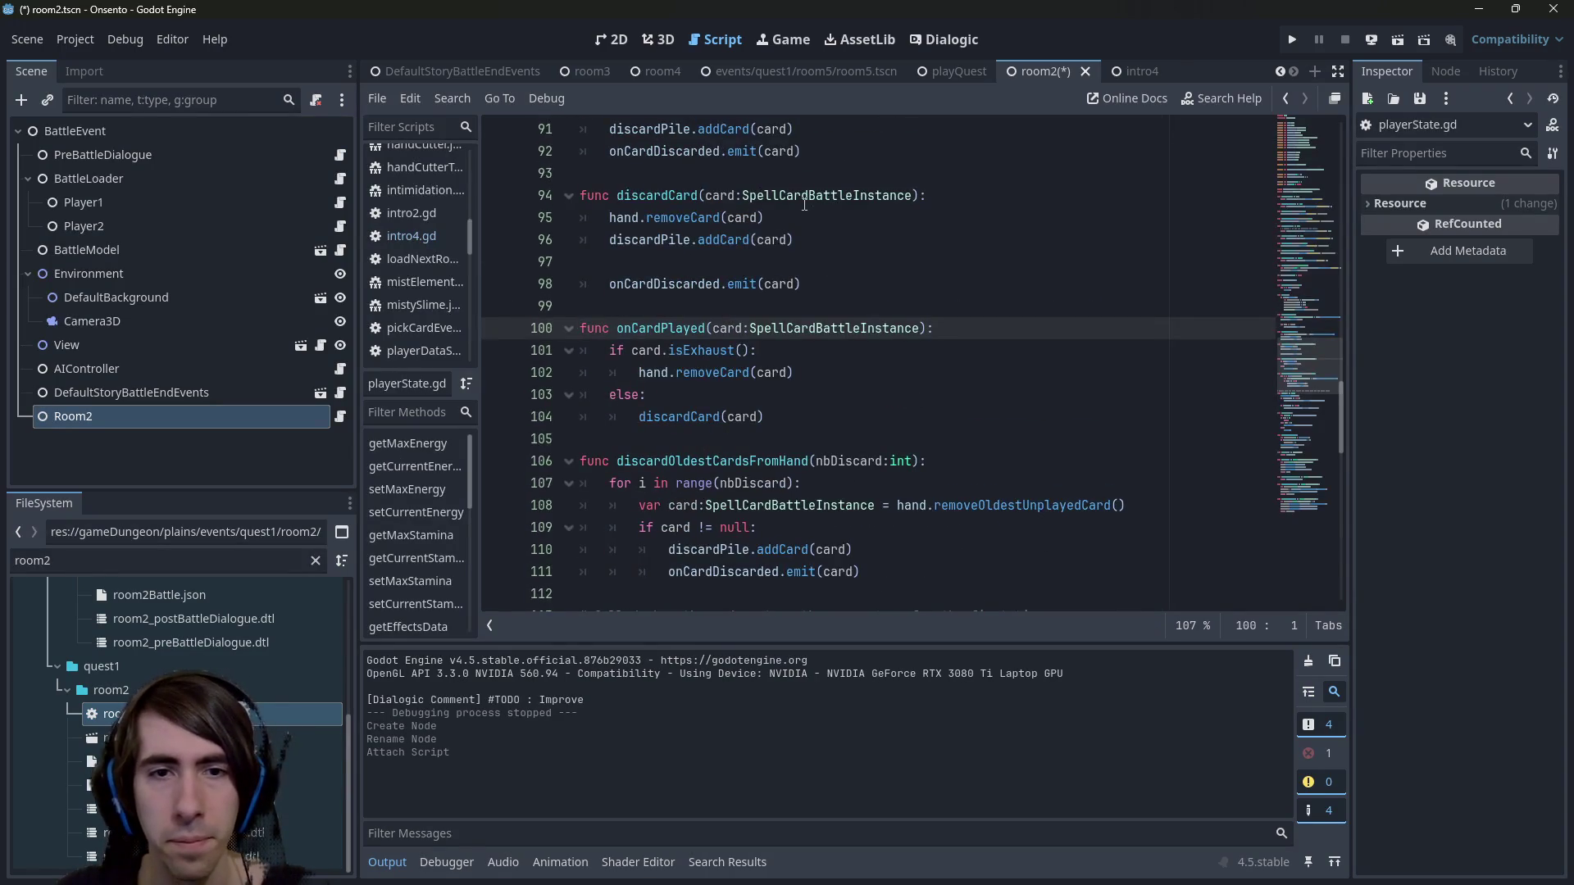
scroll(754, 221, down, 5)
scroll(753, 221, up, 5)
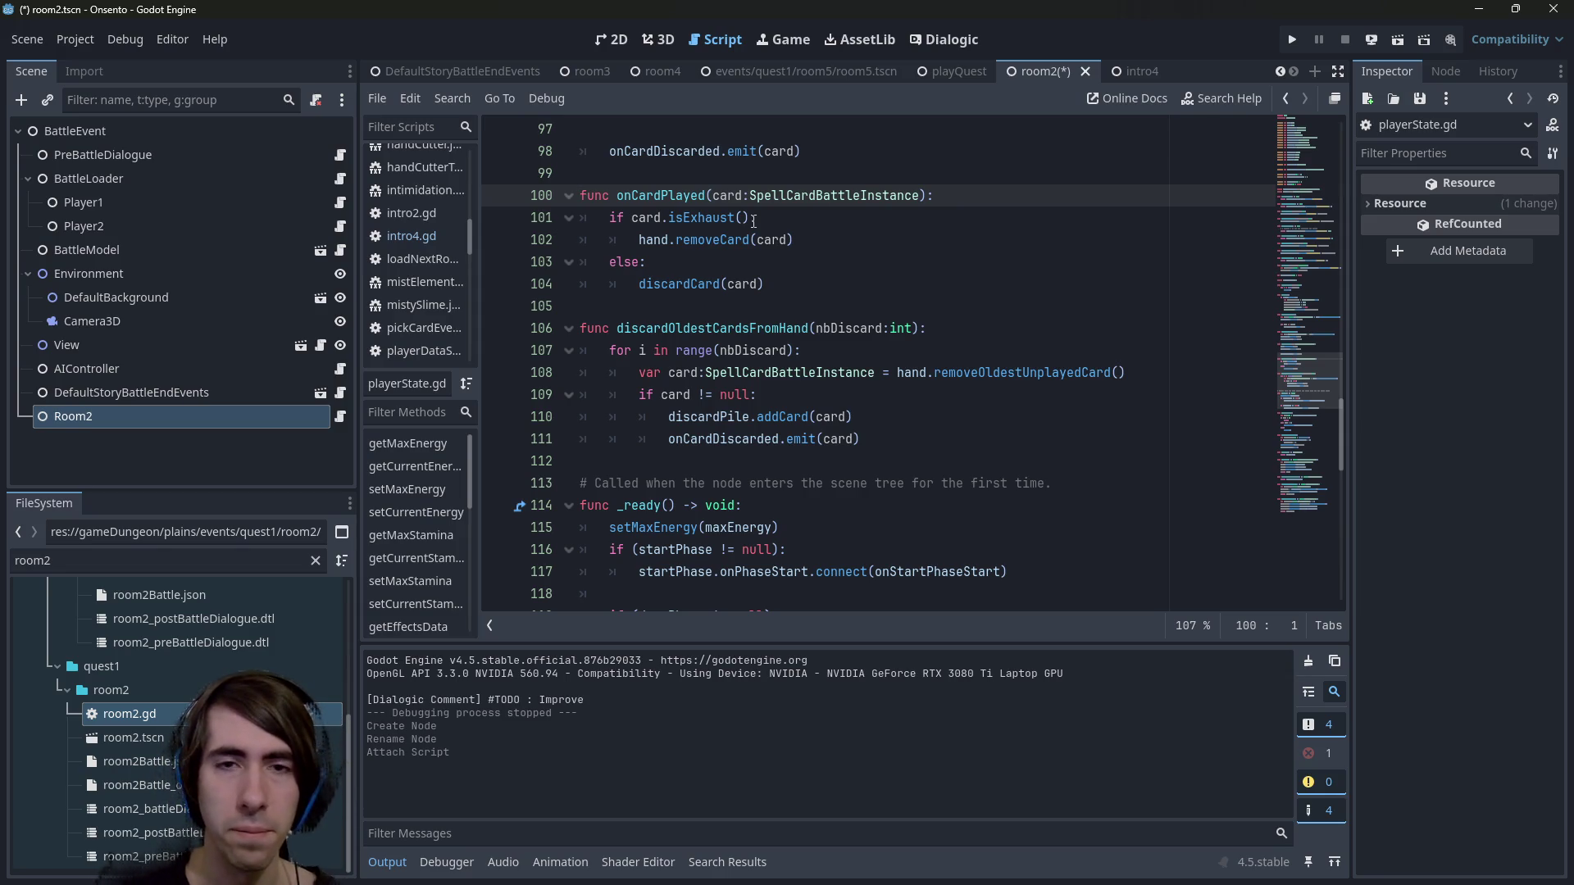
scroll(937, 379, down, 15)
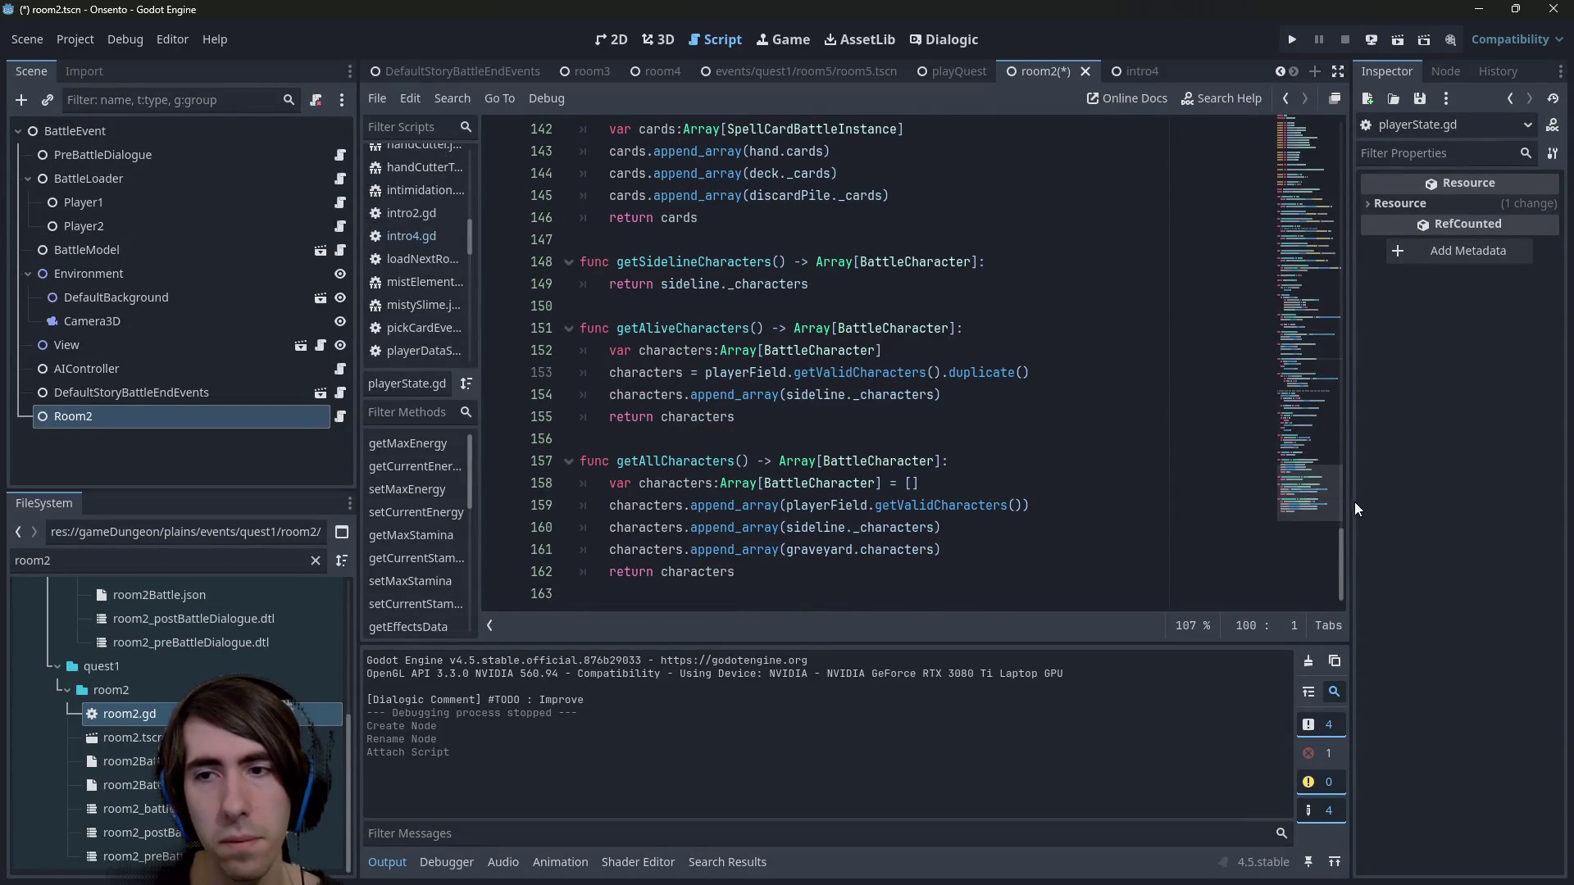
scroll(943, 369, up, 20)
scroll(952, 358, down, 5)
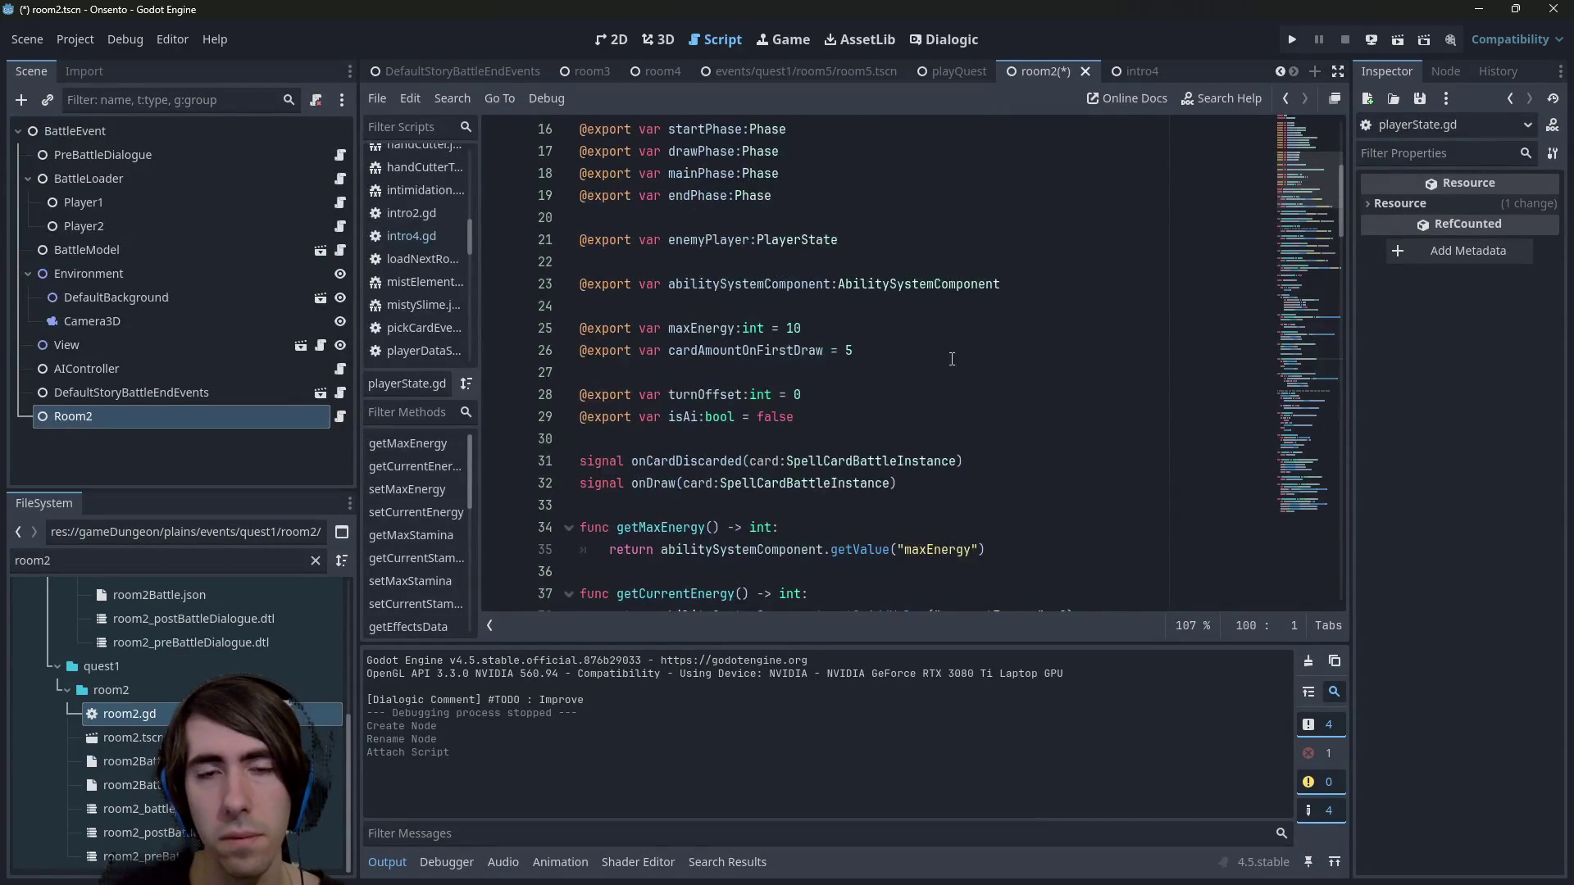
scroll(952, 358, down, 4)
double_click(689, 195)
scroll(738, 212, up, 2)
scroll(737, 212, down, 4)
scroll(738, 212, down, 14)
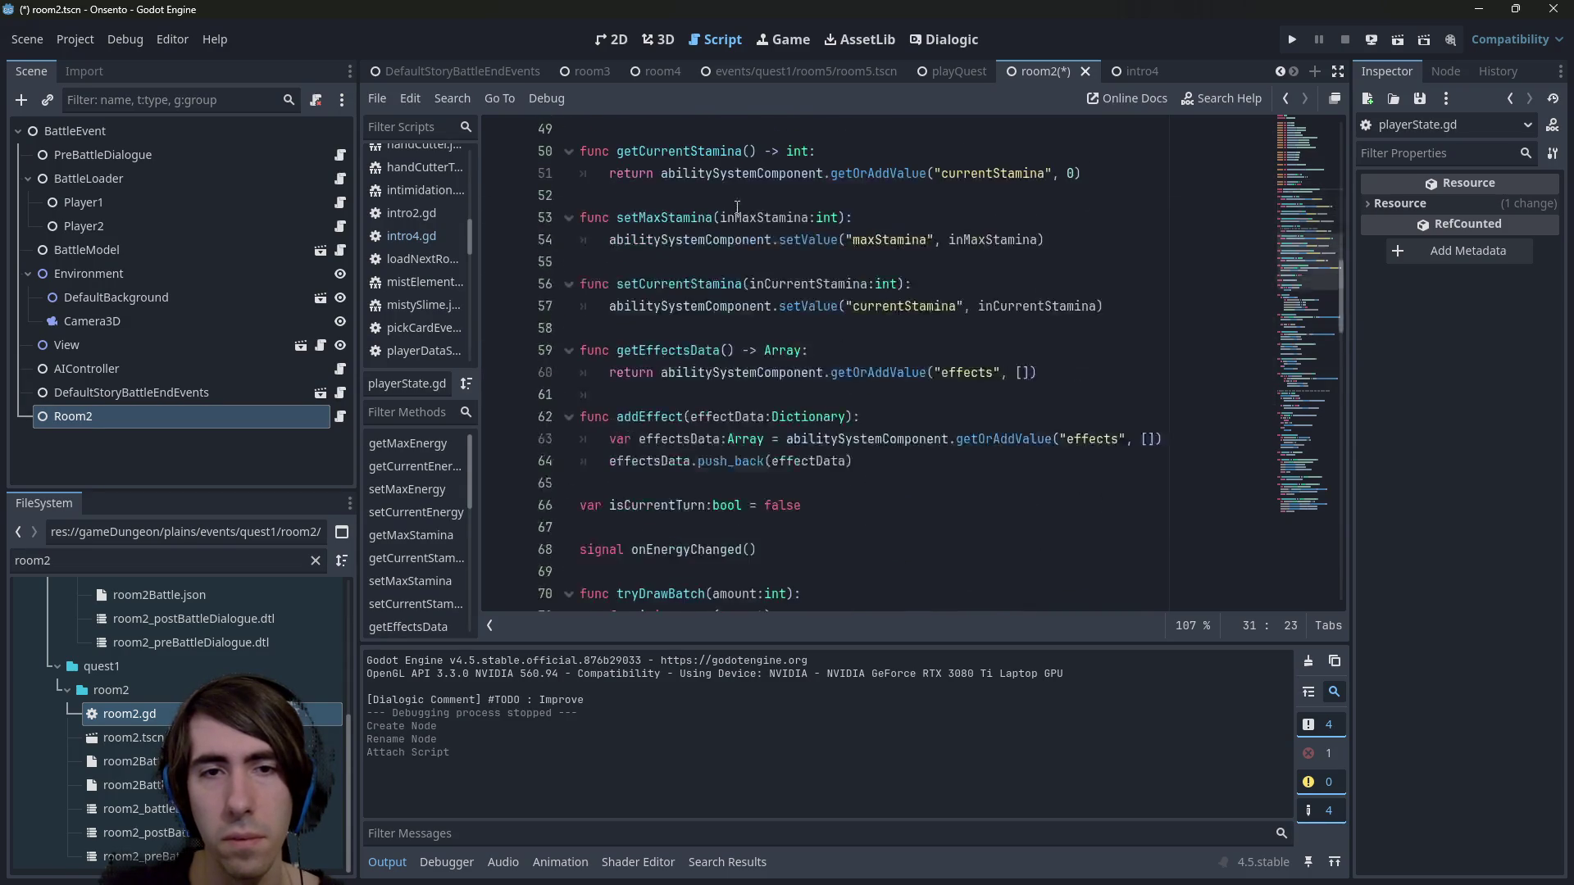
scroll(737, 207, down, 4)
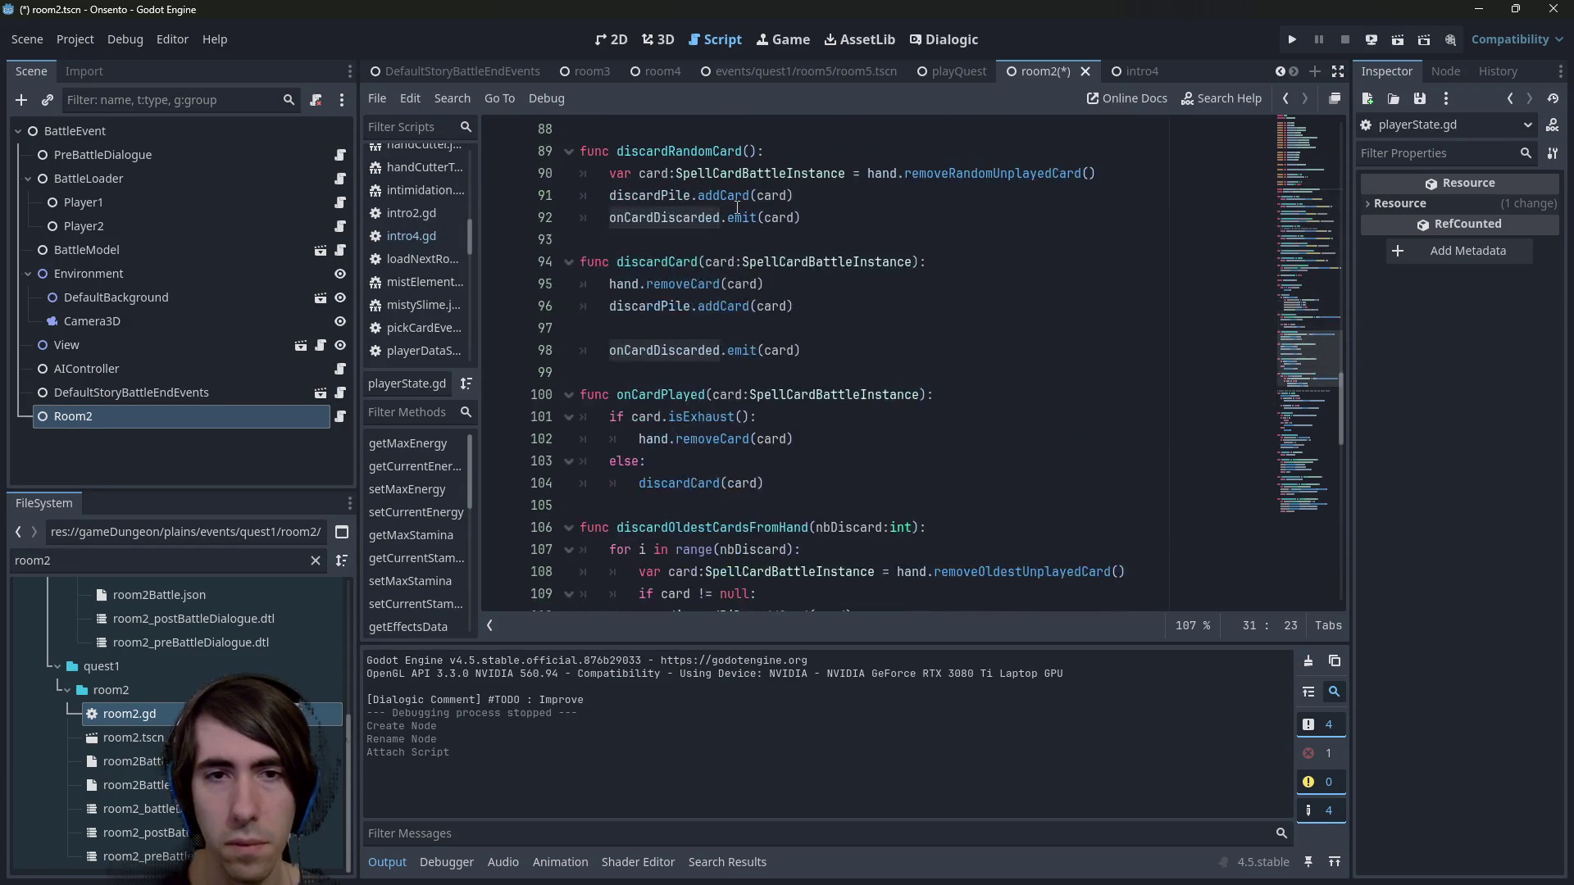
Search all project files for onCardPlayed and review the results.
double_click(684, 414)
double_click(680, 394)
key(ctrl+f)
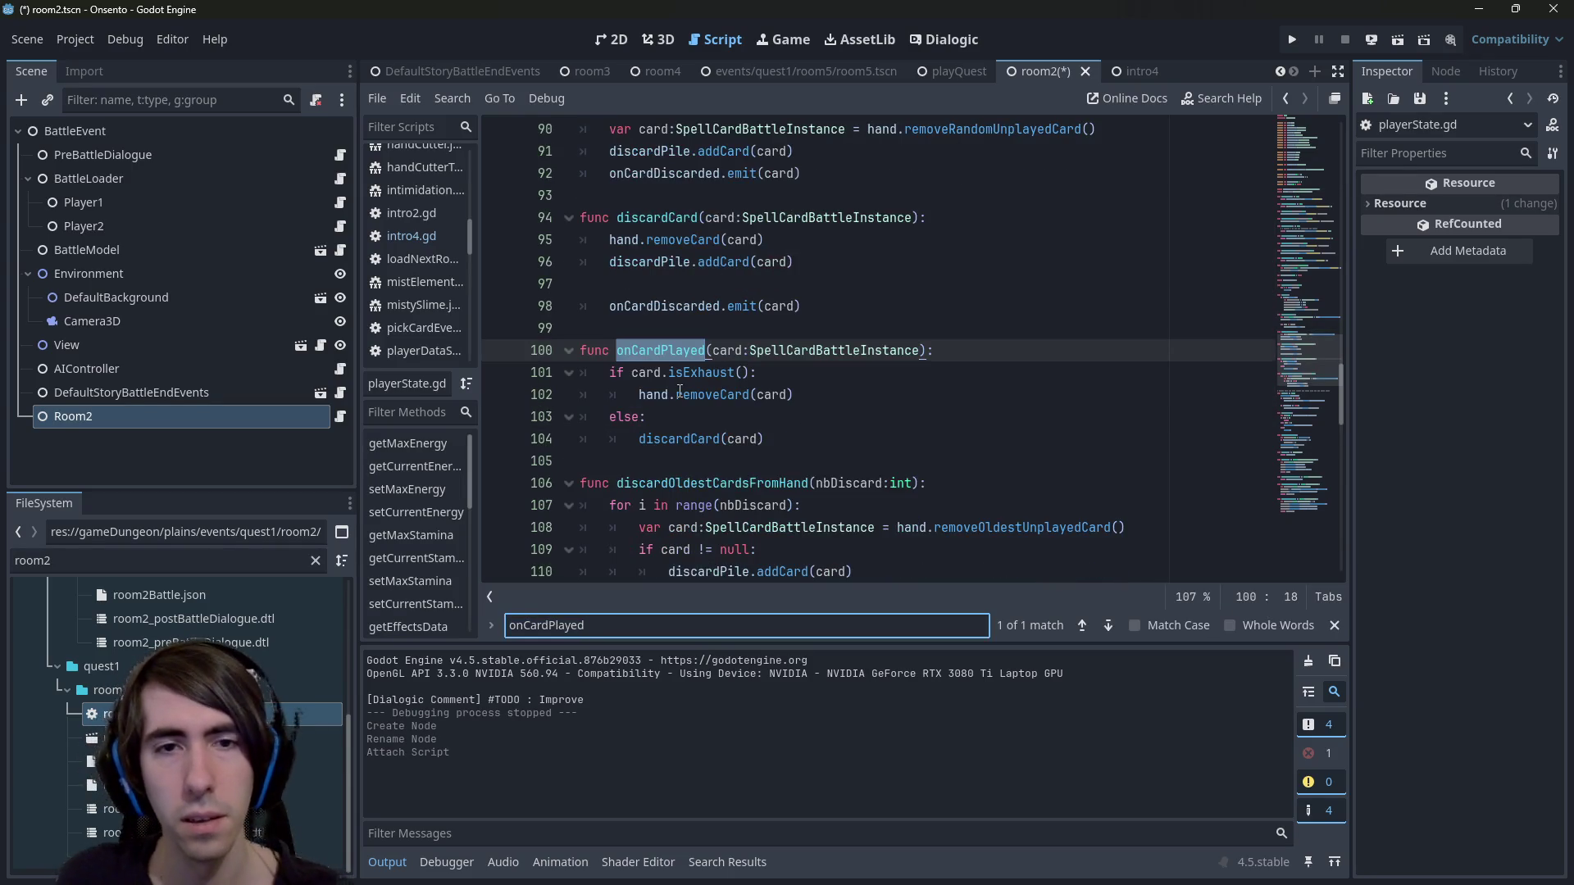
key(ctrl+shift+f)
key(Return)
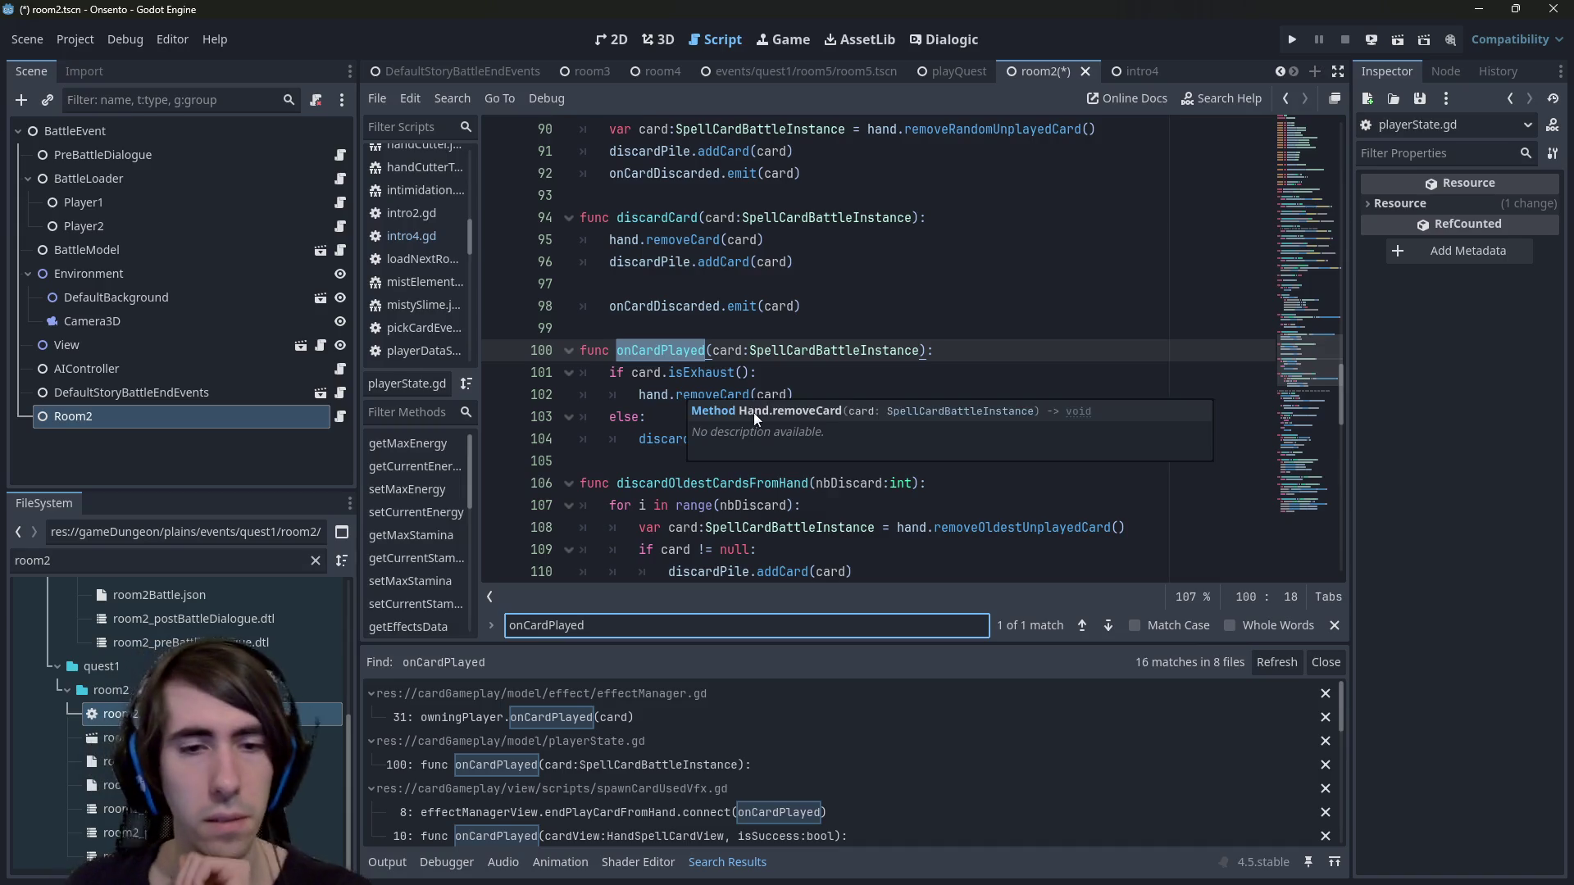
scroll(710, 722, down, 1)
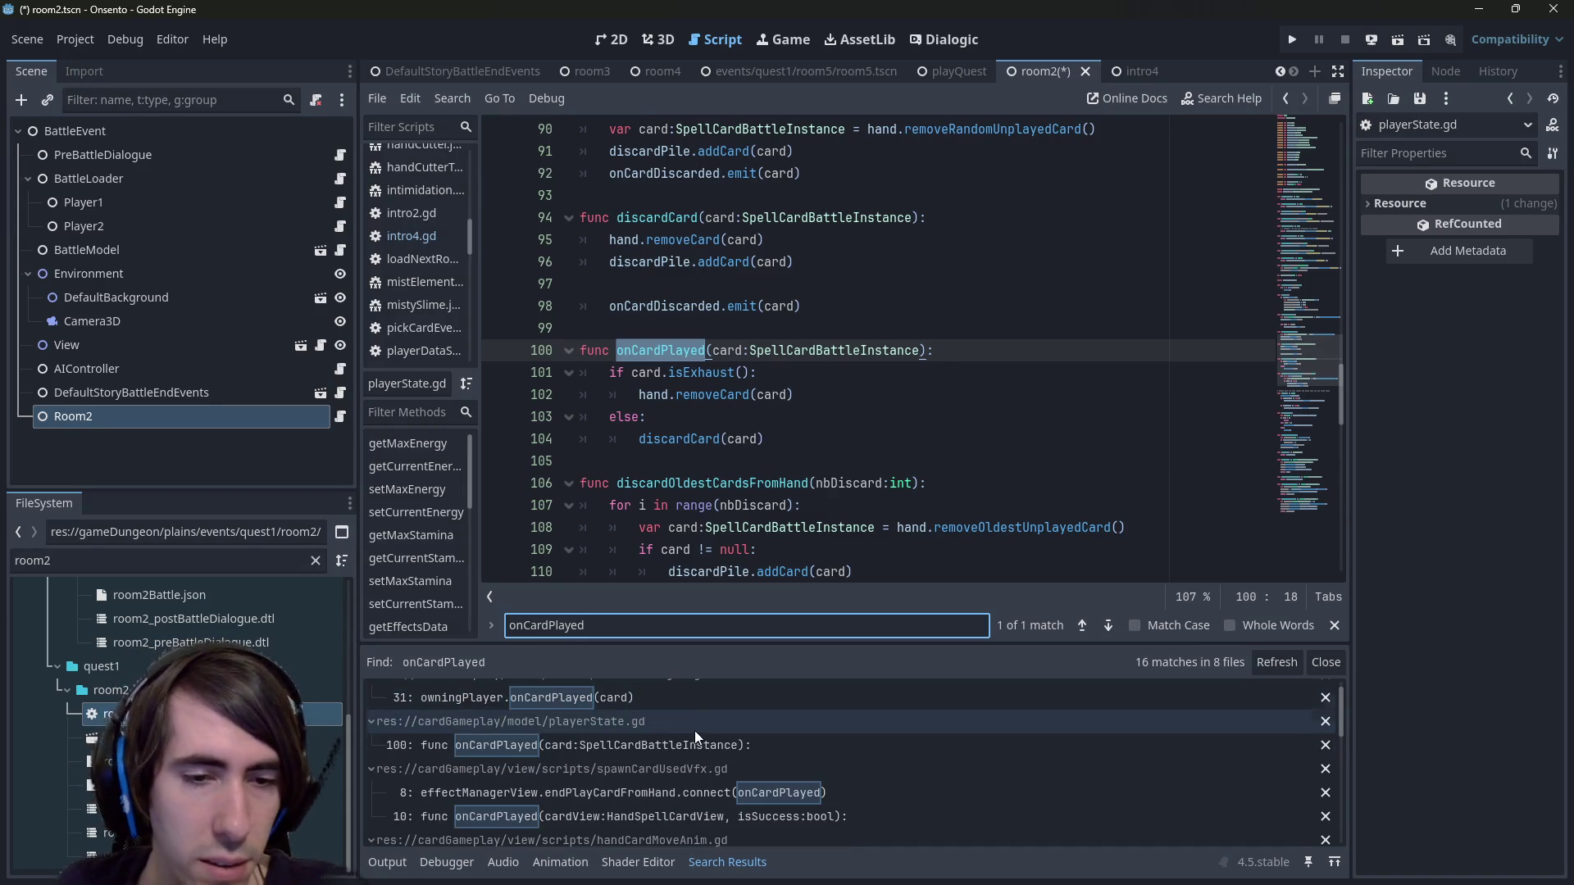
scroll(672, 754, down, 2)
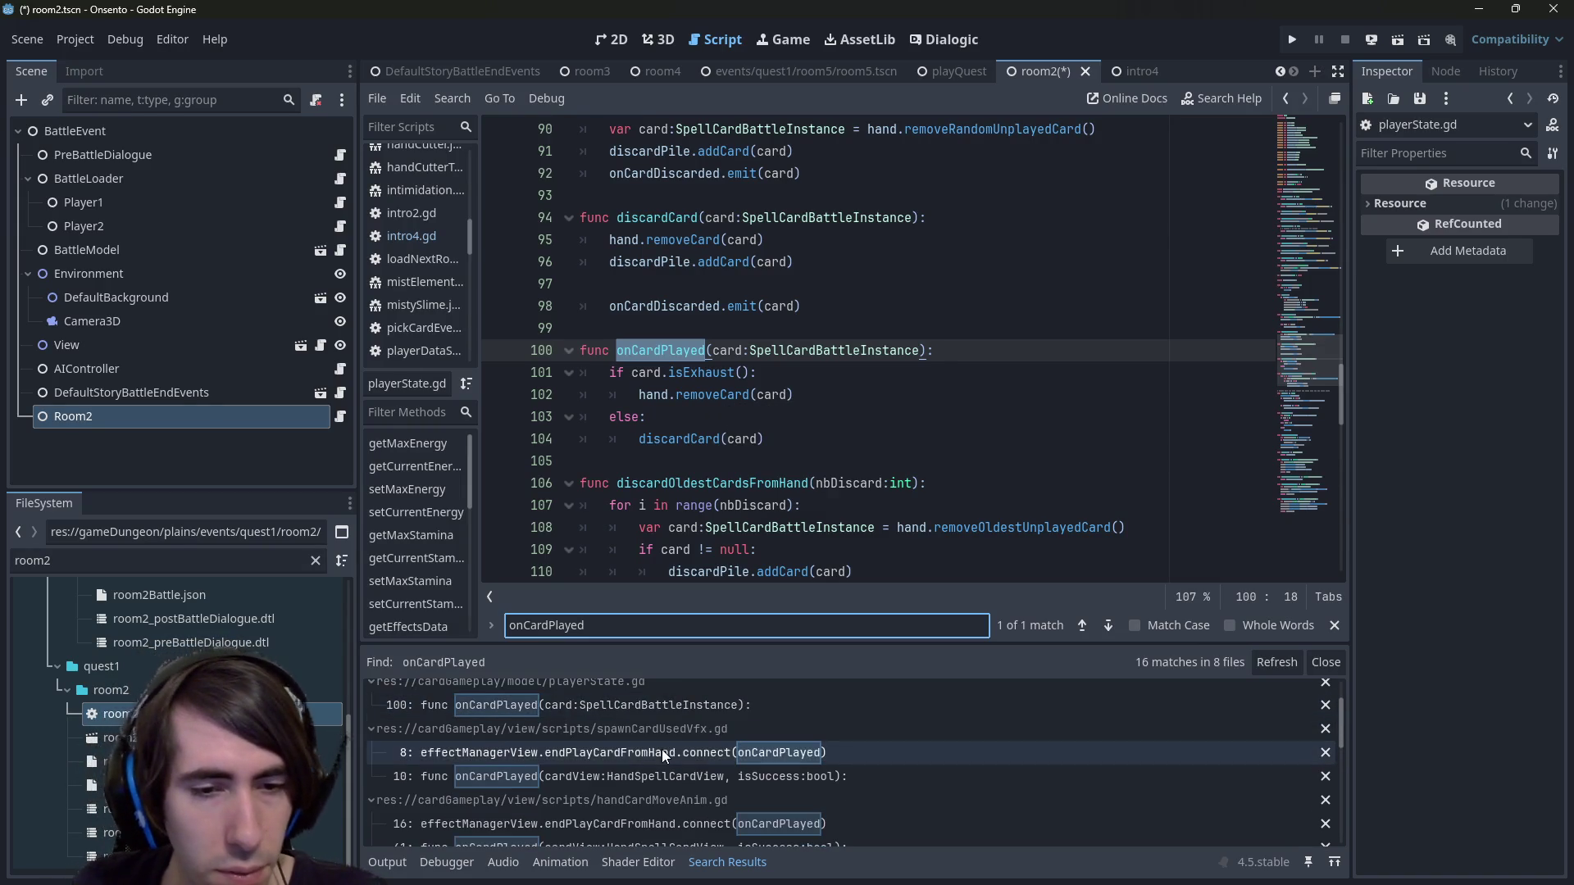
scroll(660, 751, down, 1)
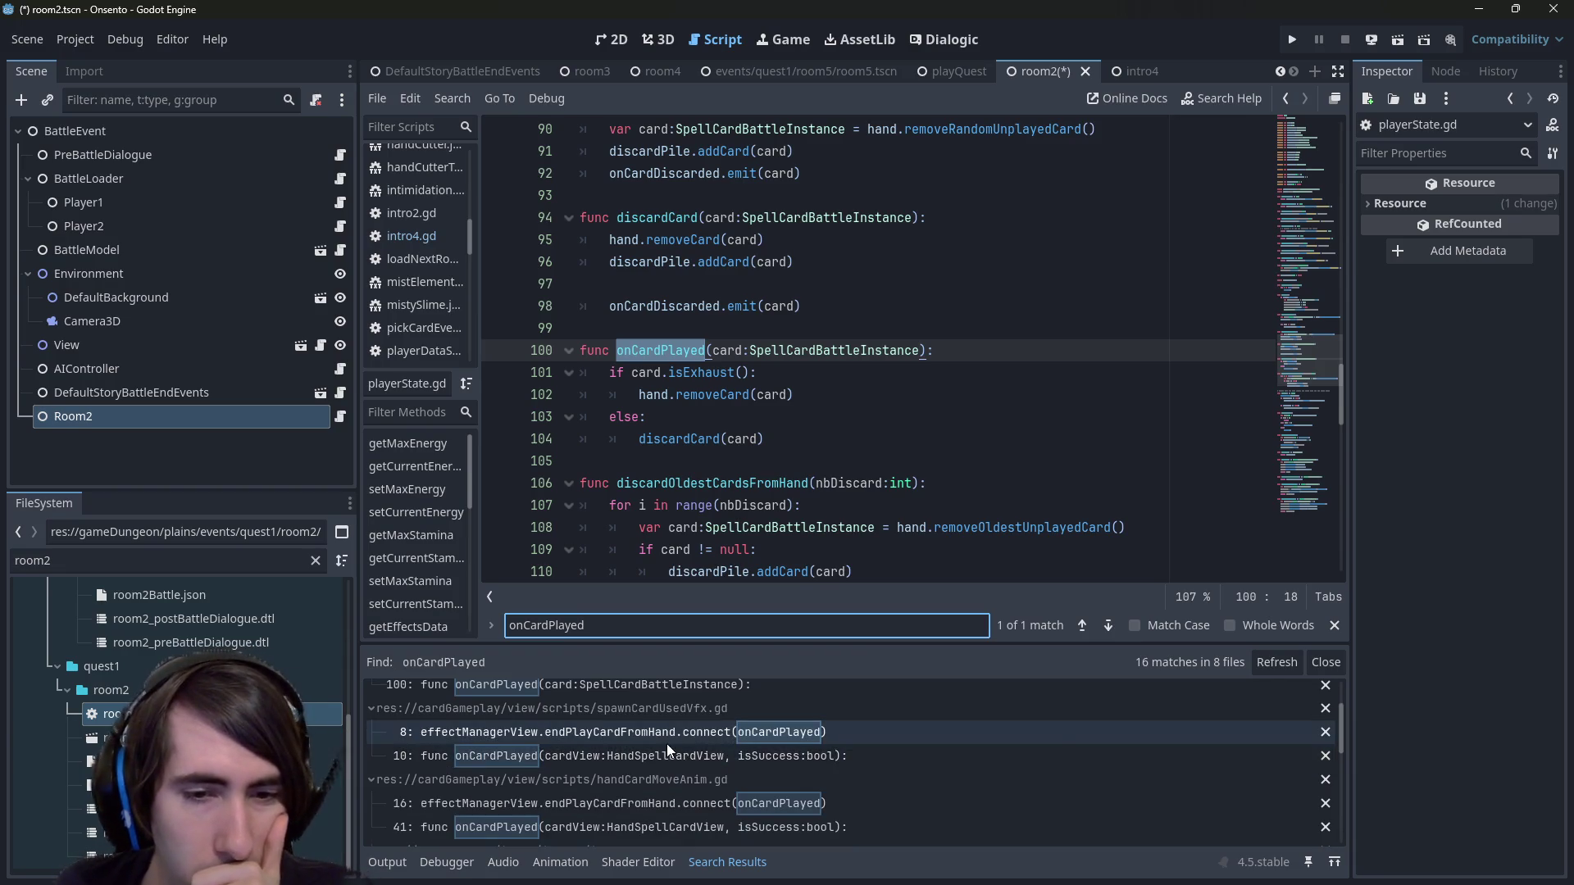
Inspect spawnCardUsedVfx.gd's endPlayCardFromHand connection, then open BattleModel and select EffectManager.
click(667, 743)
double_click(698, 284)
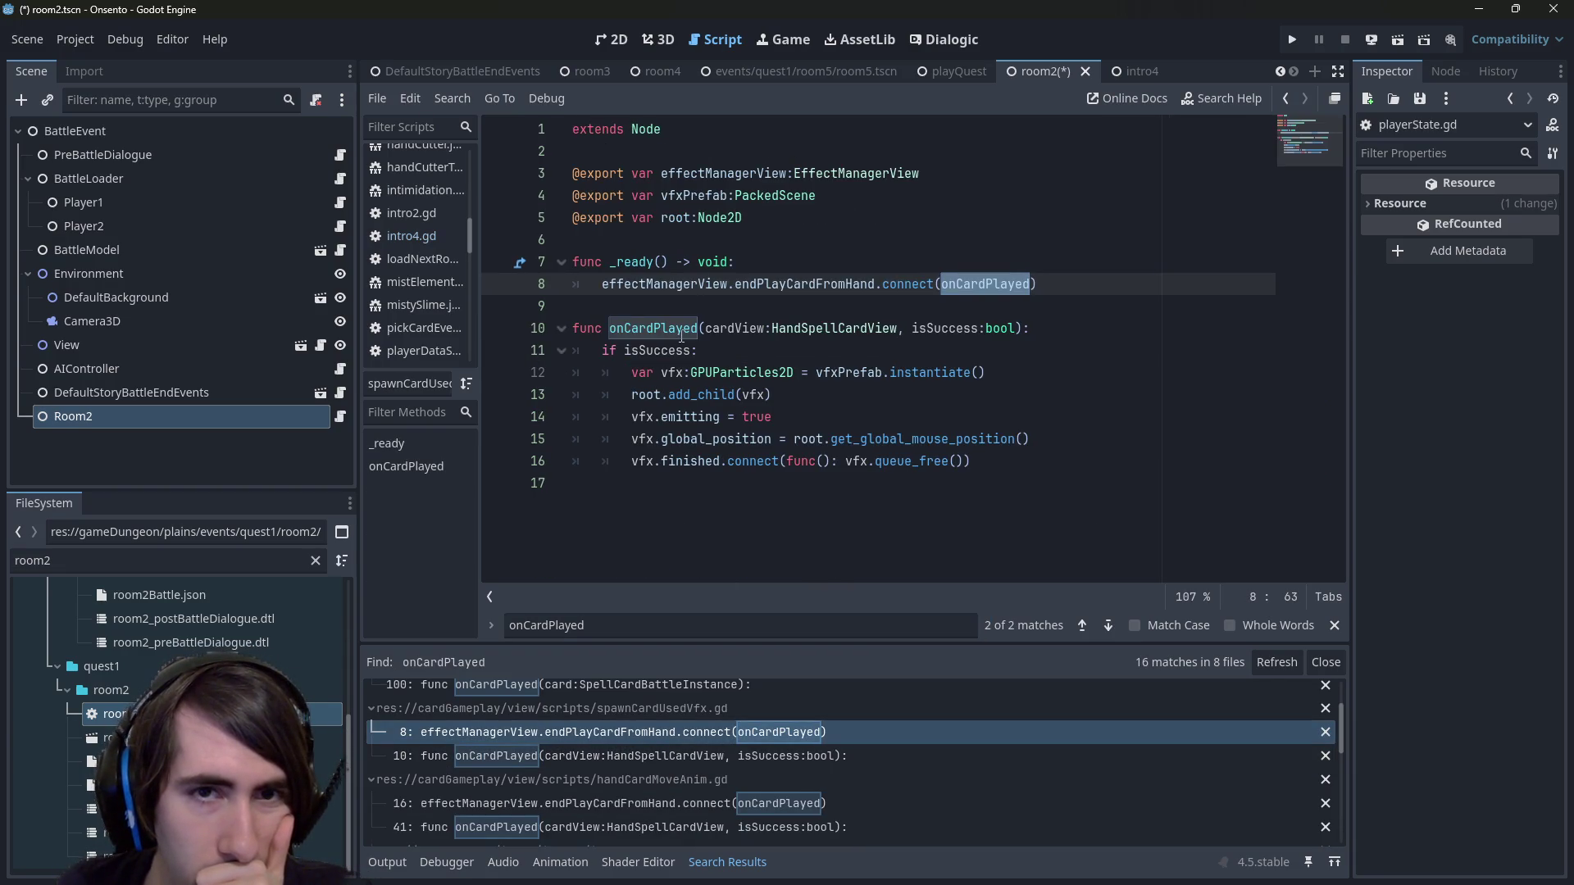
double_click(803, 283)
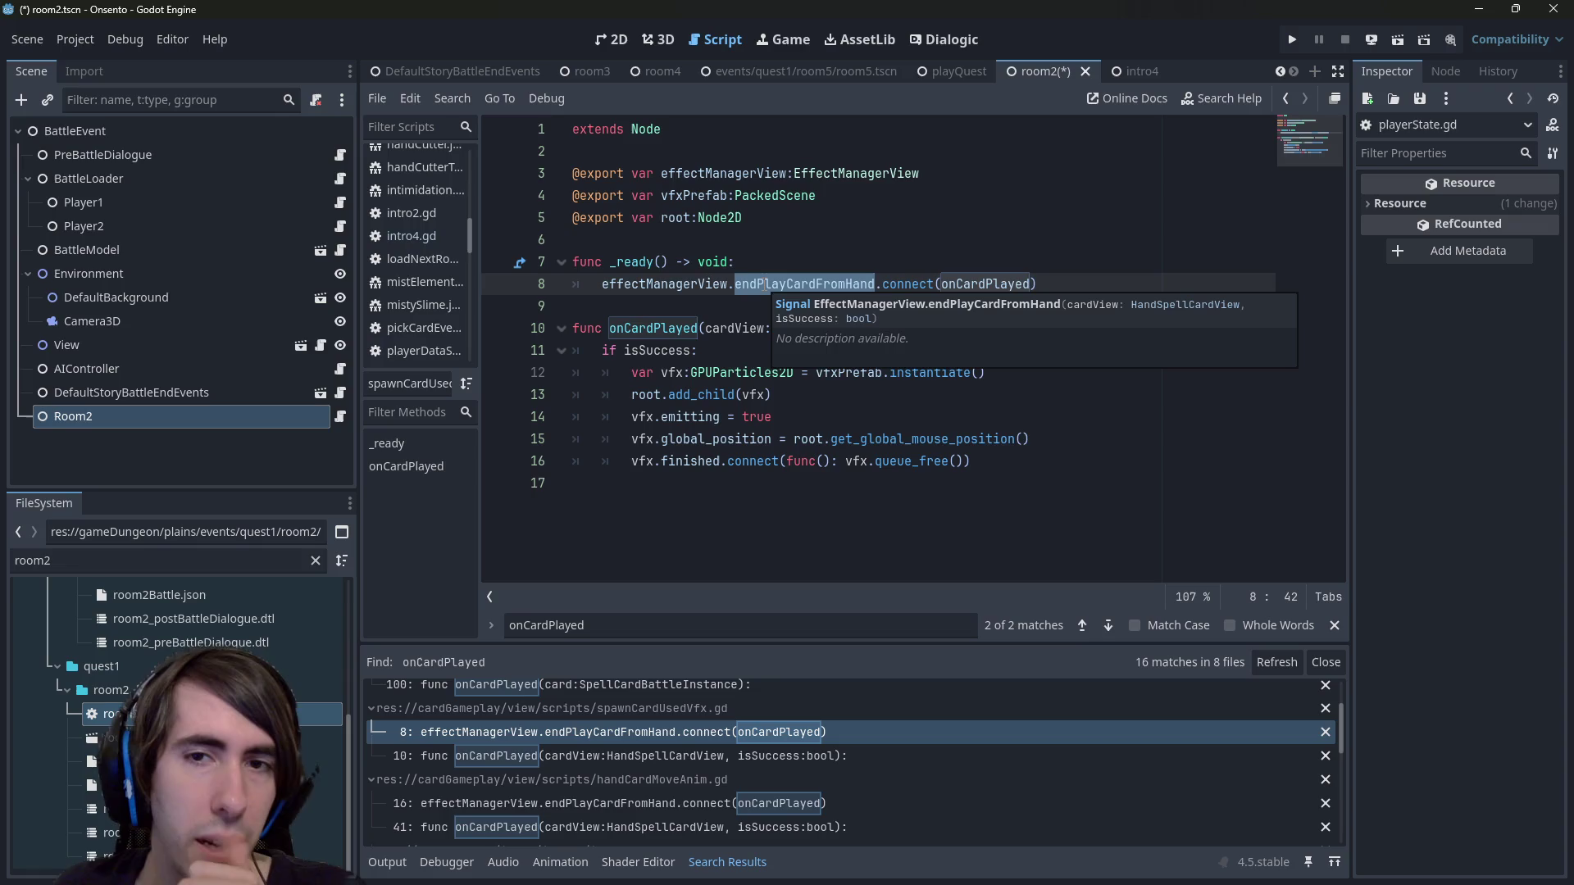
scroll(746, 783, down, 2)
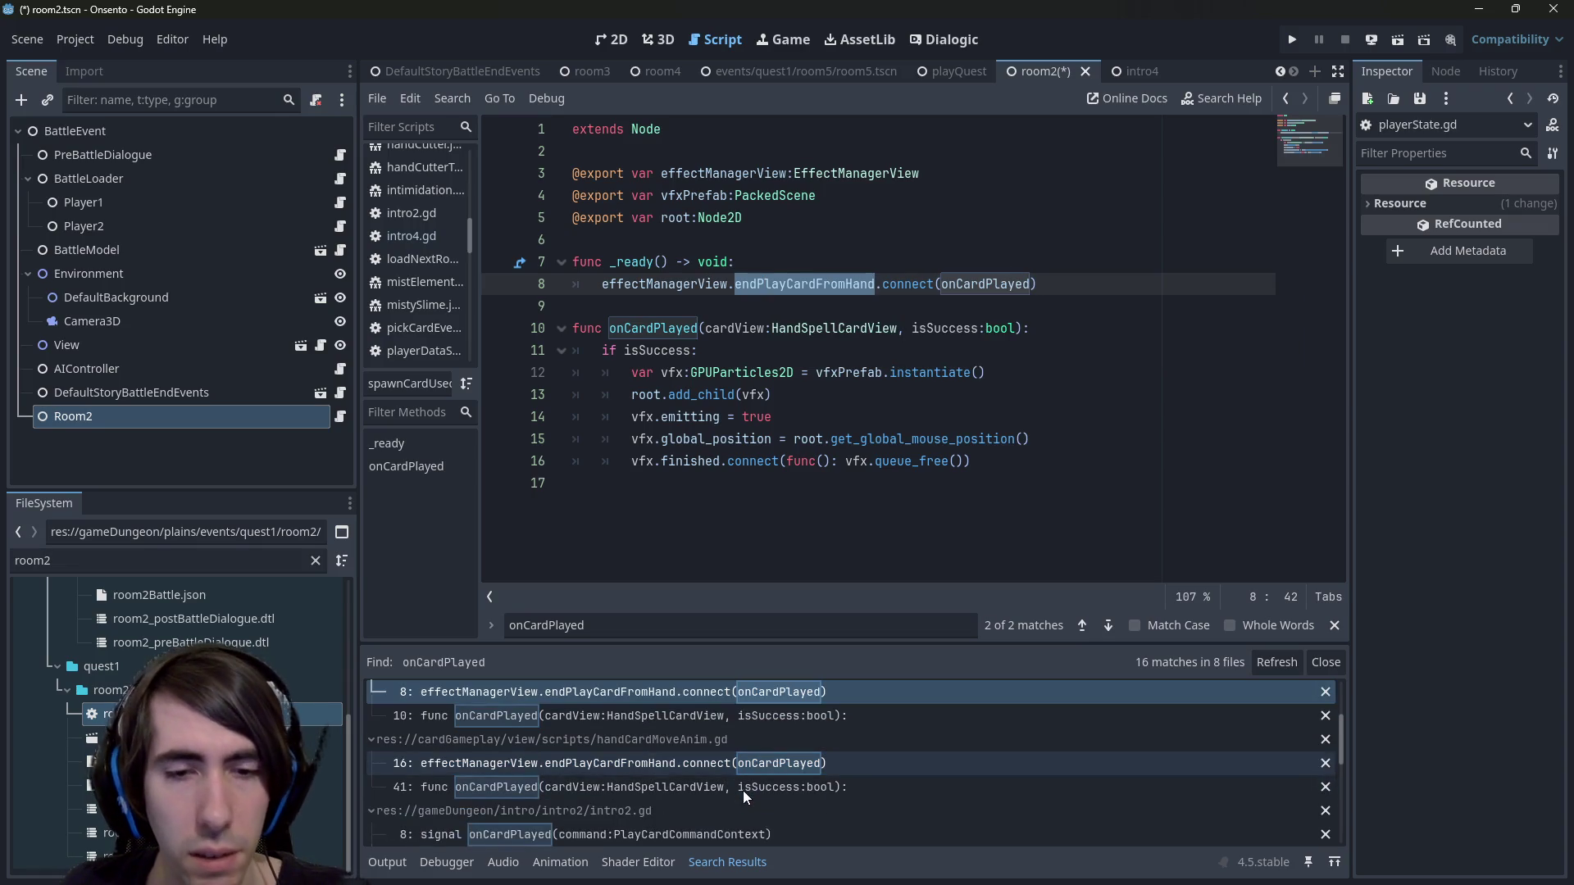
scroll(733, 799, down, 5)
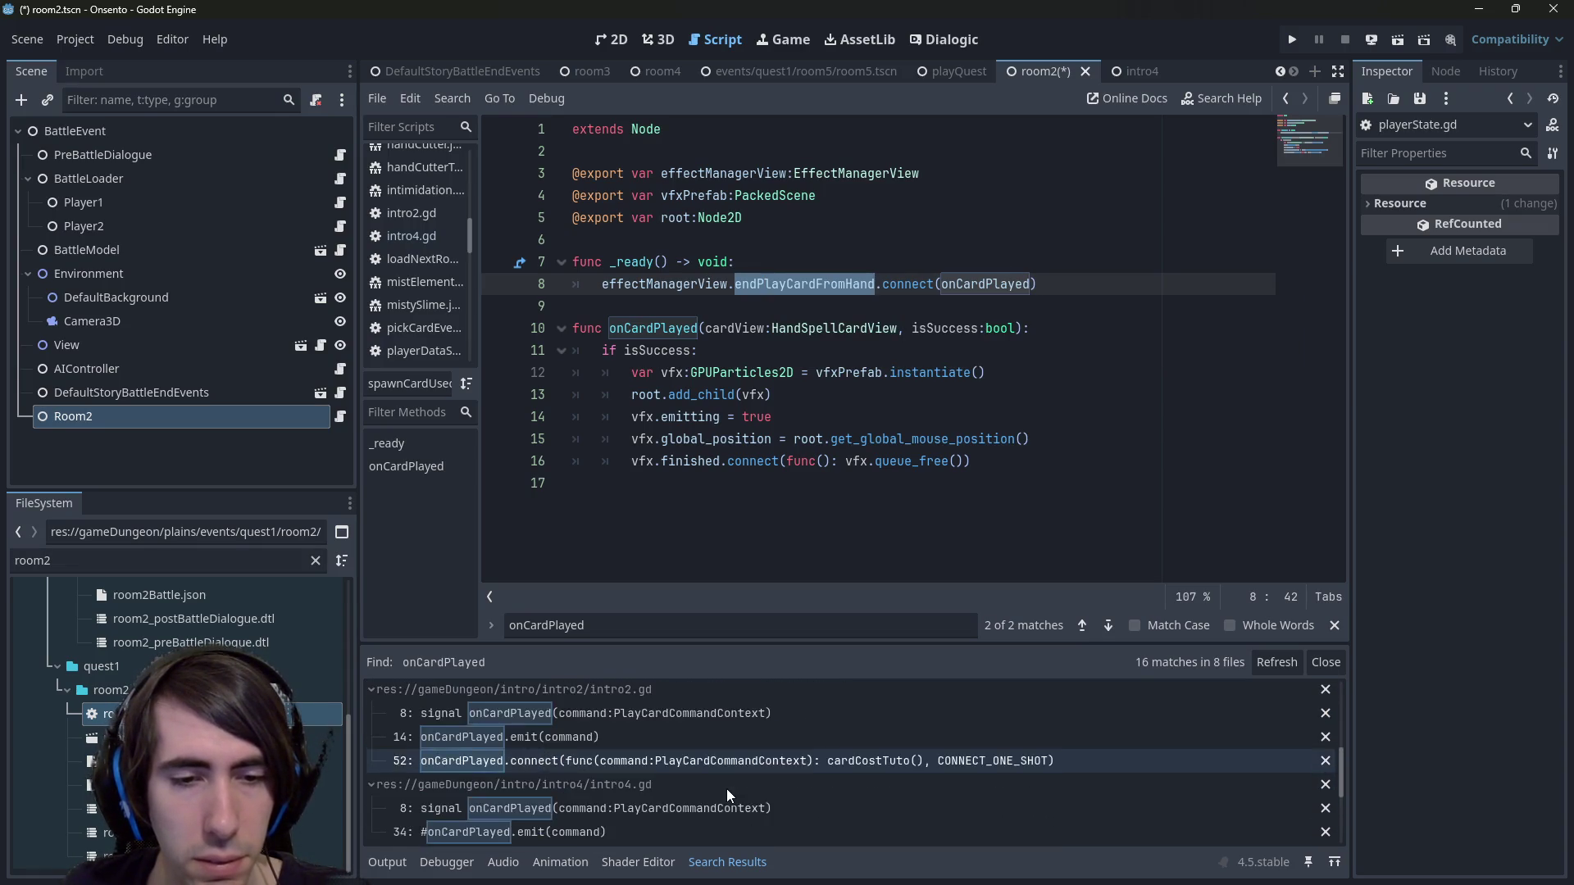
scroll(727, 792, down, 2)
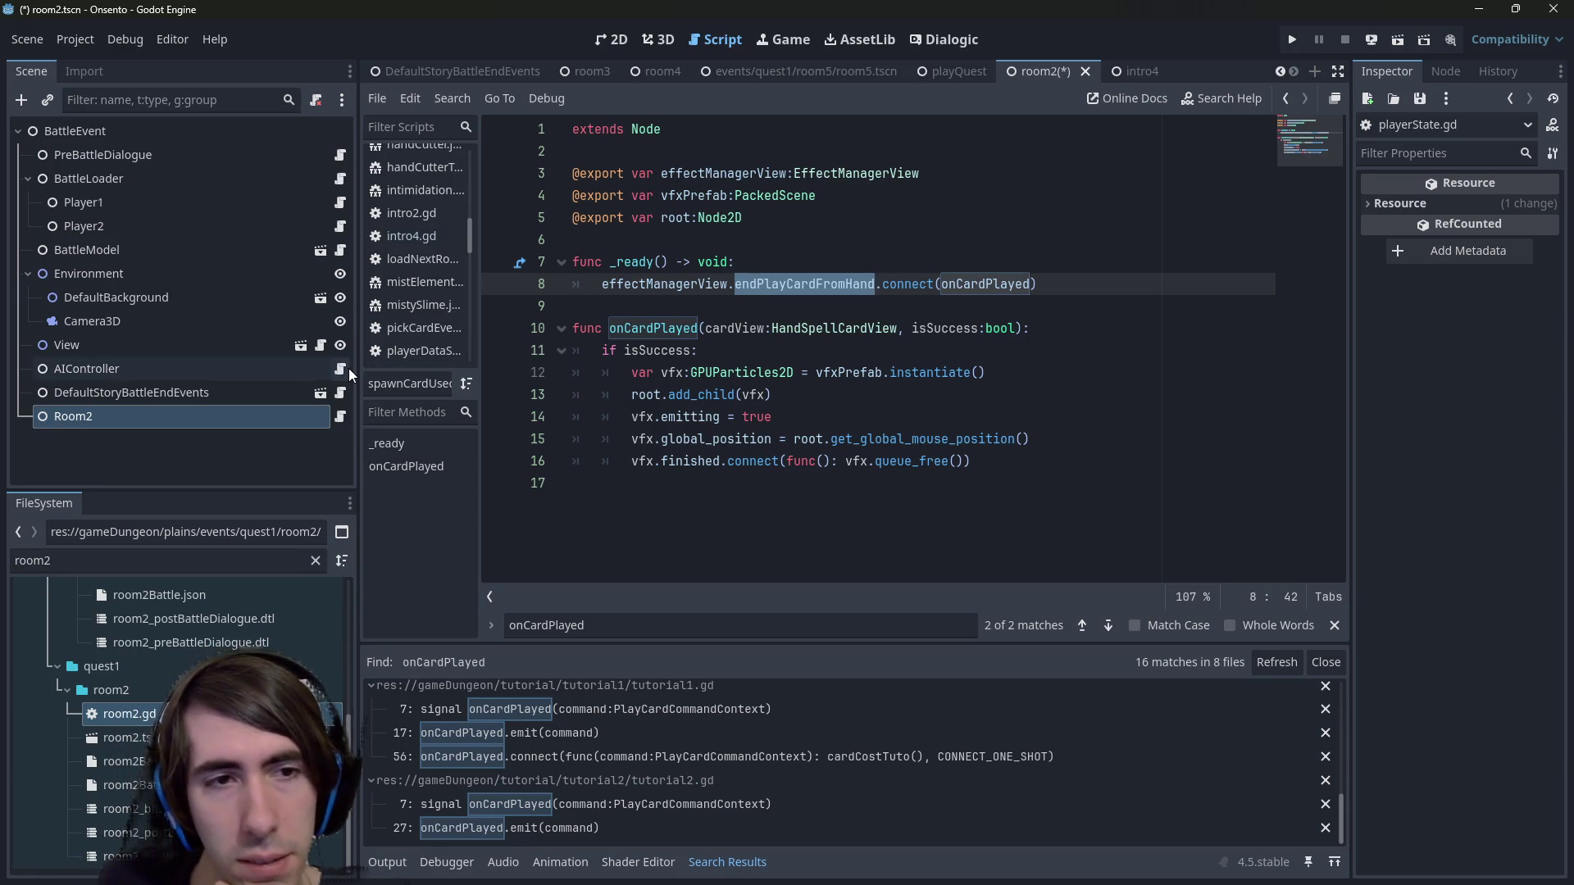
click(767, 394)
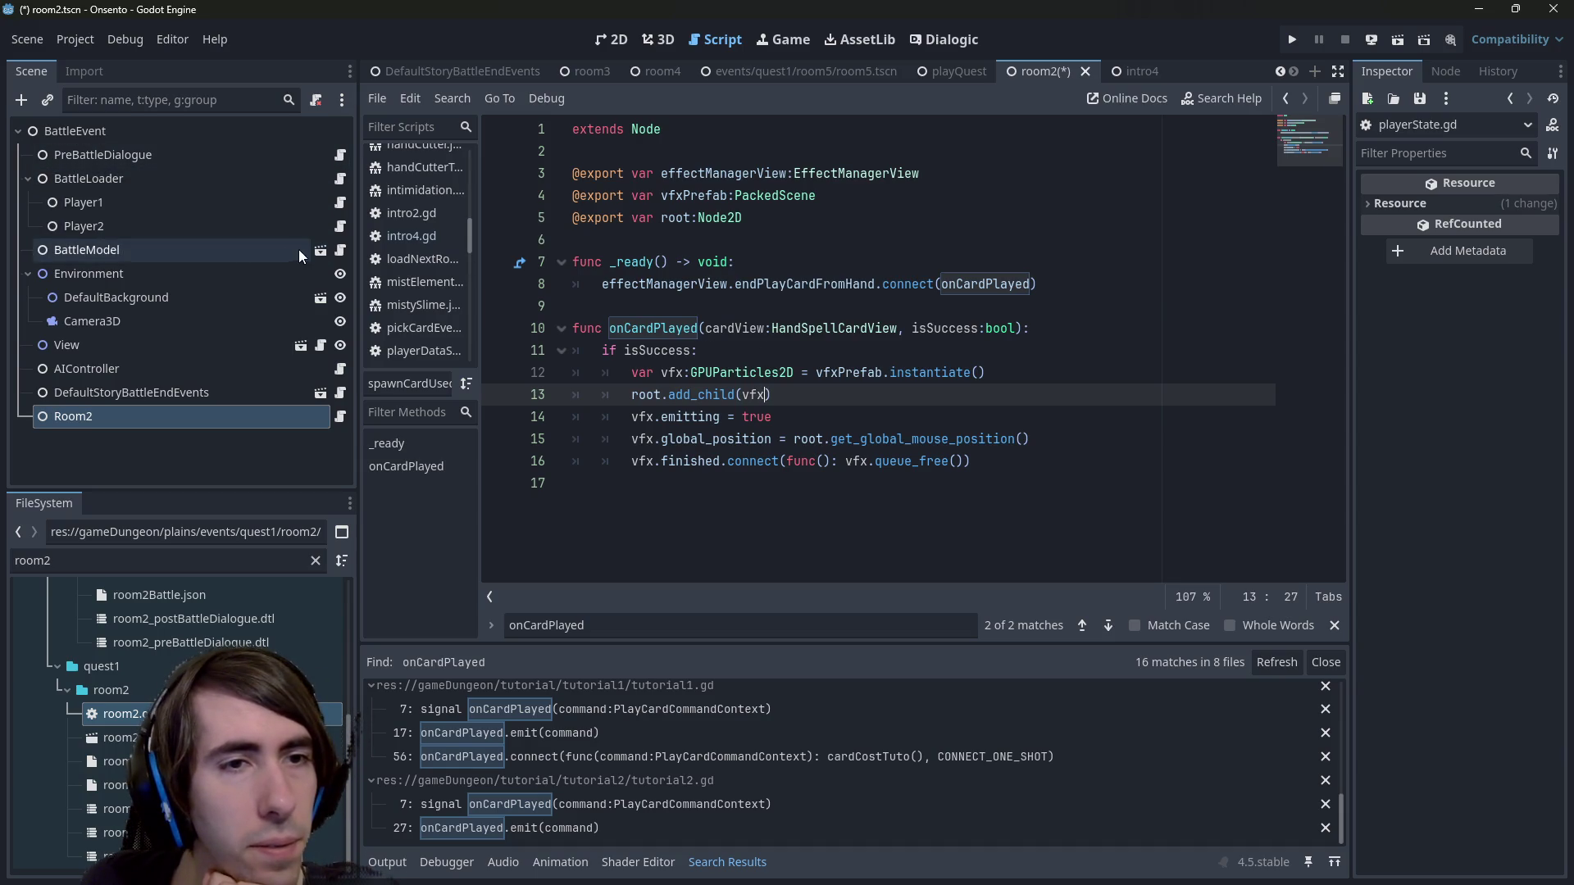
click(319, 250)
click(220, 231)
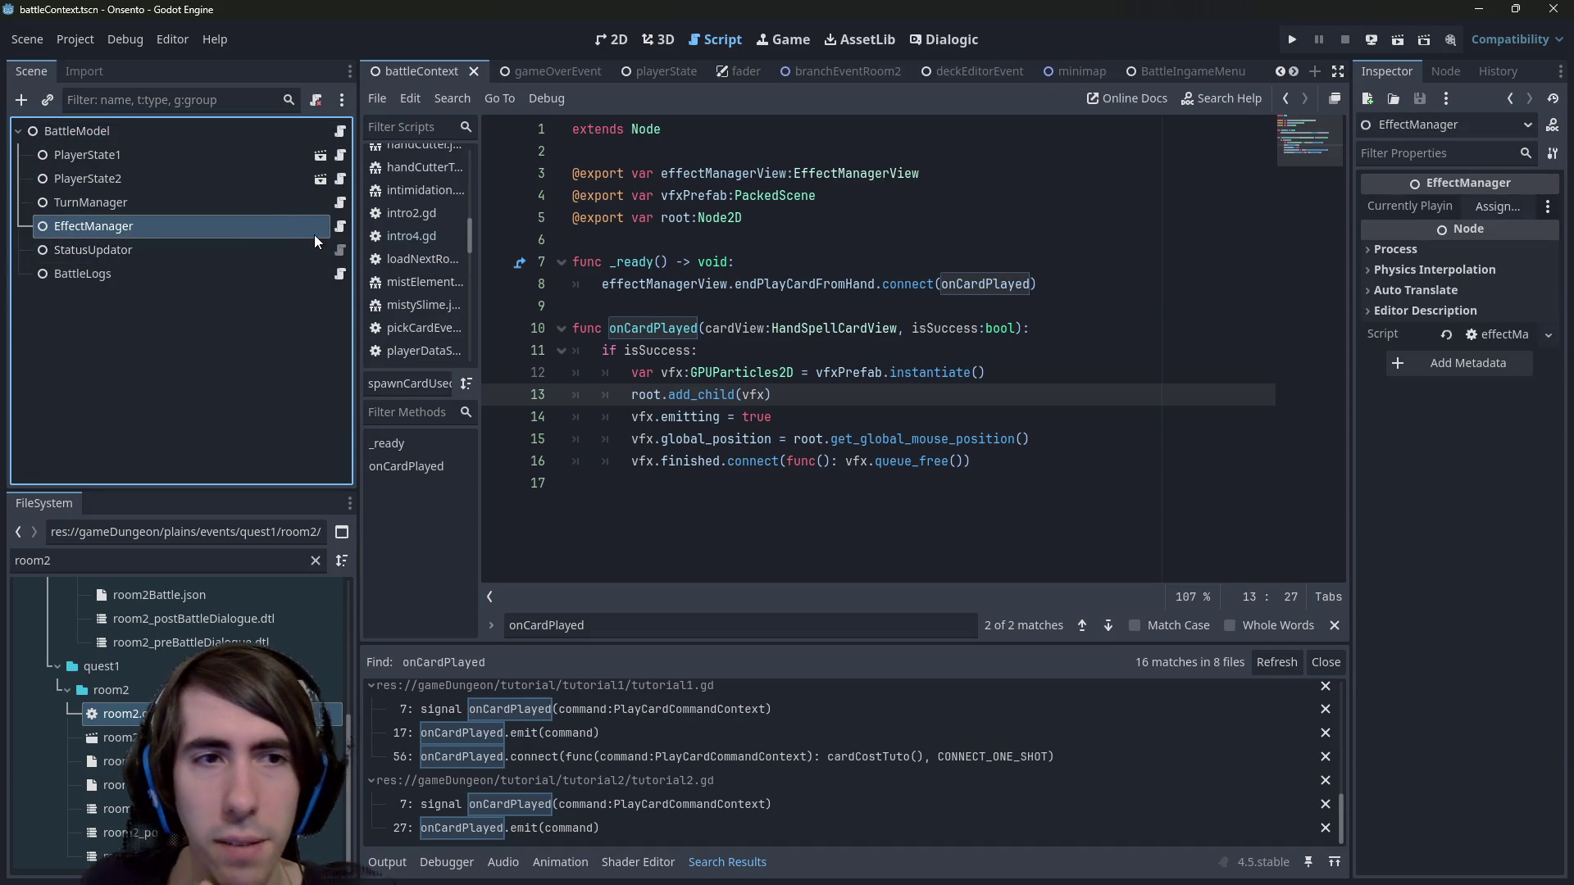
Open effectManager.gd and read through playCard and its related card-play functions.
click(338, 228)
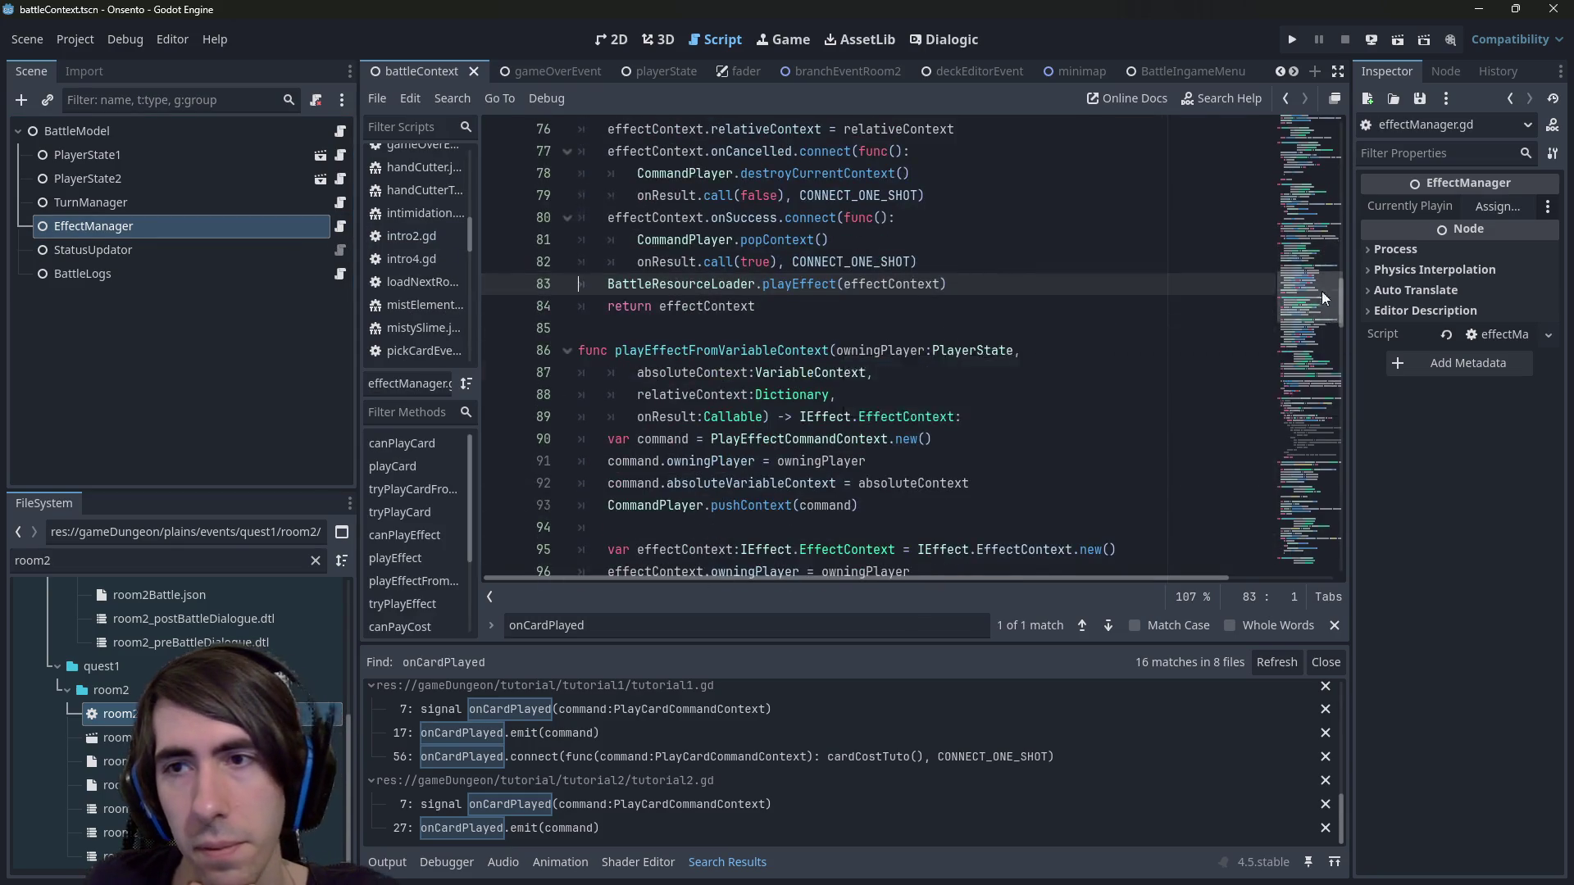
click(1295, 128)
drag(1296, 128, 1264, 153)
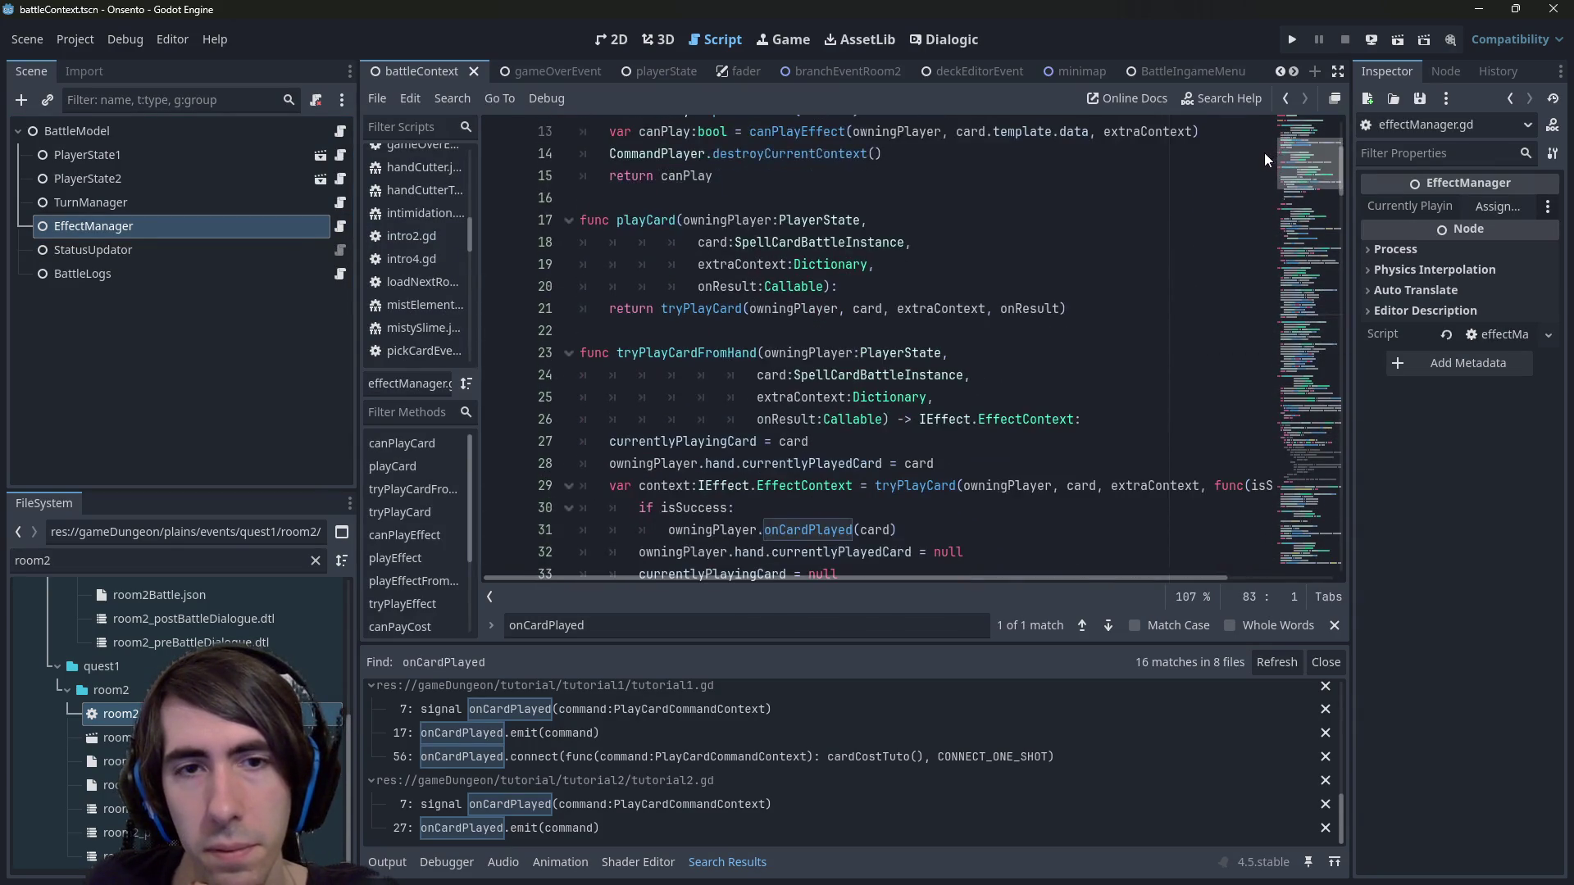
double_click(646, 220)
scroll(785, 418, up, 2)
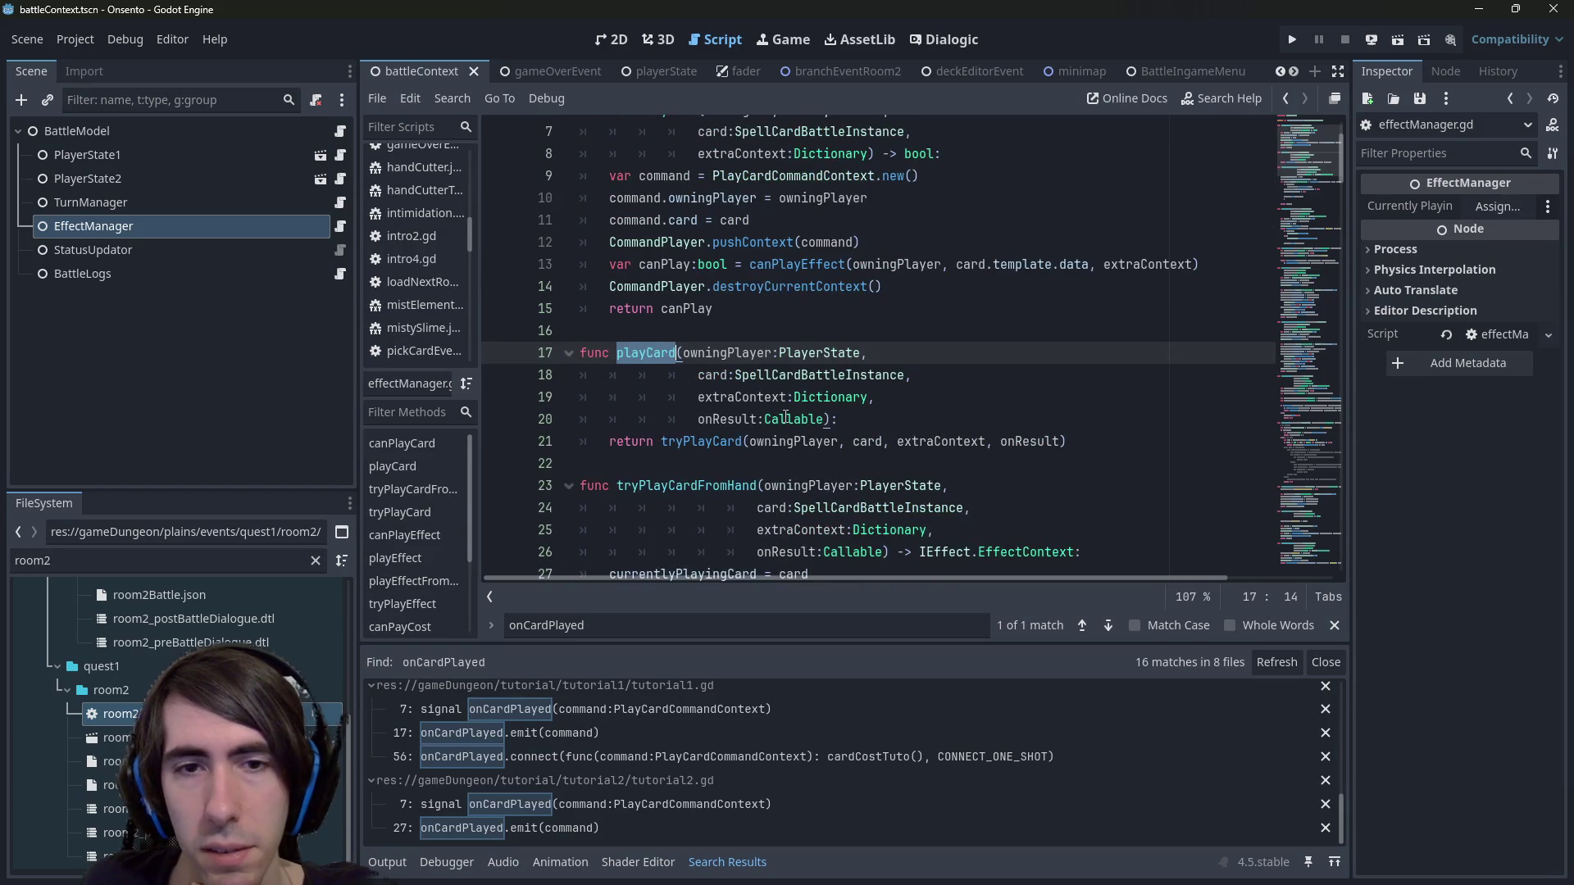
scroll(785, 417, down, 2)
scroll(785, 417, up, 1)
scroll(786, 417, down, 11)
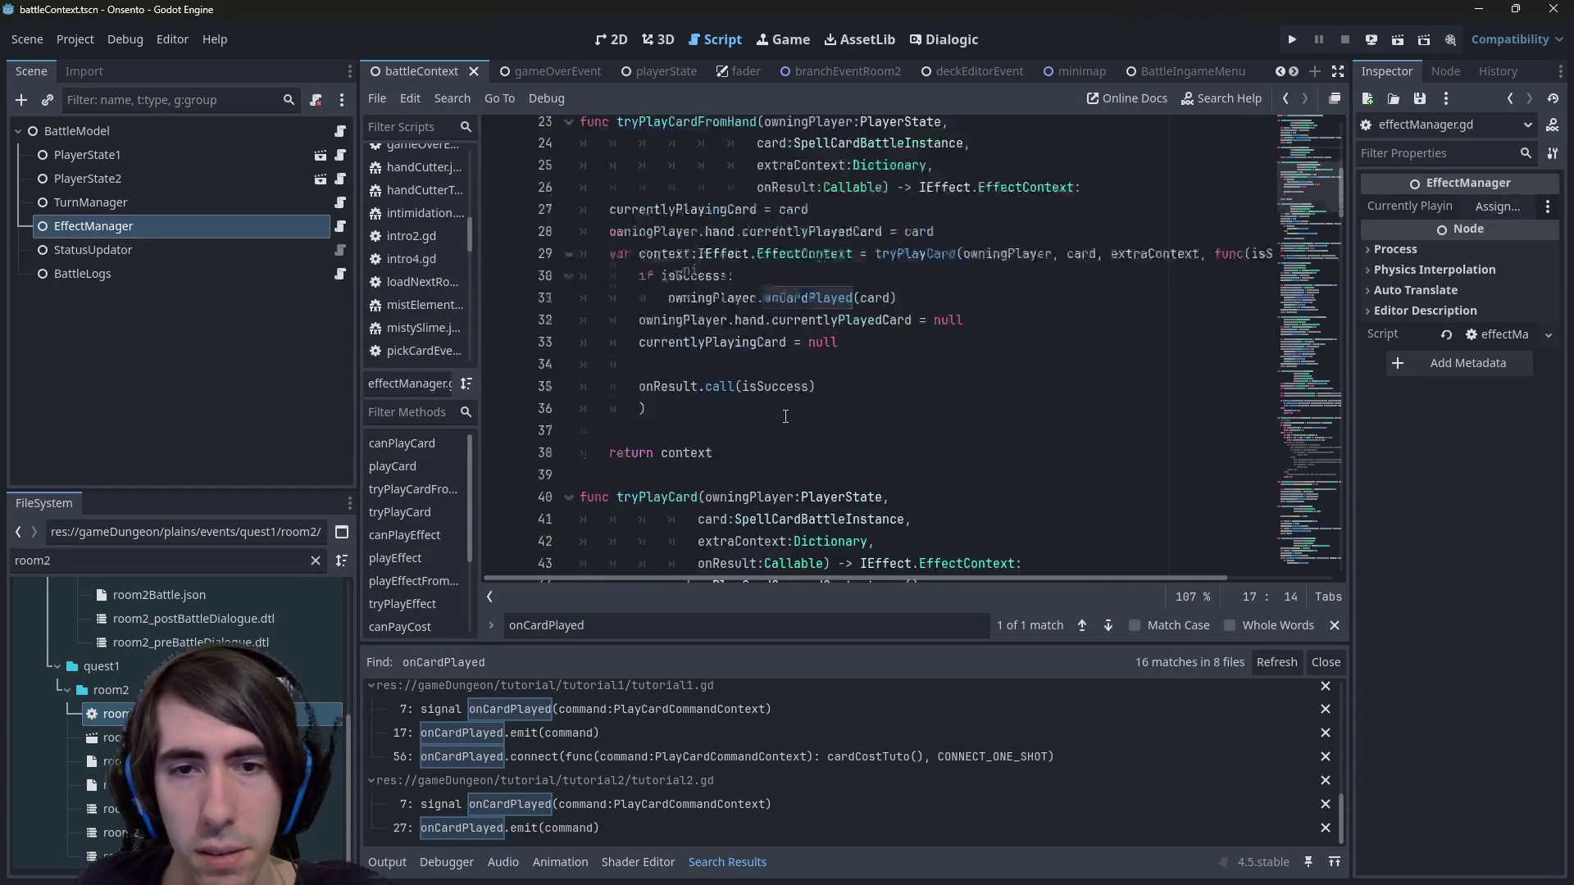
scroll(785, 418, down, 4)
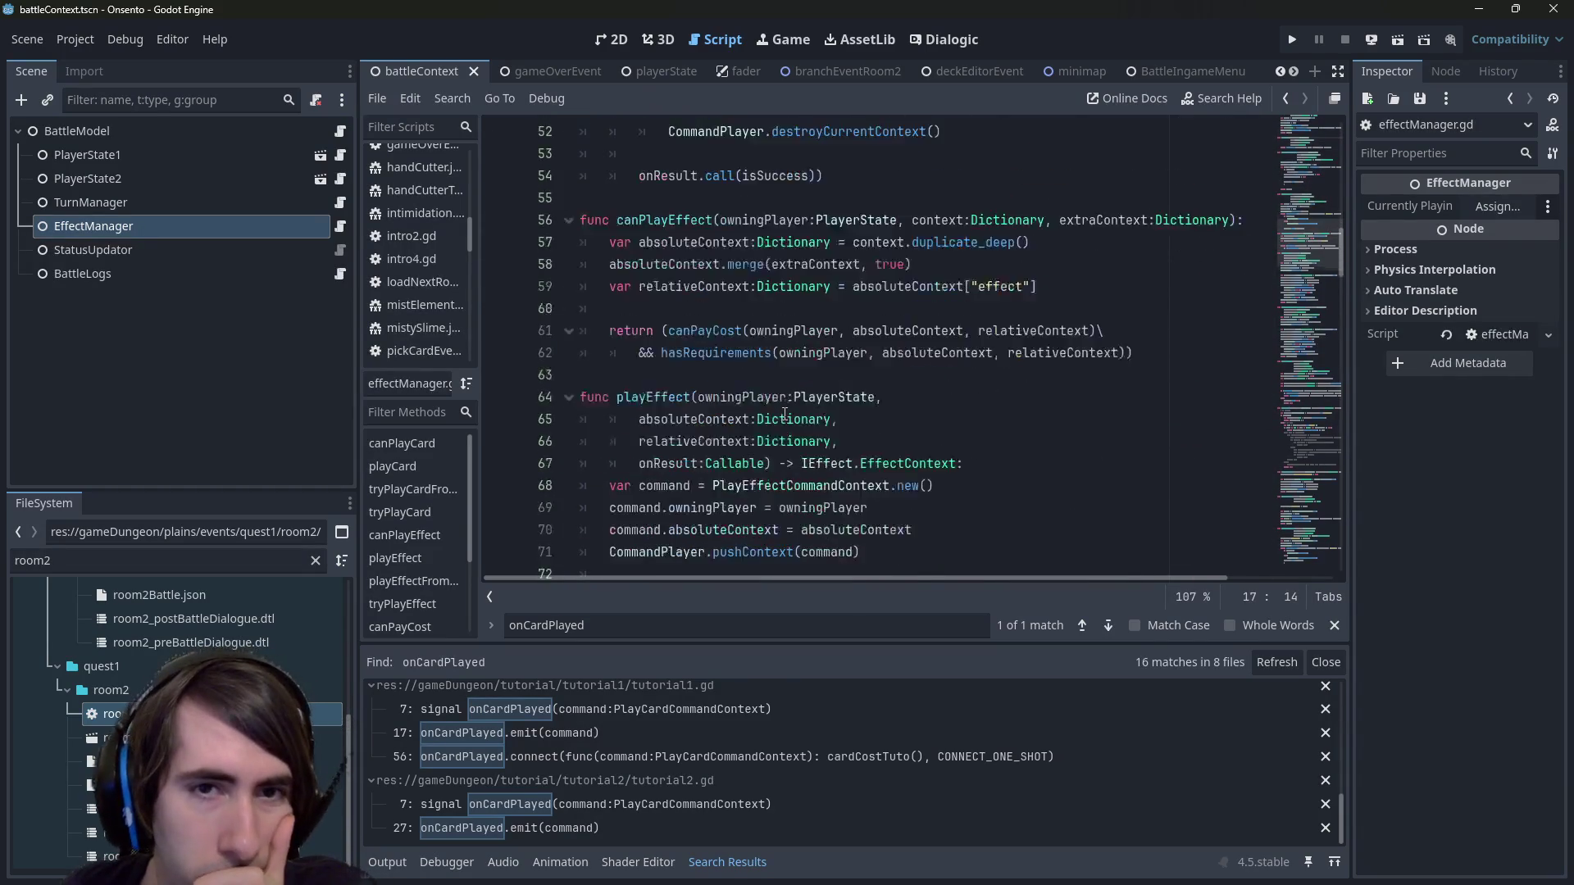
scroll(786, 414, down, 2)
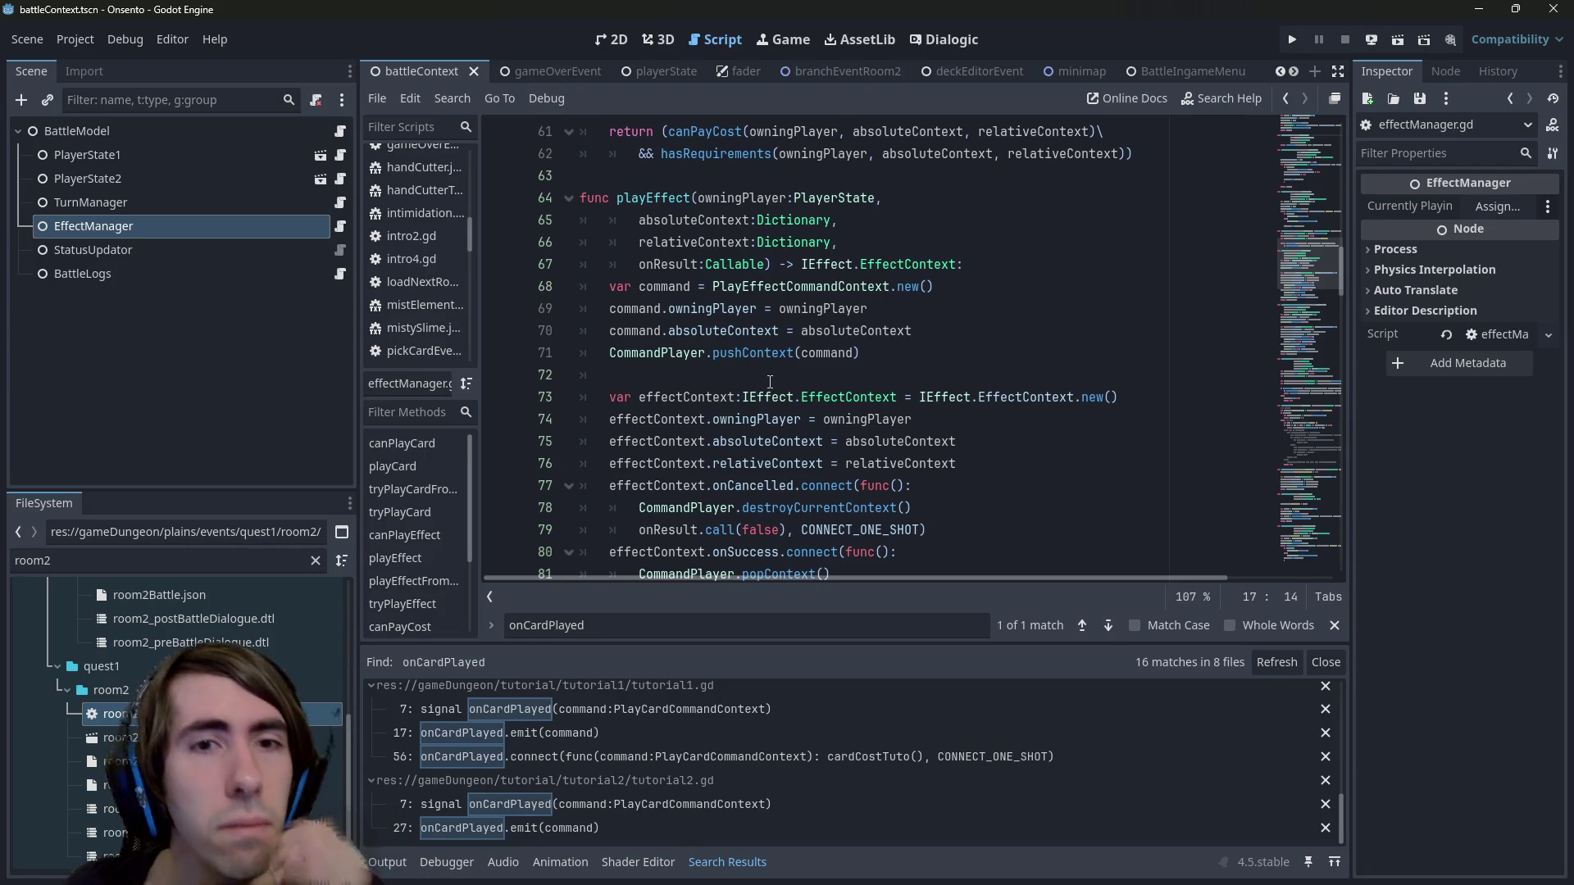
scroll(769, 381, down, 16)
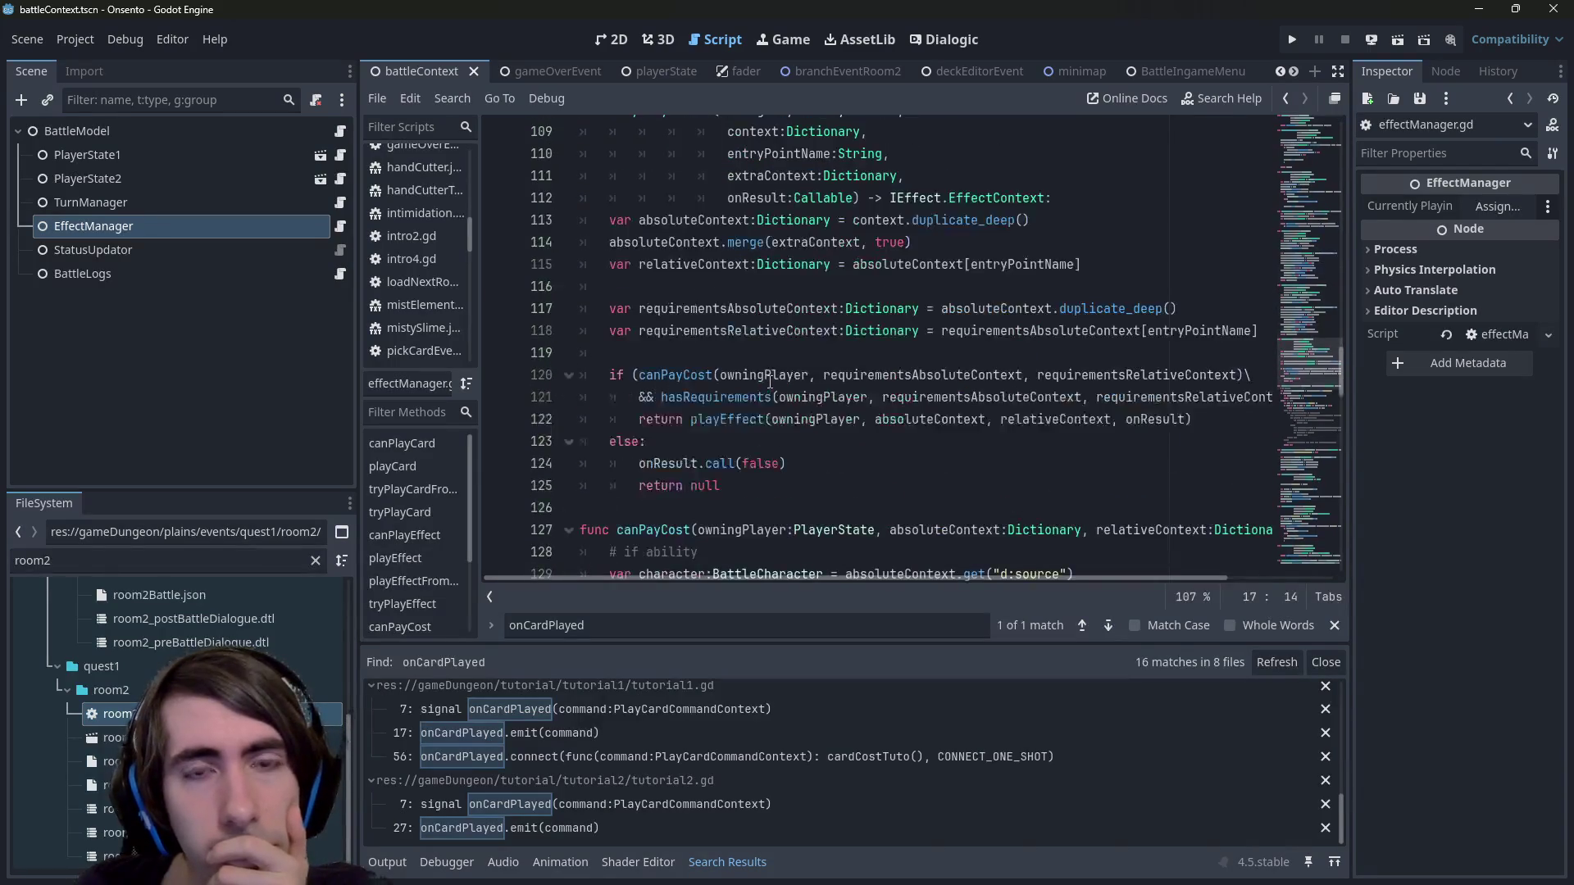
scroll(770, 381, down, 10)
scroll(780, 381, up, 6)
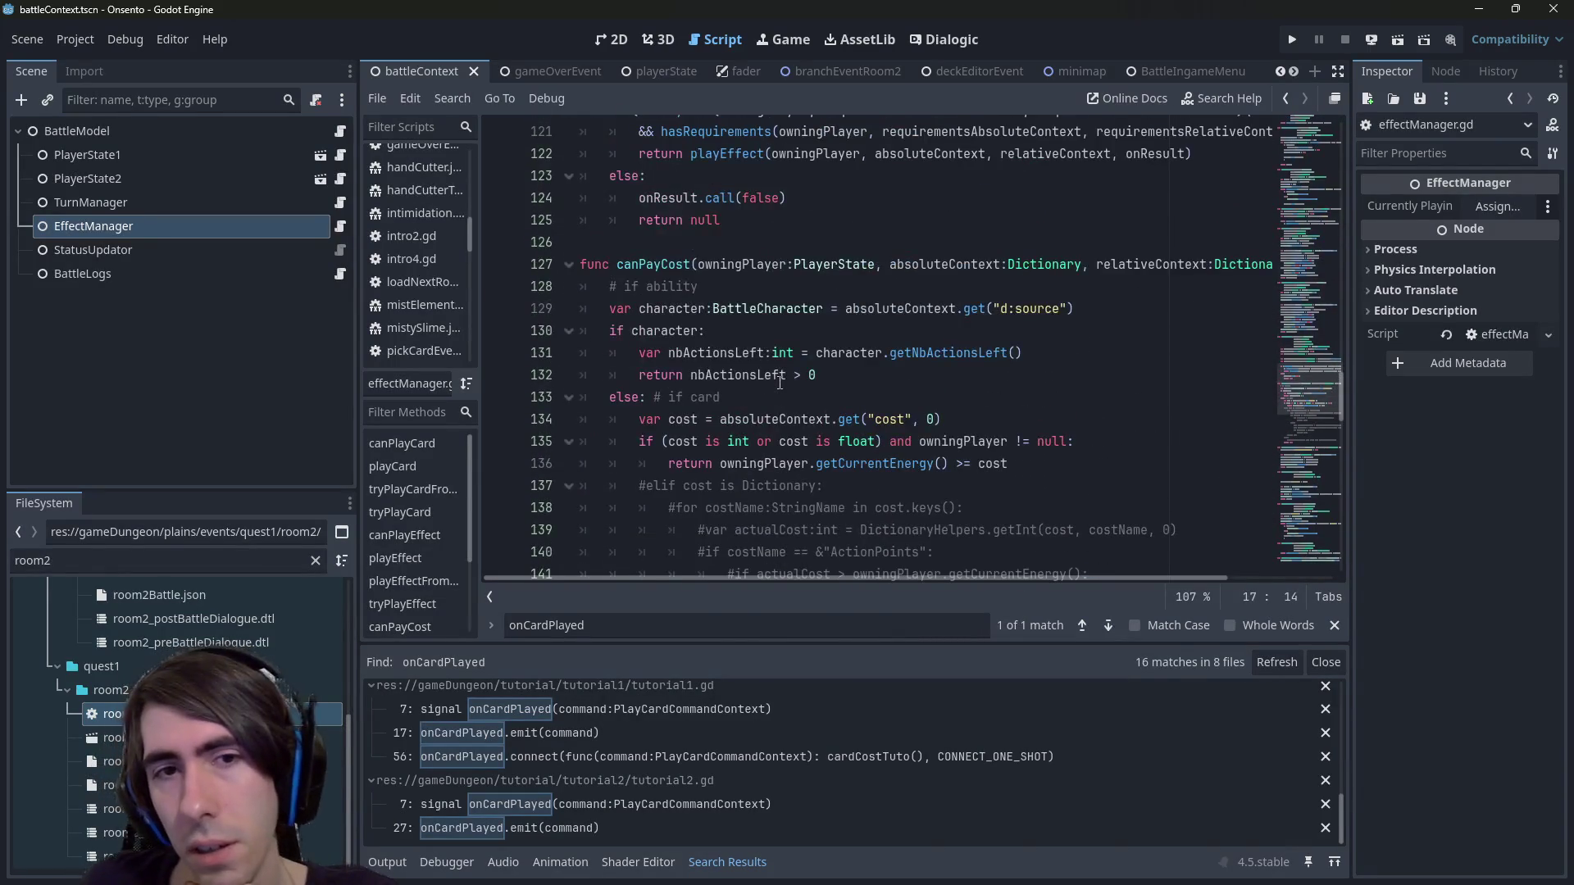
scroll(779, 381, down, 6)
scroll(779, 383, down, 6)
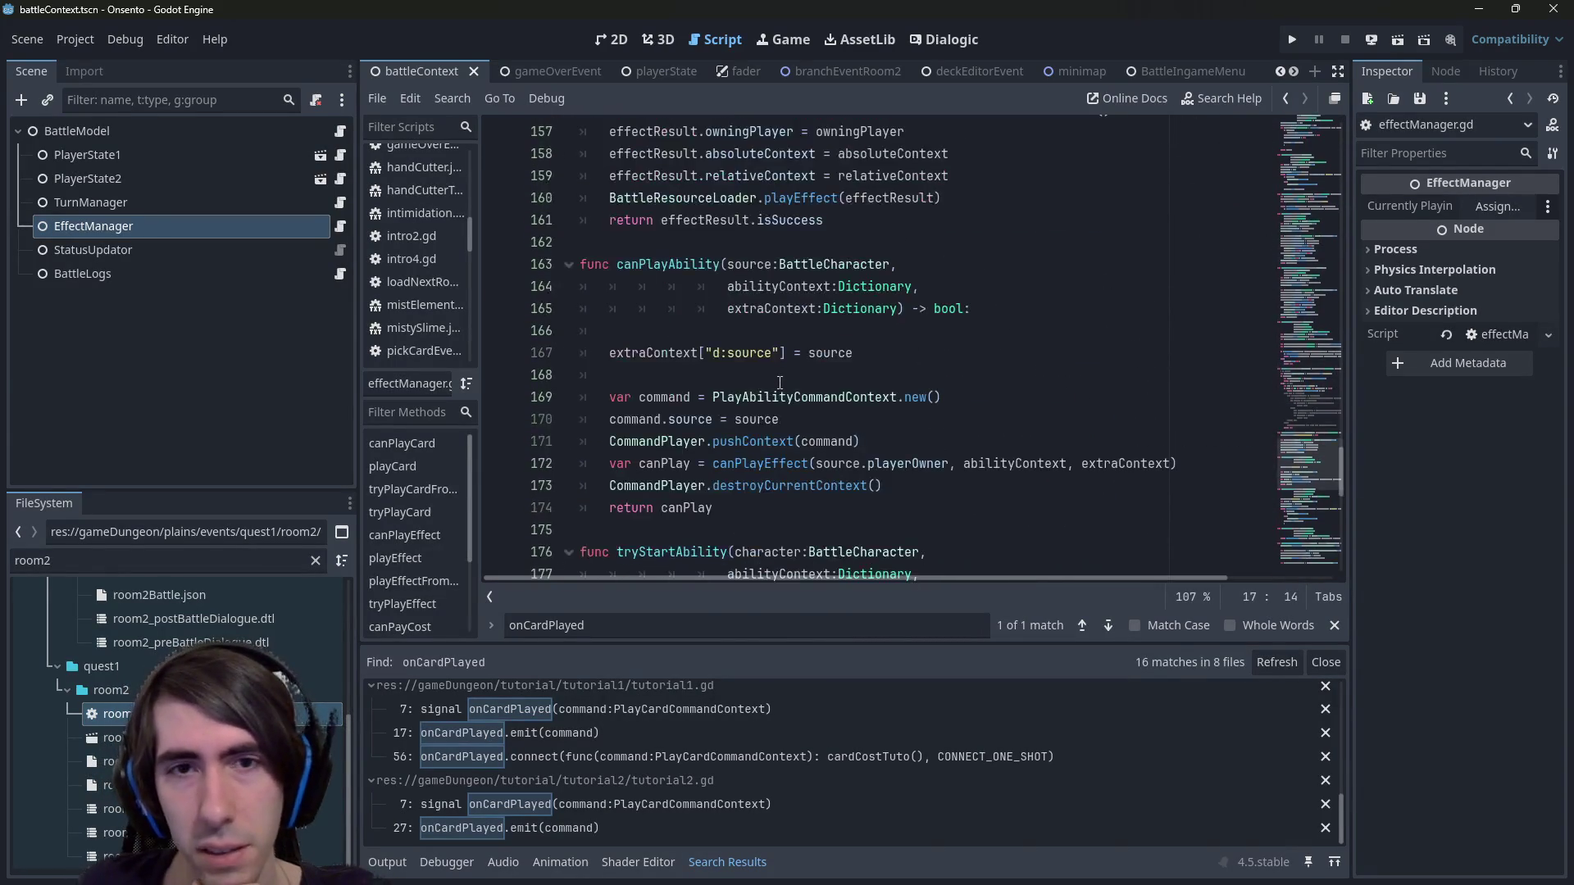
scroll(780, 383, up, 2)
scroll(780, 383, down, 1)
scroll(780, 383, up, 3)
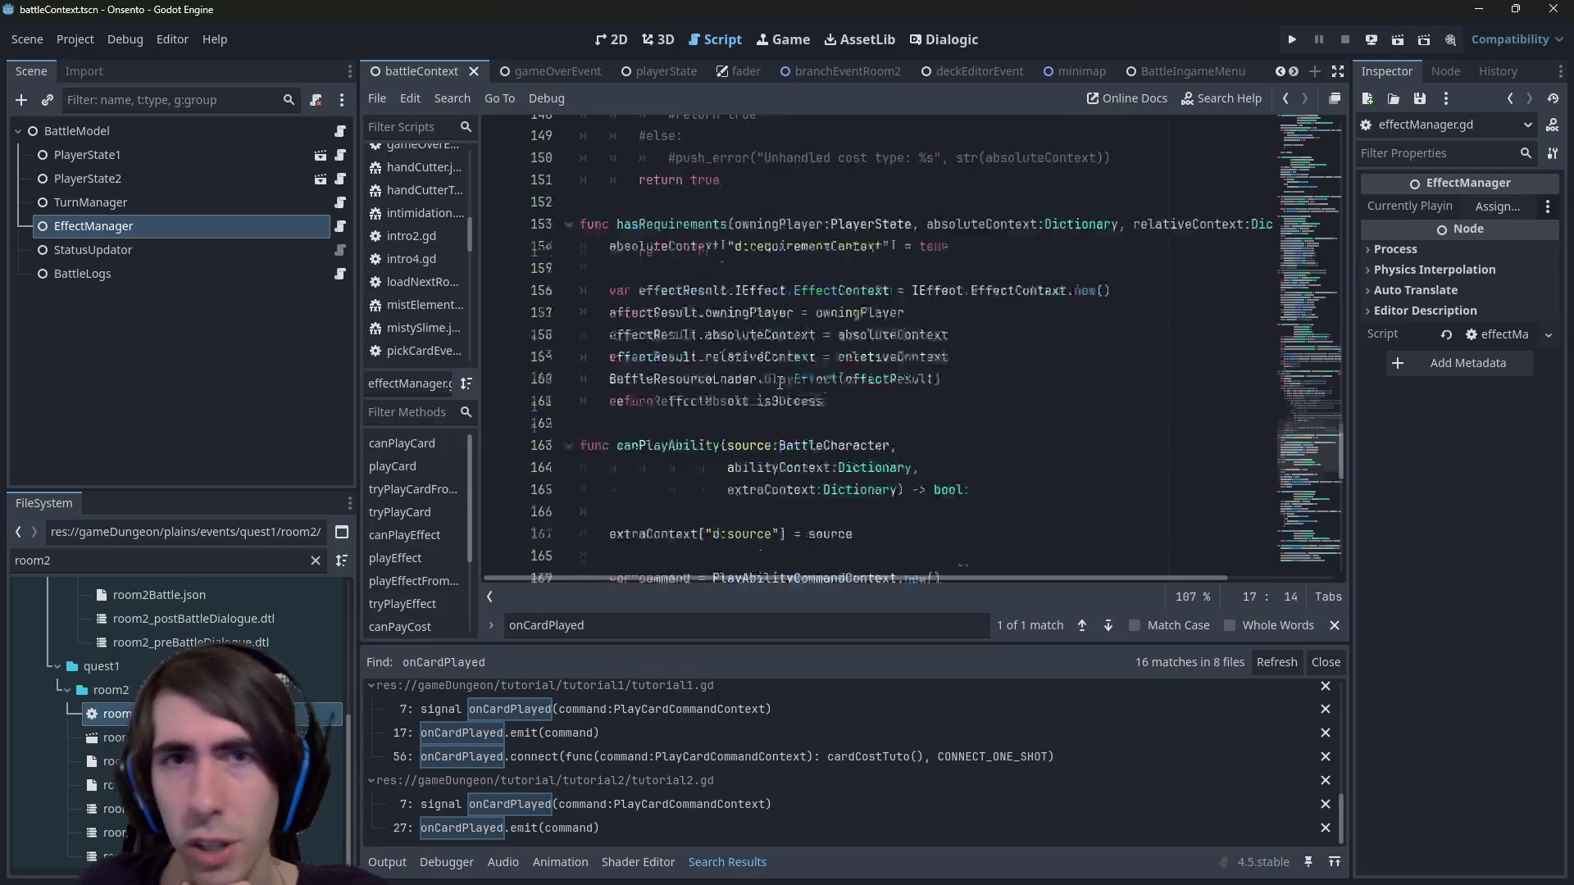
Open the room2 scene and select its AIController node.
click(780, 383)
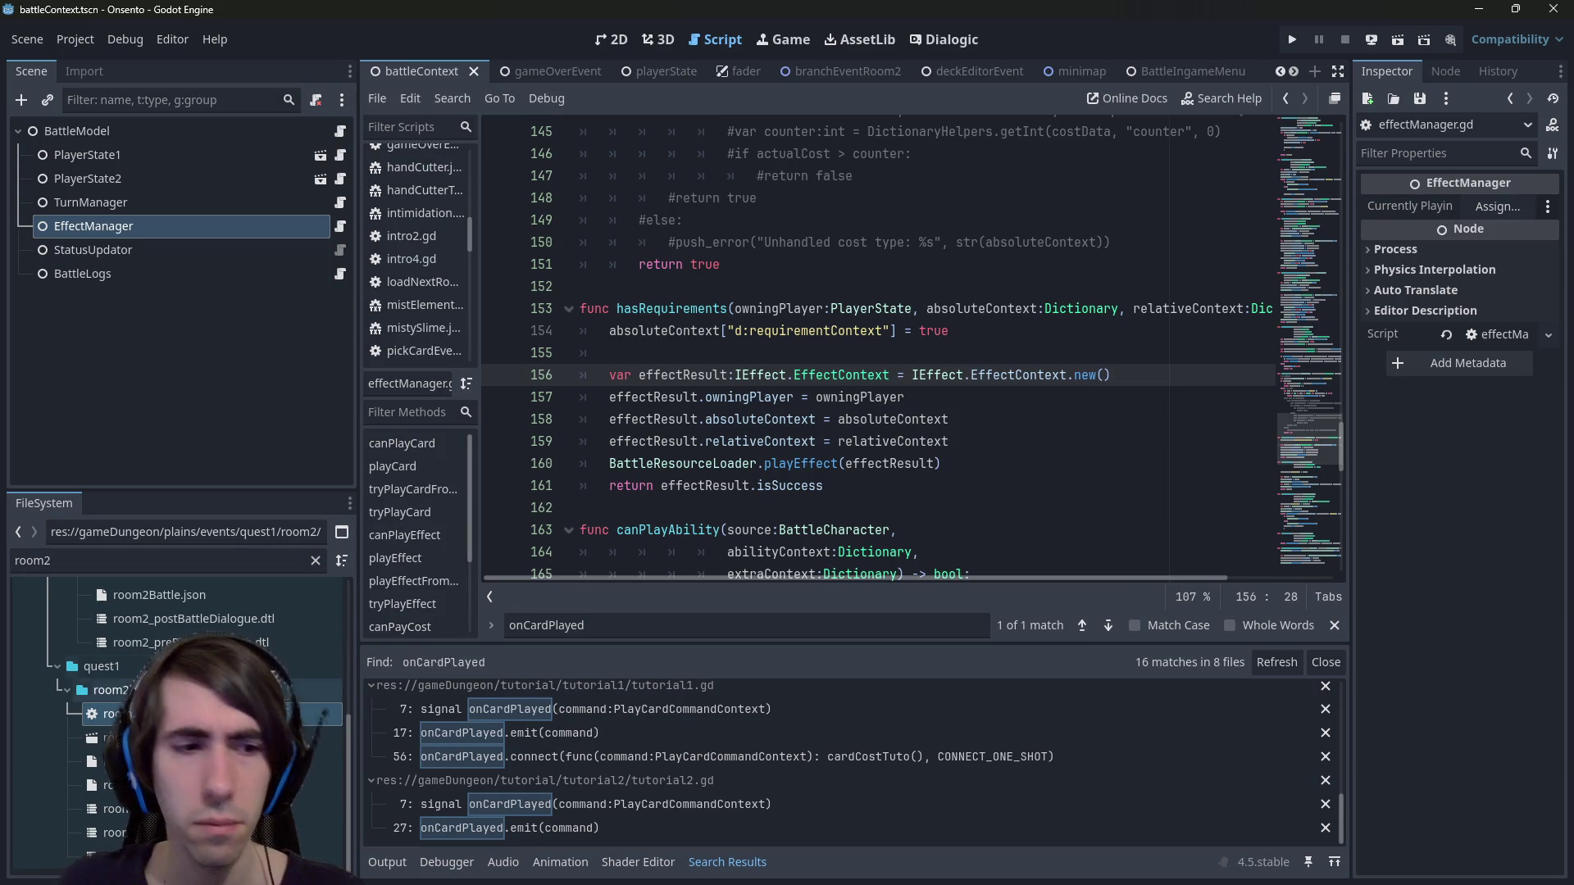
double_click(110, 738)
click(328, 374)
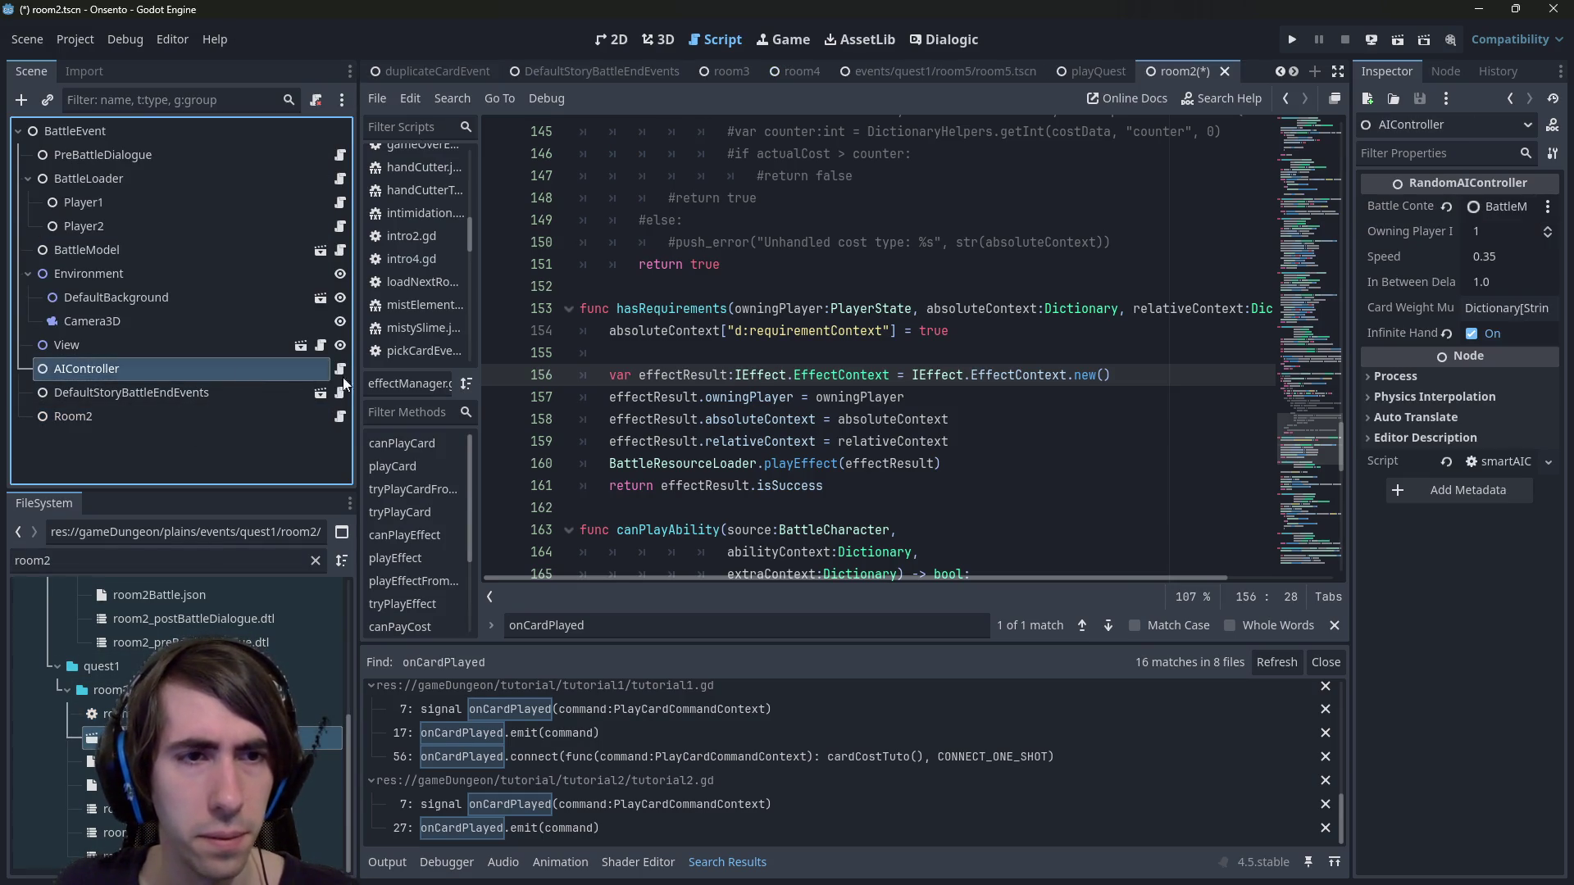
Open the AIController script and follow it to the parent RandomAIController script.
click(340, 368)
scroll(947, 388, up, 10)
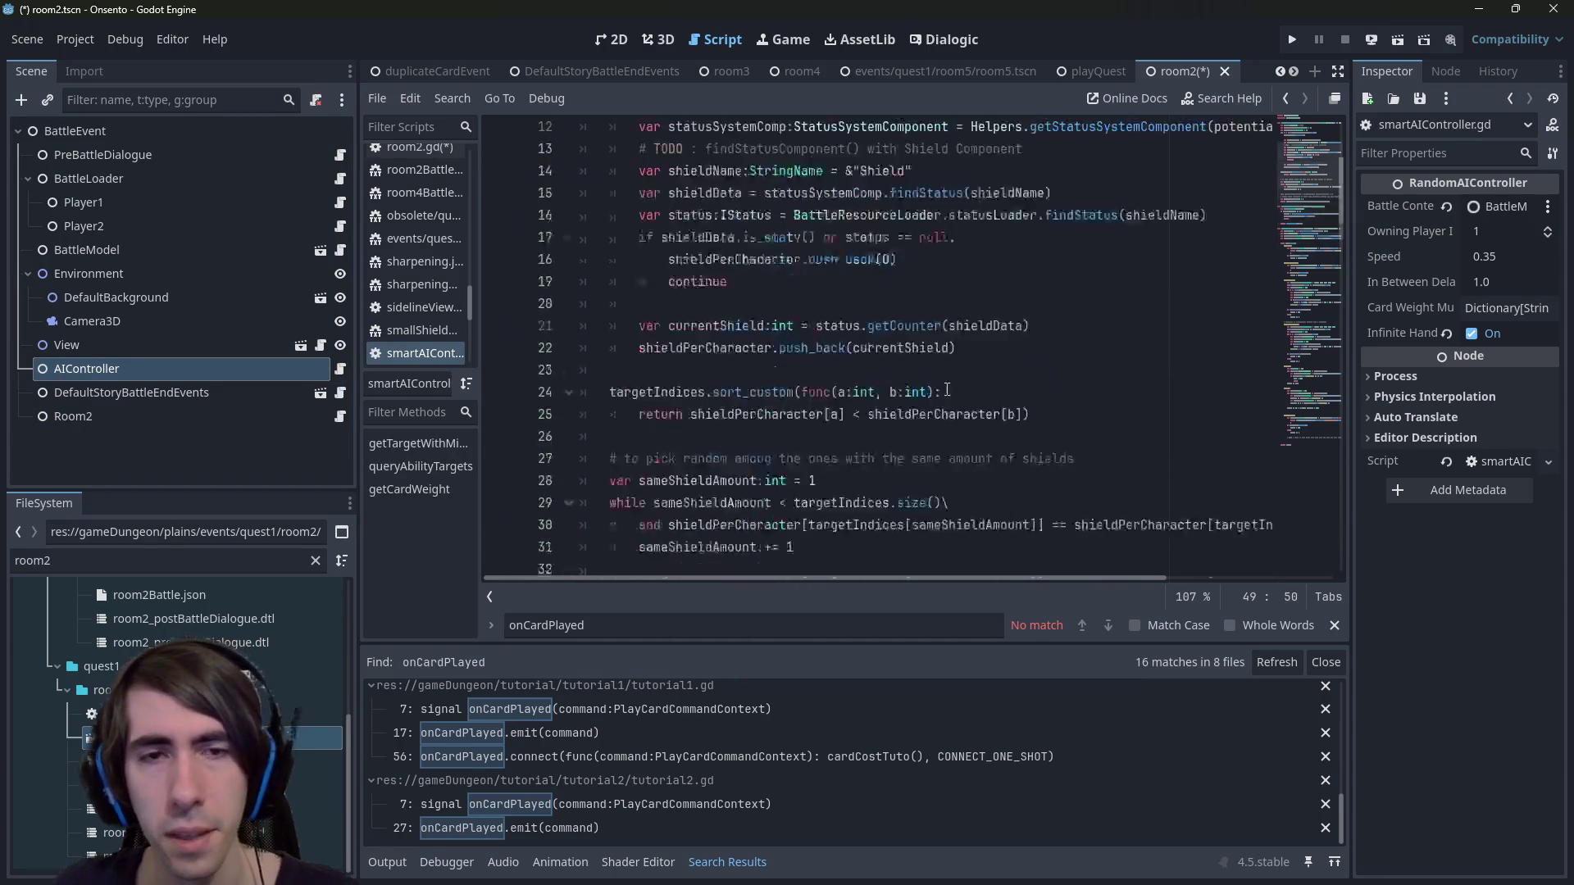
scroll(947, 389, down, 12)
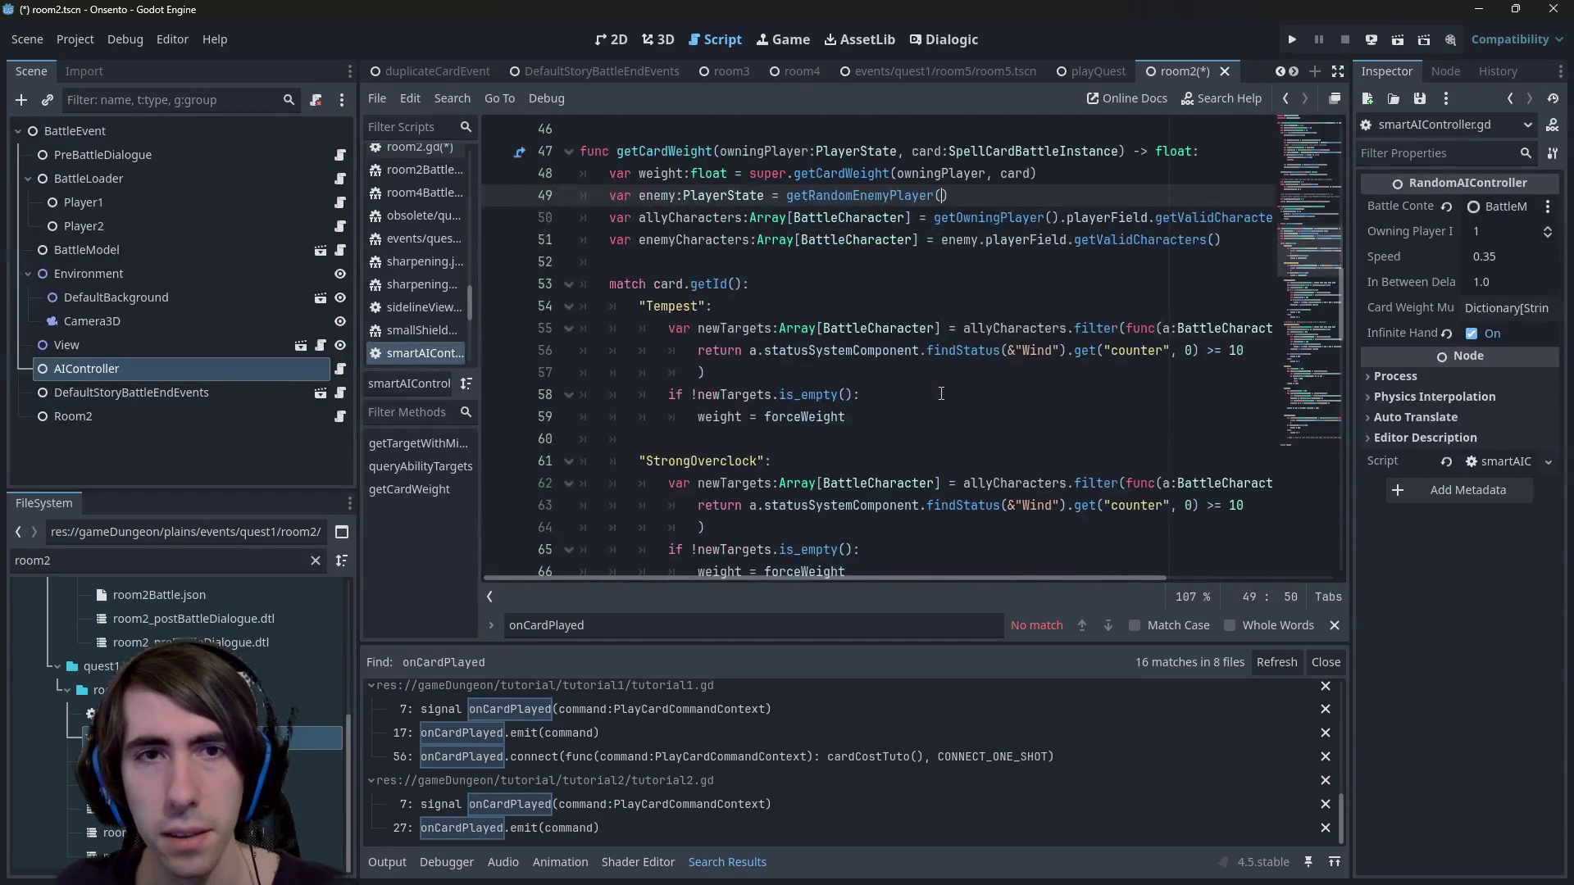
scroll(943, 394, up, 2)
scroll(934, 398, down, 9)
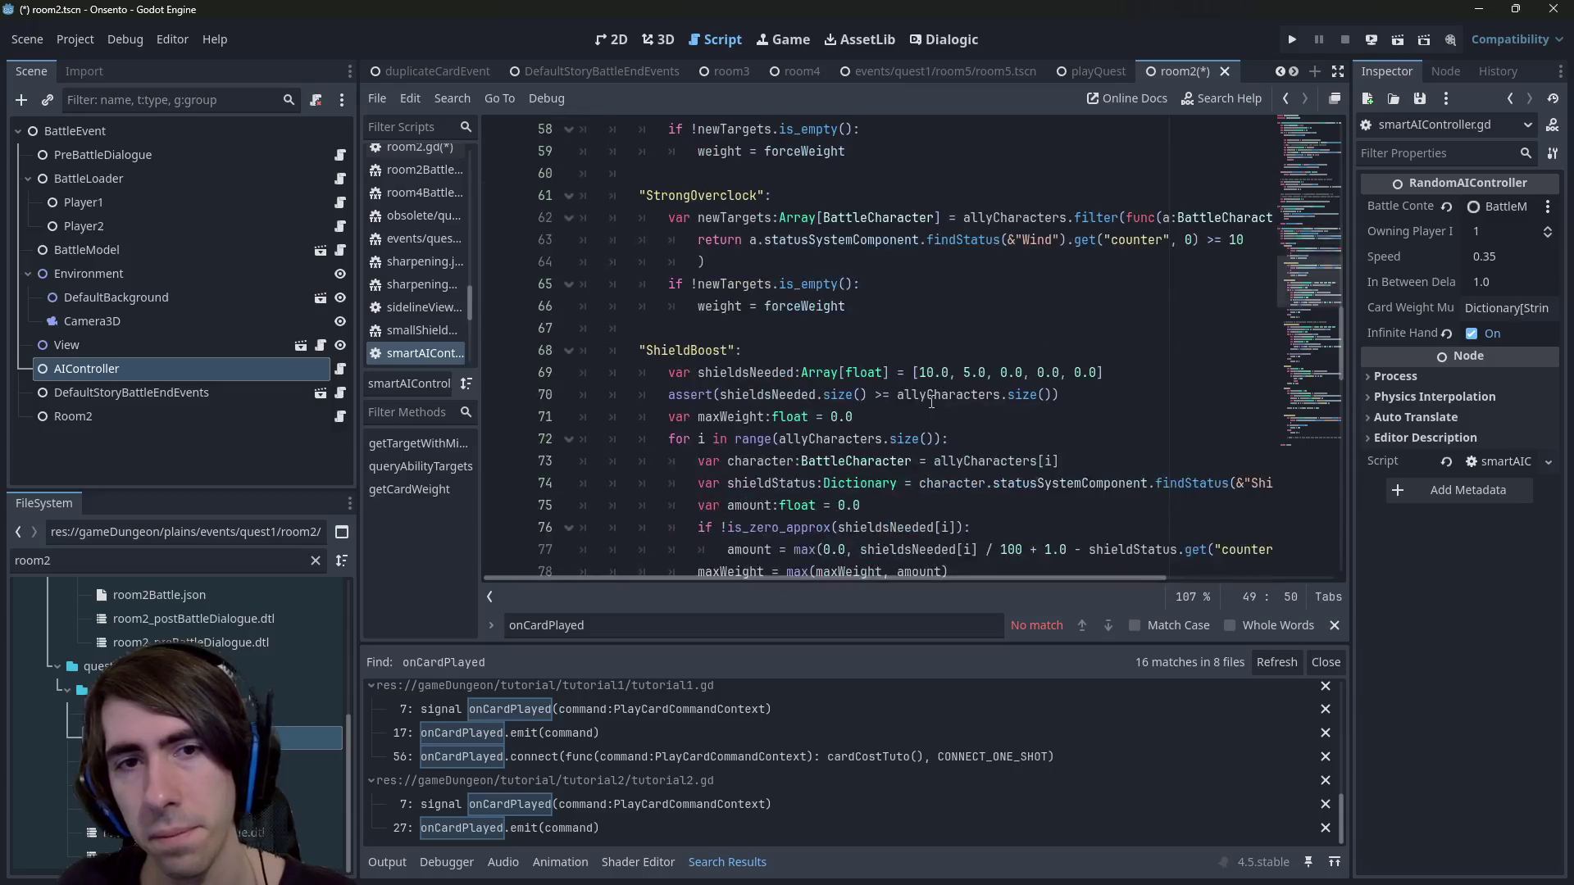
scroll(931, 401, up, 18)
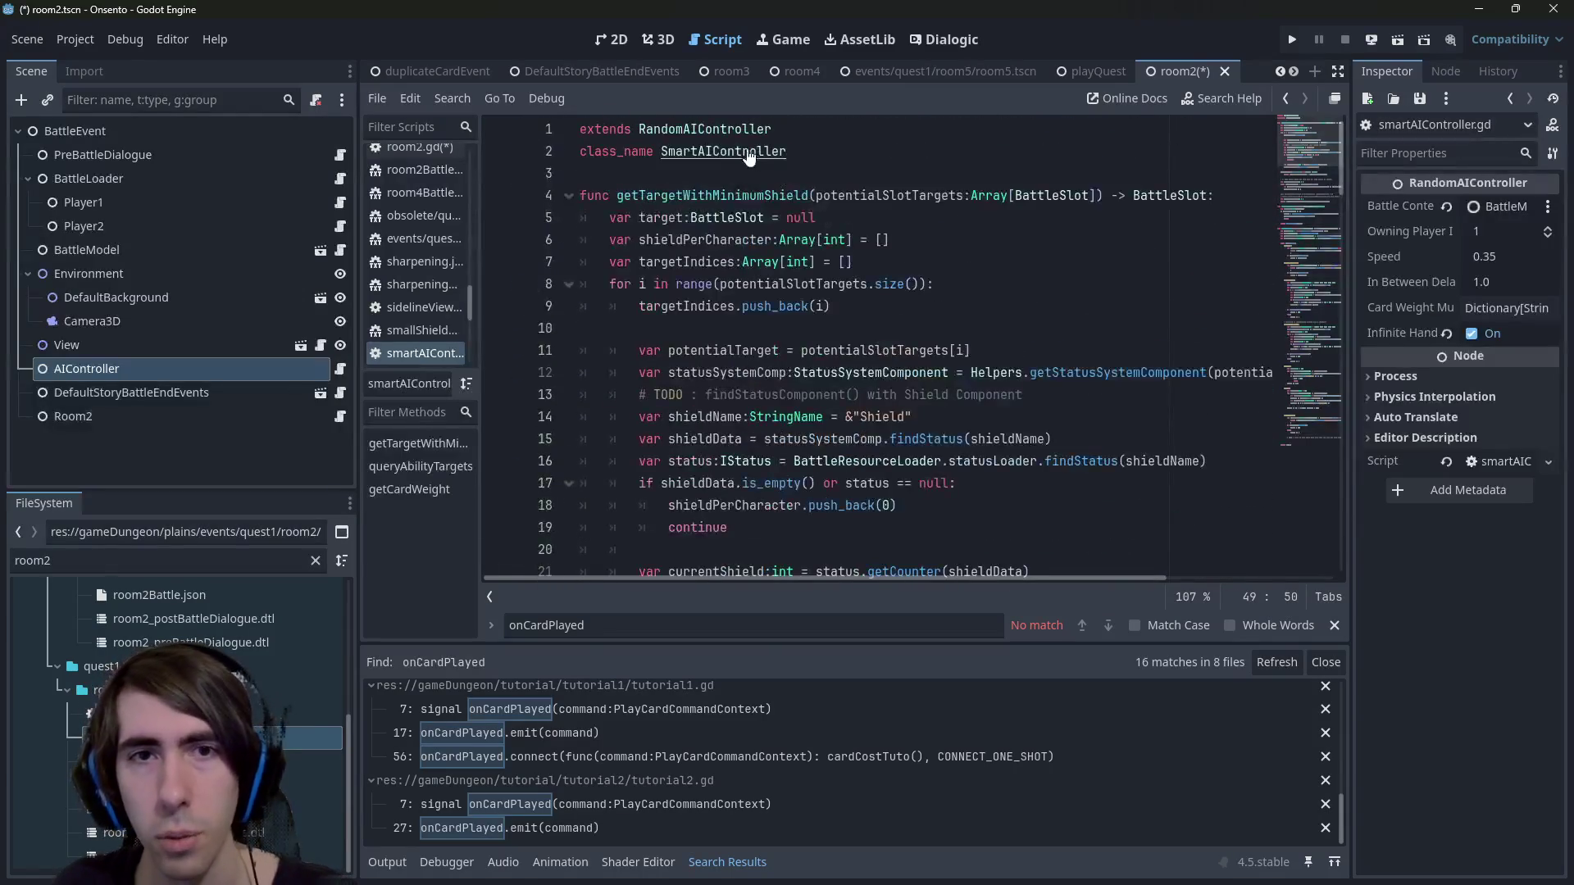
ctrl+click(722, 135)
Search RandomAIController for 'playcard' and jump to tryPlayCard's definition in effectManager.gd.
click(826, 328)
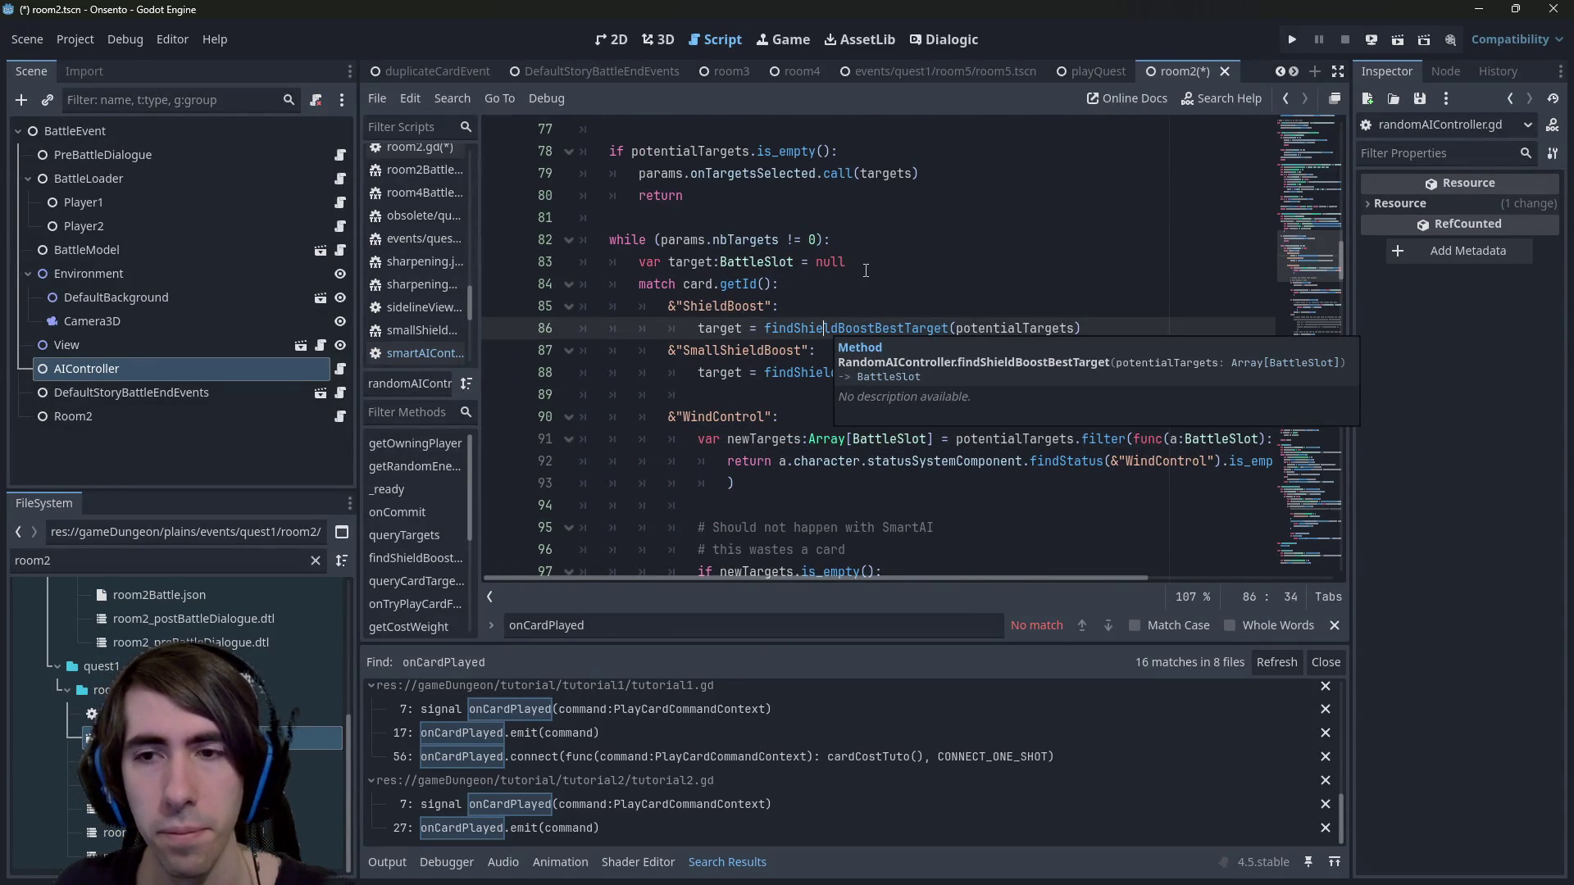
key(ctrl+f)
text(playcard)
scroll(870, 255, down, 4)
click(845, 284)
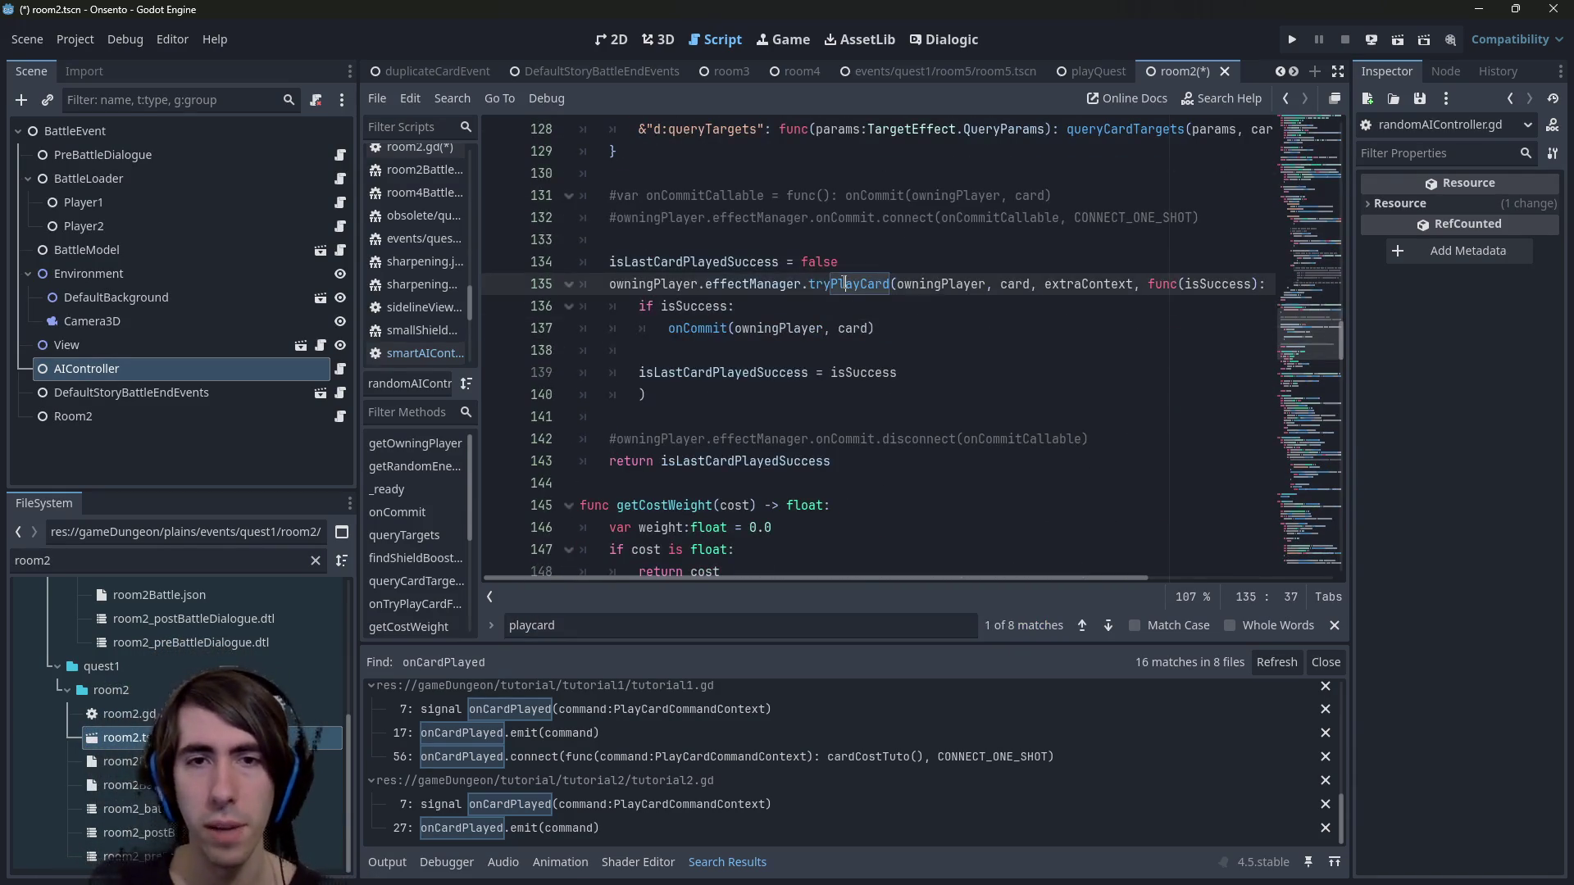
double_click(712, 328)
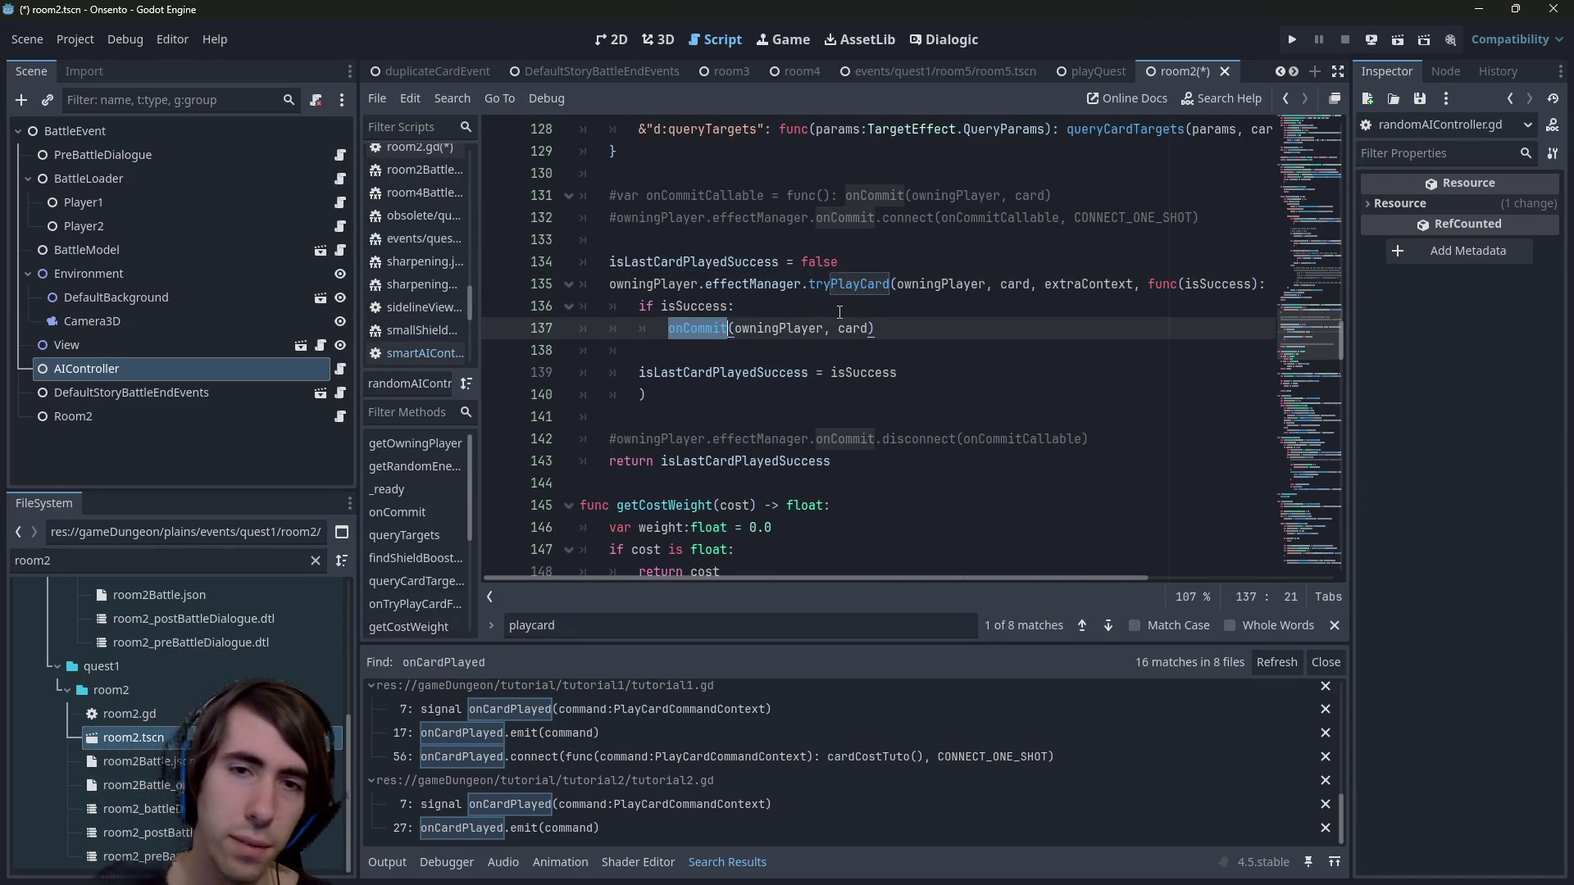
scroll(841, 389, up, 2)
ctrl+click(842, 389)
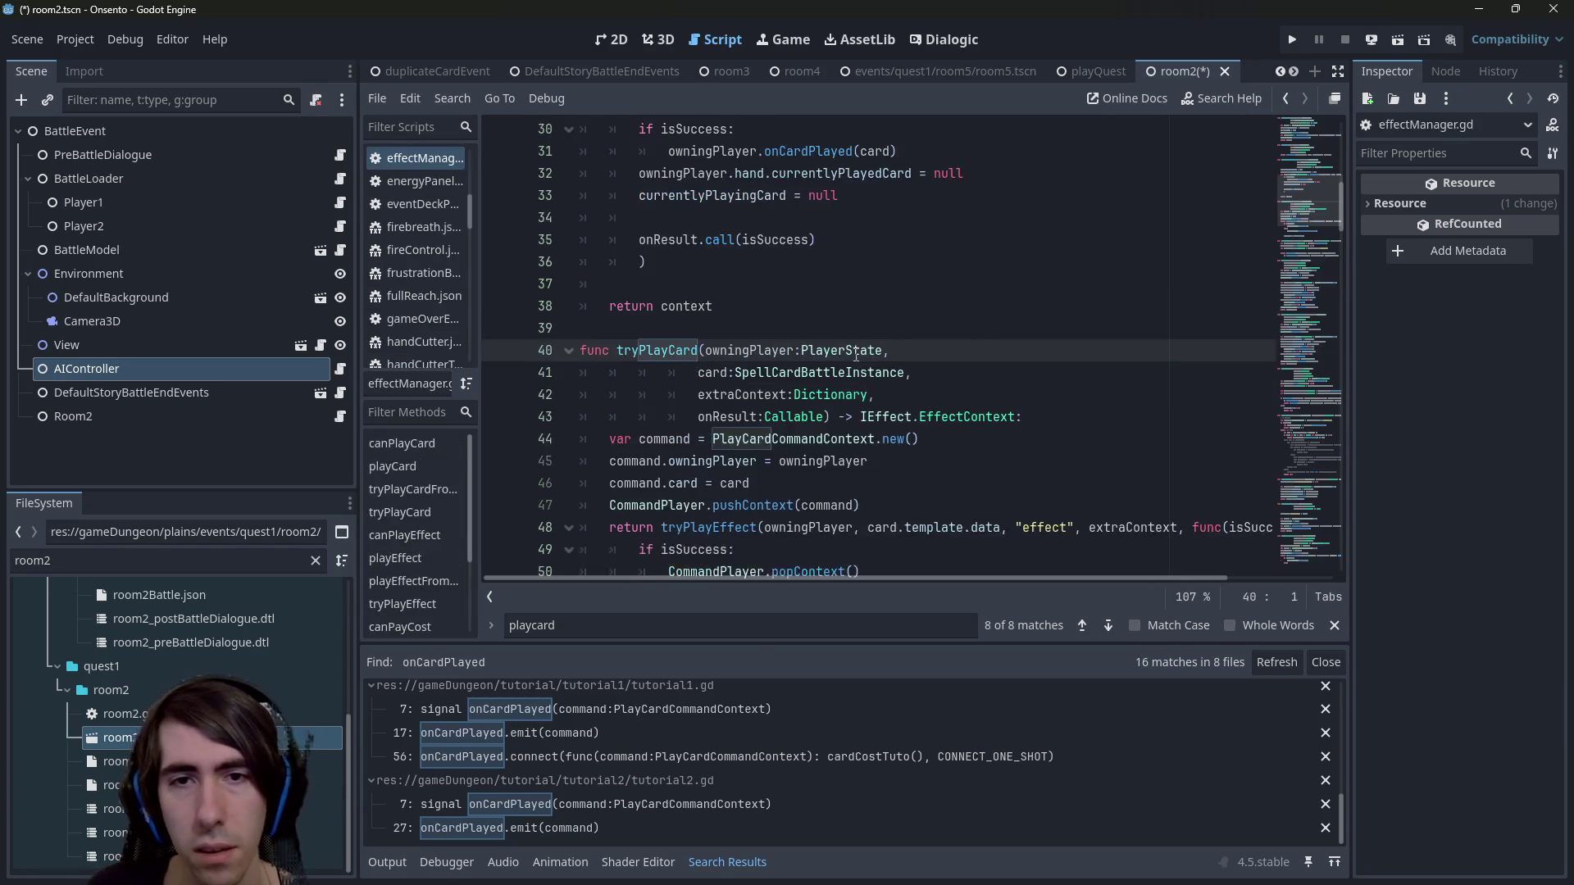
Return from effectManager.gd to the AI's tryPlayCard call.
scroll(842, 388, down, 2)
scroll(842, 388, up, 2)
click(842, 393)
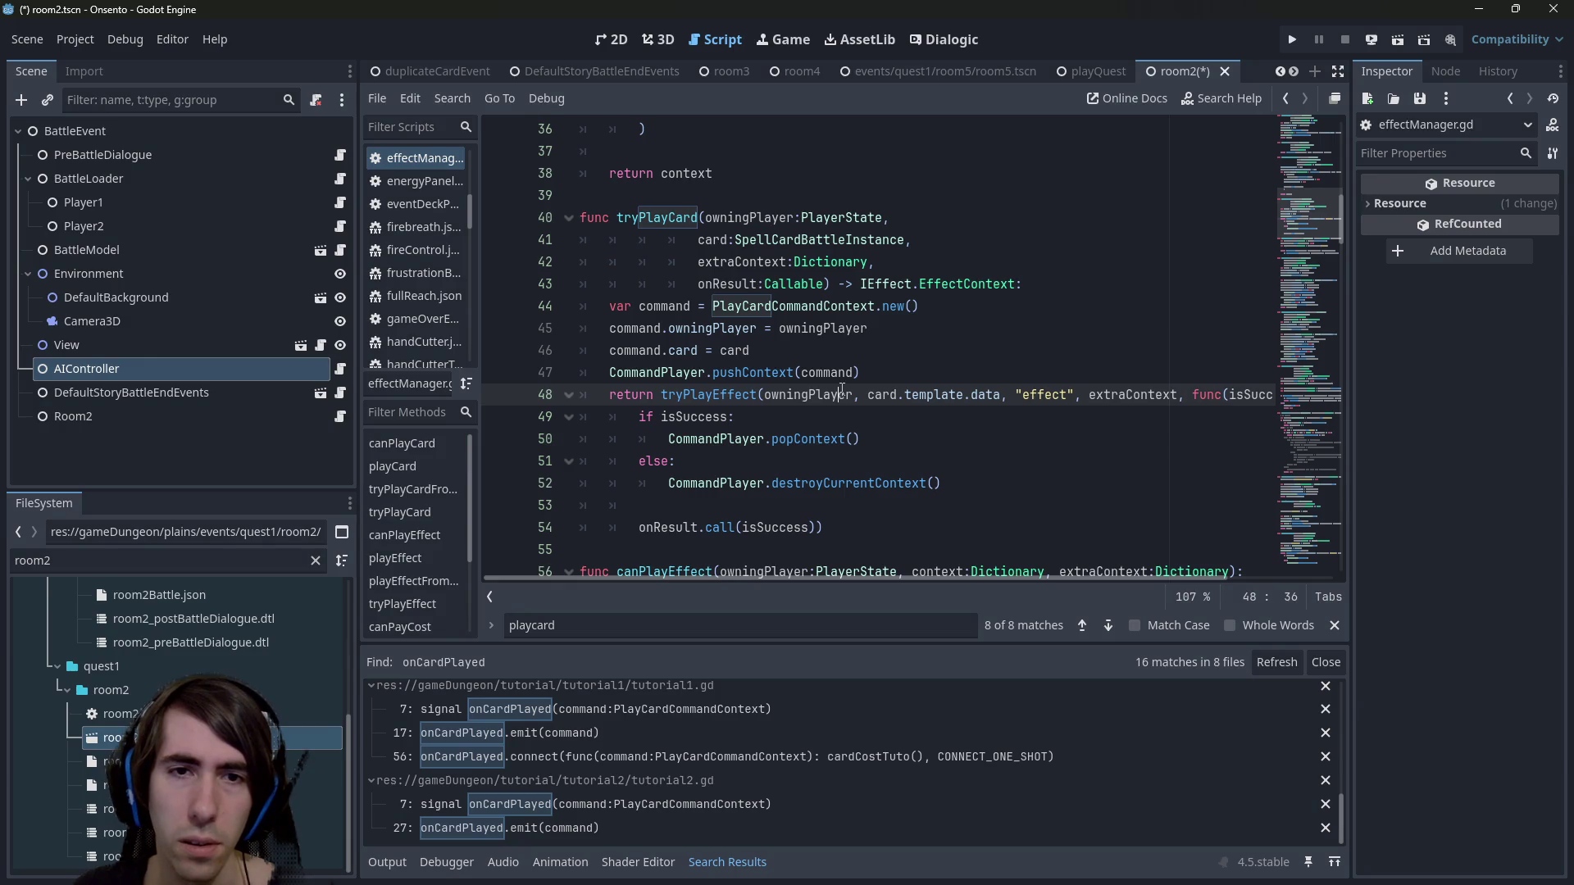
key(alt+Left)
Jump to onCommit in randomAIController.gd and select its hand-removal and discard lines.
scroll(842, 391, up, 1)
scroll(842, 391, down, 2)
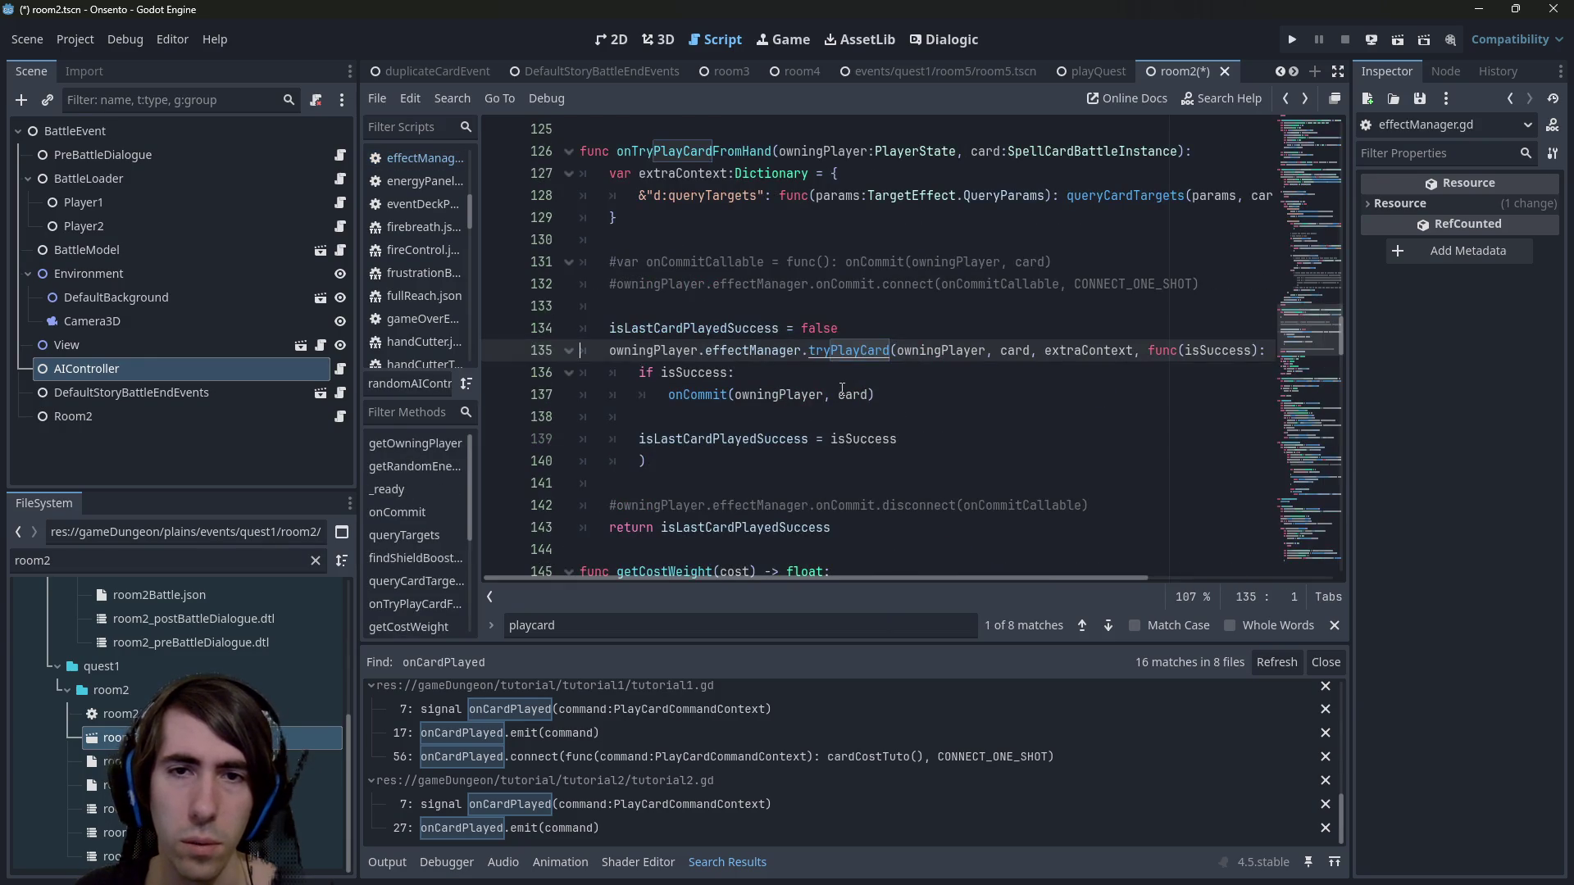
click(701, 395)
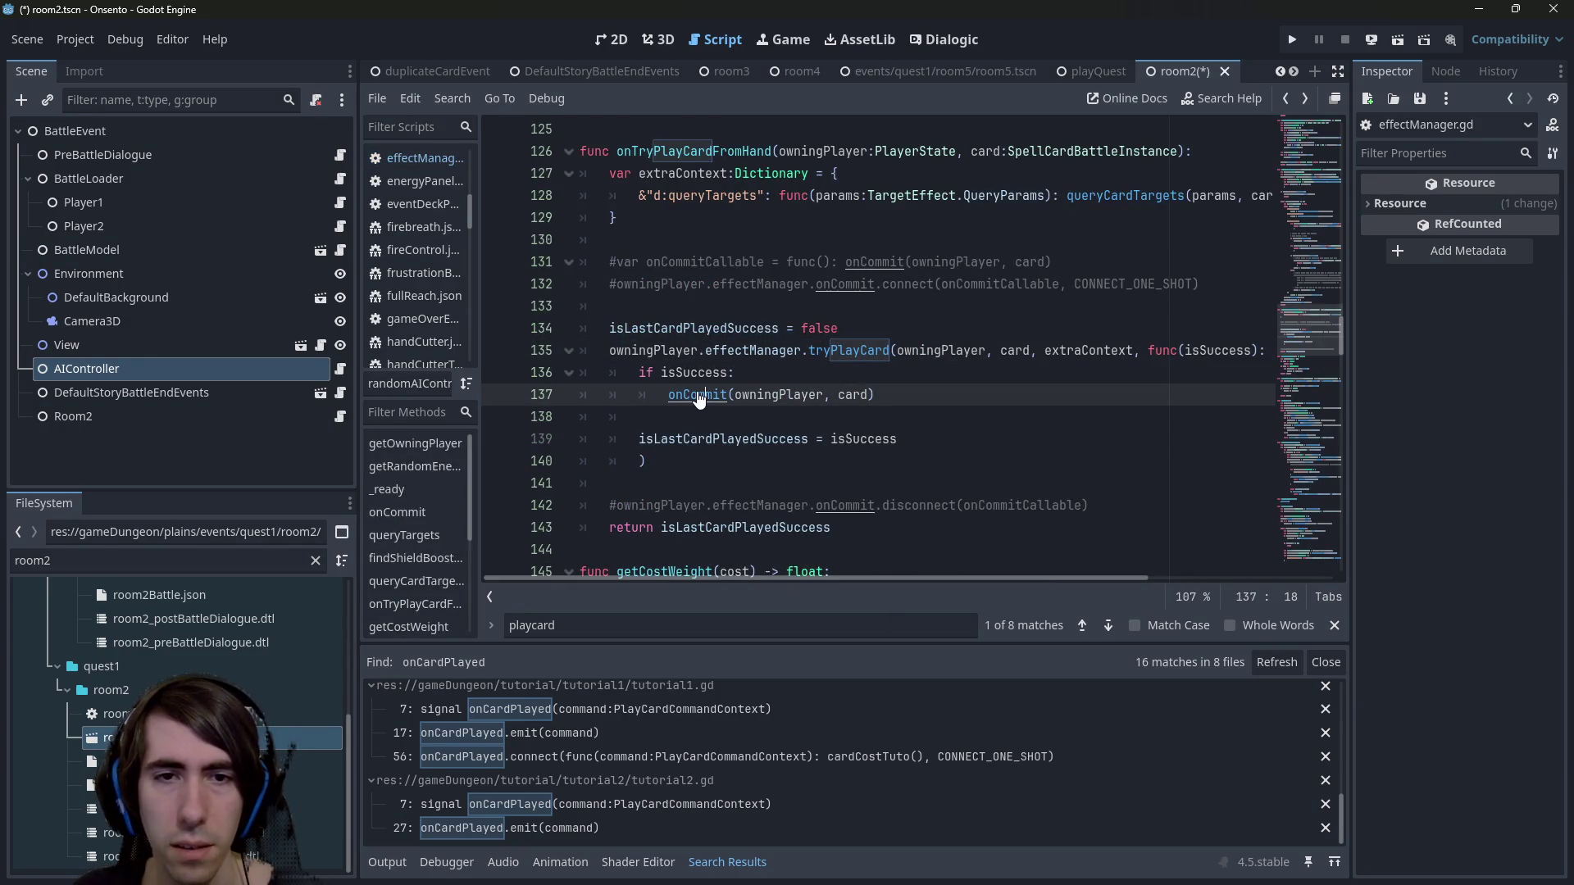
ctrl+click(698, 395)
click(965, 394)
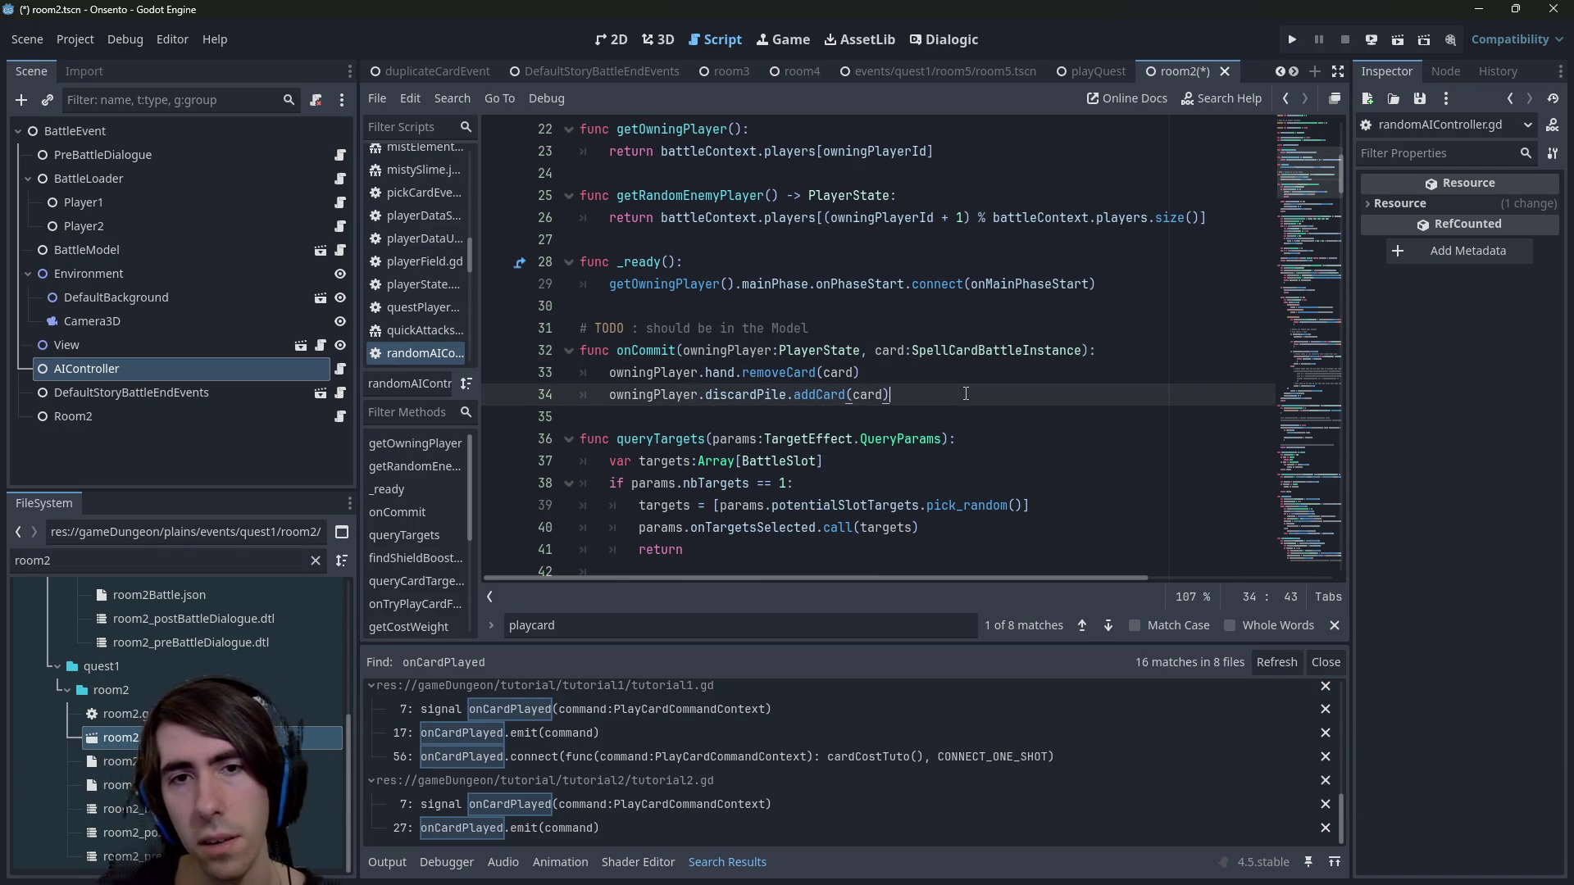
drag(965, 394, 529, 350)
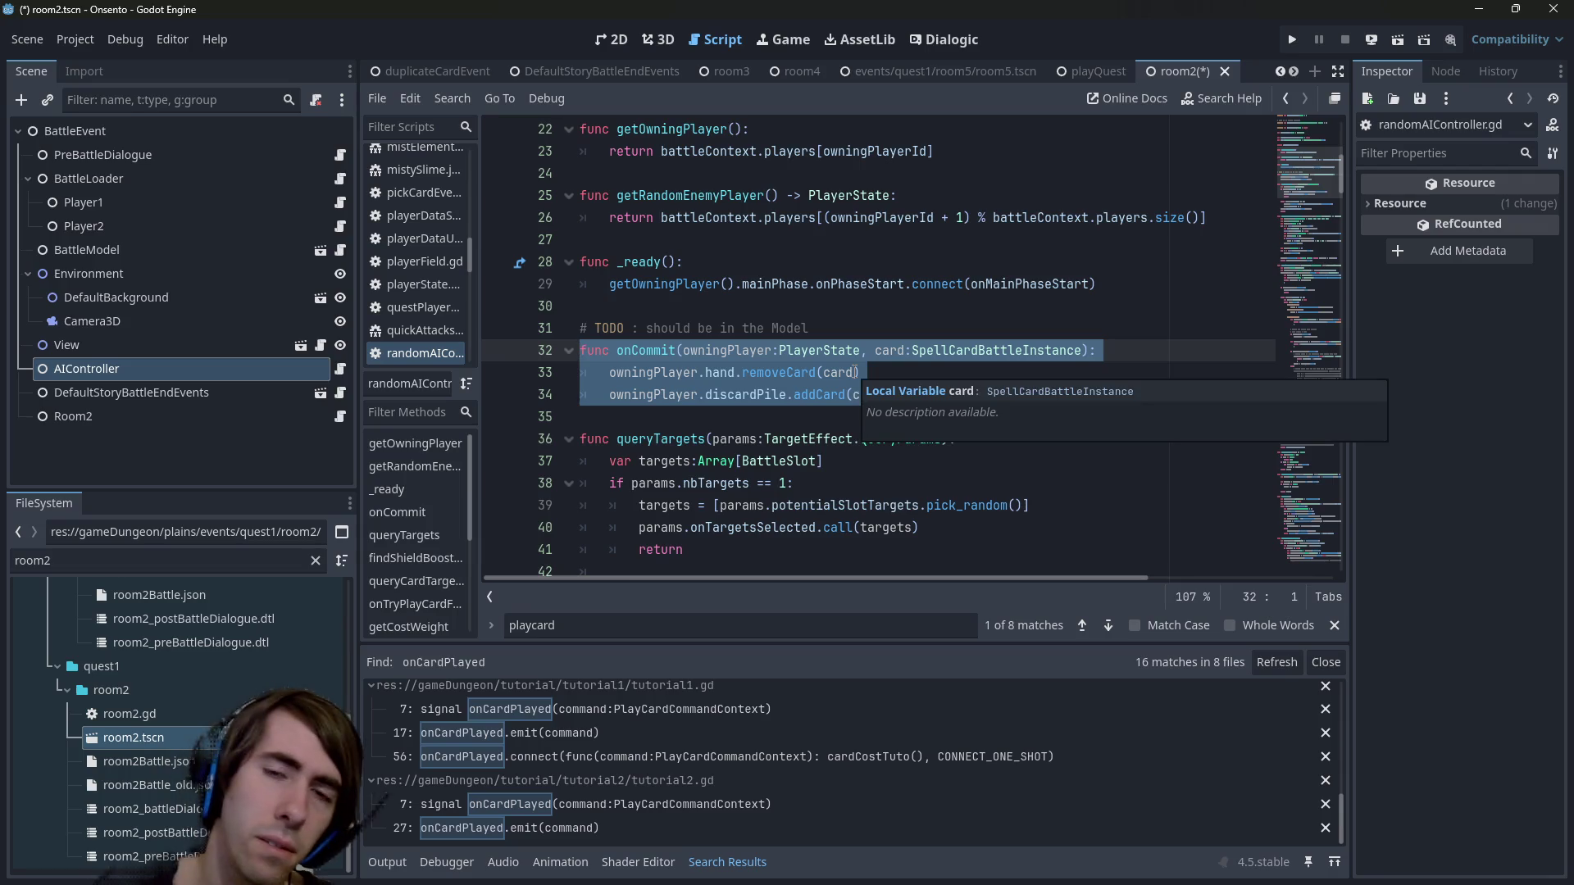
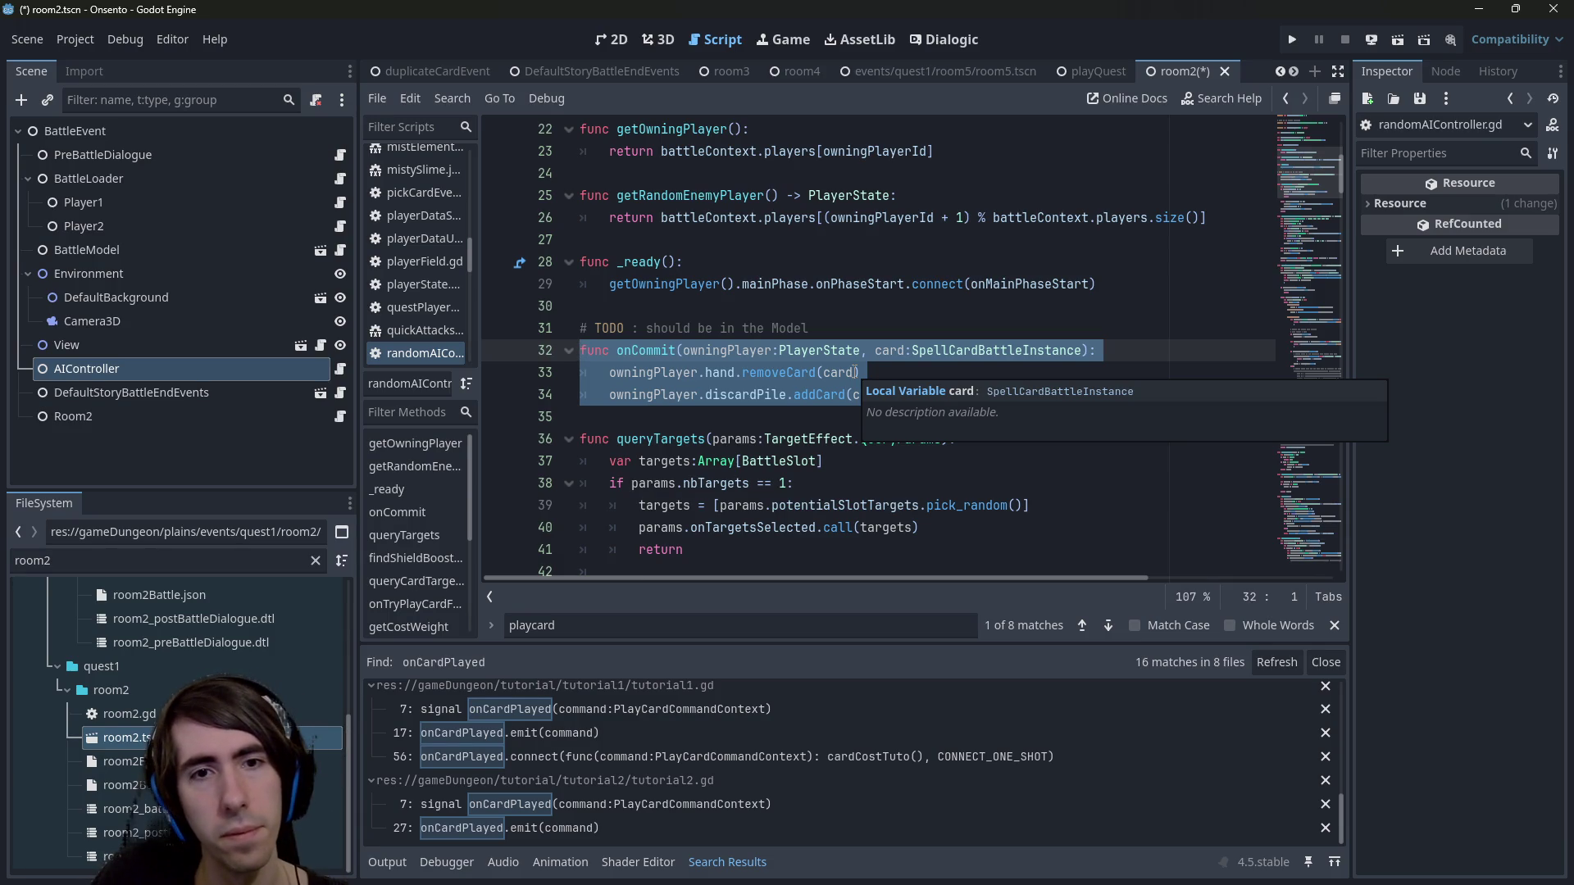
Inspect onCommit's removeCard call, set a breakpoint on it, and check removeCard in hand.gd.
drag(859, 372, 697, 372)
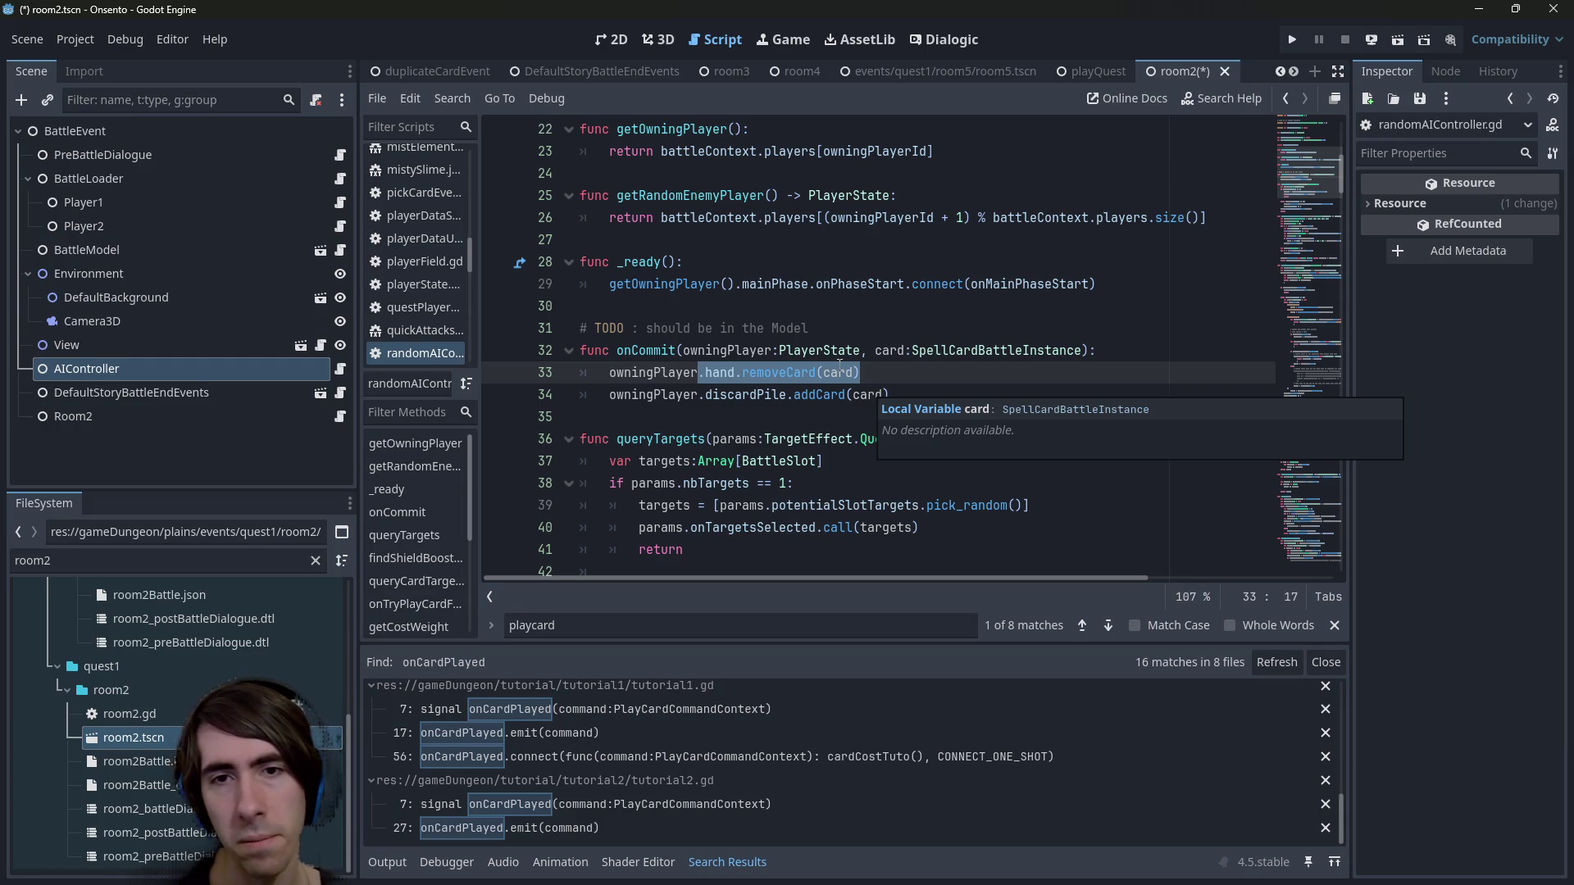
double_click(838, 371)
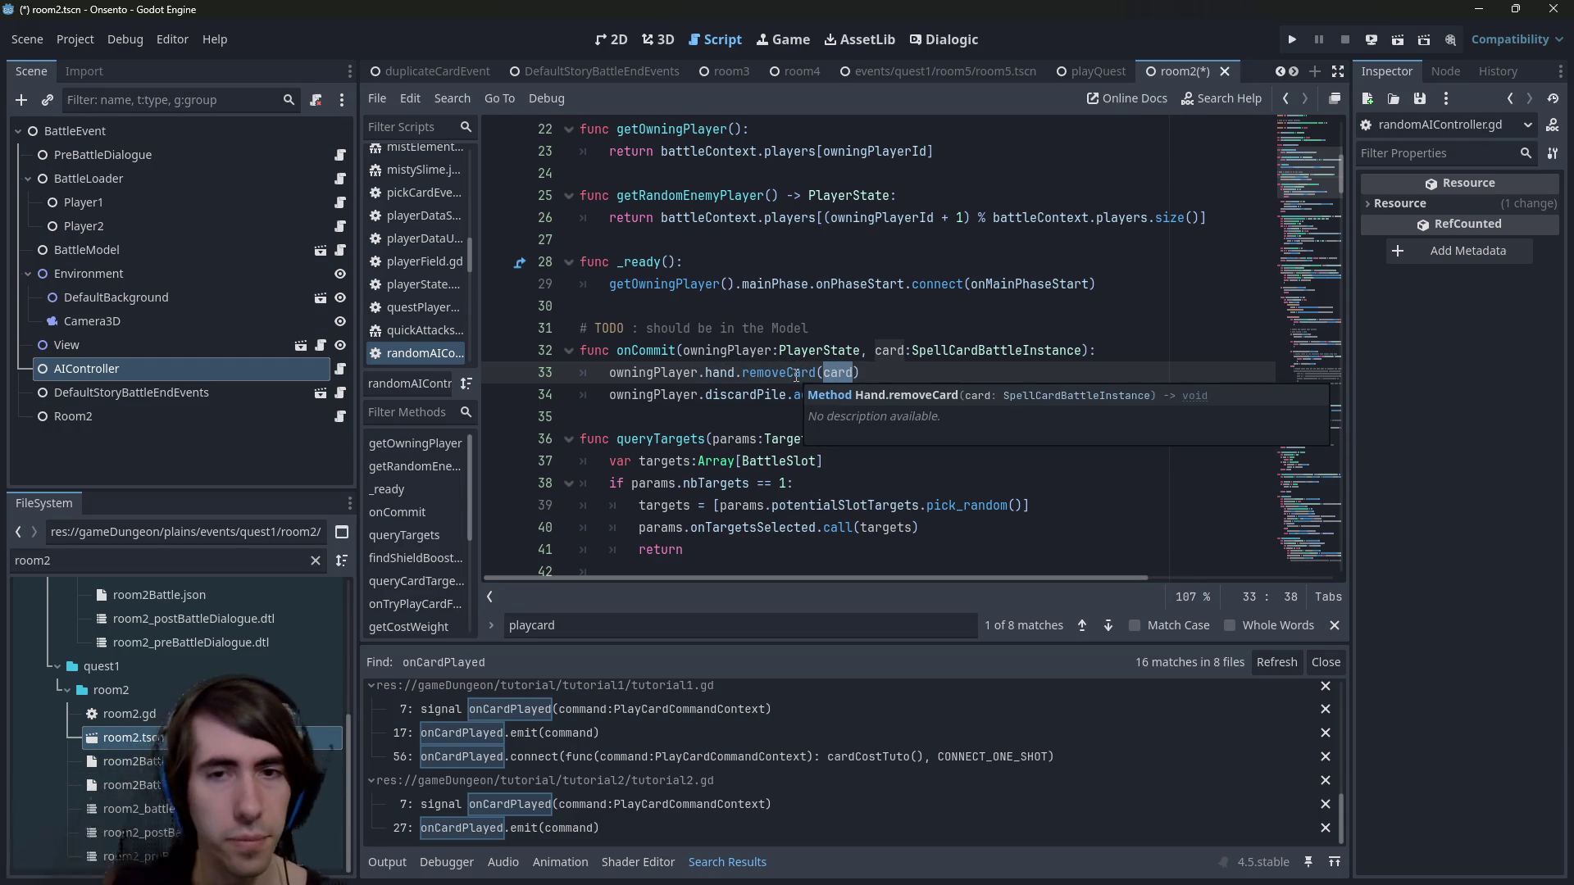
click(877, 374)
double_click(736, 398)
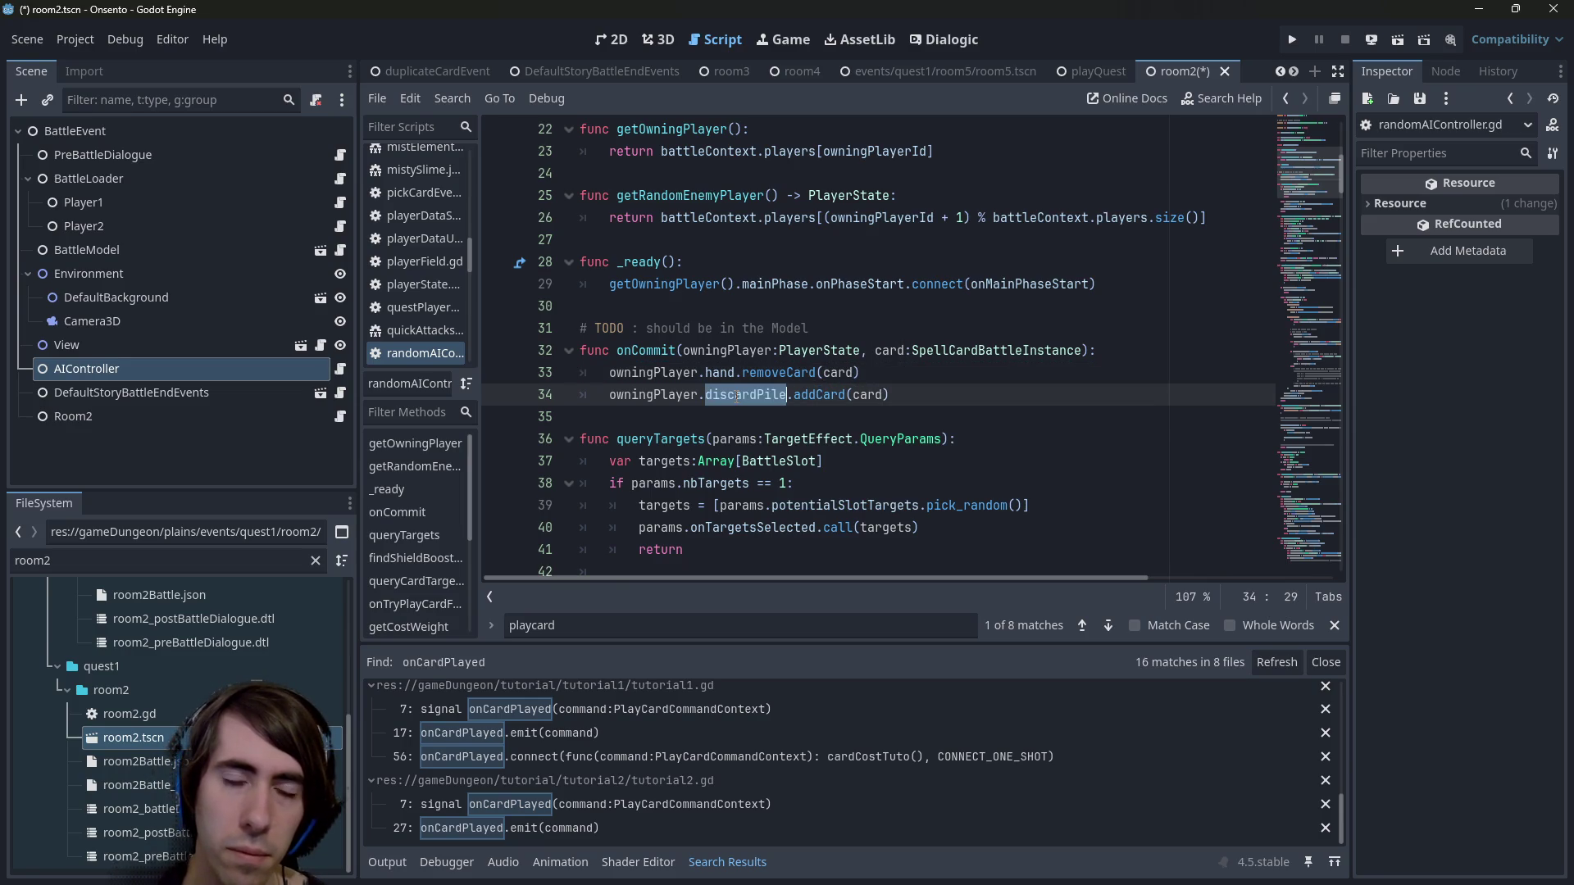
double_click(810, 397)
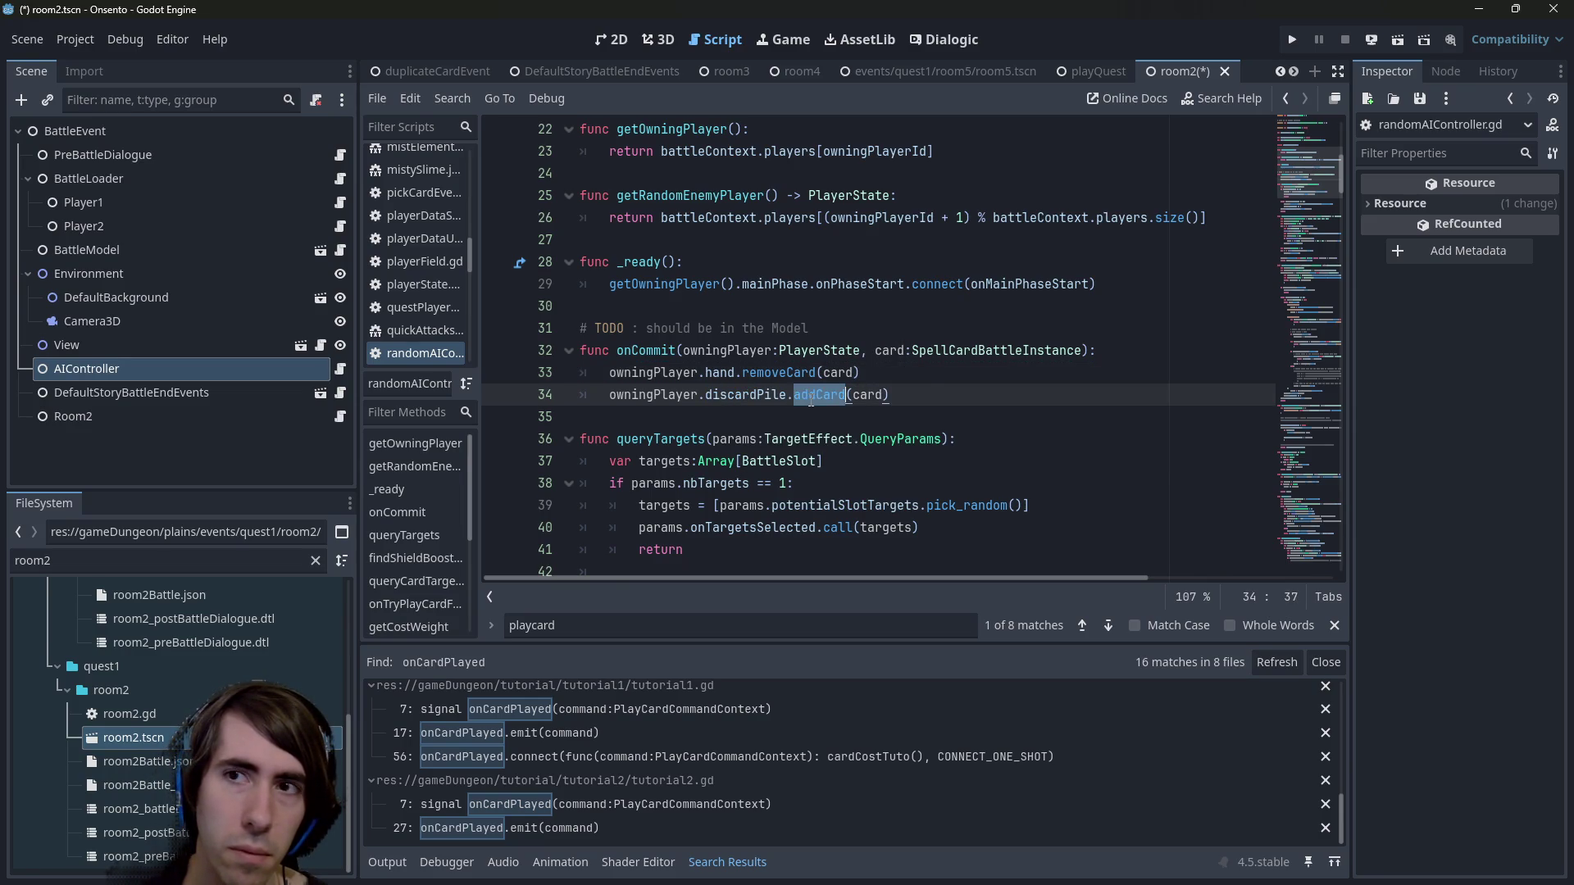
click(497, 373)
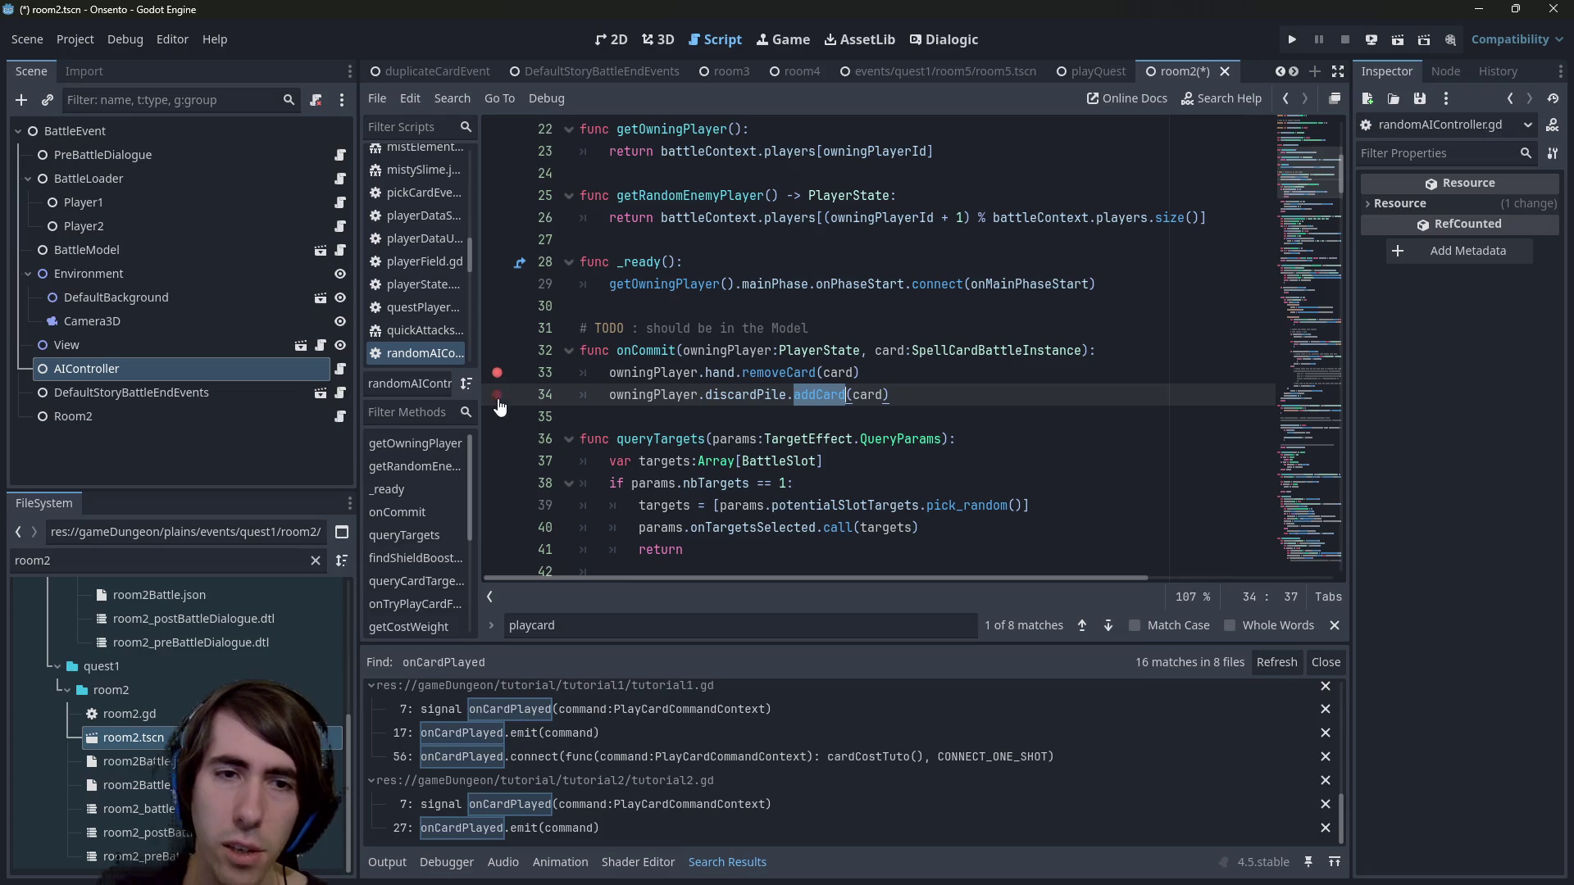
ctrl+click(781, 353)
key(alt+Left)
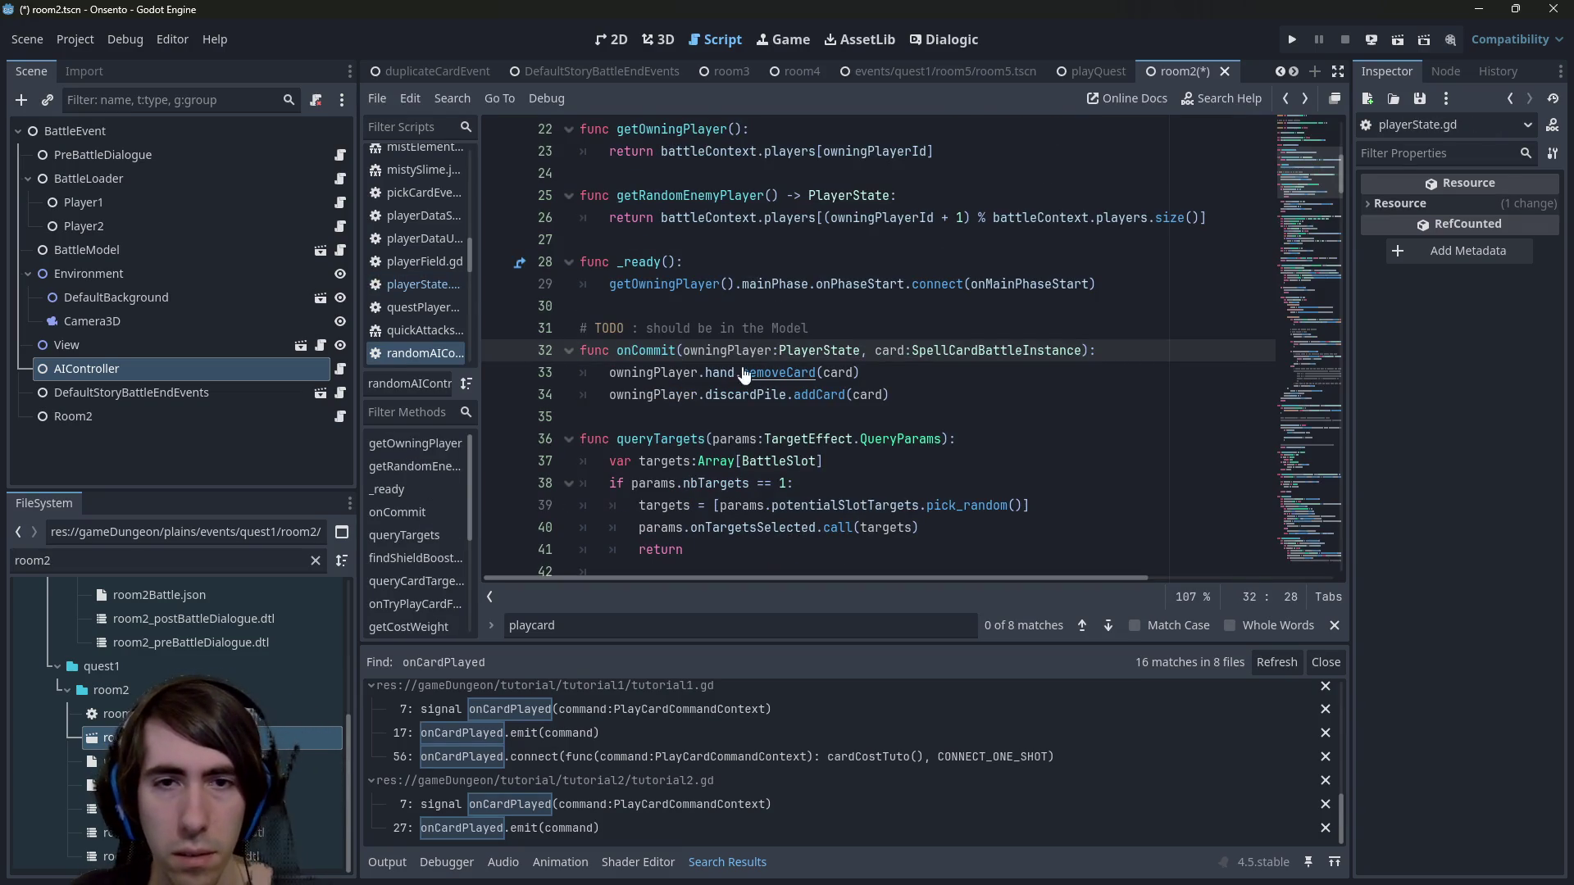
click(746, 374)
ctrl+click(747, 374)
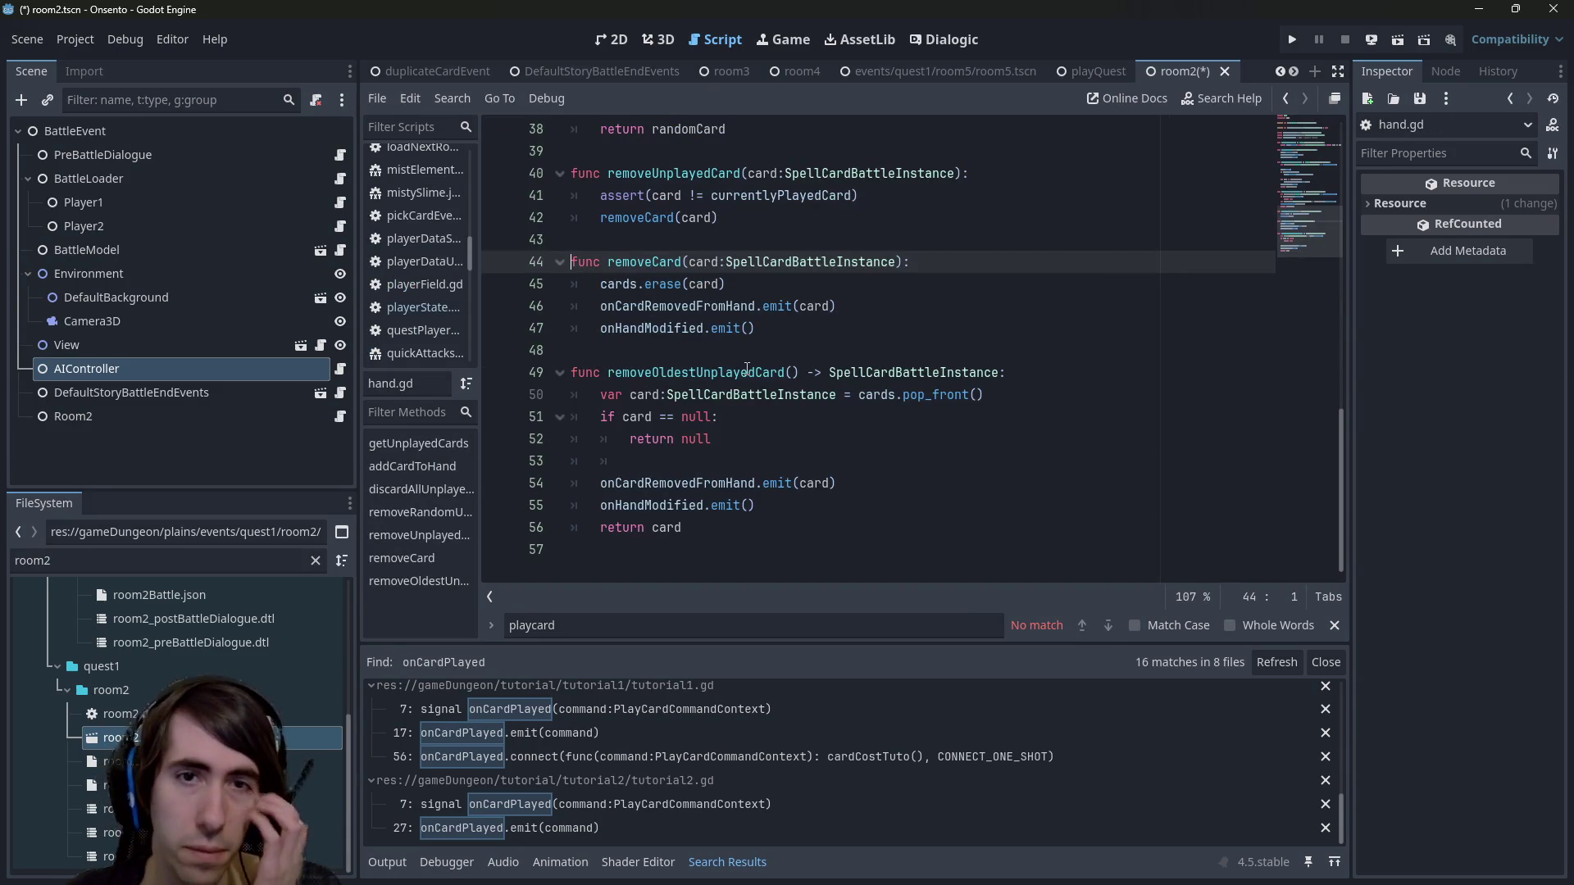
click(652, 262)
key(alt+Left)
key(alt+Left)
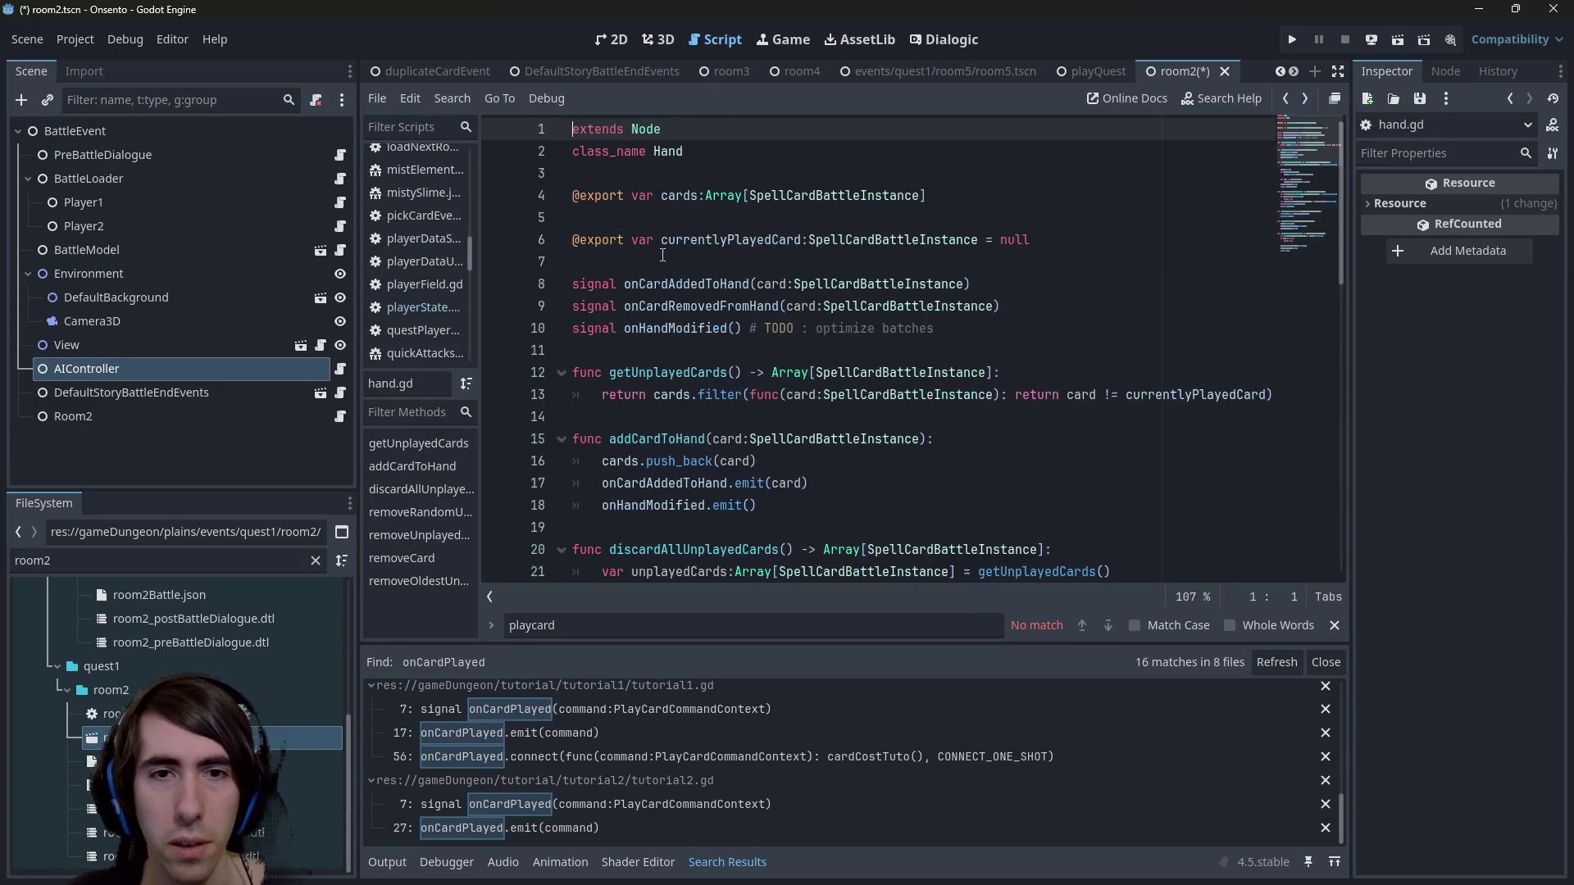
Add a new line above removeCard starting with owningPlayer.hand.cards.find.
mouse_move(609, 372)
mouse_down()
mouse_move(750, 374)
mouse_move(737, 375)
mouse_up()
key(ctrl+c)
click(1110, 350)
key(Return)
key(Return)
key(Up)
key(ctrl+v)
text(.)
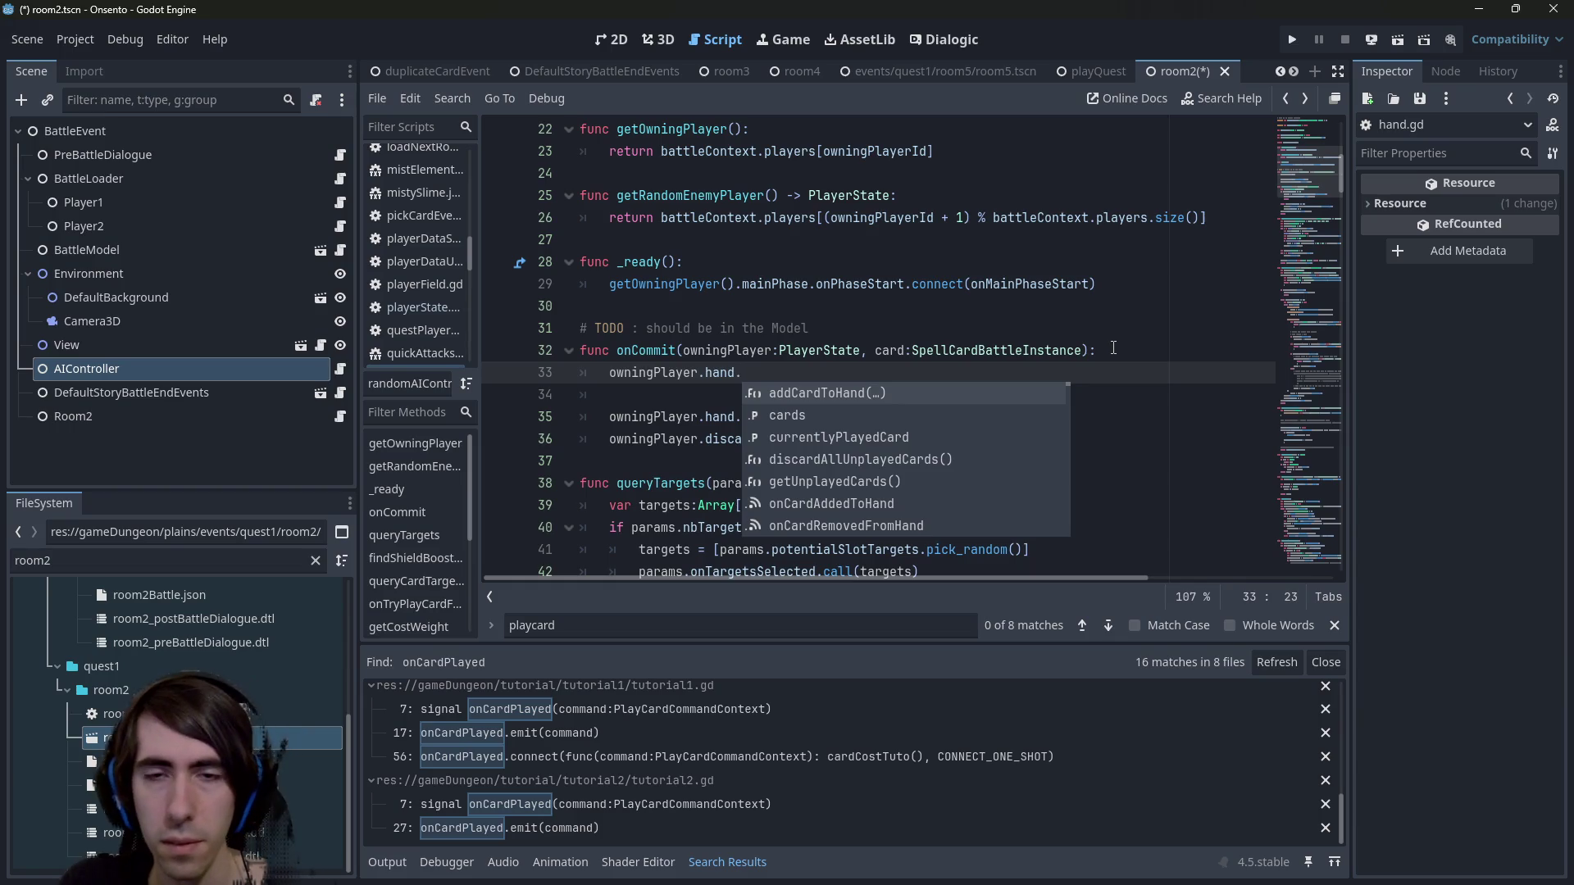
text(find)
key(BackSpace)
key(BackSpace)
key(BackSpace)
text(cards.fi)
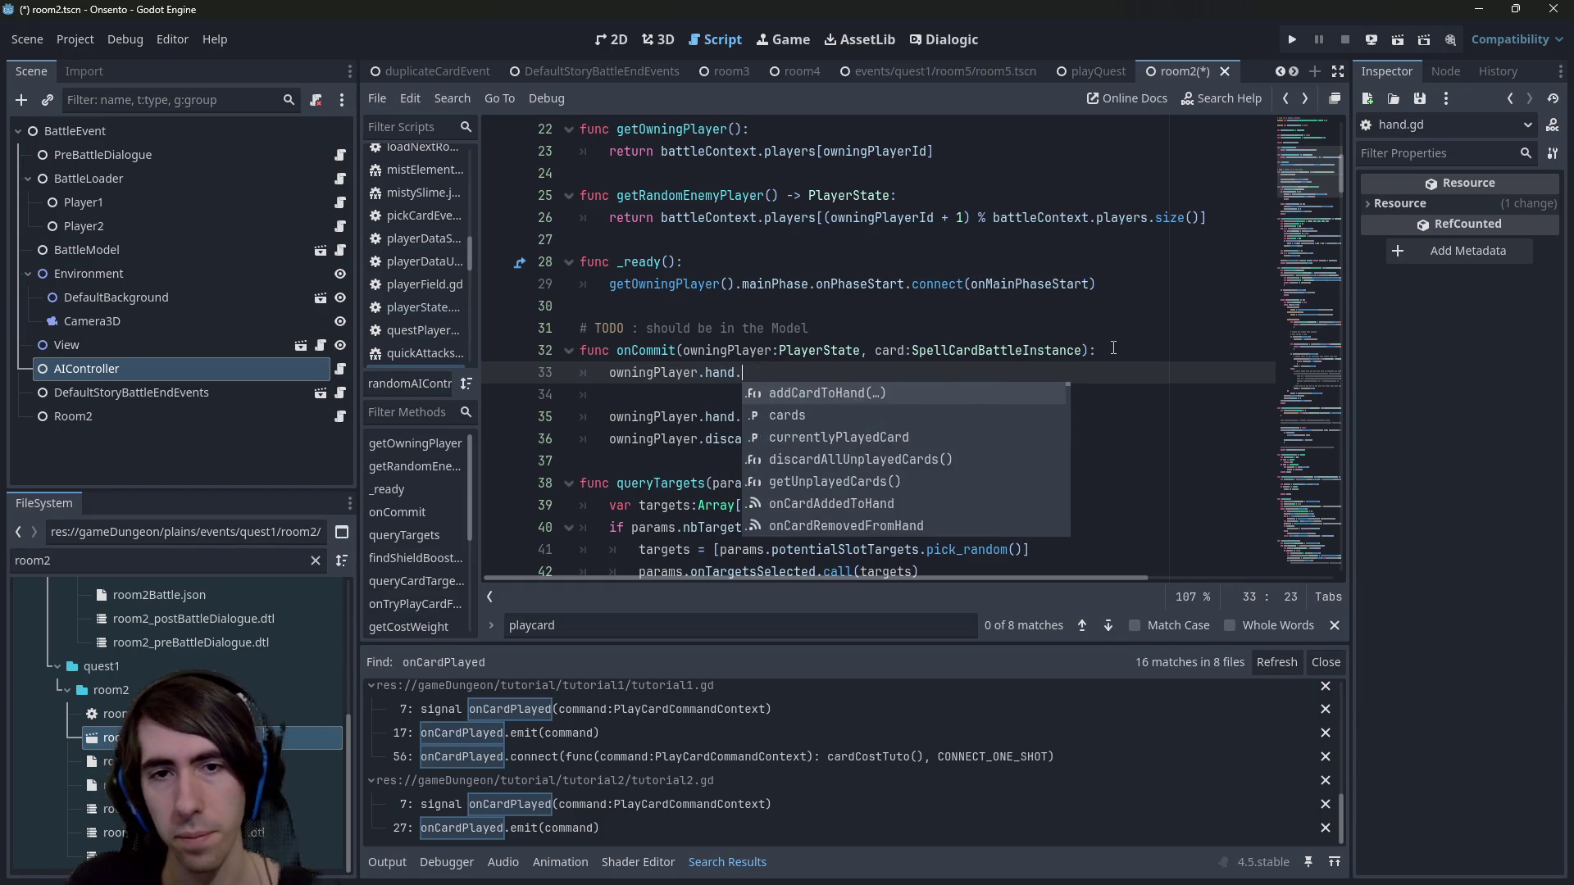
key(Return)
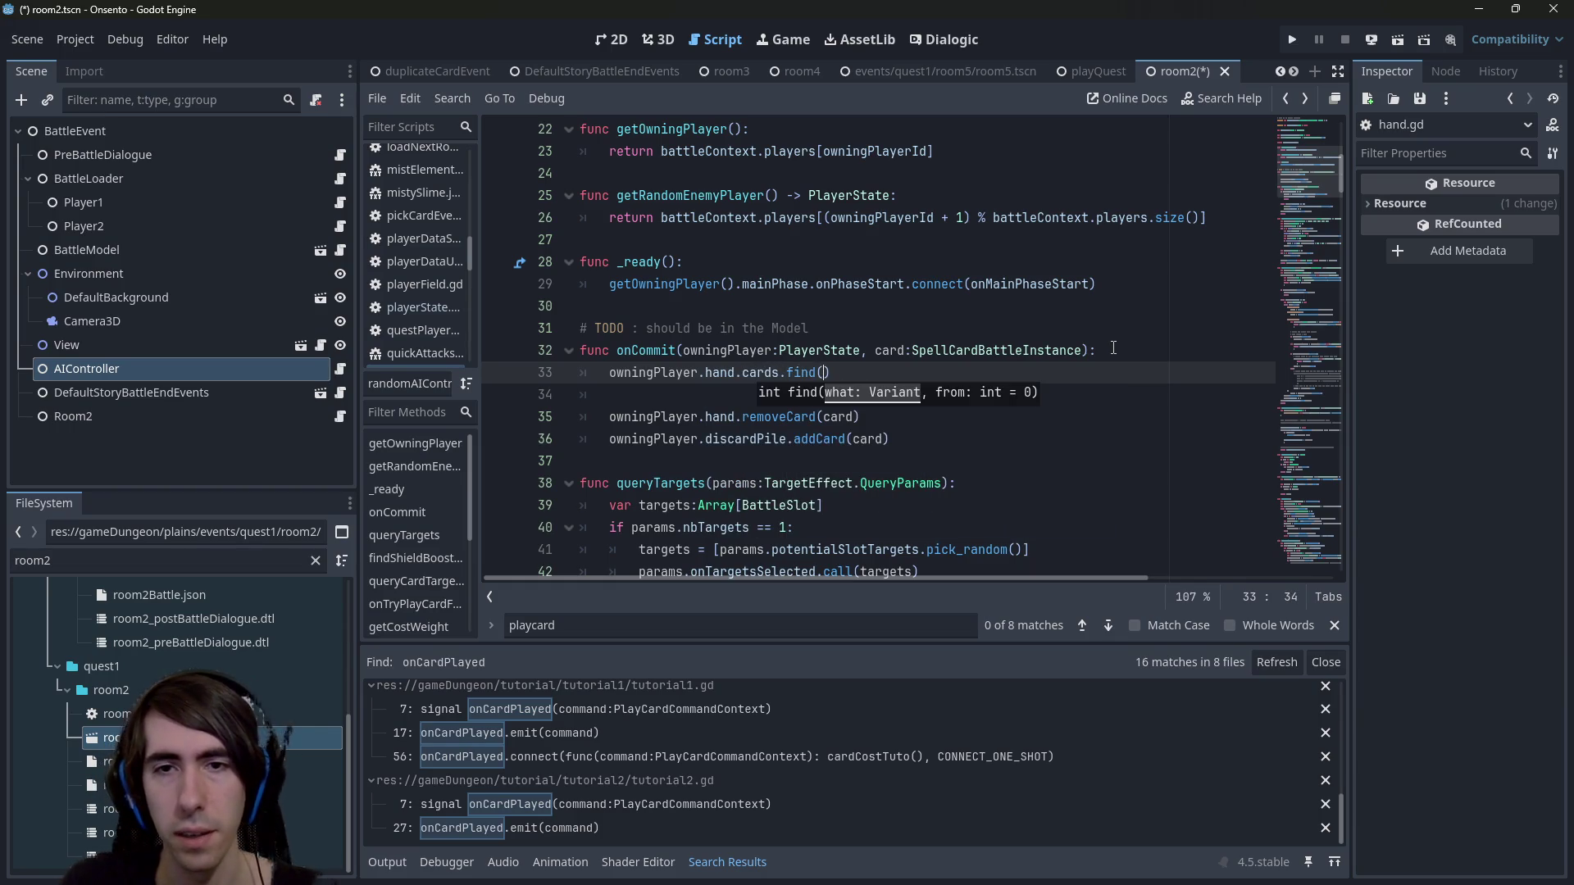
Complete it as assert(owningPlayer.hand.cards.find(card) != -1) and run the game.
key(Up)
key(Down)
key(Left)
text(card)
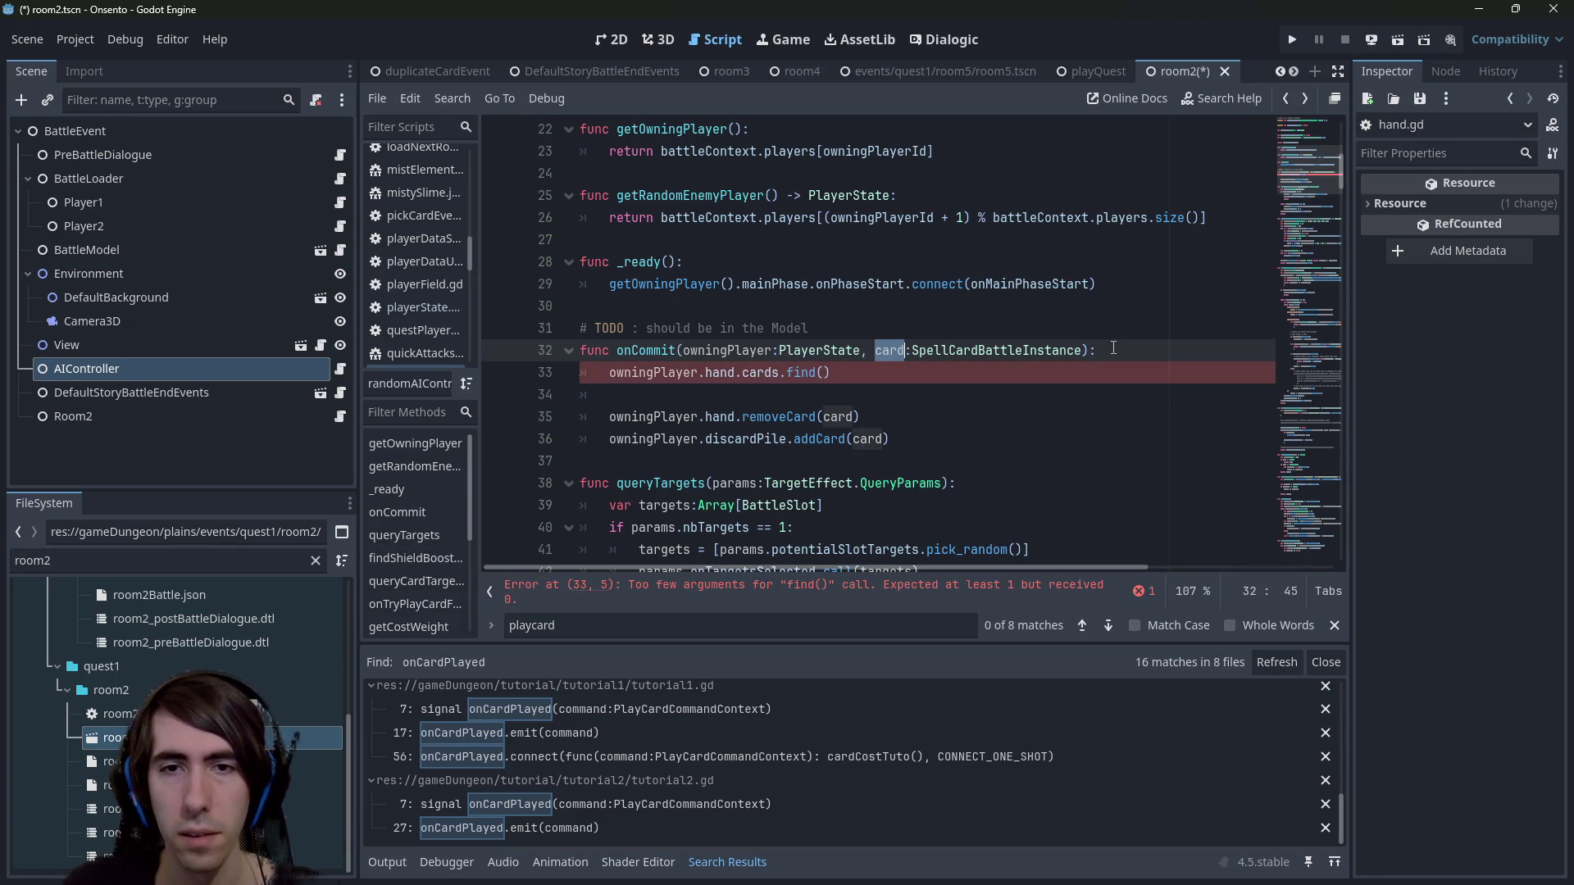
key(End)
text(!=)
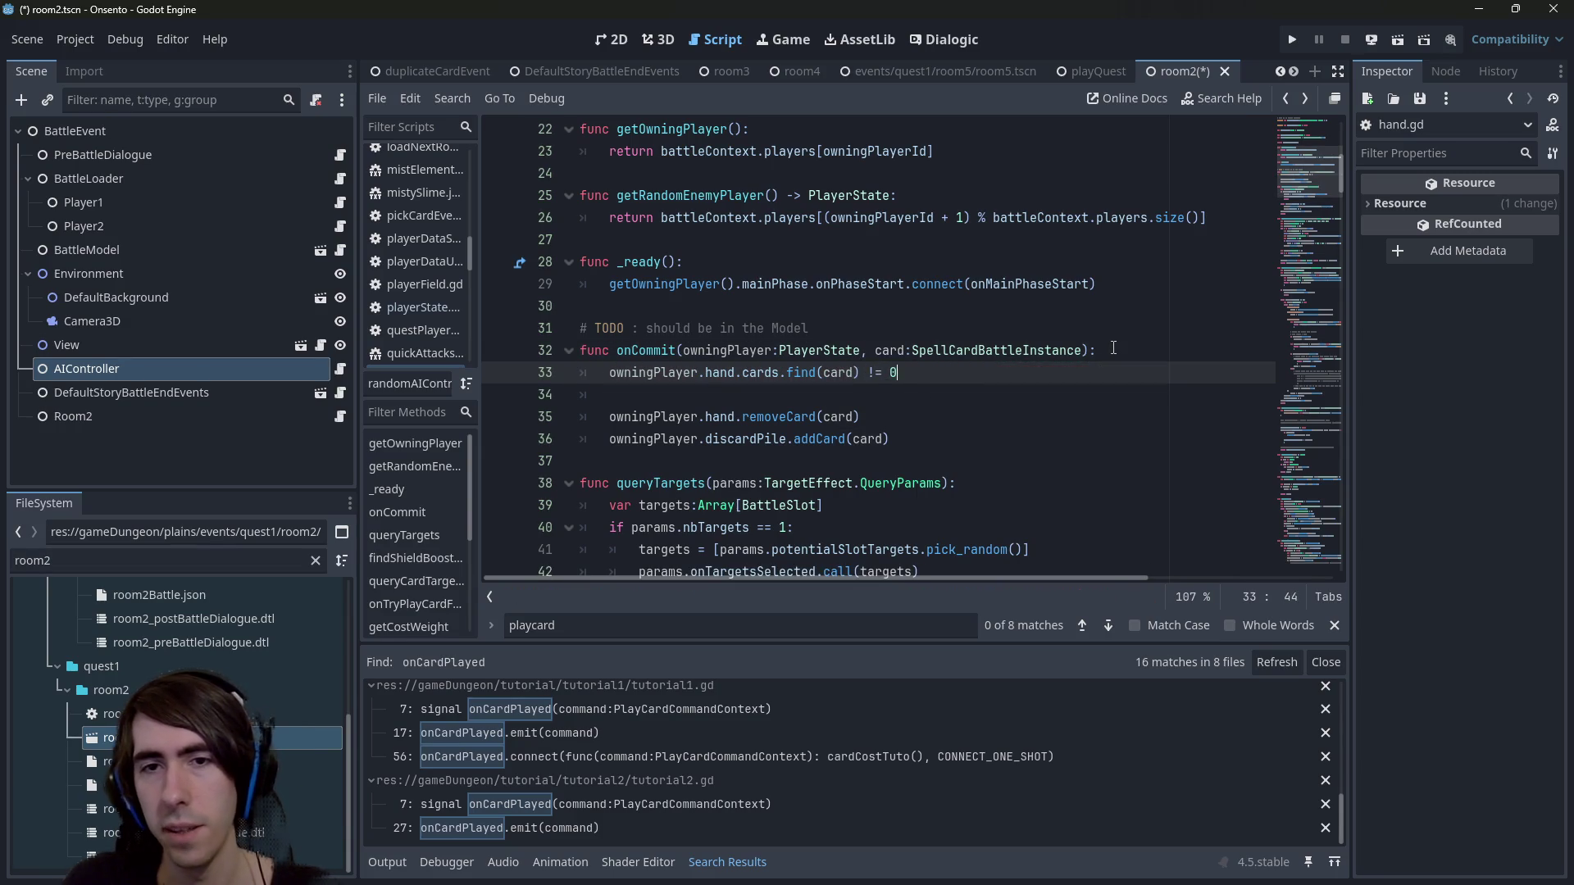
text(assert()
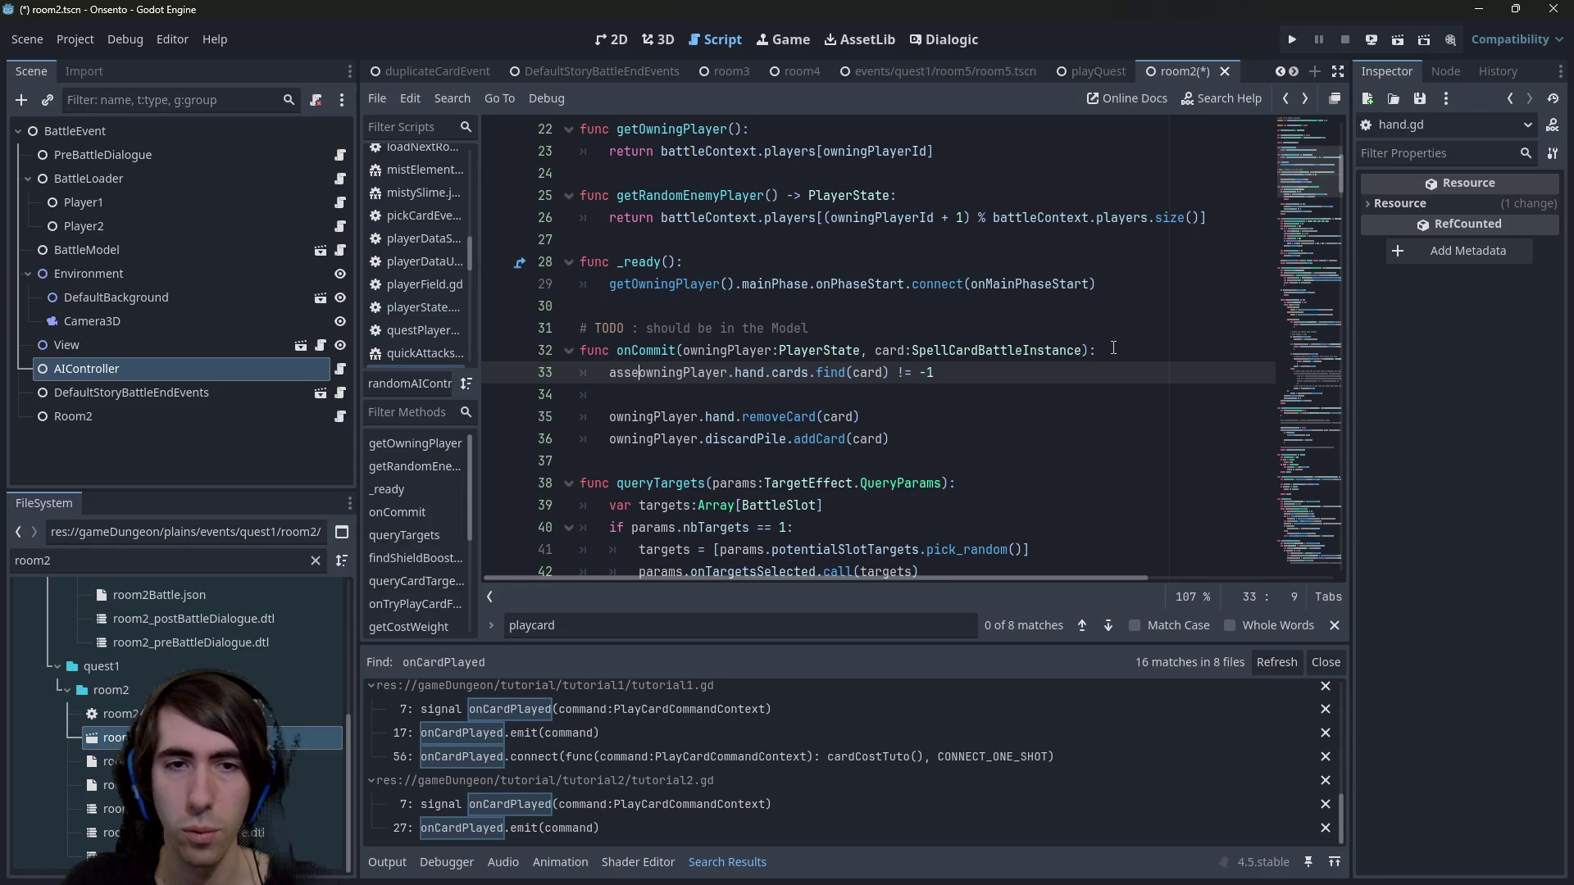
key(ctrl+Right)
key(ctrl+Right)
key(ctrl+Right)
key(End)
key(F6)
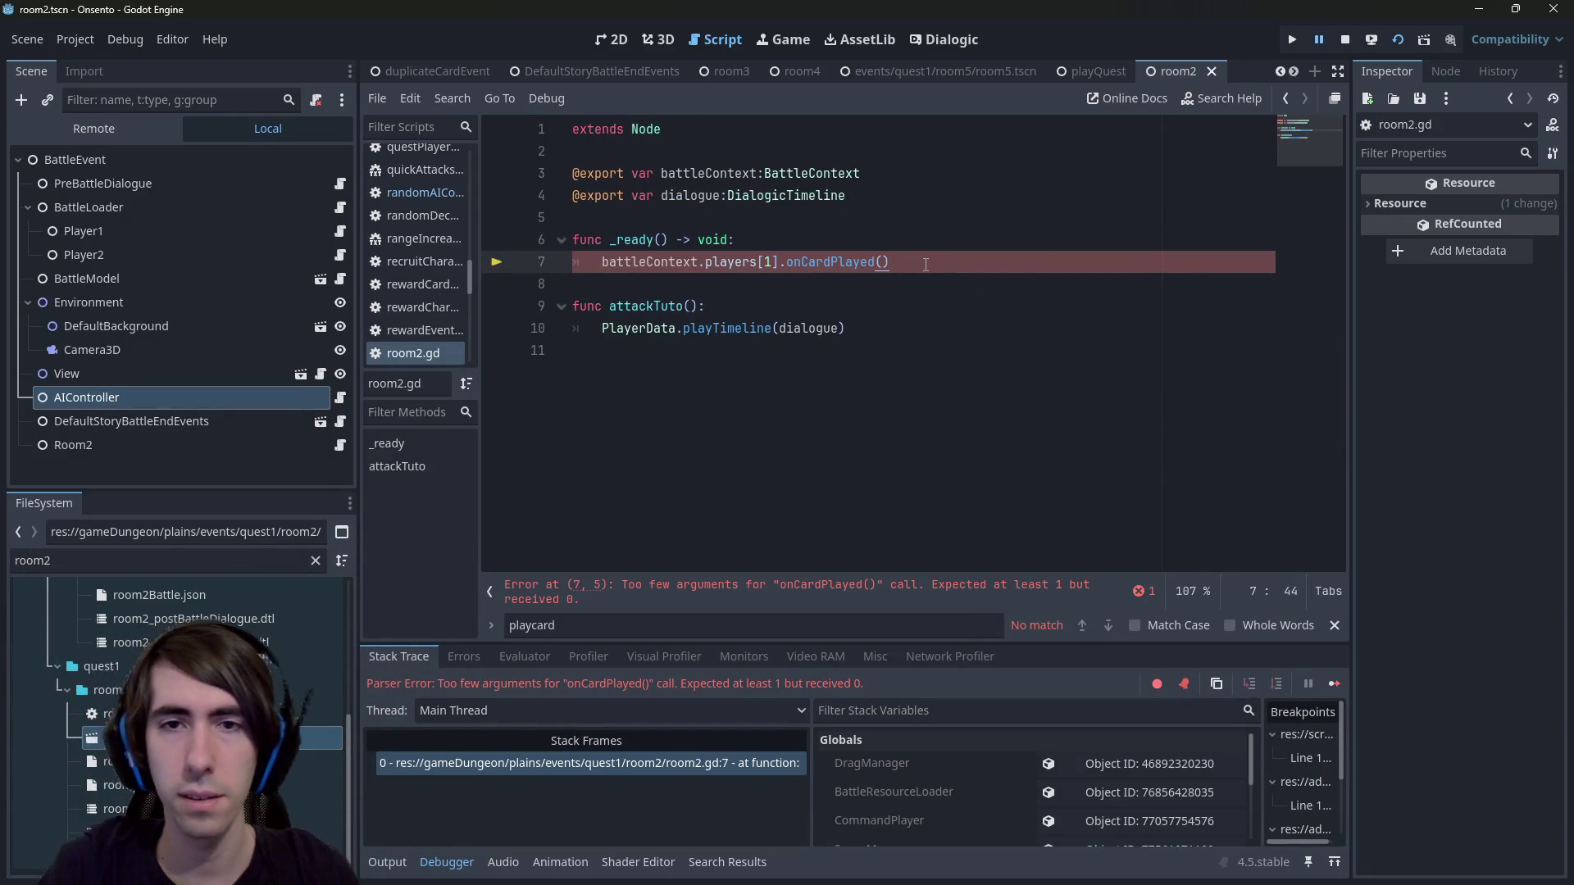
Comment out the onCardPlayed call in room2.gd's _ready, add pass, save, and dismiss load errors.
key(ctrl+k)
key(Return)
text(pass)
key(ctrl+s)
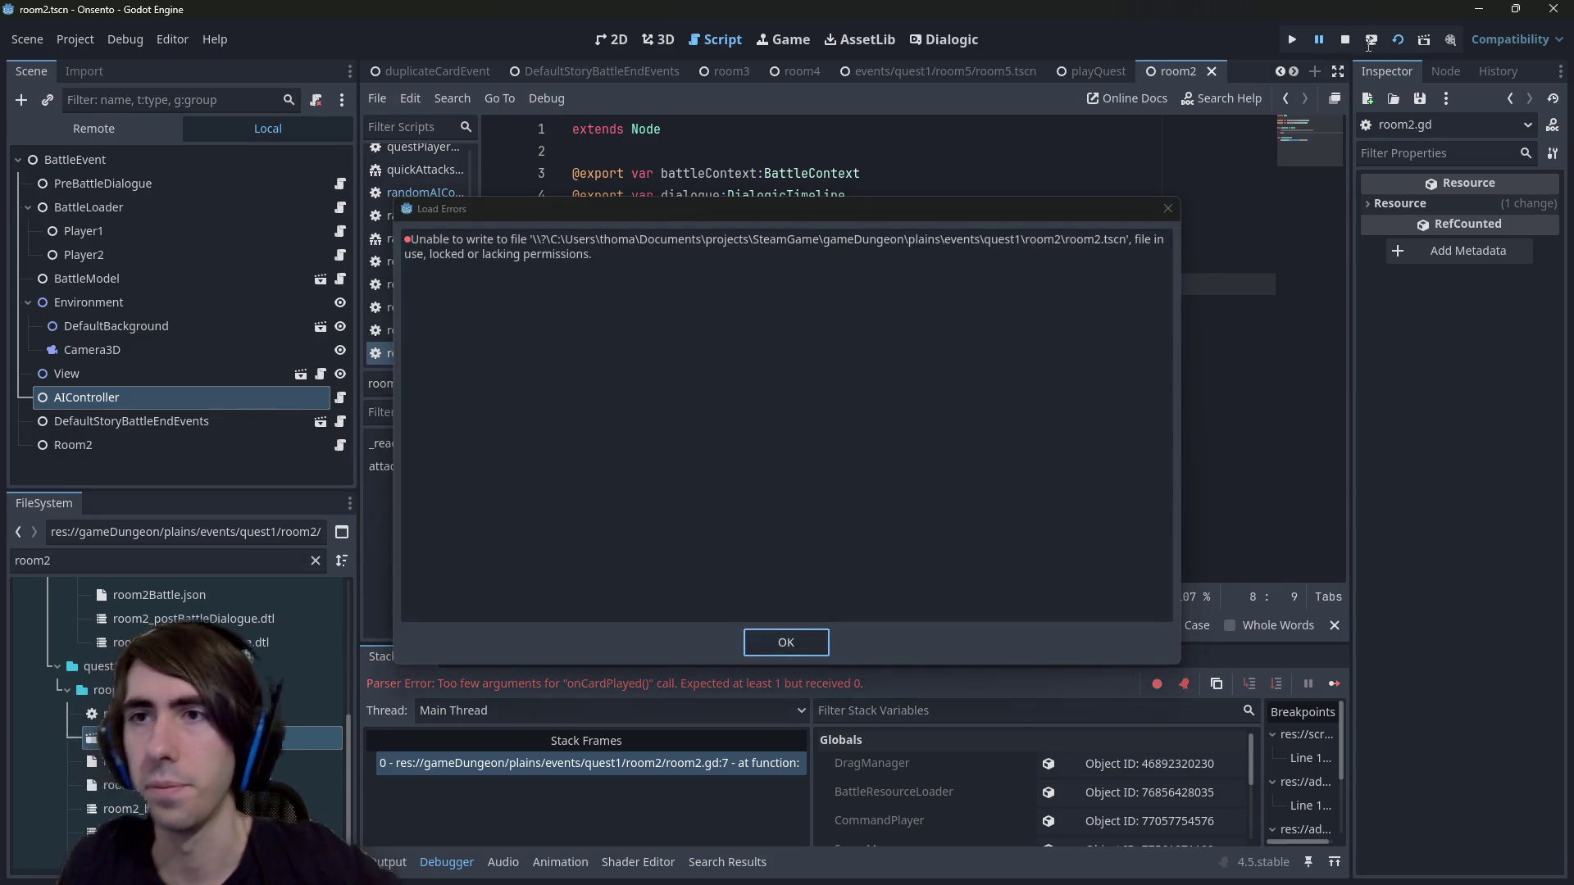
key(Return)
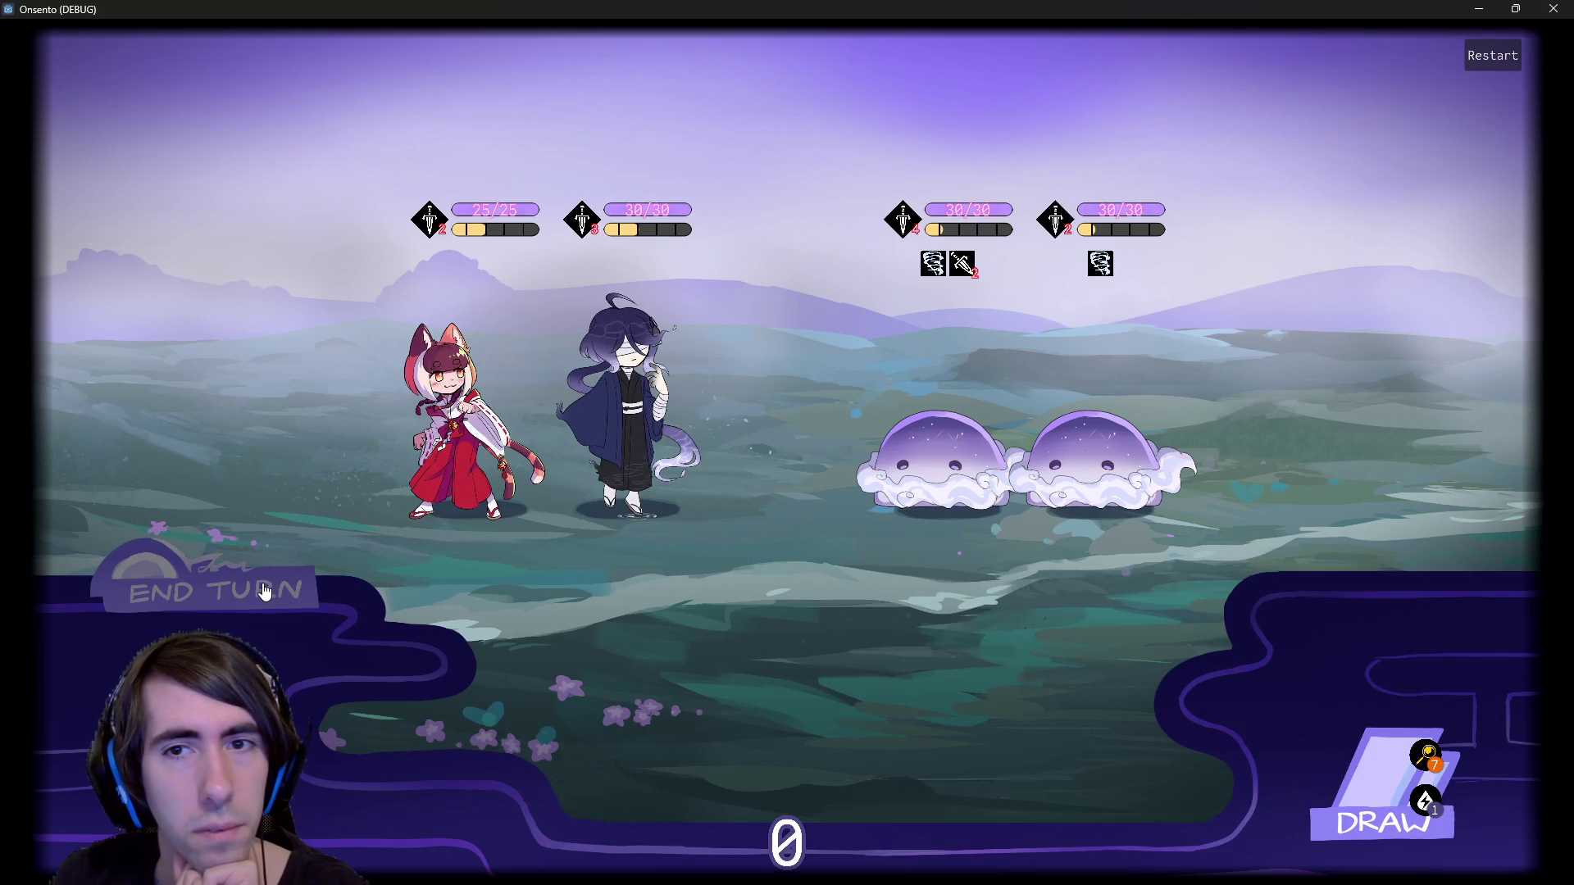
End the battle turn twice, past the draw warning, then close the game.
click(236, 591)
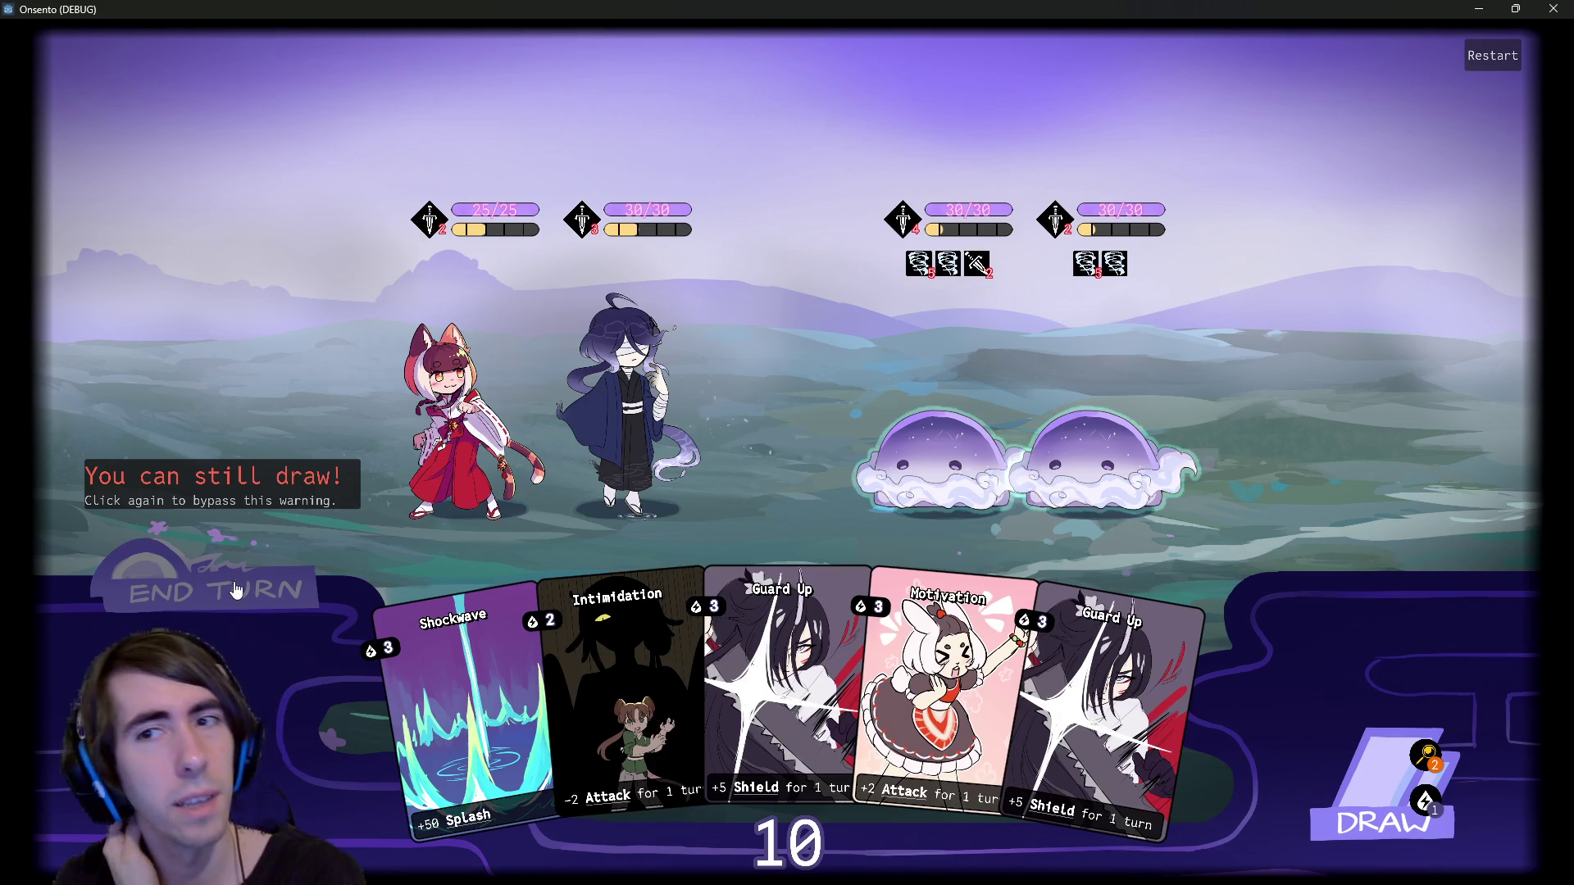
click(233, 590)
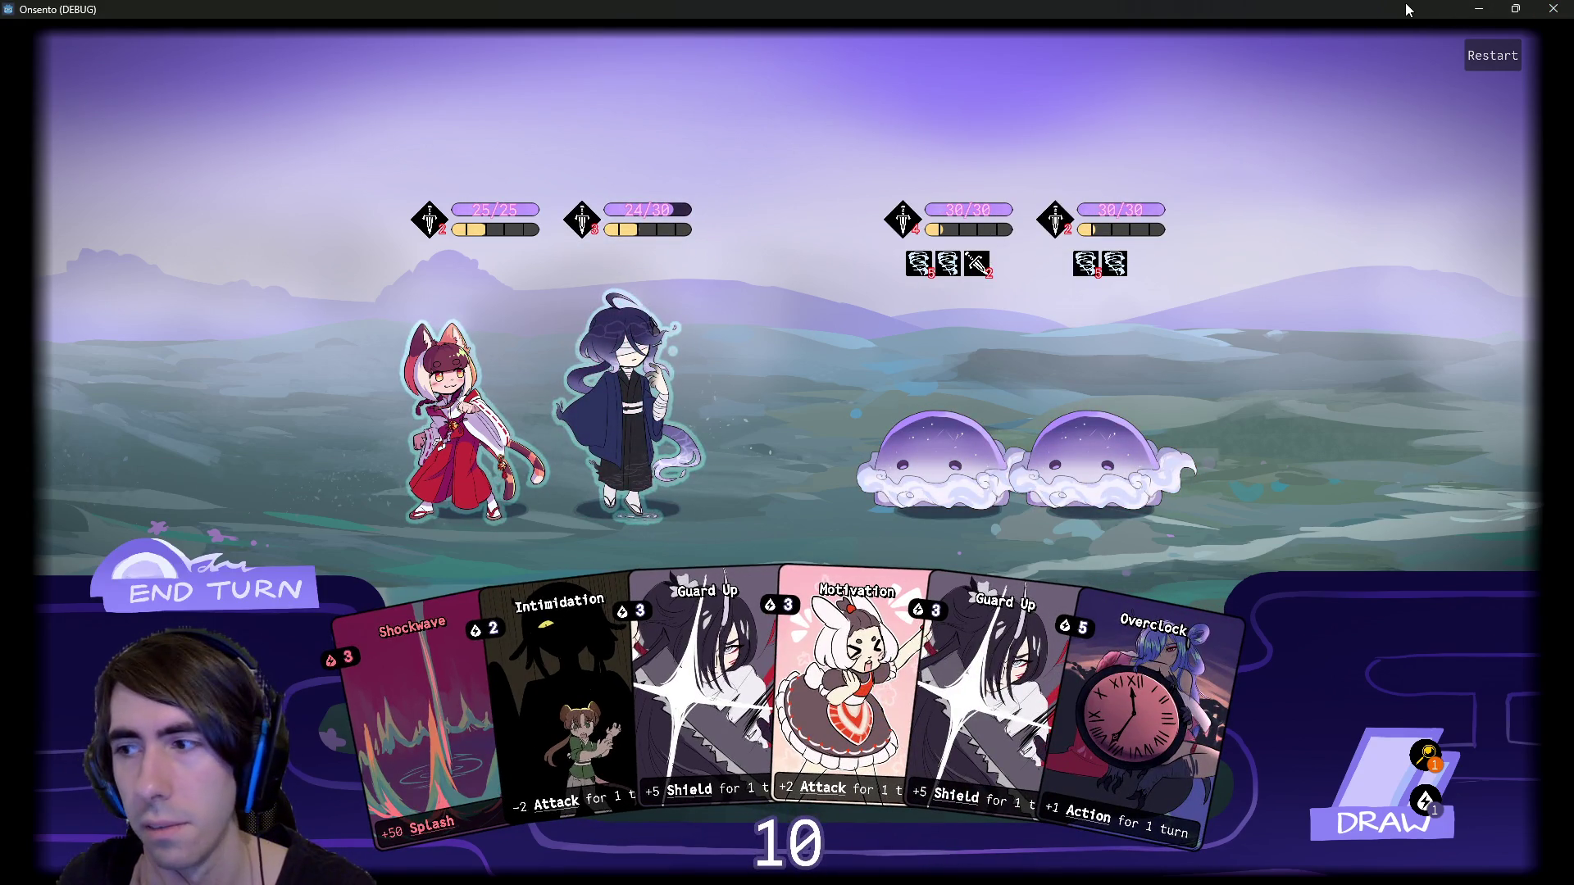
click(1553, 9)
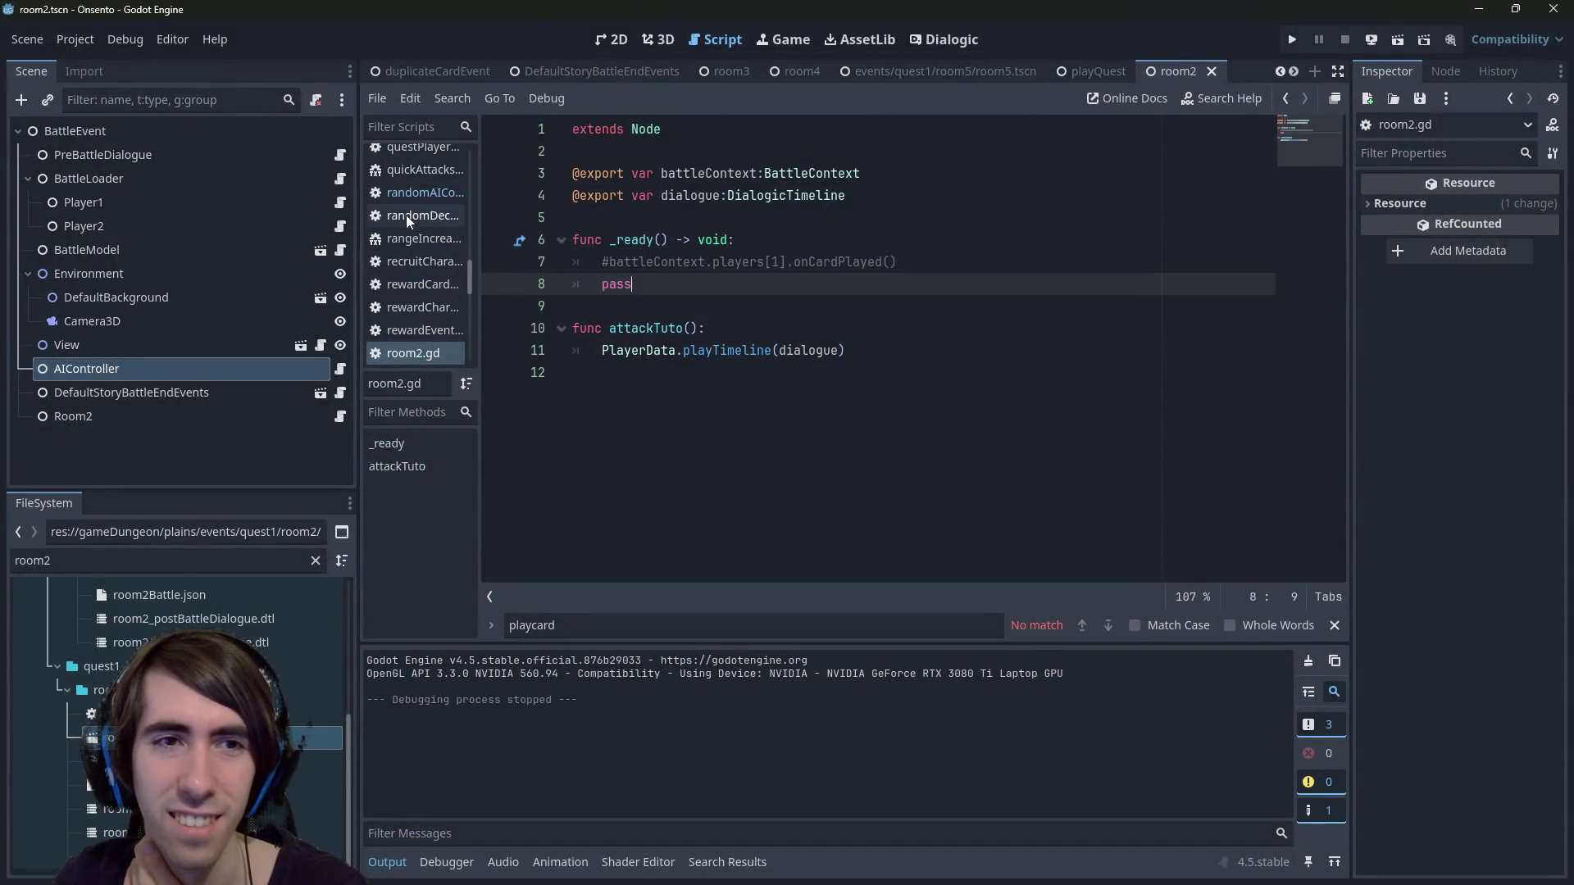
Search the whole project for hand.removeCard from randomAIController.gd.
click(393, 192)
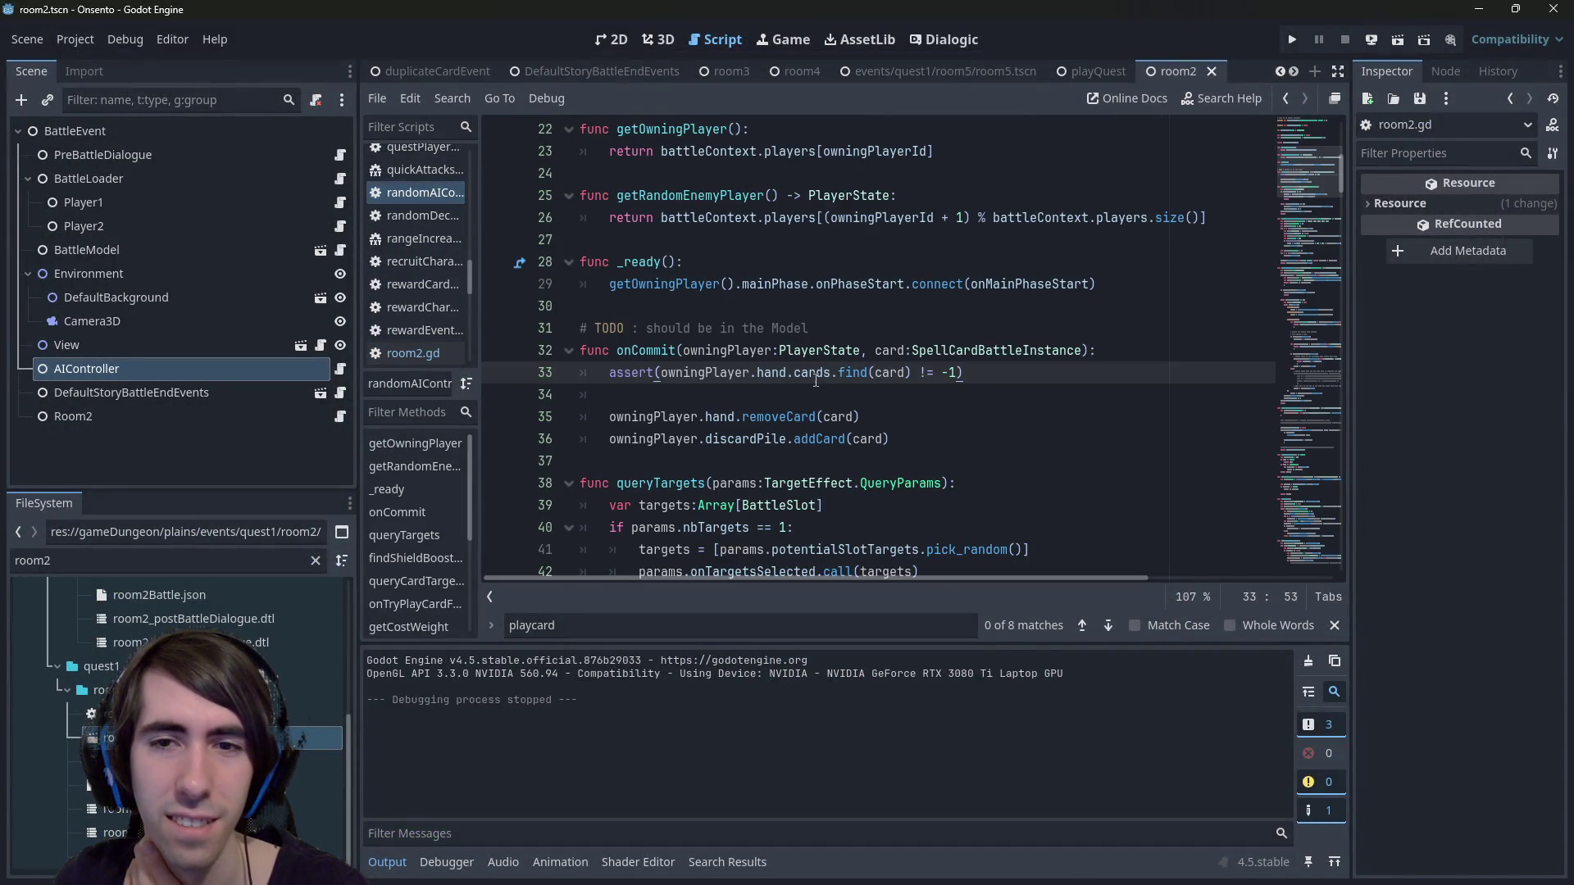
click(766, 417)
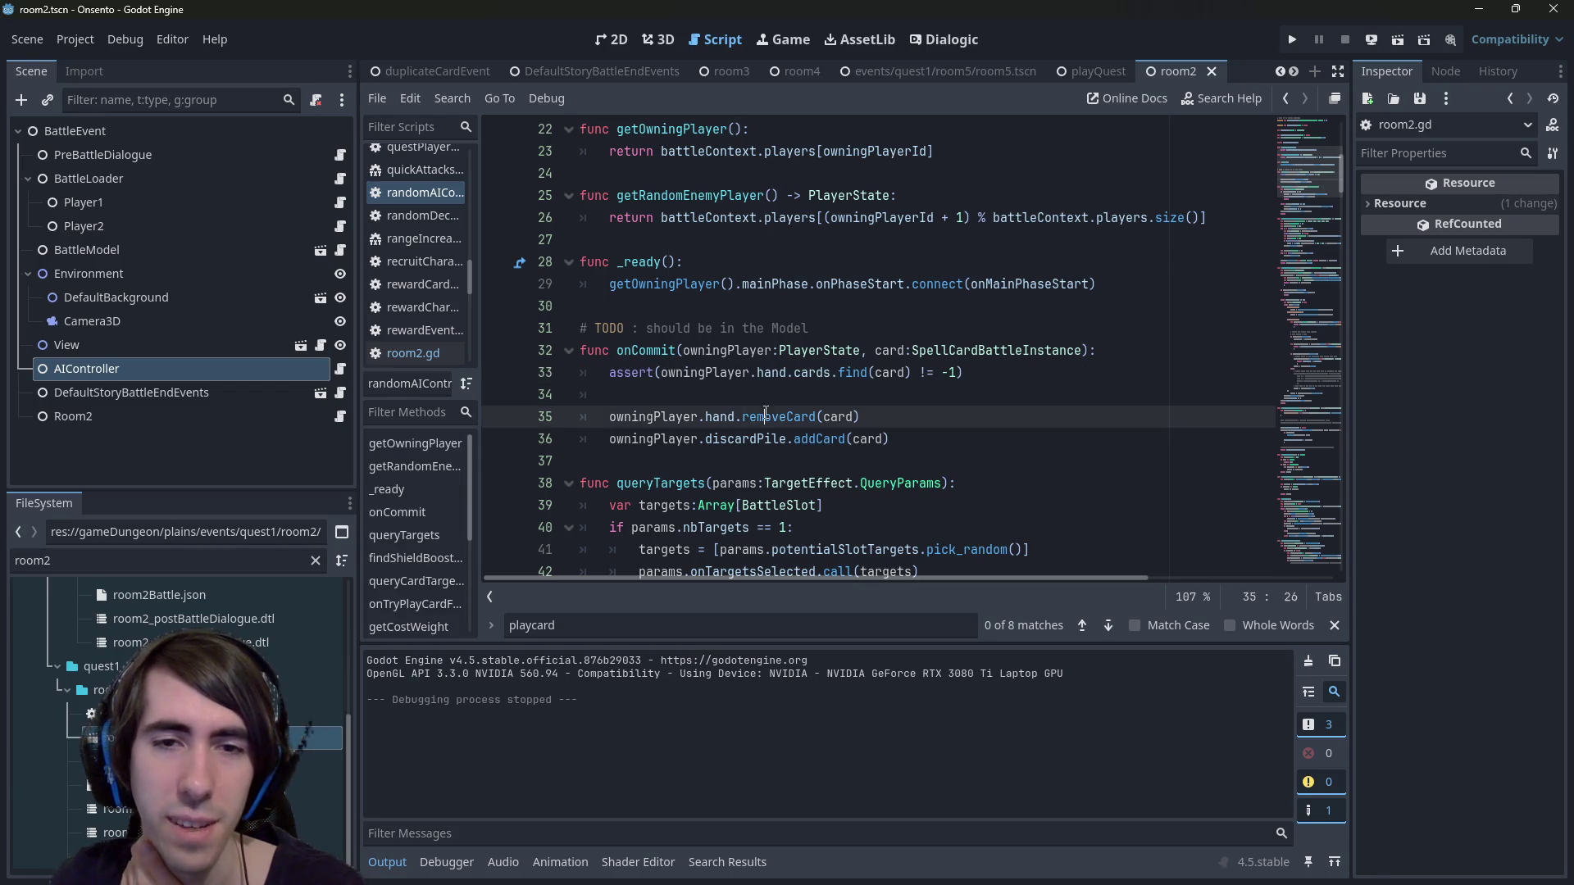
drag(705, 418, 816, 418)
key(ctrl+shift+f)
key(Return)
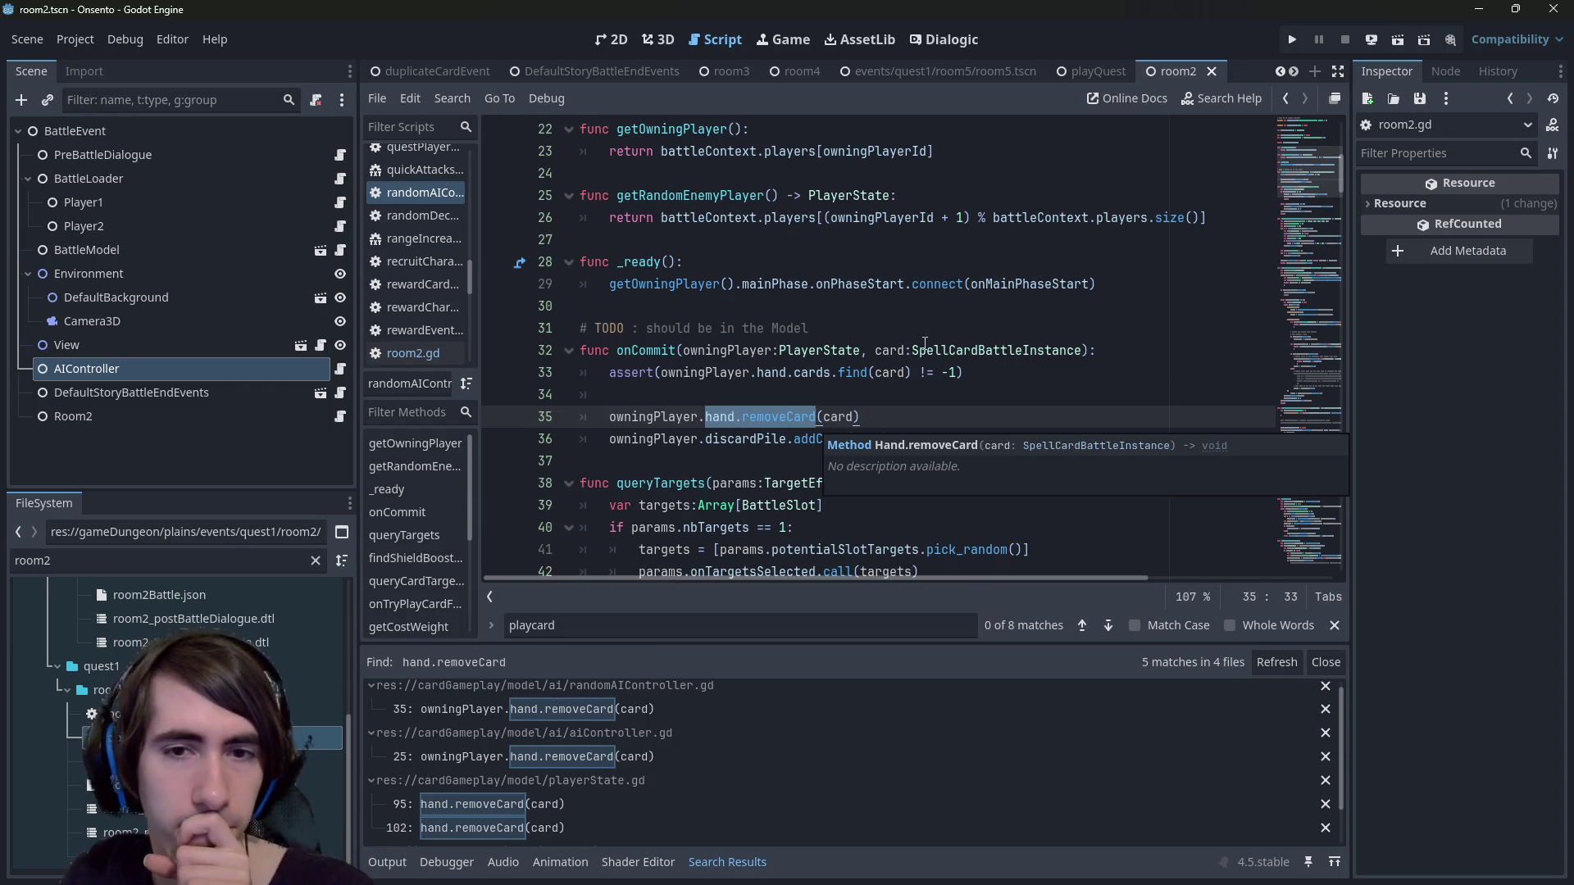
Open the playerState.gd matches at lines 95 and 102 in discardCard and onCardPlayed.
scroll(651, 726, up, 1)
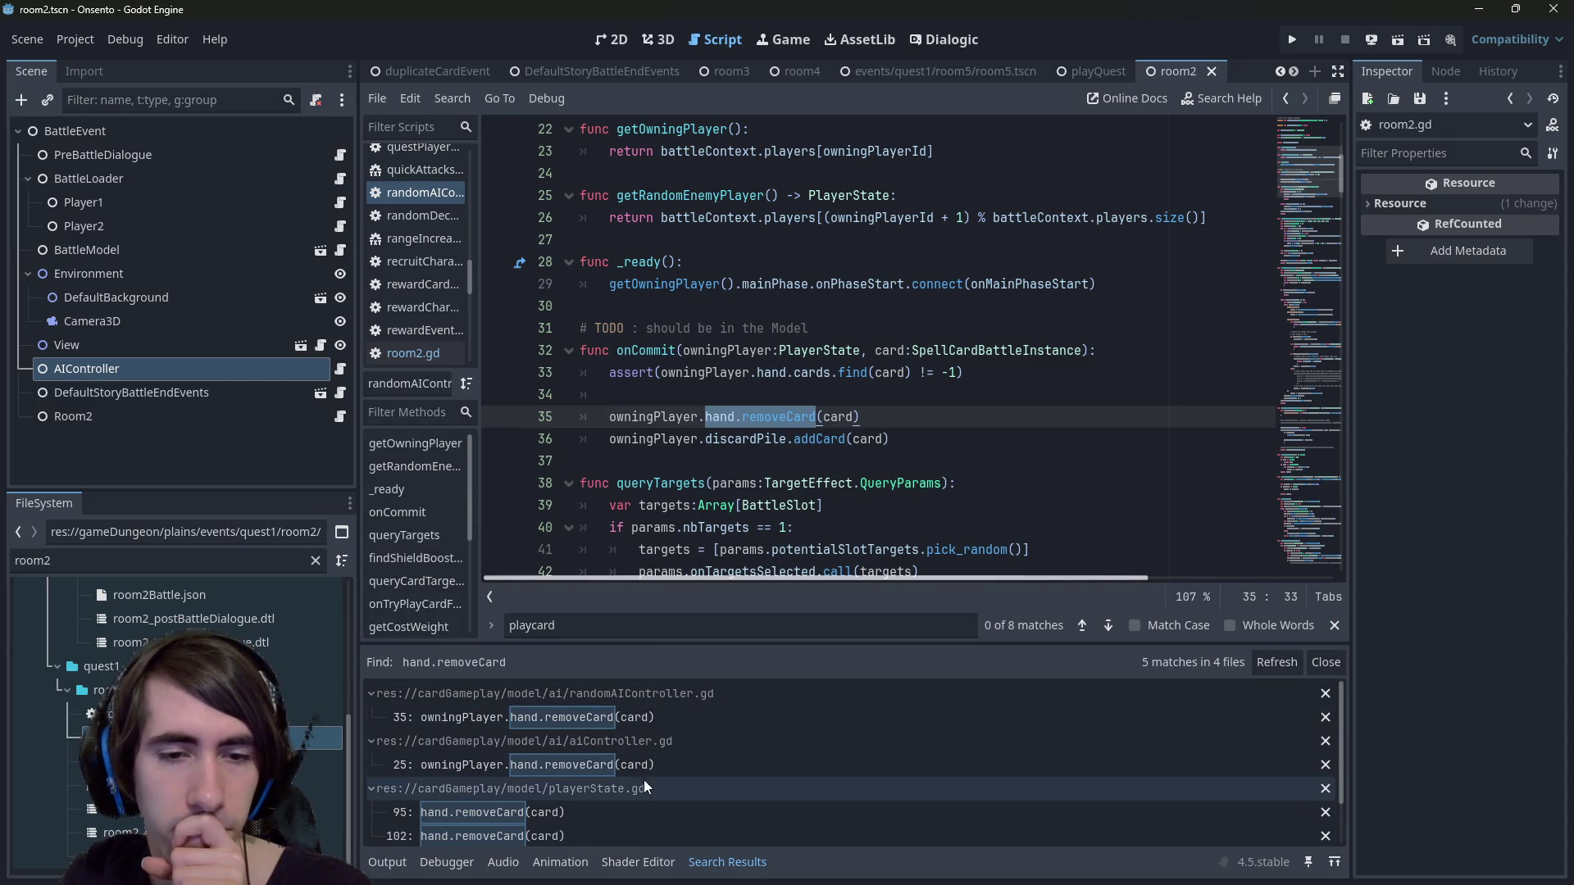
scroll(636, 771, down, 1)
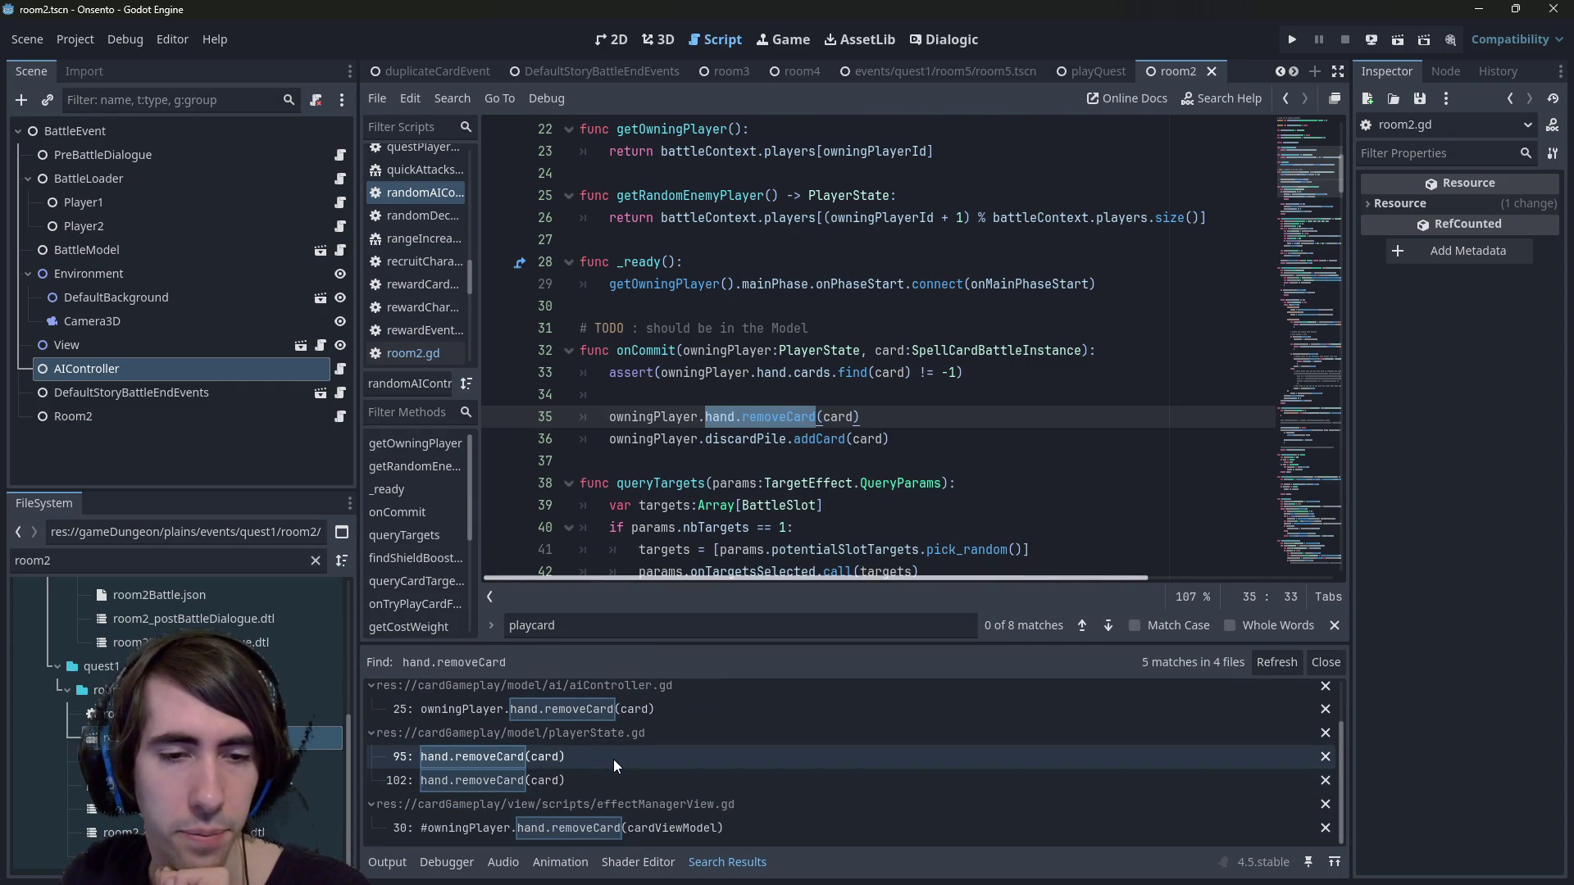
click(613, 759)
scroll(787, 379, down, 1)
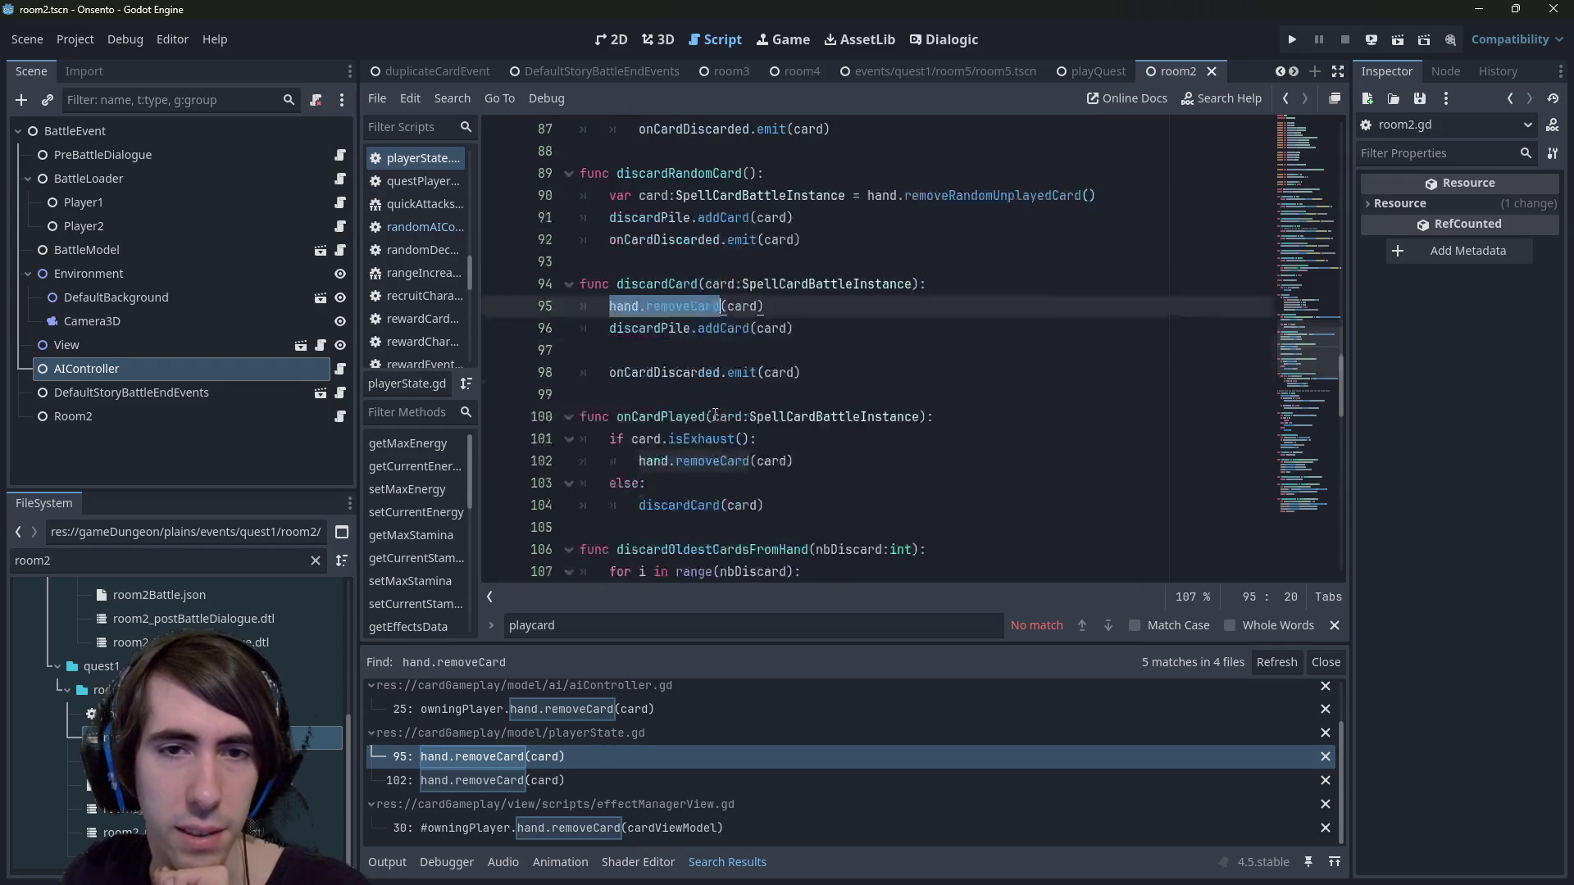
double_click(671, 284)
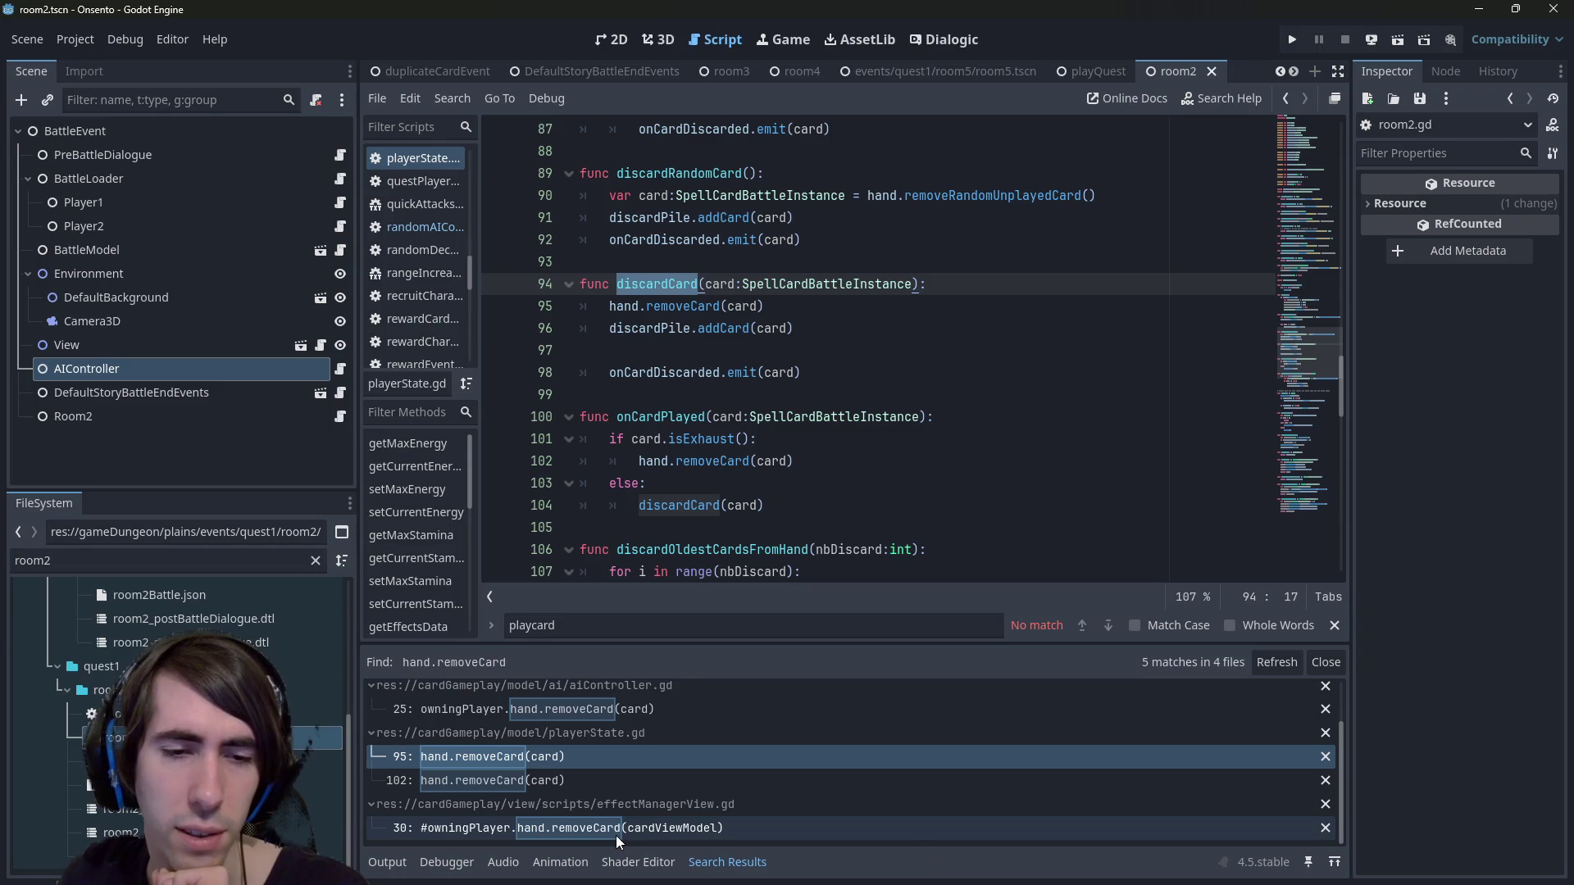
click(609, 785)
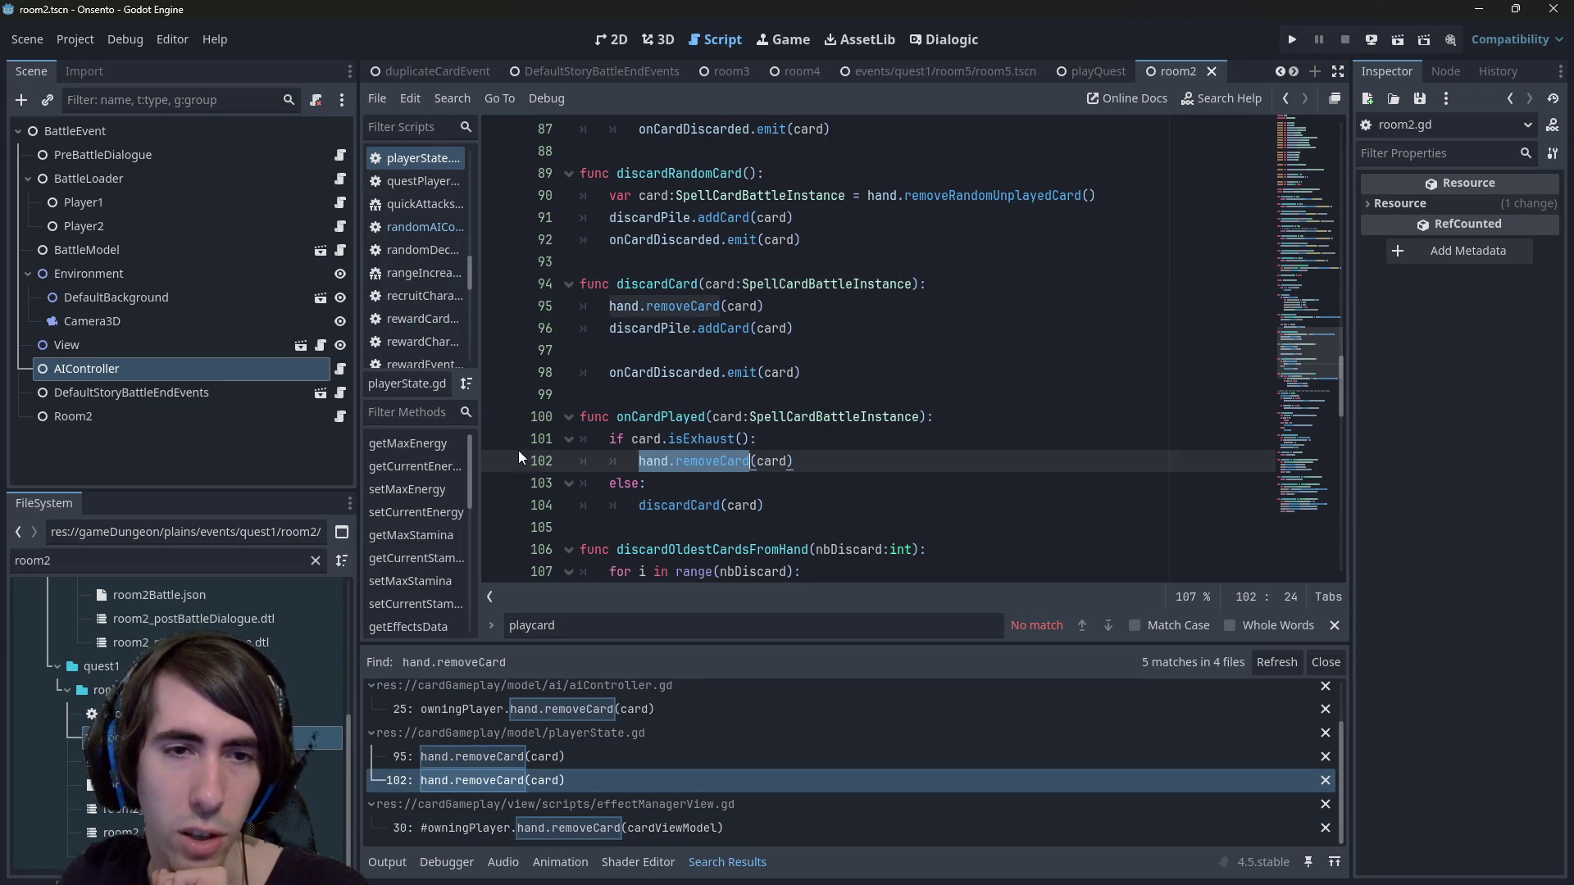
click(714, 460)
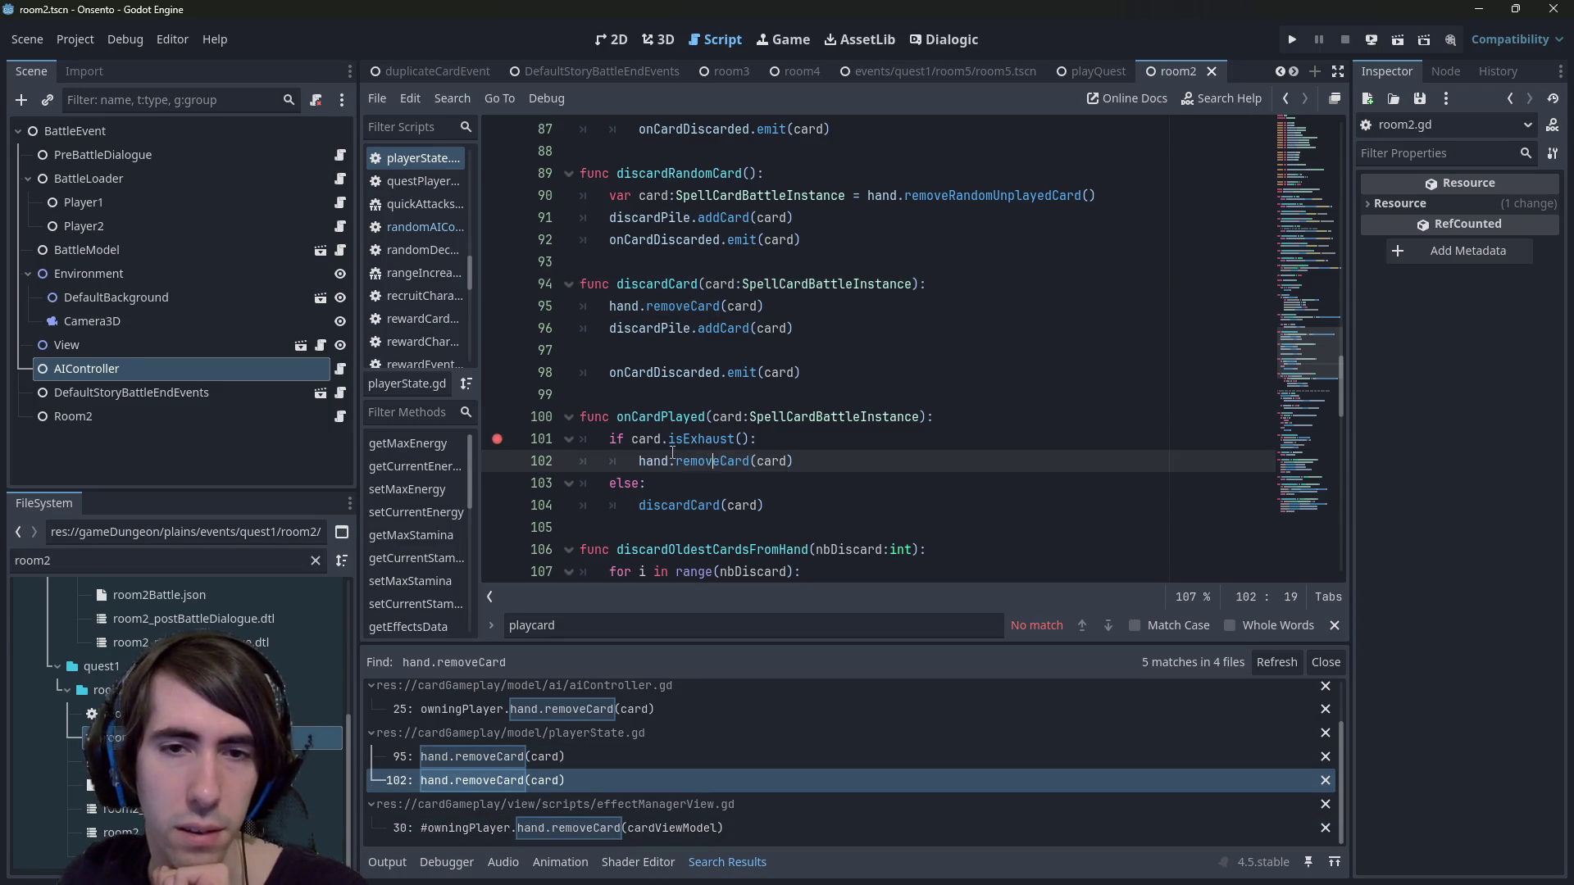
Remove the line 101 breakpoint and add an empty assert() above hand.removeCard(card).
click(497, 439)
click(825, 438)
key(Delete)
text(and.removeCard(card)
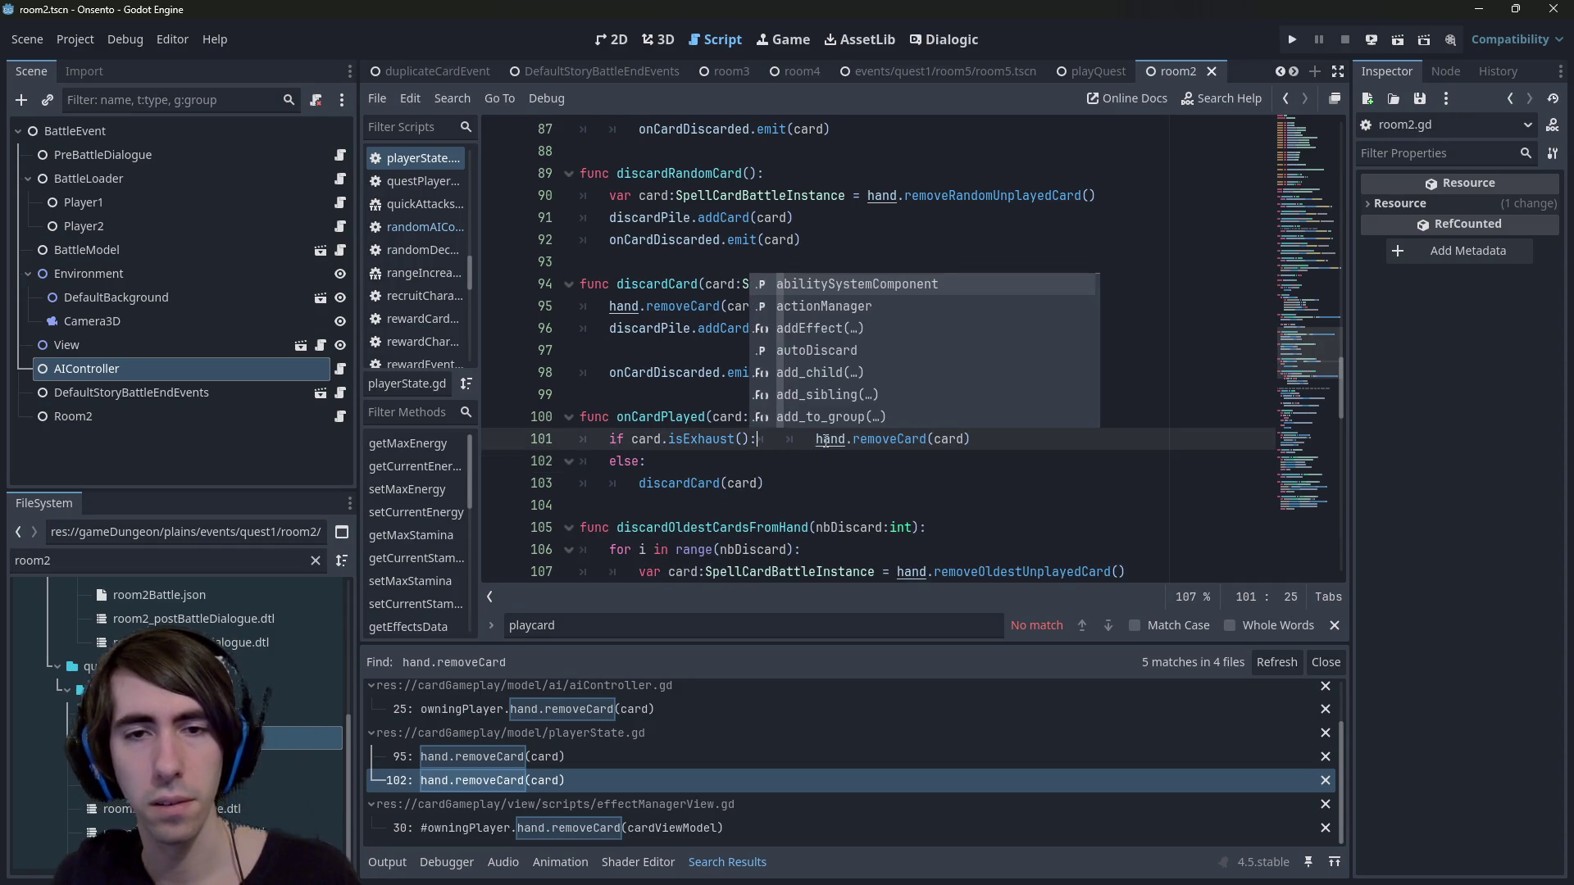
key(Escape)
key(Return)
key(Left)
key(Return)
key(End)
text(ssert())
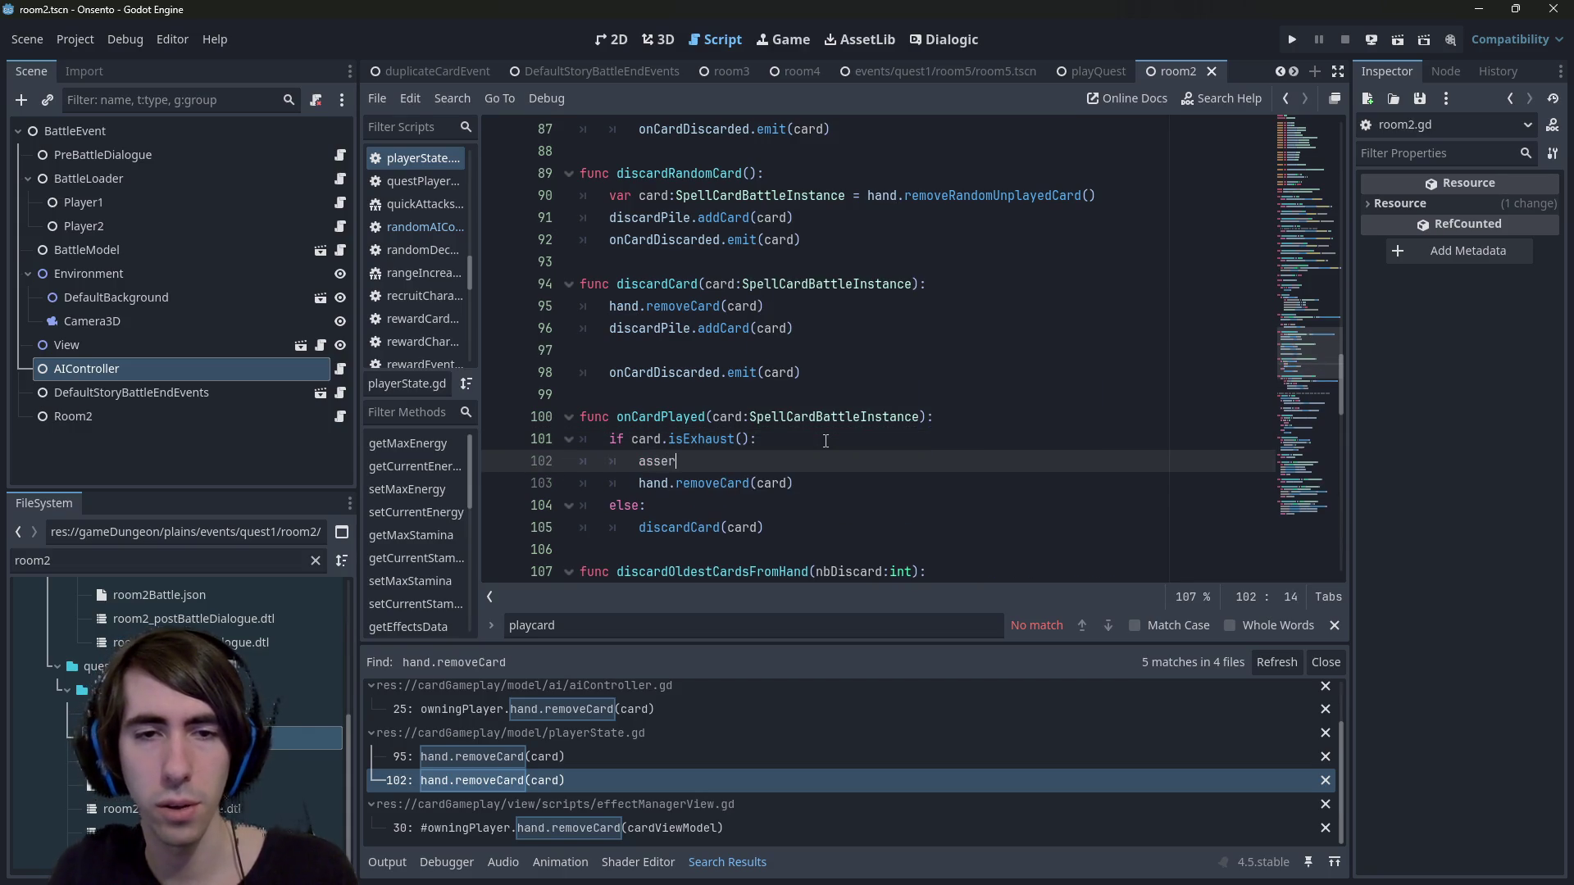
Fill the assert condition with hand.cards.find(card) != -1.
key(Down)
key(Home)
key(Up)
key(End)
key(Left)
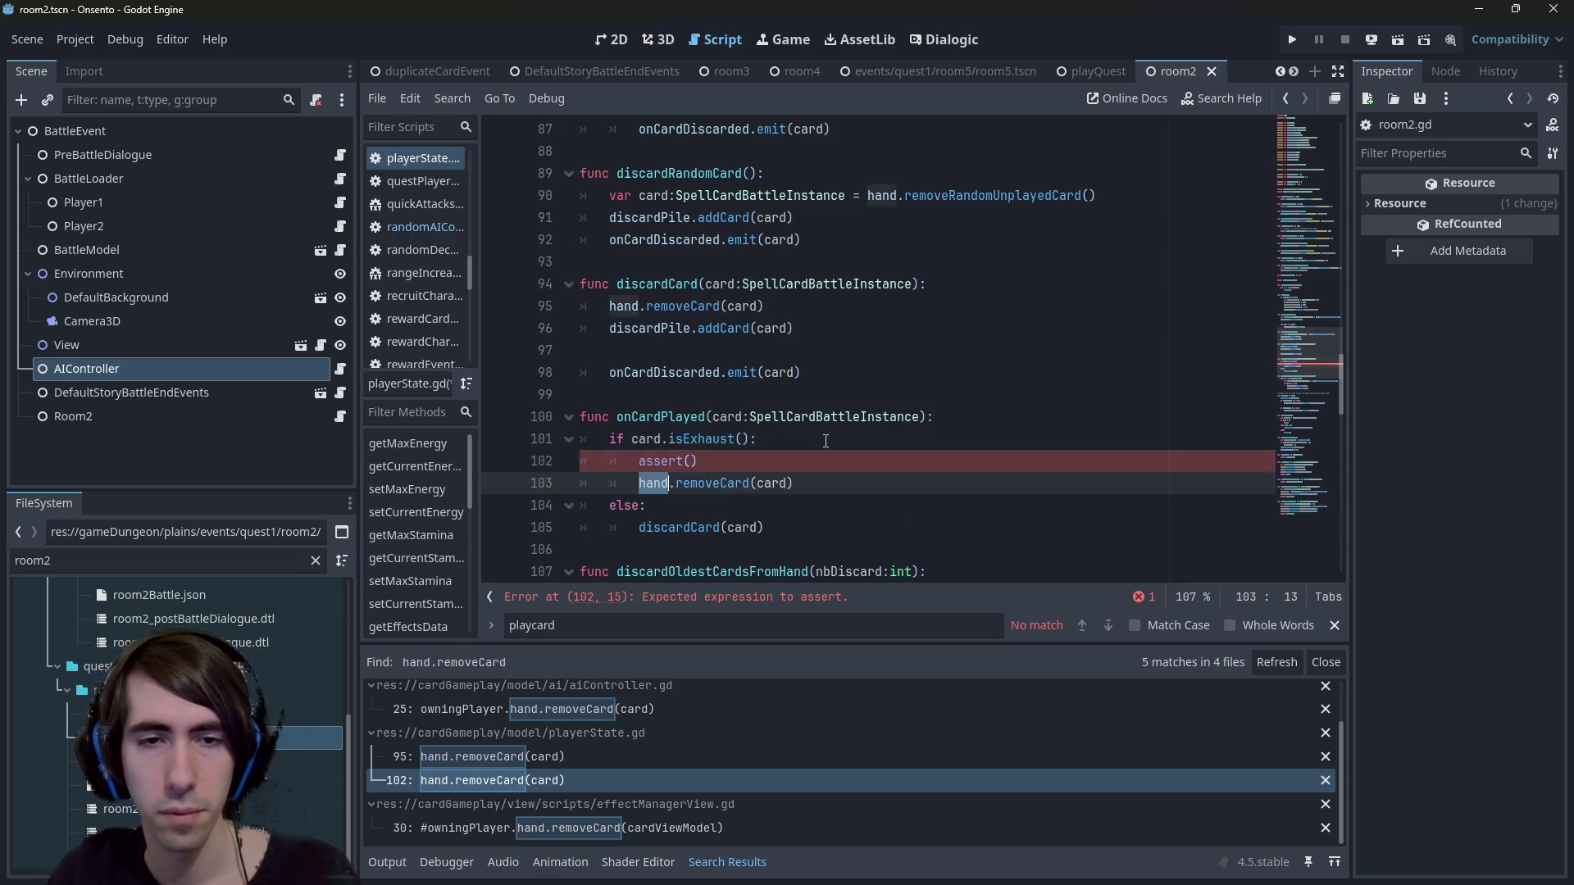
text(hand.cards.size)
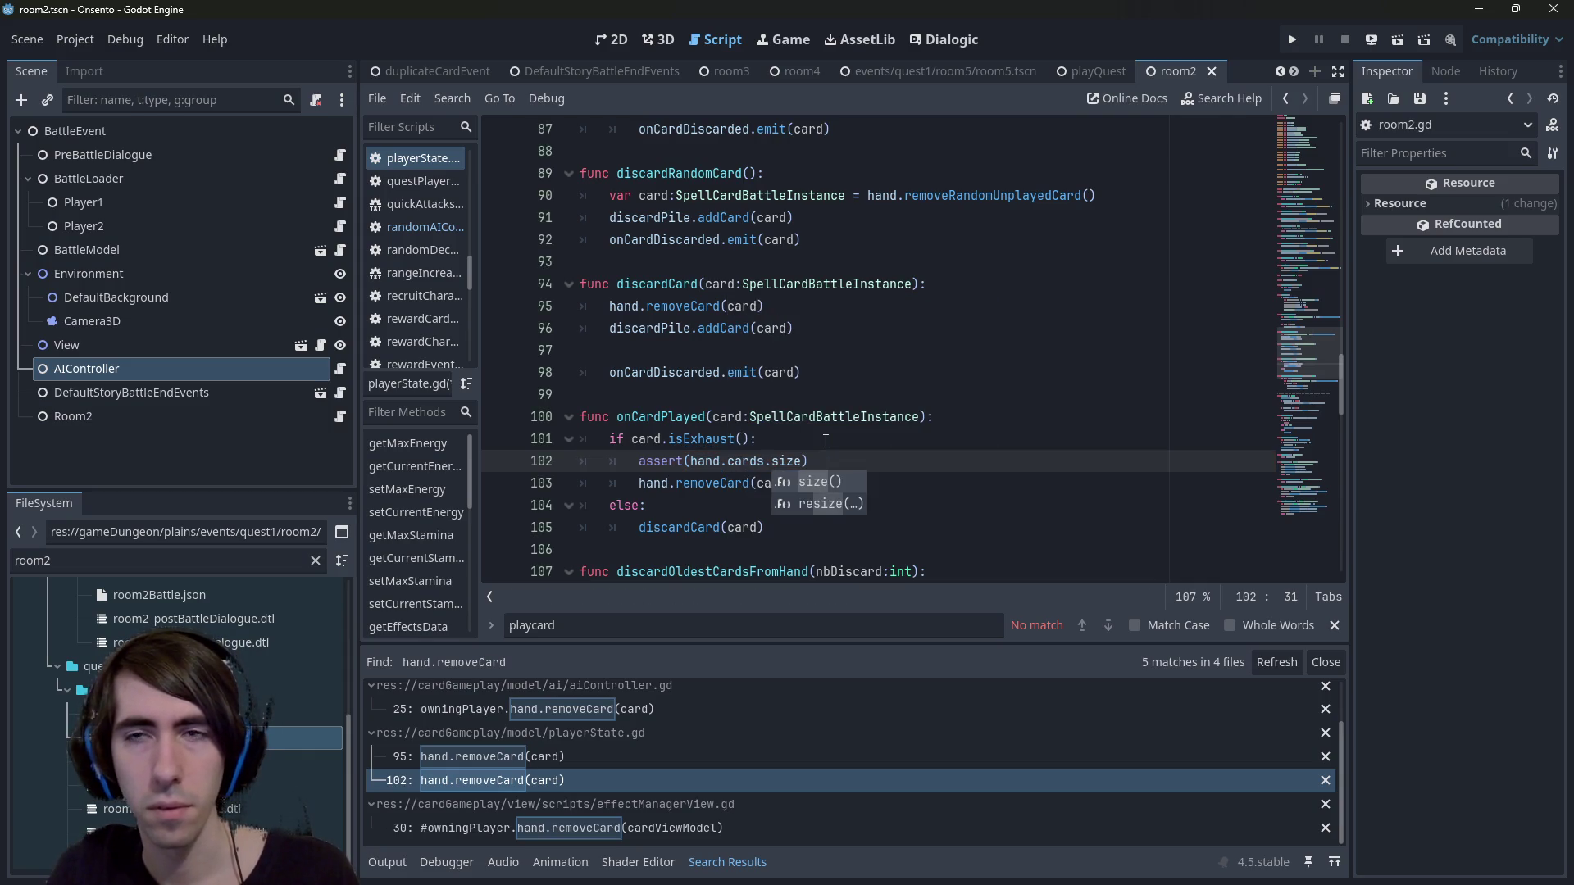
key(BackSpace)
key(BackSpace)
key(BackSpace)
text(find)
key(Return)
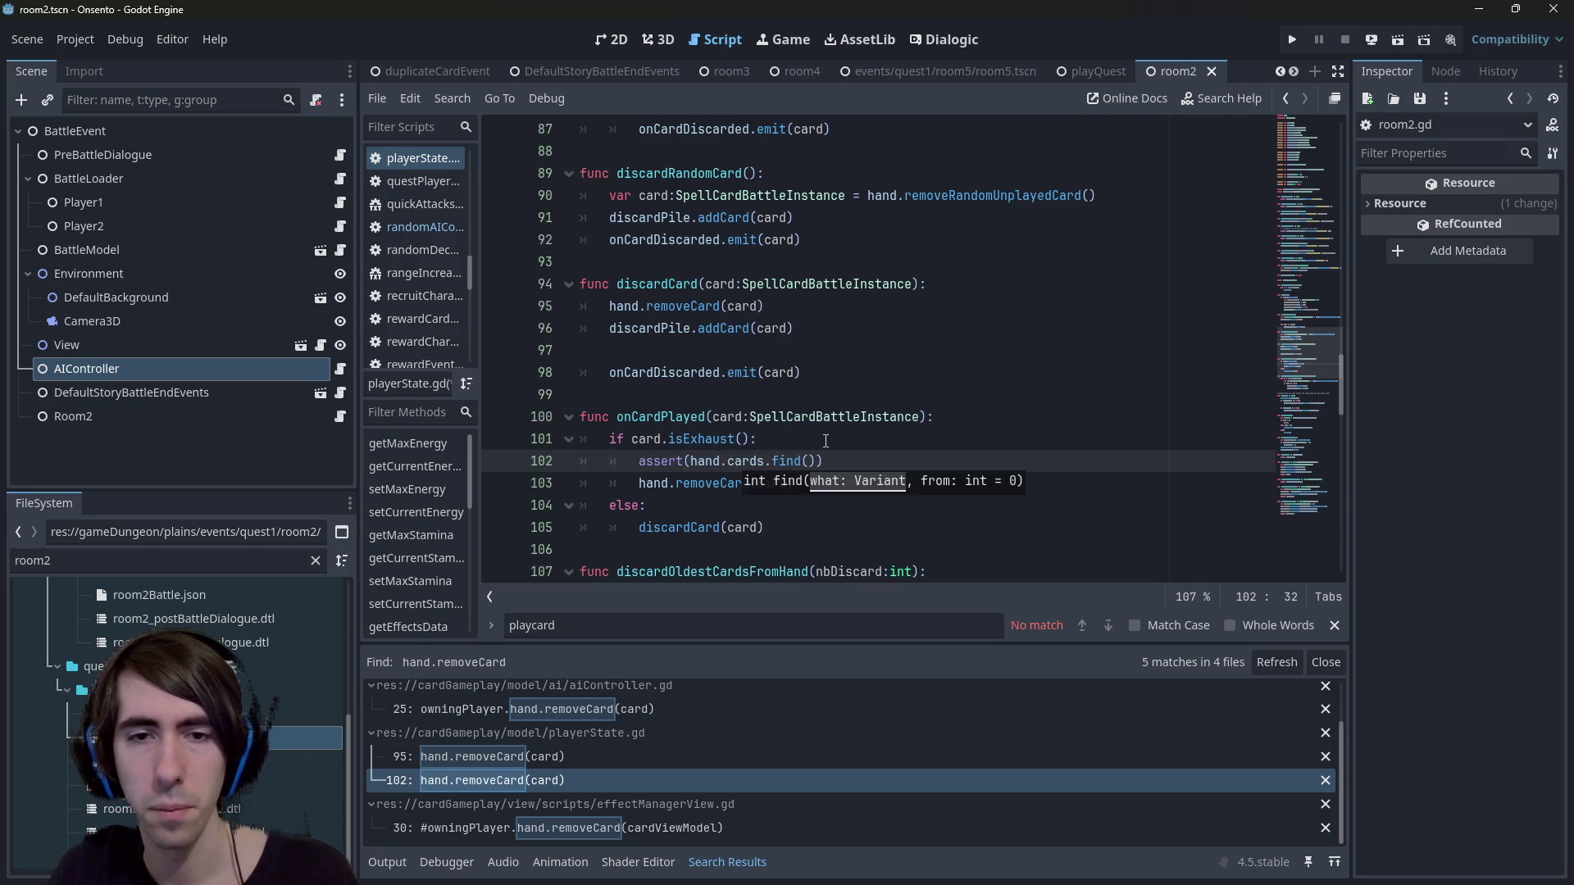
text(card) !)
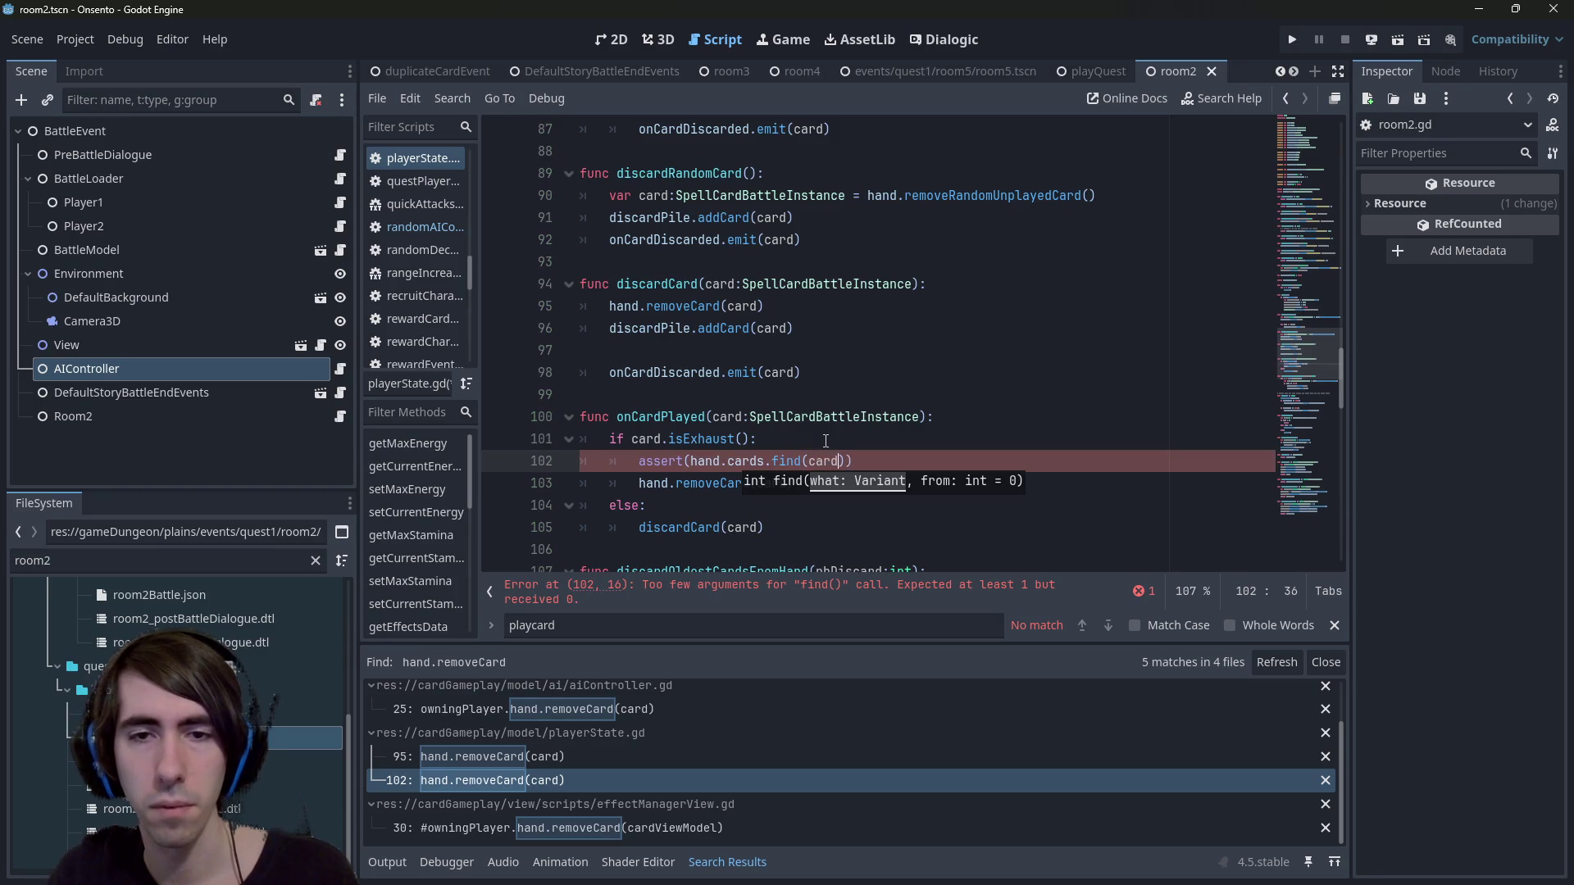
text(= -1)
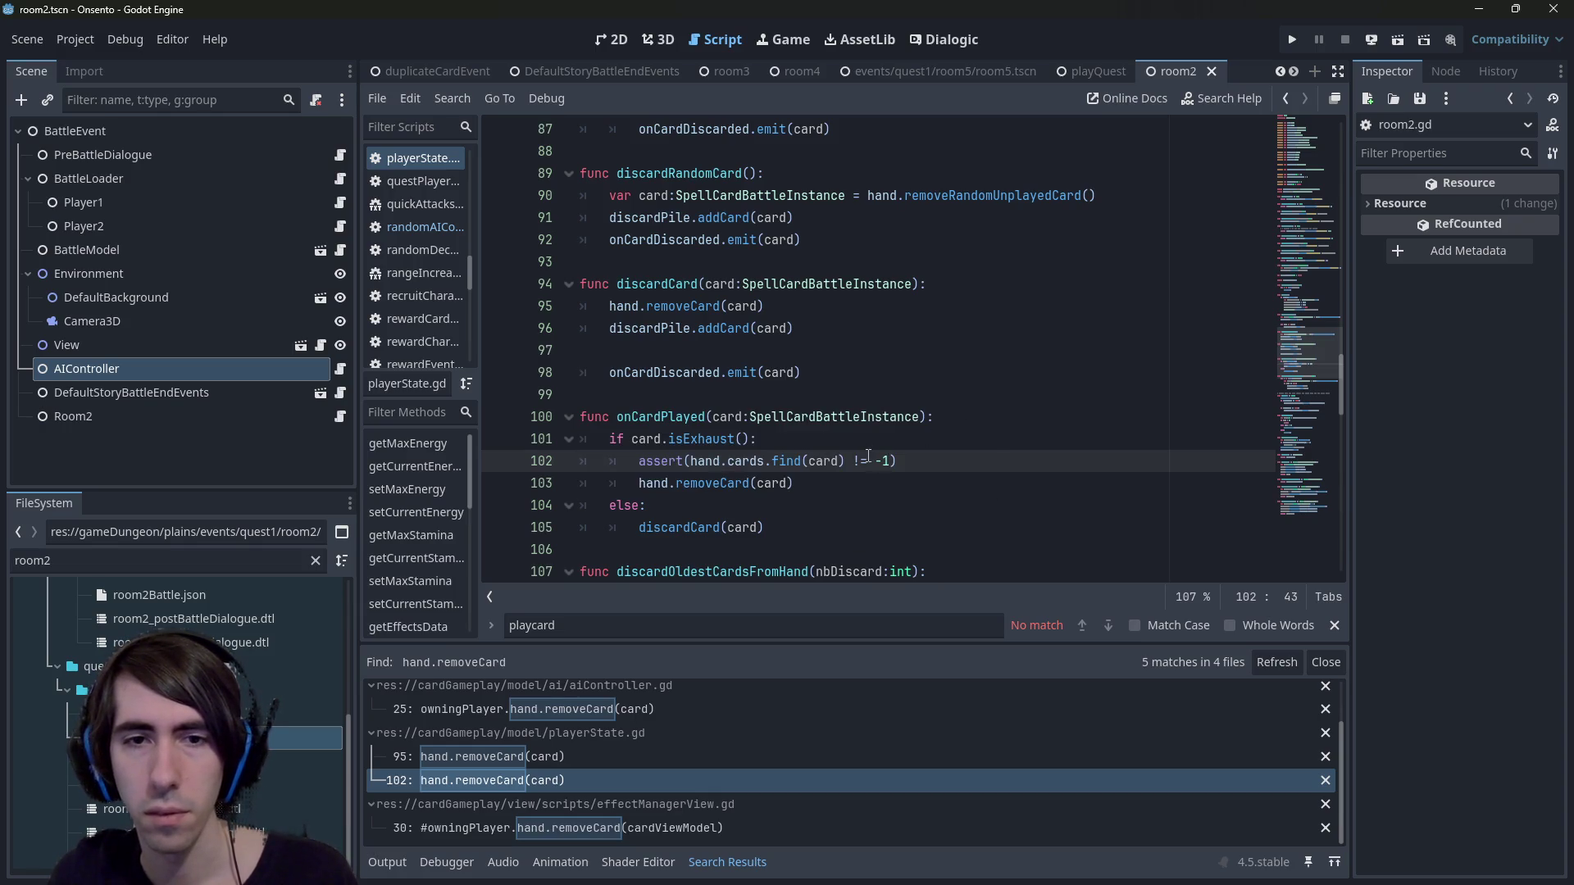
Run Onsento and end the battle turn twice, confirming past the remaining-draws warning.
click(1397, 46)
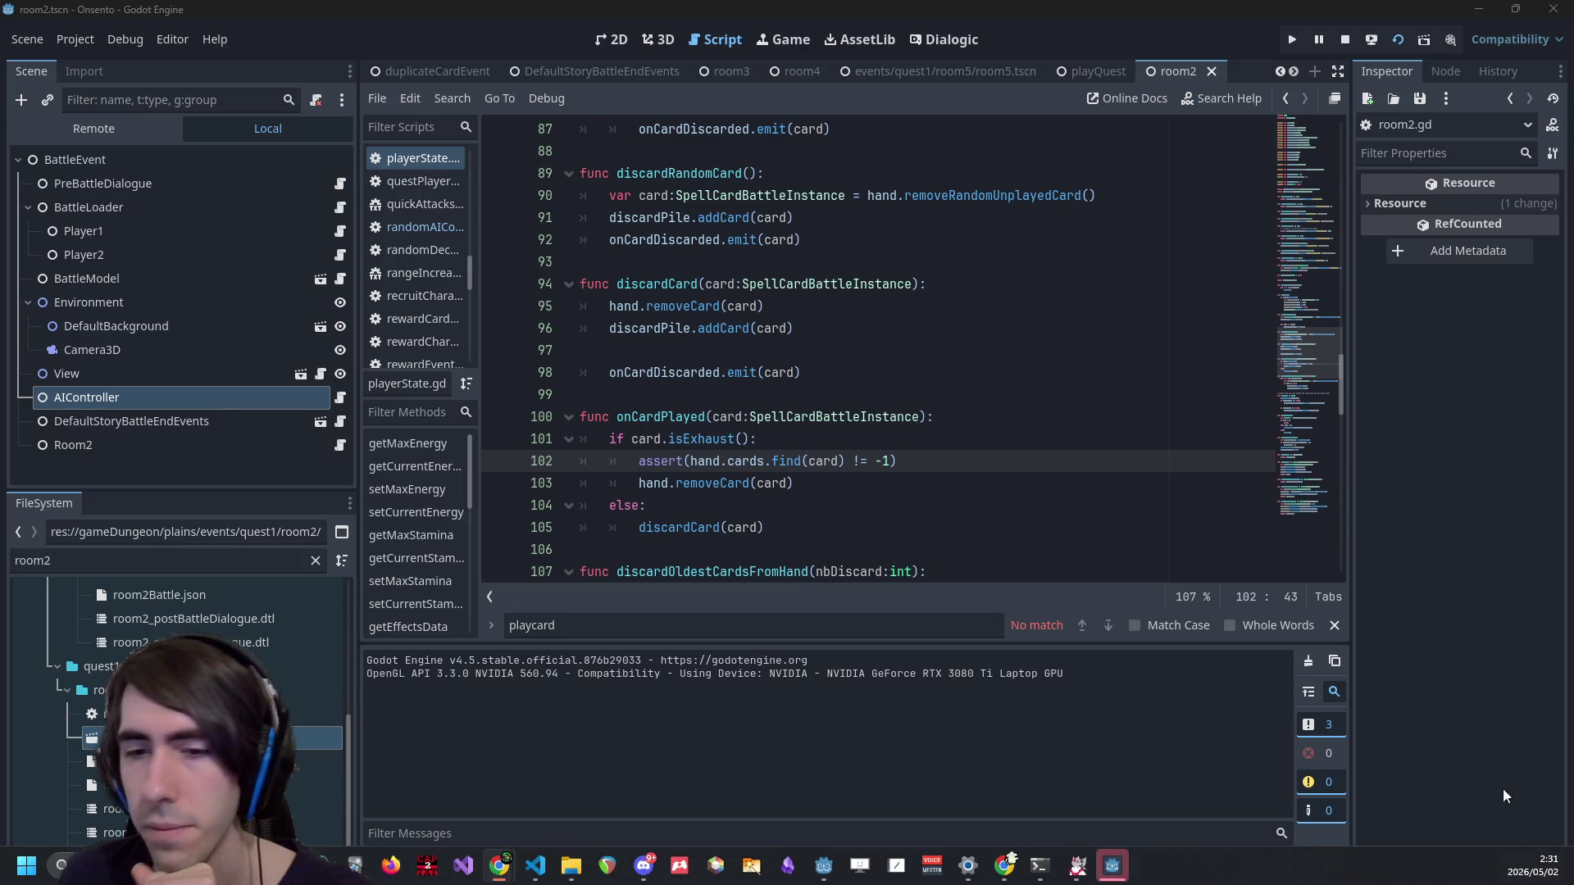
click(1116, 850)
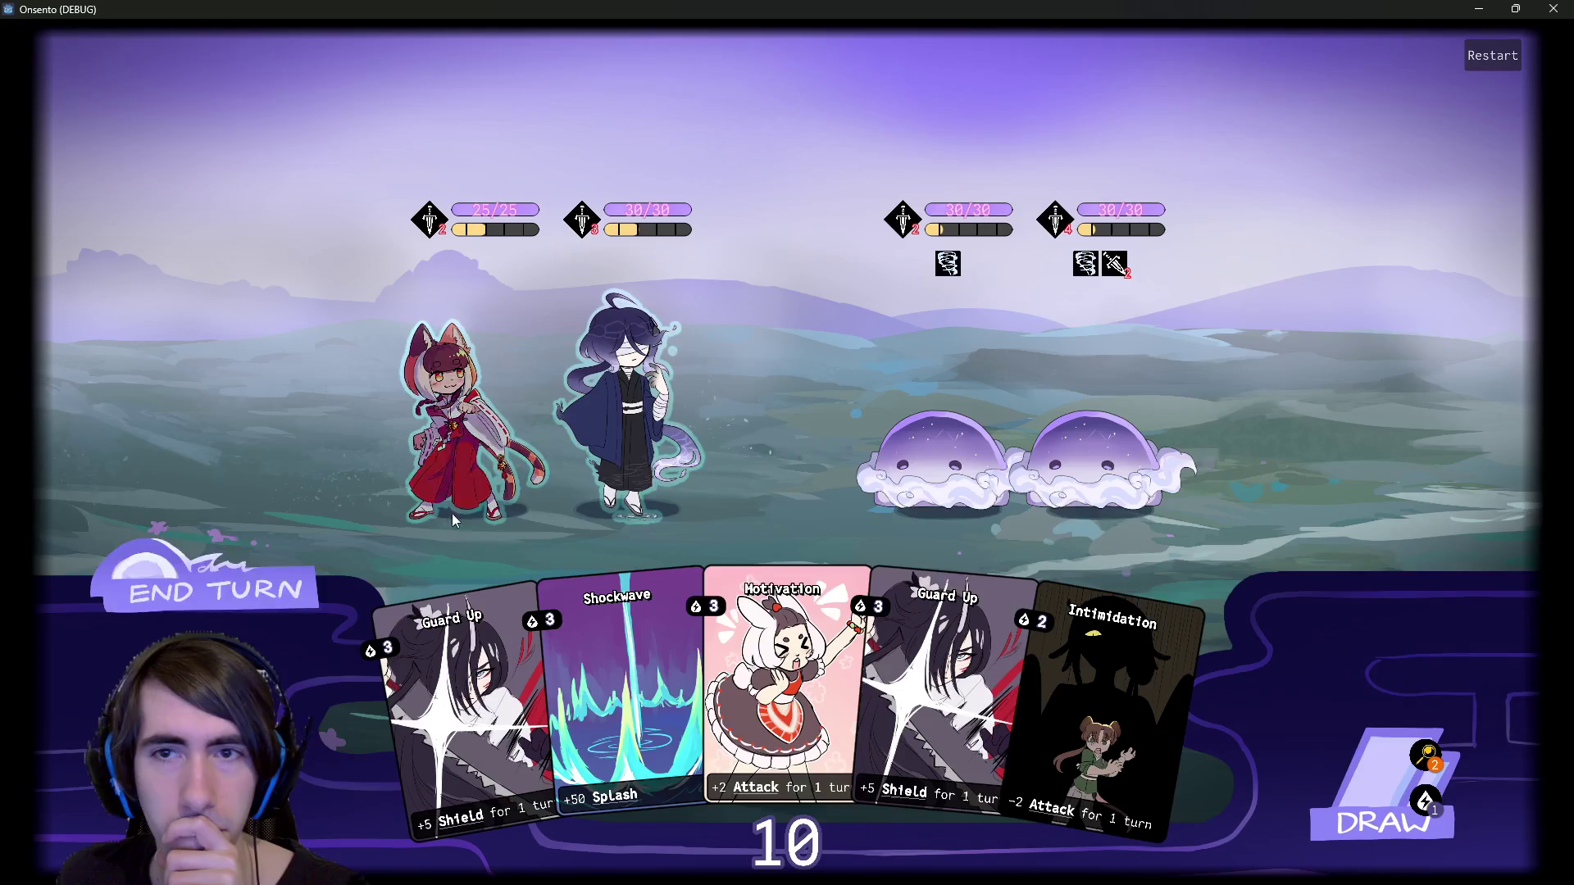
click(273, 607)
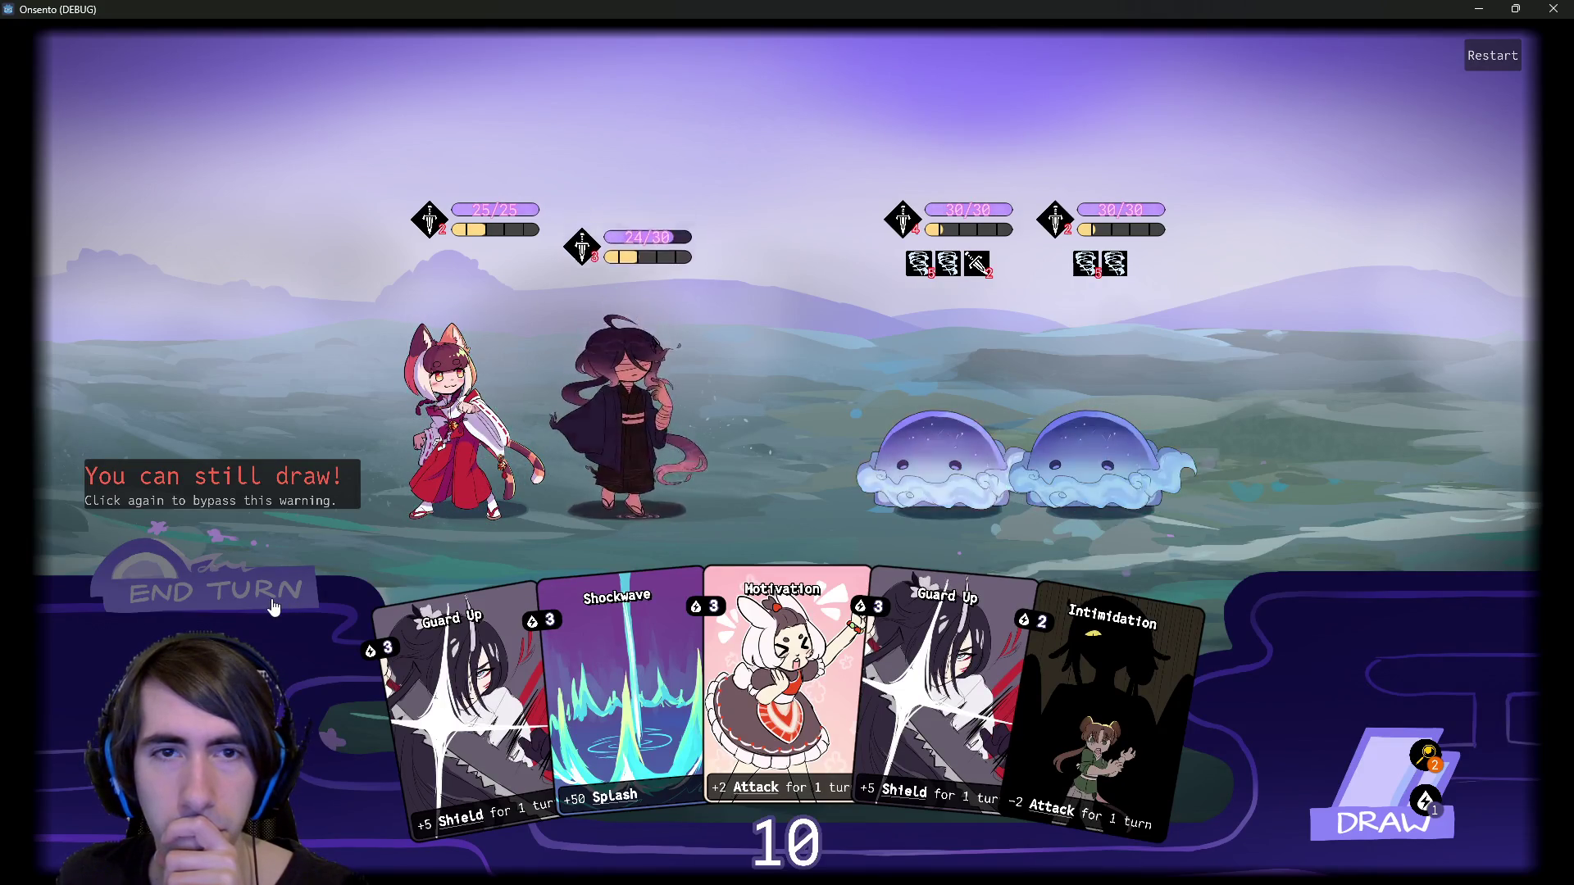
click(273, 607)
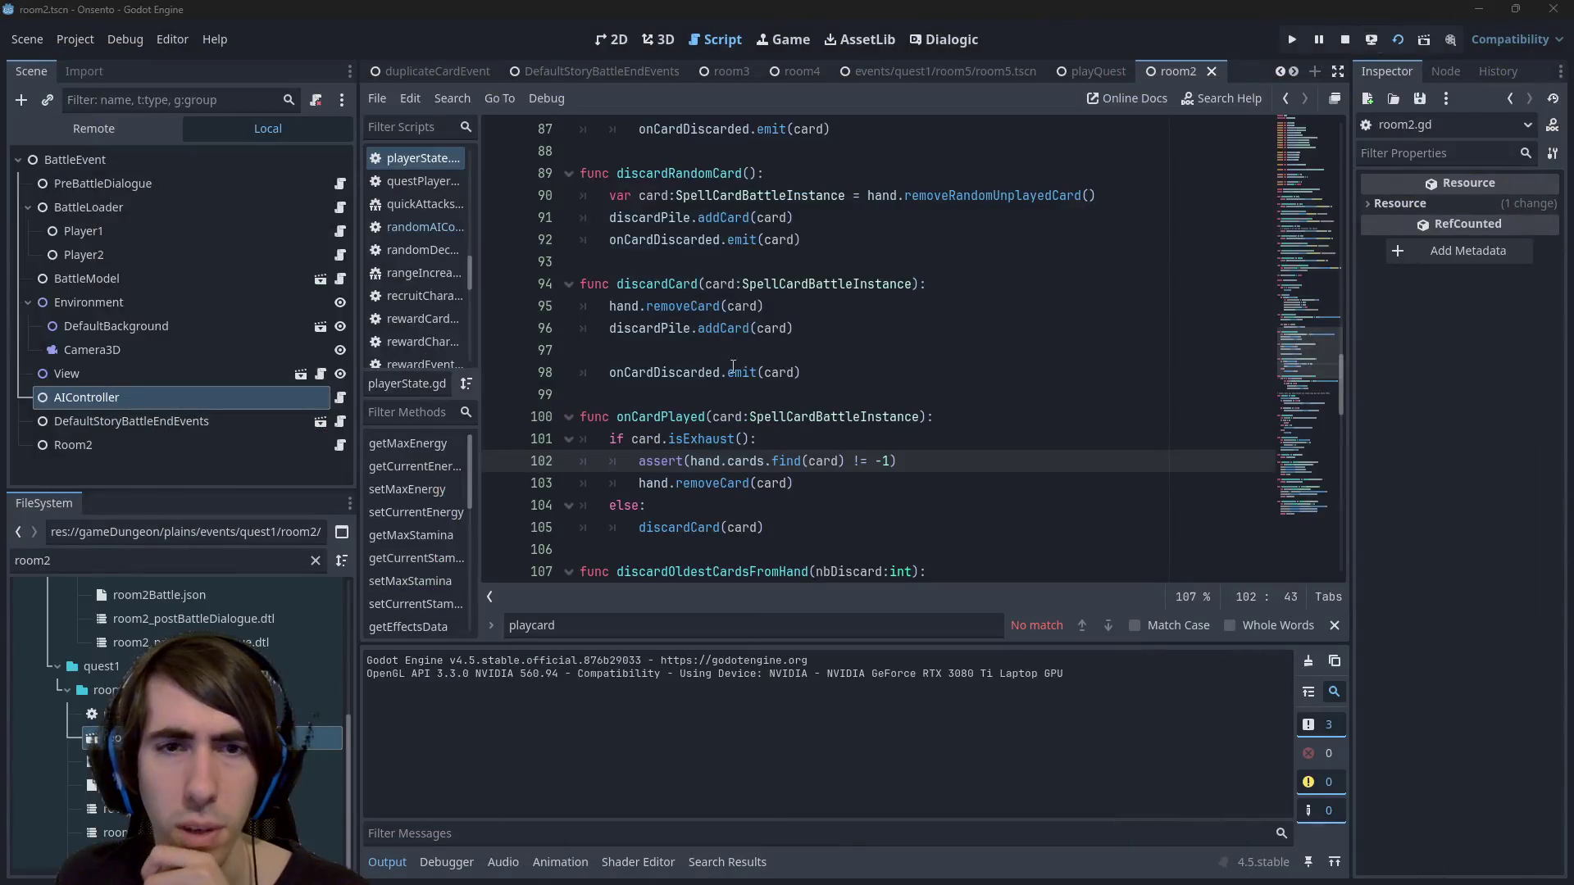
Add a breakpoint on the line 102 assert and look over the isExhaust and discardCard calls.
click(497, 467)
click(687, 440)
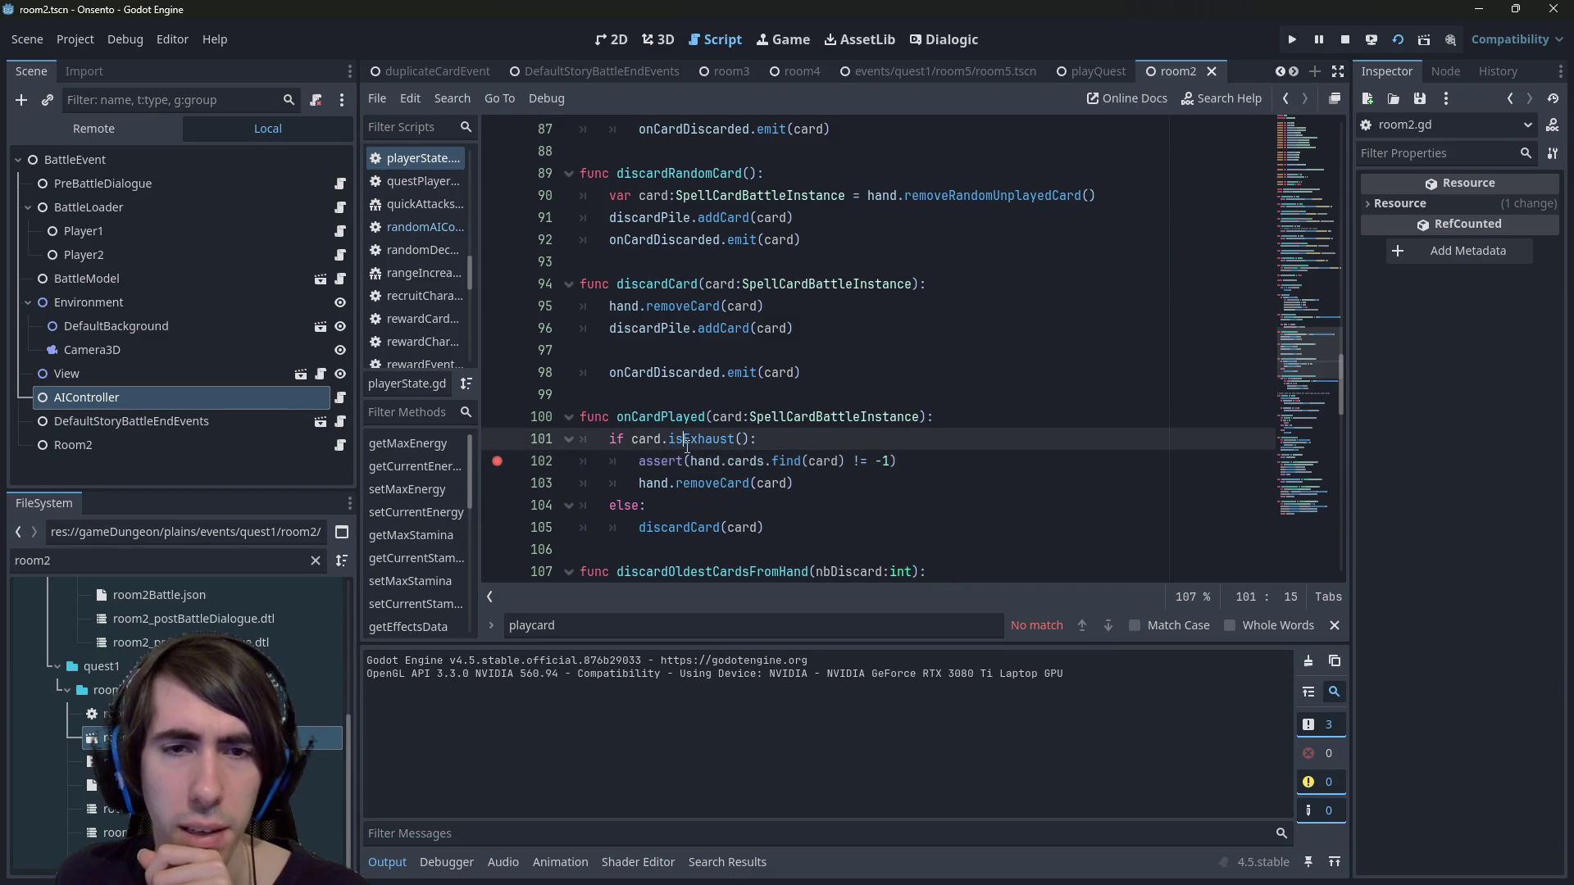
click(676, 529)
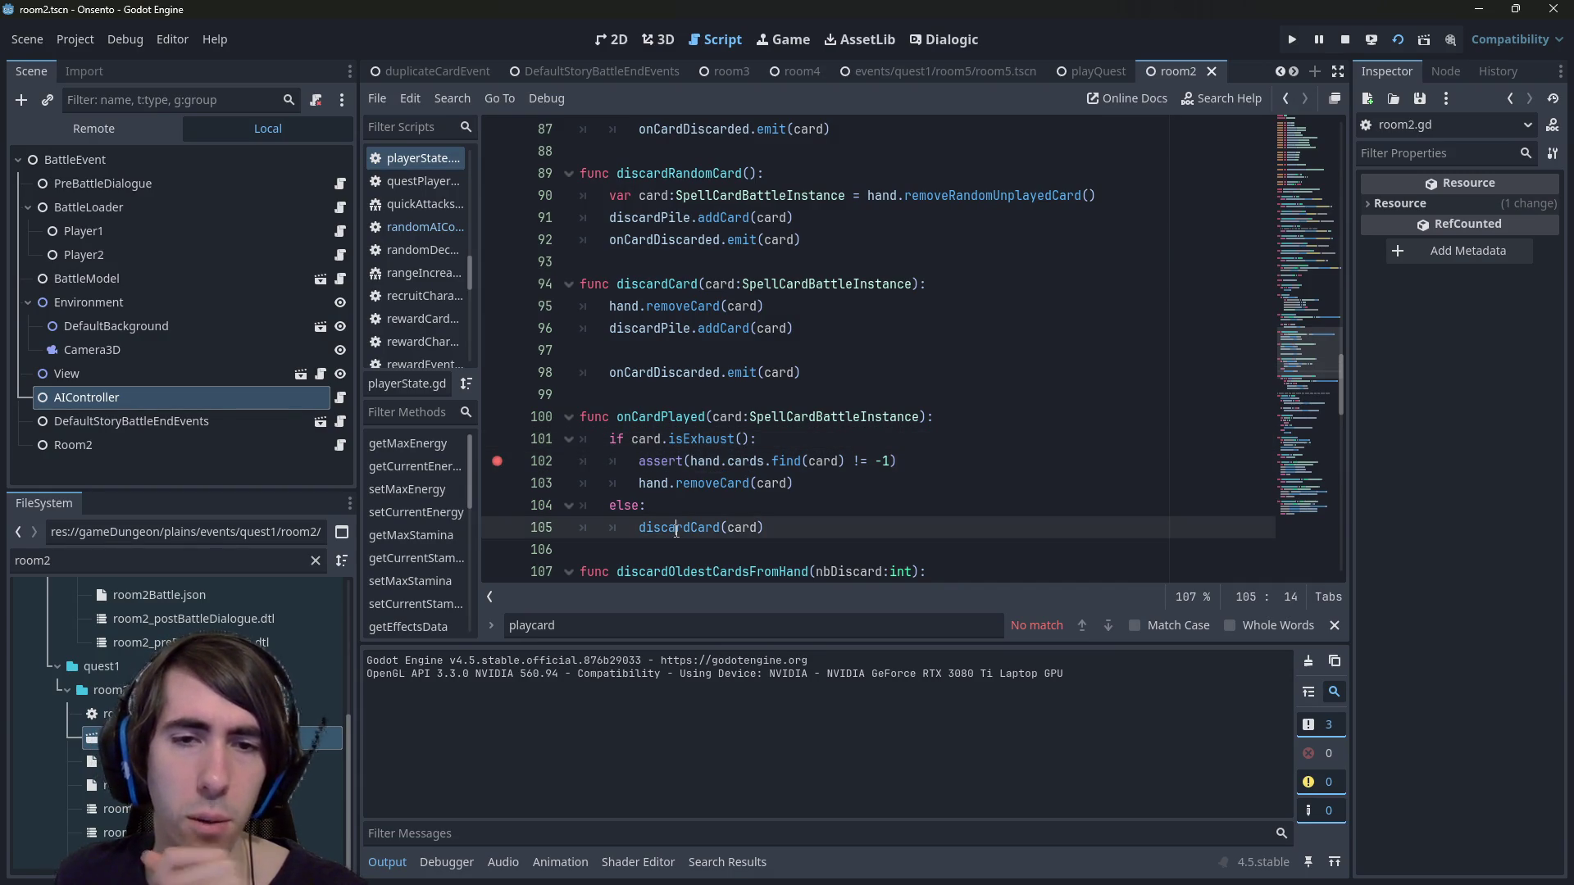
Open isExhaust's definition in spellCardBattleInstance.gd and step back and forth through script history.
ctrl+click(691, 440)
scroll(835, 244, up, 1)
click(835, 244)
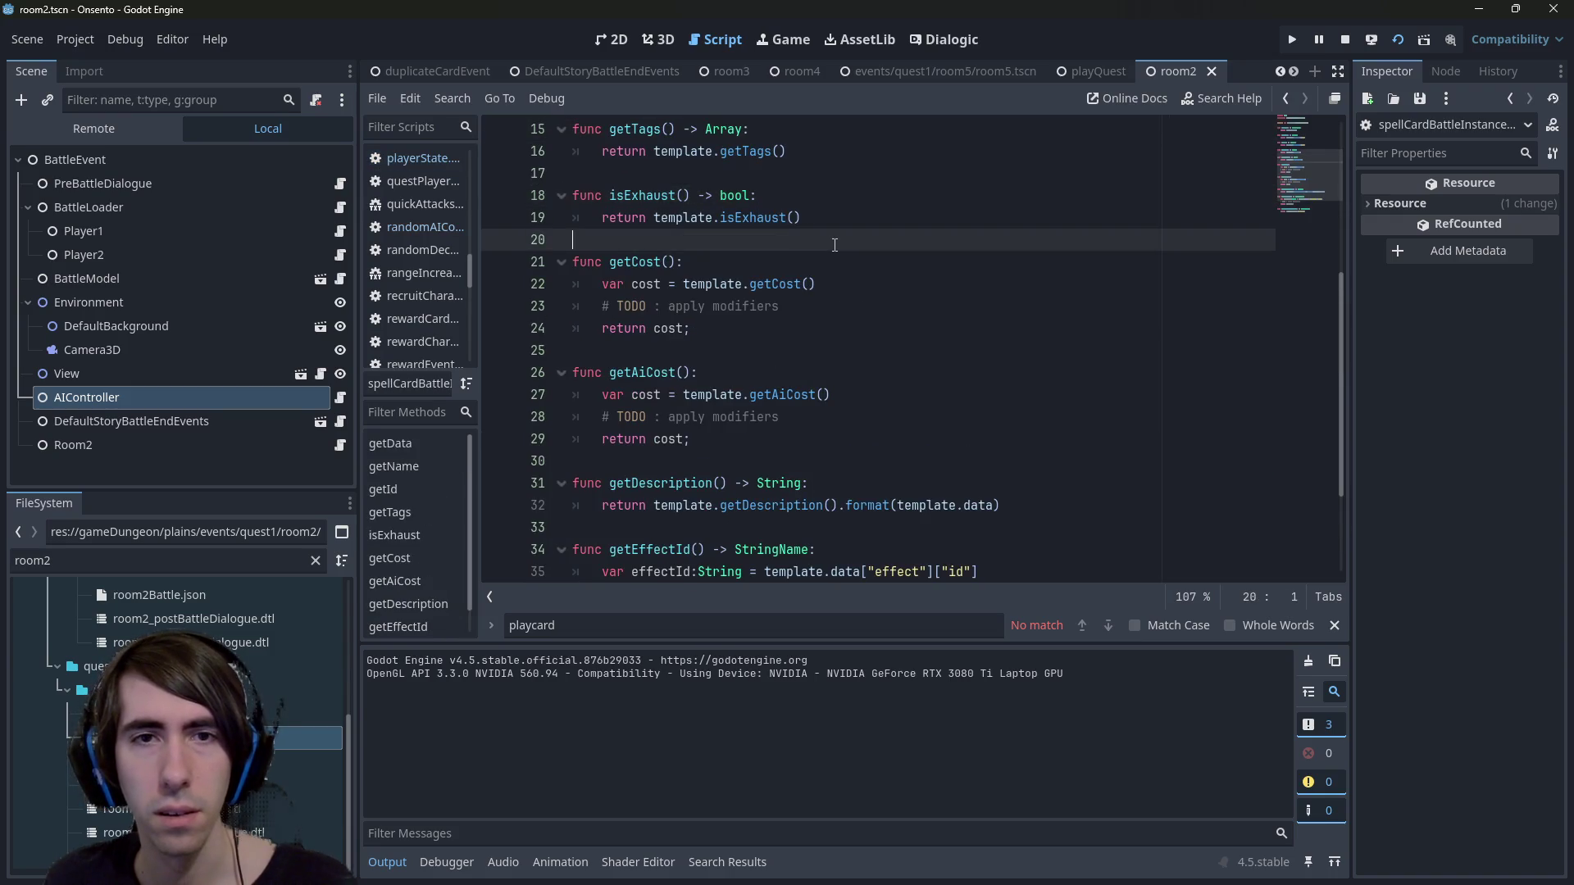
key(alt+Left)
key(alt+Left)
key(alt+Left)
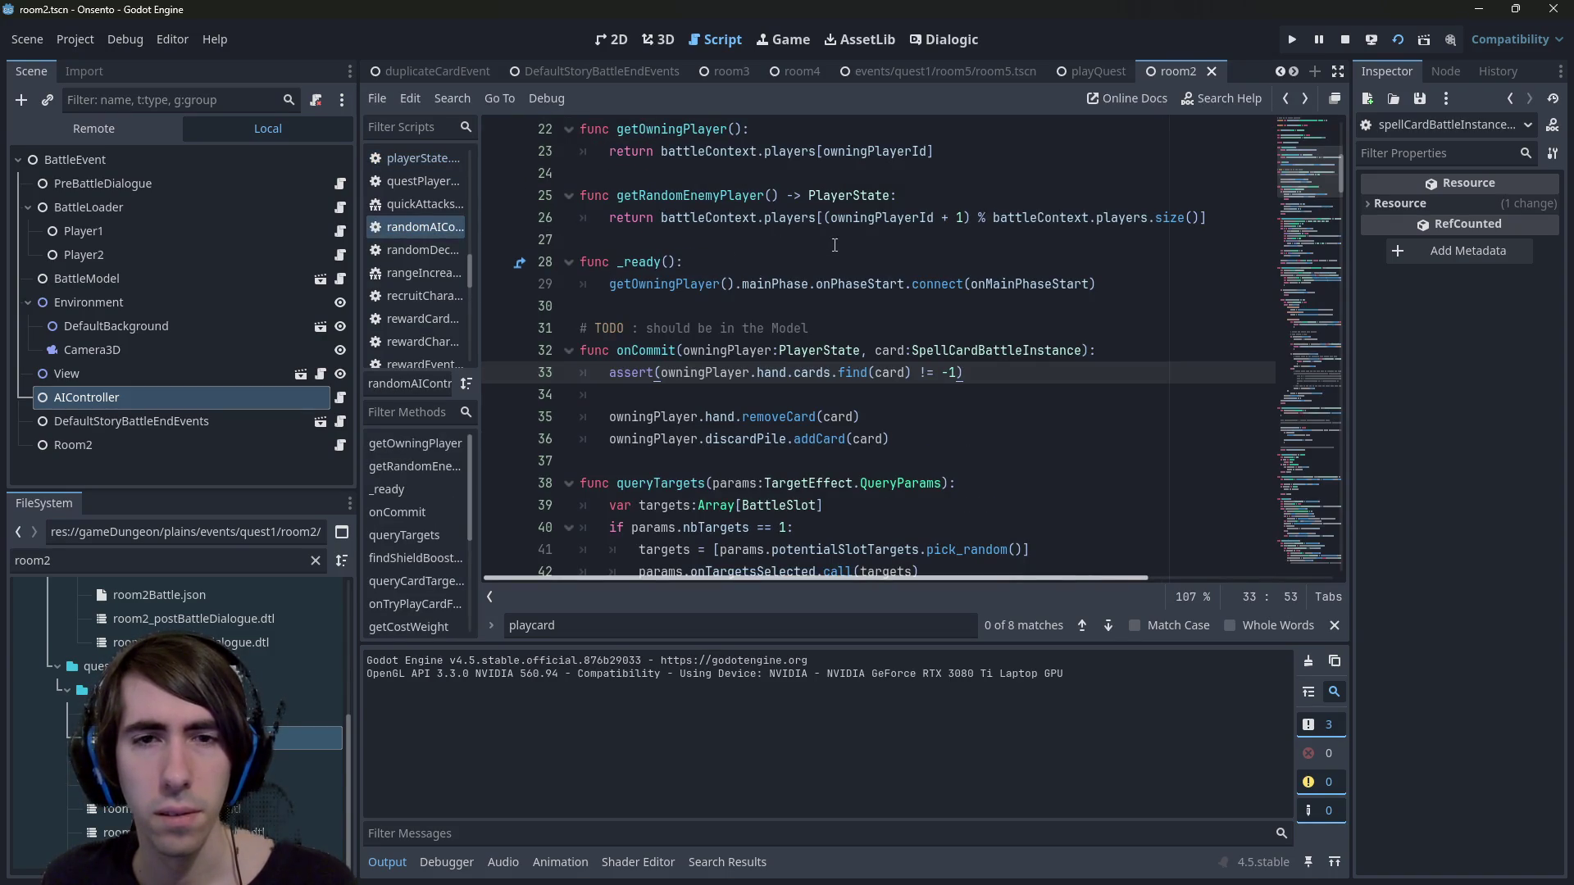
key(alt+Right)
key(alt+Right)
key(alt+Right)
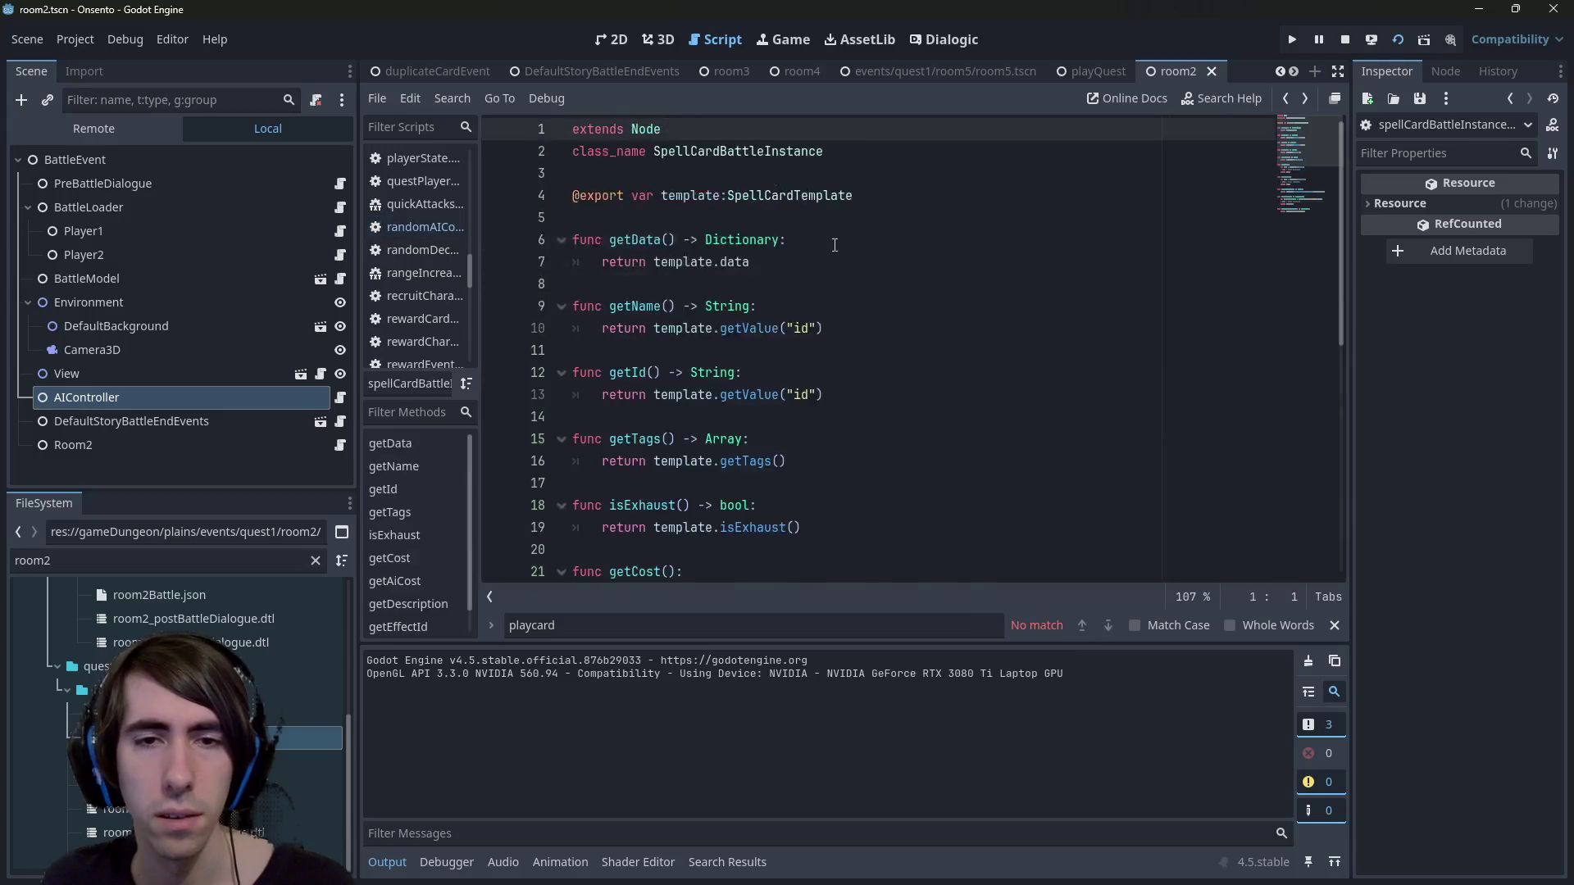
key(alt+Left)
key(alt+Left)
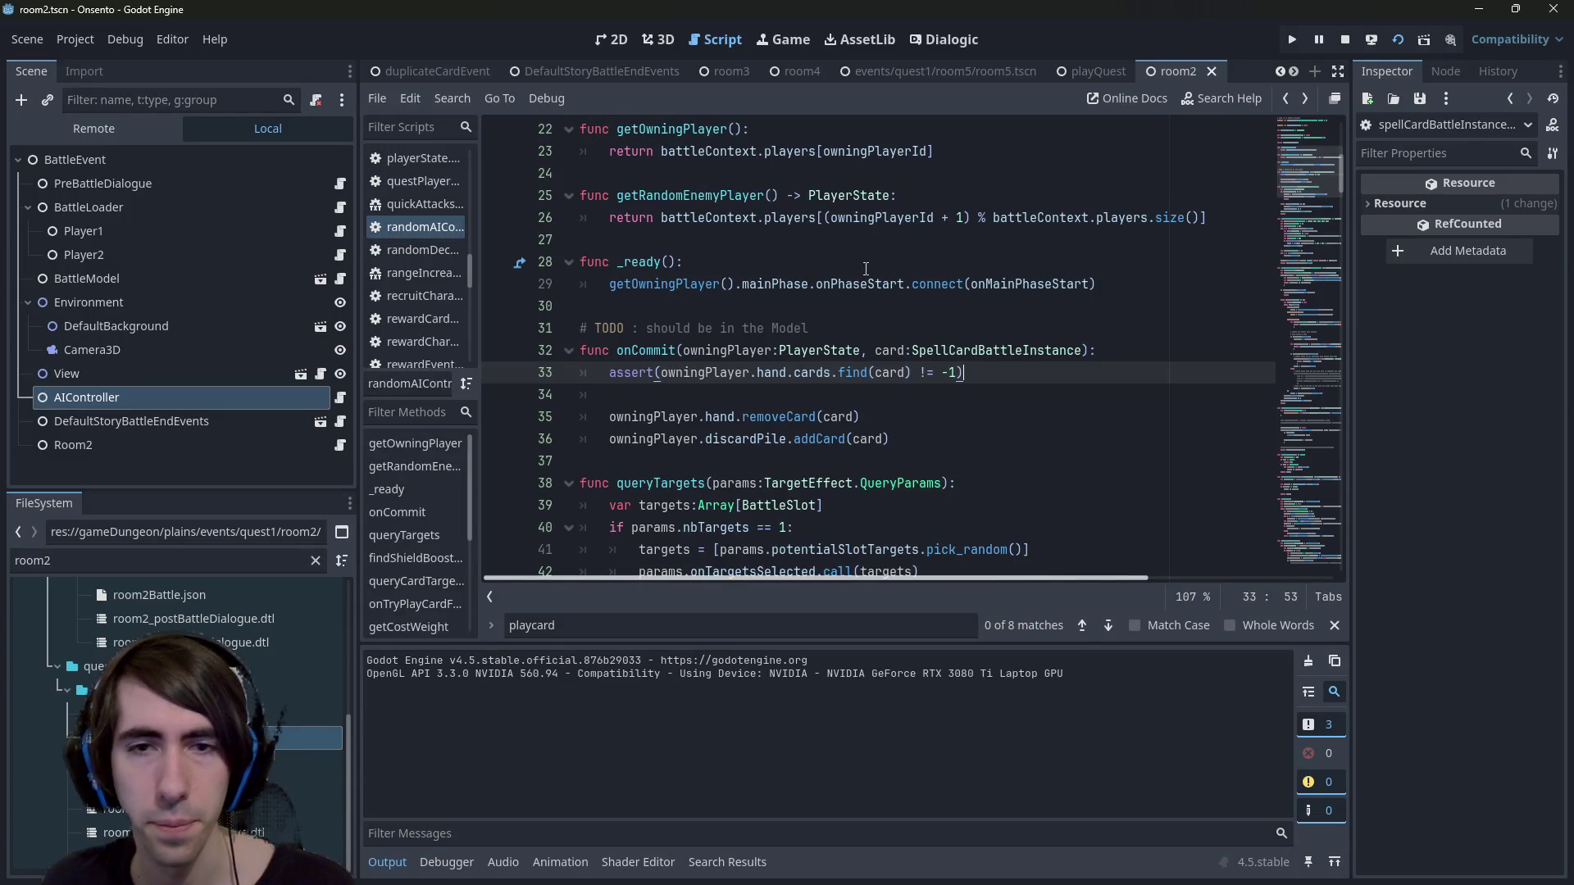
key(alt+Right)
key(alt+Right)
key(alt+Right)
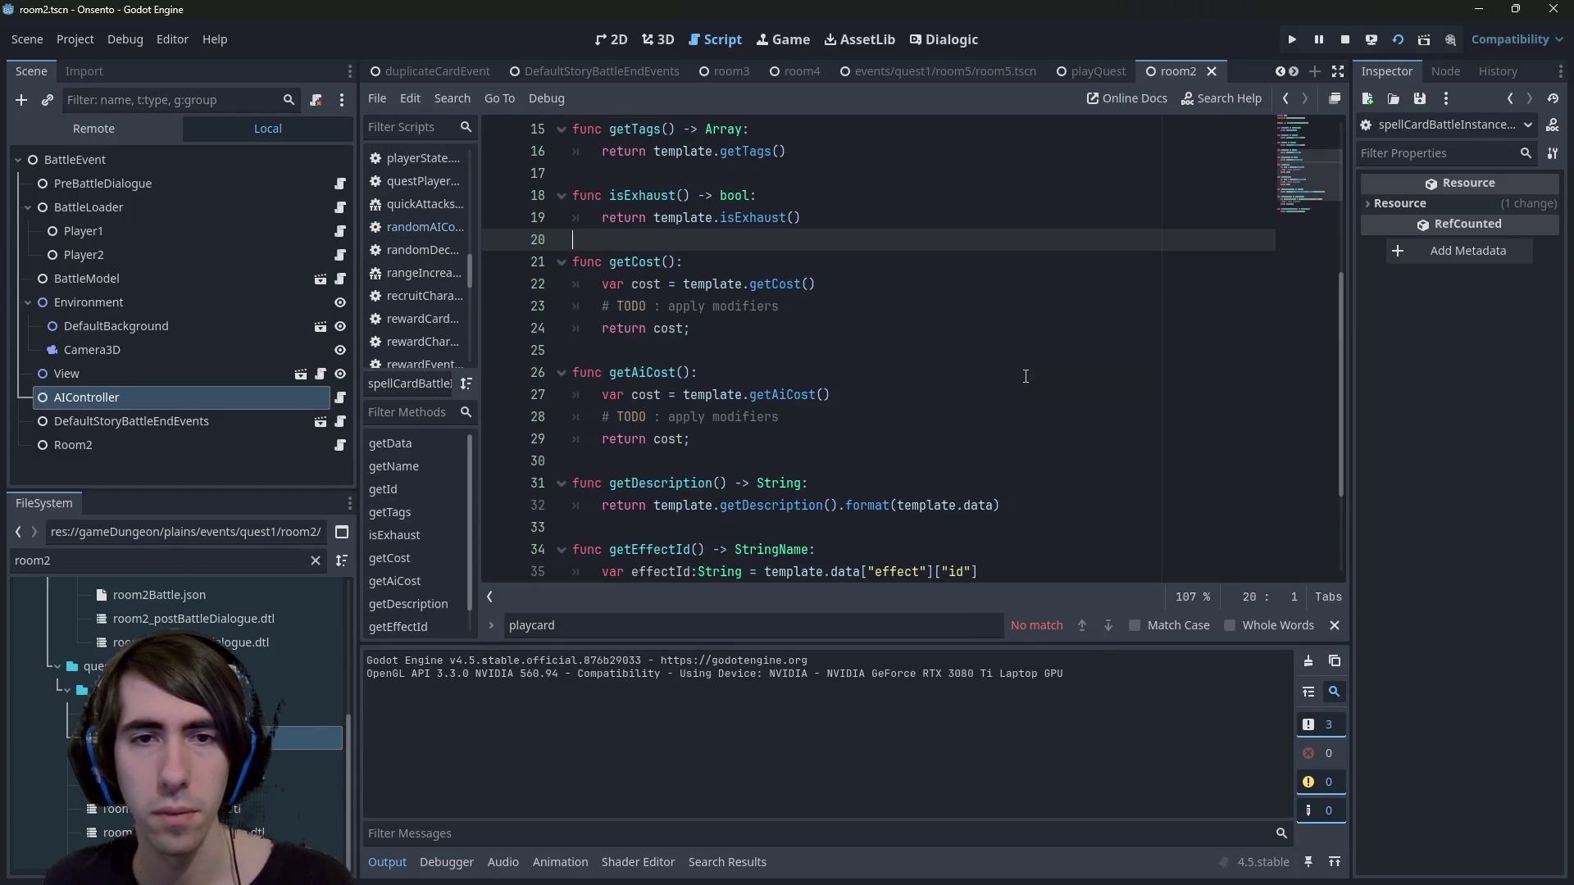
Search the project for 'ex' and open the playerState.gd line 101 match.
key(ctrl+shift+f)
text(exhaust)
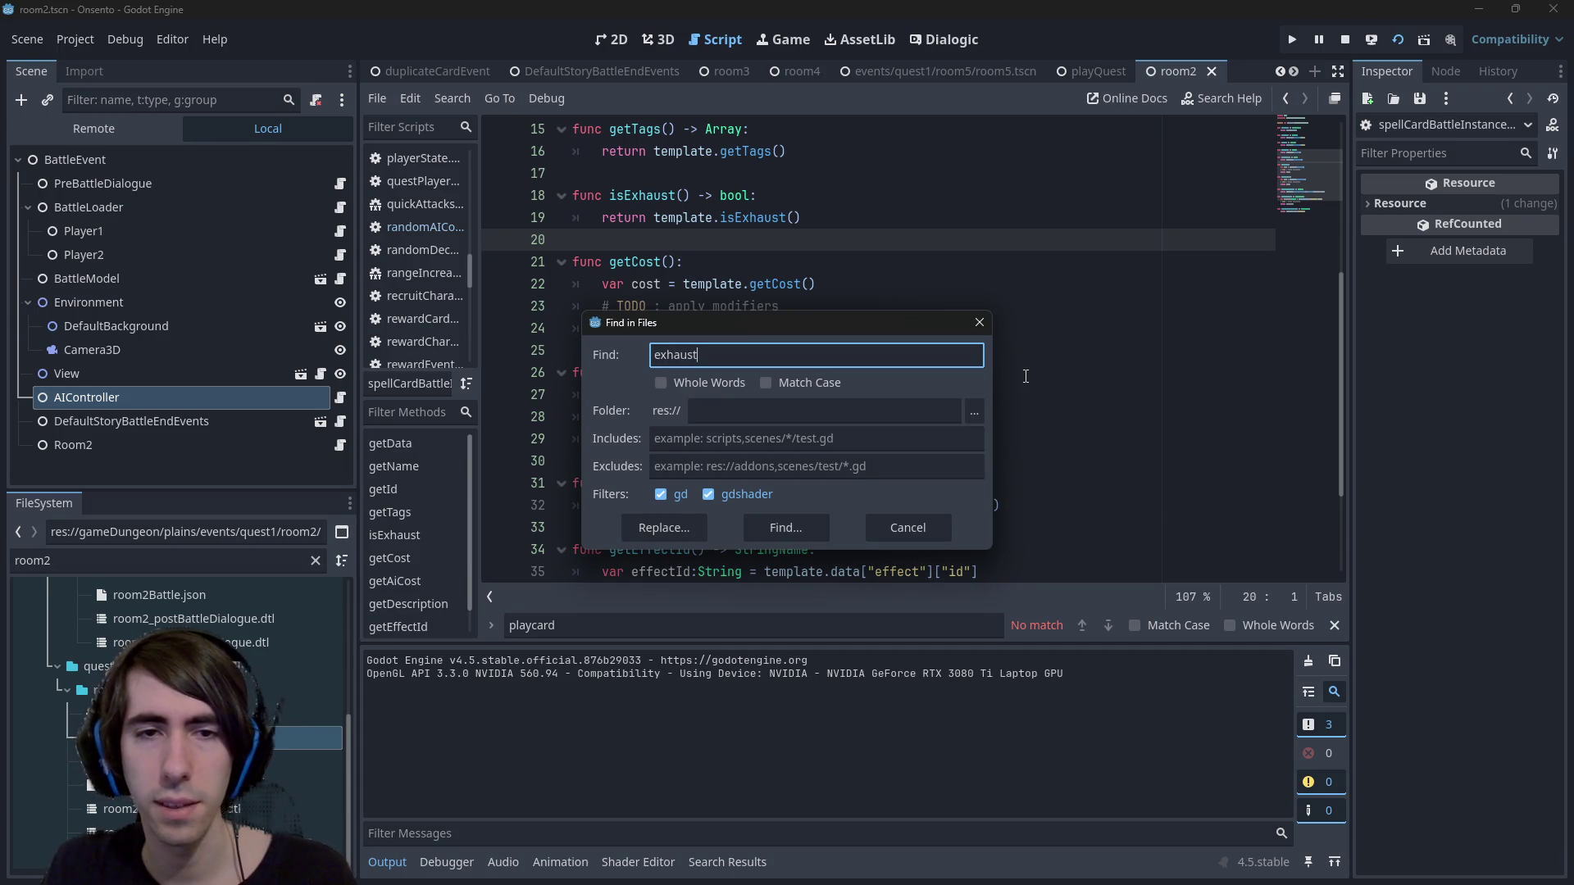
key(Return)
scroll(586, 791, down, 1)
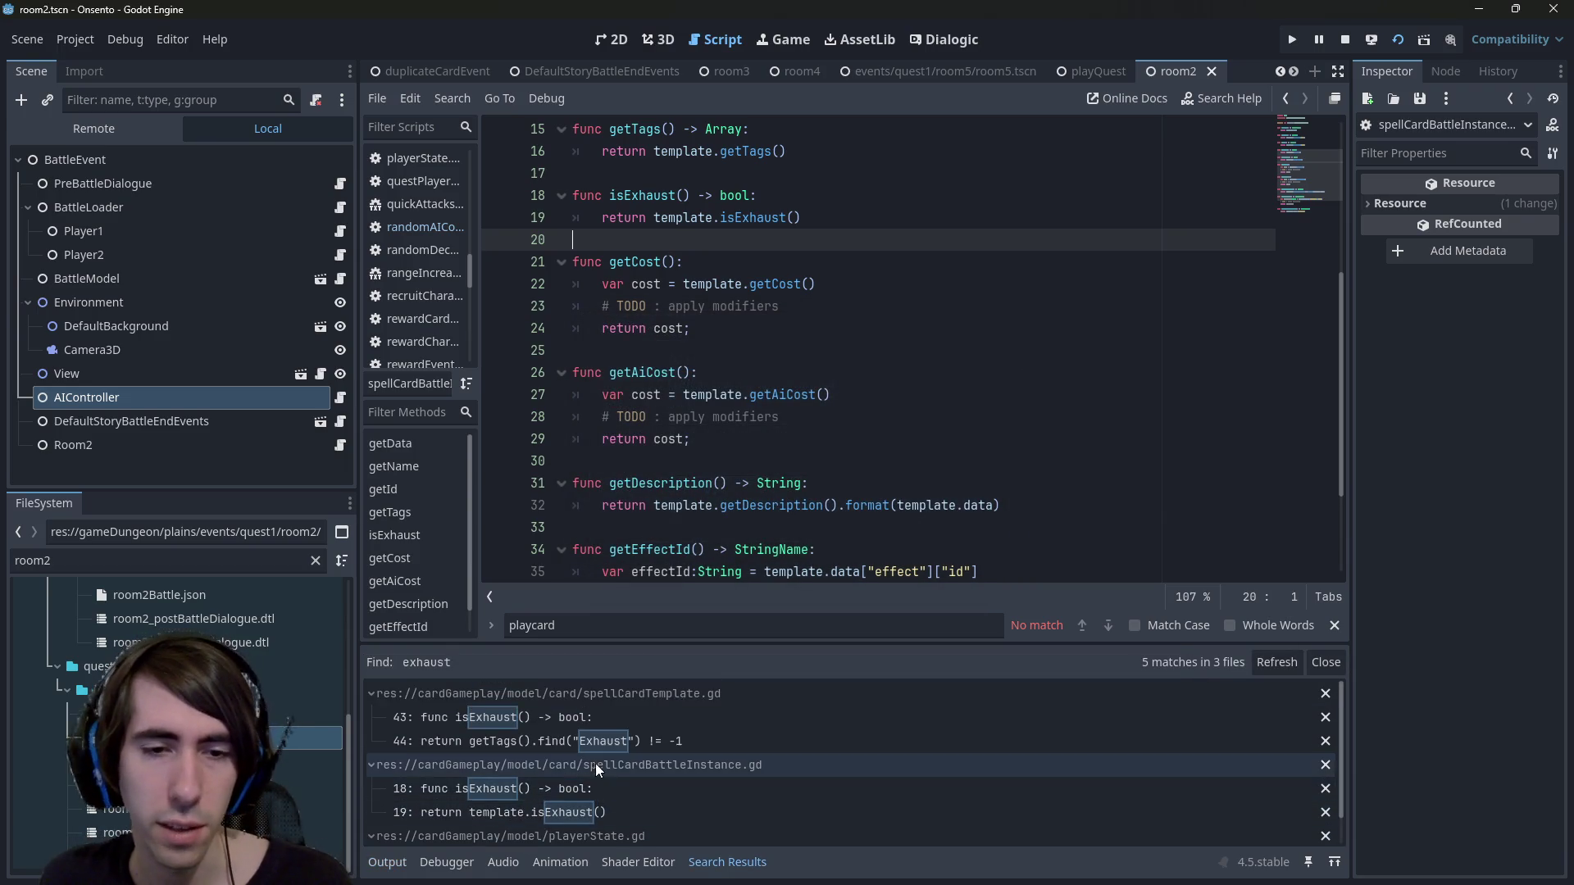
click(574, 823)
Move the hand assert from the exhaust branch under else: and save.
drag(897, 461, 492, 461)
key(ctrl+c)
key(BackSpace)
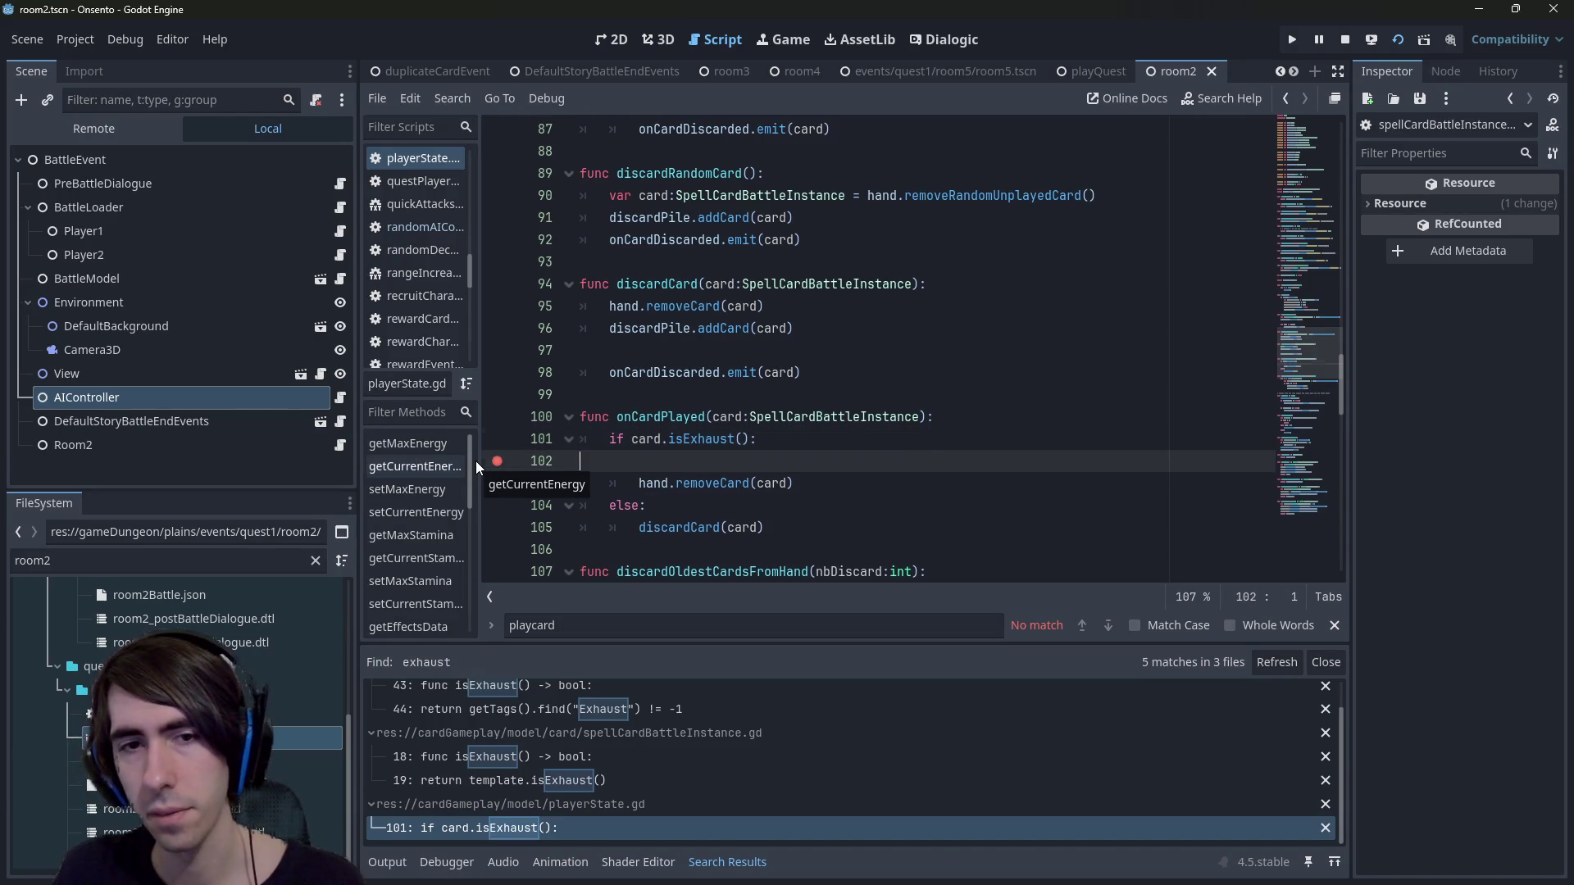
key(BackSpace)
key(Down)
key(Down)
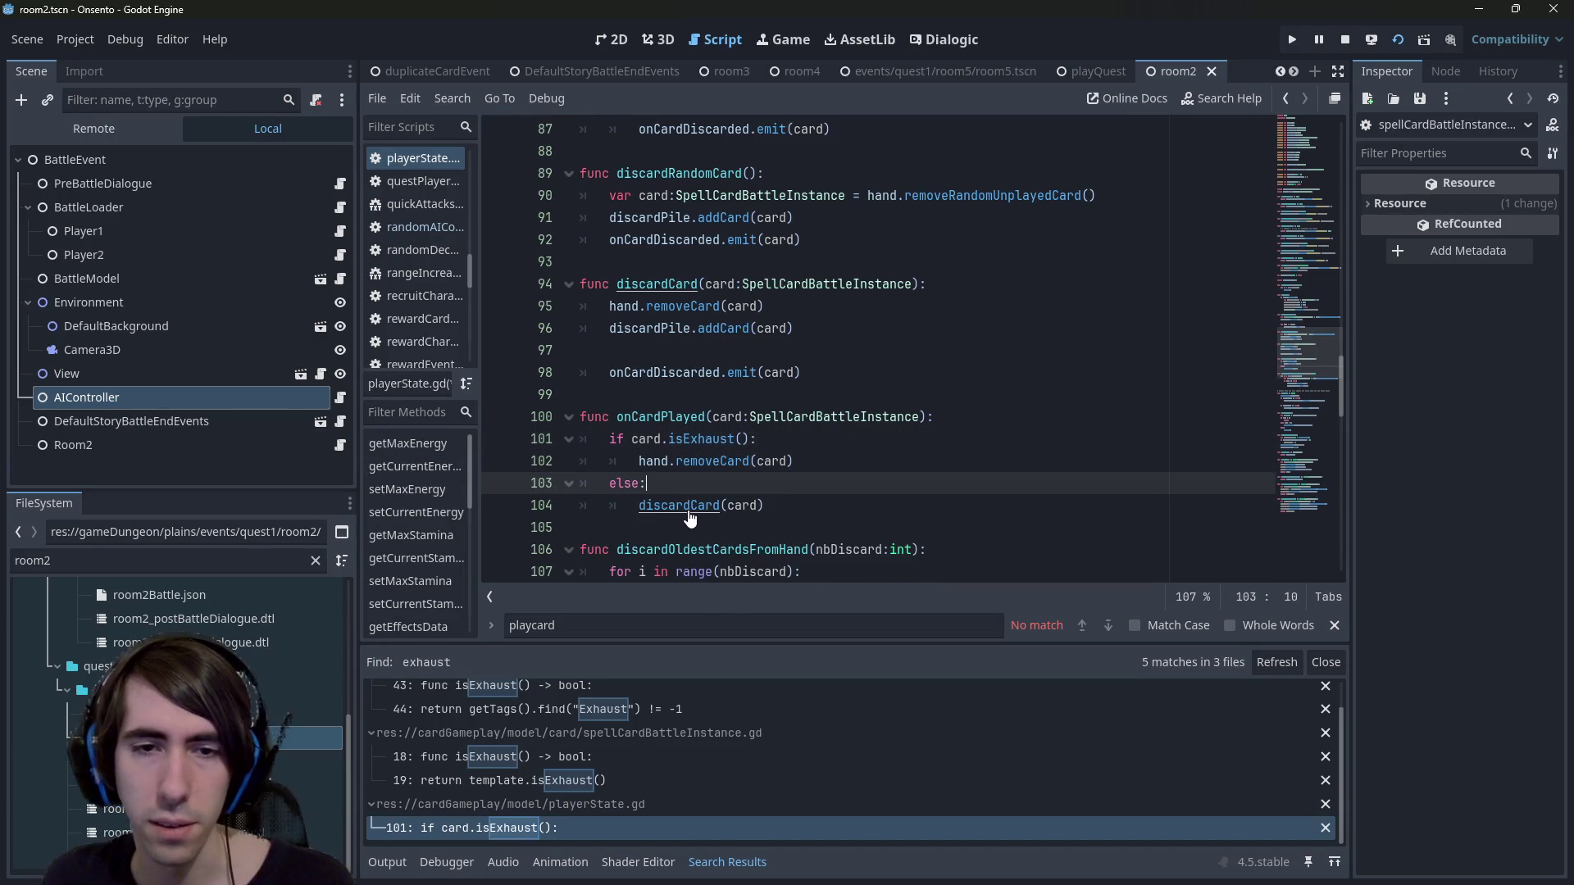
key(Return)
key(ctrl+v)
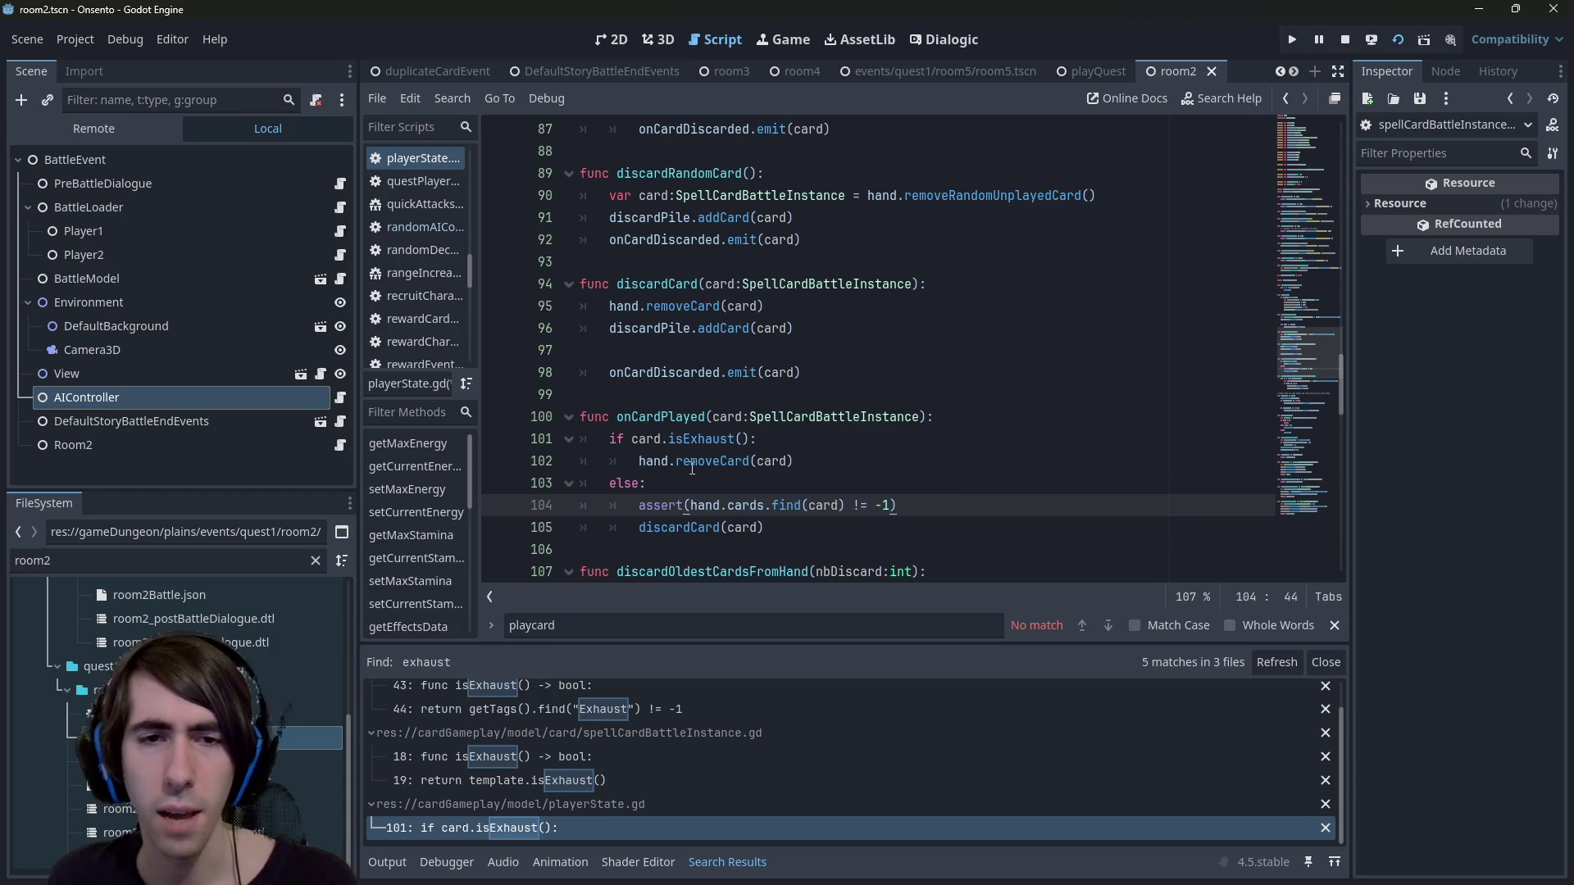
key(ctrl+s)
Review the discardCard function body and its onCardDiscarded signal, then save.
double_click(680, 527)
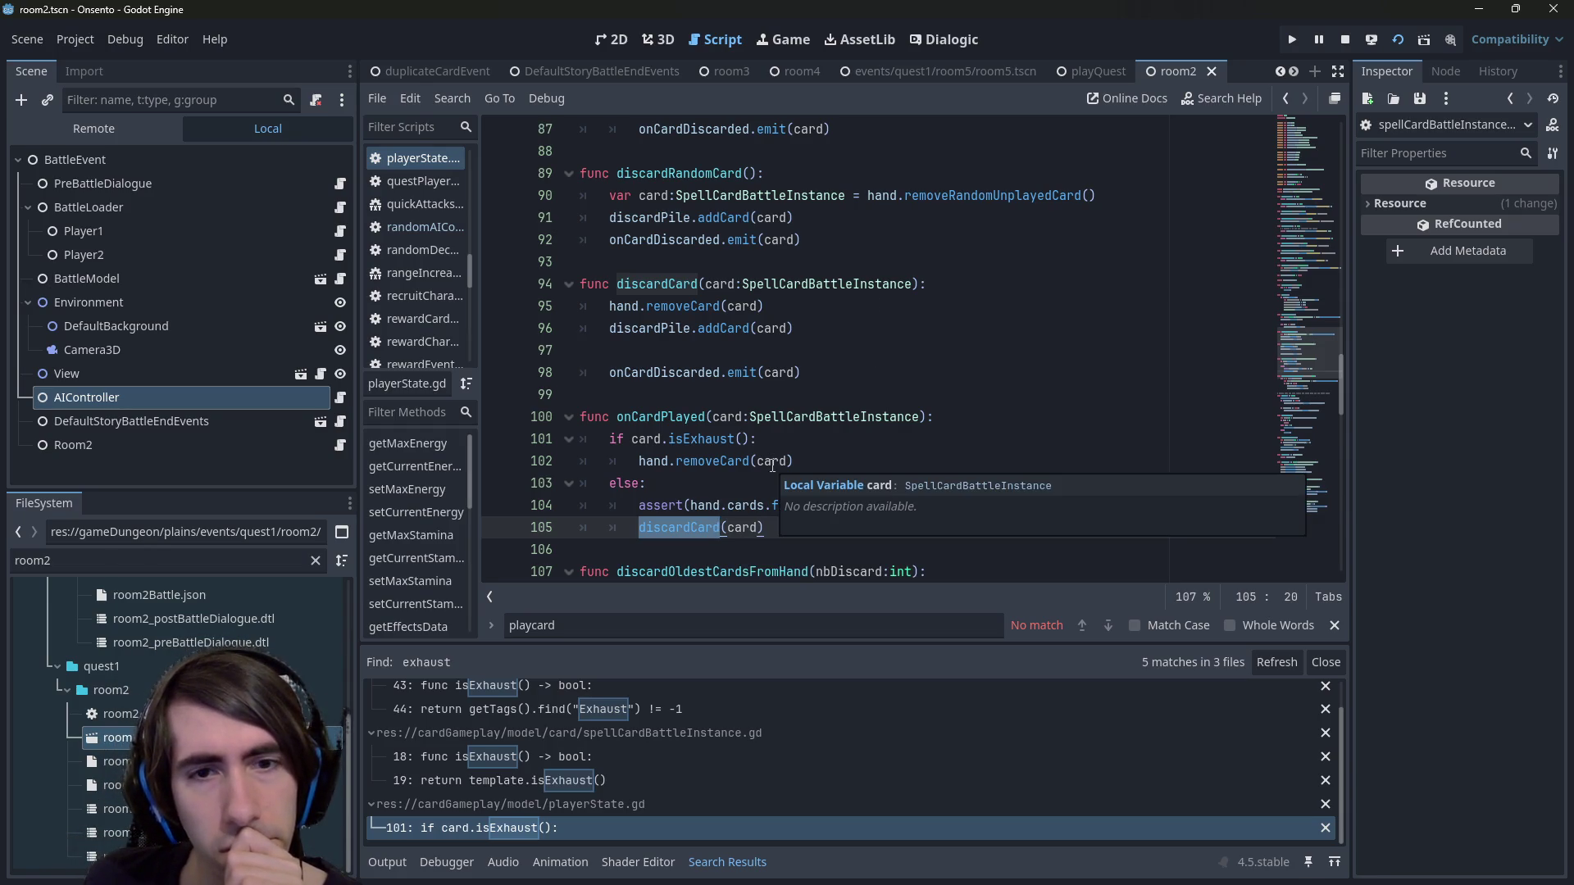
scroll(787, 345, down, 2)
scroll(791, 310, up, 1)
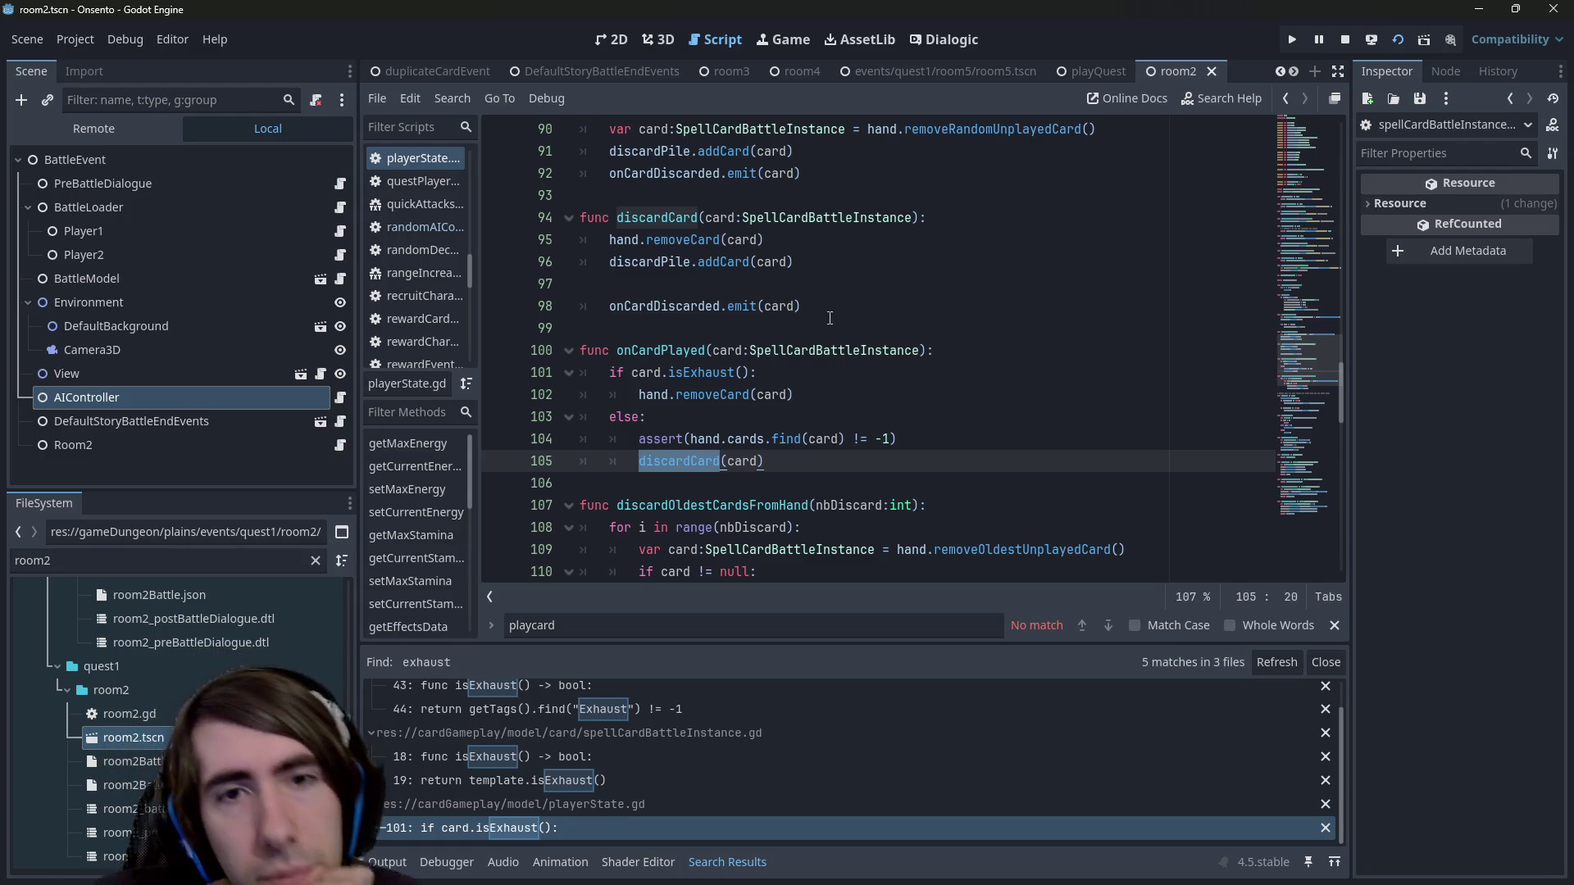
double_click(655, 242)
double_click(659, 261)
double_click(681, 306)
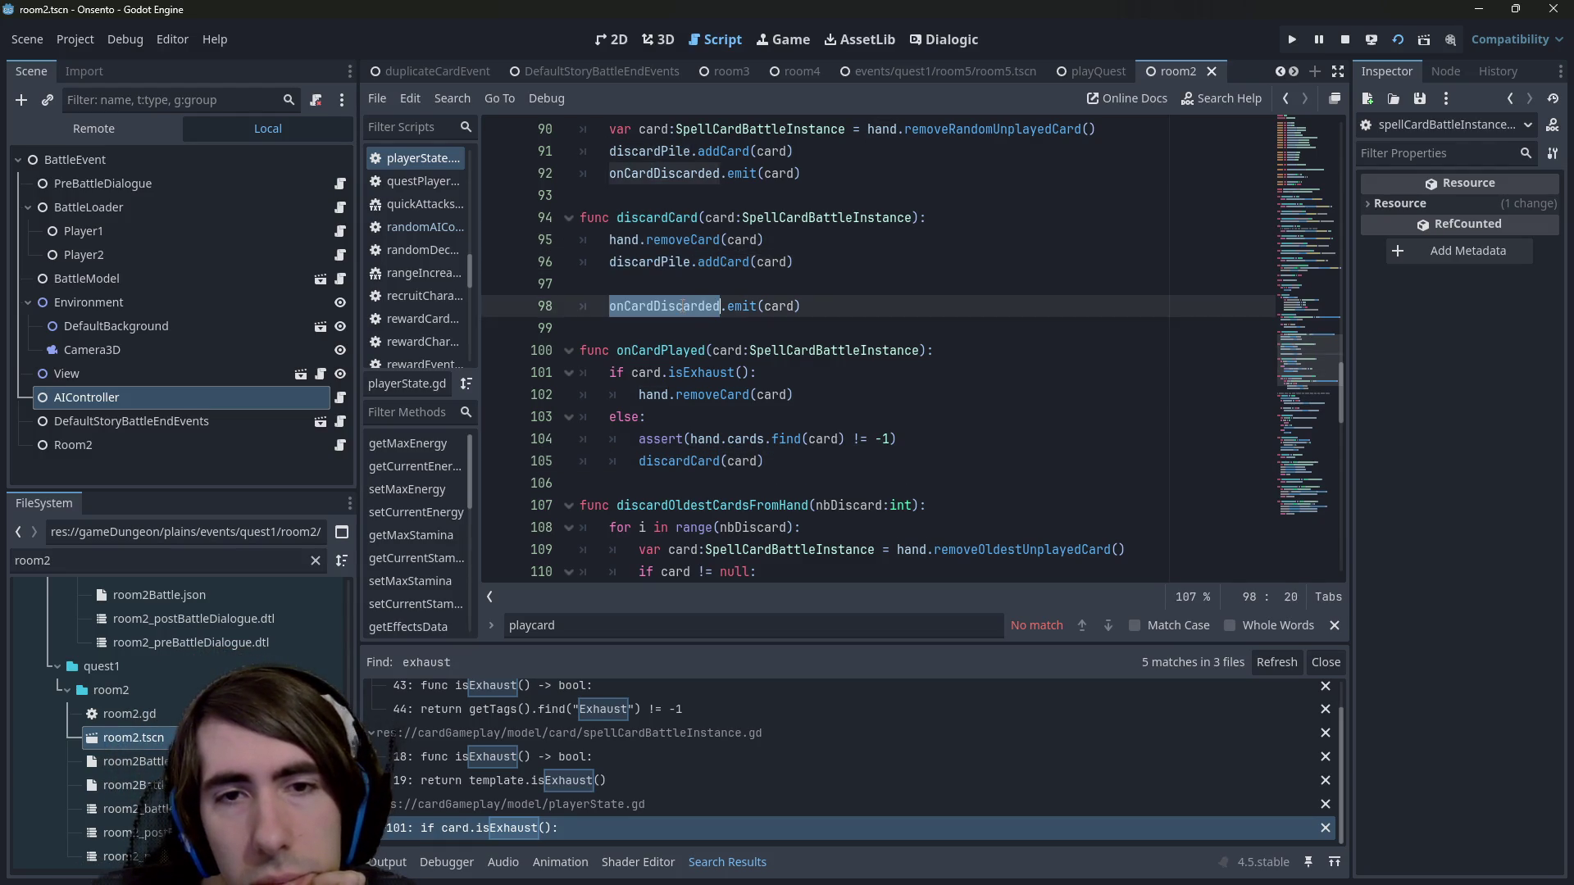
click(684, 262)
click(685, 282)
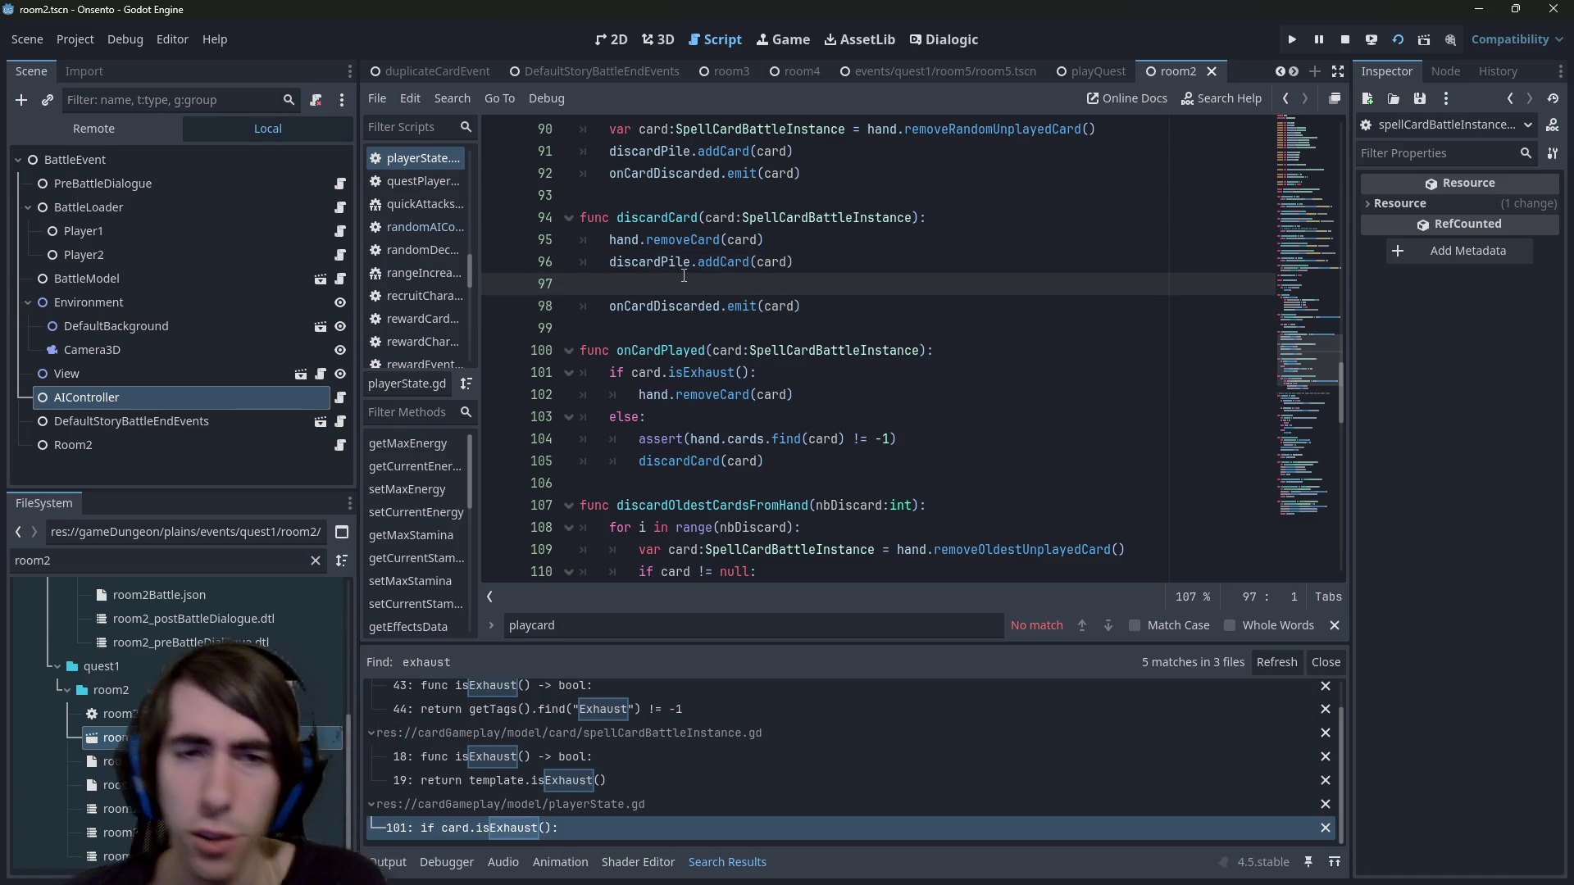
key(ctrl+s)
Select the removeCard and addCard lines 95–96 and comment out the discardCard call on line 105.
drag(794, 262, 549, 239)
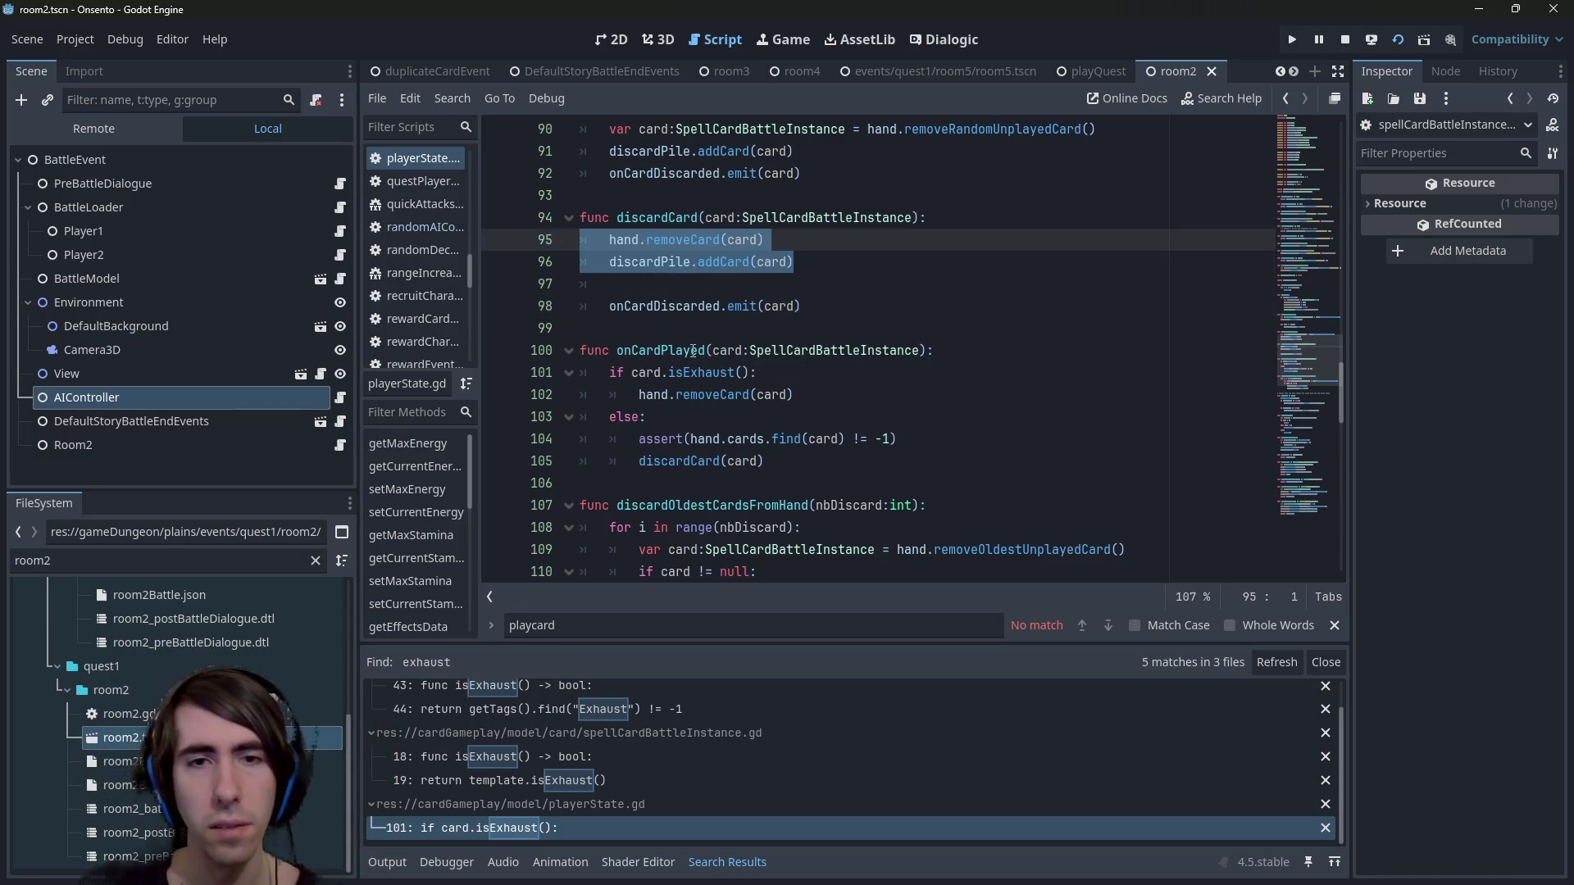
drag(817, 458, 433, 459)
double_click(660, 464)
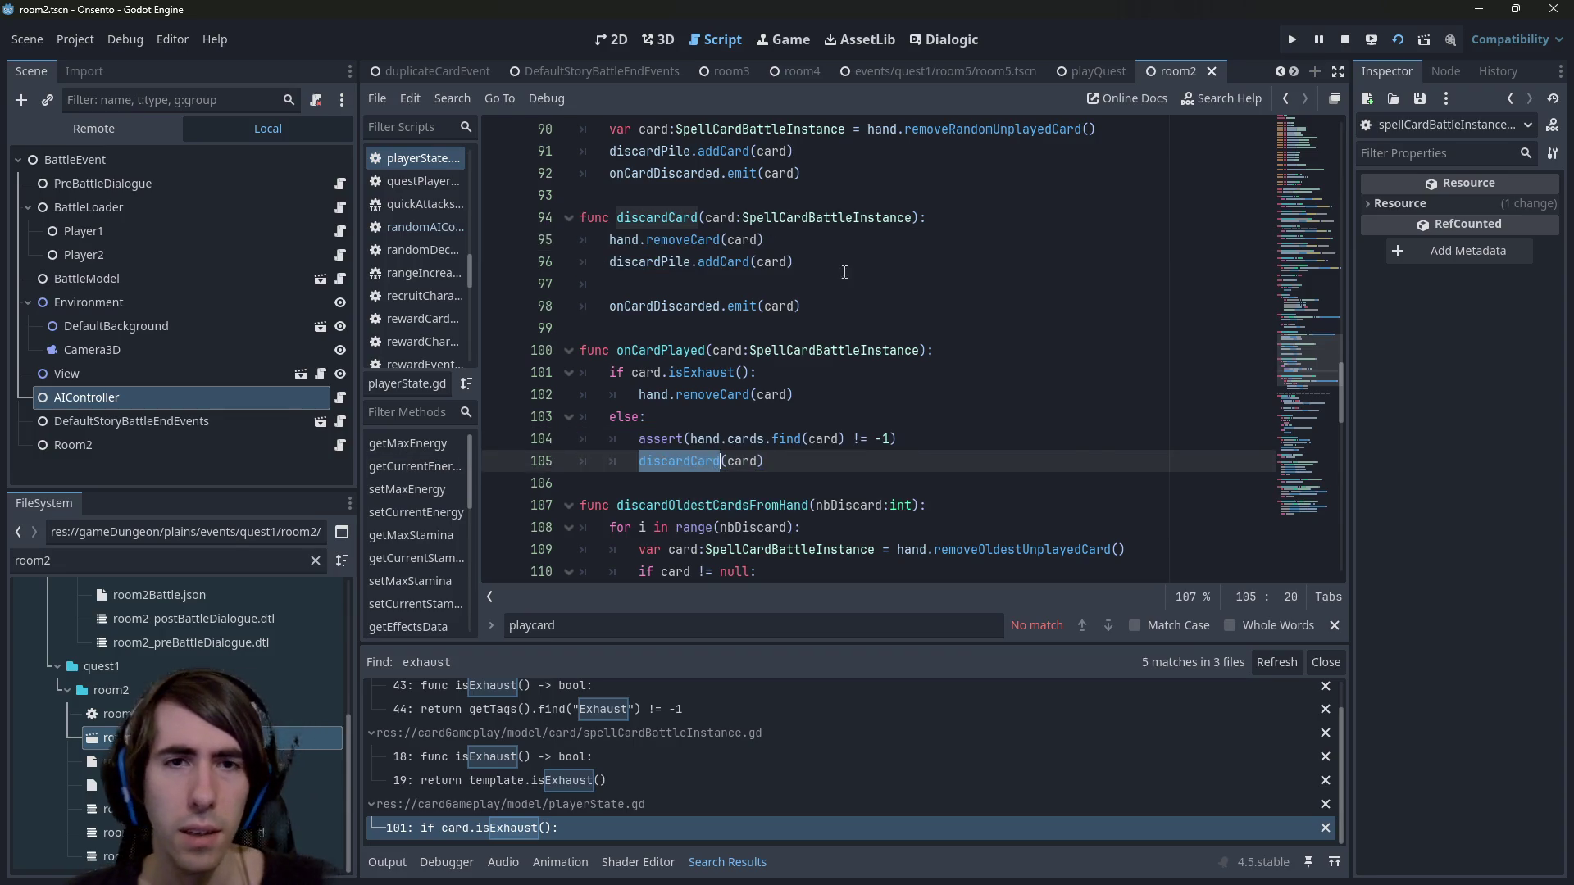
drag(843, 272, 485, 248)
key(ctrl+c)
drag(775, 461, 492, 461)
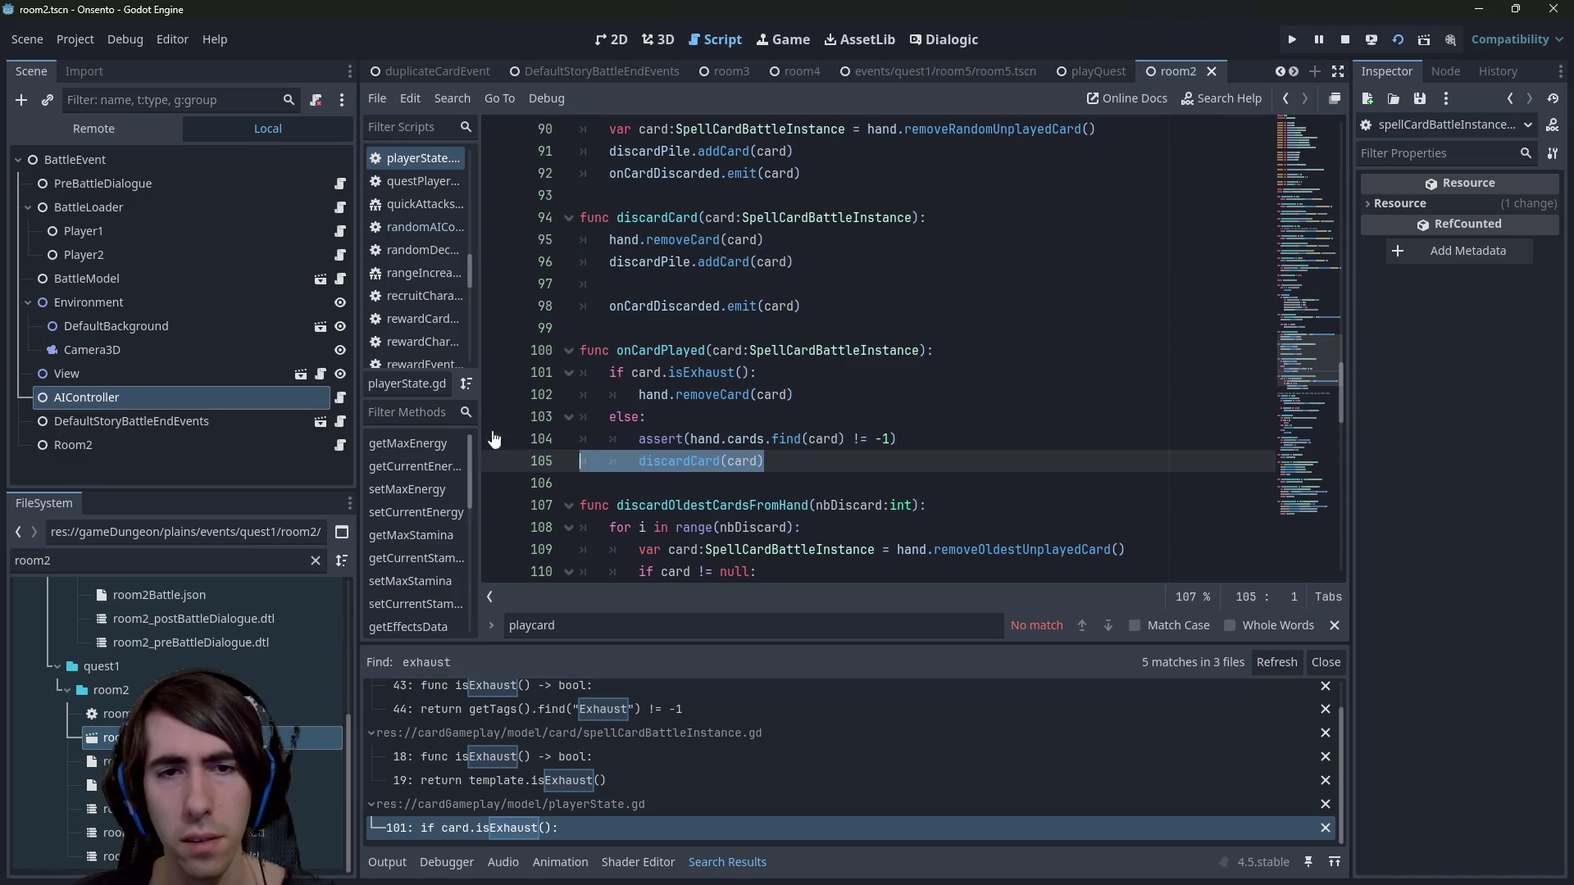
key(ctrl+k)
Paste the removeCard and addCard lines under the assert, indent them into else, and save.
click(961, 438)
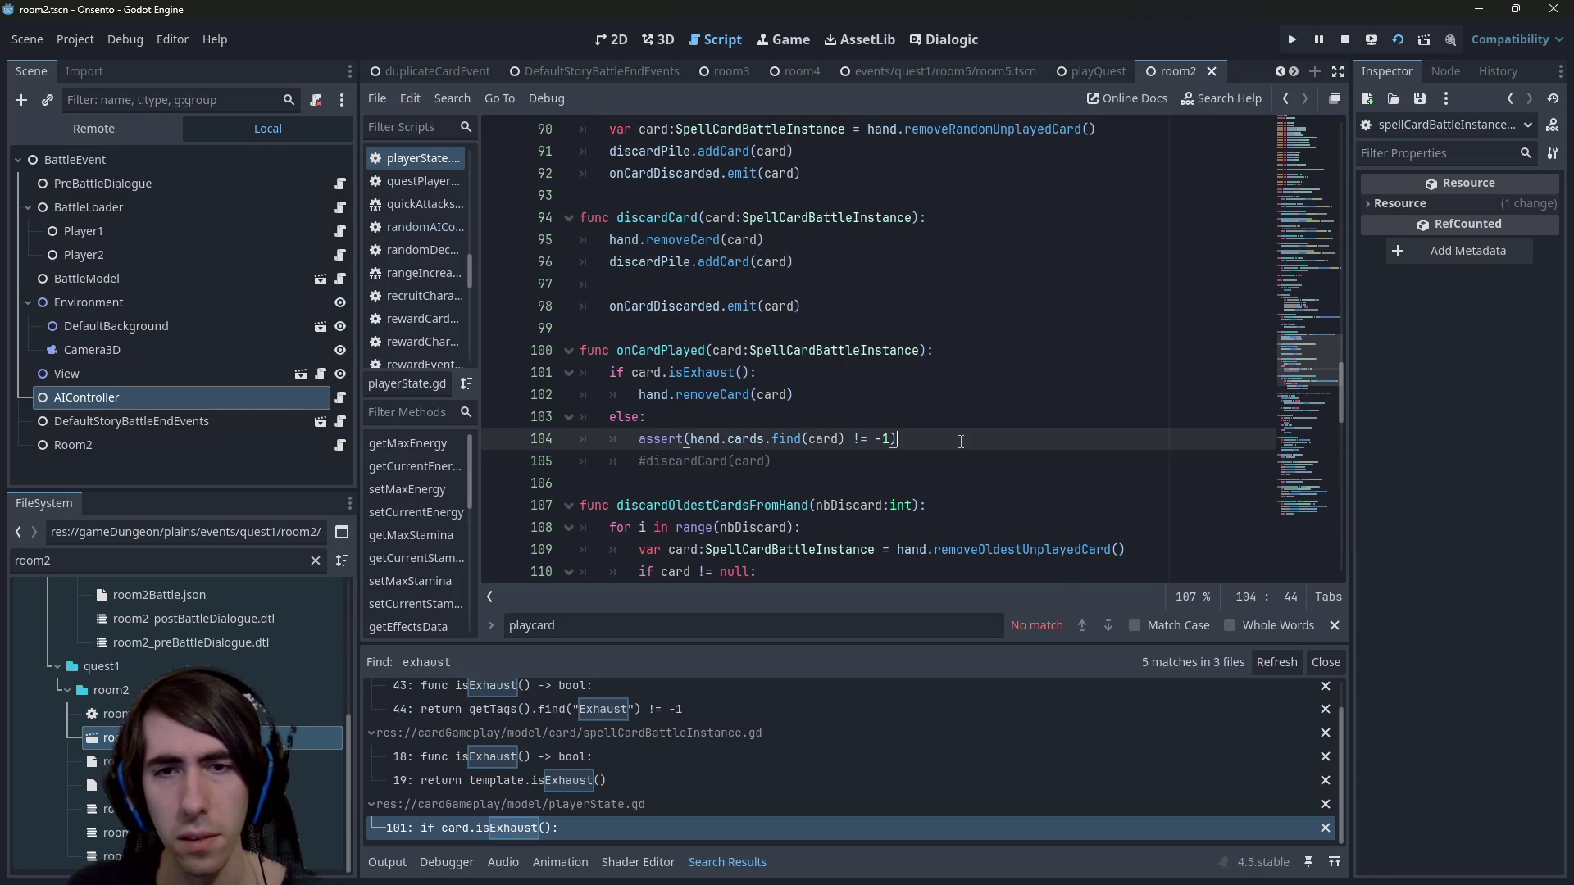
key(Return)
key(ctrl+v)
drag(545, 439, 545, 500)
key(Tab)
click(749, 350)
key(ctrl+s)
Step through onCardDiscarded matches in playerState.gd.
double_click(668, 309)
key(ctrl+f)
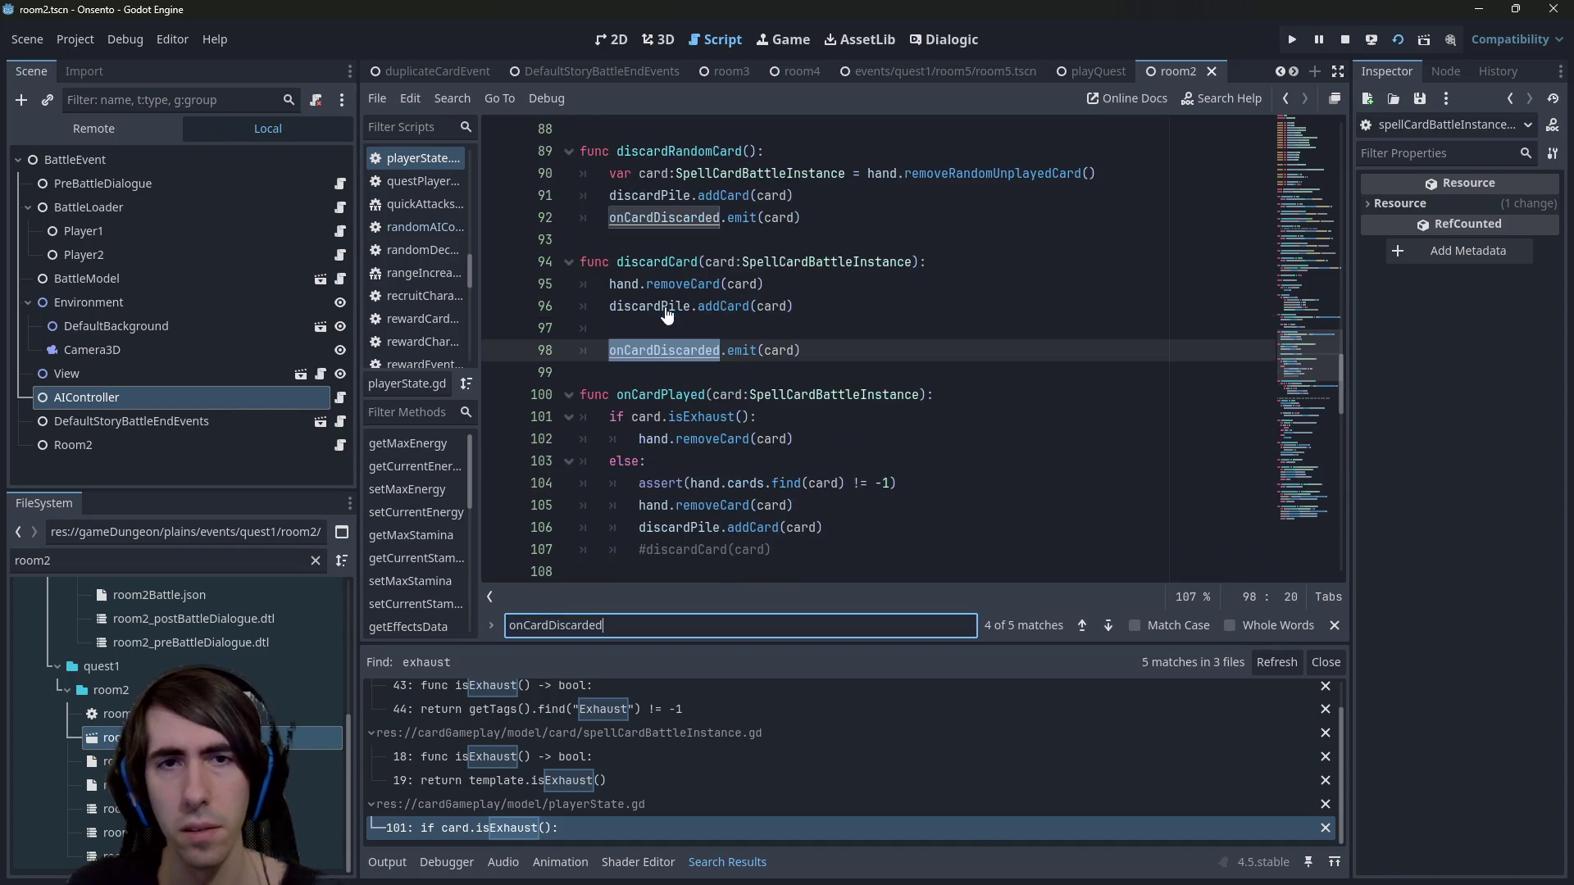
key(Return)
key(Return)
key(Return)
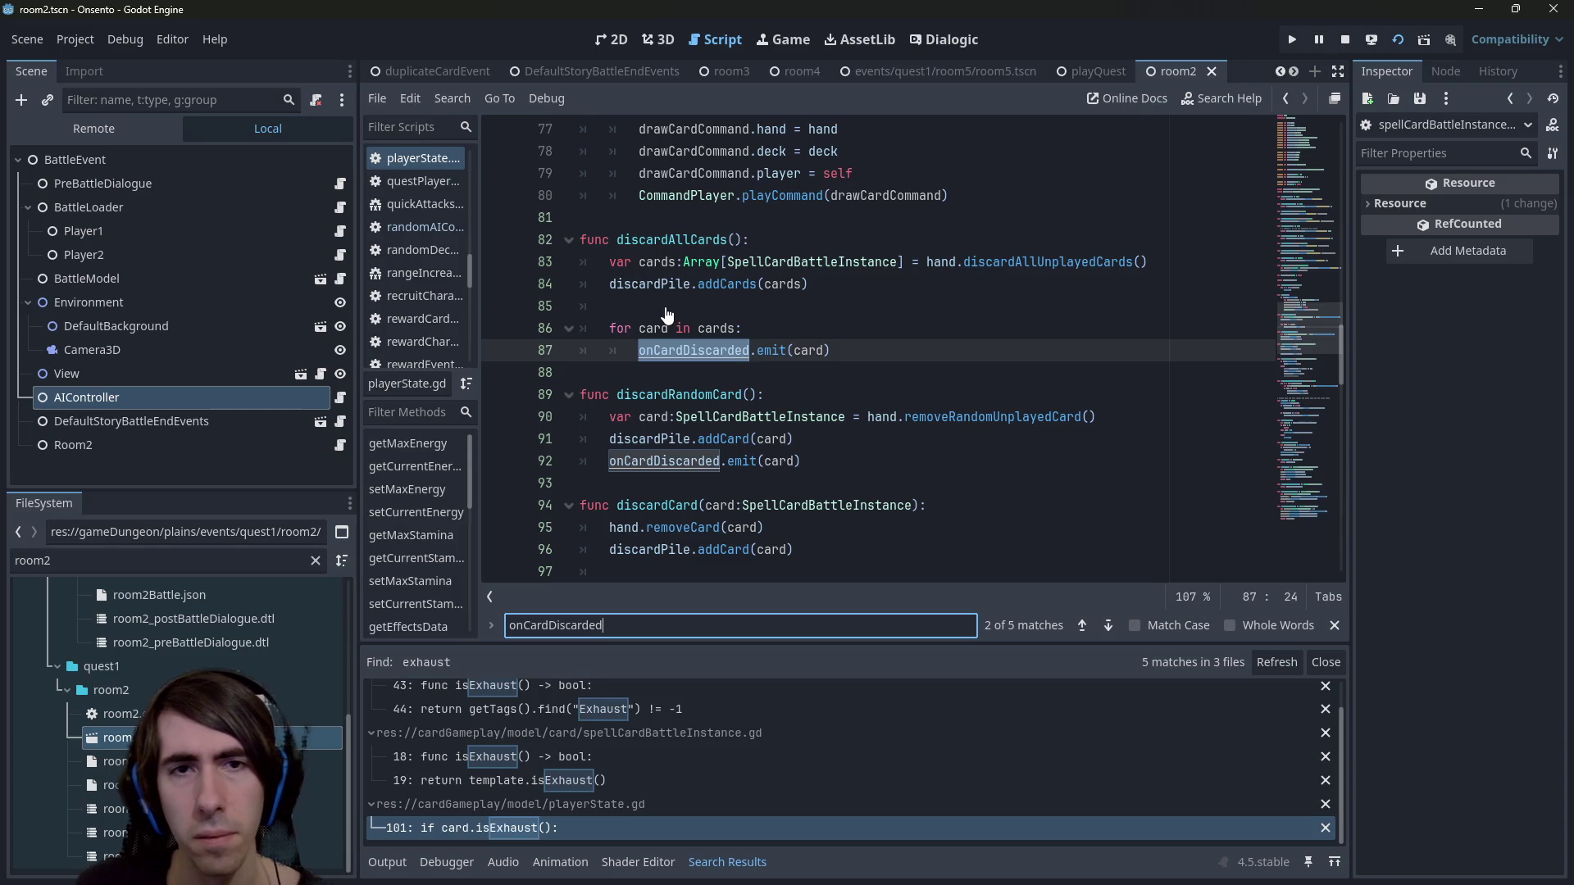
key(Return)
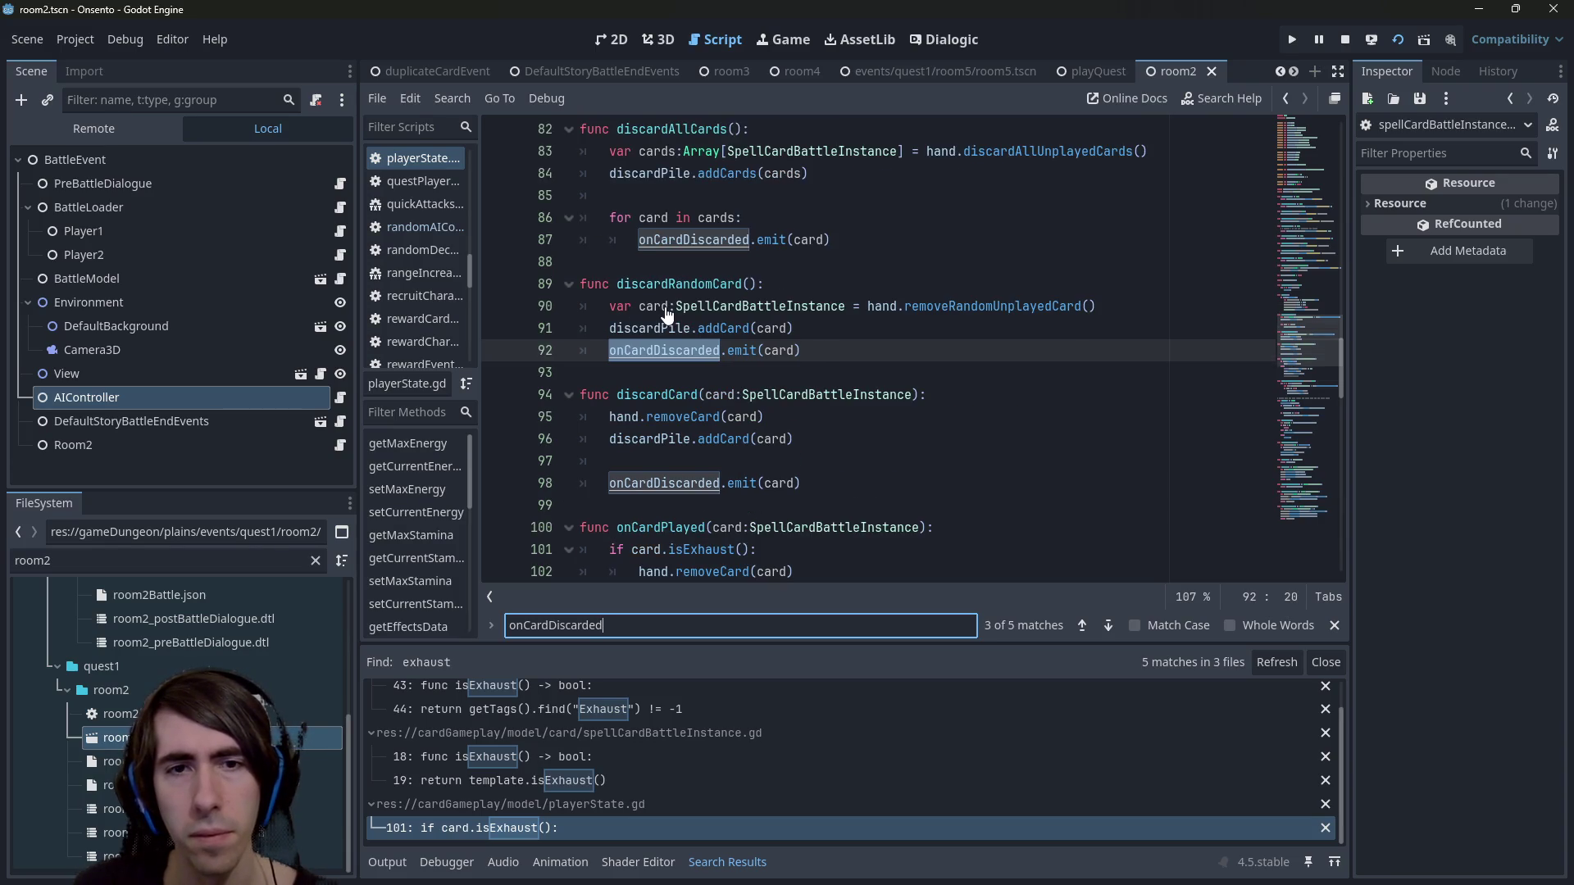
key(Return)
Search all scripts for onCardDiscarded, review the results, and run the game.
key(ctrl+shift+f)
key(Return)
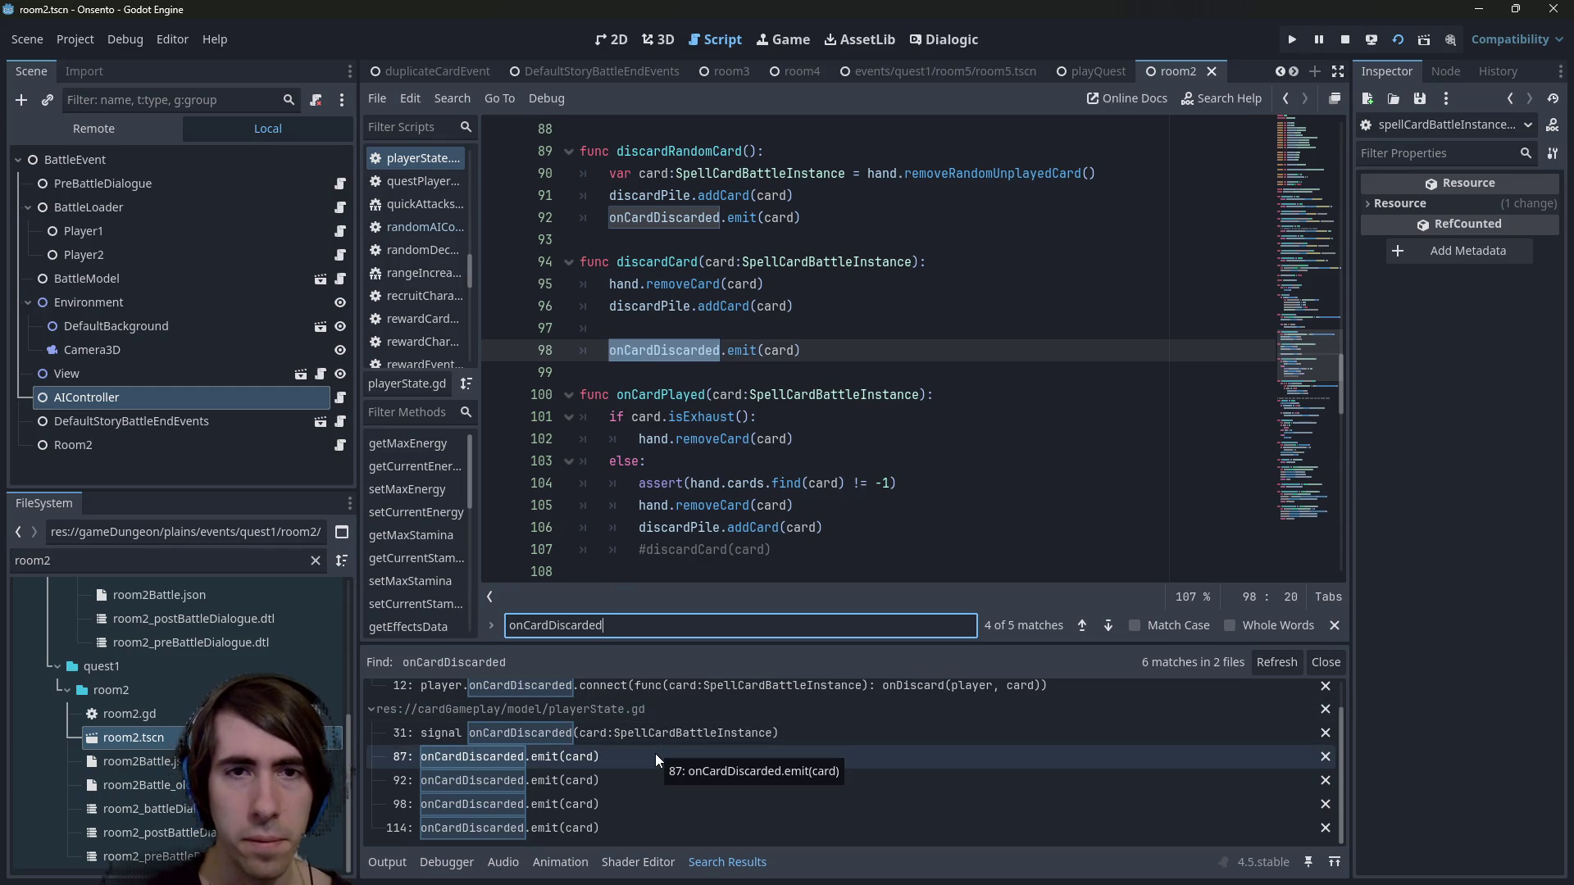
scroll(596, 778, up, 1)
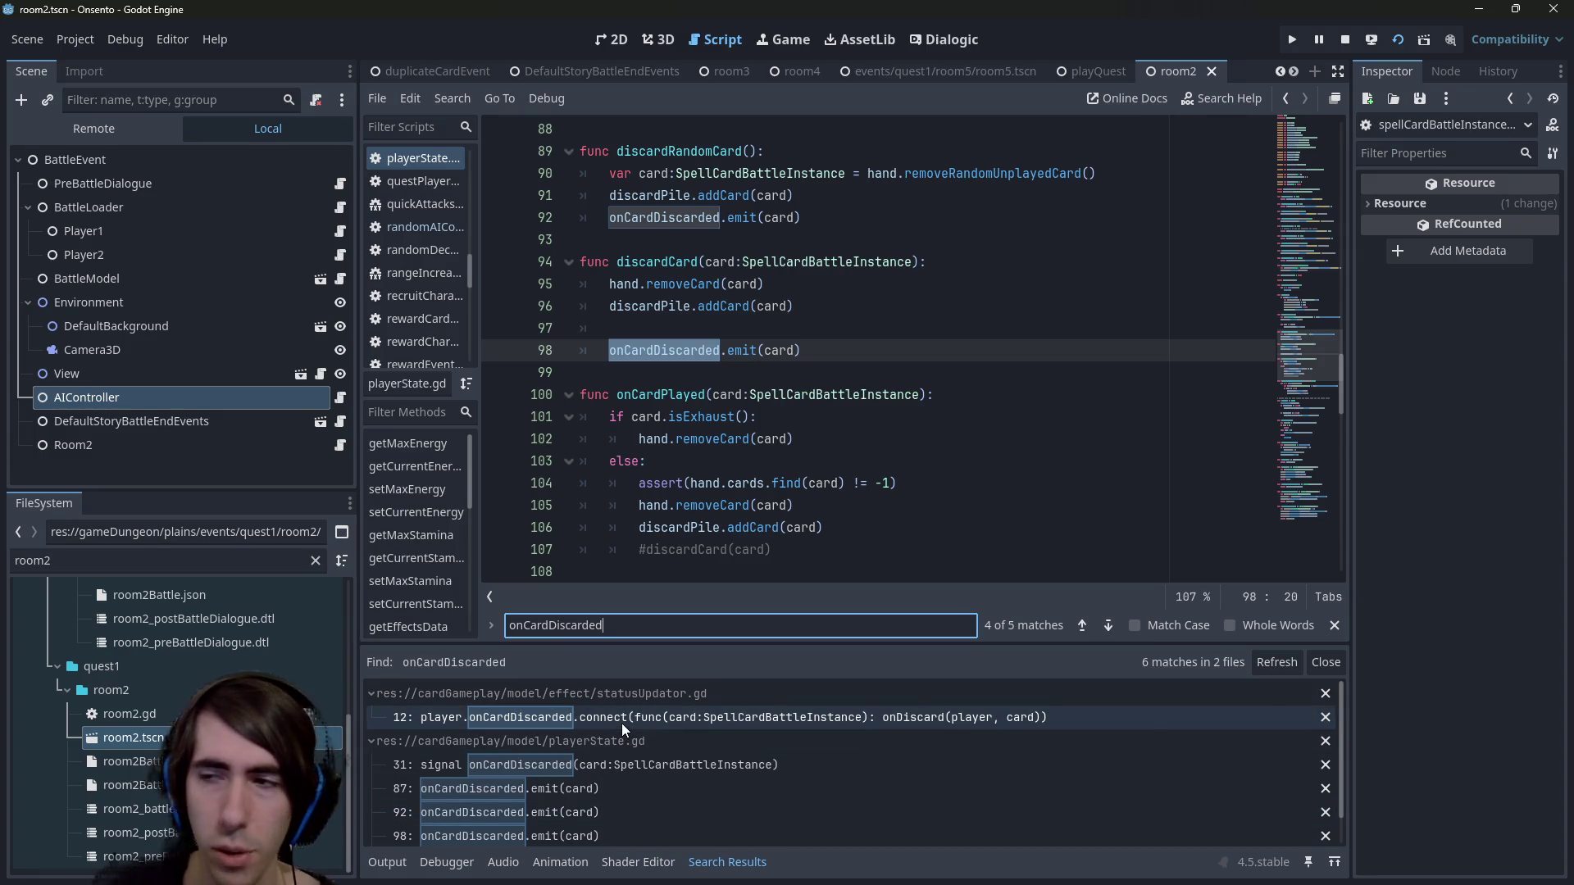
scroll(797, 402, down, 2)
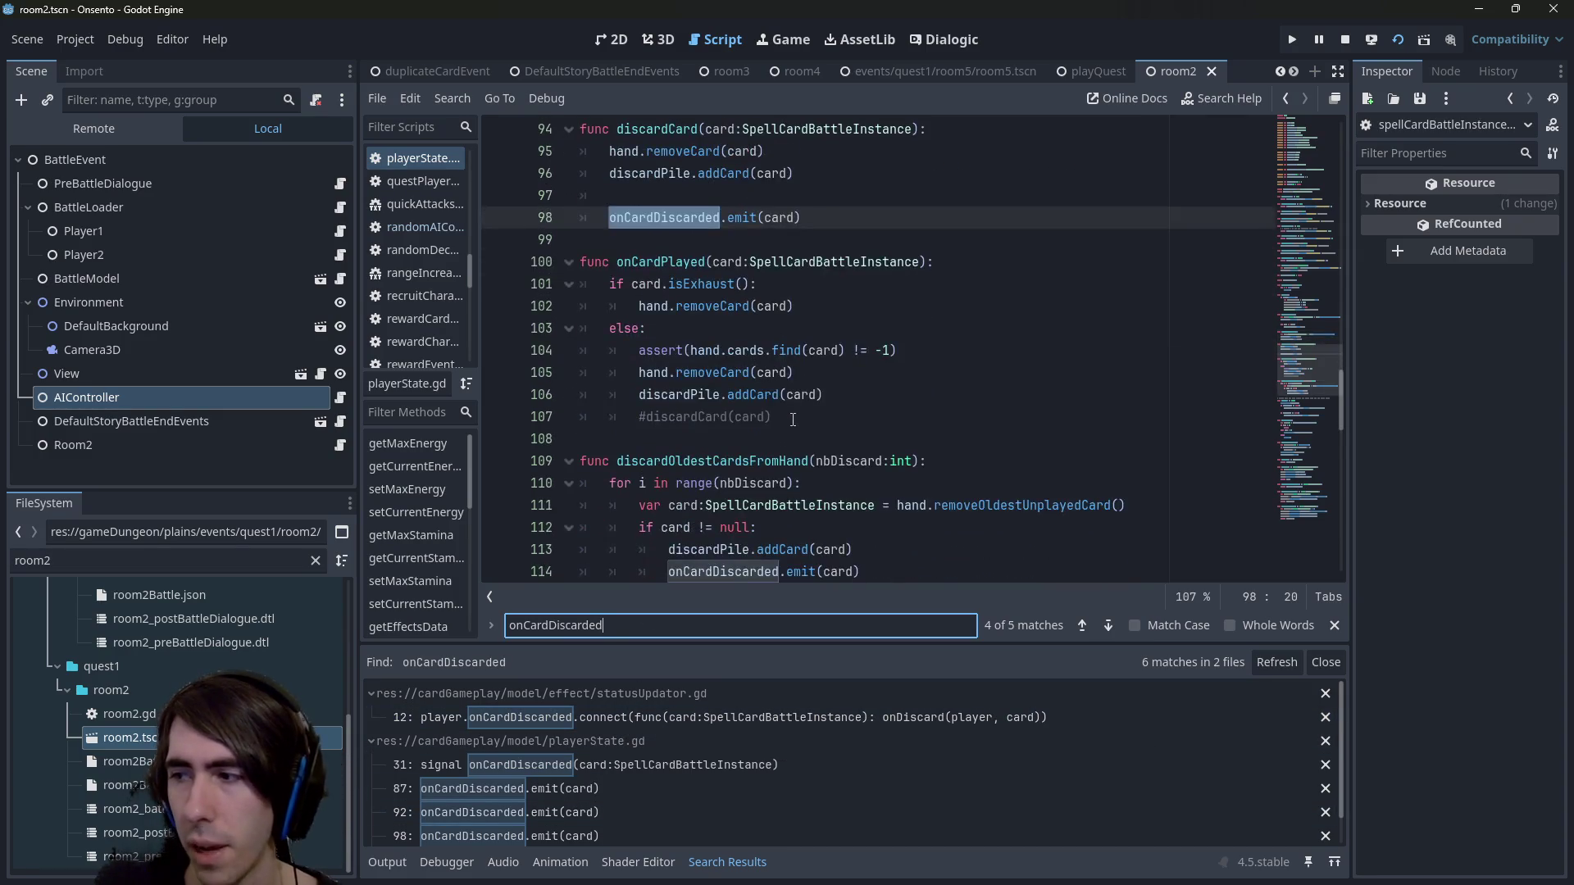
click(796, 405)
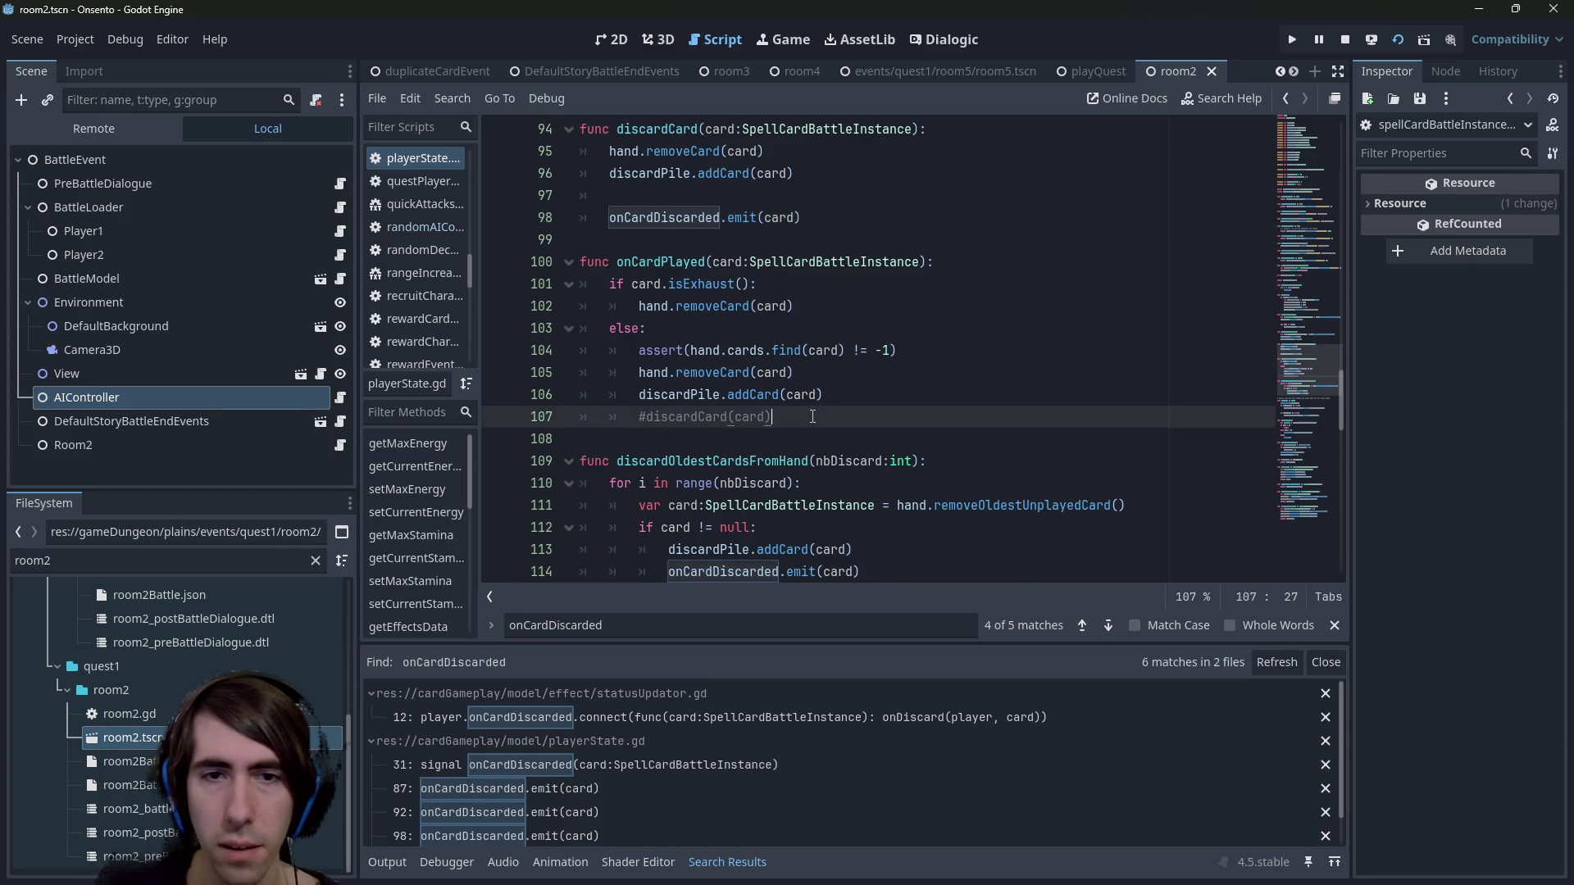
scroll(838, 389, up, 1)
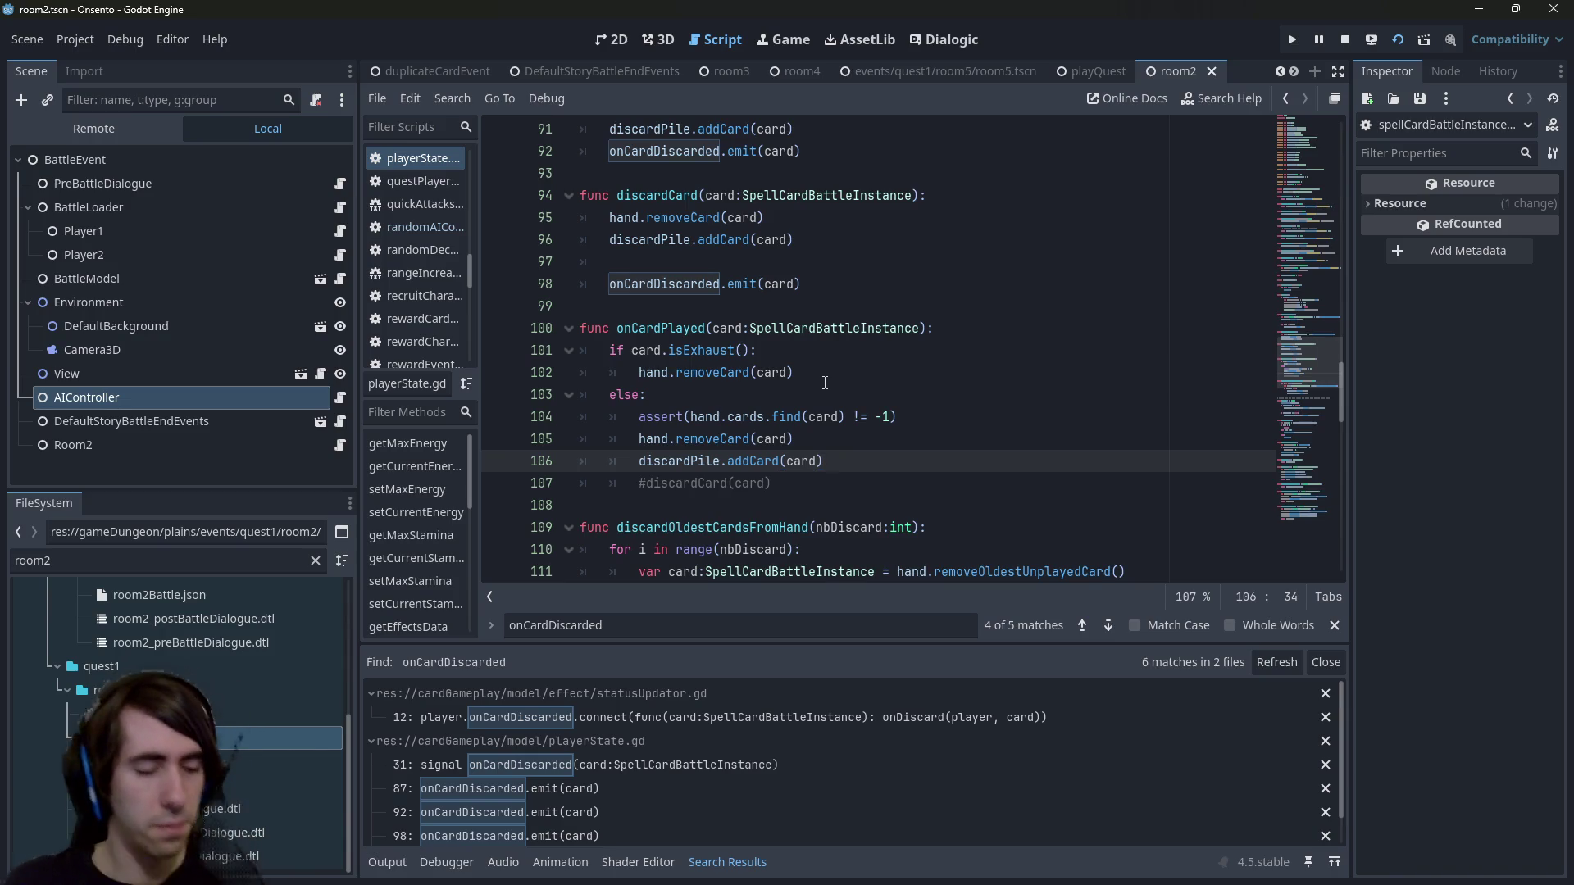
click(1424, 40)
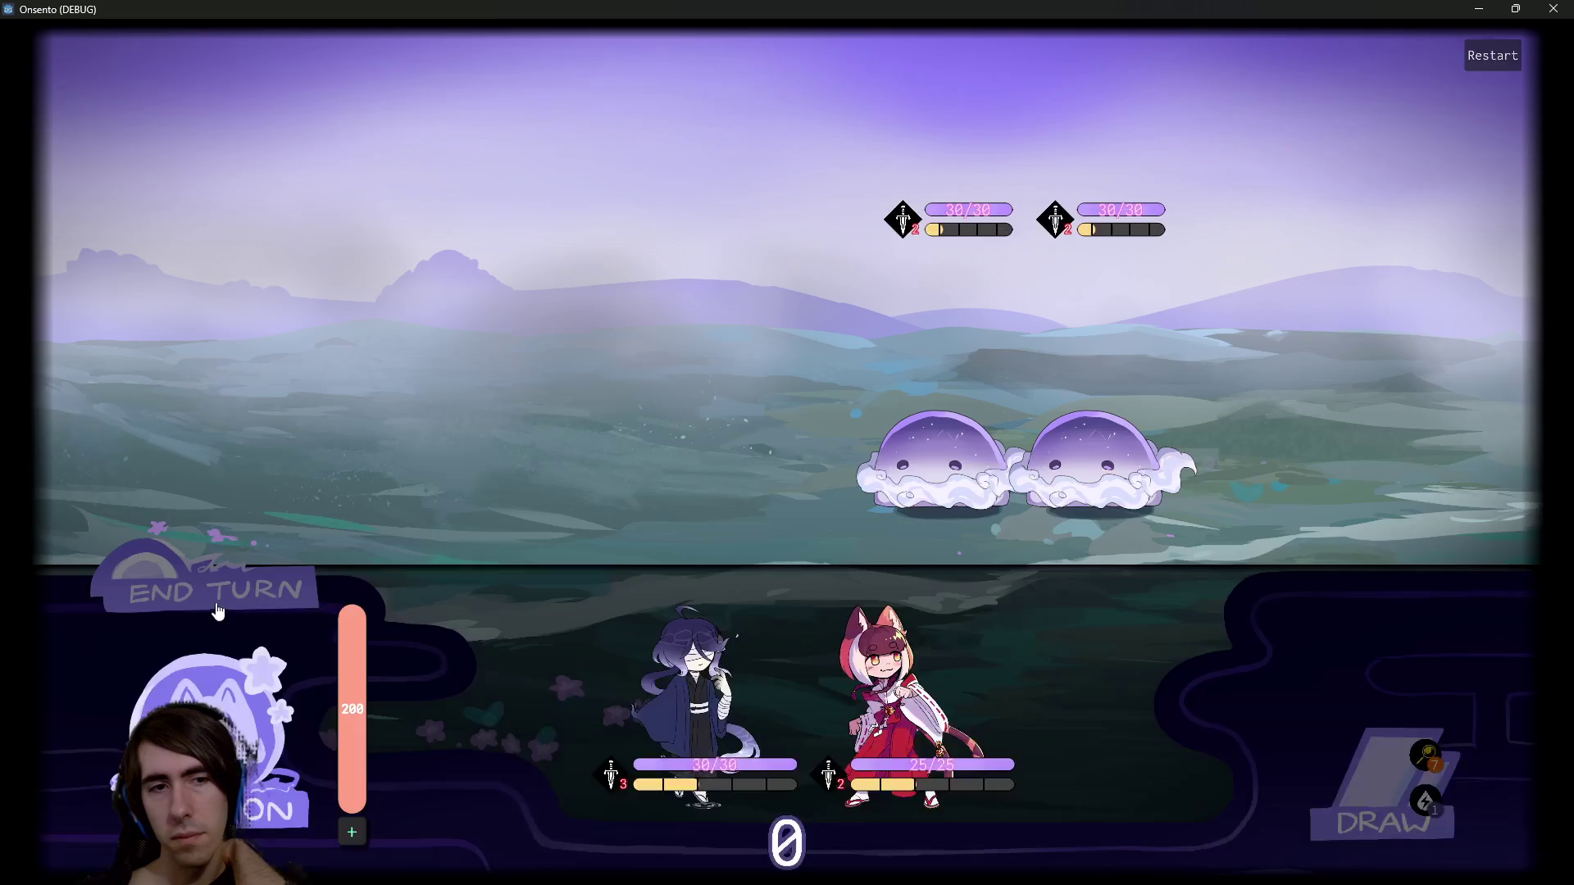
Play the blue-haired character, end turns past the draw warning, and close the game.
click(218, 610)
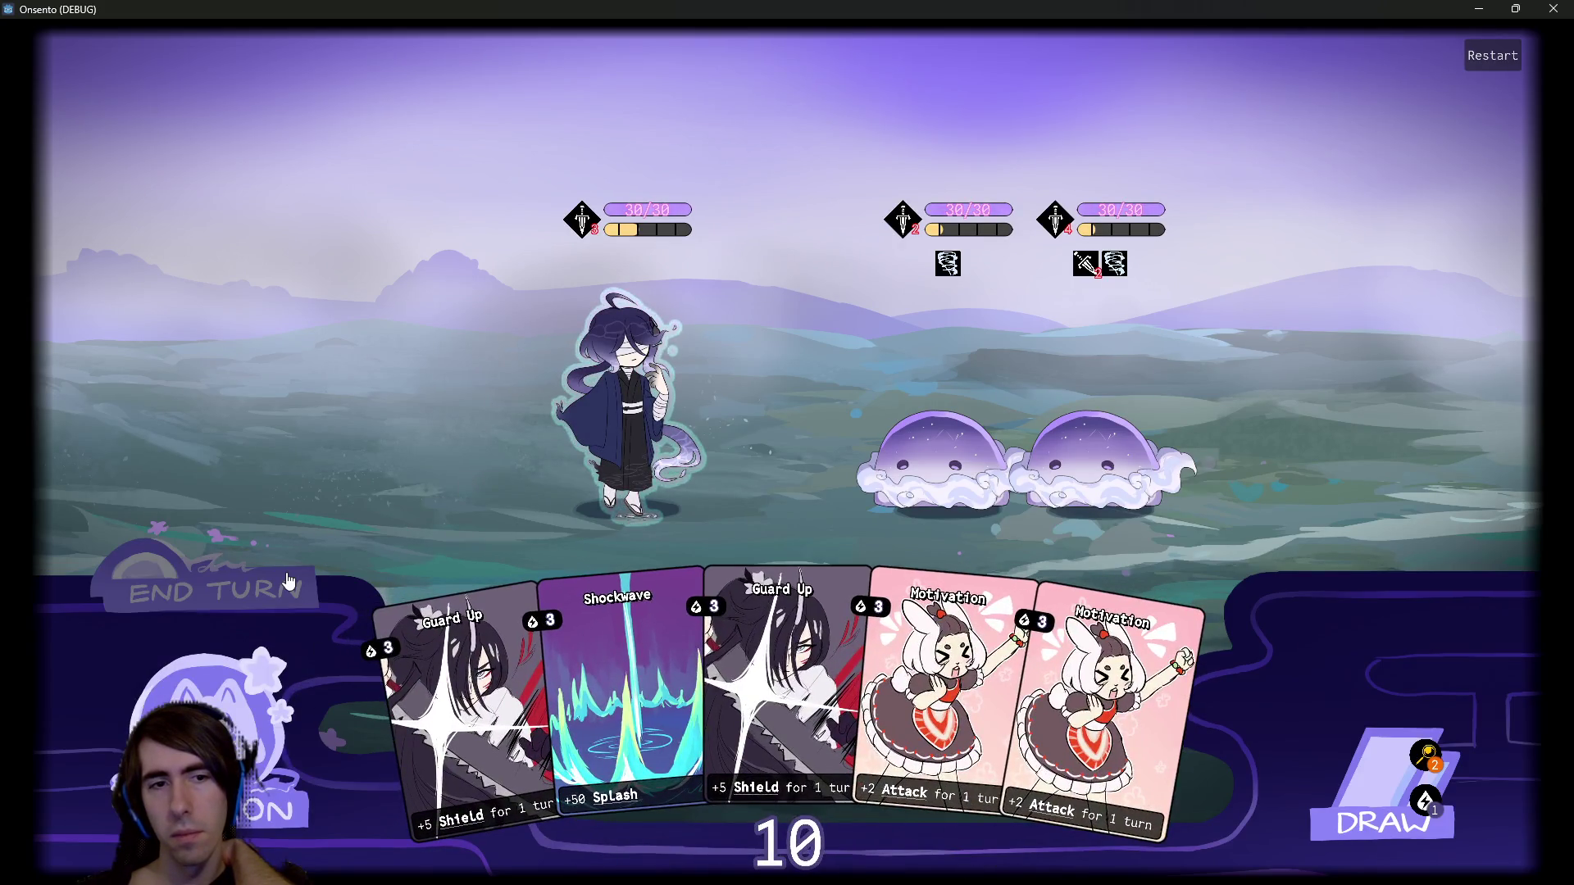
click(289, 582)
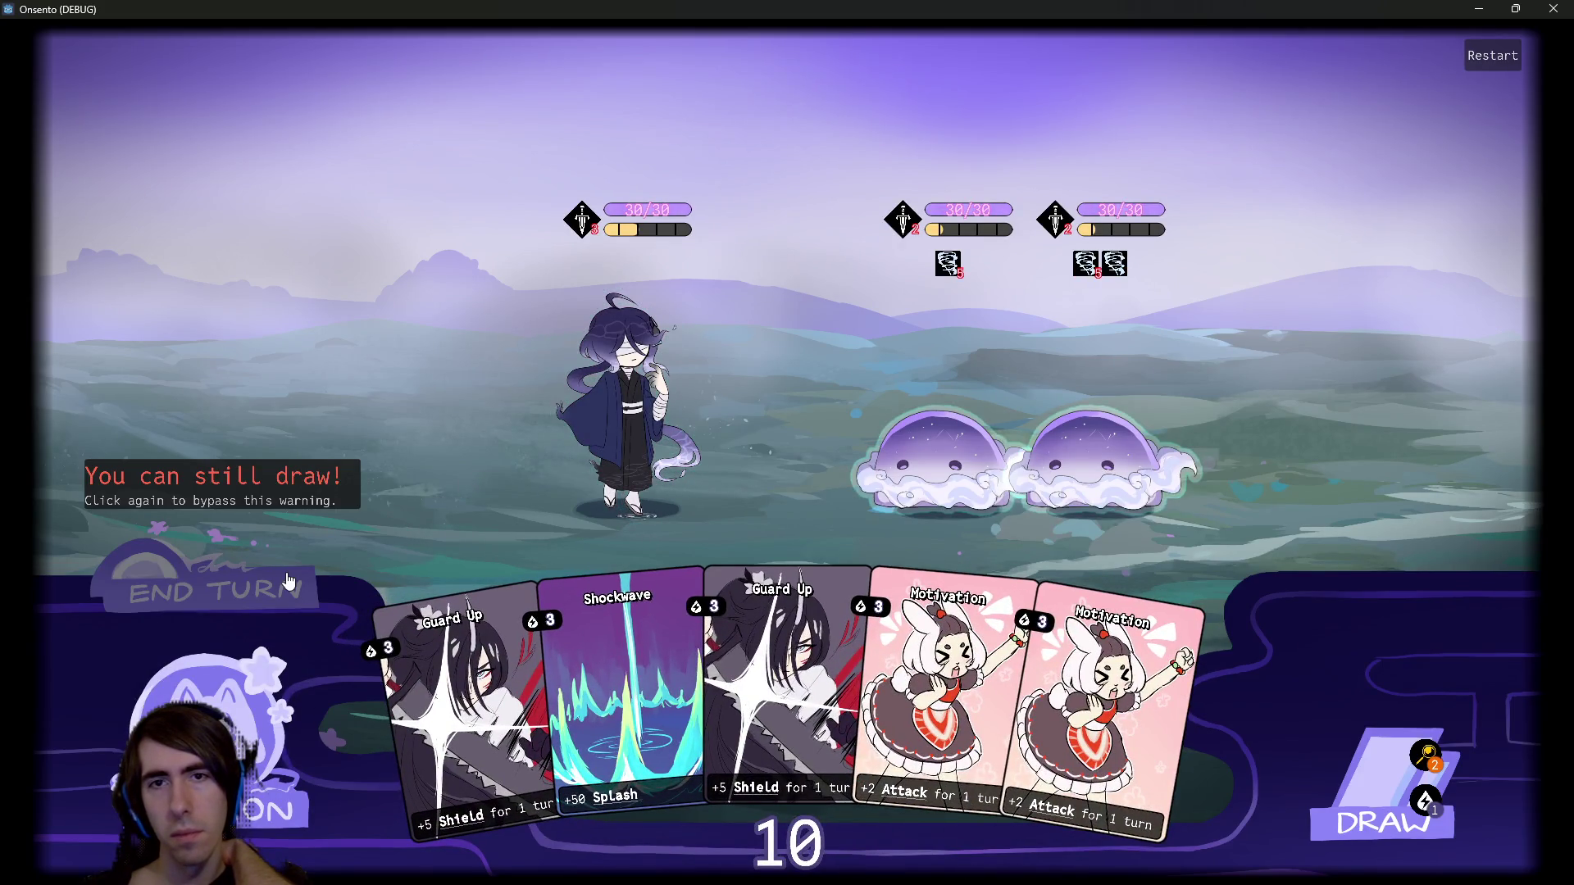
click(209, 605)
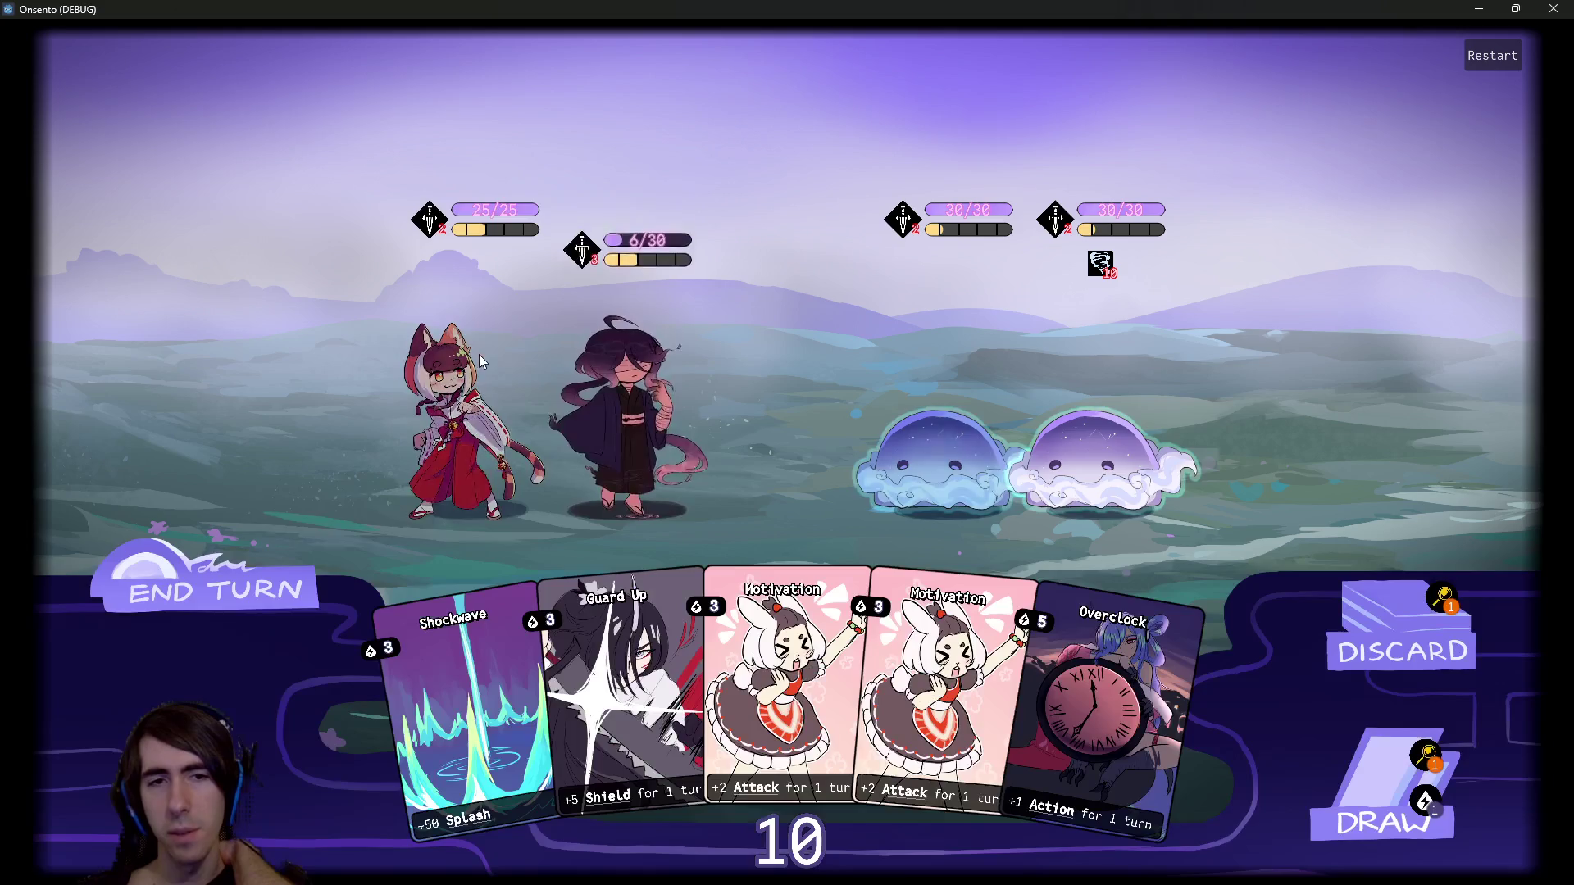
click(246, 586)
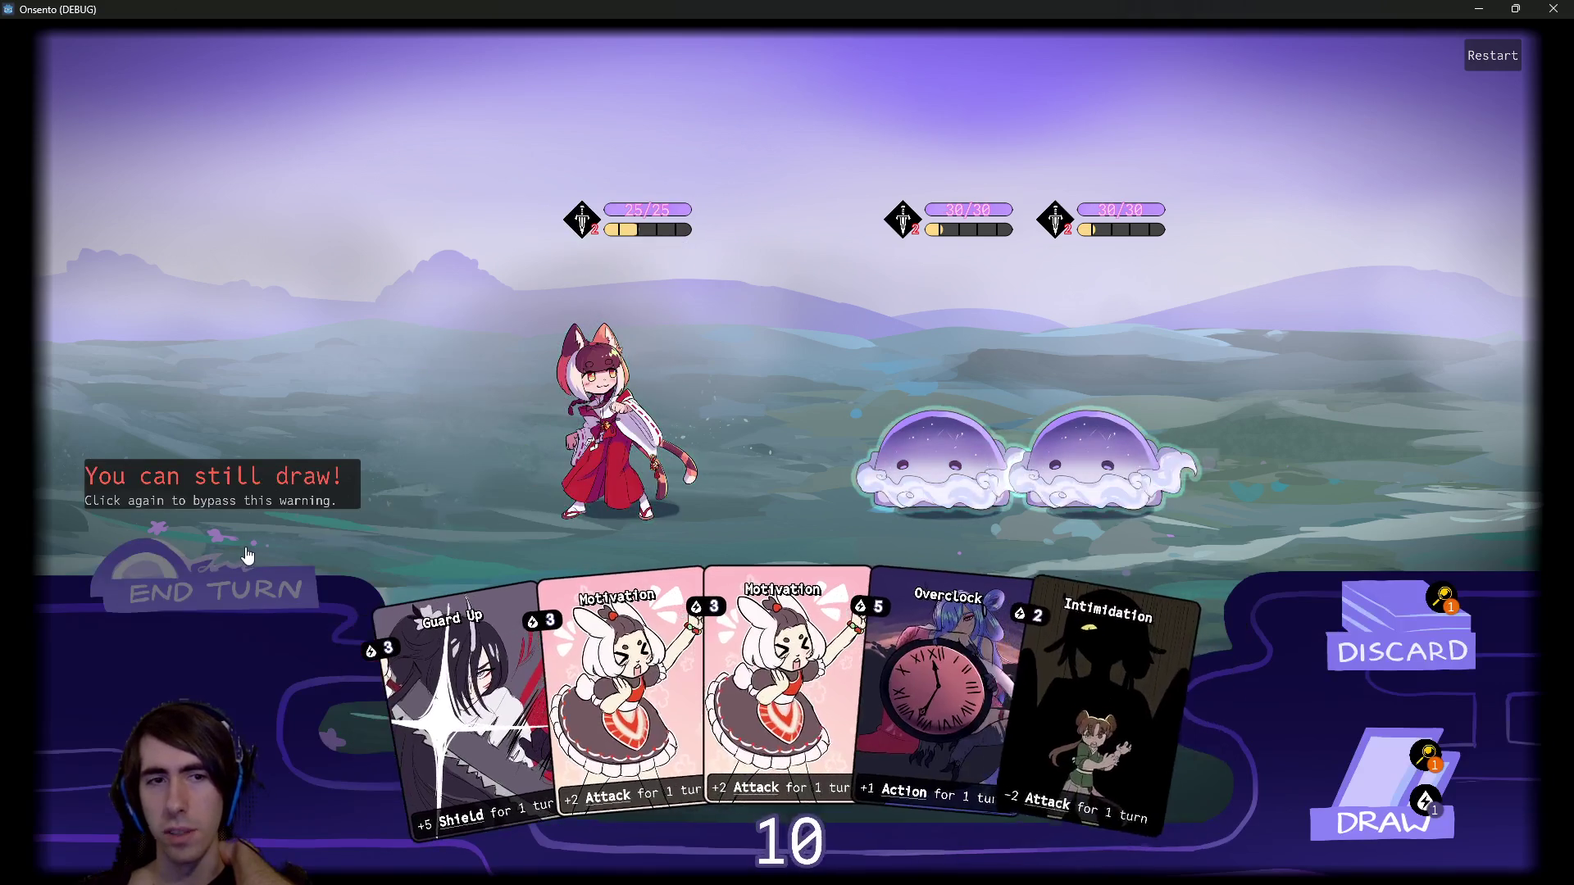
click(1553, 8)
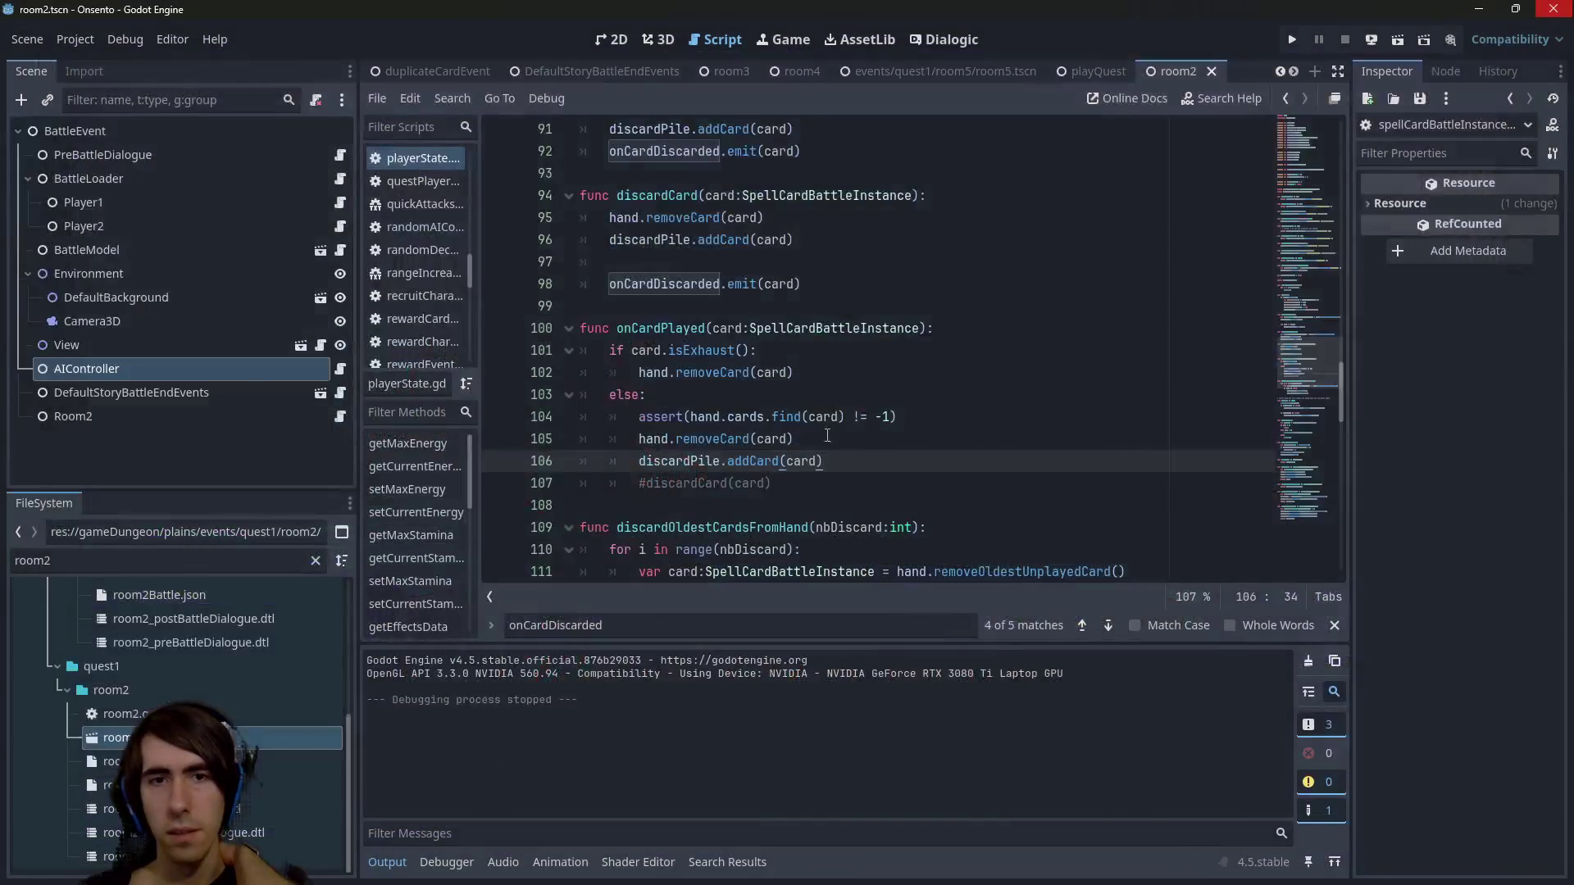
Delete the commented-out discardCard line 107 from onCardPlayed and save playerState.gd.
click(899, 483)
click(540, 482)
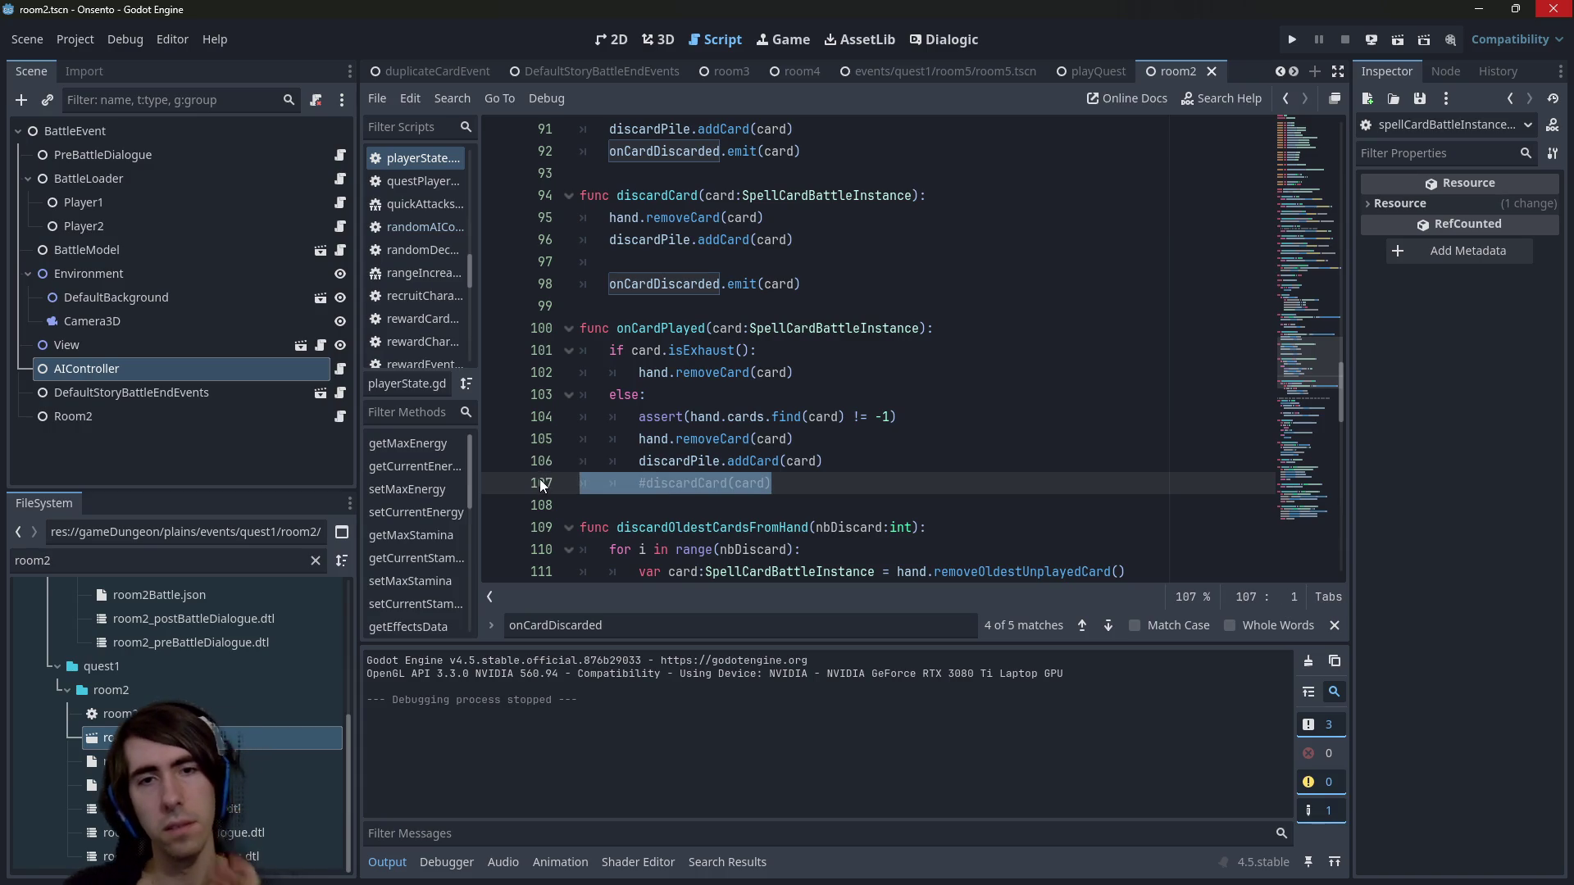
key(BackSpace)
key(BackSpace)
key(ctrl+s)
Select the hand assert line, read its documentation, and try adding a message argument.
click(973, 416)
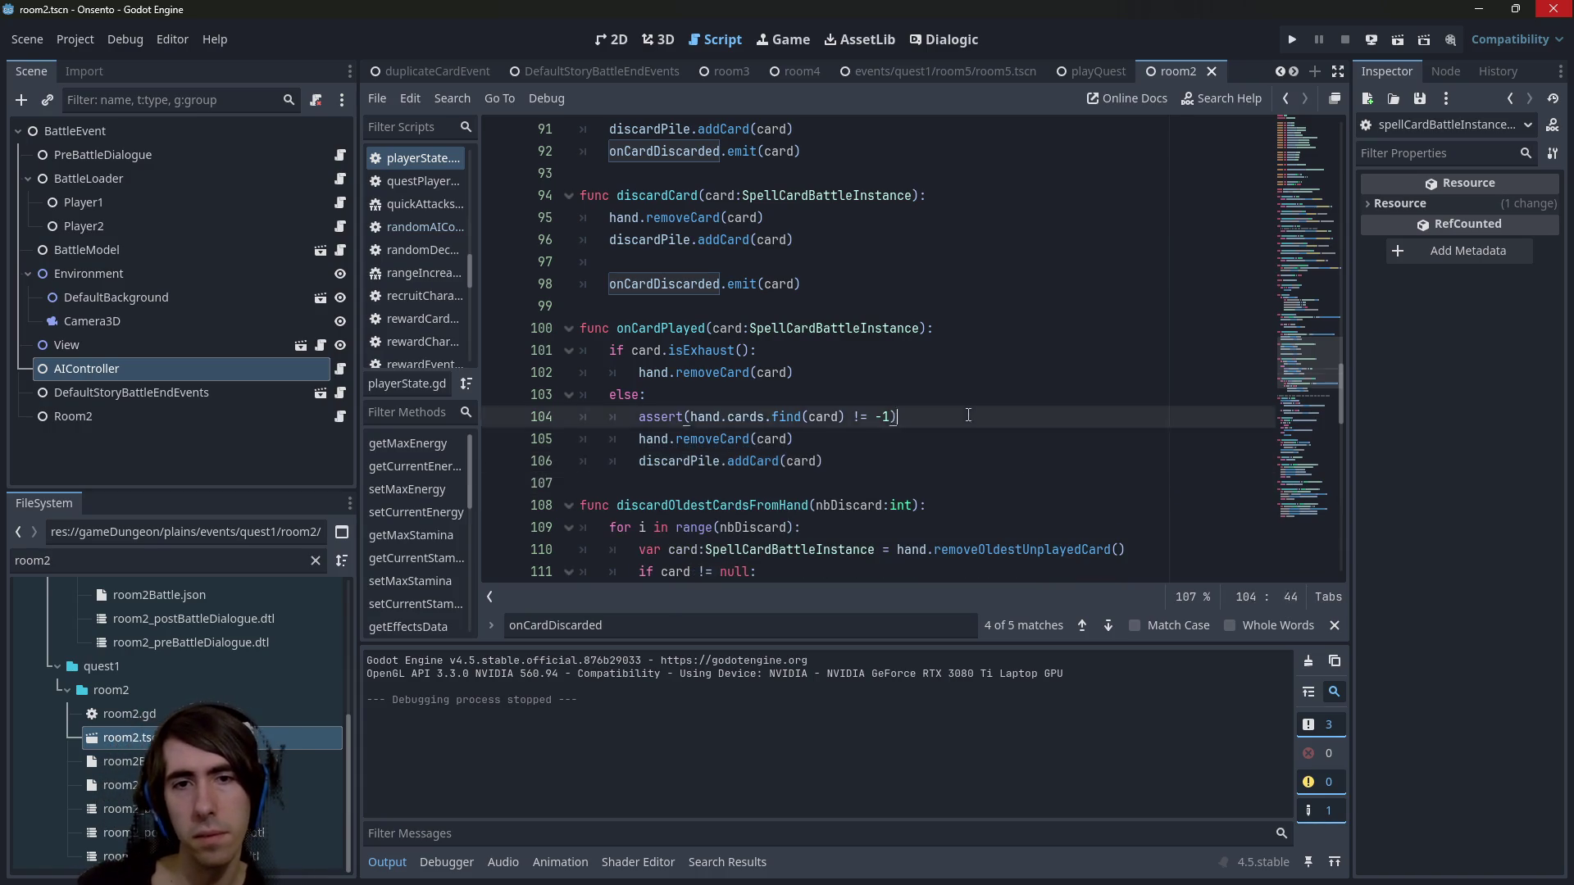
drag(973, 415, 363, 410)
mouse_move(664, 408)
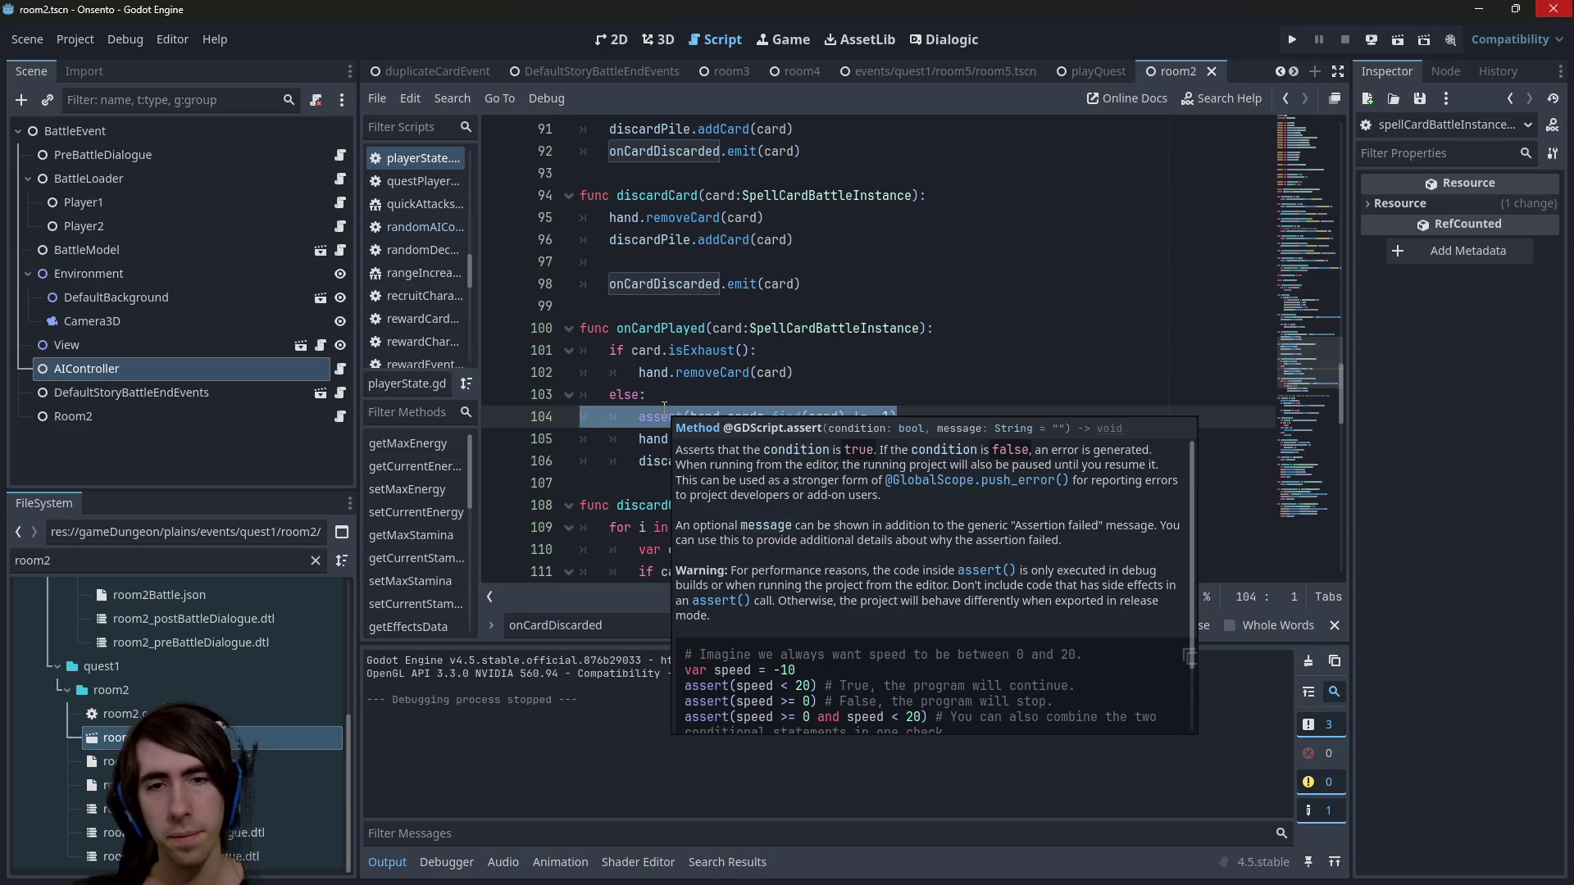
click(719, 370)
click(958, 423)
text(,)
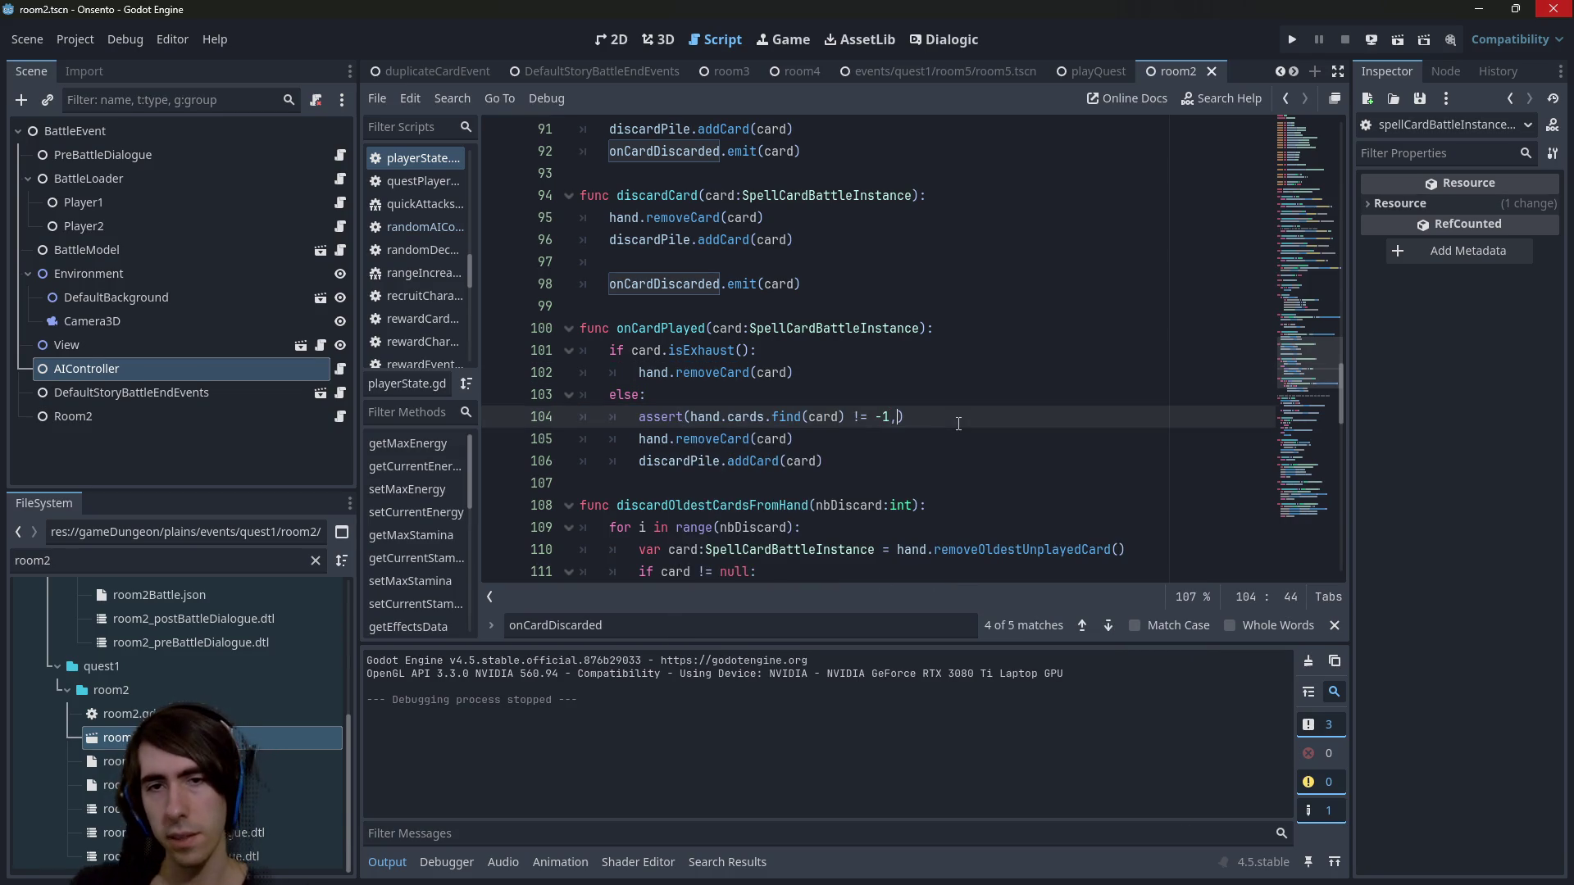
text( "hand)
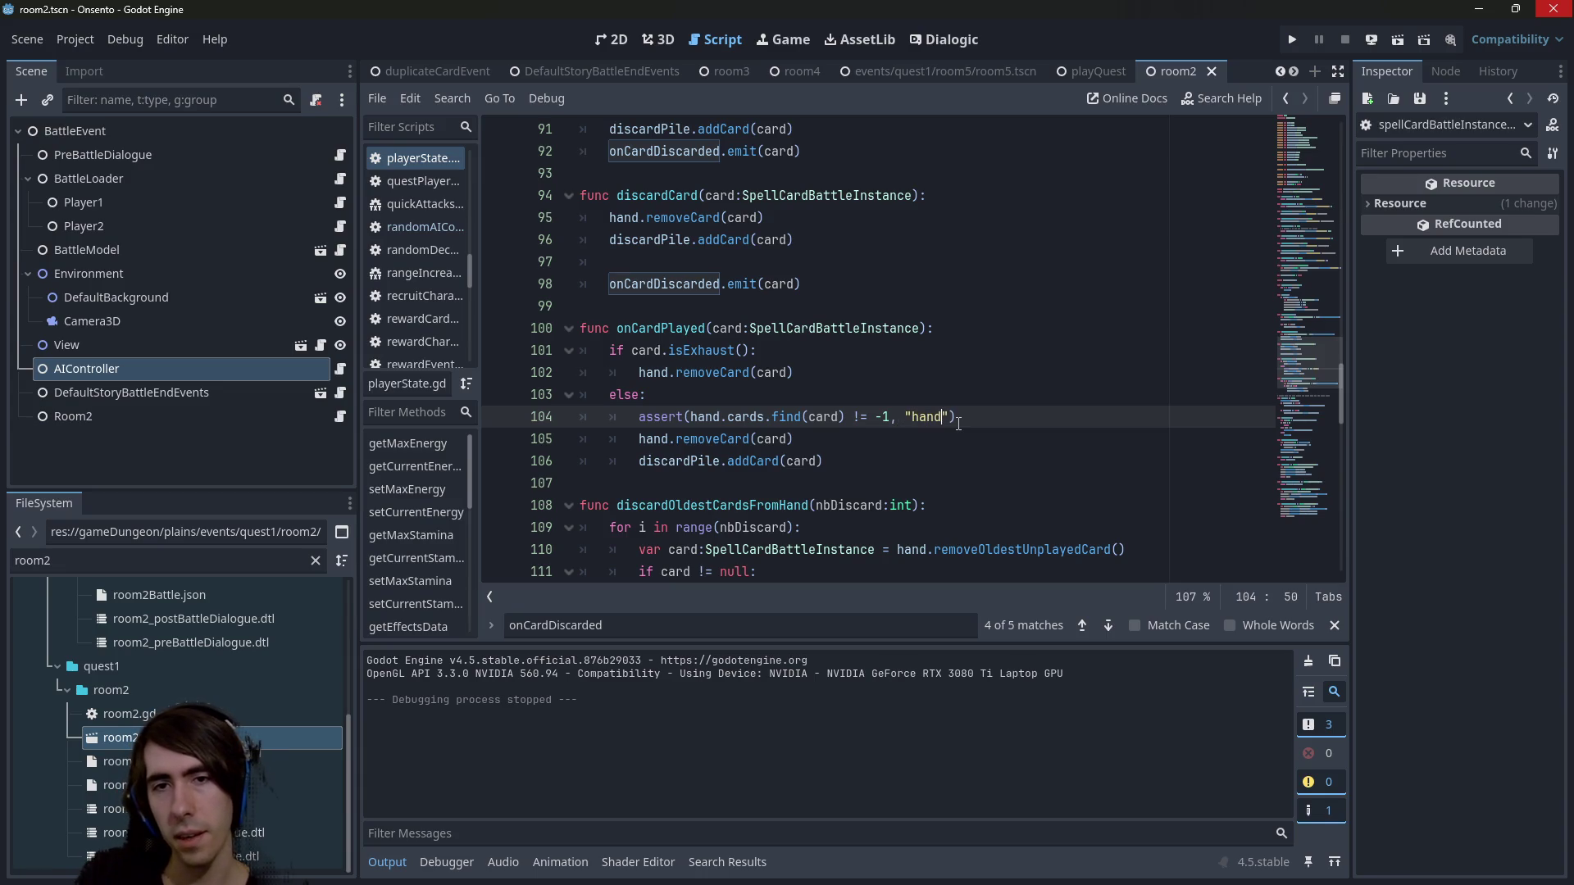
key(BackSpace)
key(BackSpace)
key(BackSpace)
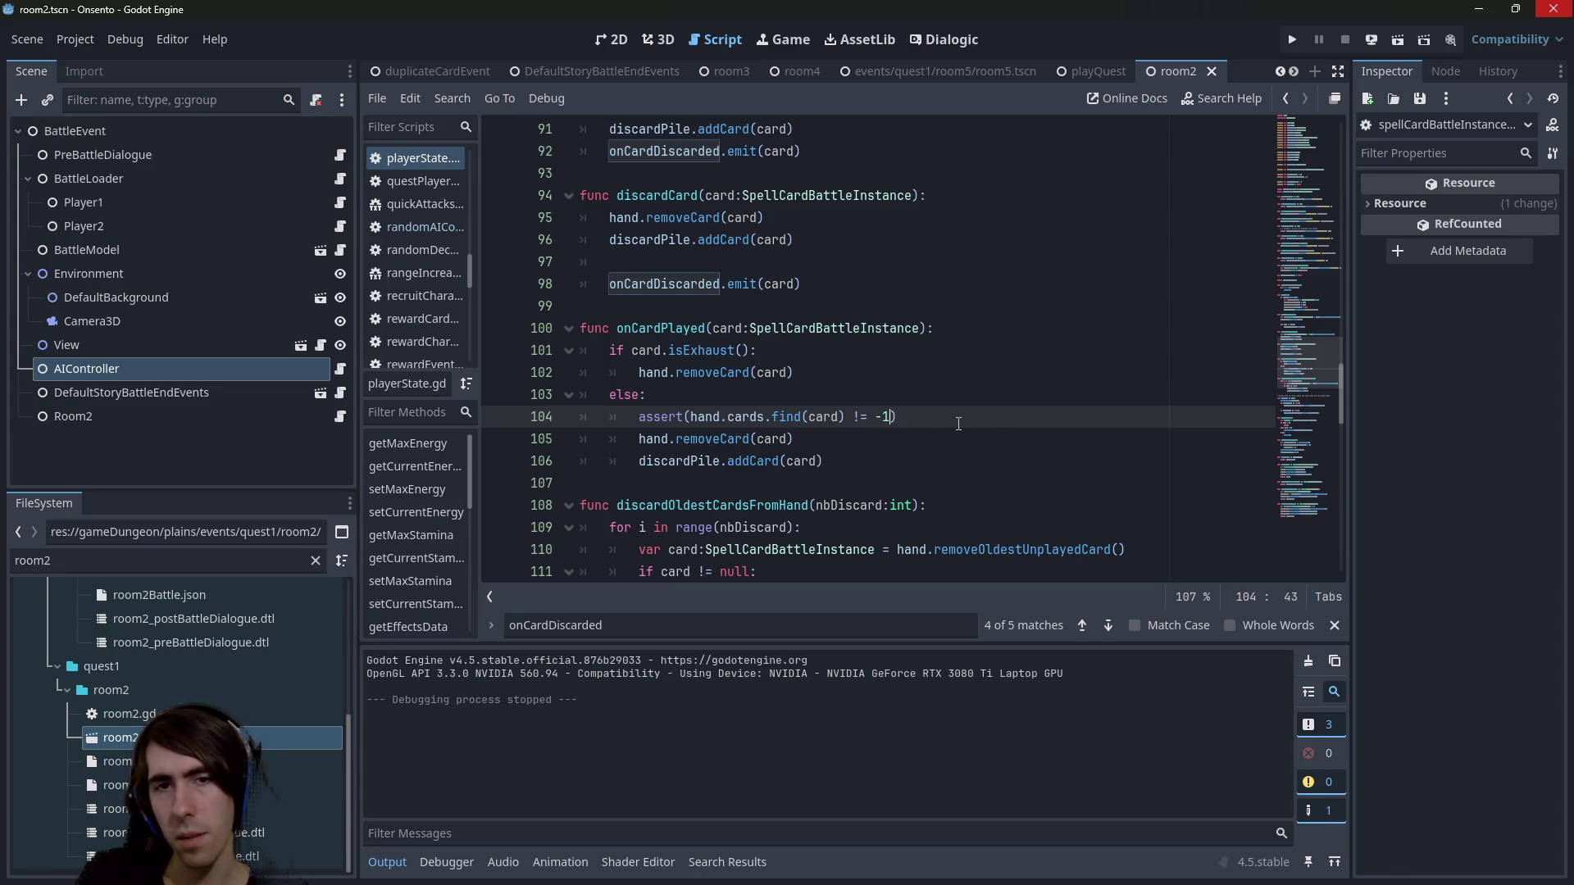
Move the assert below hand.removeCard, delete it, and go to addCard in discardPile.gd.
key(Down)
key(Down)
key(Up)
key(Up)
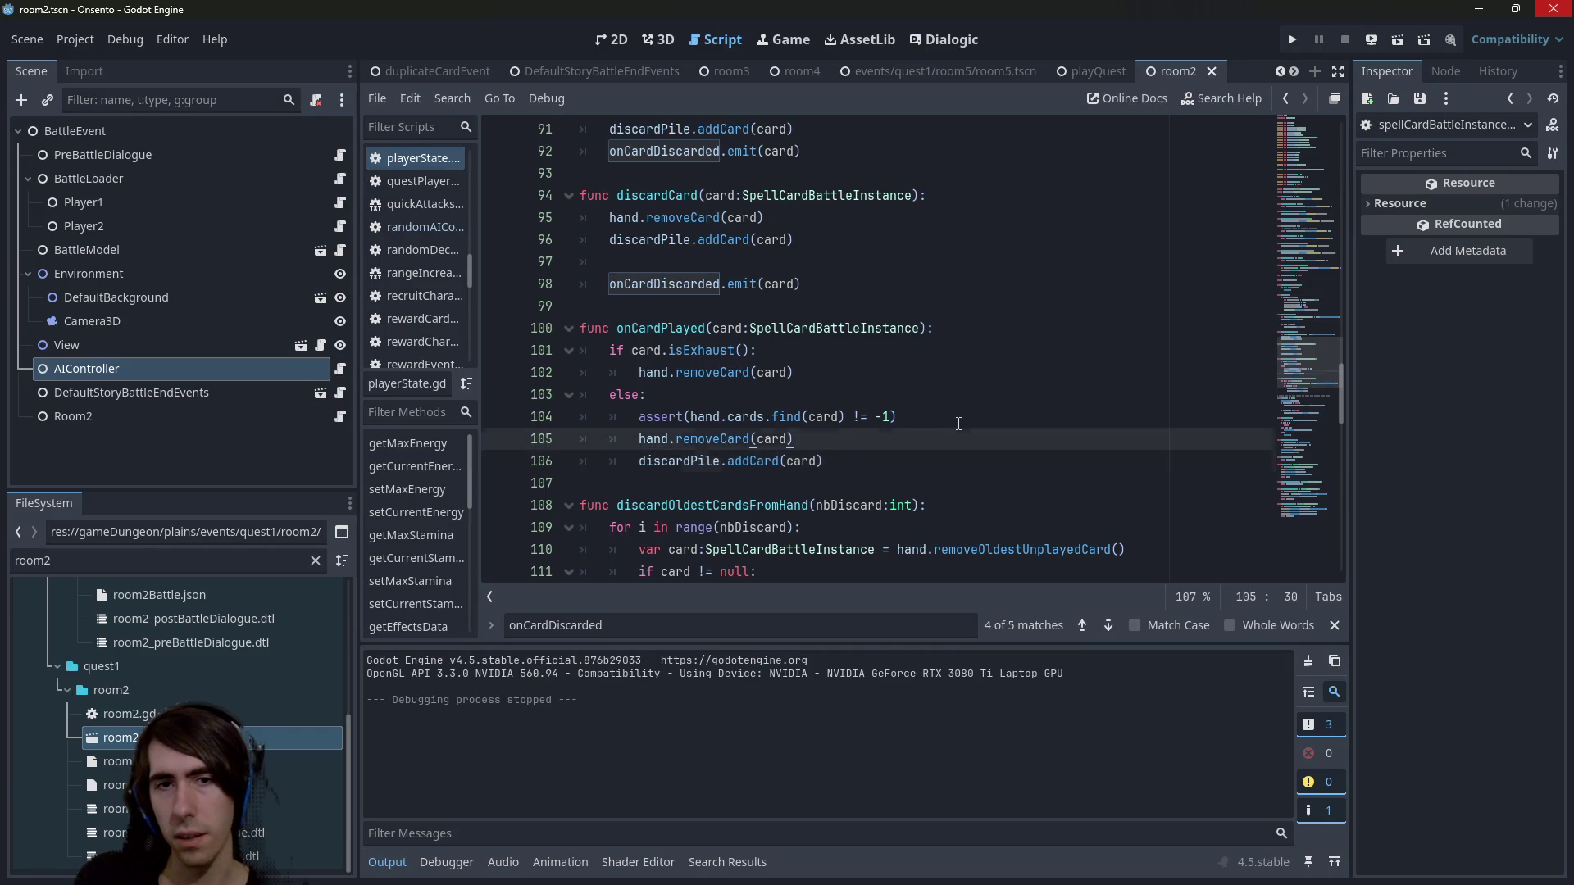
key(alt+Down)
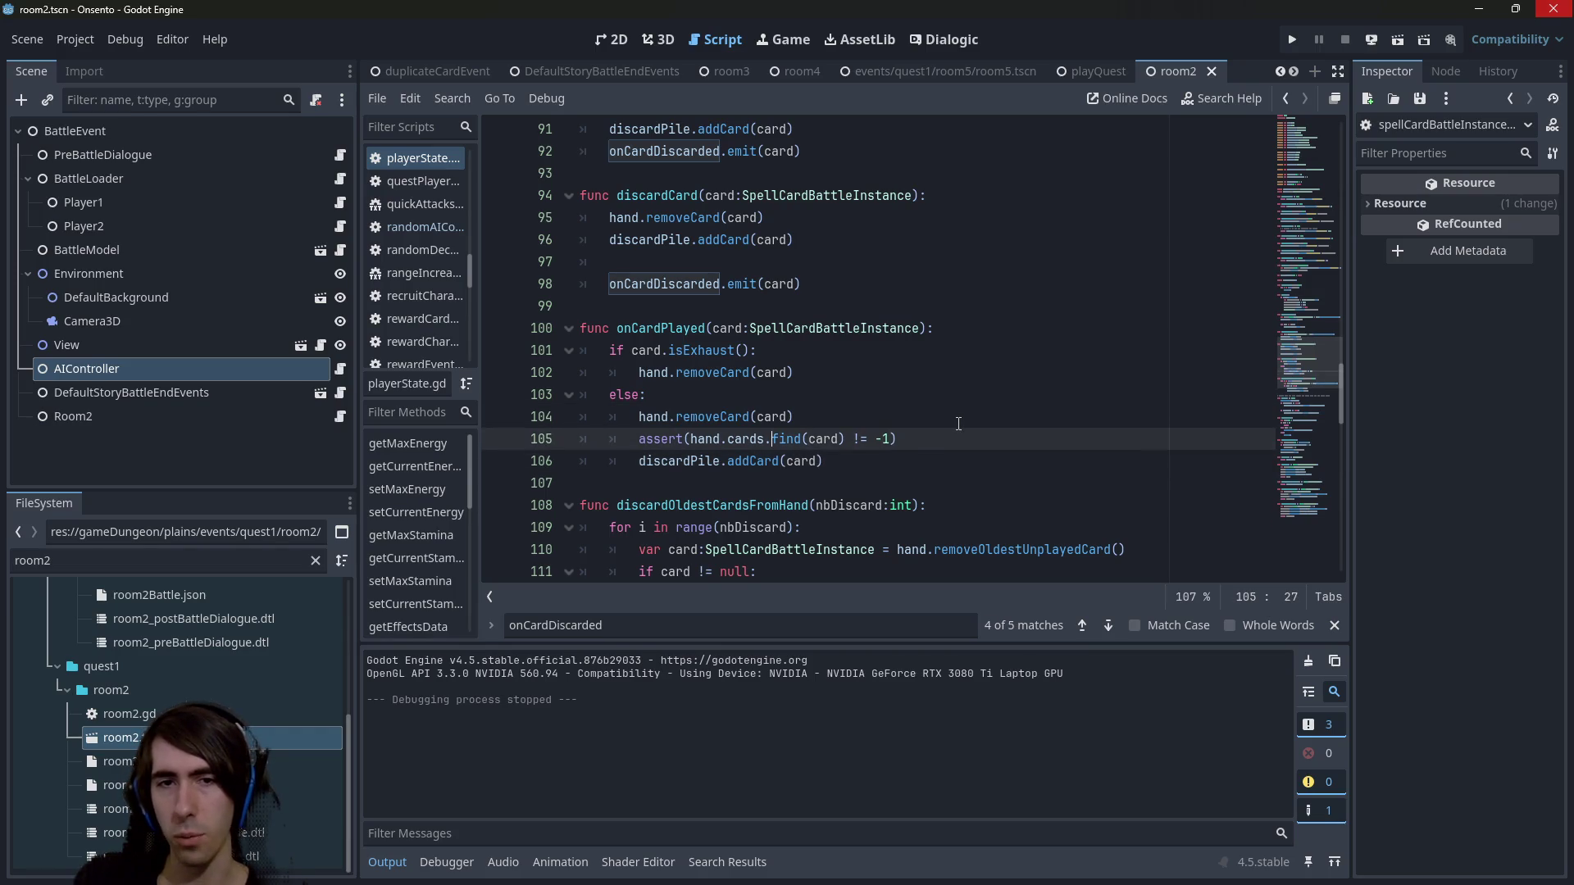
key(End)
key(ctrl+shift+Left)
key(ctrl+shift+Left)
key(ctrl+shift+Left)
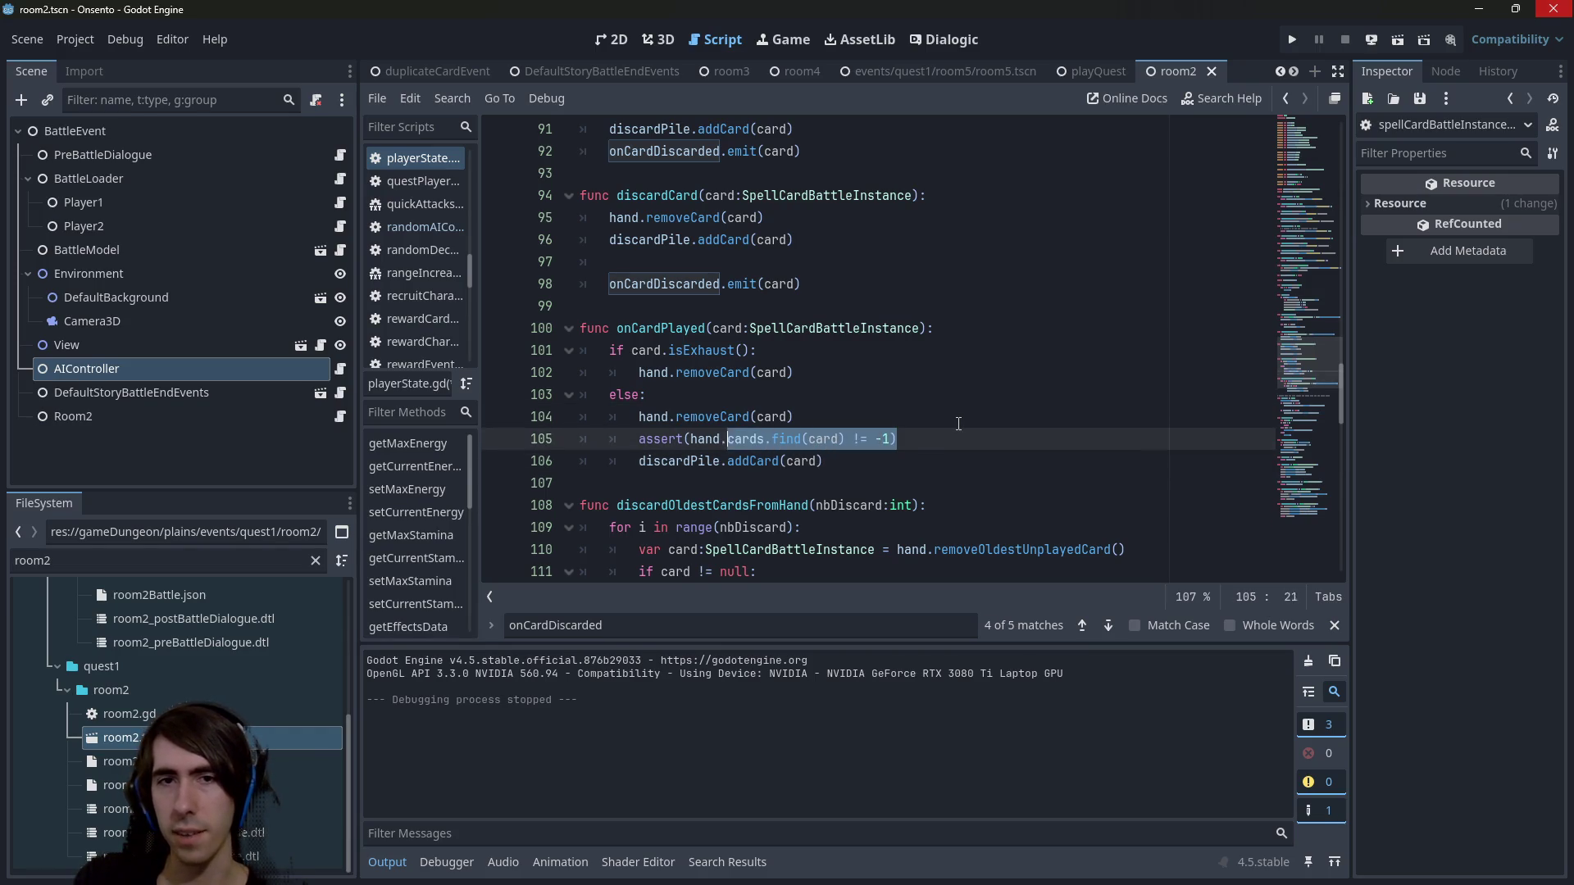
key(BackSpace)
key(BackSpace)
key(BackSpace)
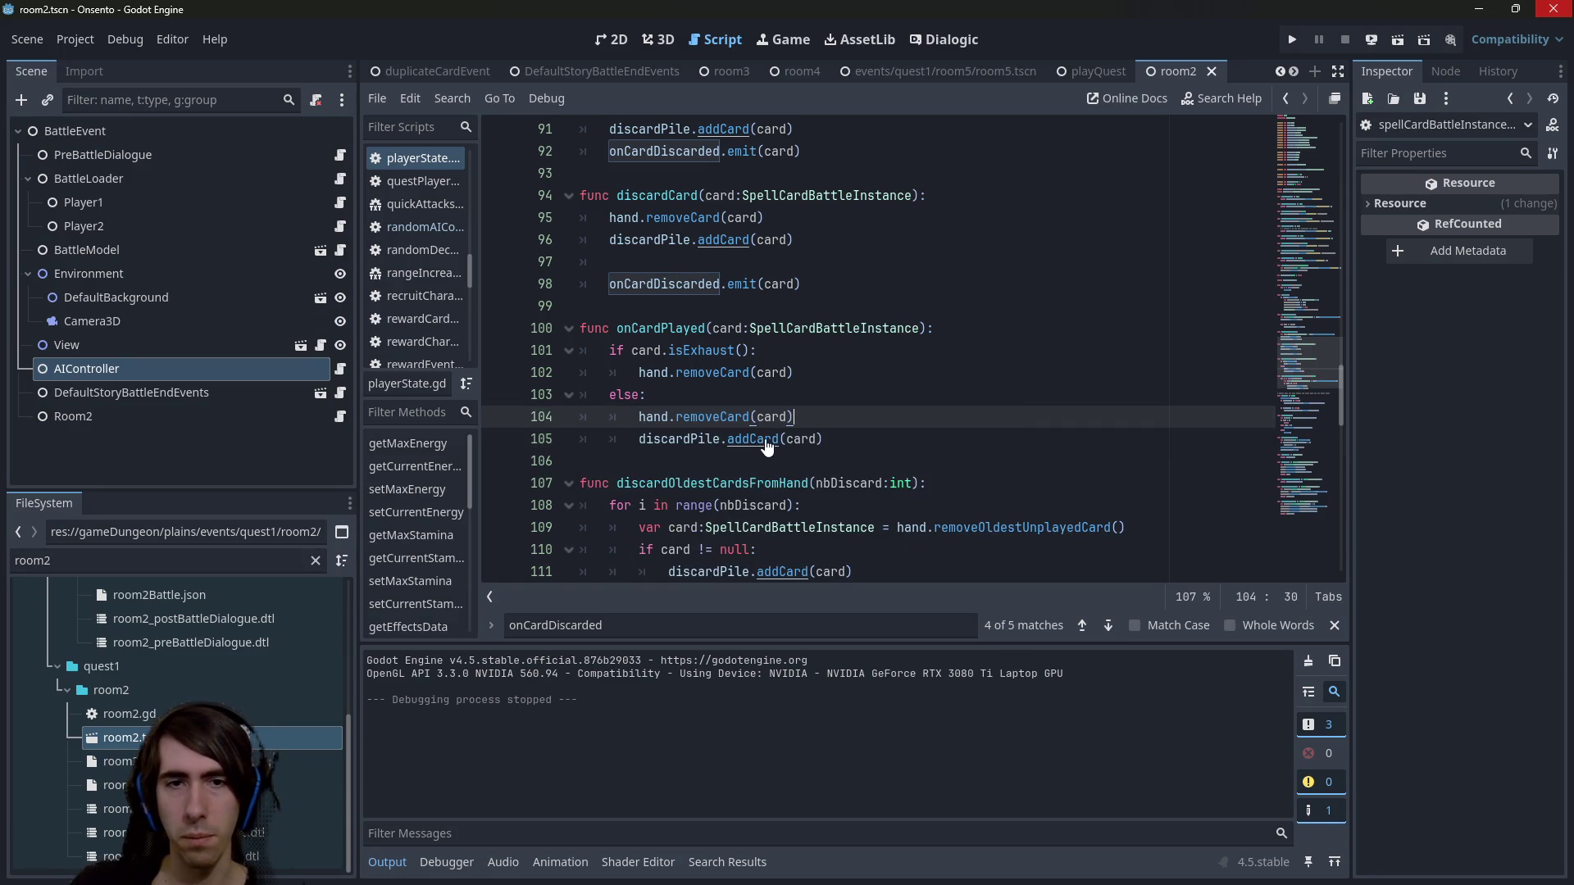
ctrl+click(752, 440)
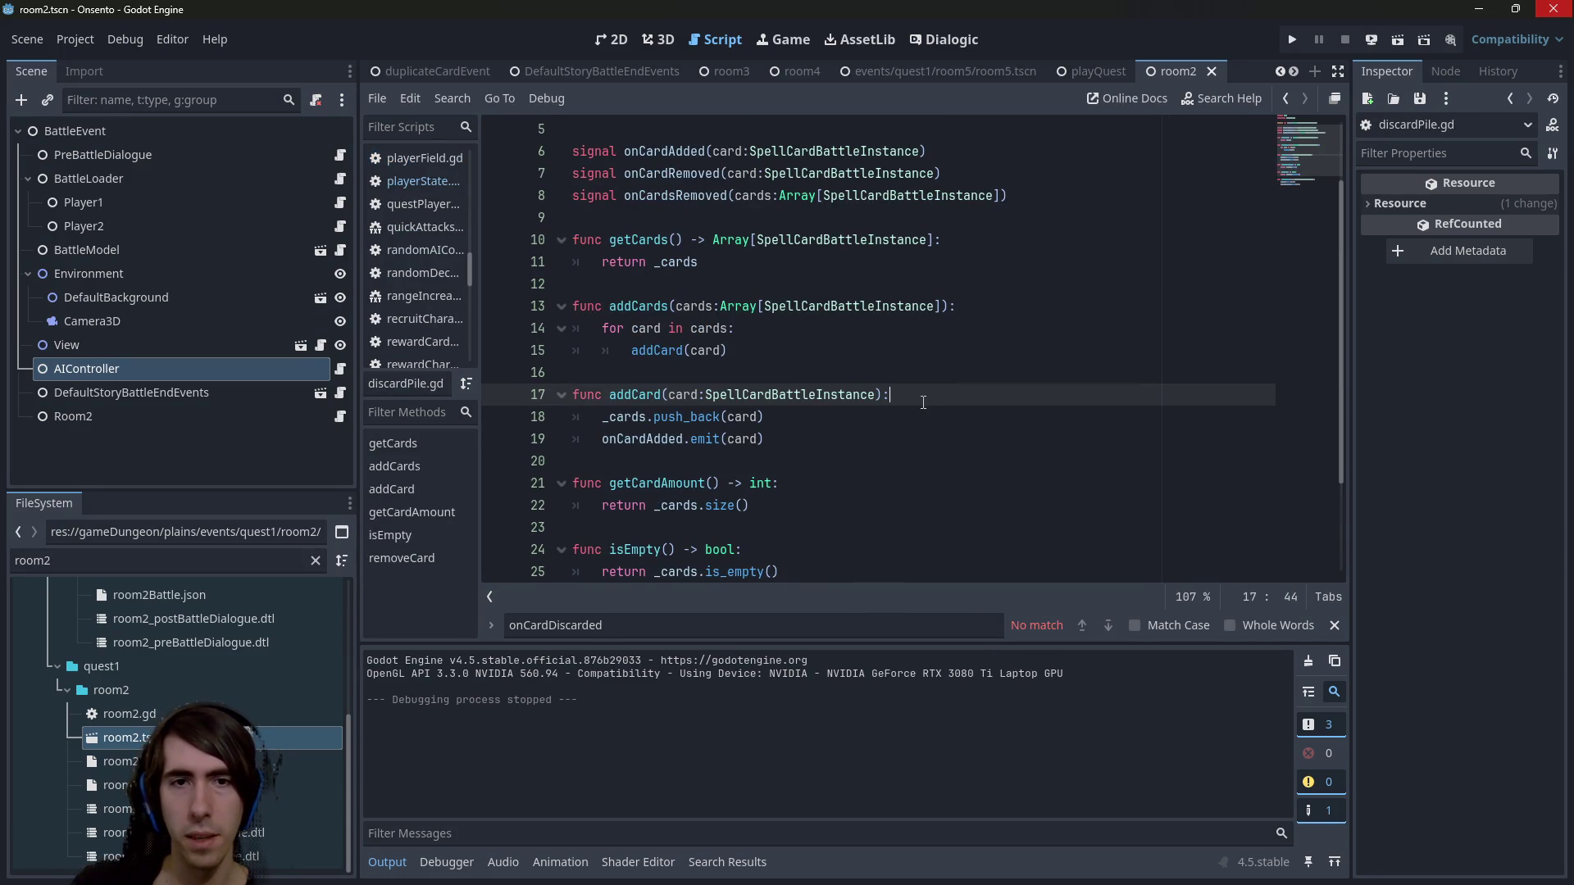
Insert assert(_cards.find(card) == -1) as the first line of addCard and save discardPile.gd.
click(923, 403)
key(Return)
text(_cards)
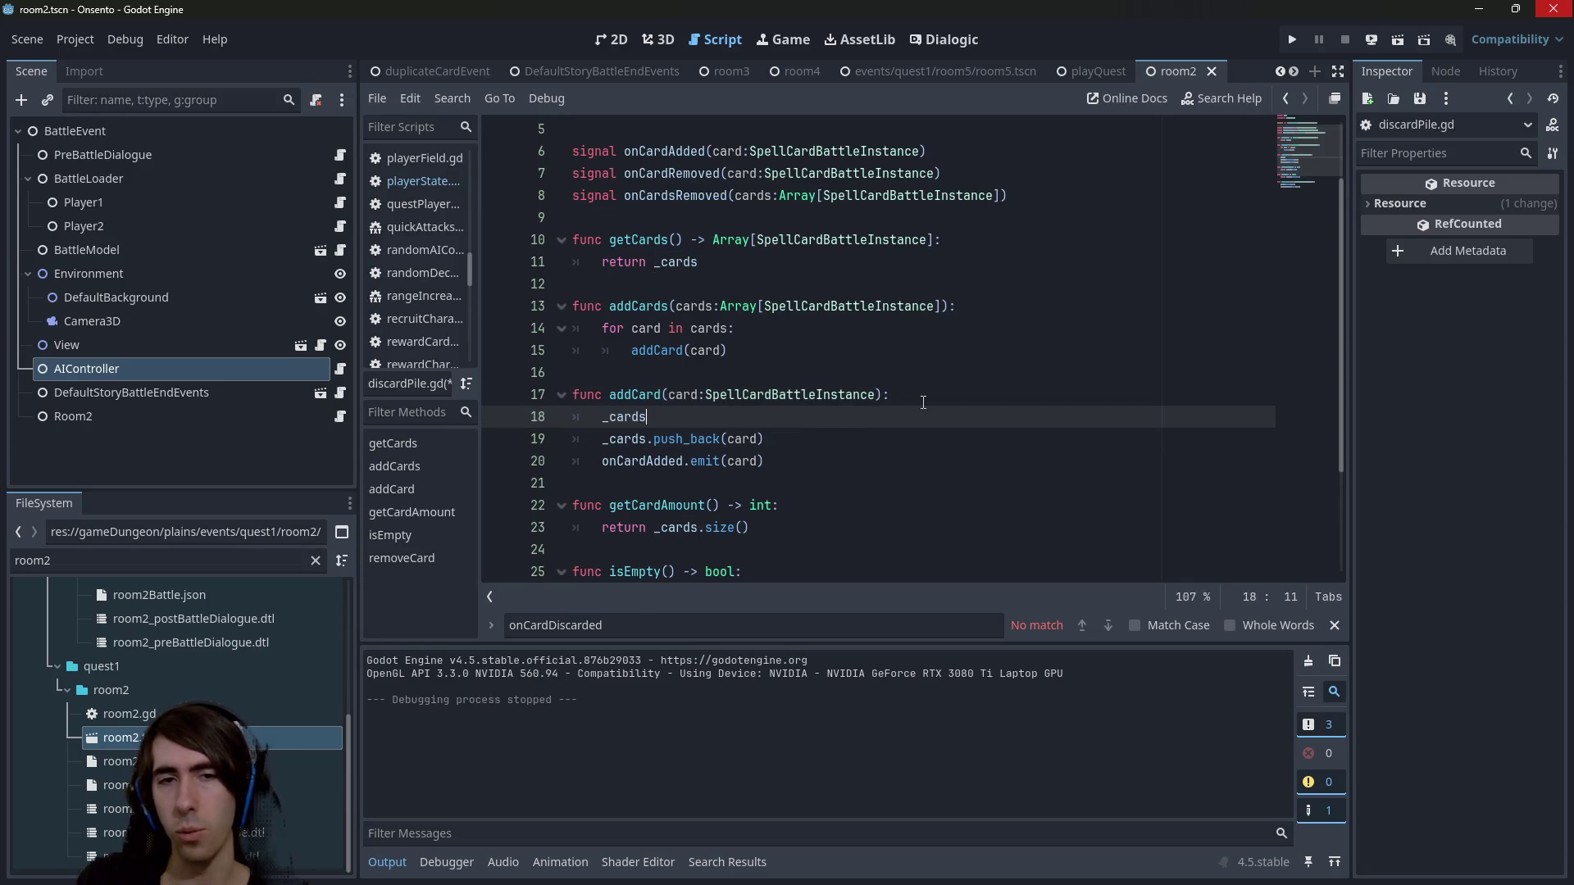
key(ctrl+BackSpace)
text(assert)
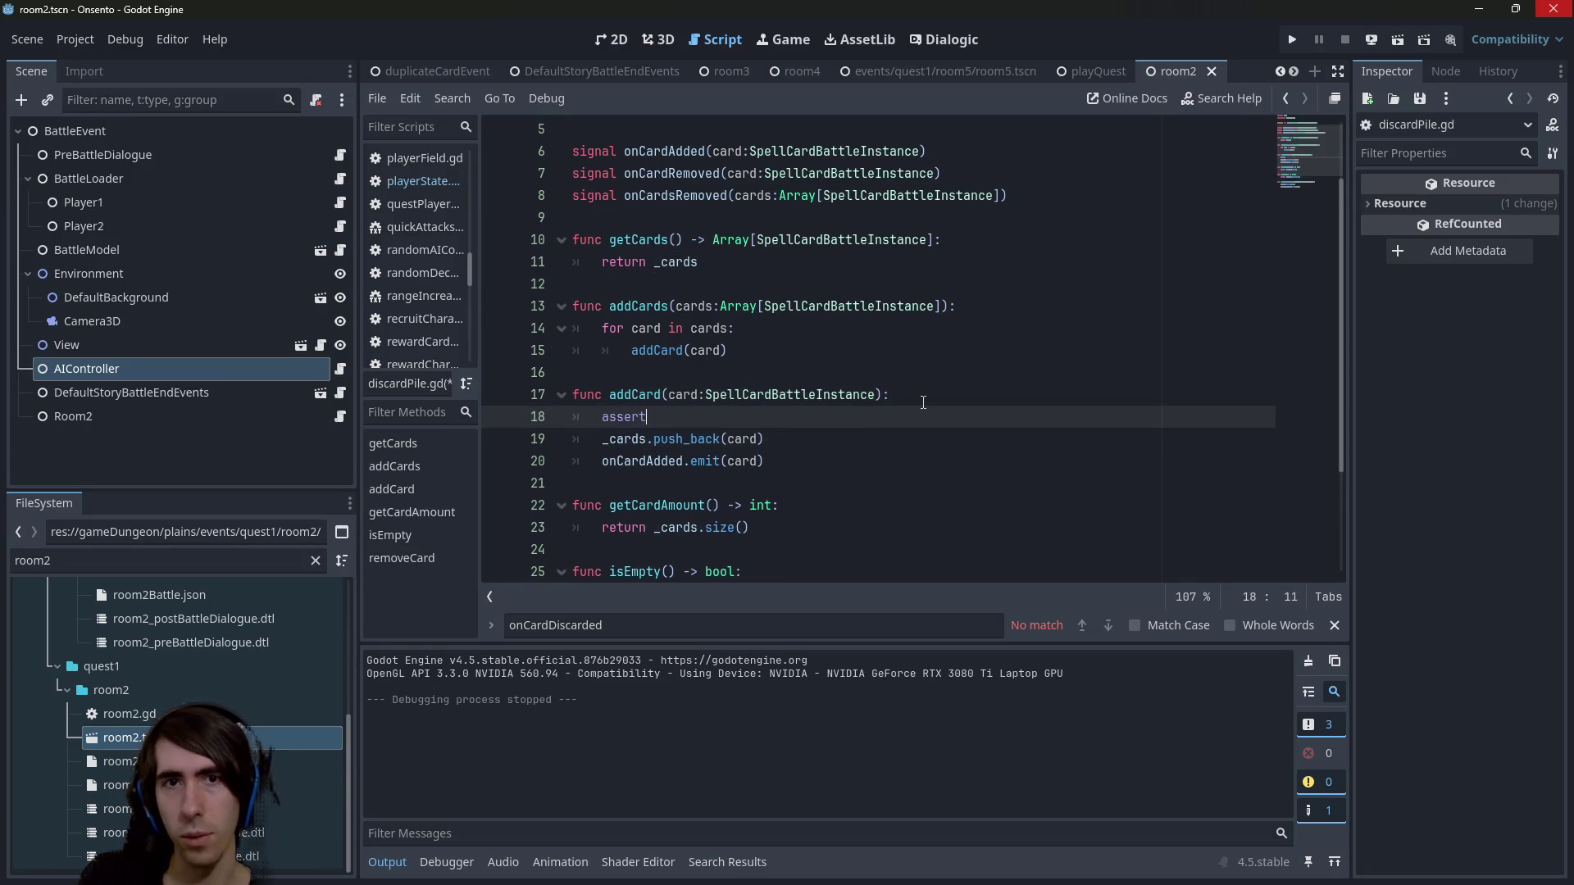
text((_cards.find()
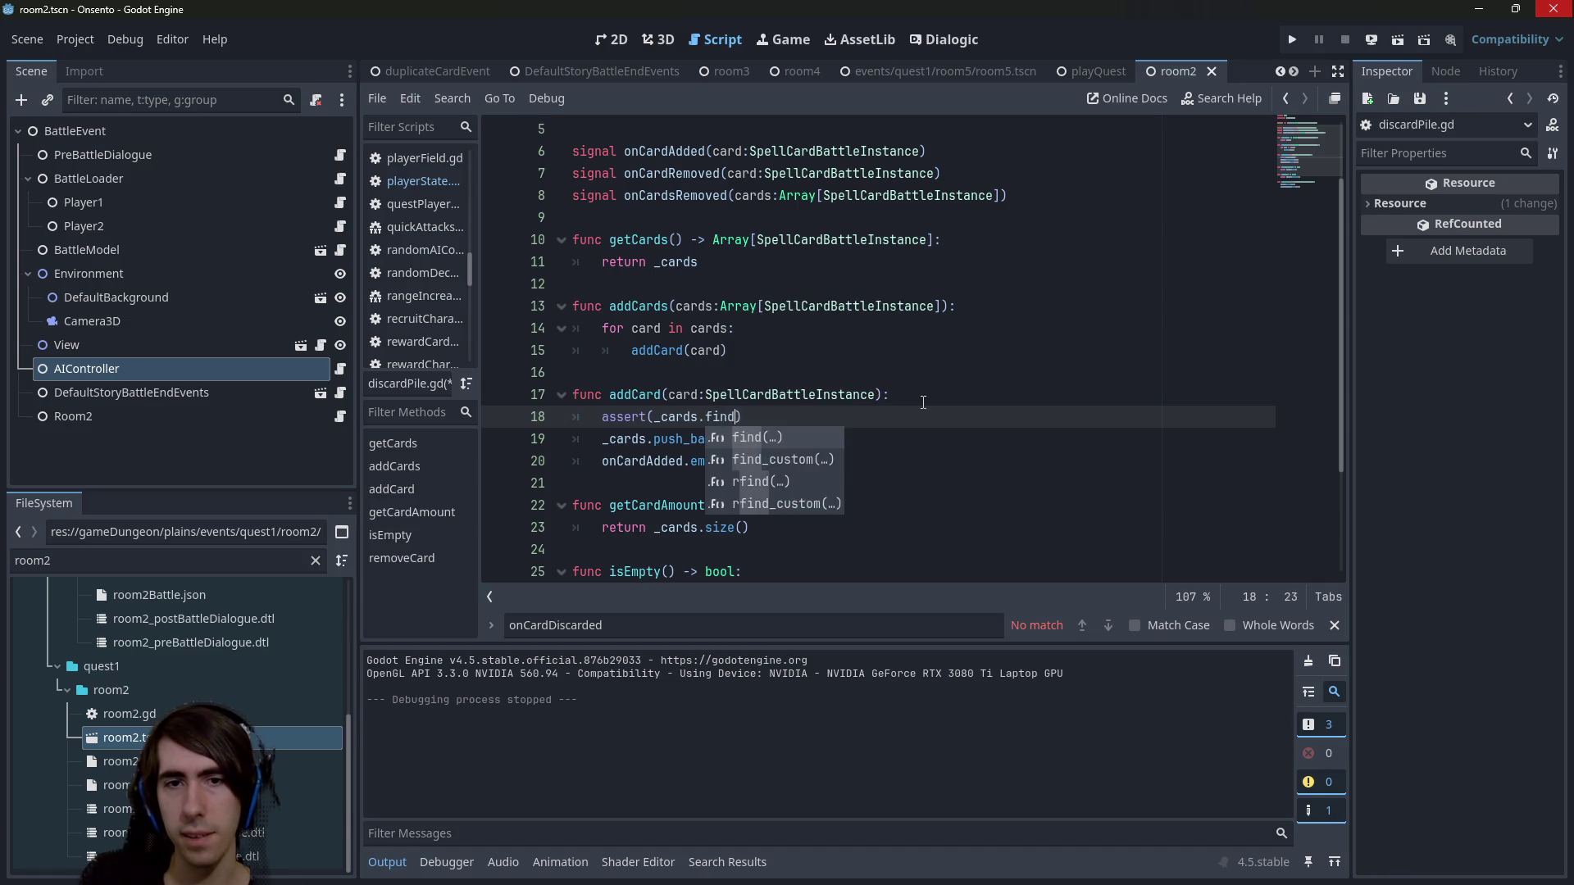
text(card) !)
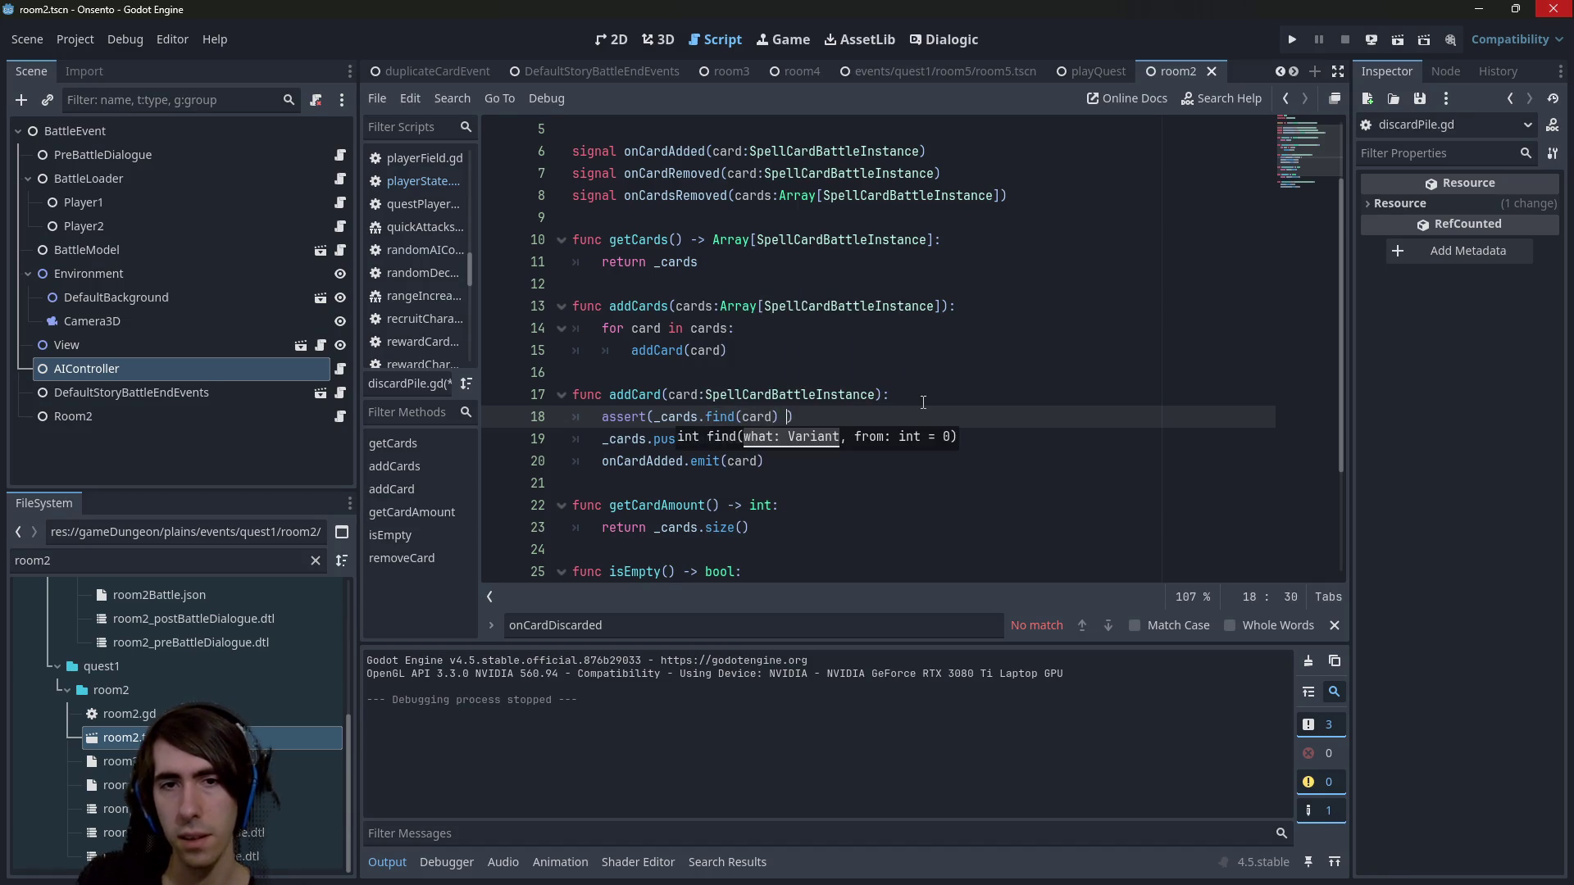
key(BackSpace)
text(== -1)
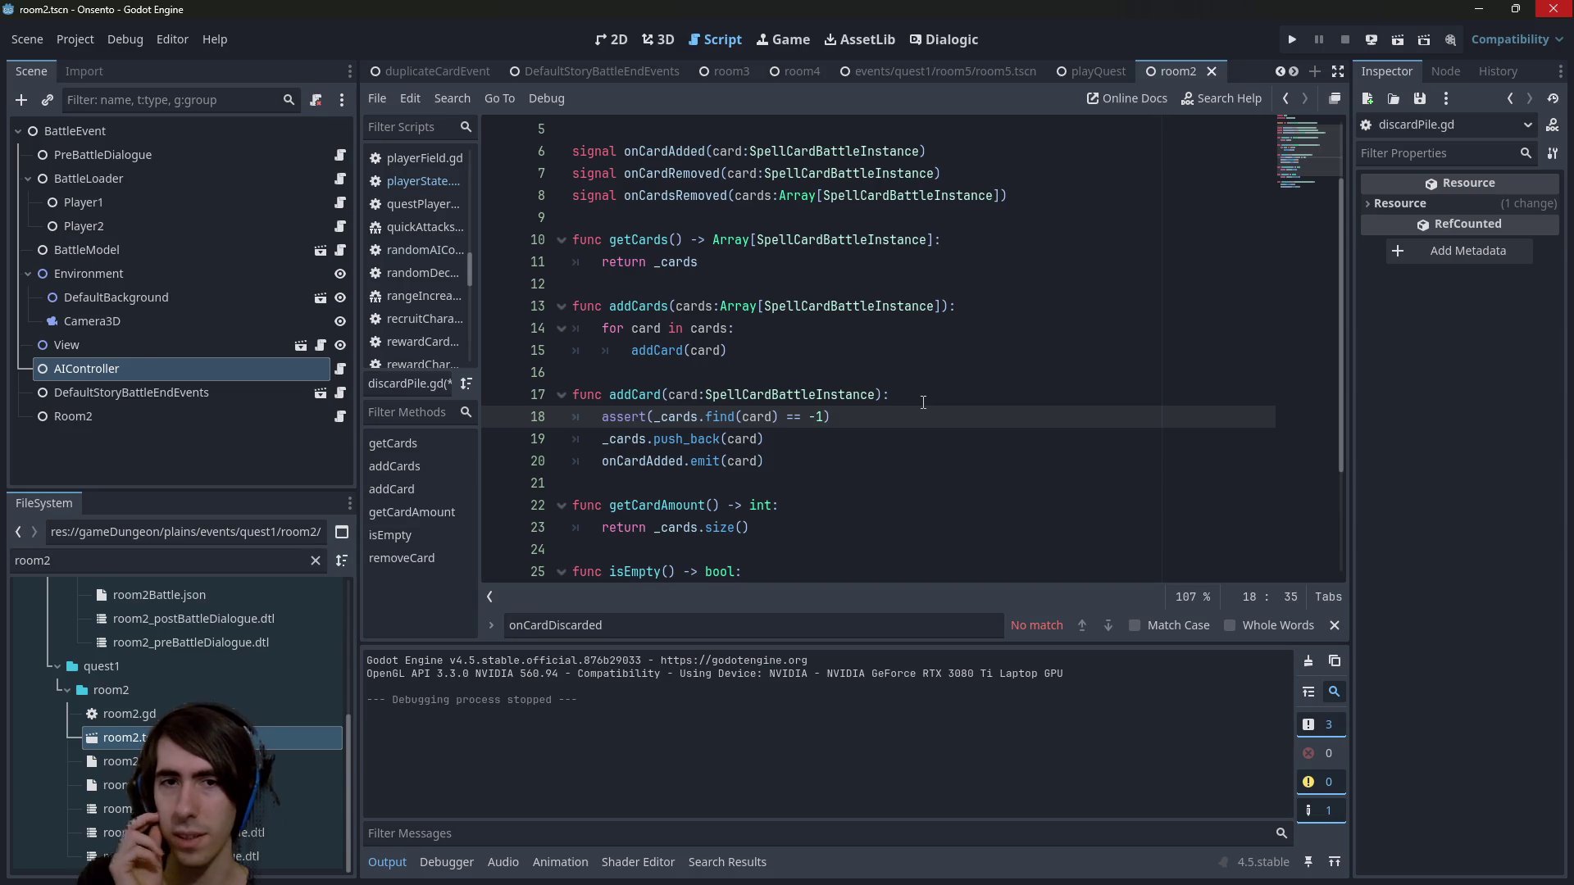
key(ctrl+s)
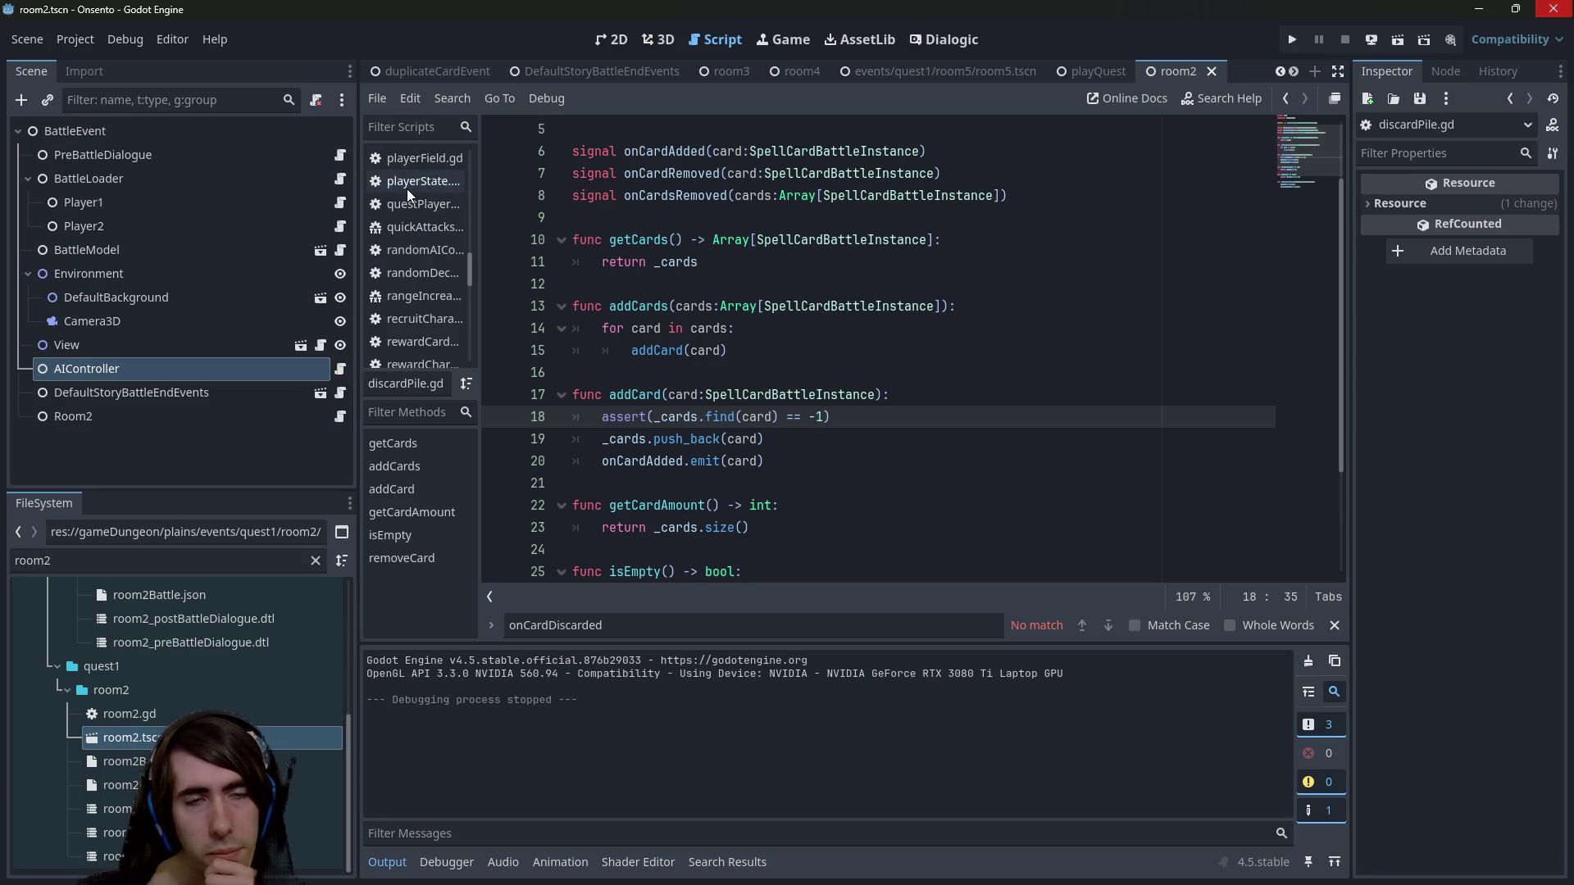
click(340, 369)
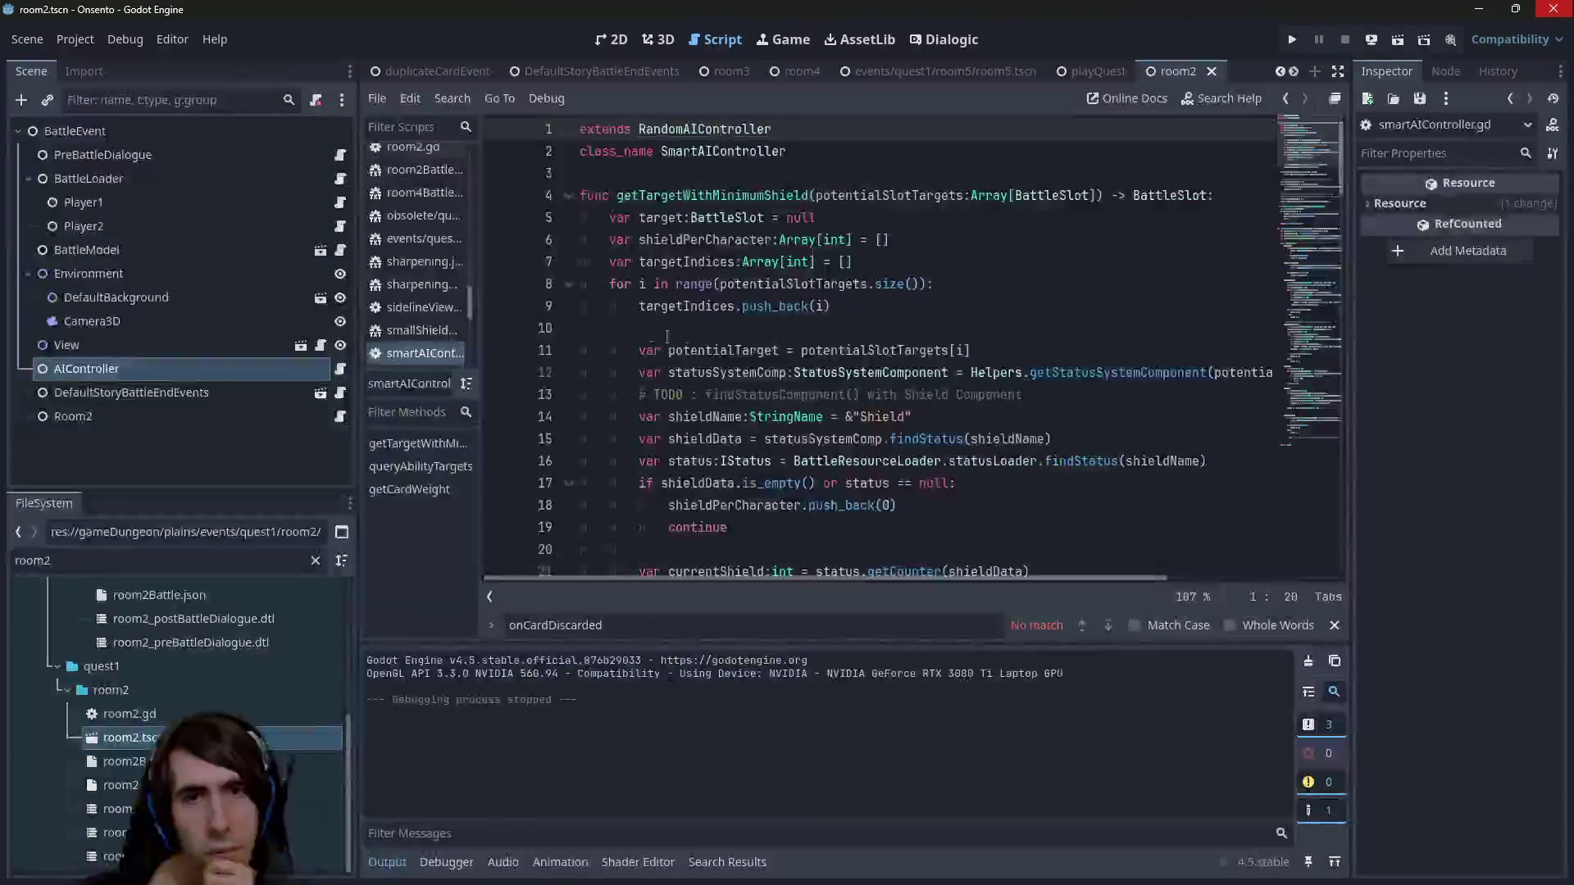
In the parent RandomAIController script, delete the hand assert and blank line from onCommit.
click(743, 130)
ctrl+click(744, 129)
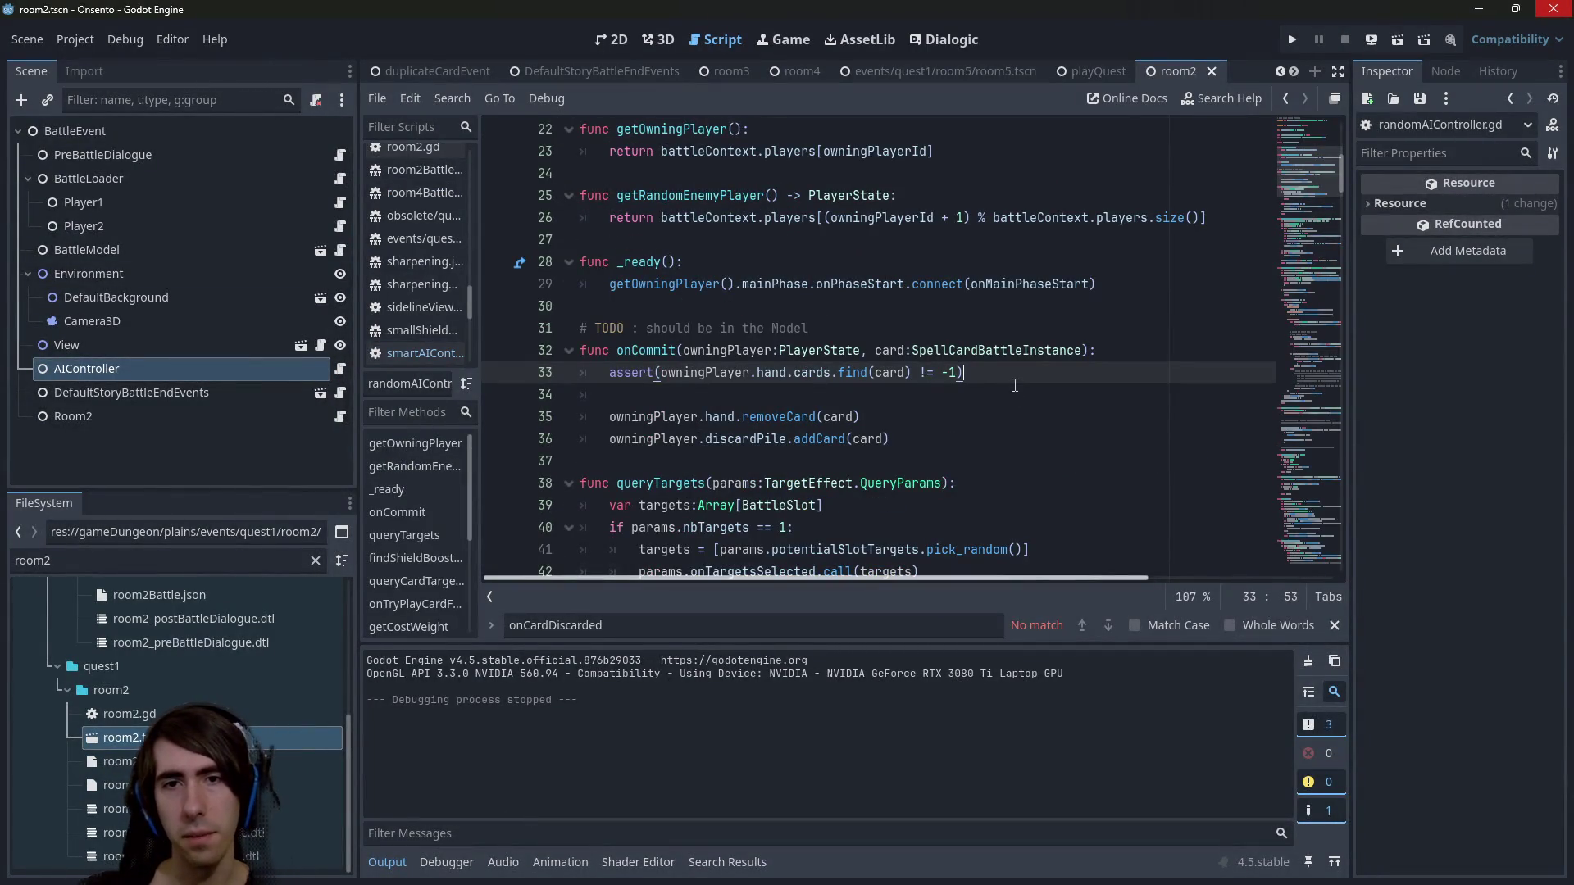
drag(1014, 391, 556, 384)
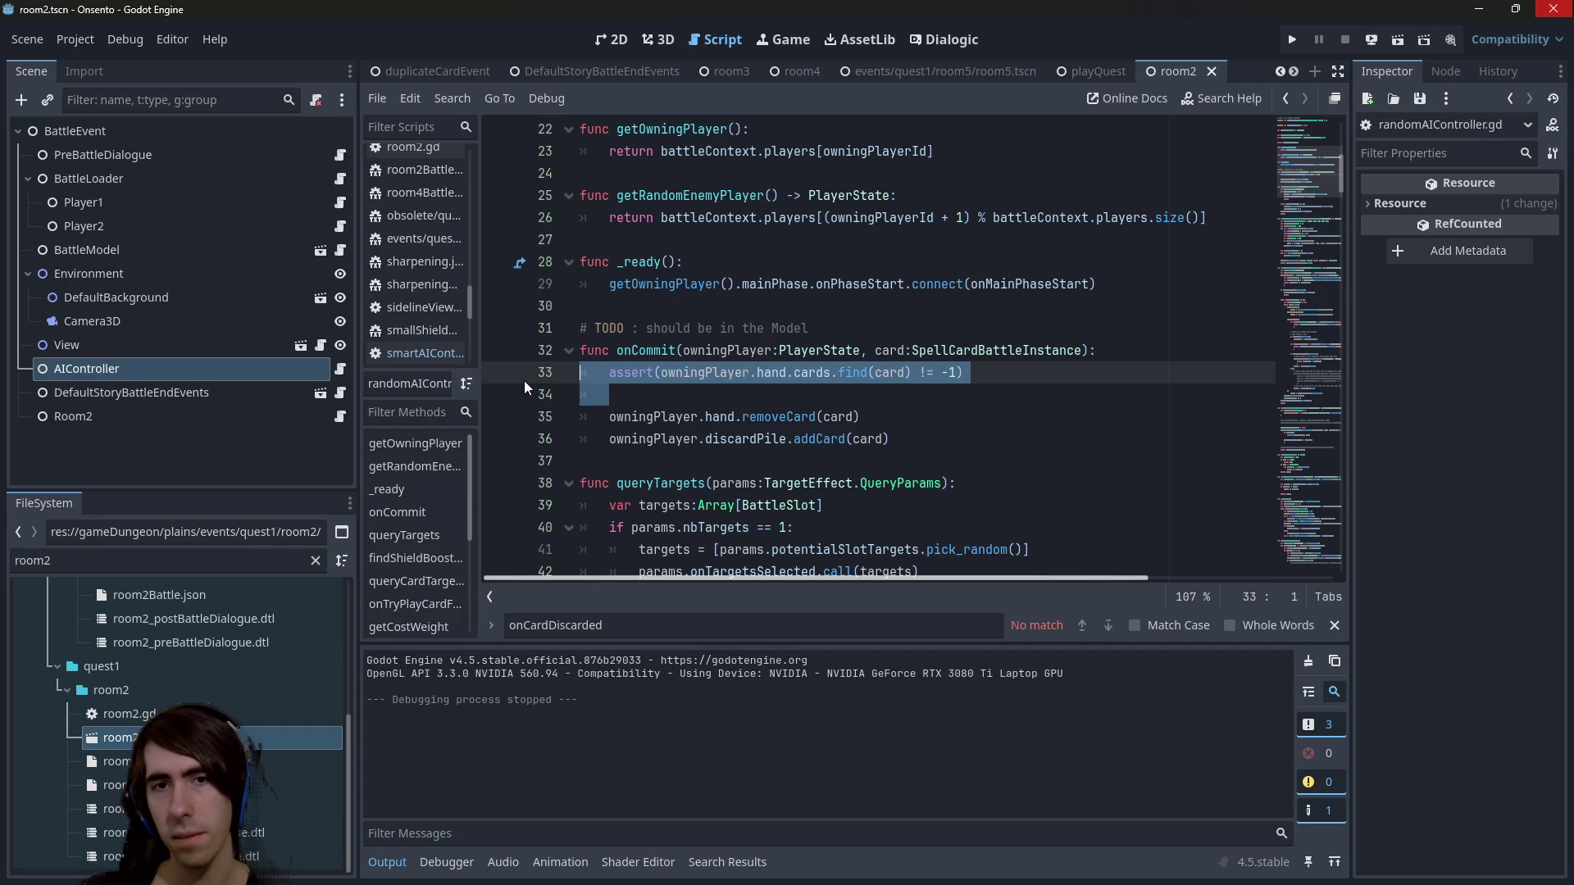
key(BackSpace)
key(BackSpace)
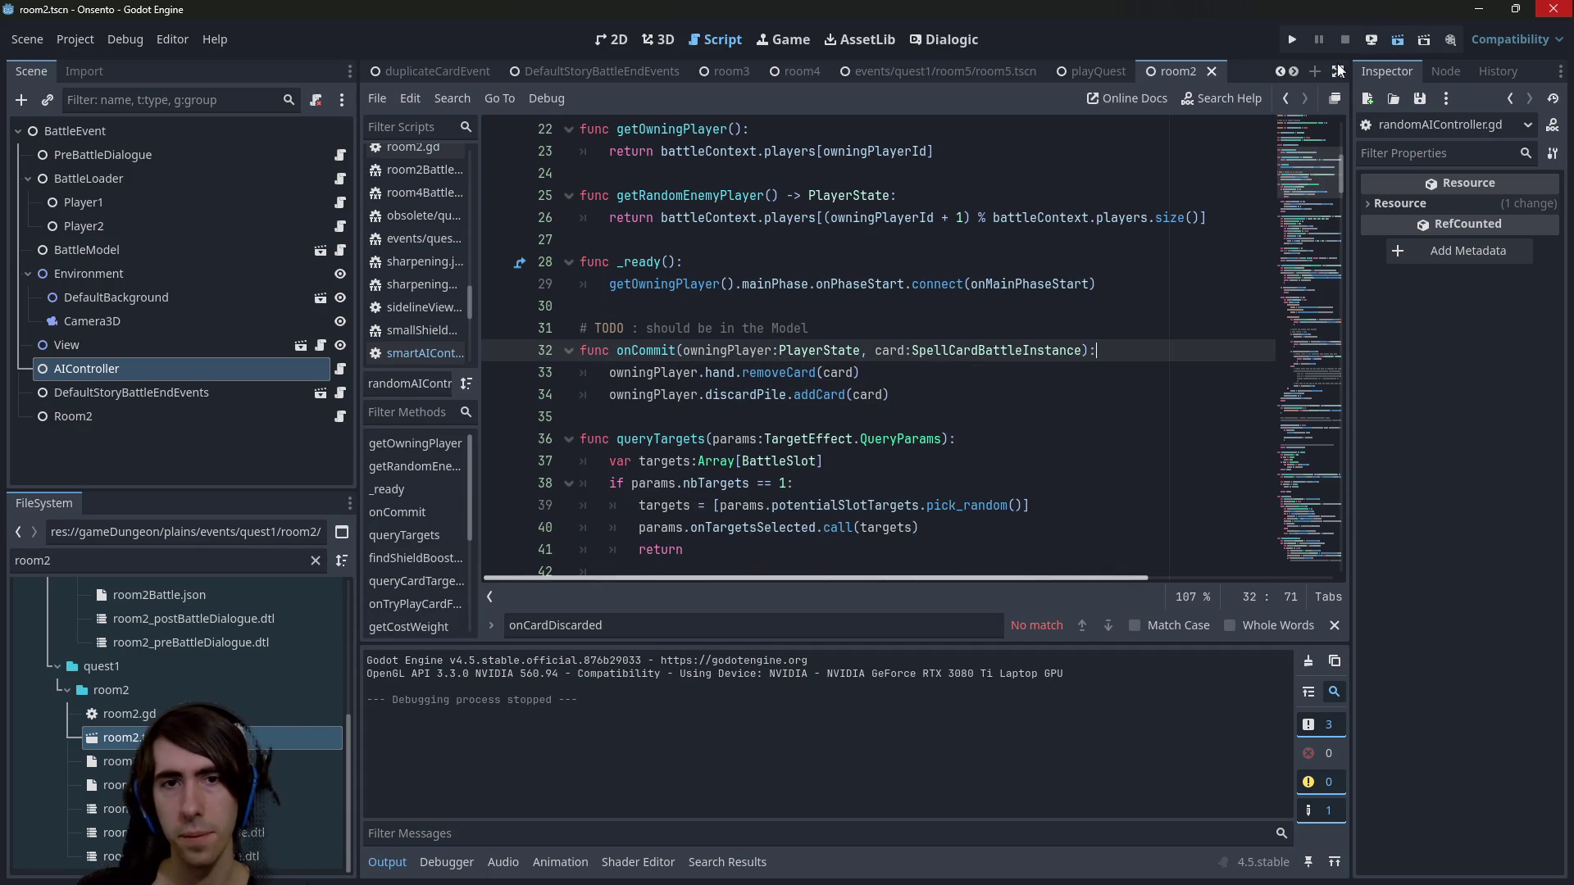
Run the current scene and search the script for onCommit matches.
click(1397, 40)
double_click(656, 351)
key(ctrl+f)
key(Return)
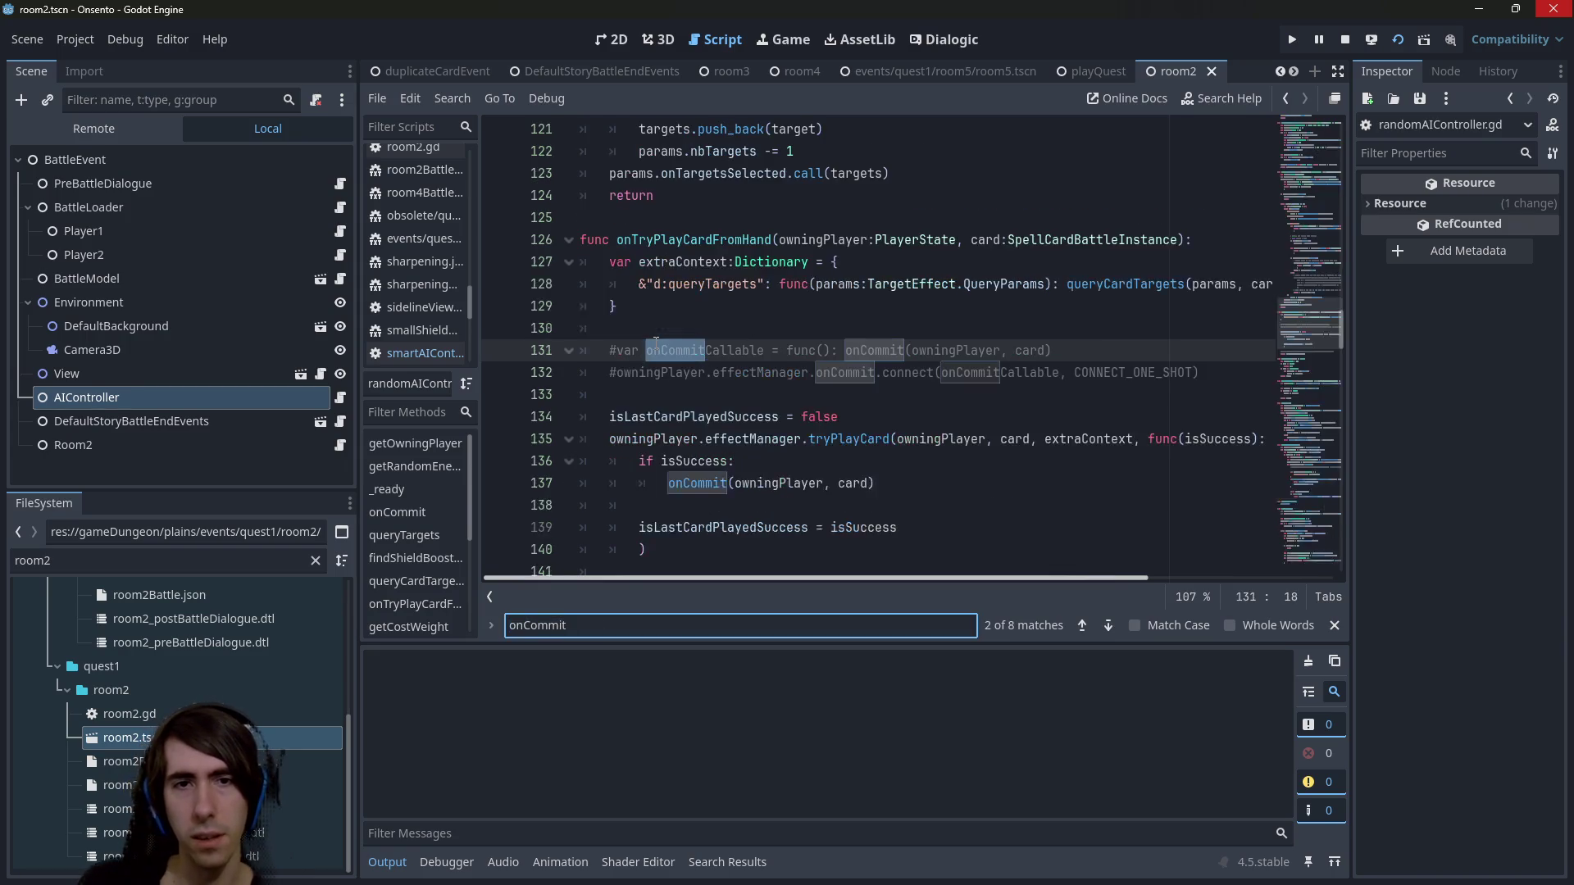
key(Return)
key(Return)
key(Return)
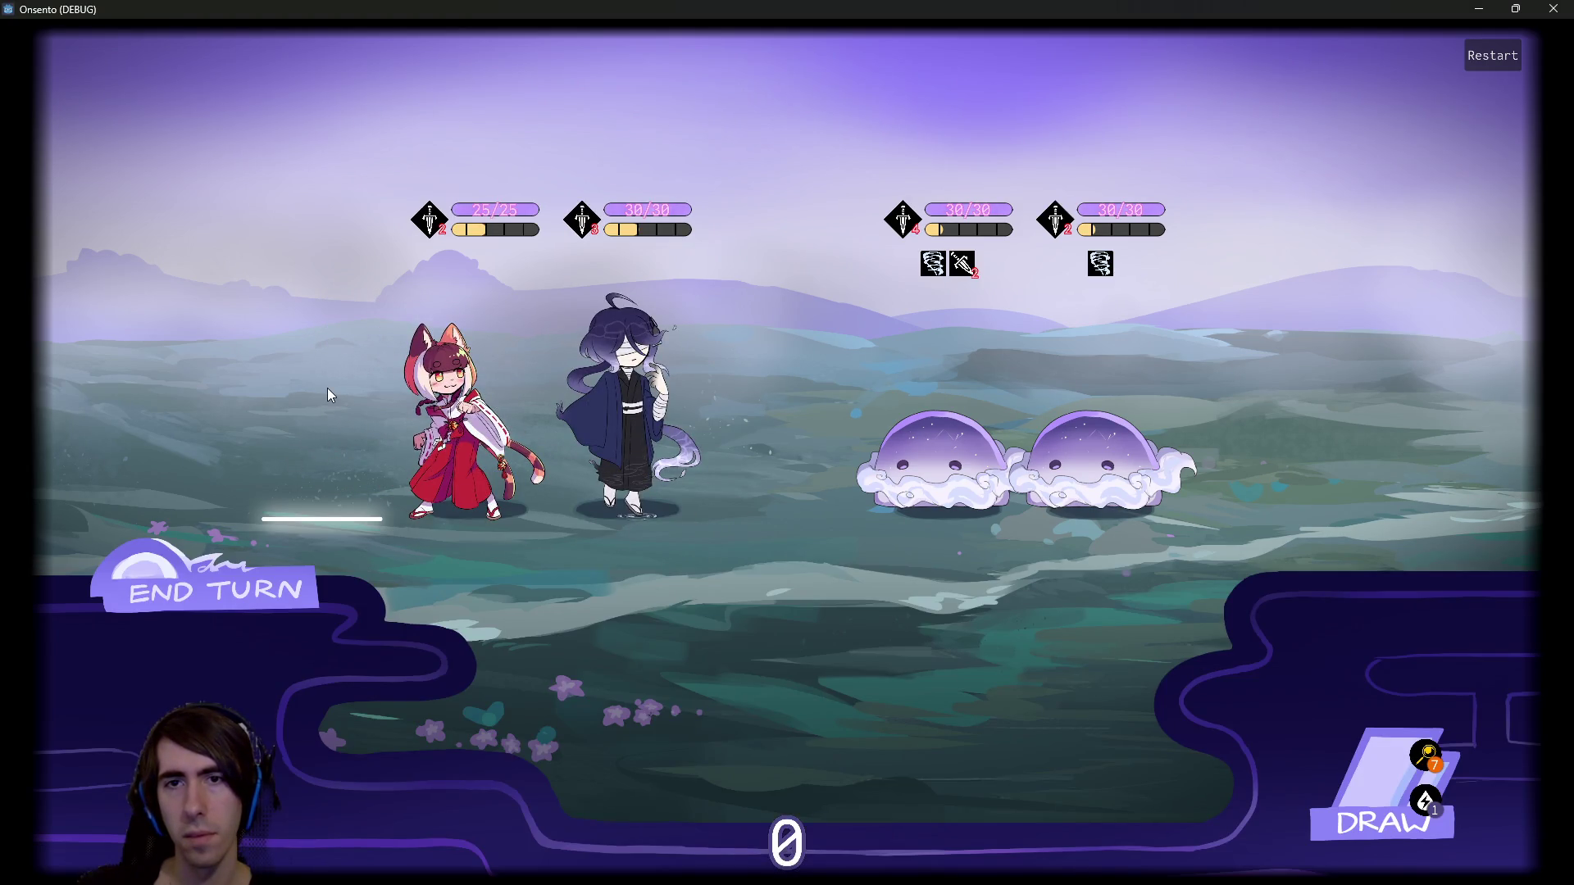
End the turn, play Motivation and Guard Up on the cat girl, draw a card, then close the game.
click(264, 573)
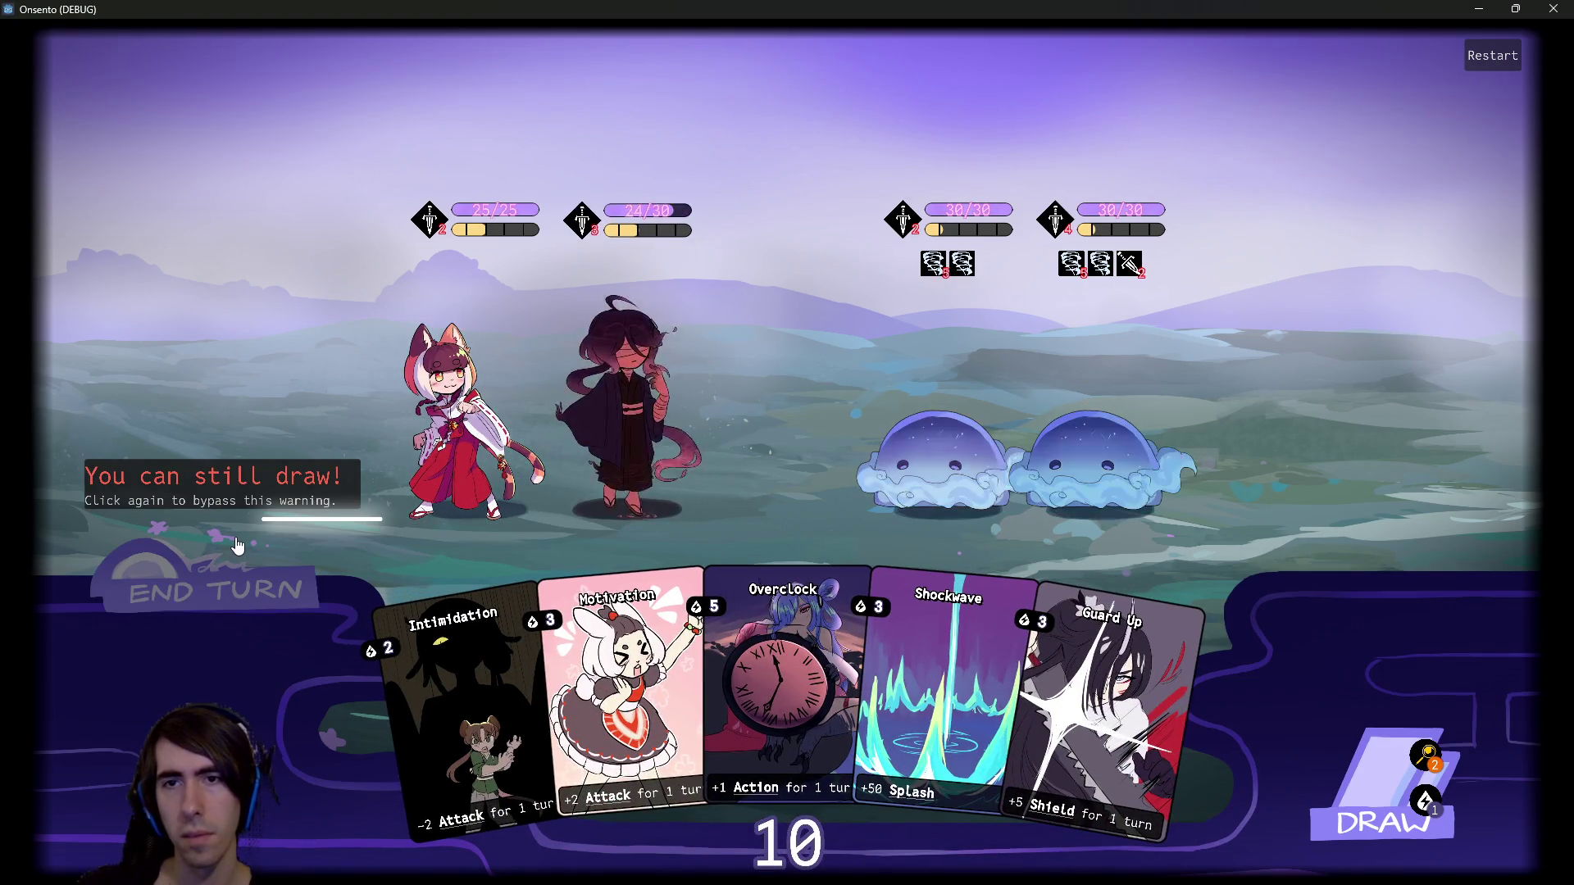
click(232, 586)
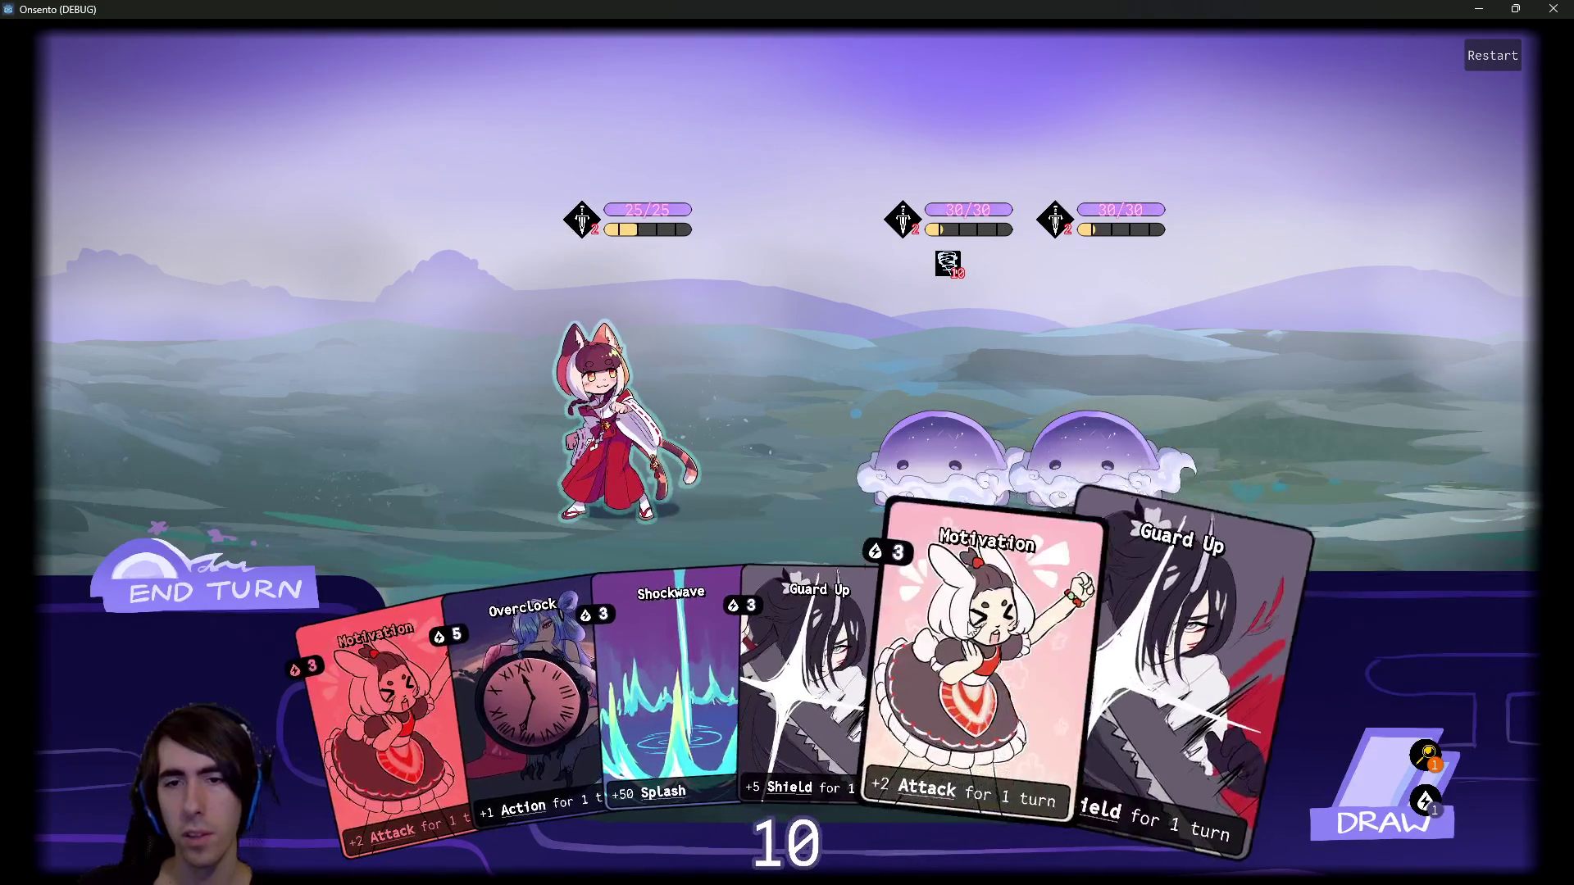
click(577, 388)
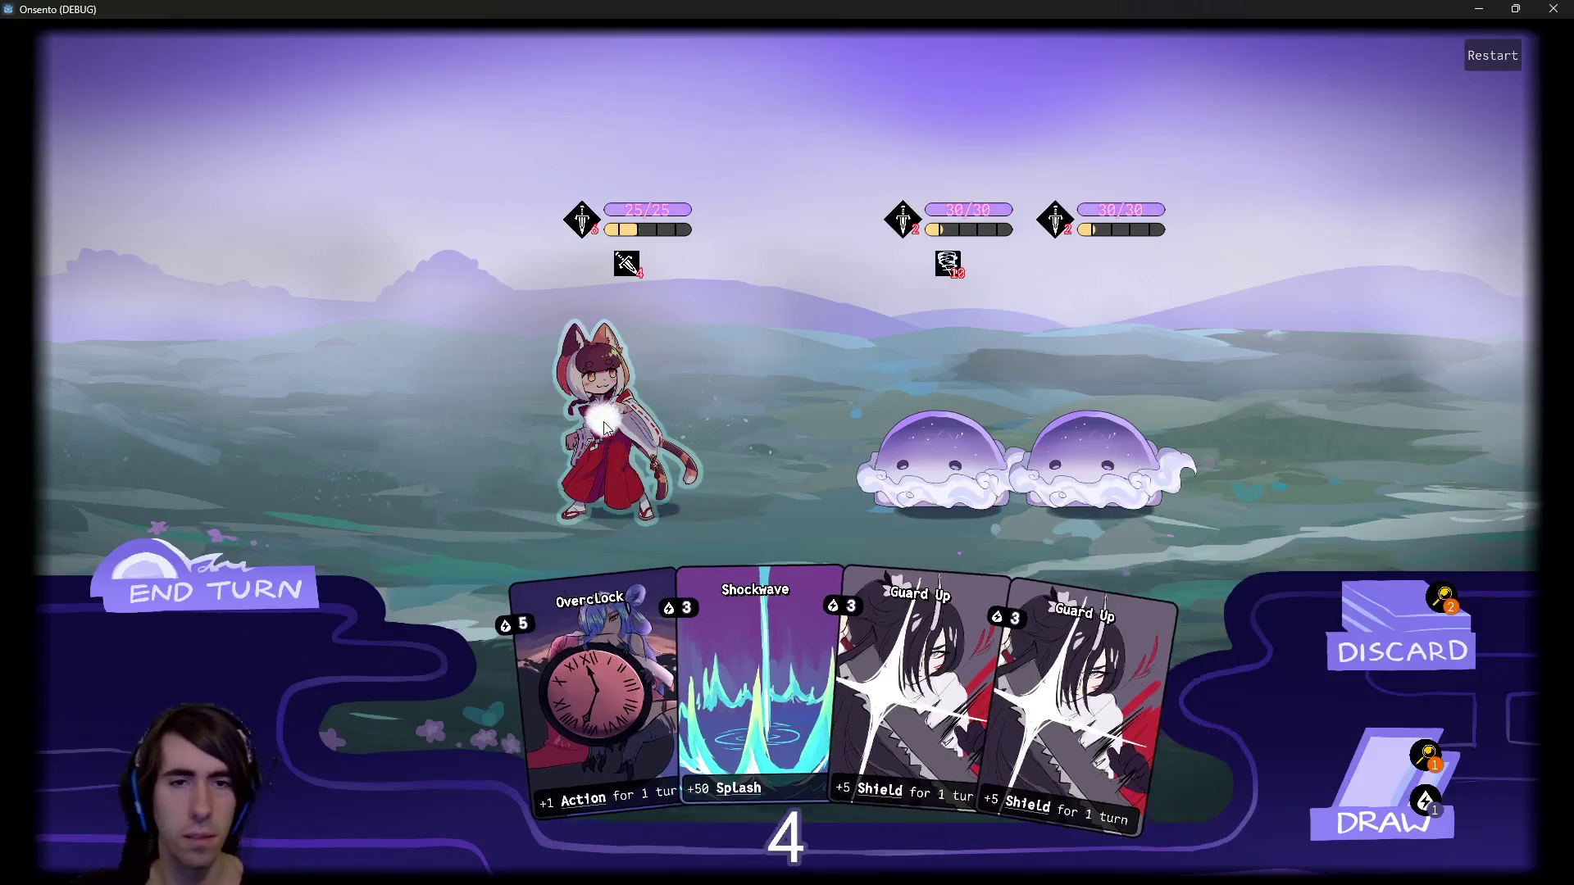
click(623, 414)
click(1315, 751)
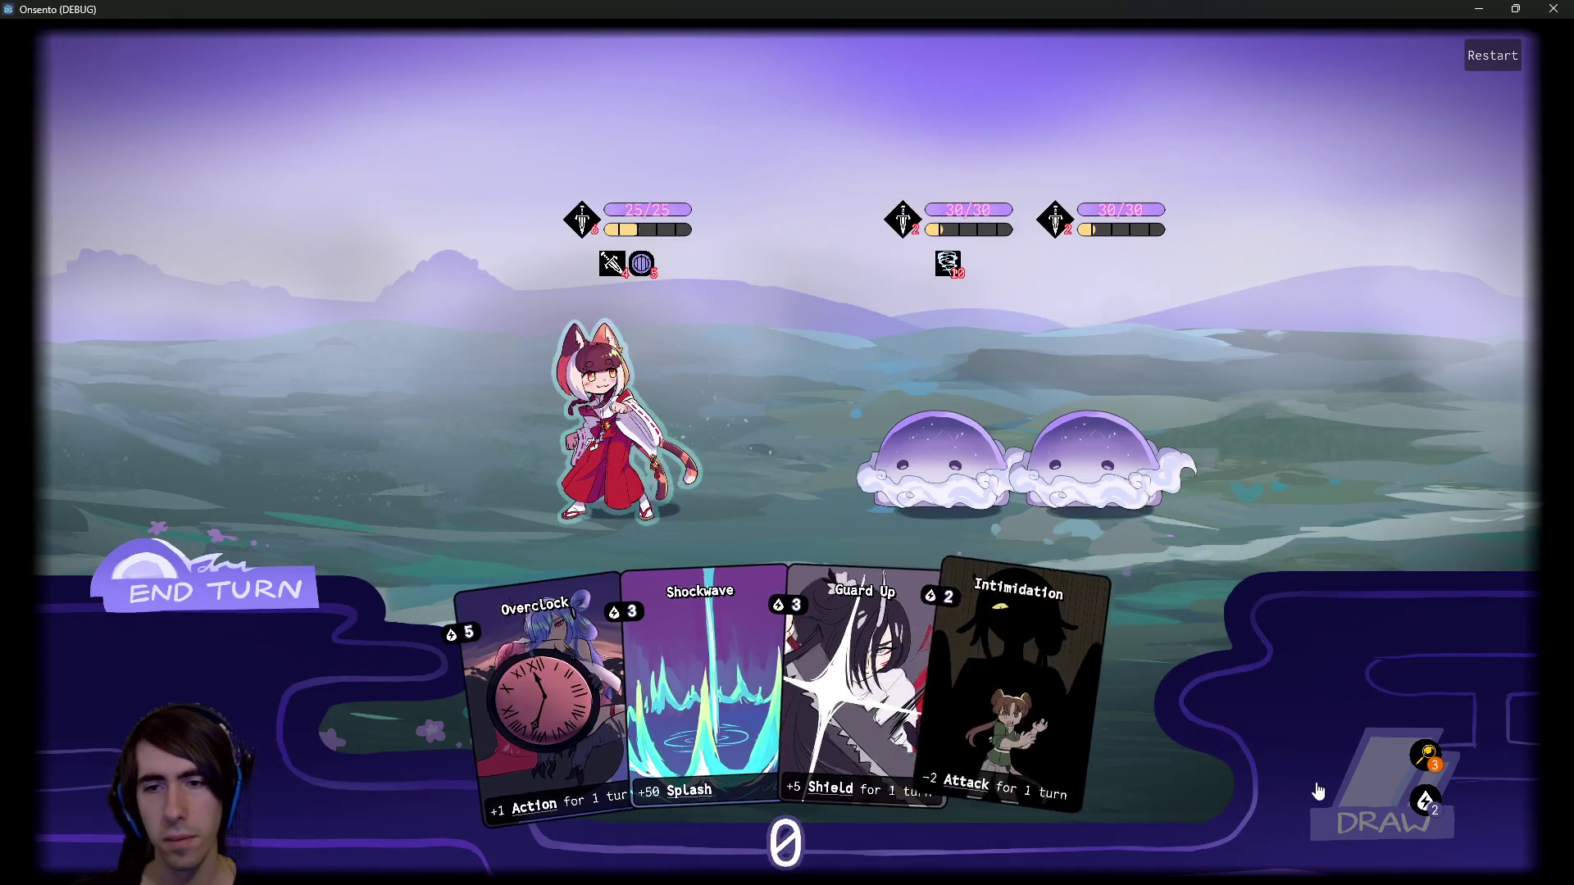
click(153, 517)
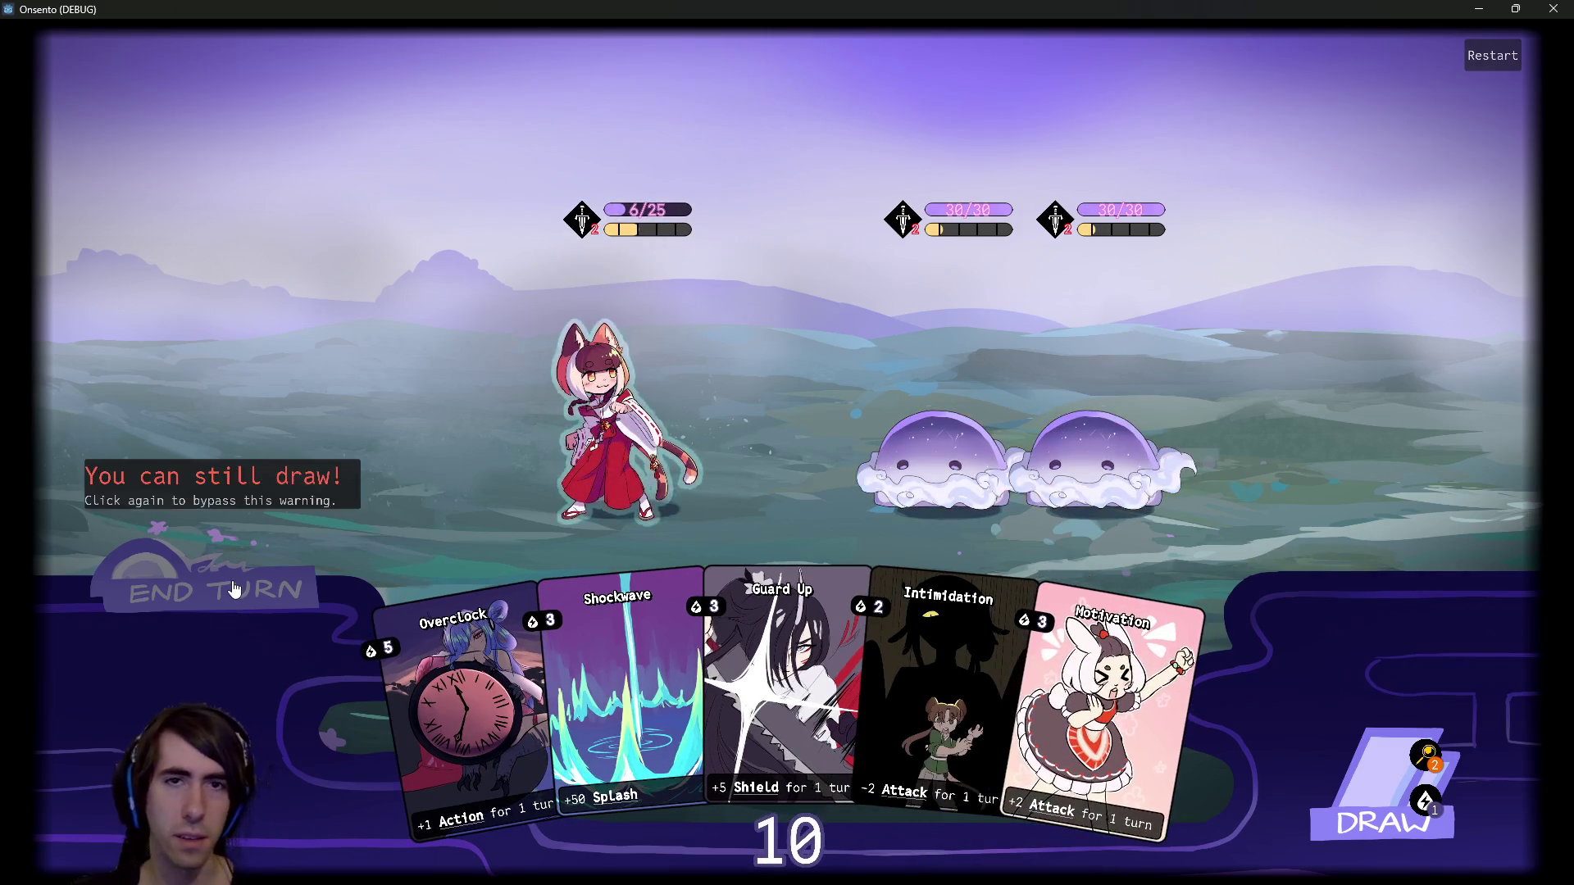
click(1553, 8)
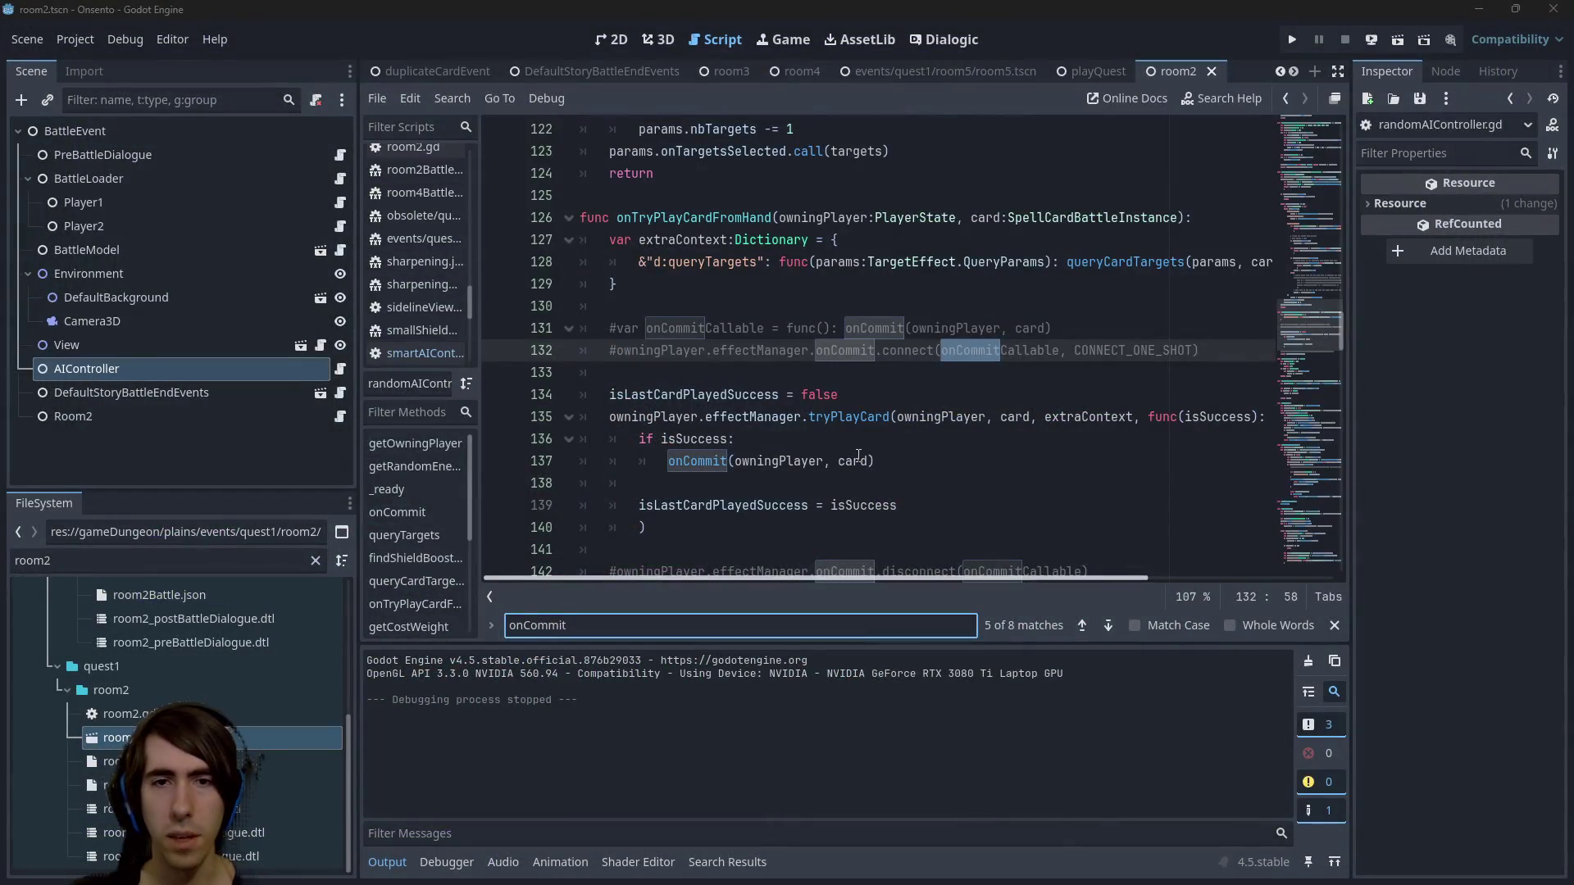
Open the AIController's script and search it for 'commi'.
click(902, 455)
click(341, 368)
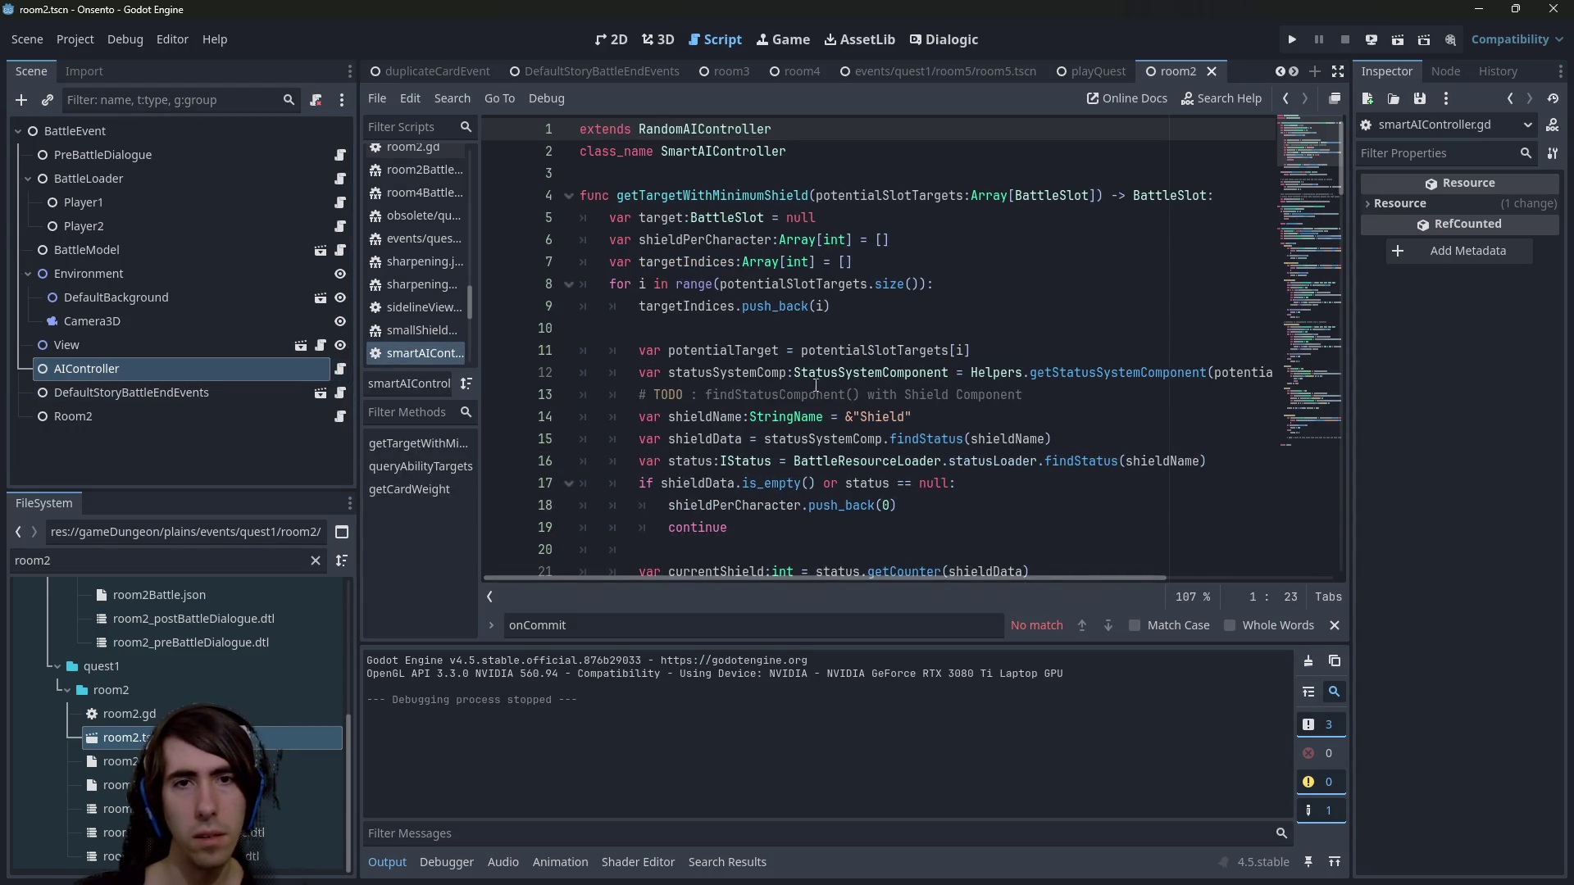
scroll(824, 336, down, 12)
click(824, 332)
key(ctrl+f)
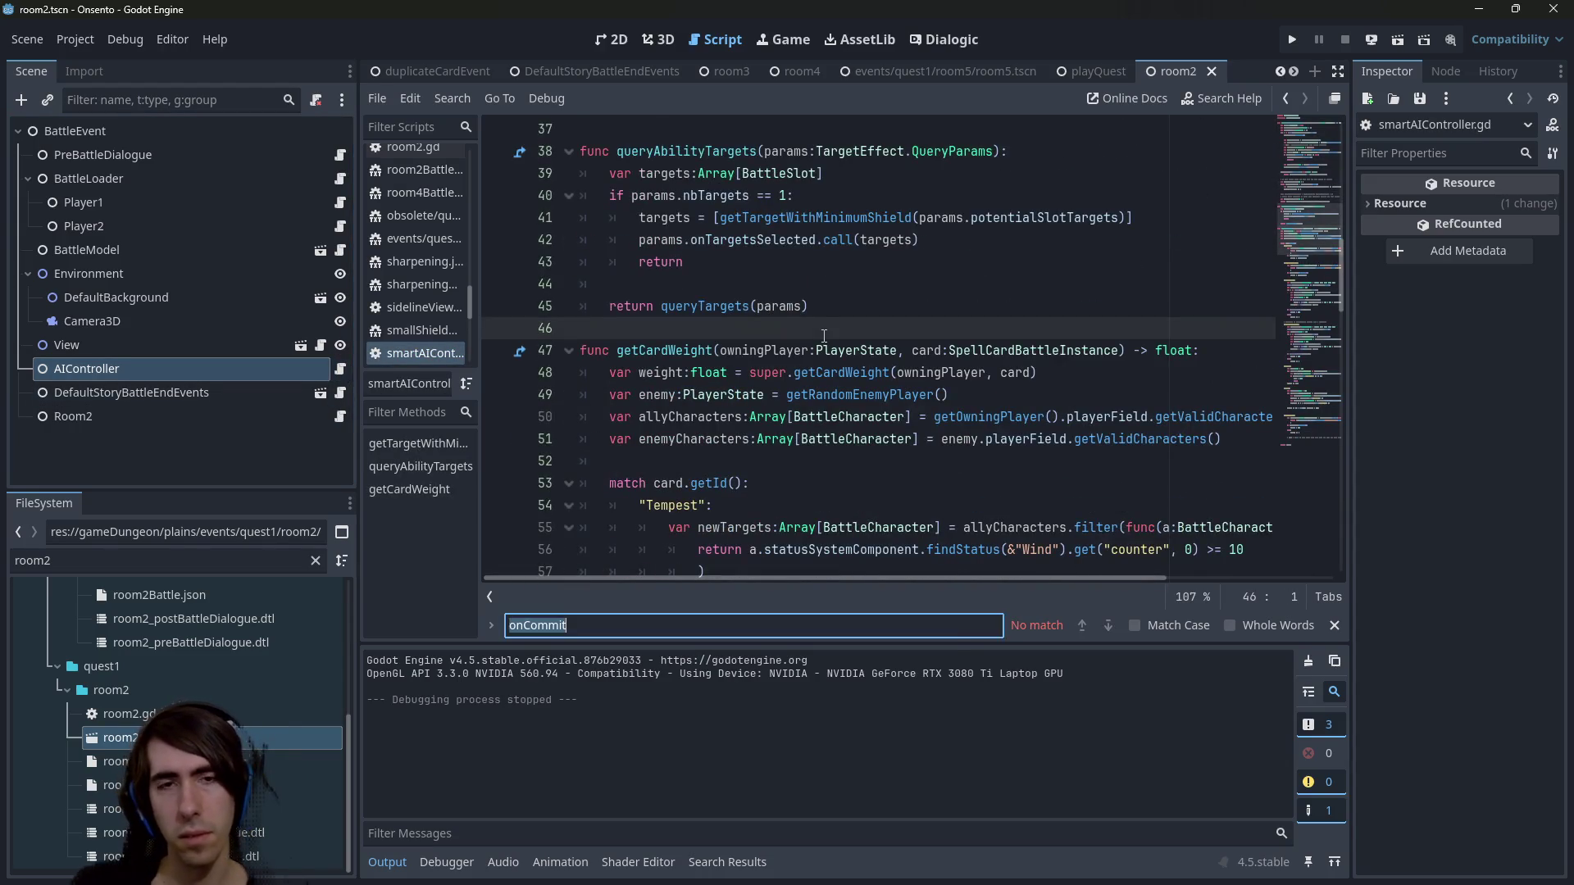
text(commi)
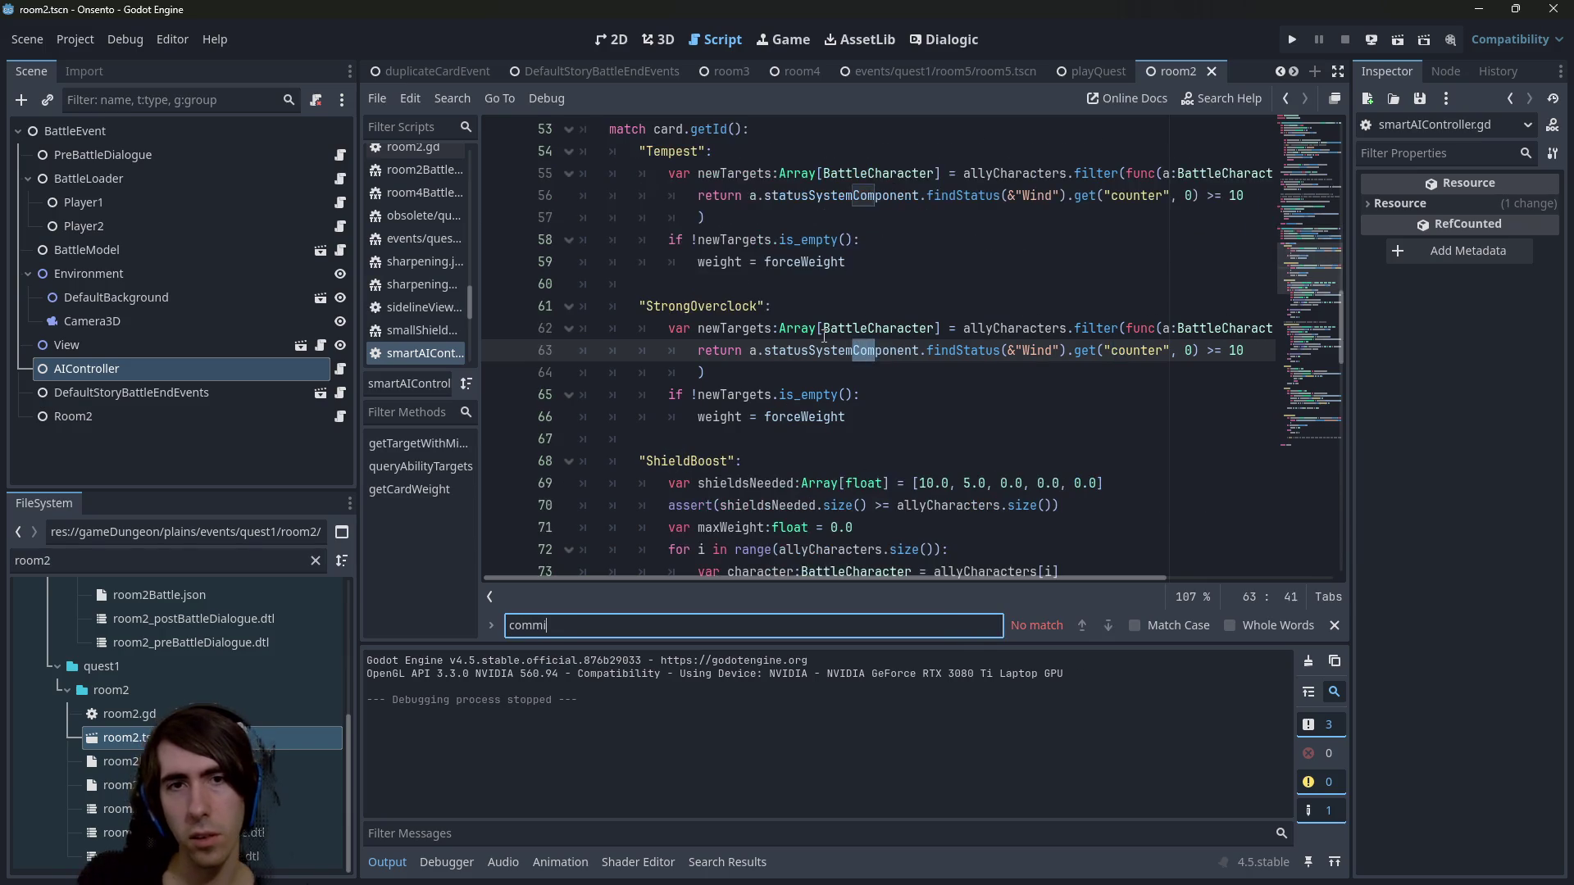
key(Escape)
scroll(823, 336, up, 15)
Open the parent RandomAIController script, search 'oncommi', and go to the onCommit definition.
click(736, 131)
ctrl+click(736, 131)
key(ctrl+f)
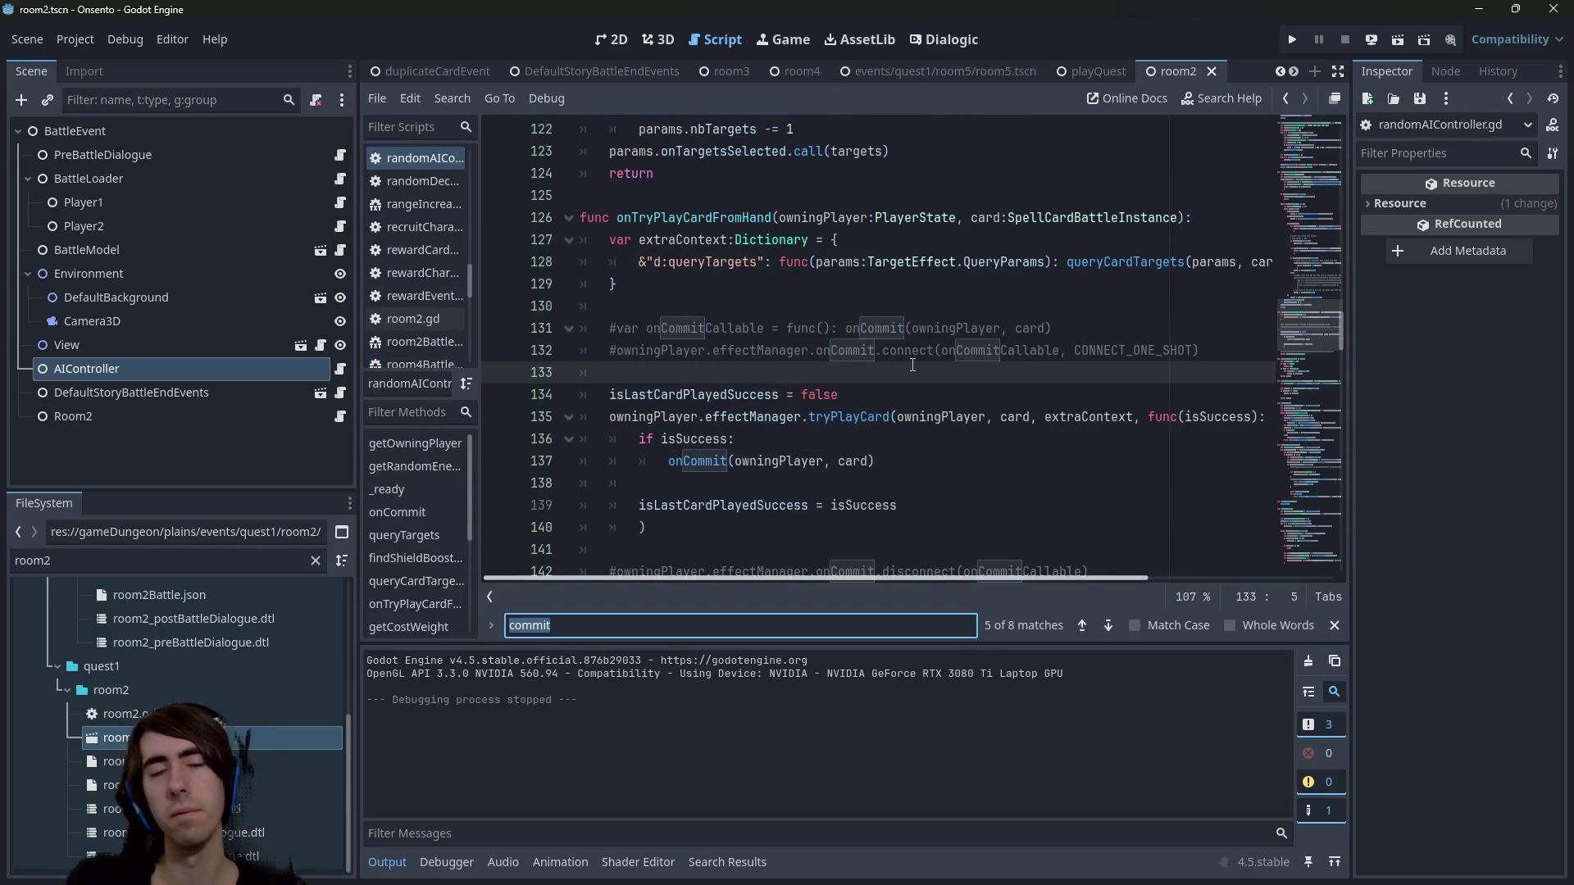
text(oncommi)
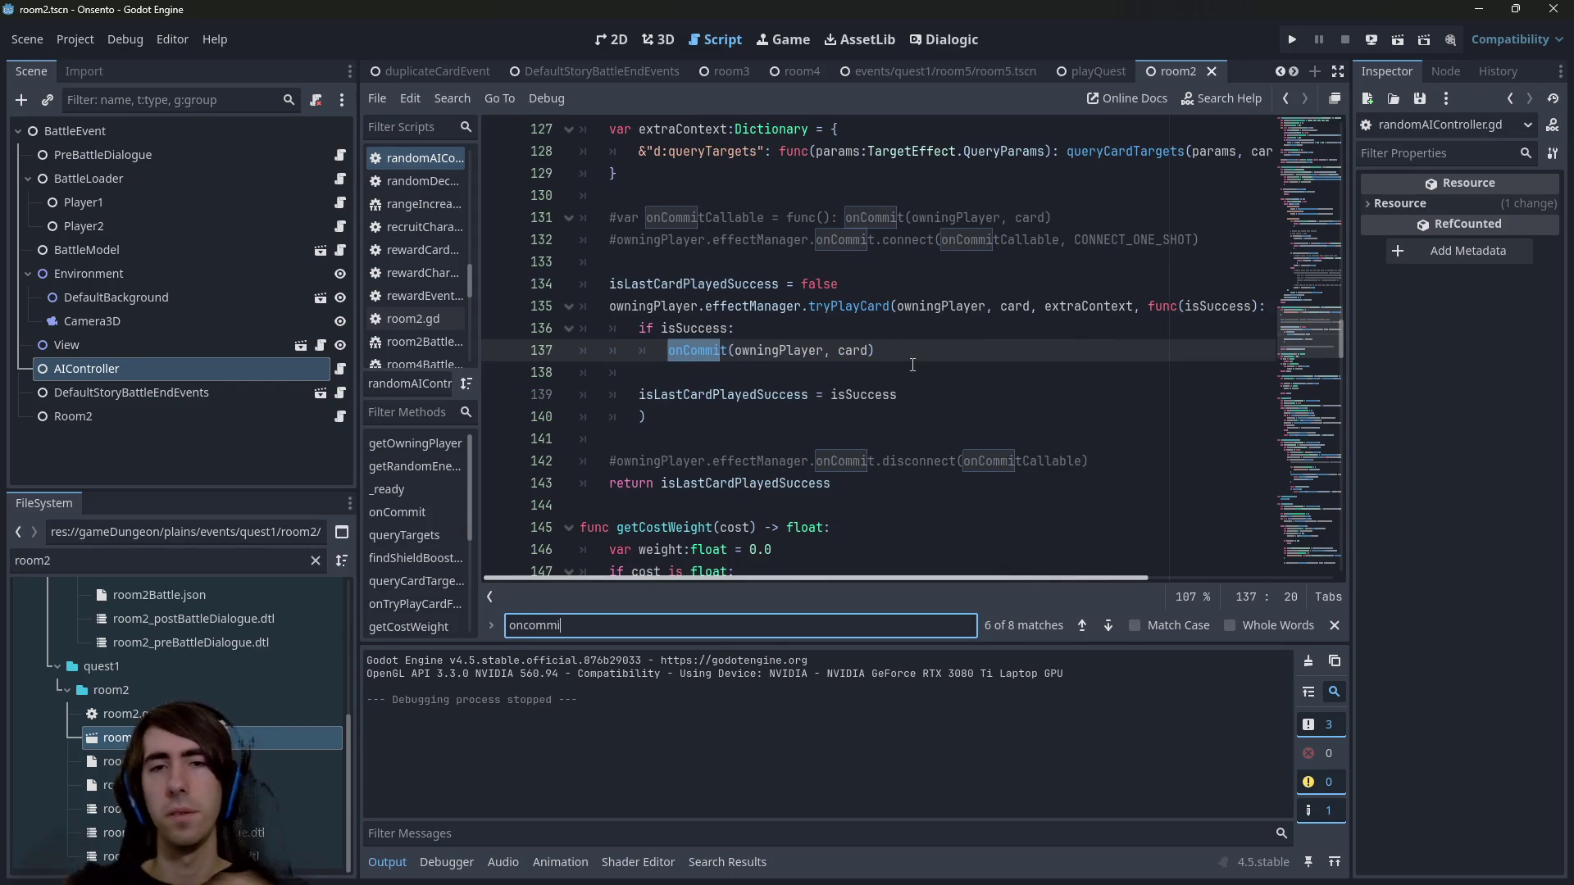
click(707, 353)
scroll(707, 426, up, 3)
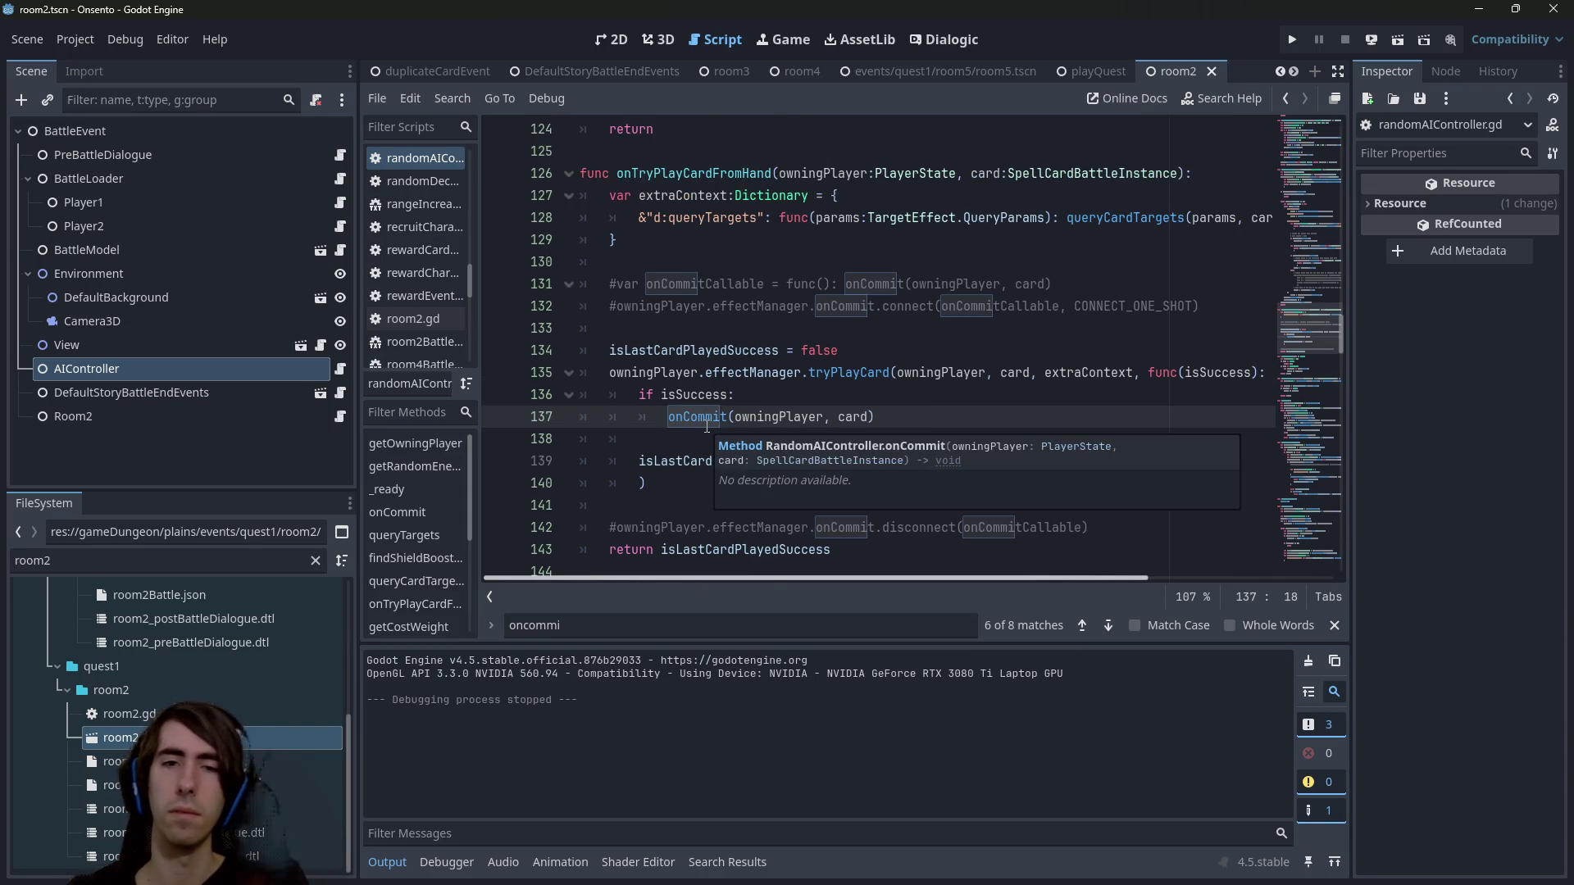
ctrl+click(707, 420)
Add the comment '# is it still necessary?' under the TODO above onCommit.
click(837, 328)
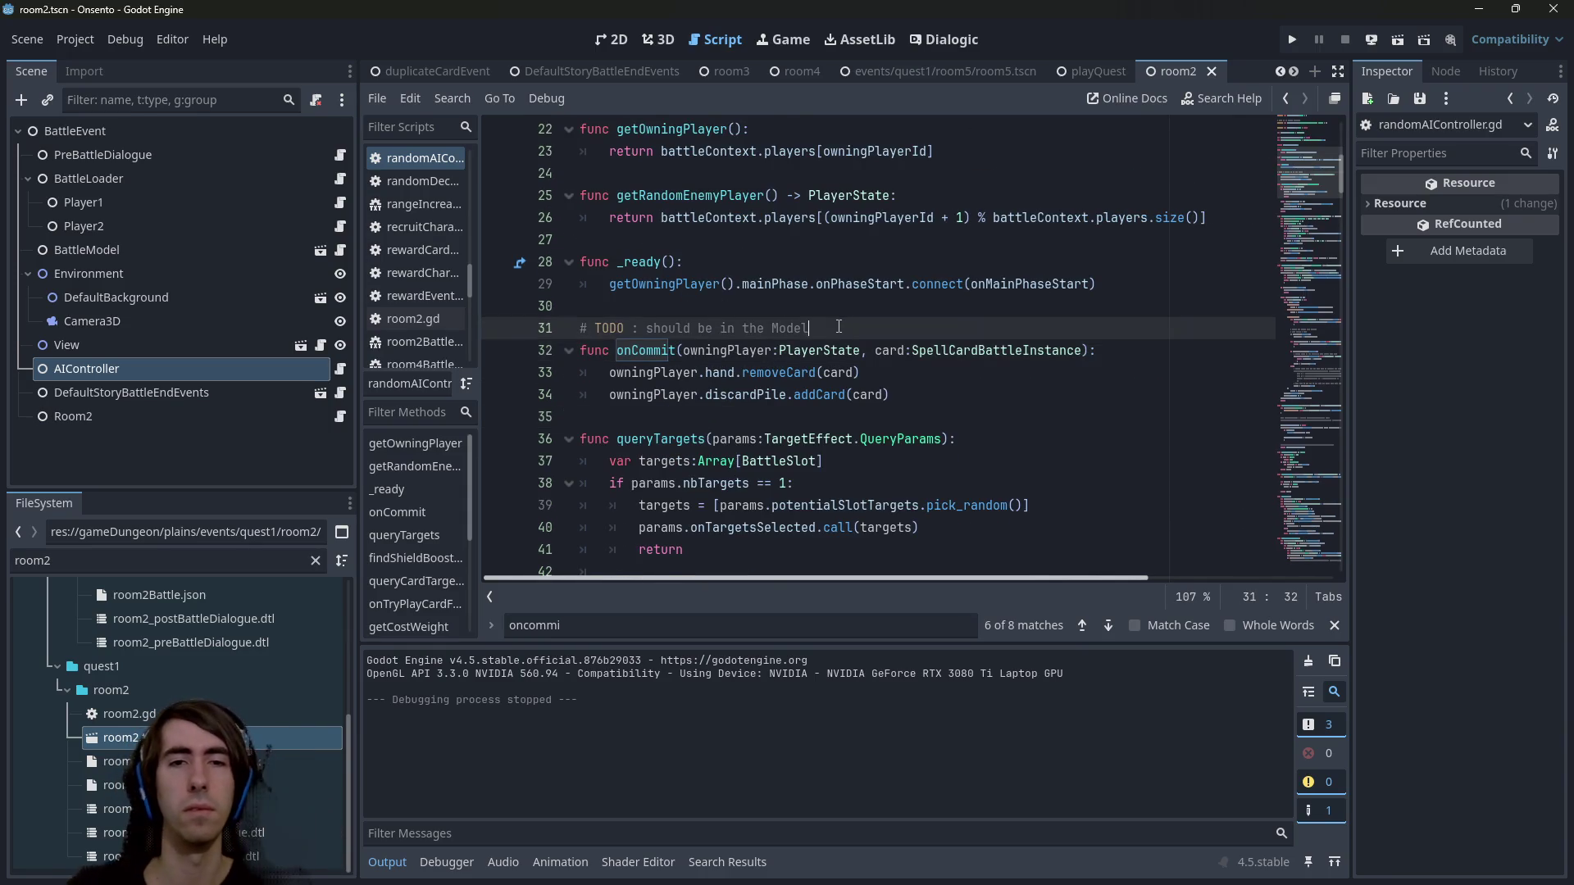
key(Return)
text(# is it stil)
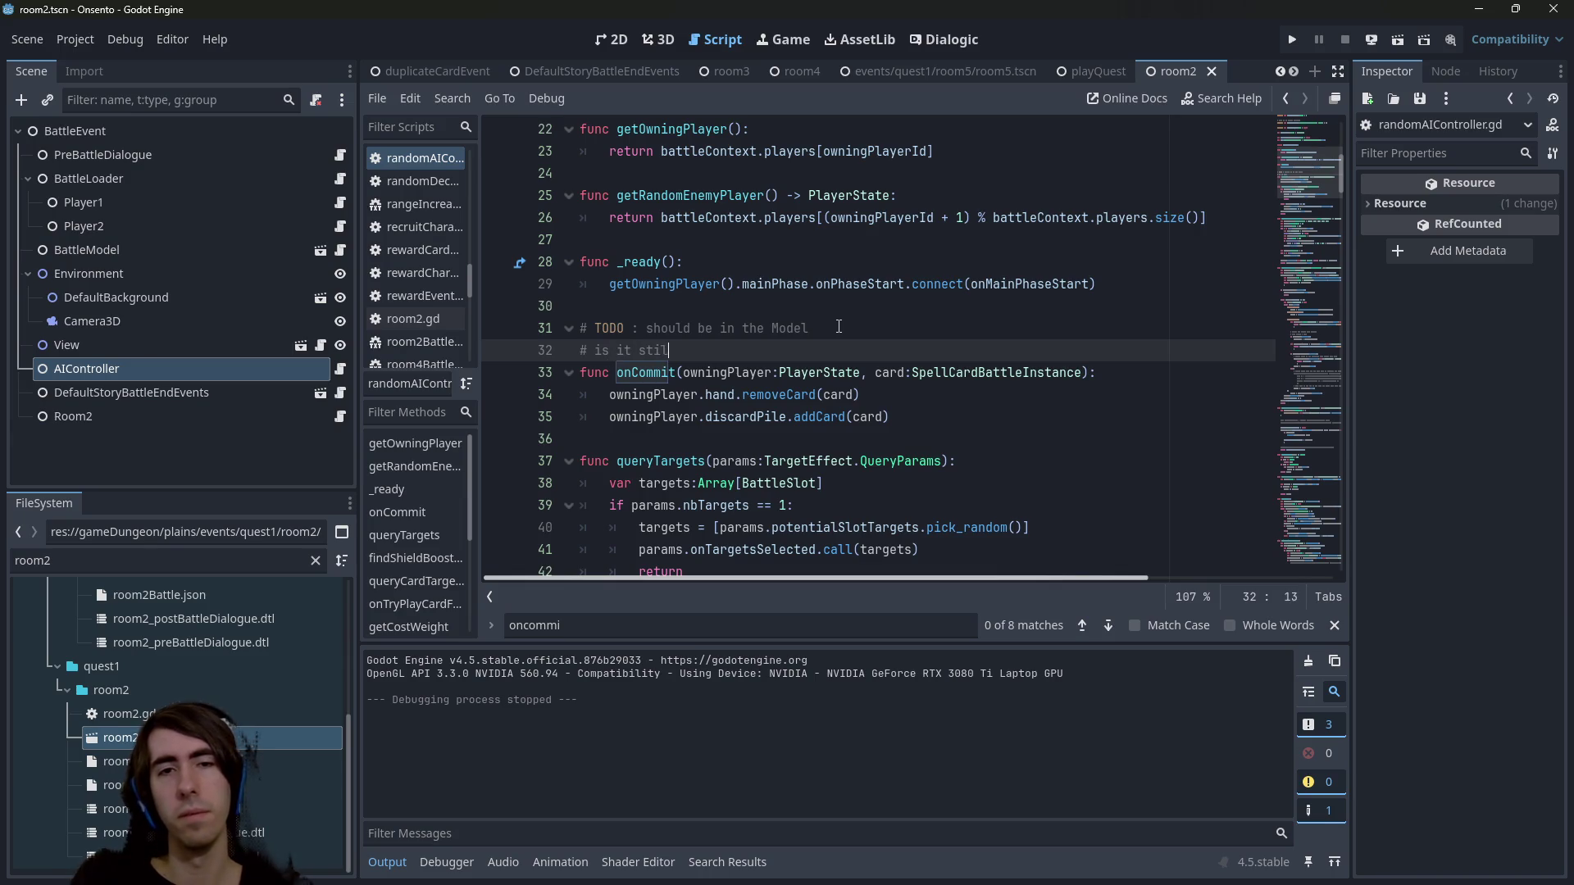
text(l necessary?)
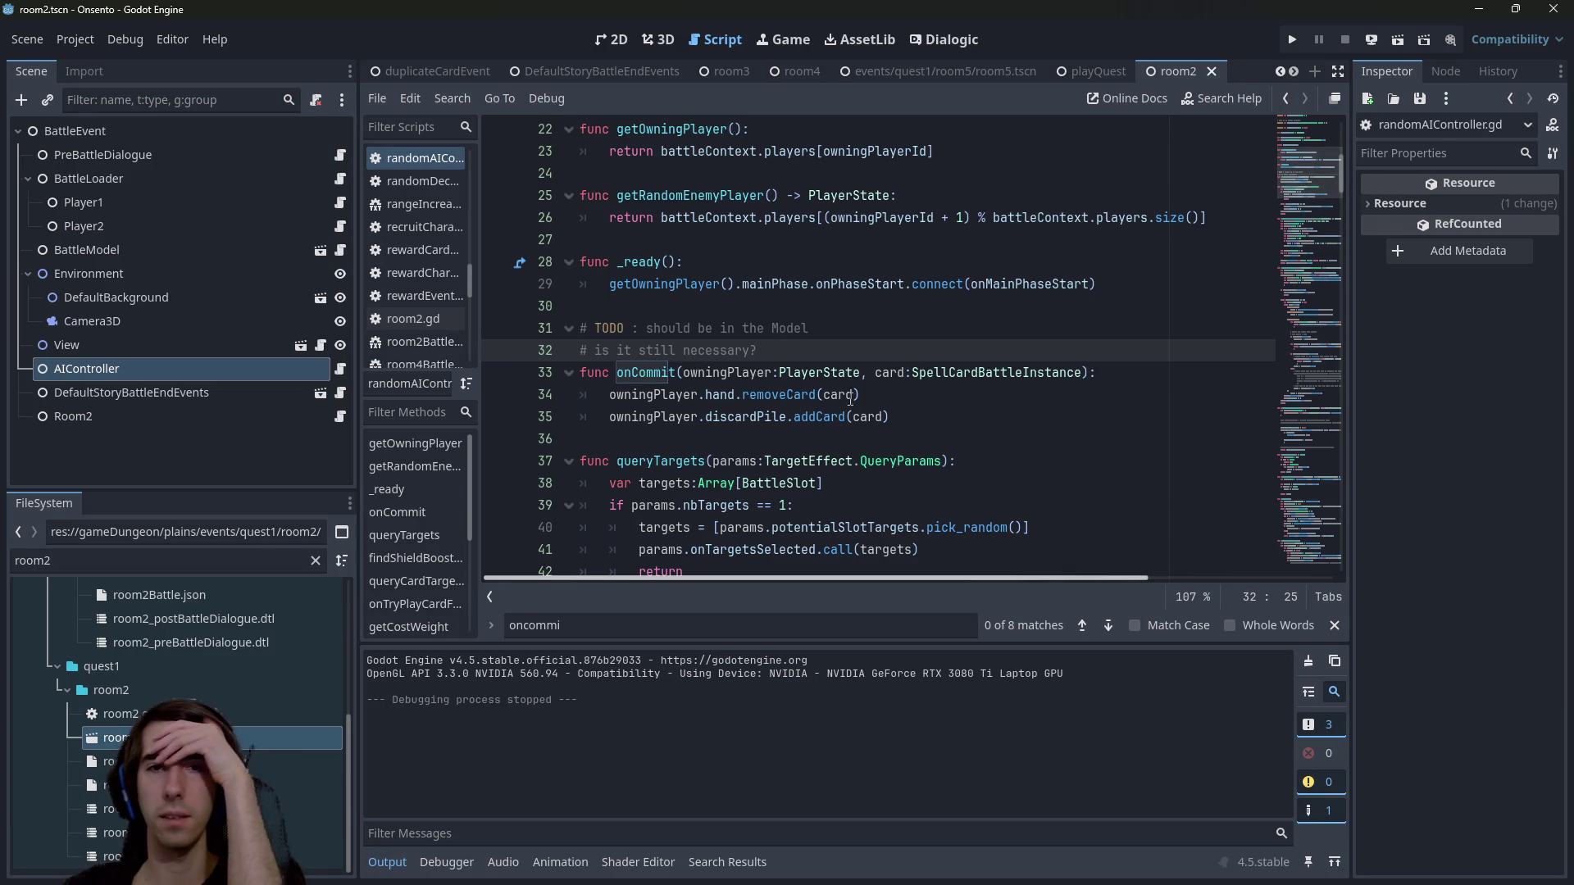
Go to the removeCard definition in hand.gd.
click(607, 395)
mouse_move(1306, 230)
mouse_down()
mouse_move(1290, 323)
mouse_move(1295, 158)
mouse_up()
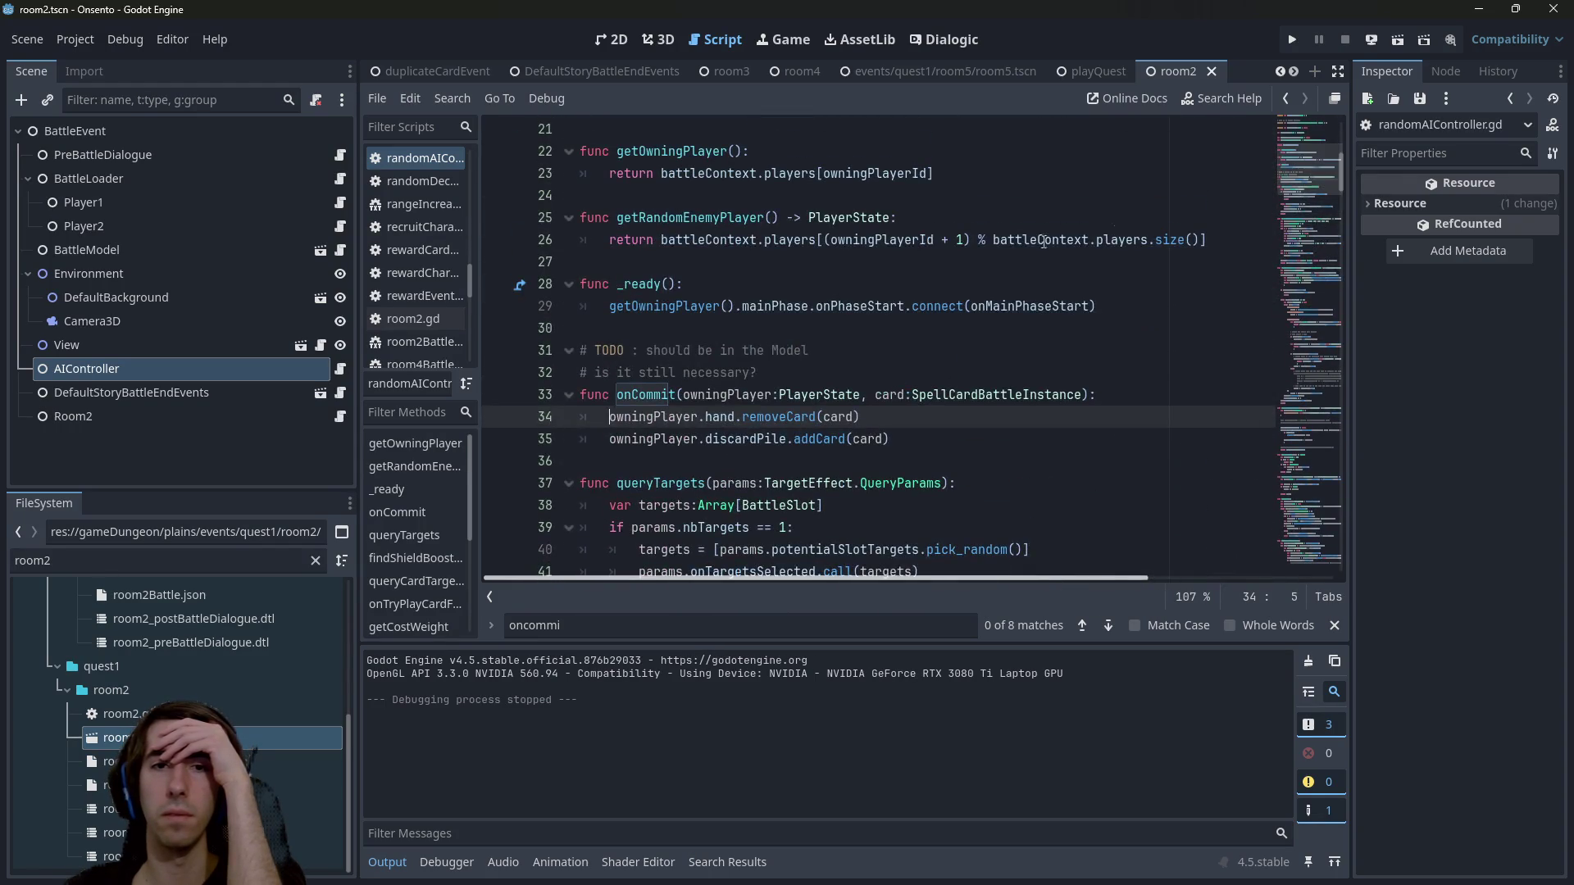
ctrl+click(768, 417)
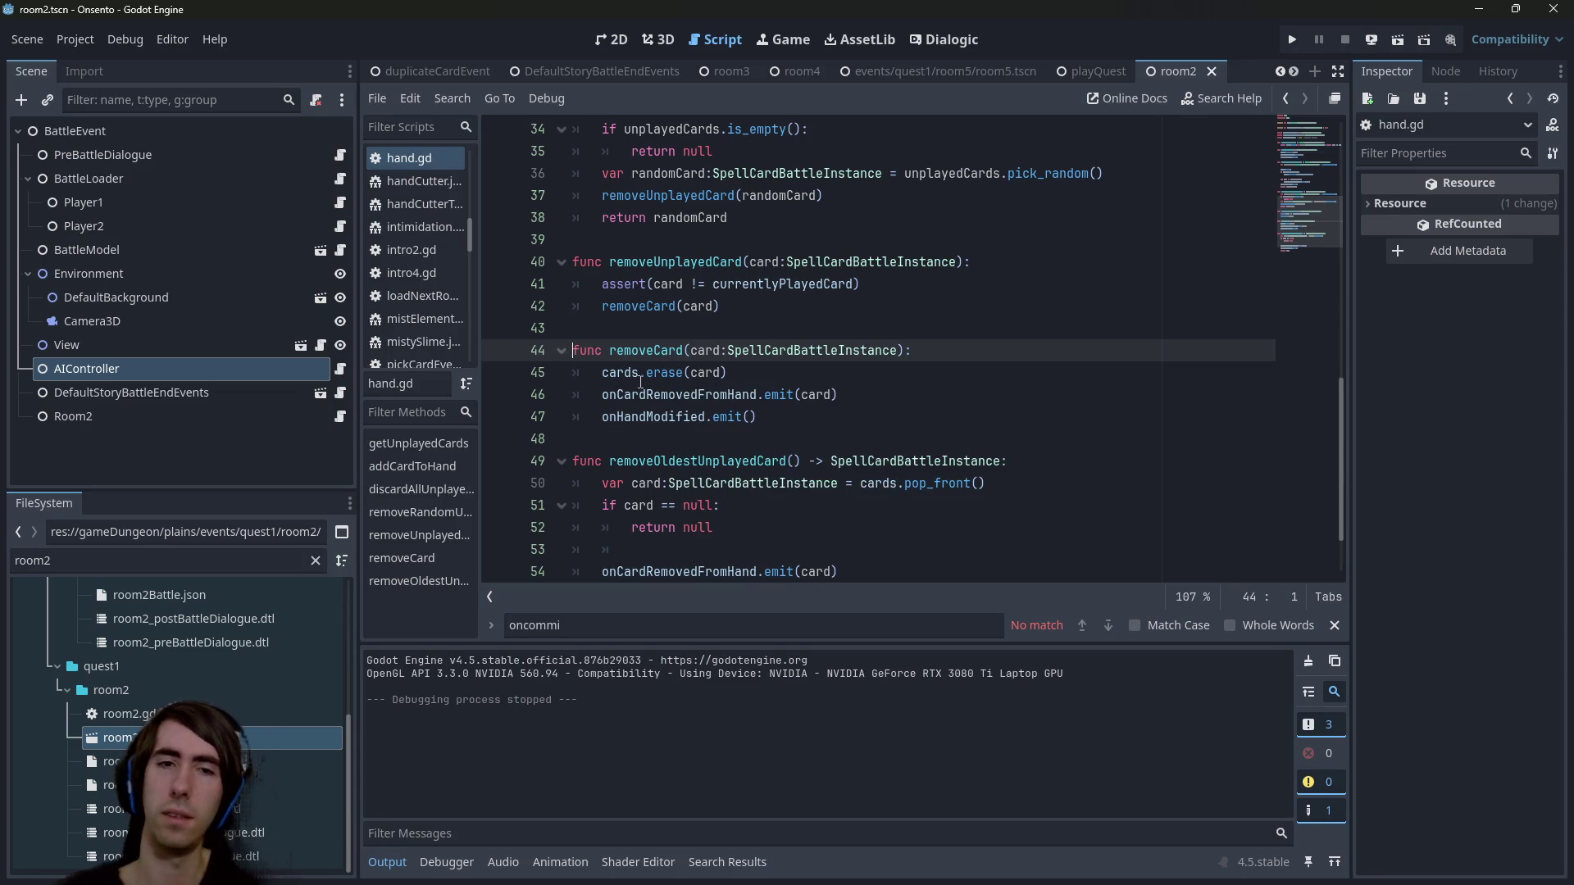
Read the erase documentation and inspect the cards array in hand.gd's removeCard.
mouse_move(665, 368)
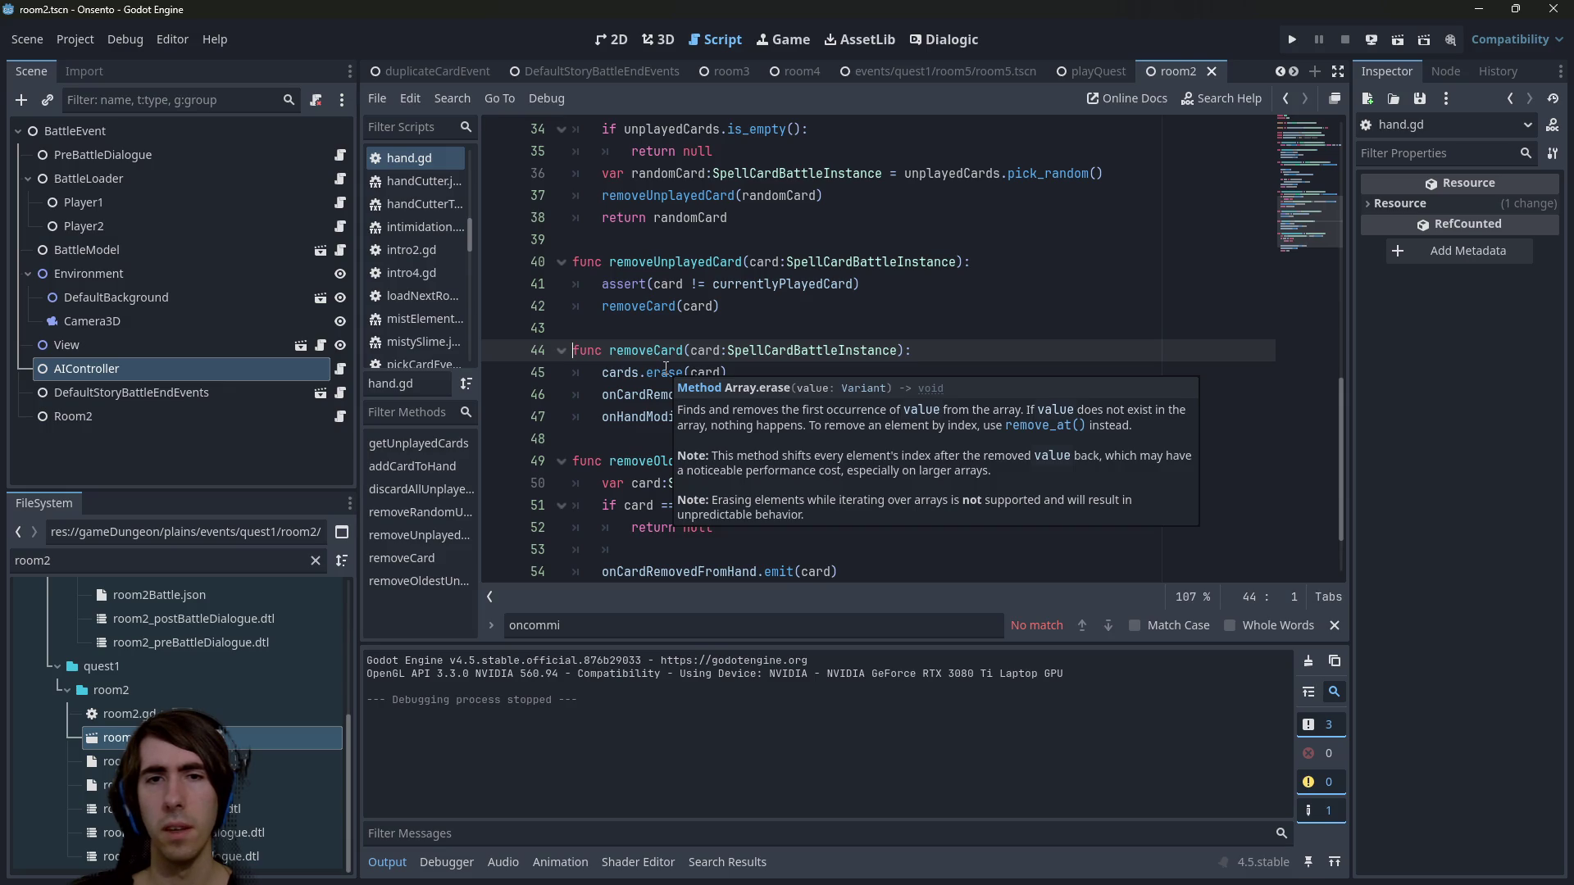
double_click(620, 373)
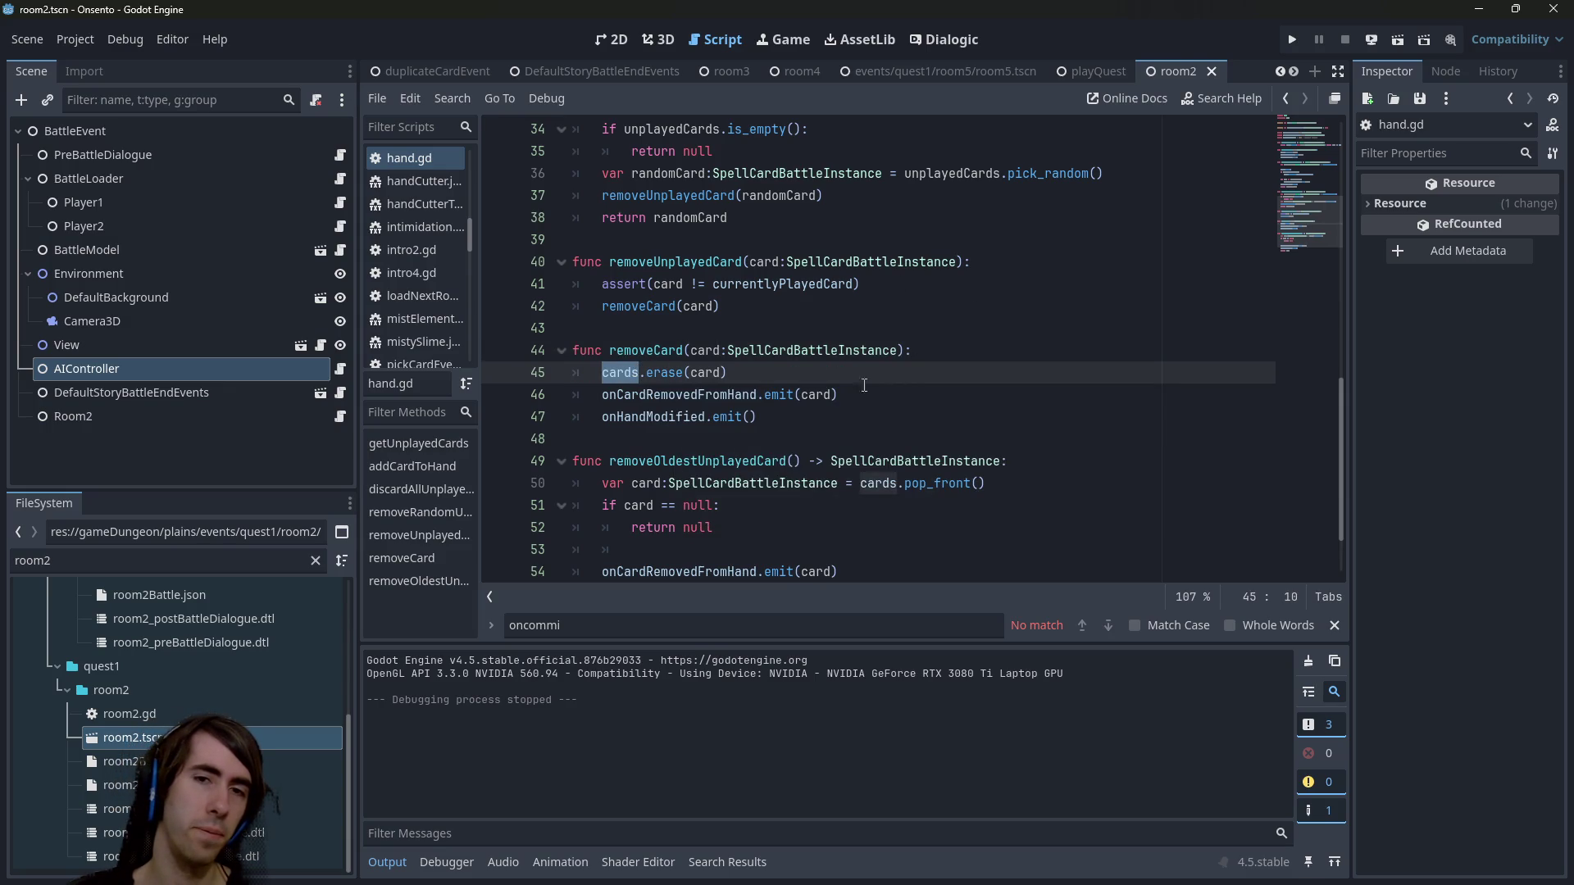
click(604, 372)
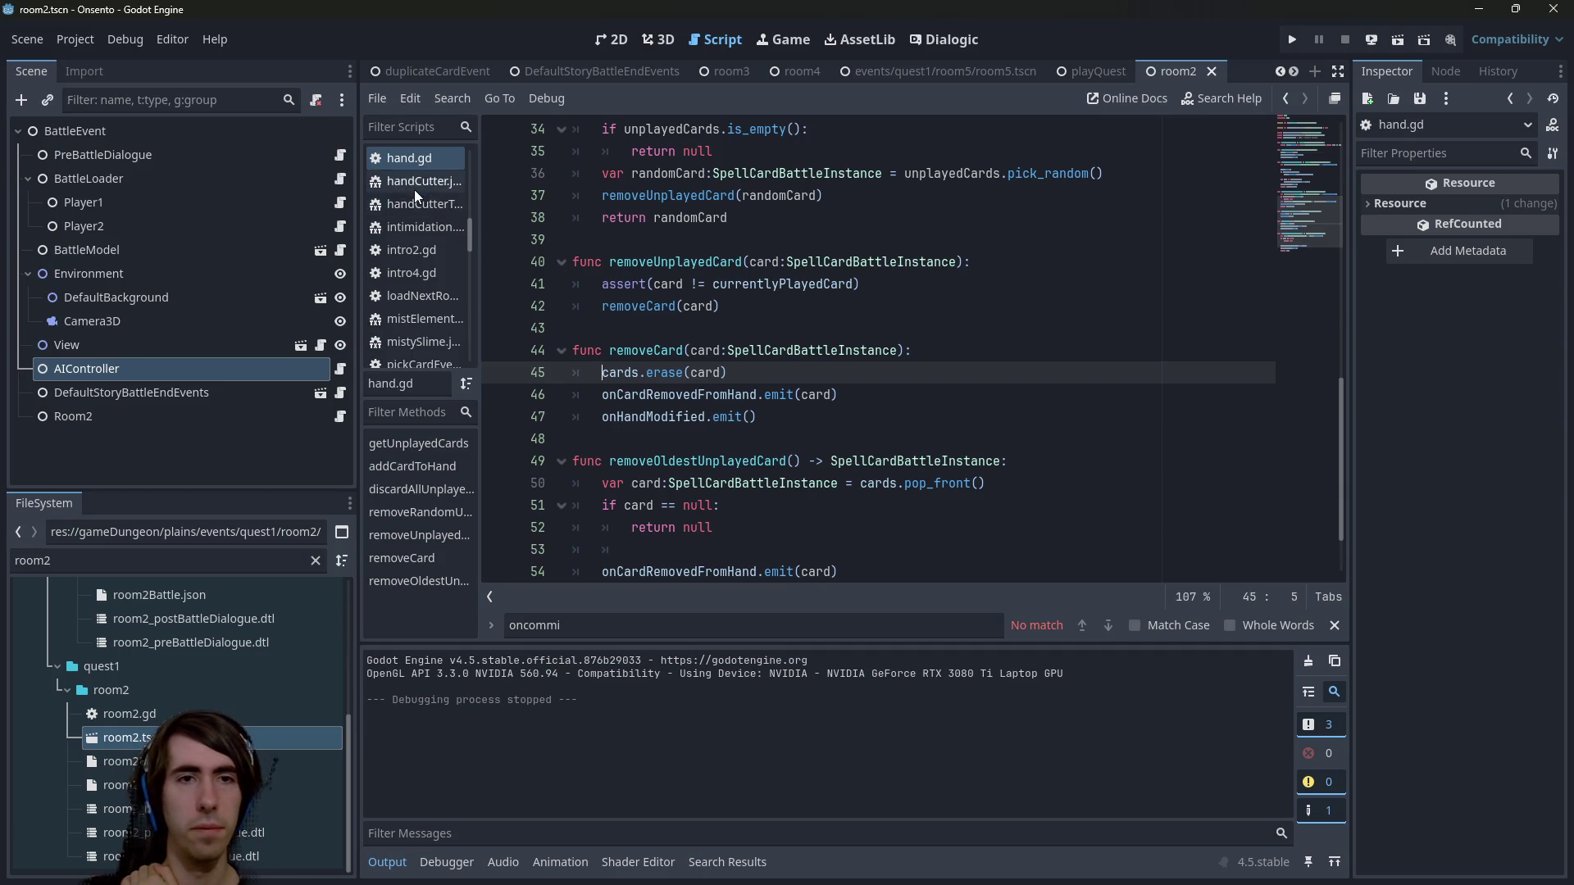
scroll(415, 197, up, 2)
click(345, 371)
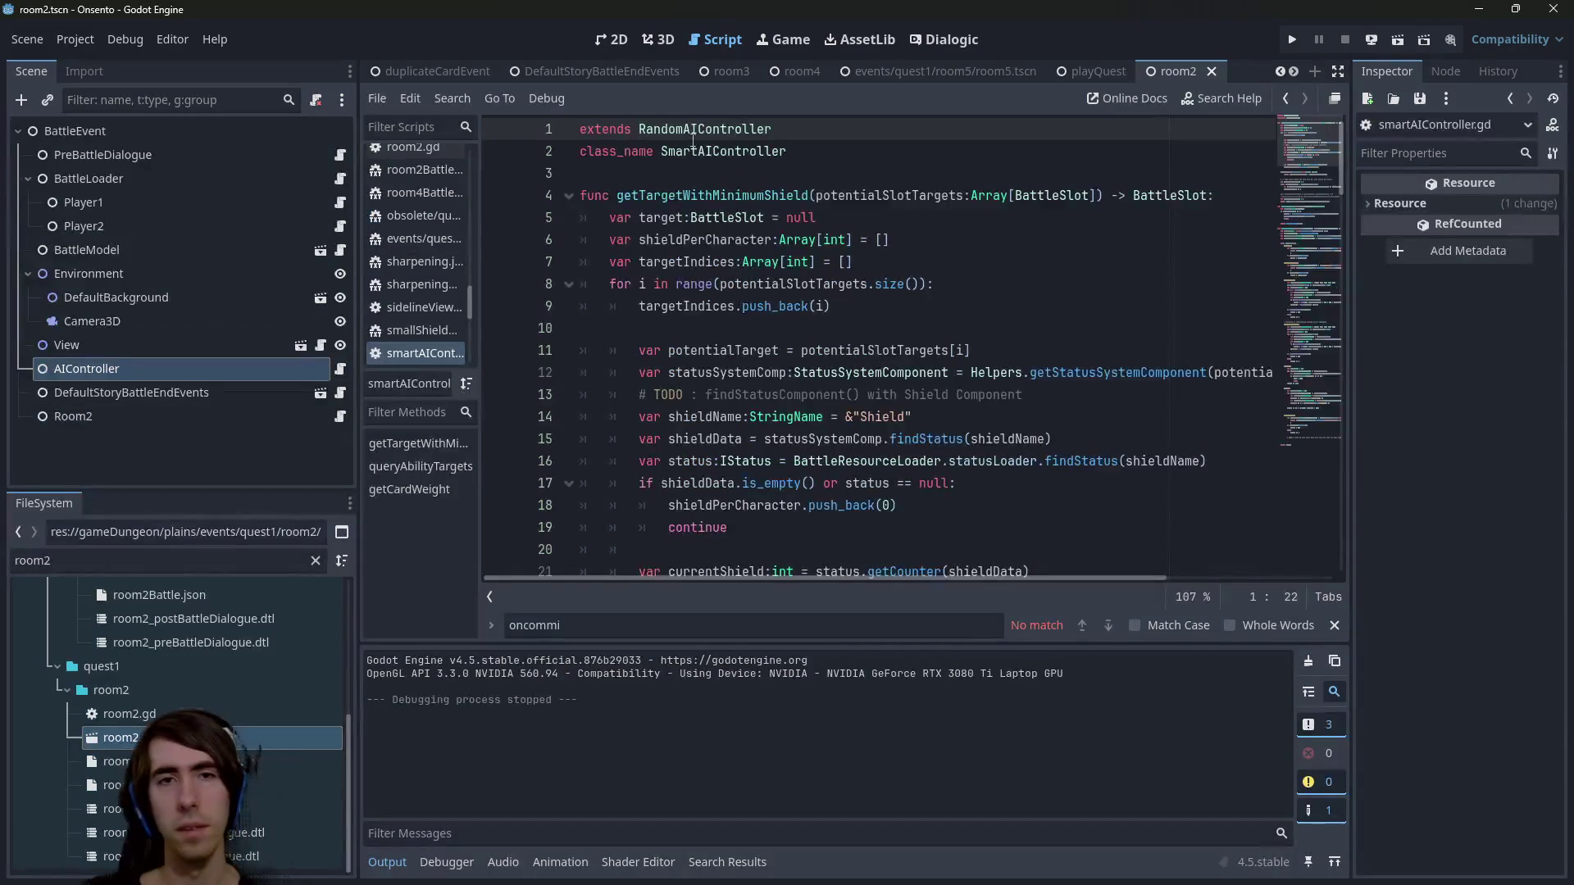
In RandomAIController's onCommit, examine the removeCard and discardPile.addCard calls.
ctrl+click(689, 134)
double_click(648, 418)
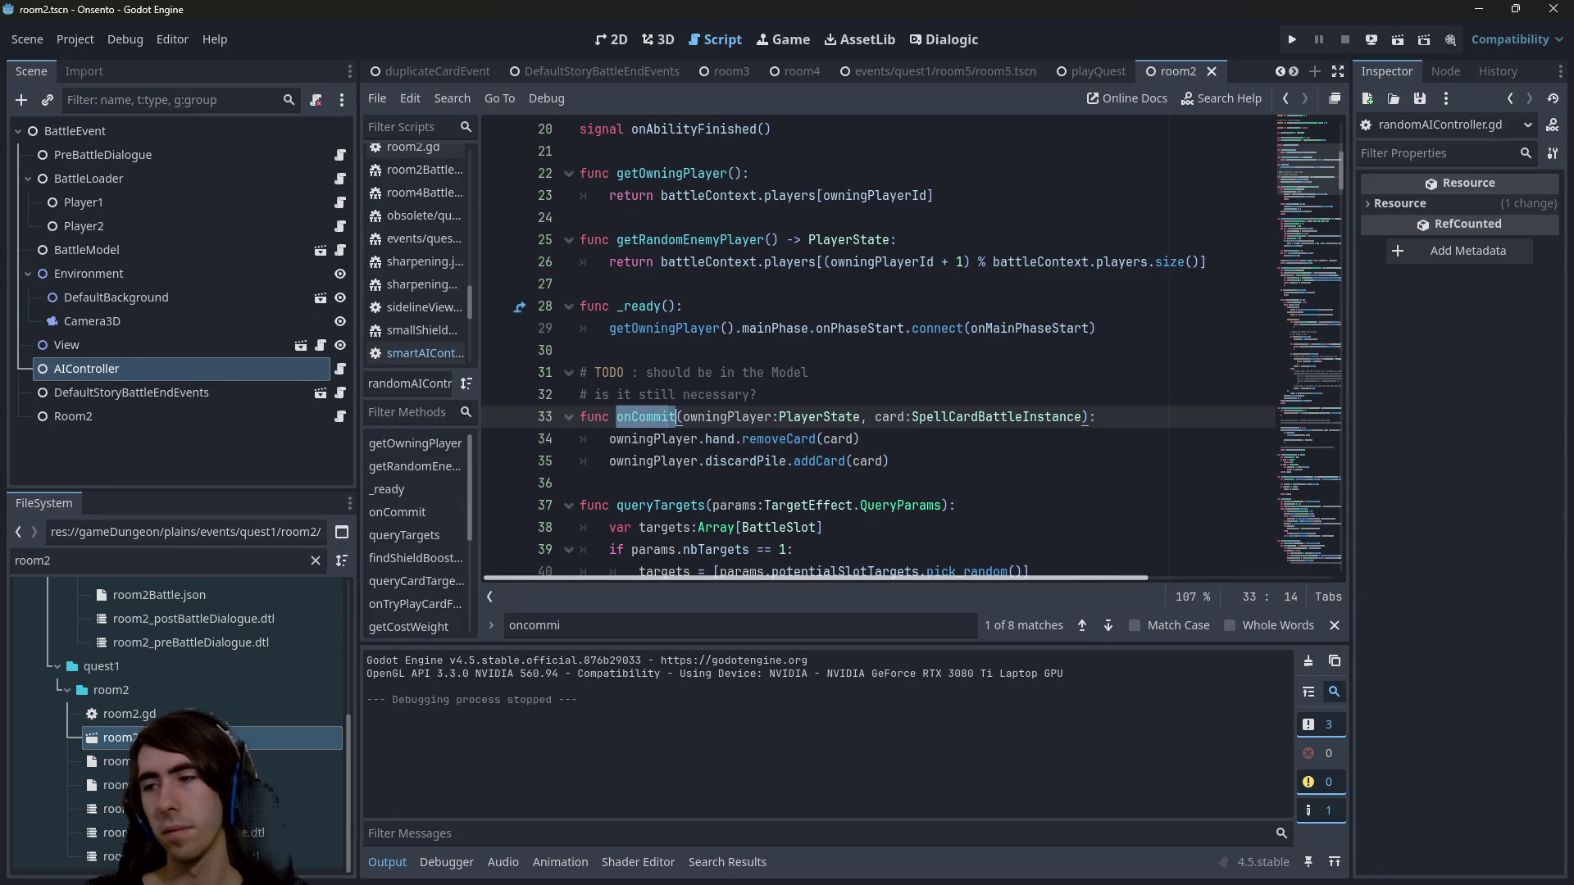
key(alt+Tab)
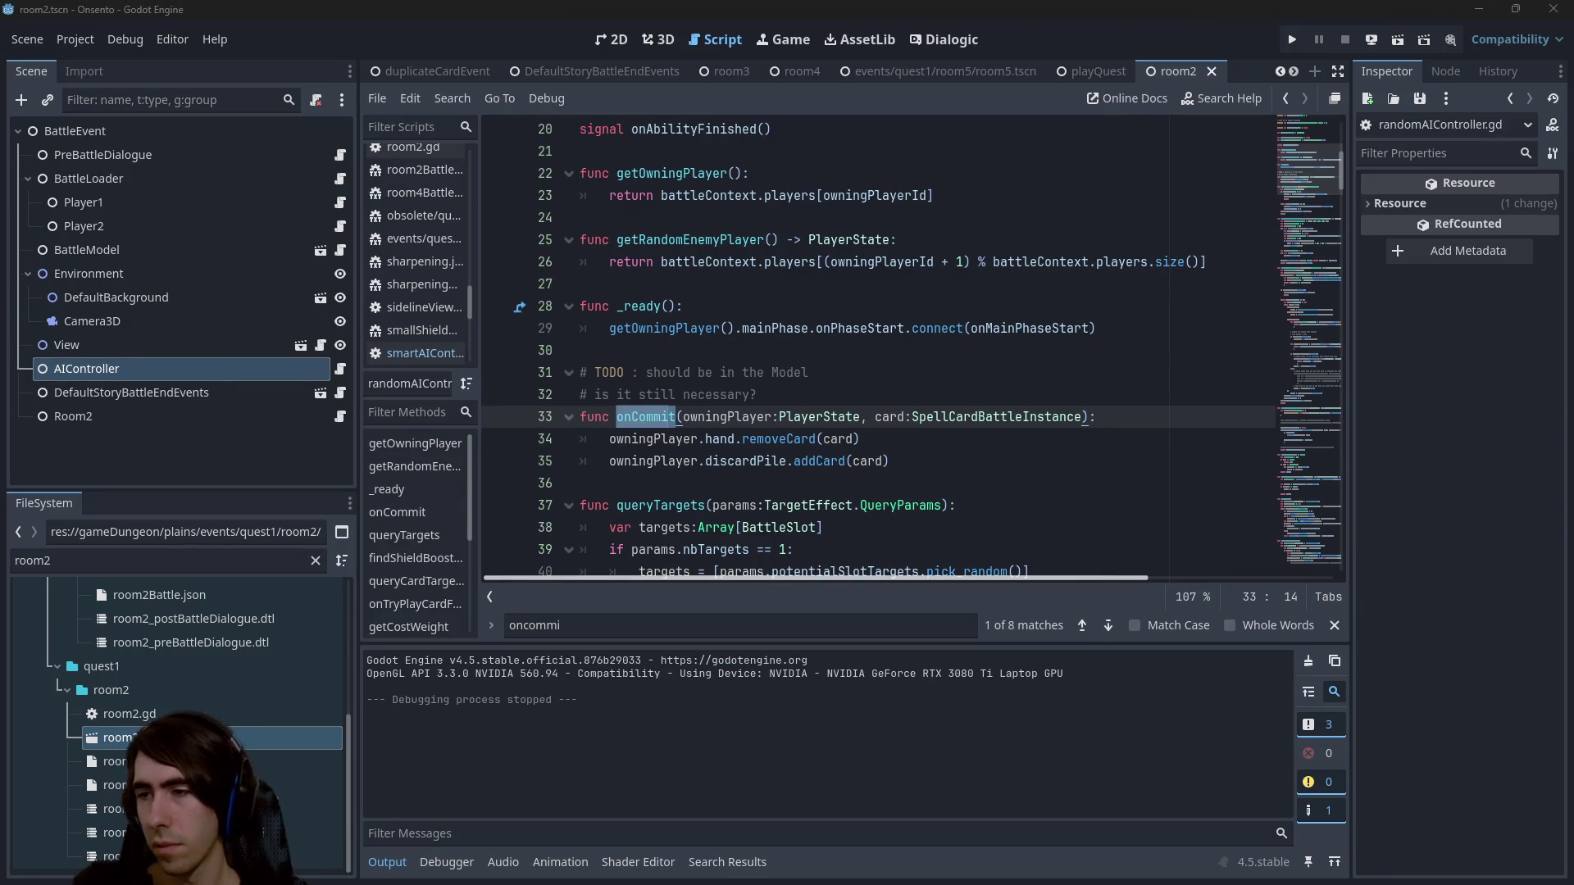
key(alt+Tab)
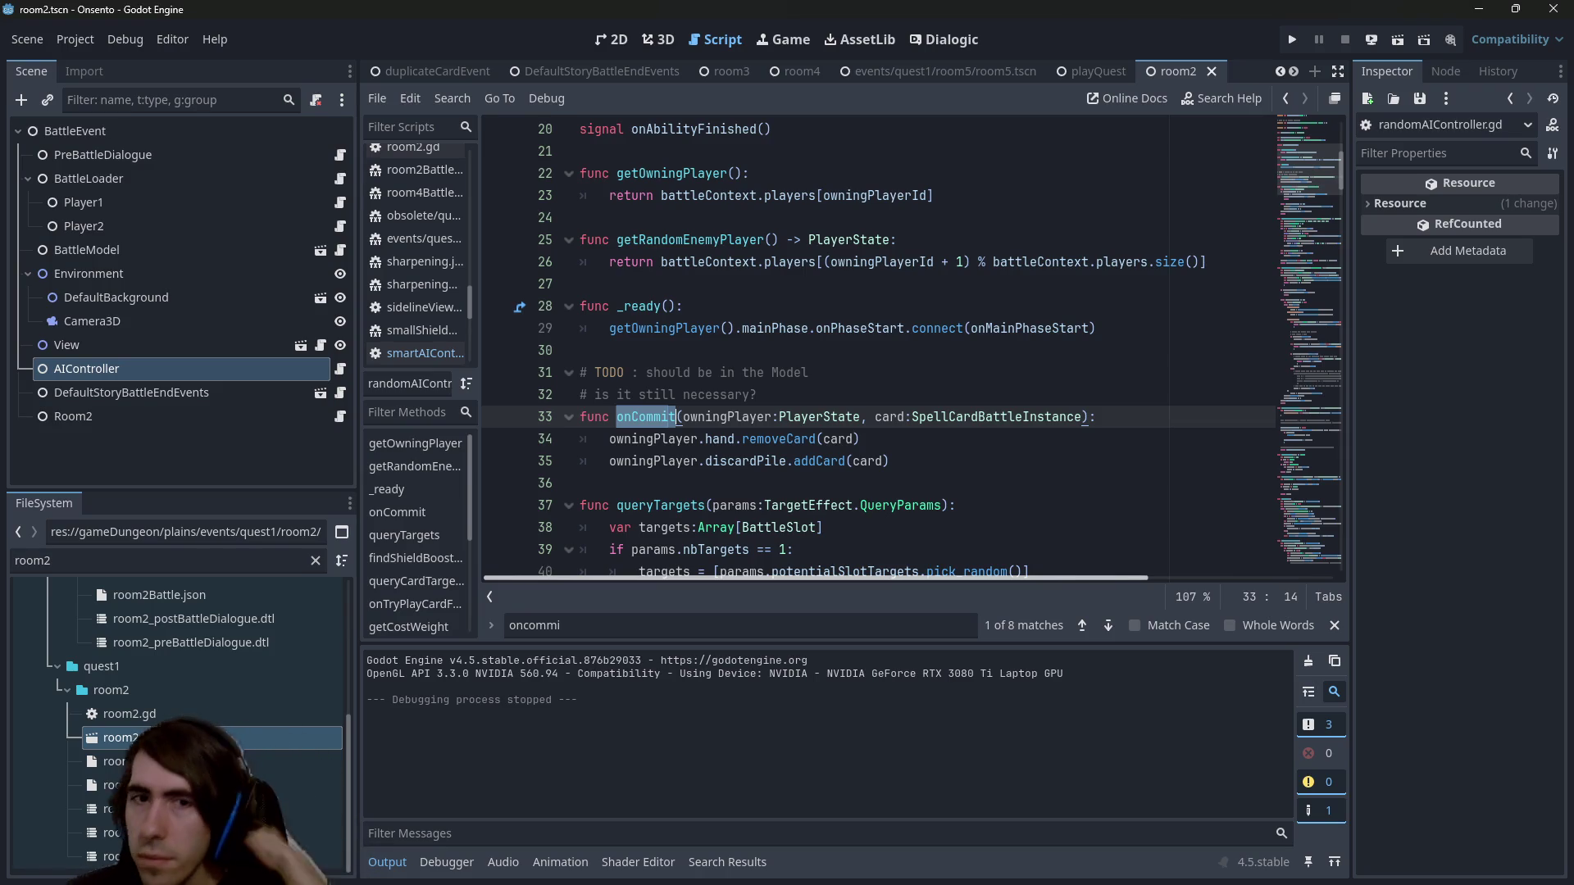
drag(983, 461, 611, 439)
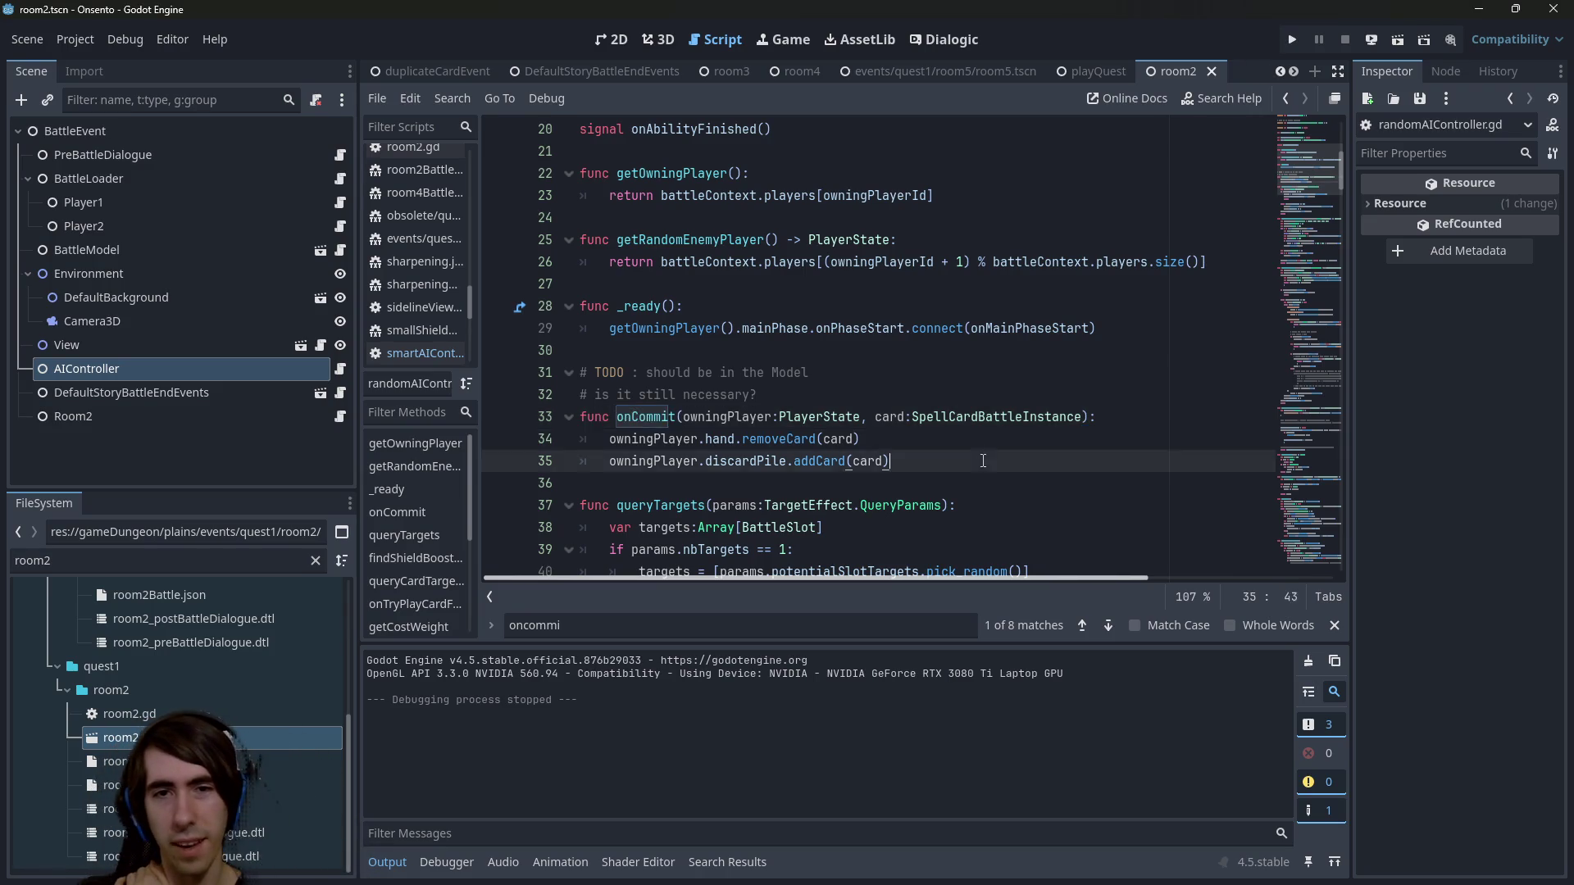
click(820, 461)
double_click(779, 439)
double_click(744, 461)
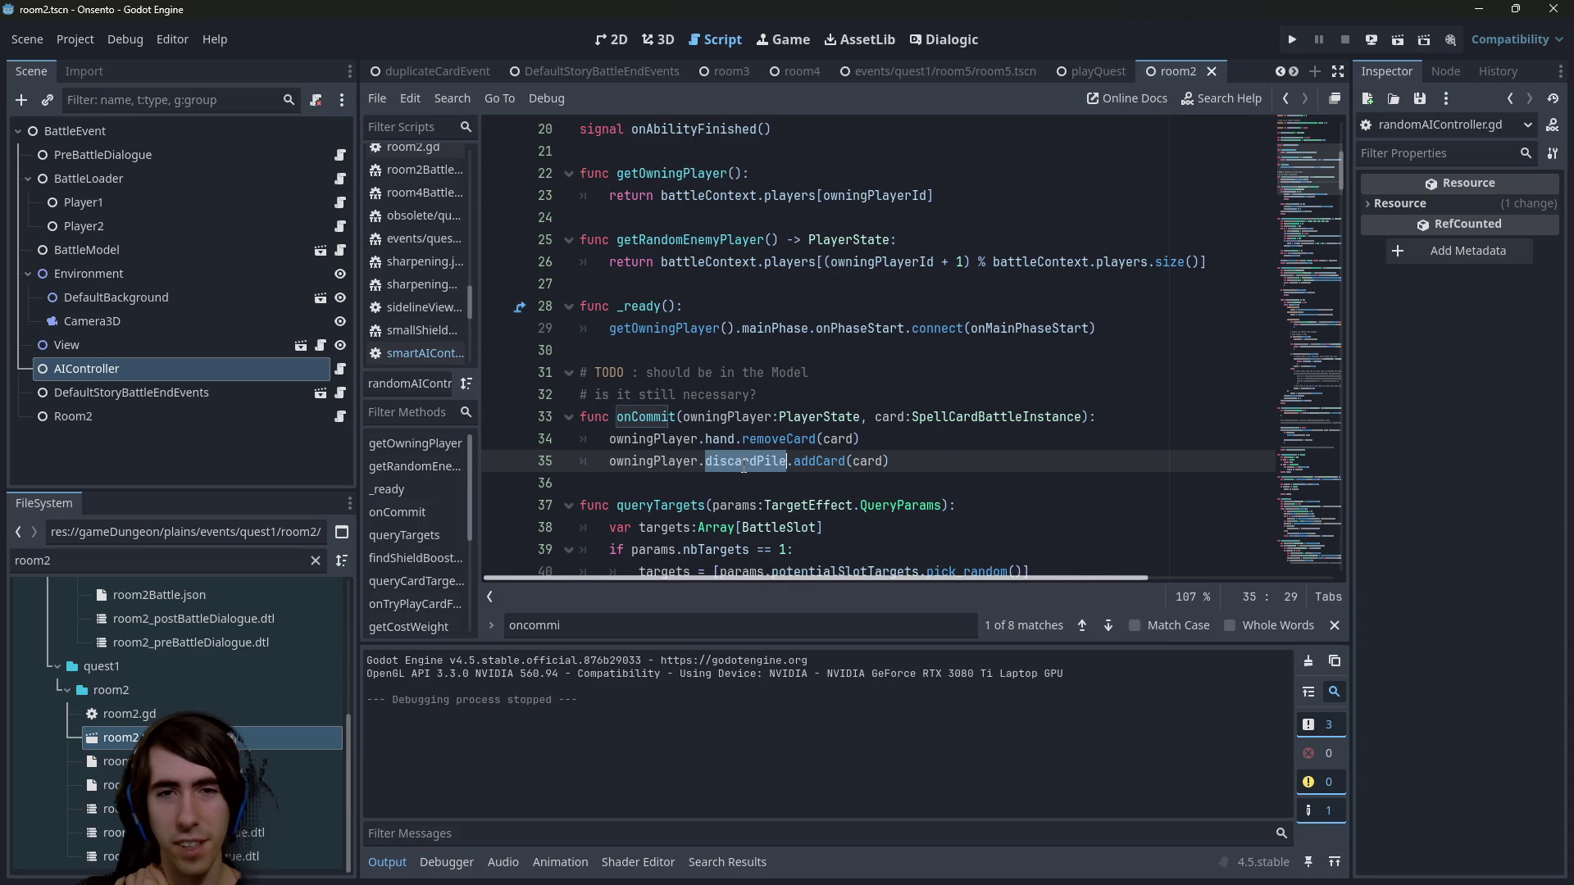
Go to discardPile.gd's addCard, mark its assert line 18 as a breakpoint, and run the scene.
ctrl+click(832, 468)
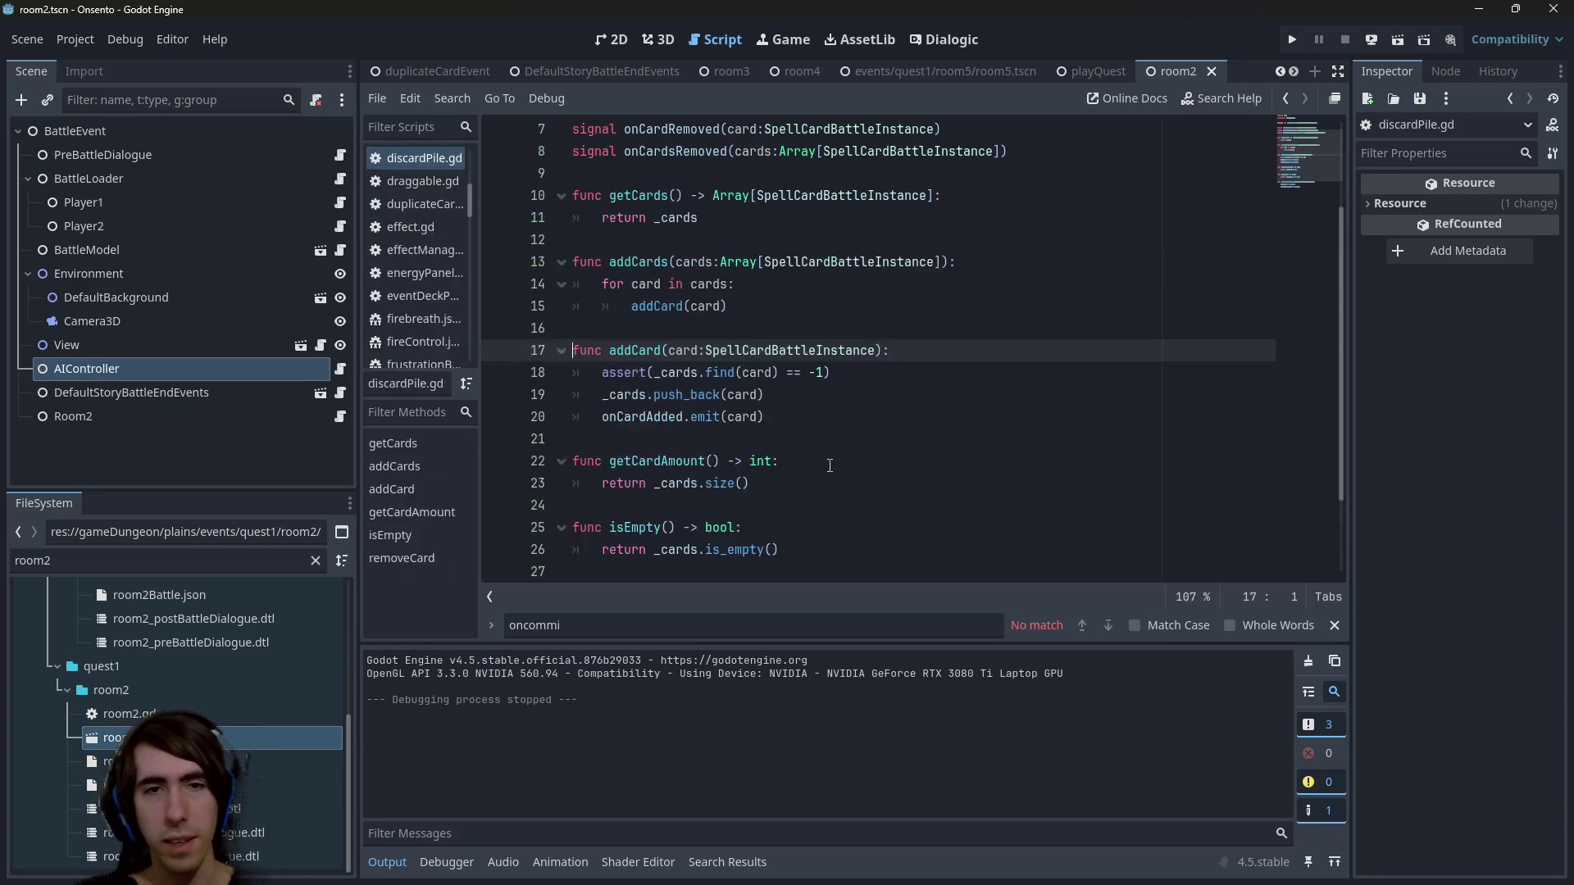
drag(831, 373, 492, 365)
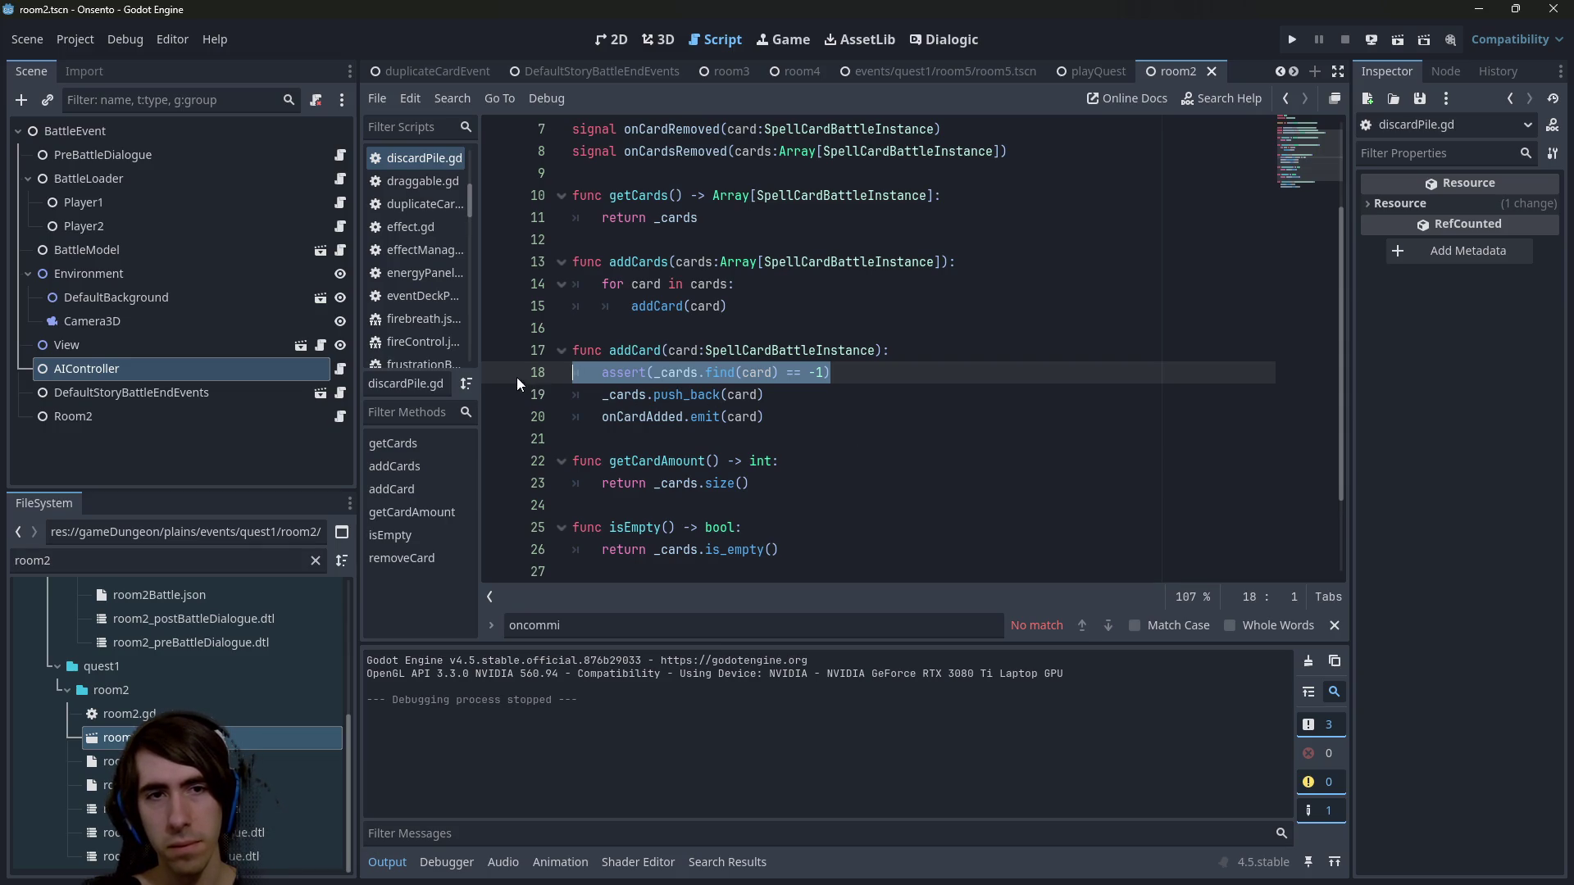
scroll(713, 381, up, 2)
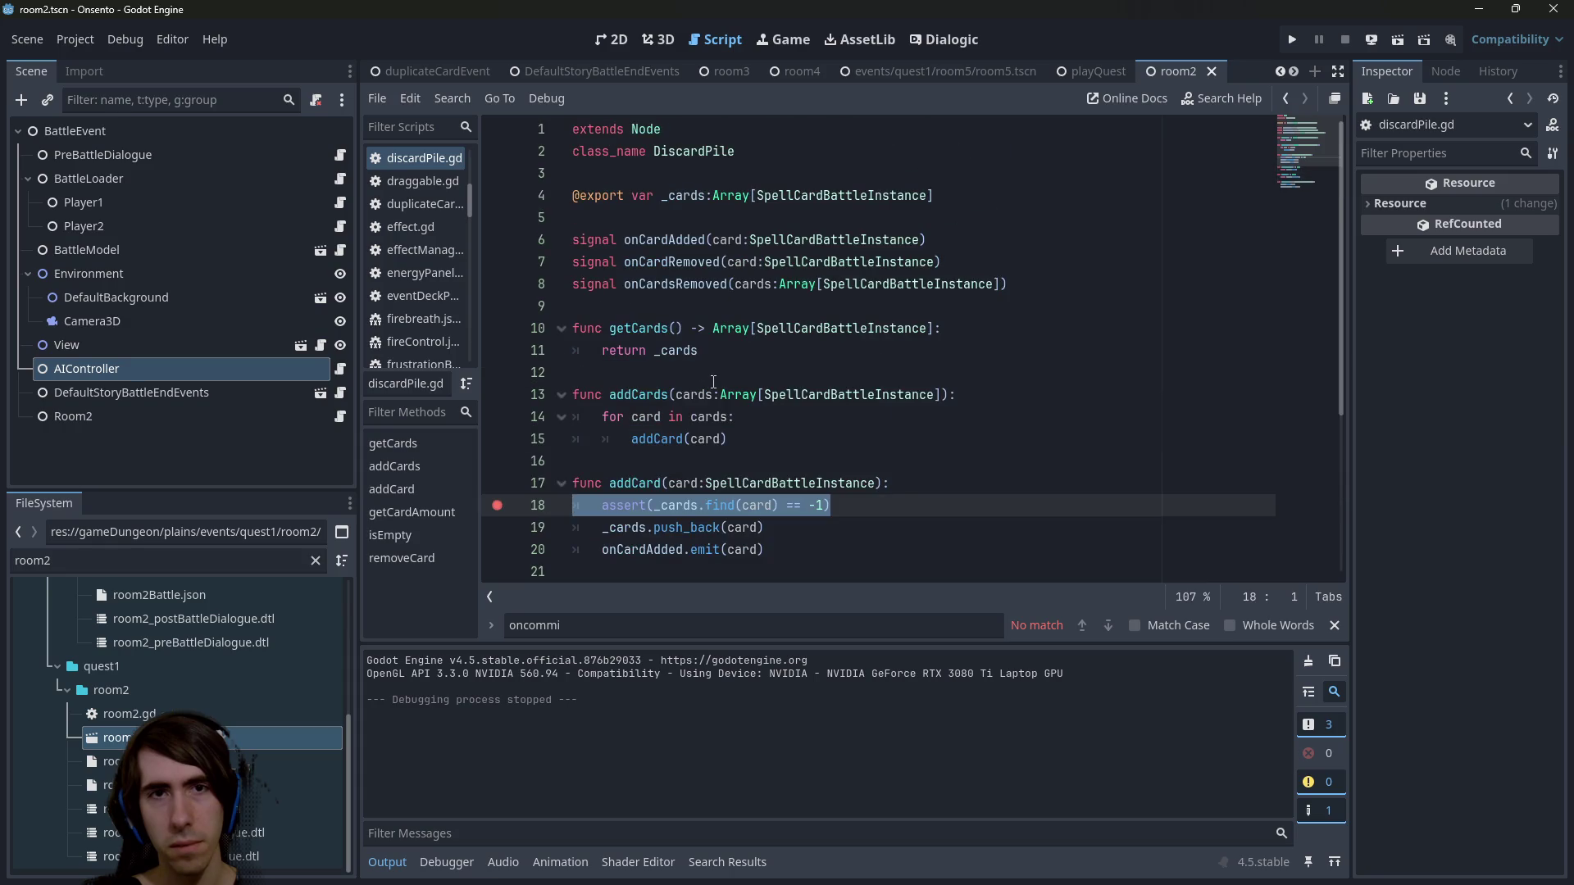
click(1396, 43)
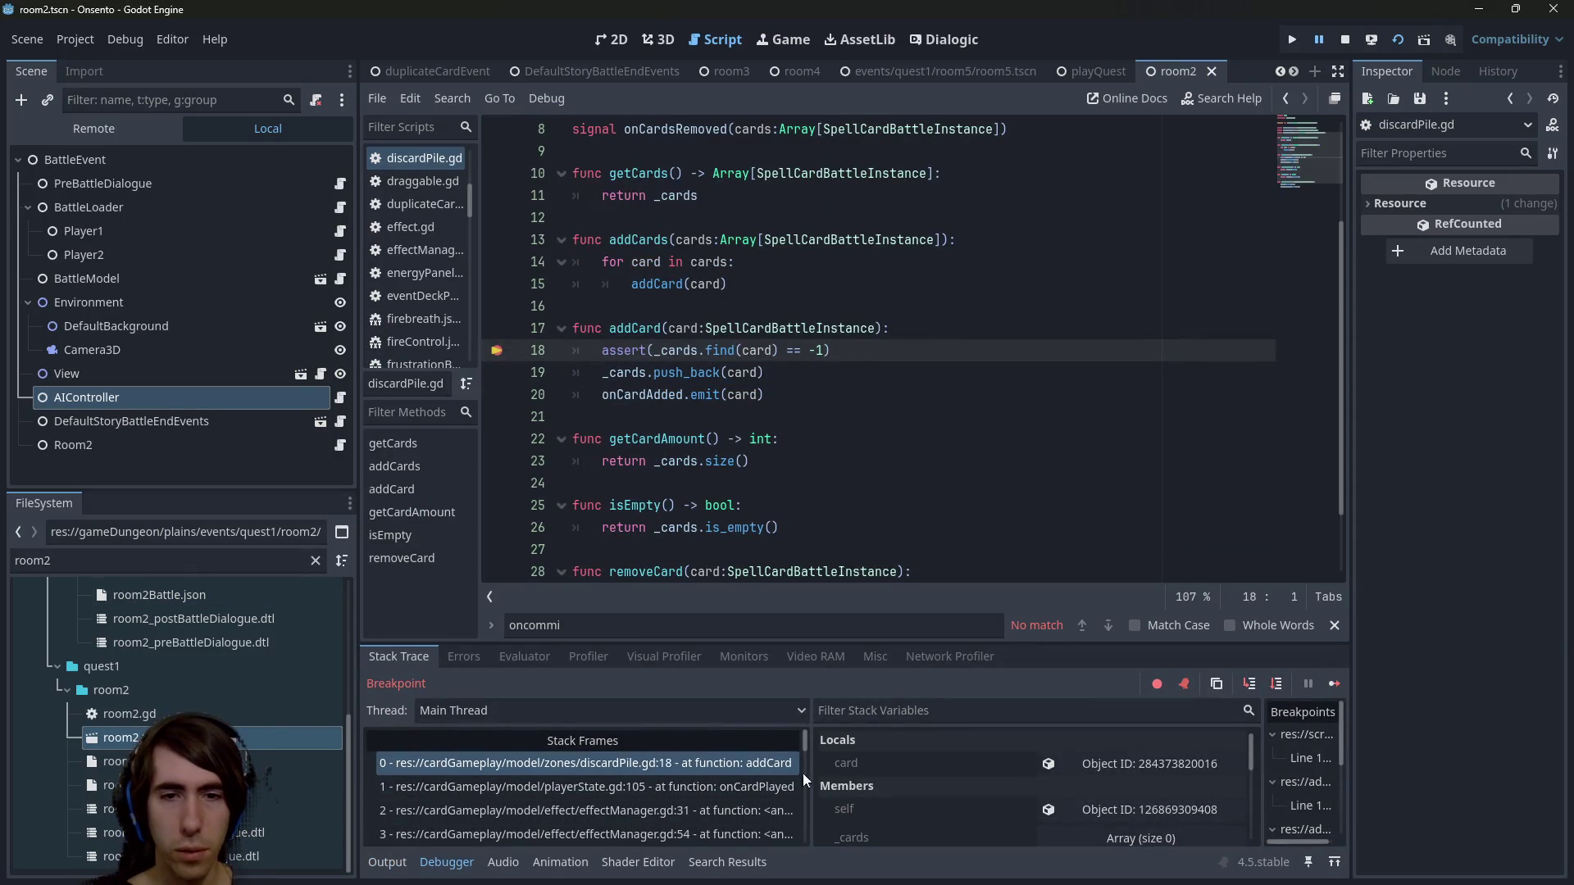
Inspect the onCardPlayed caller frame in playerState.gd and continue past the breakpoint twice.
click(815, 786)
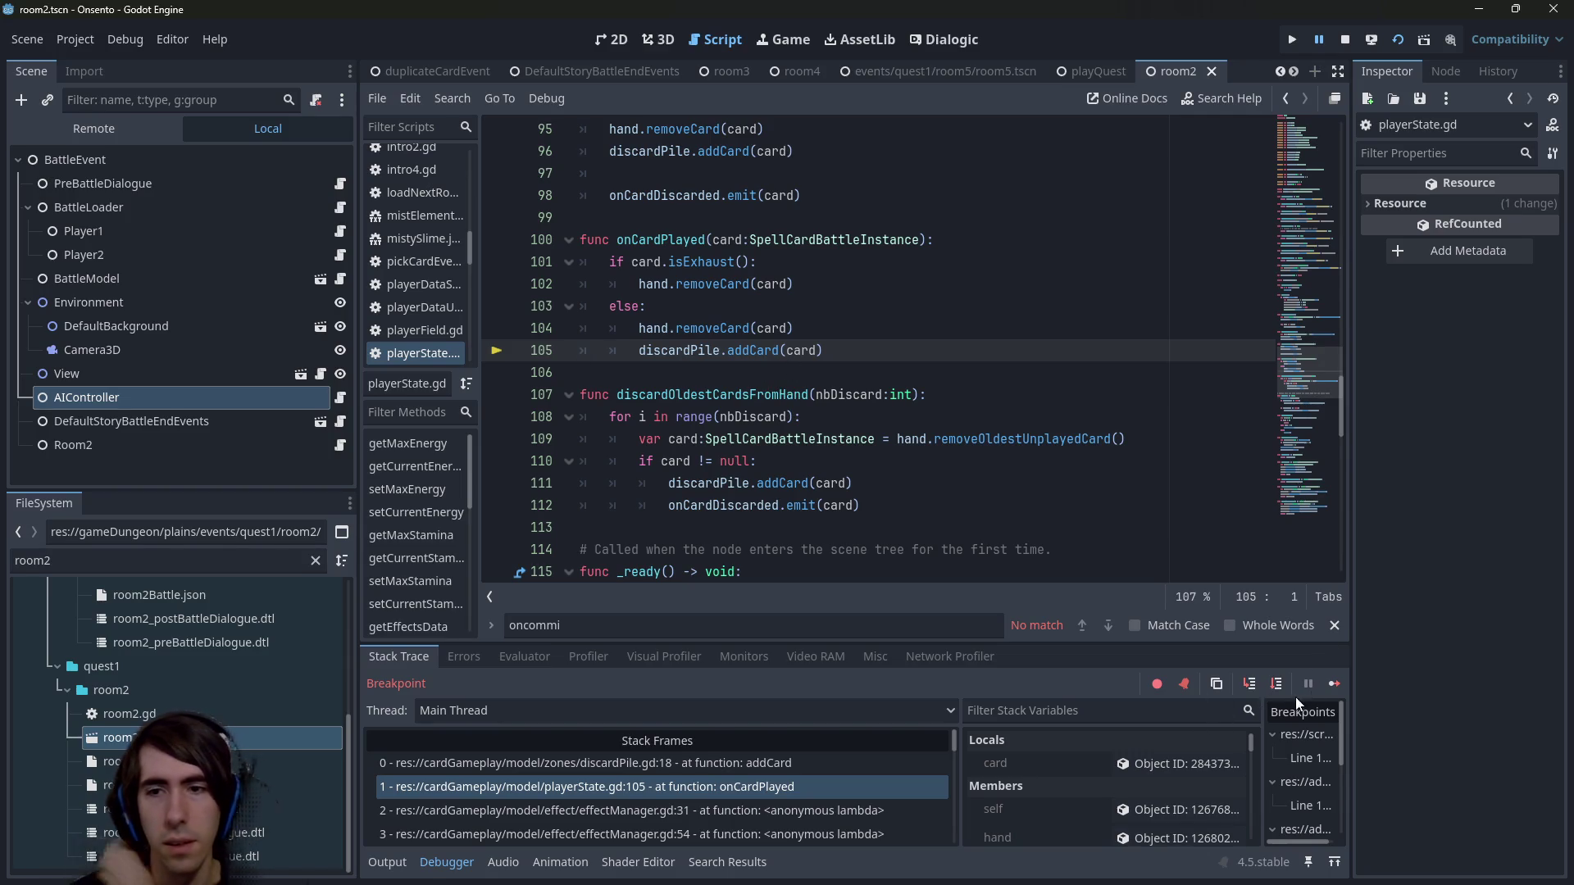
click(1332, 687)
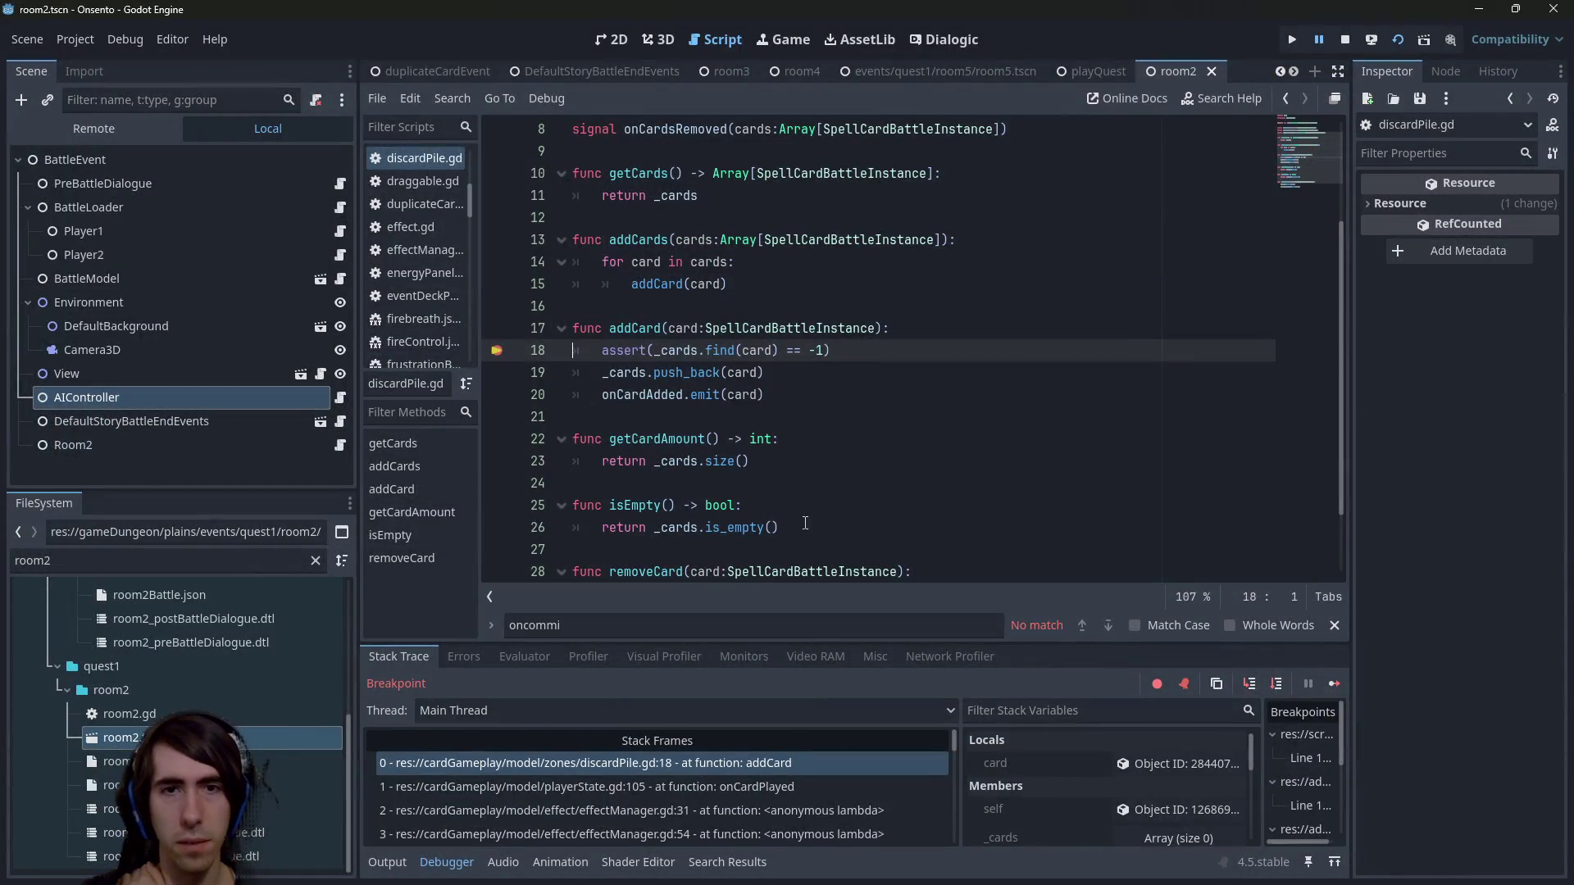
click(781, 787)
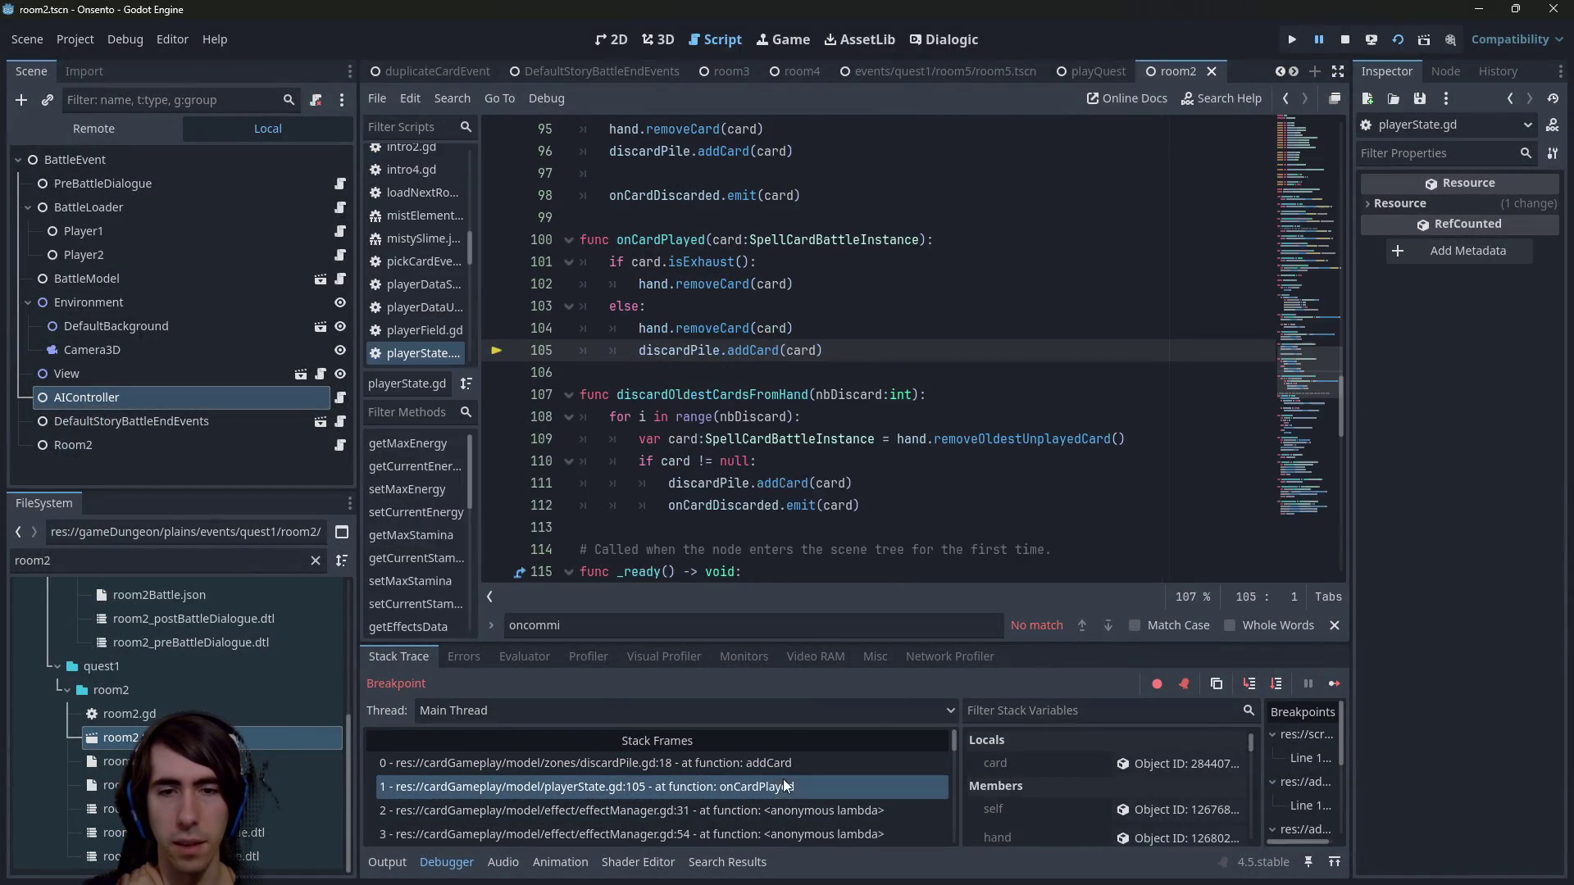
click(1334, 685)
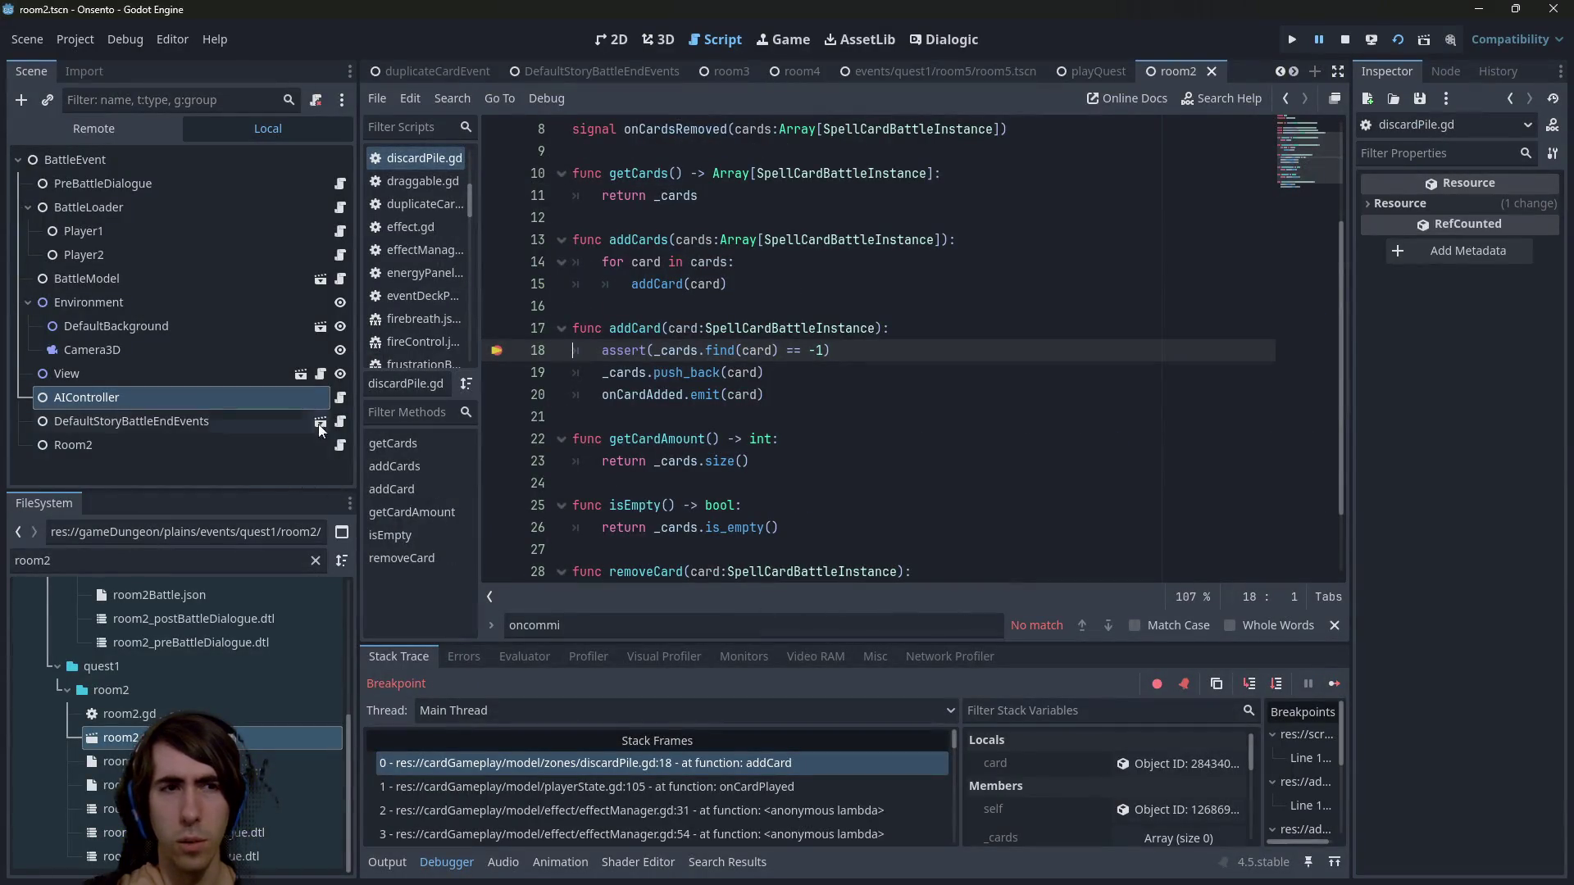
Open randomAIController.gd and trace the onCommit usages up to onTryPlayCardFromHand.
click(340, 397)
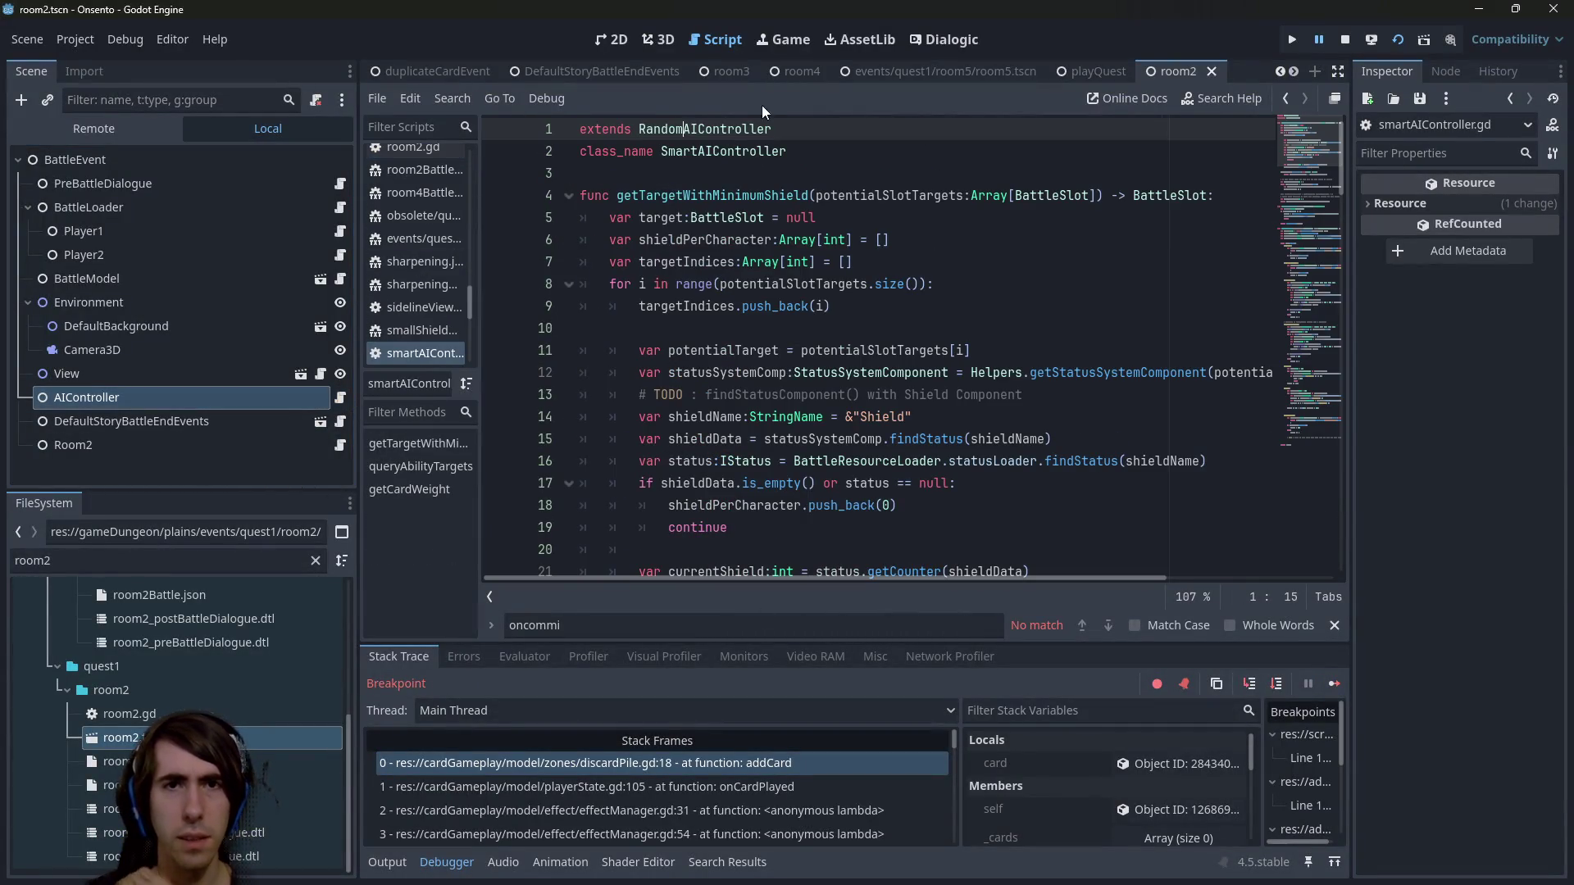
ctrl+click(726, 129)
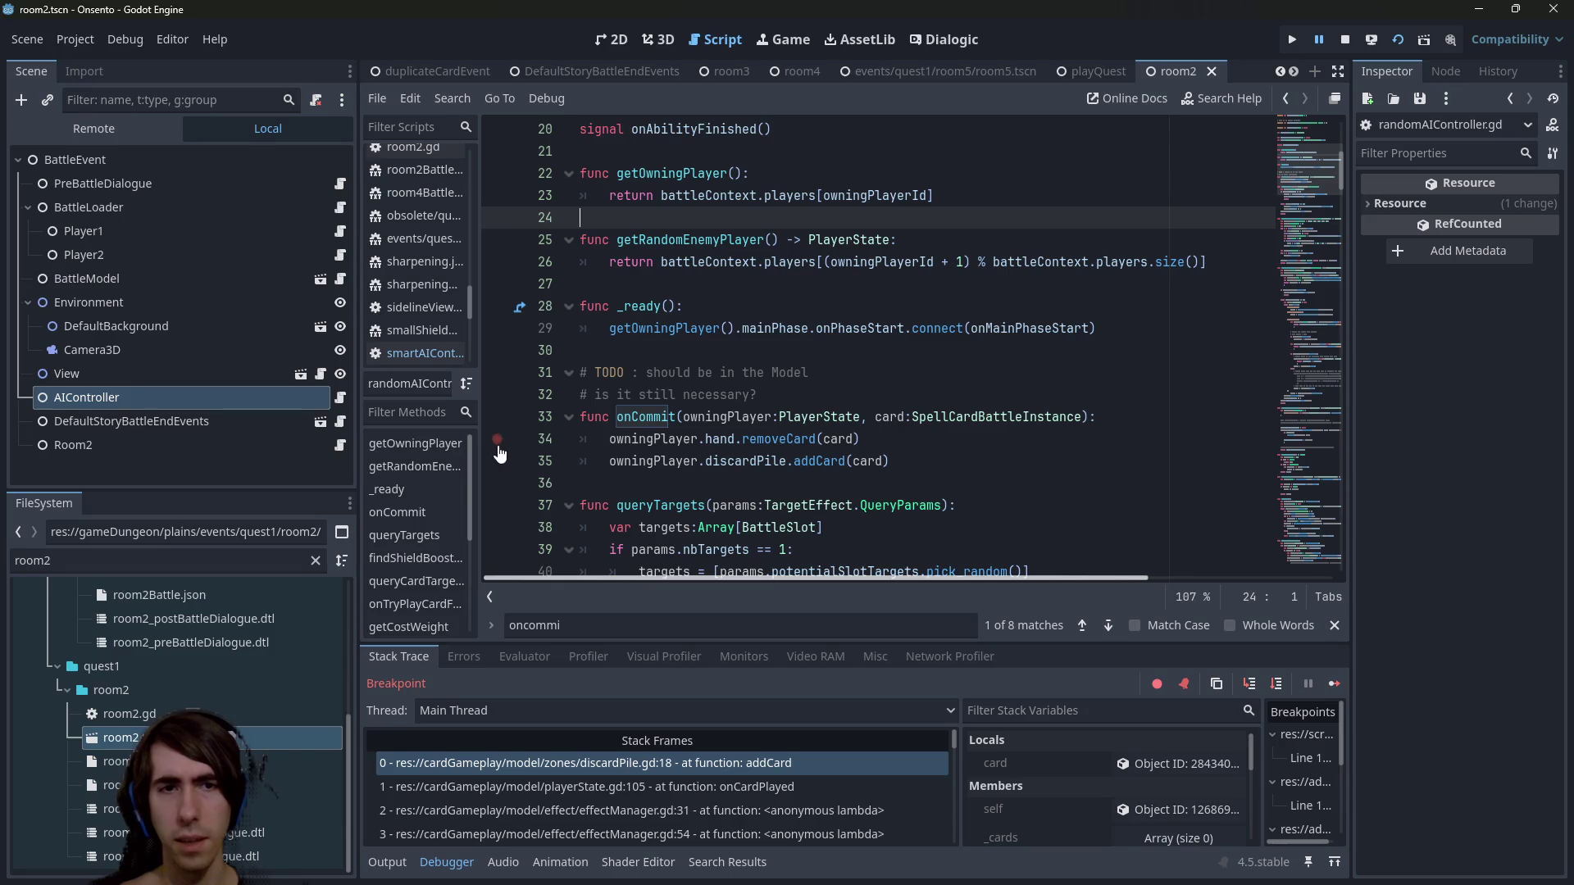
double_click(657, 414)
key(ctrl+f)
key(Return)
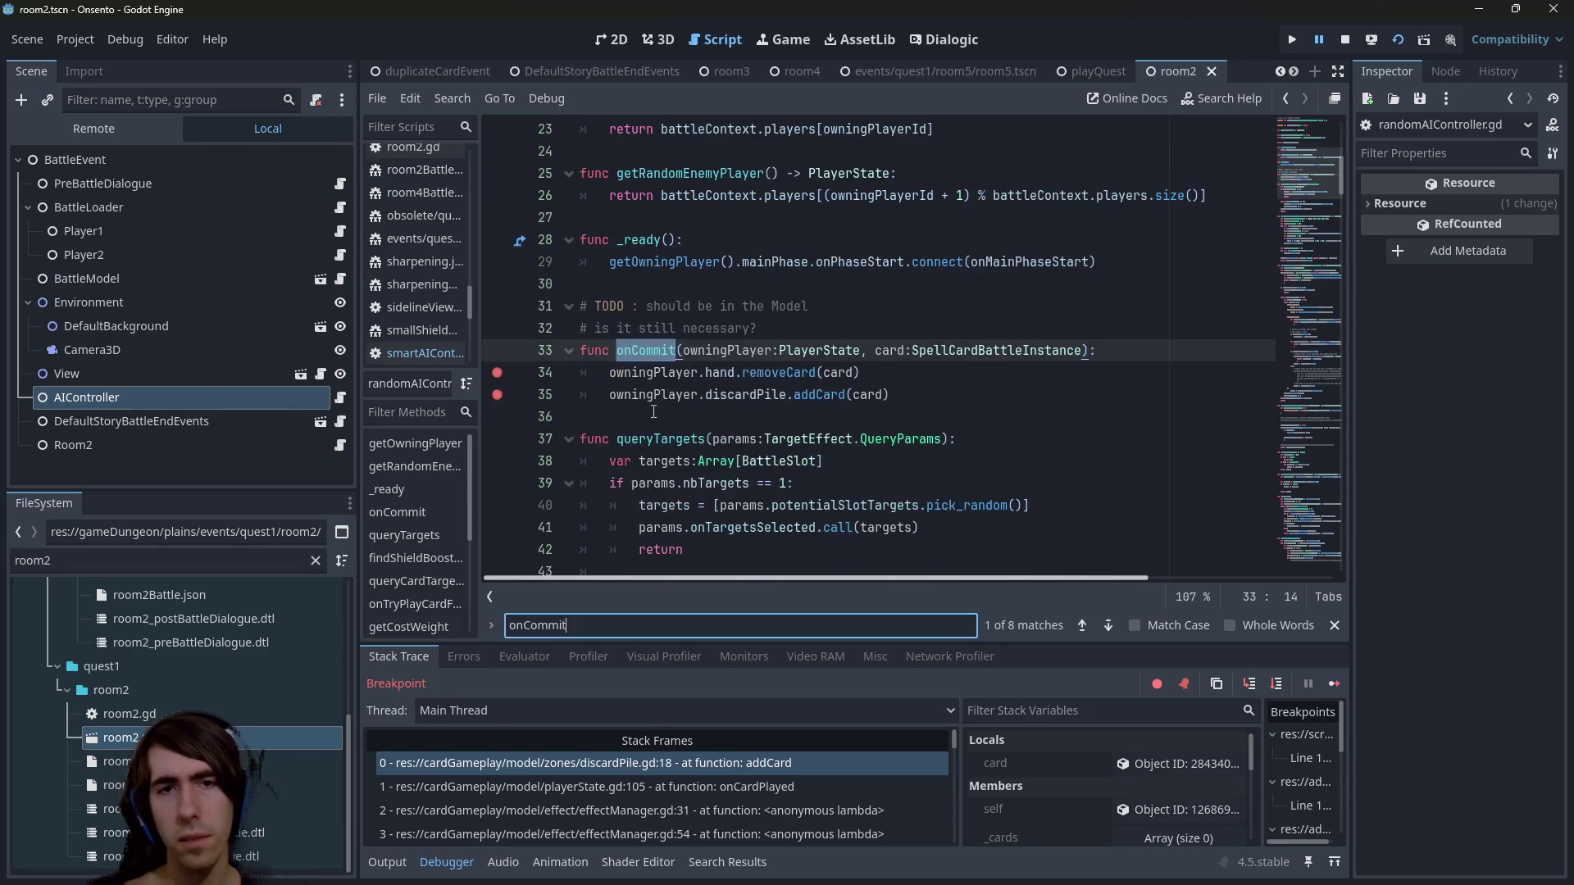
scroll(697, 427, down, 1)
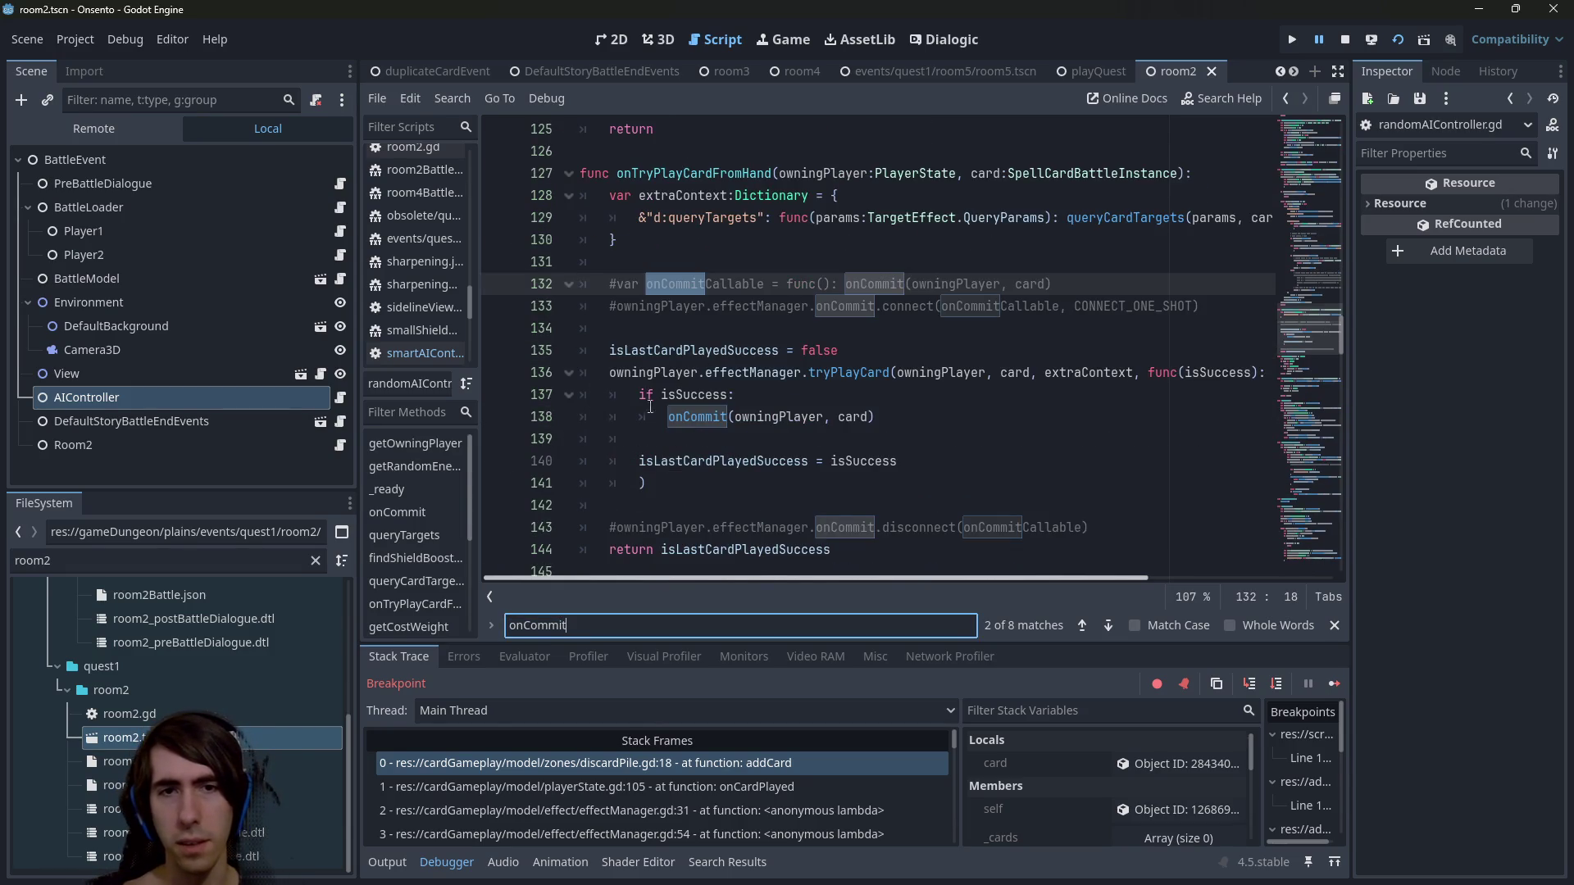
scroll(632, 408, down, 7)
scroll(657, 408, up, 8)
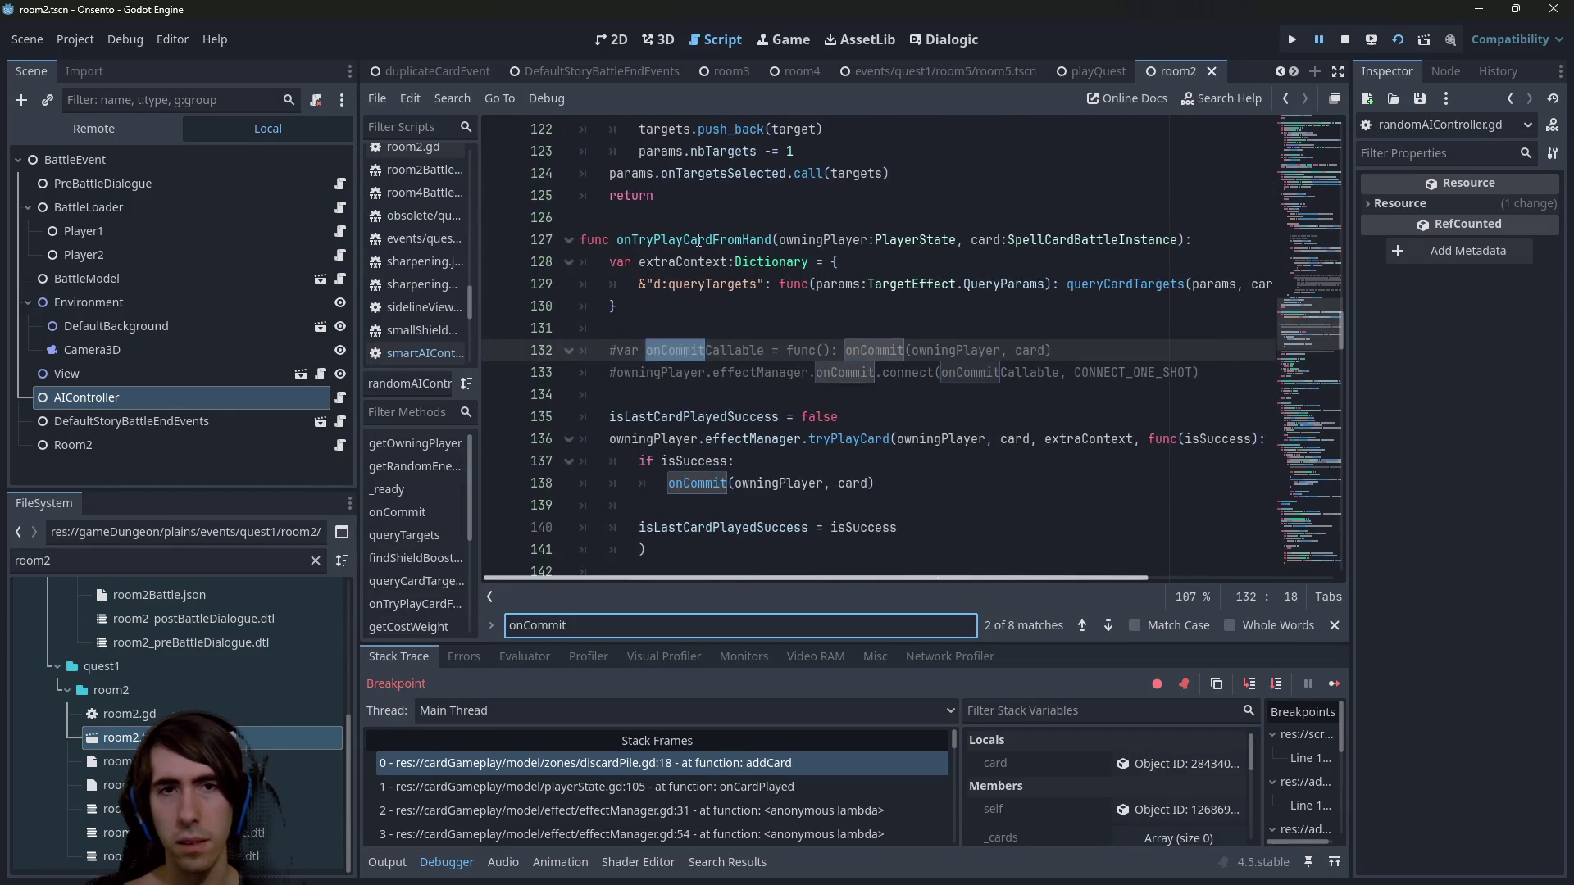
double_click(698, 239)
scroll(713, 328, down, 14)
scroll(726, 386, up, 2)
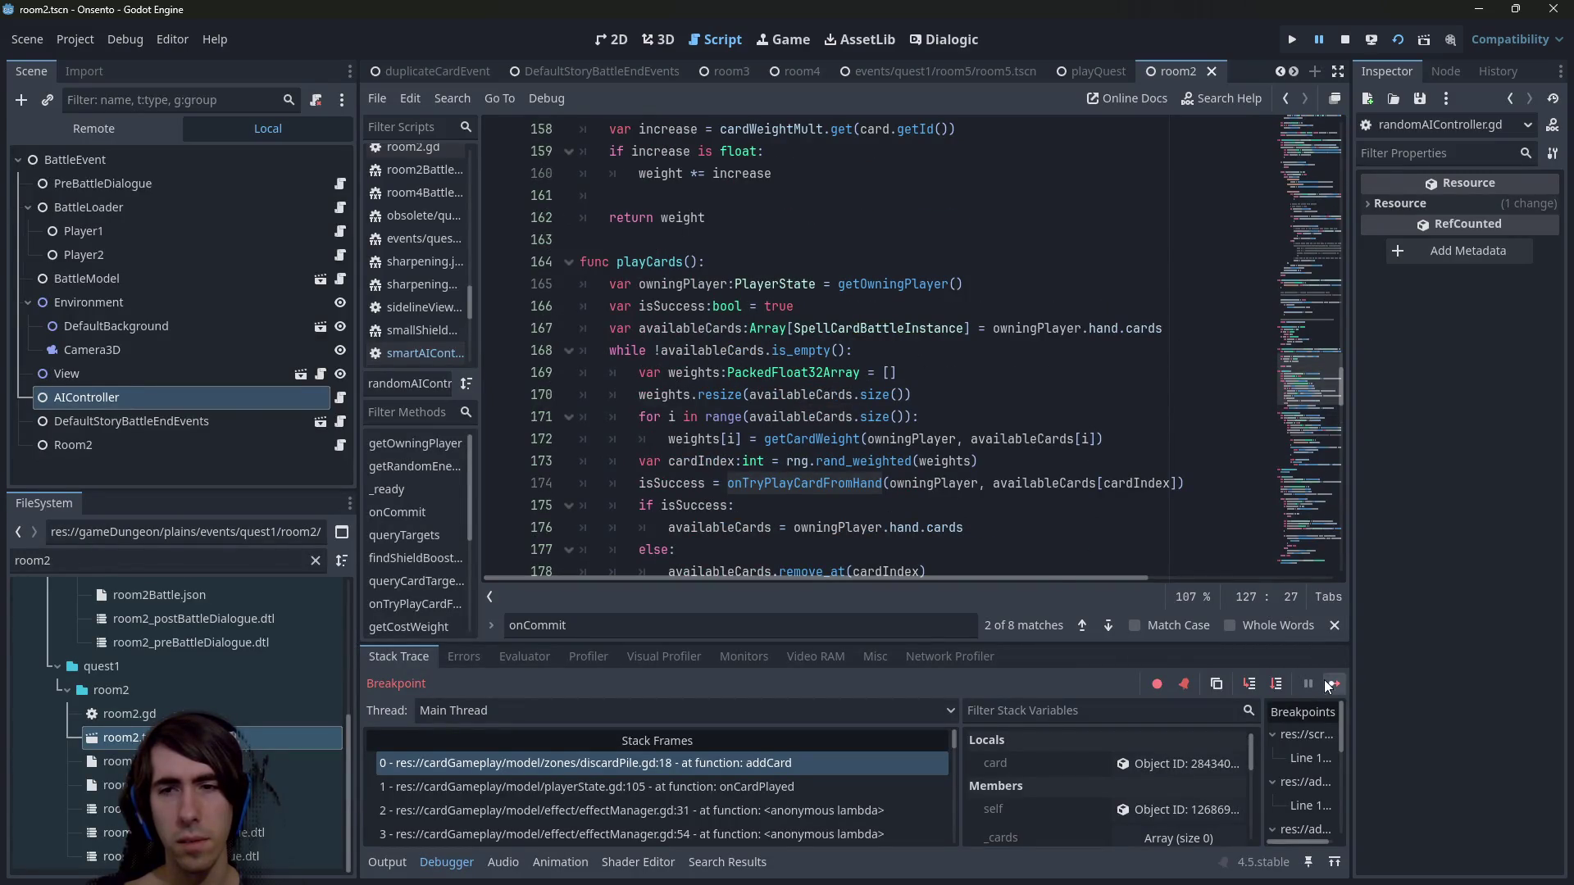
Resume the game, play the Guard Up card, and continue past the discard-pile breakpoint.
click(1329, 682)
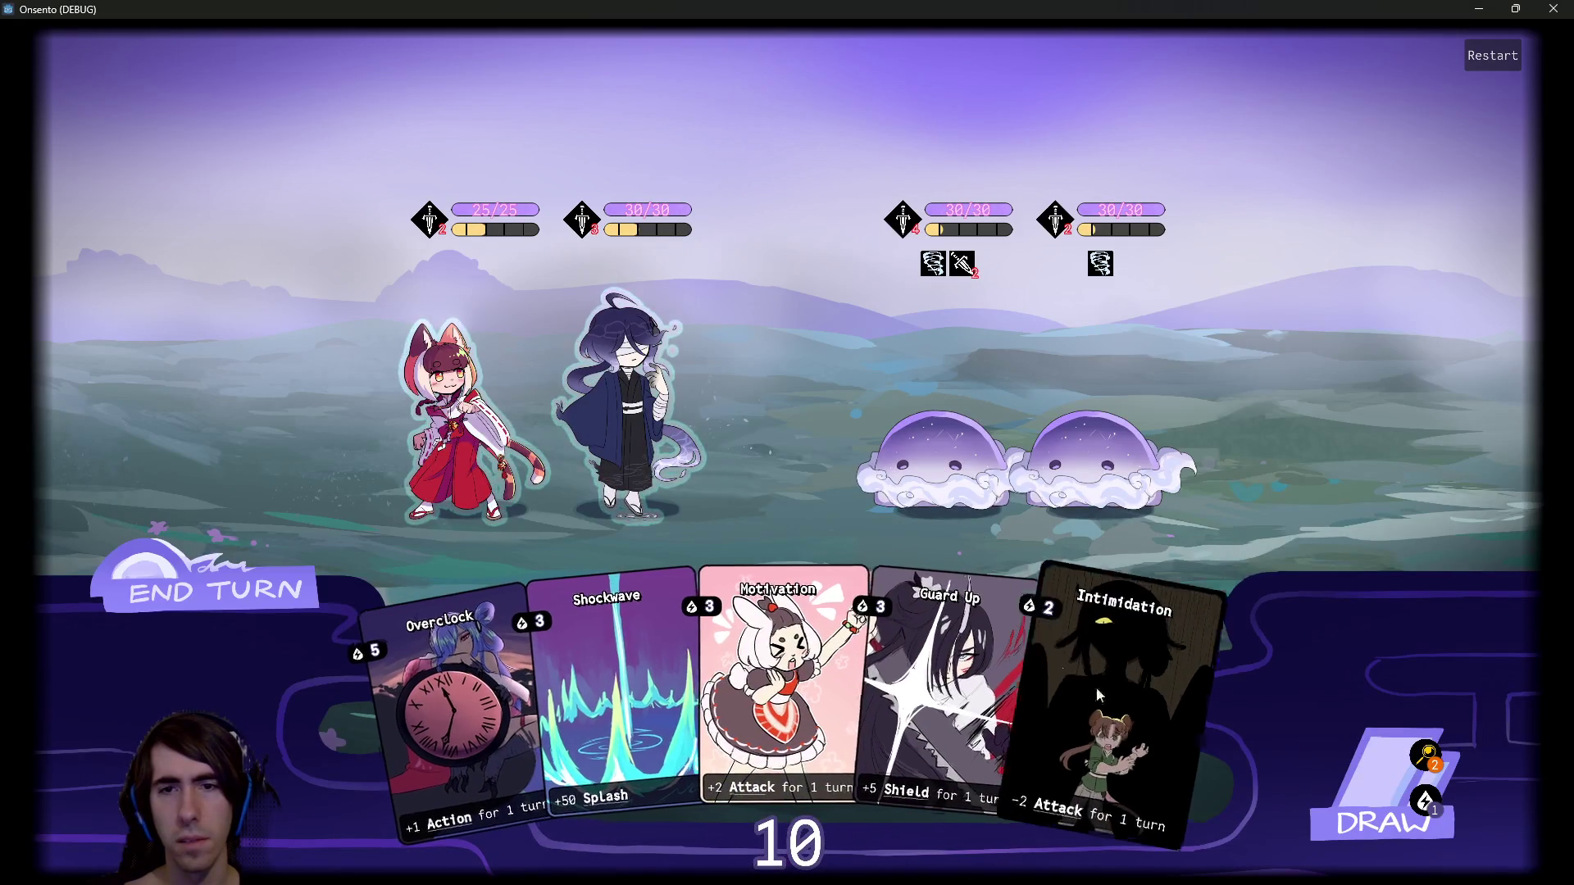
click(1017, 681)
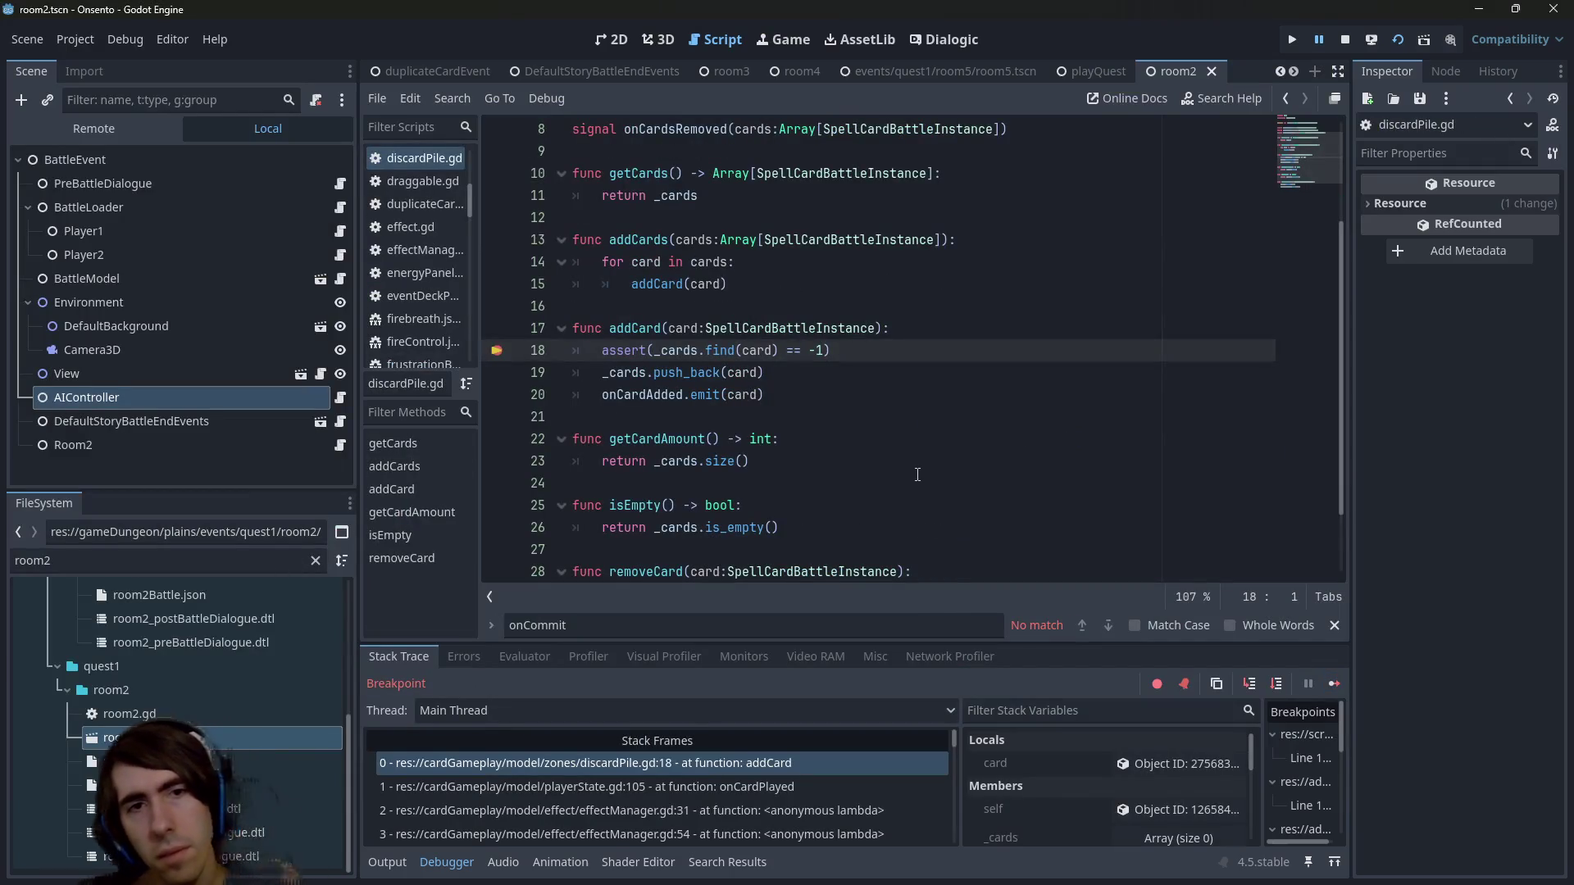
click(1329, 682)
click(232, 623)
click(257, 615)
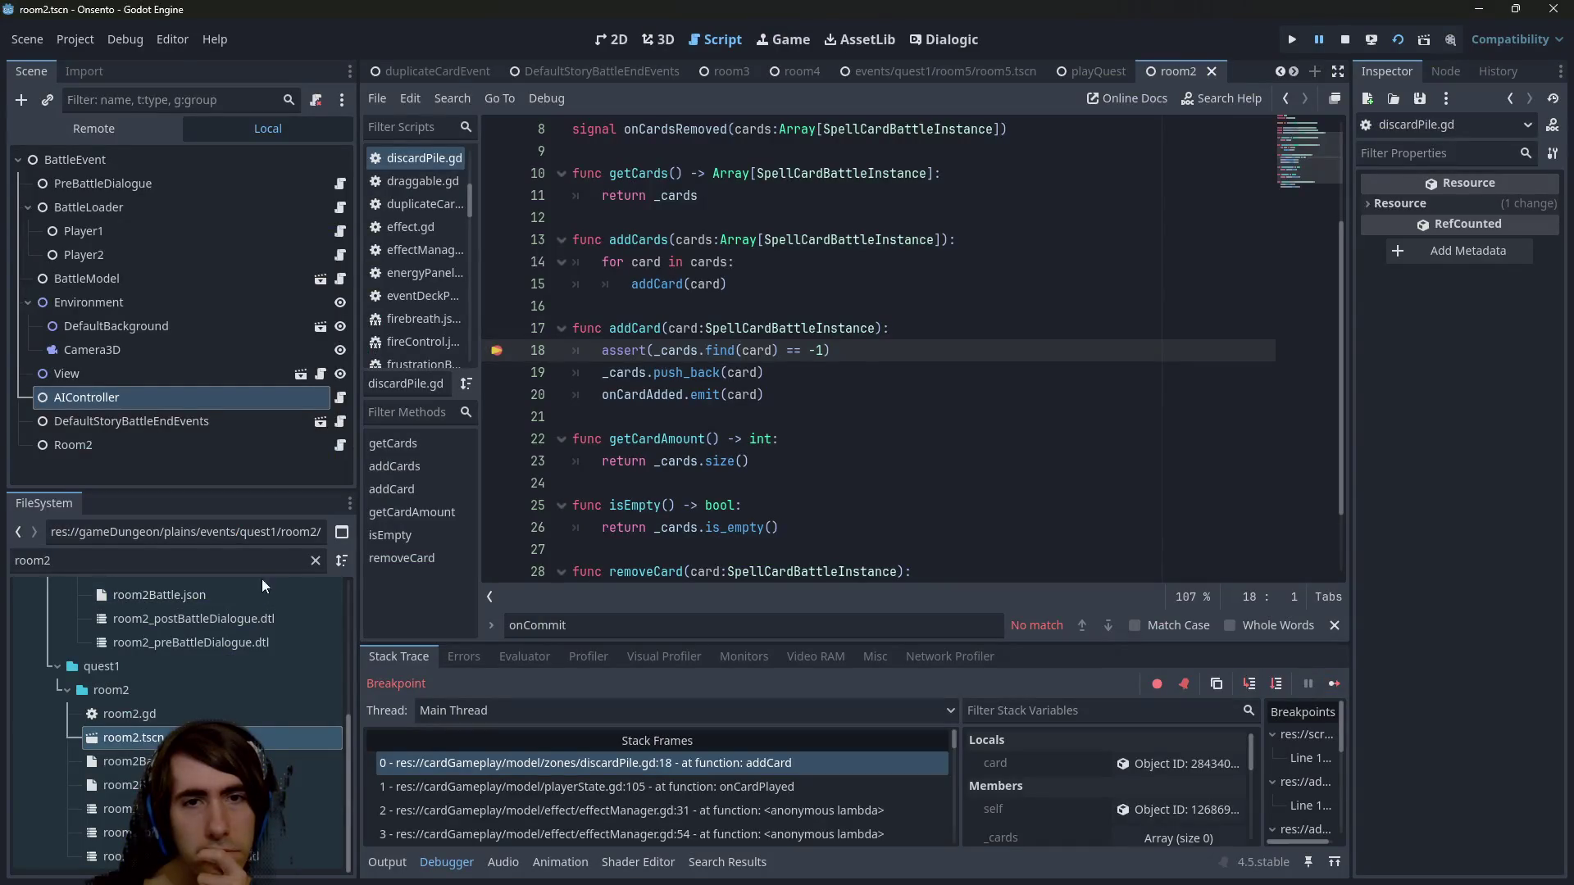
Repeatedly inspect the onCardPlayed frame and continue until the game keeps running.
click(737, 787)
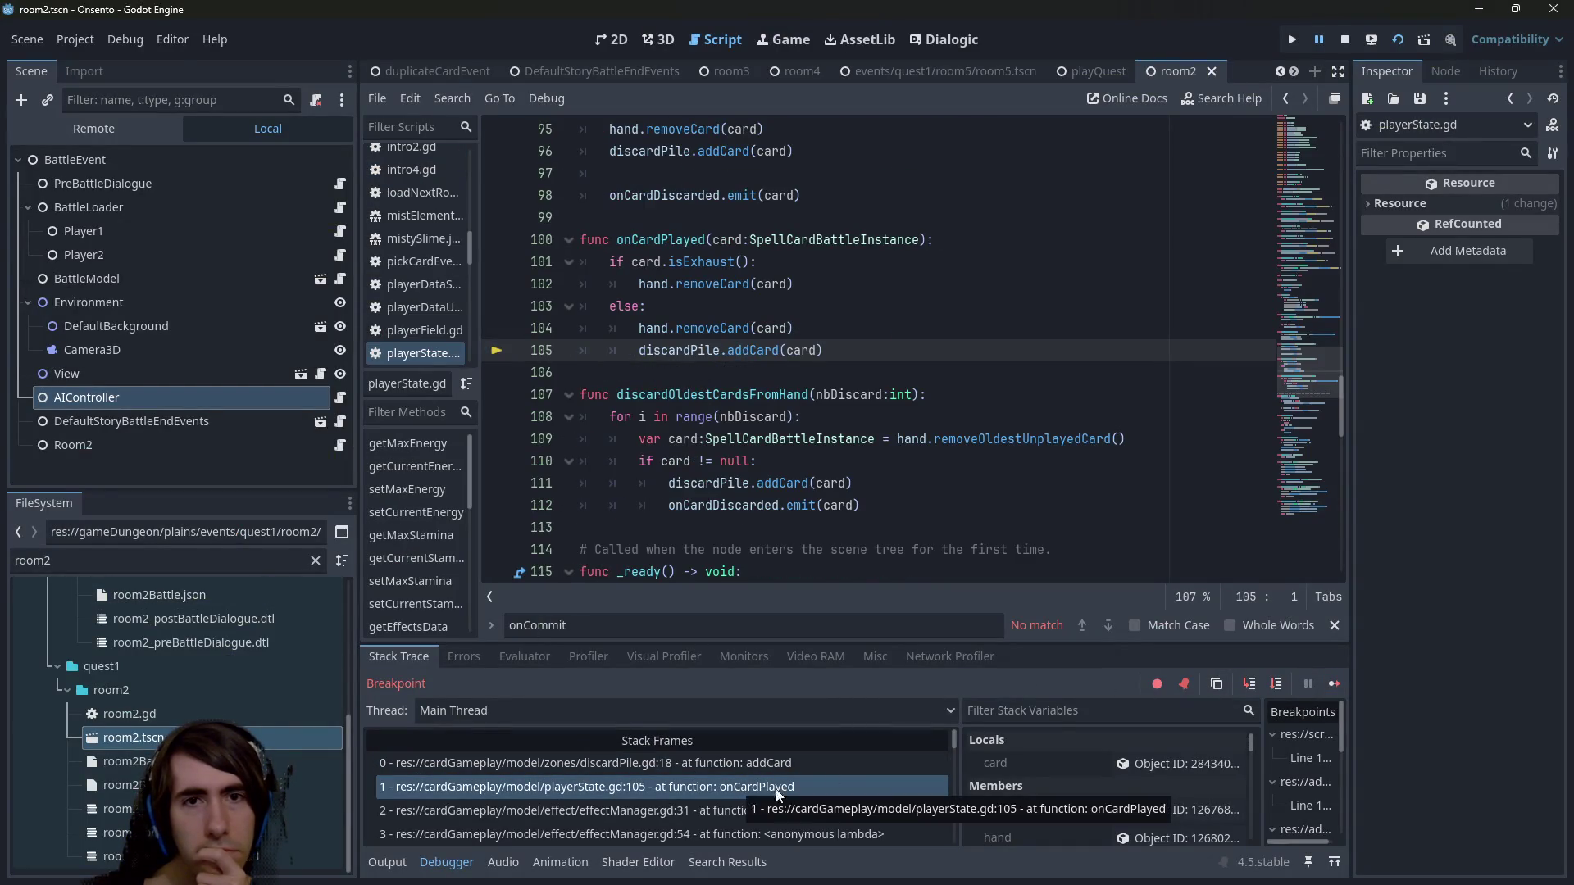
click(1337, 687)
click(750, 785)
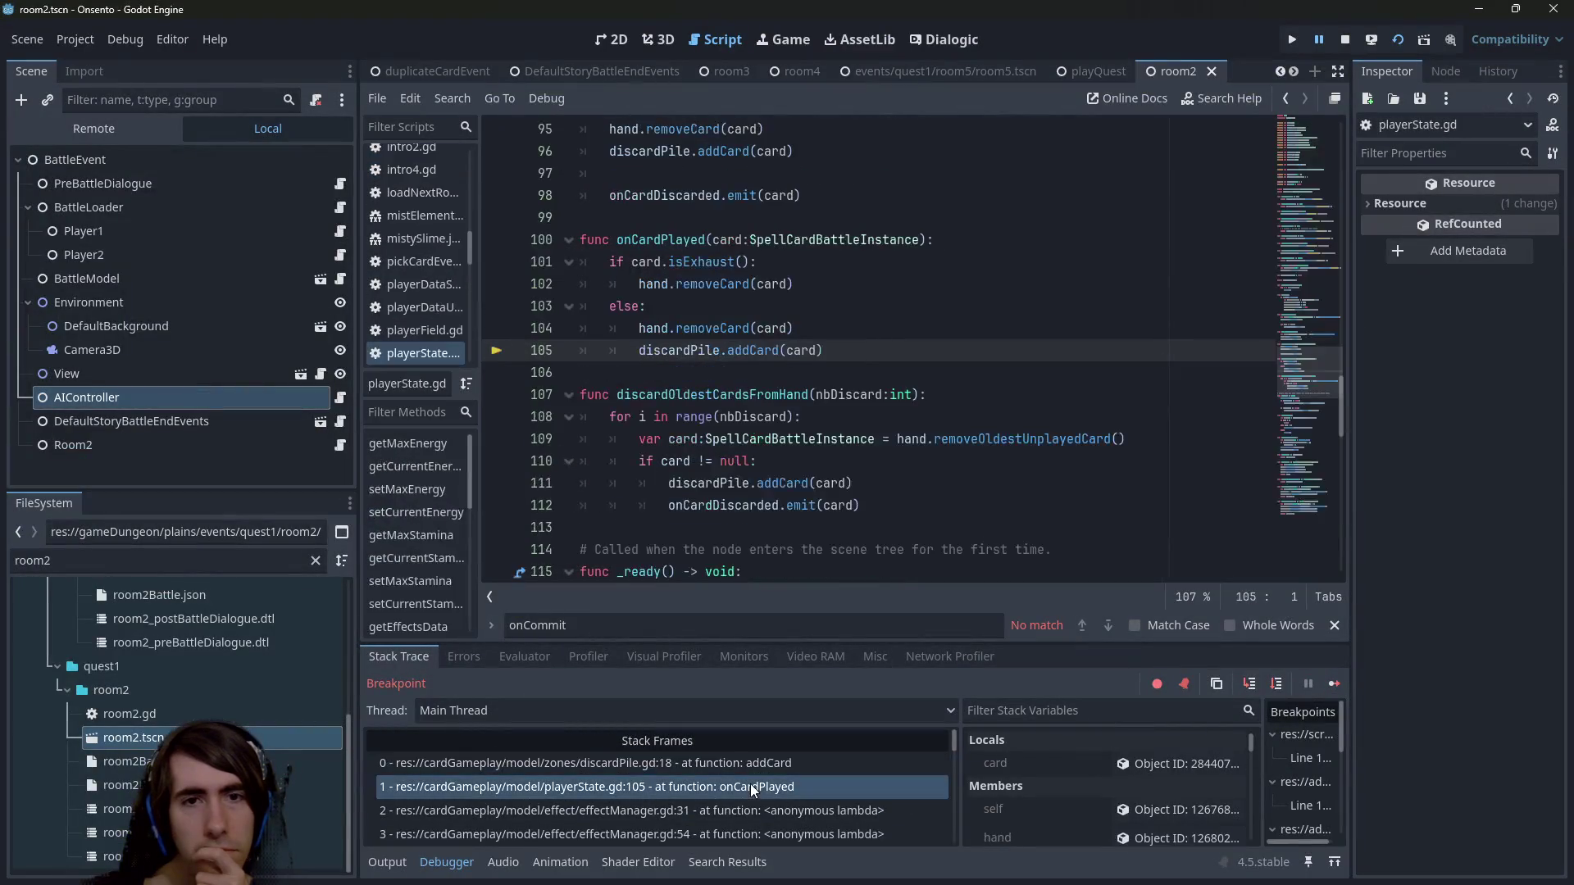
click(1333, 685)
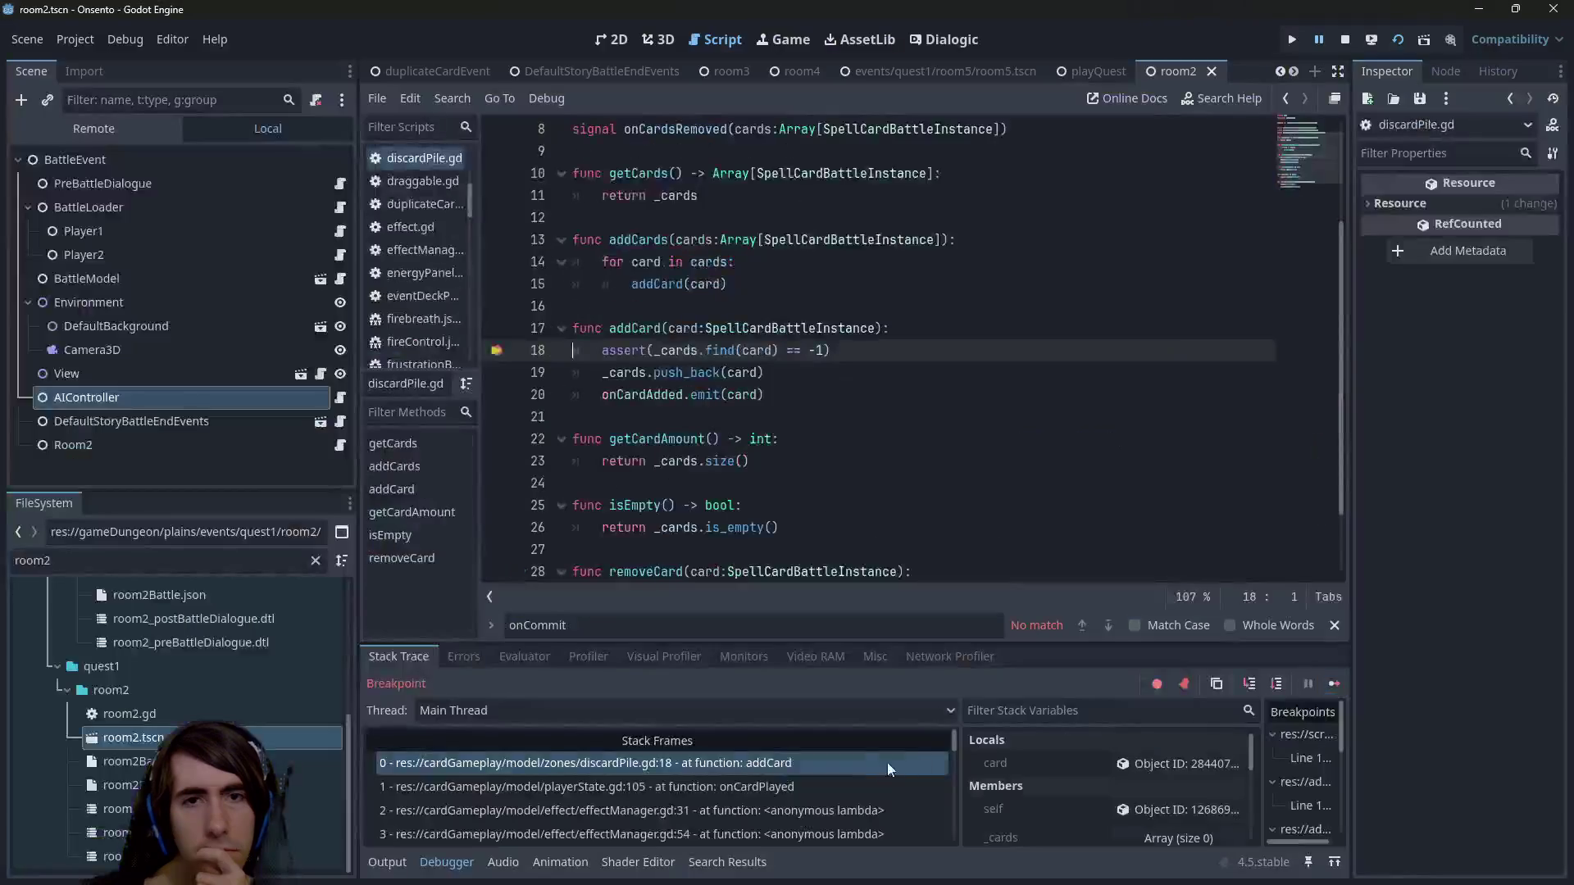
click(800, 786)
click(1335, 684)
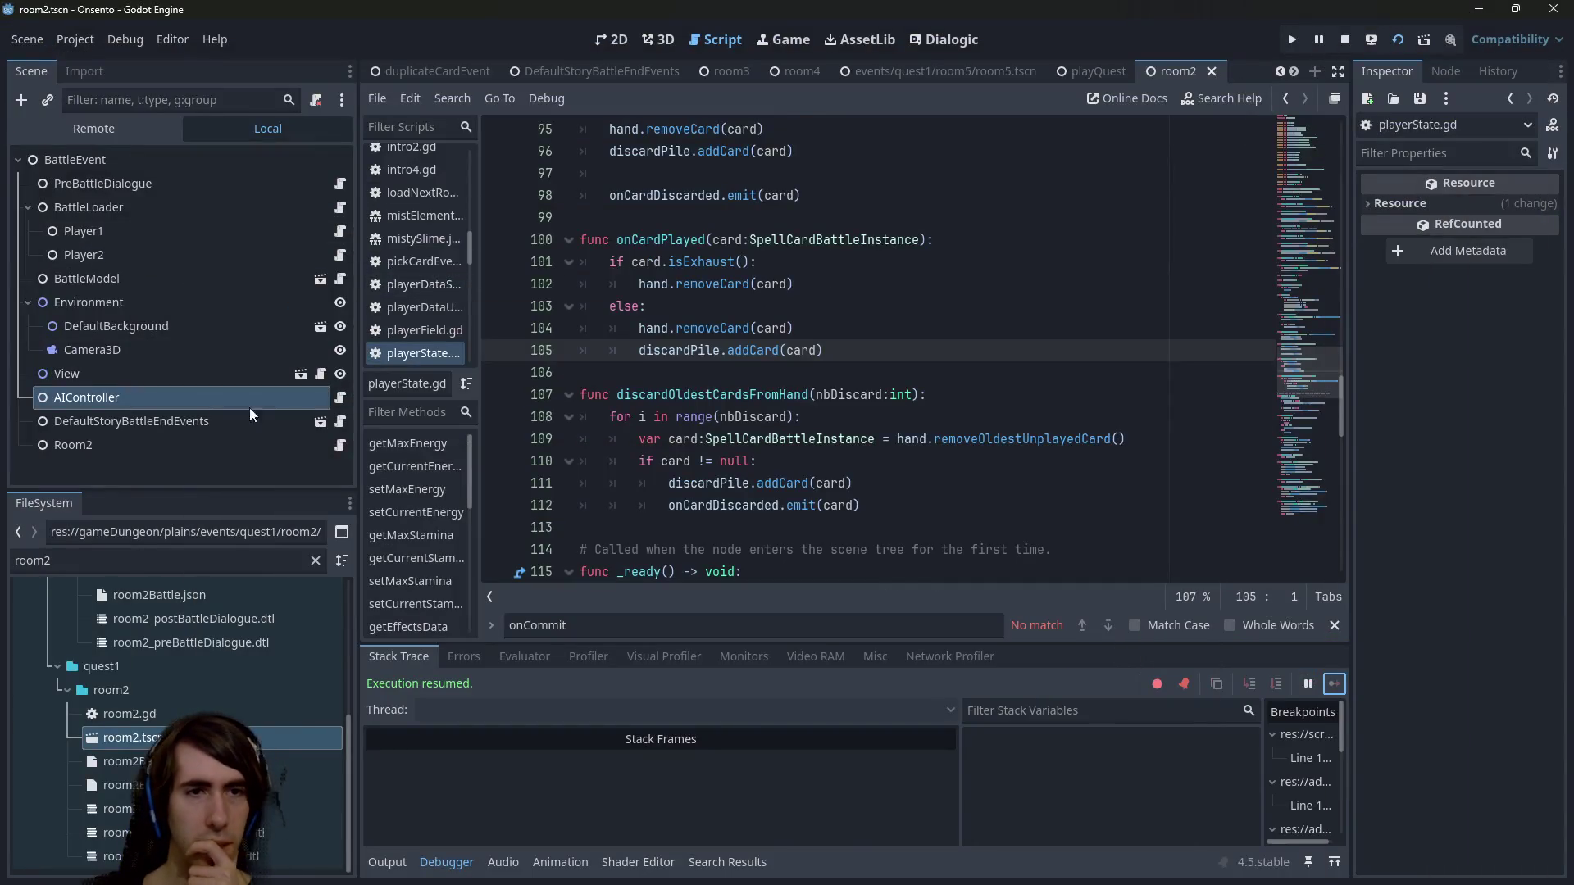
click(341, 396)
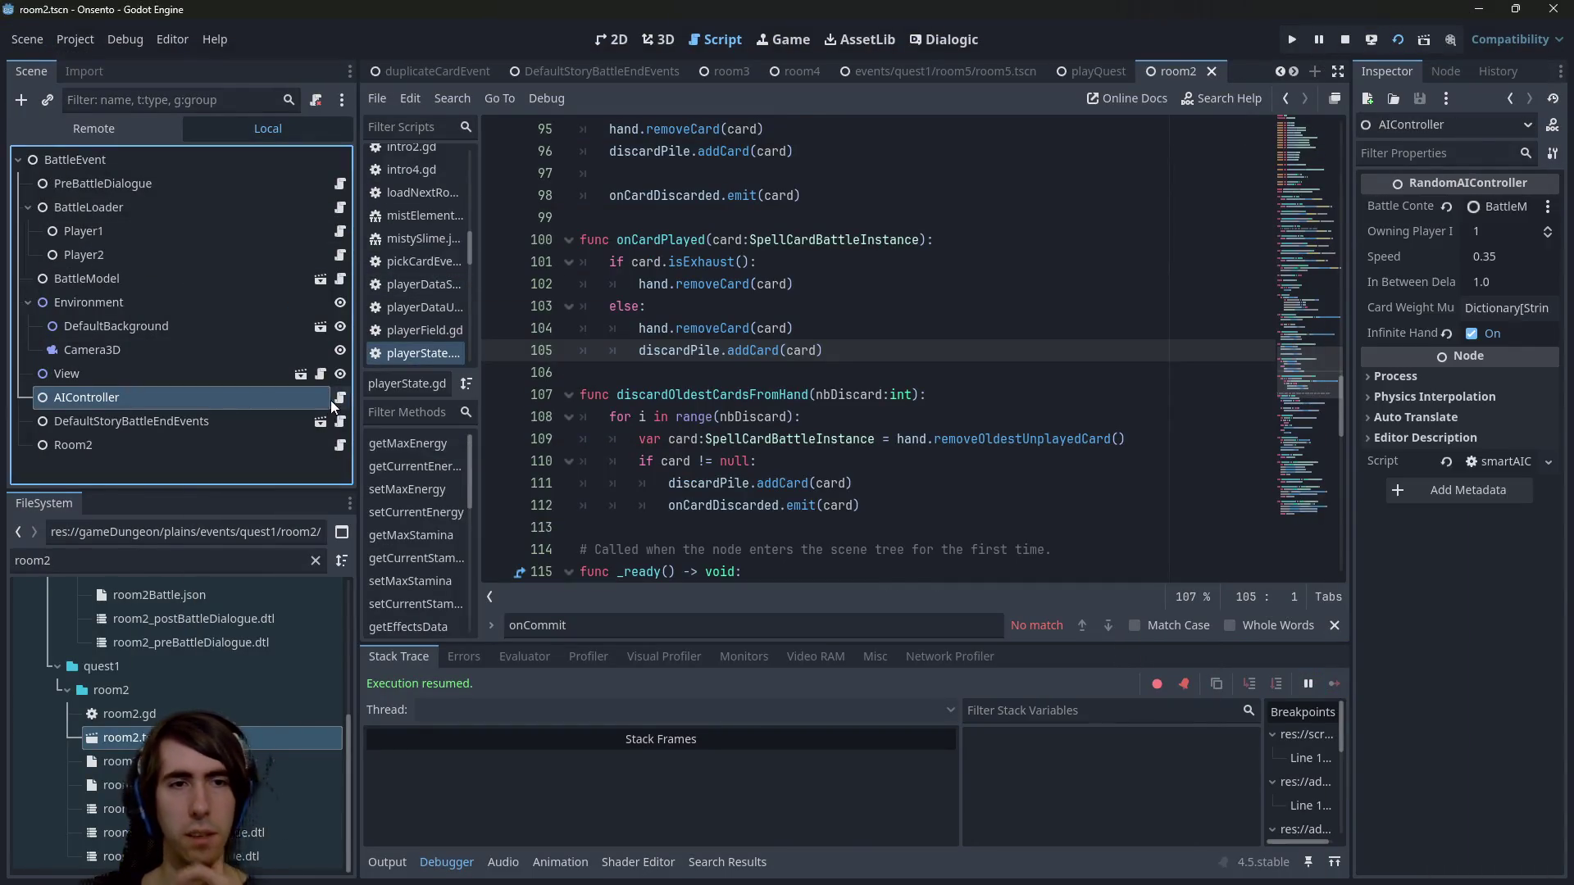
In randomAIController.gd, search 'oncommit' and add a breakpoint at the isSuccess check on line 137.
ctrl+click(750, 130)
scroll(774, 394, up, 15)
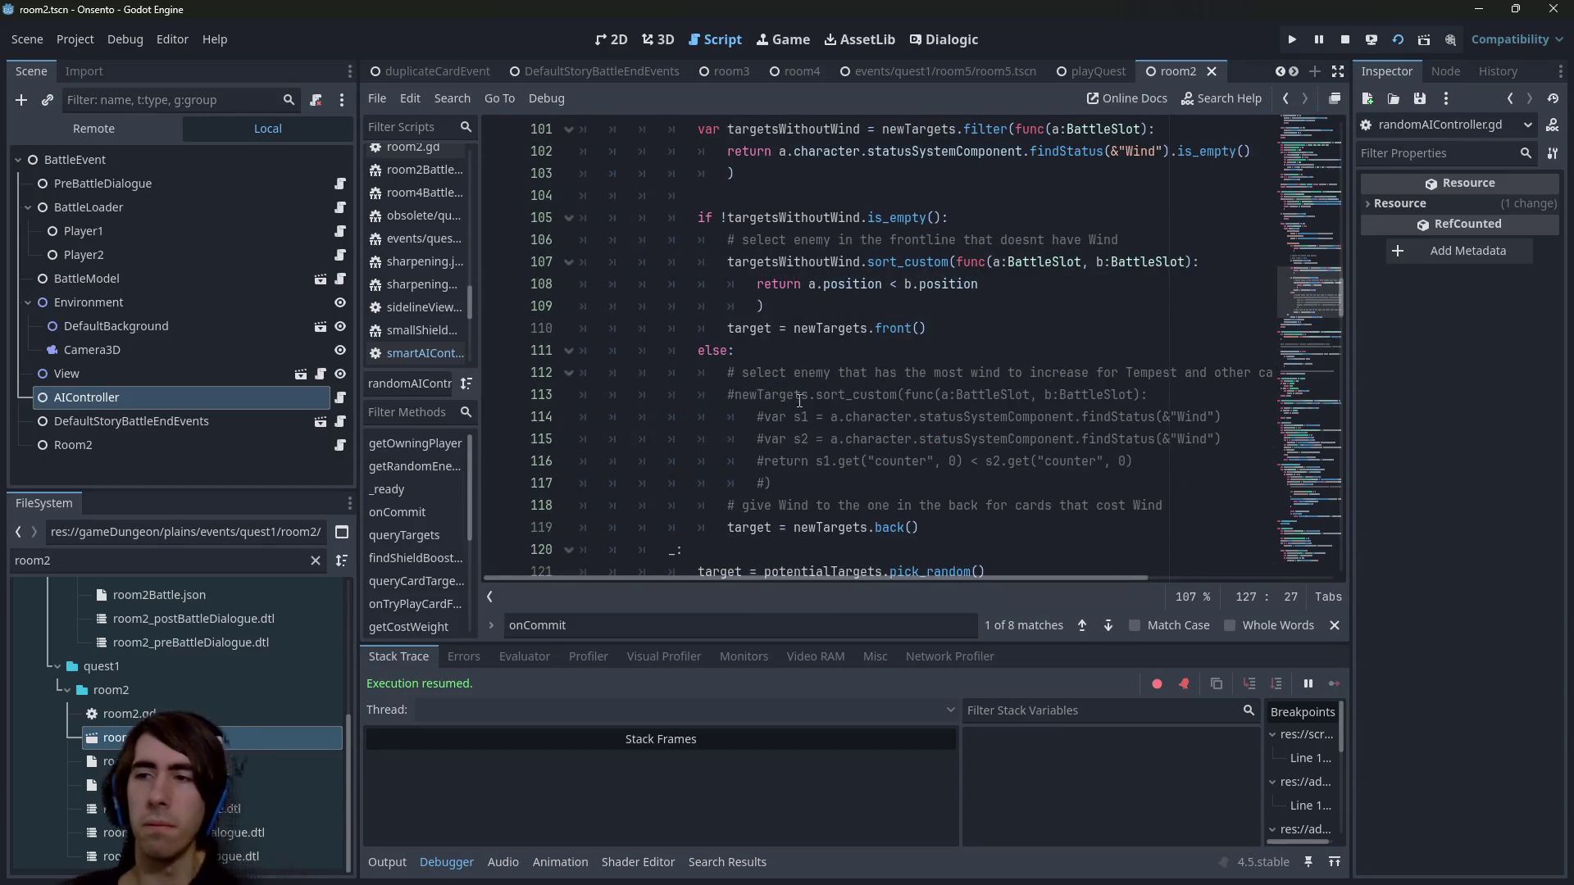
scroll(793, 394, up, 9)
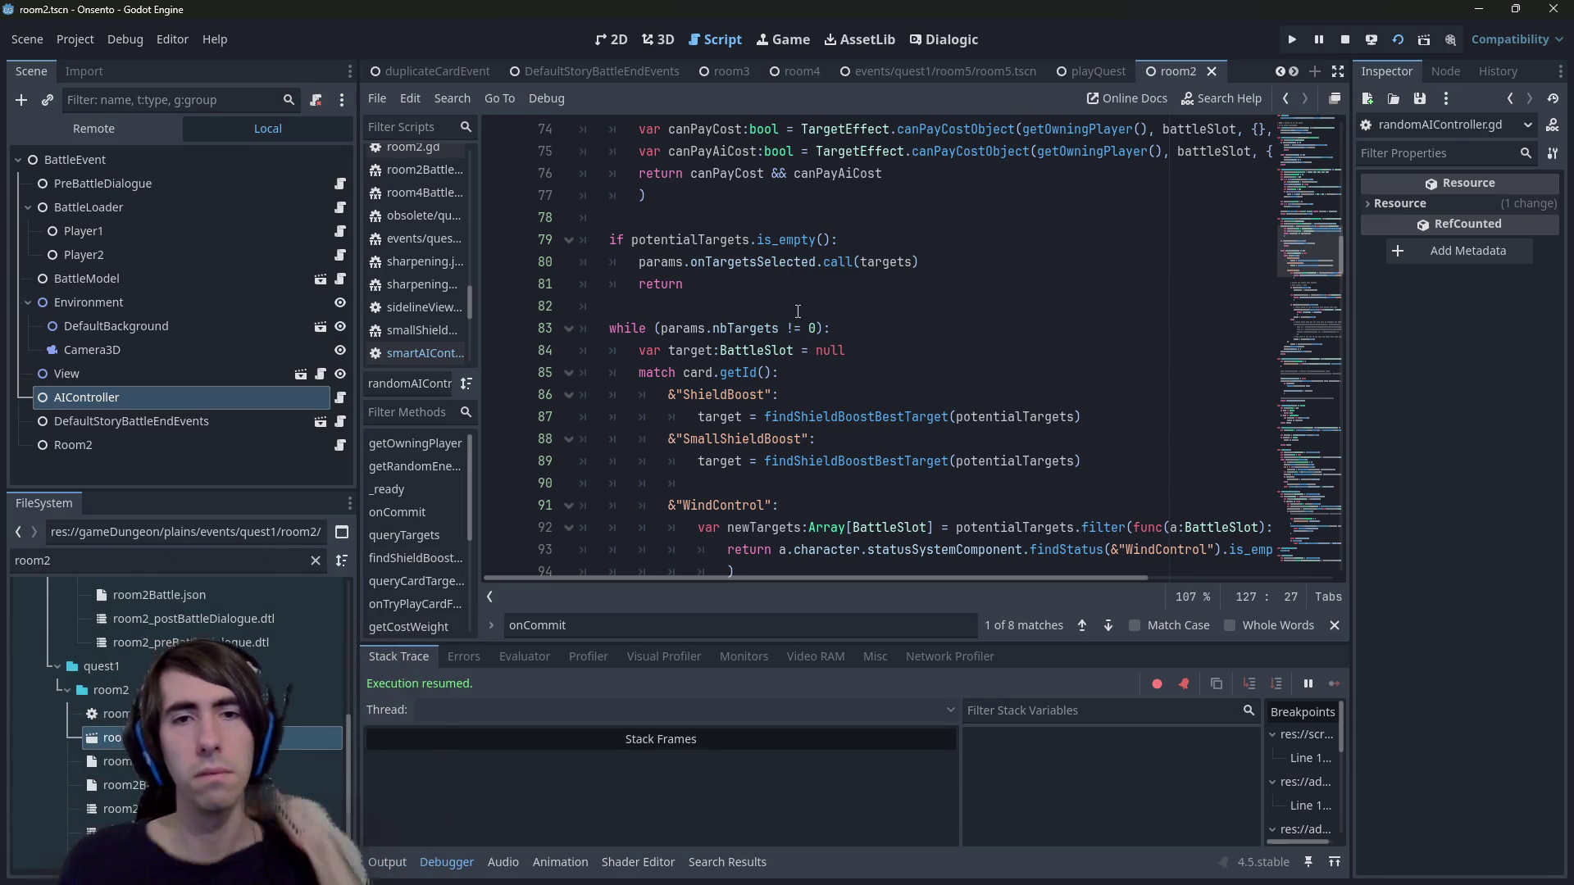
click(797, 312)
key(ctrl+f)
text(oncommit)
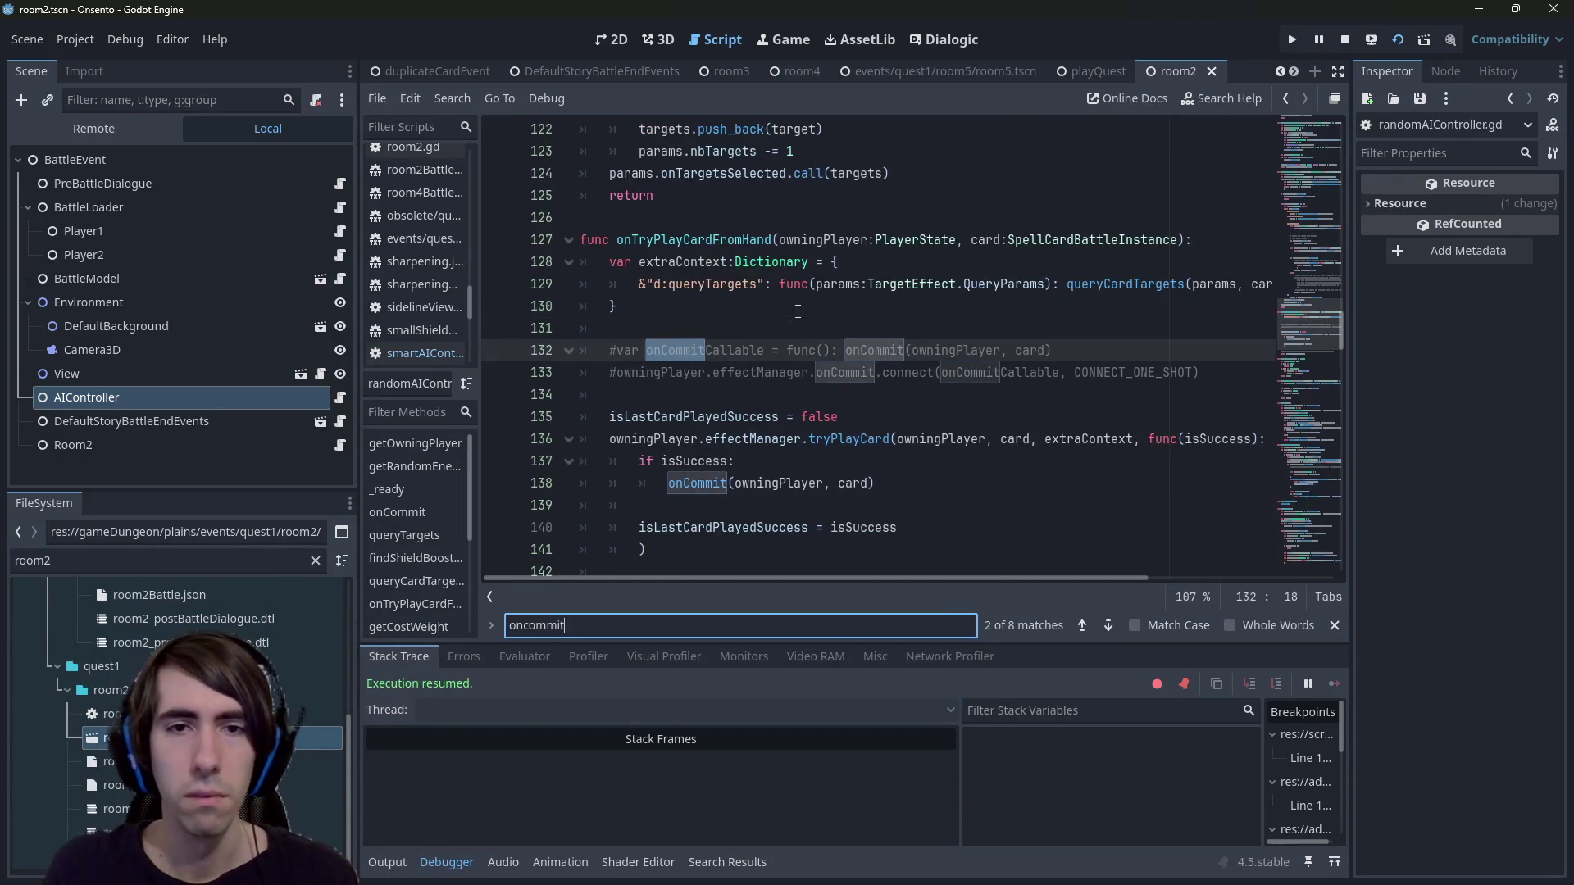
key(Return)
key(Return)
key(Return)
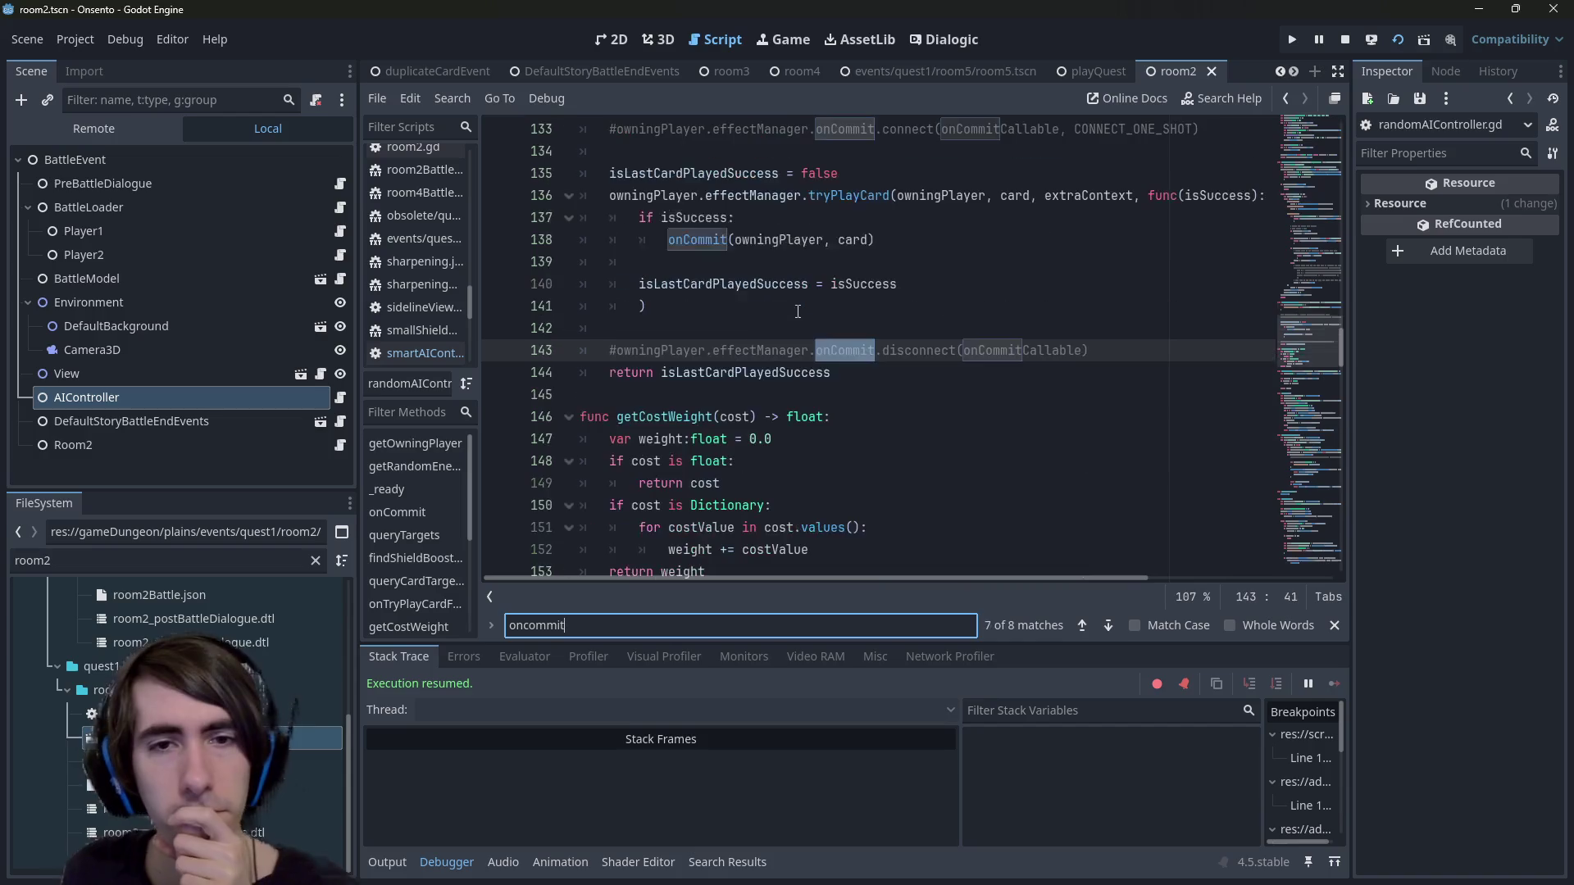
scroll(738, 344, up, 3)
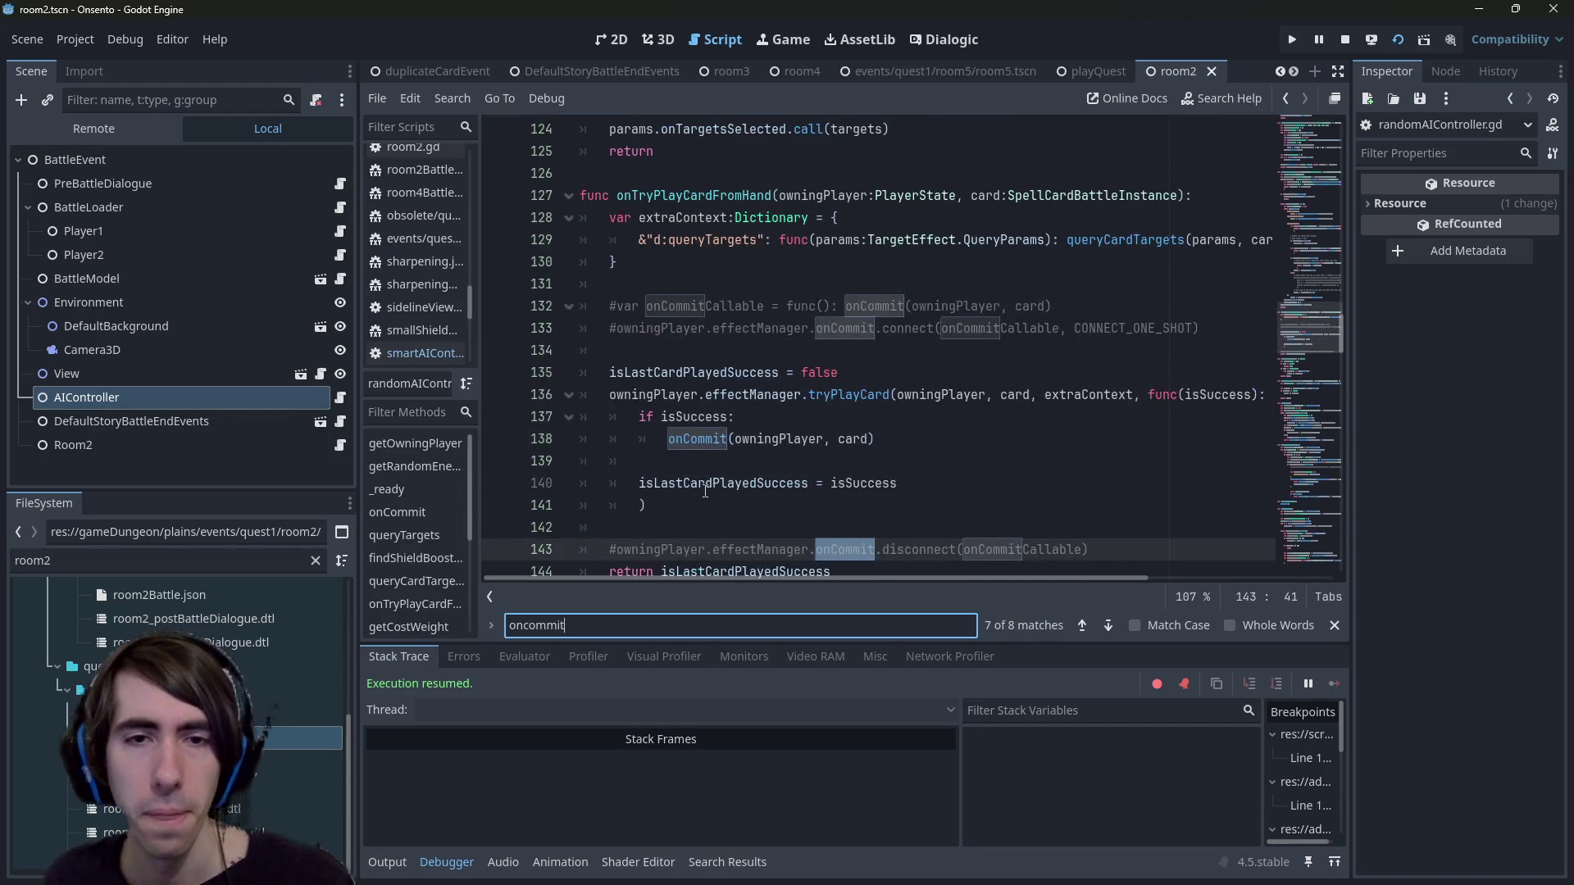
click(498, 418)
Check the onCommit definition, return to its call on line 138, and bring the game window forward.
click(694, 441)
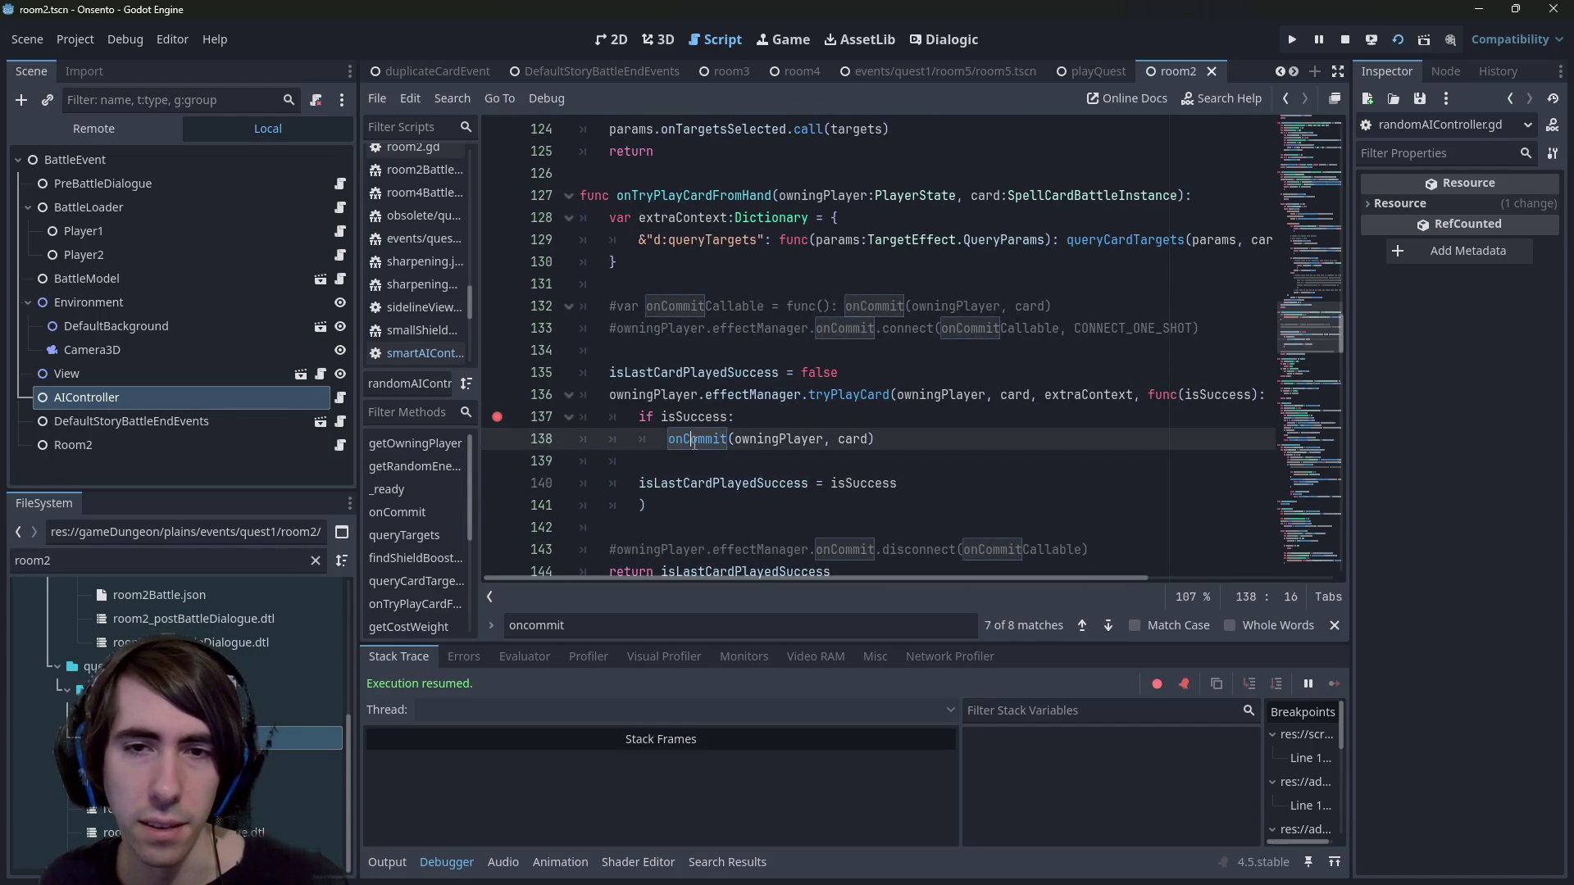
ctrl+click(707, 441)
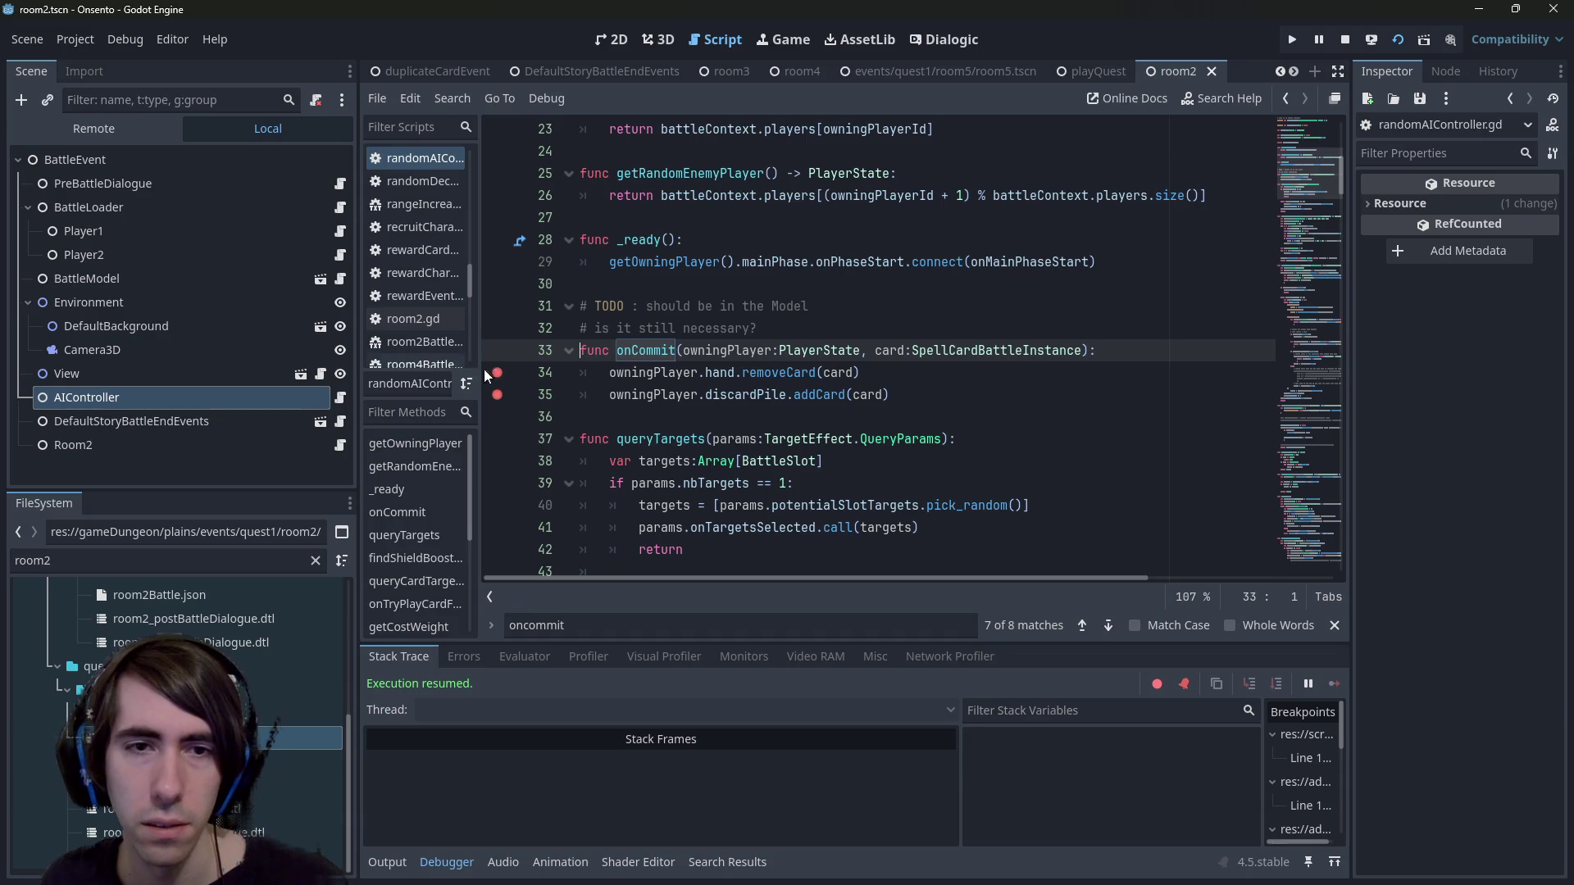
click(715, 398)
key(alt+Left)
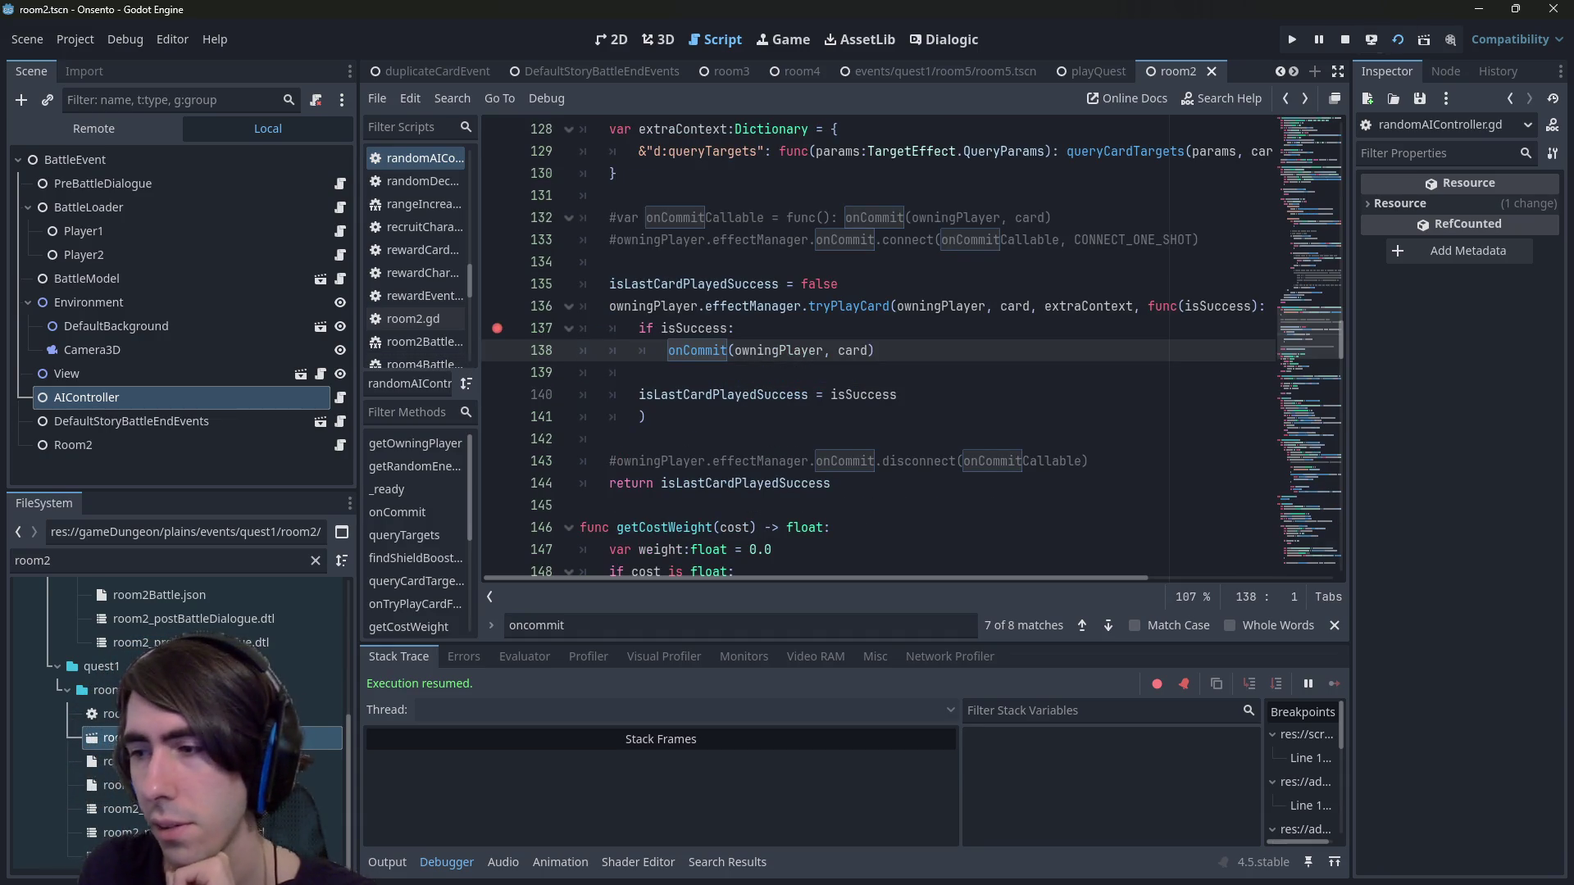
key(alt+Tab)
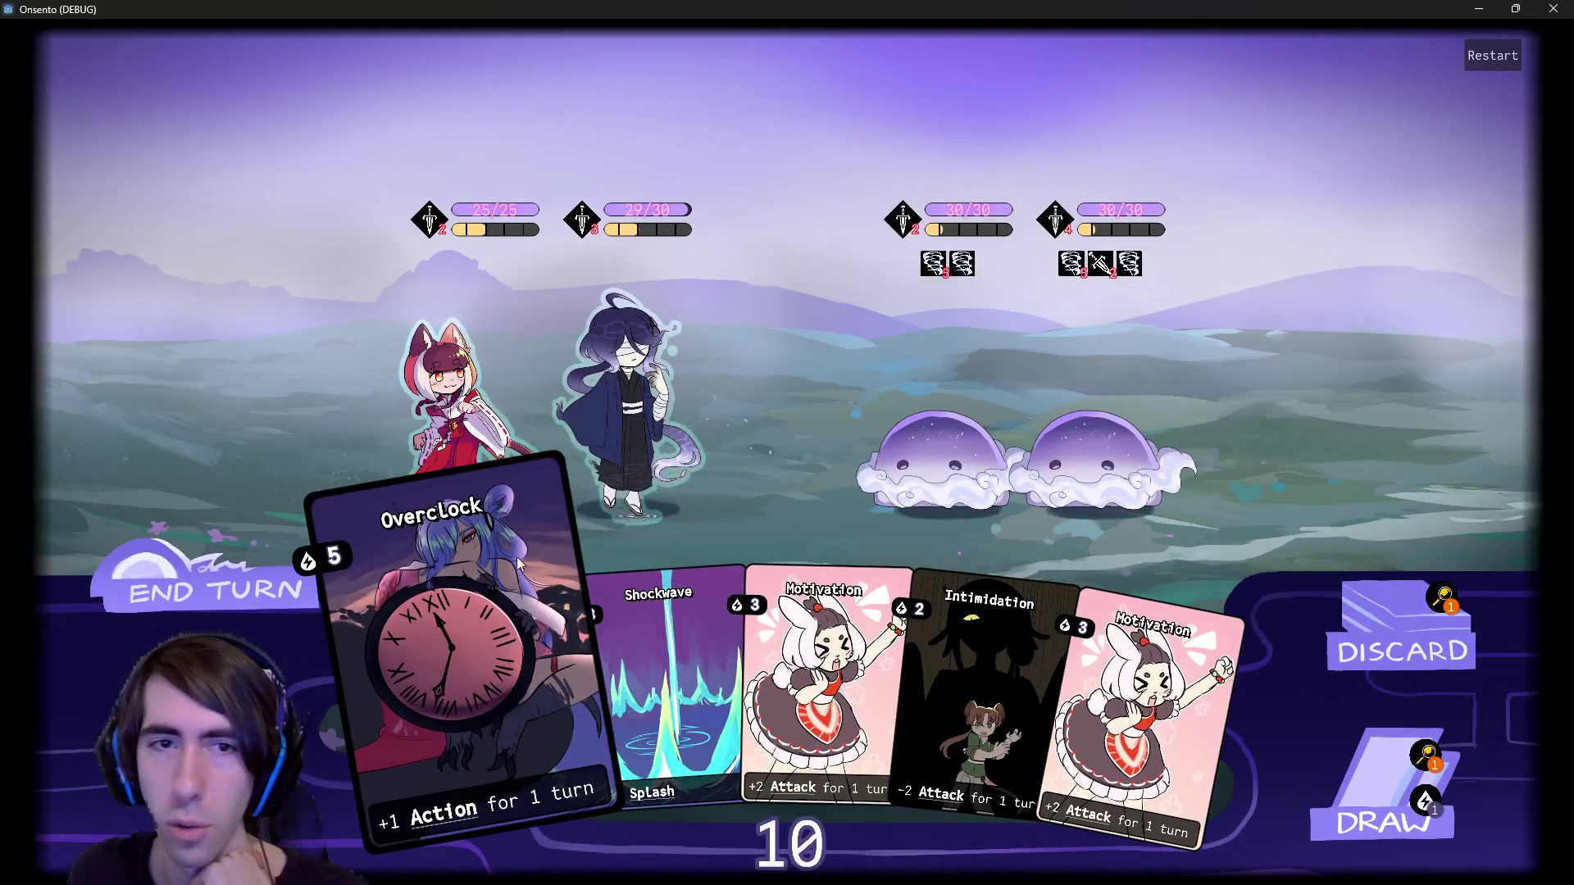
End the turn twice to hit the discardPile breakpoint, continue, and close the game.
click(104, 605)
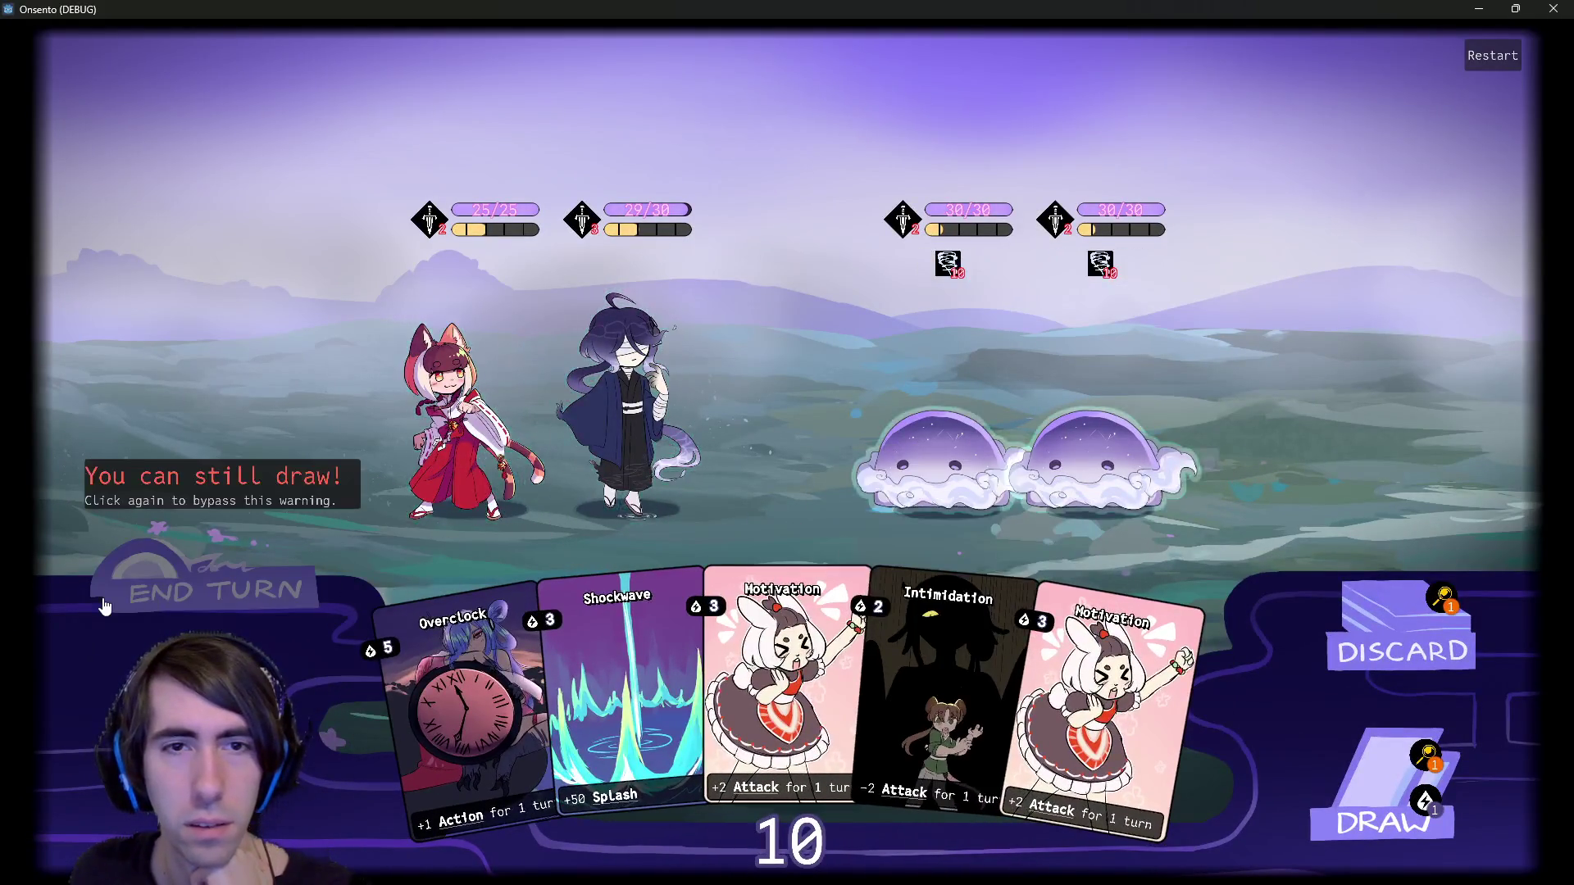
click(104, 605)
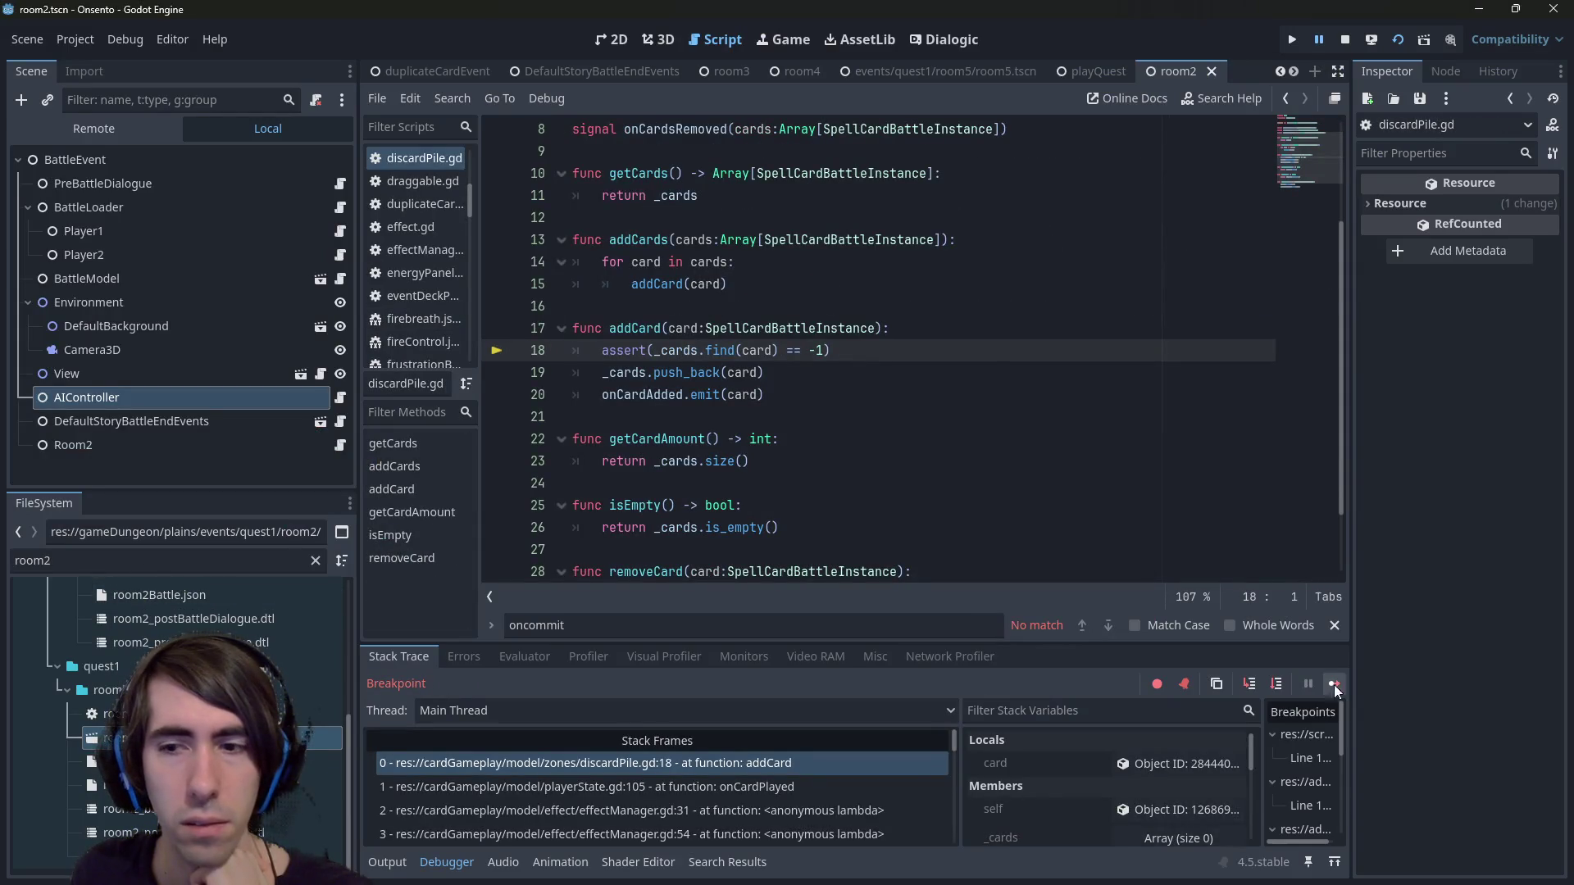
click(1333, 683)
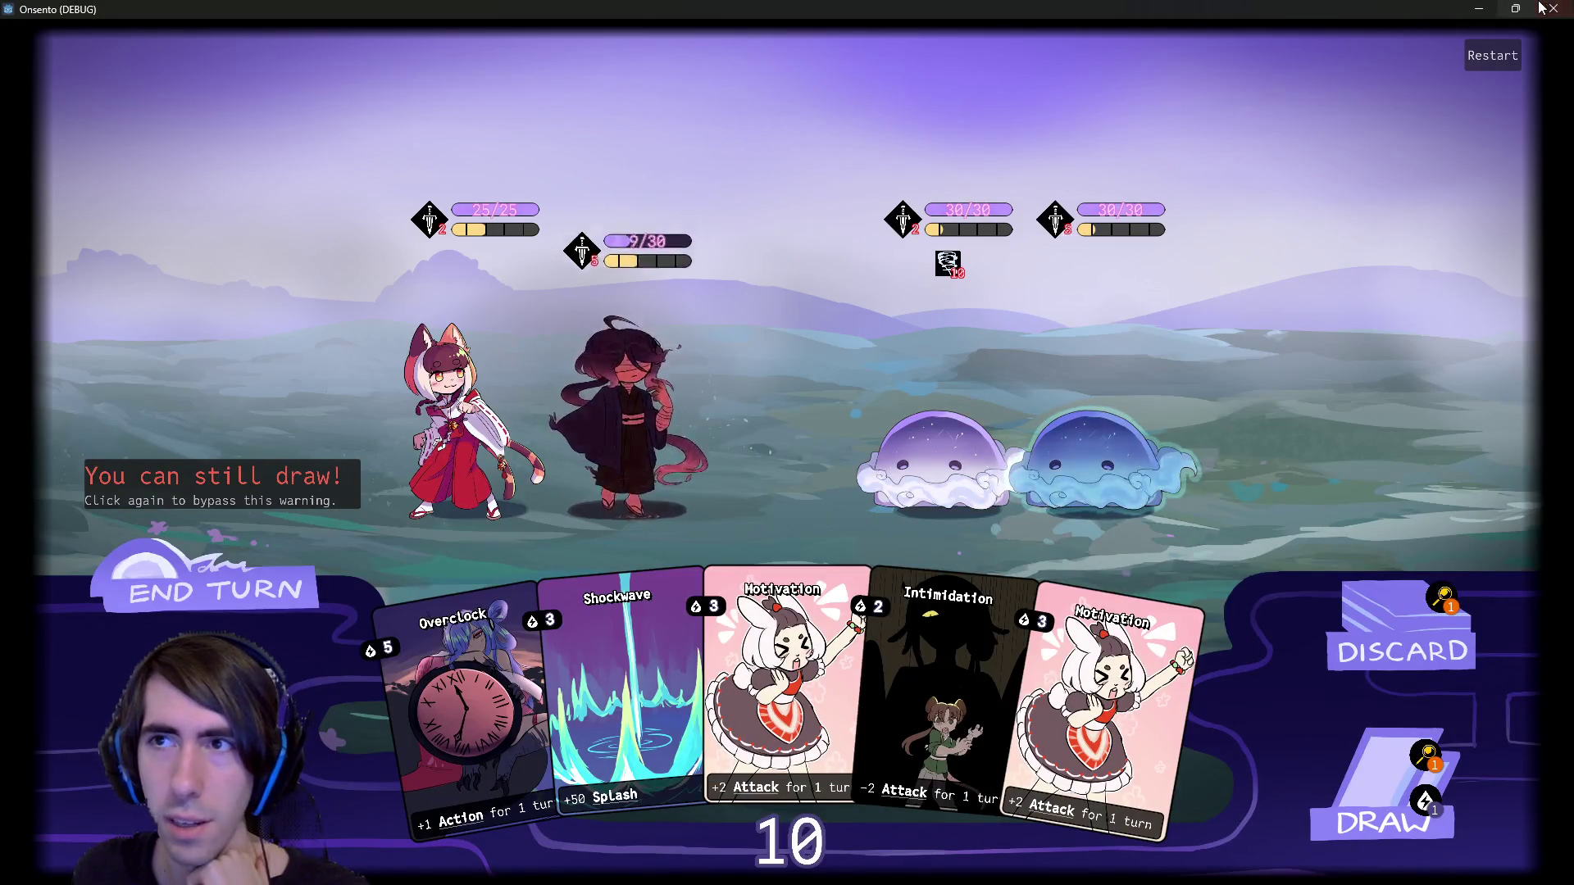
click(1554, 8)
Open randomAIController.gd from the AIController's script to show onTryPlayCardFromHand.
click(340, 369)
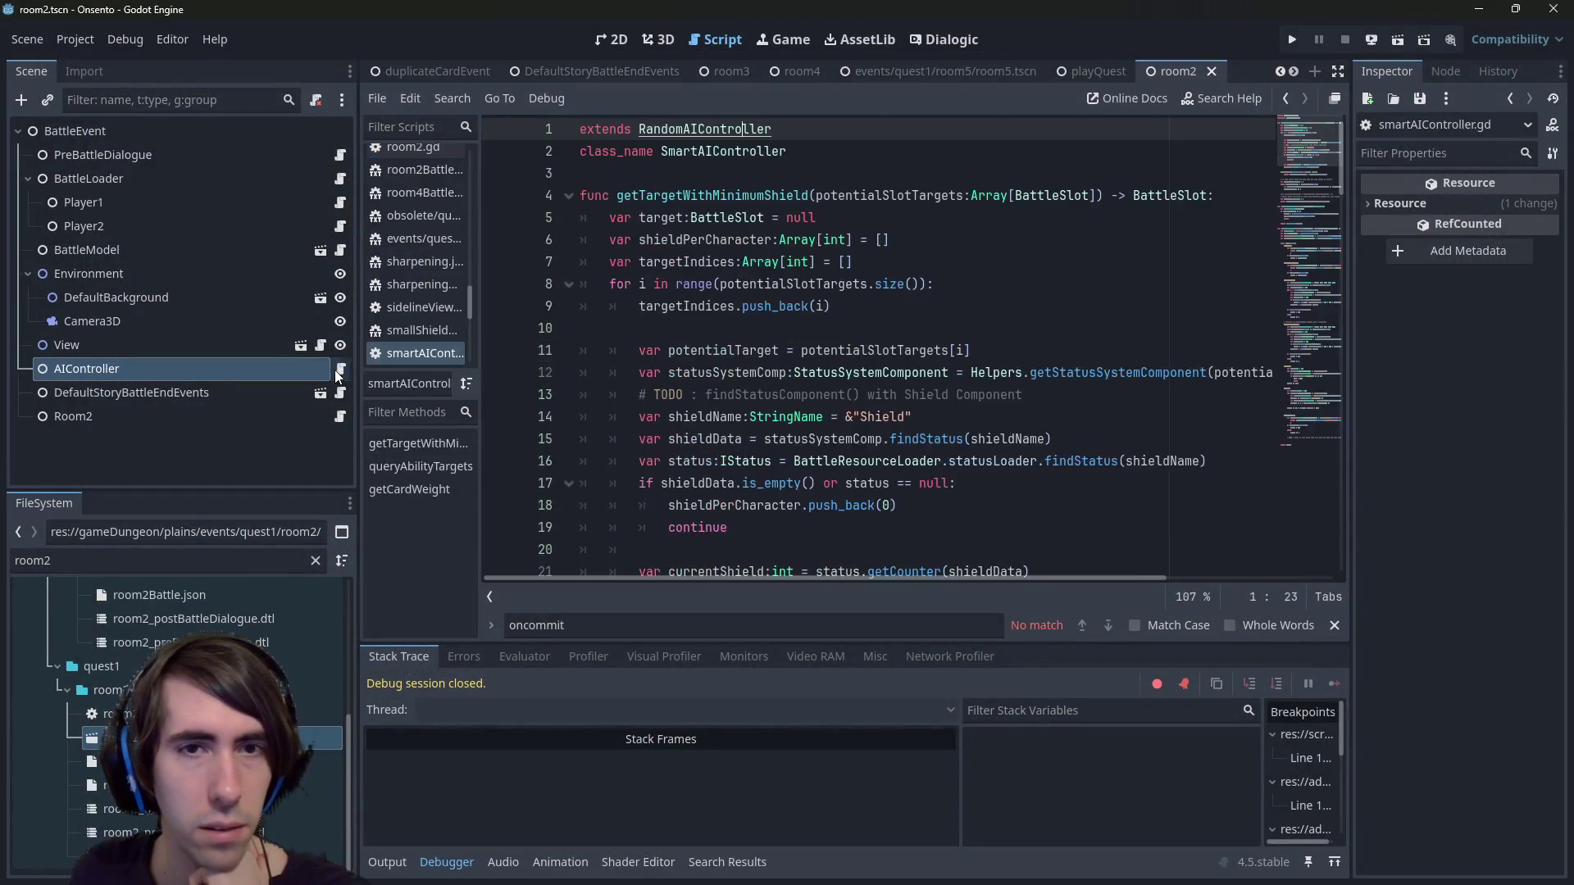
ctrl+click(737, 129)
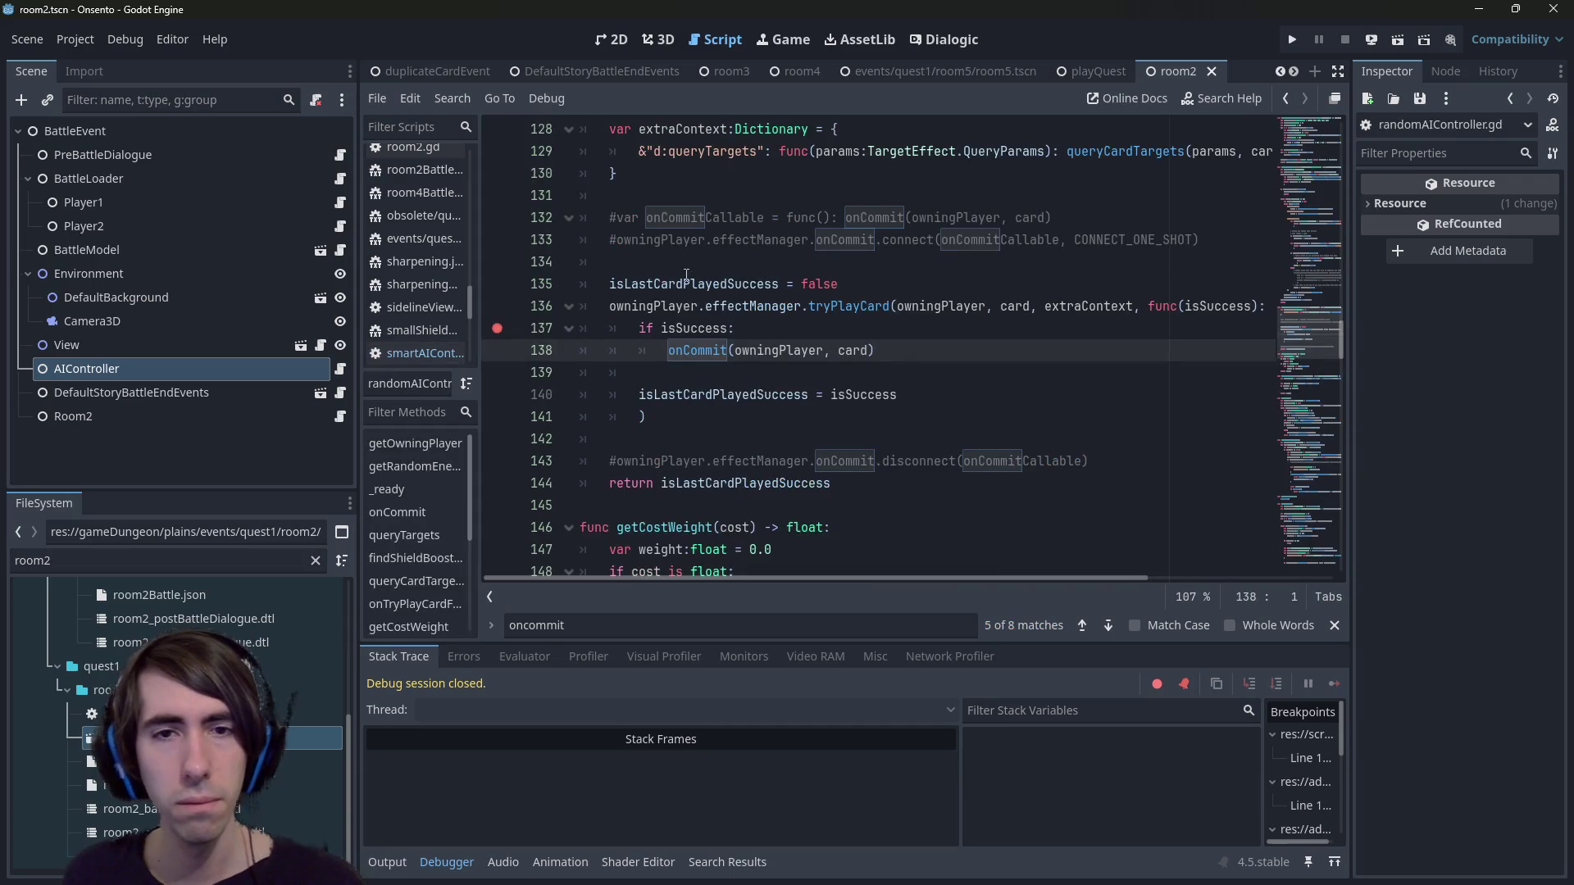
scroll(867, 315, up, 1)
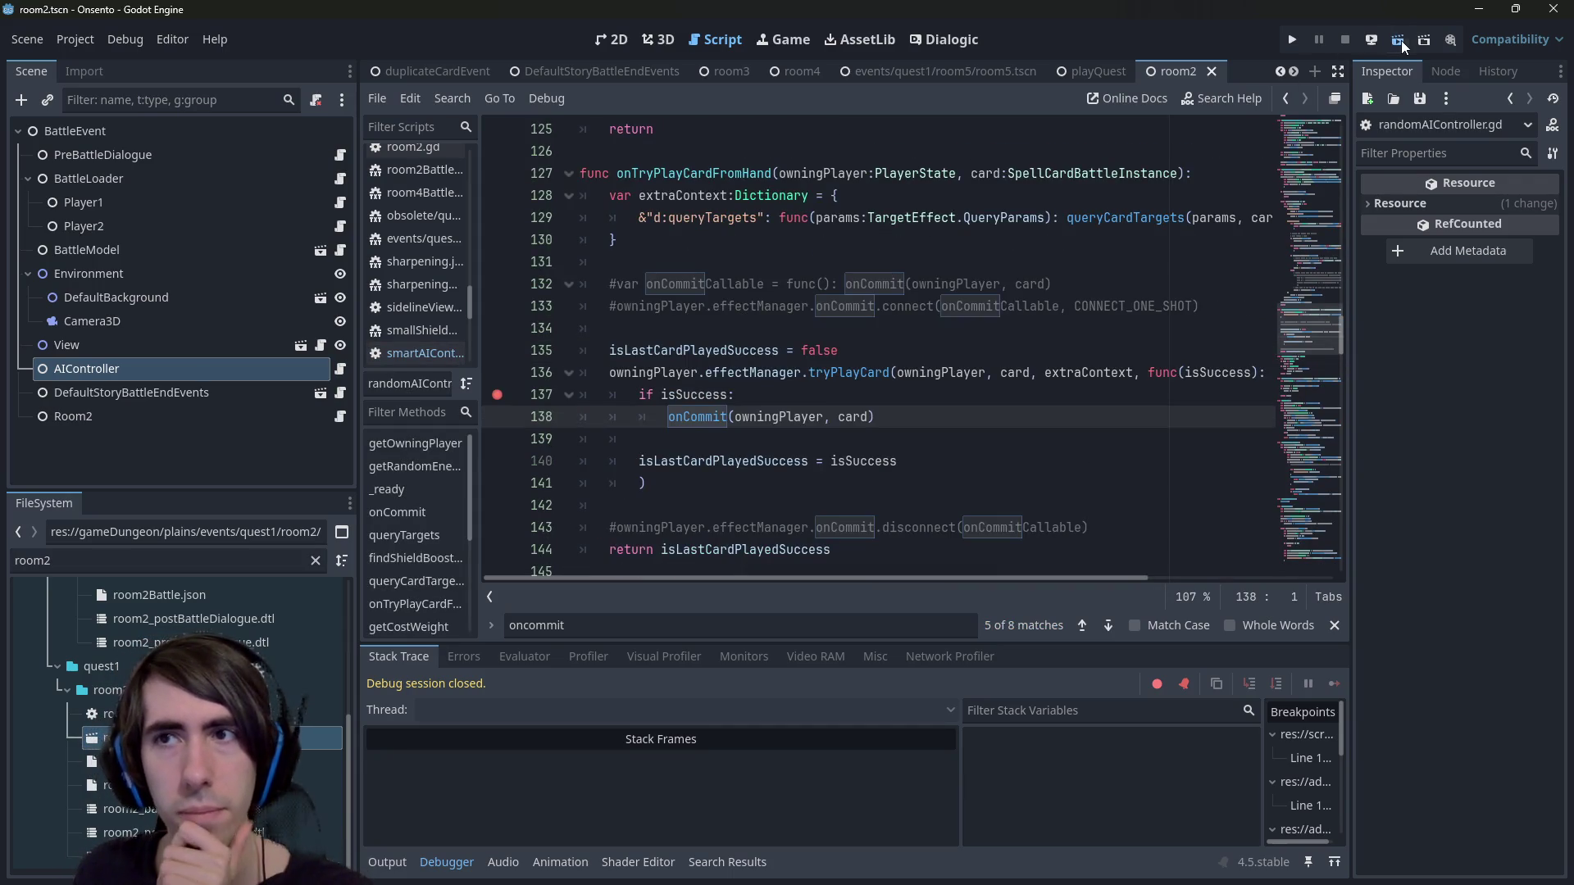
Run the battle scene, place the fox-girl in the left party slot, then quit the game.
click(1399, 39)
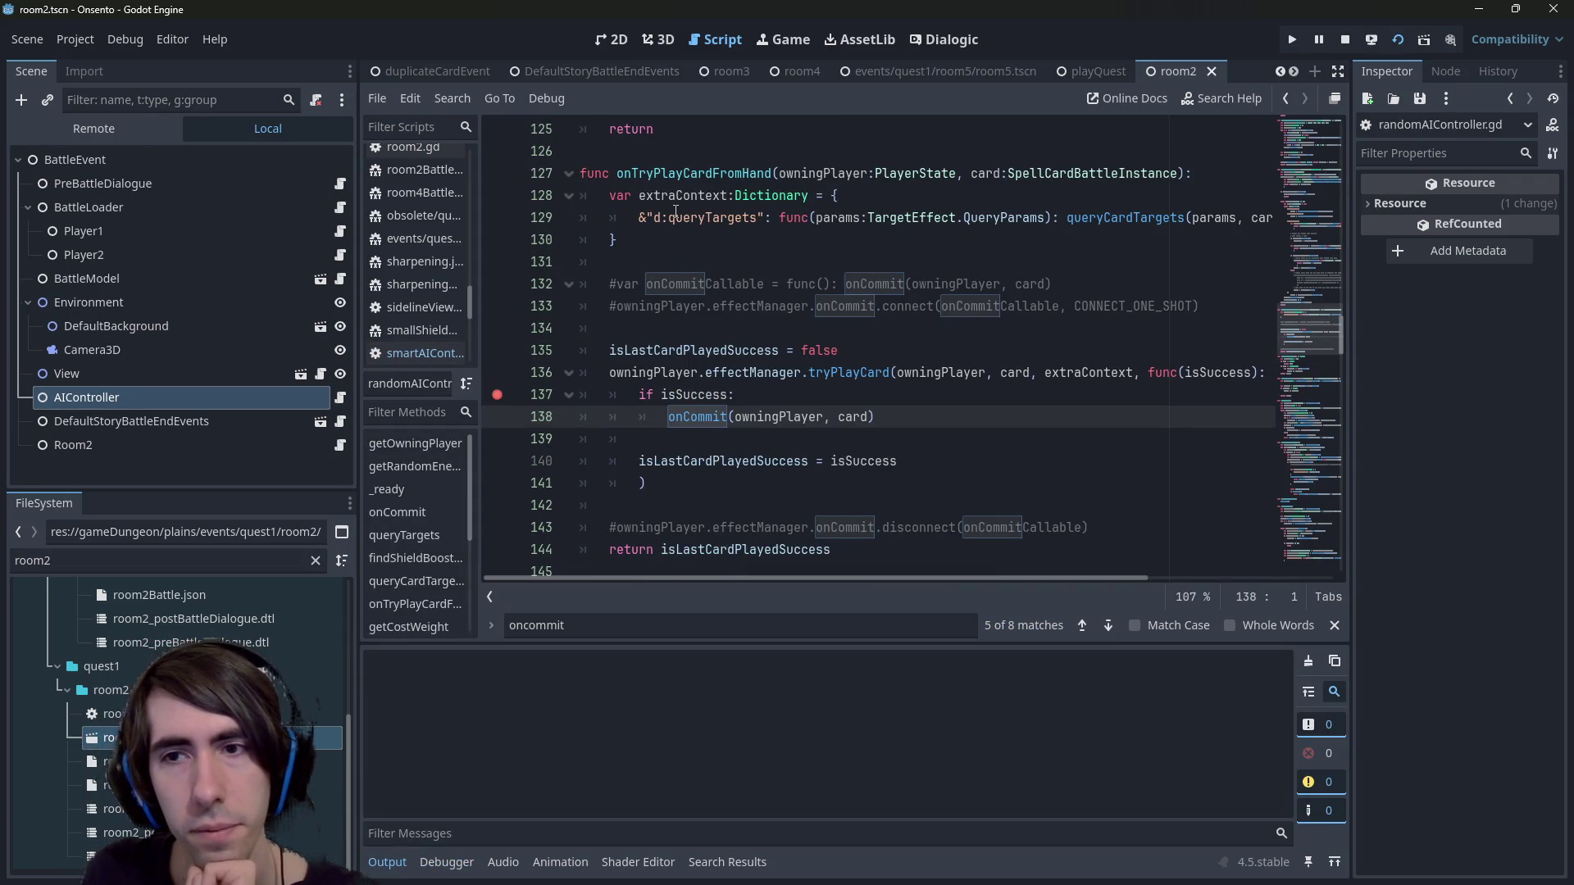
mouse_move(877, 373)
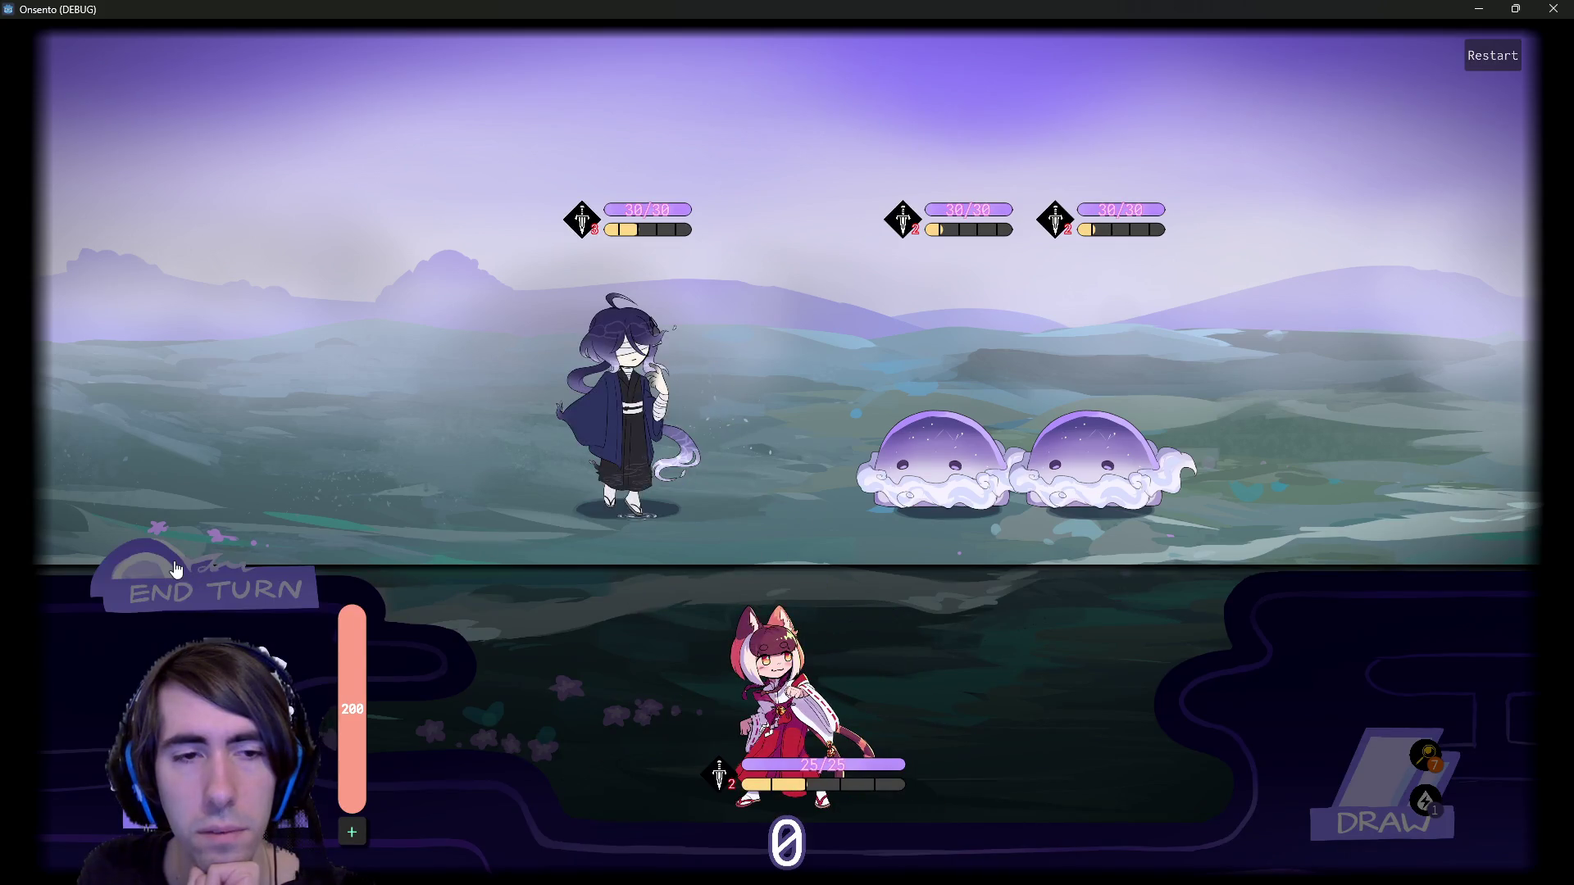
mouse_move(850, 667)
mouse_down()
mouse_move(527, 406)
mouse_move(707, 620)
mouse_move(424, 352)
mouse_move(705, 611)
mouse_move(391, 367)
mouse_up()
click(262, 581)
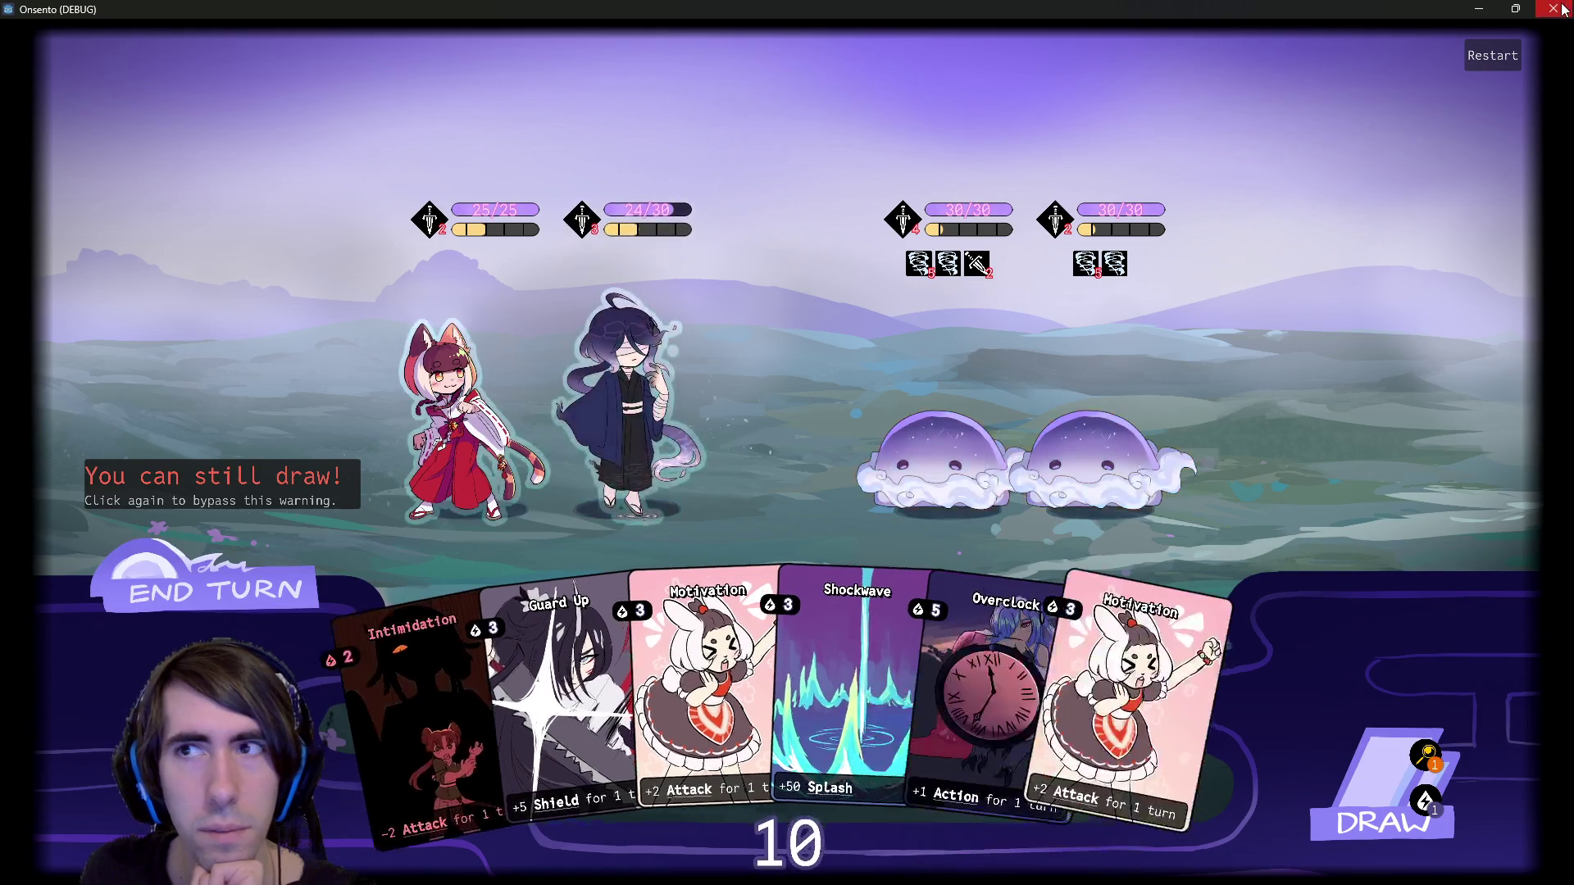
key(alt+F4)
Add a breakpoint on line 135 of randomAIController.gd.
double_click(752, 372)
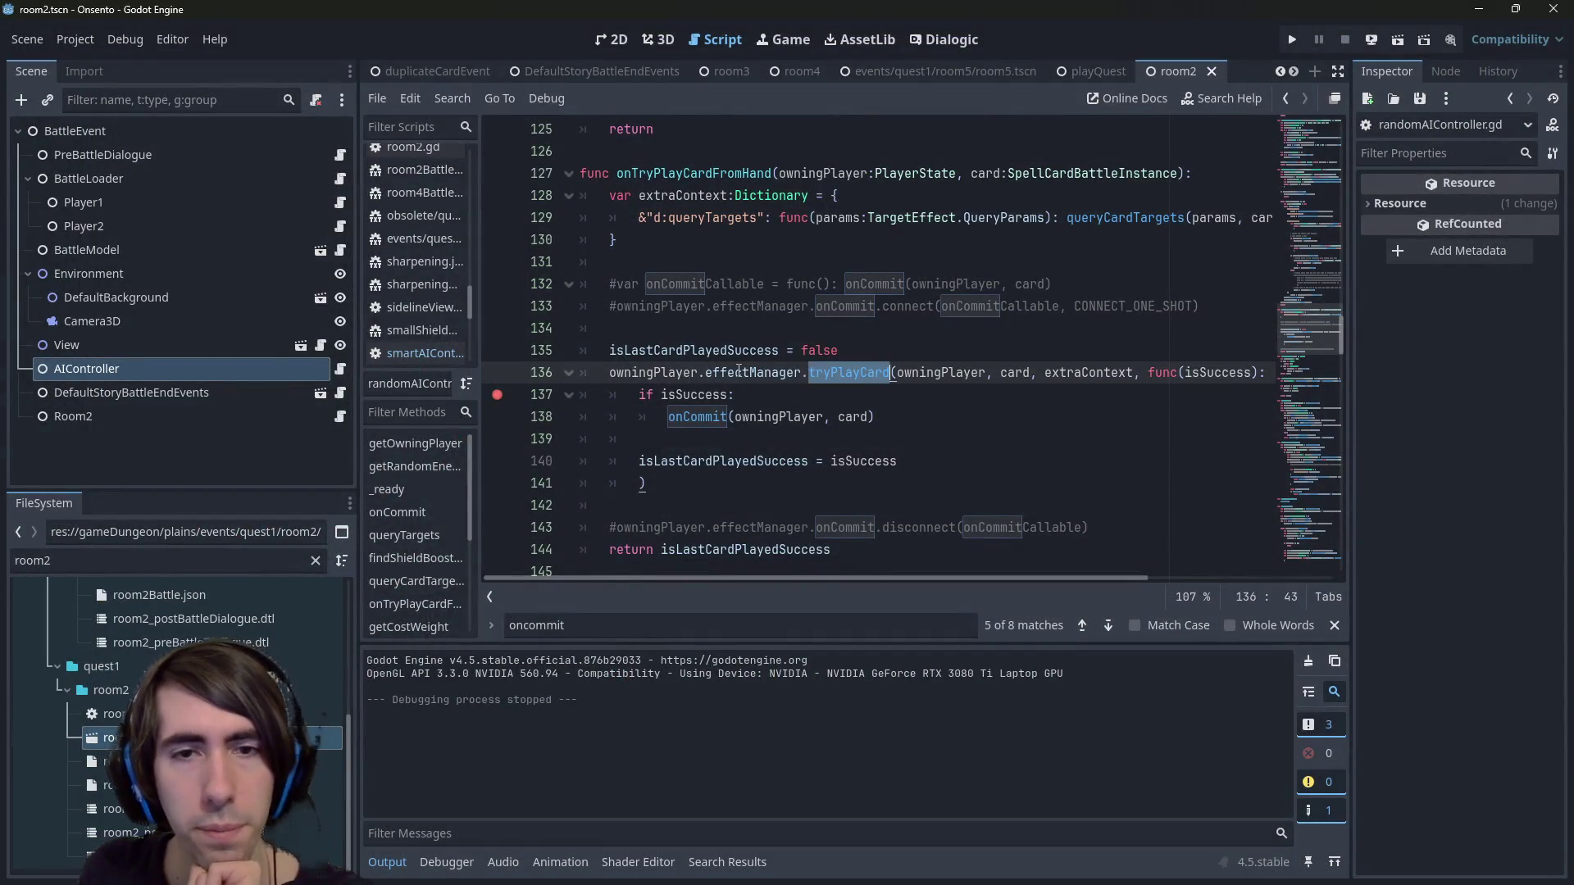
scroll(738, 370, up, 2)
scroll(738, 370, down, 1)
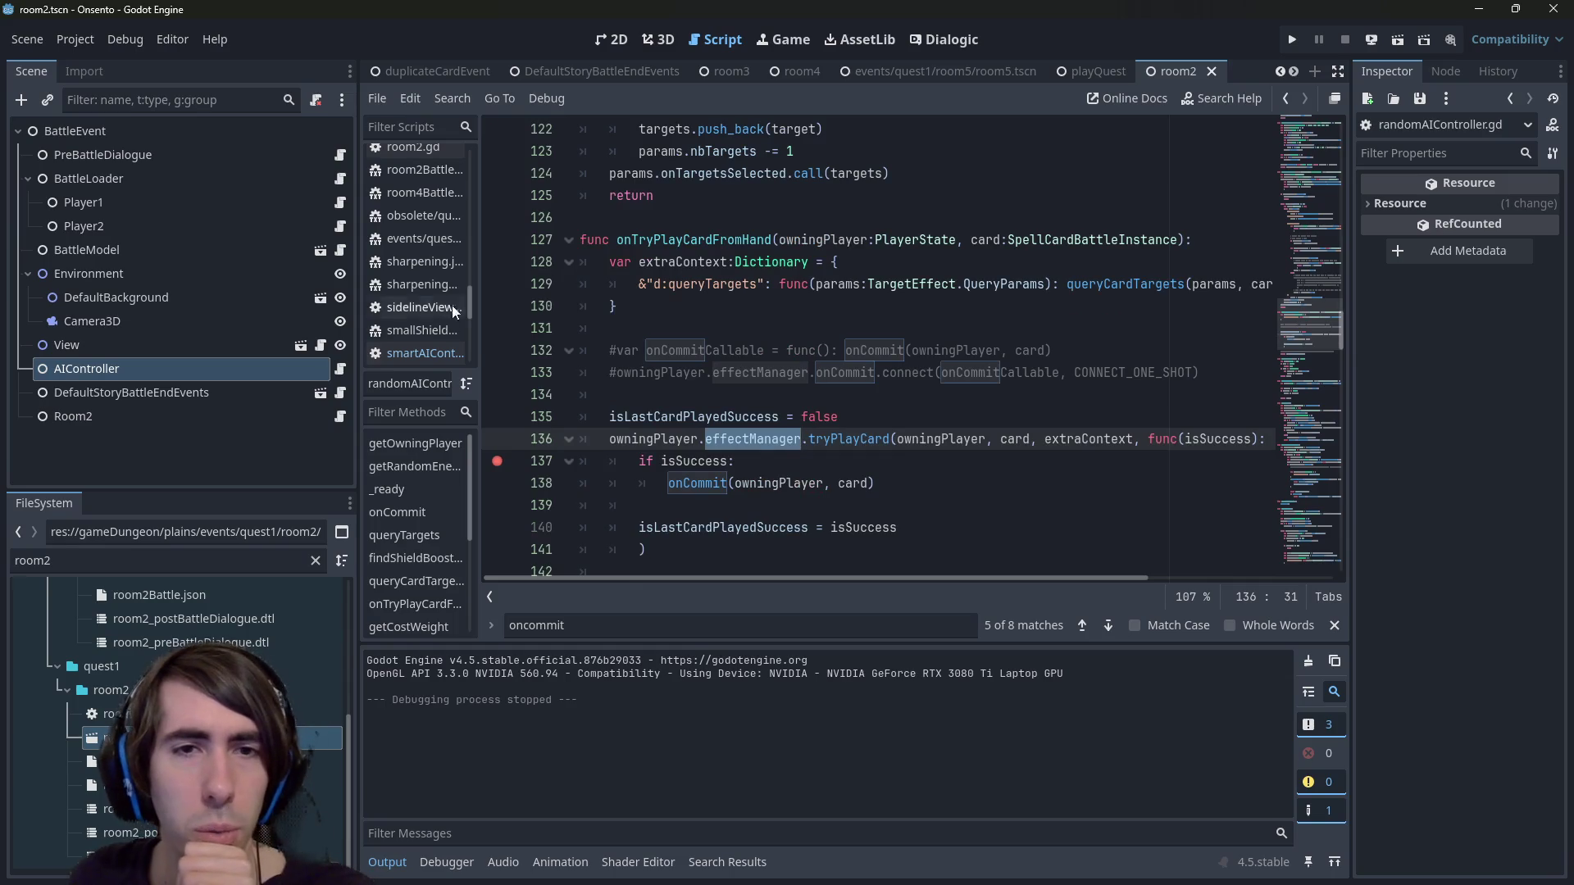
click(497, 416)
Relaunch the scene with F6, search the script for onTryPlayCardFromHand, then stop the game.
key(F6)
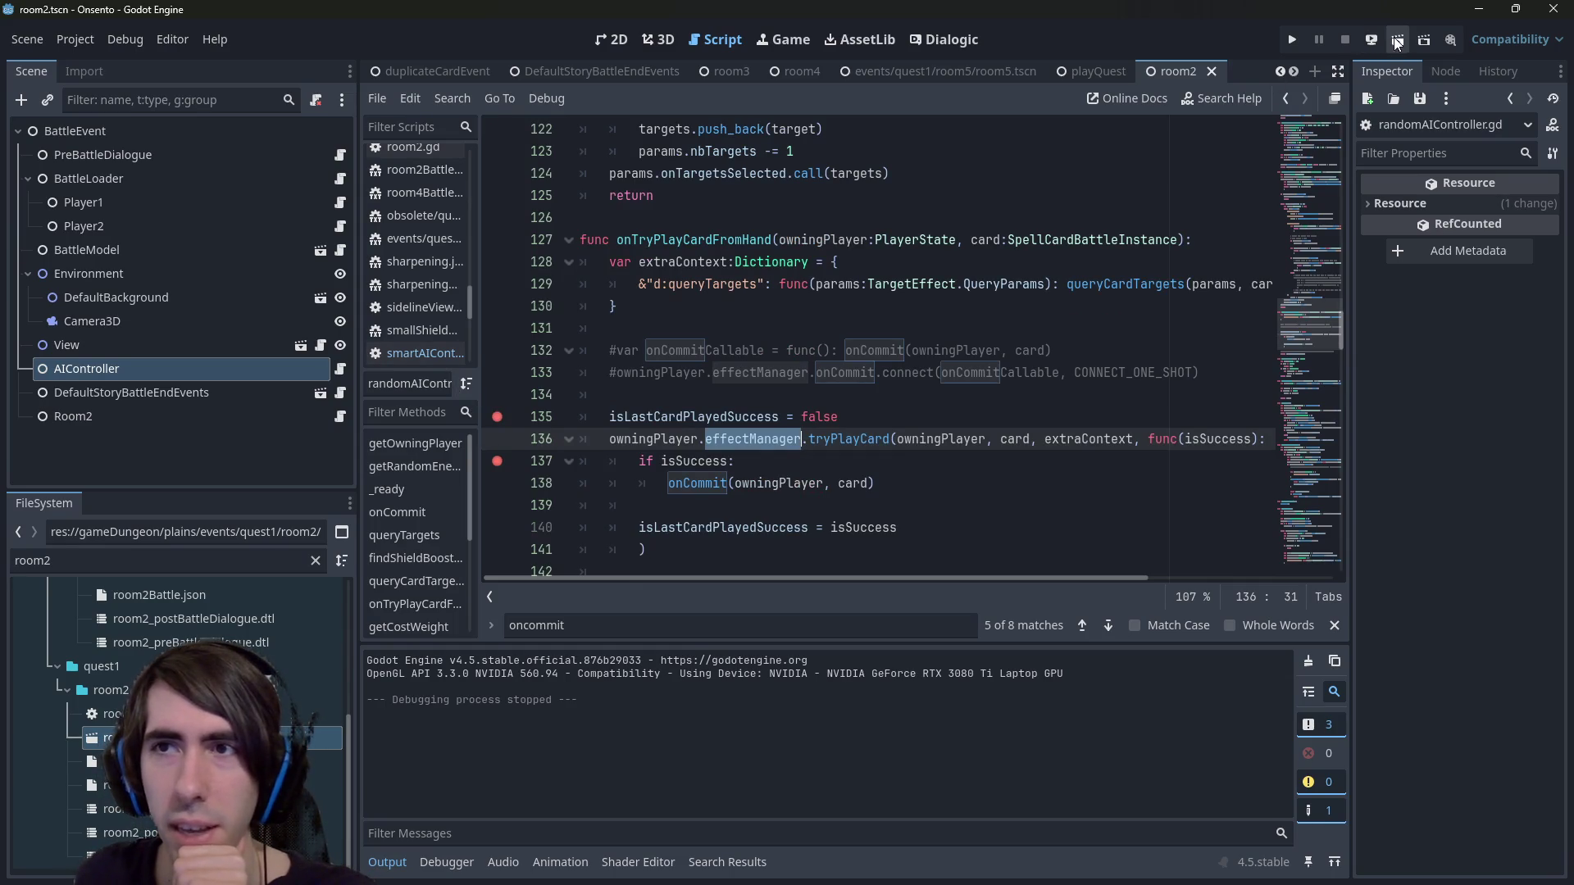
scroll(754, 445, down, 5)
scroll(753, 445, up, 6)
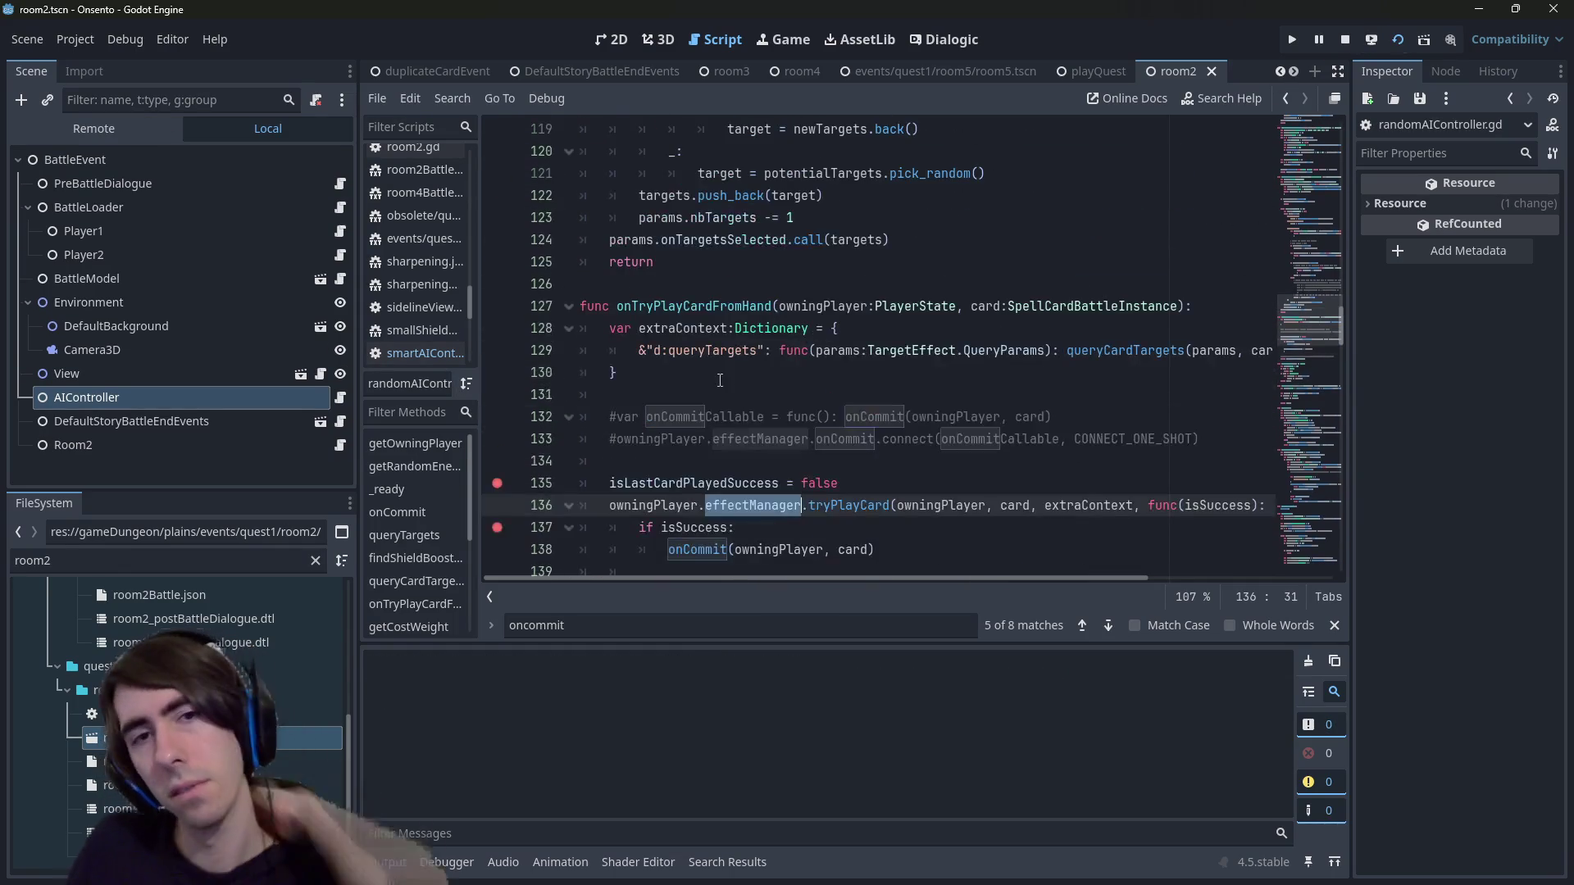
click(701, 286)
double_click(701, 300)
key(ctrl+f)
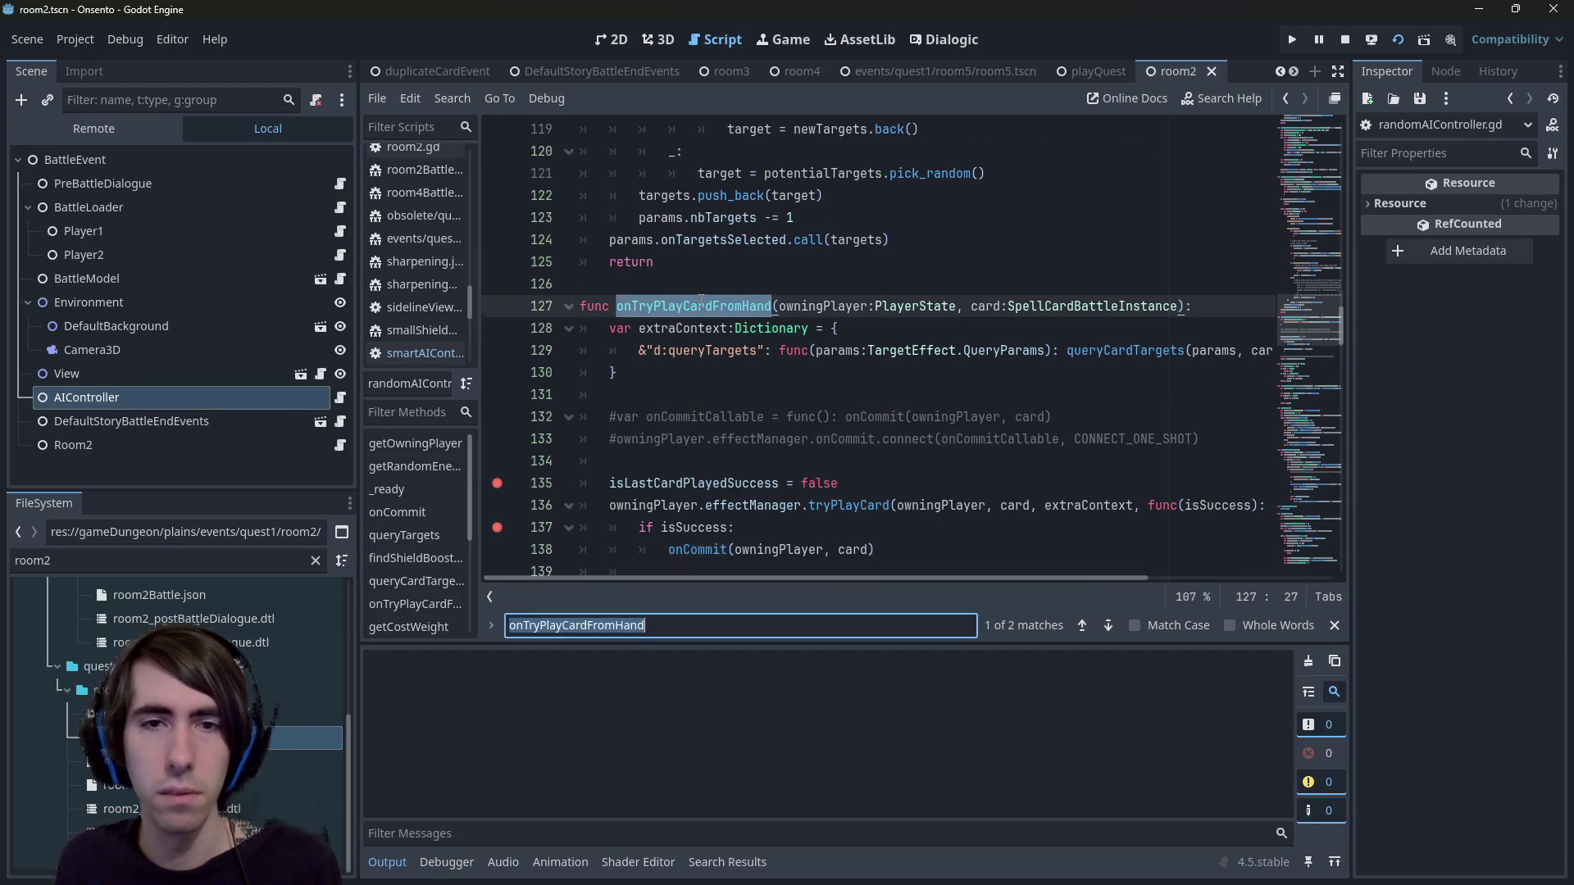
key(Return)
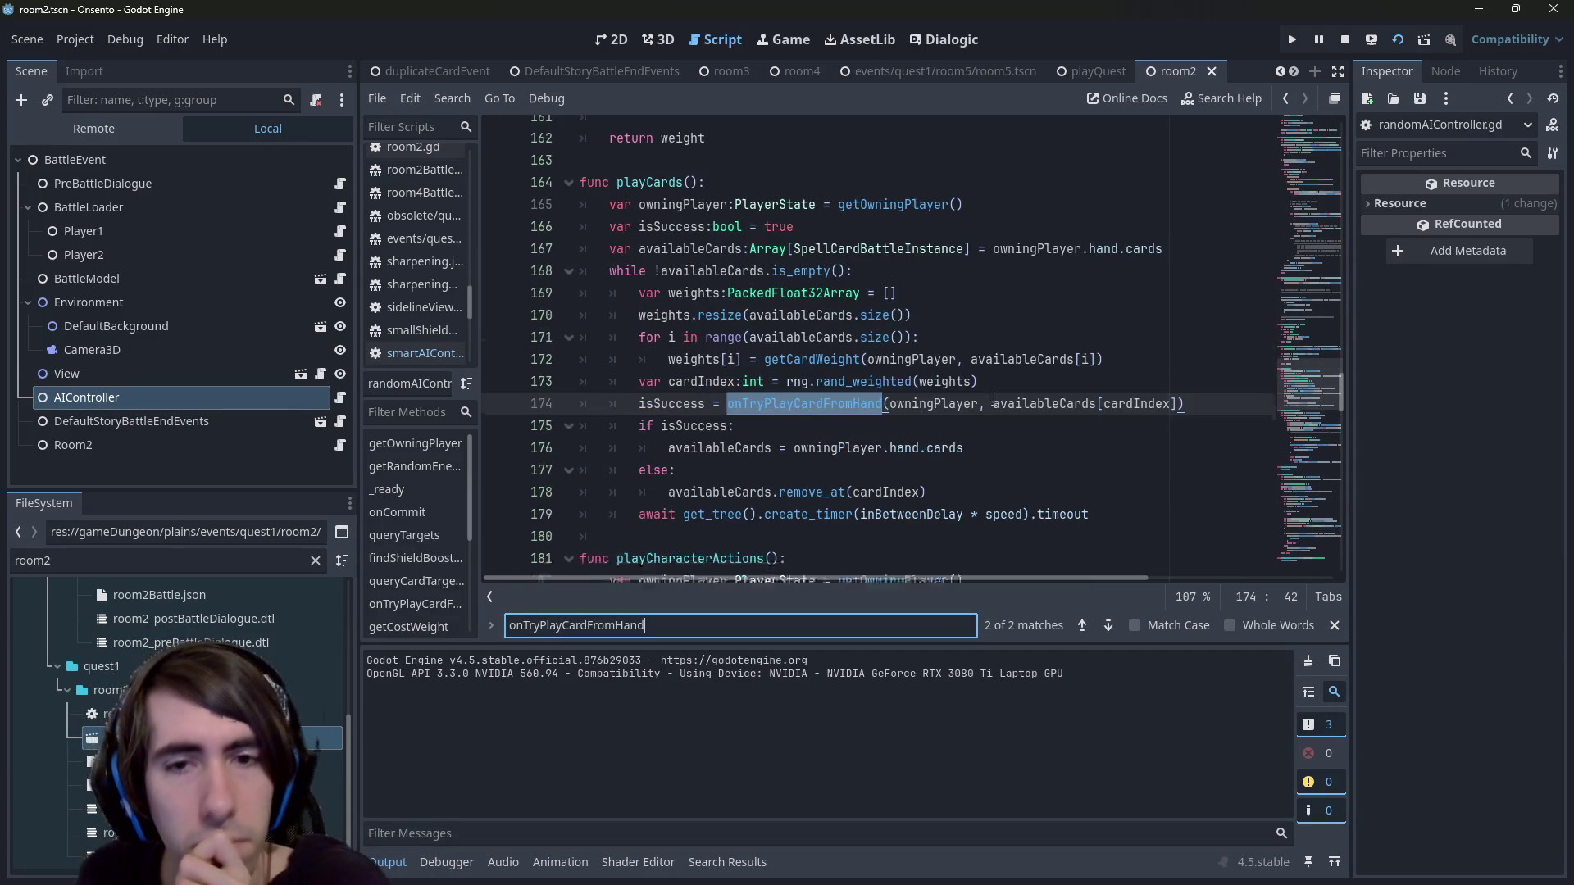
scroll(985, 410, down, 4)
scroll(985, 410, up, 3)
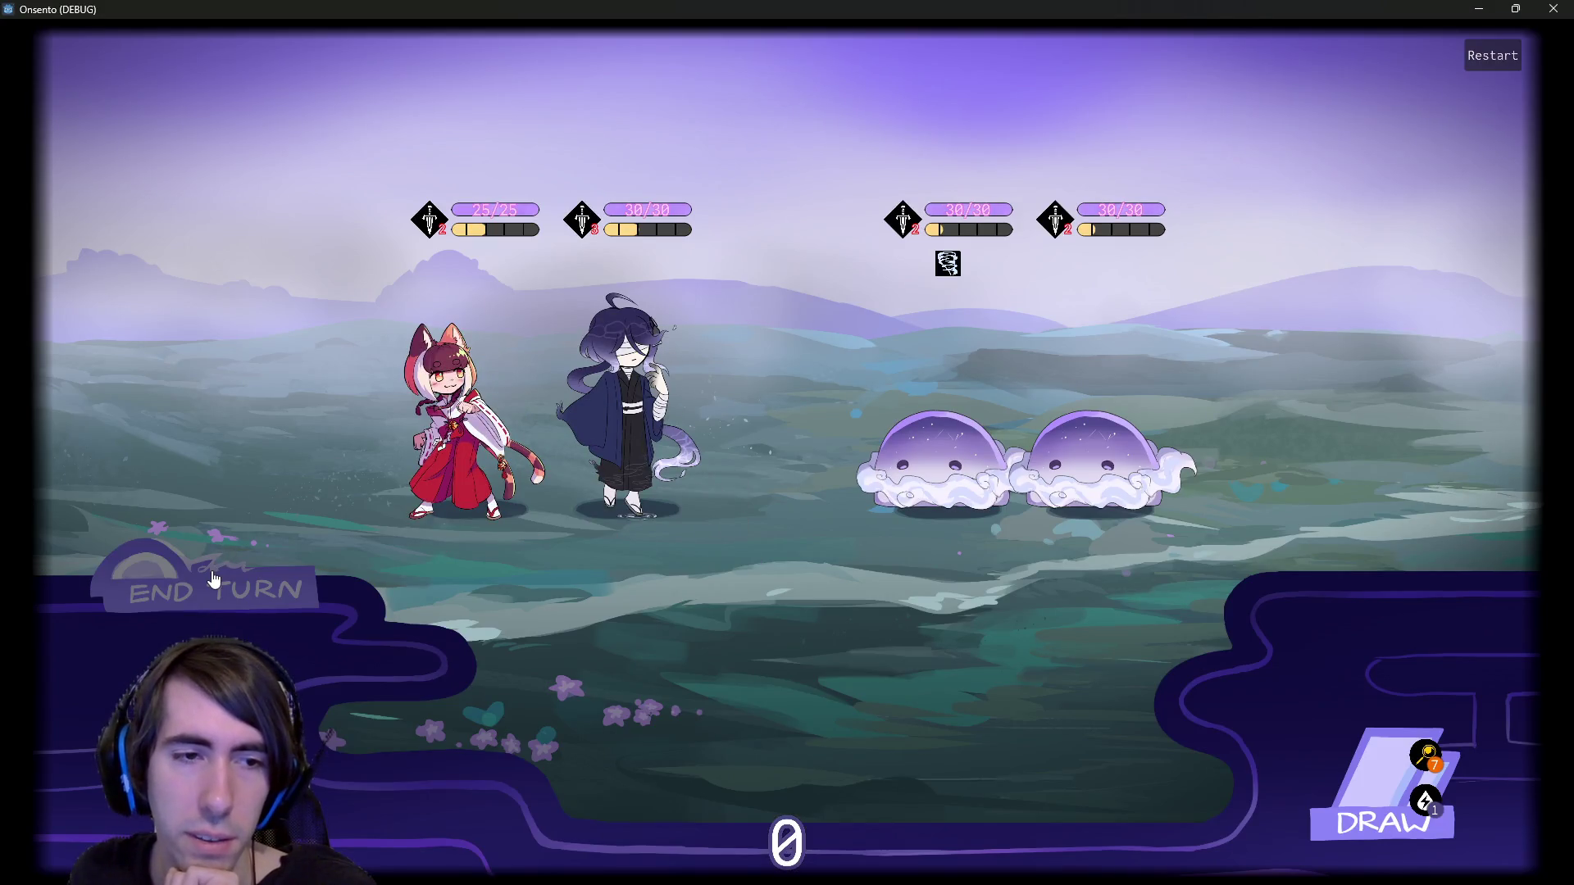
key(alt+F4)
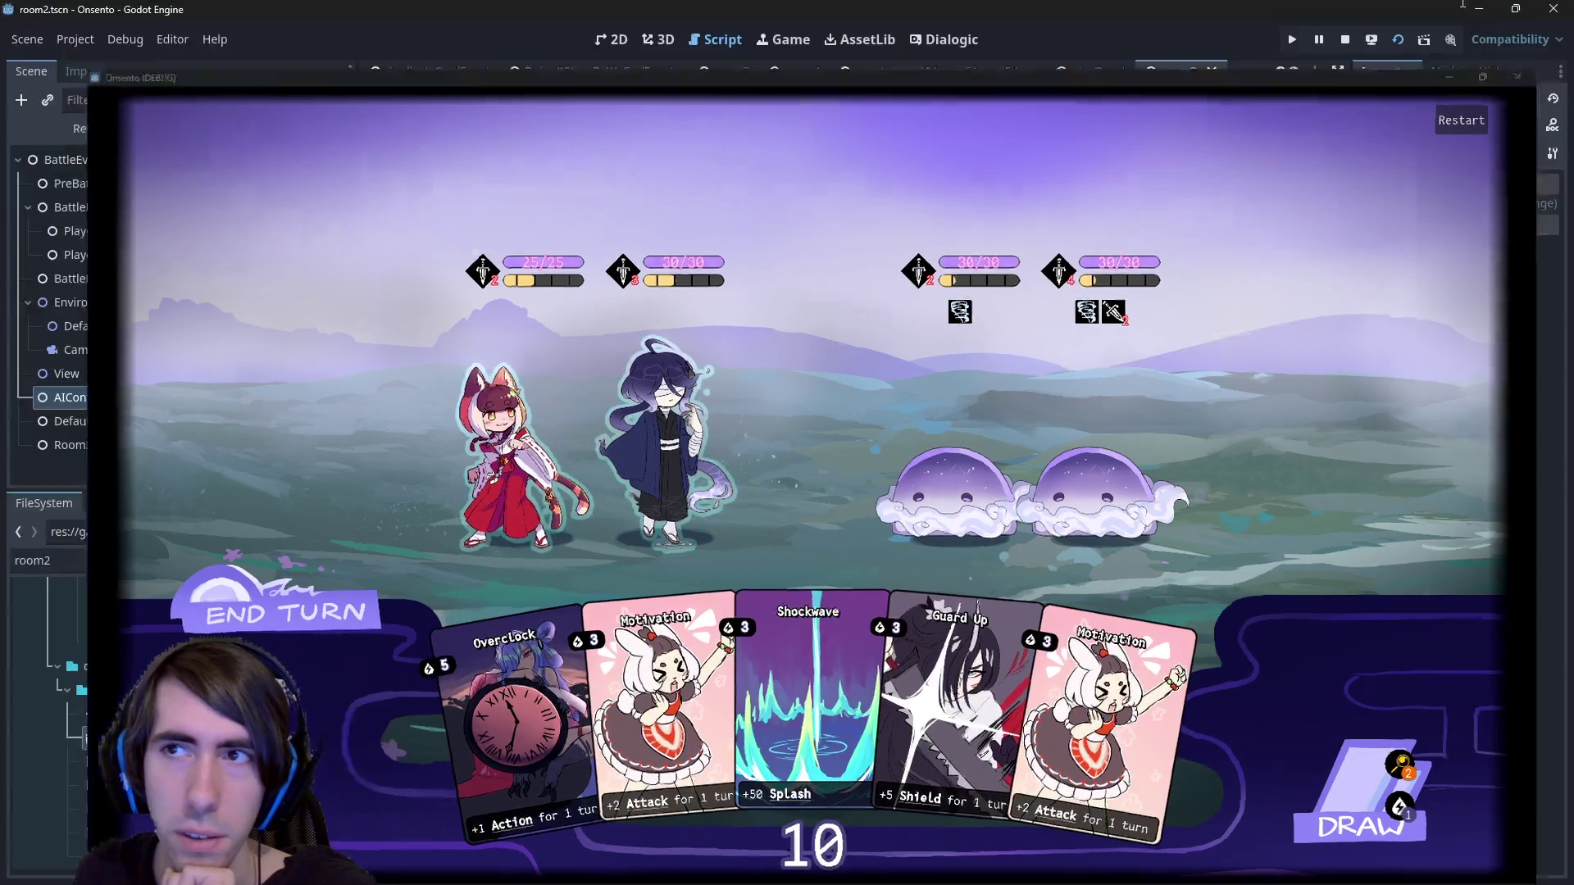
scroll(820, 377, down, 3)
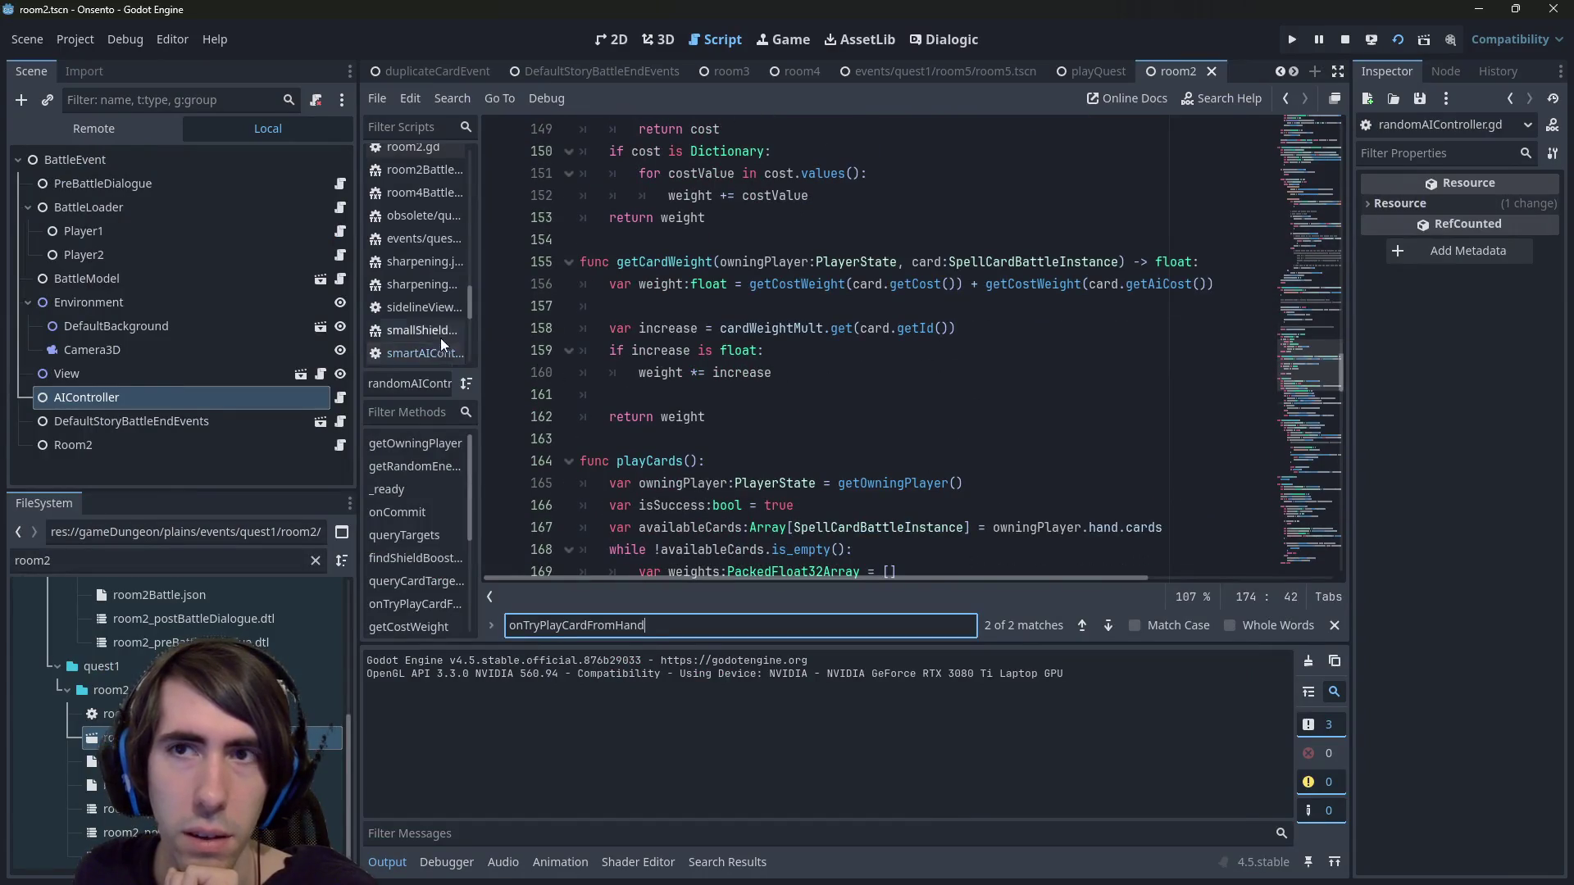
Open smartAIController.gd and jump to the RandomAIController class, selecting onTryPlayCardFromHand.
scroll(447, 332, down, 2)
click(338, 393)
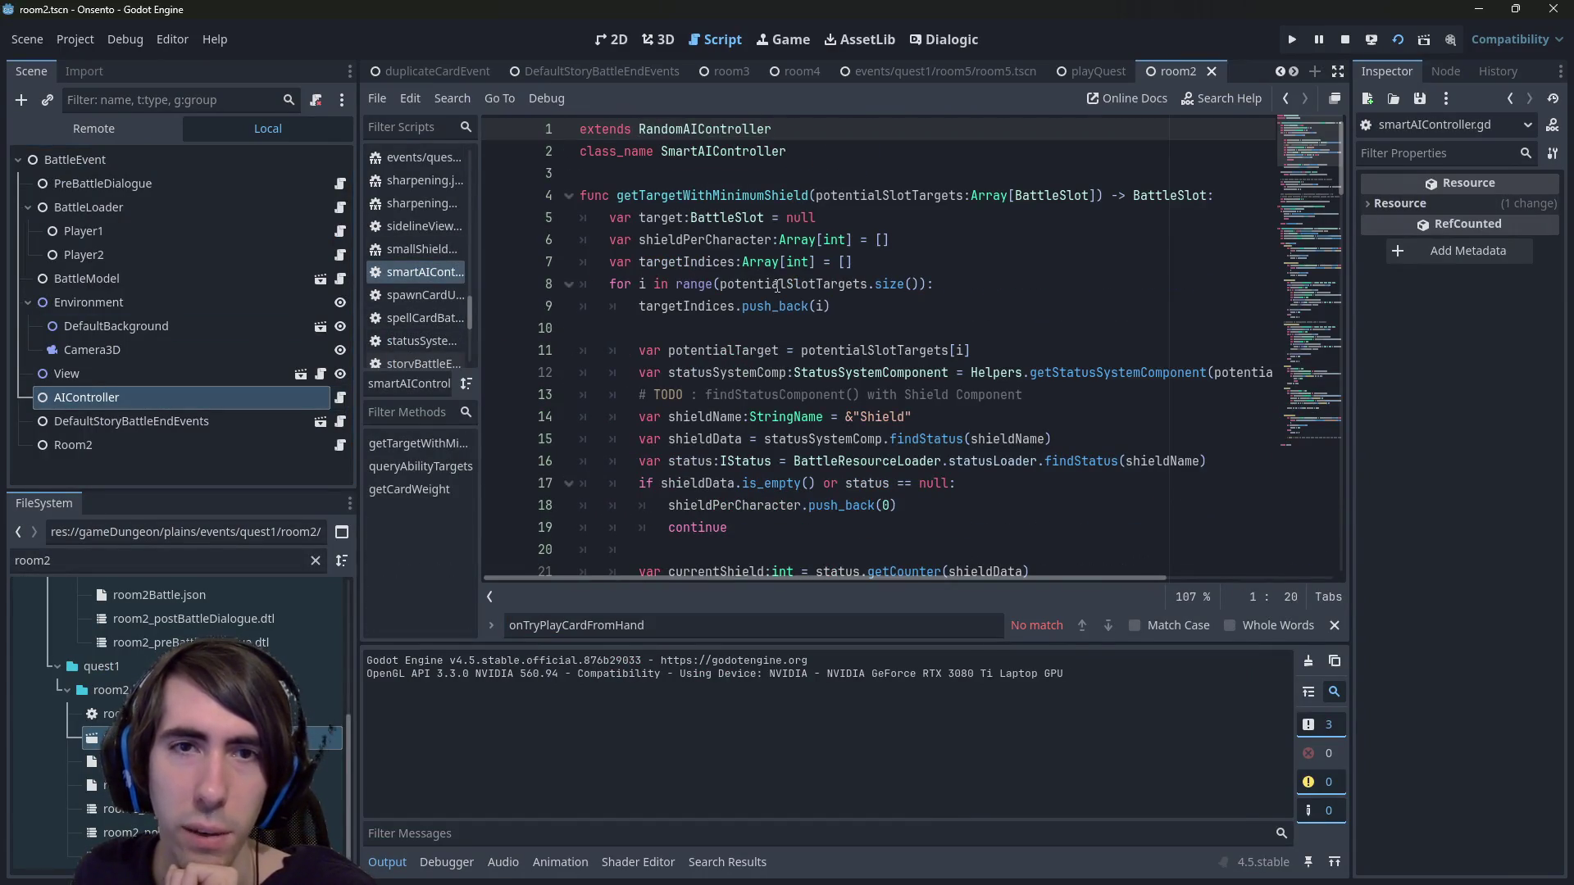
scroll(636, 358, down, 1)
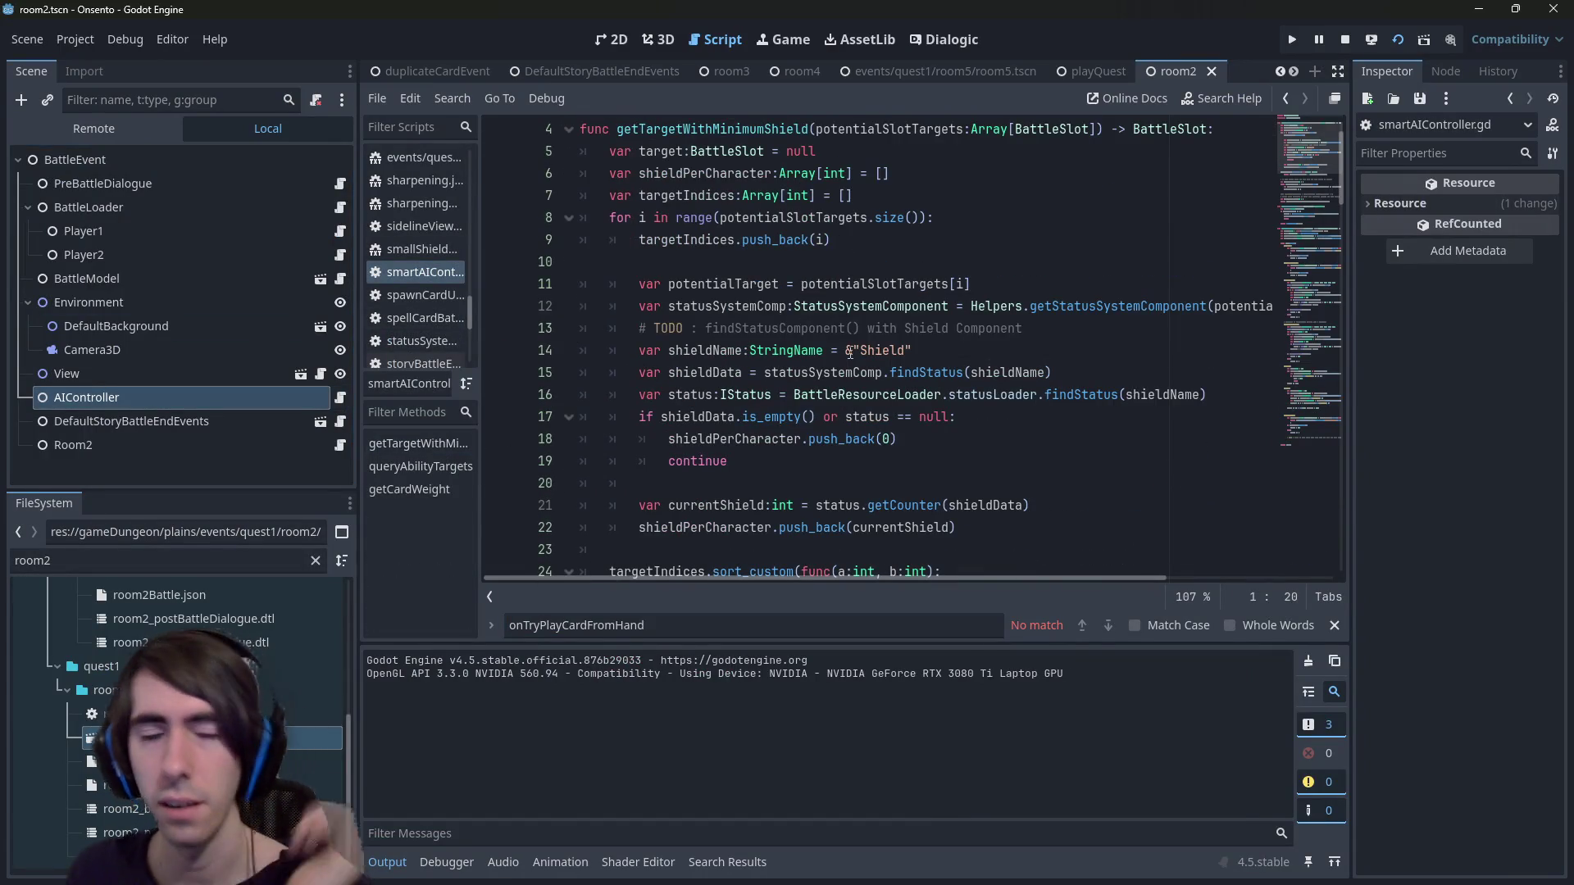
scroll(696, 246, up, 1)
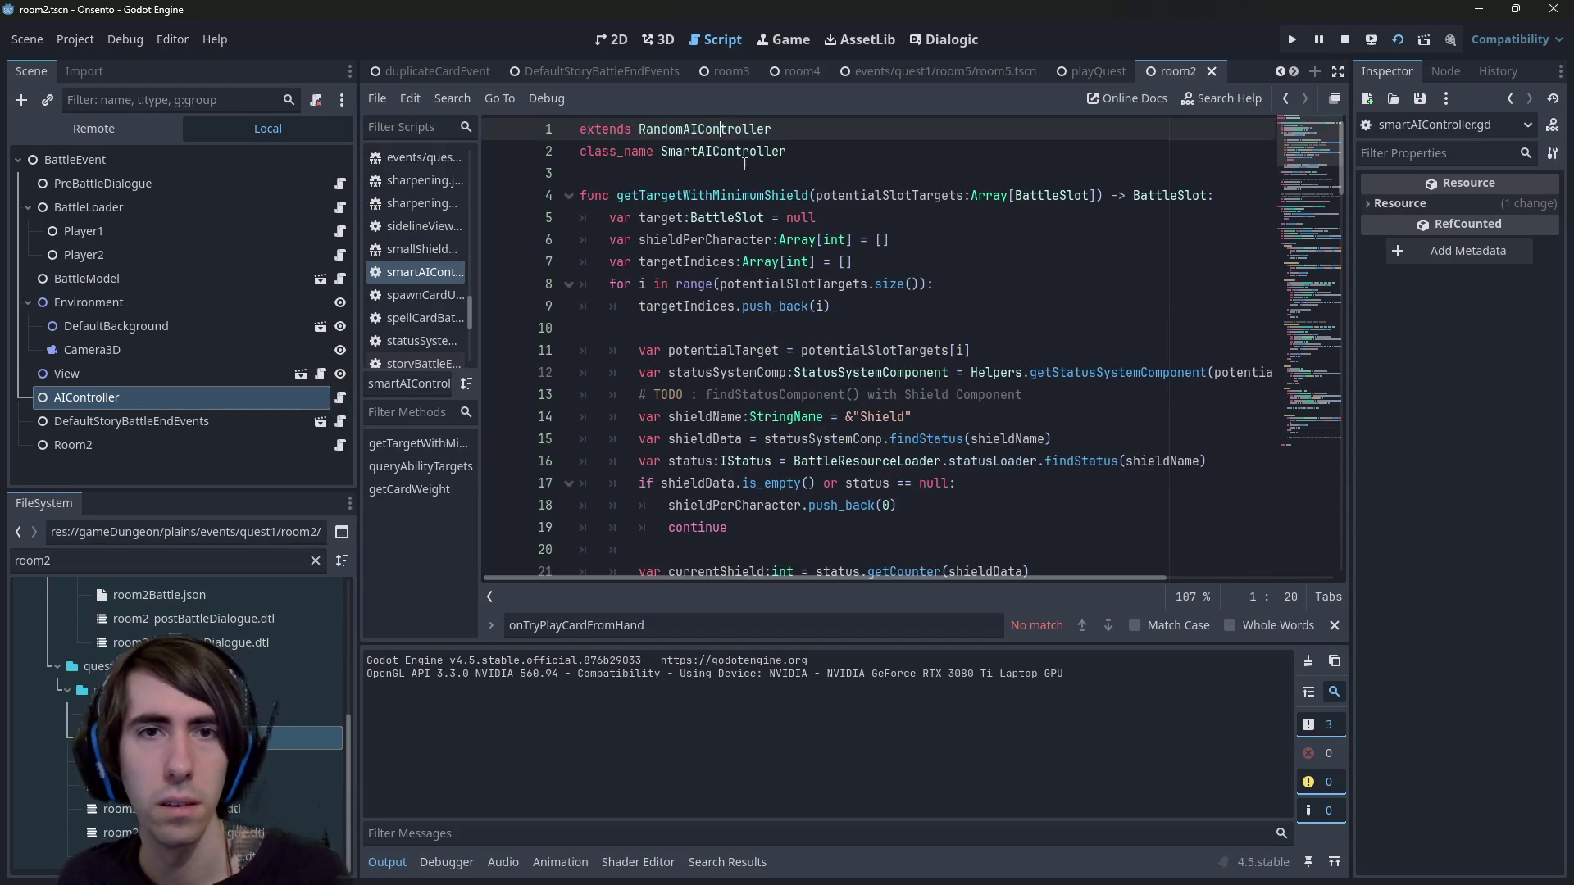
ctrl+click(697, 129)
scroll(729, 307, up, 9)
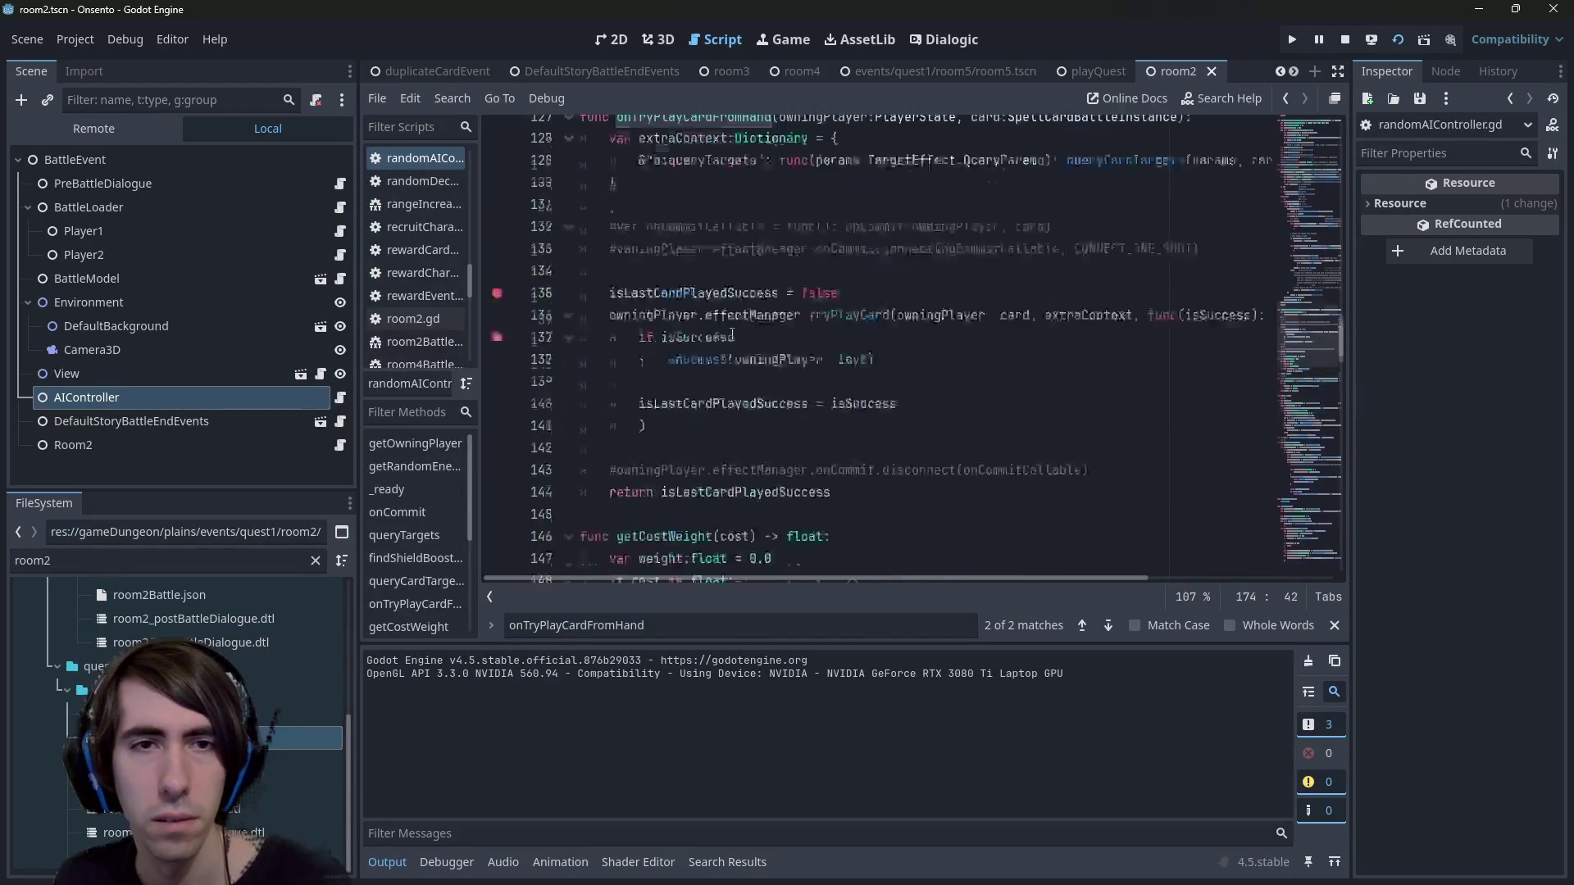
double_click(711, 239)
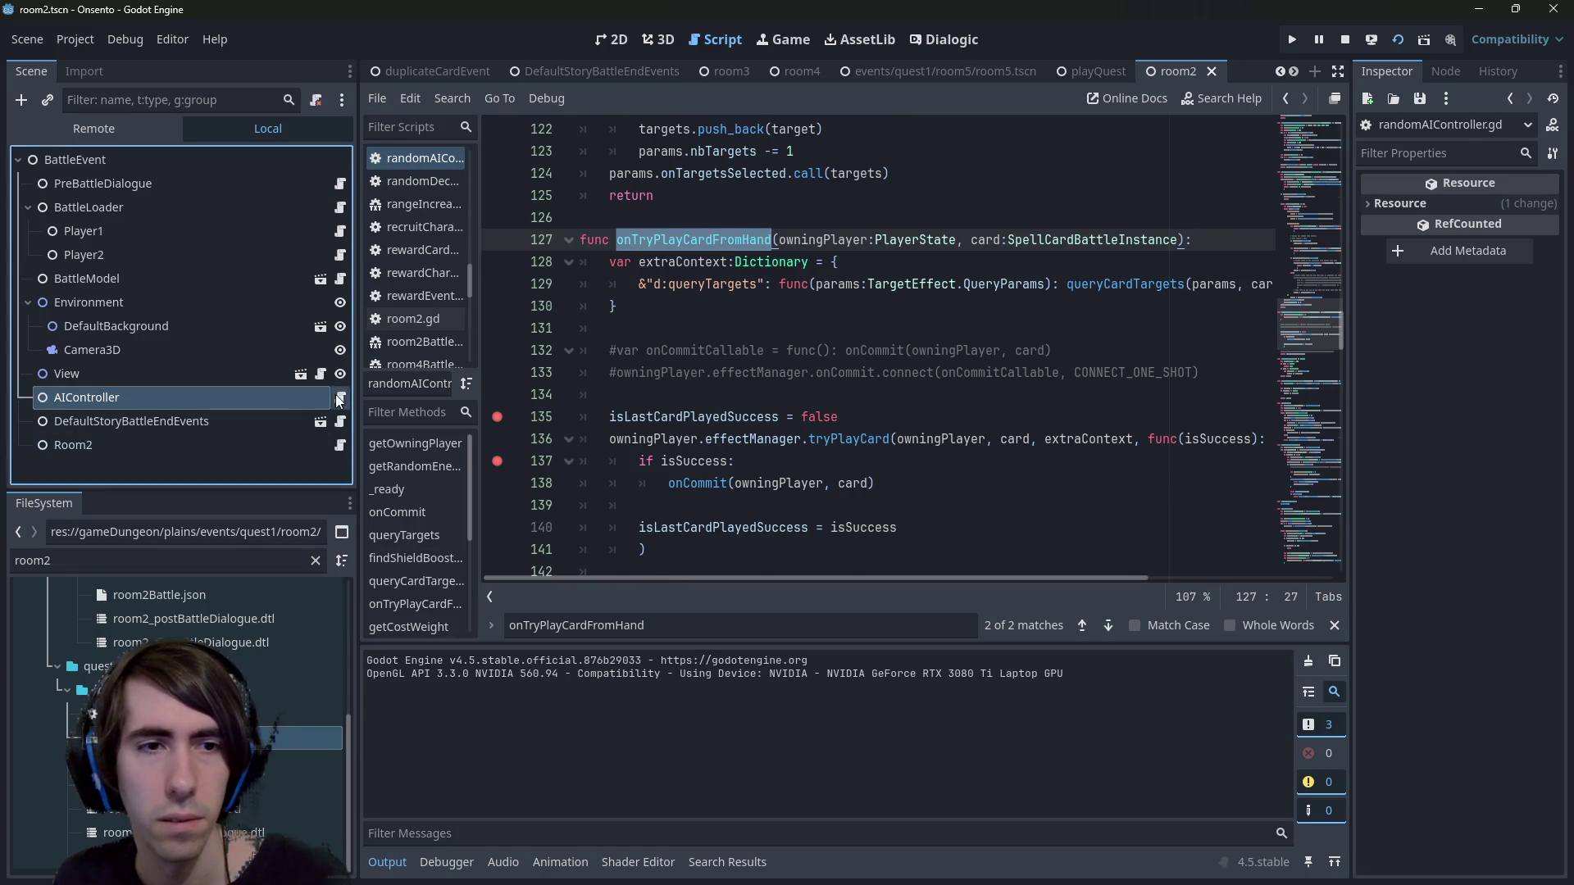
Find the onTryPlayCardFromHand call at line 174 in randomAIController.gd and breakpoint it.
key(alt+Left)
click(739, 321)
scroll(738, 320, down, 2)
scroll(739, 319, up, 2)
ctrl+click(704, 128)
key(ctrl+f)
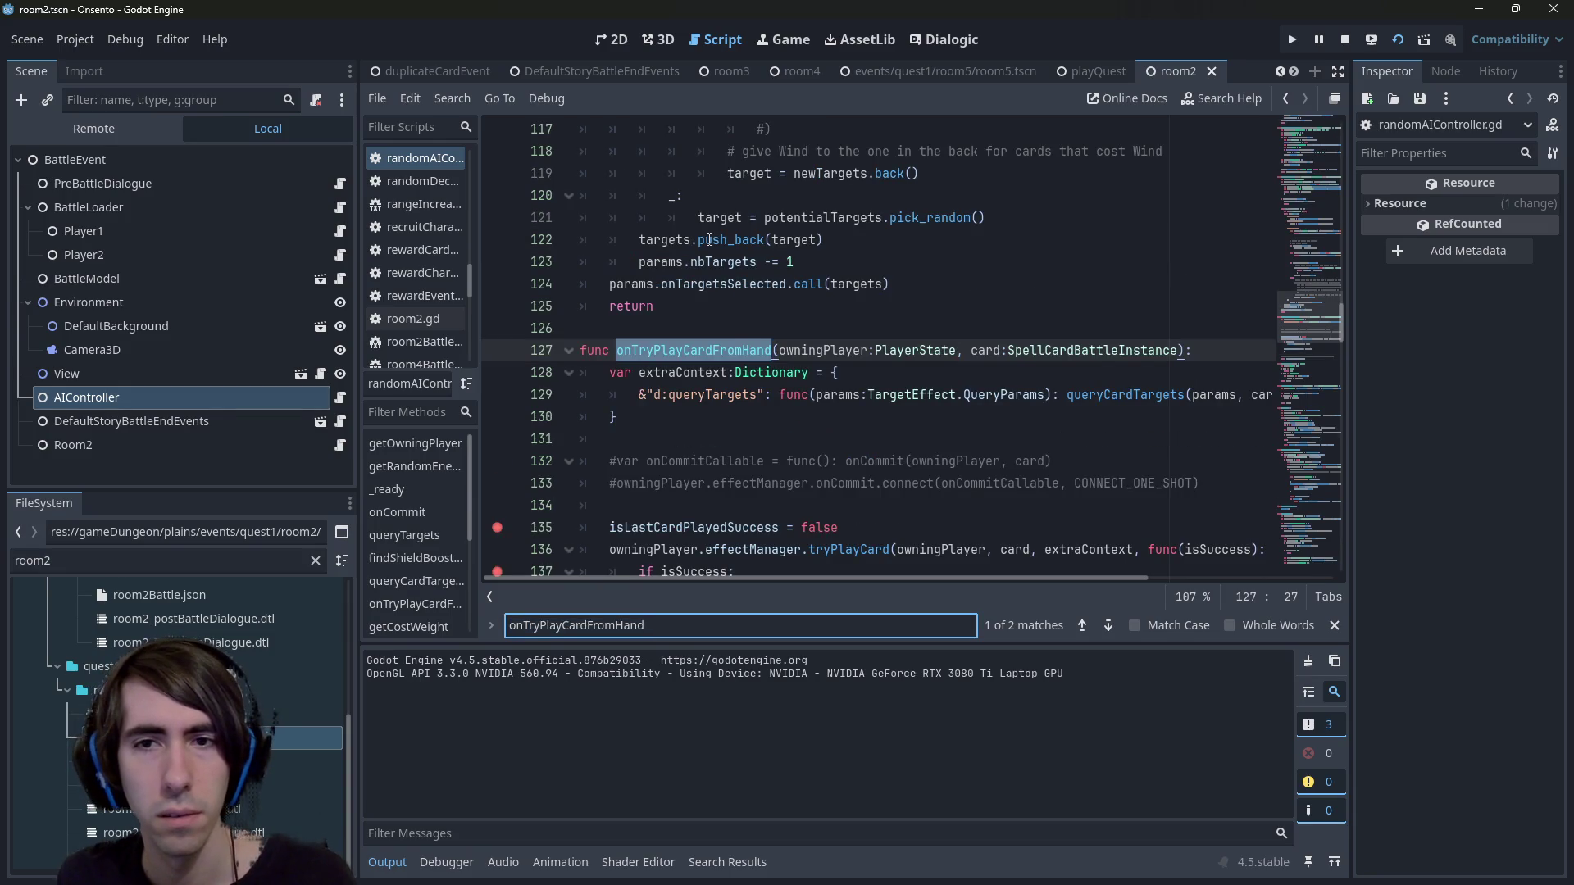
key(Return)
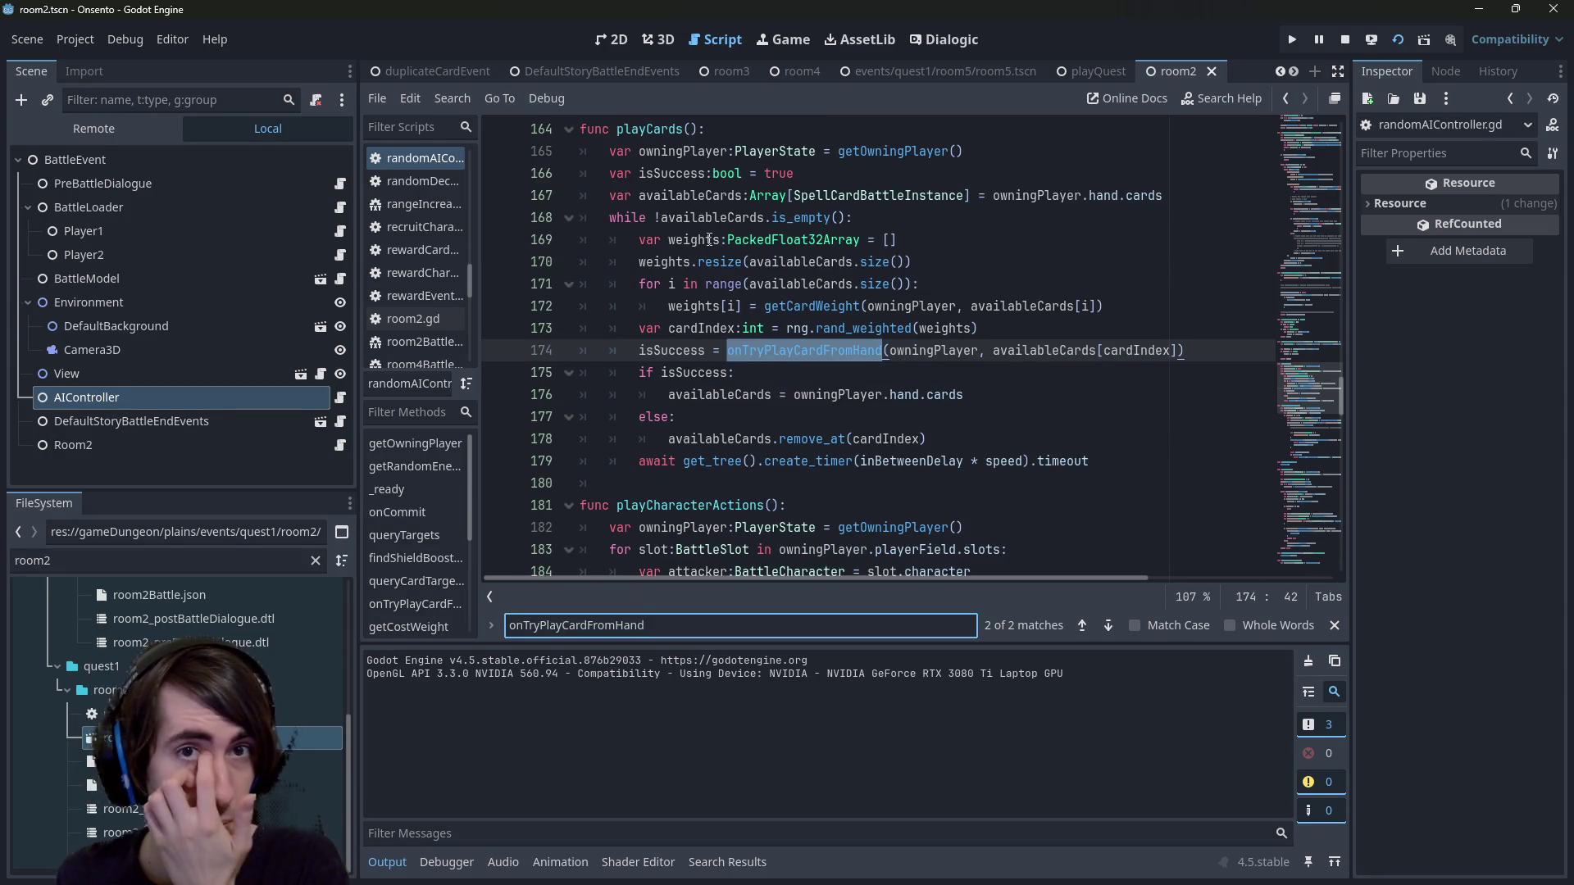
click(515, 352)
Scroll down to the tryPlayCard function at line 207 and select its name.
scroll(665, 313, down, 10)
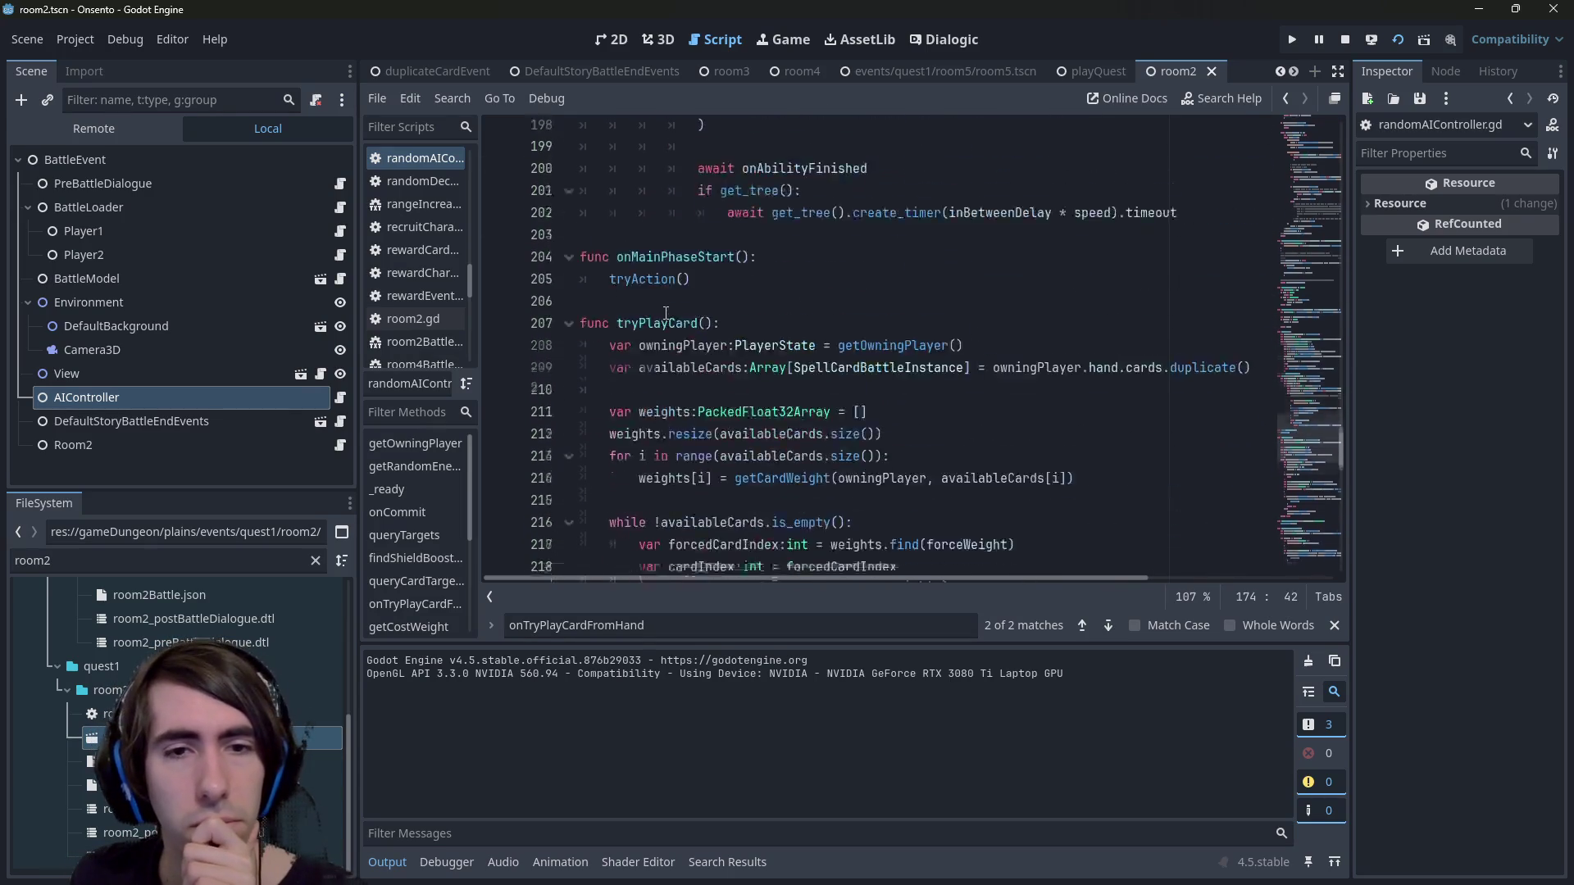
scroll(665, 313, down, 2)
double_click(664, 217)
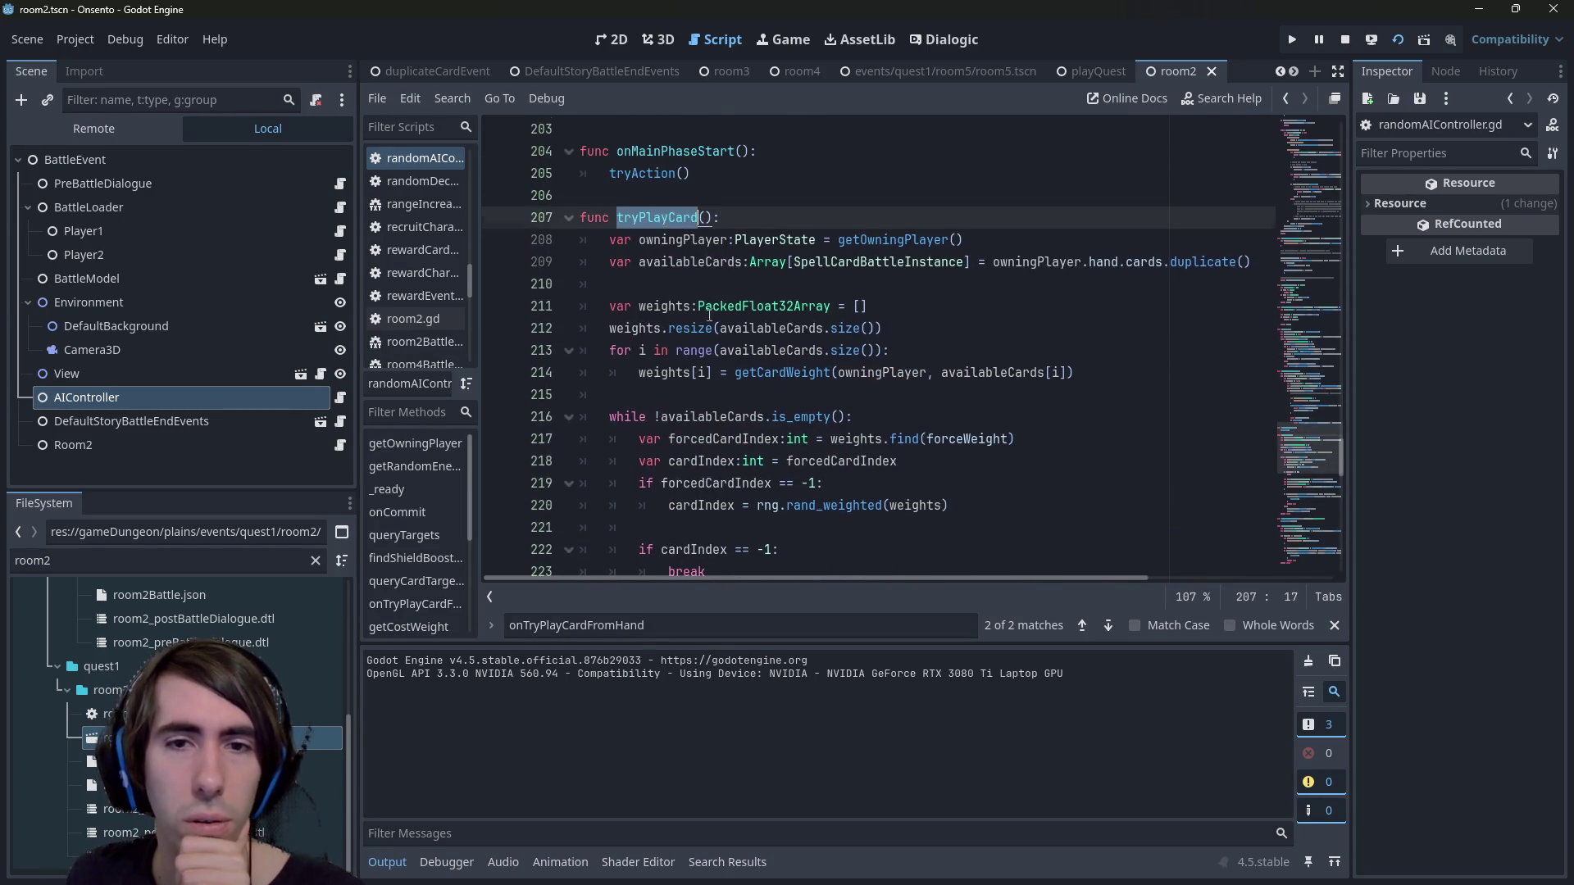
scroll(822, 455, down, 6)
scroll(822, 455, up, 15)
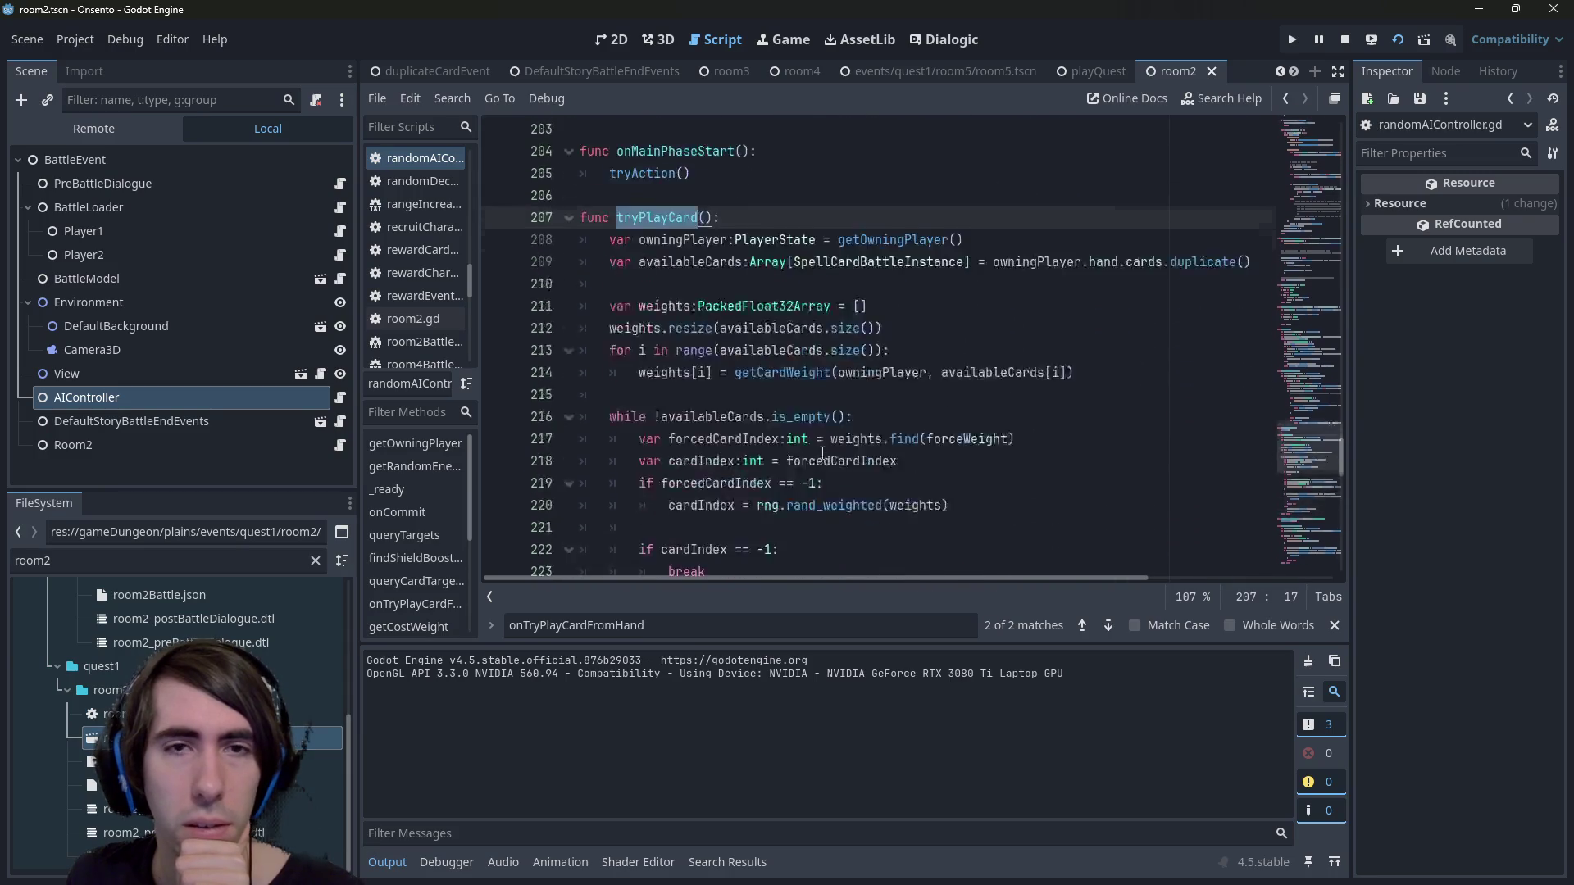
Comment out the selected playCards code with Ctrl+K.
mouse_move(1101, 466)
mouse_down()
mouse_move(1066, 328)
mouse_move(596, 267)
mouse_up()
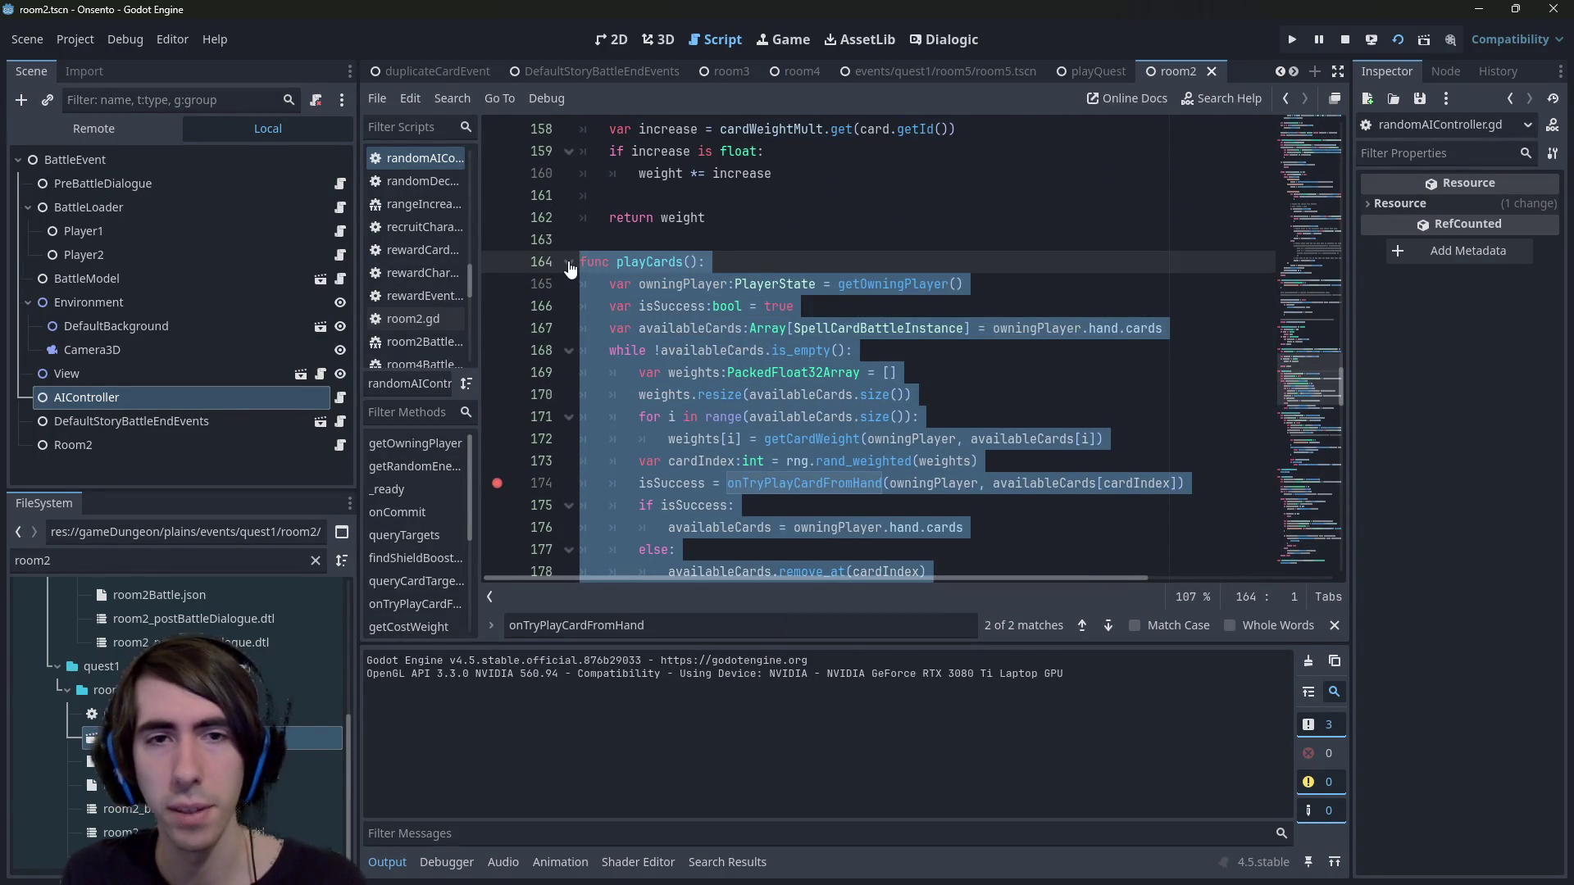
key(ctrl+k)
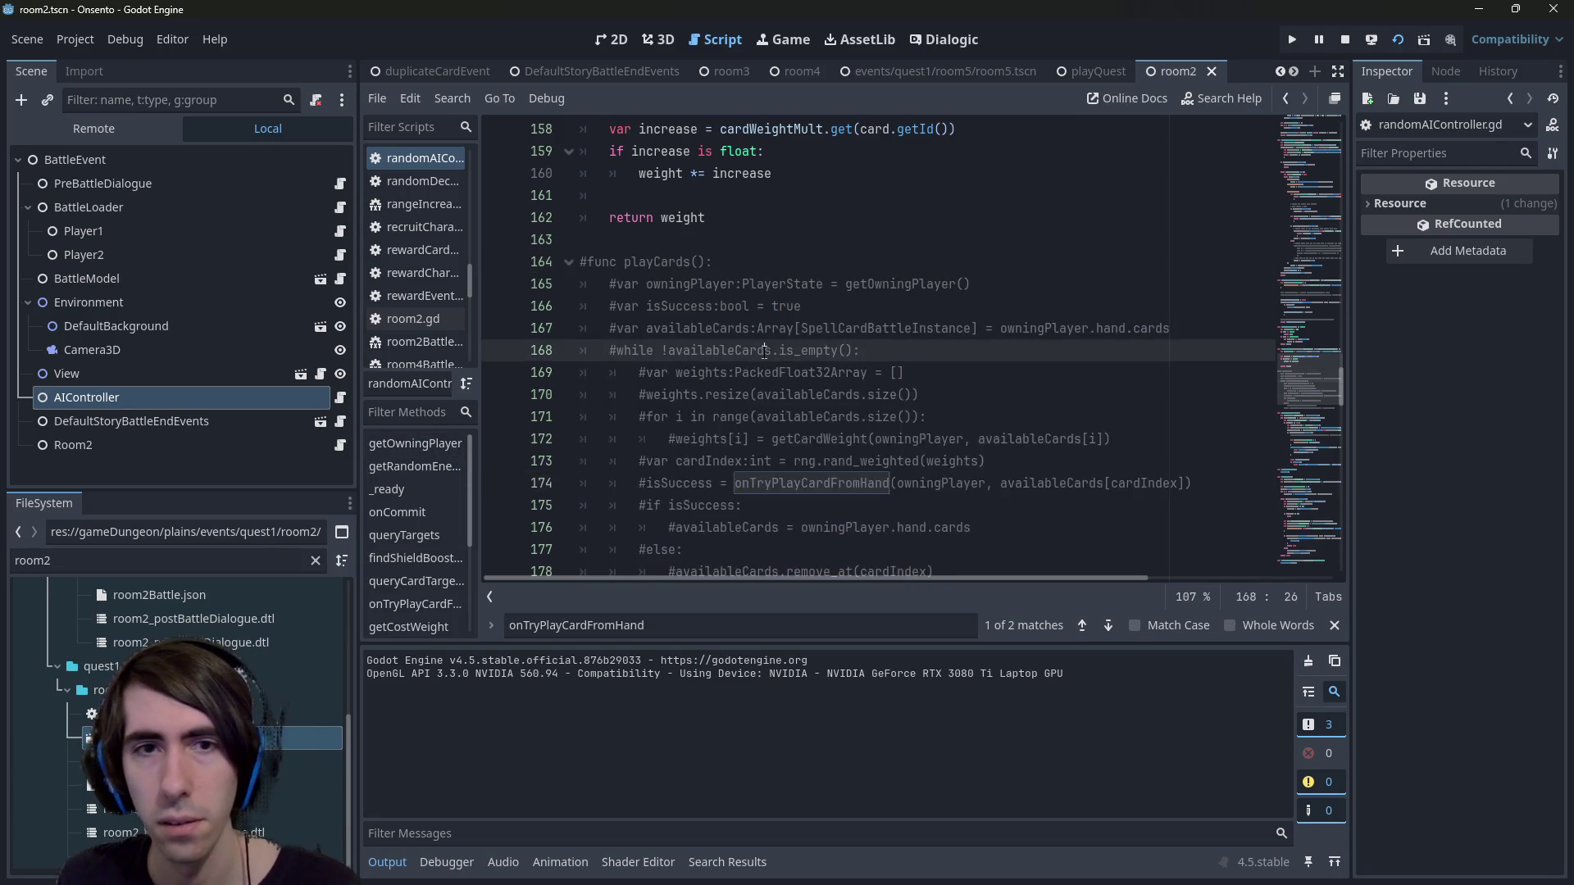
click(797, 483)
Comment out the old onTryPlayCardFromHand function starting at line 136.
double_click(797, 484)
scroll(779, 459, up, 10)
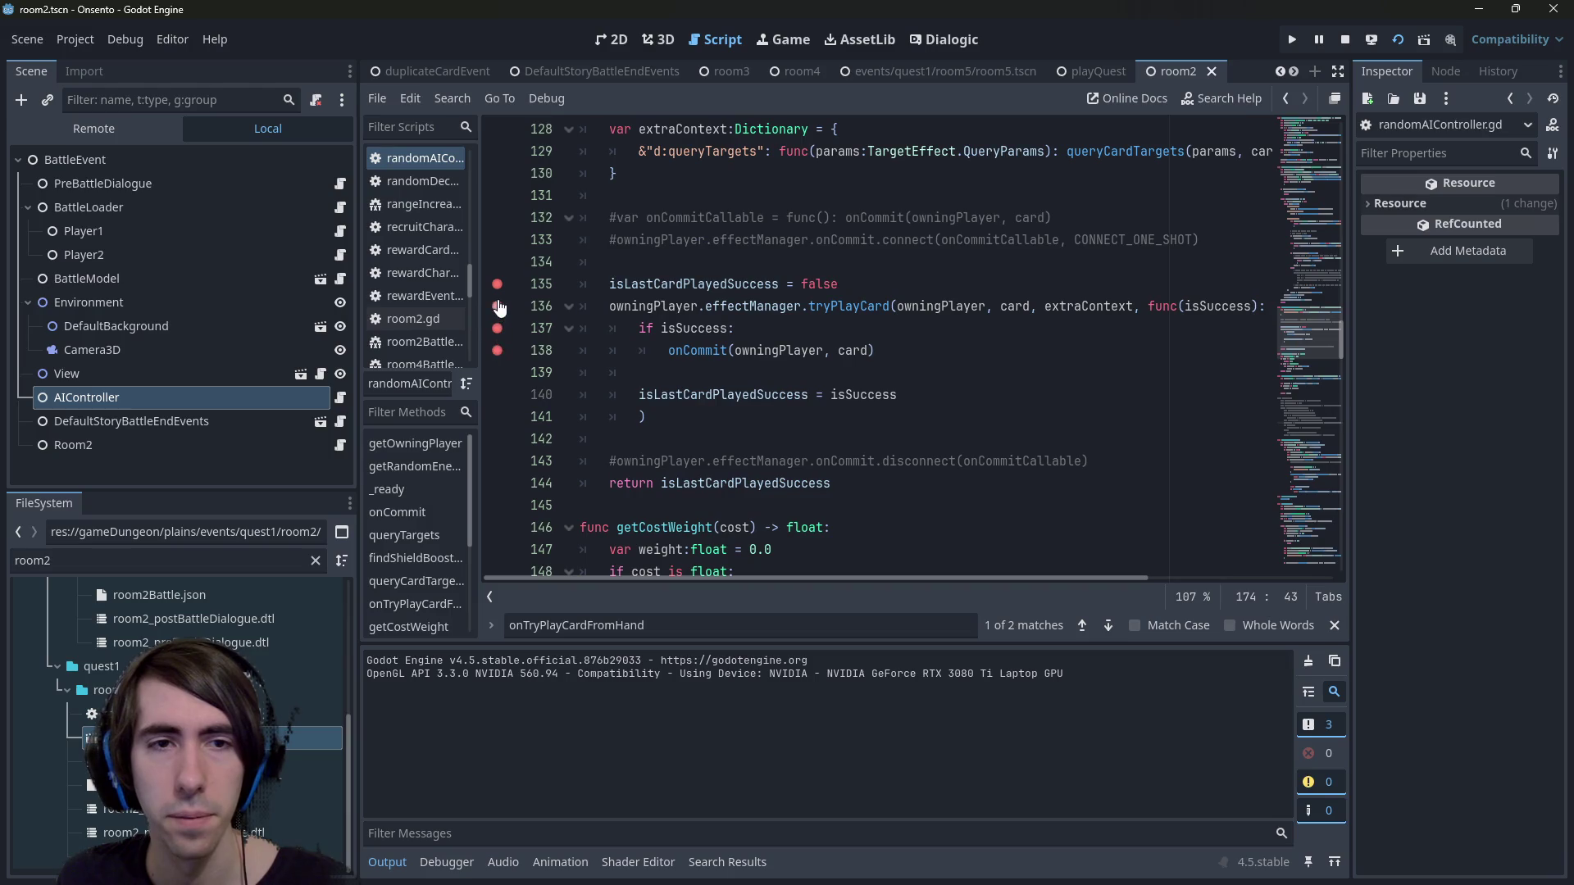
shift+click(498, 312)
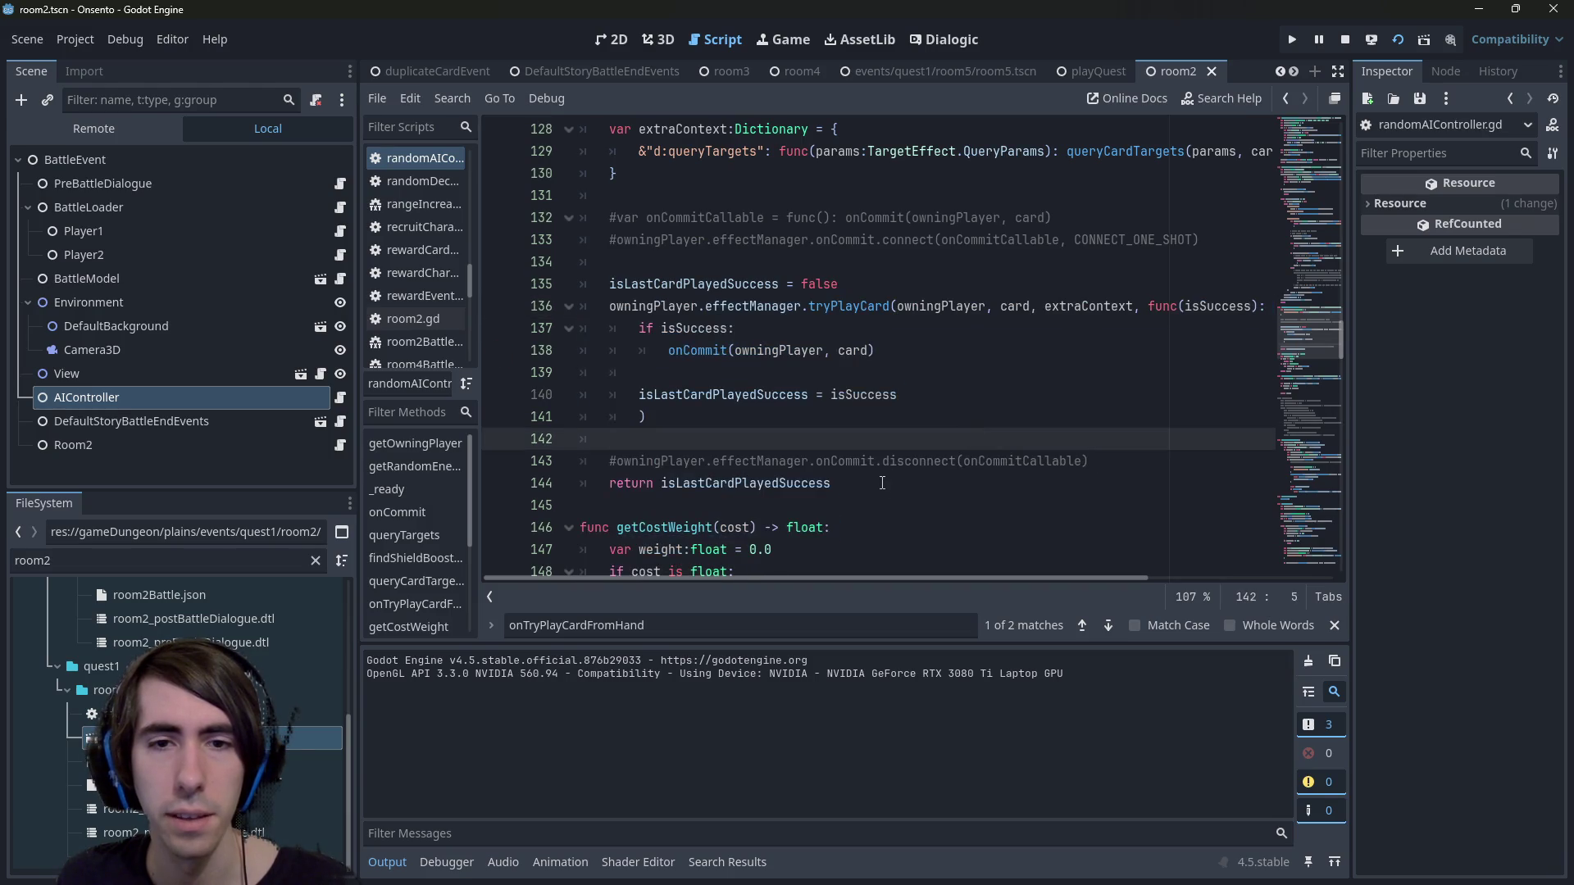
scroll(656, 394, up, 4)
shift+click(597, 369)
key(ctrl+k)
scroll(794, 297, up, 8)
scroll(793, 297, up, 15)
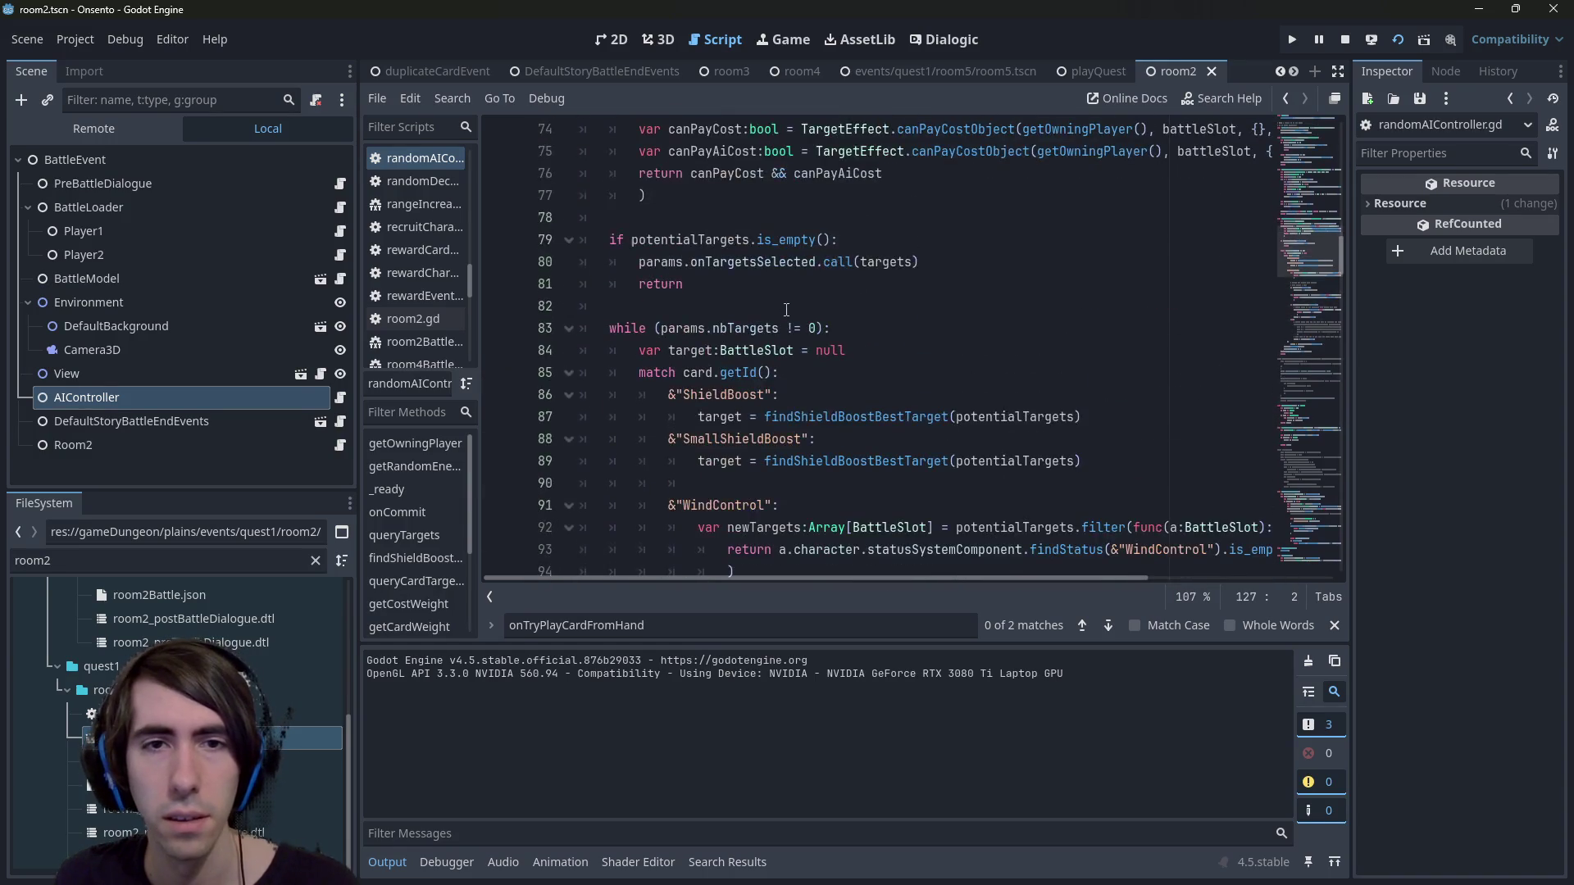
scroll(785, 329, down, 9)
scroll(786, 329, down, 10)
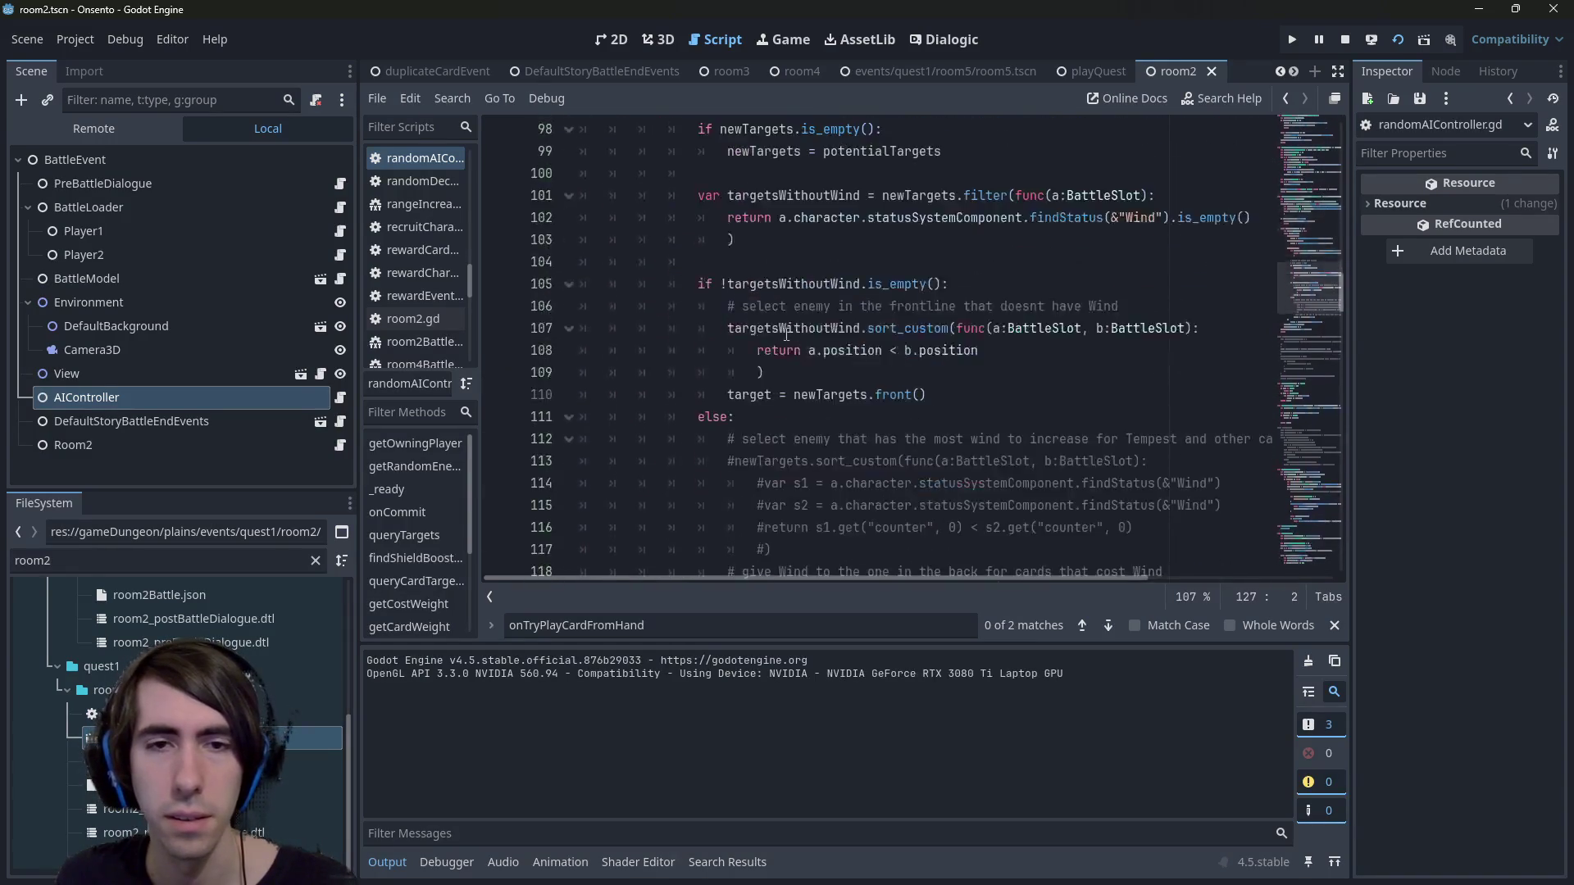
Find 'oncommit', comment out the onCommit function (lines 33–35), then stop and relaunch the game.
key(ctrl+f)
text(oncommit)
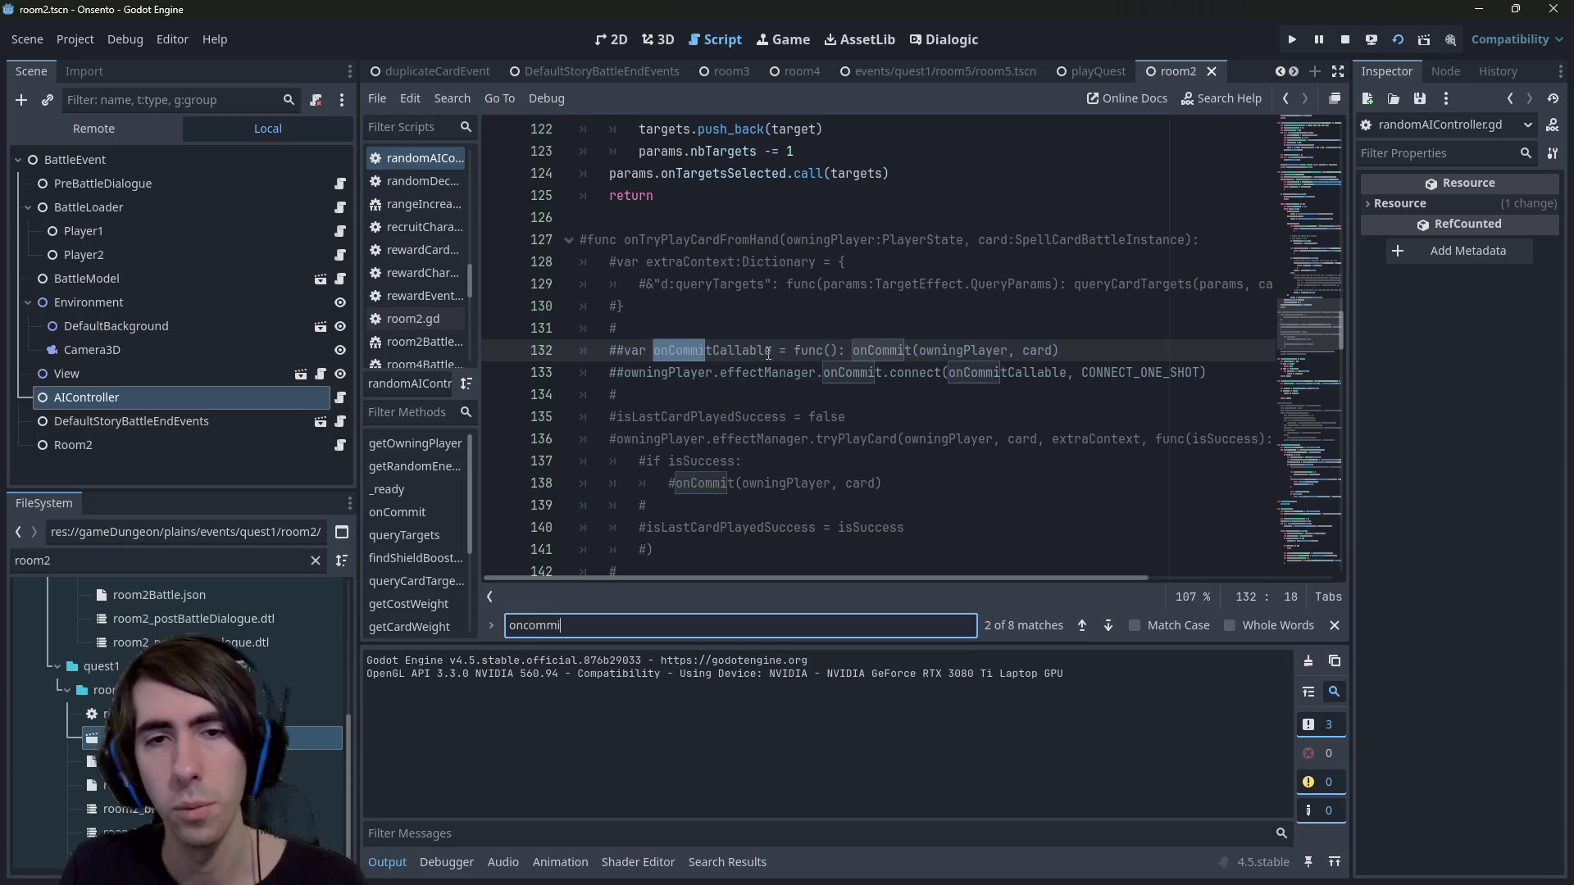
scroll(820, 328, up, 11)
key(Return)
key(Return)
key(Return)
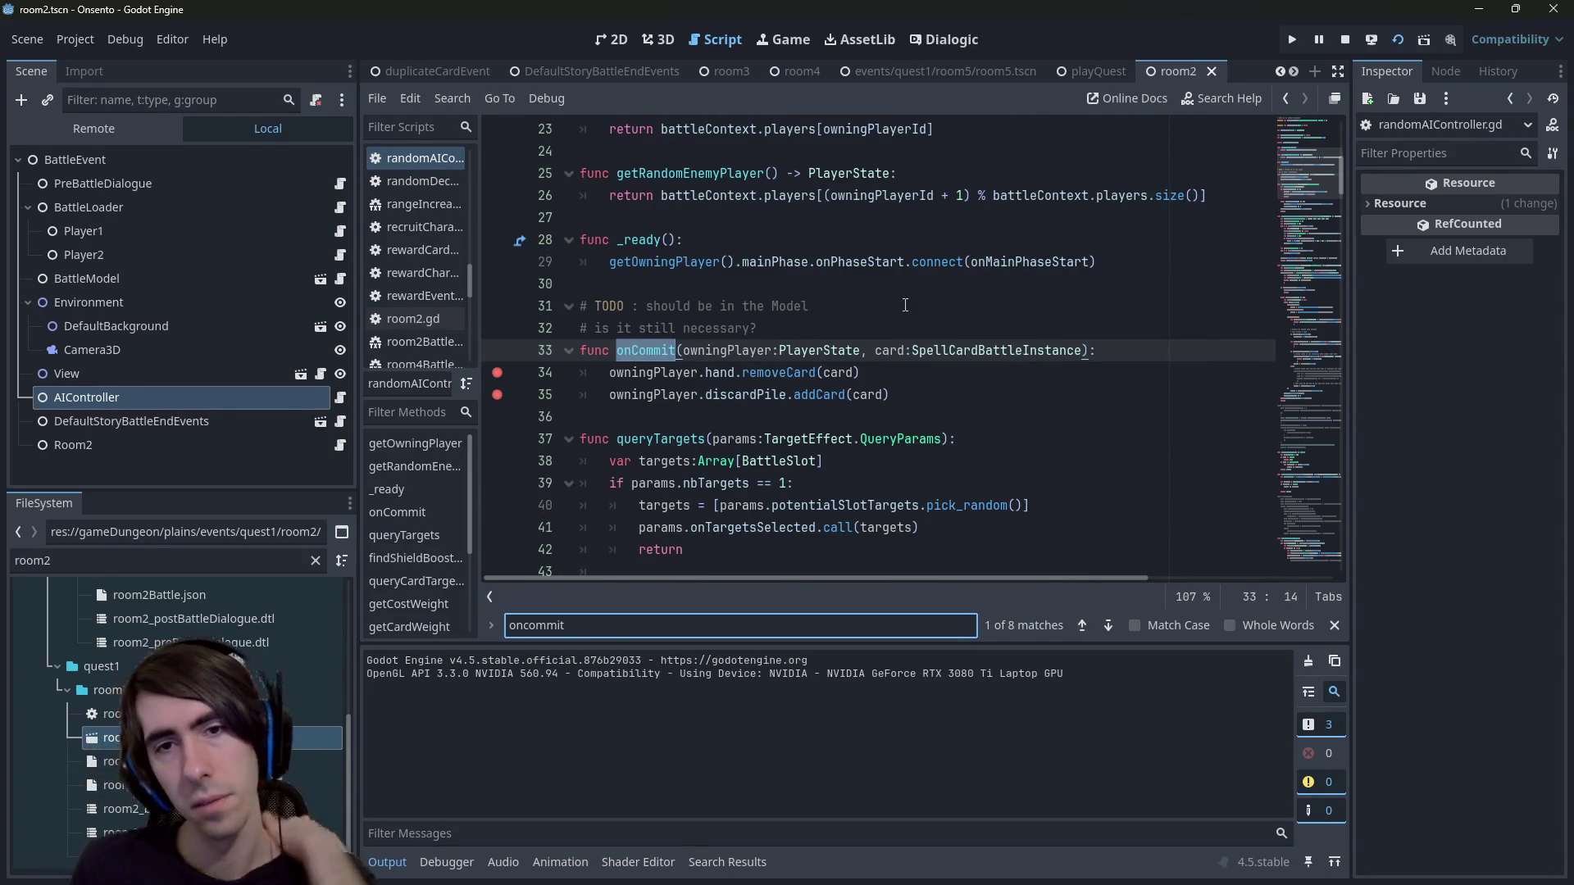
drag(927, 402, 479, 350)
key(ctrl+k)
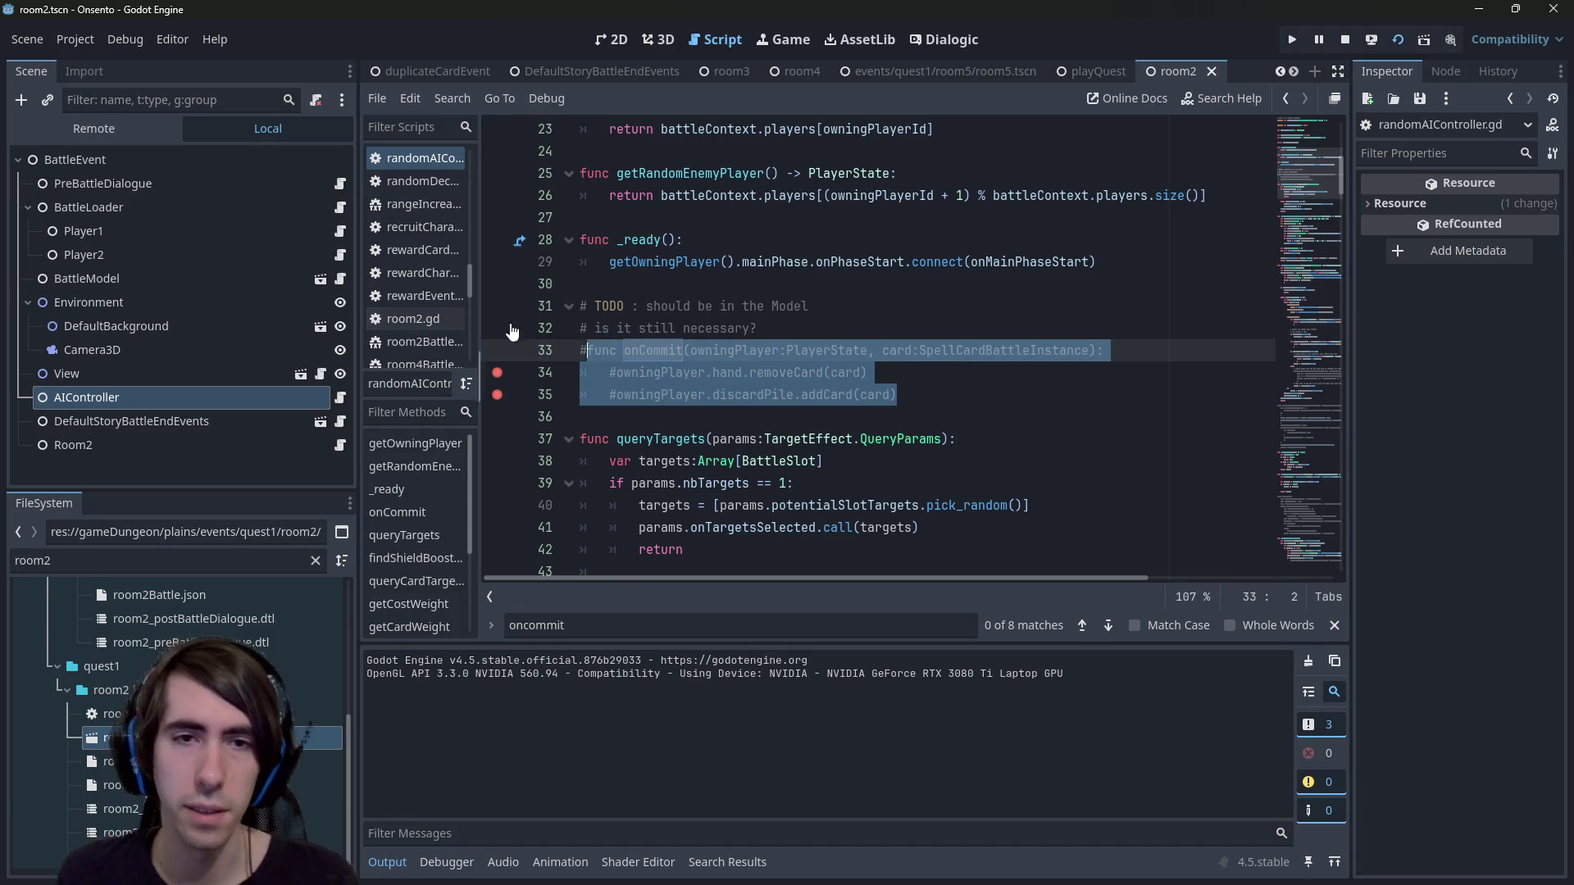
click(713, 328)
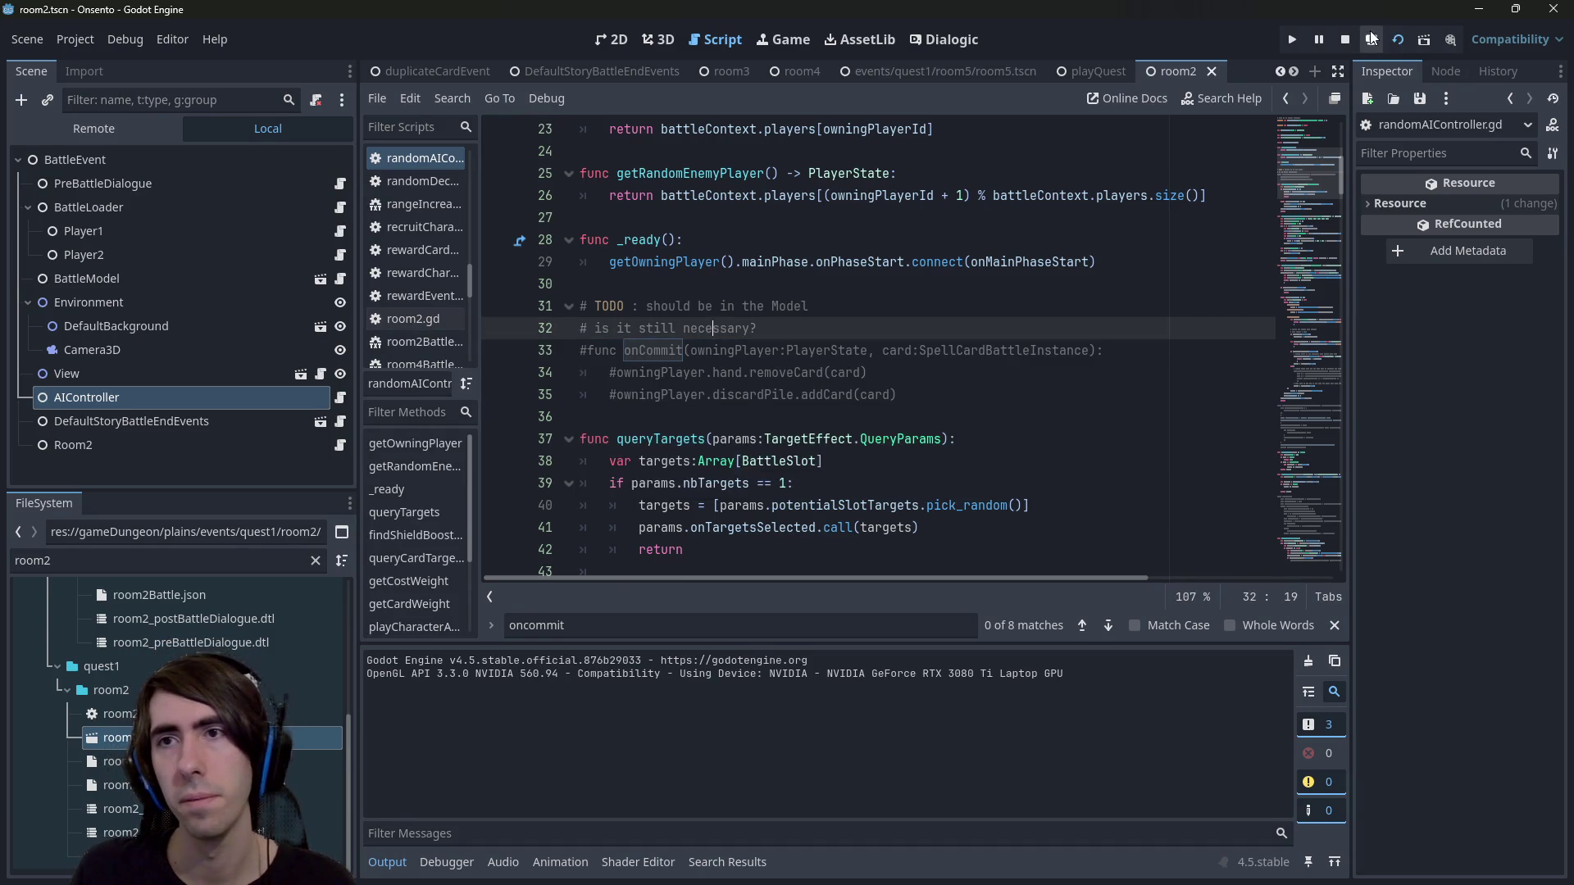
click(1348, 37)
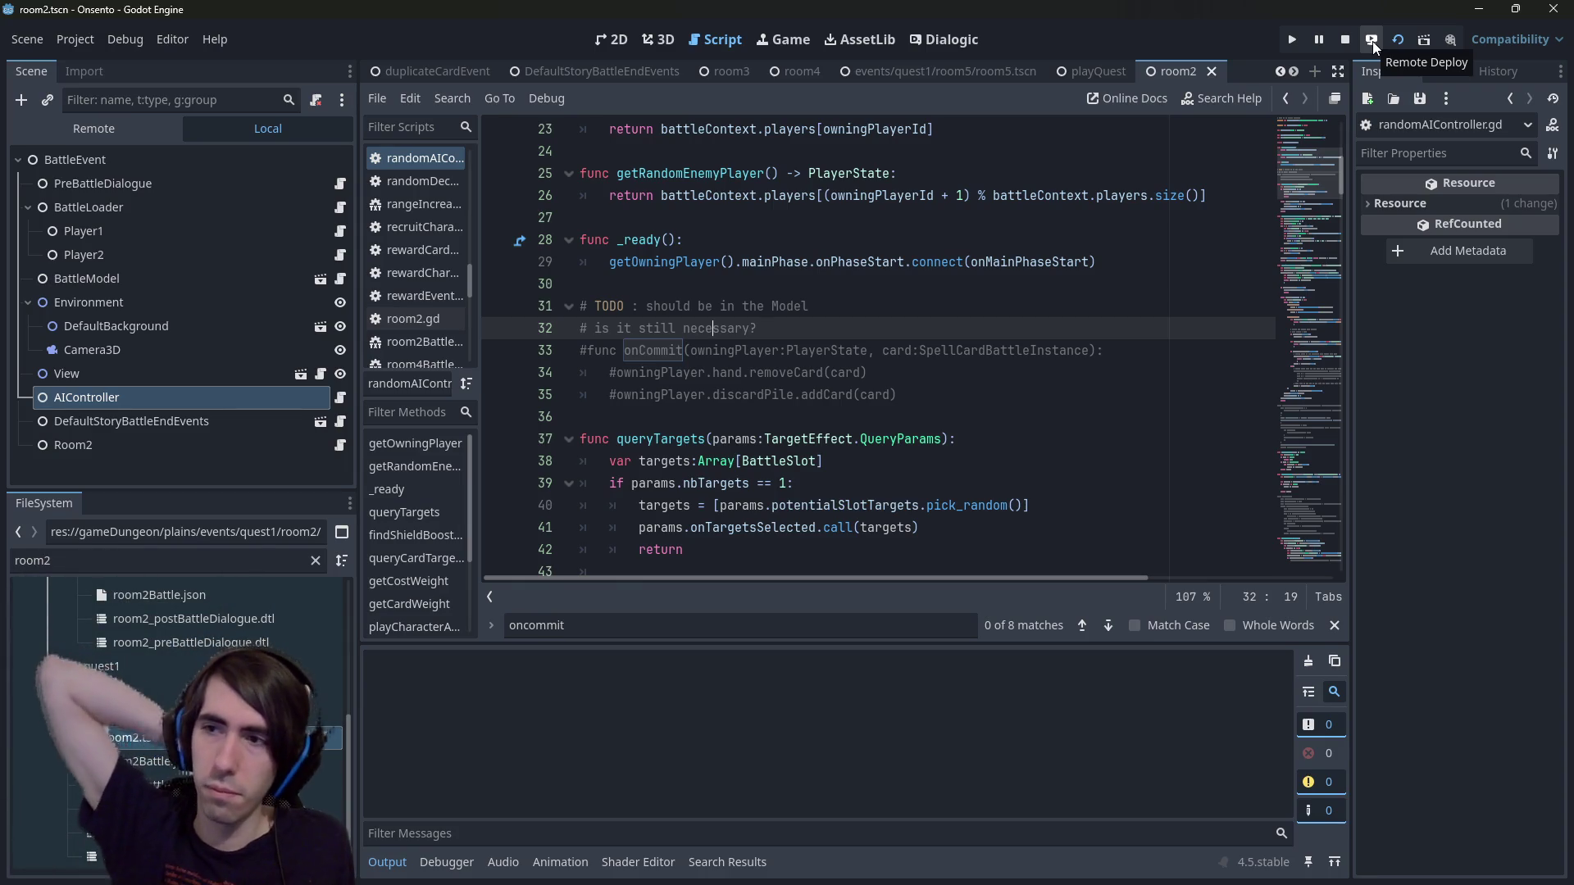
key(F5)
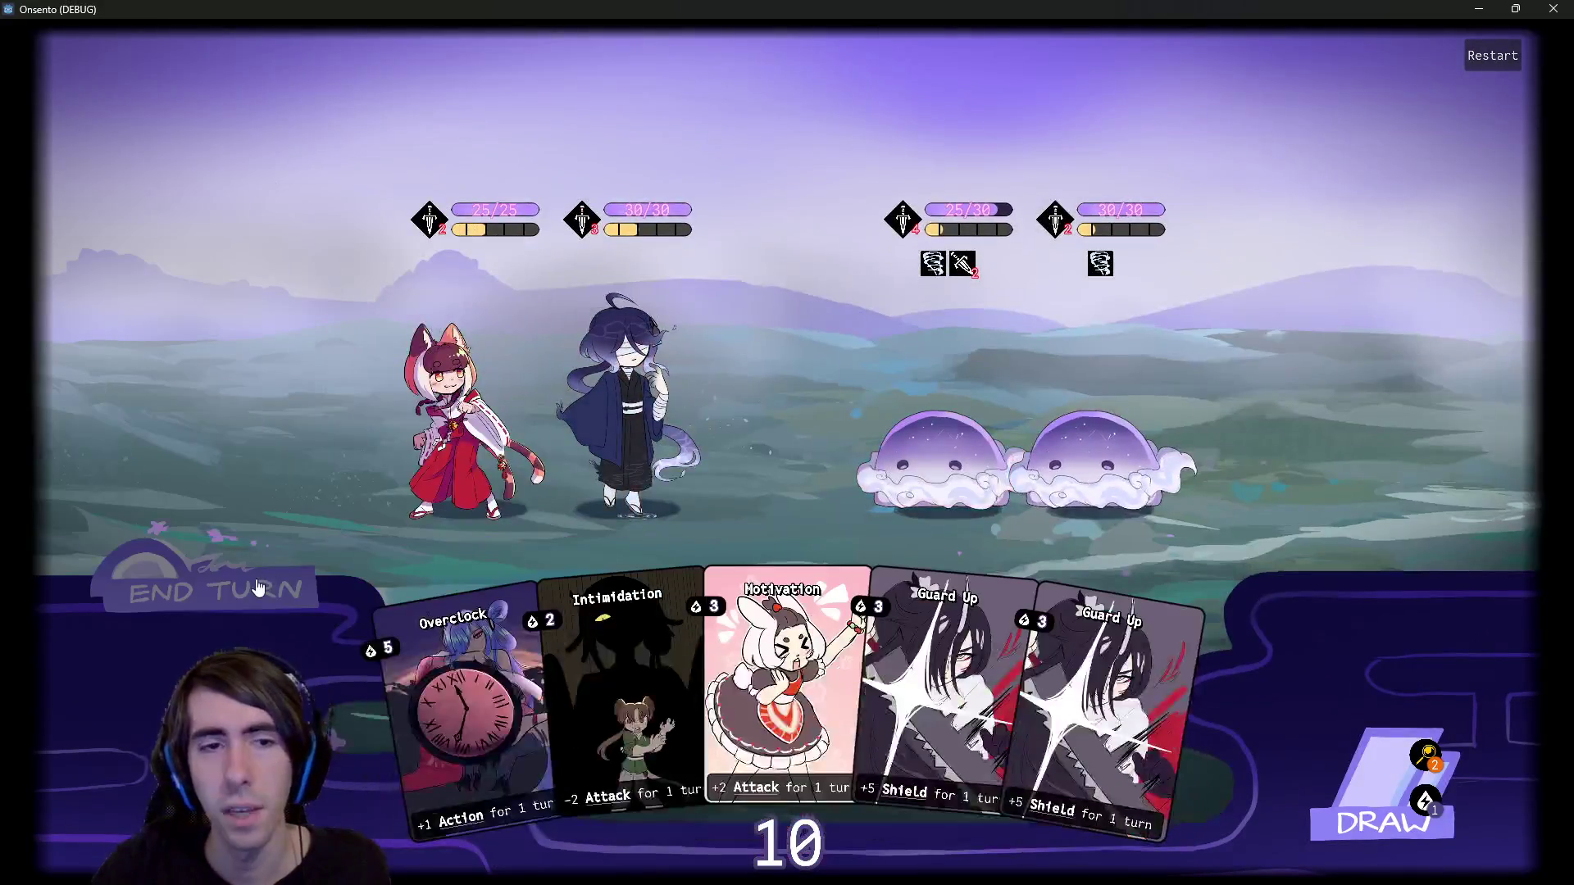
click(257, 587)
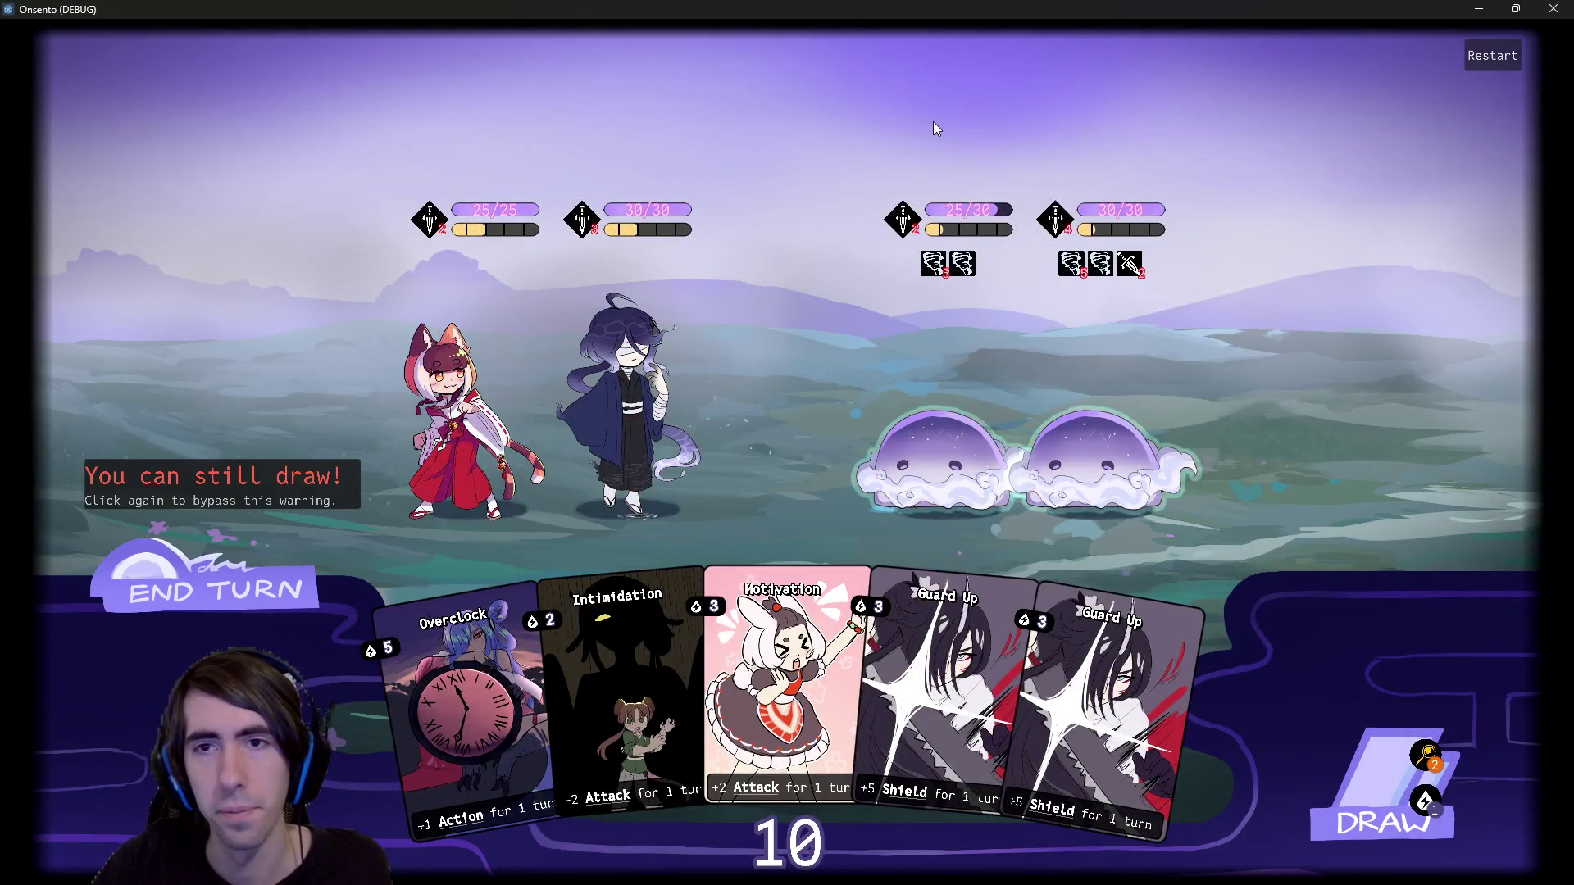
click(1553, 9)
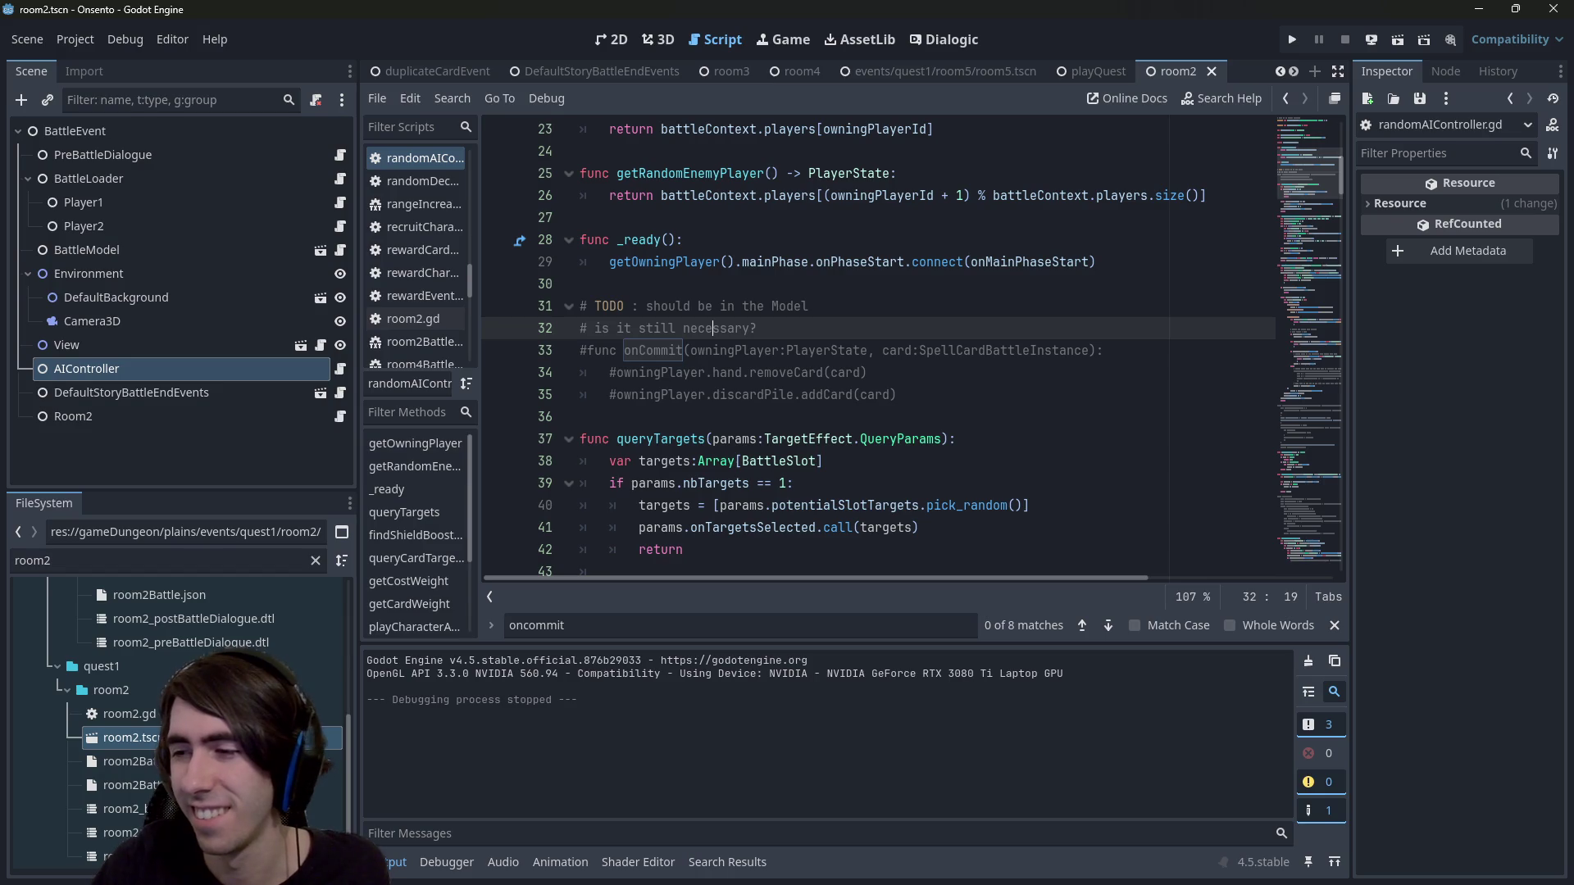
key(End)
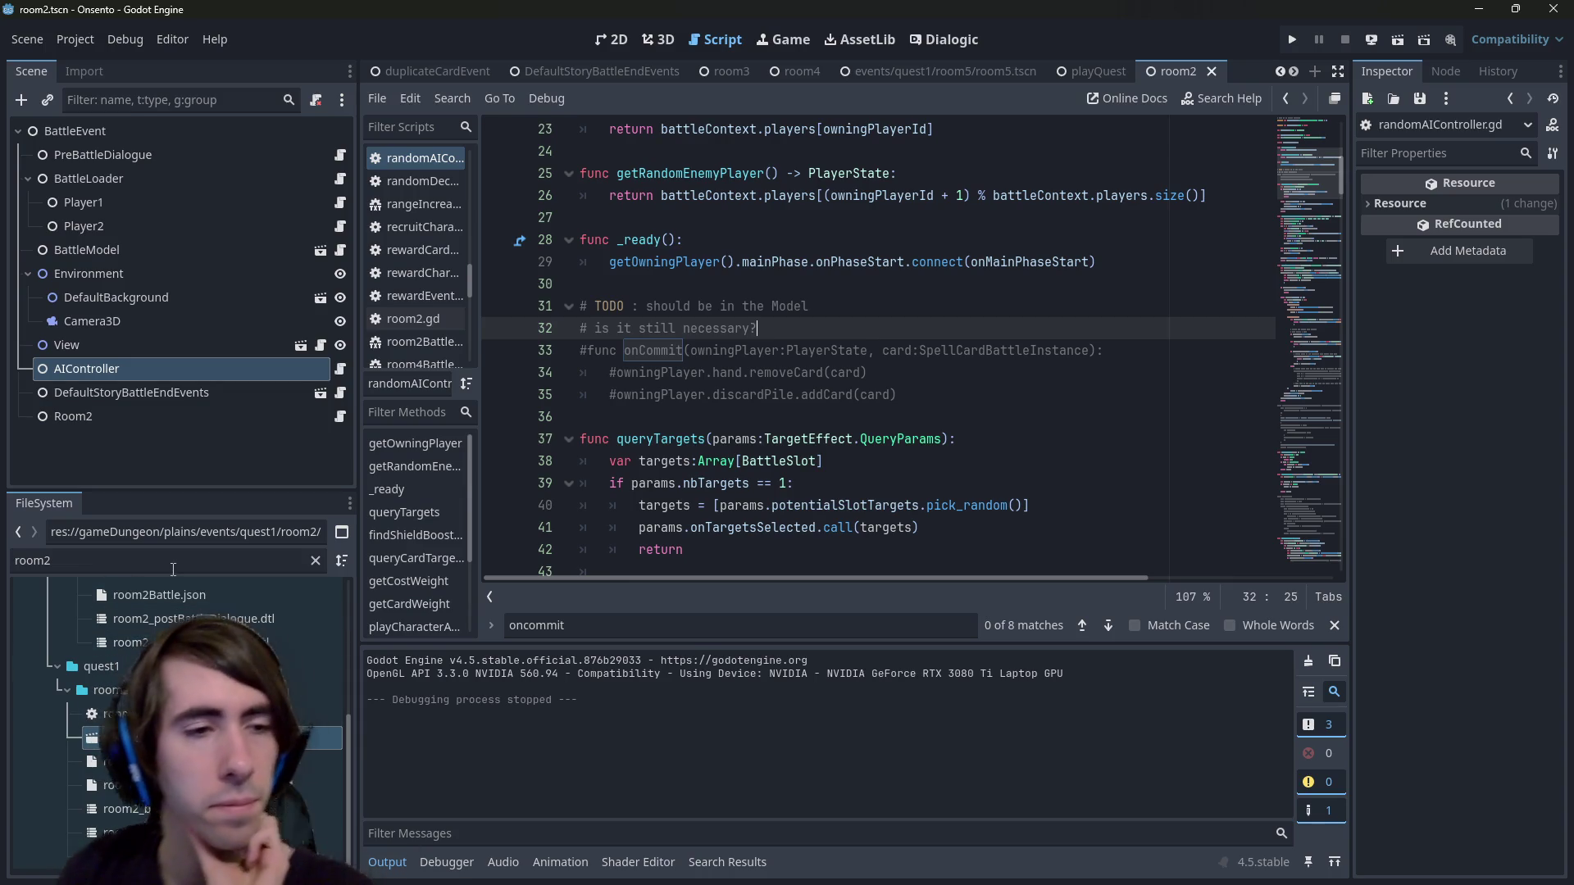
Open the room2_battleDialogue and intro4_battleDialogue timelines, viewing intro4 as plain text.
double_click(123, 809)
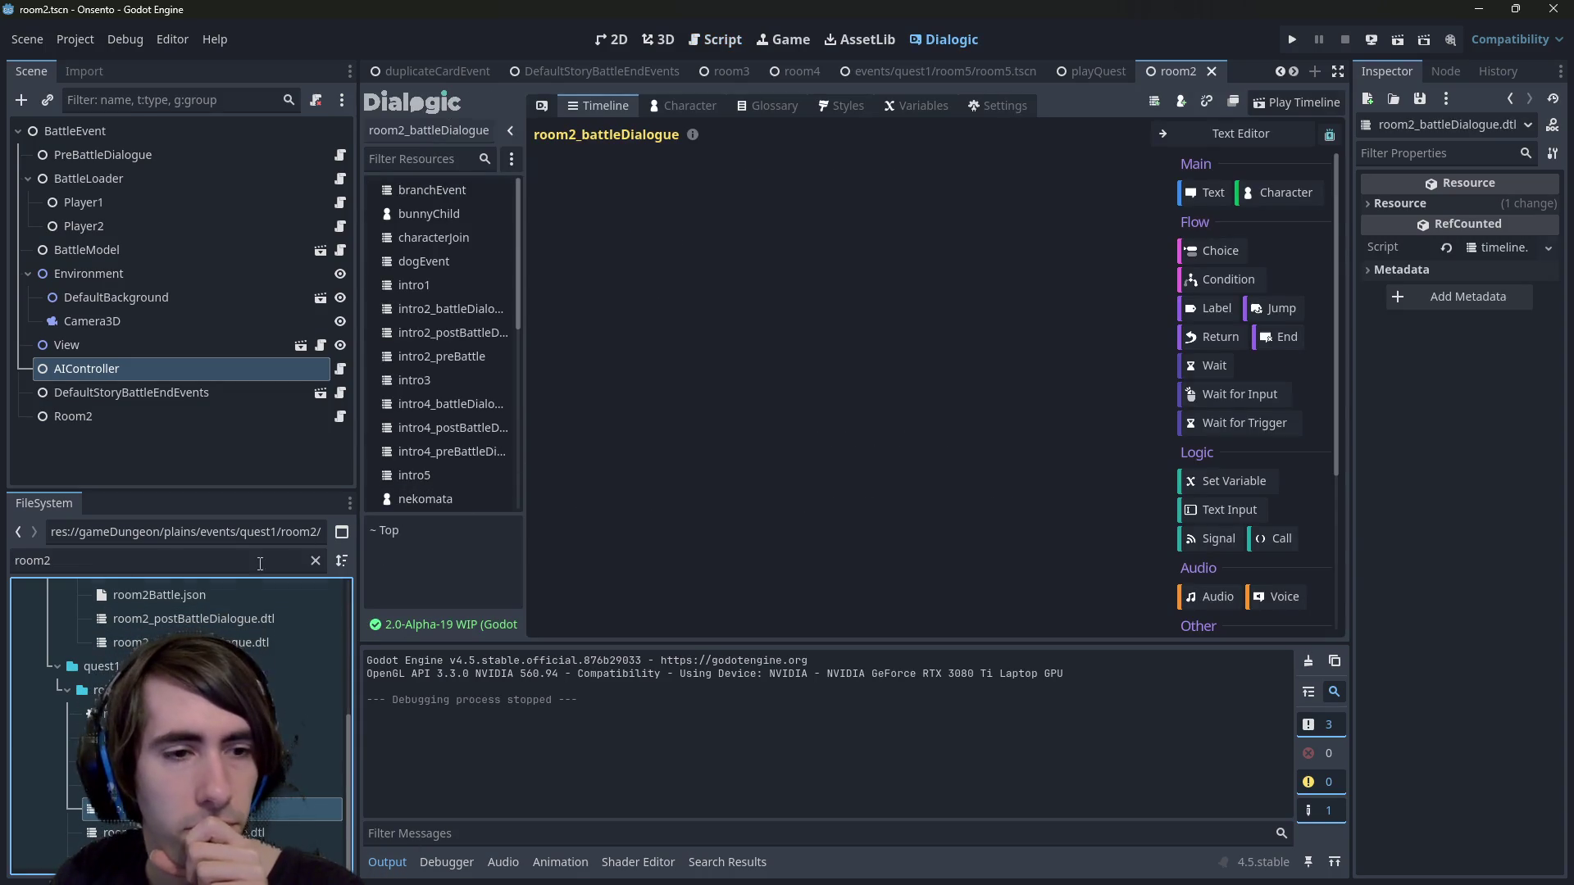
scroll(123, 696, up, 3)
double_click(16, 561)
text(intro4)
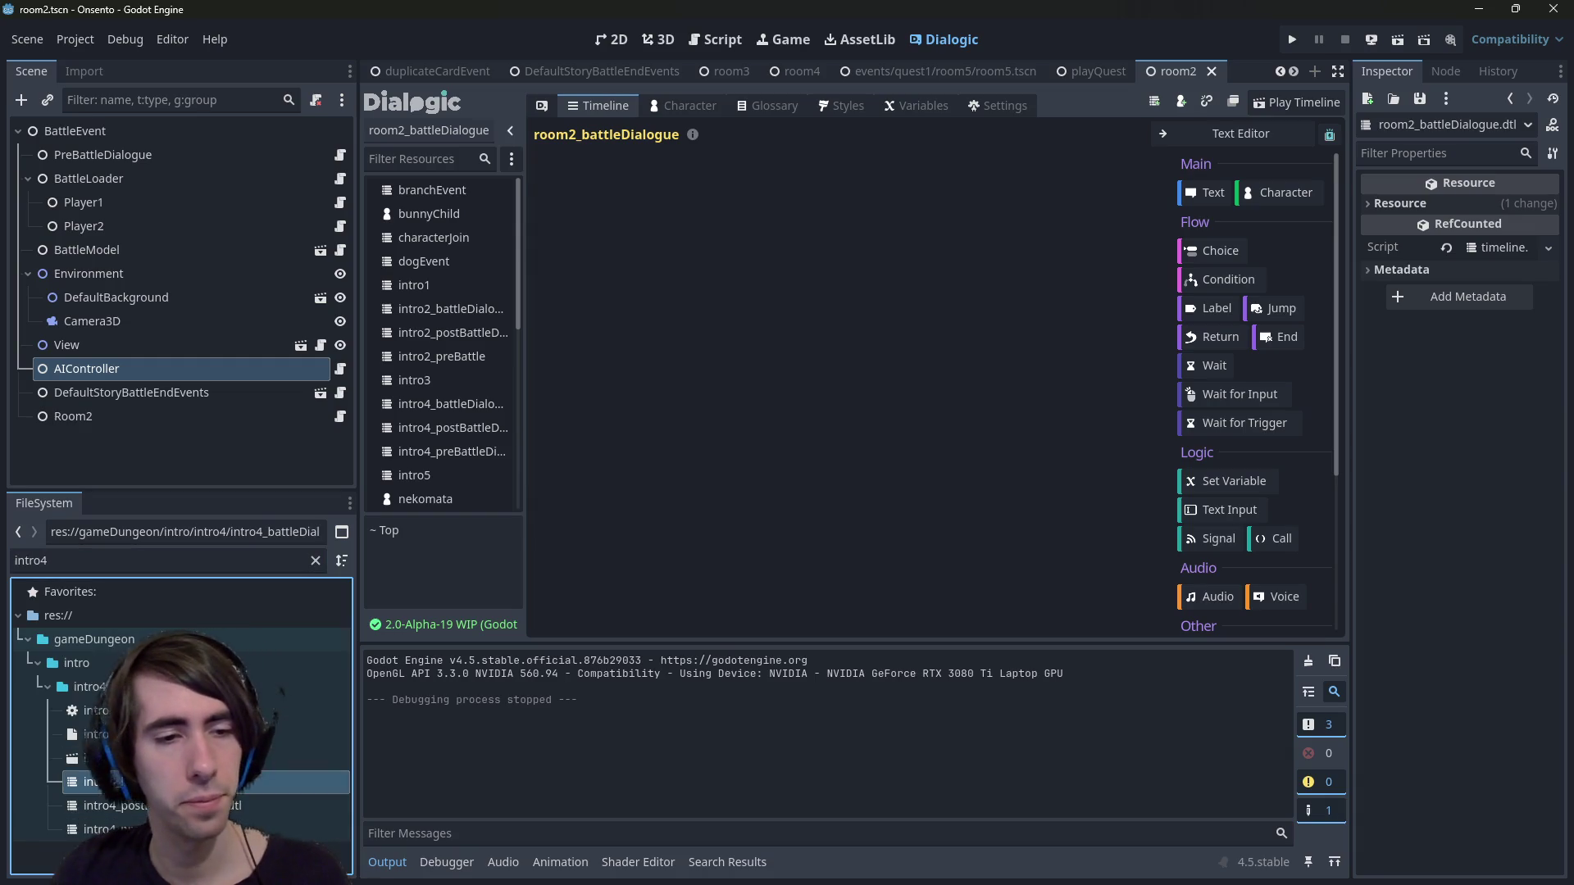
double_click(99, 781)
click(1240, 133)
key(ctrl+a)
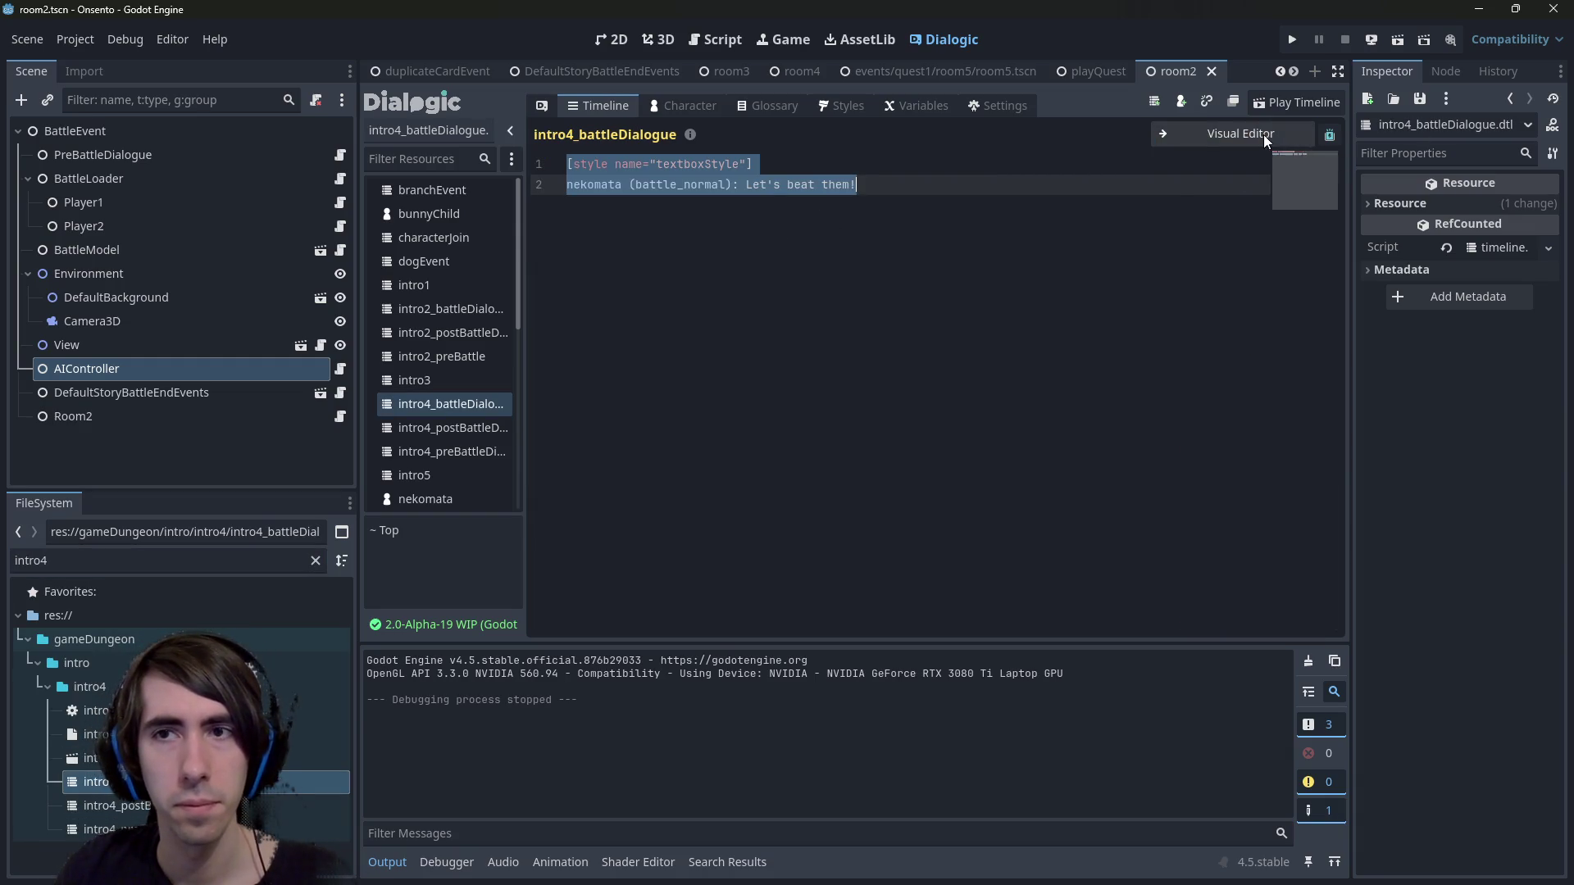
click(1262, 133)
Filter for 'room2', reopen room2_battleDialogue, check its plain-text view, and save.
double_click(186, 551)
text(room2)
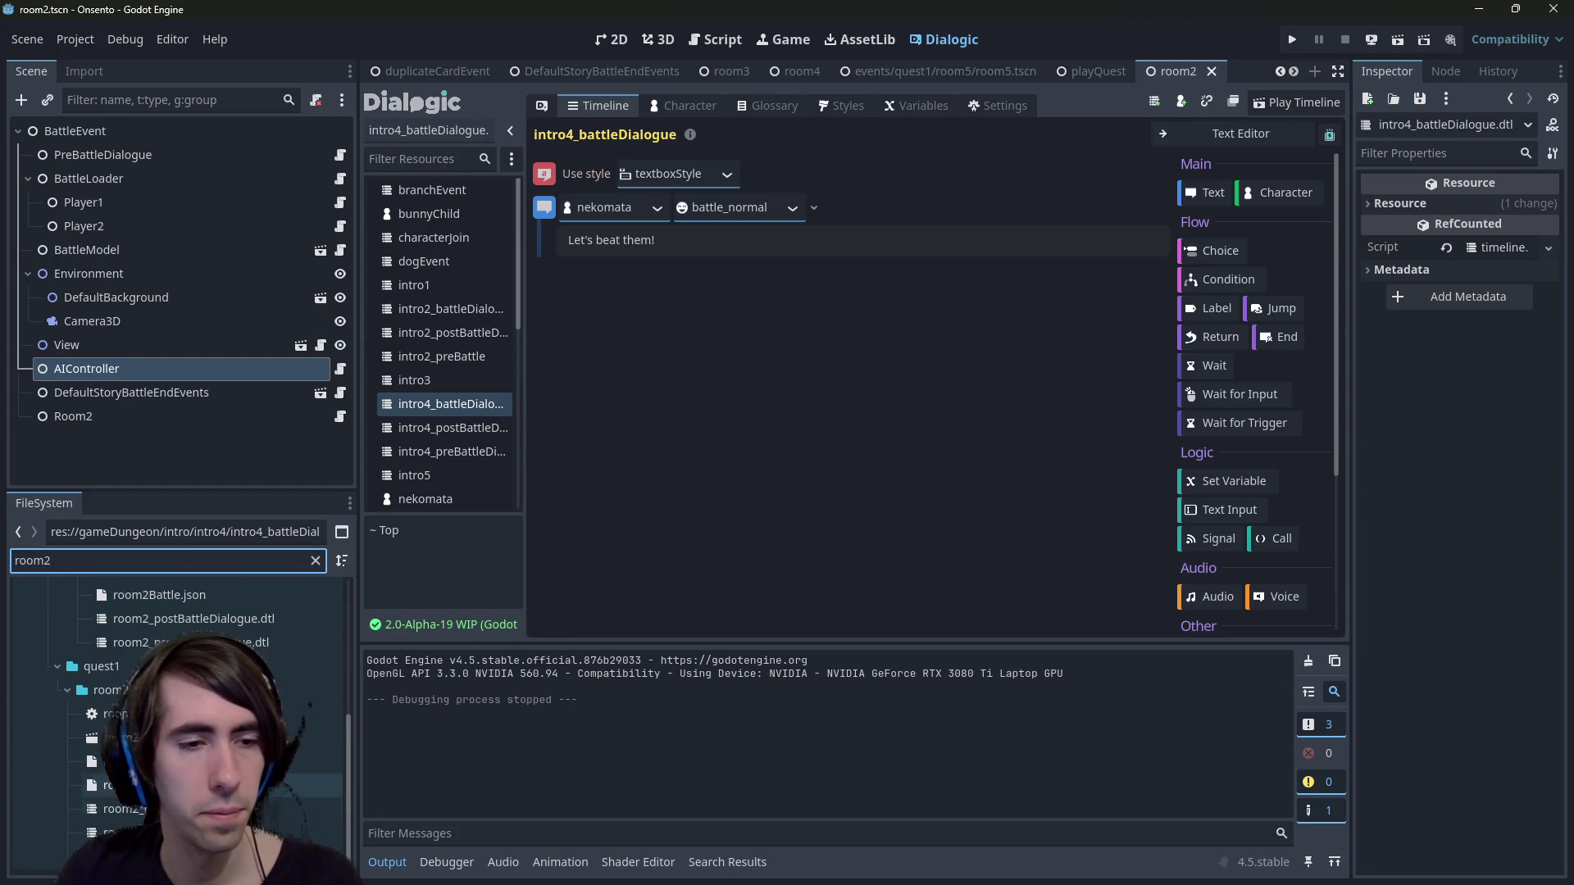
double_click(303, 809)
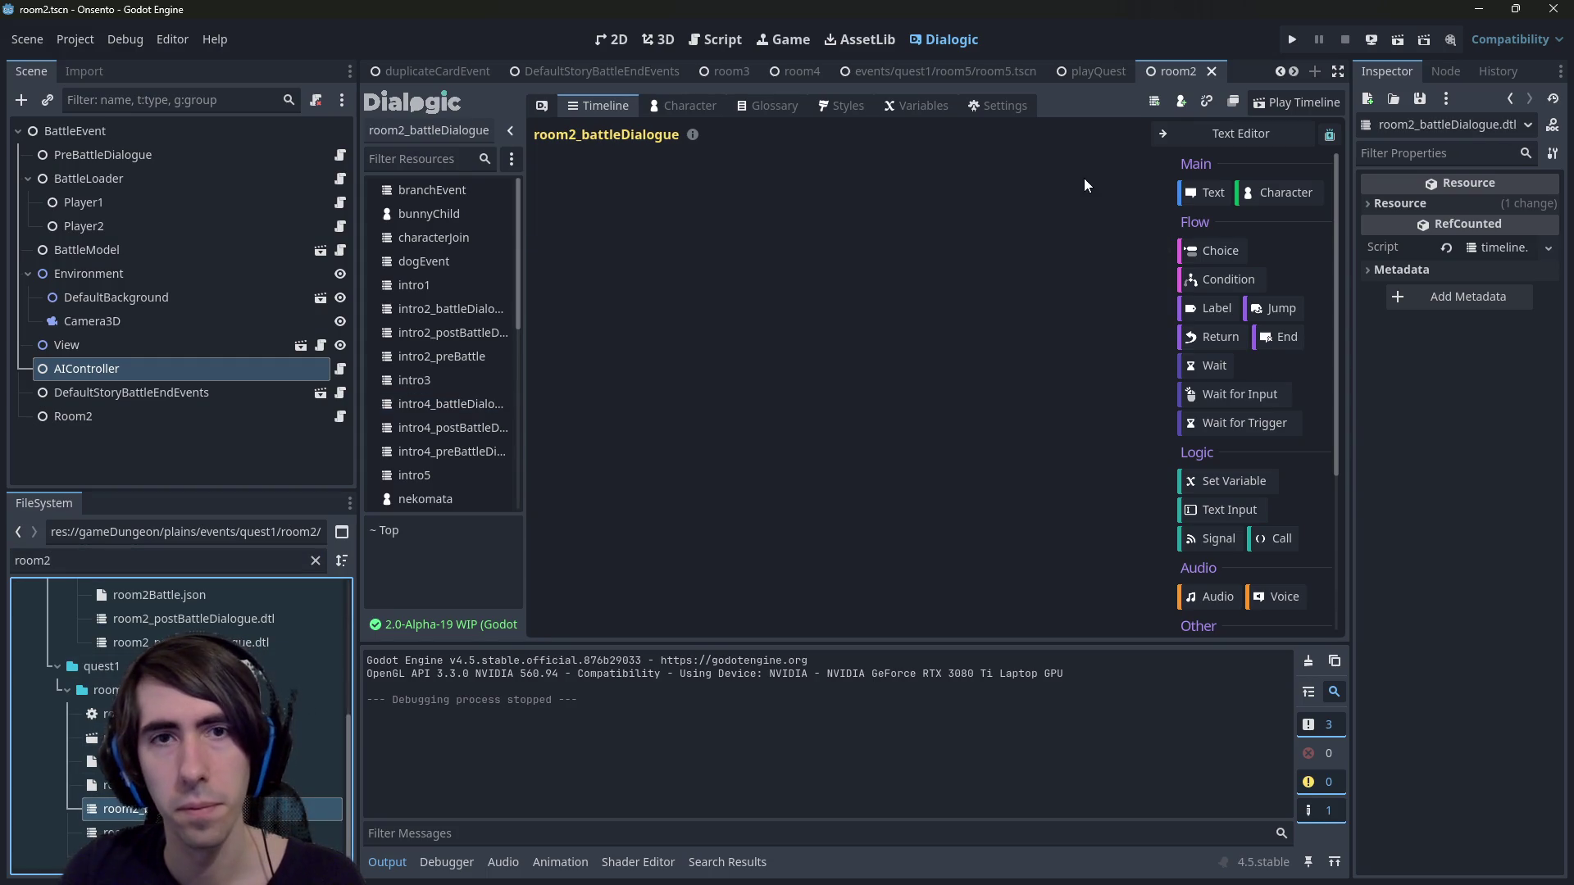
click(1240, 134)
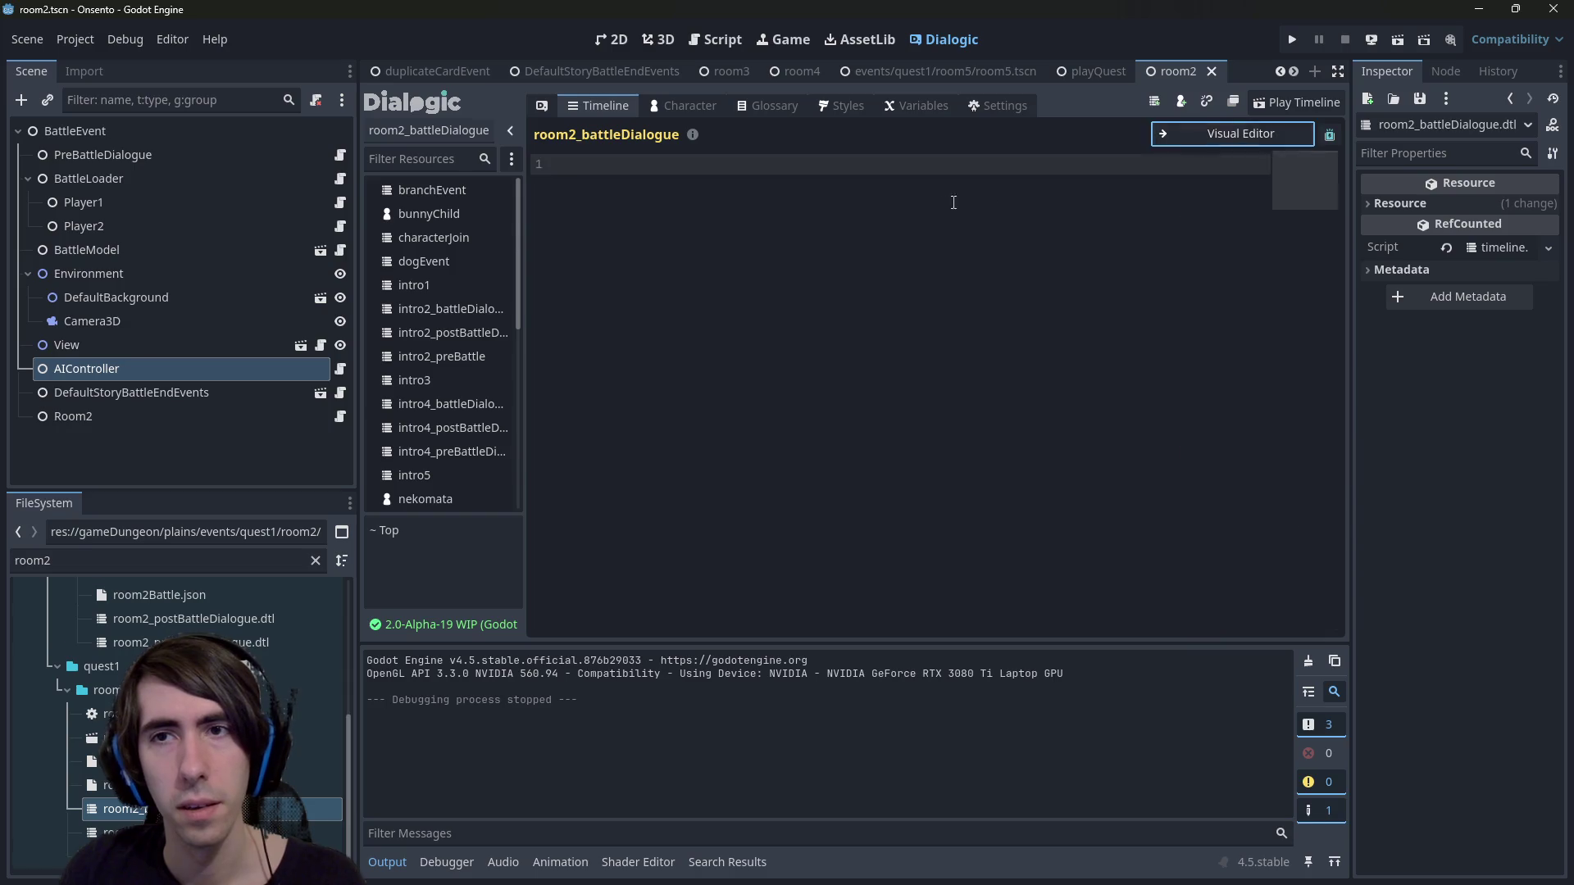
click(1213, 129)
key(ctrl+s)
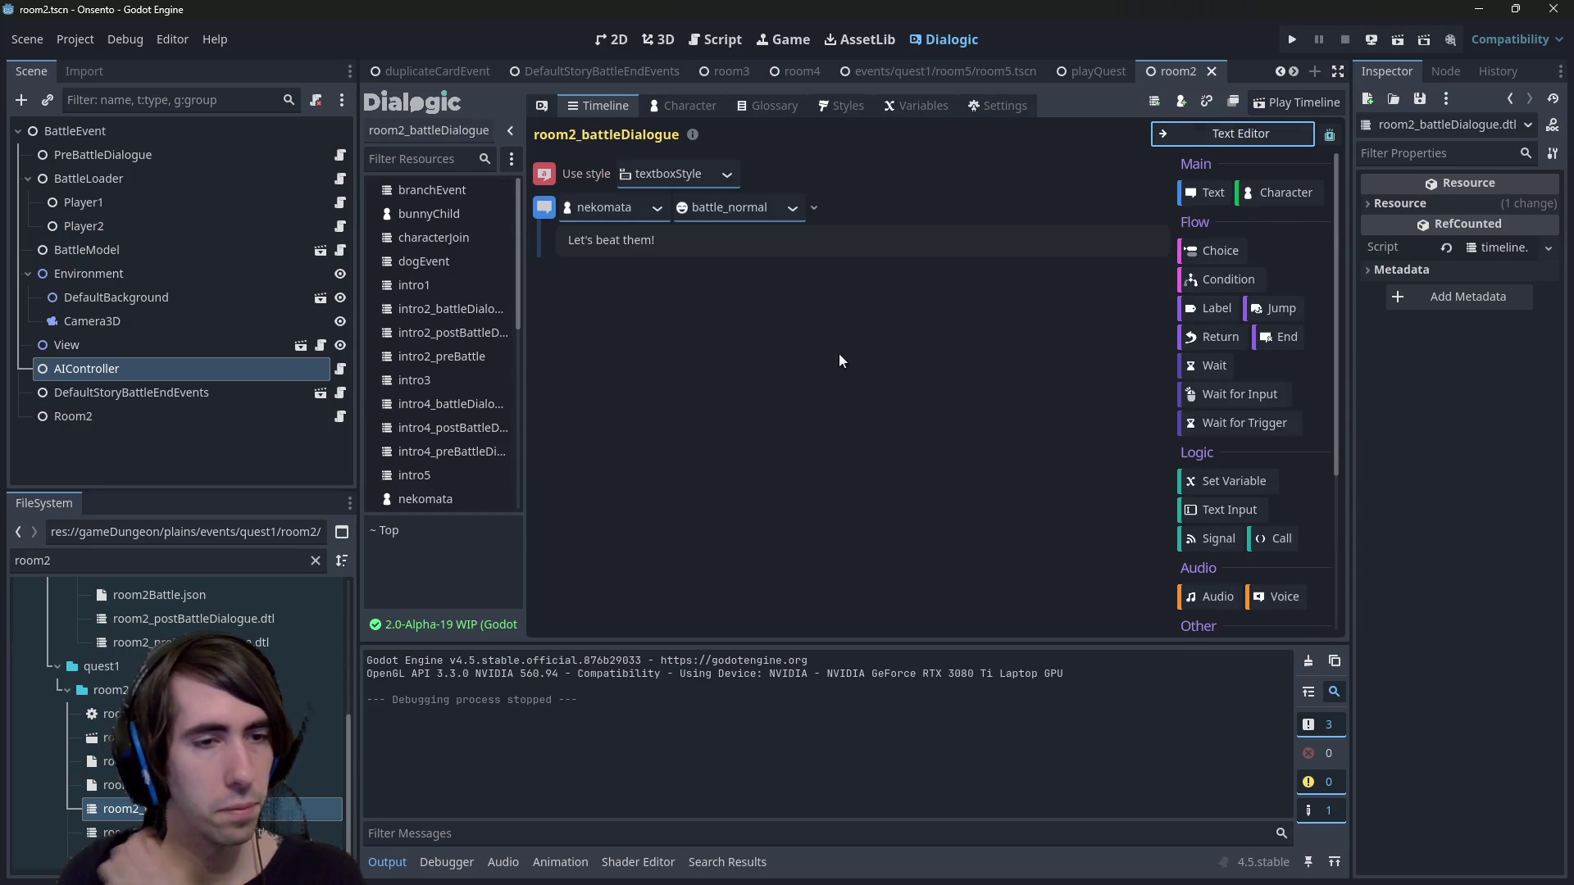
Assign room2_battleDialogue to Room2's Dialogue and BattleModel to Battle Context, save, and open room2.gd.
click(238, 414)
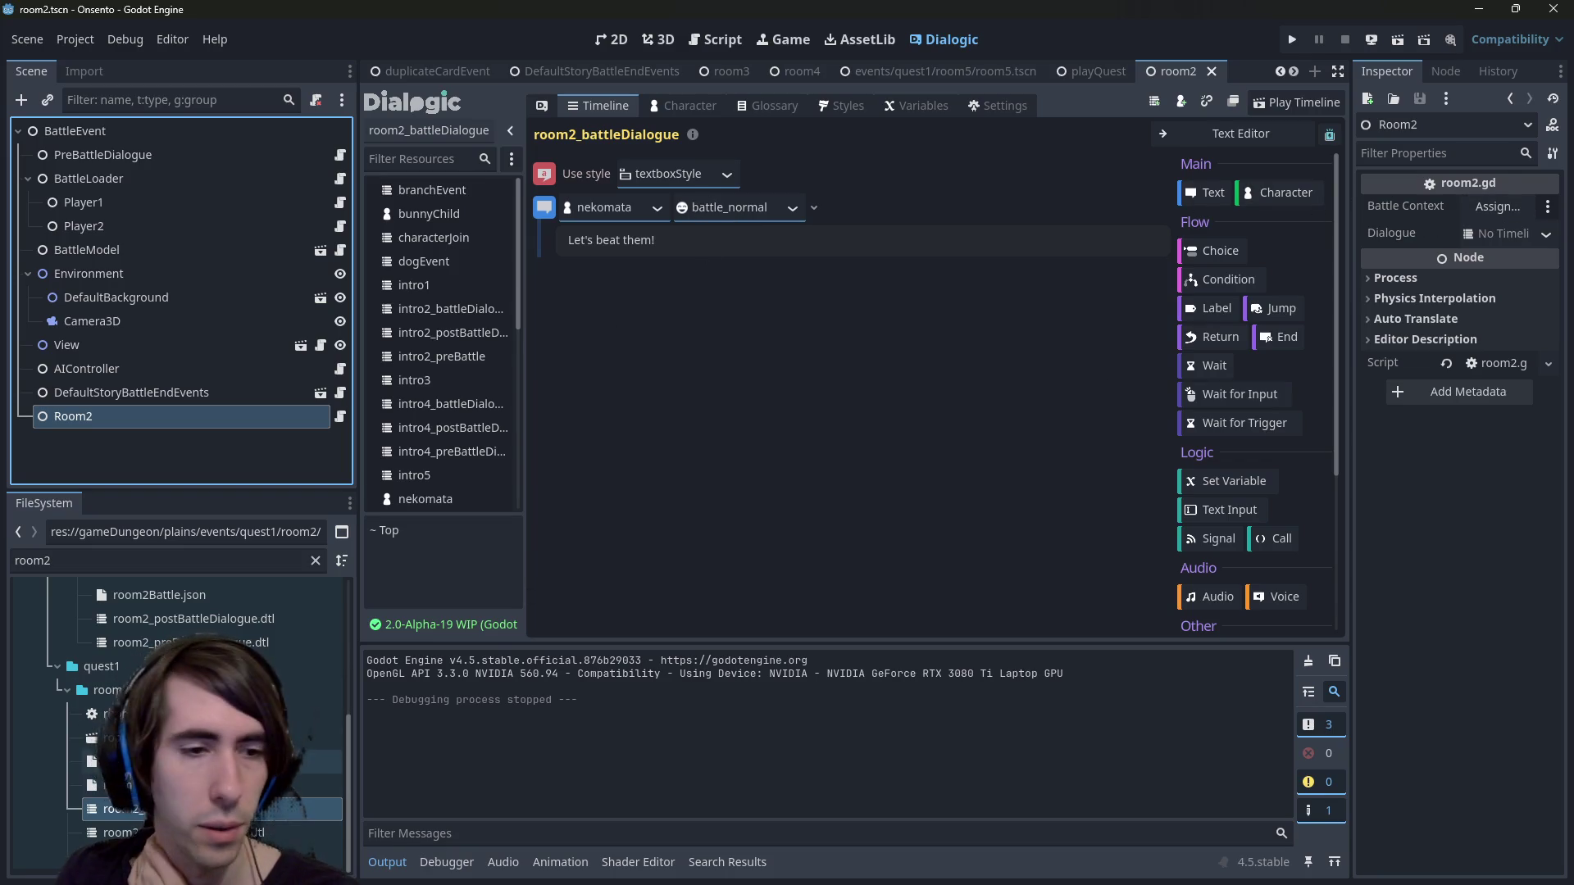
drag(123, 809, 1475, 234)
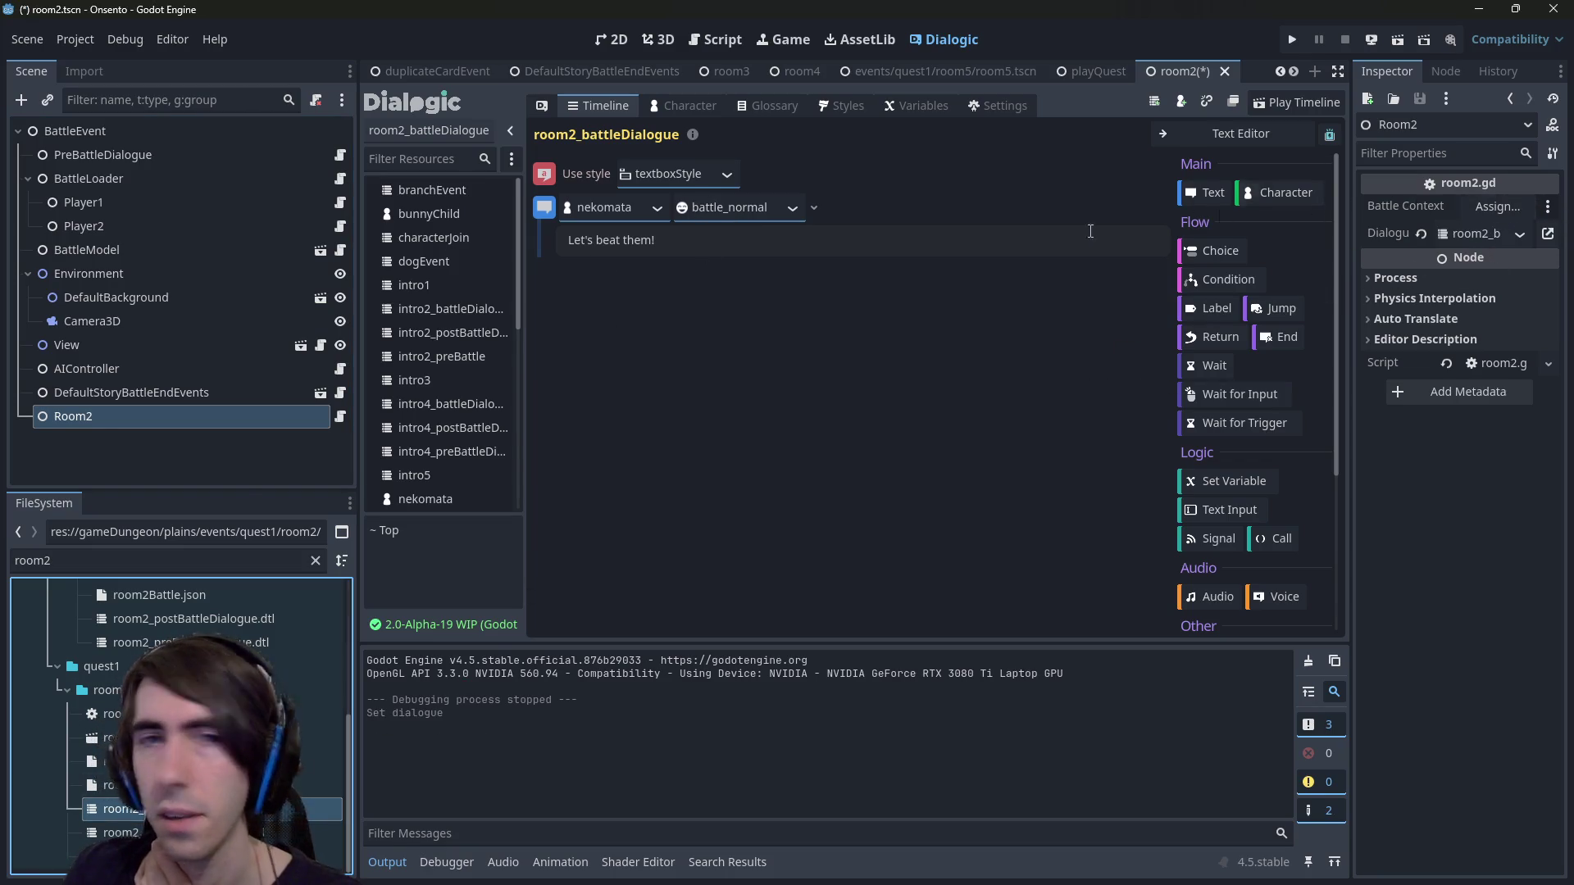
click(1473, 205)
double_click(771, 365)
key(ctrl+s)
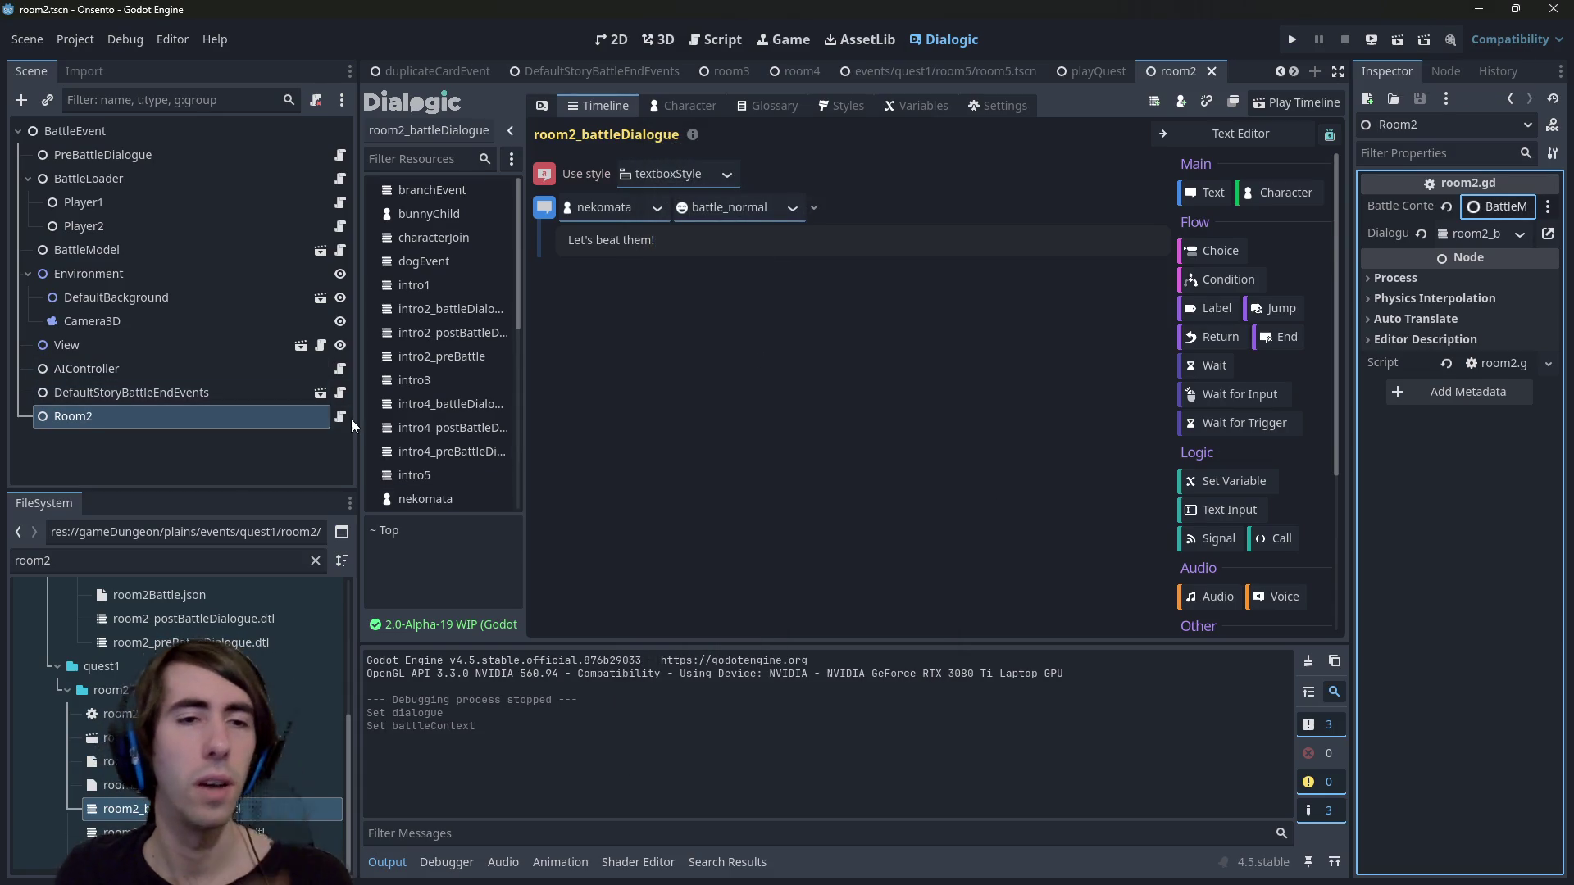
click(347, 417)
click(344, 416)
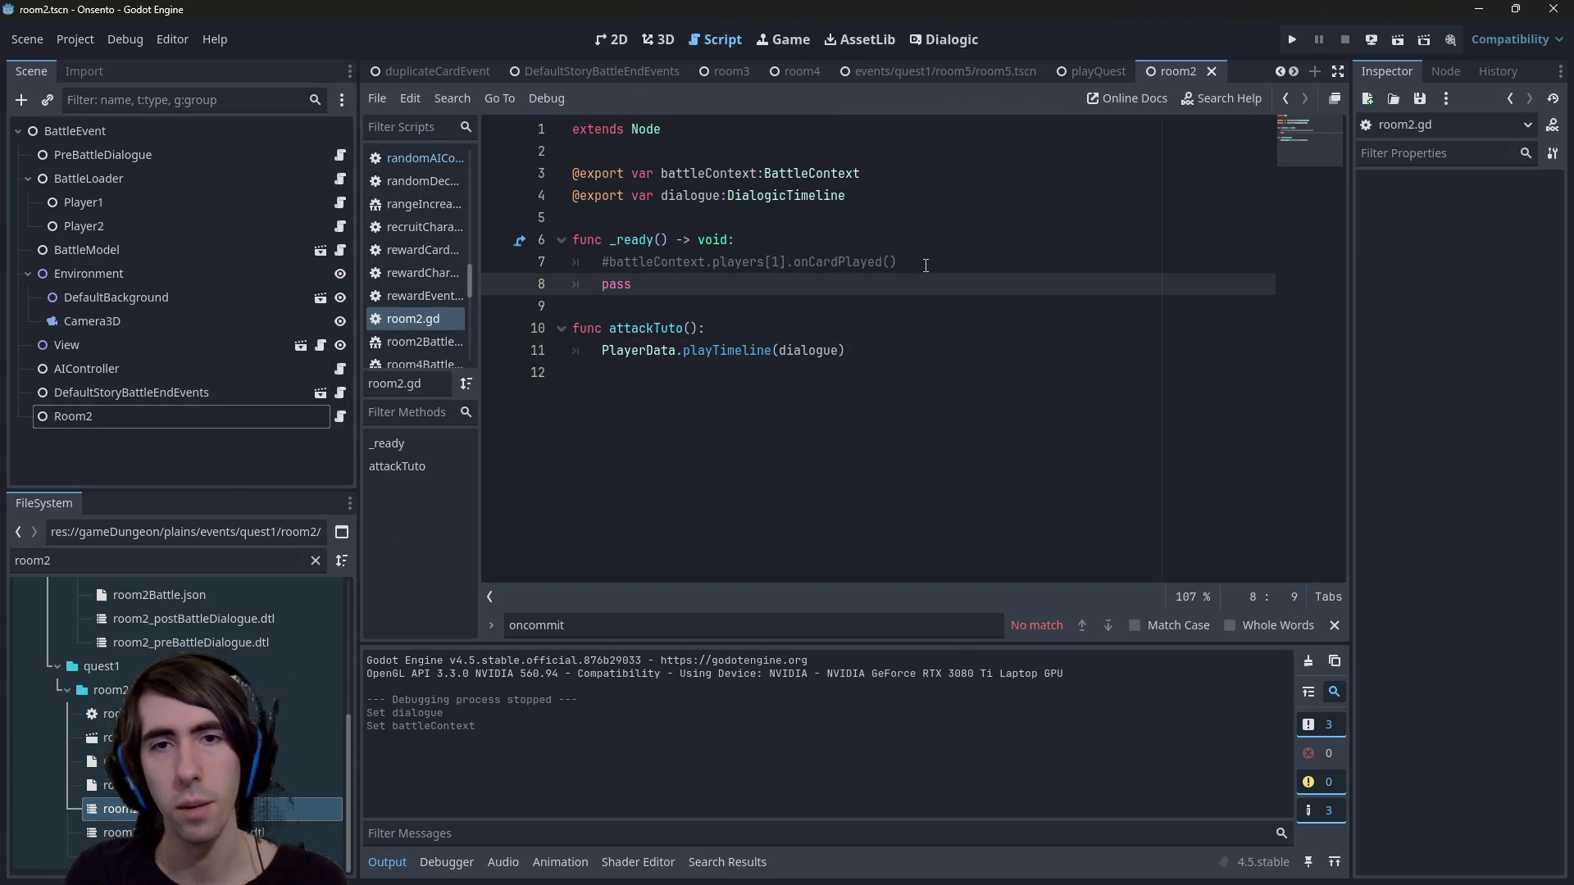
Check the commented code on line 7, then open the AIController's randomAIController script.
drag(915, 265, 591, 273)
key(shift+Right)
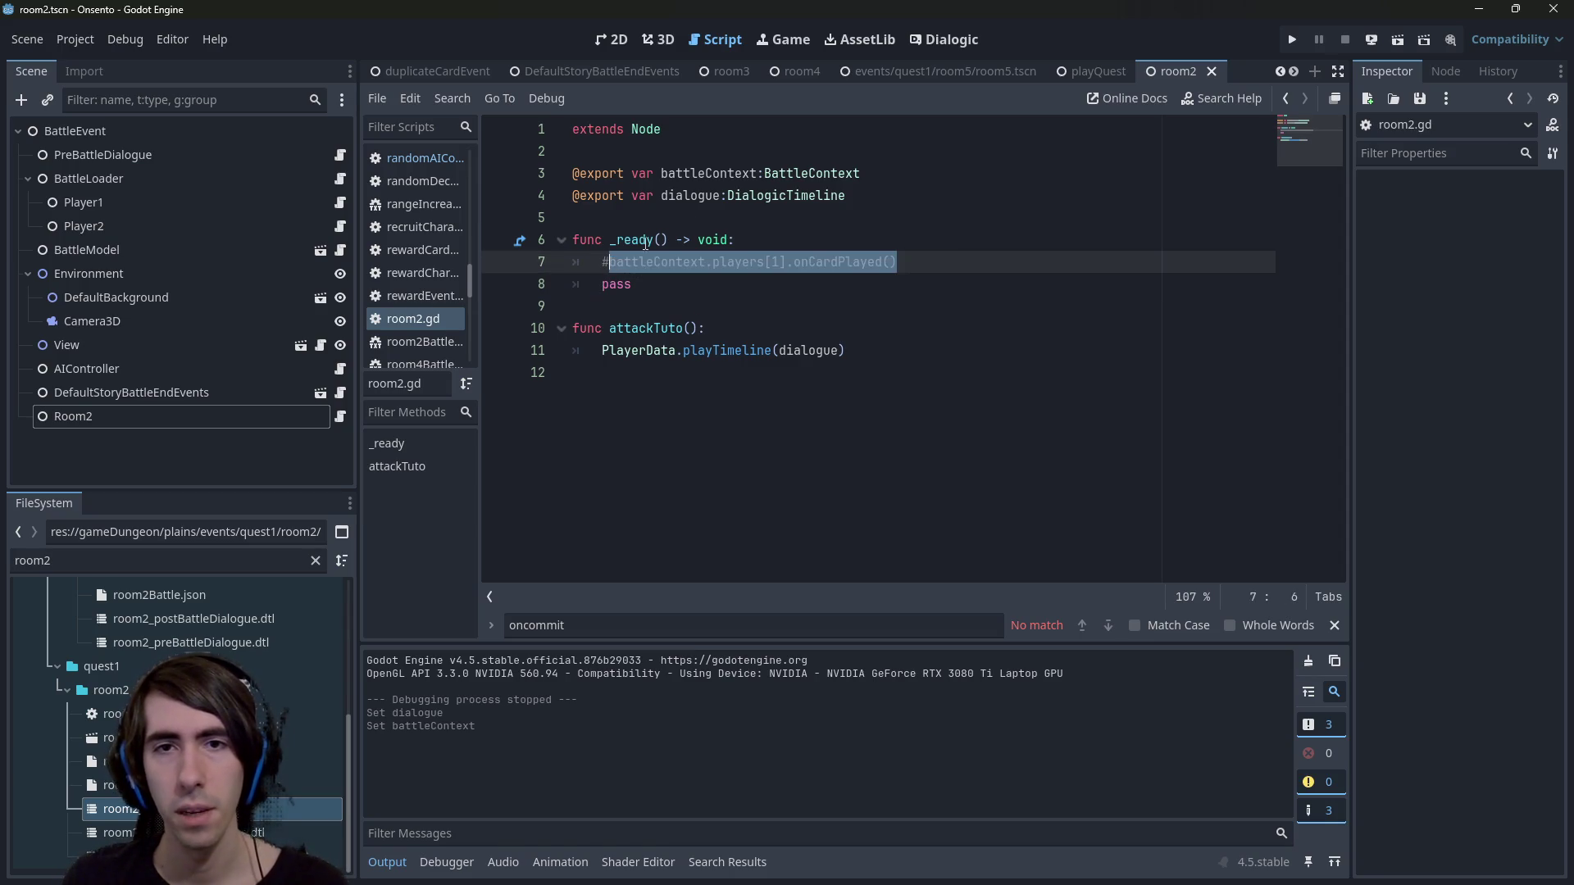
key(Left)
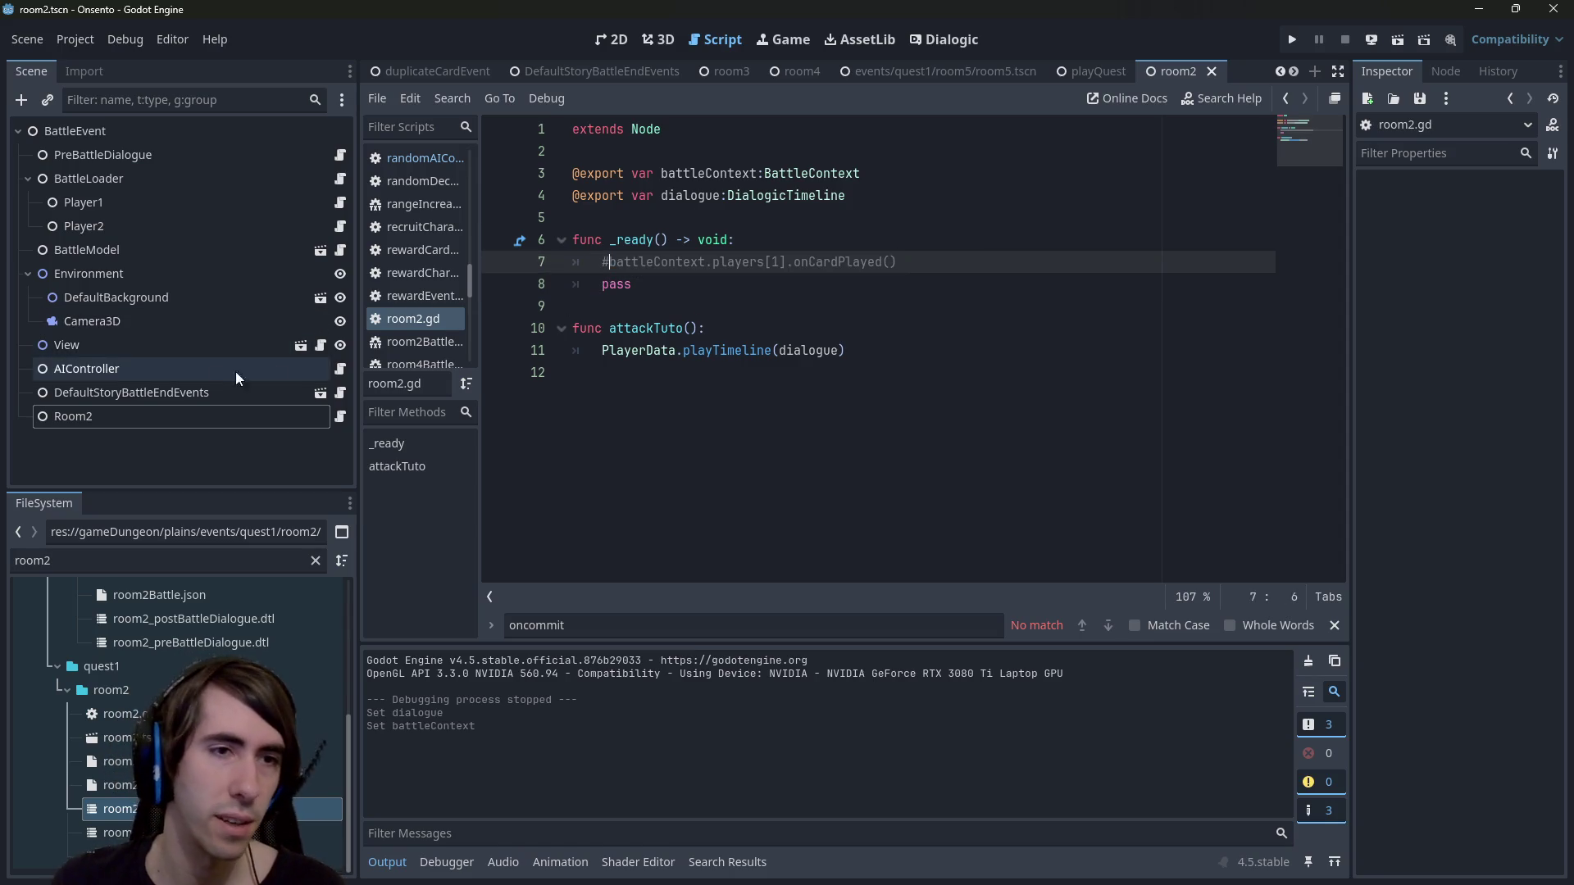
click(342, 369)
click(986, 201)
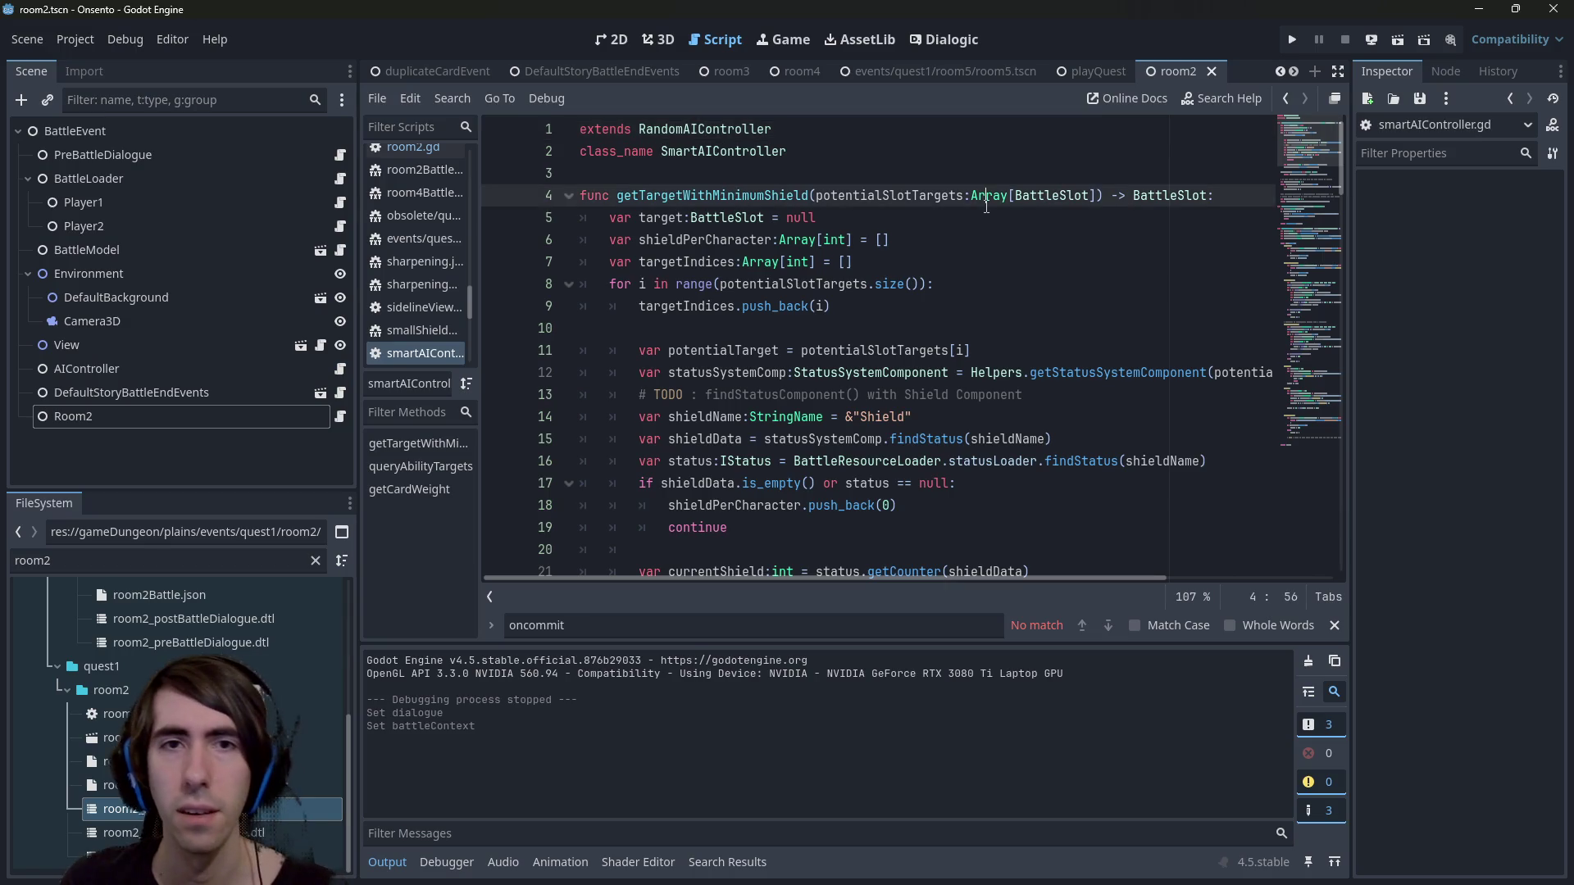
ctrl+click(713, 129)
scroll(765, 339, down, 8)
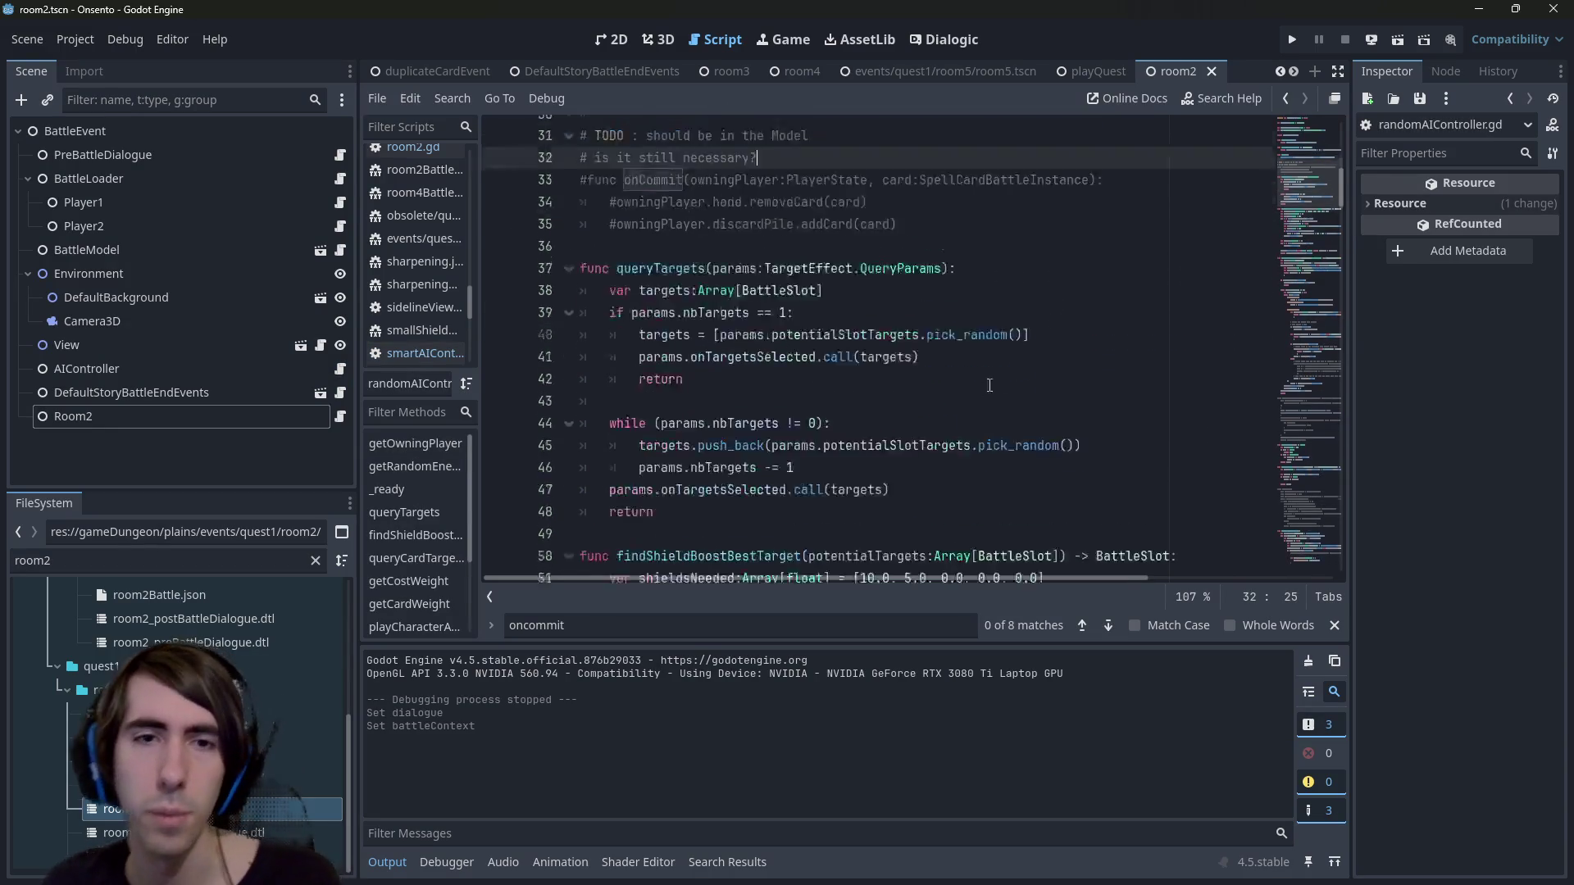
scroll(764, 339, down, 5)
Search for 'playCards' and locate the tryPlayCard card-playing code.
key(ctrl+f)
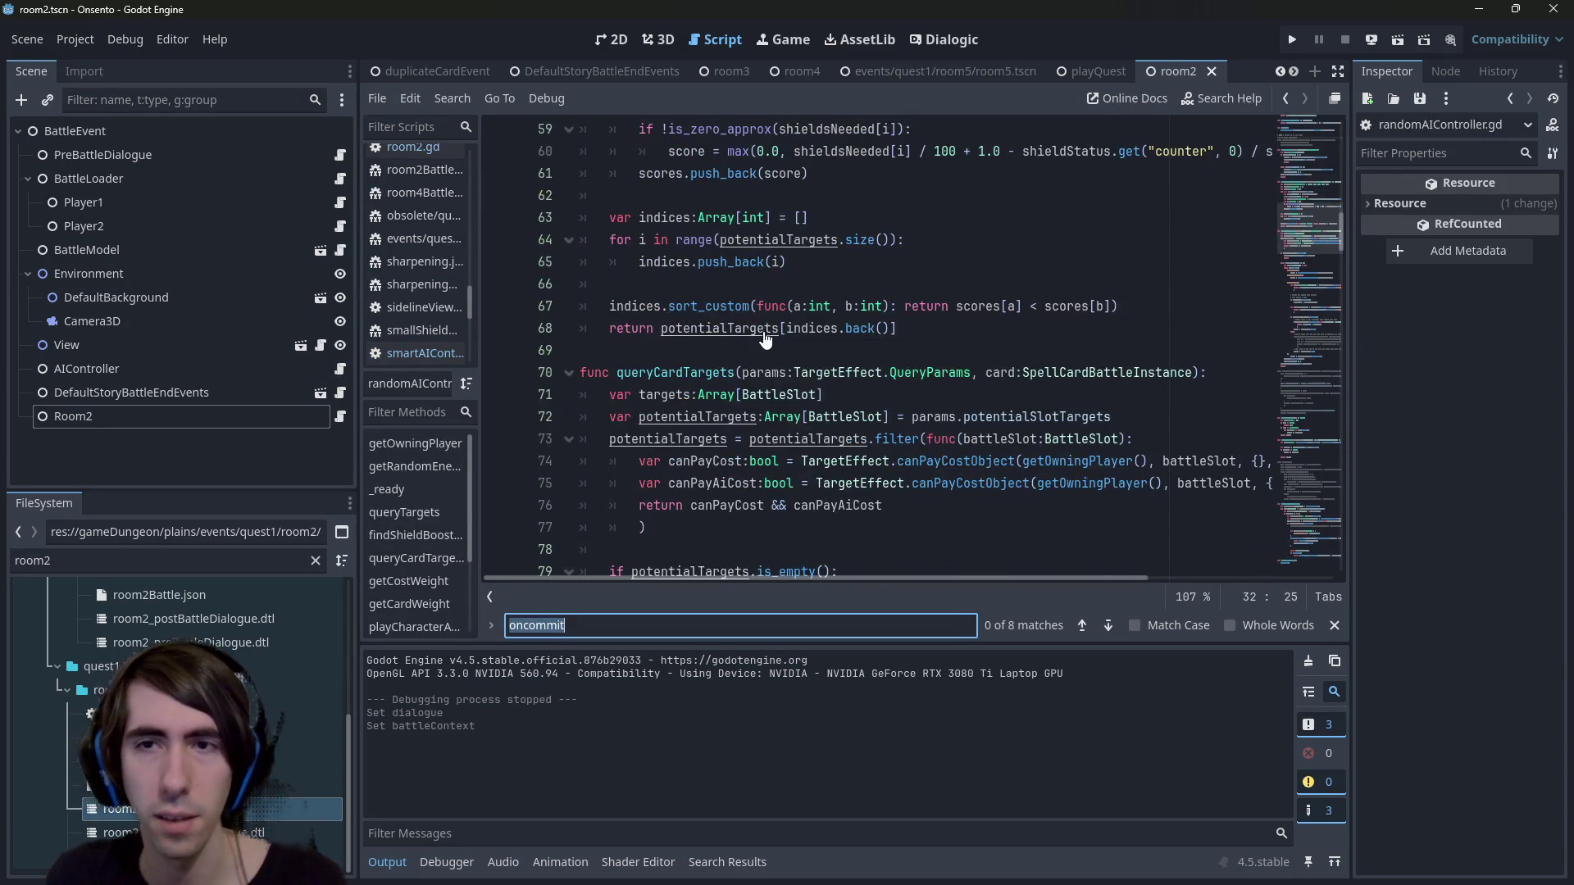
text(playCards)
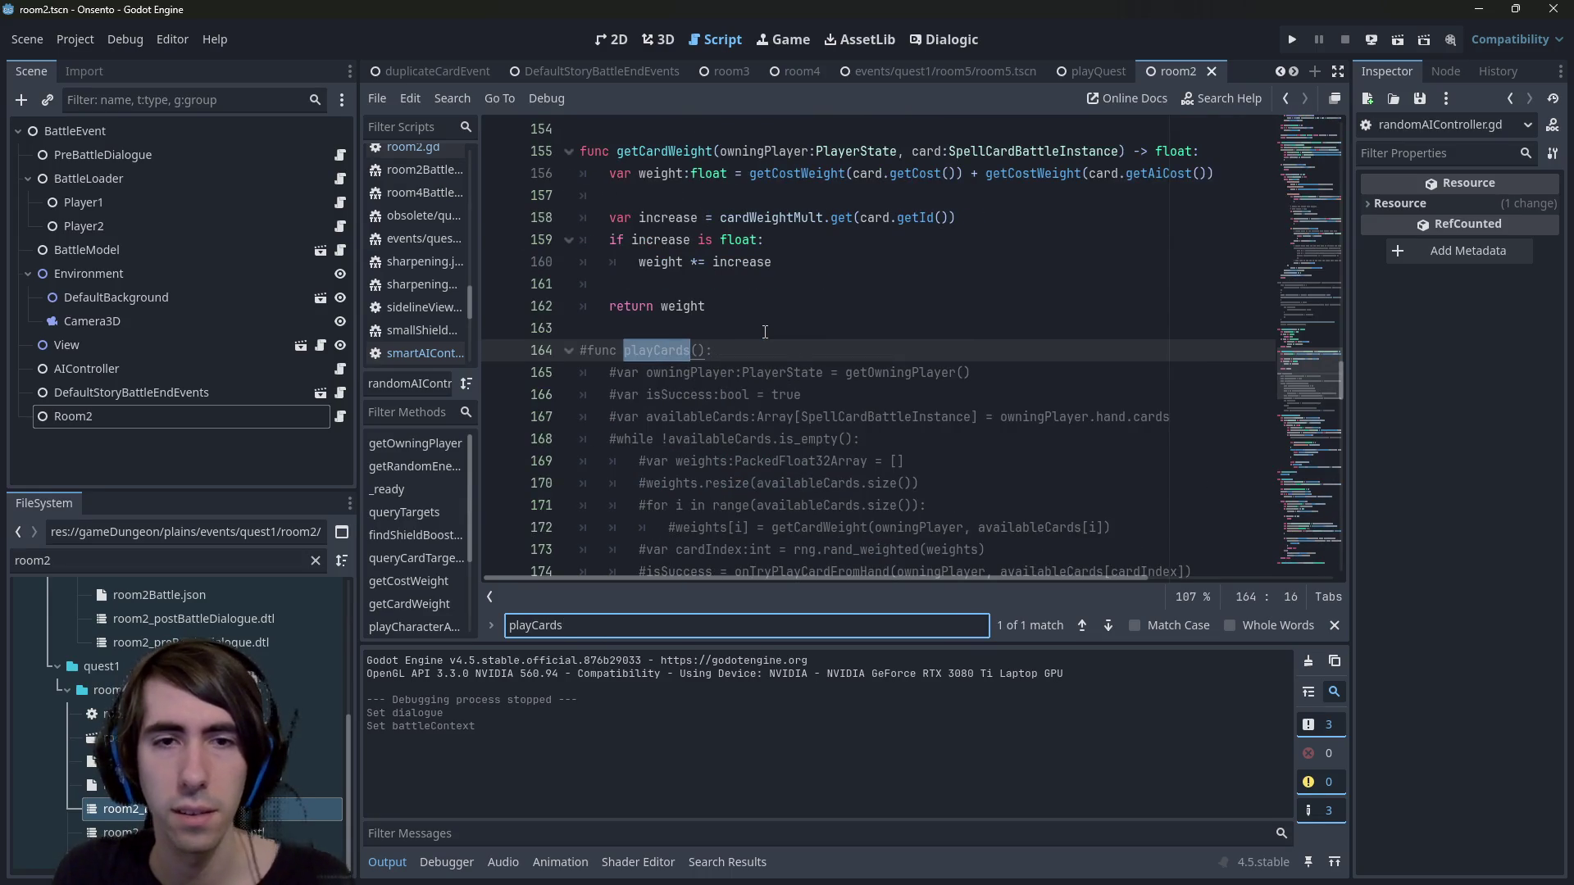
scroll(765, 332, down, 16)
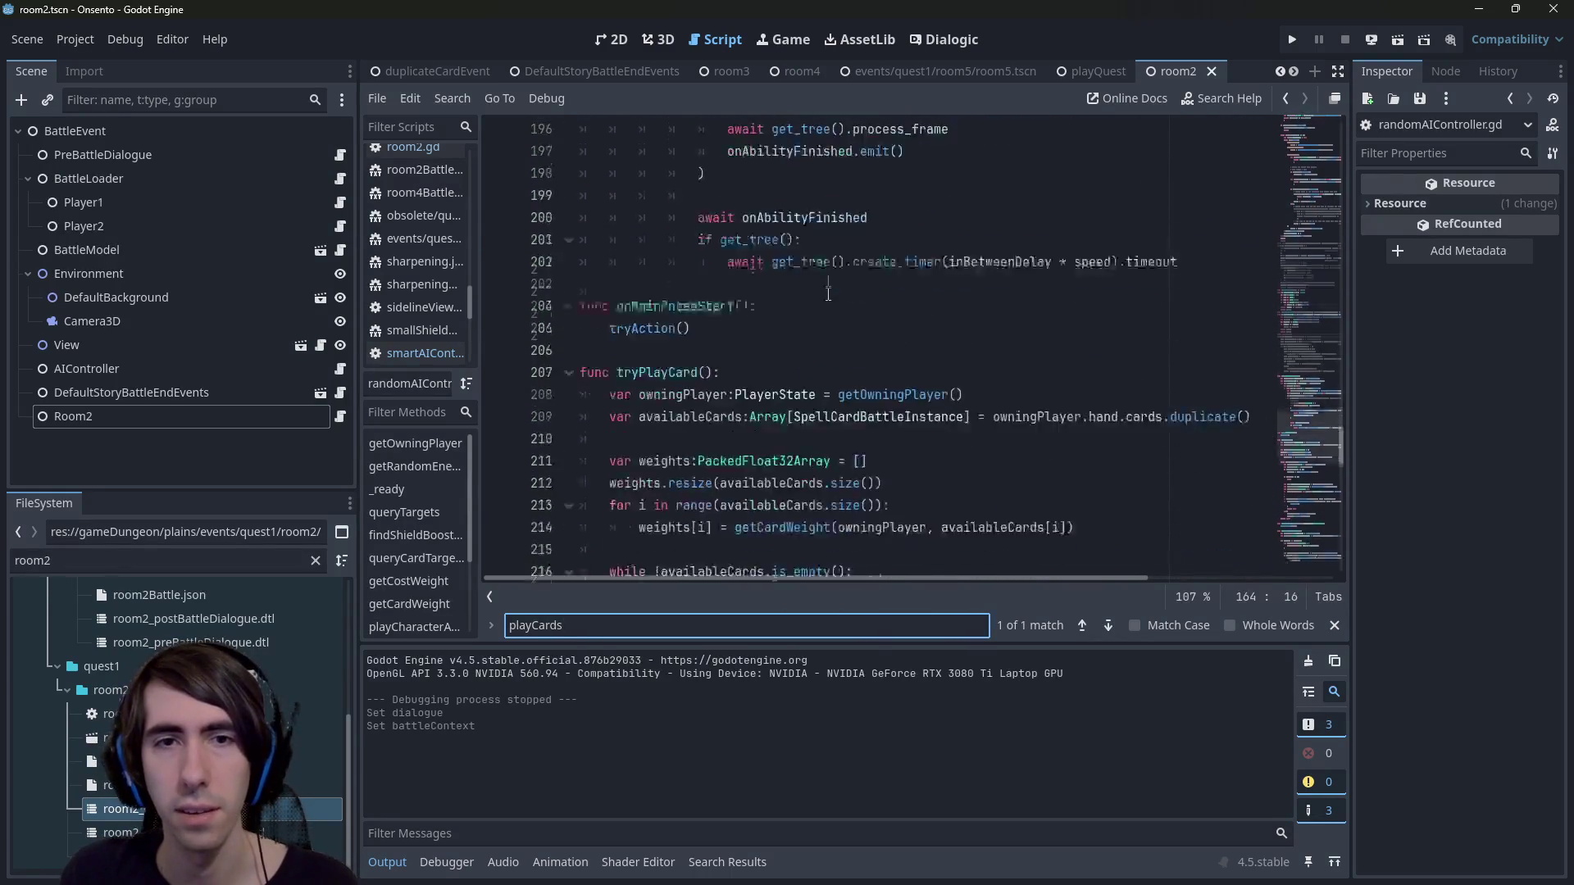
double_click(670, 238)
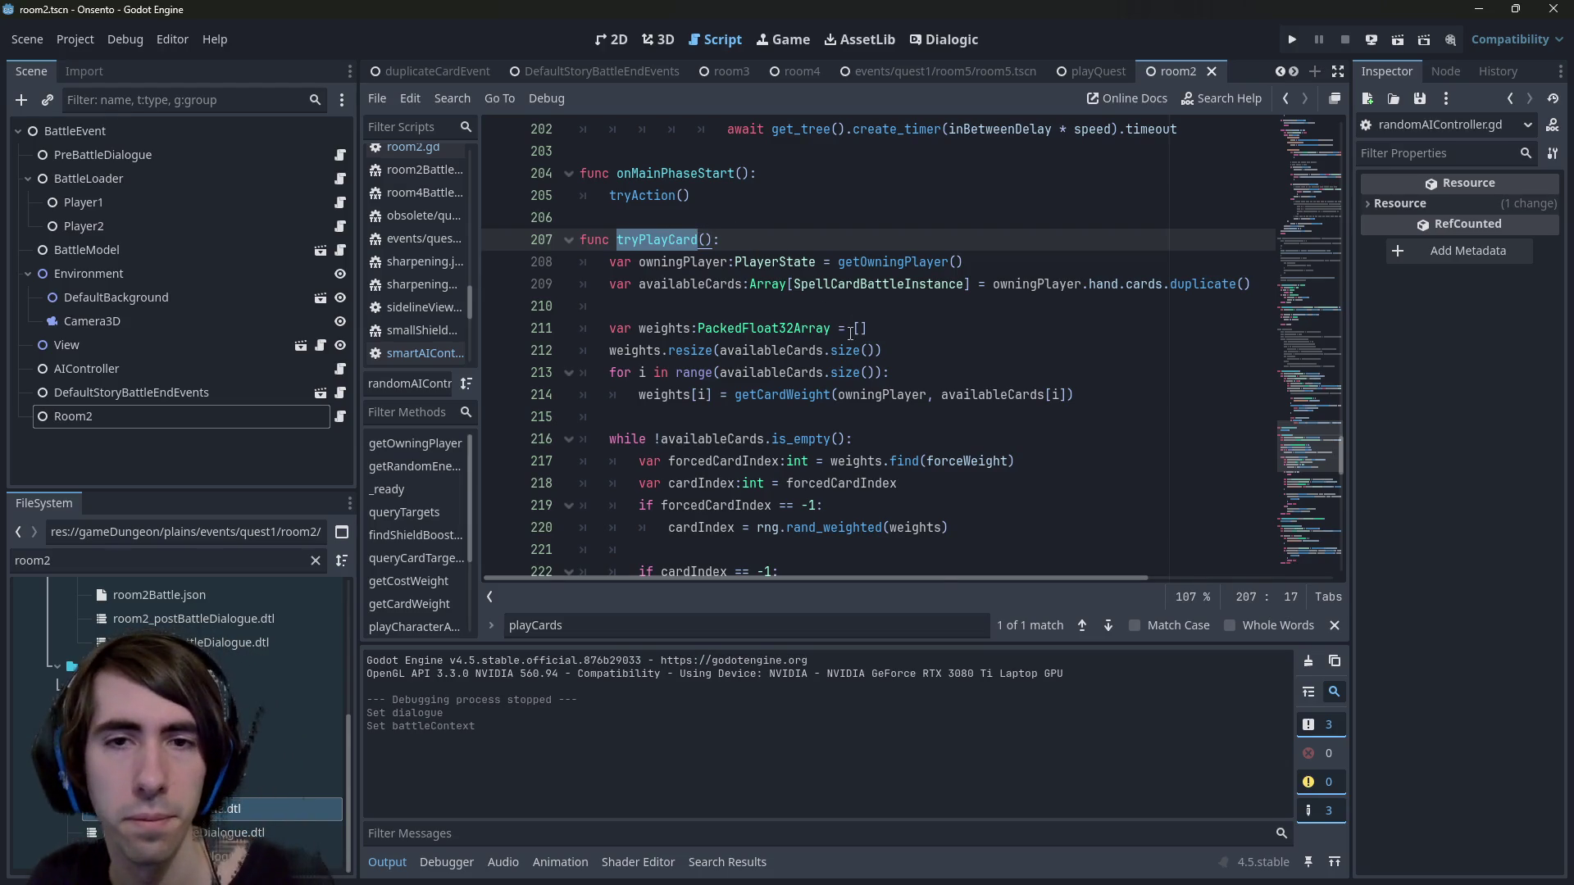
scroll(851, 332, down, 7)
click(750, 394)
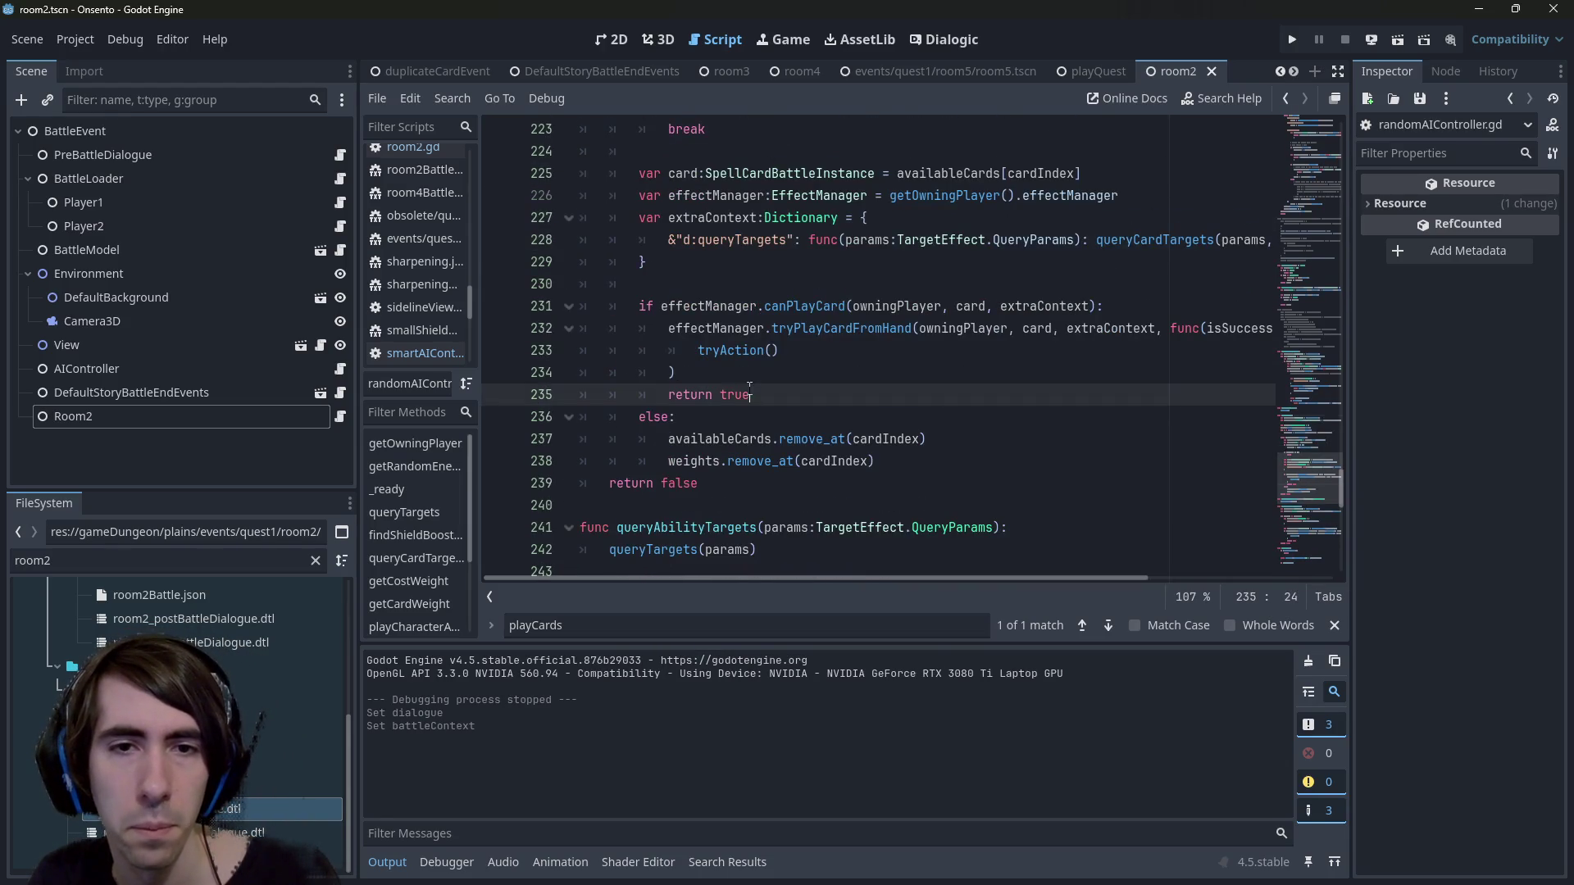
scroll(666, 393, up, 3)
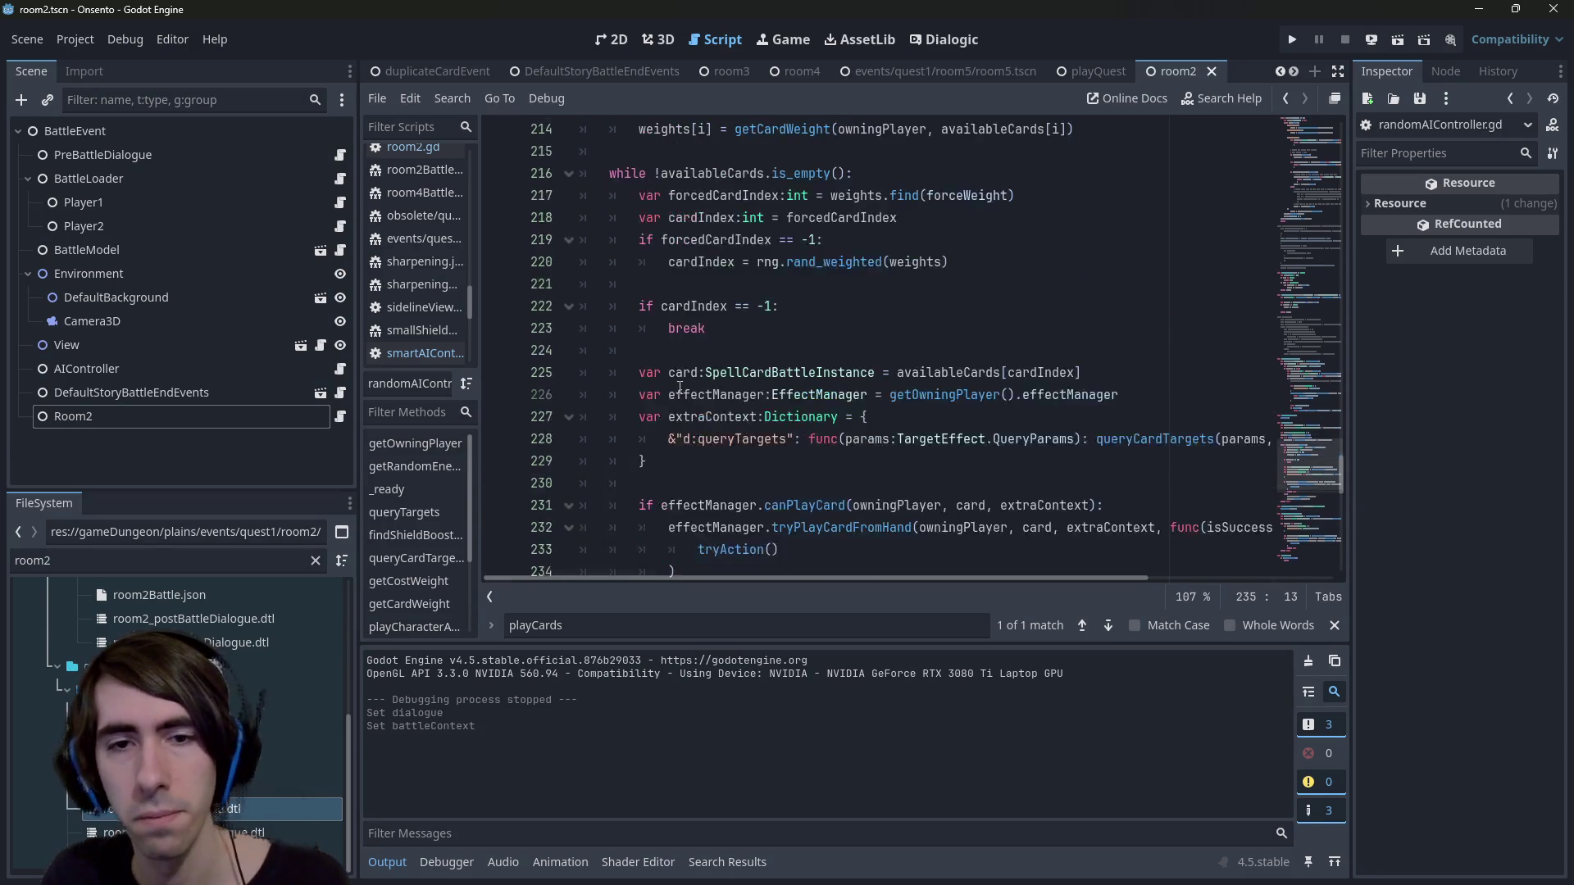
scroll(738, 382, down, 2)
Inspect canPlayCard, tryPlayCardFromHand and tryAction, then jump to tryPlayCardFromHand's definition.
double_click(784, 375)
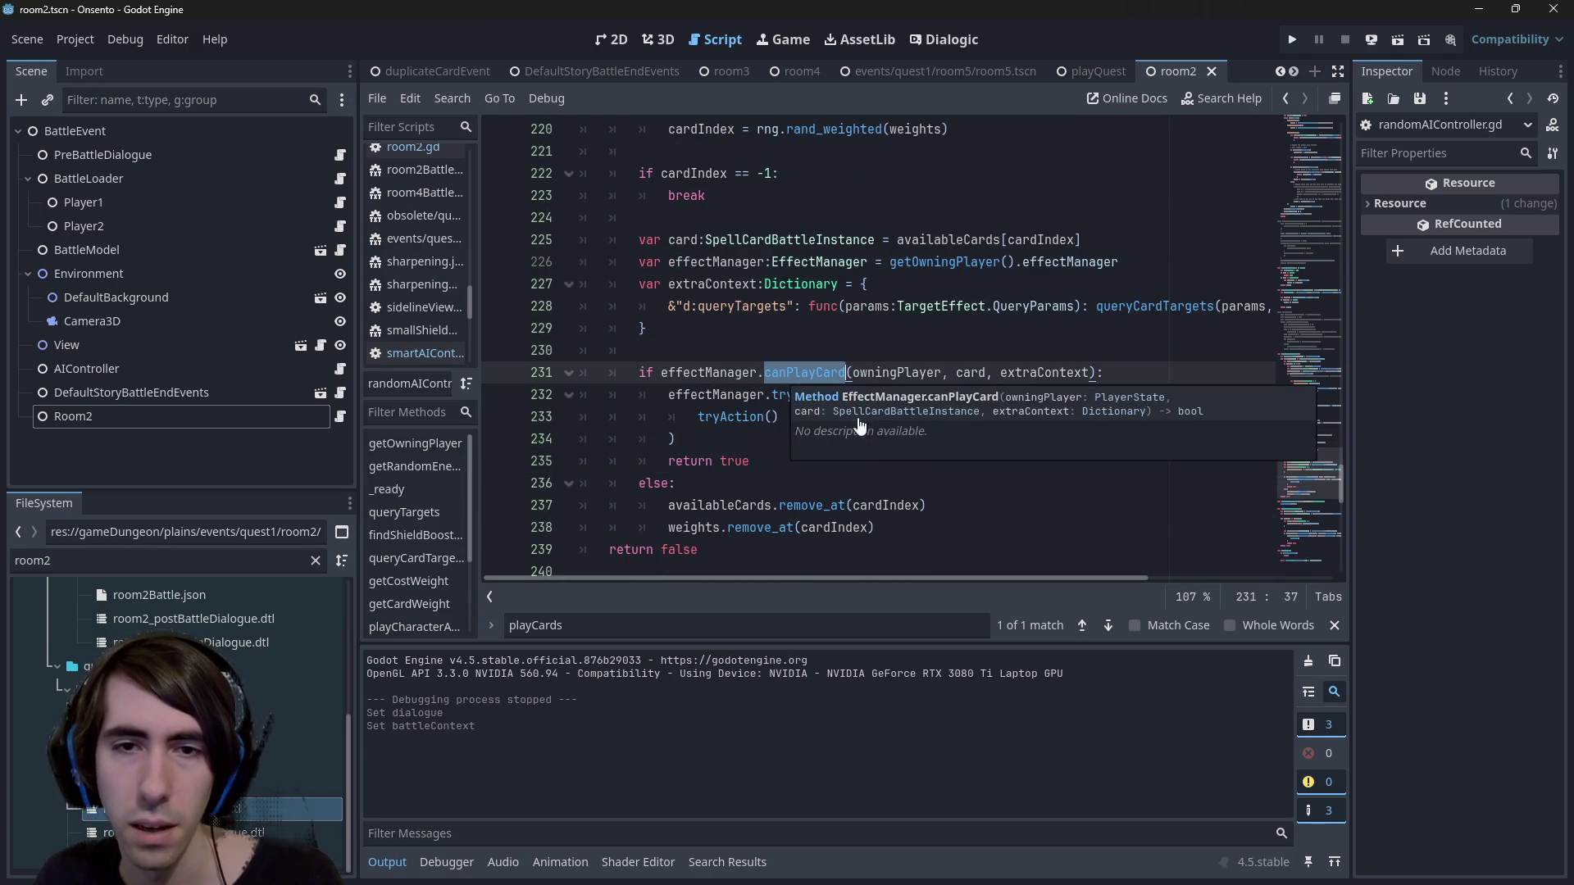
double_click(807, 396)
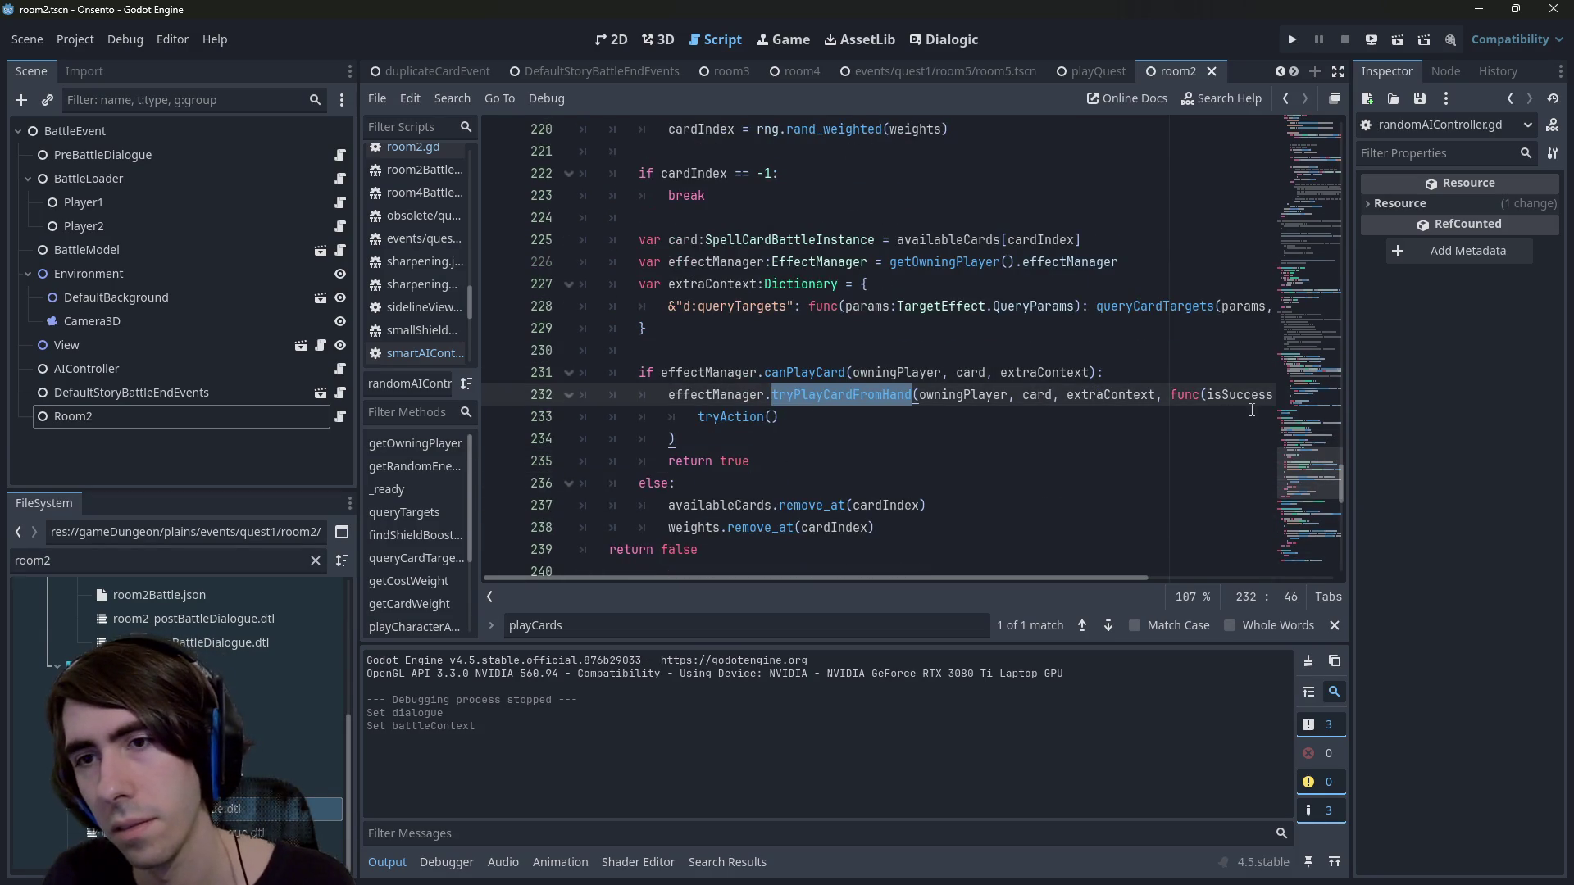
scroll(1226, 559, right, 5)
scroll(965, 560, left, 5)
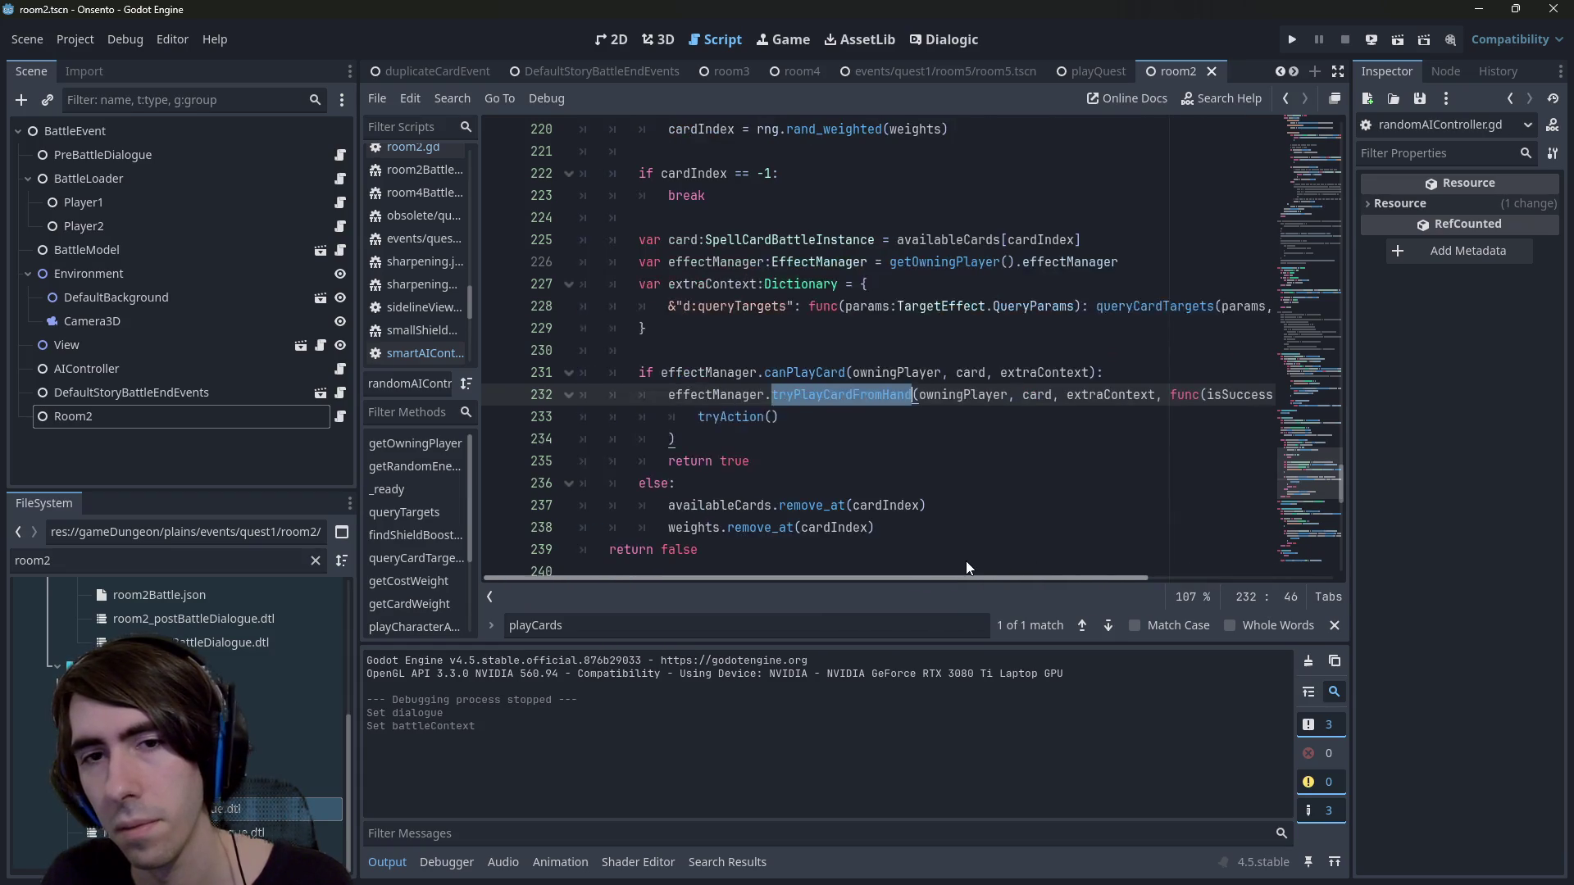
scroll(1059, 554, right, 3)
scroll(1187, 547, left, 3)
double_click(731, 417)
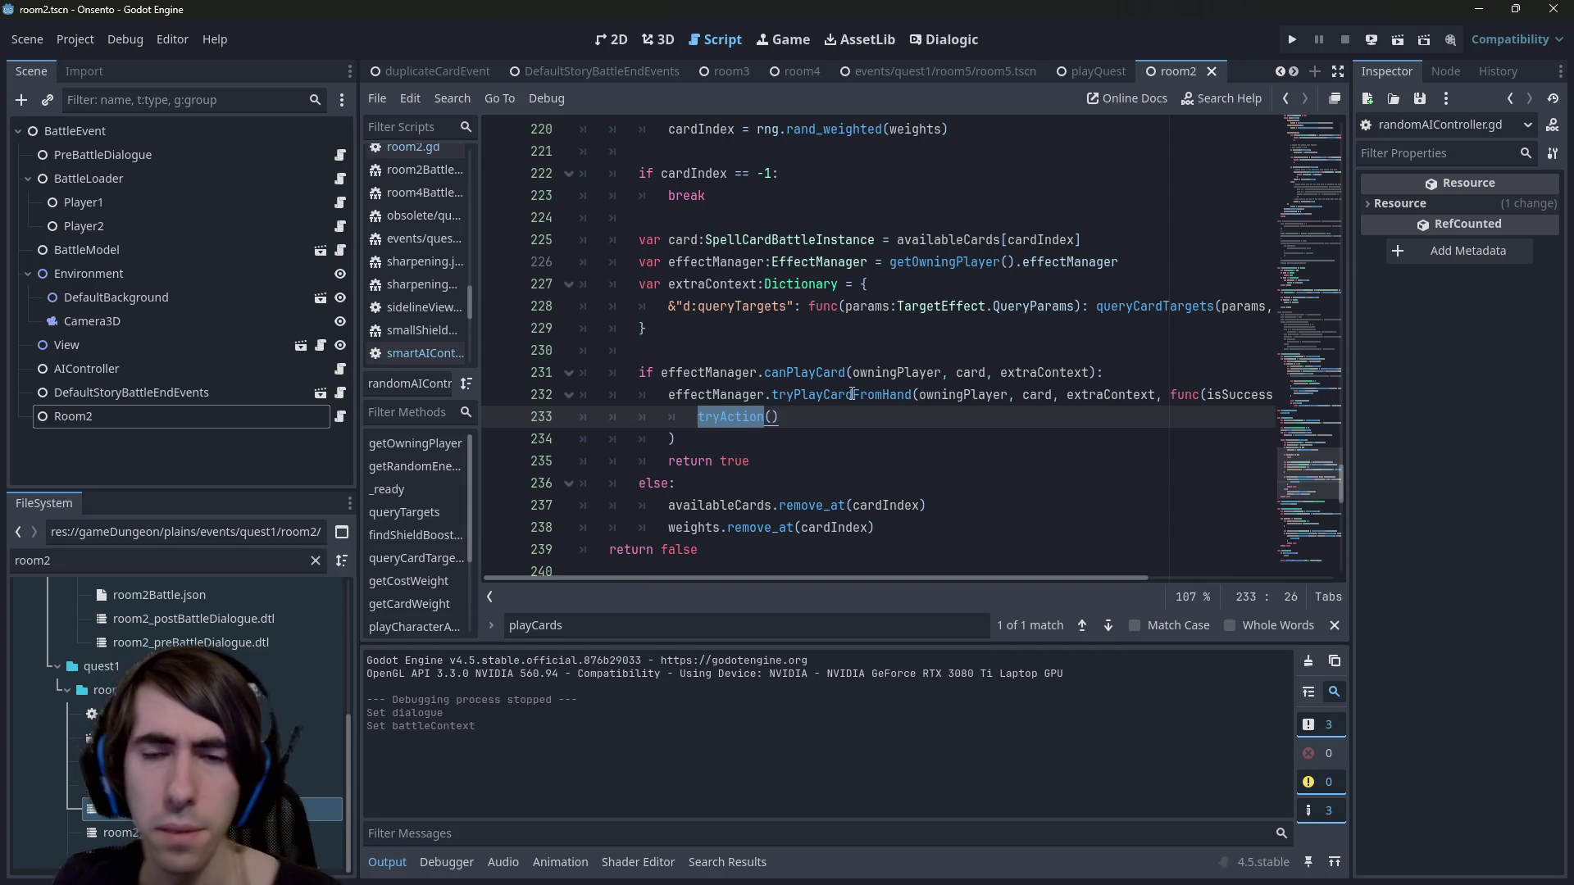
mouse_move(854, 397)
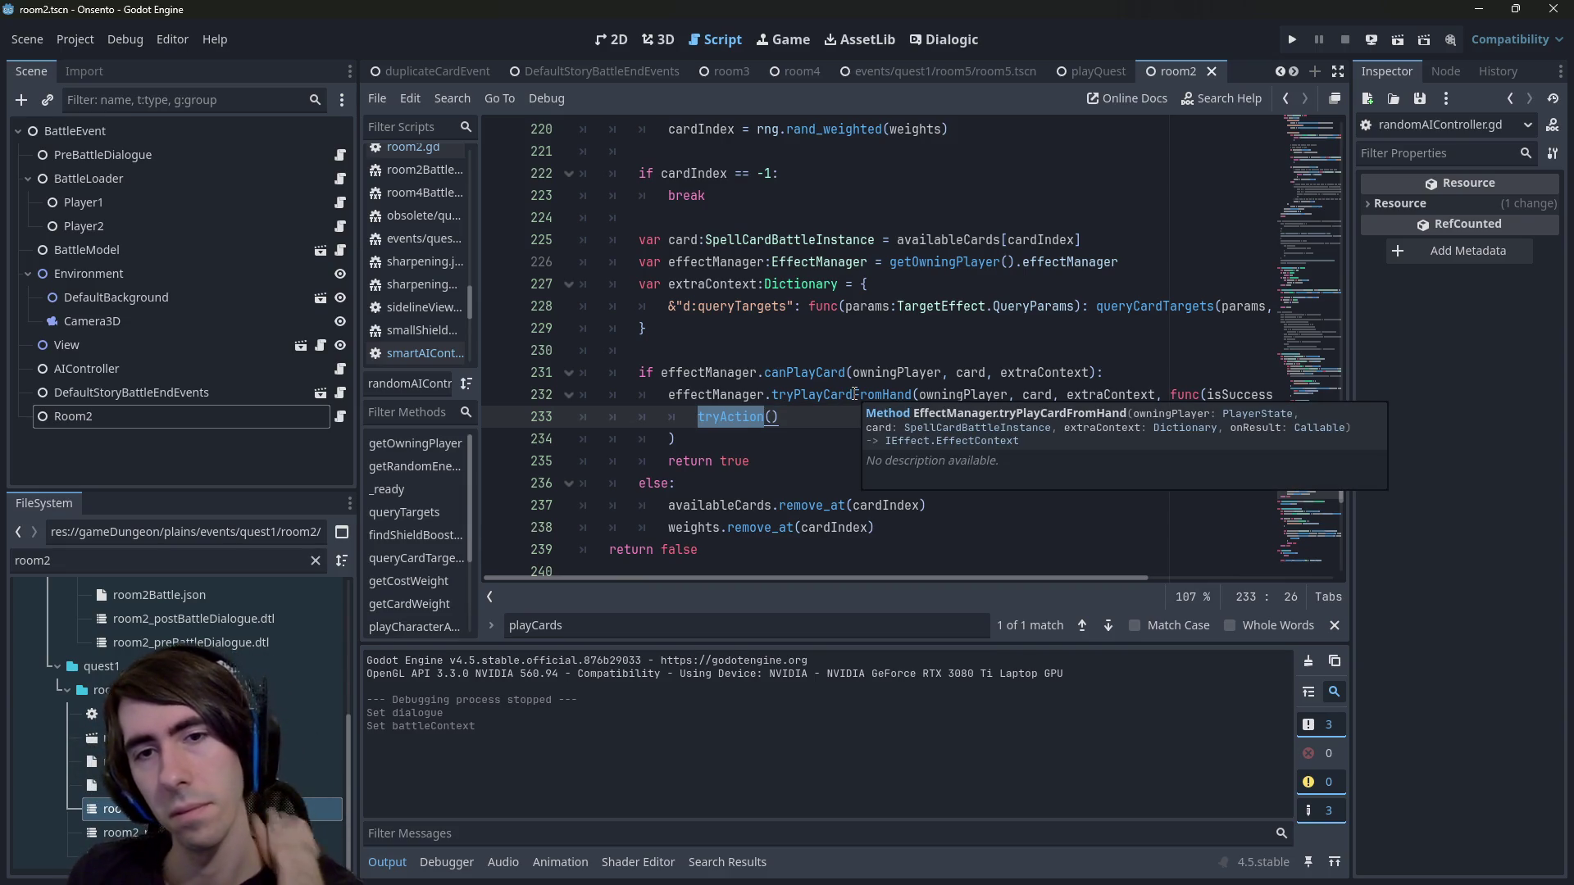
ctrl+click(855, 394)
scroll(853, 389, down, 1)
Insert a line above onResult.call starting 'onCardPlayedFromHand.emit('.
click(816, 345)
scroll(808, 347, down, 4)
scroll(802, 347, up, 3)
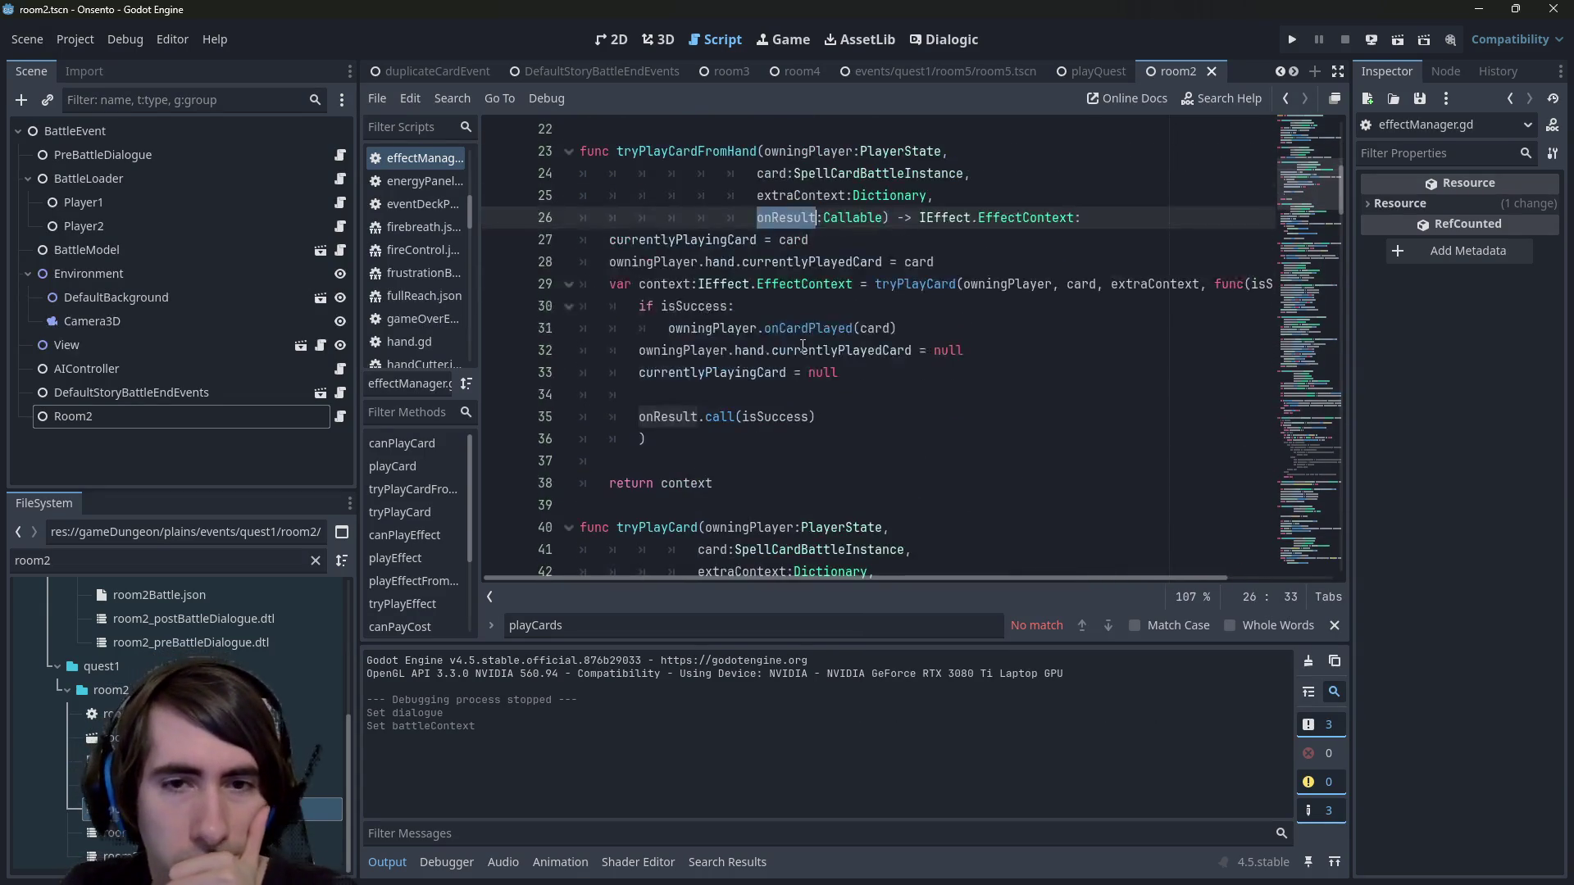
key(Down)
key(Down)
key(Down)
click(769, 289)
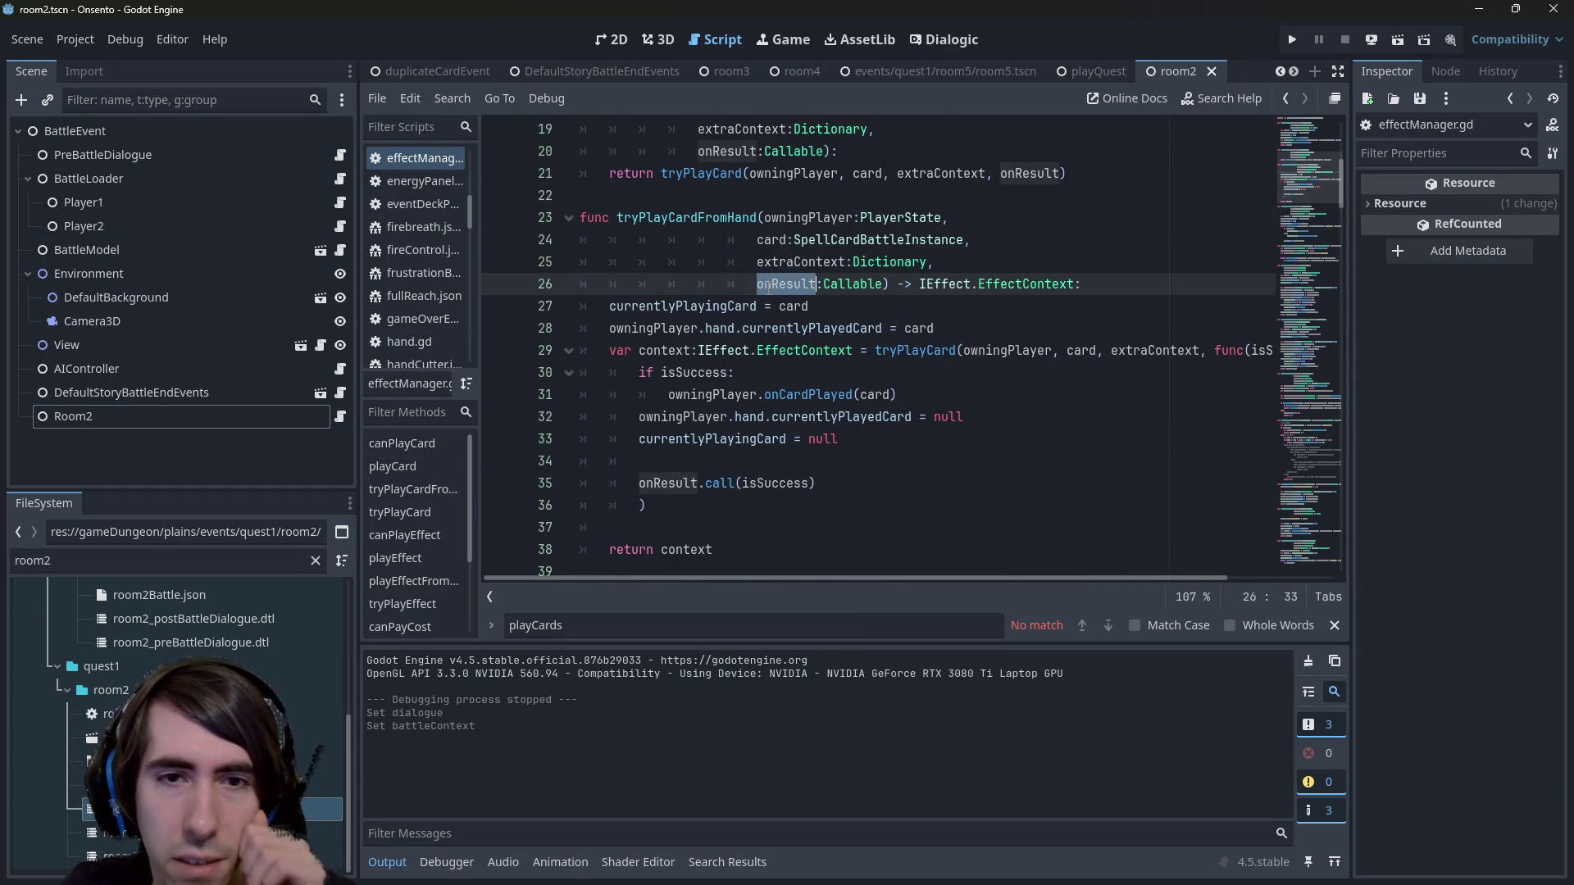
key(Down)
key(Down)
key(Down)
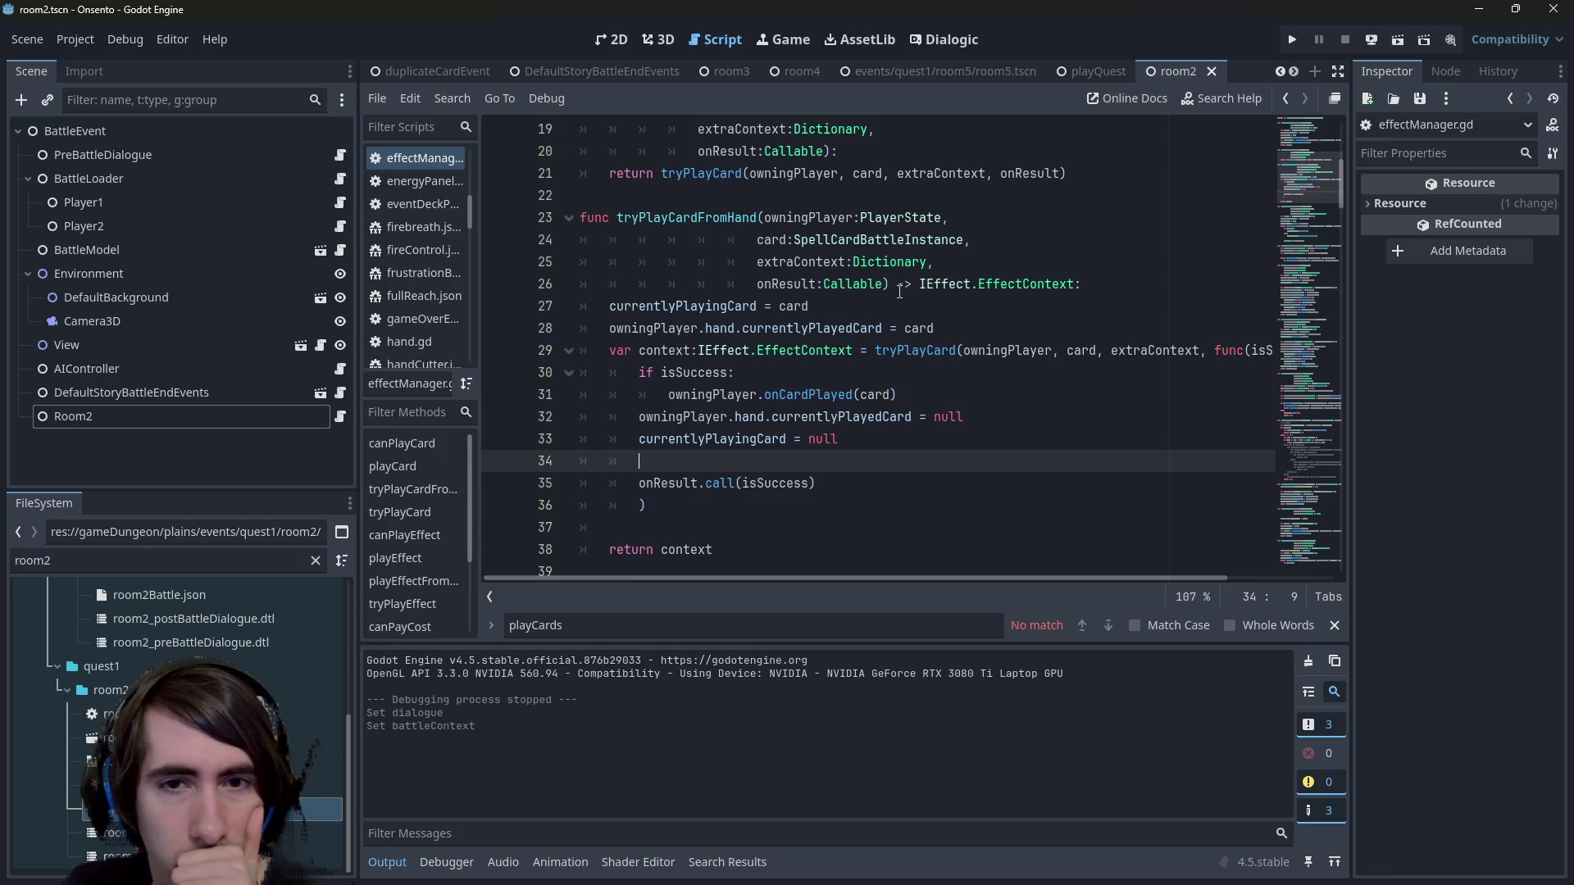
key(Return)
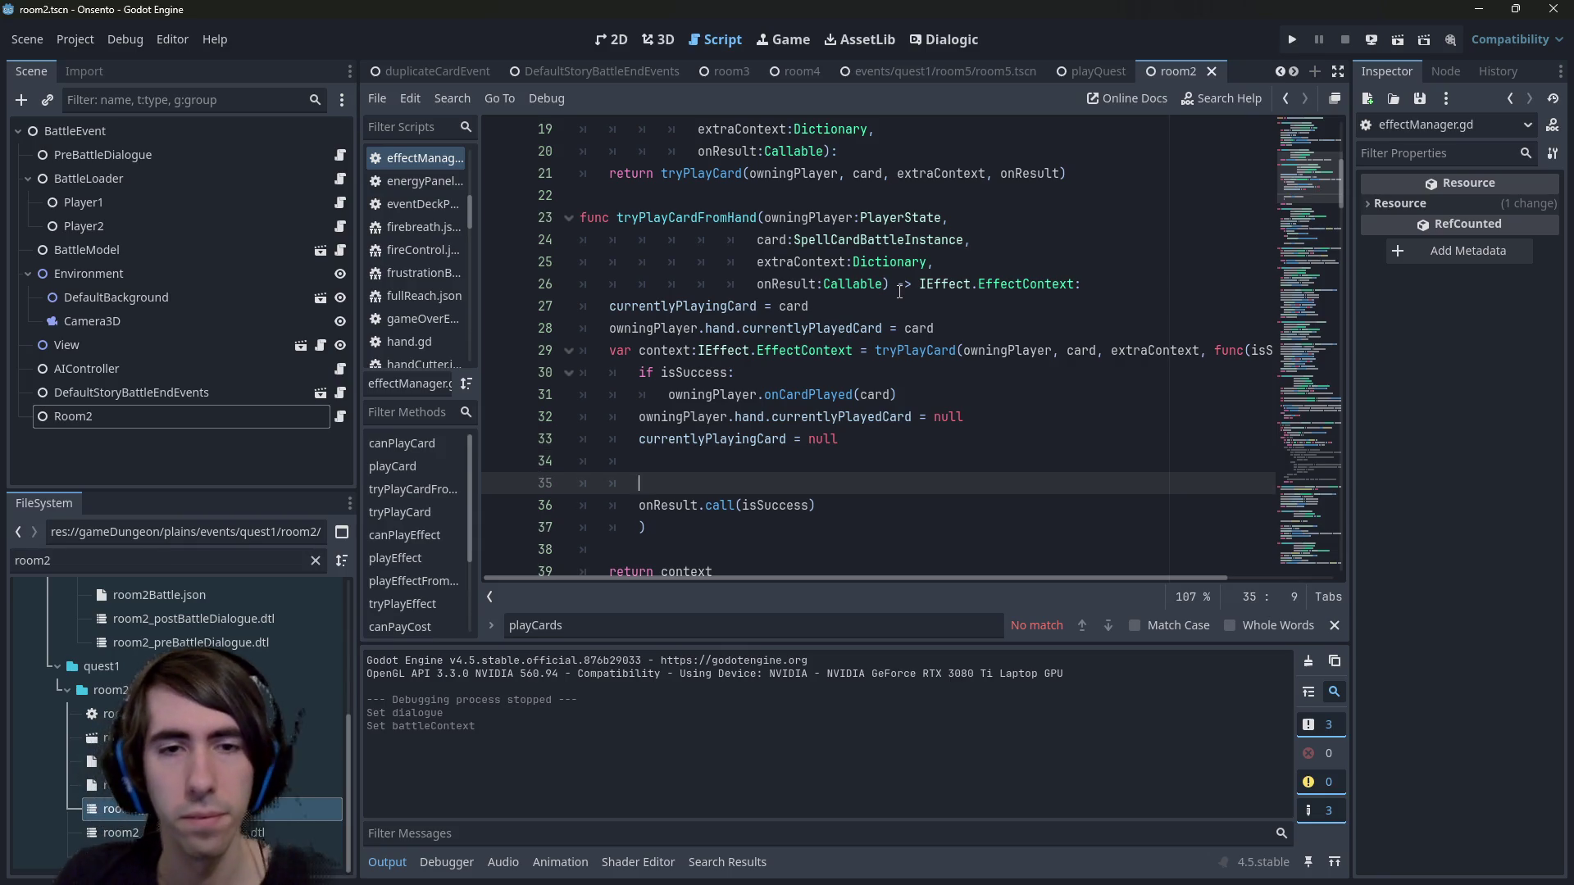
text(onCardPl)
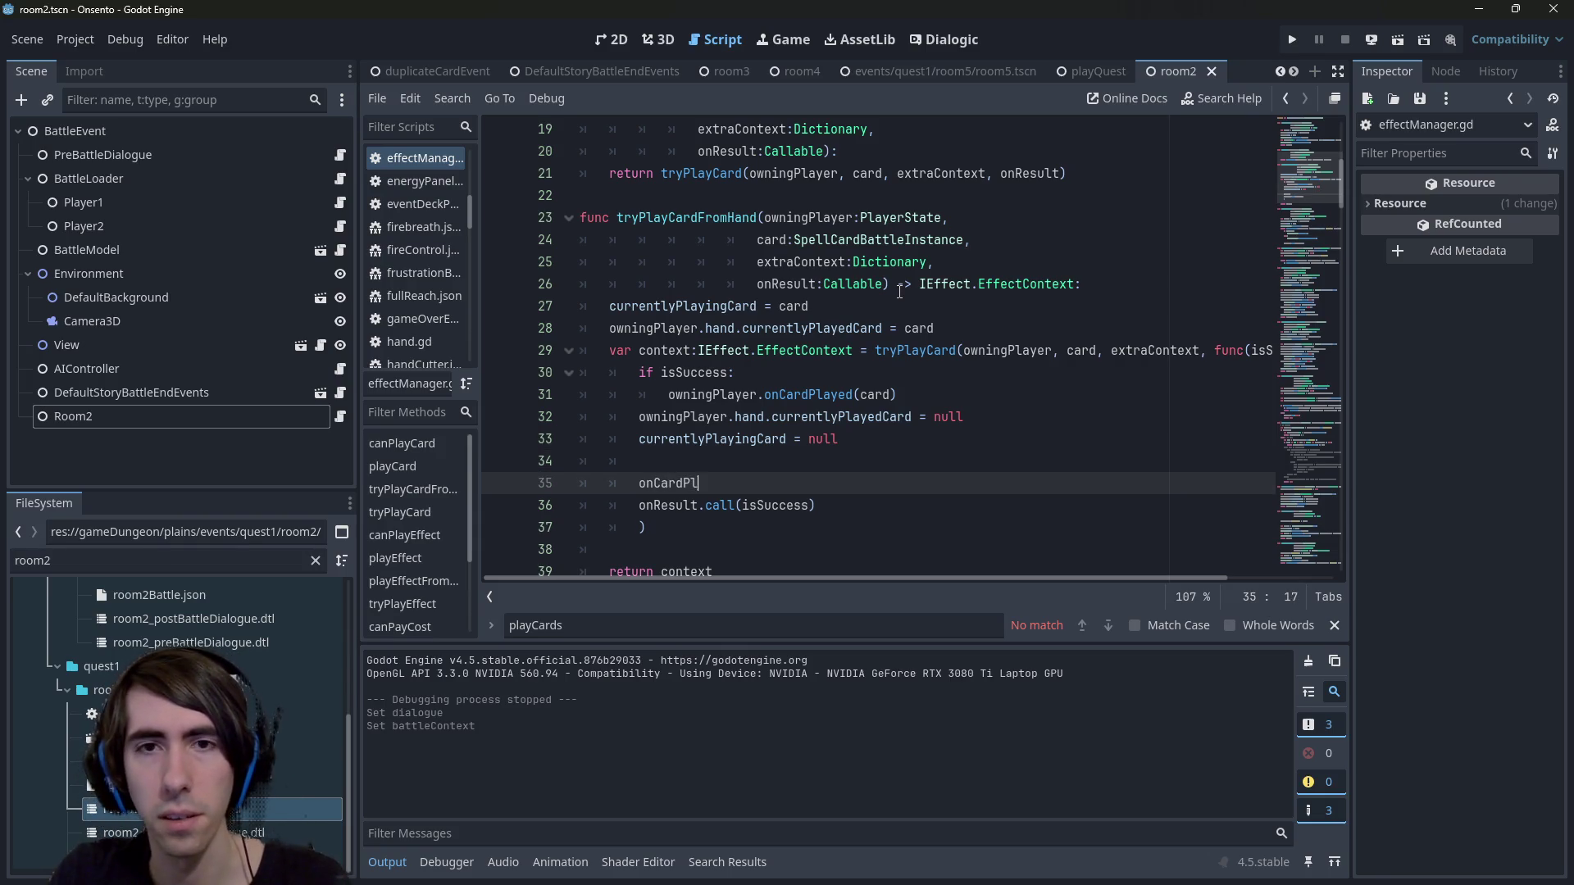
text(ayedFro)
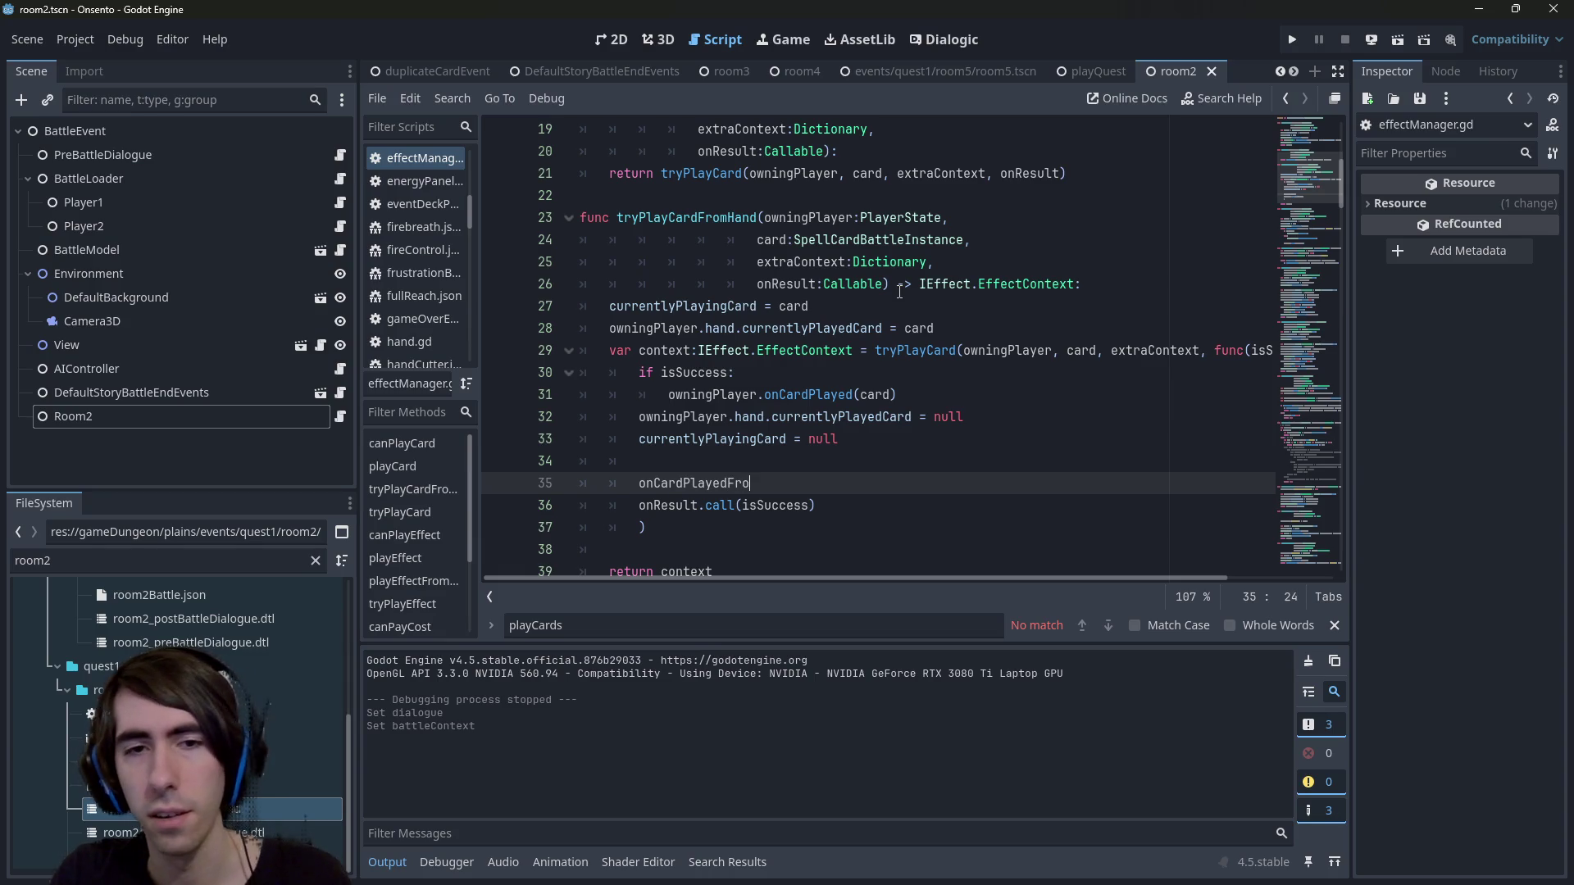
text(mHand.)
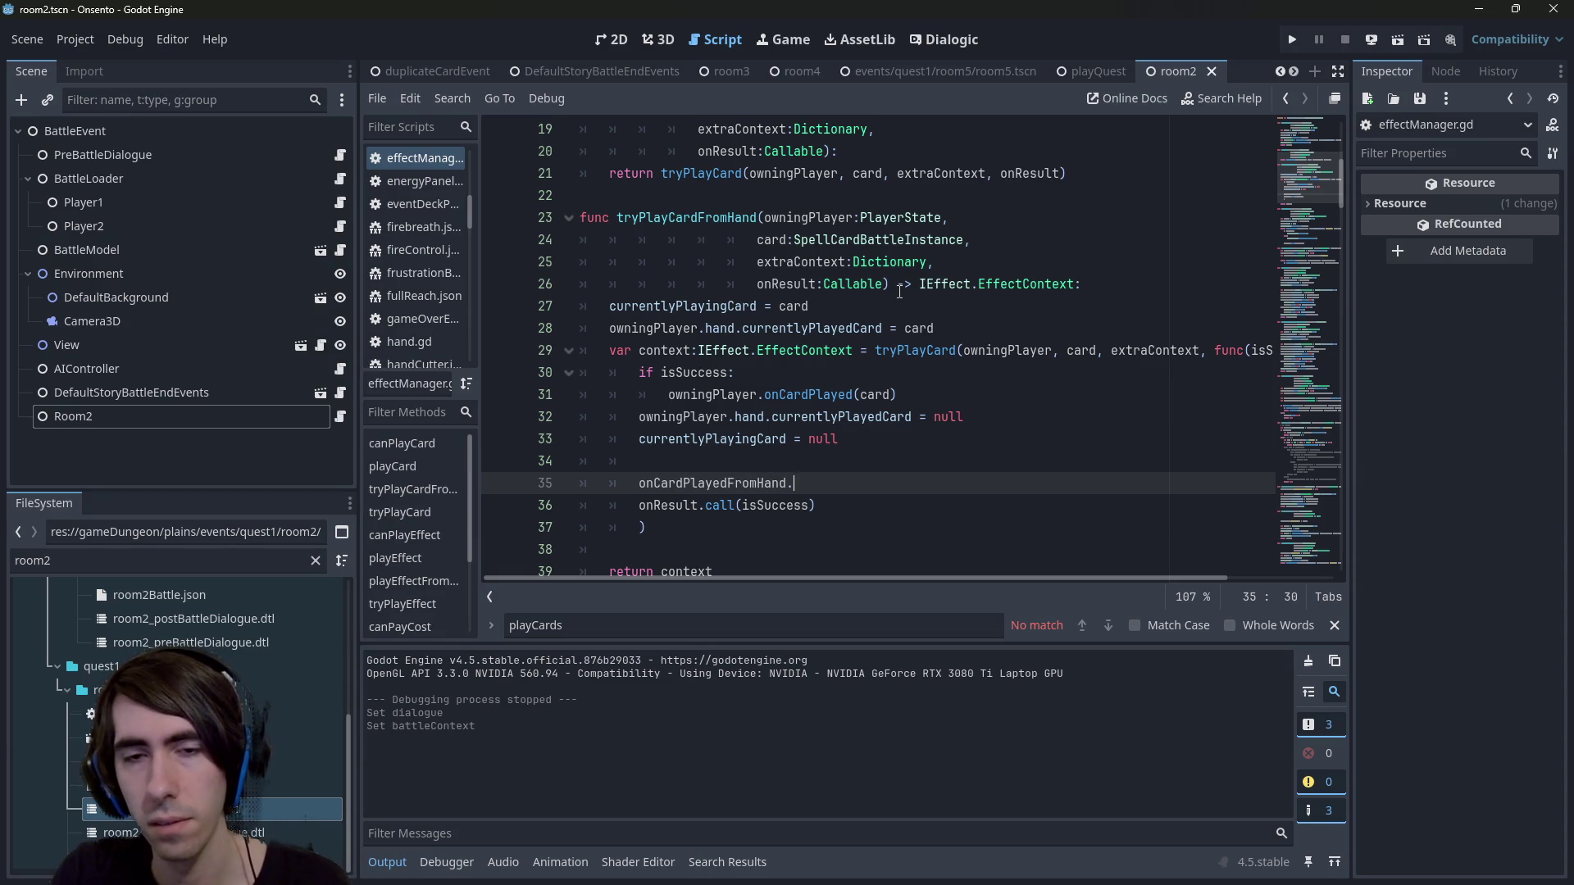
text(emit()
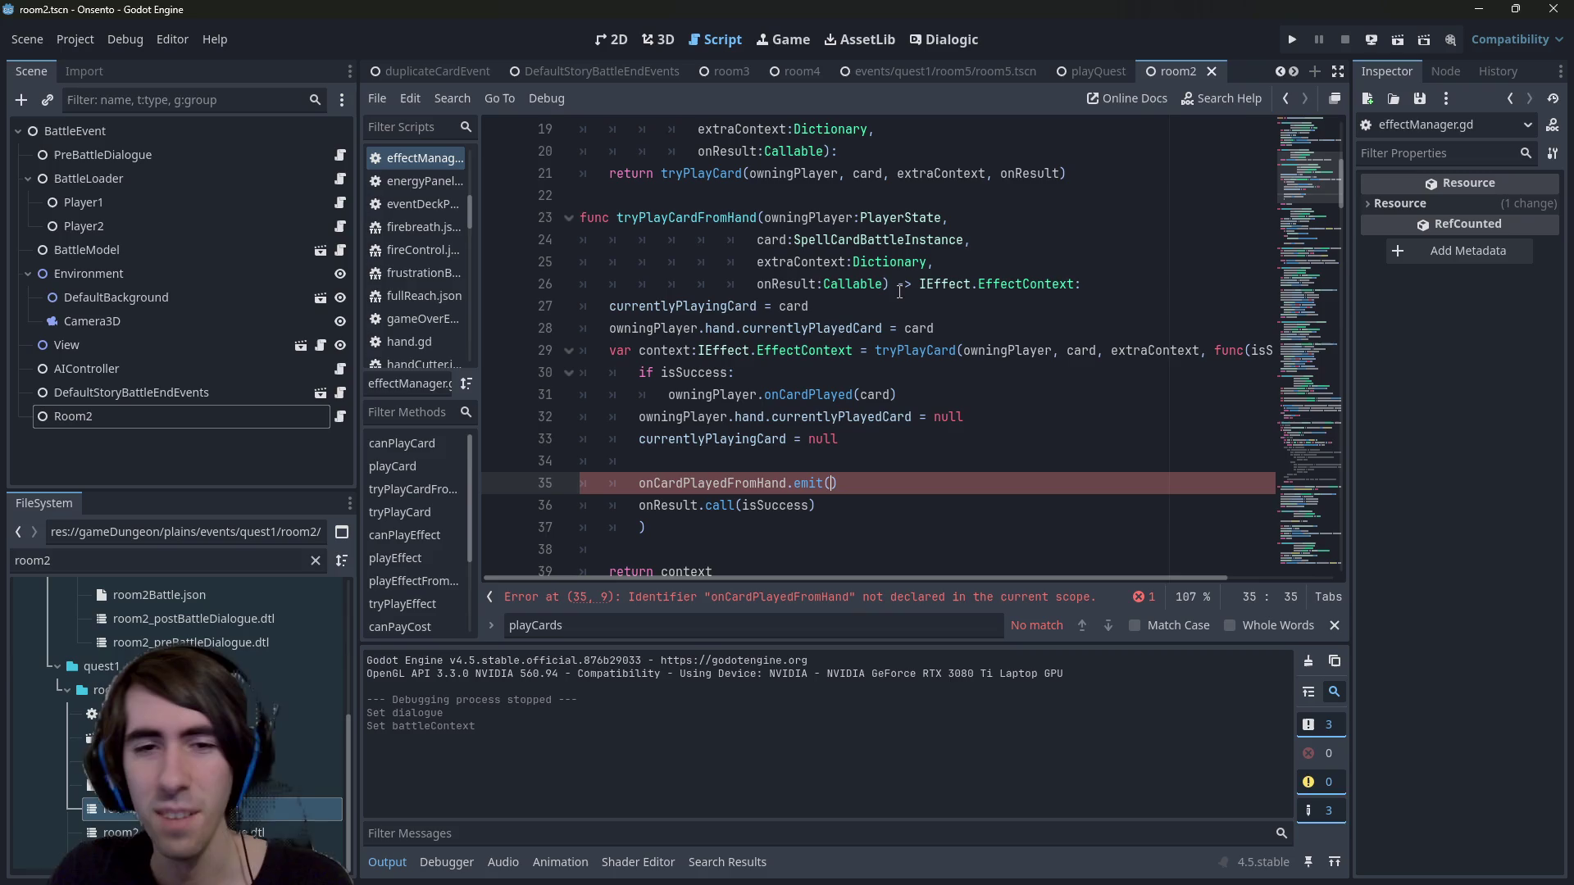
Fill in the emit arguments owningPlayer, card and extraContext, copying the parameter names.
double_click(807, 218)
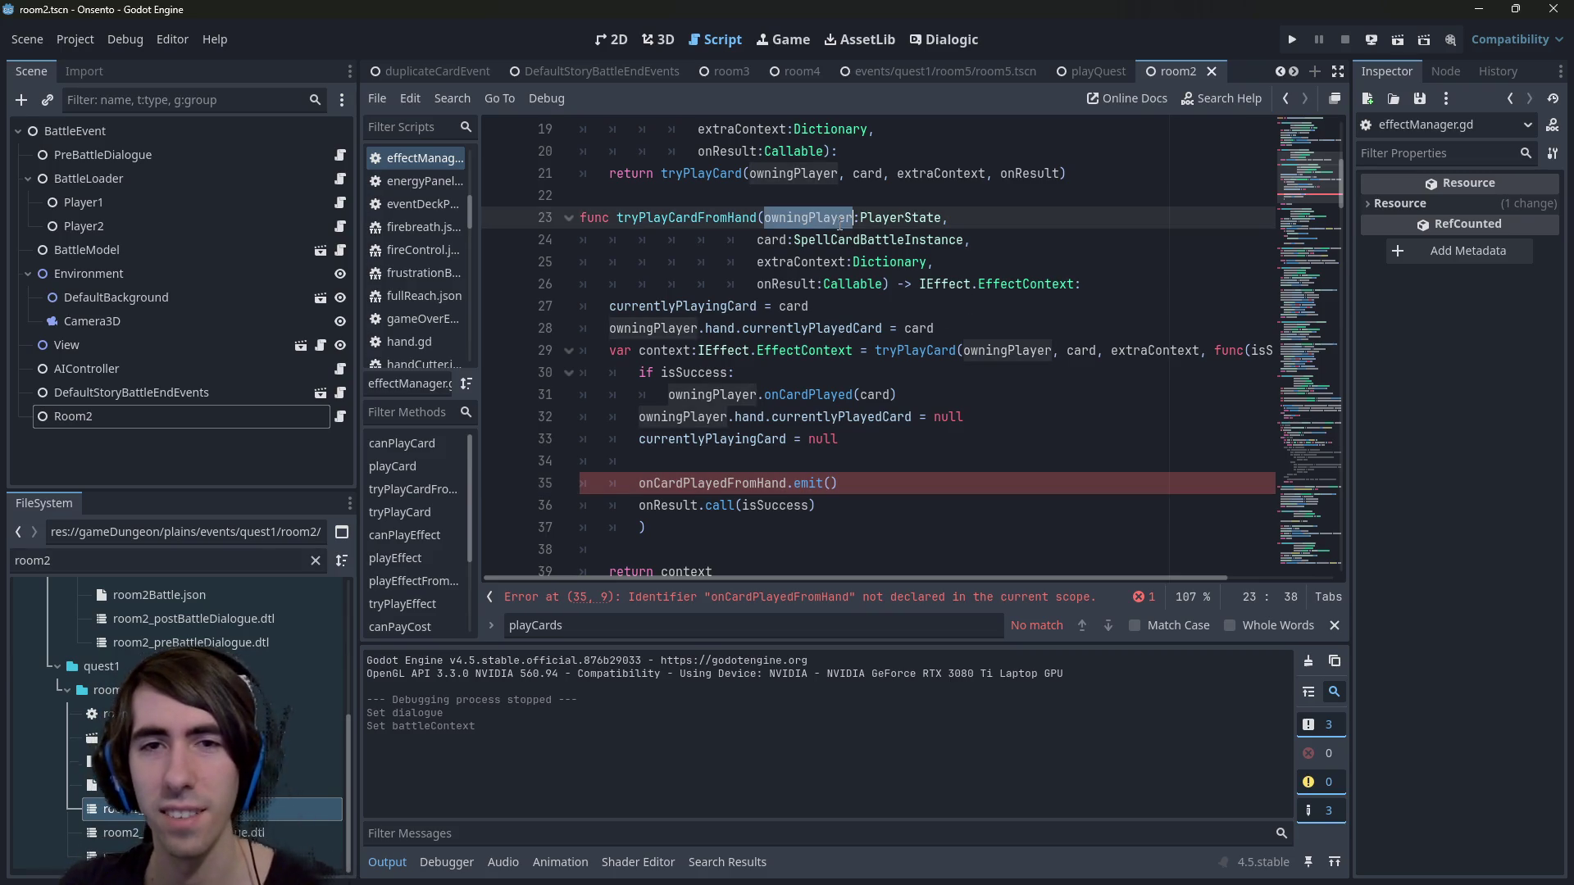
key(ctrl+c)
click(832, 489)
key(ctrl+v)
text(, )
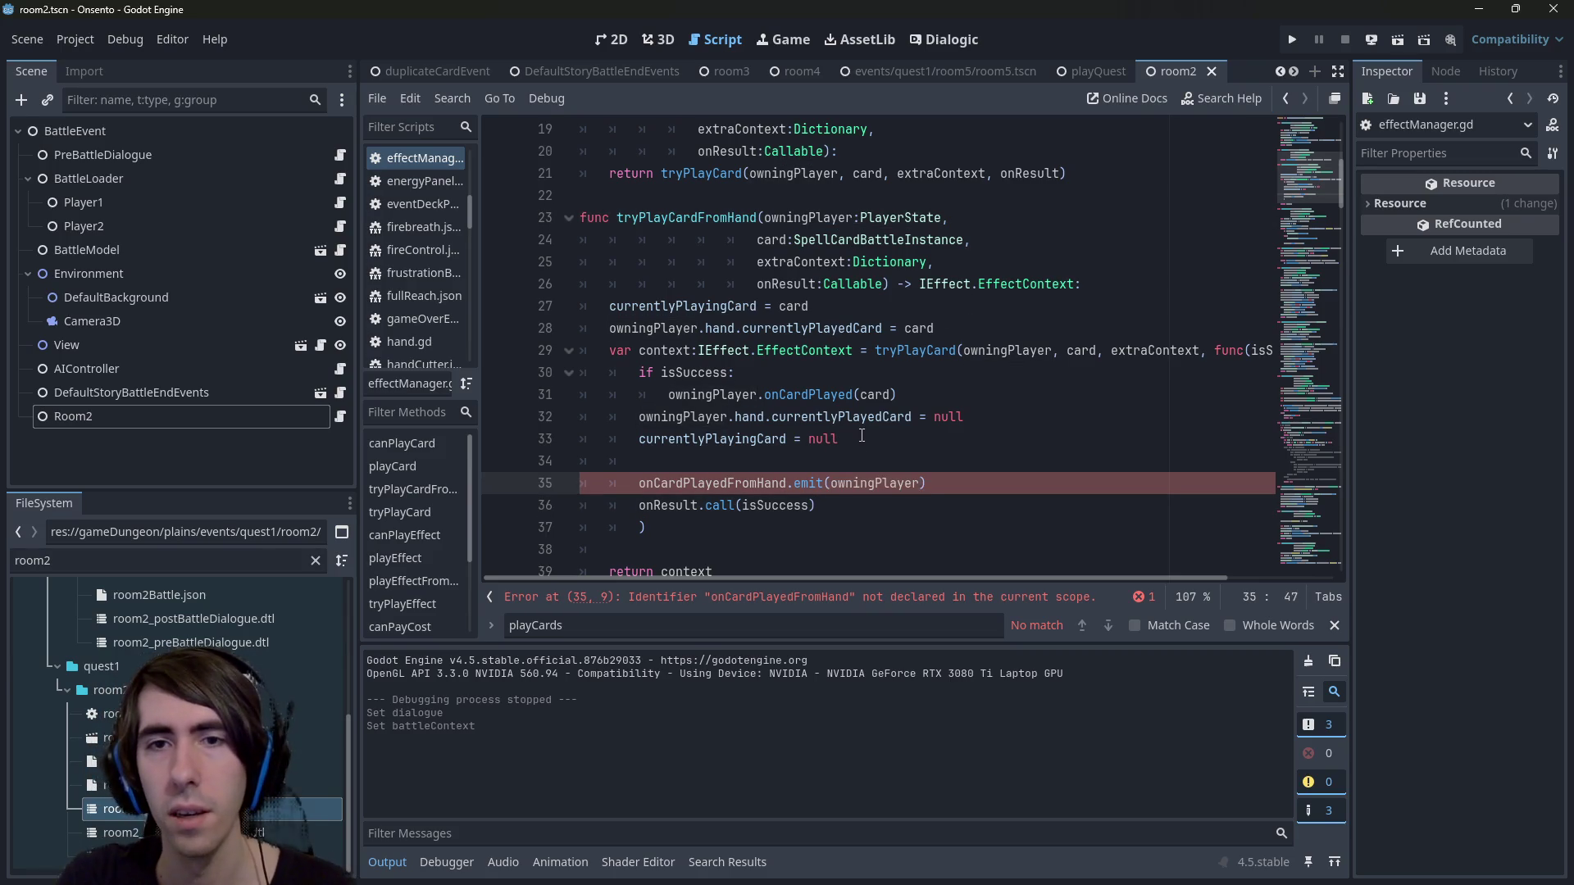
text(card)
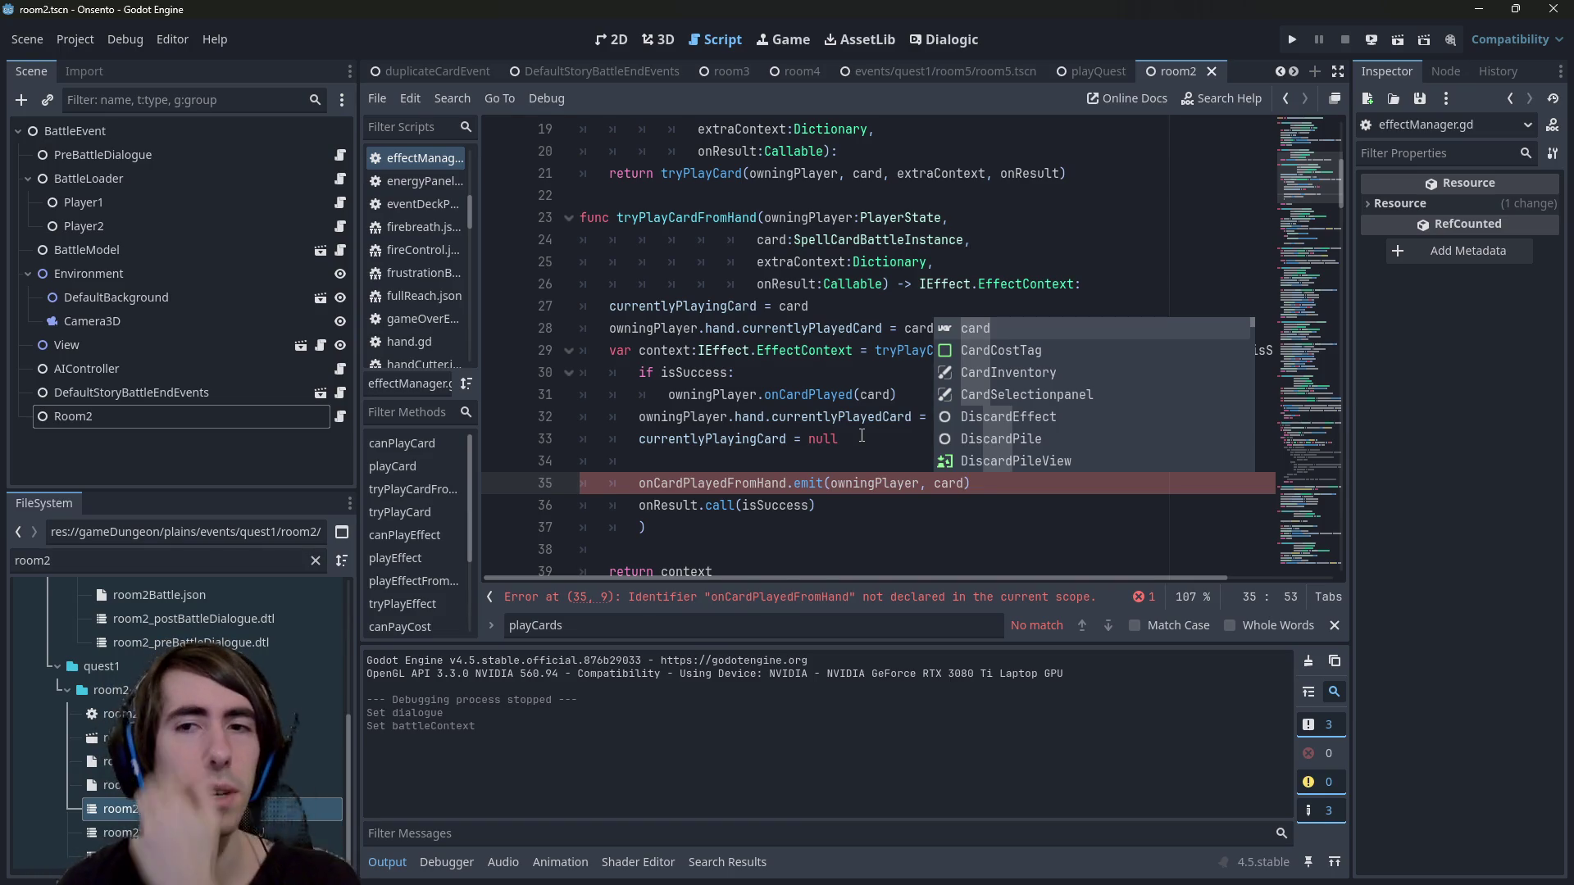
double_click(783, 261)
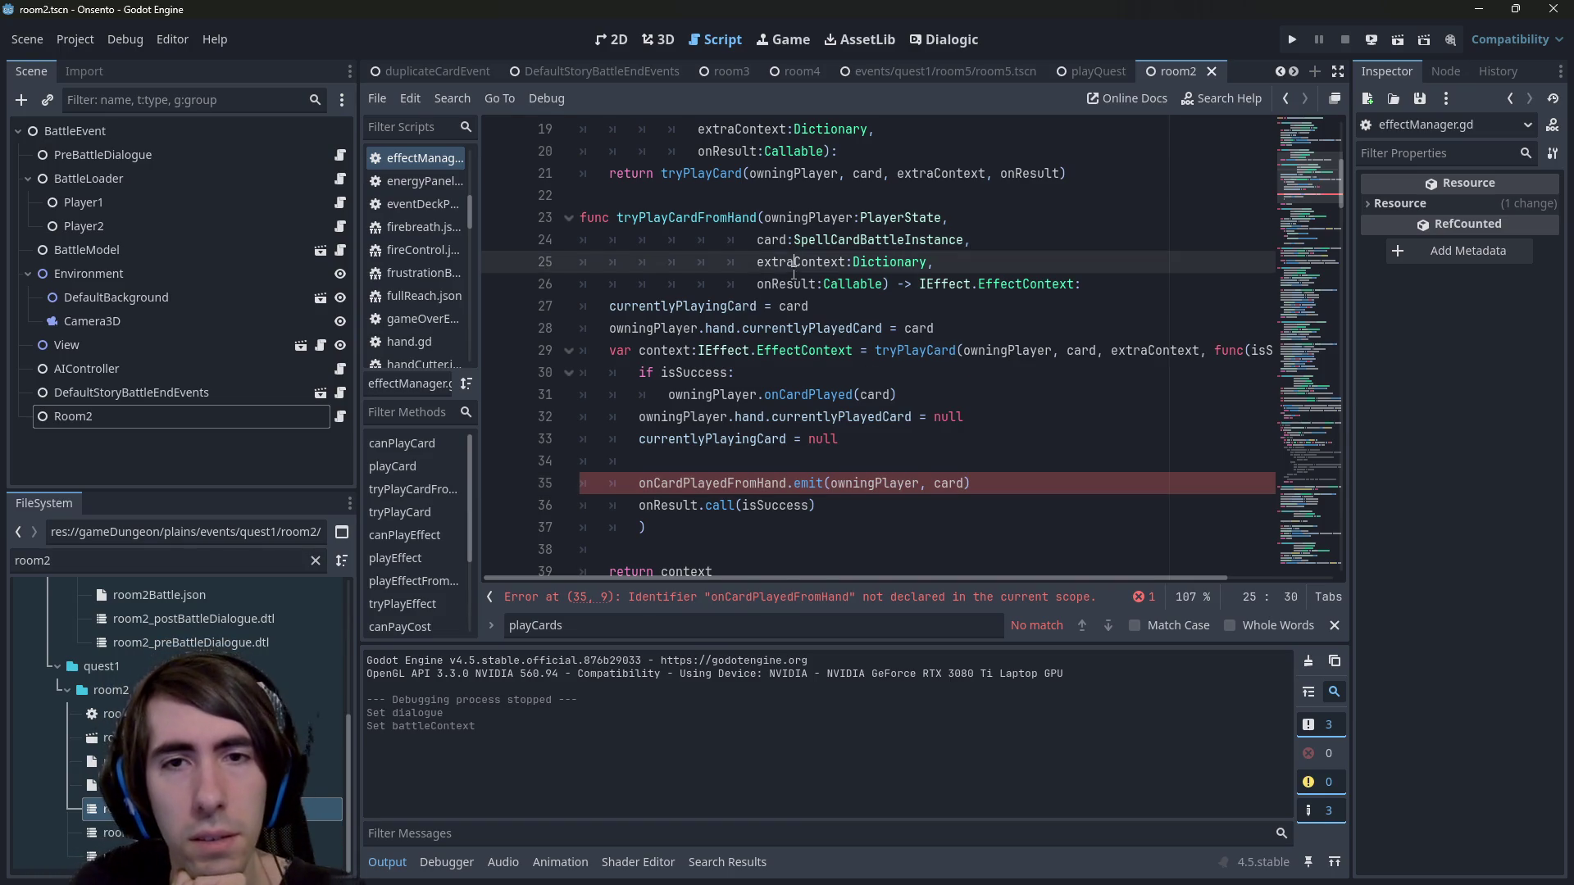
click(965, 483)
text(, extraContext)
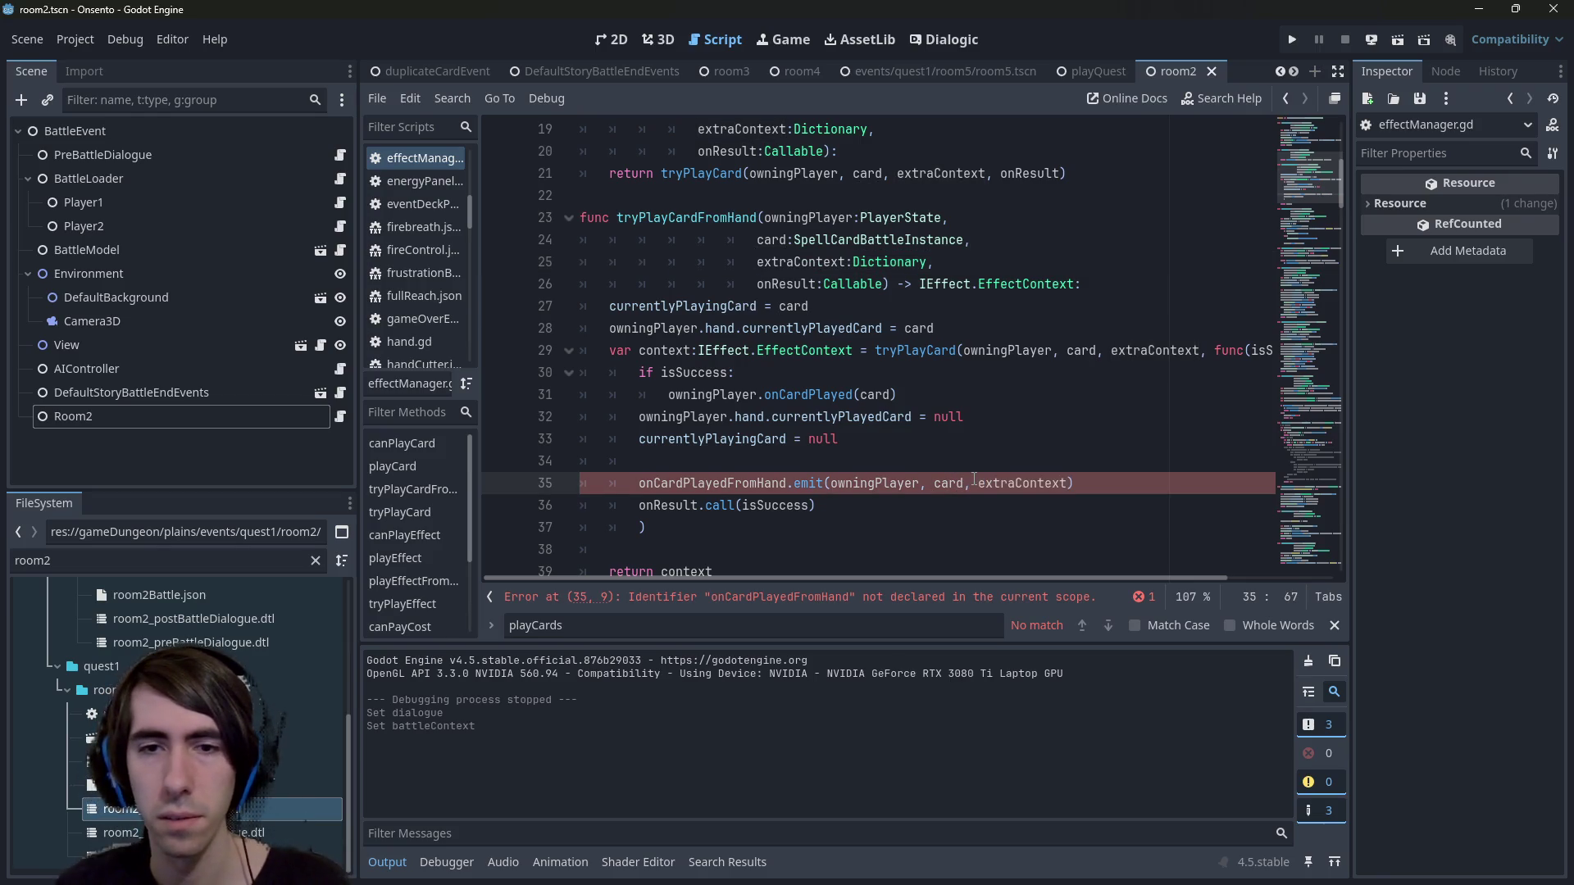
double_click(799, 262)
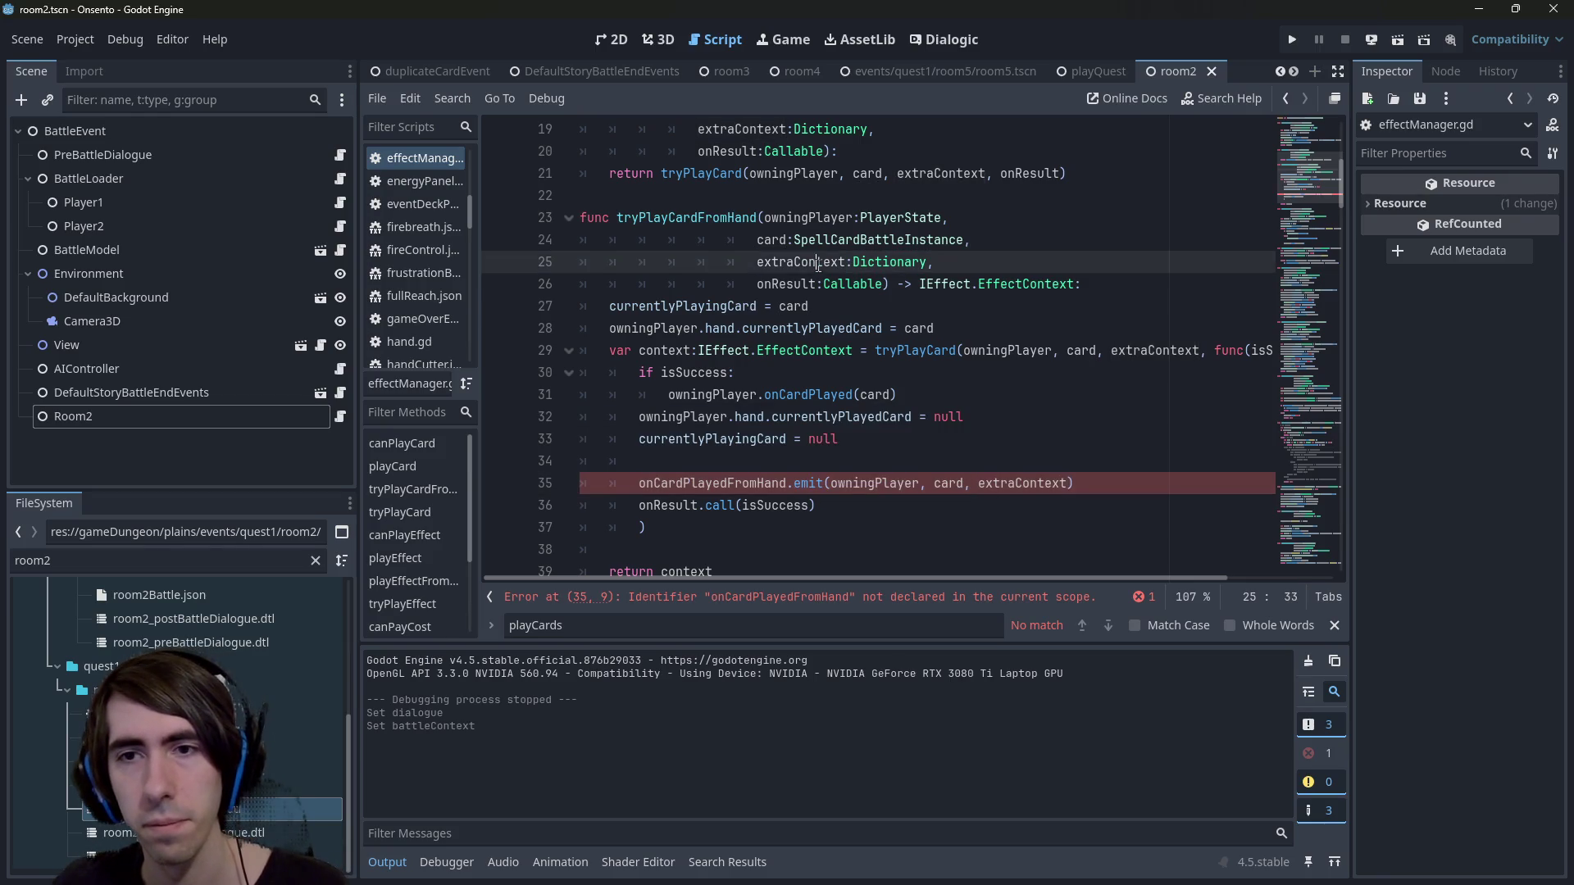
Select the whole emit statement on line 35 to copy it.
mouse_move(1010, 577)
mouse_down()
mouse_move(1179, 578)
mouse_move(1041, 552)
mouse_move(818, 566)
mouse_move(1210, 582)
mouse_move(806, 558)
mouse_up()
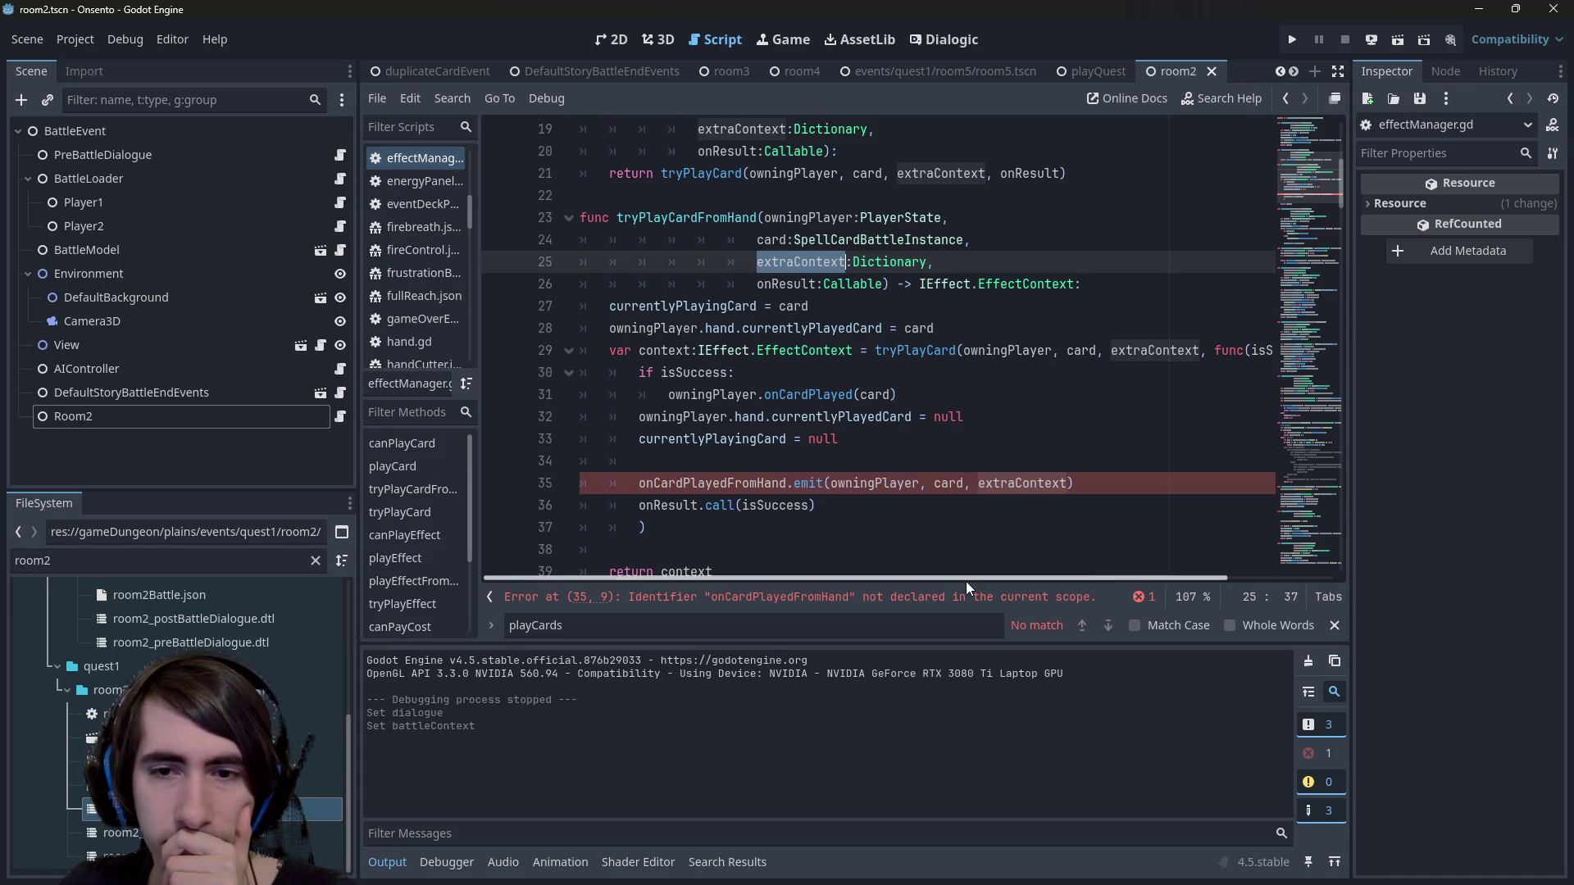
drag(965, 579, 1144, 590)
scroll(1143, 587, left, 3)
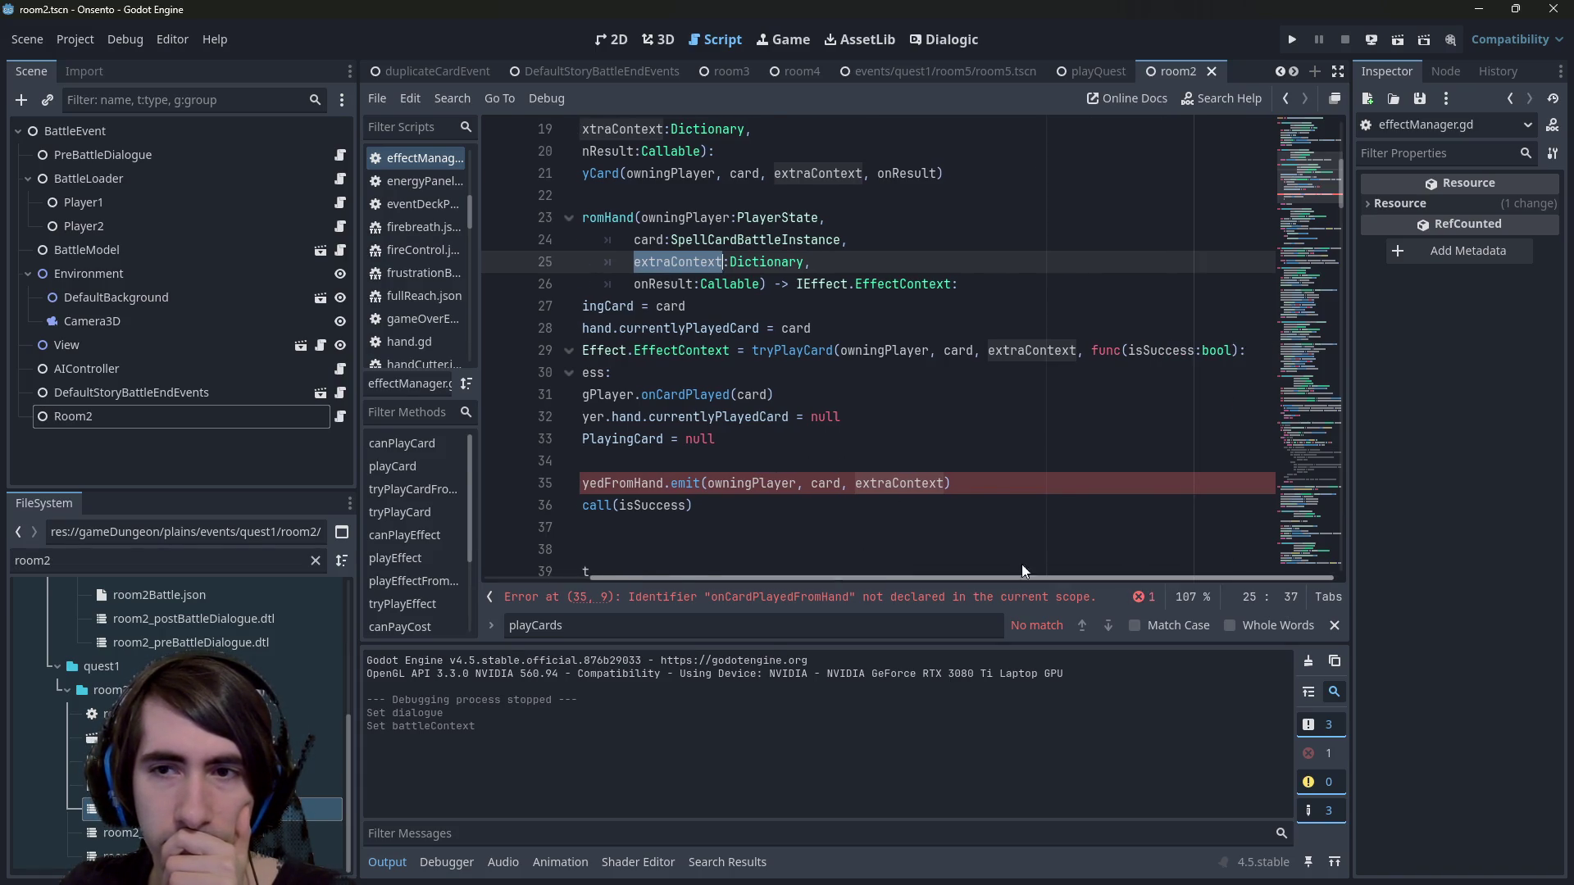
key(End)
key(shift+Home)
key(ctrl+c)
scroll(1296, 175, up, 5)
Declare signal onCardPlayedFromHand on line 6 from the pasted emit statement, dropping .emit, and save.
click(914, 199)
key(Down)
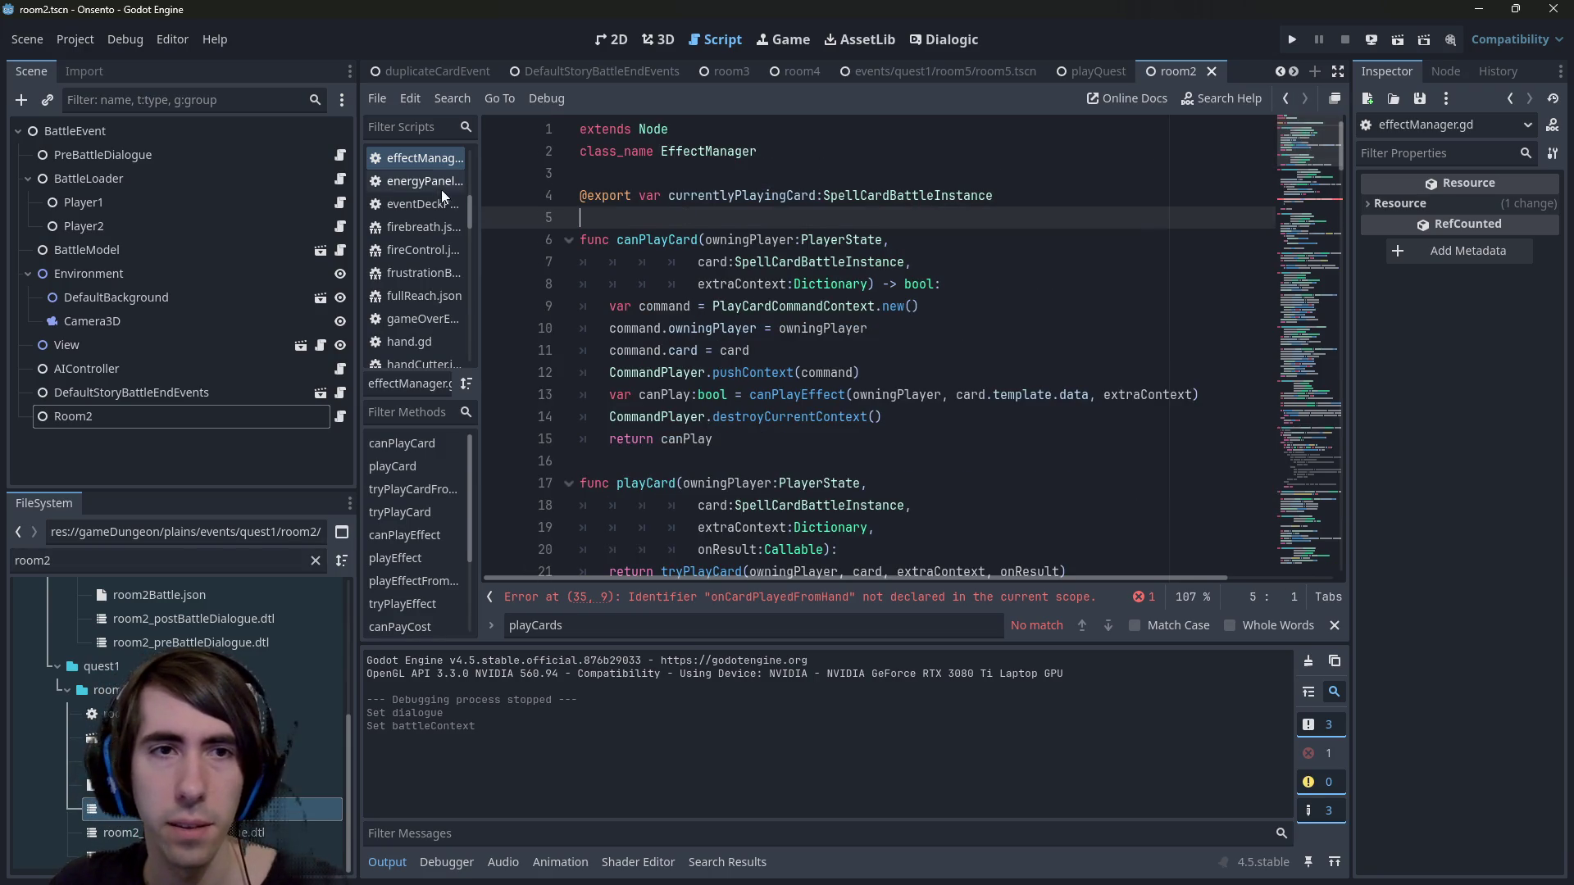
drag(473, 185, 450, 185)
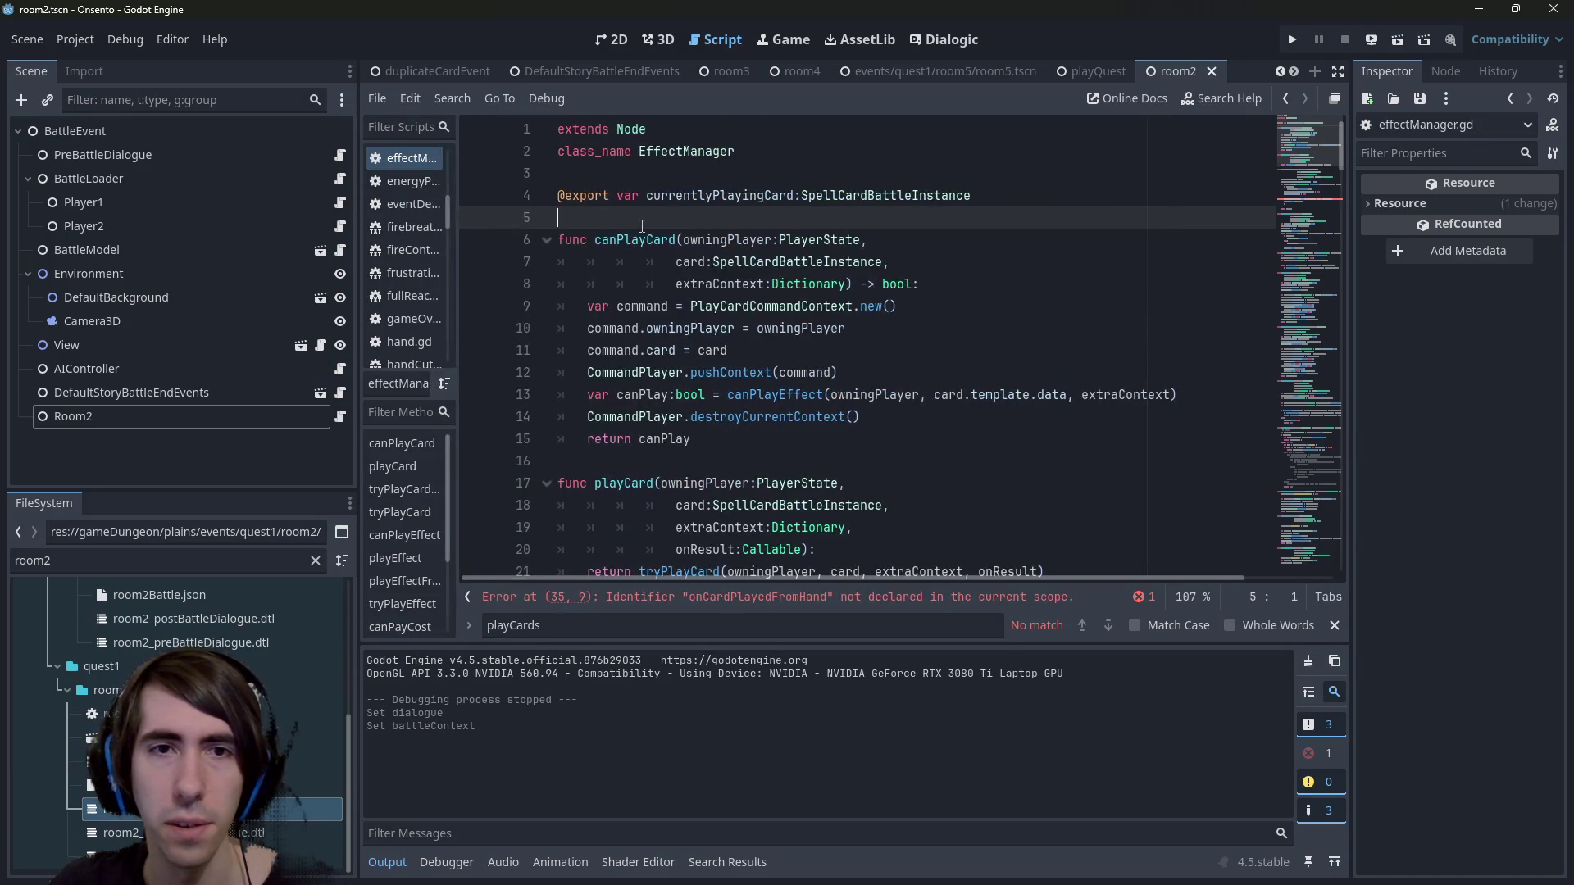
key(Return)
key(Return)
key(Up)
text(signal)
key(ctrl+v)
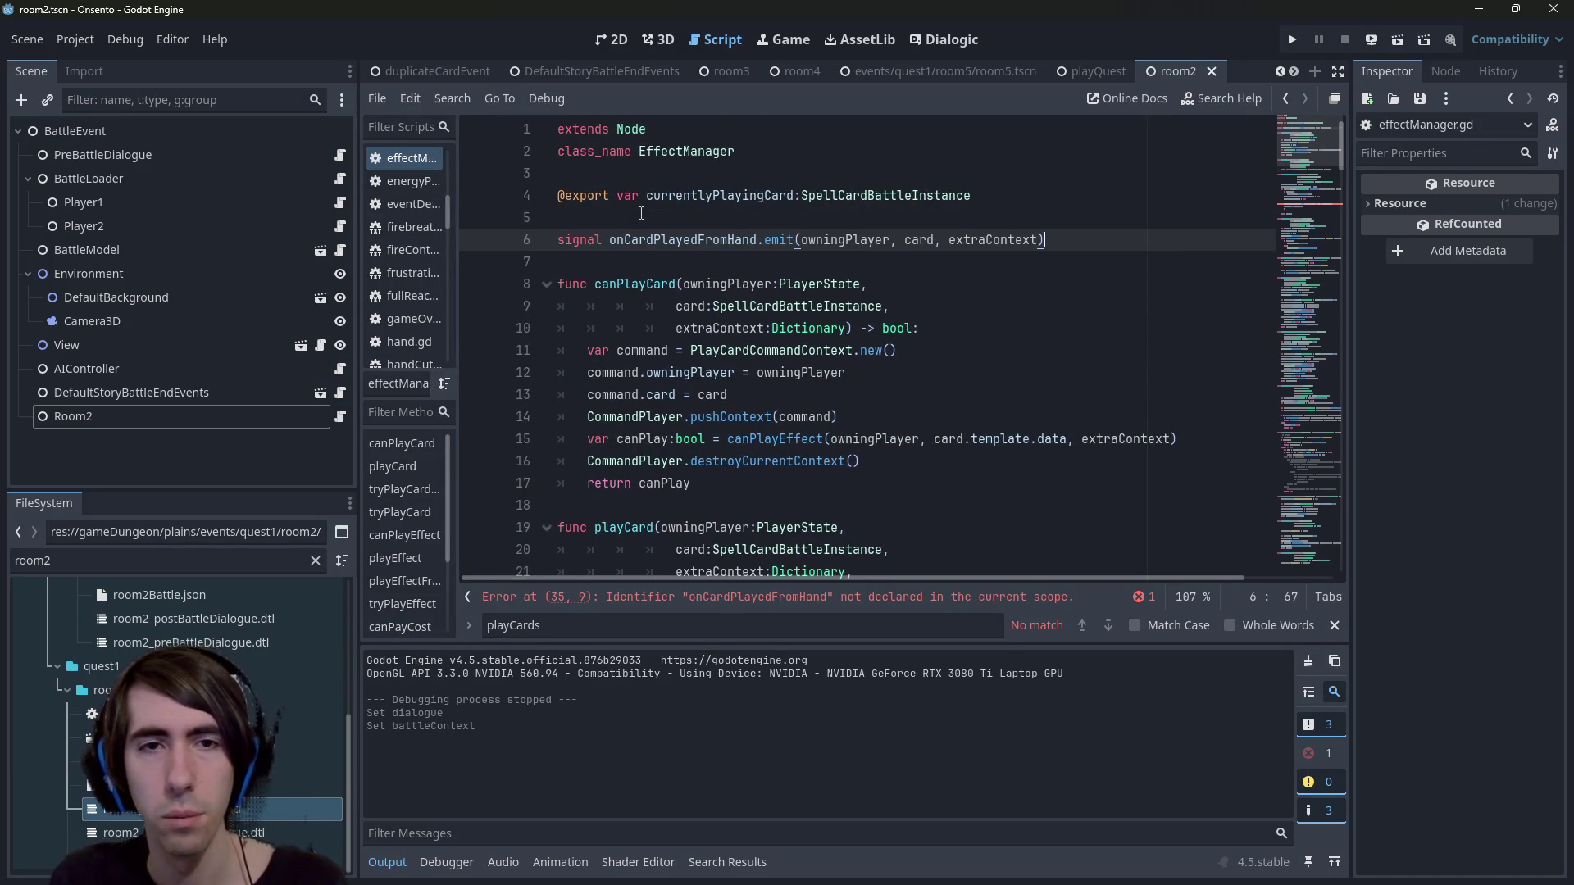
key(ctrl+Left)
key(ctrl+Left)
key(Left)
key(BackSpace)
key(BackSpace)
key(BackSpace)
key(Right)
key(ctrl+s)
Type owningPlayer as PlayerState and card as SpellCardBattleInstance in the signal declaration.
key(ctrl+Right)
text(:PlayerState)
key(ctrl+Right)
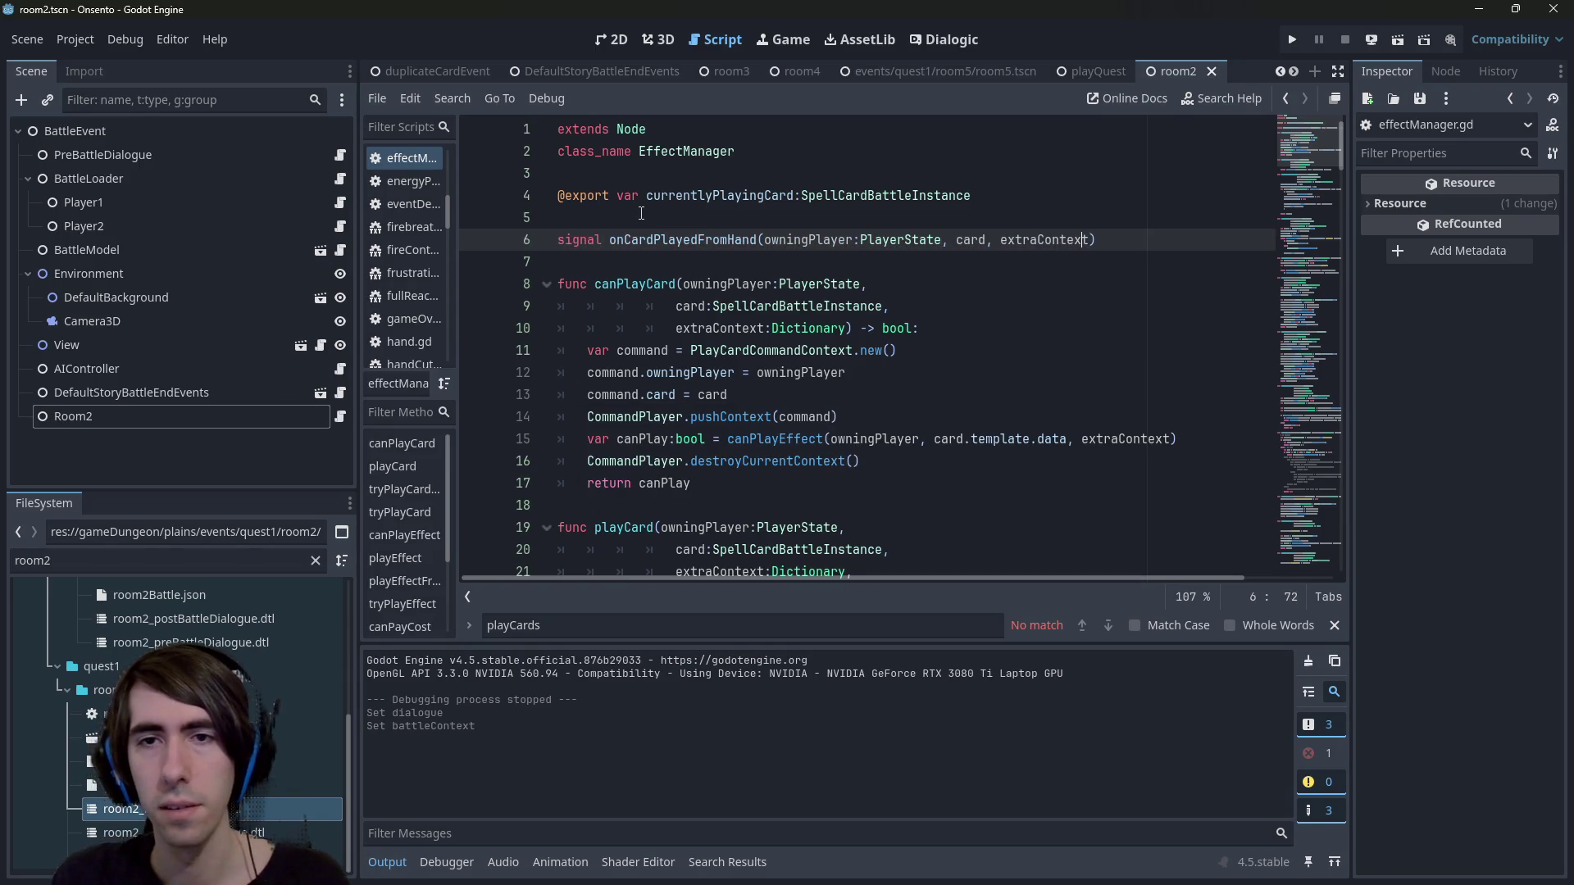
text(:SpellC)
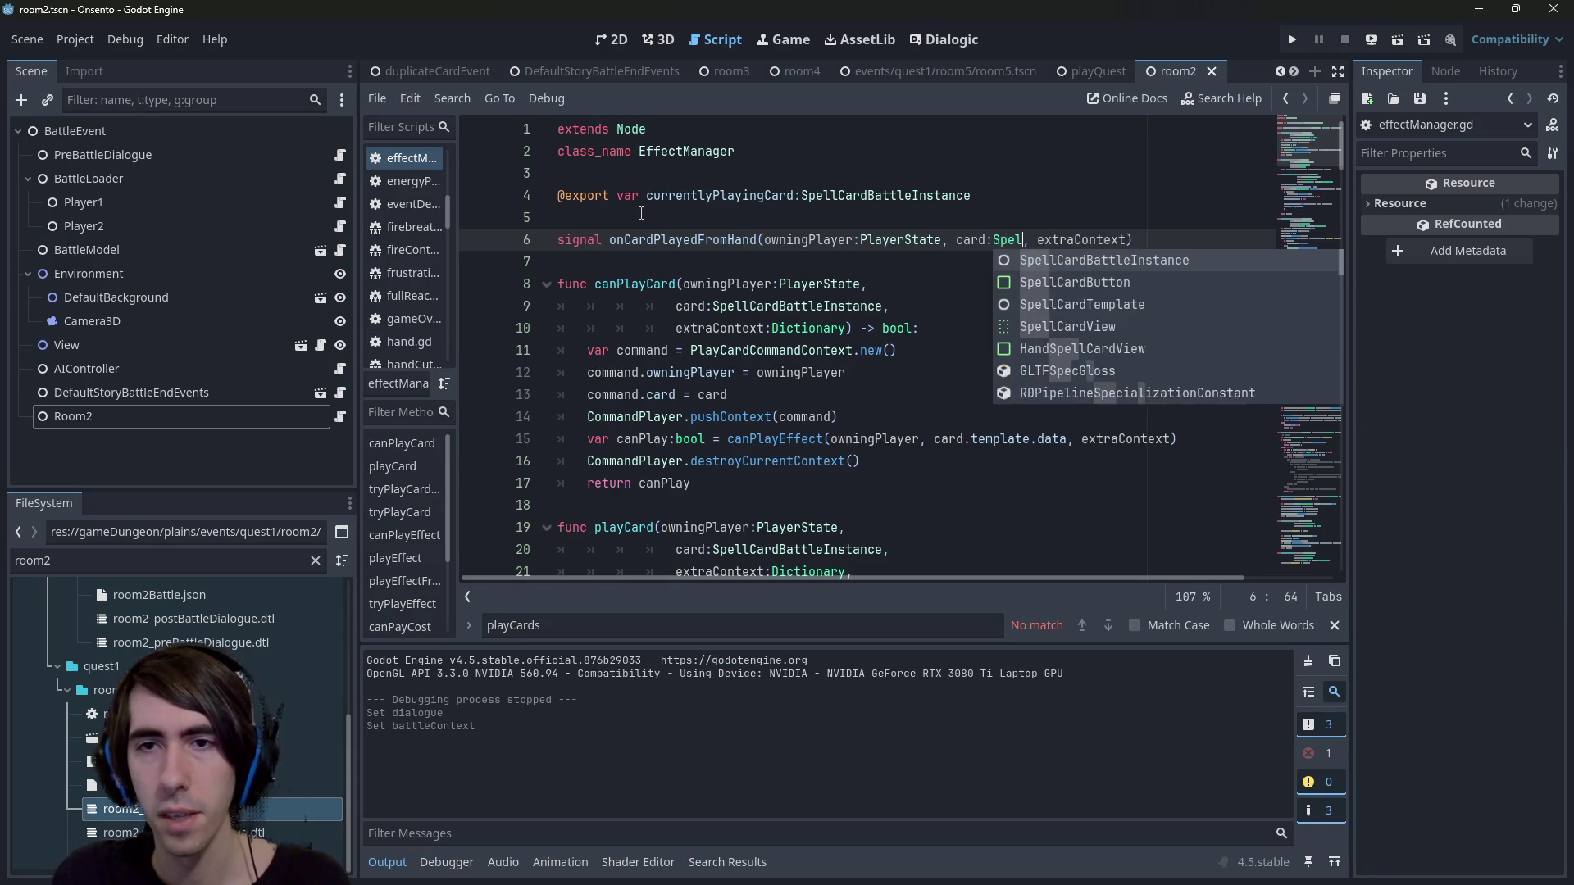
key(Down)
key(Down)
key(Down)
key(Return)
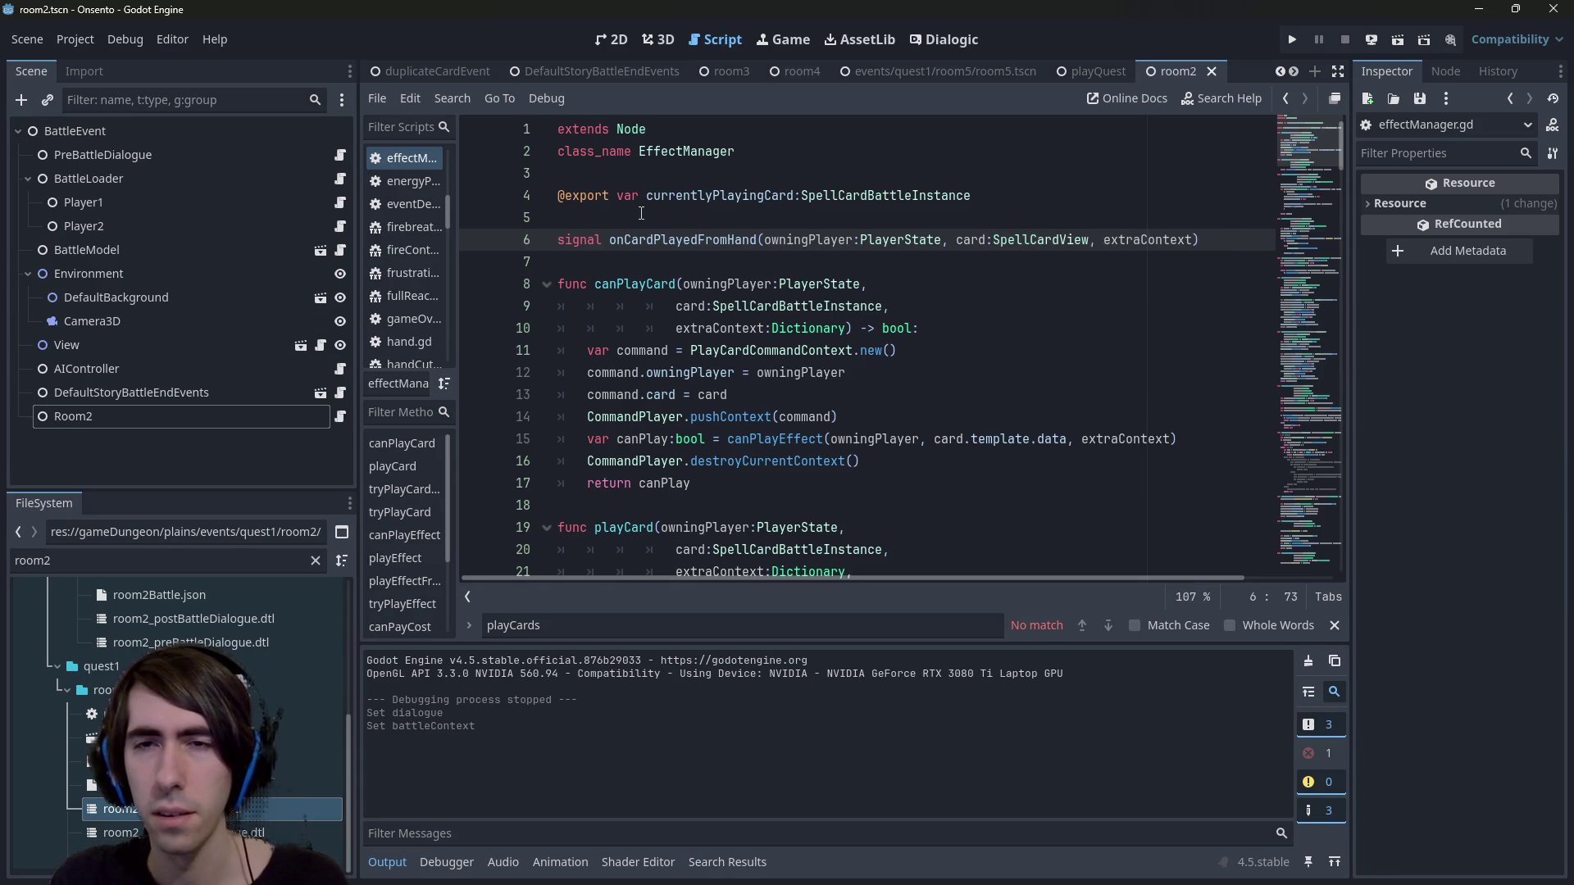
key(ctrl+BackSpace)
text(S)
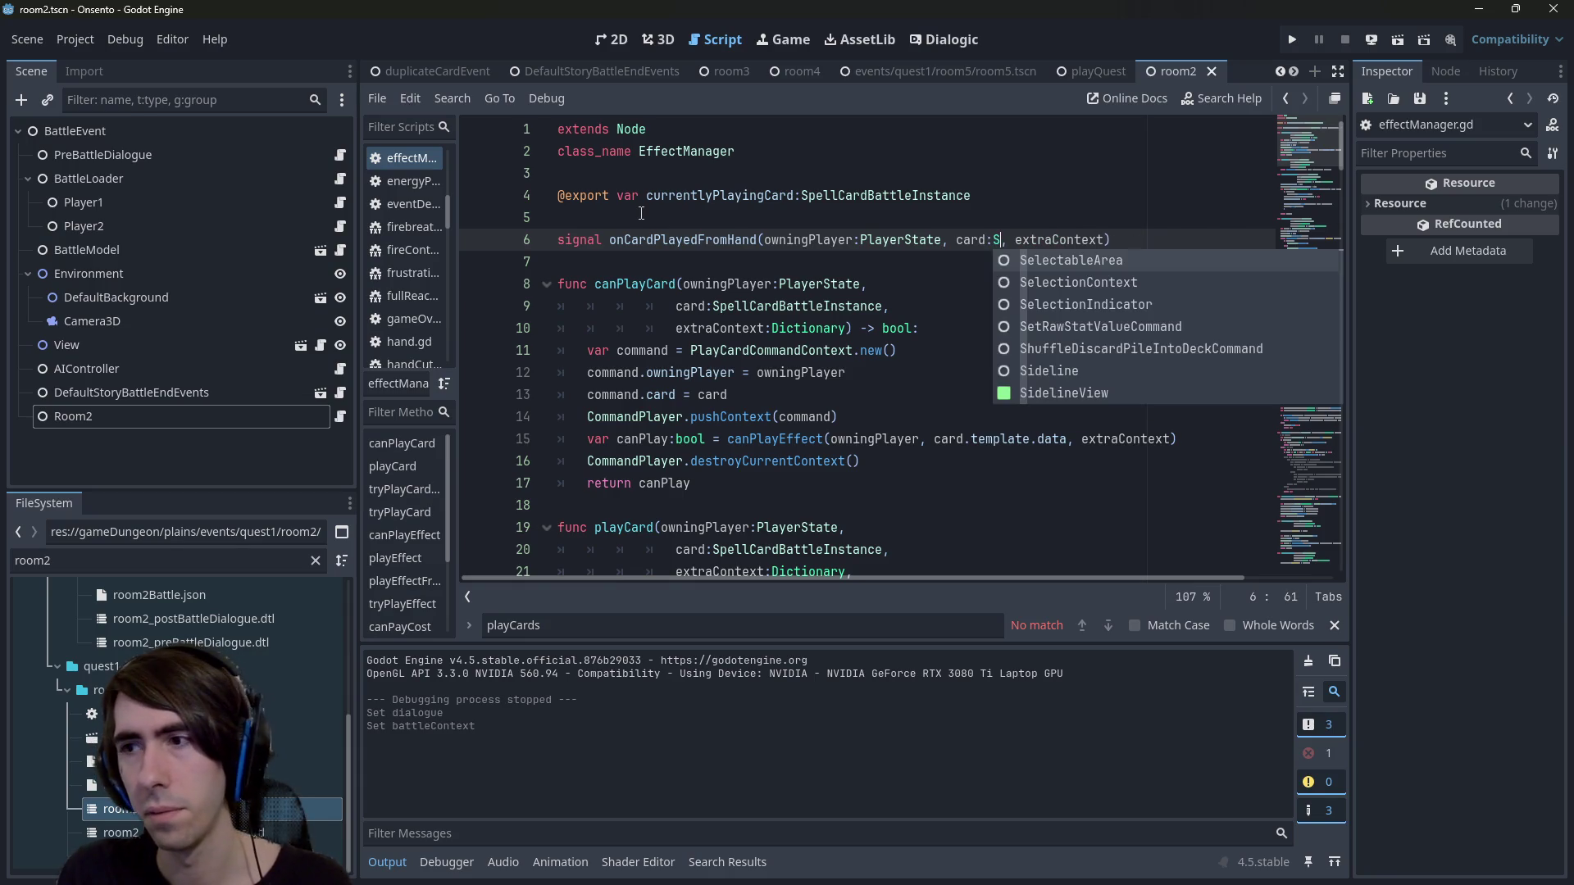
key(BackSpace)
text(Battl)
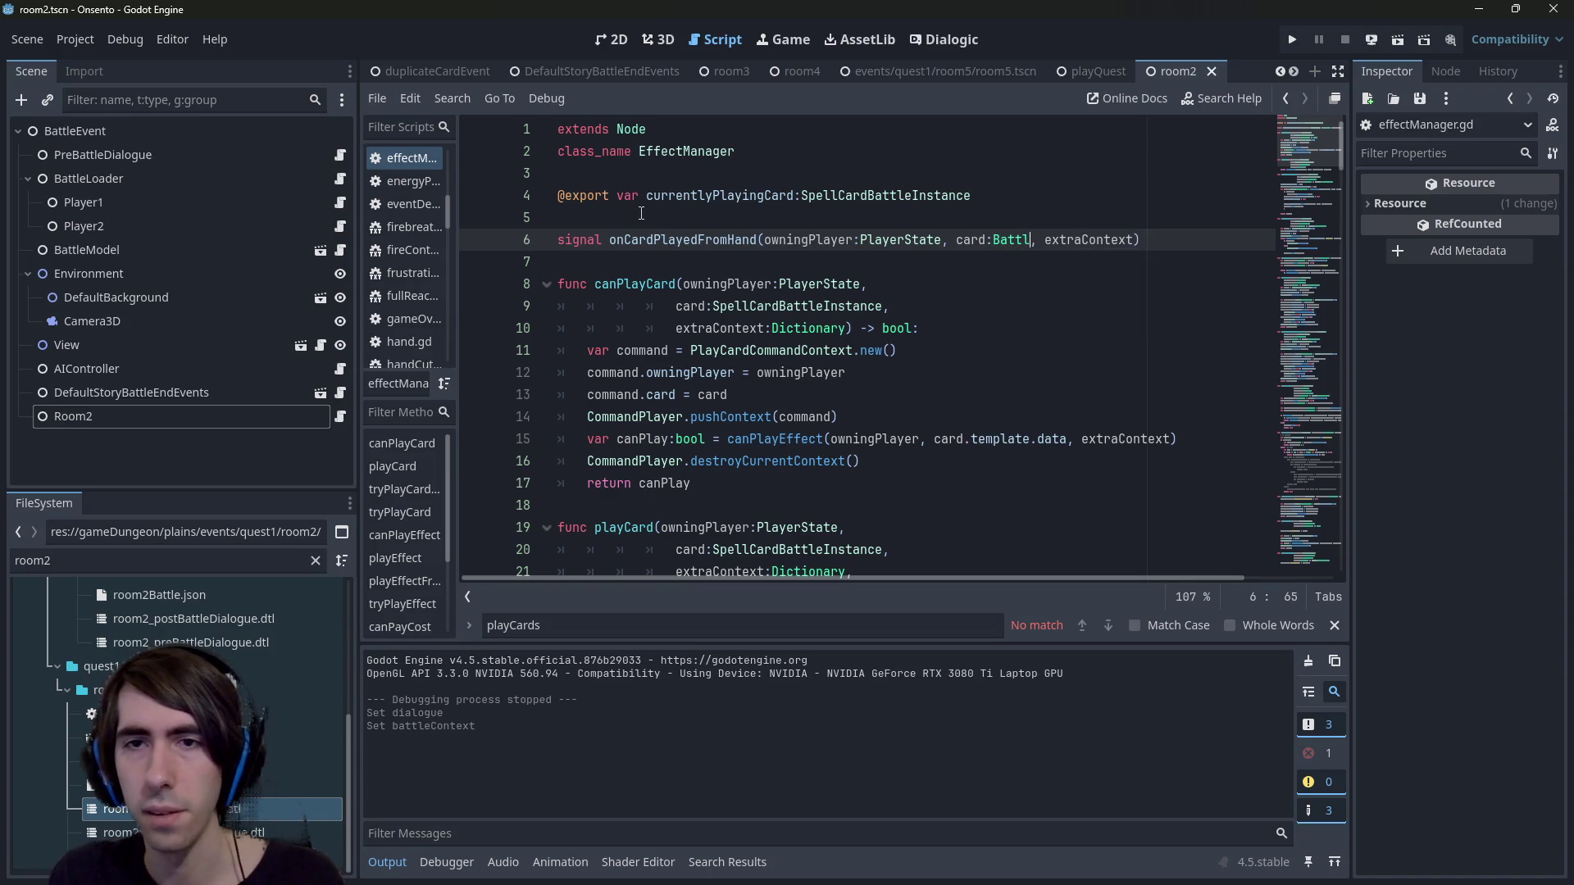
text(eCar)
key(BackSpace)
key(BackSpace)
key(BackSpace)
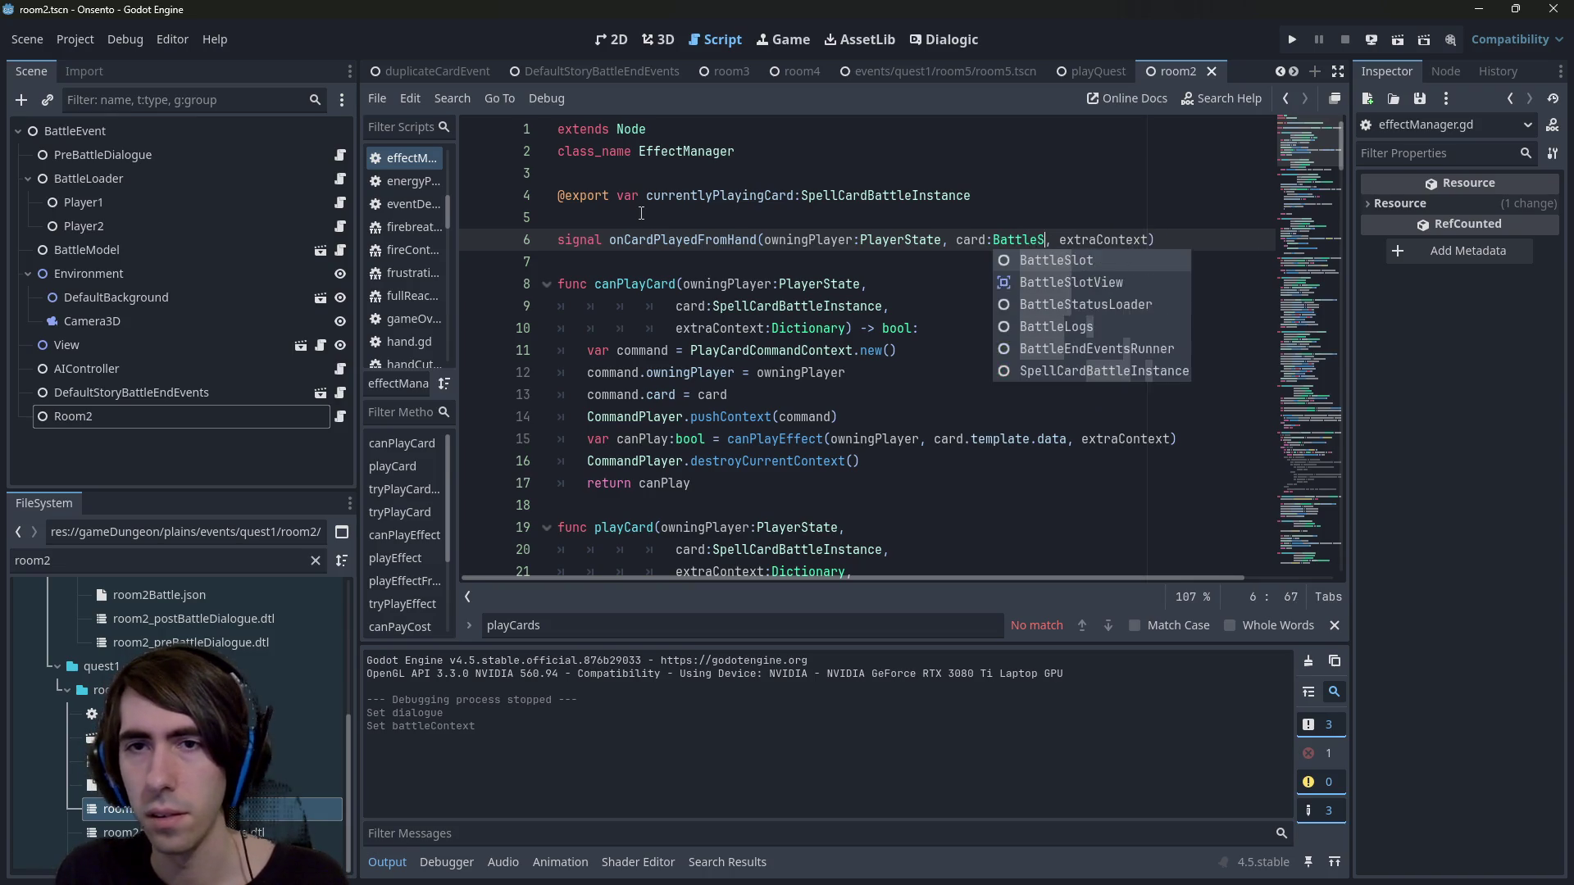
text(Spell)
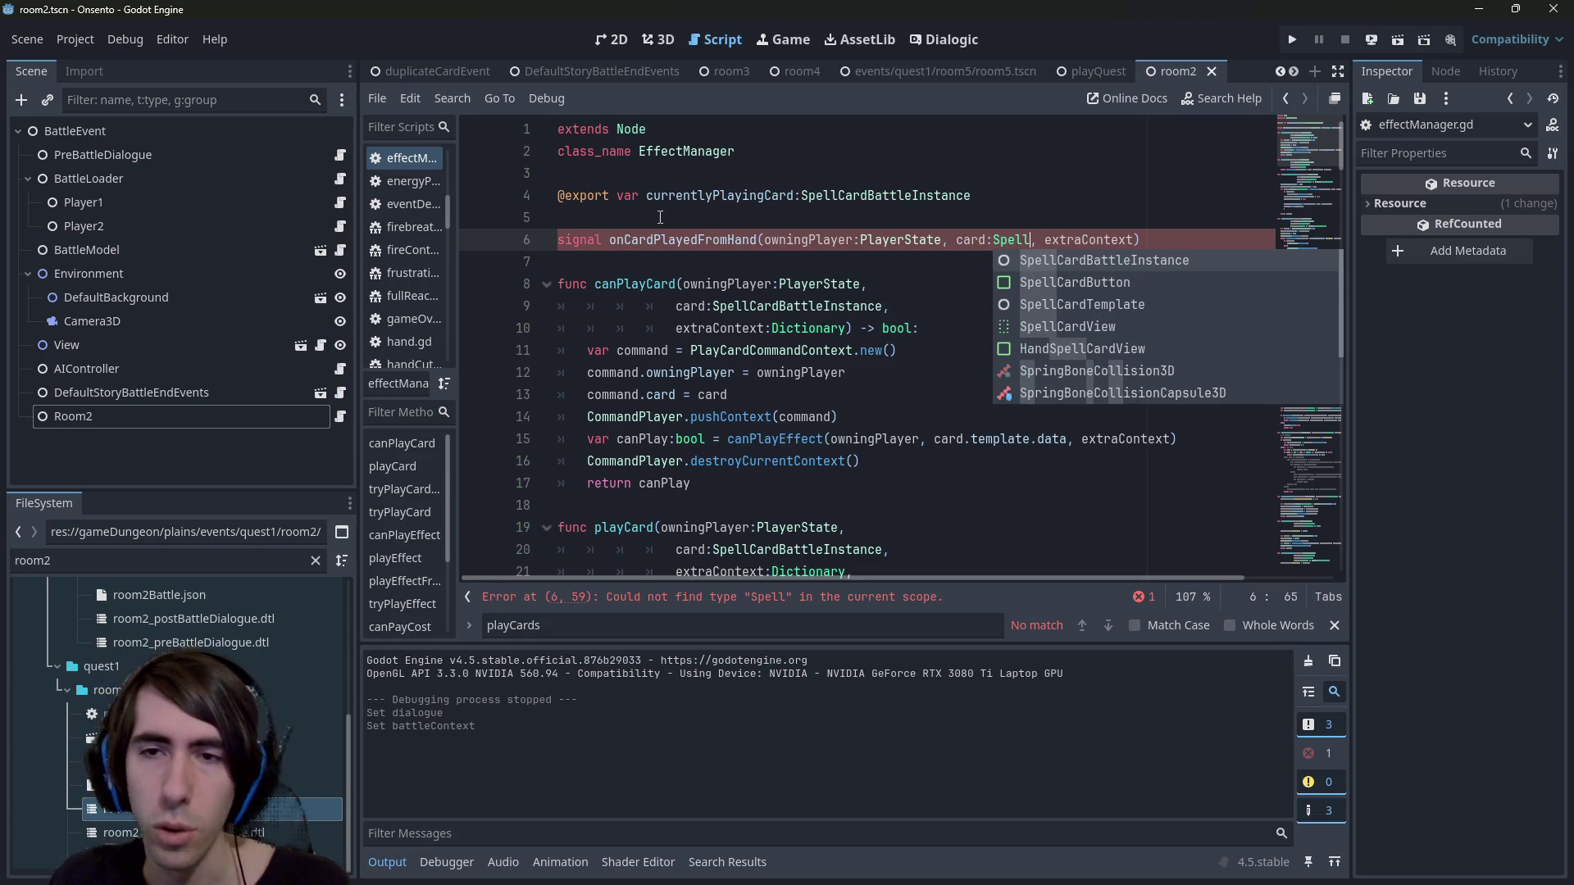
click(1154, 261)
Type extraContext as Dictionary and save effectManager.gd.
double_click(1095, 242)
key(ctrl+f)
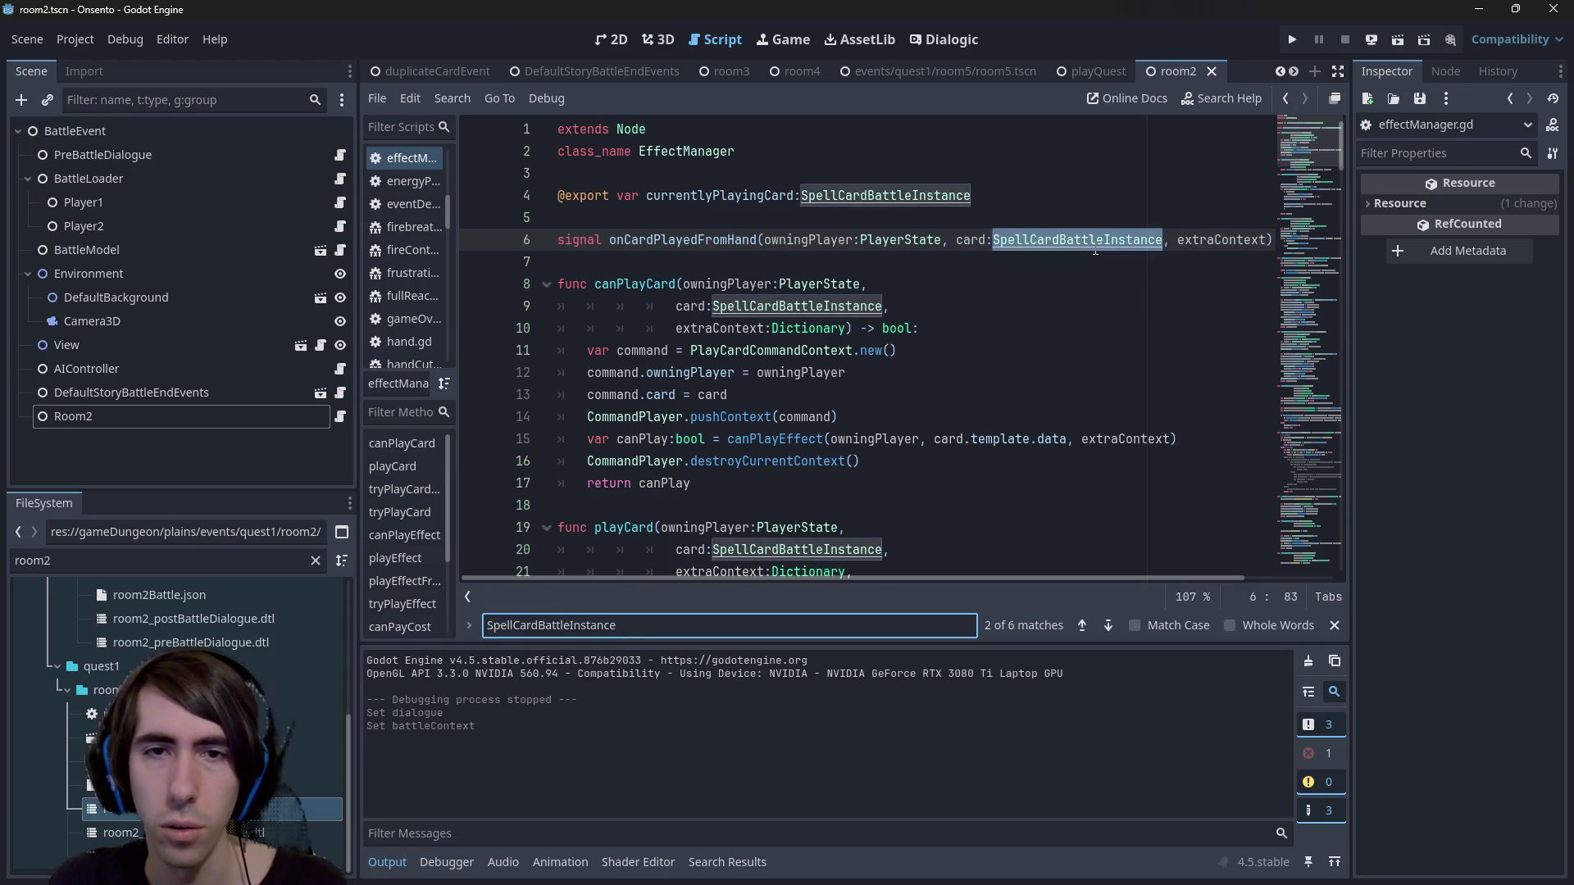
double_click(1189, 239)
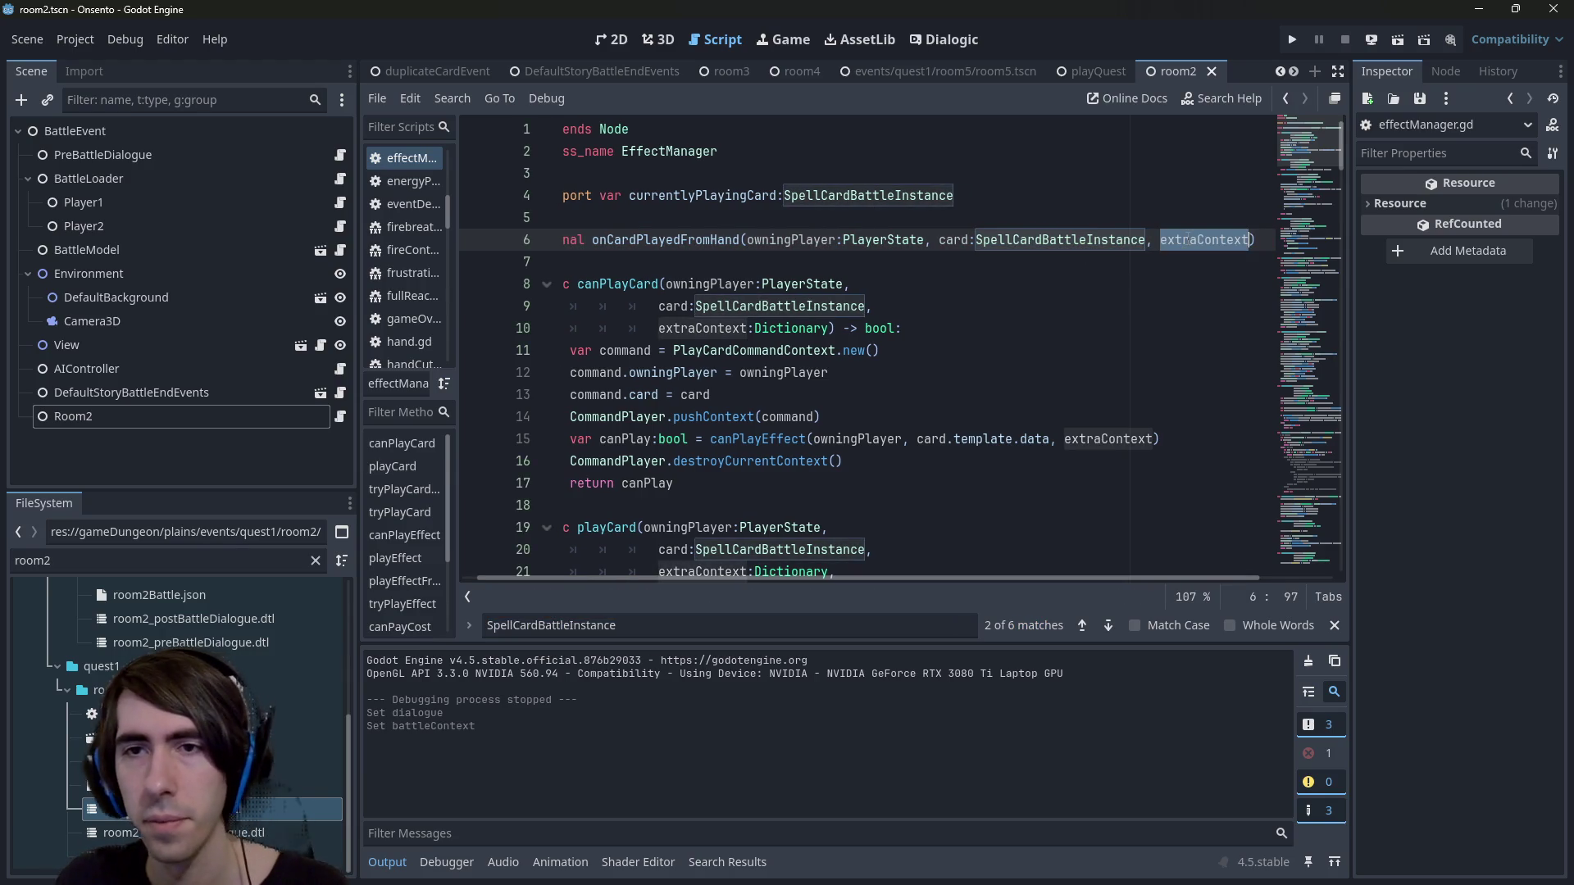
key(Right)
text(:)
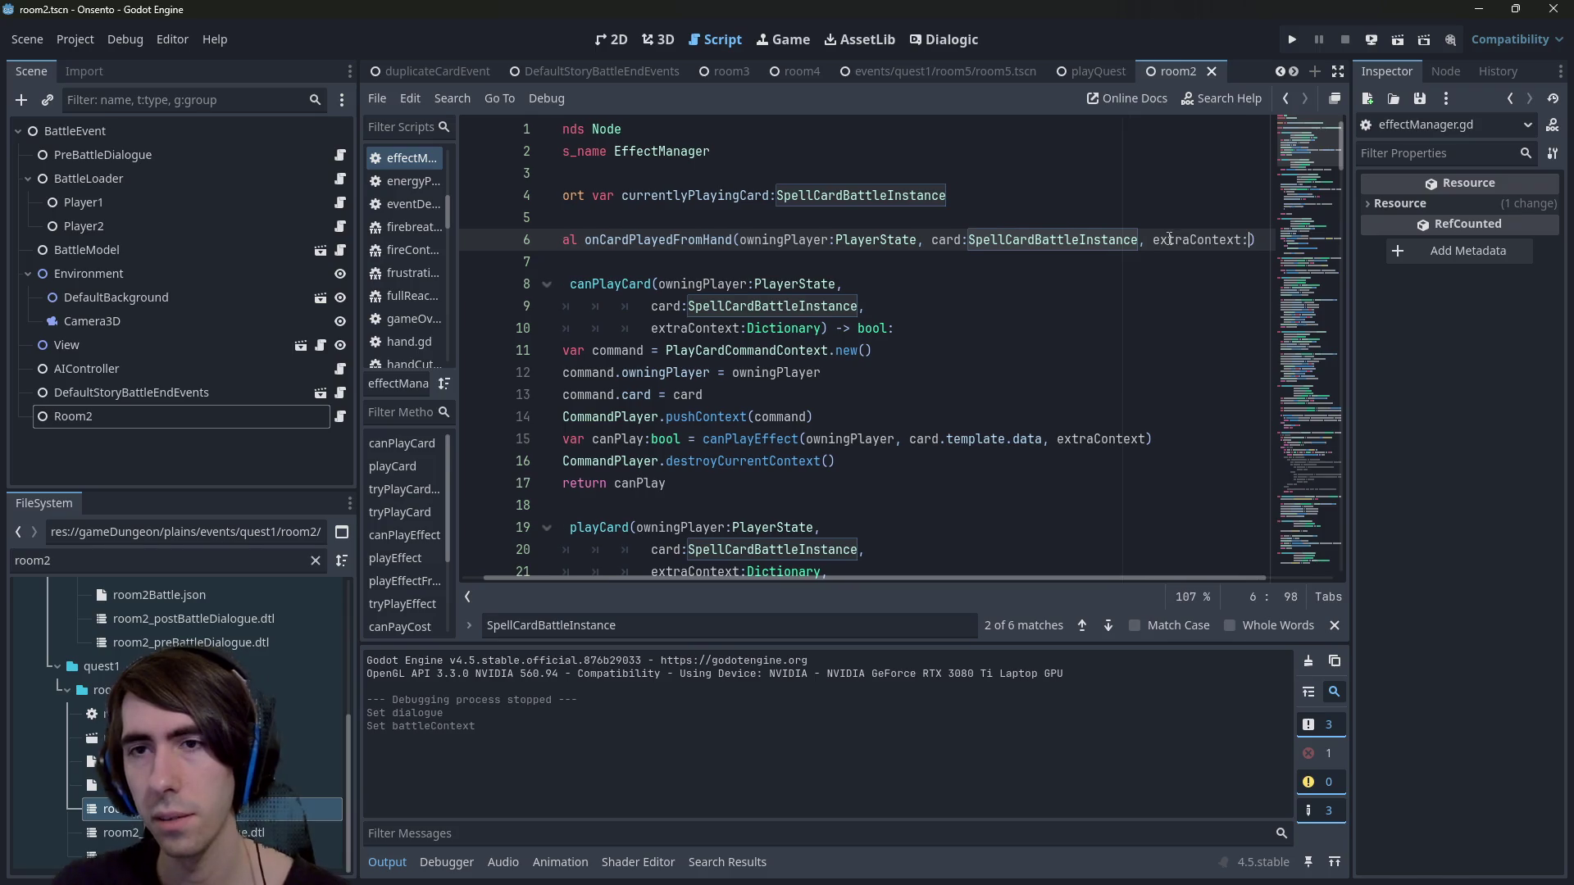
text(Dictionary)
key(ctrl+s)
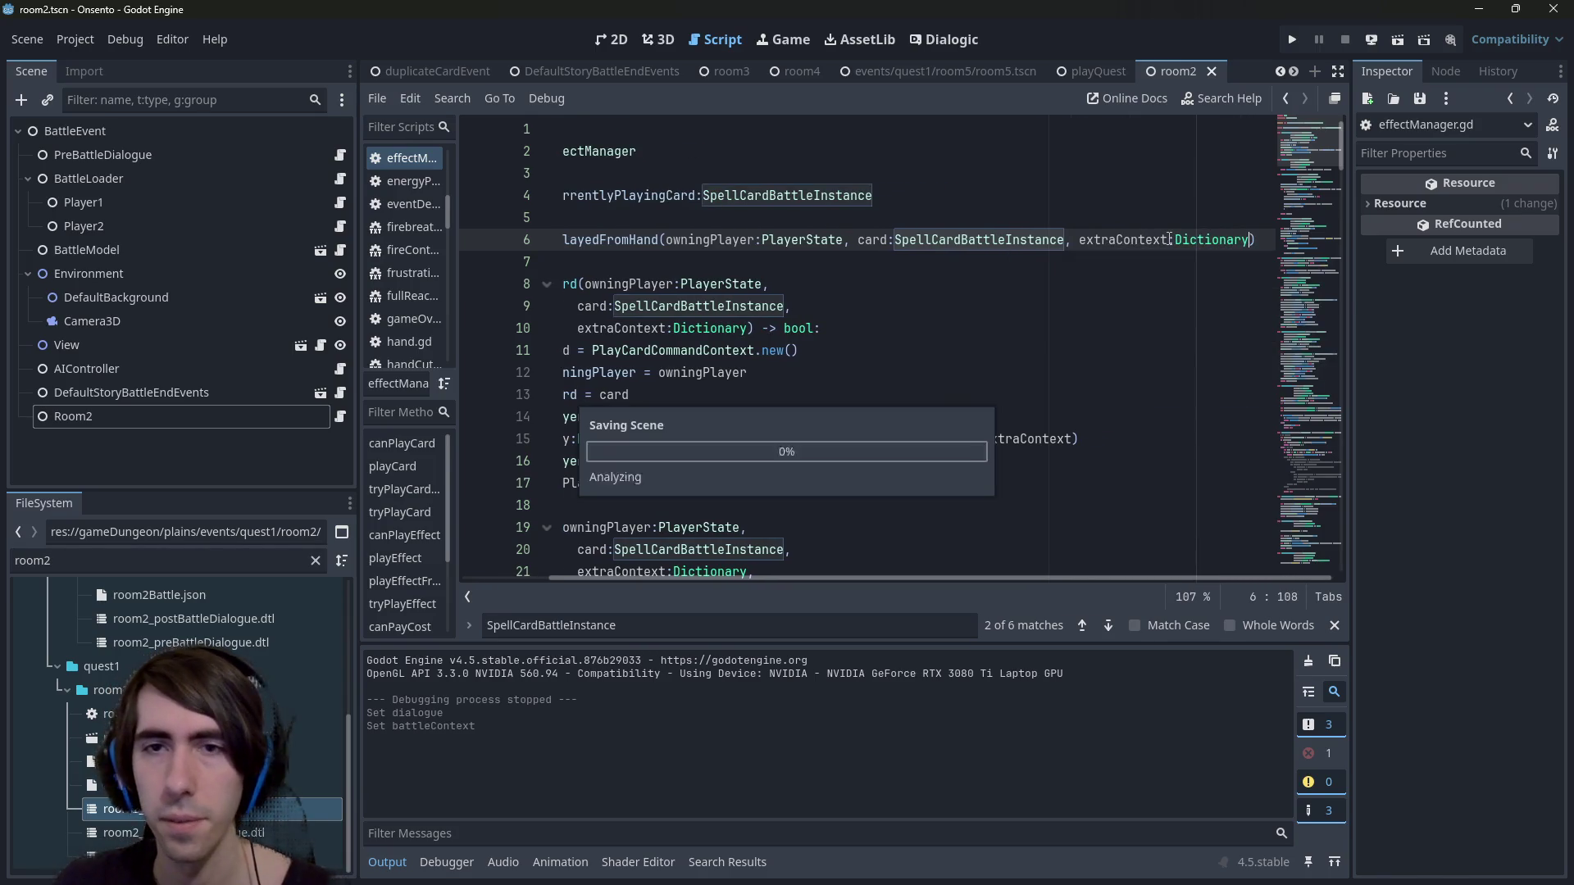
Search for onCardPlayedFromHand to find where it is emitted, then return to room2.gd.
double_click(632, 239)
key(ctrl+f)
key(Return)
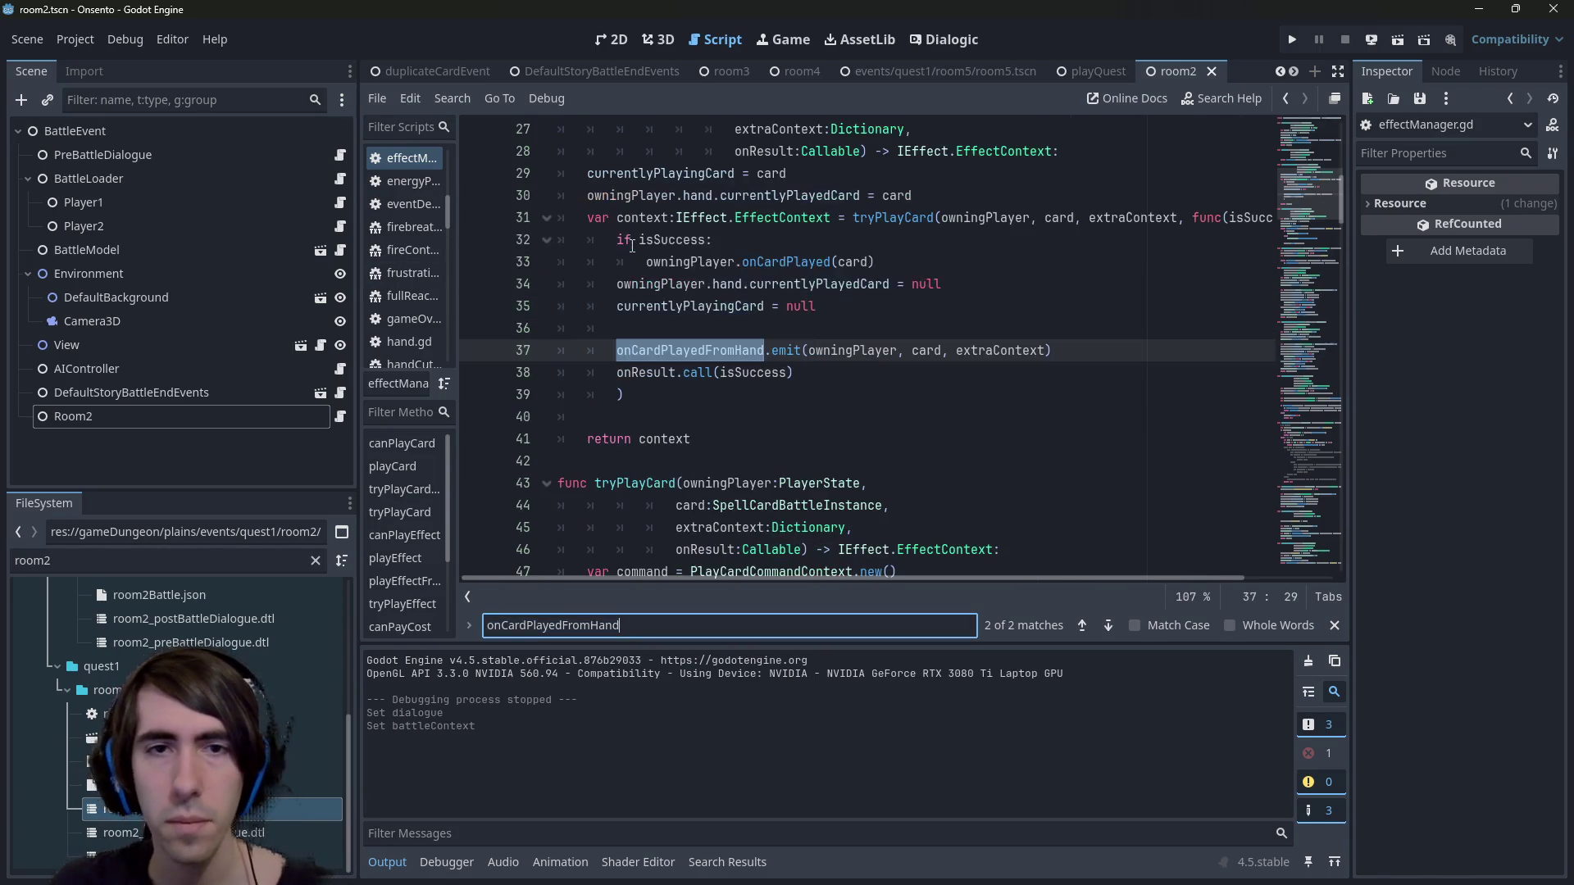
click(339, 416)
Add battleContext.effectManager.onCardPlayedFromHand.connect() to _ready in room2.gd.
click(912, 263)
key(ctrl+l)
key(Escape)
key(Escape)
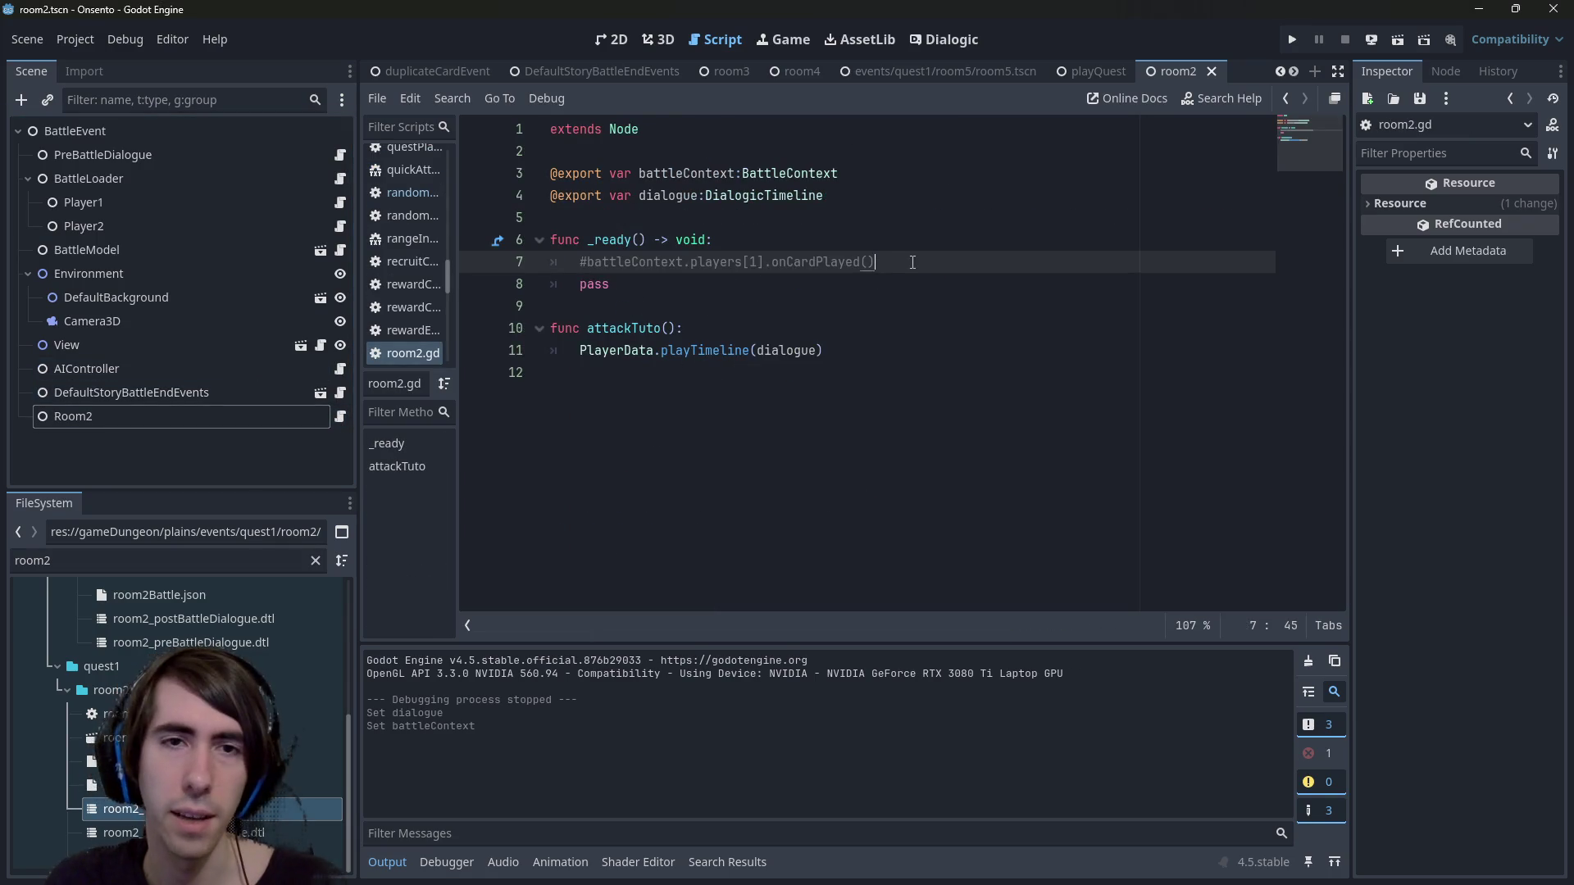
key(Return)
text(battleContext.)
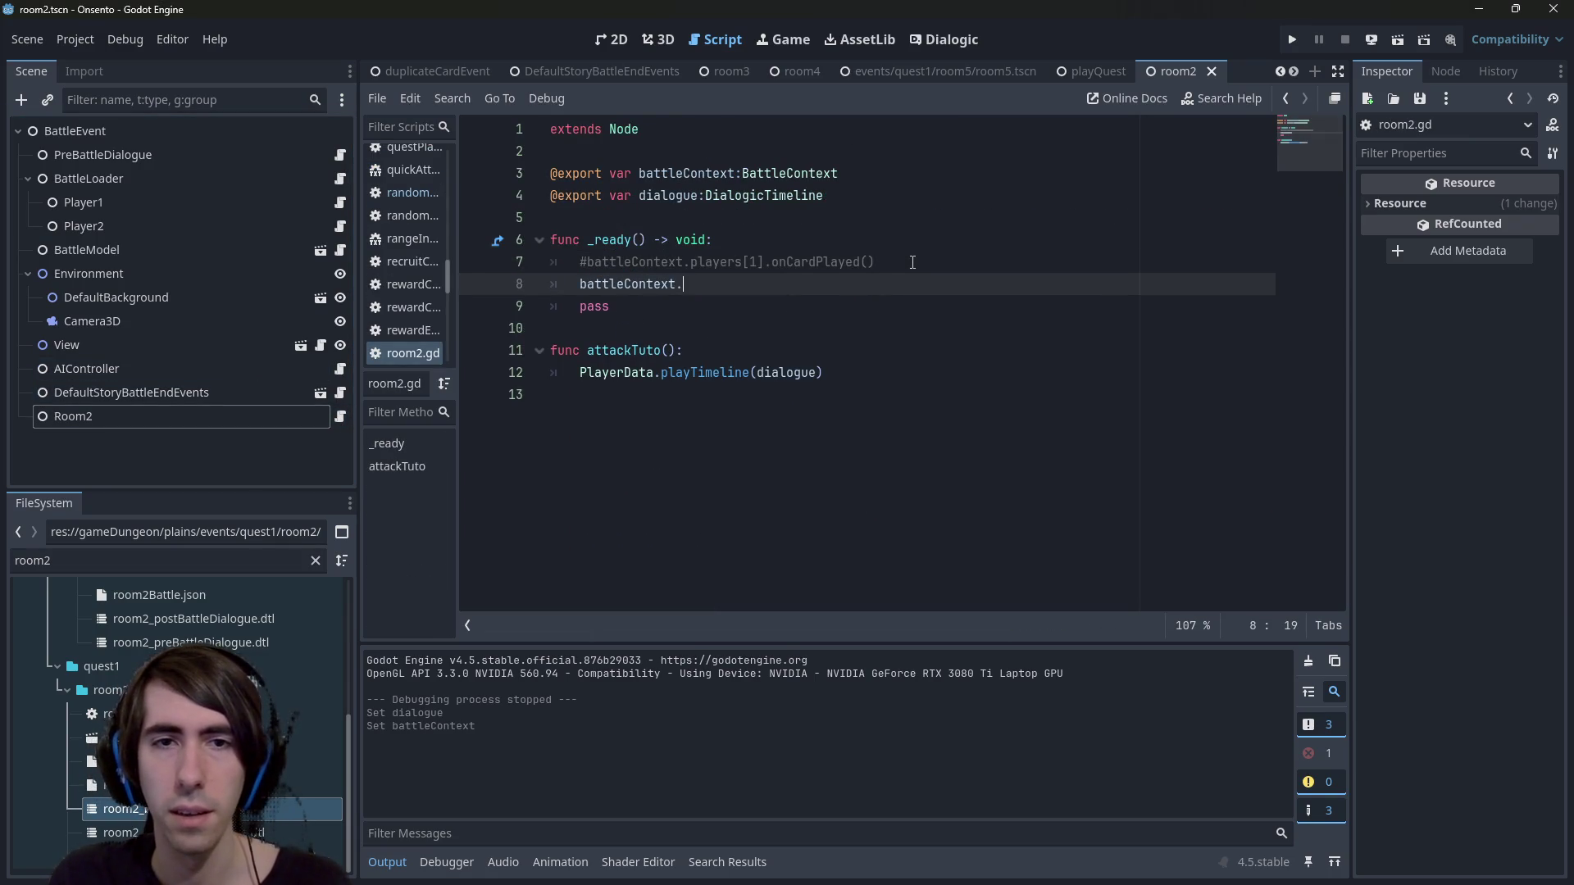
text(onCardPlayedFromHand.)
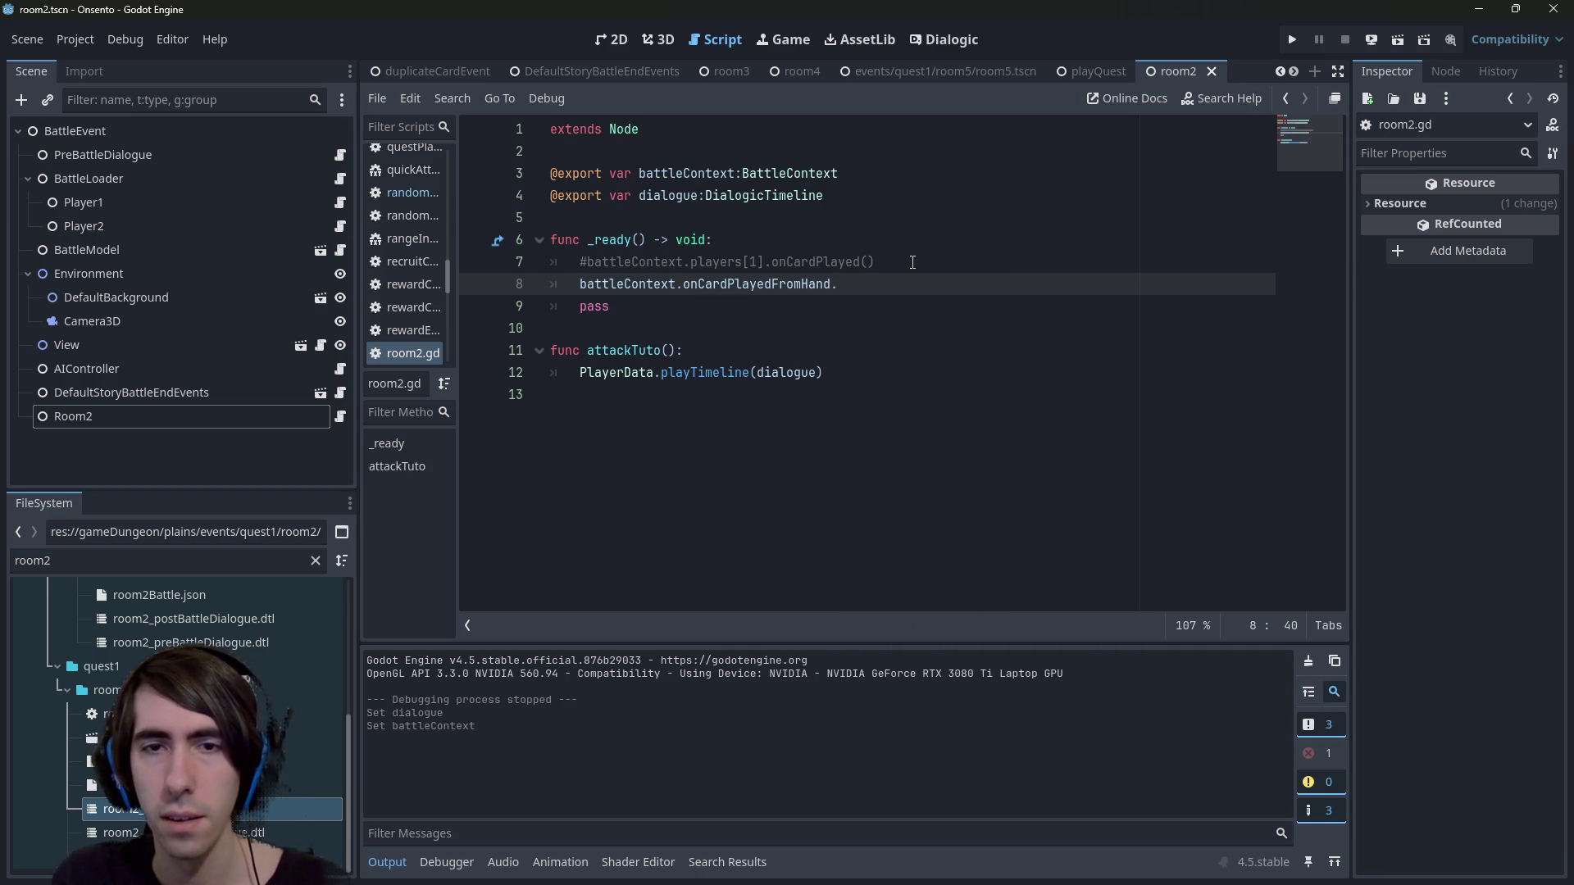
key(ctrl+BackSpace)
key(ctrl+BackSpace)
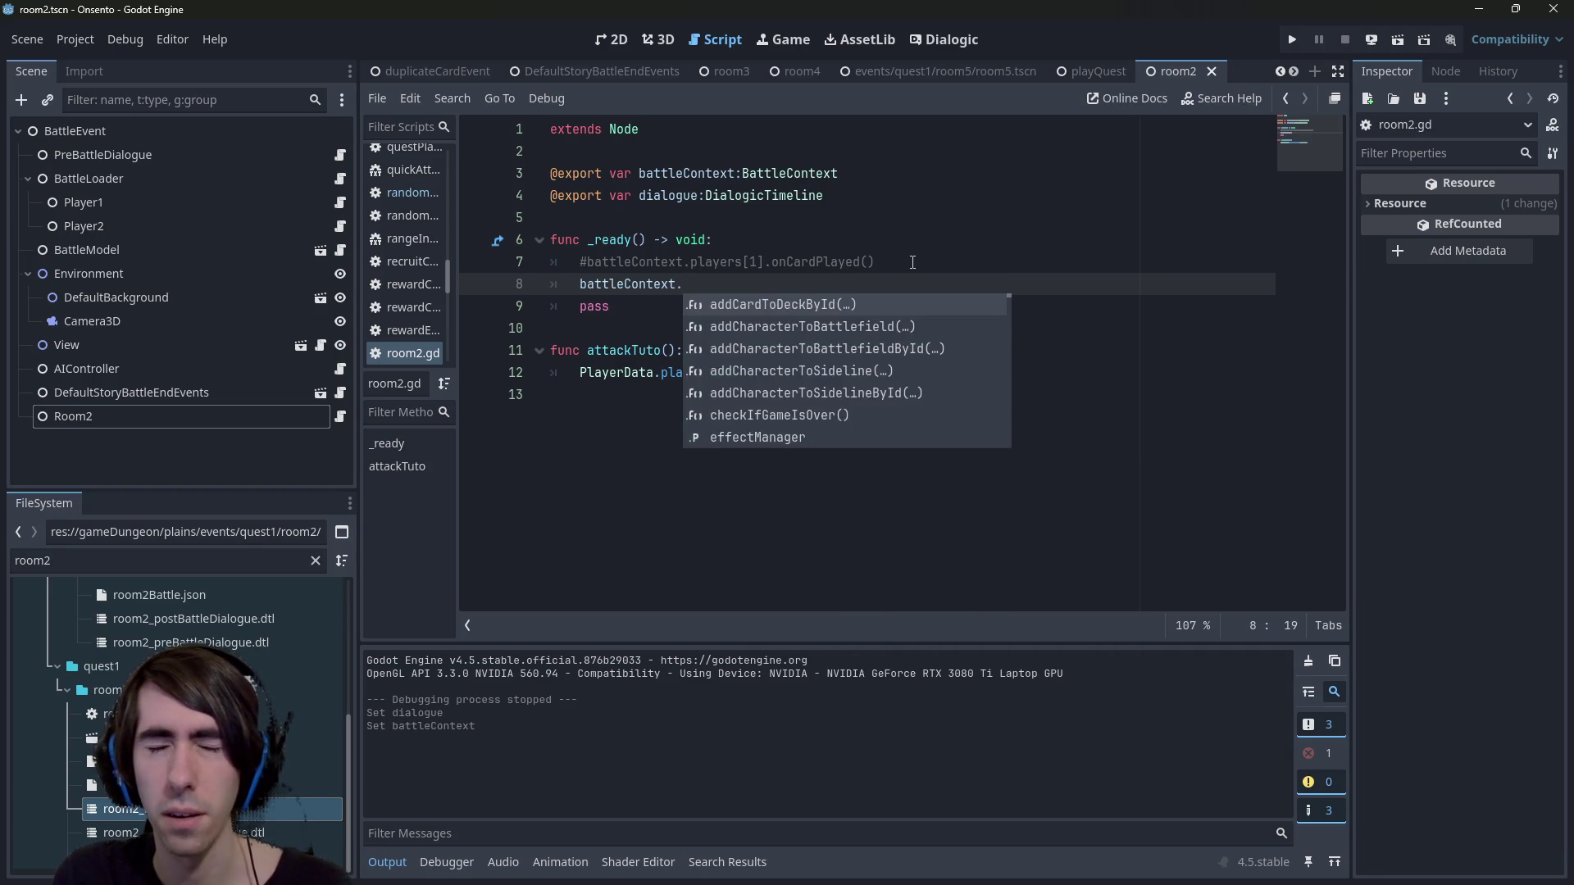
text(effect)
key(Return)
text(.)
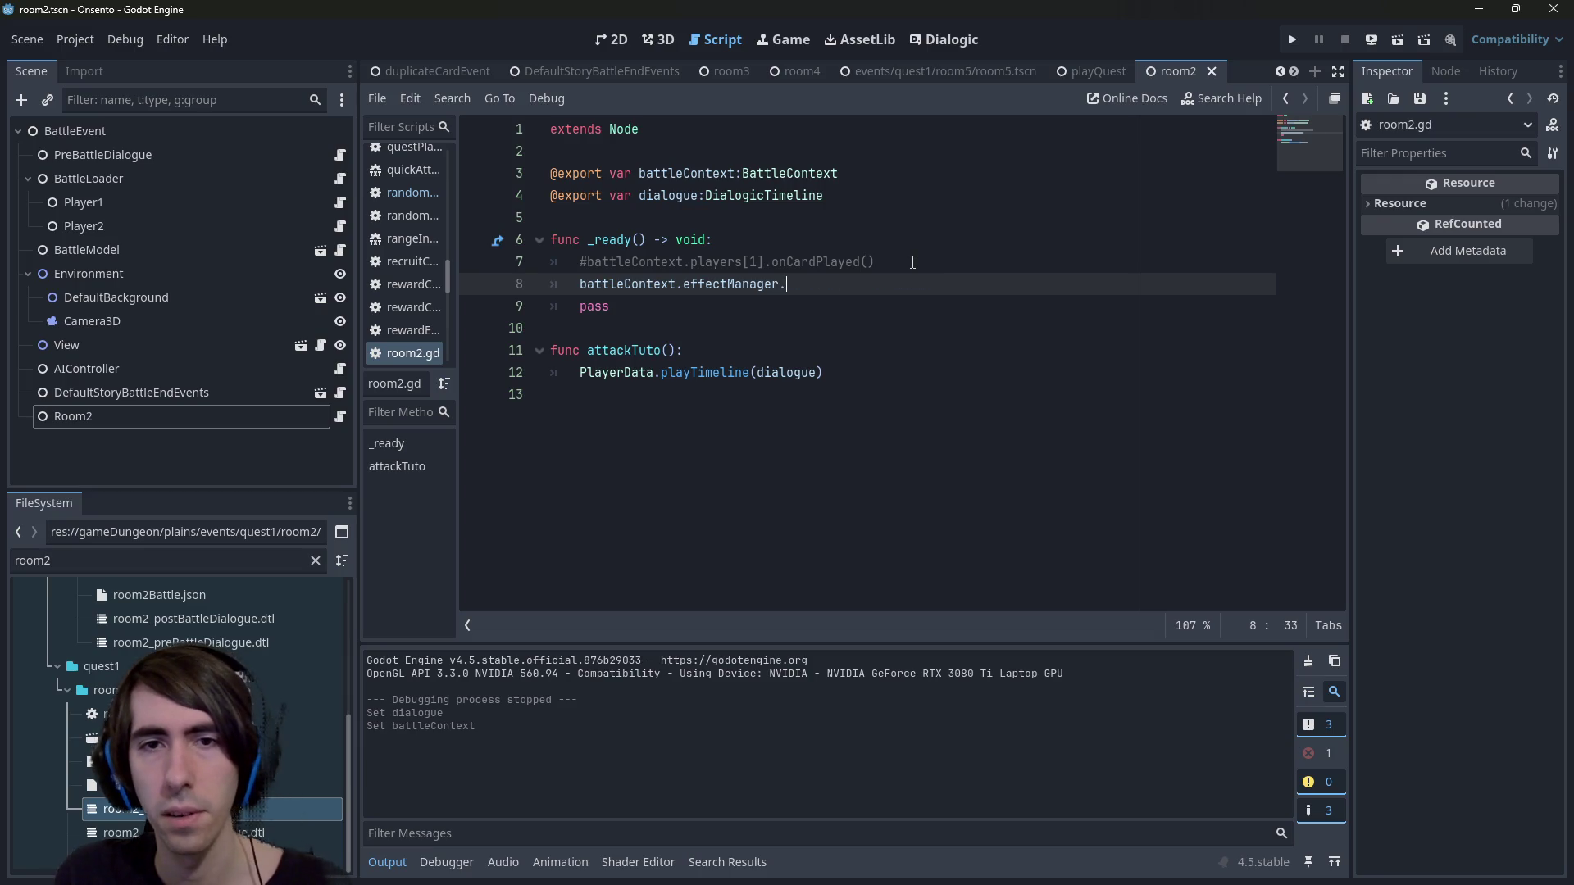
text(onca)
key(Return)
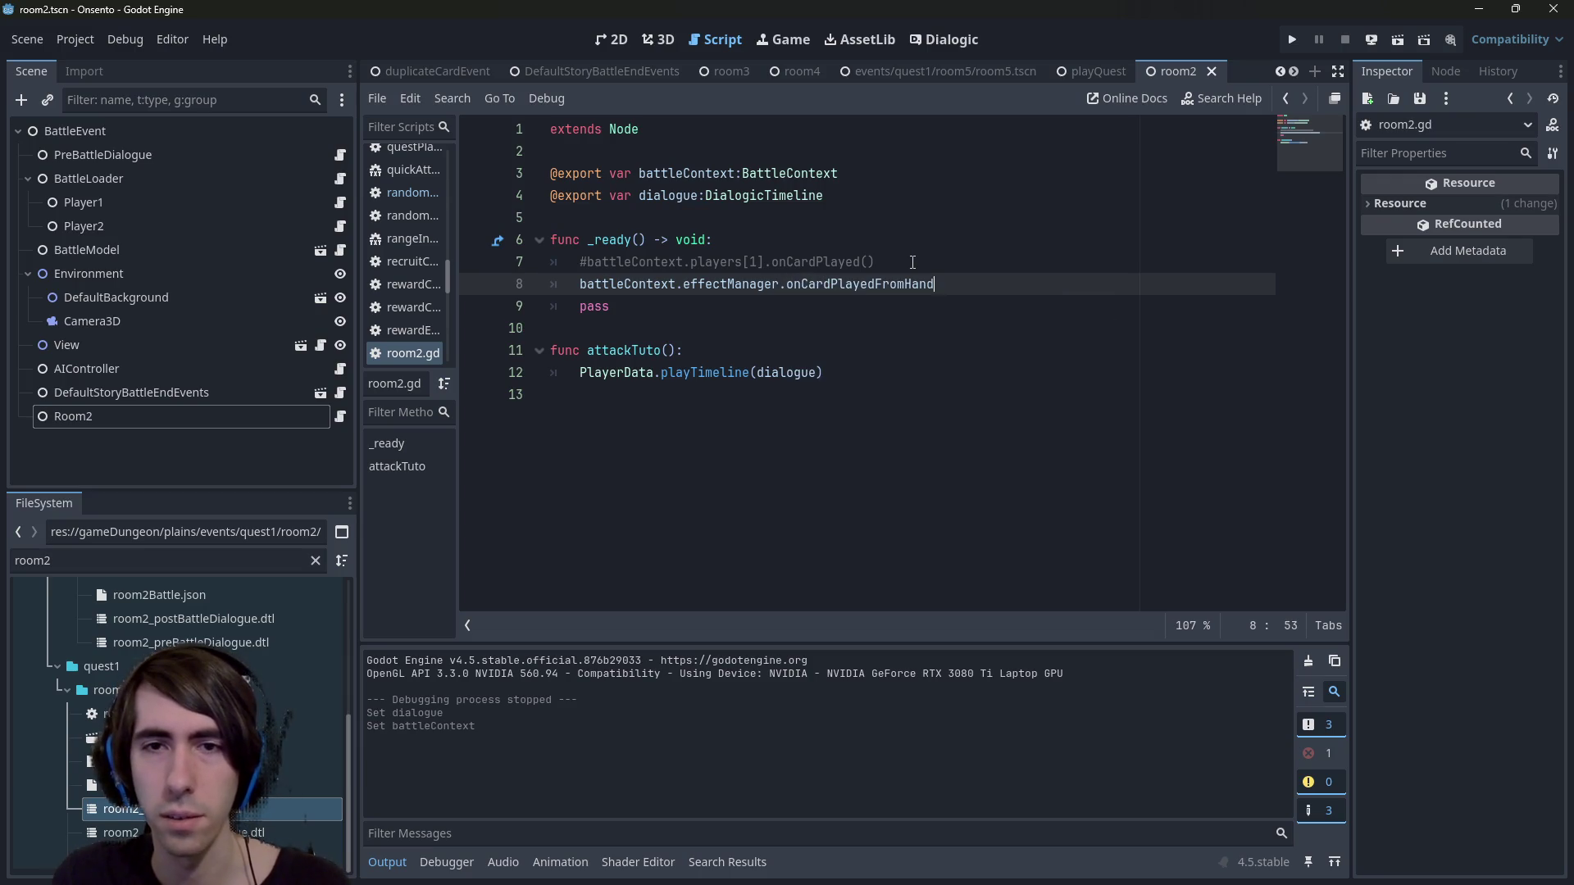
text(.)
key(Return)
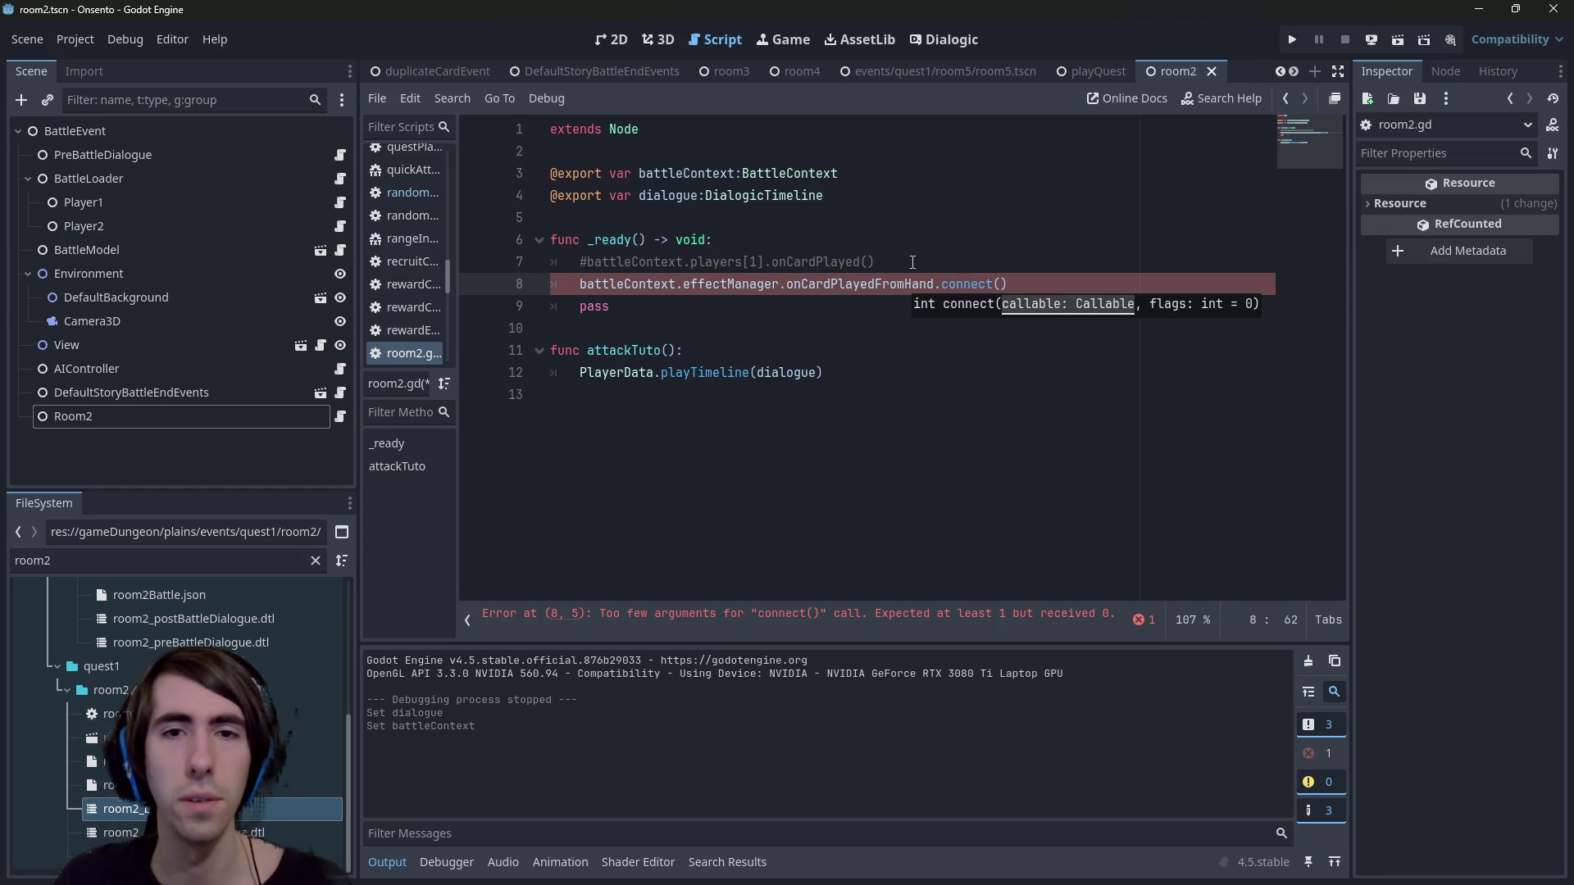
Create an onCardPlayedFromHand function below _ready and pass its name to connect.
key(Down)
key(Down)
key(Return)
key(Return)
key(Up)
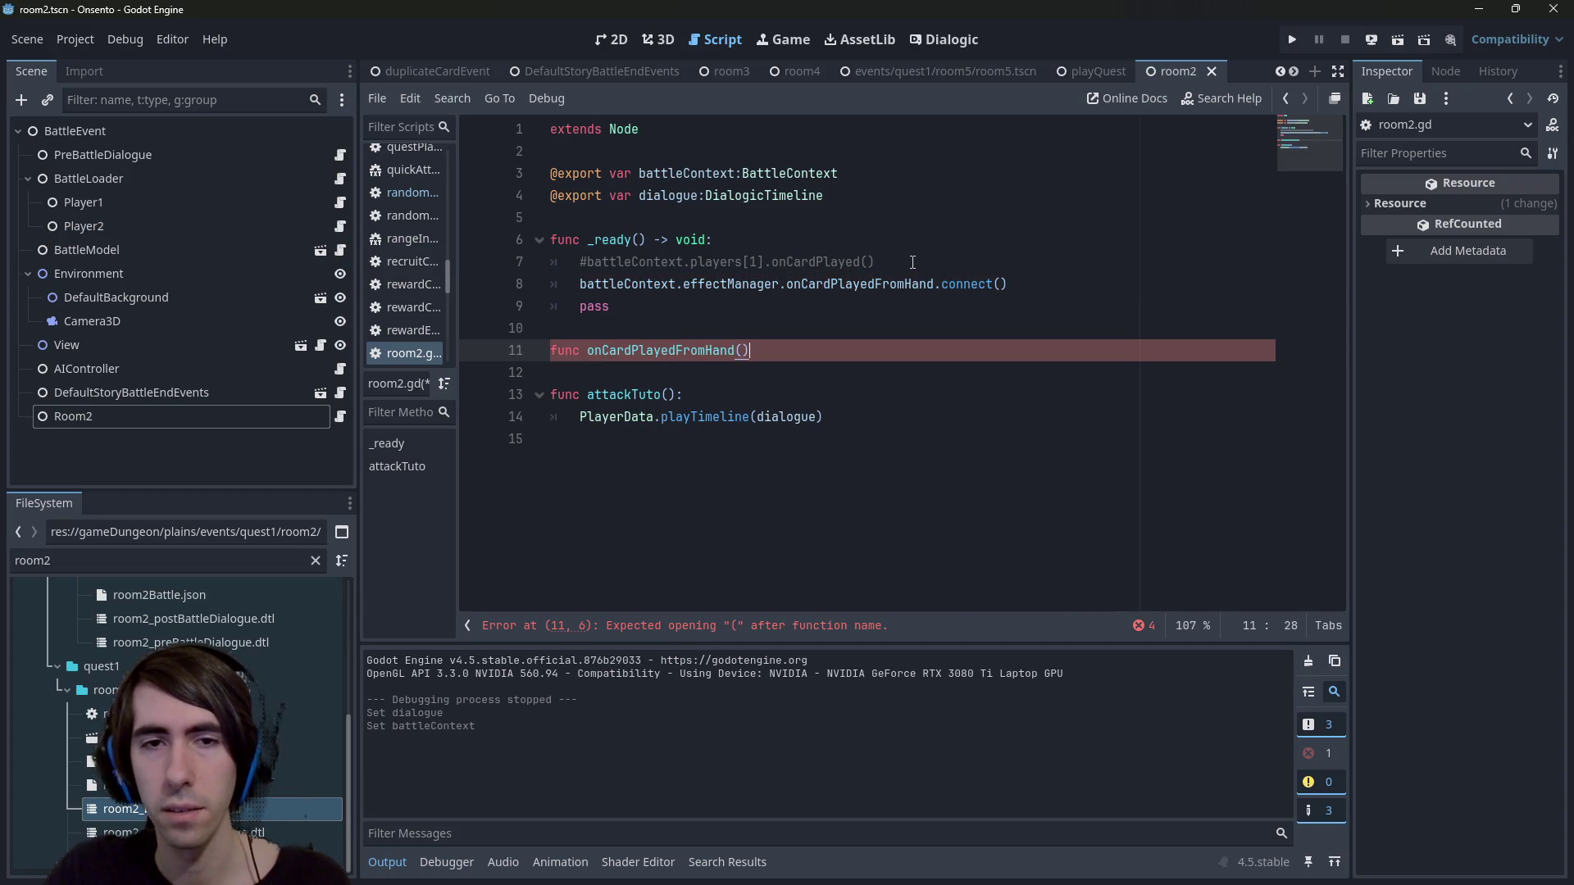
text(:)
key(Return)
key(Up)
key(End)
key(Left)
key(Left)
key(Left)
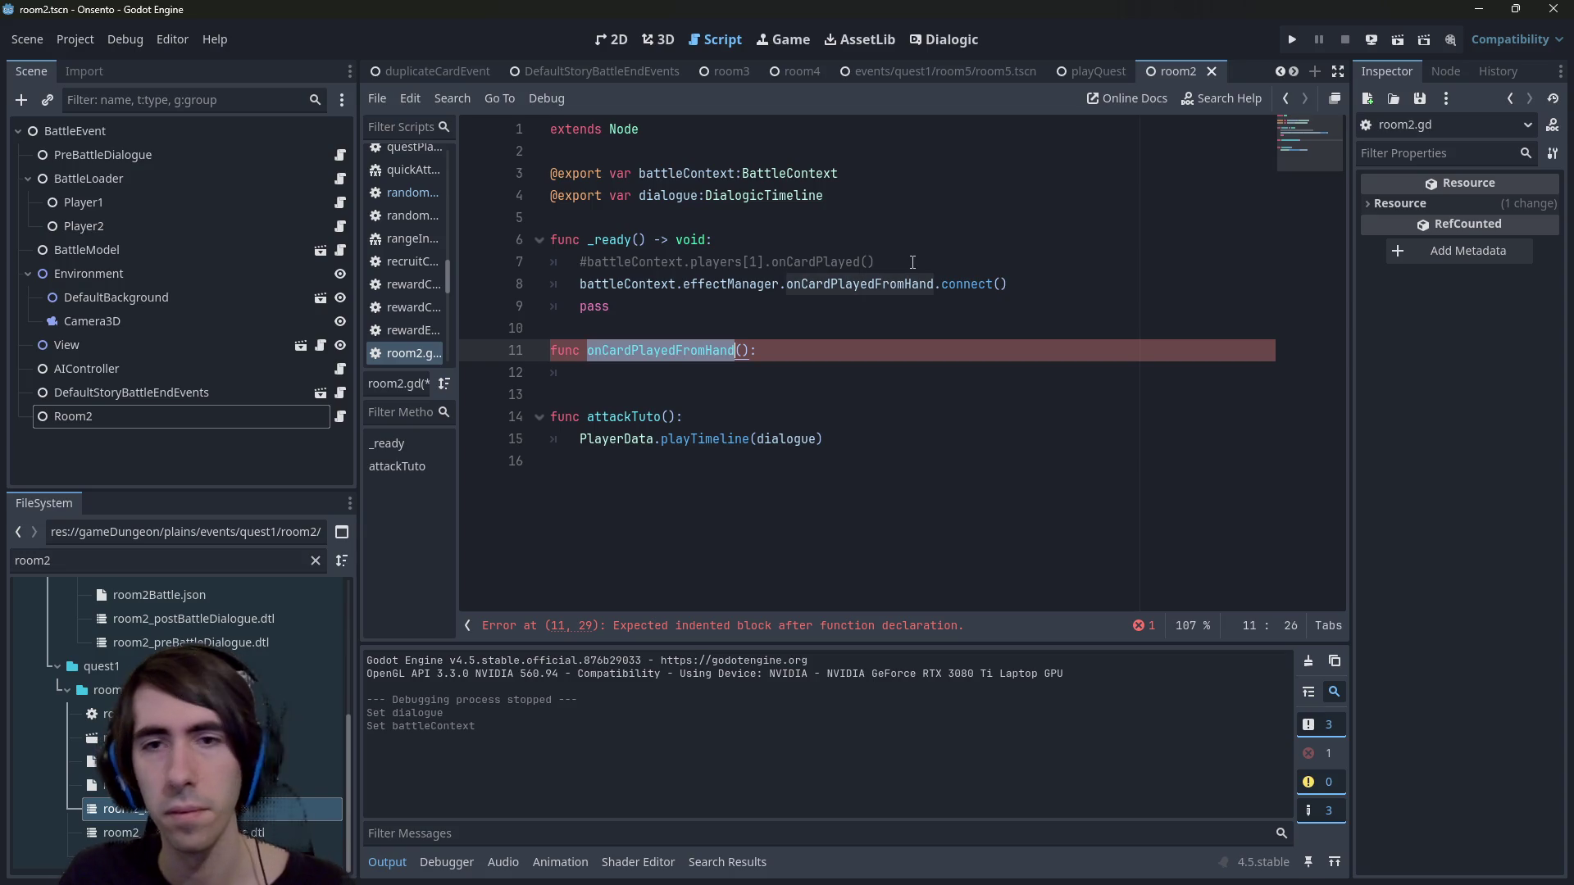
click(1000, 287)
text(onCardPlayedFromHand)
Copy the signal's three-parameter list from effectManager into the handler's parentheses.
ctrl+click(845, 287)
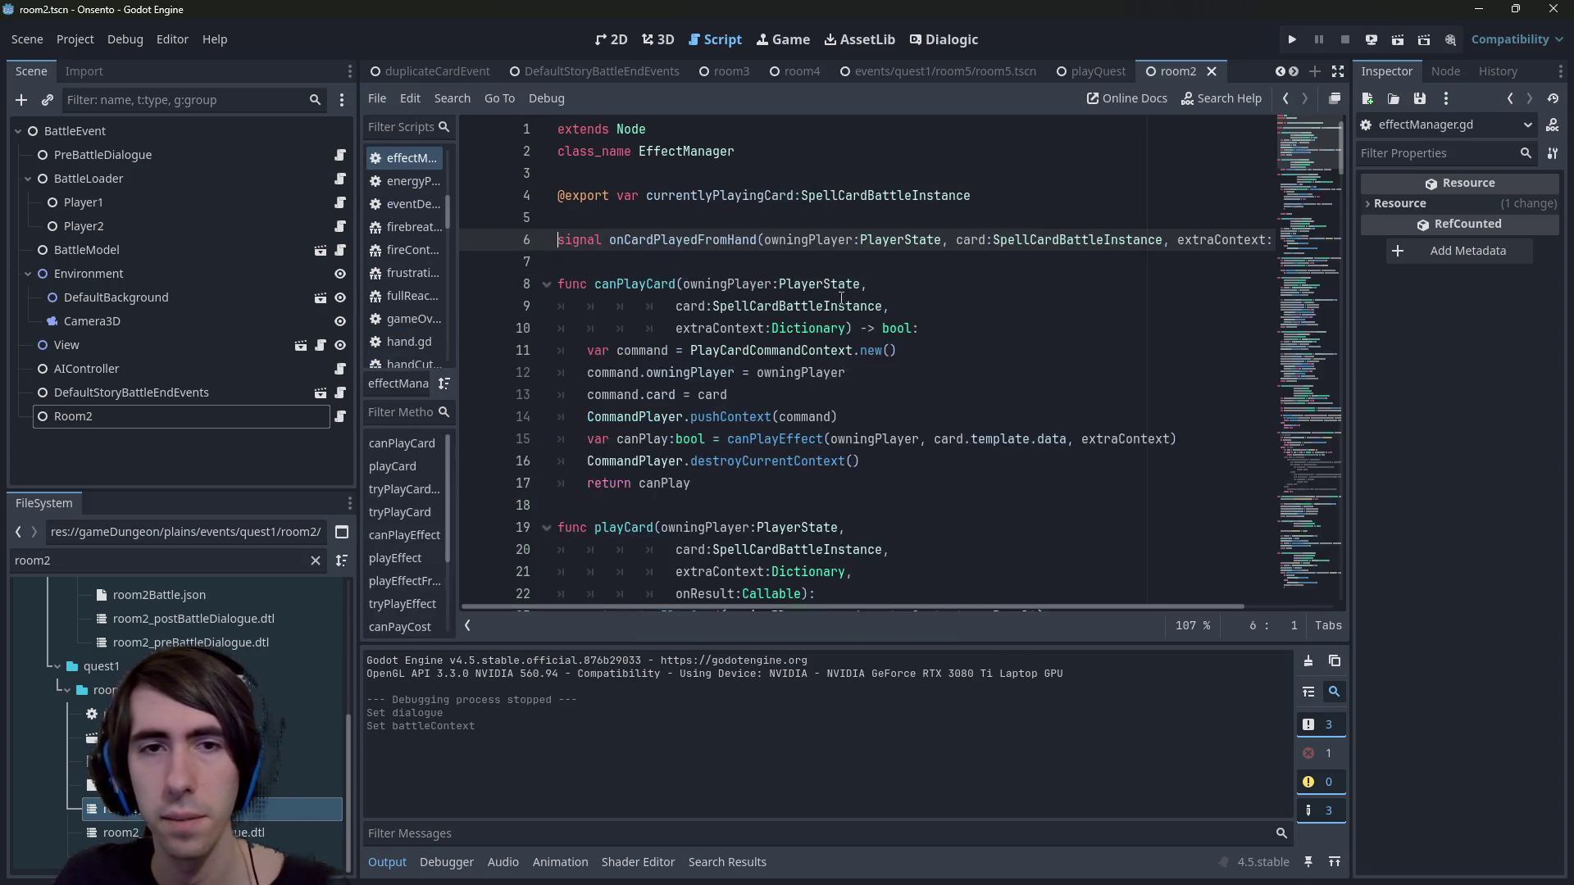
drag(763, 239, 1244, 233)
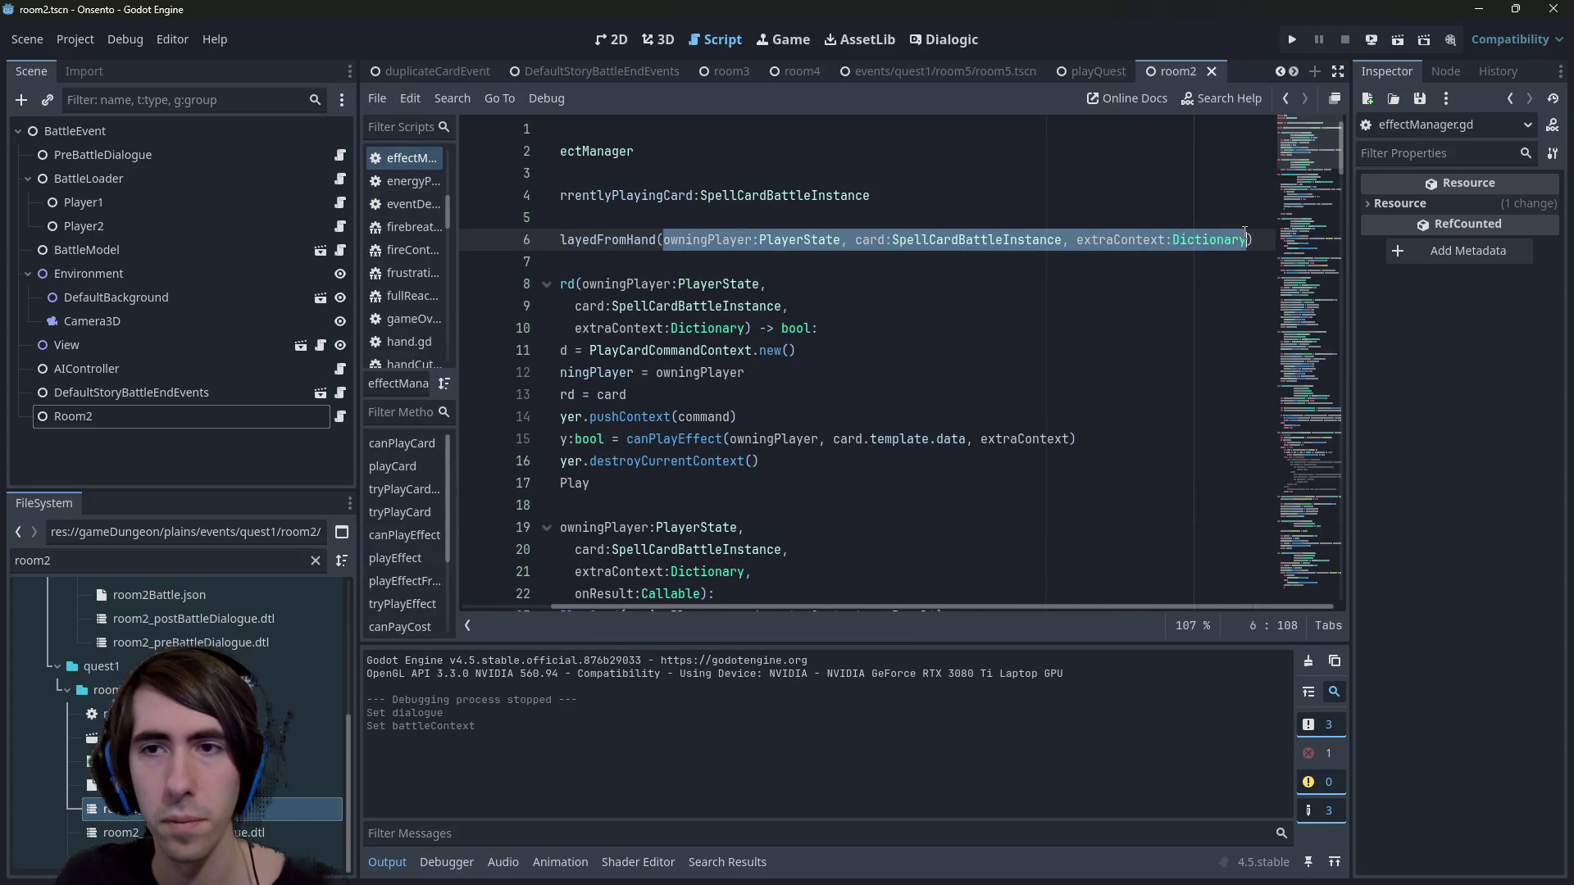
key(ctrl+c)
key(alt+Left)
key(alt+Left)
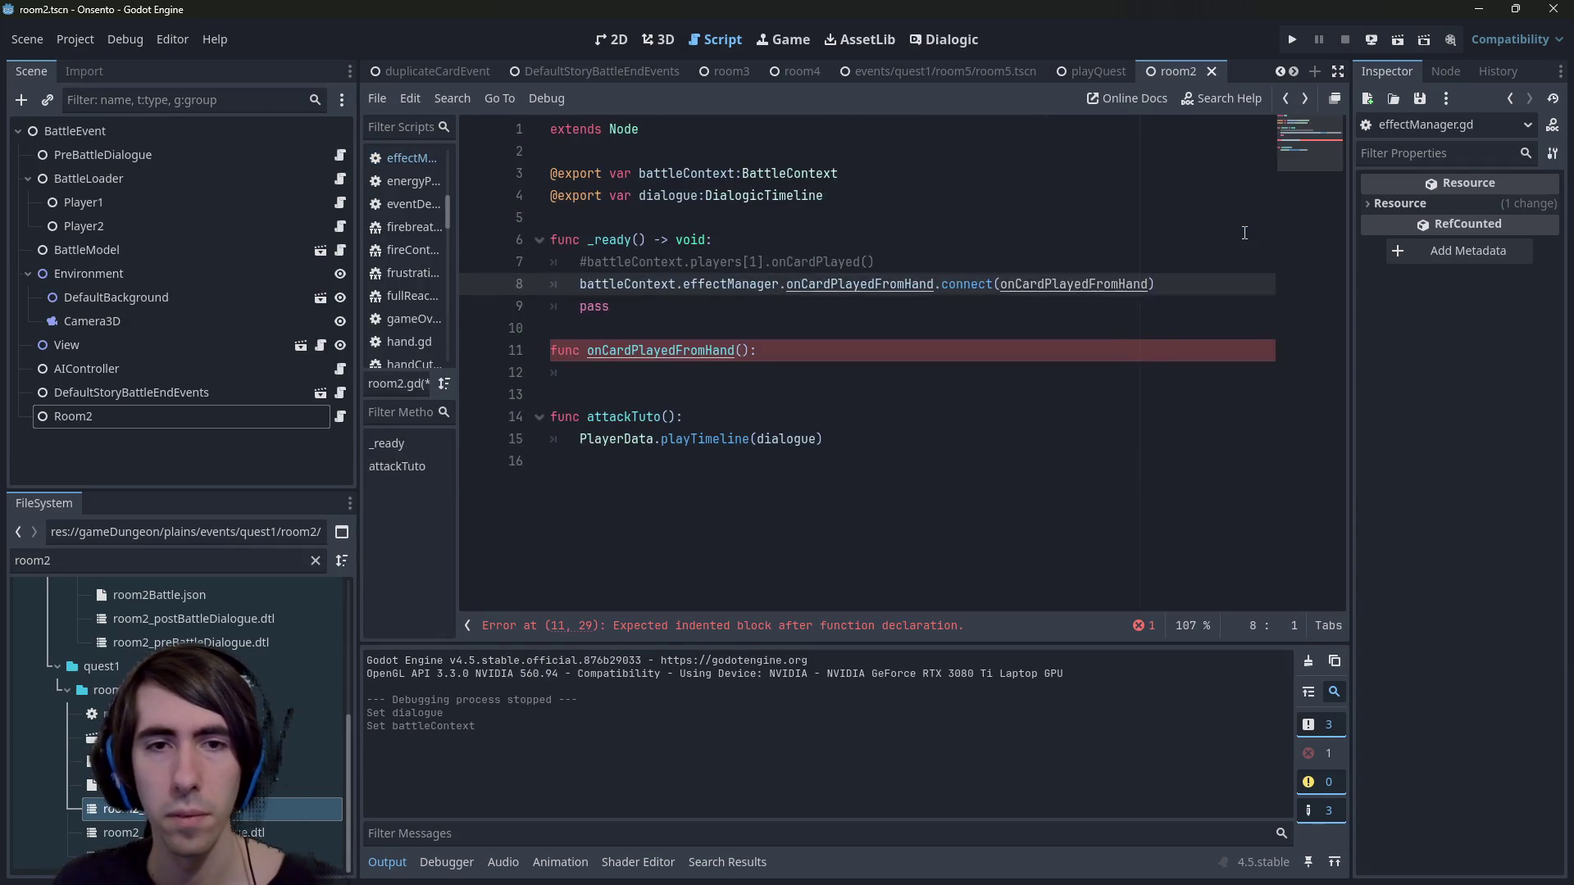
click(745, 350)
key(ctrl+v)
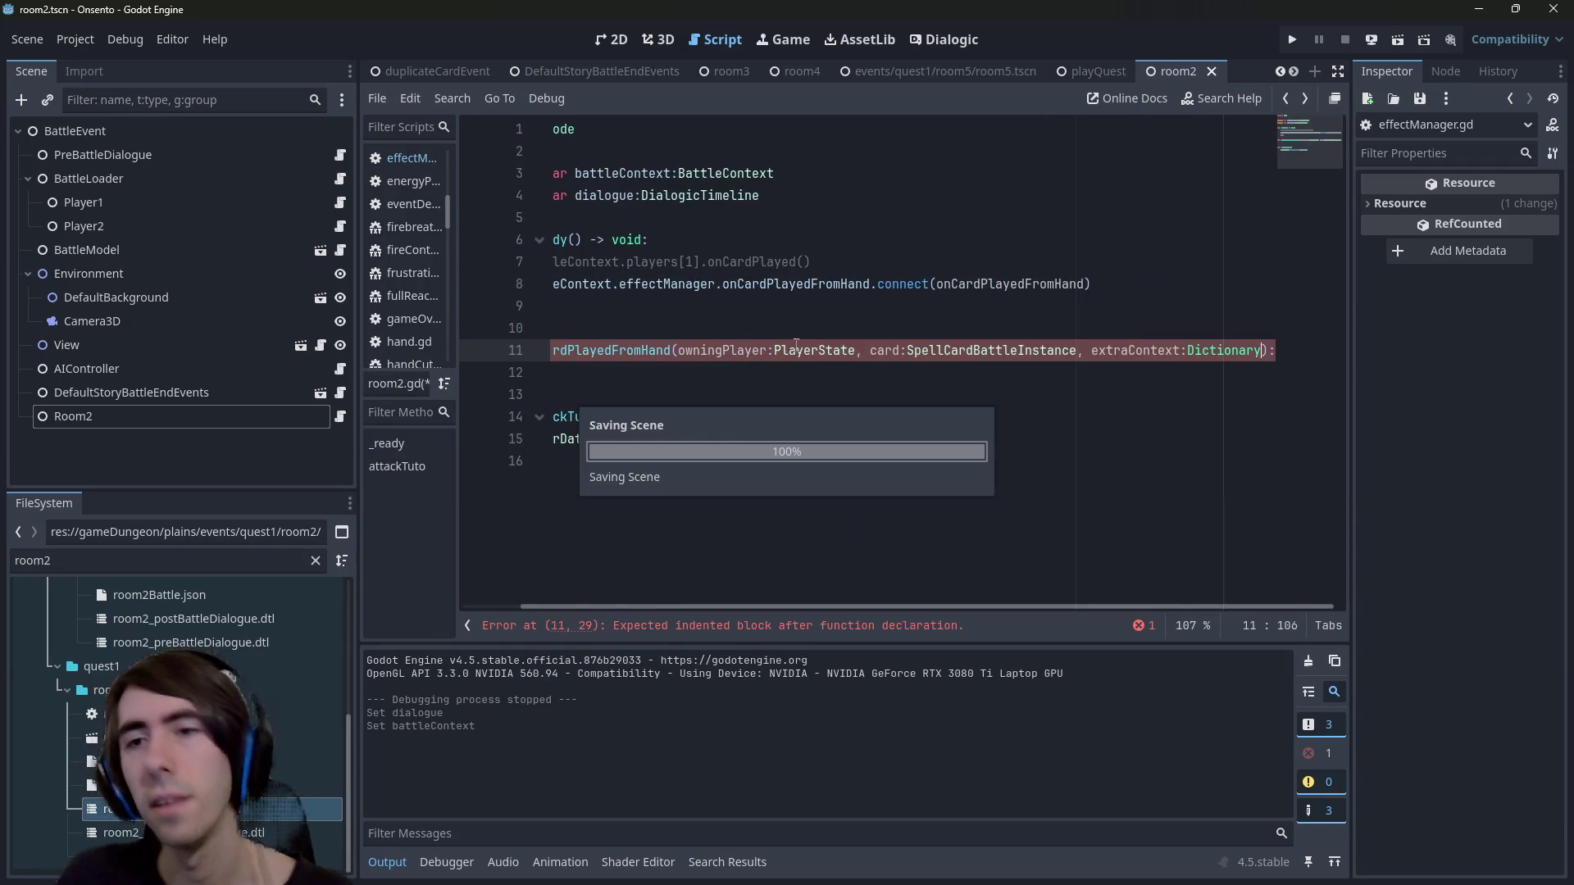
click(958, 396)
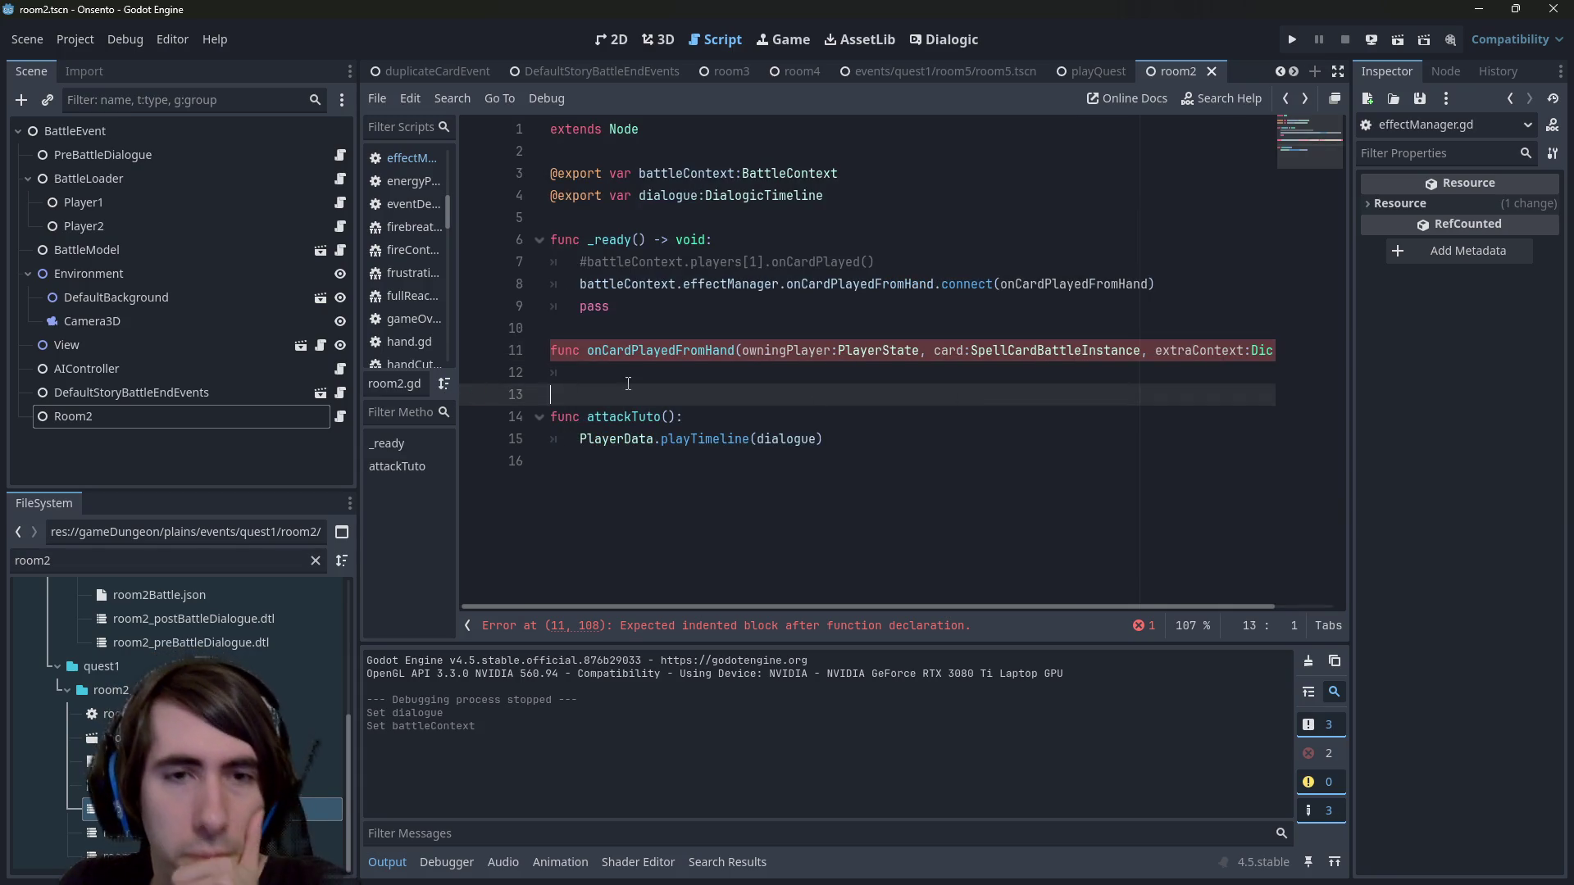
click(630, 374)
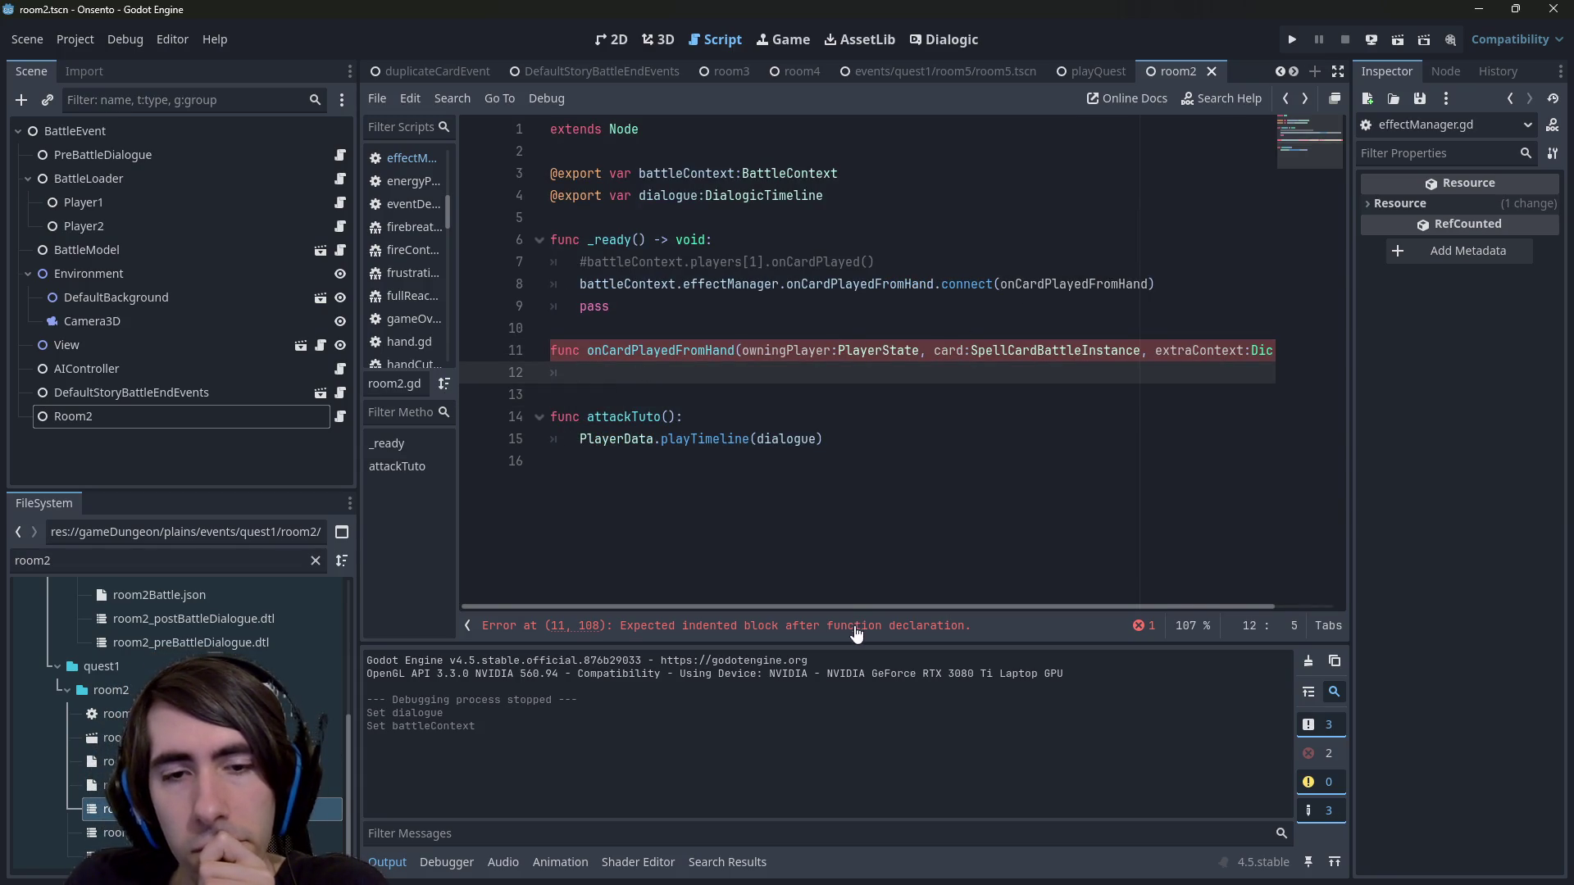
double_click(1043, 284)
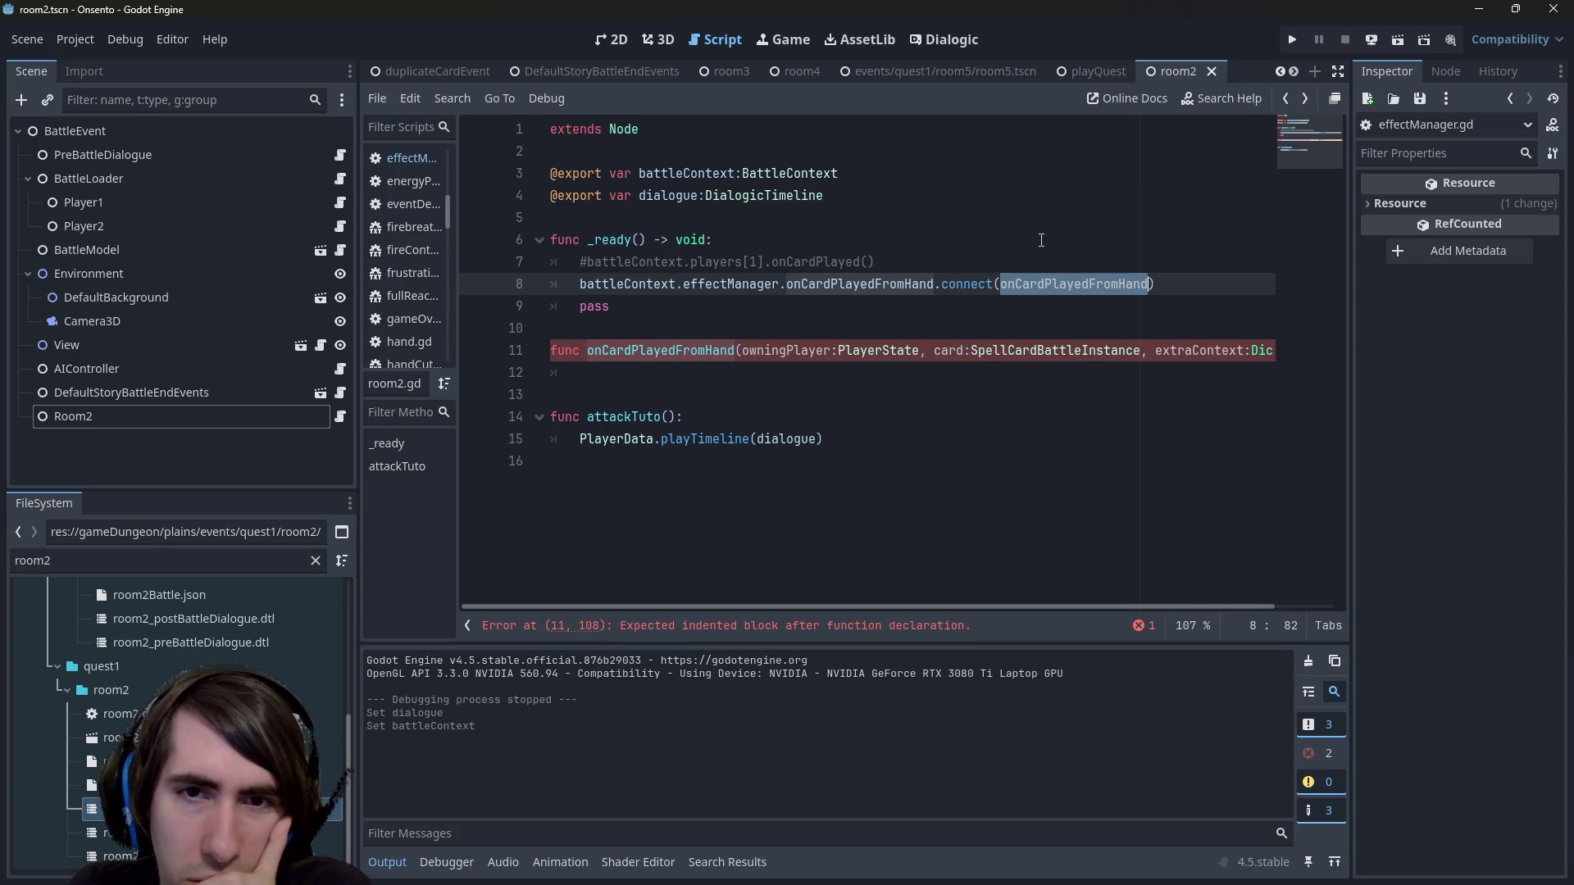
Begin the handler with: if owningPlayer == battleContext.players[1] and card.getId().
click(773, 371)
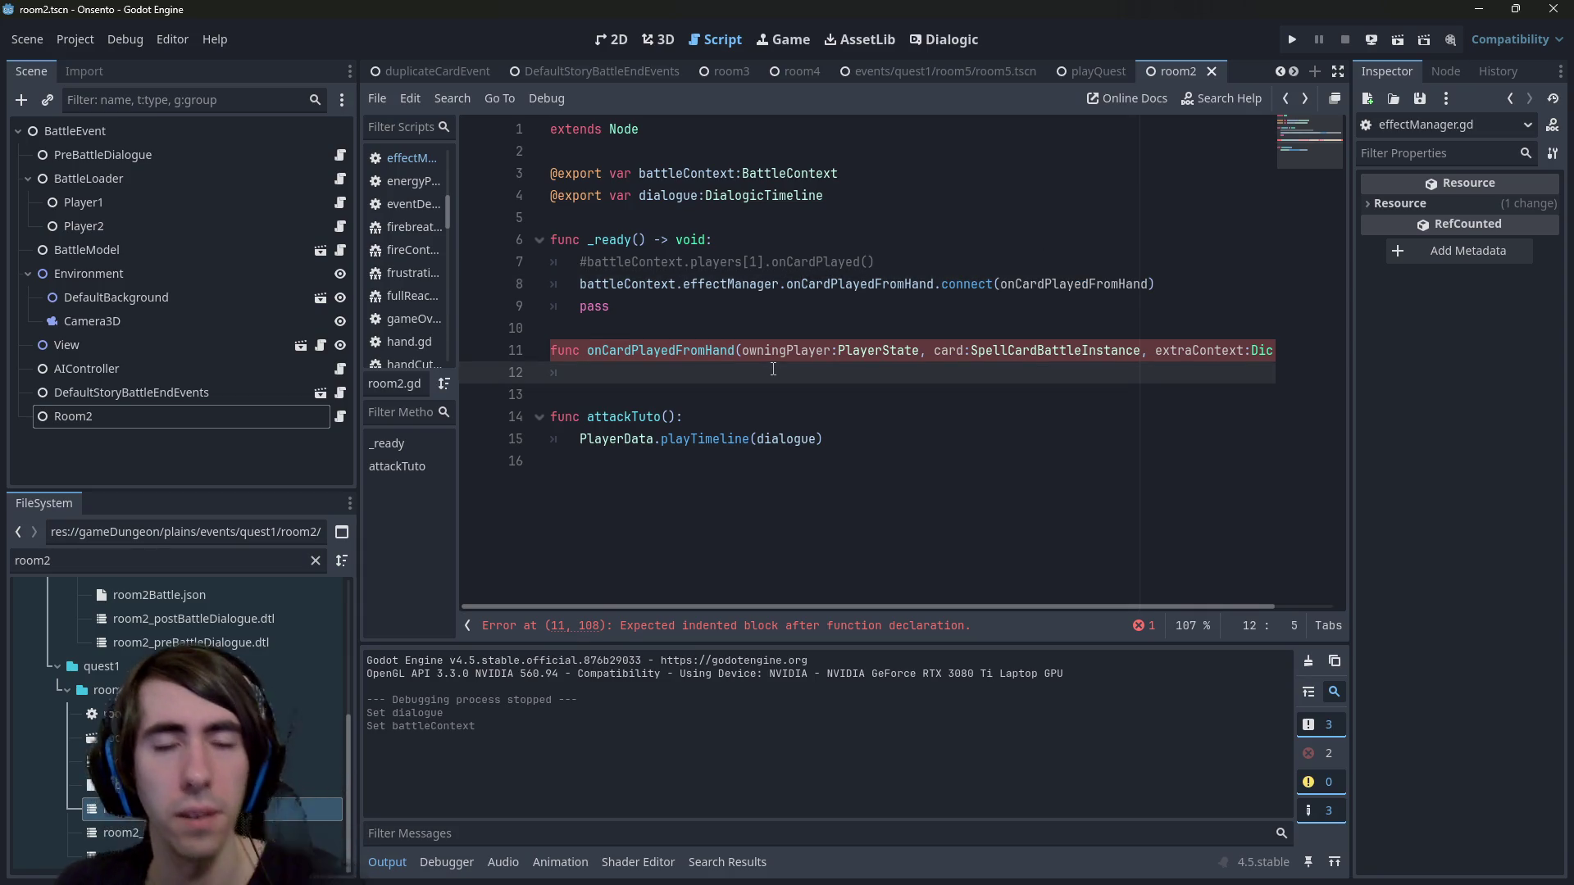
text(ifowningPlayer ==)
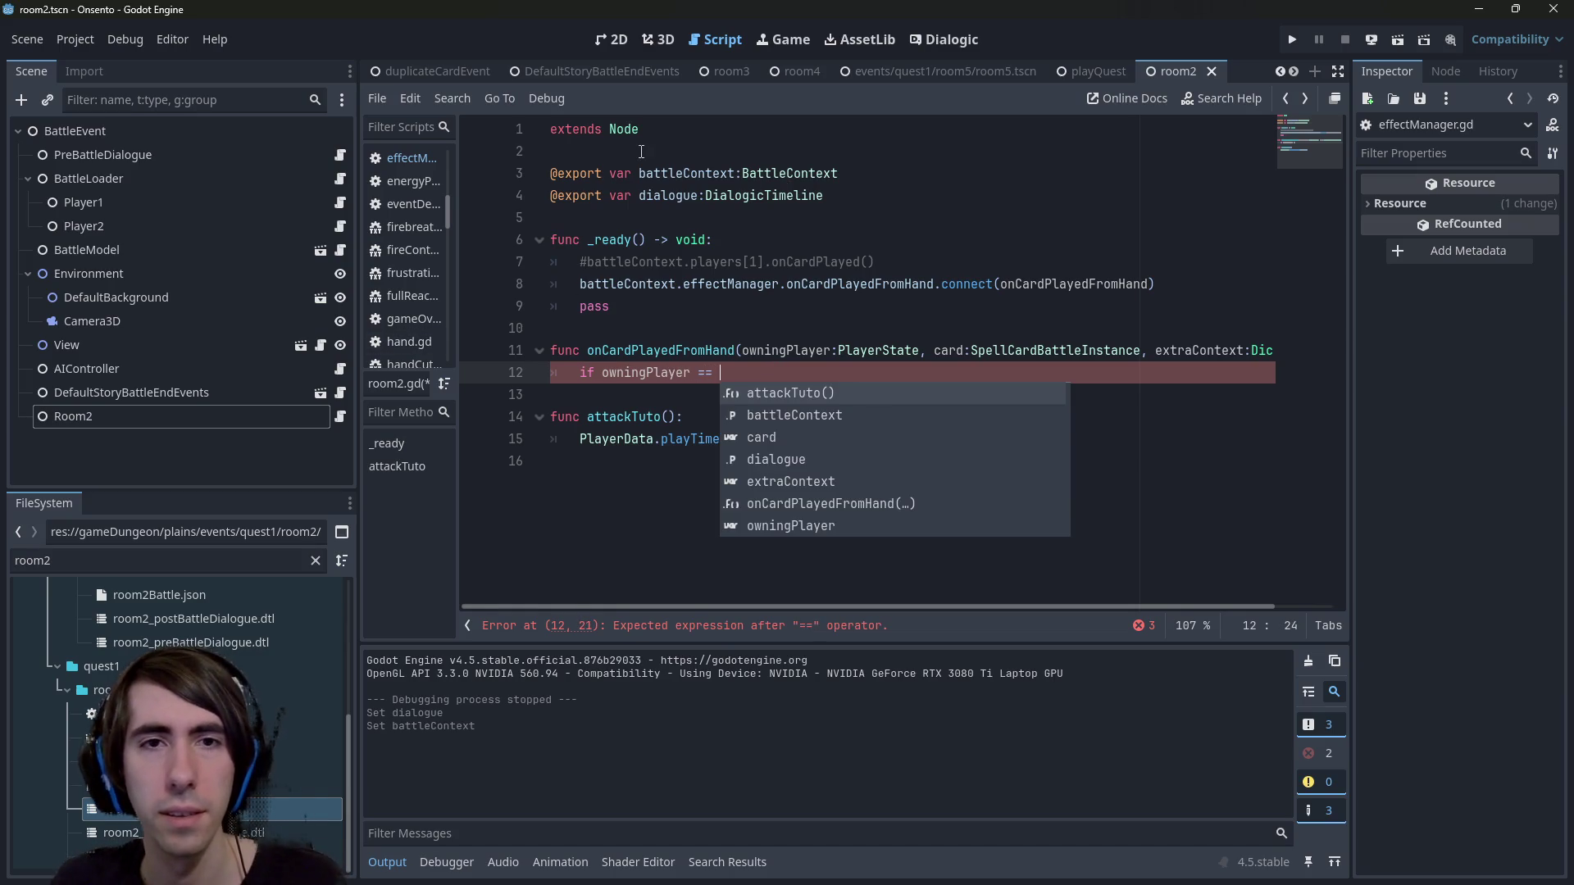
double_click(686, 173)
click(746, 364)
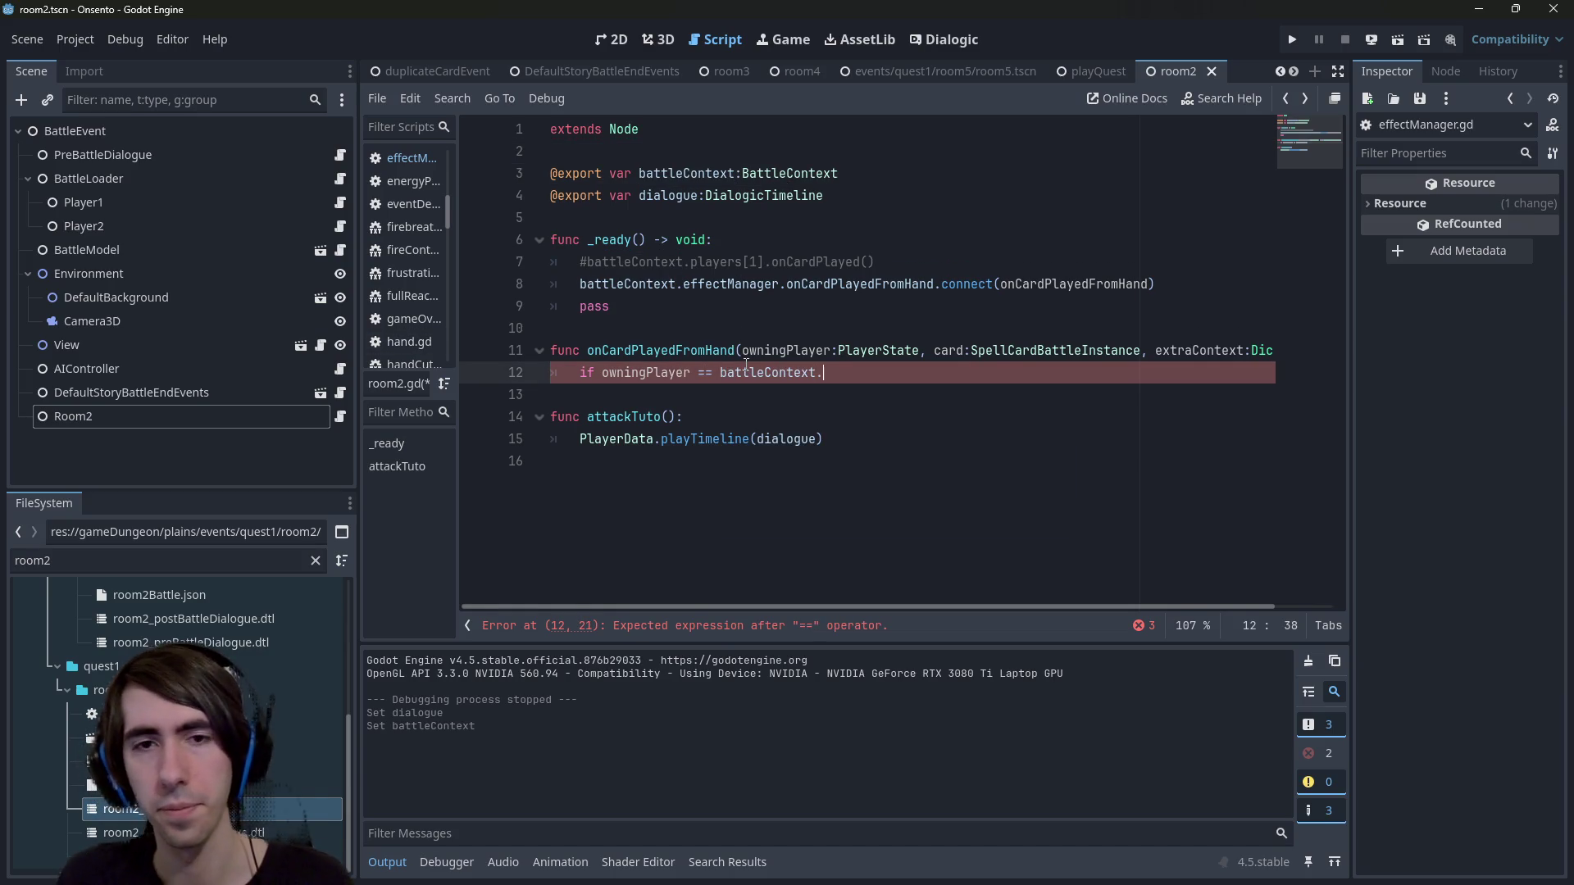
text(players[1)
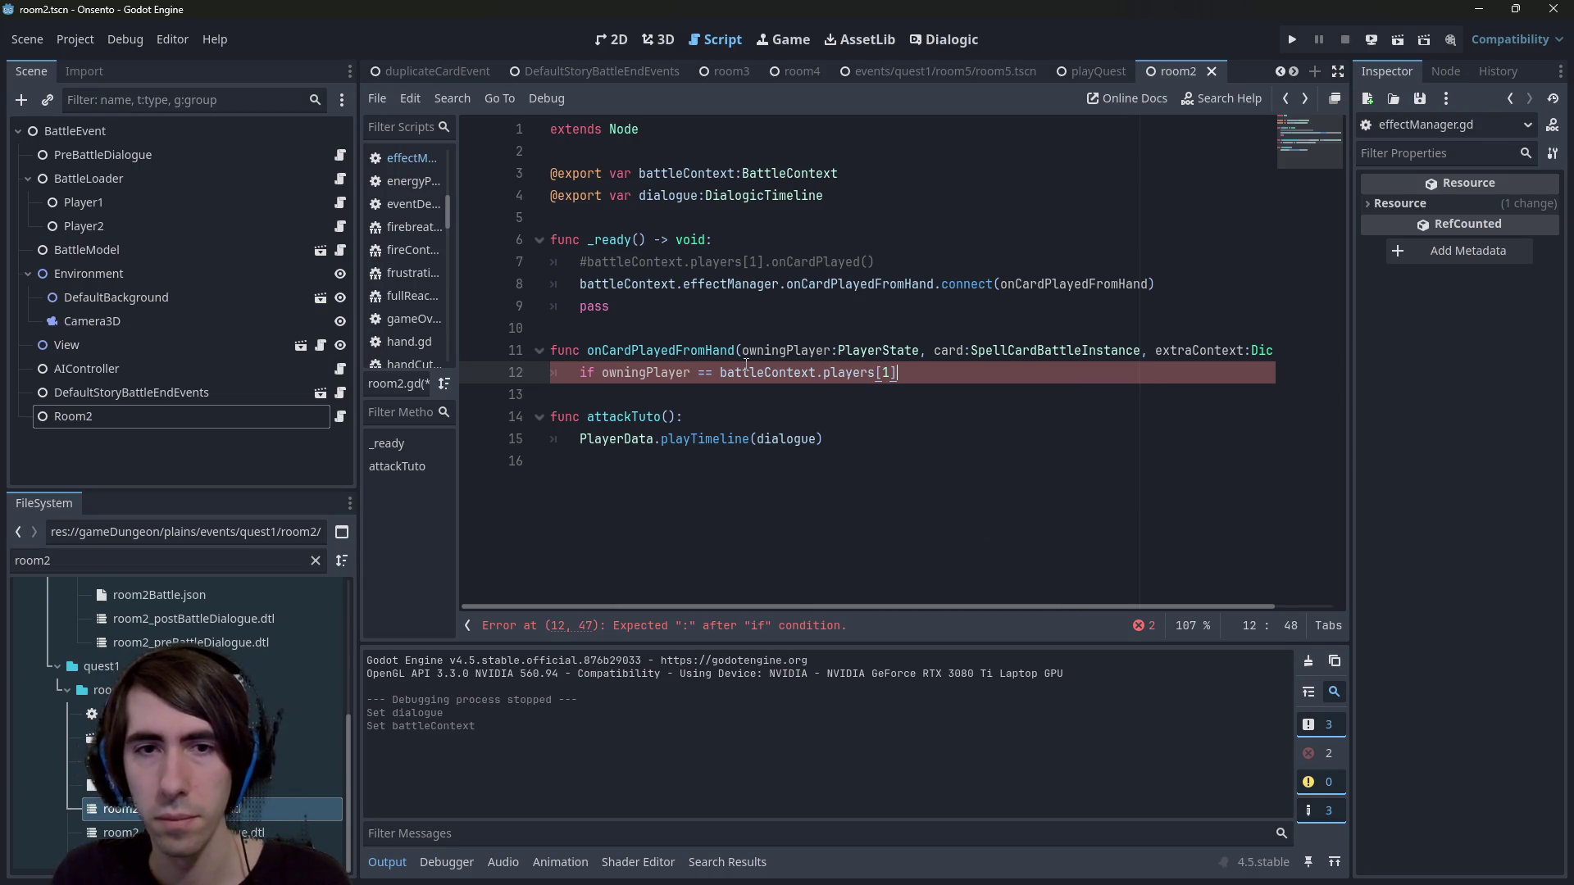
ctrl+click(845, 373)
click(809, 158)
key(alt+Left)
key(alt+Left)
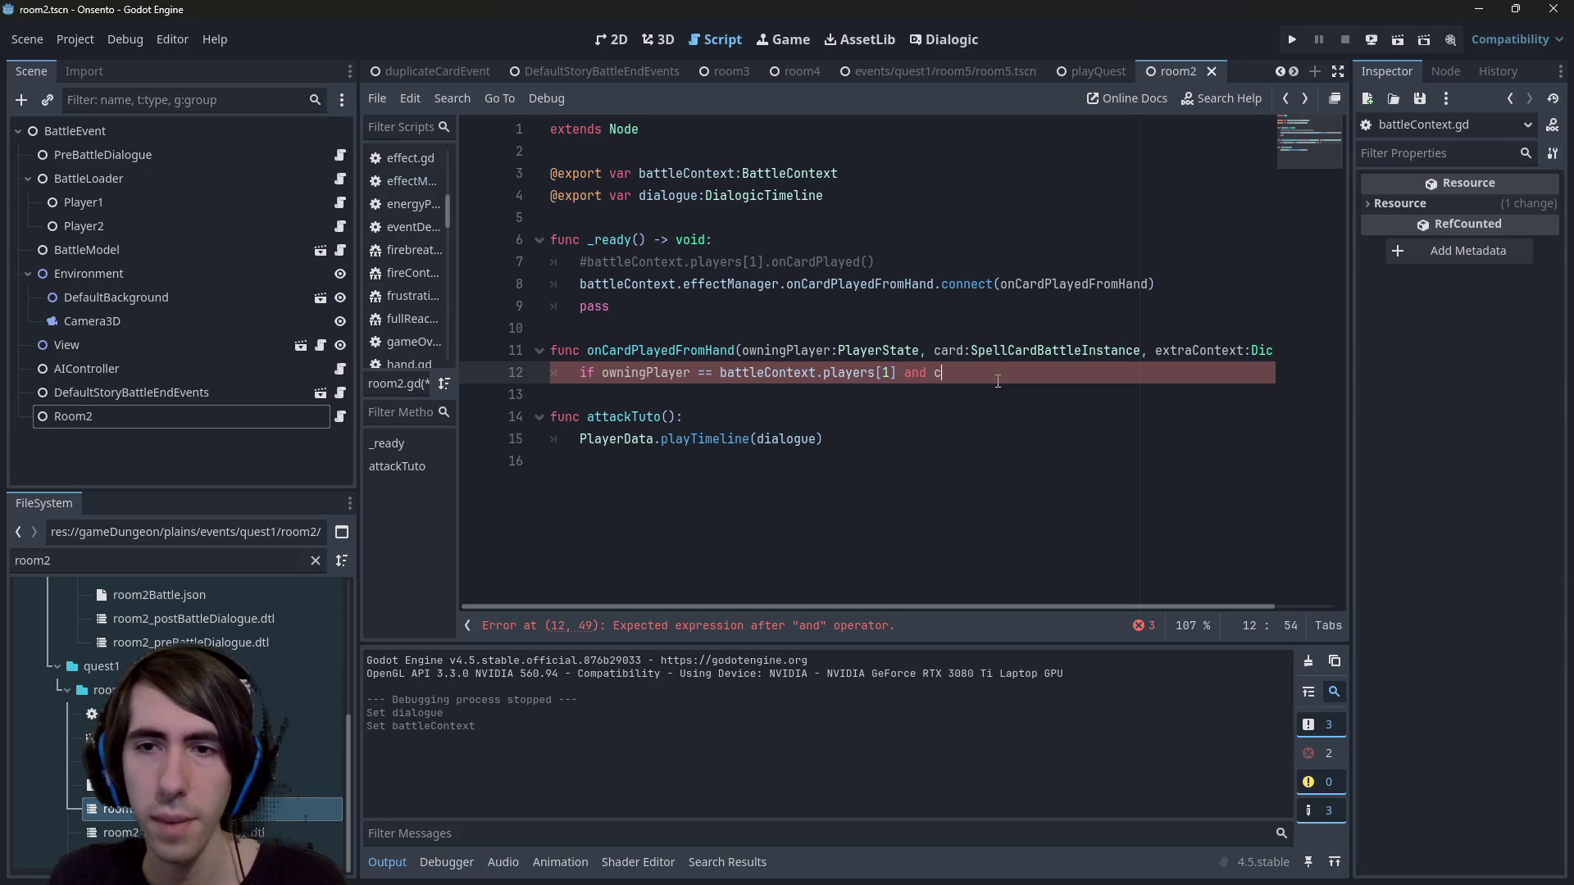
text(ard.getId)
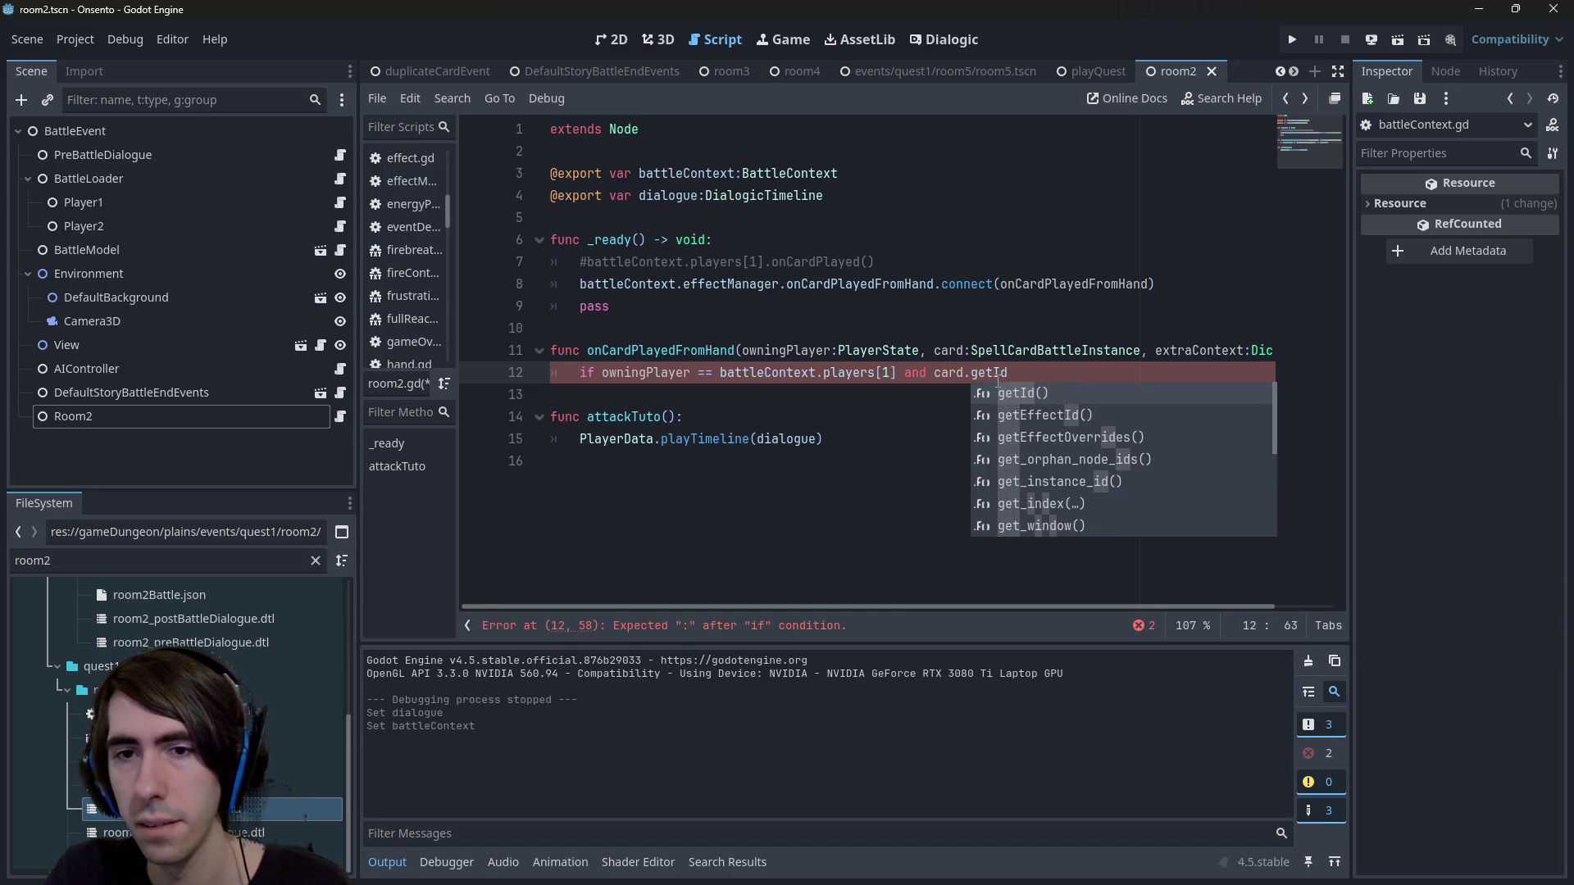
key(Return)
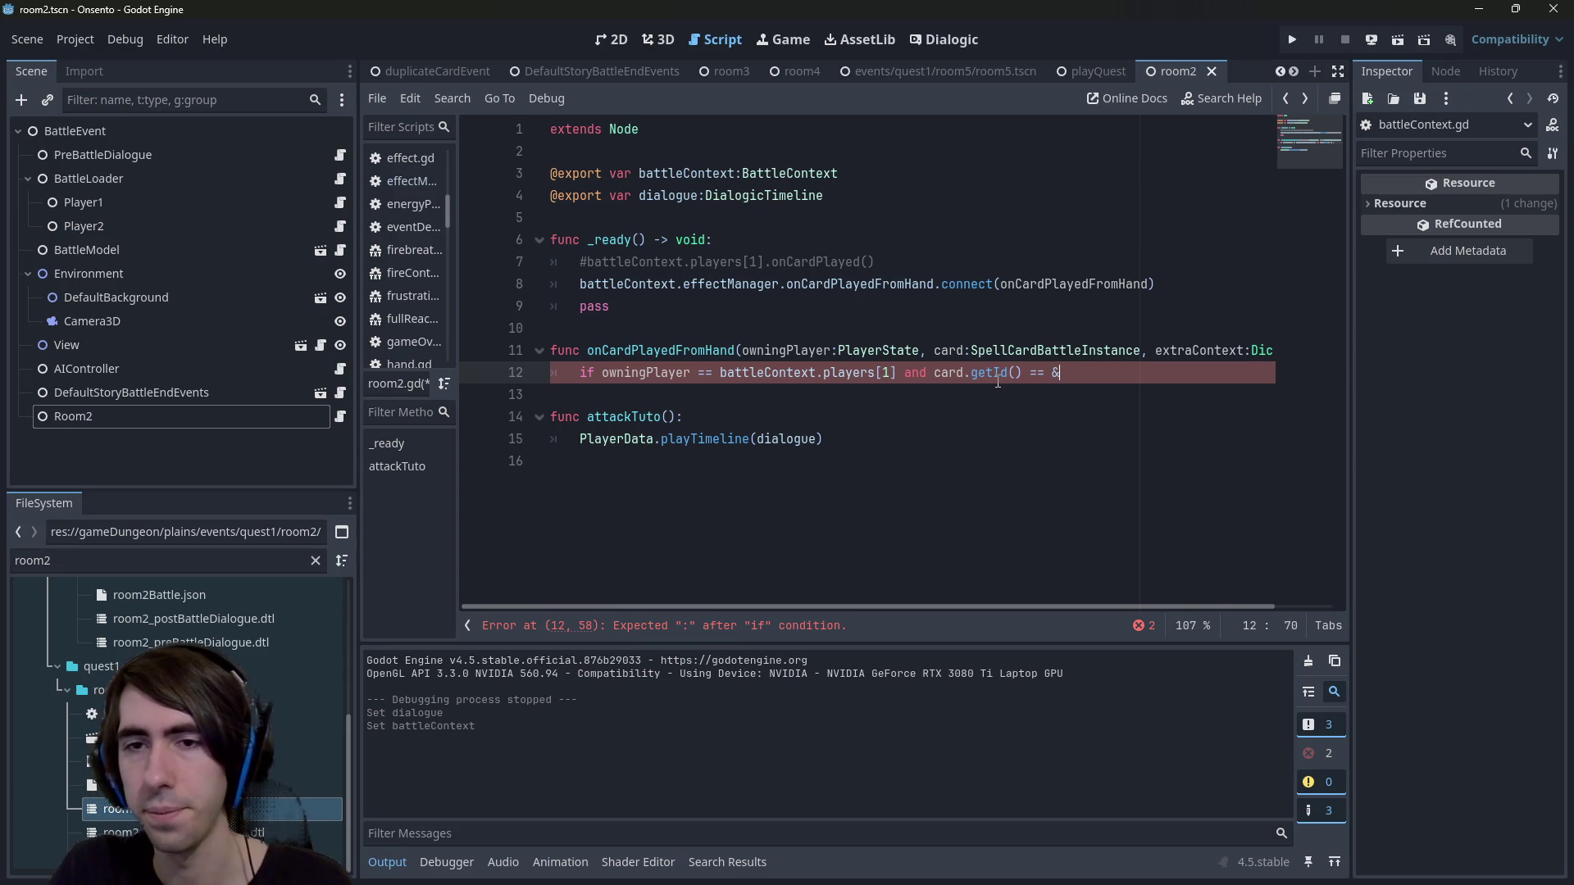
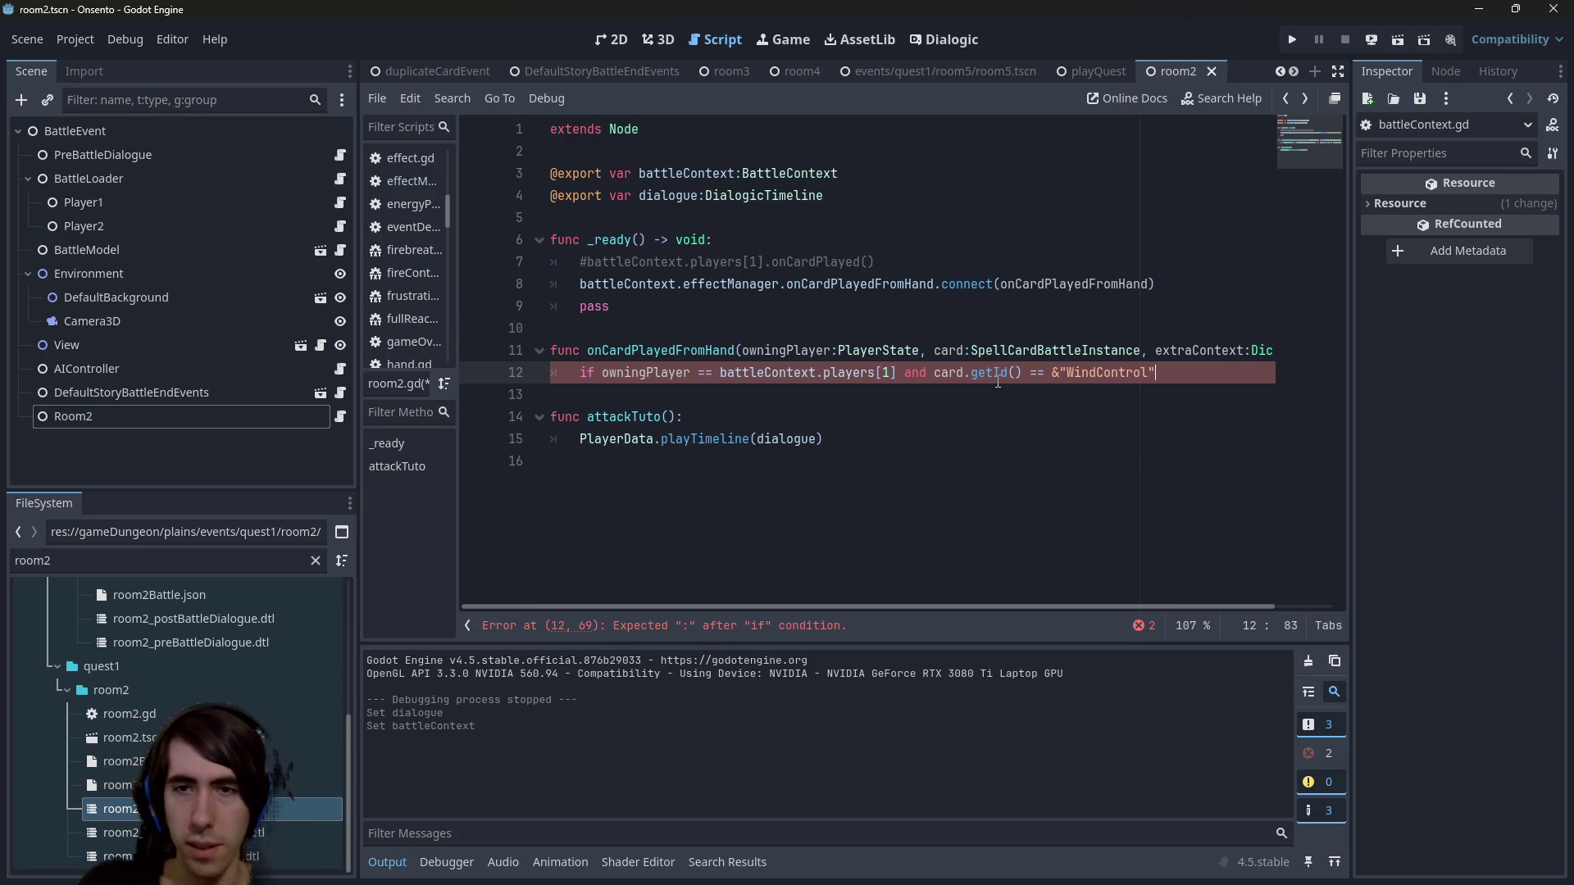
Under the WindControl if line, disconnect the effect manager signal from this card-played handler, then save.
text(:)
key(Return)
drag(596, 284, 935, 281)
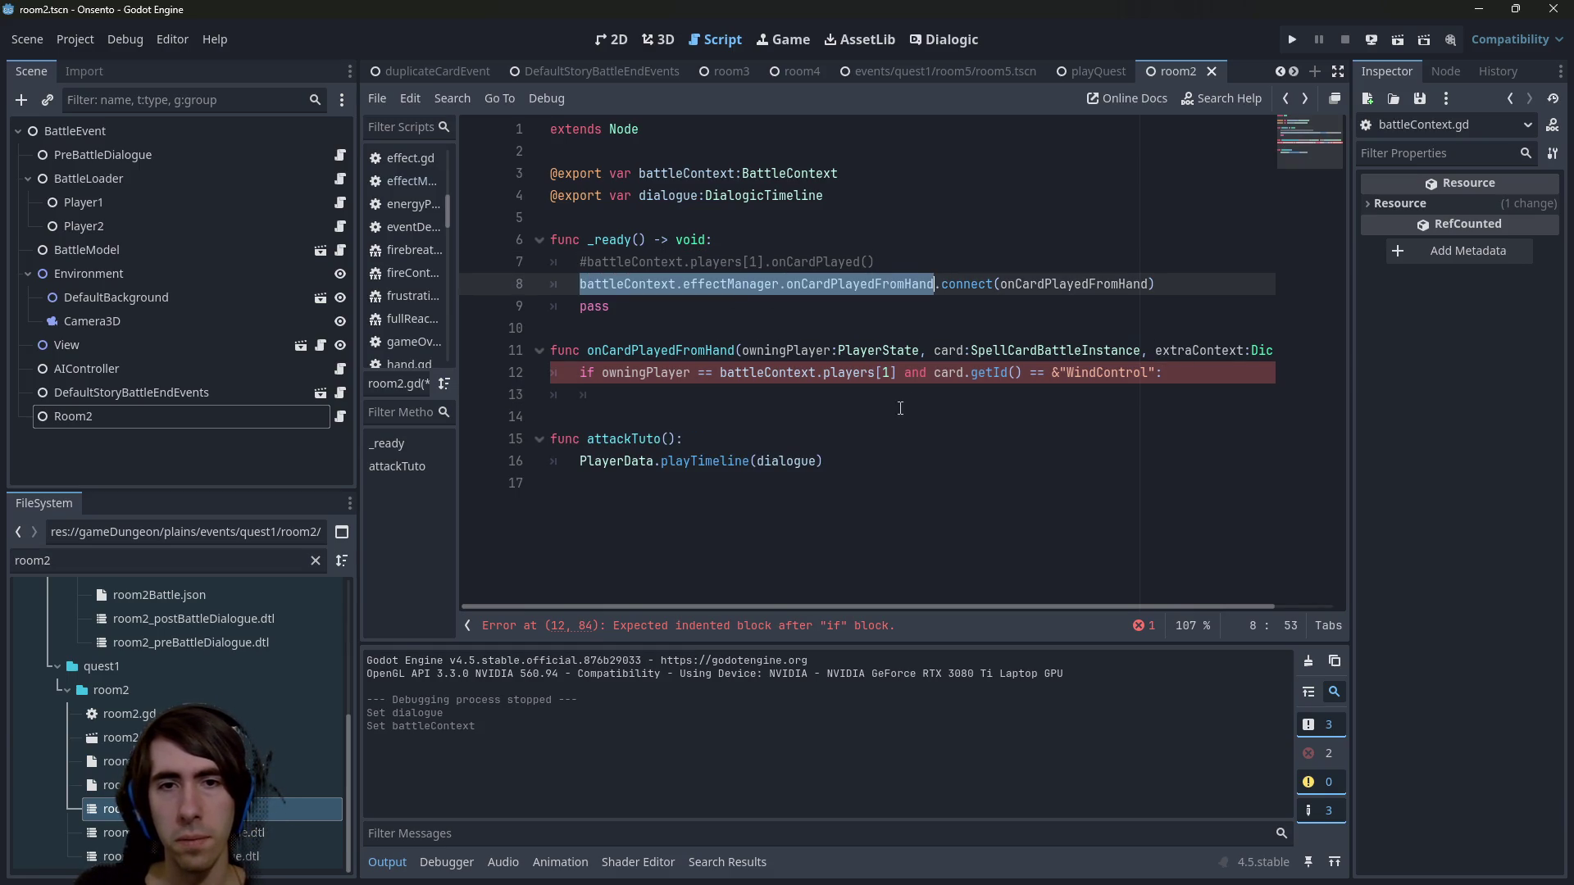
key(ctrl+c)
click(883, 396)
key(ctrl+v)
text(dis)
key(Return)
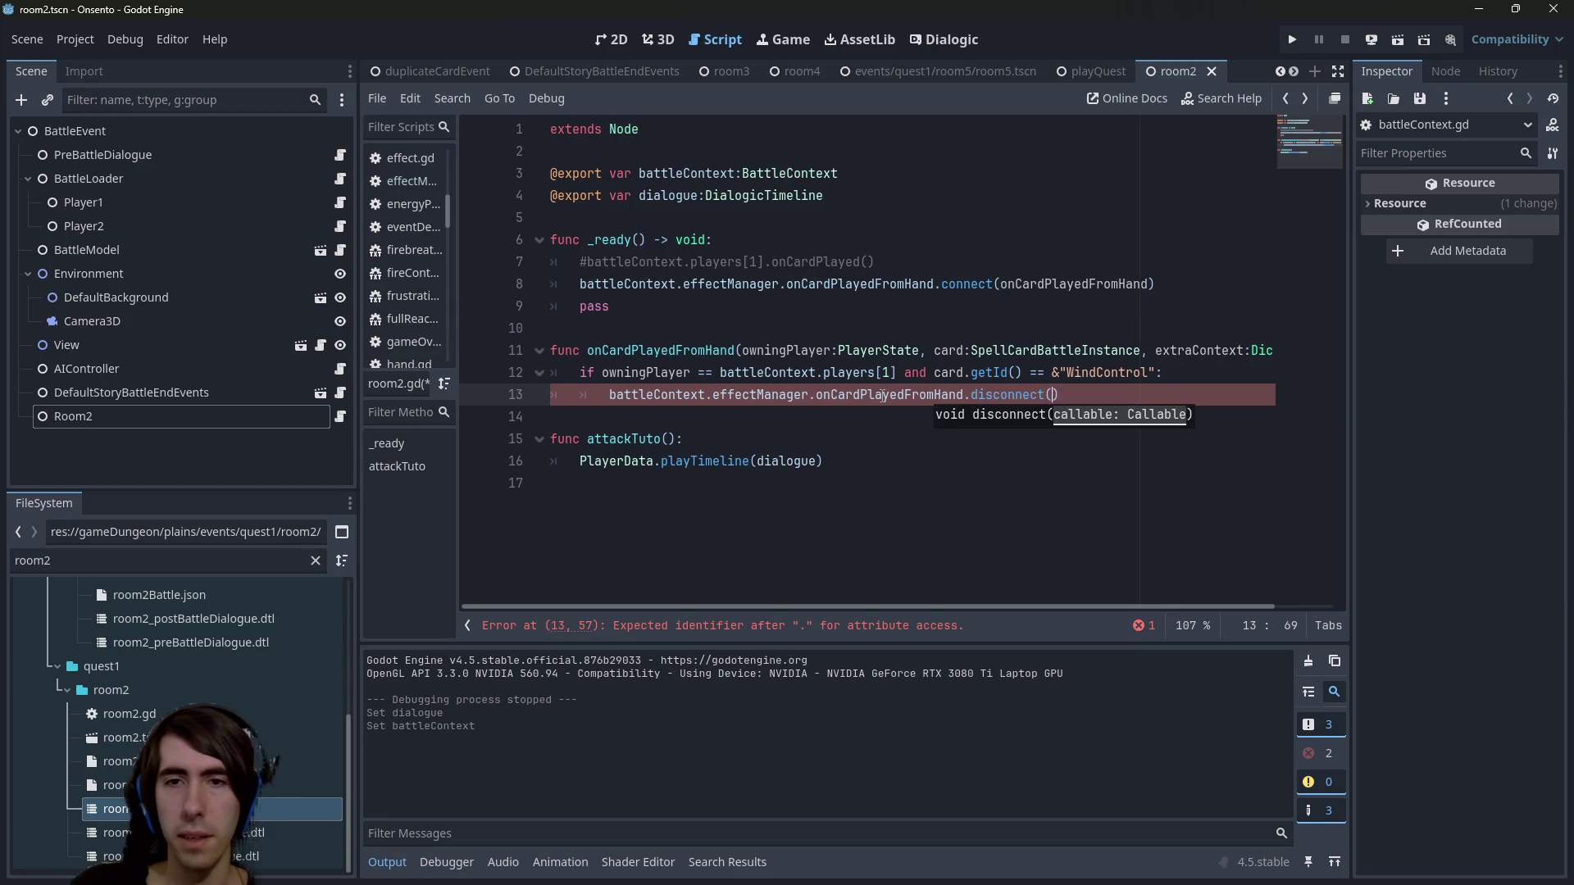
double_click(1109, 284)
key(ctrl+c)
click(1049, 397)
key(ctrl+v)
key(ctrl+s)
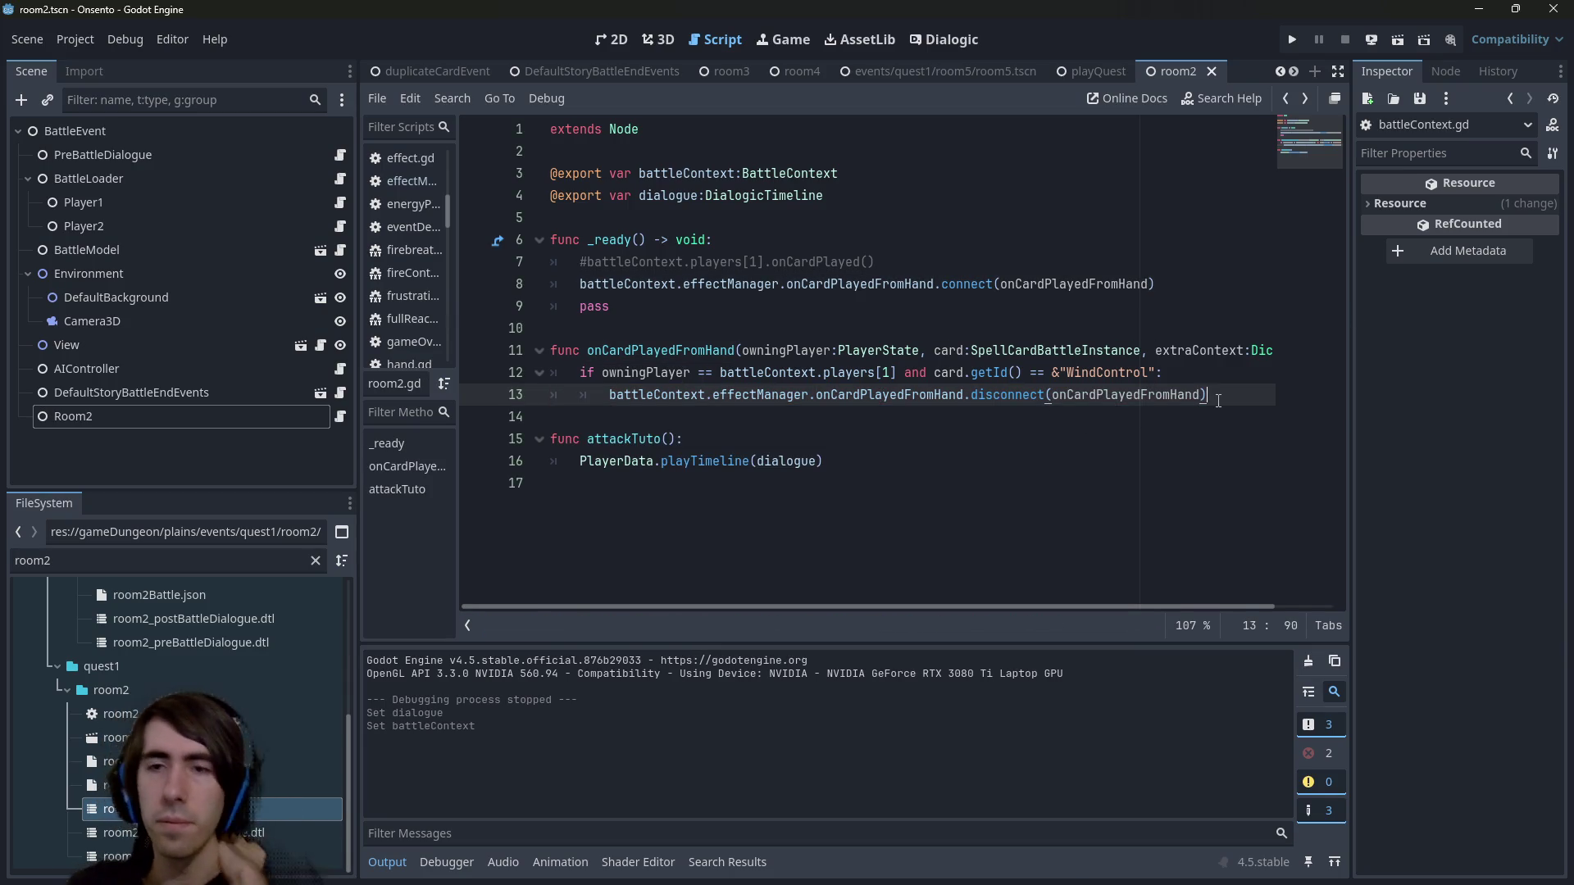
Move PlayerData.playTimeline(dialogue) under the disconnect call and delete the attackTuto function.
key(Return)
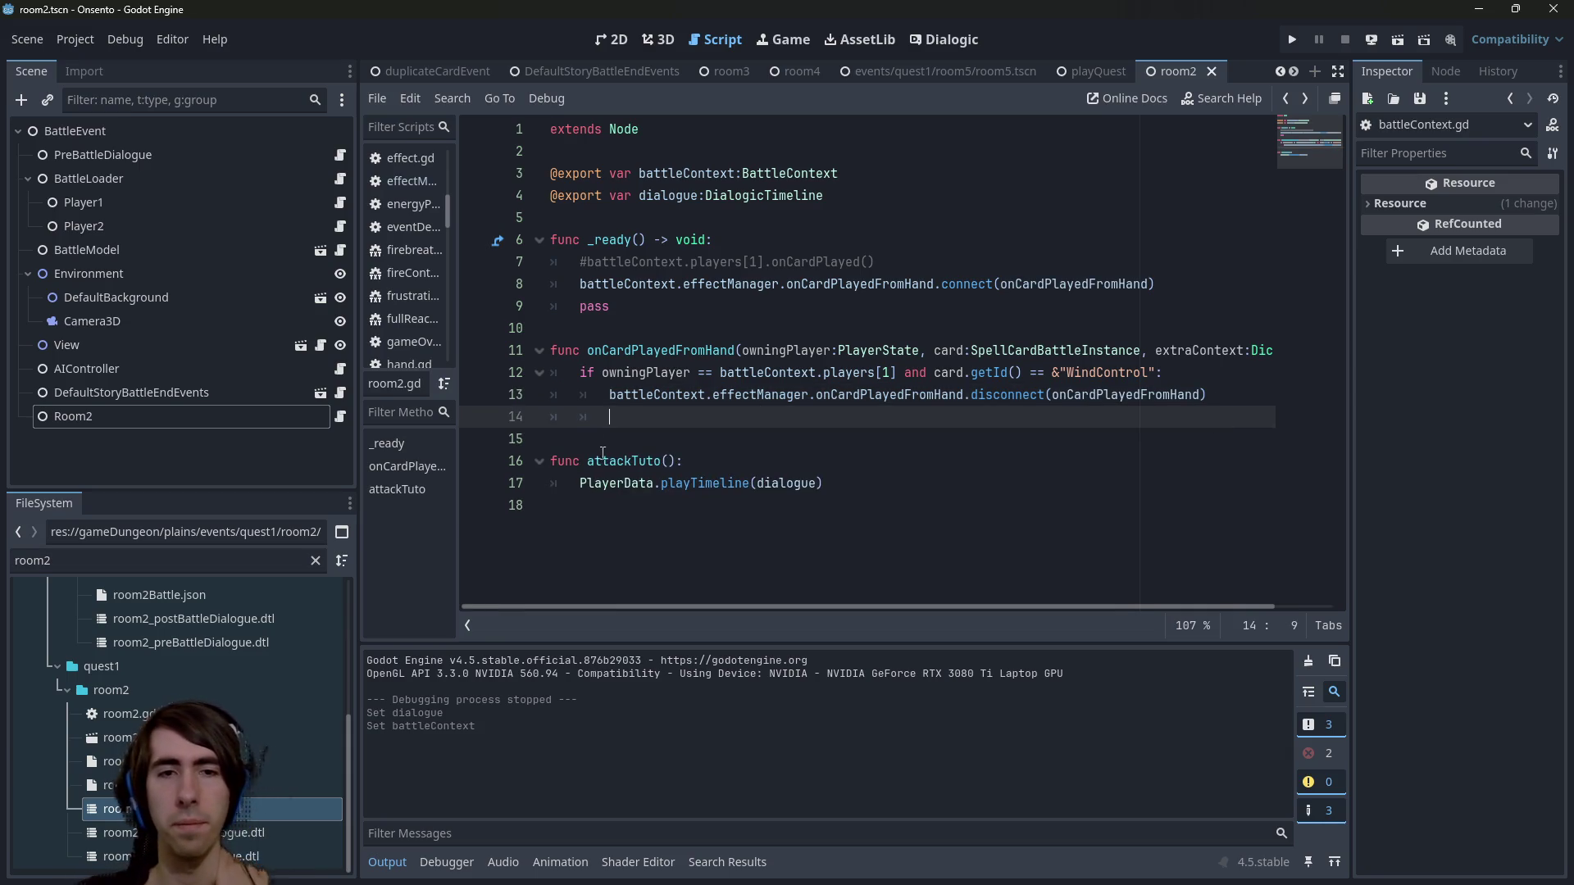
double_click(615, 484)
click(607, 439)
double_click(623, 461)
drag(823, 483, 574, 482)
key(ctrl+c)
click(649, 425)
key(ctrl+v)
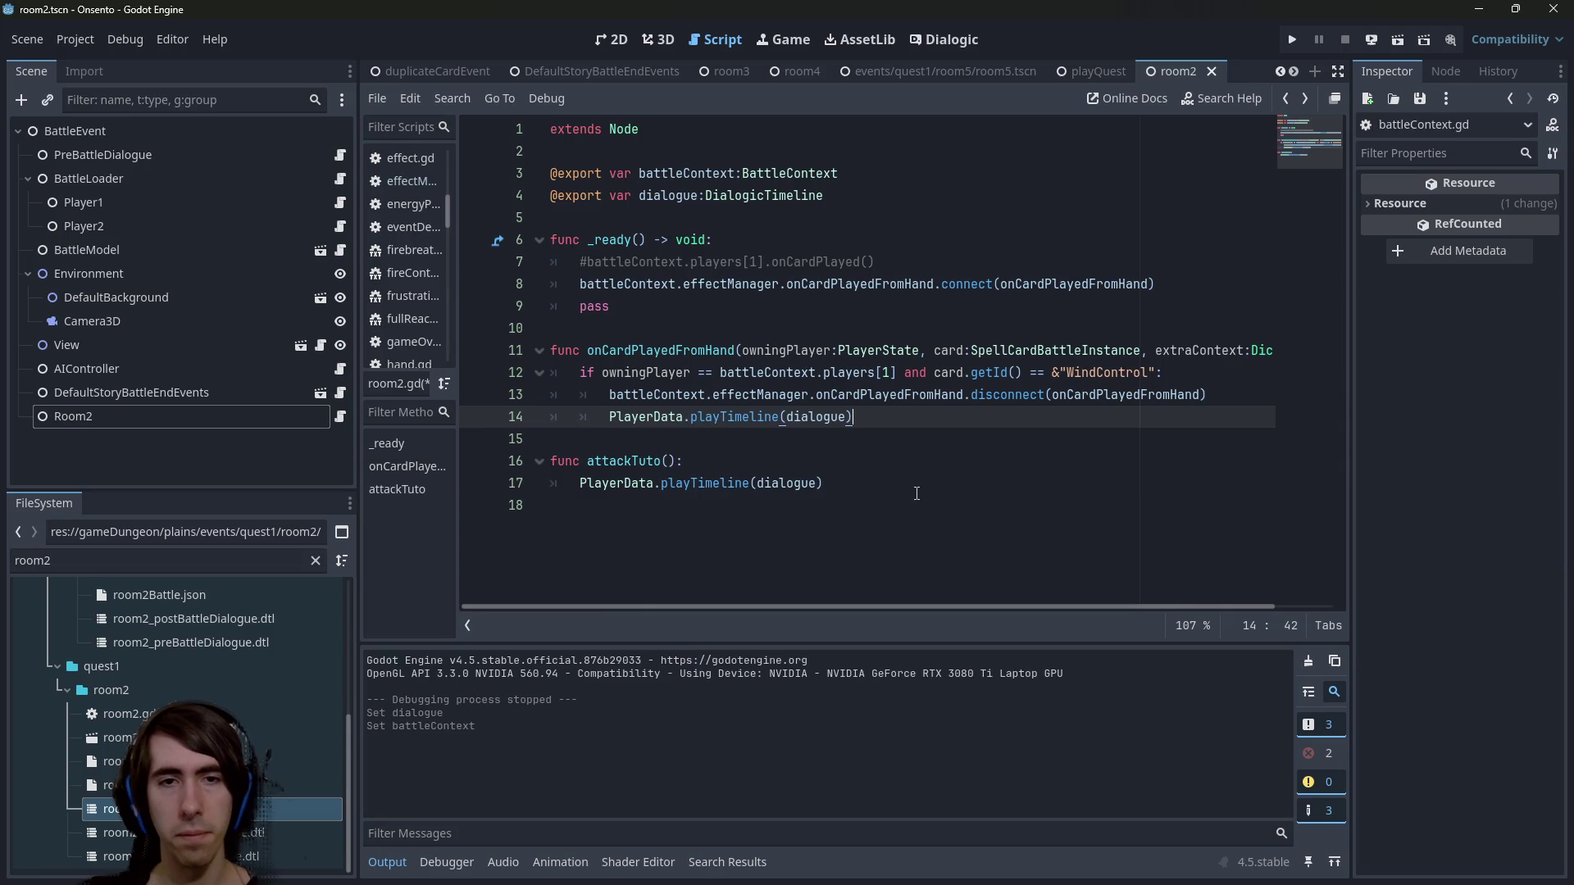
drag(906, 482, 525, 441)
key(BackSpace)
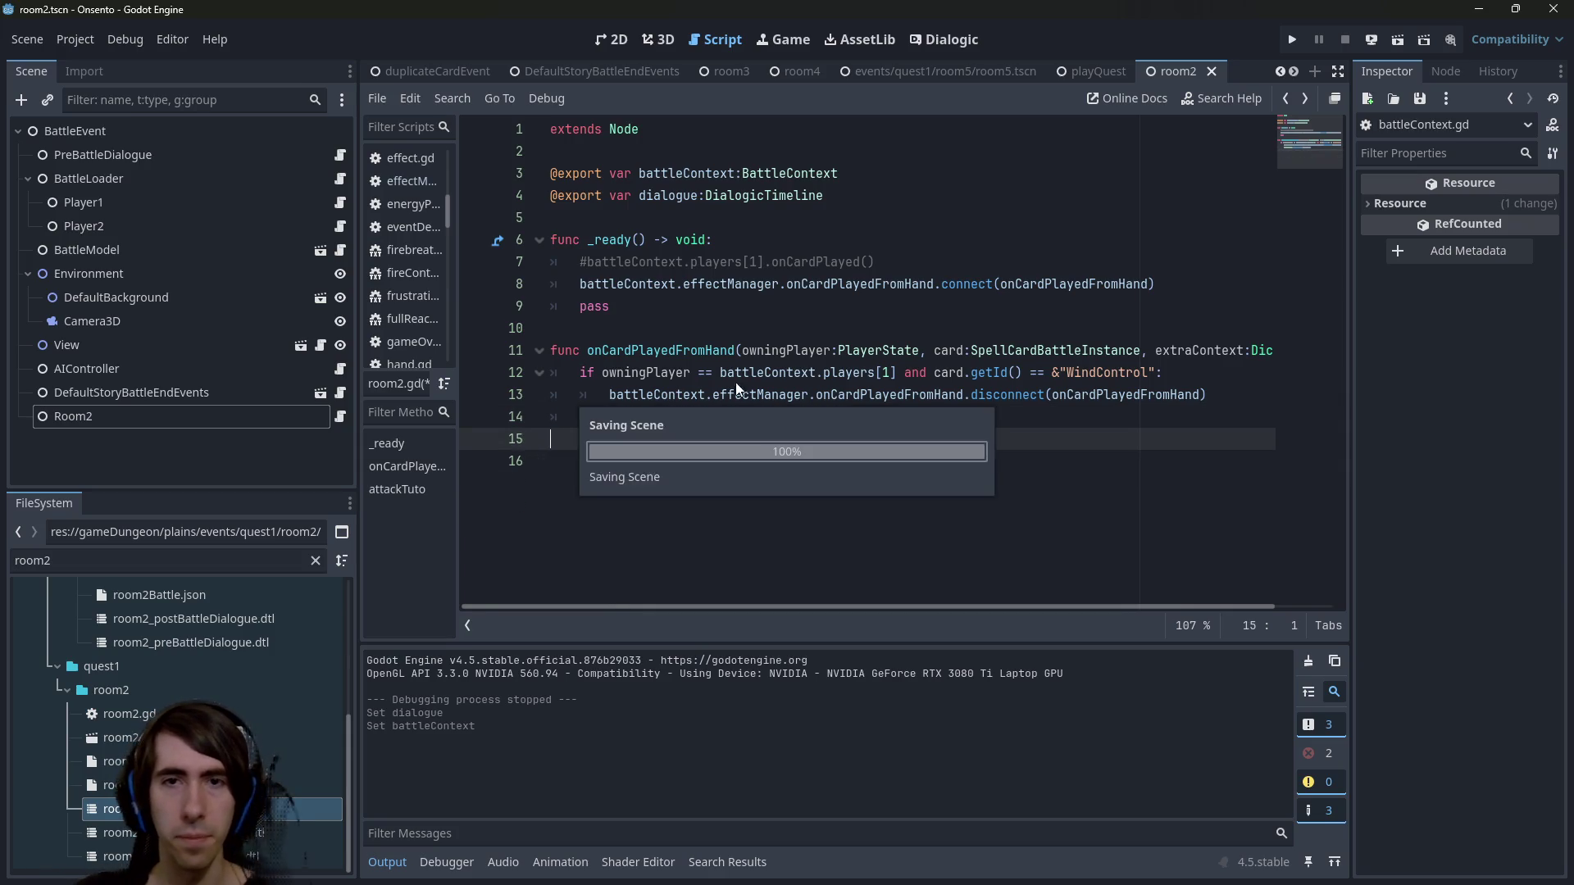
Remove the leftover pass statement and the commented-out line, then save room2.gd.
drag(691, 284, 713, 283)
shift+click(651, 305)
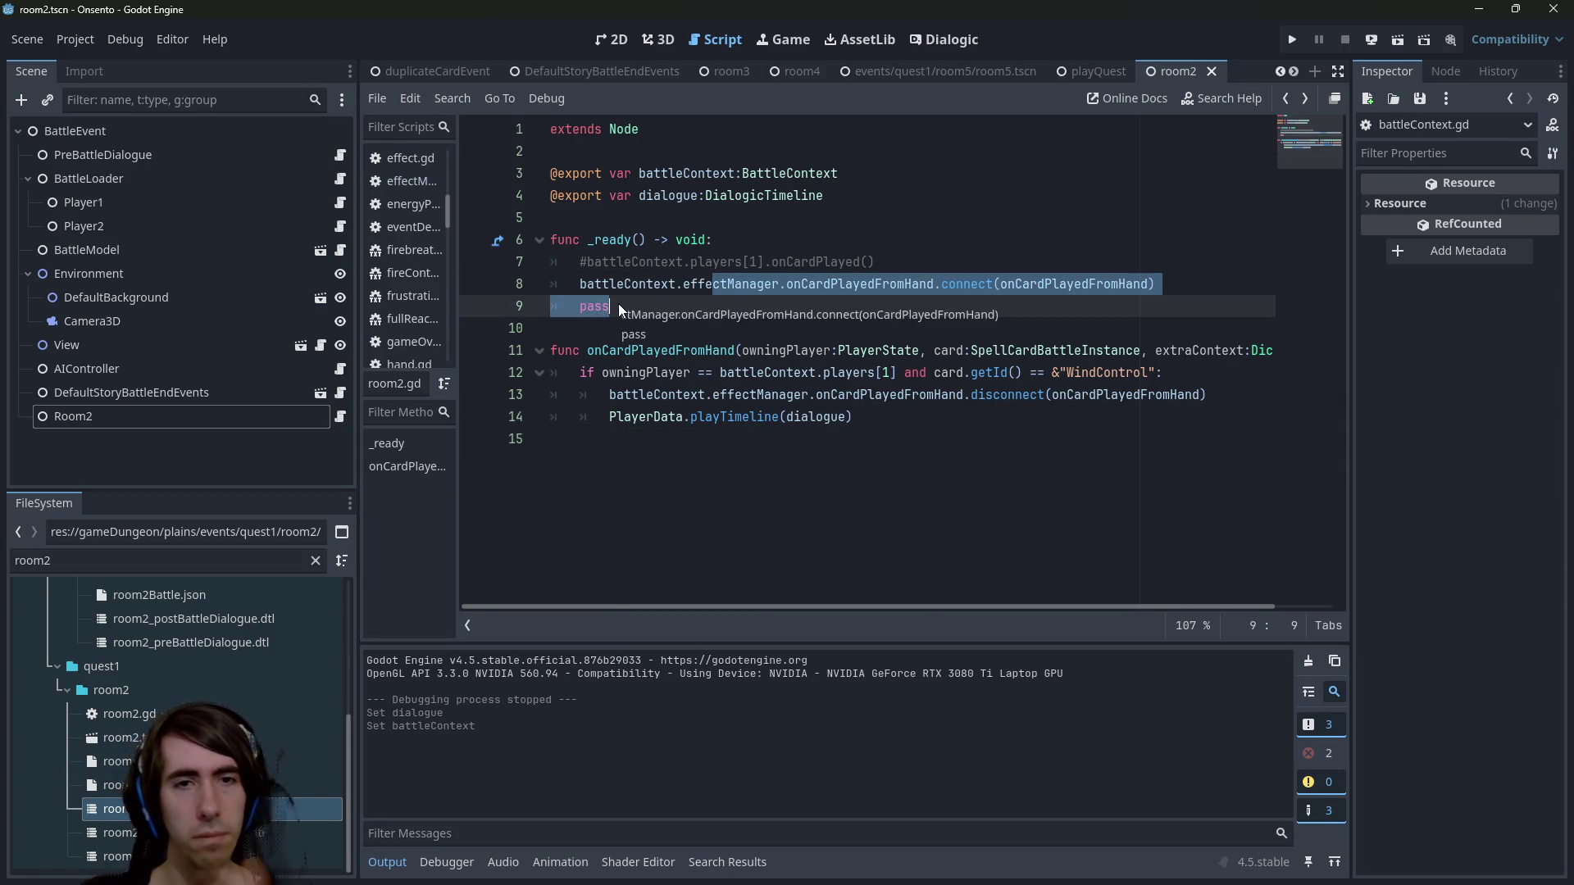
key(BackSpace)
text(`)
key(ctrl+z)
key(ctrl+z)
drag(651, 305, 486, 309)
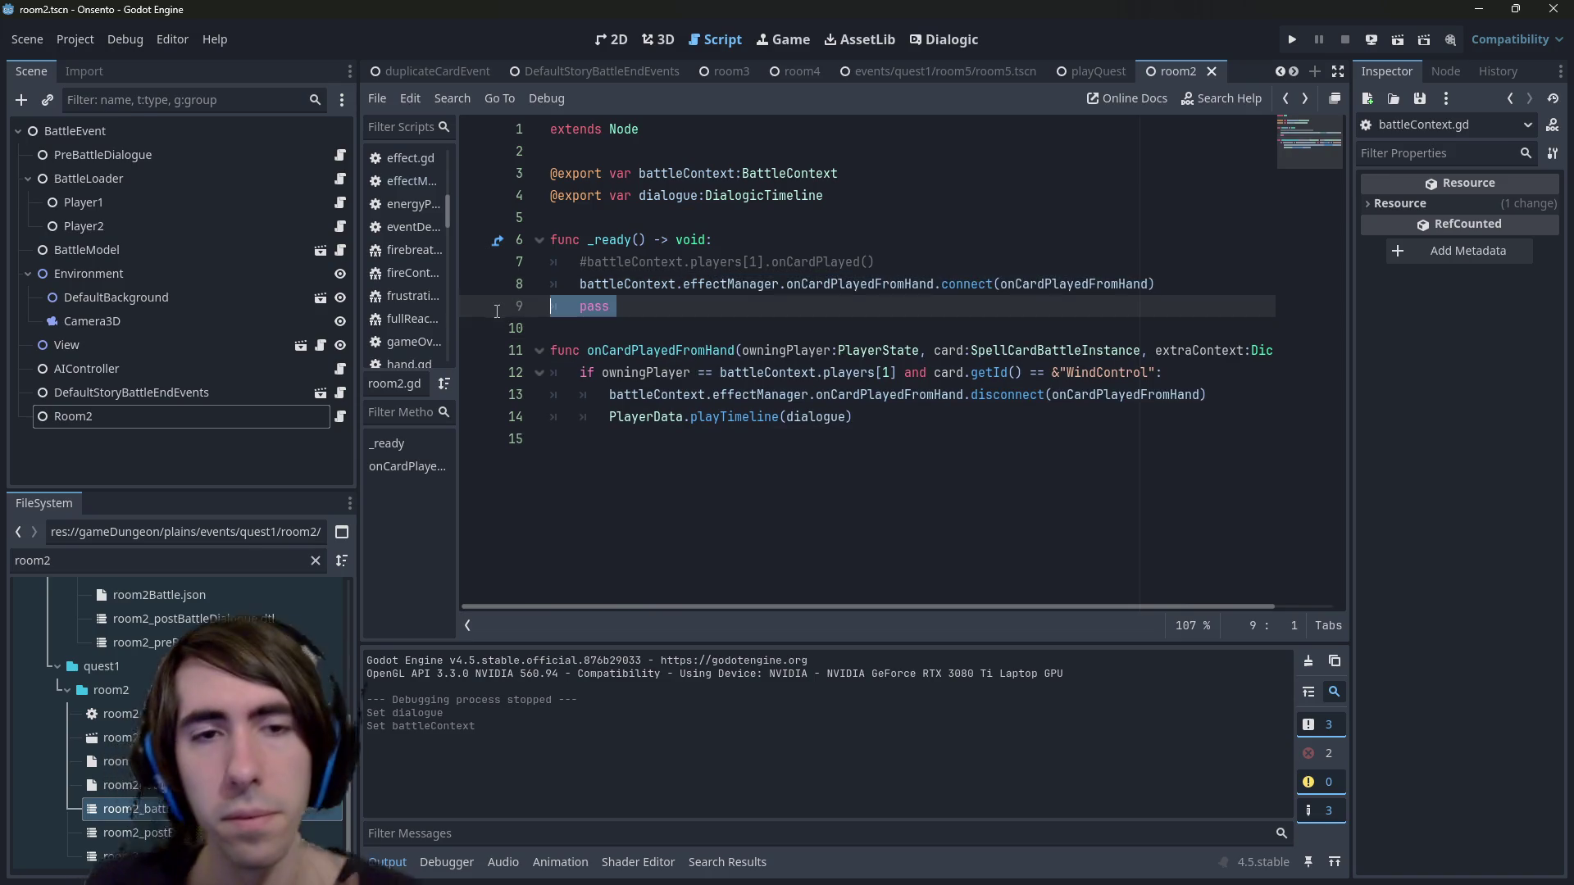
key(Delete)
key(Delete)
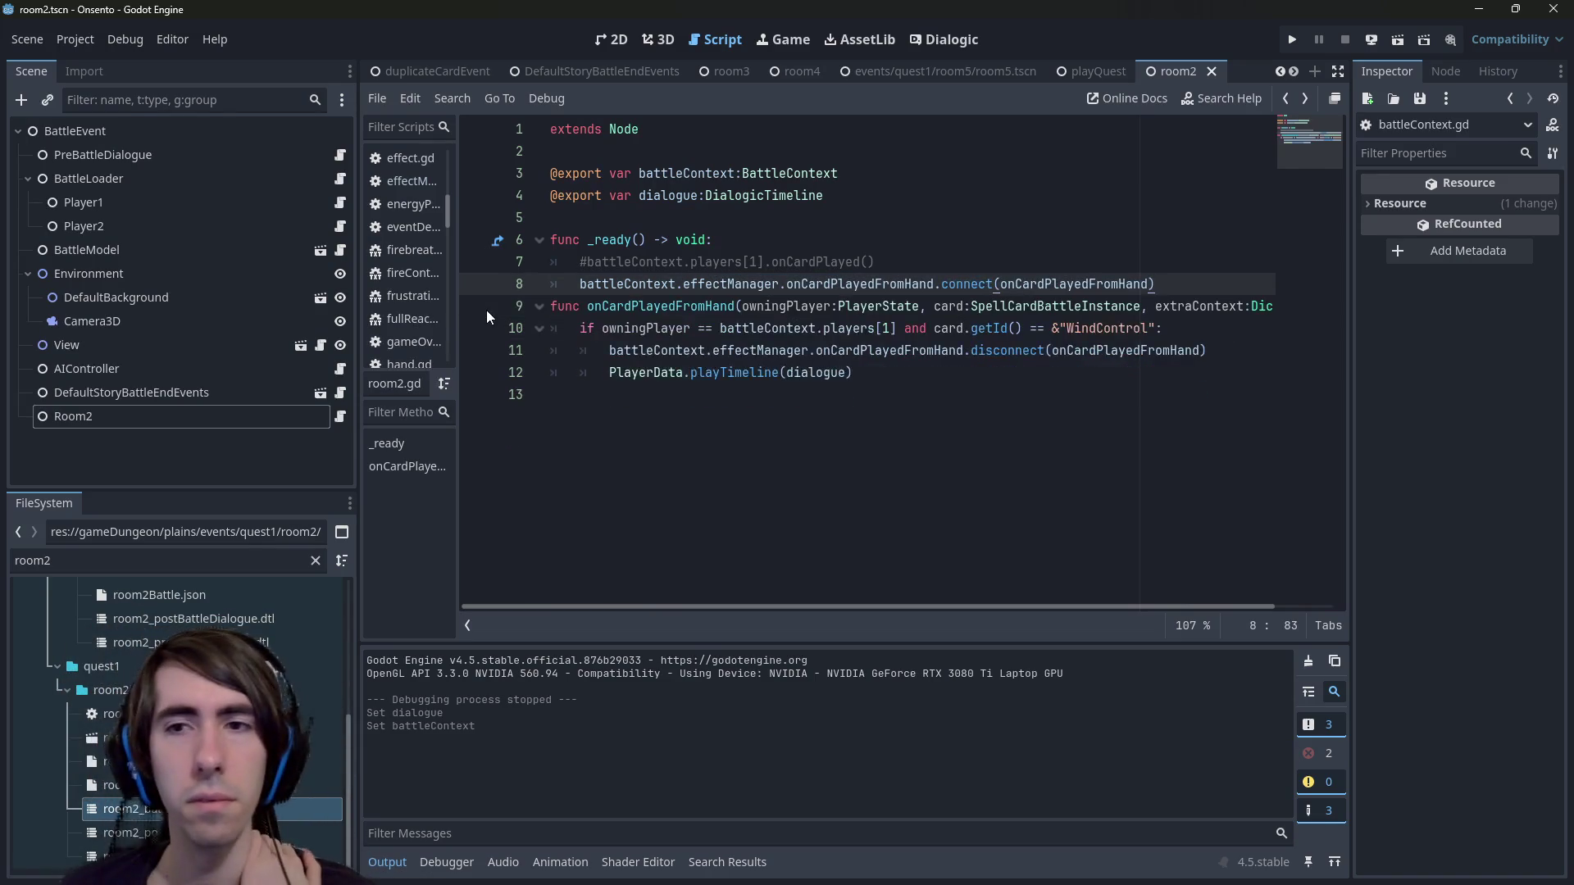
click(537, 255)
key(shift+End)
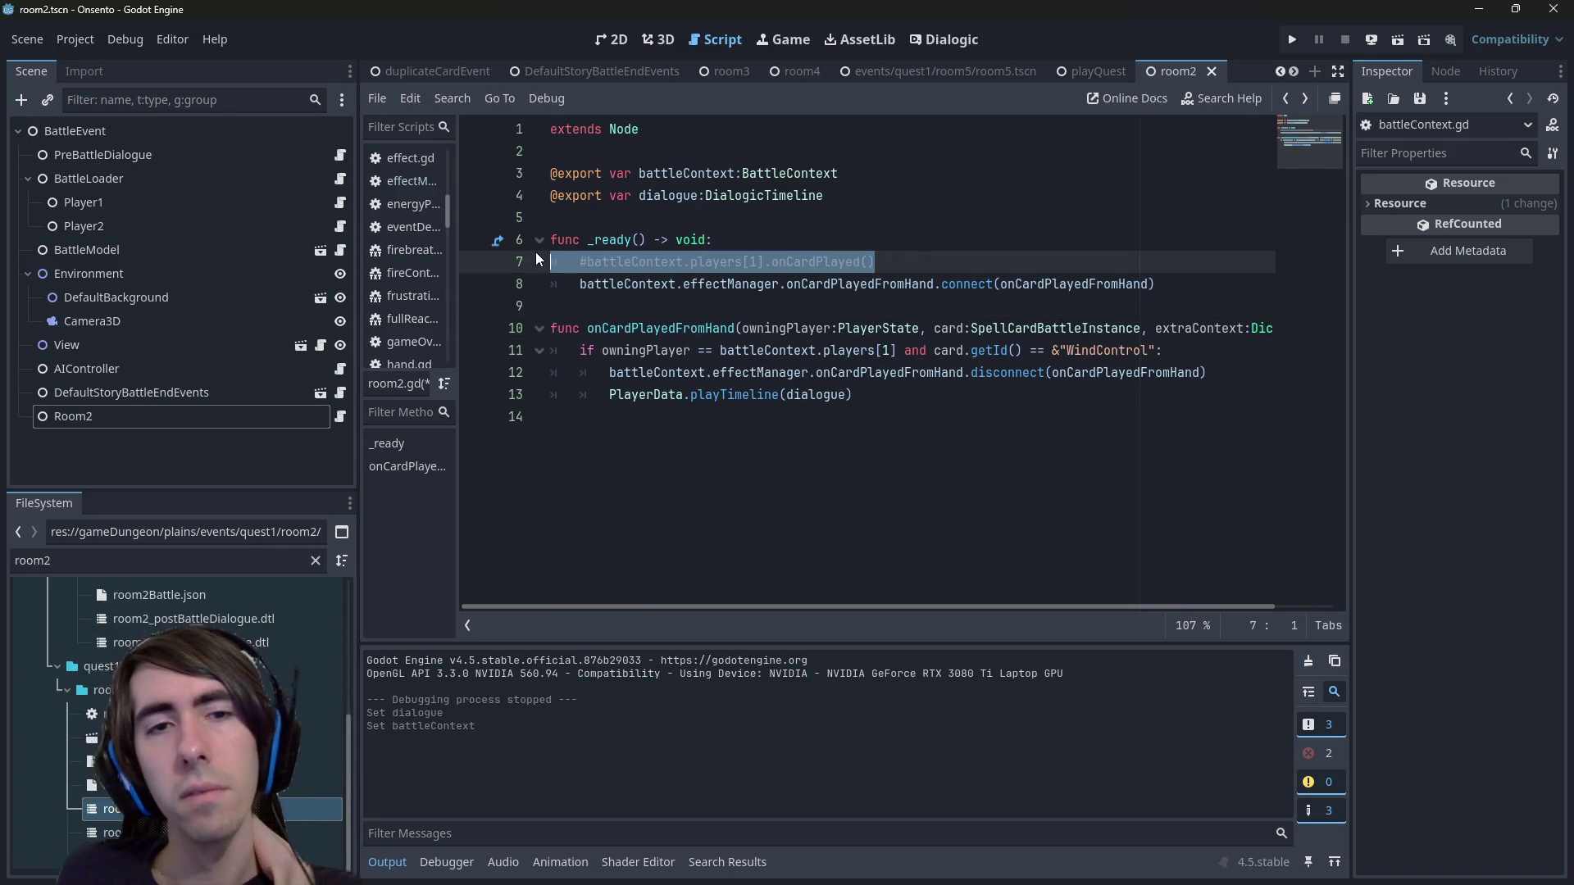
key(BackSpace)
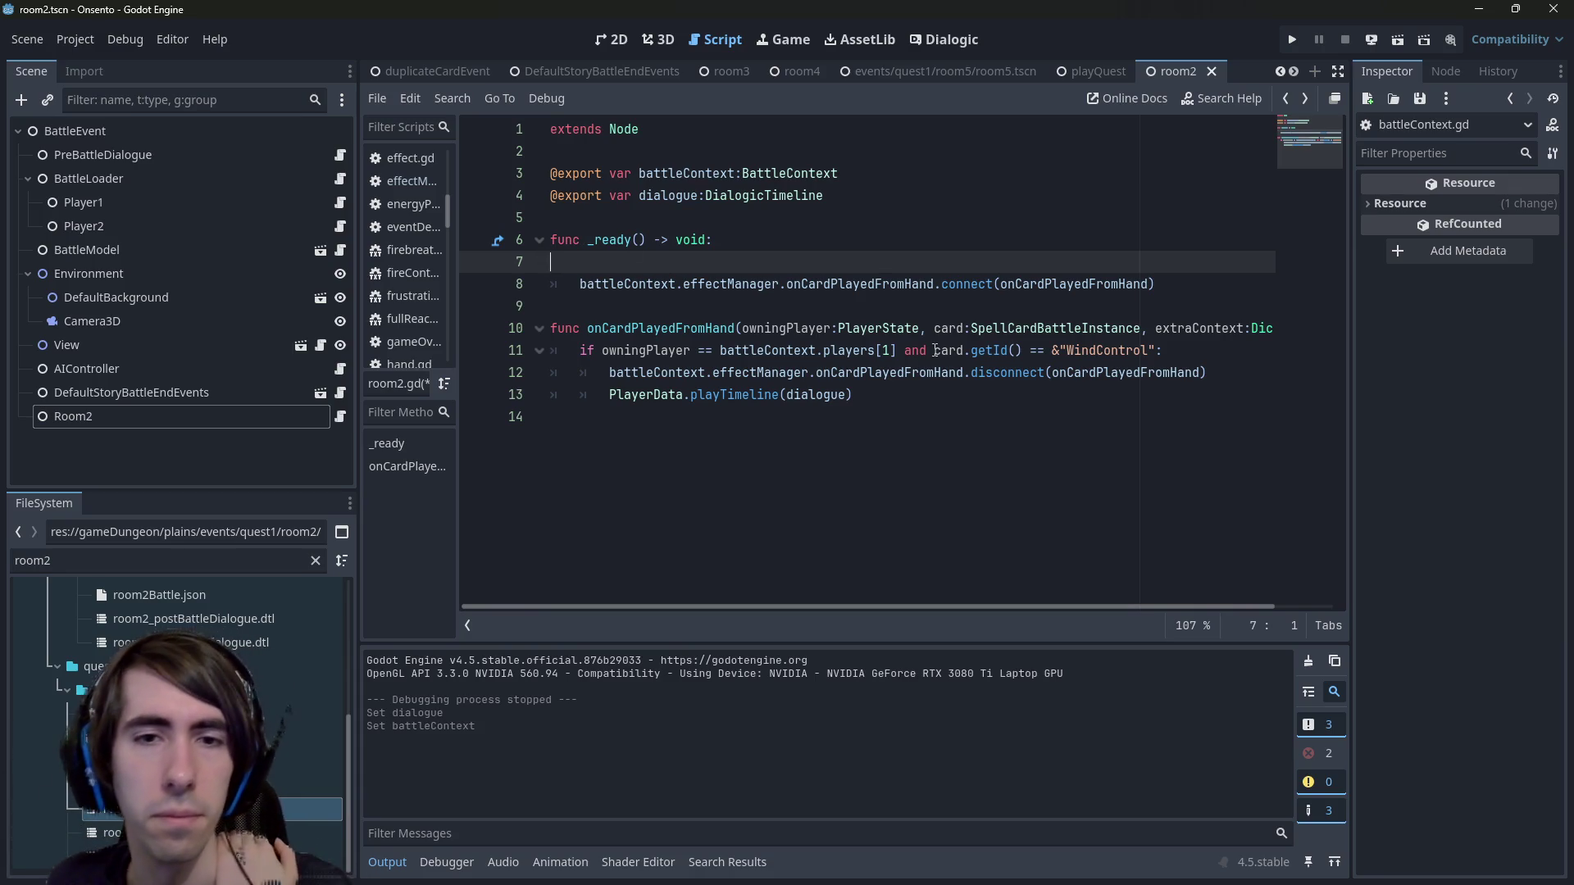
click(863, 410)
key(ctrl+s)
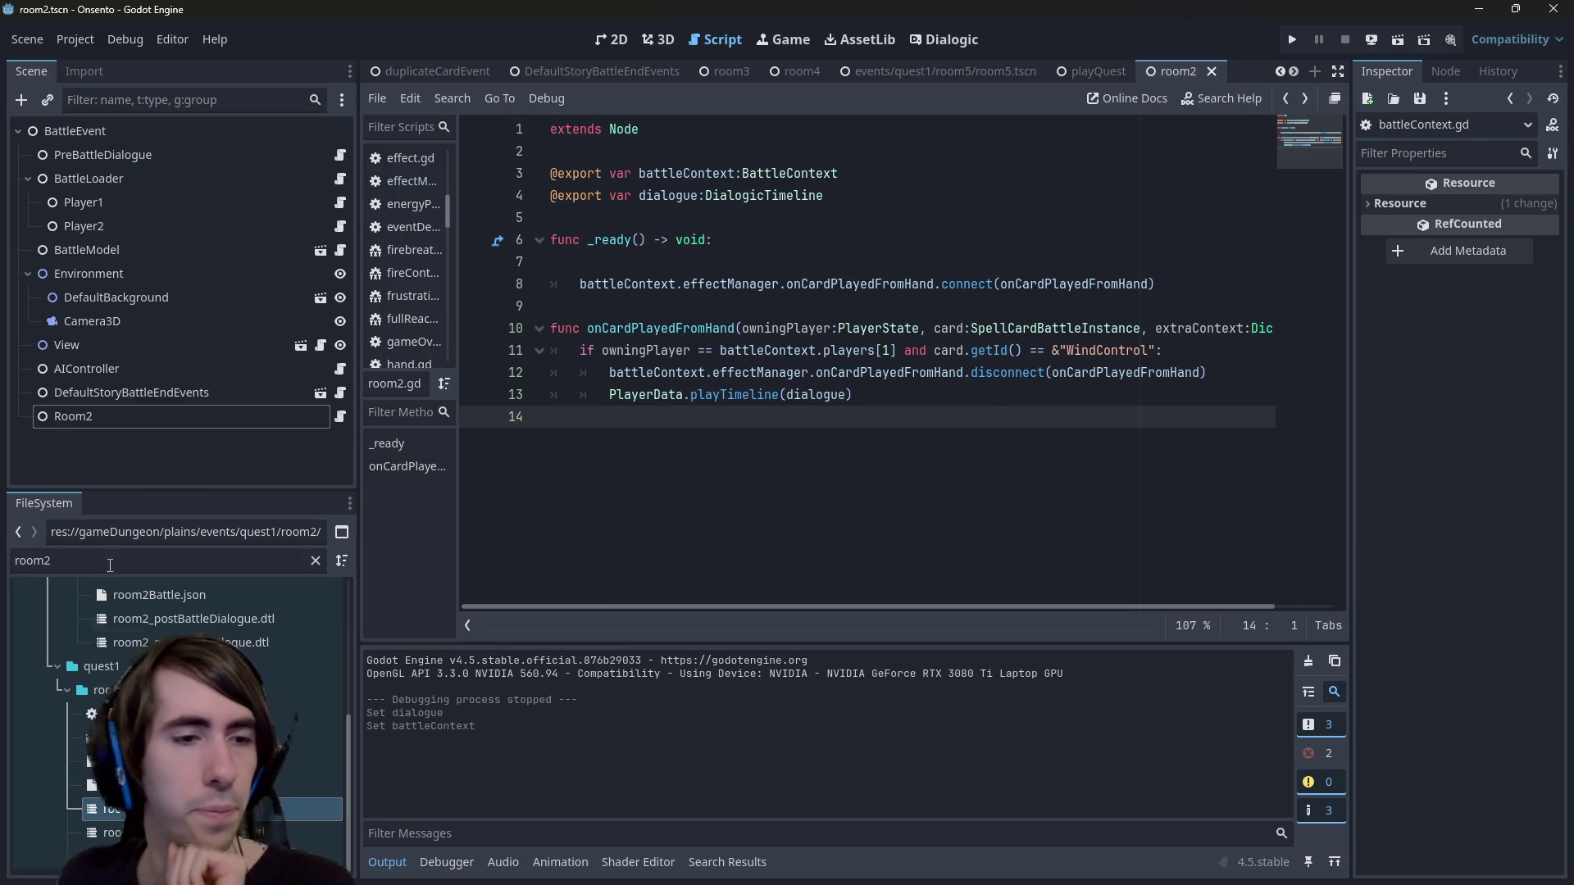
double_click(315, 809)
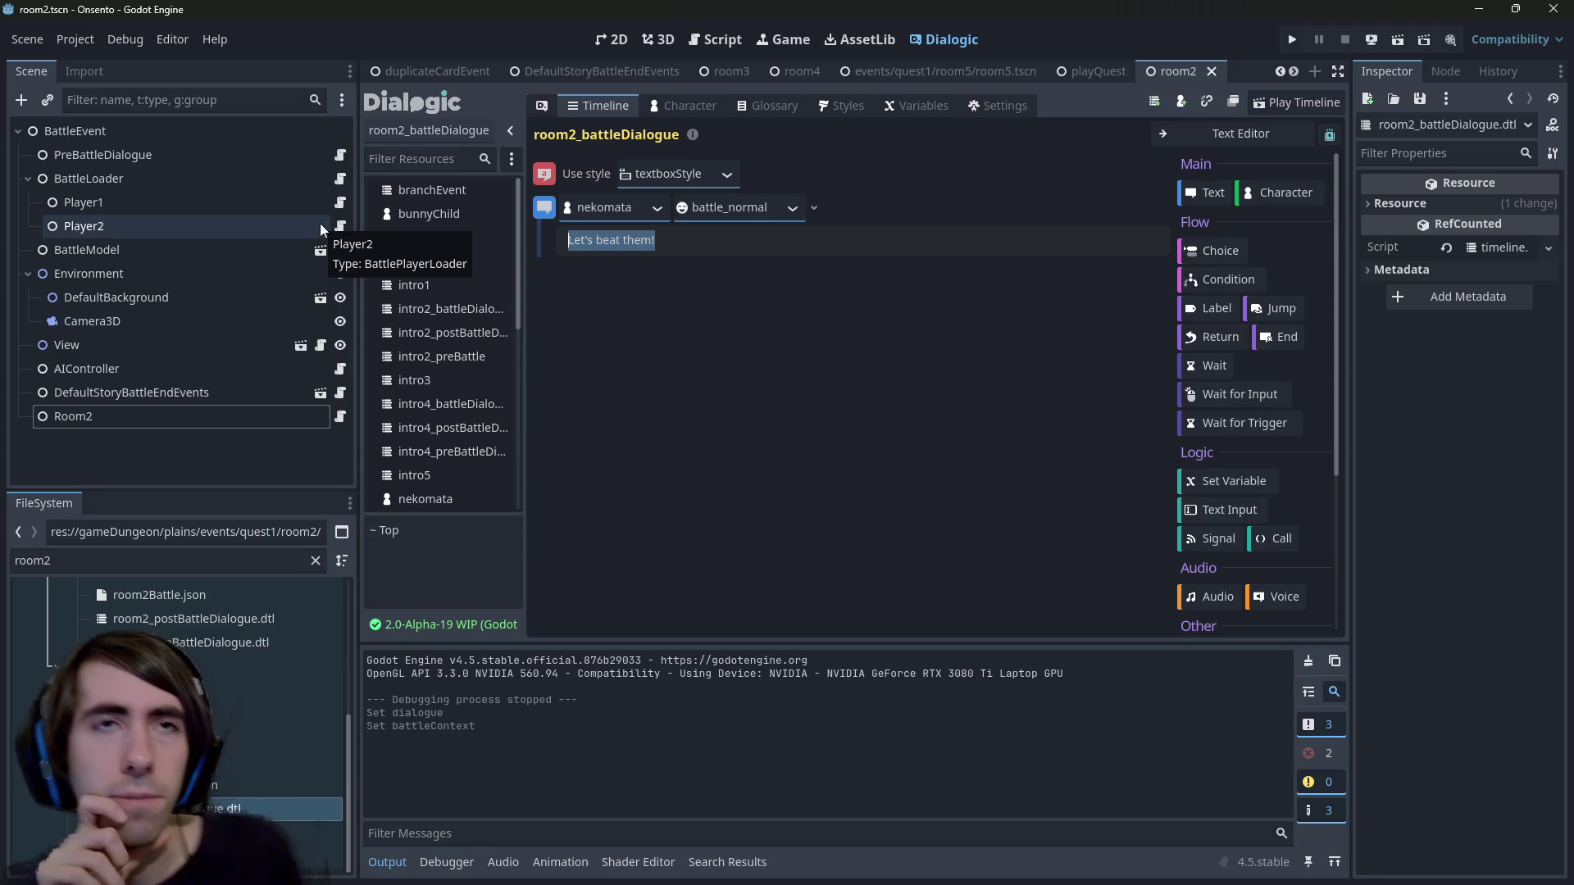
Replace nekomata's 'Let's beat them!' with 'They seem to be preparing something...'.
text(T)
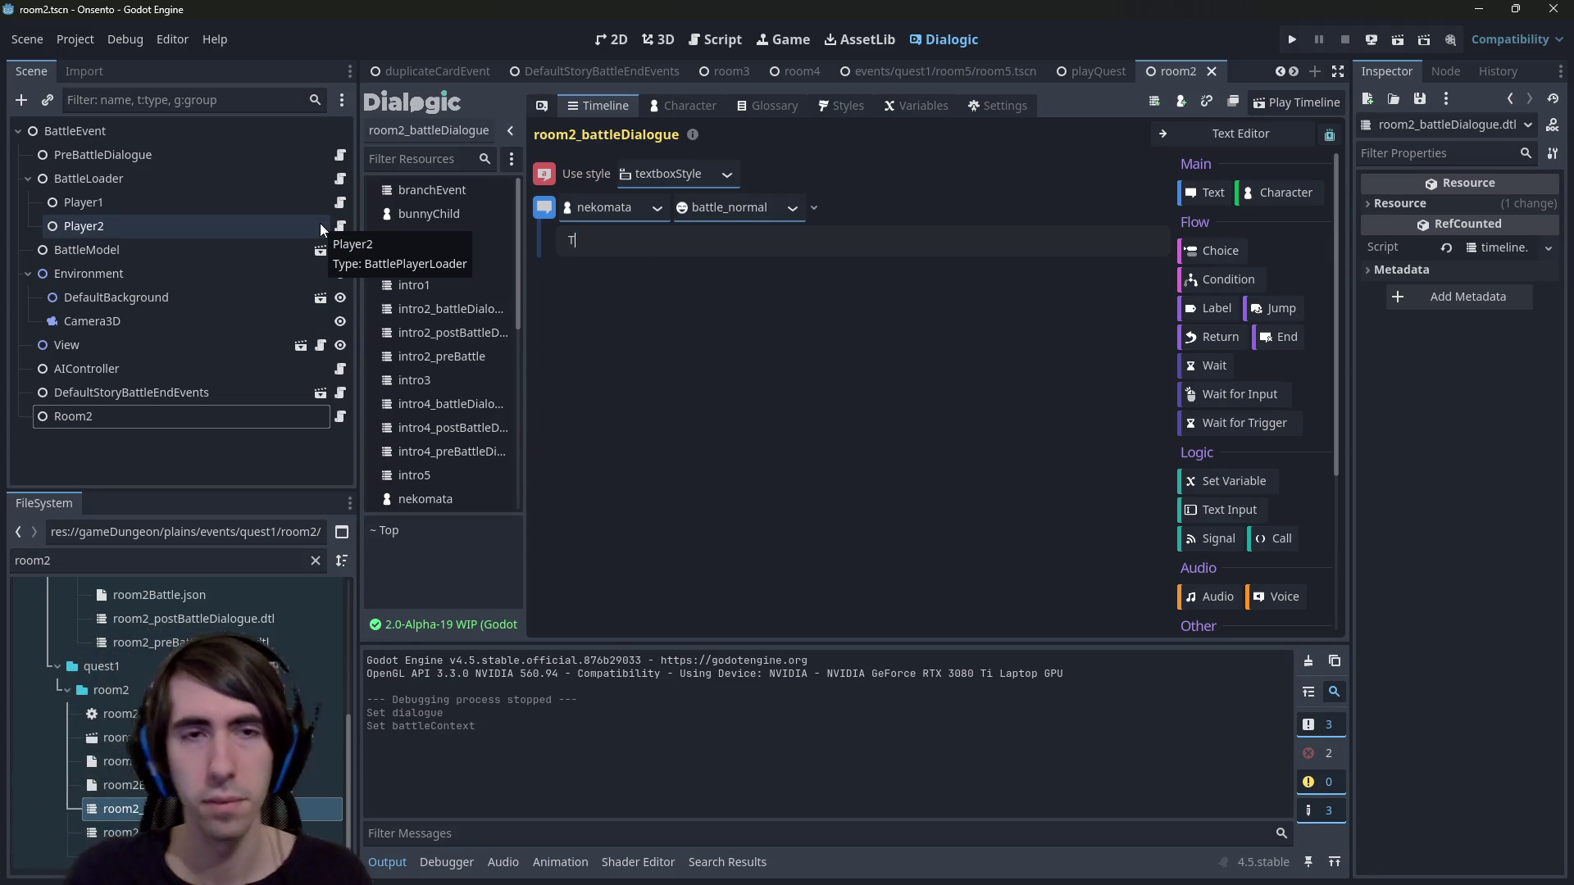
text(he)
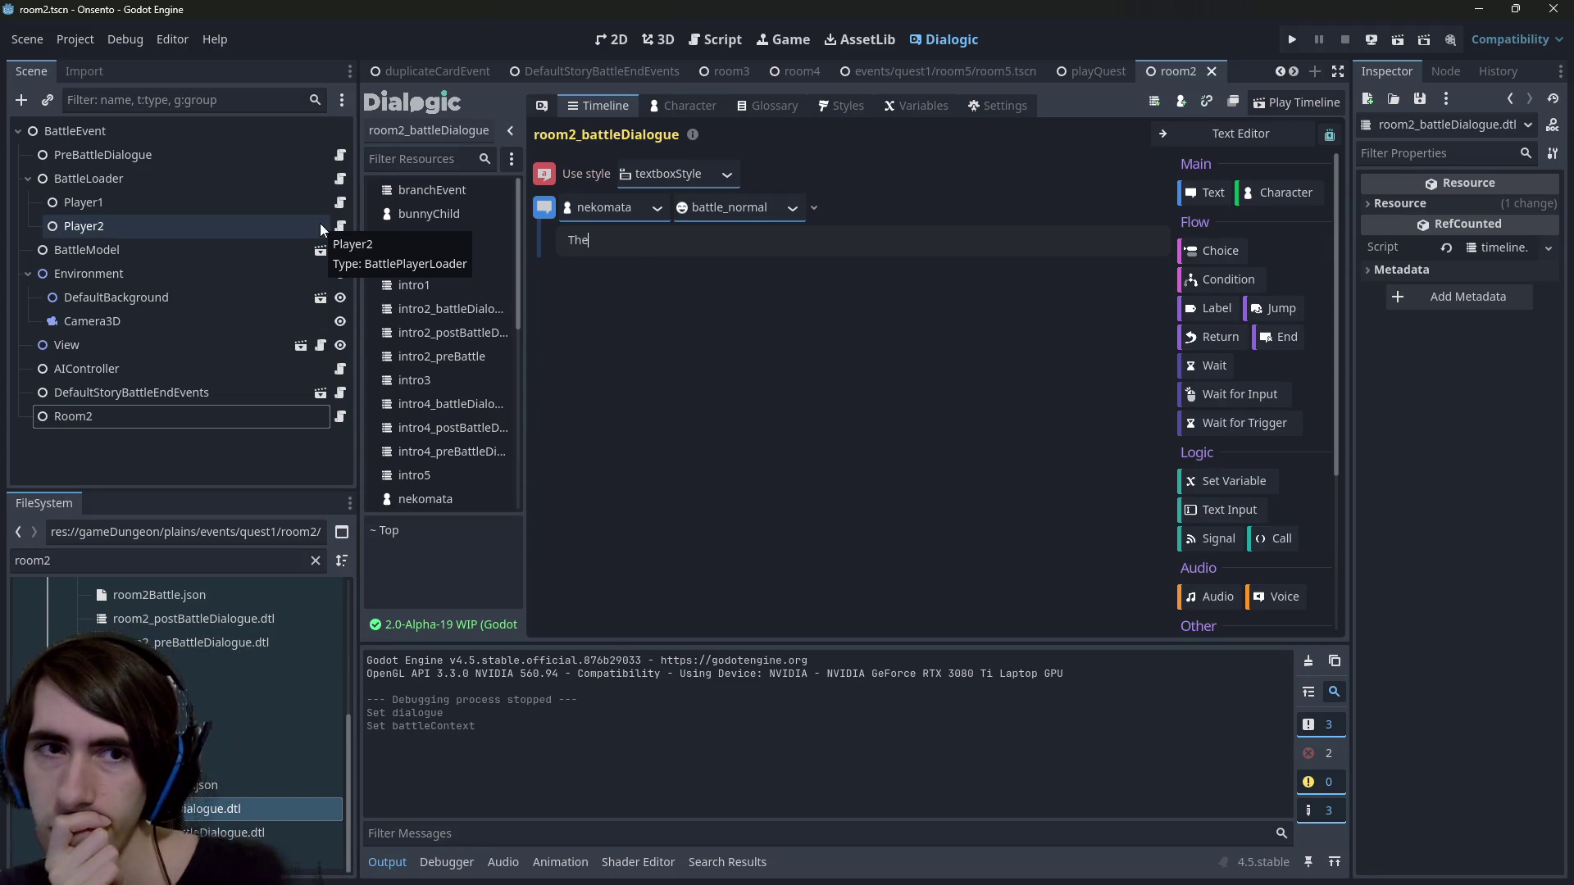
text(y seem to prepare something...)
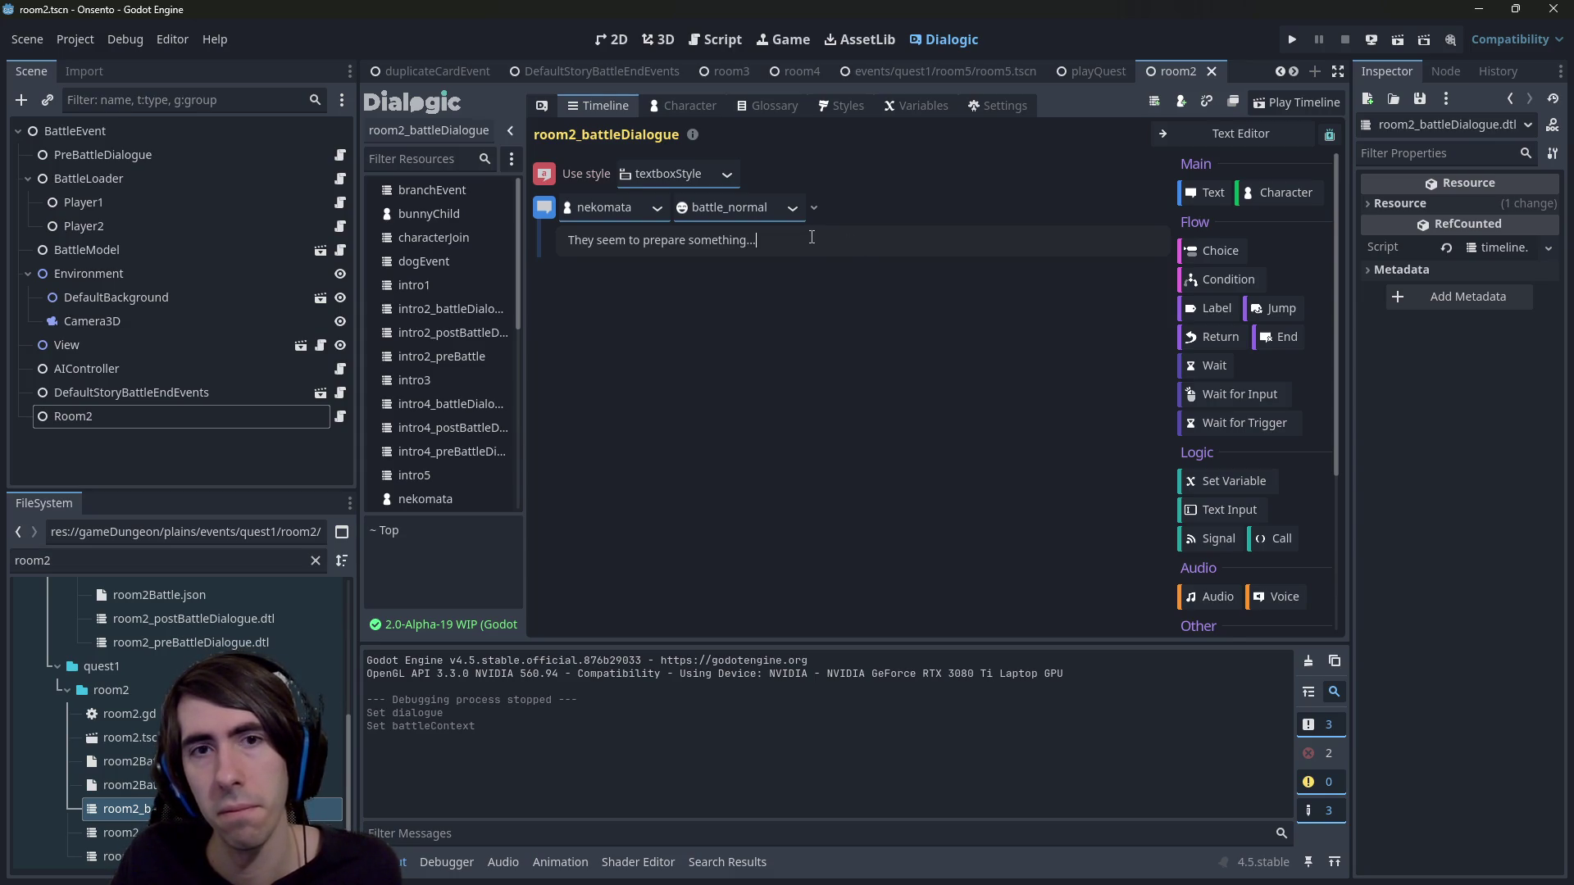
drag(756, 240, 492, 240)
click(642, 240)
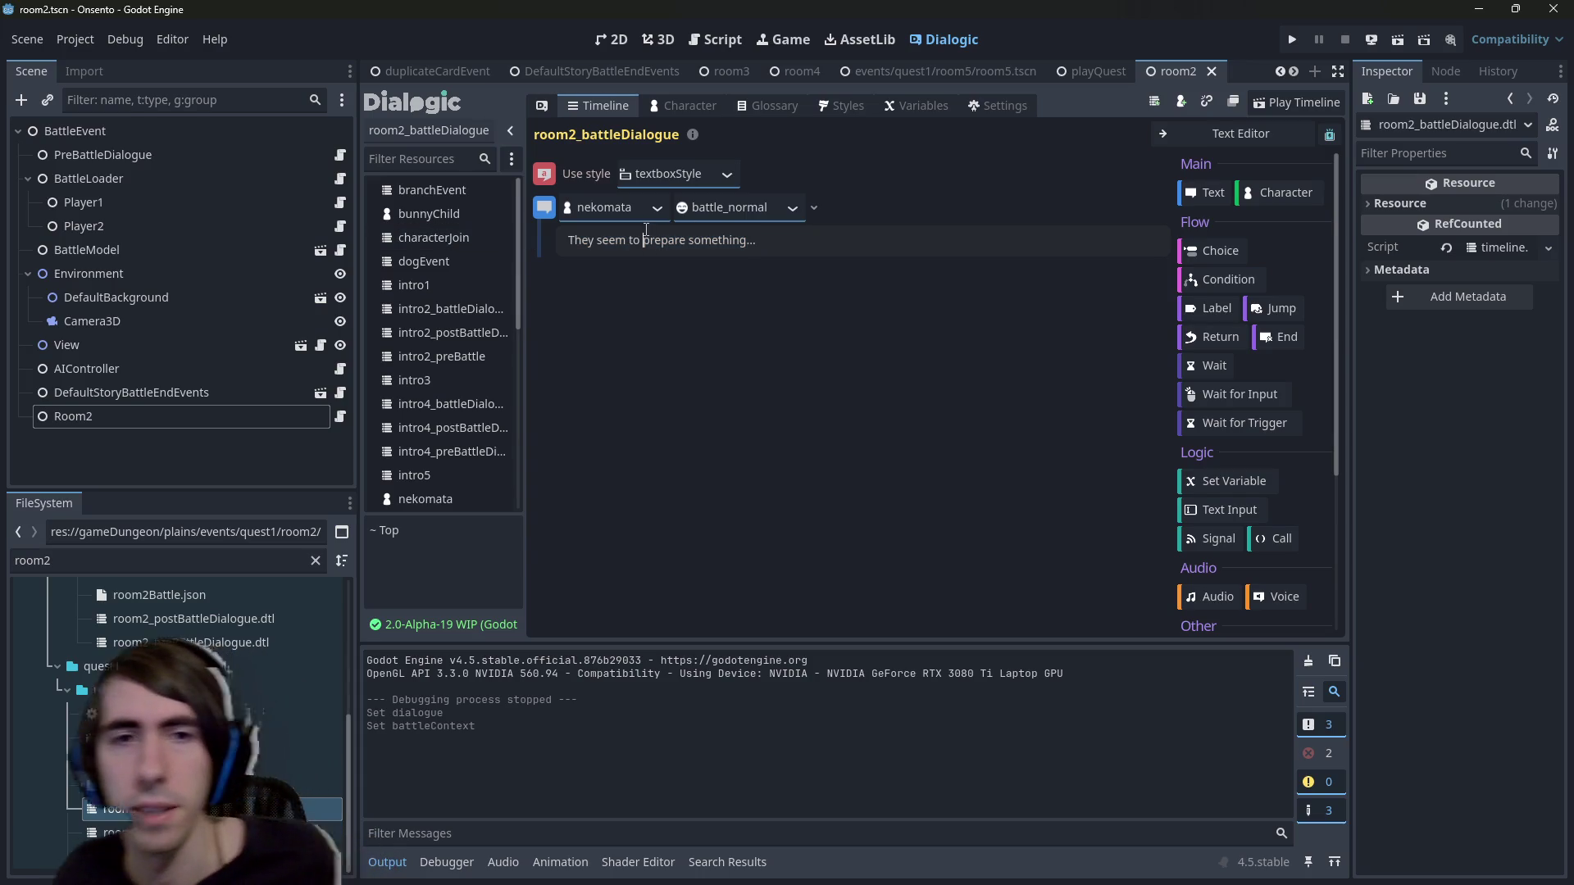
text(be)
key(ctrl+Right)
key(BackSpace)
text(ing)
Duplicate the revised text event so the line appears twice.
key(ctrl+a)
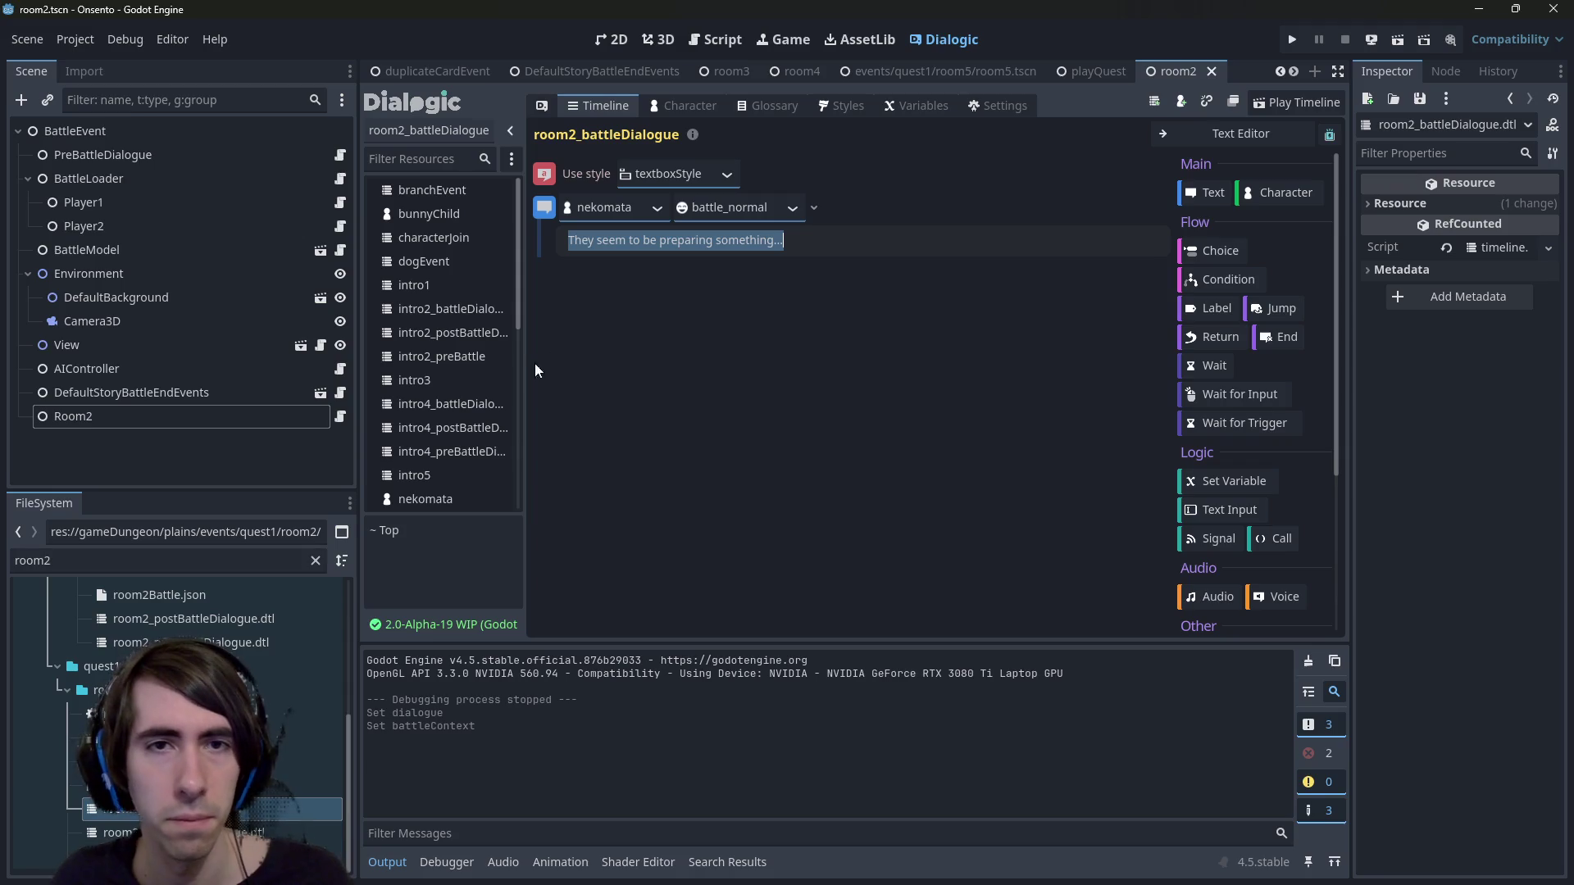
key(ctrl+d)
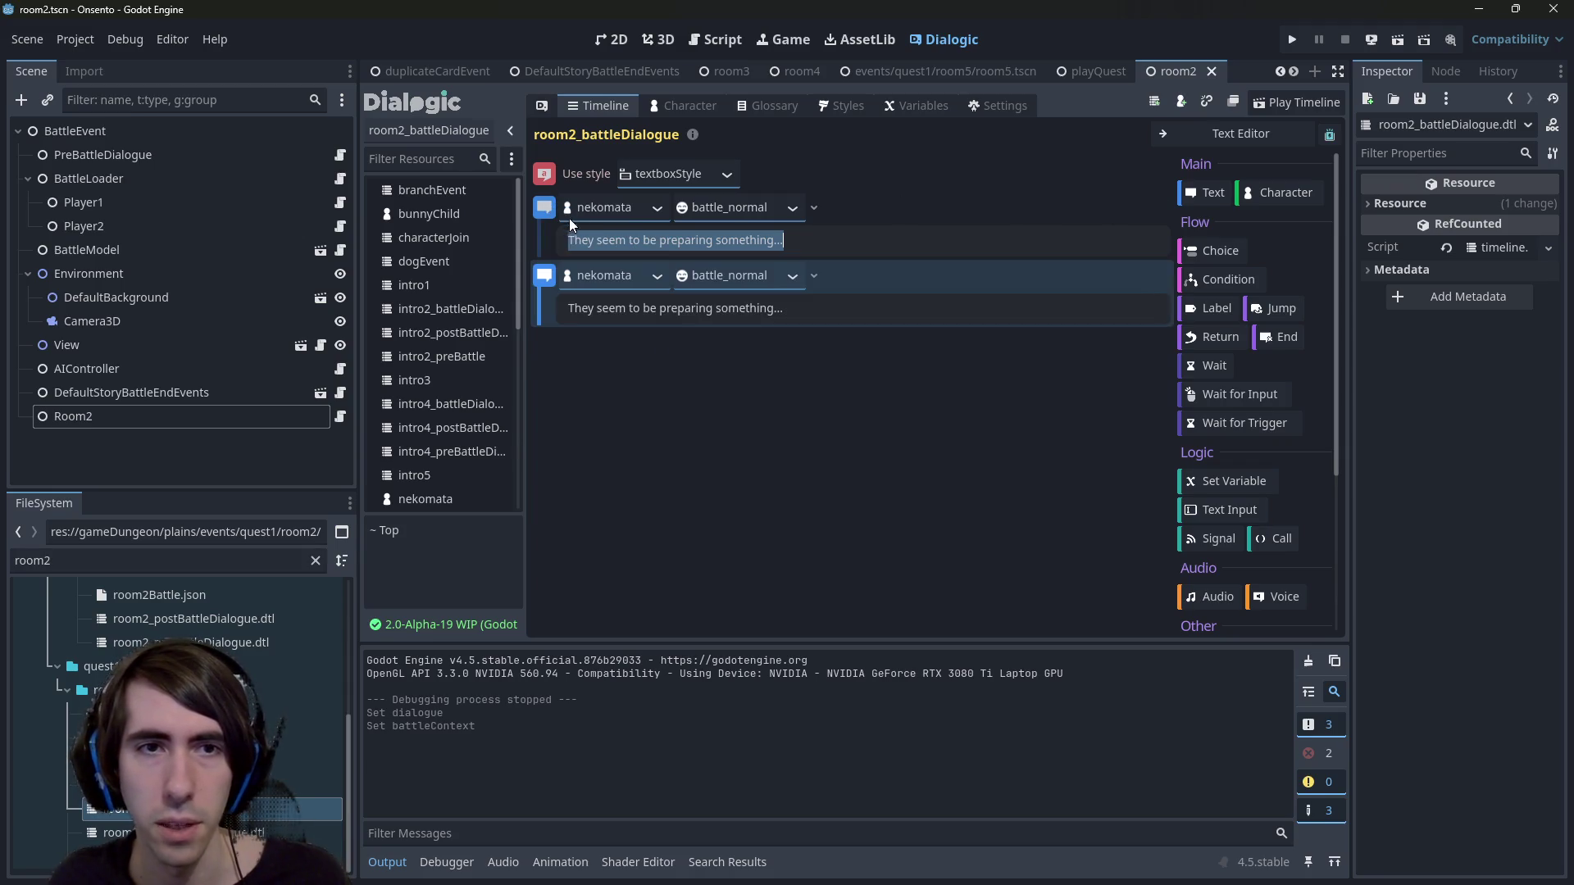
key(alt+shift+o)
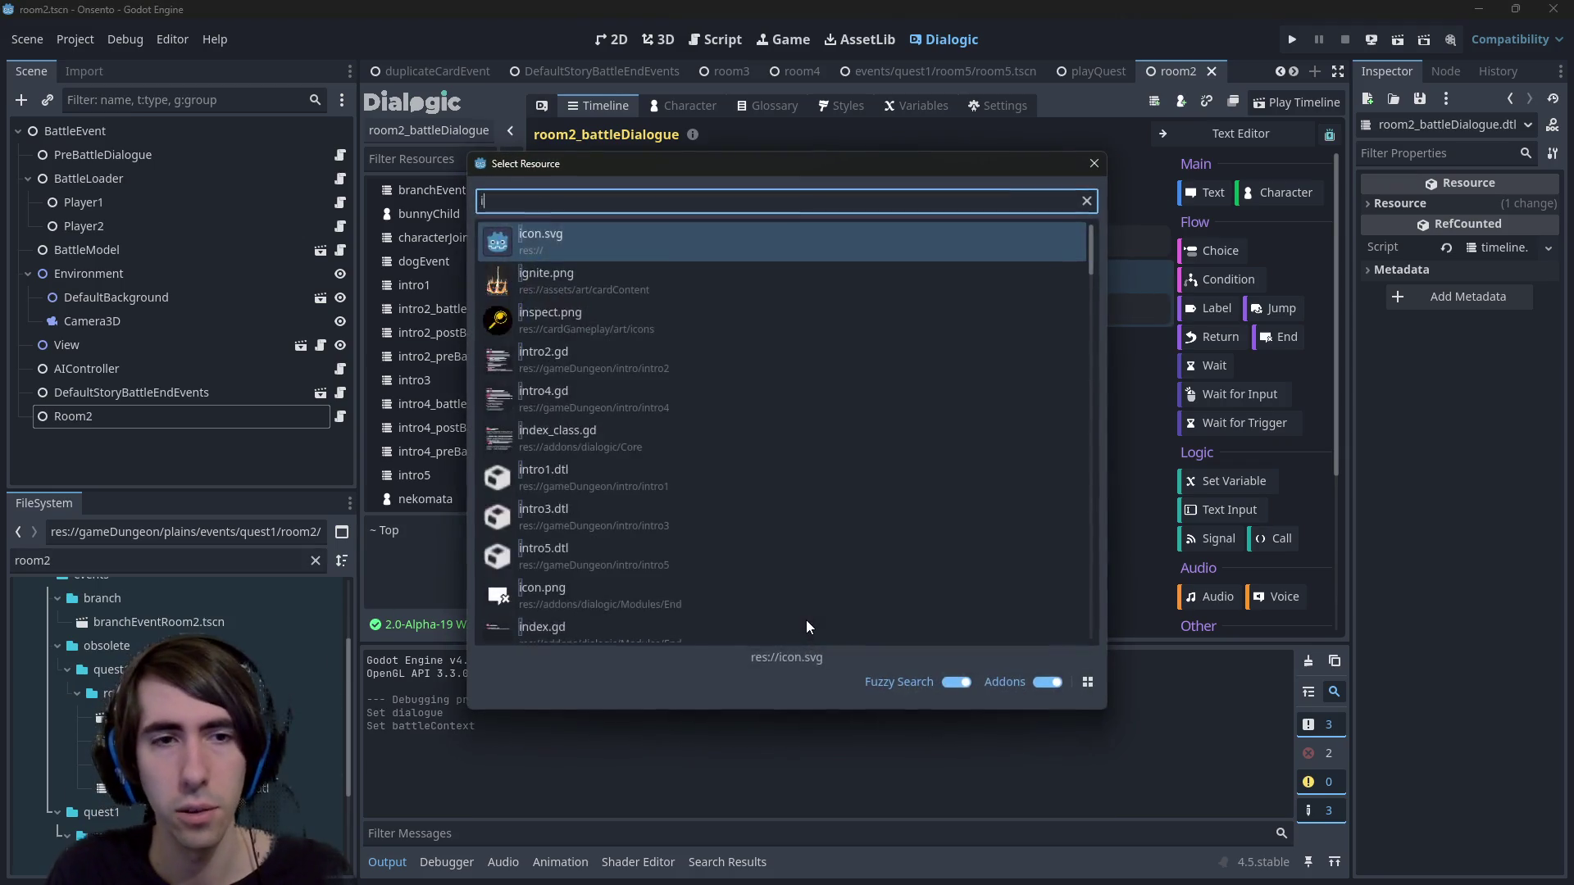
Quick-open the intro2_battleDialogue timeline.
text(intro4)
key(BackSpace)
text(2)
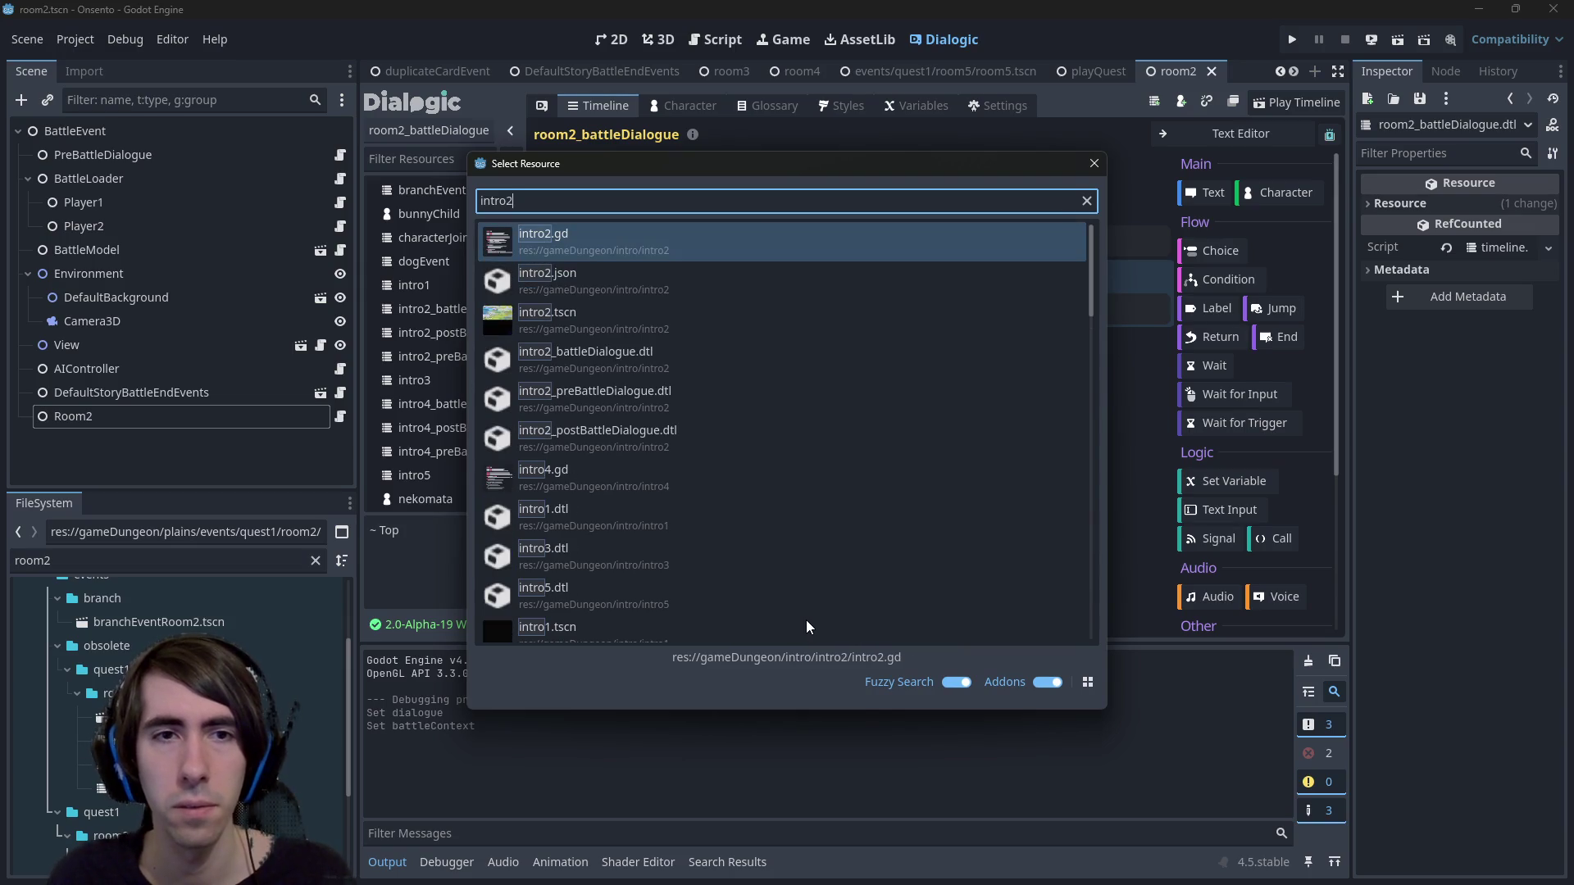
key(Down)
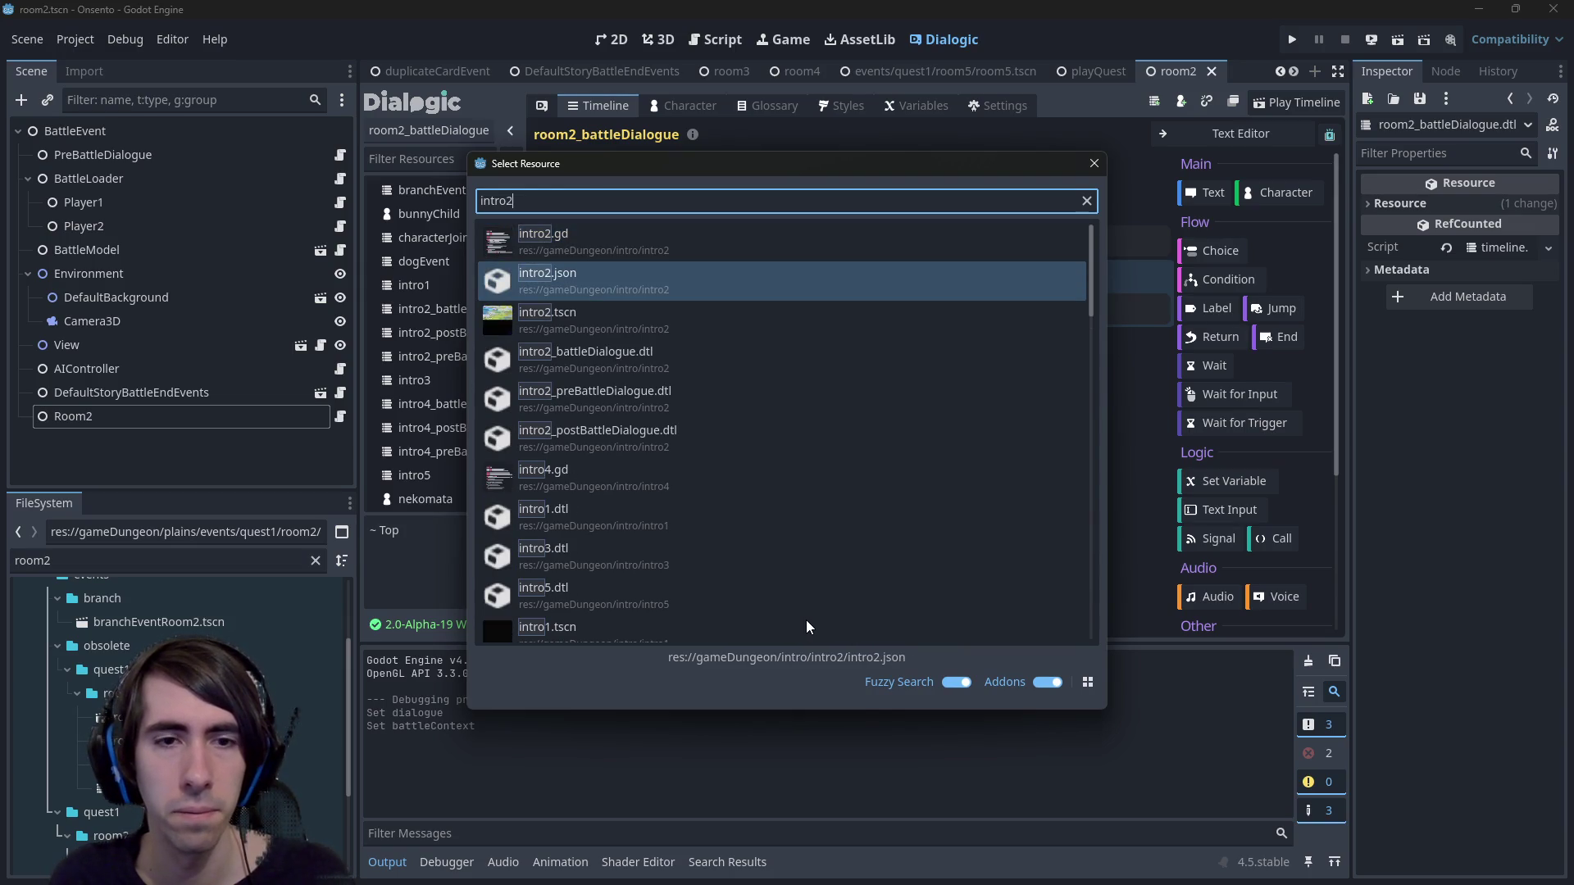
key(Down)
key(Down)
key(Return)
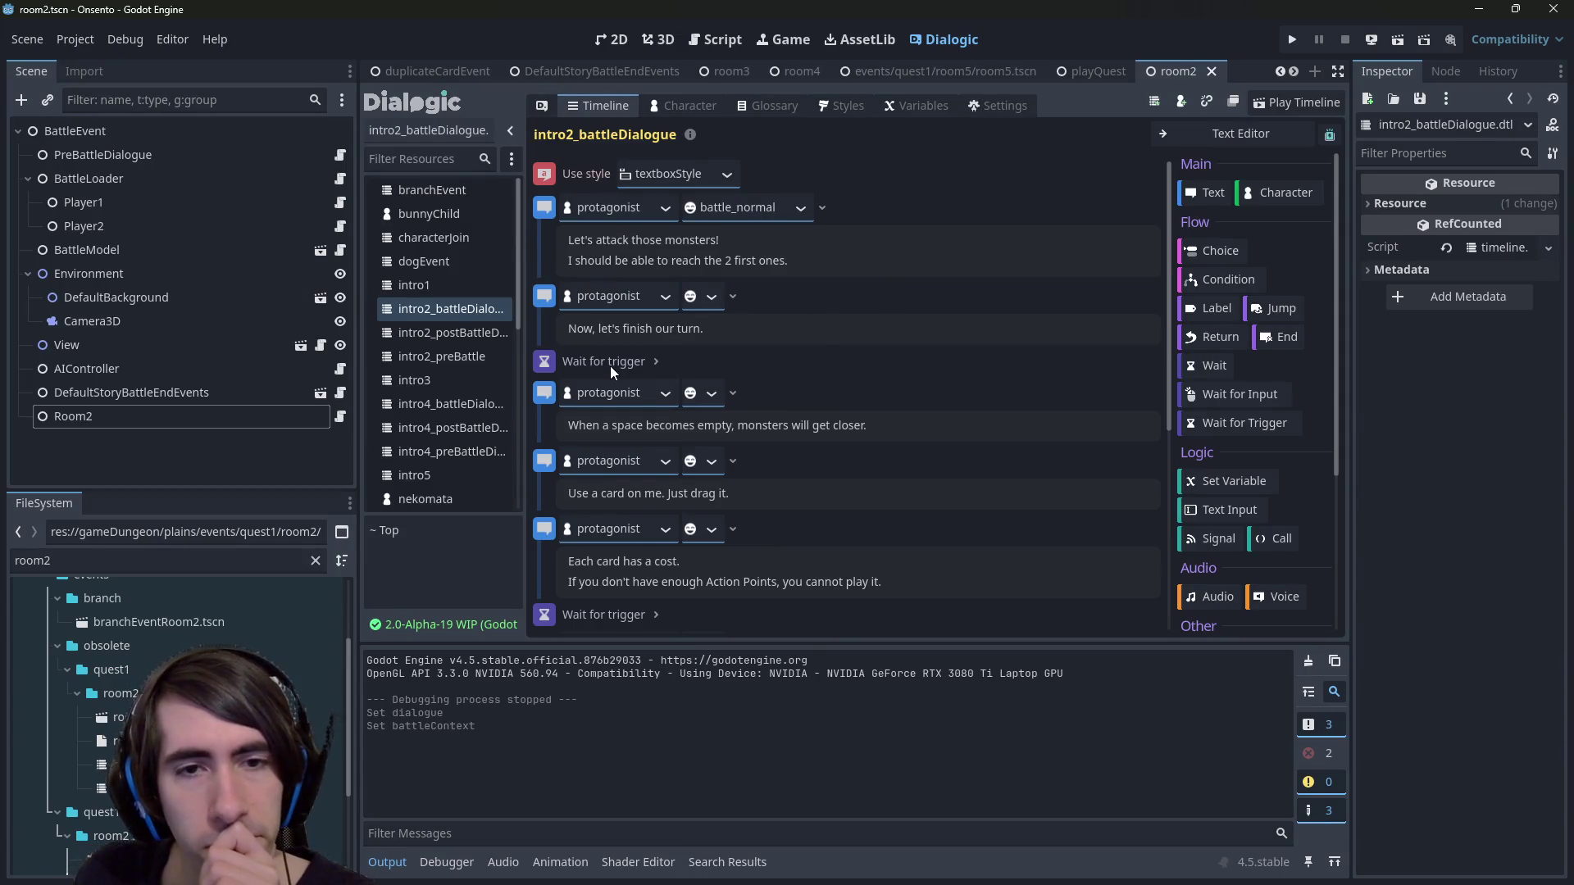
Review the timeline's Wait for trigger event by expanding and collapsing its options.
scroll(648, 364, down, 6)
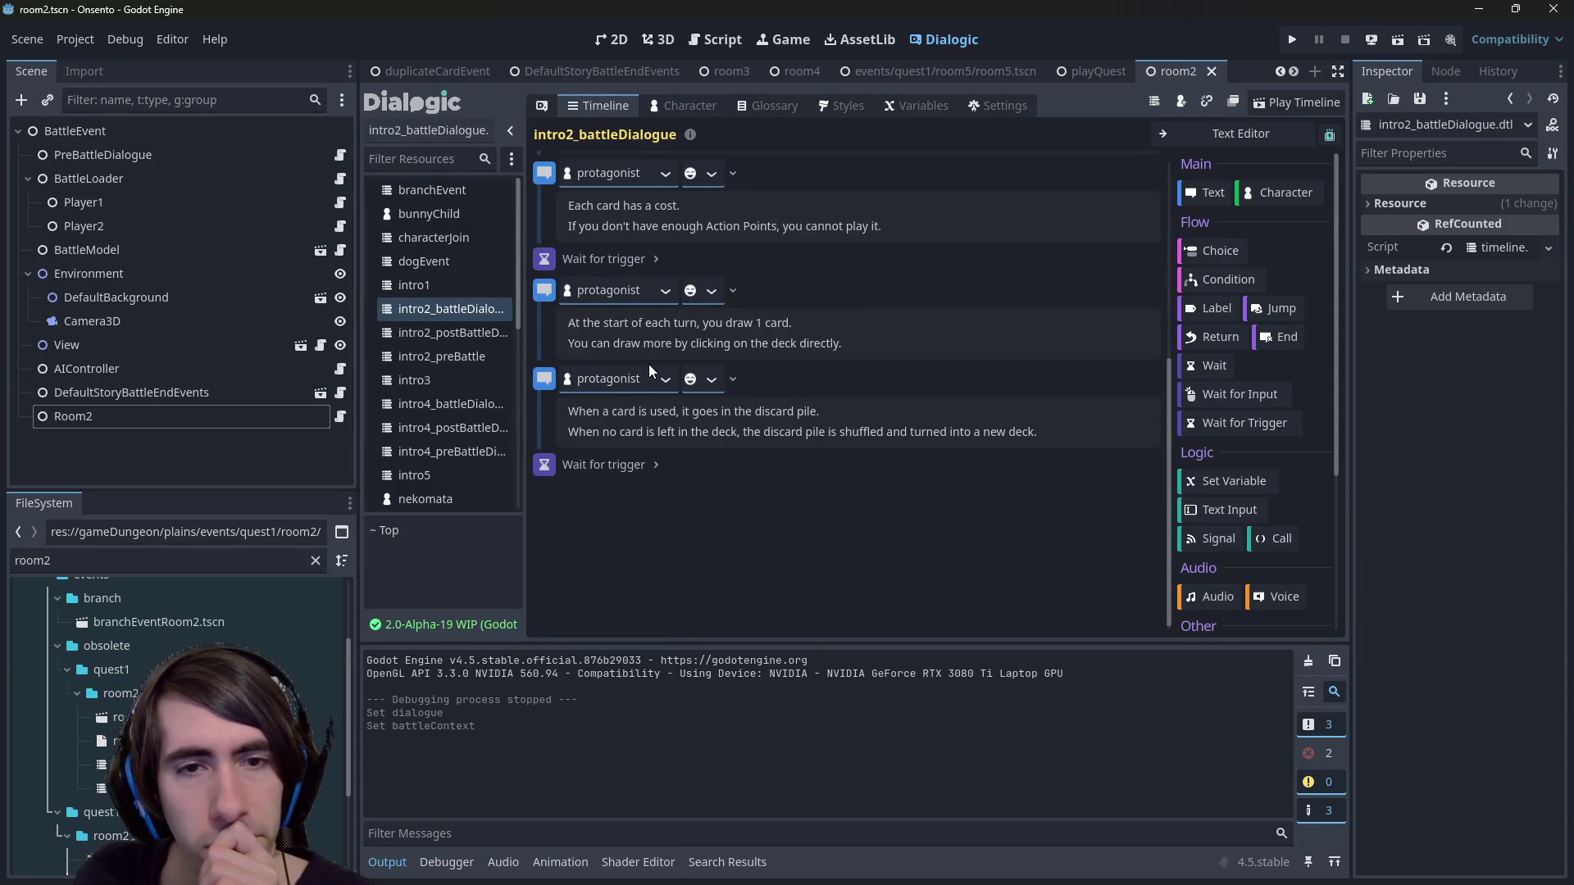
scroll(648, 364, up, 2)
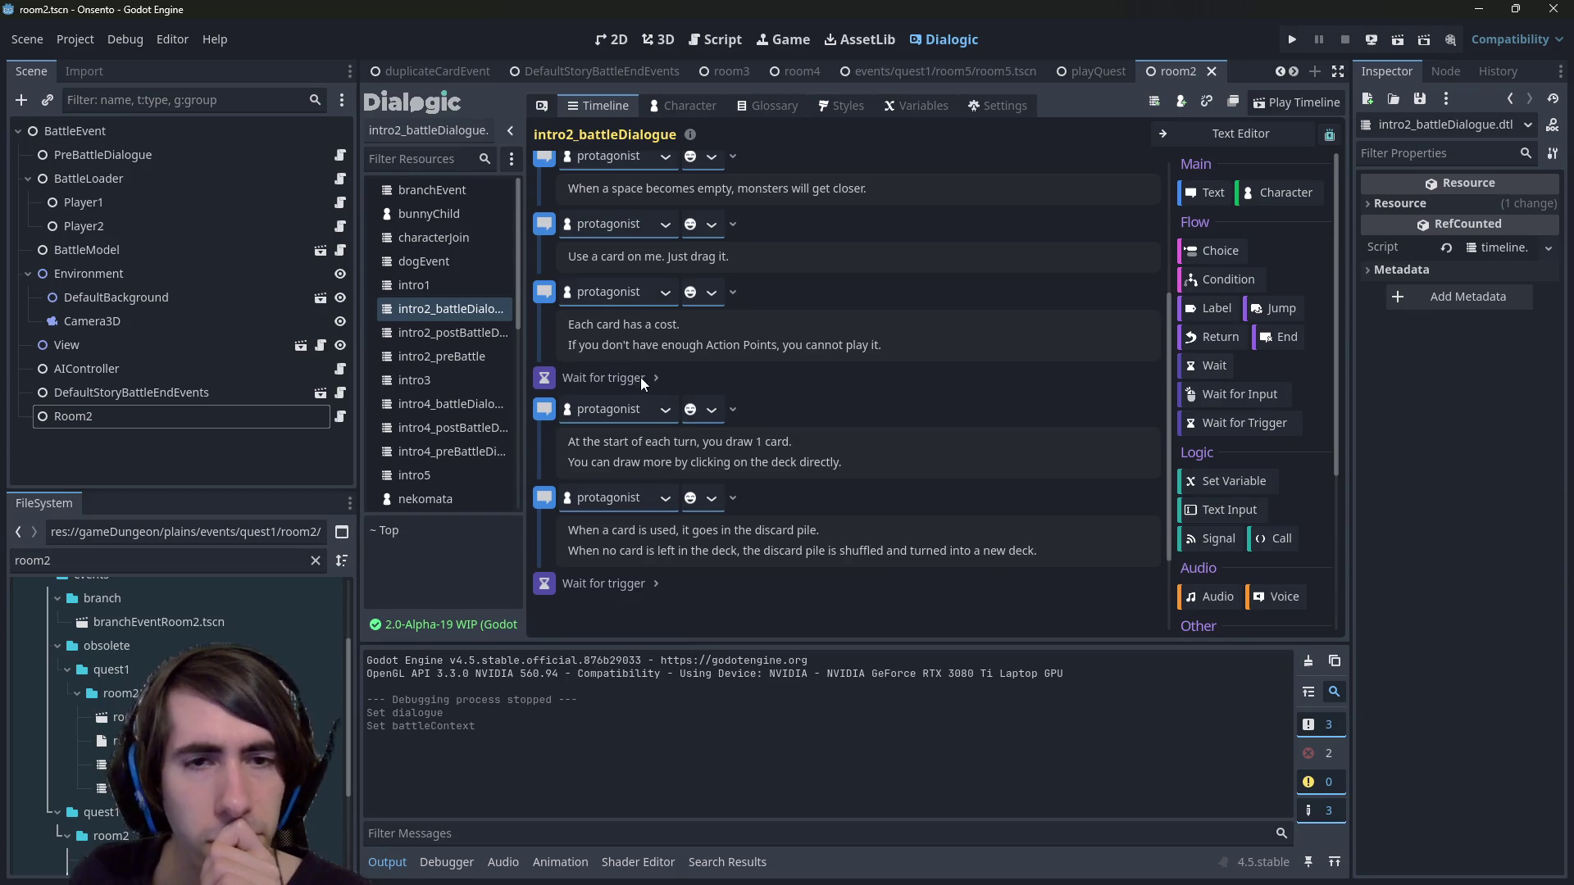
click(641, 378)
click(655, 379)
click(655, 378)
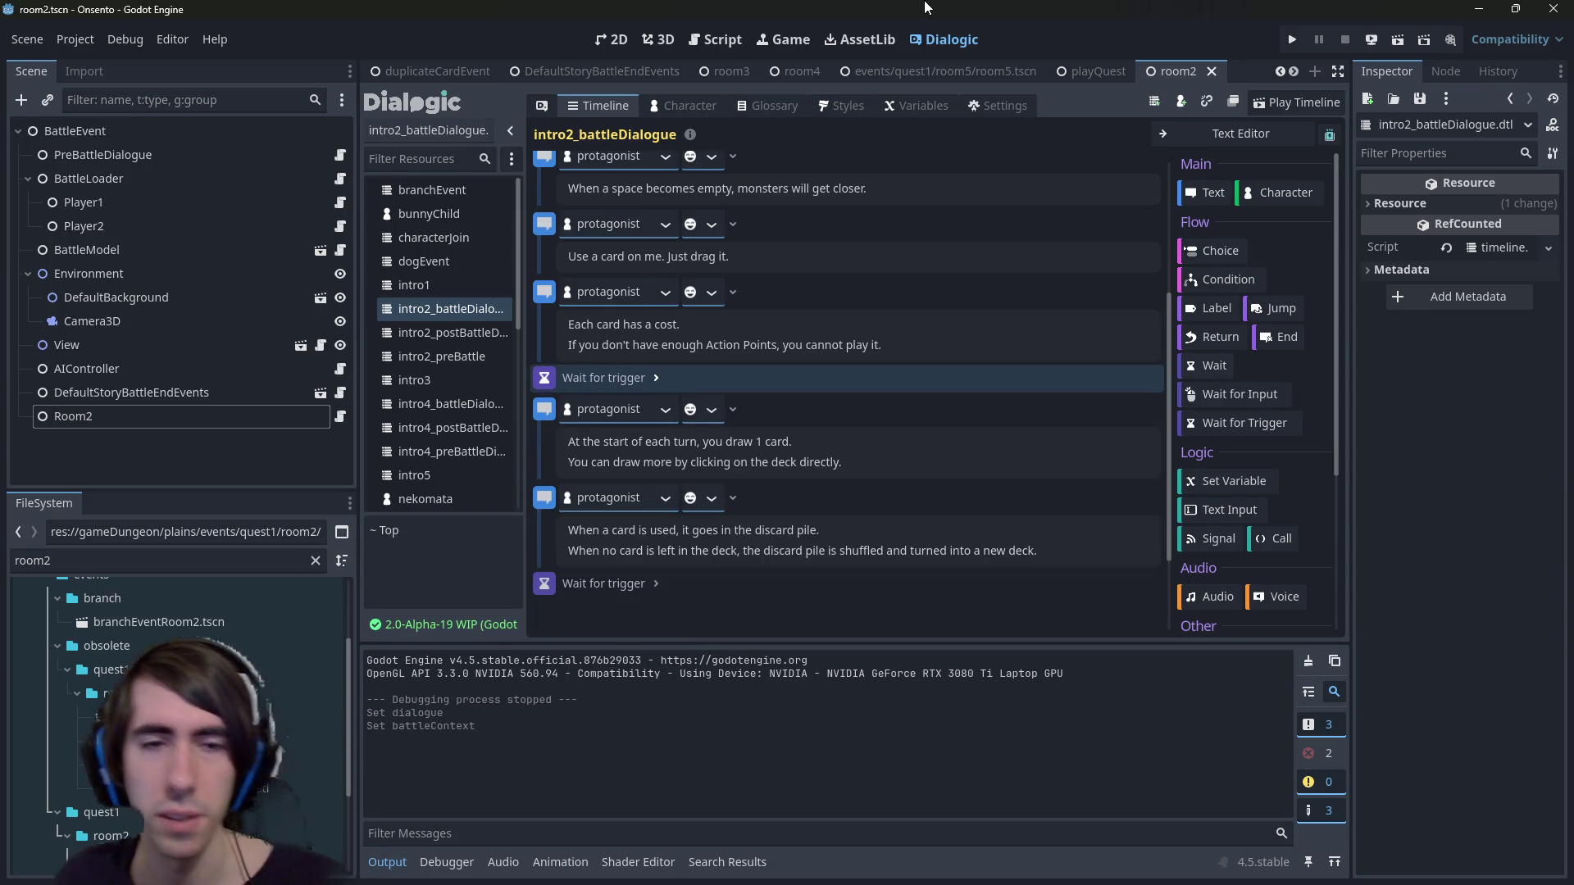
scroll(813, 401, up, 3)
scroll(813, 408, up, 1)
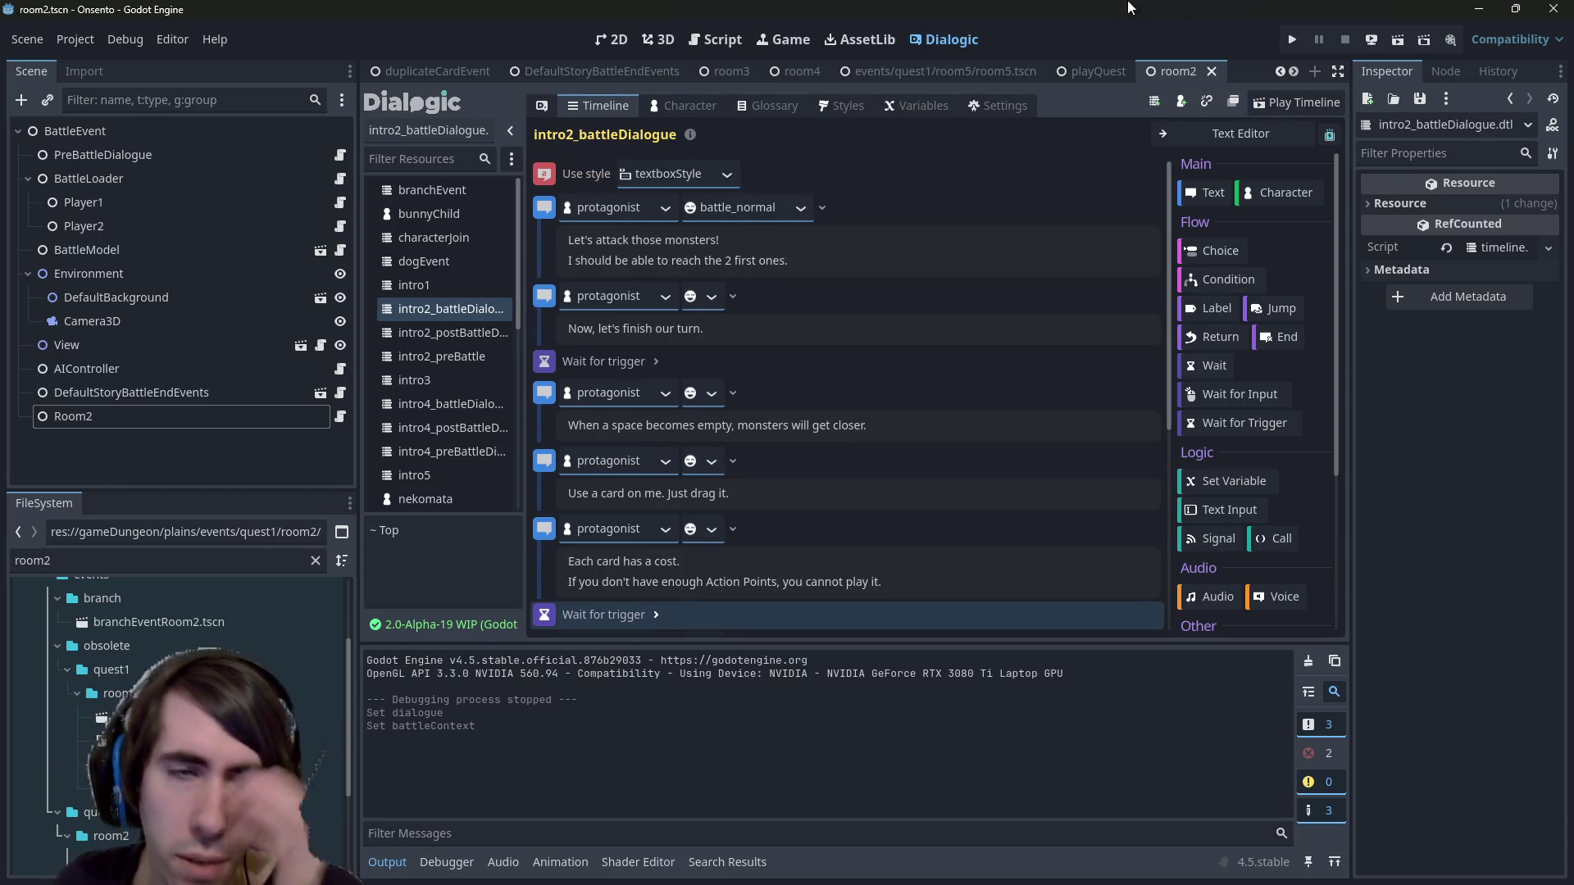
Search resources for room2, then for intro2, and open intro2.tscn.
key(ctrl+shift+o)
text(room2)
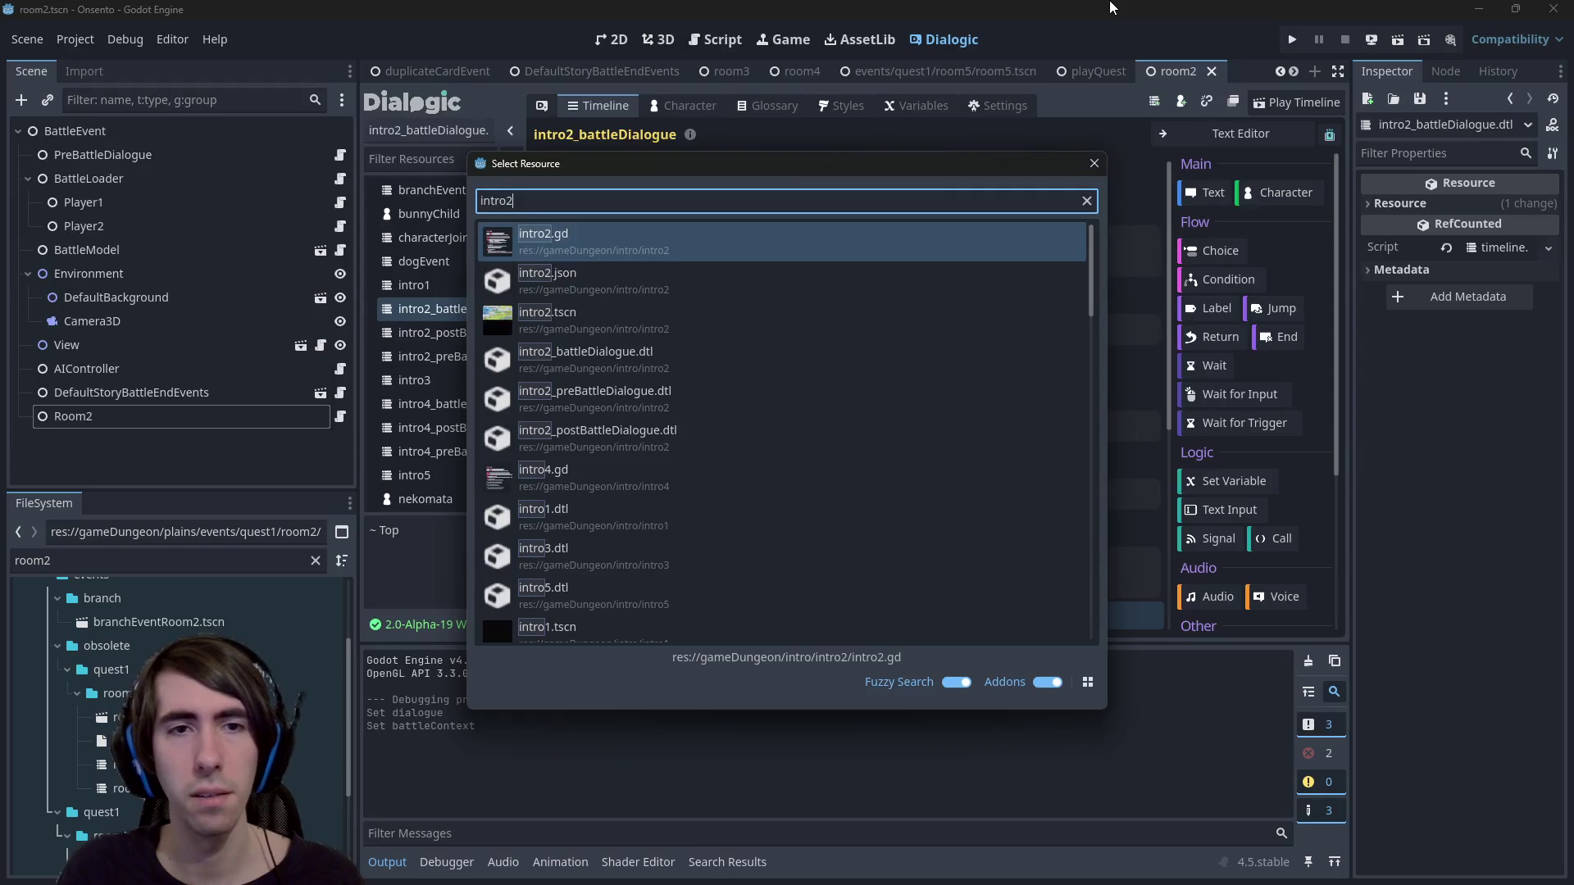
key(Down)
key(Down)
key(Escape)
key(ctrl+shift+o)
text(intro2)
key(Down)
key(Return)
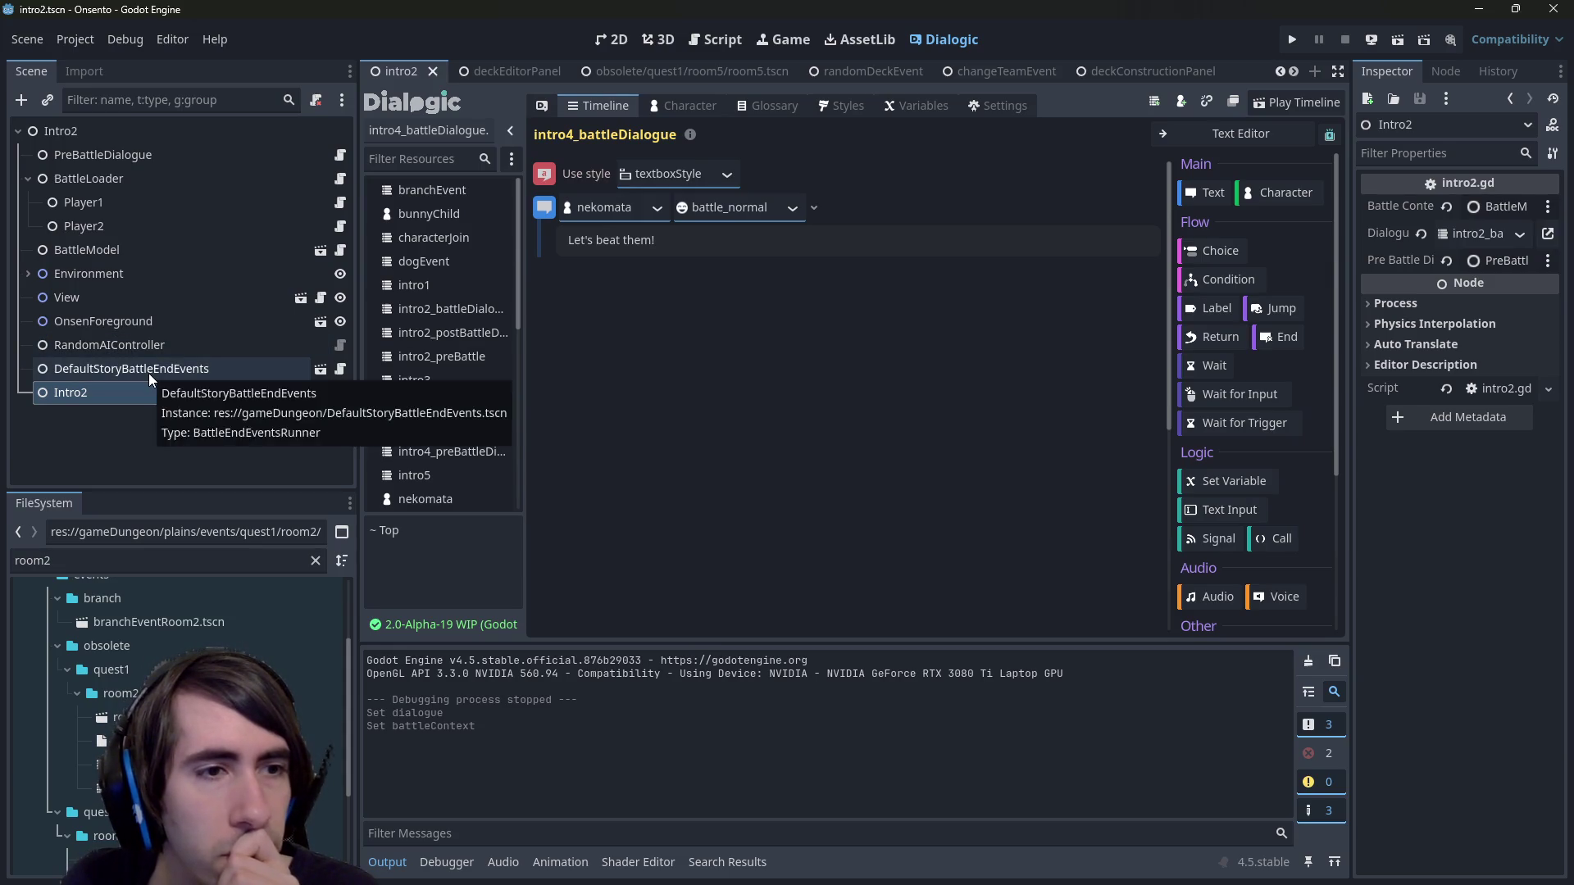
Open the Intro2 node's intro2.gd script.
click(141, 398)
click(341, 392)
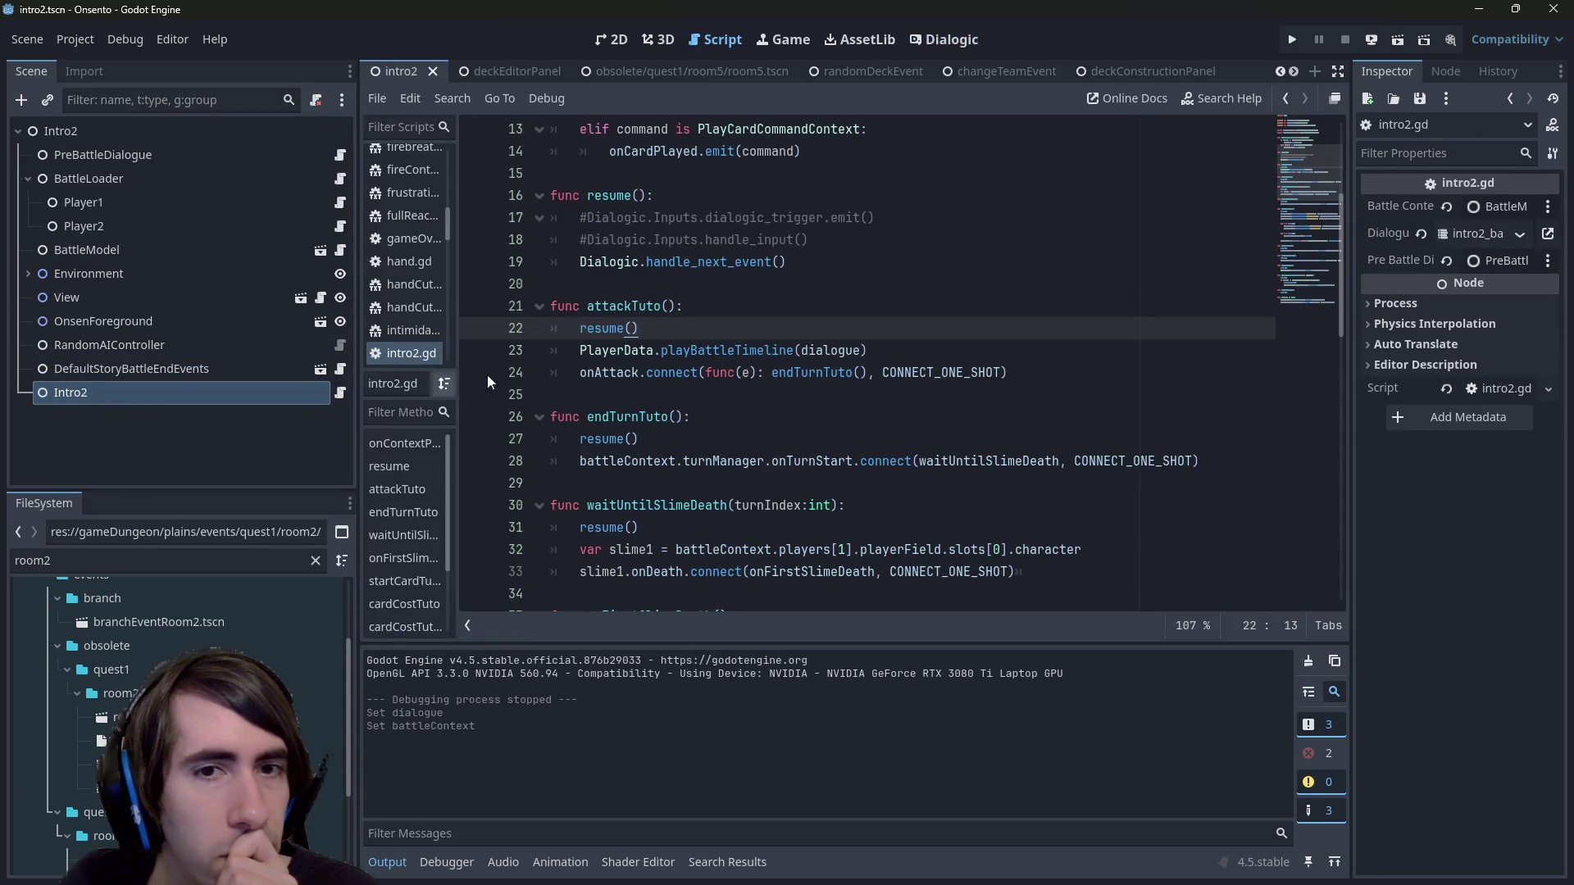
scroll(760, 401, down, 8)
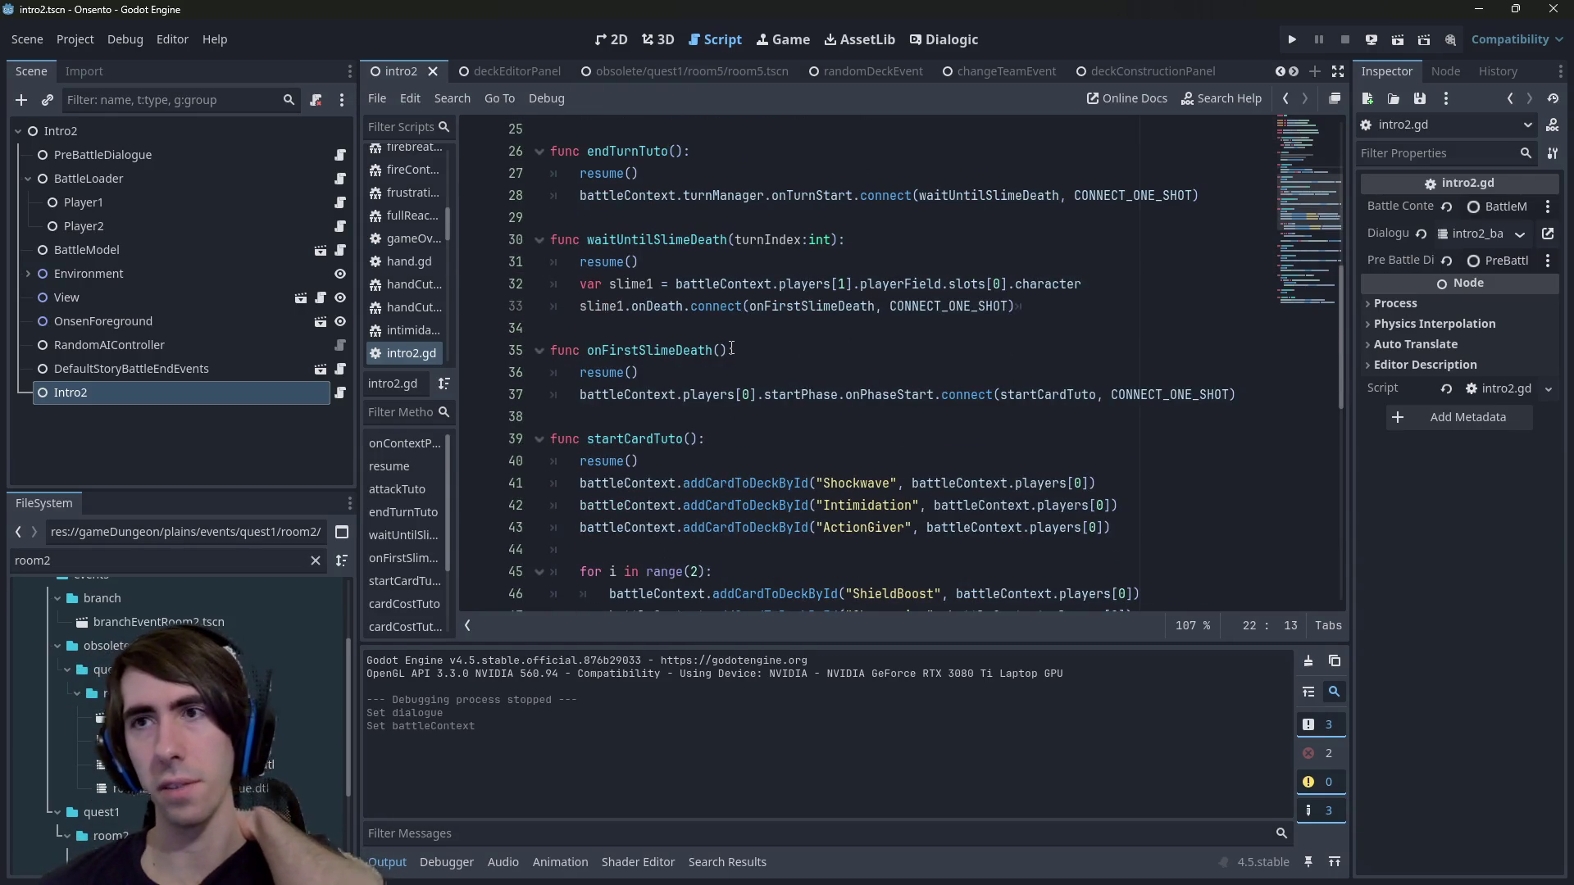
Run the intro2 scene, click through the tutorial dialogue, and close the game window.
click(1398, 39)
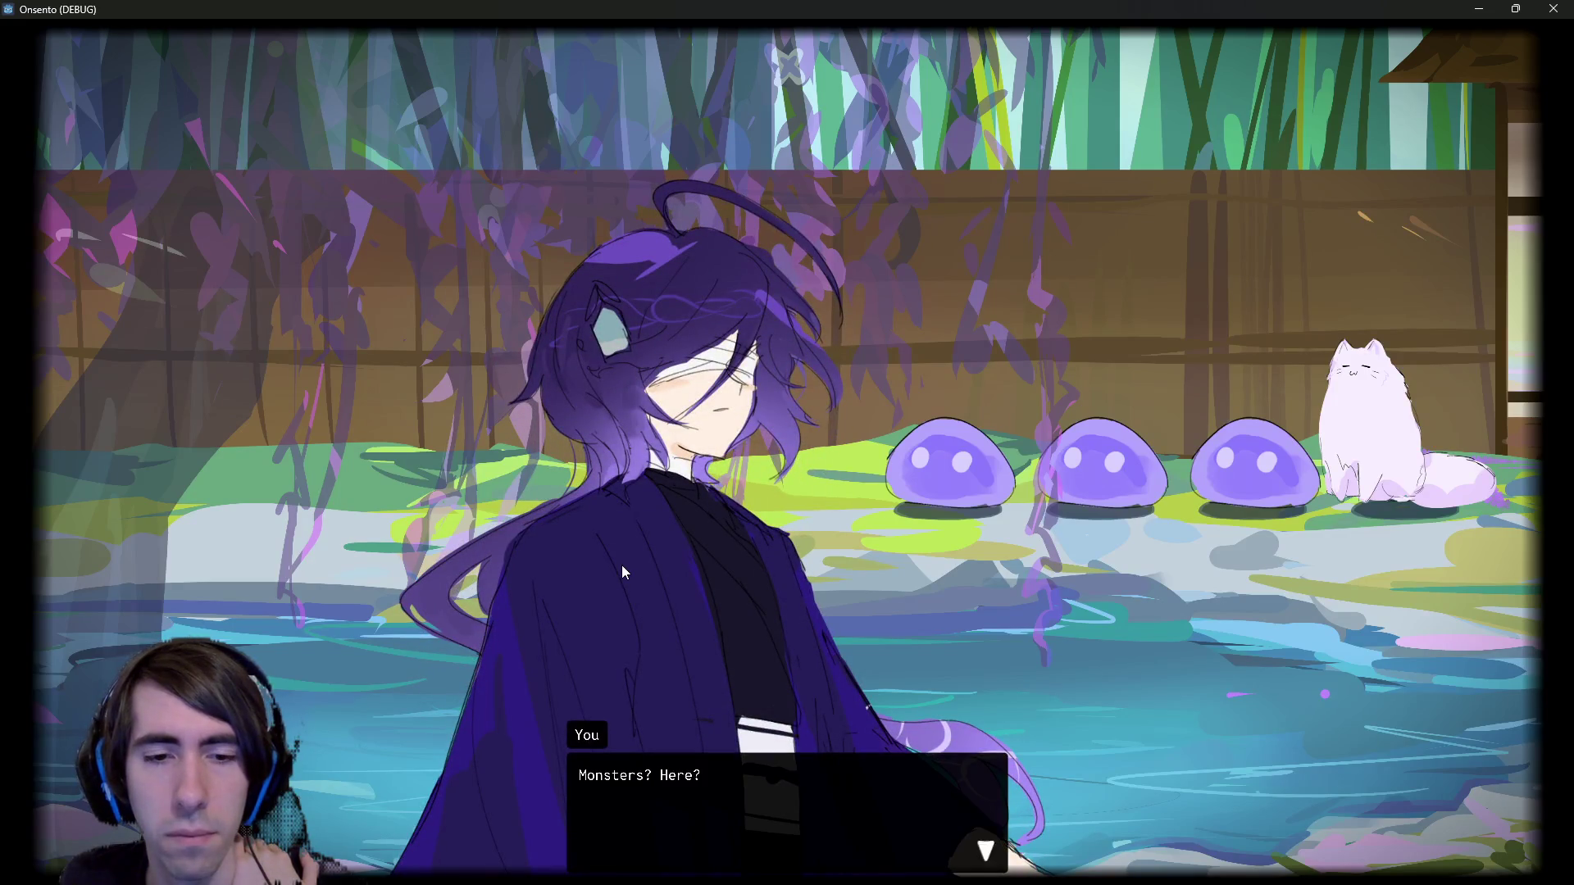
click(621, 566)
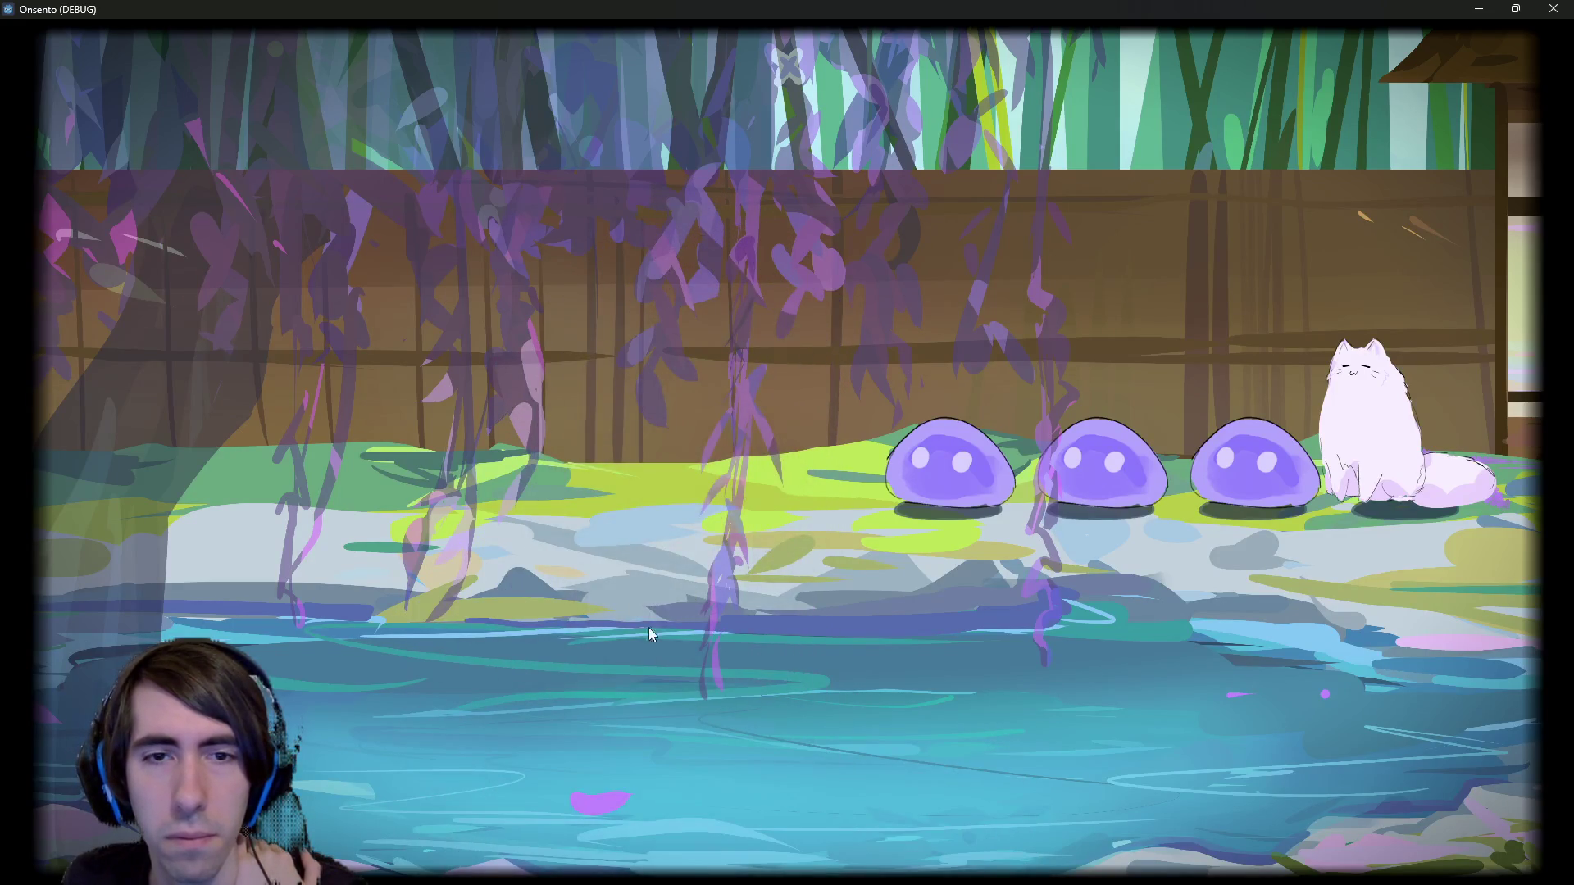
click(761, 417)
click(618, 282)
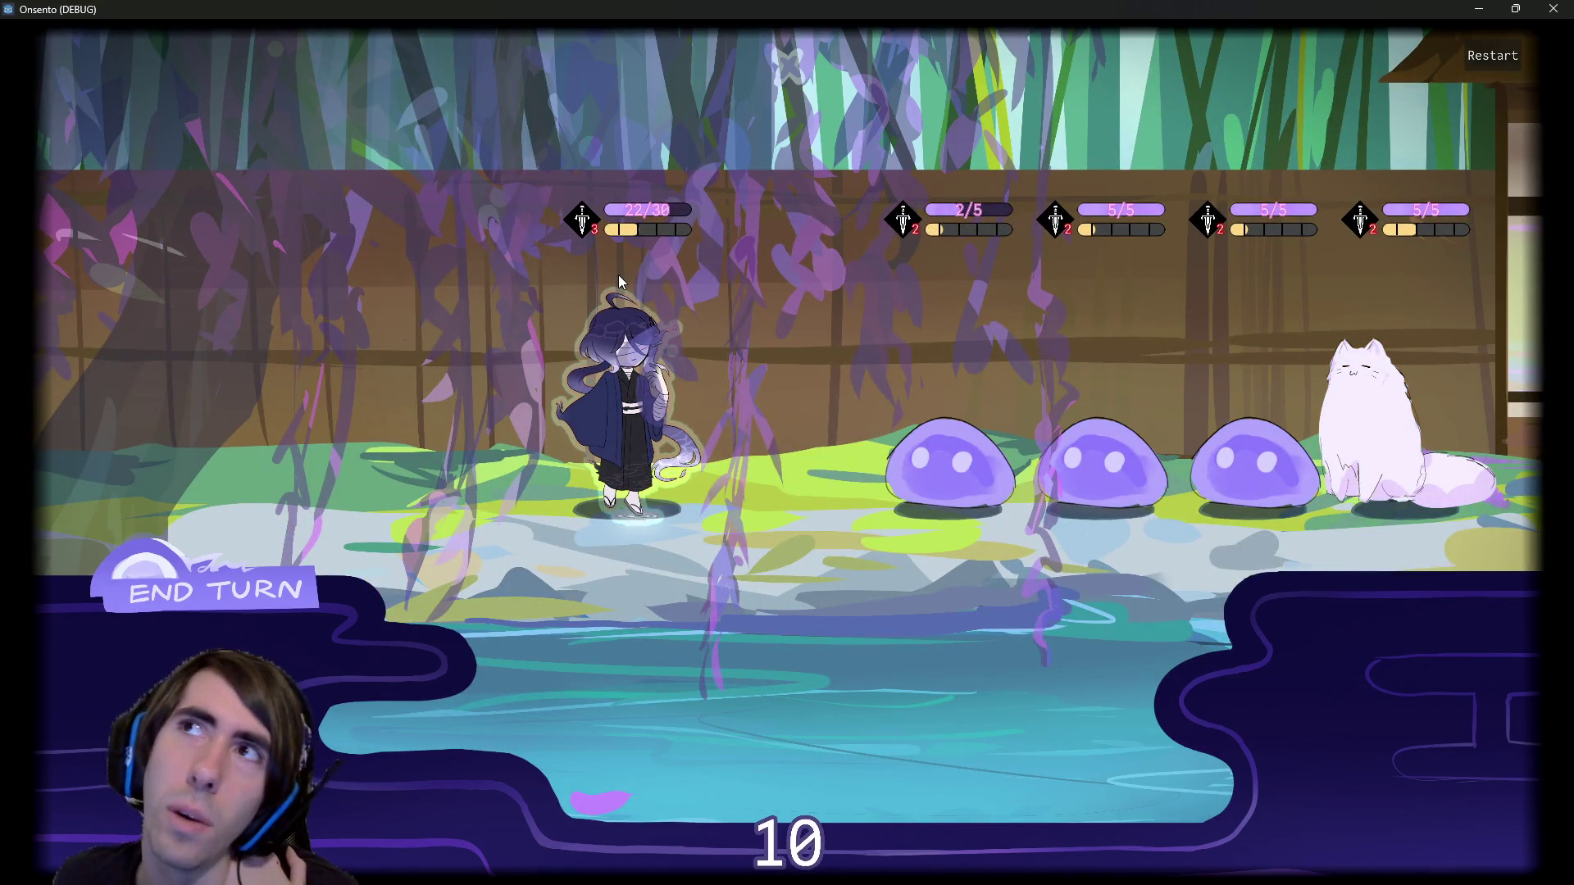
click(1544, 8)
click(677, 397)
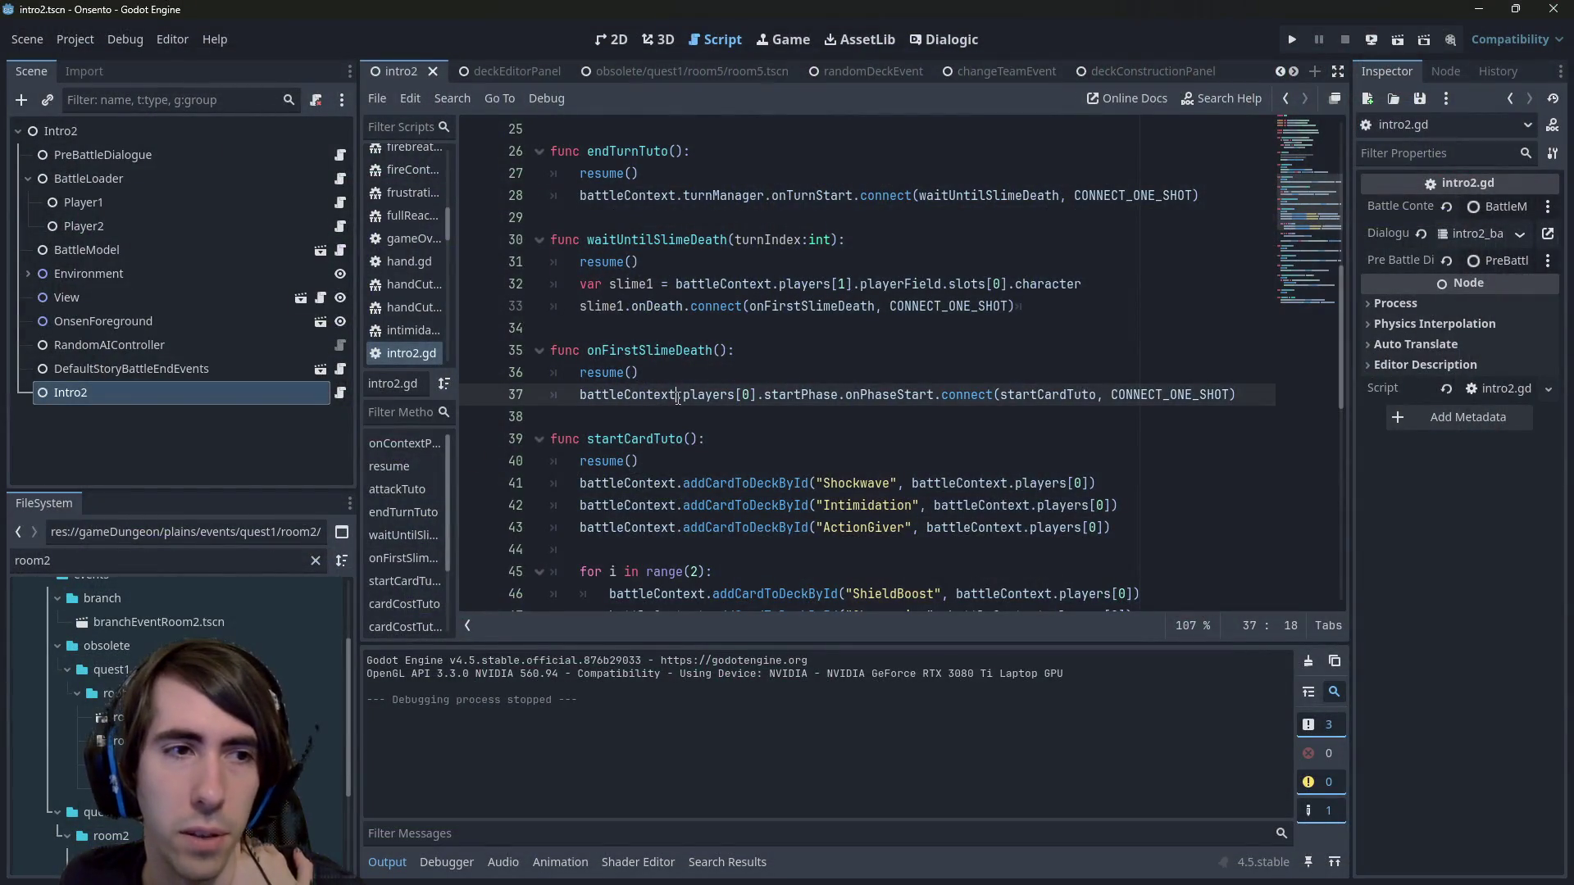
Check the wait trigger on line 5 of intro2_battleDialogue in its text view.
key(shift+alt+o)
text(intro2)
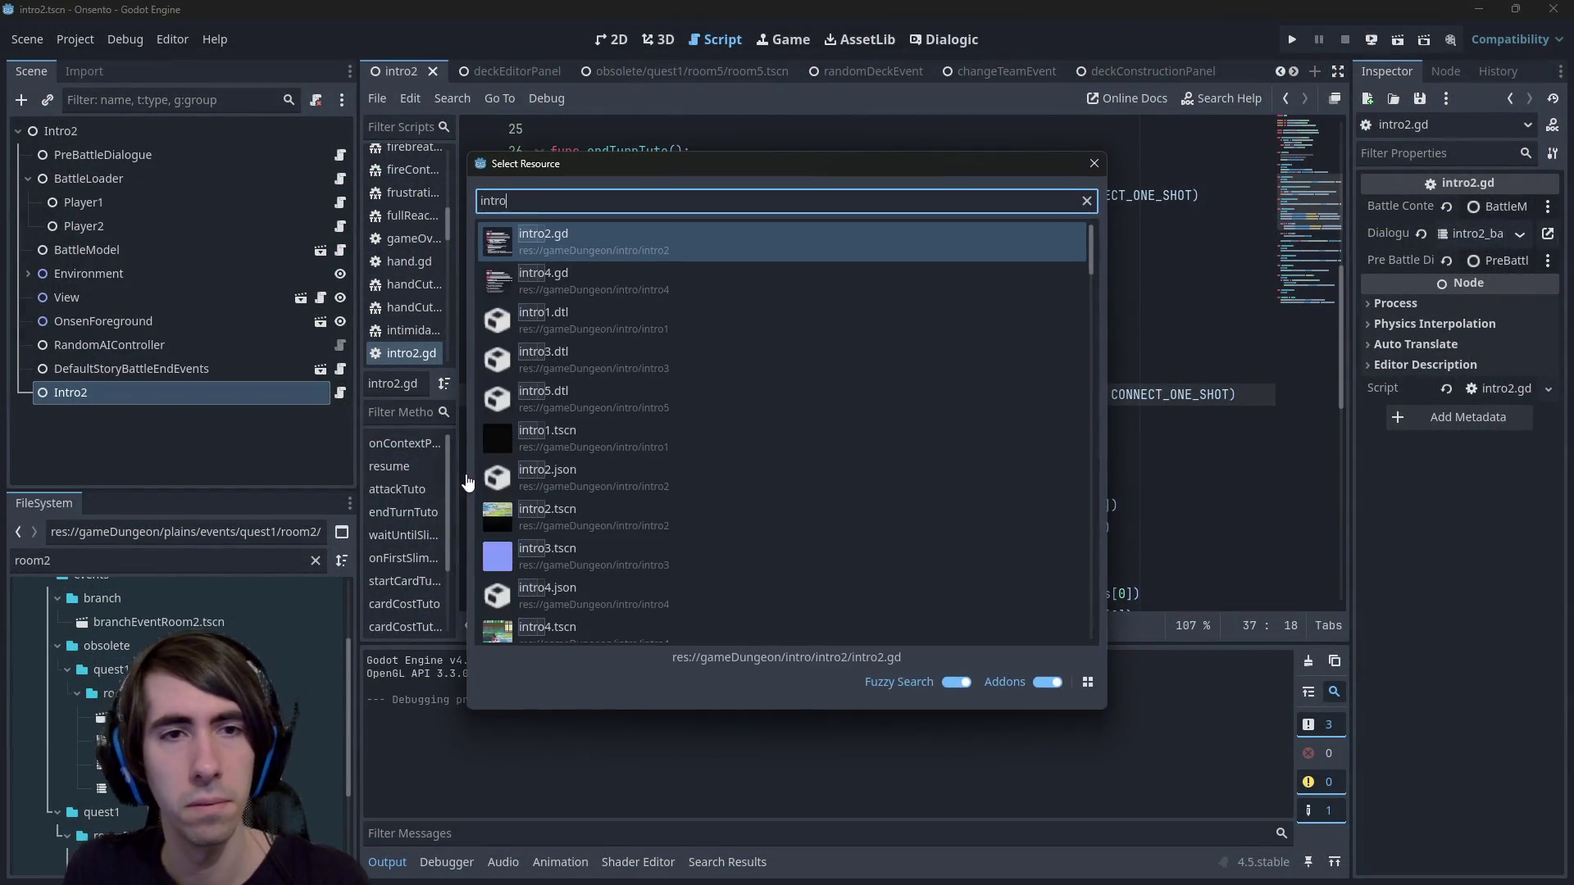
key(Down)
key(Down)
key(Down)
key(Return)
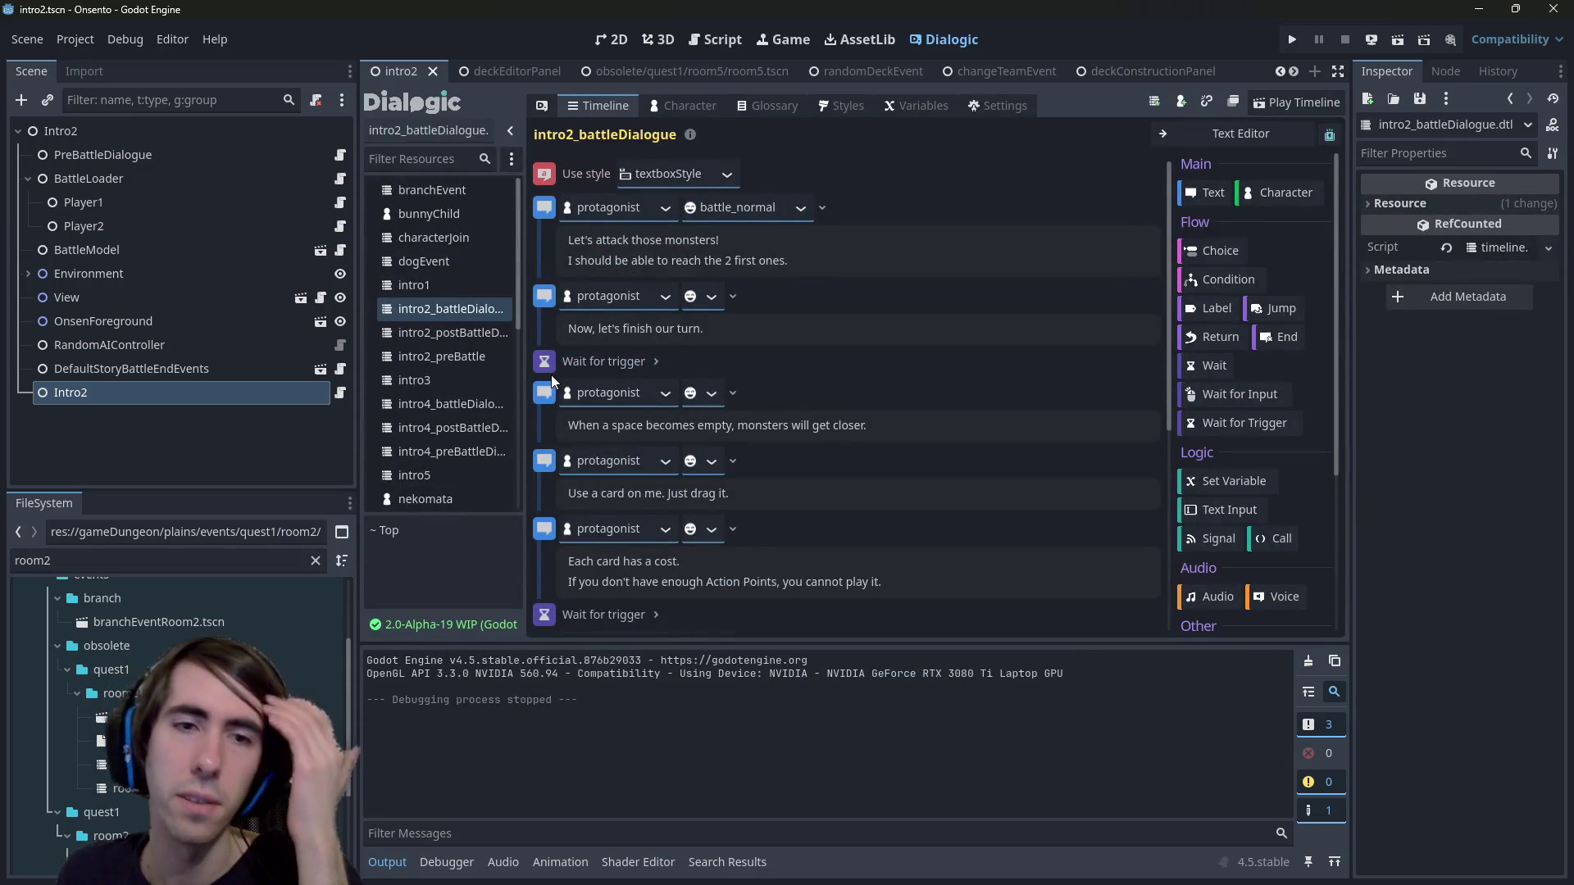
click(1213, 133)
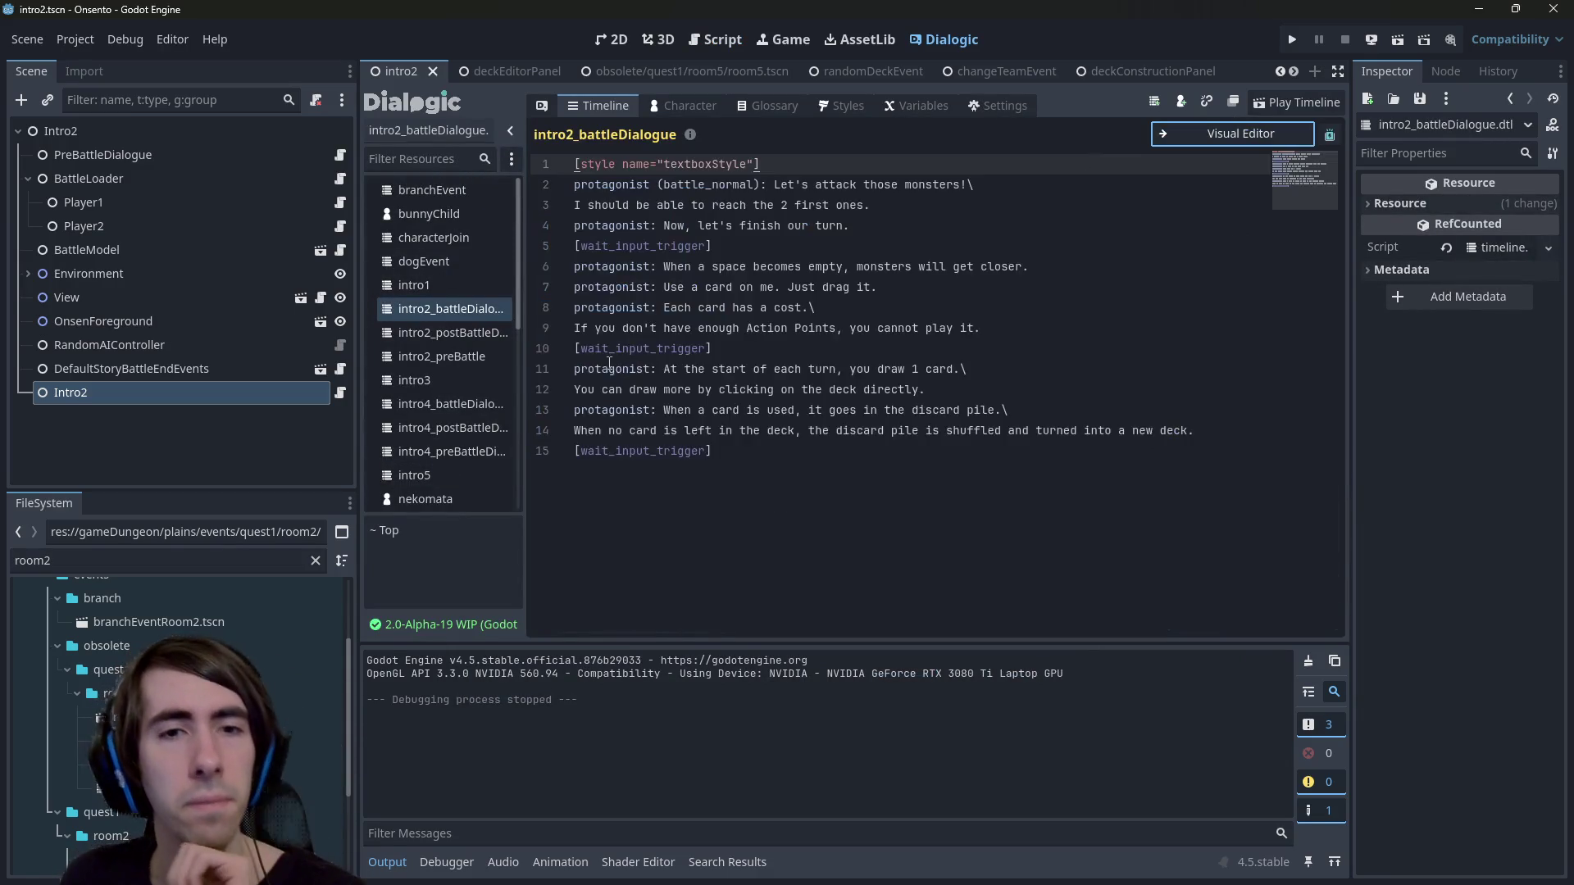
click(789, 246)
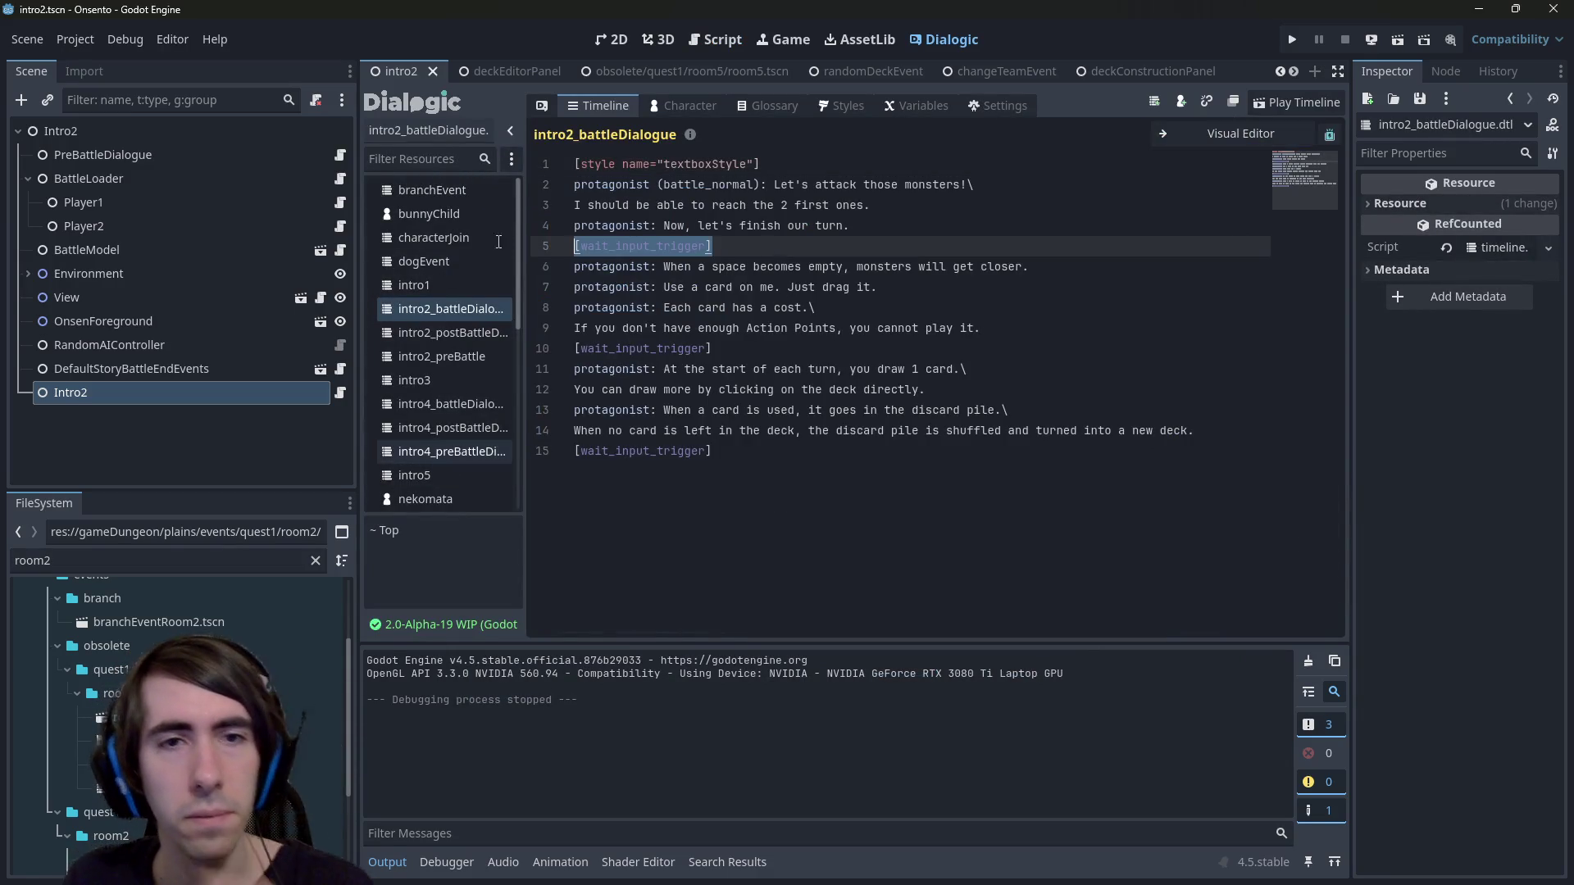
click(1164, 138)
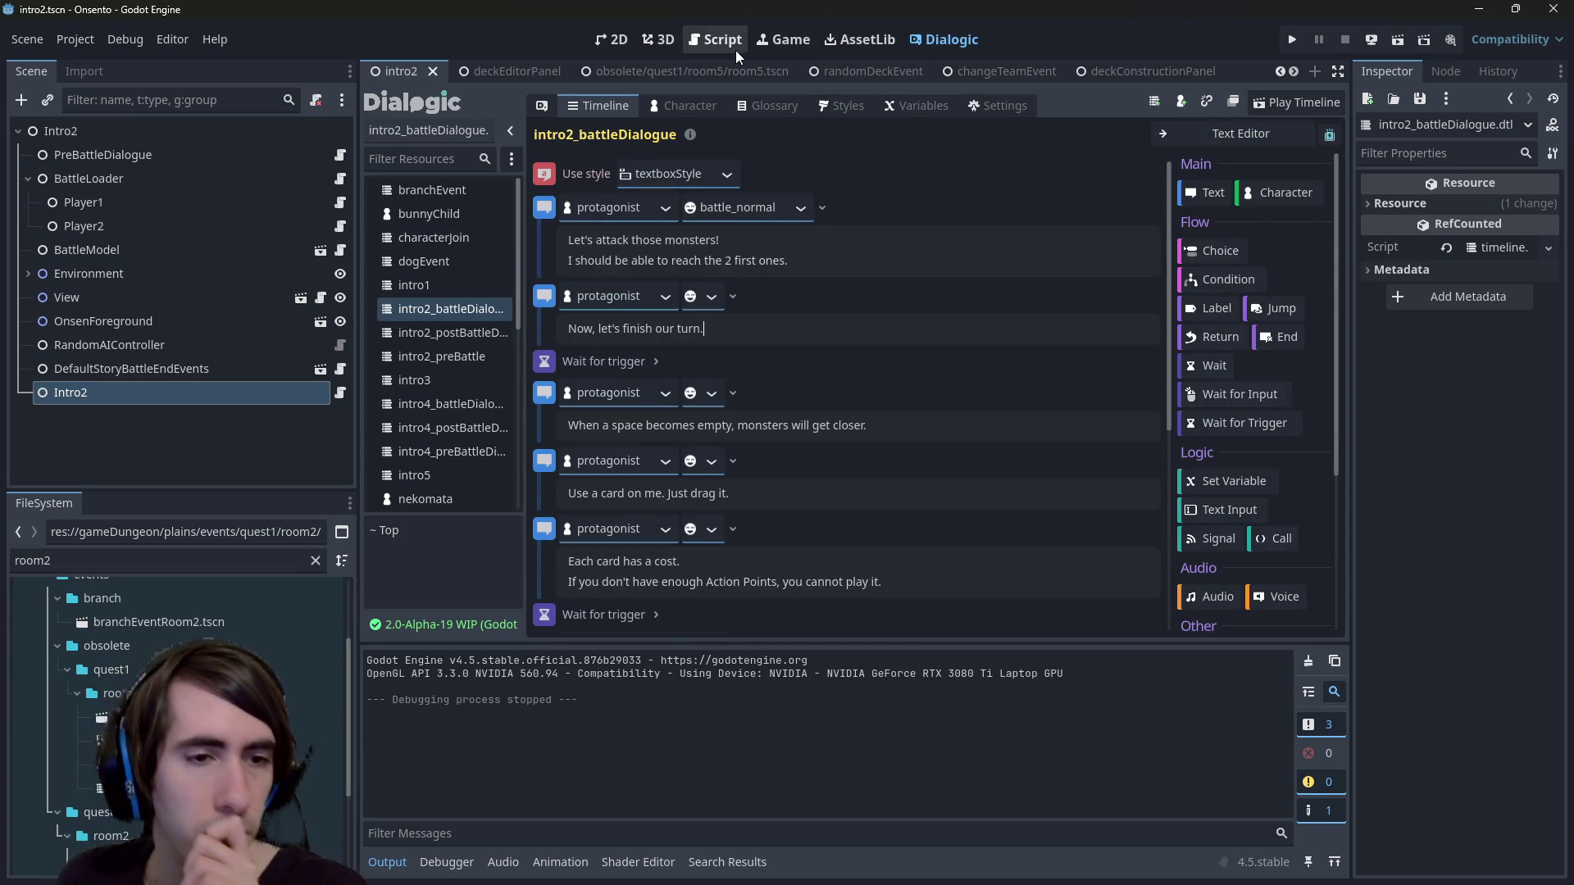
scroll(205, 762, down, 3)
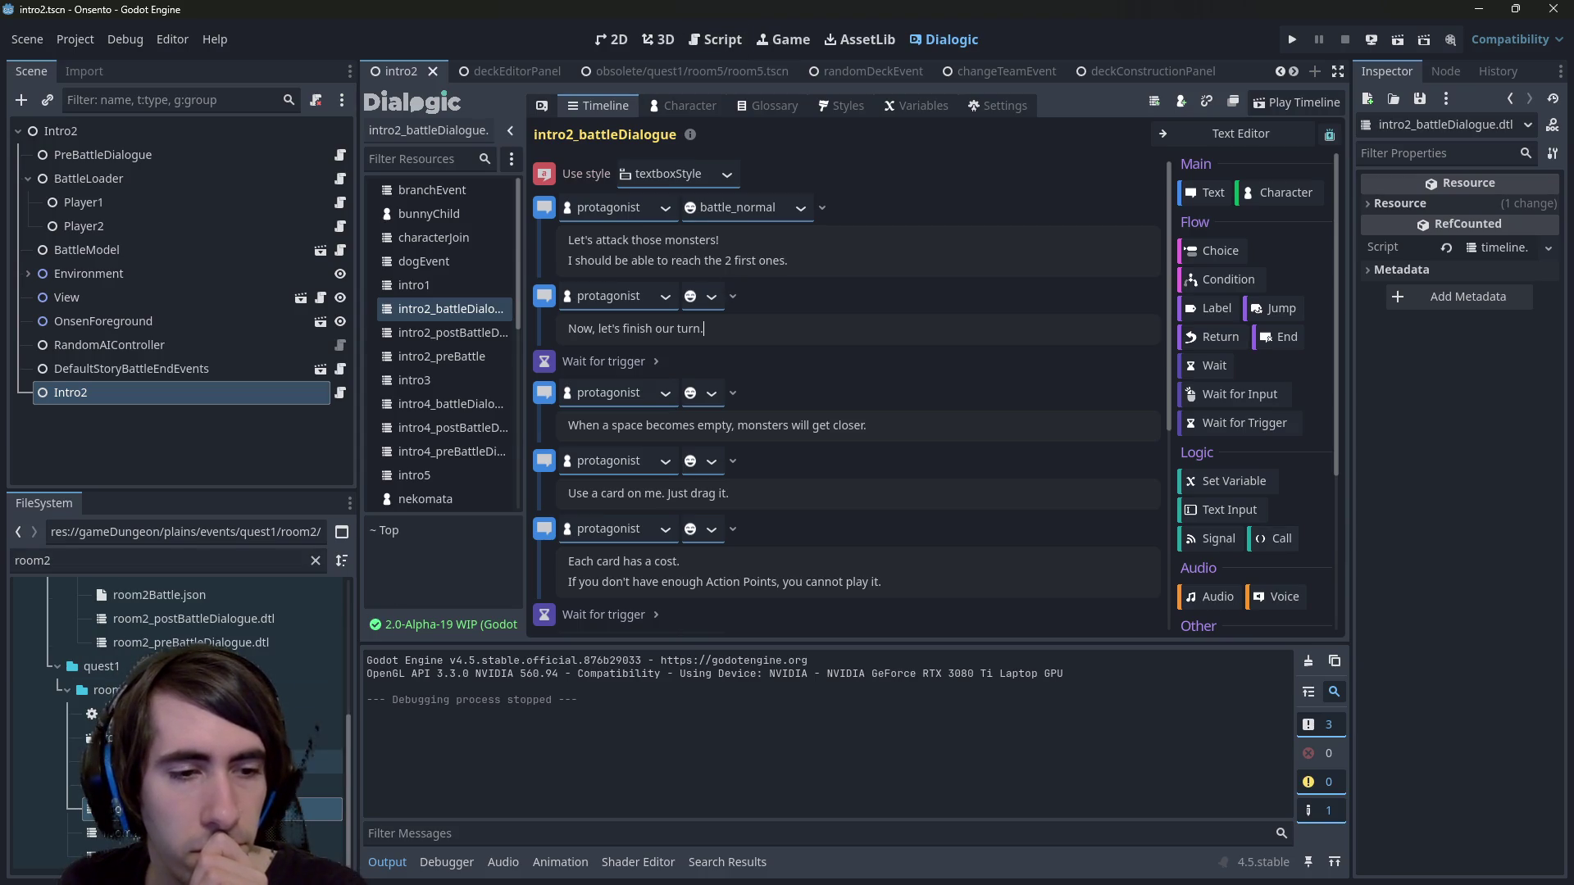
Reopen room2_battleDialogue and duplicate the second 'preparing something' line into a third.
double_click(311, 809)
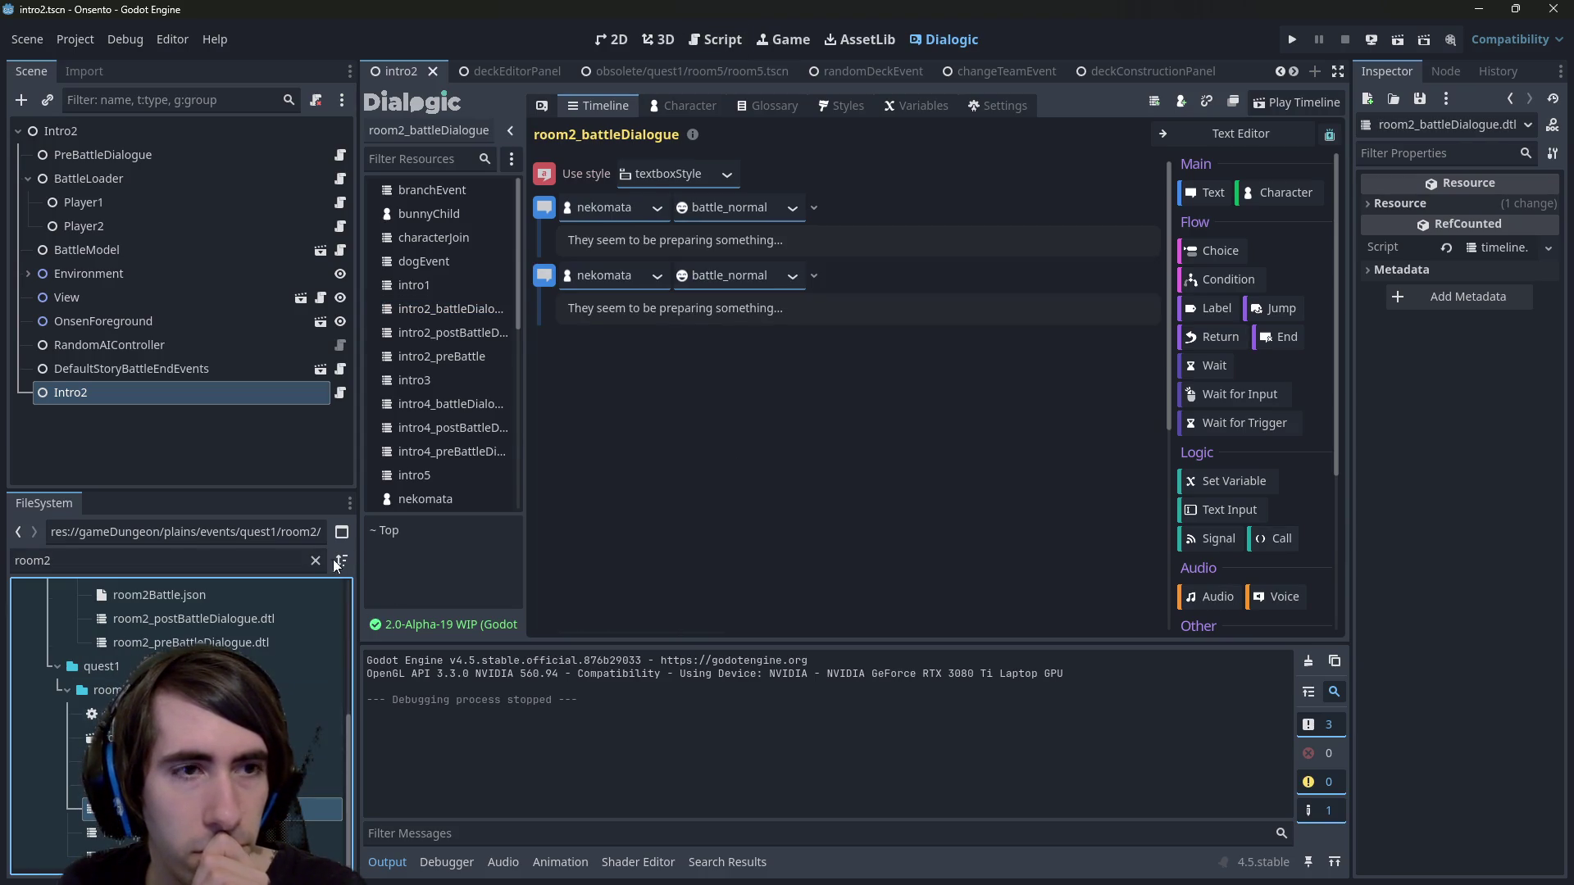
click(341, 392)
double_click(312, 809)
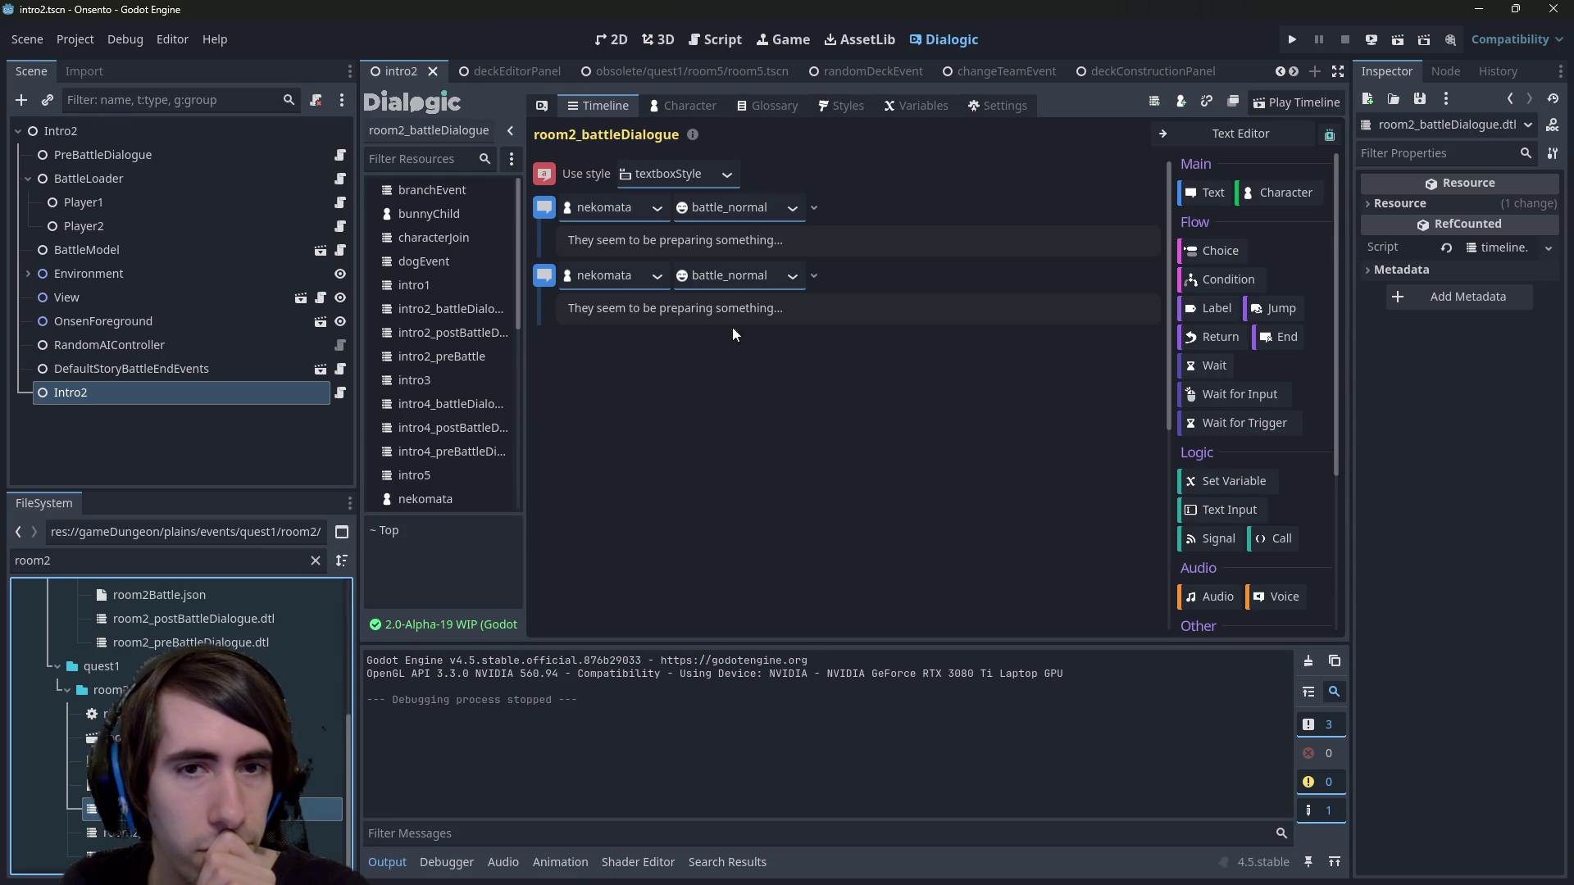
right_click(544, 276)
click(599, 277)
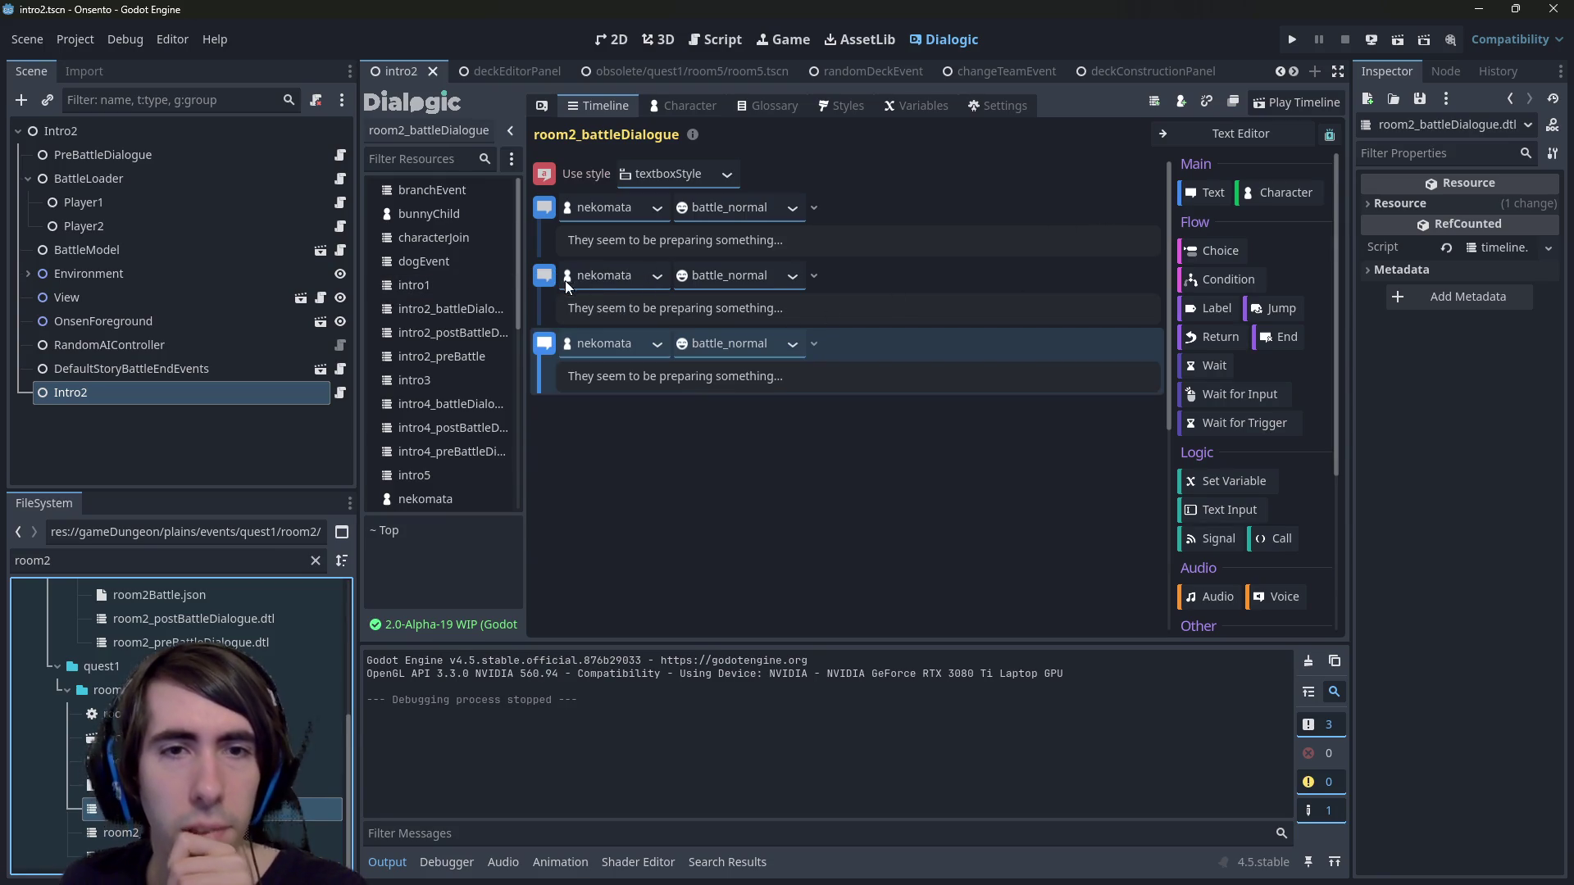
triple_click(649, 308)
key(BackSpace)
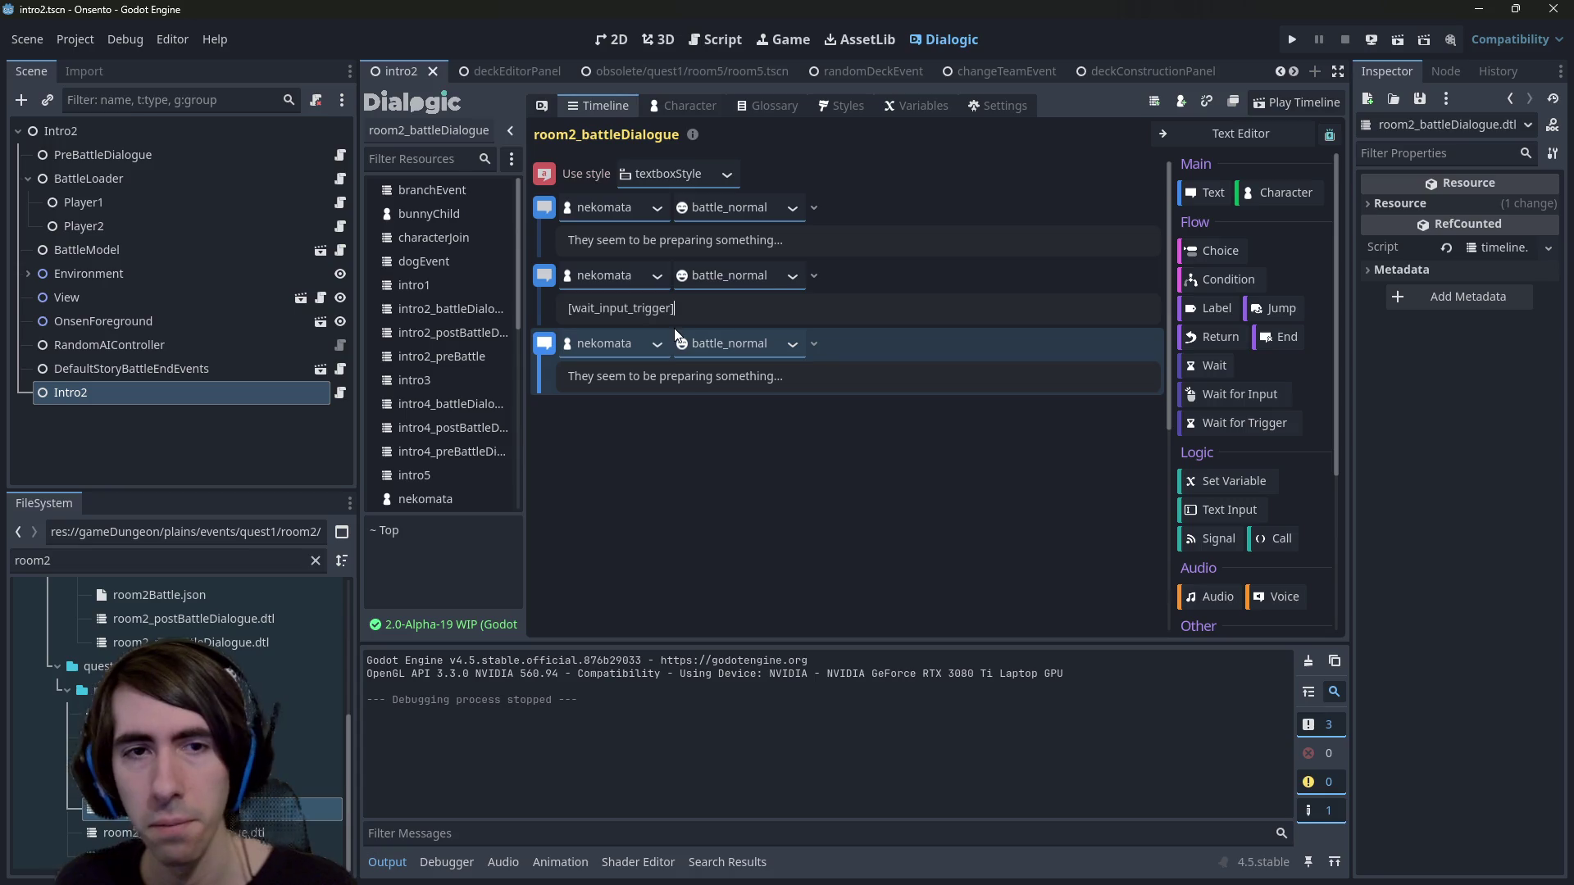
key(ctrl+z)
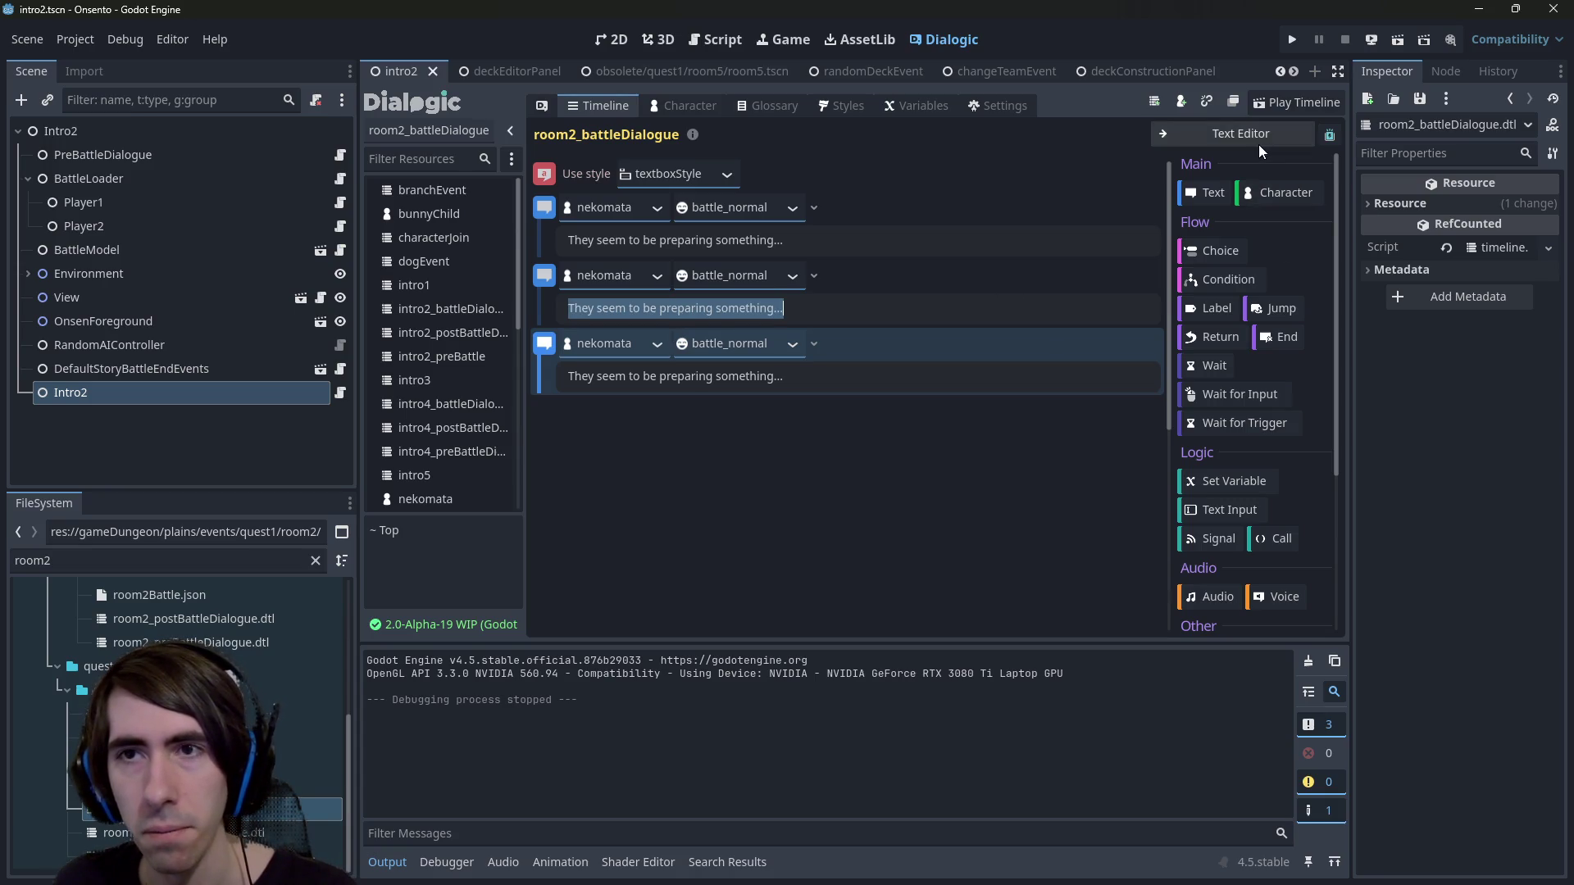
In the Text Editor, add [wait_input_trigger] on line 5 after the dialogue lines.
click(1254, 138)
click(930, 399)
key(Return)
text([wait_input_trigger])
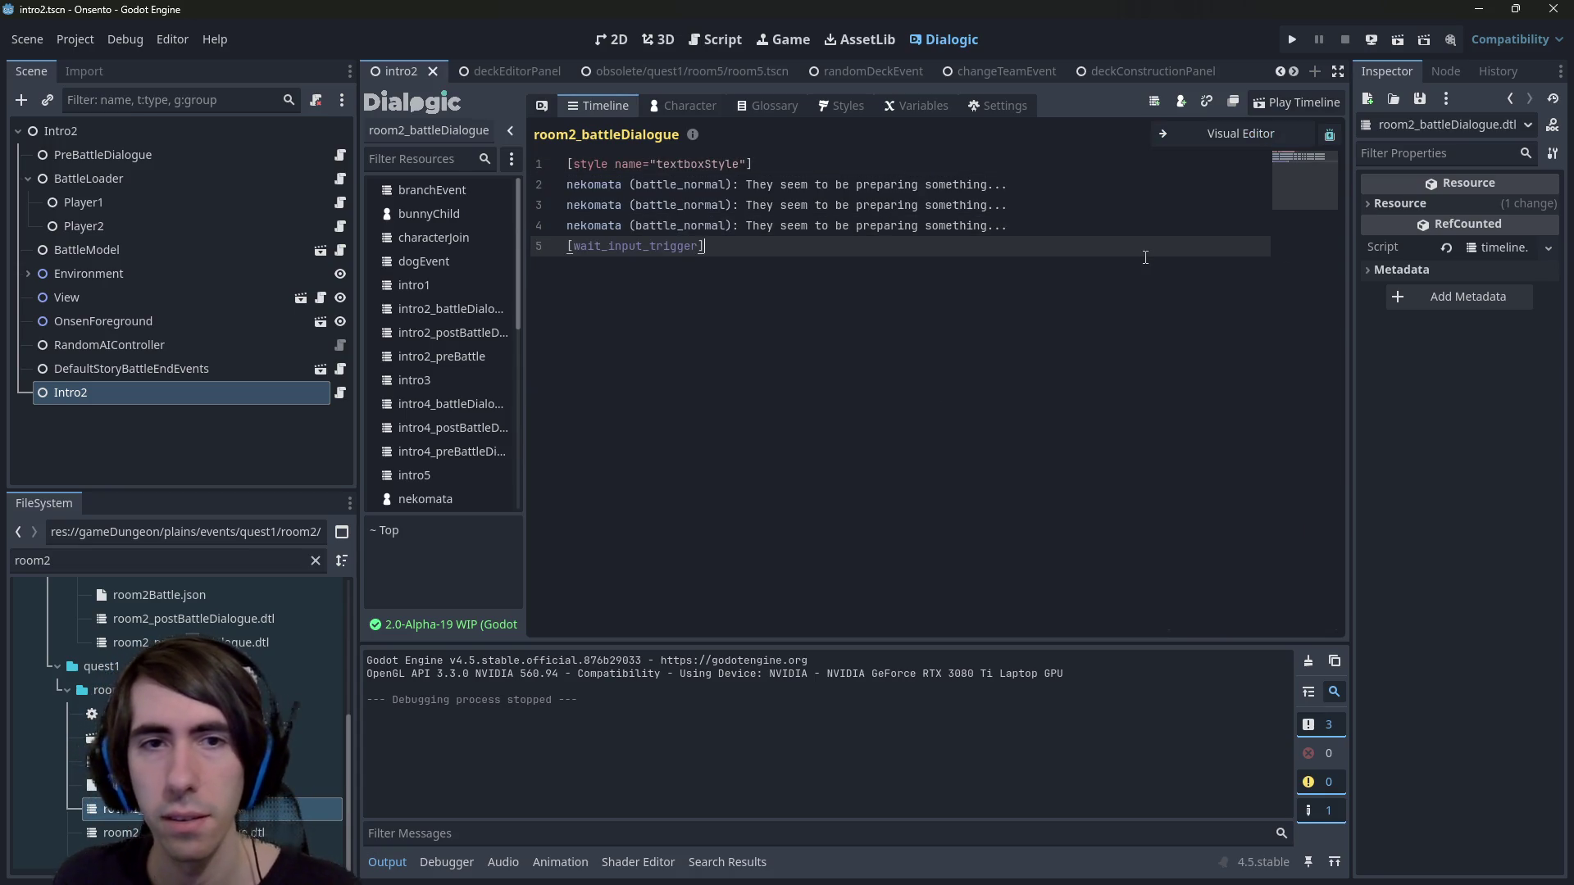